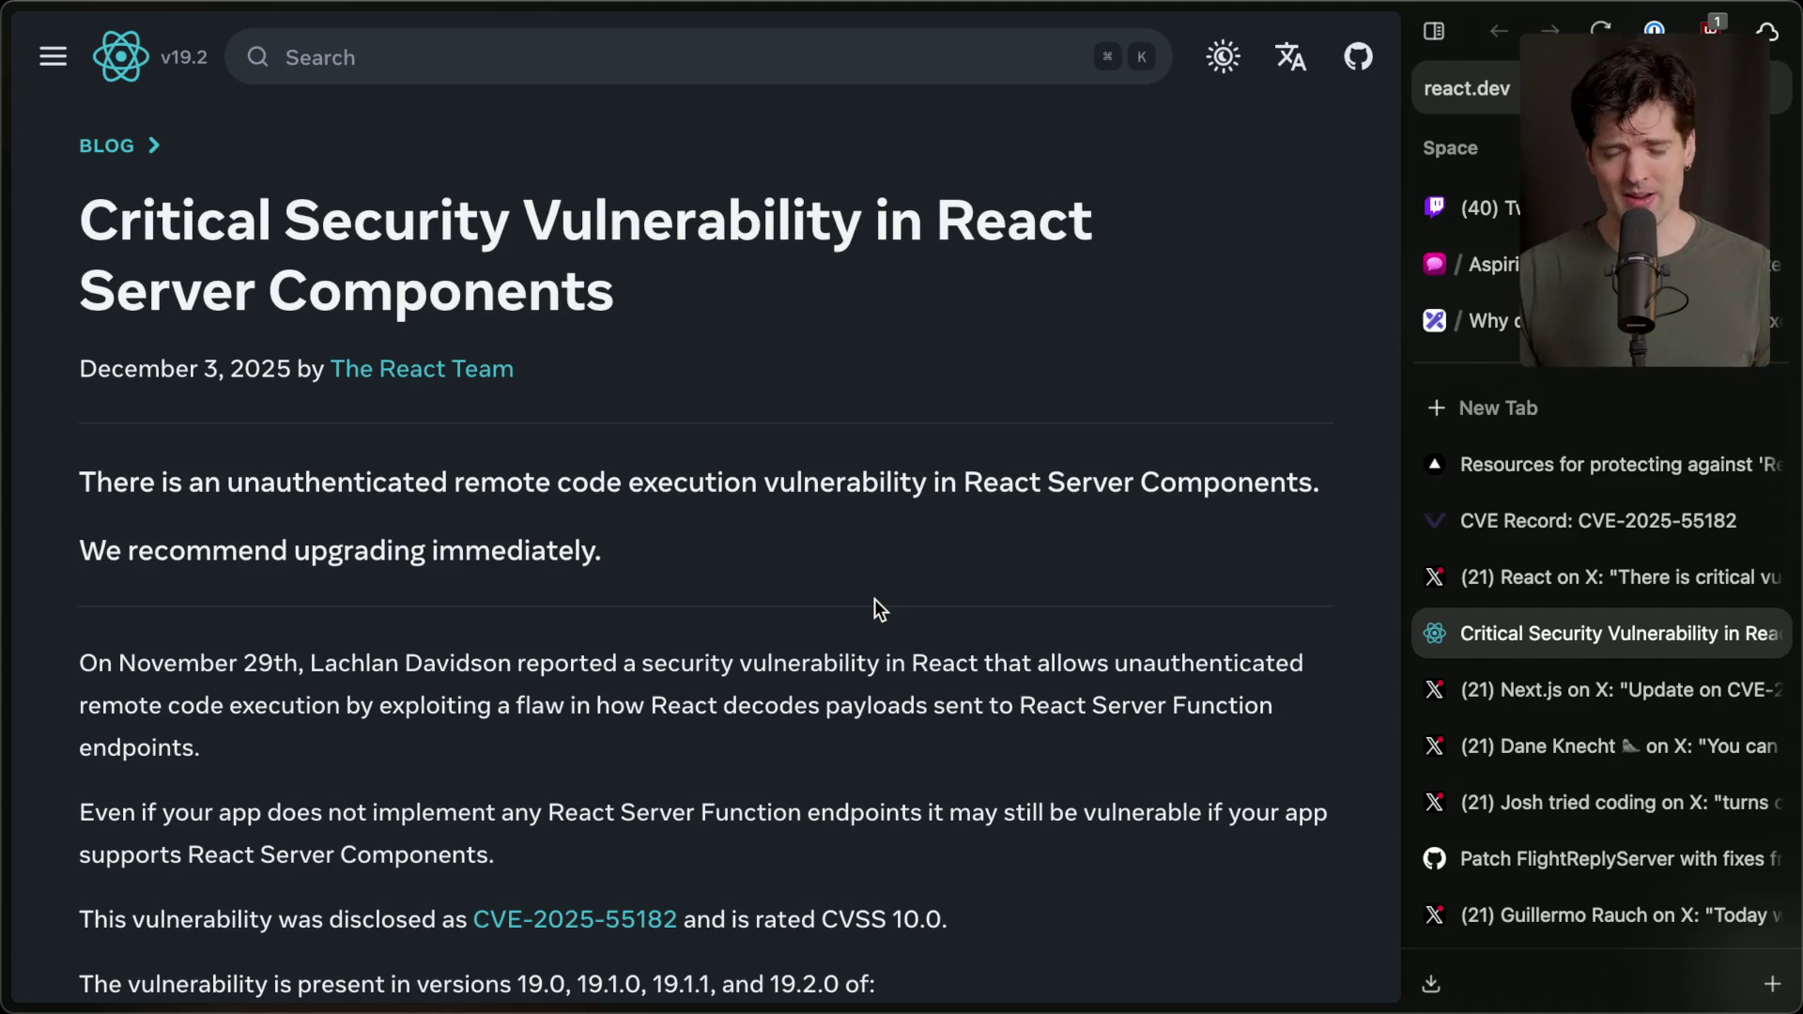
Switch to the CVE-2025-55182 record, which shows a 10.0 critical score.
{"action": "left_click", "coordinate": [1537, 520]}
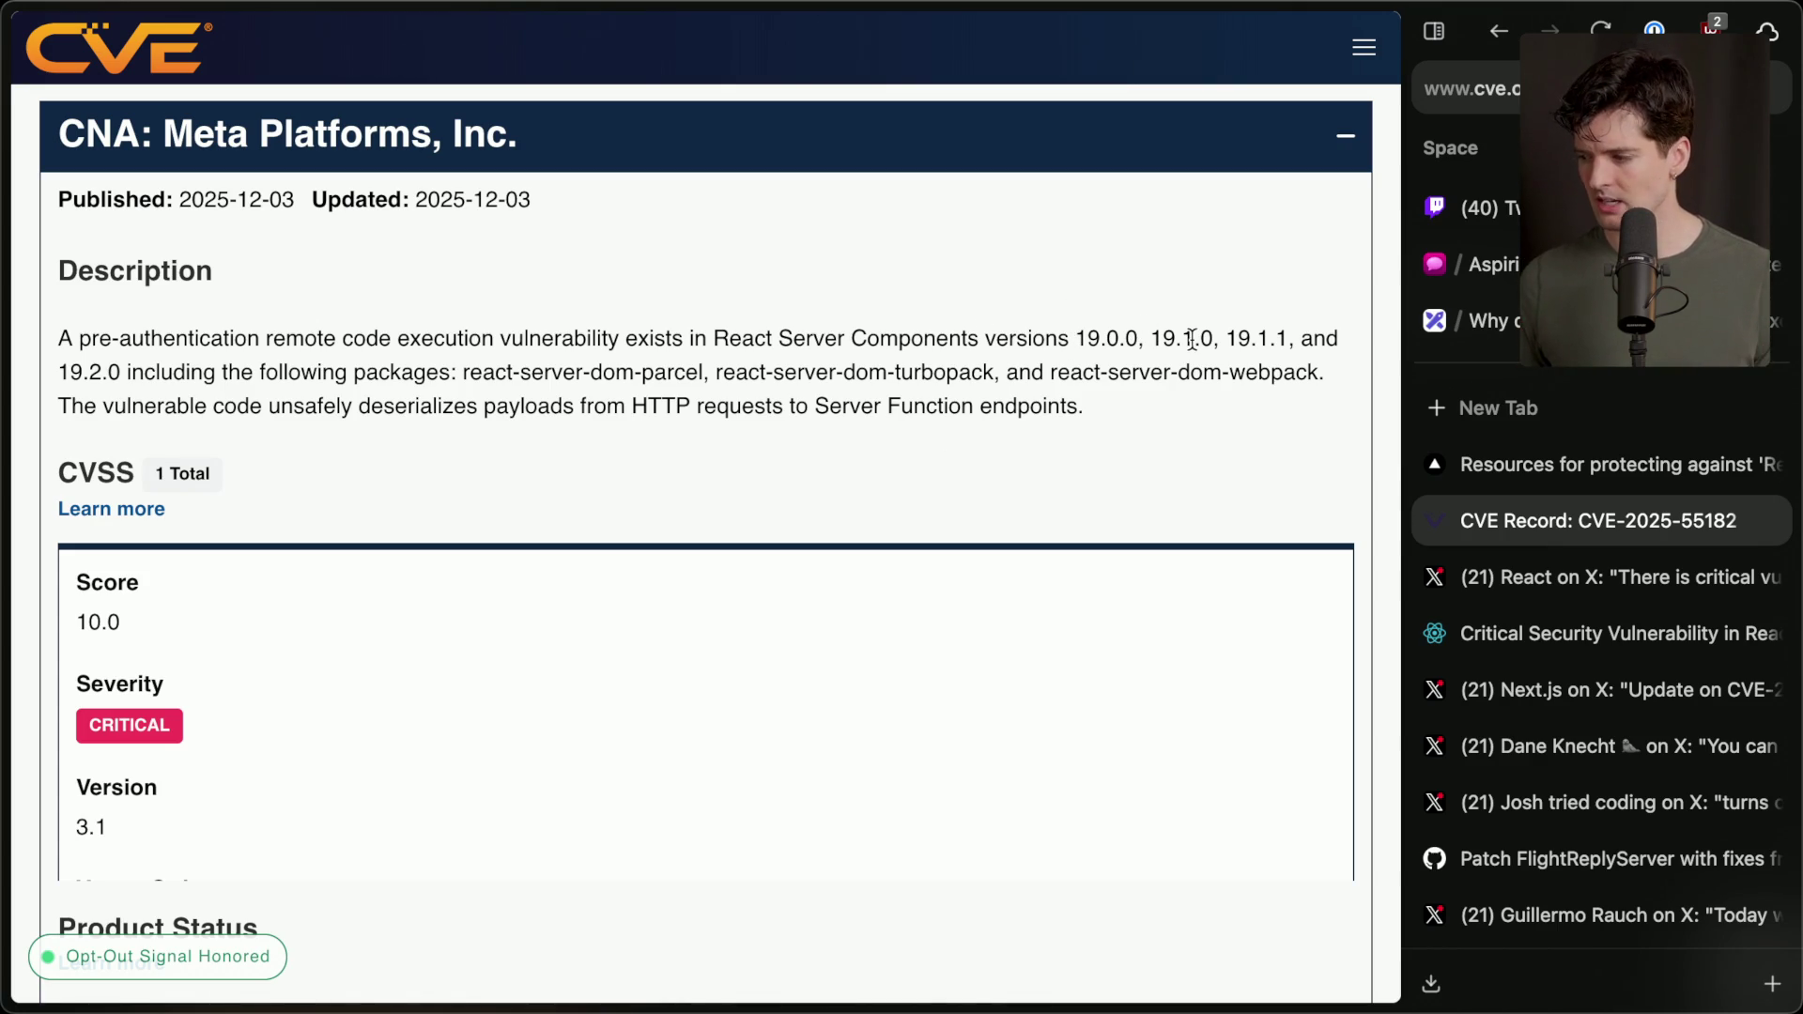
{"action": "left_click_drag", "start_coordinate": [1229, 338], "coordinate": [1279, 340]}
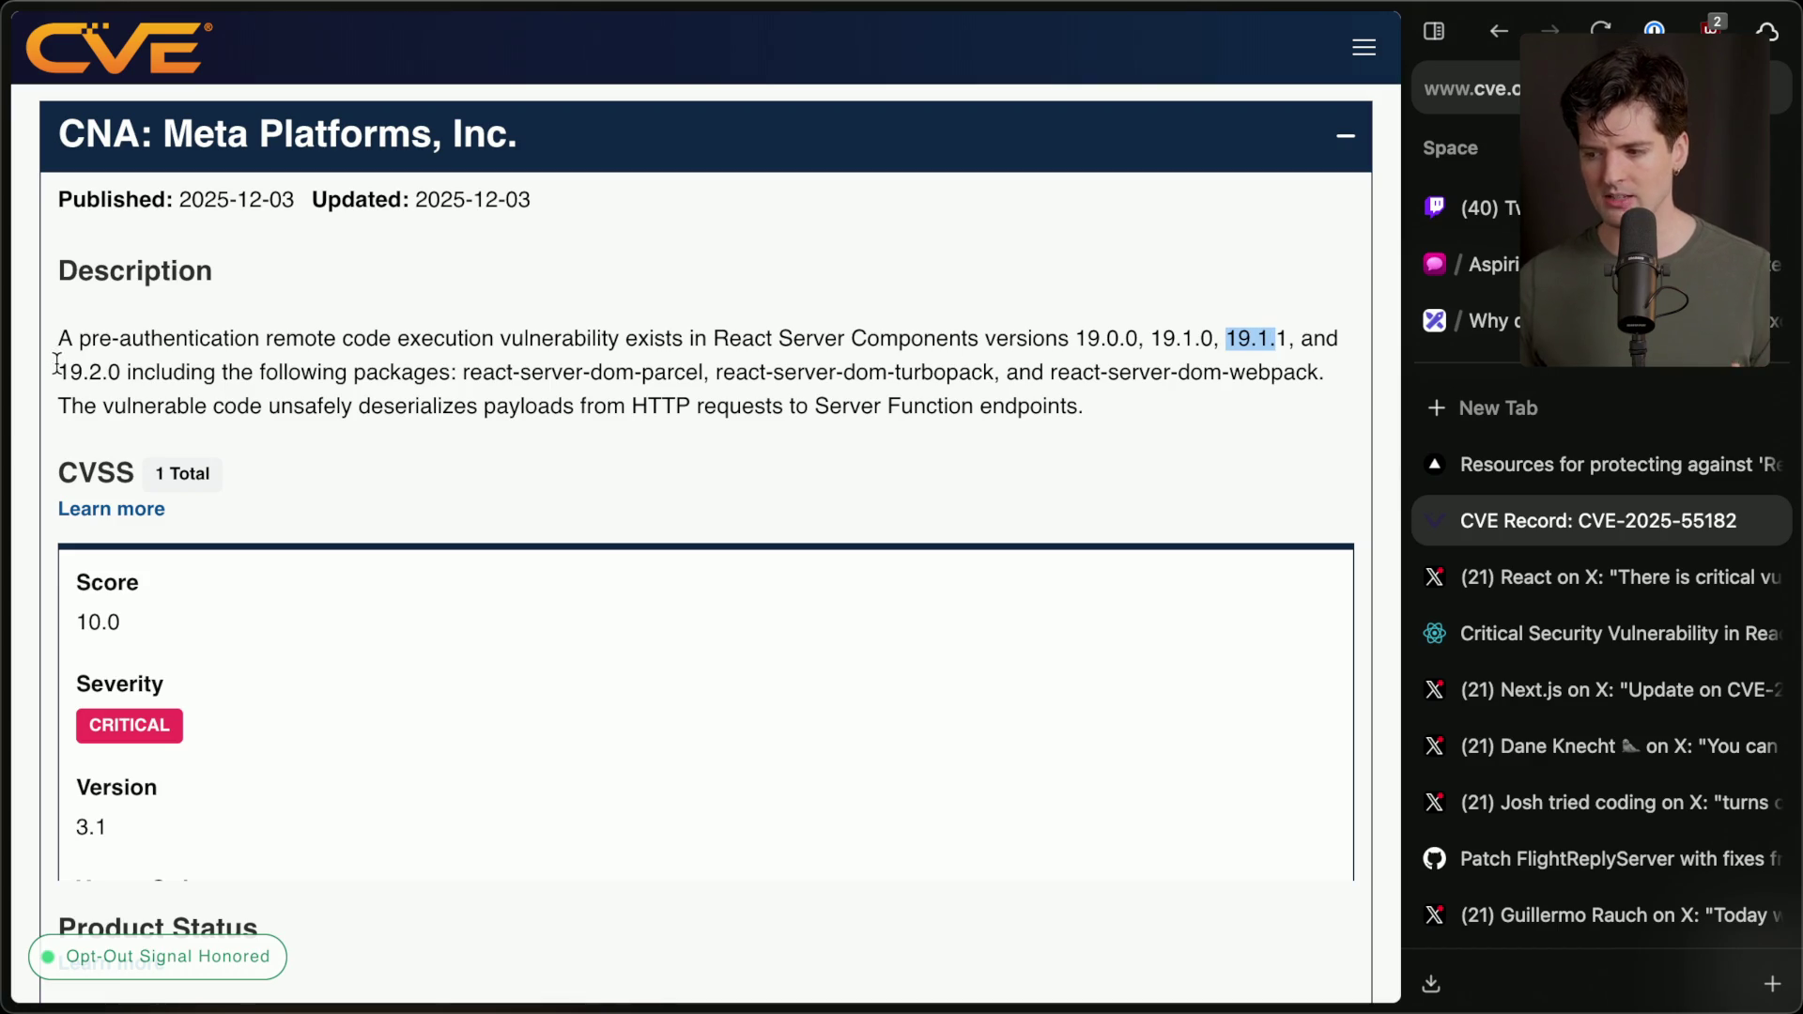
{"action": "left_click_drag", "start_coordinate": [57, 368], "coordinate": [119, 368]}
{"action": "left_click", "coordinate": [581, 405]}
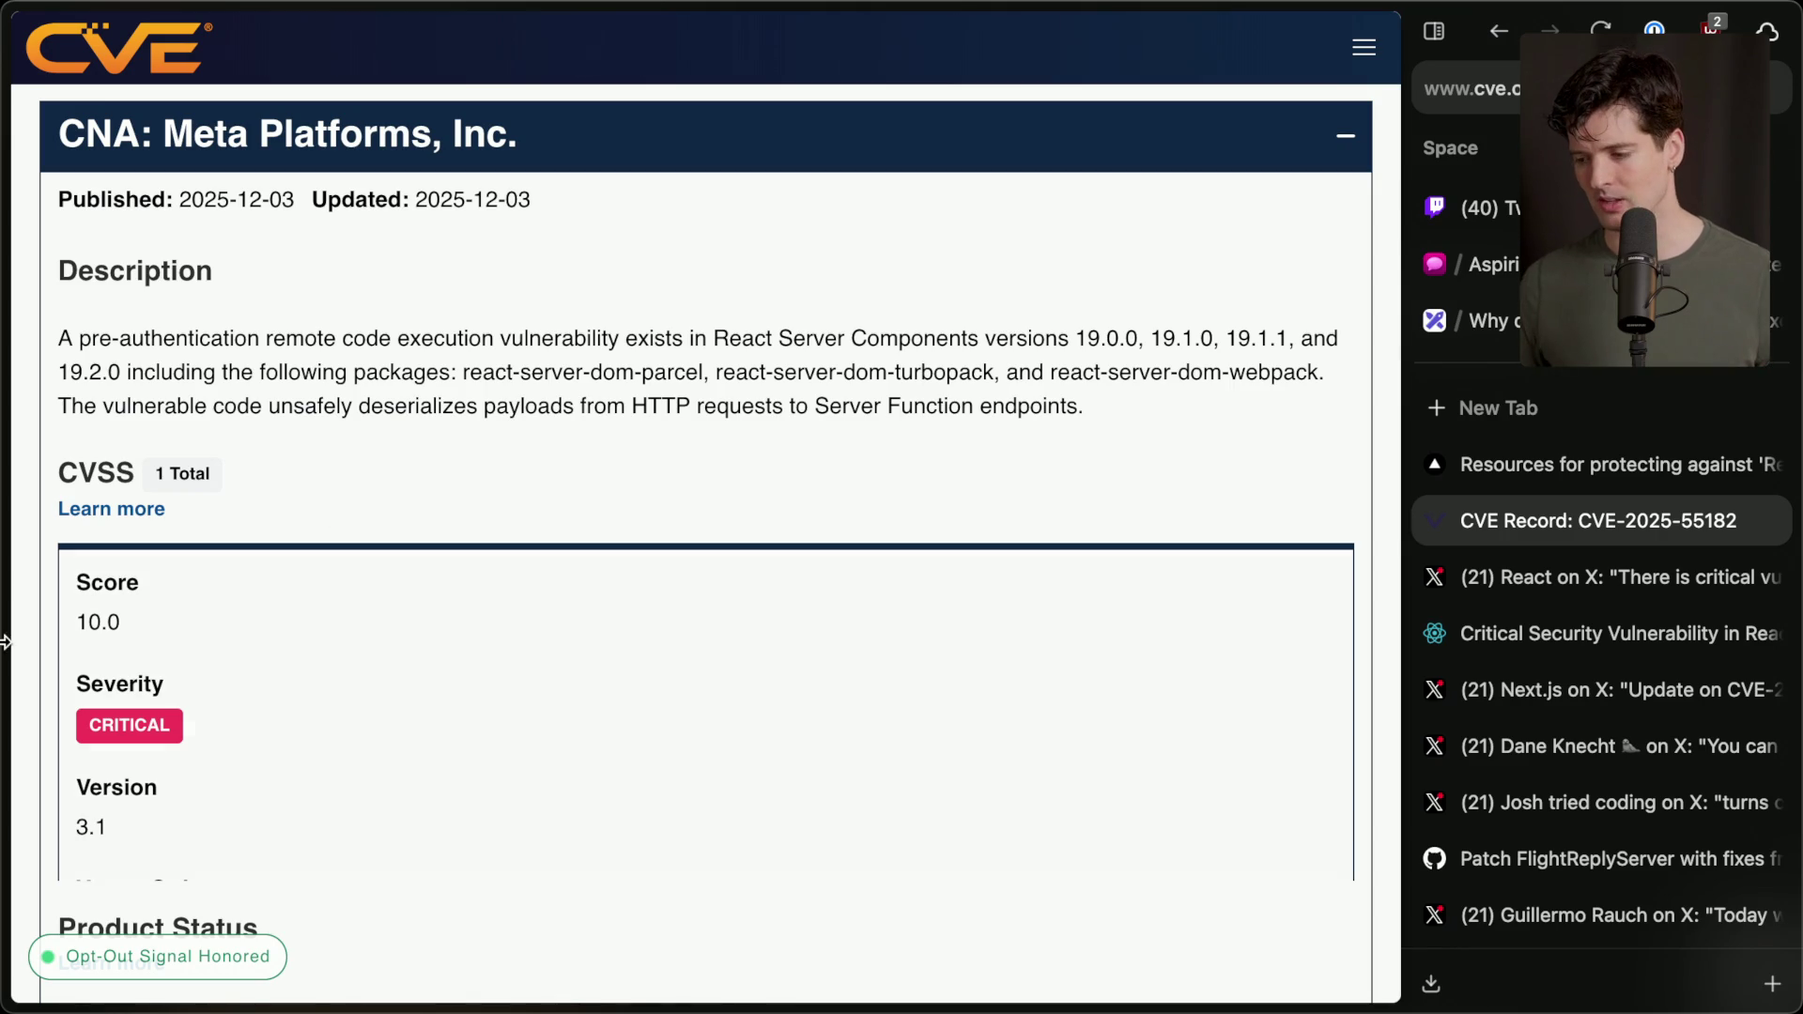
{"action": "scroll", "coordinate": [89, 615], "scroll_direction": "up", "scroll_amount": 5}
{"action": "scroll", "coordinate": [89, 615], "scroll_direction": "down", "scroll_amount": 5}
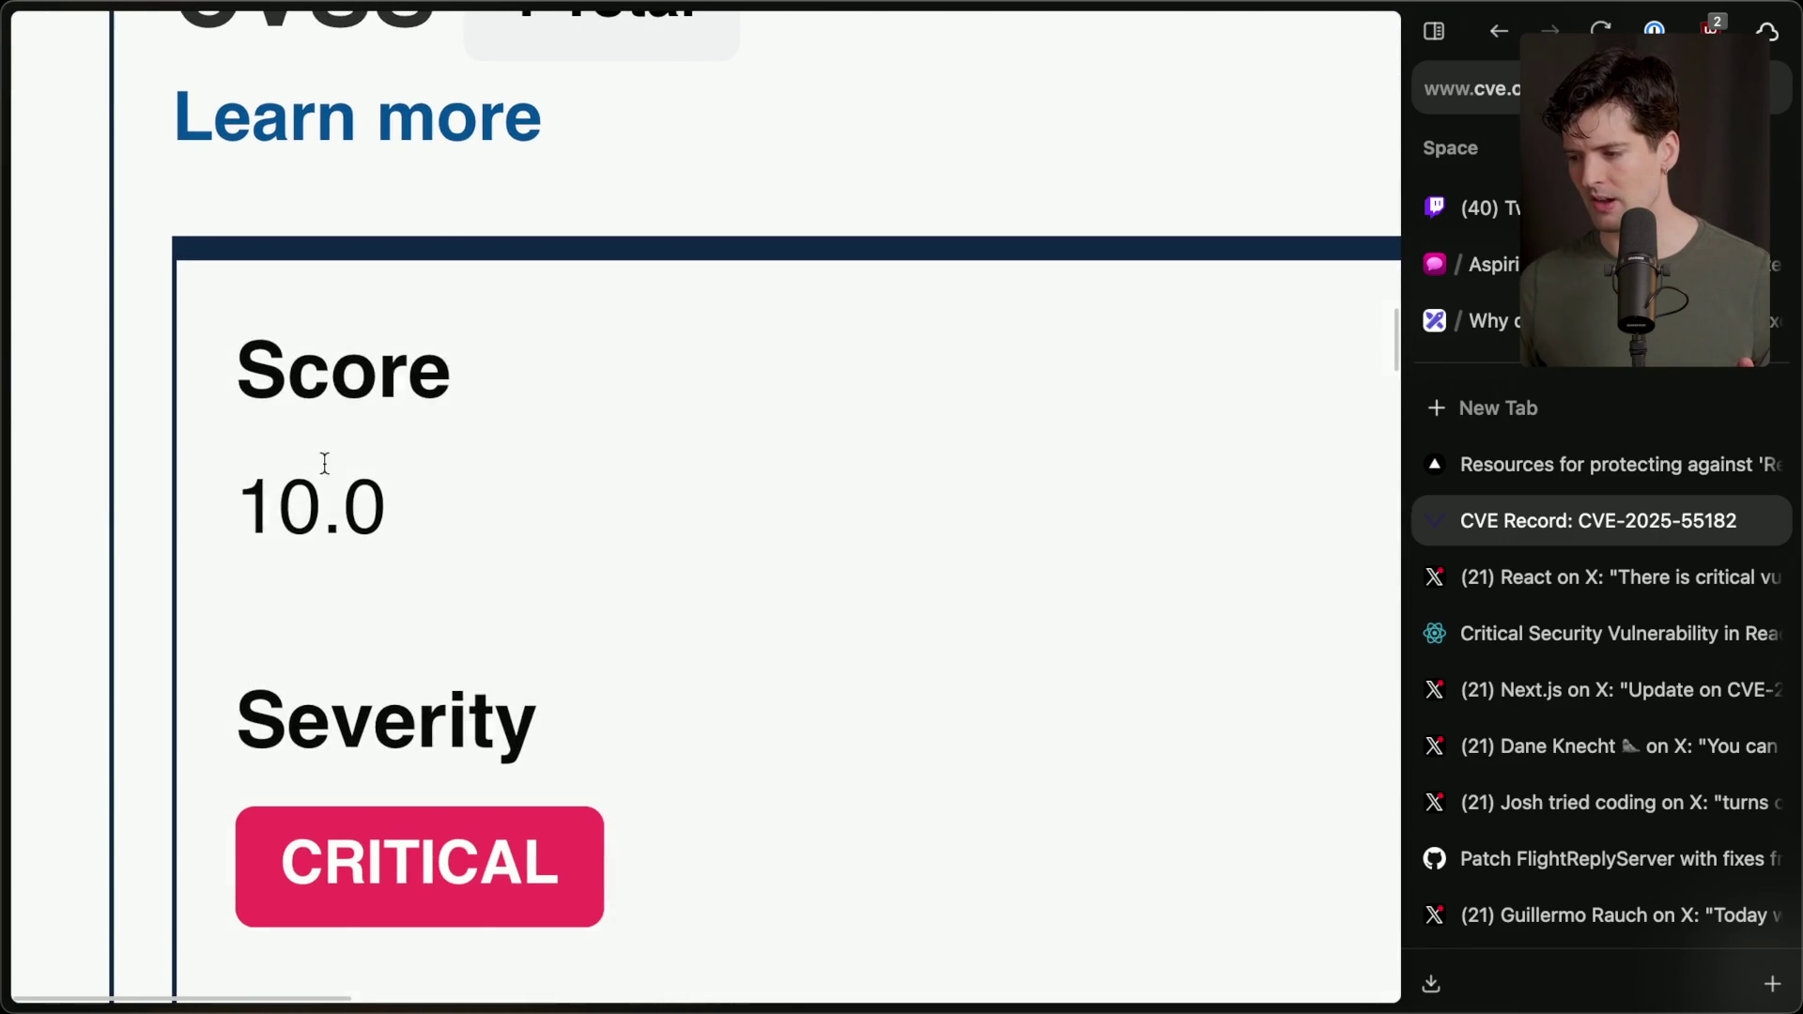
{"action": "left_click_drag", "start_coordinate": [242, 483], "coordinate": [432, 485]}
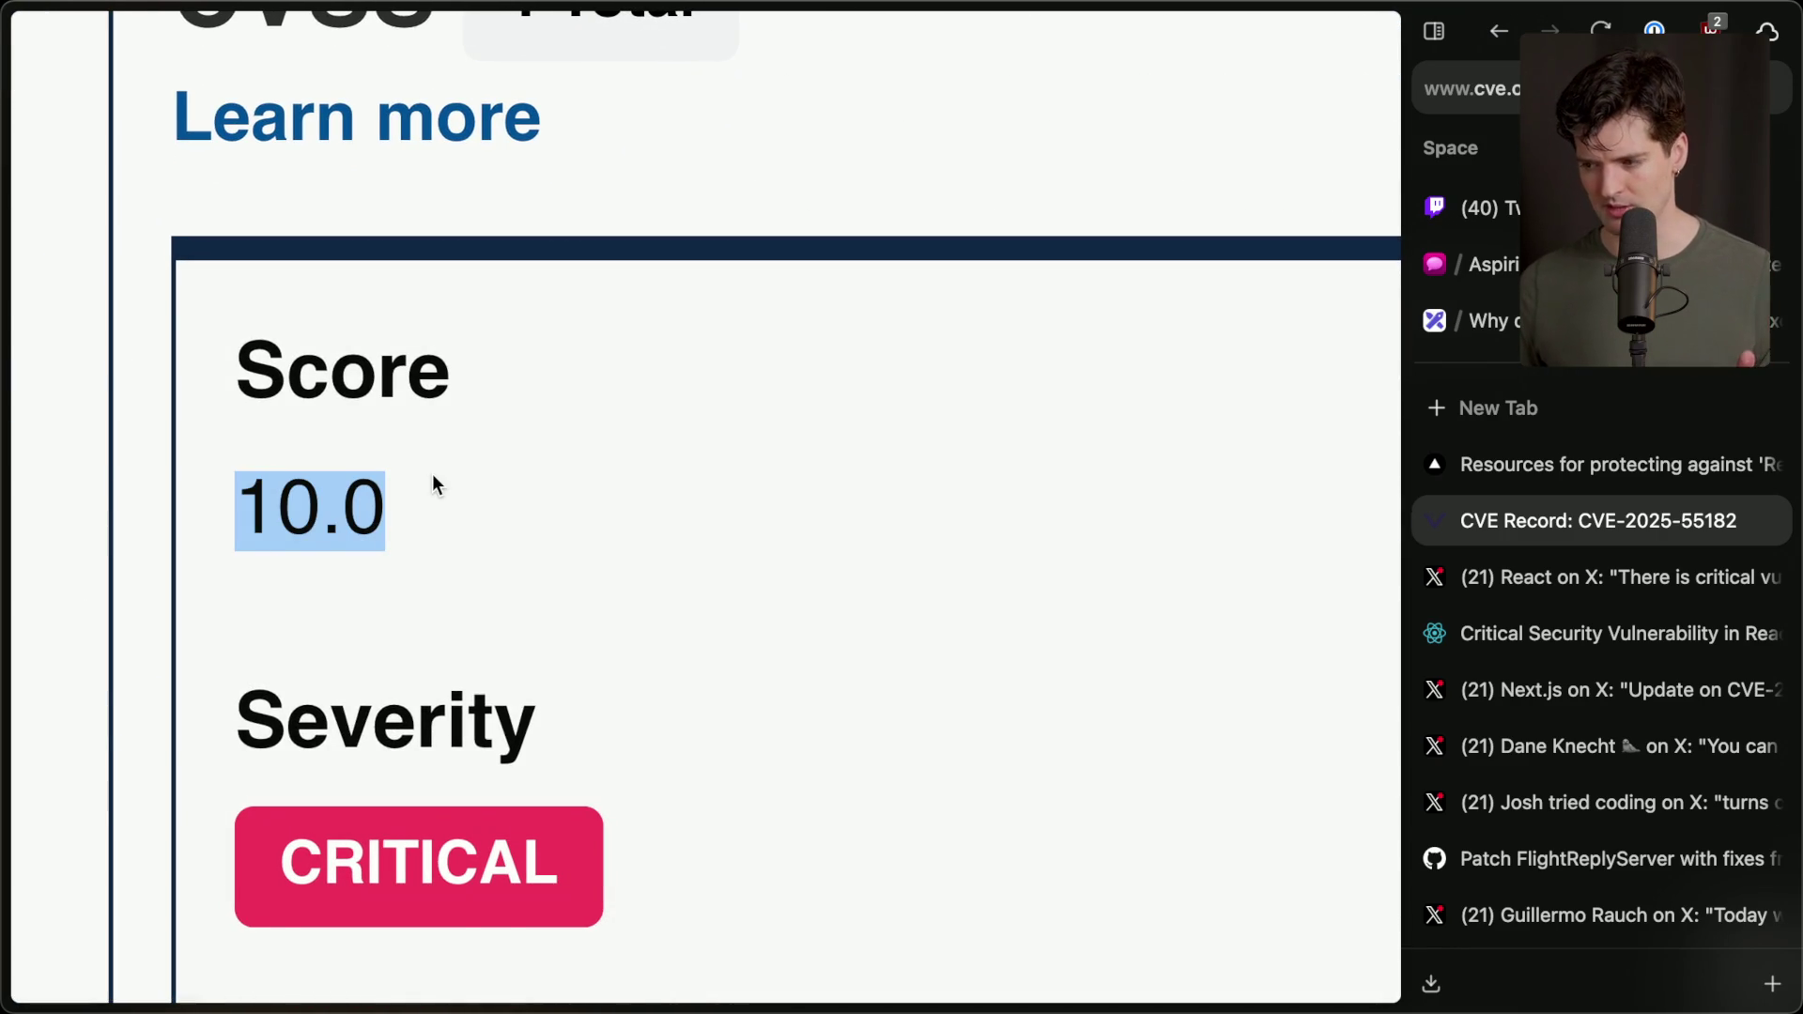
{"action": "scroll", "coordinate": [301, 555], "scroll_direction": "down", "scroll_amount": 5}
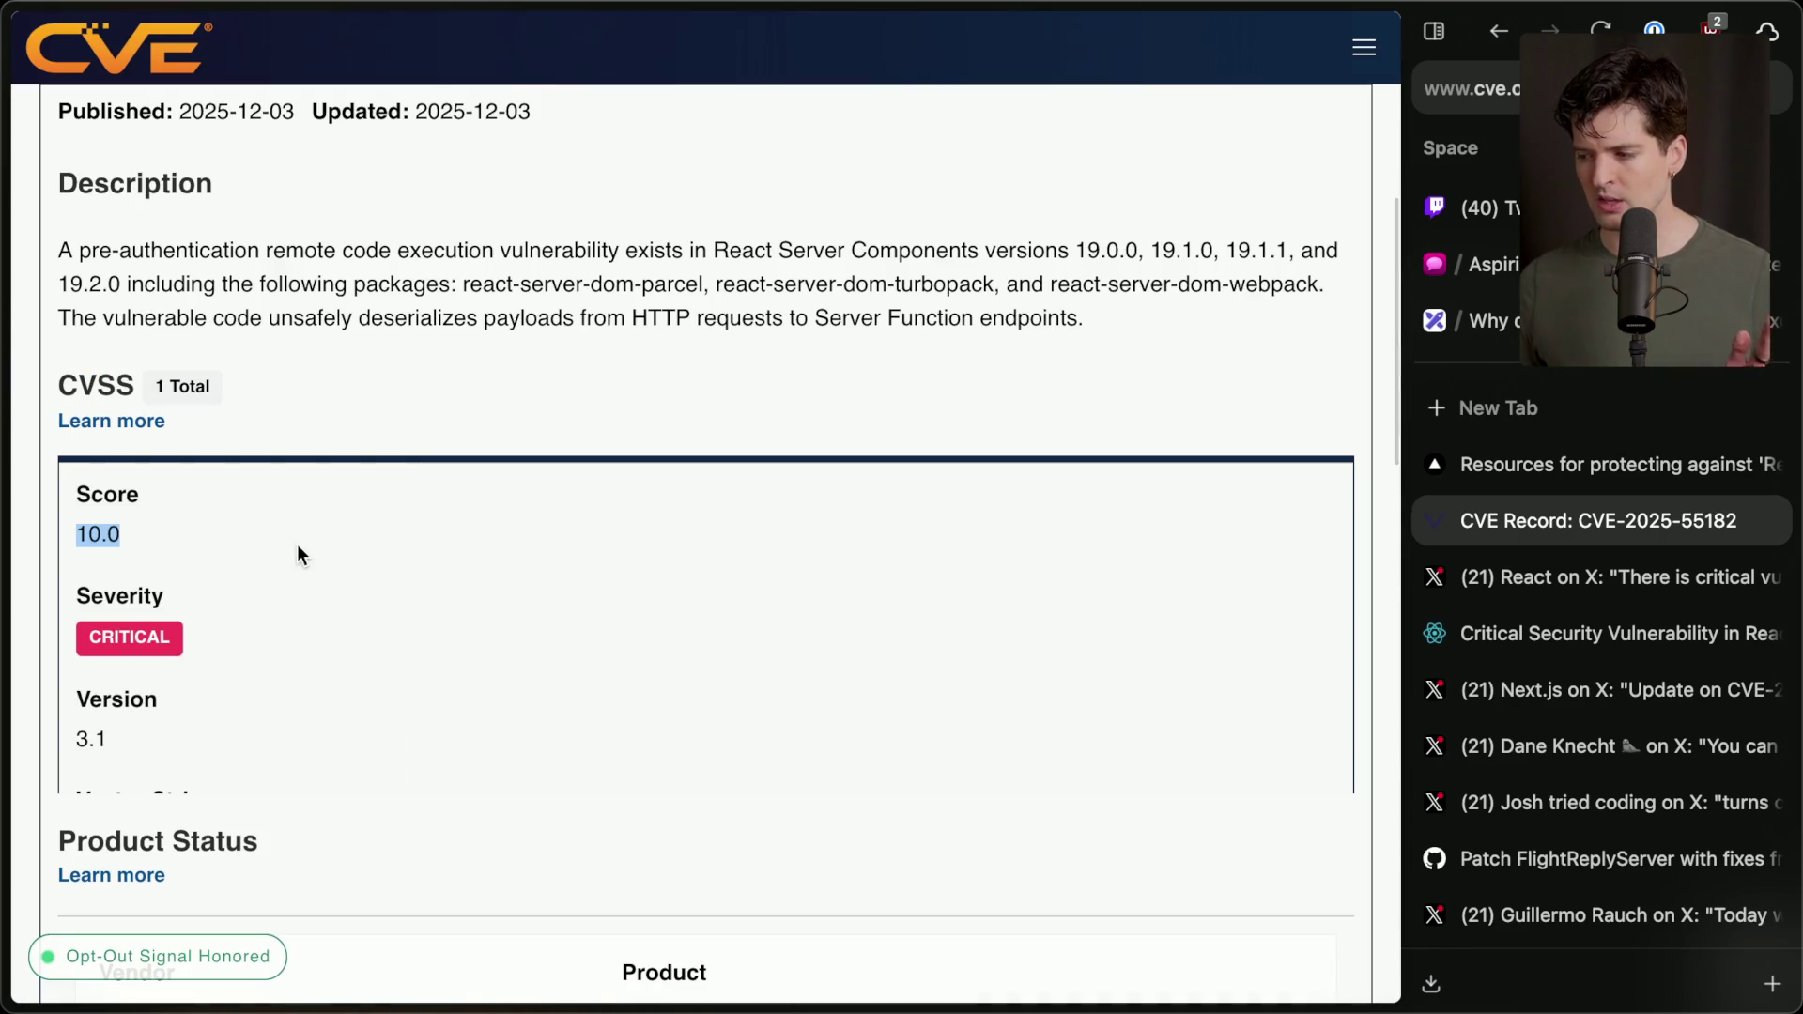
{"action": "left_click", "coordinate": [402, 401]}
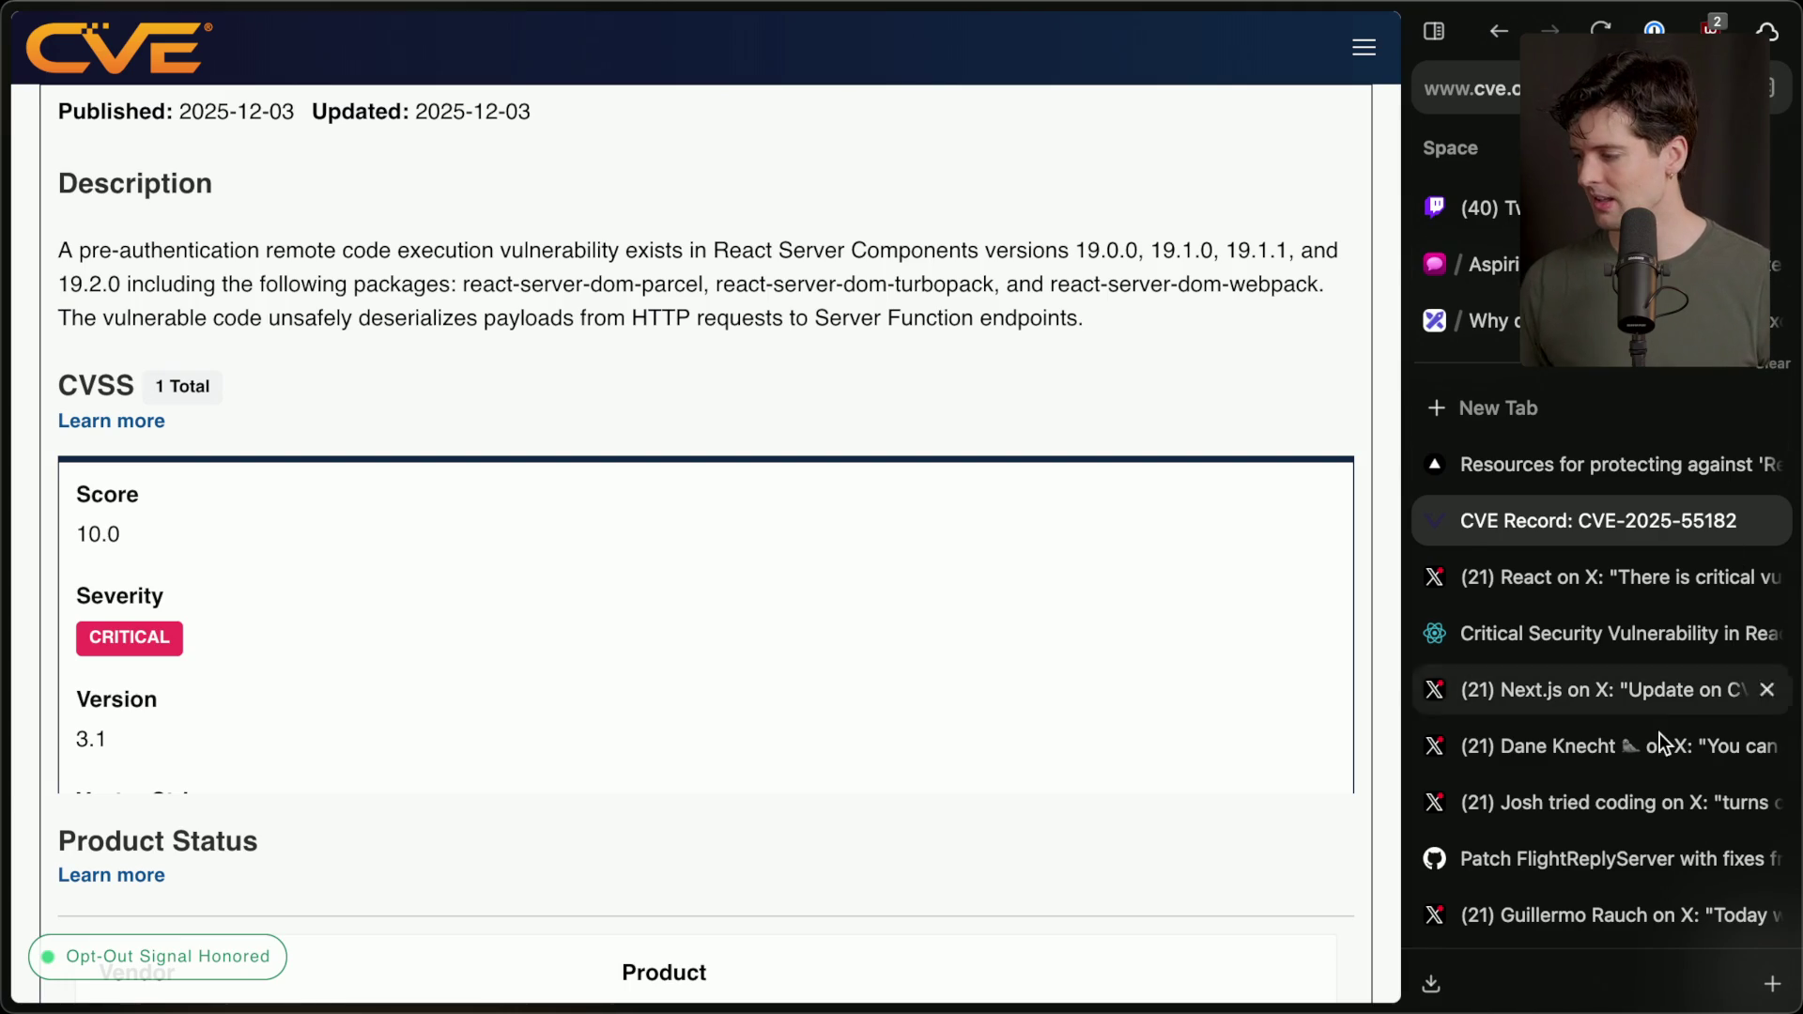
{"action": "scroll", "coordinate": [1626, 733], "scroll_direction": "down", "scroll_amount": 1}
{"action": "scroll", "coordinate": [1542, 717], "scroll_direction": "down", "scroll_amount": 2}
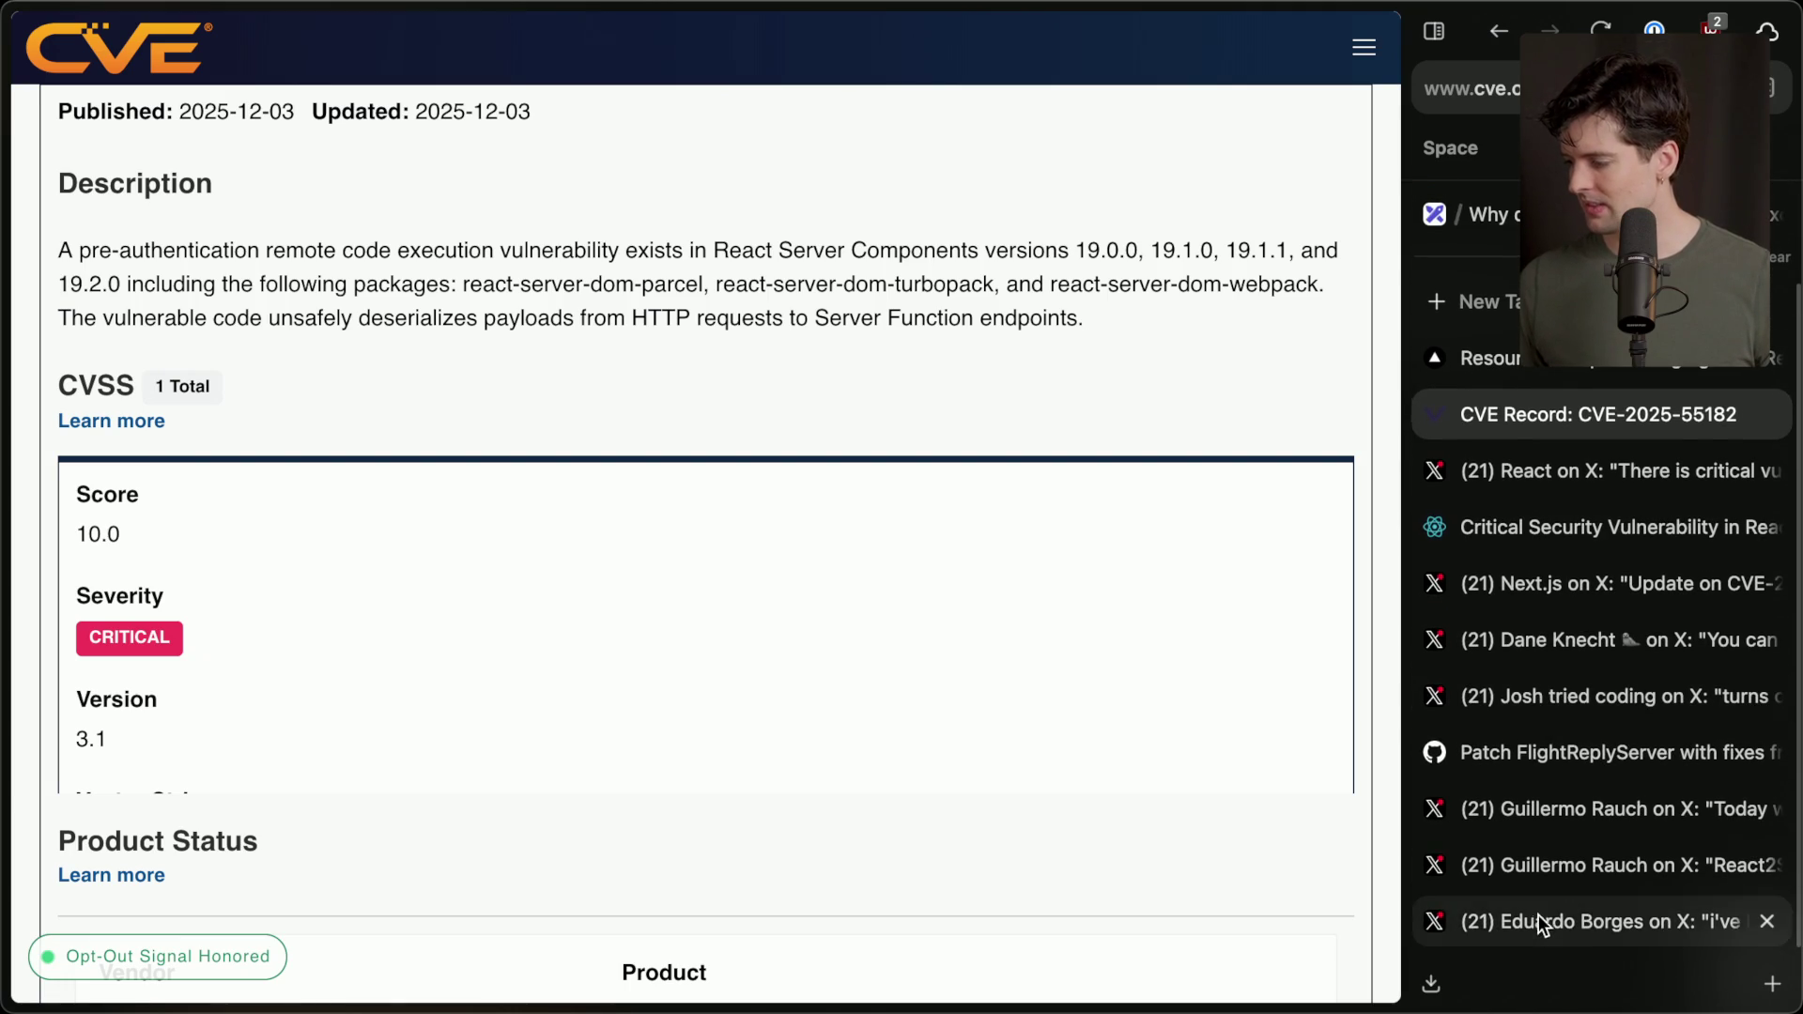
{"action": "left_click", "coordinate": [1539, 915]}
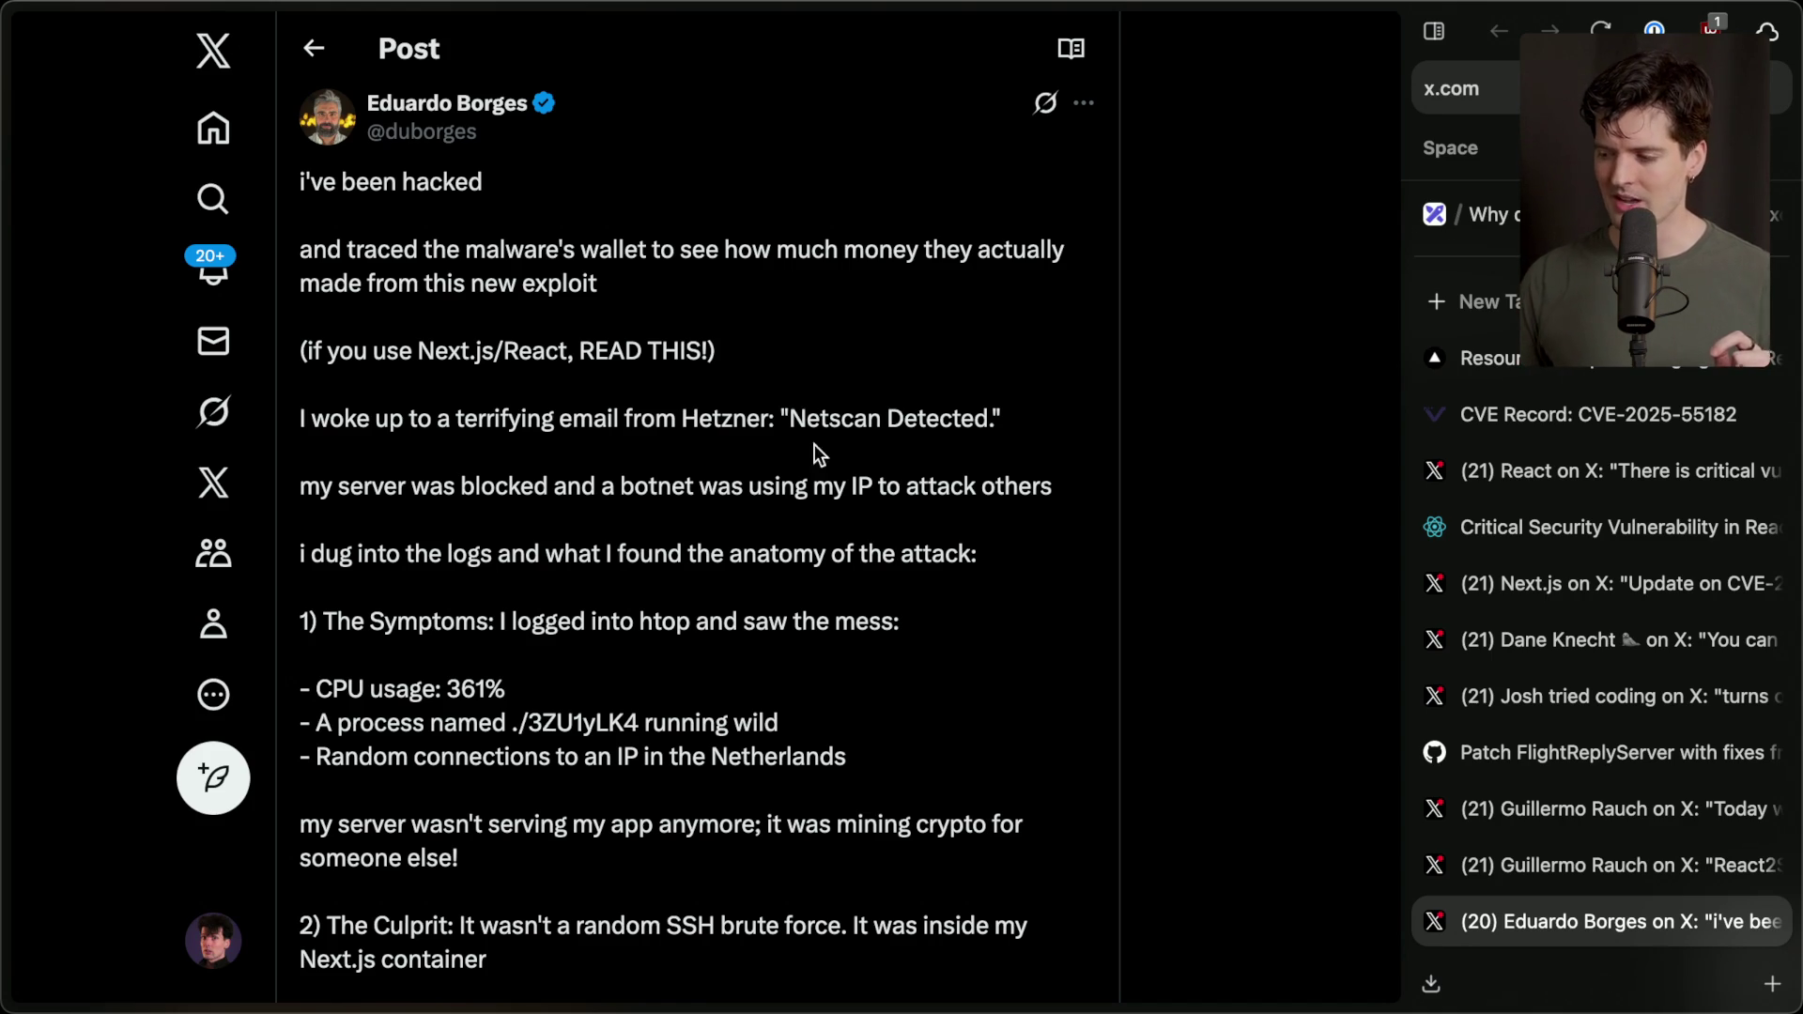
{"action": "triple_click", "coordinate": [731, 419]}
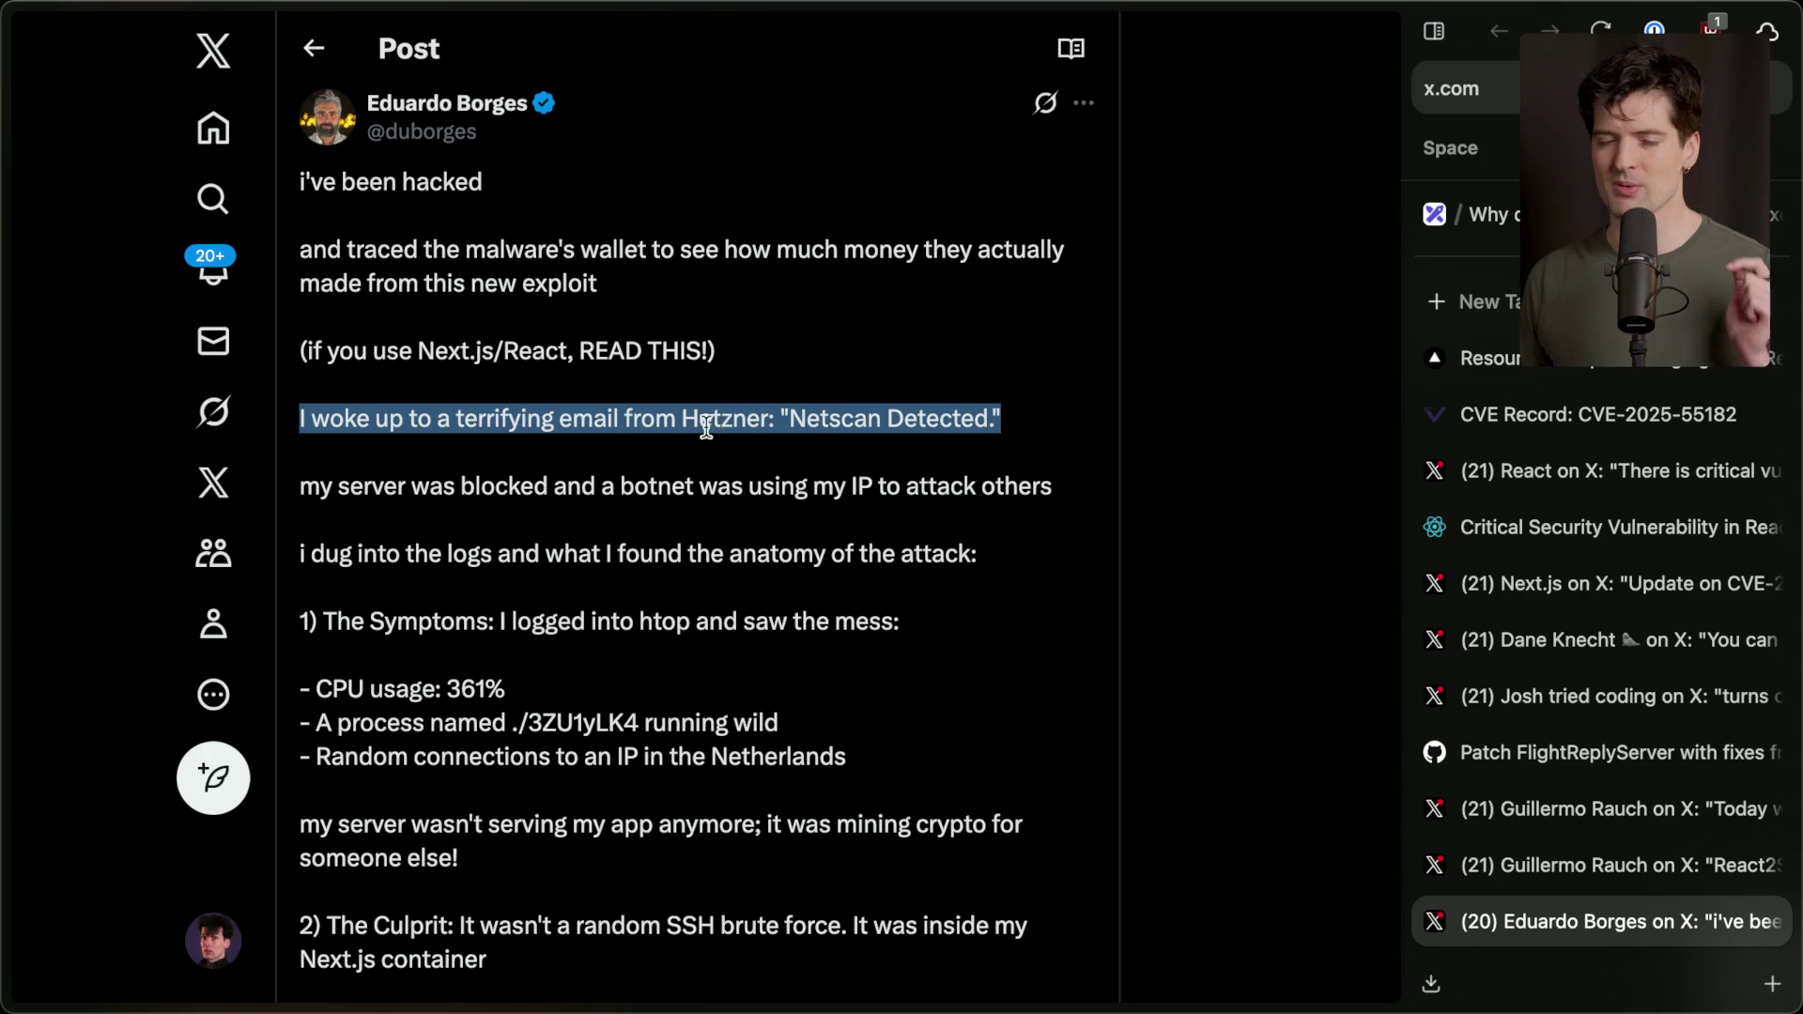
{"action": "left_click", "coordinate": [710, 425]}
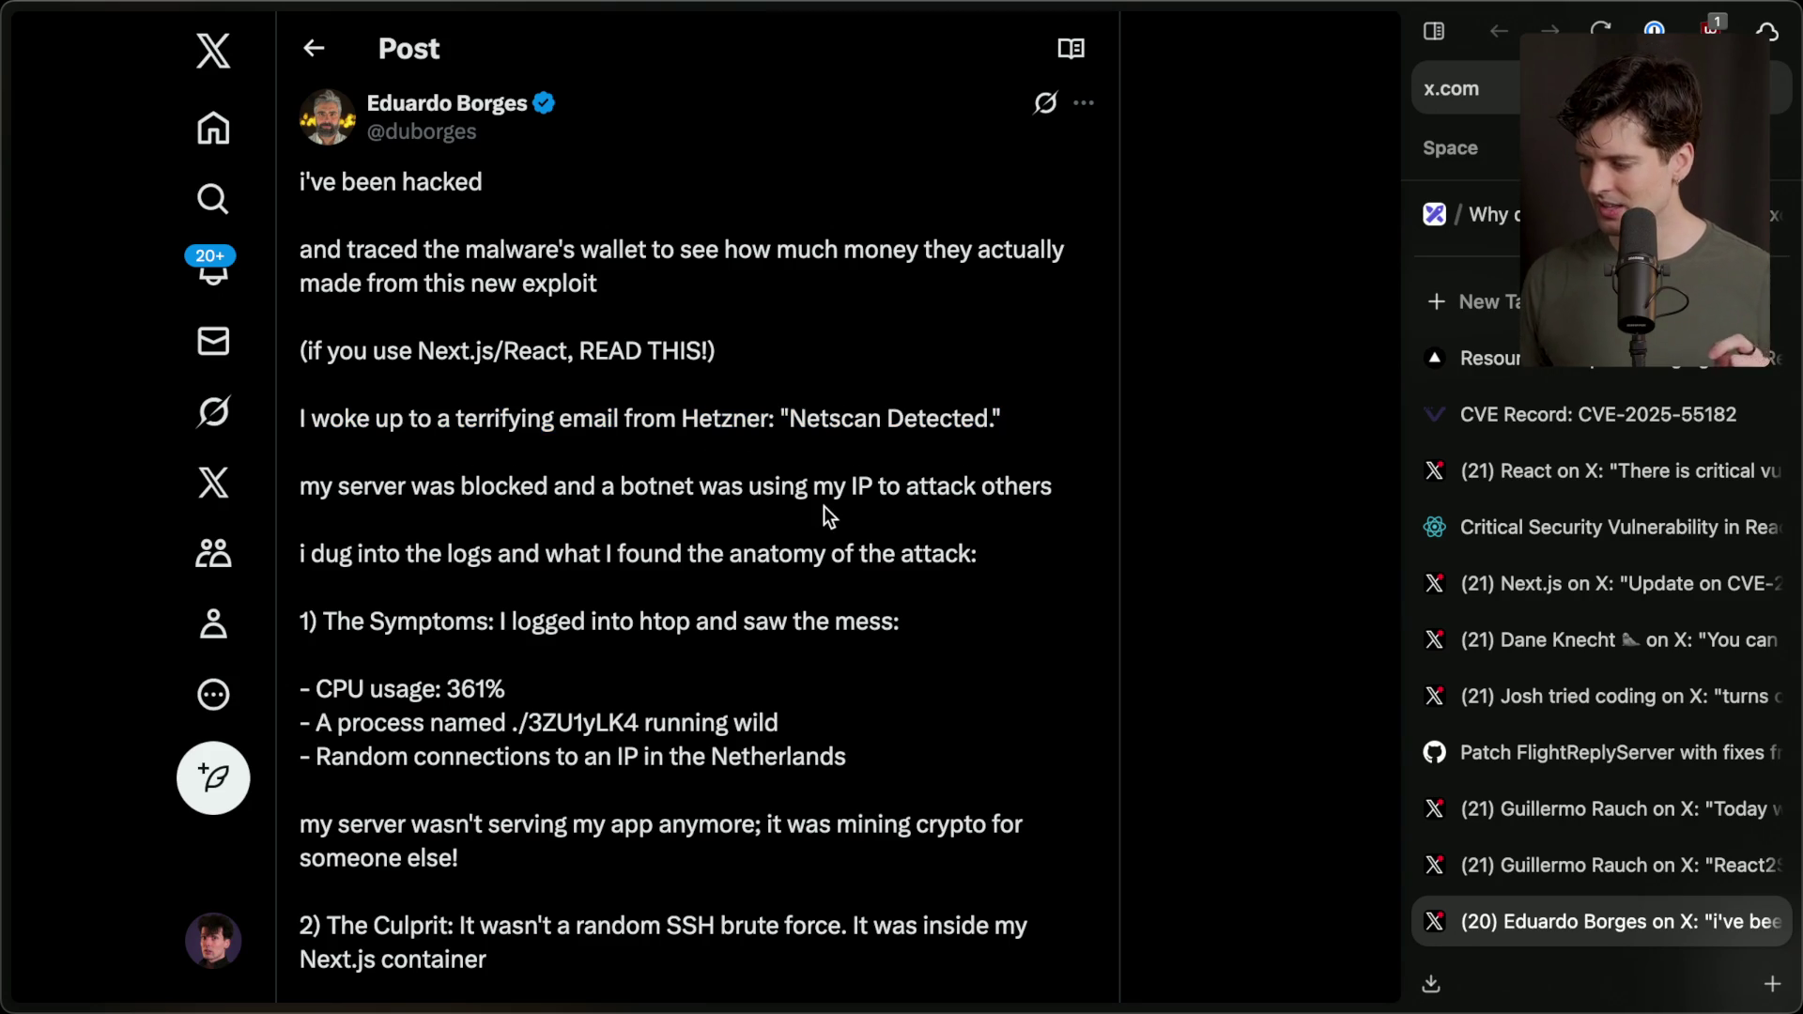
{"action": "left_click", "coordinate": [1508, 413]}
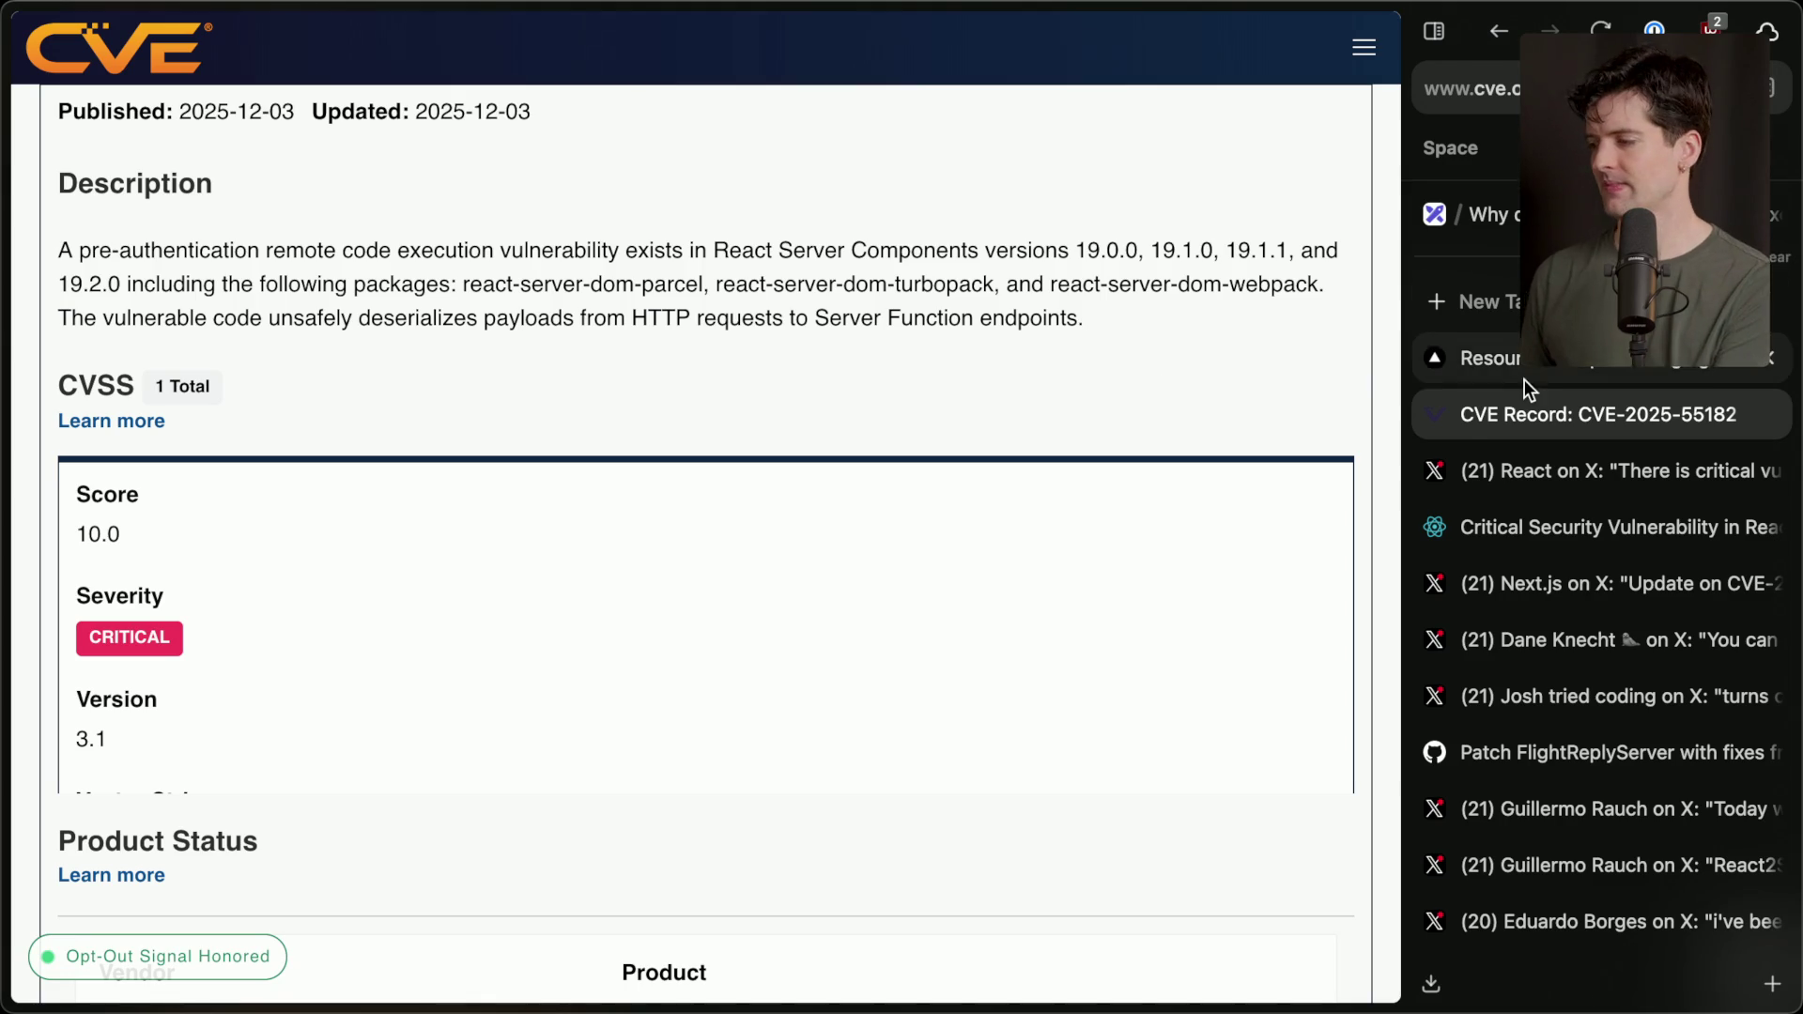
Open Expo's CVE-2025-55182 post from chat as a full tab placed below the CVE Record.
{"action": "scroll", "coordinate": [1529, 376], "scroll_direction": "up", "scroll_amount": 2}
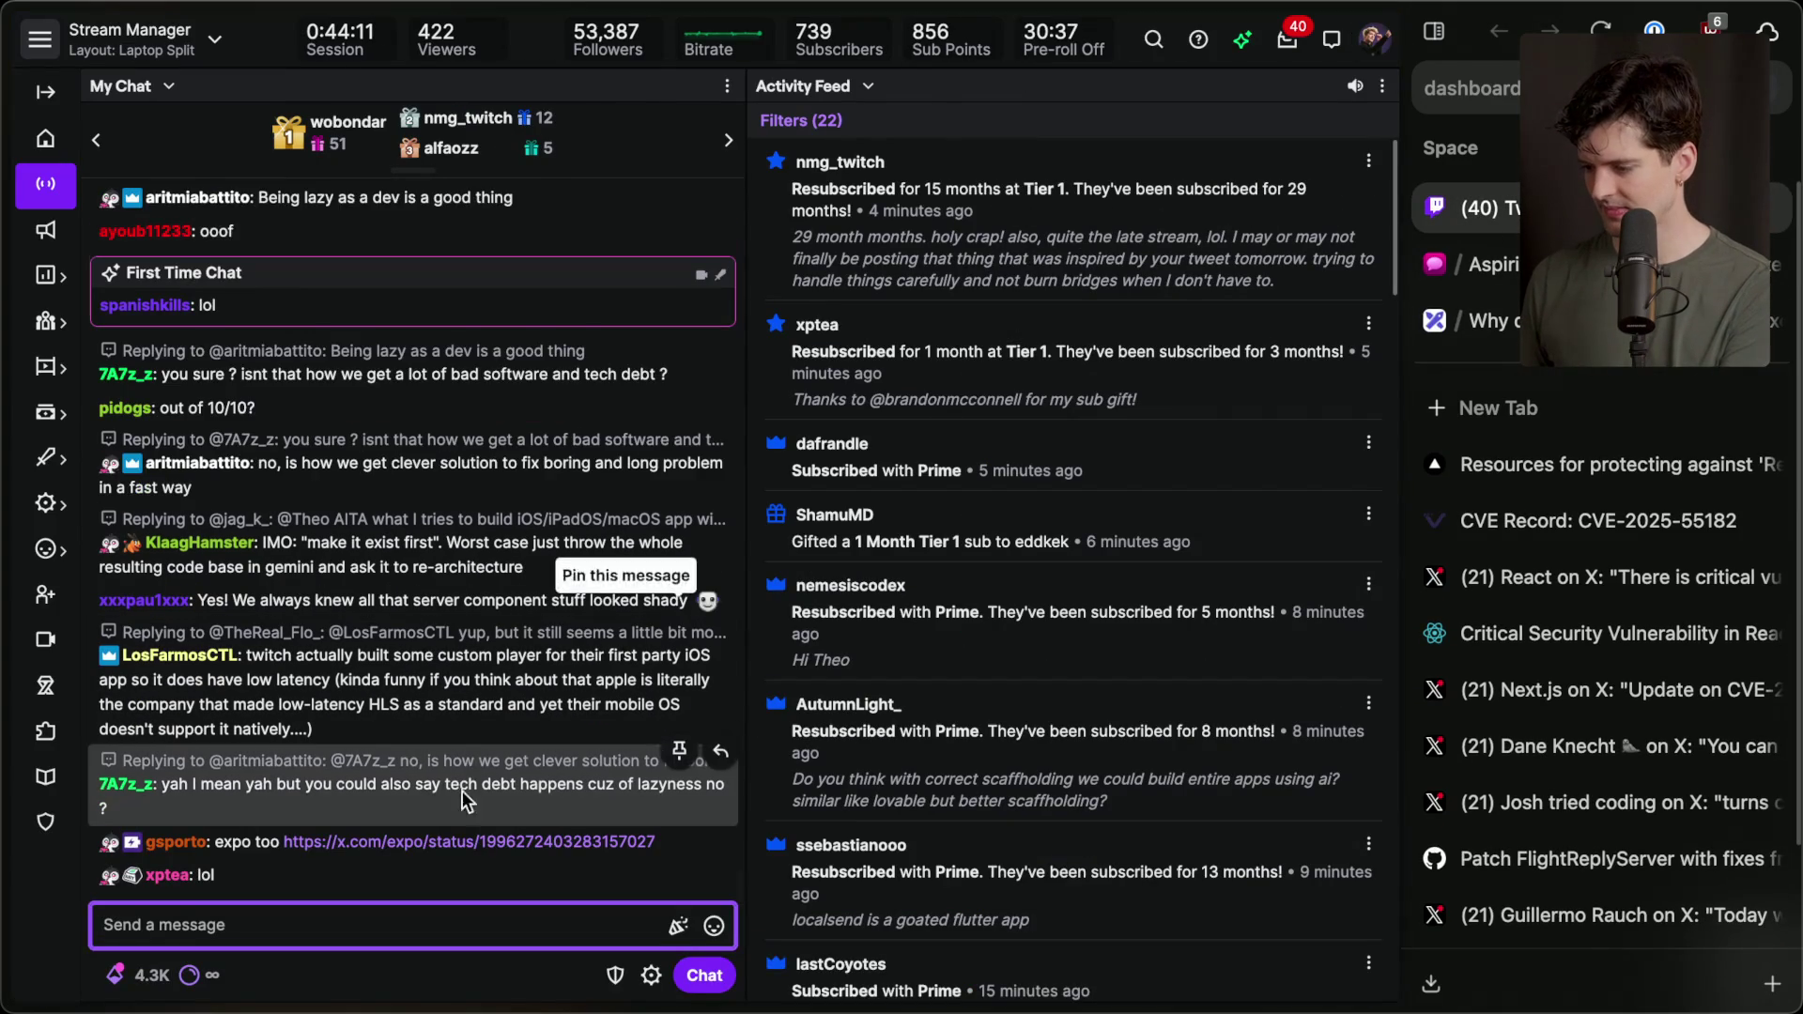
{"action": "left_click", "coordinate": [458, 798]}
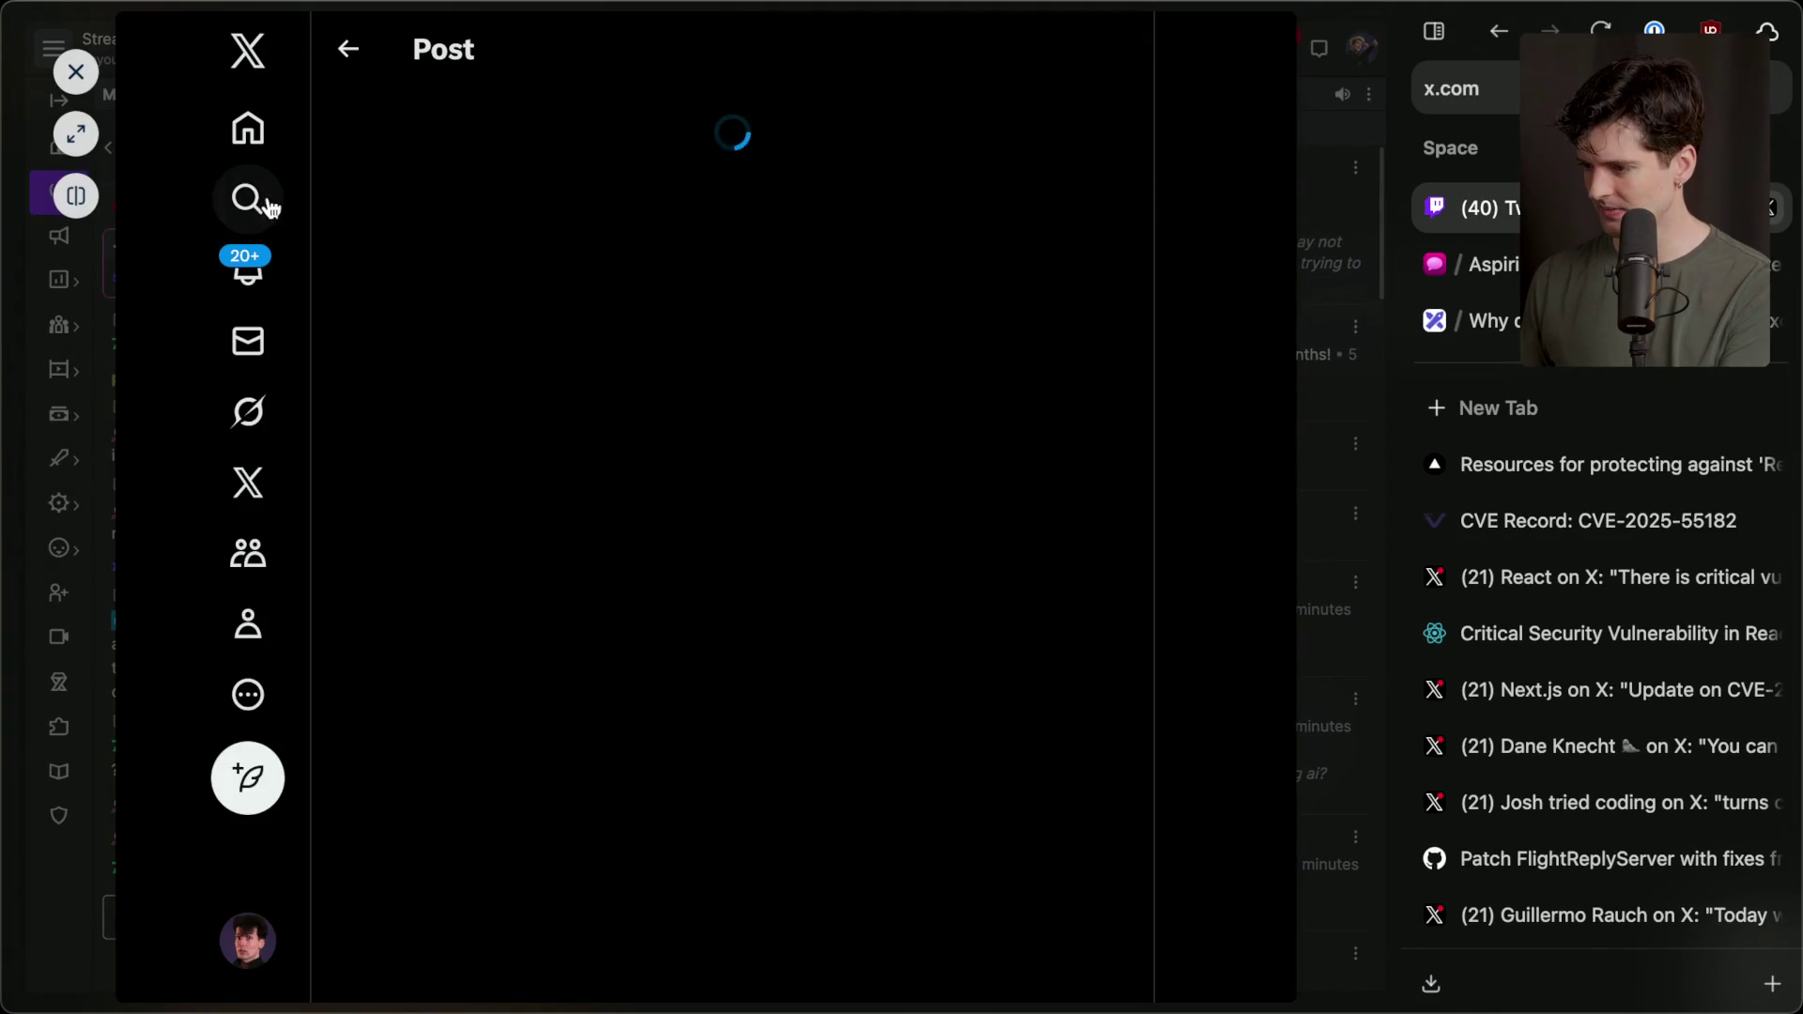
{"action": "left_click", "coordinate": [75, 130]}
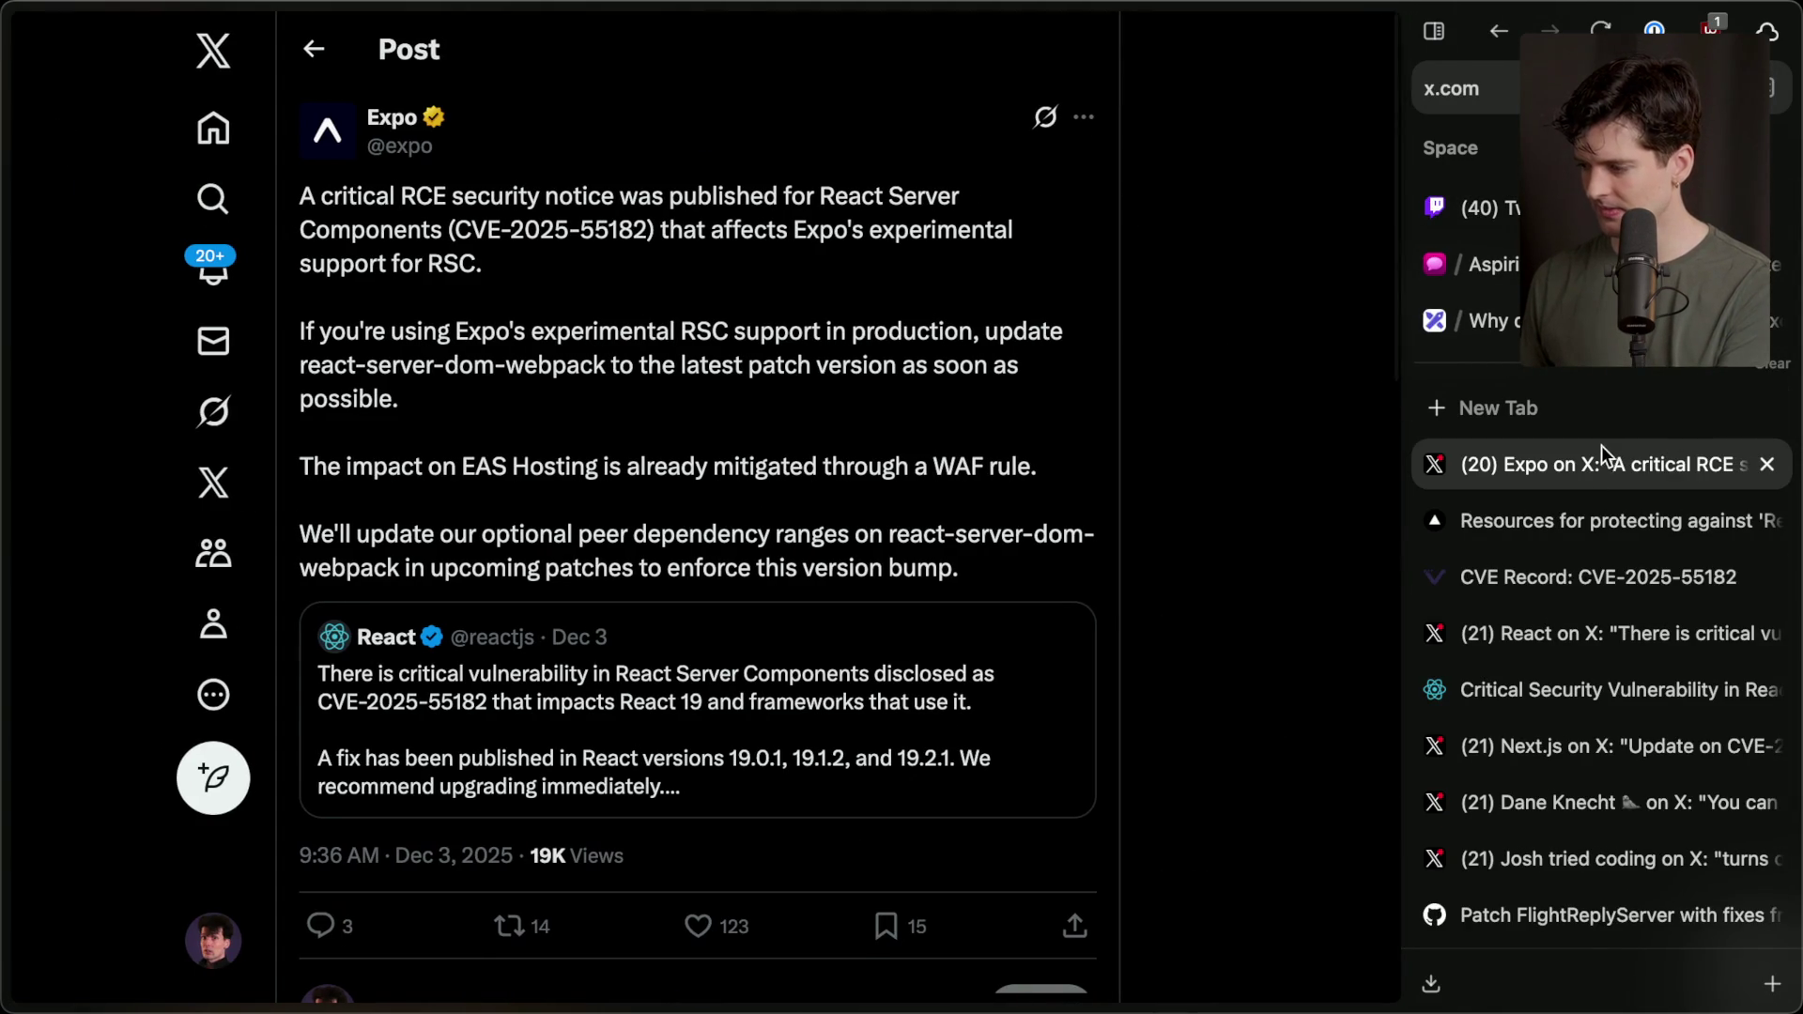
{"action": "left_click_drag", "start_coordinate": [1574, 467], "coordinate": [1570, 575]}
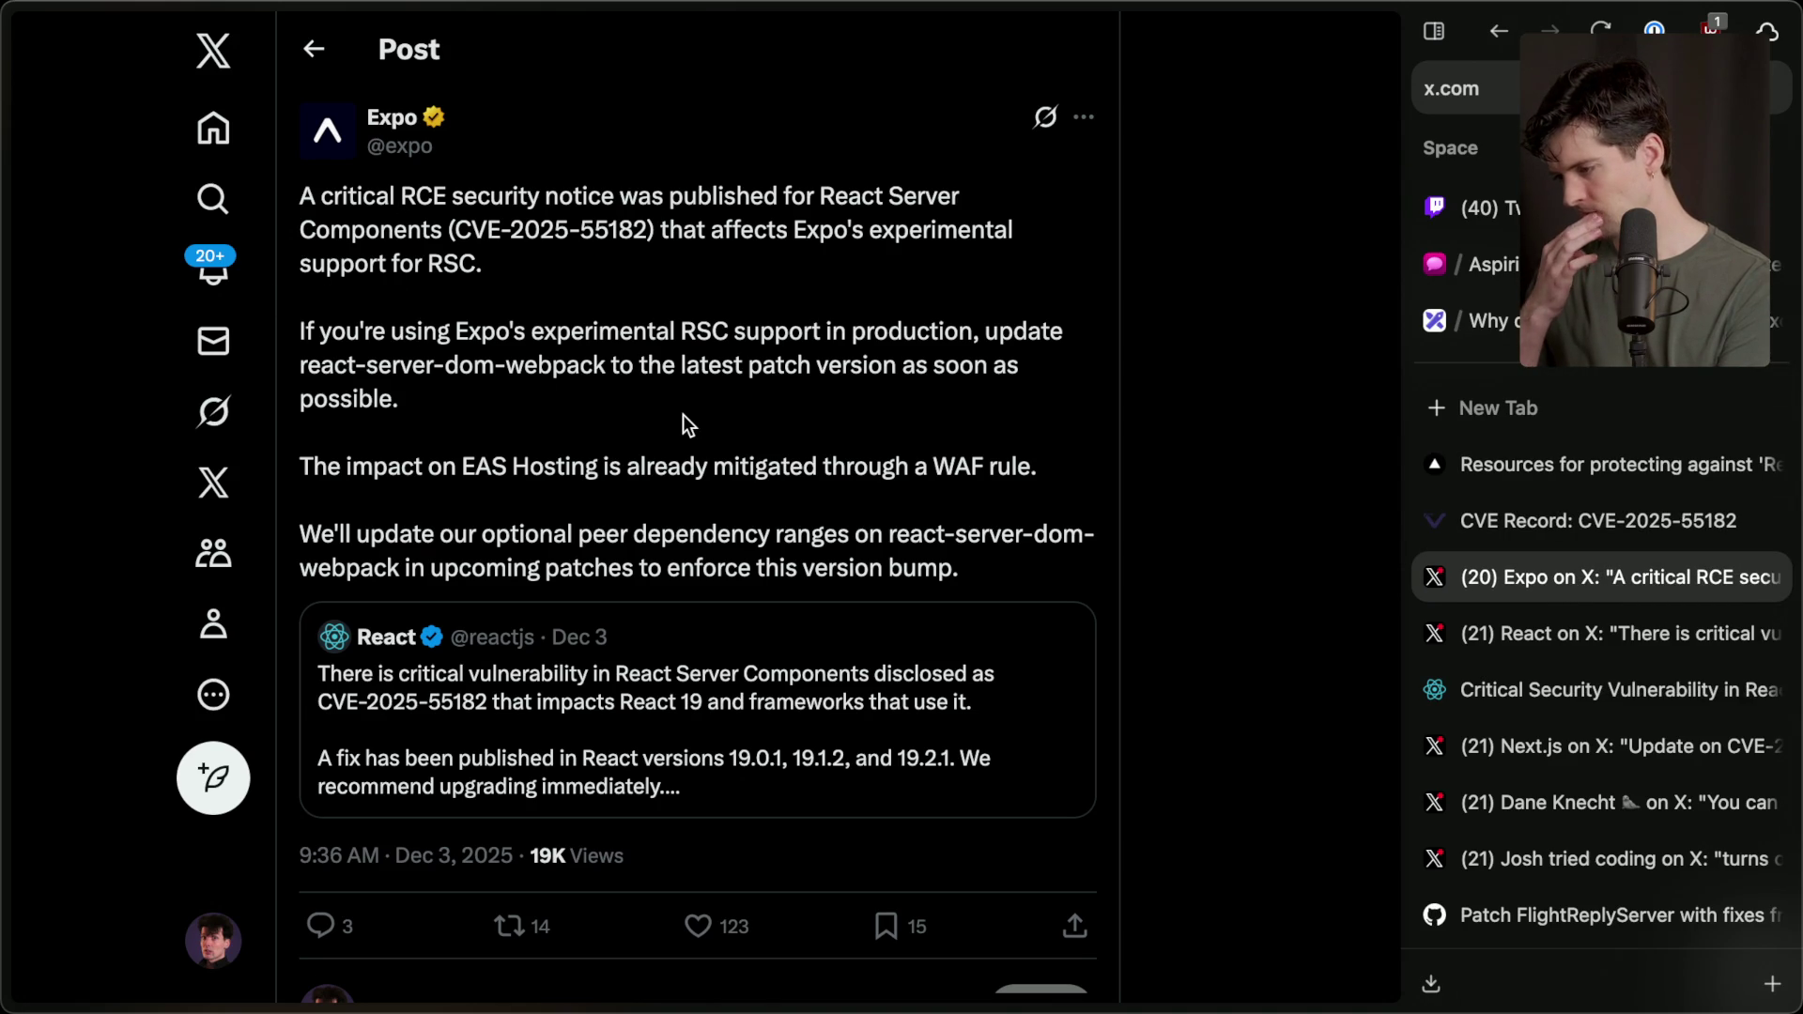
{"action": "left_click", "coordinate": [1514, 336]}
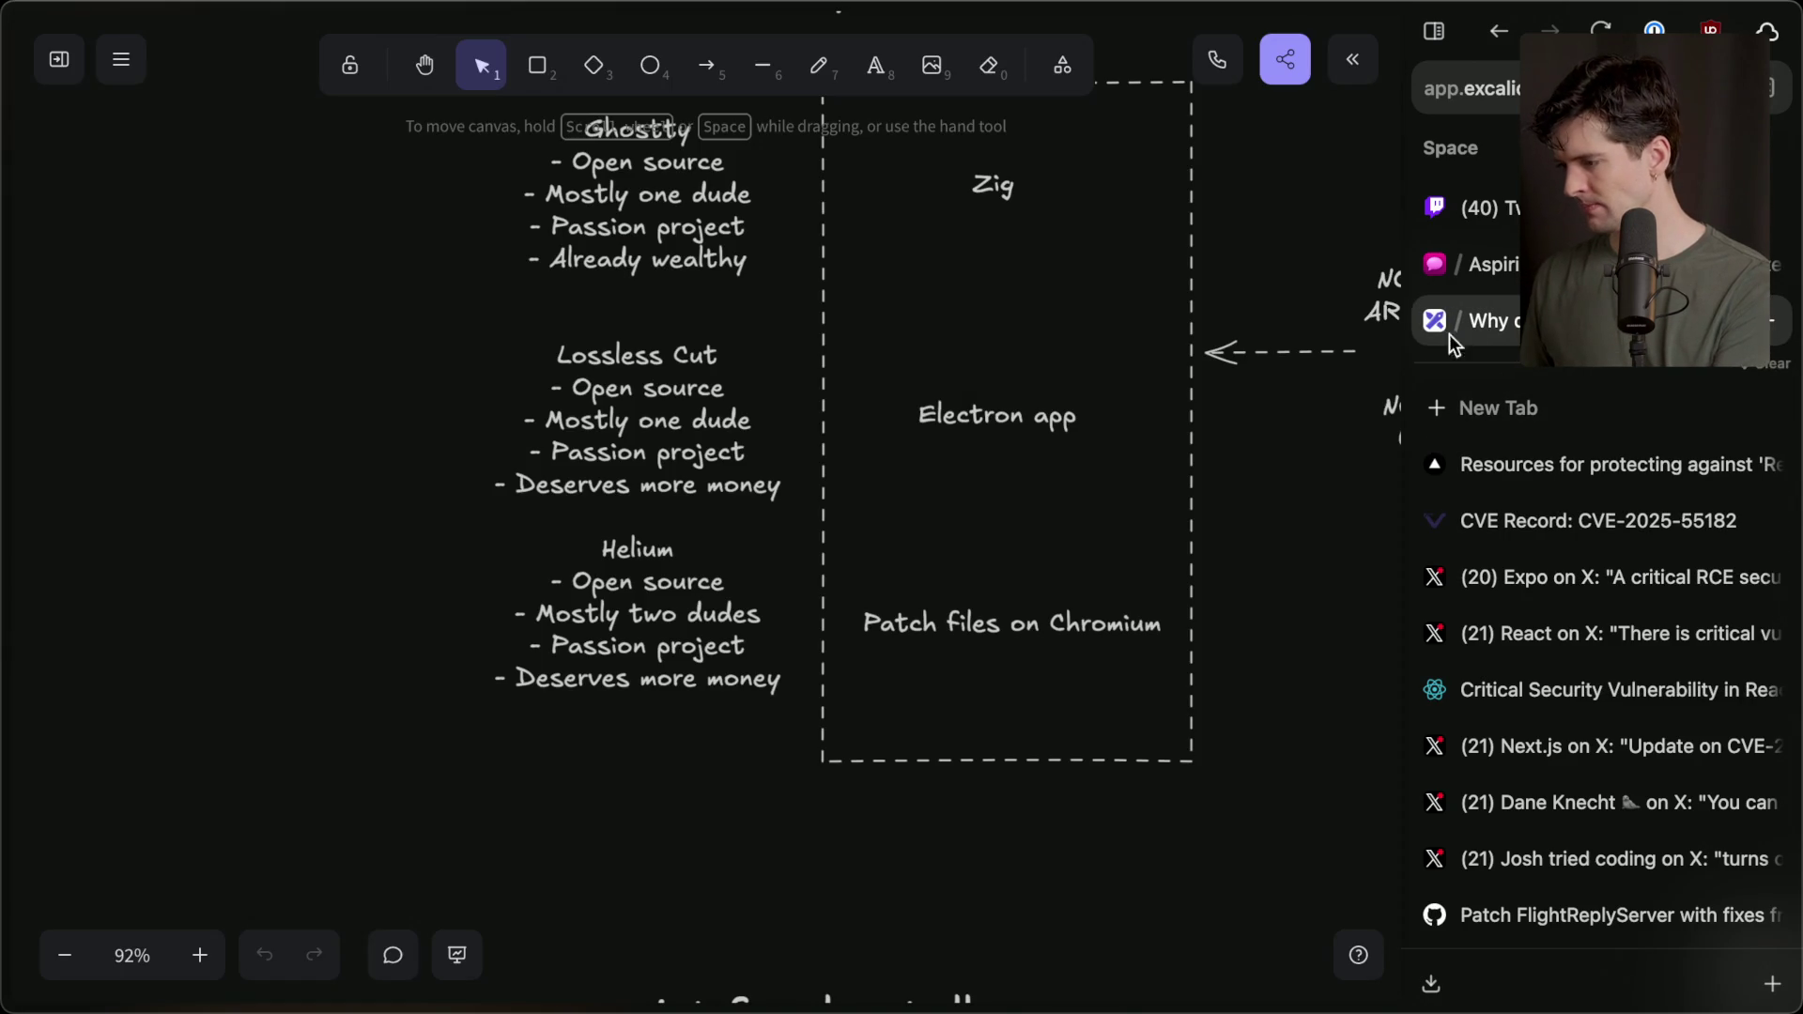
Start a new Excalidraw scene and title it 'React Got Hacked'.
{"action": "left_click", "coordinate": [120, 59]}
{"action": "left_click", "coordinate": [59, 59]}
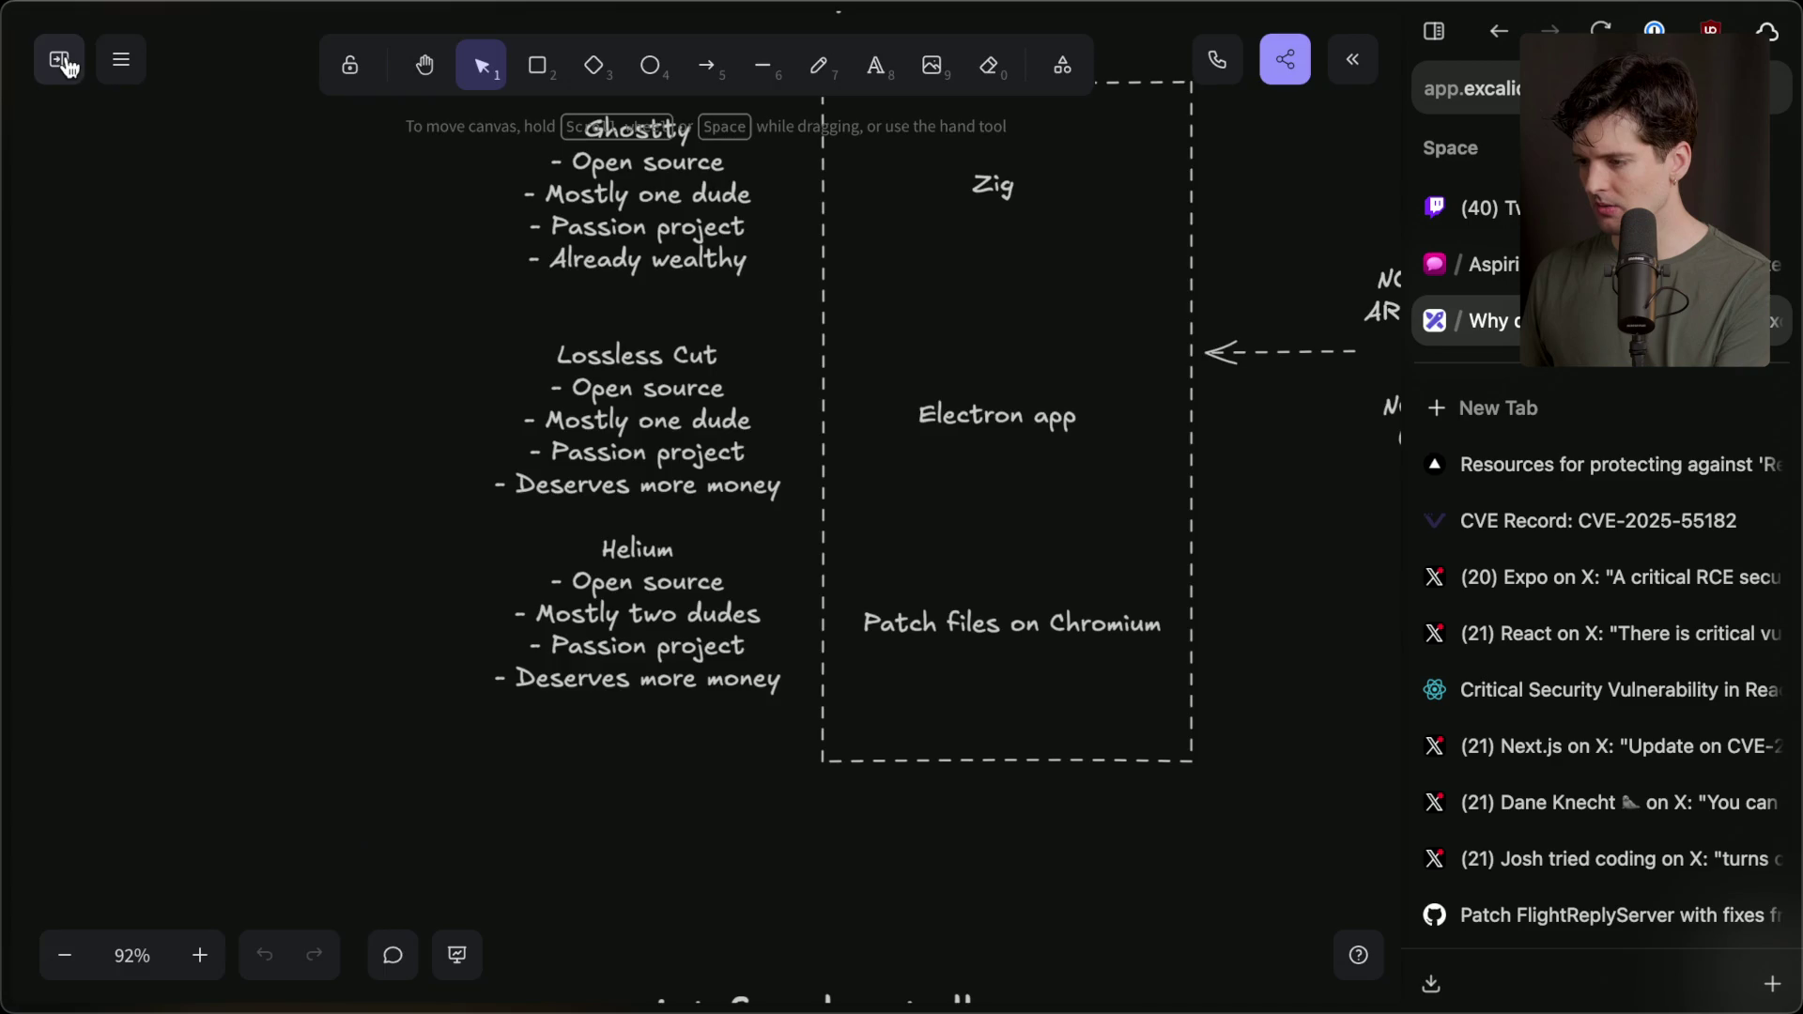
{"action": "left_click", "coordinate": [59, 59]}
{"action": "left_click", "coordinate": [60, 56]}
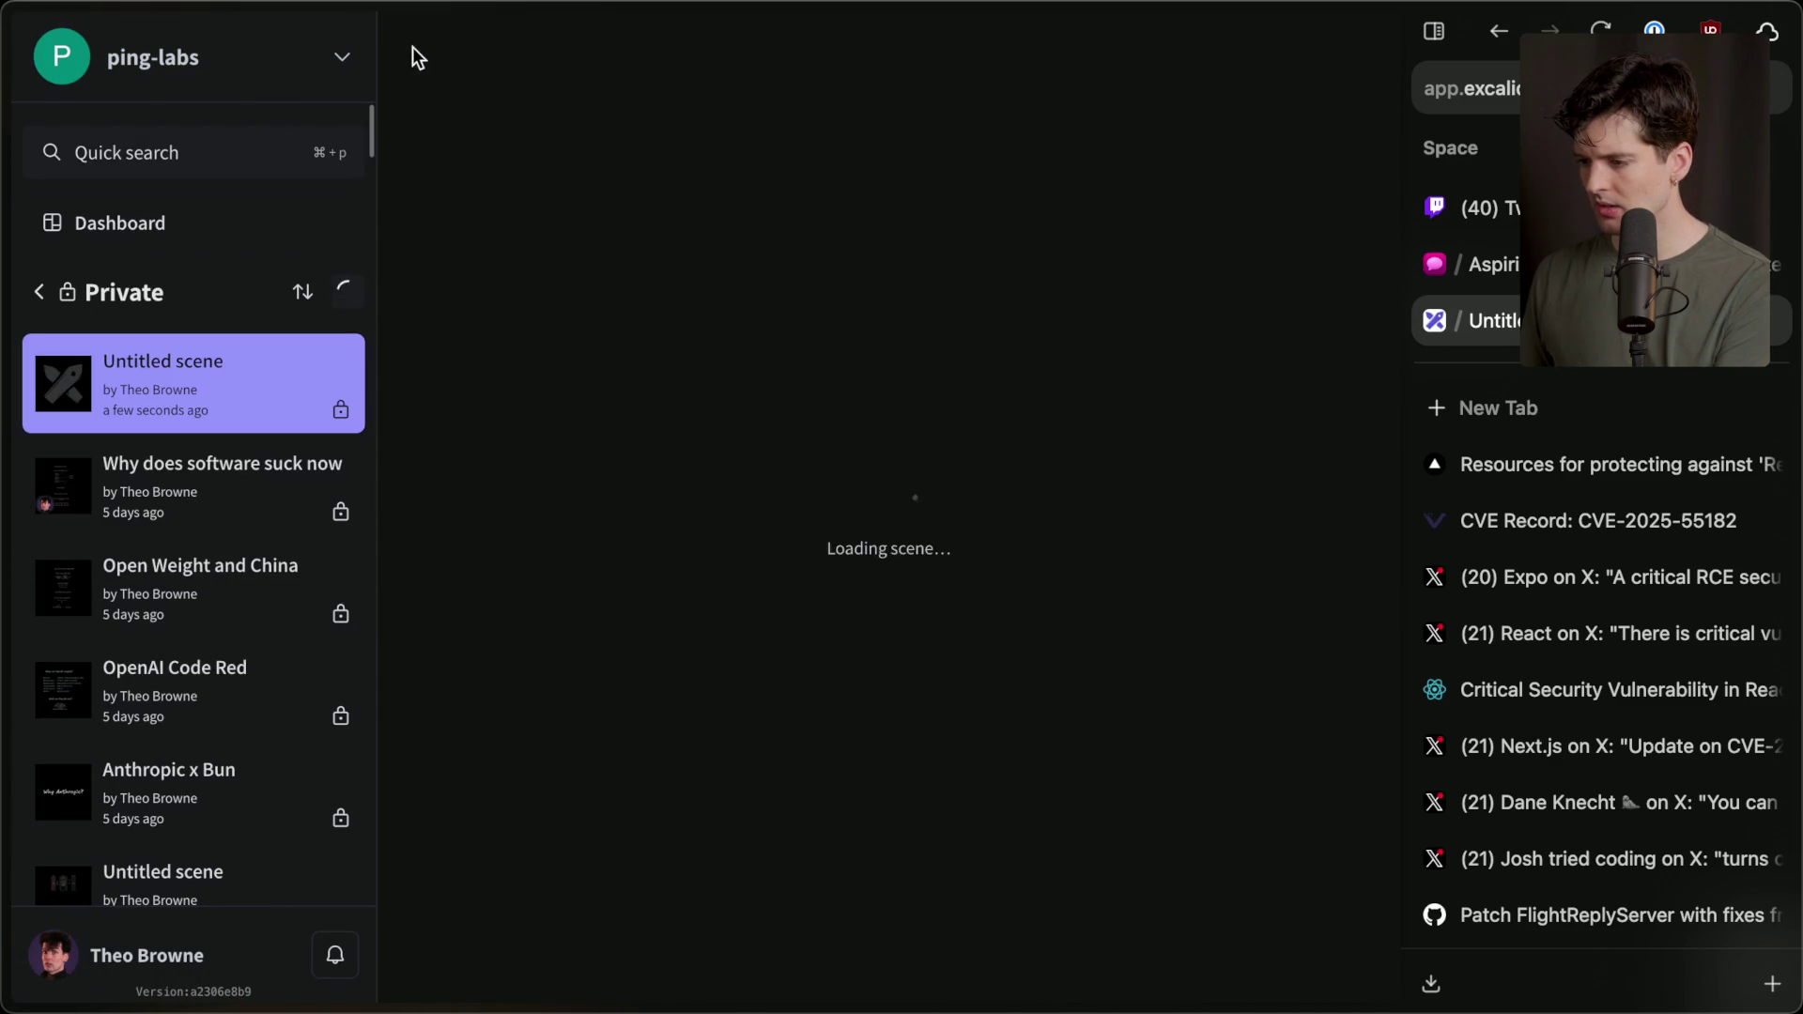
{"action": "left_click", "coordinate": [416, 56]}
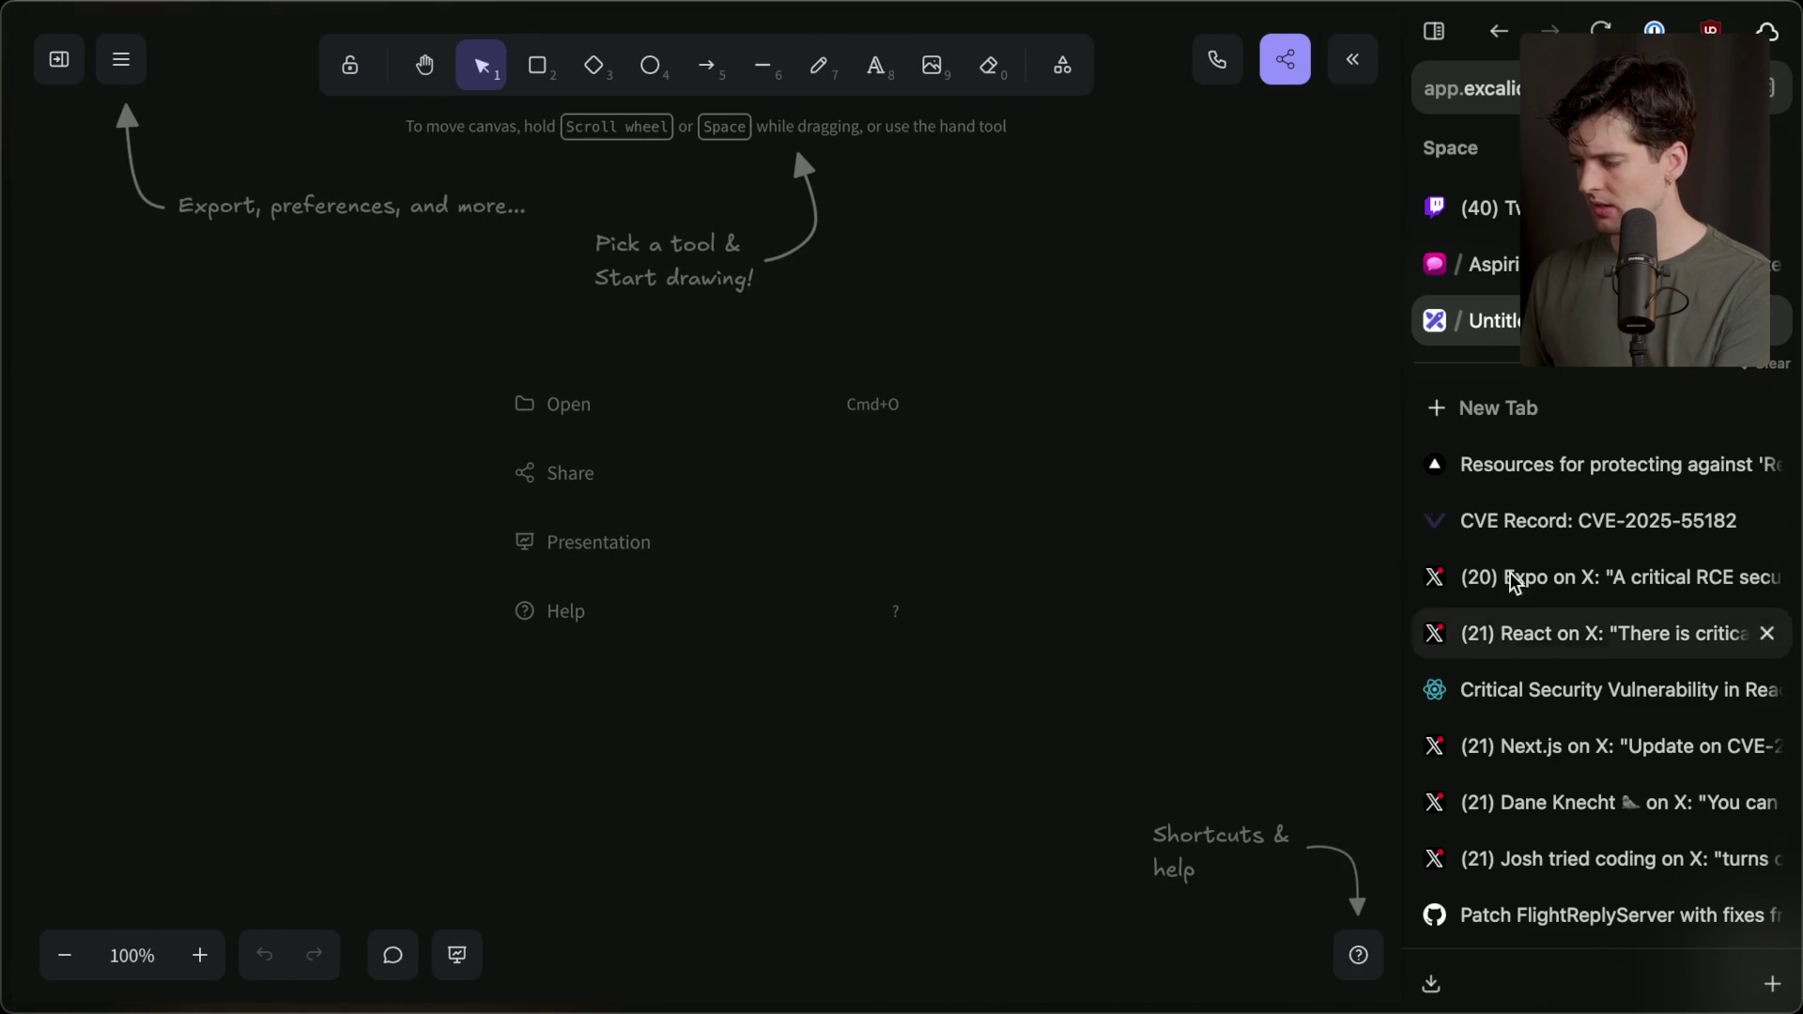
{"action": "left_click", "coordinate": [1521, 520]}
{"action": "left_click", "coordinate": [1494, 320]}
{"action": "left_click", "coordinate": [242, 60]}
{"action": "type", "text": "Reac"}
{"action": "type", "text": "ed"}
{"action": "key", "text": "Return"}
Add a 'React Got Hacked' heading at the top with a size-L copy below it.
{"action": "left_click", "coordinate": [1074, 83]}
{"action": "left_click", "coordinate": [849, 259]}
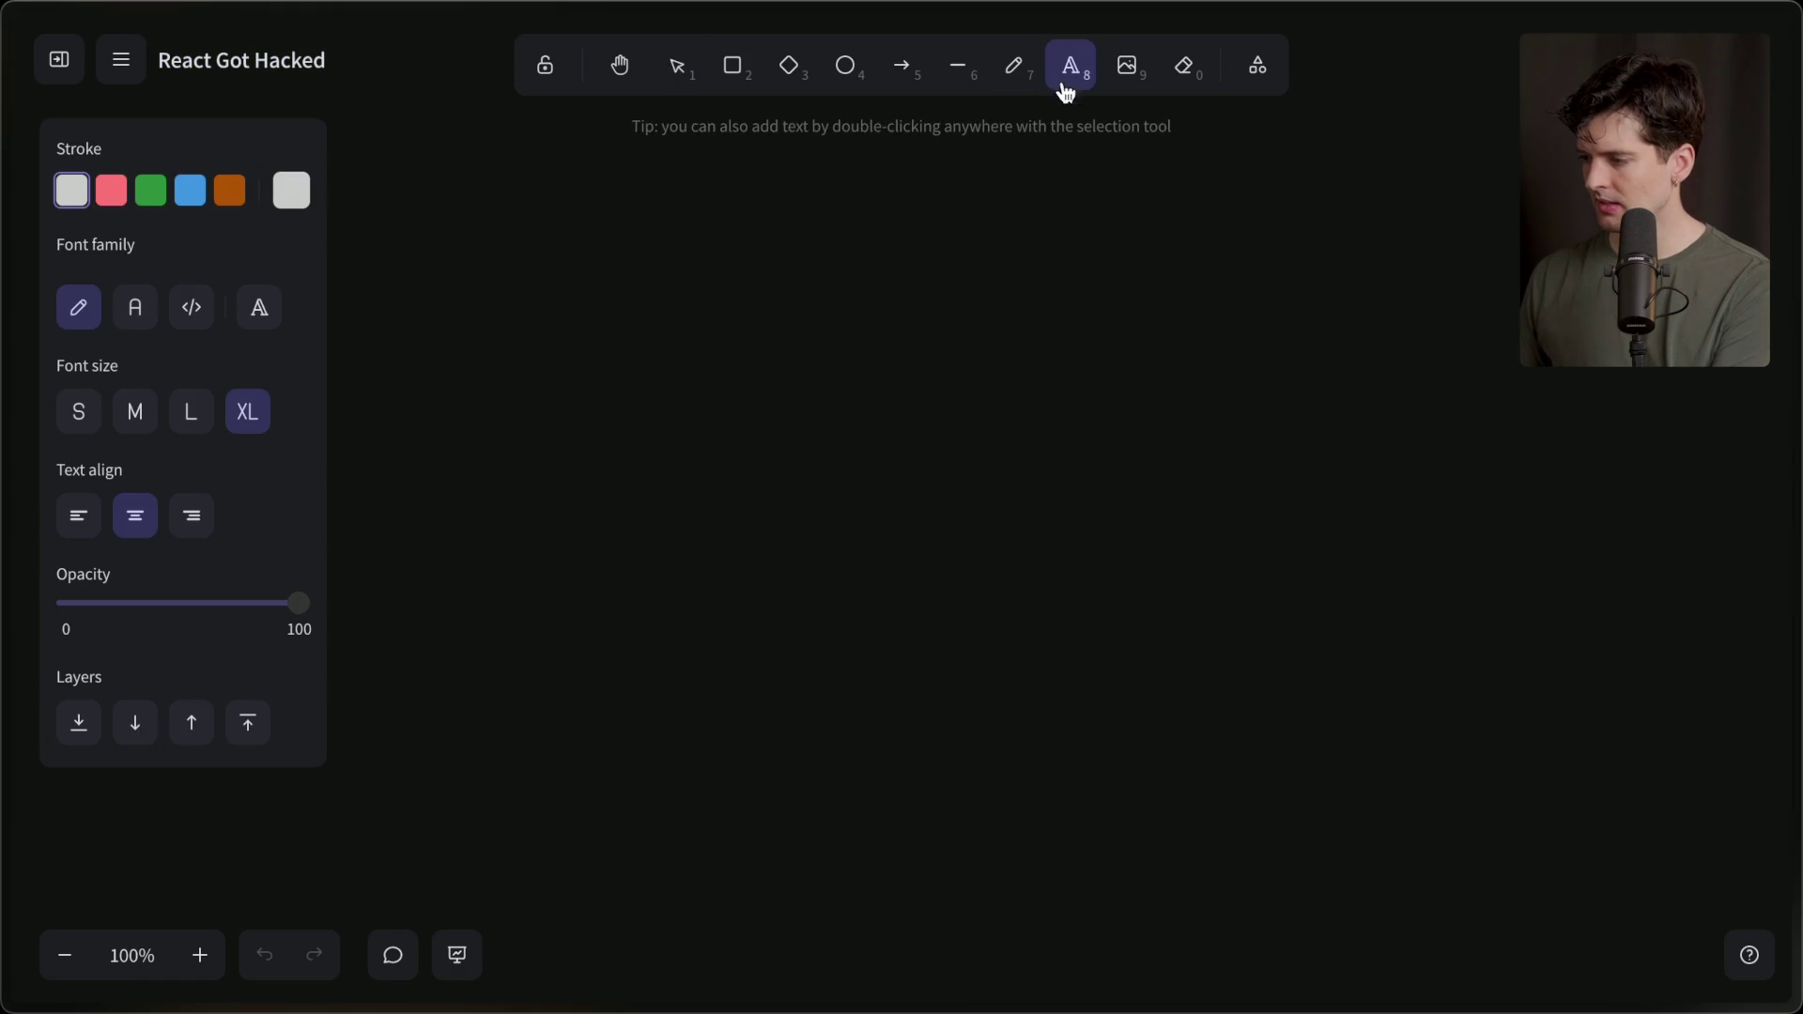
{"action": "type", "text": "React Got Hacked"}
{"action": "left_click", "coordinate": [919, 215]}
{"action": "mouse_move", "coordinate": [862, 263]}
{"action": "left_mouse_down"}
{"action": "mouse_move", "coordinate": [924, 175]}
{"action": "mouse_move", "coordinate": [919, 458]}
{"action": "left_mouse_up"}
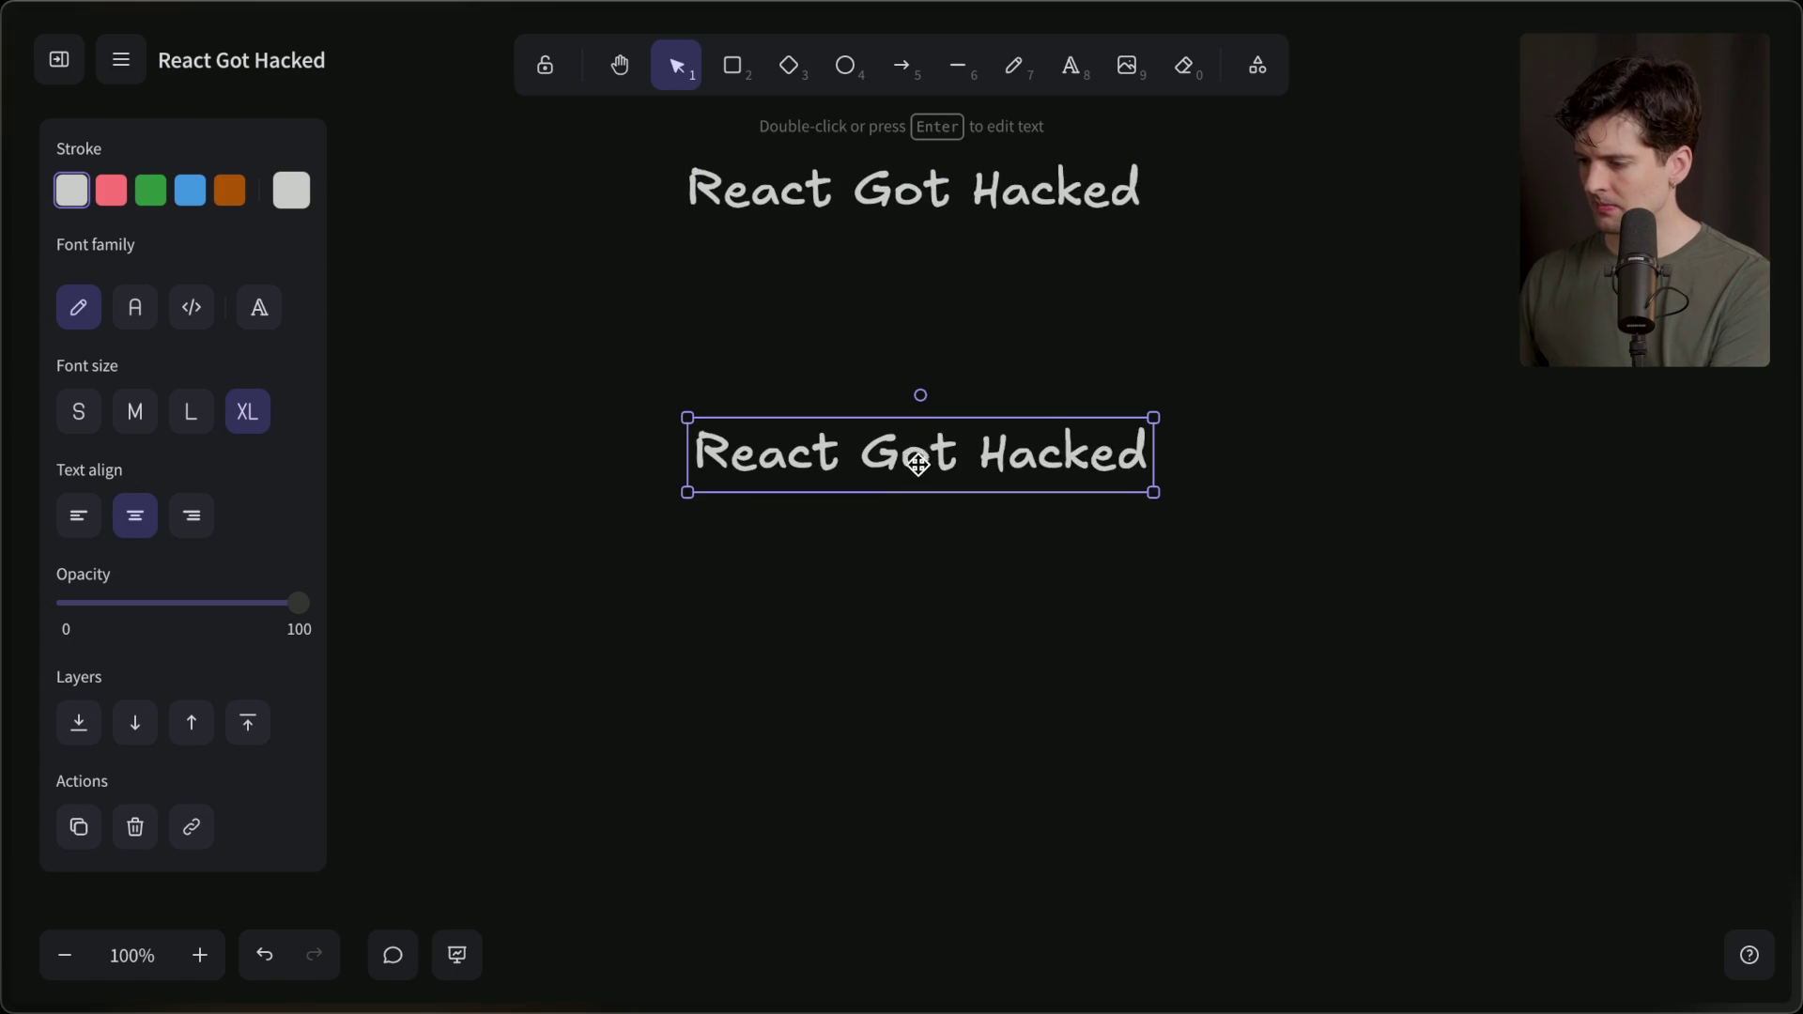
{"action": "left_click", "coordinate": [191, 411]}
Turn the copies into the questions 'How was it found?' and 'What is affected?'.
{"action": "double_click", "coordinate": [942, 492]}
{"action": "type", "text": "How was it found?"}
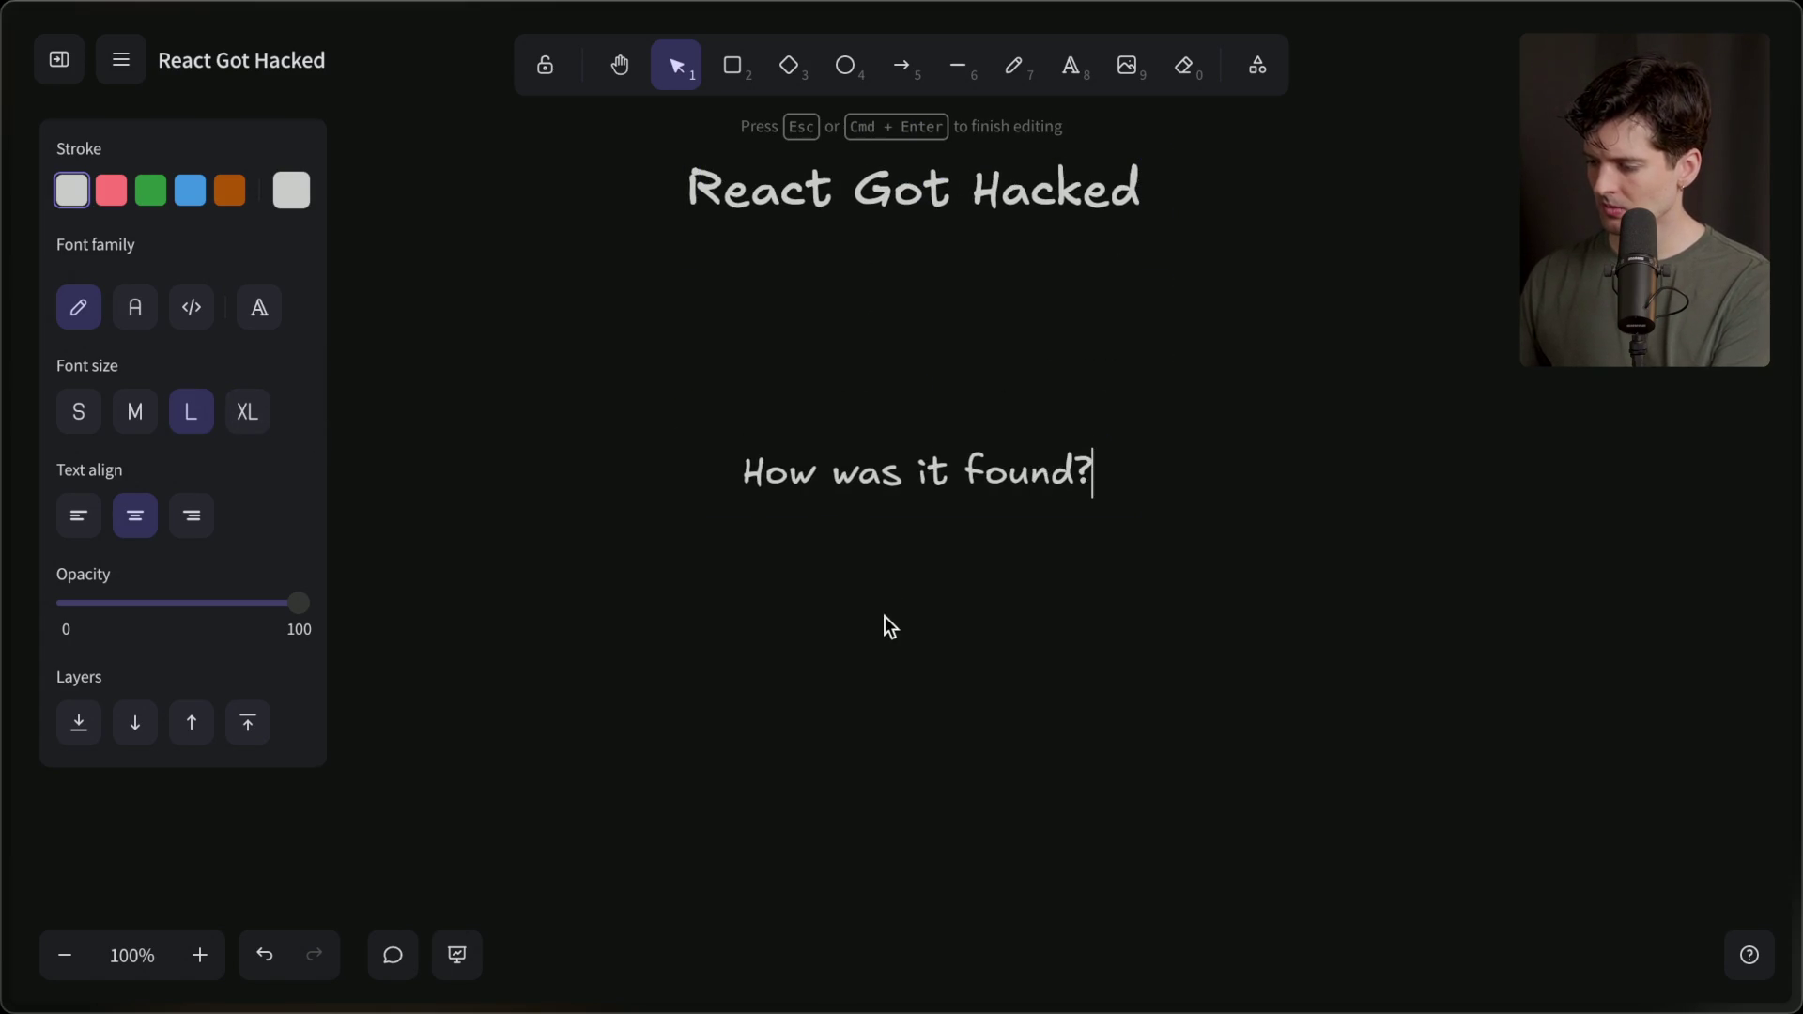
{"action": "key", "text": "Escape"}
{"action": "left_click_drag", "start_coordinate": [889, 487], "coordinate": [903, 616]}
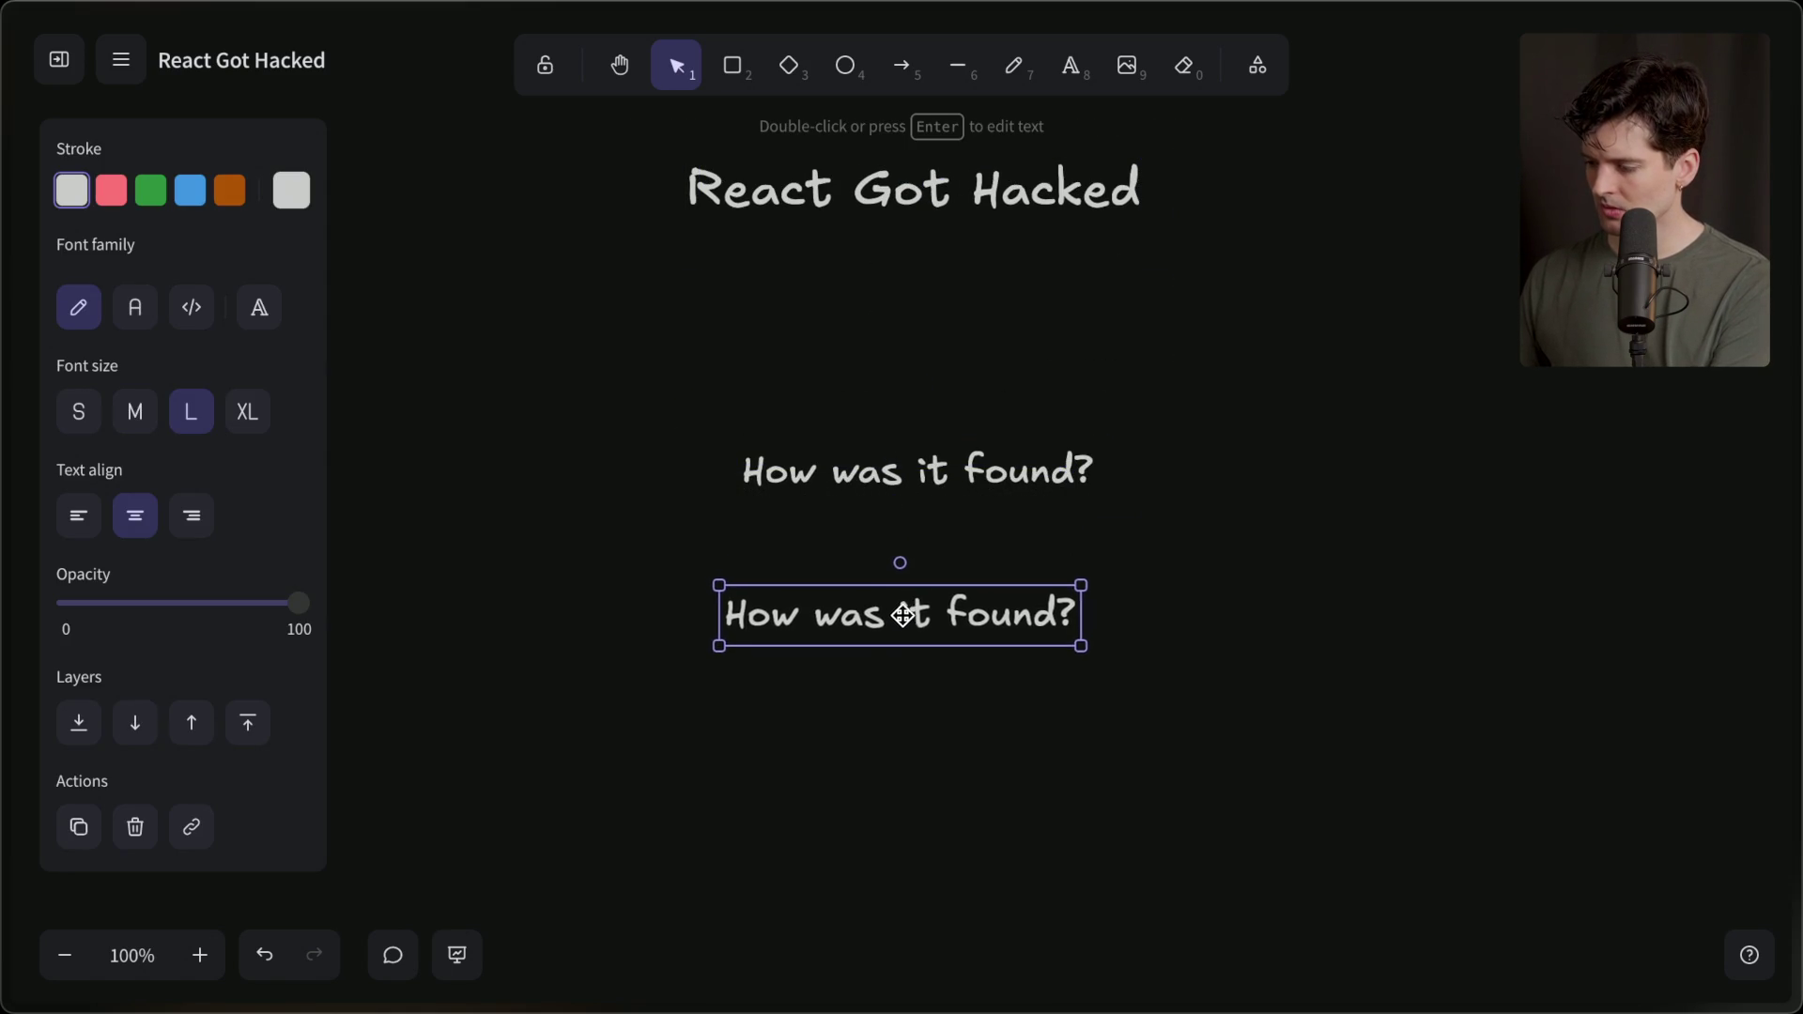
{"action": "double_click", "coordinate": [903, 616]}
{"action": "type", "text": "What is affected?"}
{"action": "left_click", "coordinate": [863, 701]}
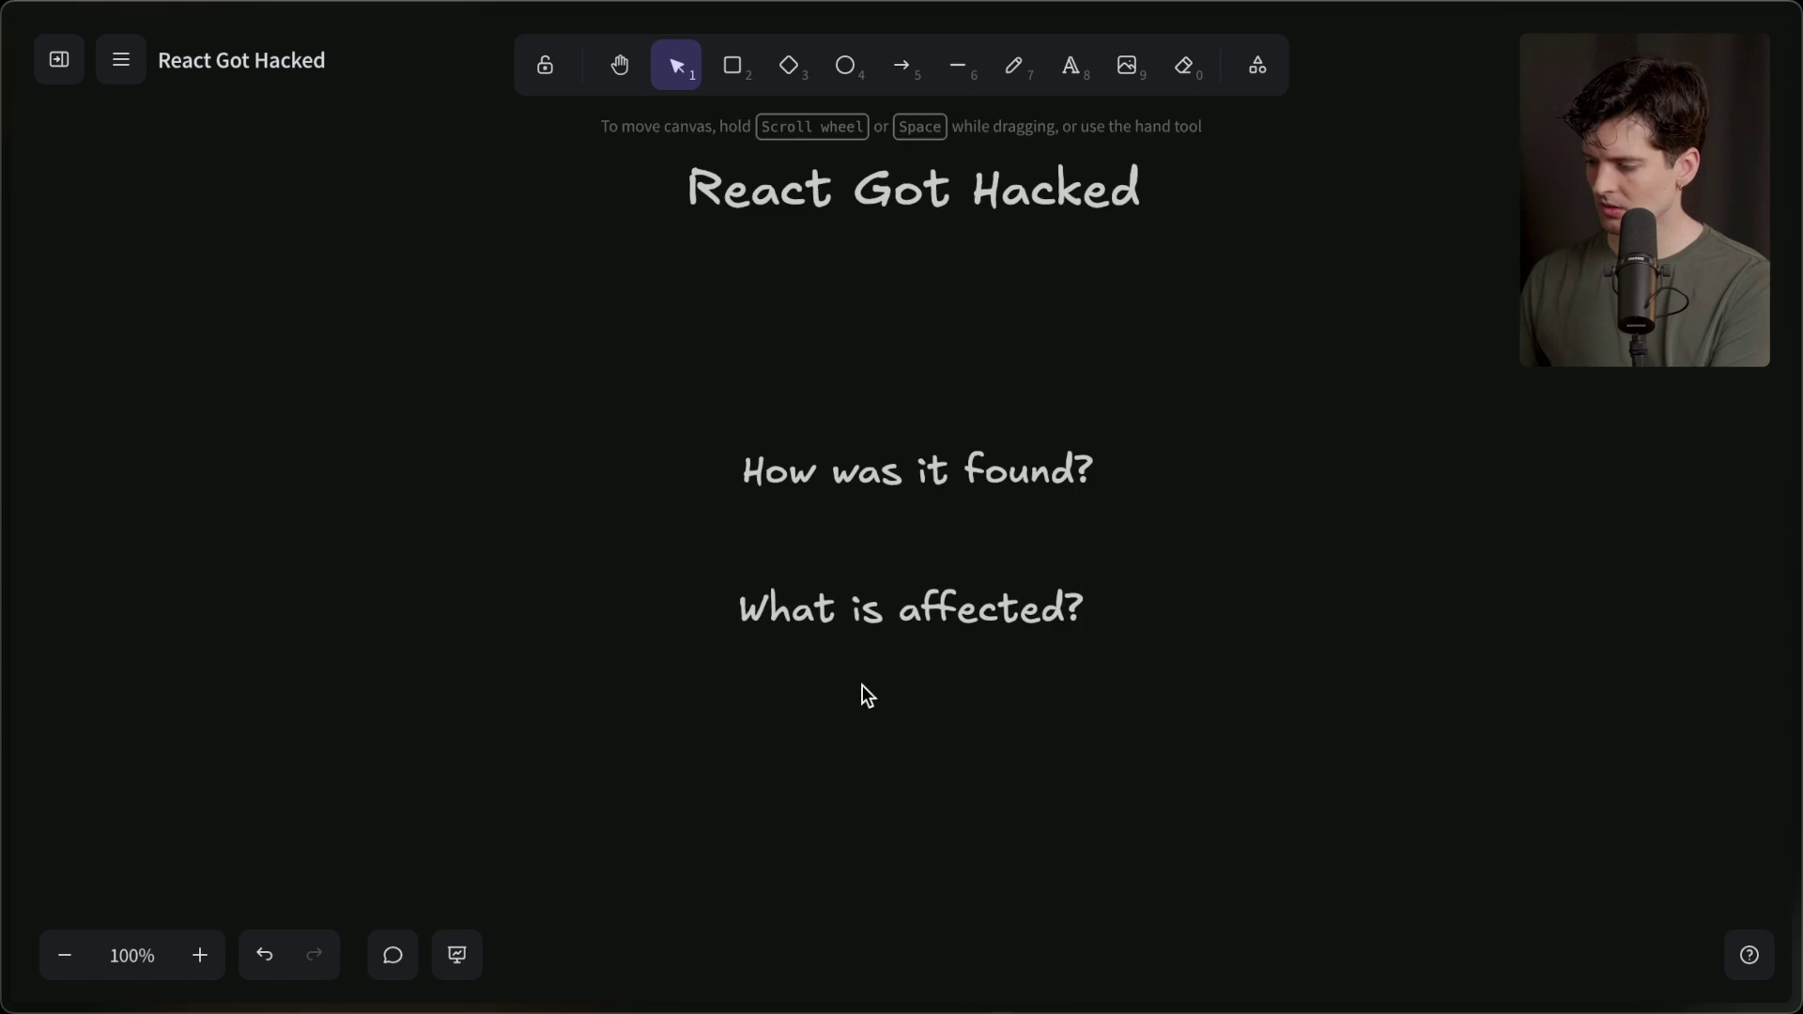
Add a 'How do I fix it?' question and nudge the questions into a tidier list.
{"action": "left_click", "coordinate": [854, 610]}
{"action": "left_click_drag", "start_coordinate": [855, 610], "coordinate": [925, 751]}
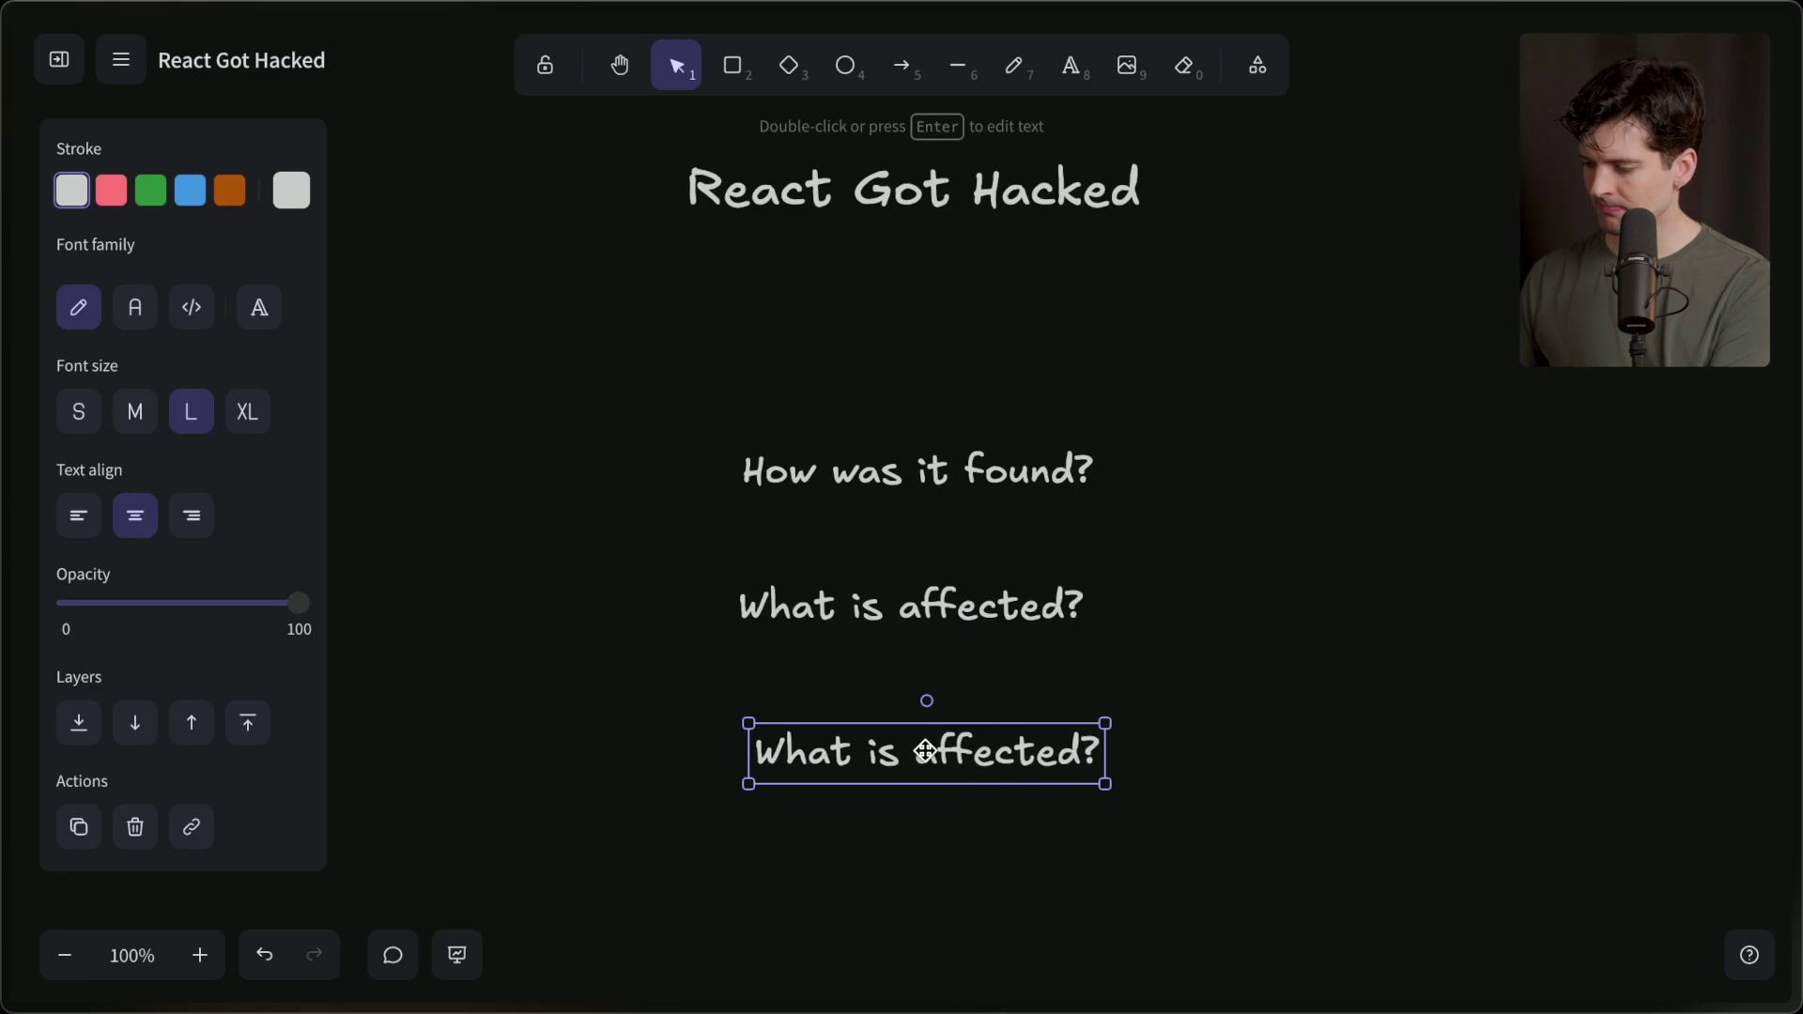
{"action": "double_click", "coordinate": [925, 752]}
{"action": "type", "text": "How do I Fix it"}
{"action": "key", "text": "BackSpace"}
{"action": "key", "text": "BackSpace"}
{"action": "key", "text": "BackSpace"}
{"action": "type", "text": "fix it?"}
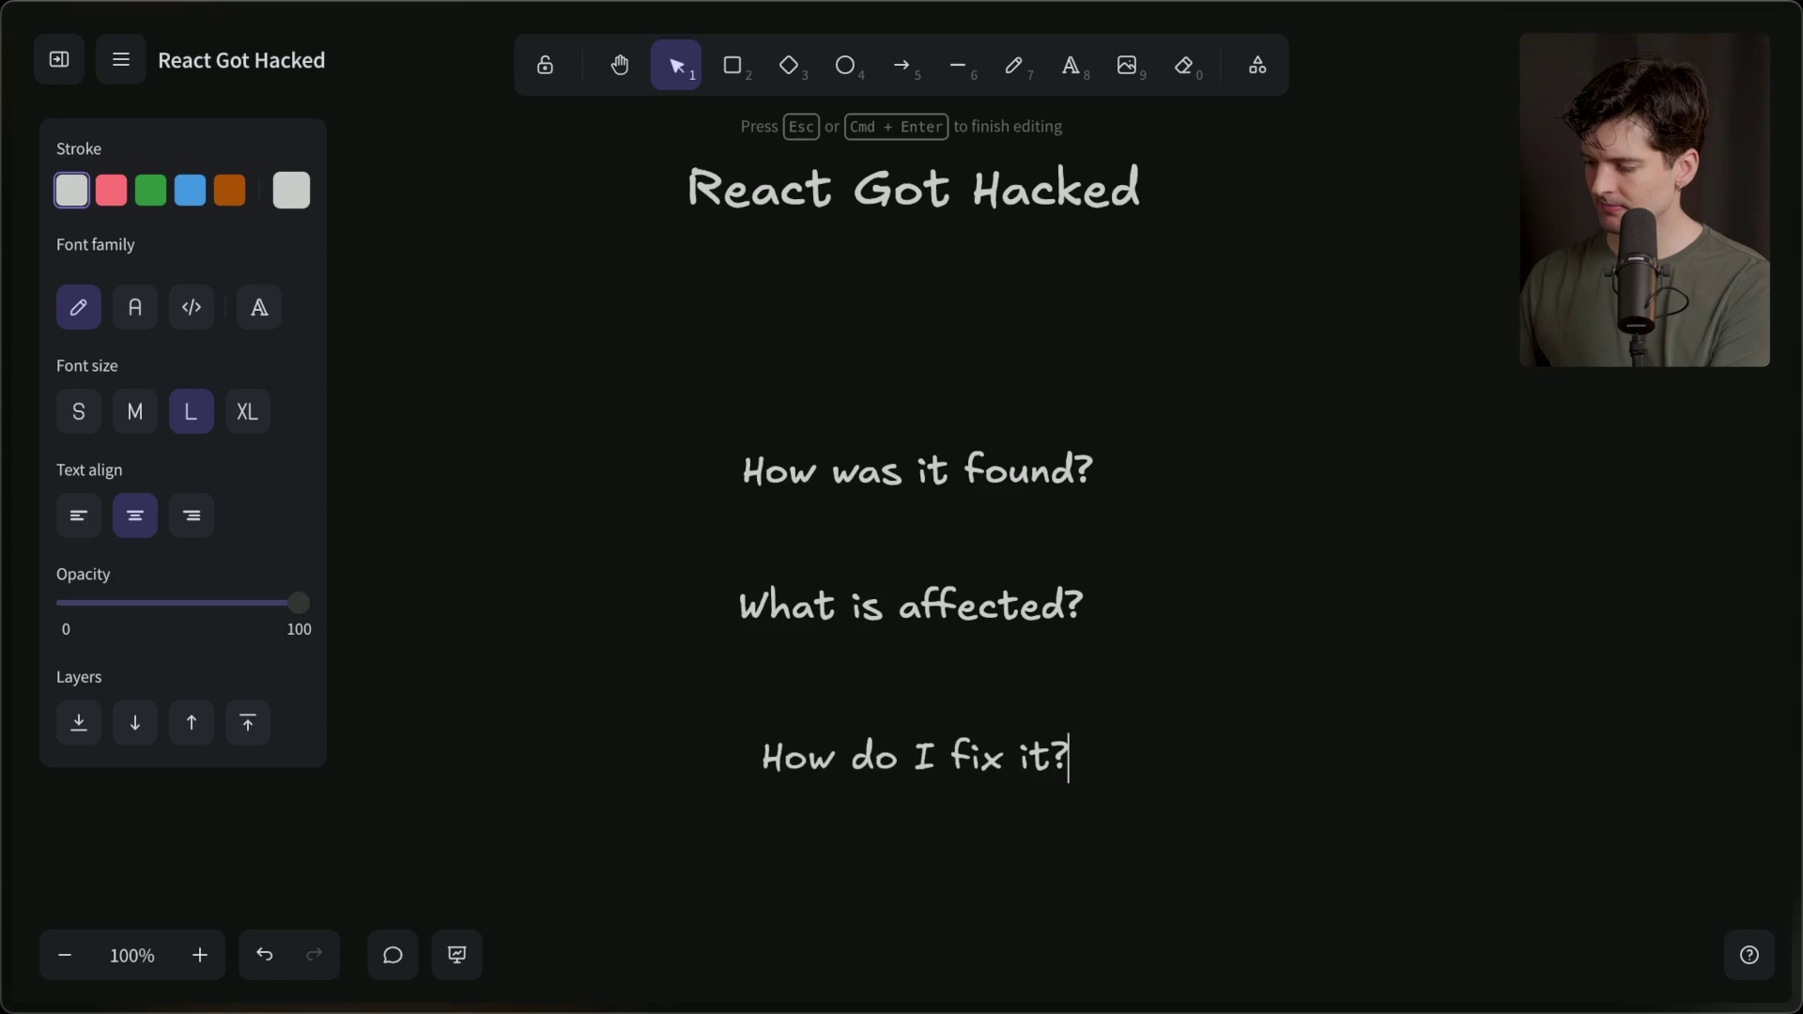
{"action": "left_click", "coordinate": [869, 883]}
{"action": "left_click_drag", "start_coordinate": [869, 759], "coordinate": [872, 727]}
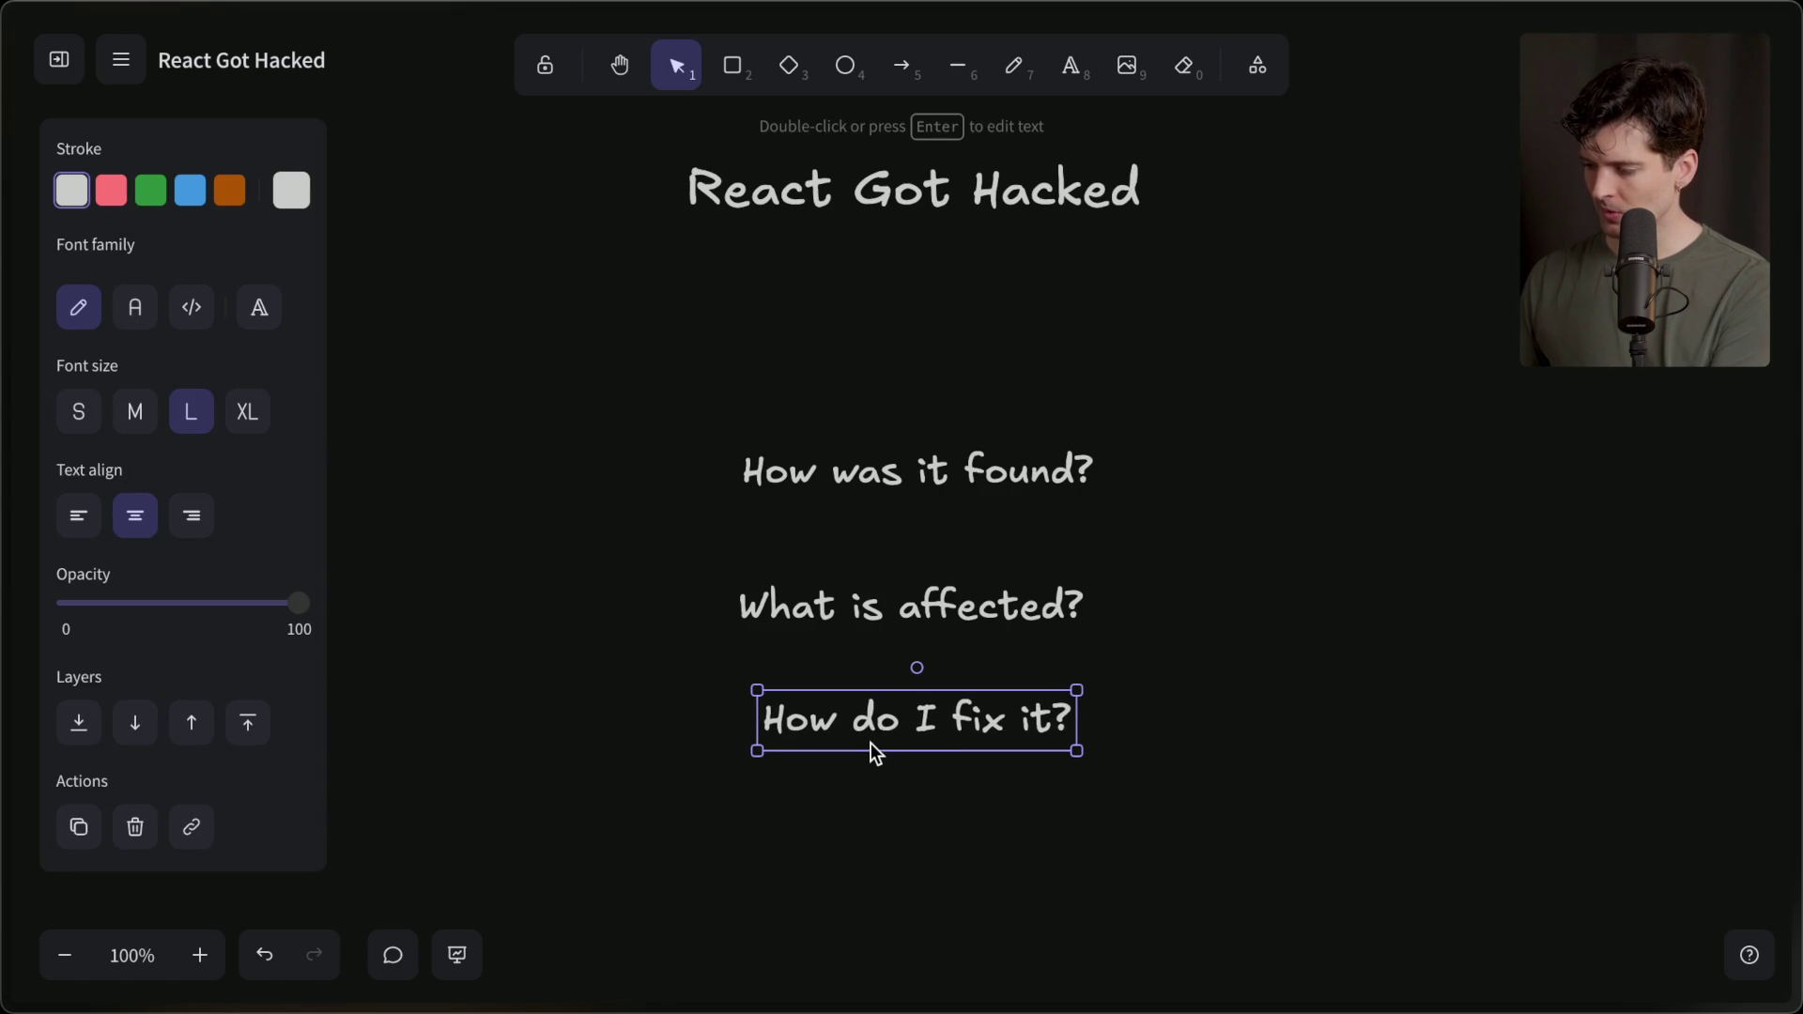
{"action": "left_click_drag", "start_coordinate": [919, 468], "coordinate": [918, 336]}
{"action": "mouse_move", "coordinate": [870, 627]}
{"action": "left_mouse_down"}
{"action": "mouse_move", "coordinate": [878, 491]}
{"action": "mouse_move", "coordinate": [874, 583]}
{"action": "left_mouse_up"}
{"action": "mouse_move", "coordinate": [907, 345]}
{"action": "left_mouse_down"}
{"action": "mouse_move", "coordinate": [900, 467]}
{"action": "mouse_move", "coordinate": [916, 319]}
{"action": "left_mouse_up"}
Duplicate a question as 'How does it work?' placed first, and close up the list.
{"action": "key", "text": "ctrl+d"}
{"action": "key", "text": "Return"}
{"action": "type", "text": "How does it work?"}
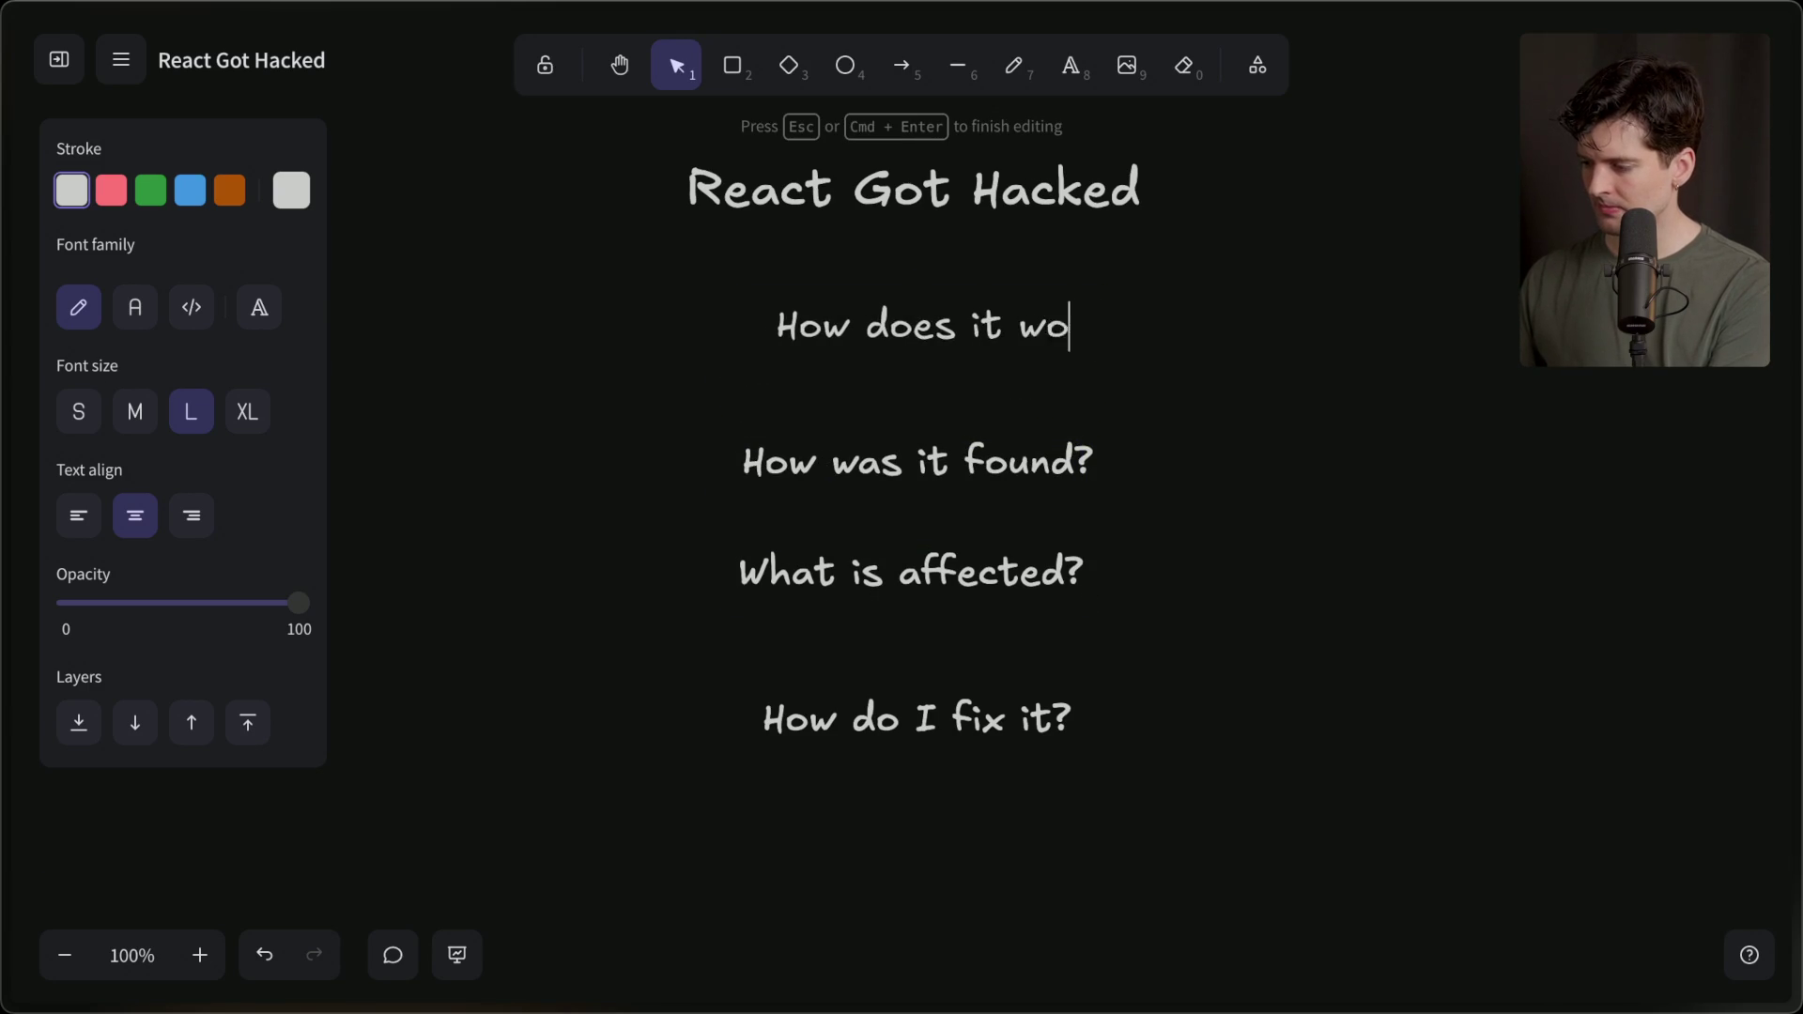
{"action": "left_click", "coordinate": [947, 369]}
{"action": "left_click_drag", "start_coordinate": [944, 333], "coordinate": [925, 413]}
{"action": "left_click", "coordinate": [904, 583]}
{"action": "left_click_drag", "start_coordinate": [904, 583], "coordinate": [906, 524]}
{"action": "left_click_drag", "start_coordinate": [913, 718], "coordinate": [895, 589]}
{"action": "left_click", "coordinate": [894, 749]}
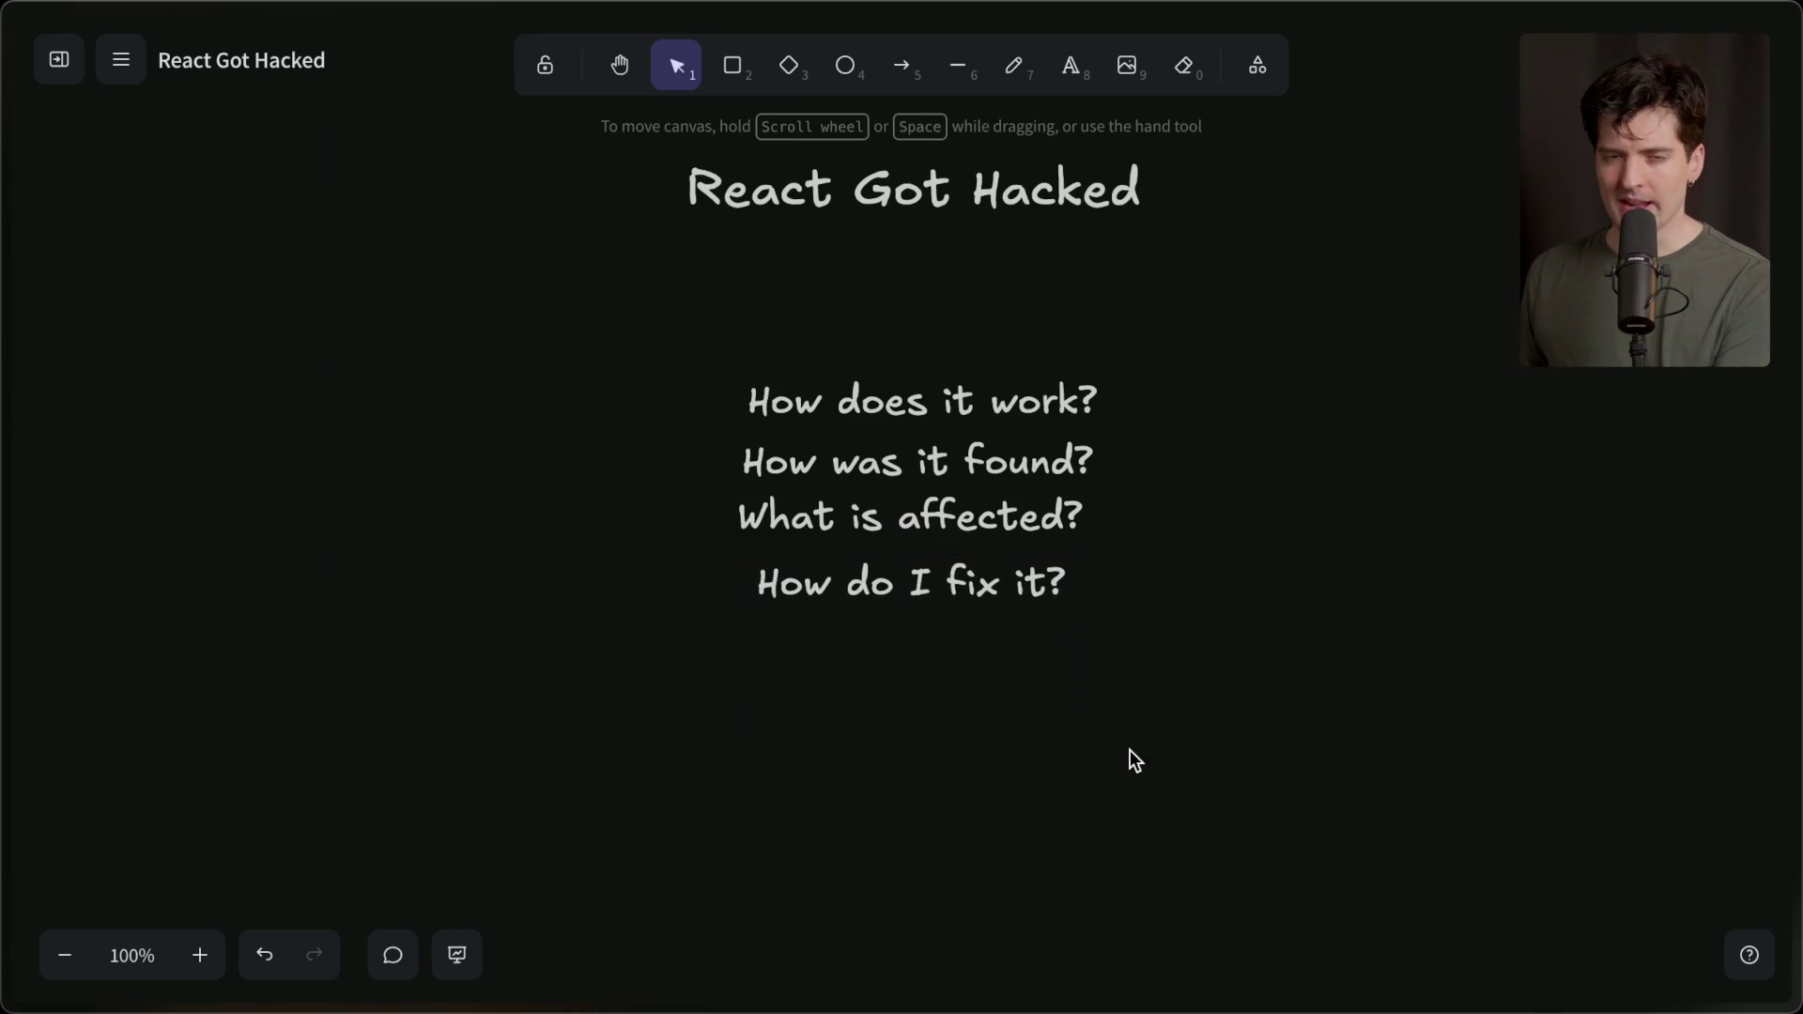
Drag the last three questions to the canvas bottom and lift 'How does it work?' under the title.
{"action": "left_click", "coordinate": [934, 396]}
{"action": "left_click", "coordinate": [892, 454]}
{"action": "left_click", "coordinate": [928, 523]}
{"action": "left_click", "coordinate": [897, 584]}
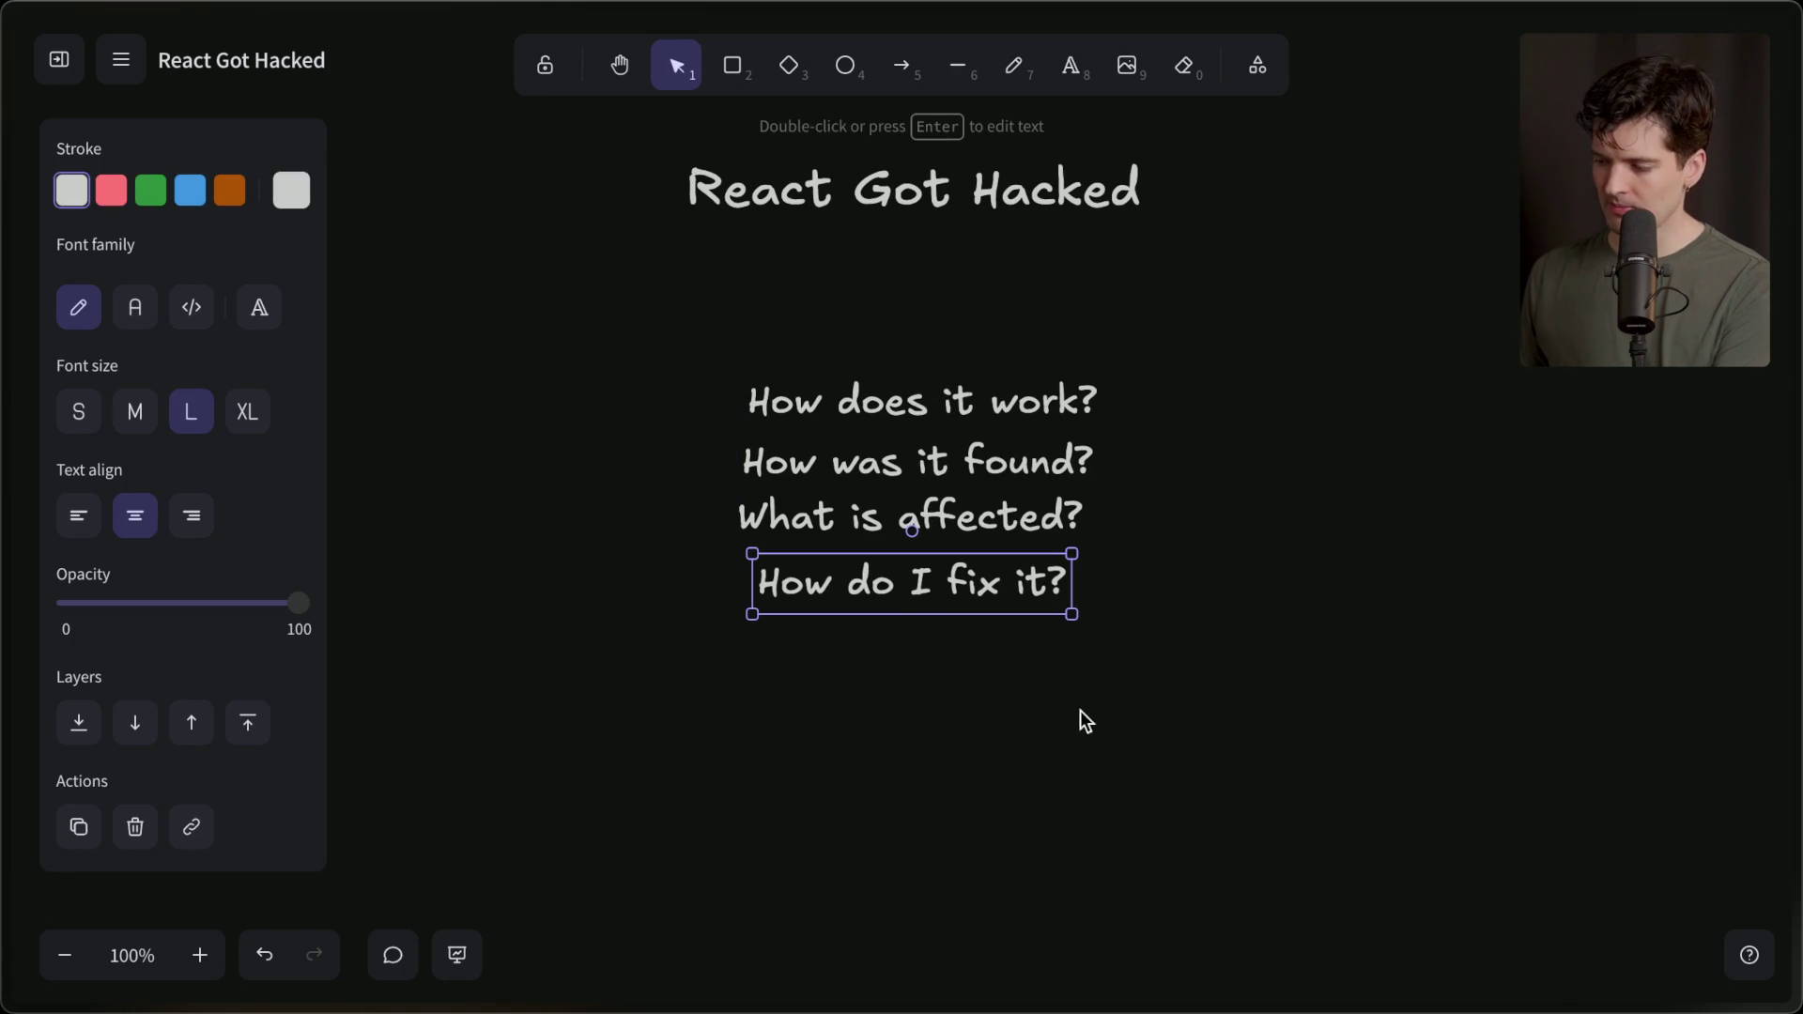
{"action": "left_click_drag", "start_coordinate": [1063, 745], "coordinate": [659, 424]}
{"action": "left_click_drag", "start_coordinate": [972, 453], "coordinate": [971, 860]}
{"action": "left_click", "coordinate": [1006, 632]}
{"action": "left_click_drag", "start_coordinate": [926, 415], "coordinate": [916, 344]}
{"action": "left_click", "coordinate": [900, 501]}
Open the React2Shell article on X, scroll it, and highlight its title.
{"action": "mouse_move", "coordinate": [1648, 586]}
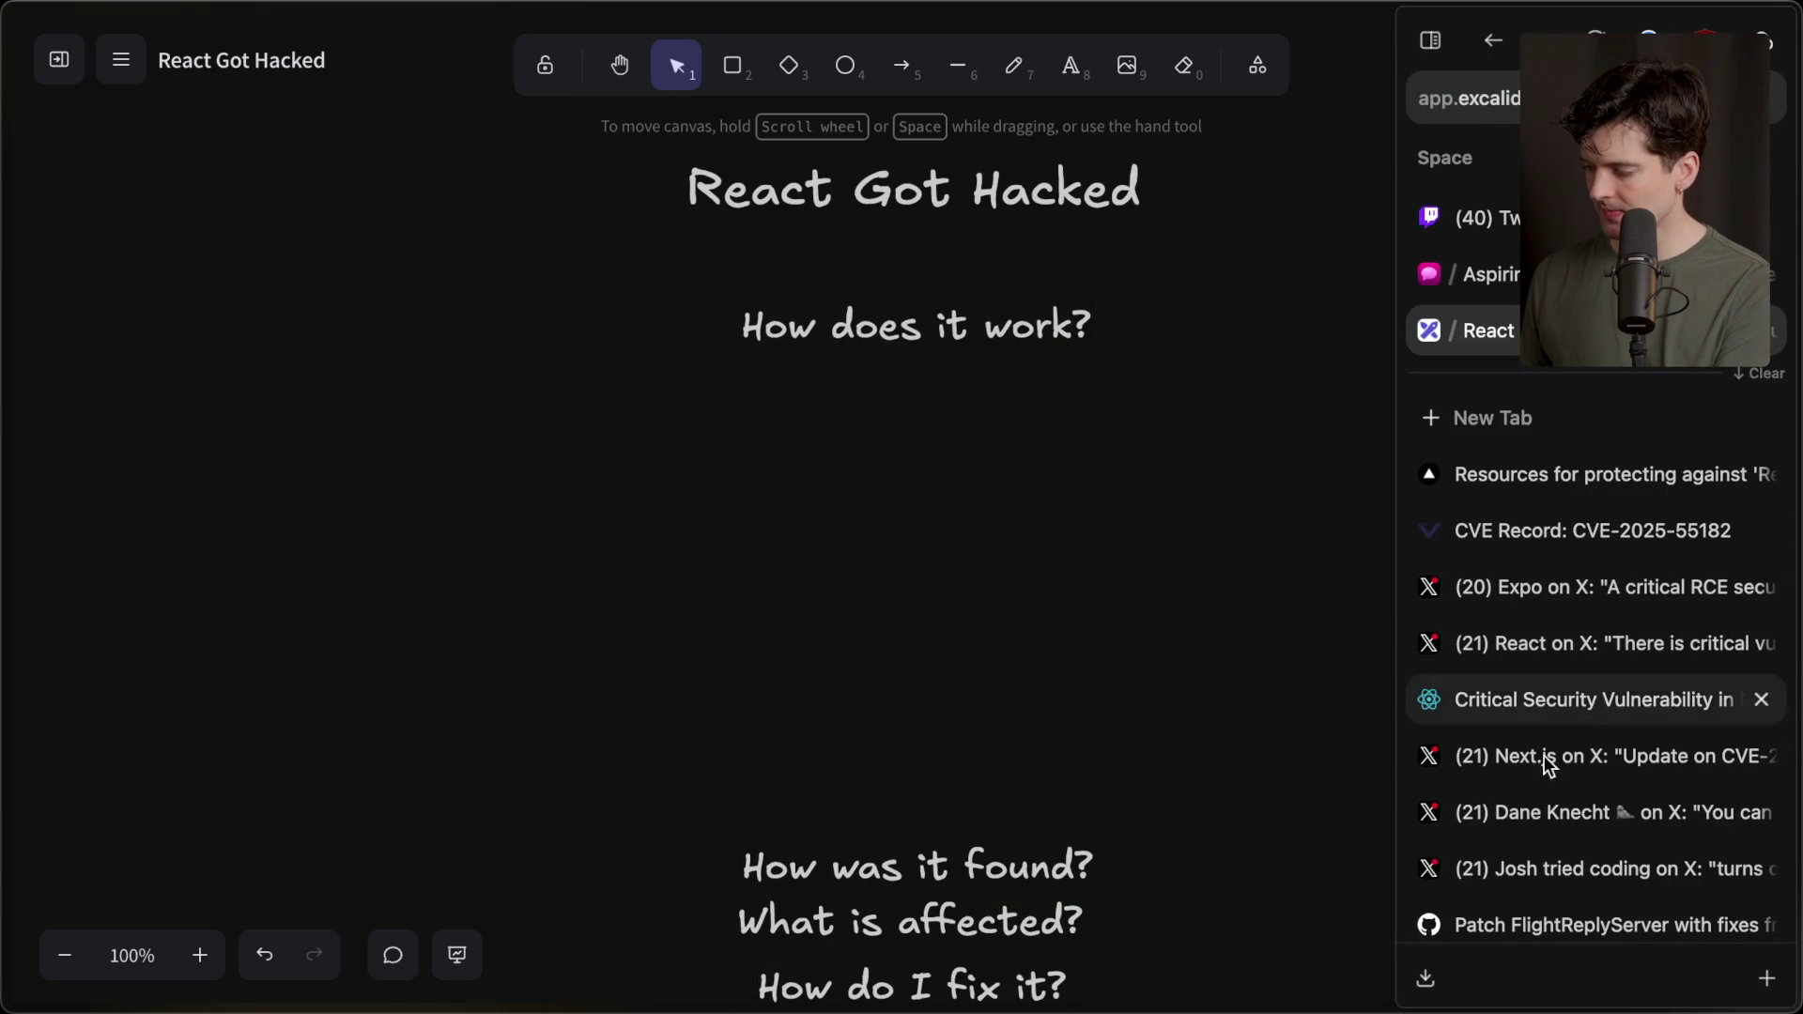
{"action": "scroll", "coordinate": [1525, 877], "scroll_direction": "down", "scroll_amount": 2}
{"action": "left_click", "coordinate": [1530, 855]}
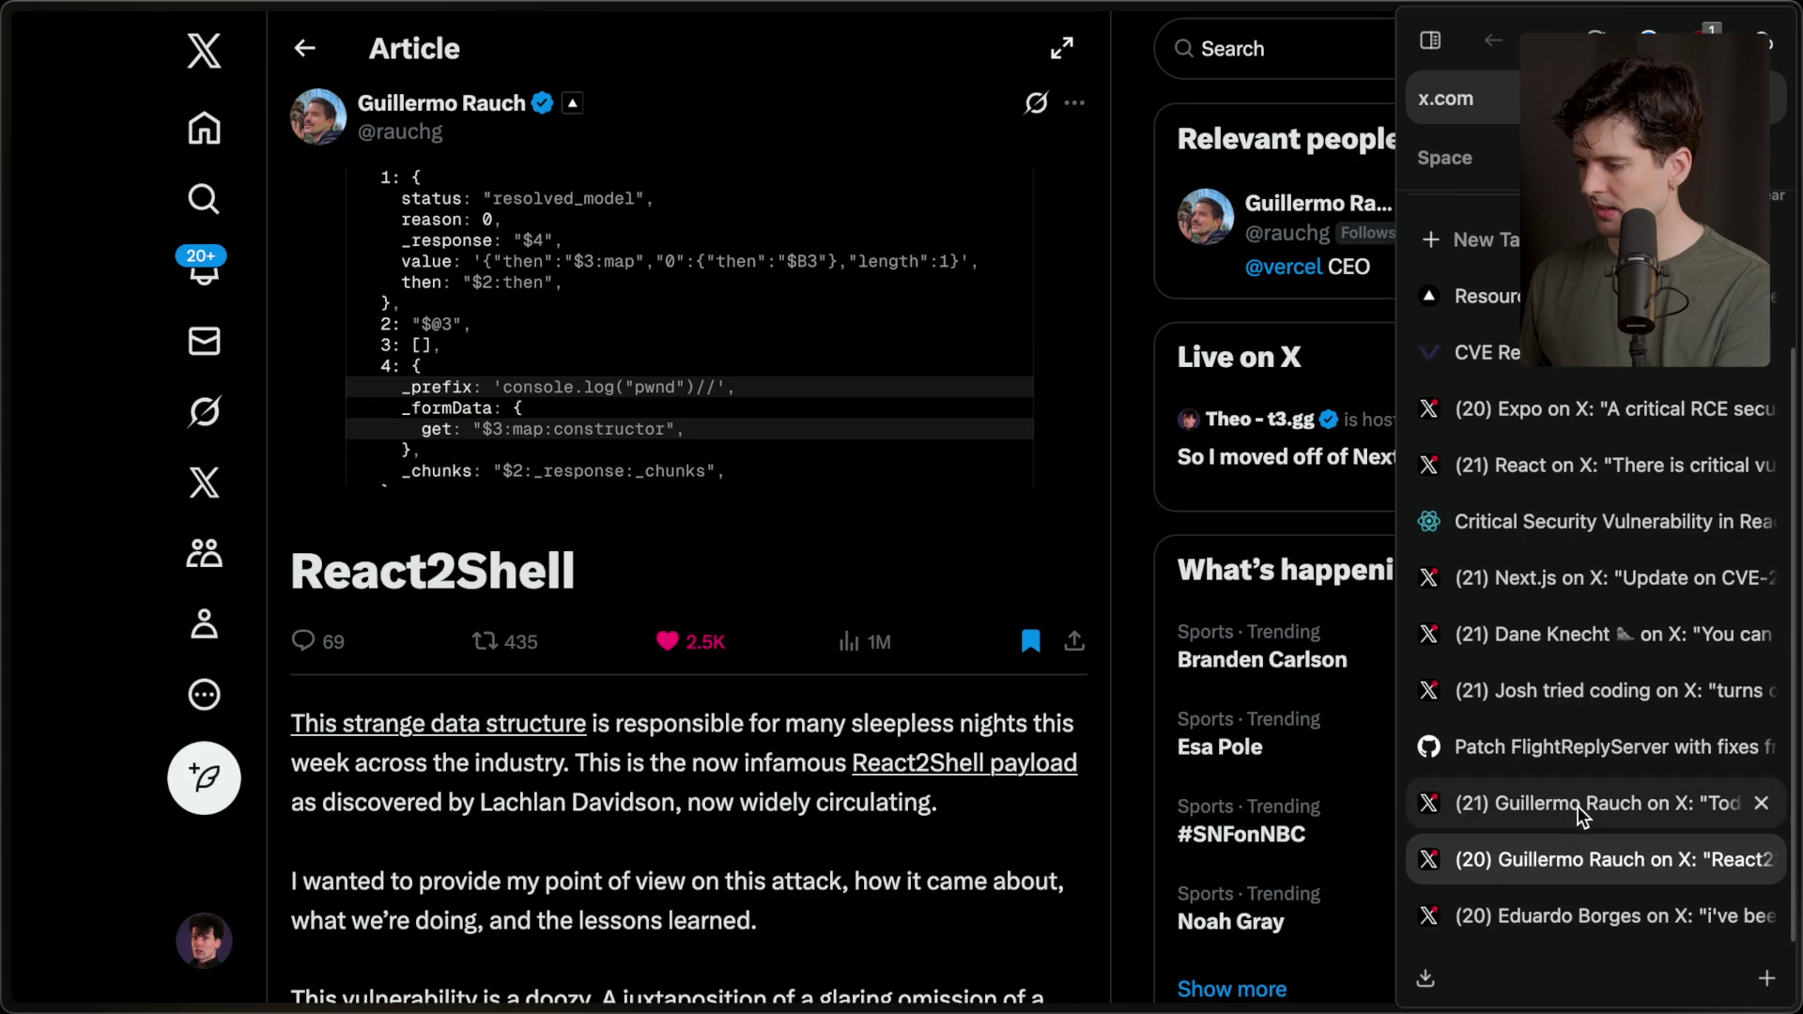
{"action": "scroll", "coordinate": [783, 561], "scroll_direction": "down", "scroll_amount": 3}
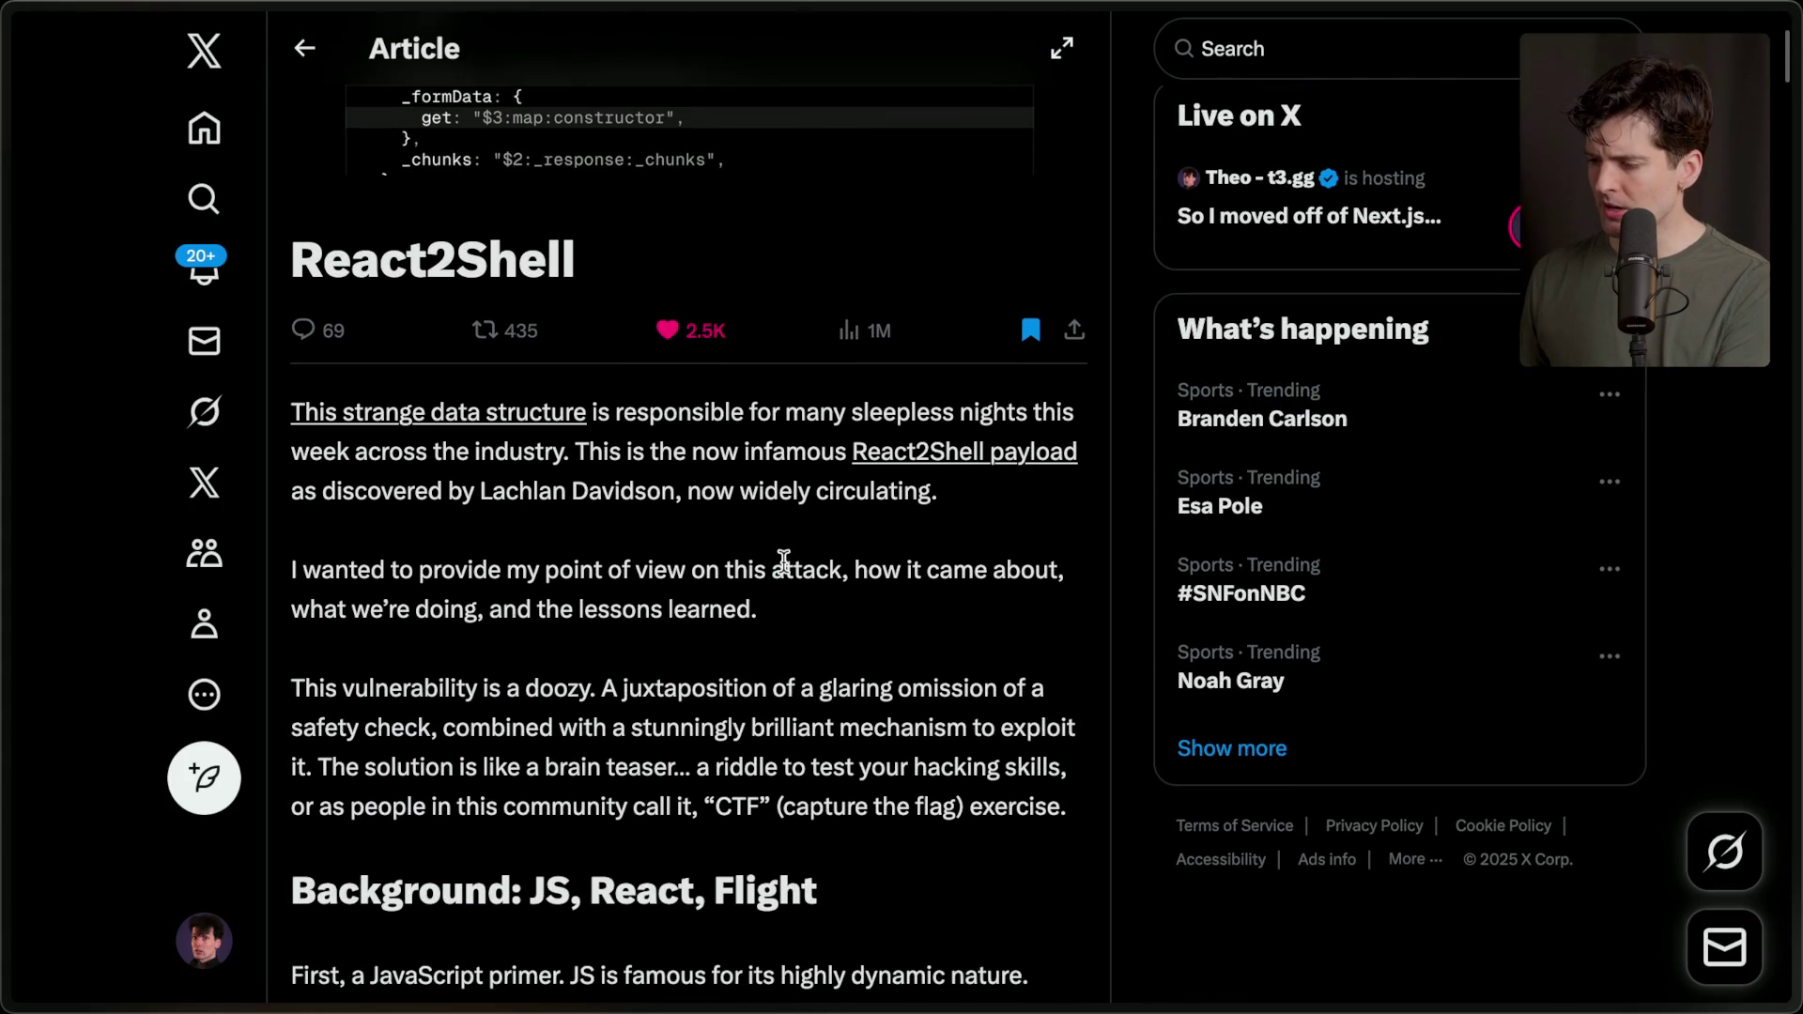
{"action": "left_click_drag", "start_coordinate": [606, 270], "coordinate": [295, 257]}
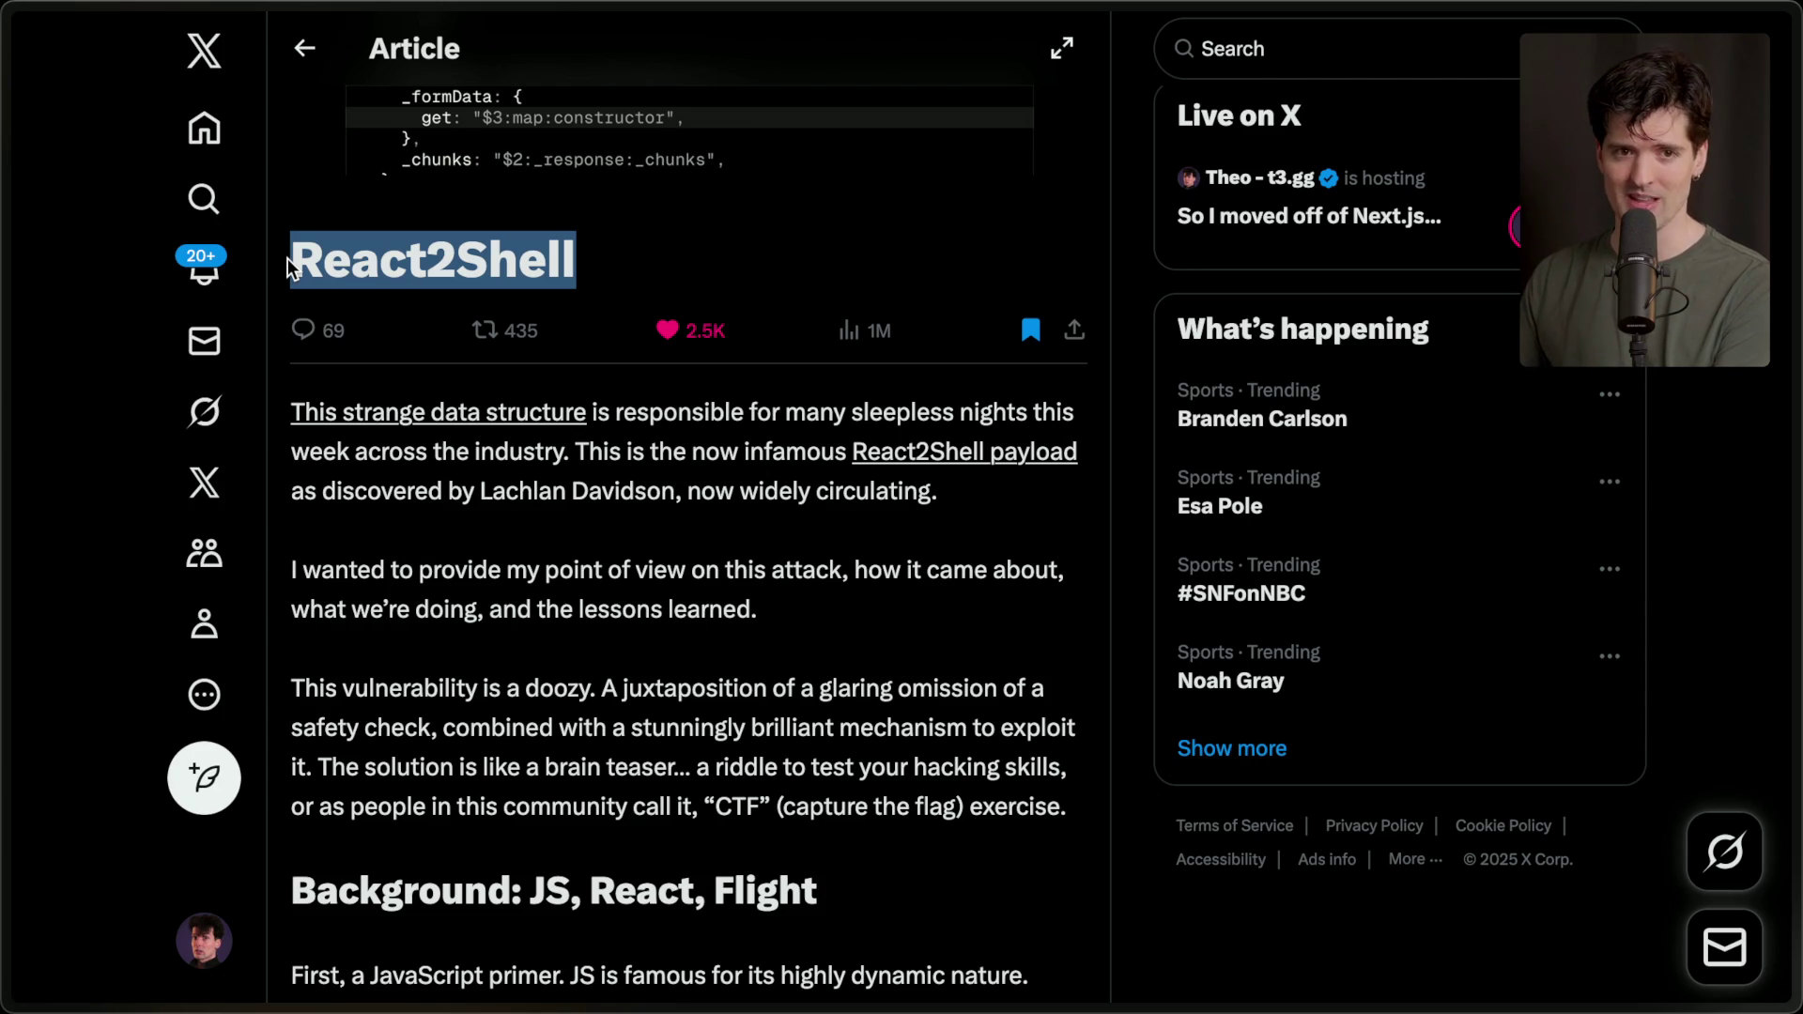
{"action": "left_click", "coordinate": [721, 465]}
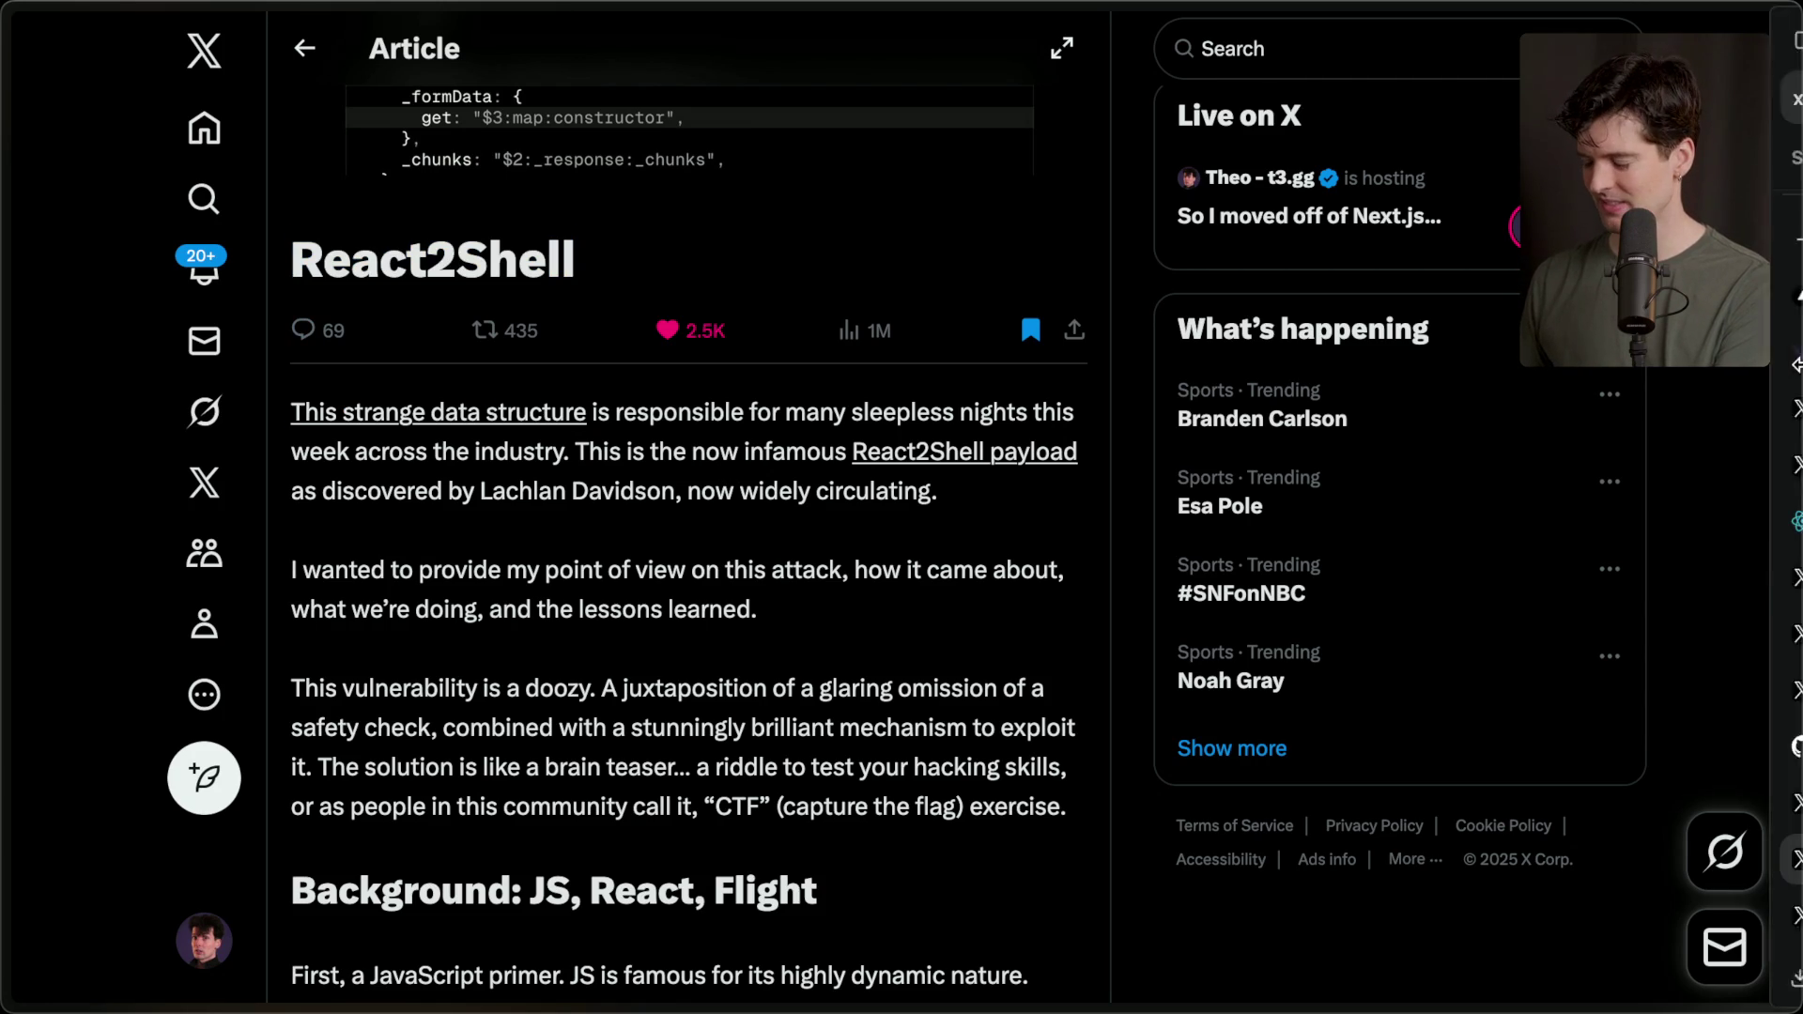
{"action": "mouse_move", "coordinate": [1796, 365]}
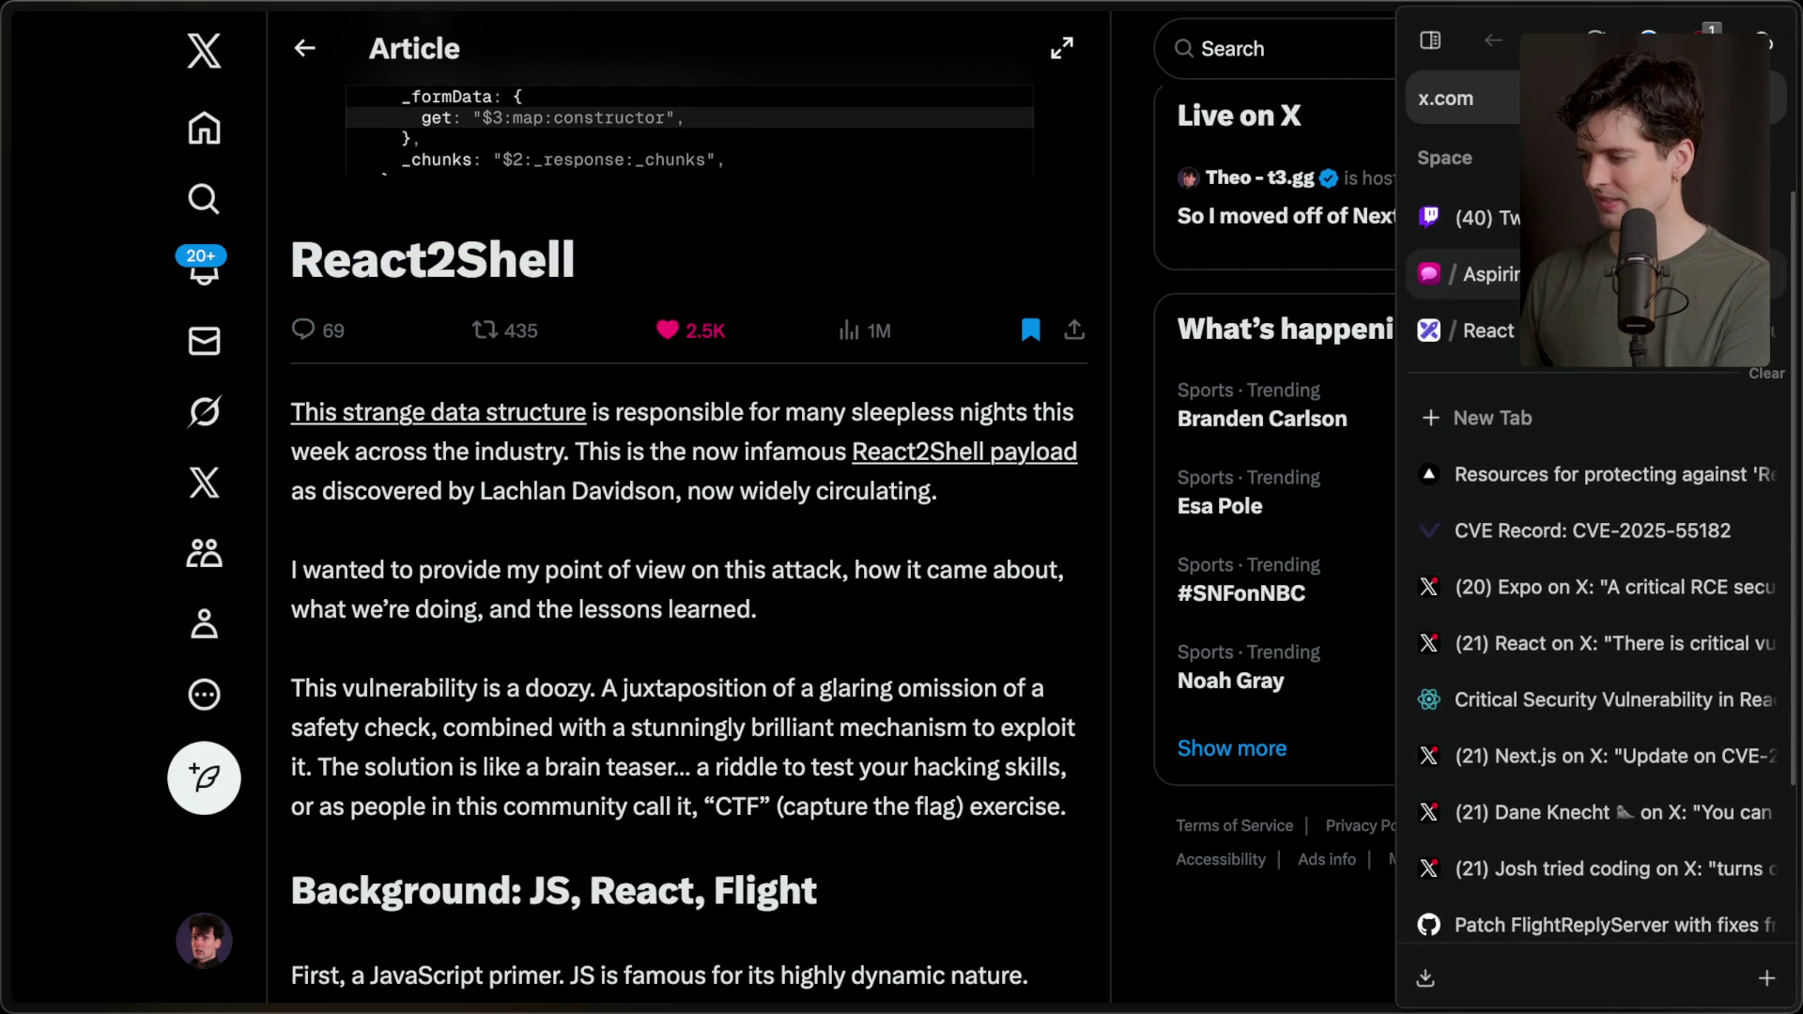
{"action": "left_click", "coordinate": [1643, 217]}
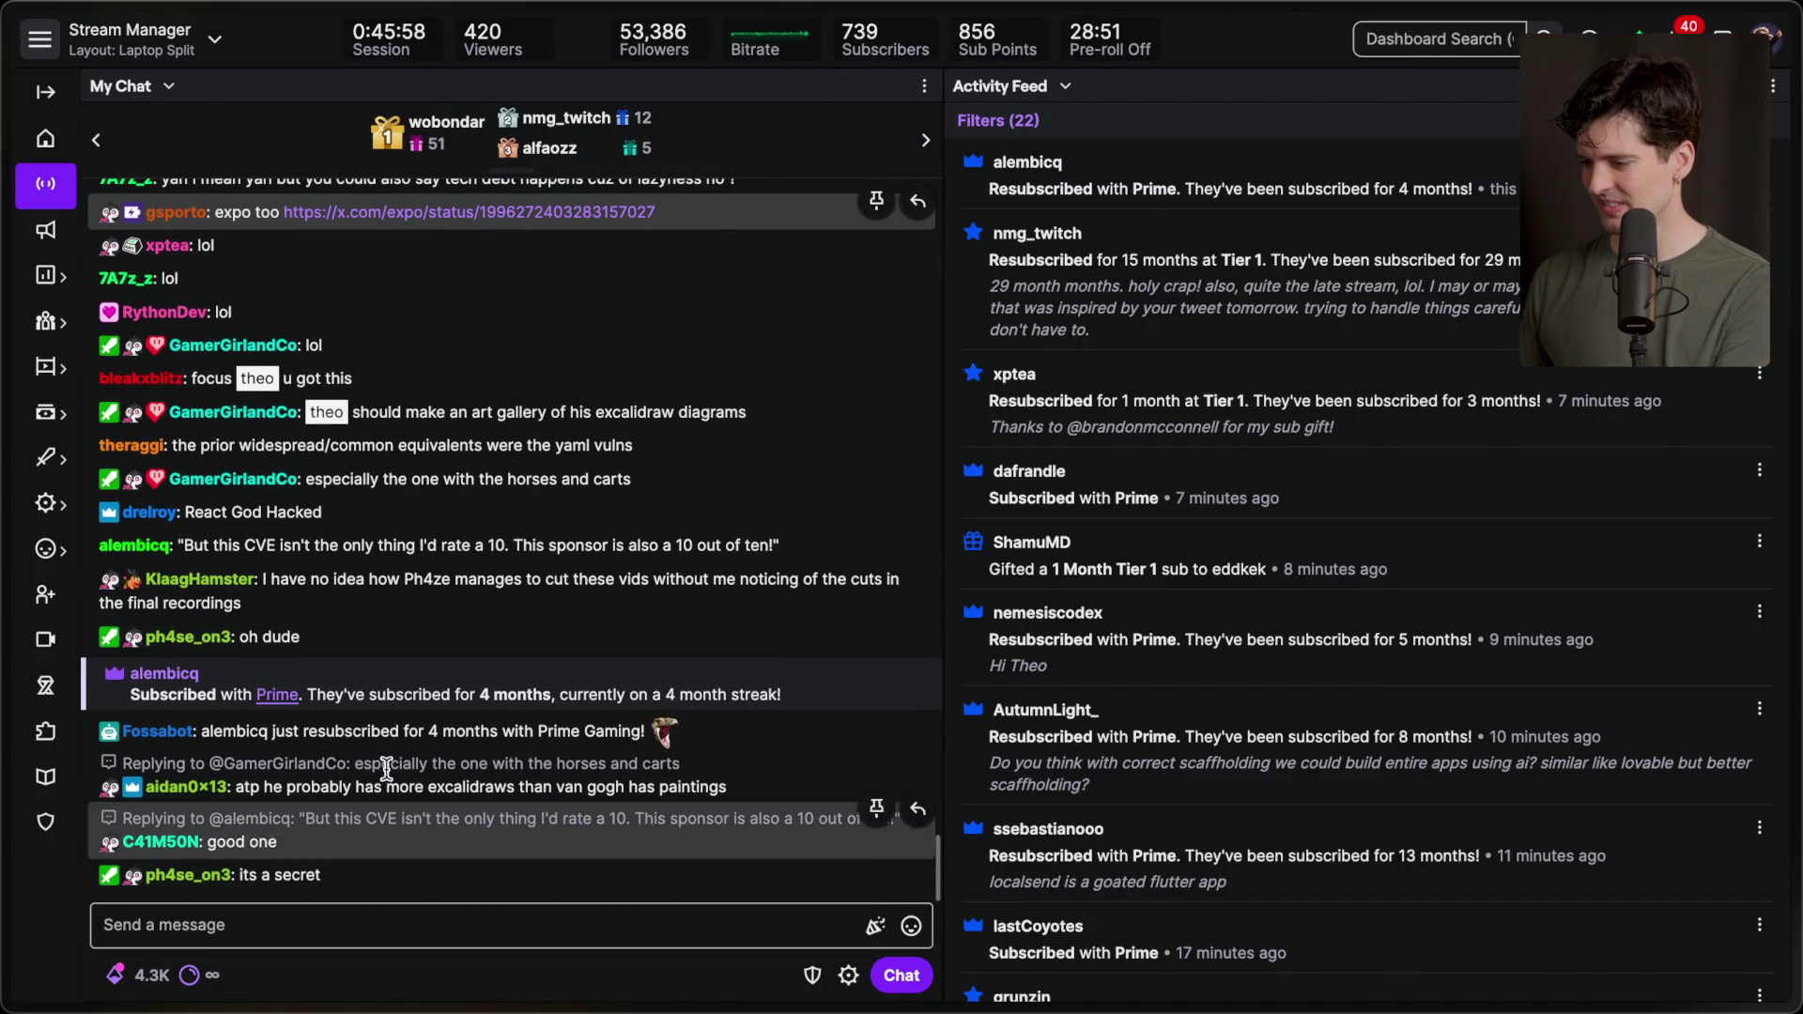
Scroll through the Twitch chat.
{"action": "scroll", "coordinate": [607, 629], "scroll_direction": "up", "scroll_amount": 3}
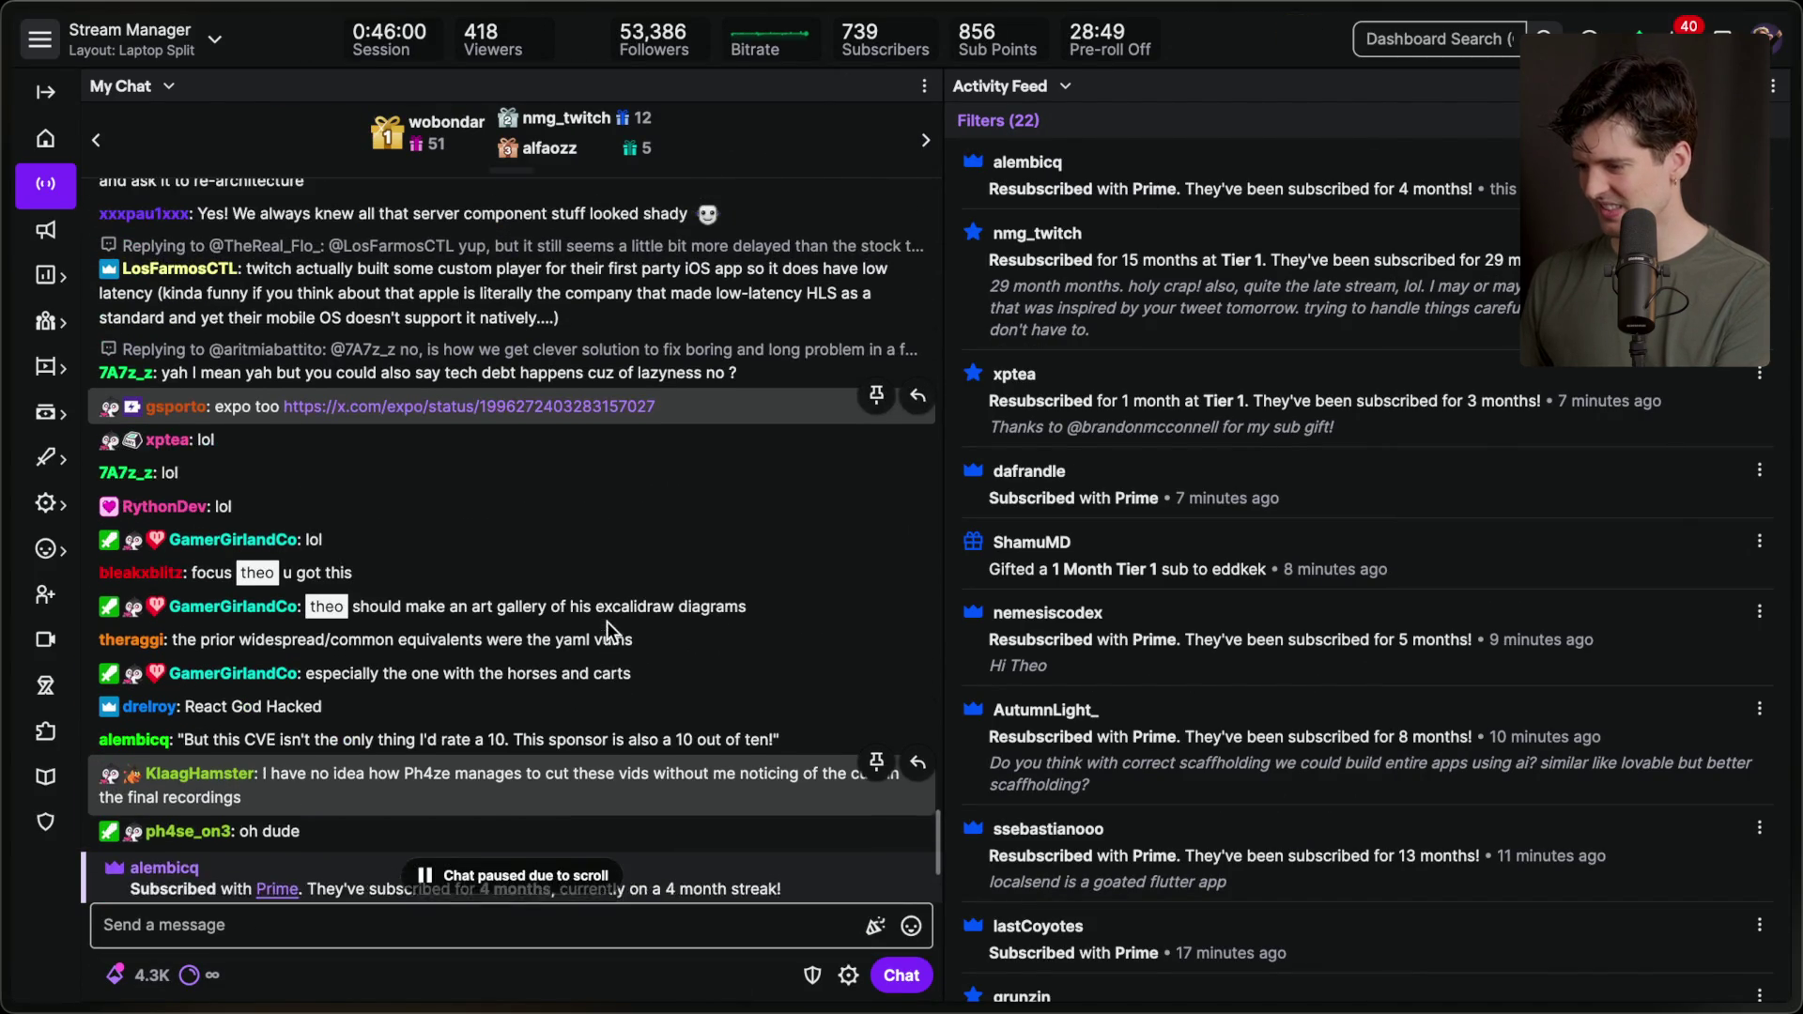
{"action": "scroll", "coordinate": [607, 622], "scroll_direction": "down", "scroll_amount": 5}
{"action": "mouse_move", "coordinate": [1796, 555]}
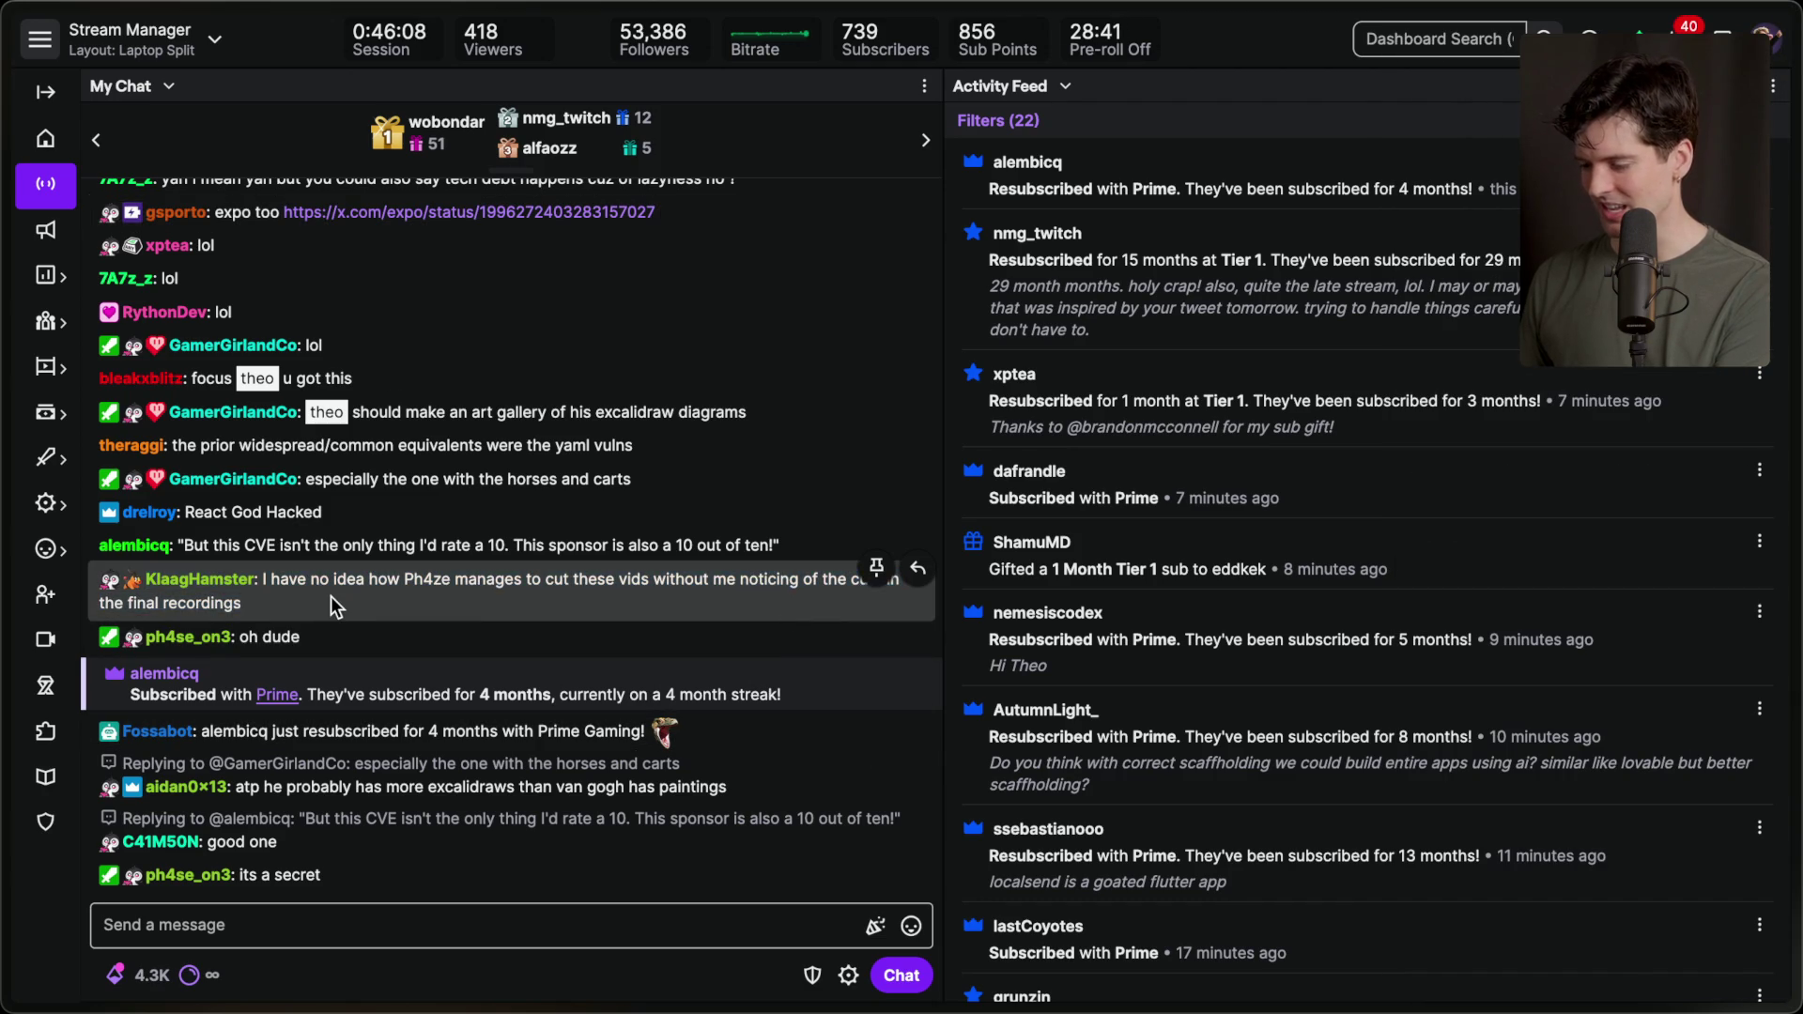
{"action": "mouse_move", "coordinate": [1456, 560]}
Glance at the Vercel post, then open the X article's 'This strange data structure' link in background.
{"action": "left_click", "coordinate": [1558, 493]}
{"action": "scroll", "coordinate": [1550, 592], "scroll_direction": "down", "scroll_amount": 5}
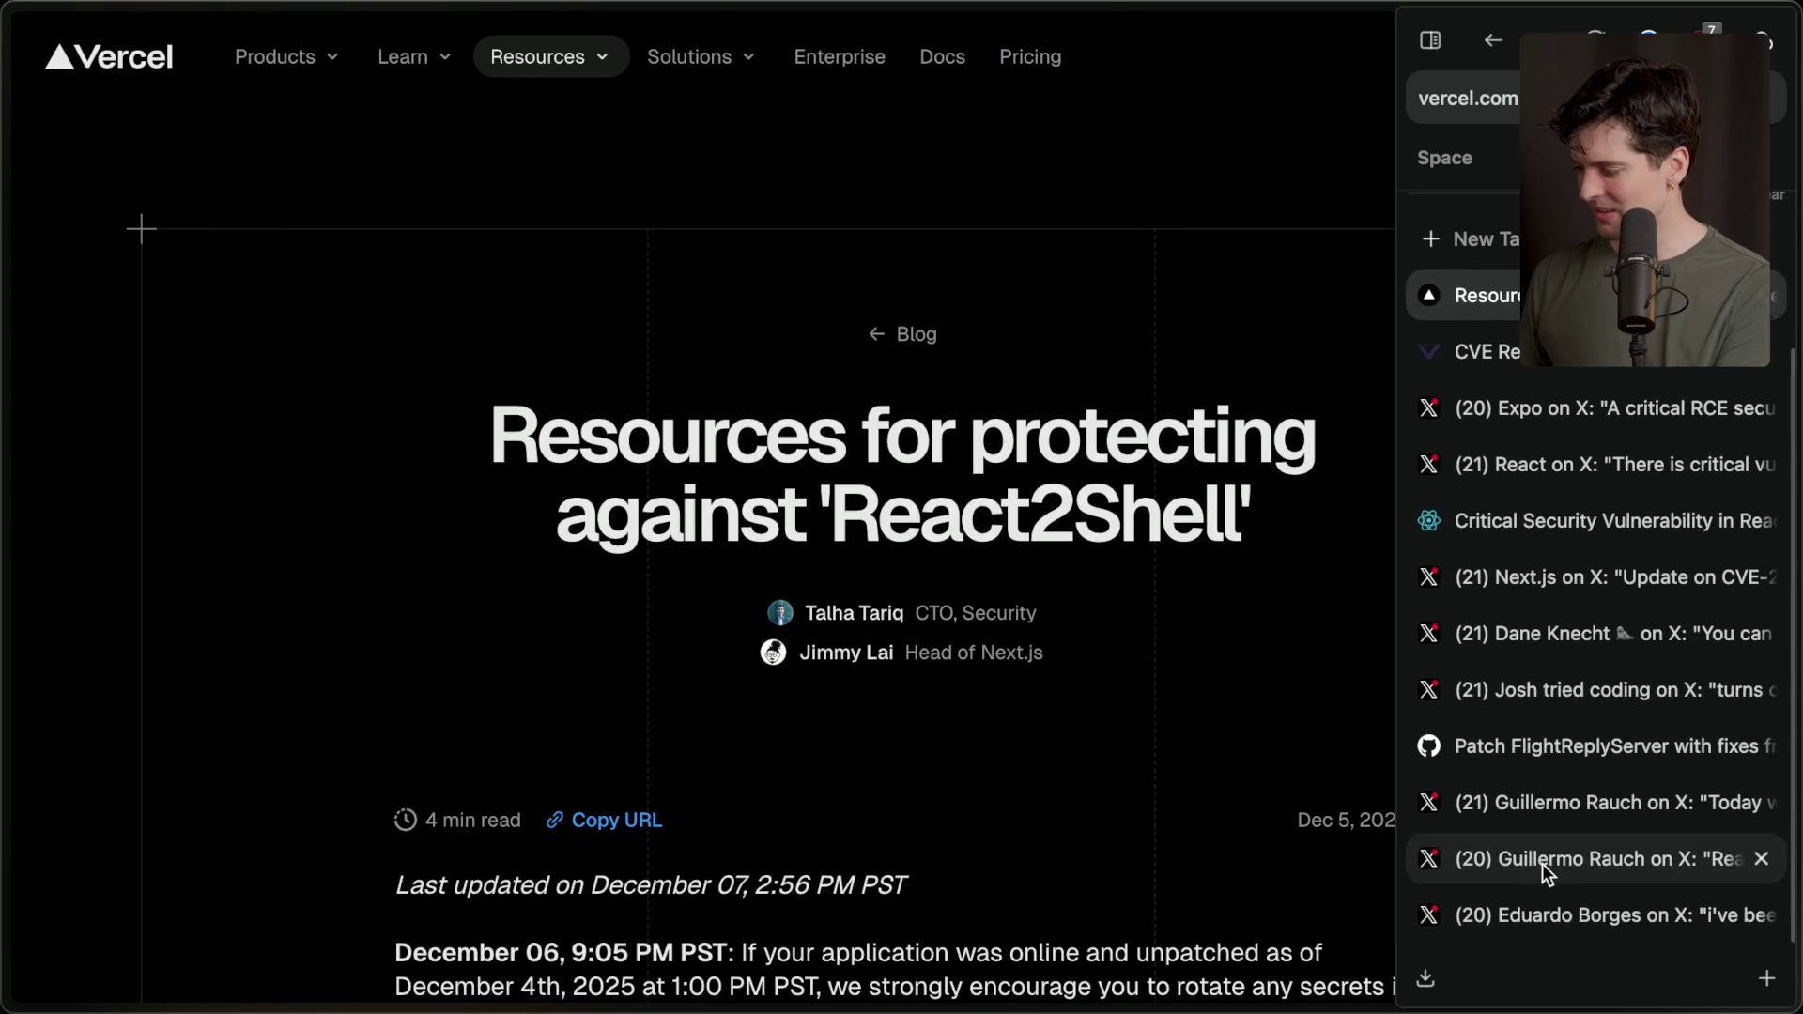
{"action": "left_click", "coordinate": [1542, 862]}
{"action": "scroll", "coordinate": [618, 583], "scroll_direction": "down", "scroll_amount": 3}
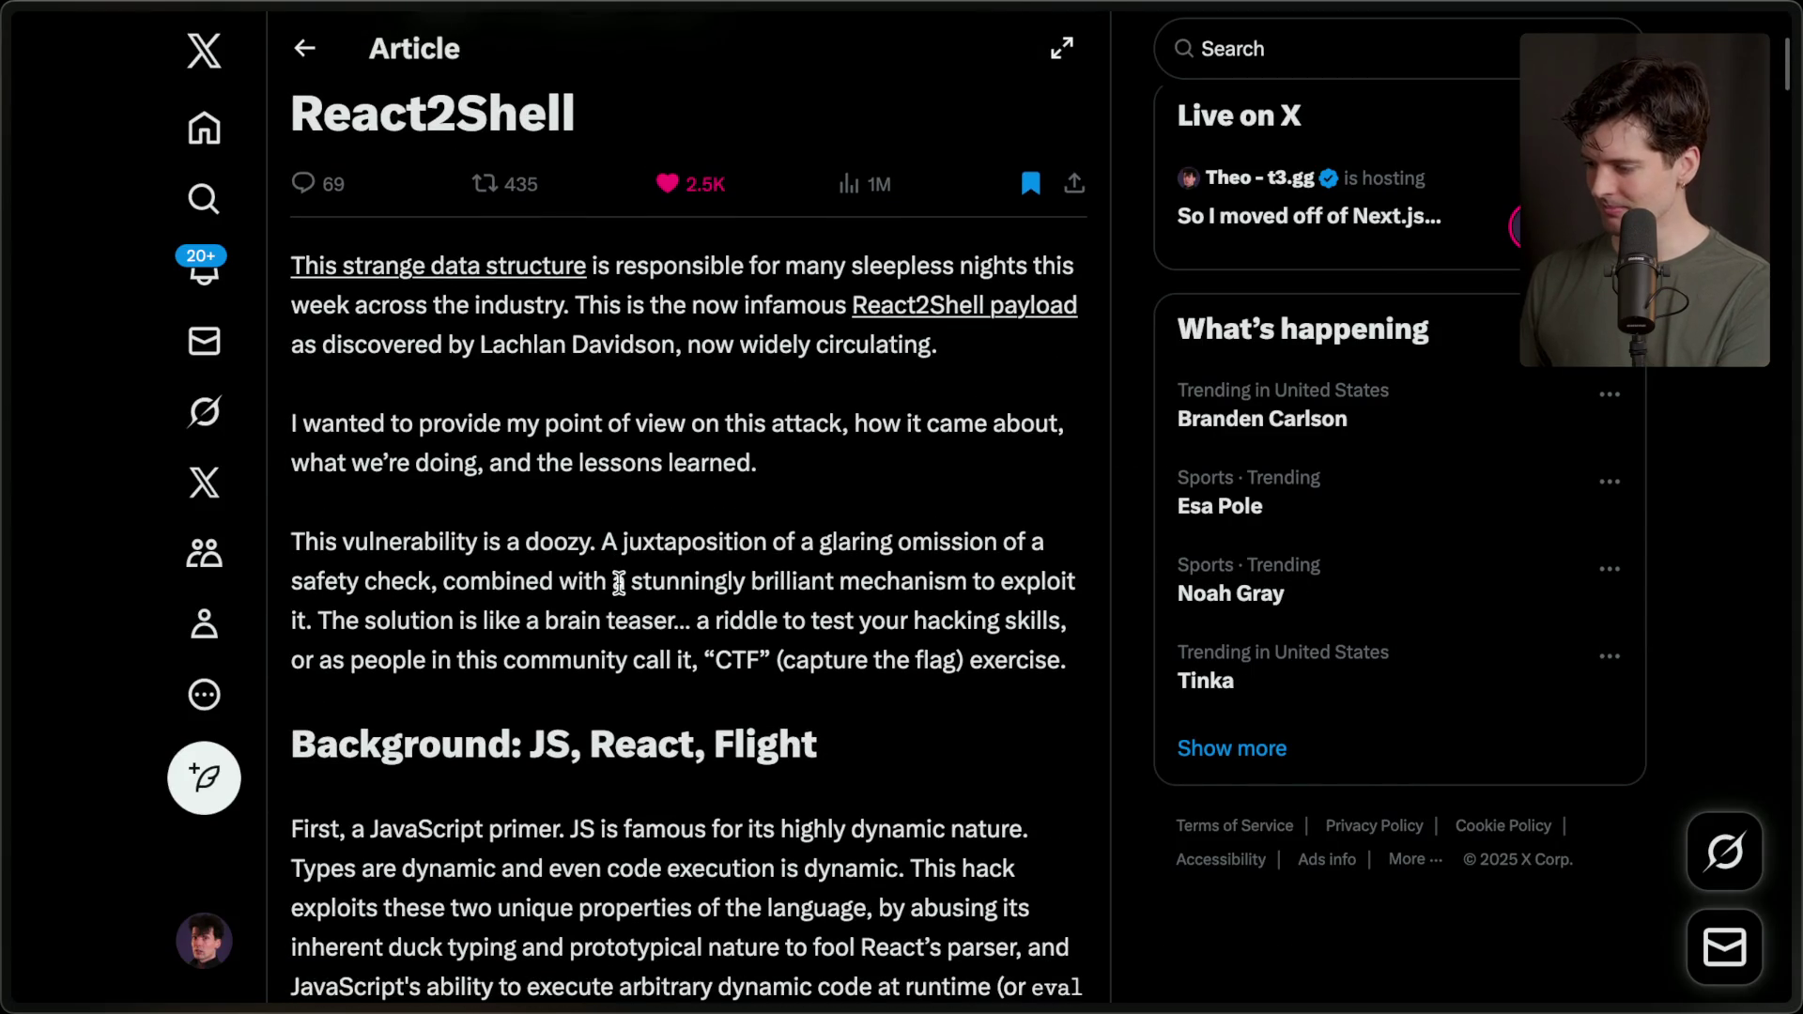
{"action": "left_click", "coordinate": [404, 266], "text": "super"}
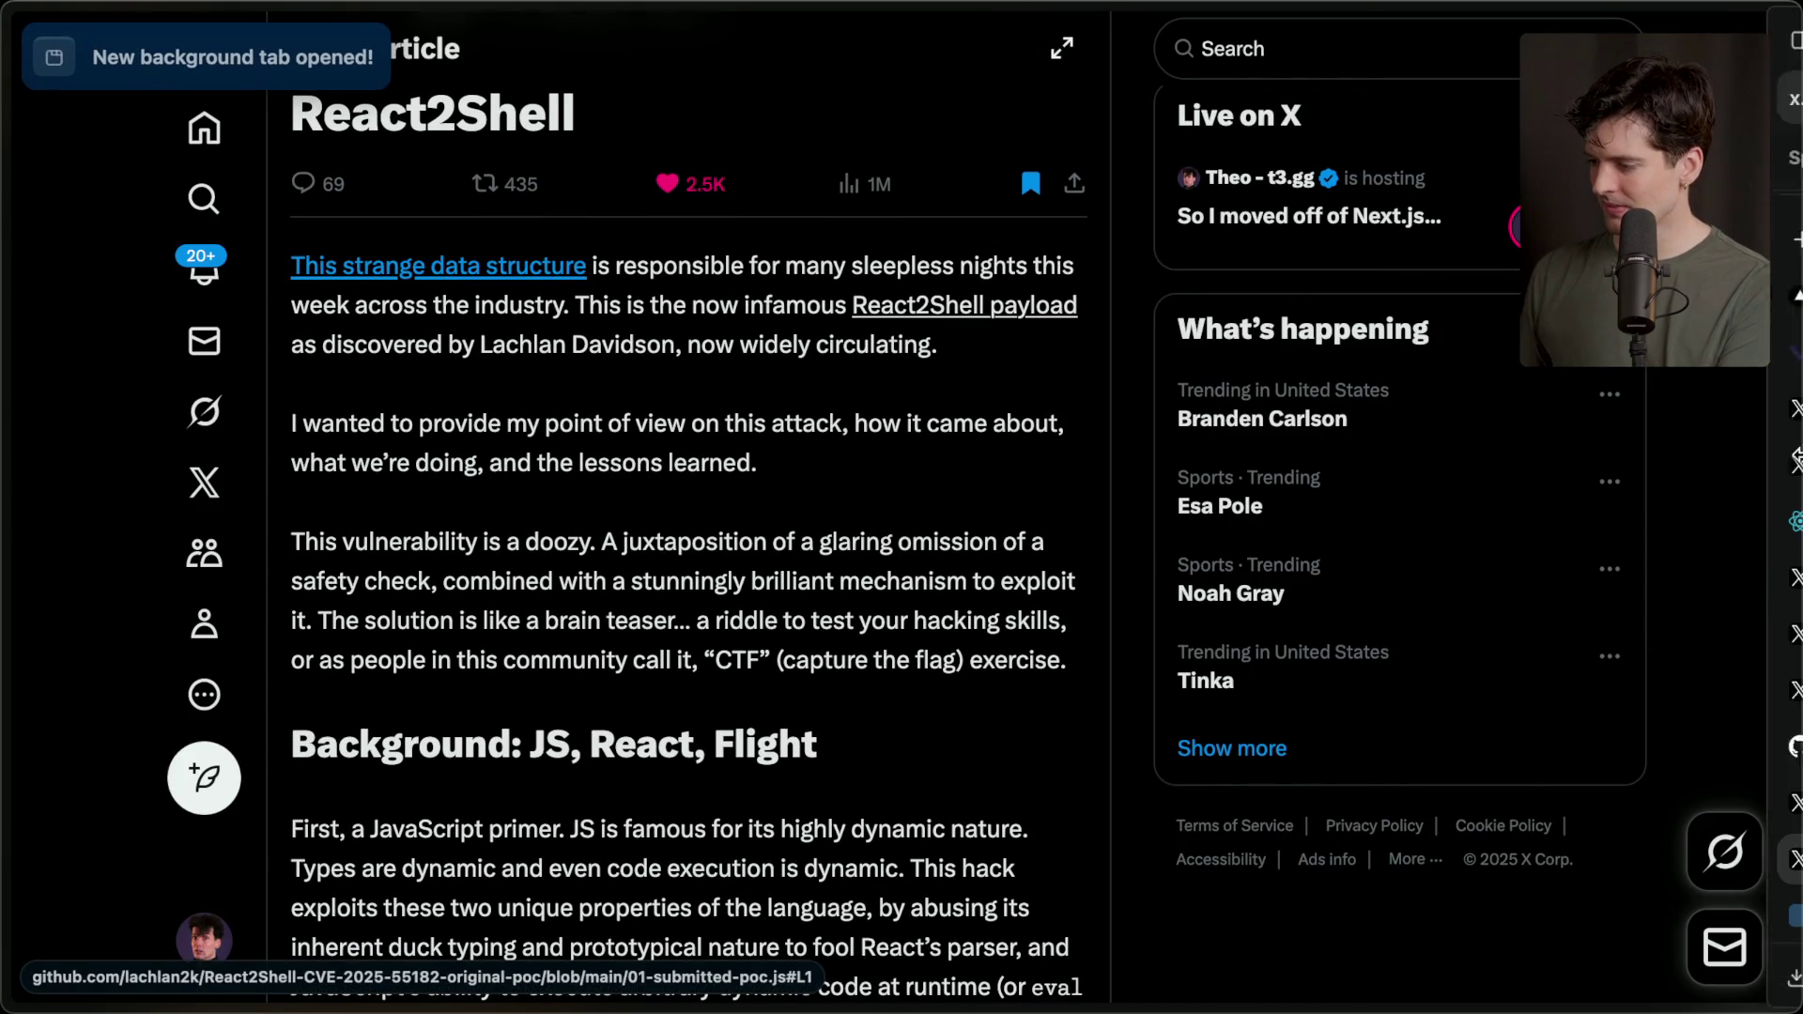
{"action": "mouse_move", "coordinate": [1576, 866]}
{"action": "left_click", "coordinate": [1508, 916]}
{"action": "left_click", "coordinate": [1551, 860]}
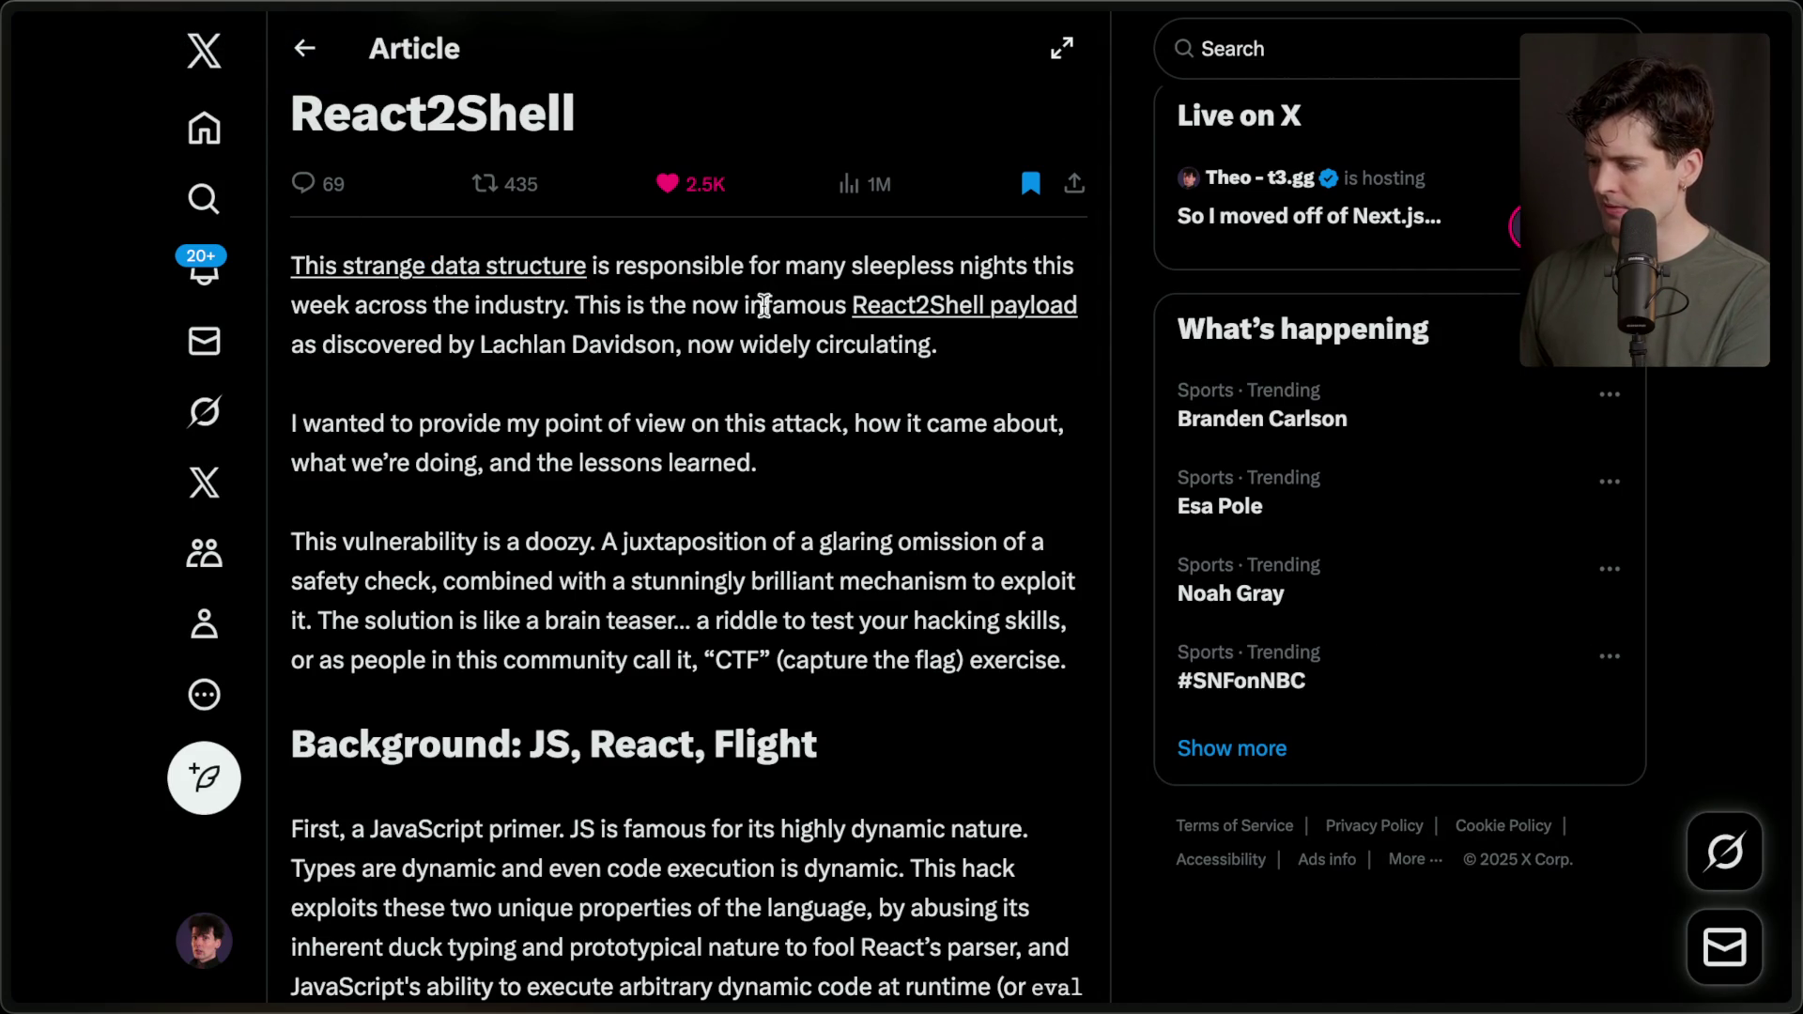
{"action": "left_click_drag", "start_coordinate": [489, 345], "coordinate": [935, 349]}
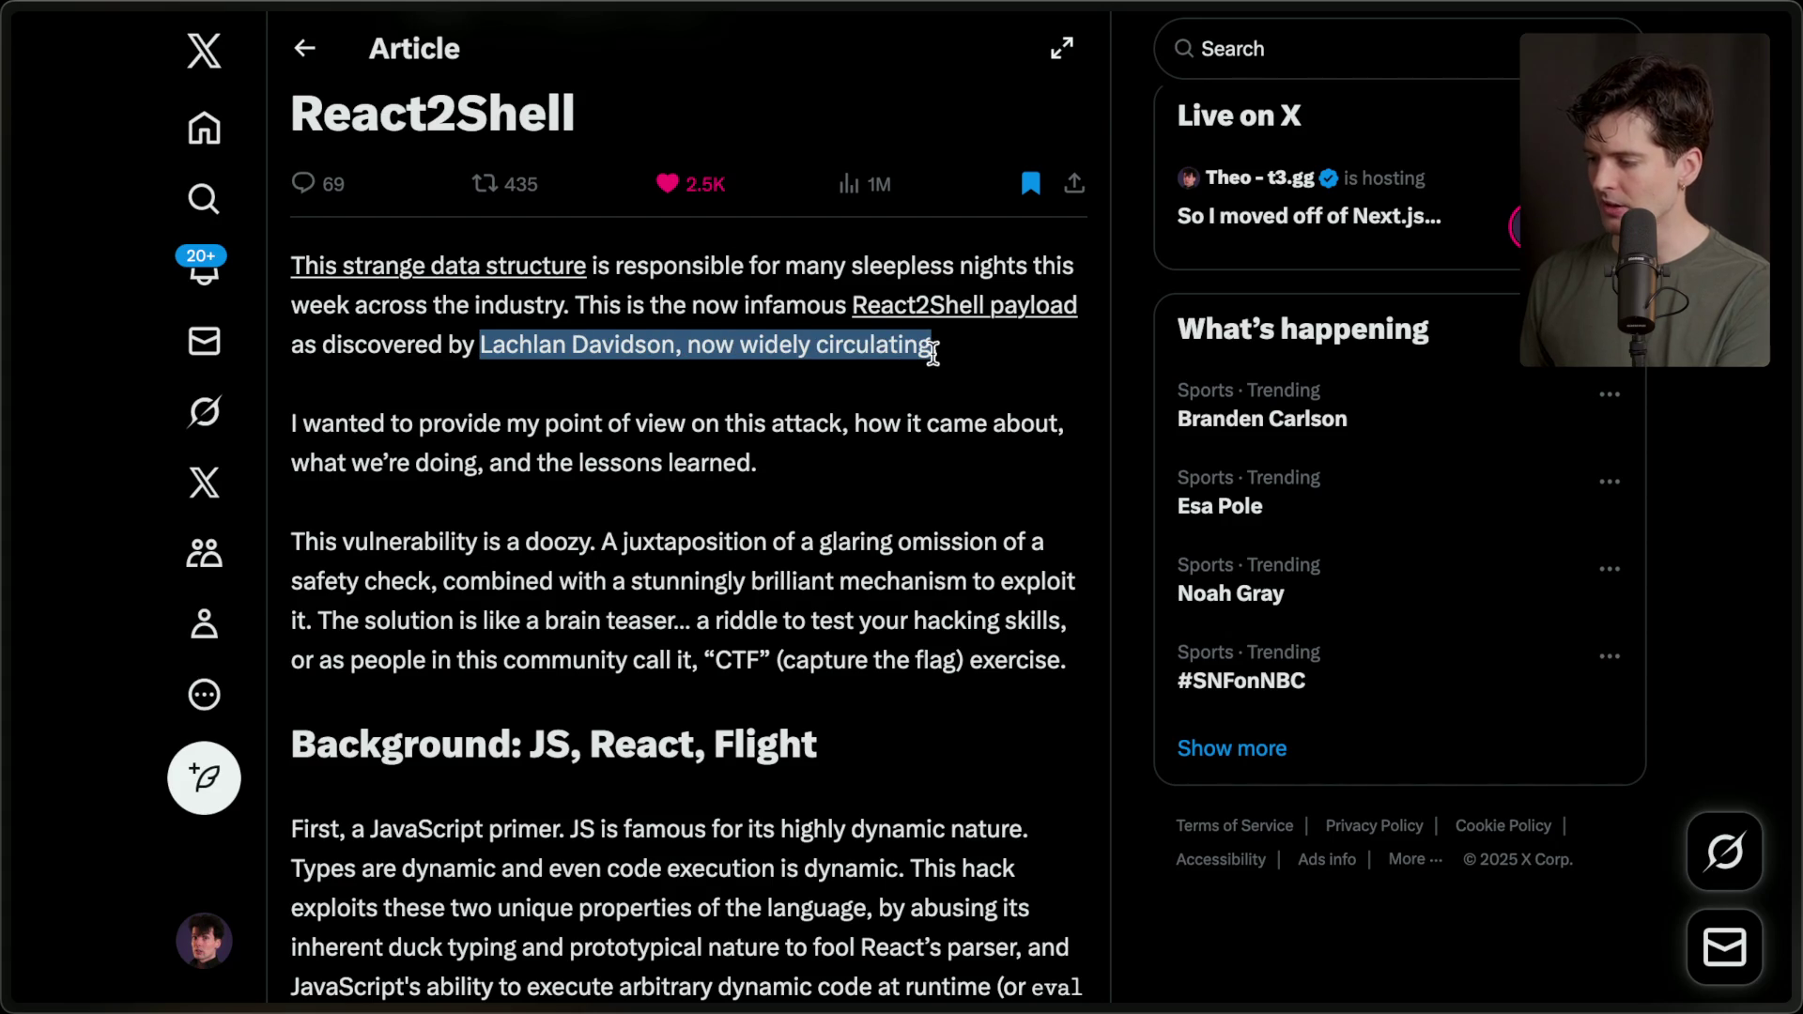
{"action": "left_click", "coordinate": [954, 353]}
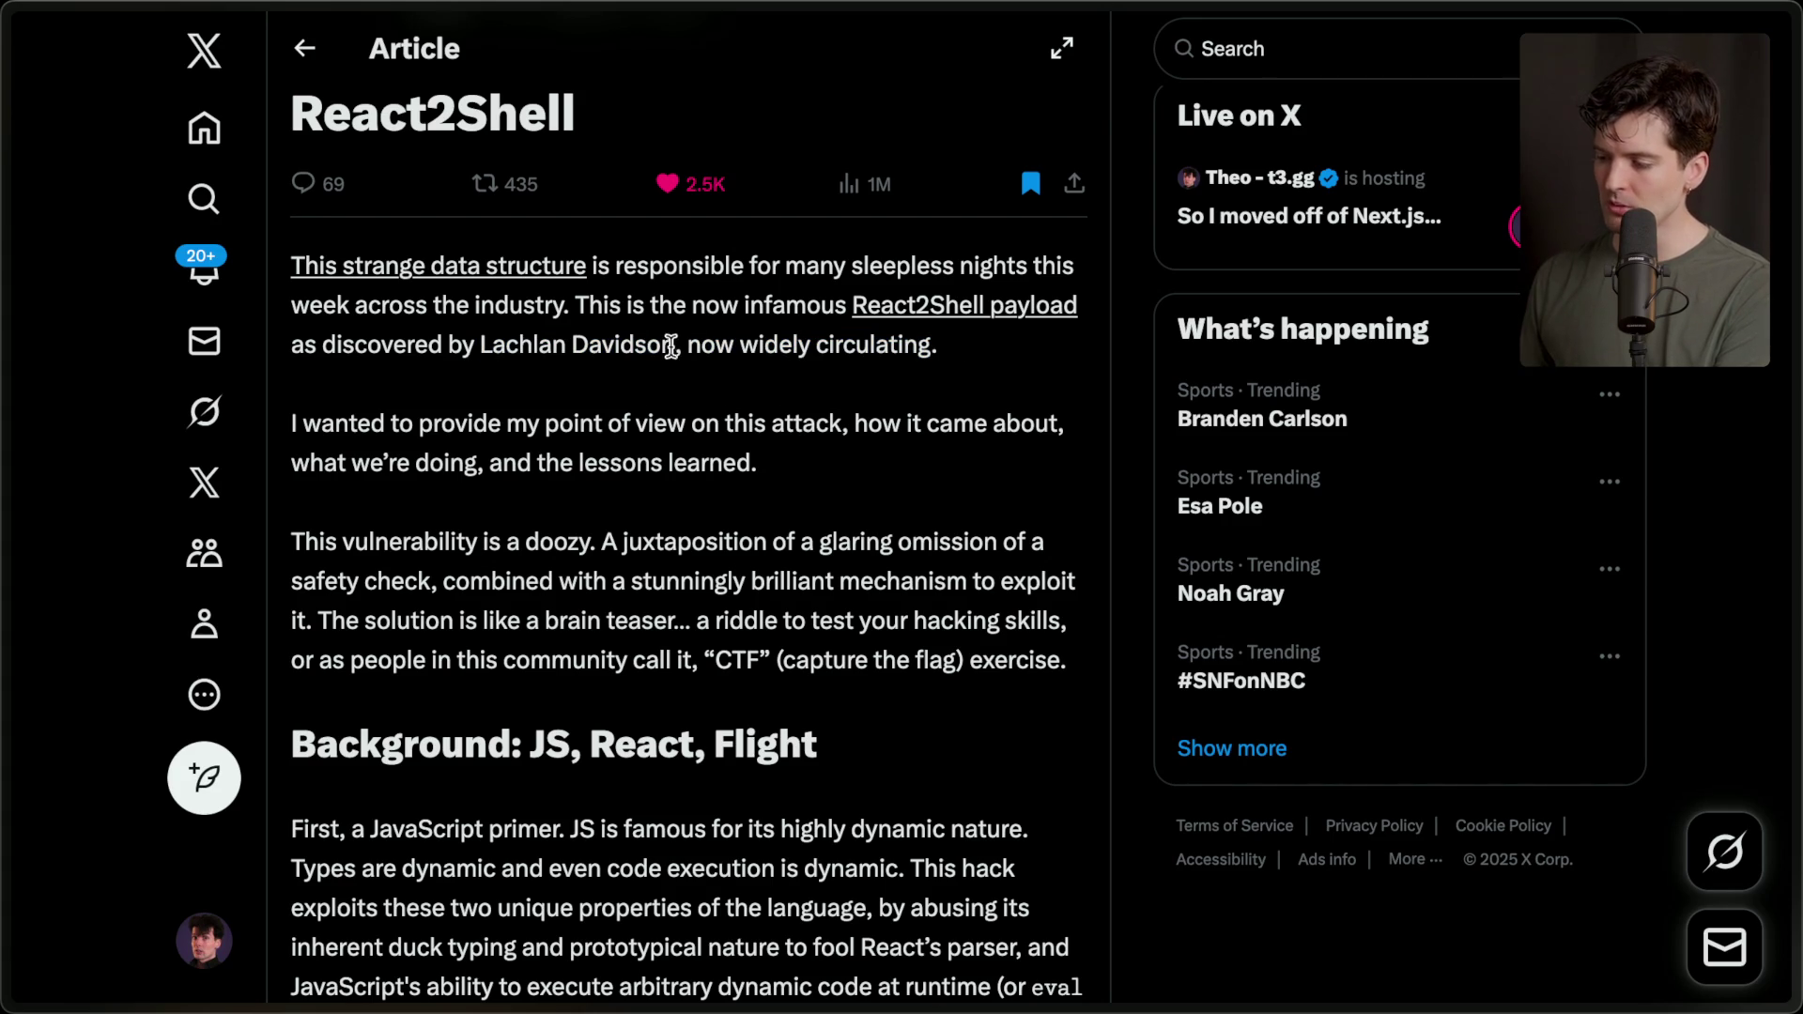
{"action": "left_click_drag", "start_coordinate": [676, 347], "coordinate": [488, 345]}
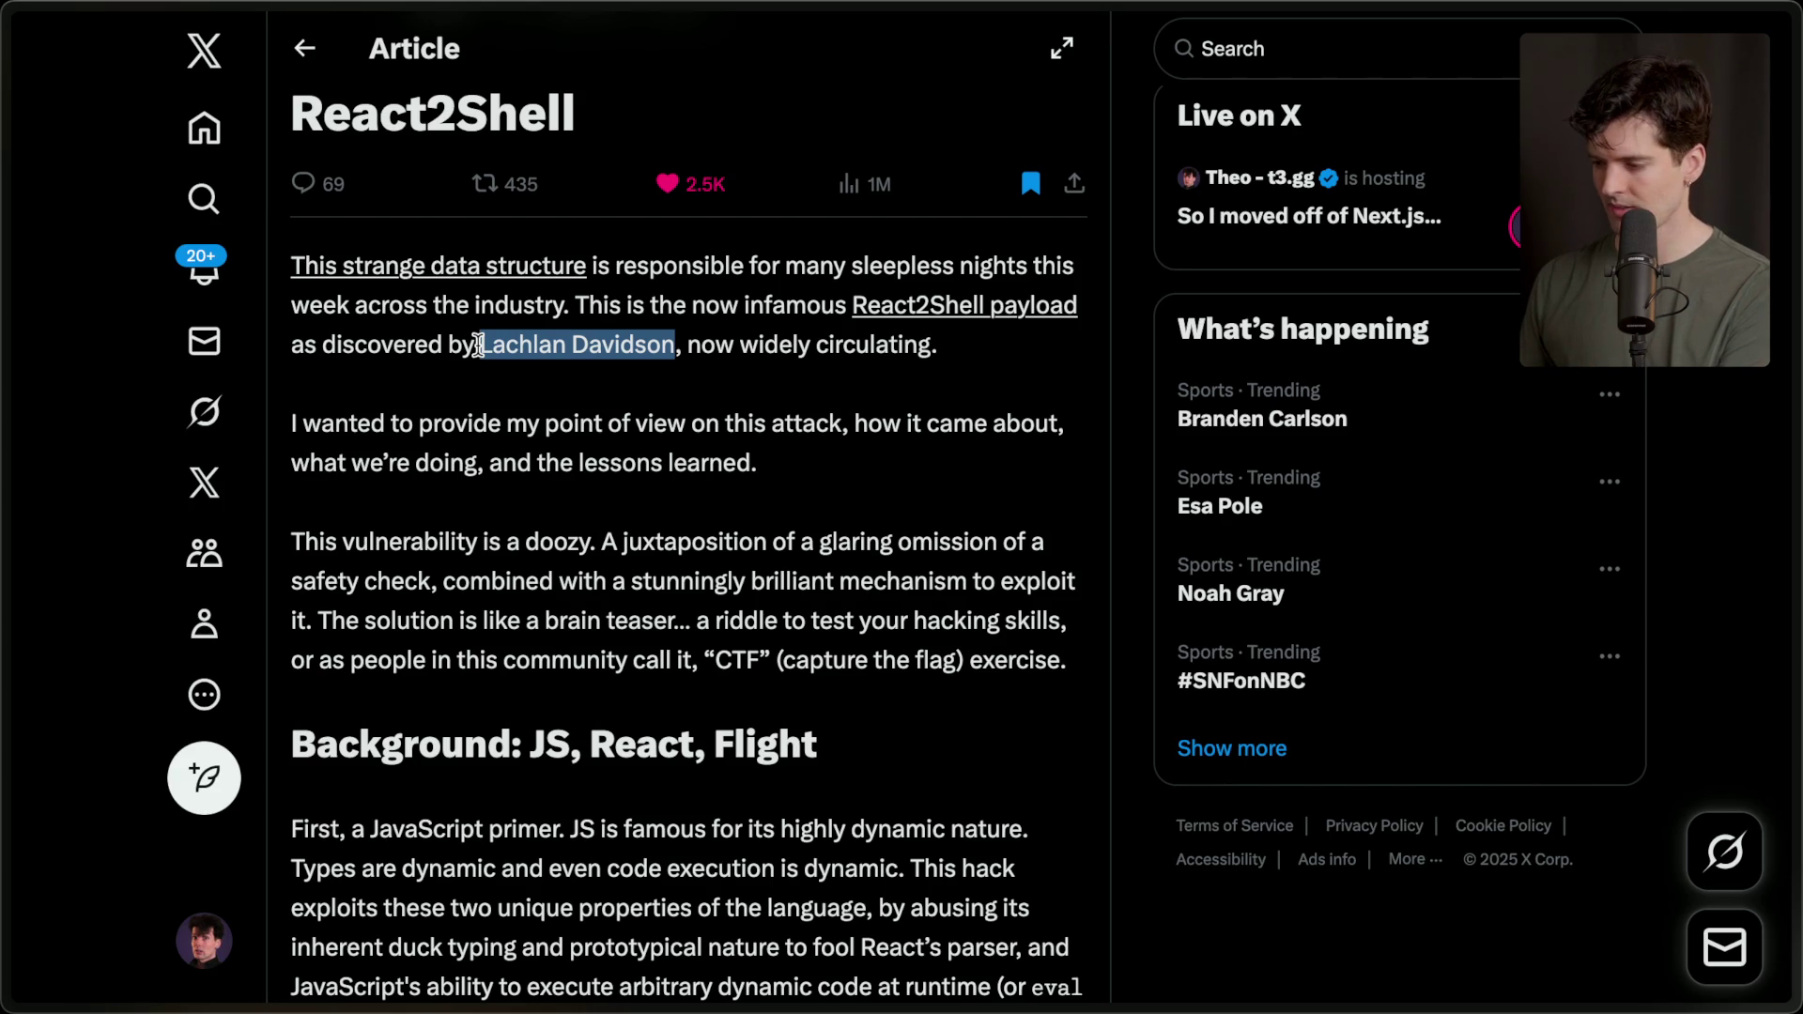
{"action": "left_click", "coordinate": [515, 391]}
{"action": "mouse_move", "coordinate": [300, 427]}
{"action": "left_mouse_down"}
{"action": "mouse_move", "coordinate": [524, 430]}
{"action": "mouse_move", "coordinate": [984, 504]}
{"action": "left_mouse_up"}
{"action": "left_click", "coordinate": [935, 501]}
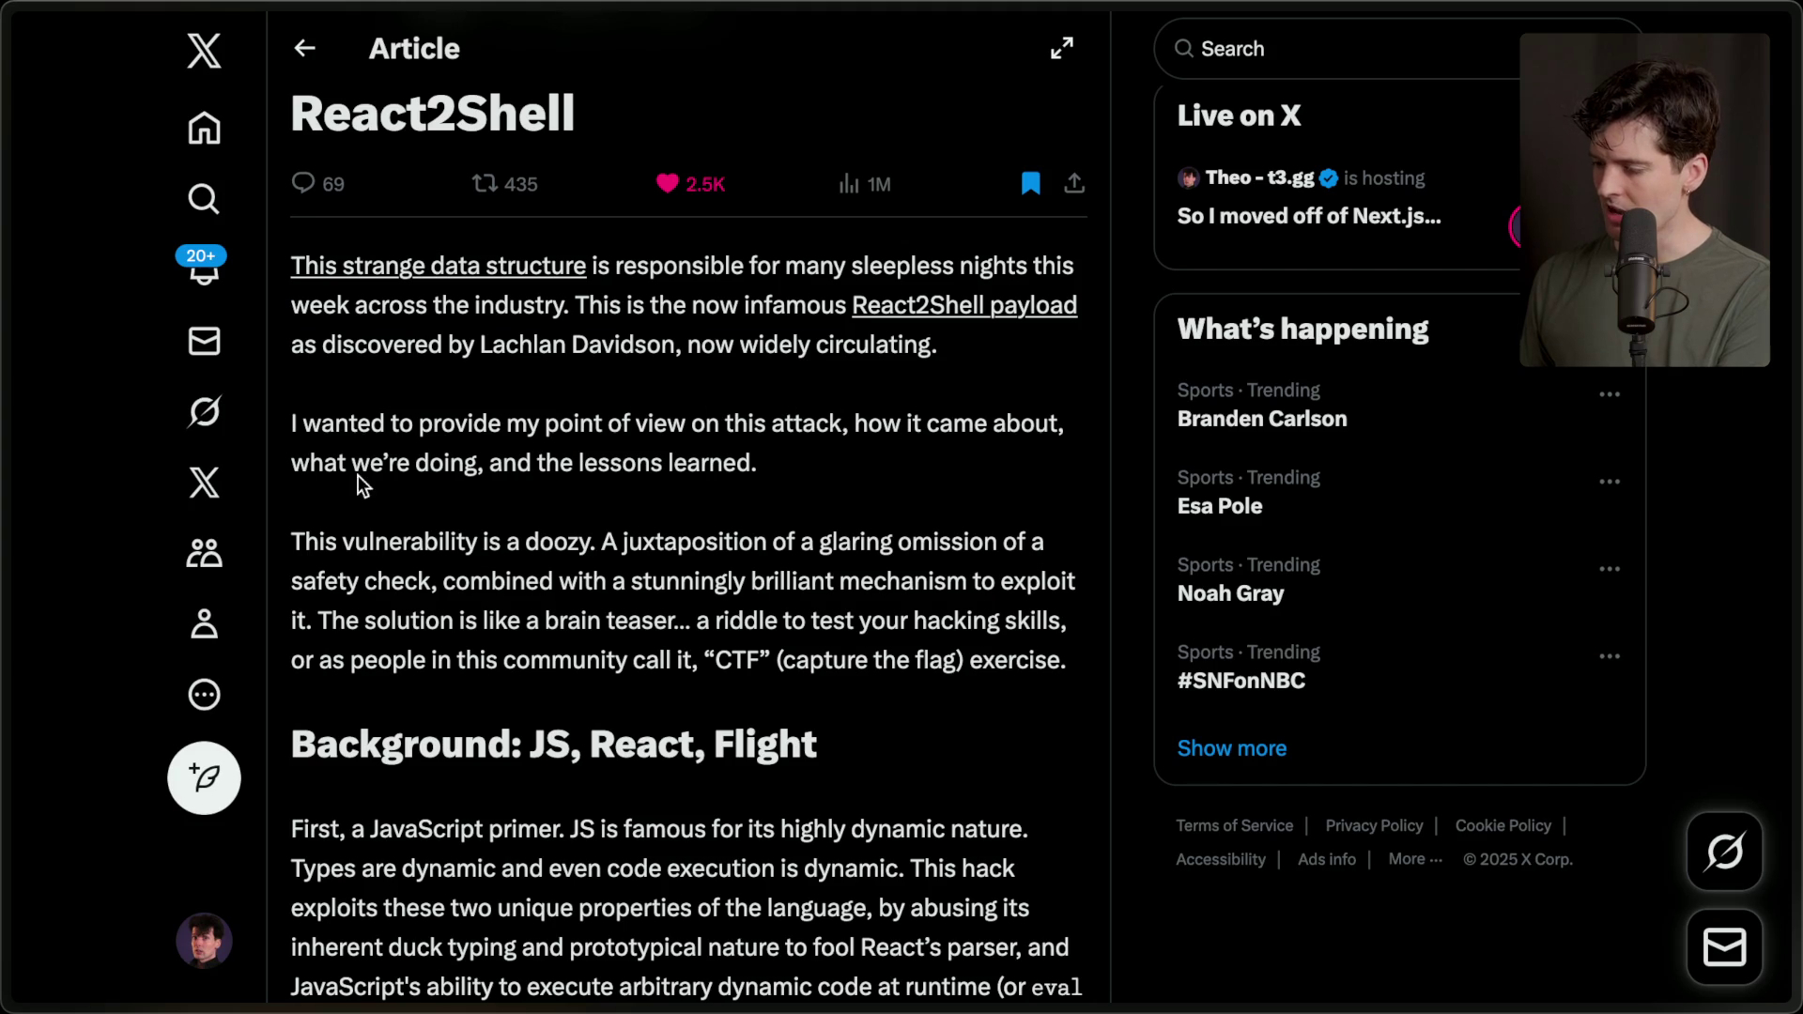
{"action": "left_click_drag", "start_coordinate": [505, 462], "coordinate": [789, 469]}
{"action": "left_click", "coordinate": [789, 470]}
{"action": "mouse_move", "coordinate": [1796, 657]}
{"action": "scroll", "coordinate": [1573, 850], "scroll_direction": "down", "scroll_amount": 1}
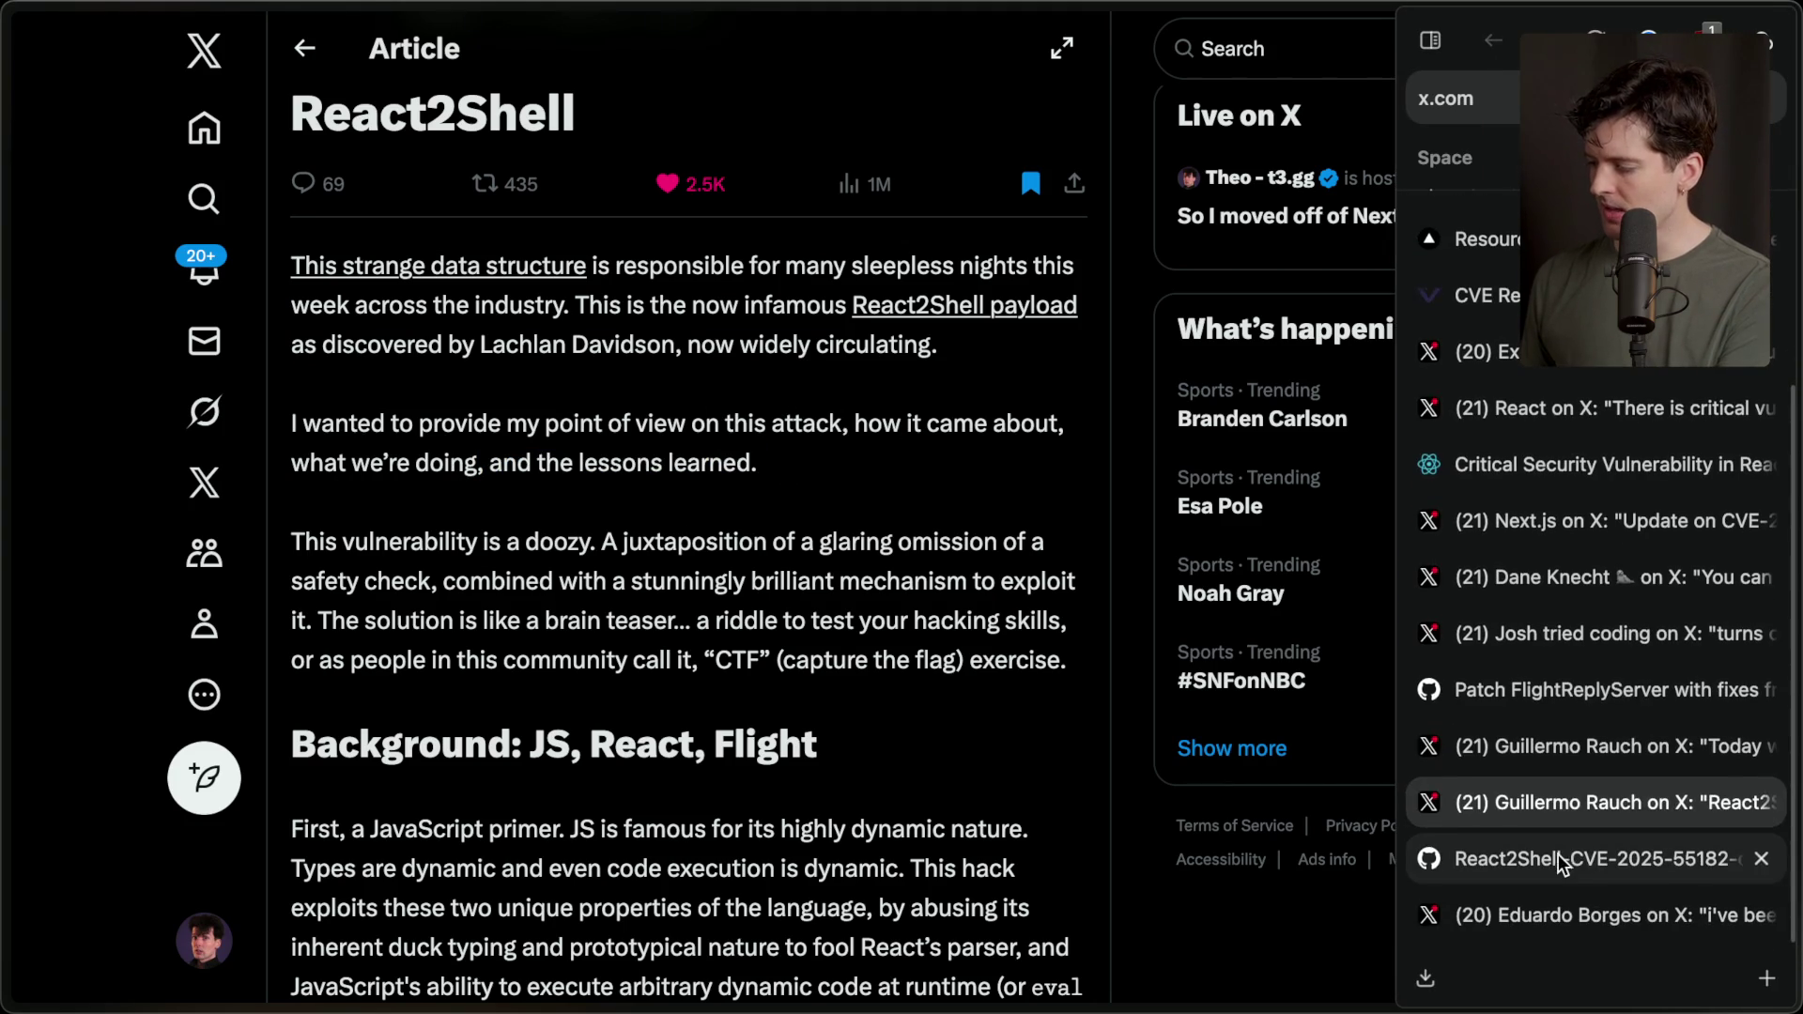
Open the React2Shell proof-of-concept on GitHub, zoom in, and highlight the whole payload object.
{"action": "left_click", "coordinate": [1573, 858]}
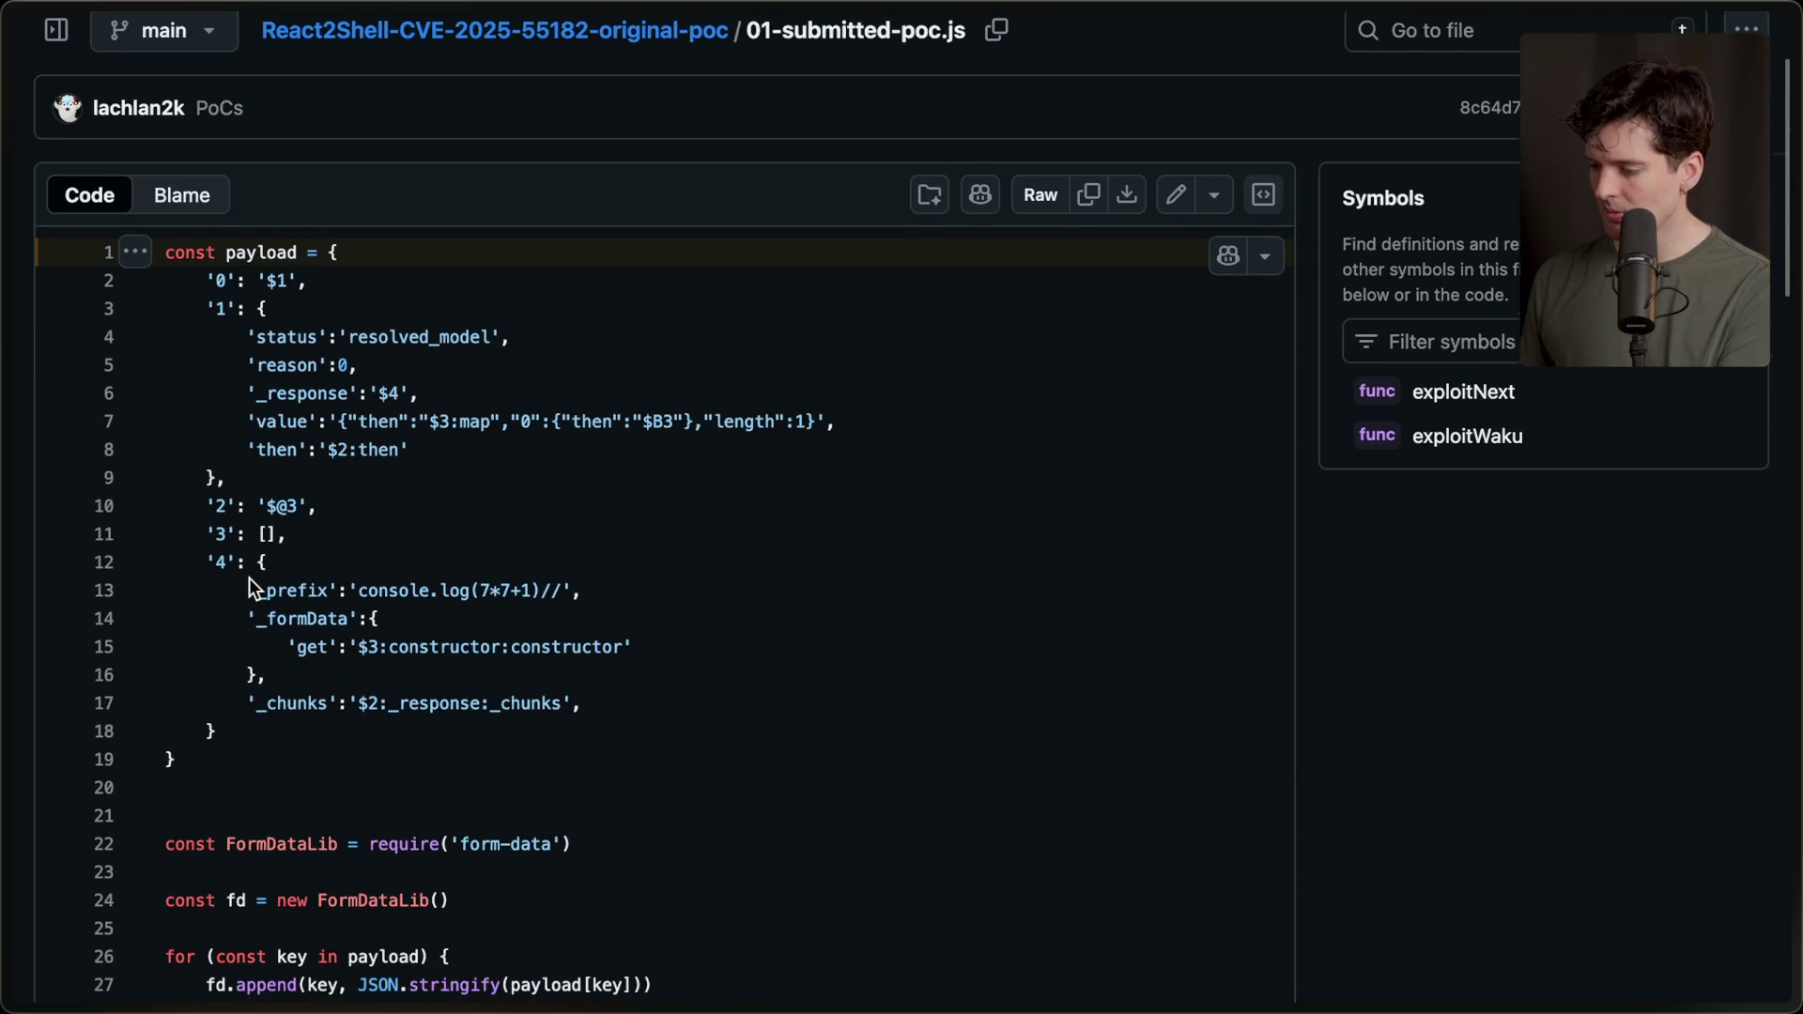
{"action": "key", "text": "super+plus"}
{"action": "key", "text": "super+plus"}
{"action": "key", "text": "super+plus"}
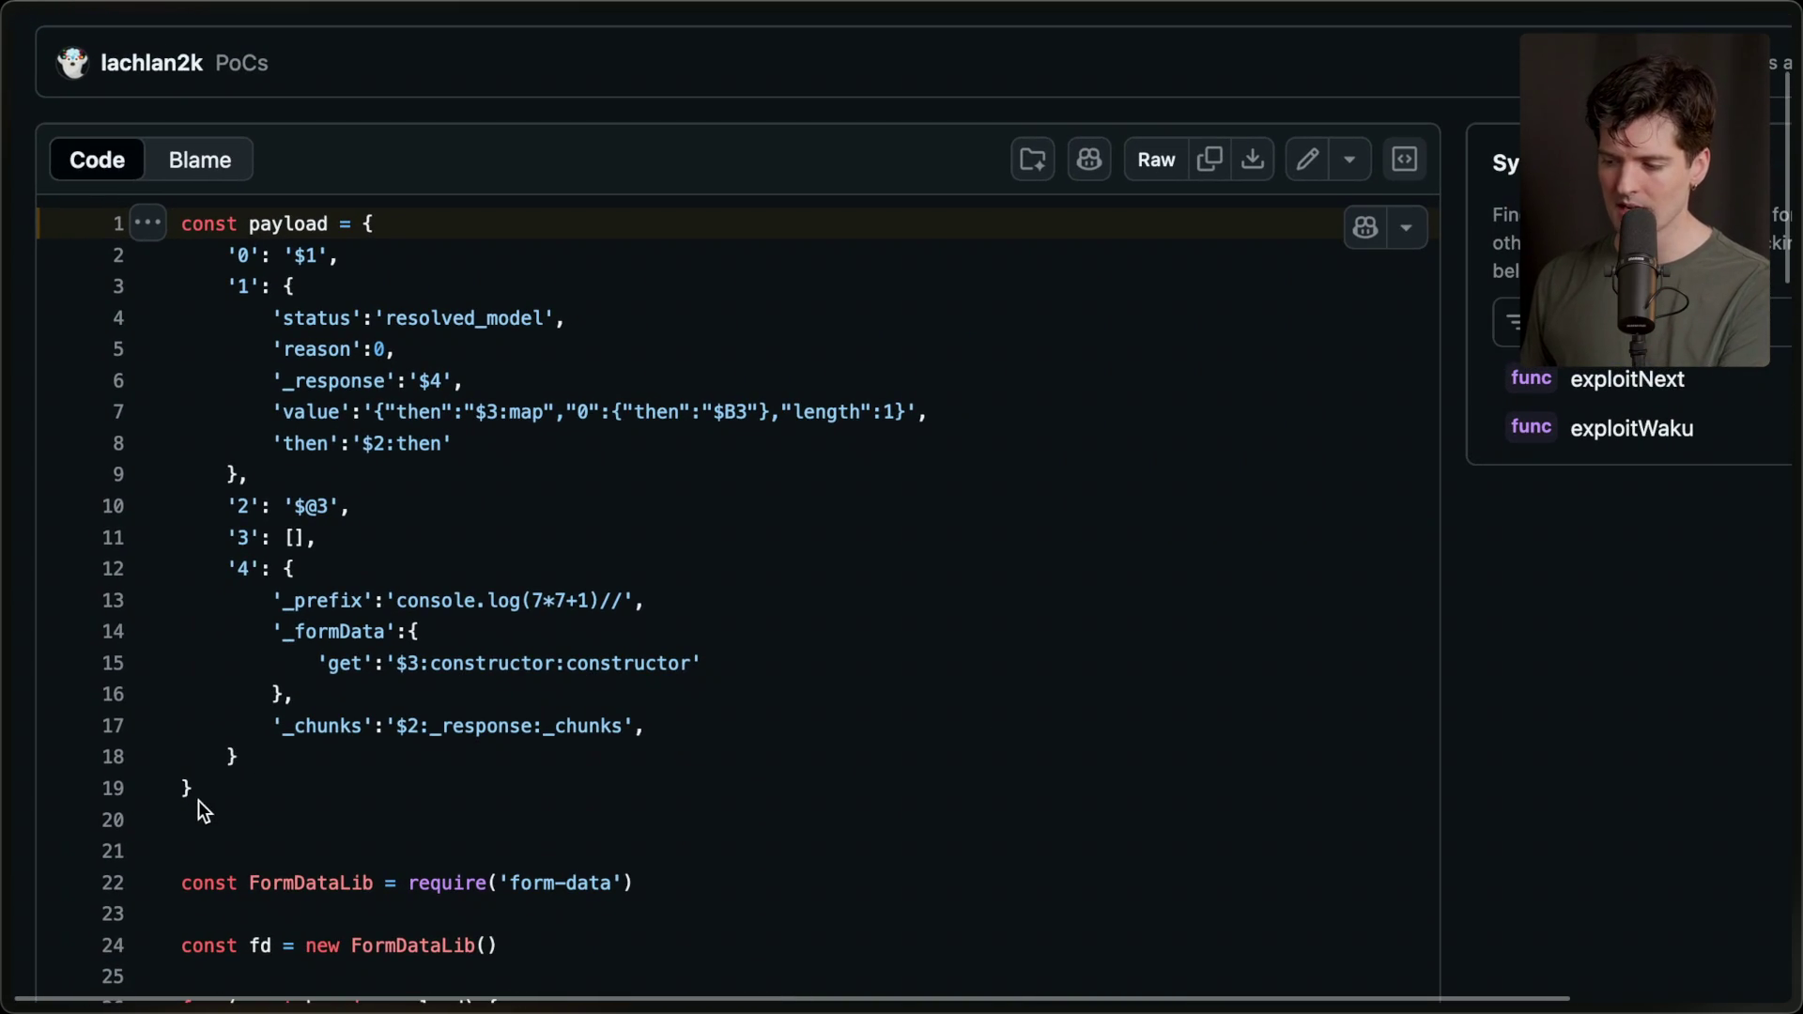
{"action": "mouse_move", "coordinate": [199, 796]}
{"action": "left_mouse_down"}
{"action": "mouse_move", "coordinate": [117, 257]}
{"action": "mouse_move", "coordinate": [276, 258]}
{"action": "left_mouse_up"}
{"action": "left_click", "coordinate": [319, 286]}
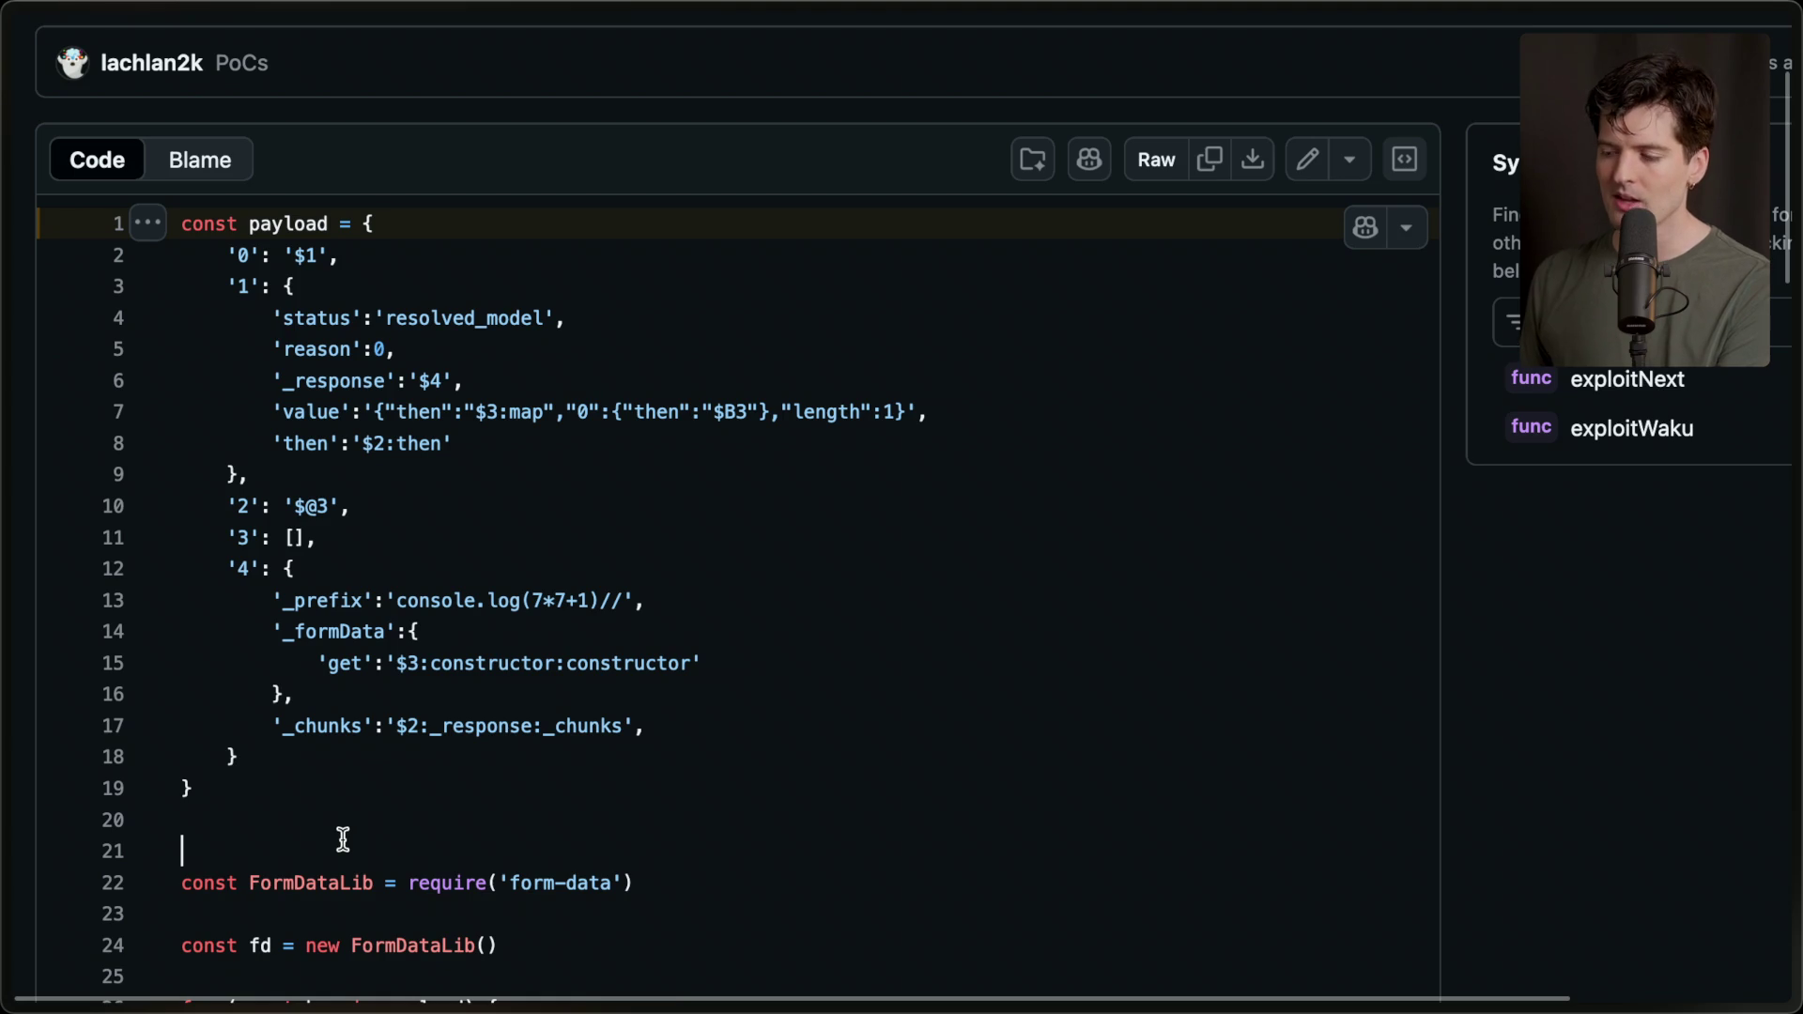
{"action": "key", "text": "Return"}
{"action": "left_click", "coordinate": [348, 808]}
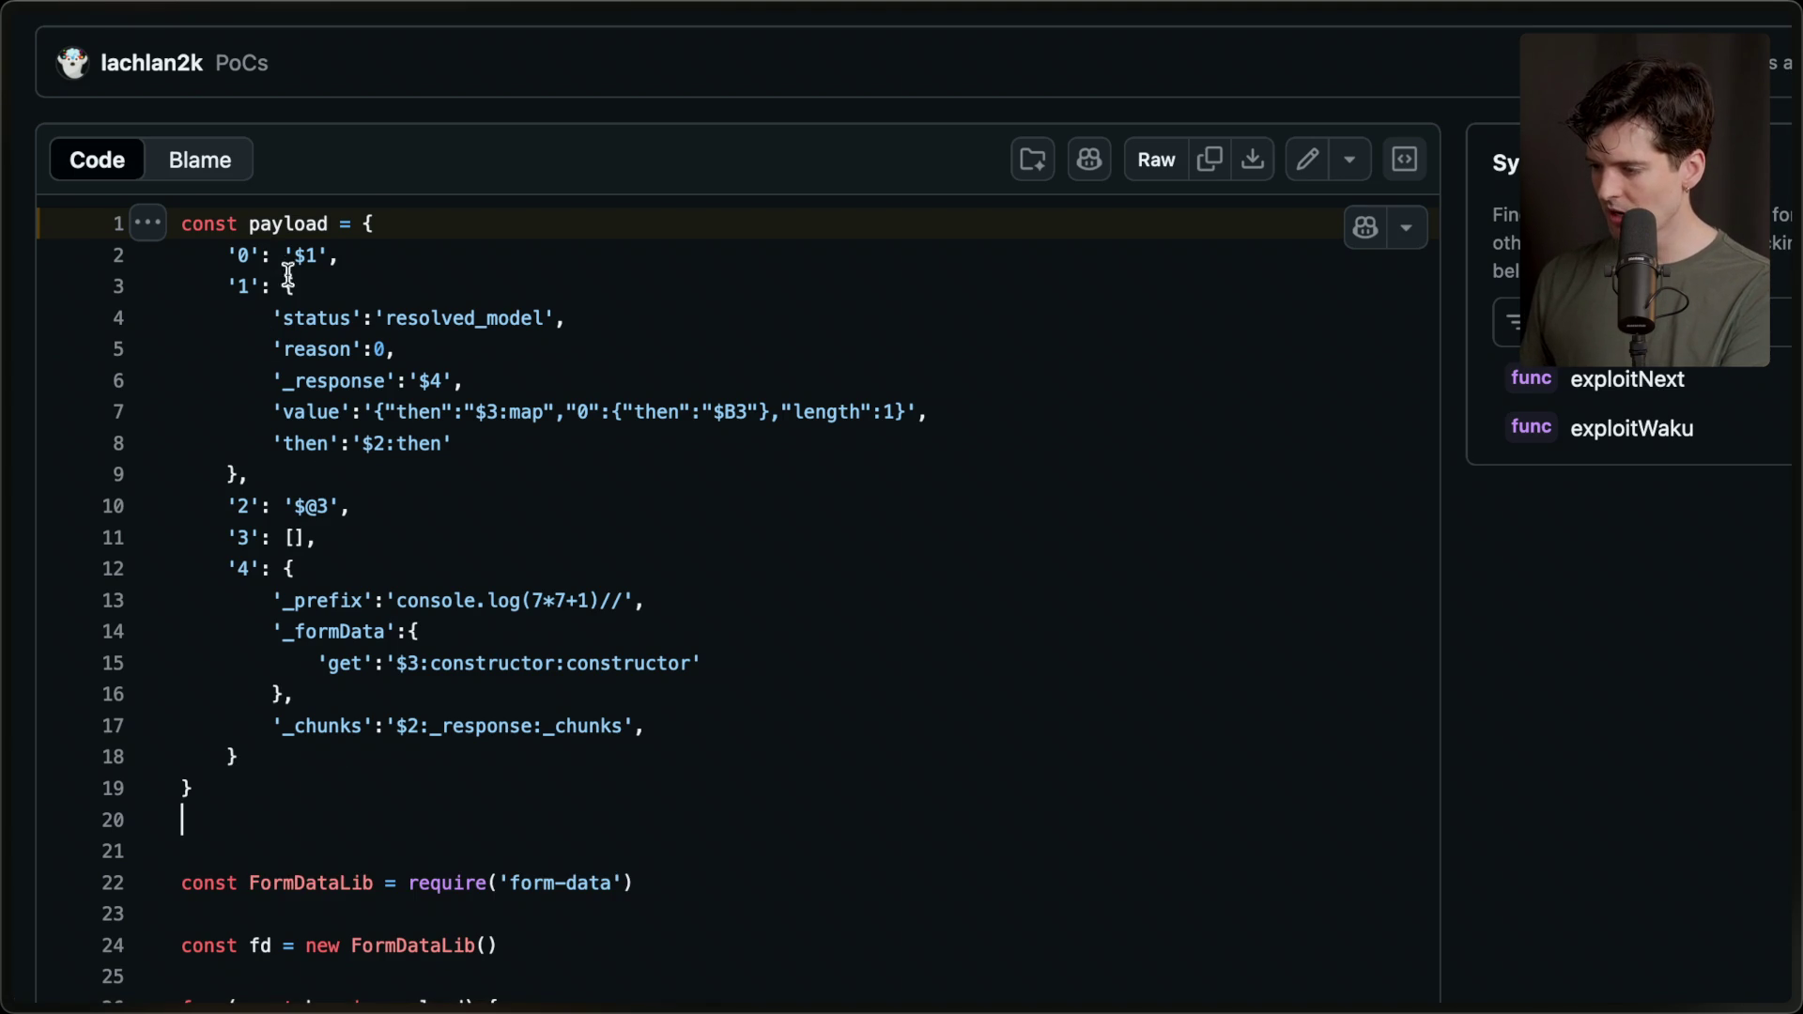
Highlight payload parts: lines 4–7, 'then' on line 7, the '4' entry, and the _prefix line 13.
{"action": "left_click_drag", "start_coordinate": [263, 322], "coordinate": [460, 437]}
{"action": "left_click", "coordinate": [454, 443]}
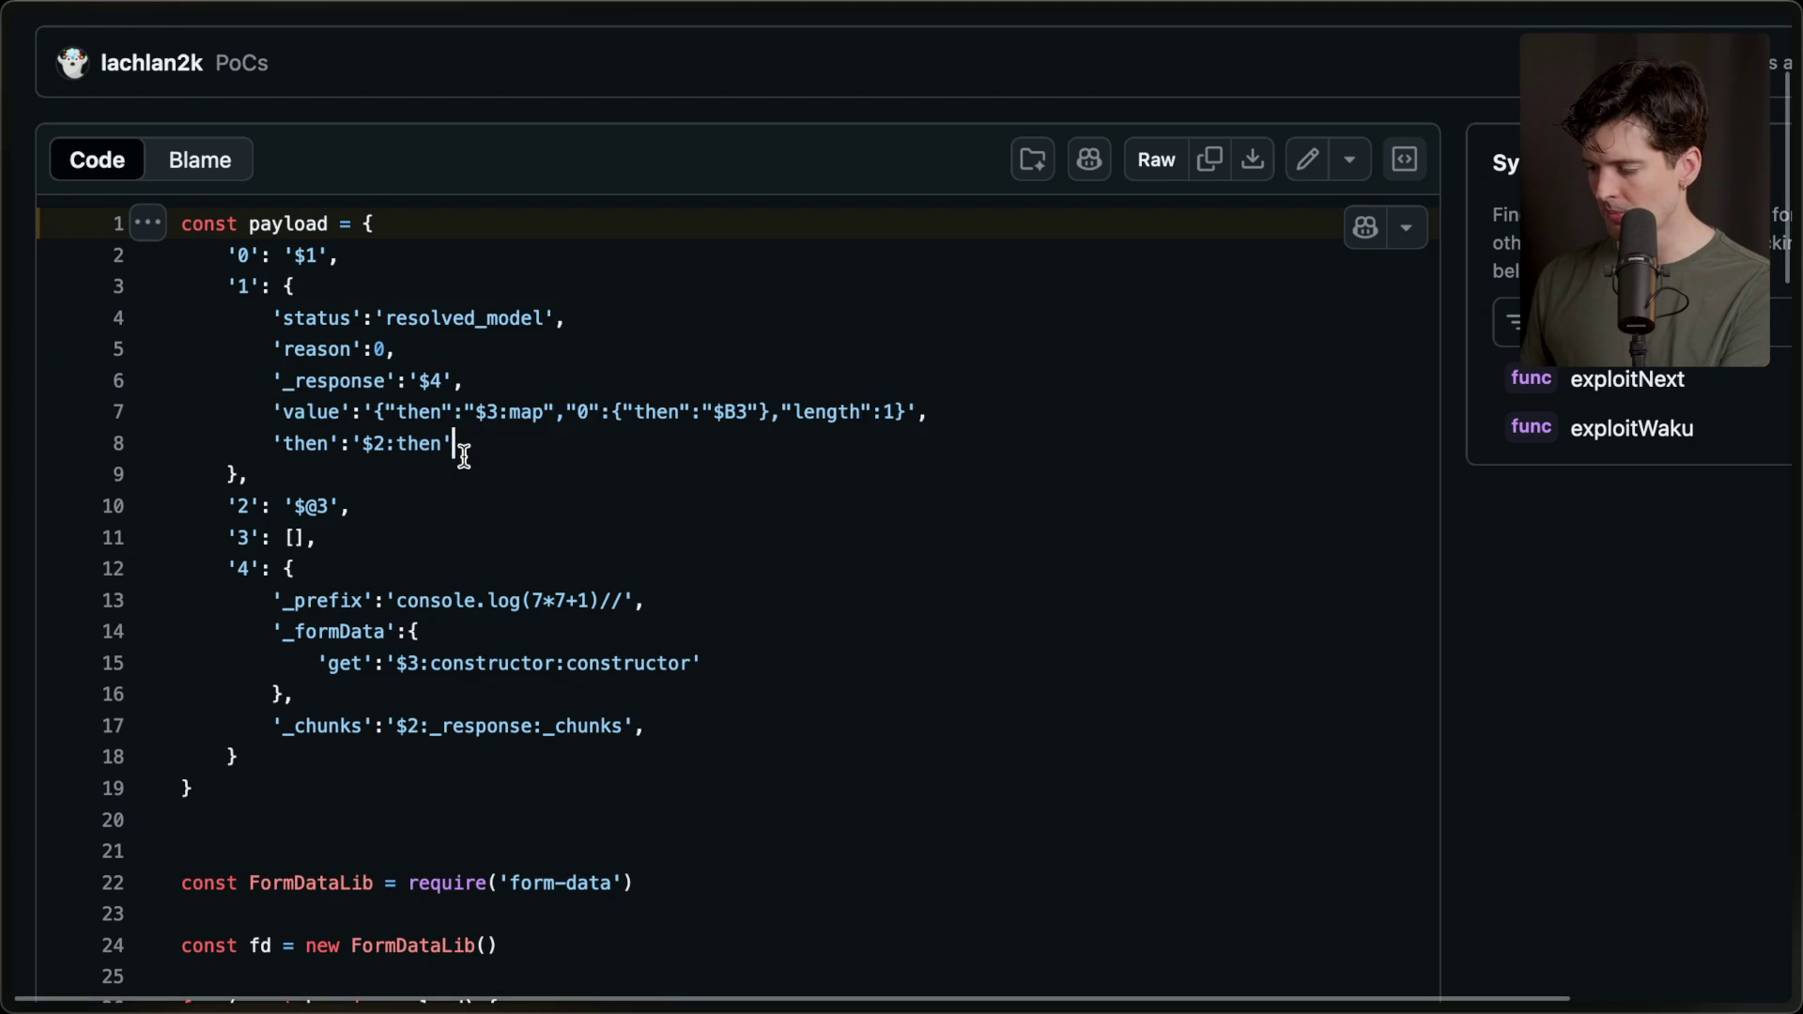
{"action": "double_click", "coordinate": [429, 412]}
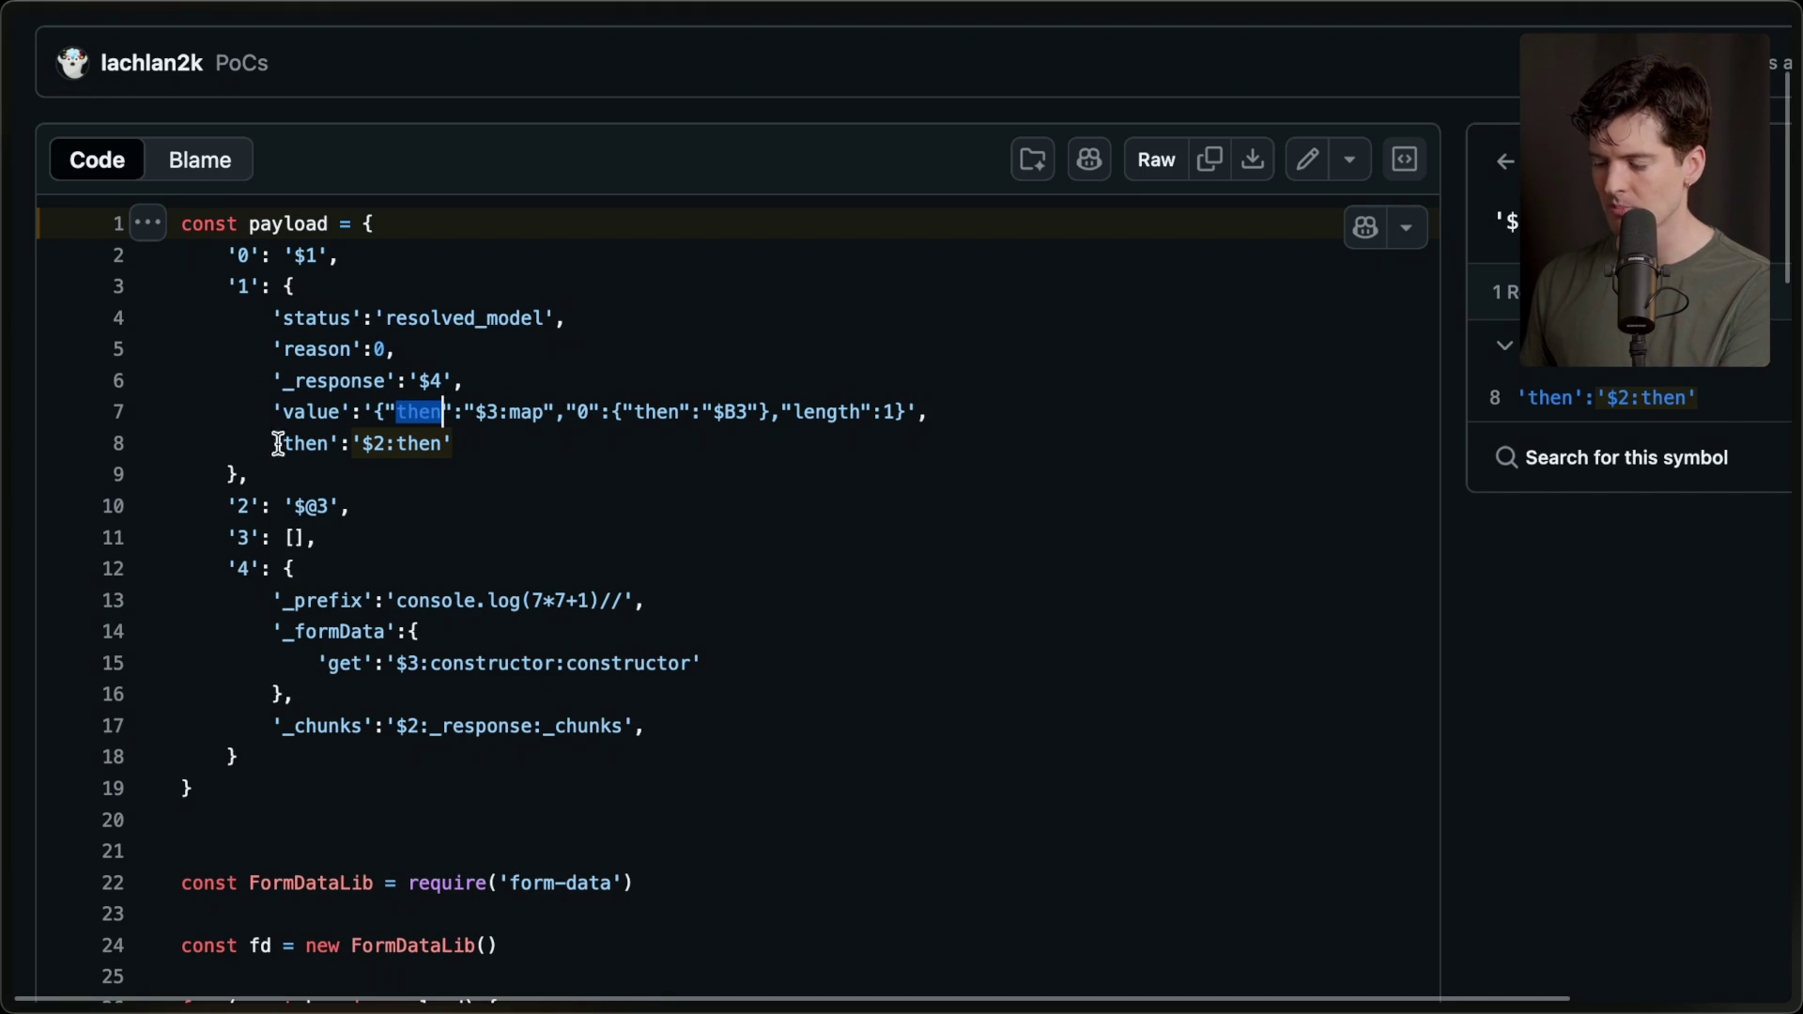
{"action": "left_click", "coordinate": [227, 573]}
{"action": "left_click", "coordinate": [272, 570]}
{"action": "left_click_drag", "start_coordinate": [267, 597], "coordinate": [723, 587]}
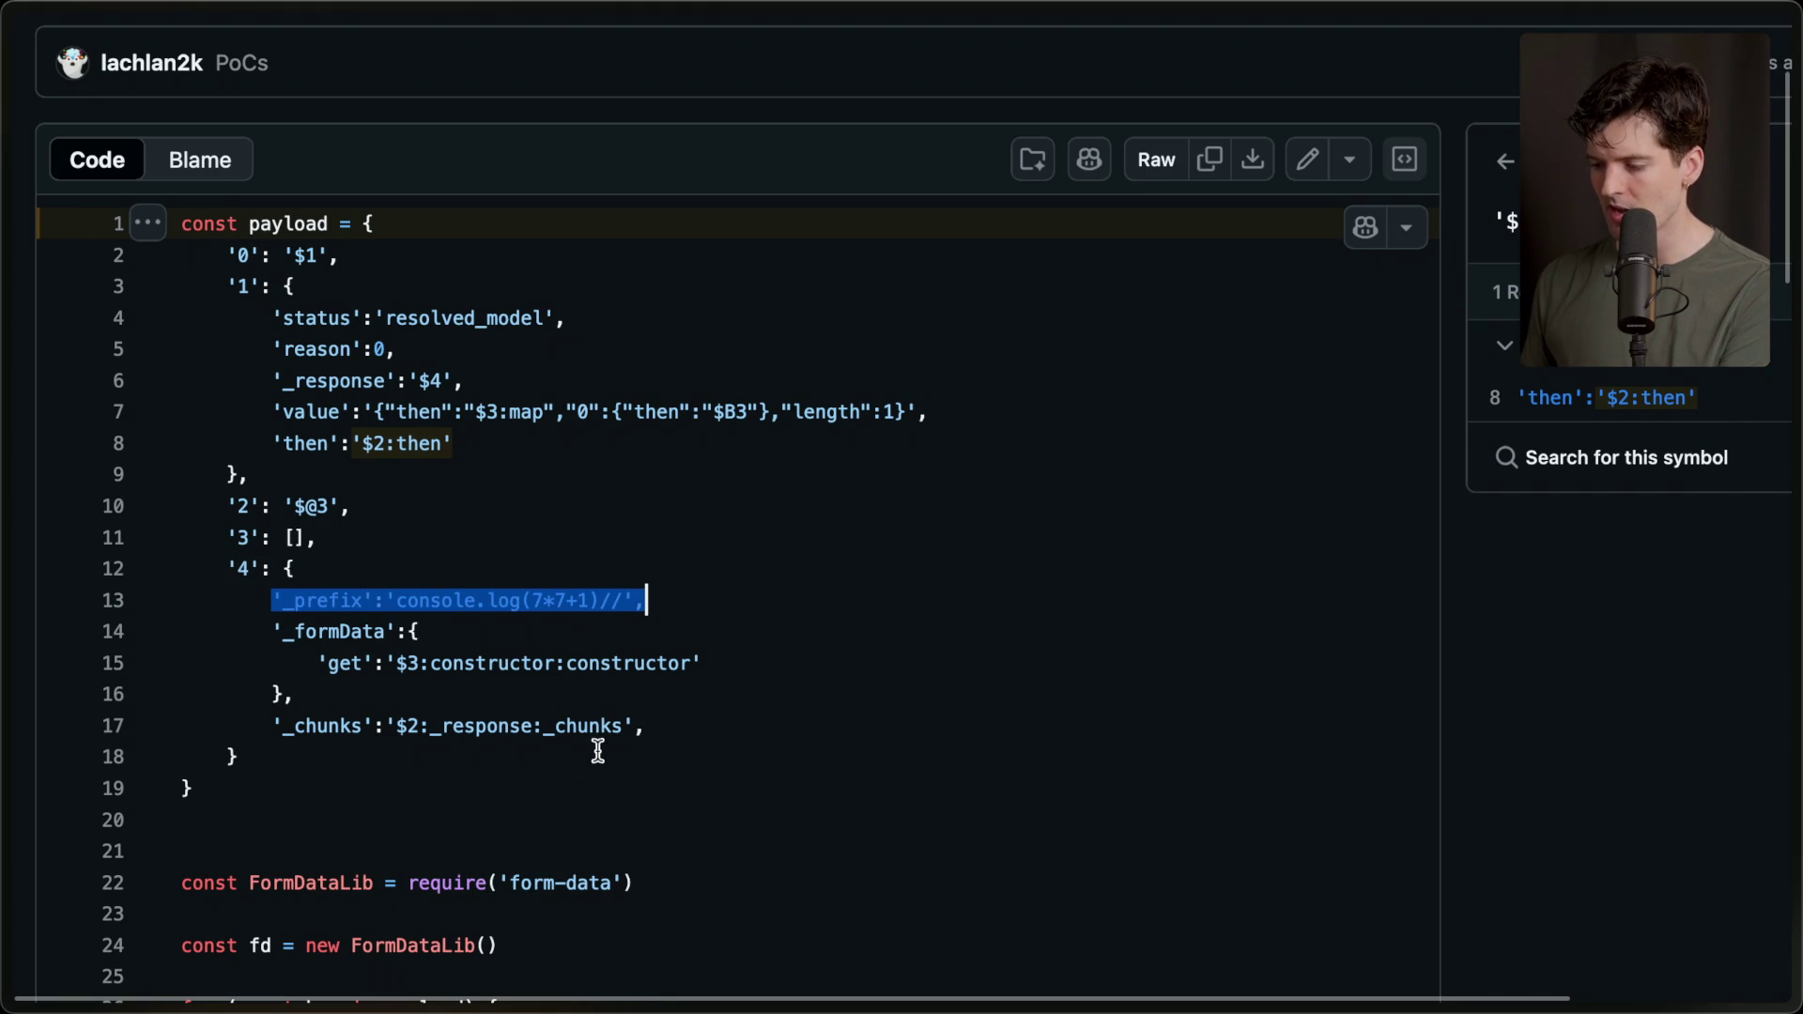
{"action": "left_click", "coordinate": [587, 779]}
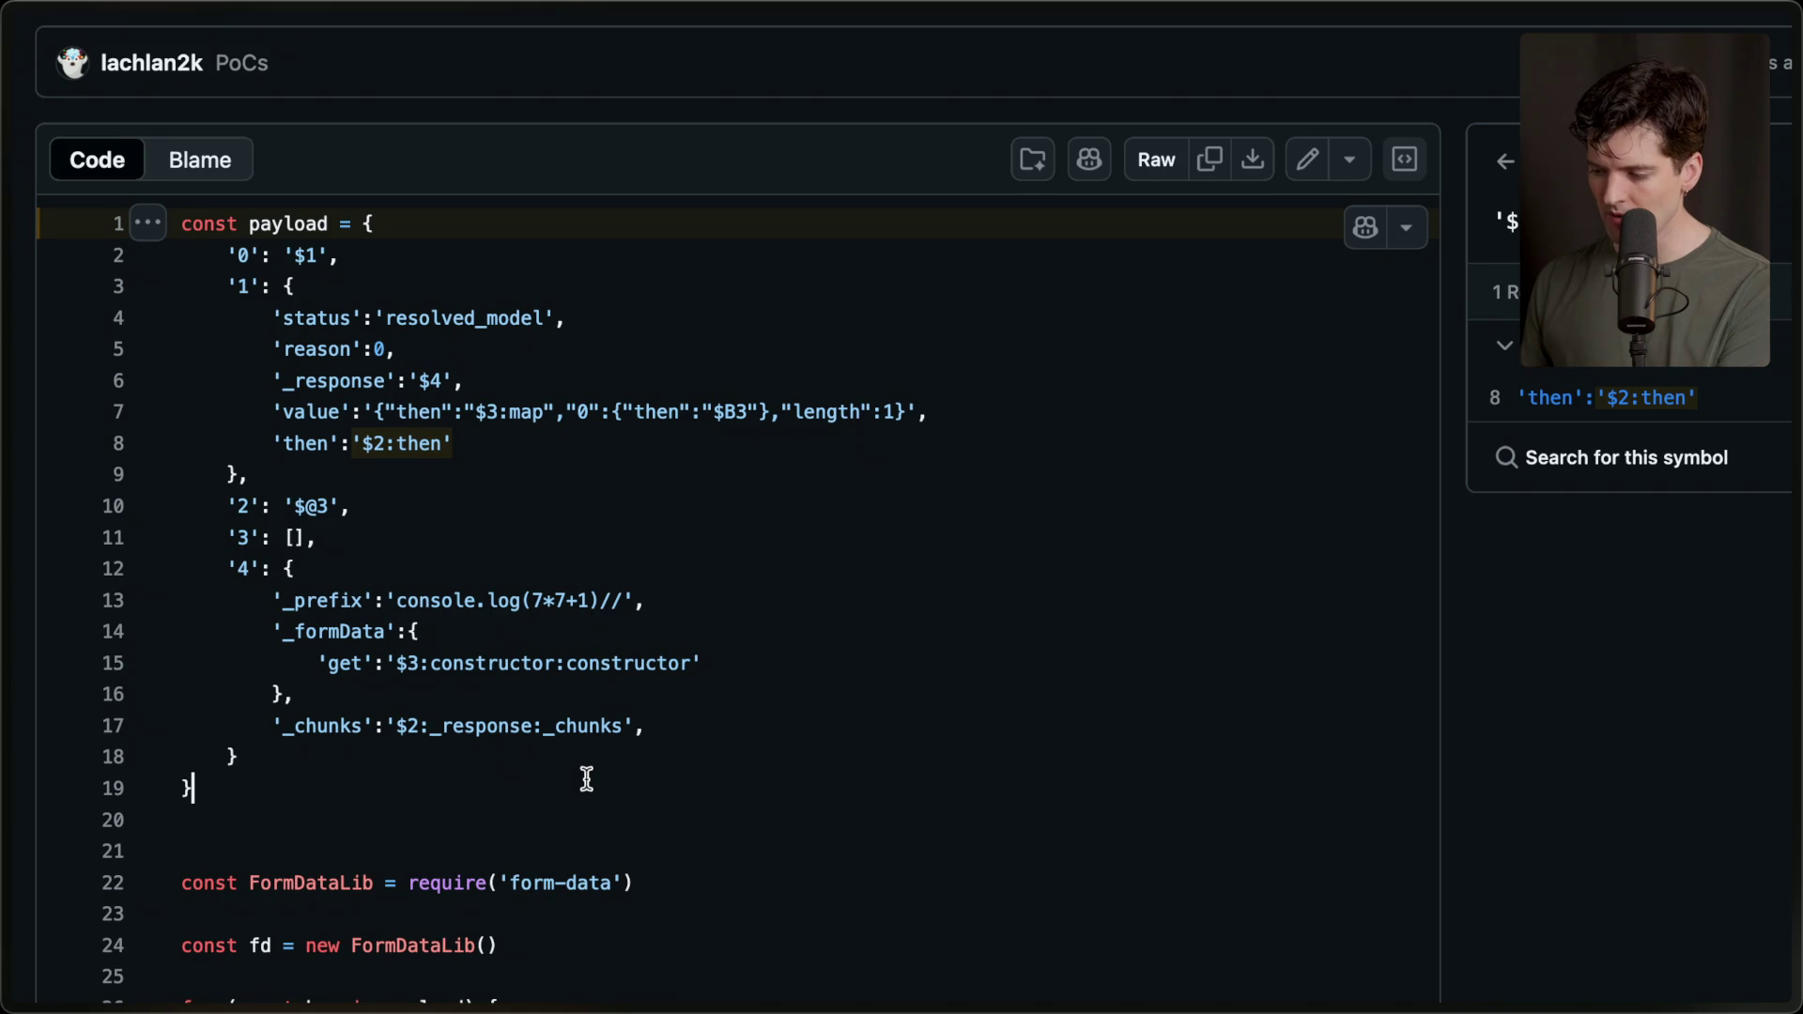
{"action": "mouse_move", "coordinate": [1794, 808]}
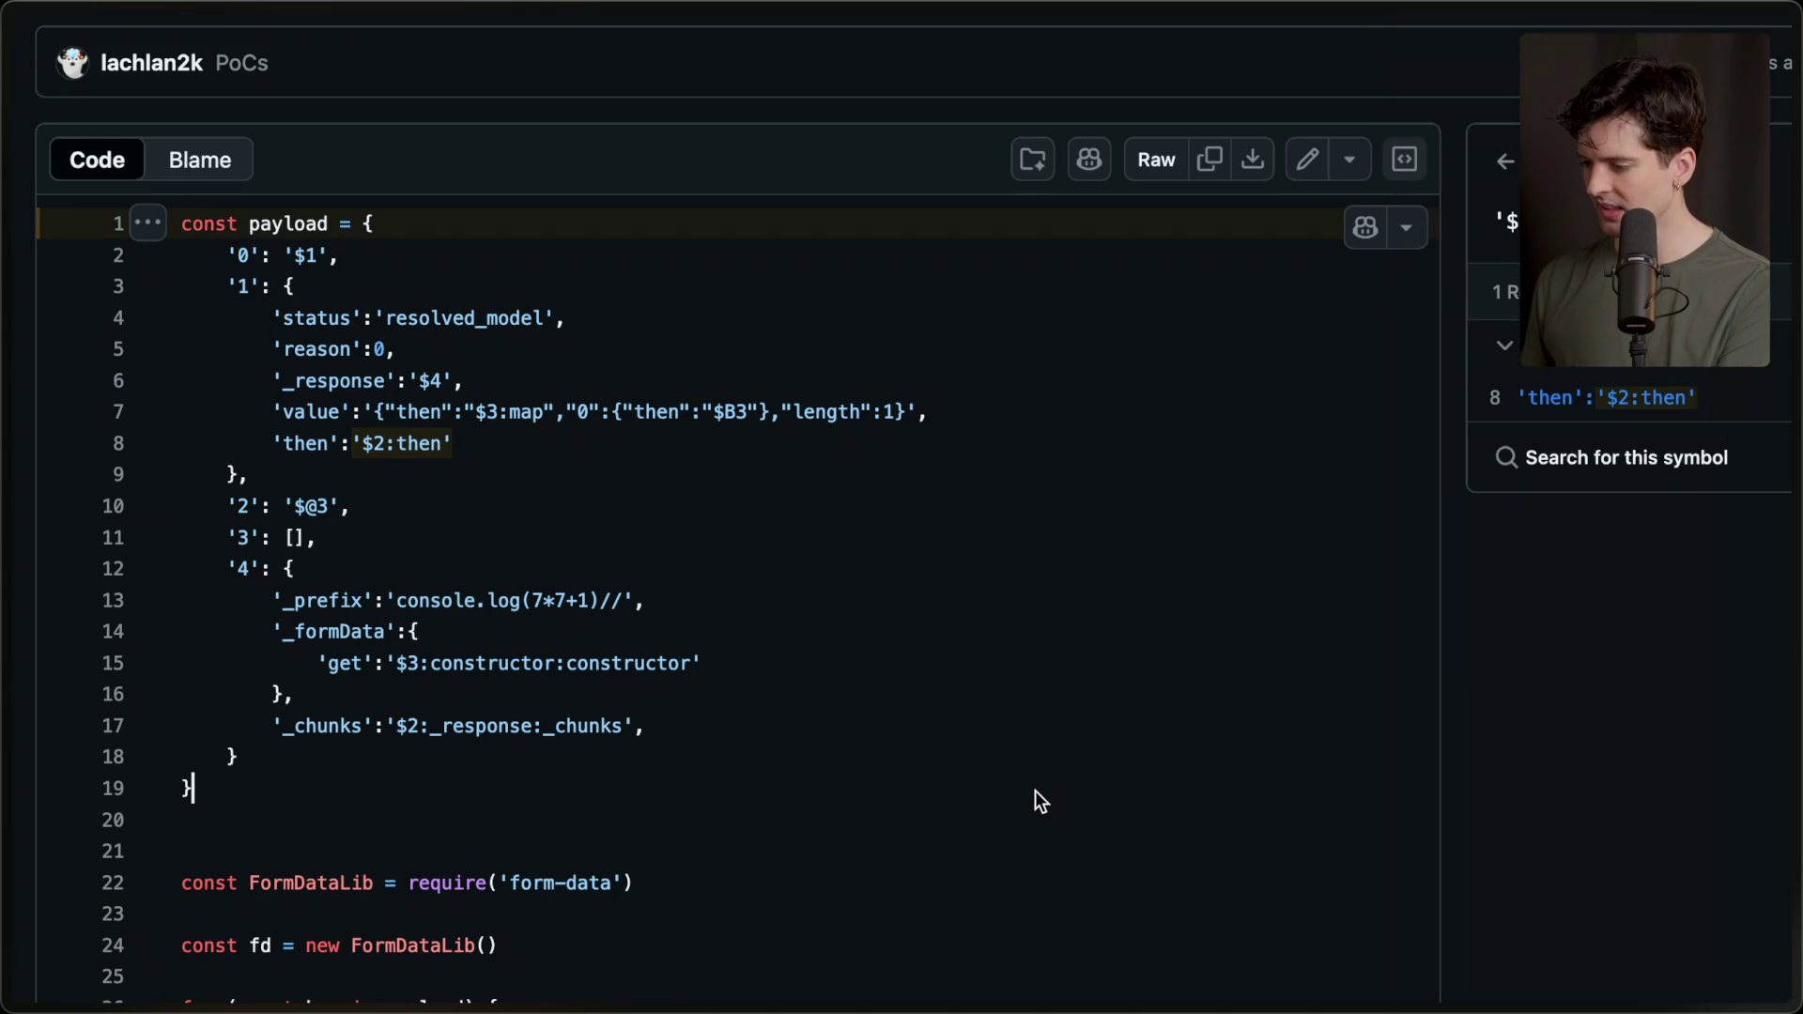
{"action": "left_click", "coordinate": [938, 701]}
{"action": "left_click", "coordinate": [317, 763]}
{"action": "left_click", "coordinate": [305, 810]}
{"action": "left_click", "coordinate": [310, 787]}
In the terminal, clear the screen and cd into the content folder.
{"action": "key", "text": "super+Tab"}
{"action": "key", "text": "super+Tab"}
{"action": "key", "text": "super+Tab"}
{"action": "key", "text": "super+Tab"}
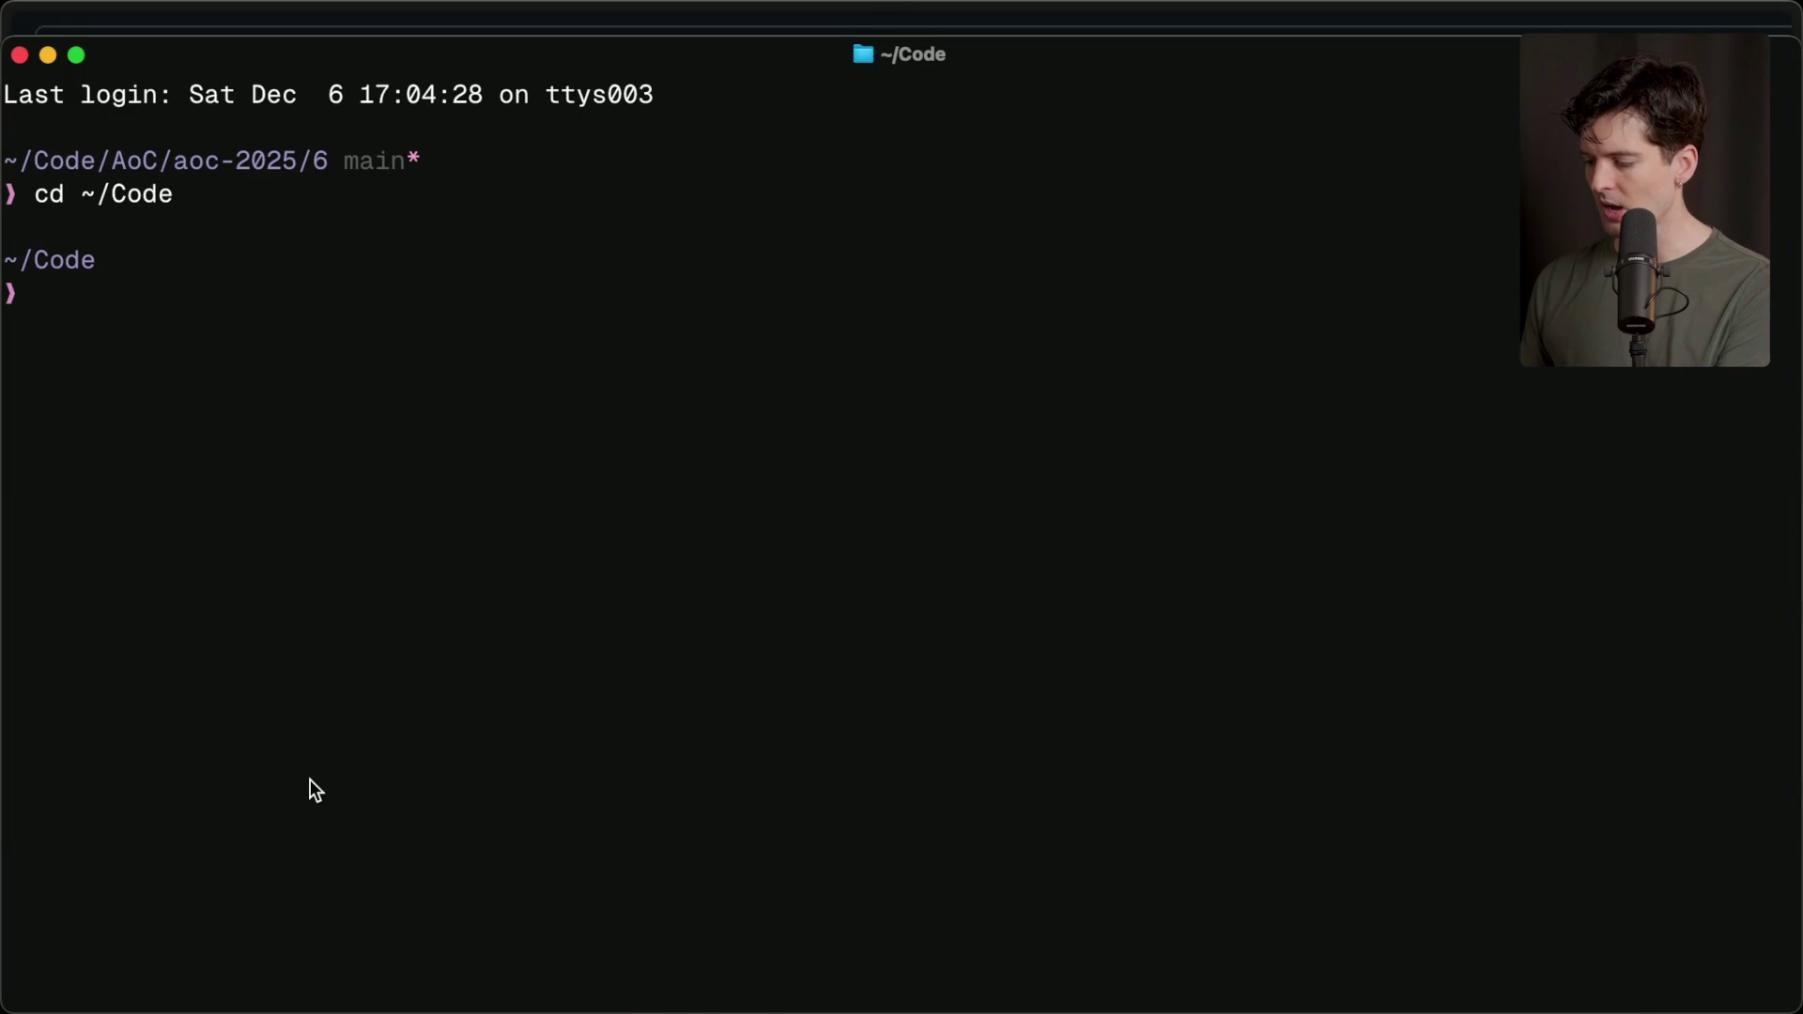
{"action": "type", "text": "clear"}
{"action": "key", "text": "Return"}
{"action": "type", "text": "cd con"}
{"action": "key", "text": "Tab"}
{"action": "type", "text": "t"}
{"action": "key", "text": "BackSpace"}
{"action": "key", "text": "Return"}
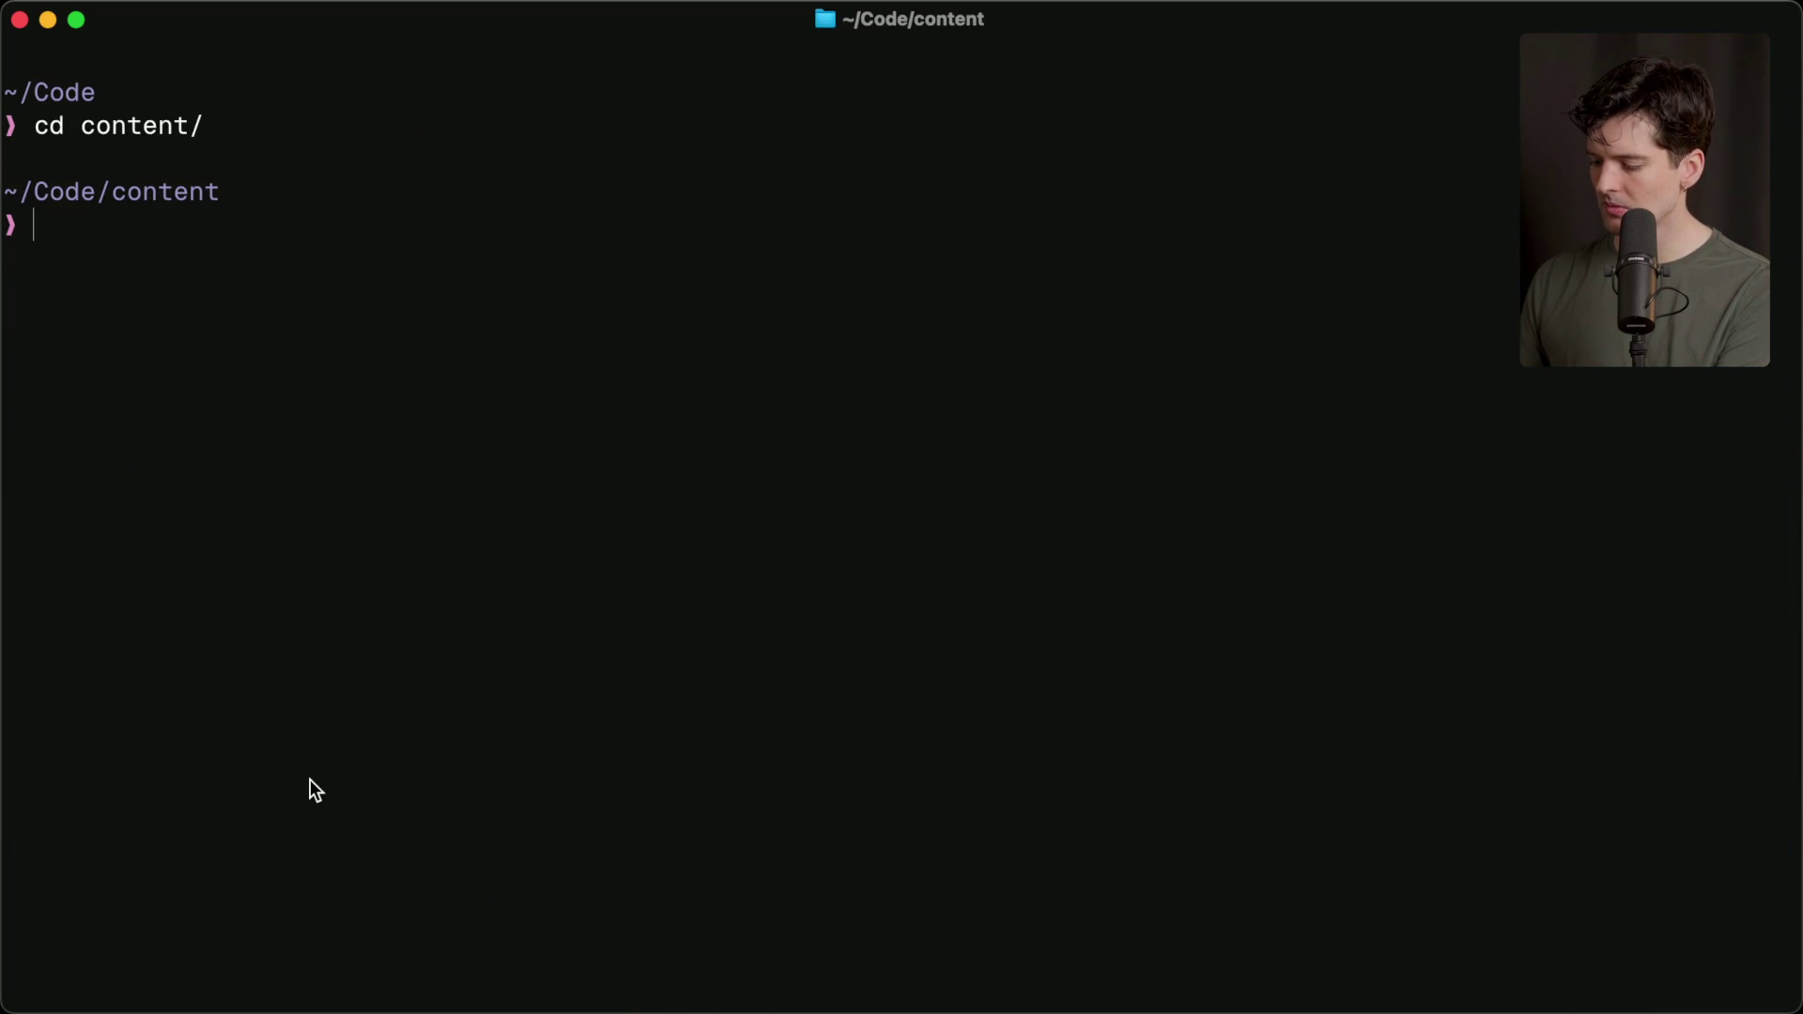
Rerun 'bunx create-next-app@latest' from history, naming the project cve-demo.
{"action": "key", "text": "ctrl+r"}
{"action": "type", "text": "bunx create"}
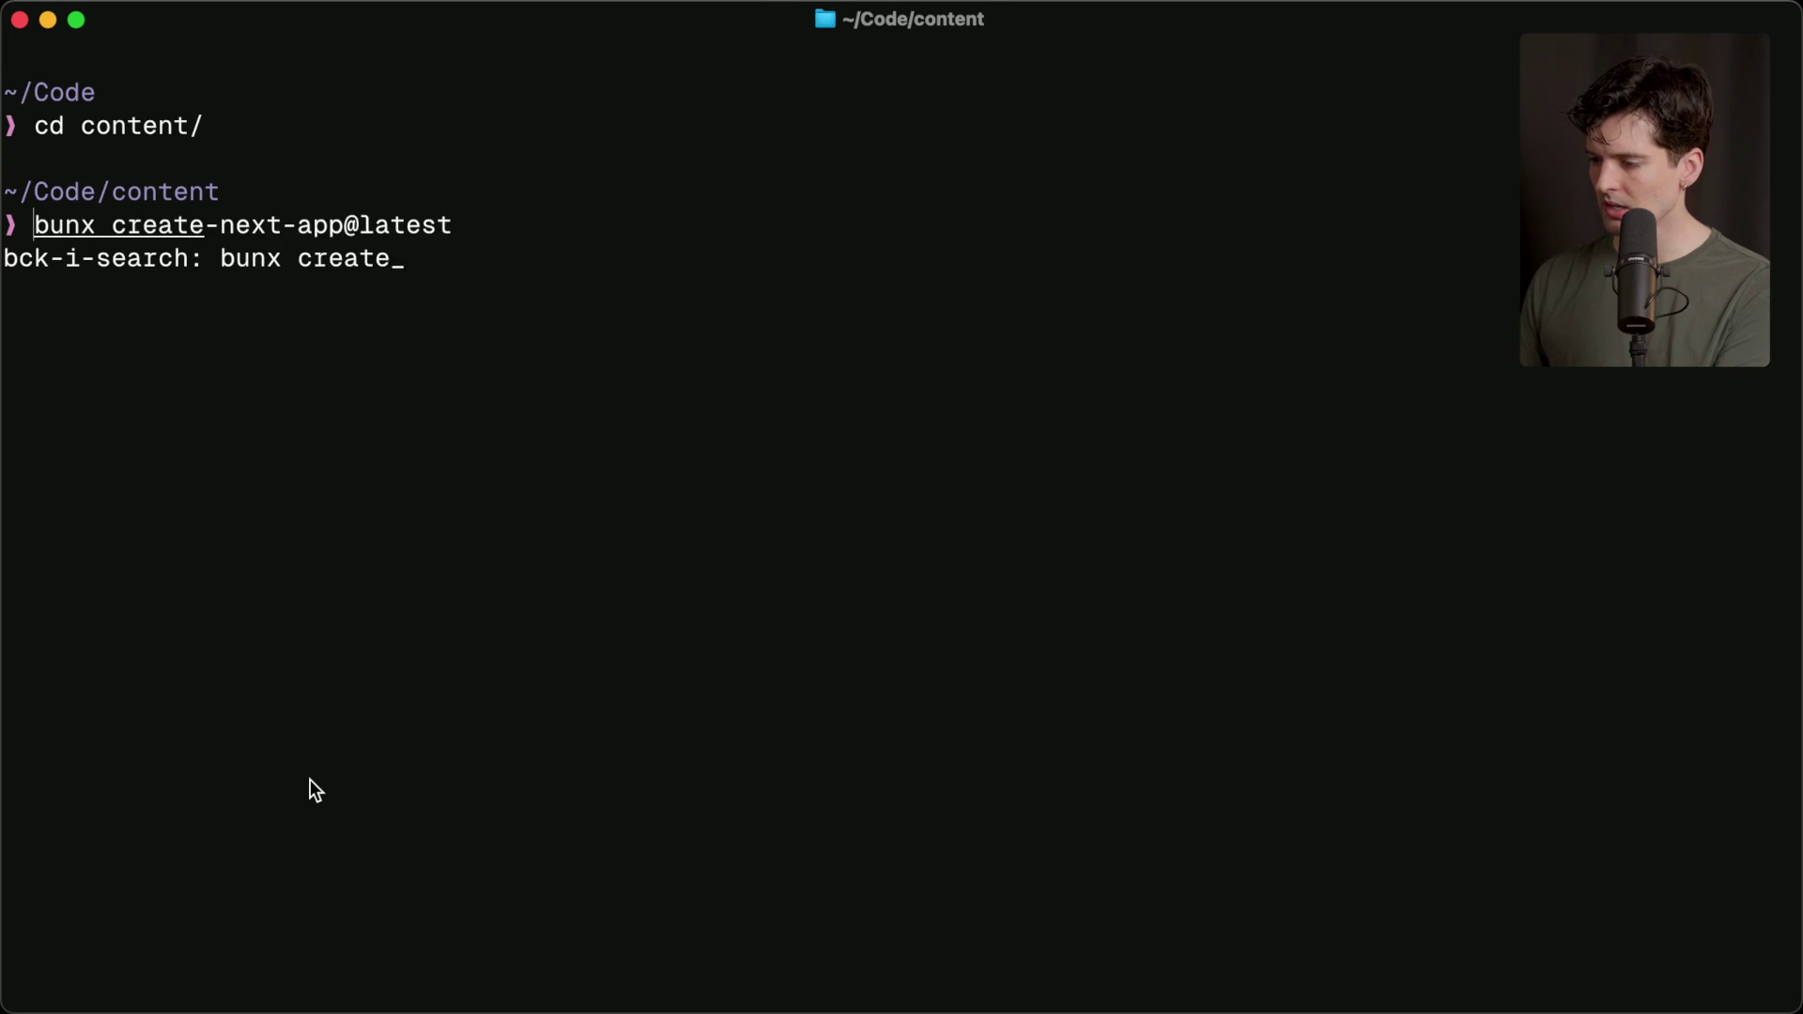
{"action": "key", "text": "Return"}
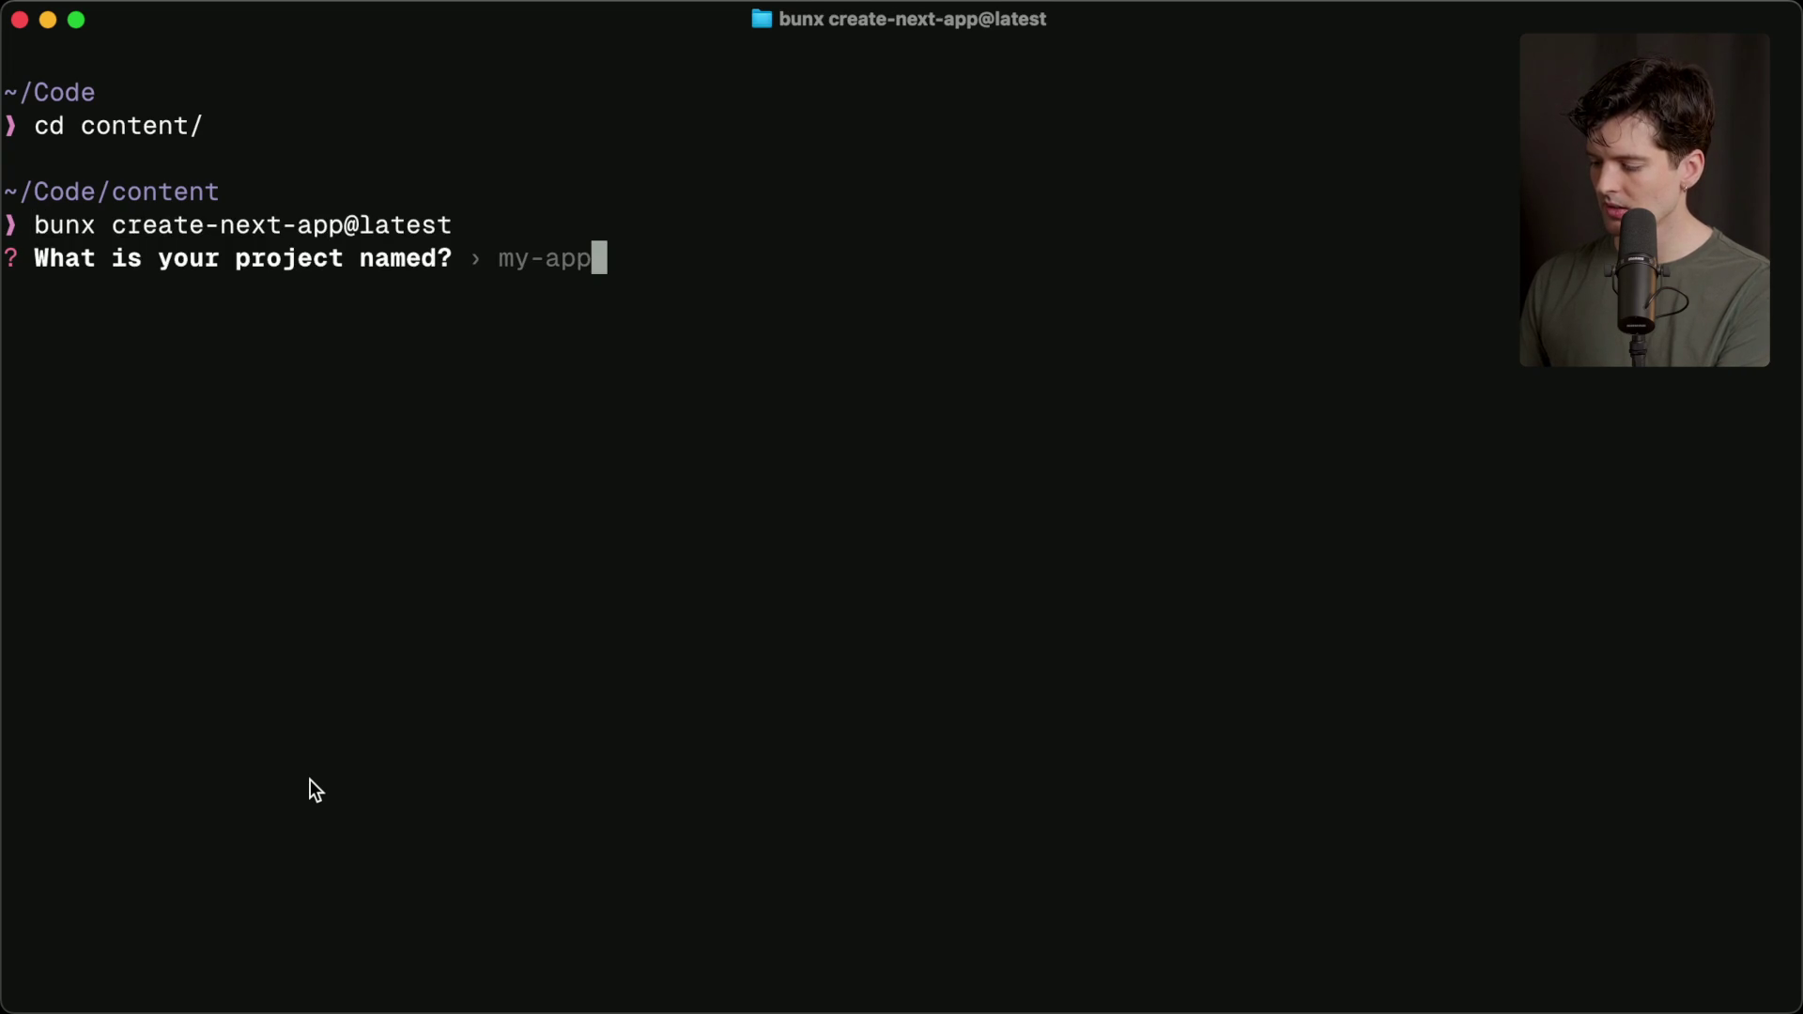
{"action": "type", "text": "cve-demo"}
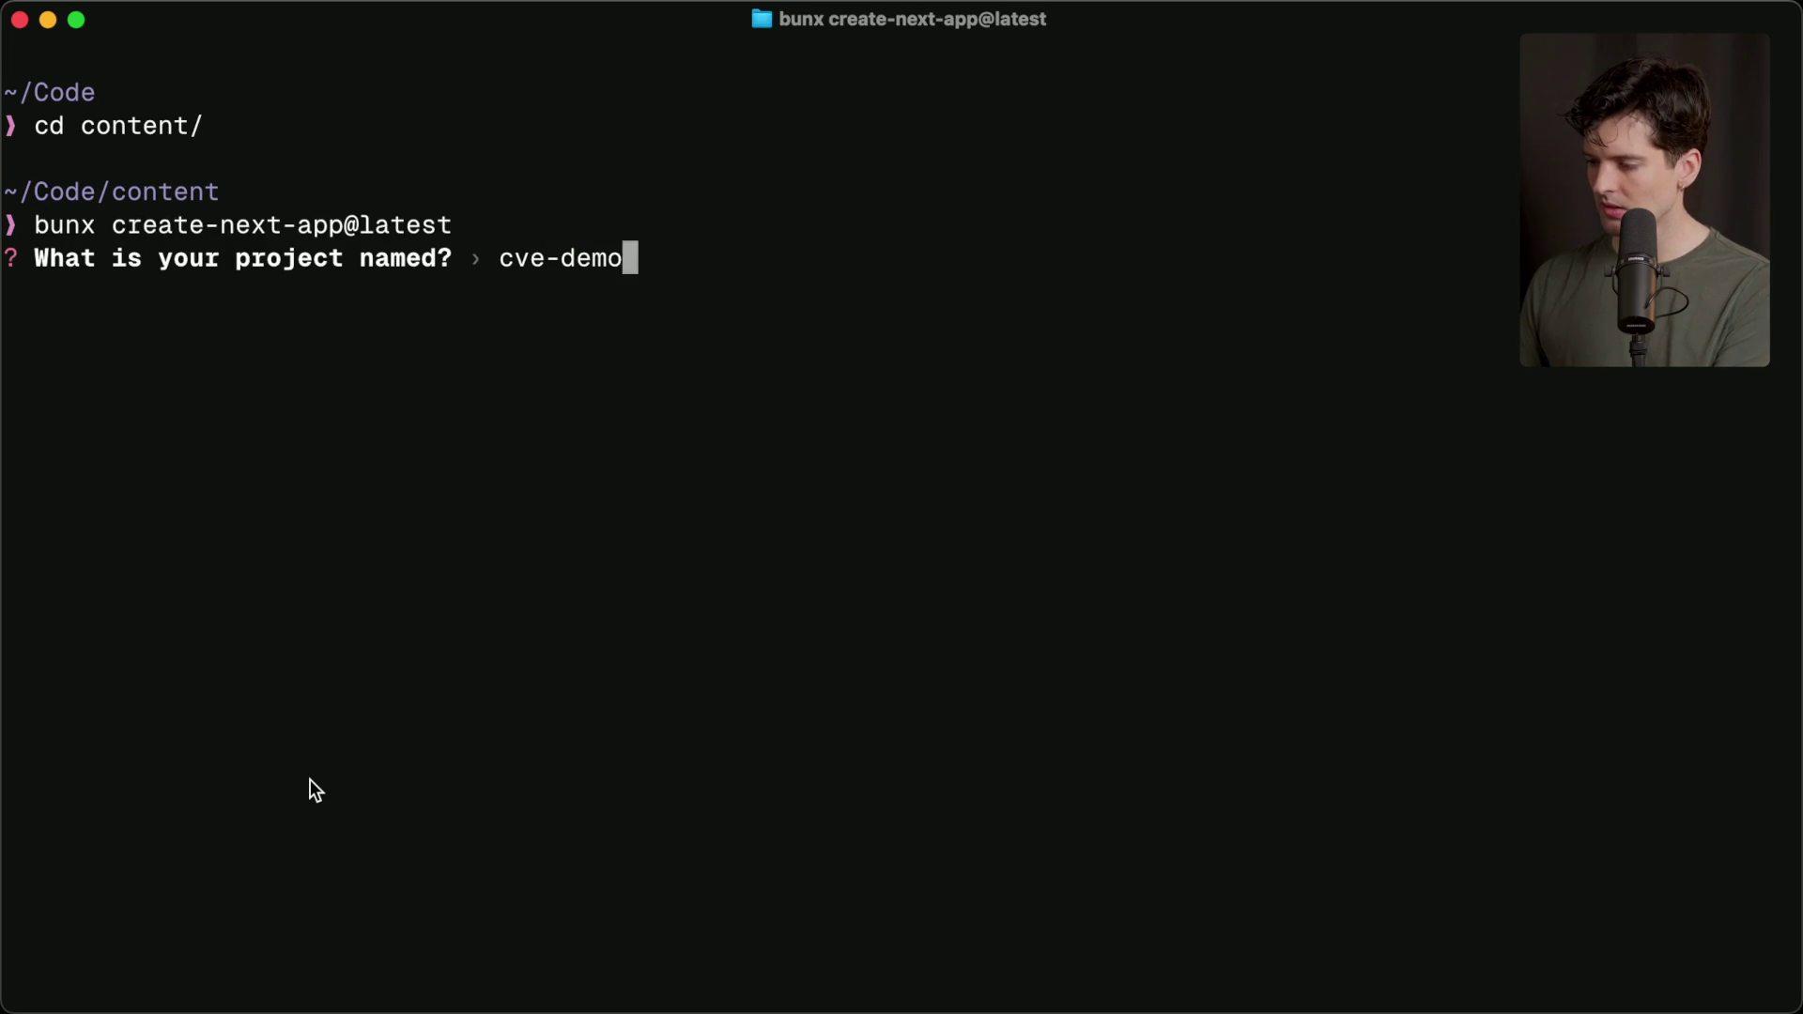
{"action": "key", "text": "Return"}
{"action": "key", "text": "Return"}
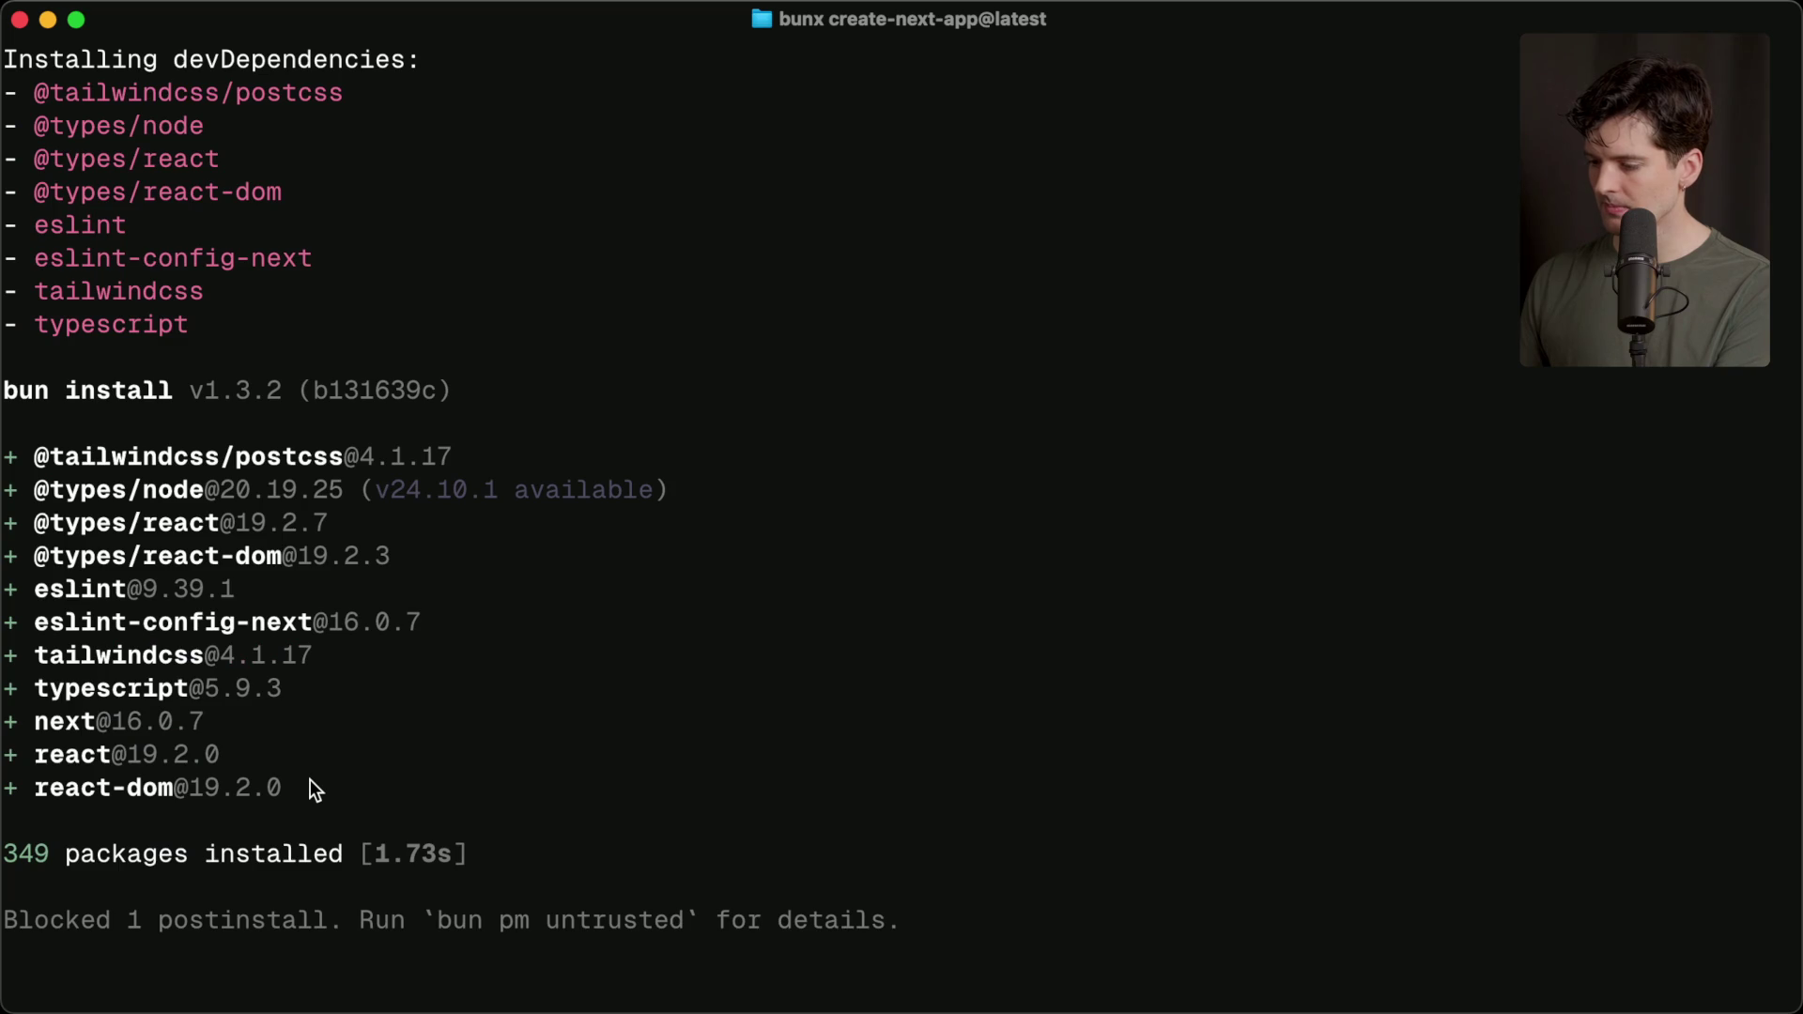
Enter cve-demo and open it in Cursor with 'c .', hiding the chat panel.
{"action": "type", "text": "cd cve-d"}
{"action": "key", "text": "Tab"}
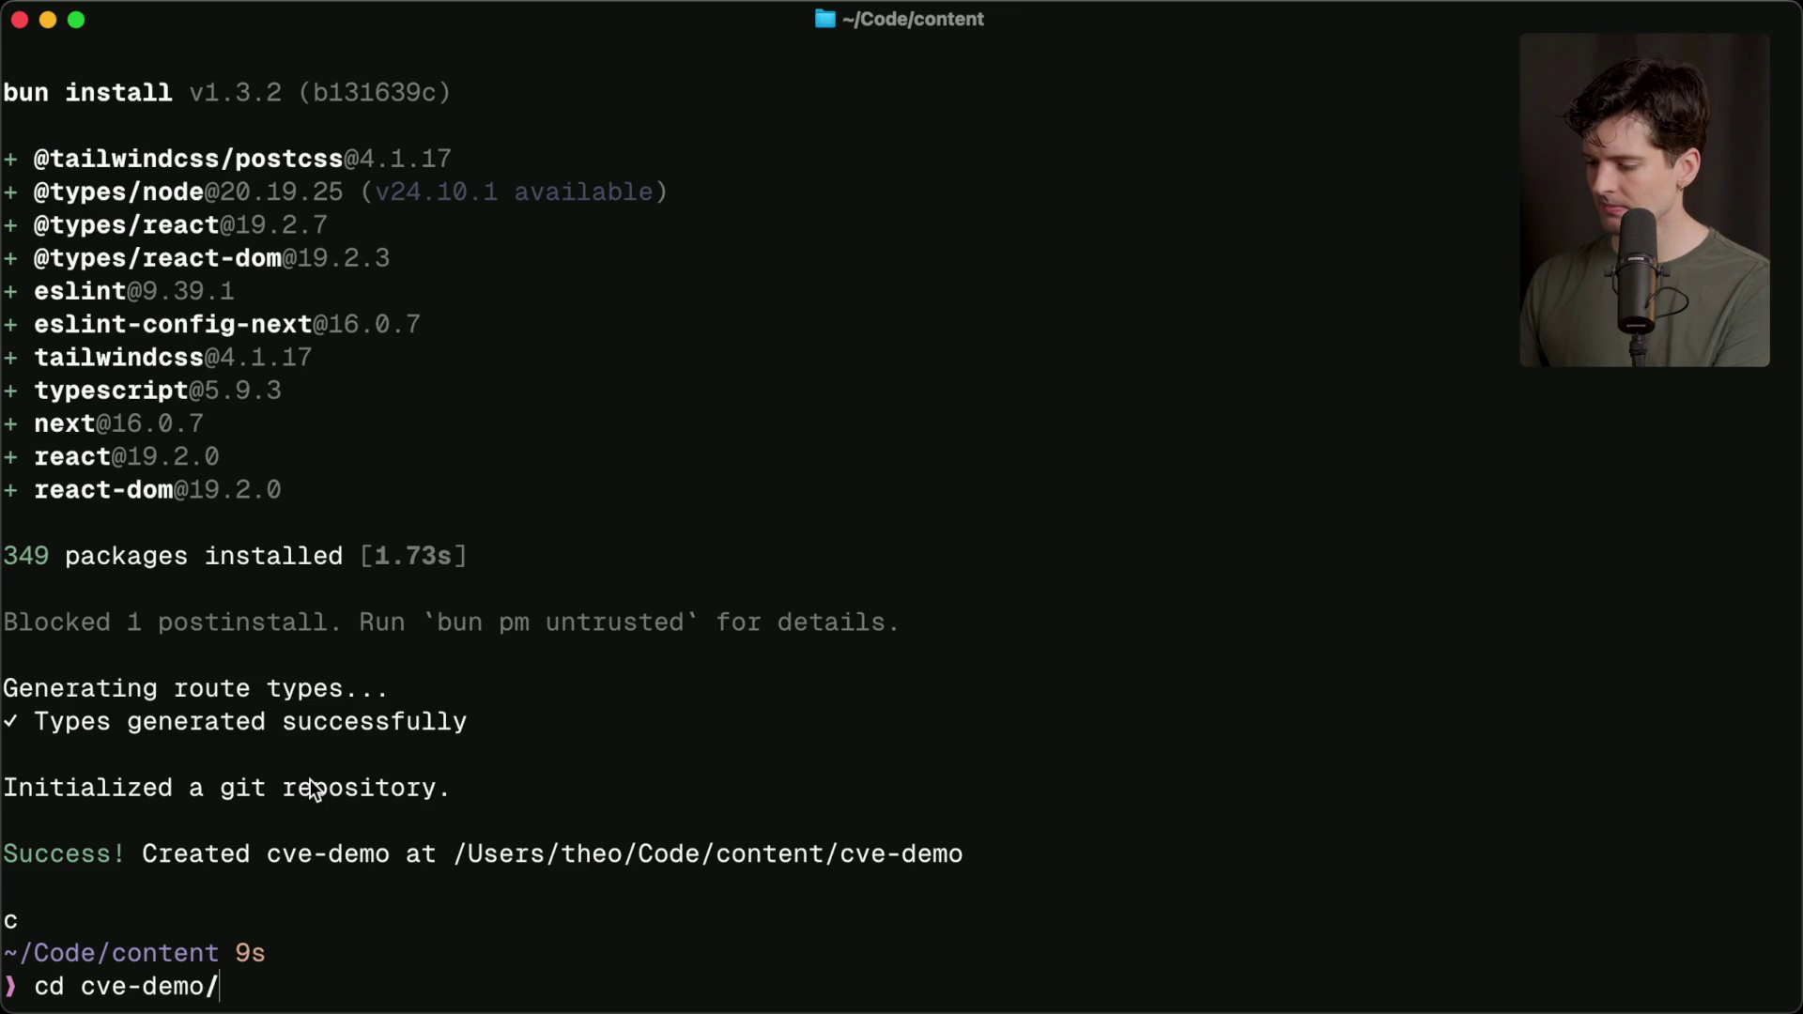
{"action": "key", "text": "Return"}
{"action": "type", "text": "c ."}
{"action": "key", "text": "Return"}
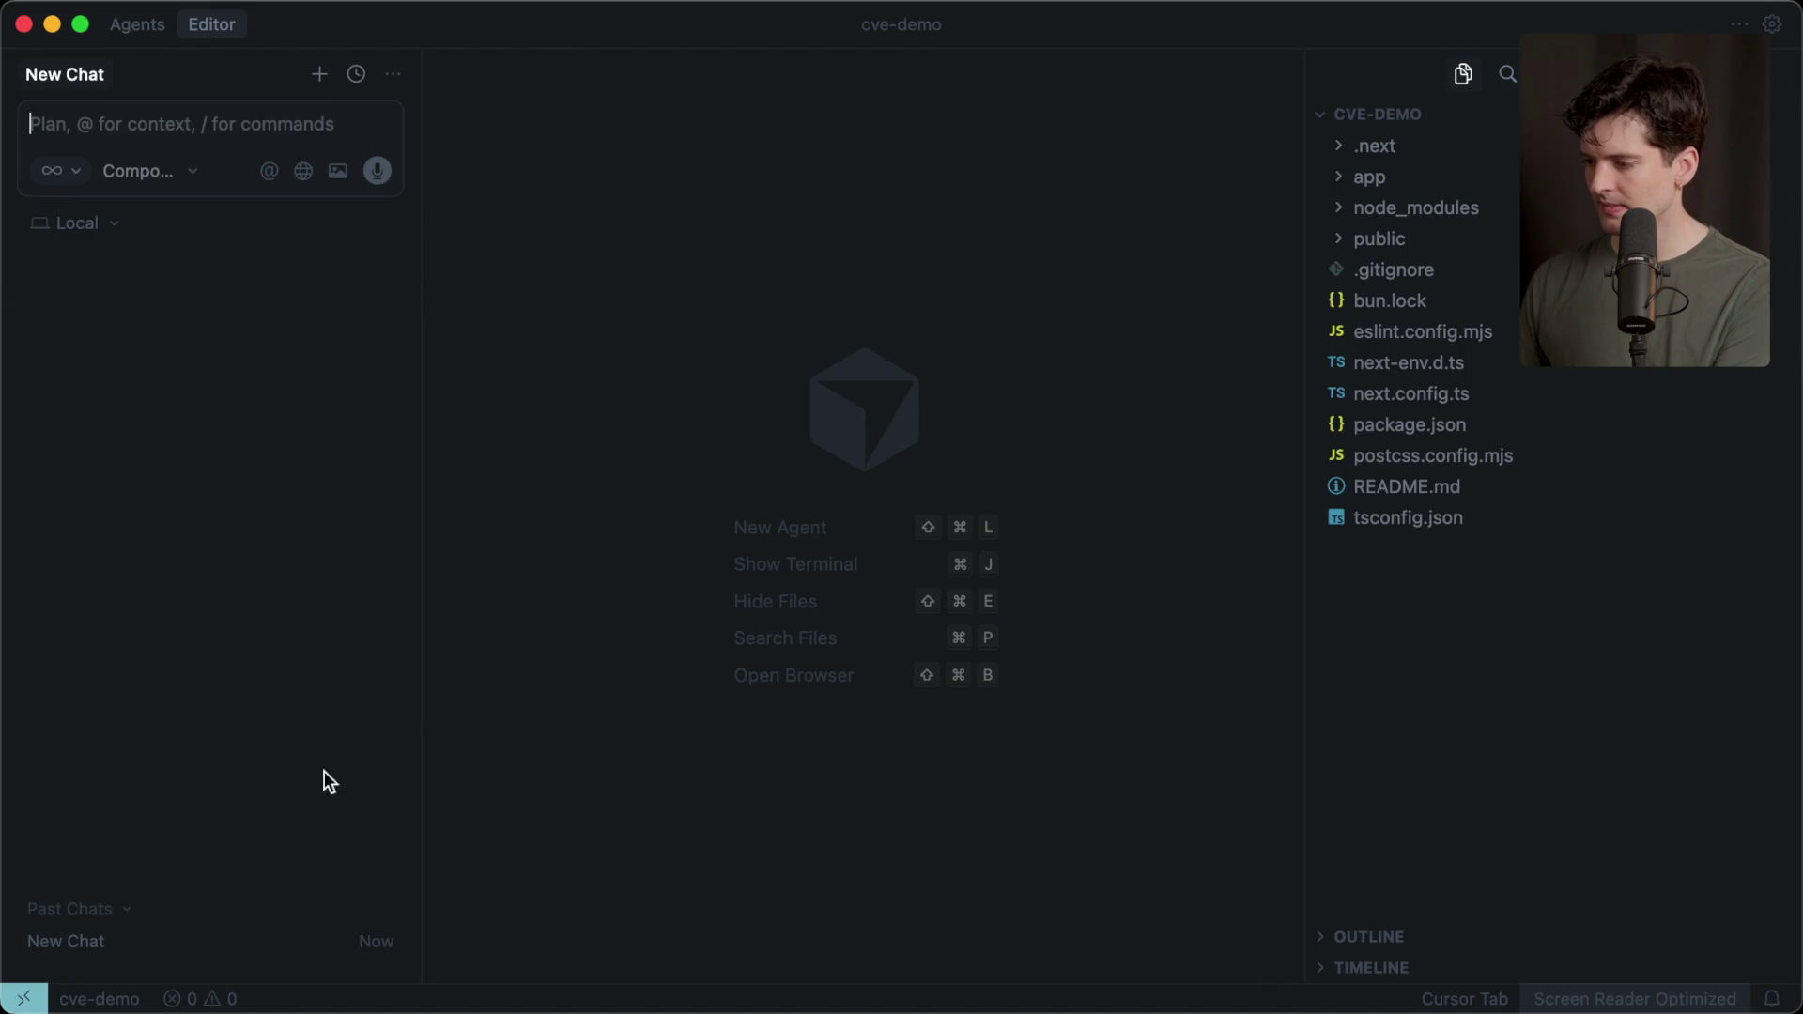
{"action": "key", "text": "super+l"}
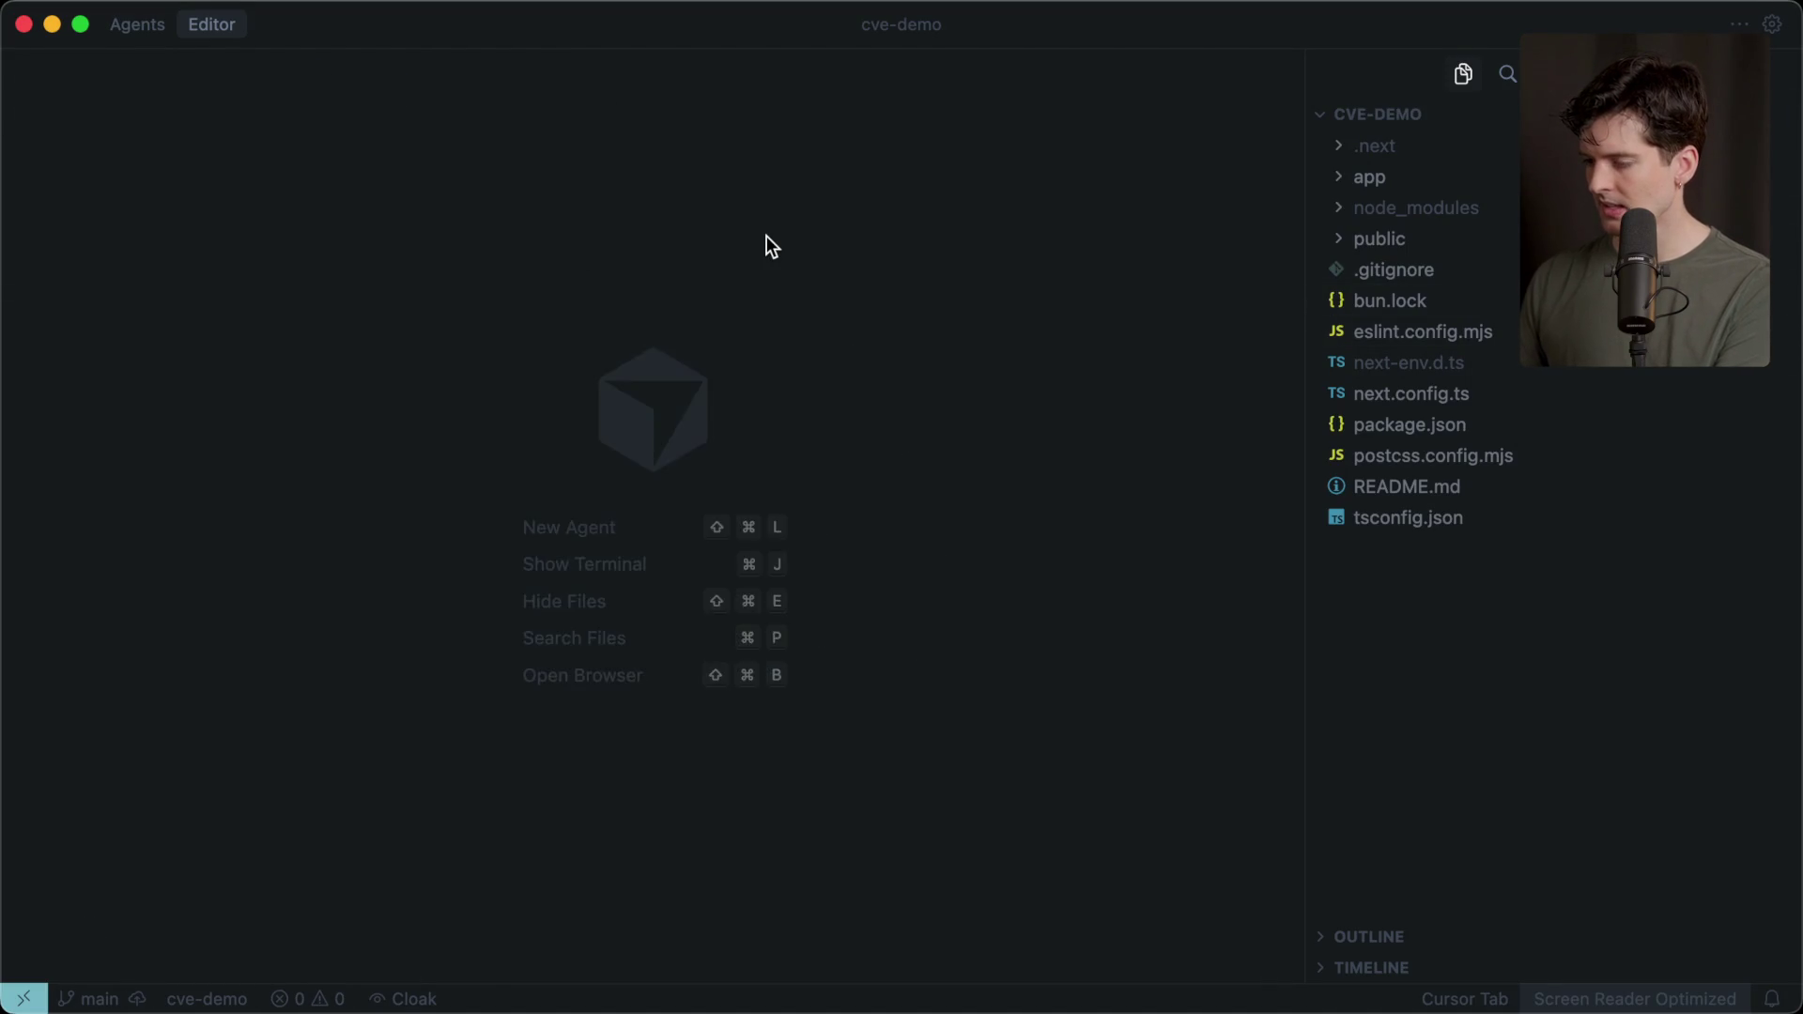
Replace app/page.tsx's starter markup with <div>Hi</div>, save, and drop the unused Image import.
{"action": "left_click", "coordinate": [1404, 177]}
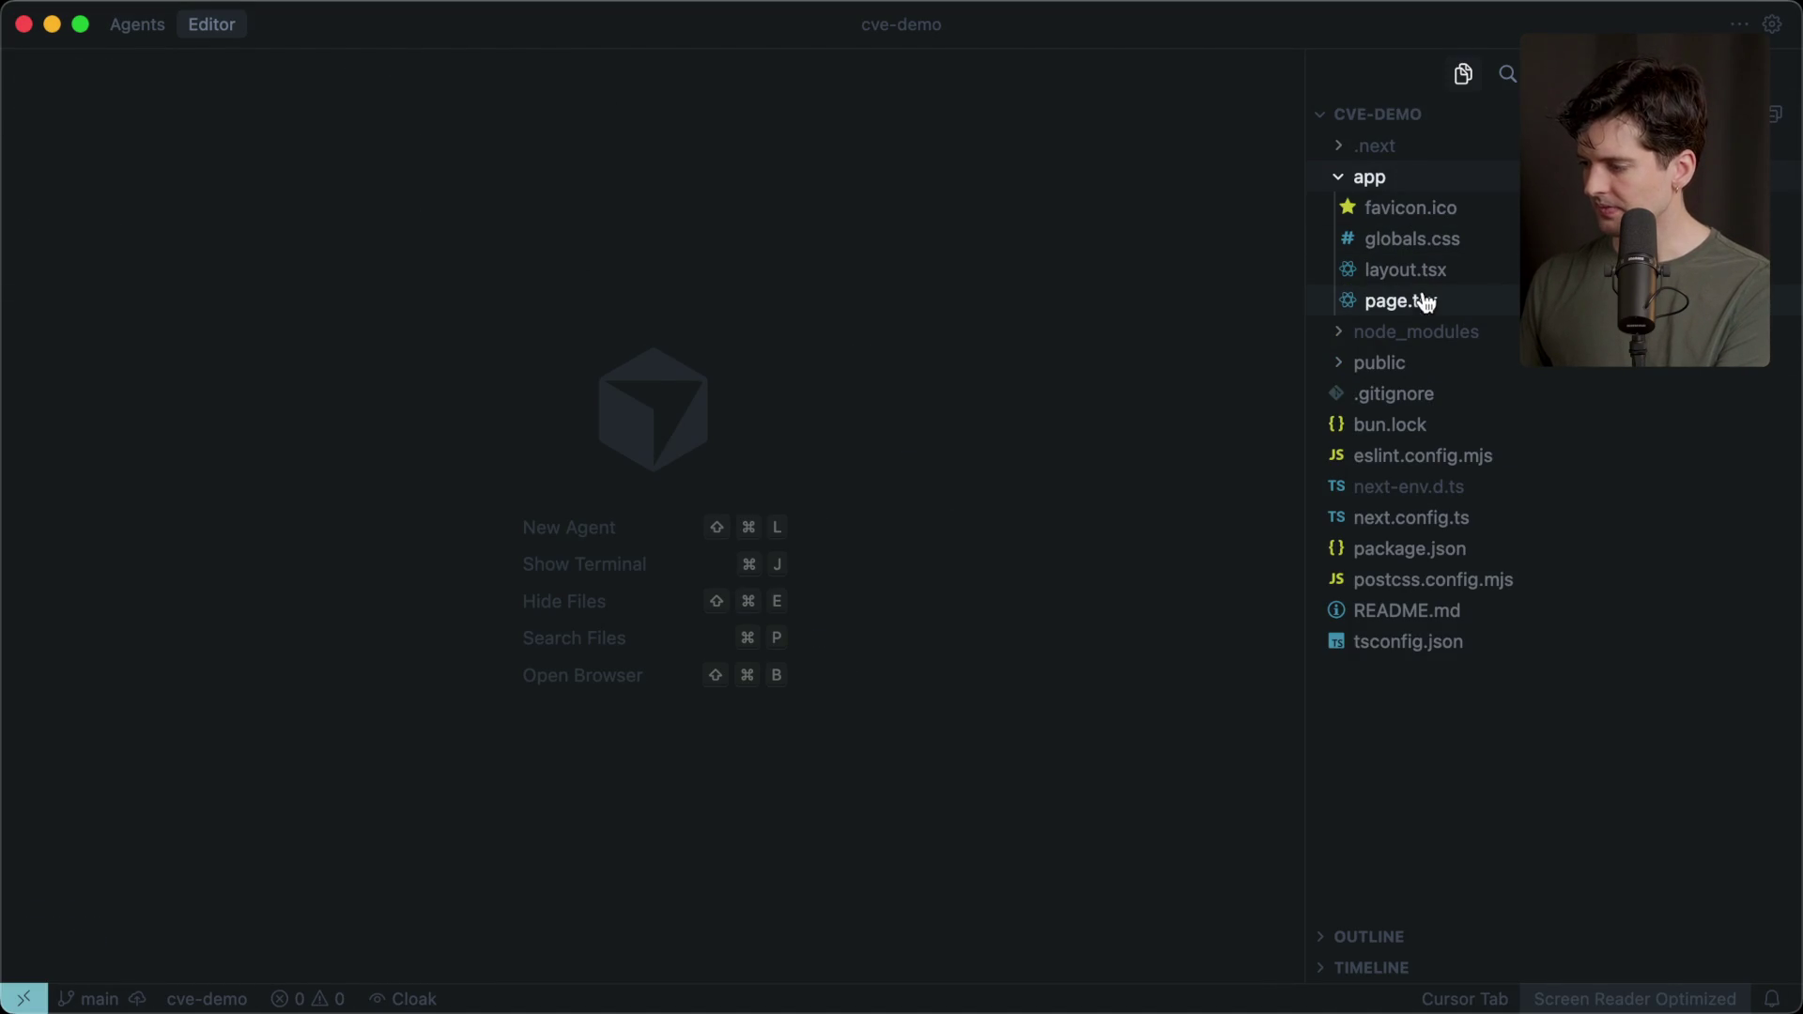
{"action": "left_click", "coordinate": [1426, 301]}
{"action": "mouse_move", "coordinate": [144, 277]}
{"action": "left_mouse_down"}
{"action": "mouse_move", "coordinate": [235, 967]}
{"action": "mouse_move", "coordinate": [244, 413]}
{"action": "mouse_move", "coordinate": [295, 160]}
{"action": "mouse_move", "coordinate": [273, 385]}
{"action": "left_mouse_up"}
{"action": "key", "text": "BackSpace"}
{"action": "type", "text": "<div>Hi"}
{"action": "key", "text": "cmd+s"}
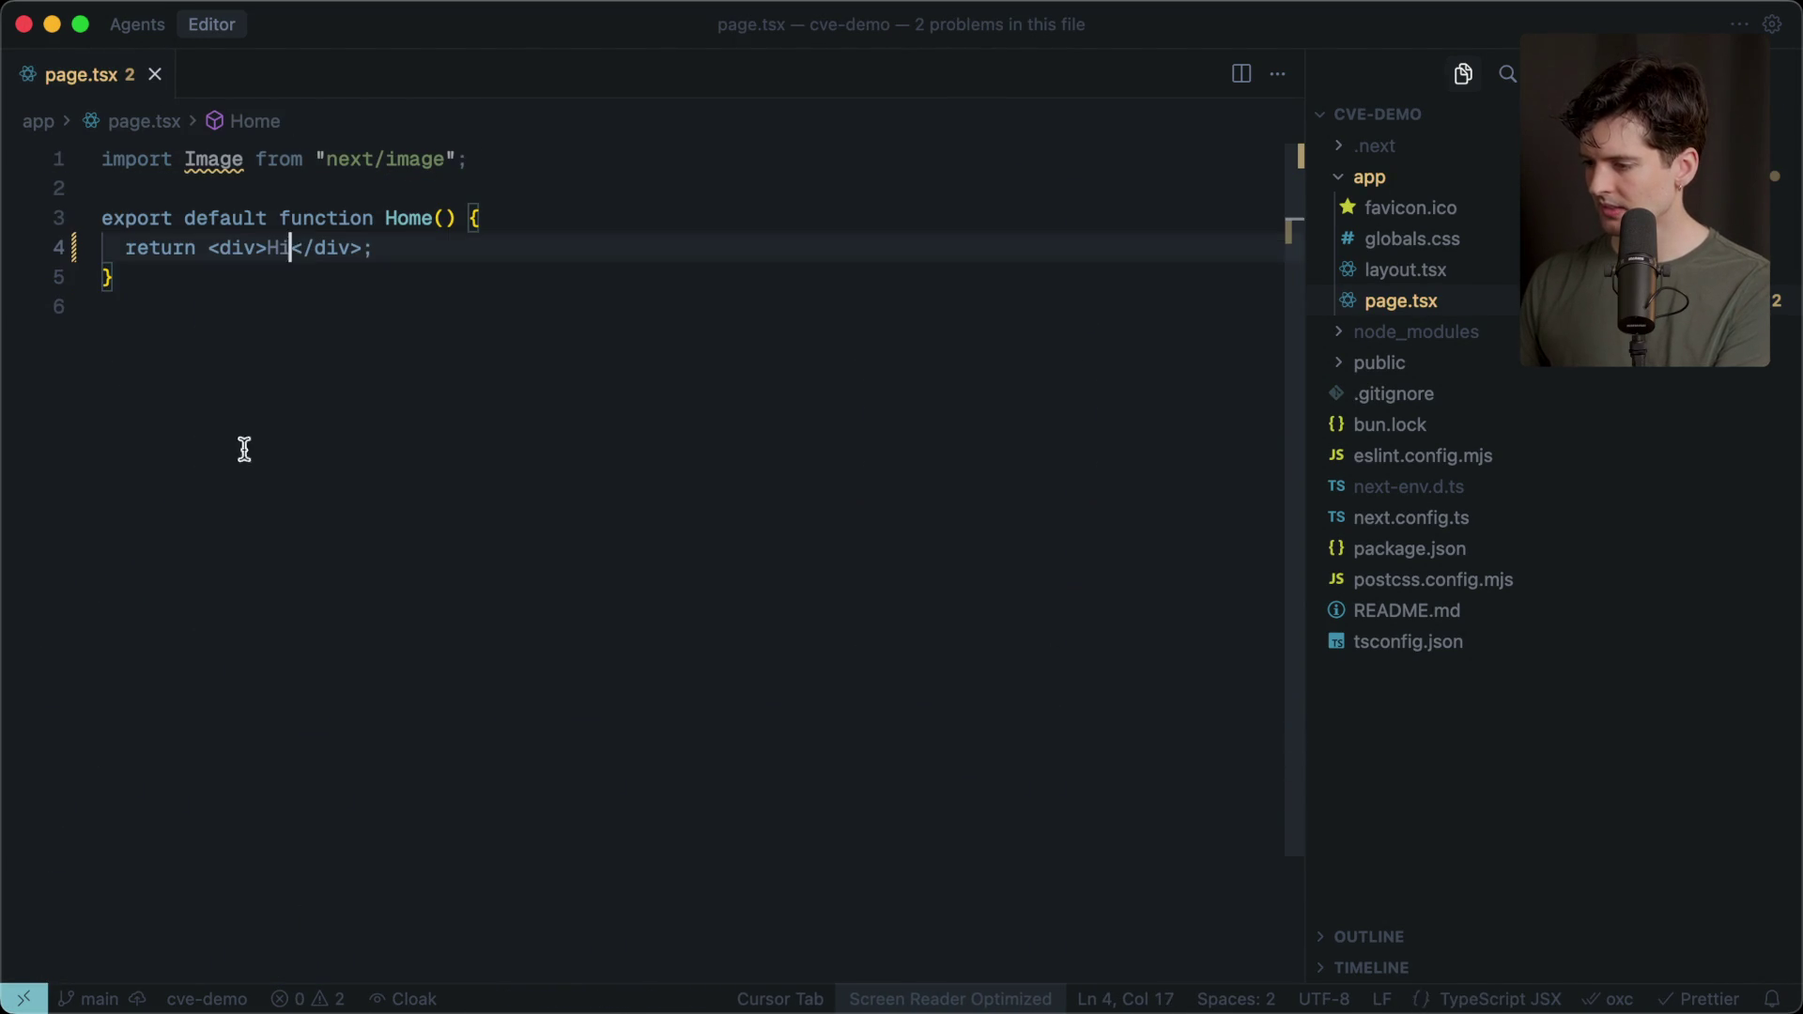
{"action": "left_click", "coordinate": [233, 515]}
{"action": "left_click", "coordinate": [515, 165]}
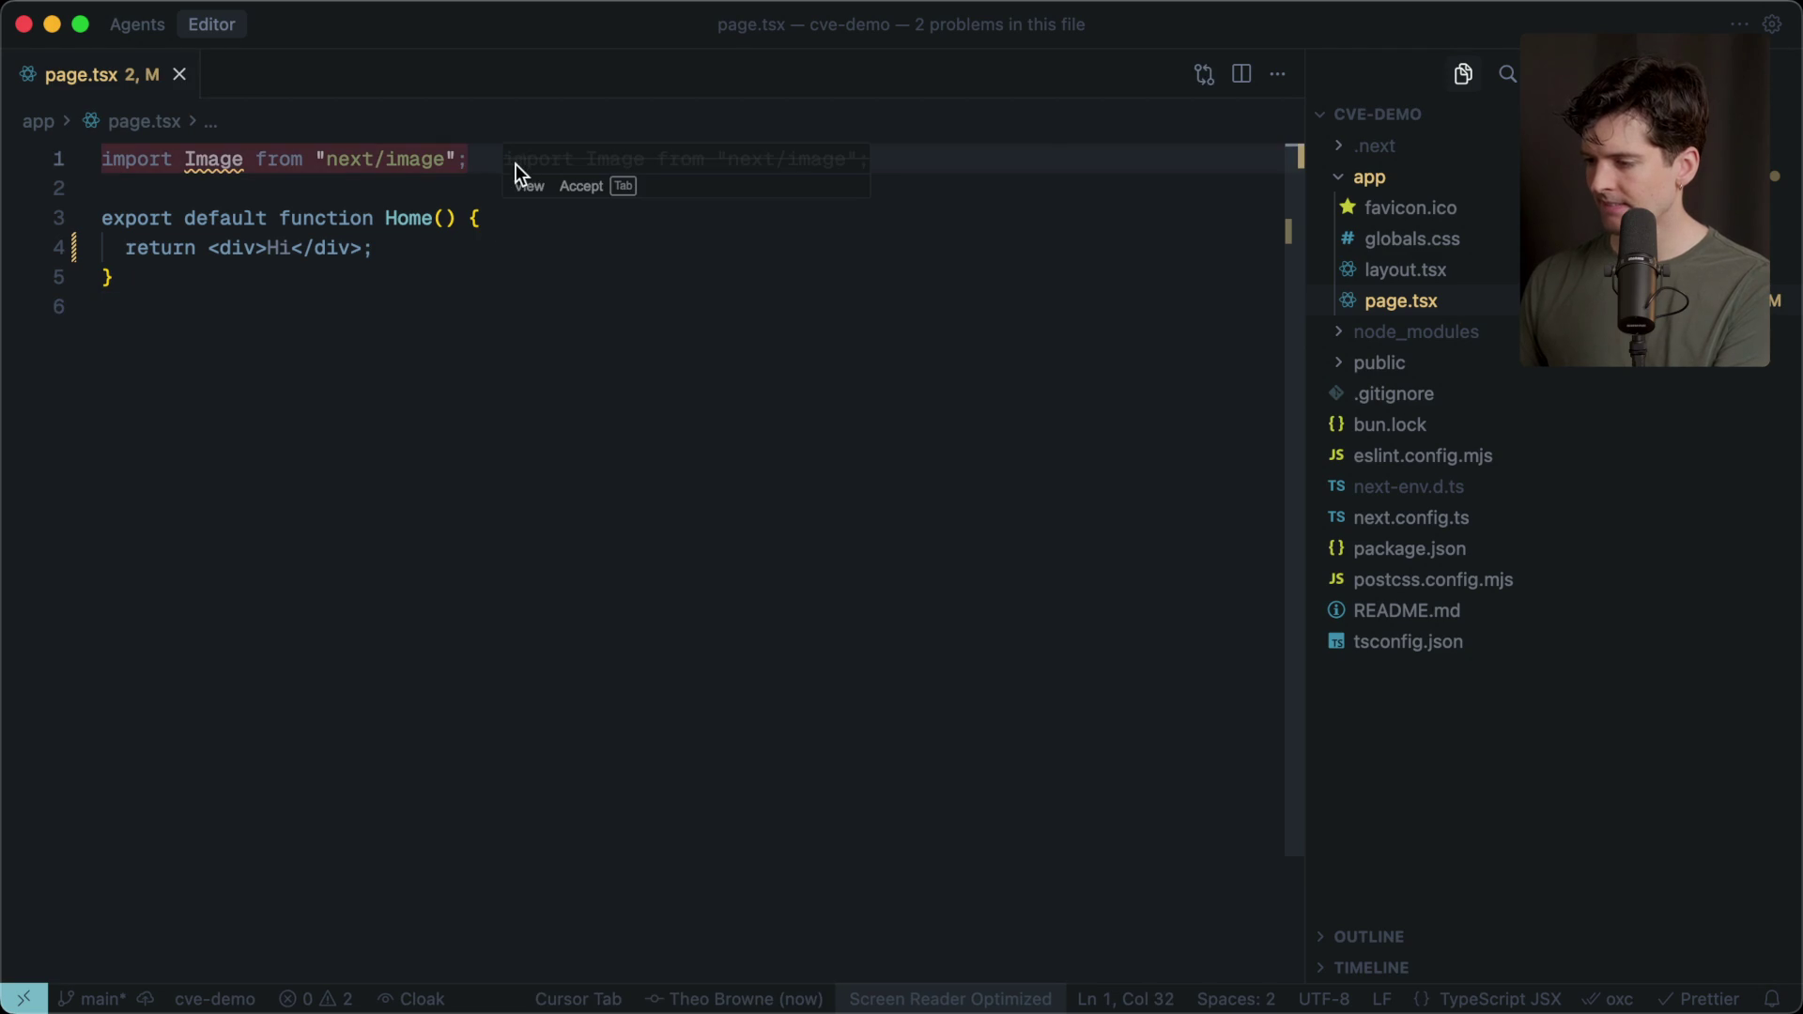
{"action": "key", "text": "Tab"}
{"action": "left_click", "coordinate": [341, 456]}
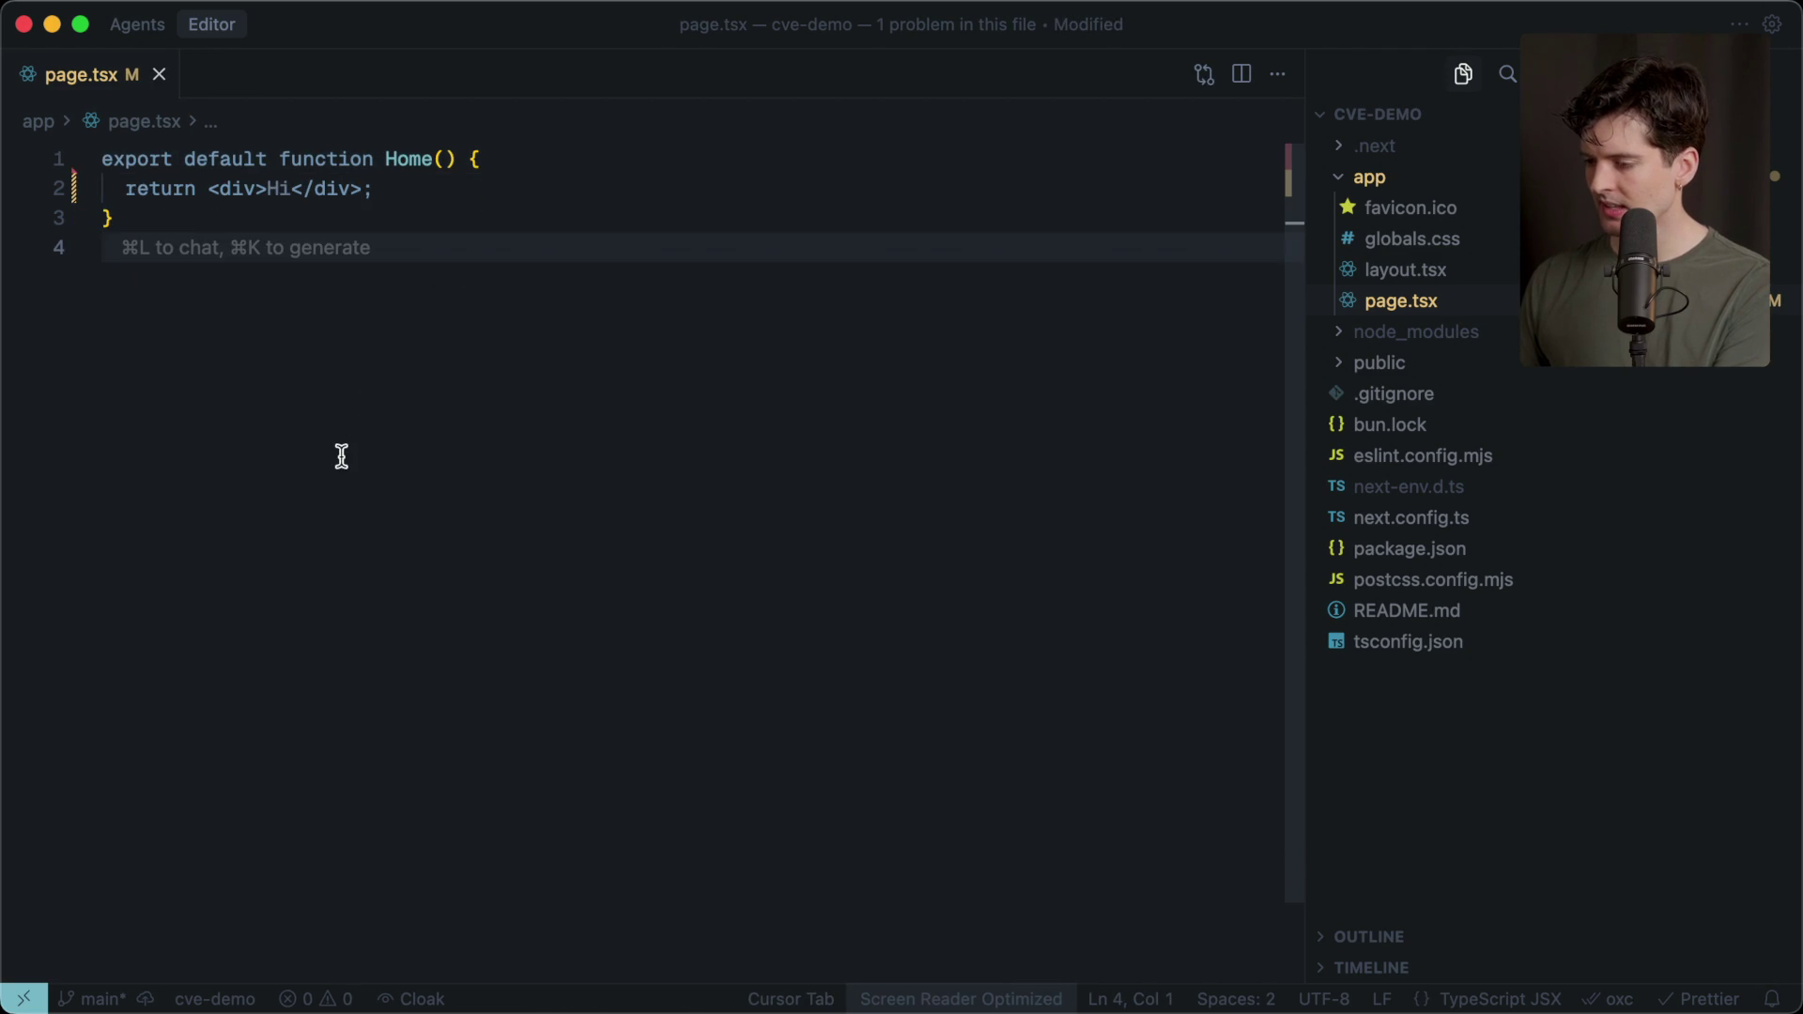
Start the Next.js dev server in Ghostty with 'bun dev'.
{"action": "key", "text": "super+Tab"}
{"action": "type", "text": "bu"}
{"action": "type", "text": "n dev"}
{"action": "key", "text": "Return"}
{"action": "key", "text": "super+Tab"}
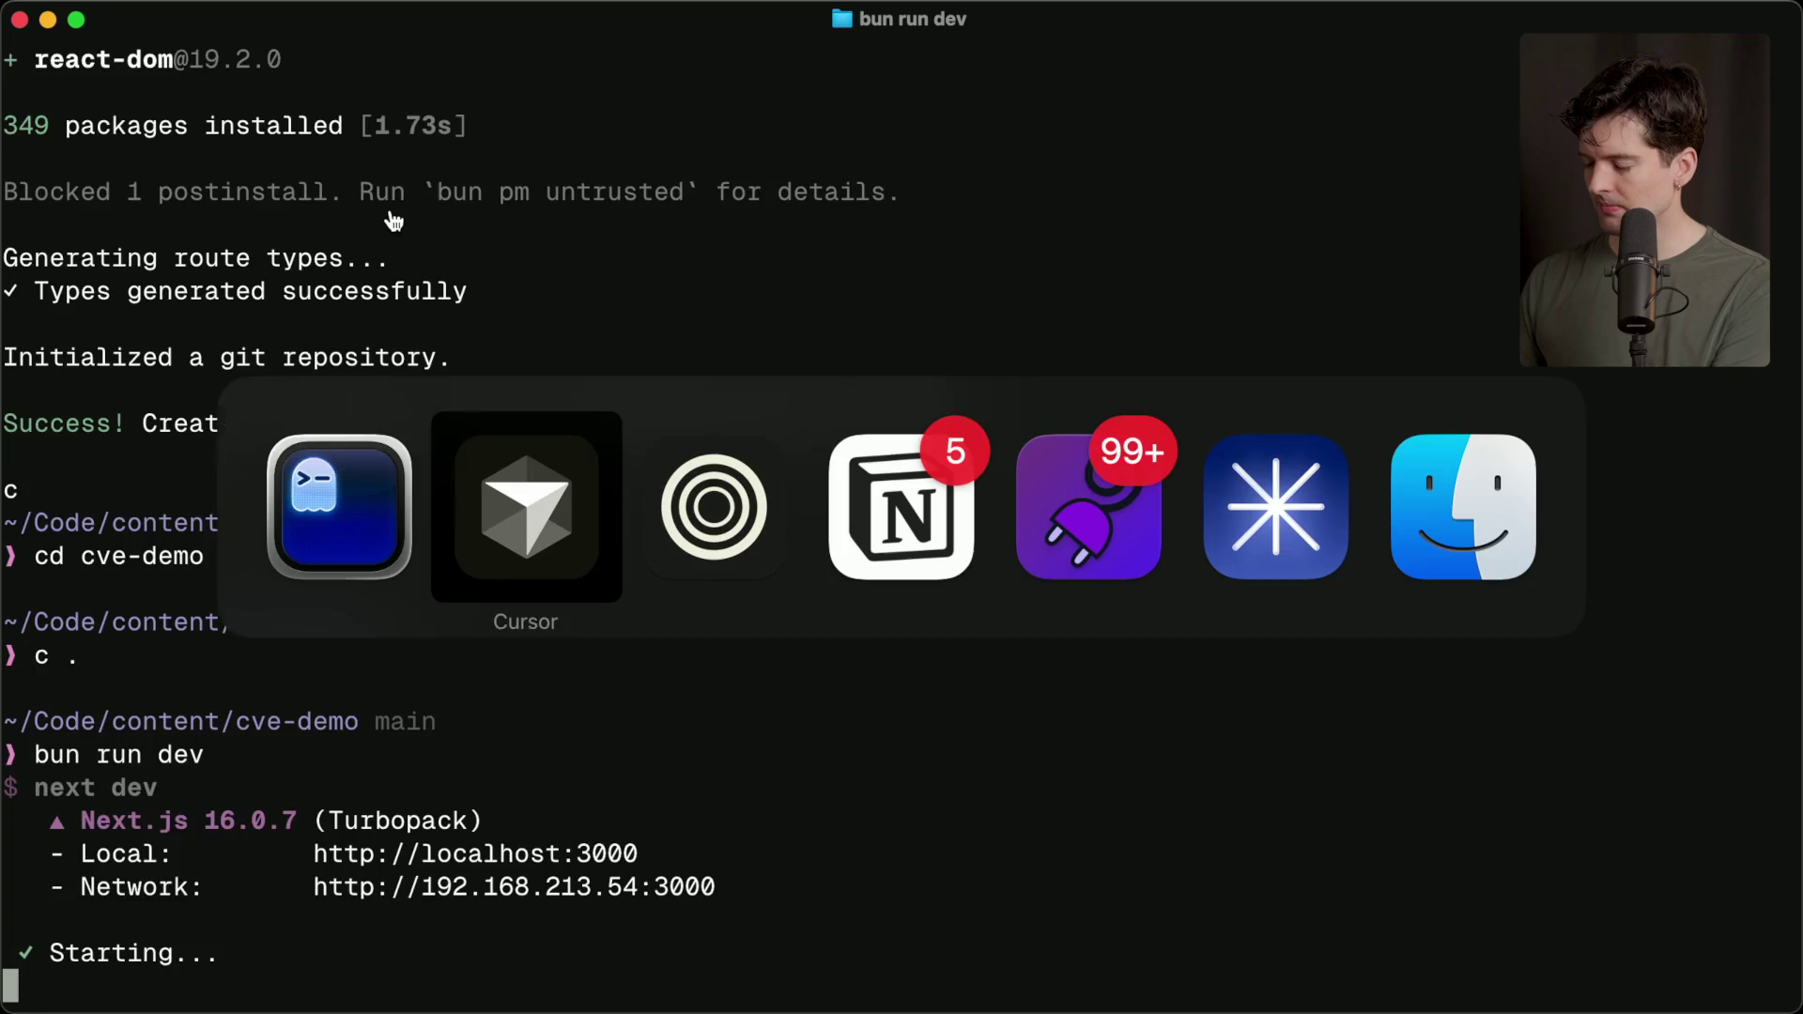
Load localhost:3000 in Zen, confirm it renders 'Hi', and check the dev server output.
{"action": "key", "text": "super+Tab"}
{"action": "key", "text": "super+t"}
{"action": "type", "text": "local"}
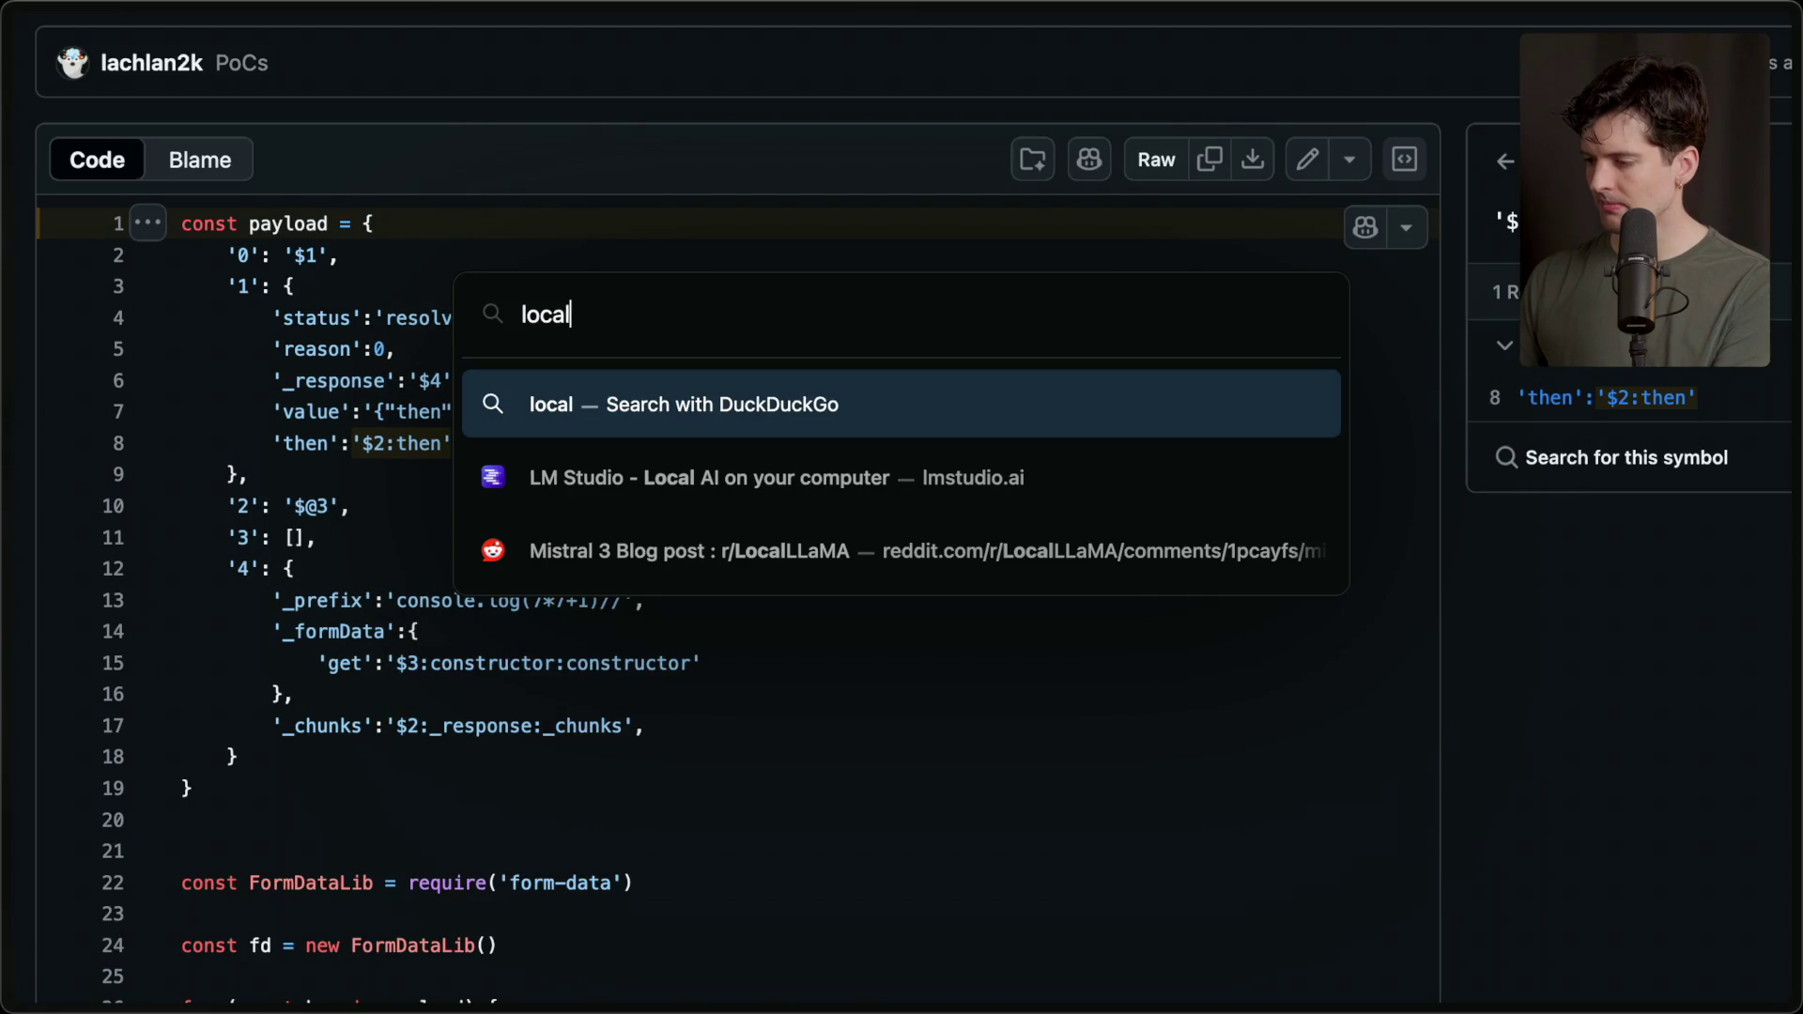
{"action": "type", "text": "host:30000"}
{"action": "key", "text": "Return"}
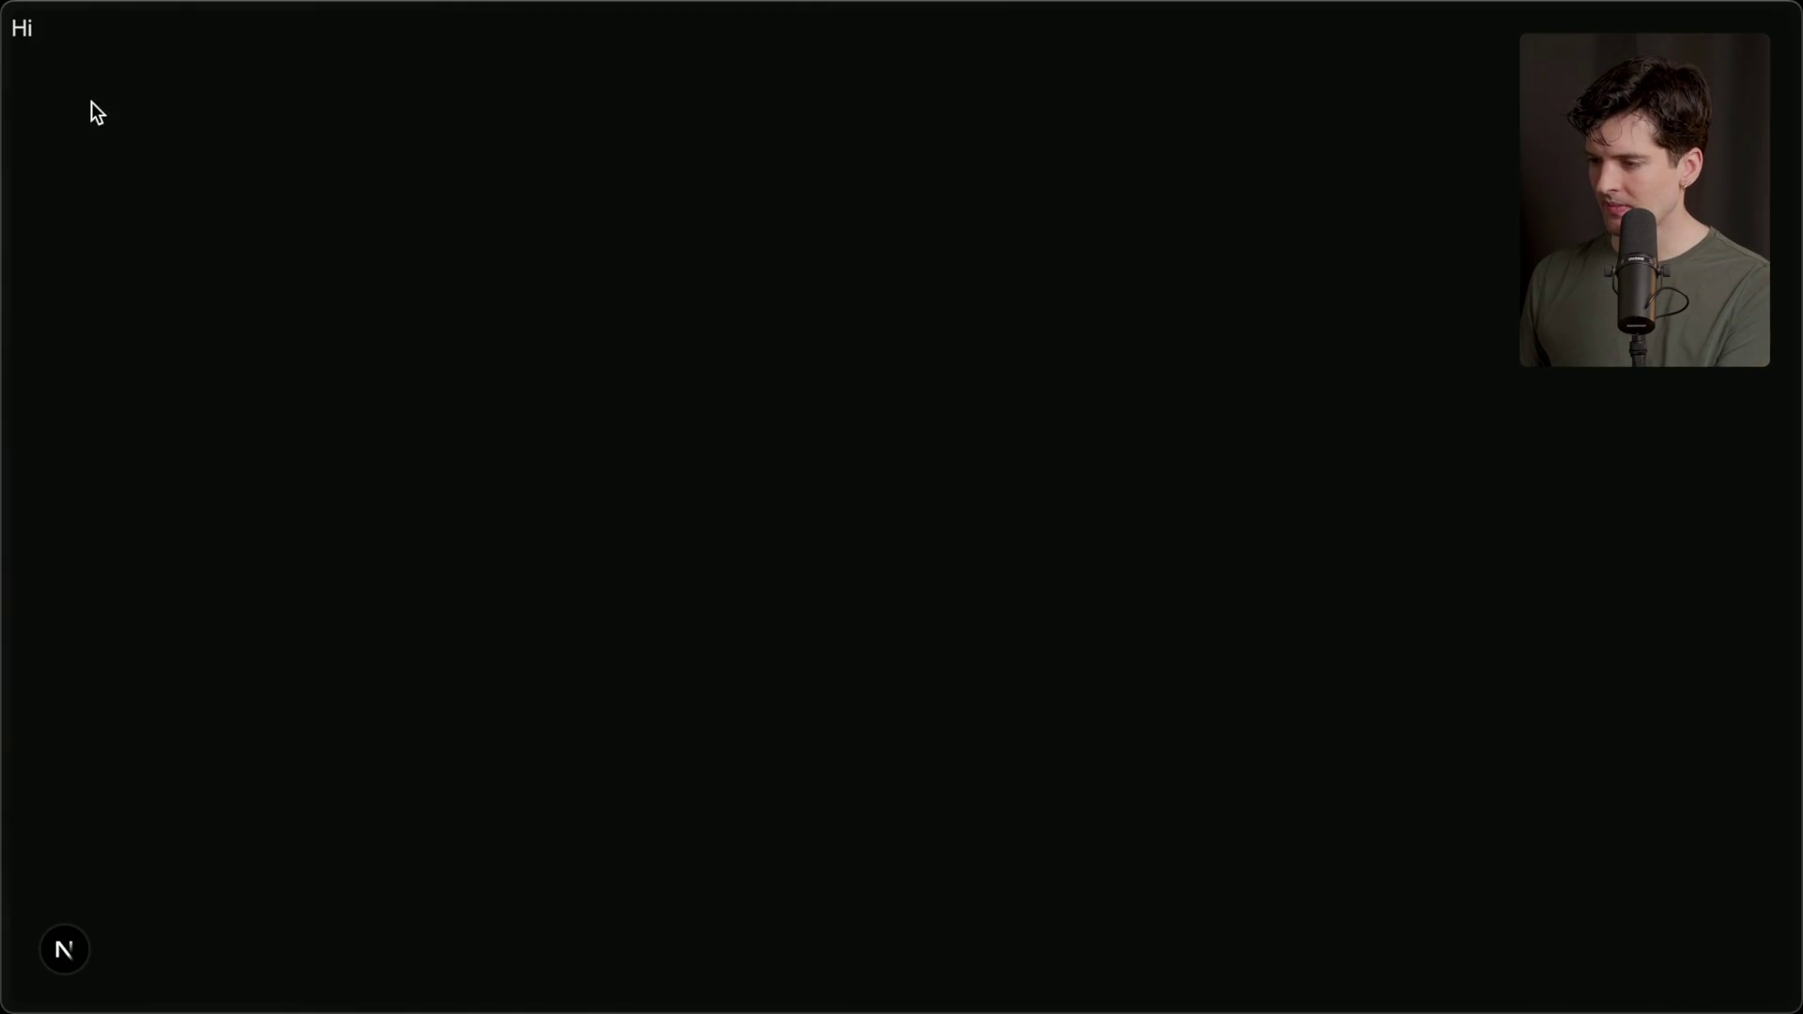
{"action": "key", "text": "super+Tab"}
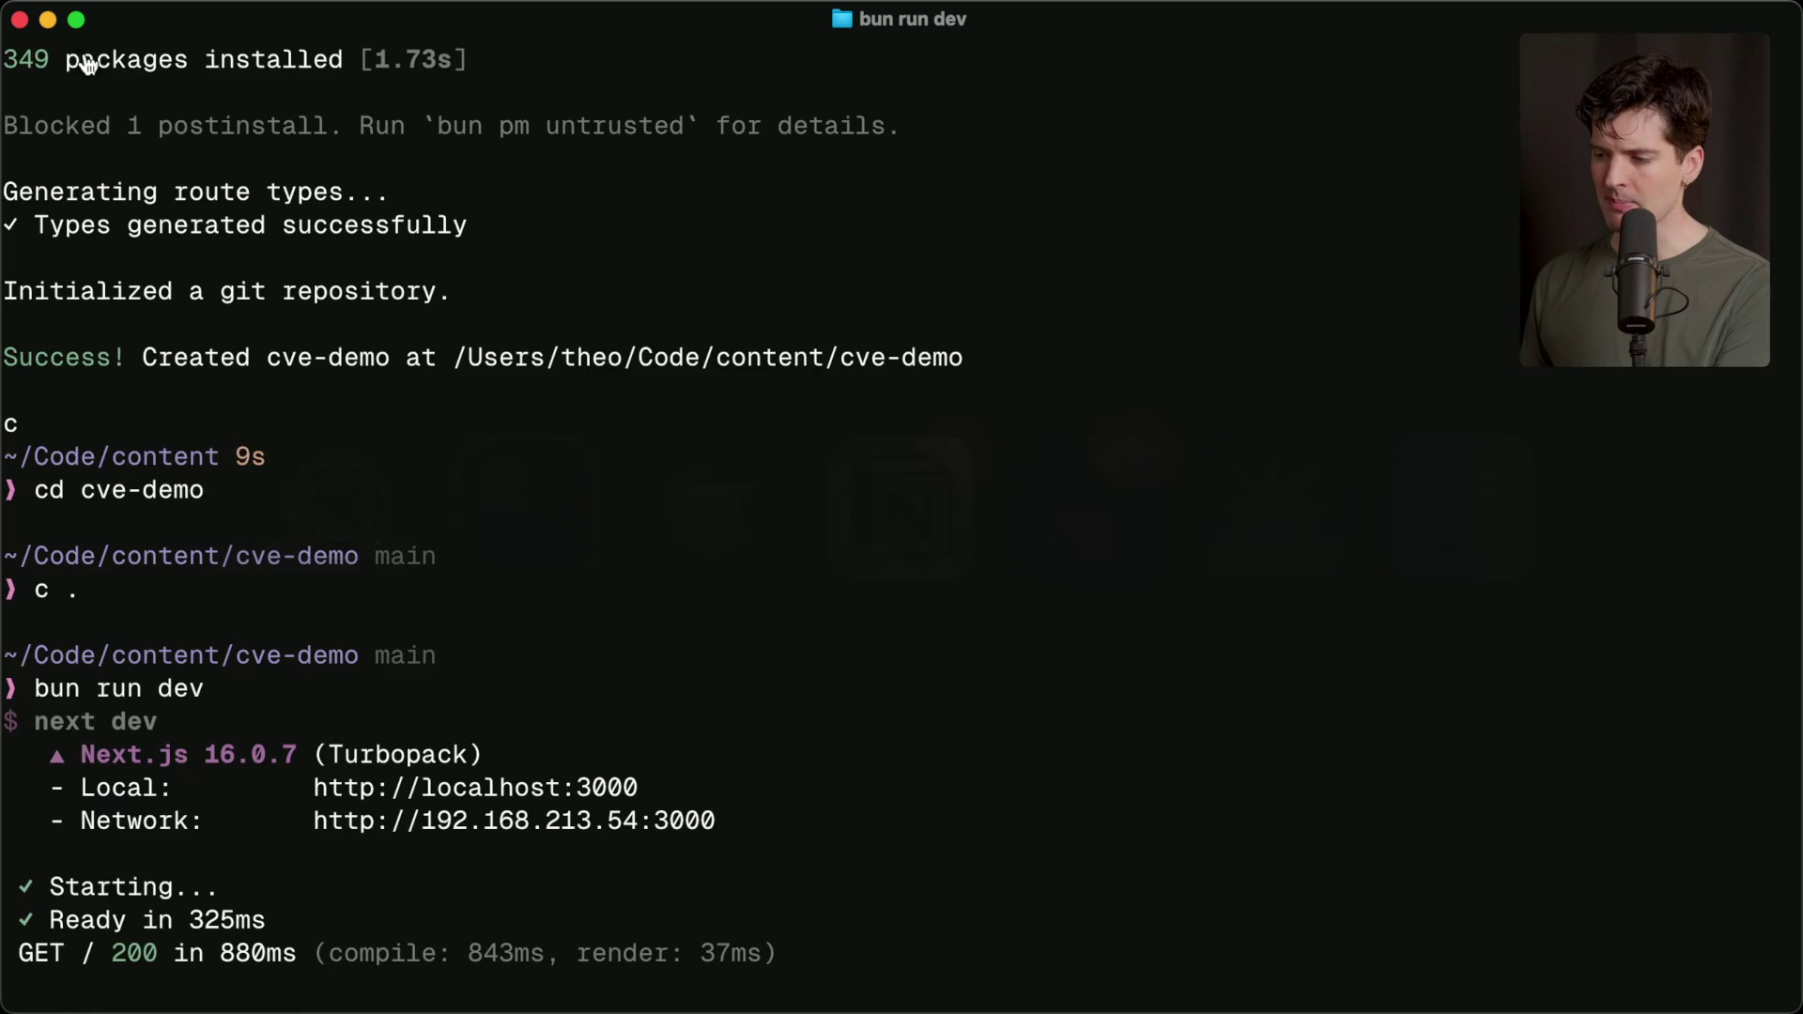
{"action": "key", "text": "super+Tab"}
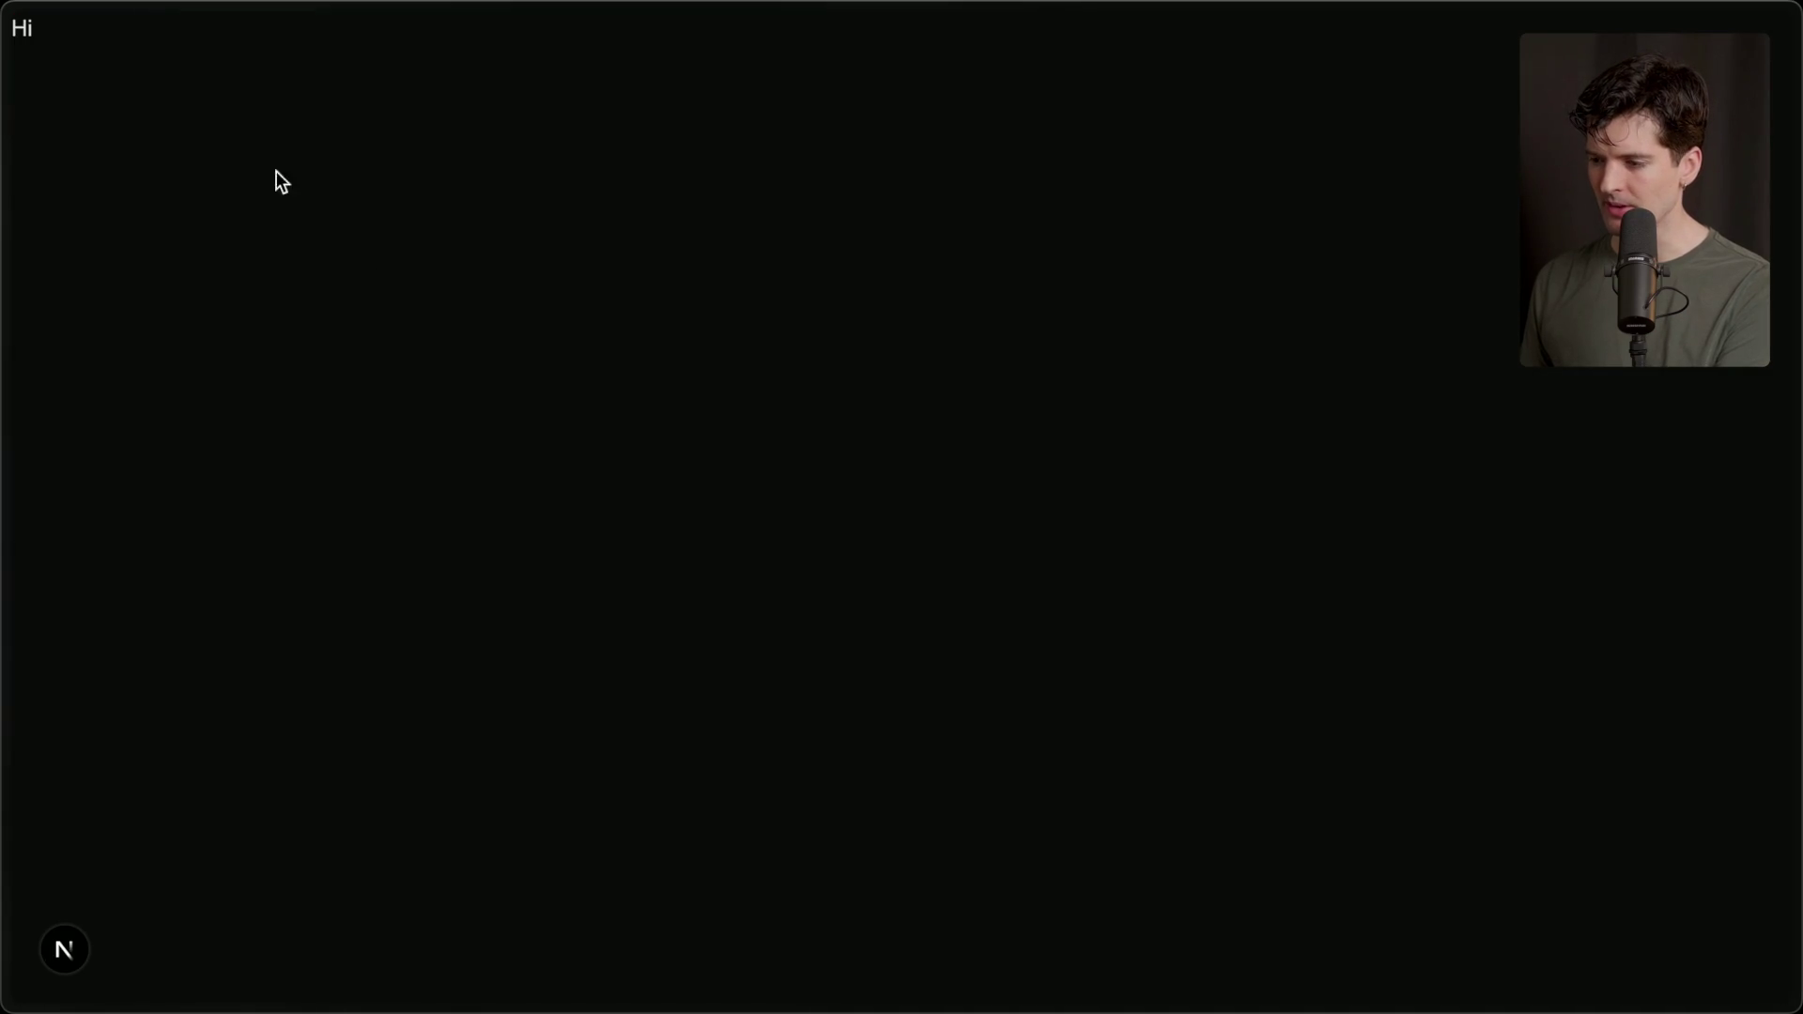
{"action": "left_click_drag", "start_coordinate": [192, 73], "coordinate": [3, 17]}
Bring Cursor back to the front with page.tsx showing.
{"action": "key", "text": "super+Tab"}
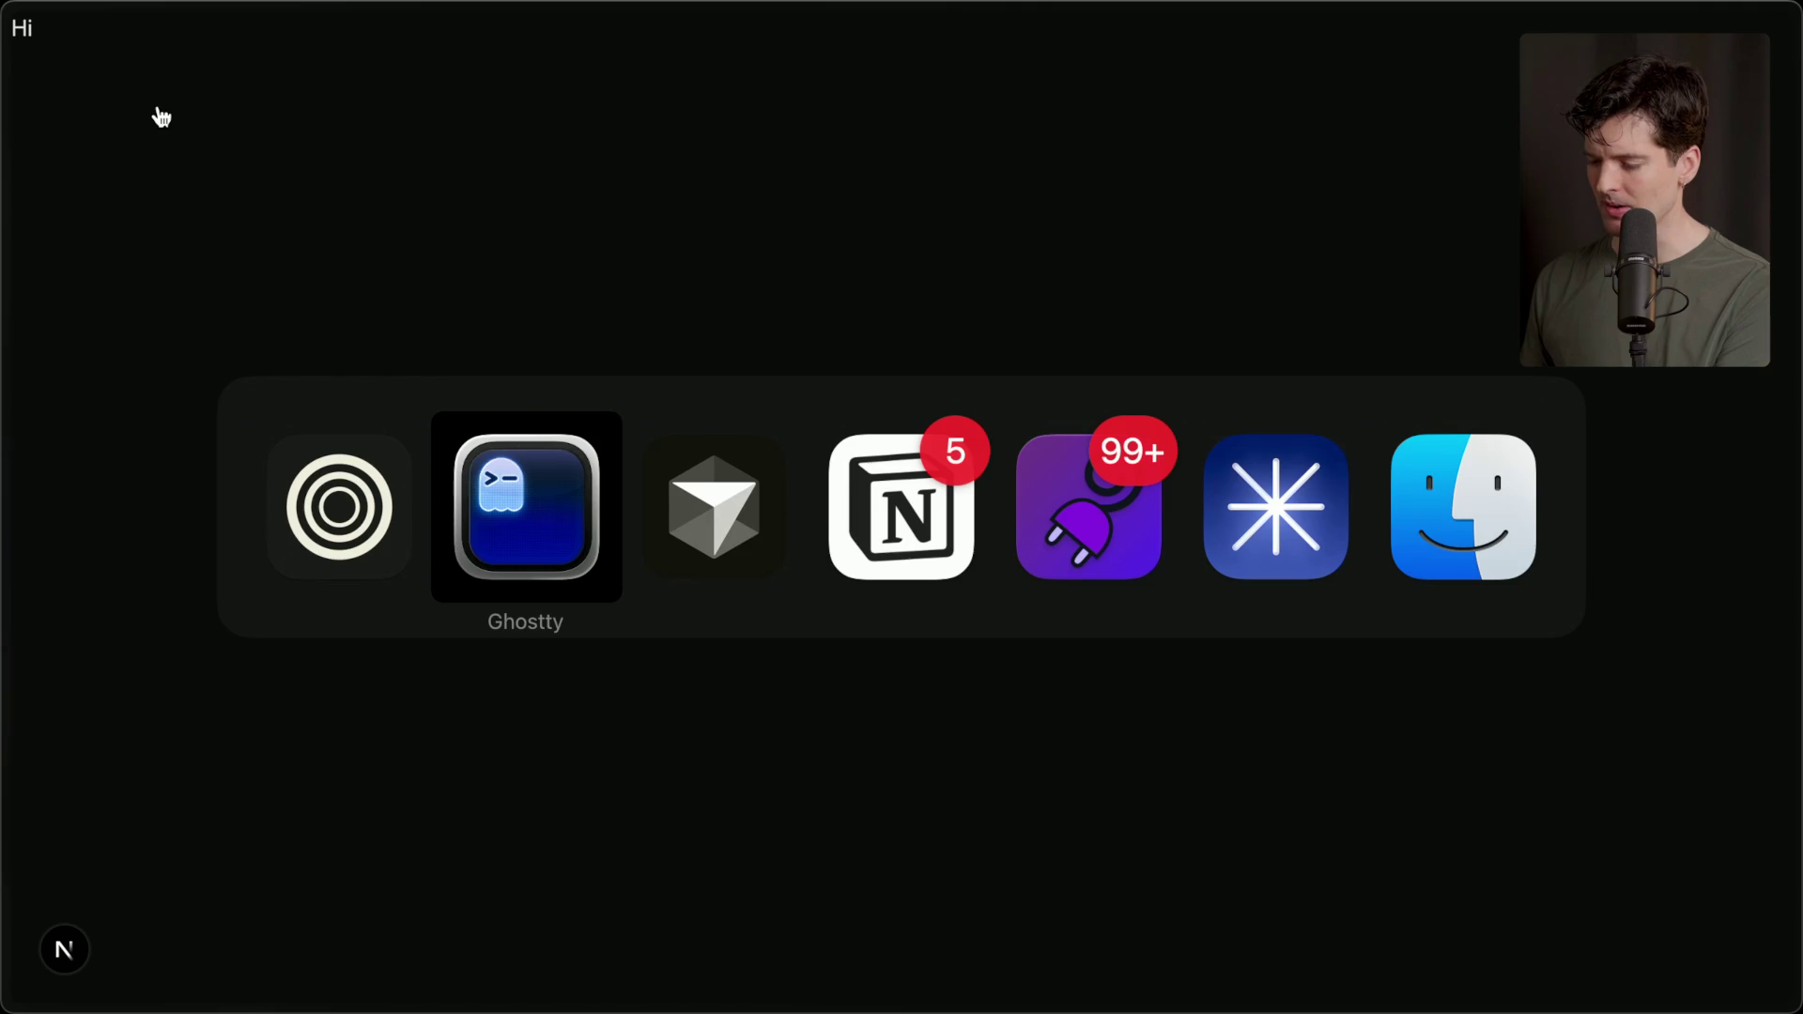
{"action": "key", "text": "super+shift+Tab"}
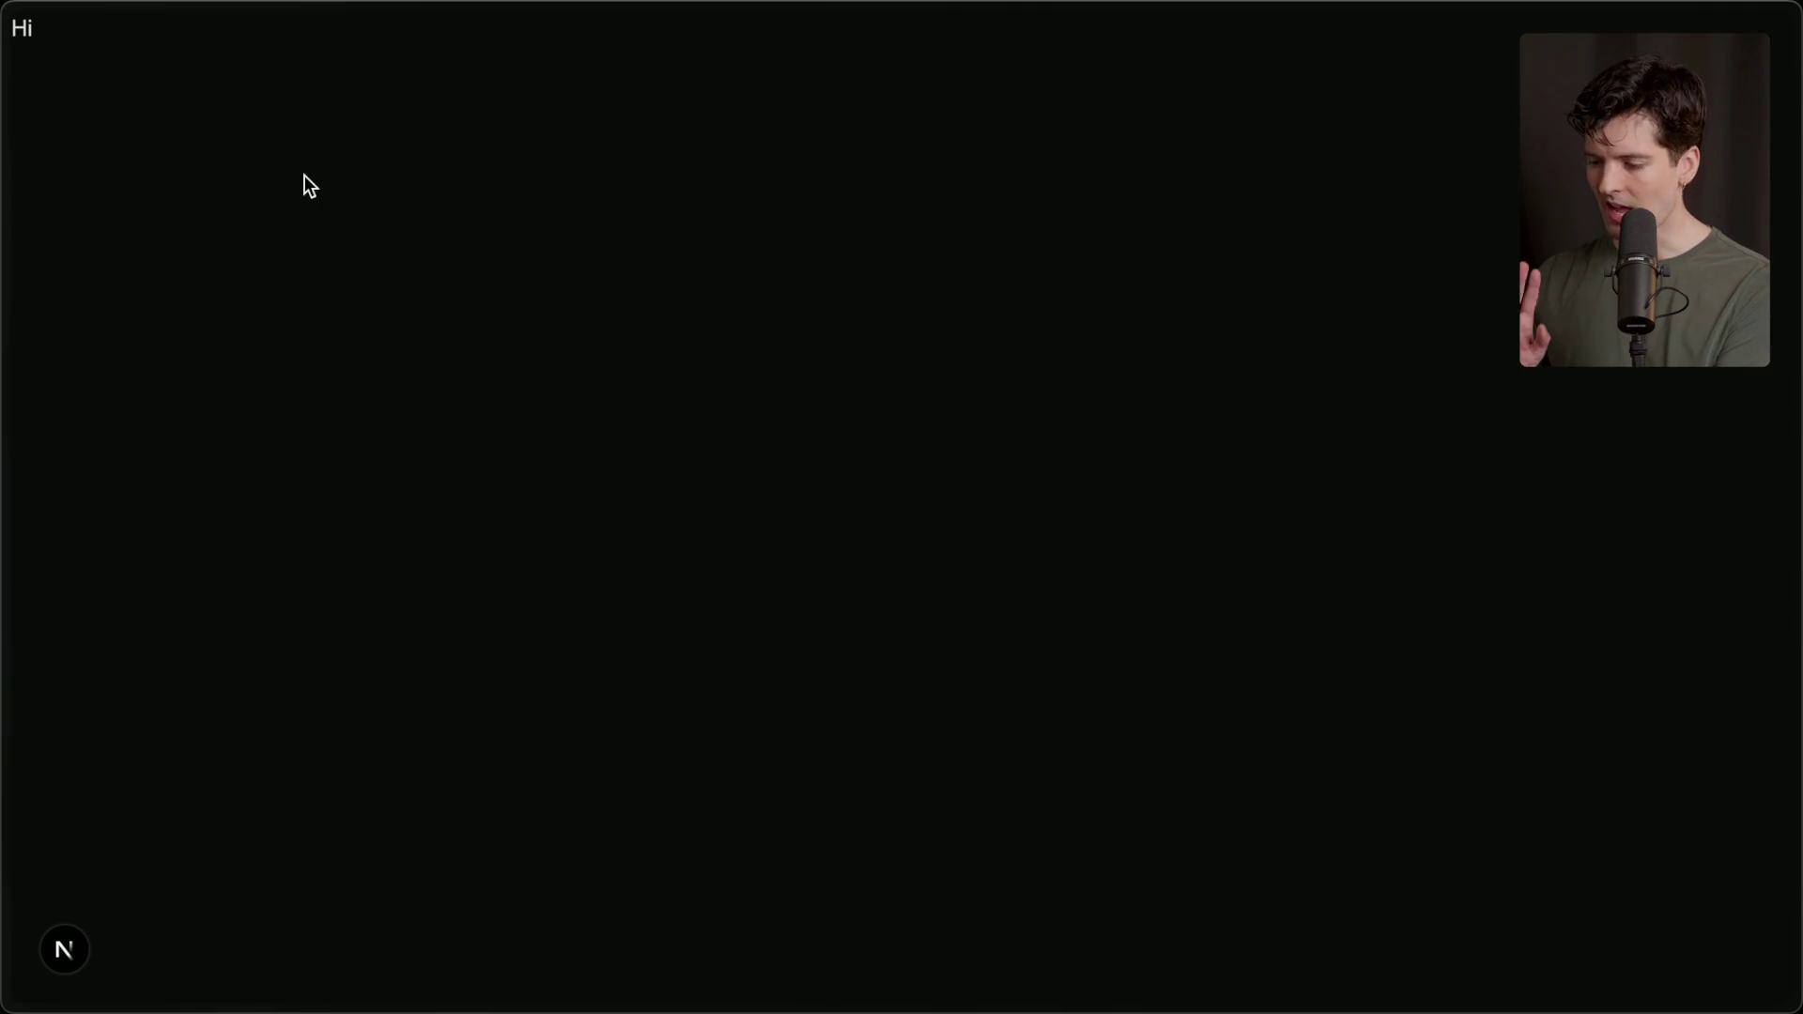
{"action": "key", "text": "super+Tab"}
{"action": "key", "text": "super+Tab"}
{"action": "key", "text": "super+a"}
{"action": "left_click", "coordinate": [241, 435]}
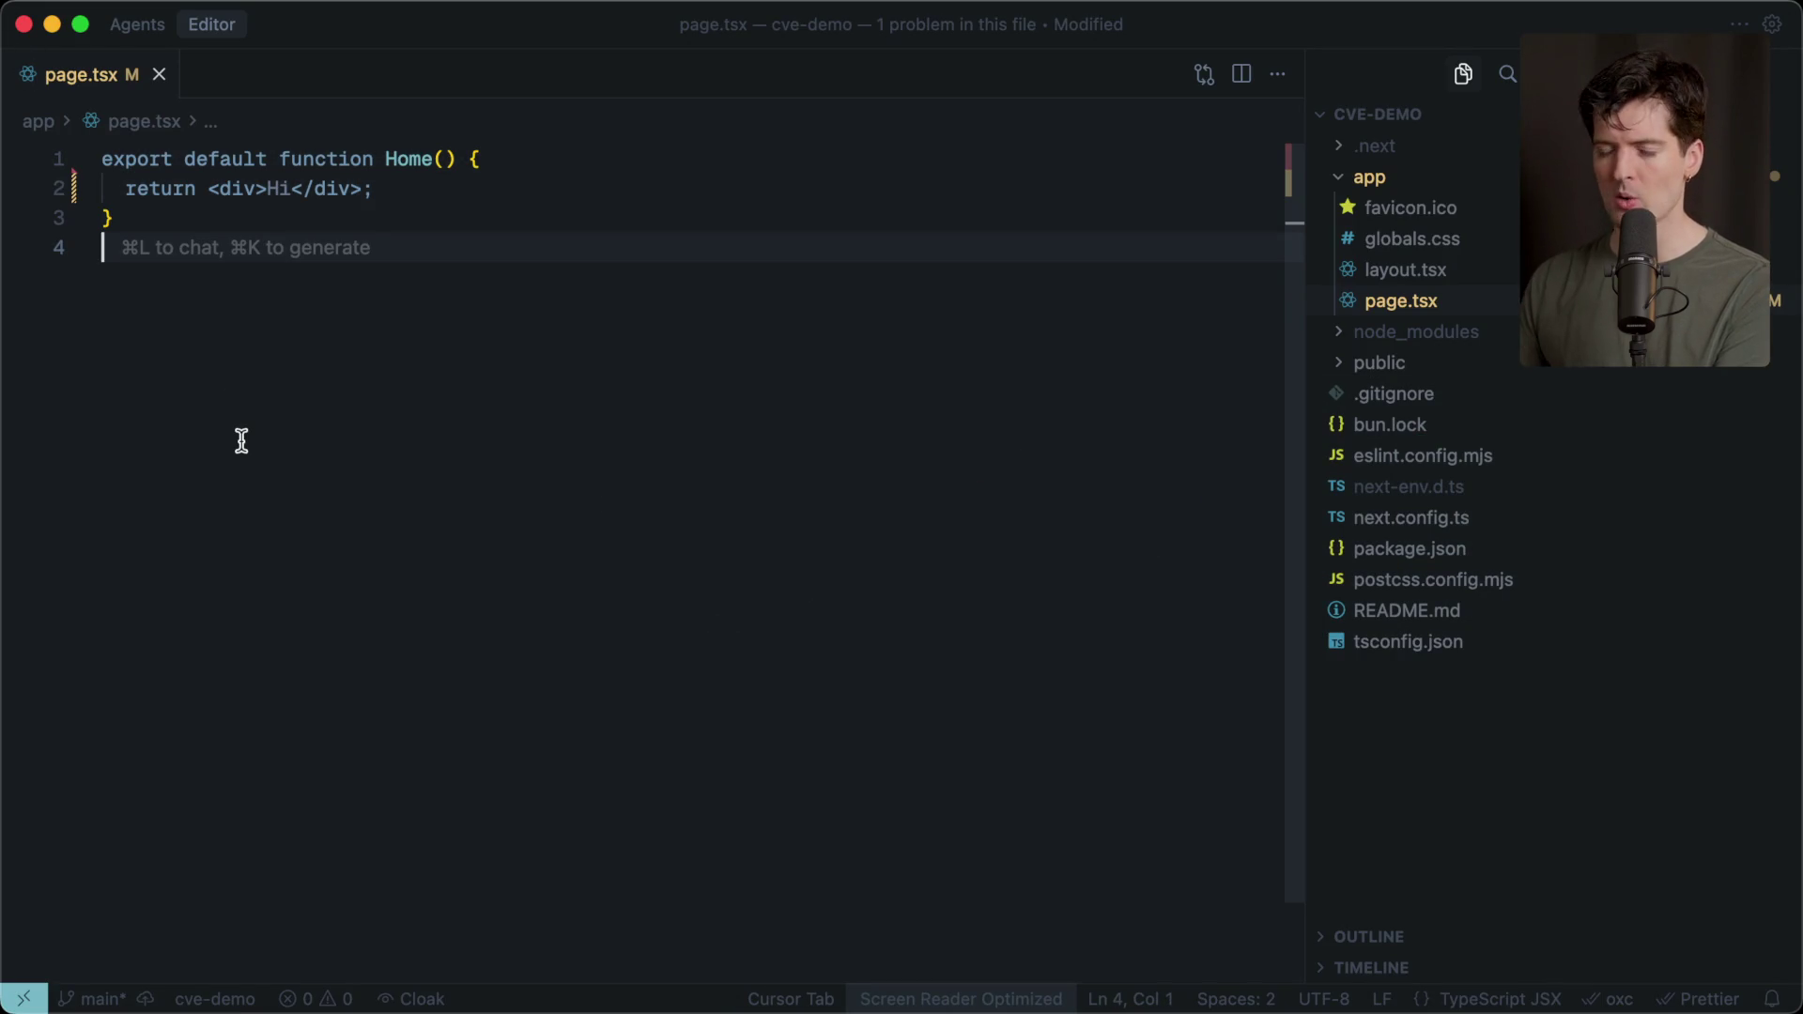
Add an async SlowComponent function above Home that awaits a setTimeout before returning.
{"action": "key", "text": "super+Tab"}
{"action": "key", "text": "super+Tab"}
{"action": "left_click", "coordinate": [102, 158]}
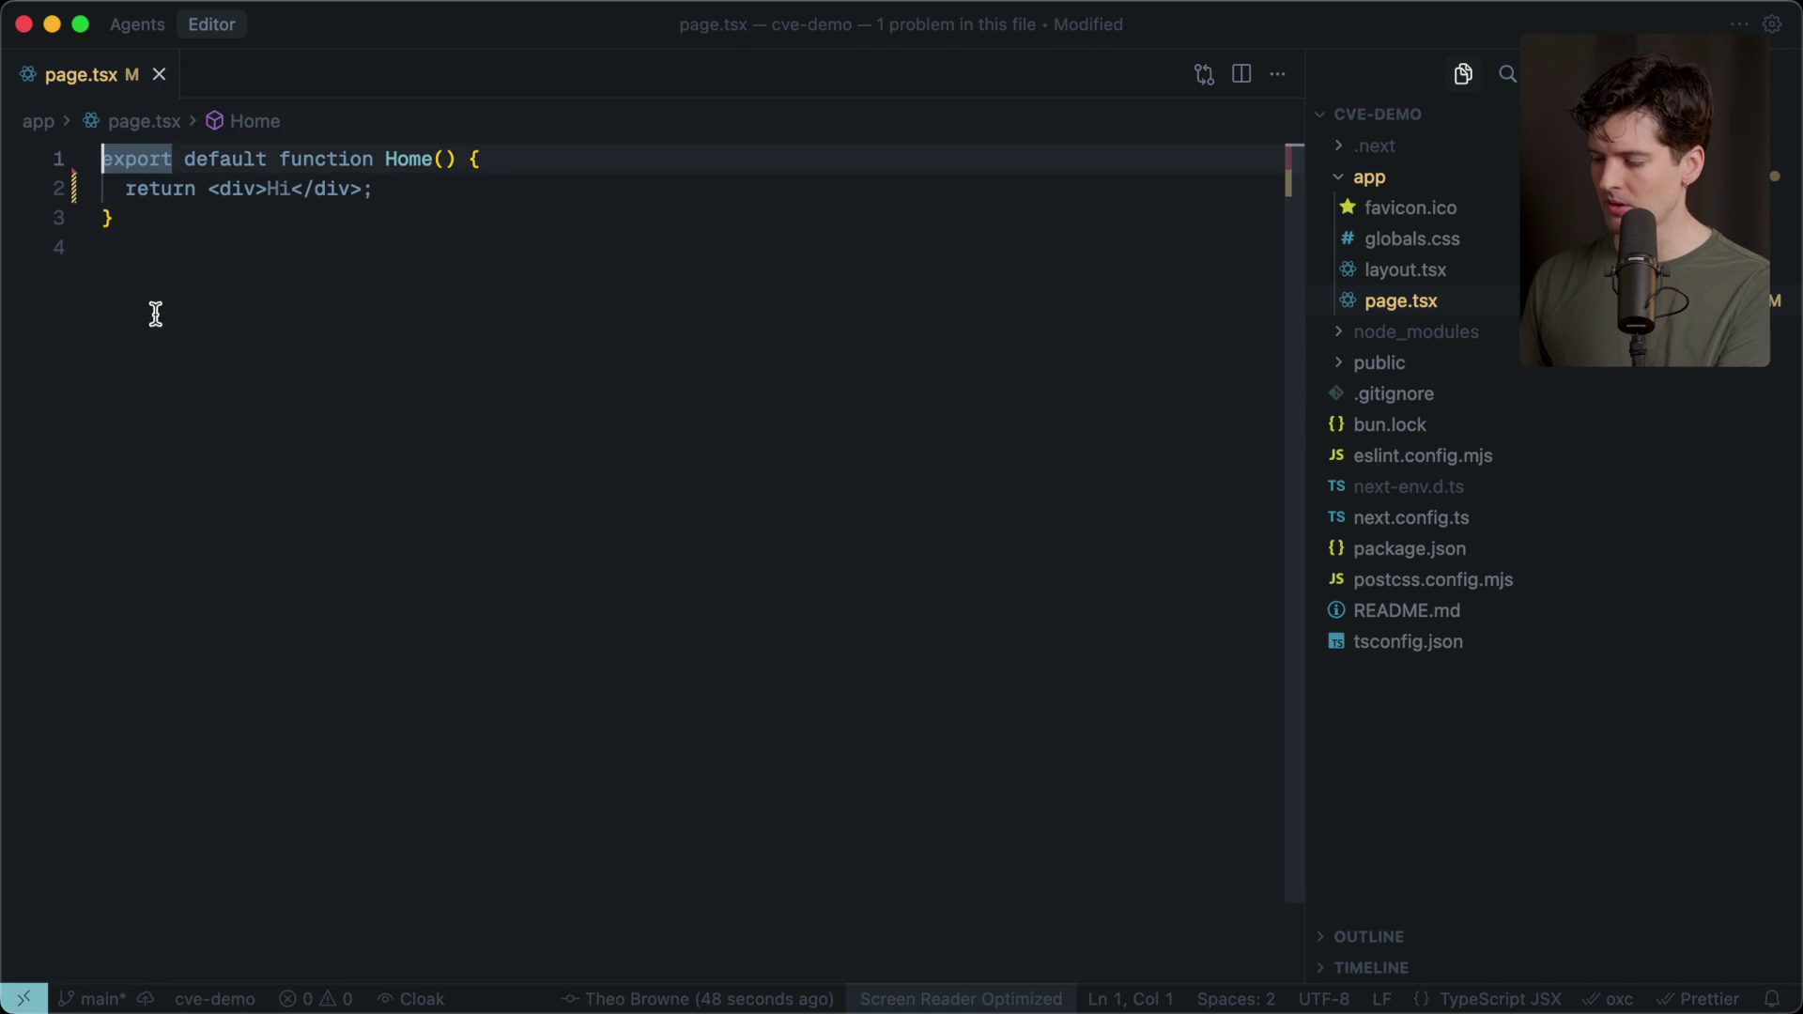
{"action": "key", "text": "Return"}
{"action": "key", "text": "Return"}
{"action": "key", "text": "Return"}
{"action": "key", "text": "Up"}
{"action": "key", "text": "Up"}
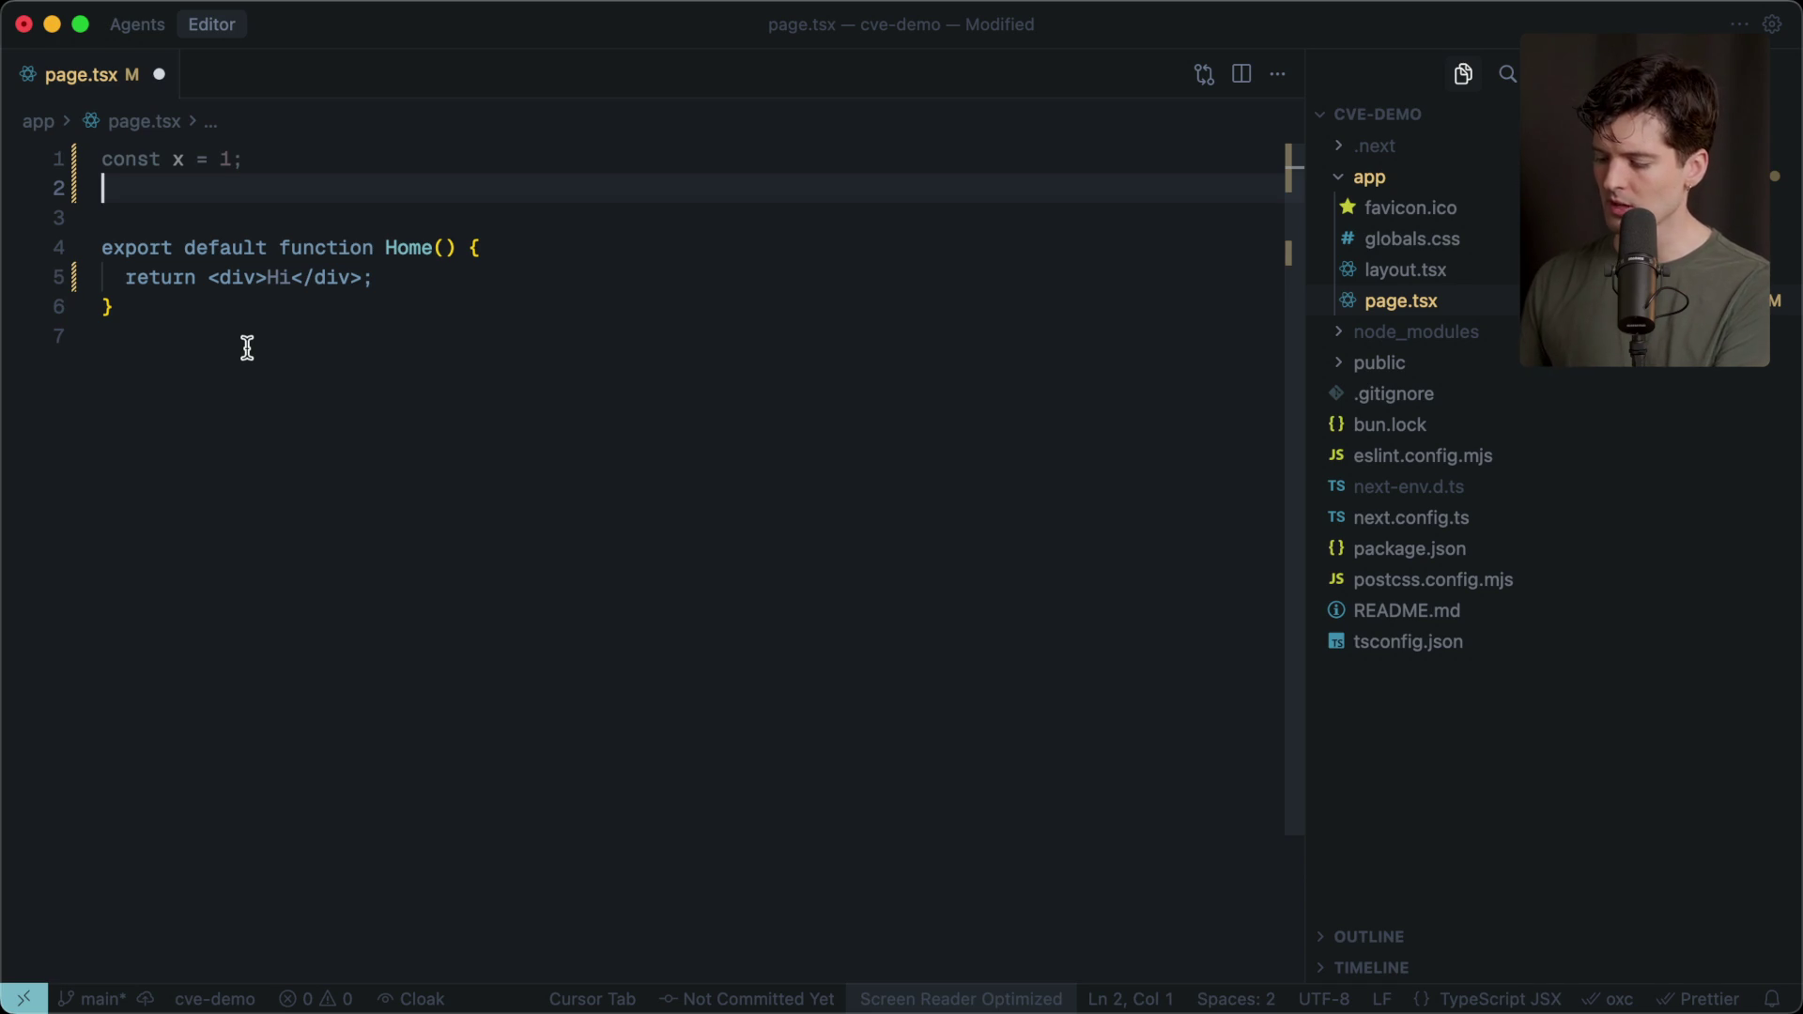
{"action": "type", "text": "function SlowCompone"}
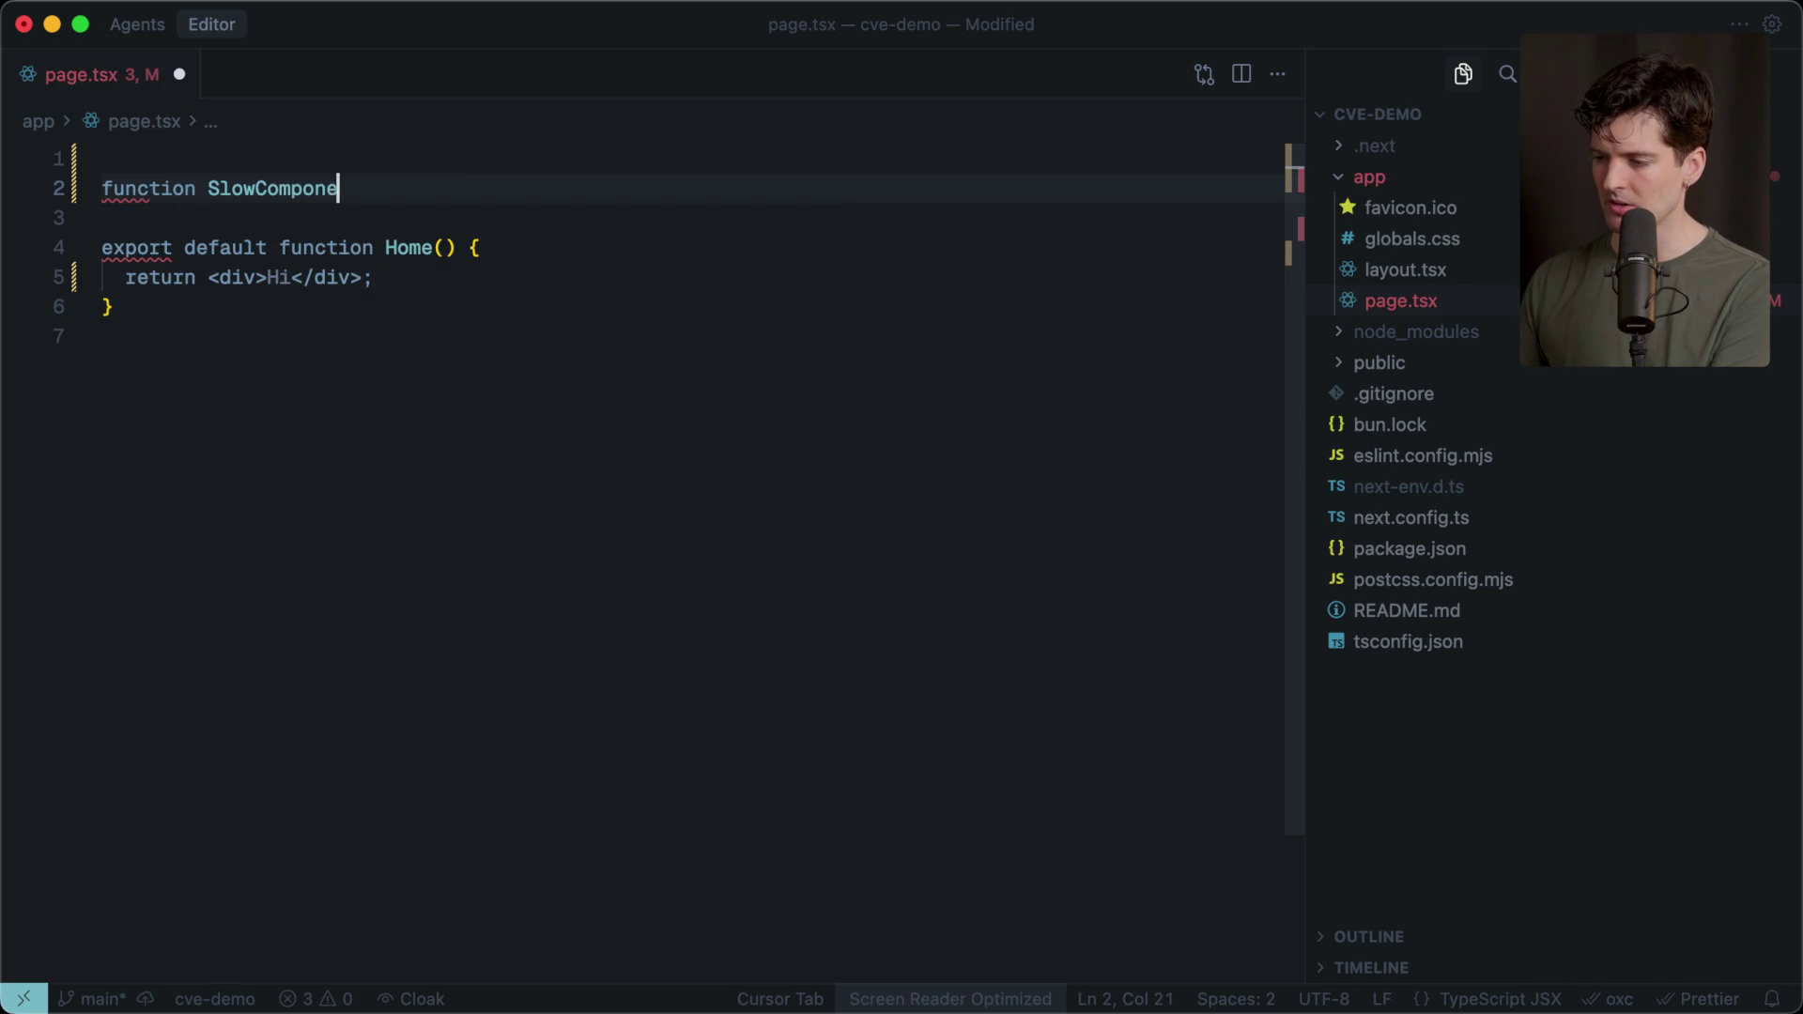
{"action": "type", "text": "nt"}
{"action": "key", "text": "super+Left"}
{"action": "type", "text": "asyn"}
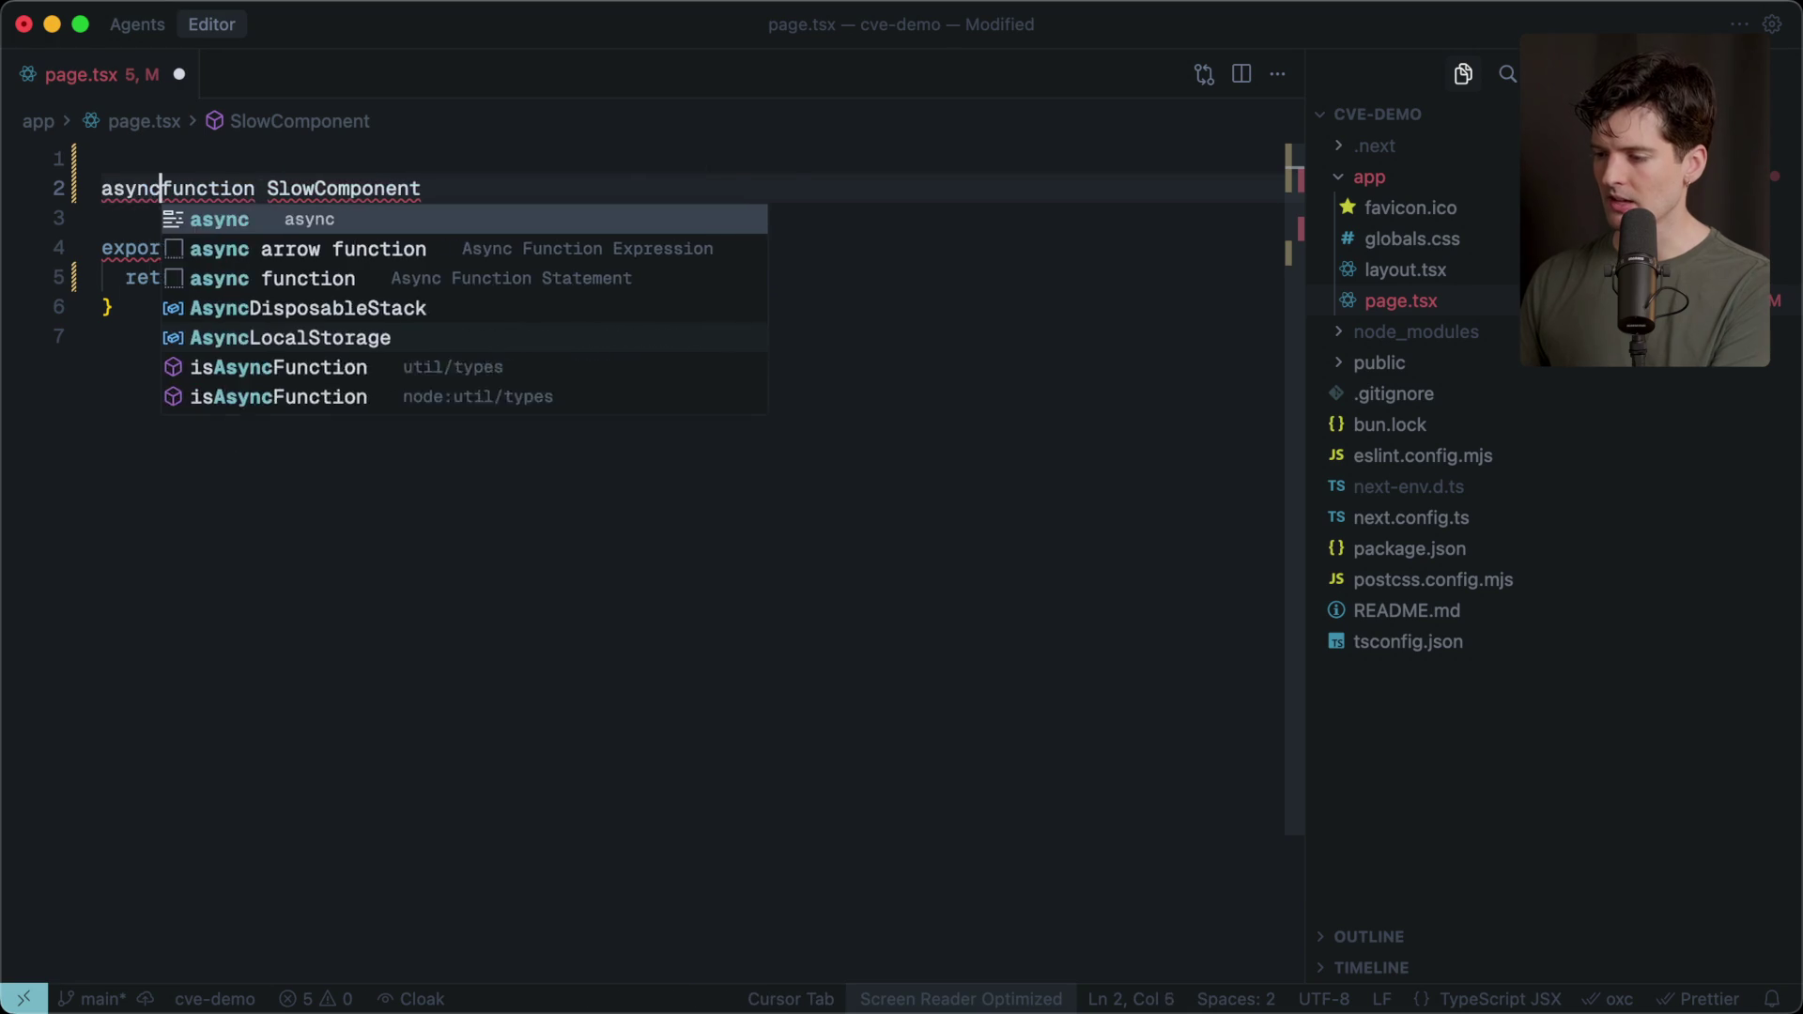
{"action": "type", "text": "c"}
{"action": "left_click", "coordinate": [471, 194]}
{"action": "type", "text": "() {"}
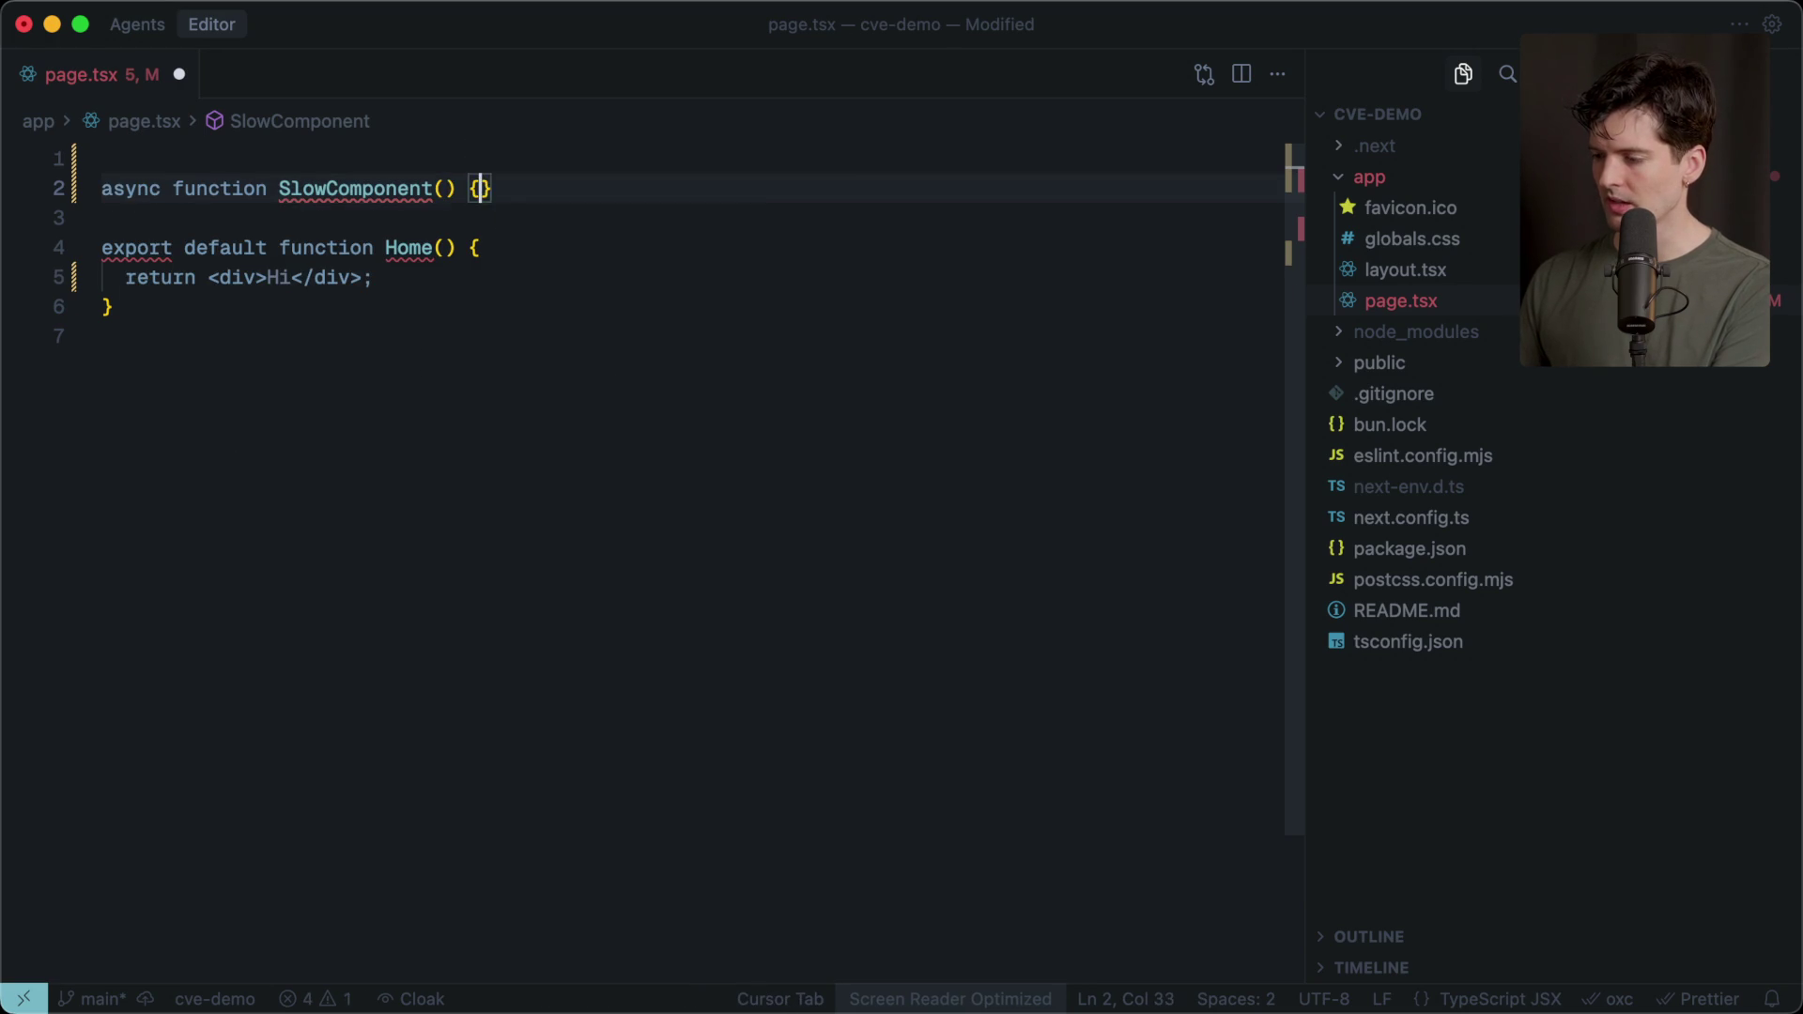
{"action": "key", "text": "Return"}
{"action": "key", "text": "Tab"}
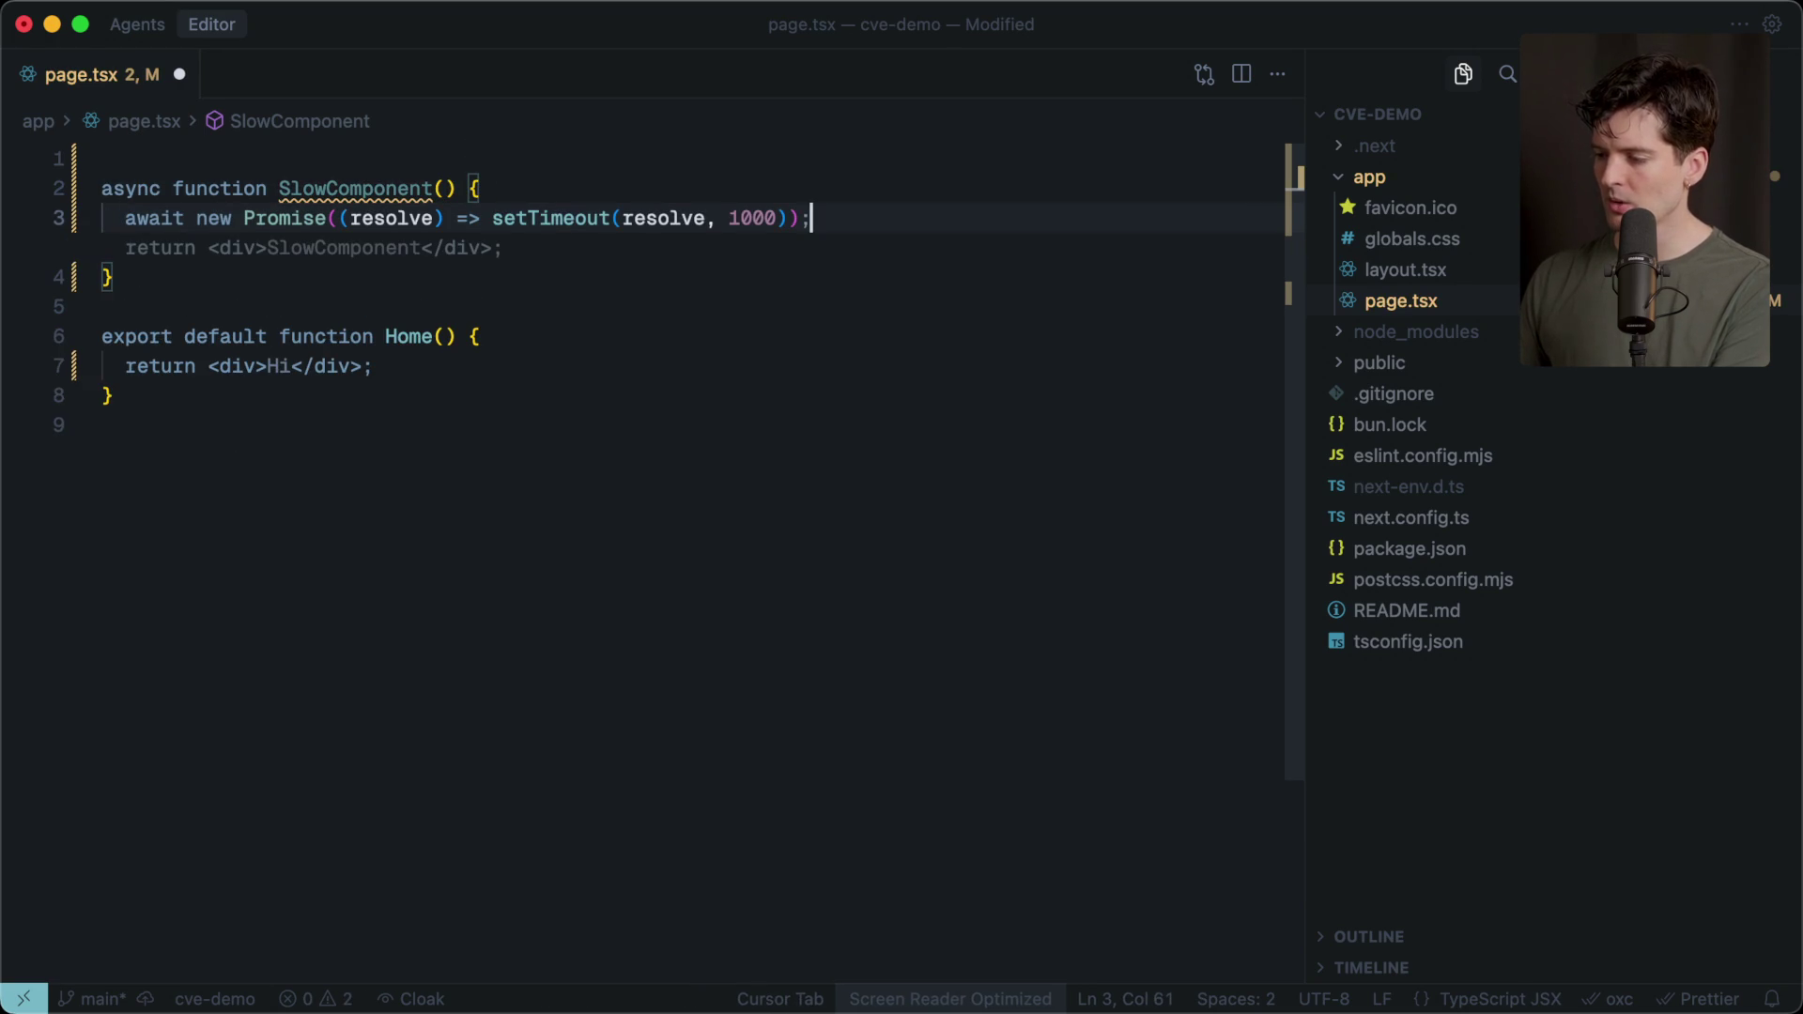
{"action": "key", "text": "Tab"}
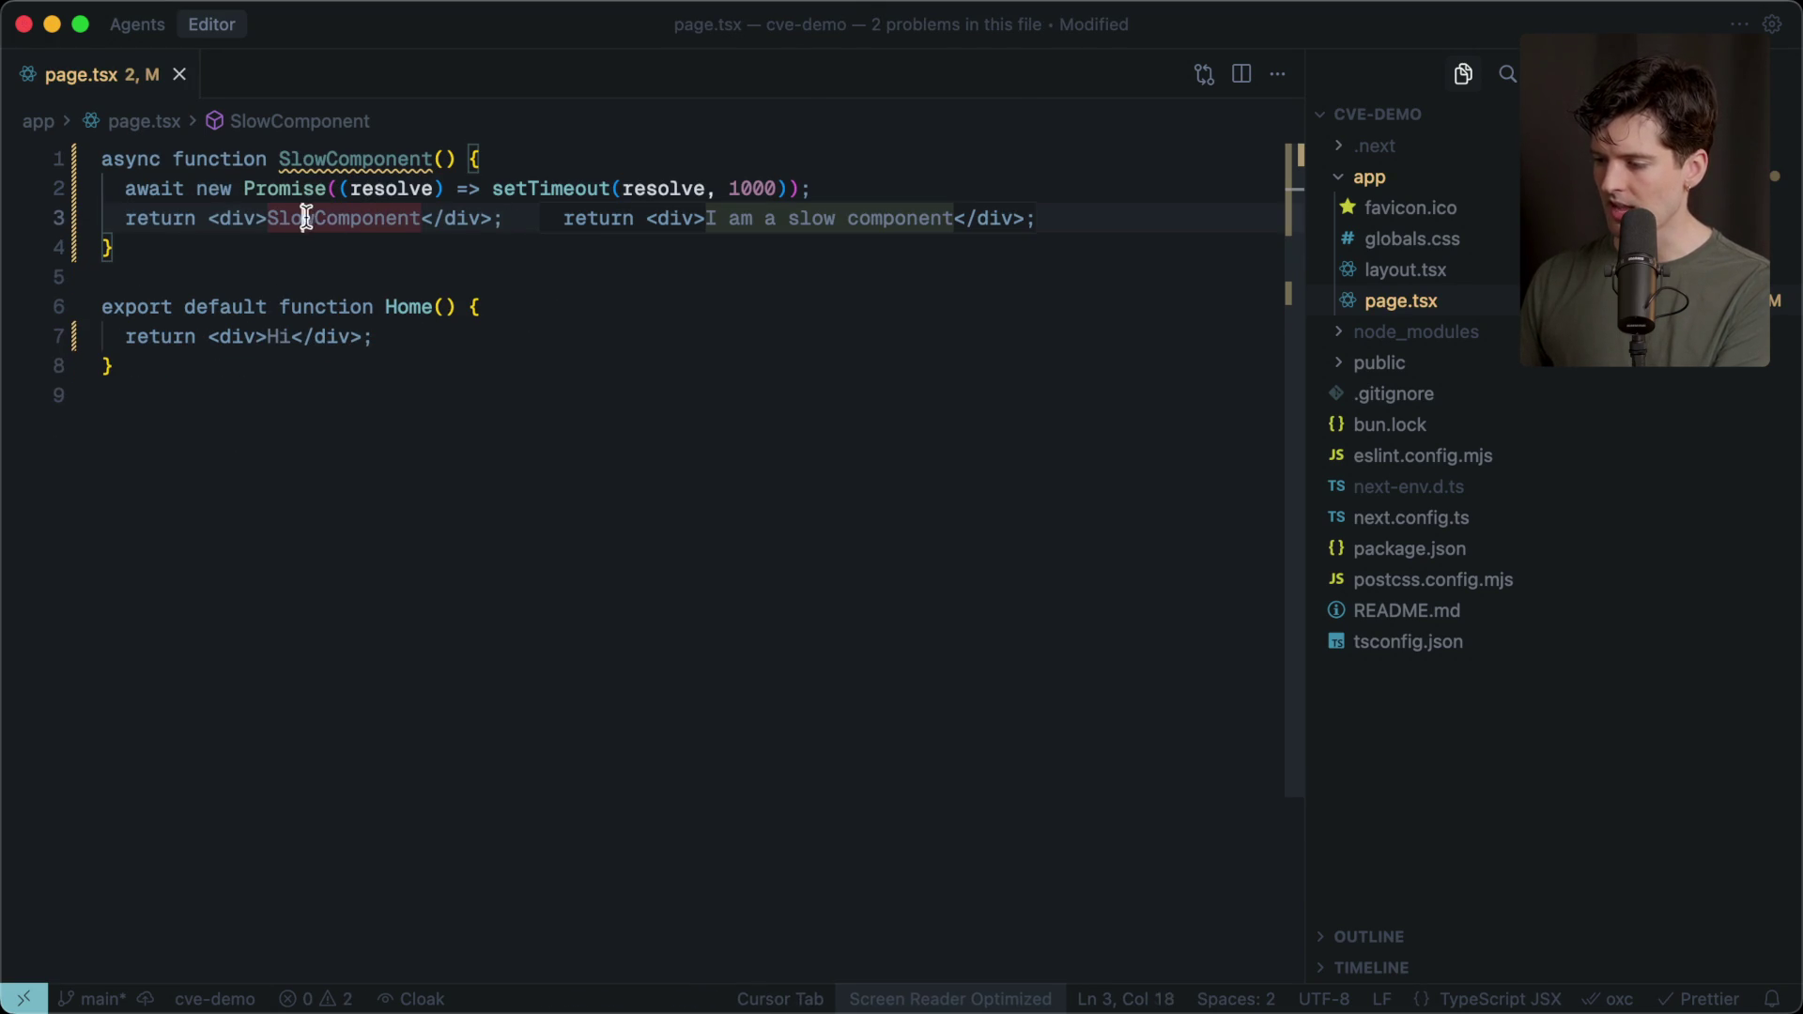
Change the SlowComponent timeout from 1000 to 3000 ms.
{"action": "left_click", "coordinate": [370, 275]}
{"action": "left_click", "coordinate": [349, 155]}
{"action": "left_click", "coordinate": [741, 188]}
{"action": "key", "text": "BackSpace"}
{"action": "type", "text": "3"}
Render <SlowComponent /> right after Hi in Home and save page.tsx.
{"action": "double_click", "coordinate": [420, 161]}
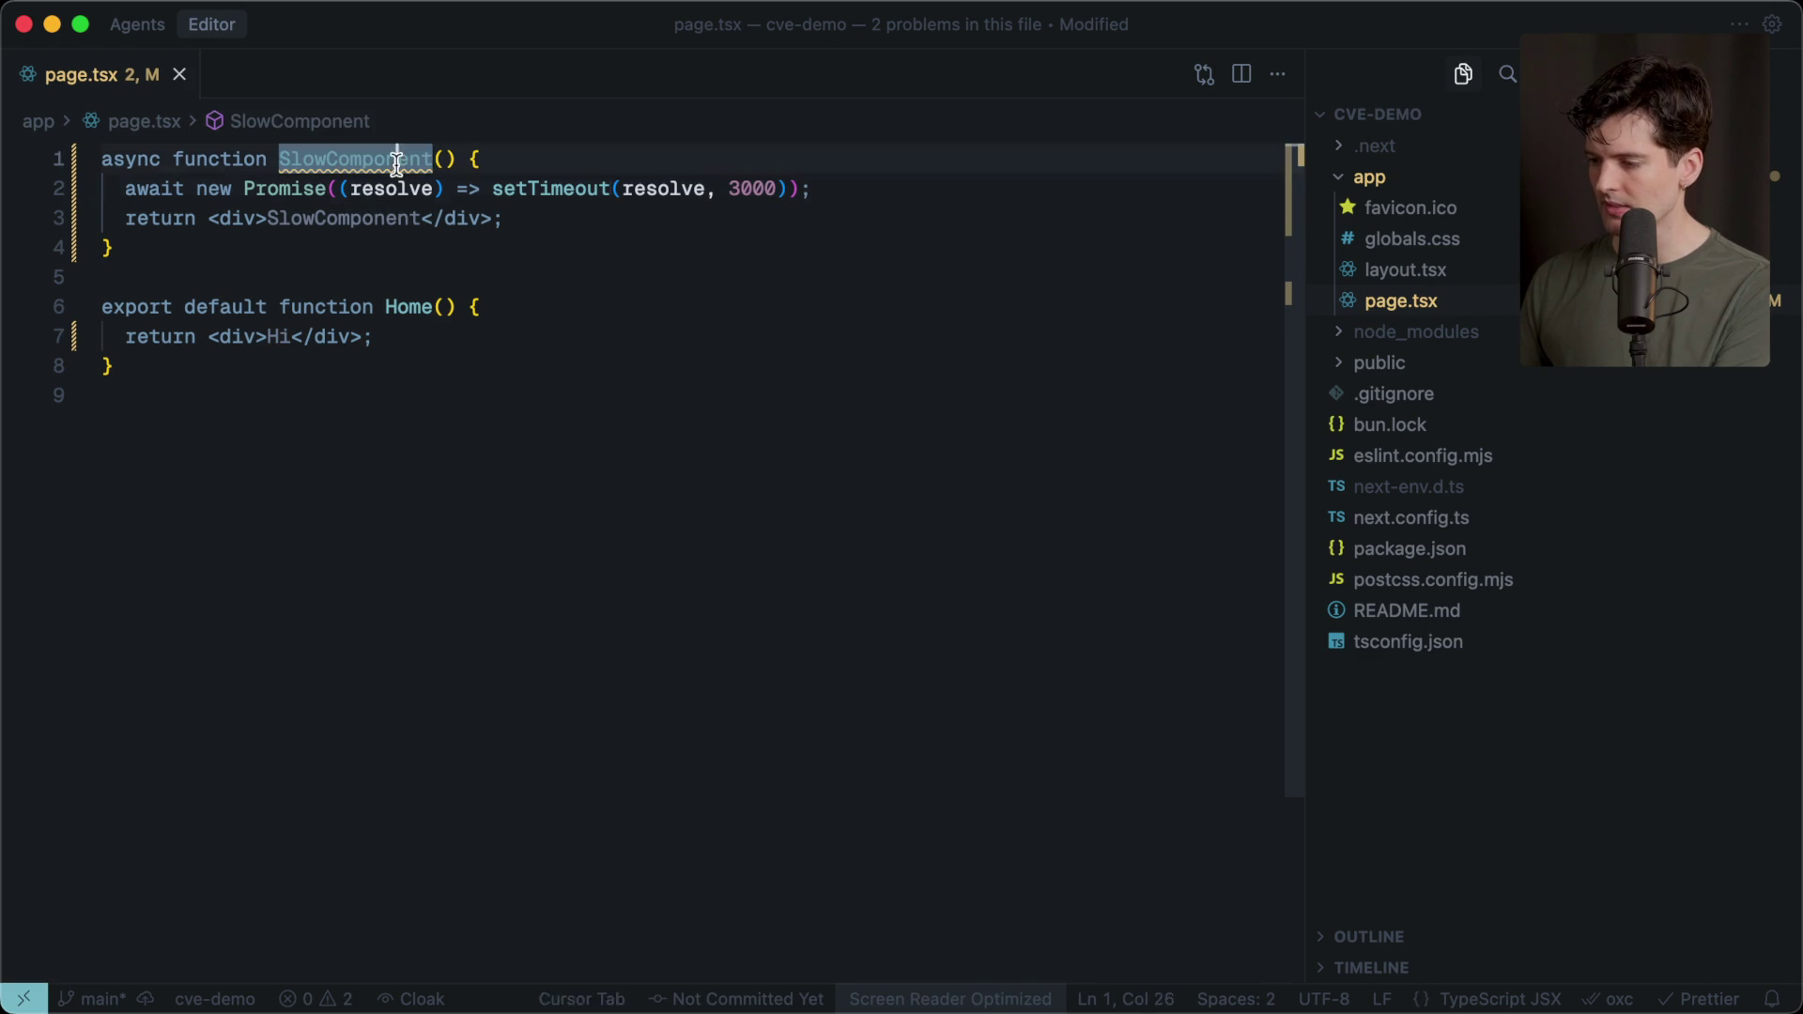
{"action": "left_click", "coordinate": [299, 340]}
{"action": "type", "text": "<SlowComponent />"}
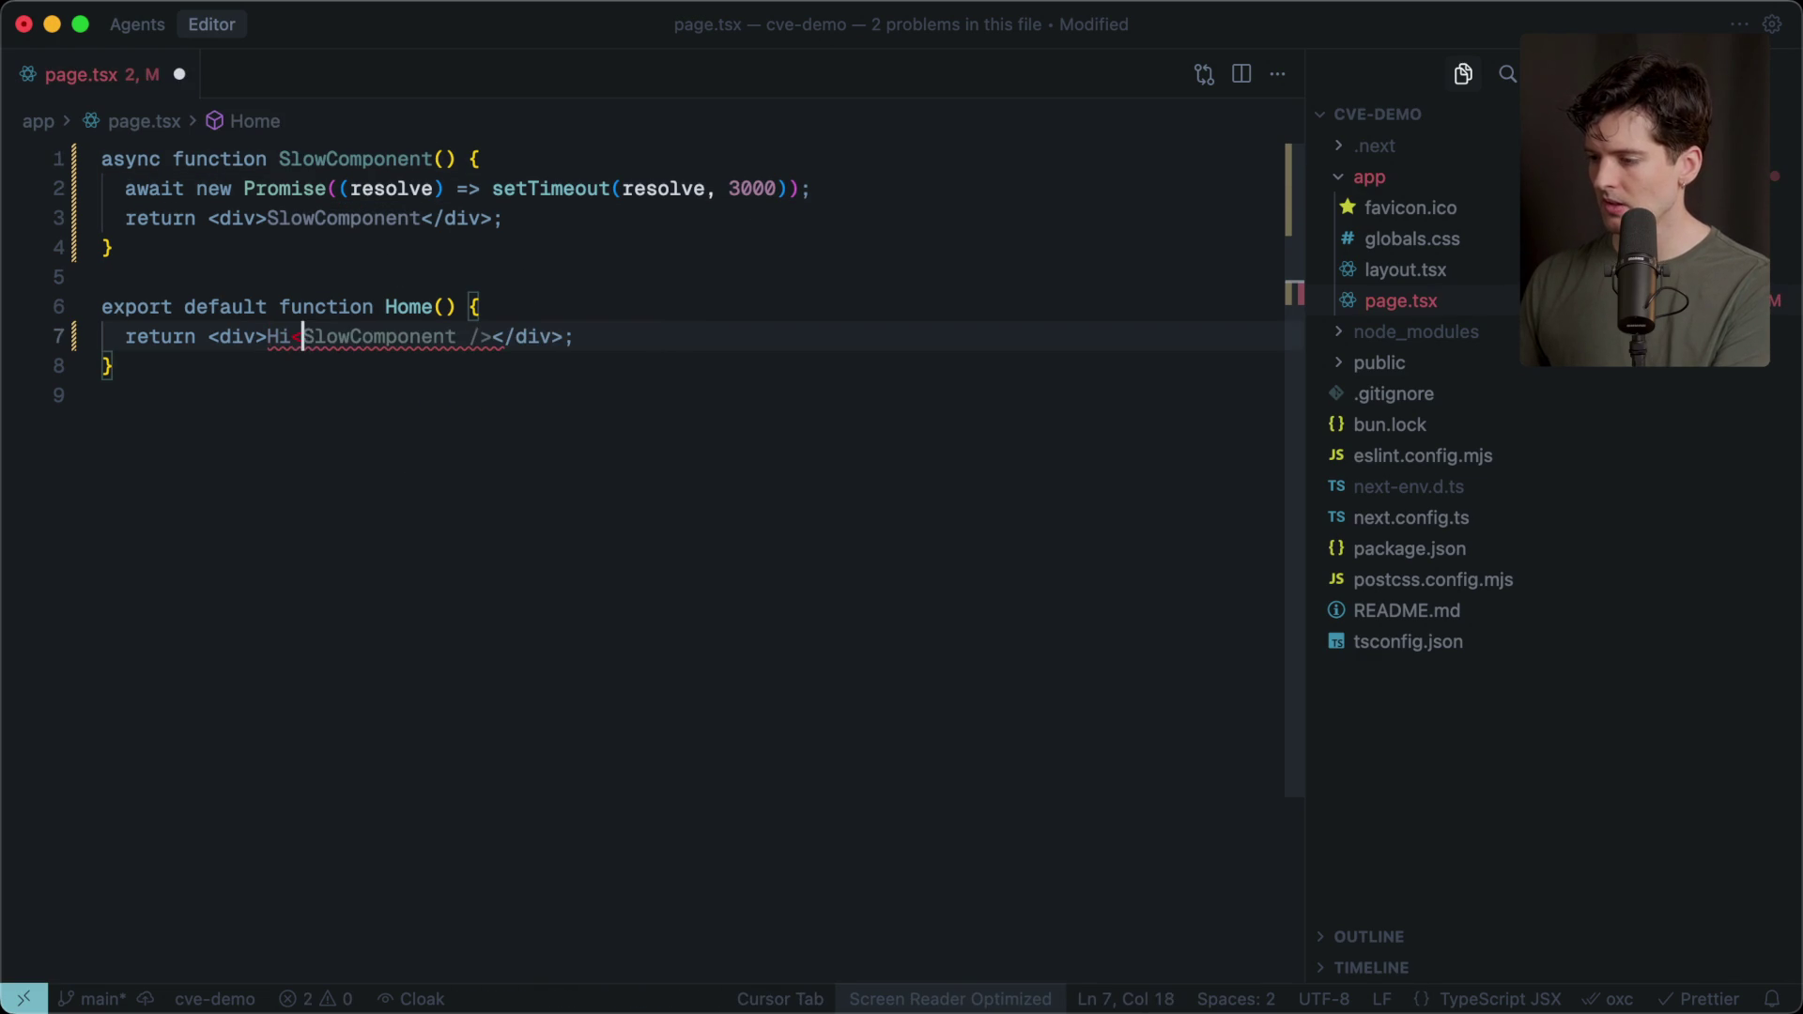
{"action": "key", "text": "ctrl+s"}
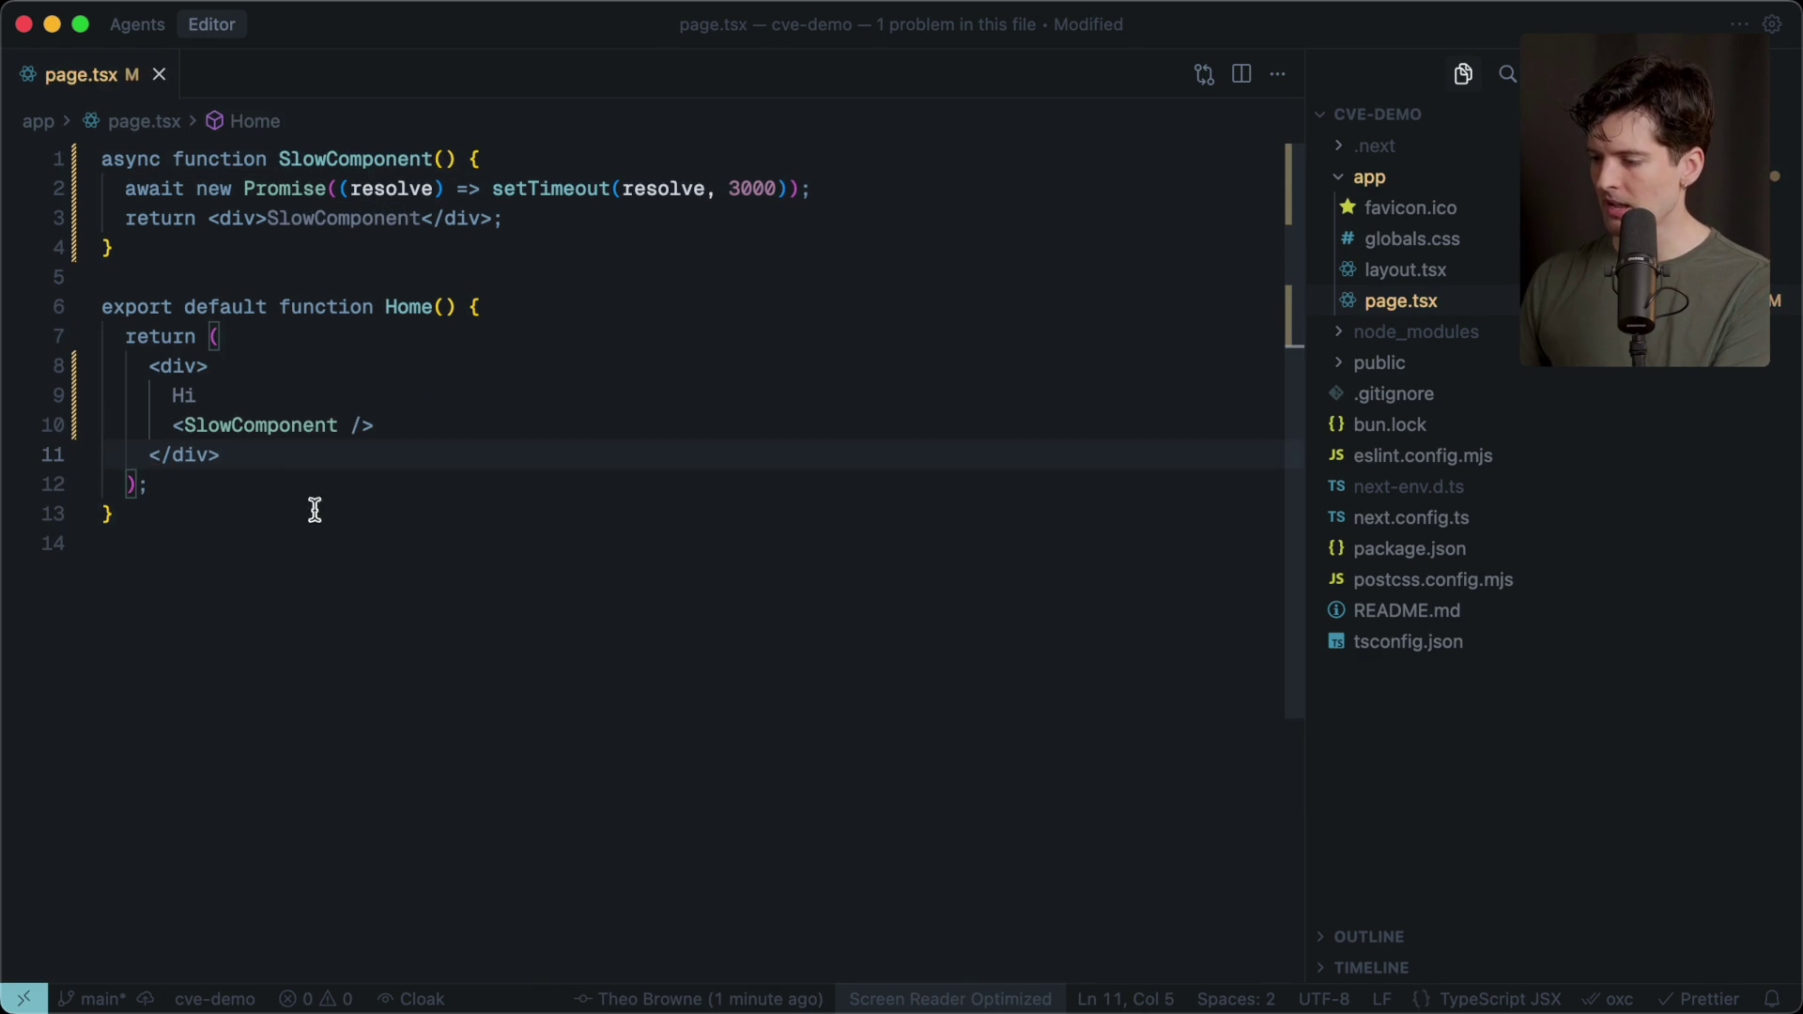
{"action": "key", "text": "super+Tab"}
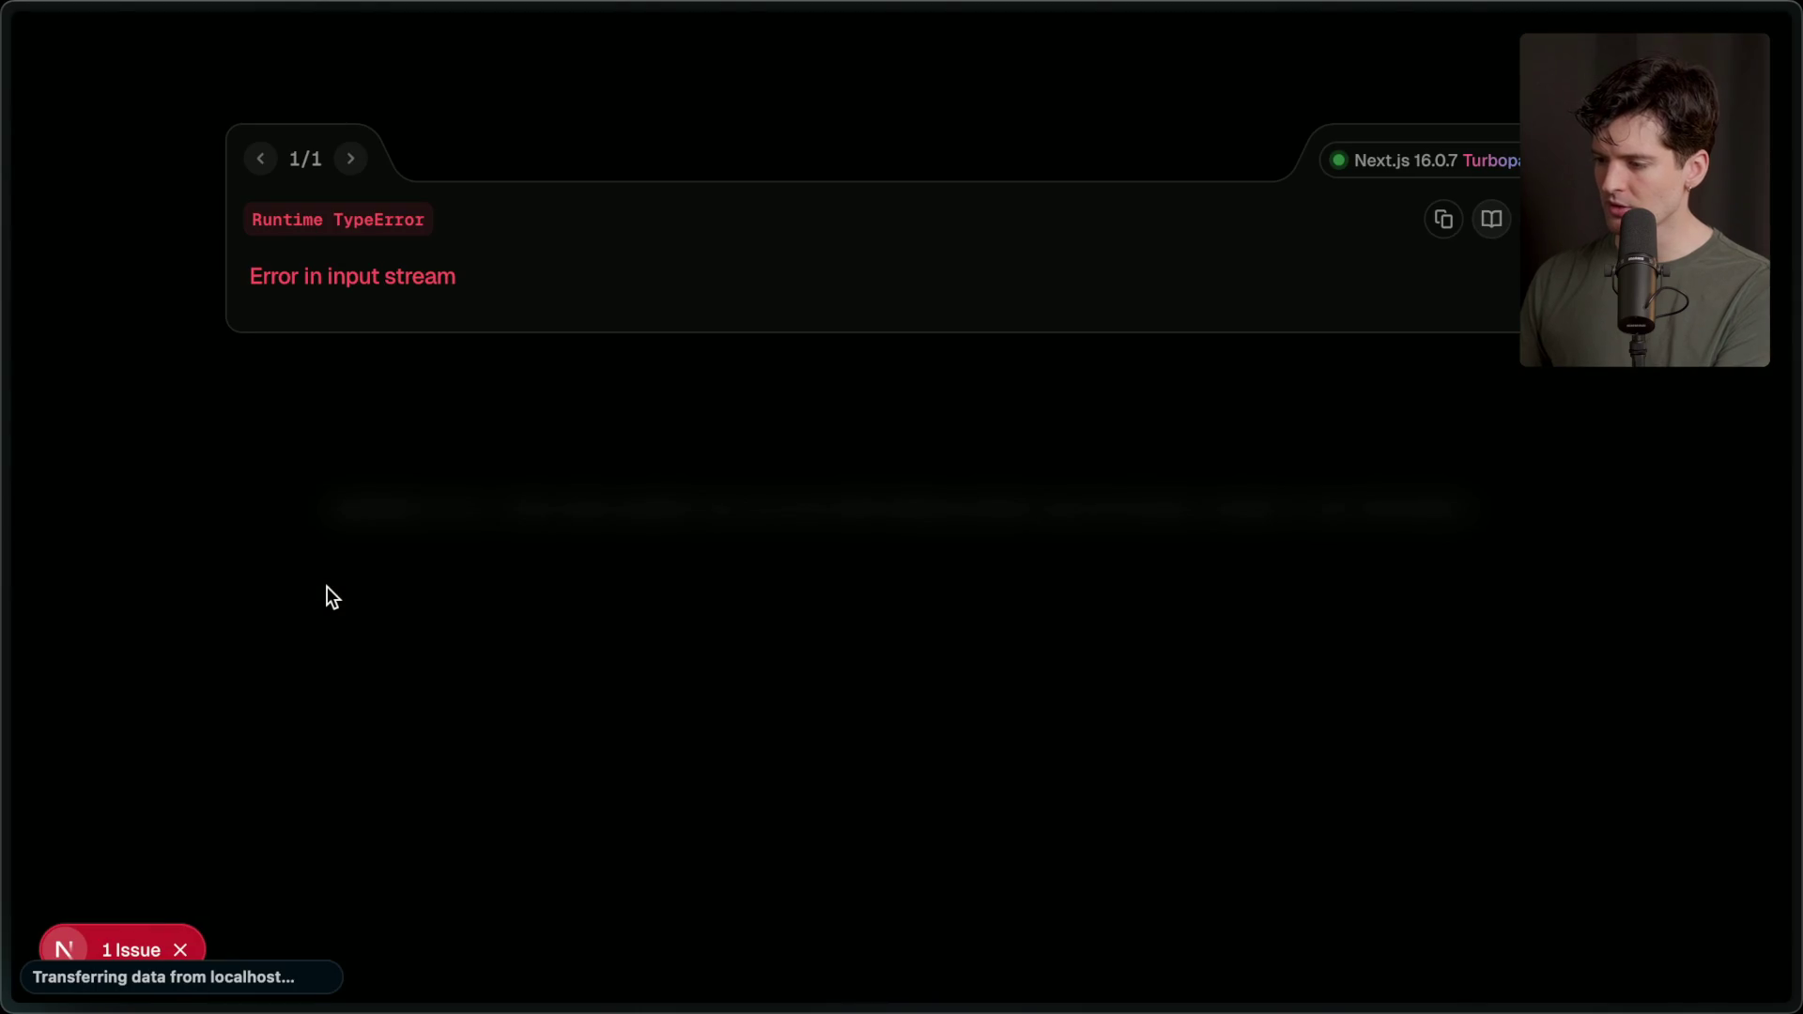
Reload localhost twice until Hi and SlowComponent render without the error overlay.
{"action": "left_click_drag", "start_coordinate": [253, 271], "coordinate": [674, 278]}
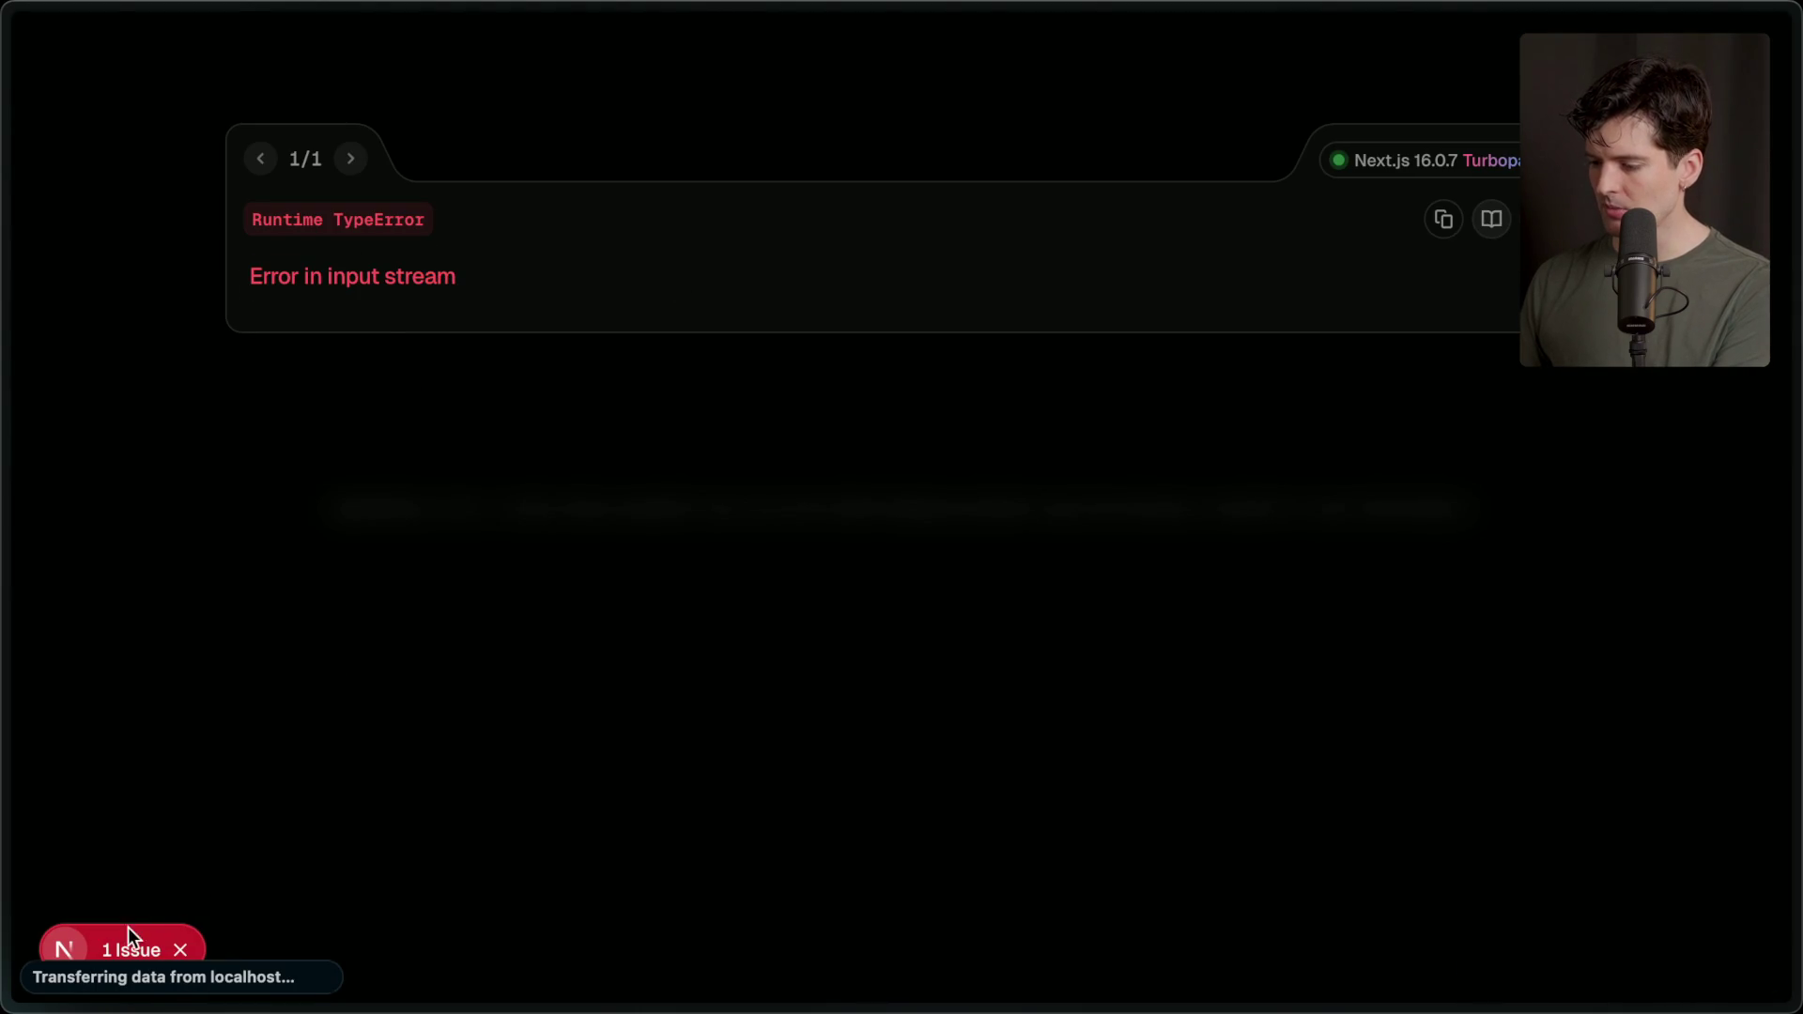
{"action": "key", "text": "super+r"}
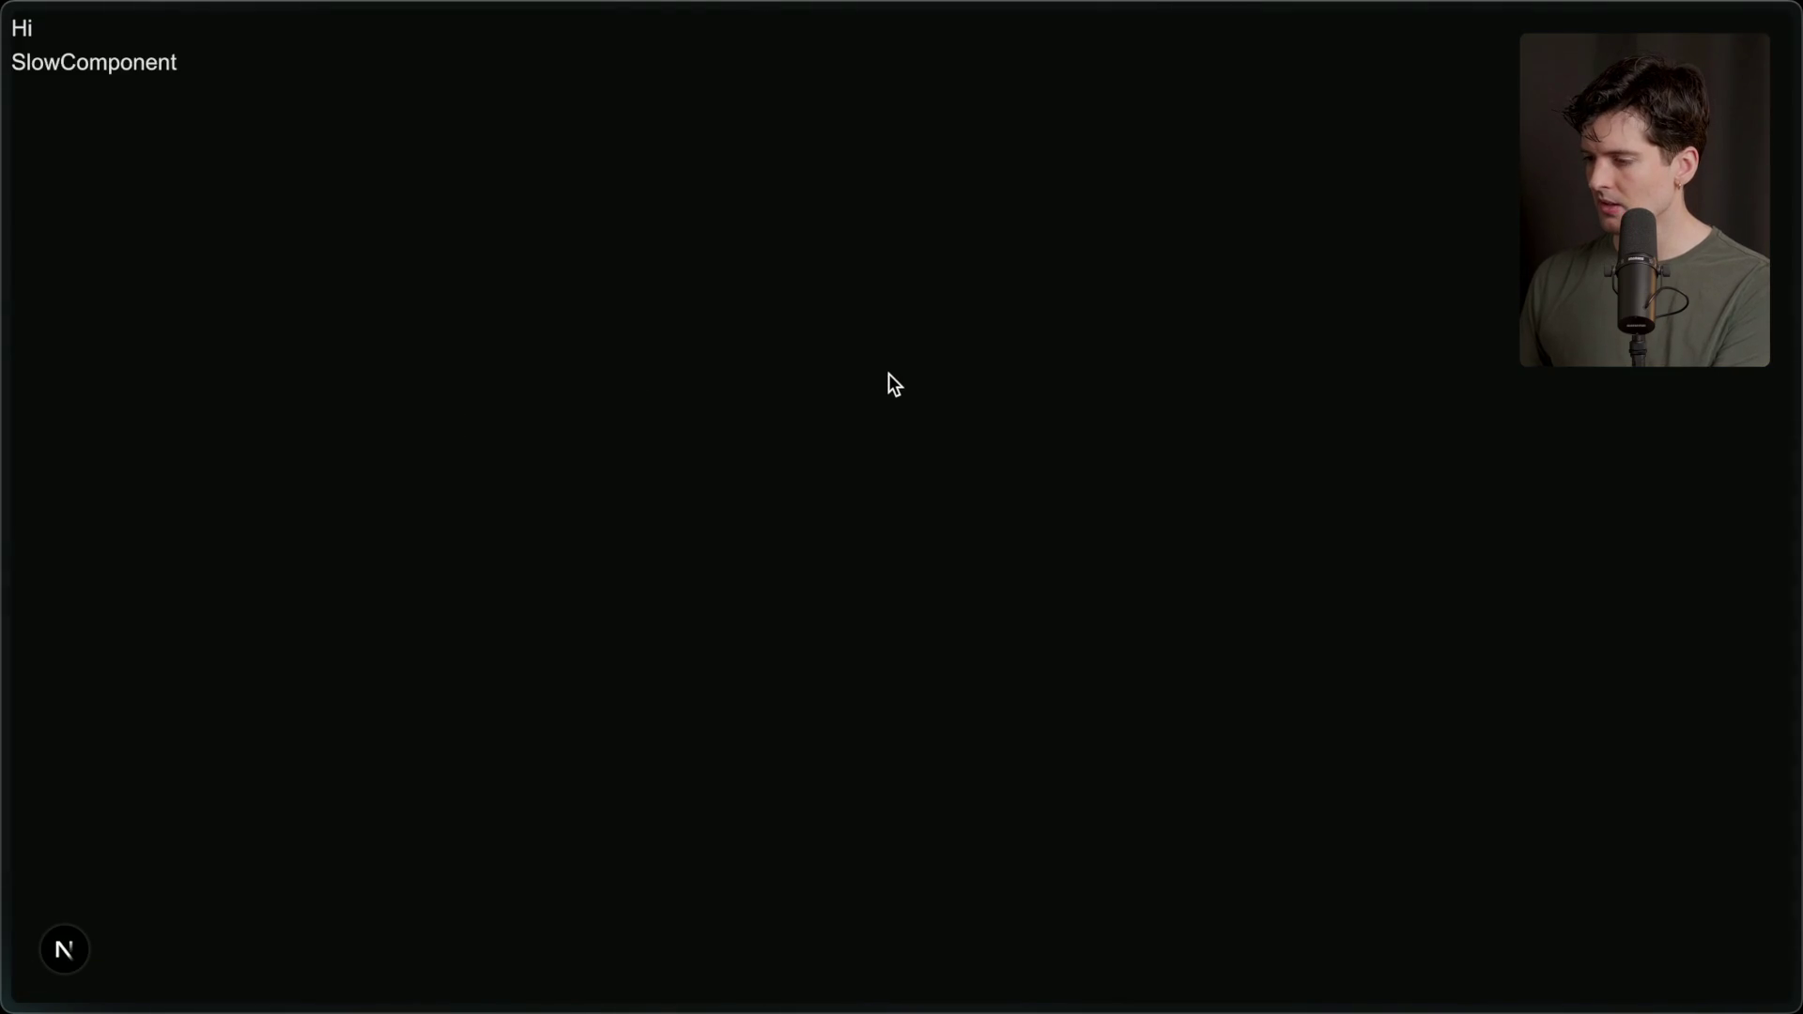
{"action": "key", "text": "super+r"}
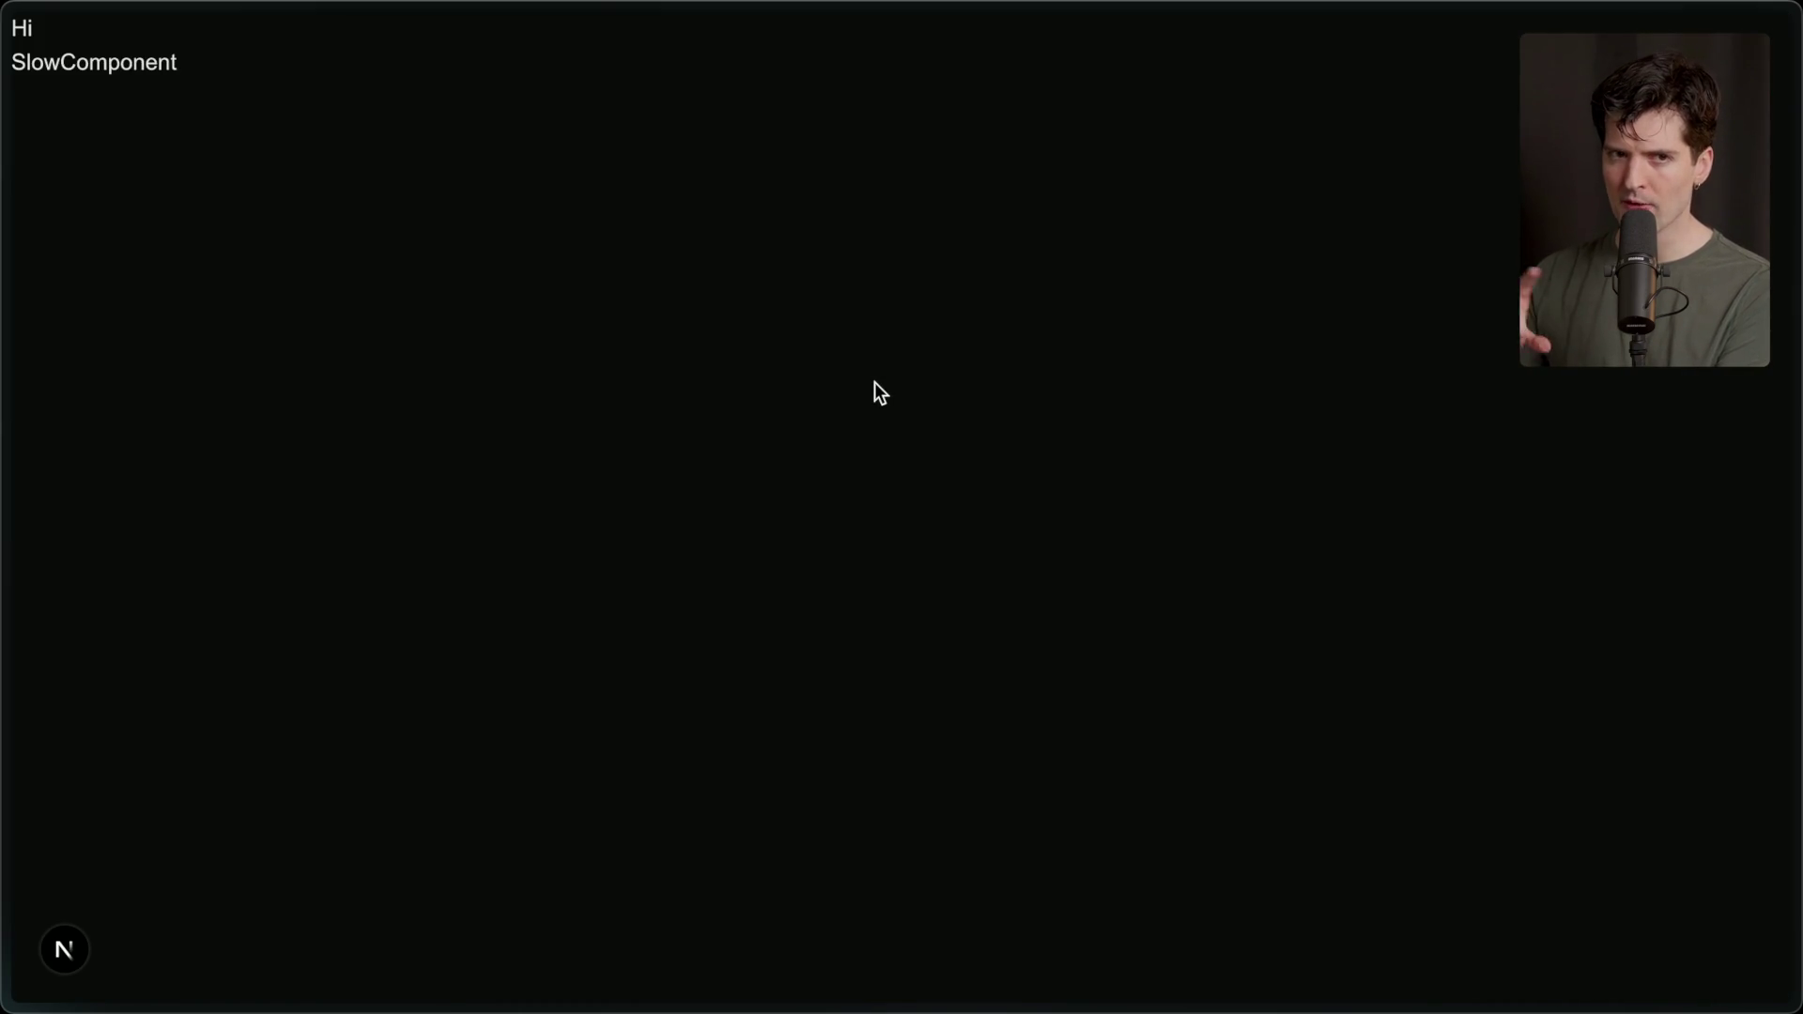
{"action": "key", "text": "super+Tab"}
{"action": "key", "text": "super+Tab"}
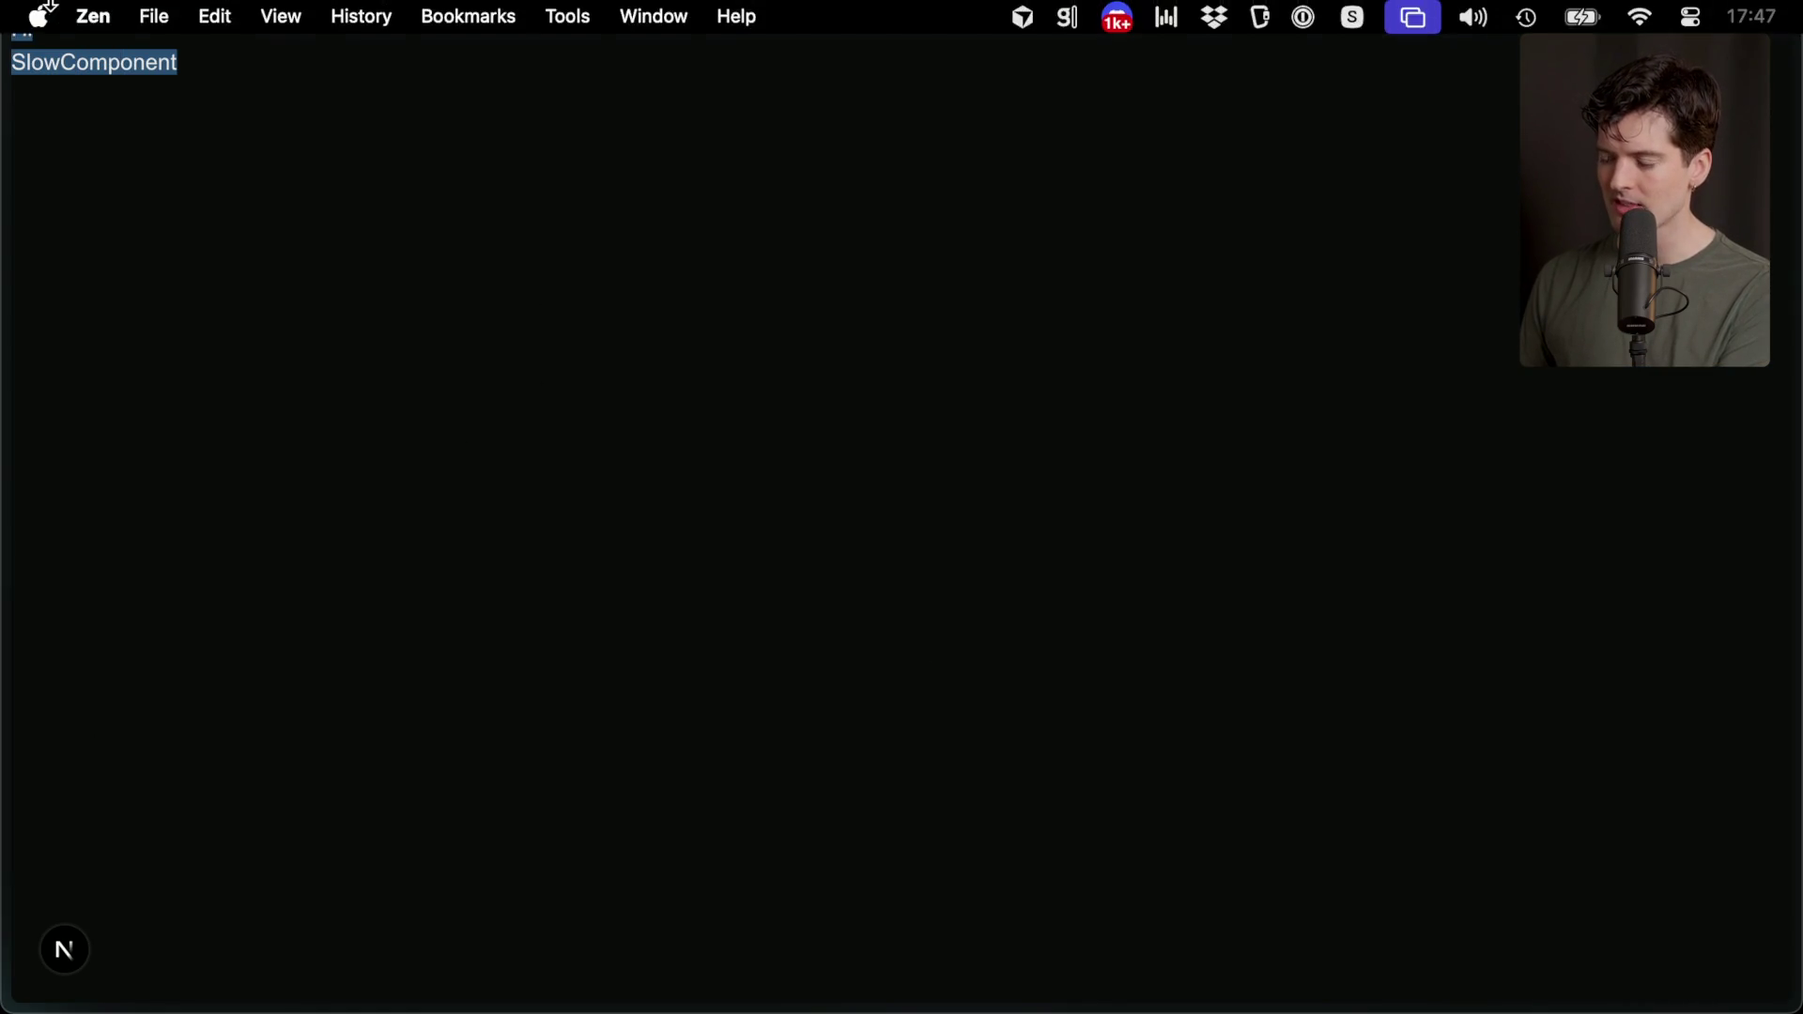
{"action": "key", "text": "super+Tab"}
{"action": "left_click", "coordinate": [189, 406]}
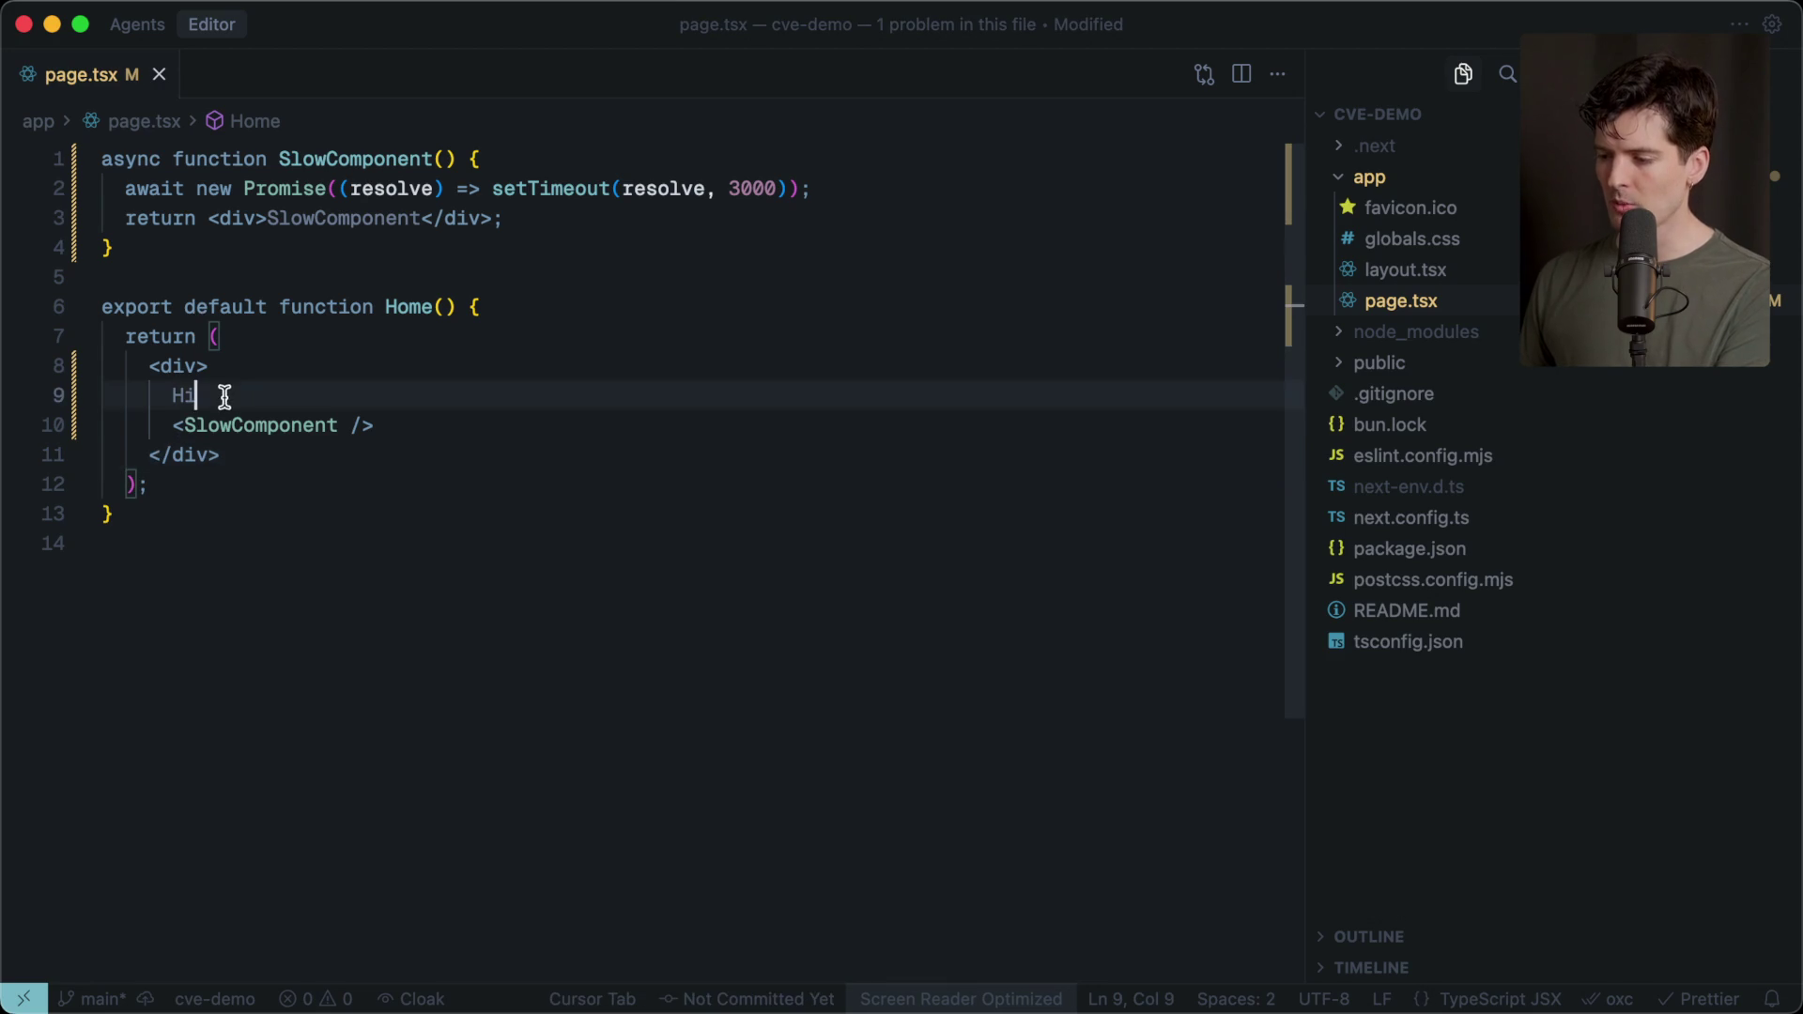
Wrap <SlowComponent /> in <Suspense fallback={<div>Loading...</div>}>, import Suspense from react, and save.
{"action": "key", "text": "Return"}
{"action": "type", "text": "<Suspense"}
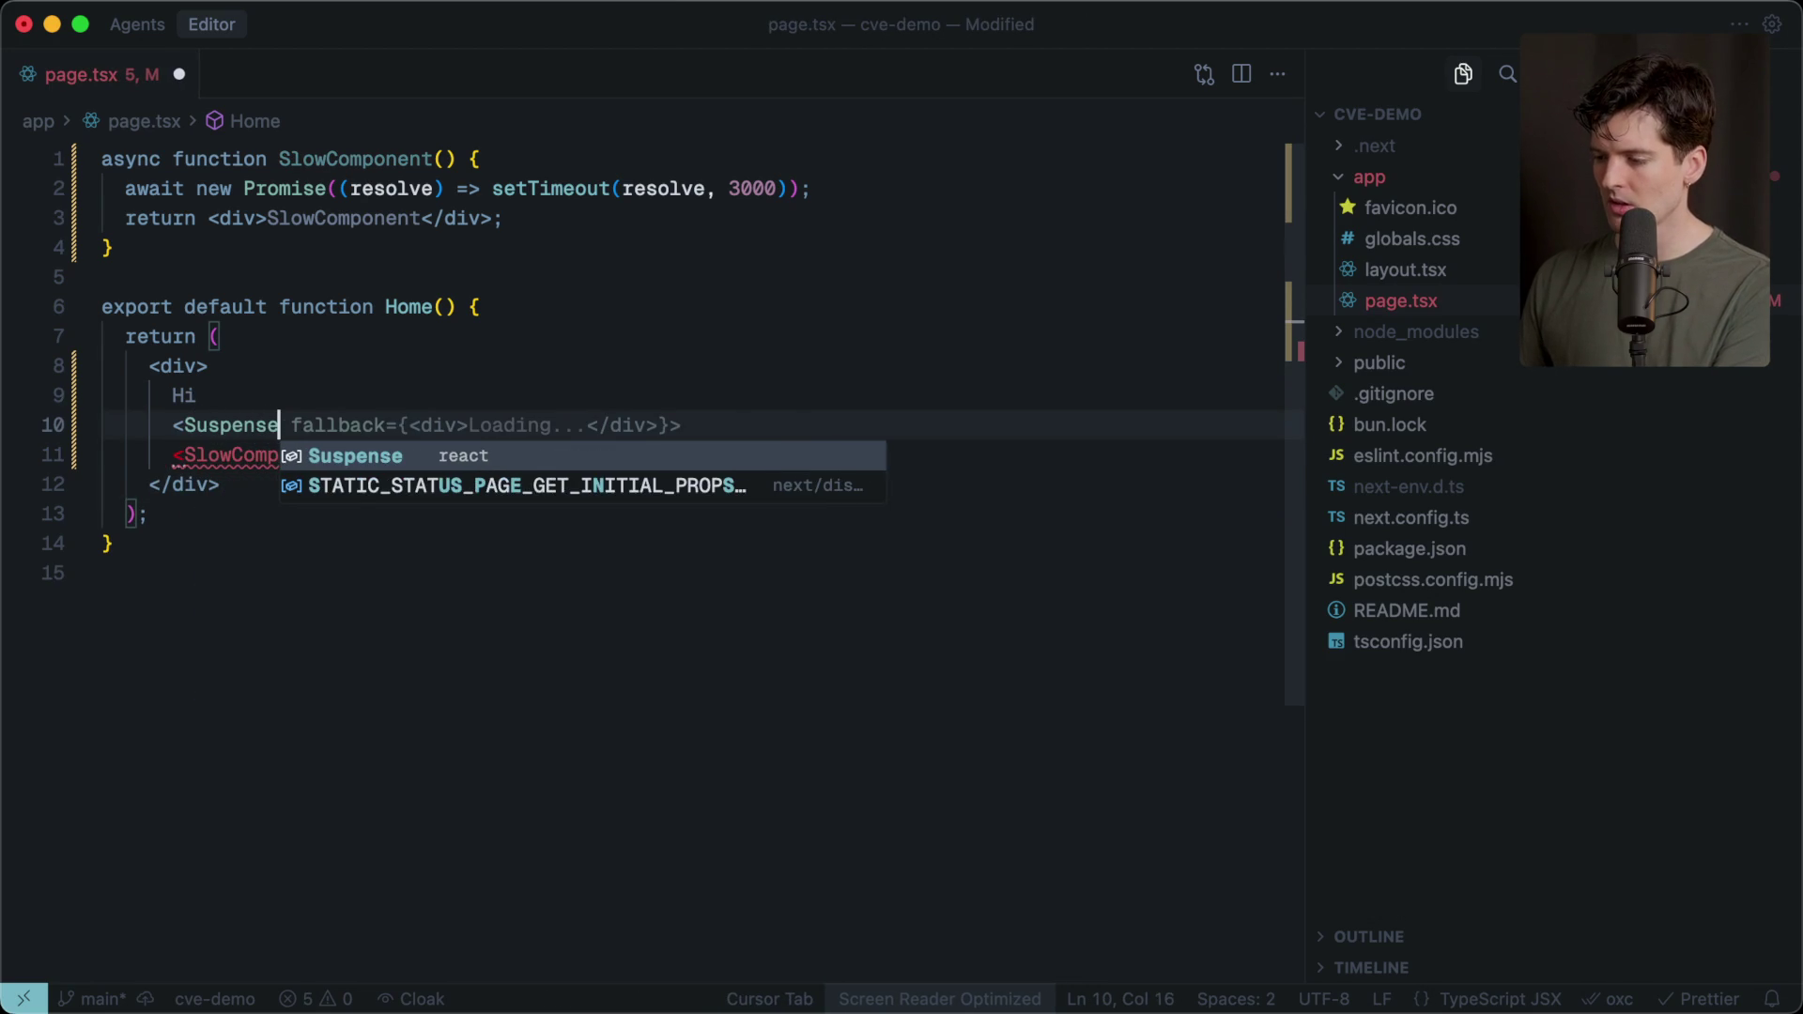
{"action": "key", "text": "Tab"}
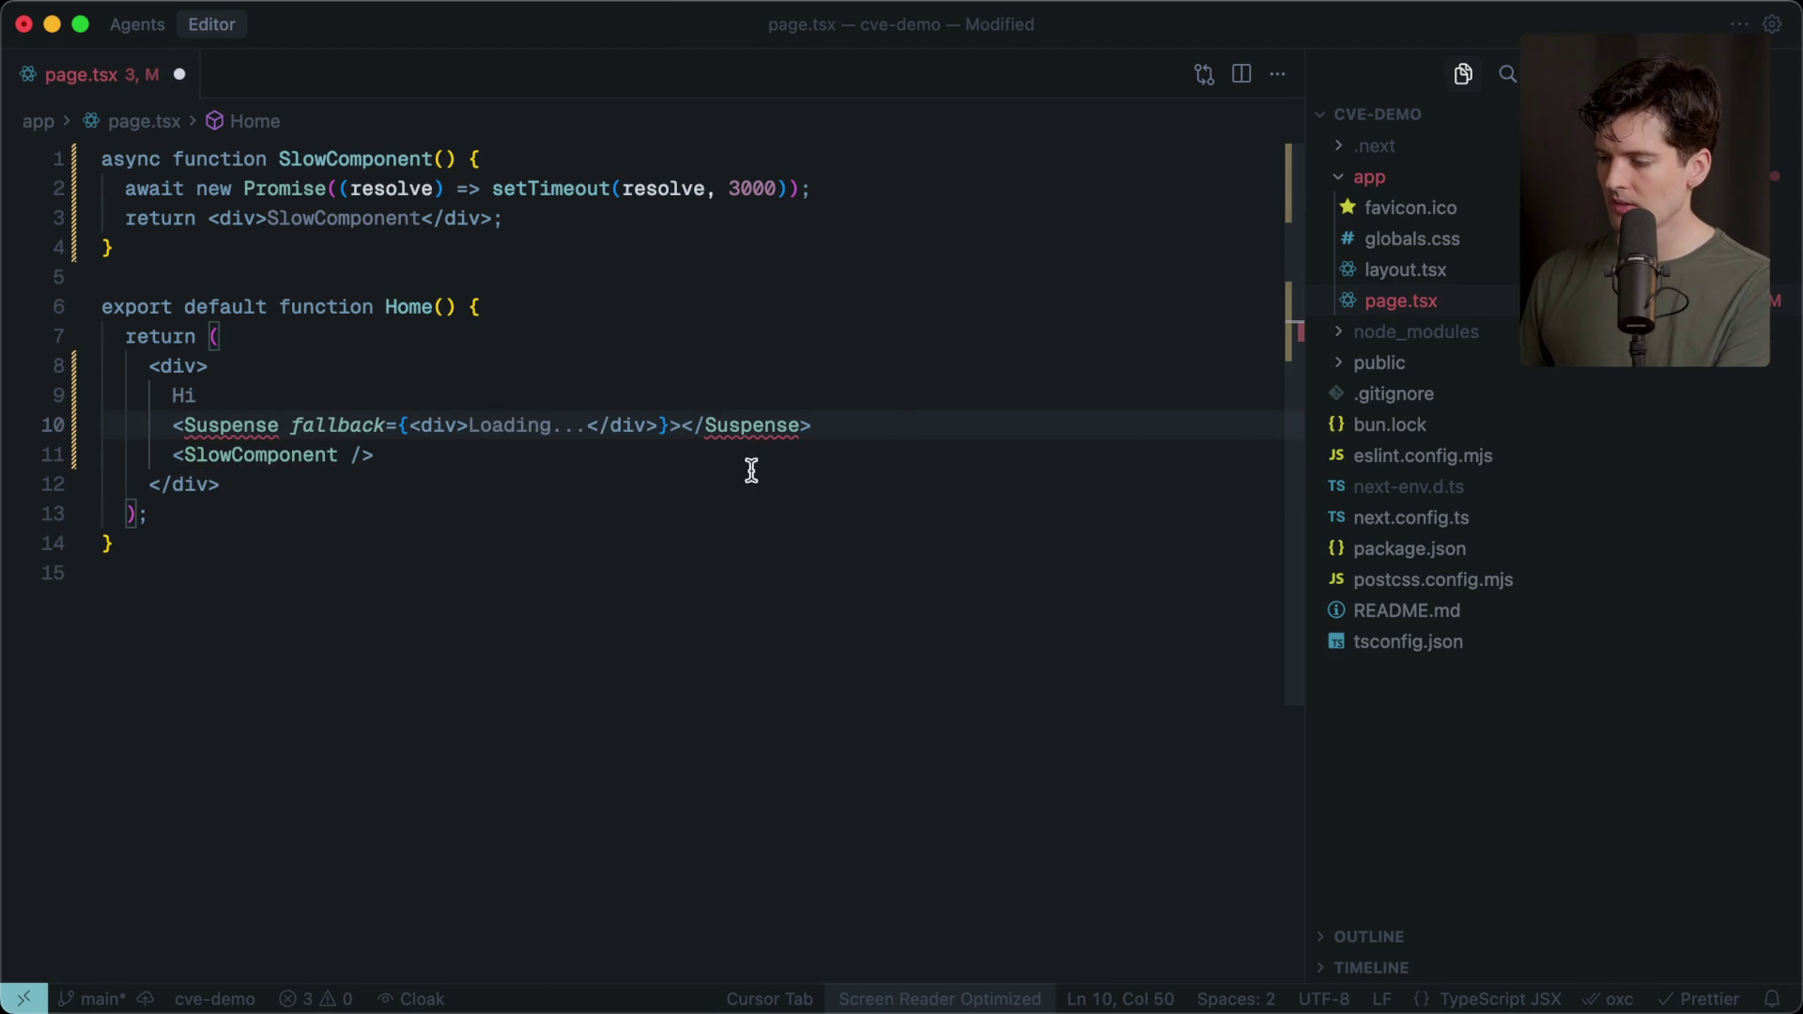
{"action": "key", "text": "Tab"}
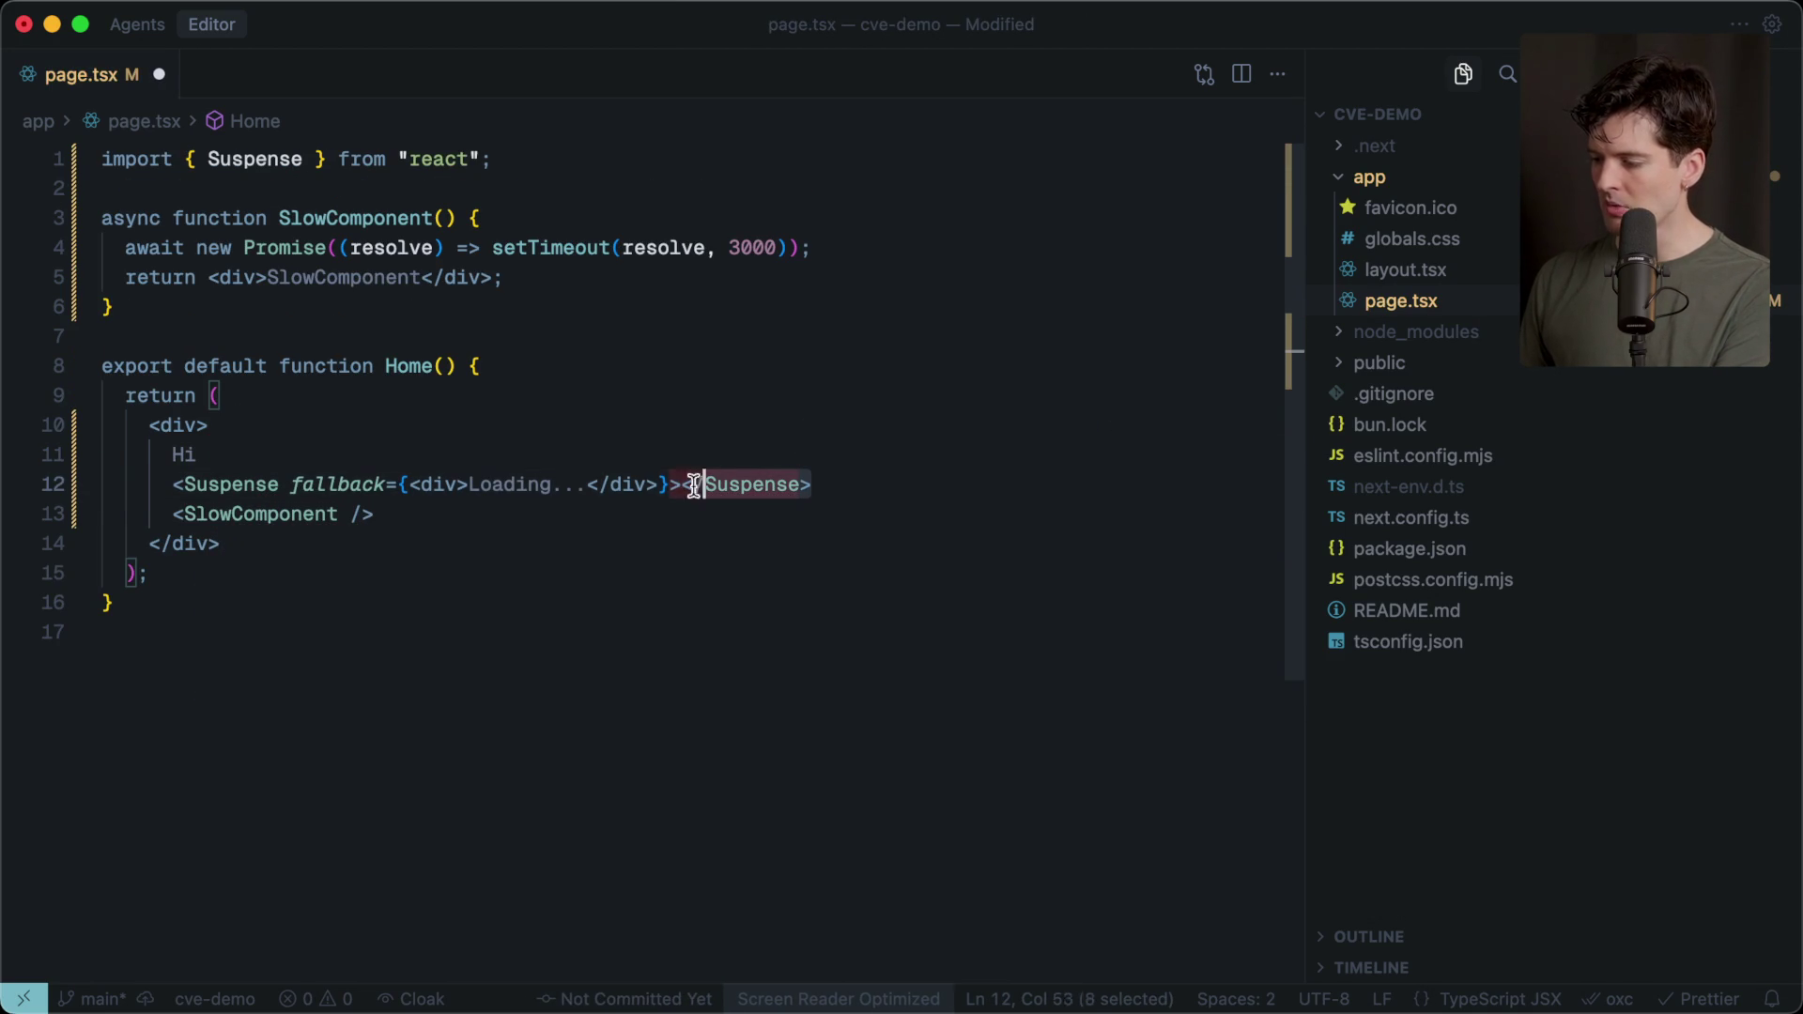
{"action": "key", "text": "Tab"}
{"action": "key", "text": "Tab"}
{"action": "key", "text": "super+s"}
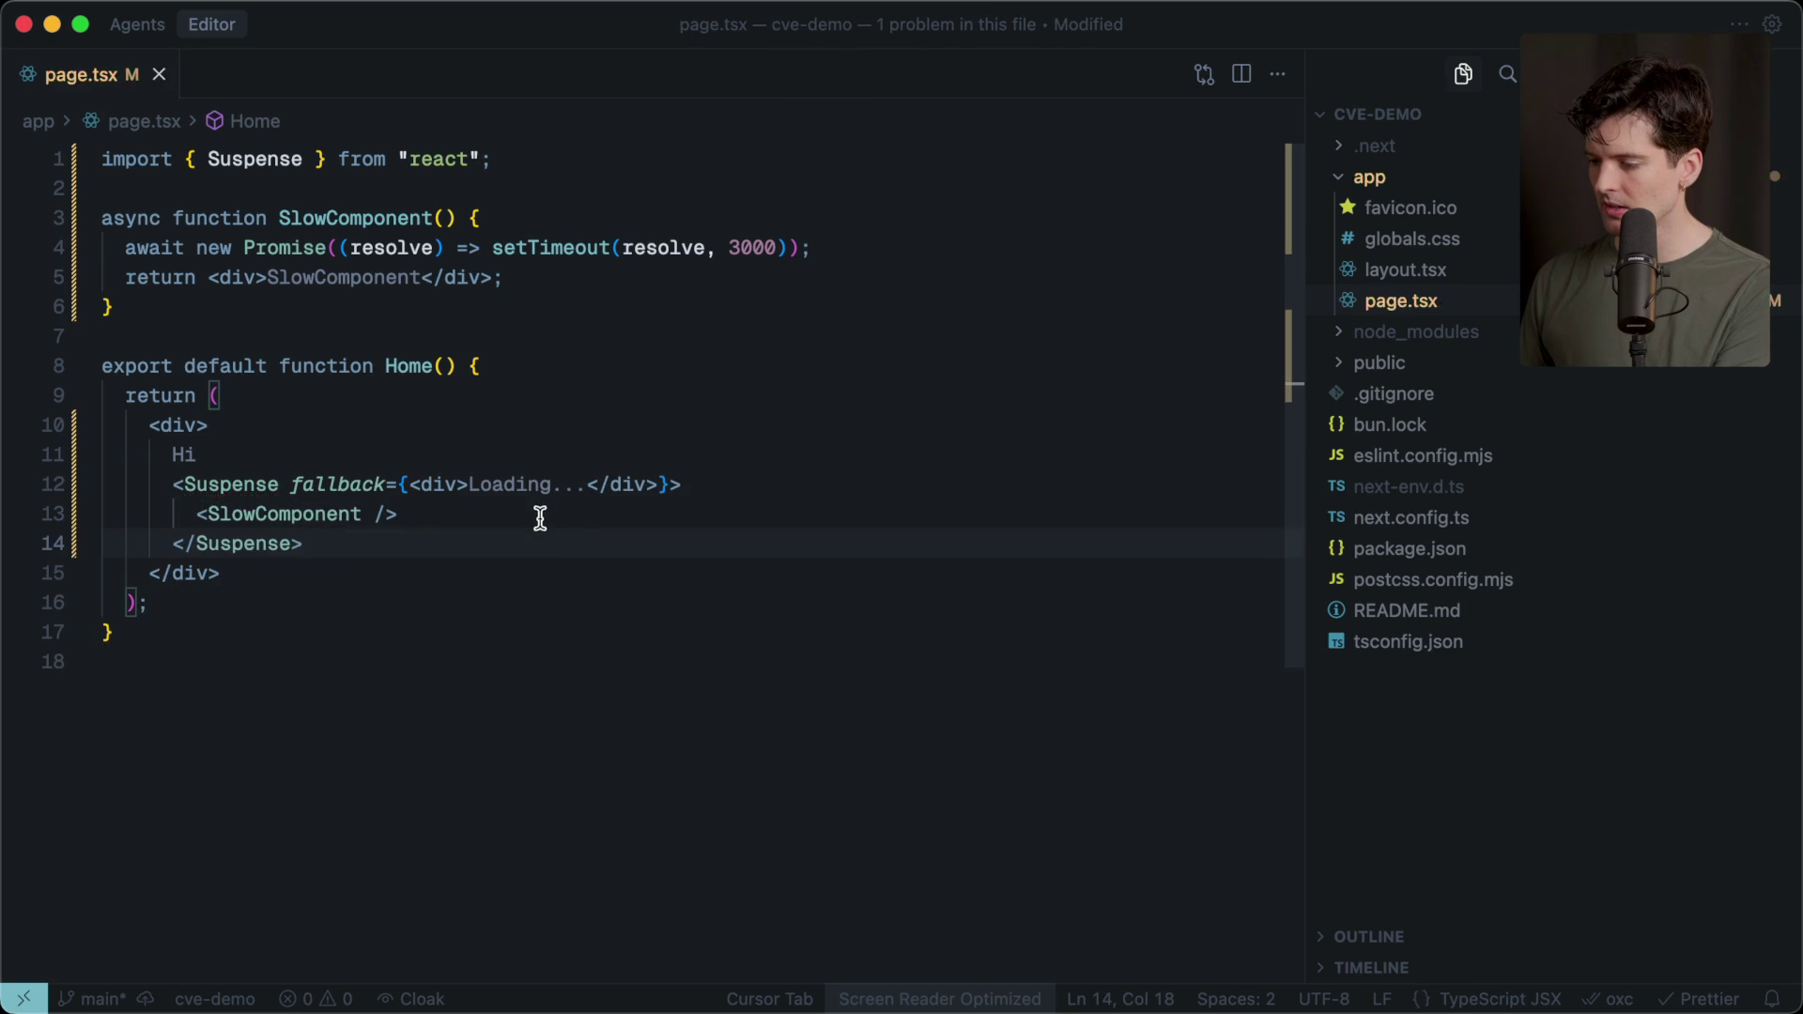
{"action": "key", "text": "super+Tab"}
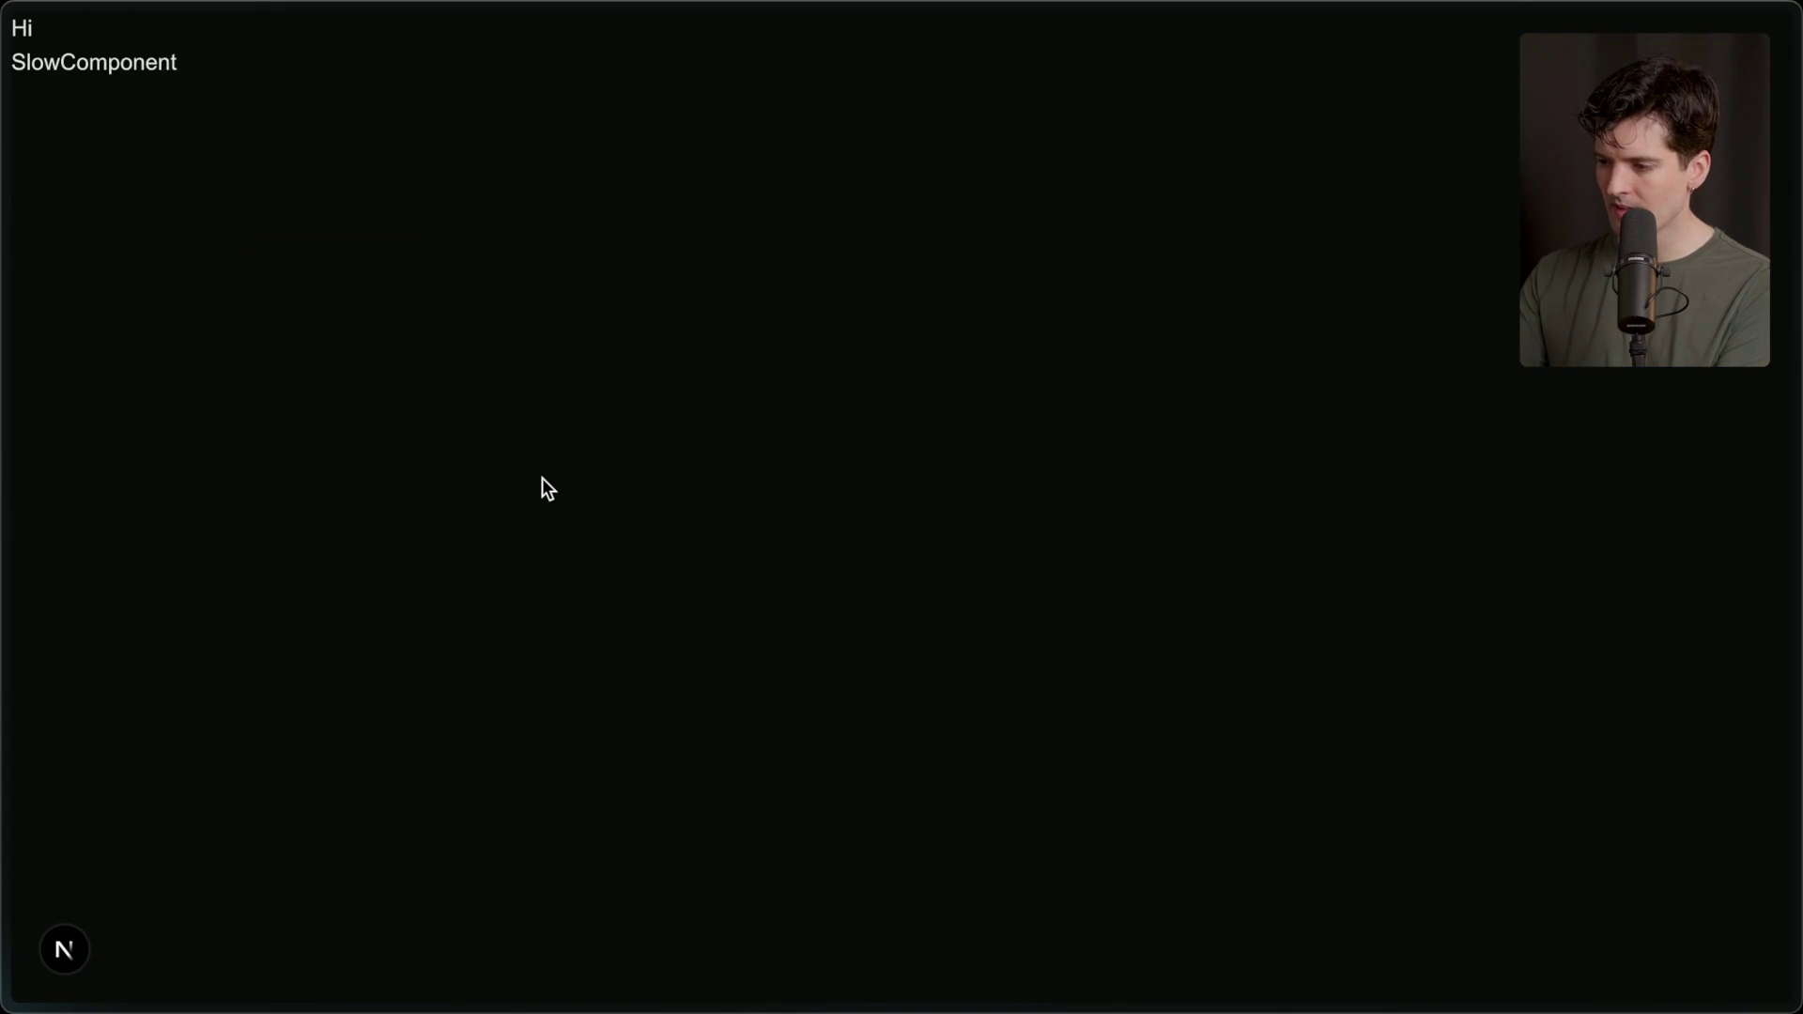
Reload the page twice to watch Loading... stream in before SlowComponent.
{"action": "key", "text": "super+r"}
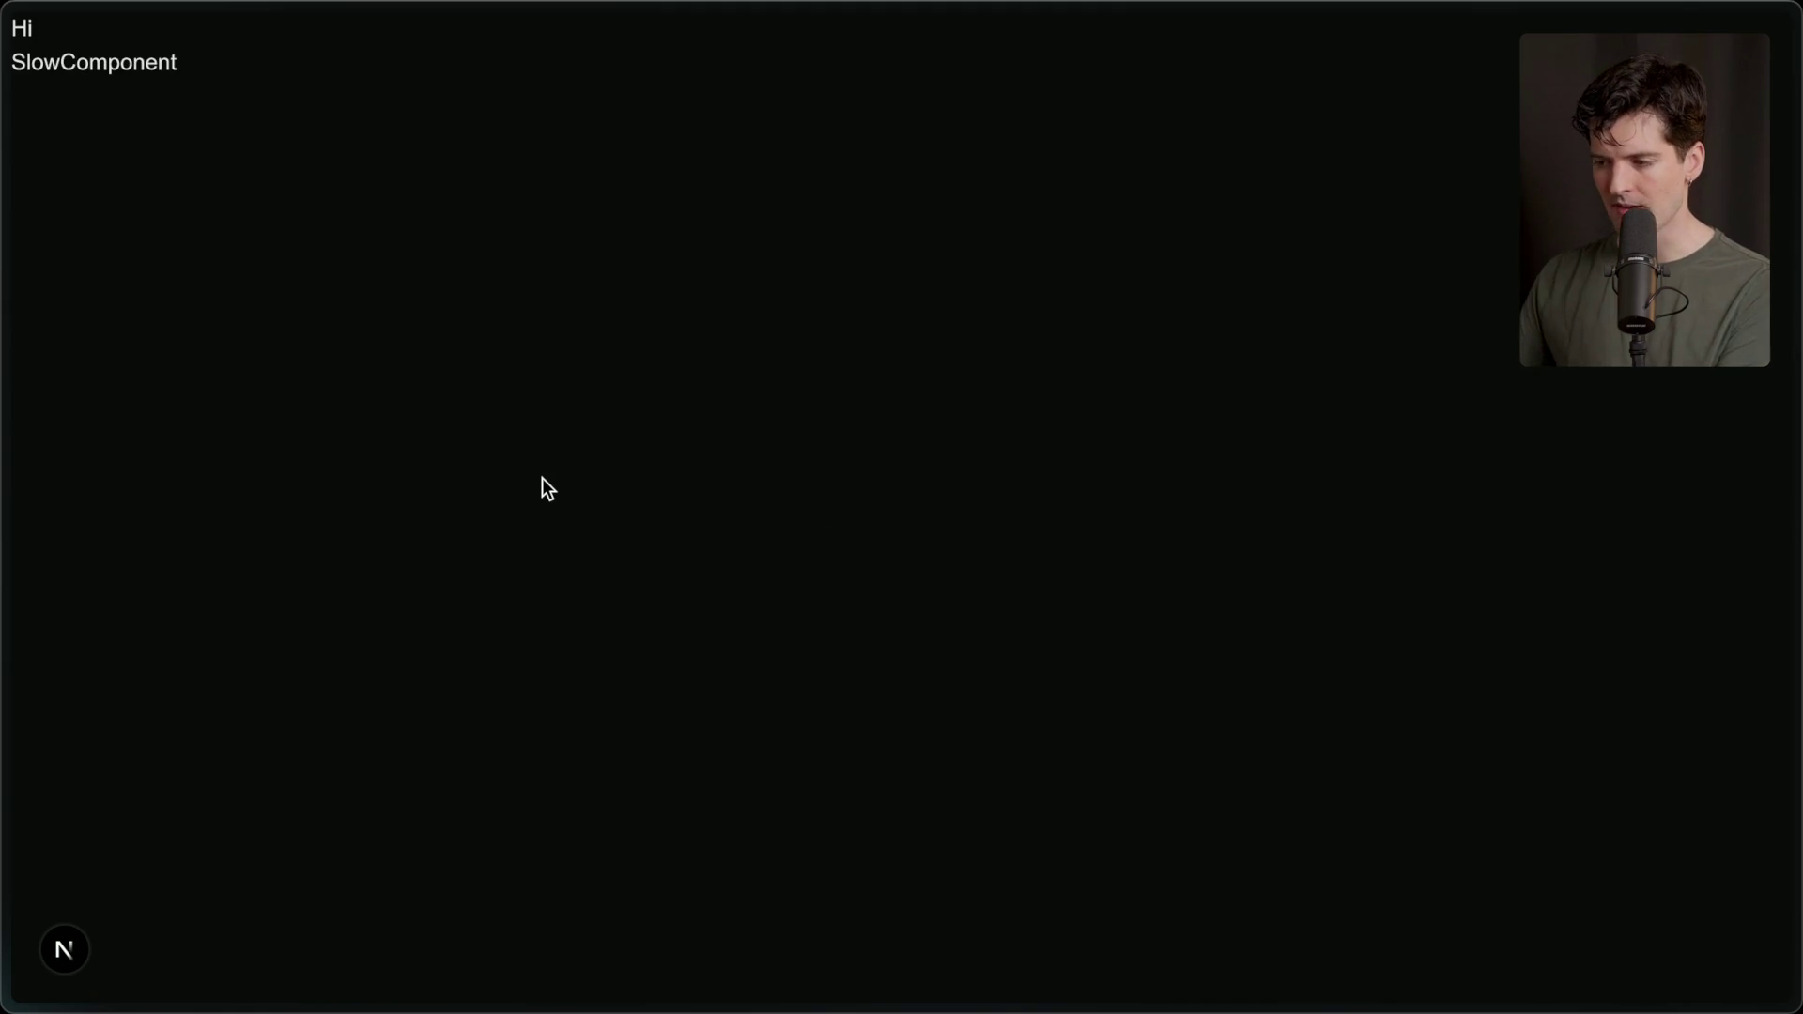
{"action": "key", "text": "super+r"}
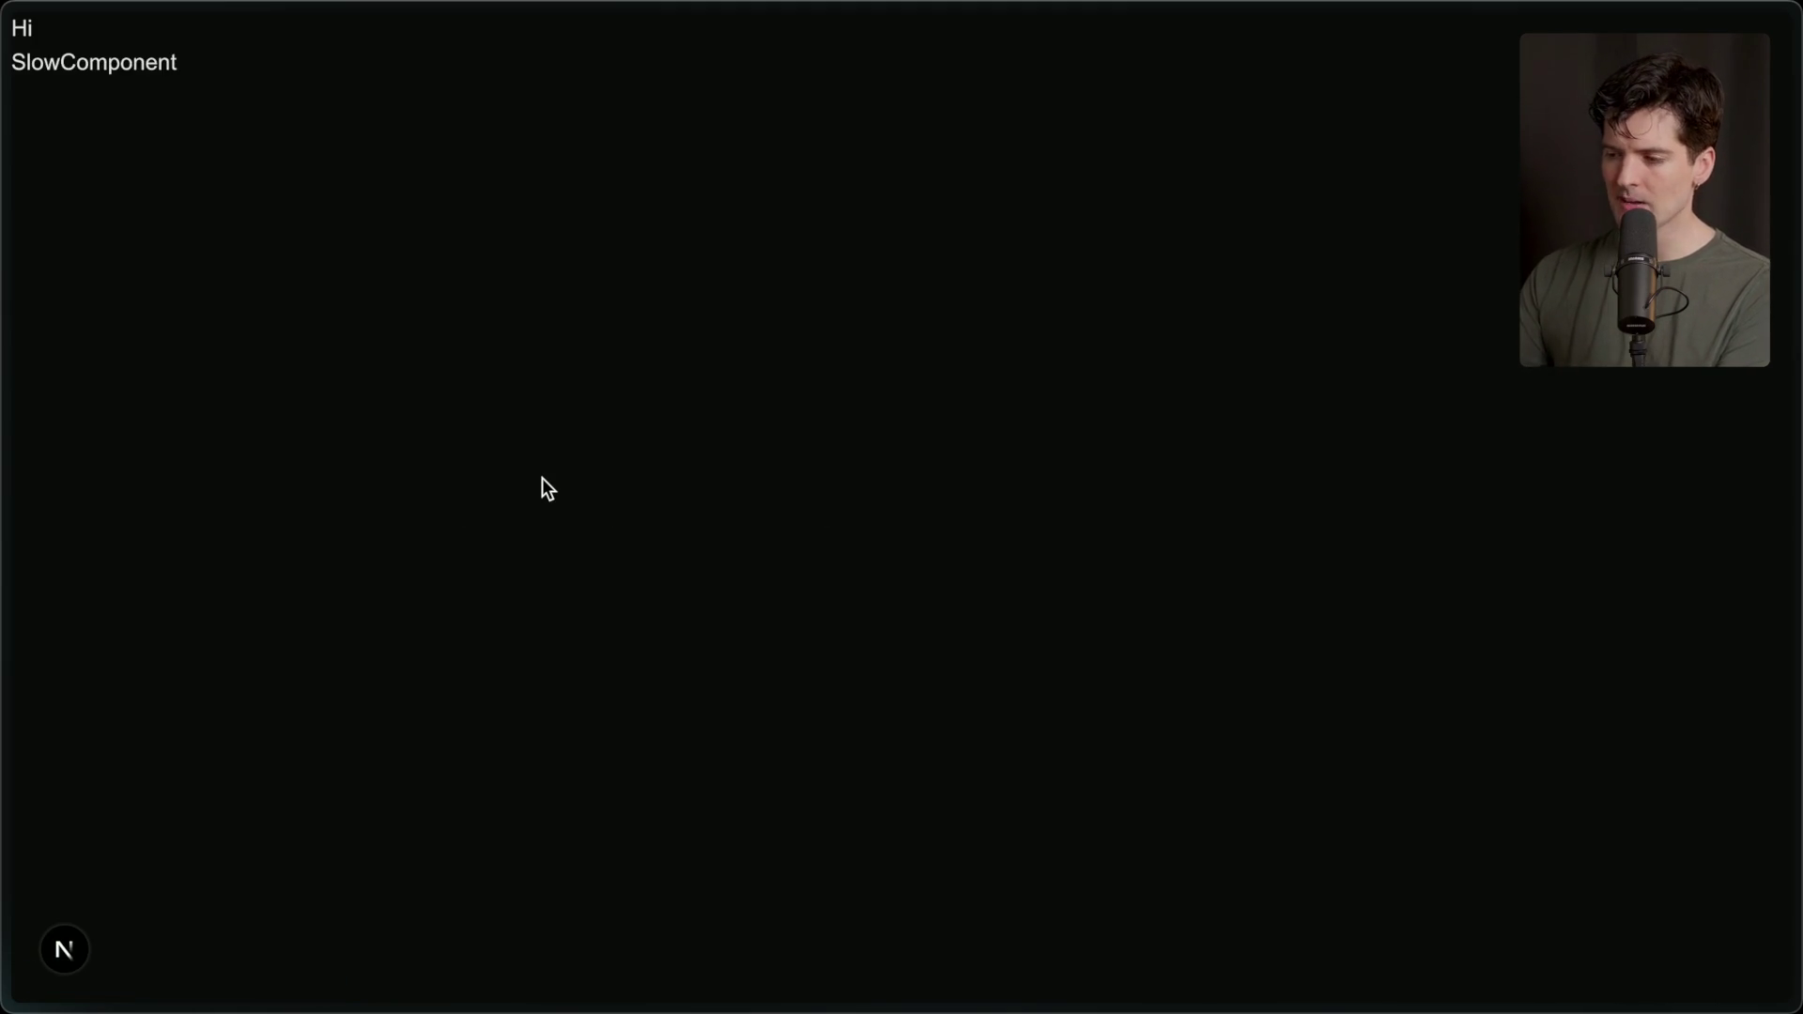
{"action": "key", "text": "super+Tab"}
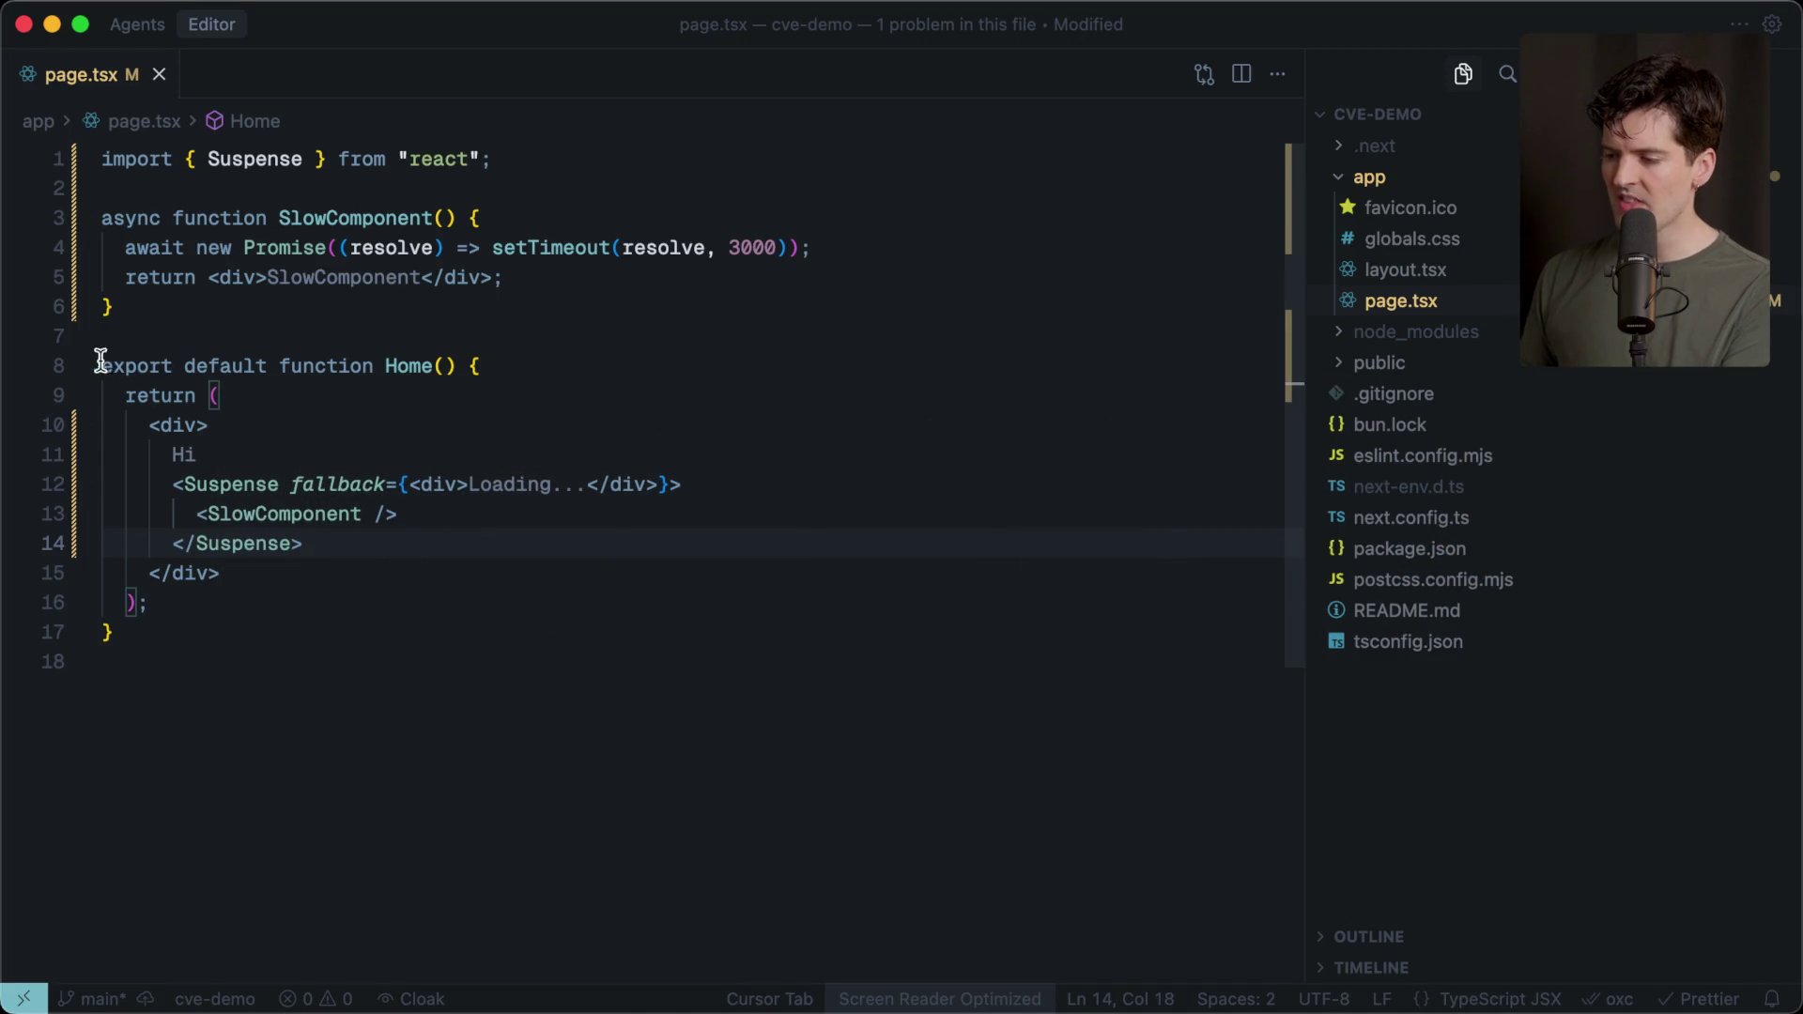
{"action": "left_click_drag", "start_coordinate": [105, 366], "coordinate": [169, 725]}
{"action": "left_click", "coordinate": [169, 724]}
{"action": "left_click", "coordinate": [146, 324]}
{"action": "key", "text": "shift+super+Up"}
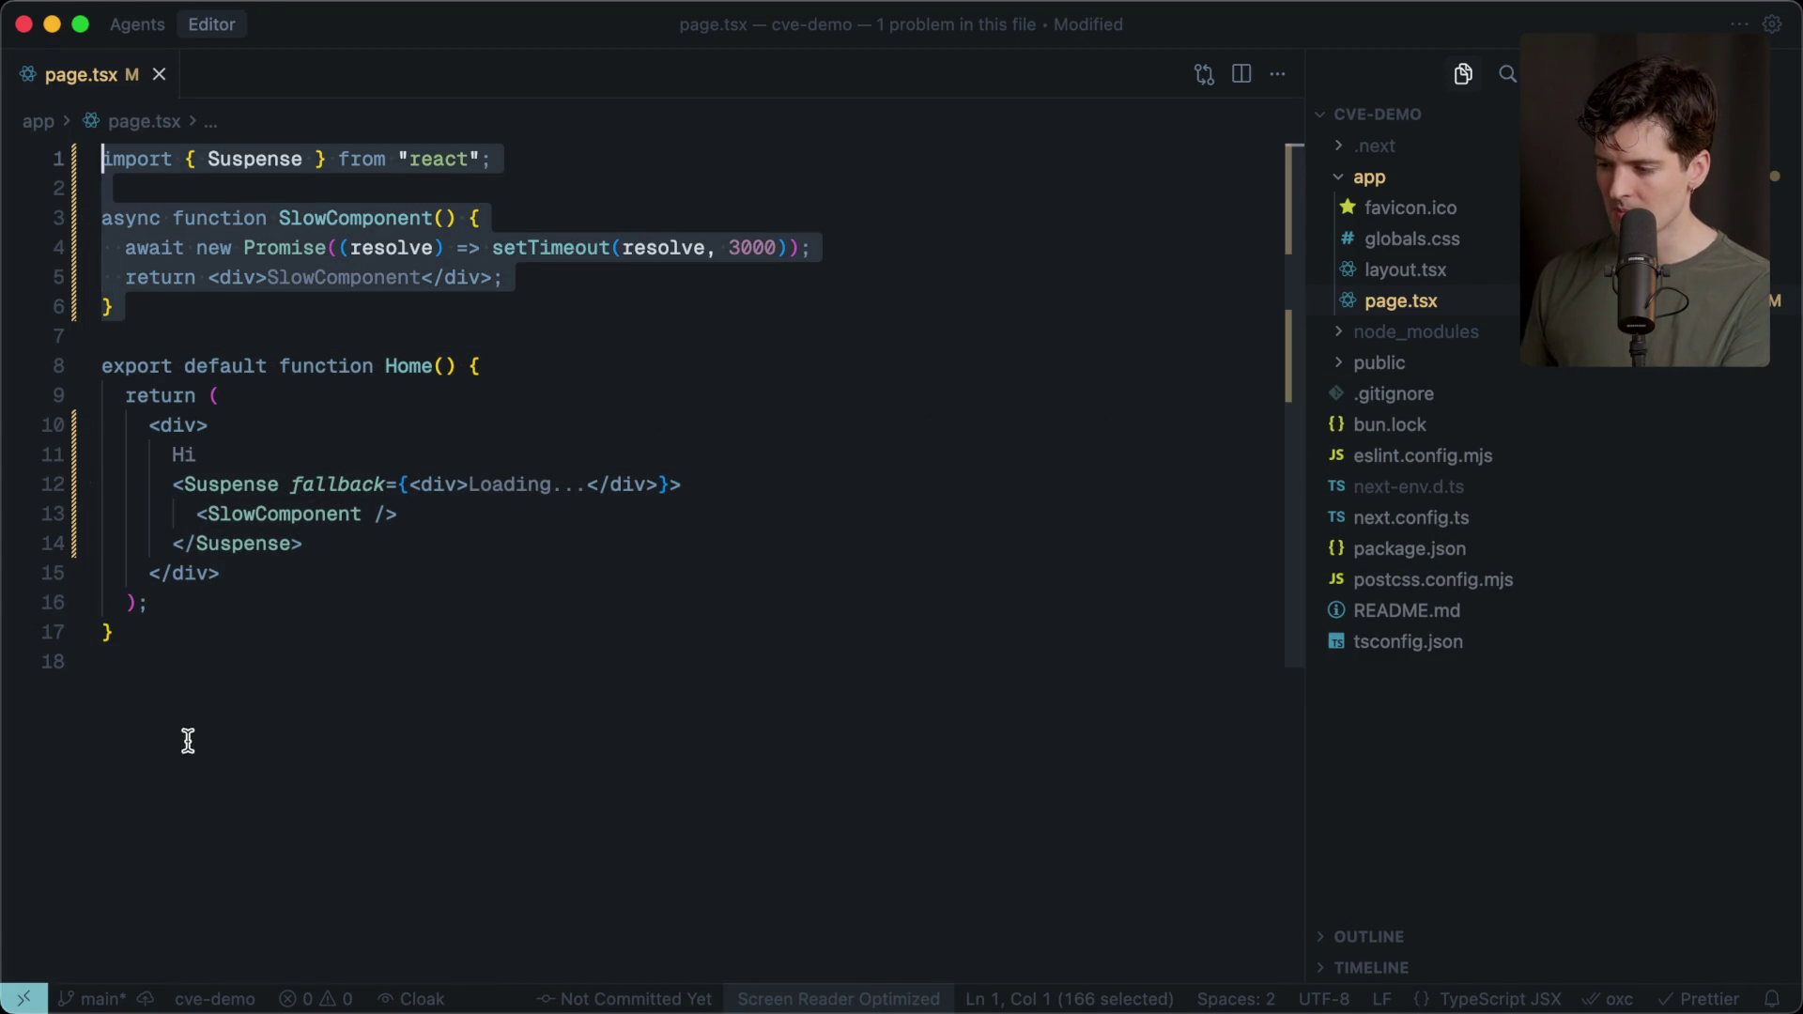
{"action": "left_click", "coordinate": [184, 741]}
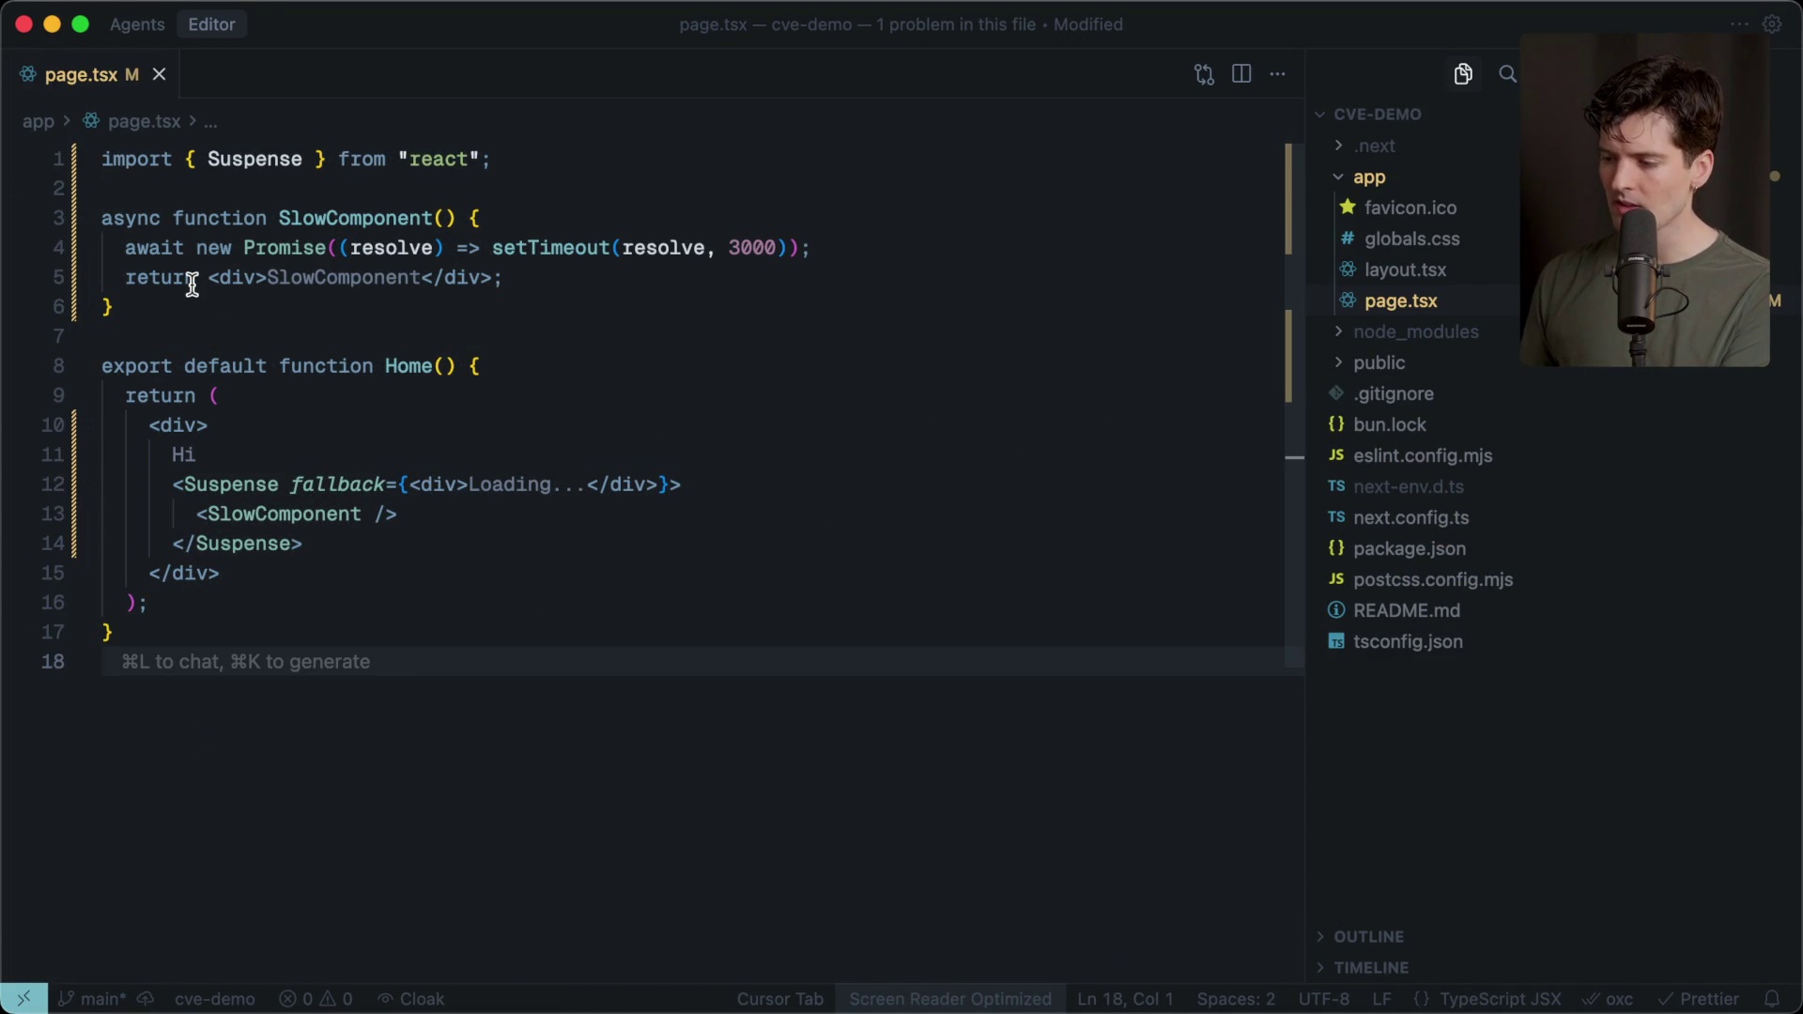
{"action": "left_click", "coordinate": [135, 322]}
{"action": "key", "text": "shift+super+Up"}
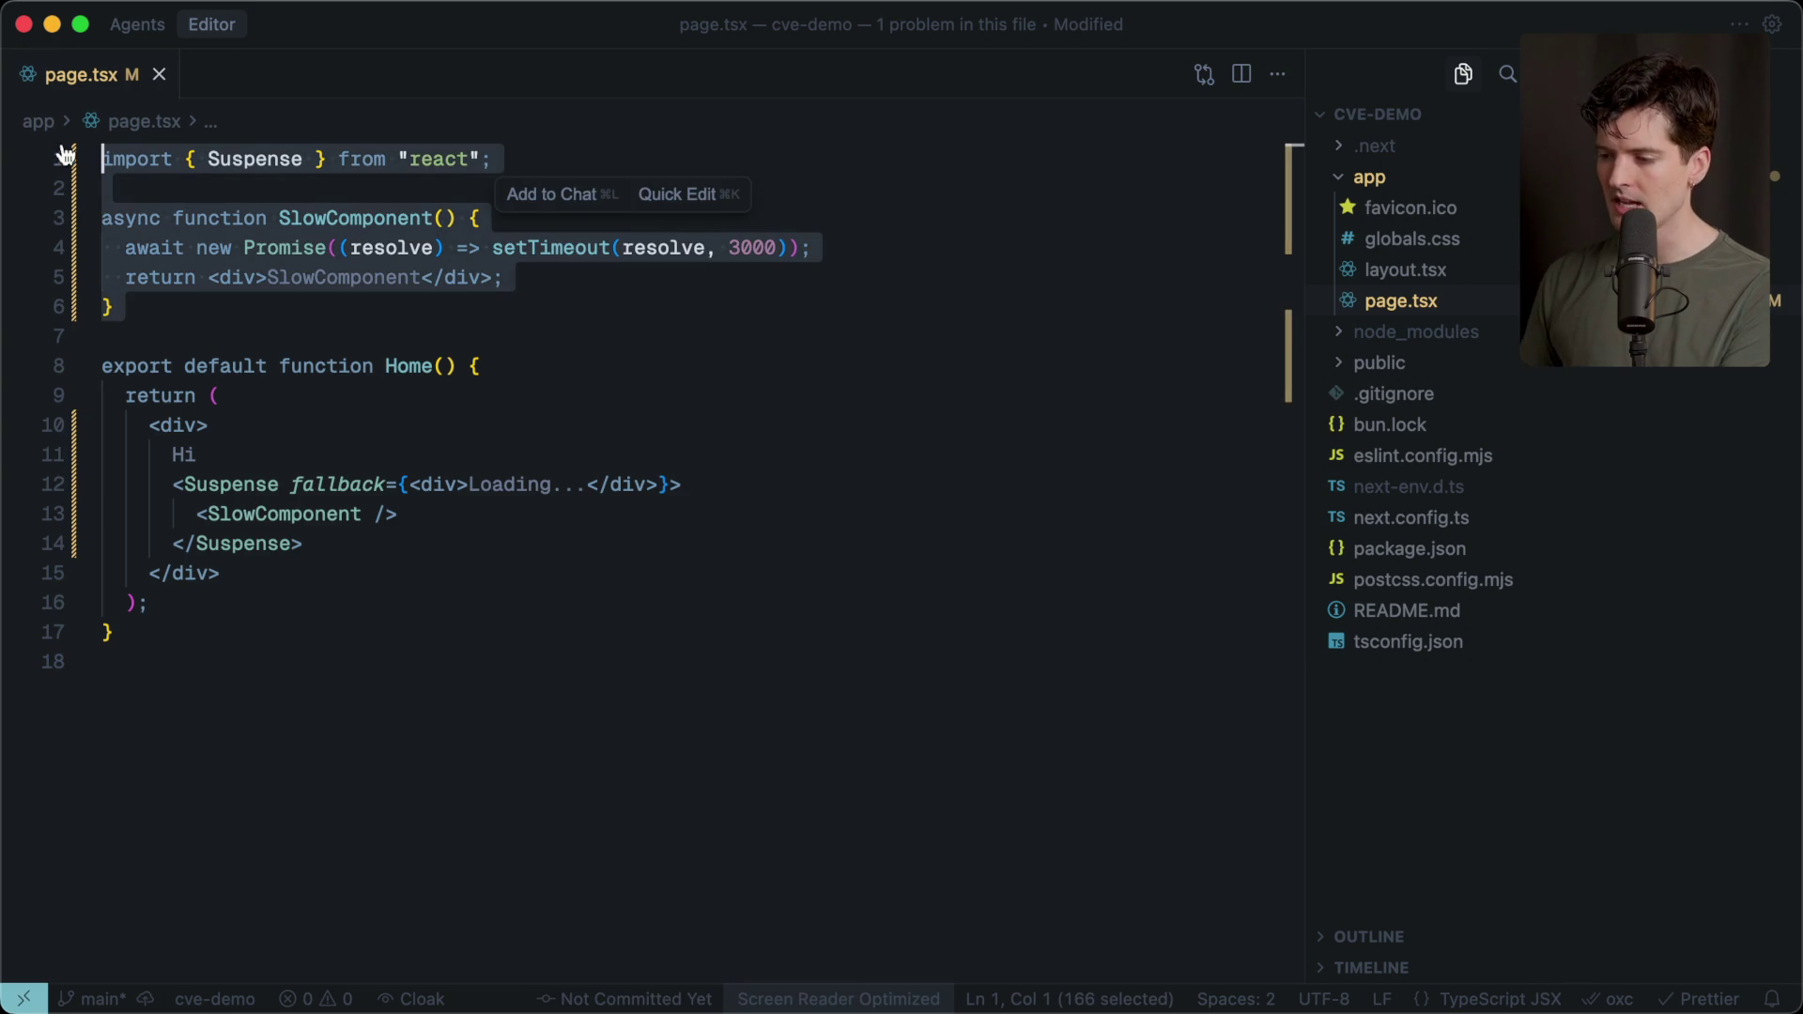
{"action": "left_click", "coordinate": [274, 327]}
{"action": "left_click_drag", "start_coordinate": [115, 307], "coordinate": [55, 141]}
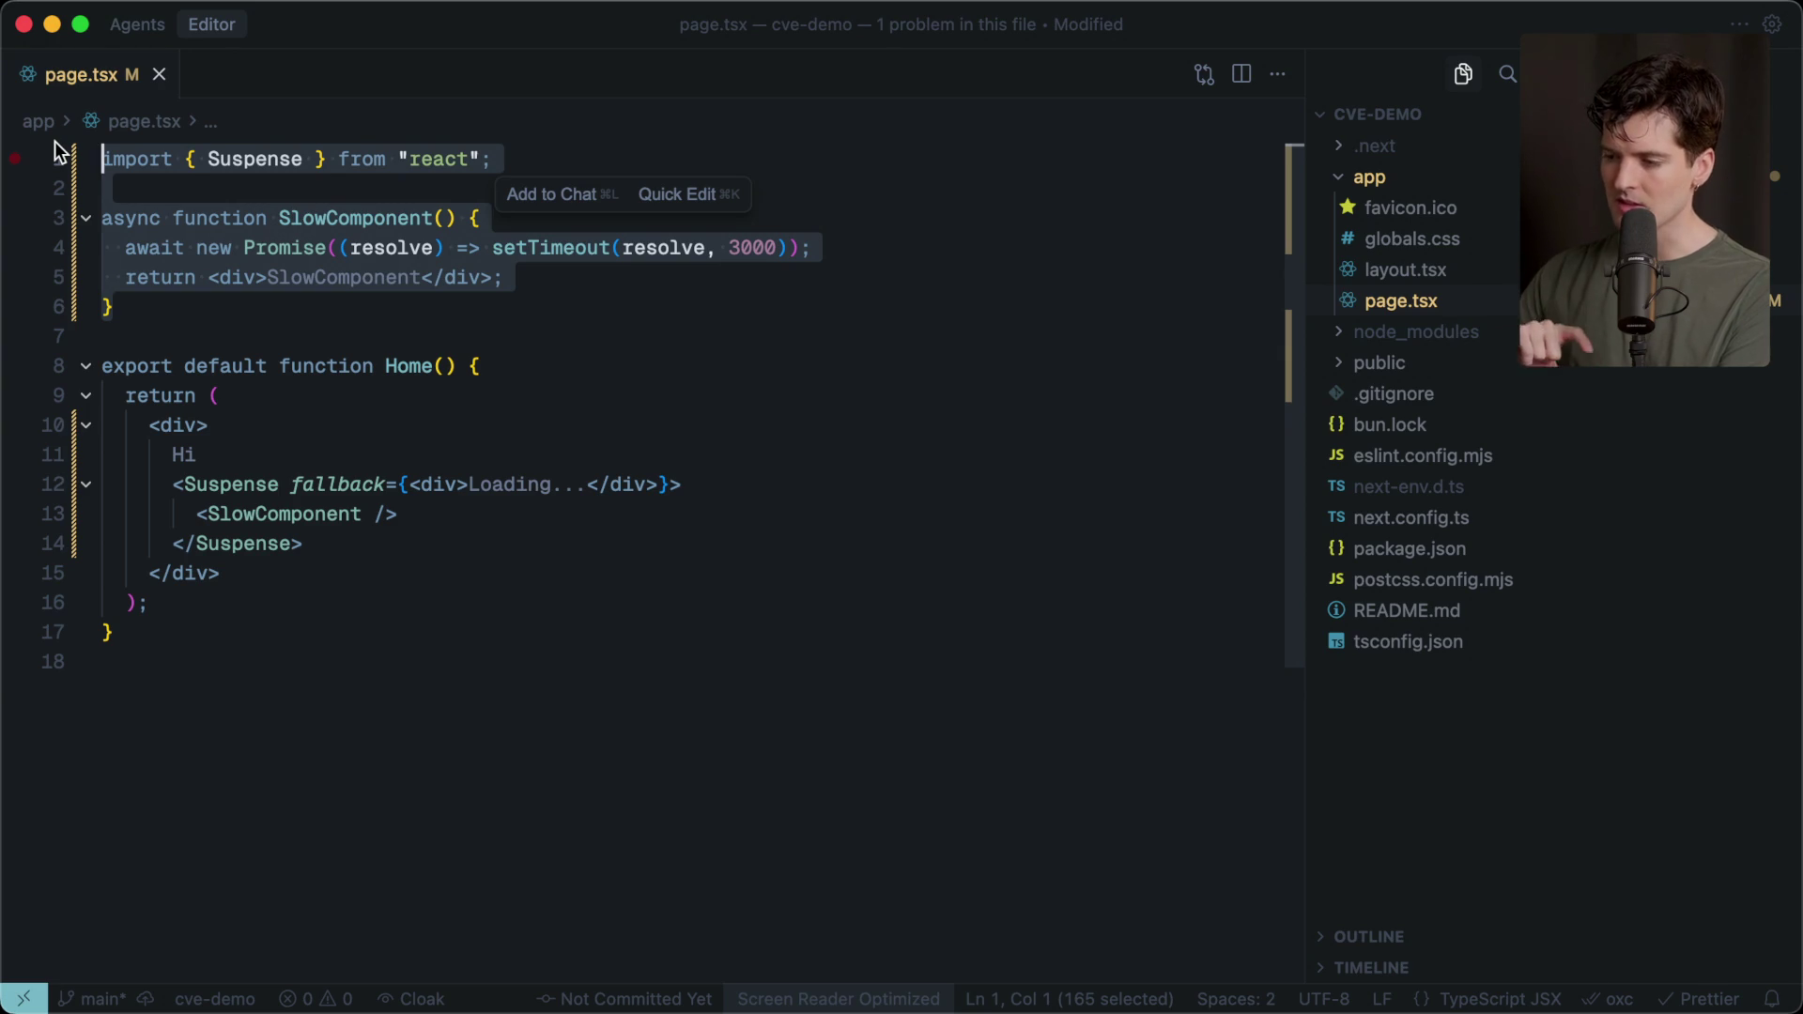
{"action": "key", "text": "super+Tab"}
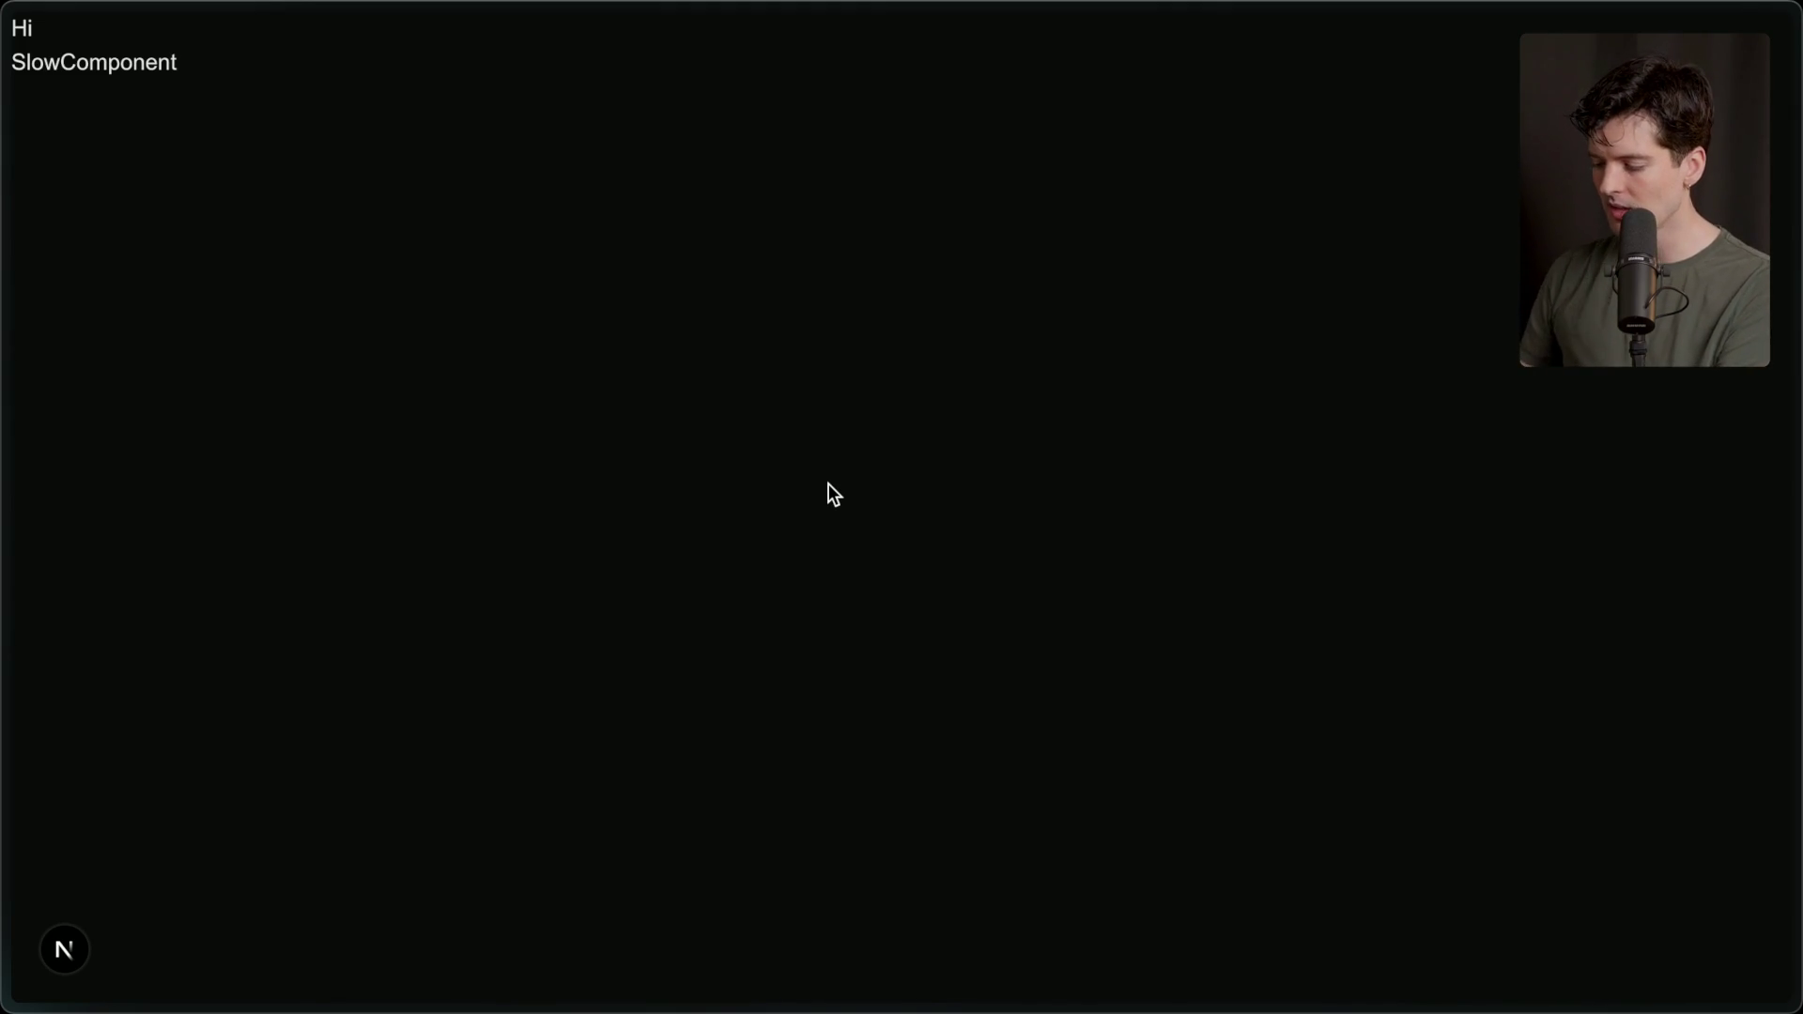
{"action": "key", "text": "super+Tab"}
{"action": "left_click", "coordinate": [576, 676]}
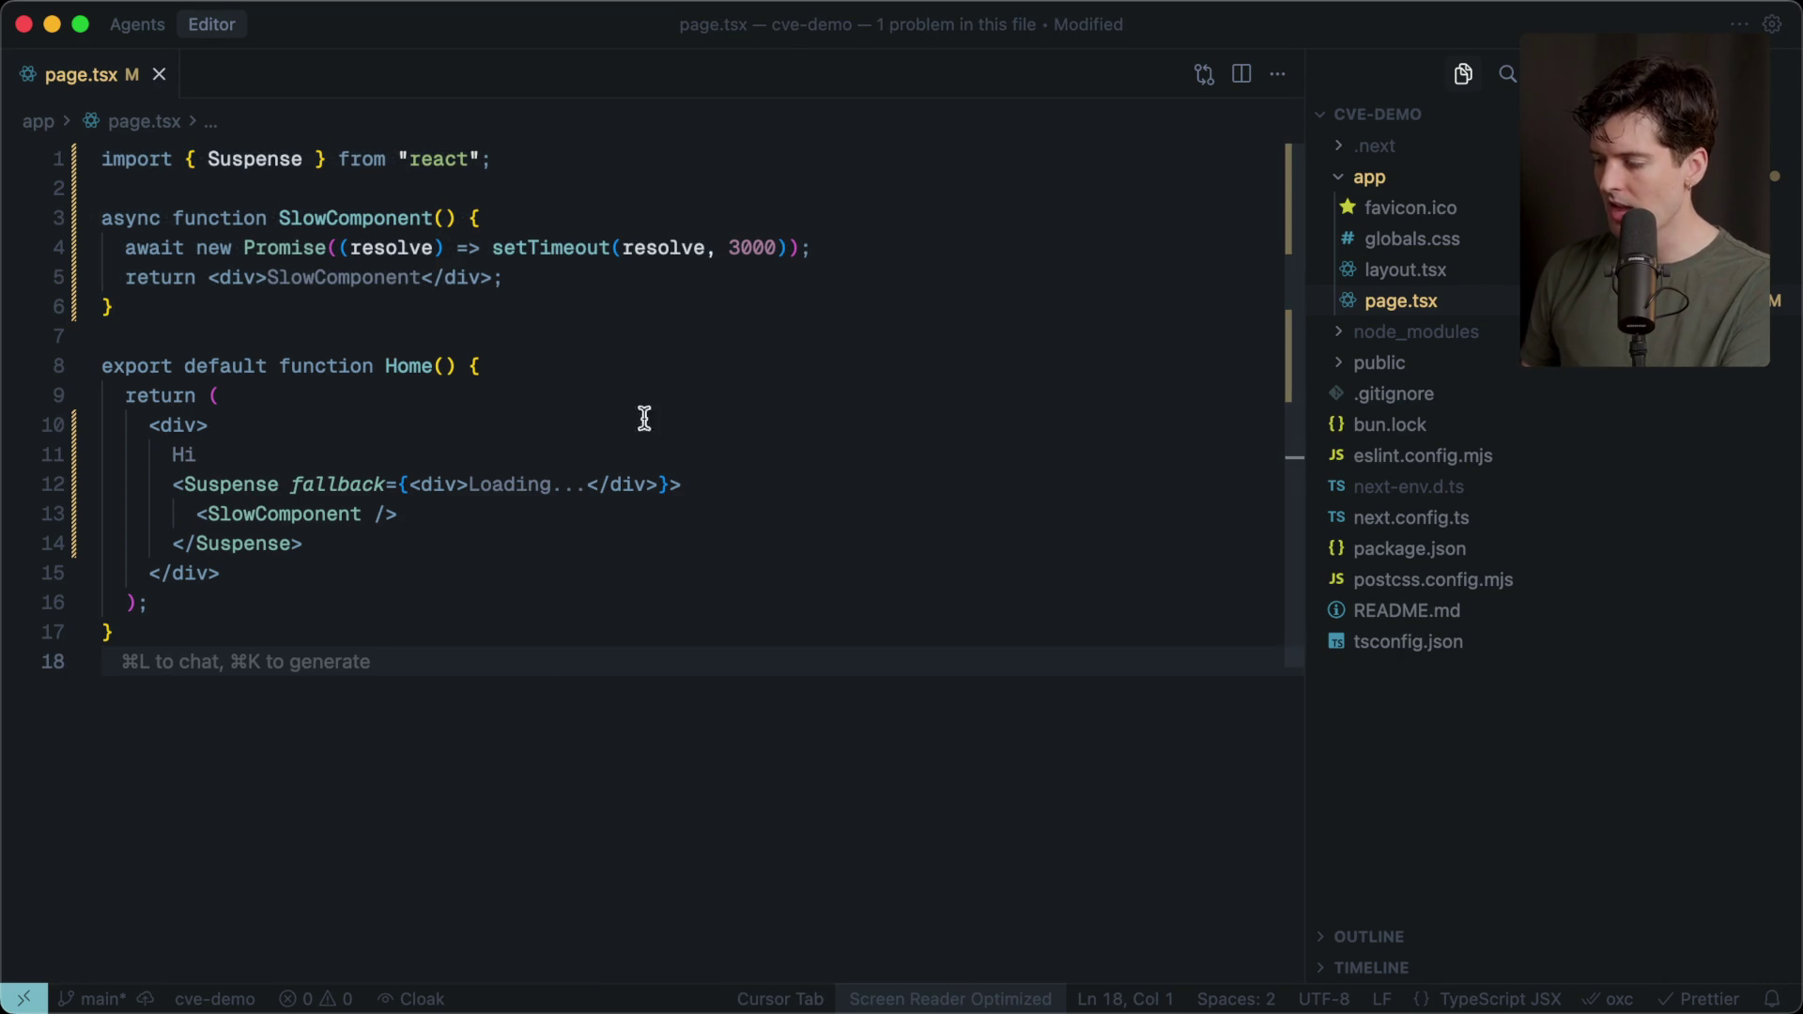
Create a new file button.tsx in the app folder.
{"action": "right_click", "coordinate": [1377, 179]}
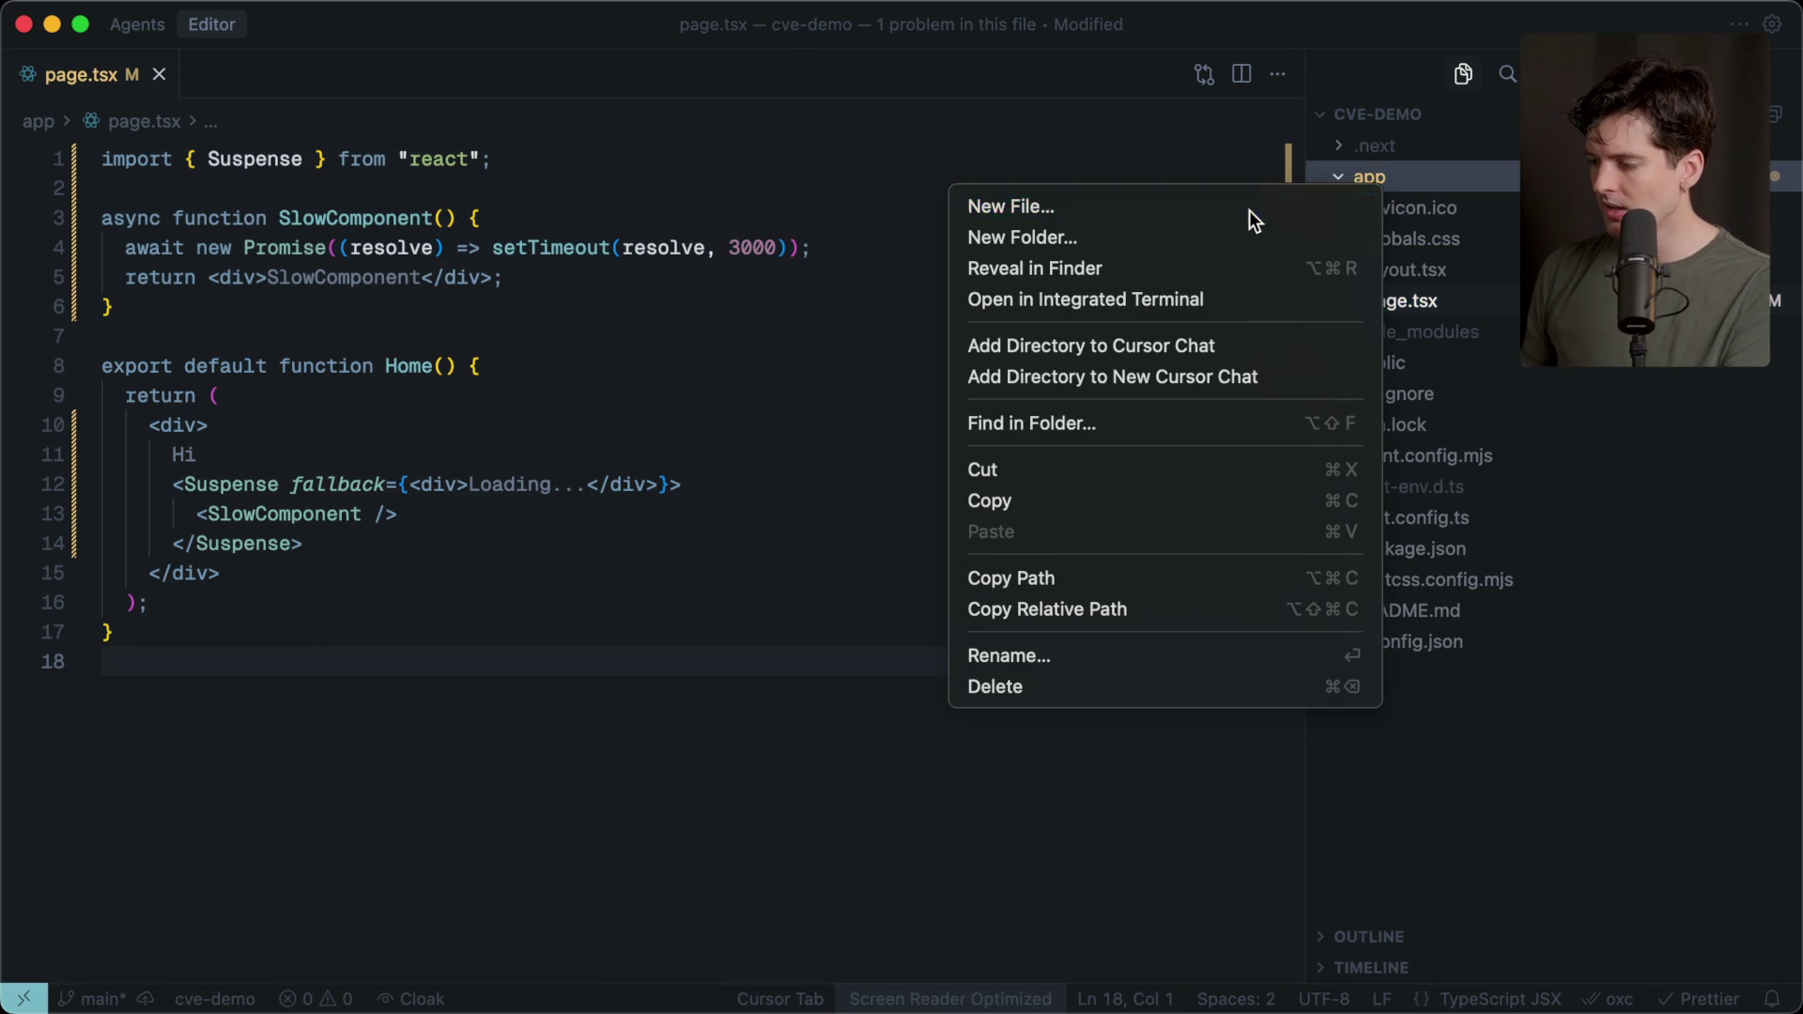
{"action": "left_click", "coordinate": [1249, 210]}
{"action": "type", "text": "button.tsx"}
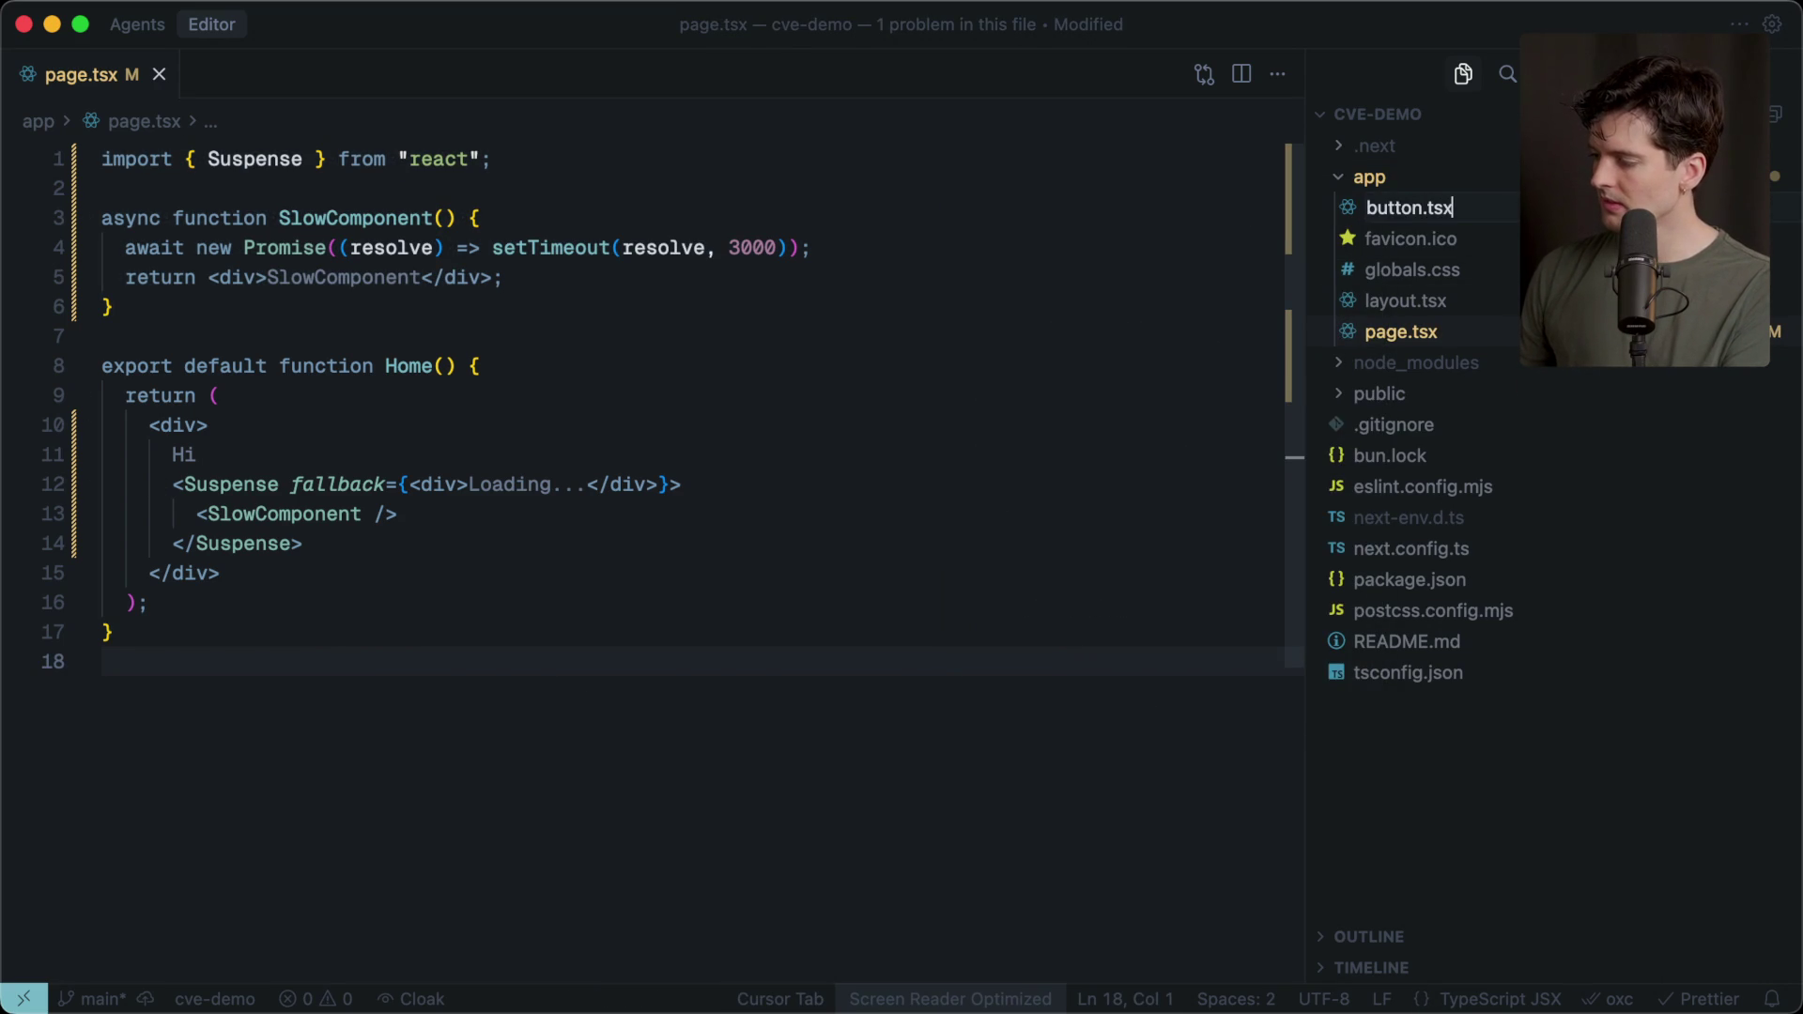
{"action": "key", "text": "Return"}
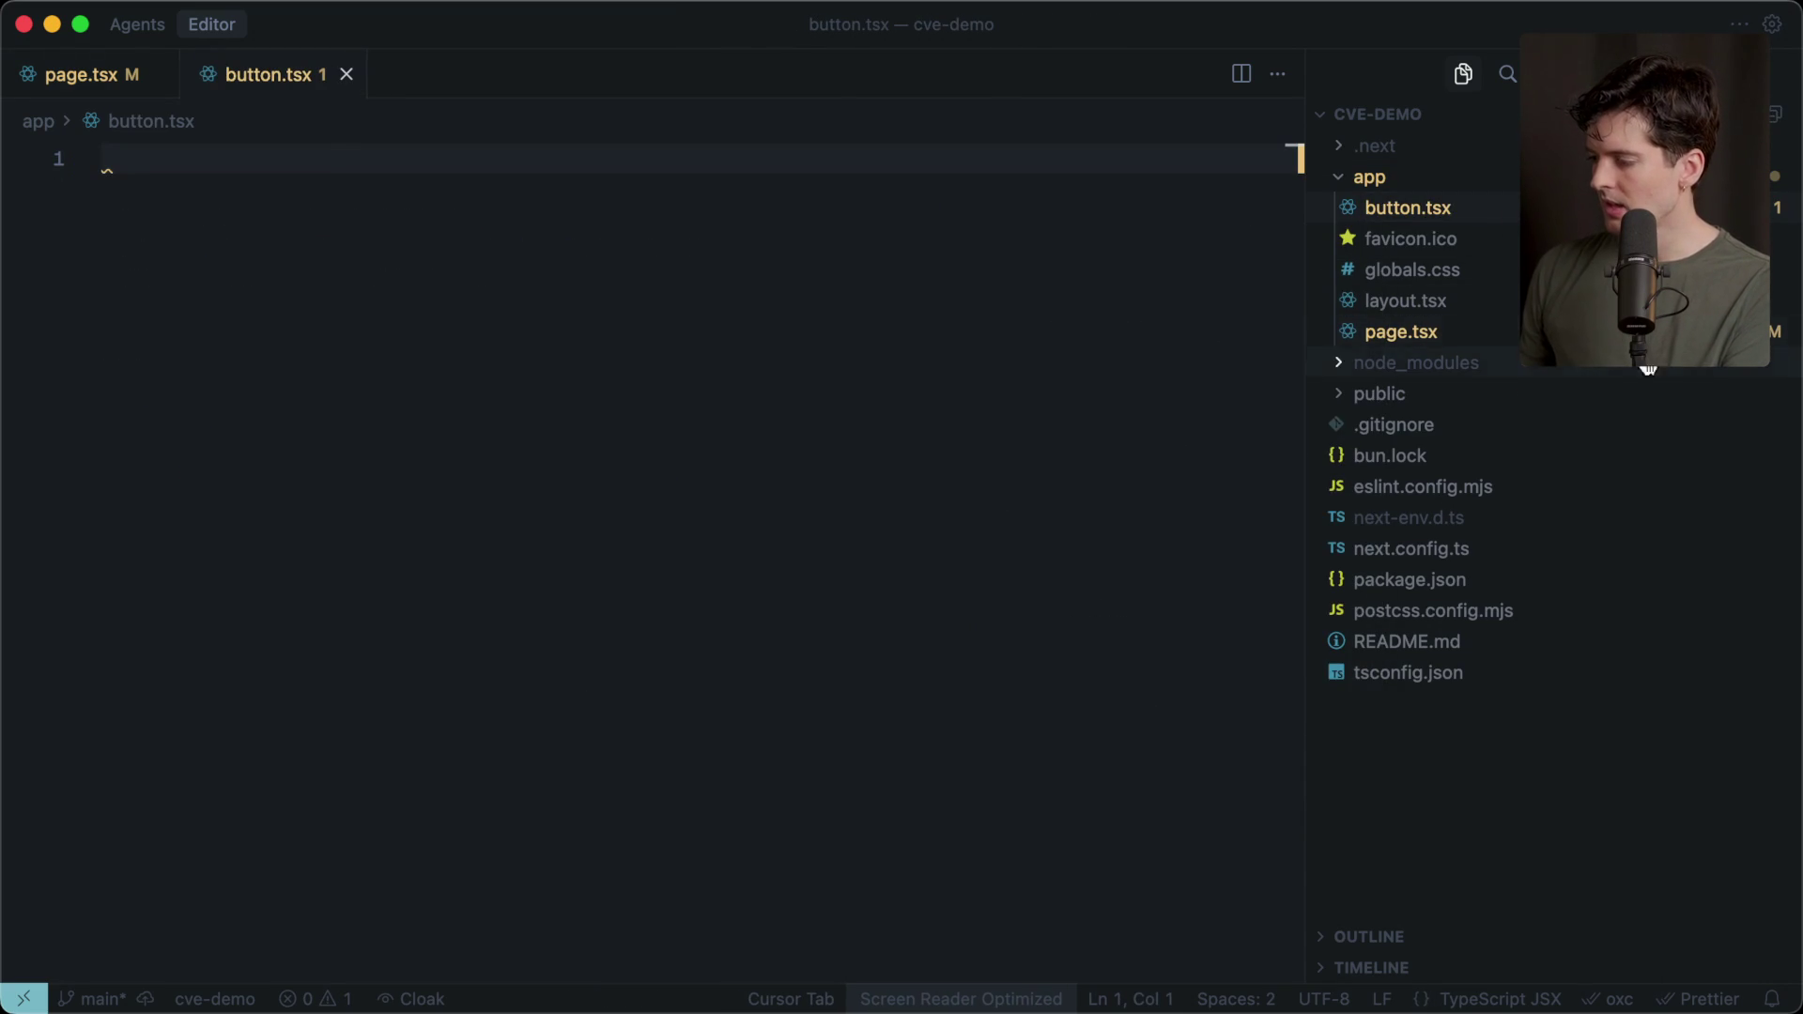
{"action": "left_click", "coordinate": [1508, 334]}
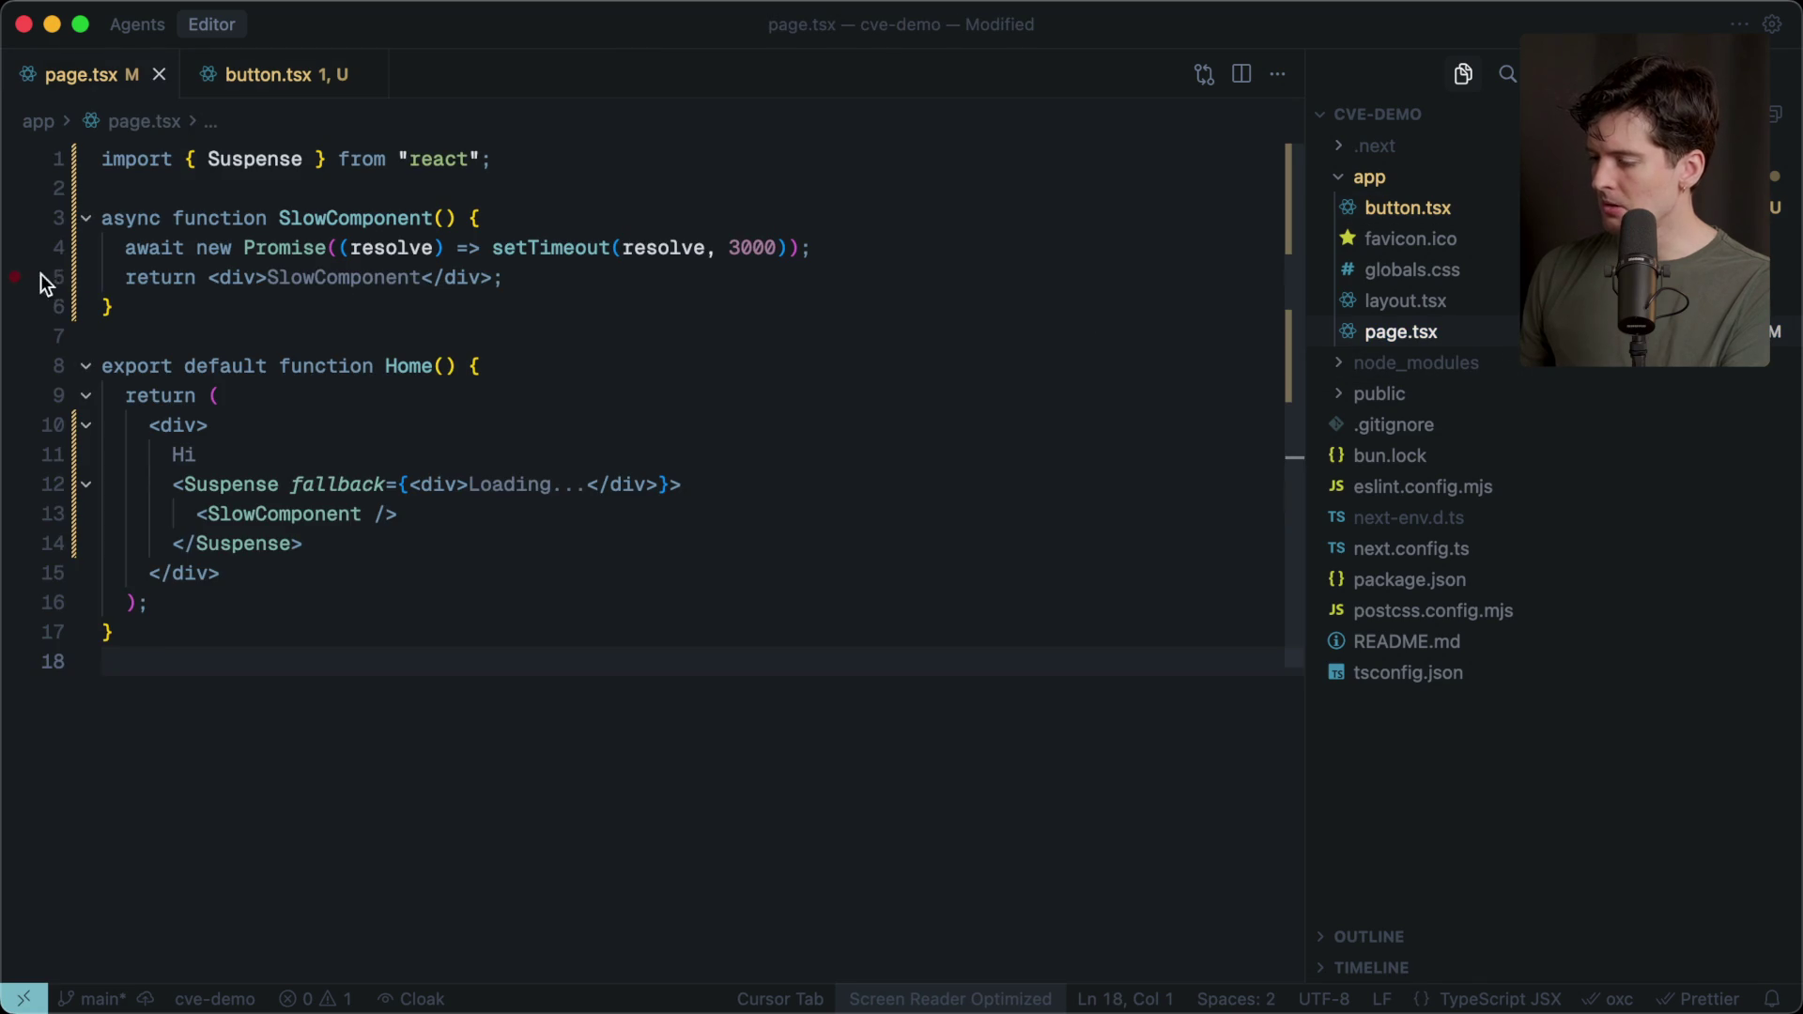
{"action": "left_click", "coordinate": [1475, 213]}
Write export function SomeButton(value: string) returning a <button> showing value.
{"action": "left_click", "coordinate": [153, 189]}
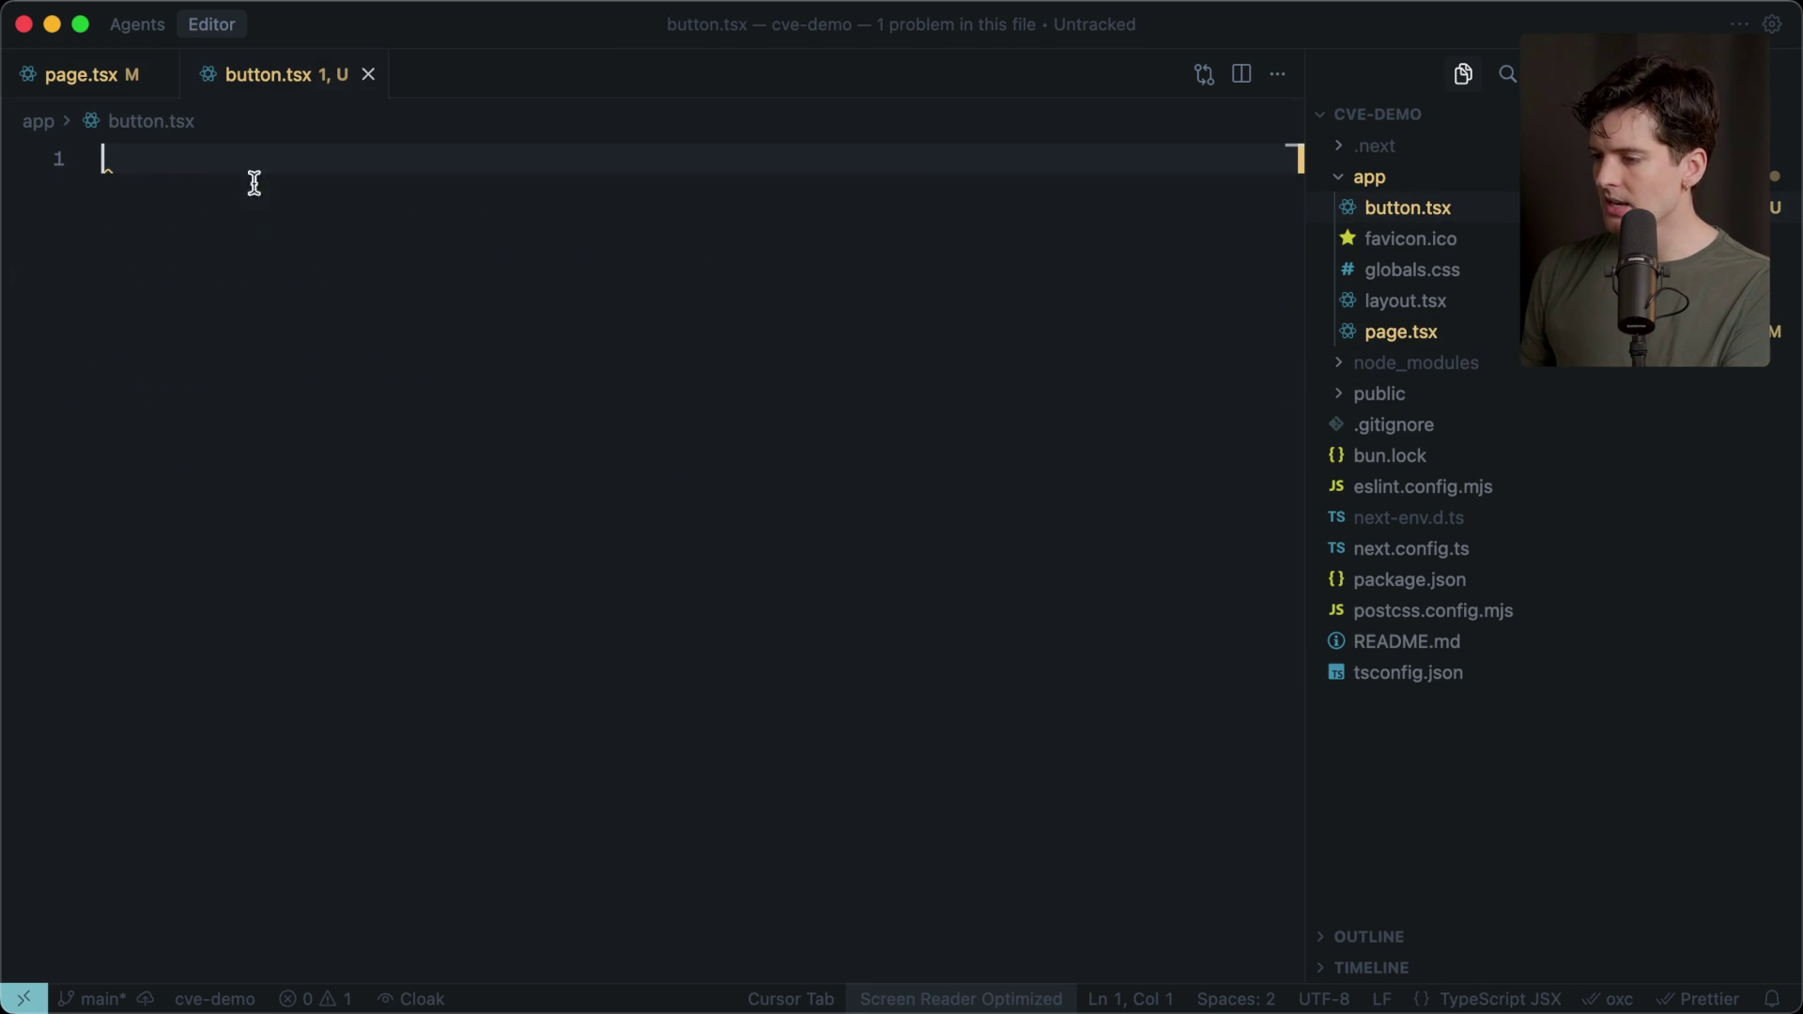
{"action": "key", "text": "Return"}
{"action": "key", "text": "Return"}
{"action": "type", "text": "export "}
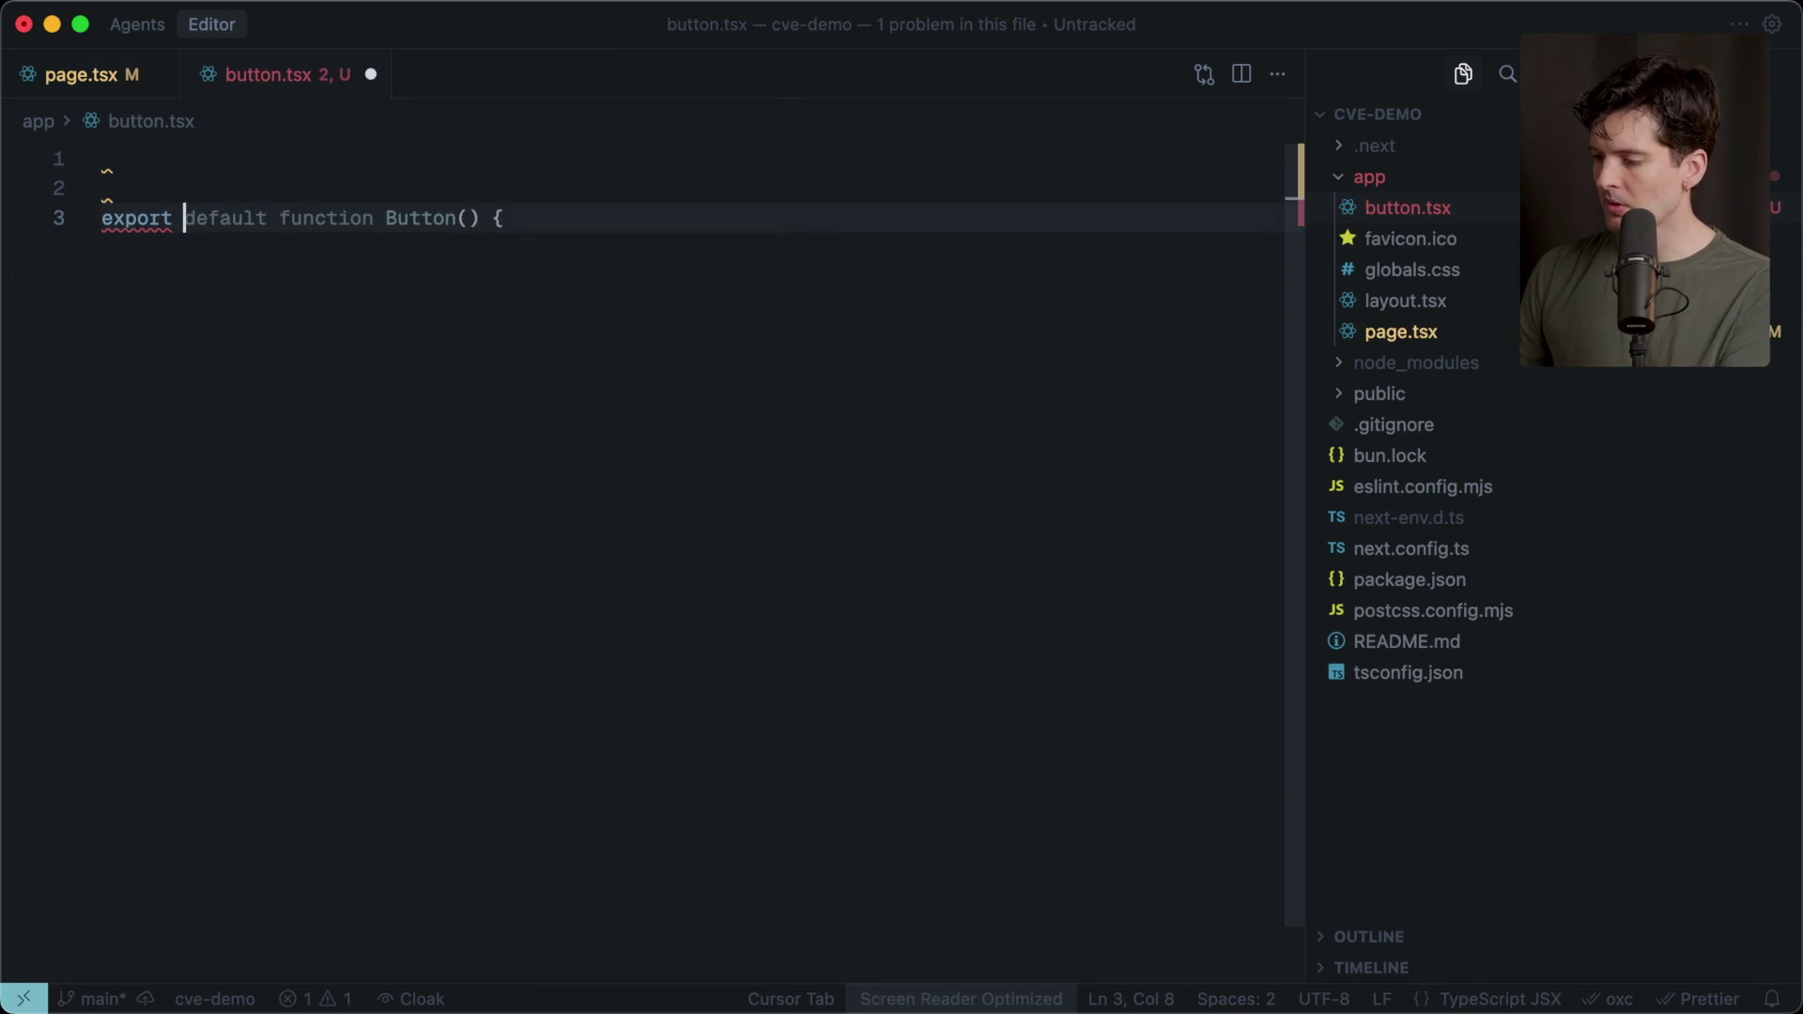
{"action": "type", "text": "function SomeButton()"}
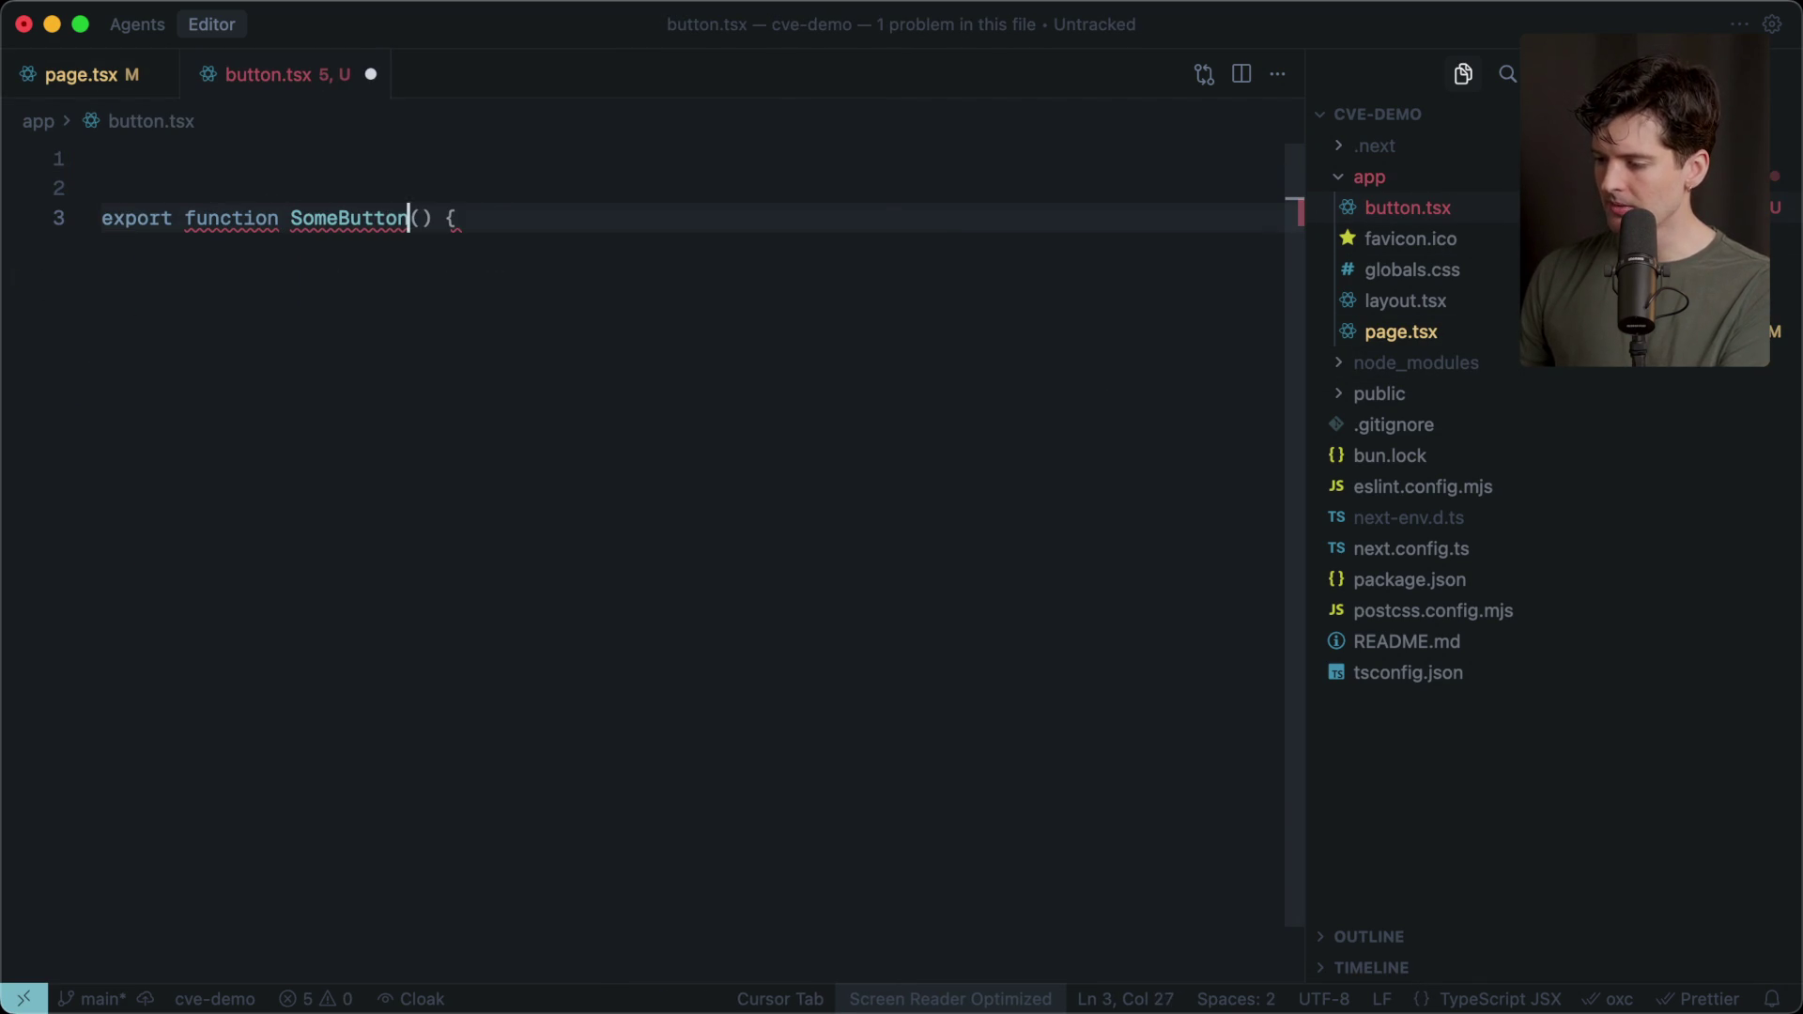
{"action": "type", "text": " {"}
{"action": "key", "text": "Return"}
{"action": "left_click", "coordinate": [420, 218]}
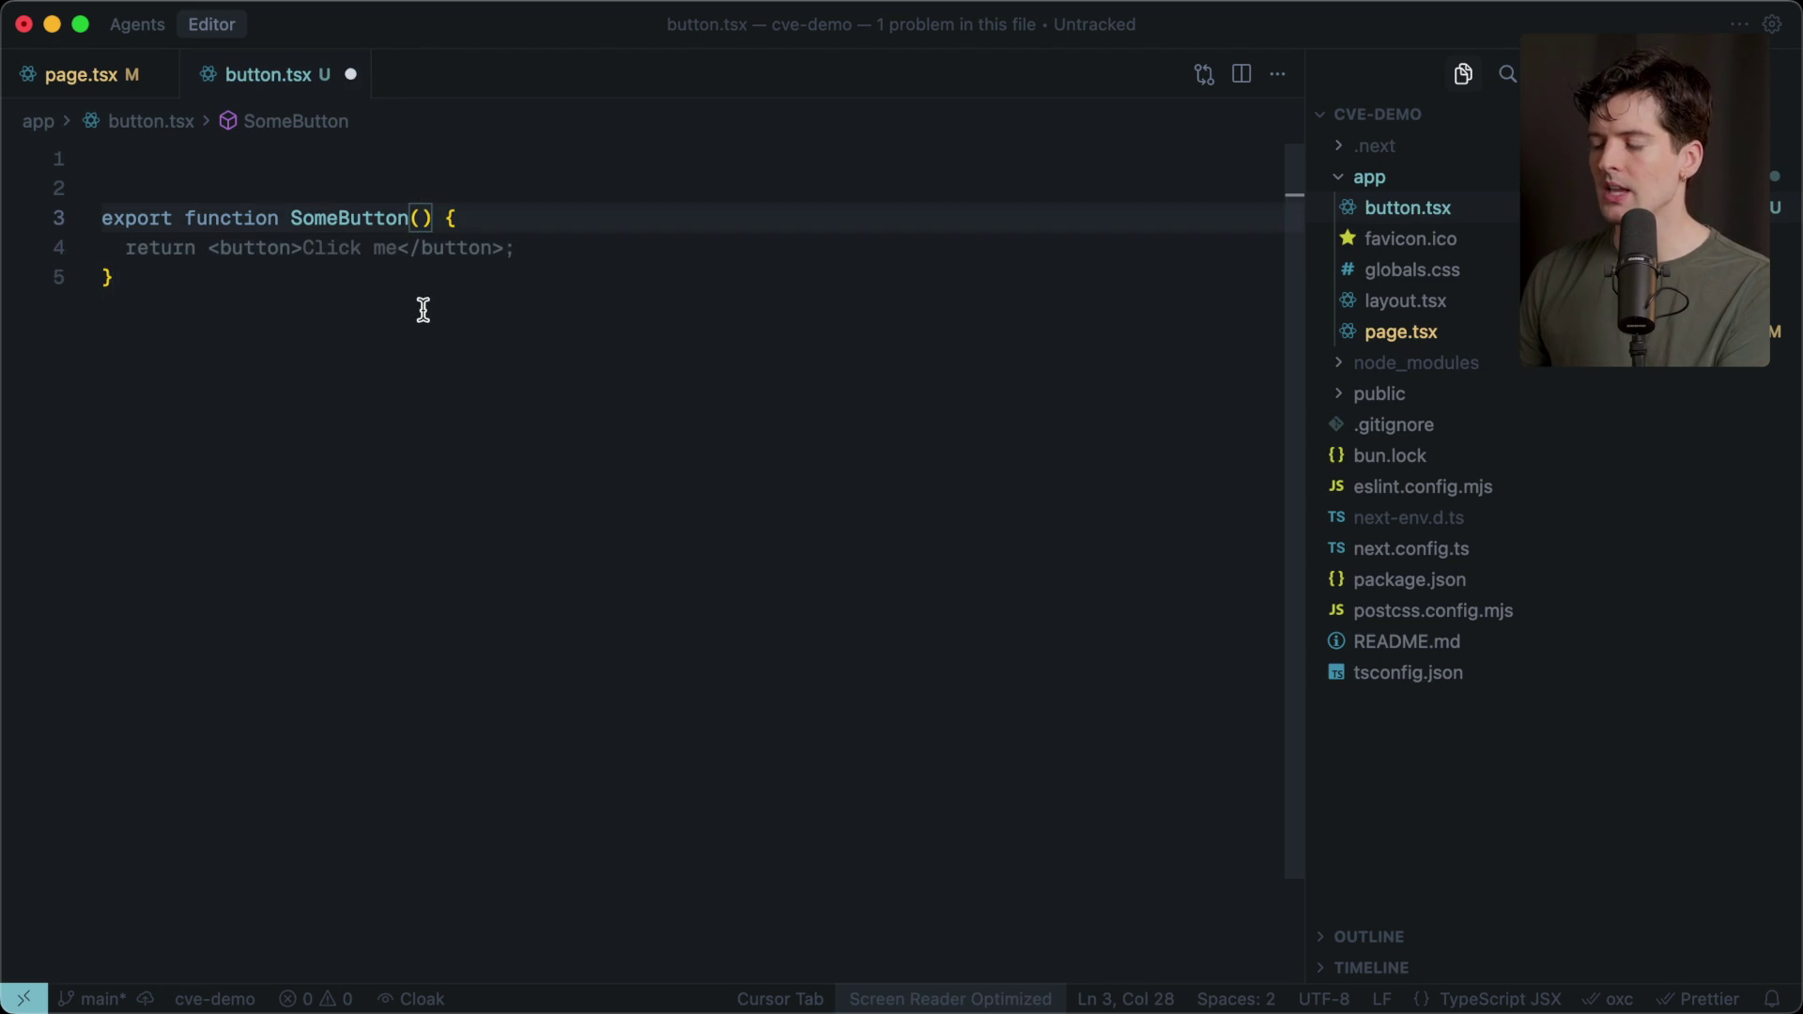
{"action": "type", "text": "value"}
{"action": "type", "text": "string"}
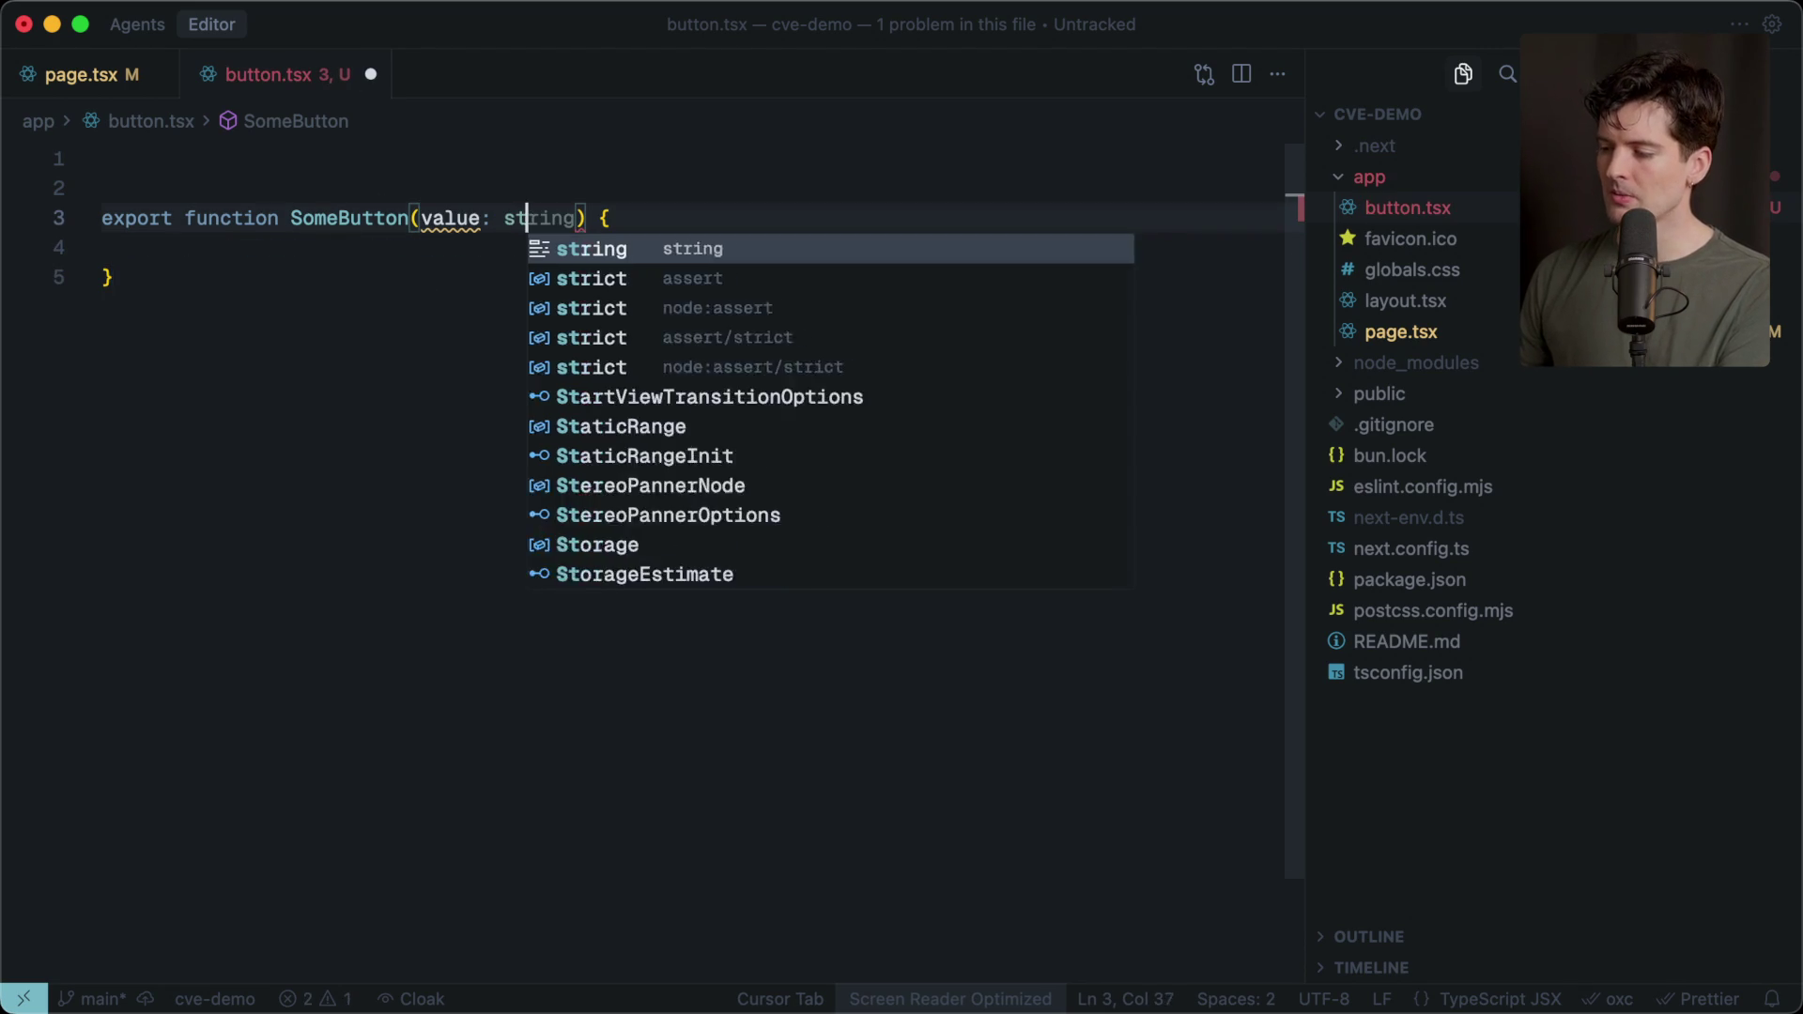
{"action": "left_click", "coordinate": [463, 254]}
{"action": "key", "text": "Tab"}
{"action": "key", "text": "Tab"}
Undo Cursor's destructured-parameter rewrite so SomeButton keeps value: string.
{"action": "double_click", "coordinate": [346, 189]}
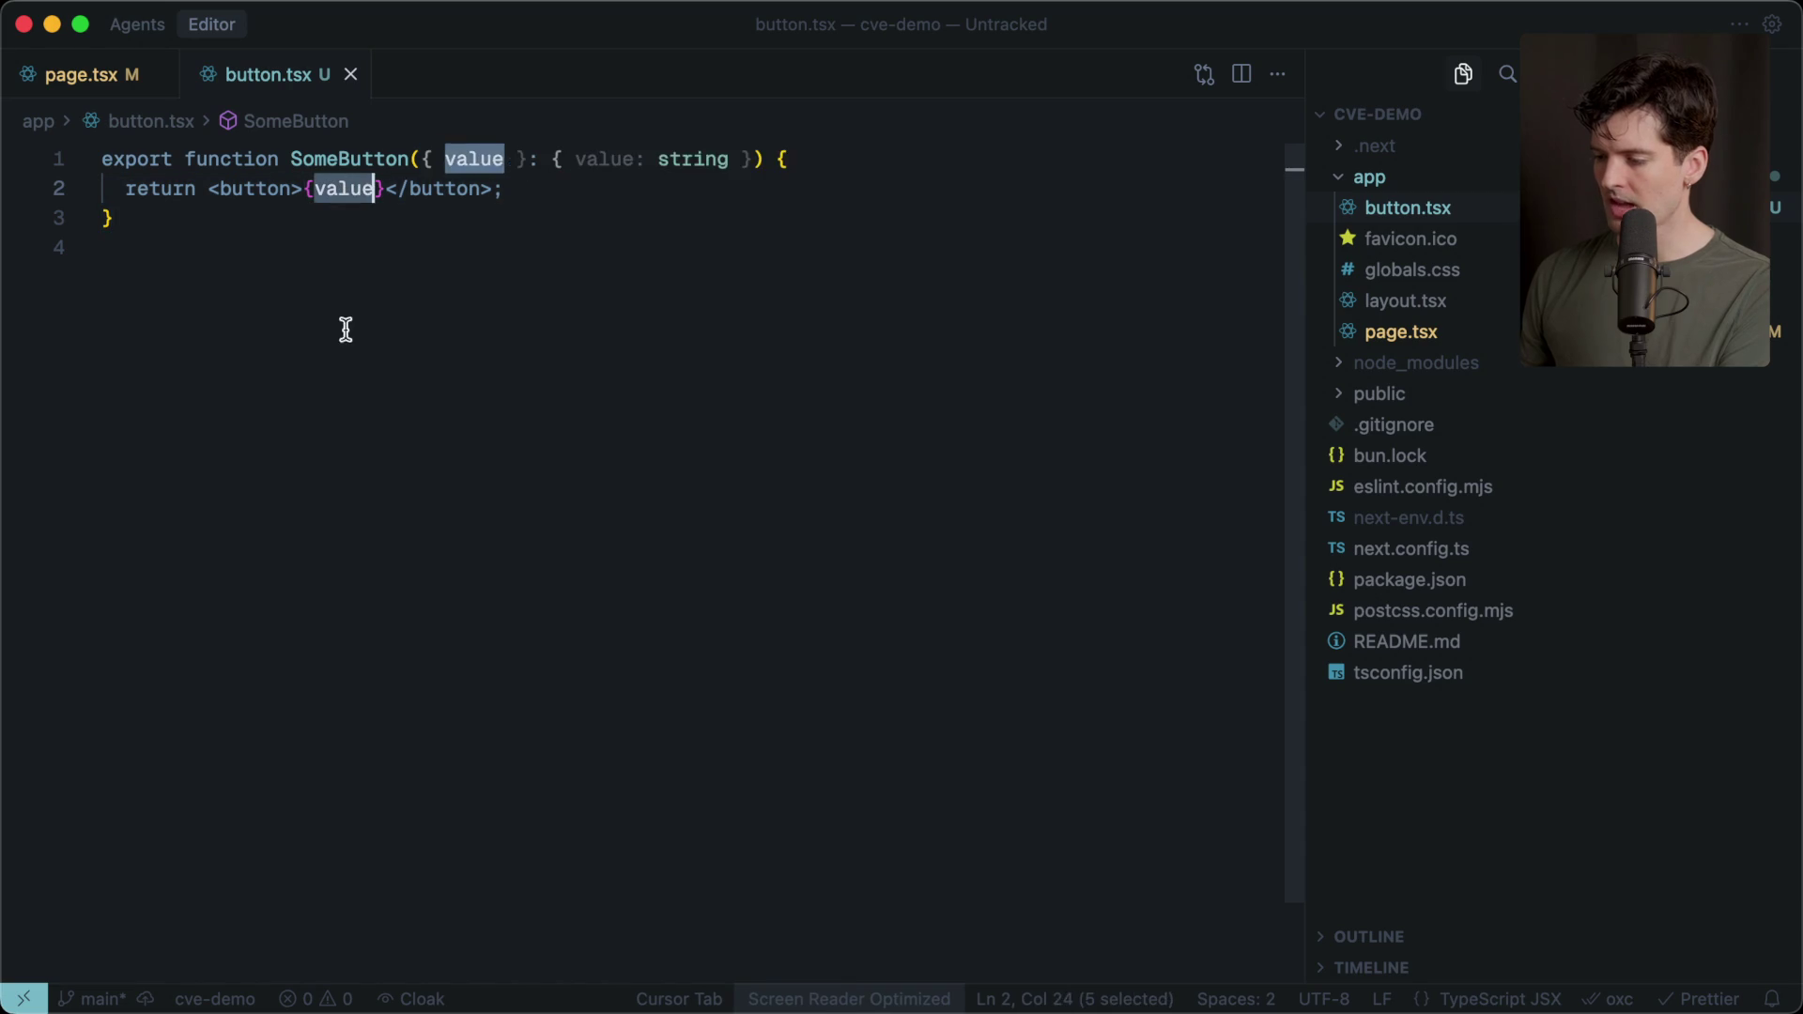
{"action": "key", "text": "super+z"}
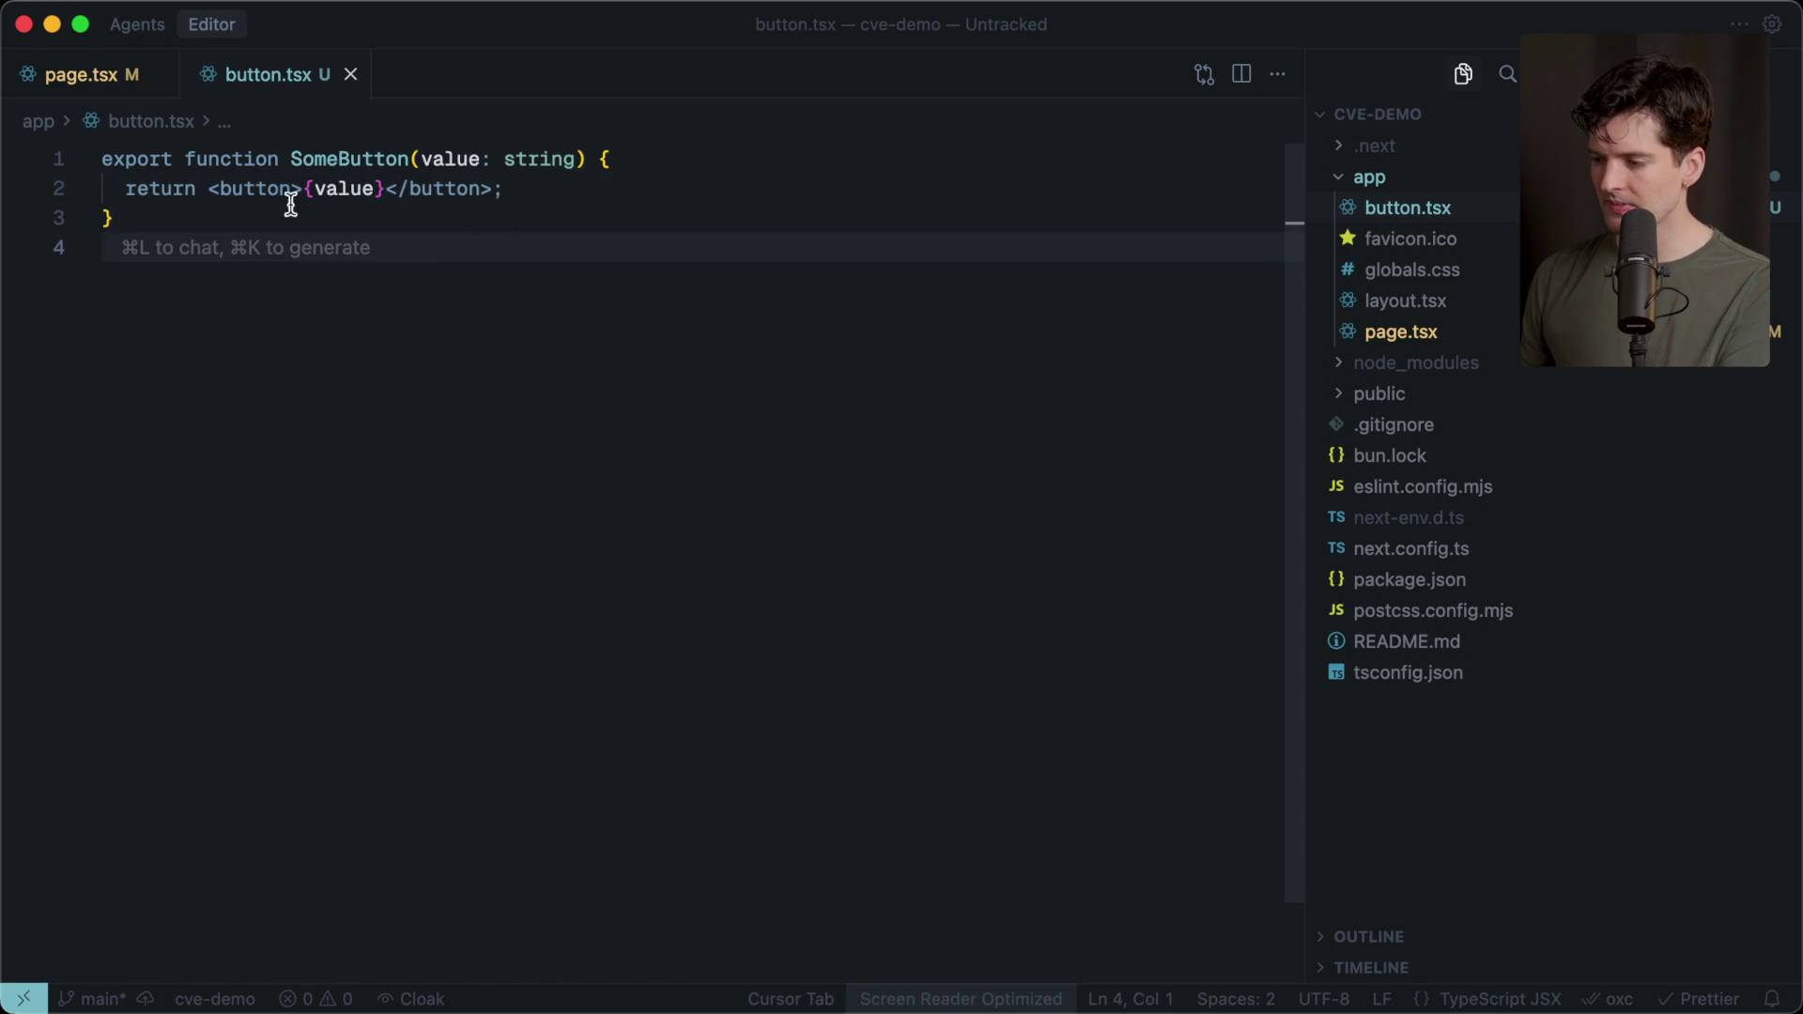
{"action": "left_click", "coordinate": [346, 189]}
{"action": "left_click", "coordinate": [331, 317]}
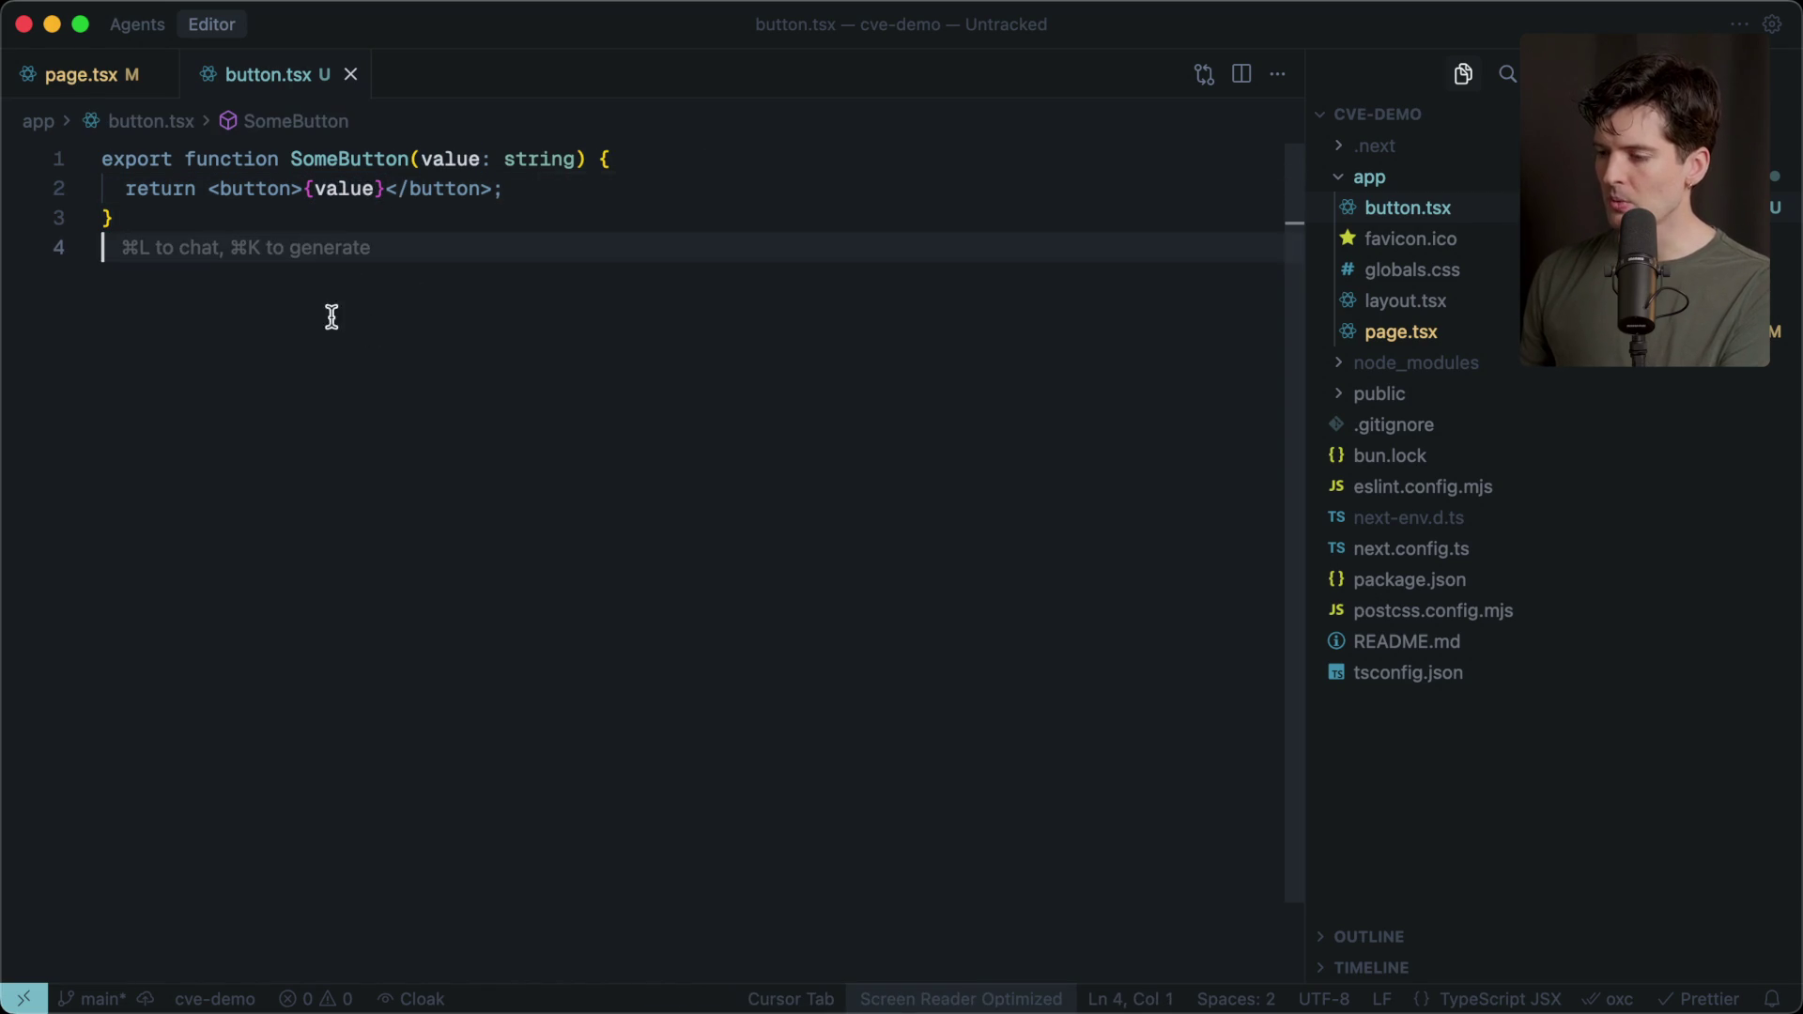
{"action": "left_click", "coordinate": [70, 77]}
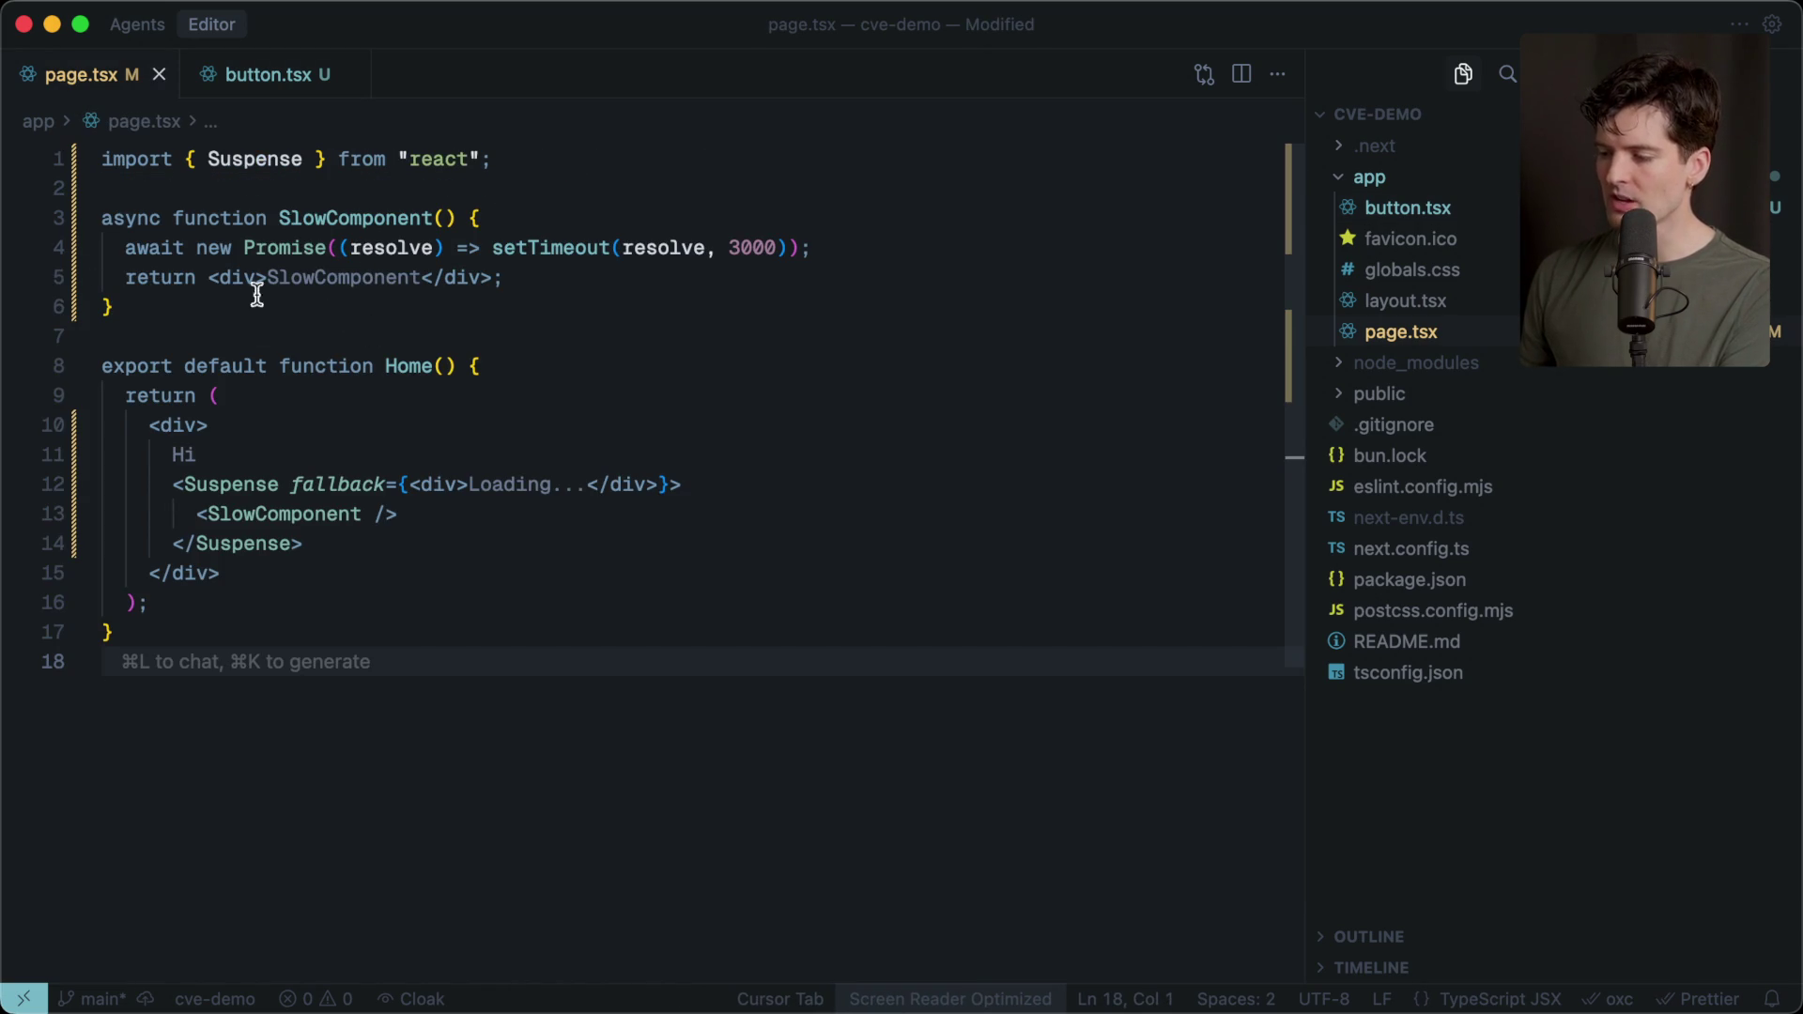
Insert blank lines below the react import and start a new function there.
{"action": "left_click", "coordinate": [512, 163]}
{"action": "key", "text": "Return"}
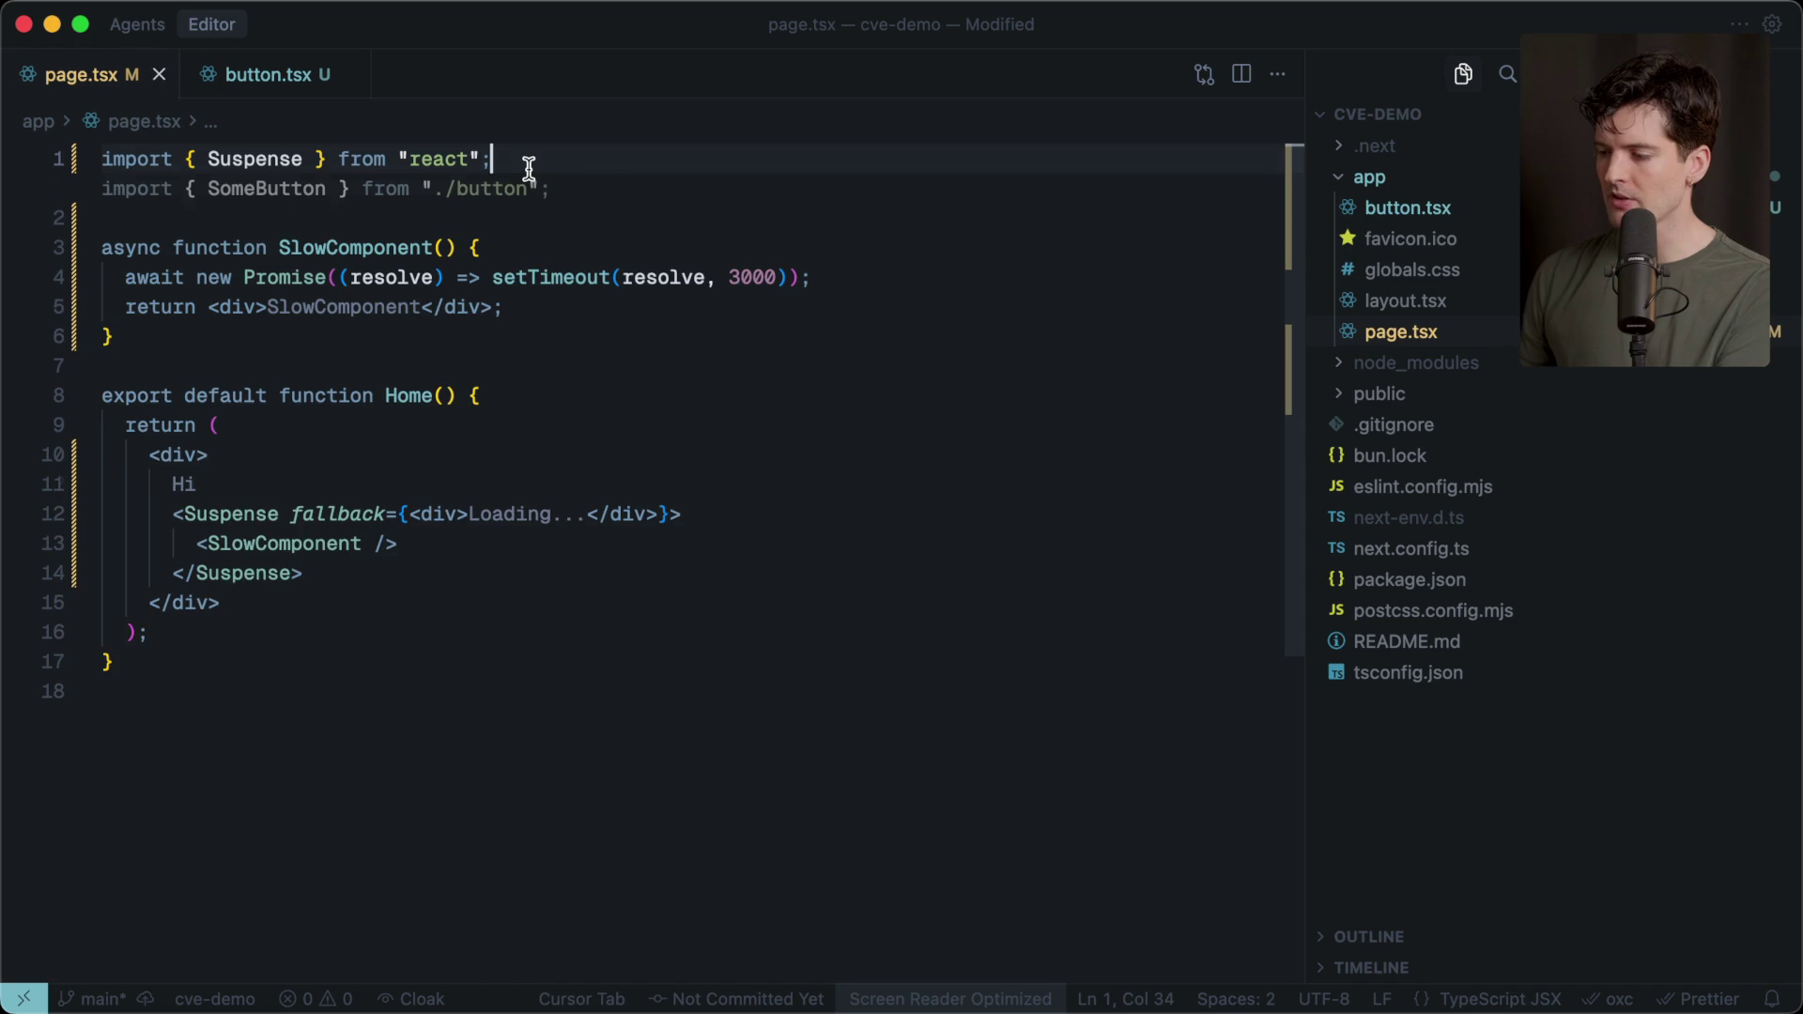
{"action": "key", "text": "Return"}
{"action": "type", "text": "funciton"}
{"action": "key", "text": "BackSpace"}
{"action": "key", "text": "BackSpace"}
{"action": "key", "text": "BackSpace"}
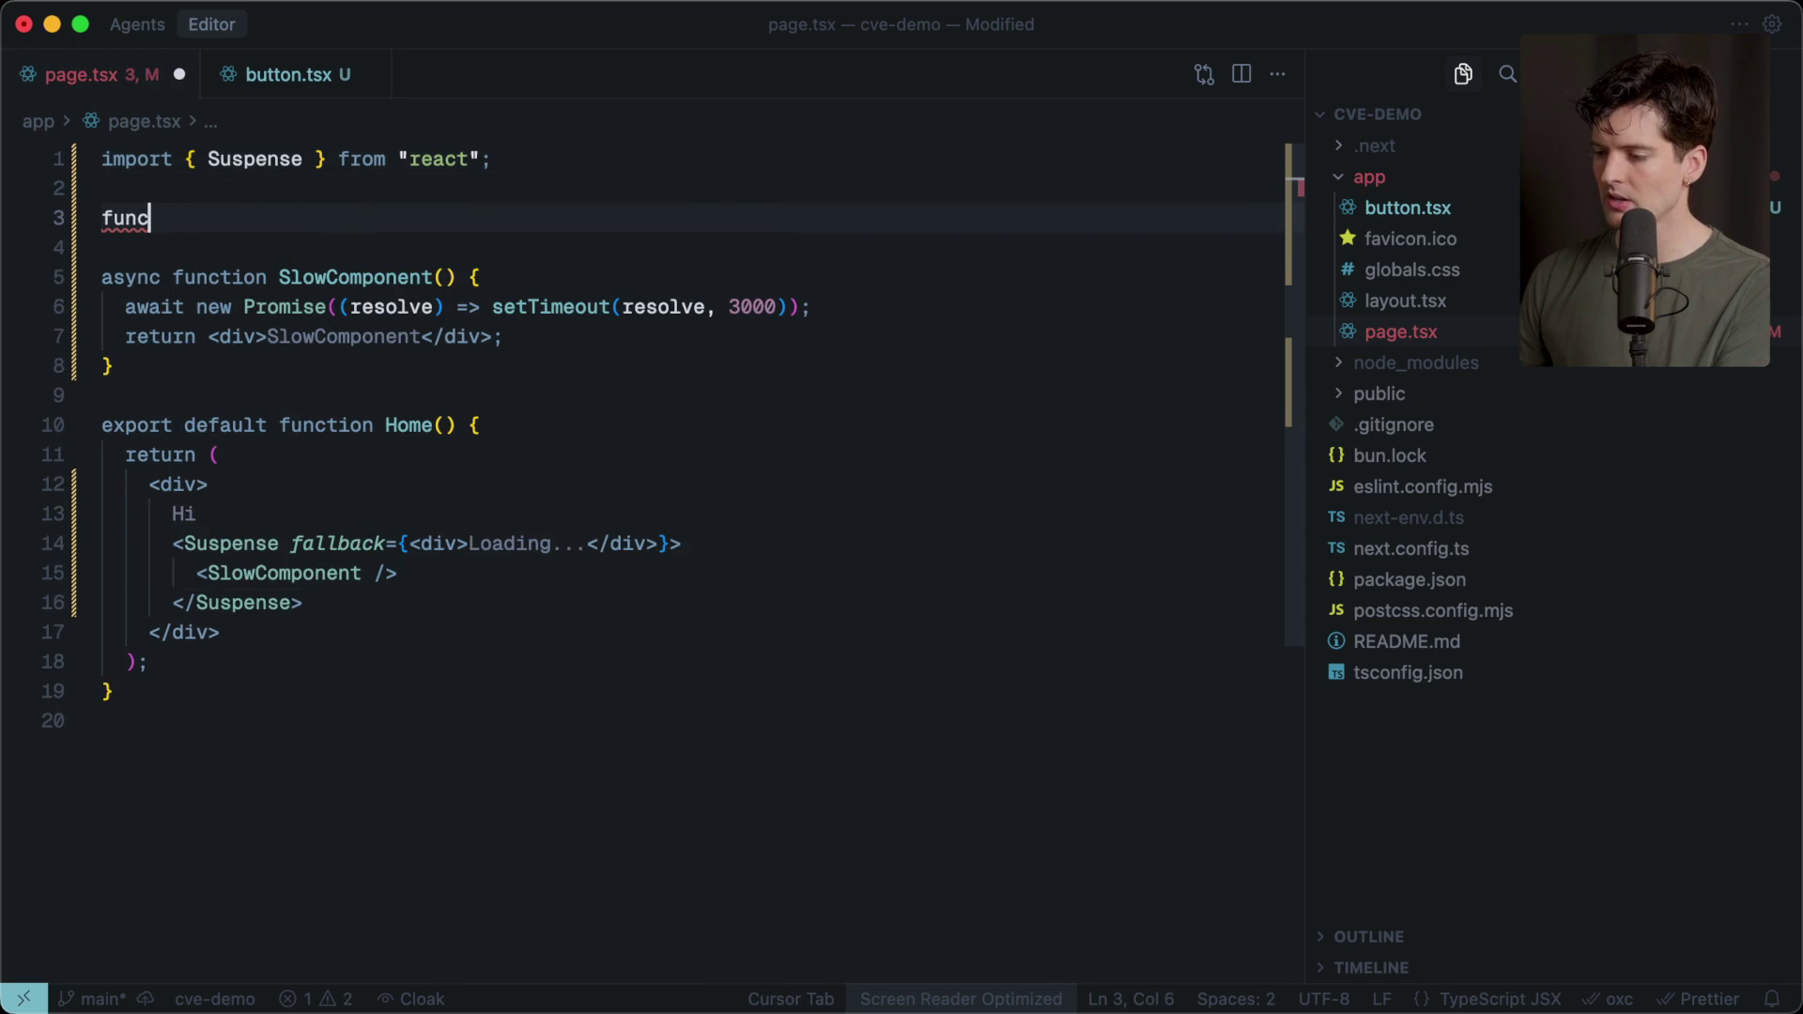
{"action": "type", "text": "ti"}
{"action": "left_click", "coordinate": [104, 247]}
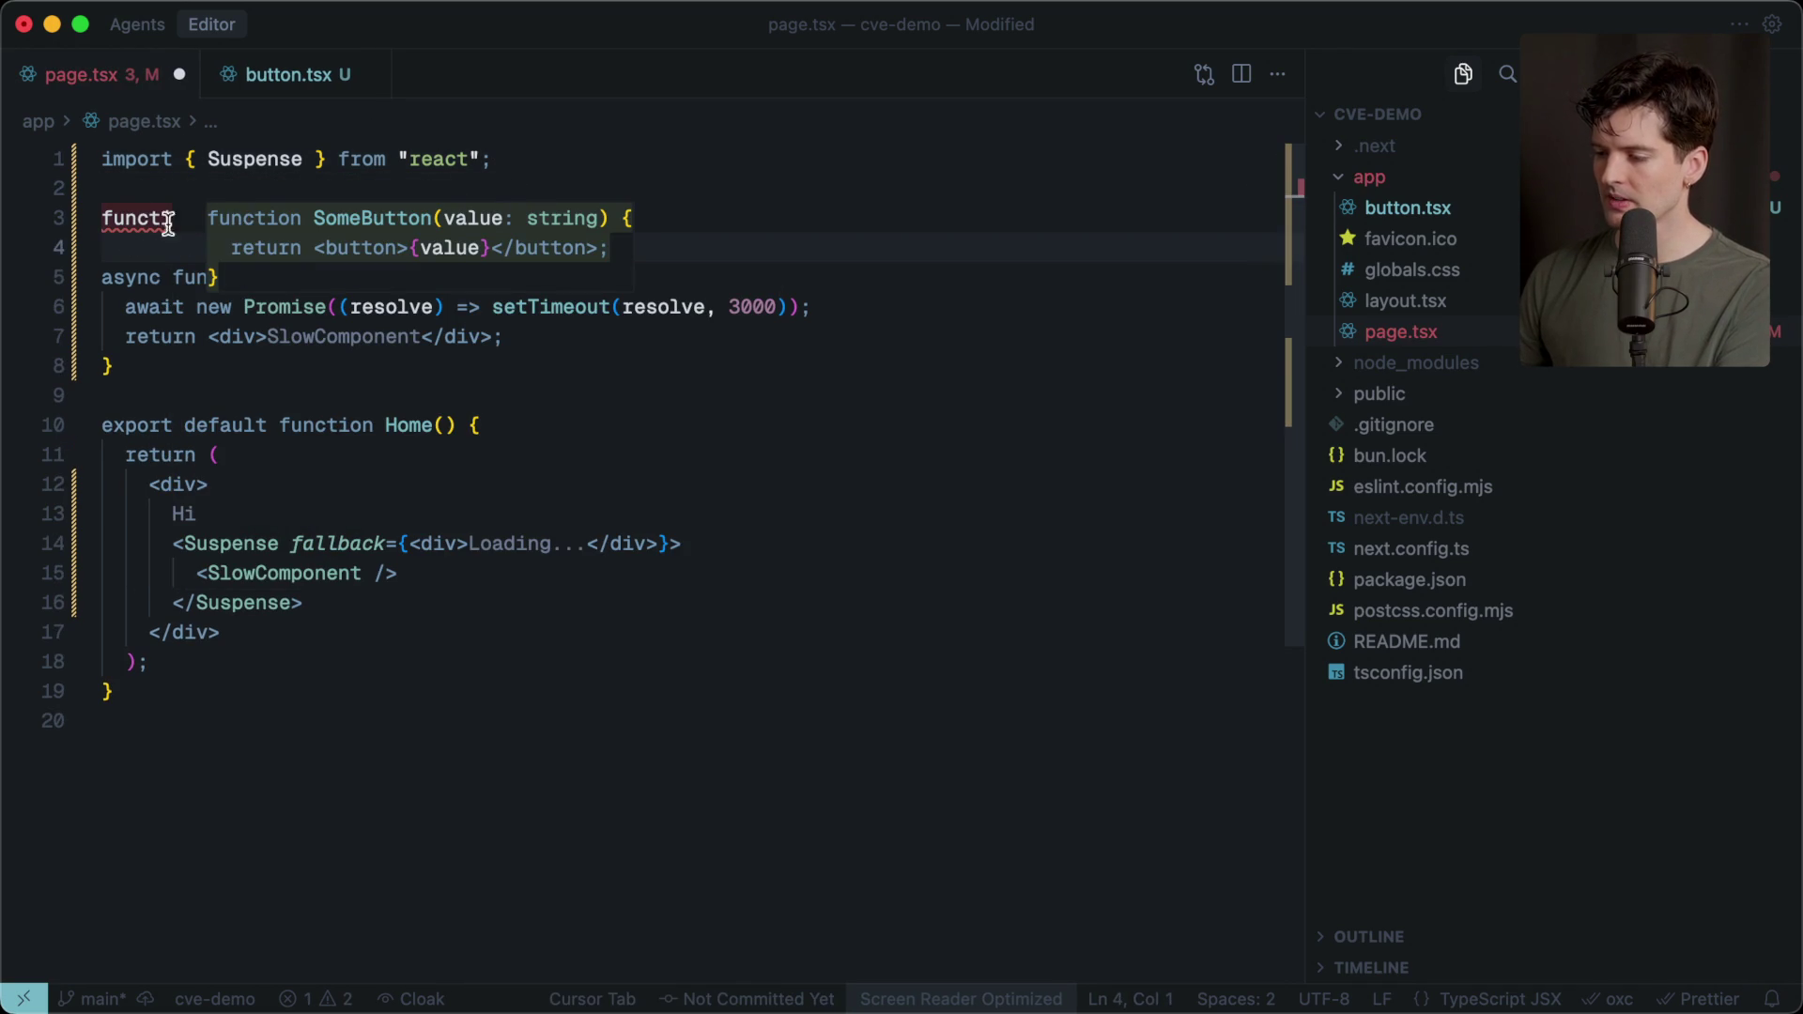
{"action": "left_click", "coordinate": [103, 214]}
Complete async getSlowData, waiting 3000 ms and returning "SlowData", in place of SlowComponent.
{"action": "type", "text": "async function getSo"}
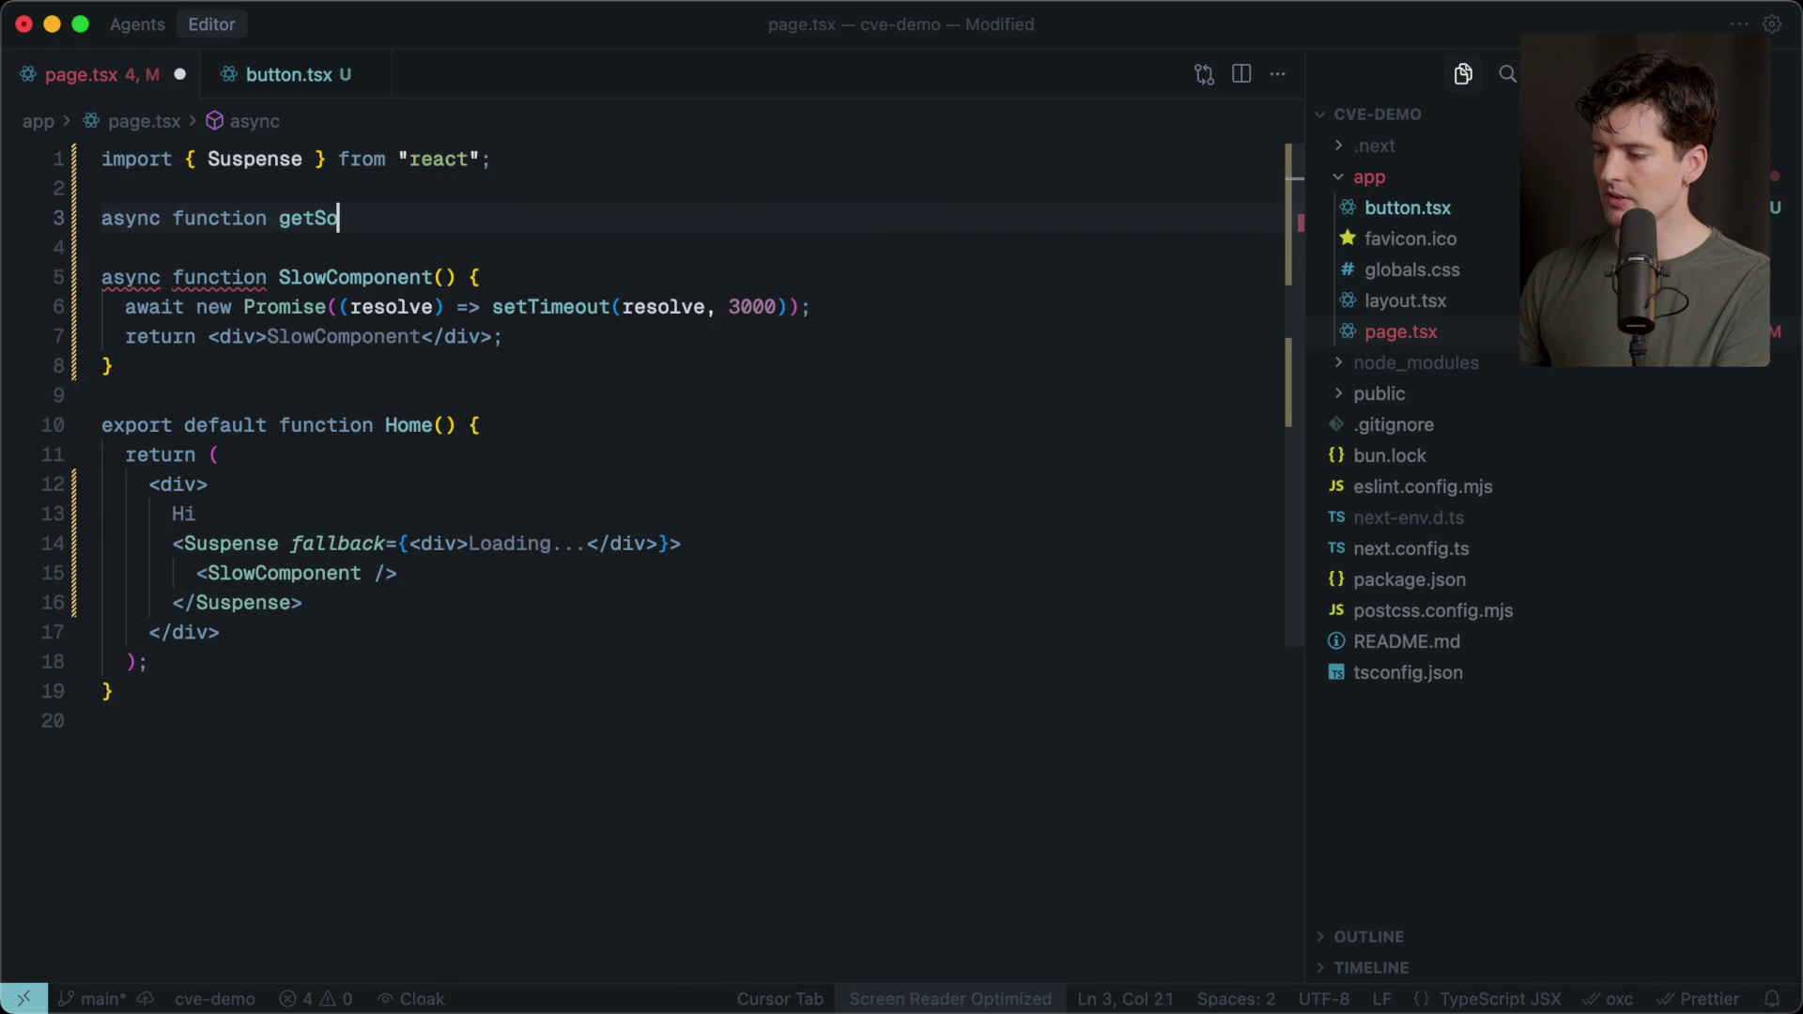
{"action": "key", "text": "Tab"}
{"action": "key", "text": "Return"}
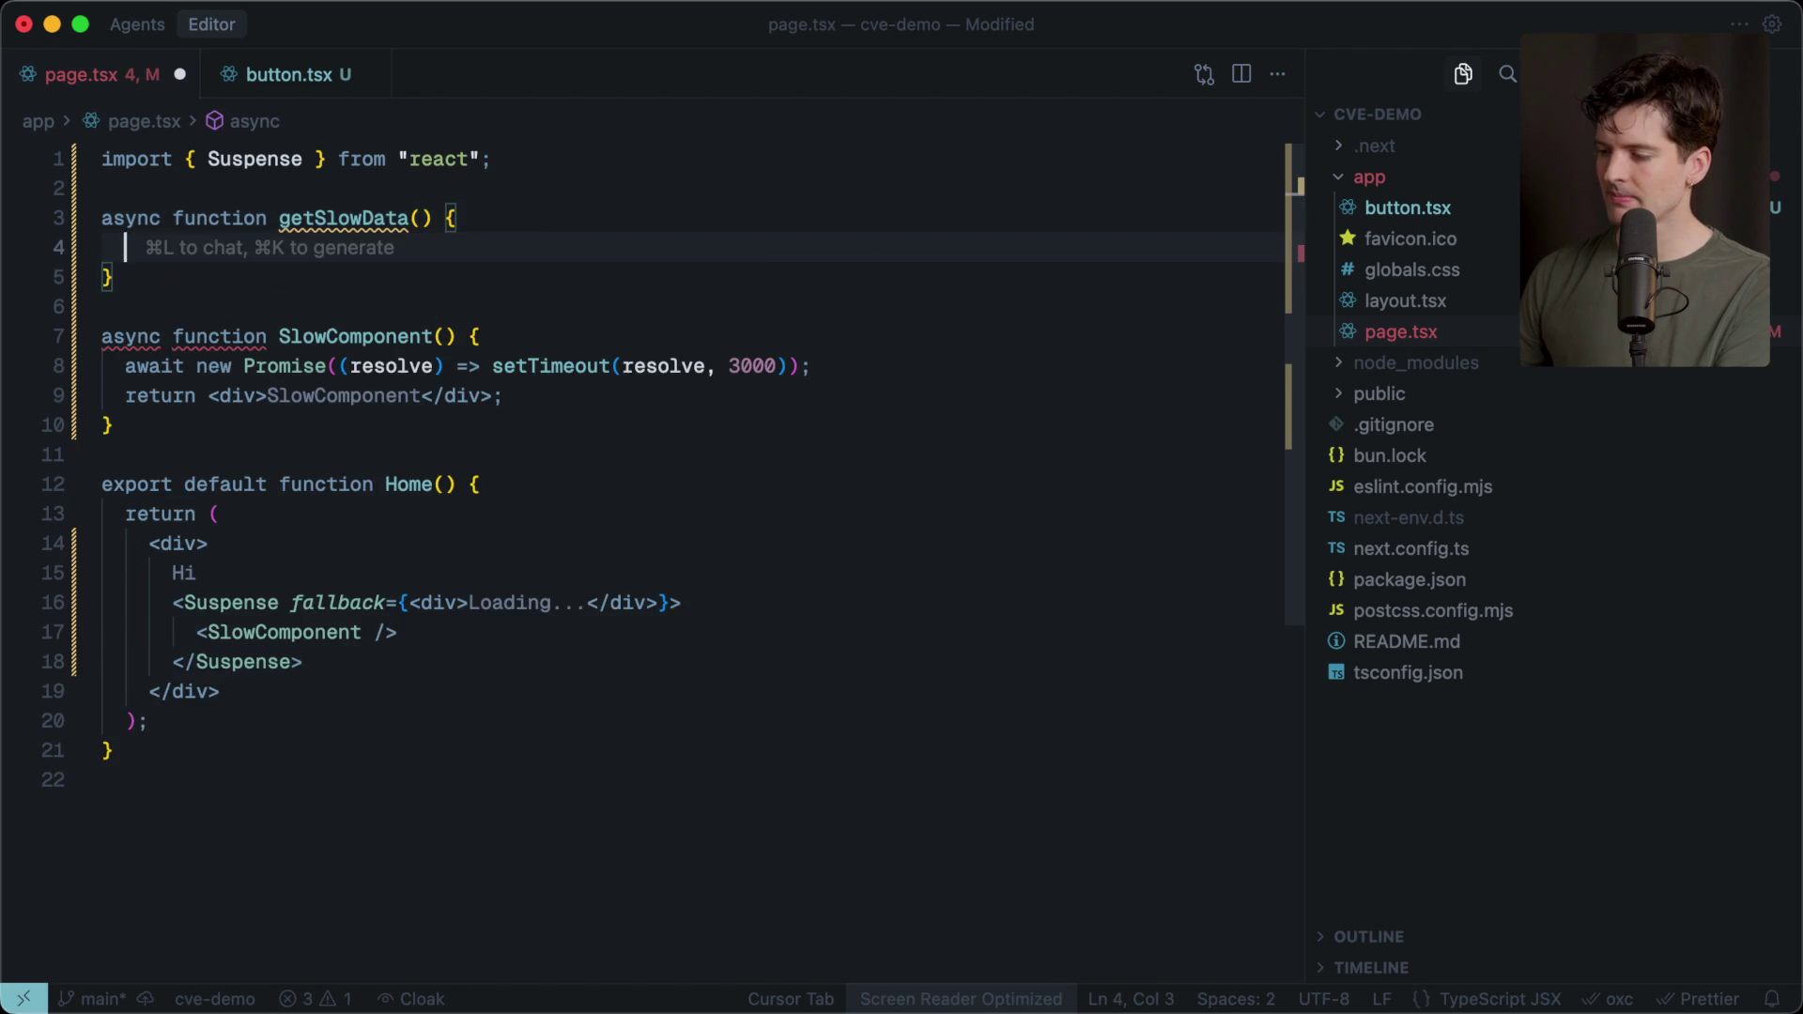
{"action": "key", "text": "Tab"}
{"action": "key", "text": "Tab"}
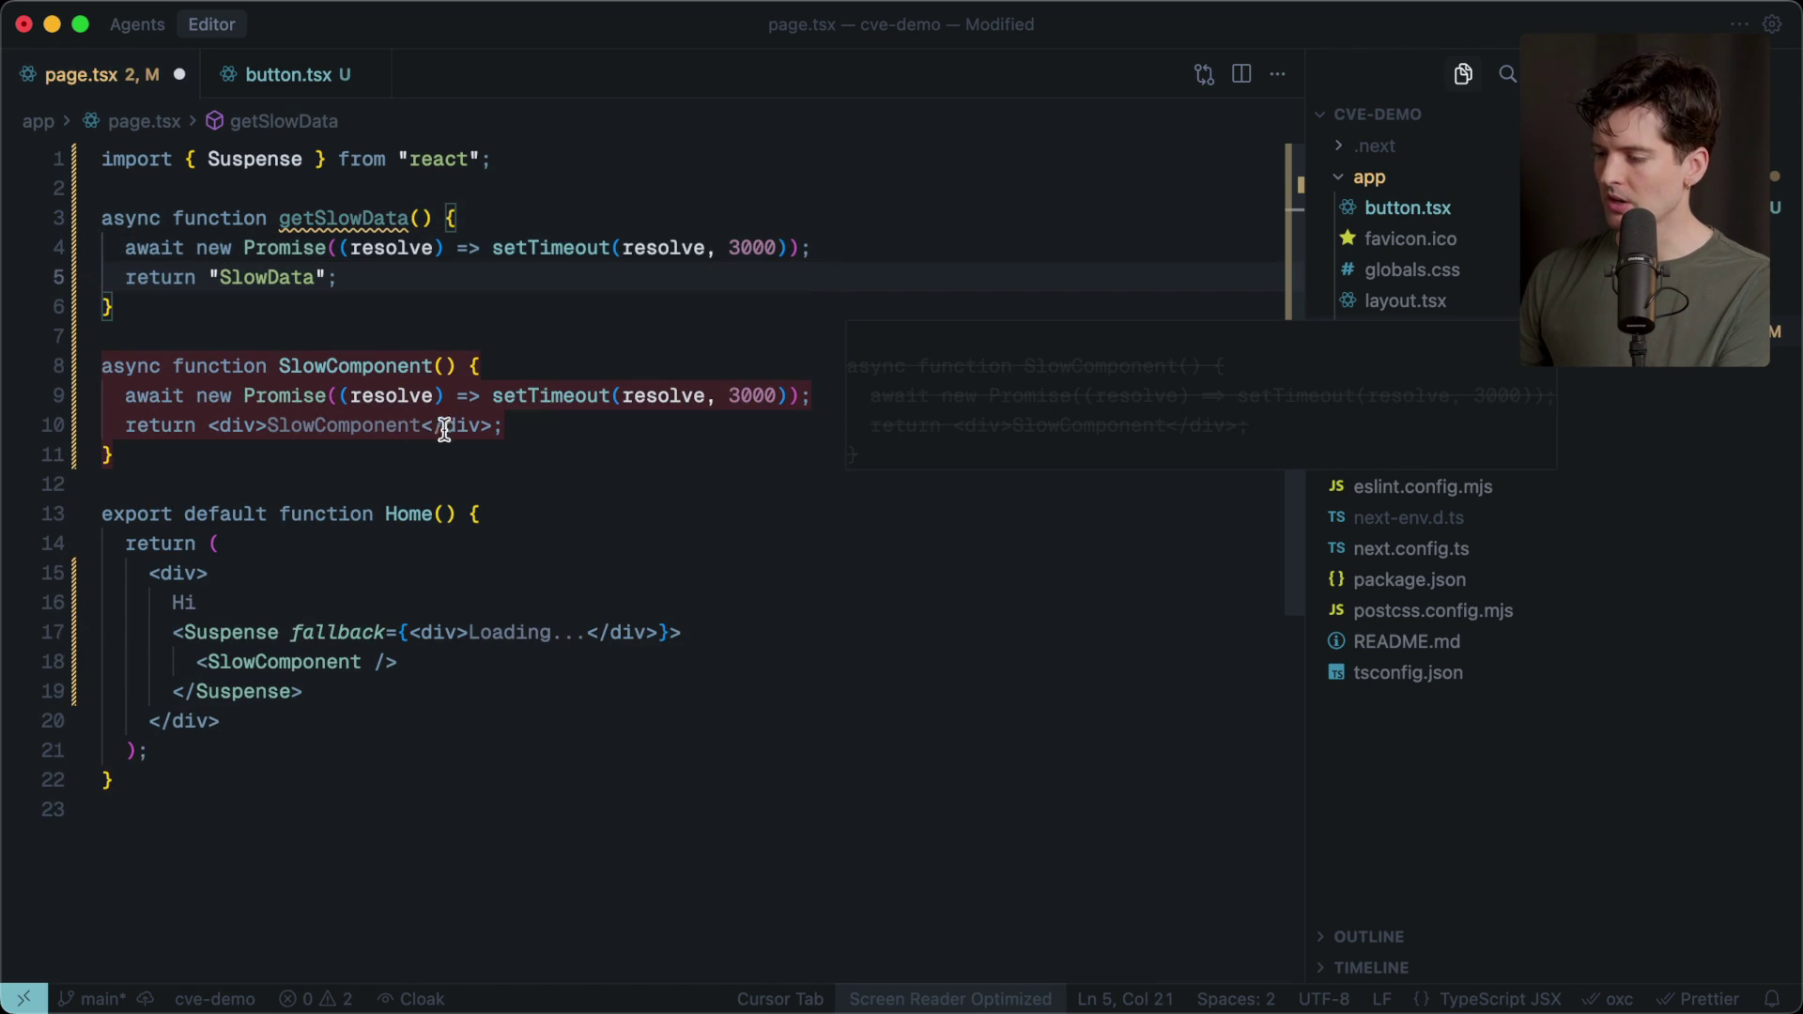
{"action": "key", "text": "Tab"}
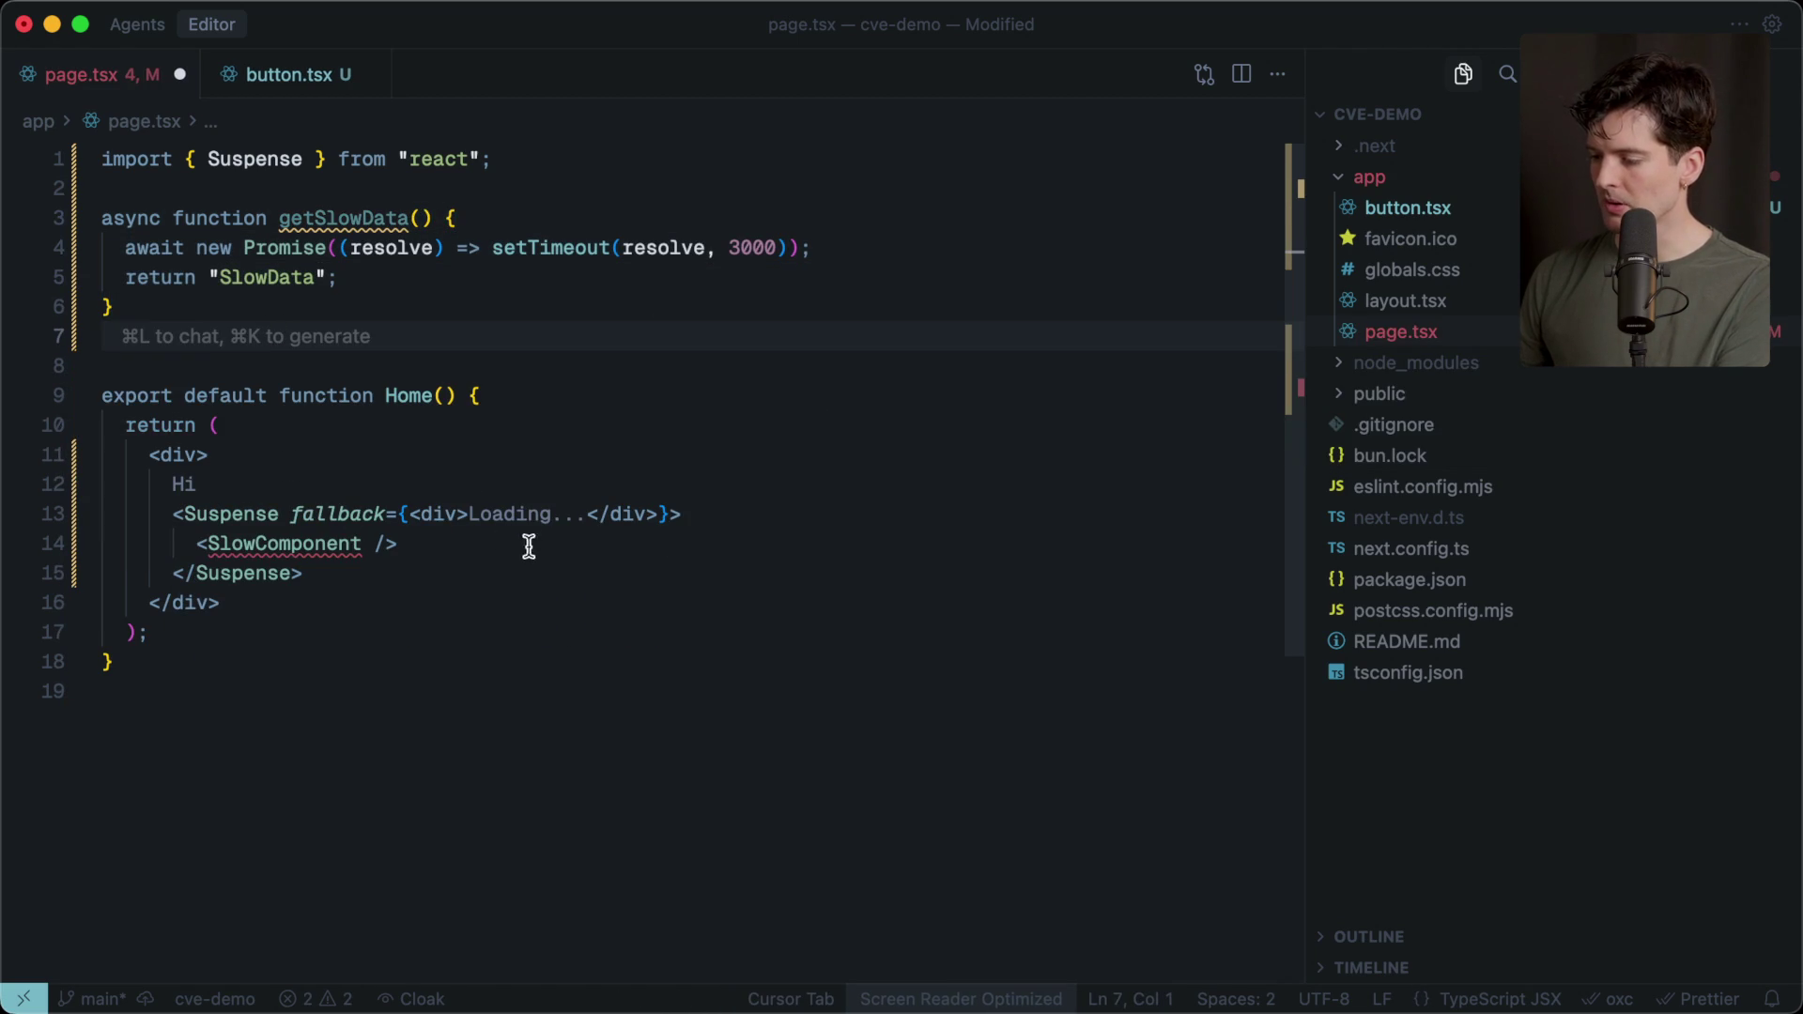
{"action": "left_click", "coordinate": [427, 546]}
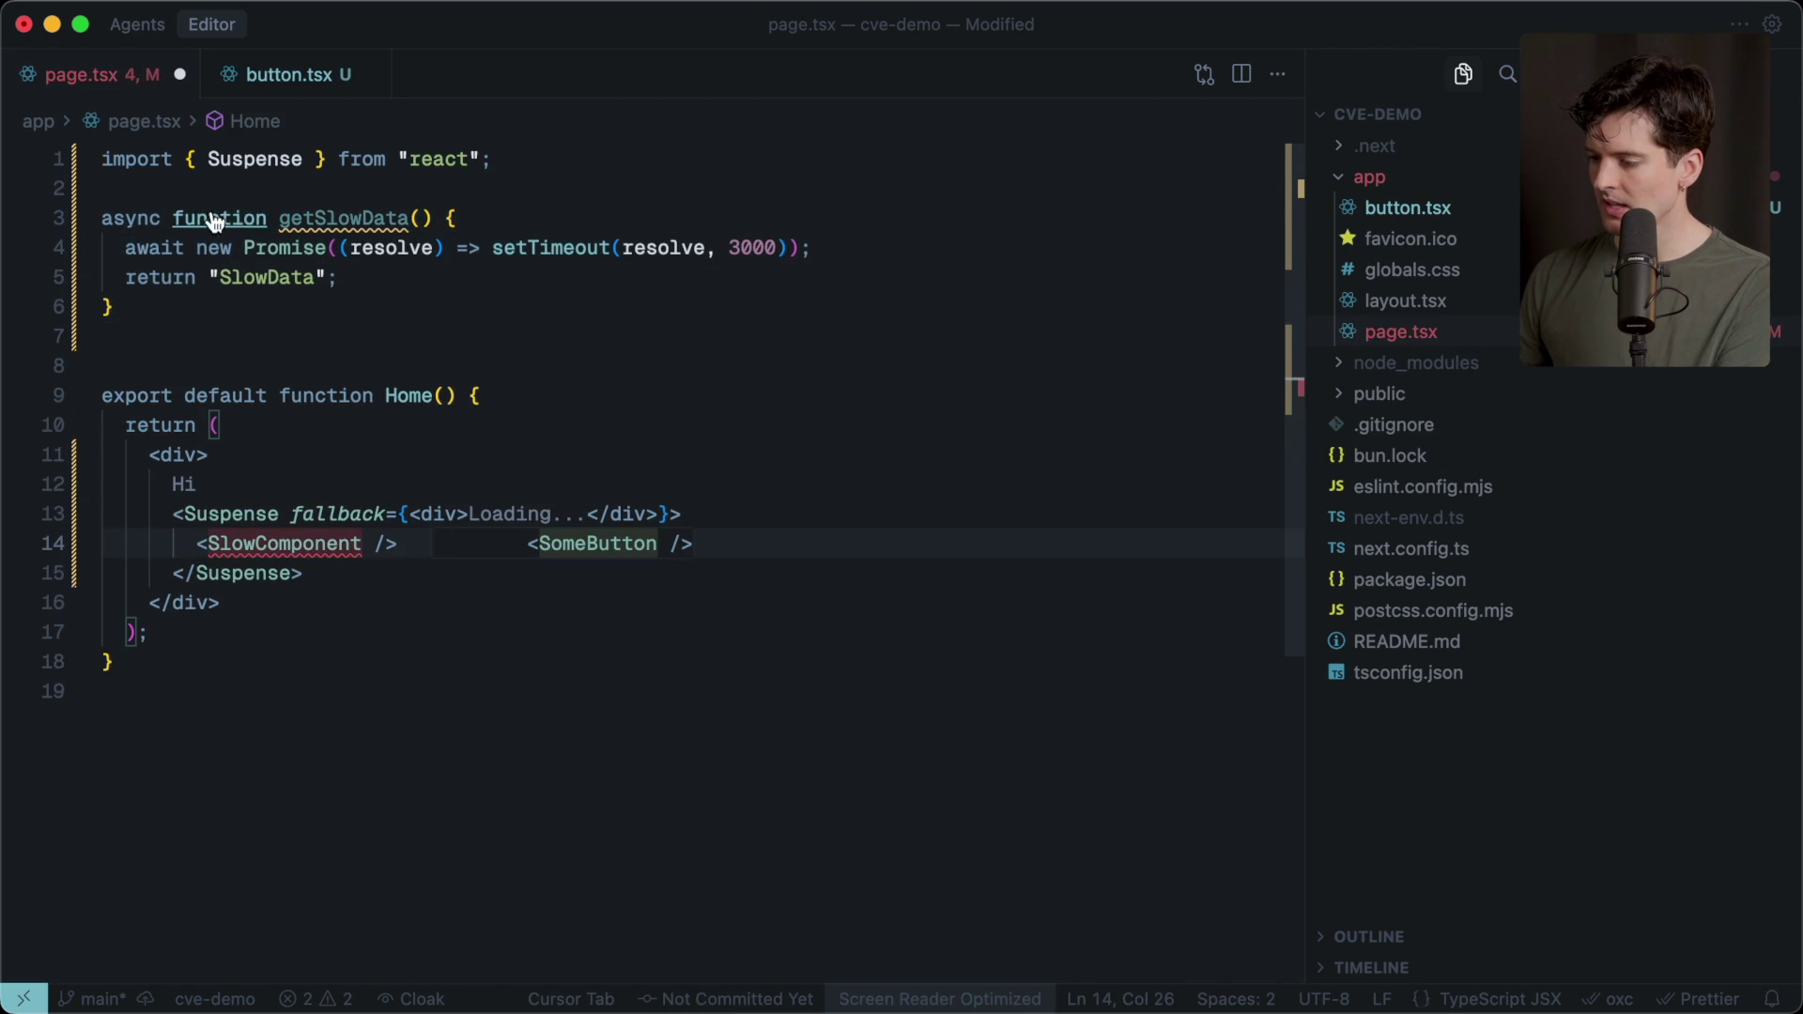
{"action": "double_click", "coordinate": [343, 209]}
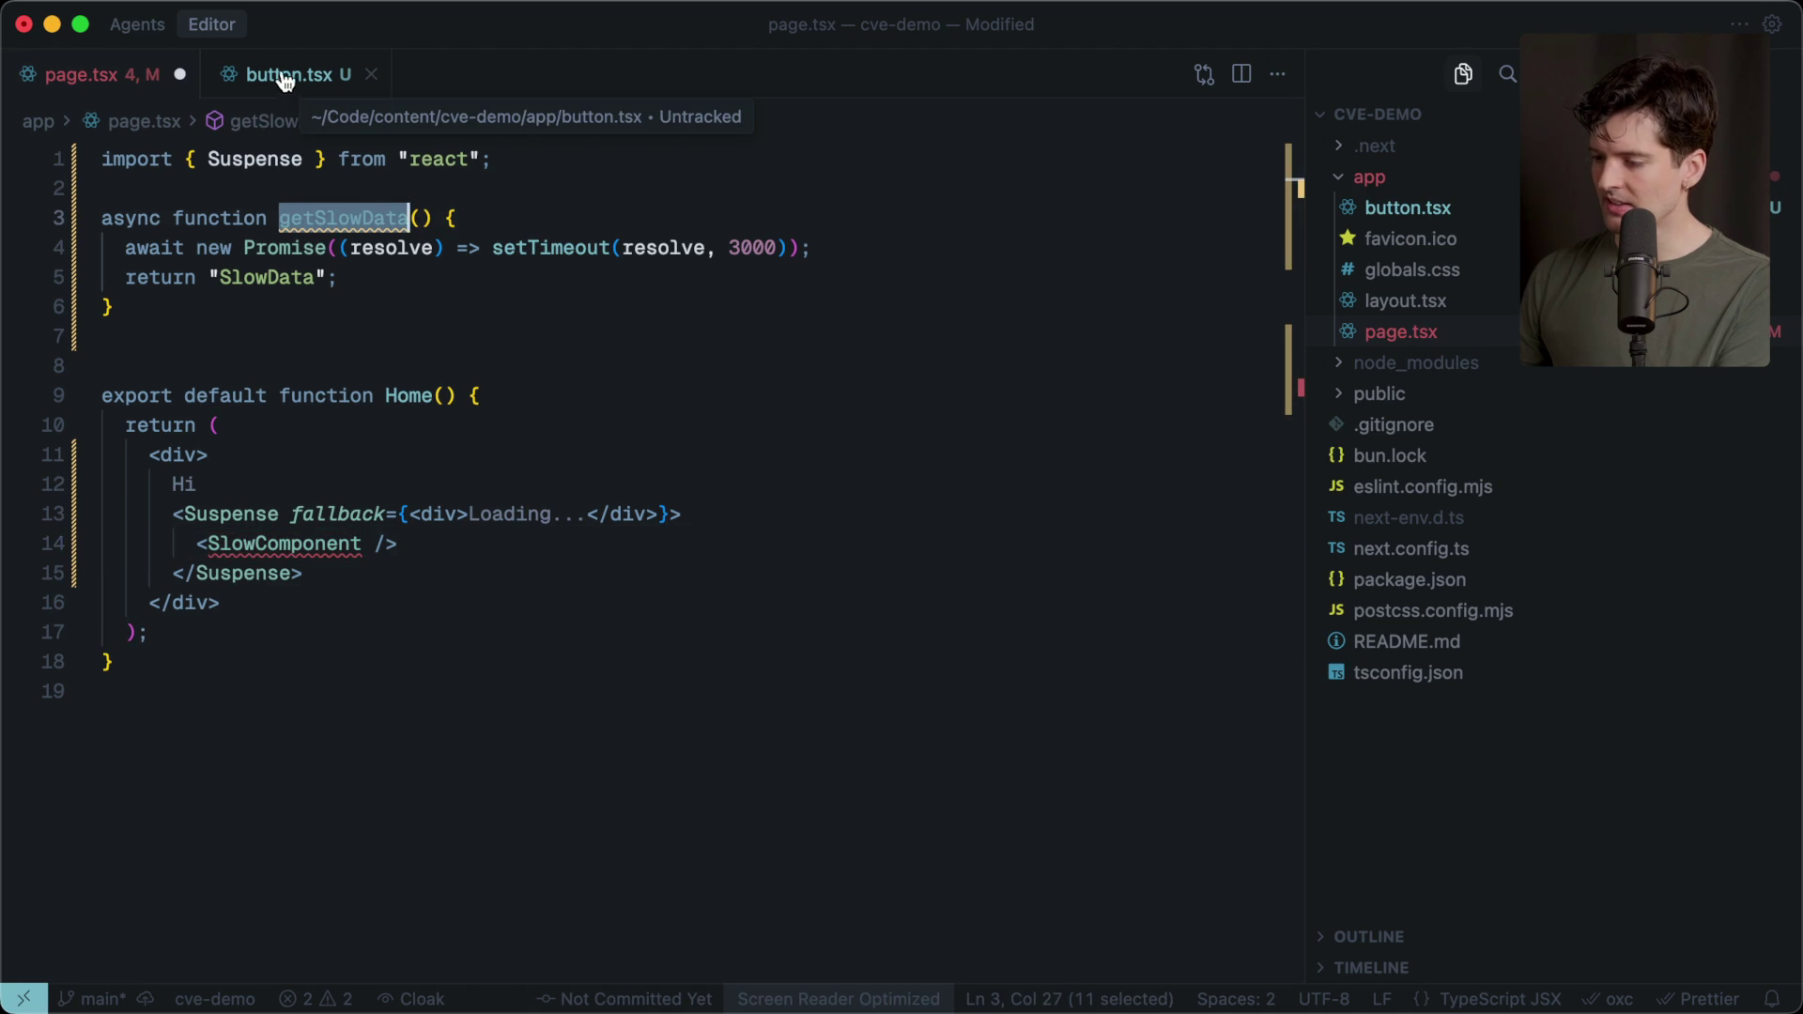
{"action": "left_click", "coordinate": [286, 83]}
Undo in button.tsx to restore the "use client" directive above SomeButton.
{"action": "double_click", "coordinate": [160, 159]}
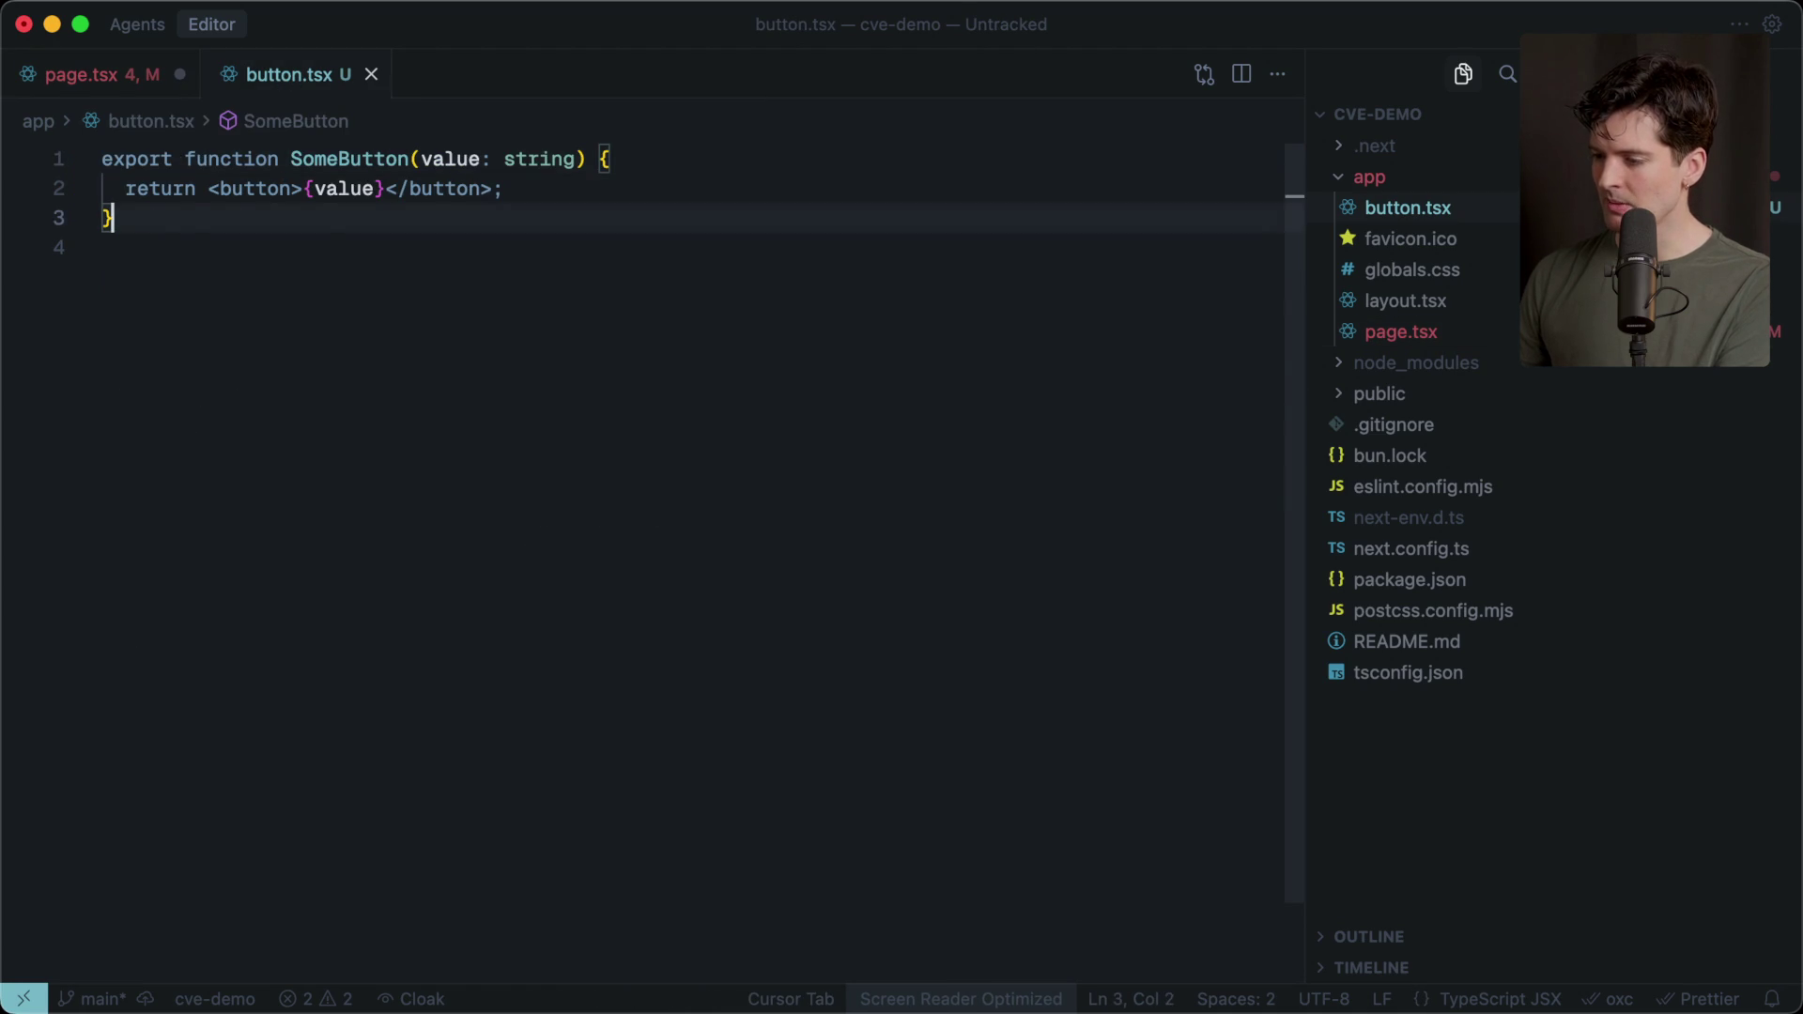
{"action": "key", "text": "super+z"}
{"action": "key", "text": "super+z"}
{"action": "key", "text": "super+z"}
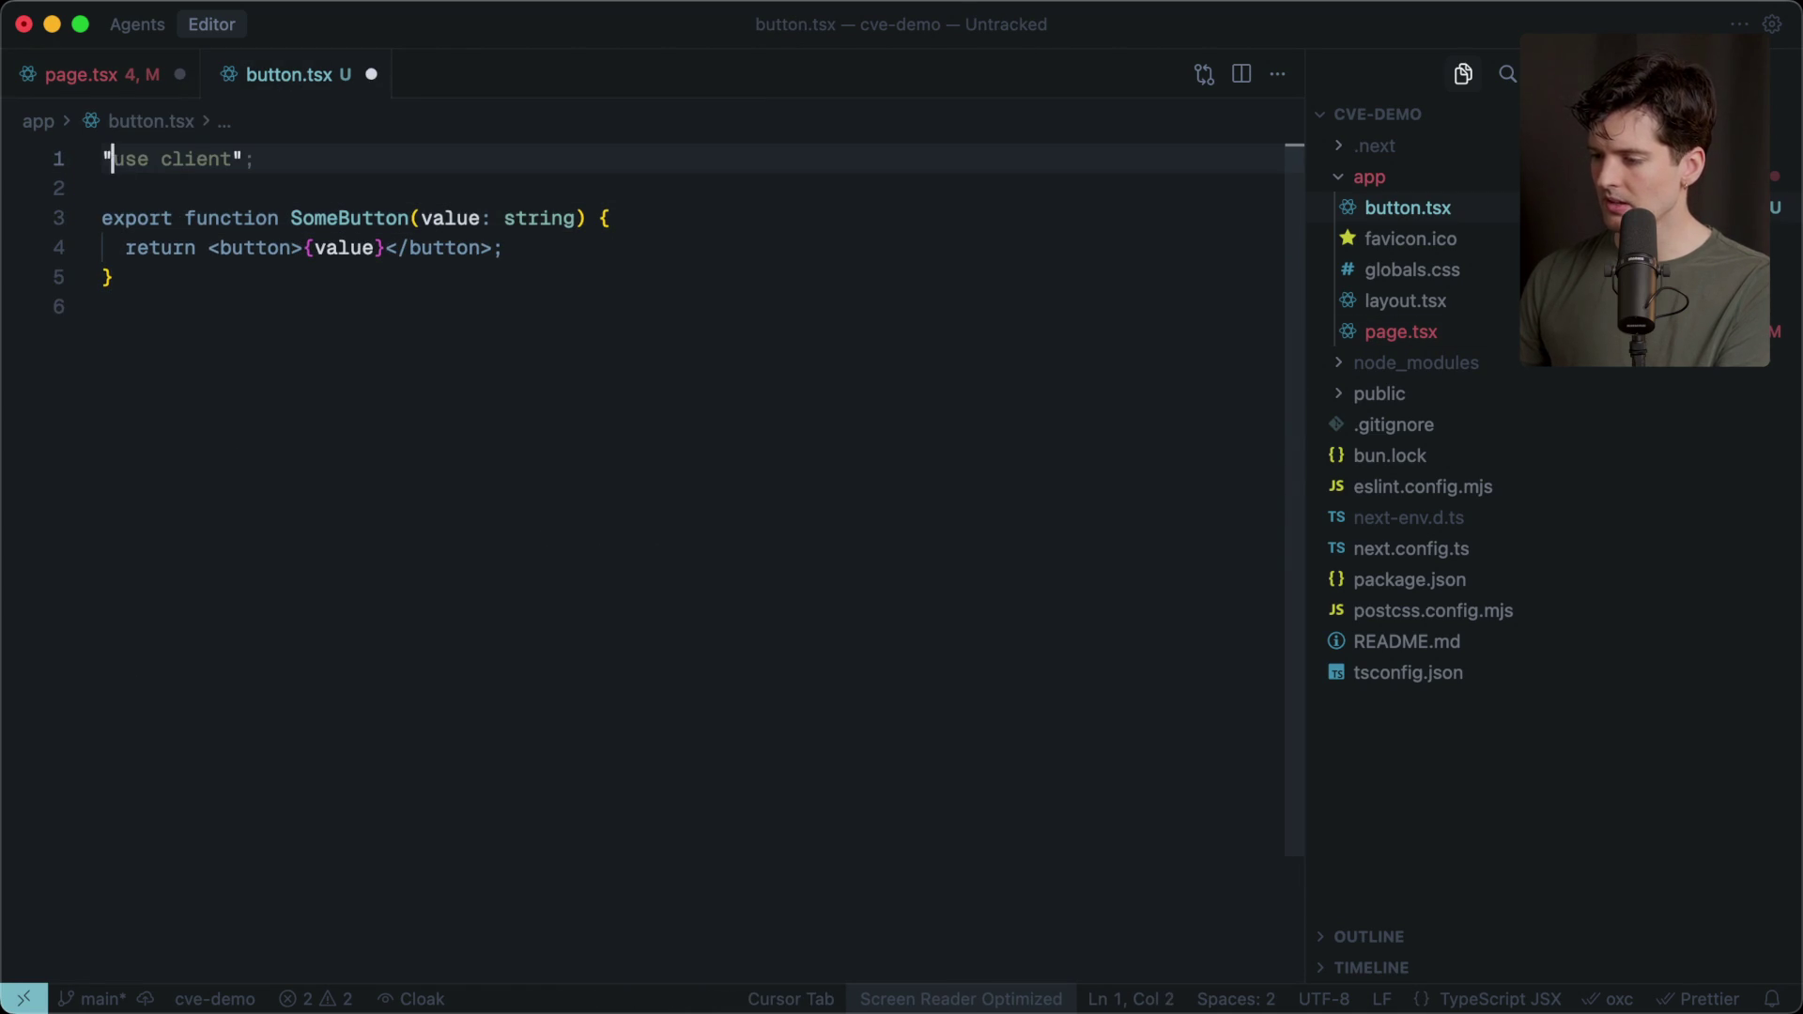
{"action": "key", "text": "alt+Right"}
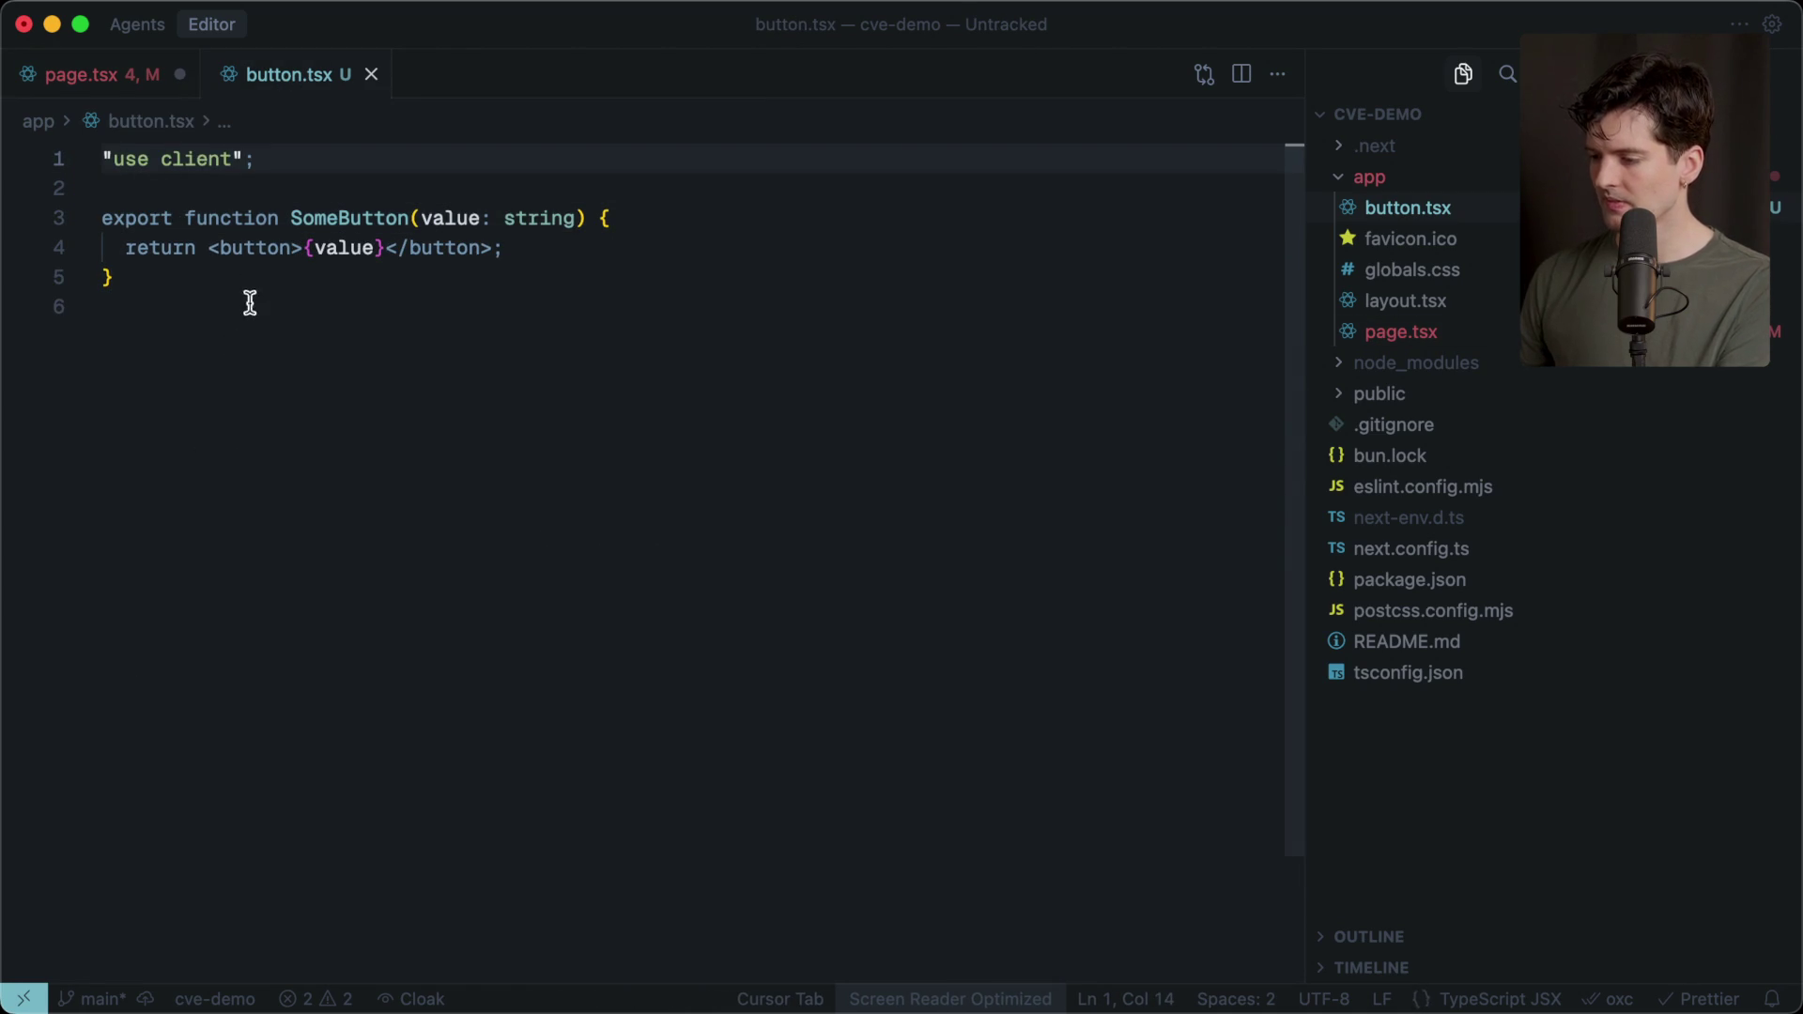
{"action": "left_click", "coordinate": [295, 255]}
{"action": "double_click", "coordinate": [354, 252]}
{"action": "double_click", "coordinate": [442, 221]}
{"action": "double_click", "coordinate": [565, 217]}
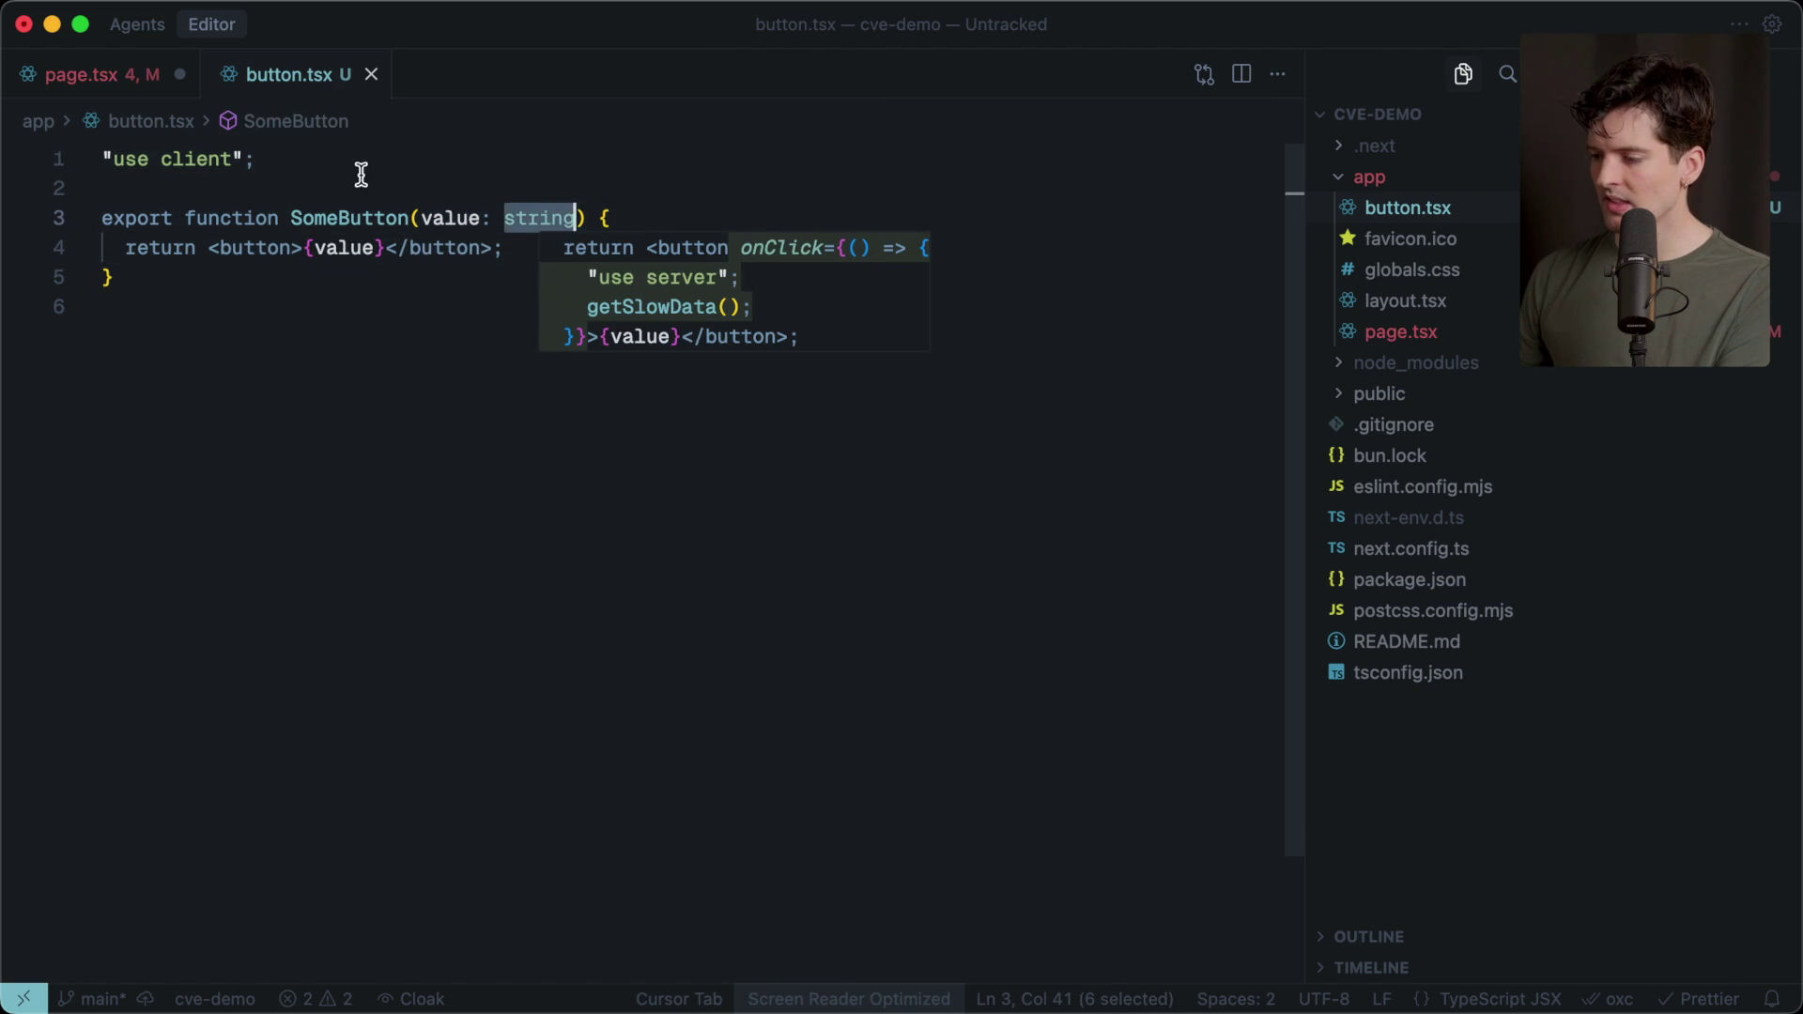
Try adding const data = await getSlowData() in Home, then undo it.
{"action": "left_click", "coordinate": [81, 79]}
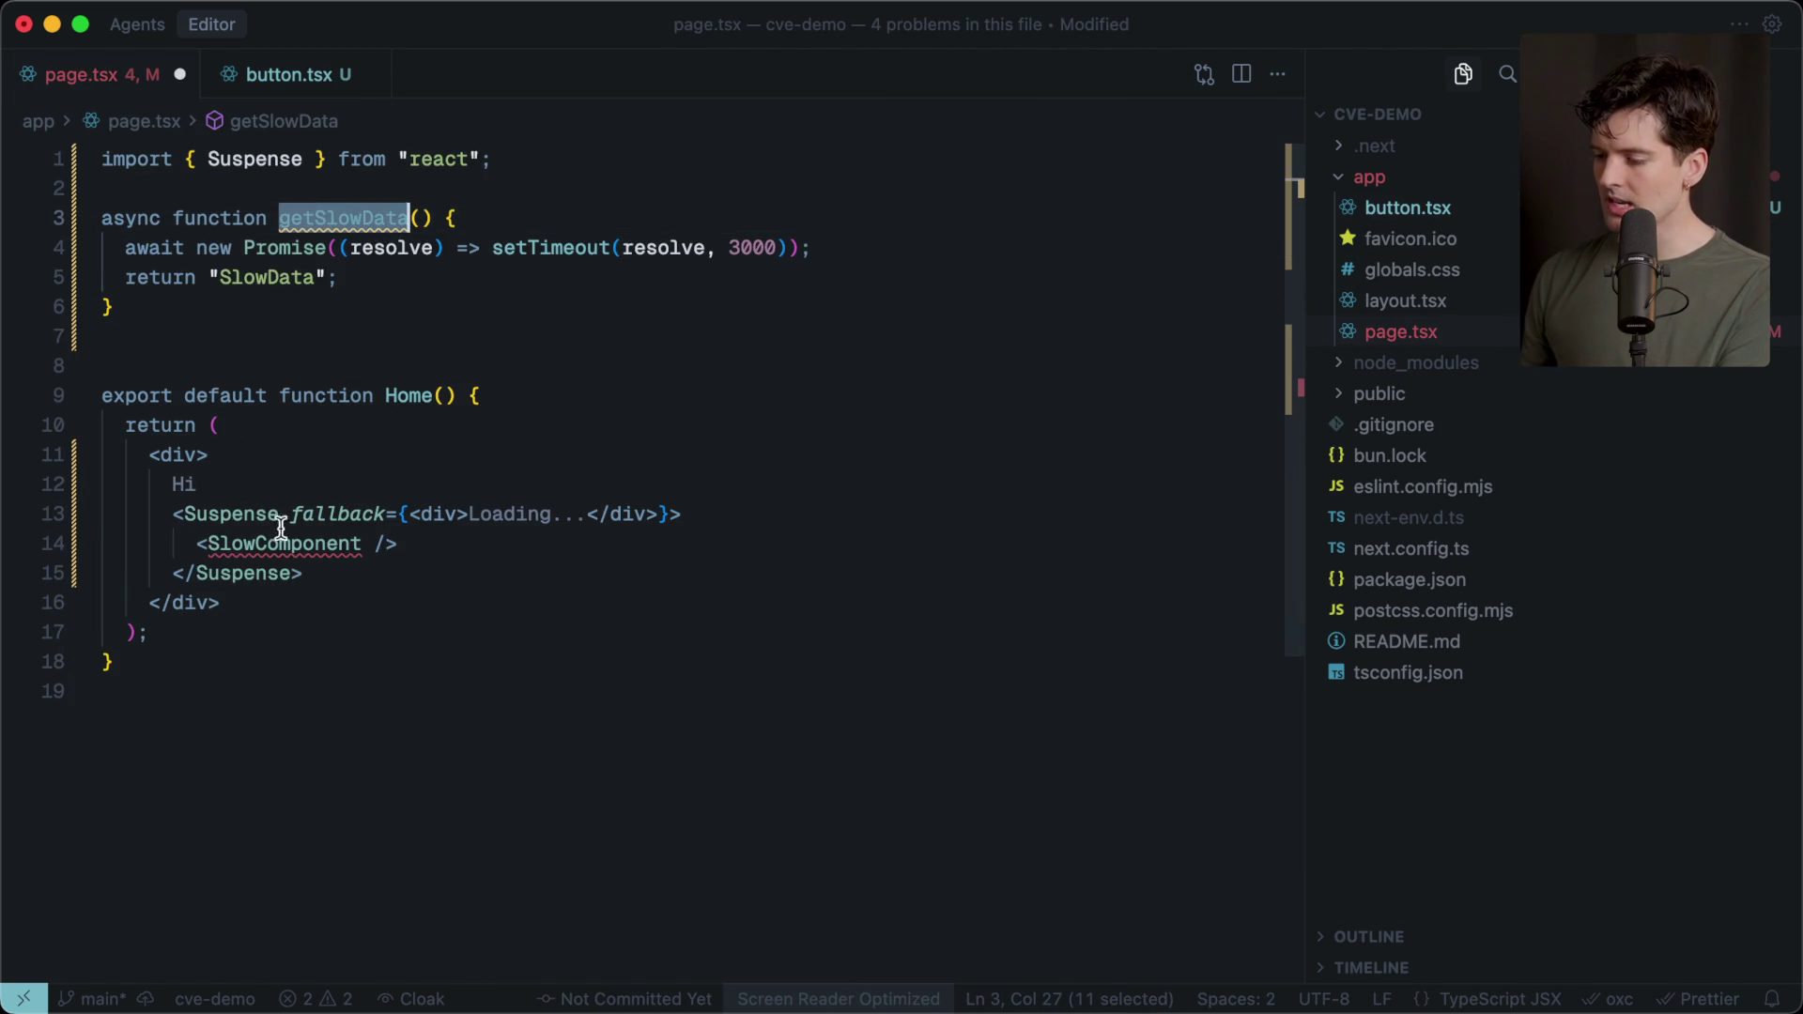
{"action": "left_click", "coordinate": [514, 383]}
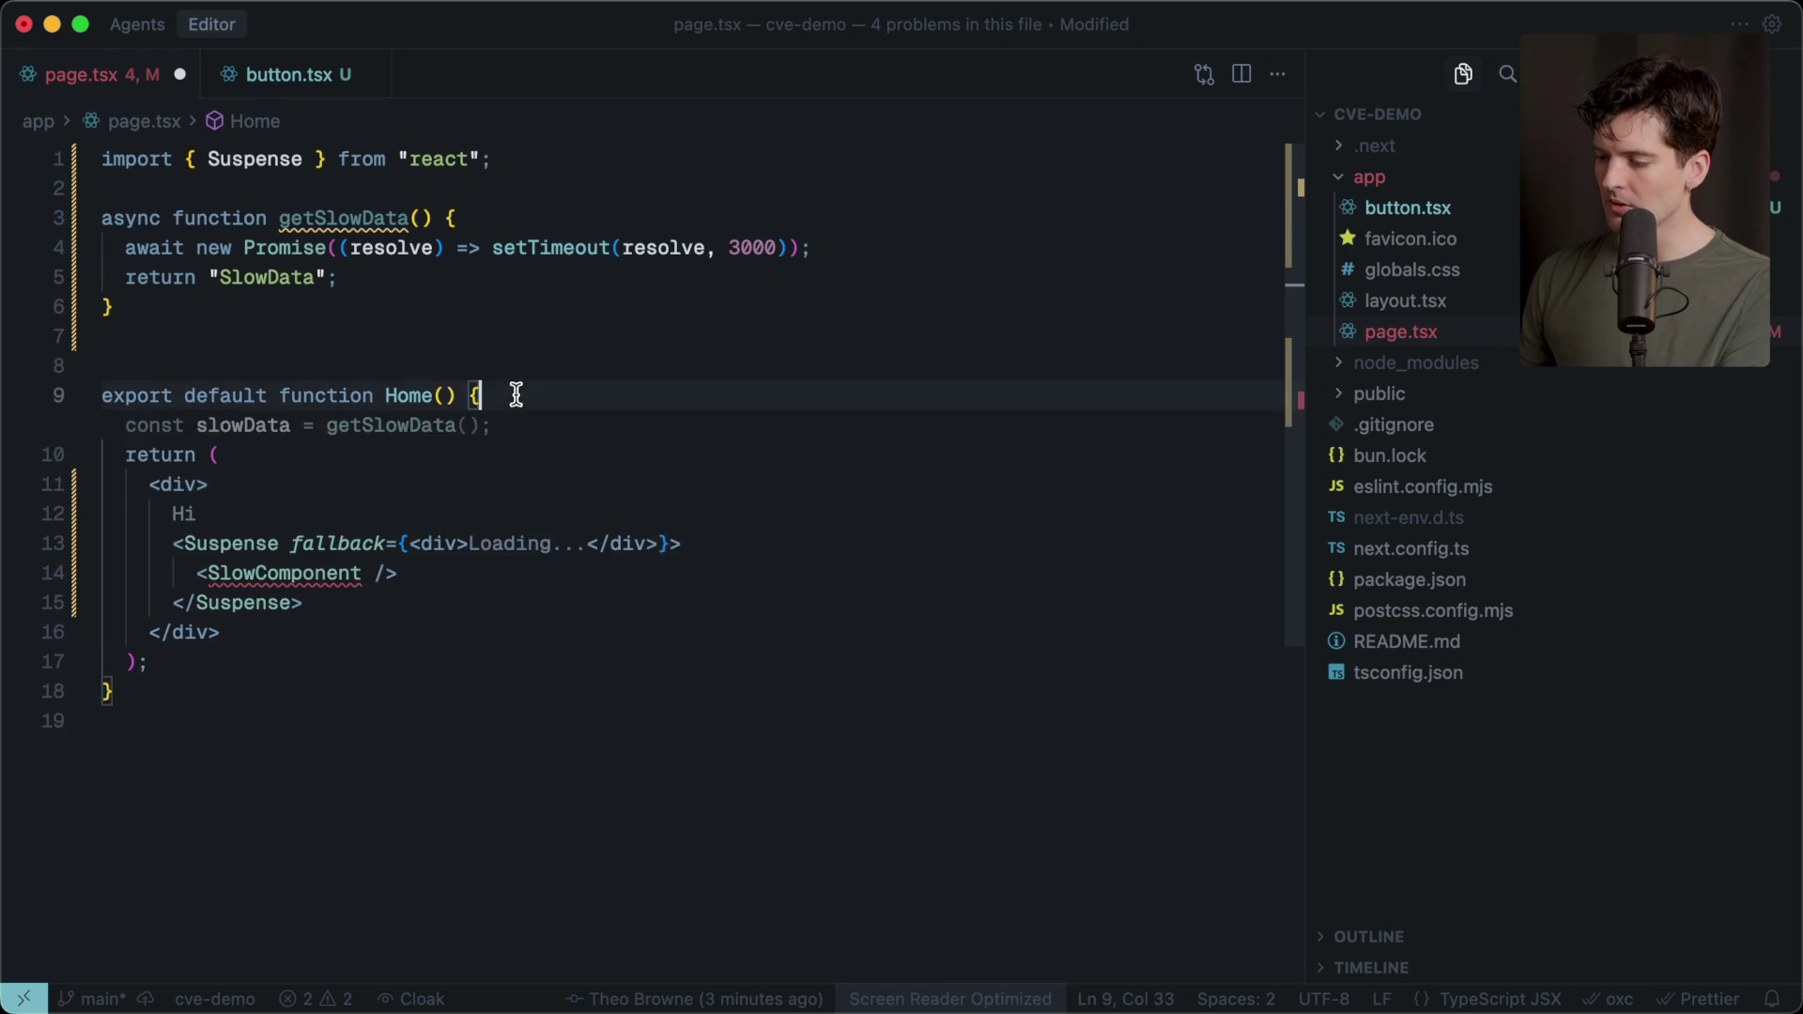
{"action": "key", "text": "Return"}
{"action": "key", "text": "Return"}
{"action": "type", "text": "const data = awa"}
{"action": "key", "text": "Tab"}
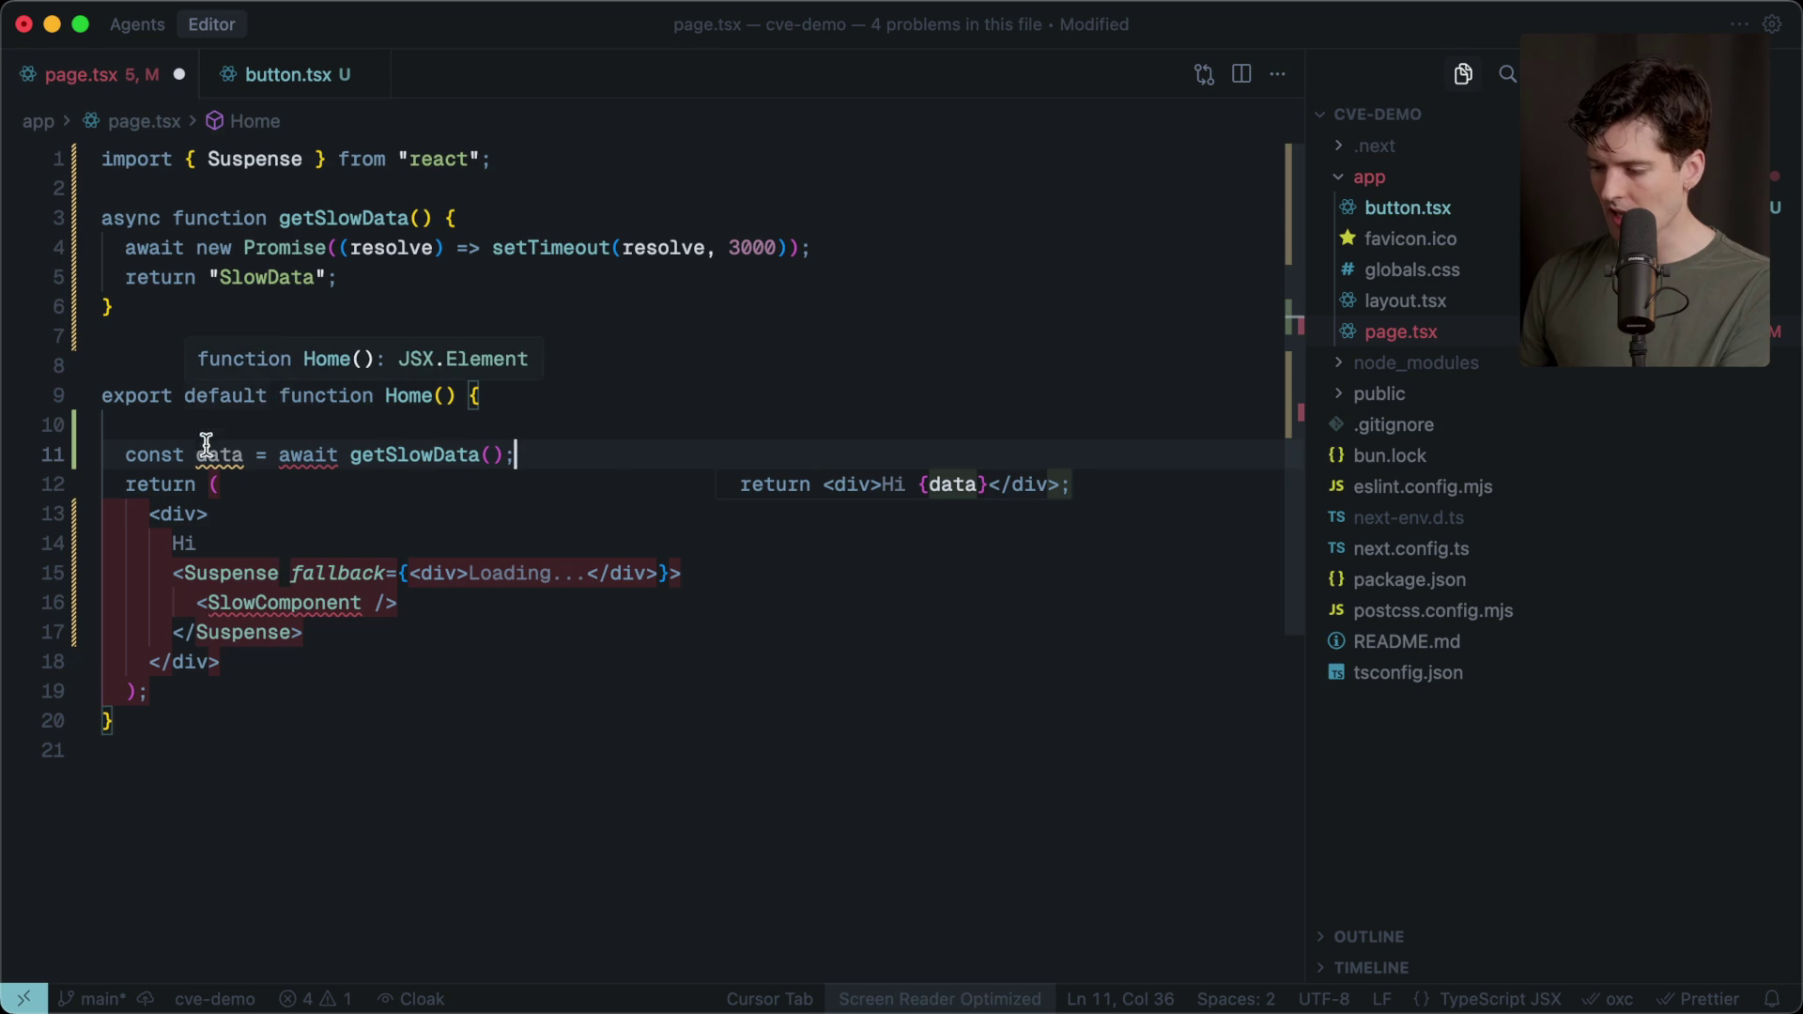
{"action": "key", "text": "super+z"}
{"action": "key", "text": "super+z"}
{"action": "key", "text": "super+s"}
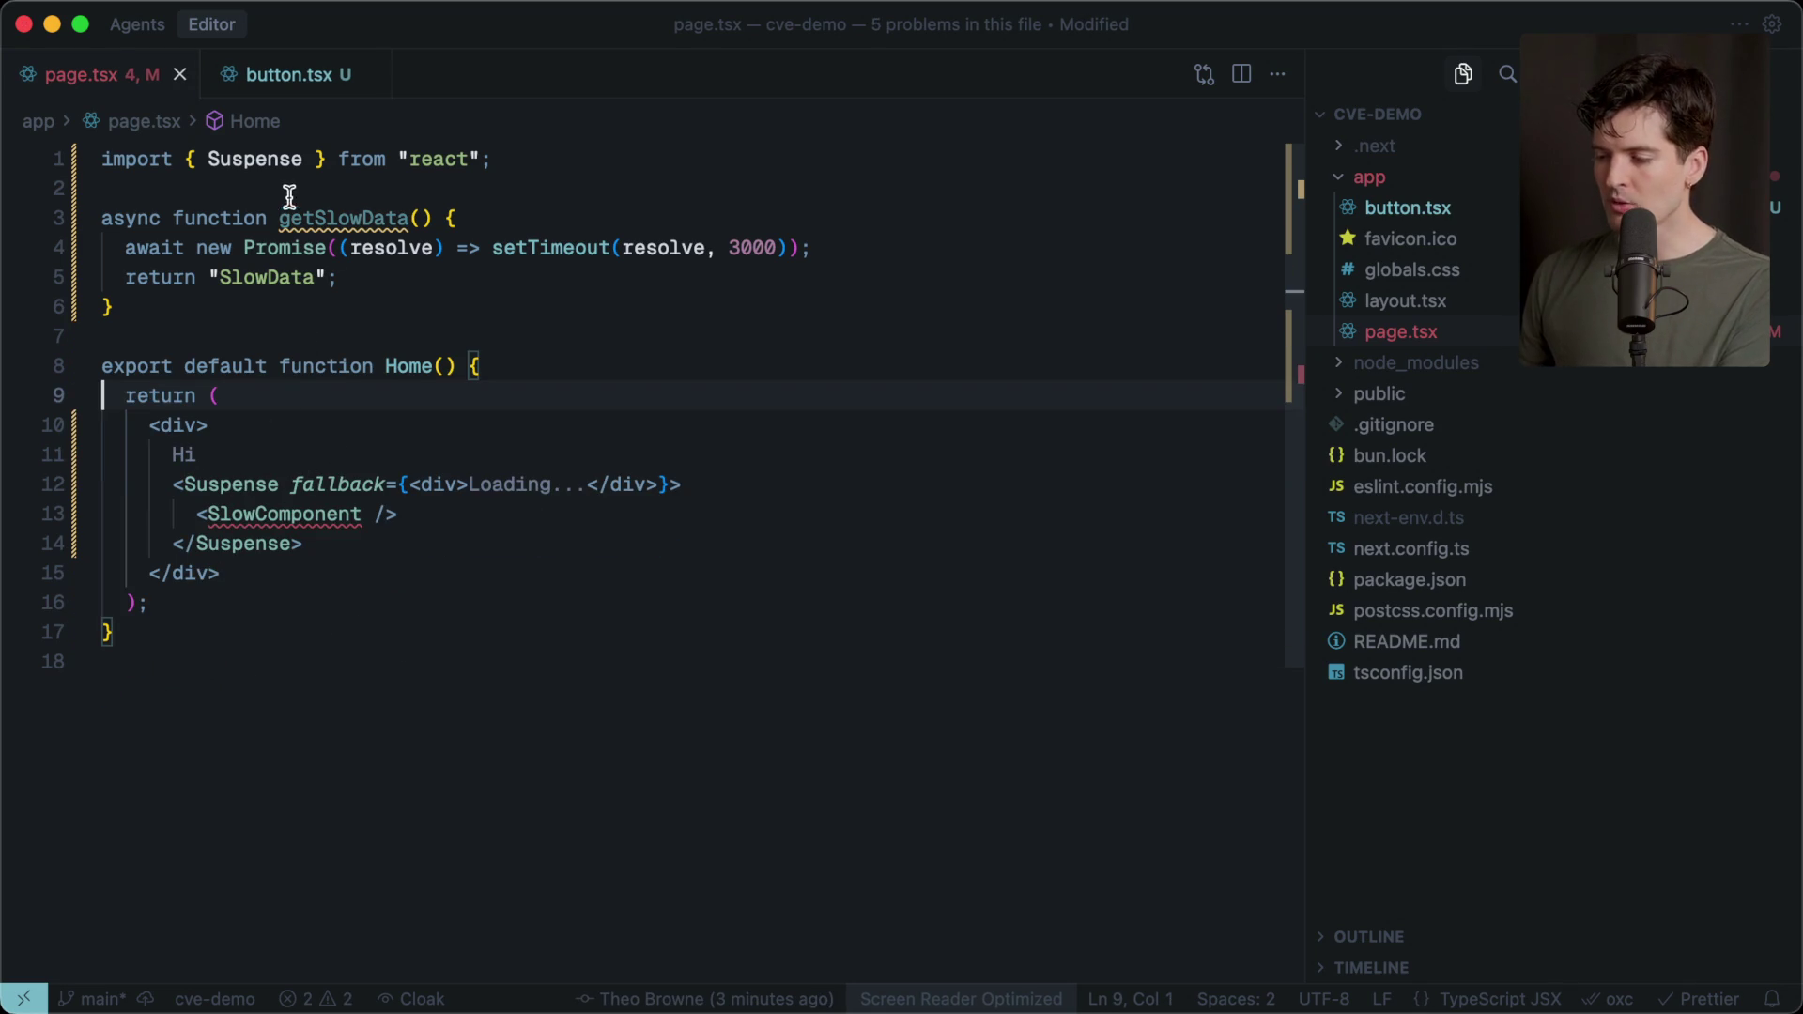
{"action": "double_click", "coordinate": [324, 218]}
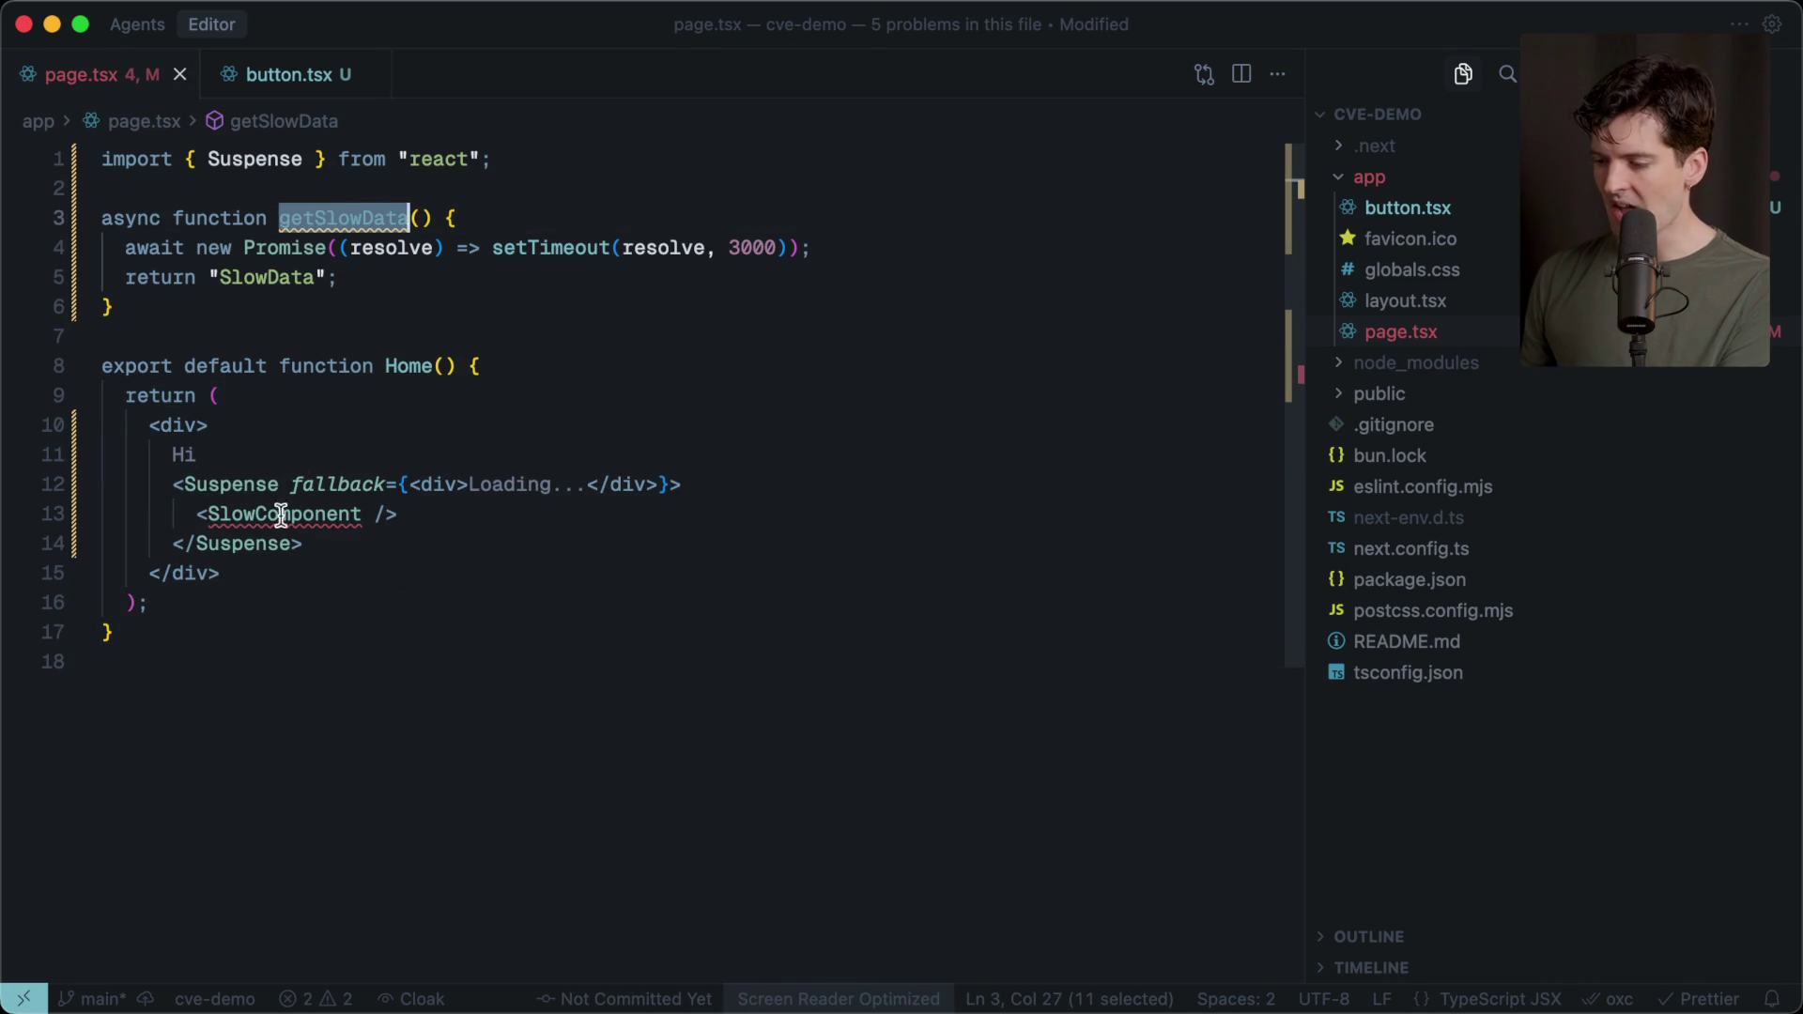
Change SomeButton's props to a destructured { value } of type Promise<string>.
{"action": "left_click", "coordinate": [291, 74]}
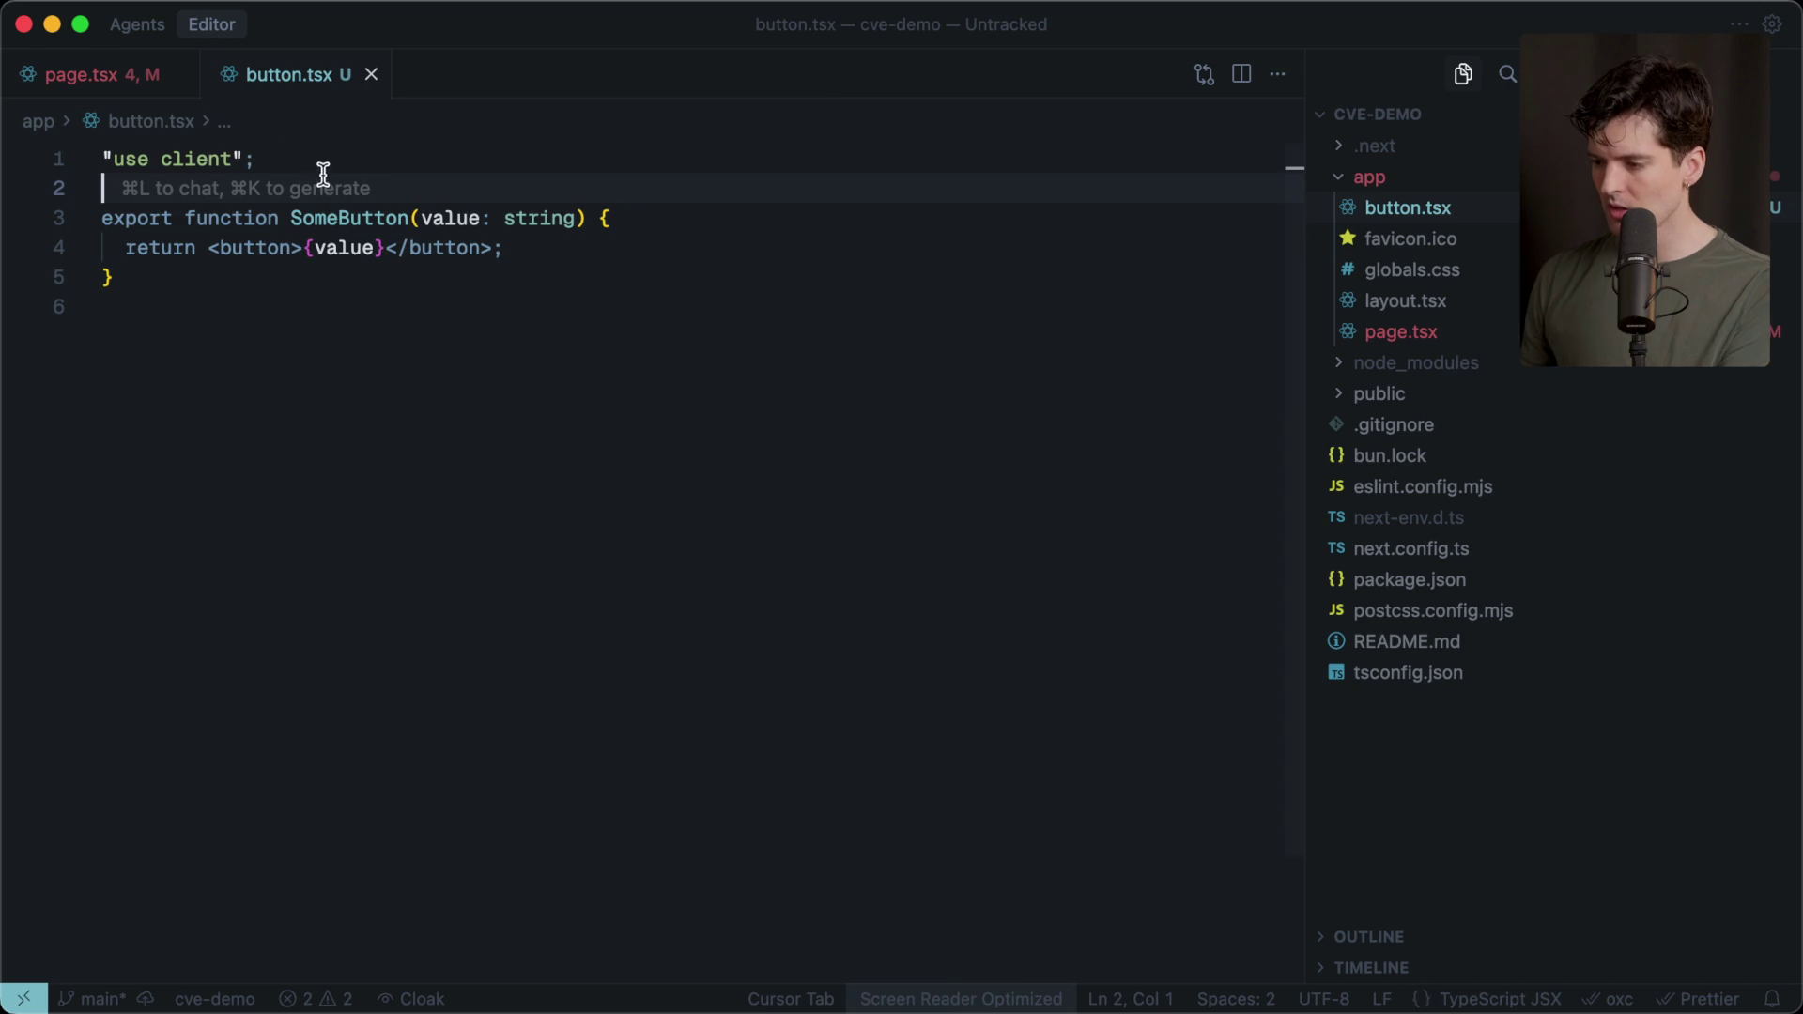
{"action": "left_click", "coordinate": [508, 218]}
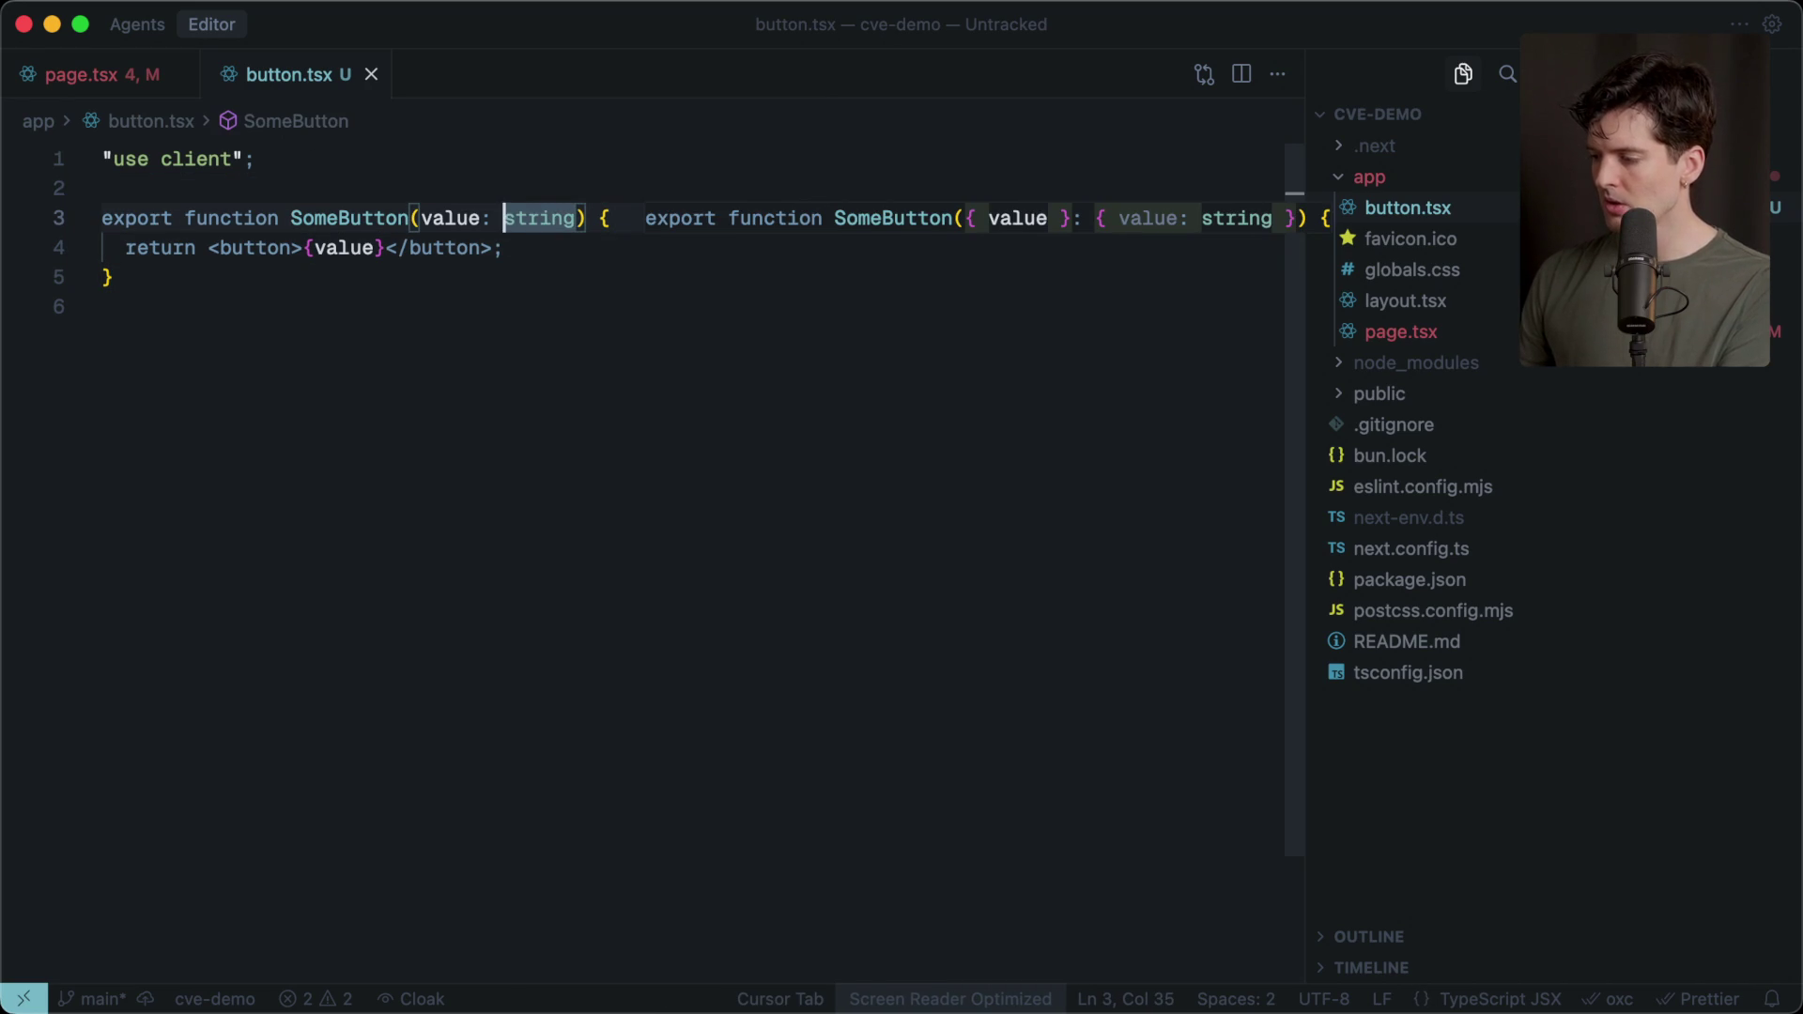
{"action": "key", "text": "Tab"}
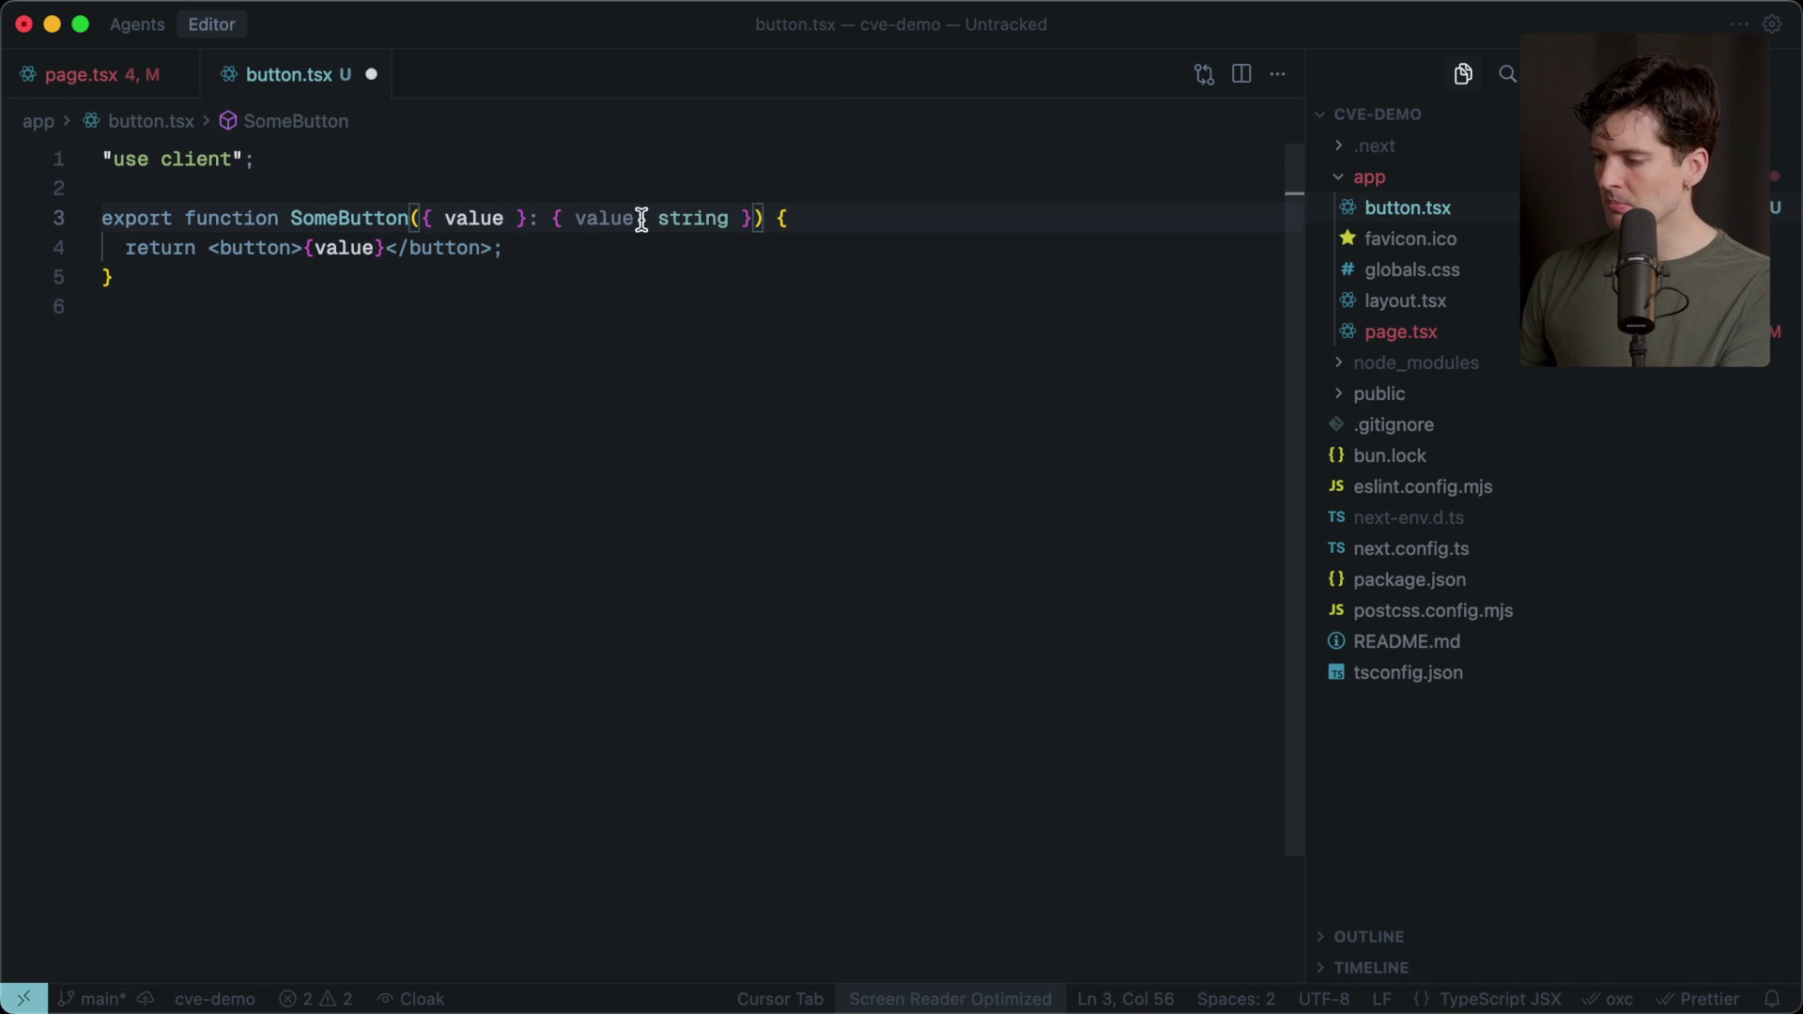
{"action": "left_click", "coordinate": [573, 218]}
{"action": "left_click", "coordinate": [658, 218]}
{"action": "type", "text": "Pro"}
{"action": "key", "text": "Tab"}
{"action": "key", "text": "Tab"}
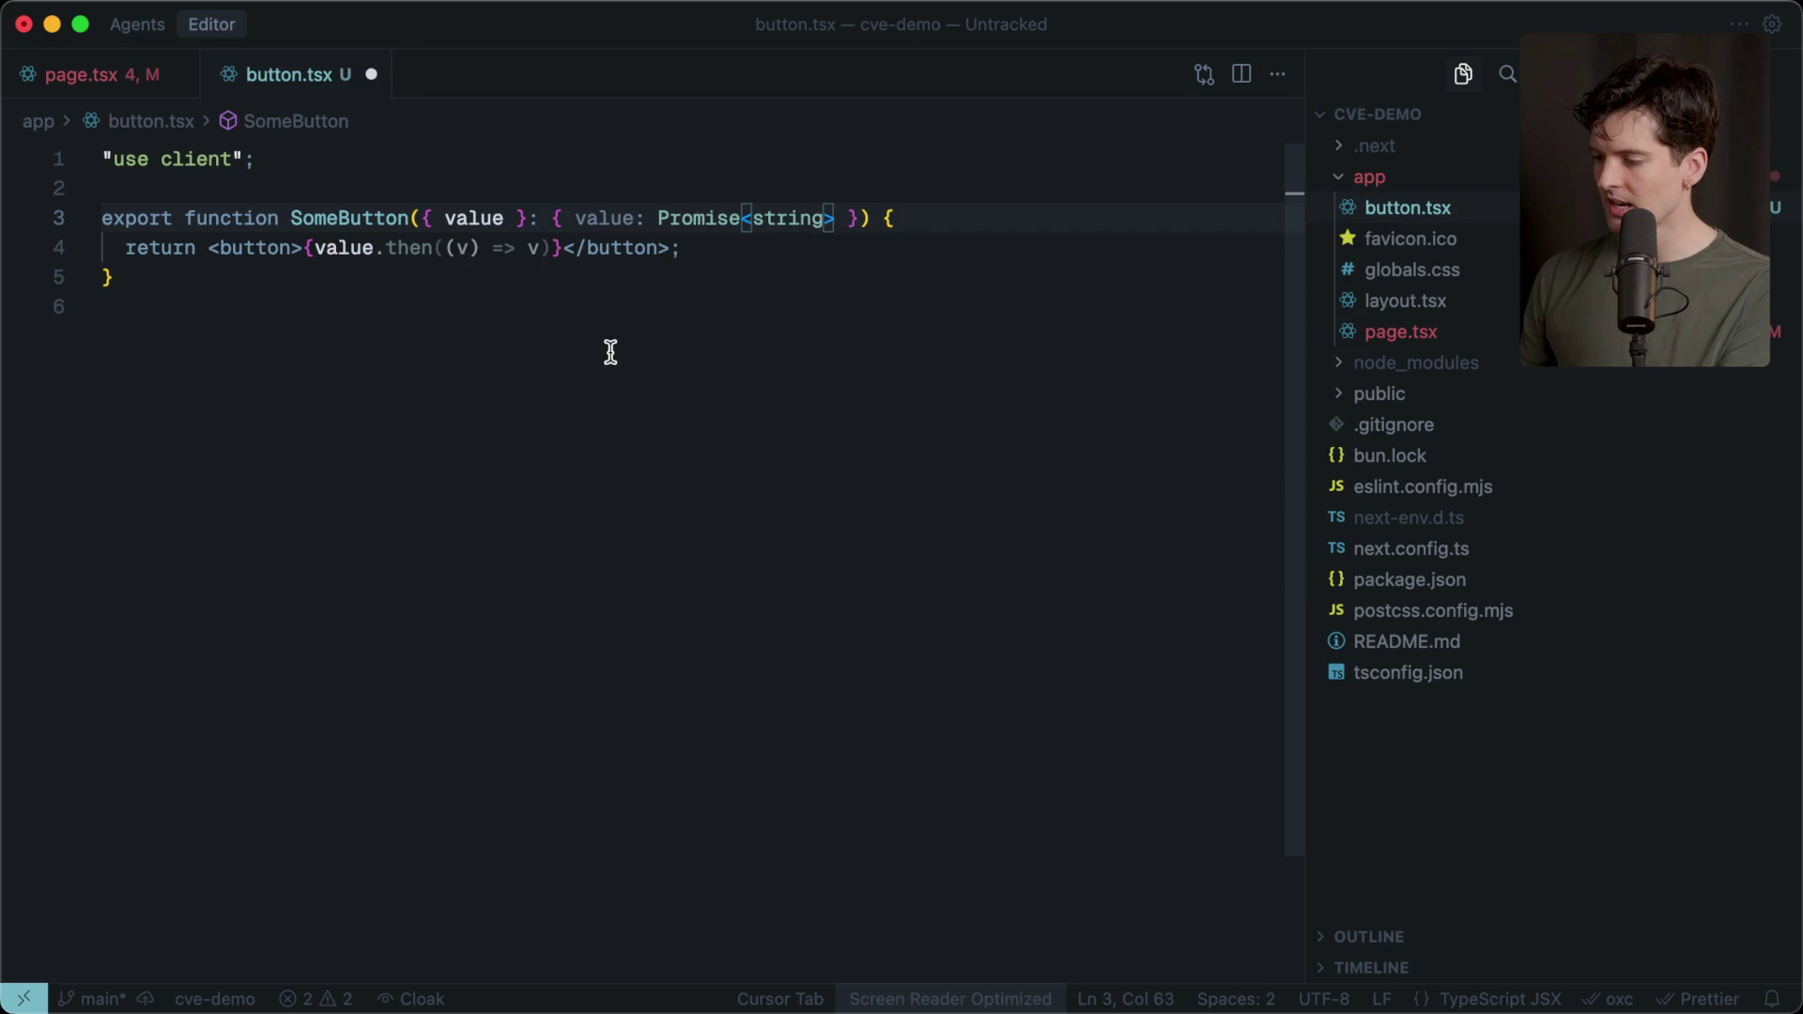
{"action": "left_click", "coordinate": [482, 325]}
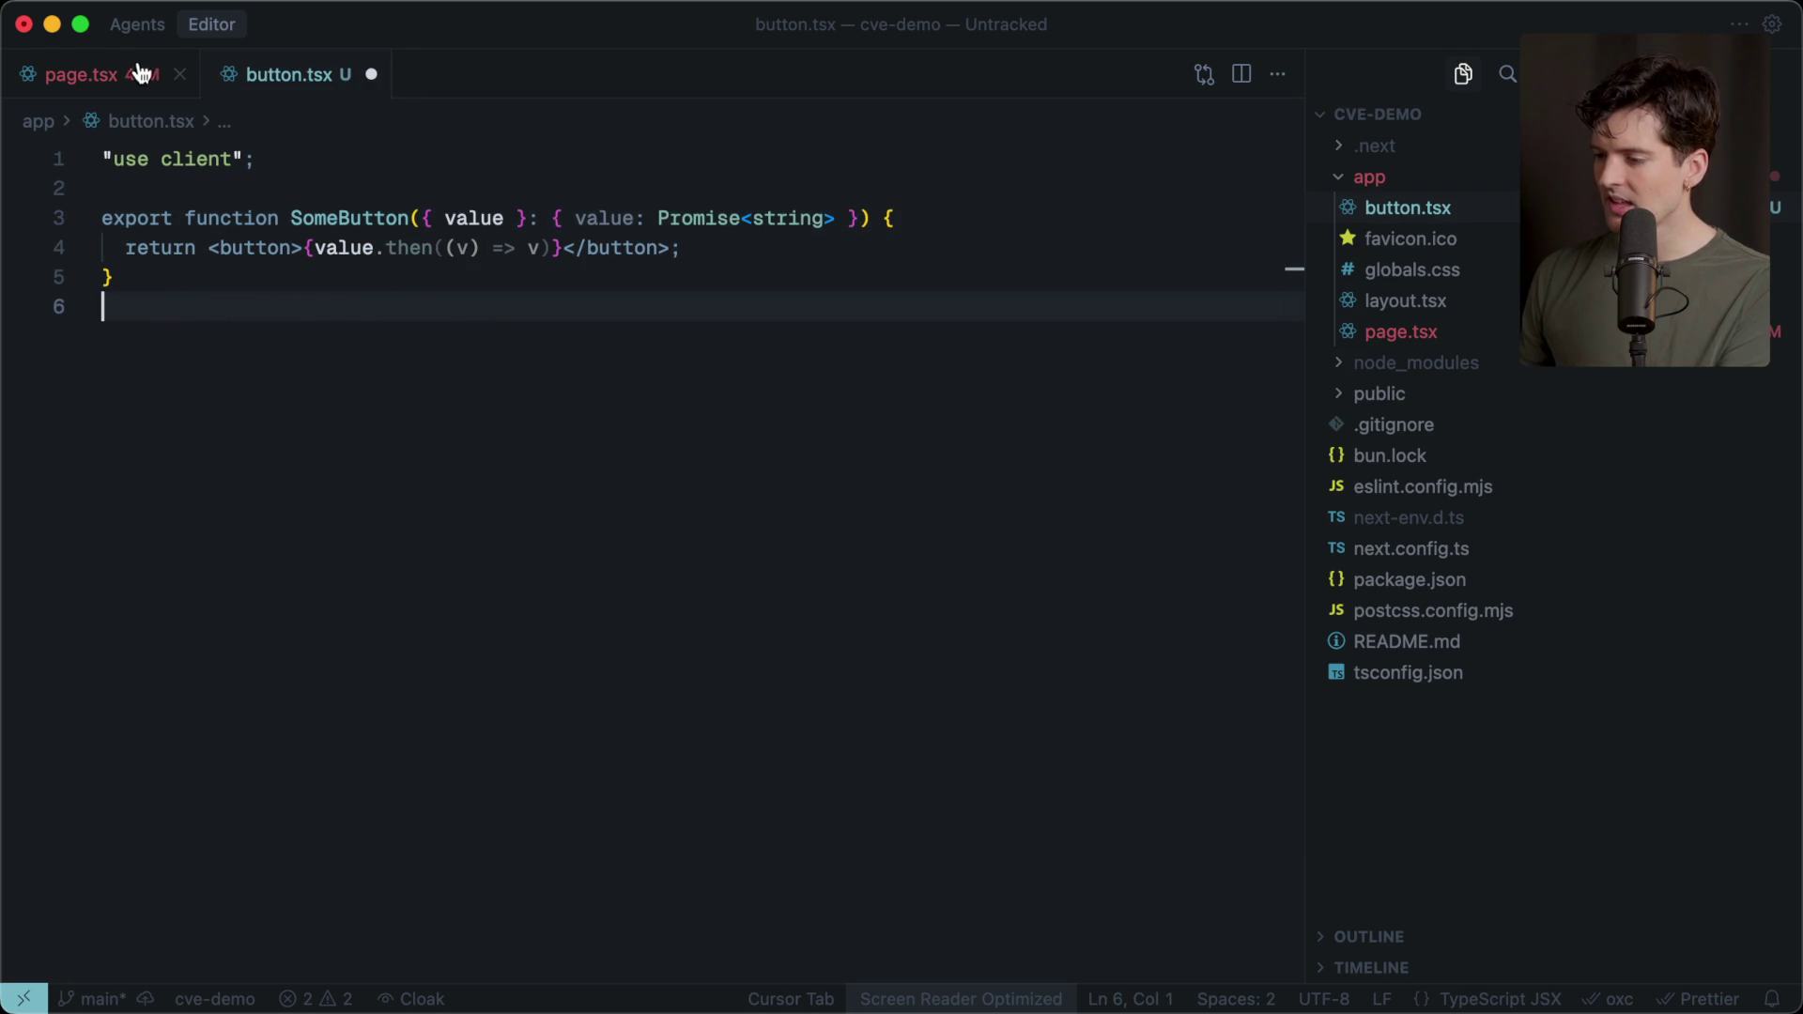
{"action": "left_click", "coordinate": [109, 79]}
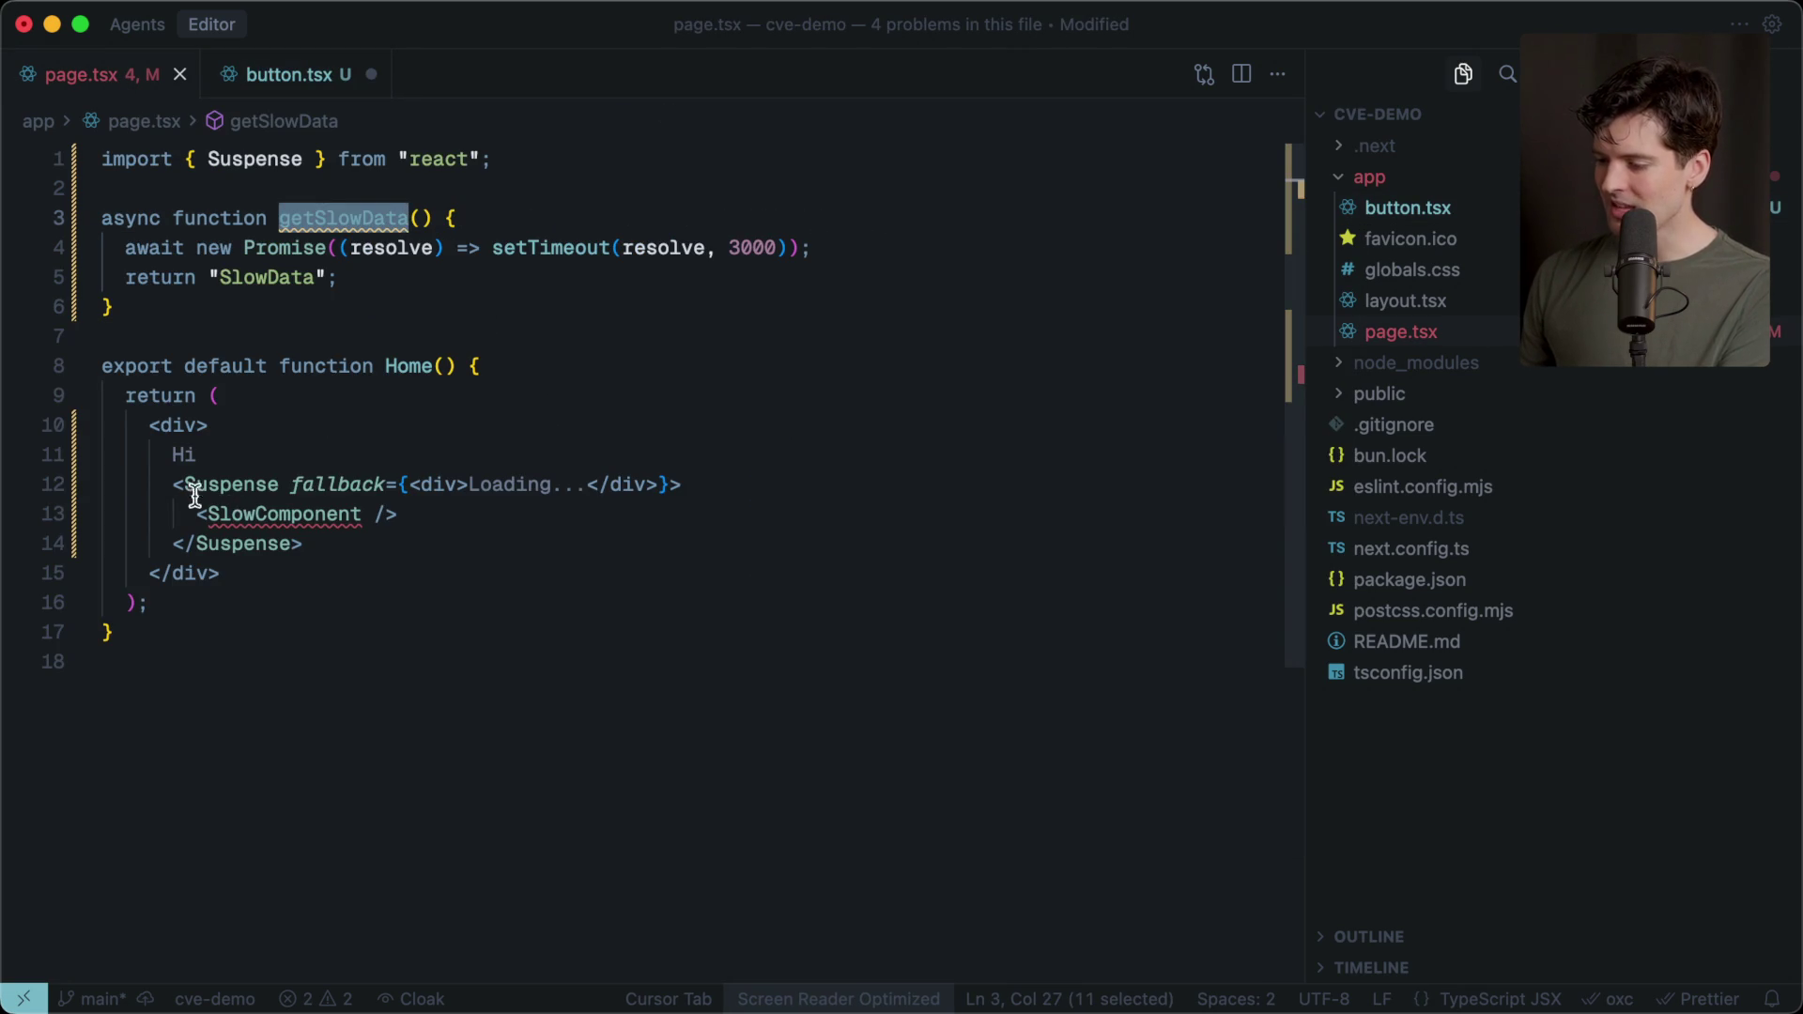
Replace the SlowComponent tag with <SomeButton value={getSlowData()} /> inside Suspense.
{"action": "left_click", "coordinate": [263, 74]}
{"action": "double_click", "coordinate": [343, 218]}
{"action": "key", "text": "super+c"}
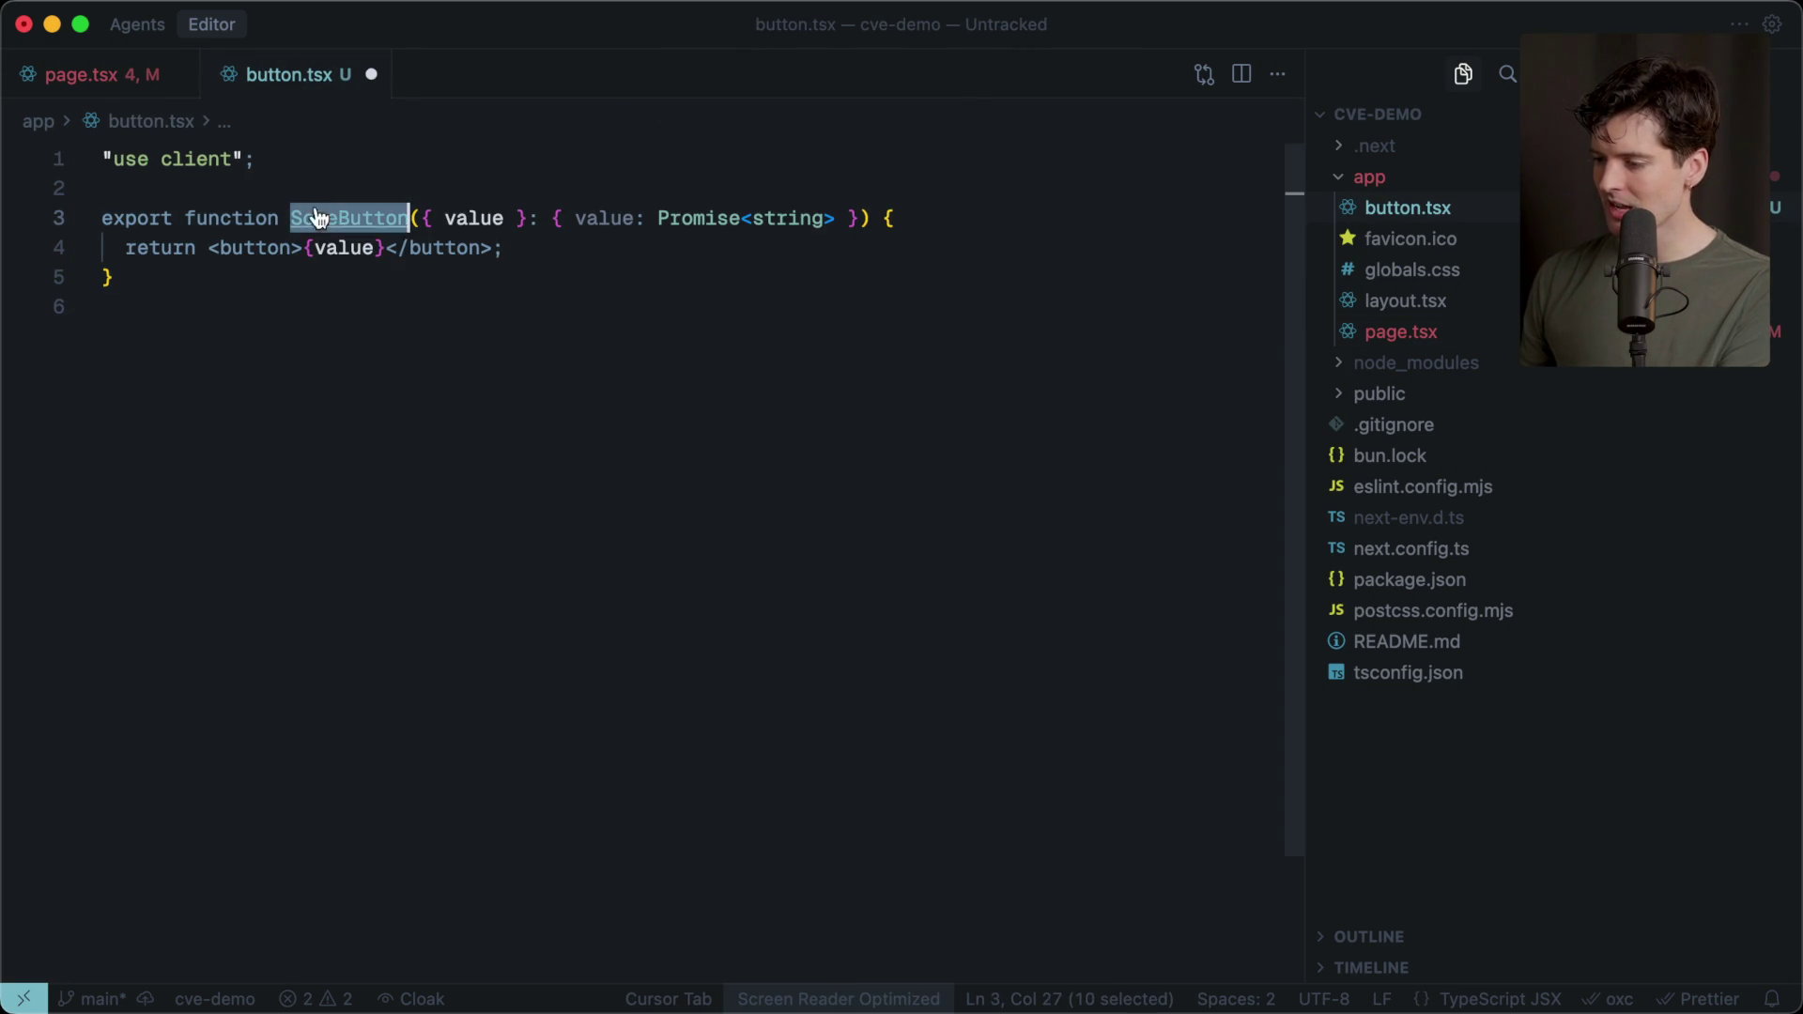
{"action": "left_click", "coordinate": [94, 83]}
{"action": "left_click", "coordinate": [313, 514]}
{"action": "key", "text": "super+v"}
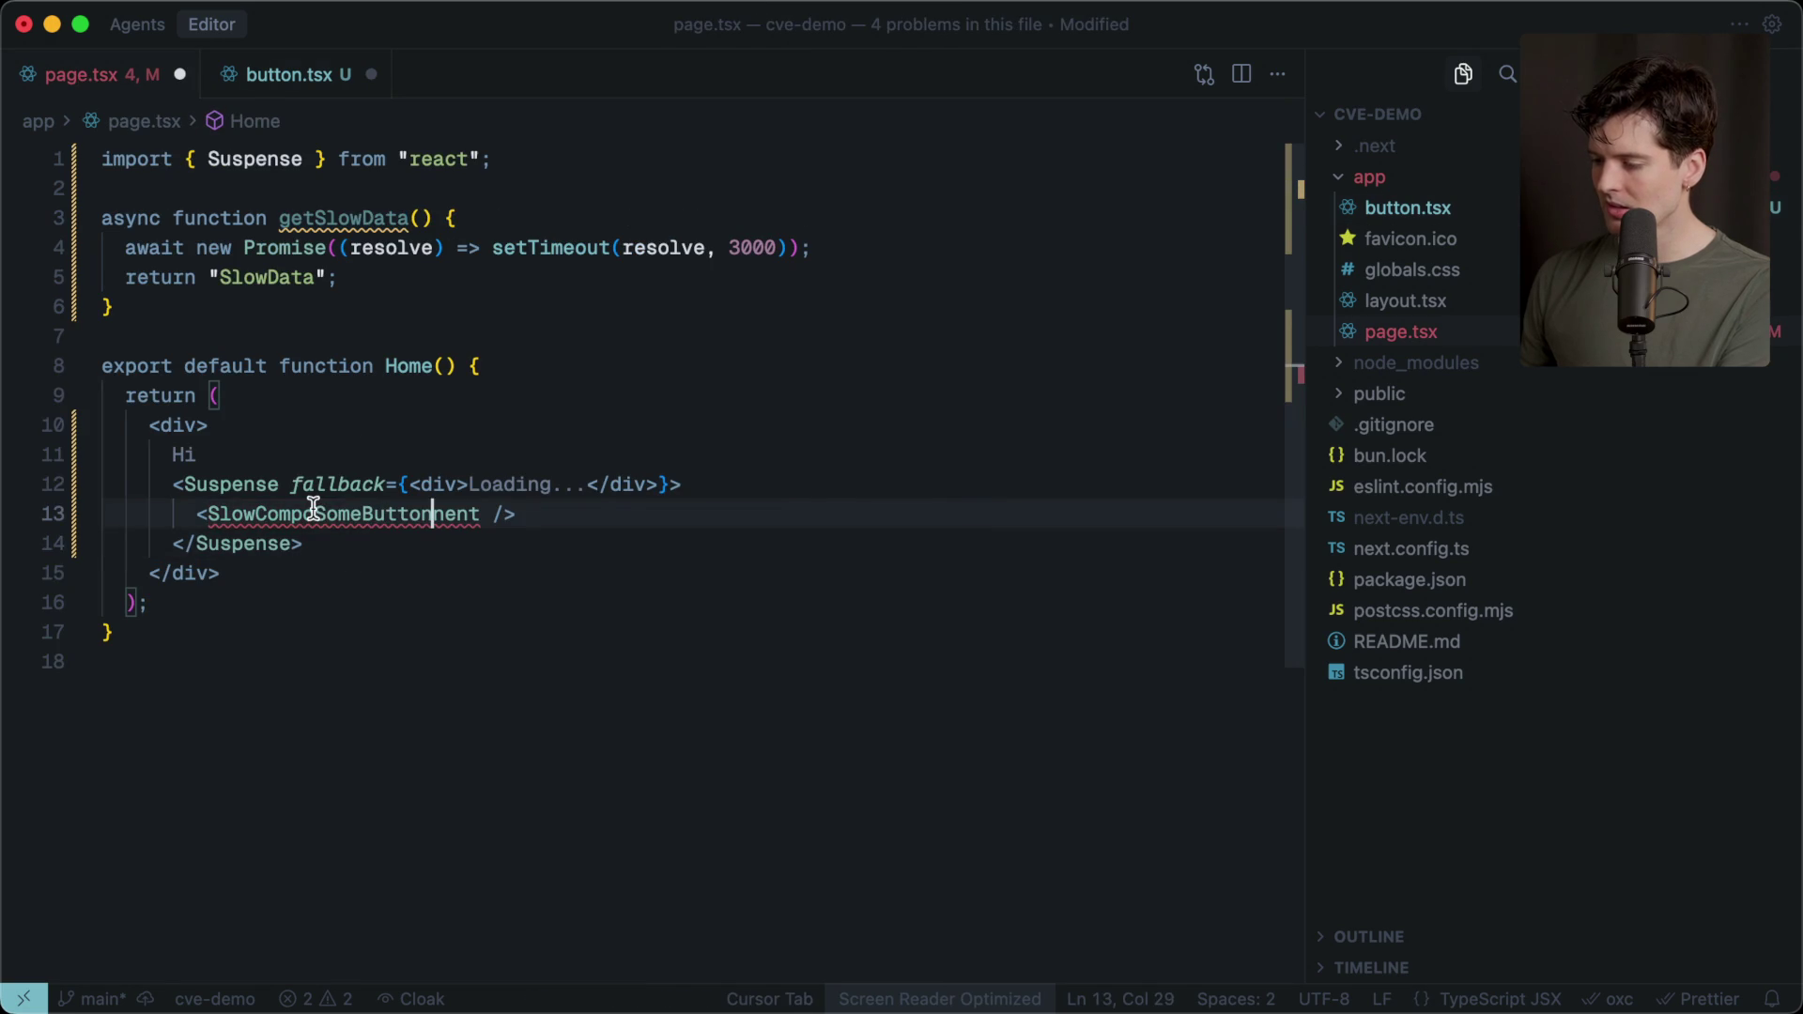
{"action": "double_click", "coordinate": [313, 513]}
{"action": "key", "text": "super+v"}
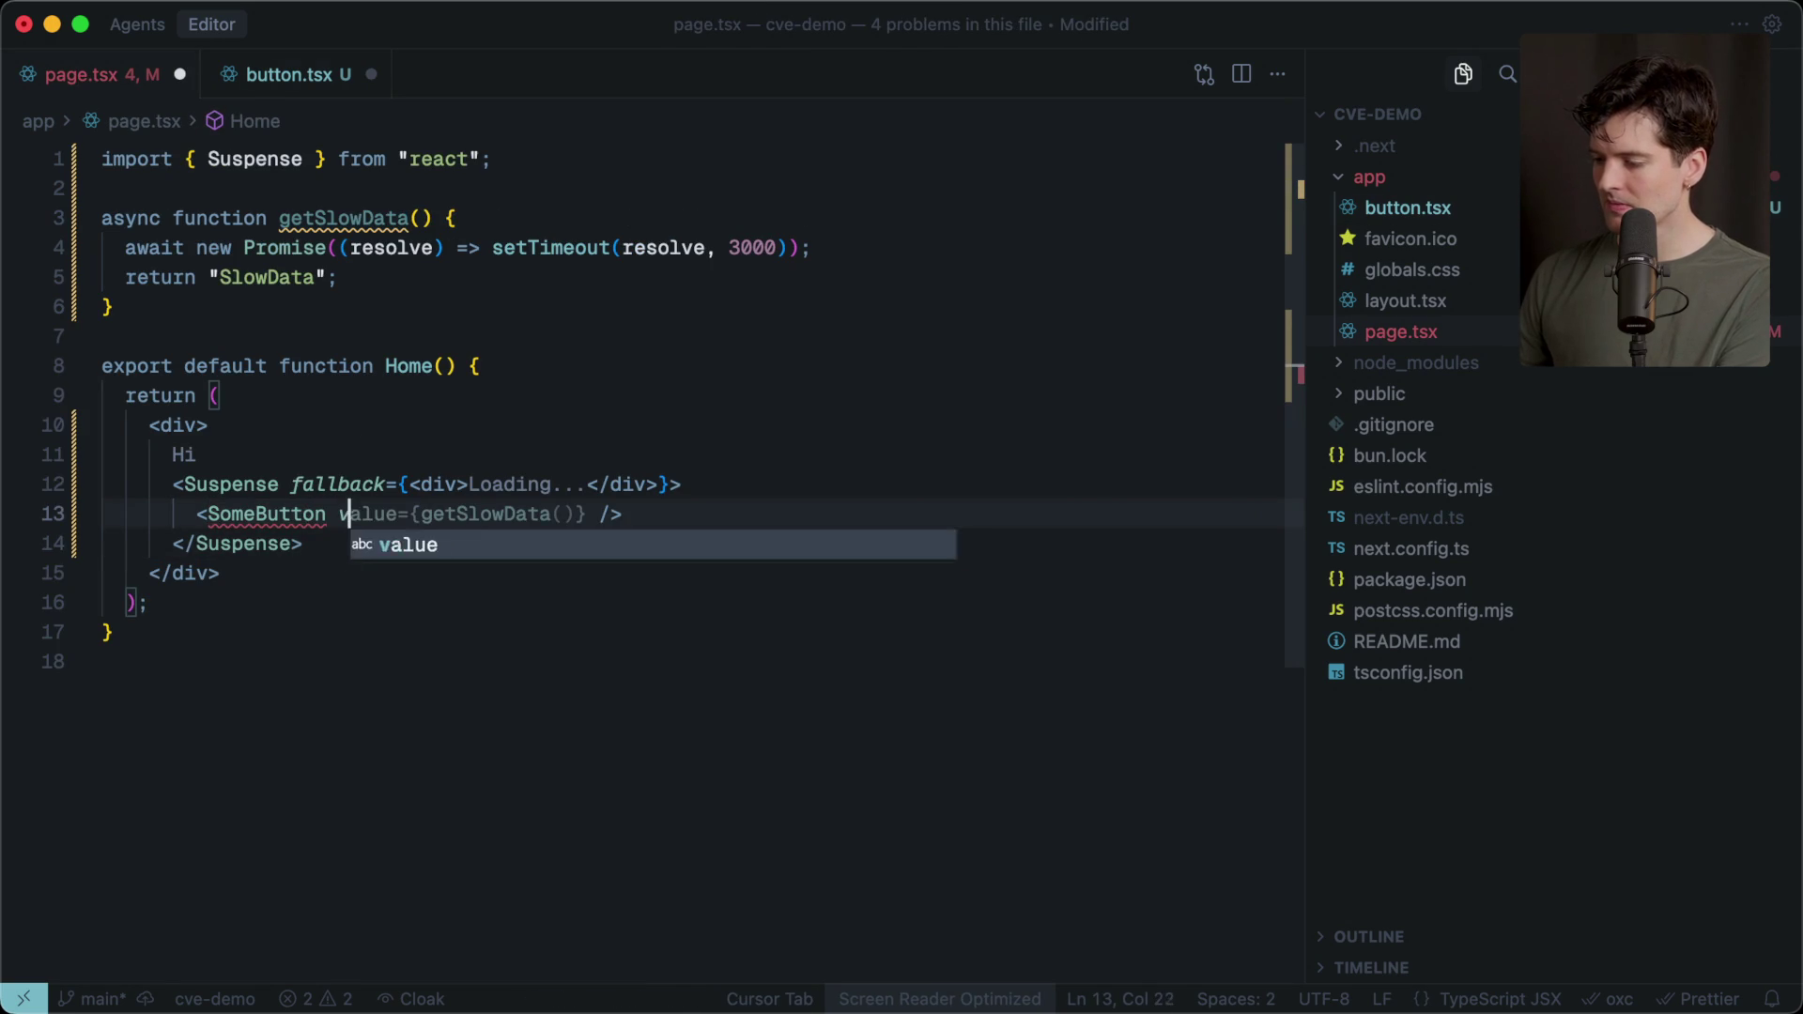
{"action": "key", "text": "Tab"}
Import SomeButton from ./button and save page.tsx.
{"action": "left_click", "coordinate": [422, 606]}
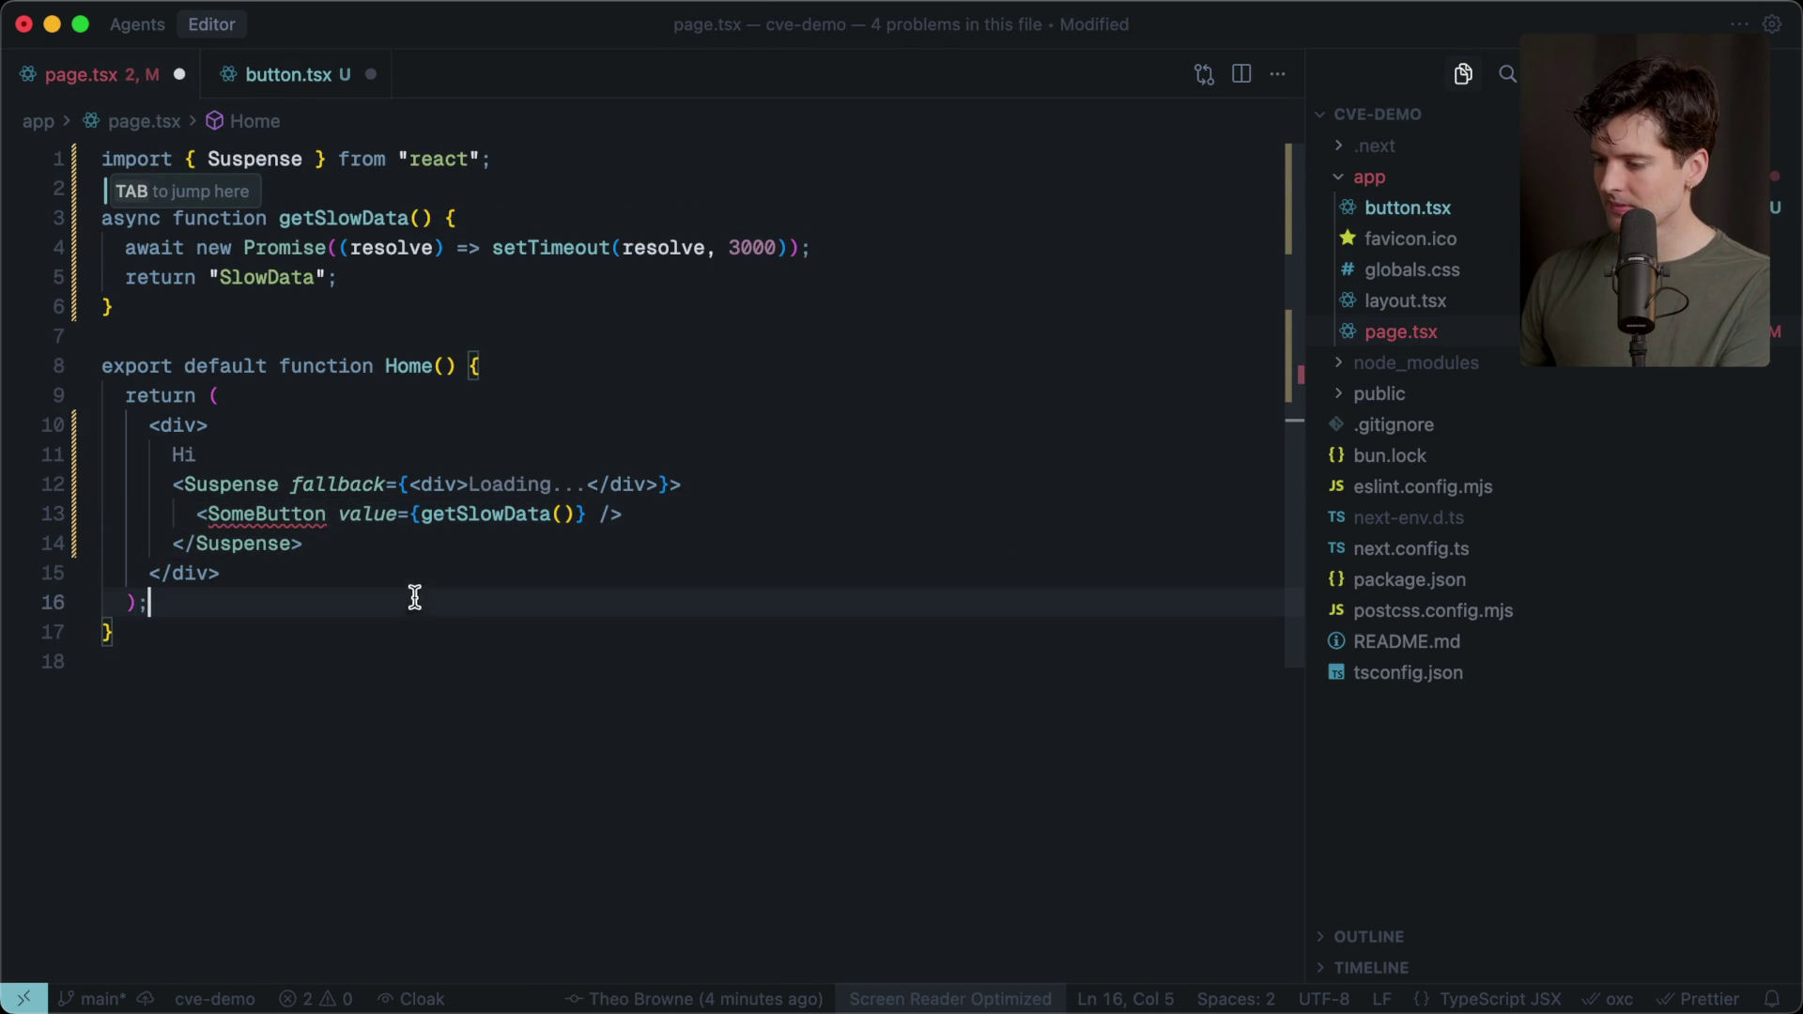
{"action": "key", "text": "Tab"}
{"action": "key", "text": "Tab"}
{"action": "key", "text": "ctrl+s"}
{"action": "left_click", "coordinate": [354, 338]}
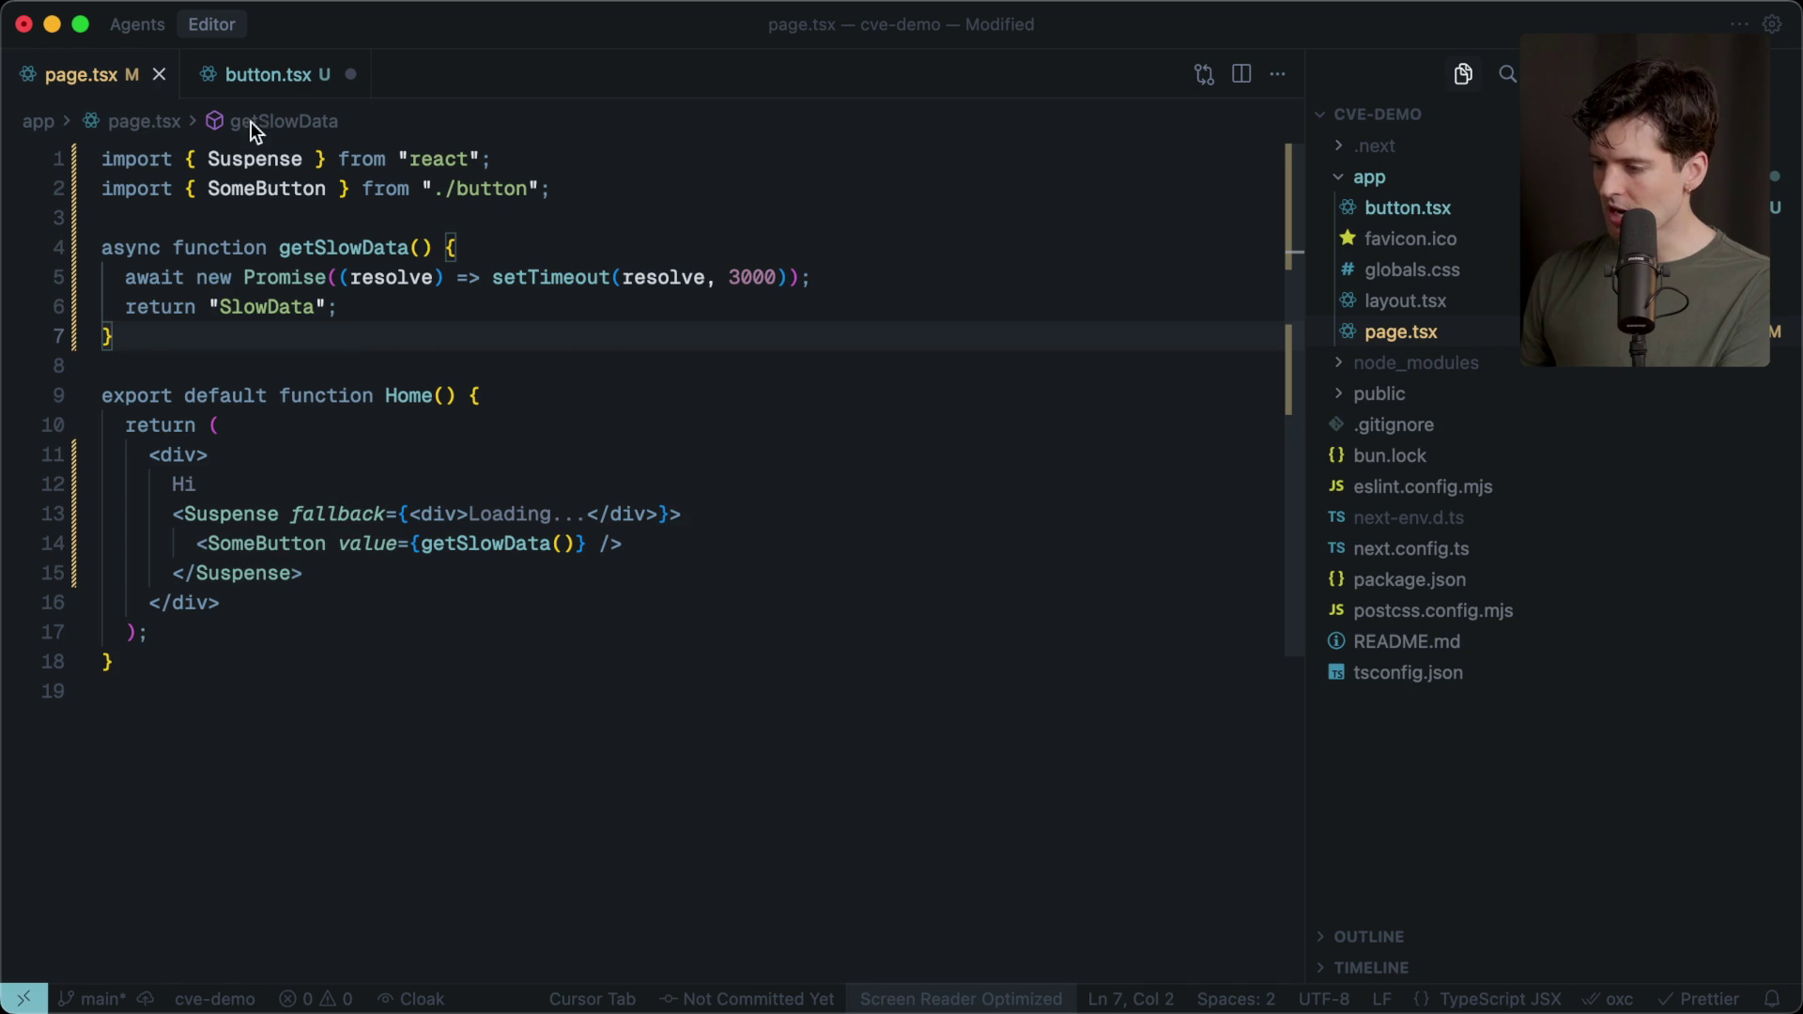
{"action": "left_click", "coordinate": [250, 79]}
{"action": "left_click", "coordinate": [624, 312]}
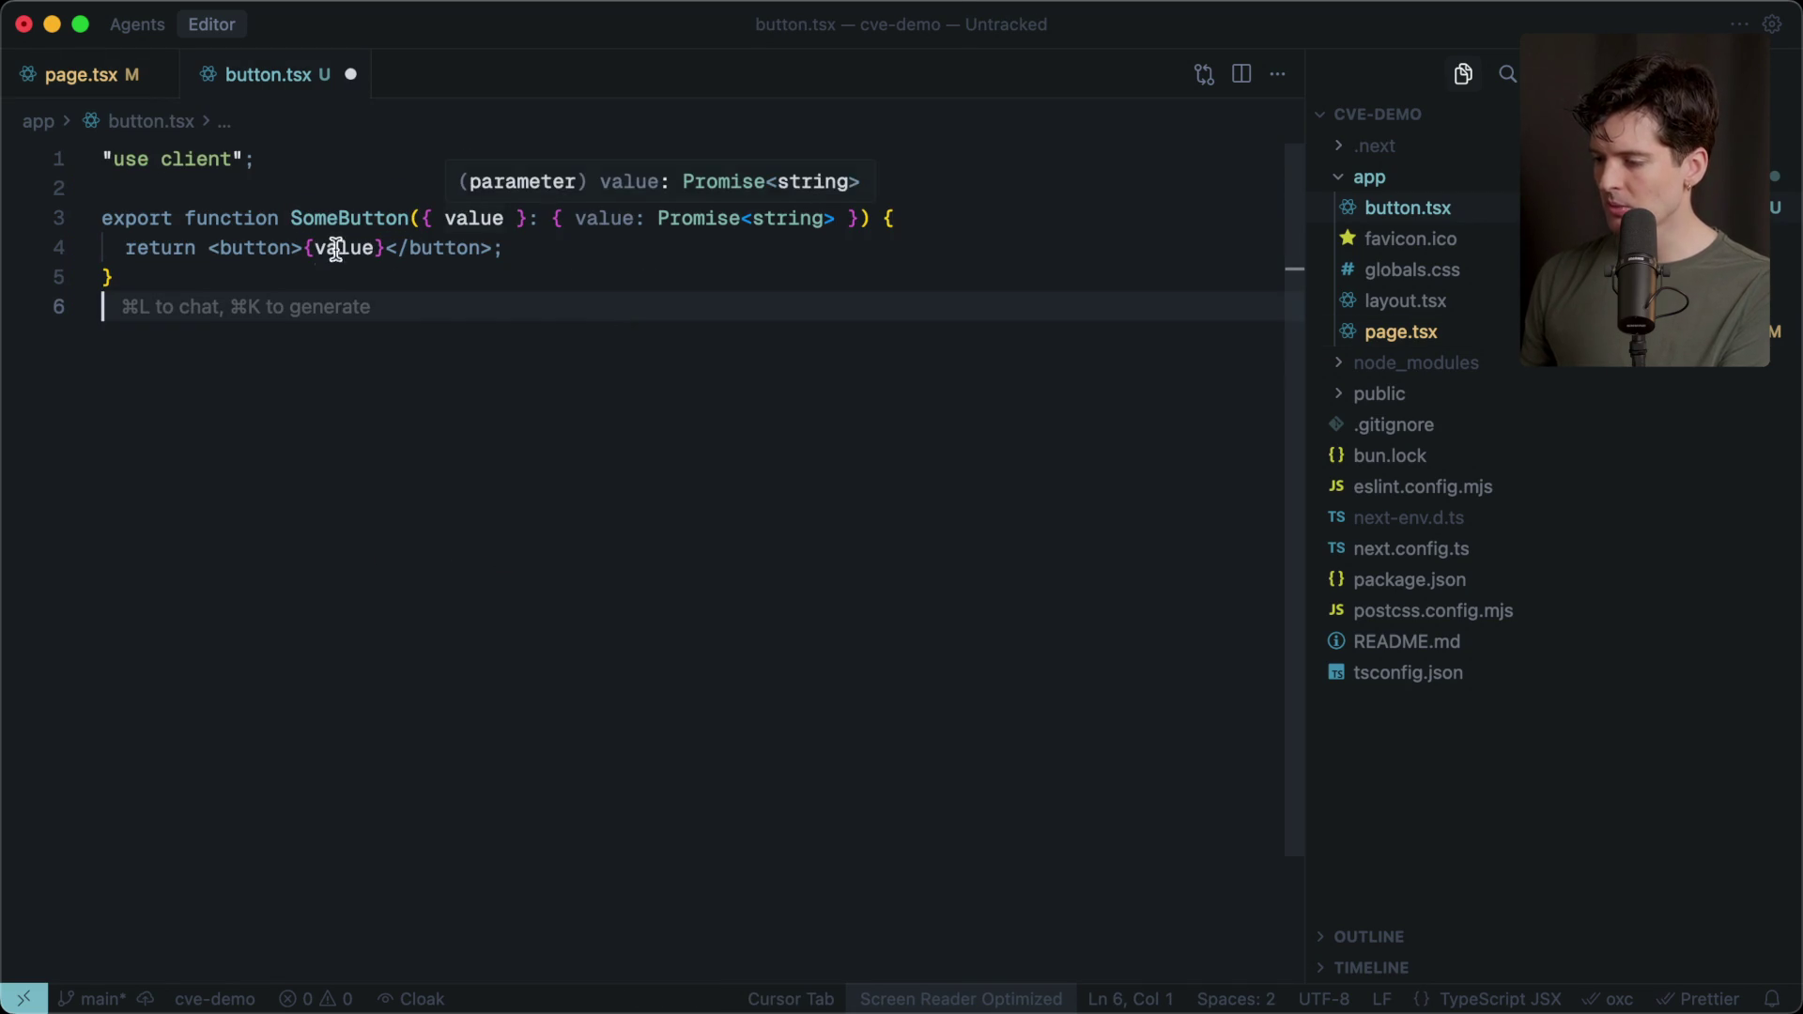
Add const data = use(value) to SomeButton with use imported from react, and save.
{"action": "left_click", "coordinate": [950, 224]}
{"action": "key", "text": "Return"}
{"action": "key", "text": "Return"}
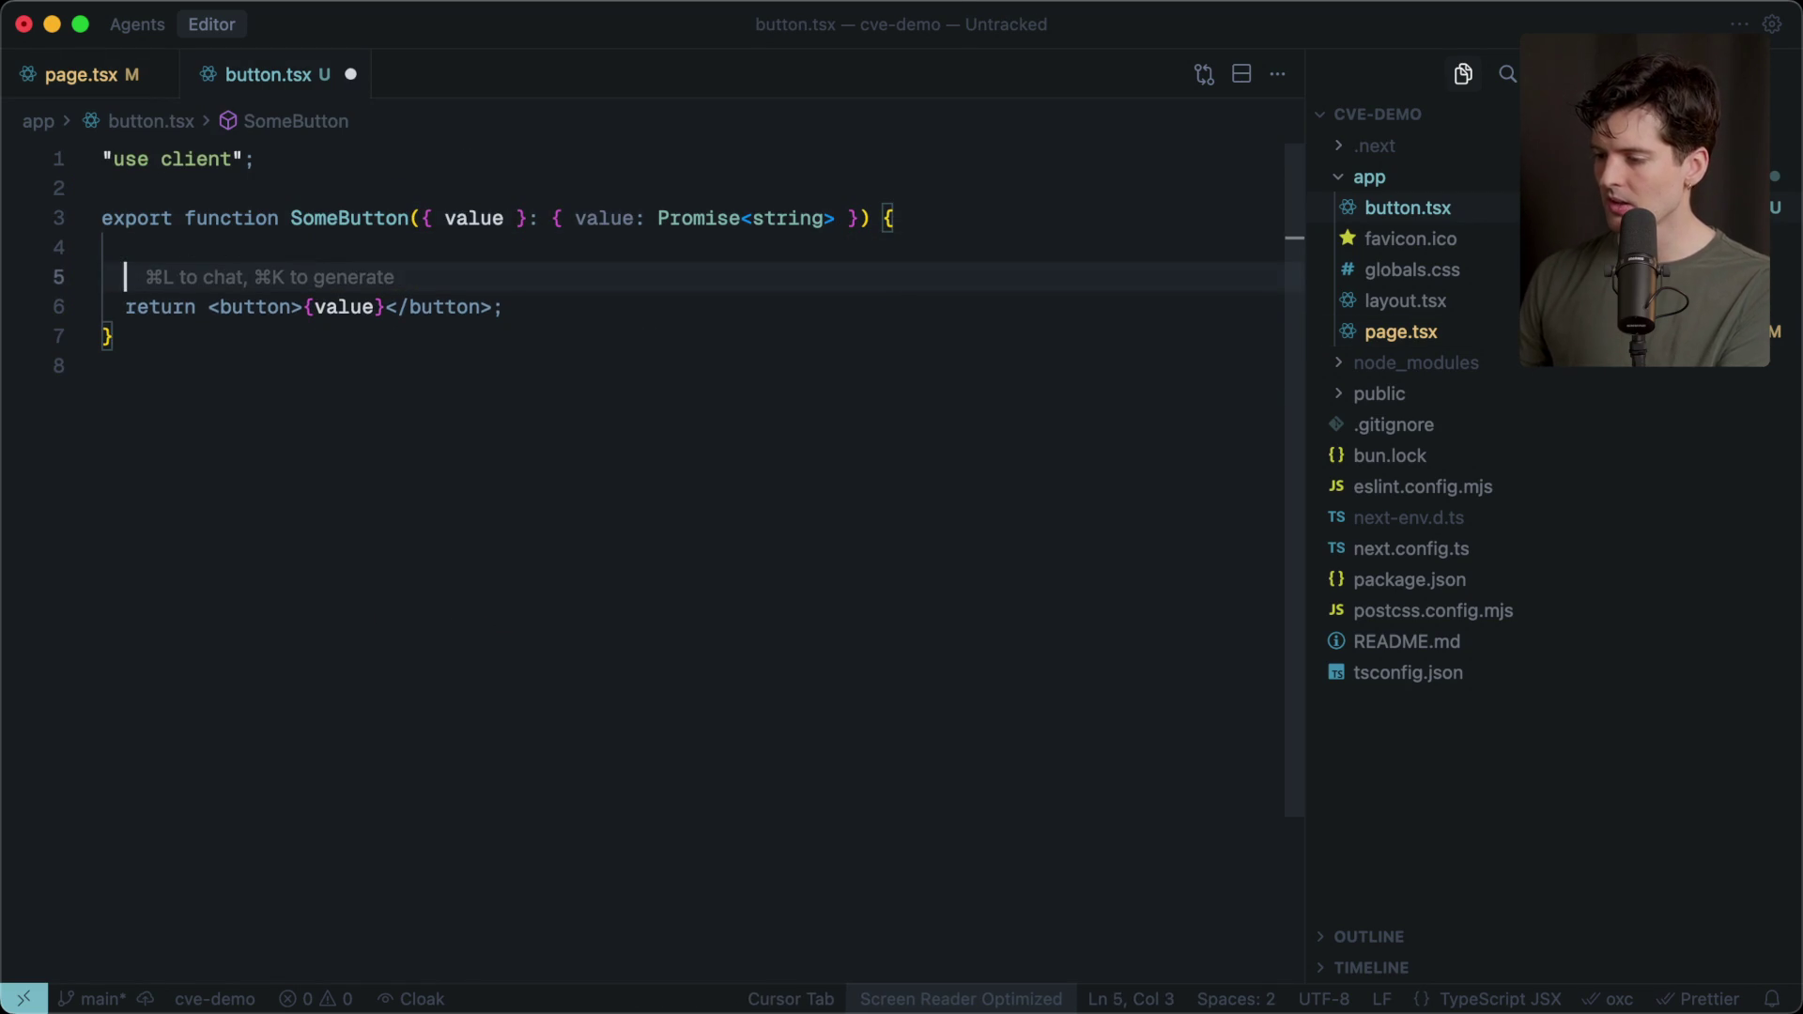
{"action": "type", "text": "va"}
{"action": "key", "text": "BackSpace"}
{"action": "key", "text": "BackSpace"}
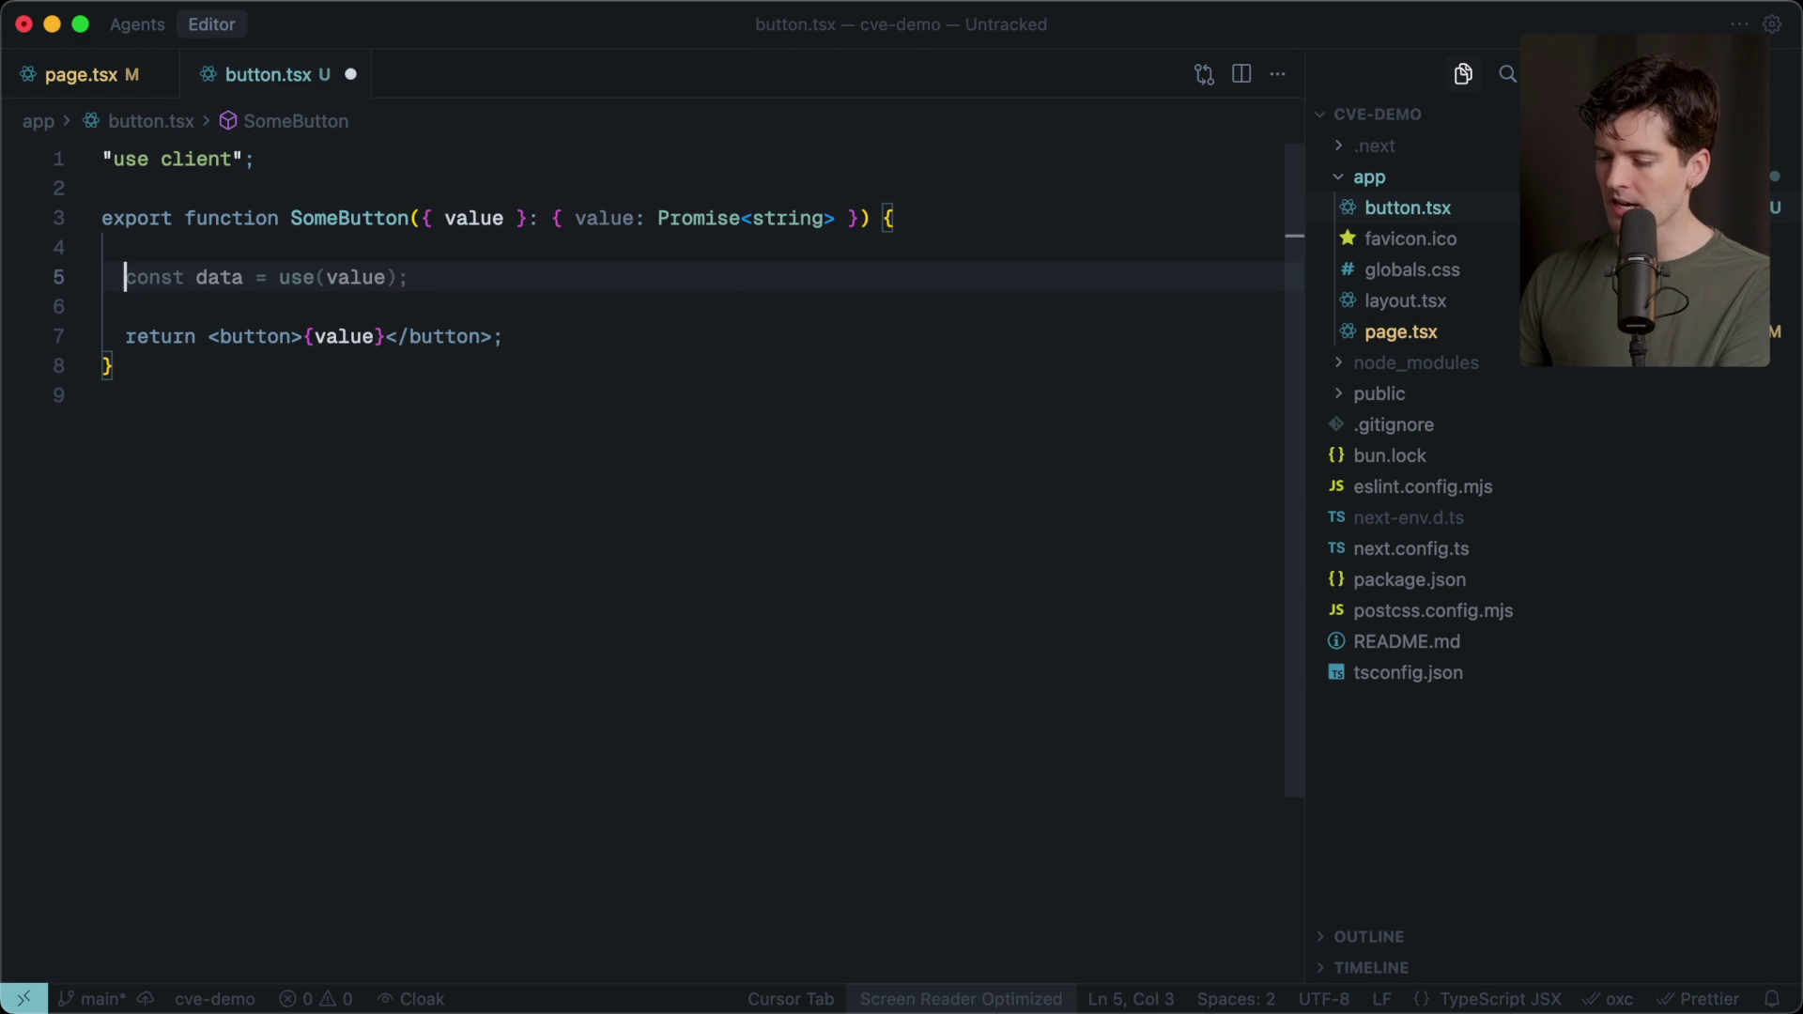
{"action": "type", "text": "c"}
{"action": "key", "text": "Tab"}
{"action": "key", "text": "Tab"}
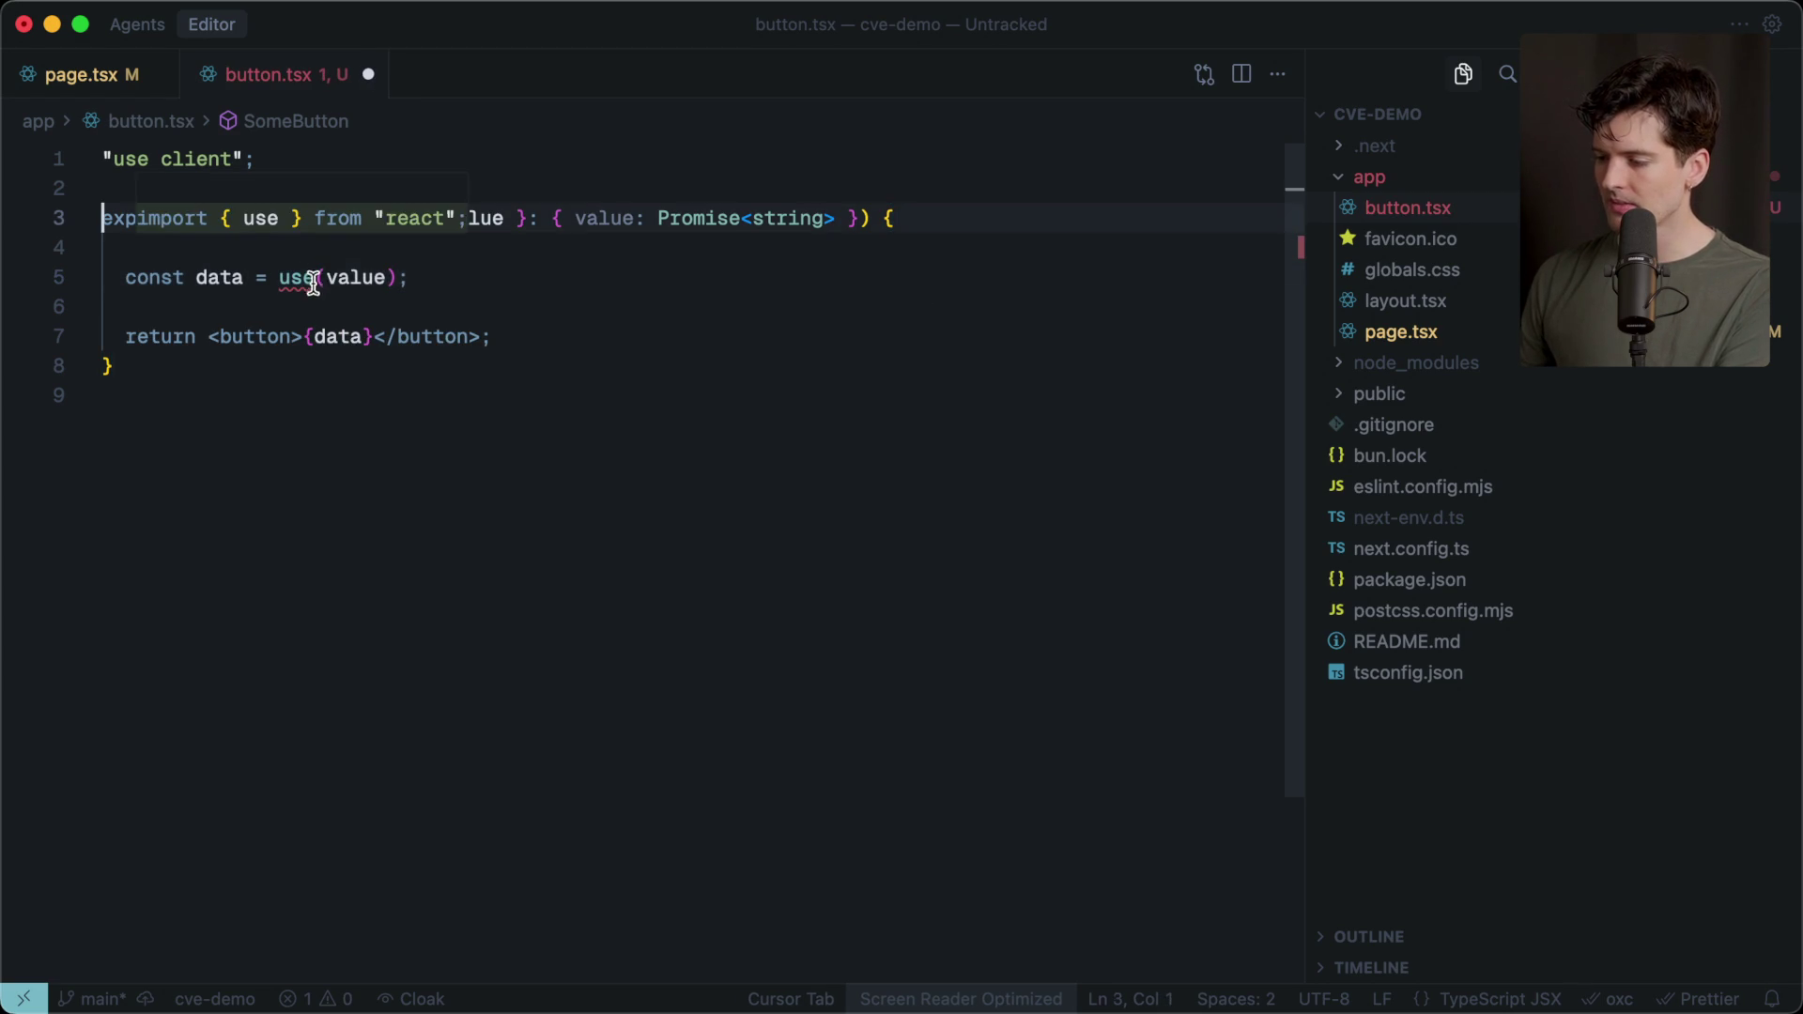
{"action": "key", "text": "Tab"}
{"action": "left_click", "coordinate": [385, 549]}
{"action": "key", "text": "super+s"}
{"action": "double_click", "coordinate": [217, 306]}
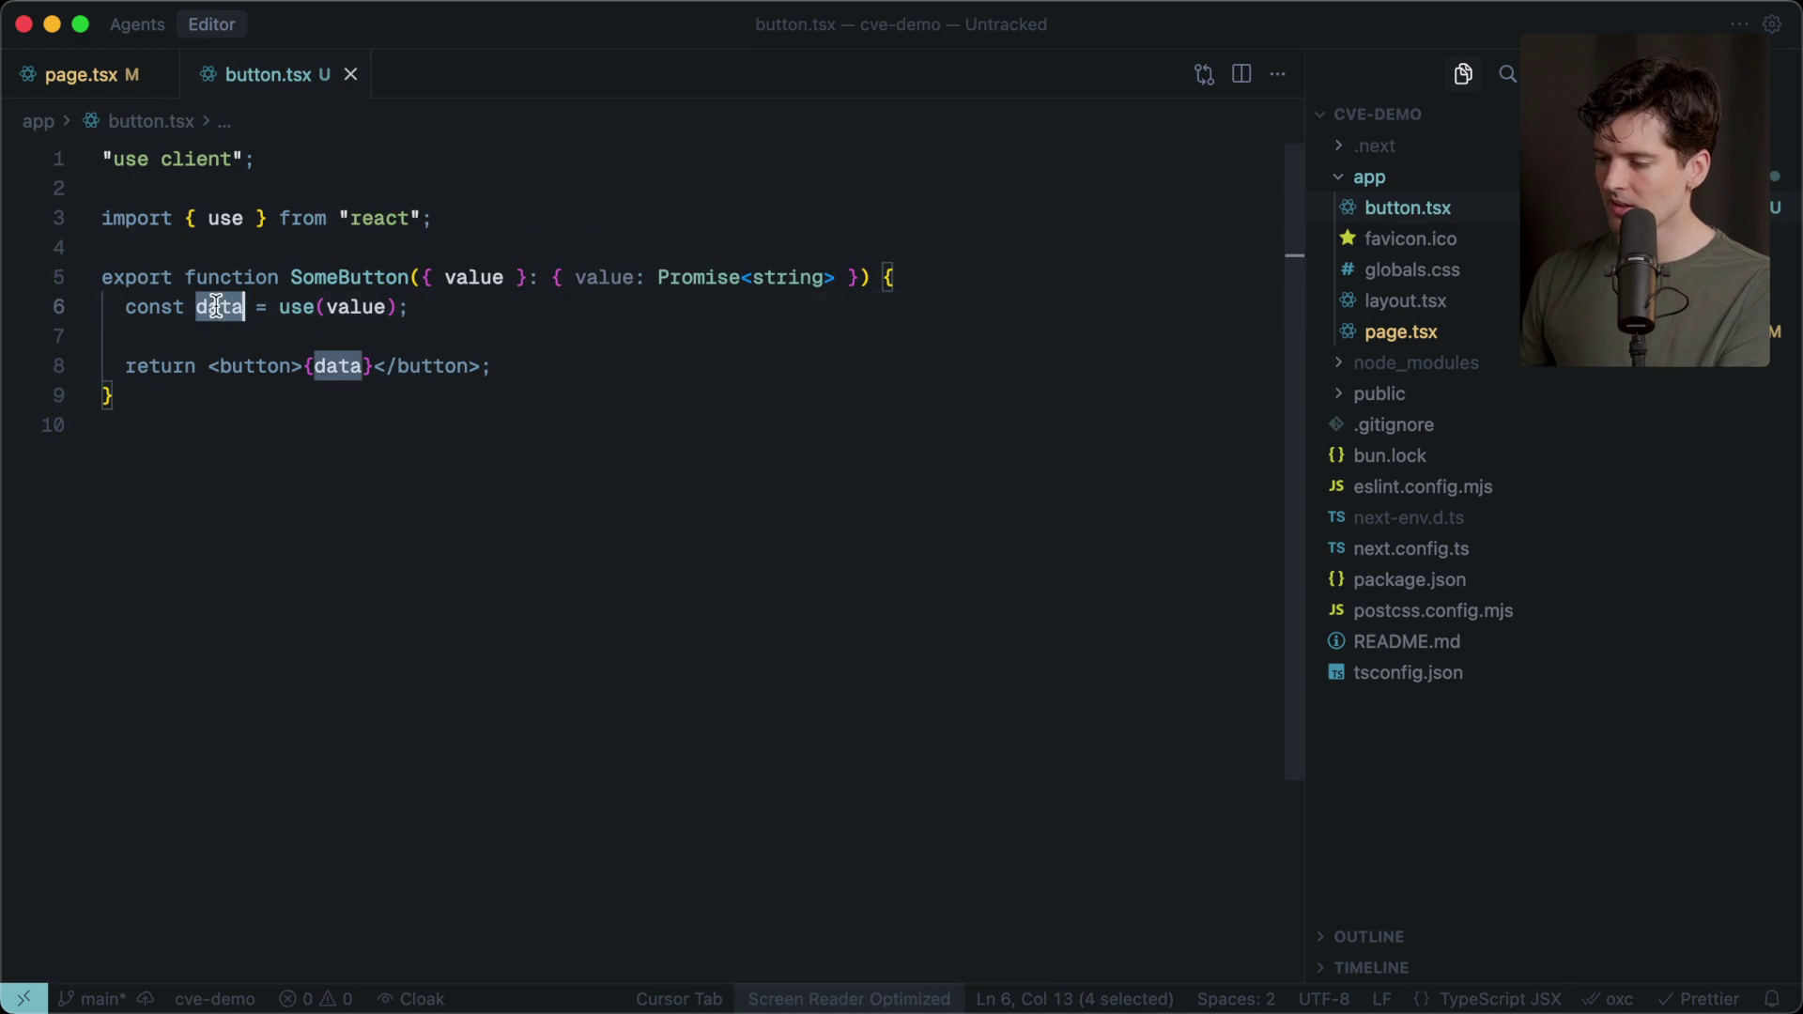
{"action": "double_click", "coordinate": [347, 308]}
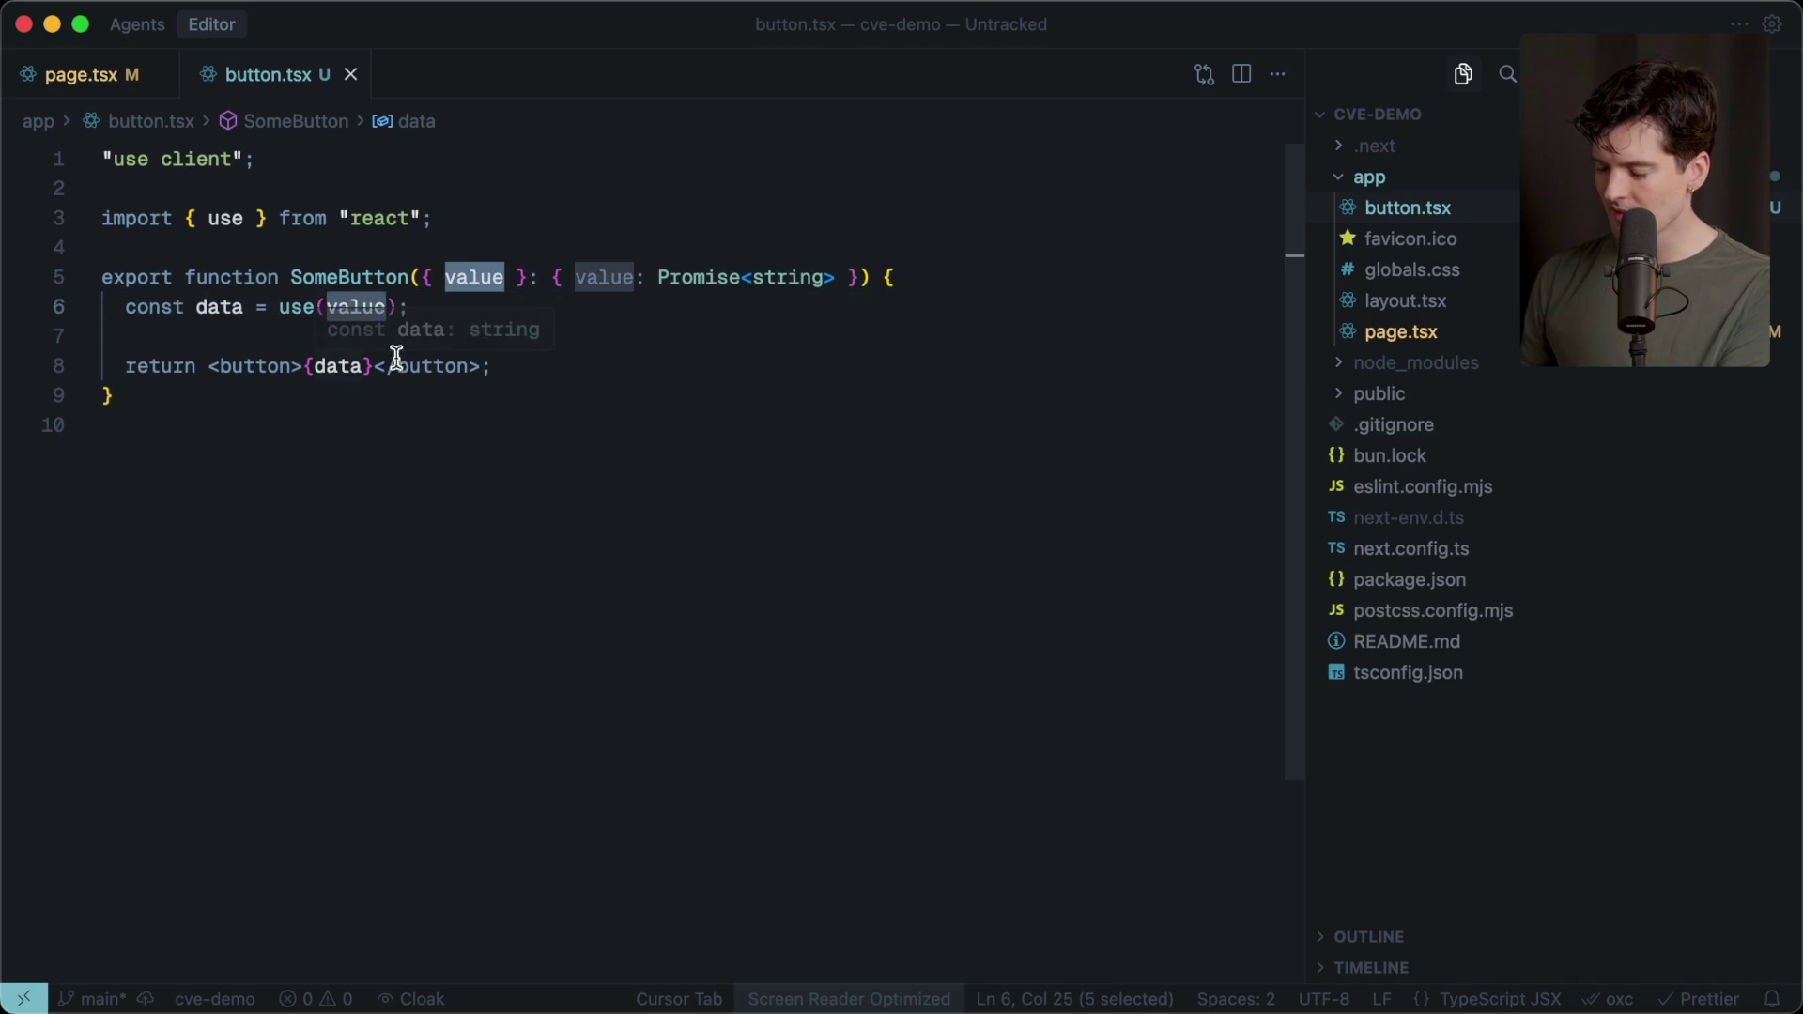
Insert a useEffect call on a new line above the data declaration.
{"action": "left_click", "coordinate": [435, 336]}
{"action": "key", "text": "Return"}
{"action": "key", "text": "Return"}
{"action": "key", "text": "Up"}
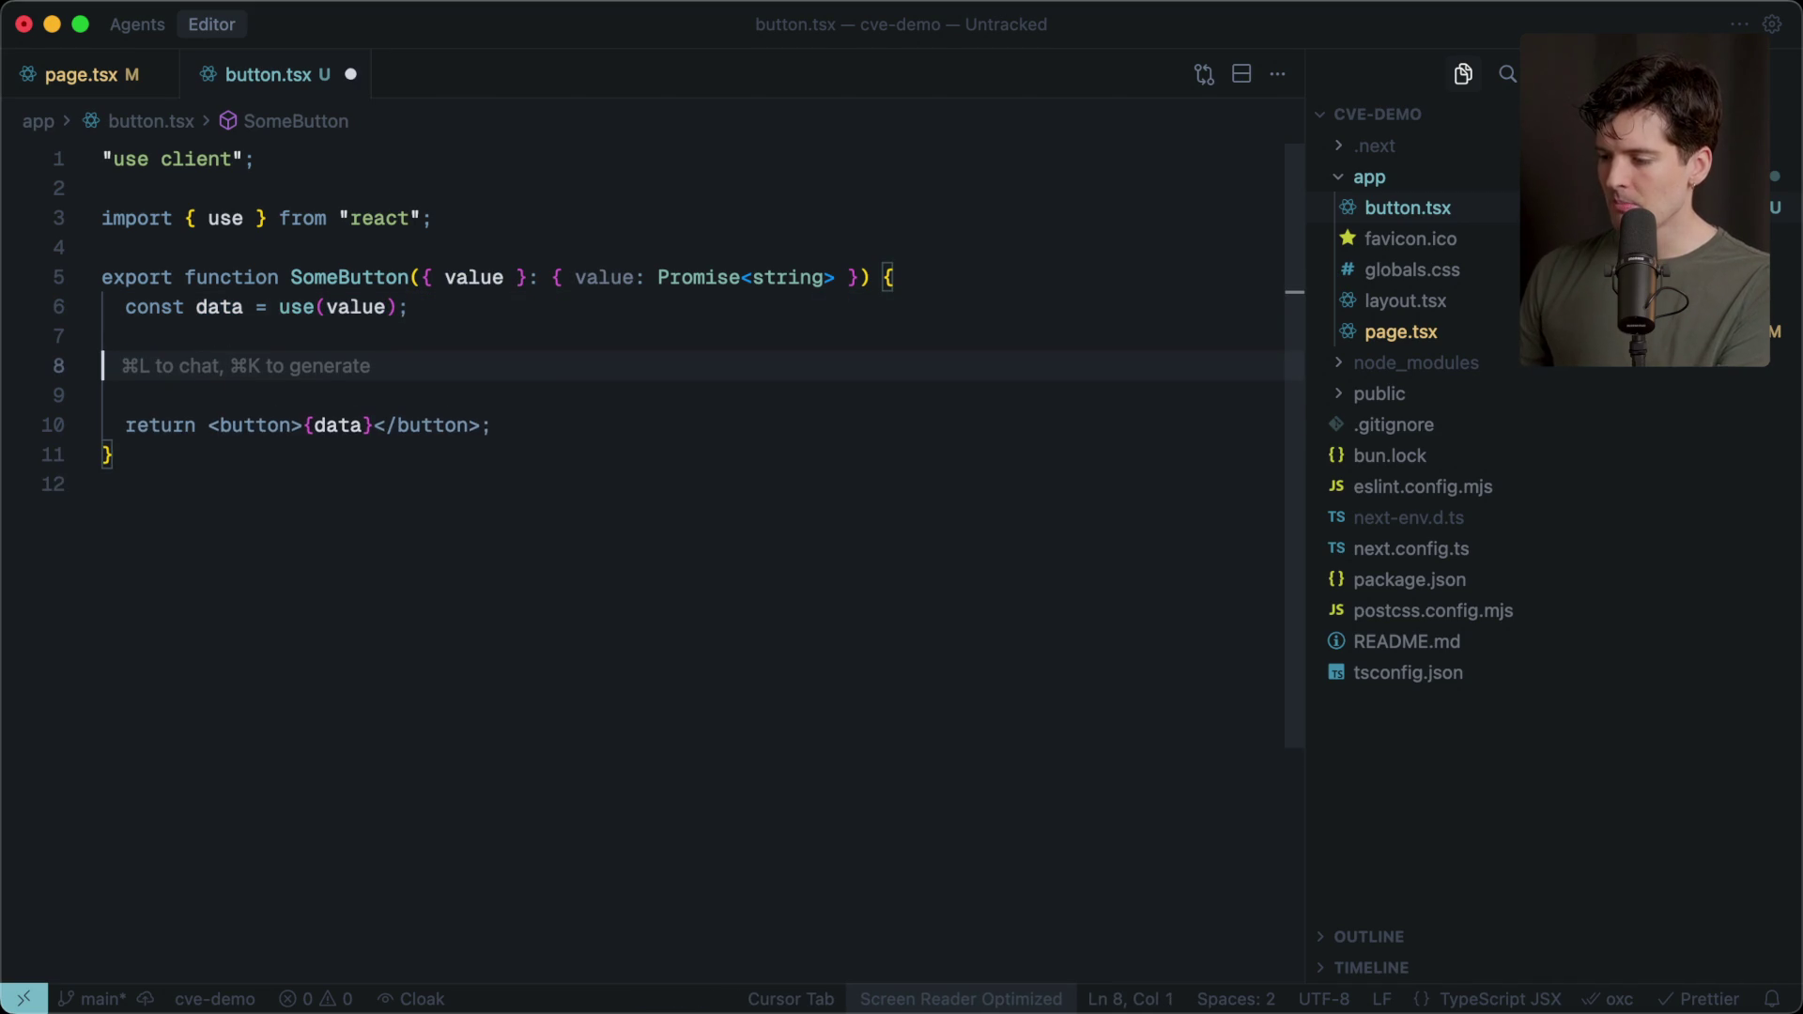
{"action": "key", "text": "BackSpace"}
{"action": "key", "text": "BackSpace"}
{"action": "key", "text": "Up"}
{"action": "key", "text": "End"}
{"action": "key", "text": "Return"}
{"action": "type", "text": "useF"}
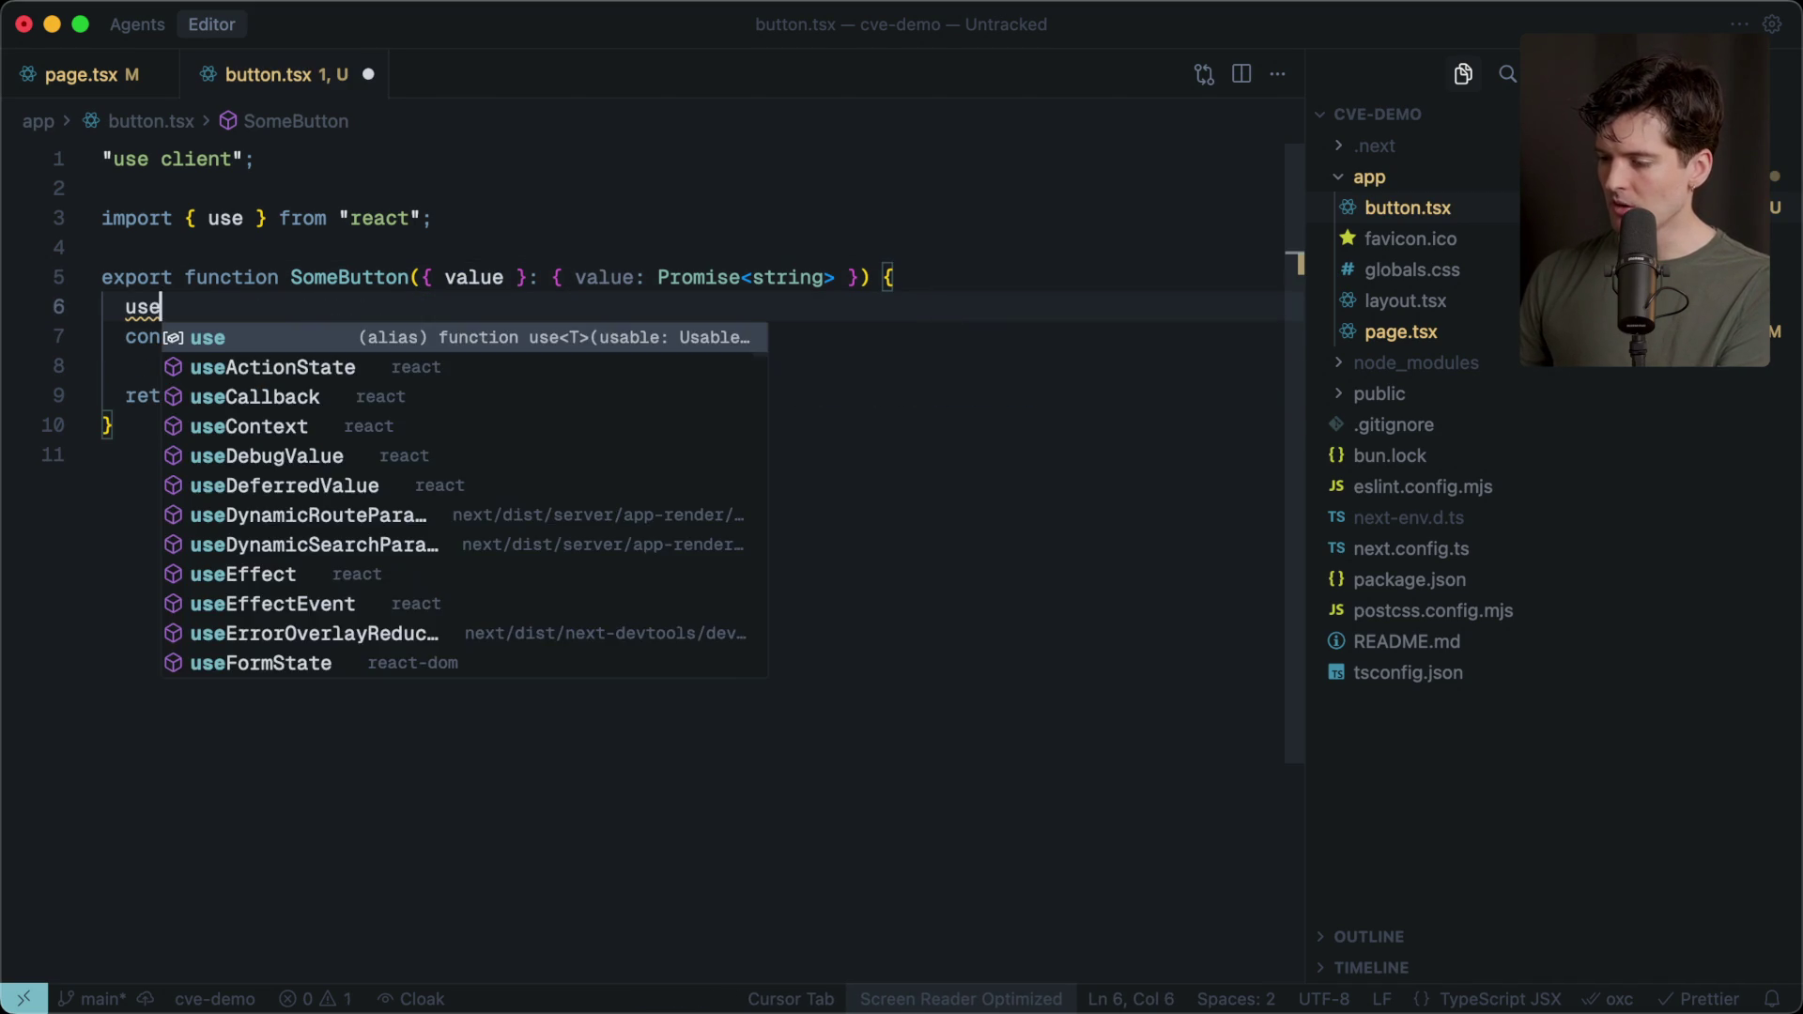
{"action": "key", "text": "BackSpace"}
{"action": "type", "text": "Effe"}
{"action": "key", "text": "Return"}
Give the useEffect an arrow-function body and a [value] dependency array.
{"action": "type", "text": "(() => {"}
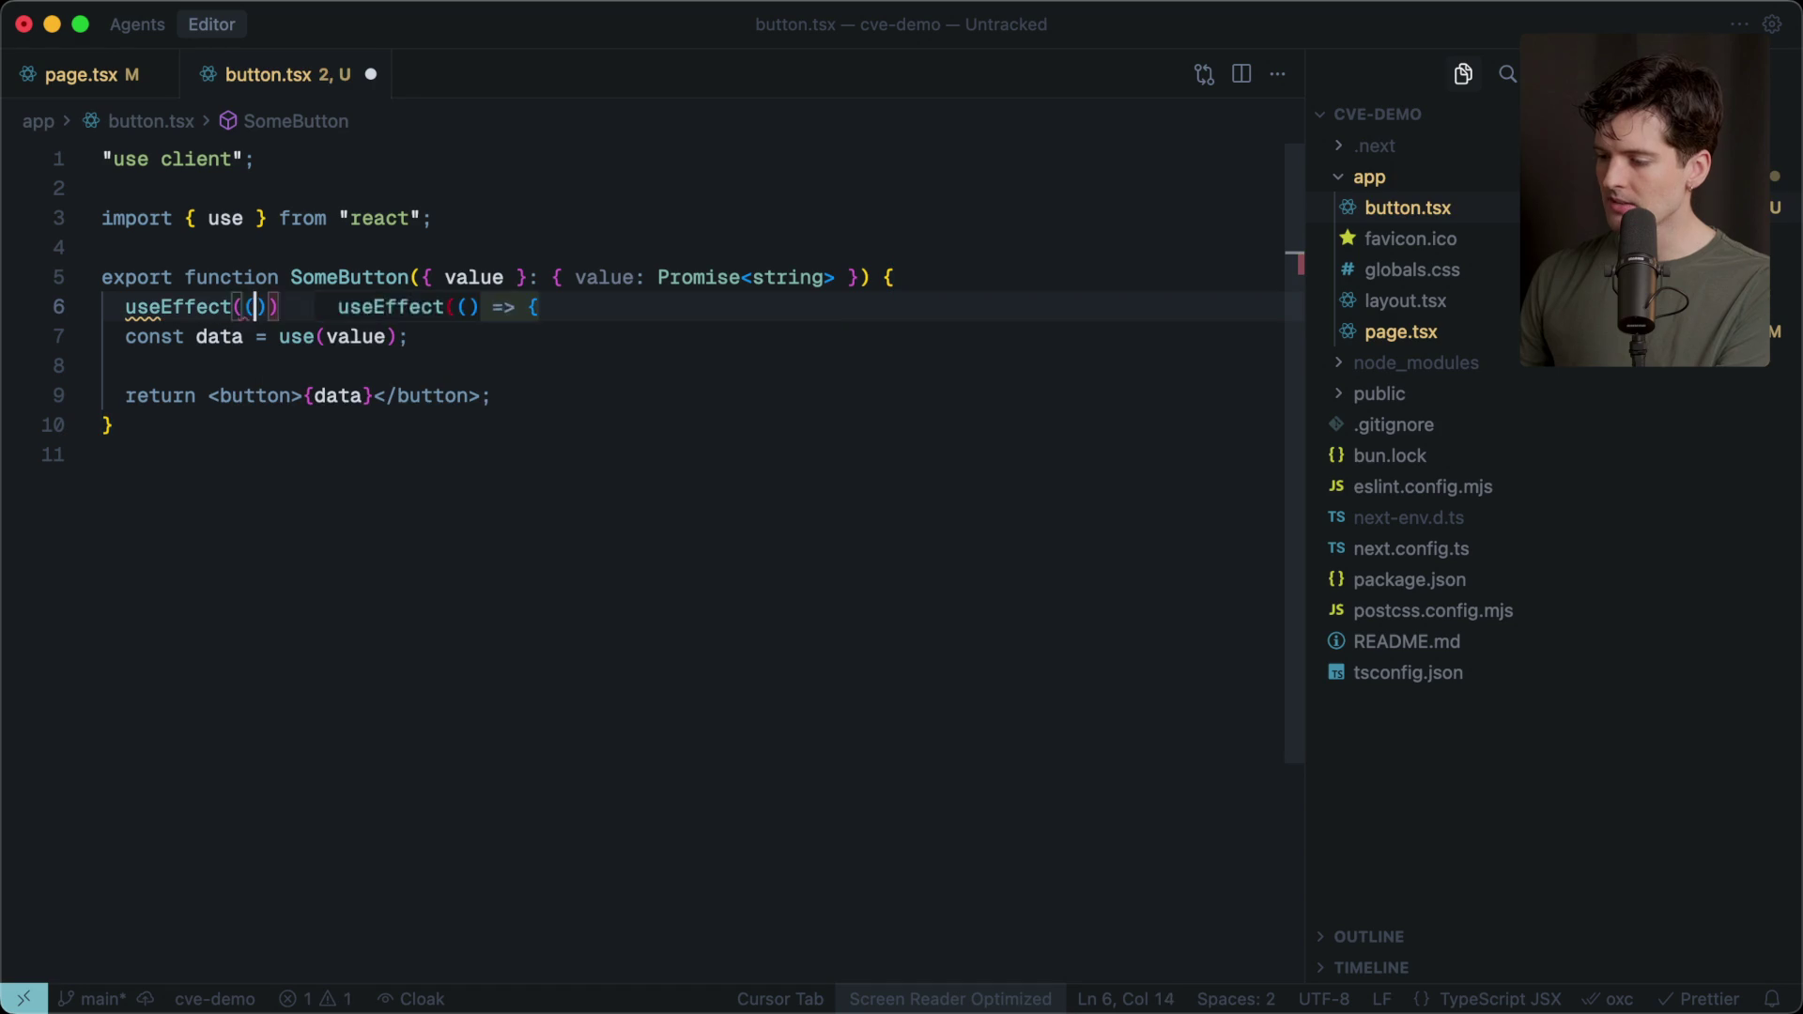
{"action": "key", "text": "Return"}
{"action": "key", "text": "Down"}
{"action": "type", "text": ", []);"}
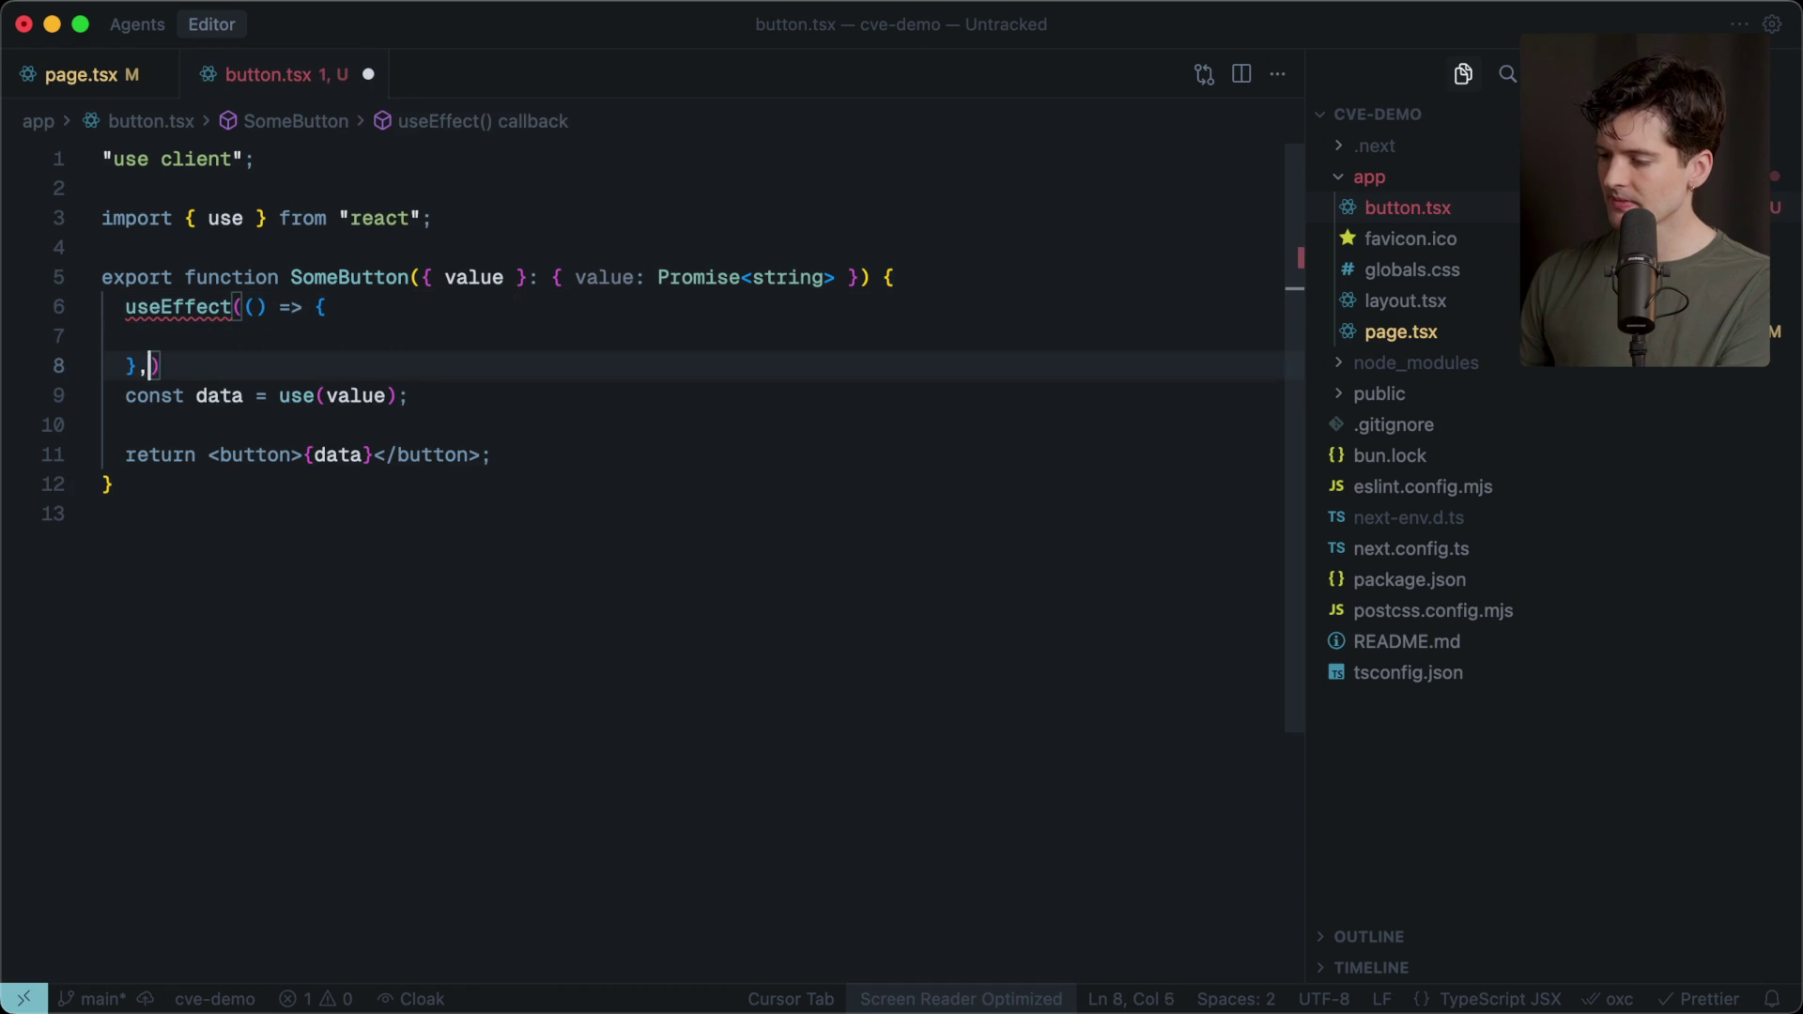
{"action": "left_click", "coordinate": [185, 367]}
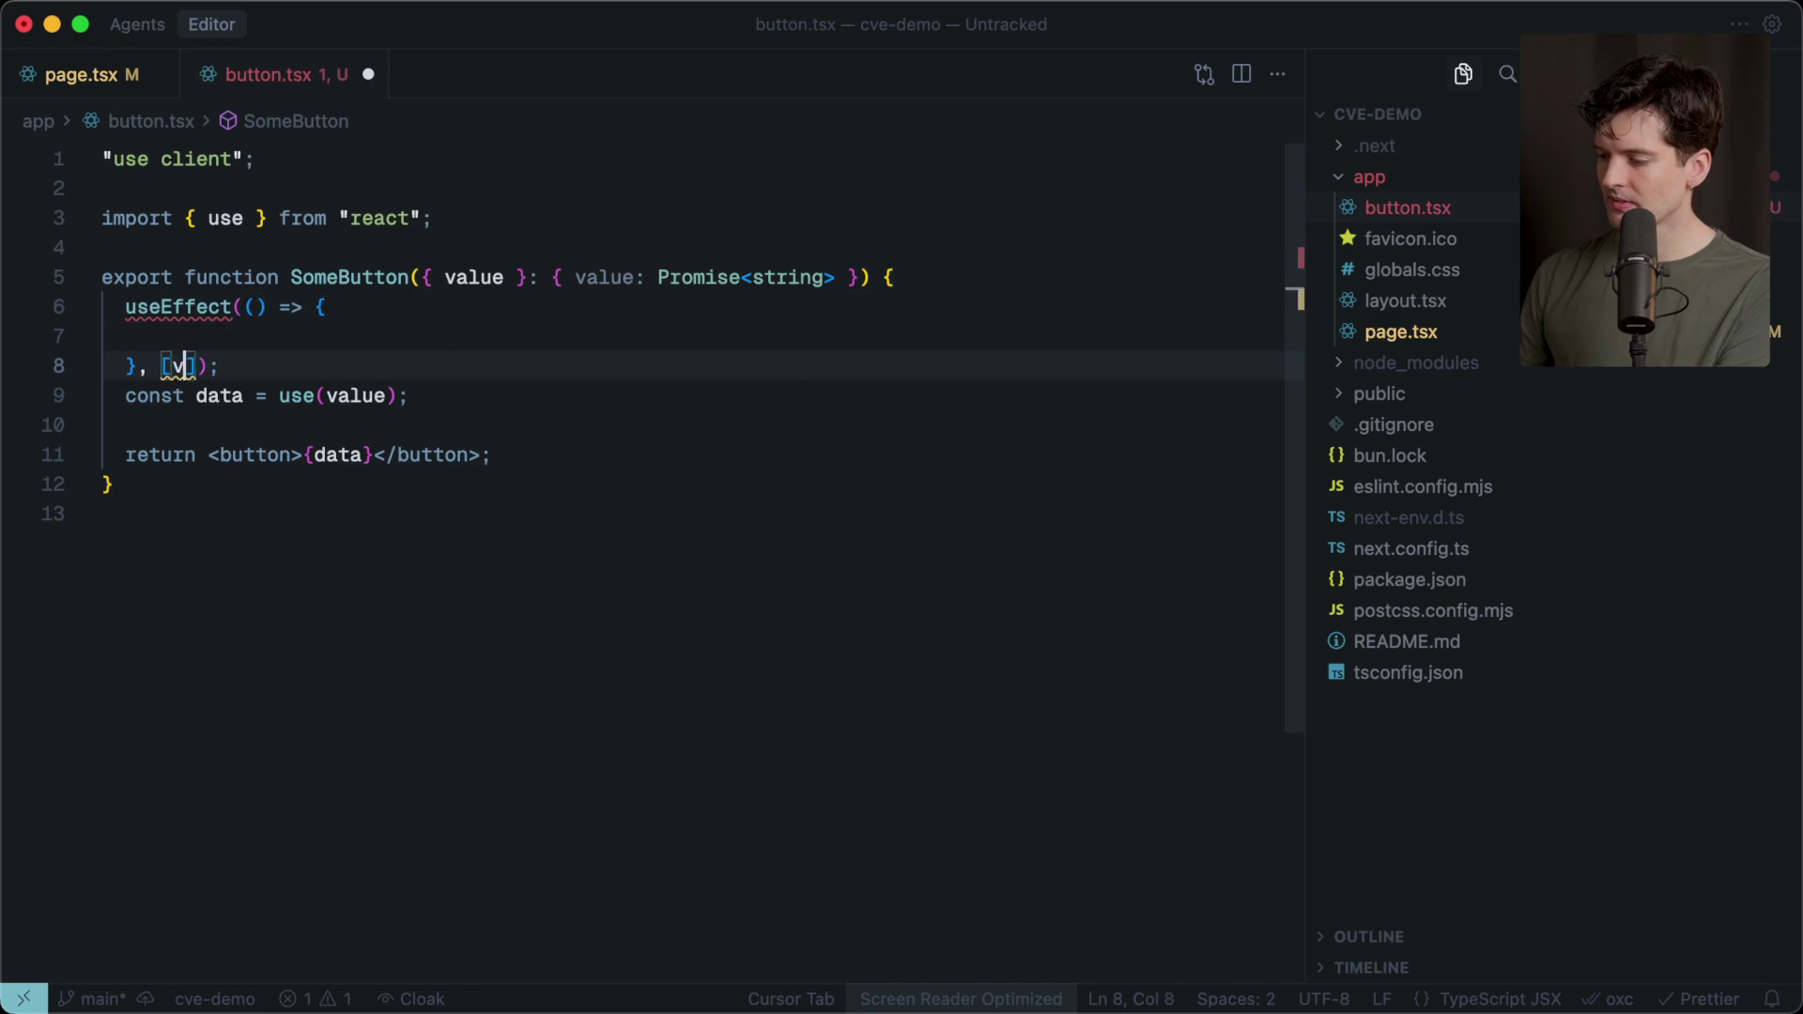
{"action": "type", "text": "alue"}
Fill the effect with value.then logging "promise results" followed by the data.
{"action": "left_click", "coordinate": [429, 279]}
{"action": "left_click", "coordinate": [382, 308]}
{"action": "key", "text": "Return"}
{"action": "key", "text": "Tab"}
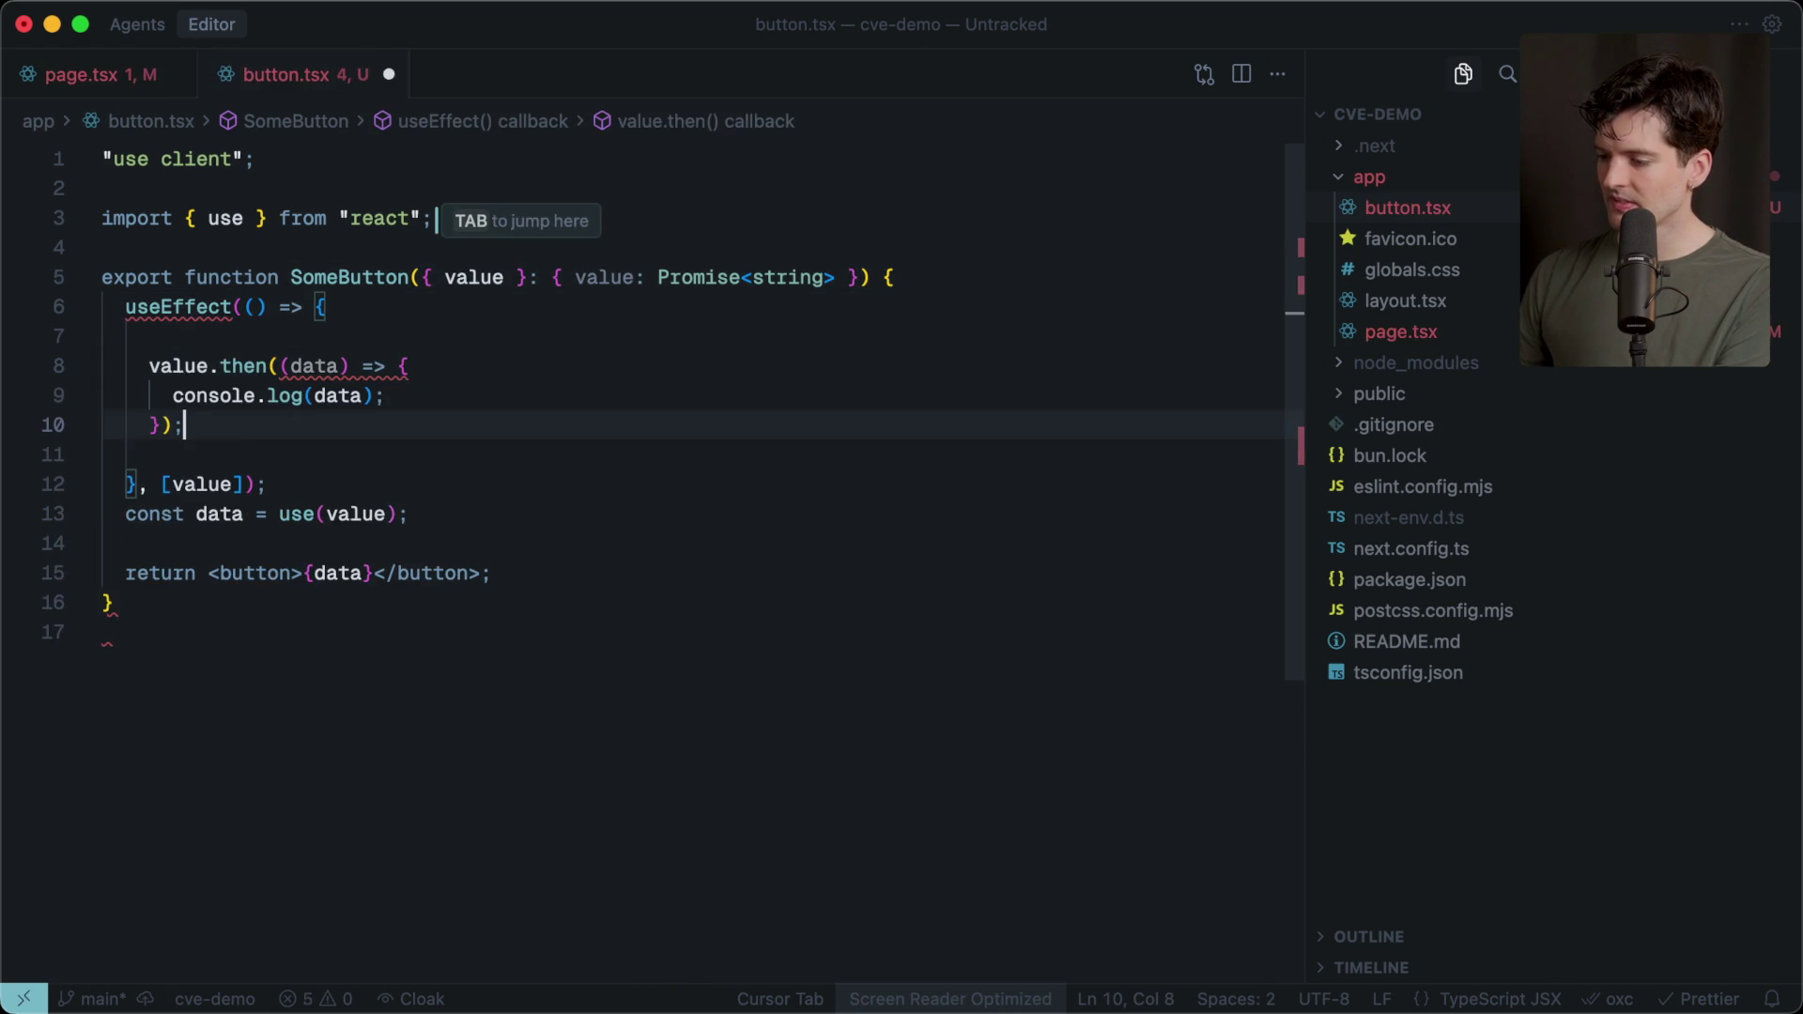
{"action": "key", "text": "Tab"}
{"action": "left_click", "coordinate": [315, 366]}
{"action": "type", "text": "\"promu"}
{"action": "key", "text": "BackSpace"}
{"action": "type", "text": "ise results\","}
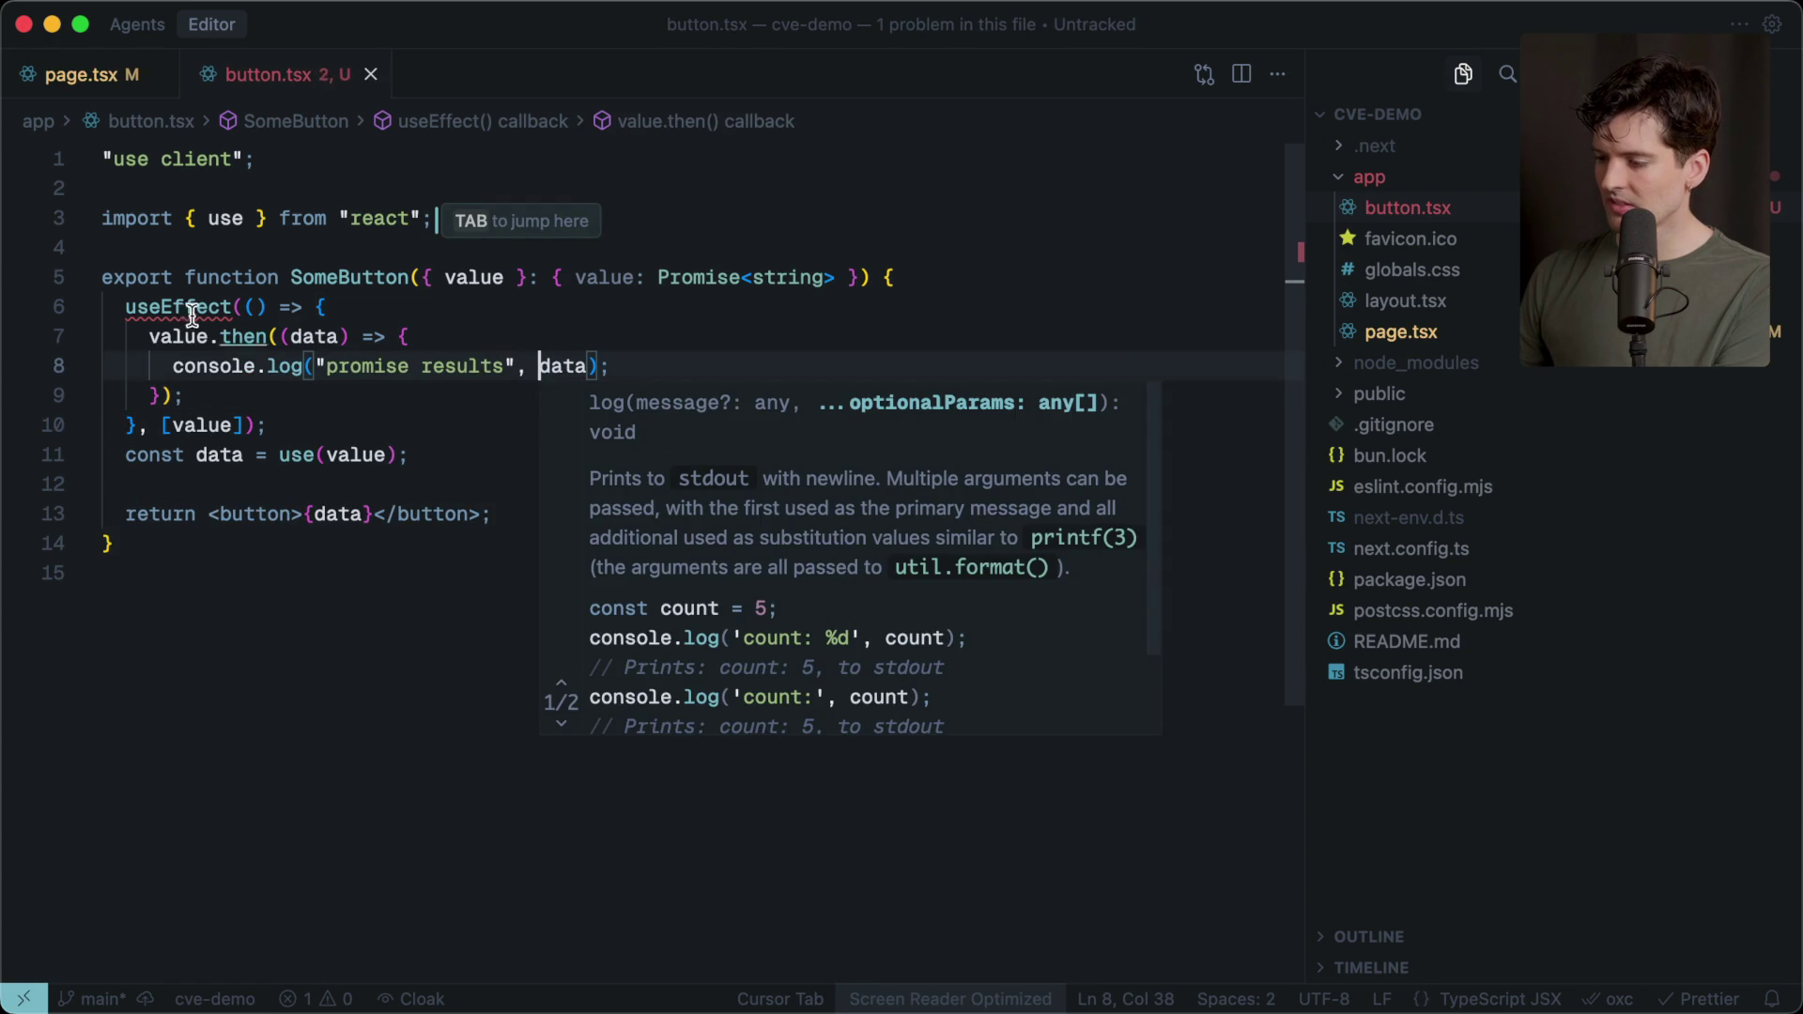
Import useEffect from react, save button.tsx, and add a blank line after the effect.
{"action": "left_click", "coordinate": [232, 307]}
{"action": "key", "text": "super+period"}
{"action": "key", "text": "Return"}
{"action": "key", "text": "super+s"}
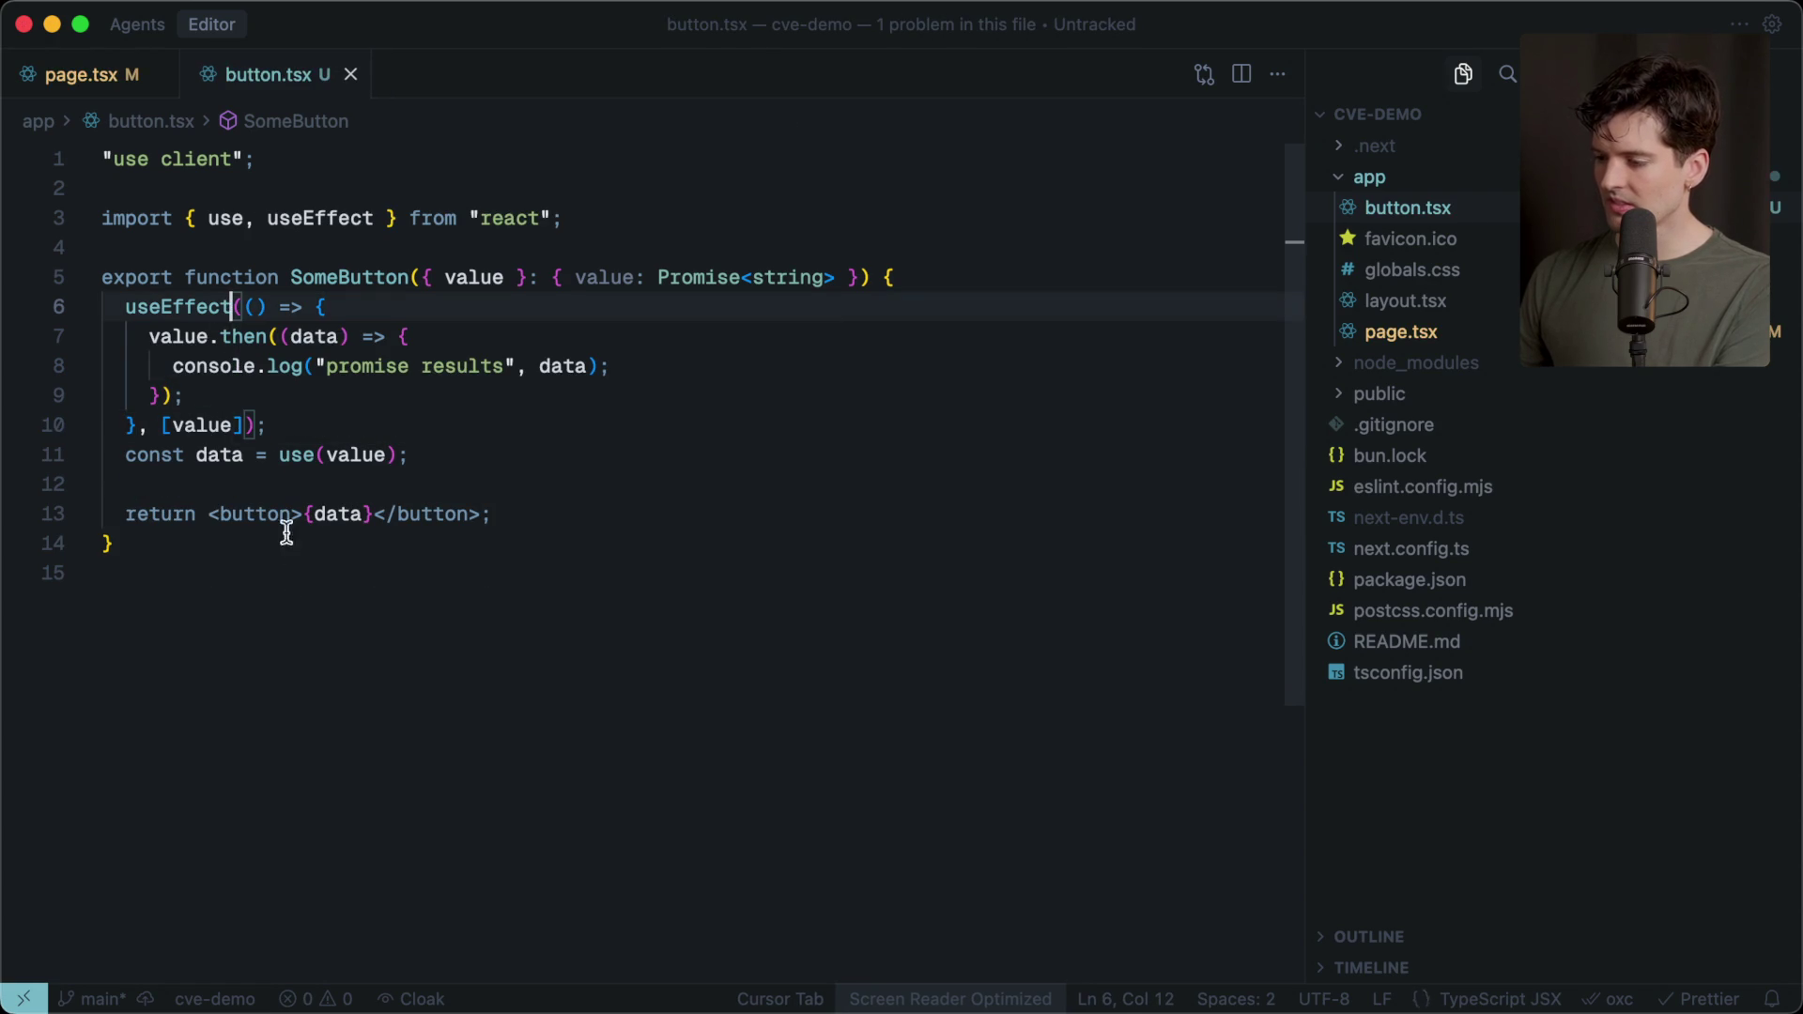
{"action": "left_click", "coordinate": [302, 569]}
{"action": "left_click", "coordinate": [309, 424]}
{"action": "key", "text": "Return"}
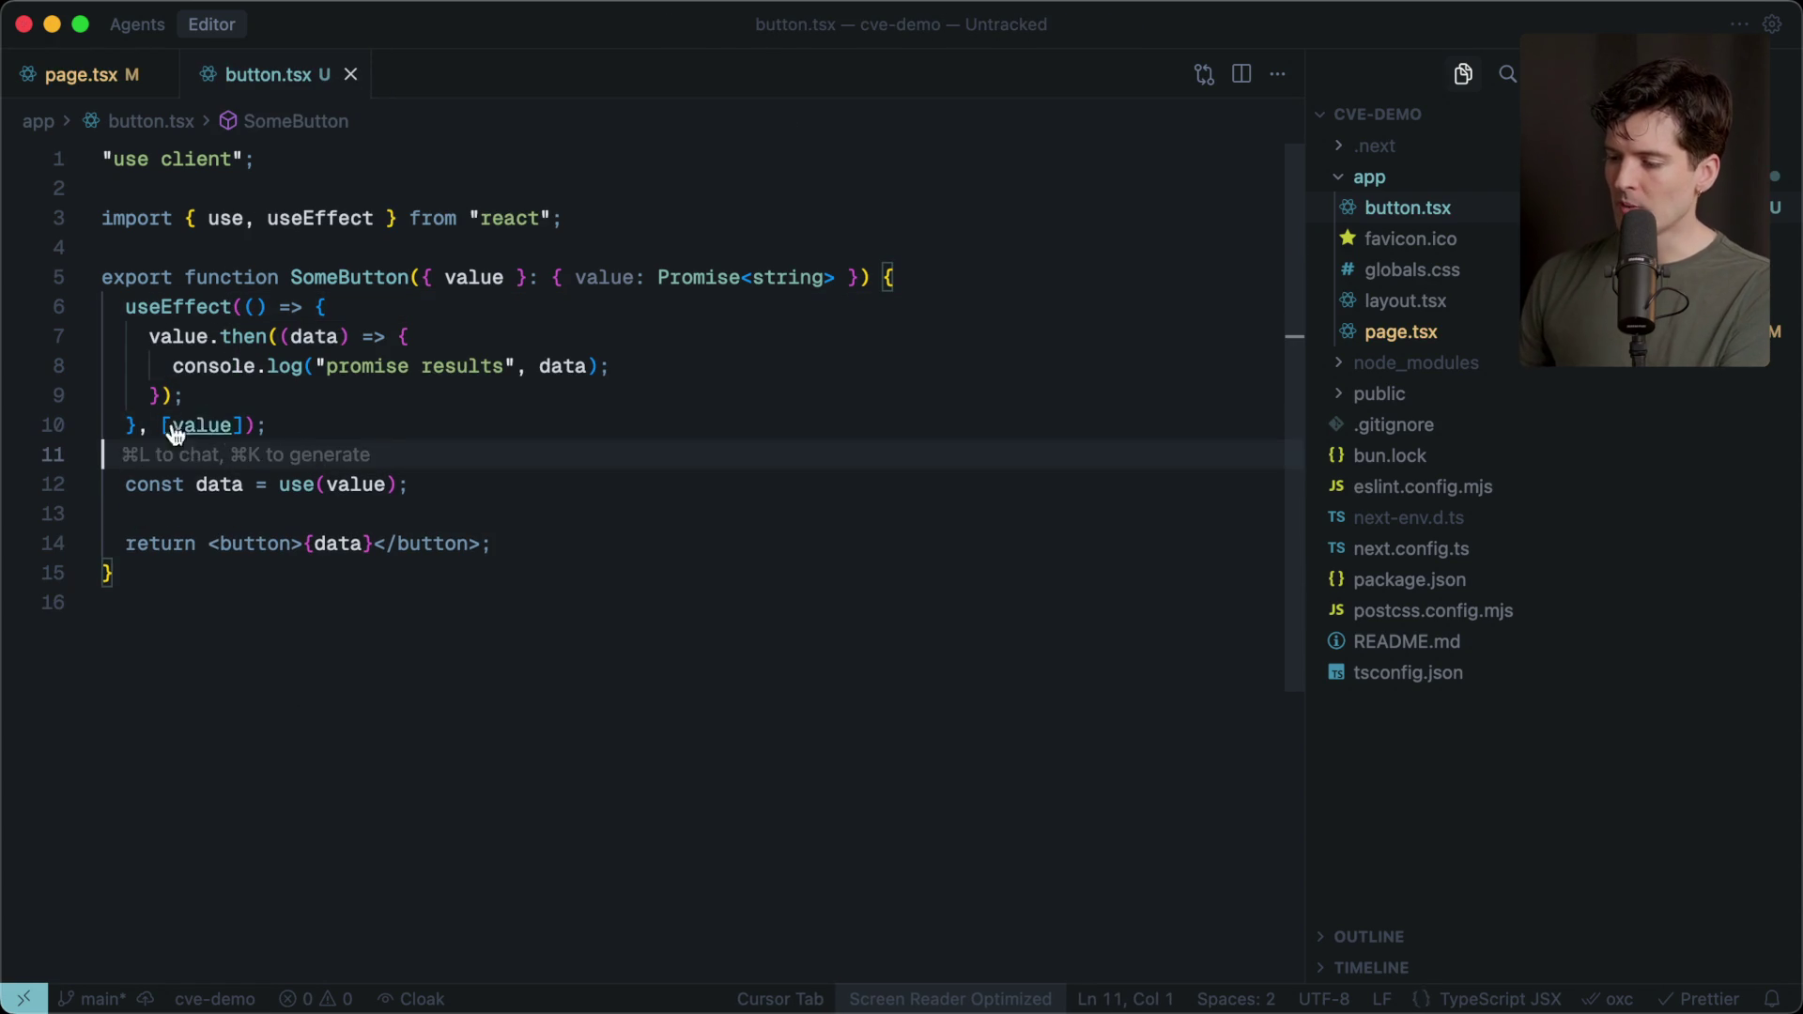
{"action": "double_click", "coordinate": [233, 425]}
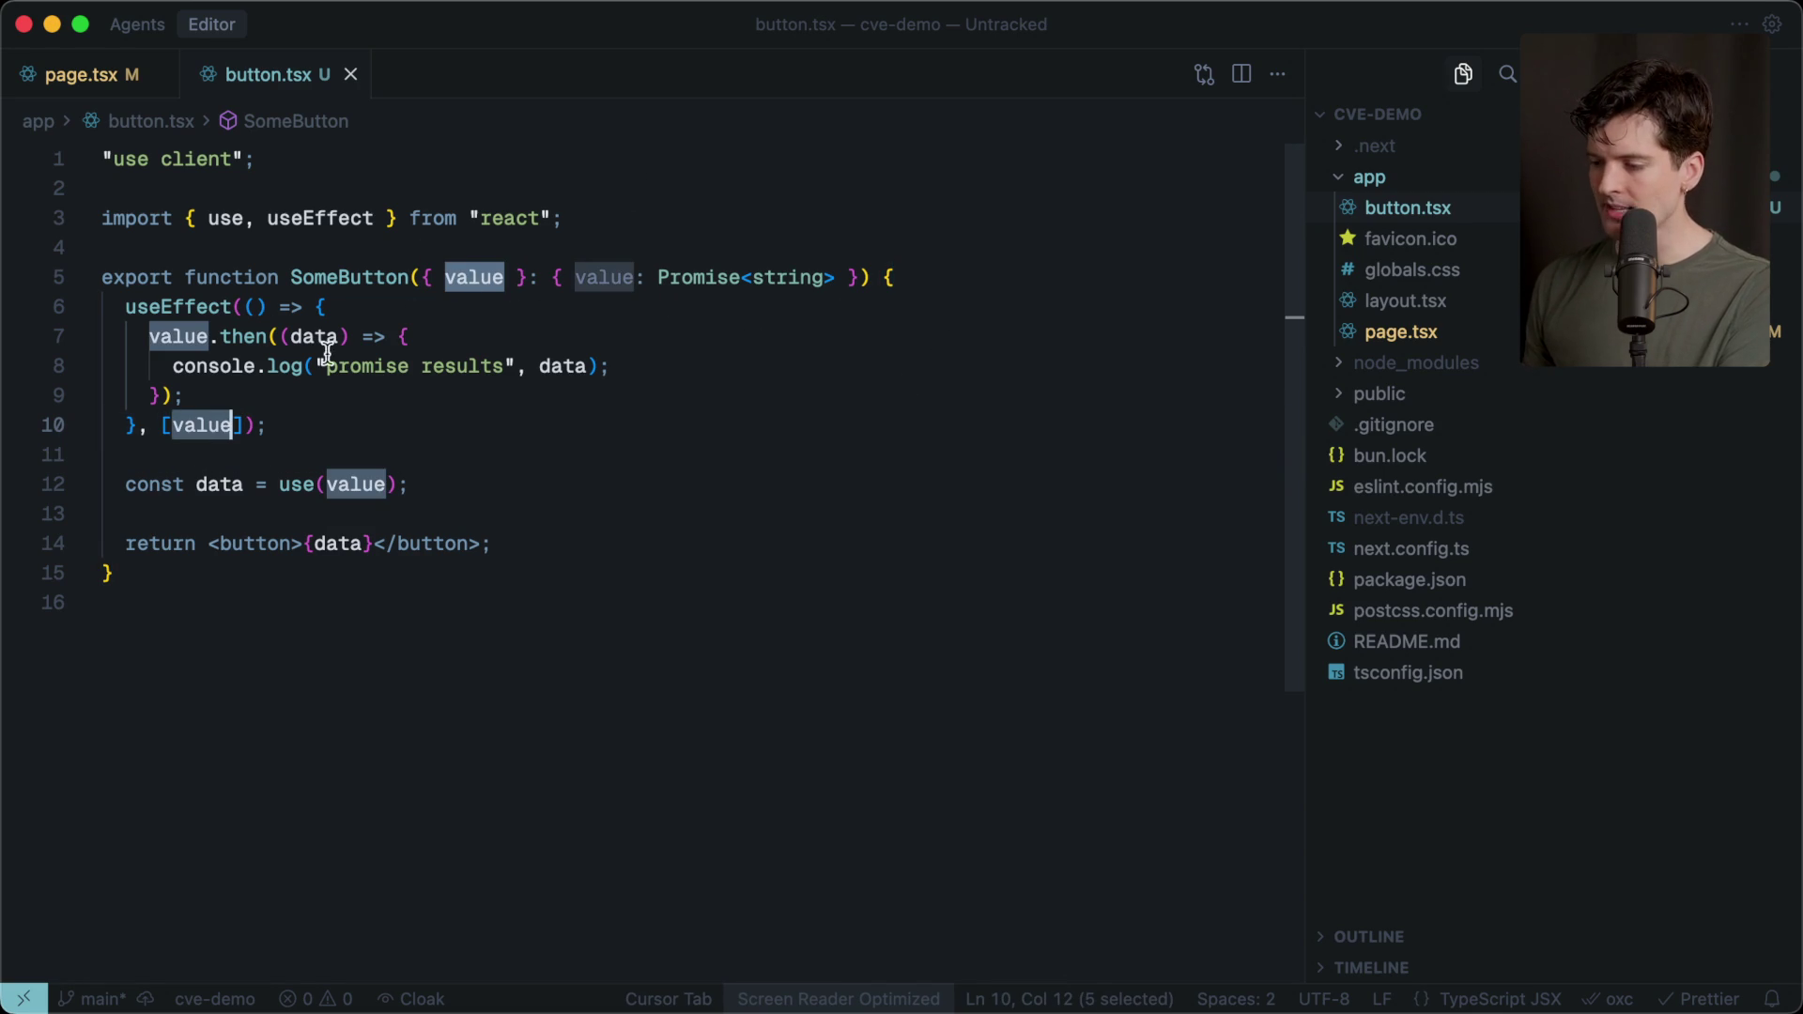
In Firefox, open a taller DevTools Console and reload to see "promise results SlowData".
{"action": "left_click_drag", "start_coordinate": [148, 336], "coordinate": [188, 391]}
{"action": "key", "text": "super+Tab"}
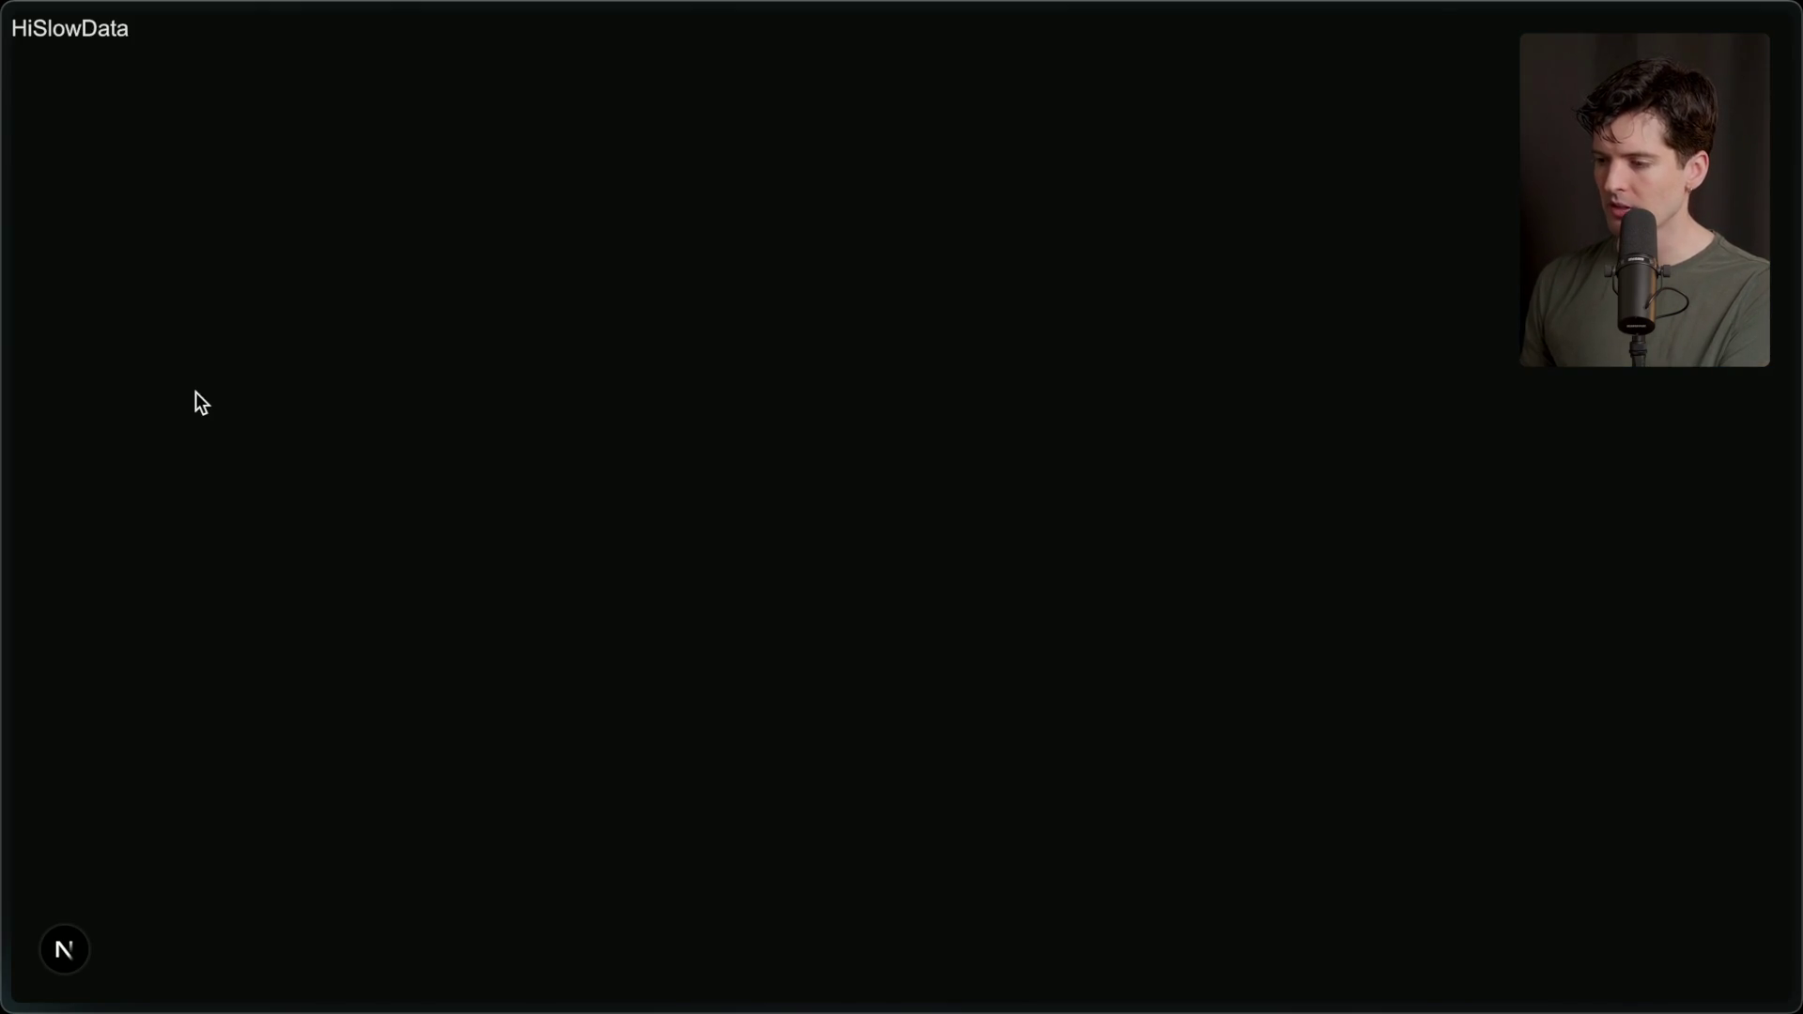
{"action": "key", "text": "super+alt+i"}
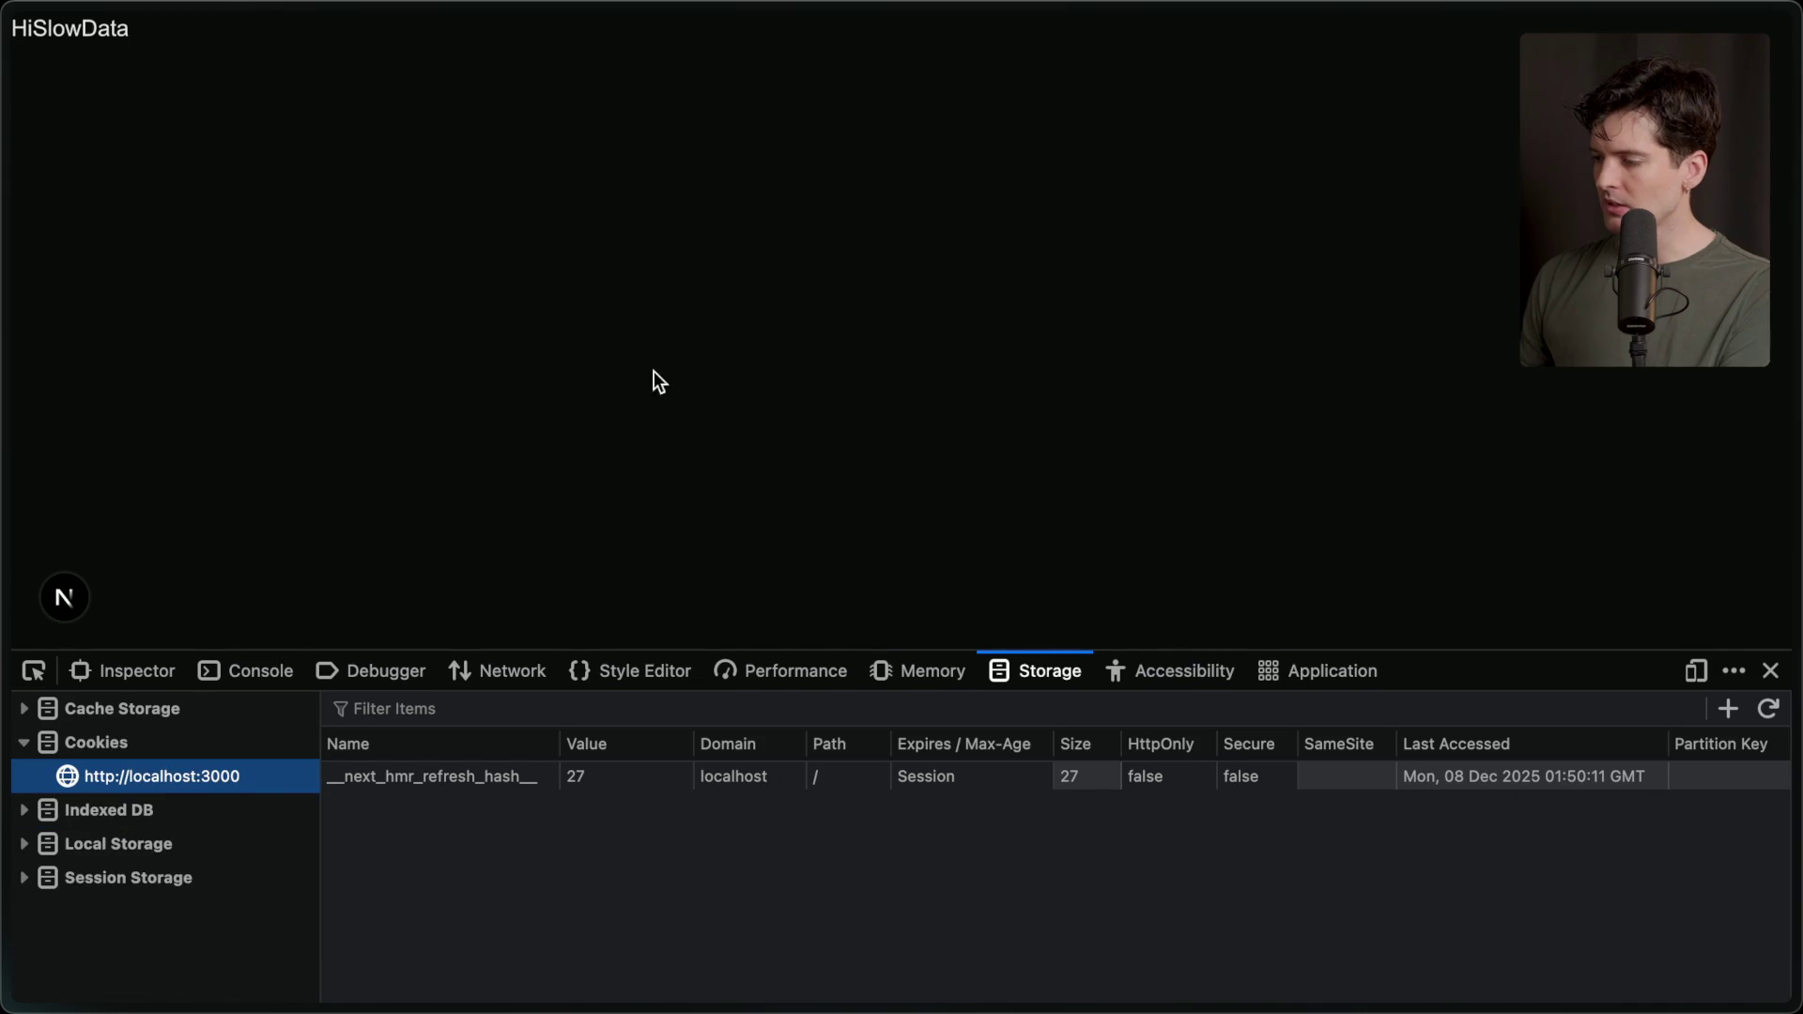
{"action": "left_click", "coordinate": [228, 676]}
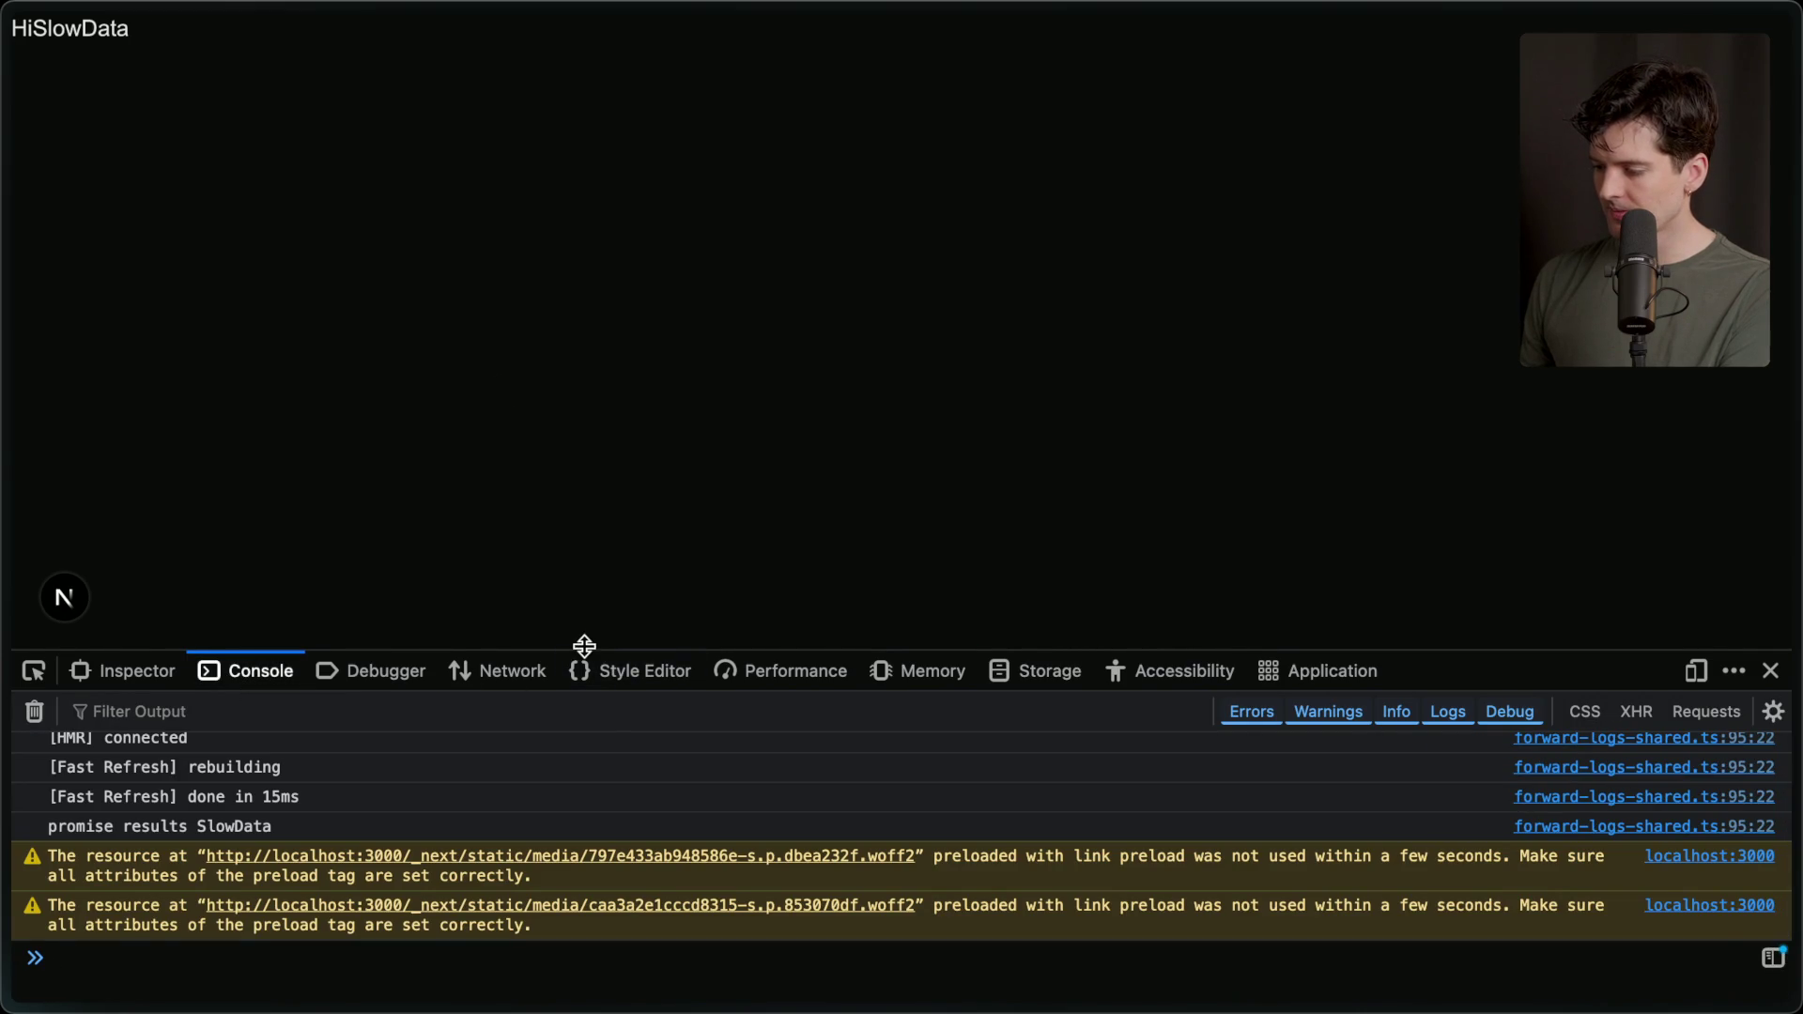
{"action": "left_click_drag", "start_coordinate": [583, 648], "coordinate": [584, 387]}
{"action": "key", "text": "super+r"}
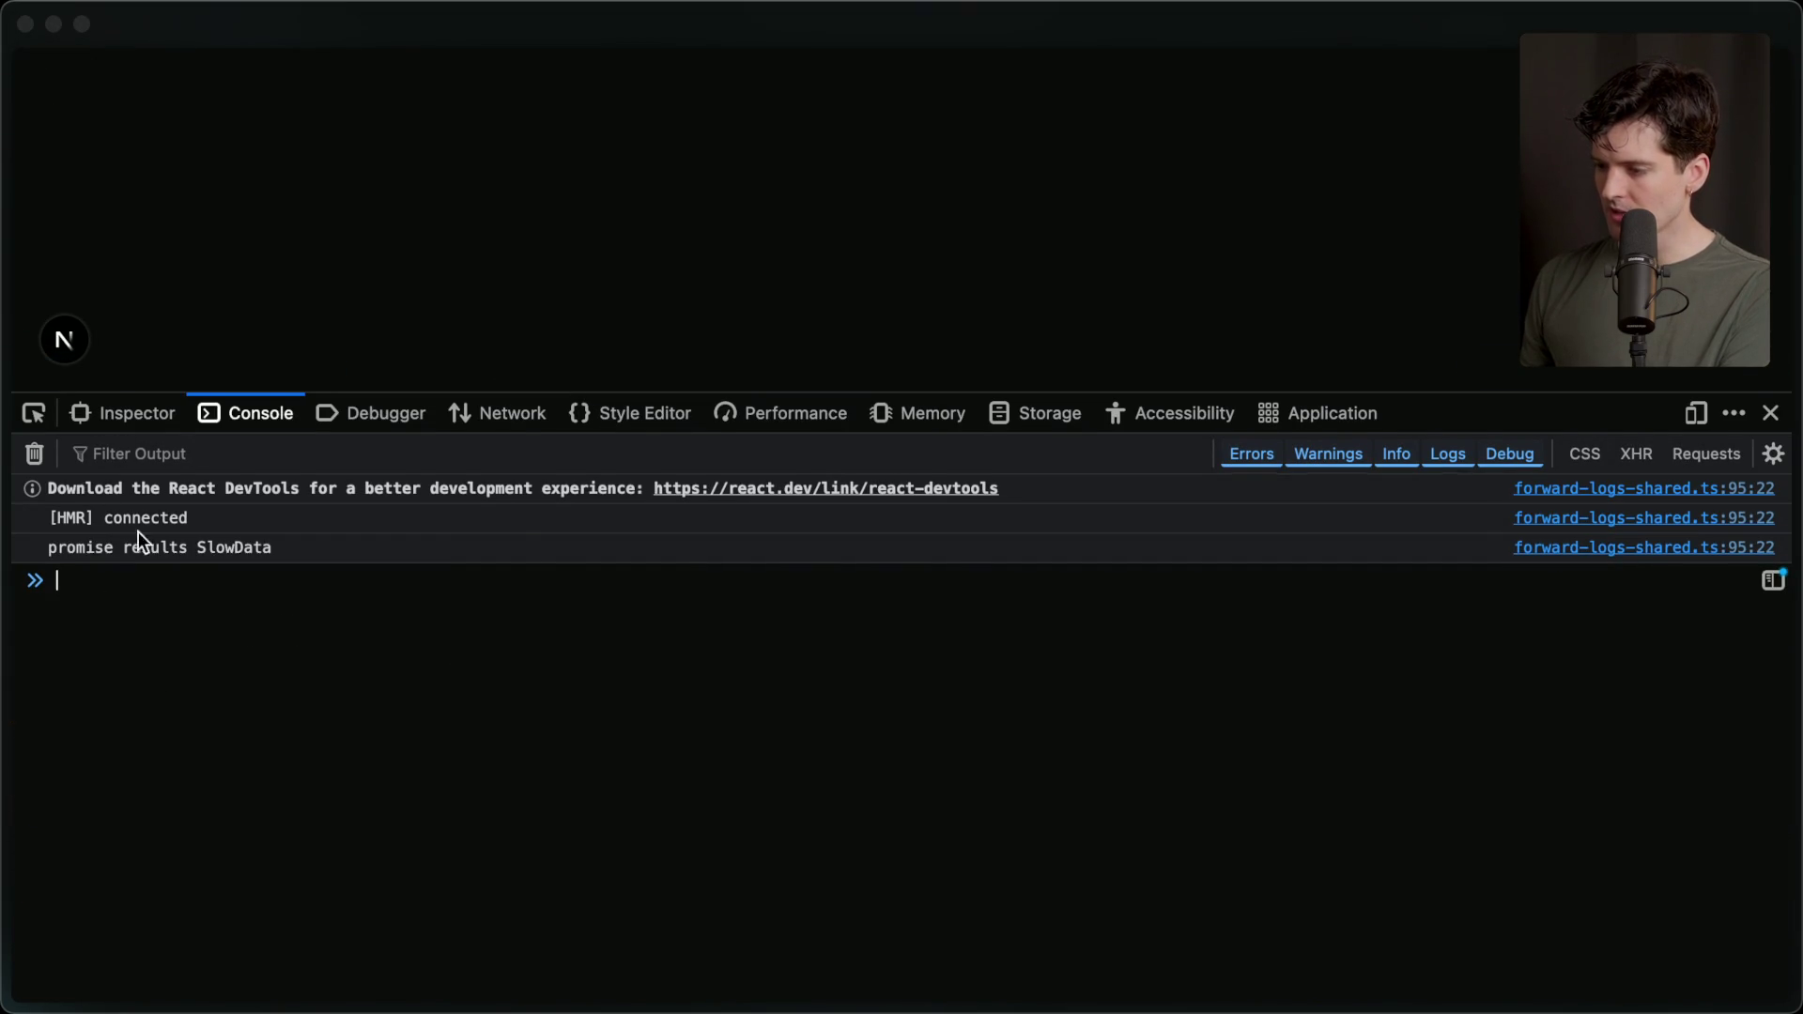
{"action": "left_click_drag", "start_coordinate": [39, 549], "coordinate": [230, 549]}
Close Firefox's DevTools and return to Cursor to look over button.tsx's useEffect block.
{"action": "double_click", "coordinate": [263, 545]}
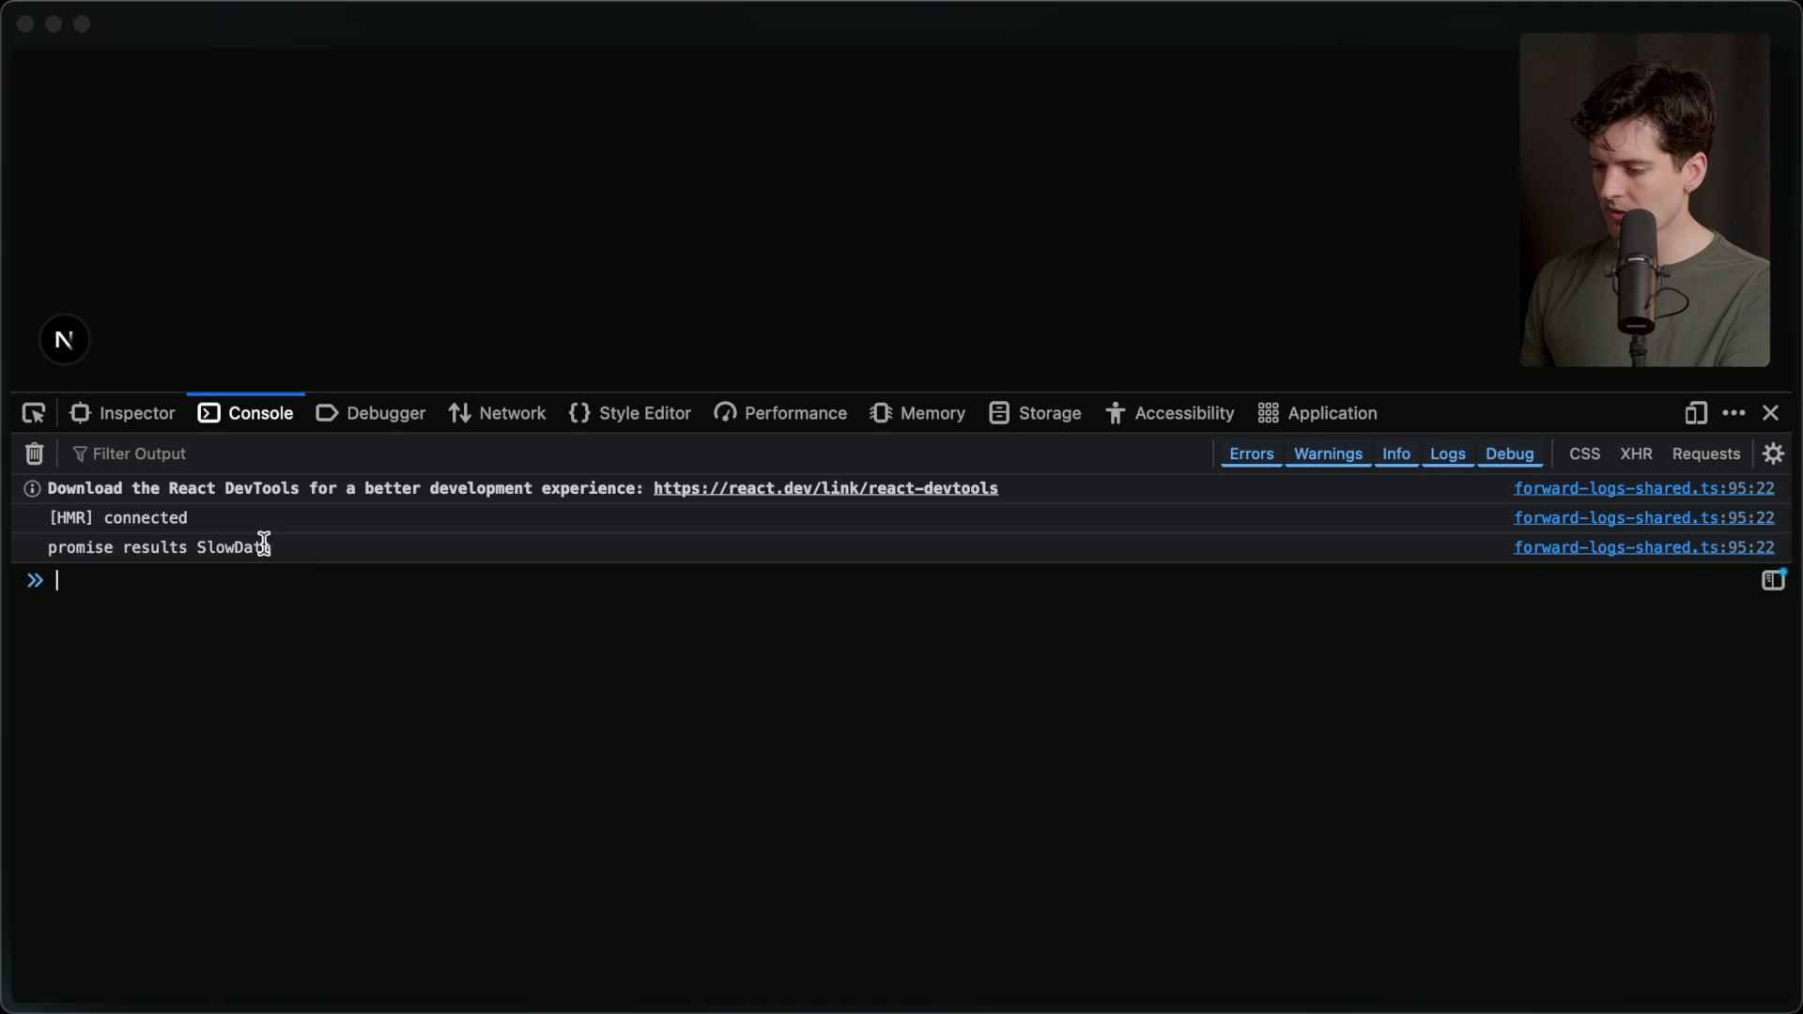
{"action": "left_click", "coordinate": [310, 552]}
{"action": "left_click", "coordinate": [1770, 413]}
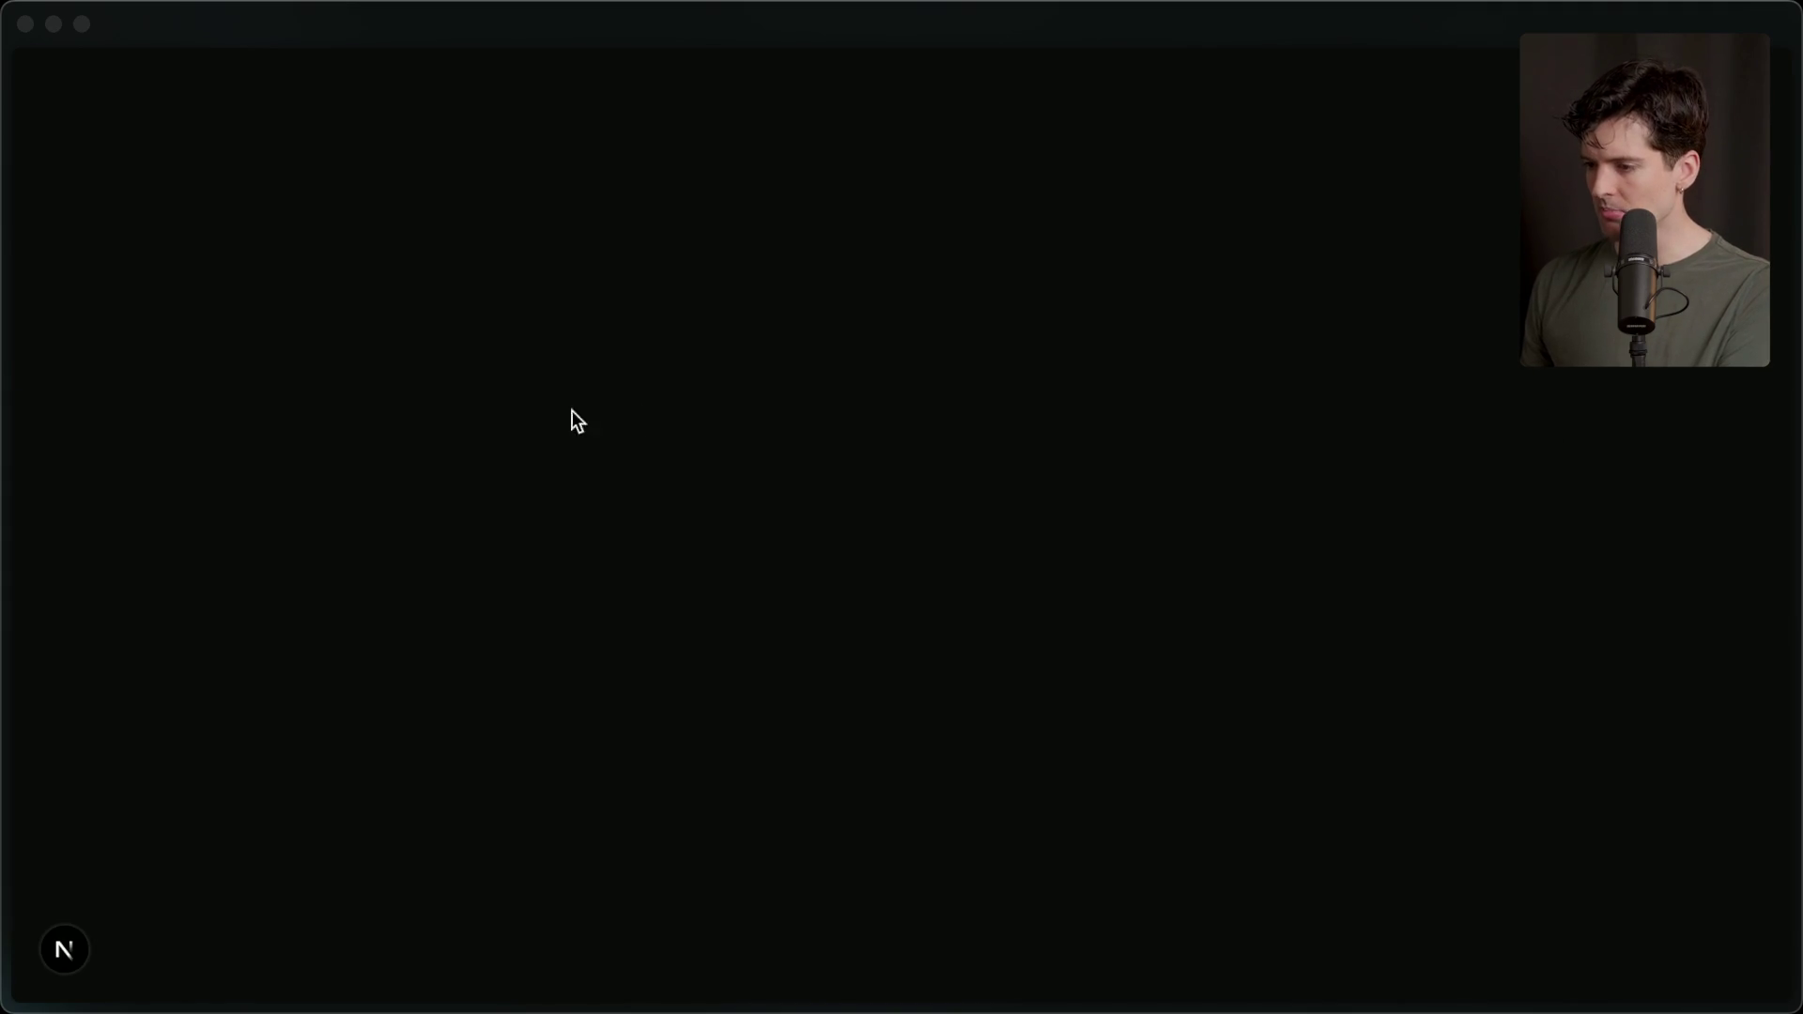
{"action": "key", "text": "super+Tab"}
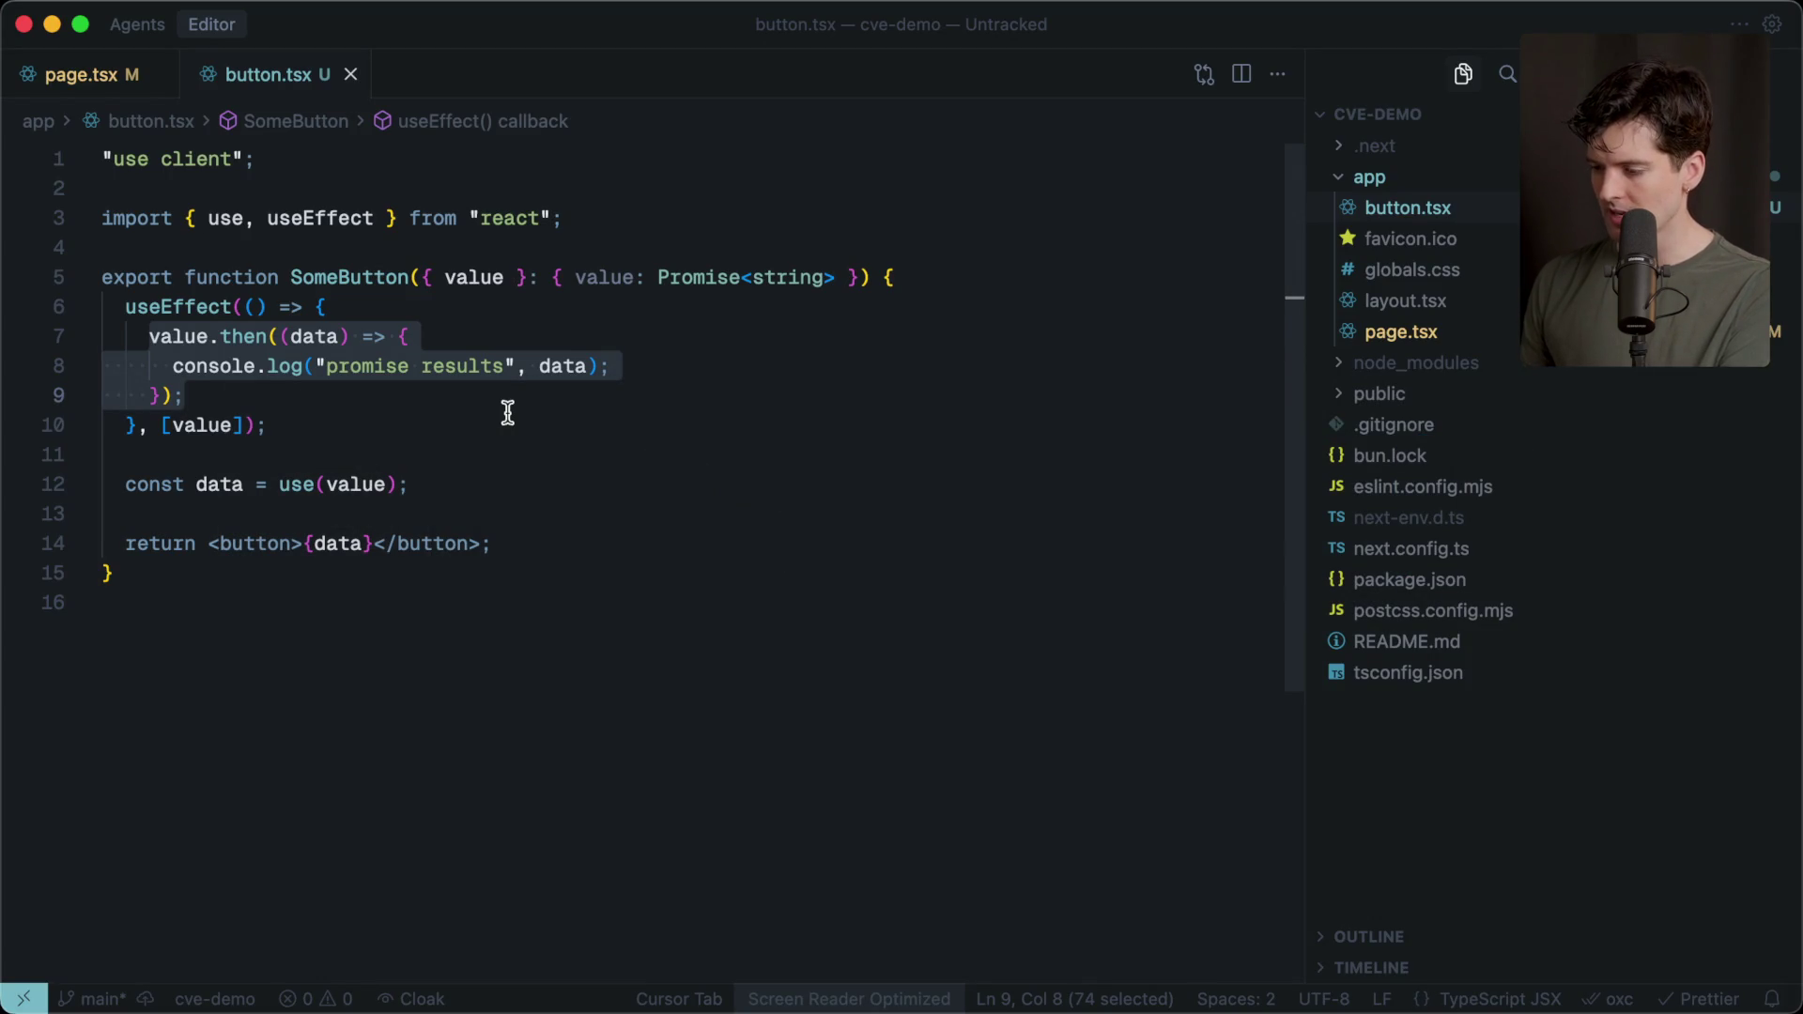
{"action": "left_click", "coordinate": [507, 413]}
{"action": "left_click_drag", "start_coordinate": [250, 454], "coordinate": [45, 295]}
{"action": "left_click", "coordinate": [301, 459]}
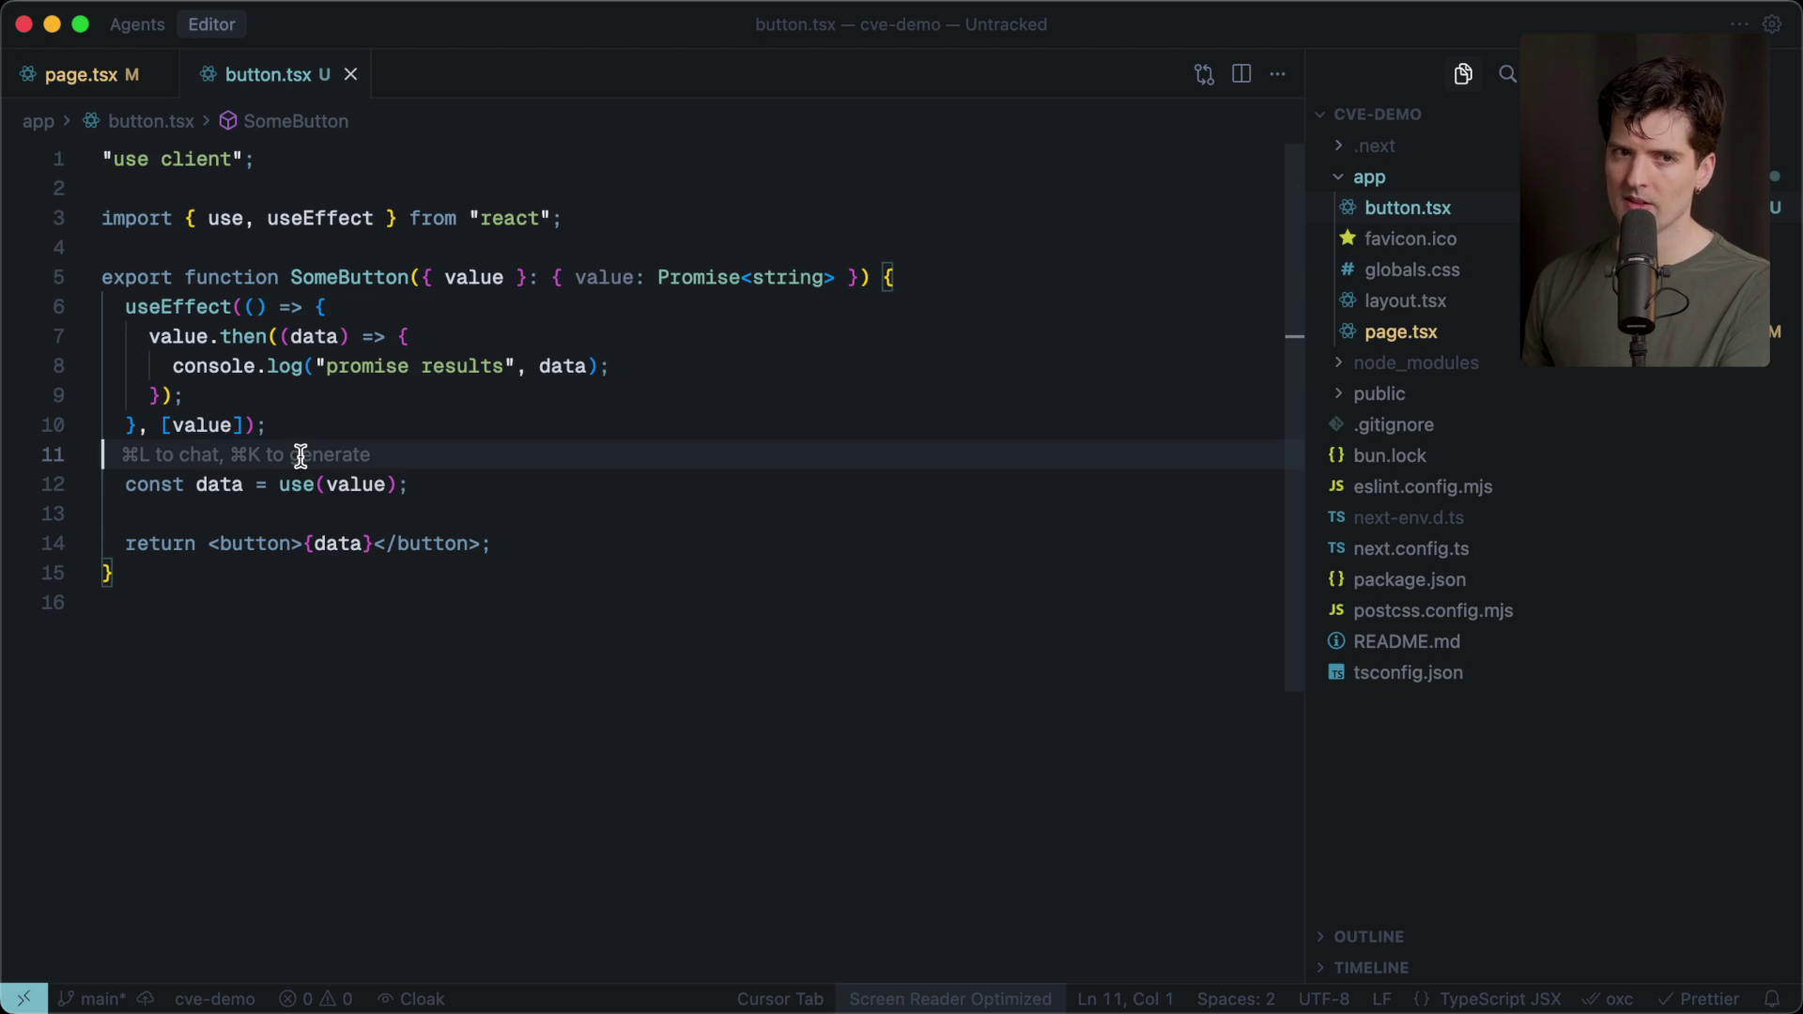
Review page.tsx's imports and SomeButton element, then button.tsx's use(value) and useEffect lines.
{"action": "left_click", "coordinate": [70, 74]}
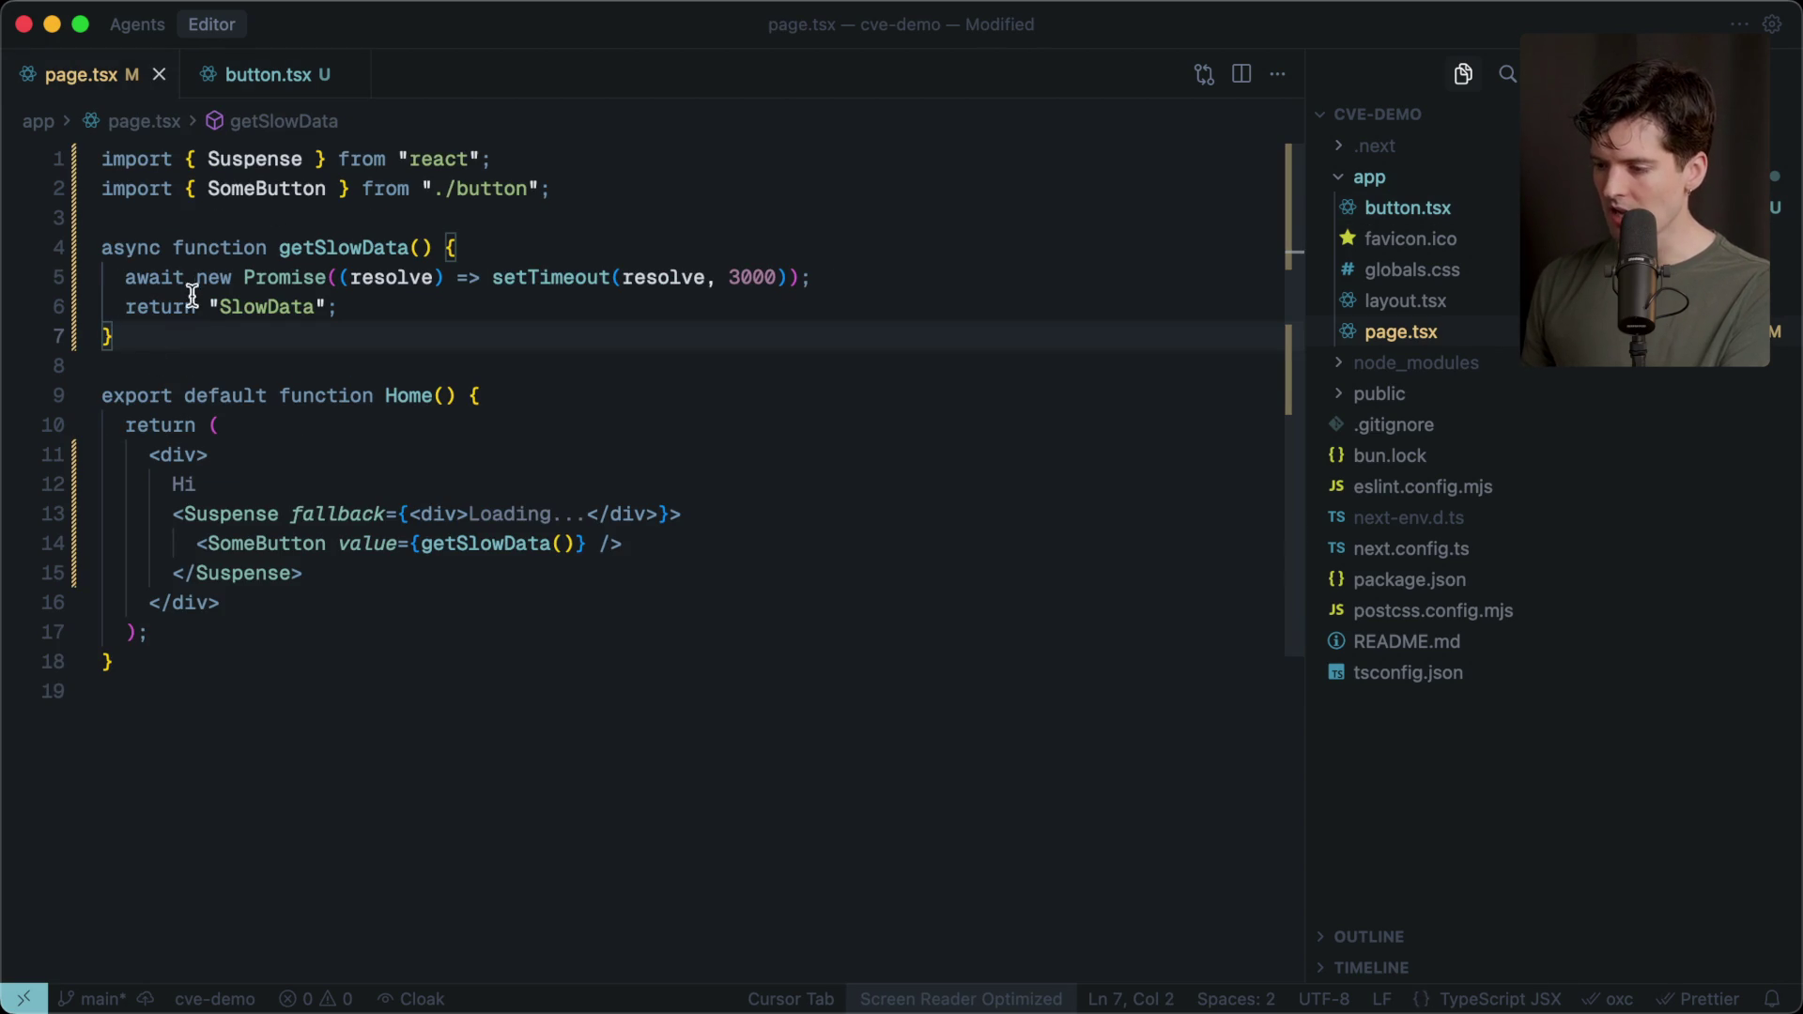
{"action": "left_click_drag", "start_coordinate": [190, 374], "coordinate": [53, 56]}
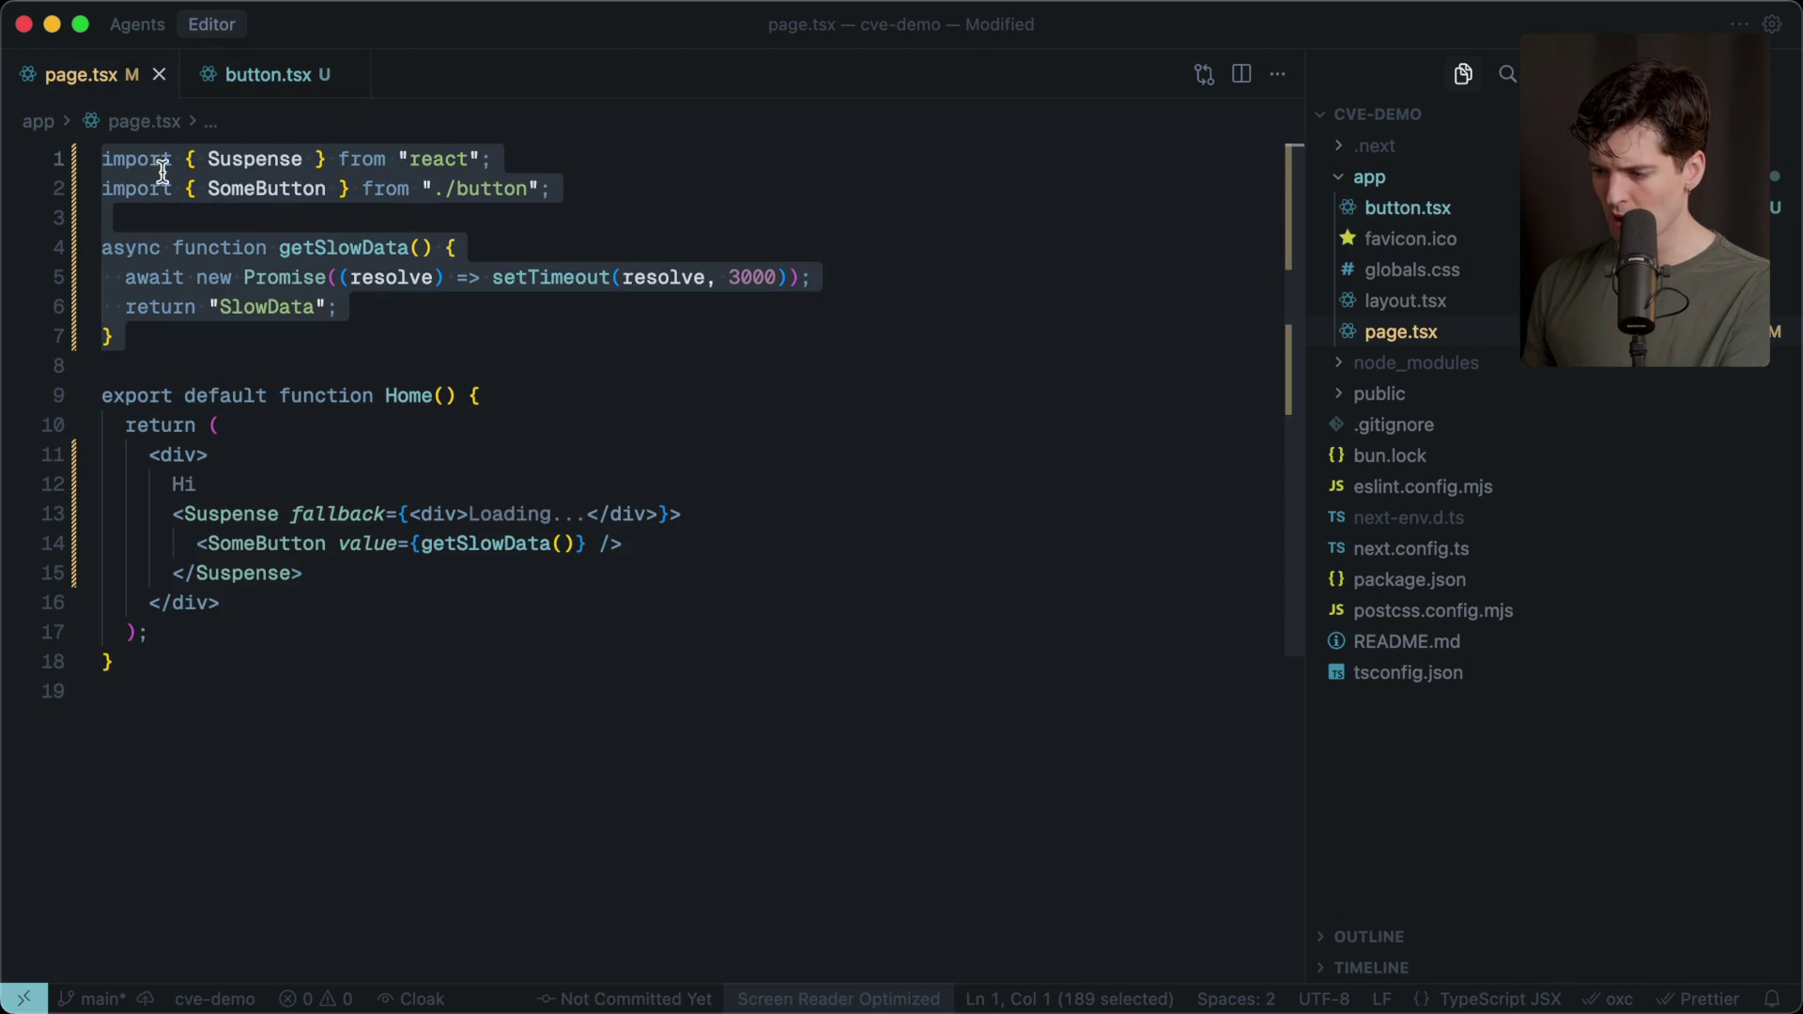
{"action": "left_click", "coordinate": [163, 212]}
{"action": "left_click_drag", "start_coordinate": [190, 543], "coordinate": [652, 545]}
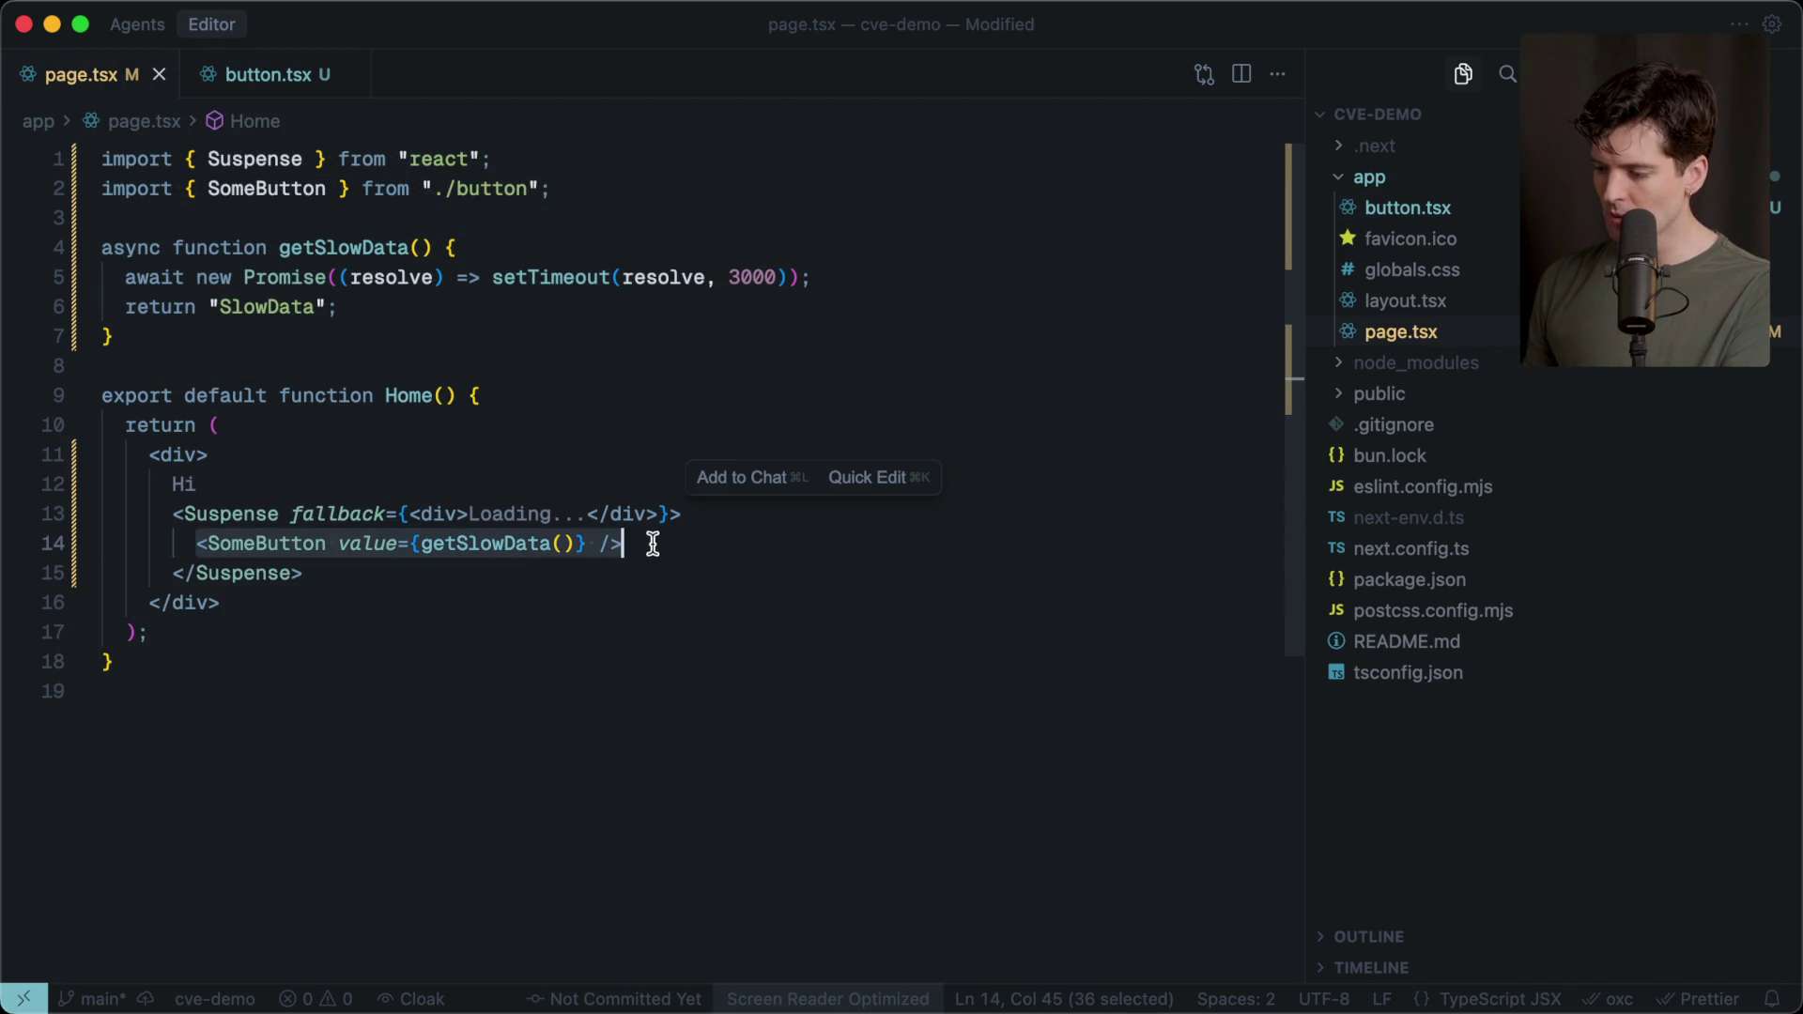
{"action": "left_click", "coordinate": [243, 70]}
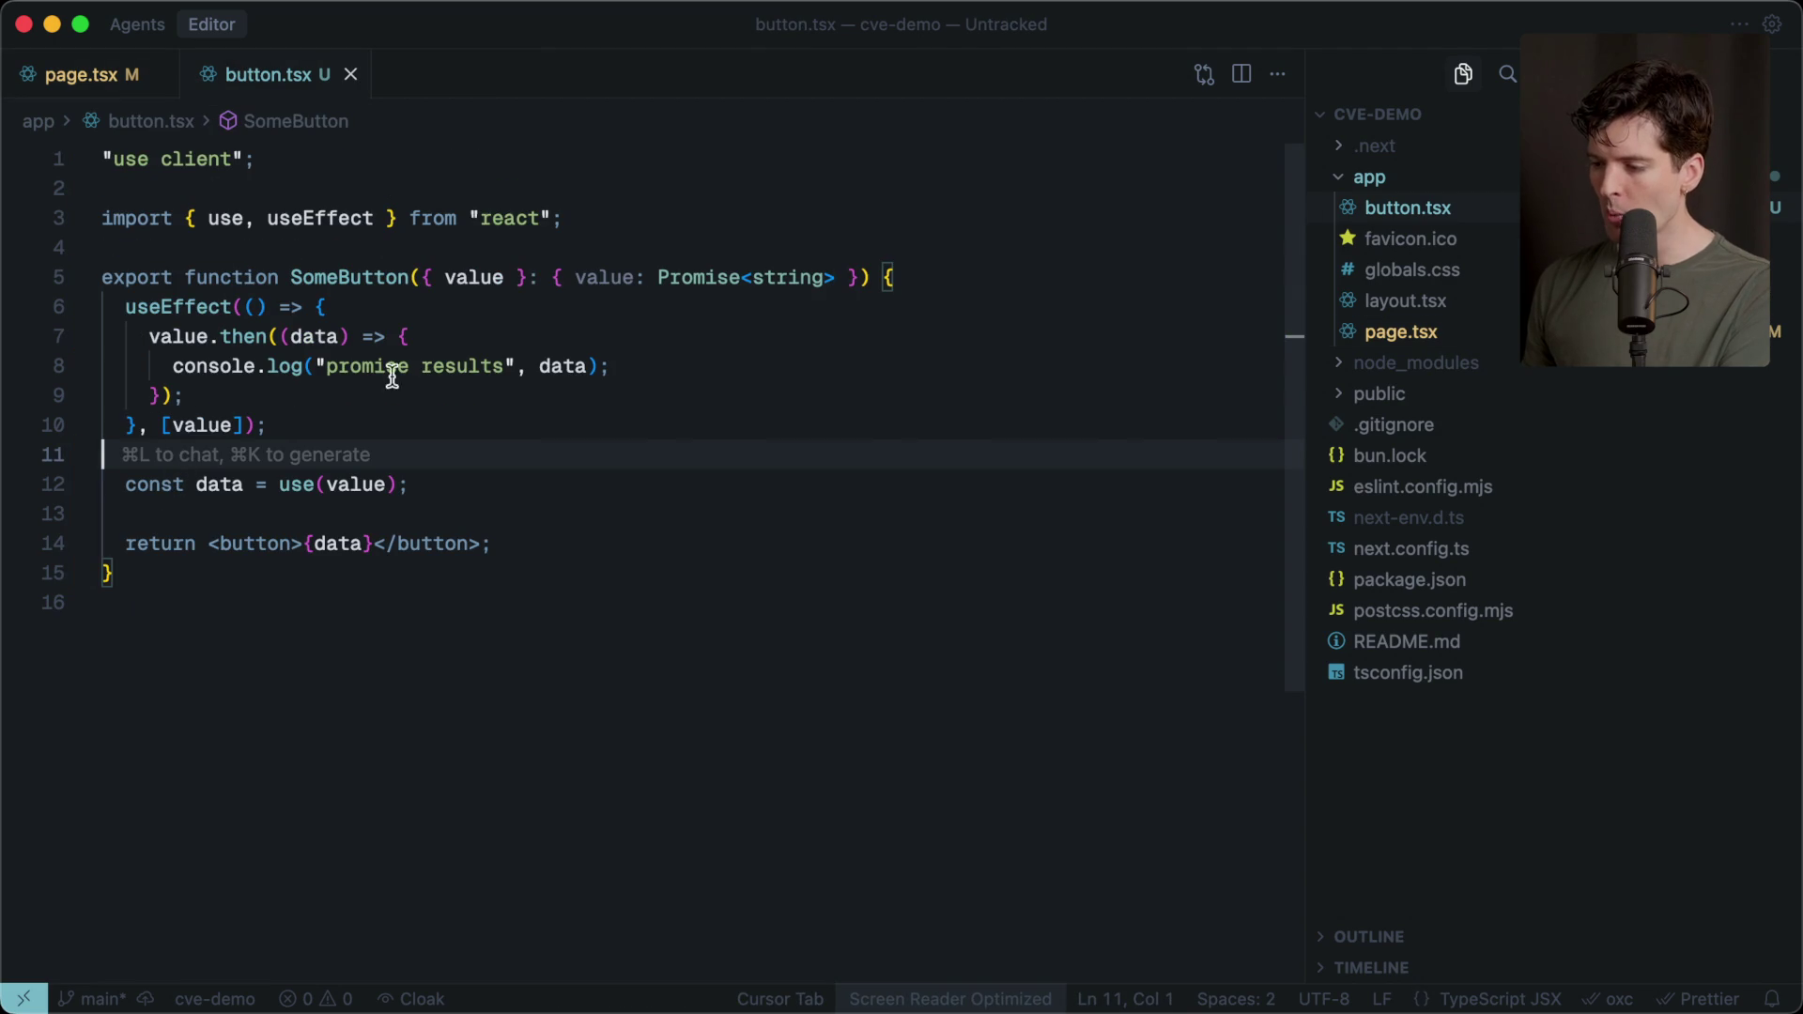
{"action": "mouse_move", "coordinate": [266, 484]}
{"action": "left_mouse_down"}
{"action": "mouse_move", "coordinate": [409, 484]}
{"action": "mouse_move", "coordinate": [278, 484]}
{"action": "left_mouse_up"}
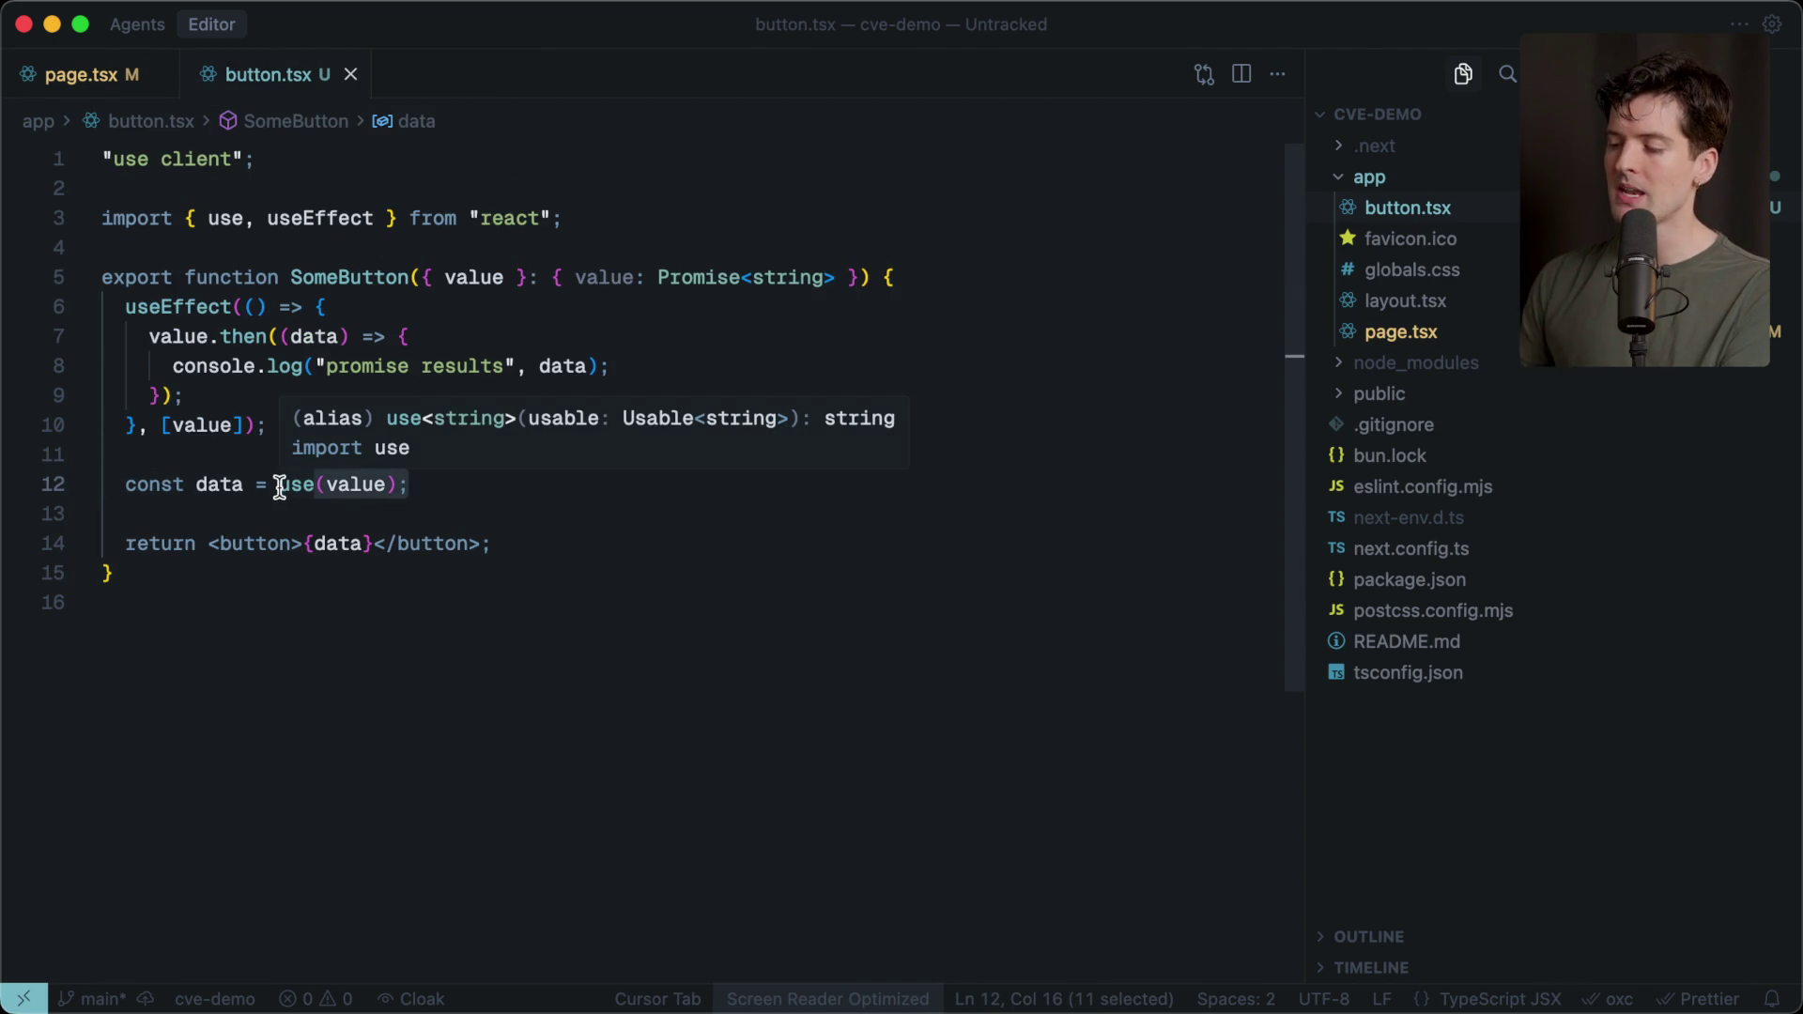
{"action": "mouse_move", "coordinate": [277, 434]}
{"action": "left_mouse_down"}
{"action": "mouse_move", "coordinate": [19, 278]}
{"action": "mouse_move", "coordinate": [16, 306]}
{"action": "left_mouse_up"}
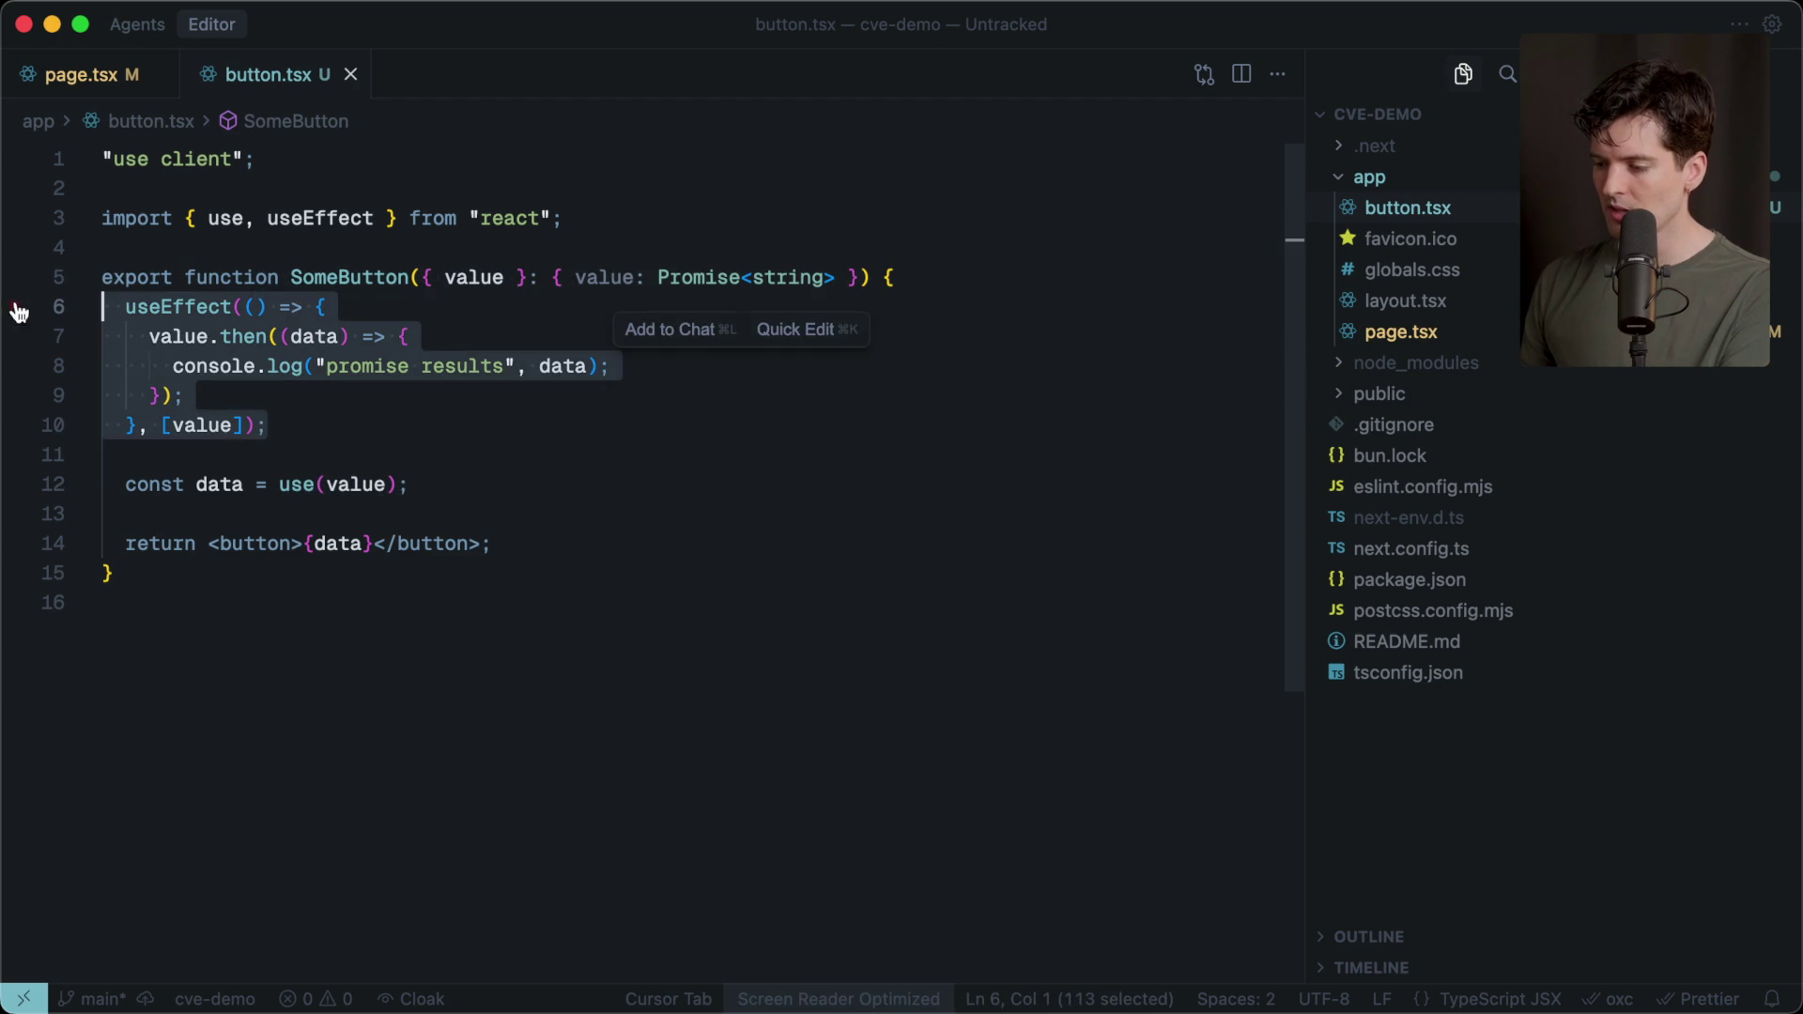
Comment out use(value), add a useState data state, and call setData(data) inside the effect.
{"action": "left_click", "coordinate": [488, 474]}
{"action": "key", "text": "super+slash"}
{"action": "left_click", "coordinate": [906, 276]}
{"action": "key", "text": "Return"}
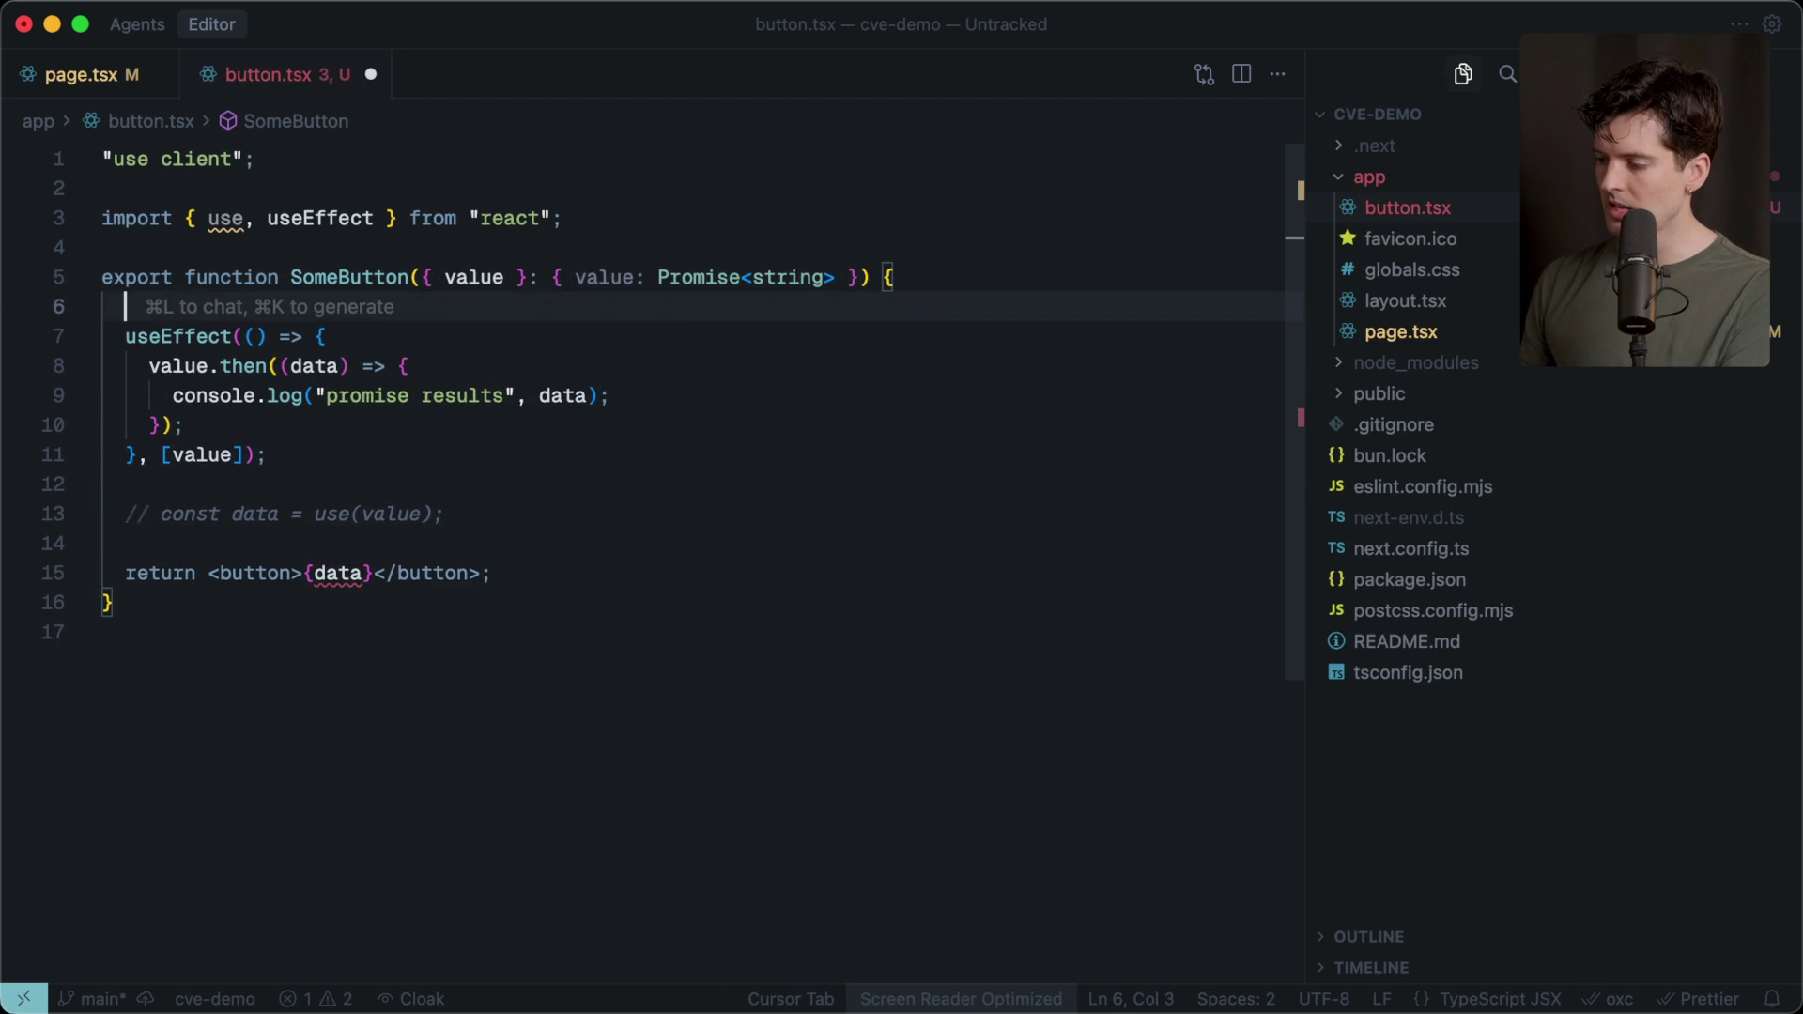
{"action": "key", "text": "Tab"}
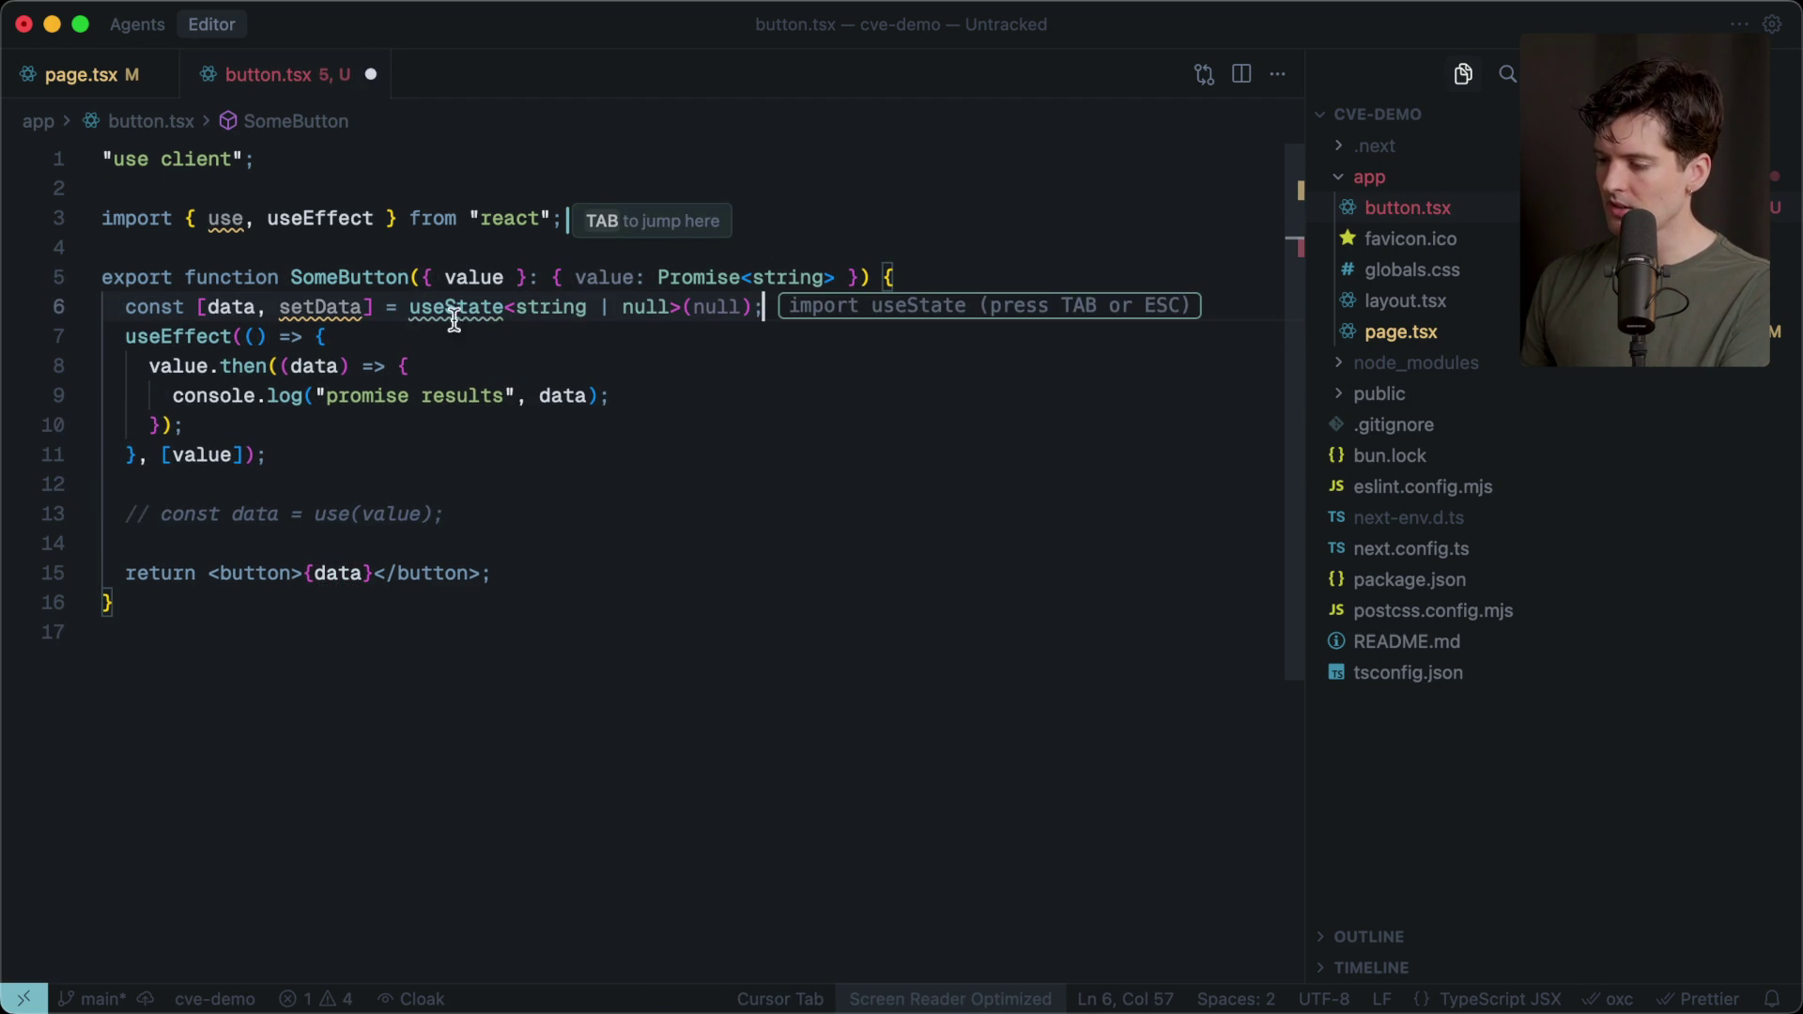
{"action": "key", "text": "Tab"}
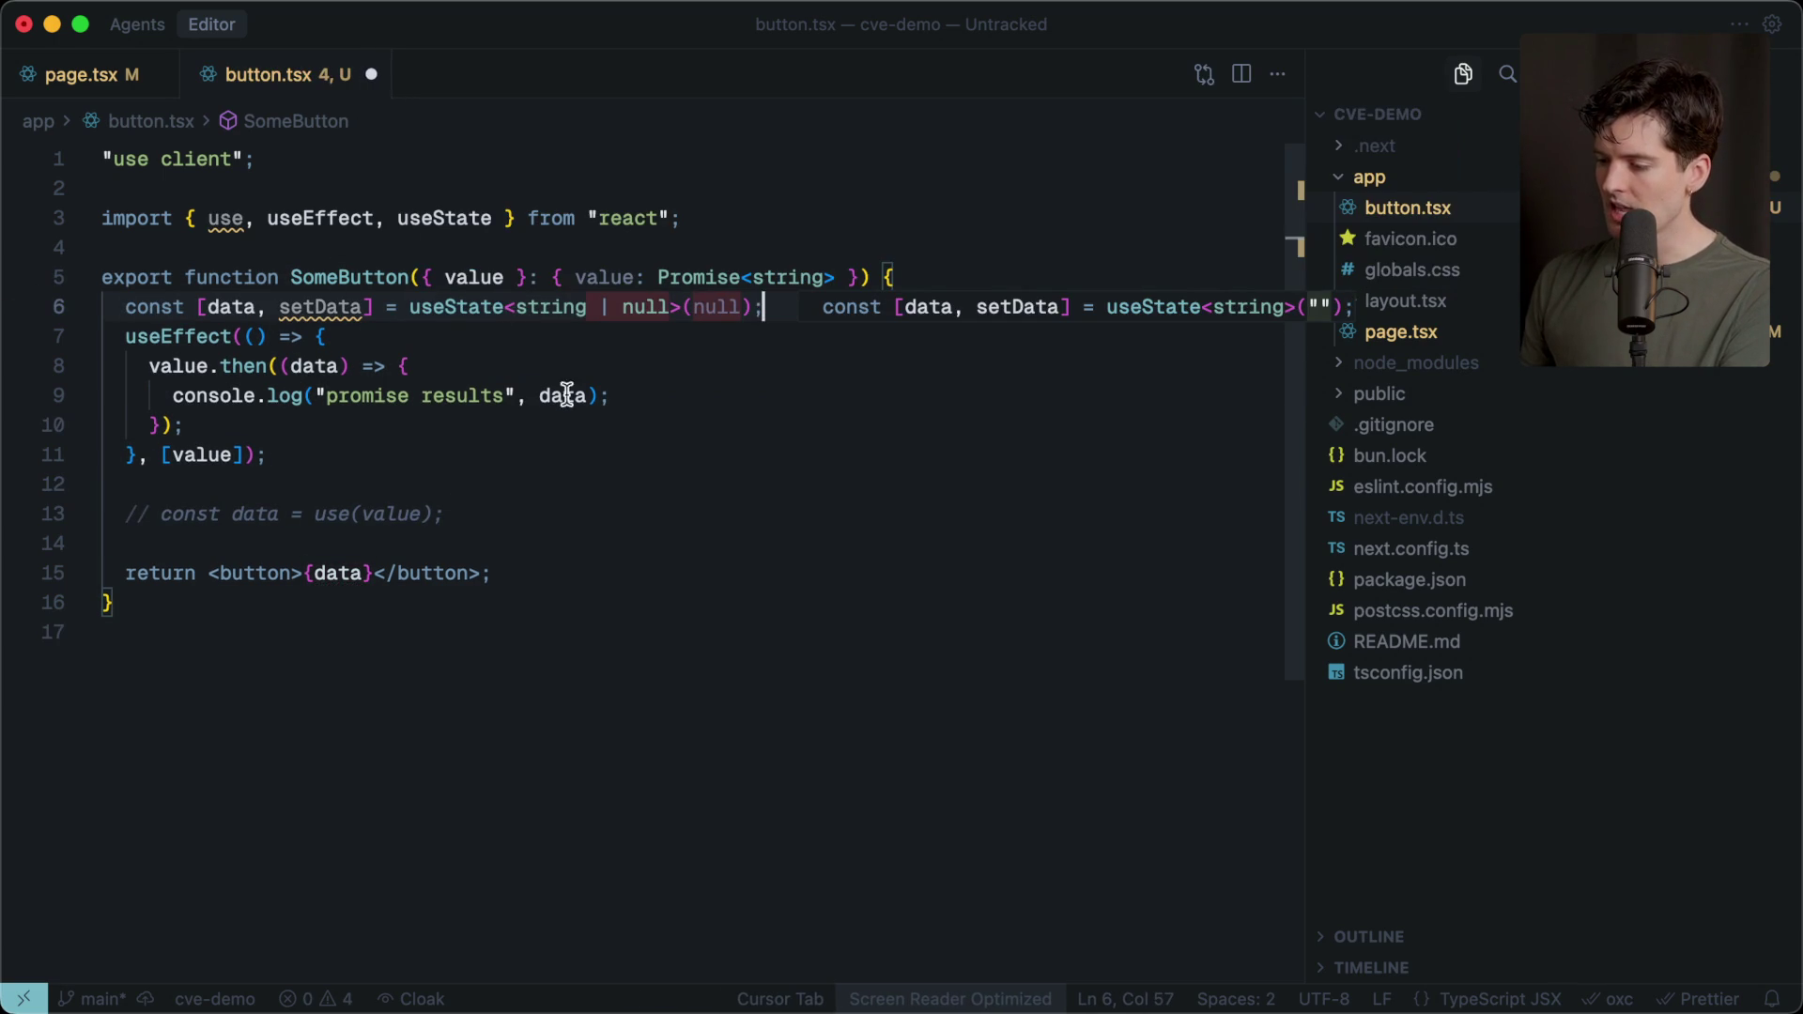
{"action": "left_click", "coordinate": [670, 402]}
{"action": "key", "text": "Return"}
{"action": "key", "text": "Tab"}
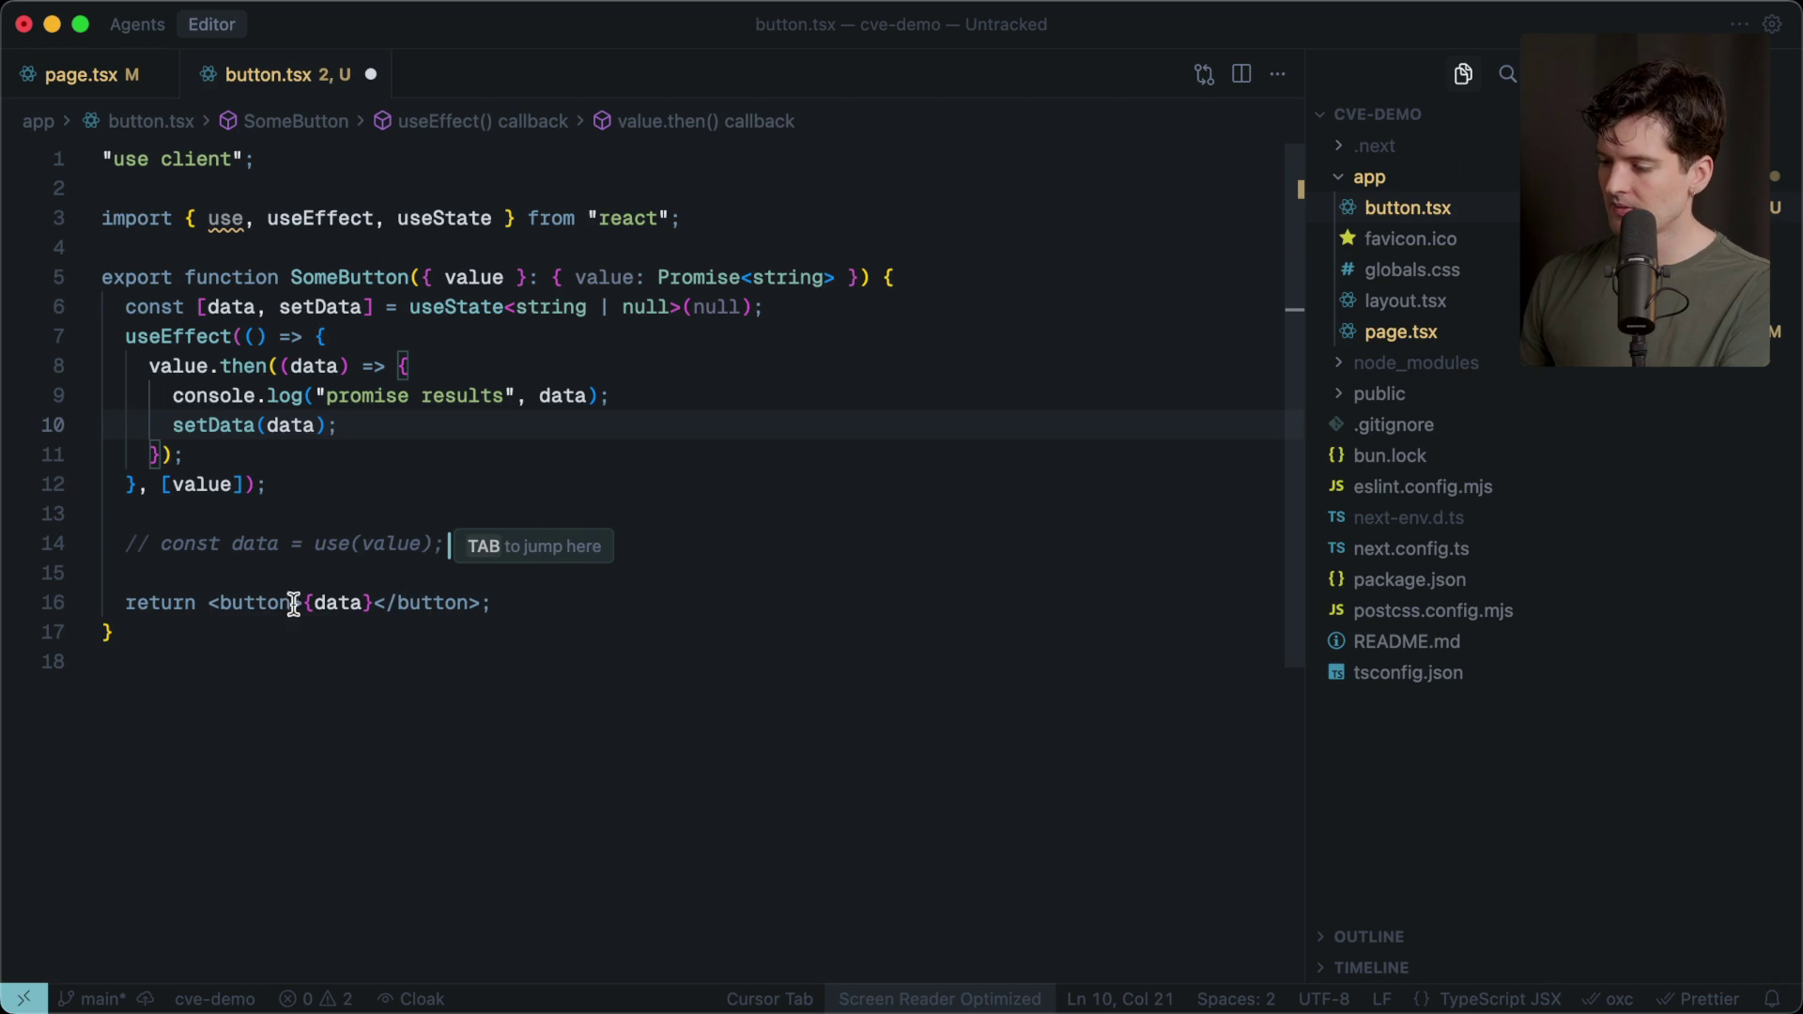
Add an if (!data) check returning a Loading... div and save button.tsx.
{"action": "left_click", "coordinate": [344, 562]}
{"action": "left_click", "coordinate": [471, 542]}
{"action": "key", "text": "Return"}
{"action": "key", "text": "Return"}
{"action": "type", "text": "if"}
{"action": "key", "text": "Escape"}
{"action": "key", "text": "Tab"}
Remove the Suspense wrapper around SomeButton in page.tsx and save.
{"action": "key", "text": "Tab"}
{"action": "key", "text": "super+s"}
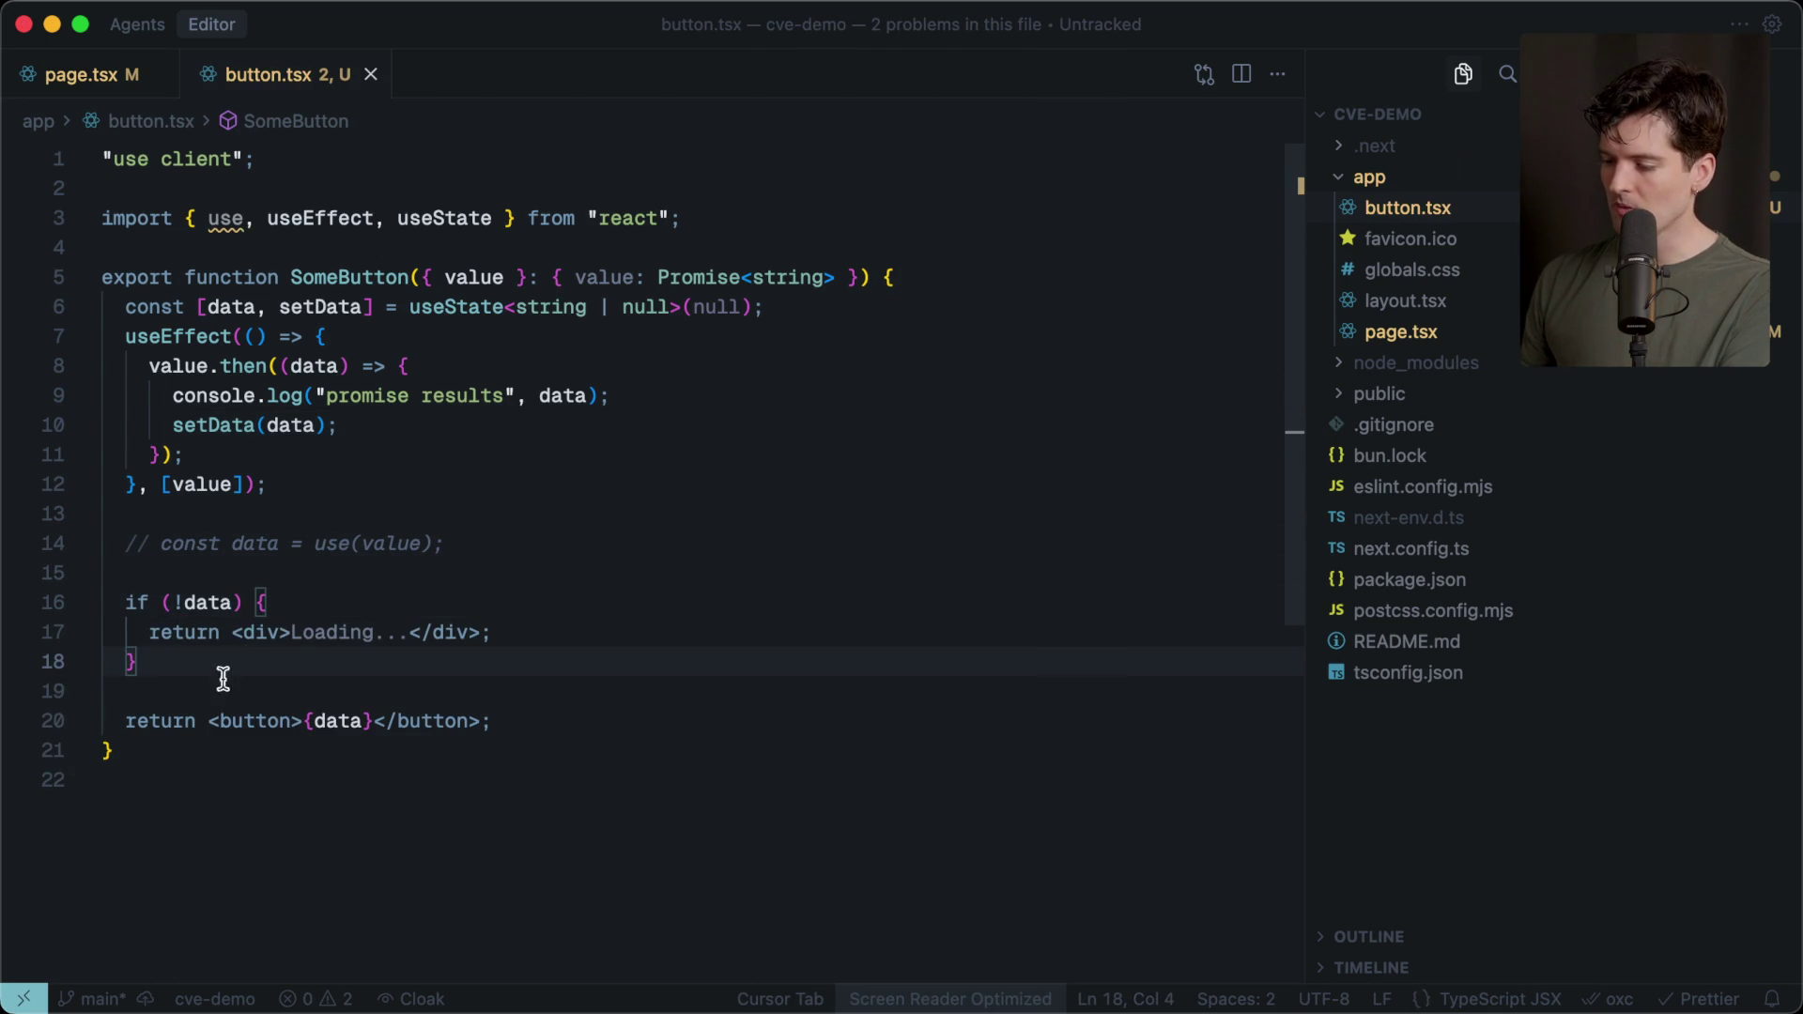
{"action": "left_click", "coordinate": [36, 74]}
{"action": "triple_click", "coordinate": [363, 512]}
{"action": "key", "text": "BackSpace"}
{"action": "key", "text": "Tab"}
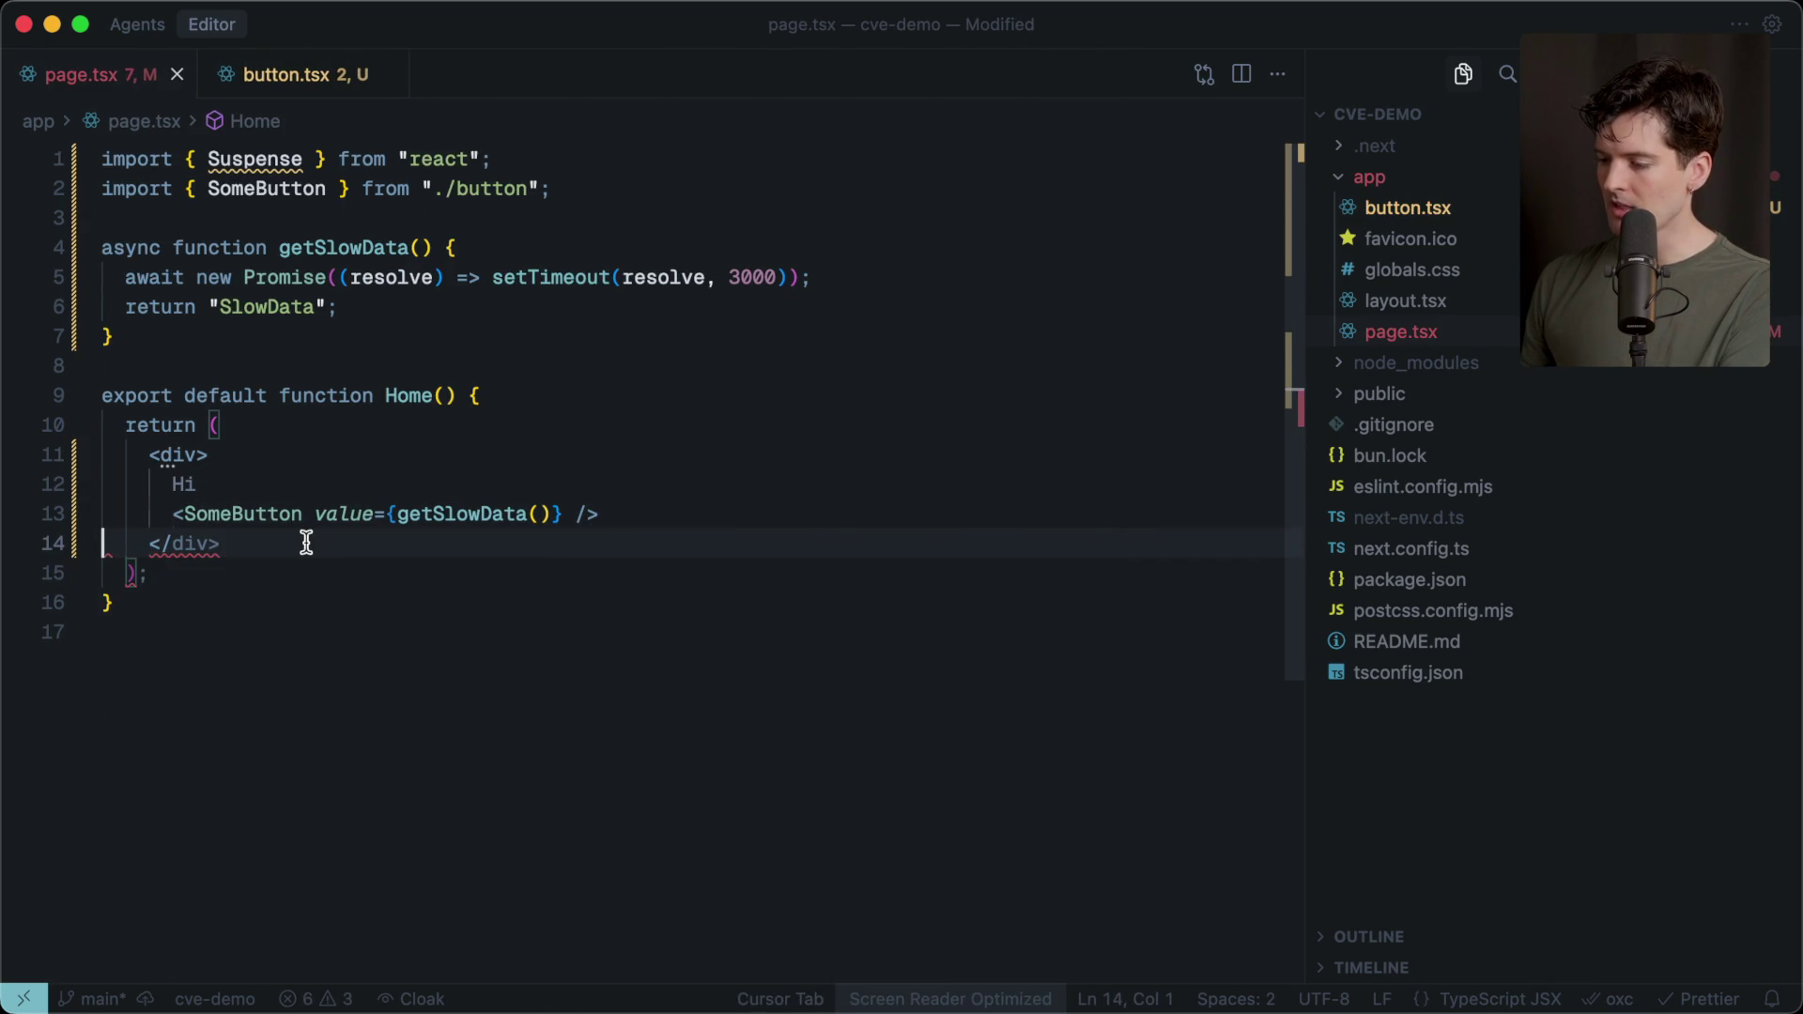
{"action": "key", "text": "super+s"}
{"action": "key", "text": "super+Tab"}
{"action": "key", "text": "super+Tab"}
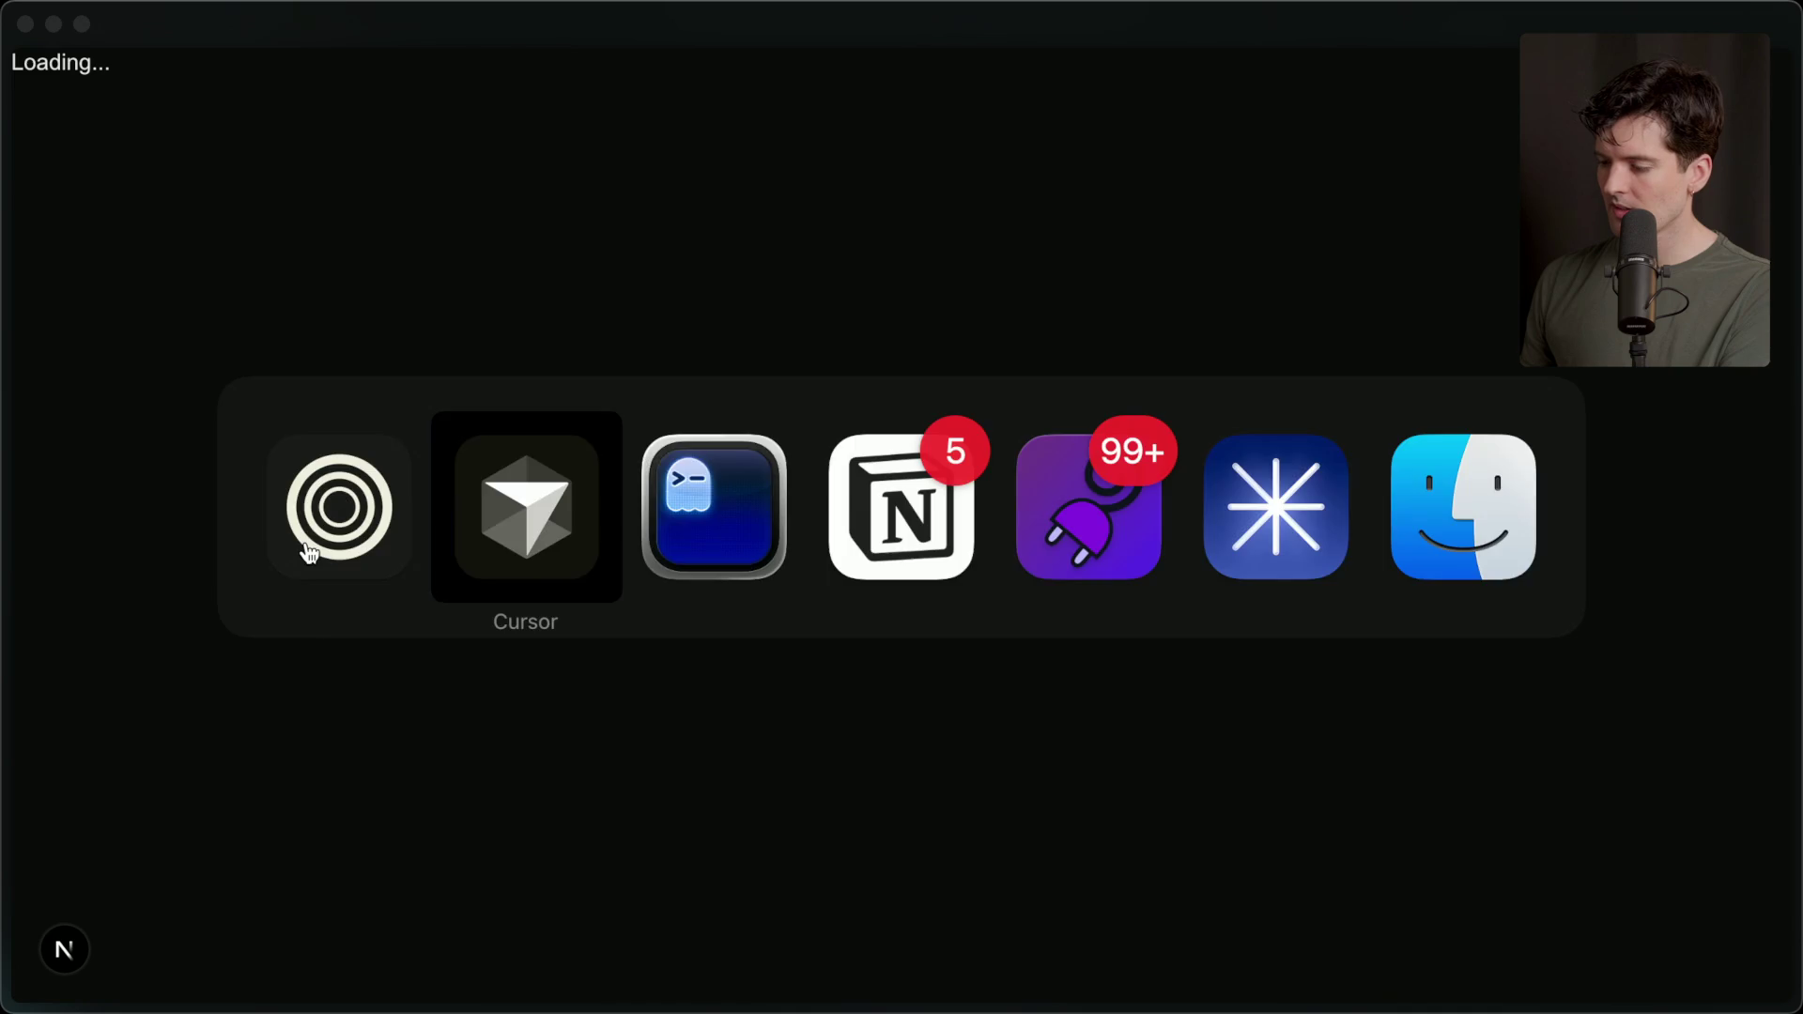
Inspect the page's element tree and console output in Firefox DevTools.
{"action": "key", "text": "super+shift+Tab"}
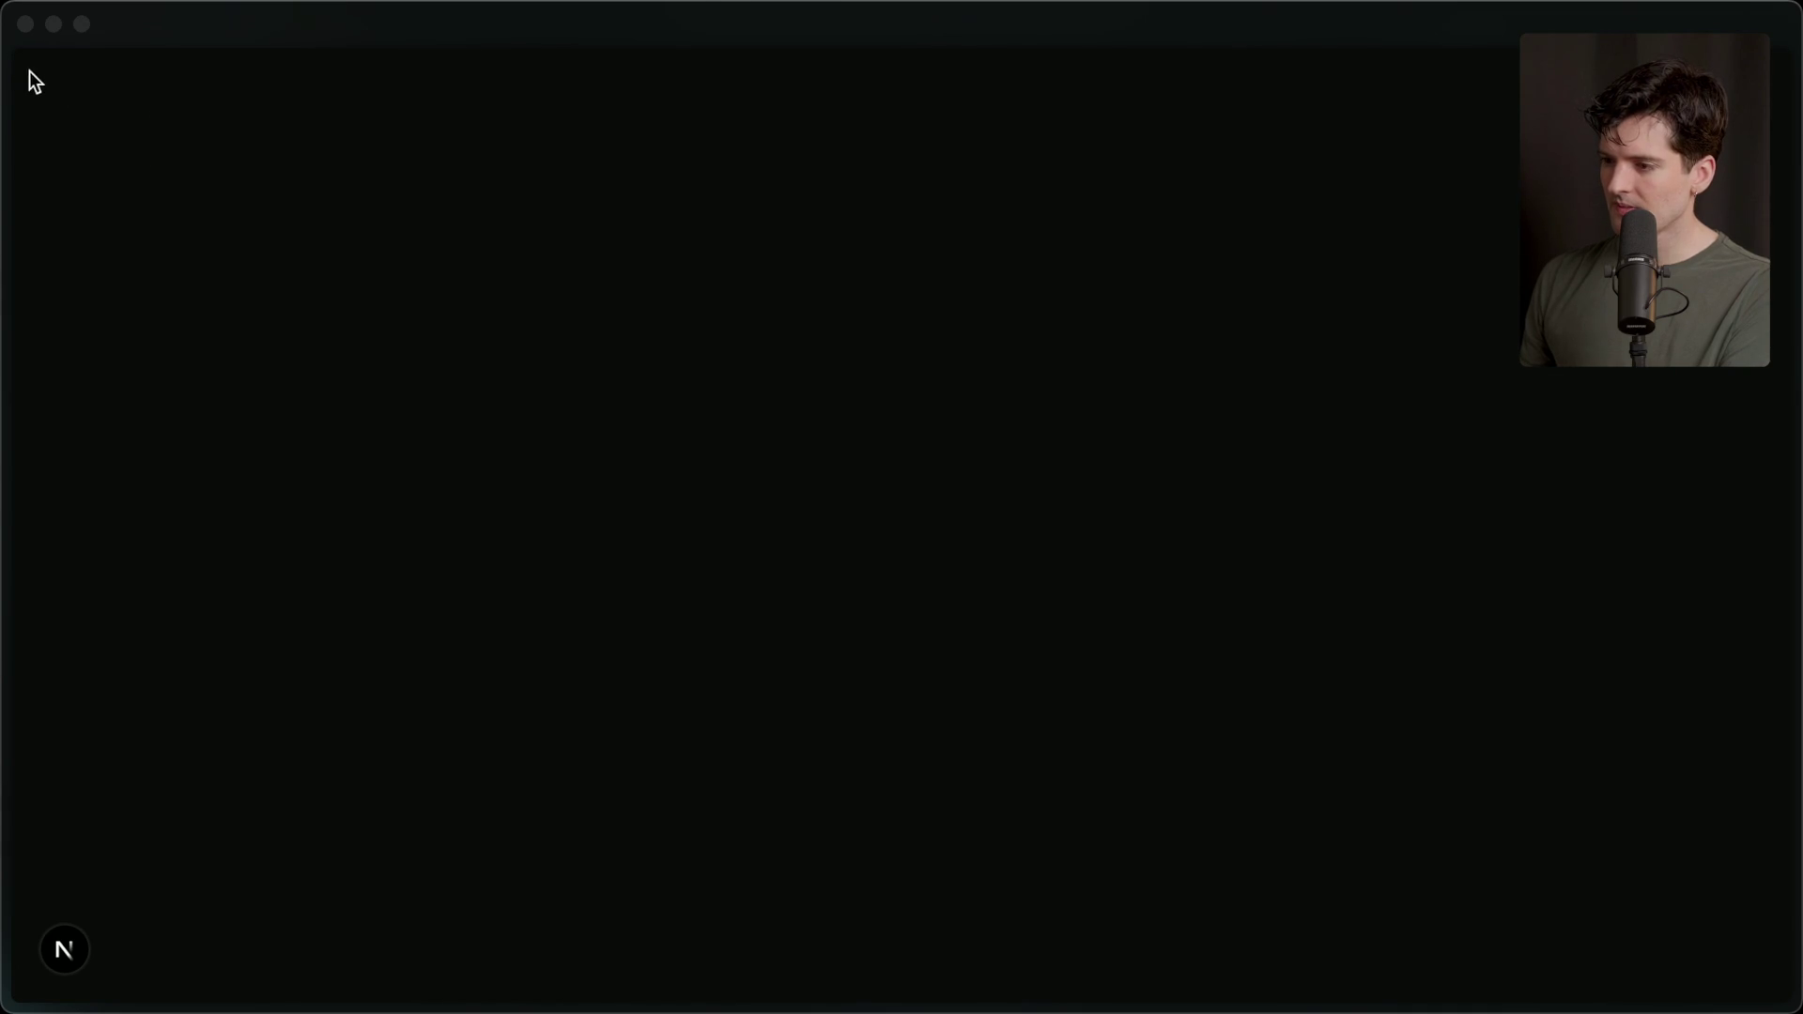
{"action": "key", "text": "super+alt+i"}
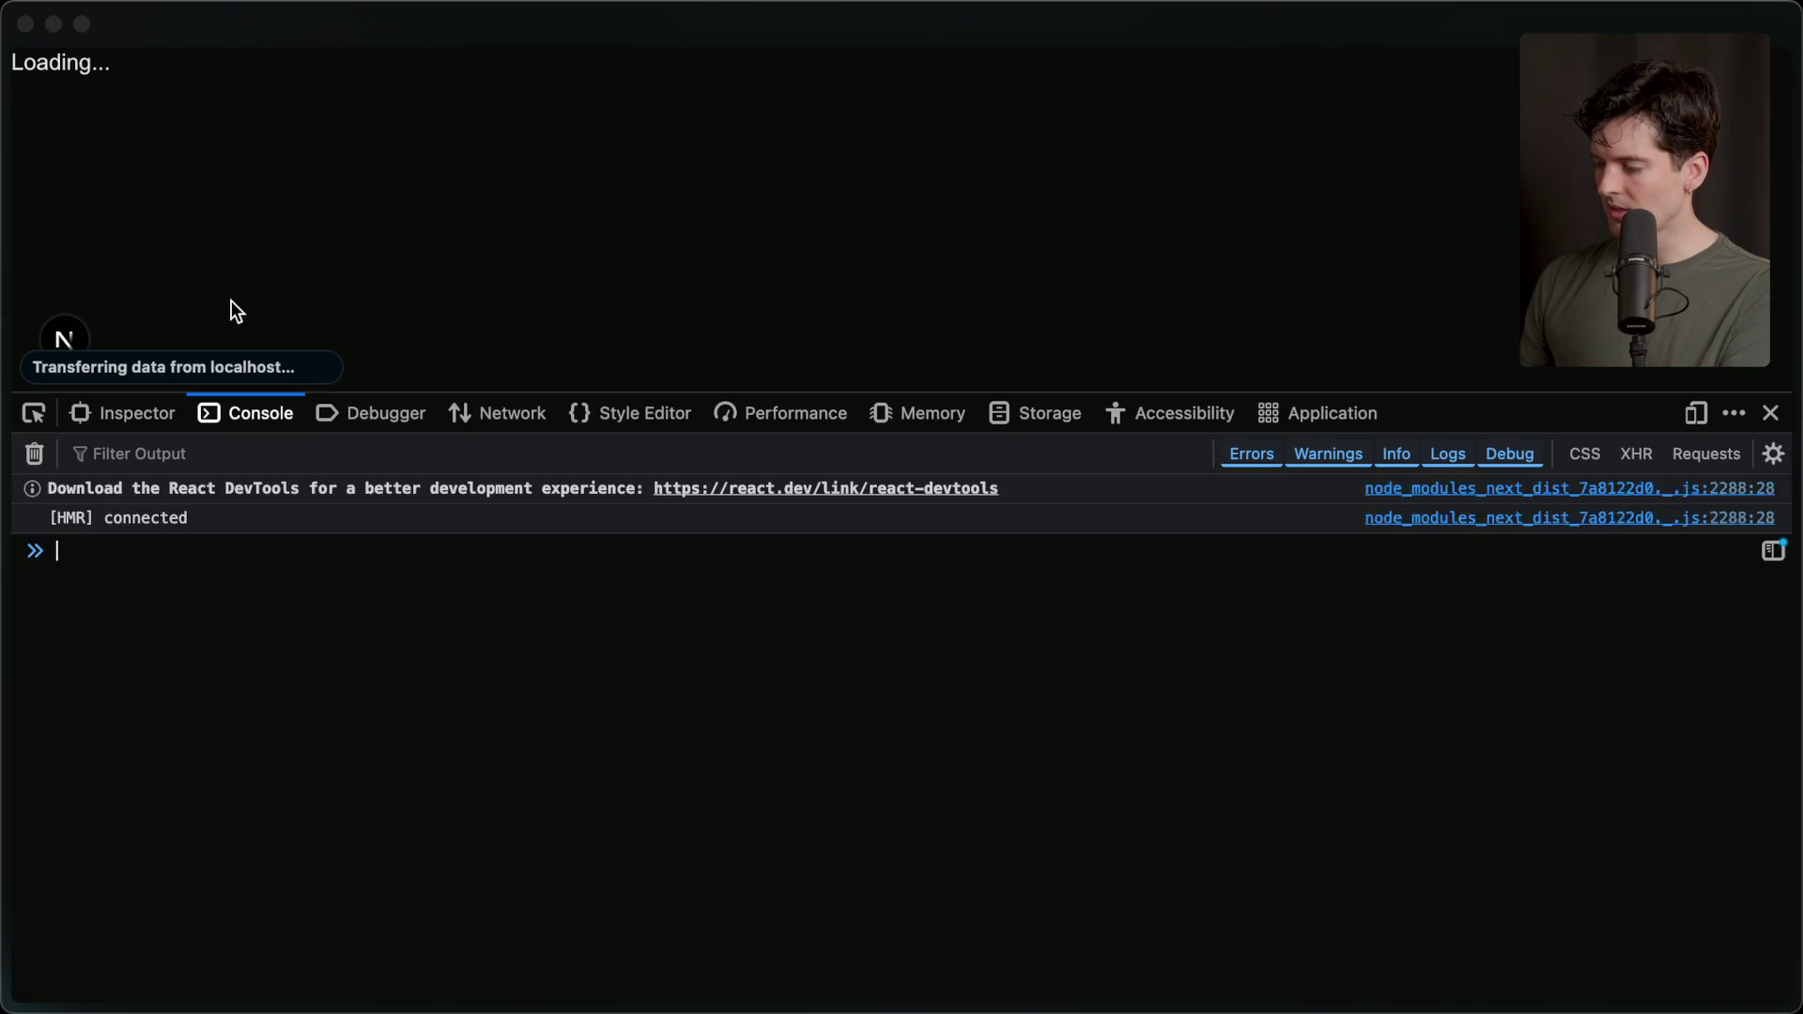
{"action": "left_click", "coordinate": [132, 415]}
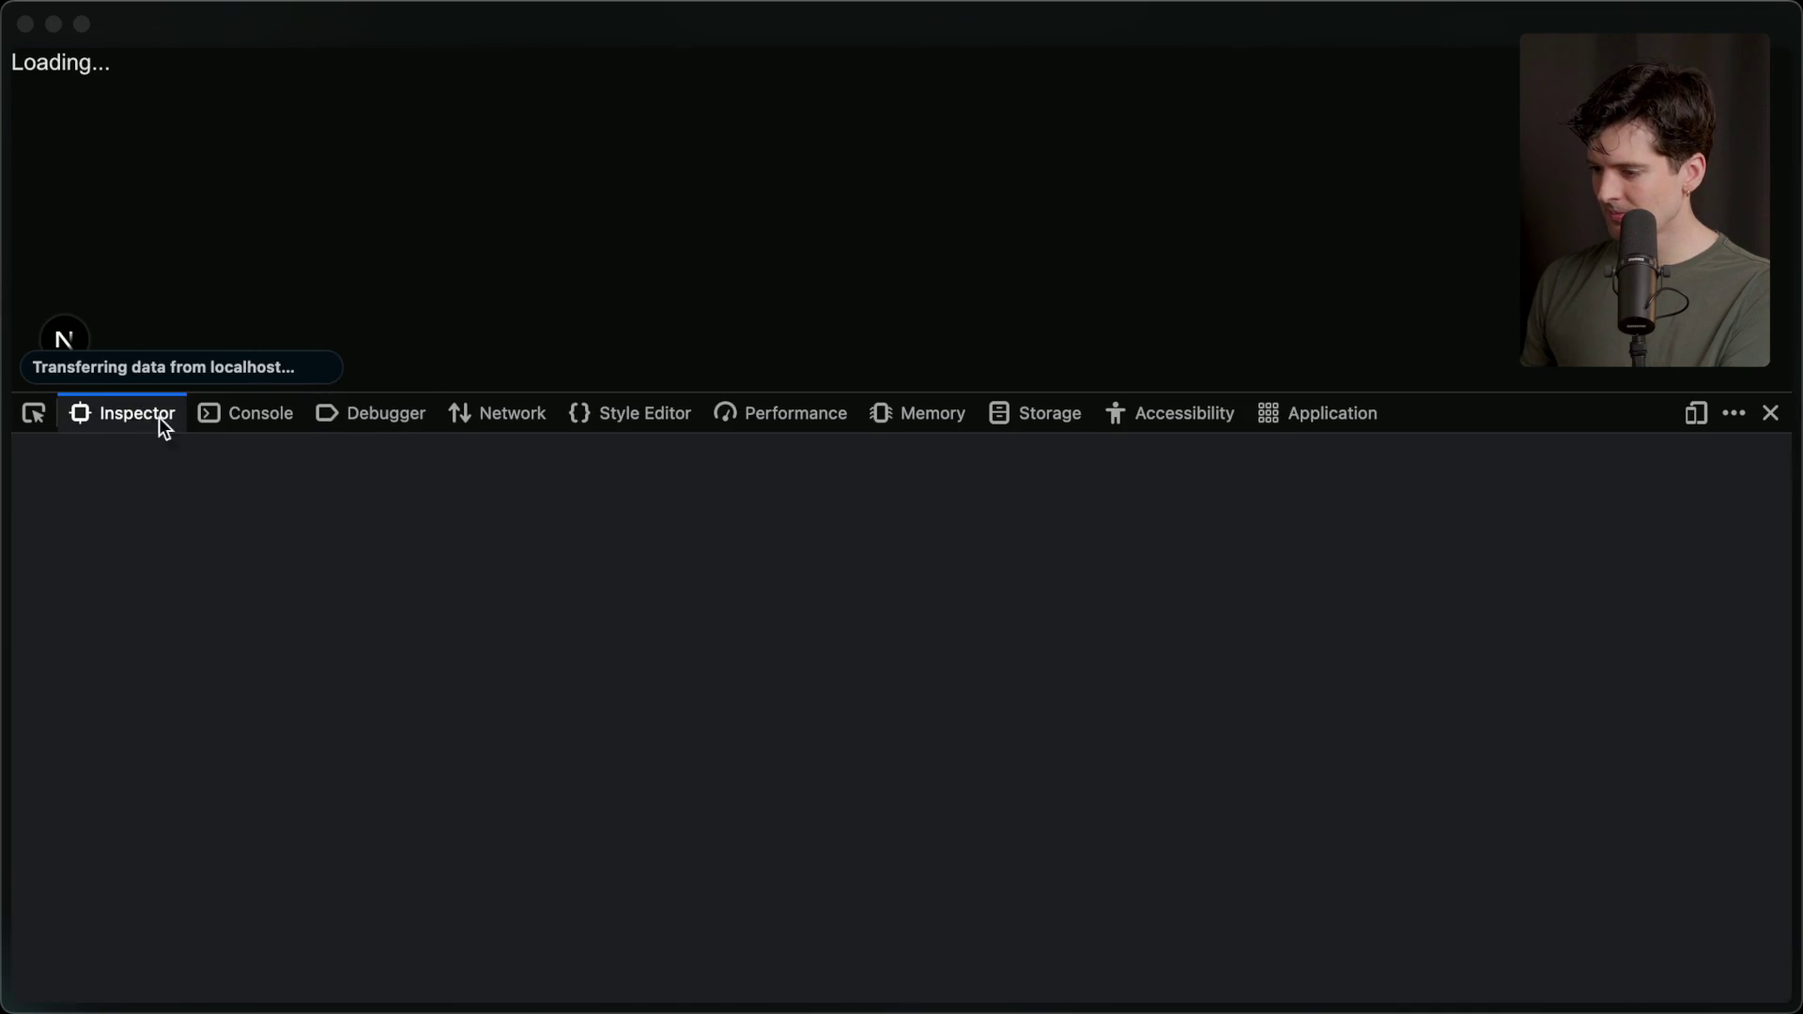
{"action": "left_click", "coordinate": [251, 415]}
{"action": "left_click", "coordinate": [1772, 413]}
Give page.tsx's wrapper div className "flex flex-col items-center justify-center h-screen" and save.
{"action": "key", "text": "super+Tab"}
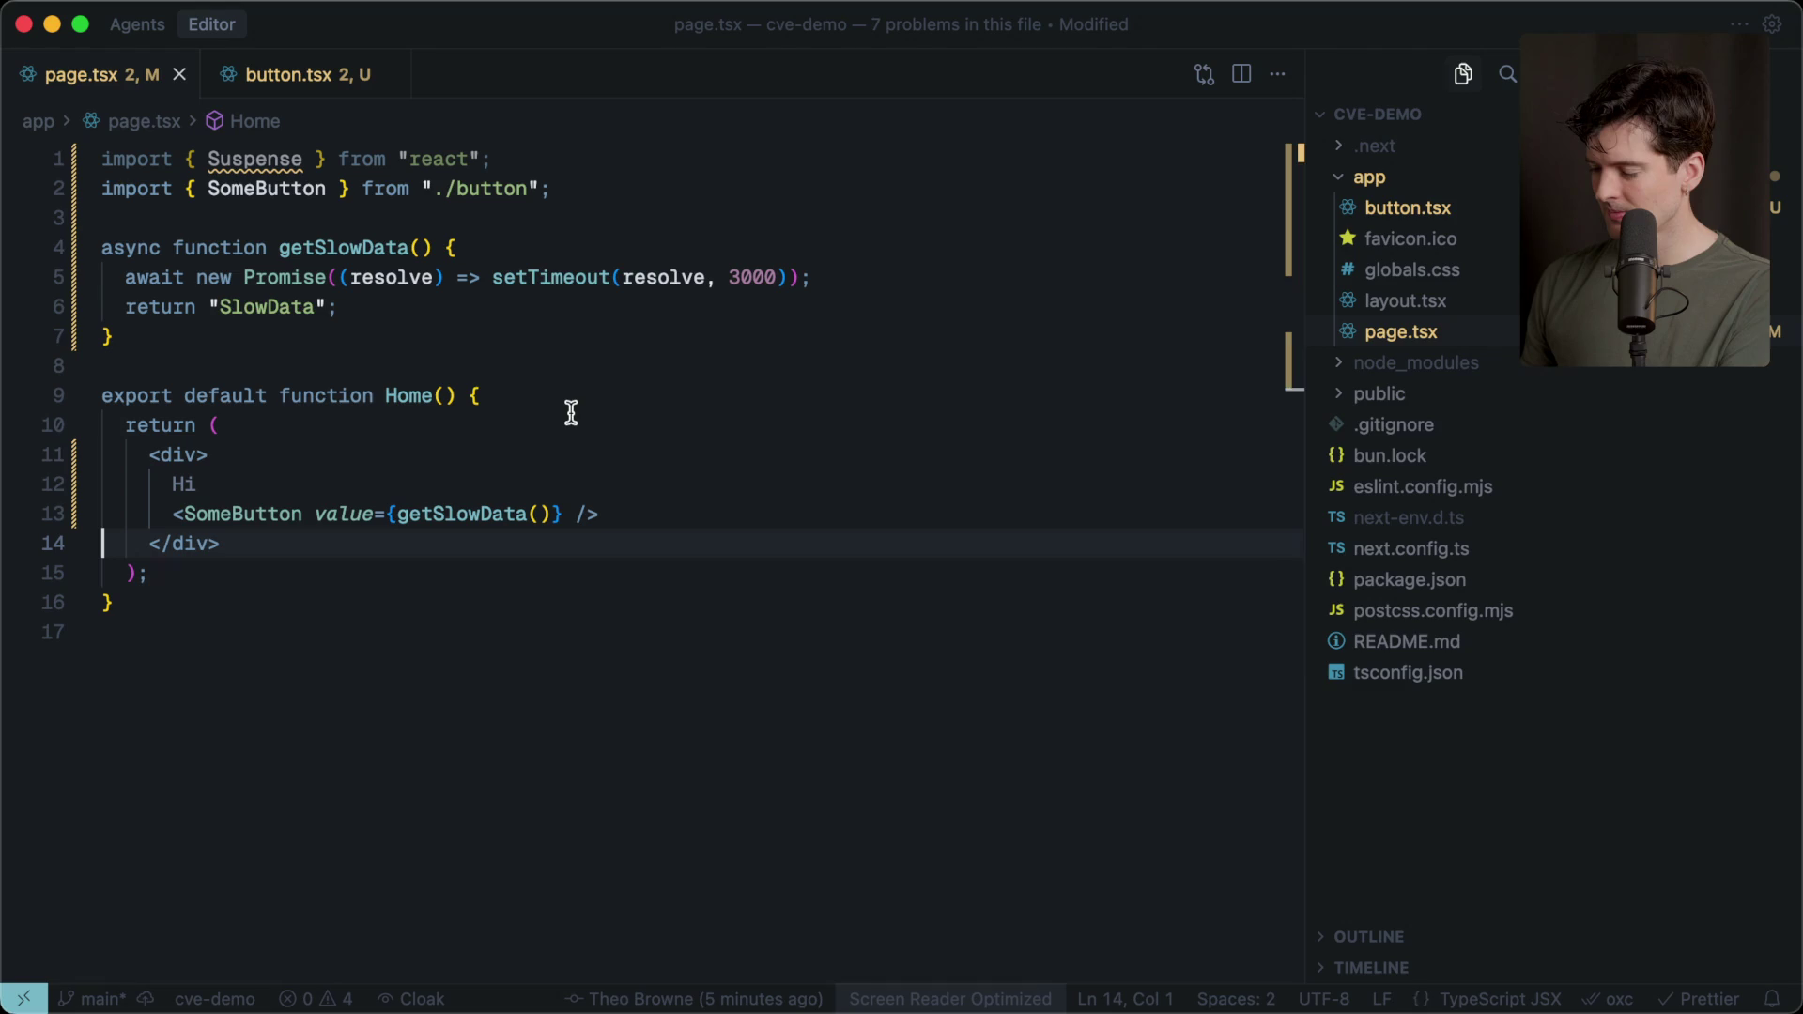
{"action": "left_click", "coordinate": [236, 484]}
{"action": "left_click", "coordinate": [197, 456]}
{"action": "type", "text": "class"}
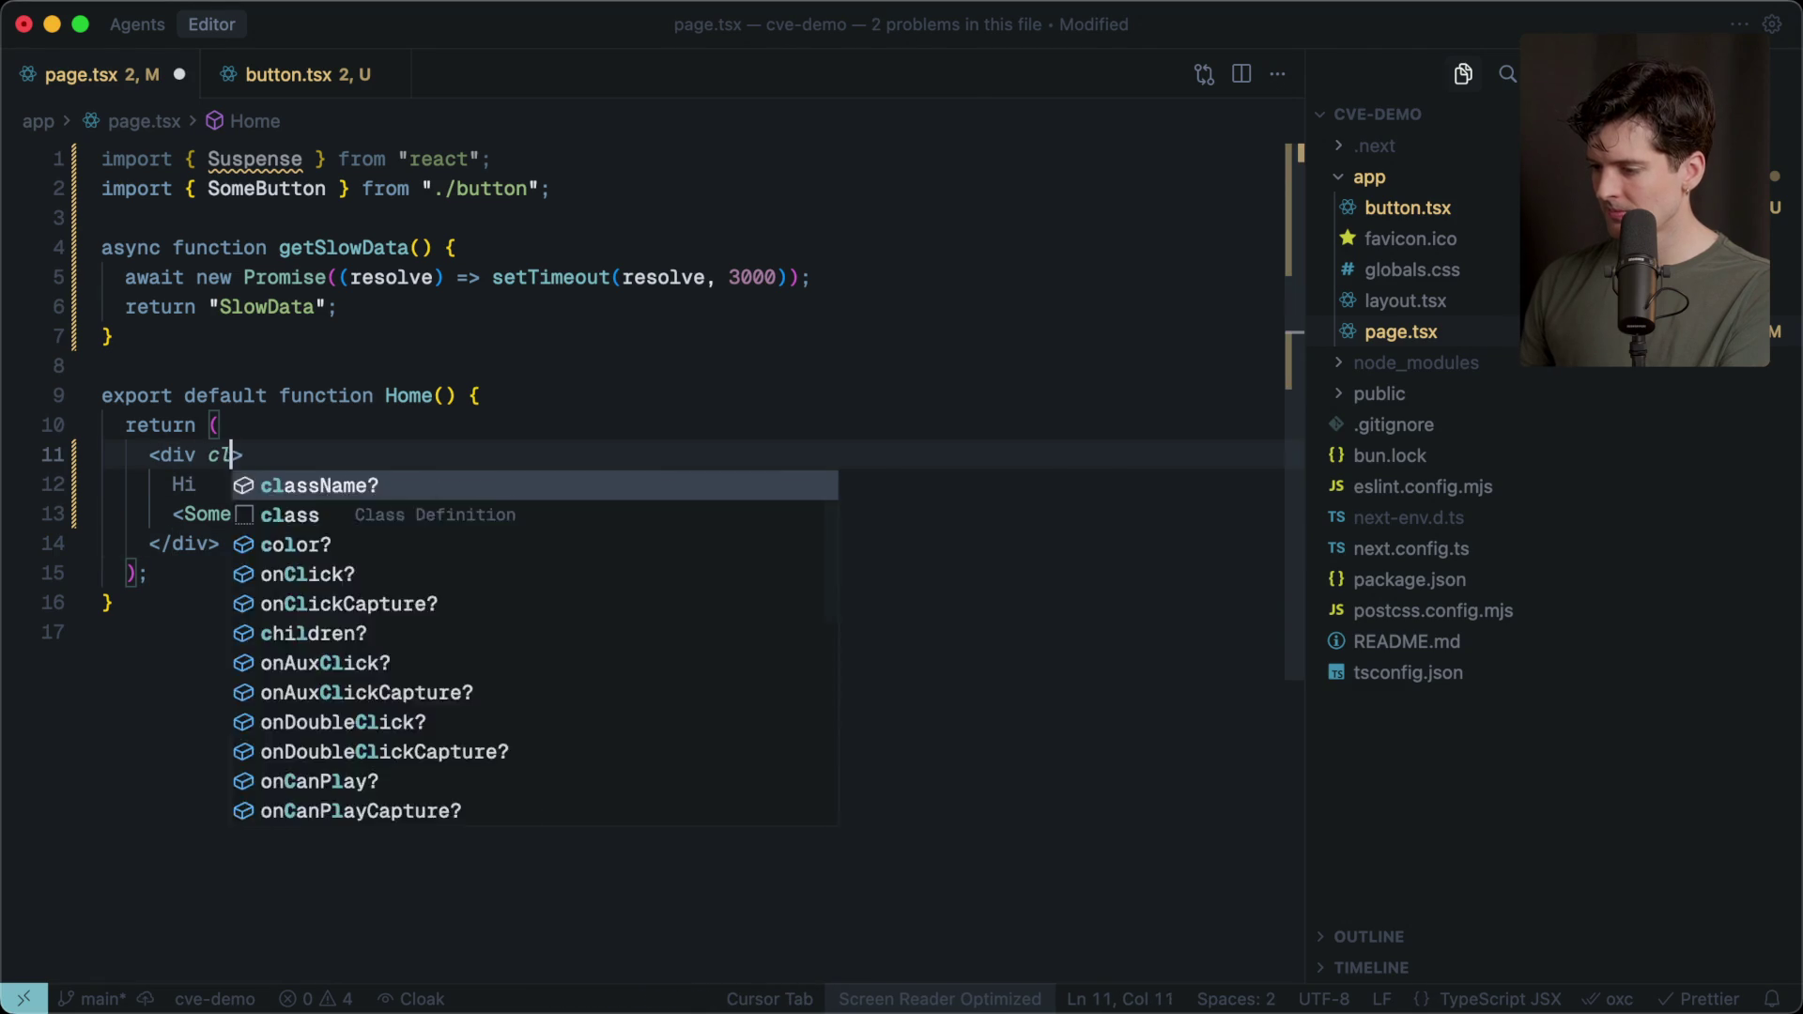
{"action": "key", "text": "Tab"}
{"action": "key", "text": "super+s"}
Reload the page in Firefox to check the centred layout, then return to button.tsx.
{"action": "key", "text": "super+Tab"}
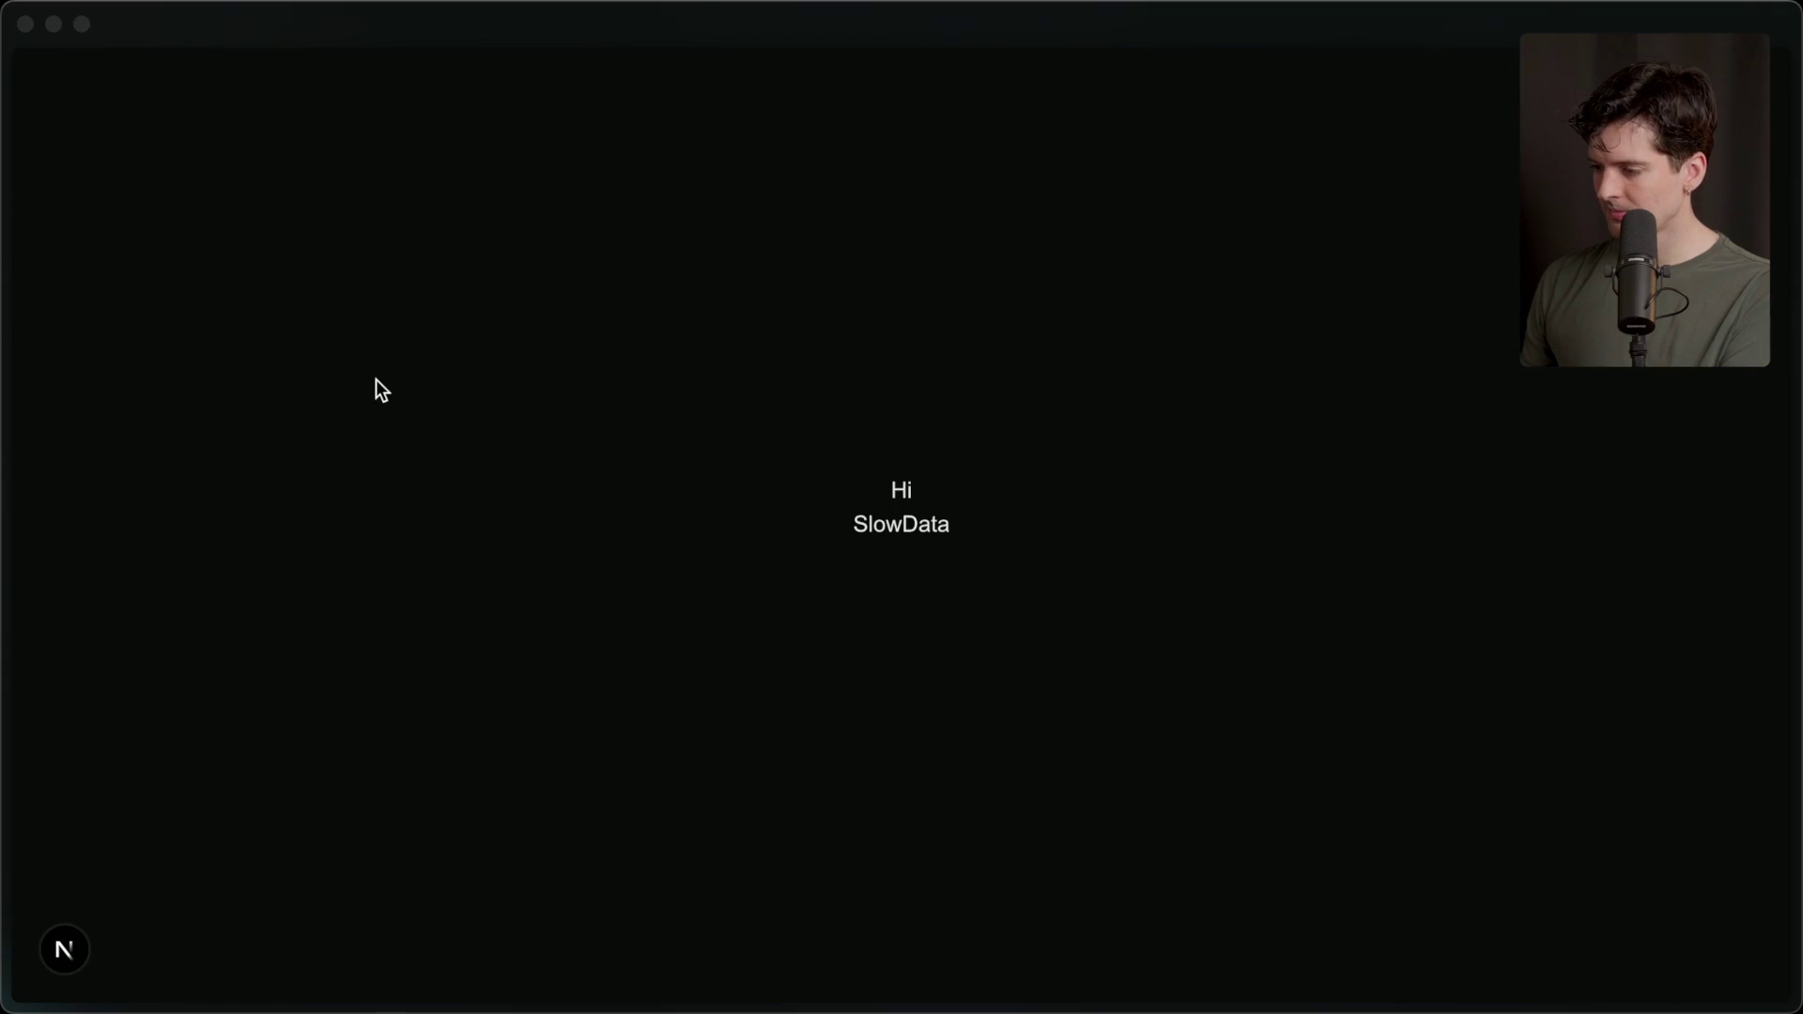
{"action": "key", "text": "super+r"}
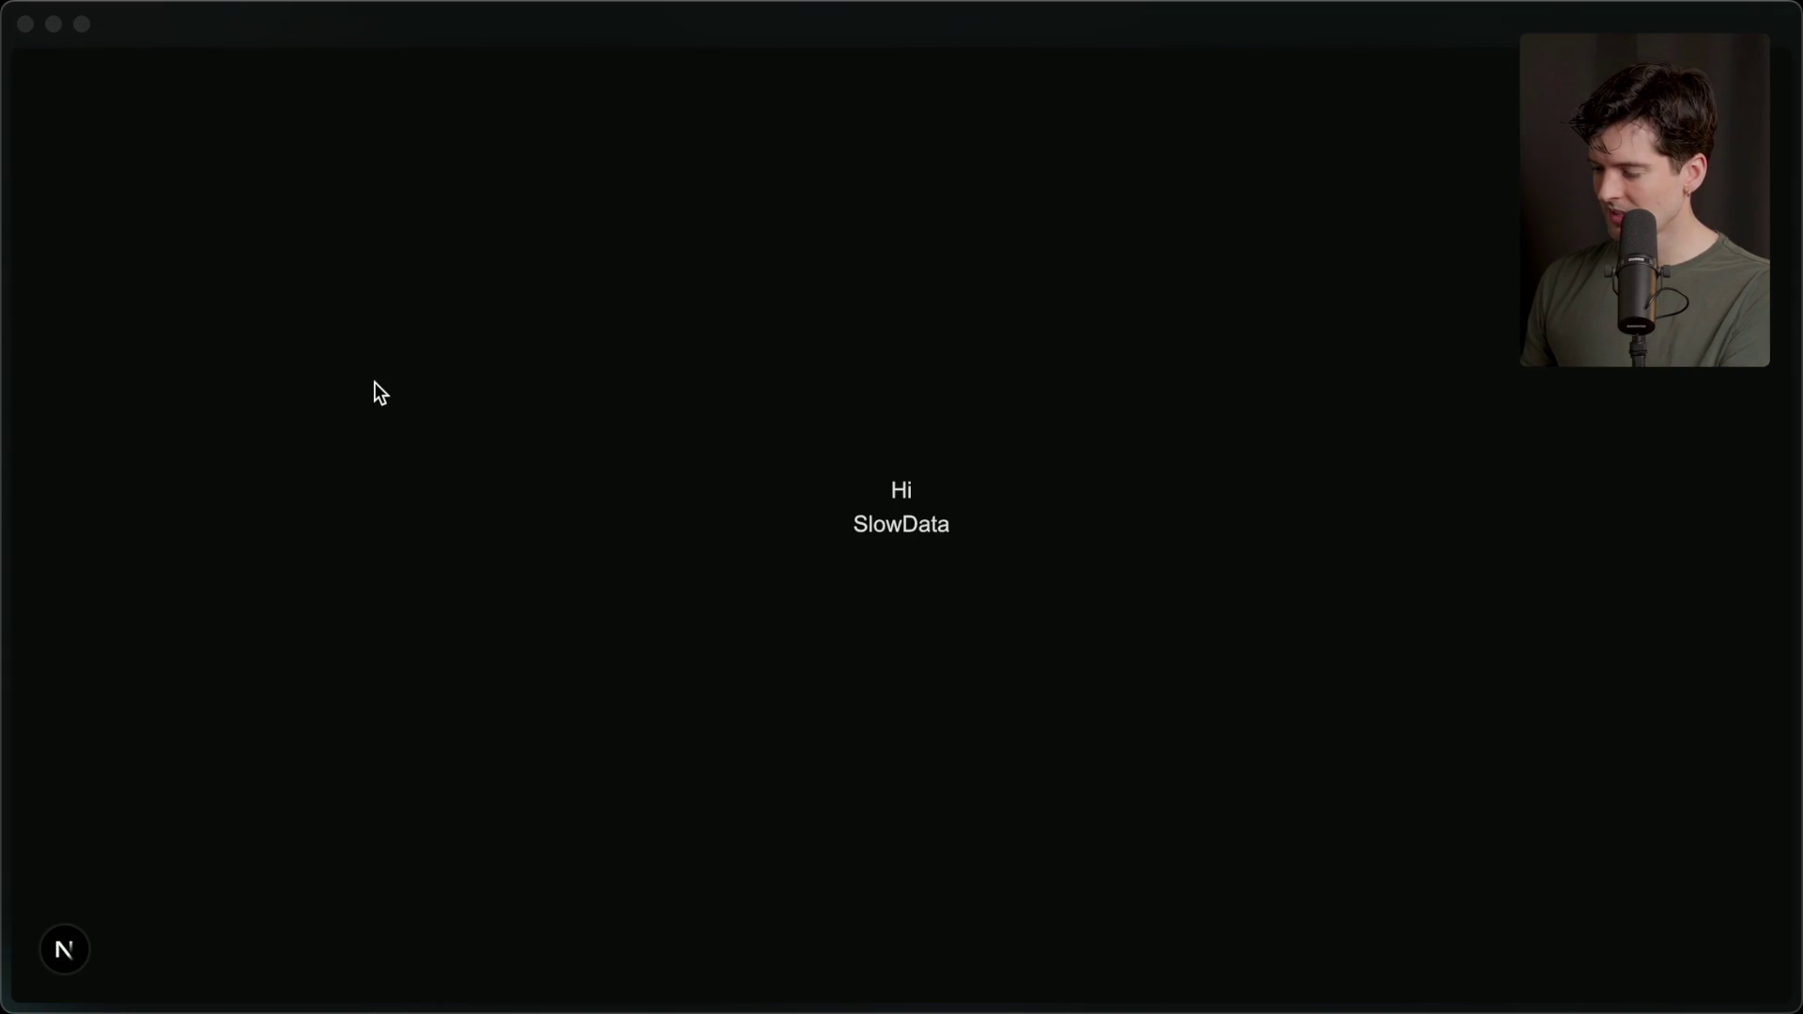
{"action": "key", "text": "super+Tab"}
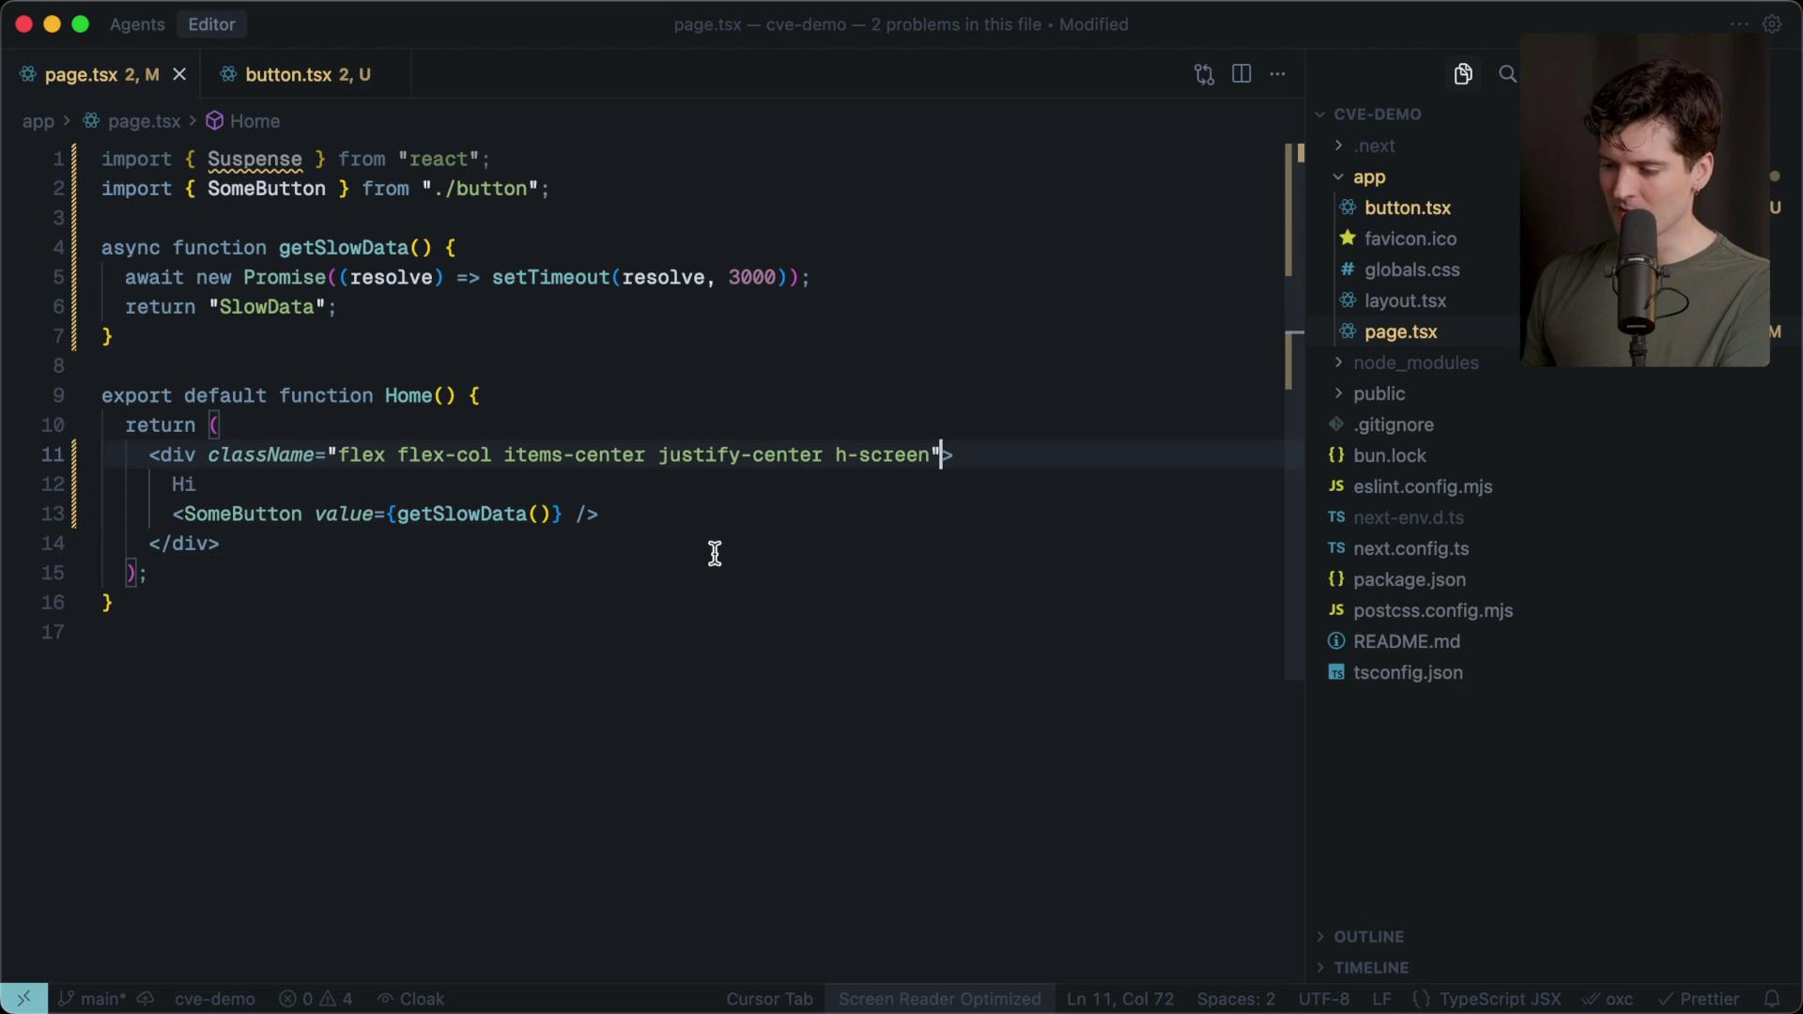
{"action": "left_click", "coordinate": [281, 75]}
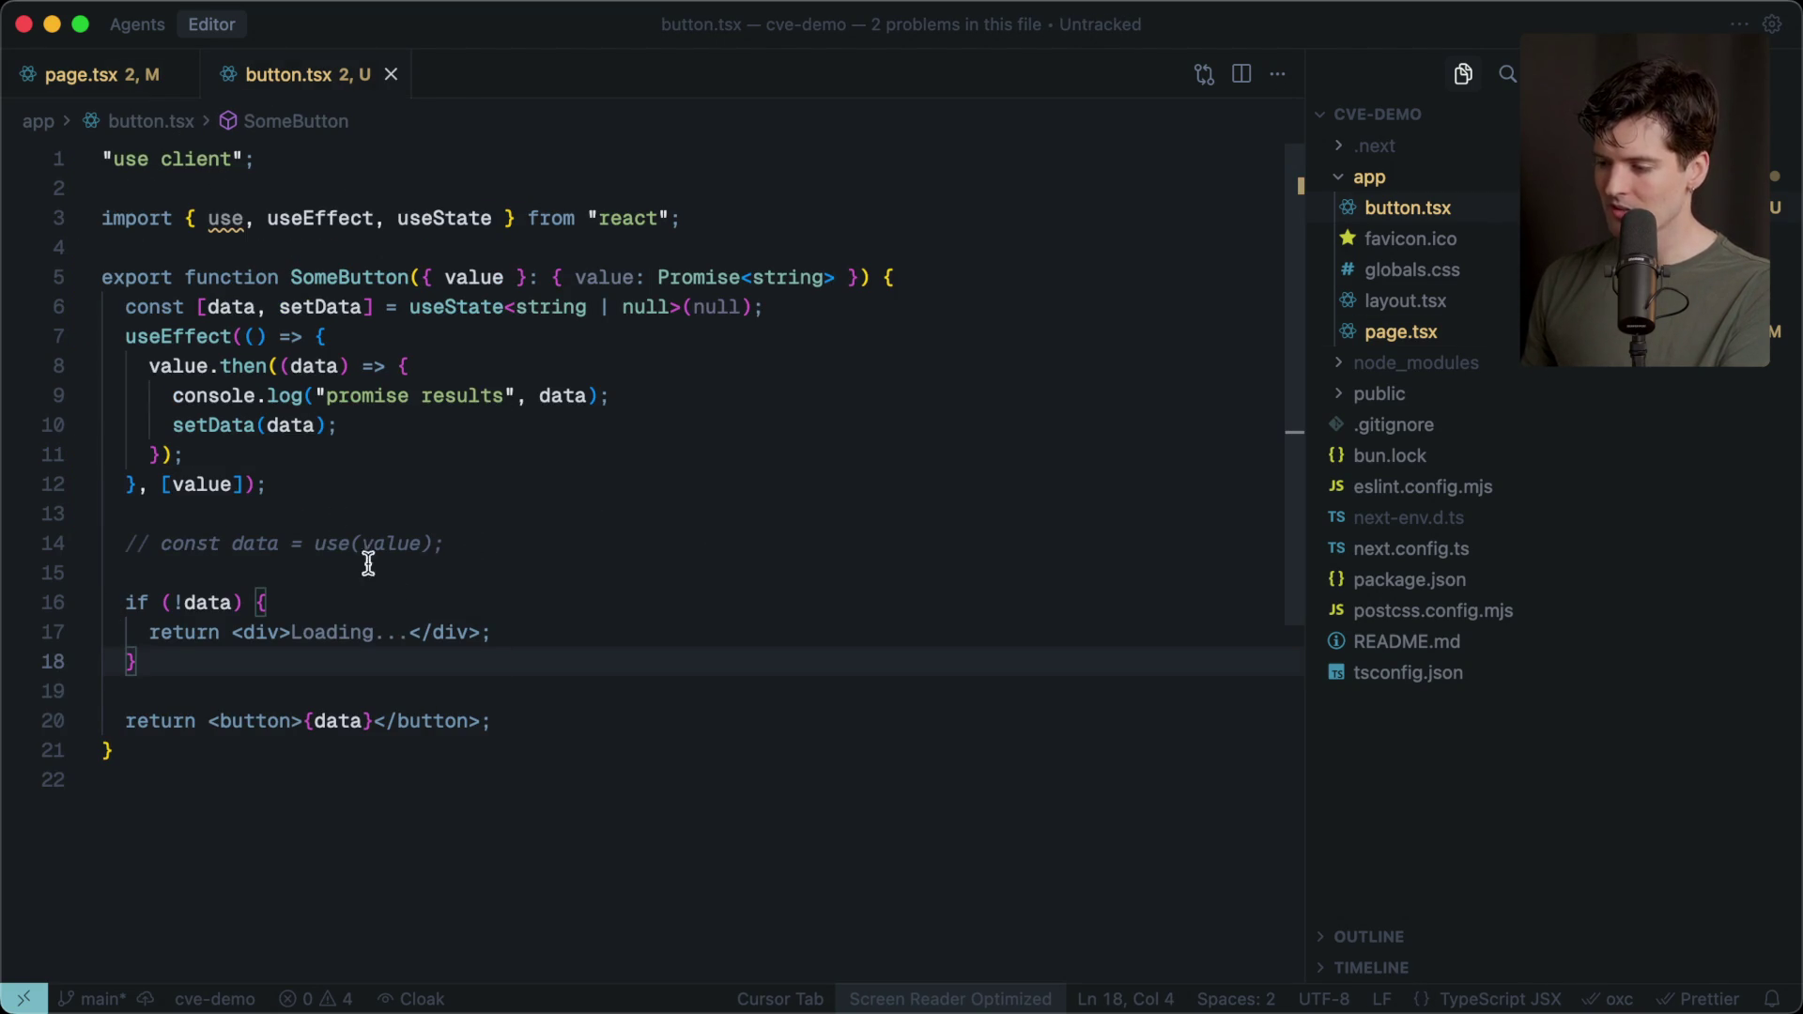
{"action": "left_click", "coordinate": [301, 485]}
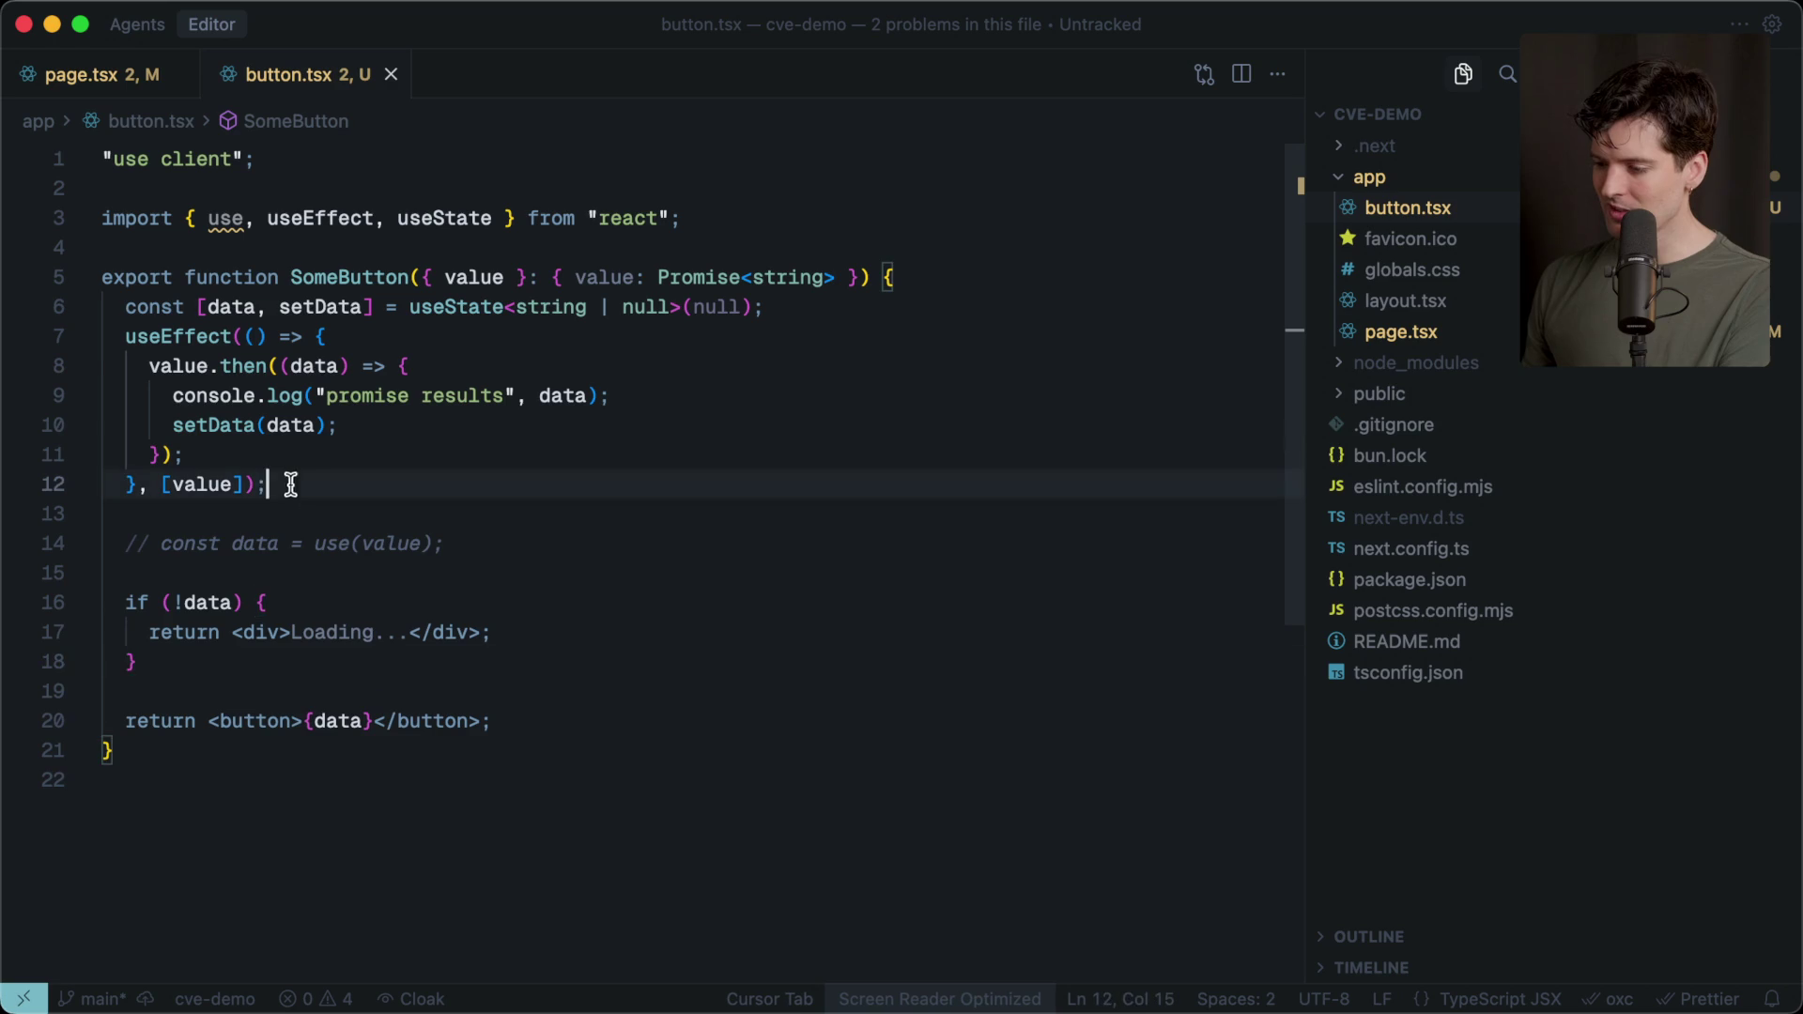
Comment out the useState and useEffect lines 6–12 and restore the use(value) line.
{"action": "left_click", "coordinate": [86, 339]}
{"action": "left_click", "coordinate": [87, 338]}
{"action": "left_click_drag", "start_coordinate": [113, 307], "coordinate": [325, 496]}
{"action": "key", "text": "super+slash"}
{"action": "key", "text": "Down"}
{"action": "key", "text": "Tab"}
{"action": "key", "text": "Tab"}
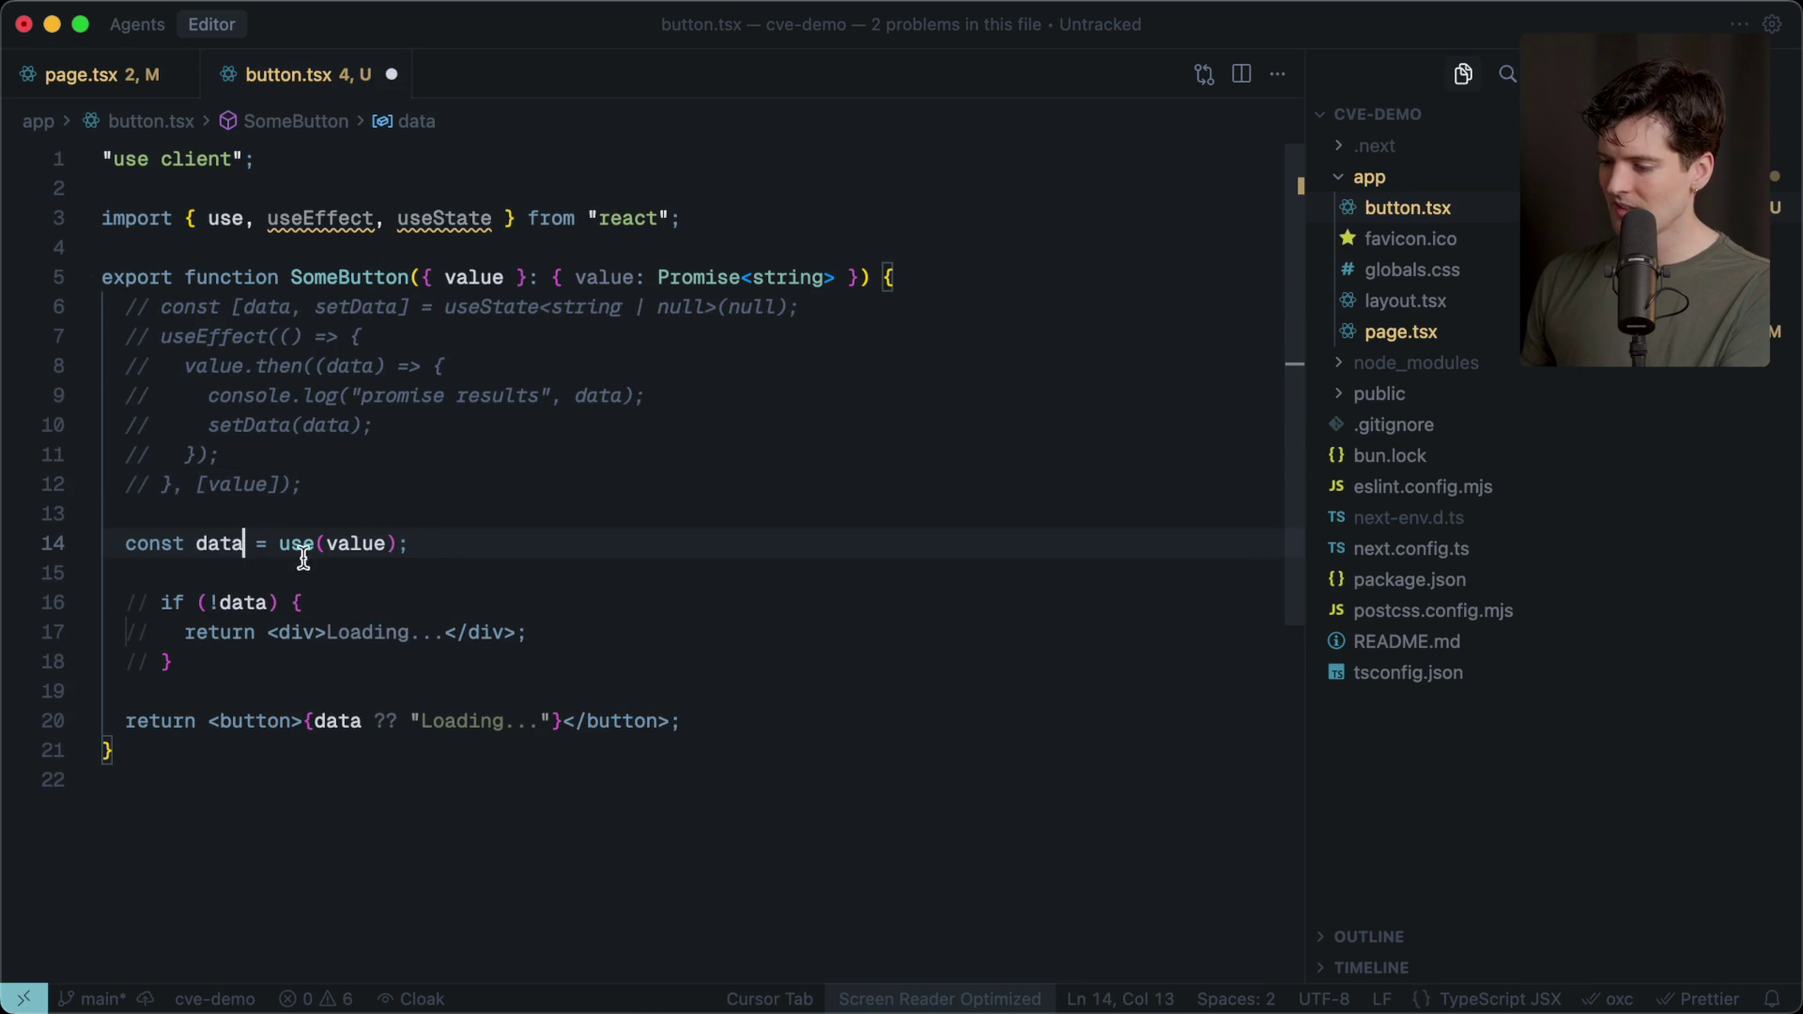
Comment out the if (!data) Loading... check, then review the commented code and use(value).
{"action": "mouse_move", "coordinate": [133, 668]}
{"action": "left_mouse_down"}
{"action": "mouse_move", "coordinate": [70, 606]}
{"action": "mouse_move", "coordinate": [58, 624]}
{"action": "left_mouse_up"}
{"action": "key", "text": "super+z"}
{"action": "key", "text": "super+z"}
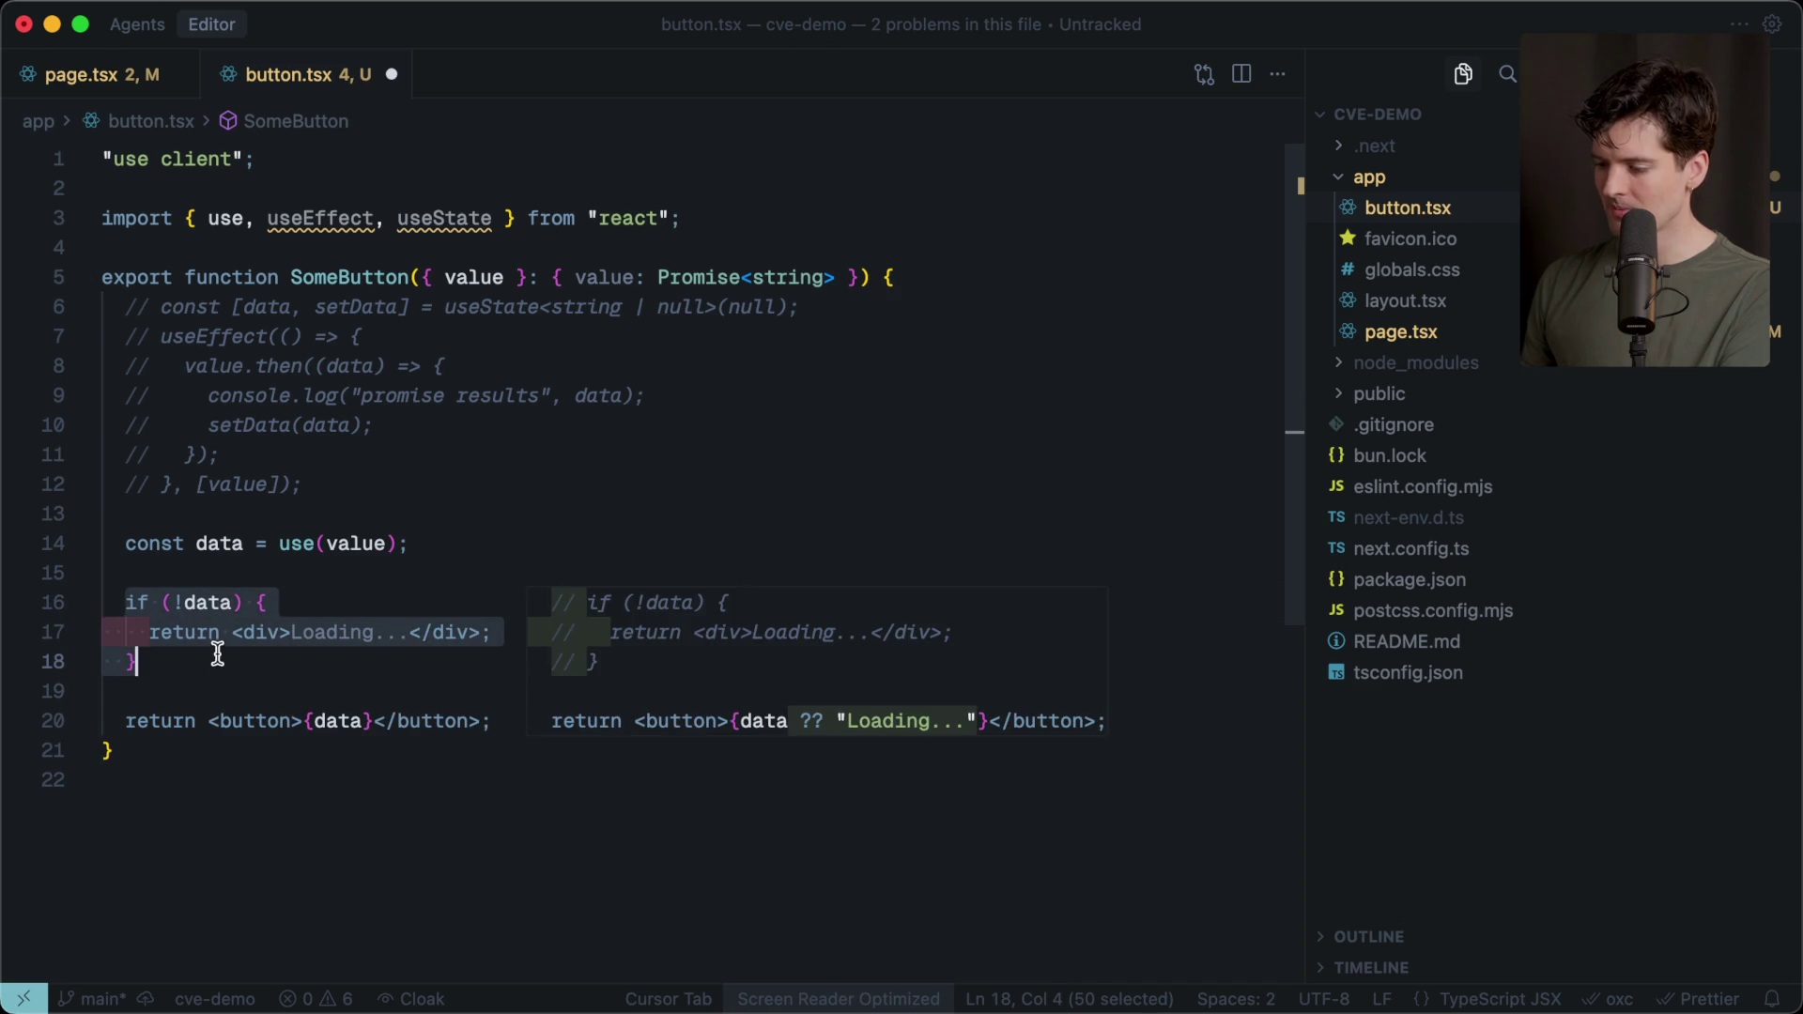
{"action": "key", "text": "super+slash"}
{"action": "left_click", "coordinate": [229, 575]}
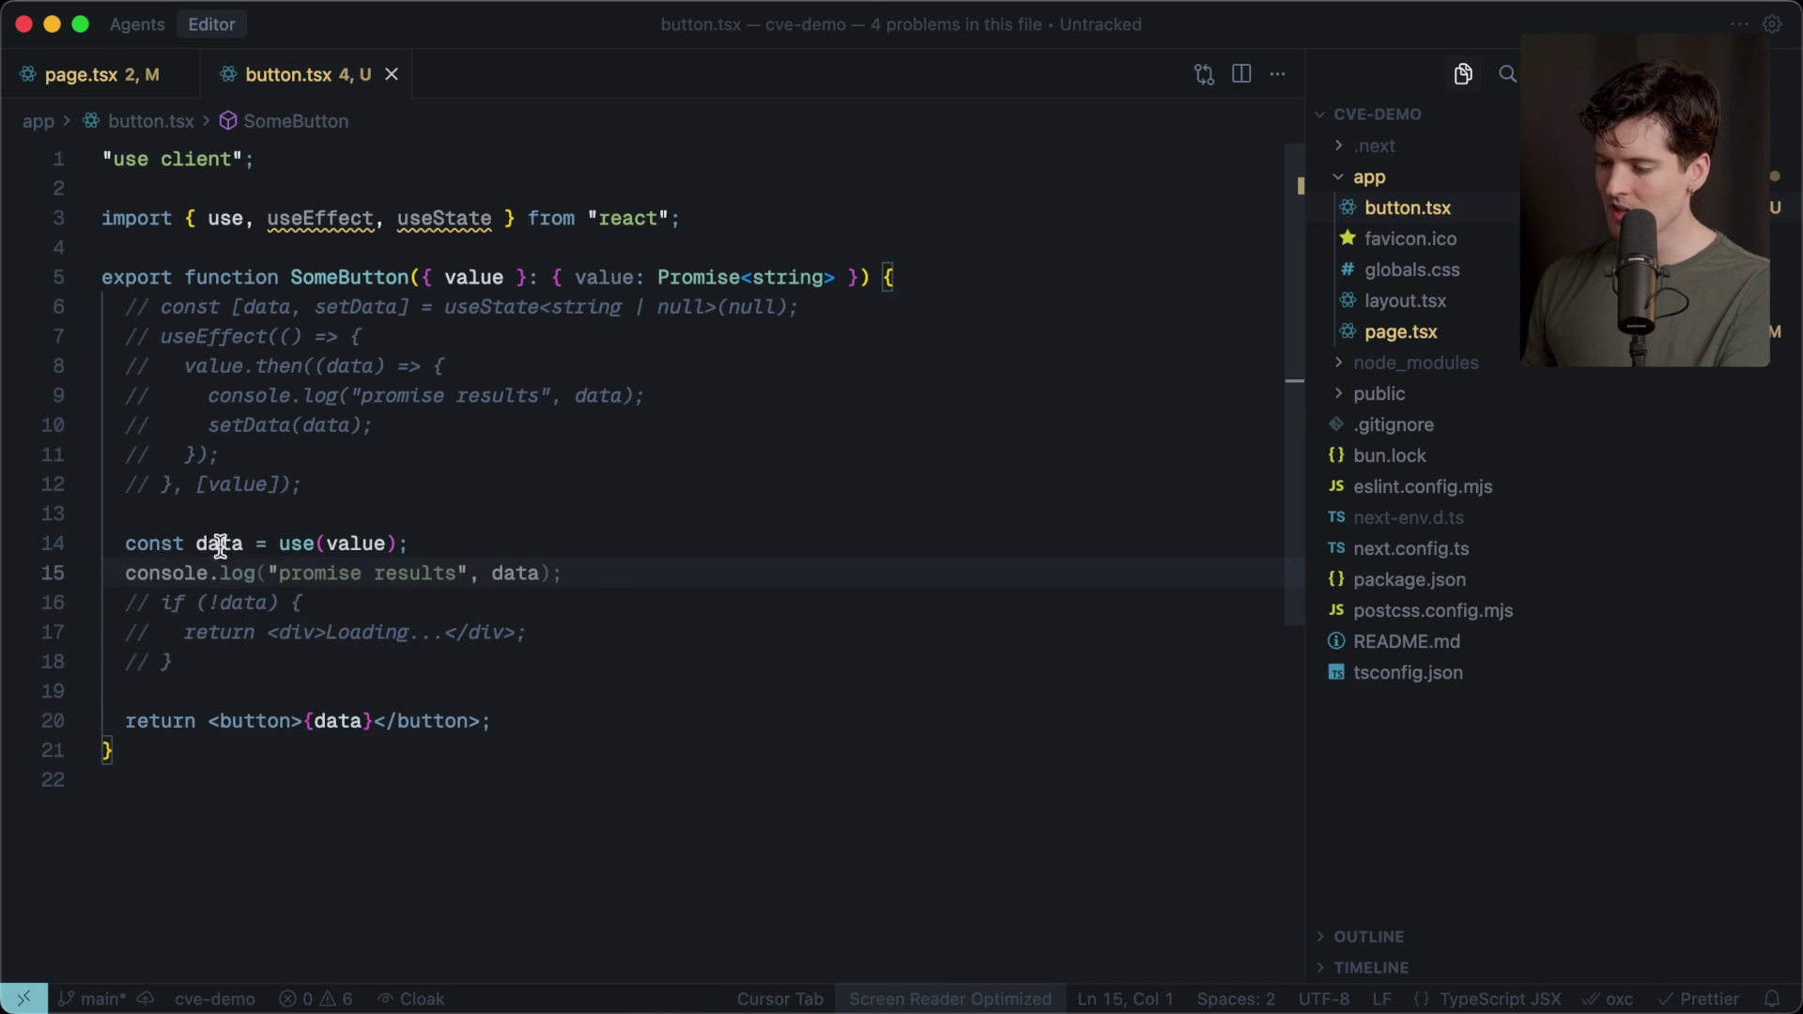
{"action": "mouse_move", "coordinate": [361, 490]}
{"action": "left_mouse_down"}
{"action": "mouse_move", "coordinate": [188, 413]}
{"action": "mouse_move", "coordinate": [80, 324]}
{"action": "left_mouse_up"}
{"action": "left_click_drag", "start_coordinate": [121, 543], "coordinate": [465, 543]}
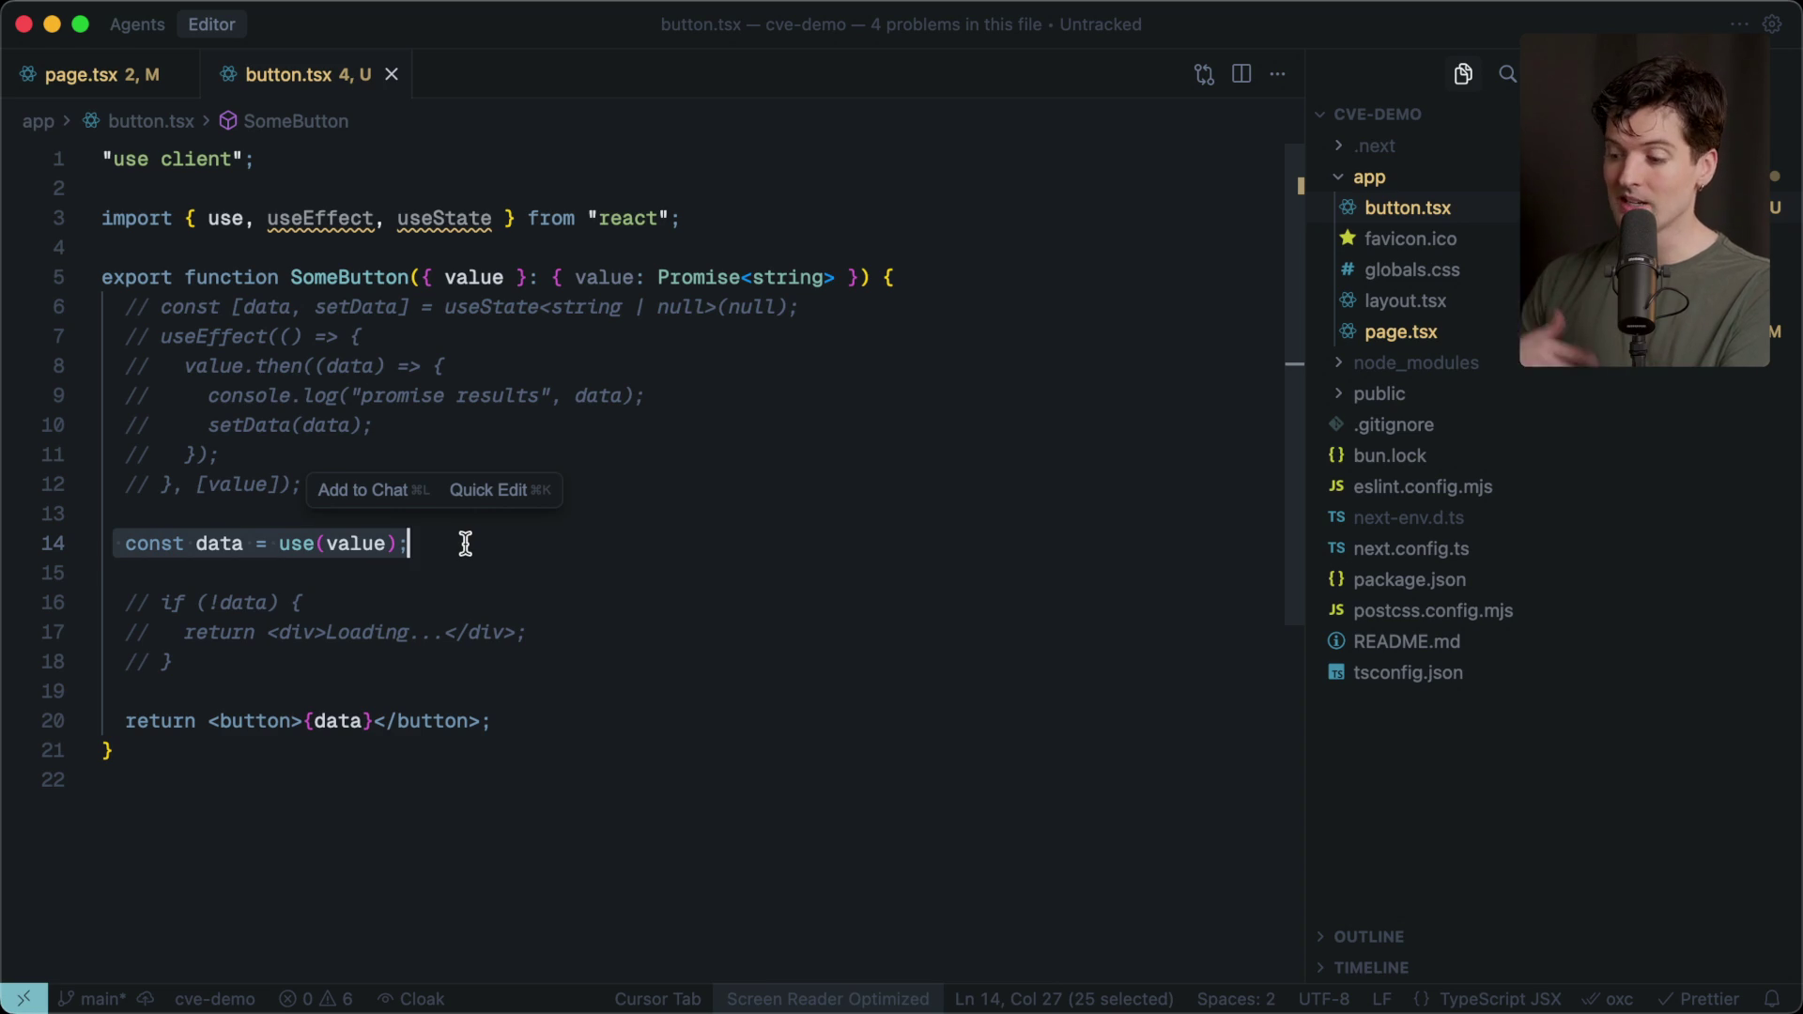
{"action": "left_click", "coordinate": [171, 543]}
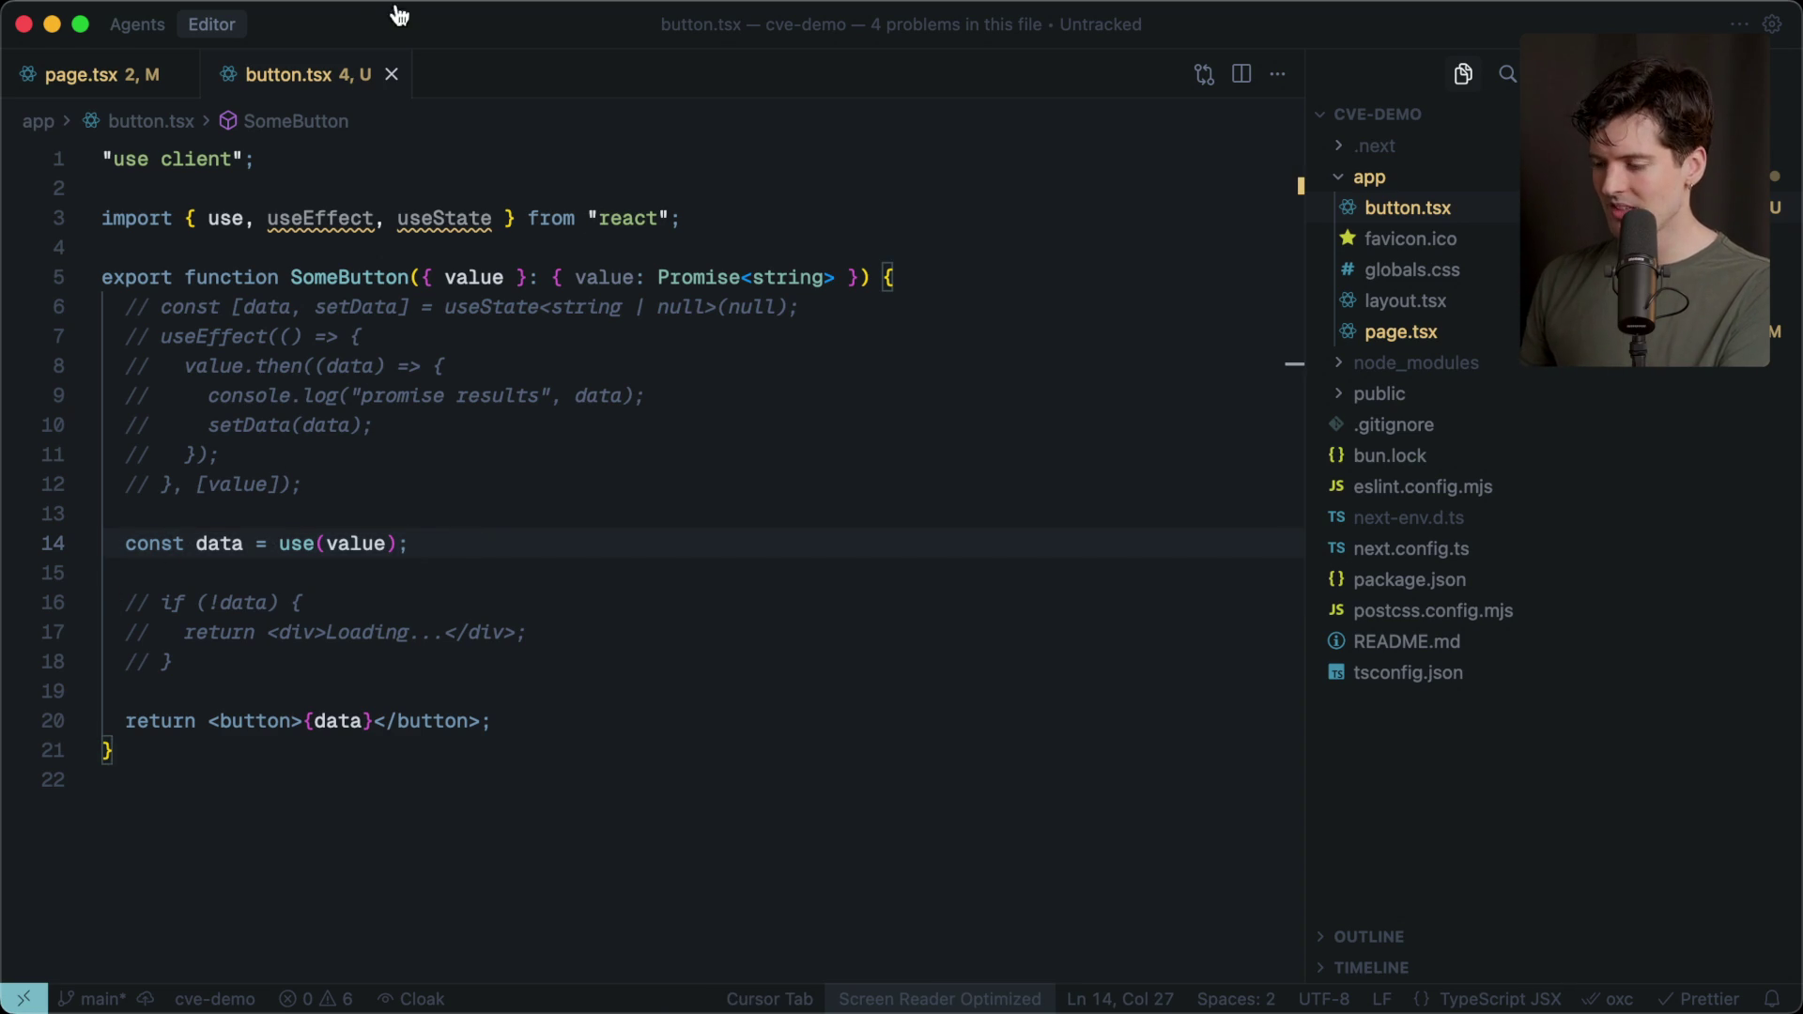
Compare the page in Firefox against the code, ending with page.tsx open.
{"action": "left_click", "coordinate": [77, 79]}
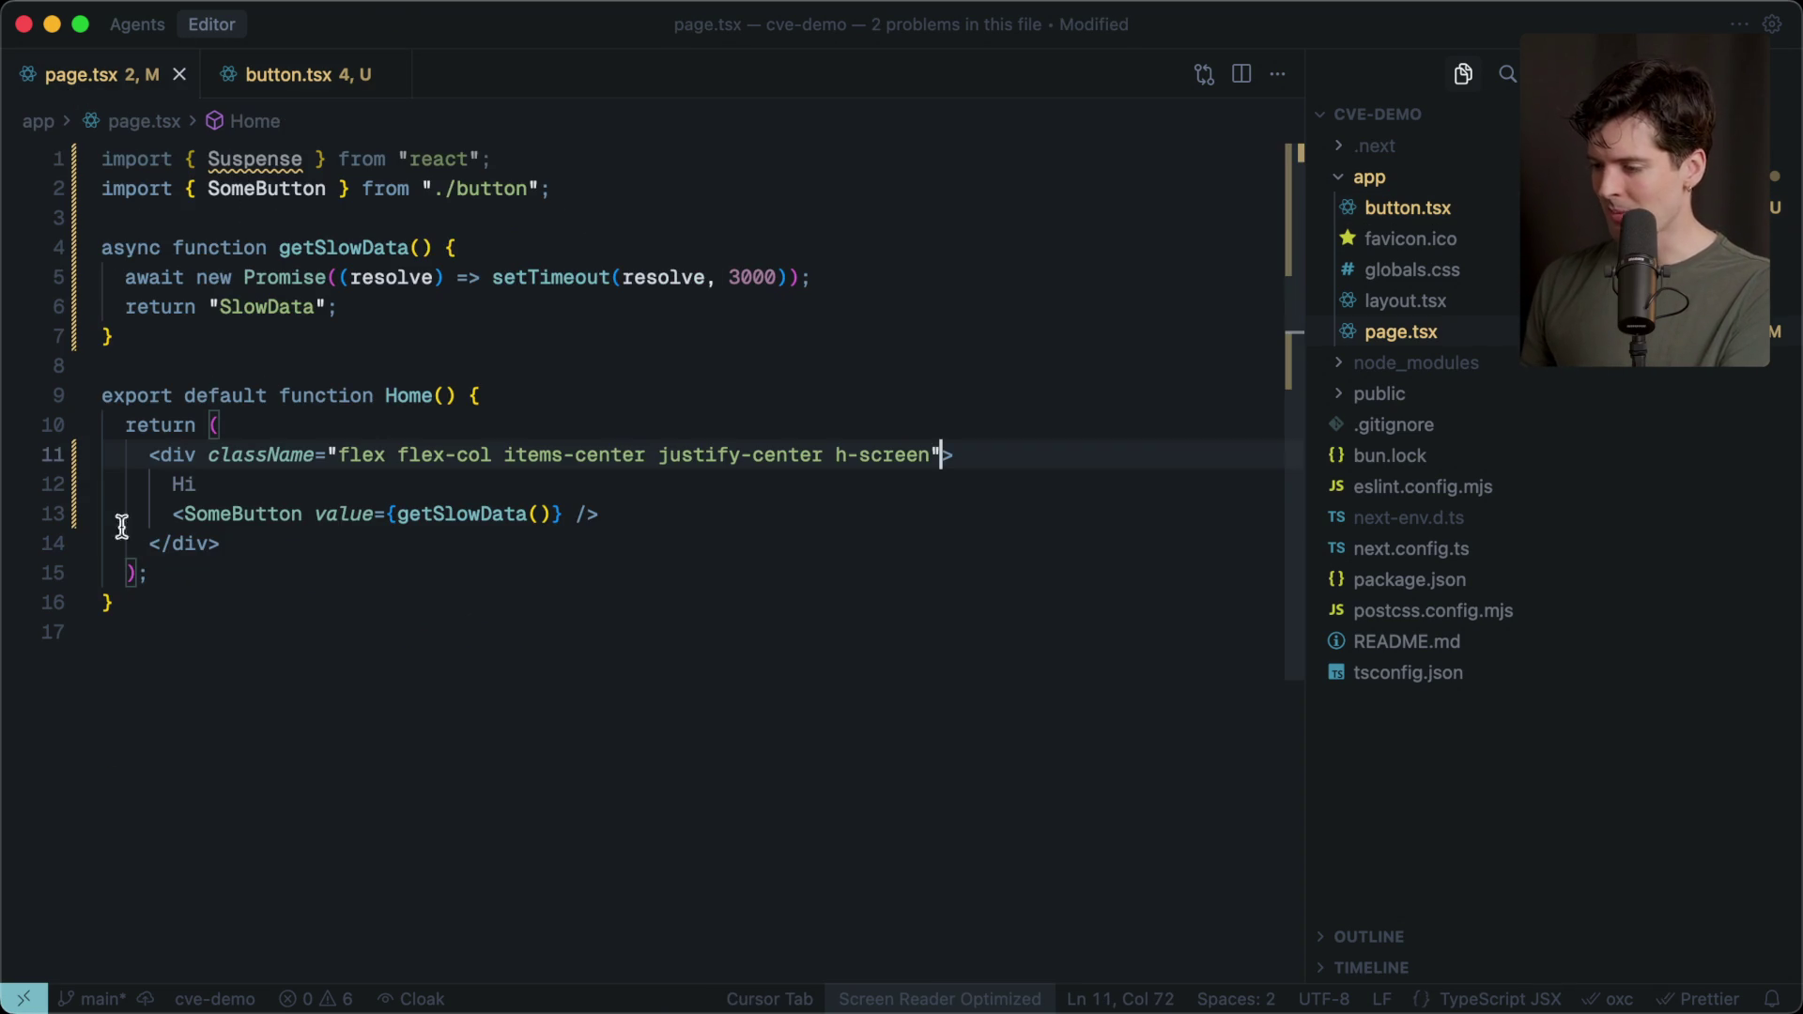
{"action": "left_click", "coordinate": [273, 75]}
{"action": "key", "text": "super+Tab"}
{"action": "key", "text": "super+Tab"}
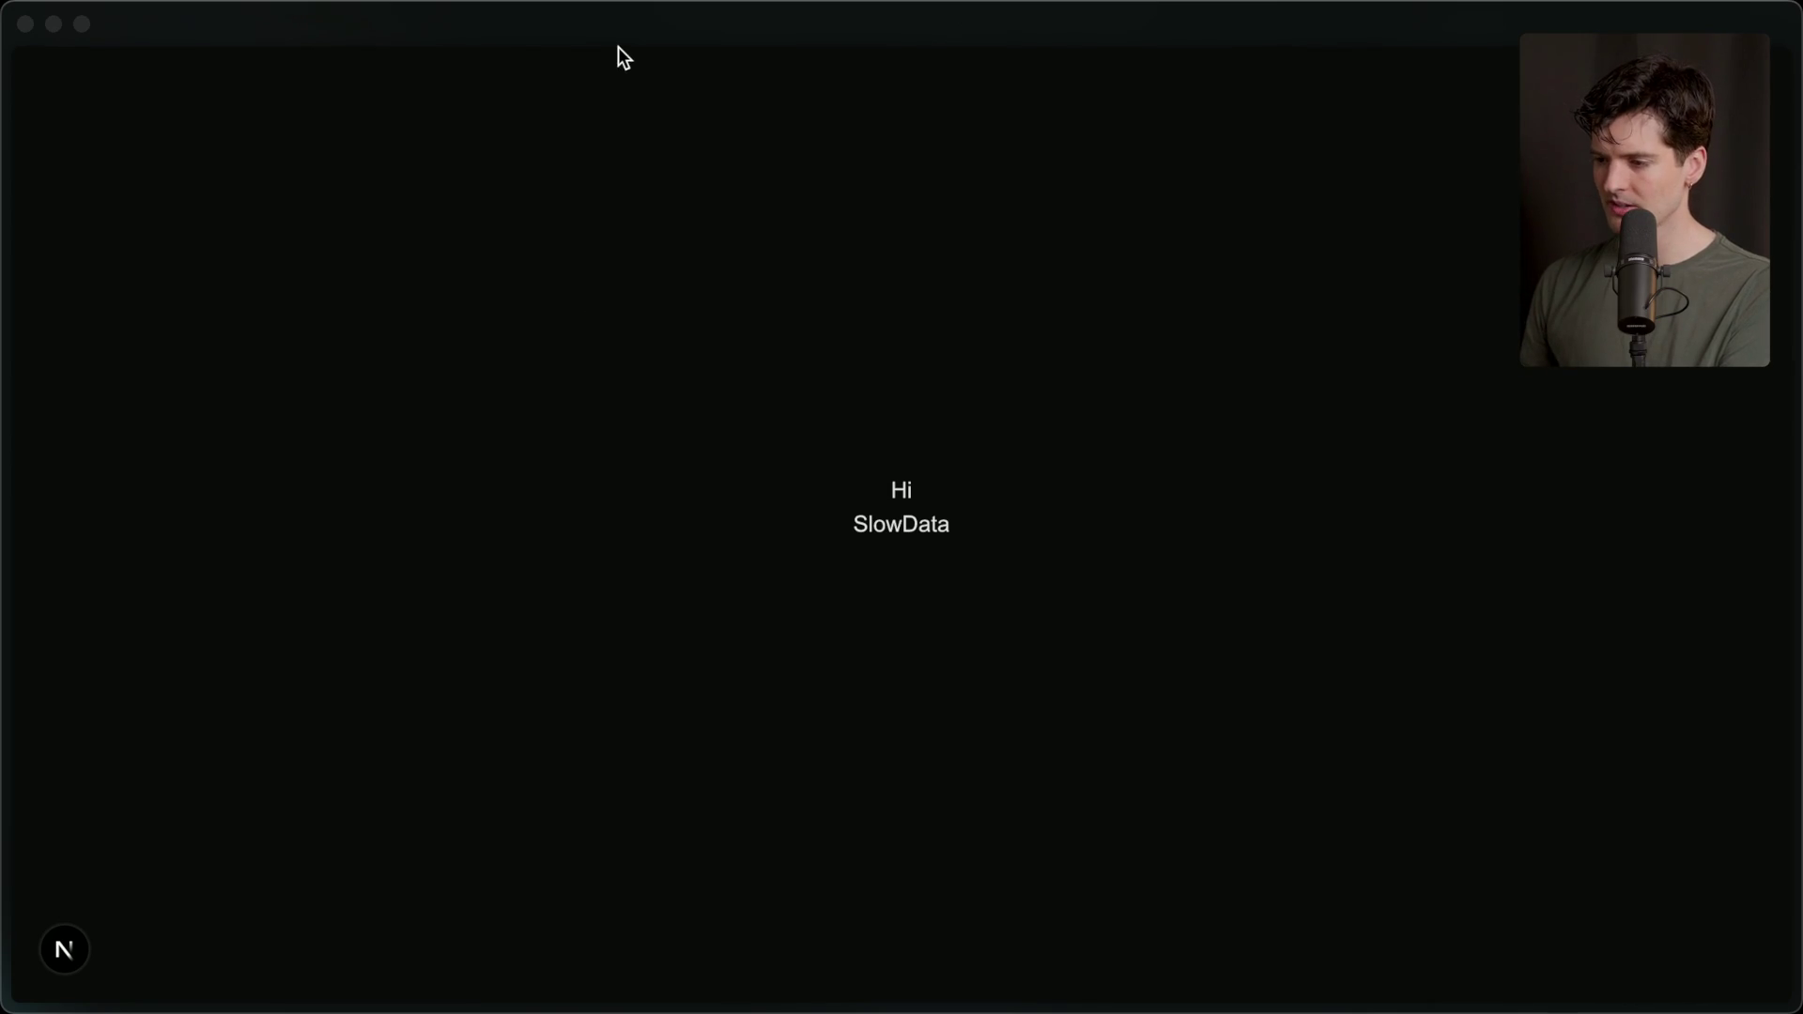
{"action": "key", "text": "super+Tab"}
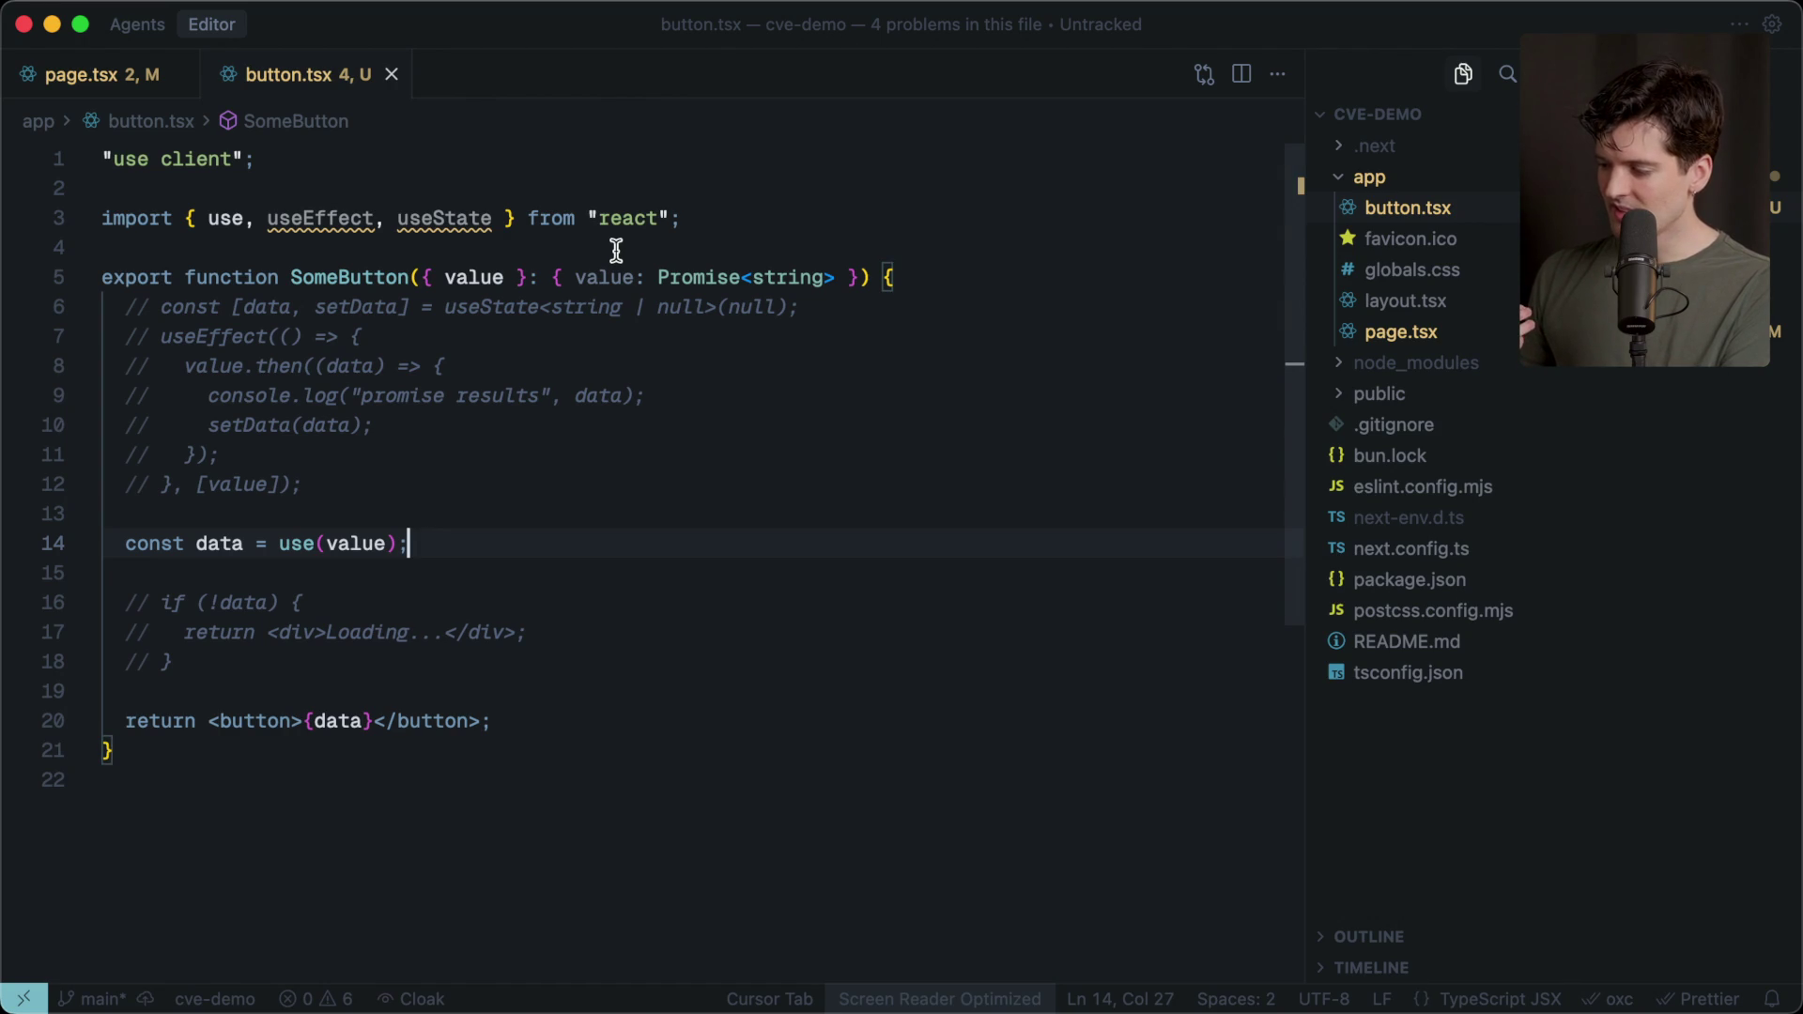
{"action": "key", "text": "super+Tab"}
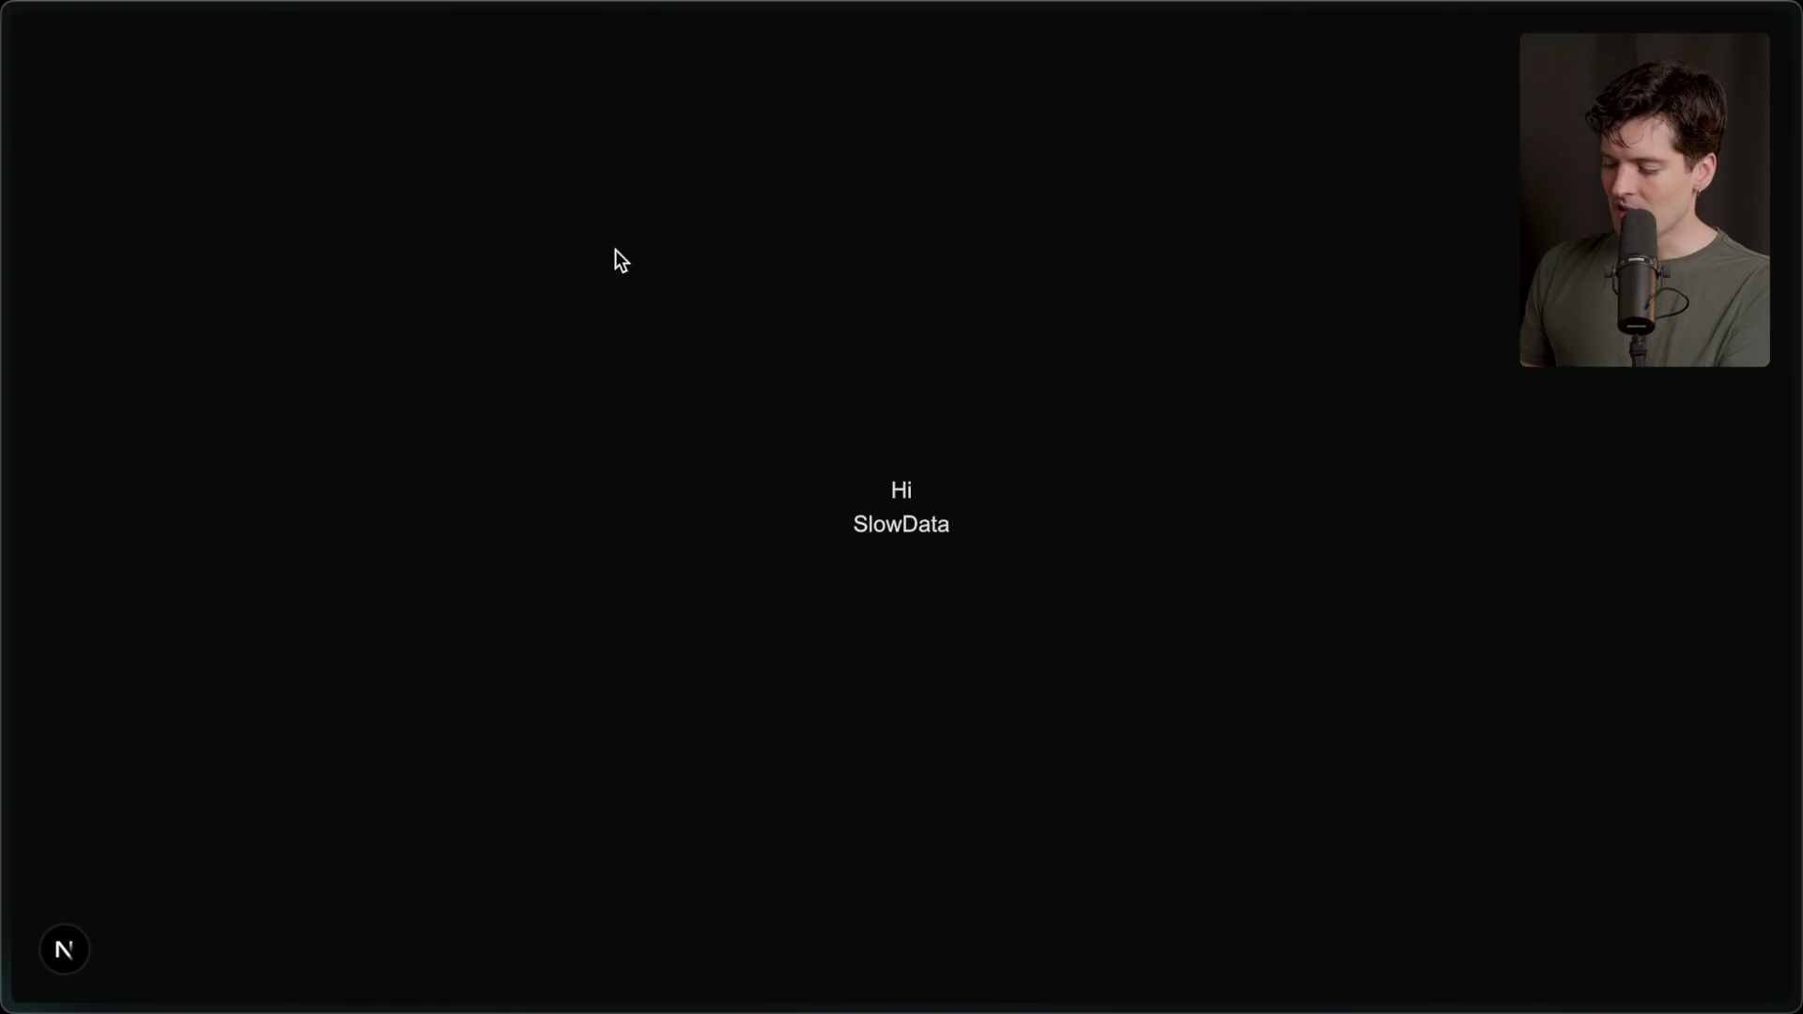
{"action": "key", "text": "super+Tab"}
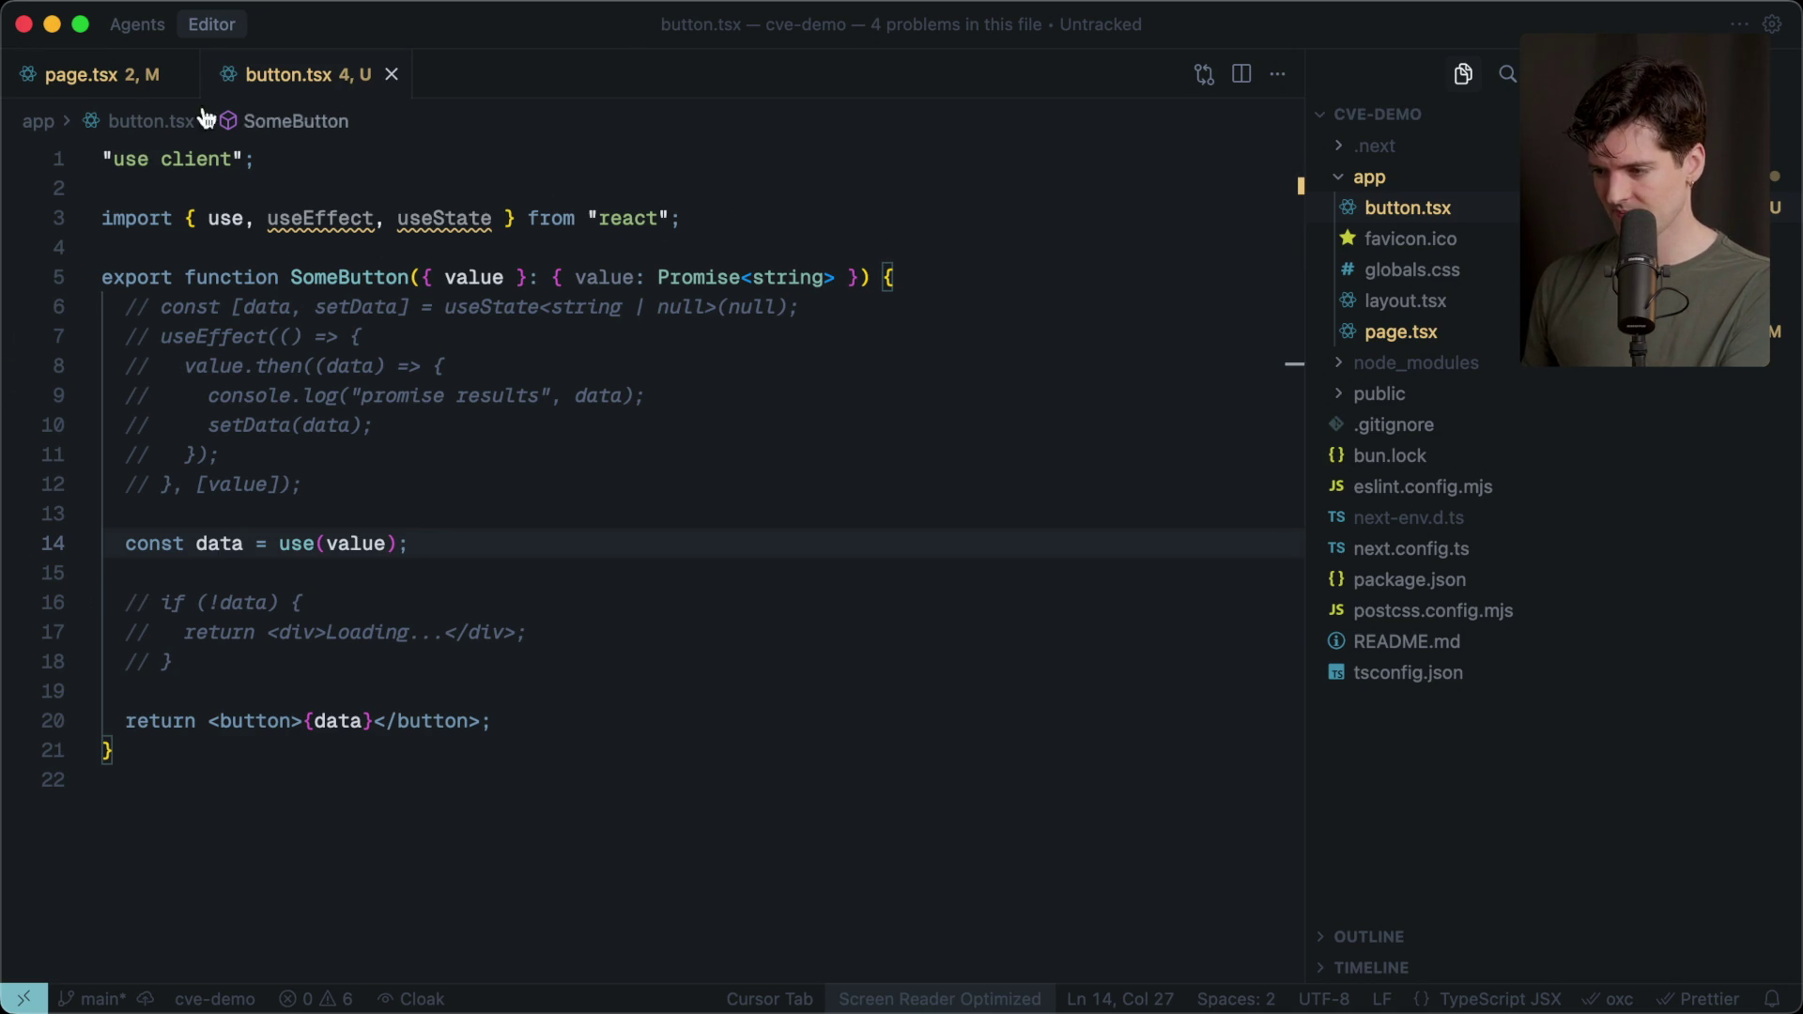
{"action": "left_click", "coordinate": [101, 77]}
{"action": "left_click", "coordinate": [293, 609]}
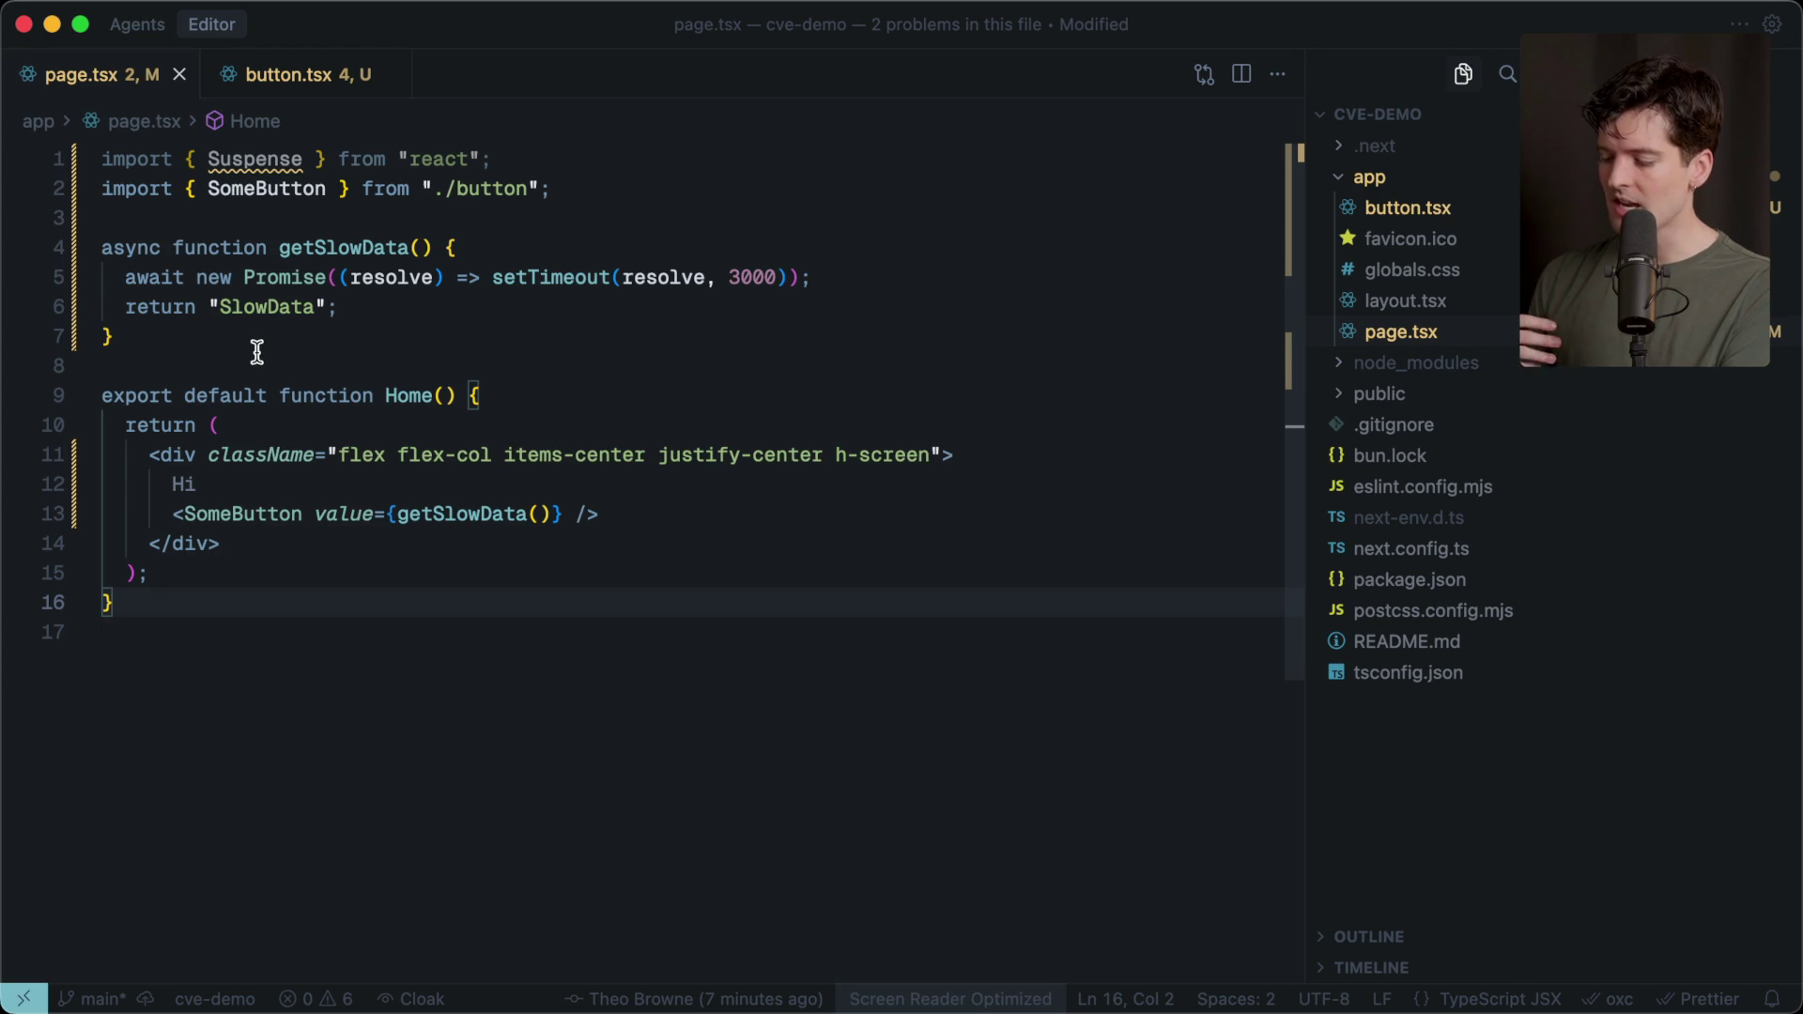
Start a FormExample function after the imports that returns a form element.
{"action": "left_click", "coordinate": [583, 193]}
{"action": "key", "text": "Return"}
{"action": "key", "text": "Return"}
{"action": "type", "text": "functi"}
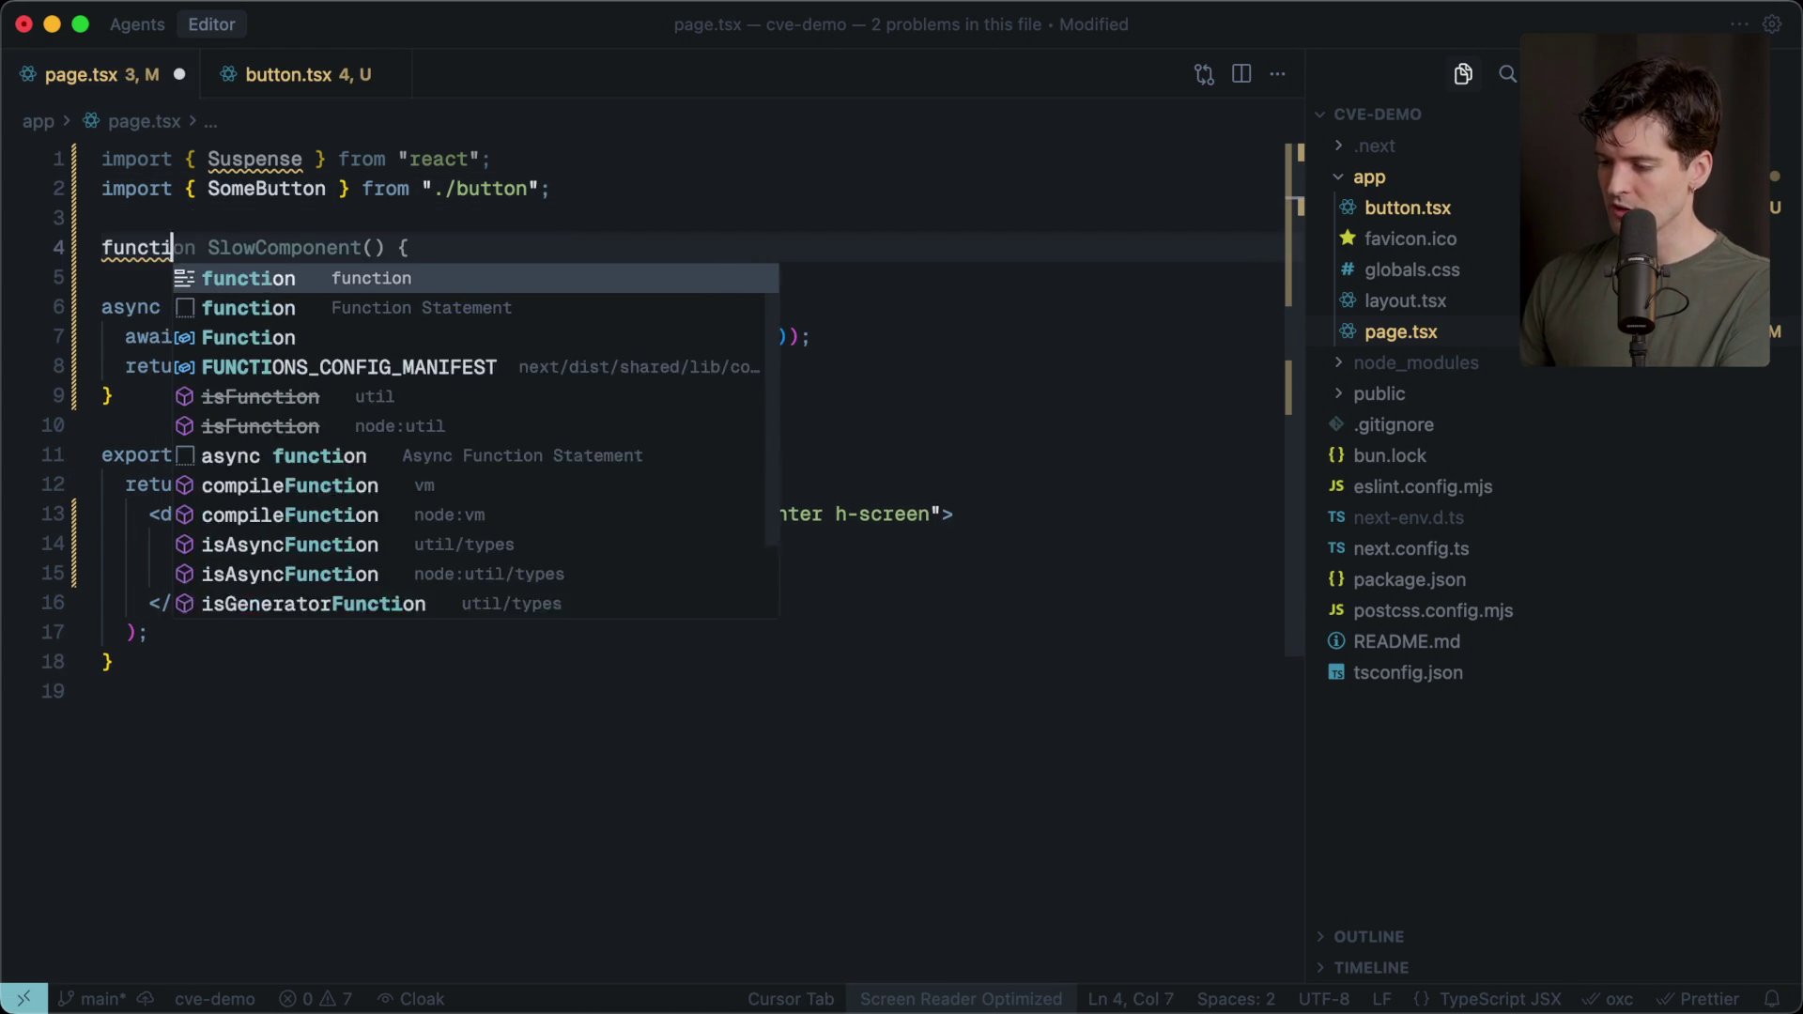
{"action": "type", "text": "on FormExample() {"}
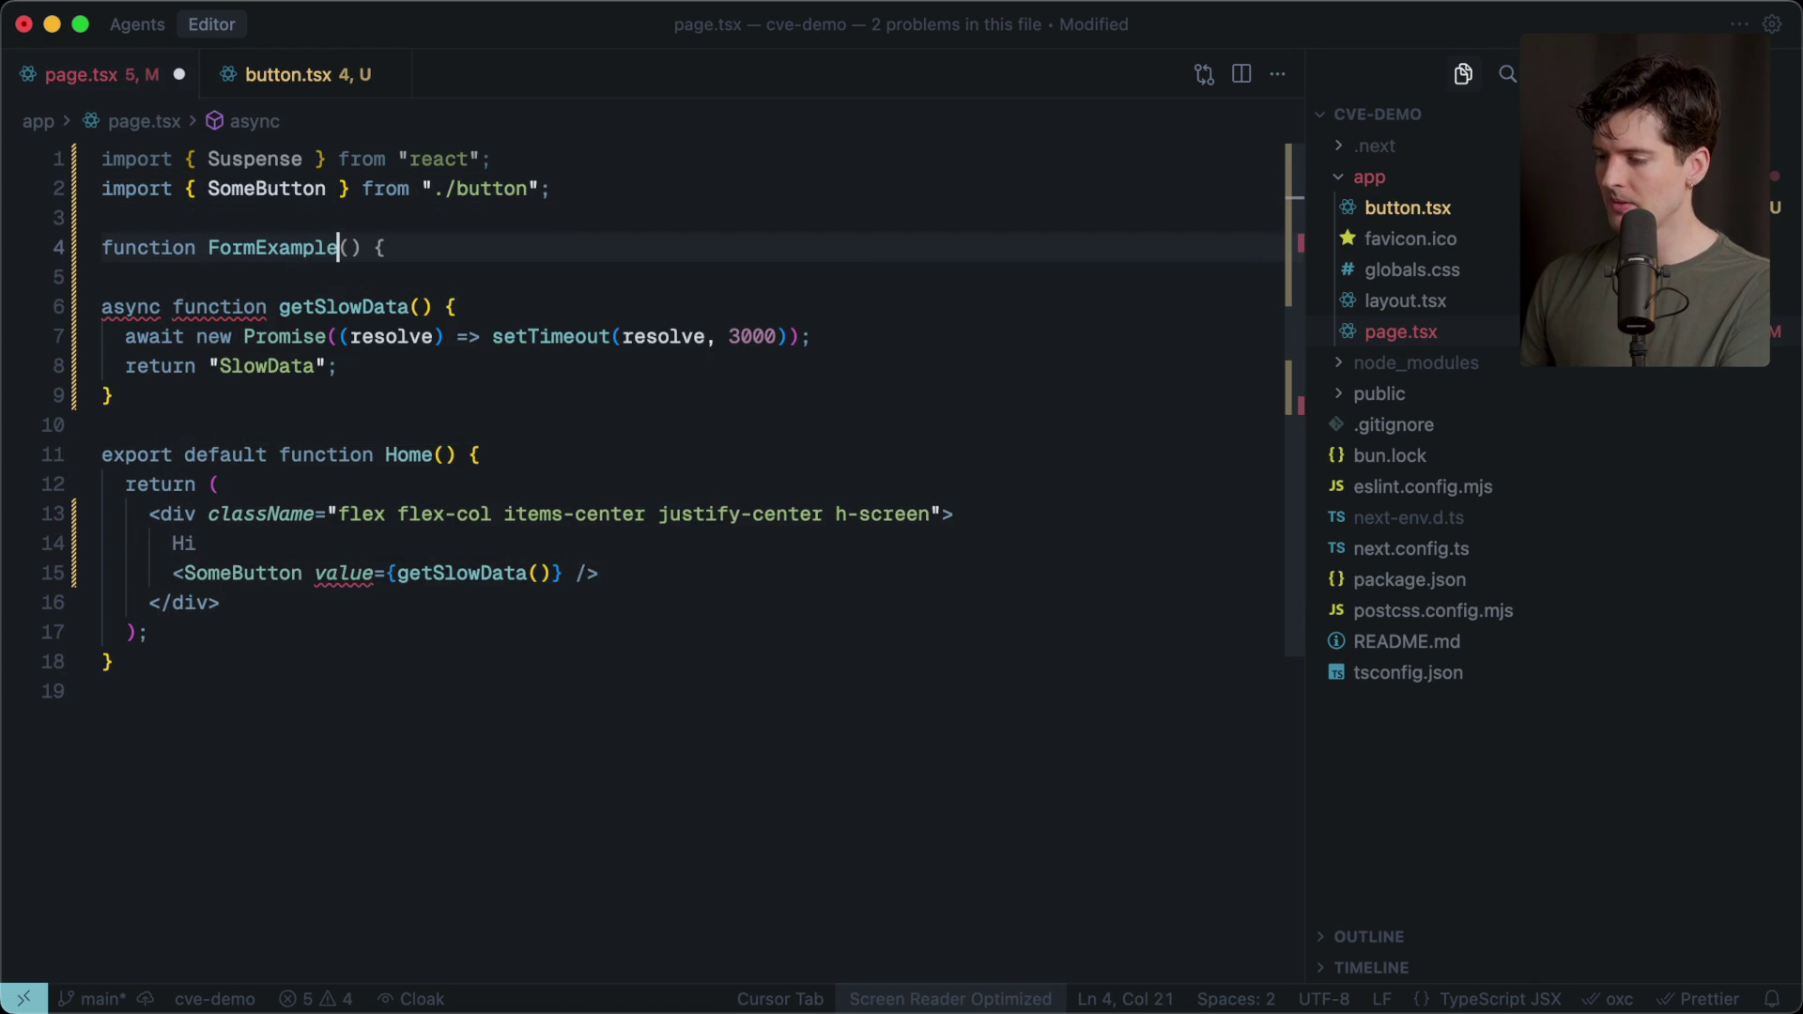
{"action": "key", "text": "Return"}
{"action": "type", "text": "retur"}
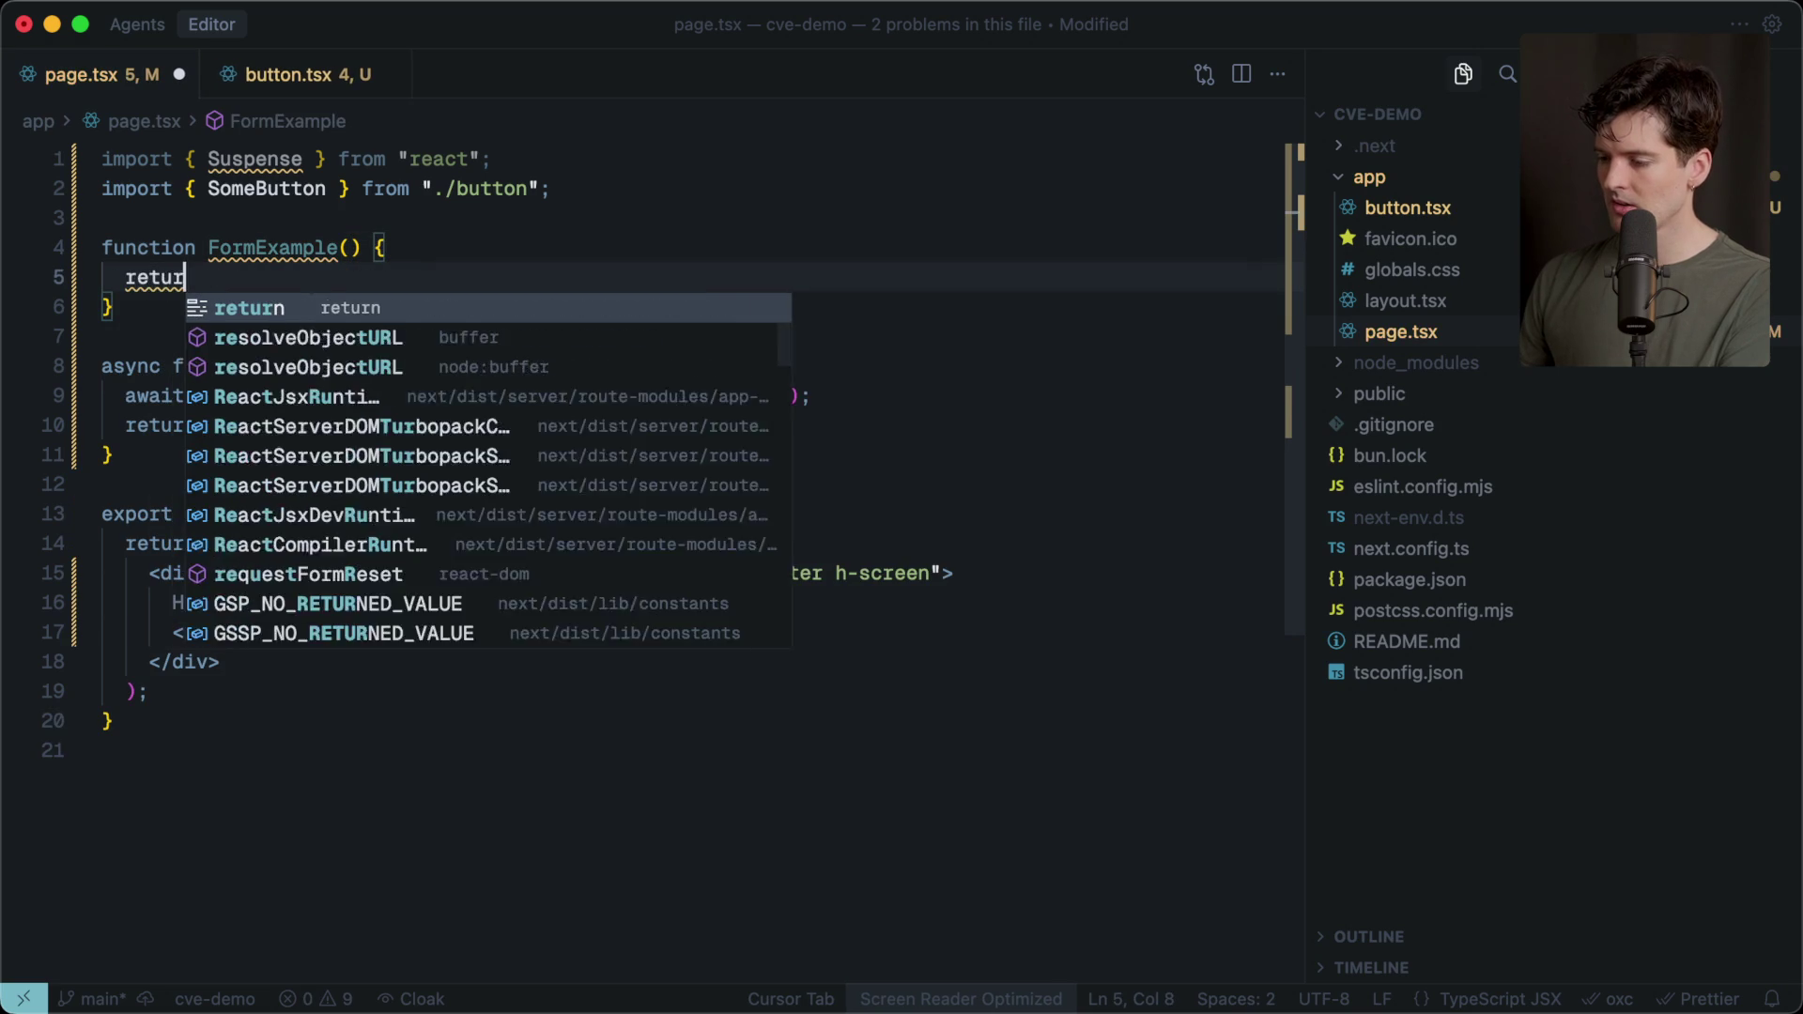
{"action": "type", "text": "n <form></form>"}
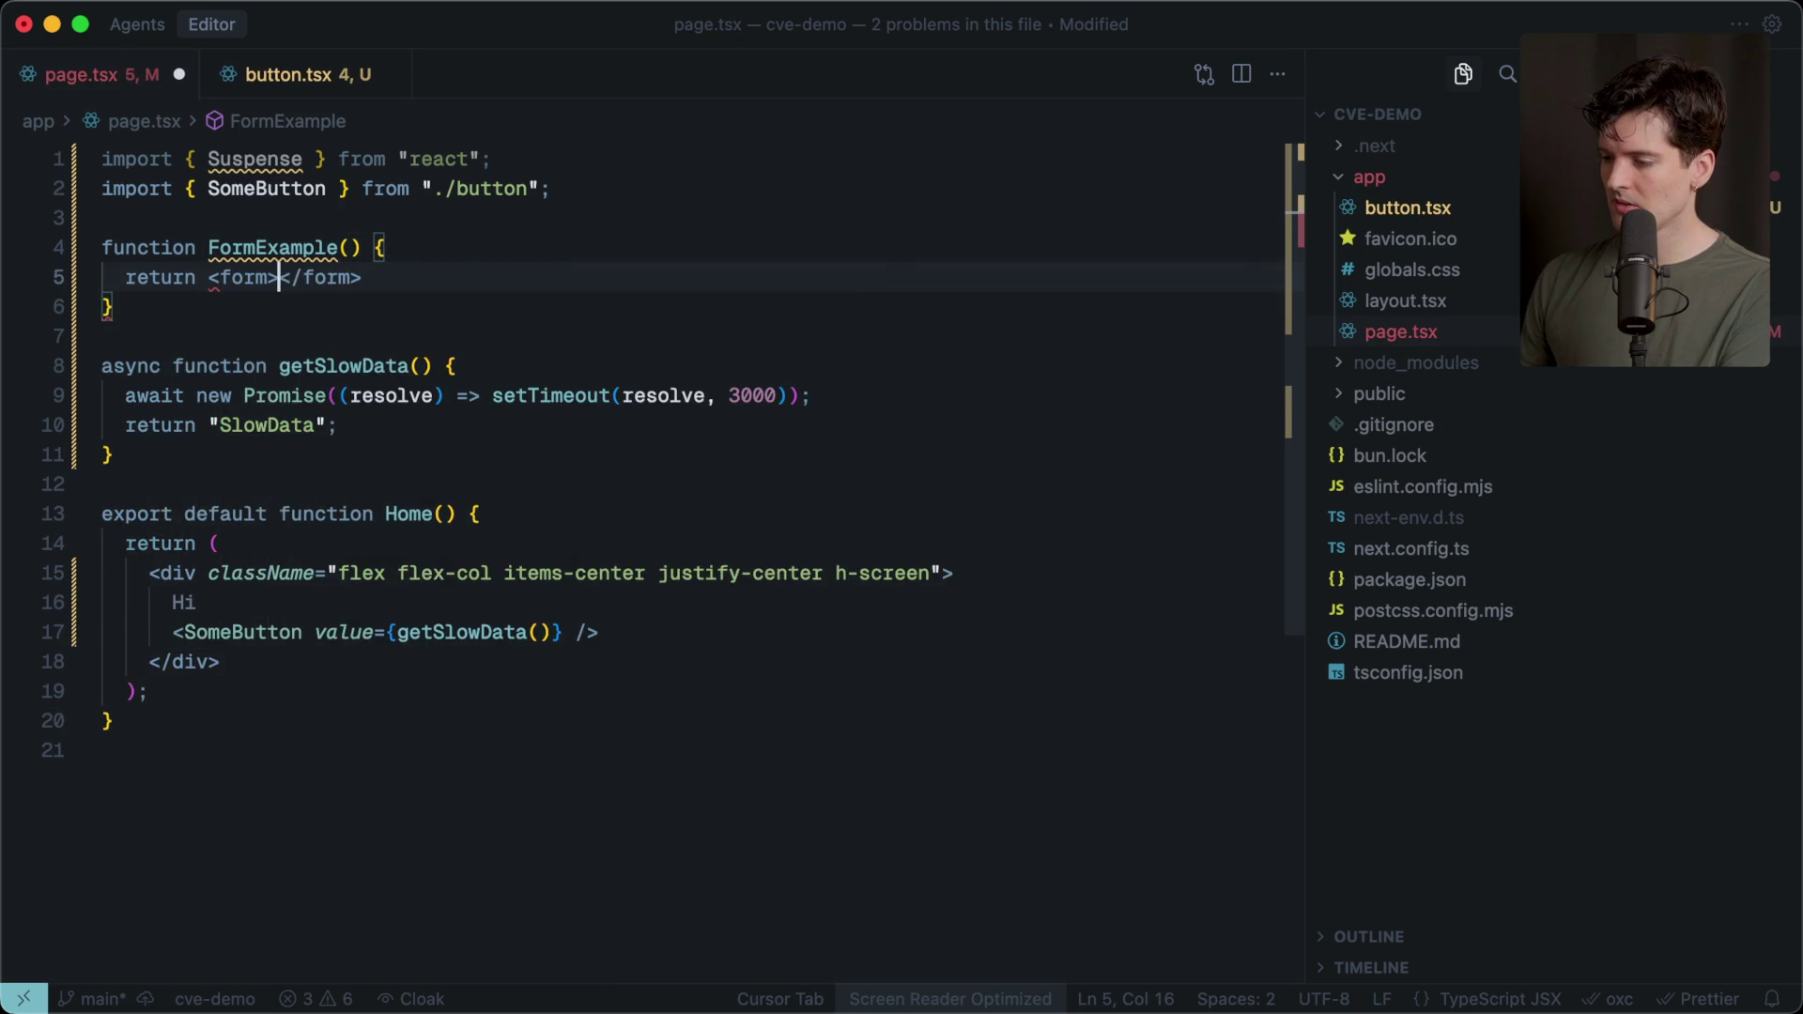
{"action": "key", "text": "Return"}
Give the form an async 'use server' action logging formData, plus a name input and Submit button.
{"action": "left_click", "coordinate": [267, 278]}
{"action": "type", "text": "action"}
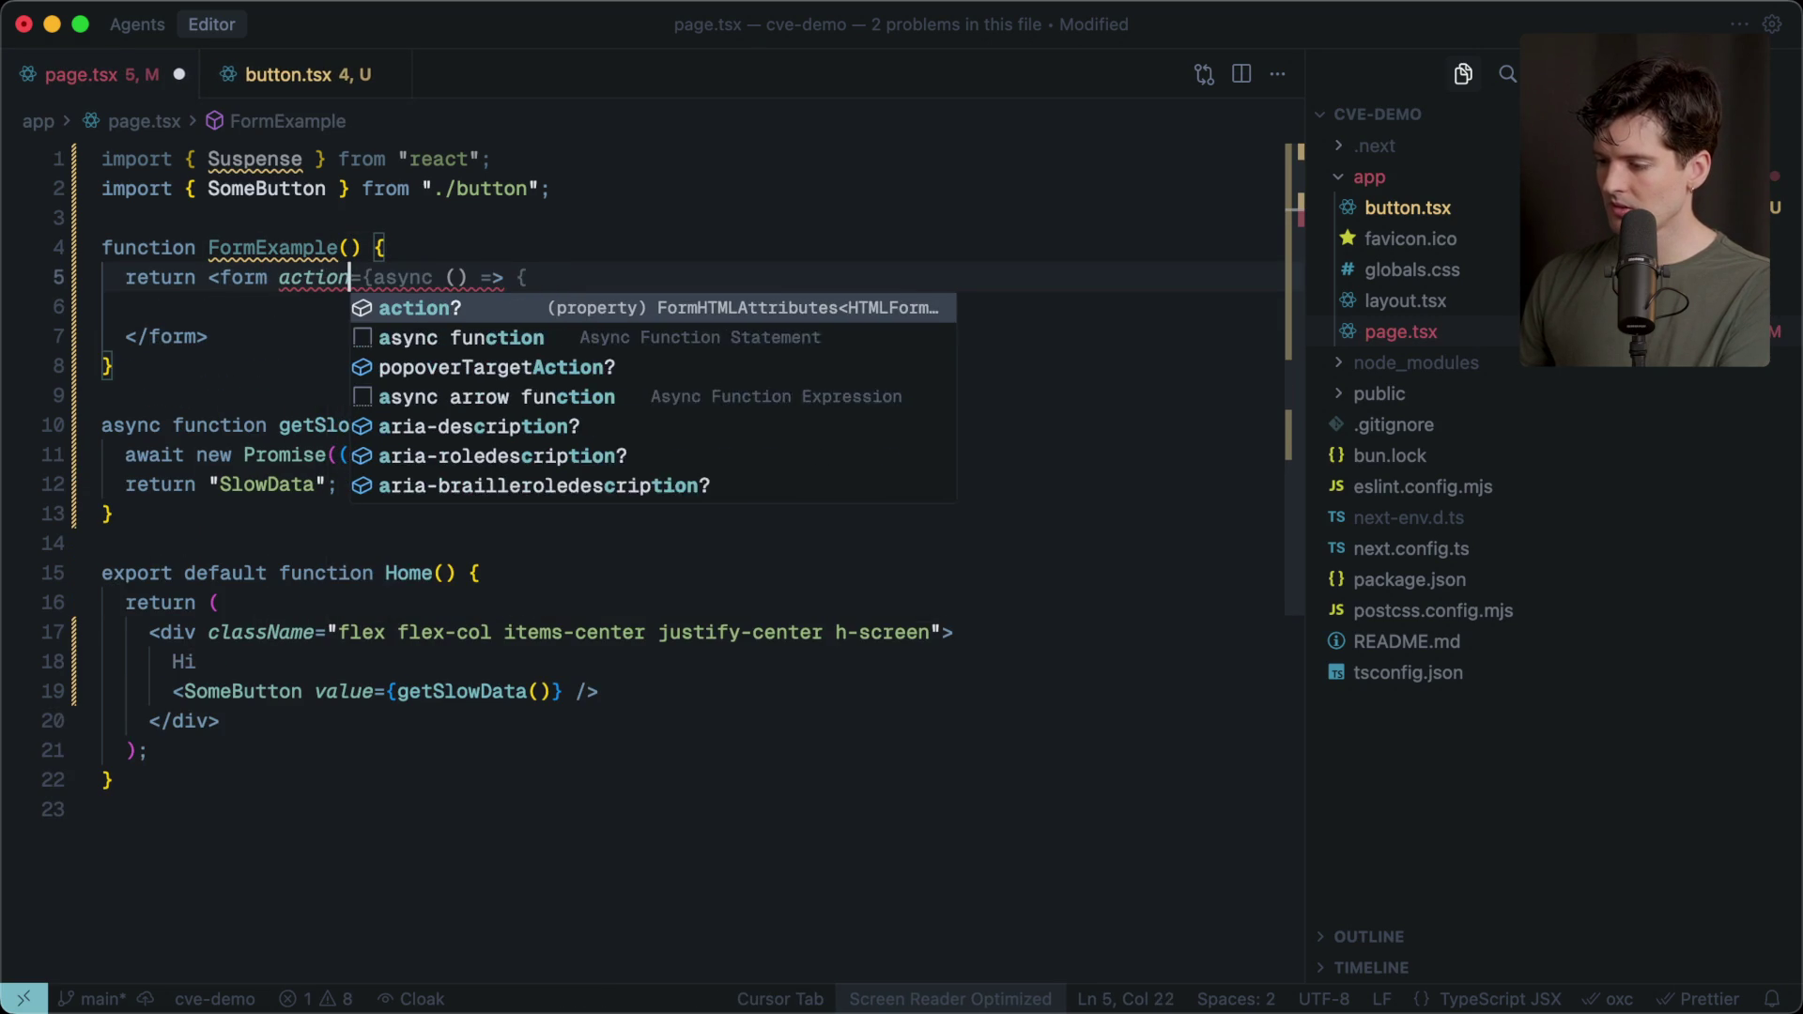
{"action": "type", "text": "={}>"}
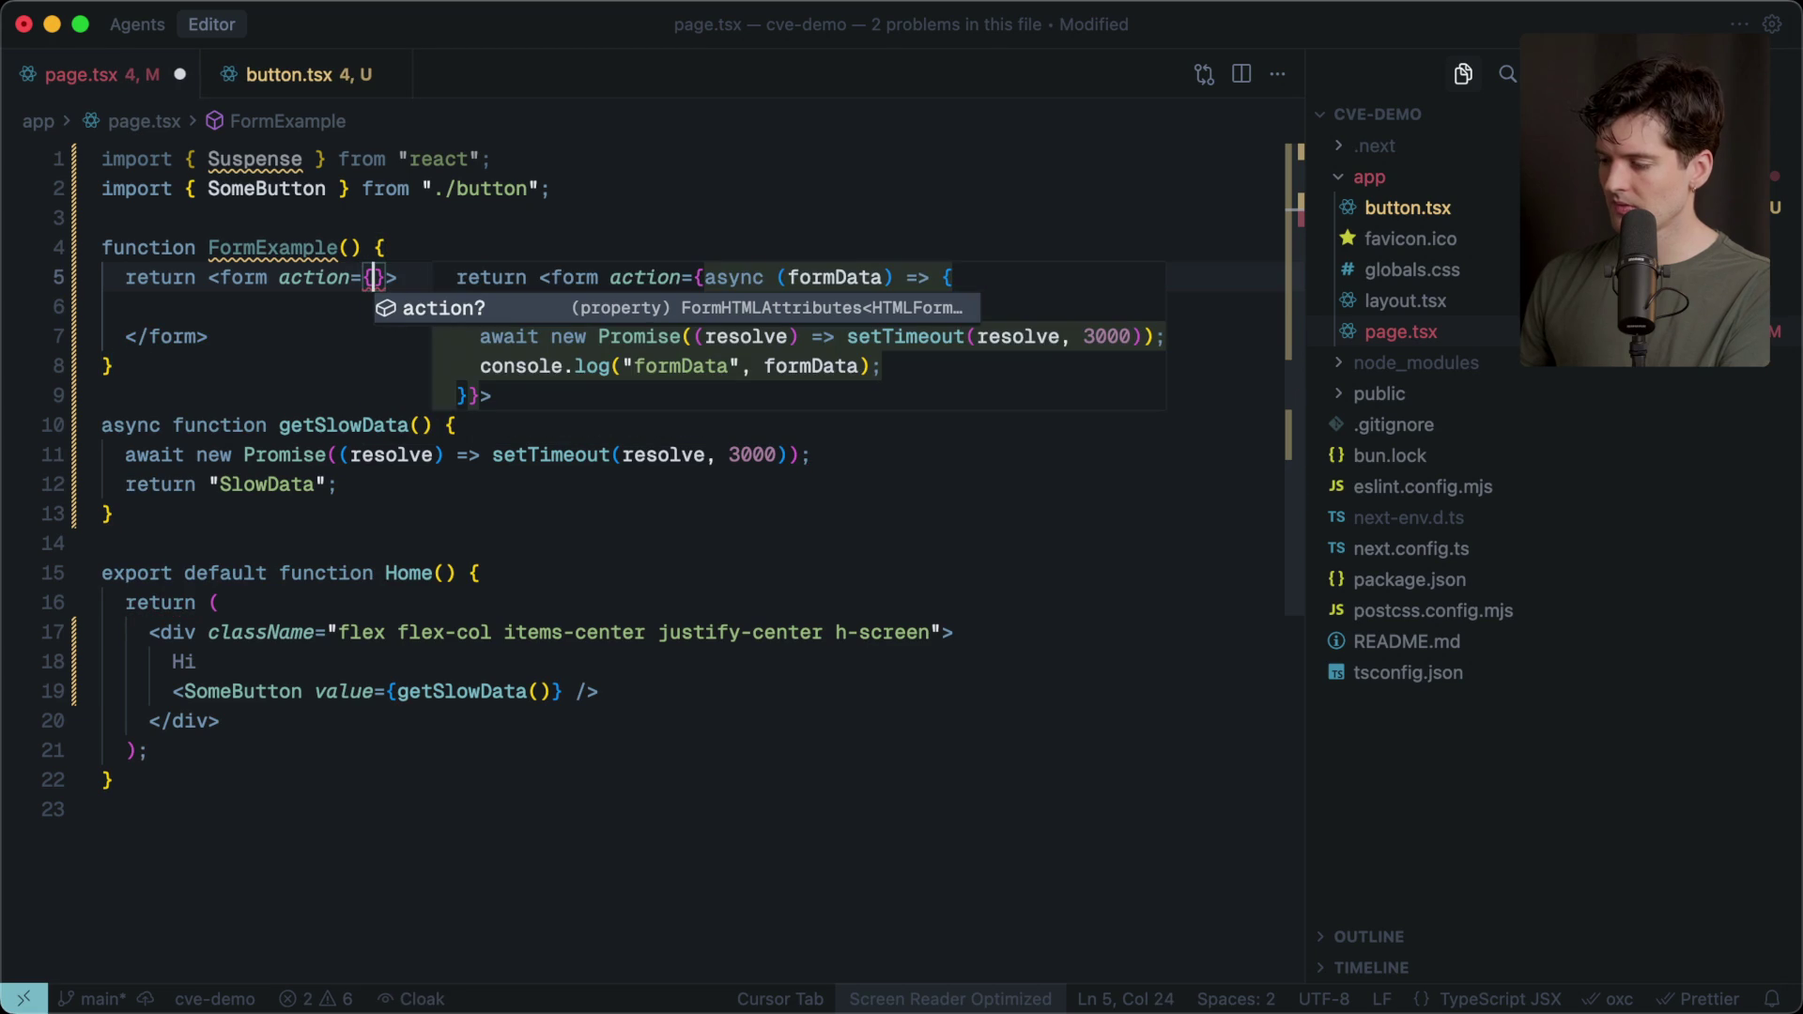
{"action": "key", "text": "Tab"}
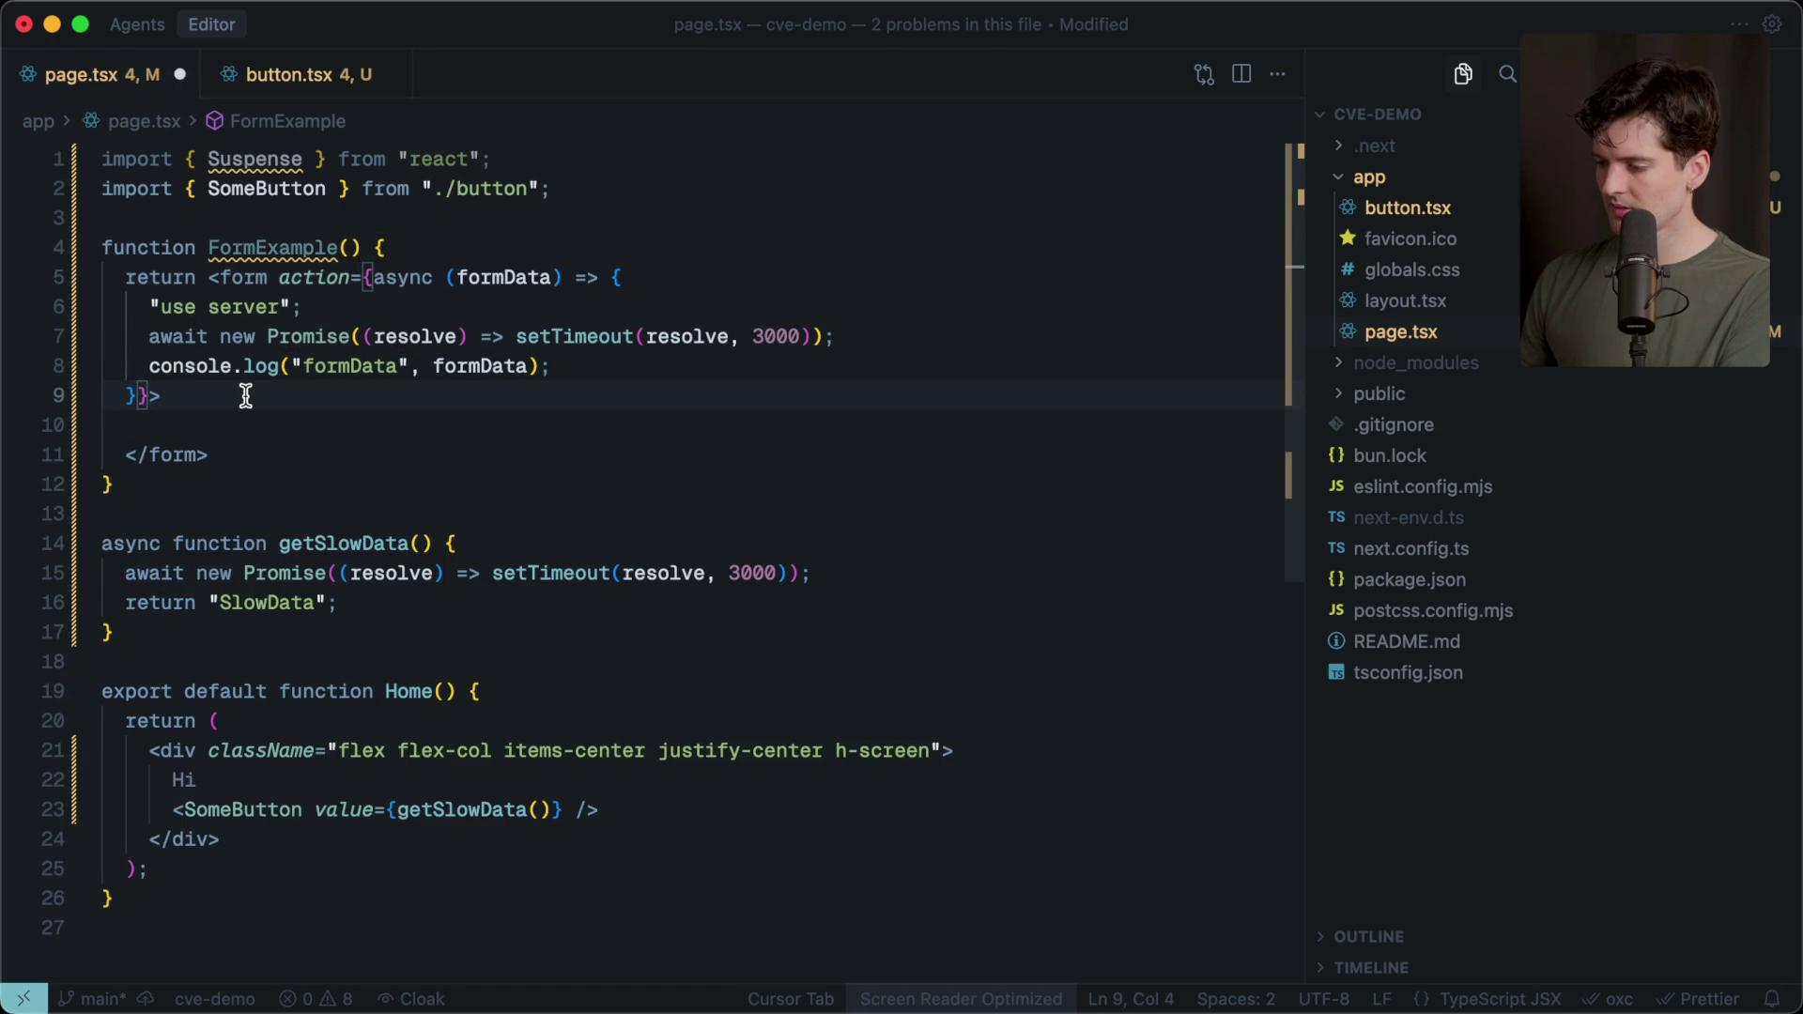
{"action": "key", "text": "ctrl+s"}
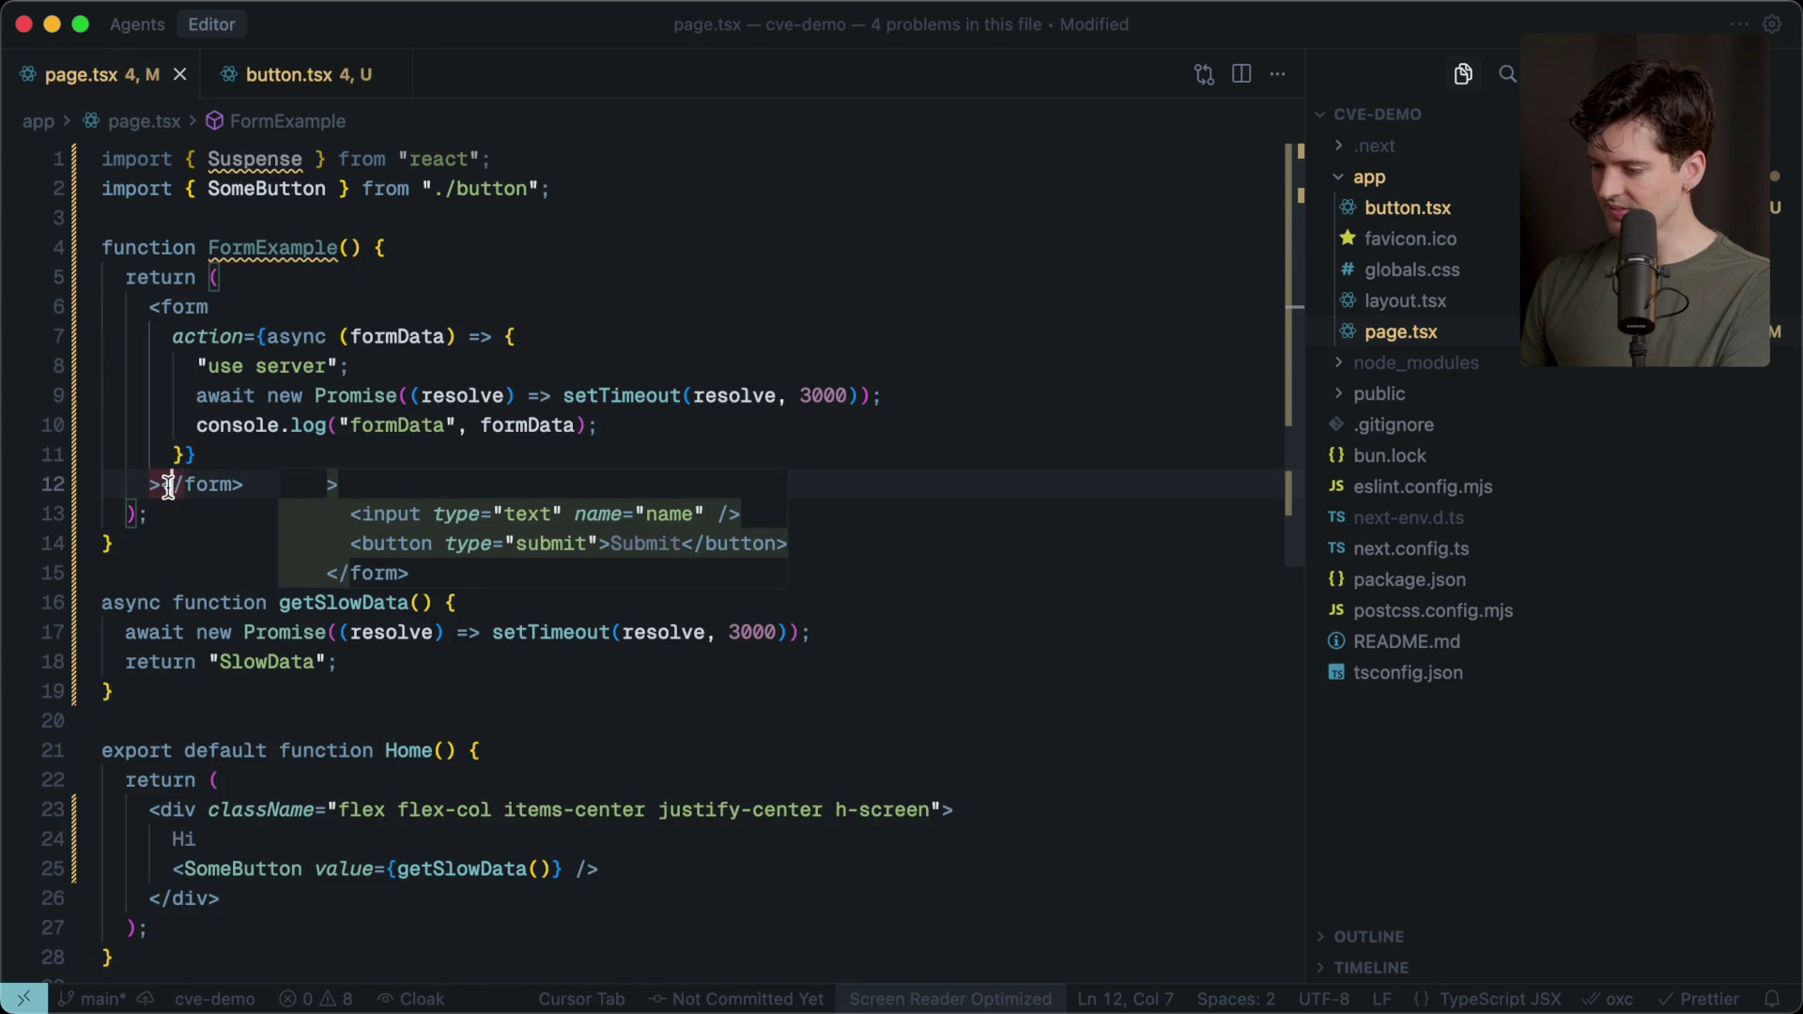
{"action": "key", "text": "Return"}
{"action": "key", "text": "Tab"}
{"action": "key", "text": "Tab"}
{"action": "key", "text": "ctrl+s"}
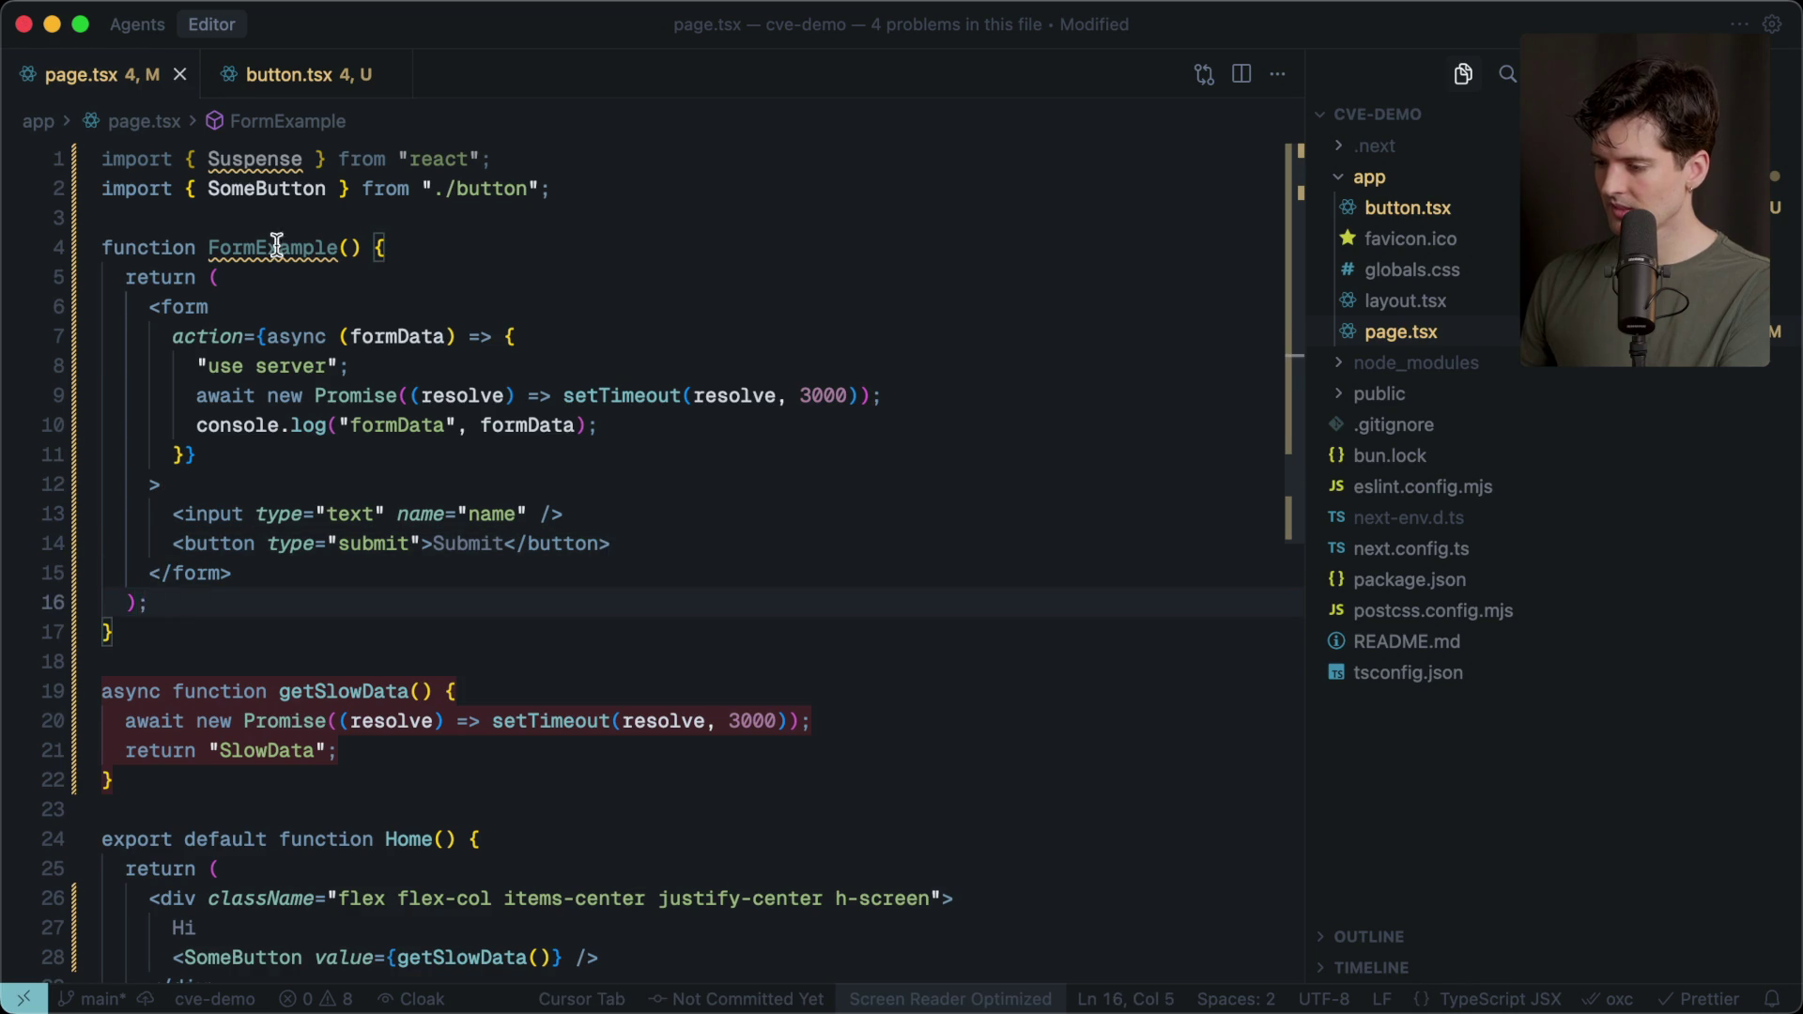
Replace the div in Home's return with <FormExample />, save, and preview the form in the browser.
{"action": "double_click", "coordinate": [275, 248]}
{"action": "scroll", "coordinate": [260, 815], "scroll_direction": "down", "scroll_amount": 5}
{"action": "left_click_drag", "start_coordinate": [156, 612], "coordinate": [210, 689]}
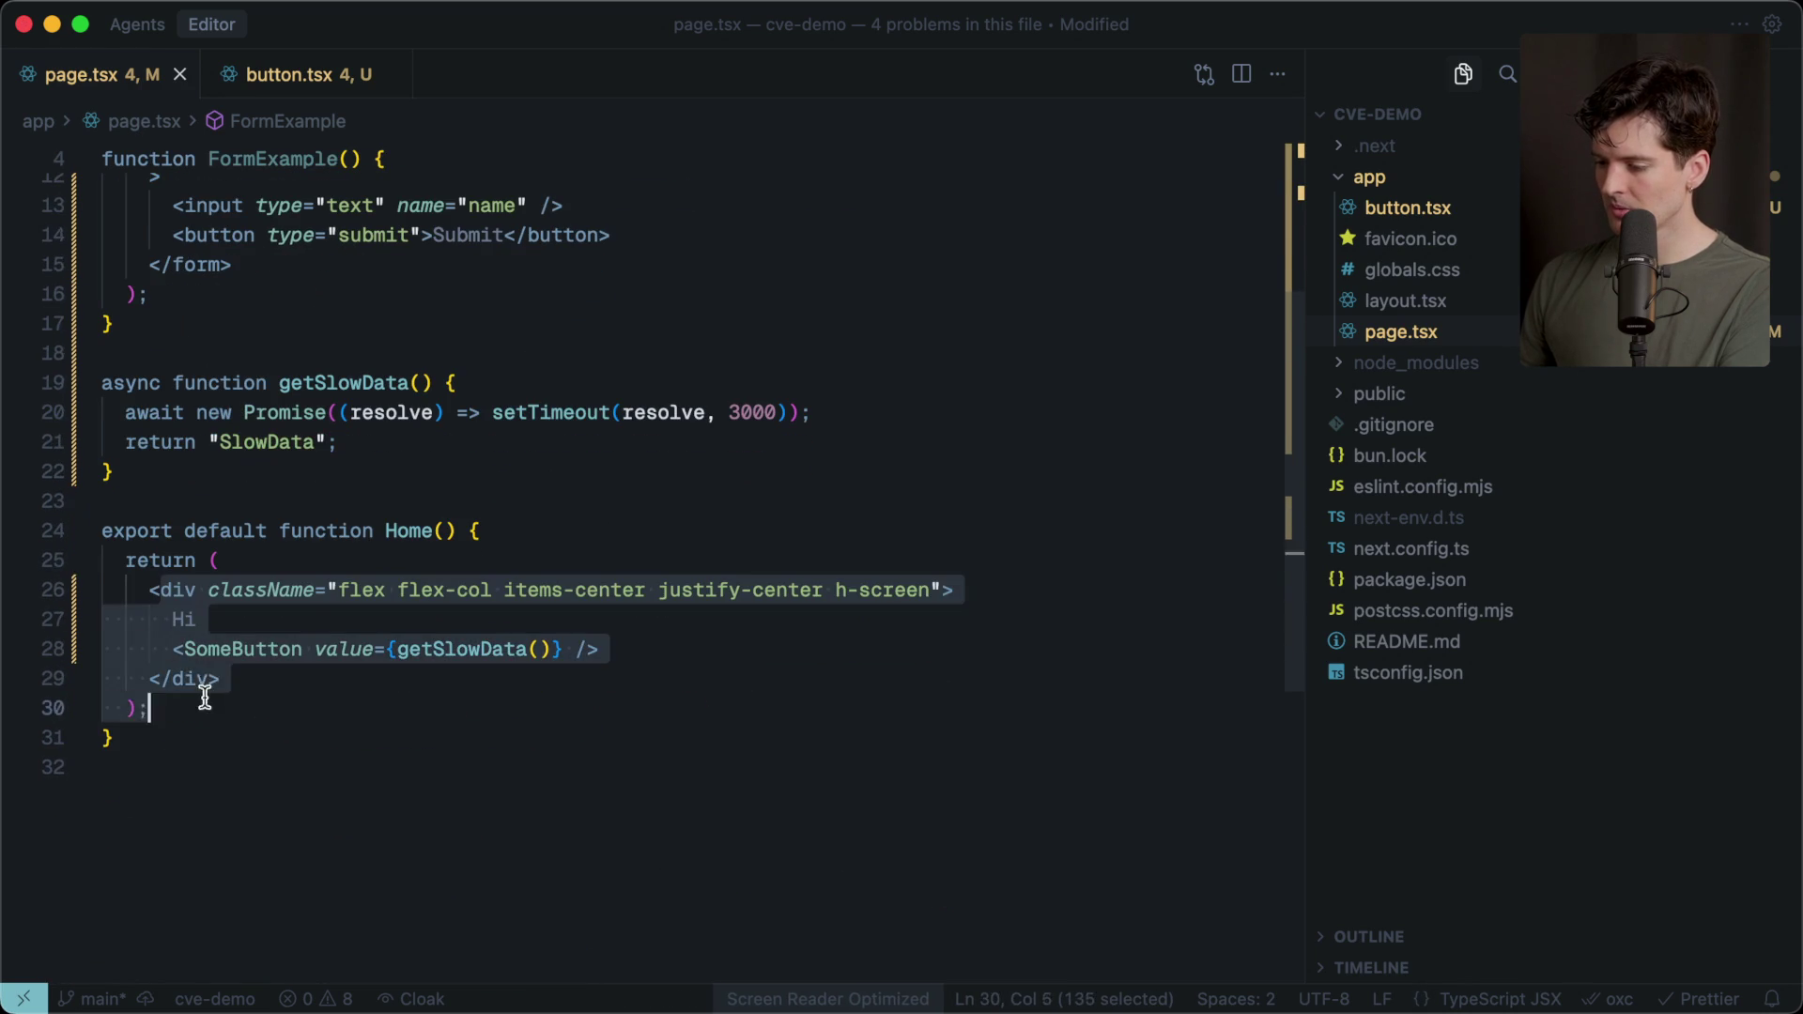
{"action": "key", "text": "Tab"}
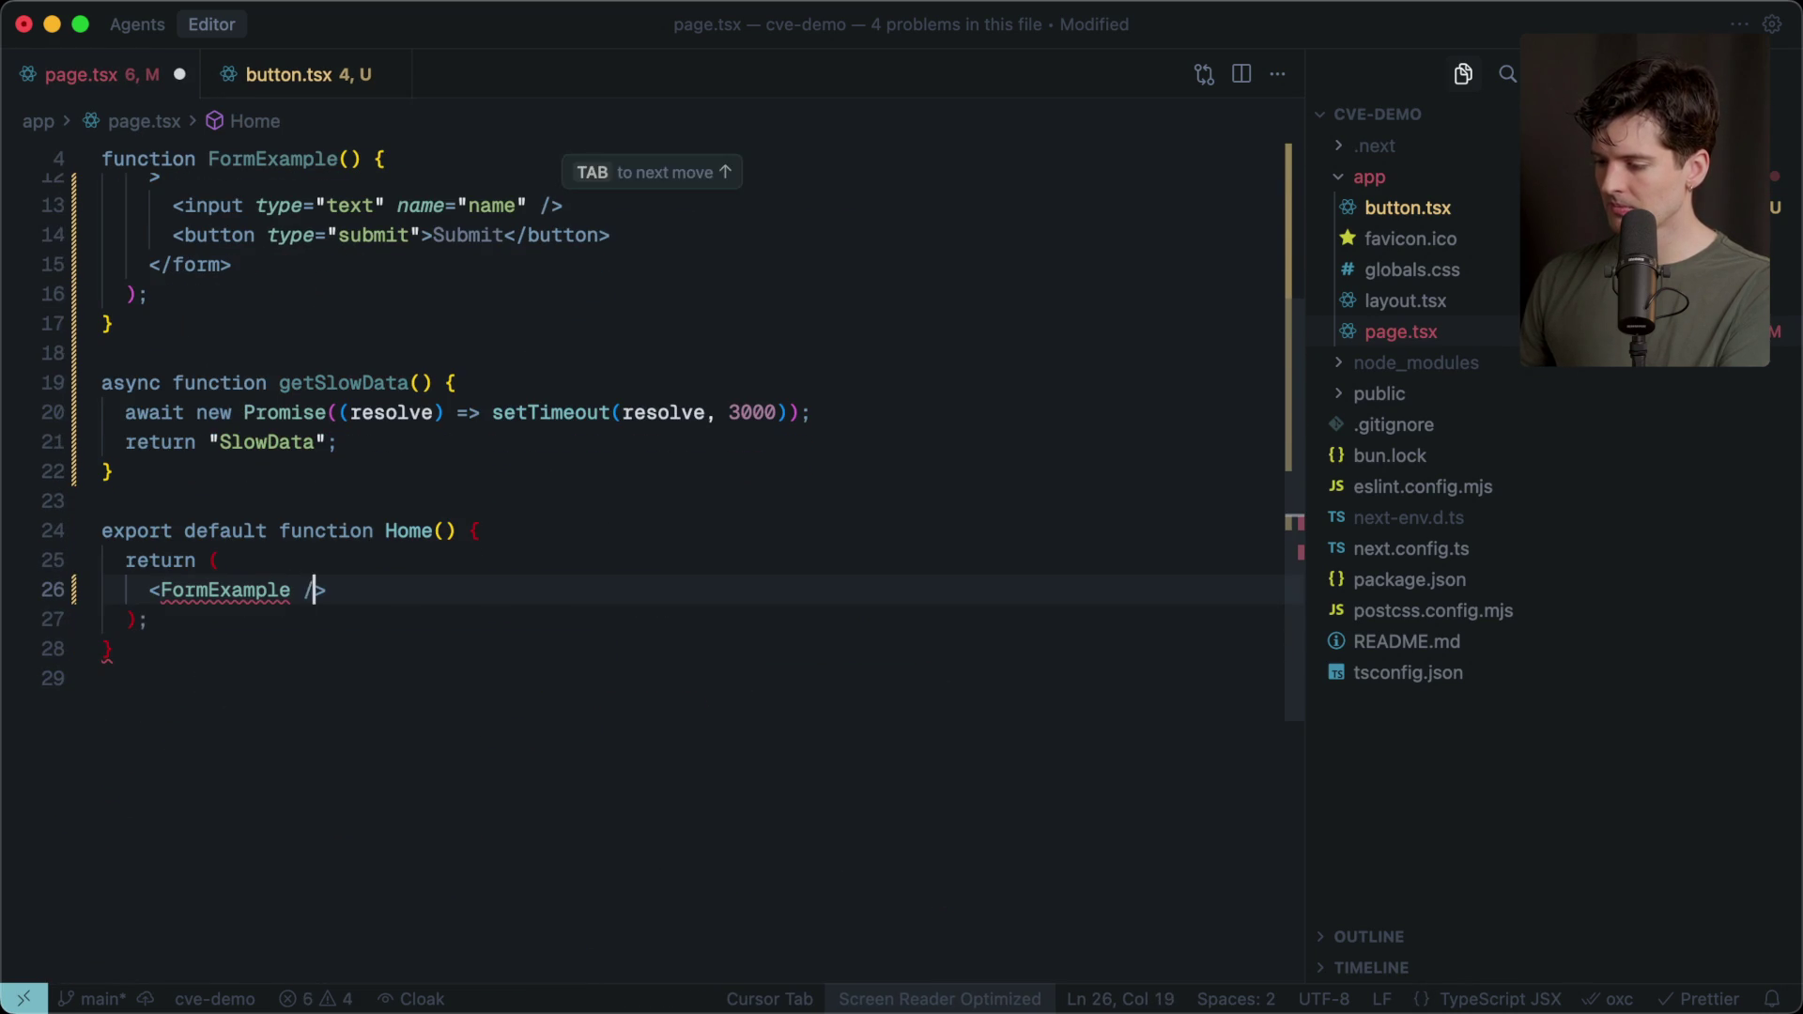
{"action": "key", "text": "ctrl+s"}
{"action": "scroll", "coordinate": [376, 714], "scroll_direction": "up", "scroll_amount": 4}
{"action": "key", "text": "super+Tab"}
{"action": "left_click", "coordinate": [233, 24]}
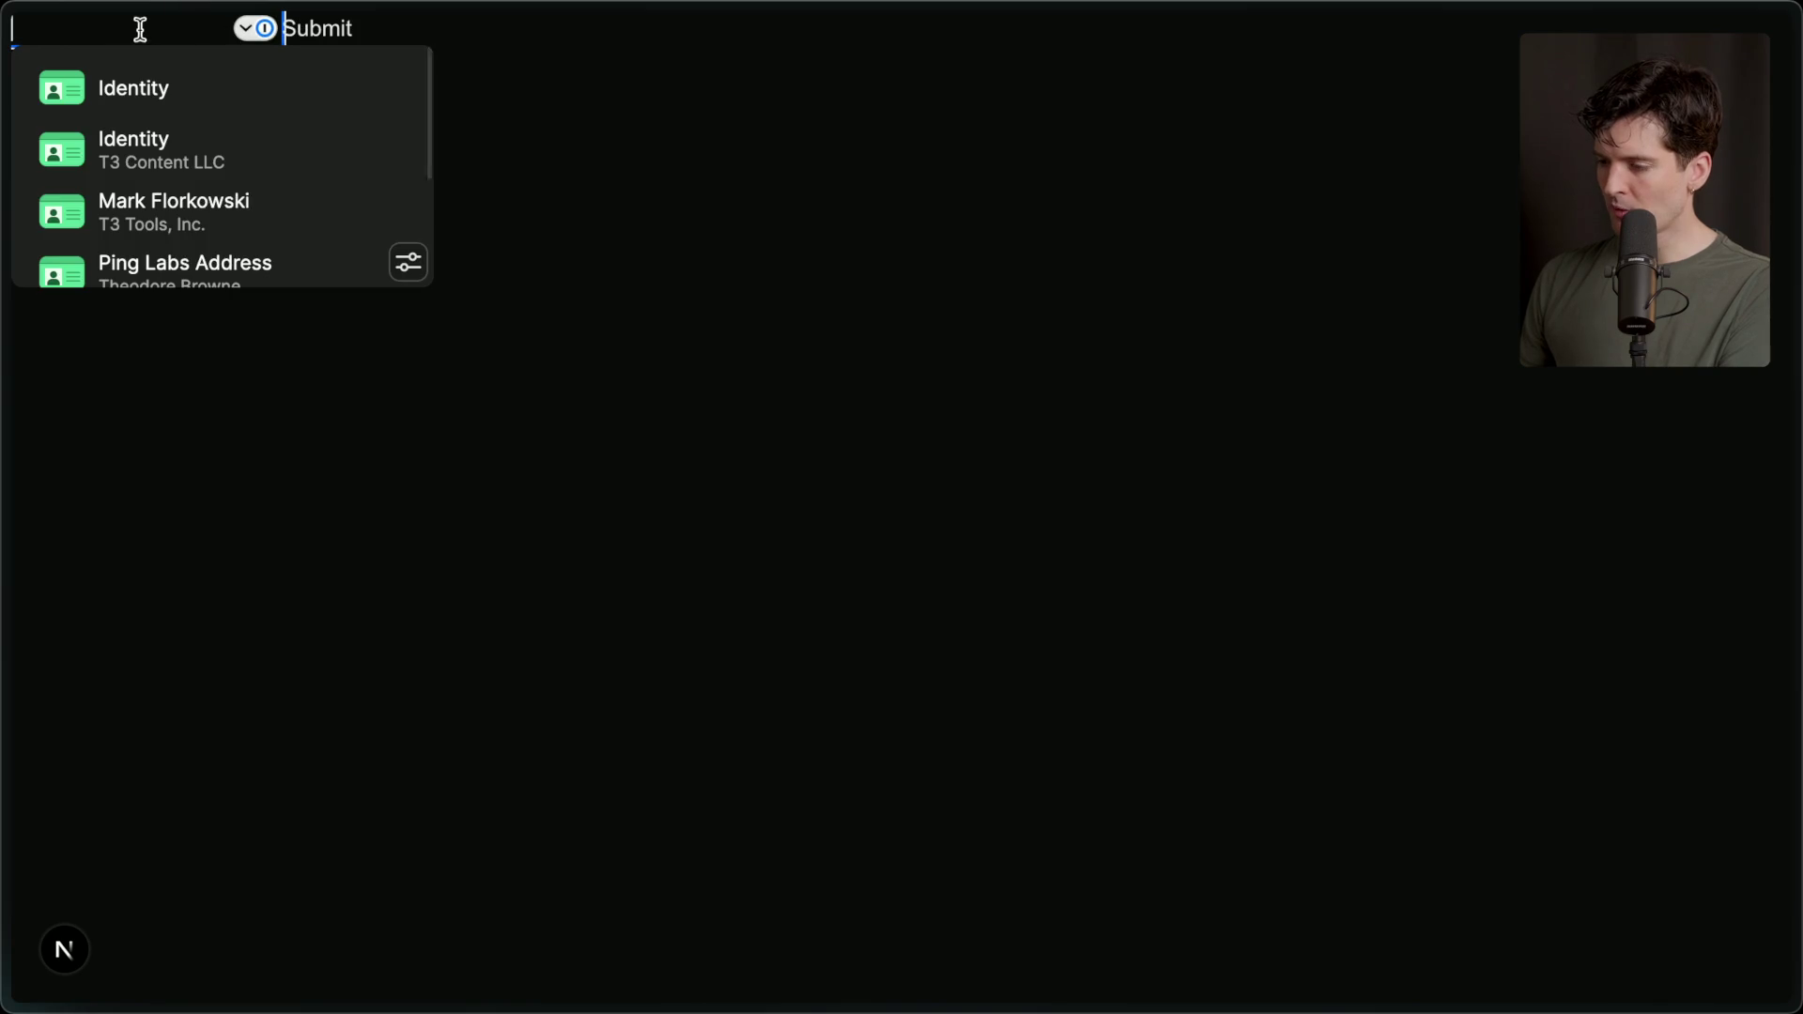
{"action": "key", "text": "super+Tab"}
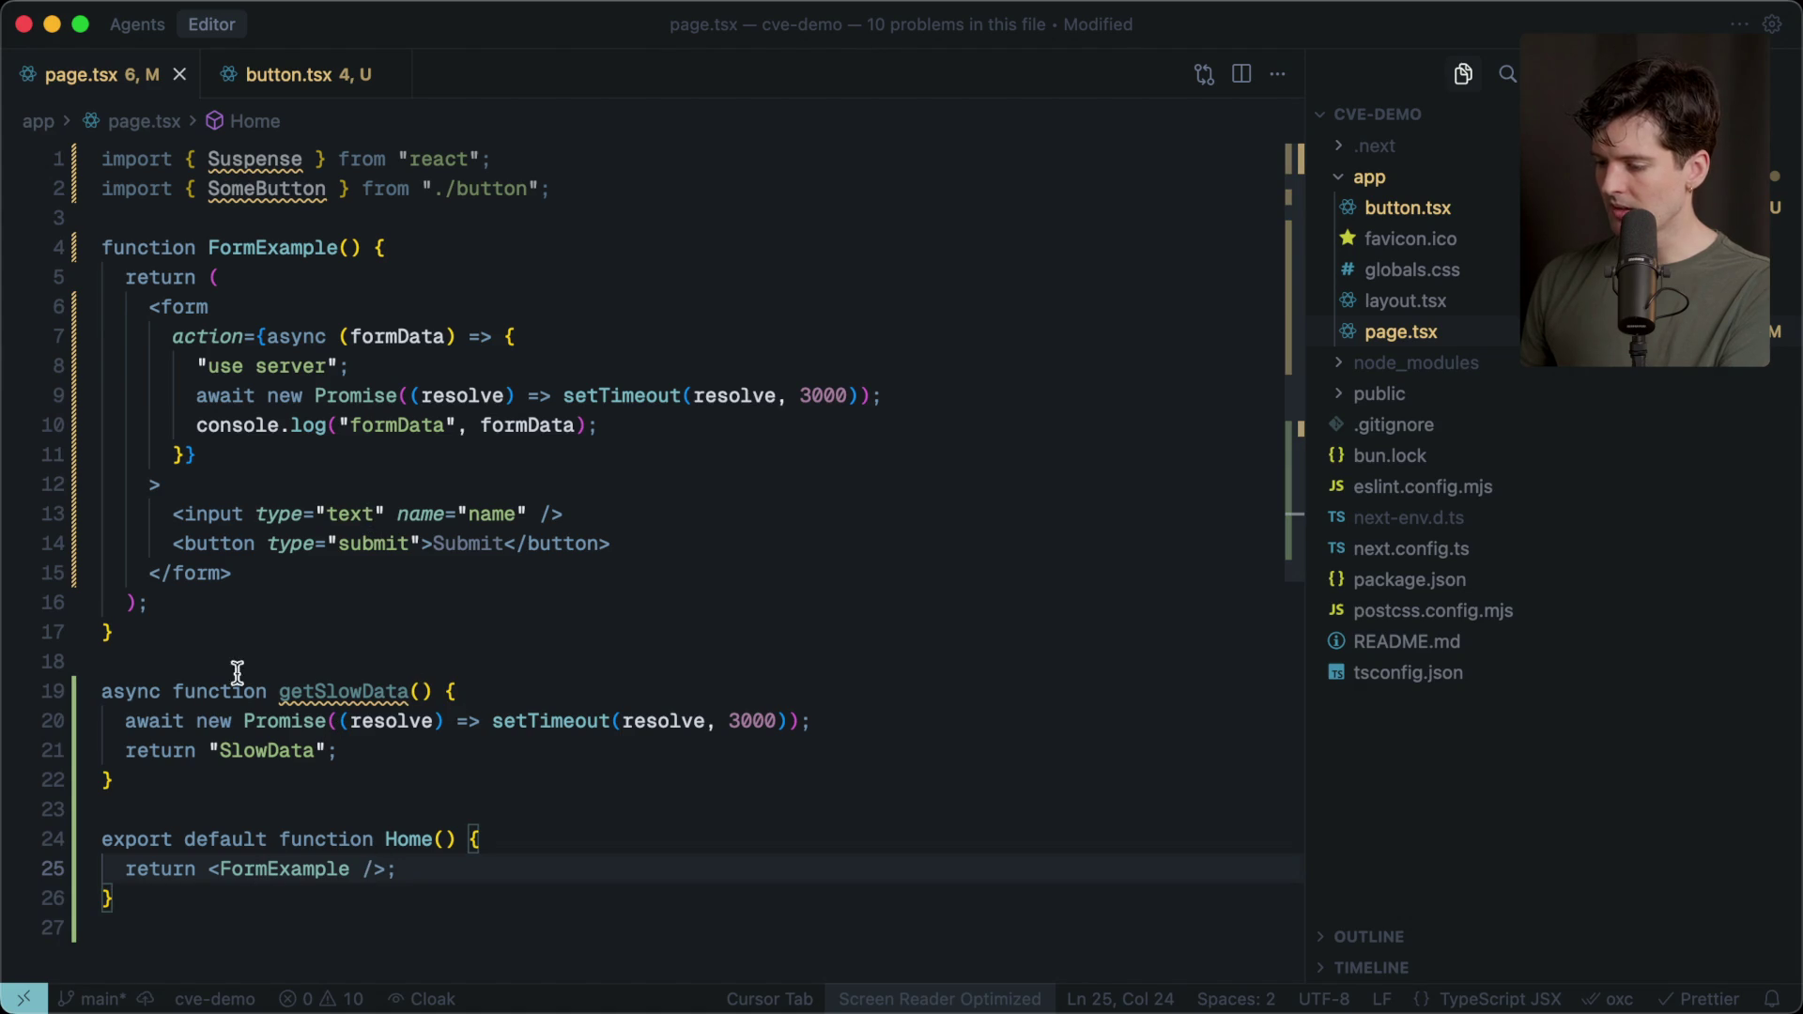
Wrap <FormExample /> in a centred flex div, save, and check the centred form in the browser.
{"action": "left_click", "coordinate": [264, 455]}
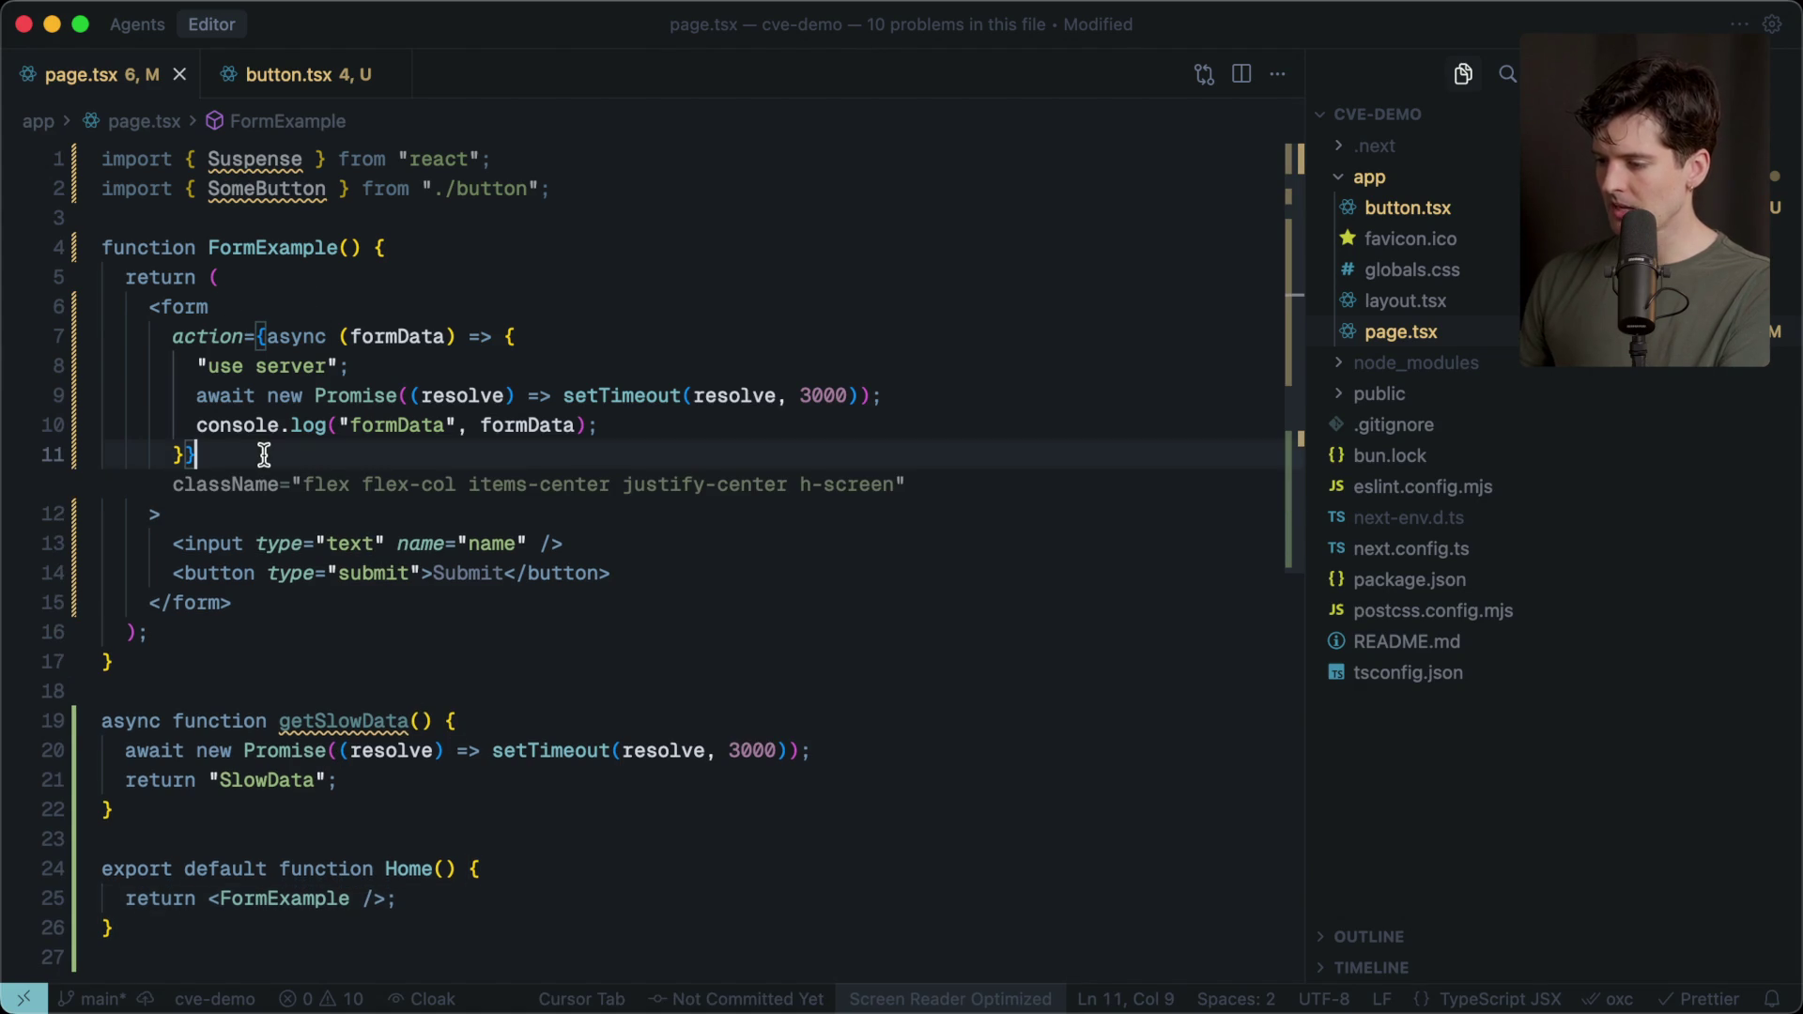
{"action": "left_click_drag", "start_coordinate": [208, 898], "coordinate": [112, 821]}
{"action": "scroll", "coordinate": [112, 822], "scroll_direction": "down", "scroll_amount": 2}
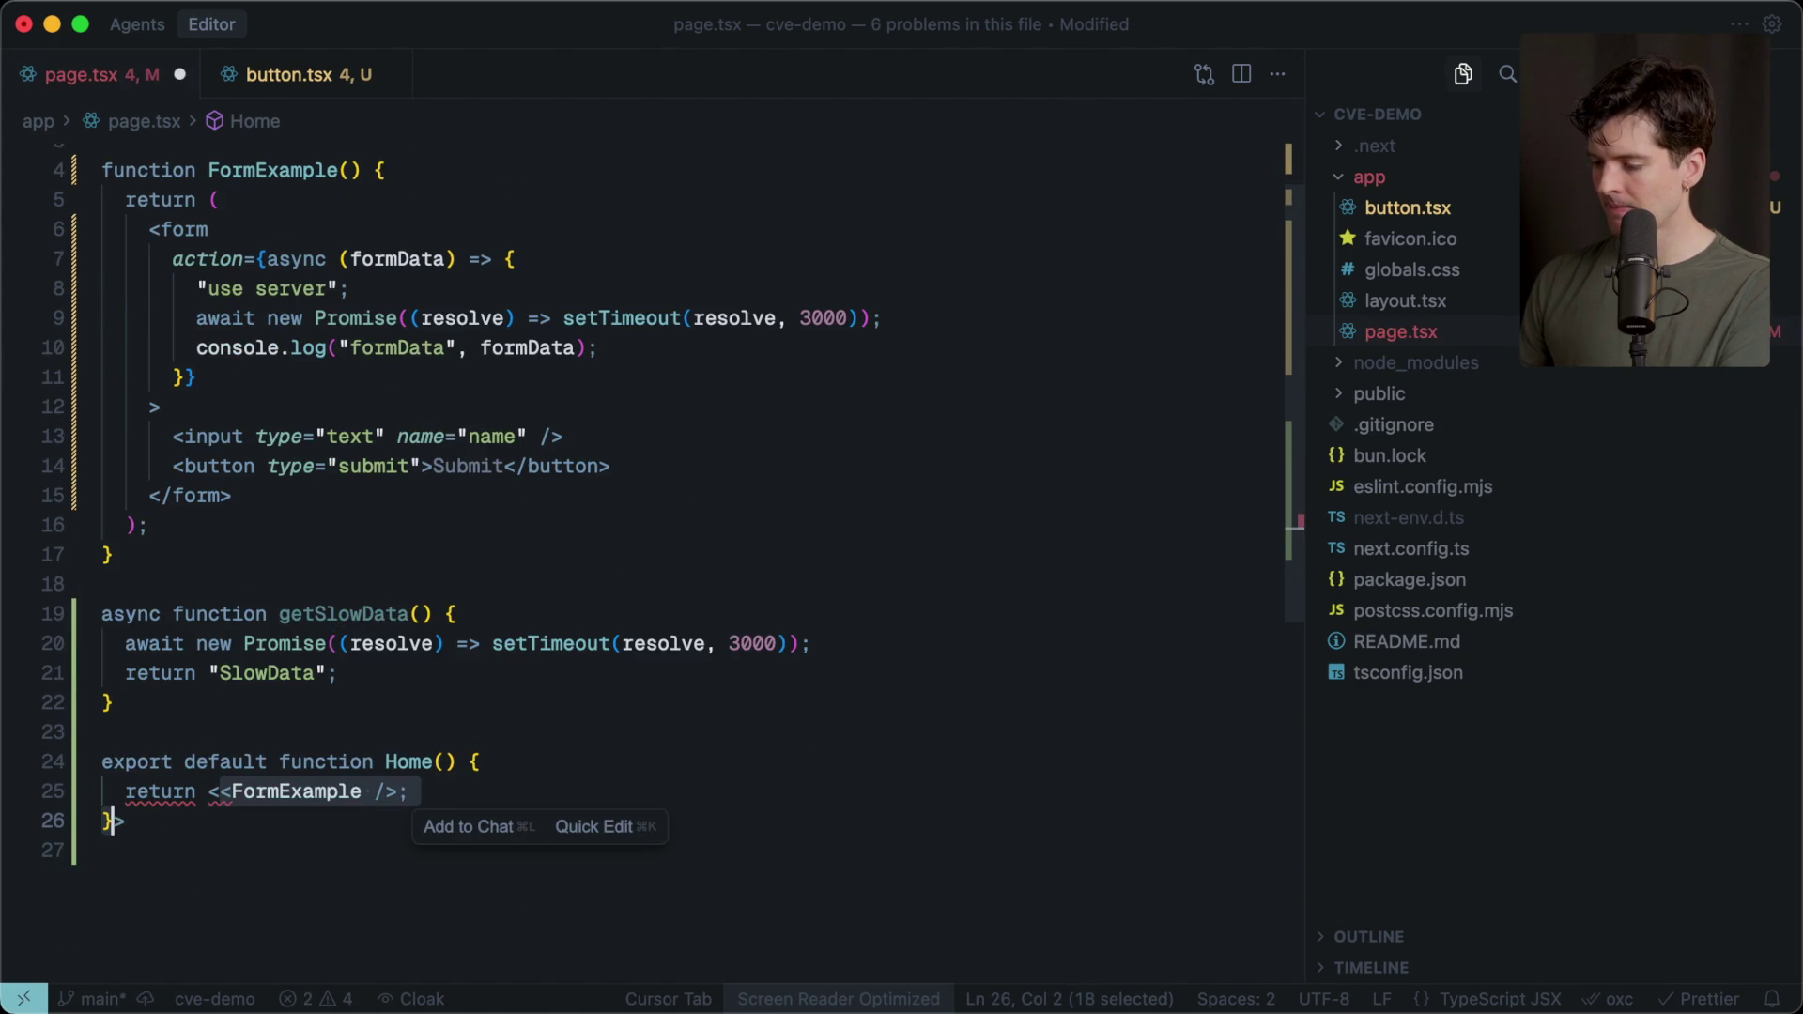
{"action": "key", "text": "Left"}
{"action": "type", "text": "<div>"}
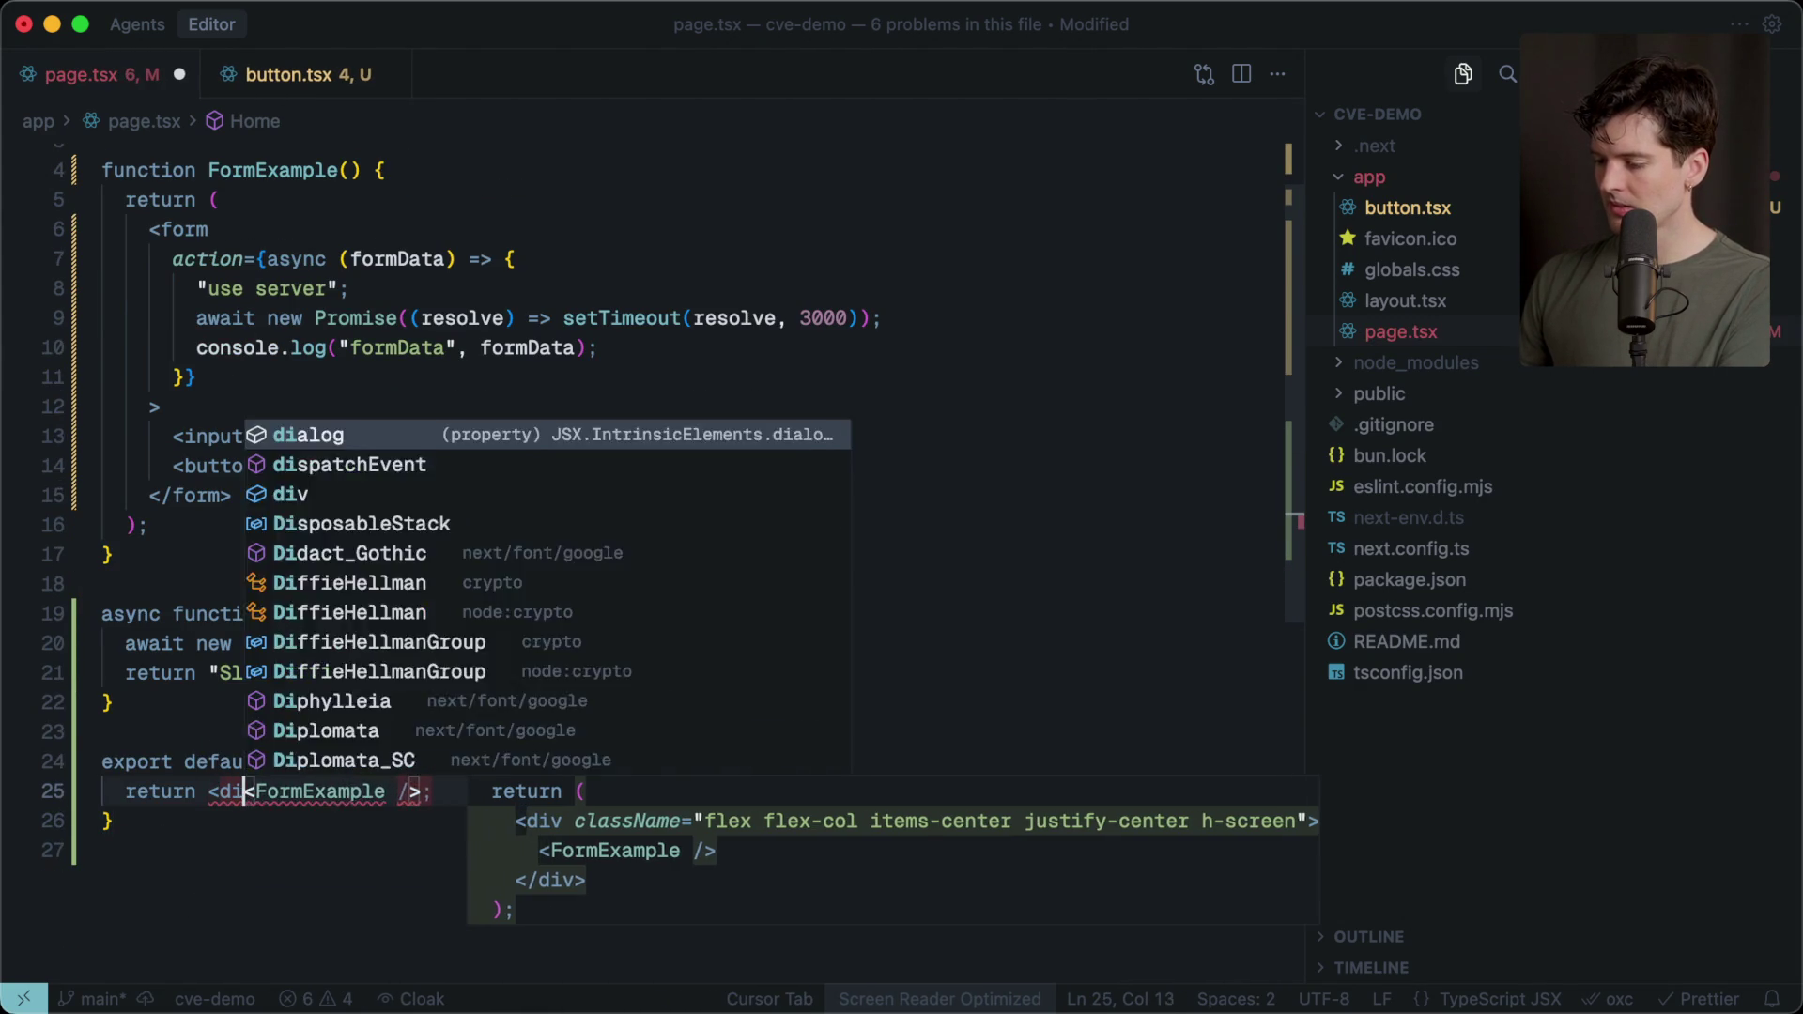
{"action": "key", "text": "Tab"}
{"action": "key", "text": "cmd+s"}
{"action": "key", "text": "cmd+tab"}
{"action": "left_click", "coordinate": [898, 499]}
{"action": "left_click", "coordinate": [876, 387]}
{"action": "left_click", "coordinate": [838, 512]}
{"action": "key", "text": "cmd+tab"}
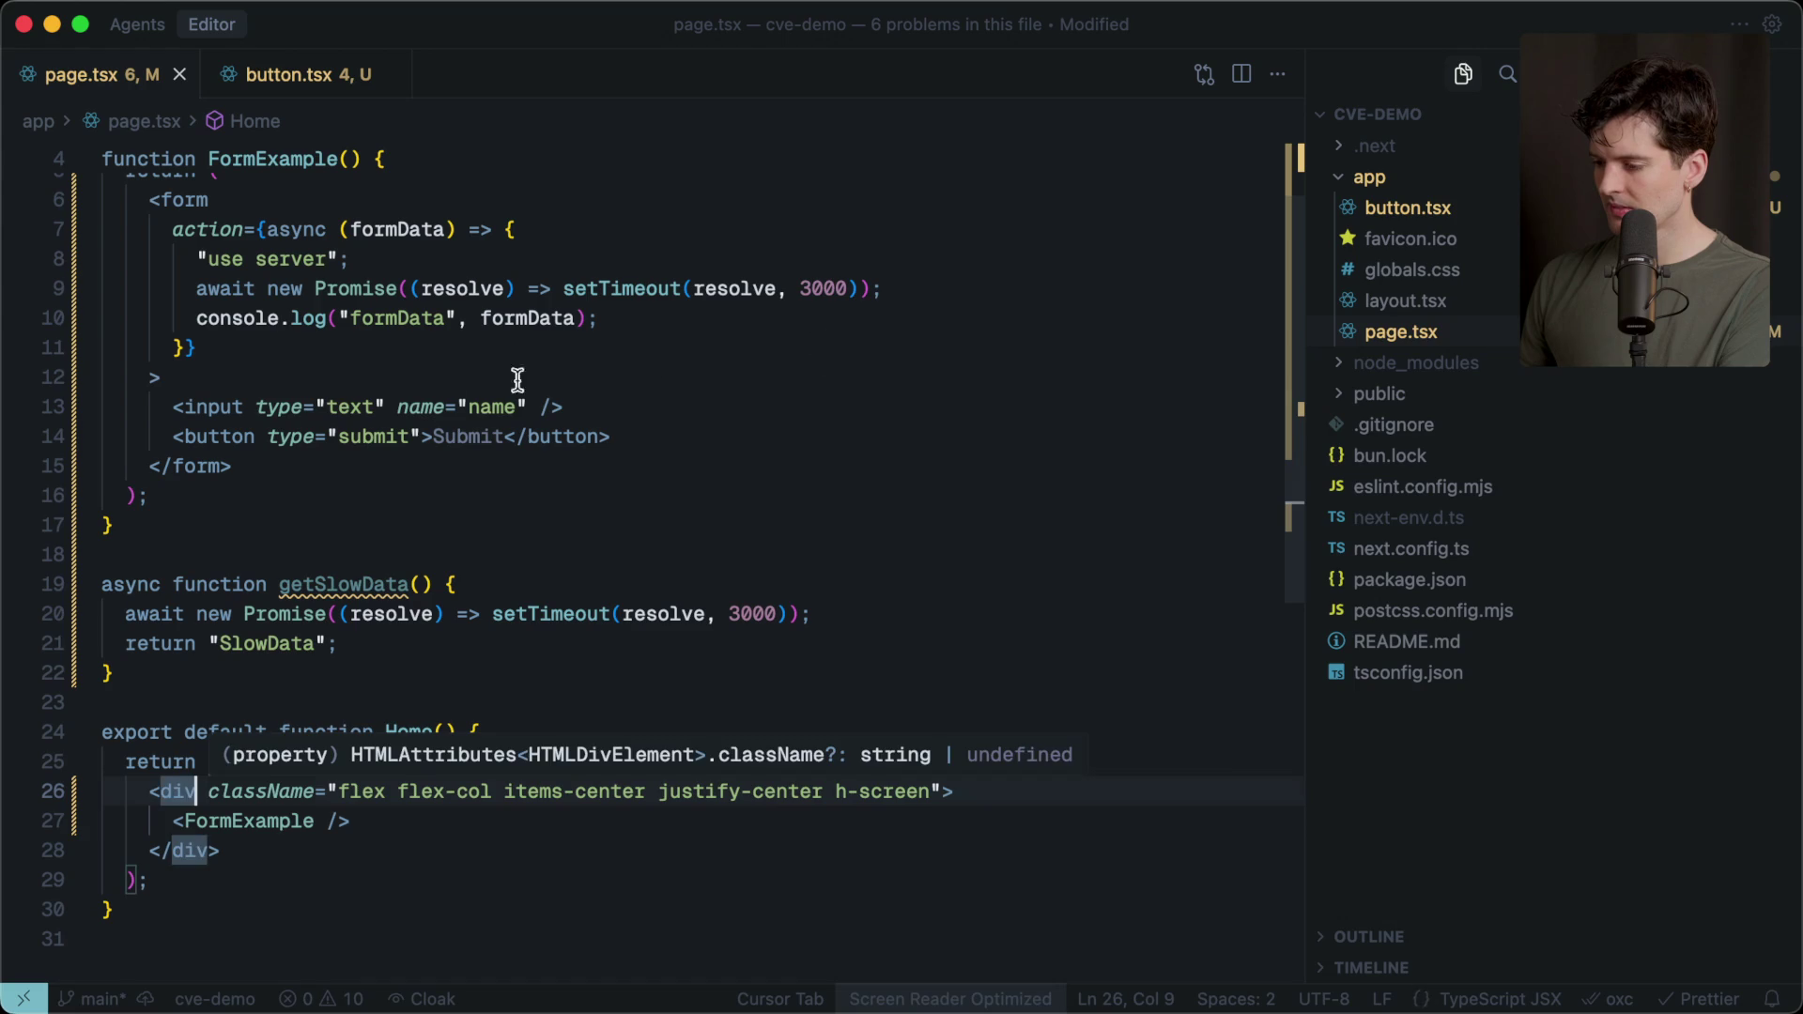
Give the name input a className with a grey rounded border, then view it in the browser.
{"action": "left_click", "coordinate": [529, 407]}
{"action": "type", "text": "cla"}
{"action": "key", "text": "Tab"}
{"action": "key", "text": "super+Tab"}
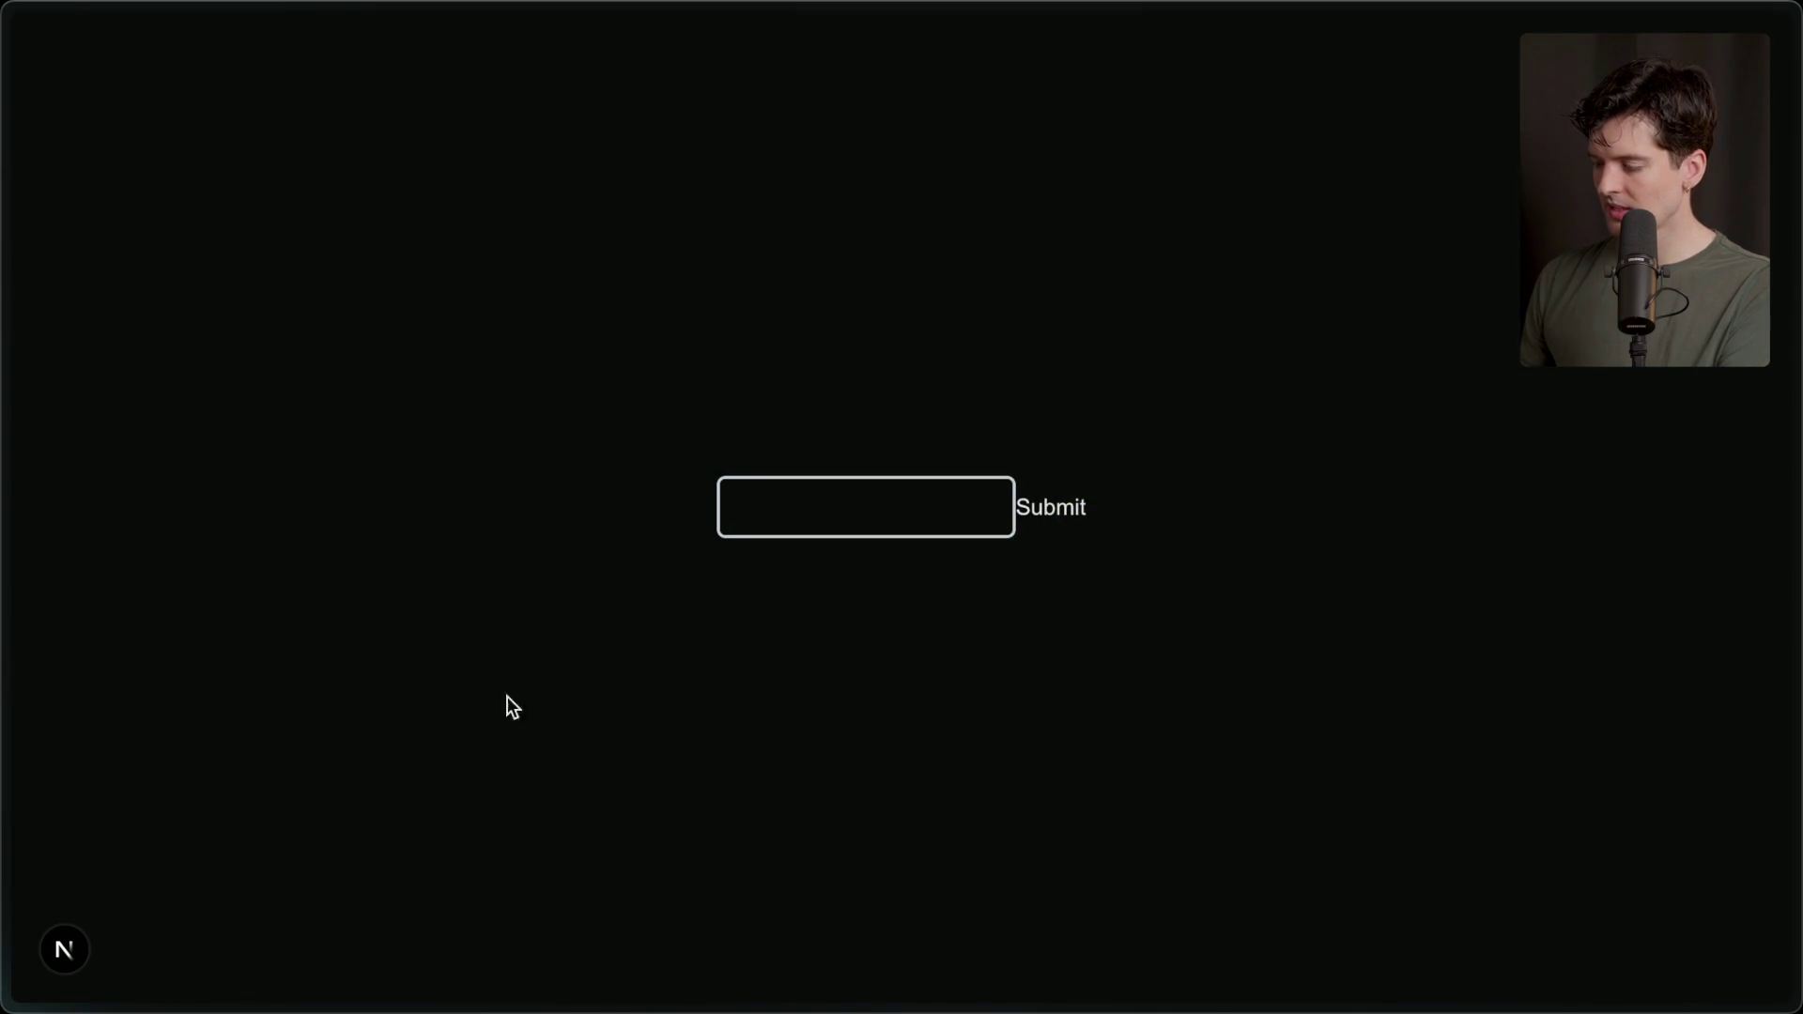
Try the bordered name field, dismiss the 1Password autofill dropdown, and return to page.tsx.
{"action": "left_click", "coordinate": [776, 516]}
{"action": "key", "text": "Escape"}
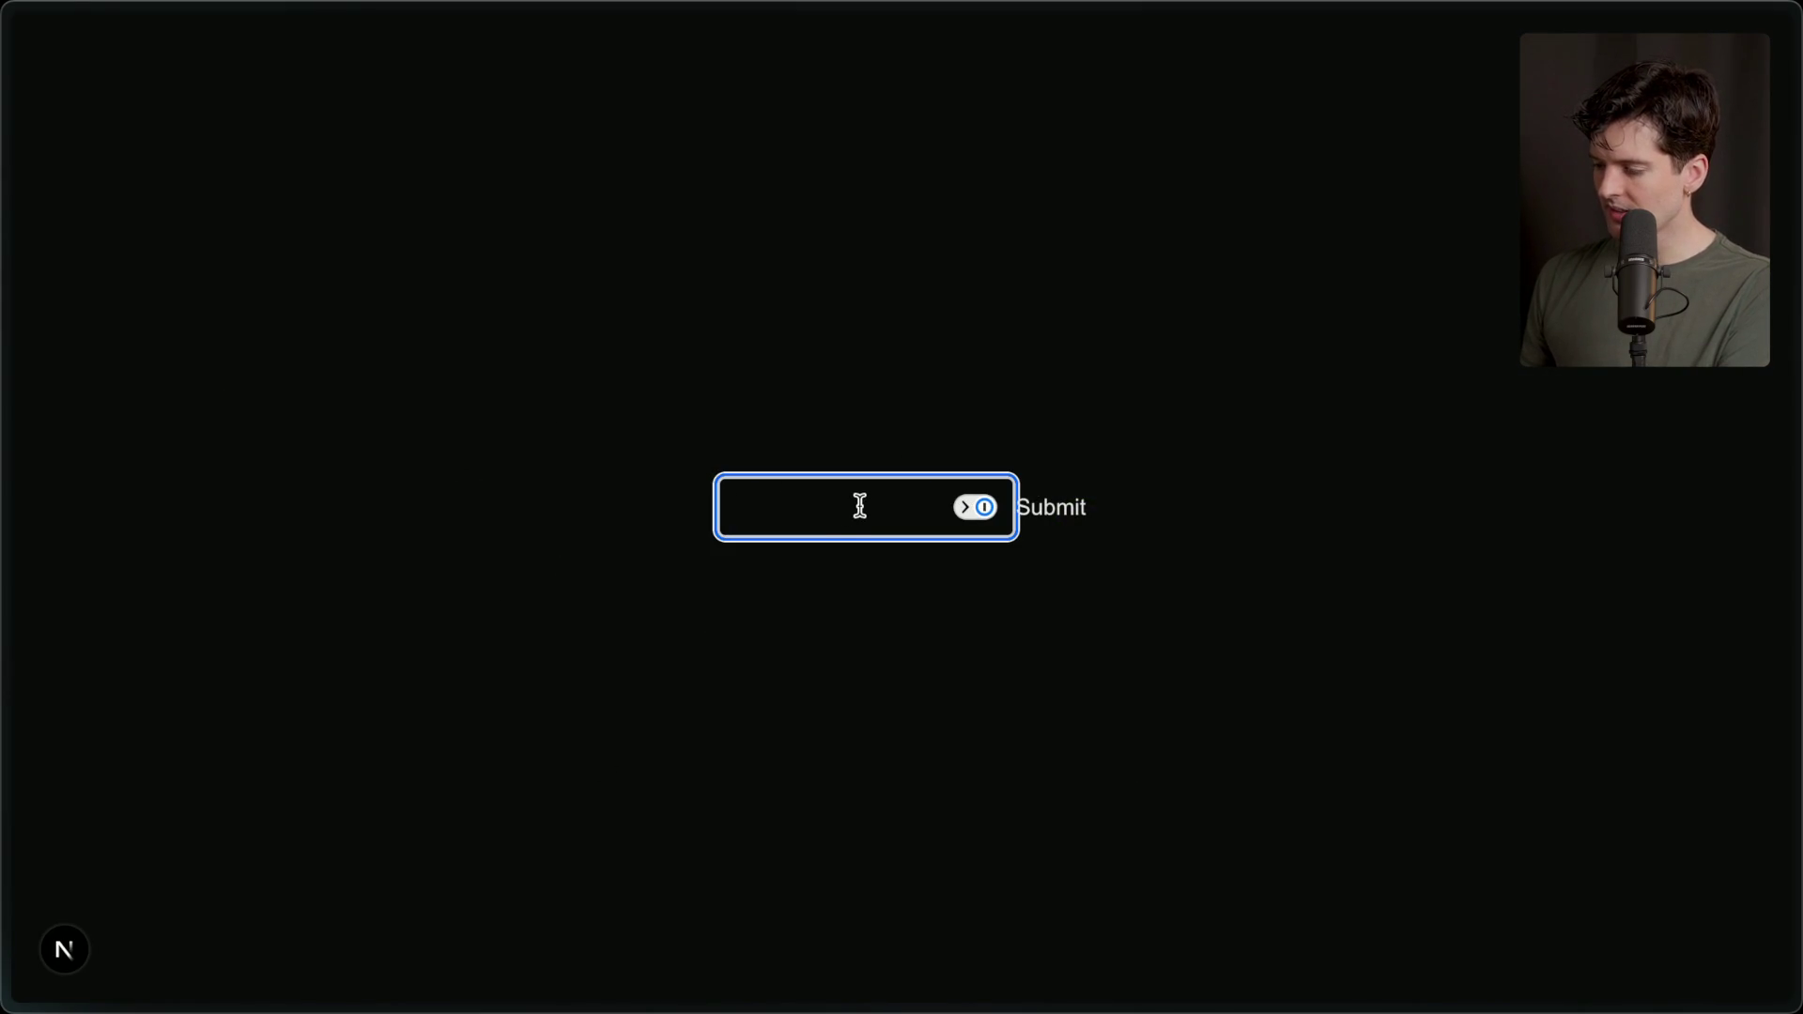
{"action": "key", "text": "super+Tab"}
{"action": "scroll", "coordinate": [291, 319], "scroll_direction": "up", "scroll_amount": 5}
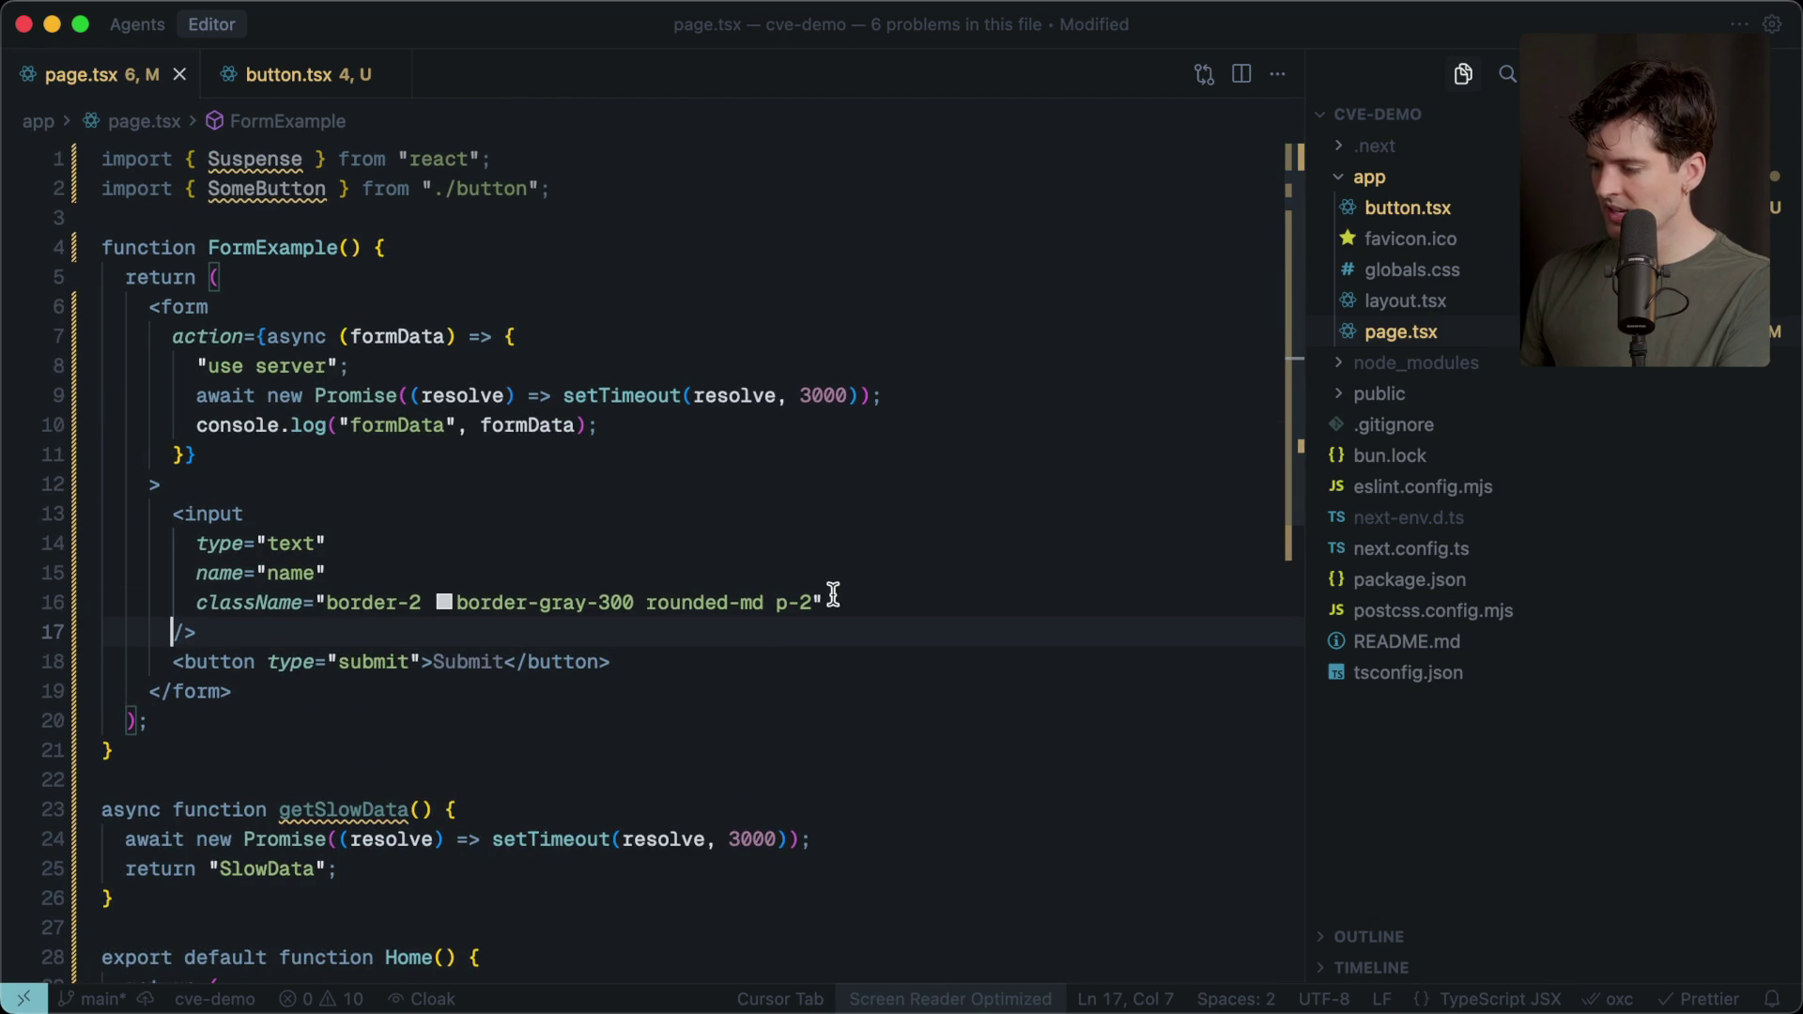
Begin a new attribute line on the name input, then delete the half-typed 'disab'.
{"action": "left_click", "coordinate": [832, 598]}
{"action": "key", "text": "Return"}
{"action": "type", "text": "disab"}
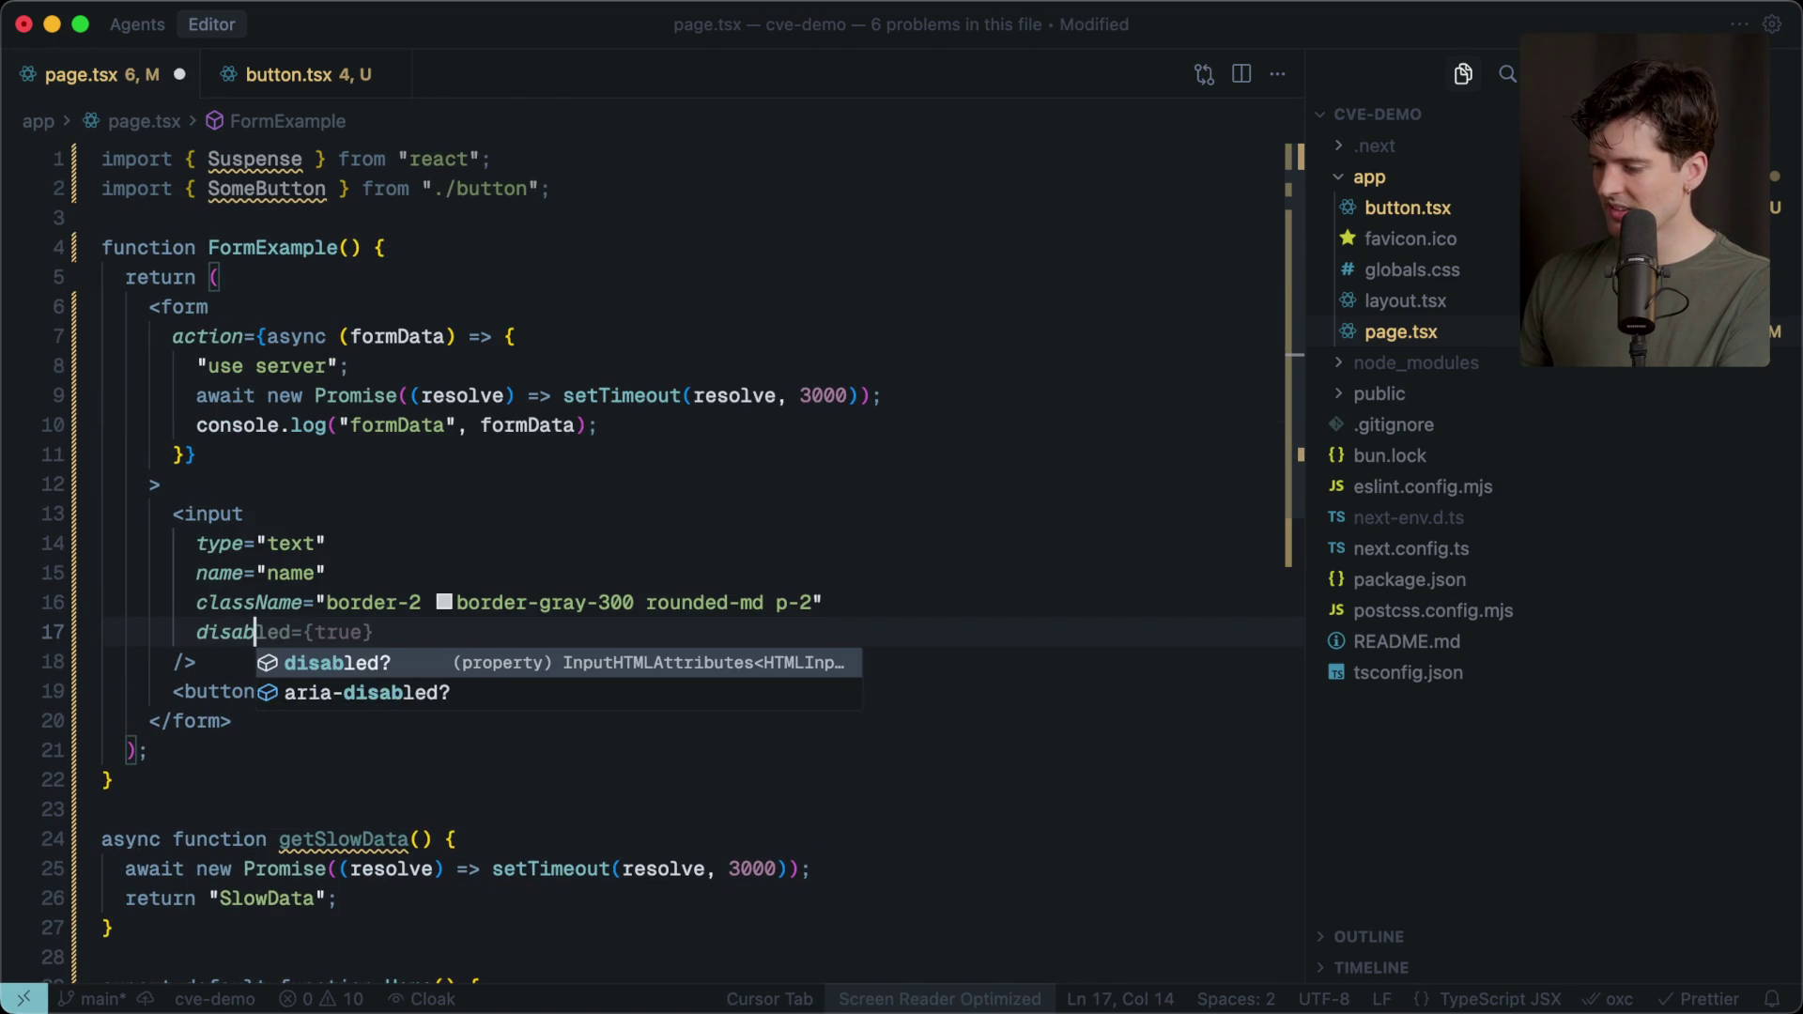
{"action": "key", "text": "BackSpace"}
{"action": "key", "text": "BackSpace"}
{"action": "key", "text": "BackSpace"}
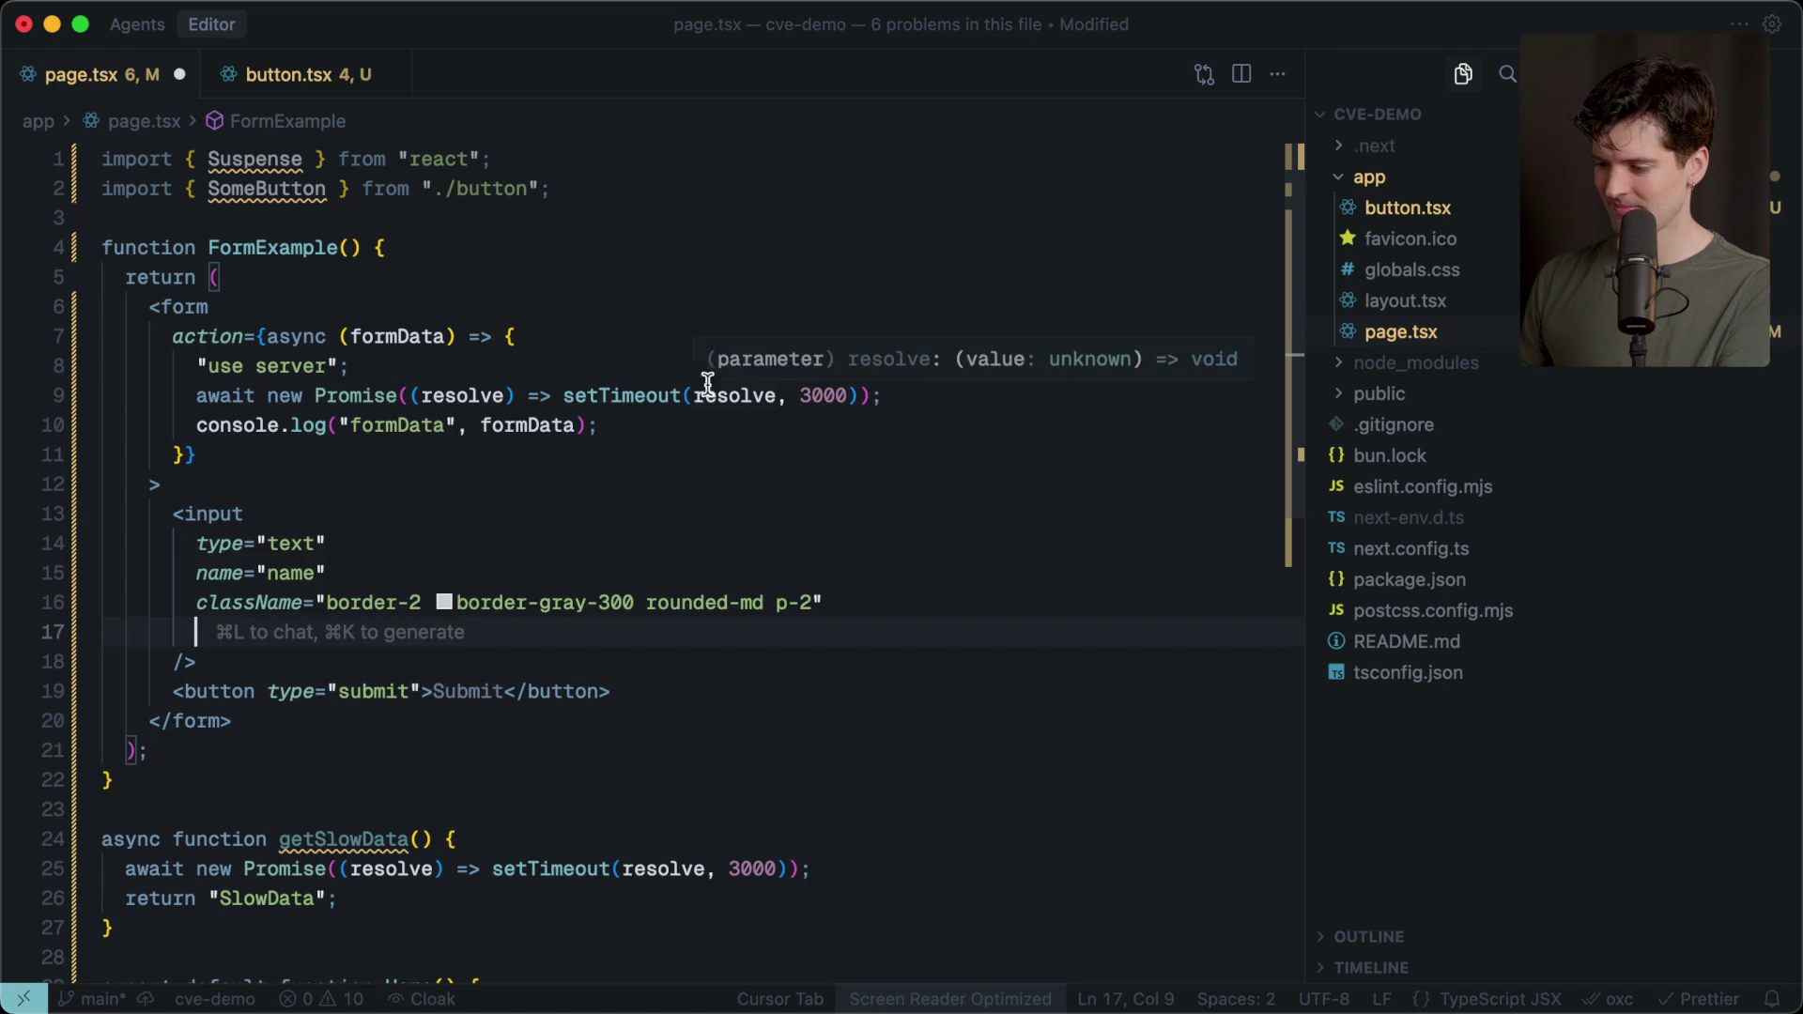
Select the FormExample function and ask Cursor's inline AI edit to stop 1Password autofilling the form.
{"action": "mouse_move", "coordinate": [212, 656]}
{"action": "left_mouse_down"}
{"action": "mouse_move", "coordinate": [56, 526]}
{"action": "mouse_move", "coordinate": [44, 484]}
{"action": "left_mouse_up"}
{"action": "mouse_move", "coordinate": [174, 748]}
{"action": "left_mouse_down"}
{"action": "mouse_move", "coordinate": [56, 335]}
{"action": "mouse_move", "coordinate": [60, 247]}
{"action": "left_mouse_up"}
{"action": "key", "text": "super+k"}
{"action": "type", "text": "Prevent 1password from"}
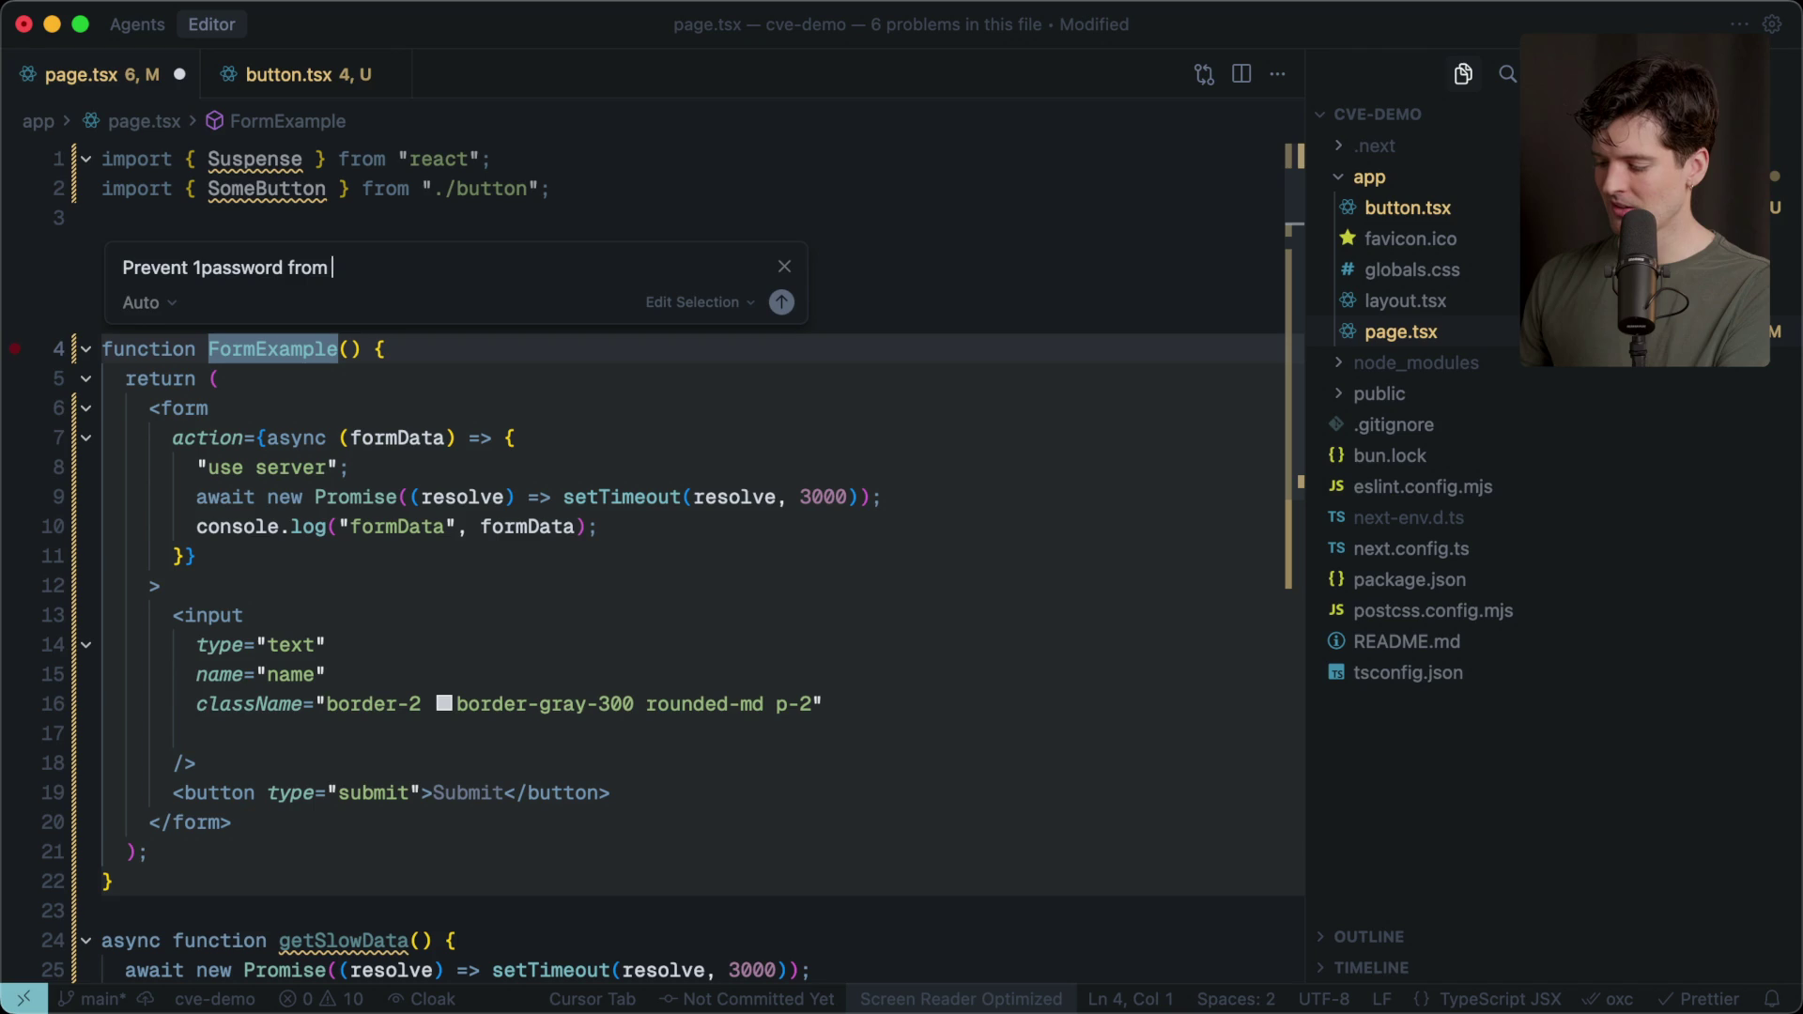
{"action": "type", "text": "form"}
{"action": "key", "text": "Return"}
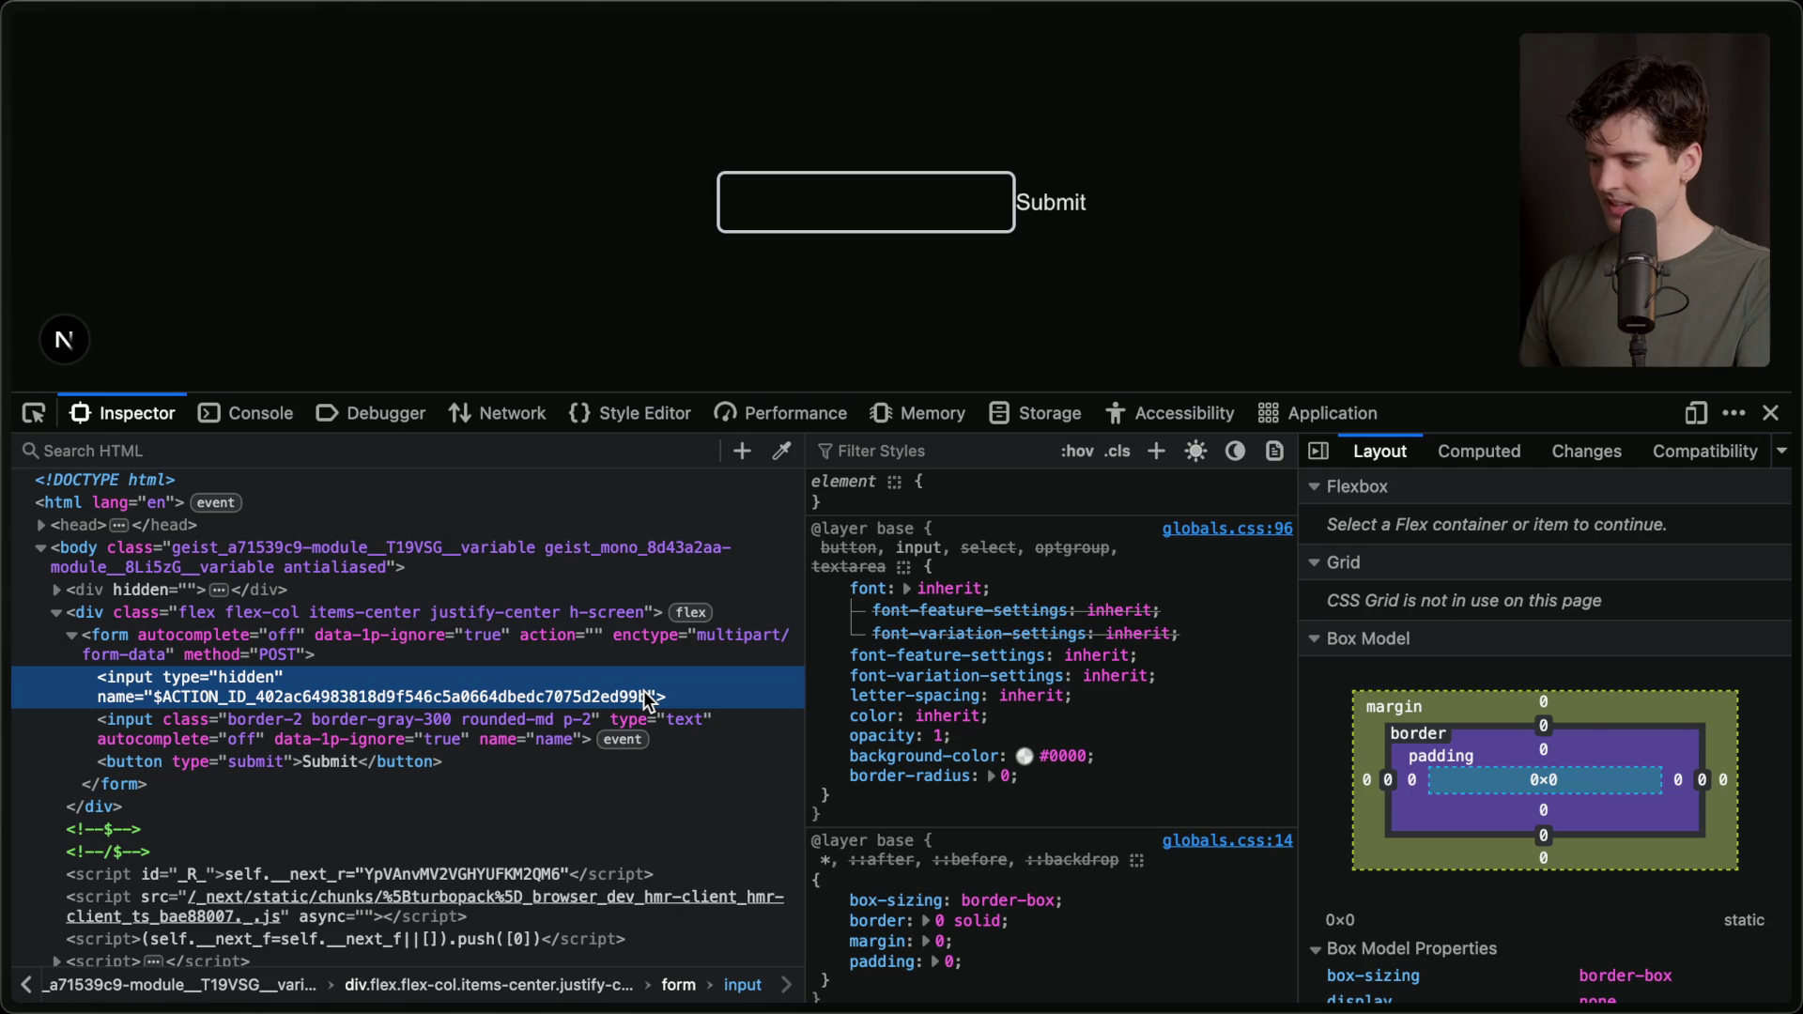
Close the browser dev tools, check the logged formData for 'Something', and return to Cursor.
{"action": "left_click", "coordinate": [1772, 413]}
{"action": "left_click", "coordinate": [856, 608]}
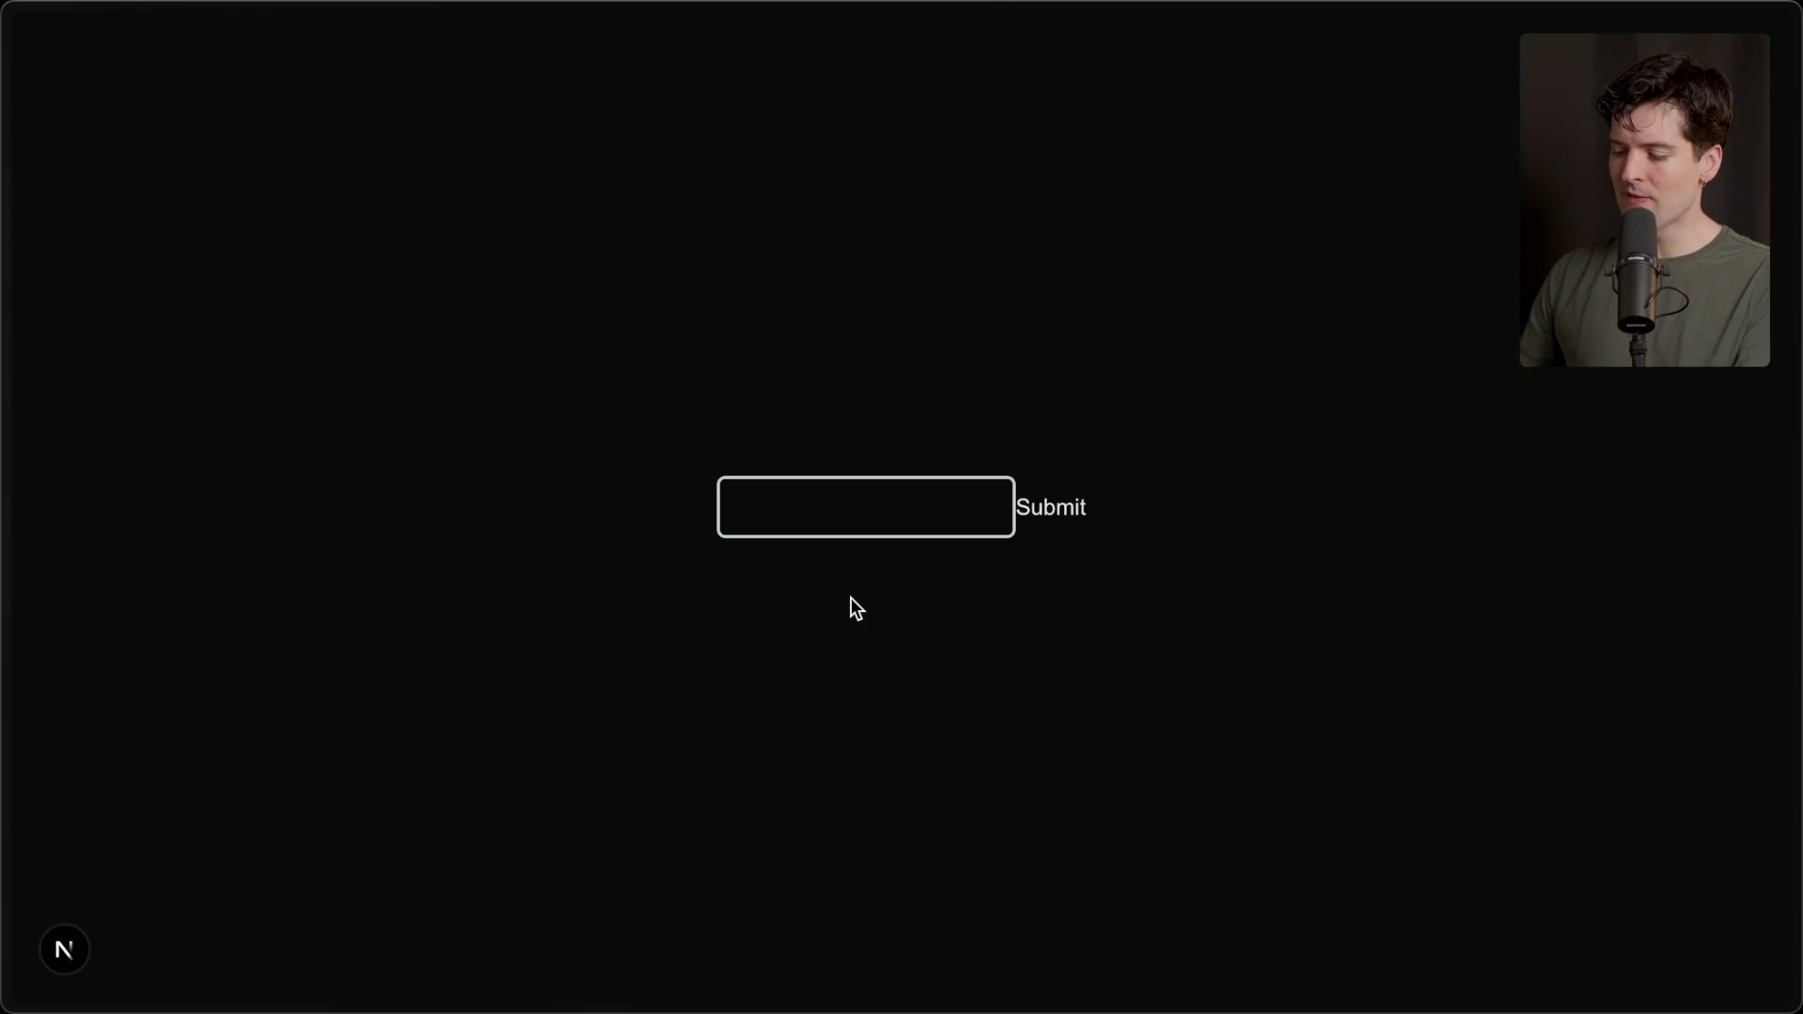
{"action": "key", "text": "super+Tab"}
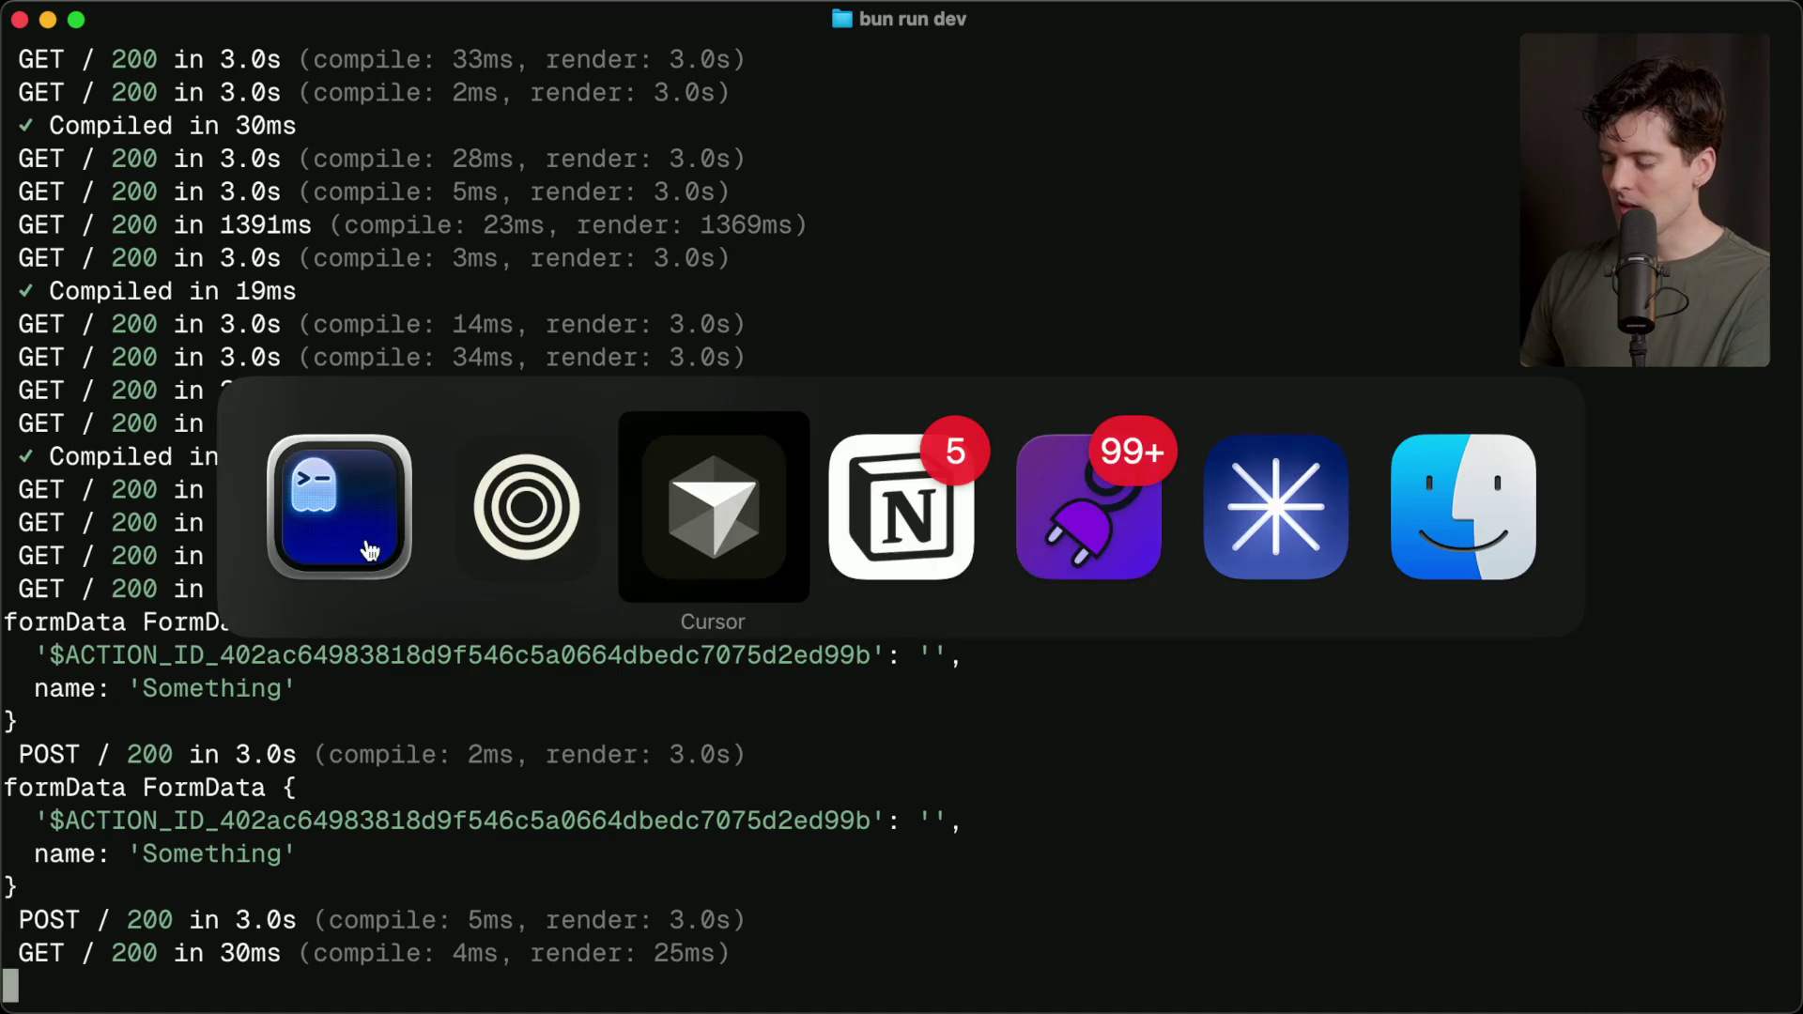
Start a const randomValue declaration at the top of FormExample.
{"action": "left_click", "coordinate": [435, 250]}
{"action": "key", "text": "Return"}
{"action": "key", "text": "Return"}
{"action": "type", "text": "const randomValue ="}
Set randomValue to Math.random() and log it in the server action after formData.
{"action": "key", "text": "Tab"}
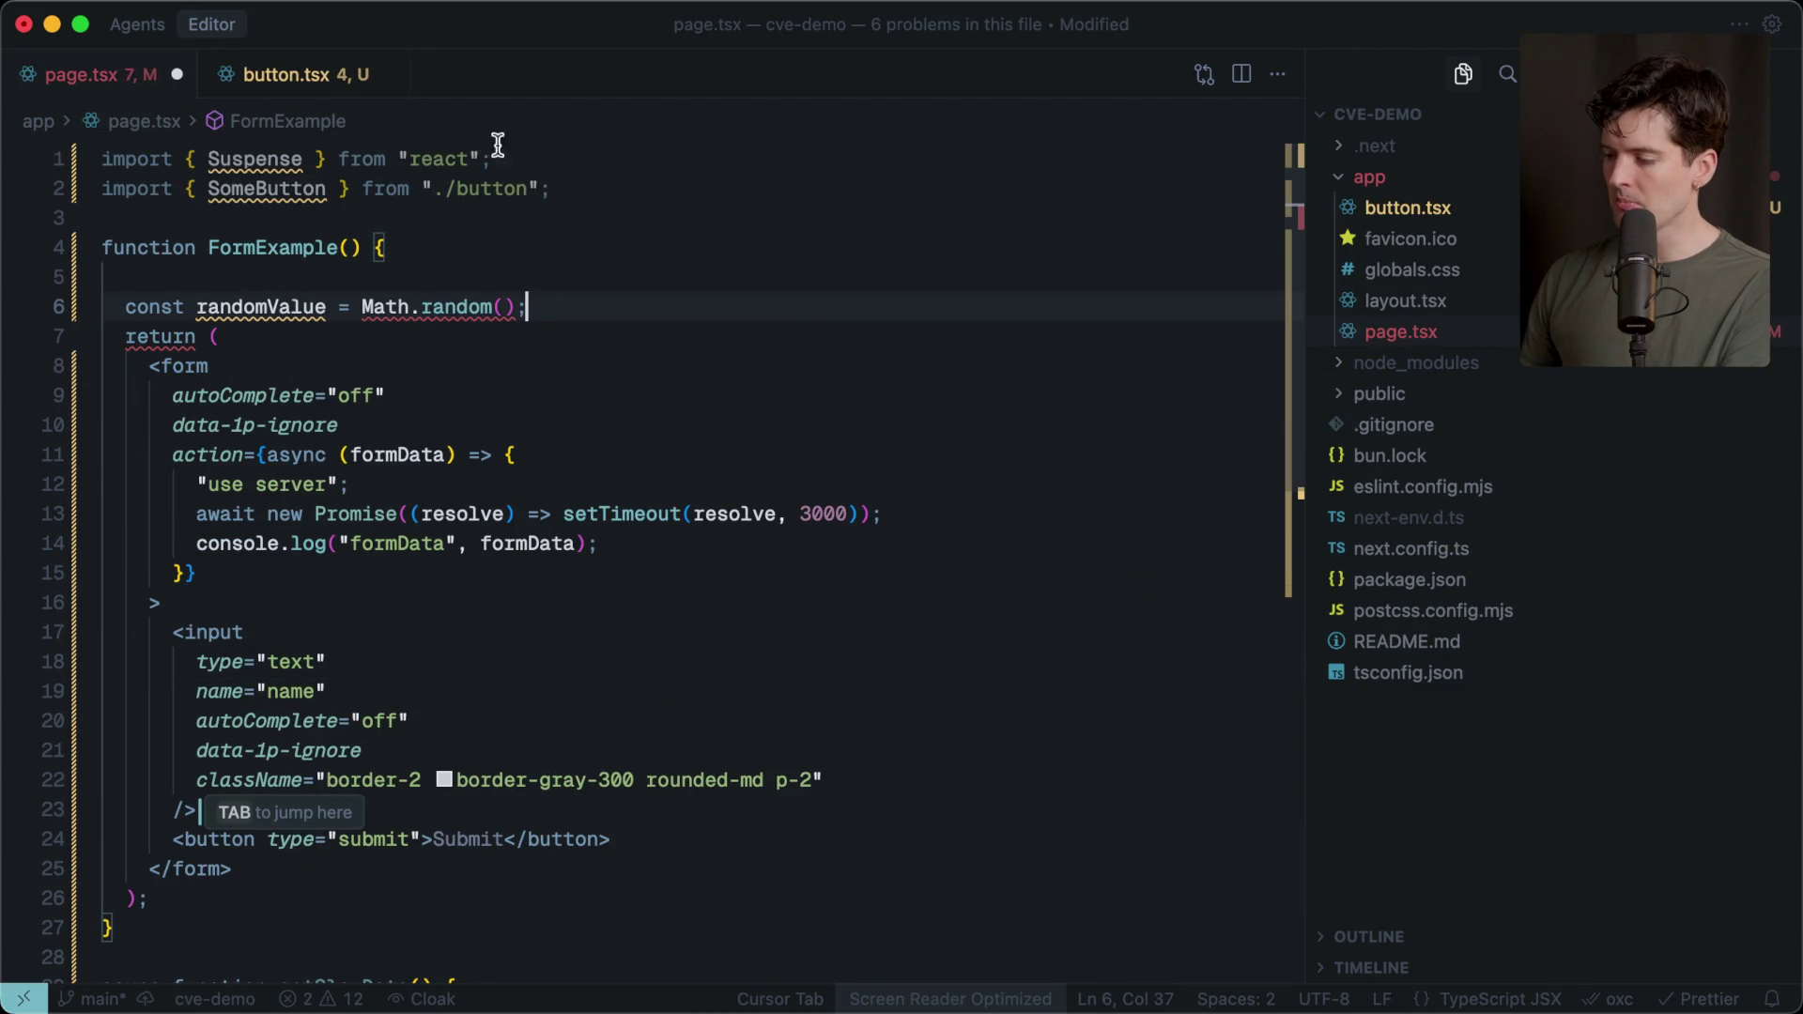
{"action": "double_click", "coordinate": [254, 306]}
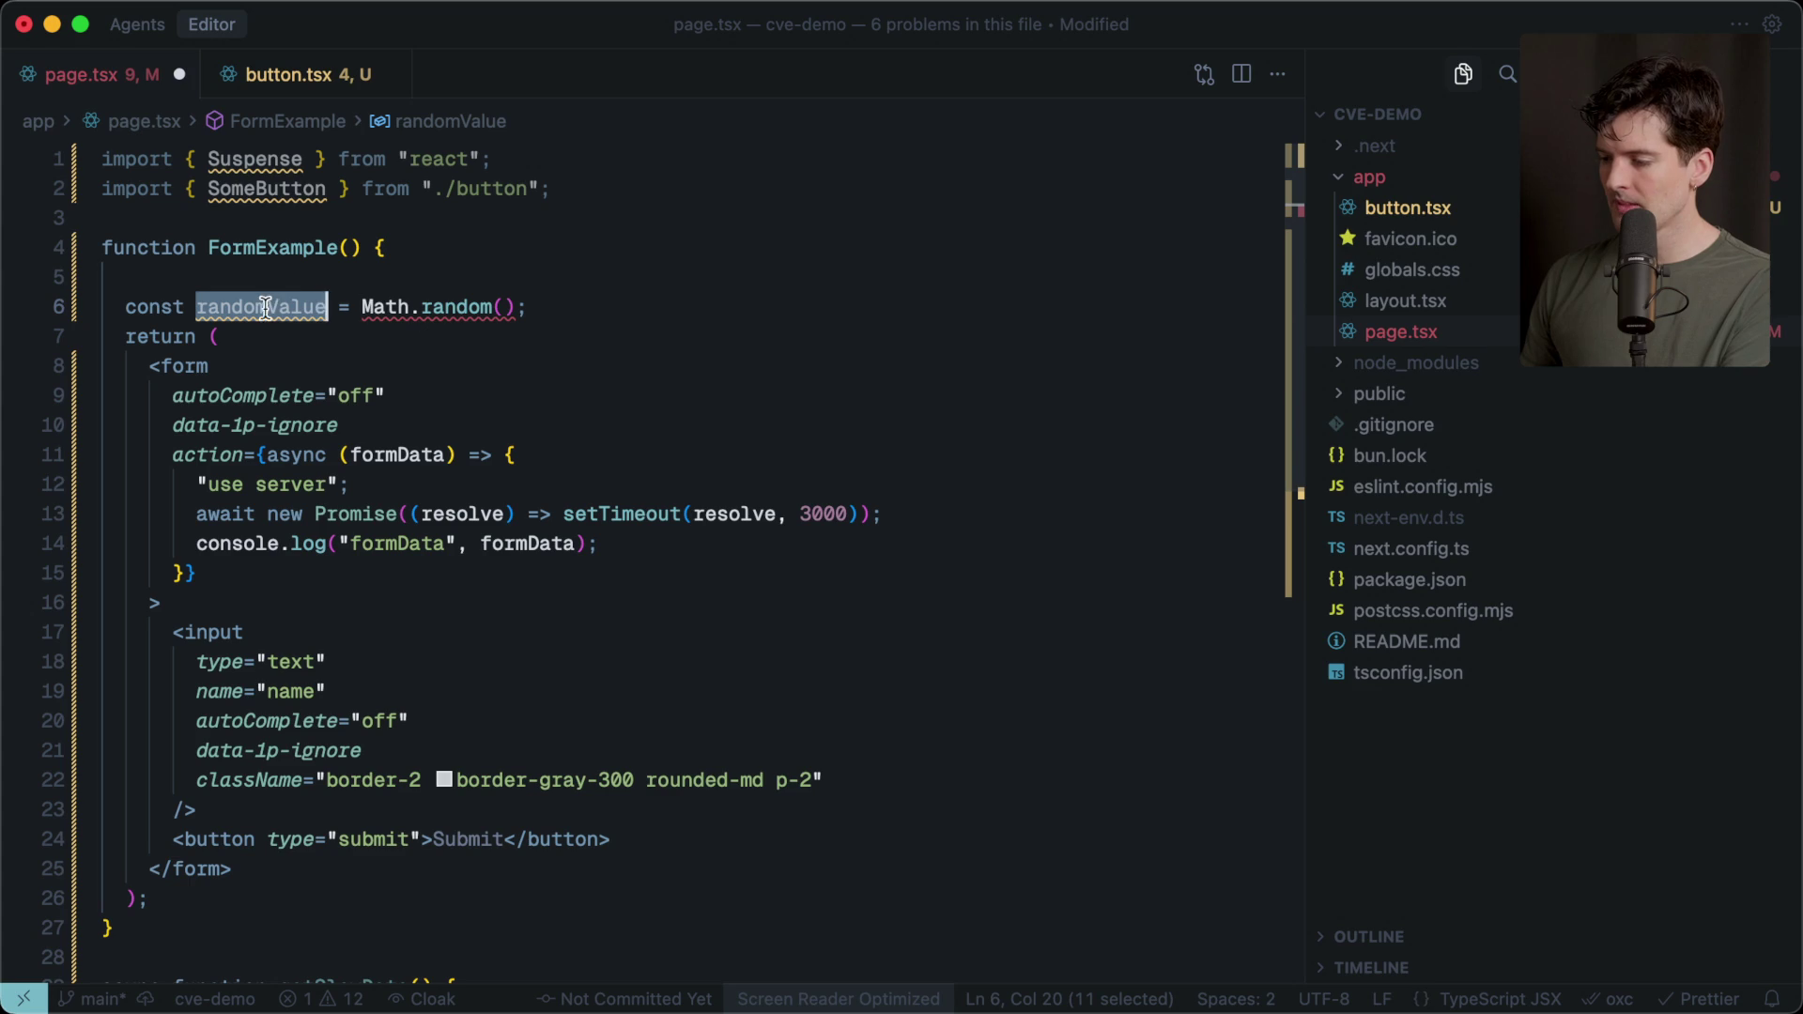
{"action": "left_click", "coordinate": [645, 544]}
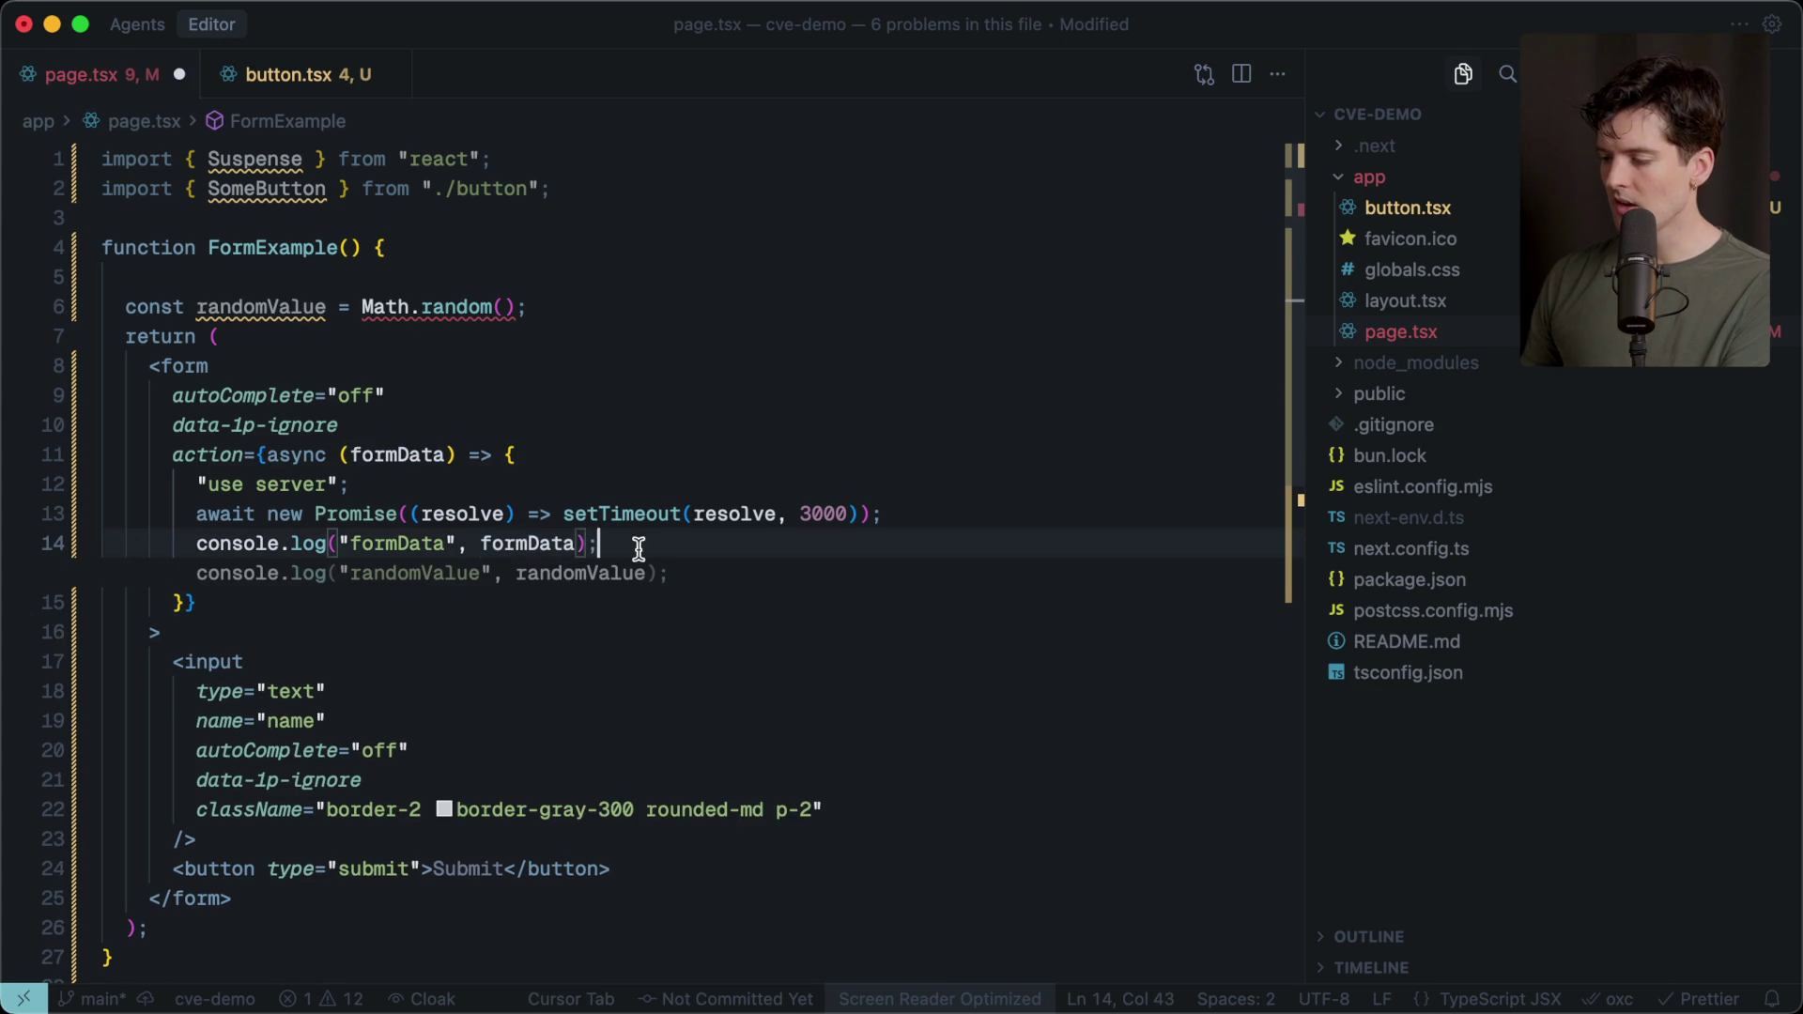
{"action": "key", "text": "Tab"}
{"action": "key", "text": "Down"}
{"action": "key", "text": "Down"}
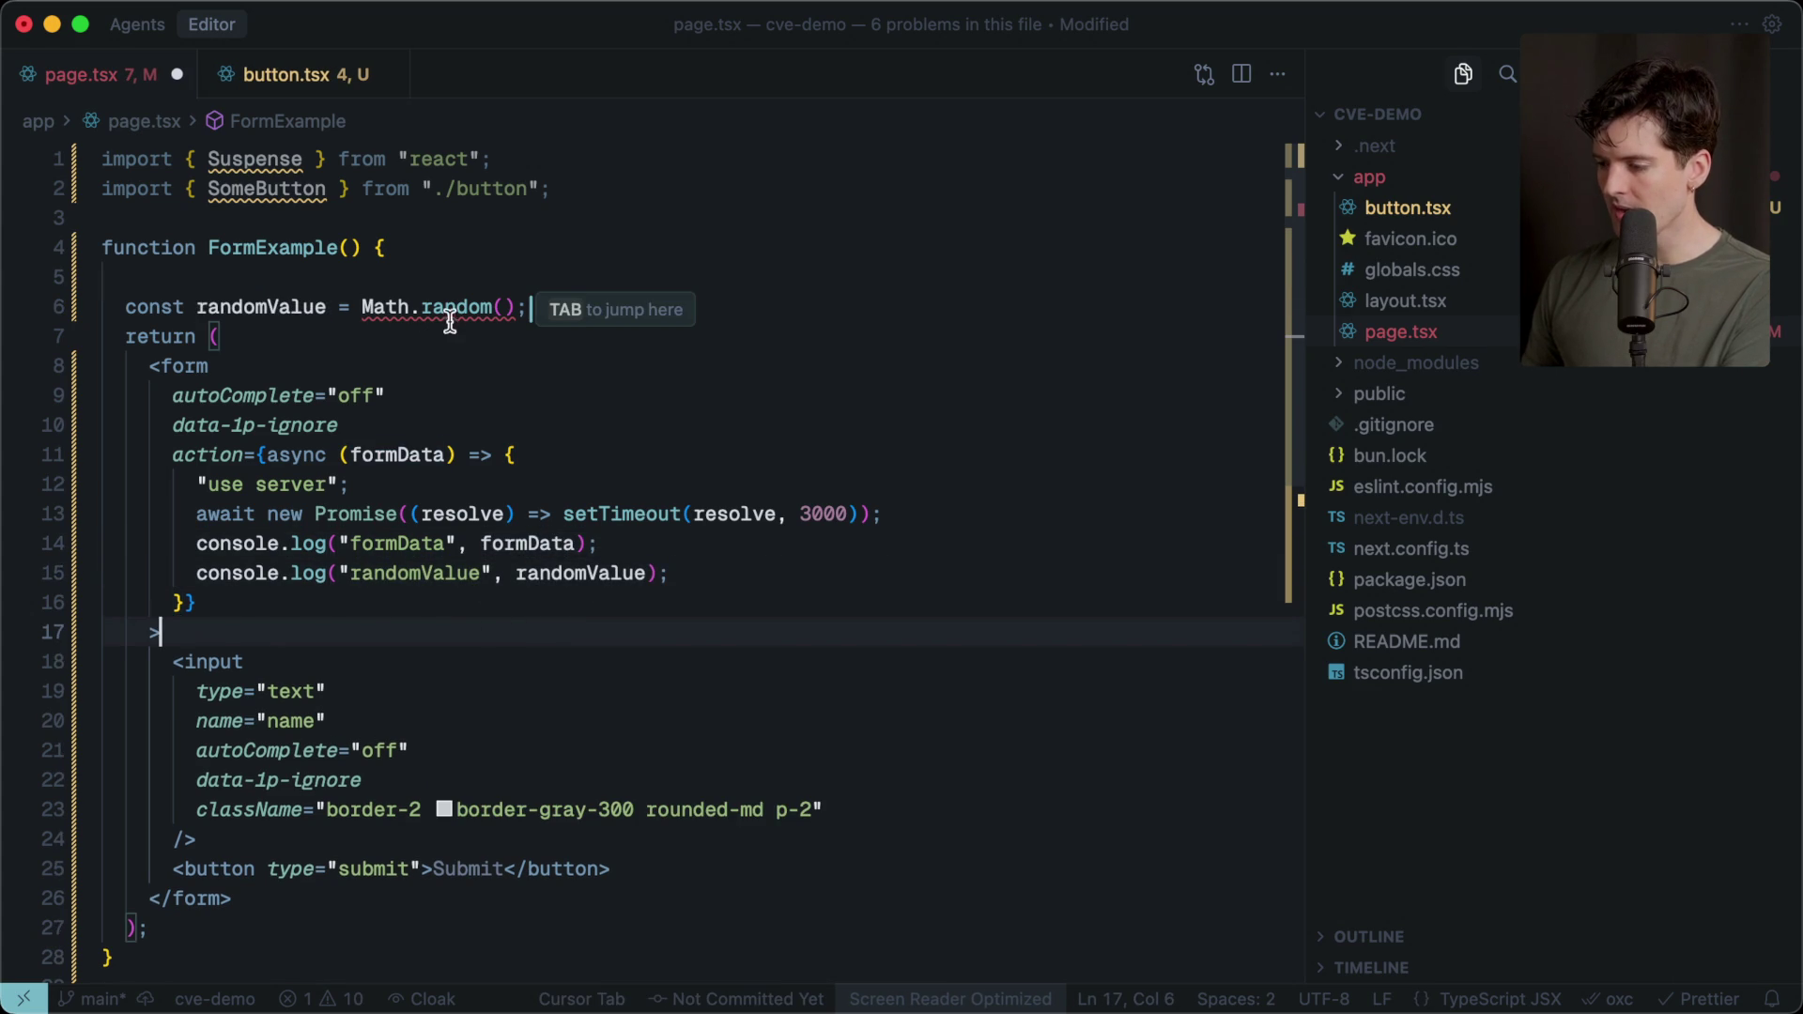
{"action": "mouse_move", "coordinate": [451, 315]}
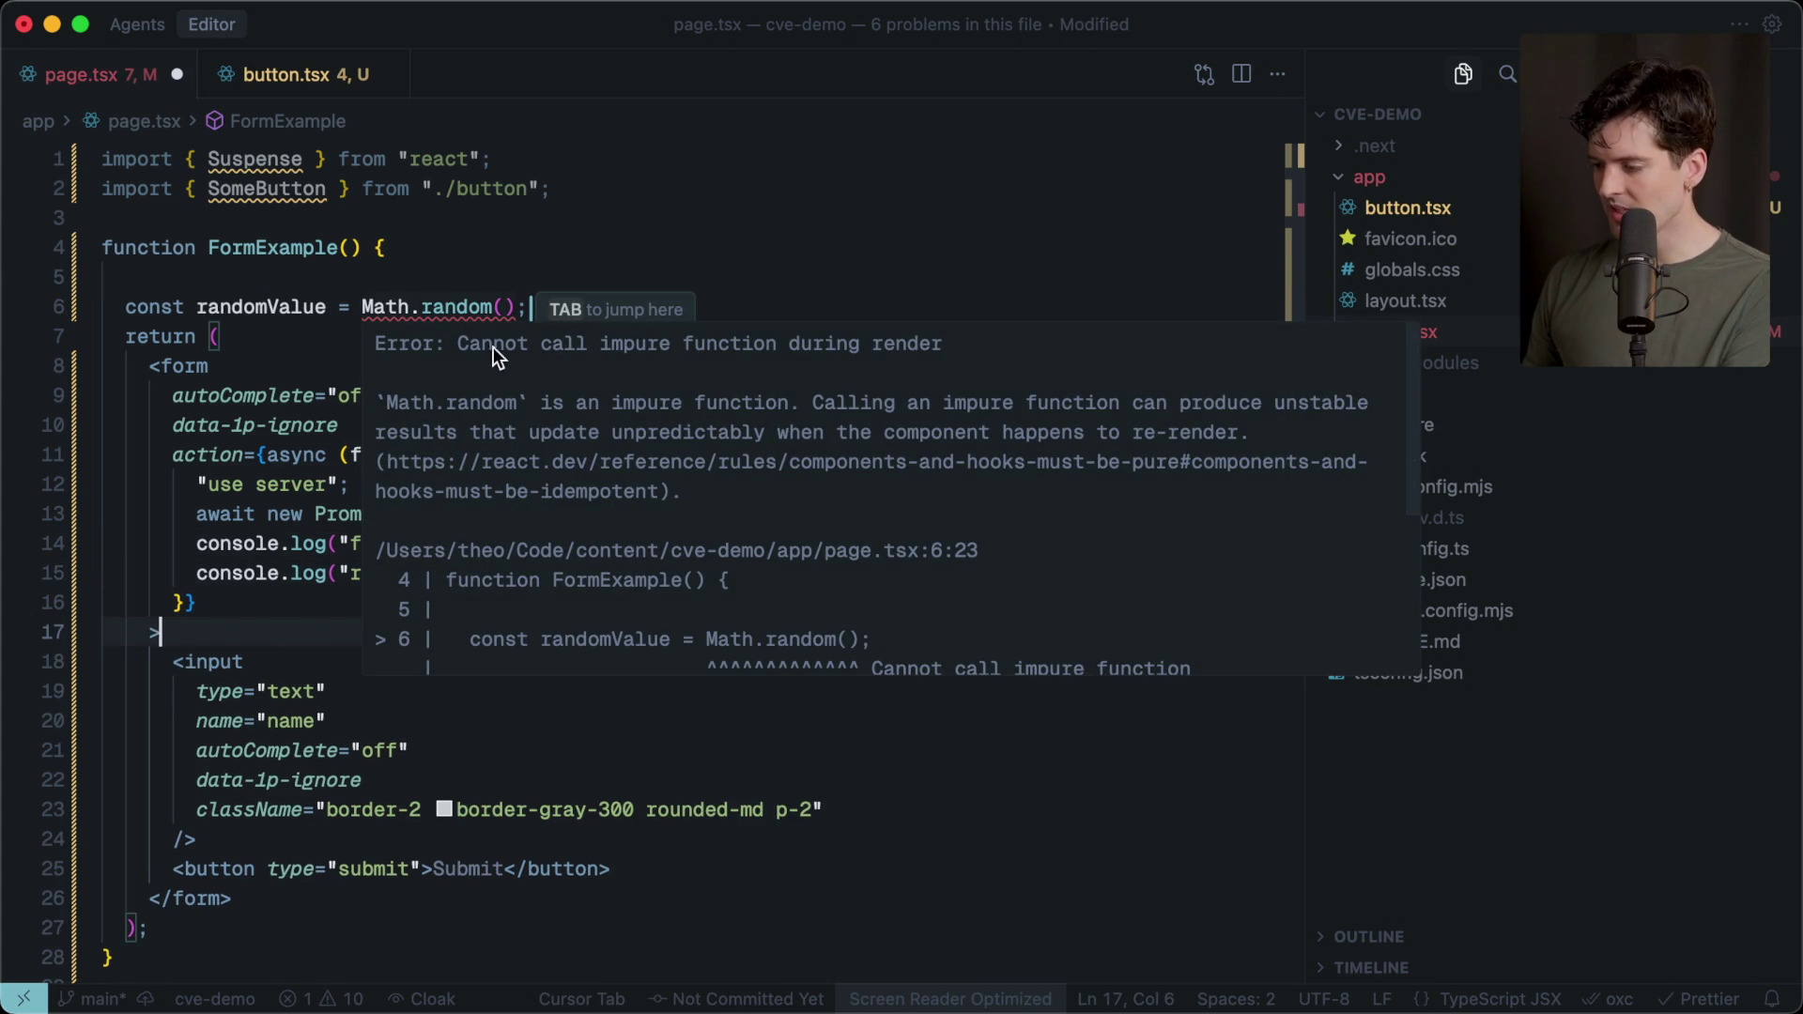
Reject the suggestion making FormExample async, keeping it a plain function.
{"action": "left_click", "coordinate": [408, 252]}
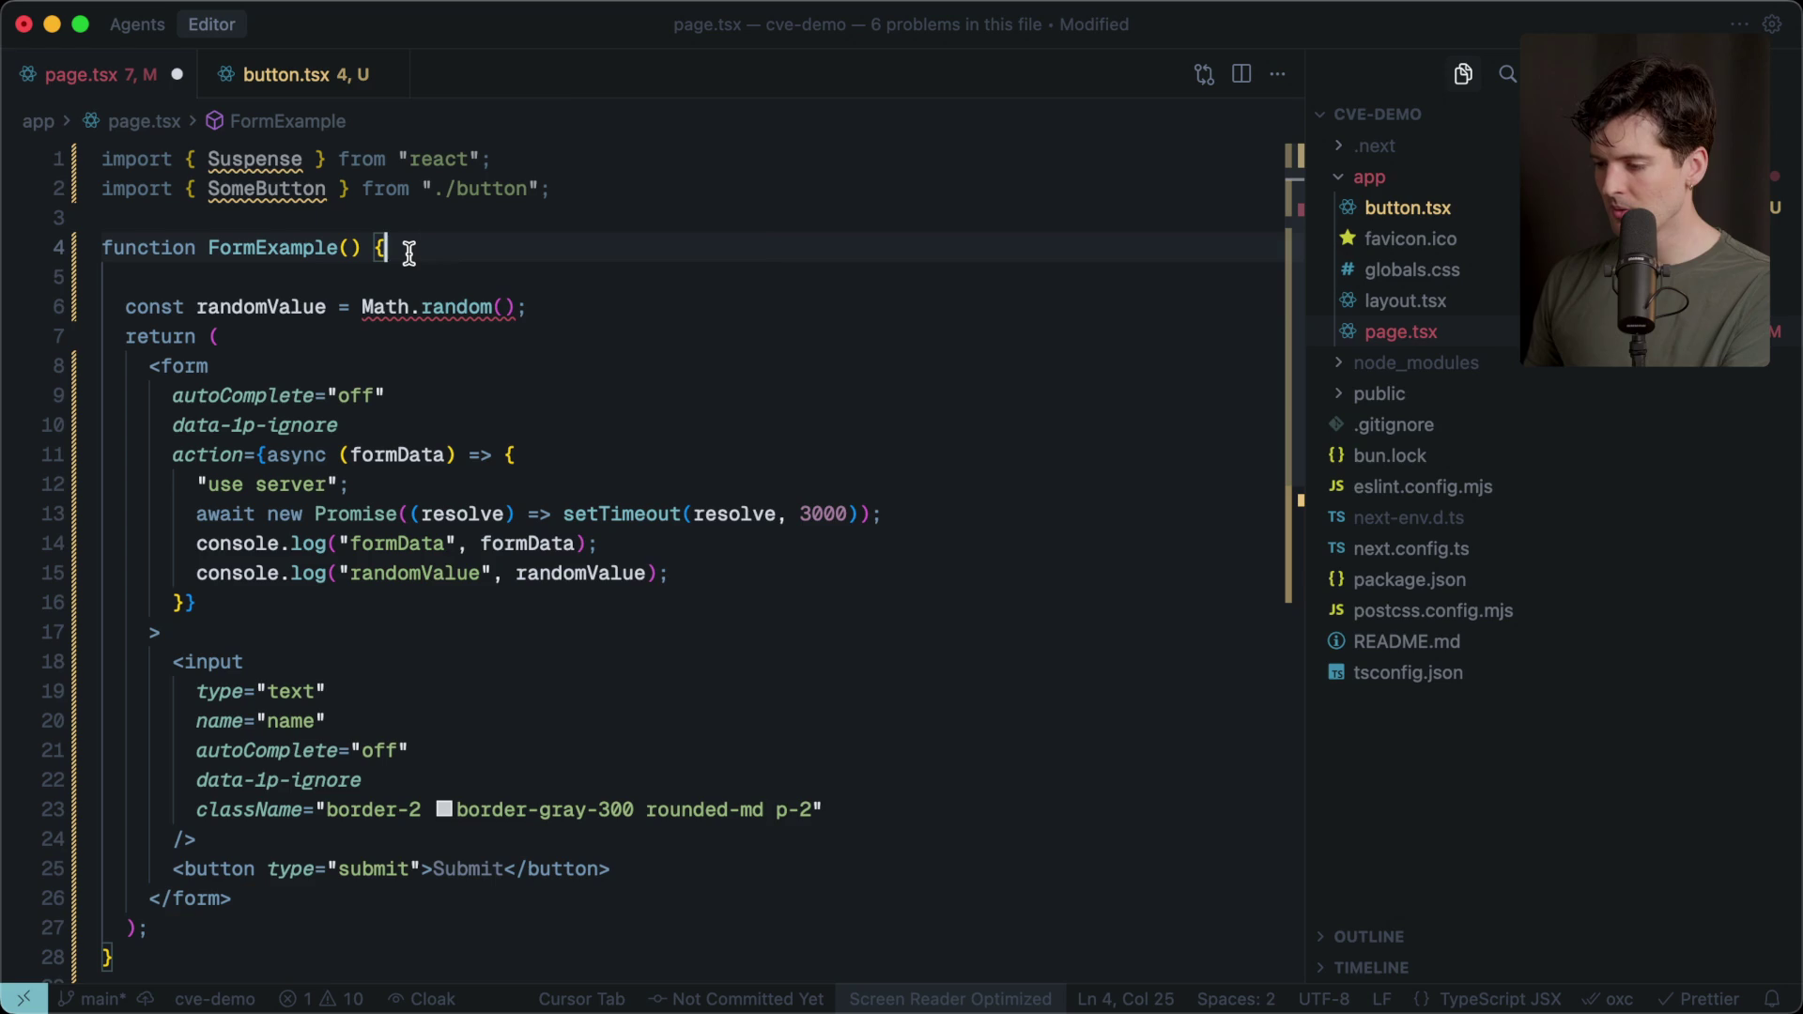
{"action": "key", "text": "Tab"}
{"action": "key", "text": "super+z"}
{"action": "left_click", "coordinate": [504, 160]}
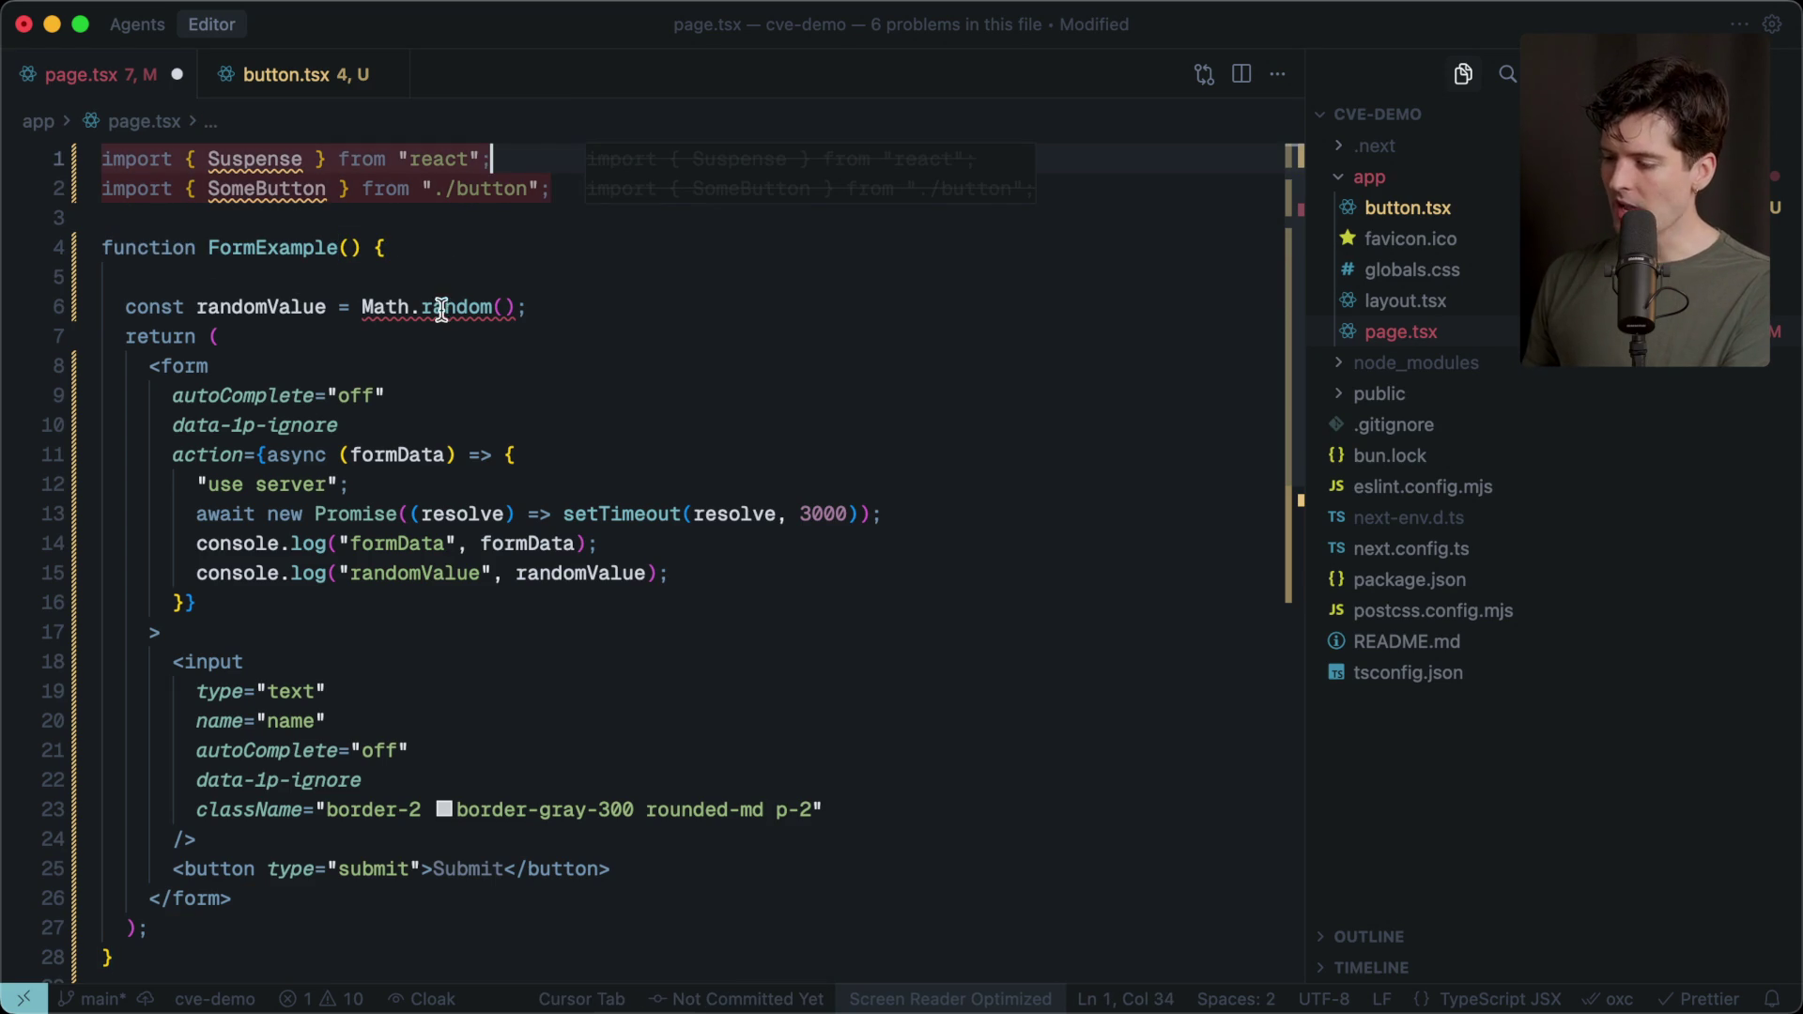
Submit 'test' in the browser form and bring up the dev-server terminal log.
{"action": "key", "text": "super+Tab"}
{"action": "key", "text": "super+Tab"}
{"action": "key", "text": "super+Tab"}
{"action": "left_click", "coordinate": [929, 526]}
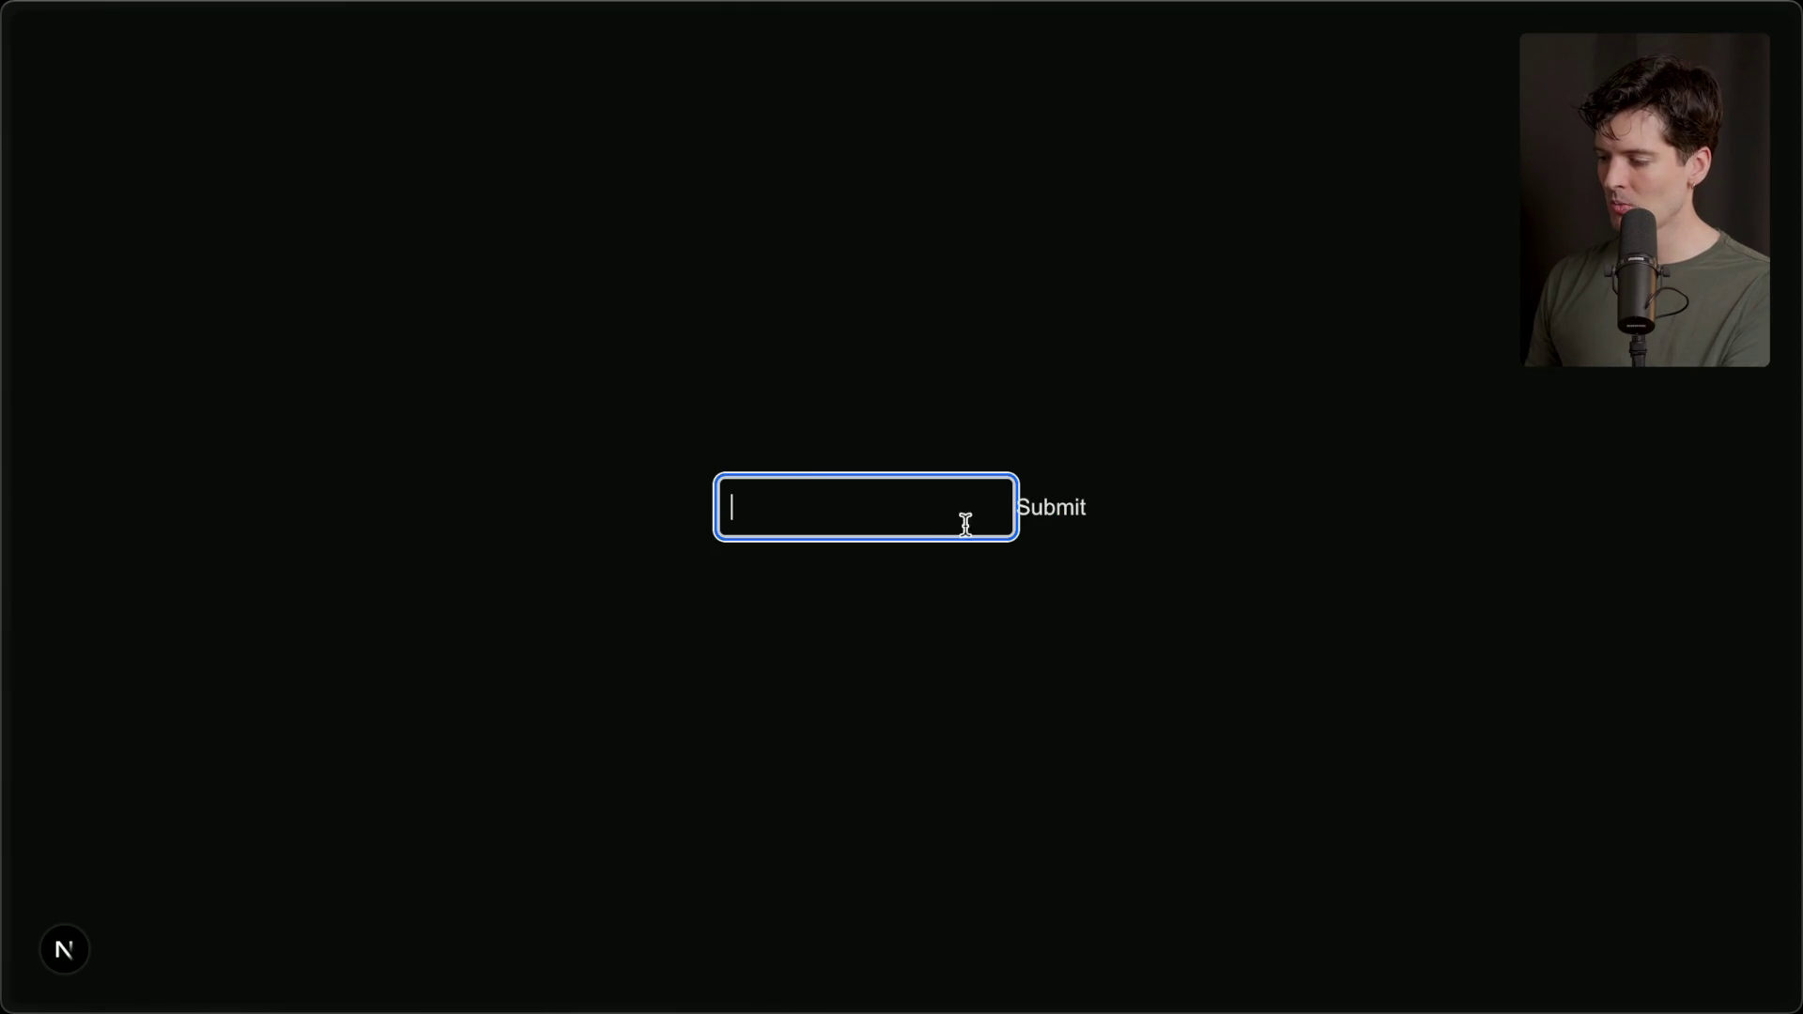
{"action": "type", "text": "est"}
{"action": "left_click", "coordinate": [1022, 516]}
{"action": "key", "text": "super+Tab"}
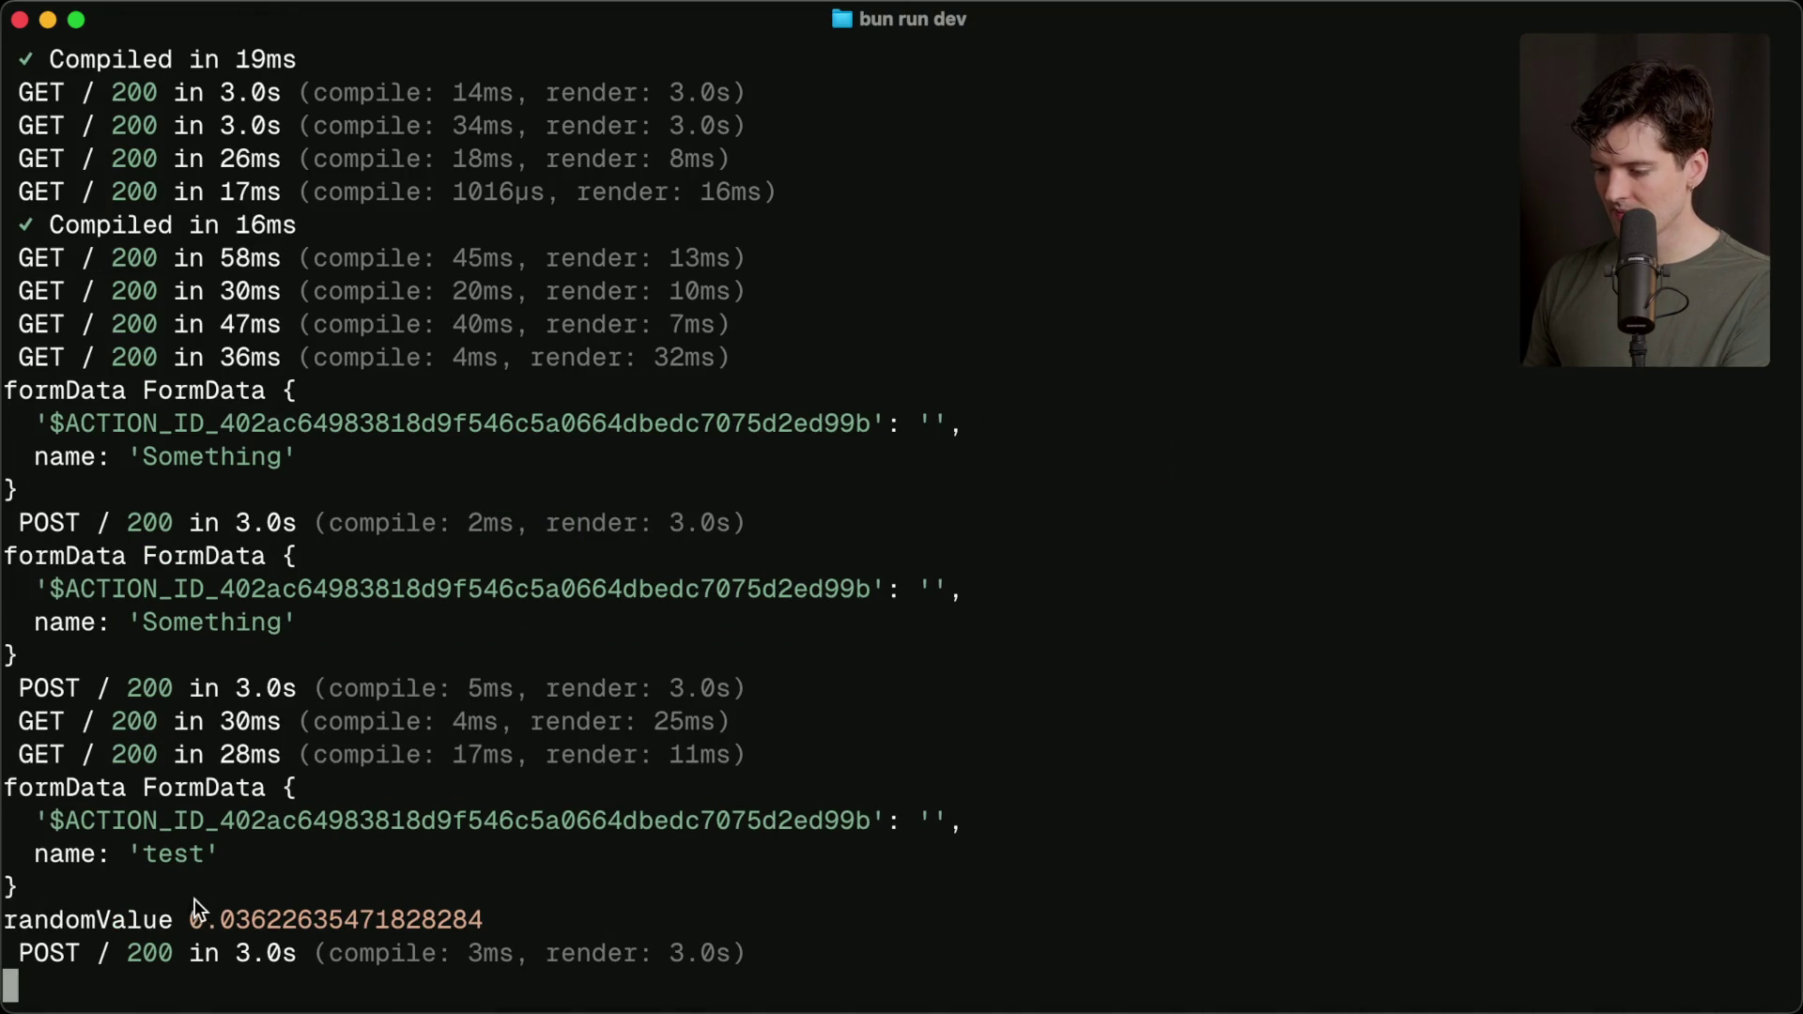
Select the logged randomValue 0.03622635471828284 in the dev-server terminal to examine it.
{"action": "key", "text": "super+Tab"}
{"action": "key", "text": "super+Tab"}
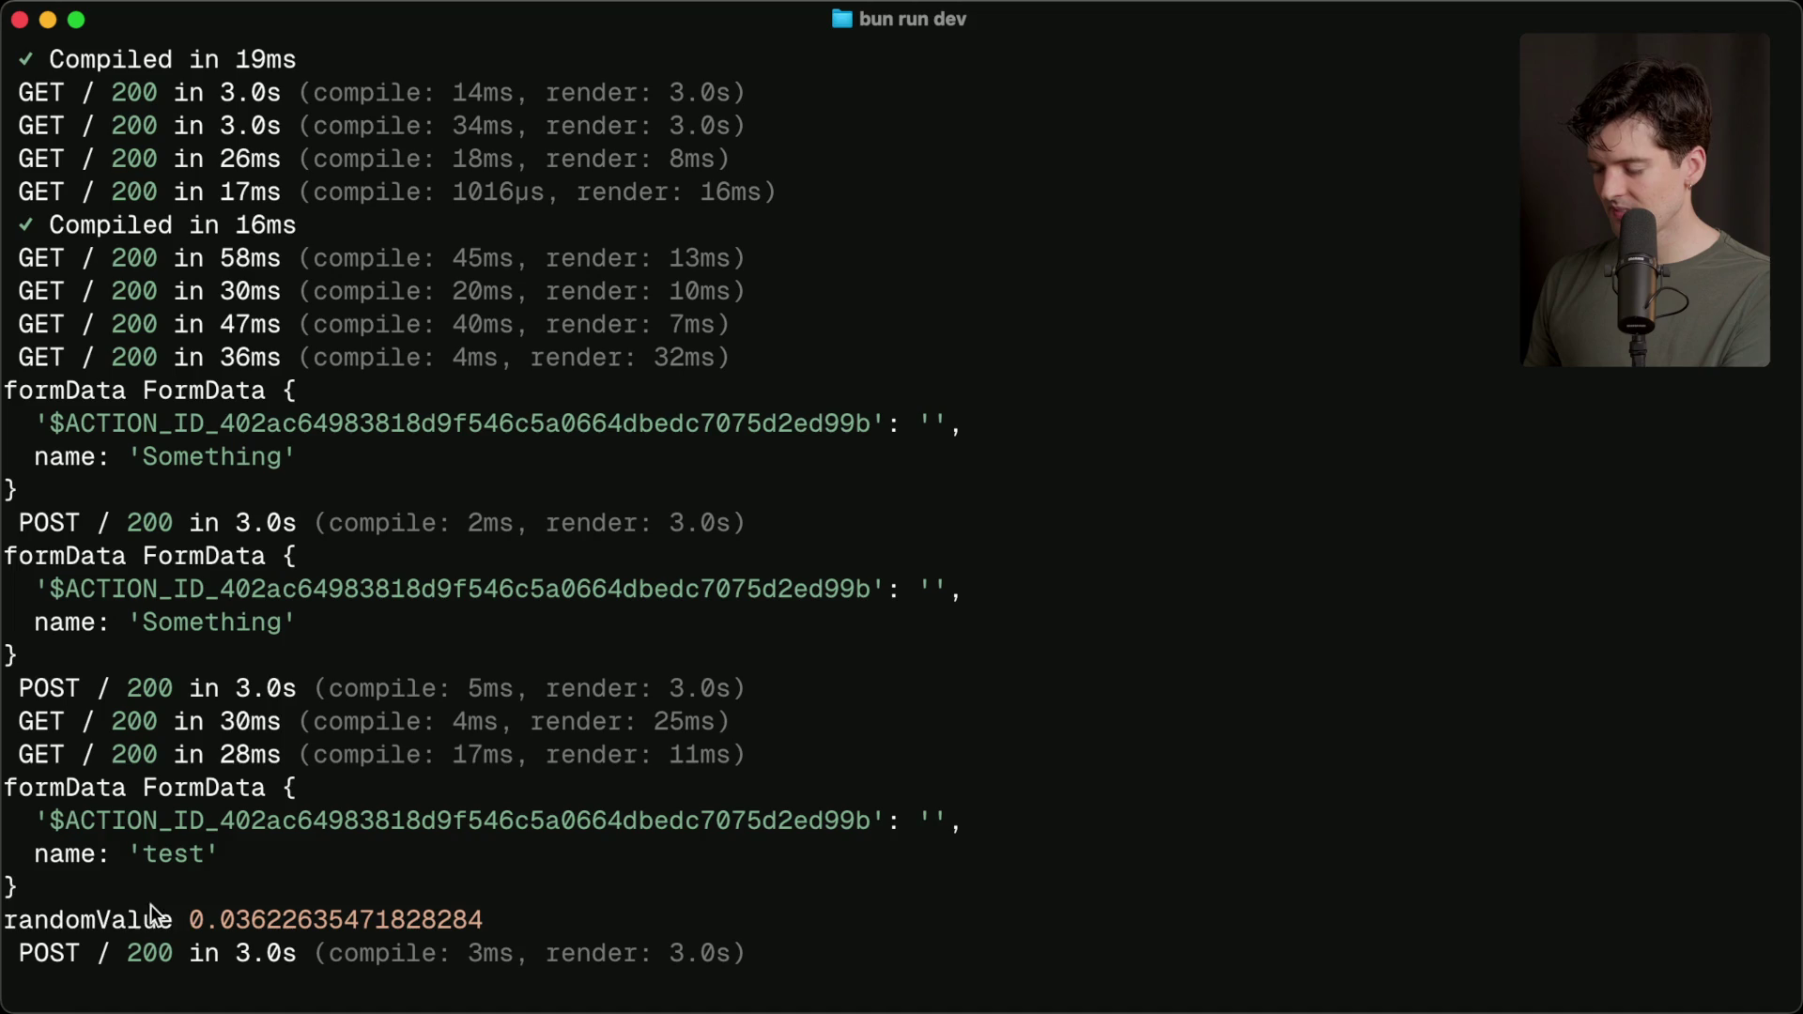
{"action": "mouse_move", "coordinate": [188, 919]}
{"action": "left_mouse_down"}
{"action": "mouse_move", "coordinate": [527, 917]}
{"action": "mouse_move", "coordinate": [485, 923]}
{"action": "left_mouse_up"}
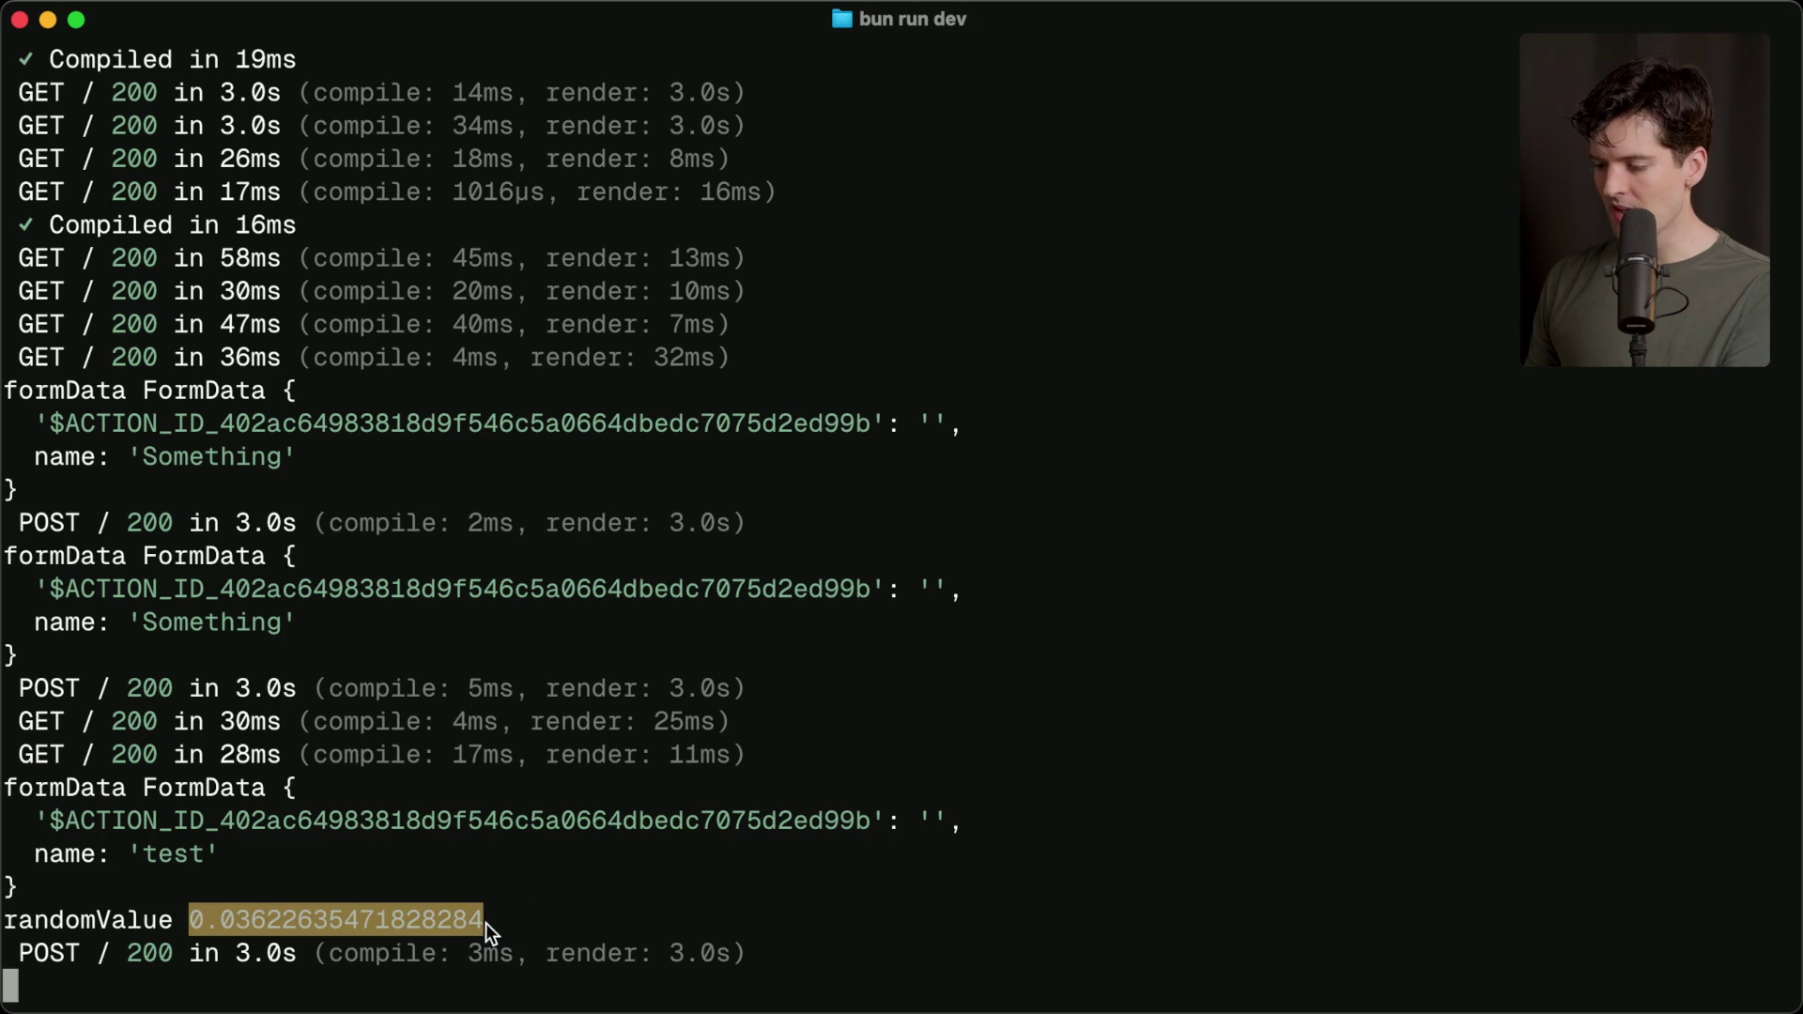
{"action": "left_click", "coordinate": [372, 884]}
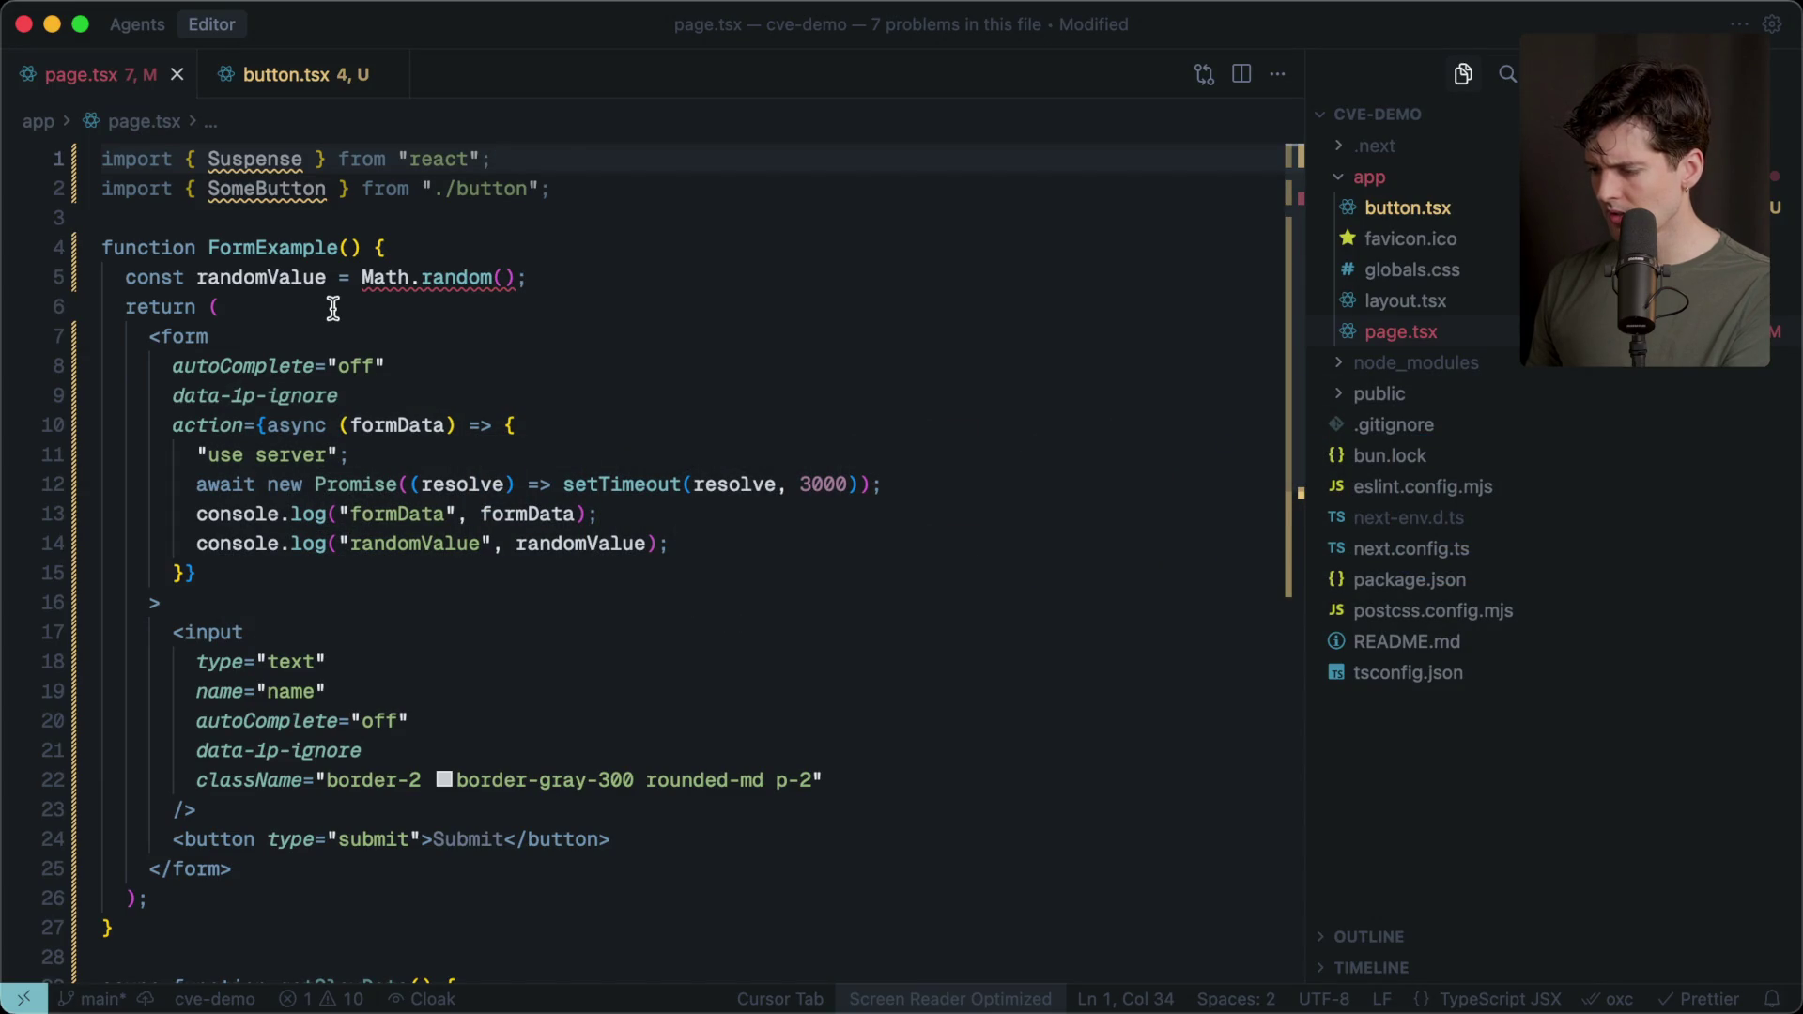
Read the formData and Math.random tooltips in page.tsx, then bring Zen Browser to the front.
{"action": "mouse_move", "coordinate": [540, 523]}
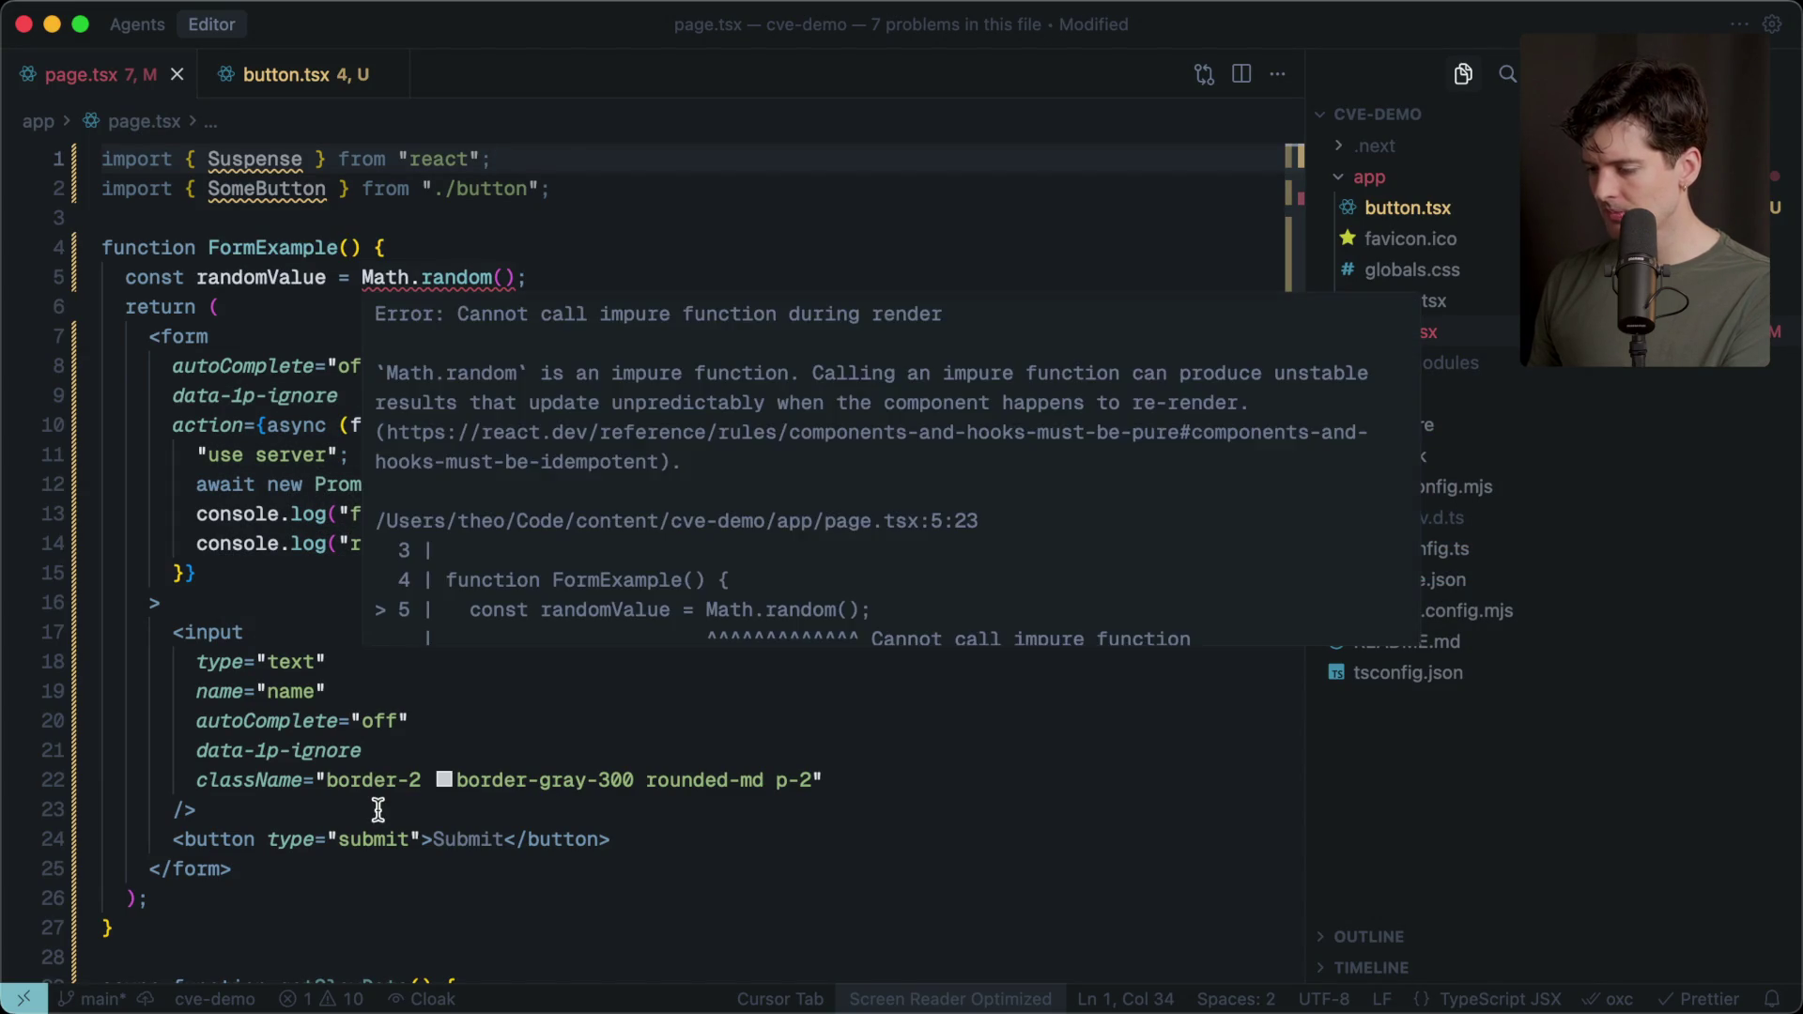
{"action": "scroll", "coordinate": [378, 810], "scroll_direction": "down", "scroll_amount": 2}
{"action": "scroll", "coordinate": [379, 809], "scroll_direction": "up", "scroll_amount": 2}
{"action": "key", "text": "super+Tab"}
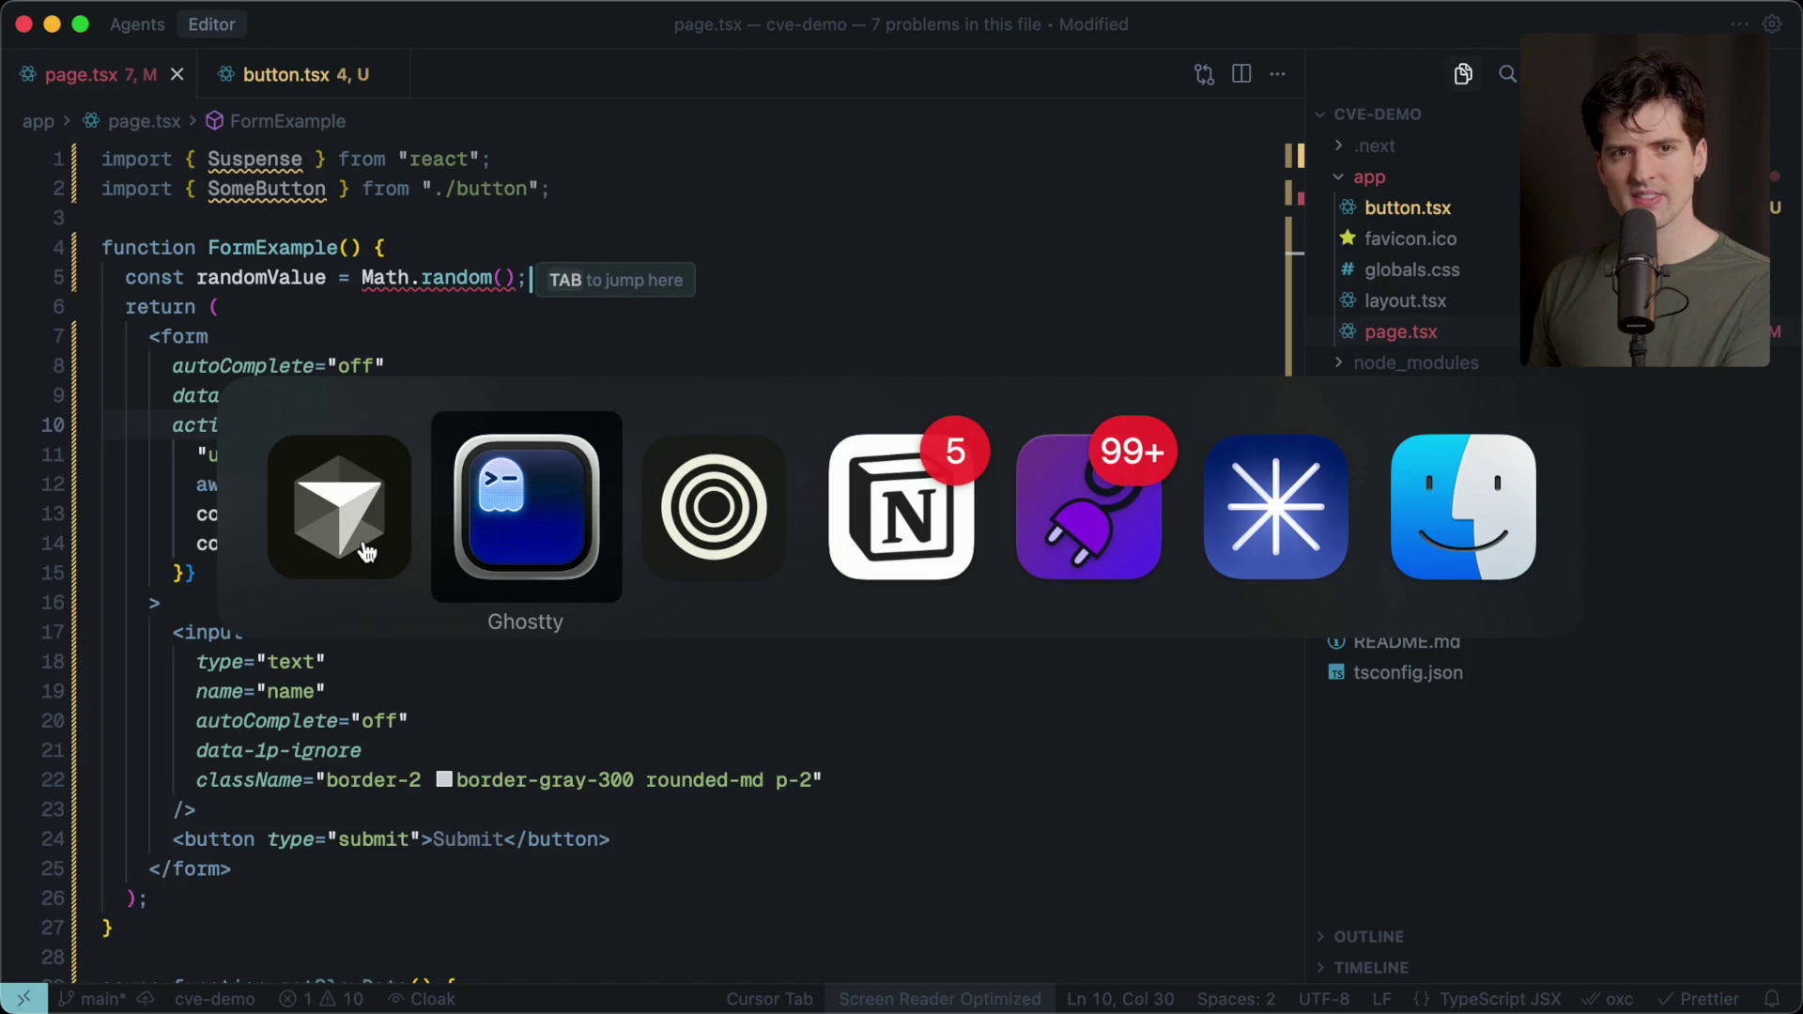
{"action": "key", "text": "super+Tab"}
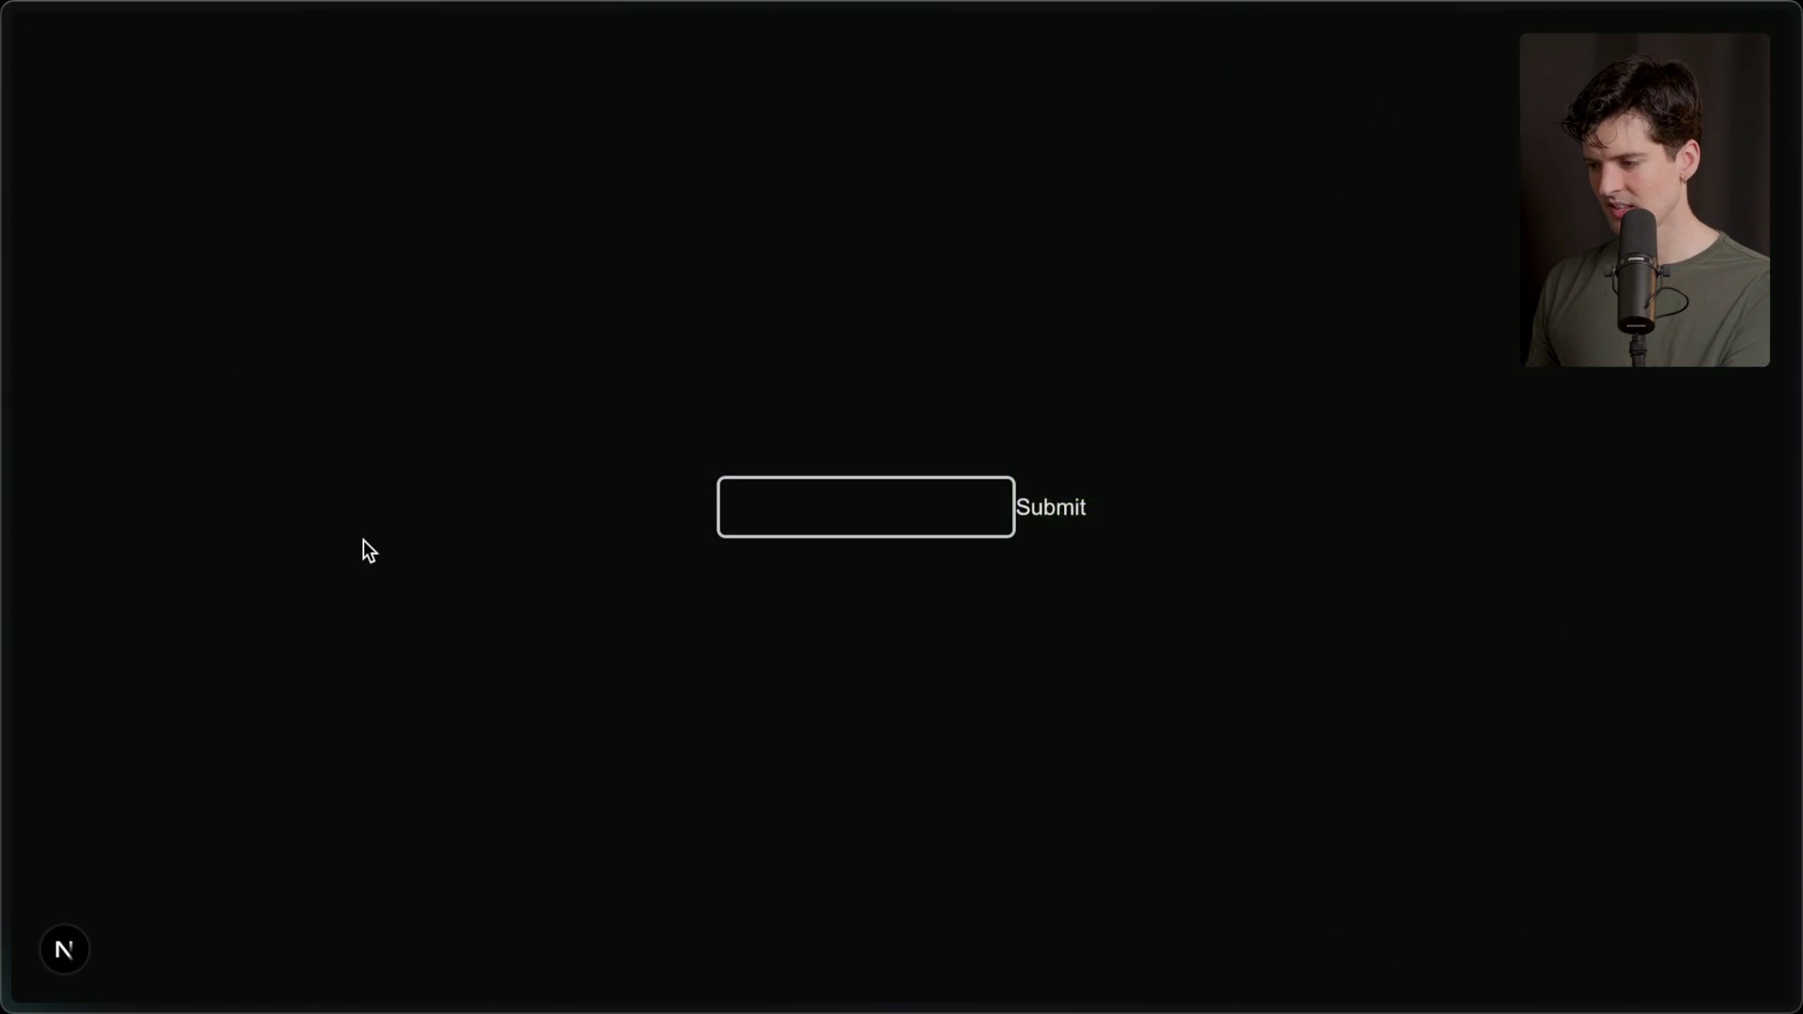
With DevTools' Network panel open, submit 'testing' through the form.
{"action": "key", "text": "super+Tab"}
{"action": "key", "text": "super+Tab"}
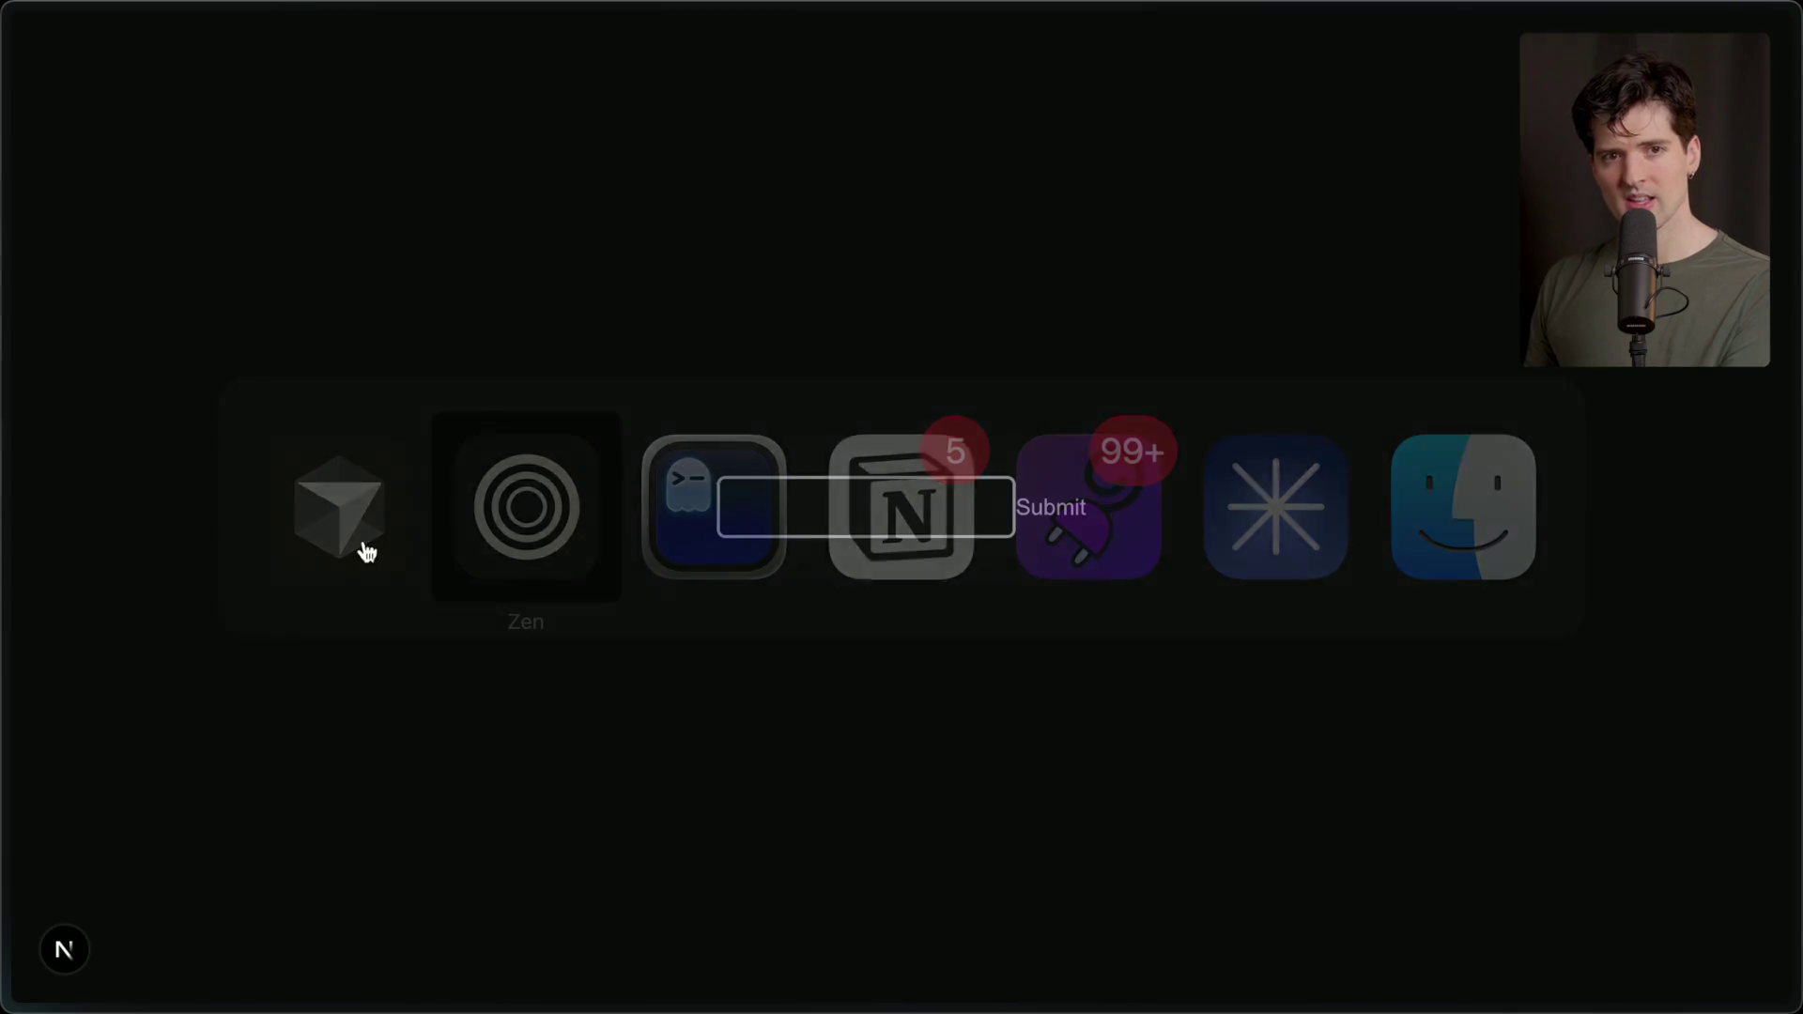
{"action": "key", "text": "super+alt+i"}
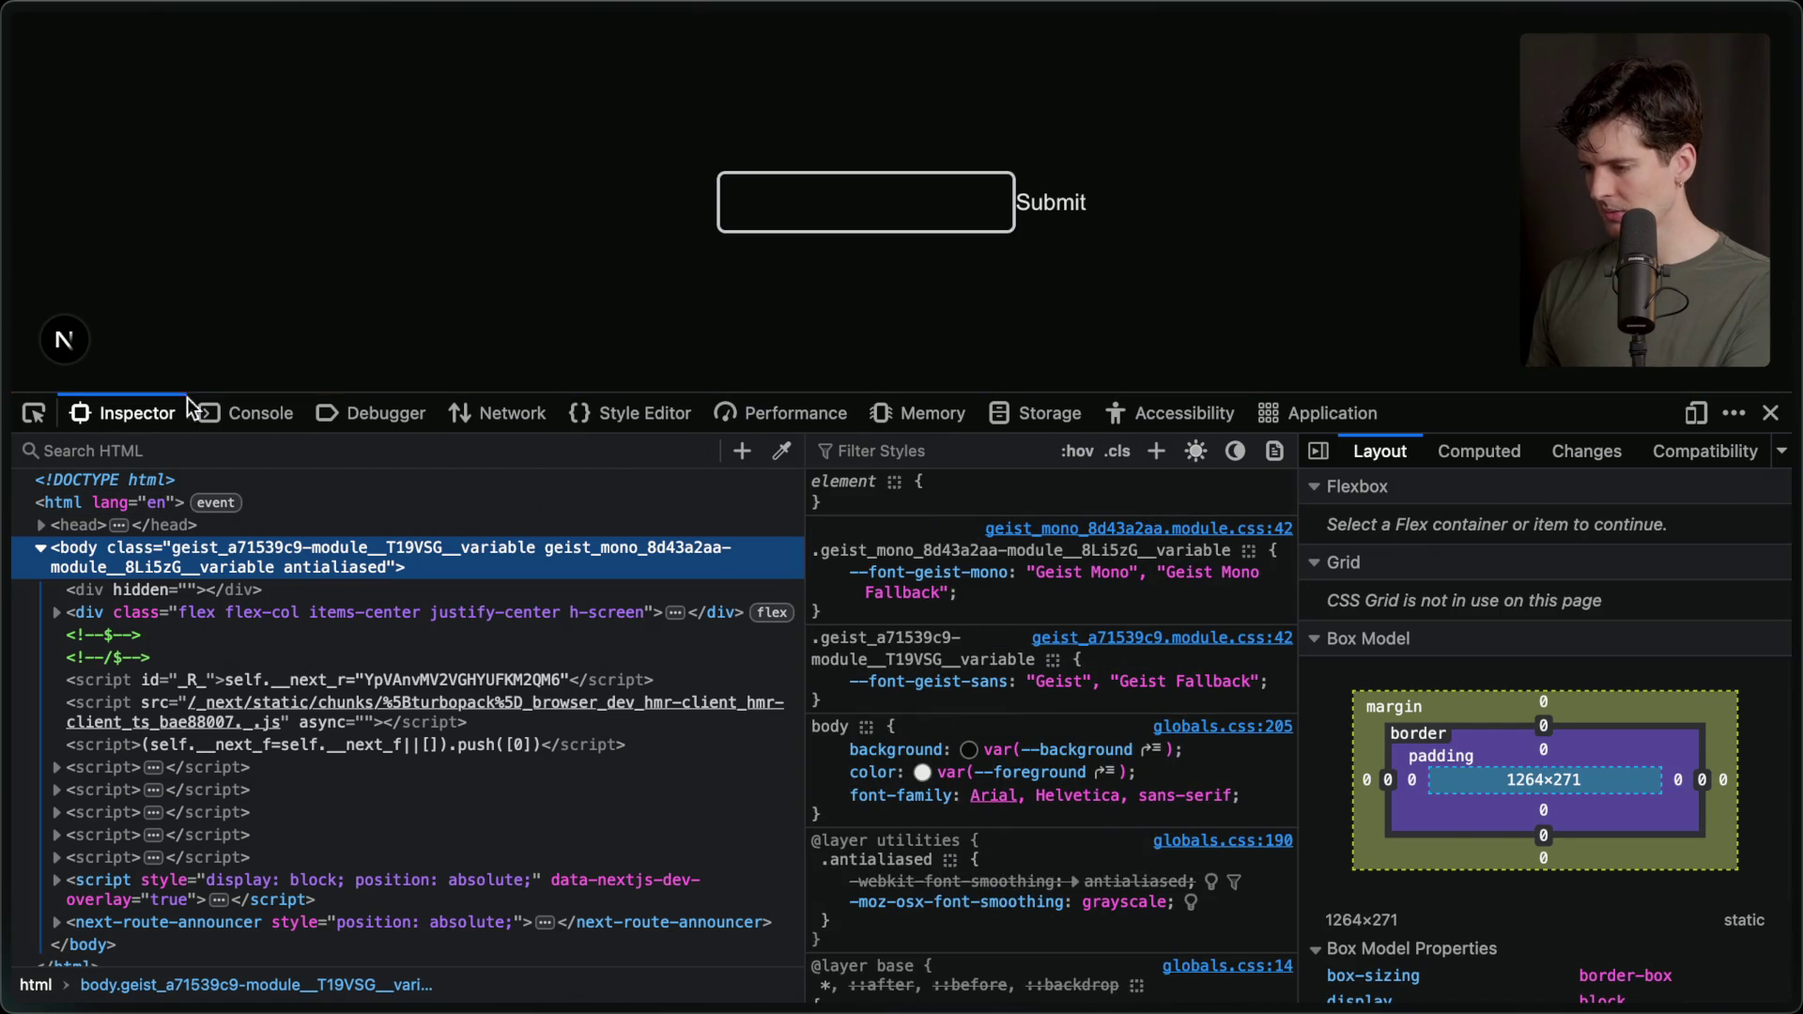
{"action": "left_click", "coordinate": [808, 202]}
{"action": "type", "text": "testing"}
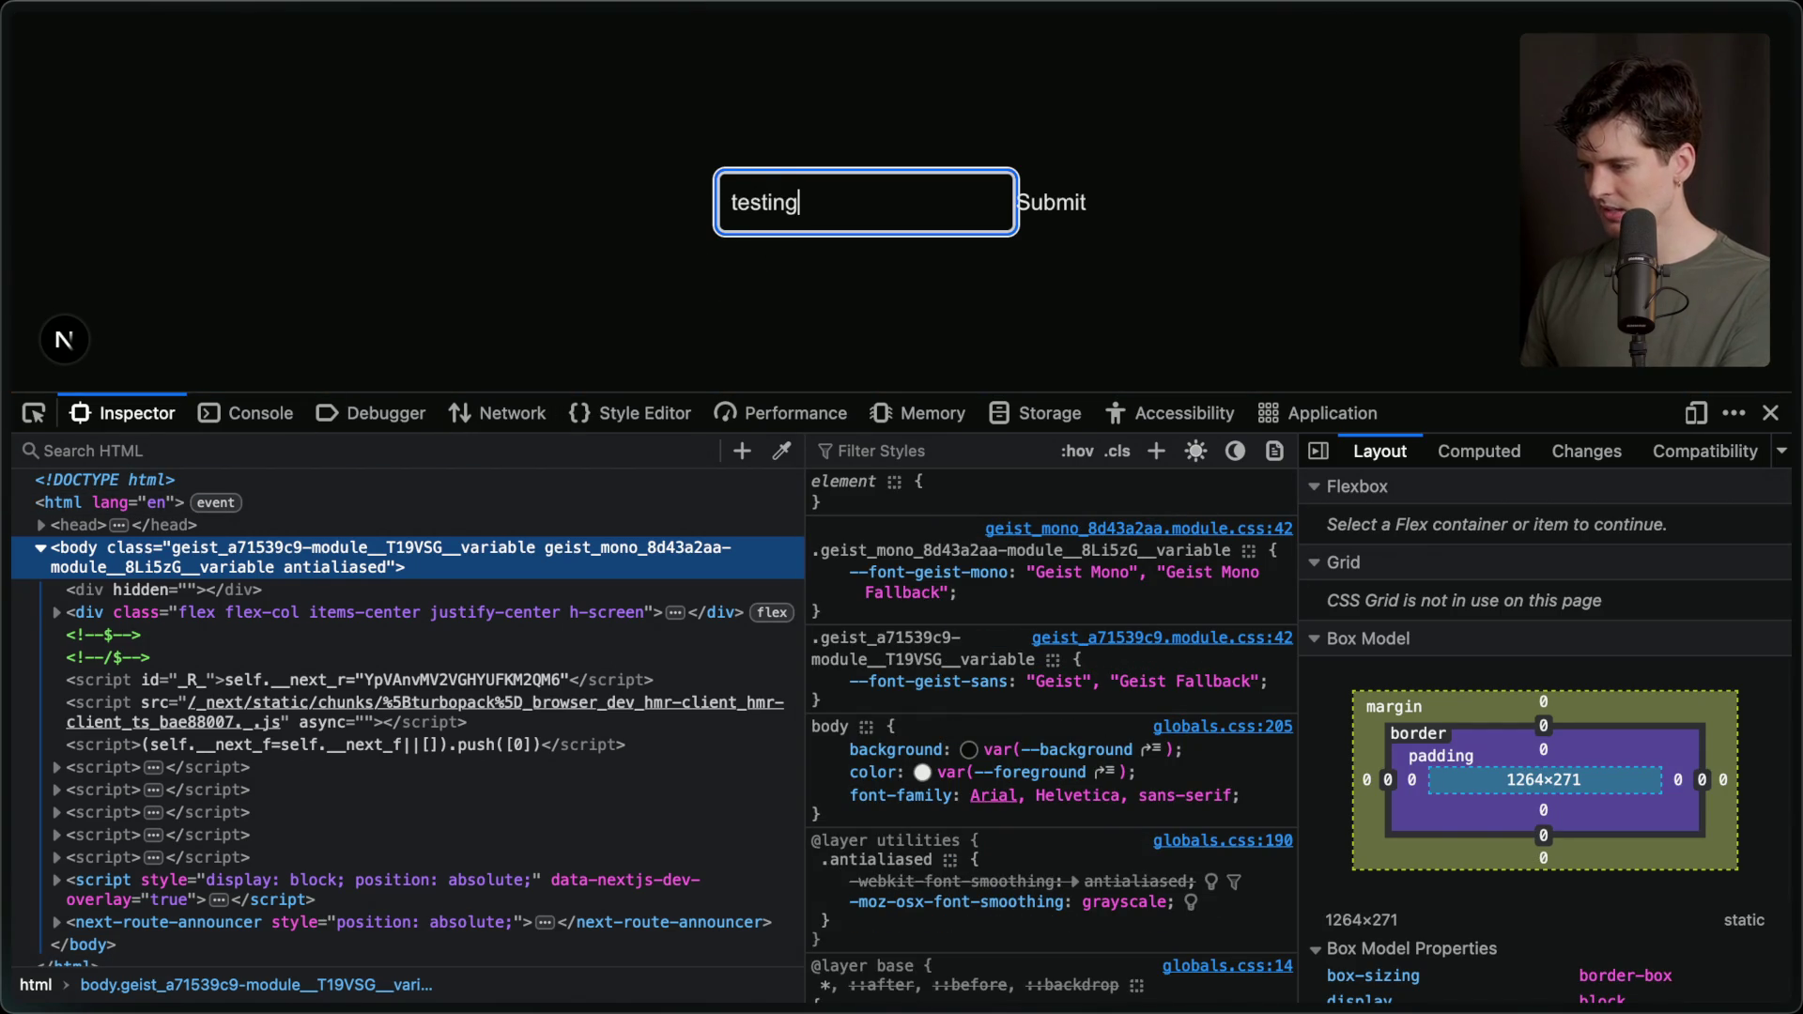
{"action": "left_click", "coordinate": [498, 413]}
{"action": "left_click", "coordinate": [1052, 202]}
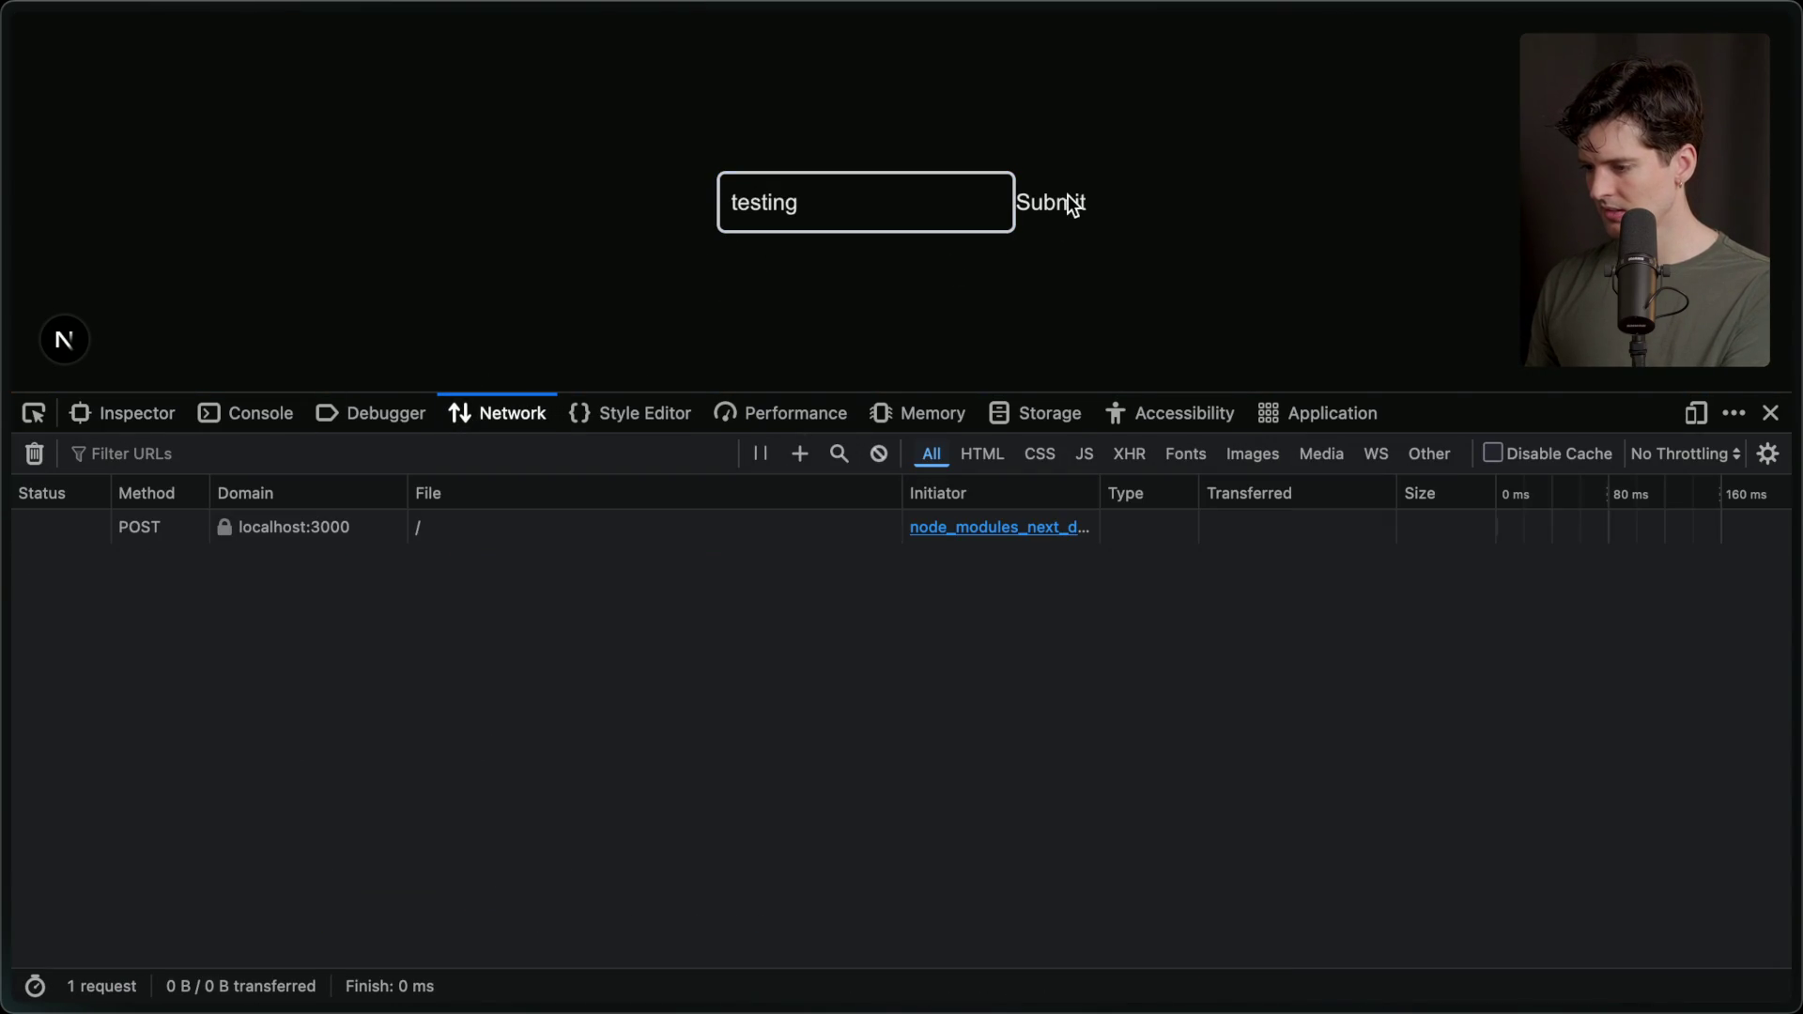
Inspect the 200 POST request's payload showing 'testing' and its response, then return to Cursor.
{"action": "left_click", "coordinate": [387, 531]}
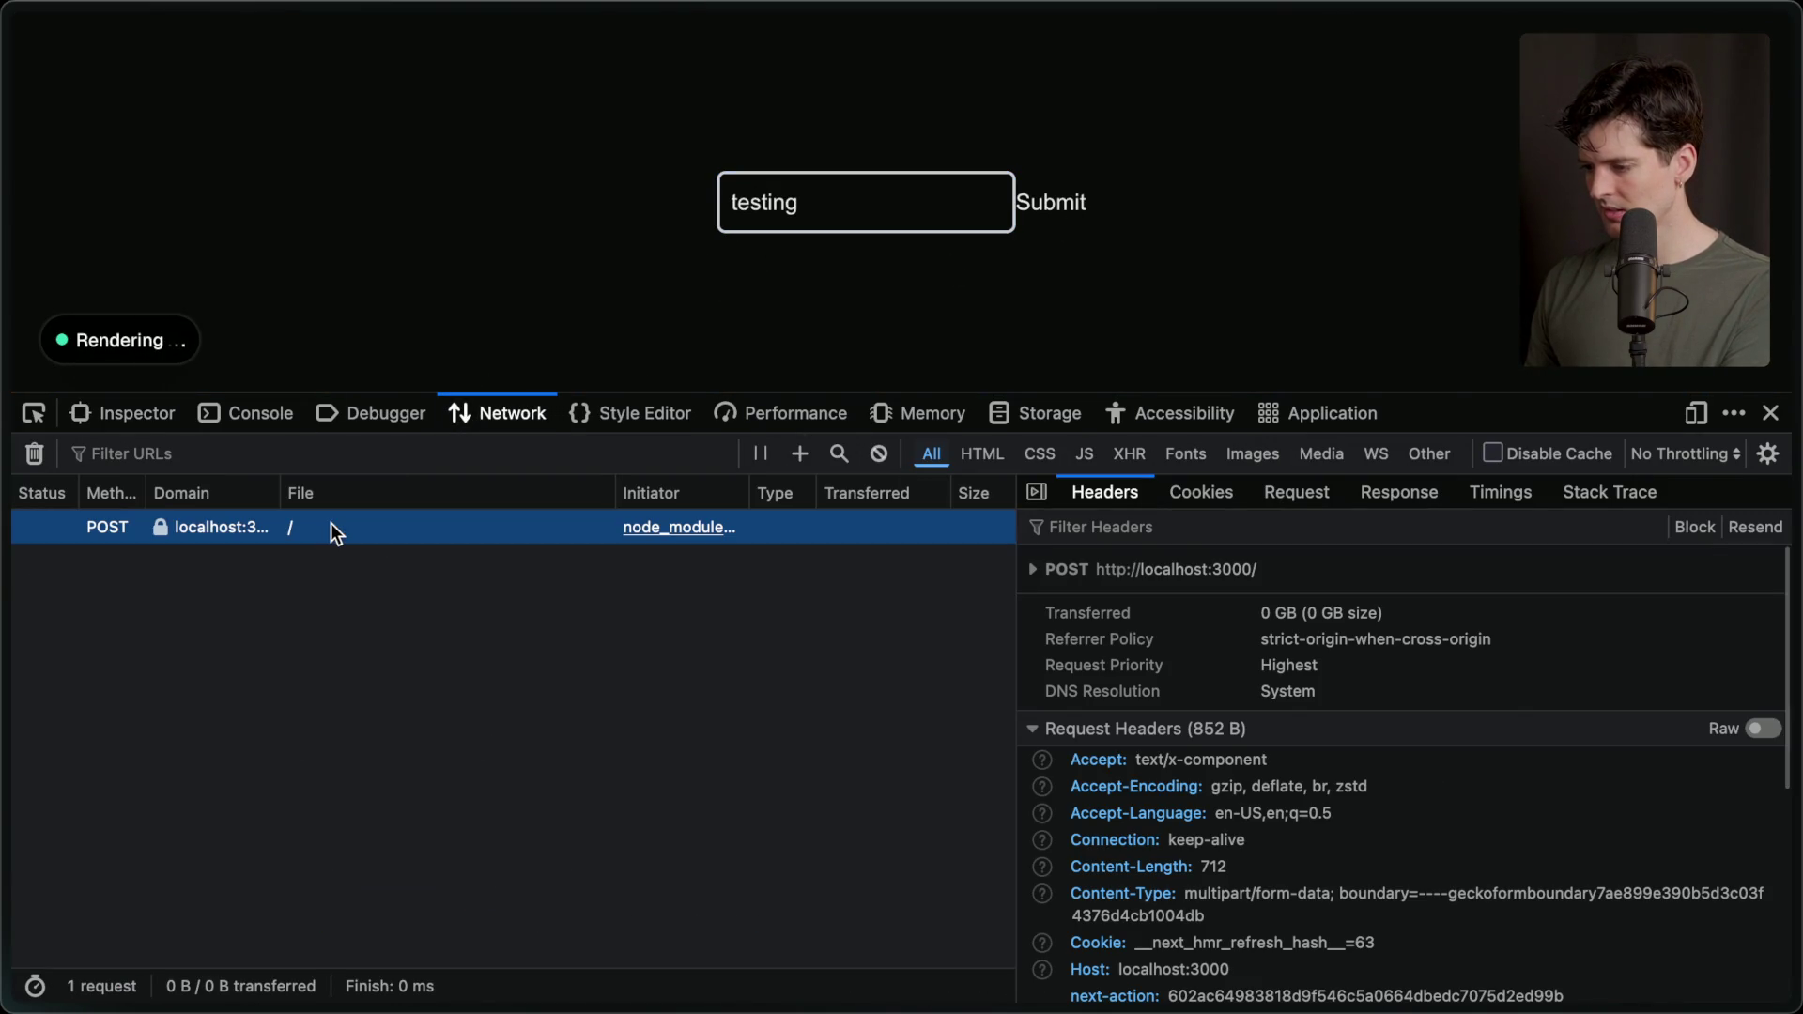
{"action": "left_click", "coordinate": [1287, 492]}
{"action": "left_click", "coordinate": [1374, 492]}
{"action": "left_click", "coordinate": [1288, 491]}
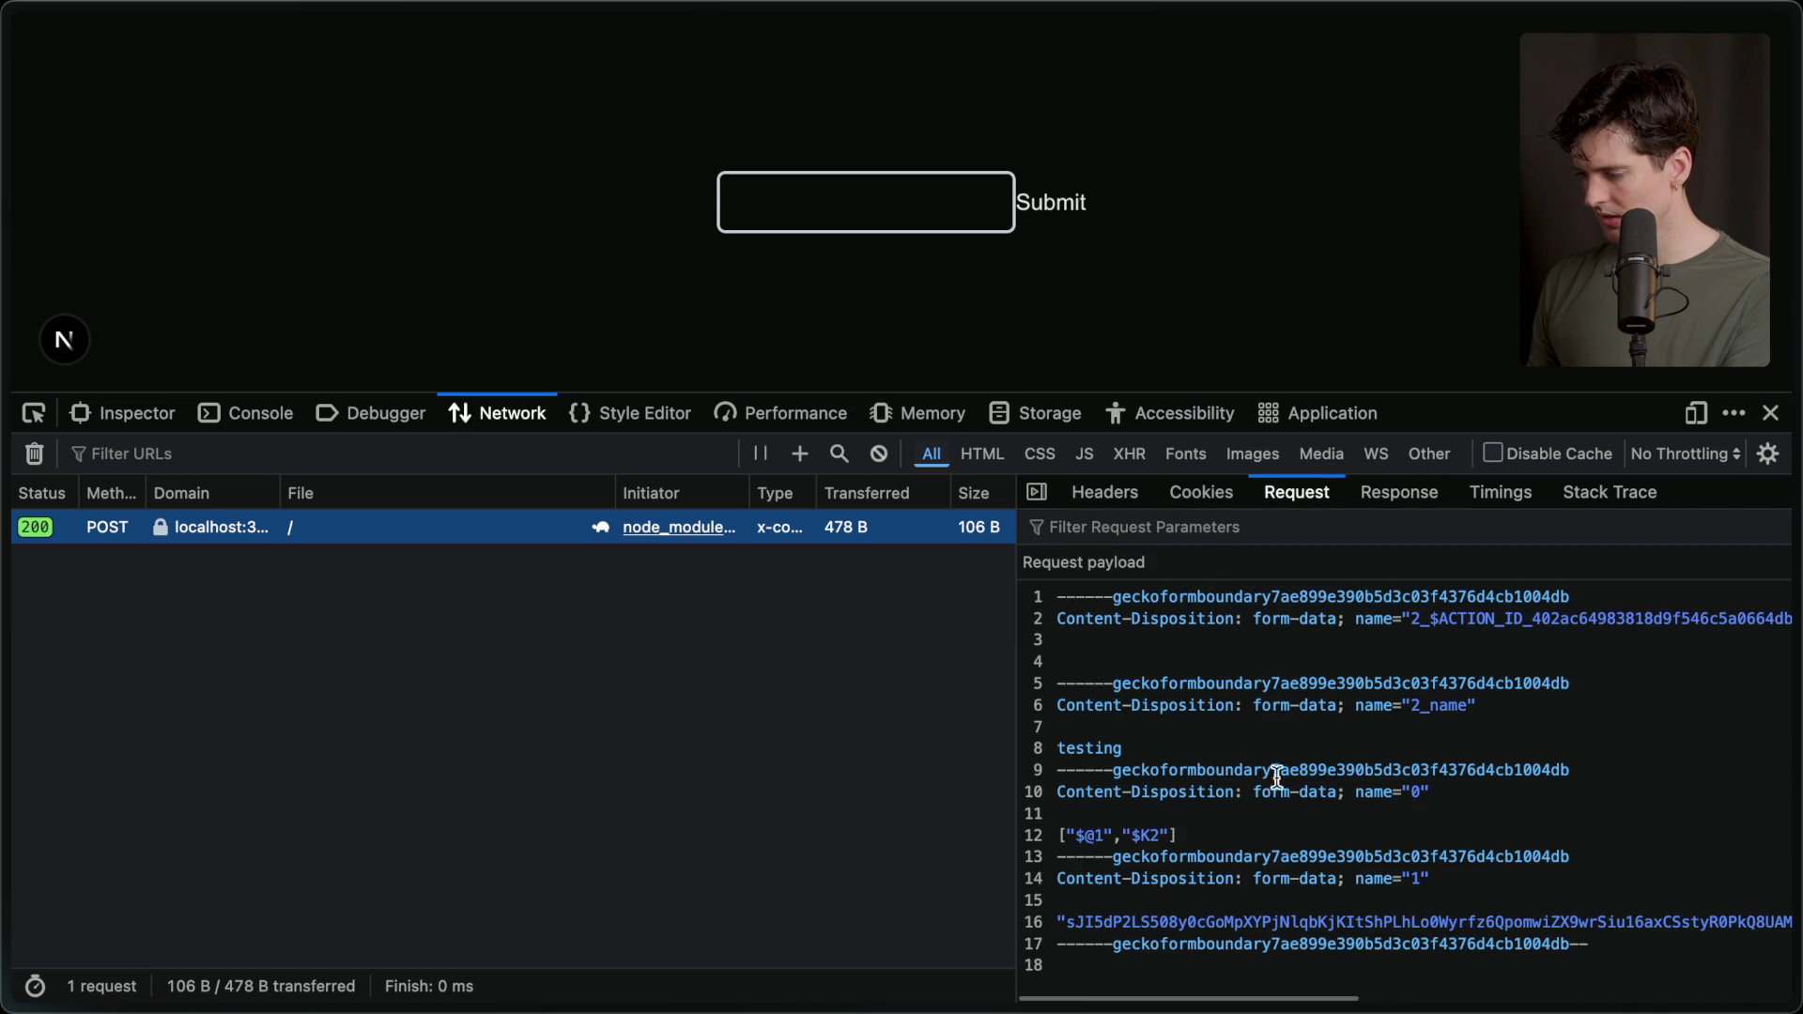
{"action": "scroll", "coordinate": [1381, 683], "scroll_direction": "right", "scroll_amount": 10}
{"action": "scroll", "coordinate": [1377, 680], "scroll_direction": "left", "scroll_amount": 10}
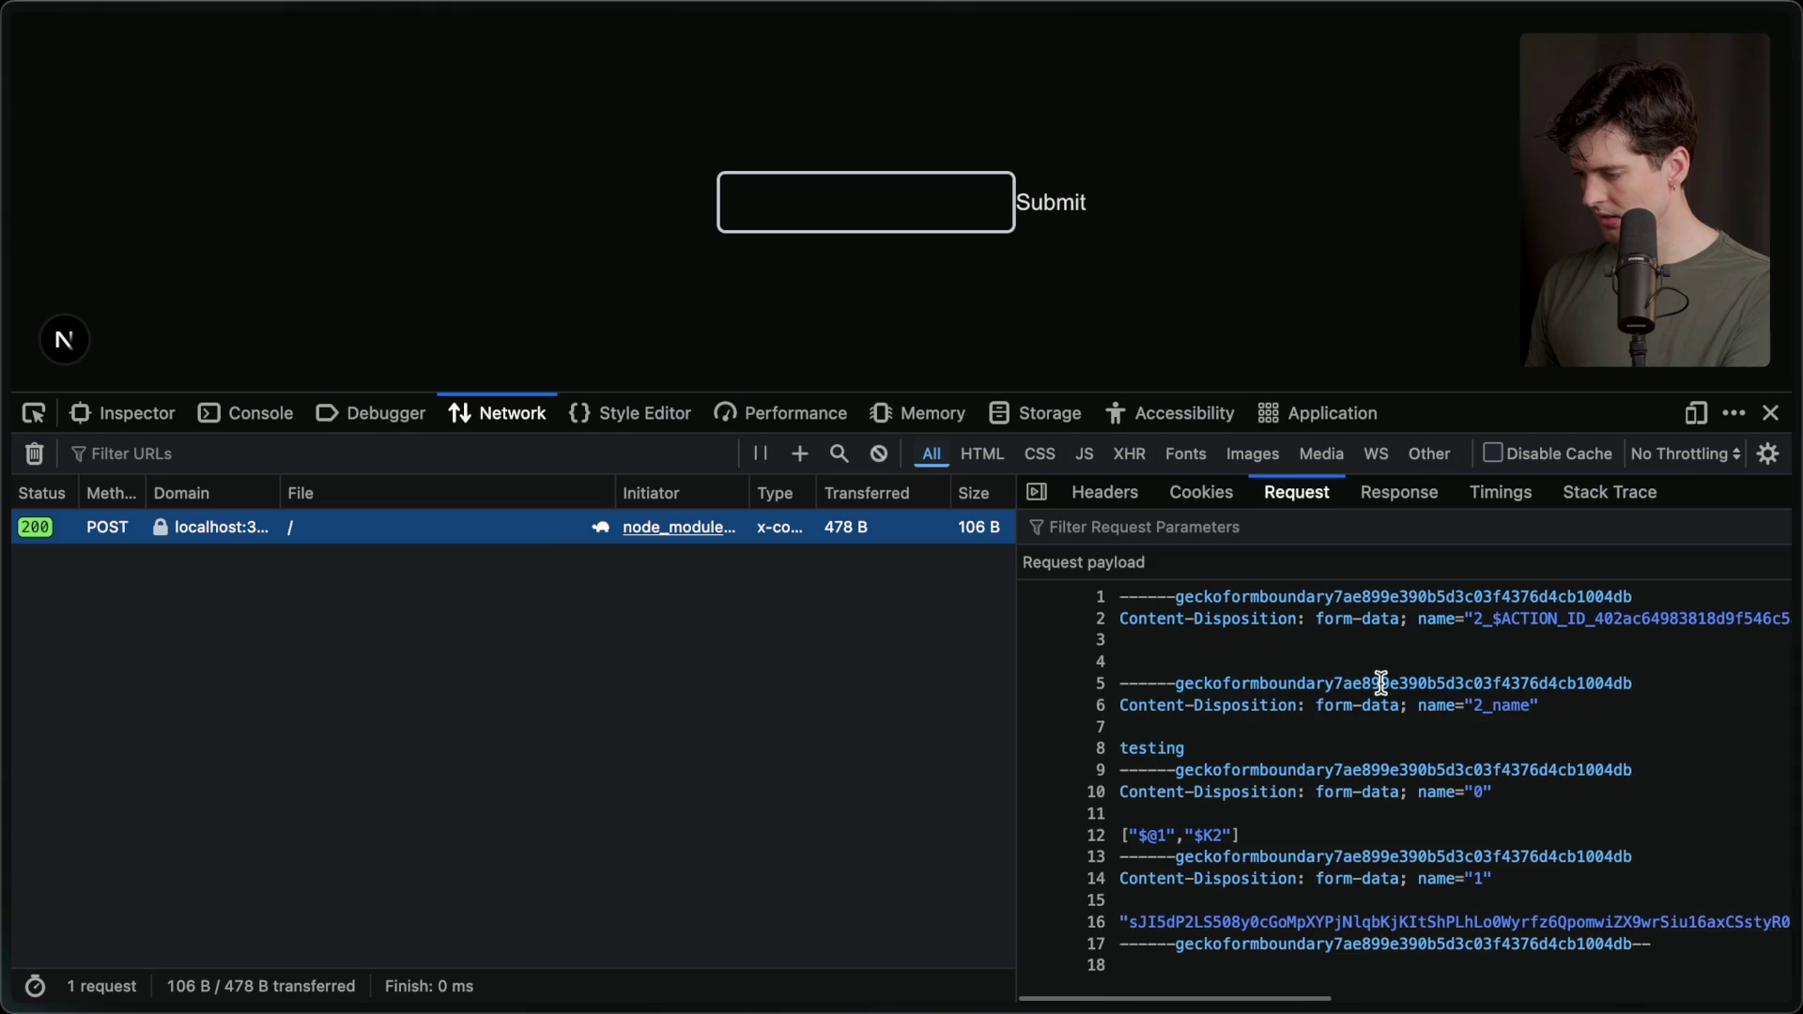
{"action": "scroll", "coordinate": [1445, 688], "scroll_direction": "right", "scroll_amount": 1}
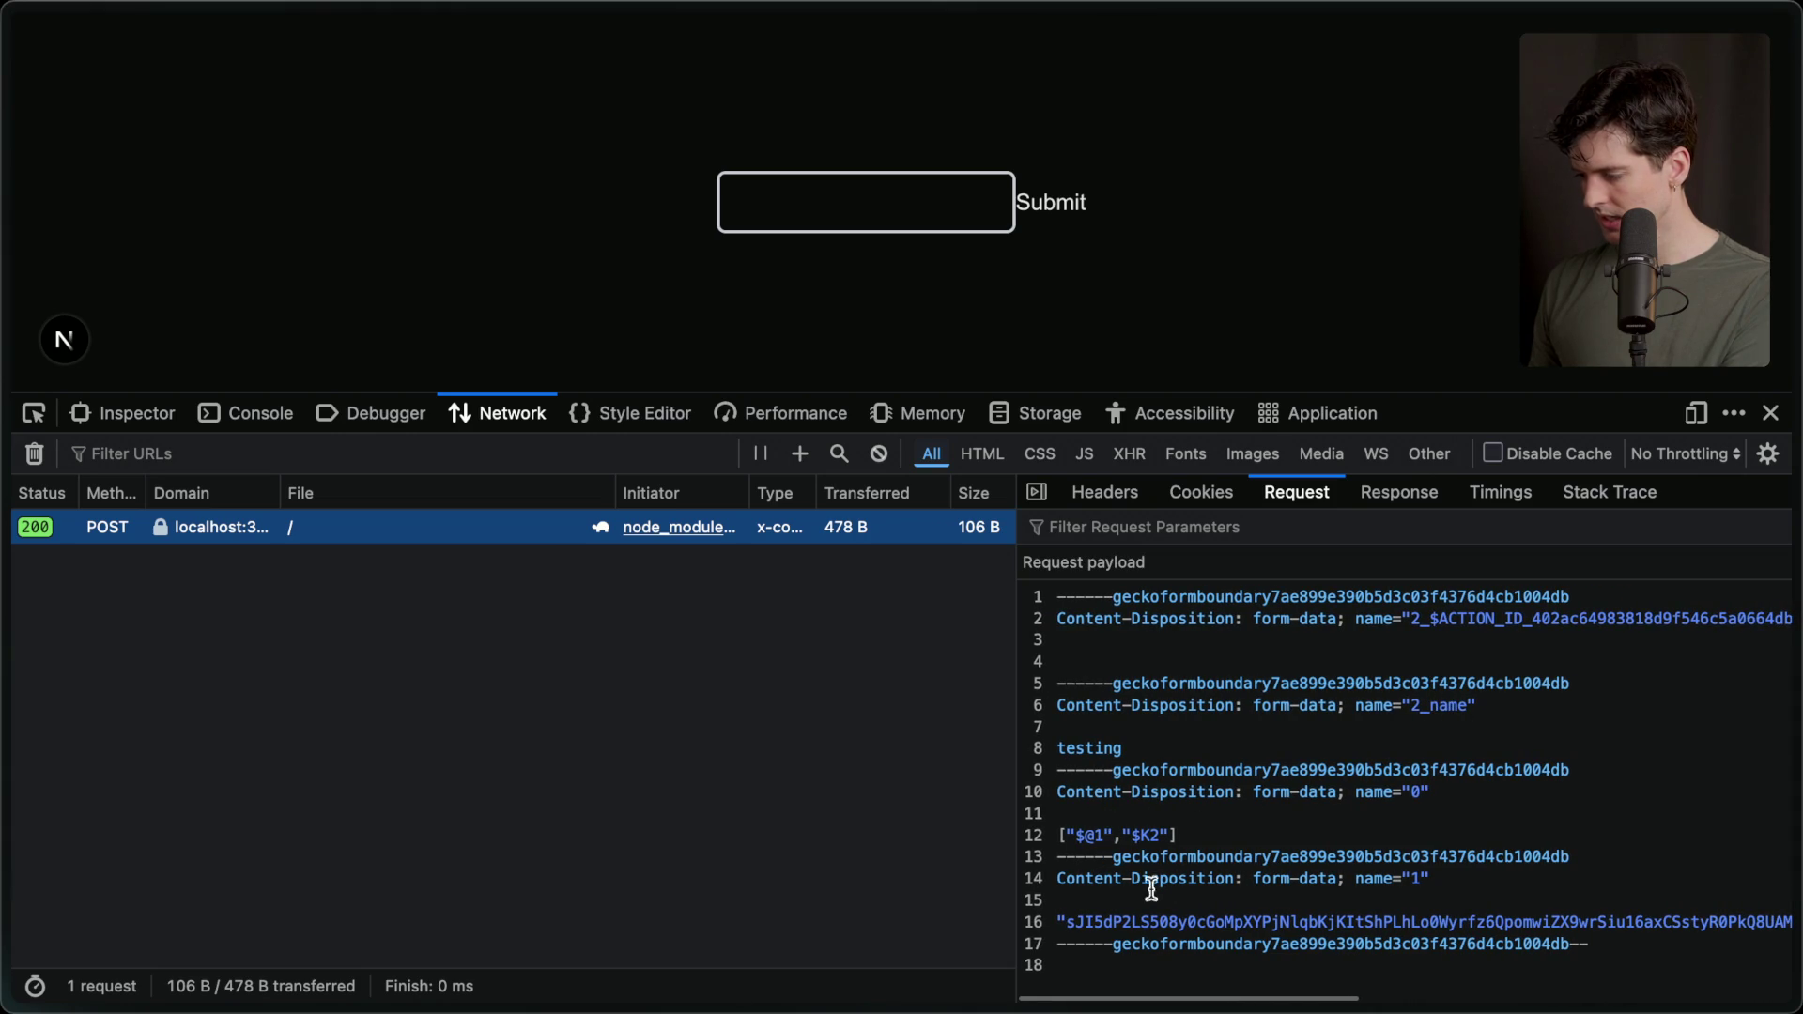
{"action": "scroll", "coordinate": [1222, 912], "scroll_direction": "right", "scroll_amount": 10}
{"action": "scroll", "coordinate": [1202, 918], "scroll_direction": "left", "scroll_amount": 10}
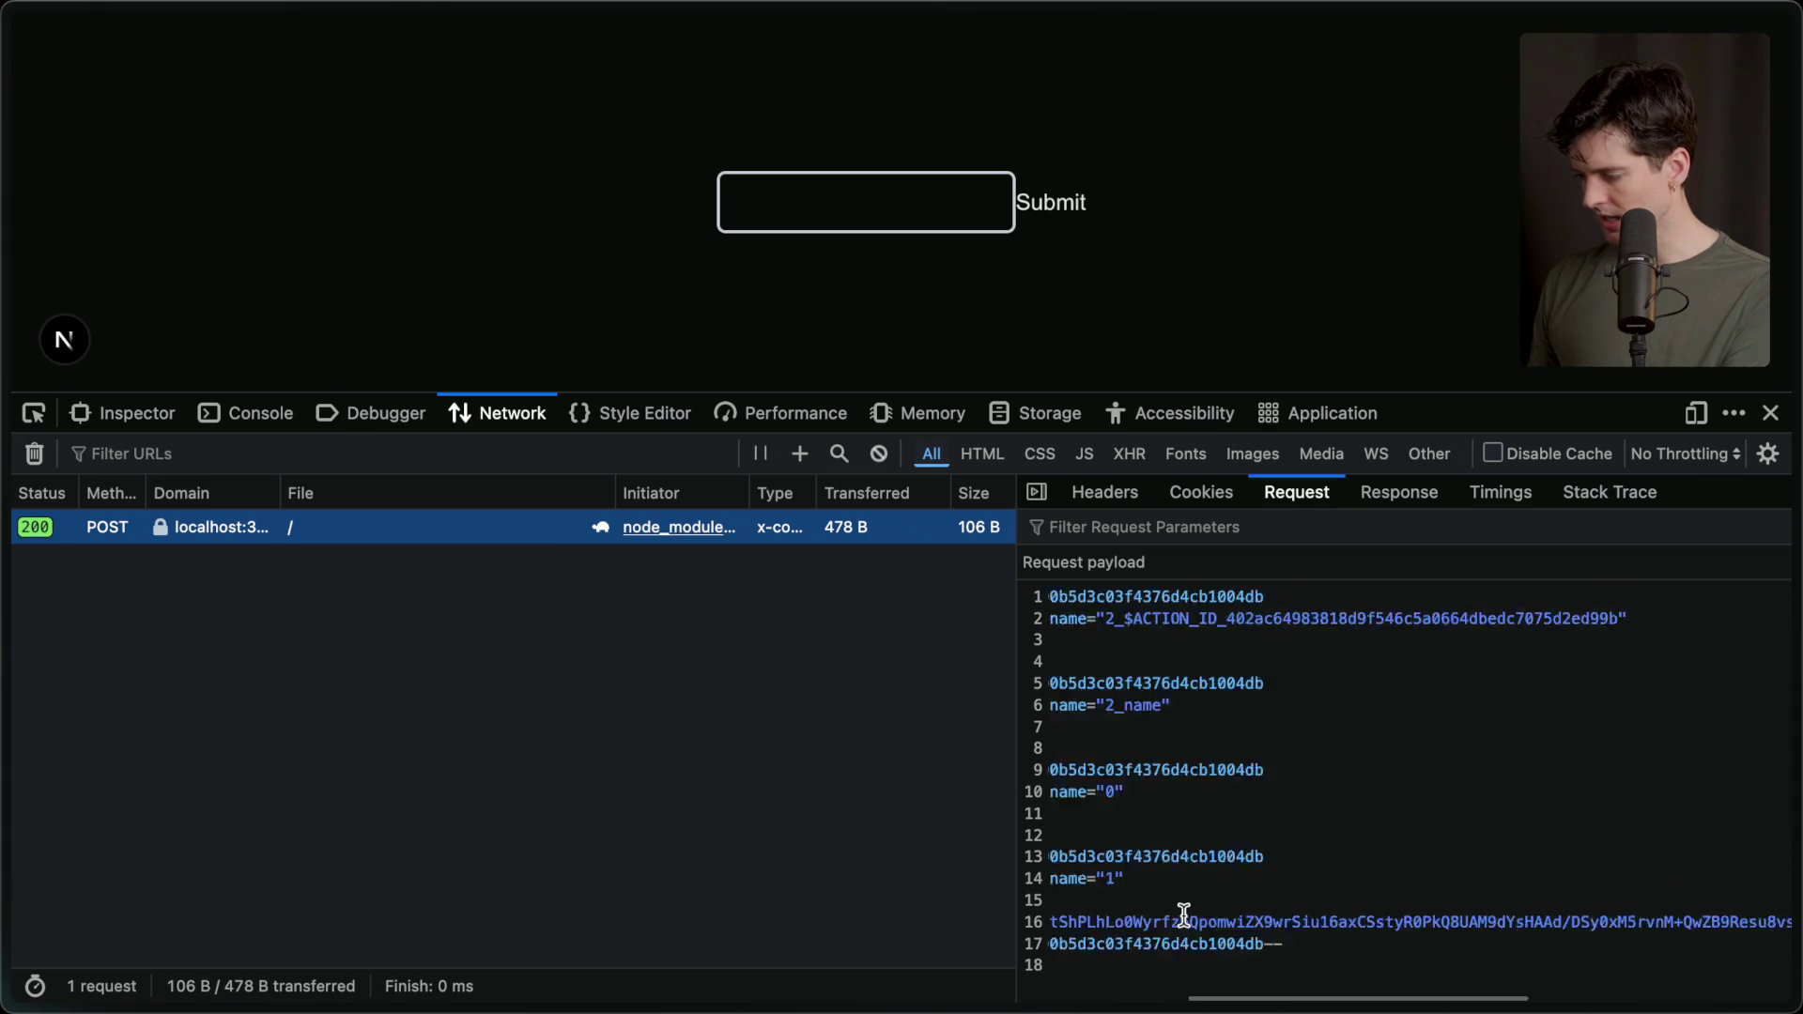
{"action": "triple_click", "coordinate": [1183, 918]}
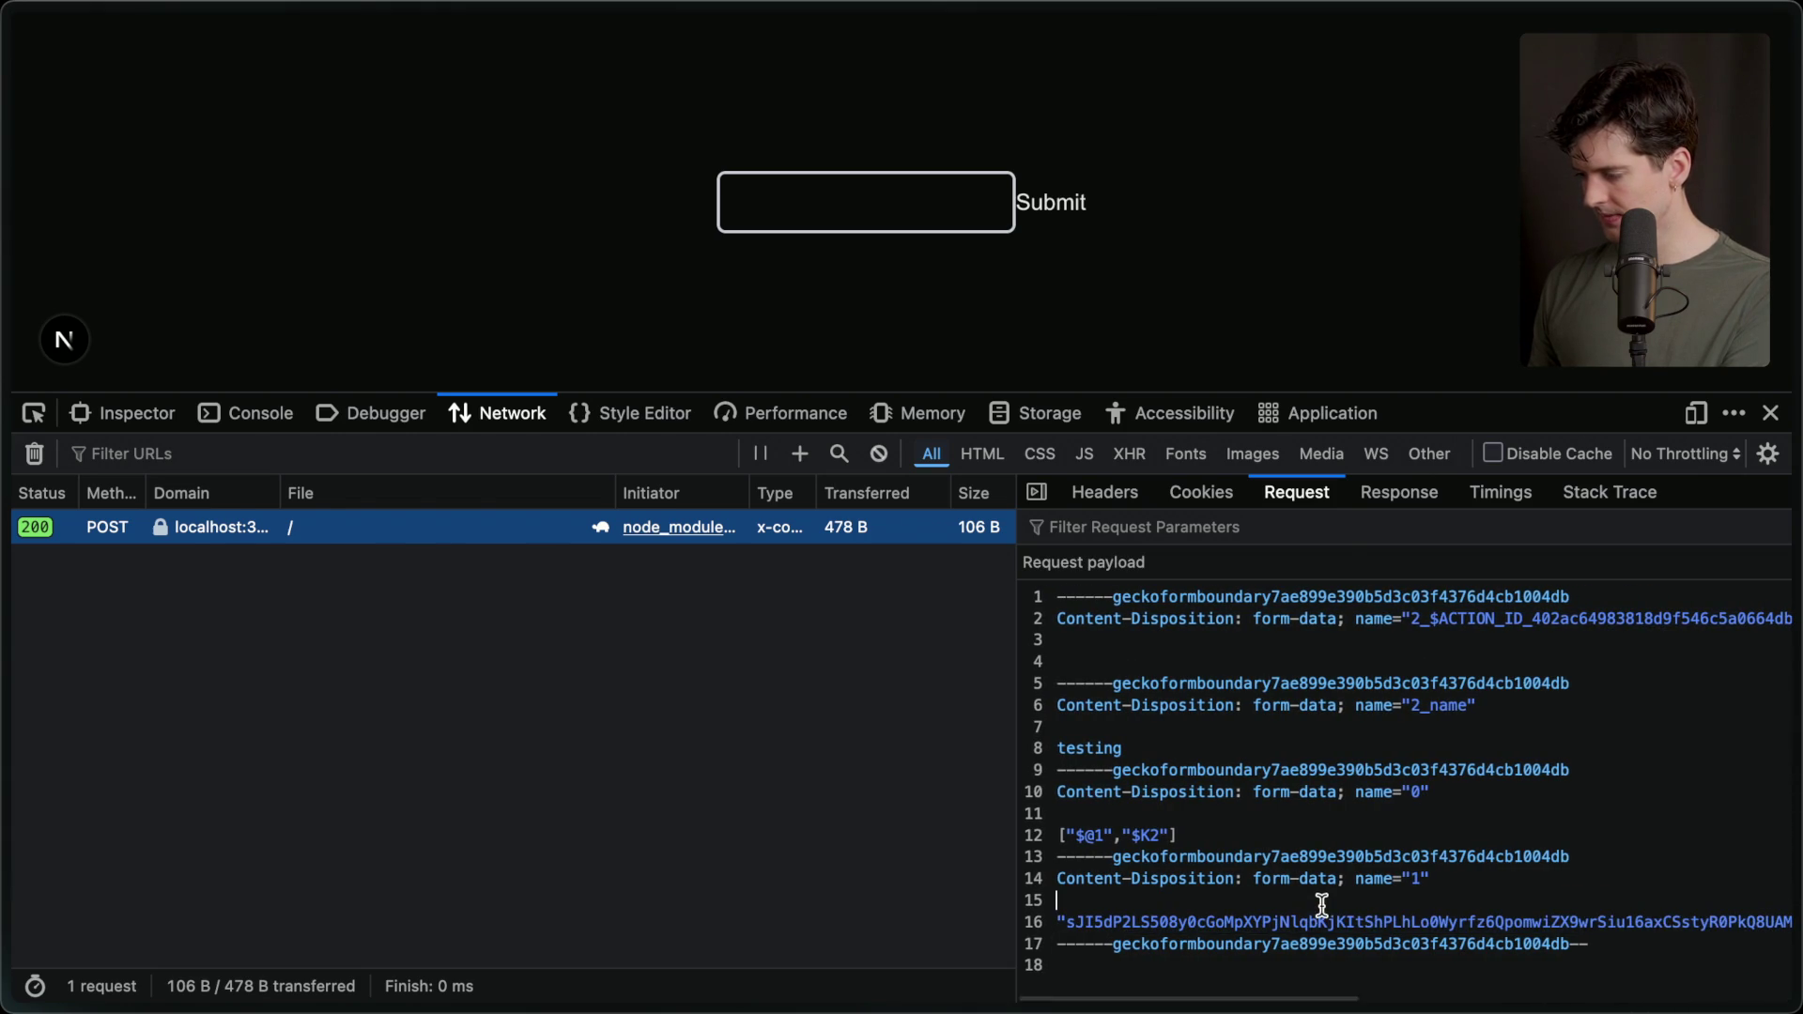
{"action": "key", "text": "super+Tab"}
{"action": "left_click", "coordinate": [575, 276]}
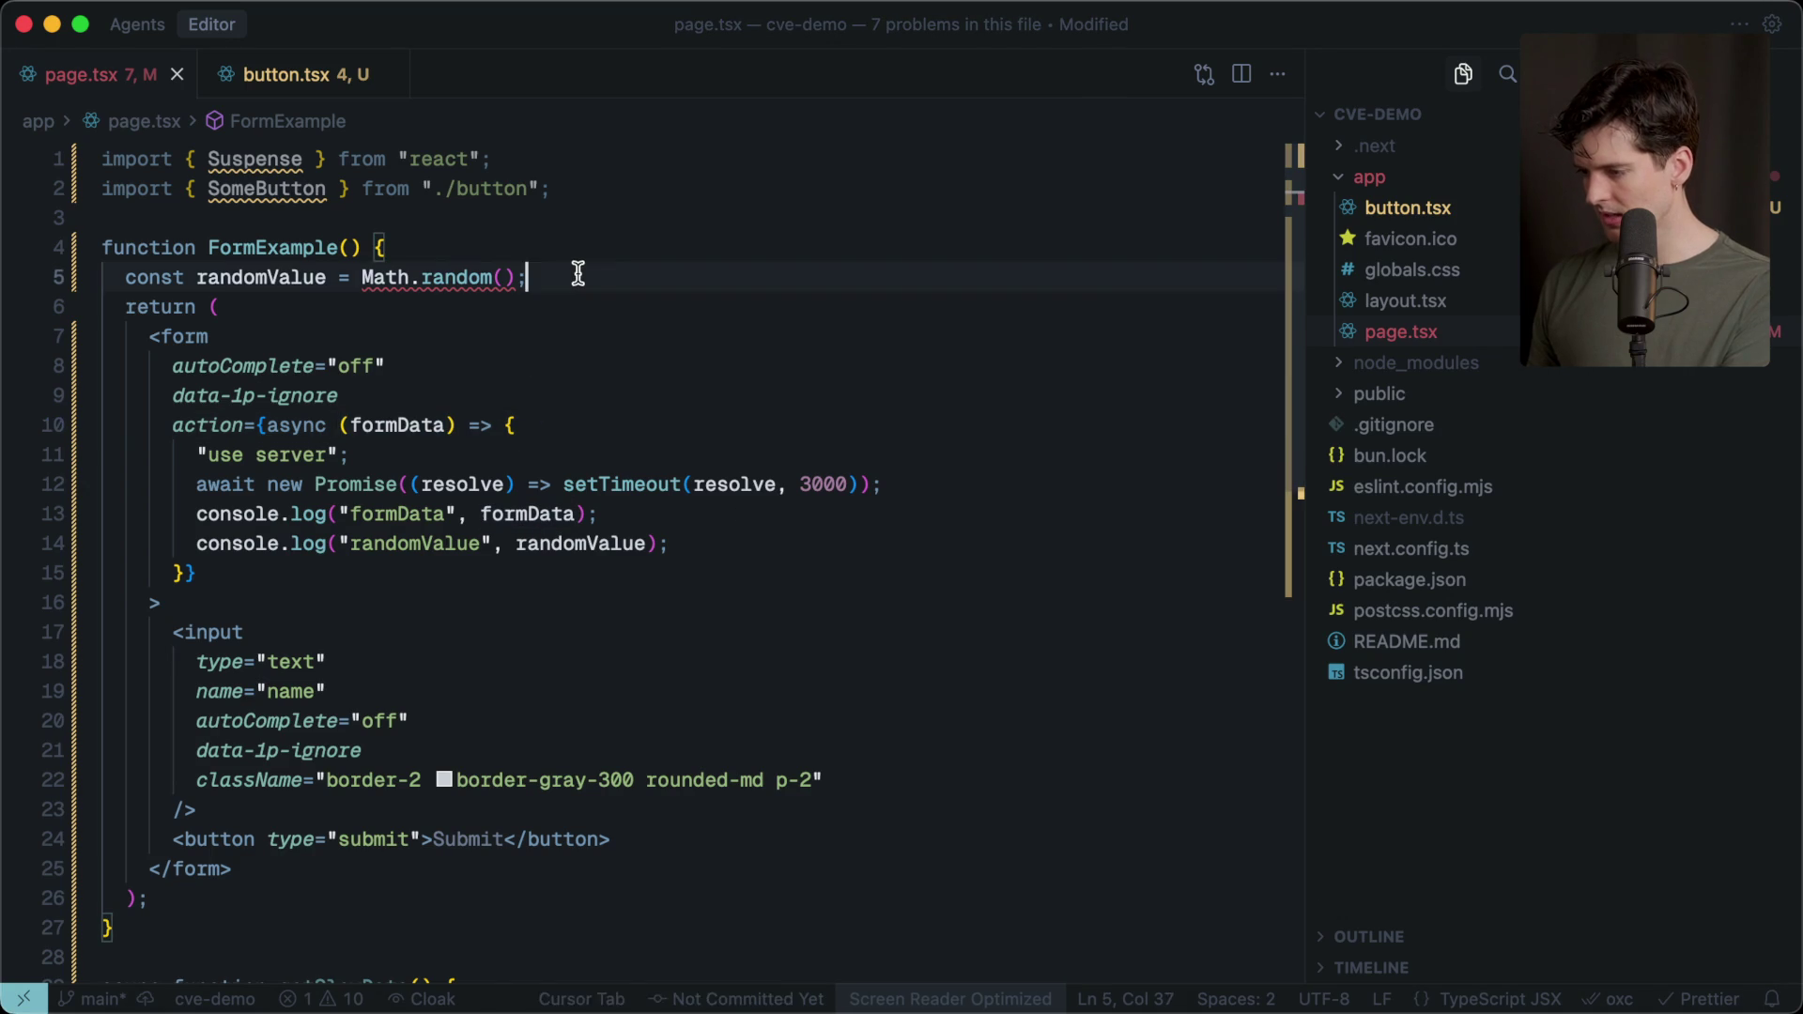
Comment out the randomValue declaration and log line, then resubmit 'testing' and inspect the new POST.
{"action": "key", "text": "super+slash"}
{"action": "left_click", "coordinate": [637, 542]}
{"action": "key", "text": "super+slash"}
{"action": "key", "text": "super+Tab"}
{"action": "key", "text": "super+r"}
{"action": "left_click", "coordinate": [930, 201]}
{"action": "type", "text": "testing"}
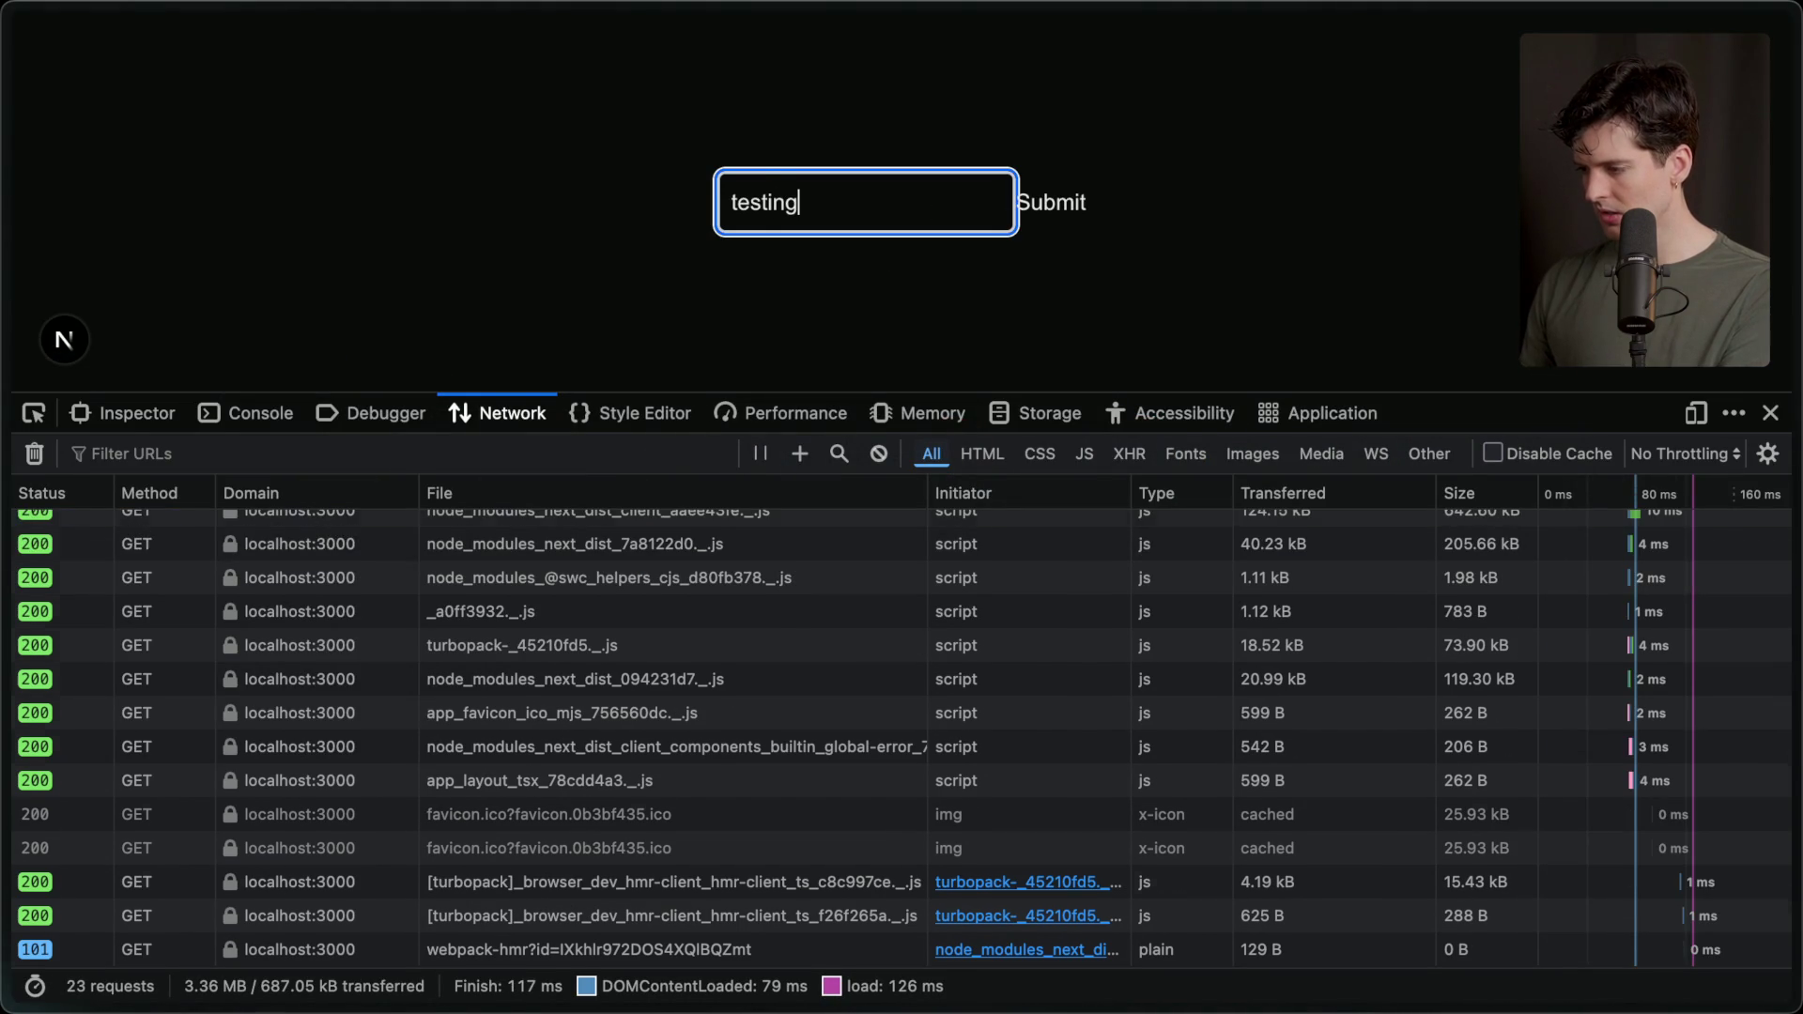
{"action": "key", "text": "Return"}
{"action": "left_click", "coordinate": [187, 950]}
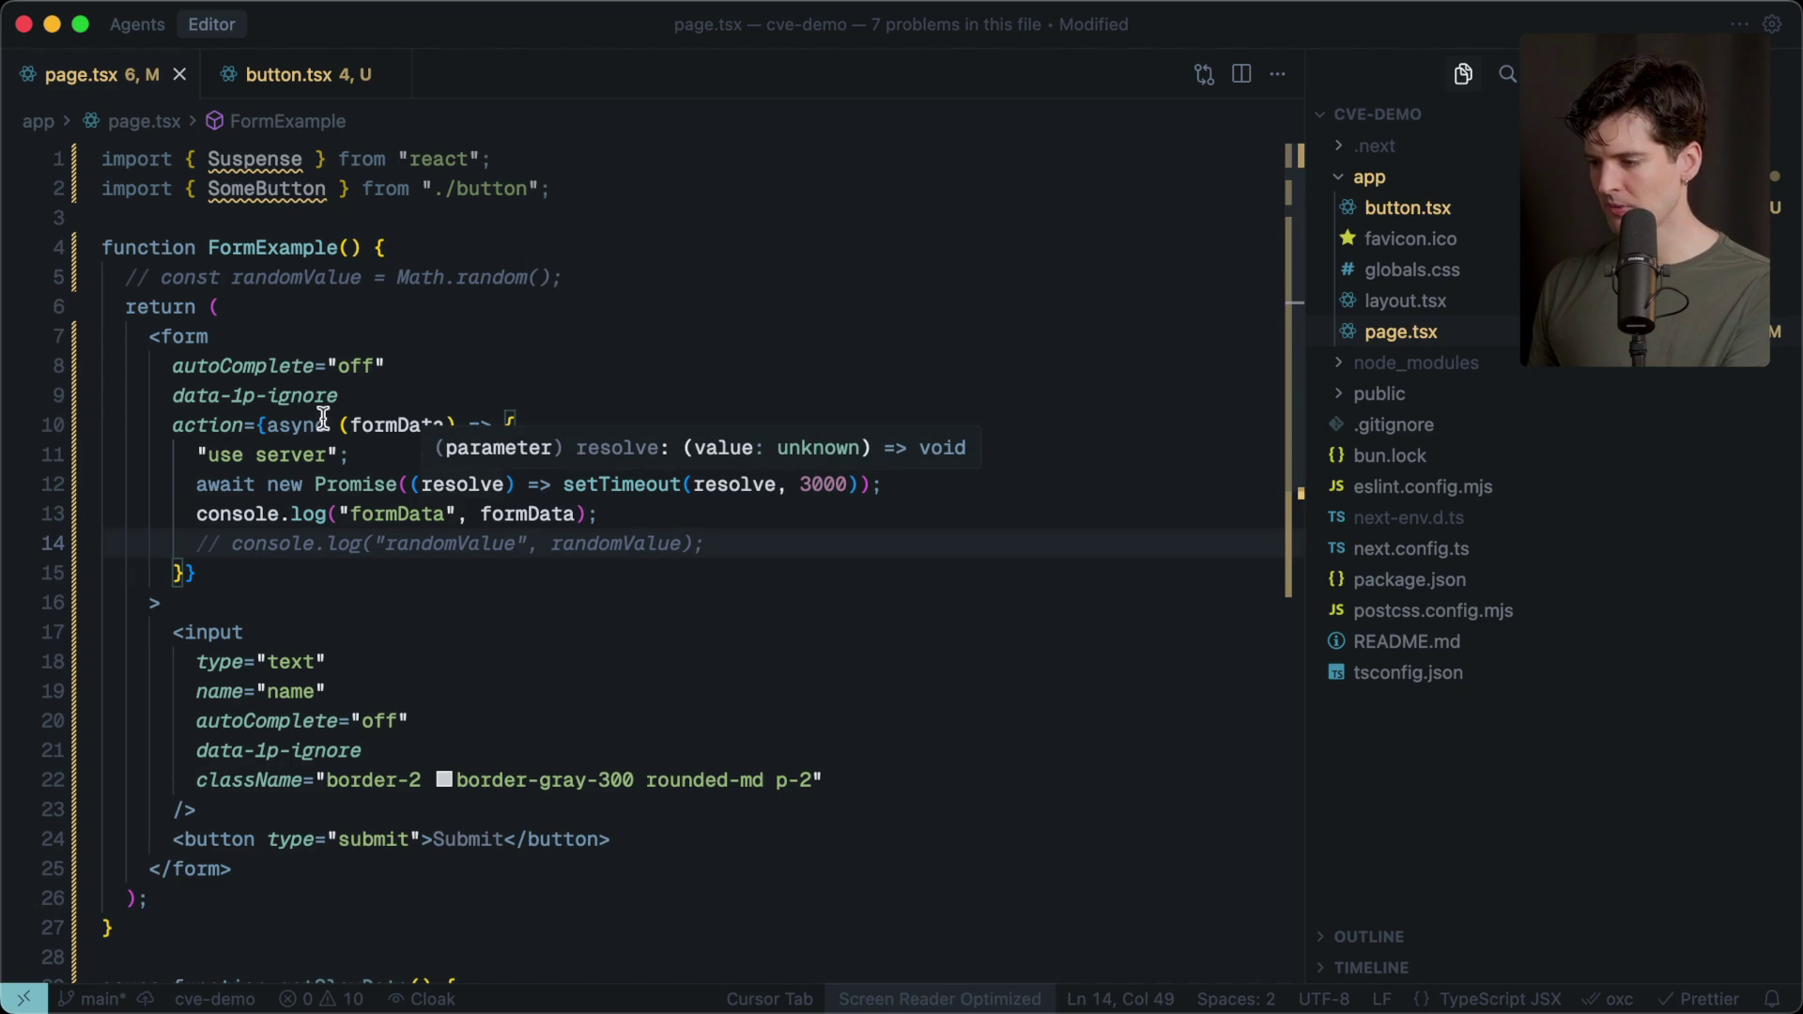
Uncomment the randomValue log line and declaration in page.tsx.
{"action": "left_click", "coordinate": [721, 545]}
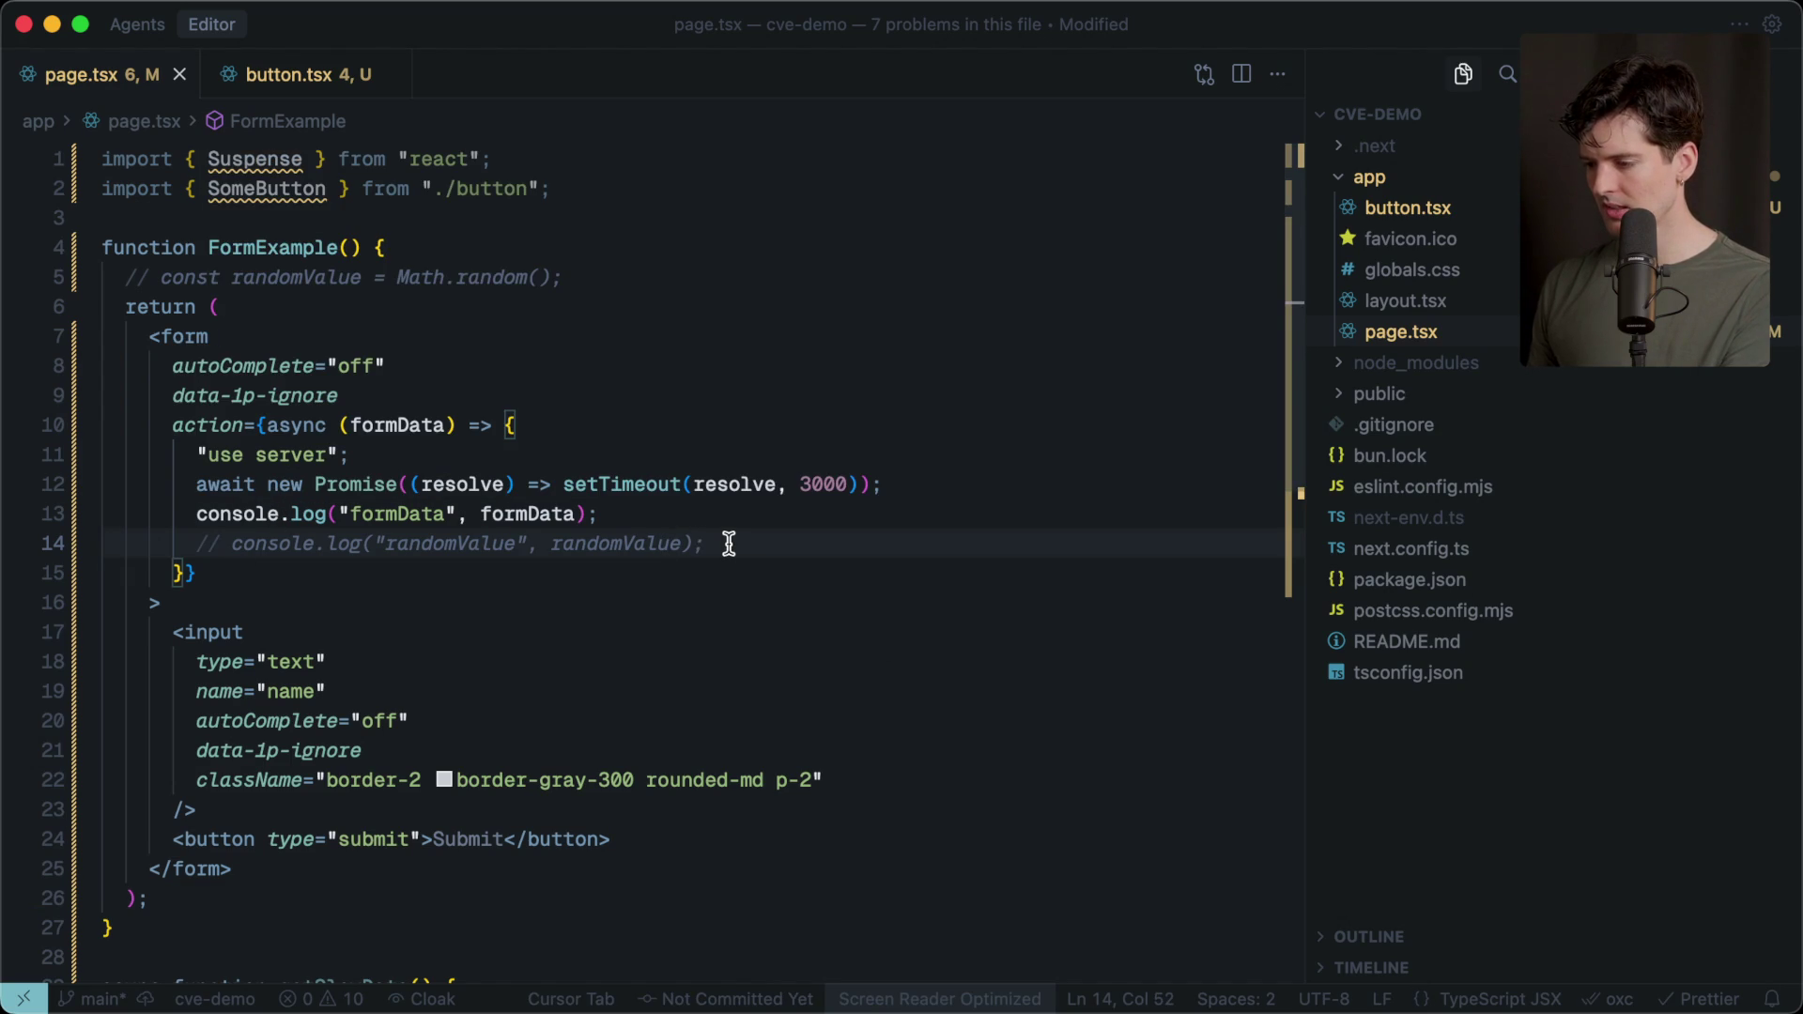
{"action": "key", "text": "super+slash"}
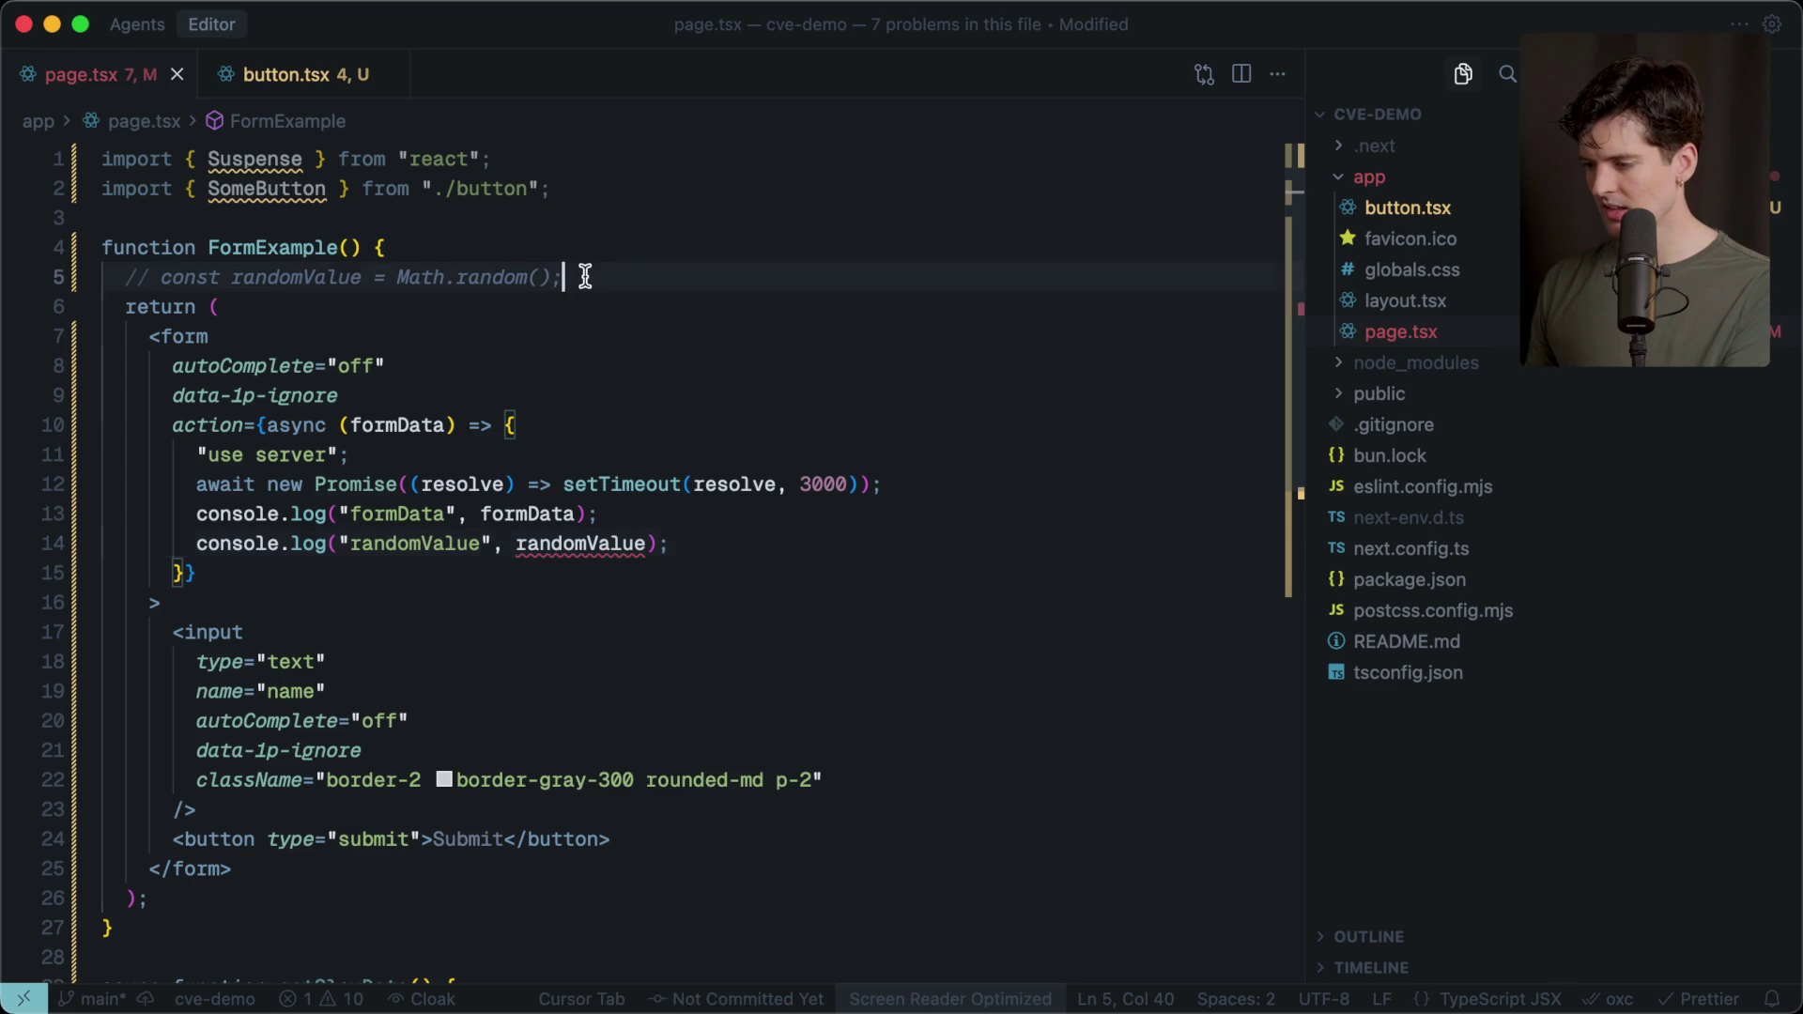
{"action": "left_click", "coordinate": [584, 276]}
{"action": "key", "text": "super+slash"}
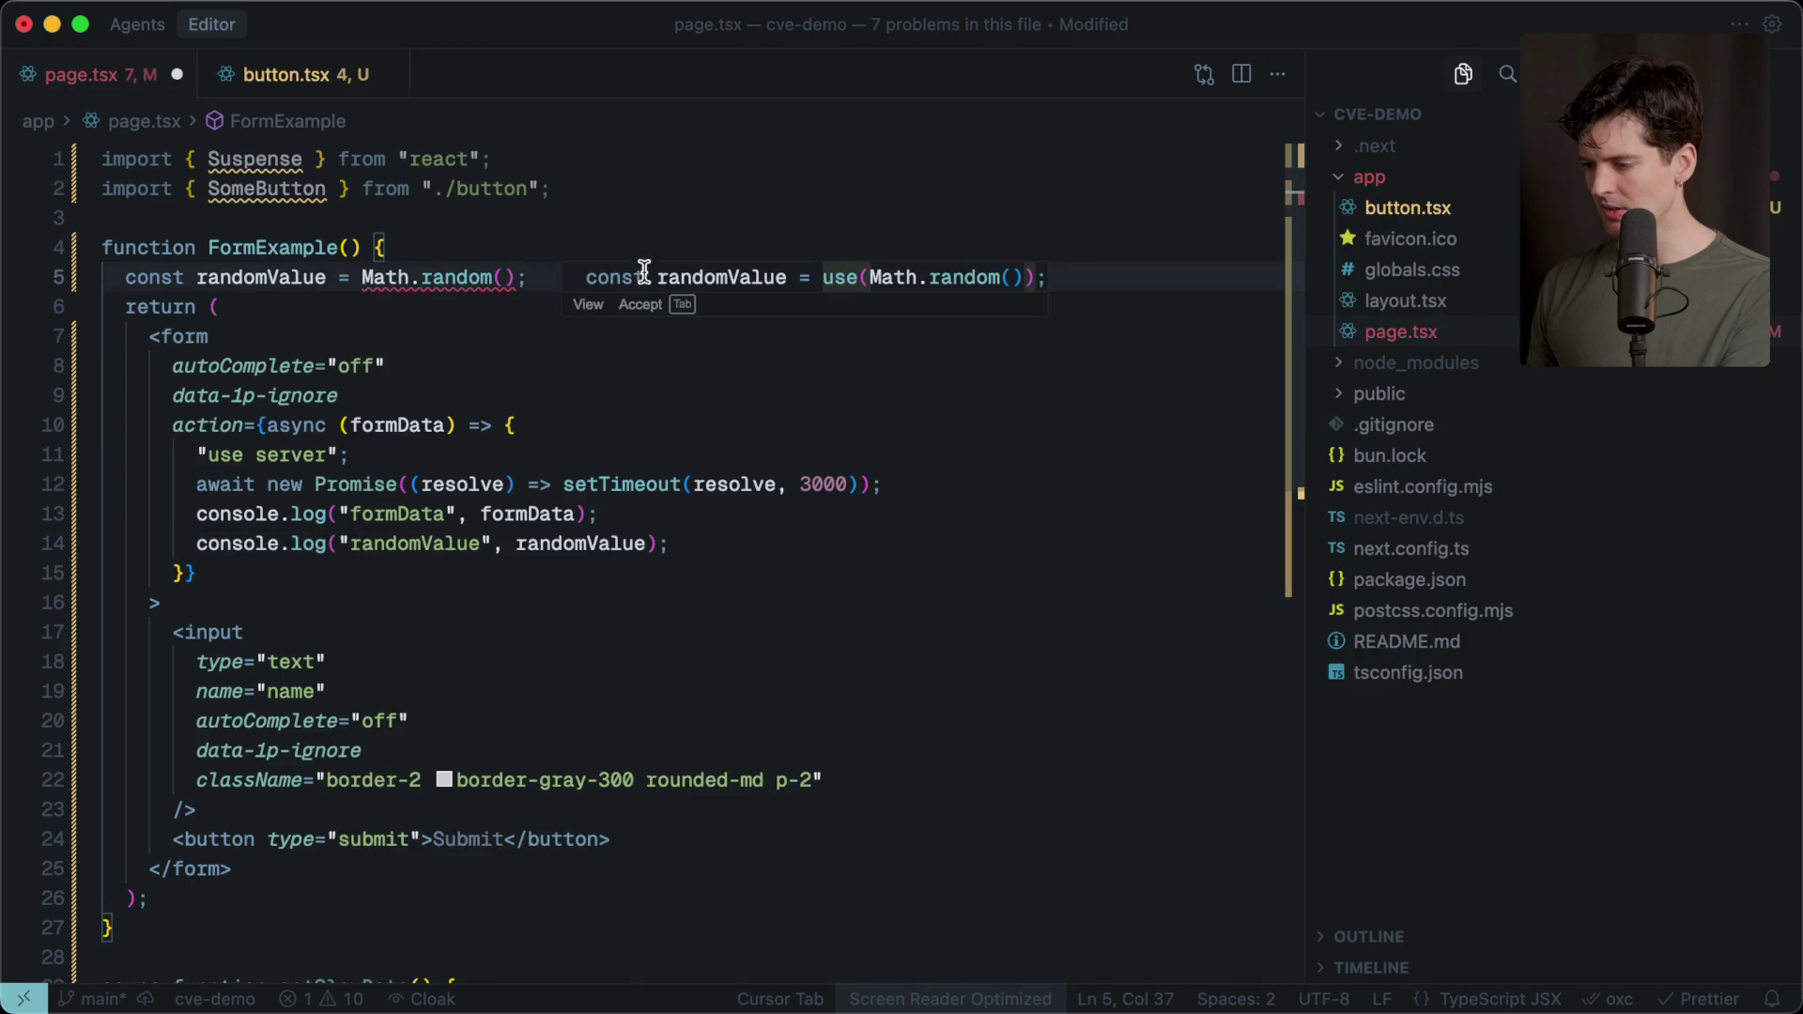
{"action": "left_click", "coordinate": [483, 221]}
{"action": "left_click", "coordinate": [638, 165]}
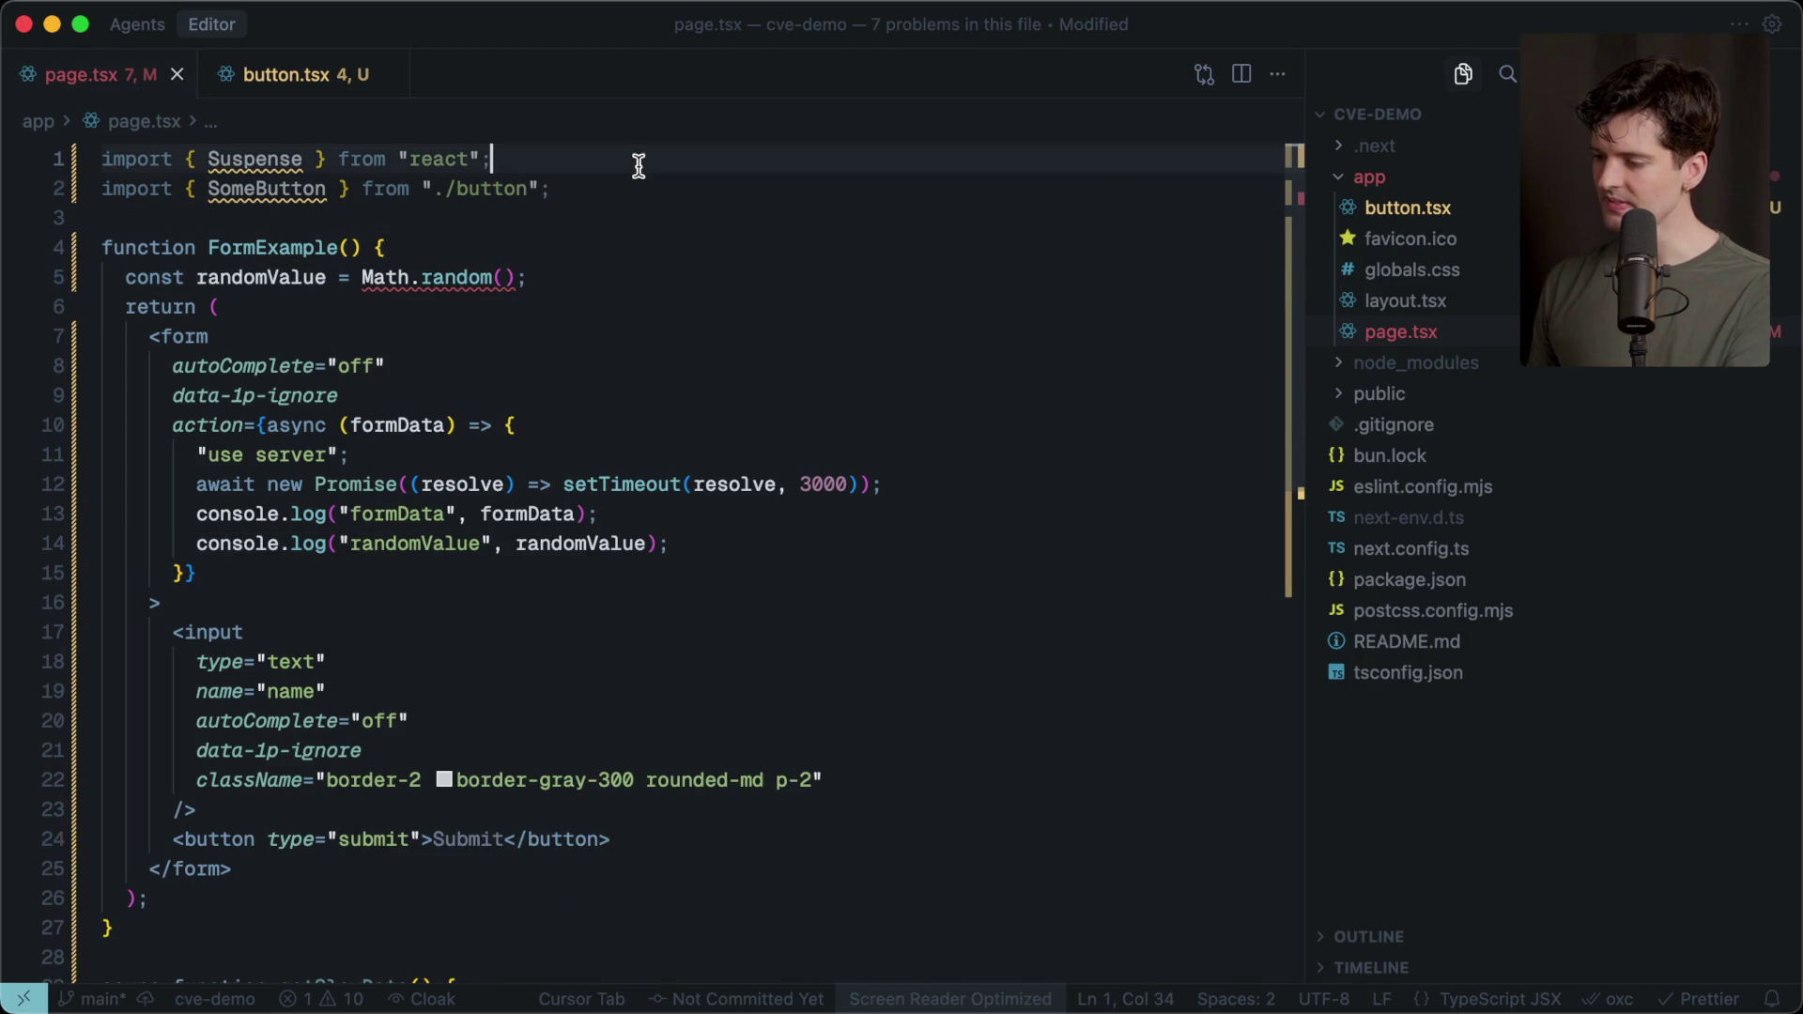
{"action": "left_click", "coordinate": [382, 217]}
{"action": "left_click", "coordinate": [636, 164]}
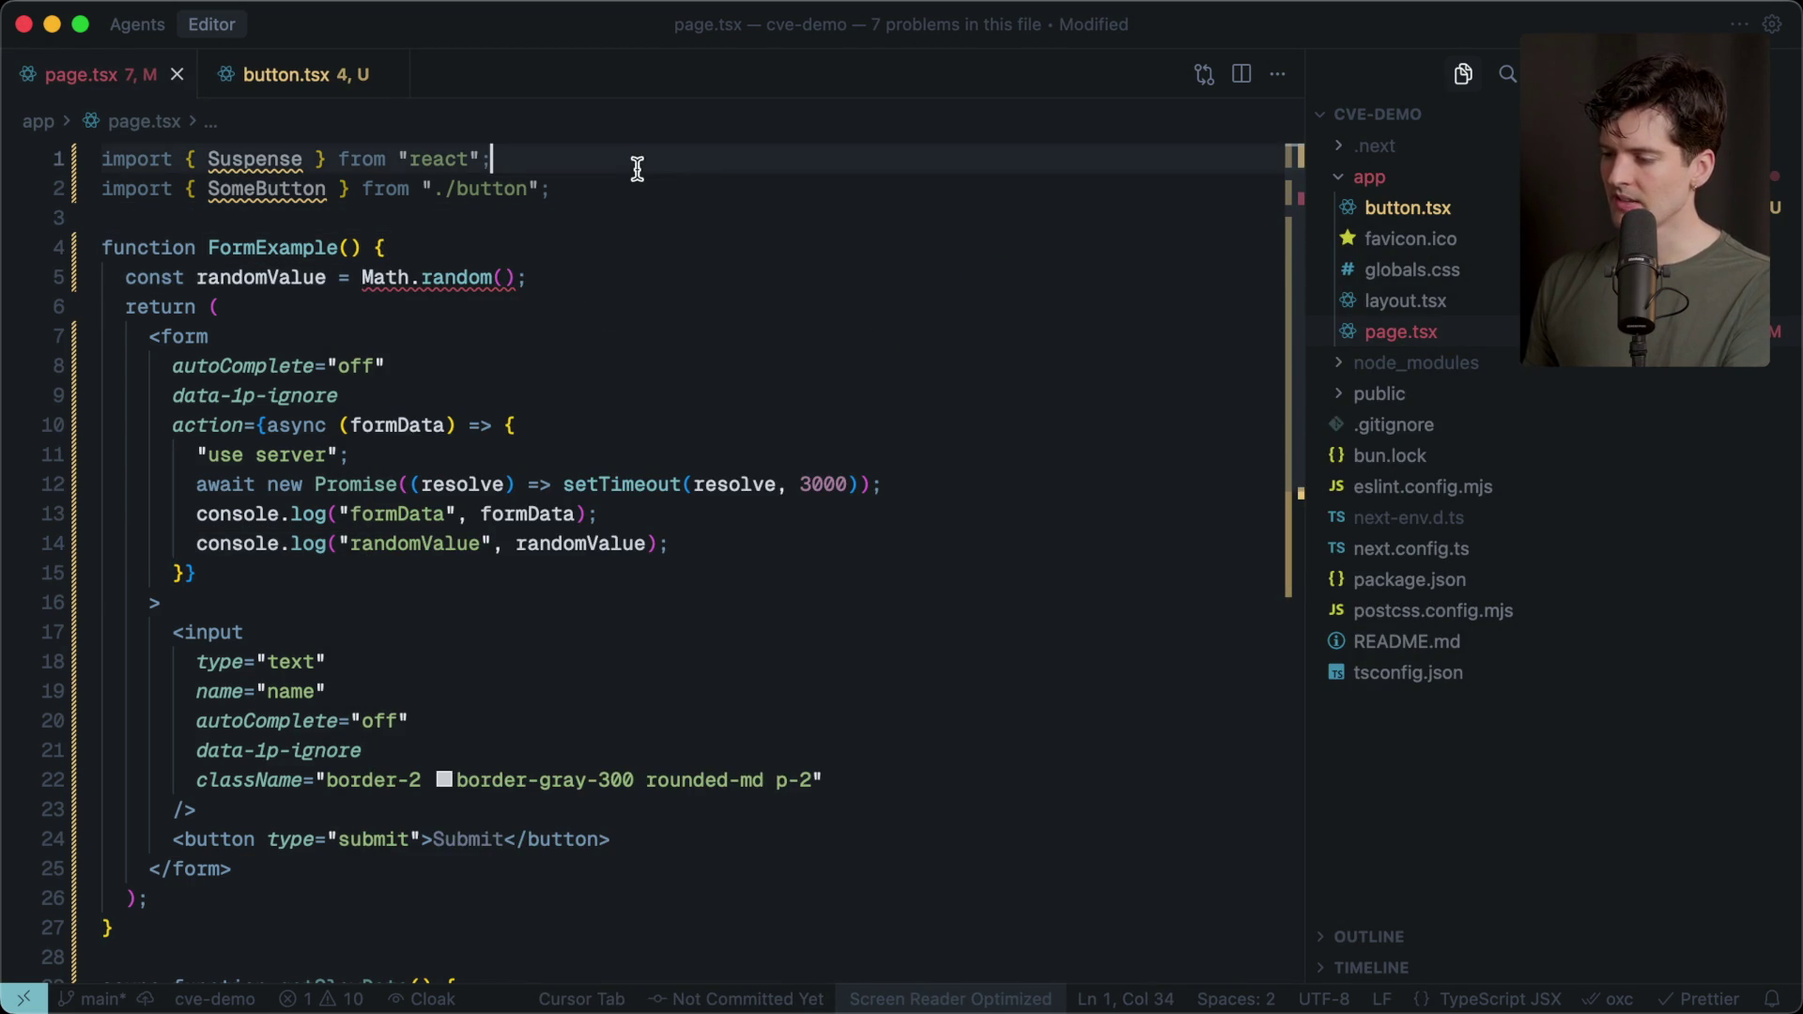
{"action": "left_click", "coordinate": [356, 916]}
Dismiss the suggested use() wrapper, keeping randomValue as a plain Math.random() call.
{"action": "left_click_drag", "start_coordinate": [124, 279], "coordinate": [568, 273]}
{"action": "left_click", "coordinate": [554, 275]}
{"action": "key", "text": "Return"}
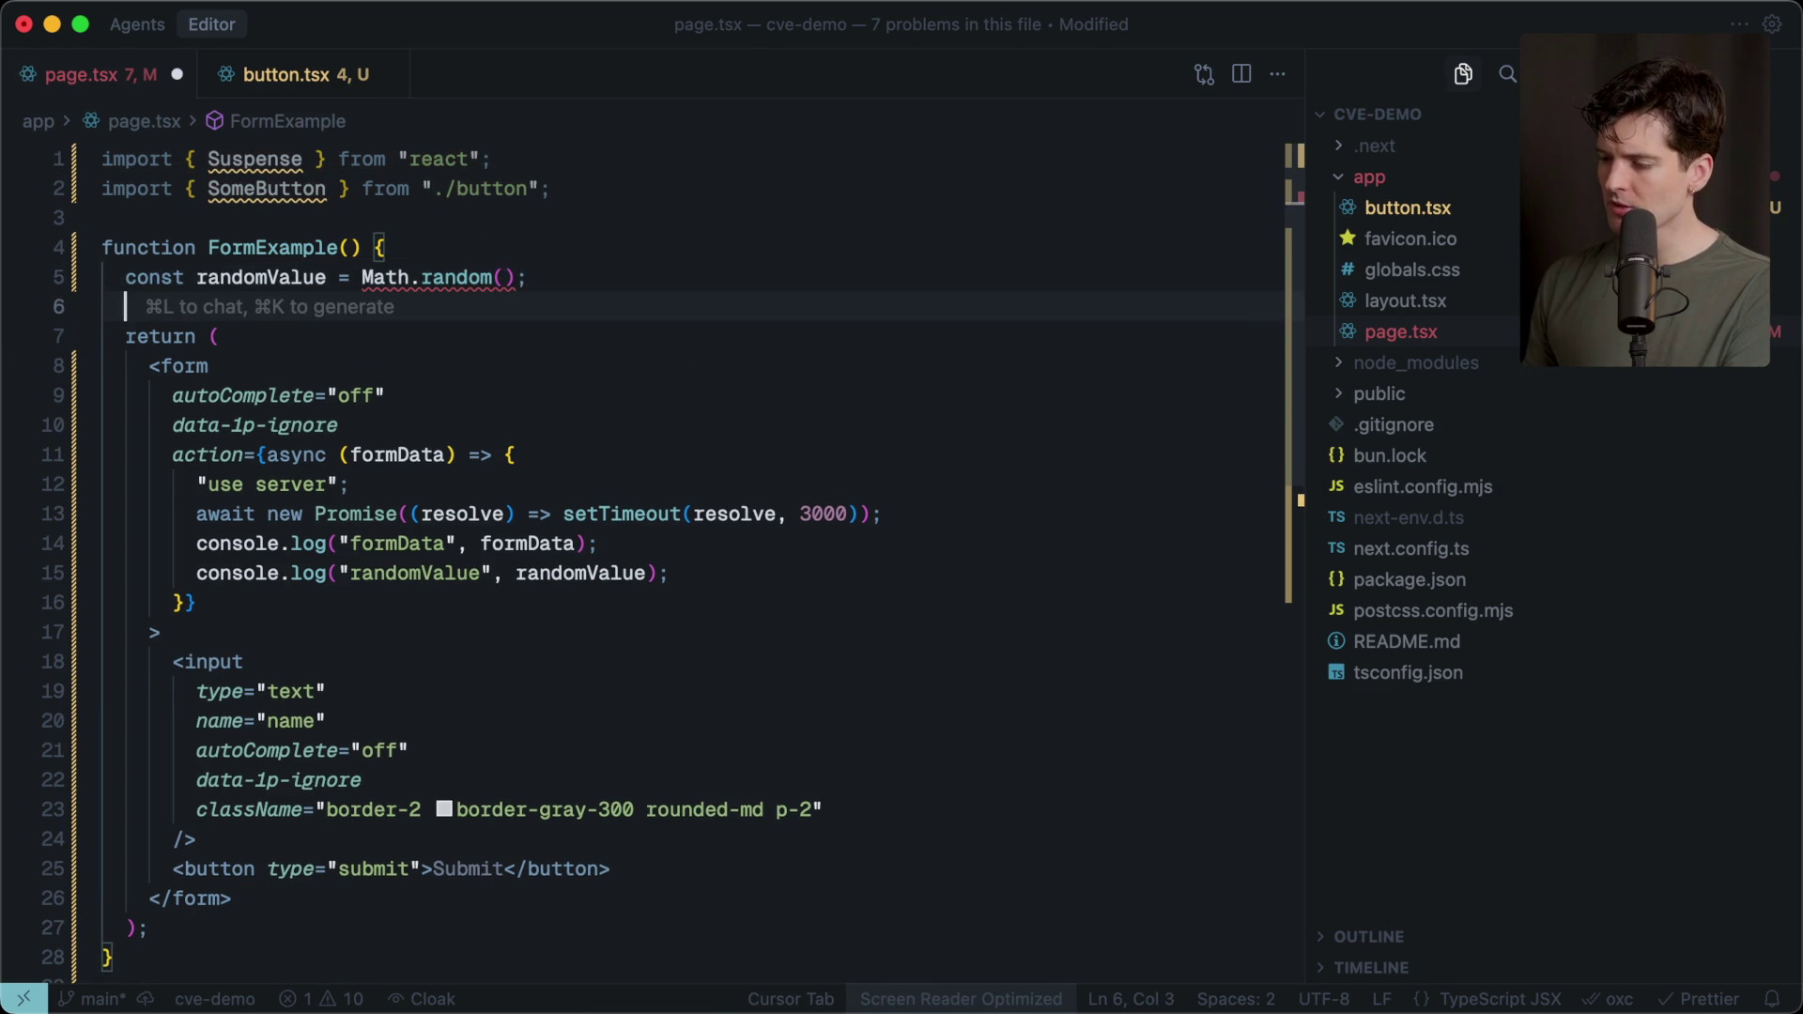
{"action": "key", "text": "Tab"}
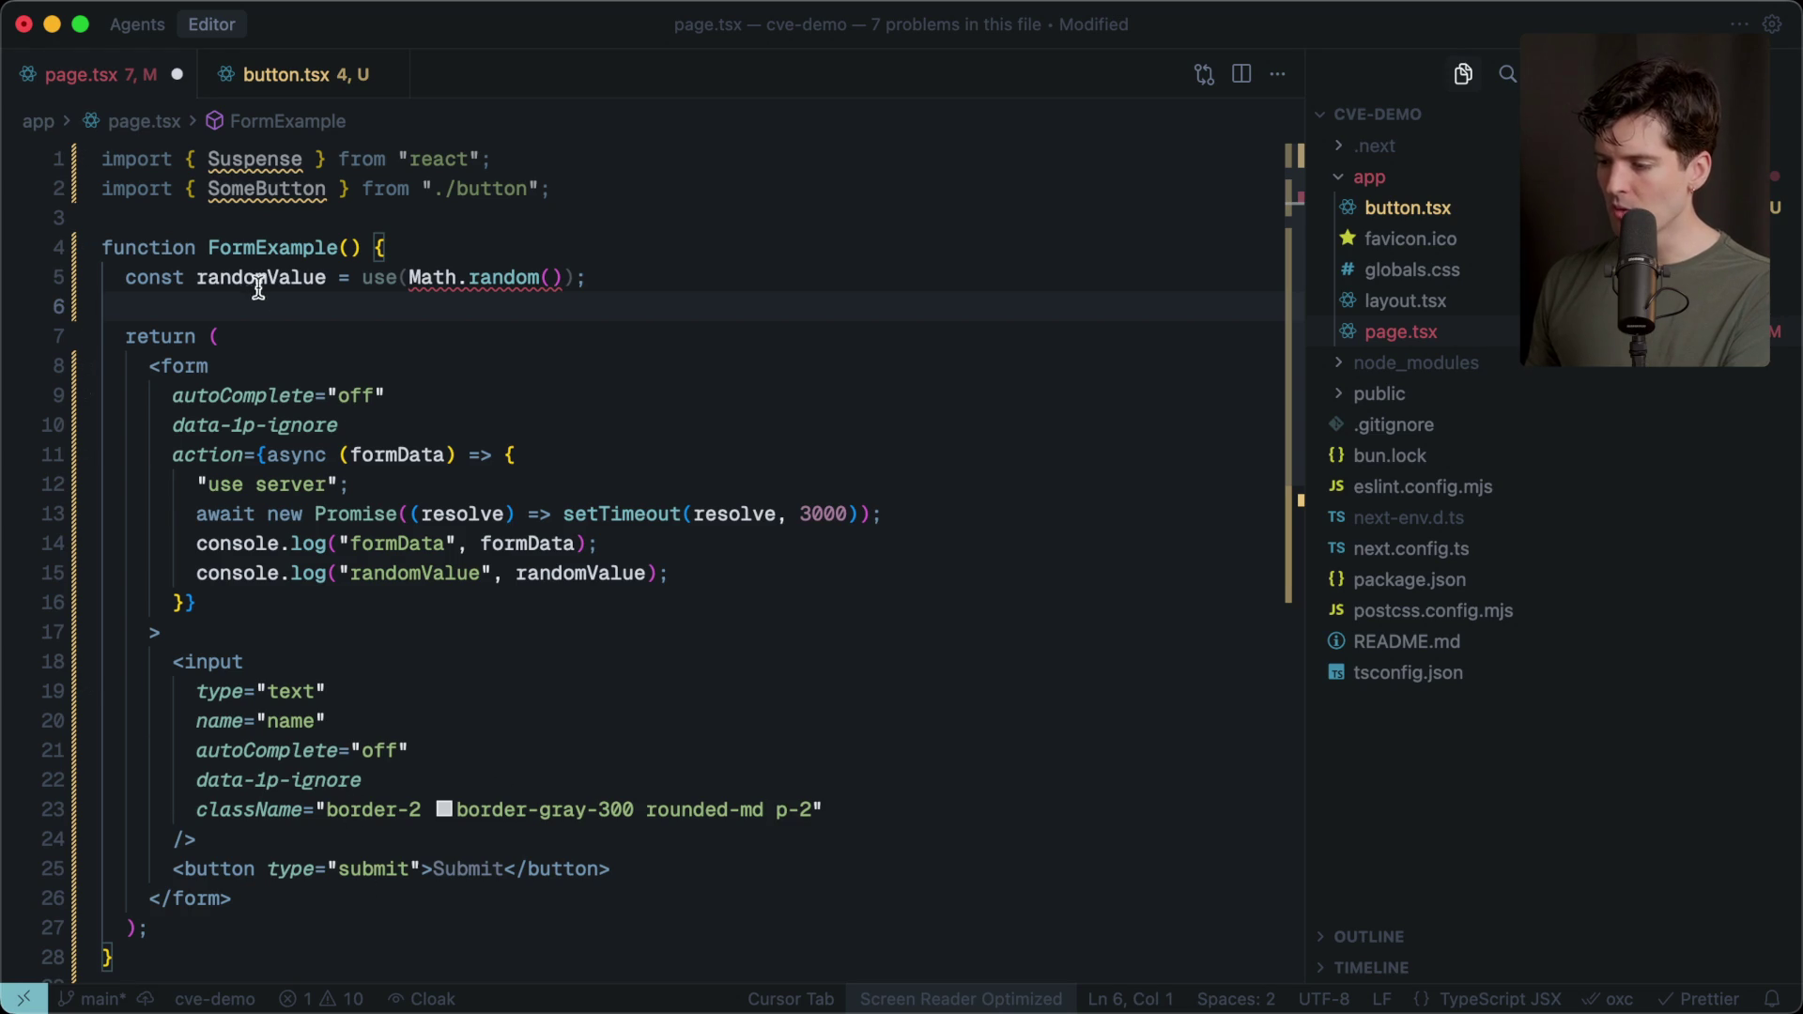
{"action": "mouse_move", "coordinate": [158, 373]}
{"action": "left_mouse_down"}
{"action": "mouse_move", "coordinate": [310, 737]}
{"action": "mouse_move", "coordinate": [334, 911]}
{"action": "left_mouse_up"}
{"action": "key", "text": "Escape"}
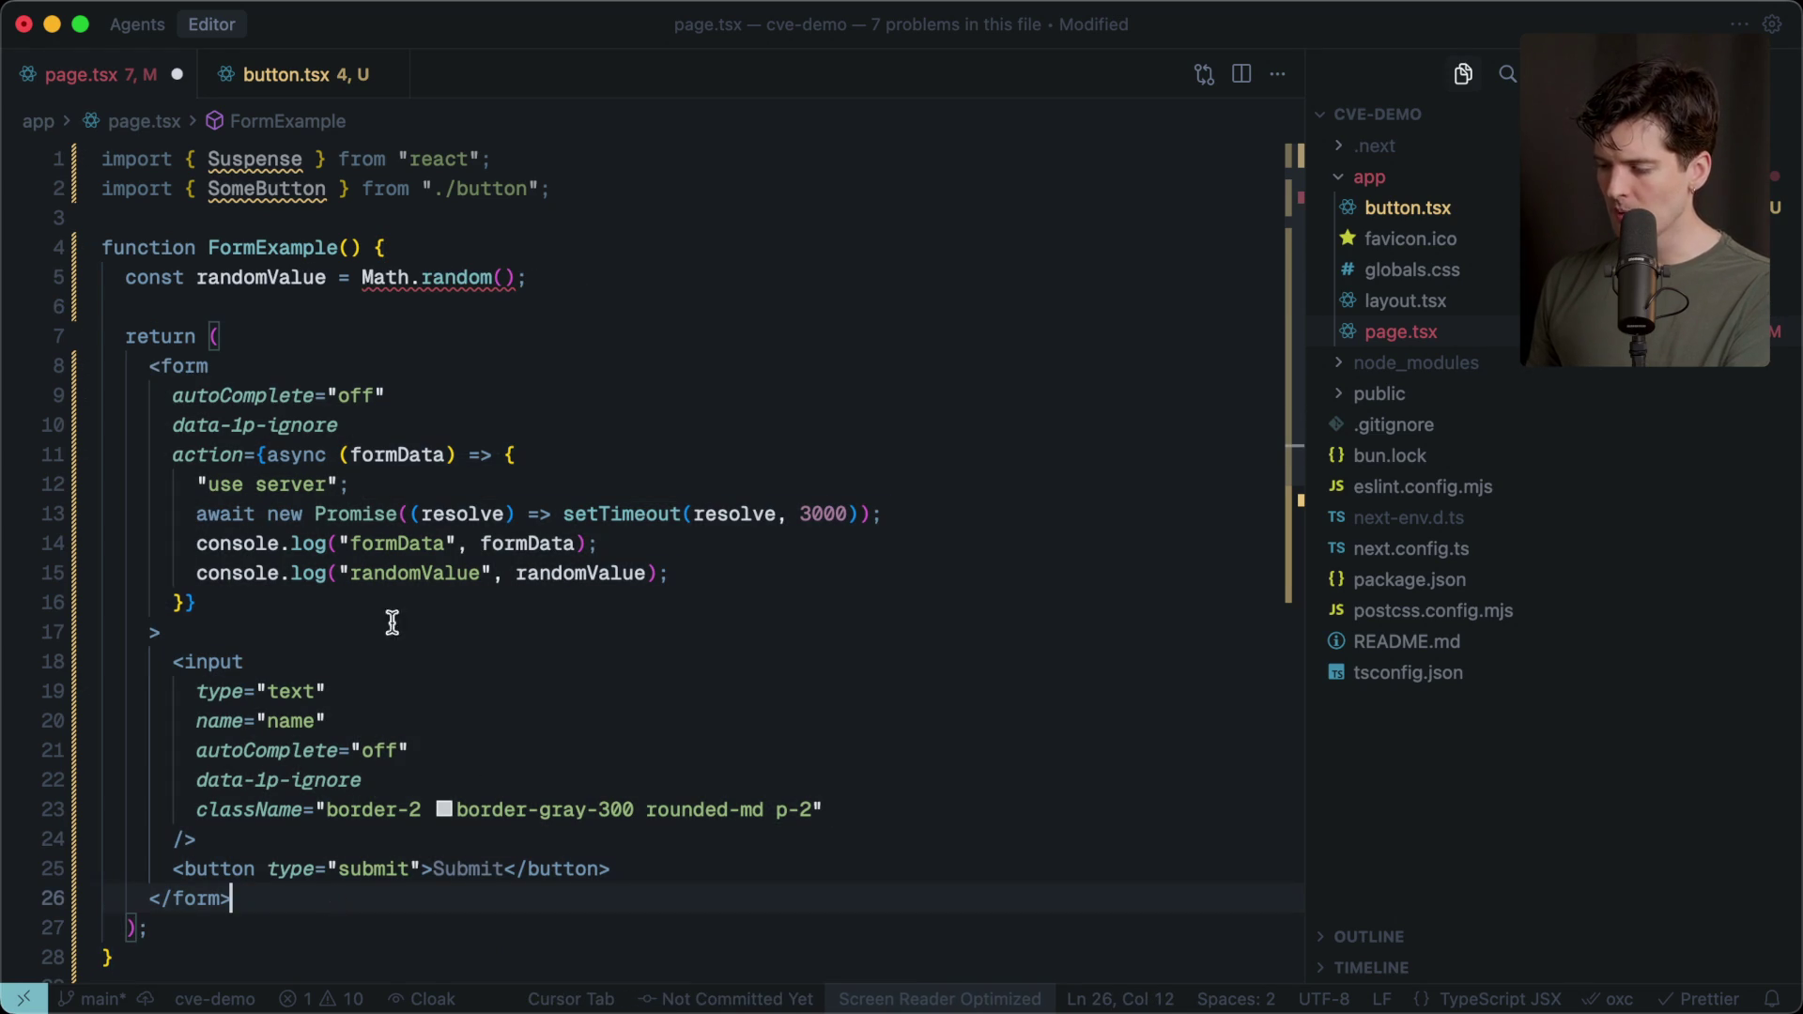
{"action": "double_click", "coordinate": [231, 278]}
{"action": "left_click", "coordinate": [337, 217]}
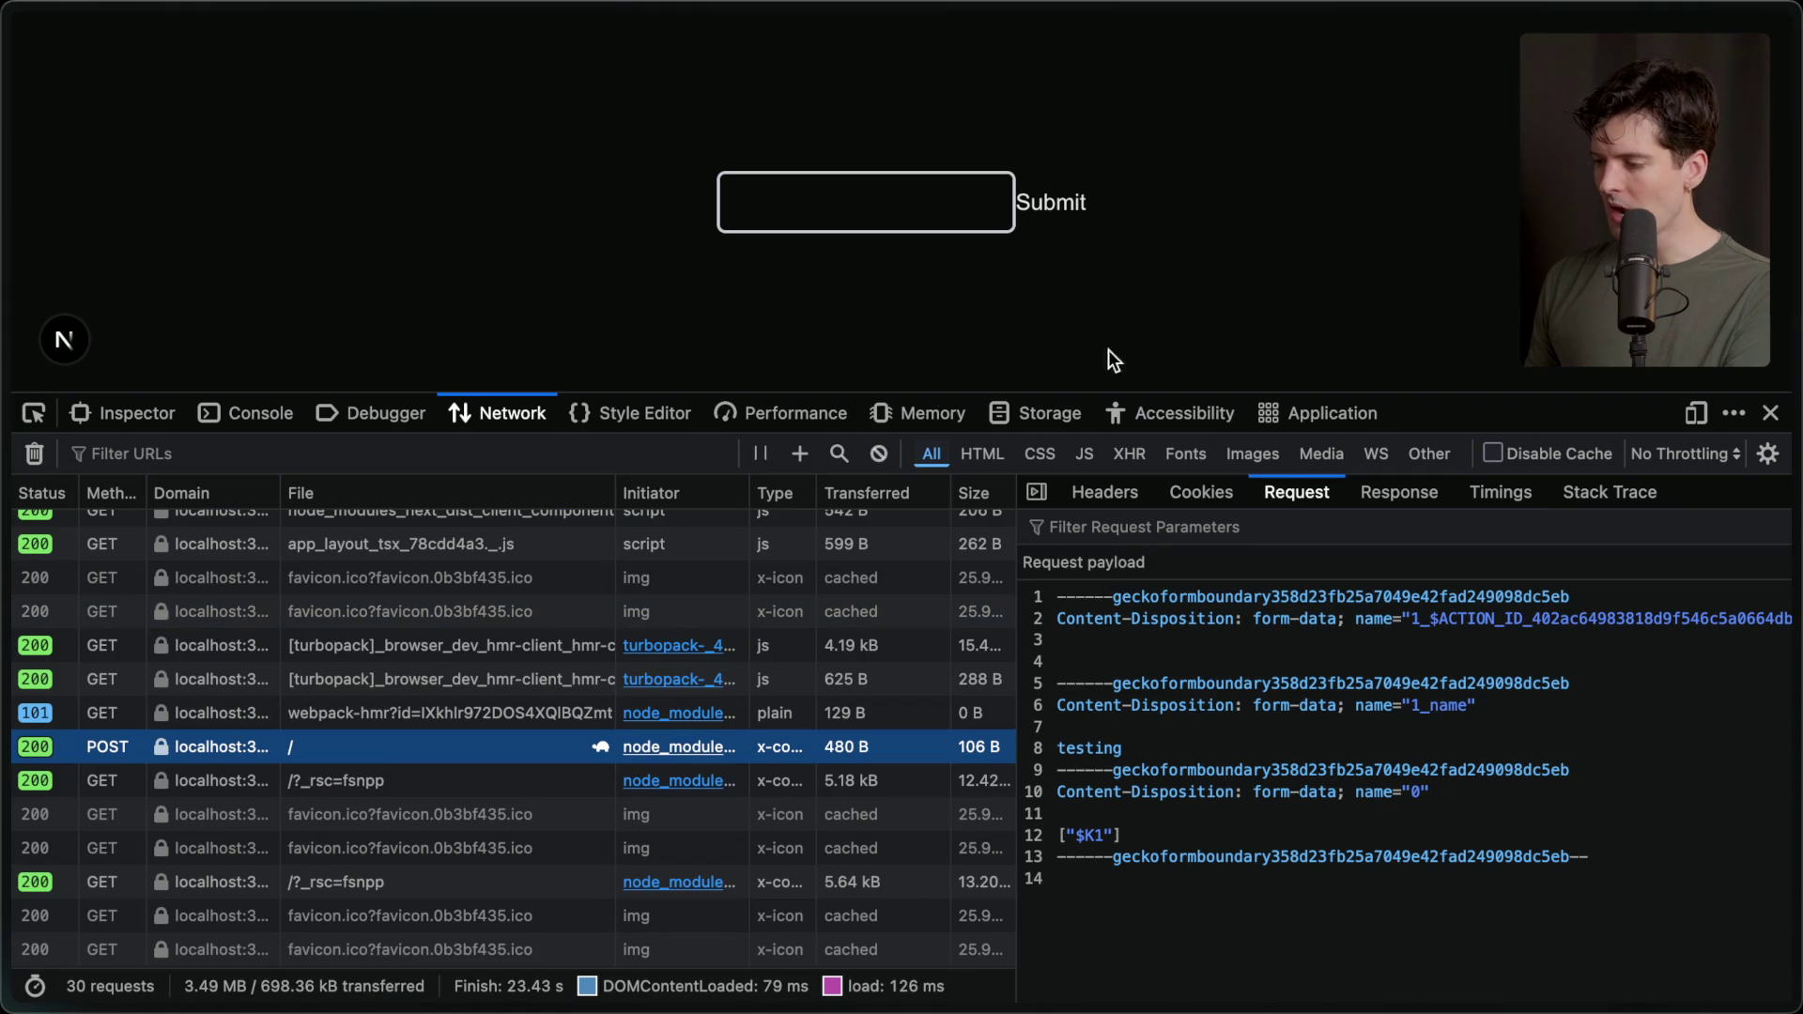
Use Firefox's element picker on the name text input to inspect its markup, styles and 212×44 box model.
{"action": "left_click", "coordinate": [34, 413]}
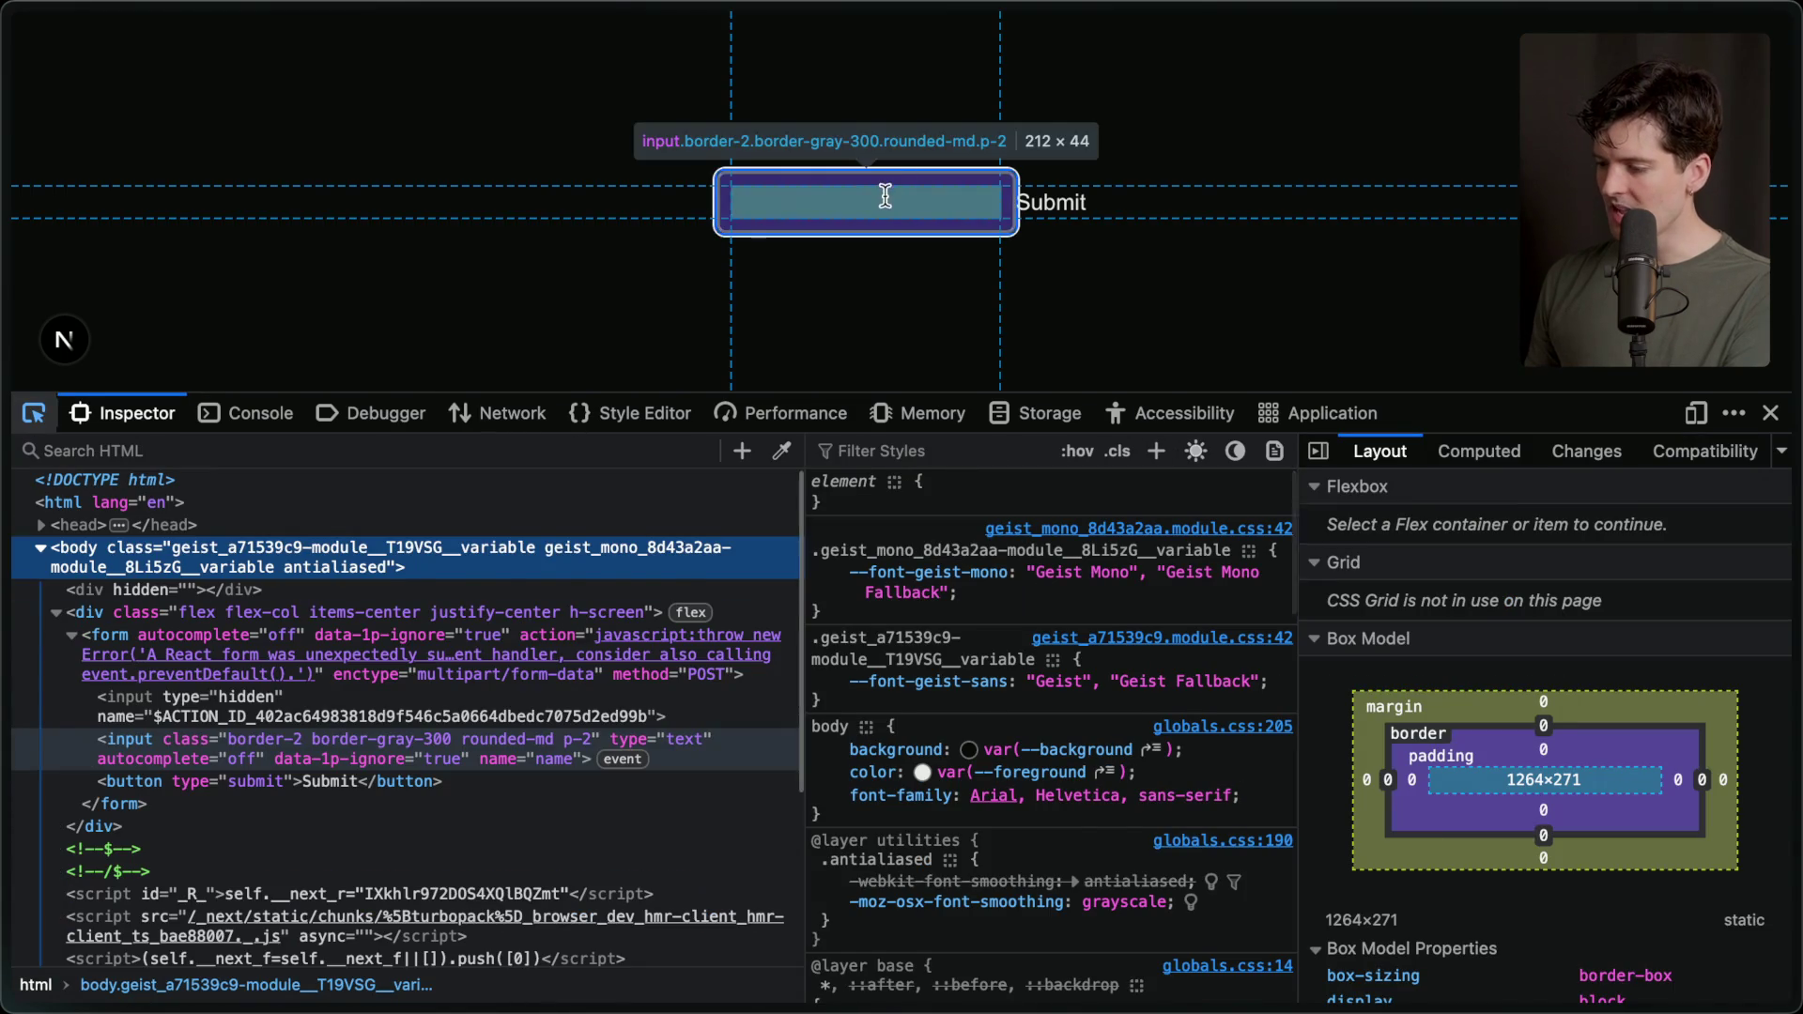
{"action": "left_click", "coordinate": [887, 194]}
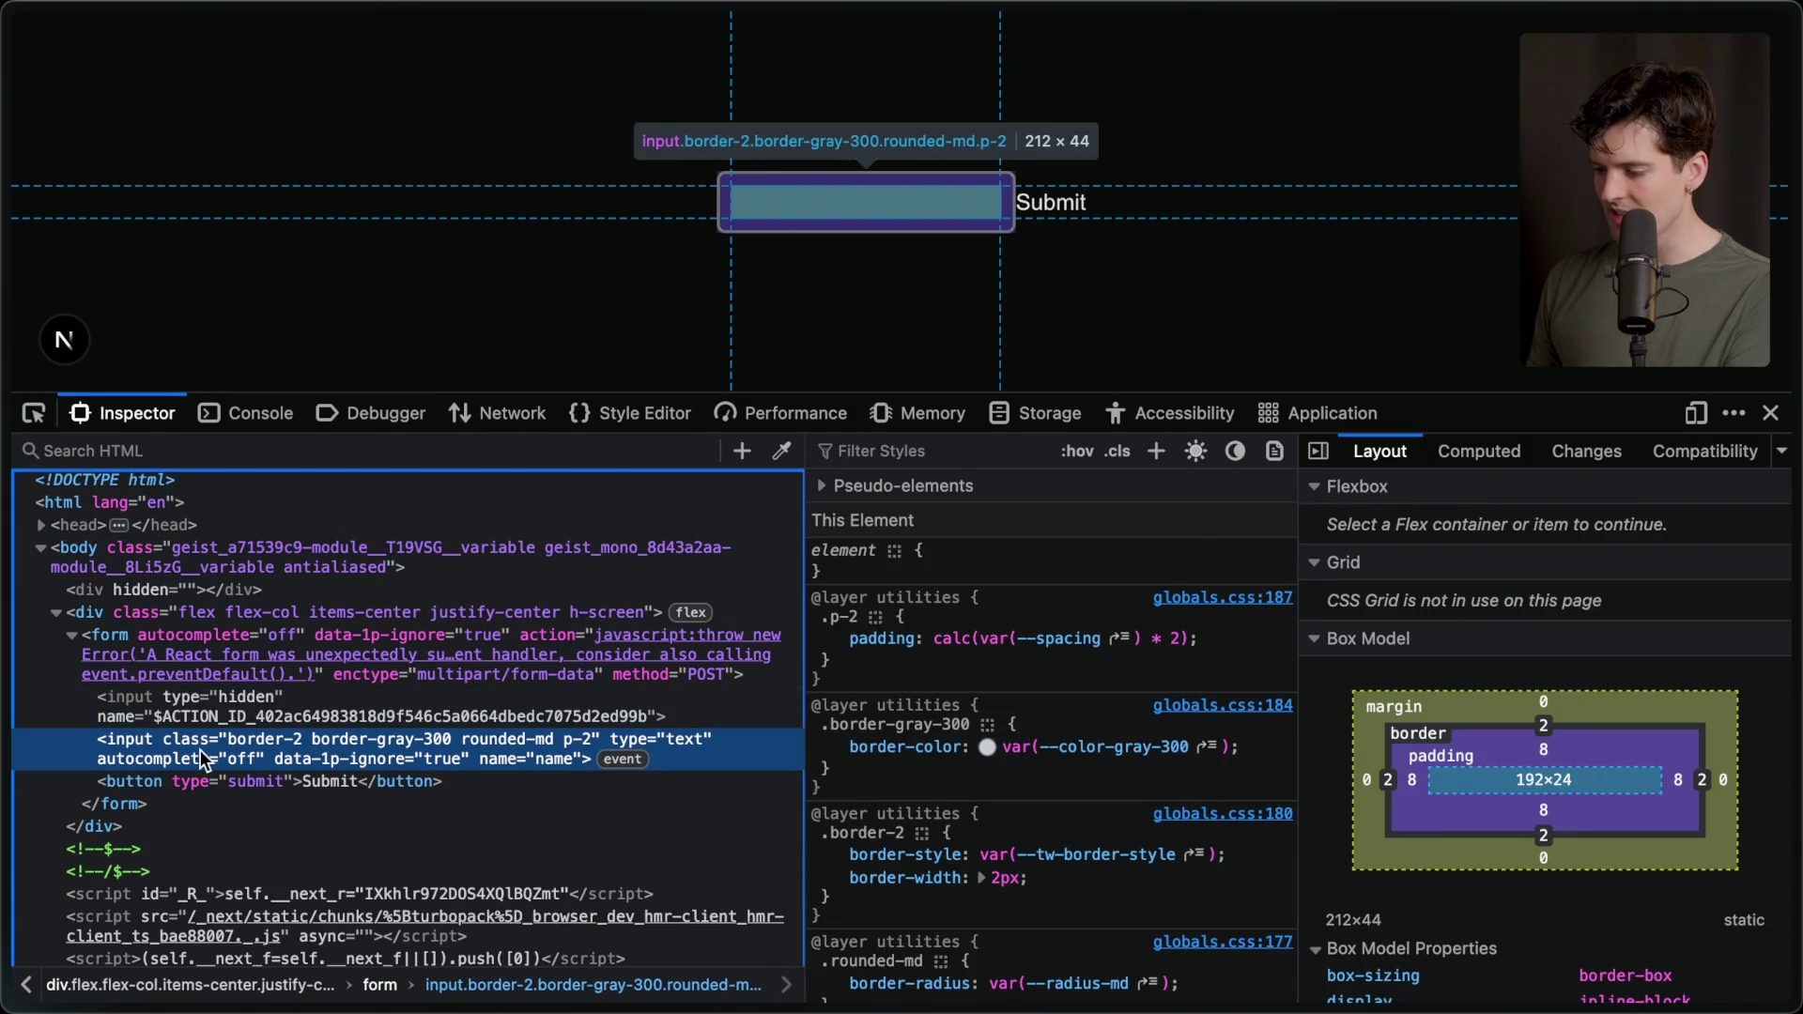
{"action": "key", "text": "super+Tab"}
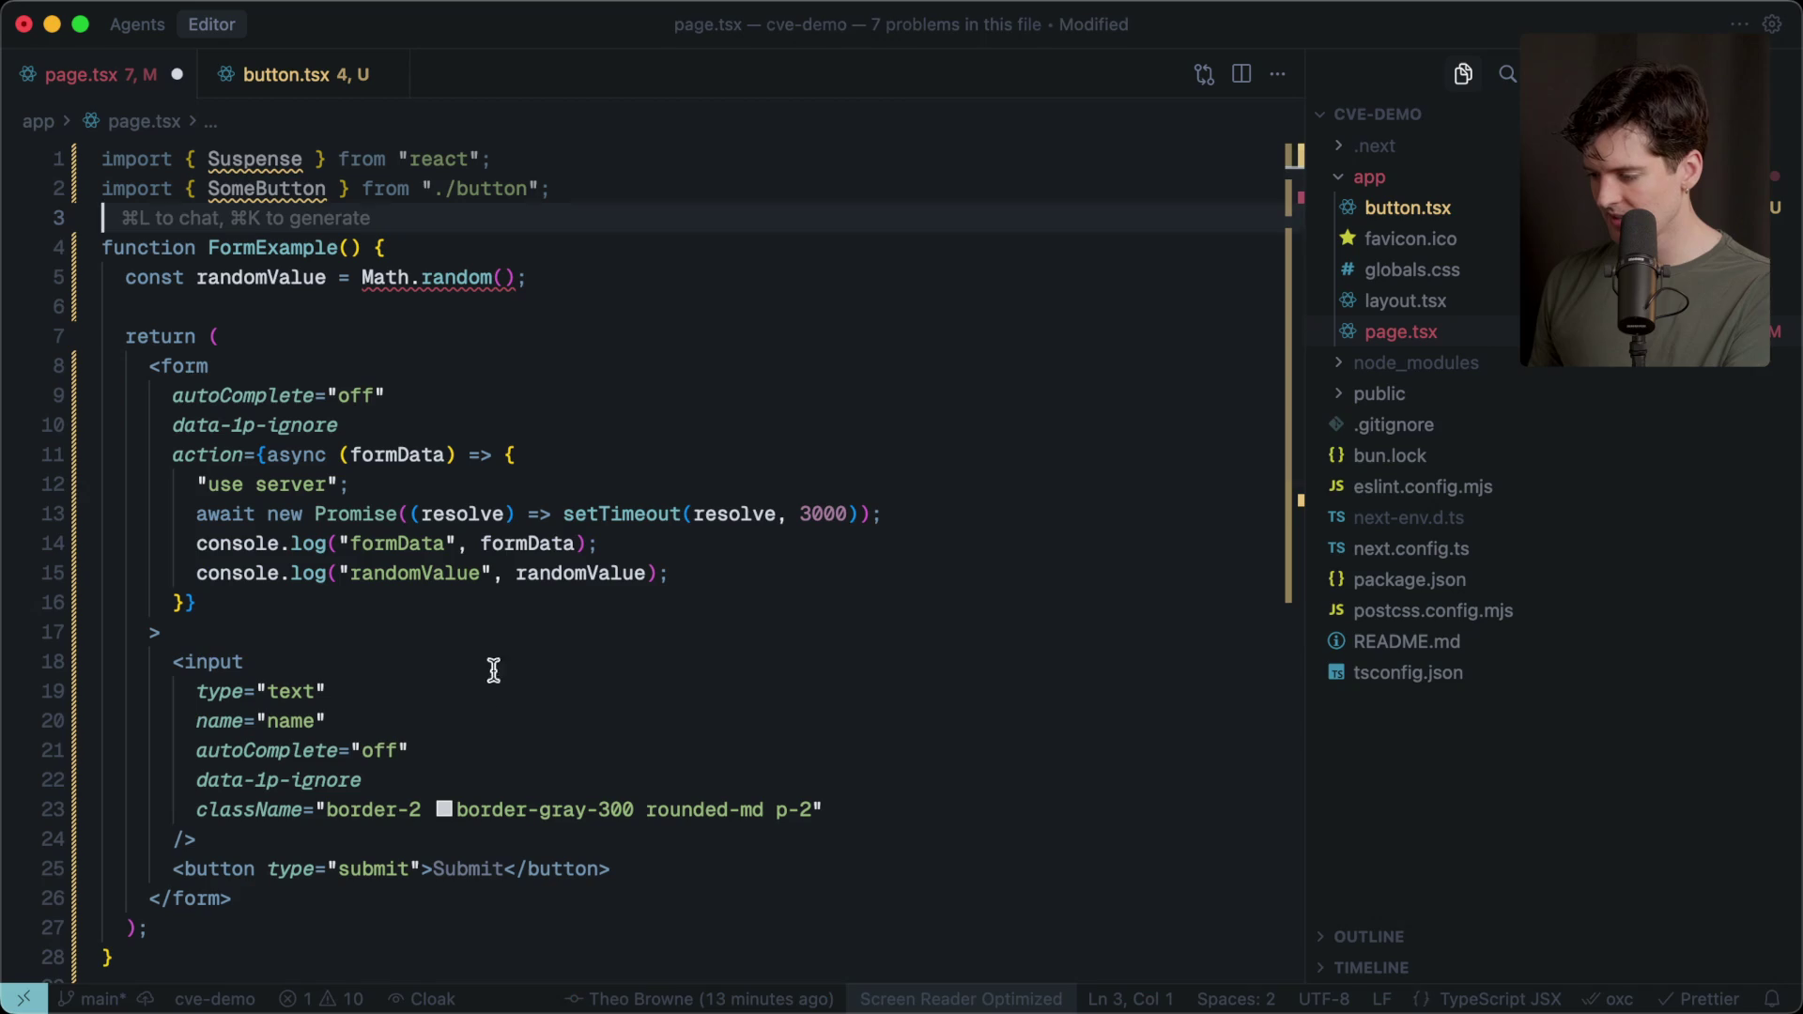
{"action": "key", "text": "super+Tab"}
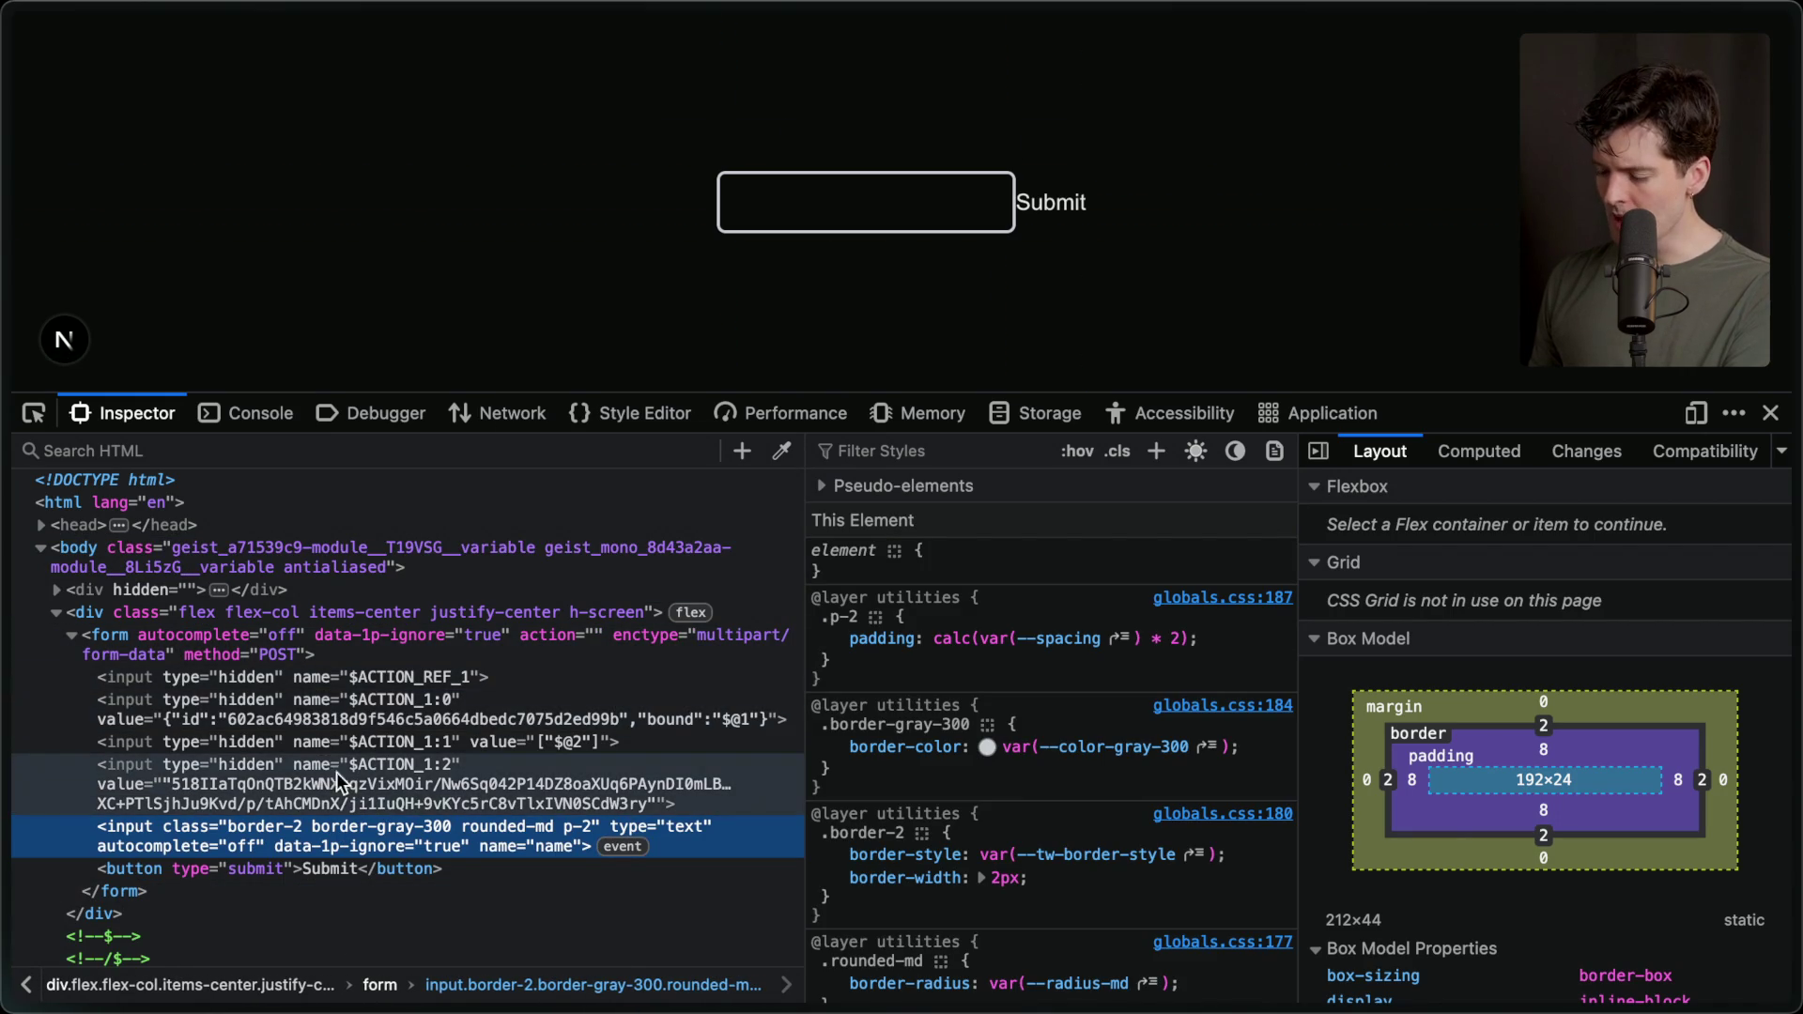
Compare the FormExample server action and its randomValue in page.tsx with the form's hidden $ACTION inputs.
{"action": "key", "text": "super+Tab"}
{"action": "double_click", "coordinate": [262, 278]}
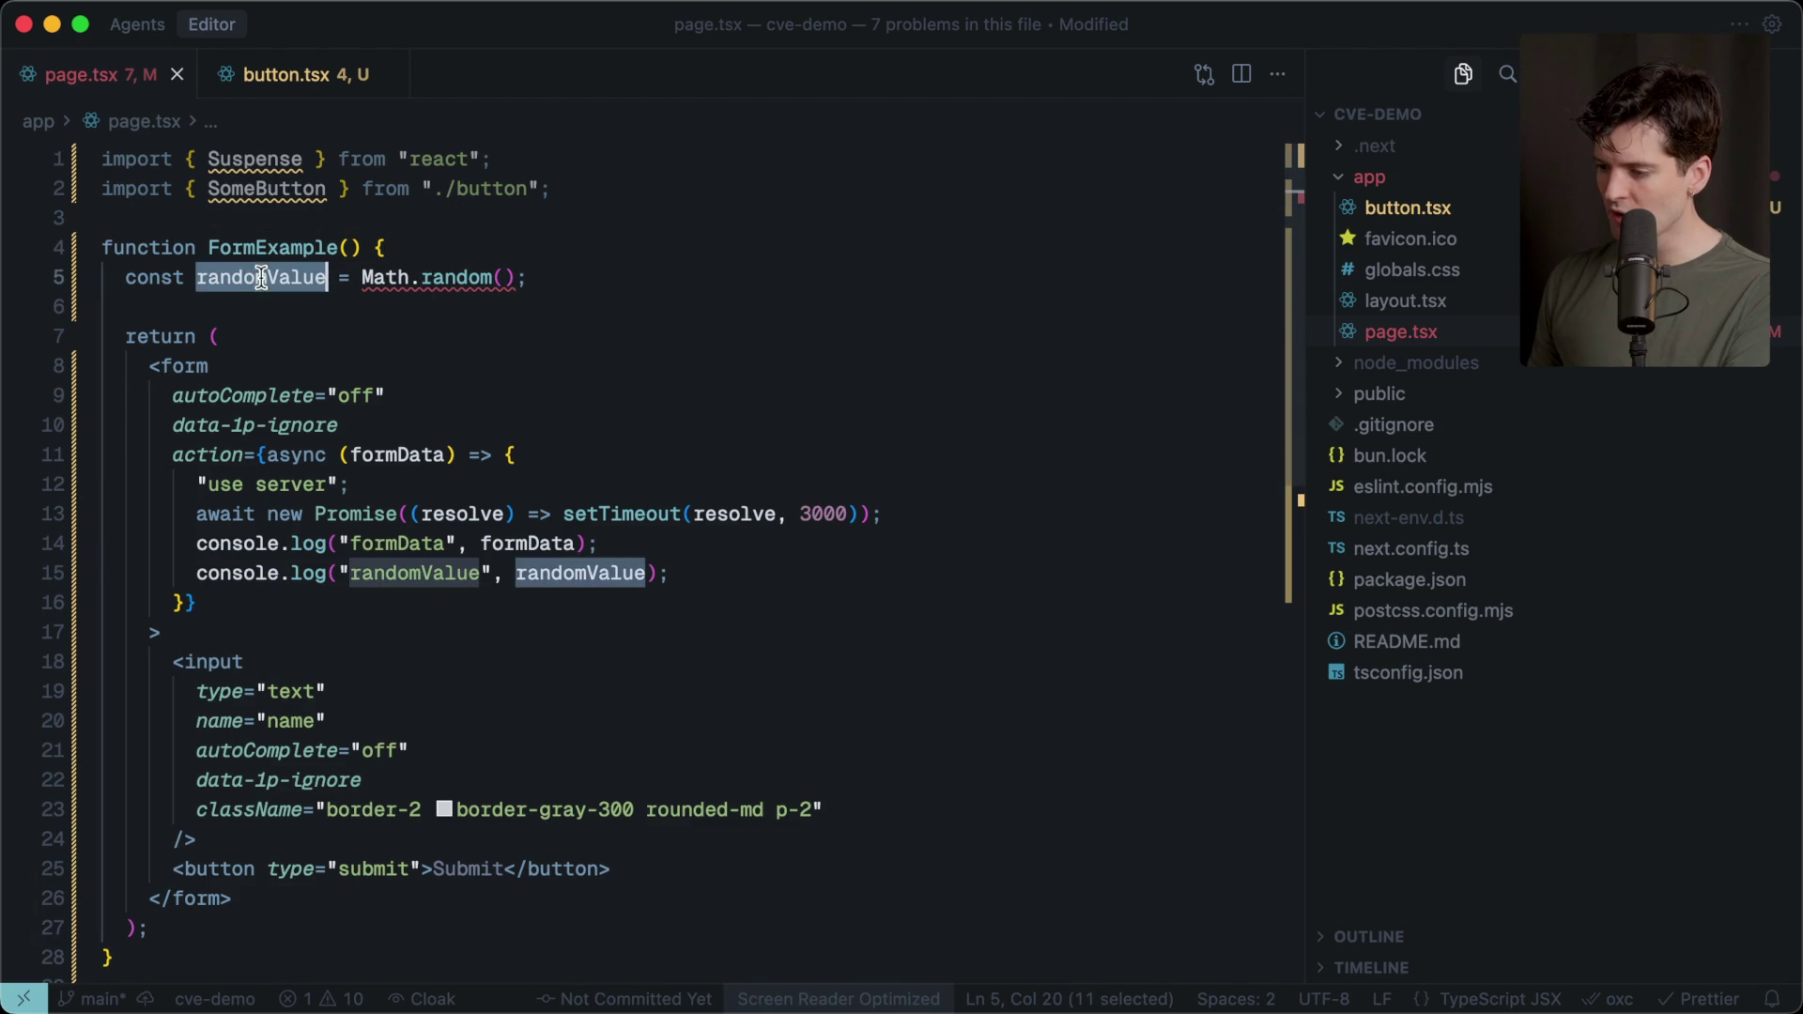
{"action": "left_click_drag", "start_coordinate": [175, 222], "coordinate": [257, 950]}
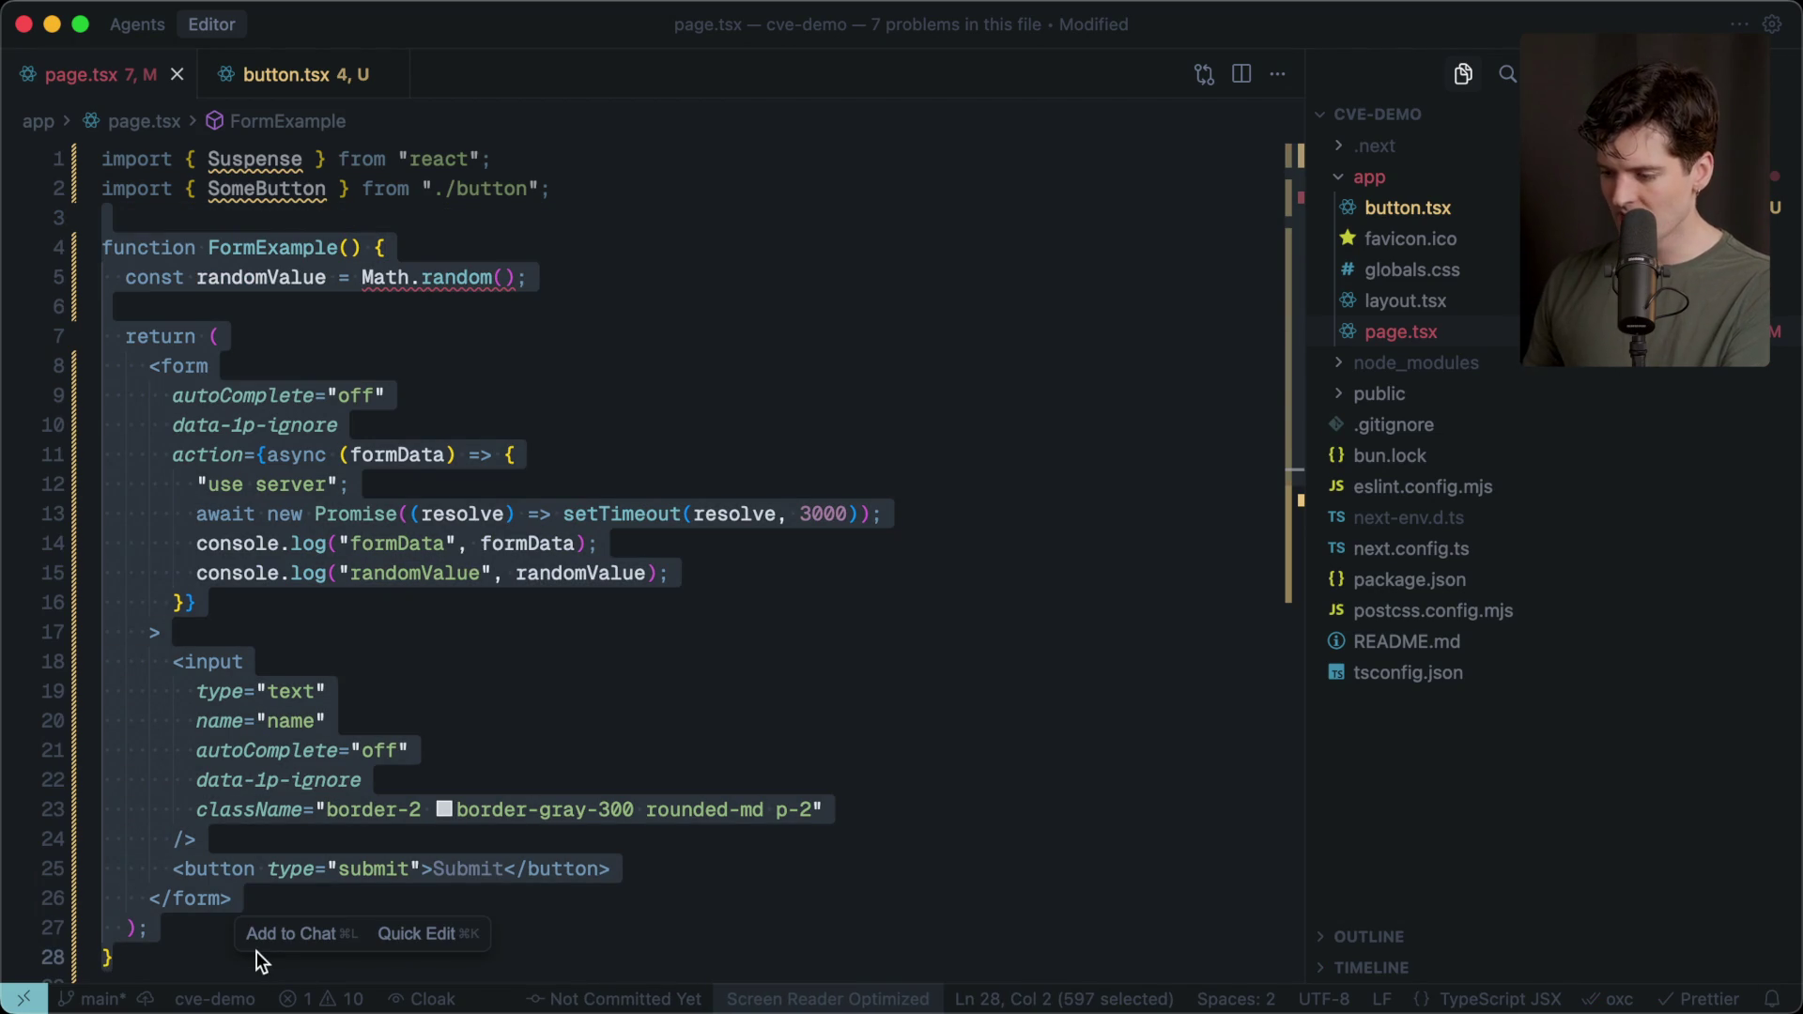
{"action": "left_click", "coordinate": [310, 602]}
{"action": "key", "text": "super+Tab"}
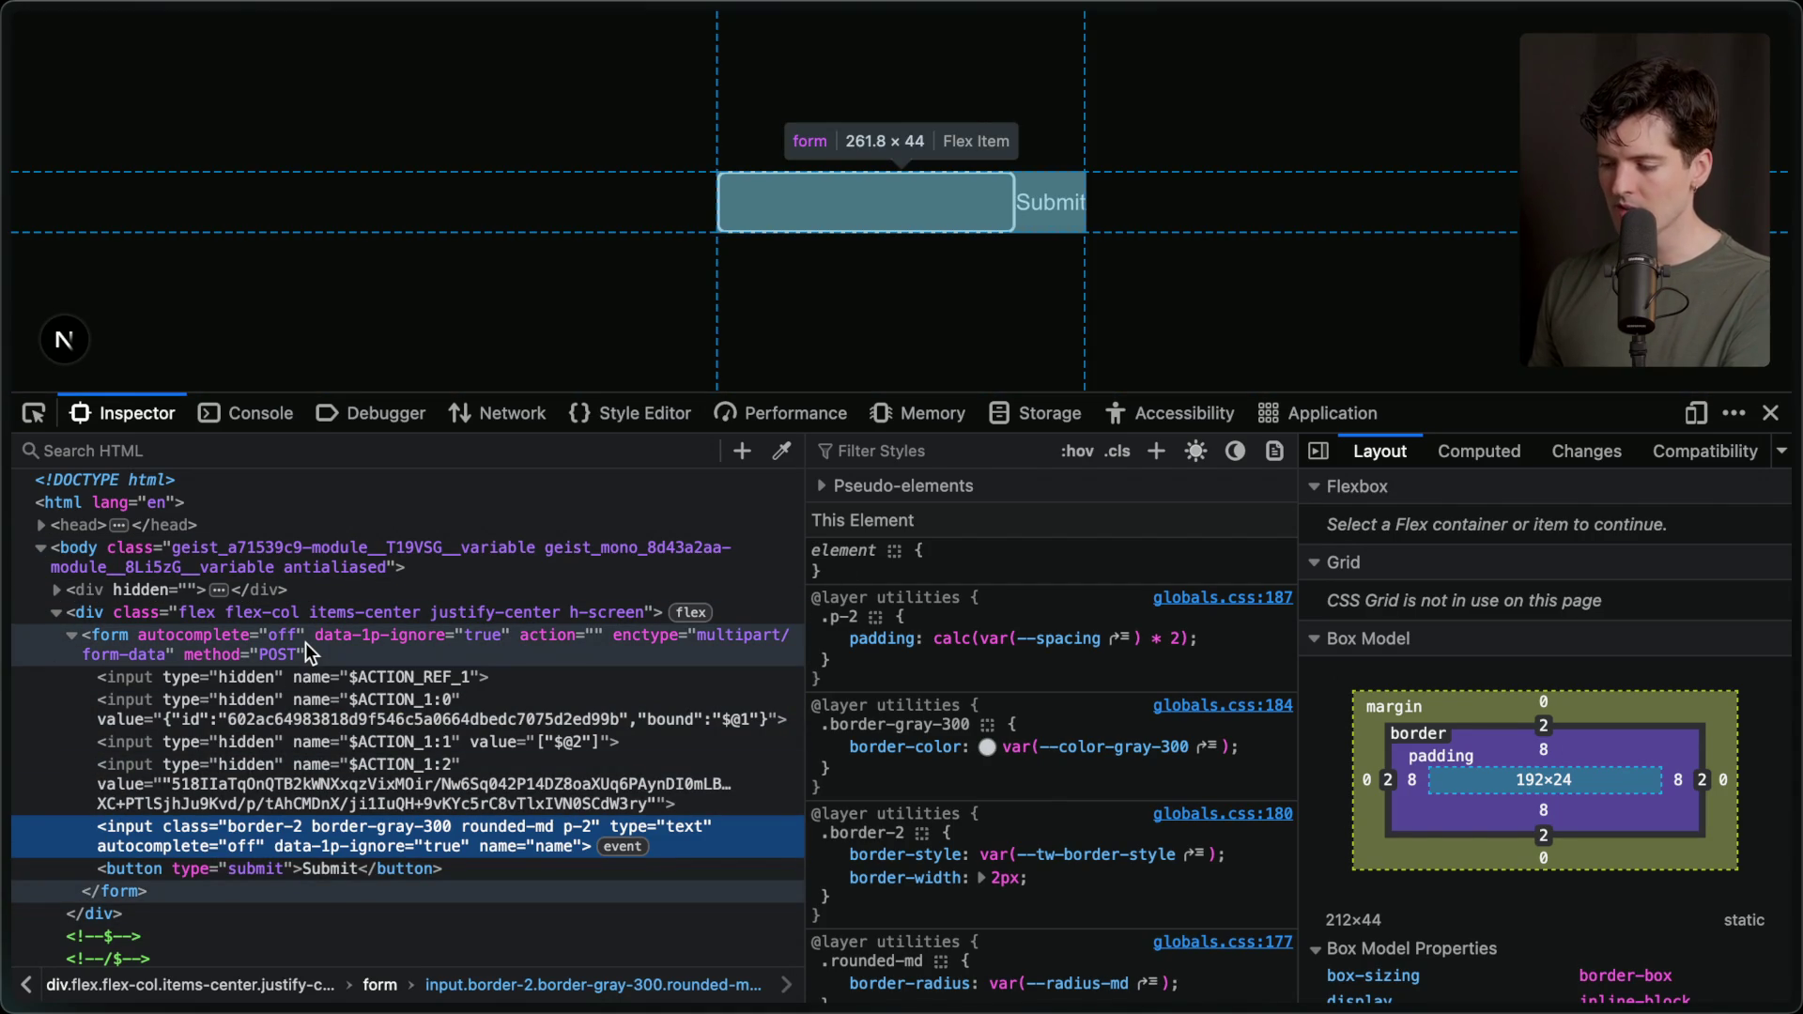
{"action": "key", "text": "super+Tab"}
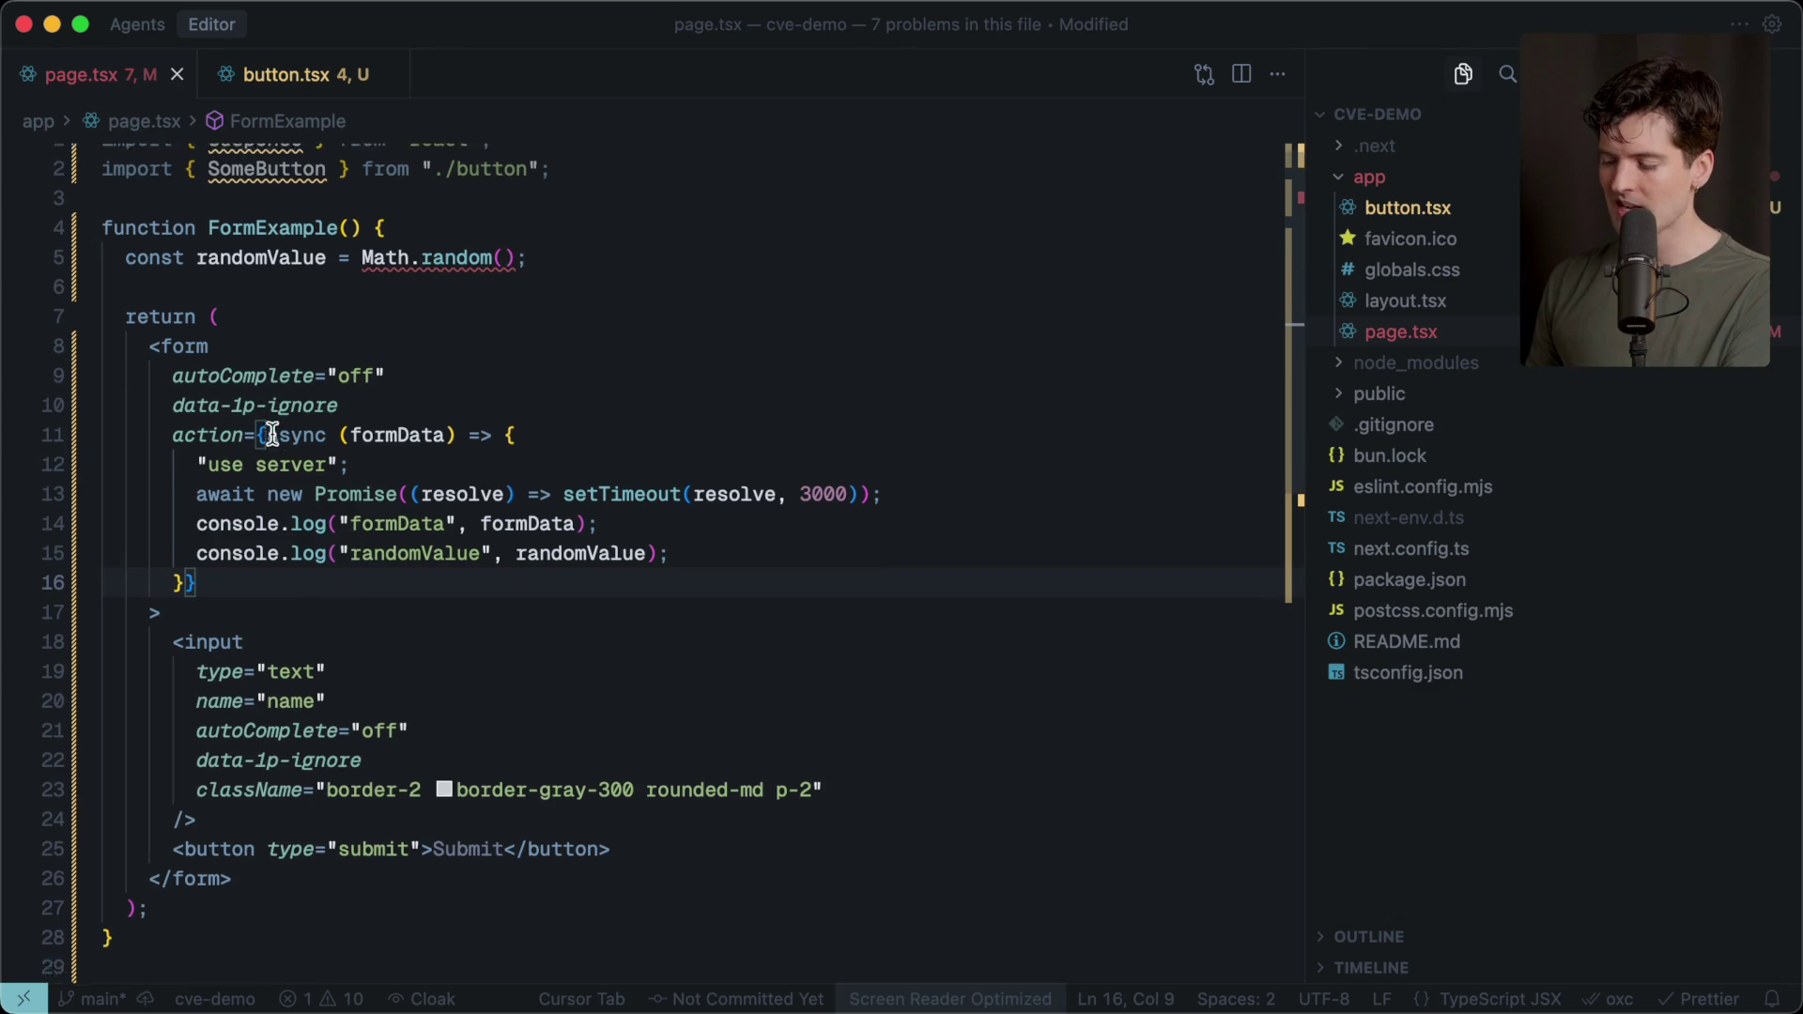
{"action": "mouse_move", "coordinate": [170, 953]}
{"action": "left_mouse_down"}
{"action": "mouse_move", "coordinate": [141, 338]}
{"action": "mouse_move", "coordinate": [80, 202]}
{"action": "left_mouse_up"}
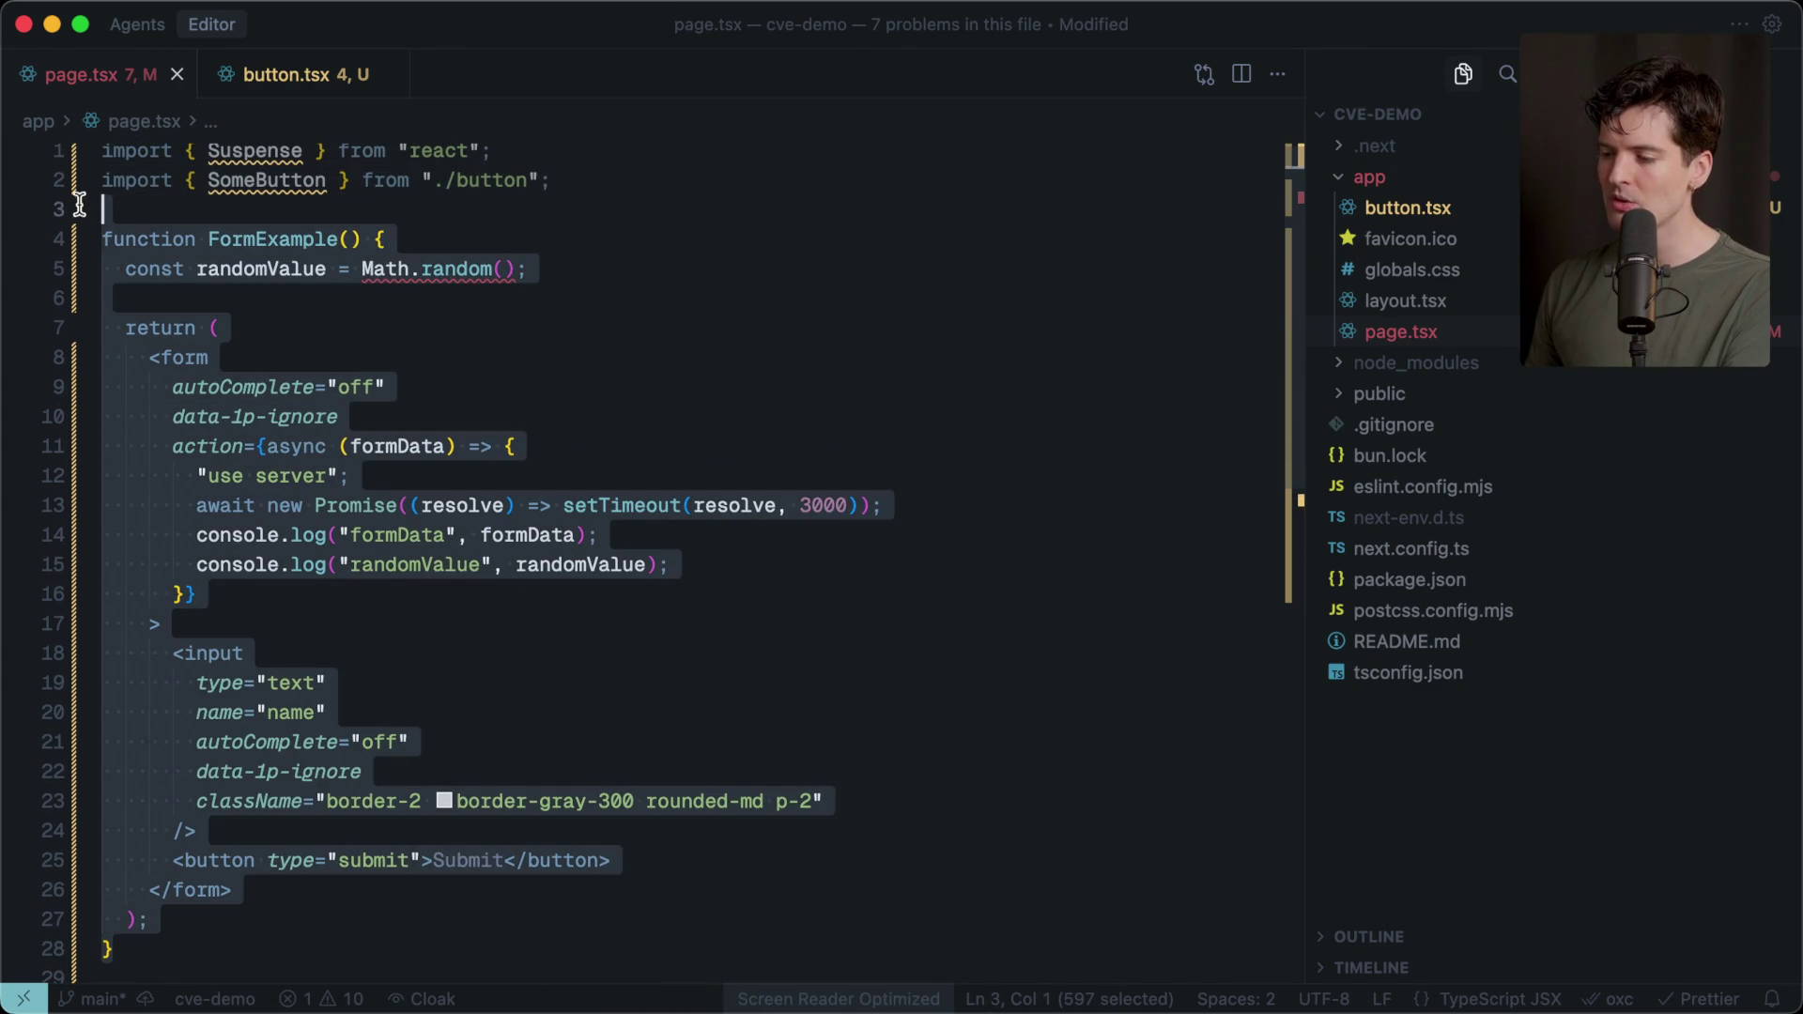
{"action": "left_click", "coordinate": [134, 209]}
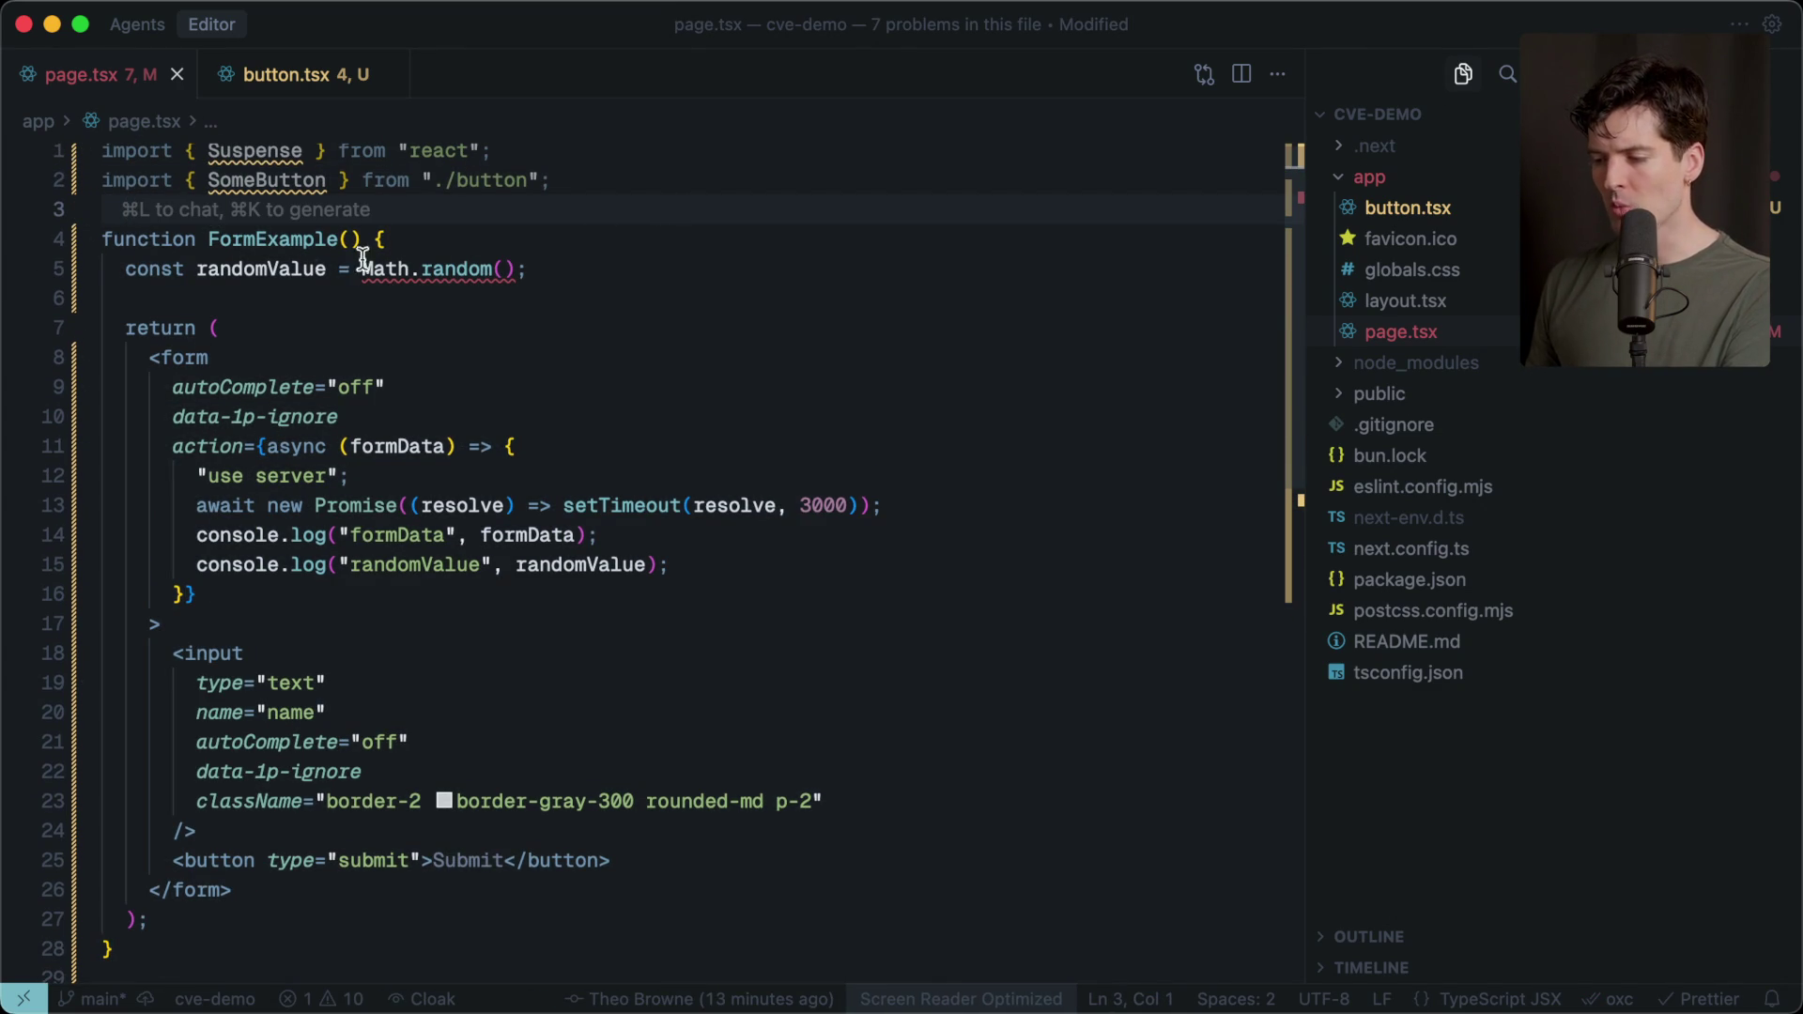
{"action": "left_click_drag", "start_coordinate": [119, 270], "coordinate": [526, 270]}
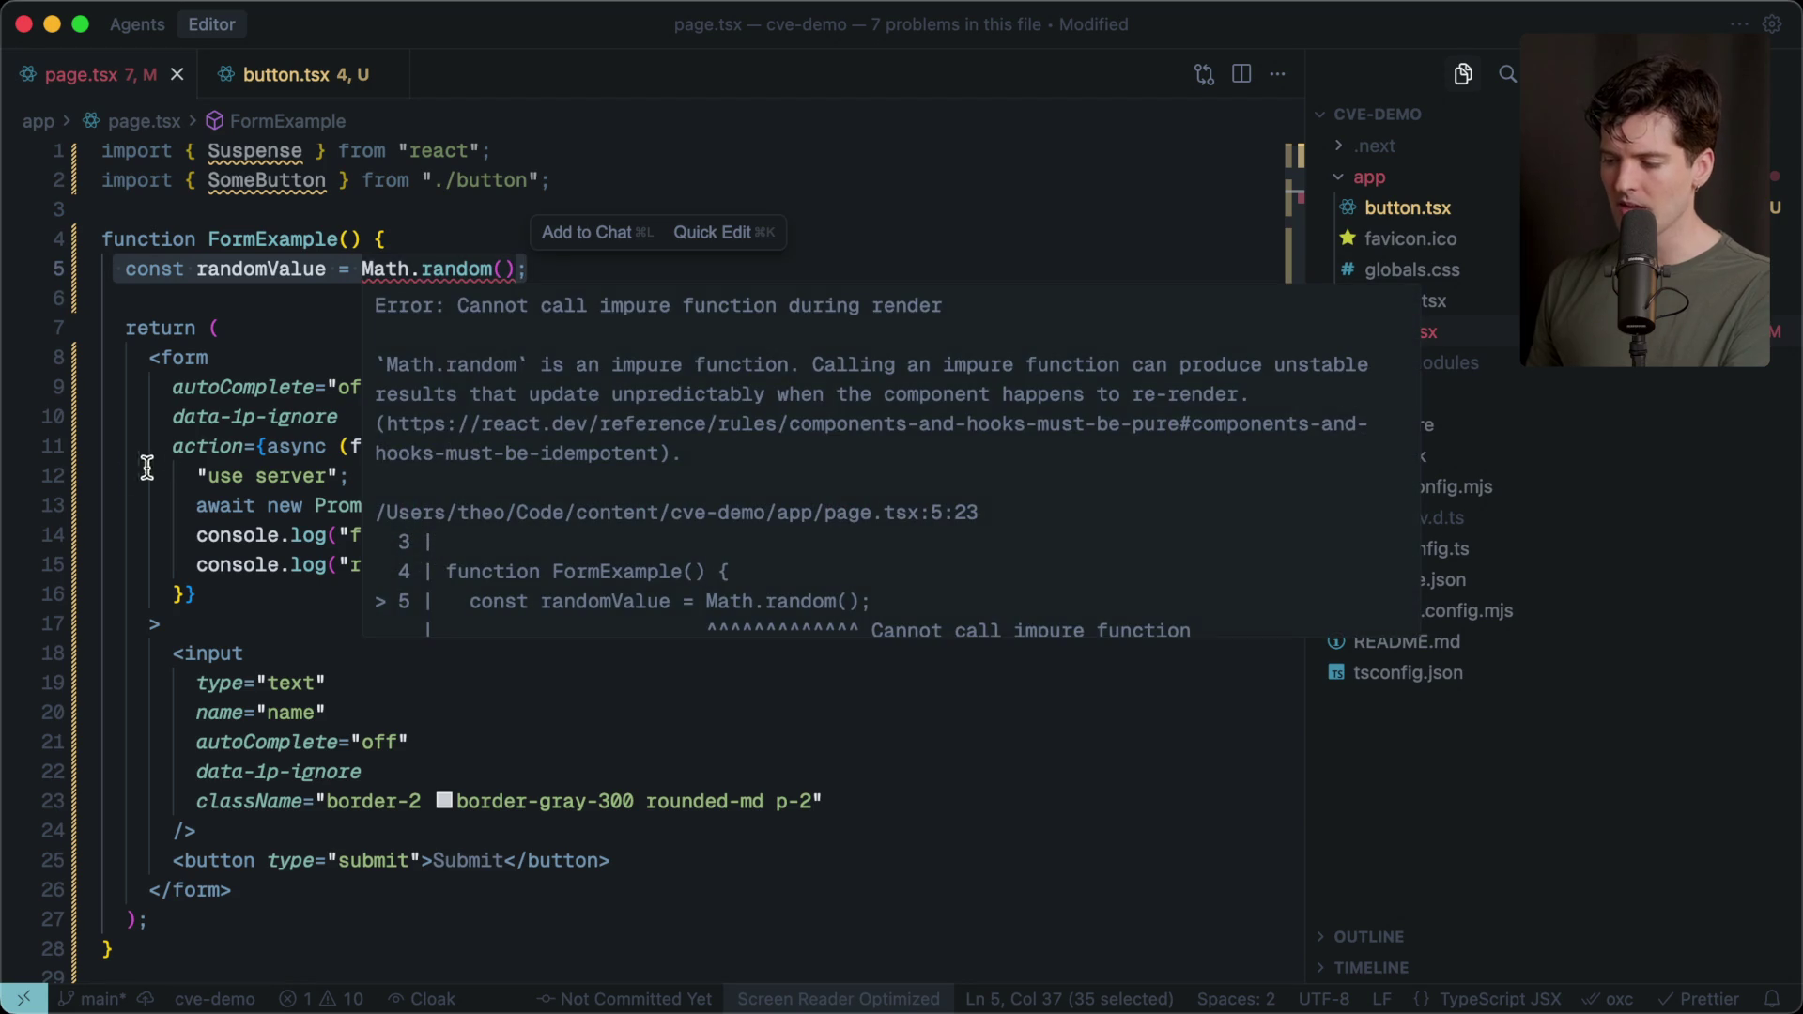
{"action": "left_click_drag", "start_coordinate": [173, 462], "coordinate": [167, 606]}
{"action": "left_click", "coordinate": [432, 270]}
{"action": "double_click", "coordinate": [258, 271]}
{"action": "mouse_move", "coordinate": [188, 476]}
{"action": "left_mouse_down"}
{"action": "mouse_move", "coordinate": [535, 567]}
{"action": "mouse_move", "coordinate": [757, 562]}
{"action": "left_mouse_up"}
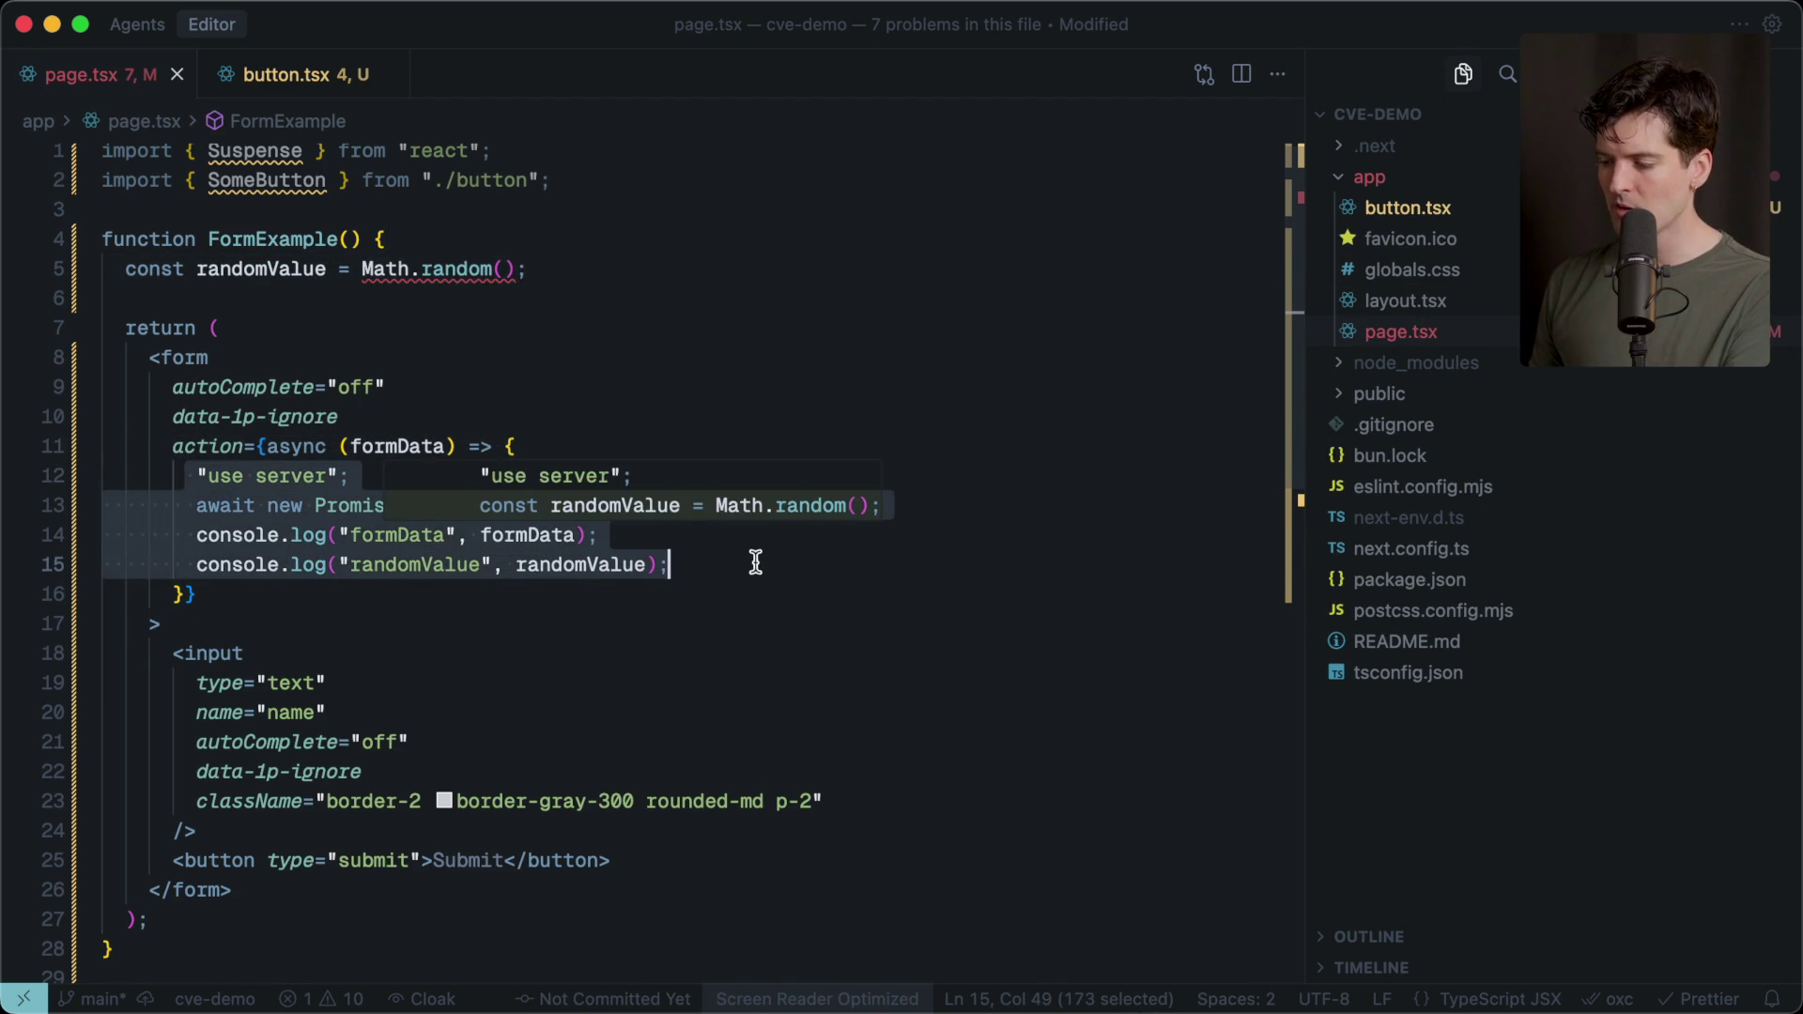
{"action": "left_click", "coordinate": [729, 570]}
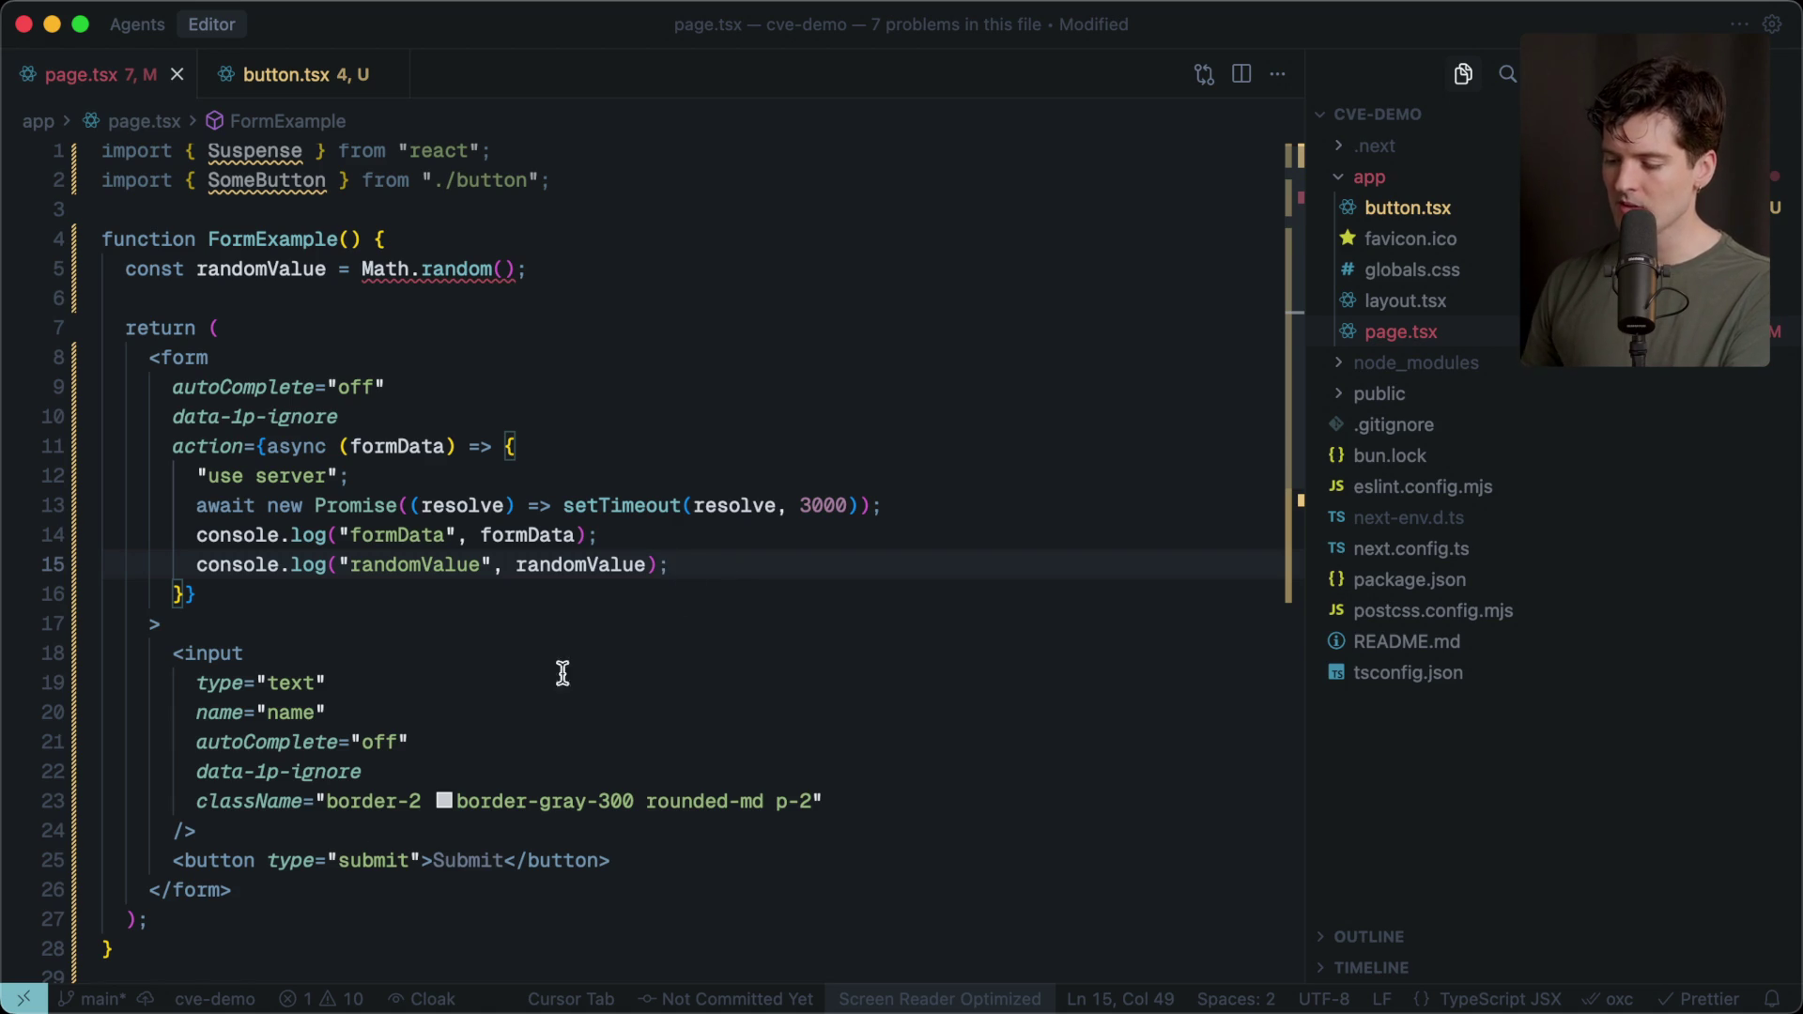
{"action": "left_click_drag", "start_coordinate": [145, 949], "coordinate": [98, 243]}
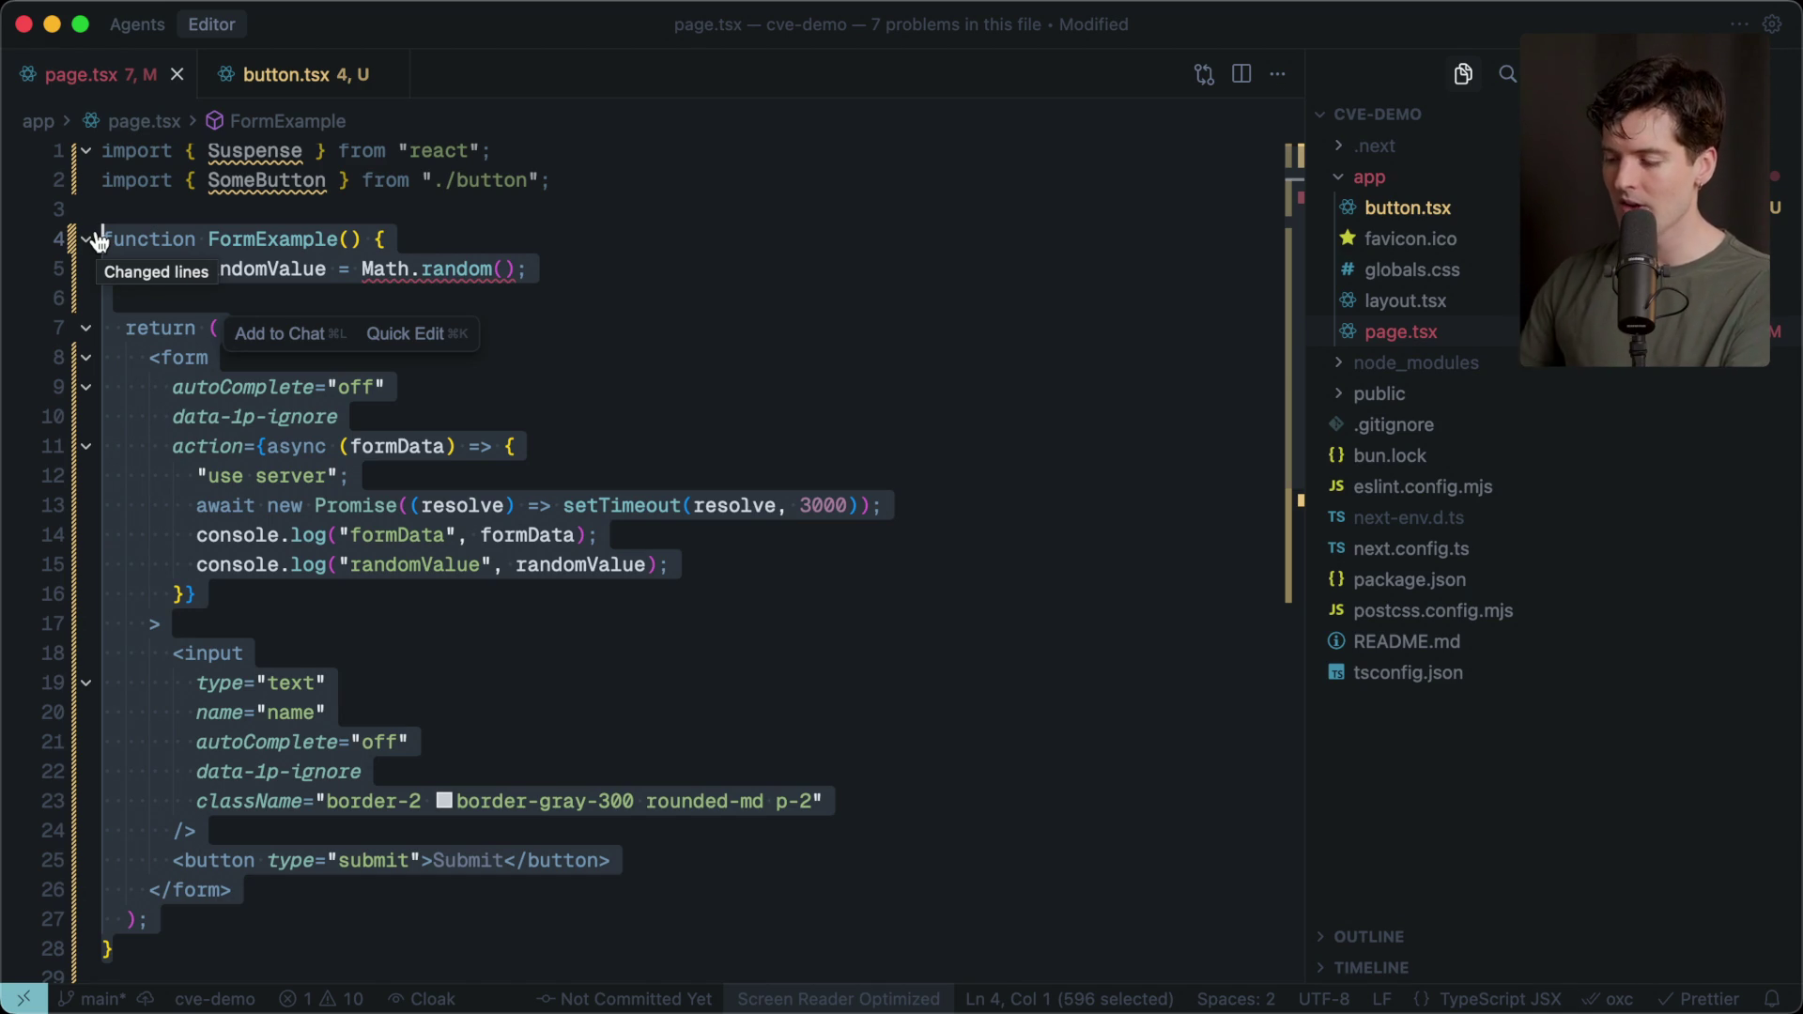
{"action": "left_click", "coordinate": [161, 209]}
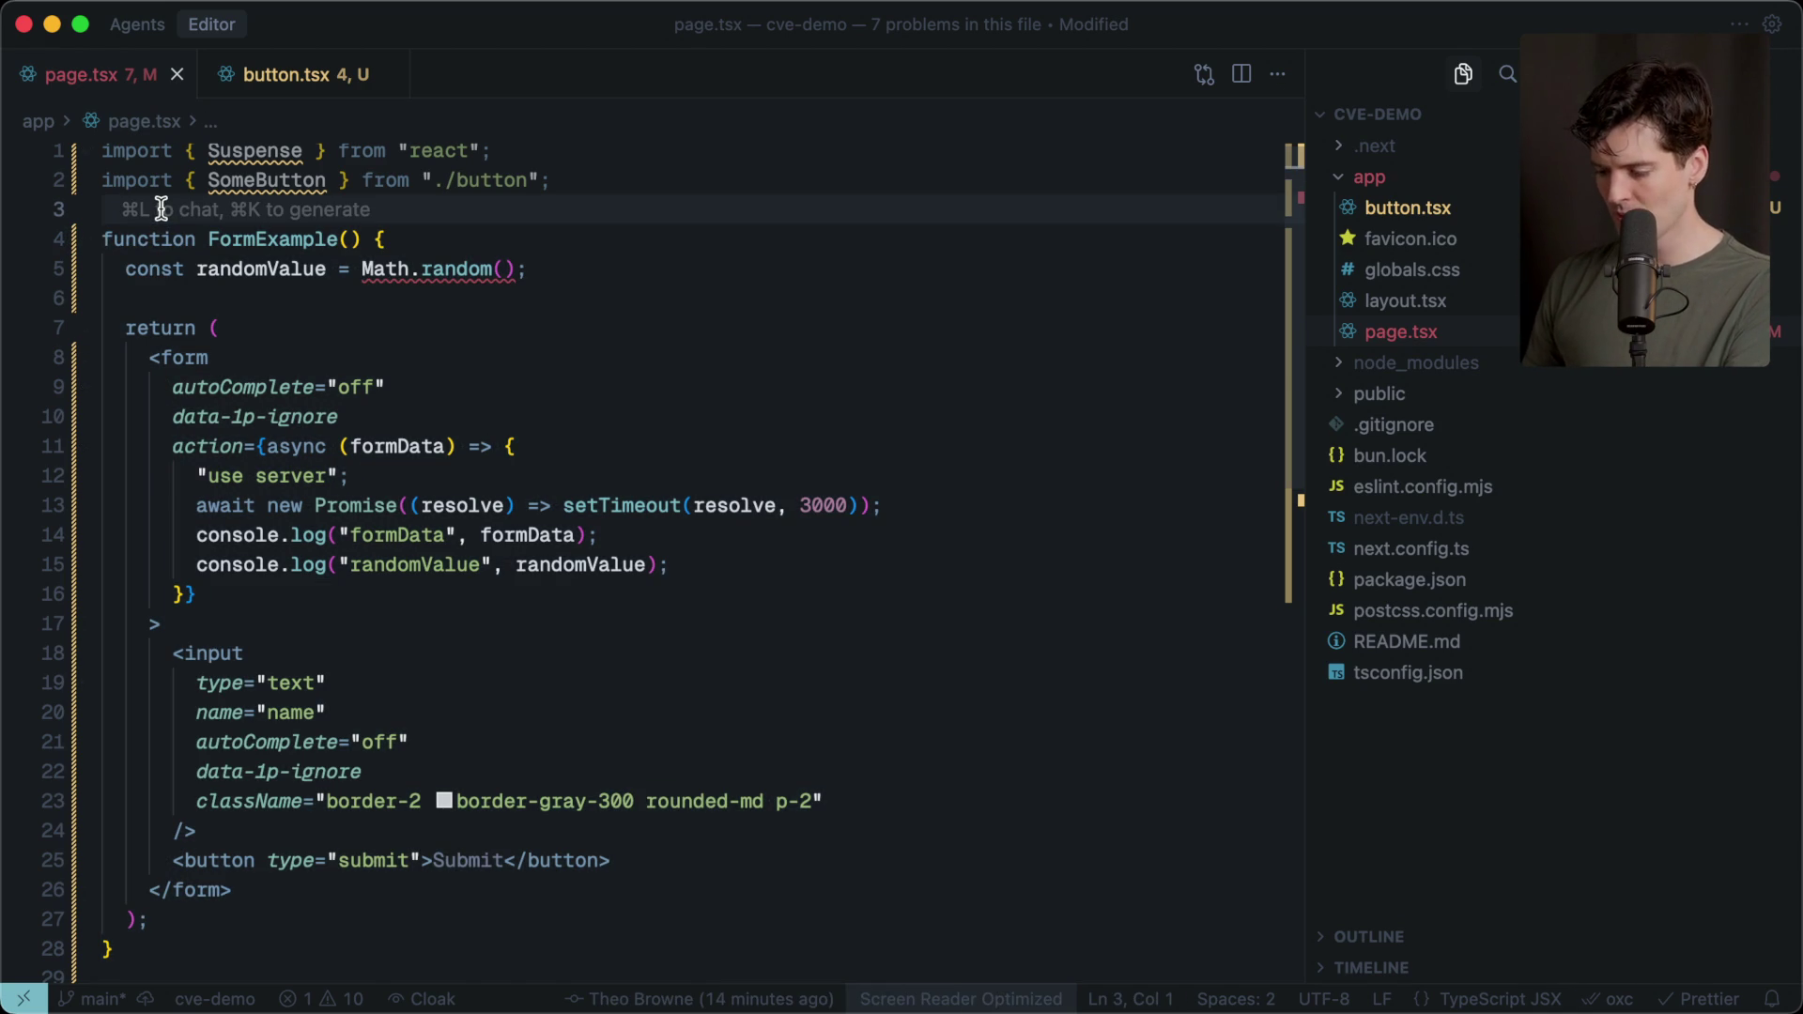
{"action": "key", "text": "super+Tab"}
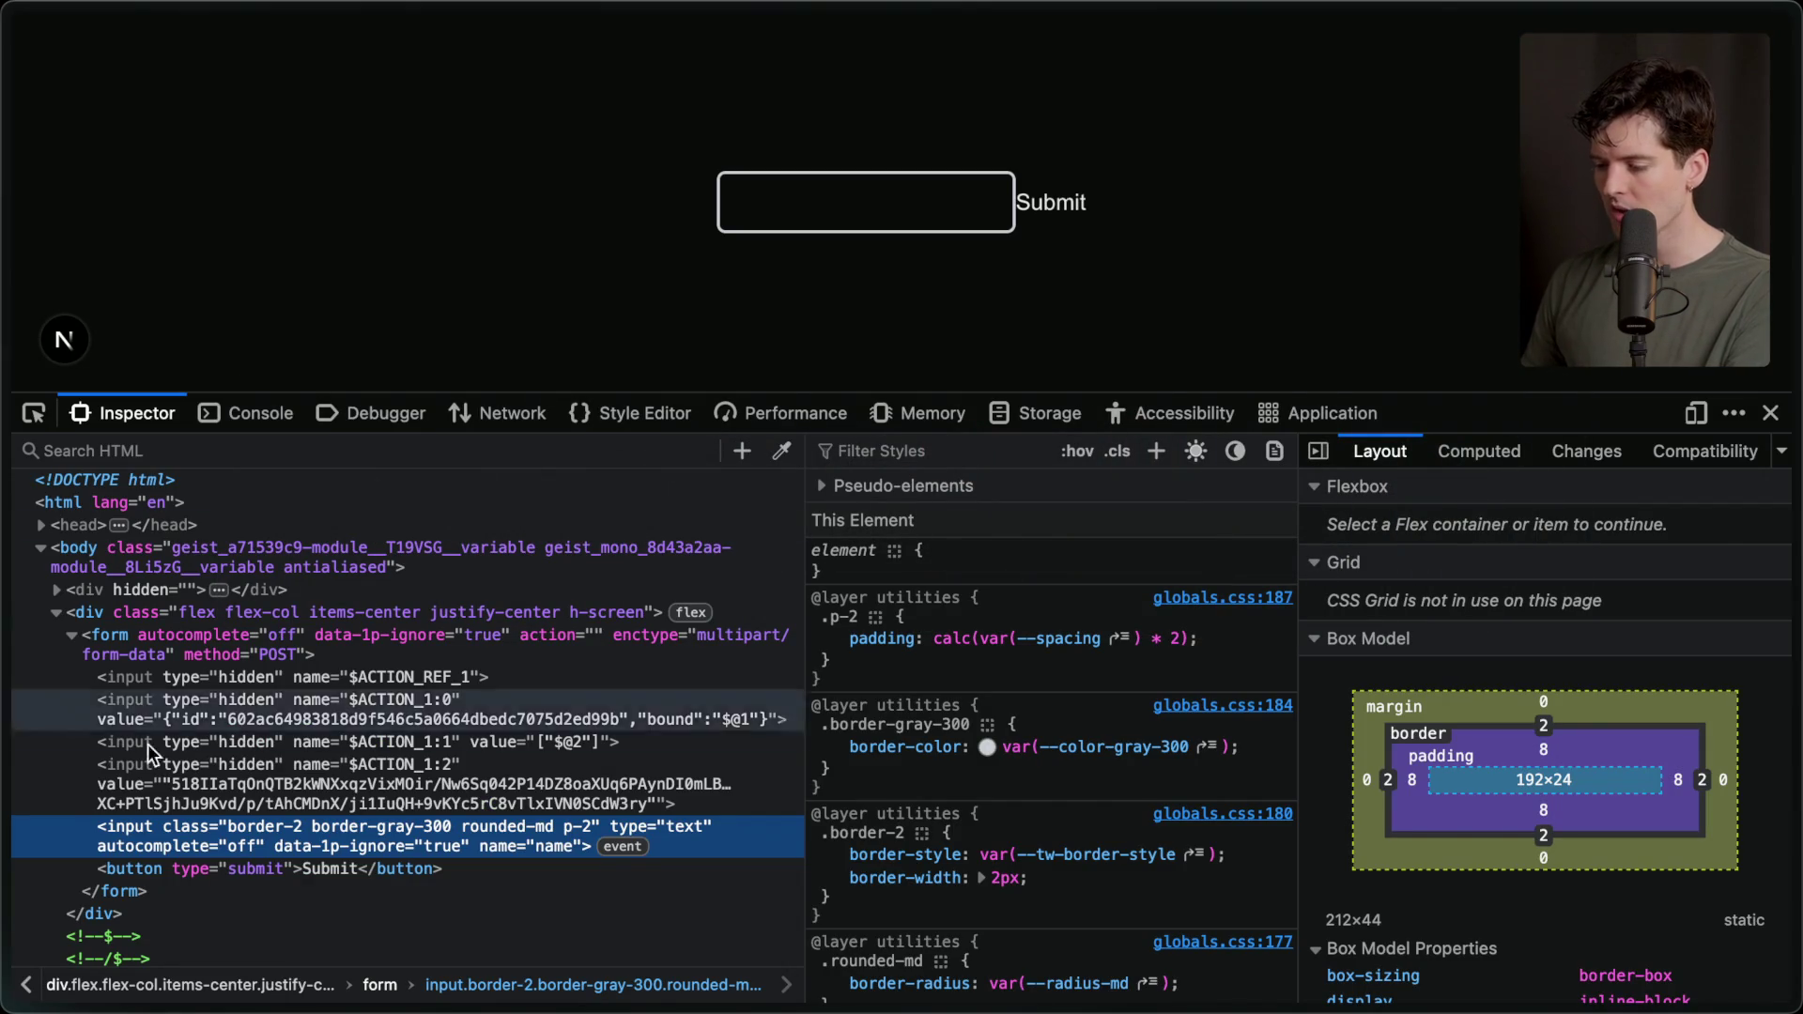
{"action": "left_click", "coordinate": [154, 891]}
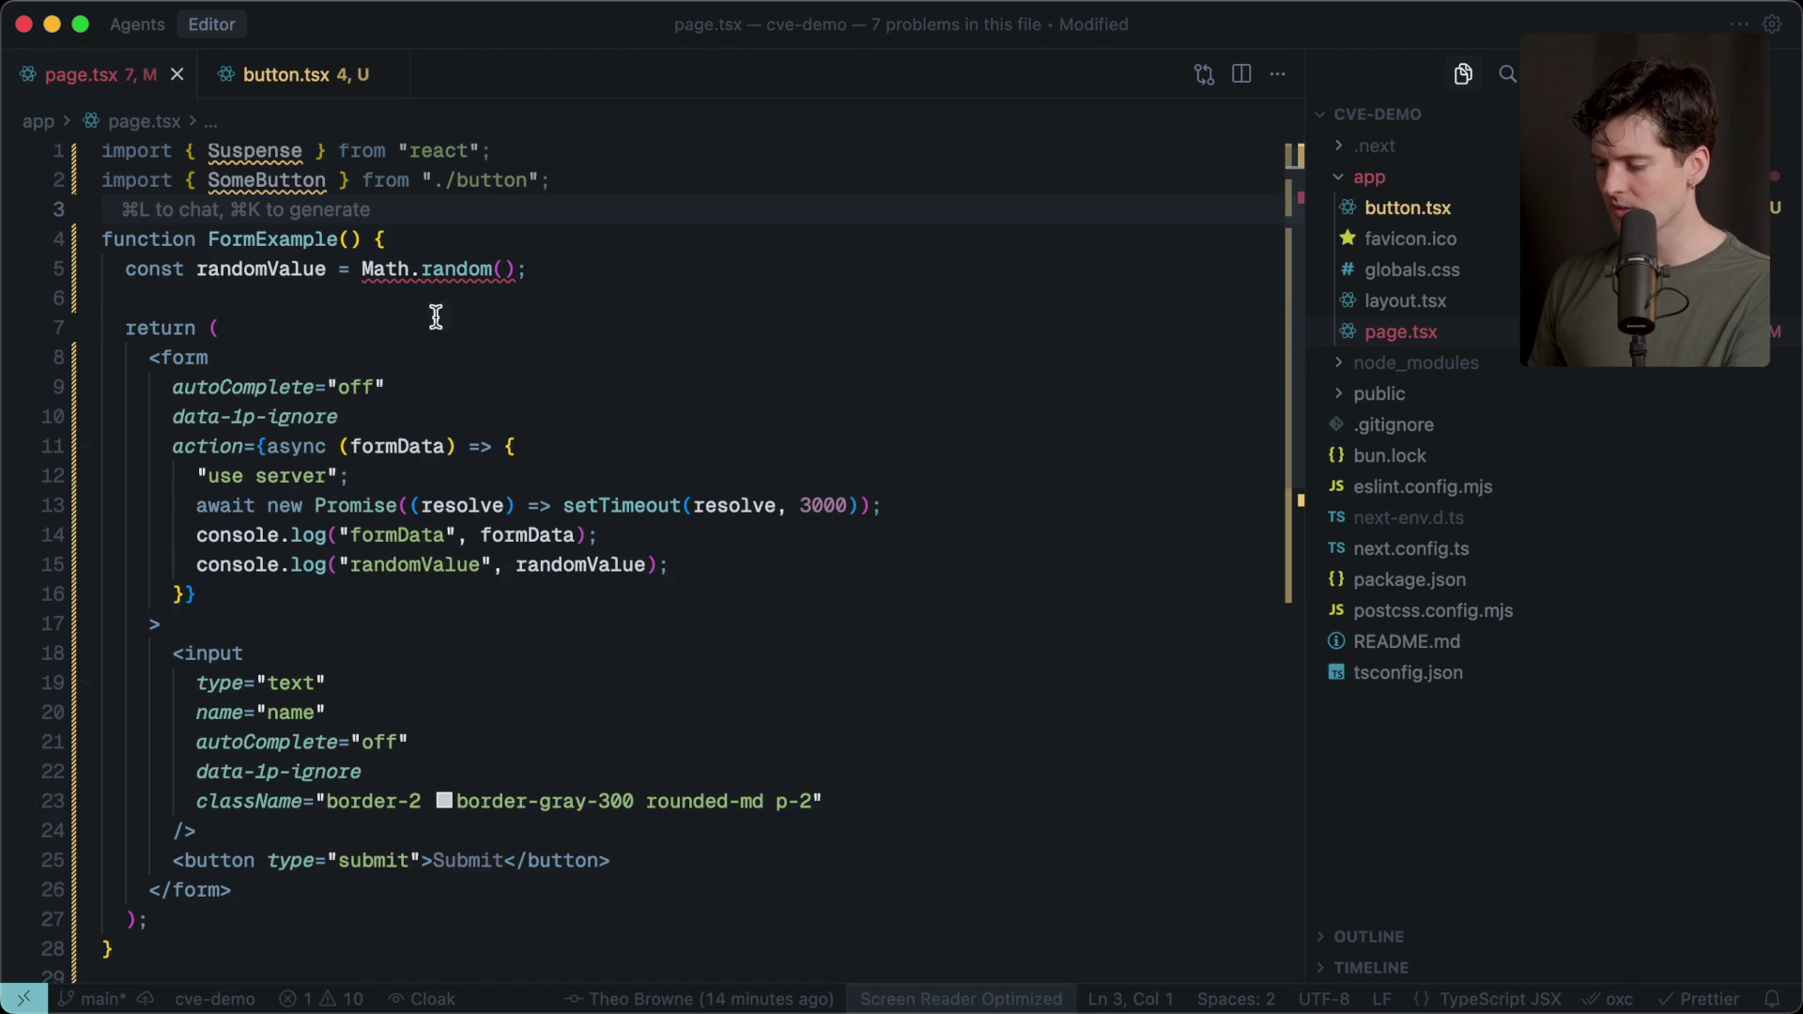
{"action": "left_click", "coordinate": [272, 896]}
{"action": "left_click_drag", "start_coordinate": [60, 378], "coordinate": [61, 356]}
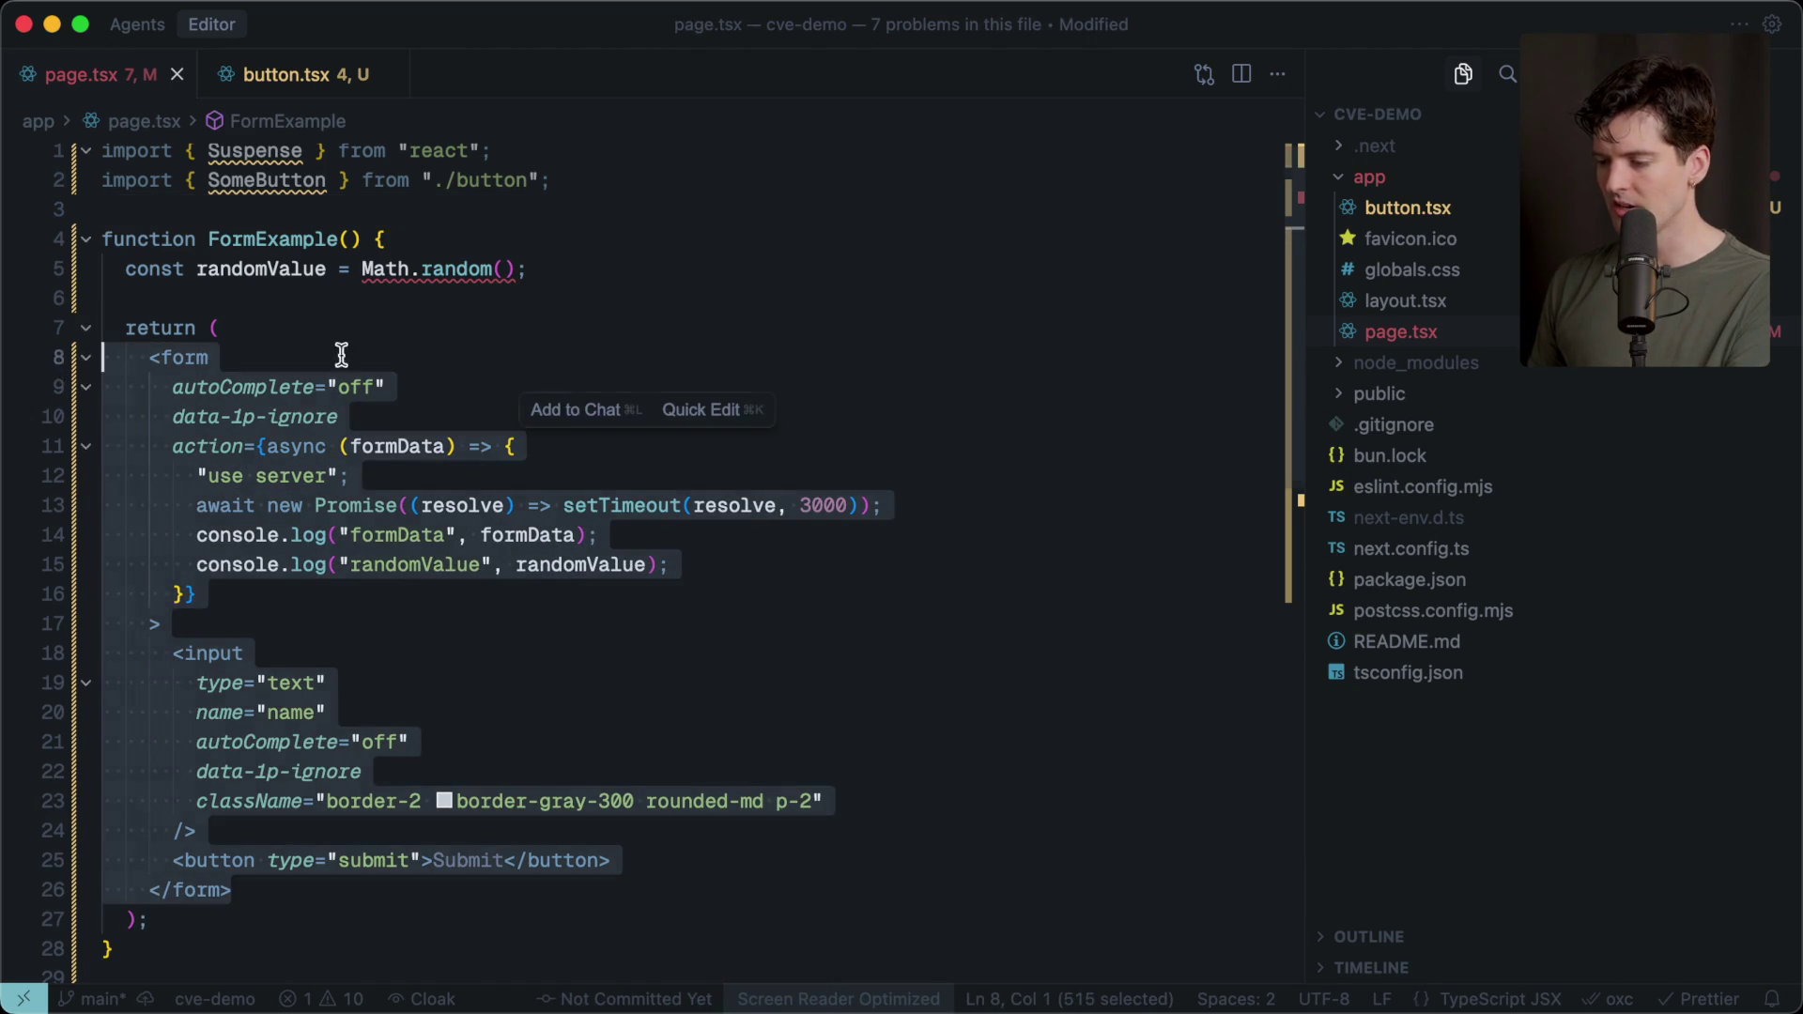
{"action": "key", "text": "super+Tab"}
{"action": "key", "text": "super+Tab"}
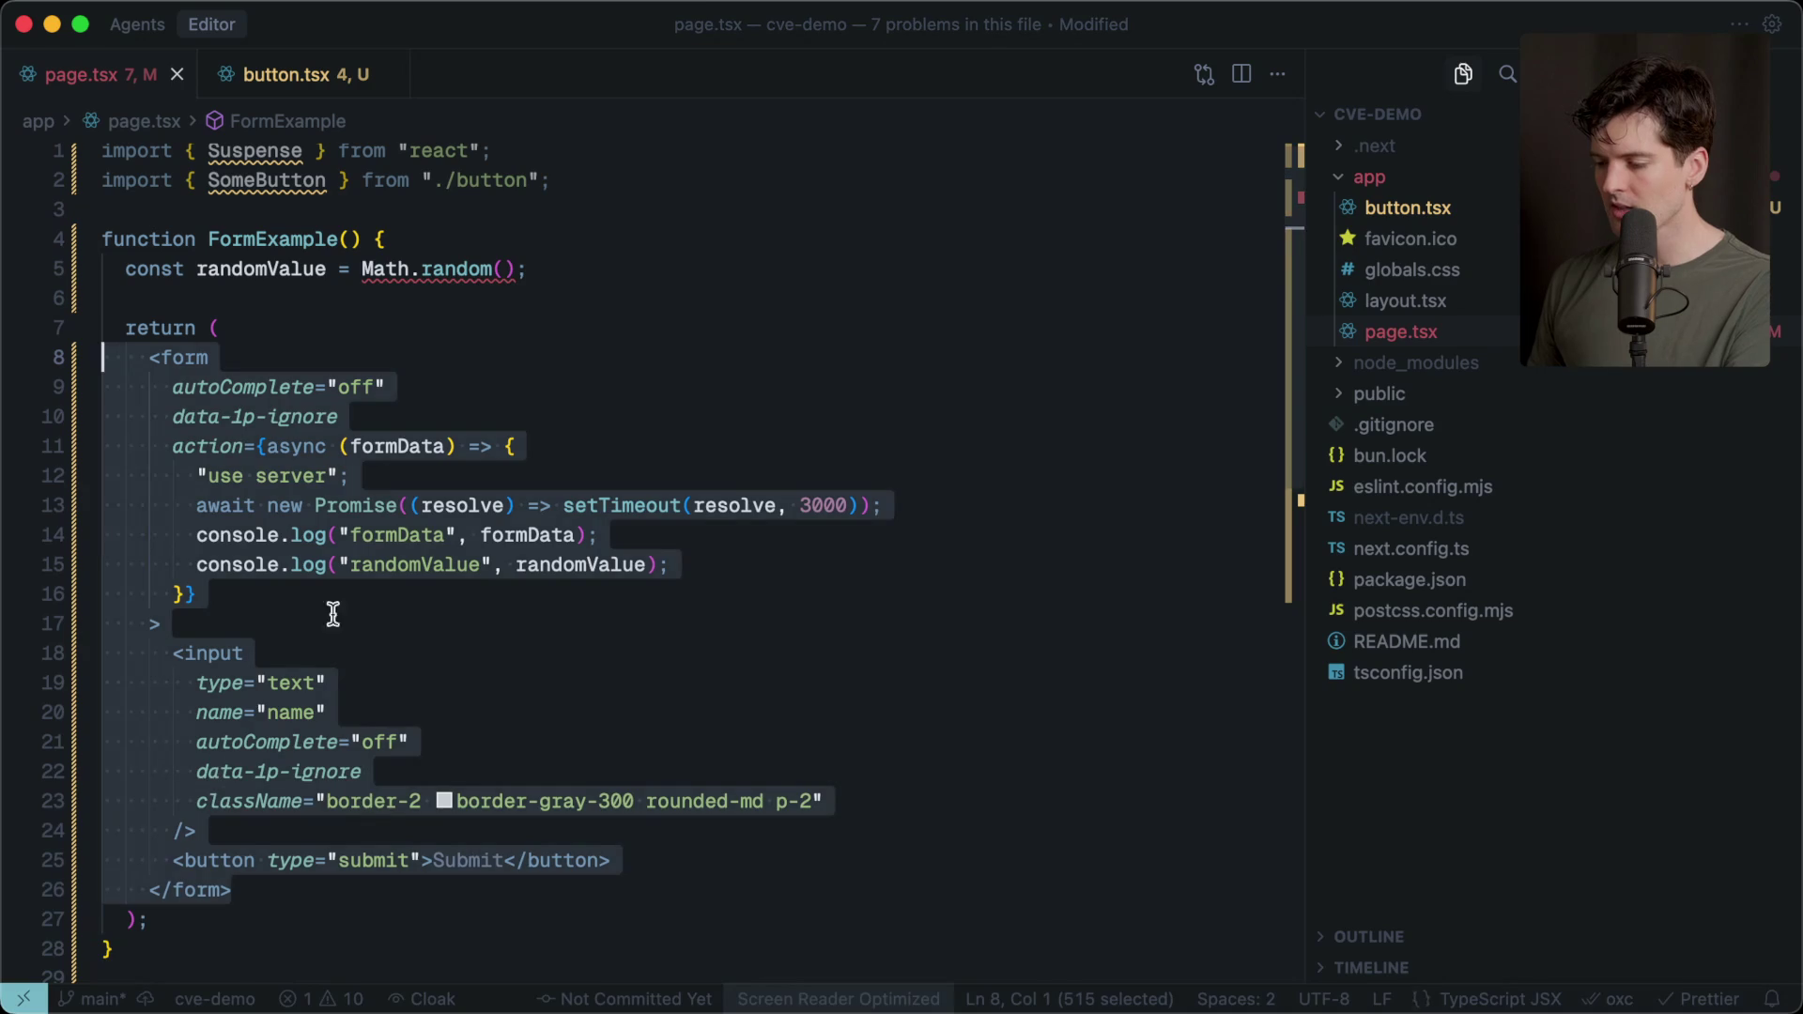
{"action": "mouse_move", "coordinate": [189, 934]}
{"action": "left_mouse_down"}
{"action": "mouse_move", "coordinate": [189, 630]}
{"action": "mouse_move", "coordinate": [125, 188]}
{"action": "mouse_move", "coordinate": [108, 208]}
{"action": "left_mouse_up"}
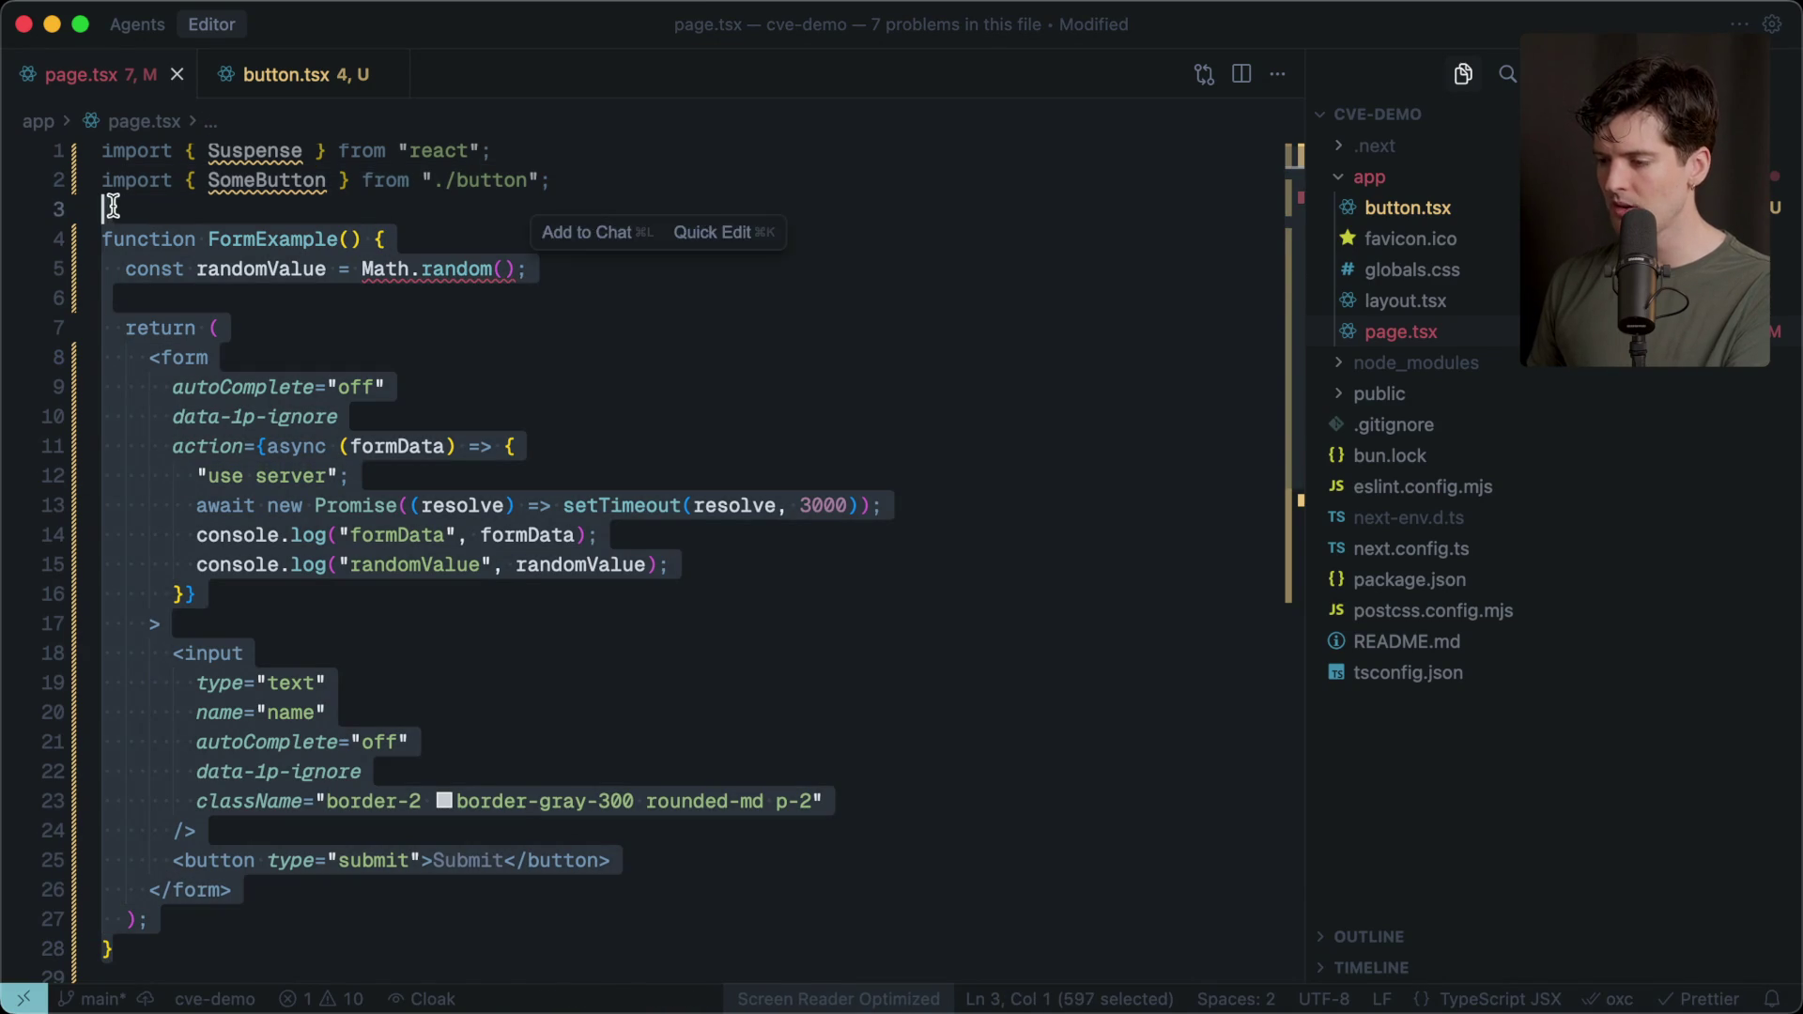
{"action": "left_click", "coordinate": [587, 208]}
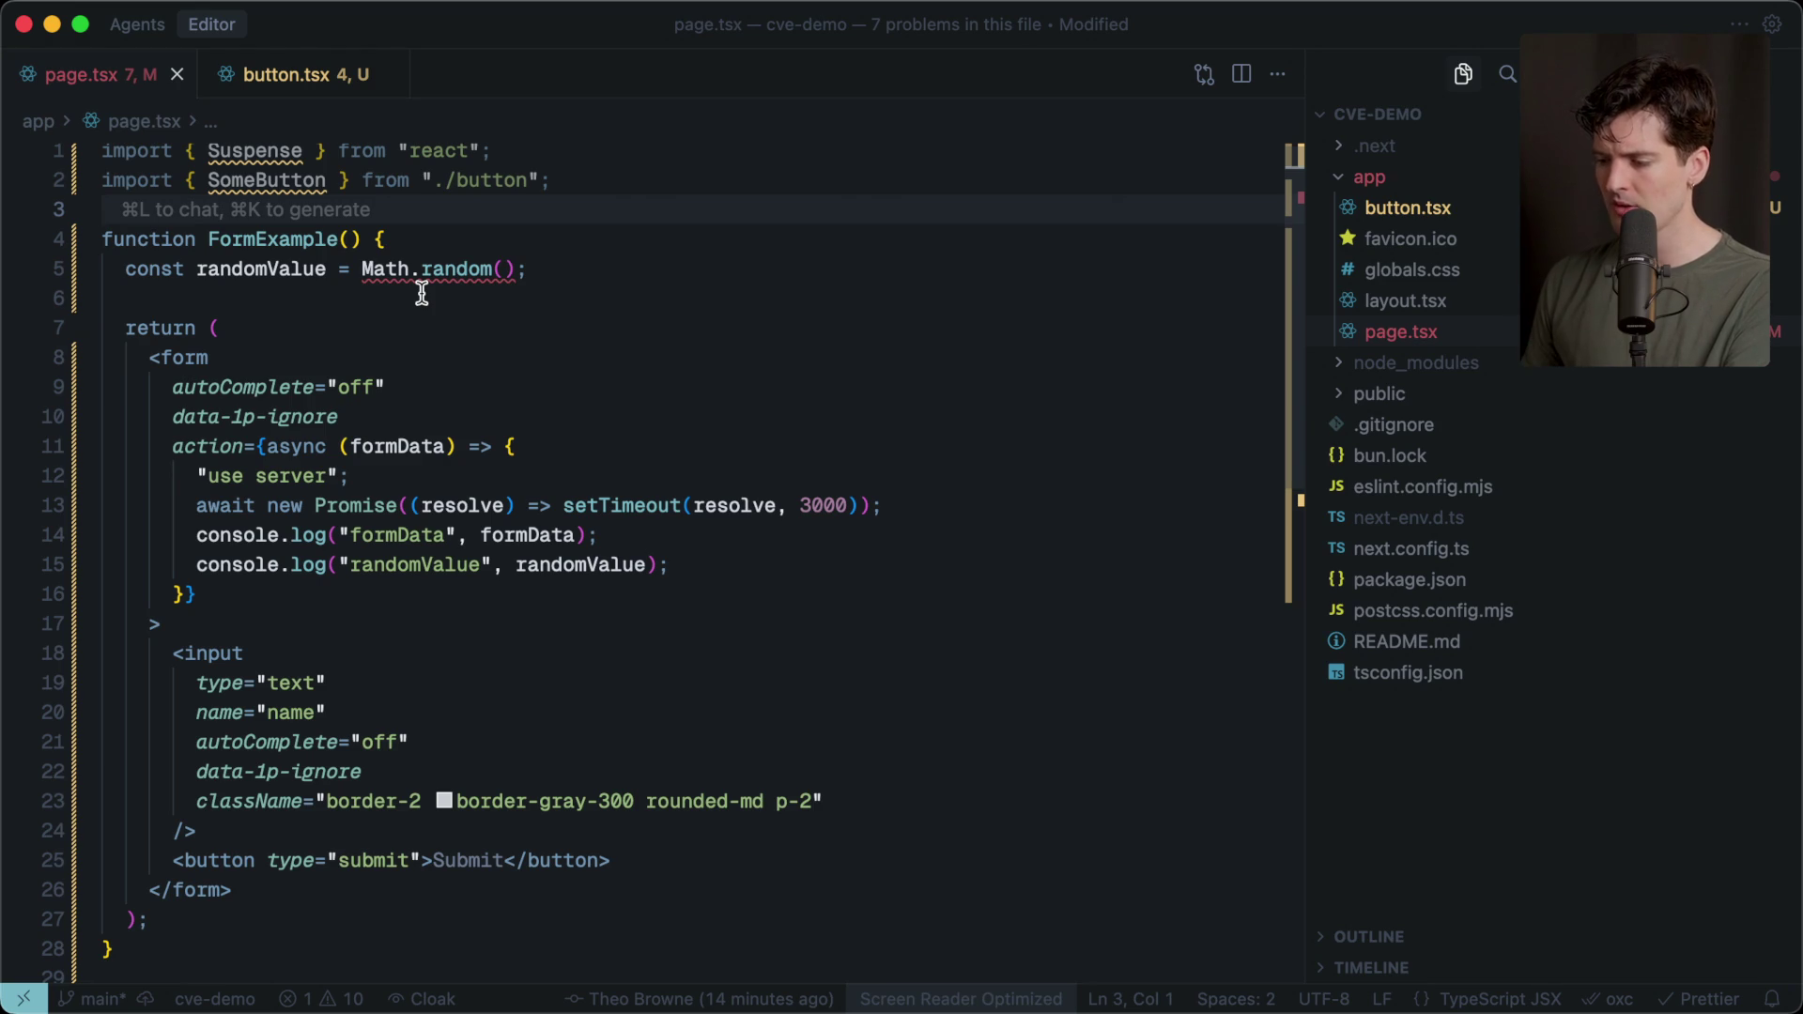
{"action": "left_click", "coordinate": [350, 240]}
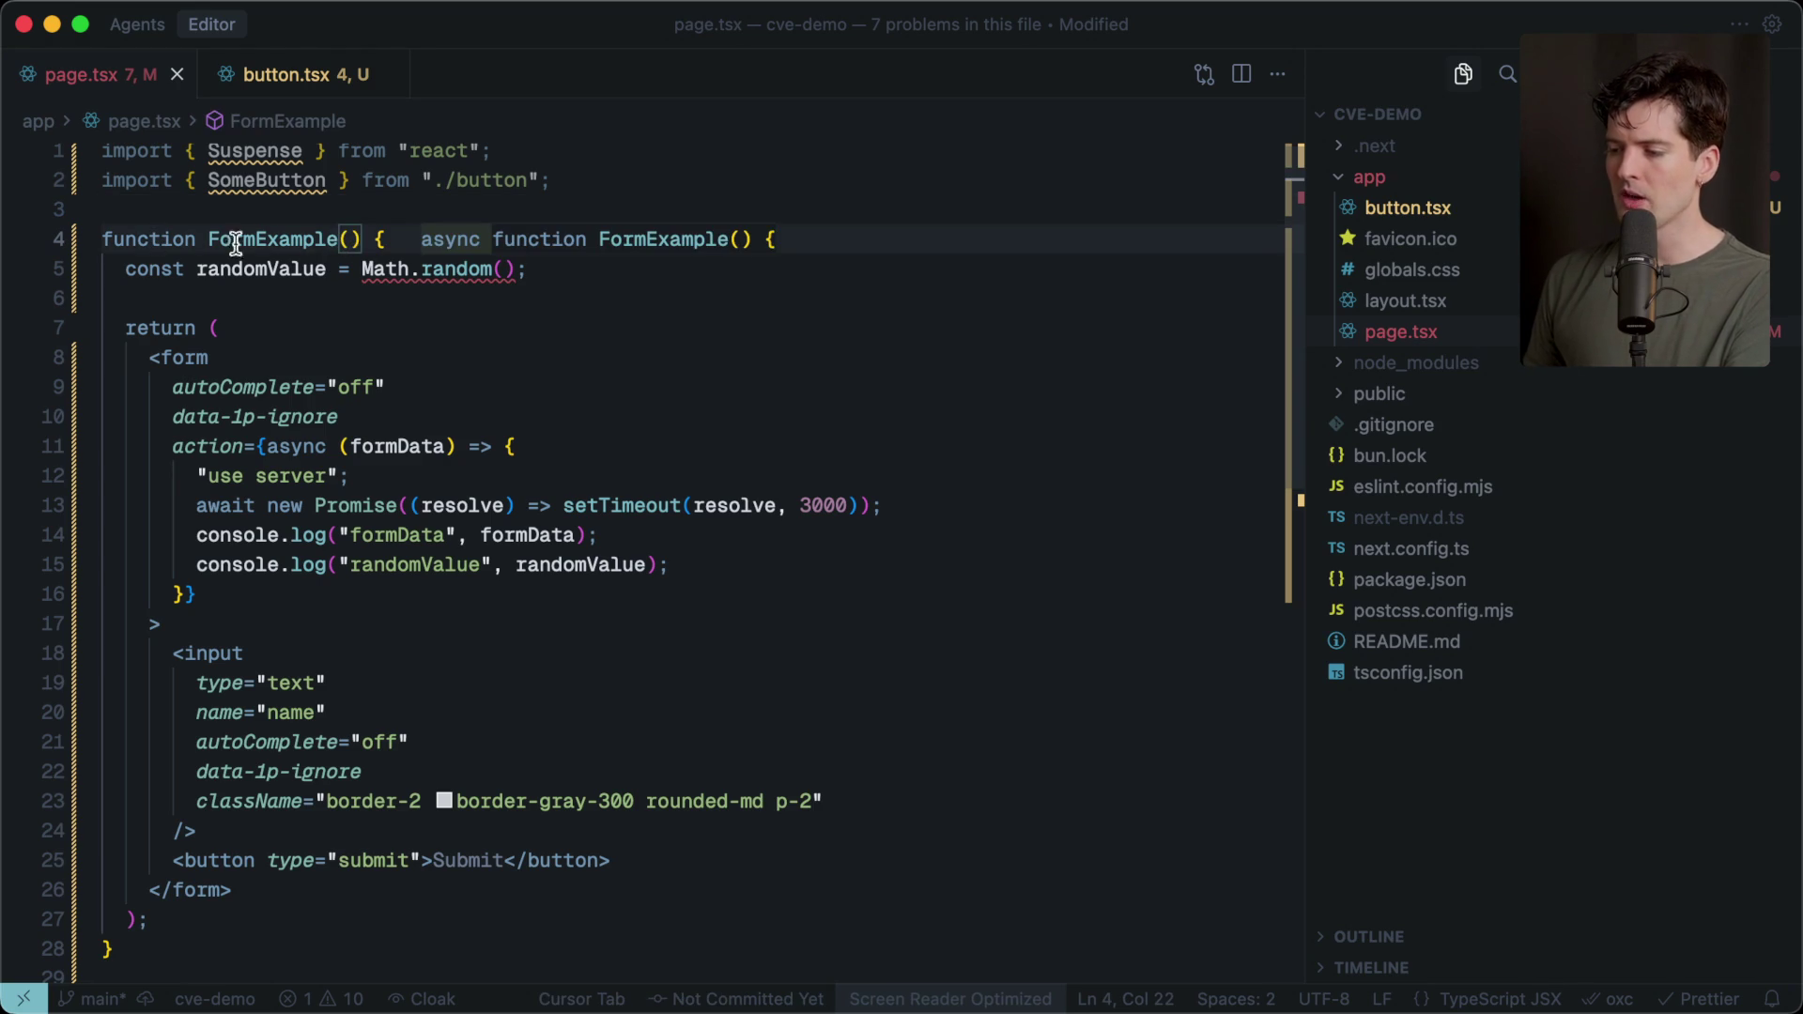
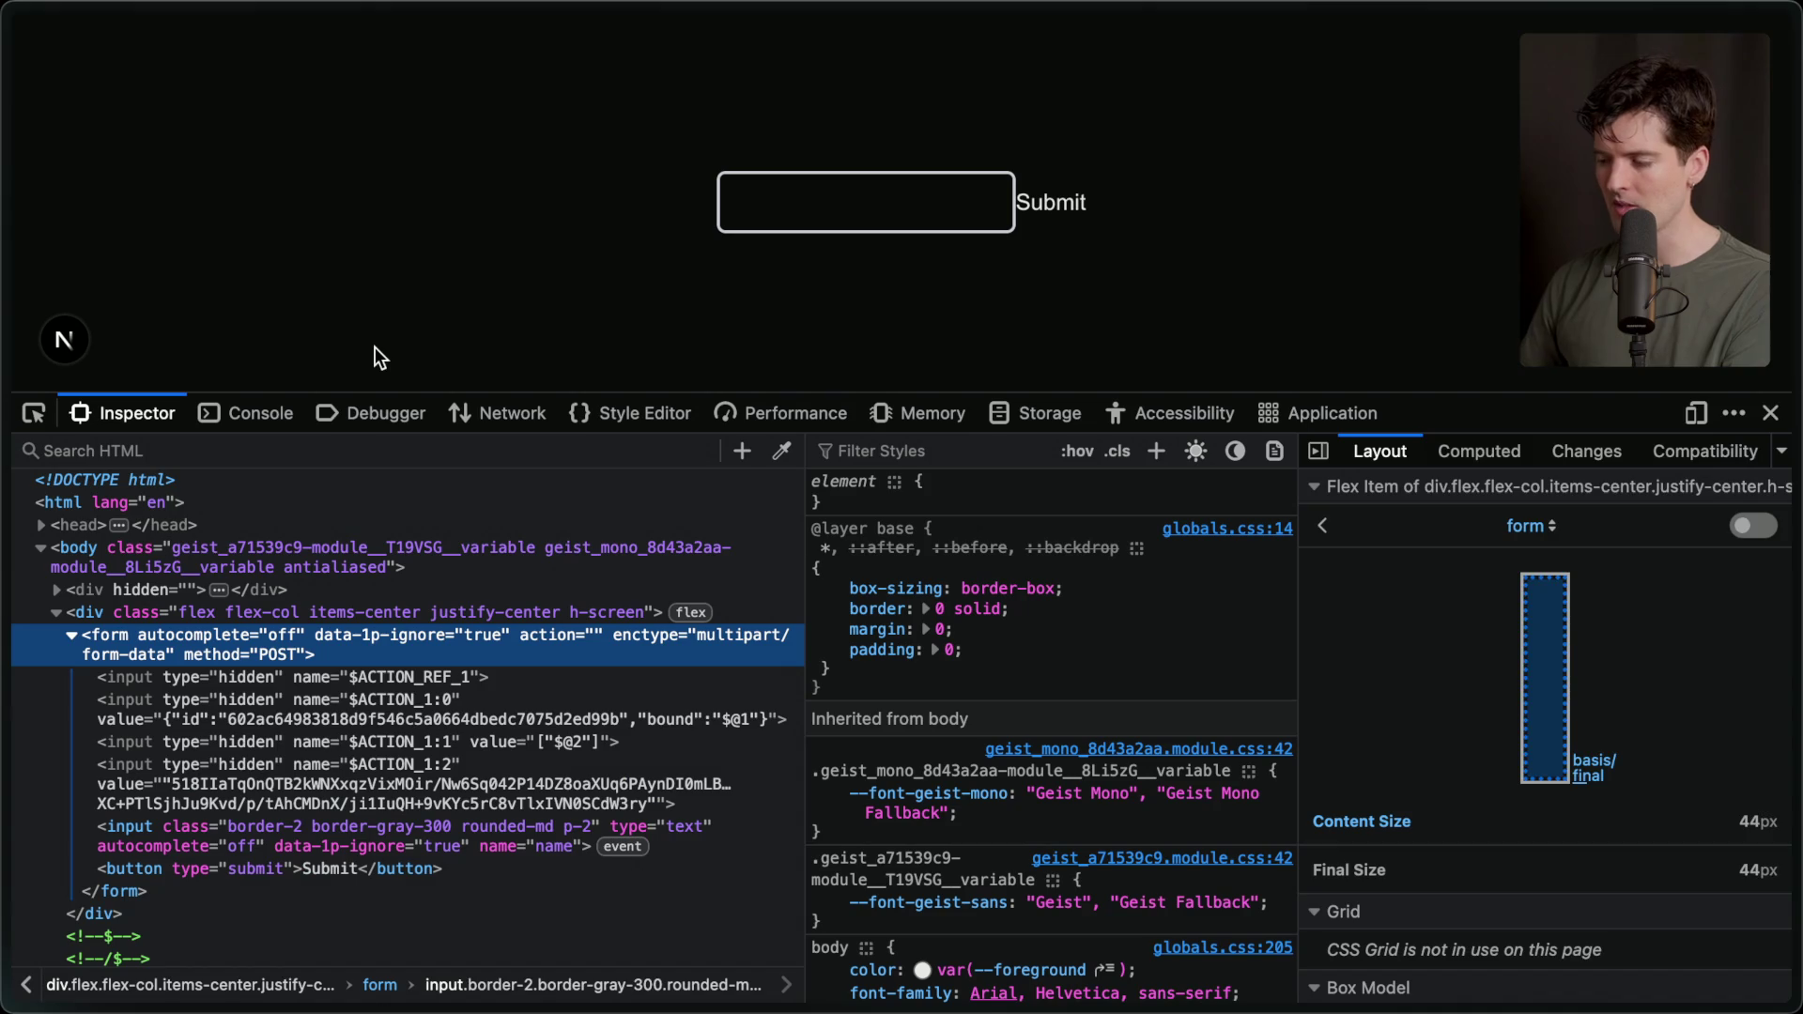
Bring up the merged GitHub pull request #35277 from Arc's tab sidebar.
{"action": "mouse_move", "coordinate": [1796, 469]}
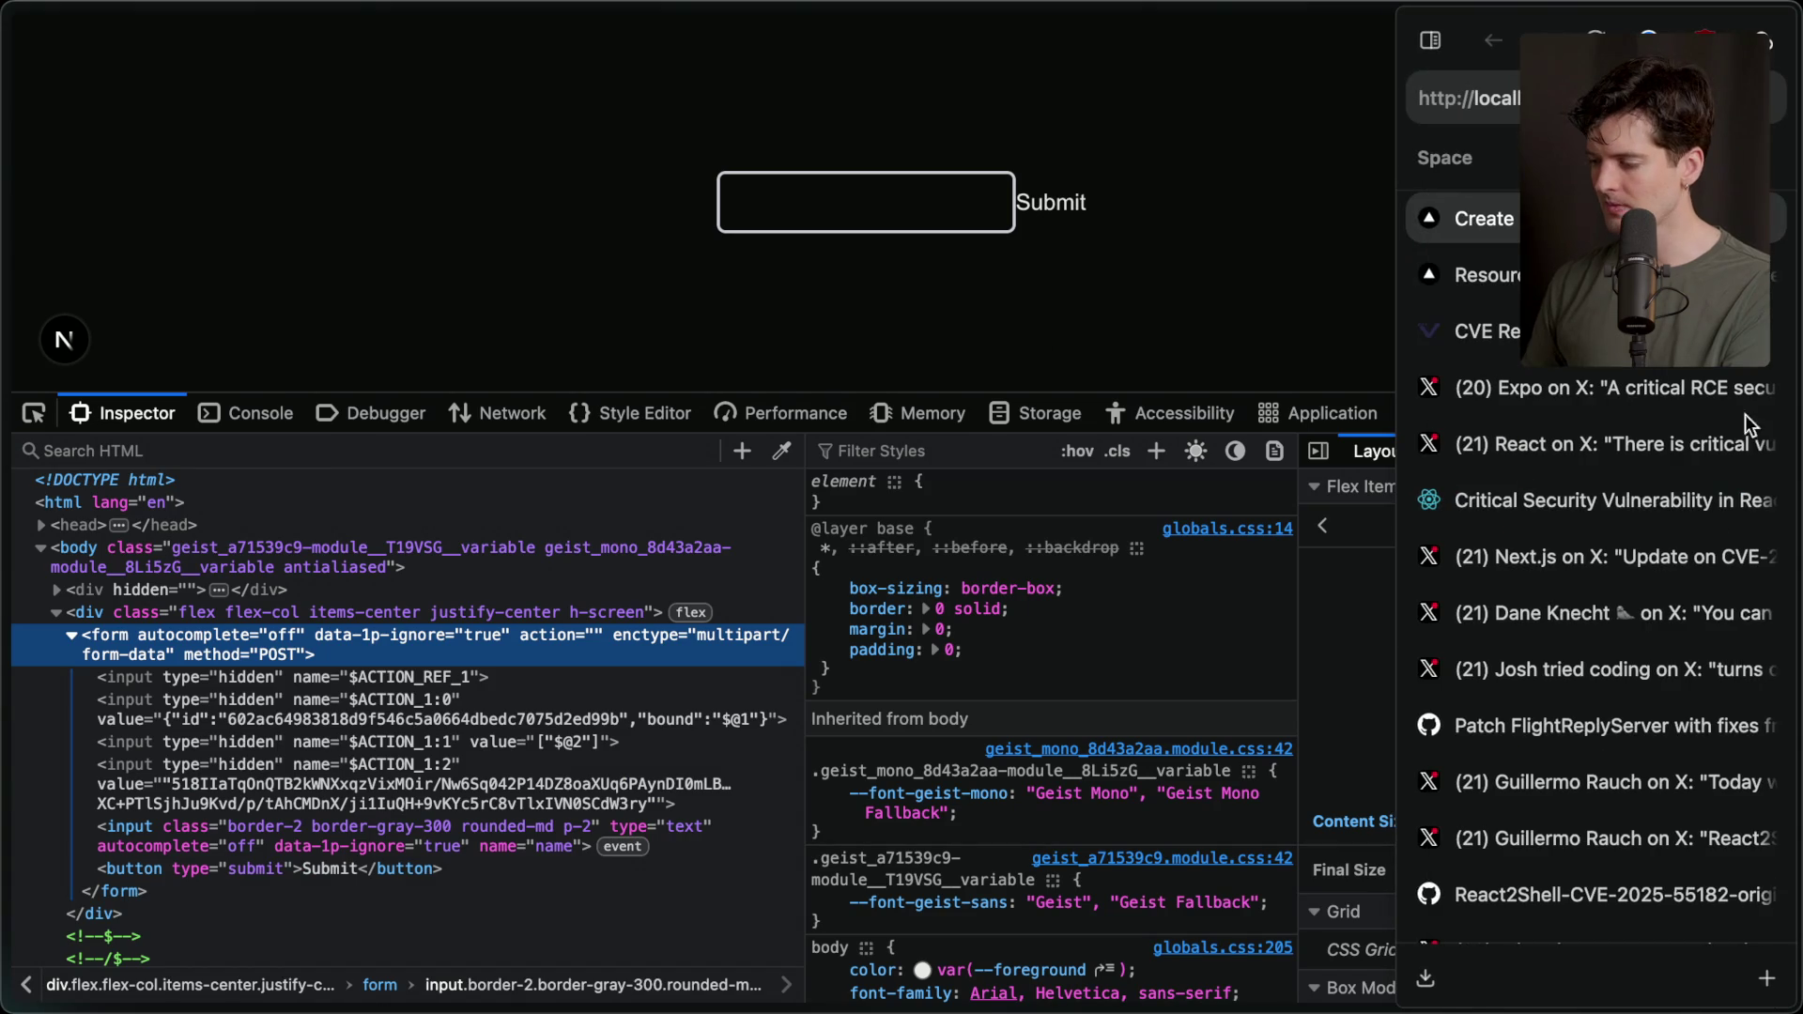
{"action": "left_click", "coordinate": [1501, 725]}
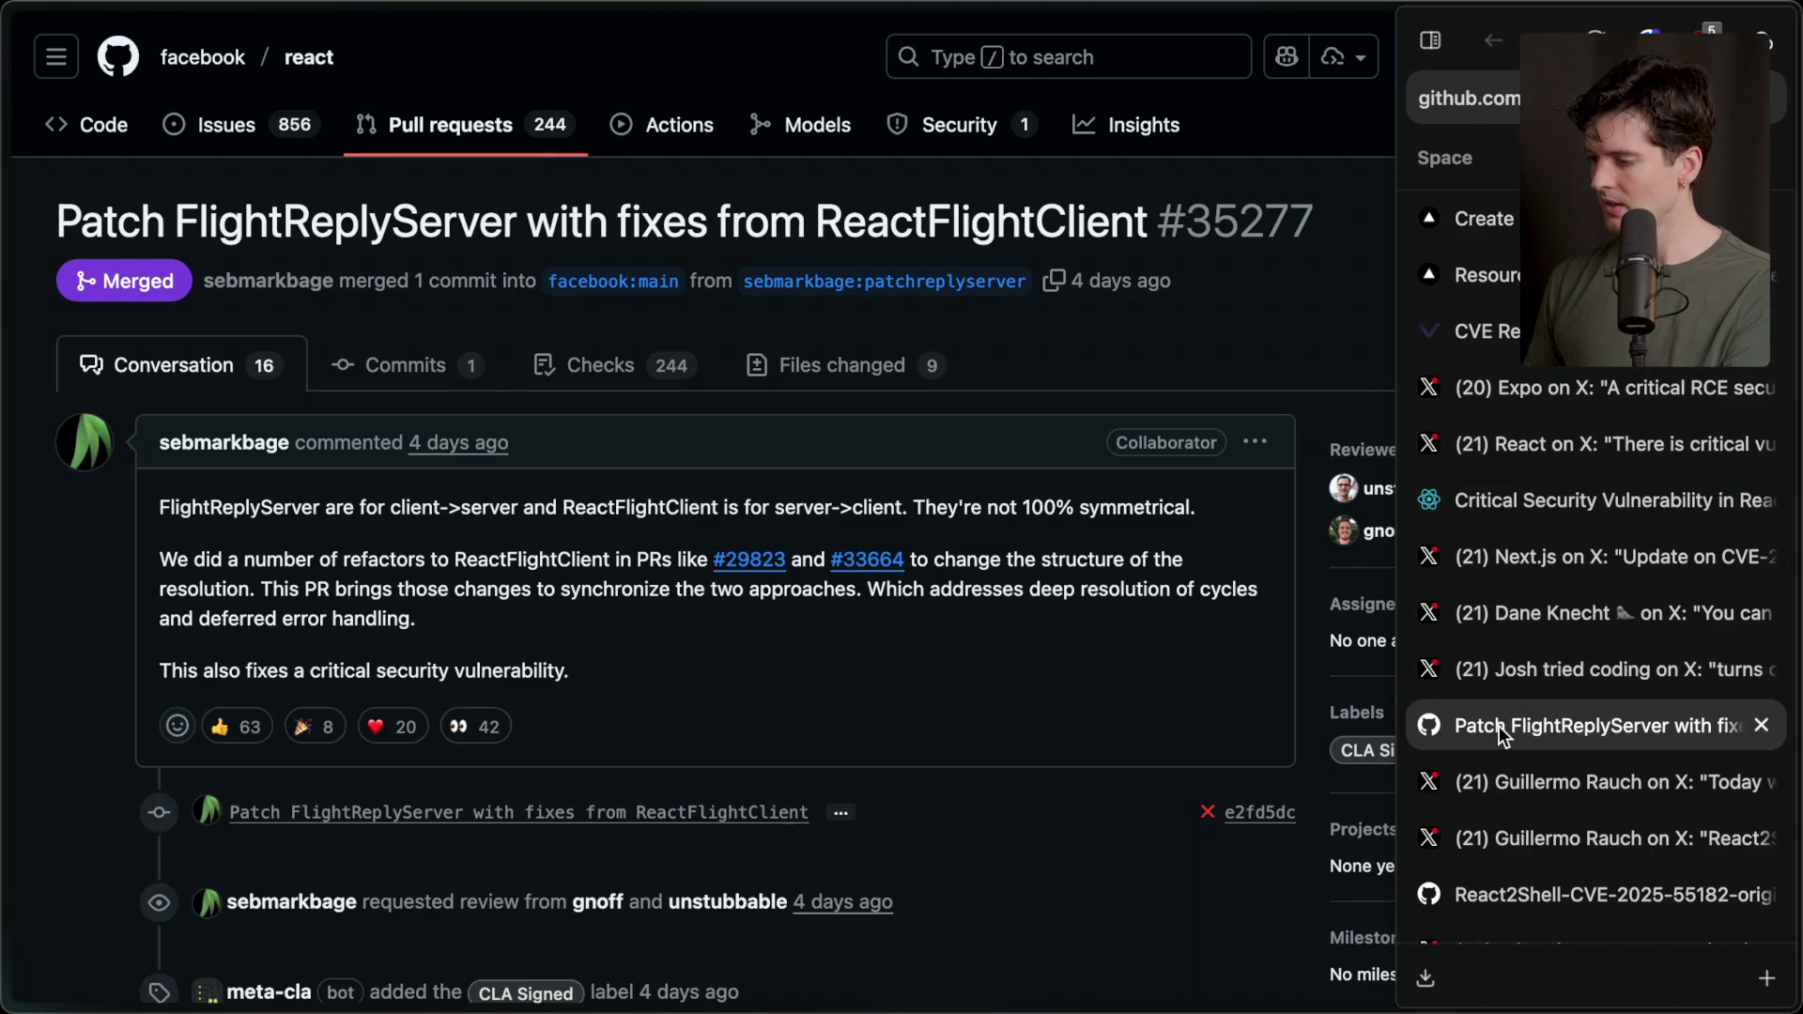
Open the 01-submitted-poc.js proof-of-concept and highlight the '0': '$1' entry on line 2.
{"action": "left_click", "coordinate": [1535, 885]}
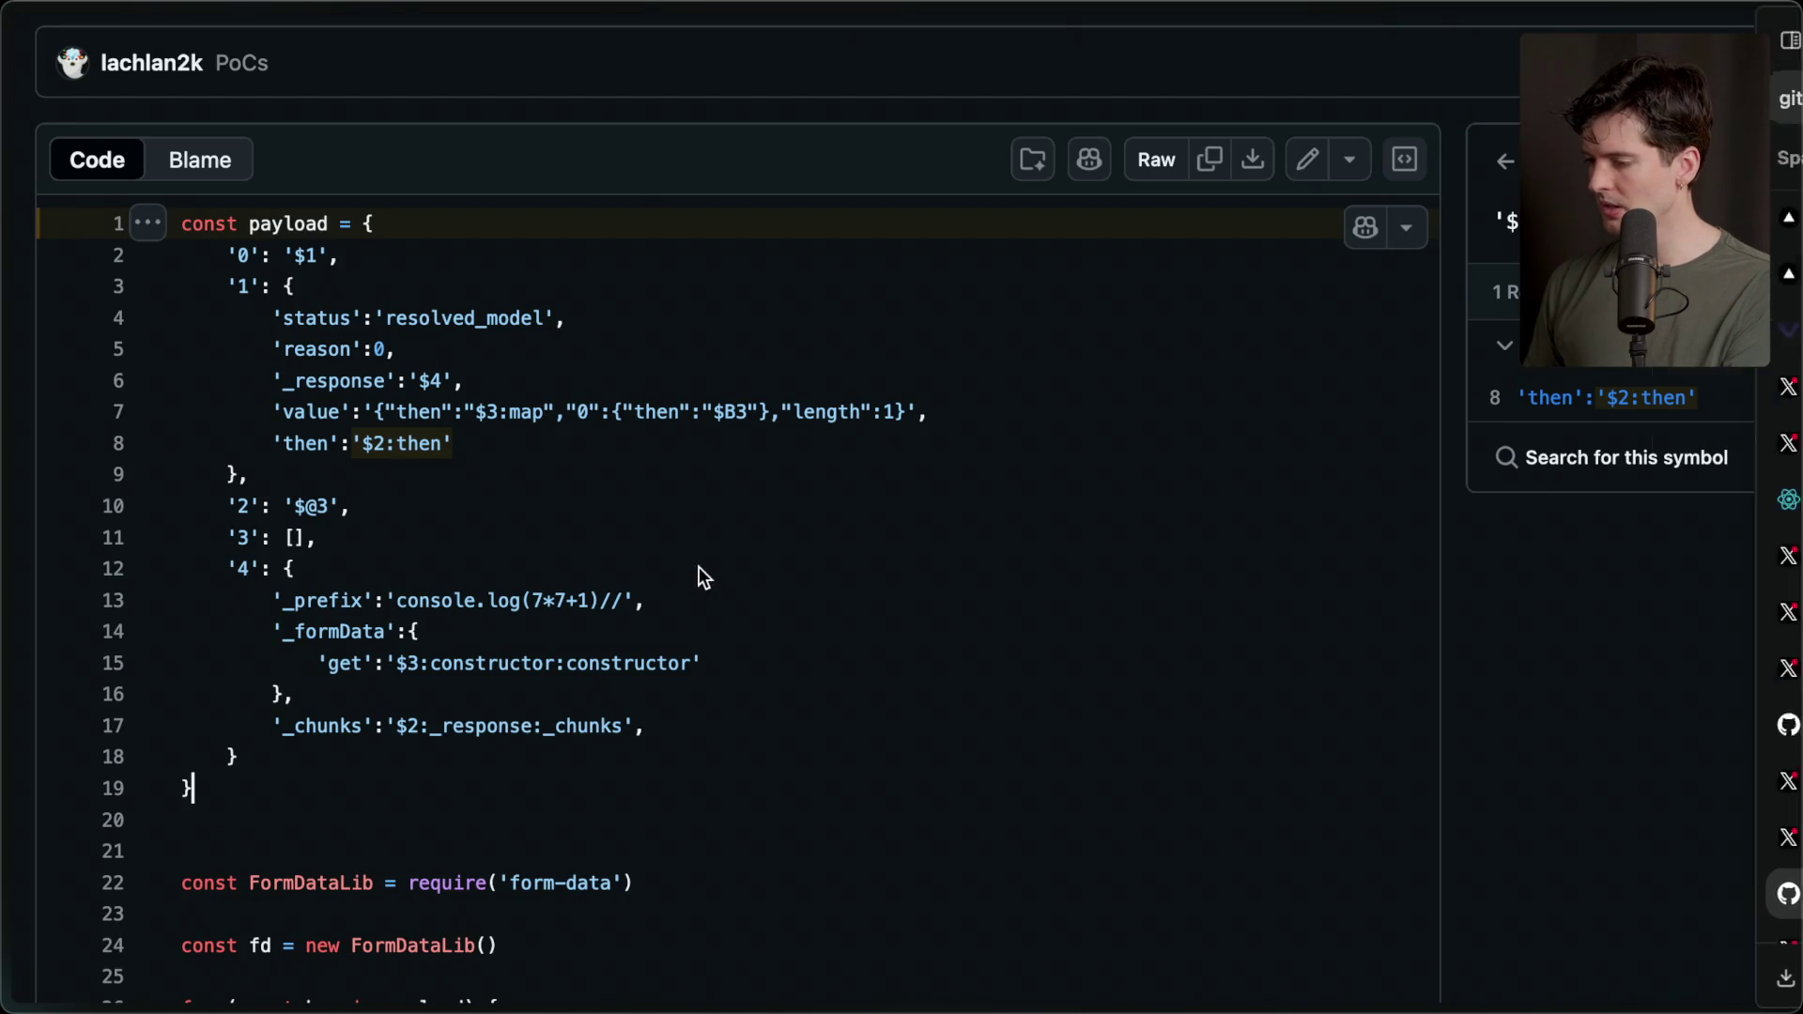
{"action": "scroll", "coordinate": [342, 499], "scroll_direction": "up", "scroll_amount": 3}
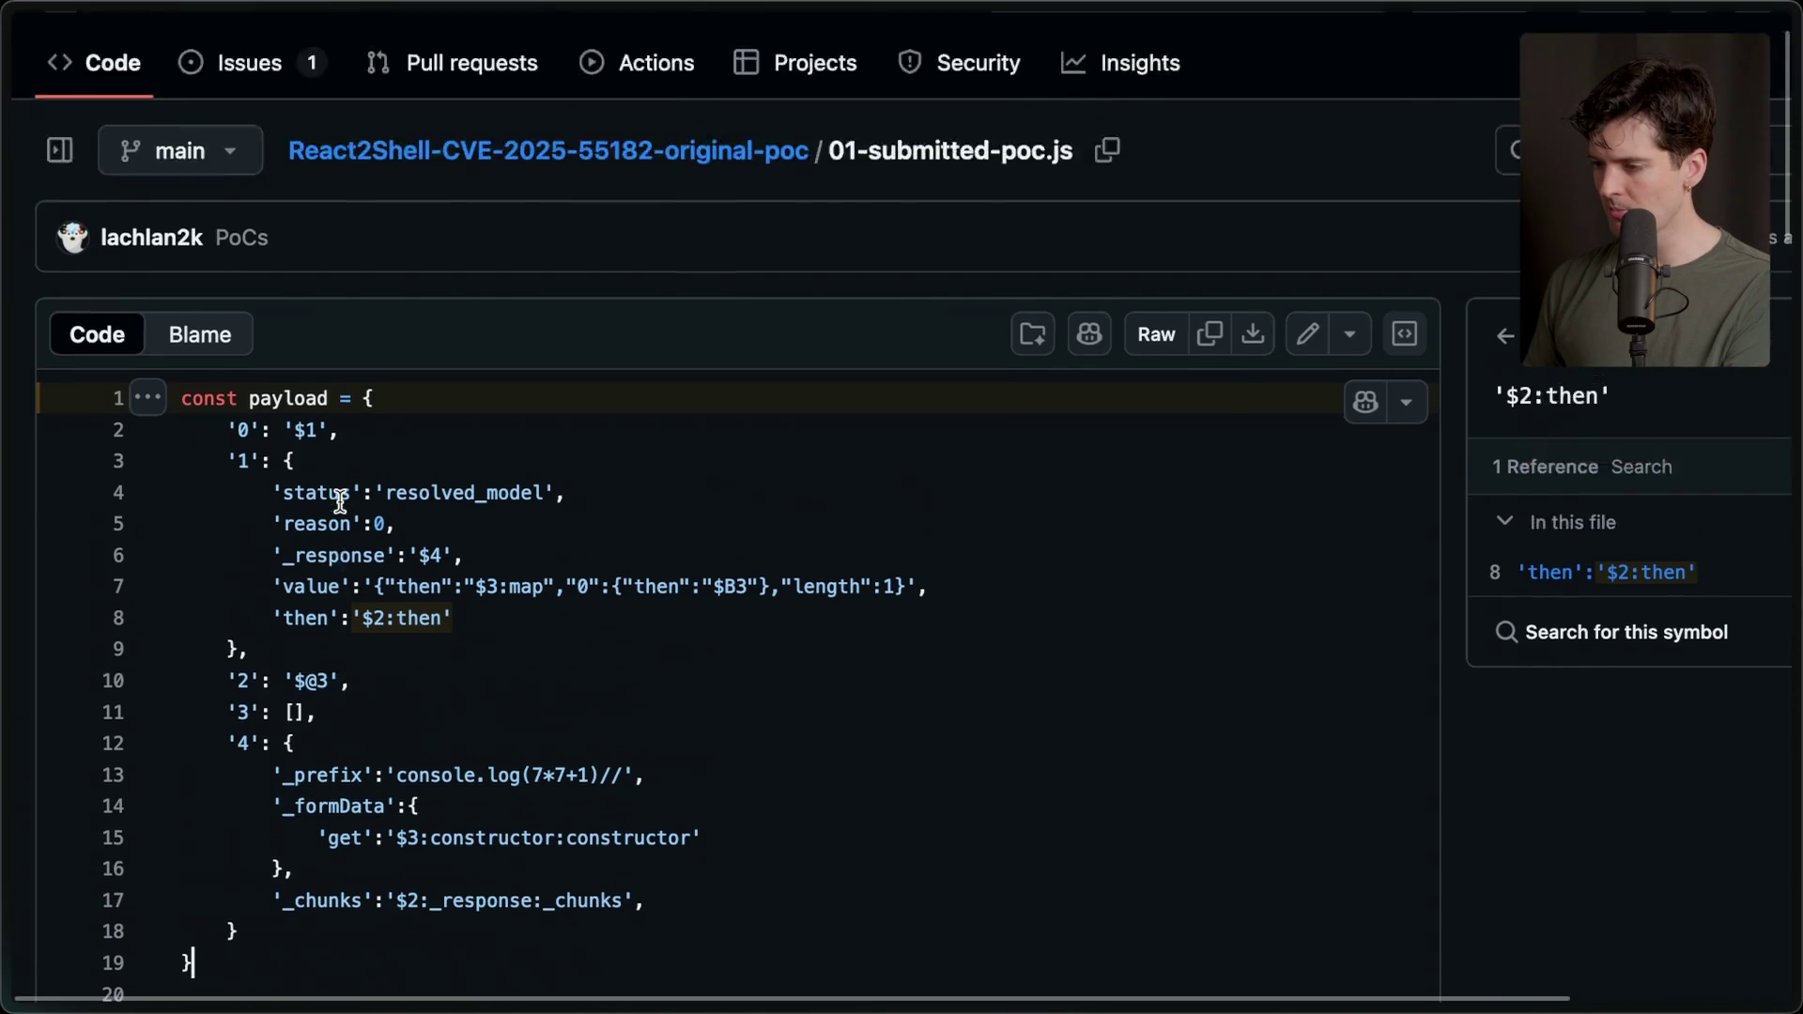
{"action": "scroll", "coordinate": [454, 543], "scroll_direction": "down", "scroll_amount": 3}
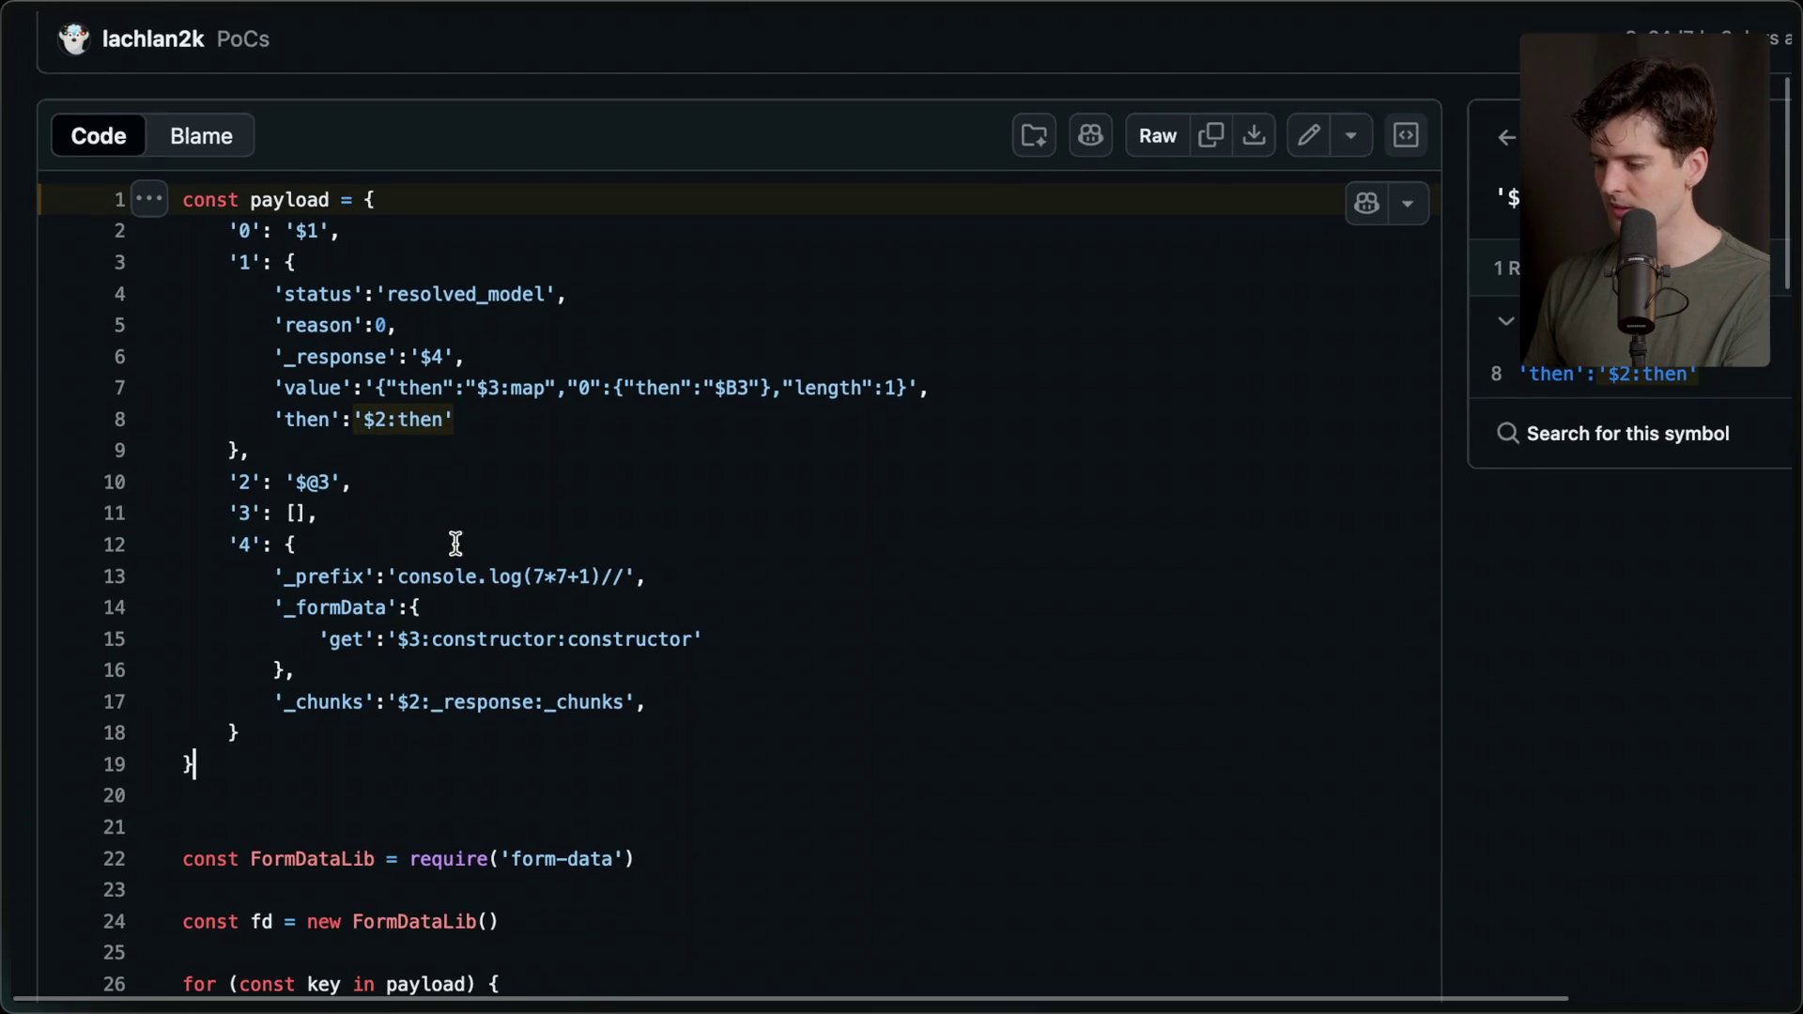
{"action": "left_click", "coordinate": [481, 467]}
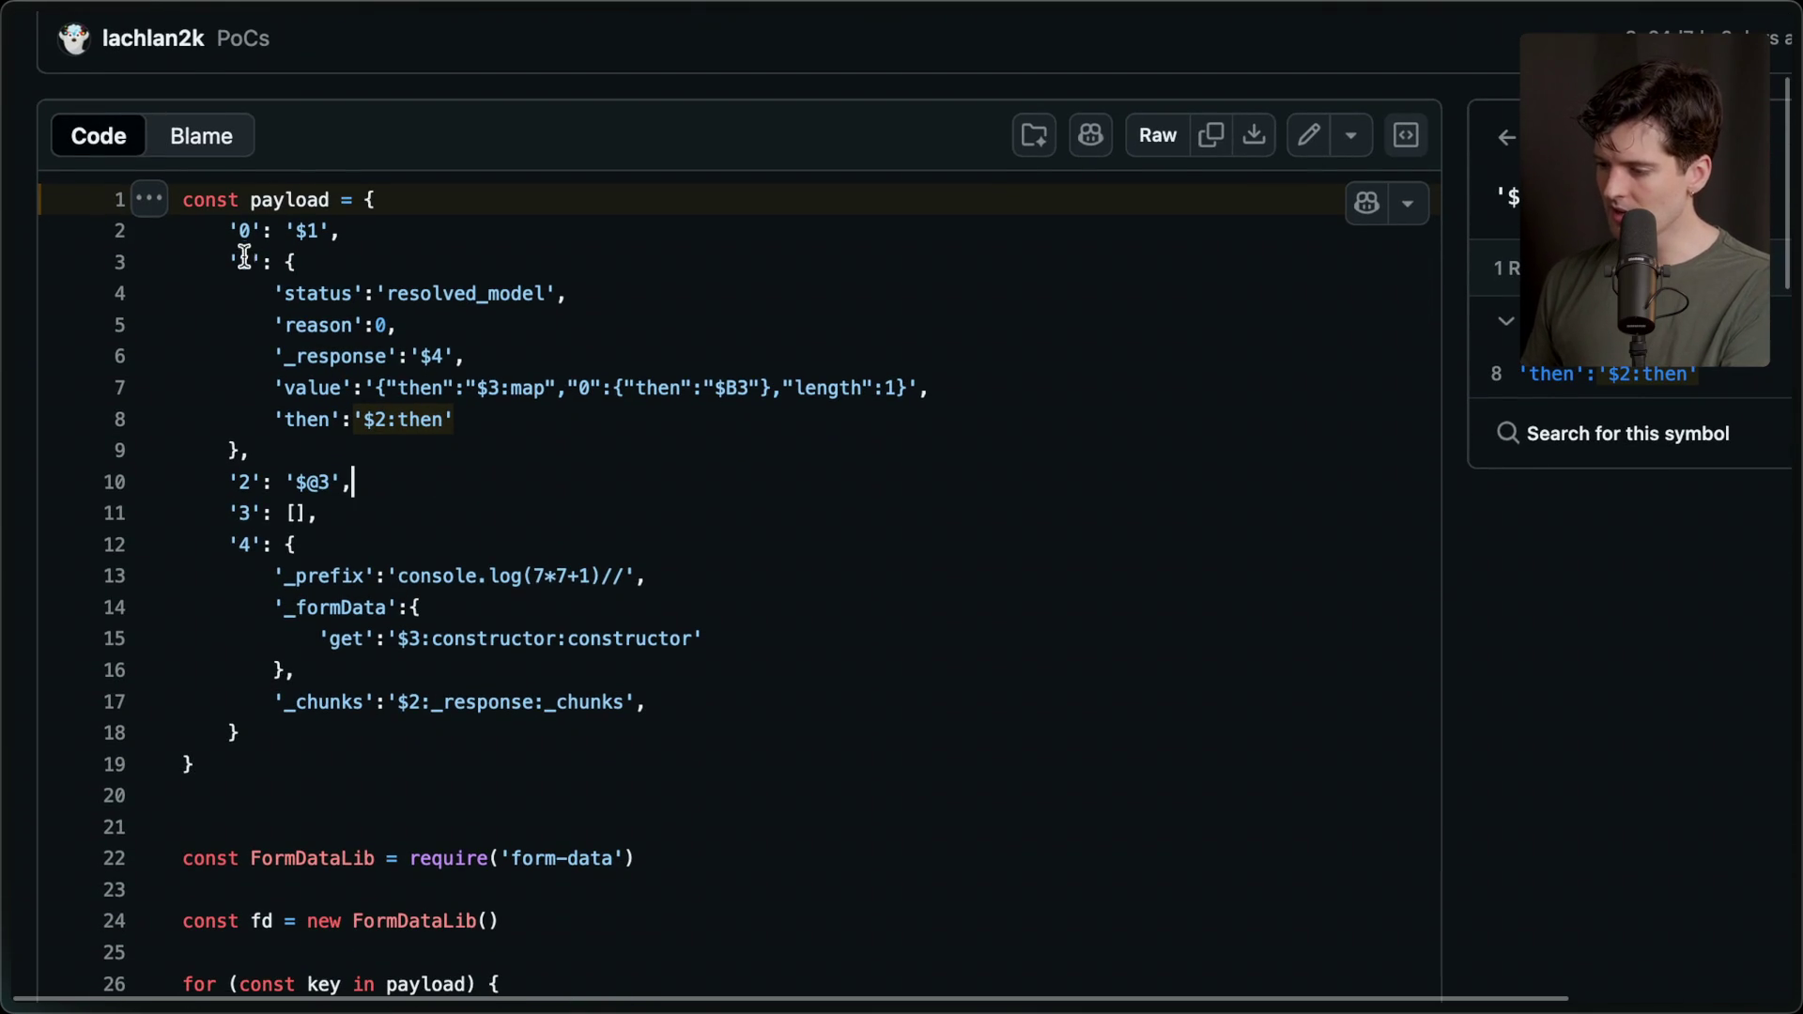
{"action": "left_click_drag", "start_coordinate": [228, 232], "coordinate": [372, 232]}
{"action": "left_click", "coordinate": [306, 231]}
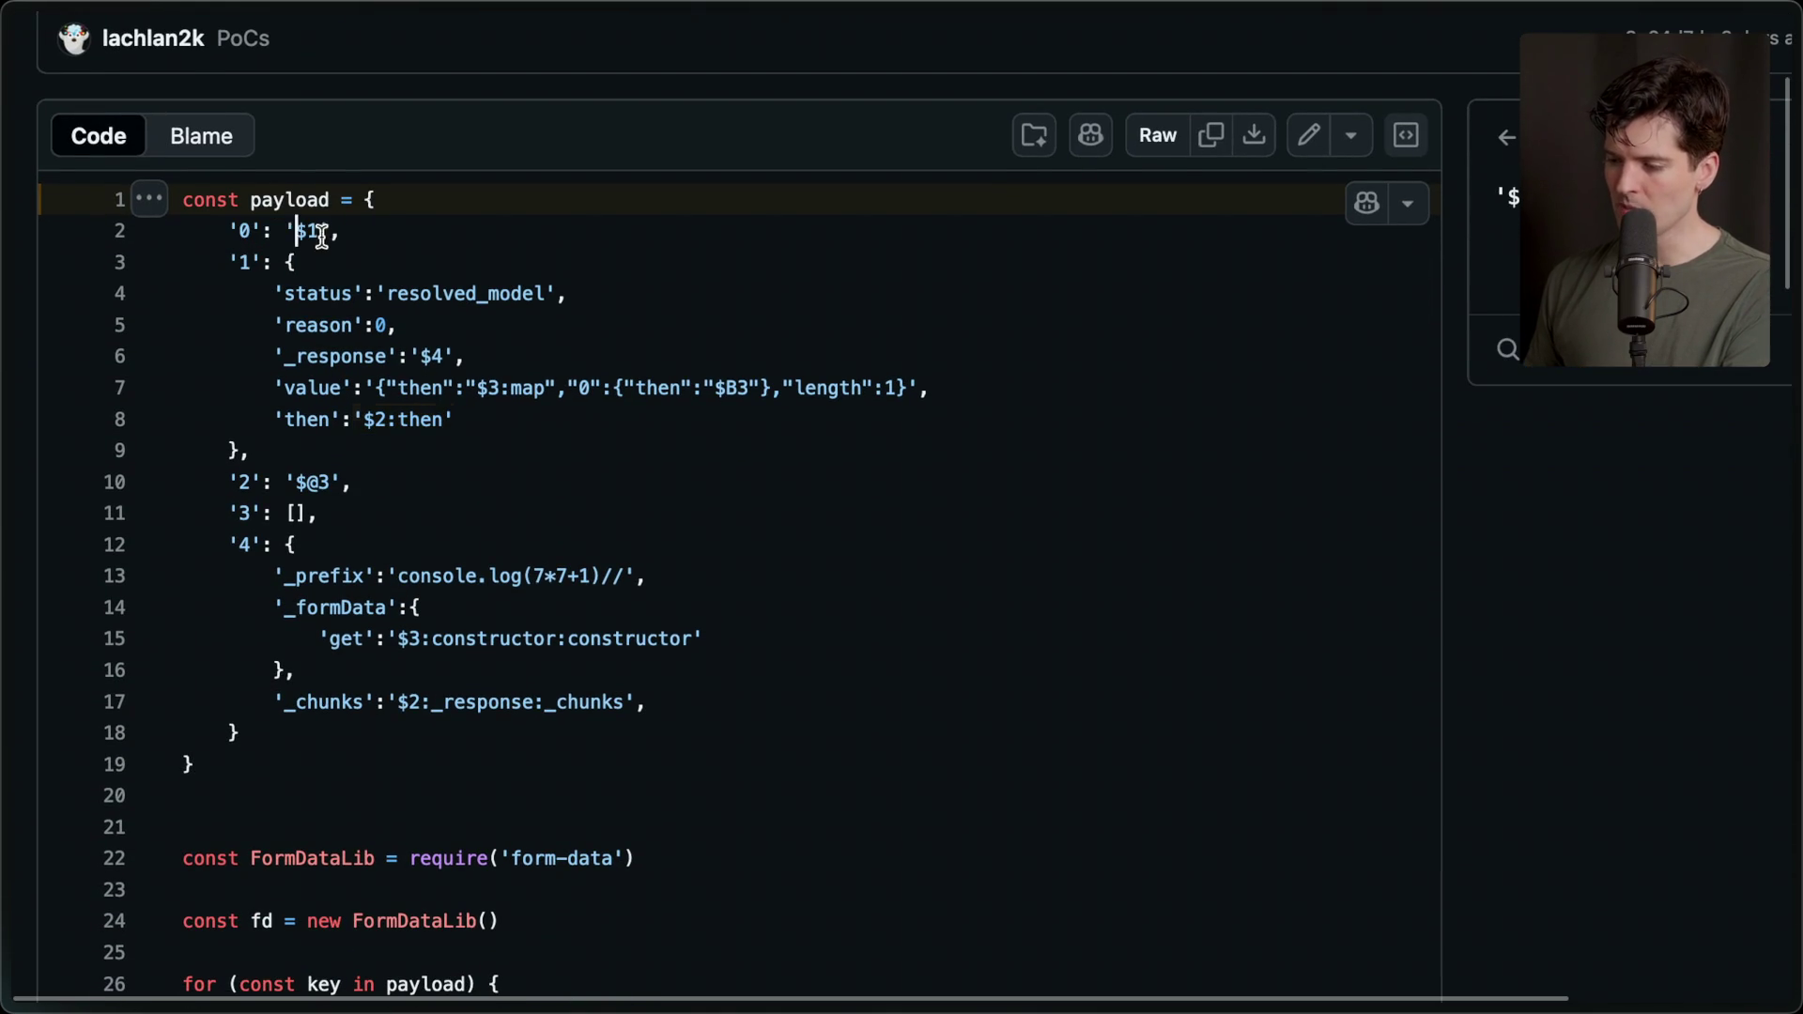
Highlight the '1' chunk key, the 'value' key and the 'then':'$2:then' entry on lines 3–8.
{"action": "left_click", "coordinate": [235, 263]}
{"action": "left_click_drag", "start_coordinate": [229, 268], "coordinate": [297, 265]}
{"action": "left_click", "coordinate": [296, 264]}
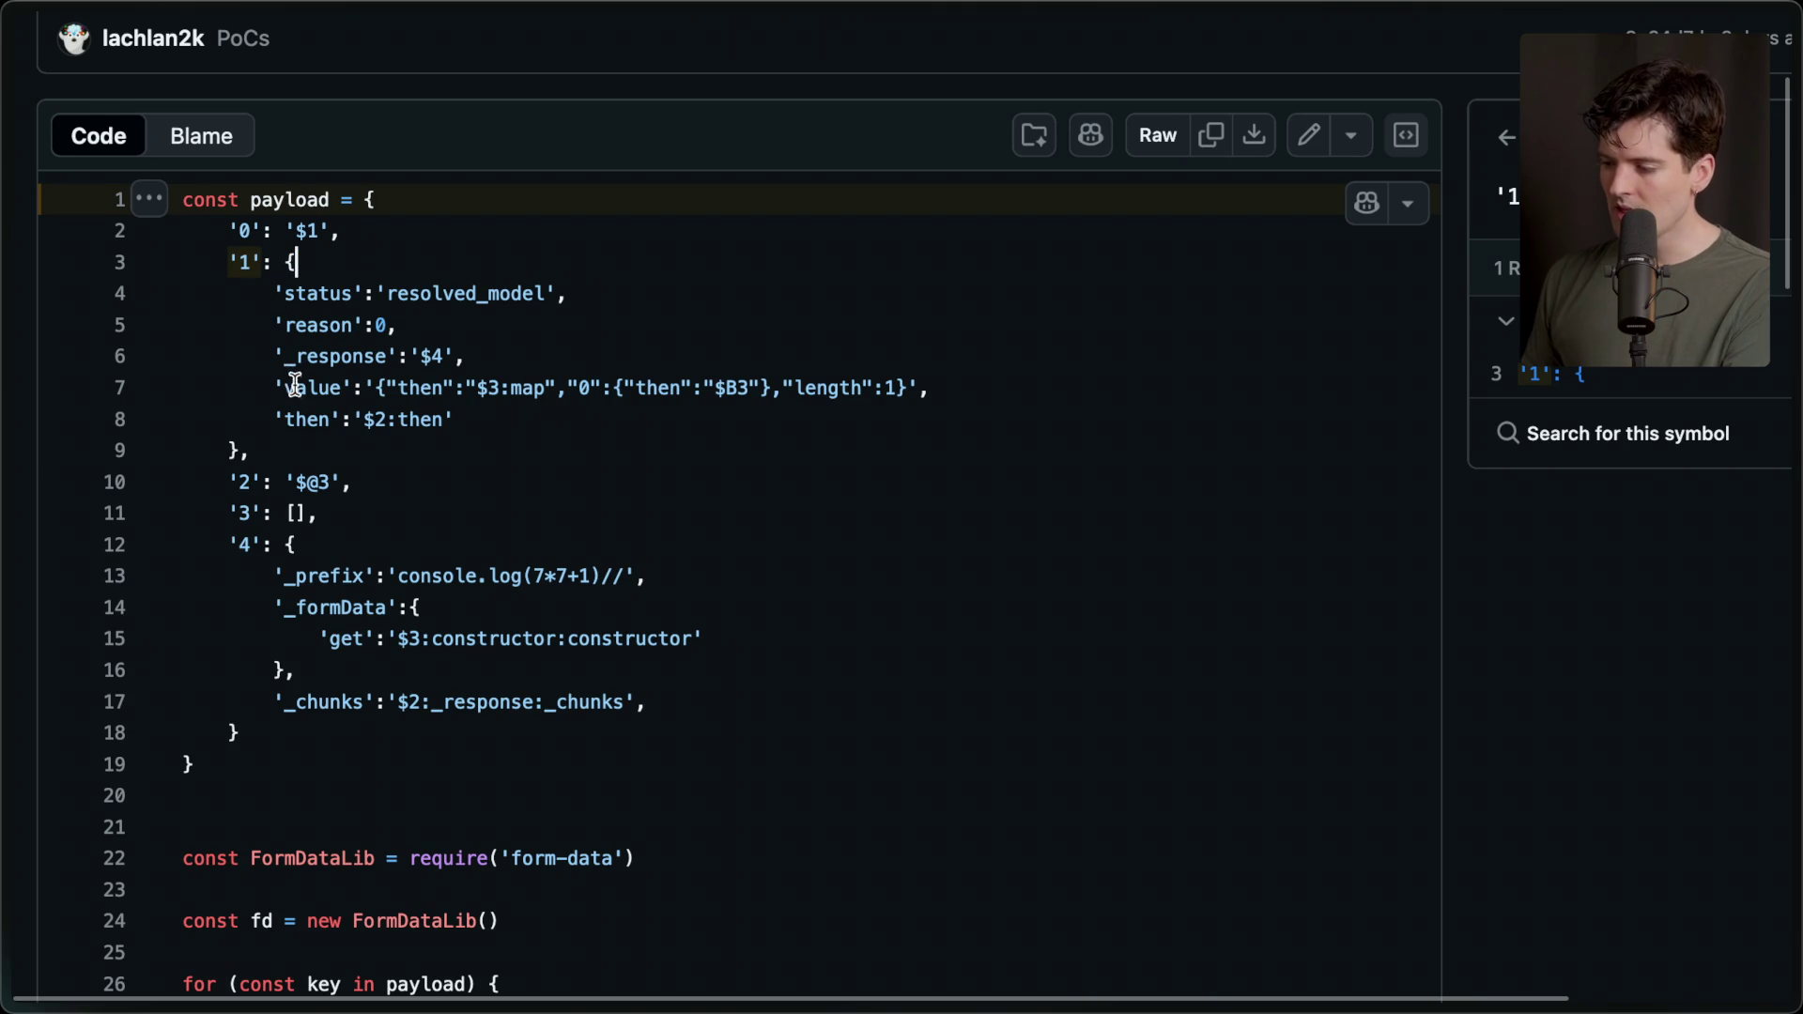
{"action": "left_click_drag", "start_coordinate": [268, 387], "coordinate": [358, 387]}
{"action": "left_click", "coordinate": [376, 387]}
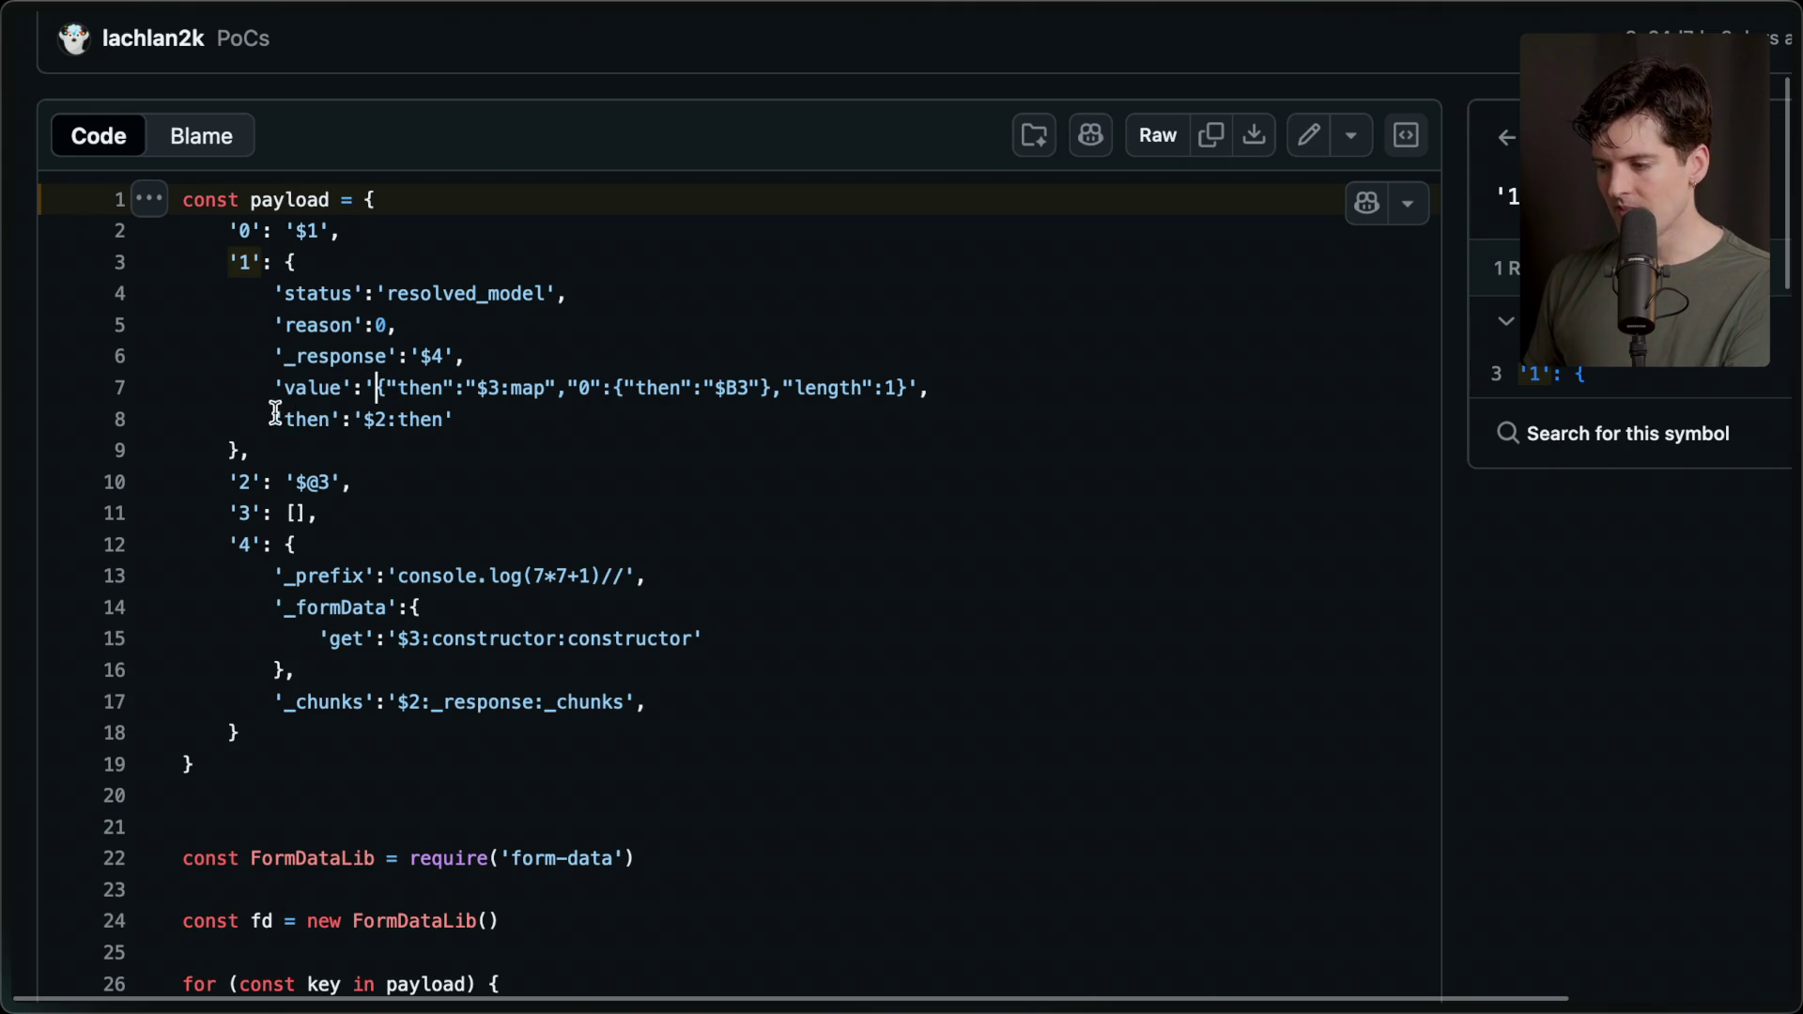
{"action": "left_click_drag", "start_coordinate": [274, 419], "coordinate": [443, 419]}
{"action": "left_click", "coordinate": [447, 419]}
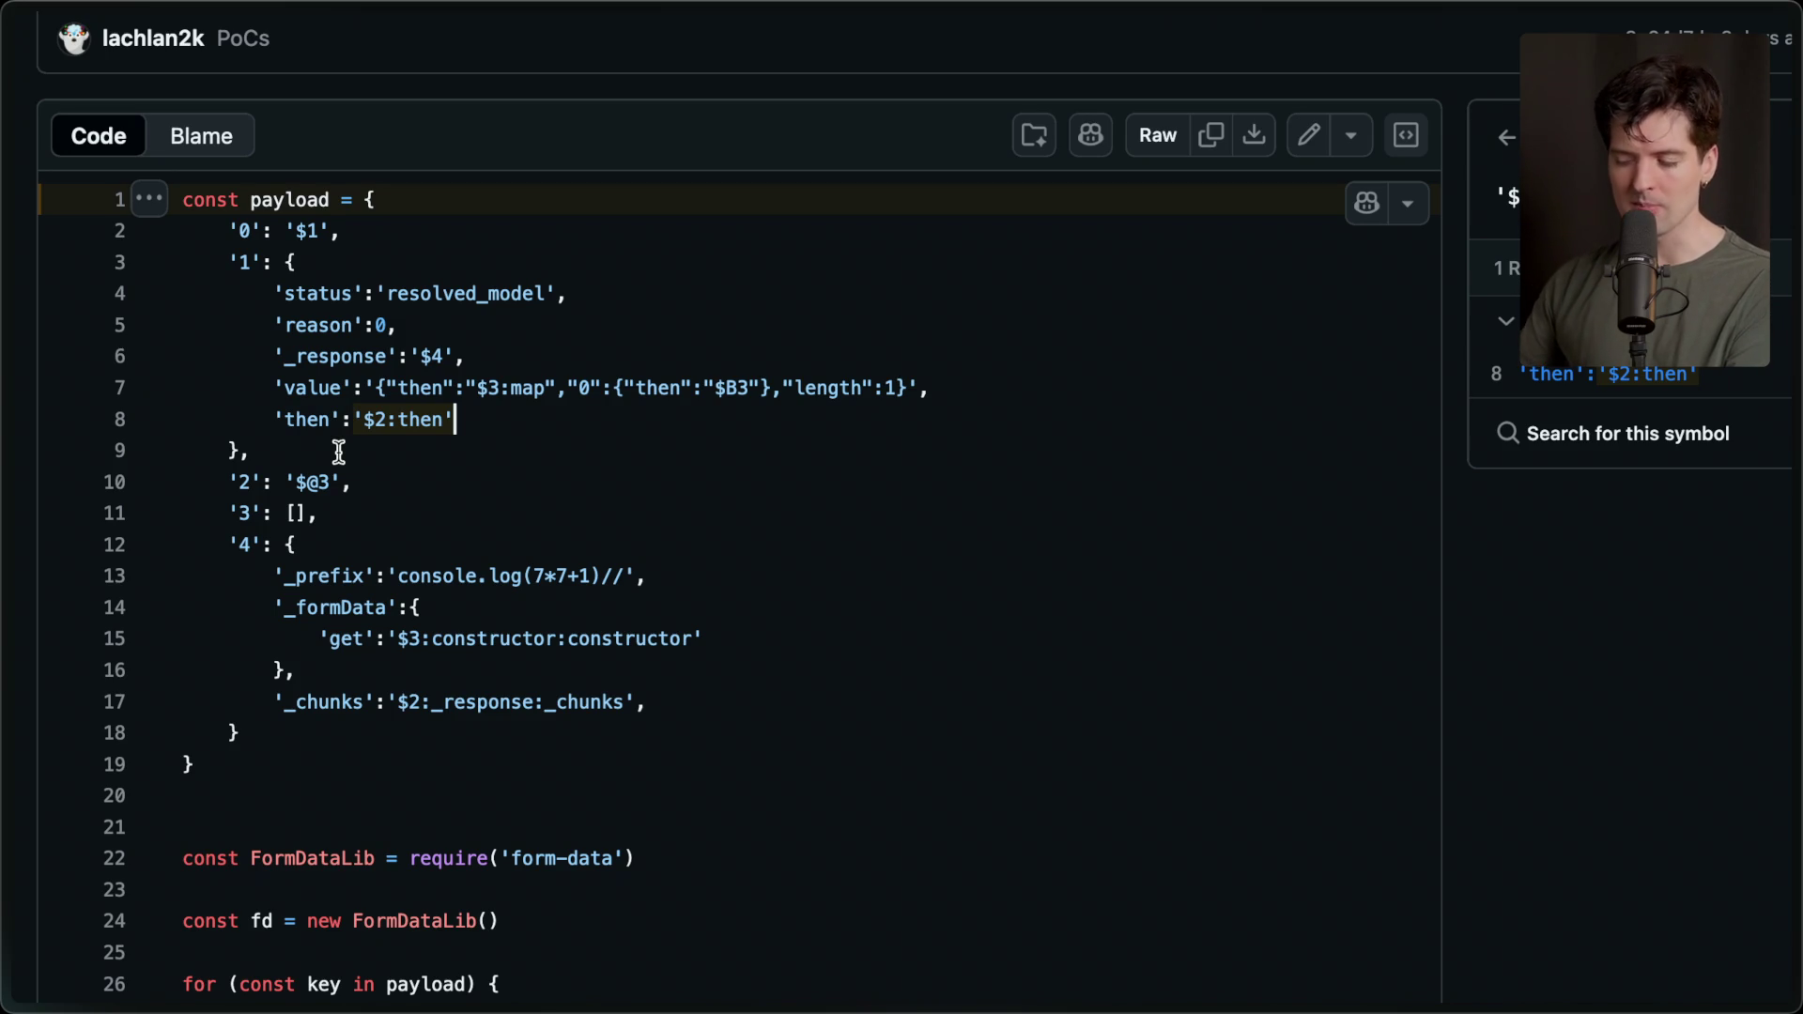
Switch to the React2Shell article on X.
{"action": "scroll", "coordinate": [339, 453], "scroll_direction": "down", "scroll_amount": 5}
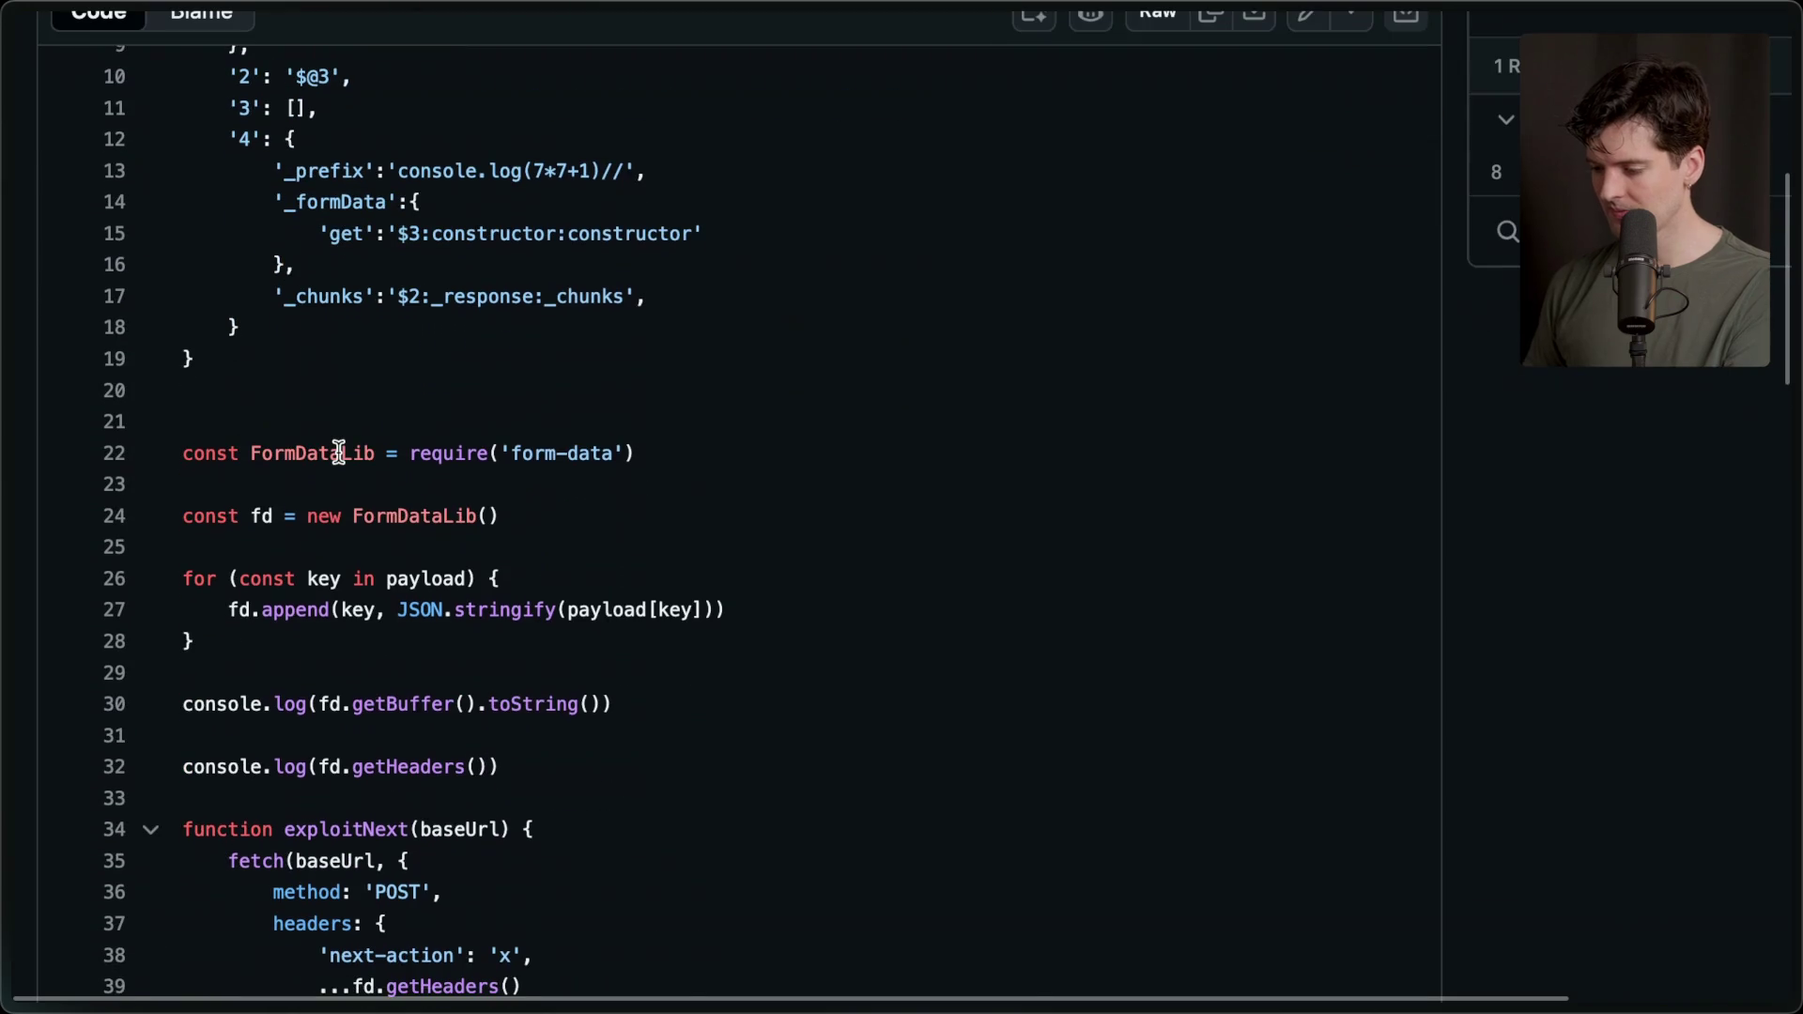
{"action": "scroll", "coordinate": [781, 634], "scroll_direction": "up", "scroll_amount": 10}
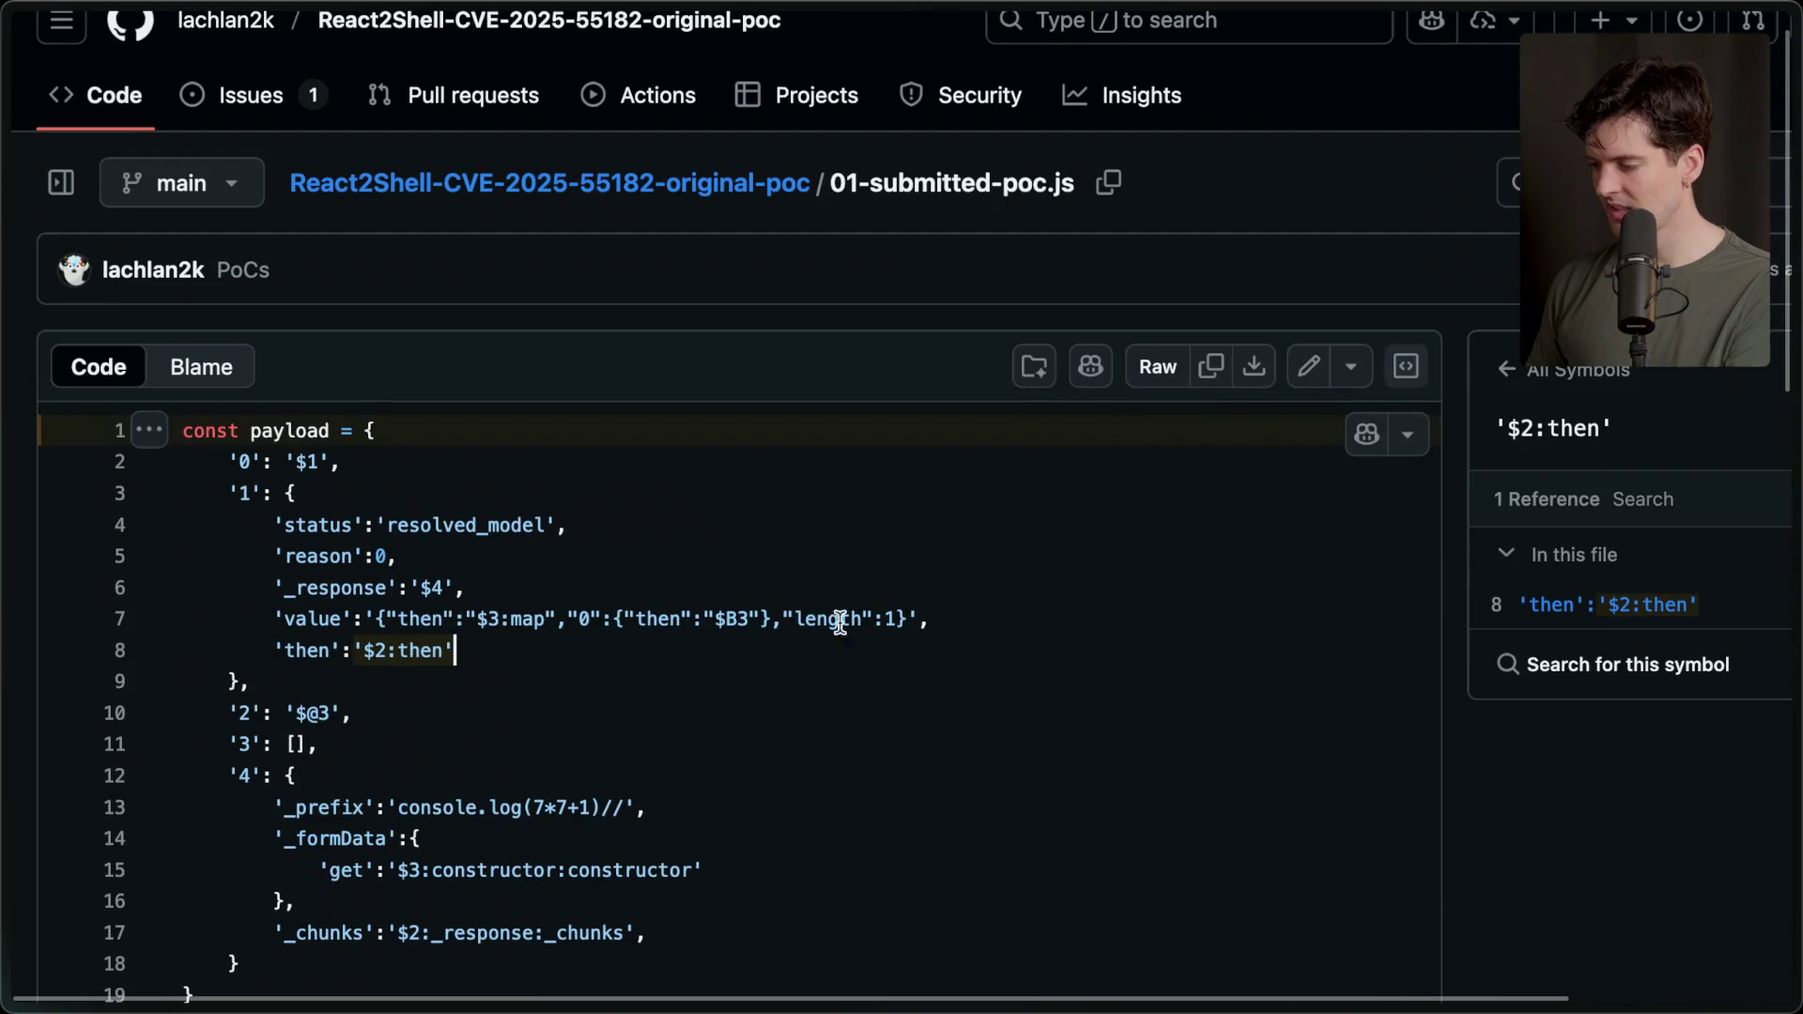
{"action": "mouse_move", "coordinate": [1798, 658]}
{"action": "left_click", "coordinate": [1547, 824]}
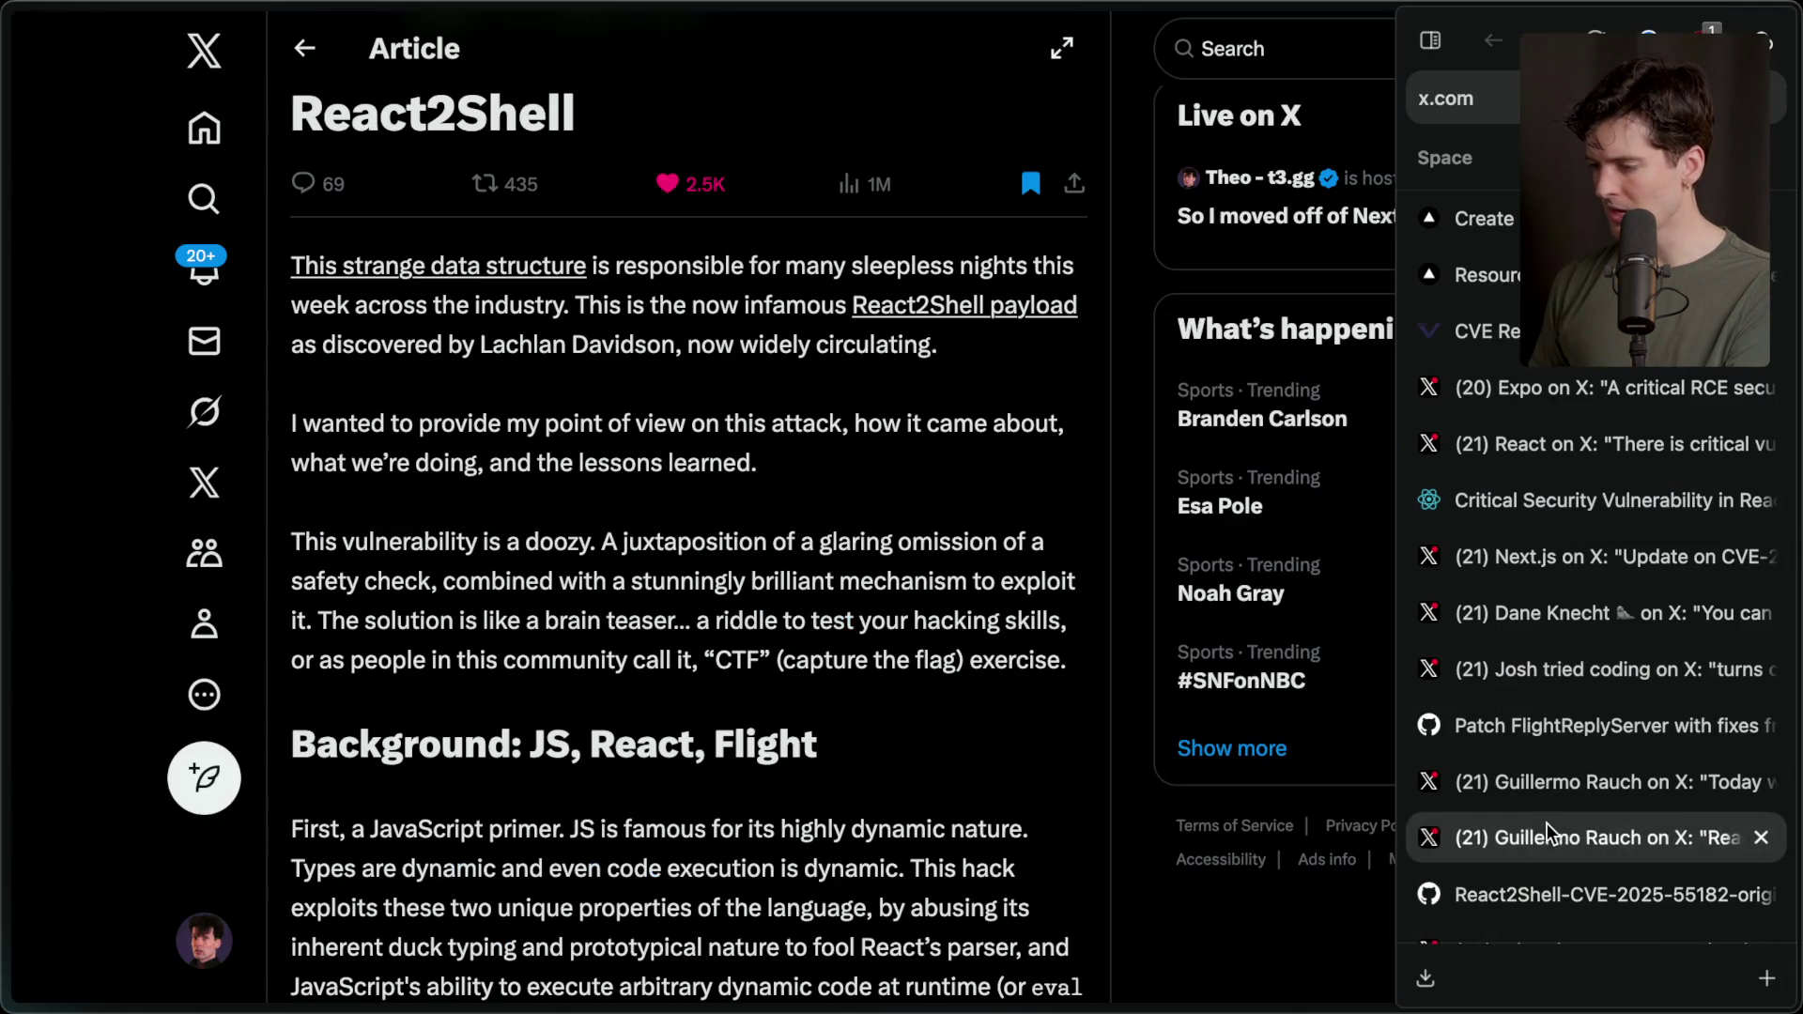
{"action": "scroll", "coordinate": [763, 730], "scroll_direction": "down", "scroll_amount": 3}
{"action": "scroll", "coordinate": [762, 731], "scroll_direction": "up", "scroll_amount": 1}
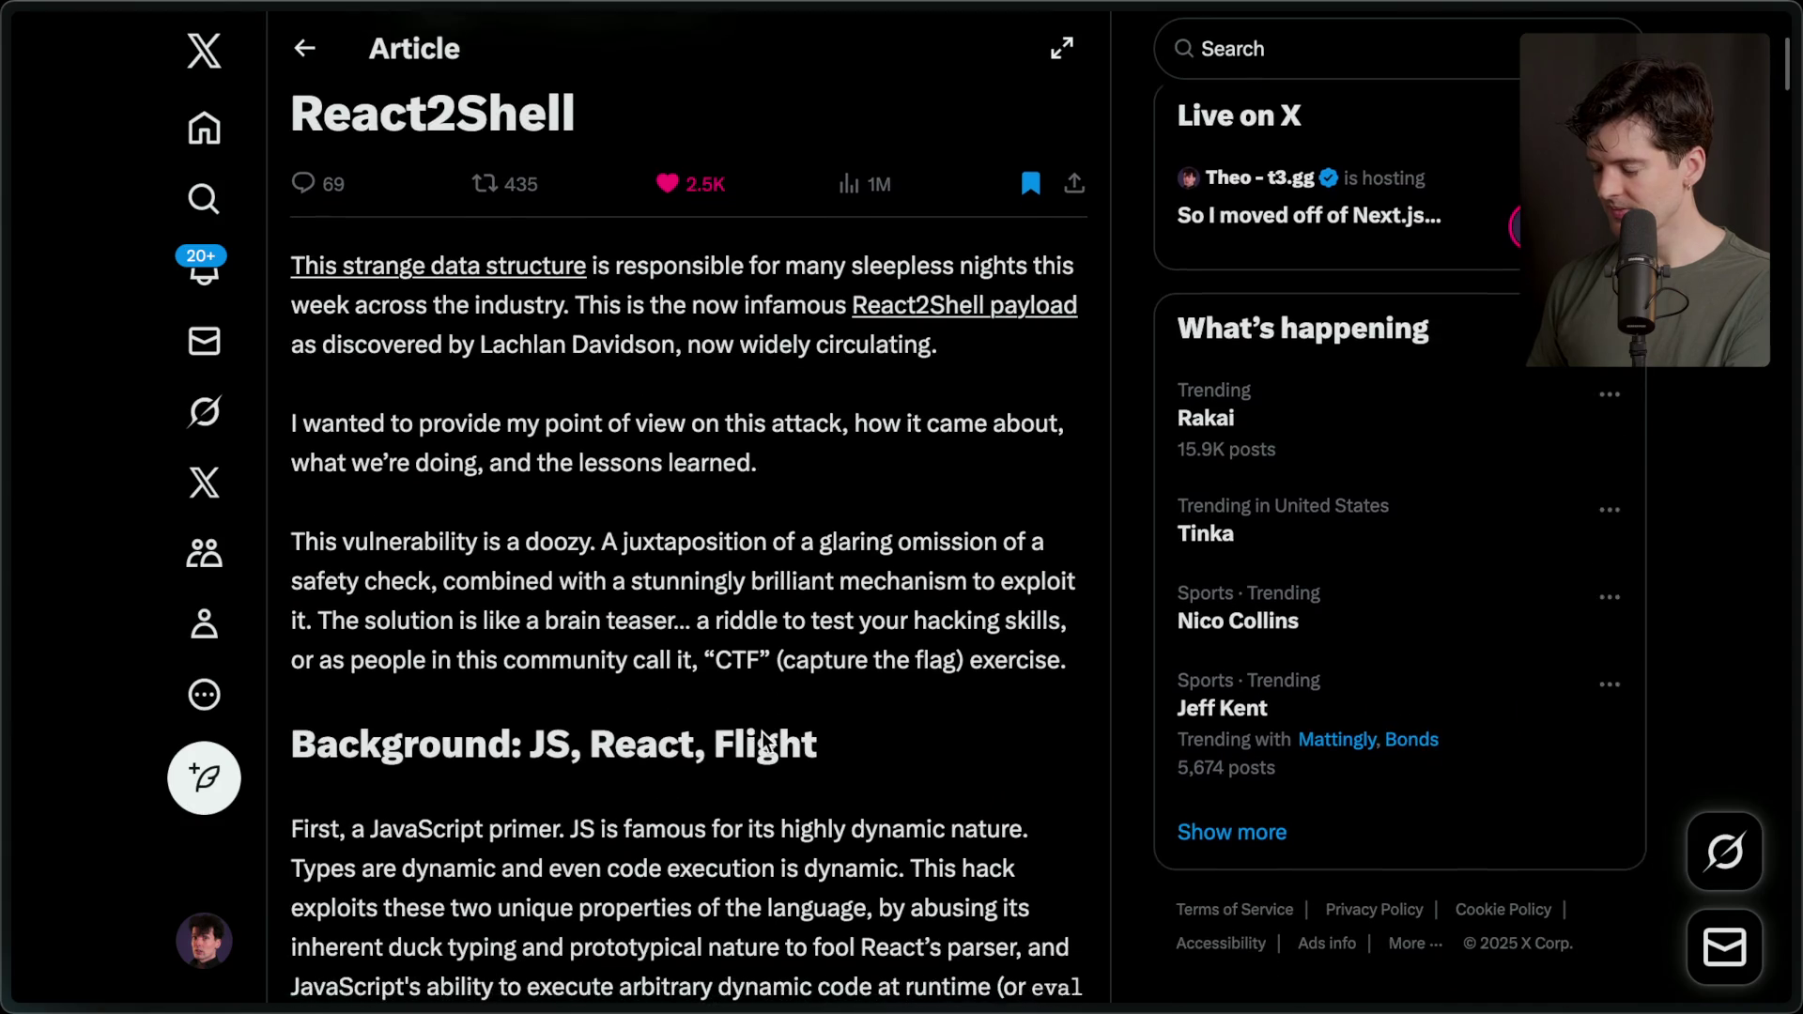
{"action": "scroll", "coordinate": [763, 731], "scroll_direction": "down", "scroll_amount": 2}
{"action": "scroll", "coordinate": [762, 731], "scroll_direction": "down", "scroll_amount": 2}
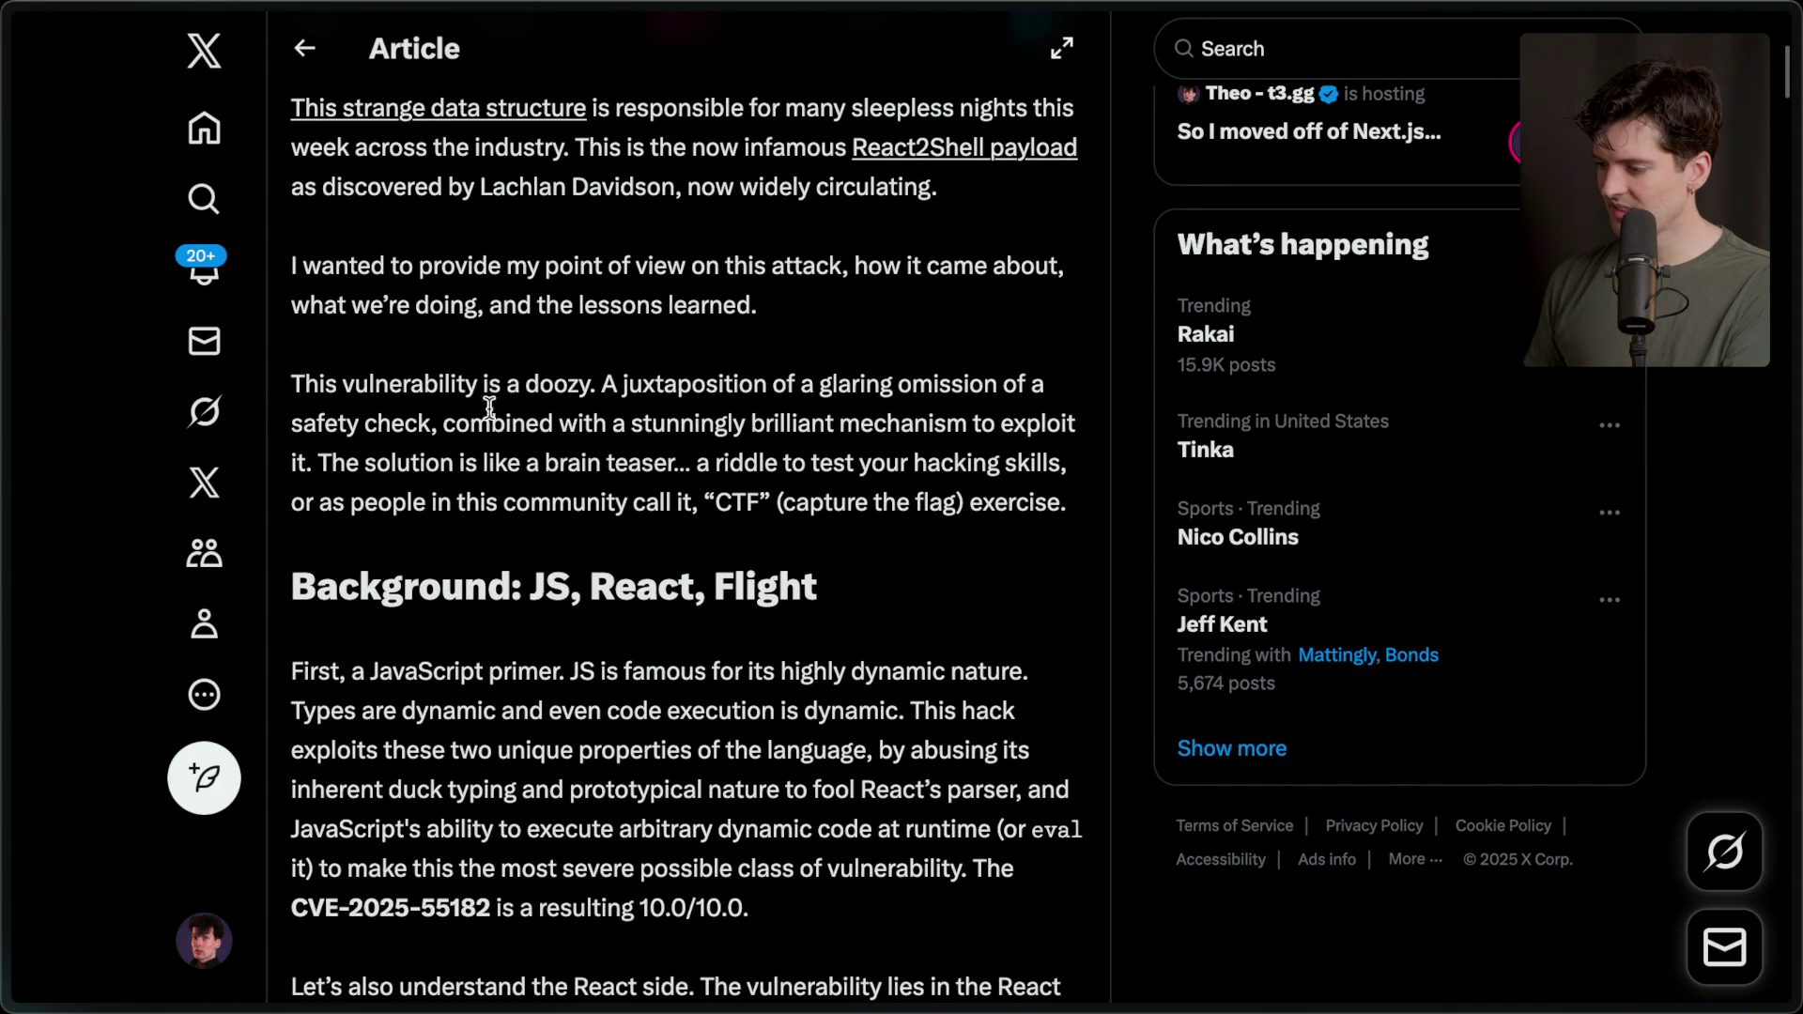
{"action": "scroll", "coordinate": [759, 389], "scroll_direction": "down", "scroll_amount": 9}
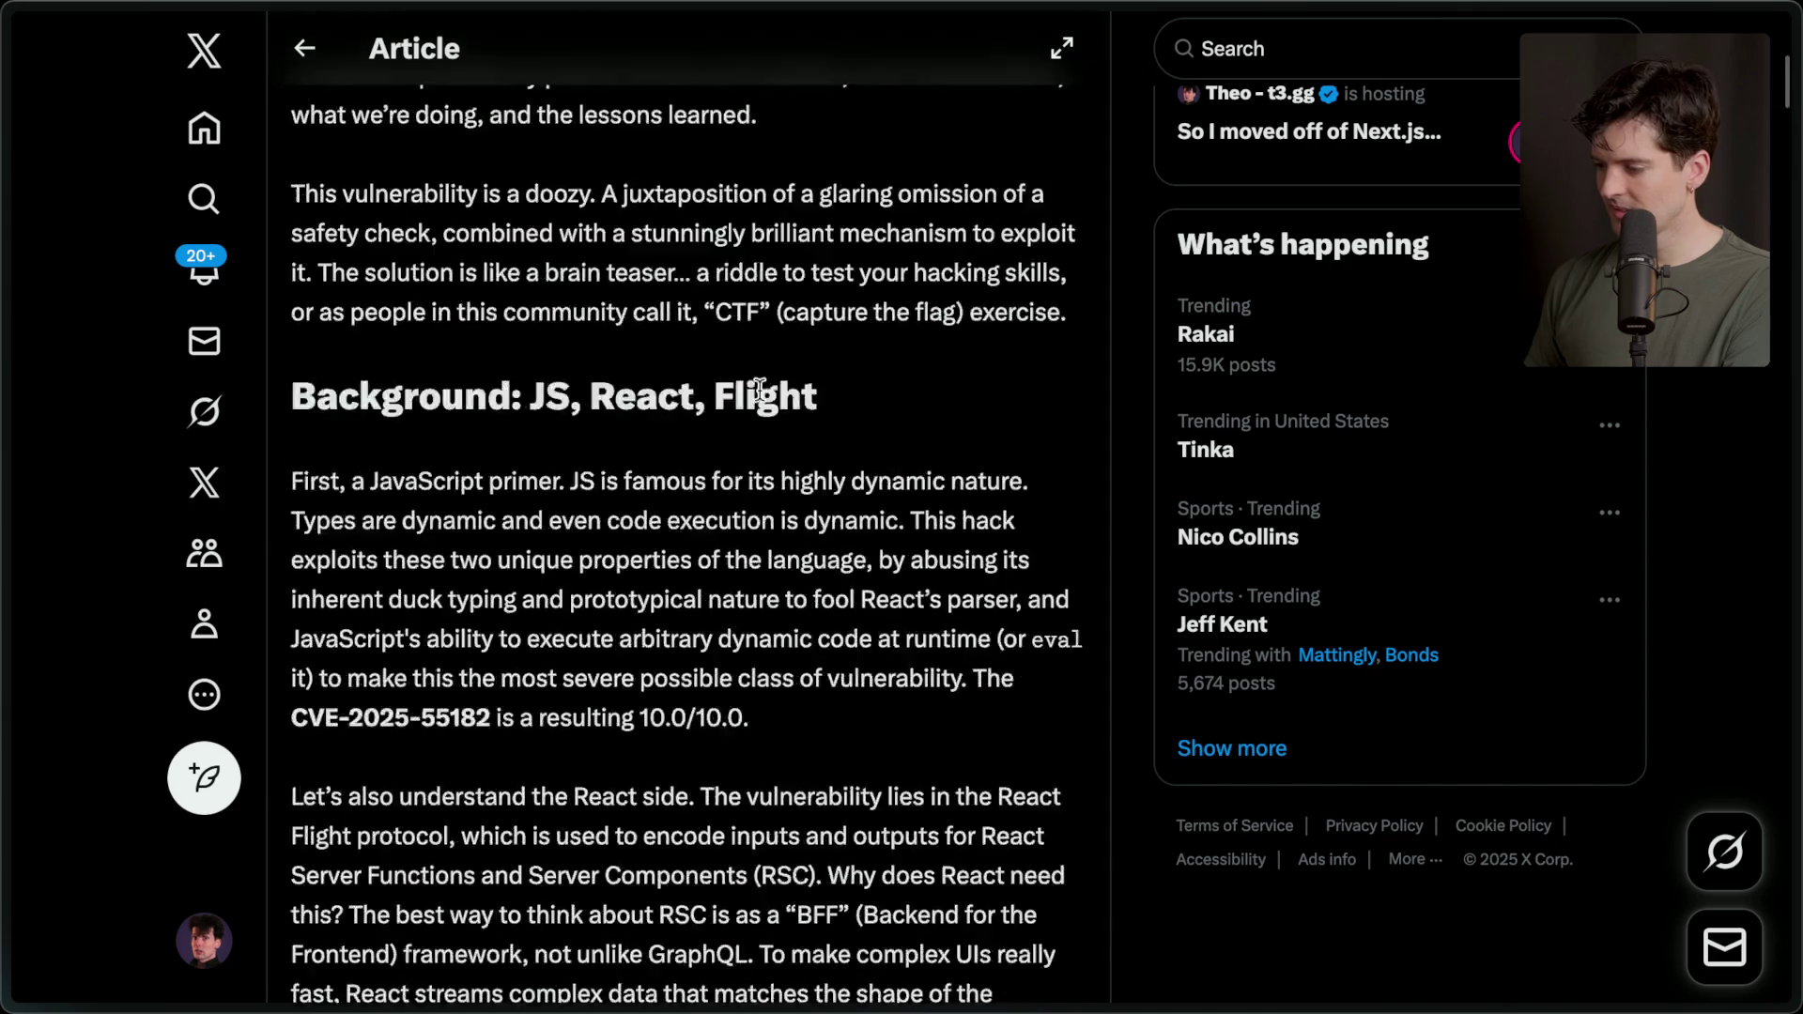
{"action": "scroll", "coordinate": [759, 389], "scroll_direction": "down", "scroll_amount": 8}
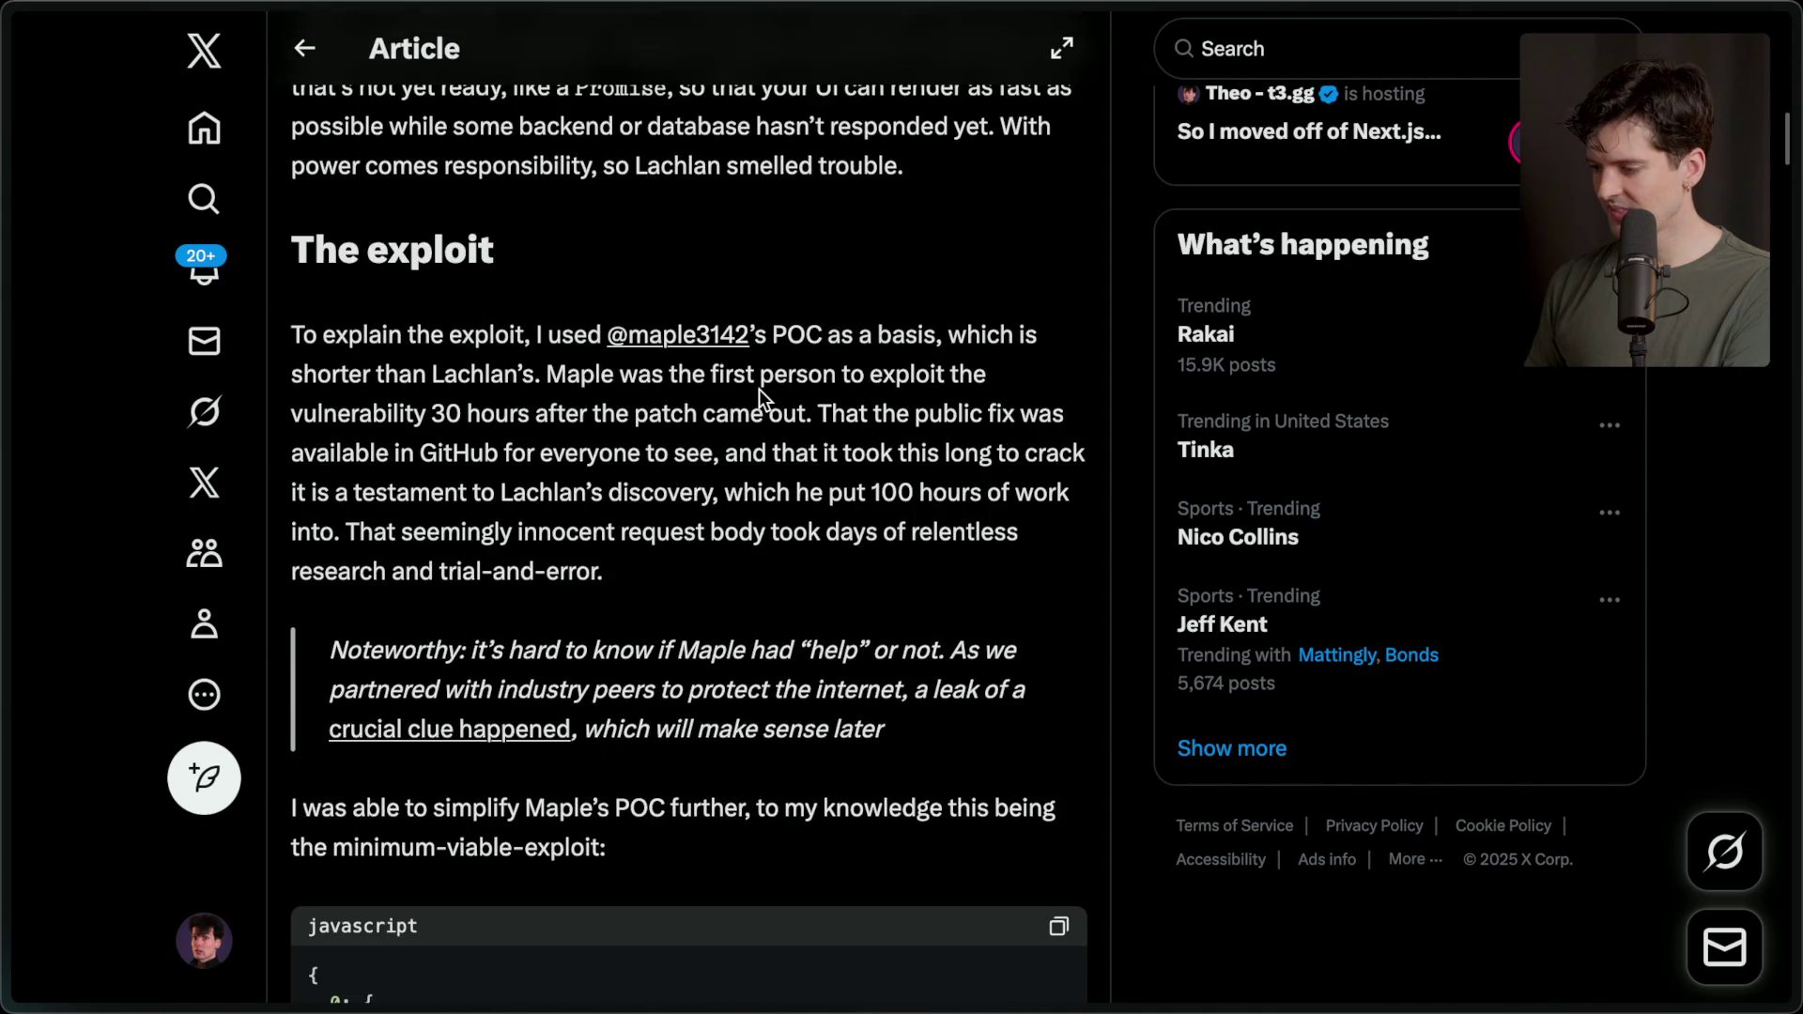
{"action": "scroll", "coordinate": [759, 389], "scroll_direction": "down", "scroll_amount": 3}
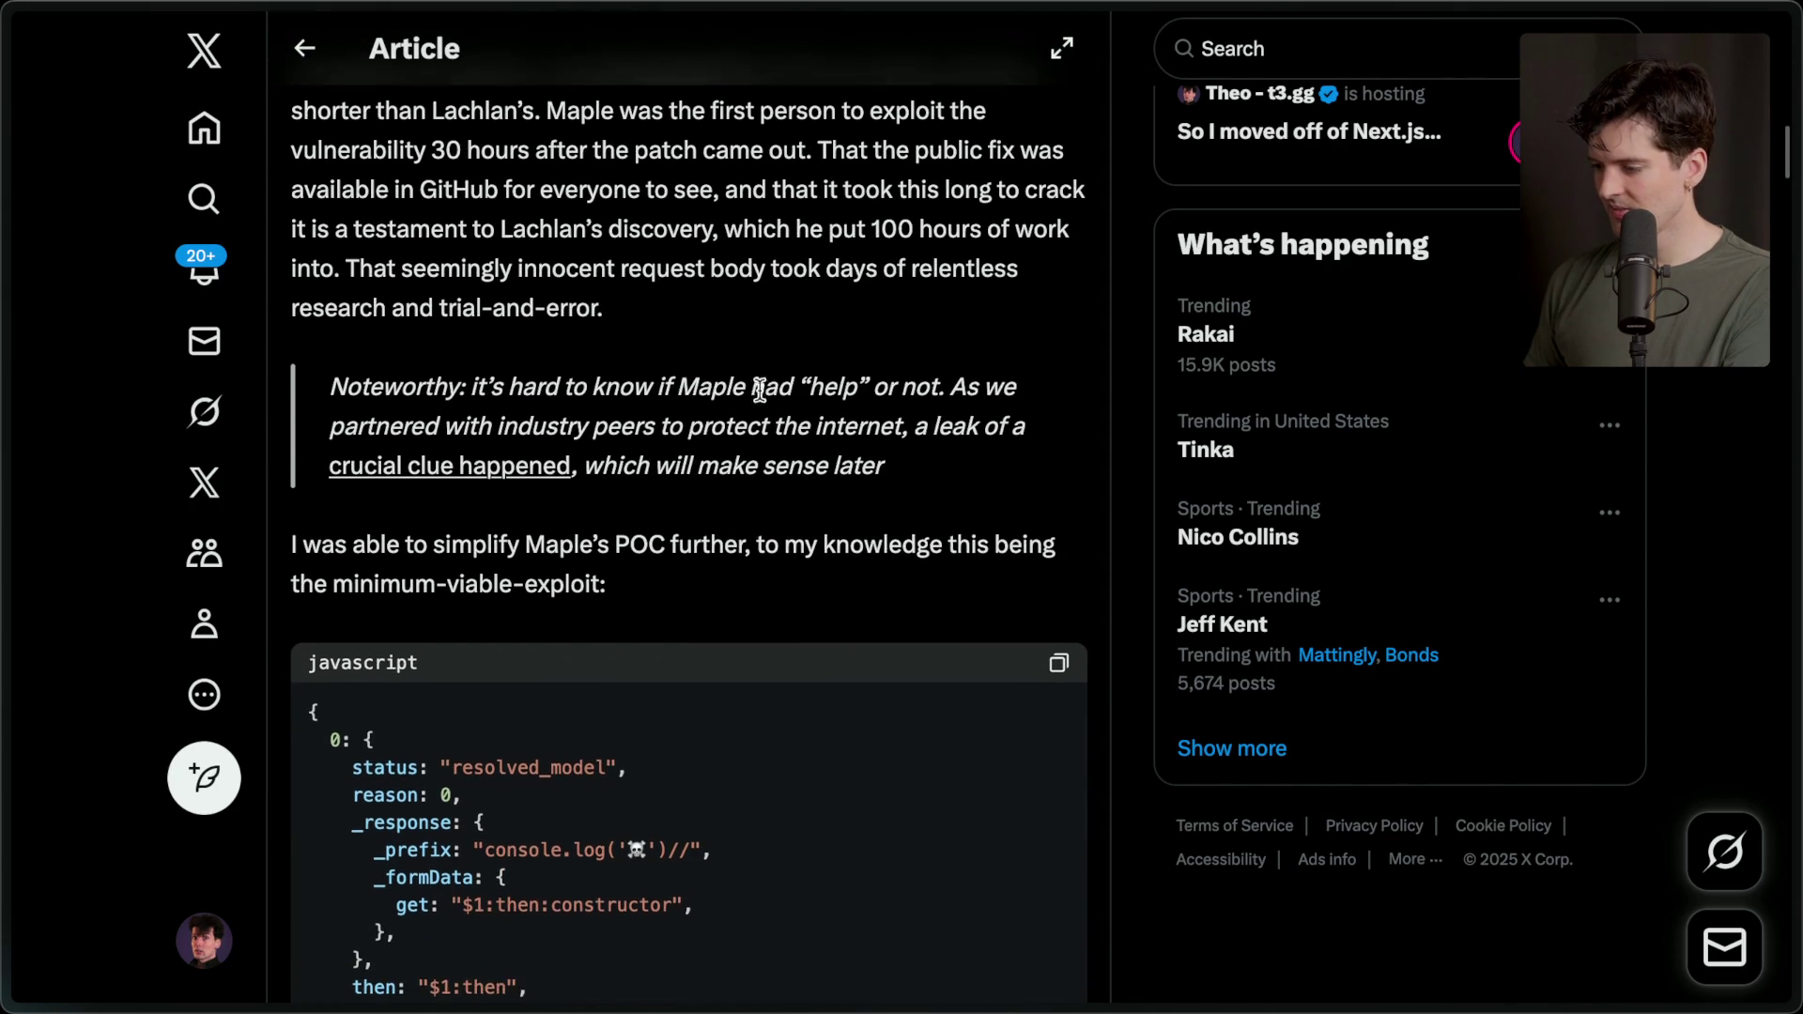
{"action": "scroll", "coordinate": [759, 388], "scroll_direction": "down", "scroll_amount": 1}
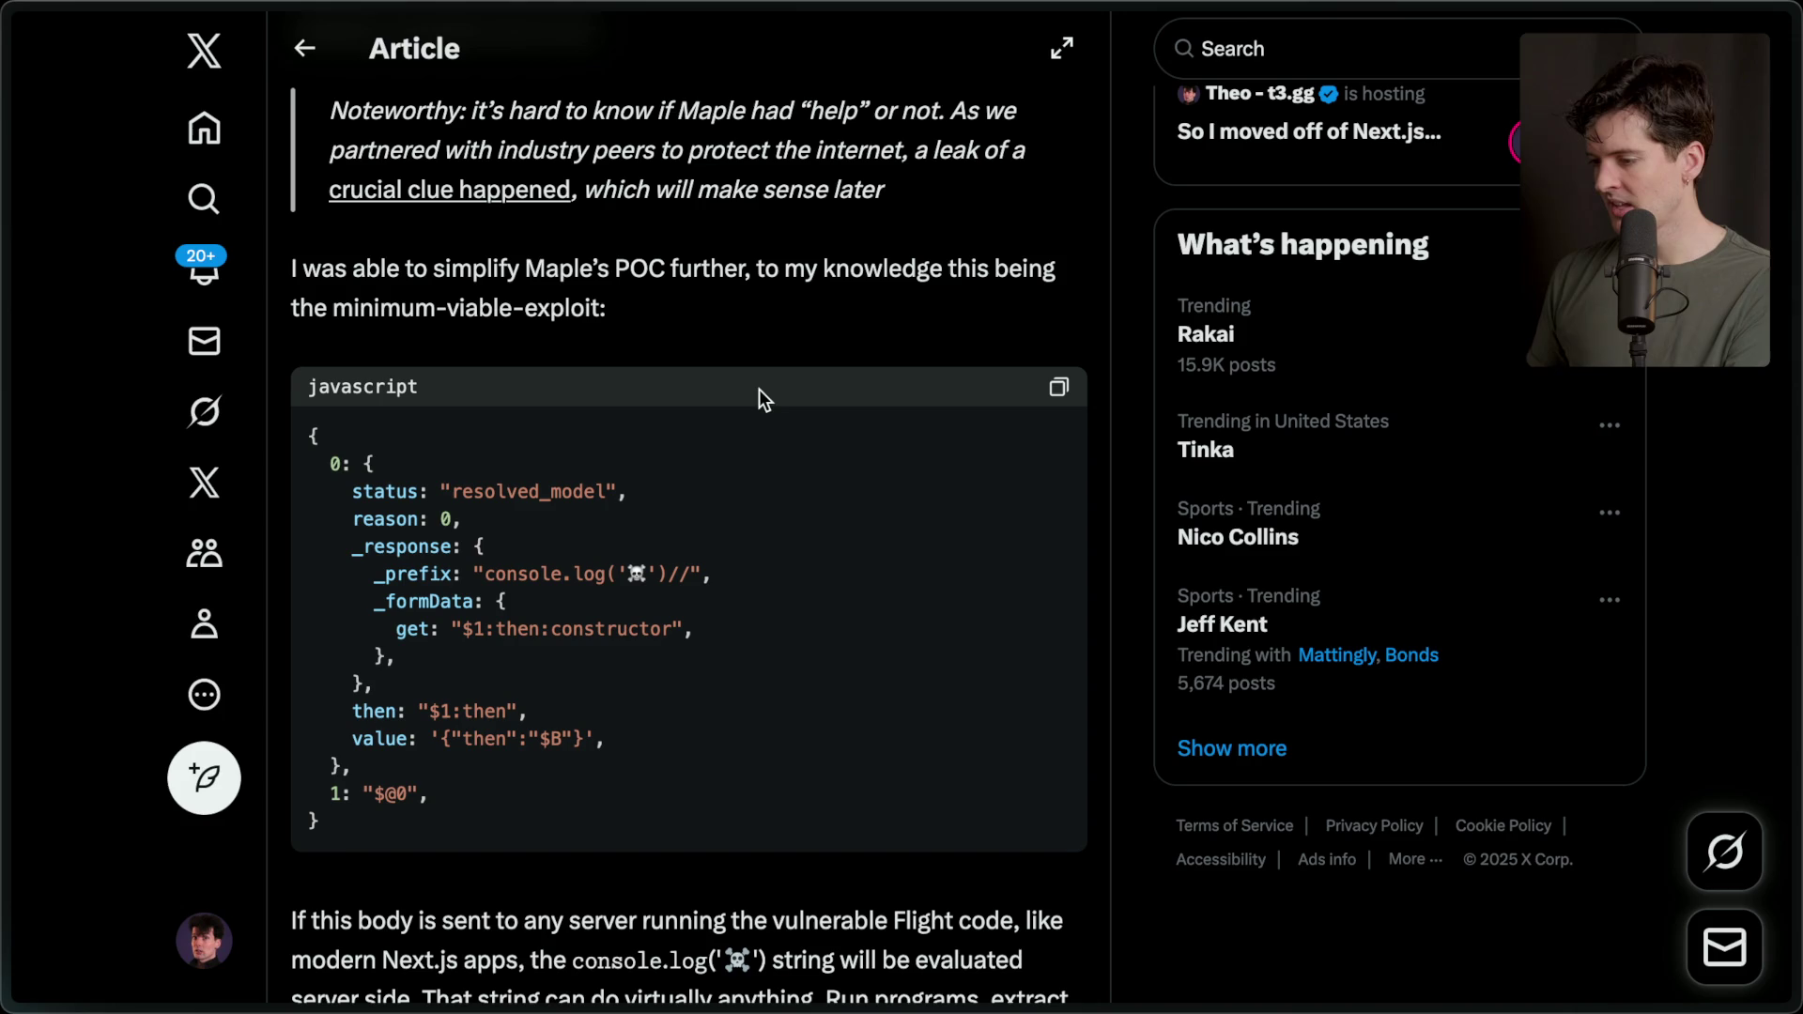
{"action": "left_click_drag", "start_coordinate": [335, 825], "coordinate": [290, 424]}
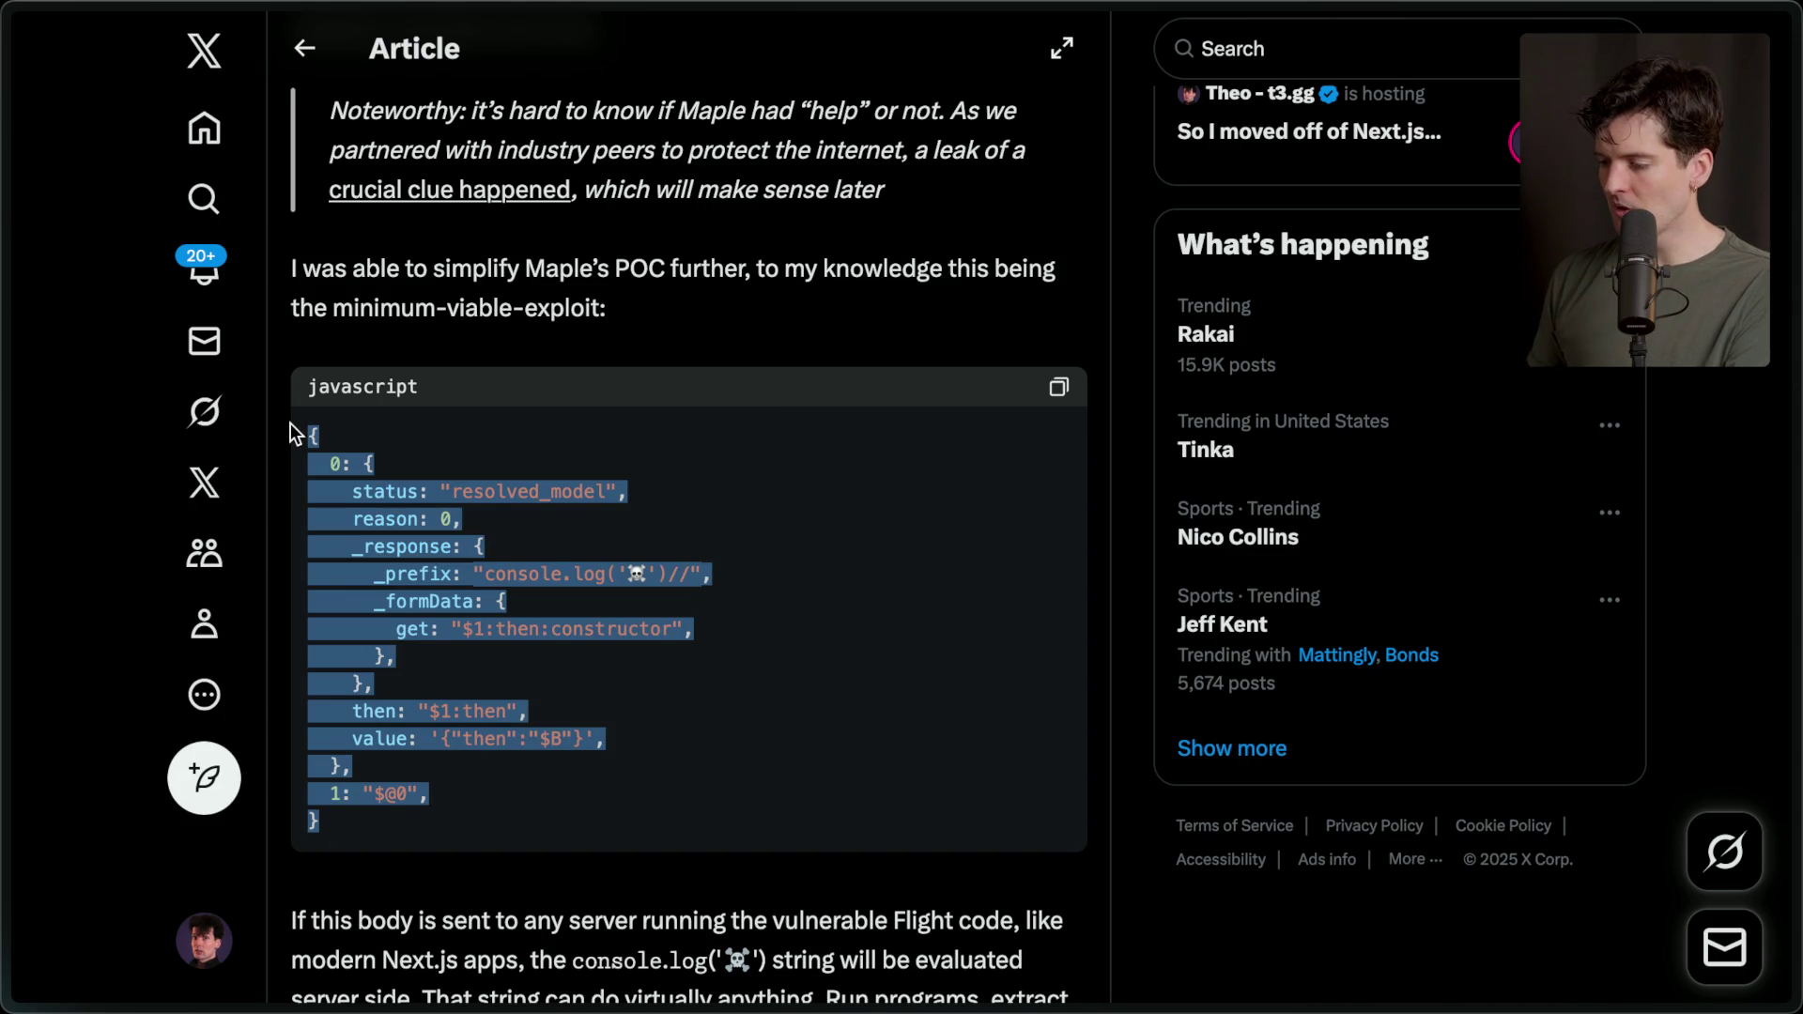
{"action": "left_click", "coordinate": [418, 425]}
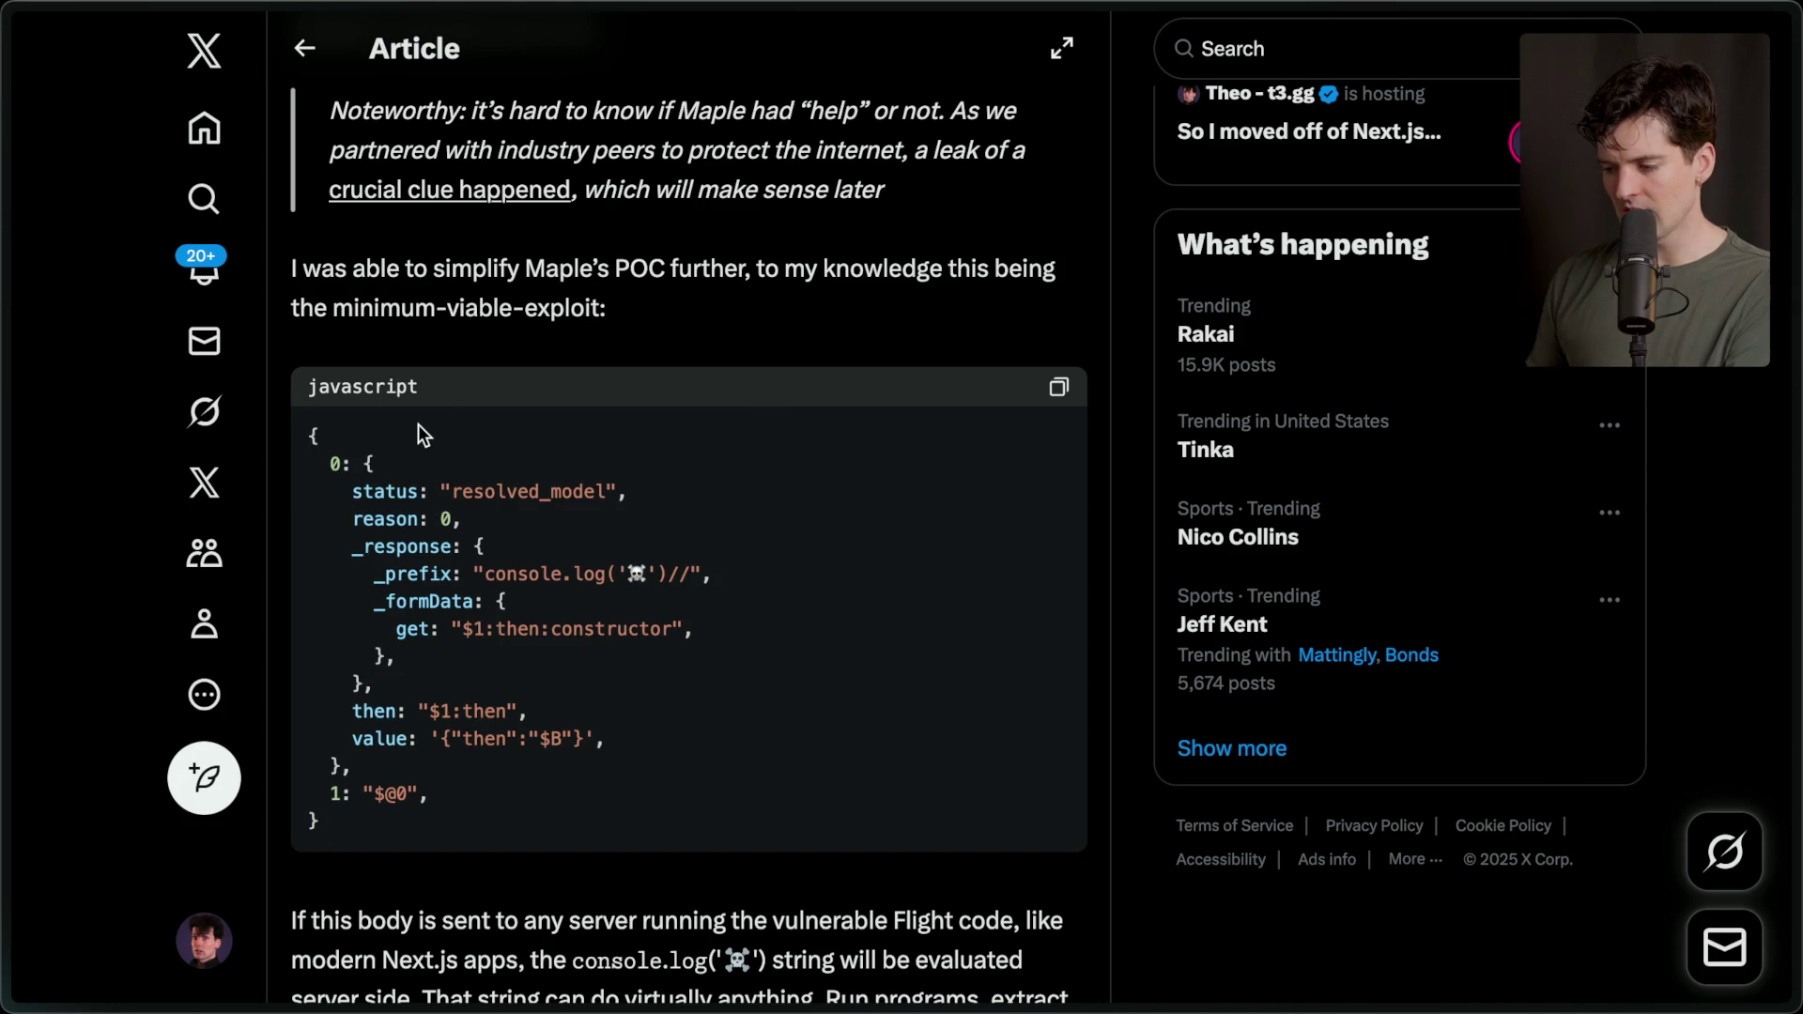
{"action": "scroll", "coordinate": [419, 425], "scroll_direction": "down", "scroll_amount": 2}
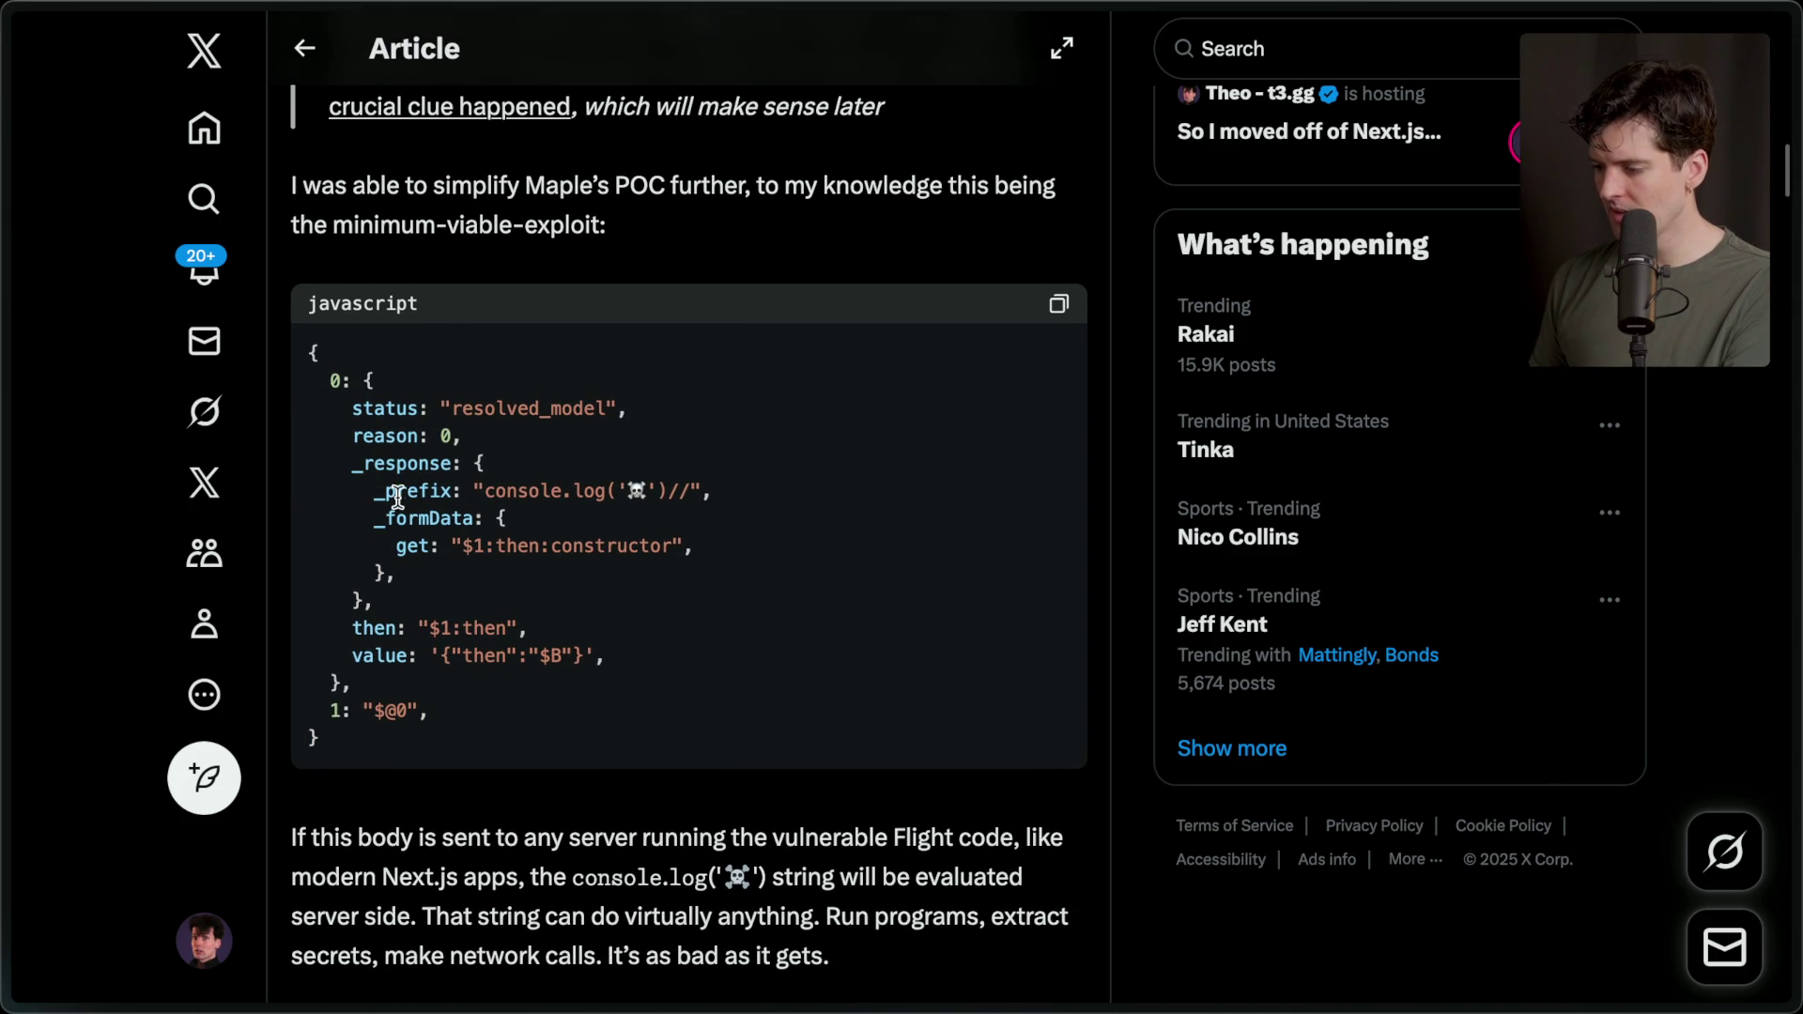
{"action": "mouse_move", "coordinate": [355, 463]}
{"action": "left_mouse_down"}
{"action": "mouse_move", "coordinate": [488, 466]}
{"action": "mouse_move", "coordinate": [357, 491]}
{"action": "mouse_move", "coordinate": [761, 495]}
{"action": "left_mouse_up"}
{"action": "left_click", "coordinate": [755, 487]}
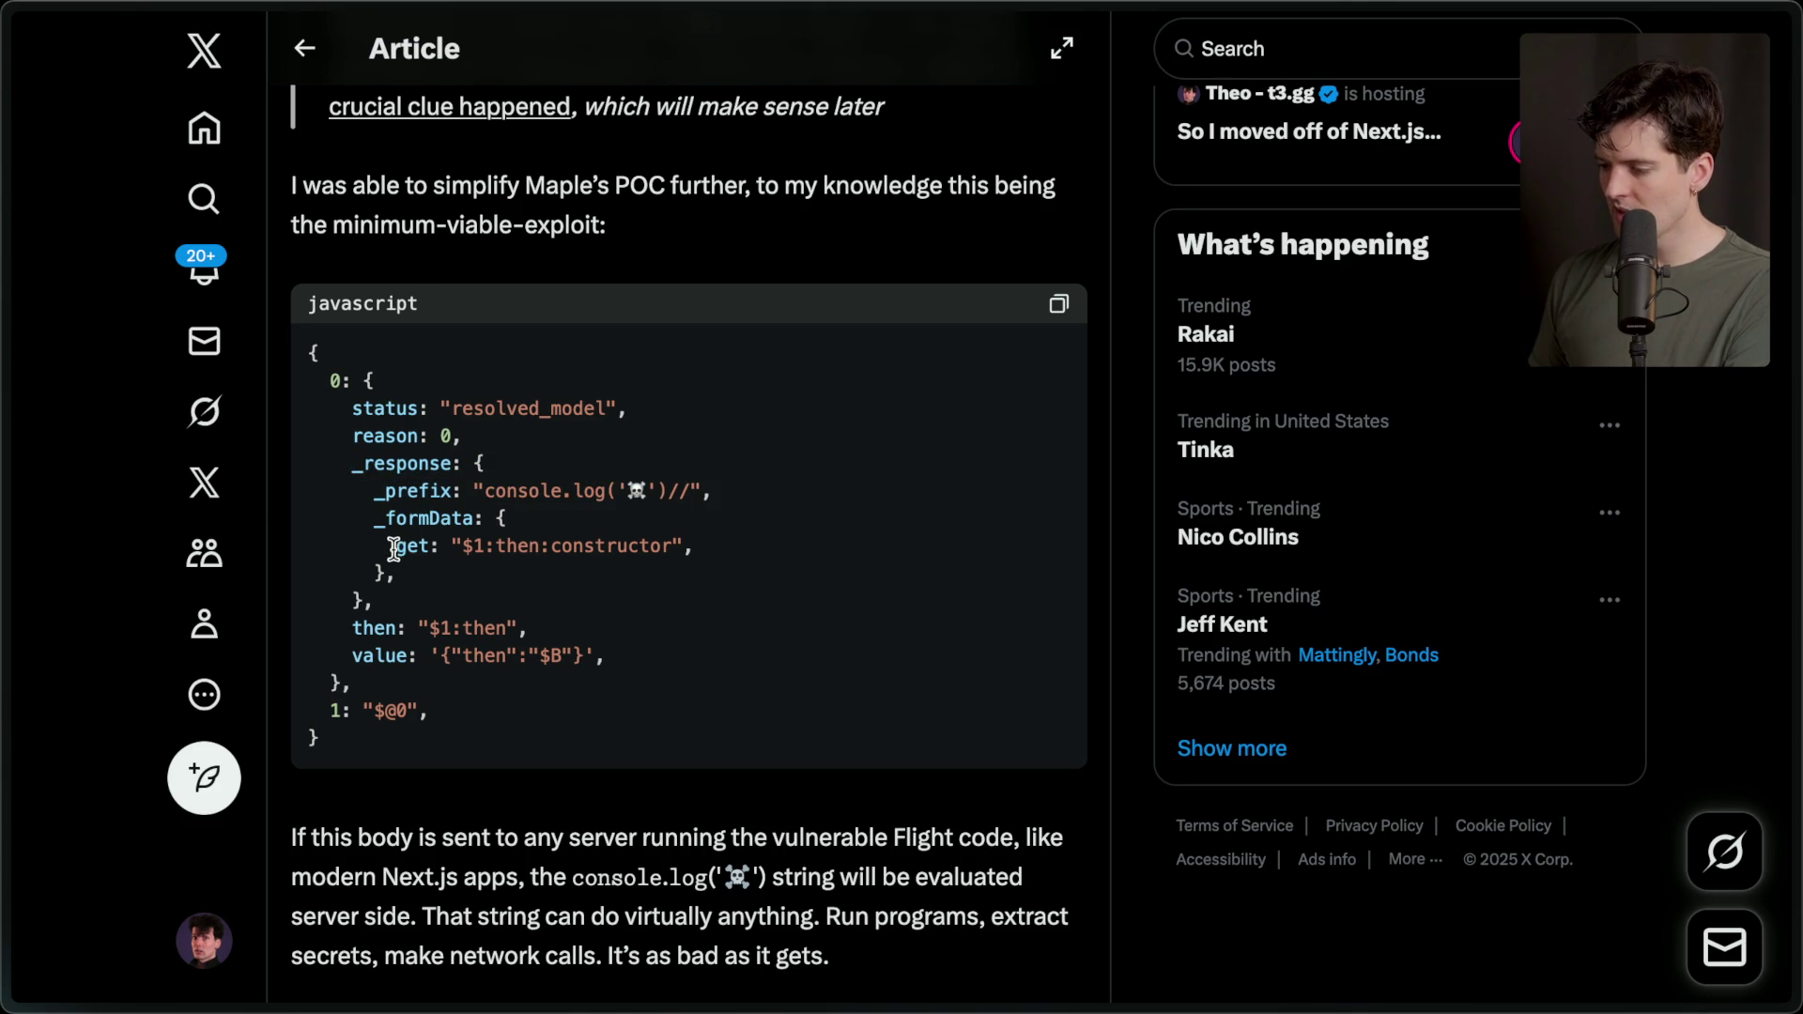
{"action": "left_click_drag", "start_coordinate": [393, 548], "coordinate": [772, 557]}
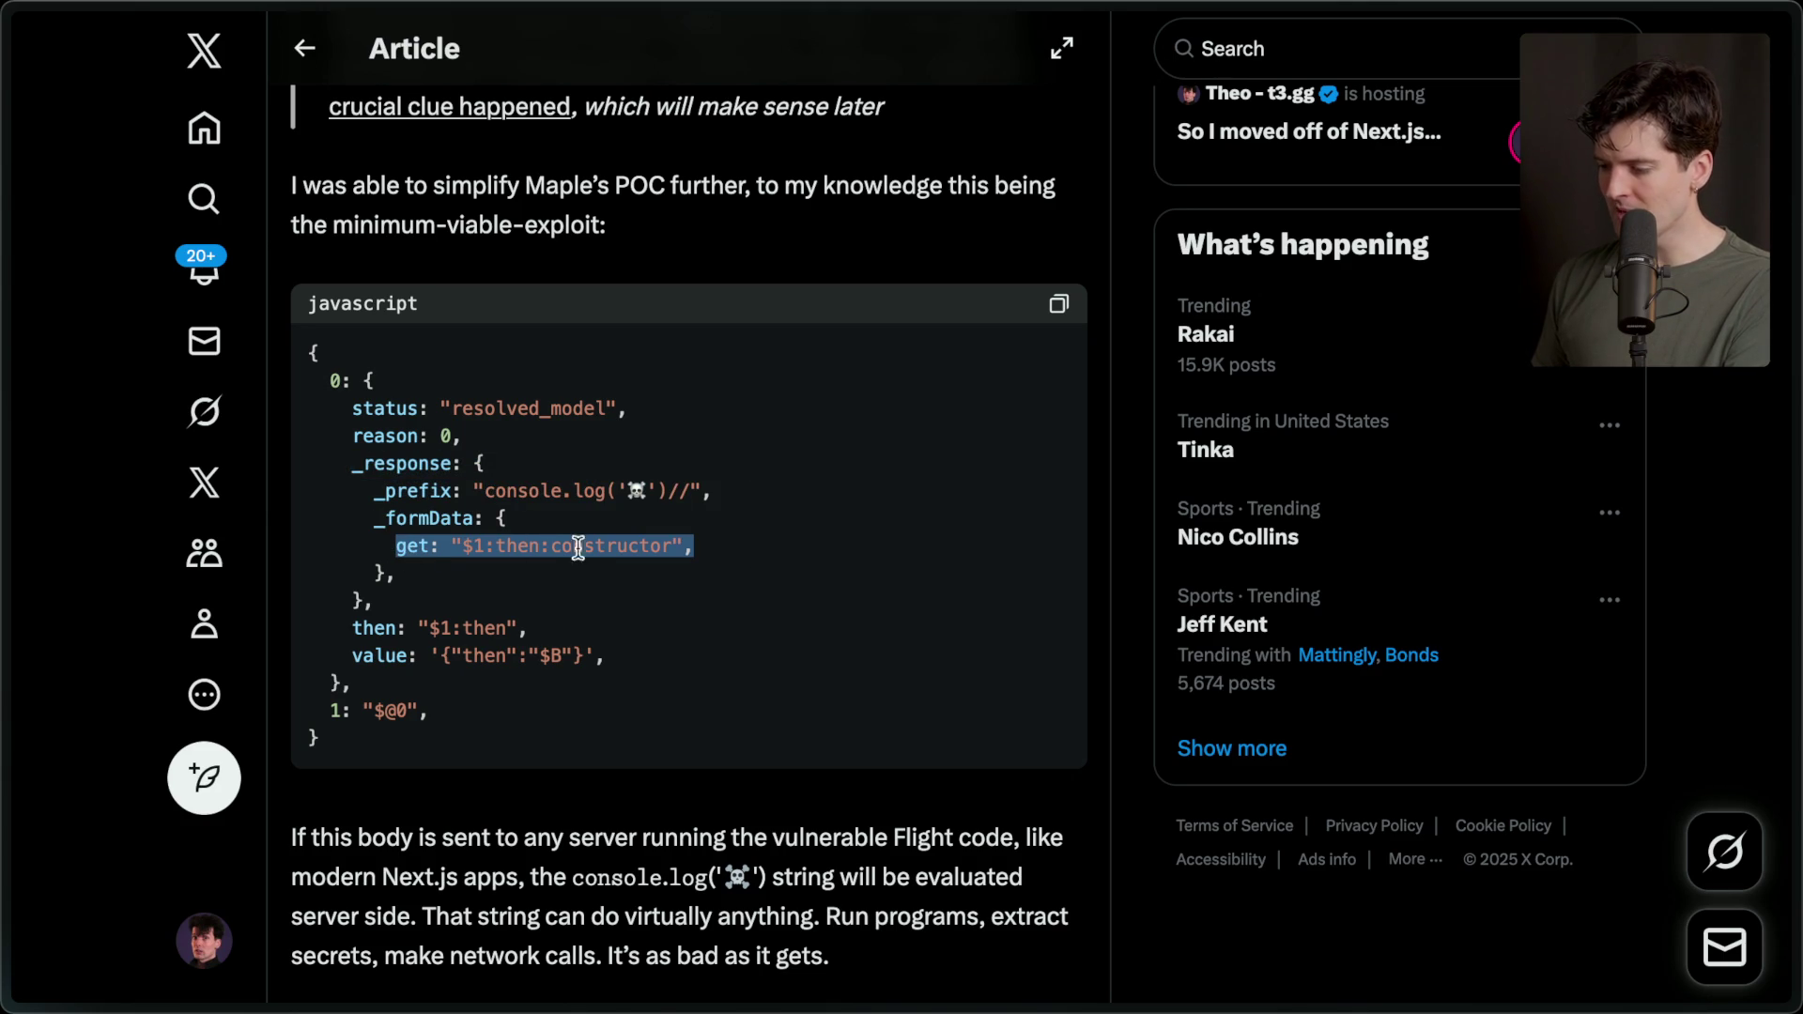
{"action": "scroll", "coordinate": [465, 696], "scroll_direction": "down", "scroll_amount": 3}
{"action": "left_click", "coordinate": [451, 712]}
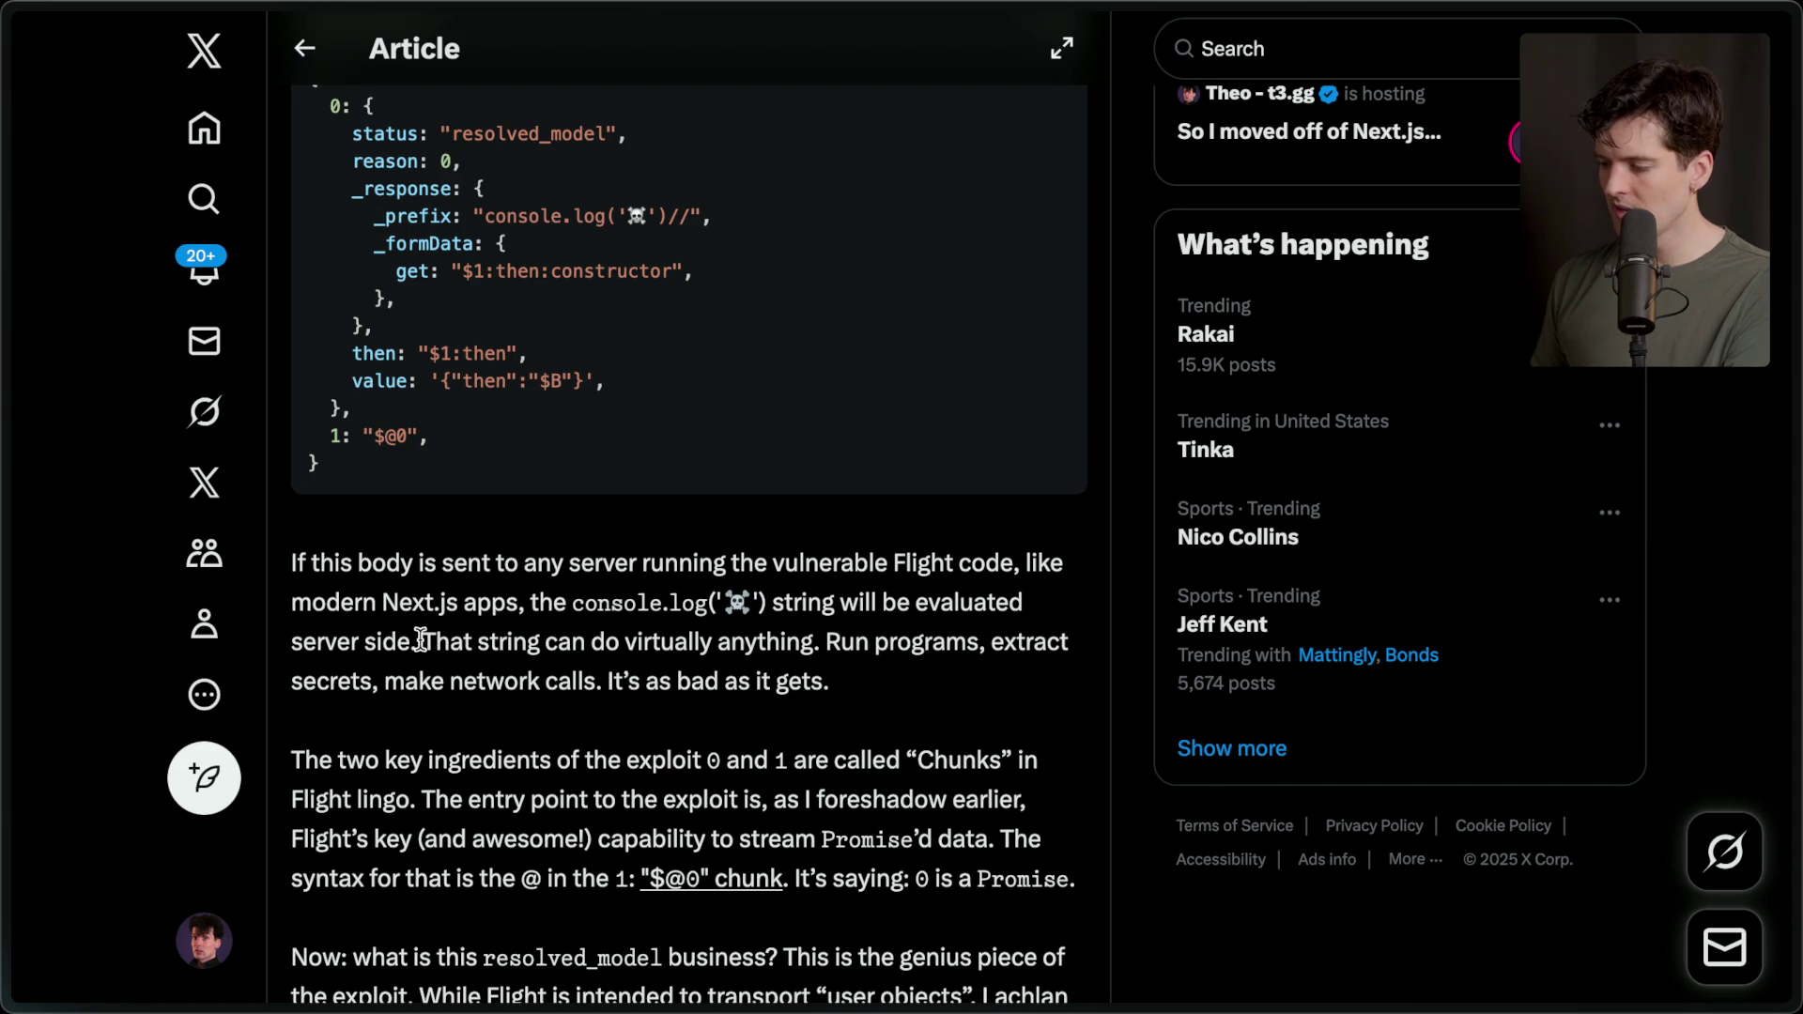
{"action": "left_click_drag", "start_coordinate": [422, 642], "coordinate": [871, 683]}
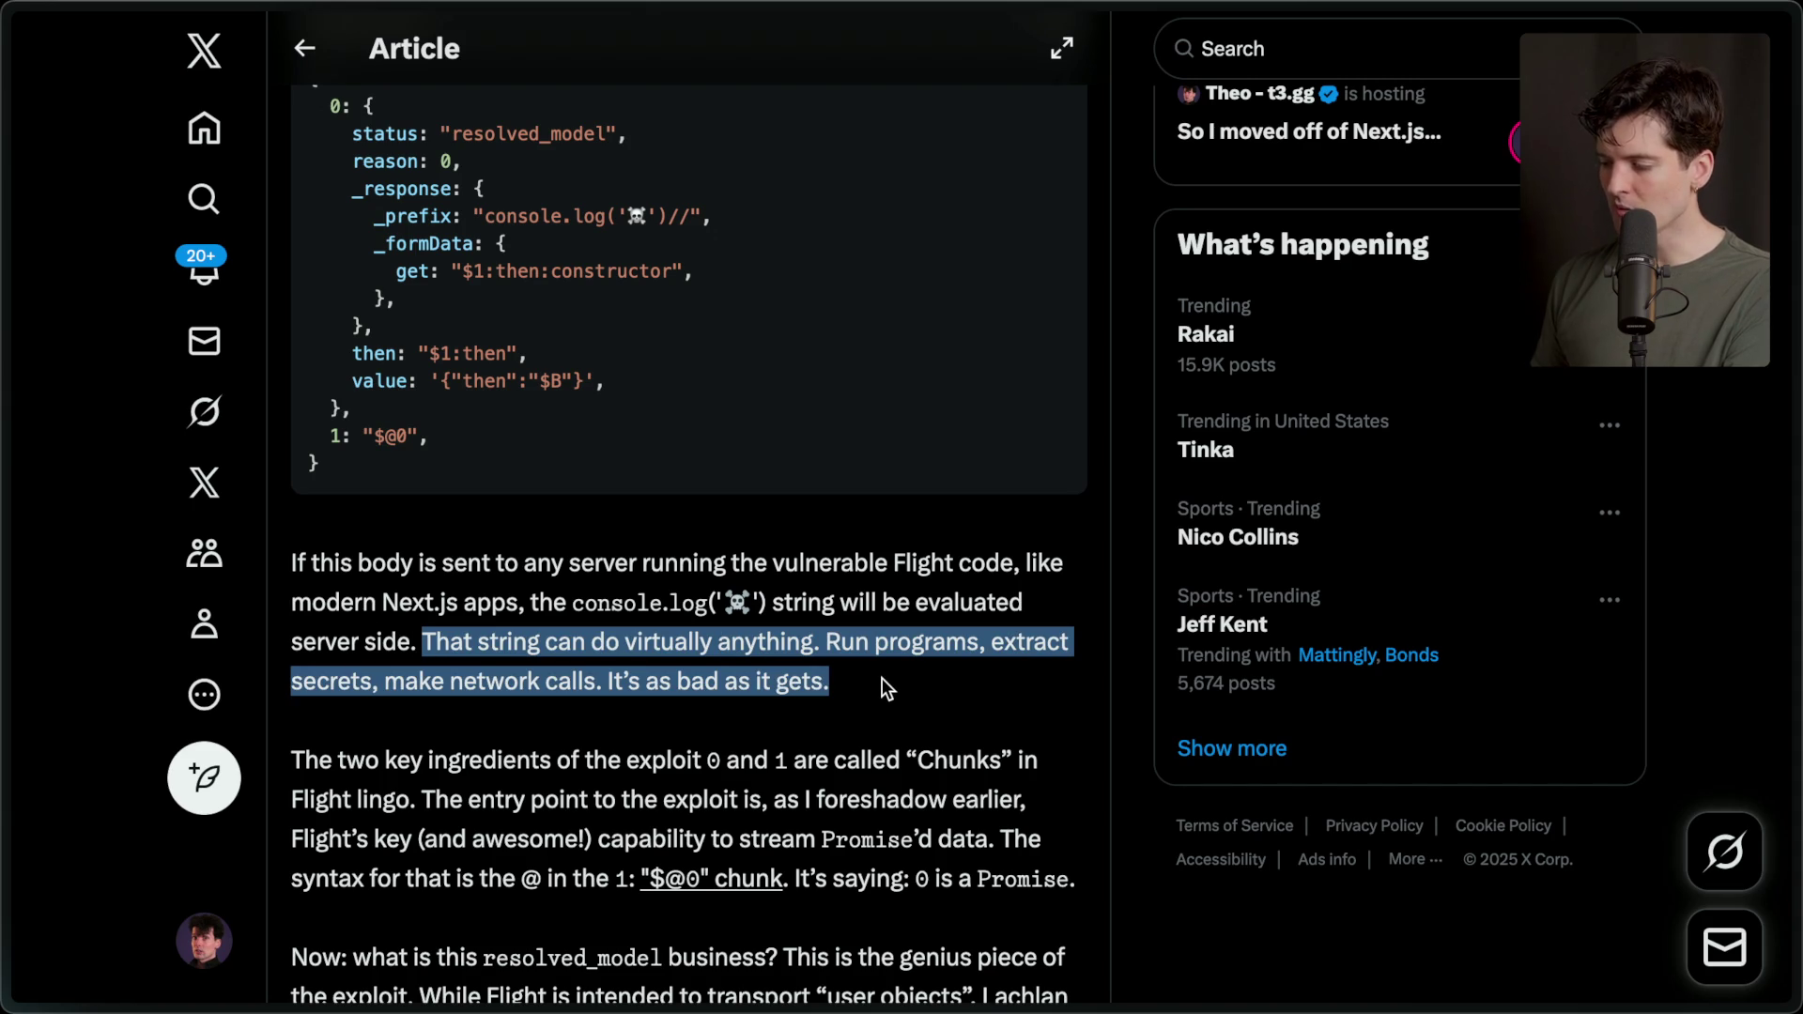
{"action": "left_click", "coordinate": [882, 678]}
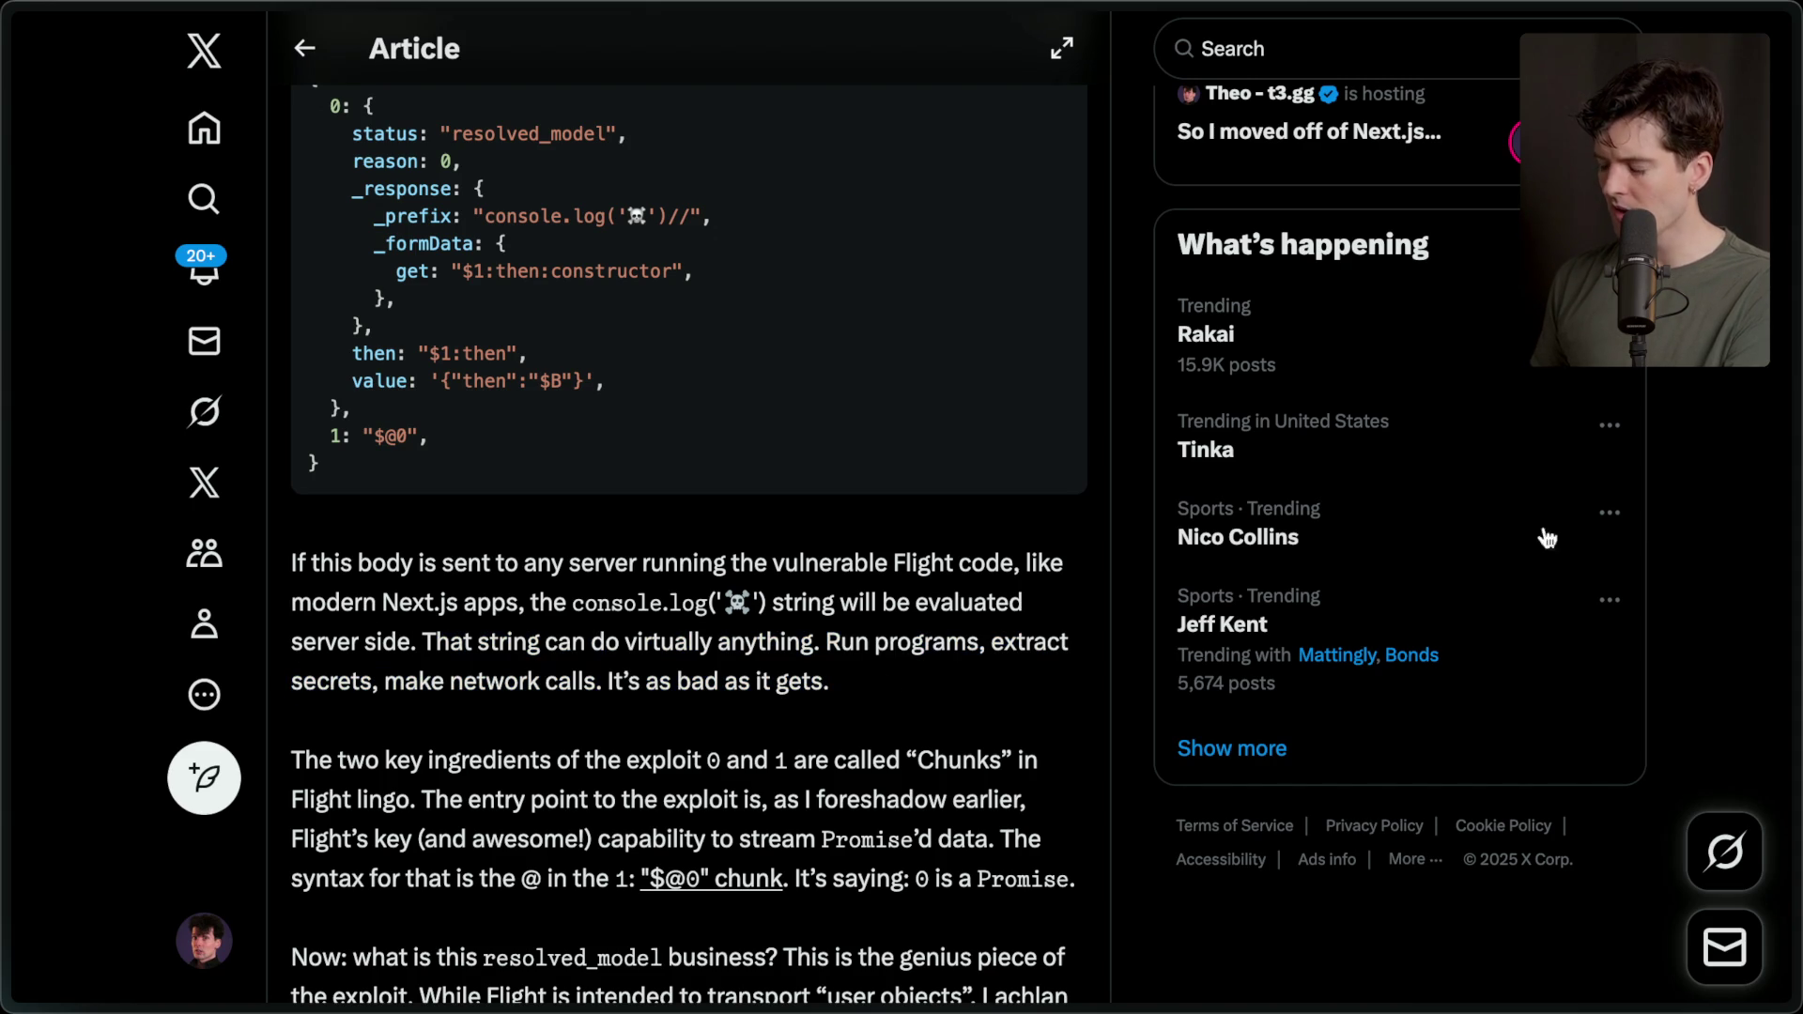
{"action": "mouse_move", "coordinate": [1796, 714]}
{"action": "scroll", "coordinate": [1578, 798], "scroll_direction": "down", "scroll_amount": 1}
{"action": "left_click", "coordinate": [1550, 920]}
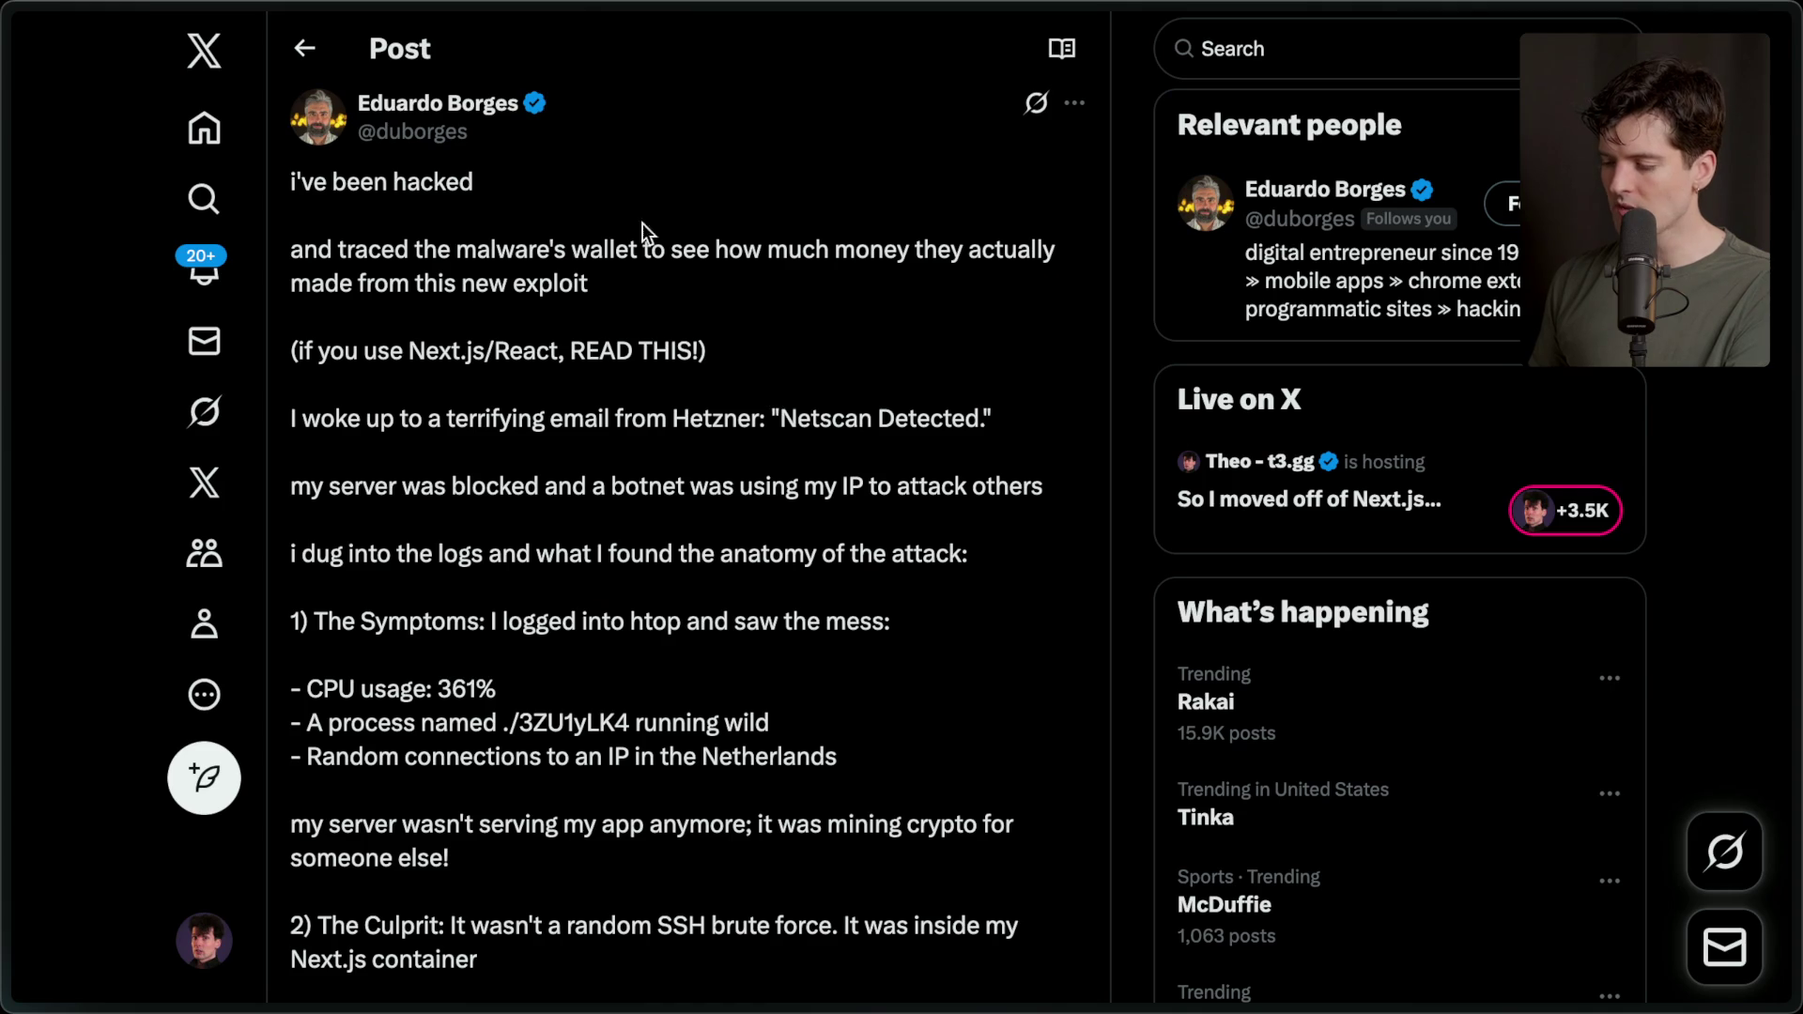
Return to the React2Shell article and highlight the sentences about the exploit's entry point.
{"action": "mouse_move", "coordinate": [1796, 533]}
{"action": "left_click", "coordinate": [1567, 807]}
{"action": "scroll", "coordinate": [514, 705], "scroll_direction": "down", "scroll_amount": 3}
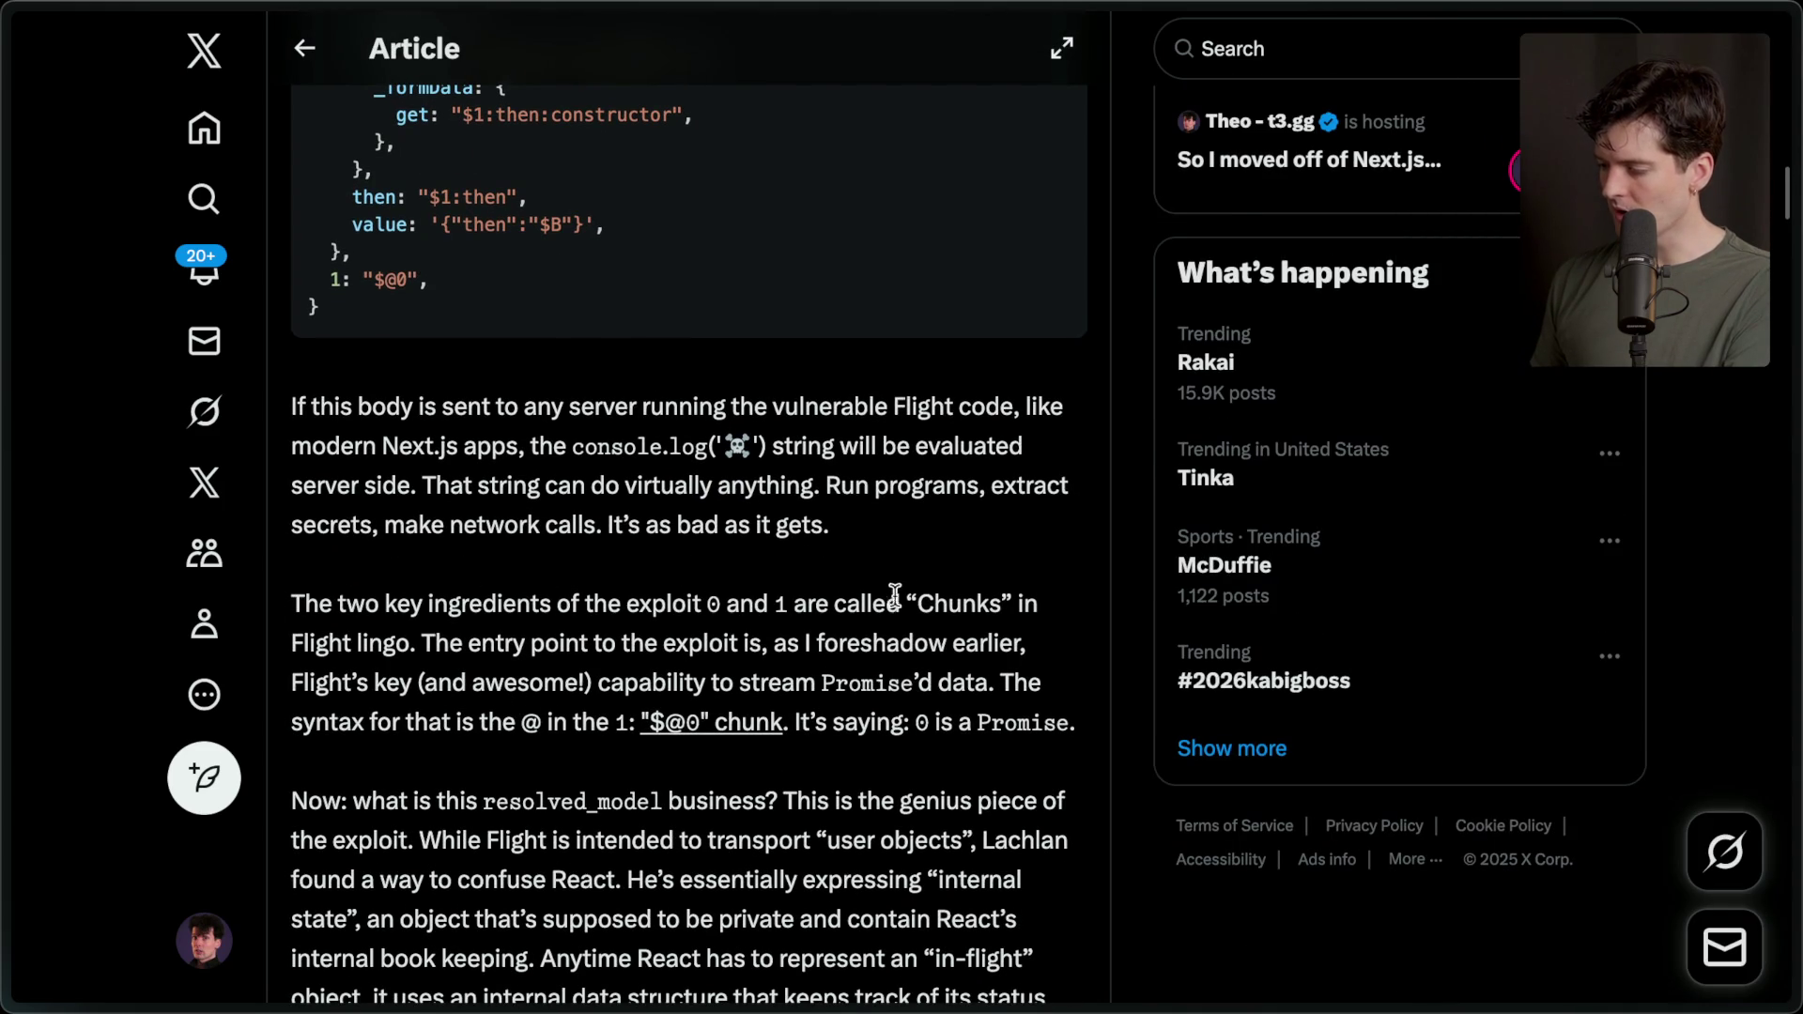
{"action": "mouse_move", "coordinate": [423, 643]}
{"action": "left_mouse_down"}
{"action": "mouse_move", "coordinate": [527, 644]}
{"action": "mouse_move", "coordinate": [1062, 740]}
{"action": "left_mouse_up"}
{"action": "left_click", "coordinate": [1014, 728]}
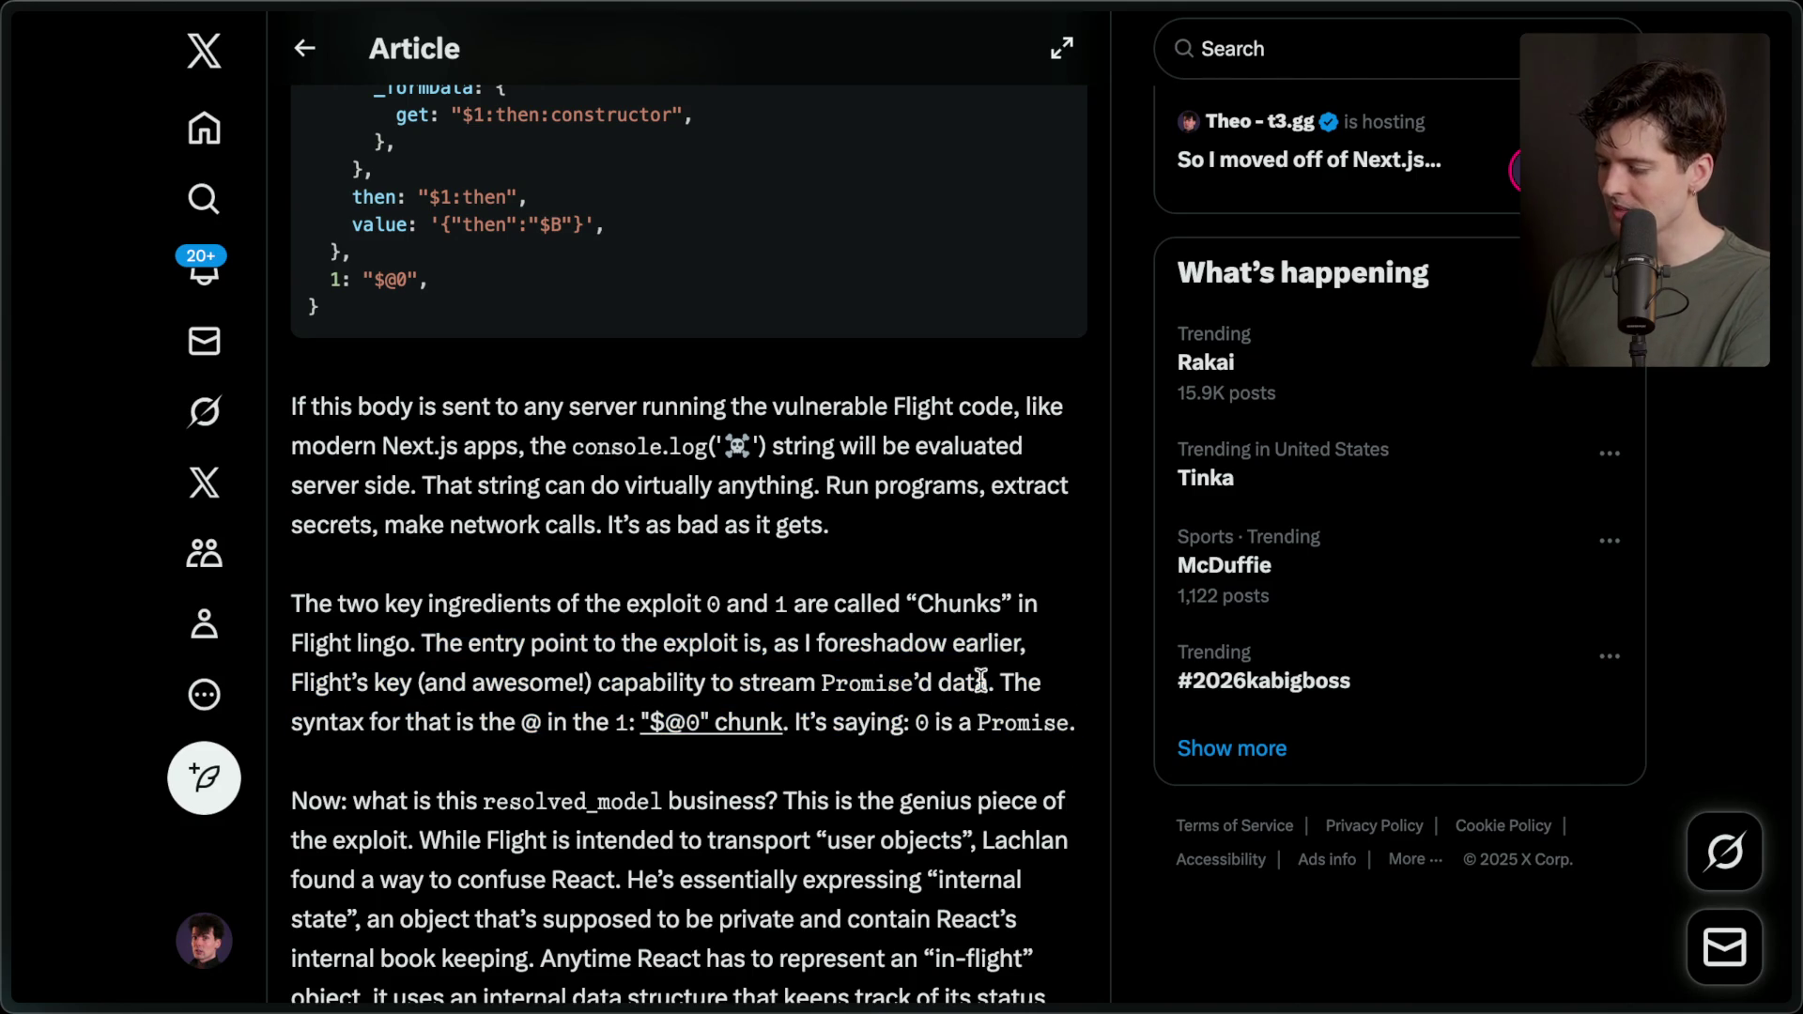
Highlight the @ symbol, 'Promise' and the resolved_model paragraph, then switch to Cursor.
{"action": "double_click", "coordinate": [530, 722]}
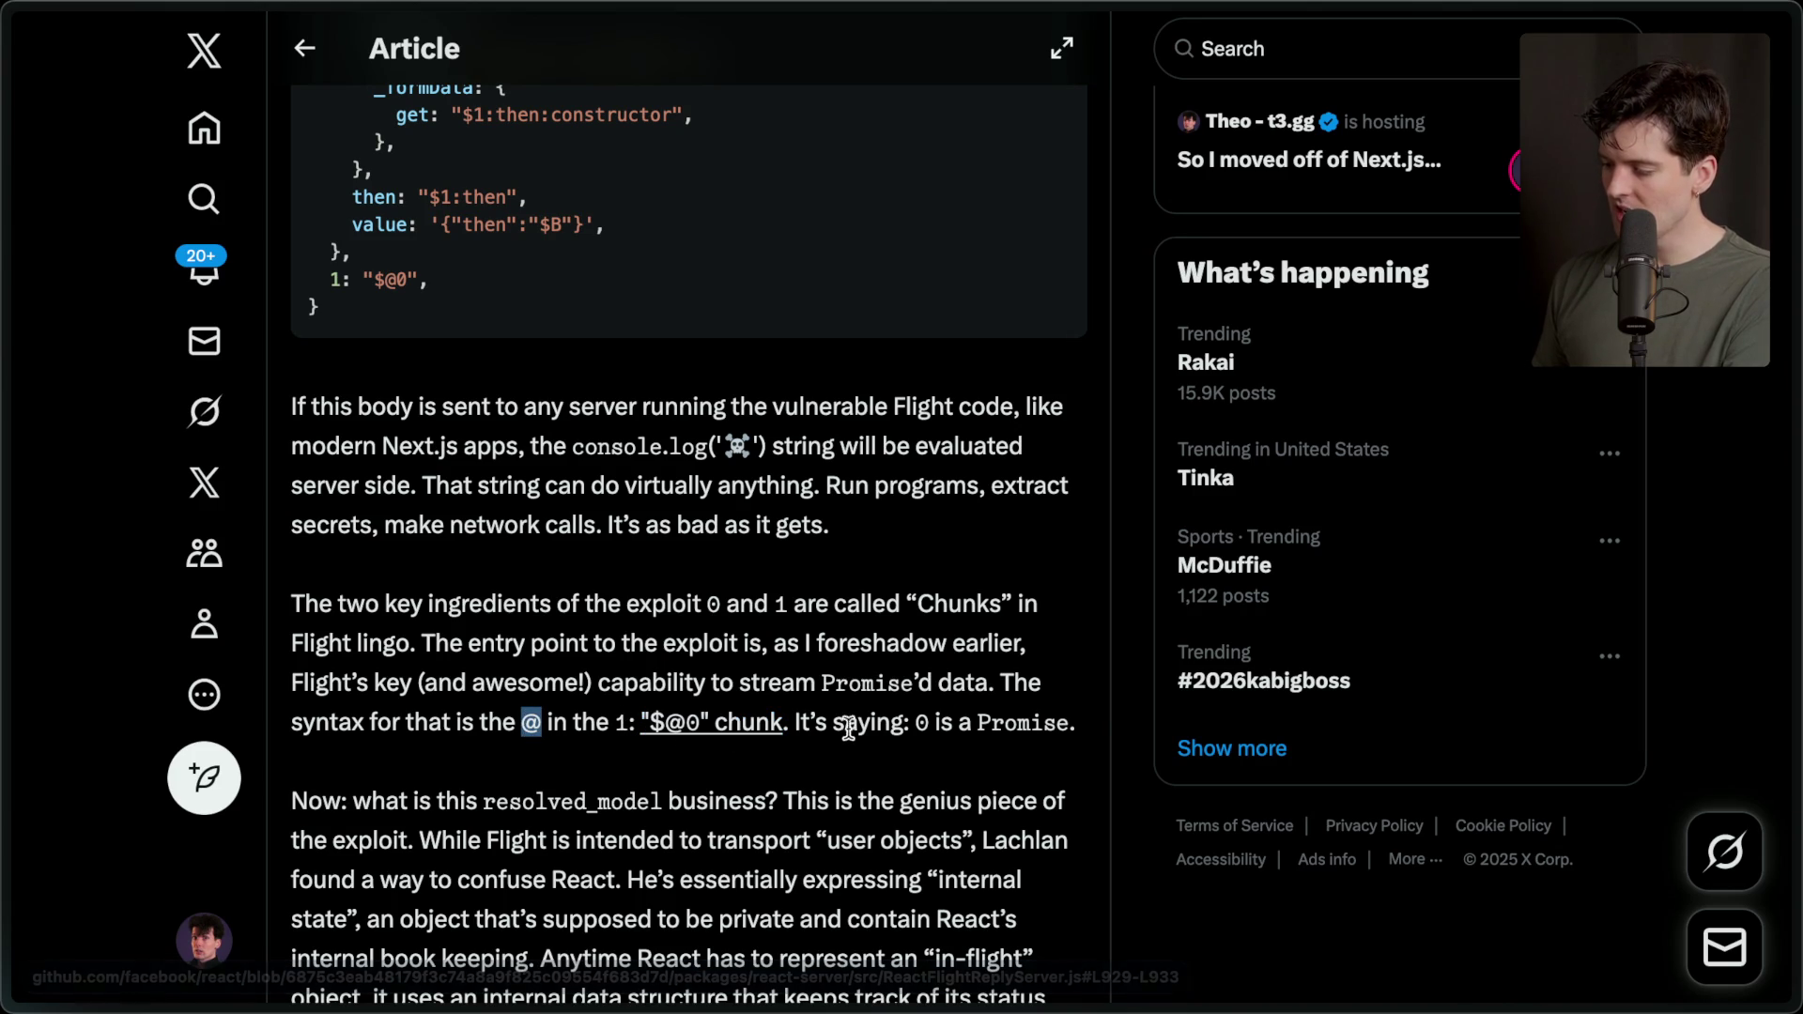
{"action": "double_click", "coordinate": [922, 723]}
{"action": "double_click", "coordinate": [1032, 724]}
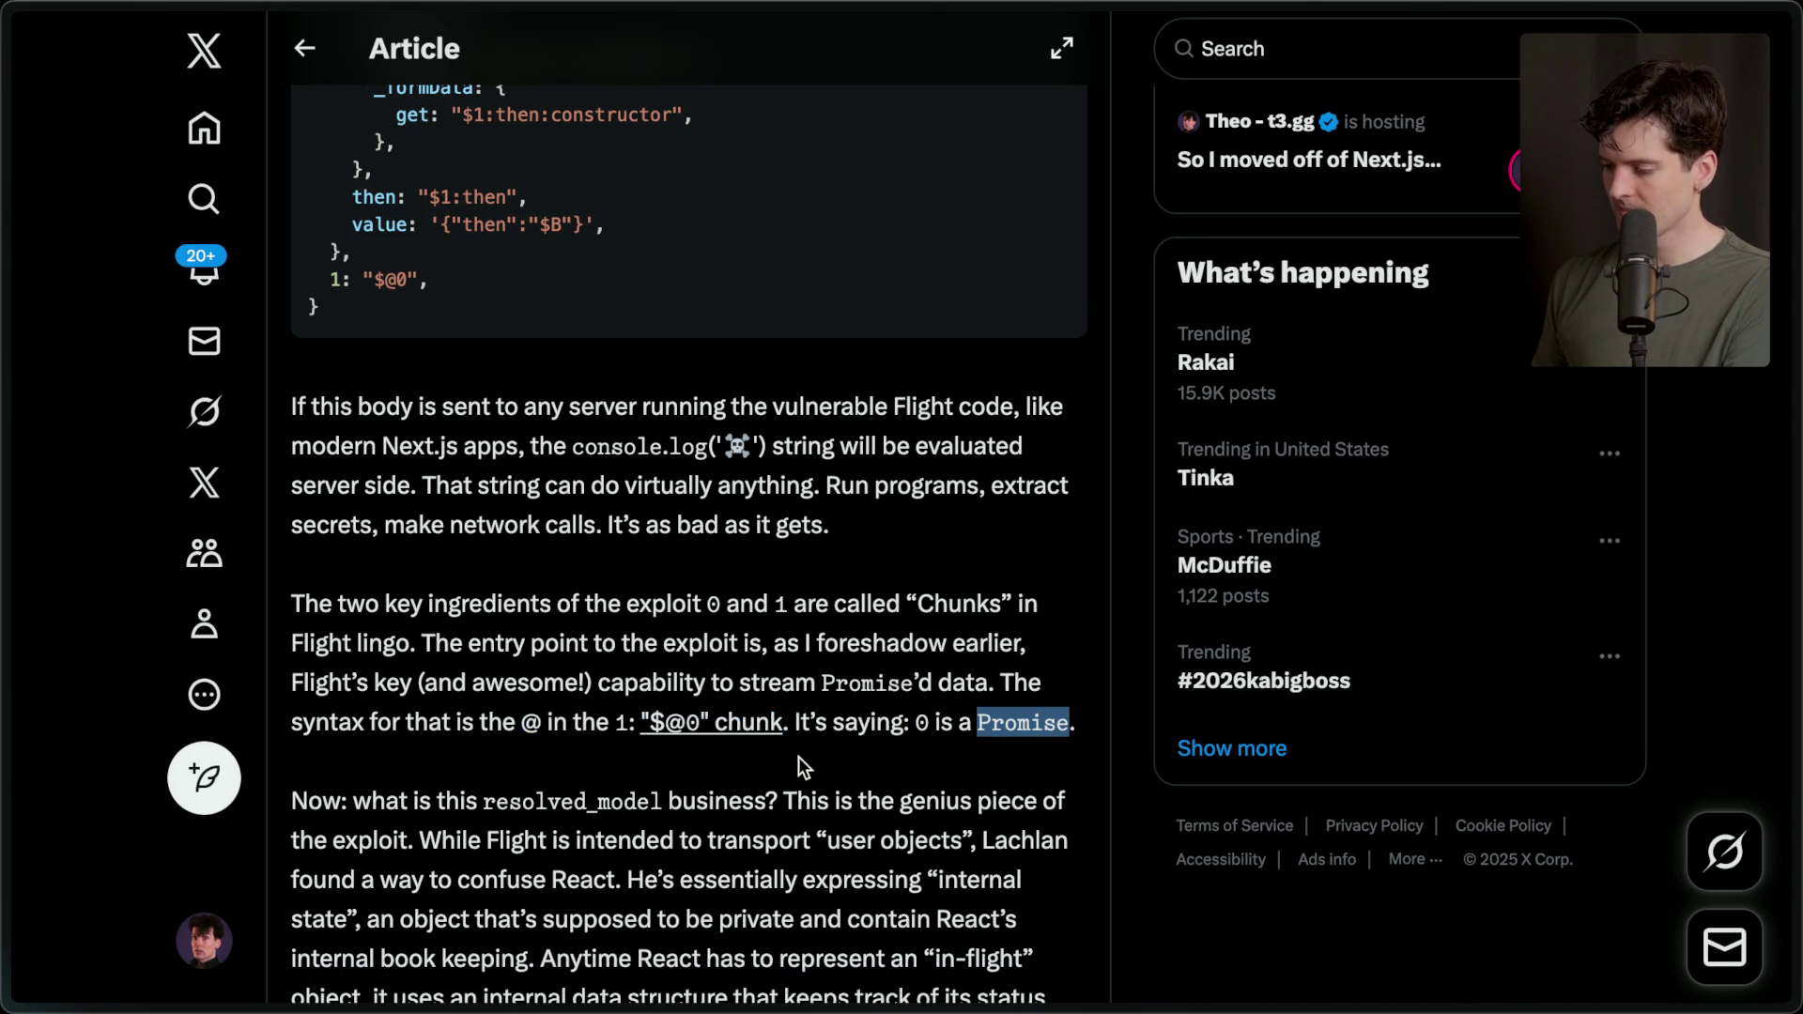
{"action": "scroll", "coordinate": [804, 765], "scroll_direction": "down", "scroll_amount": 3}
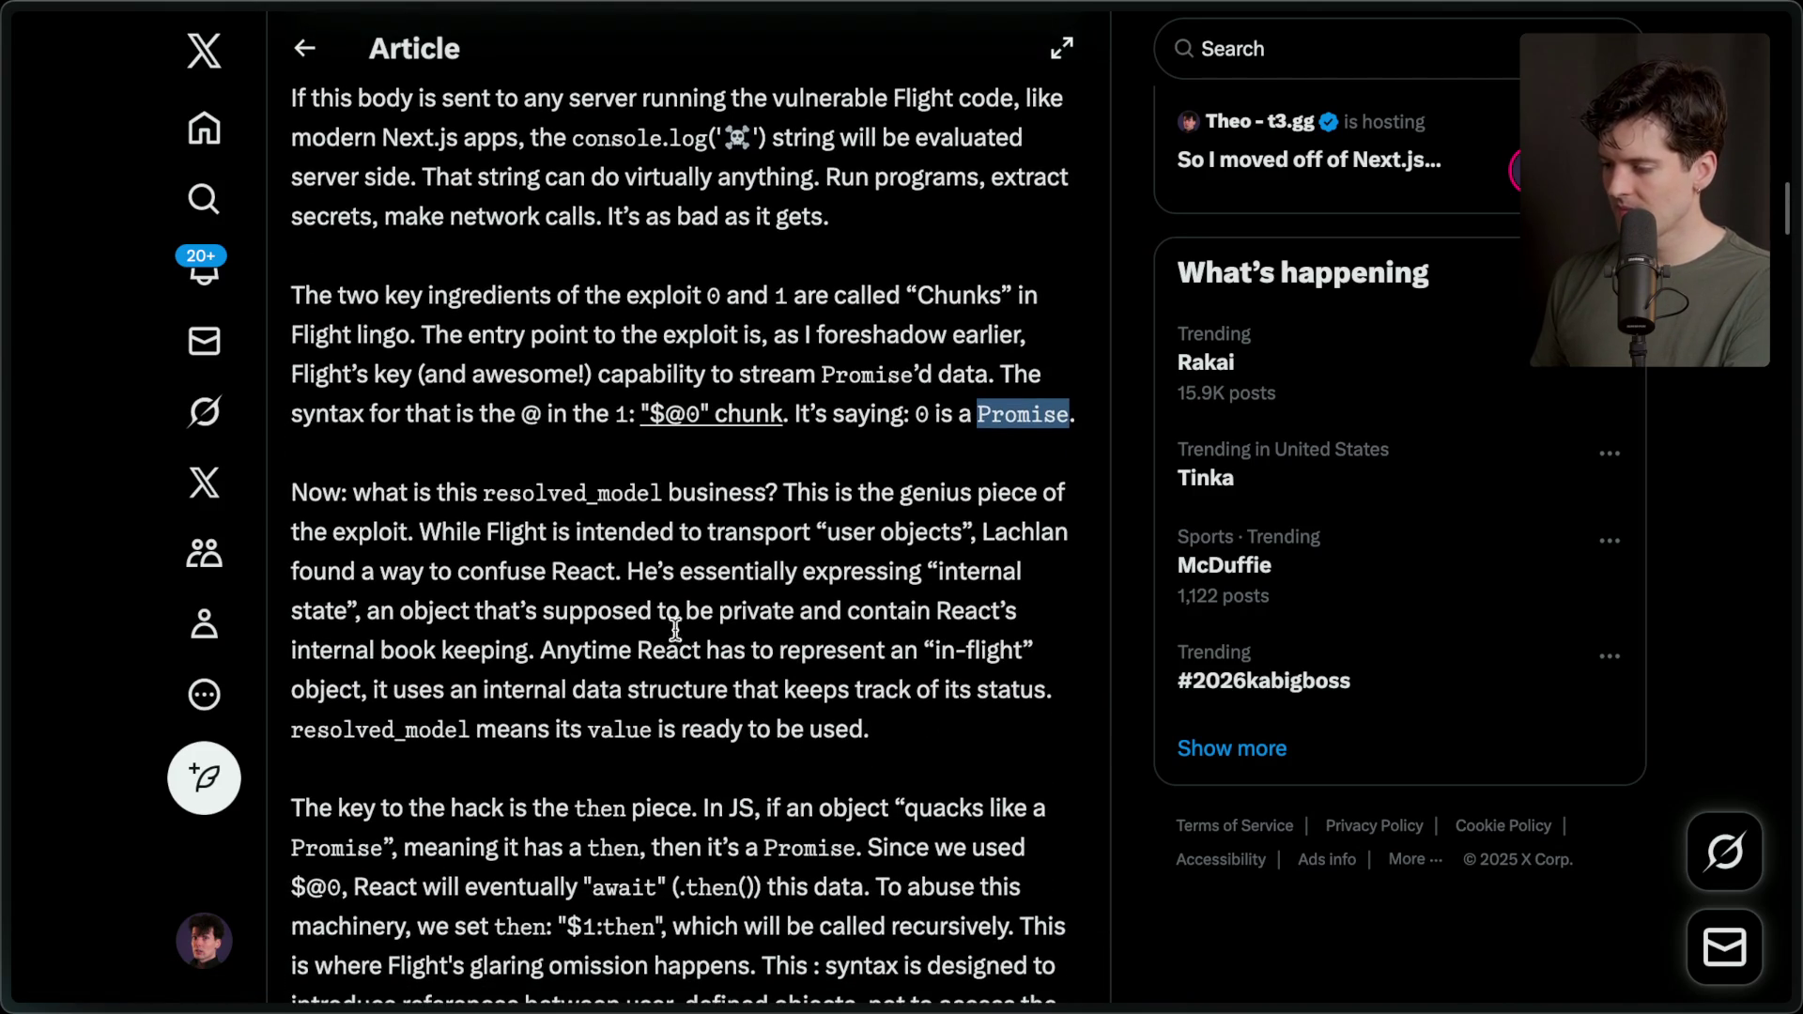
{"action": "left_click_drag", "start_coordinate": [796, 490], "coordinate": [916, 610]}
{"action": "left_click_drag", "start_coordinate": [971, 714], "coordinate": [993, 780]}
{"action": "left_click", "coordinate": [925, 749]}
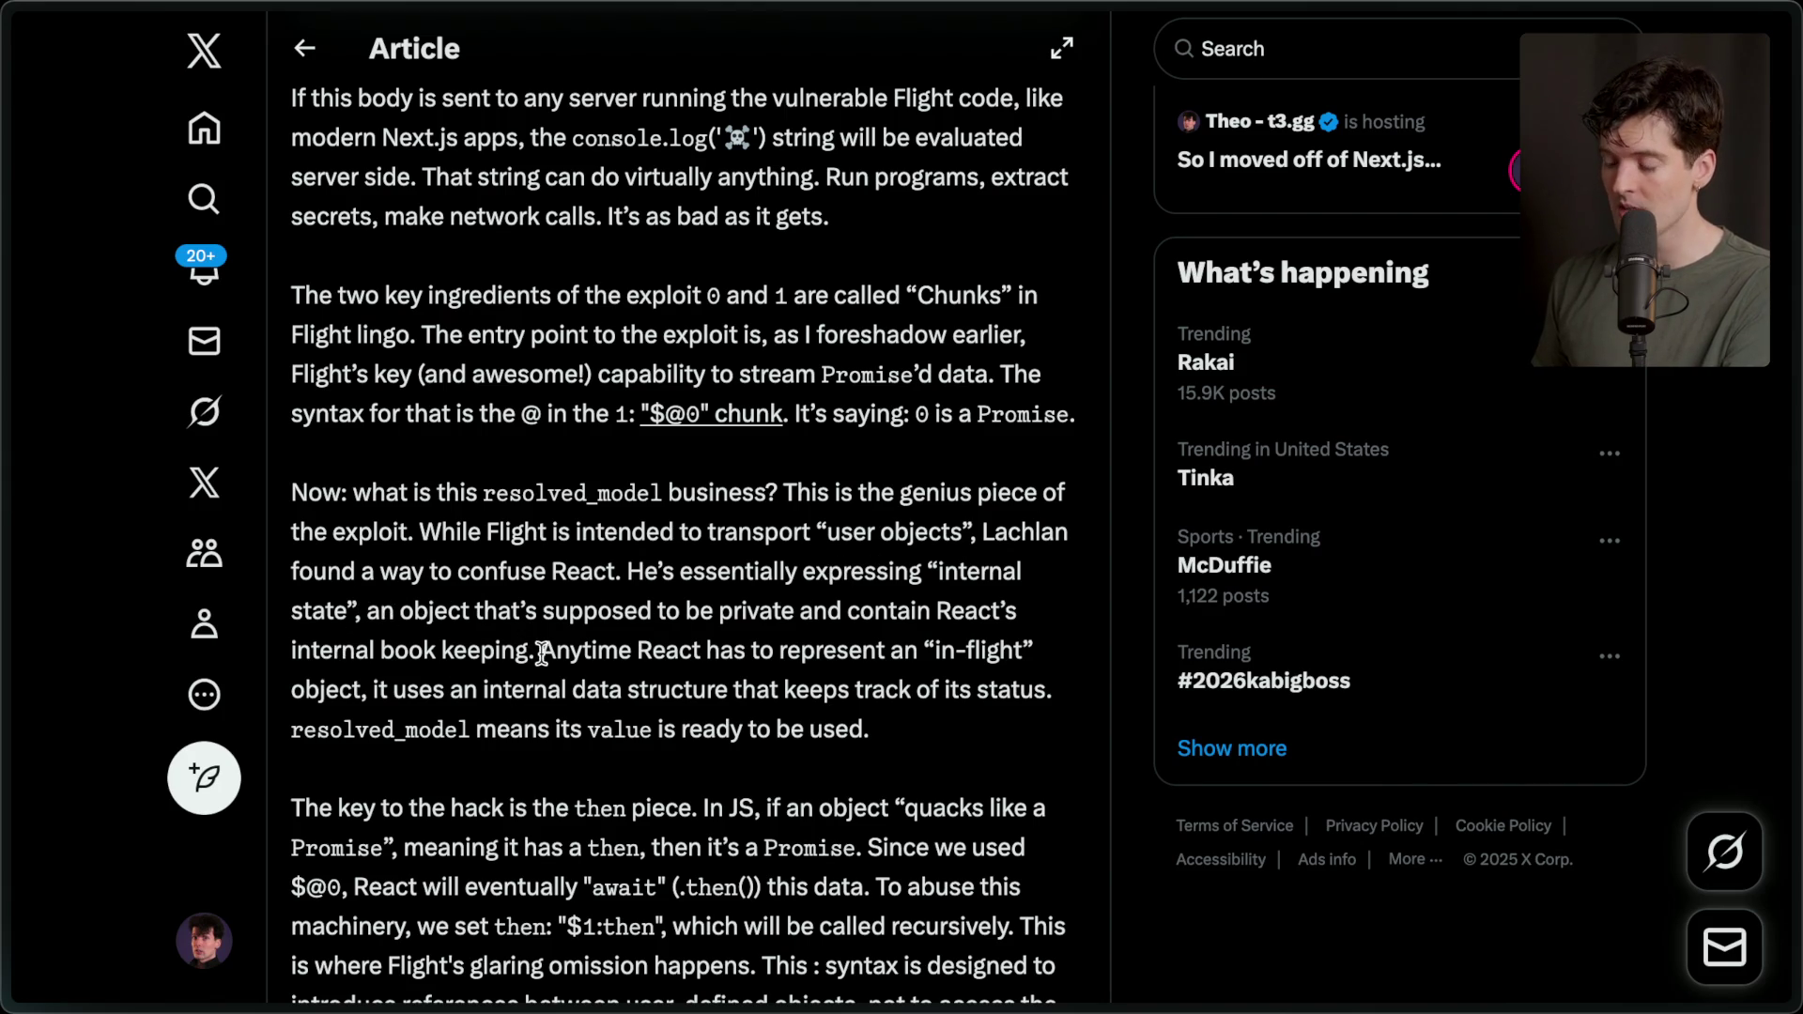
{"action": "key", "text": "super+Tab"}
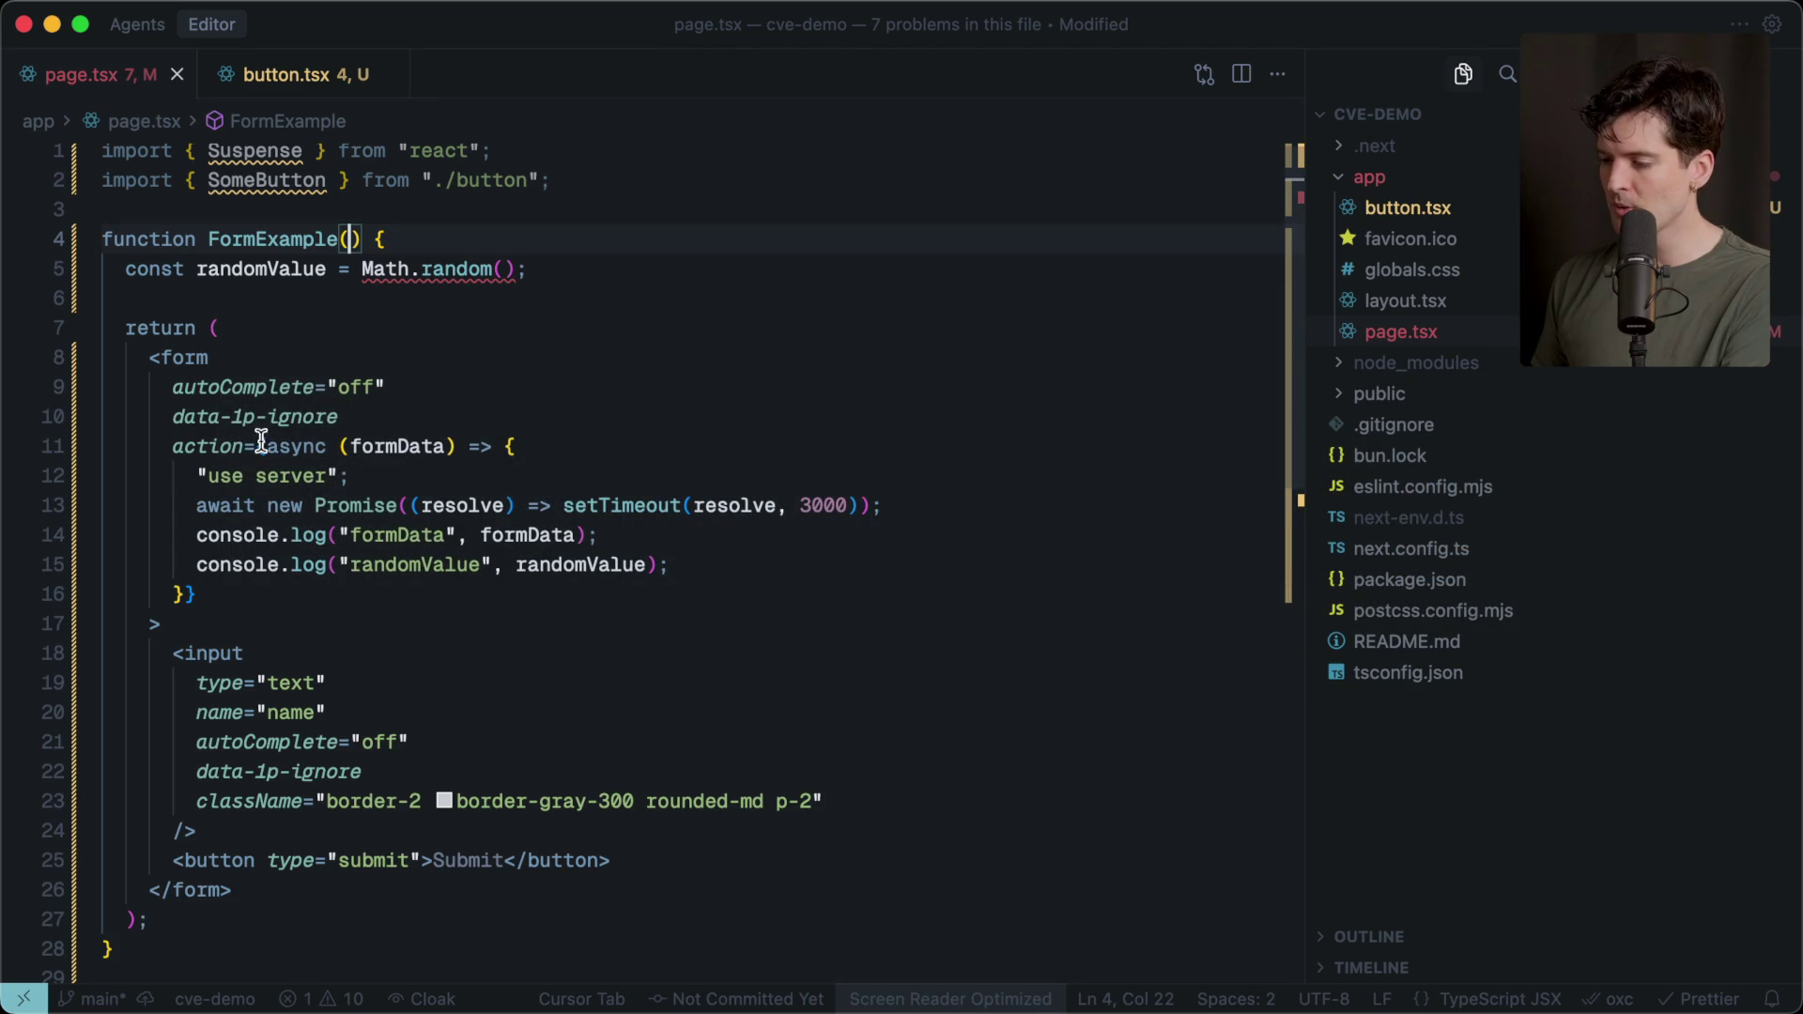
In page.tsx, highlight the form's server action code and randomValue, then return to the article.
{"action": "mouse_move", "coordinate": [141, 350]}
{"action": "left_mouse_down"}
{"action": "mouse_move", "coordinate": [153, 447]}
{"action": "mouse_move", "coordinate": [234, 620]}
{"action": "left_mouse_up"}
{"action": "left_click", "coordinate": [241, 622]}
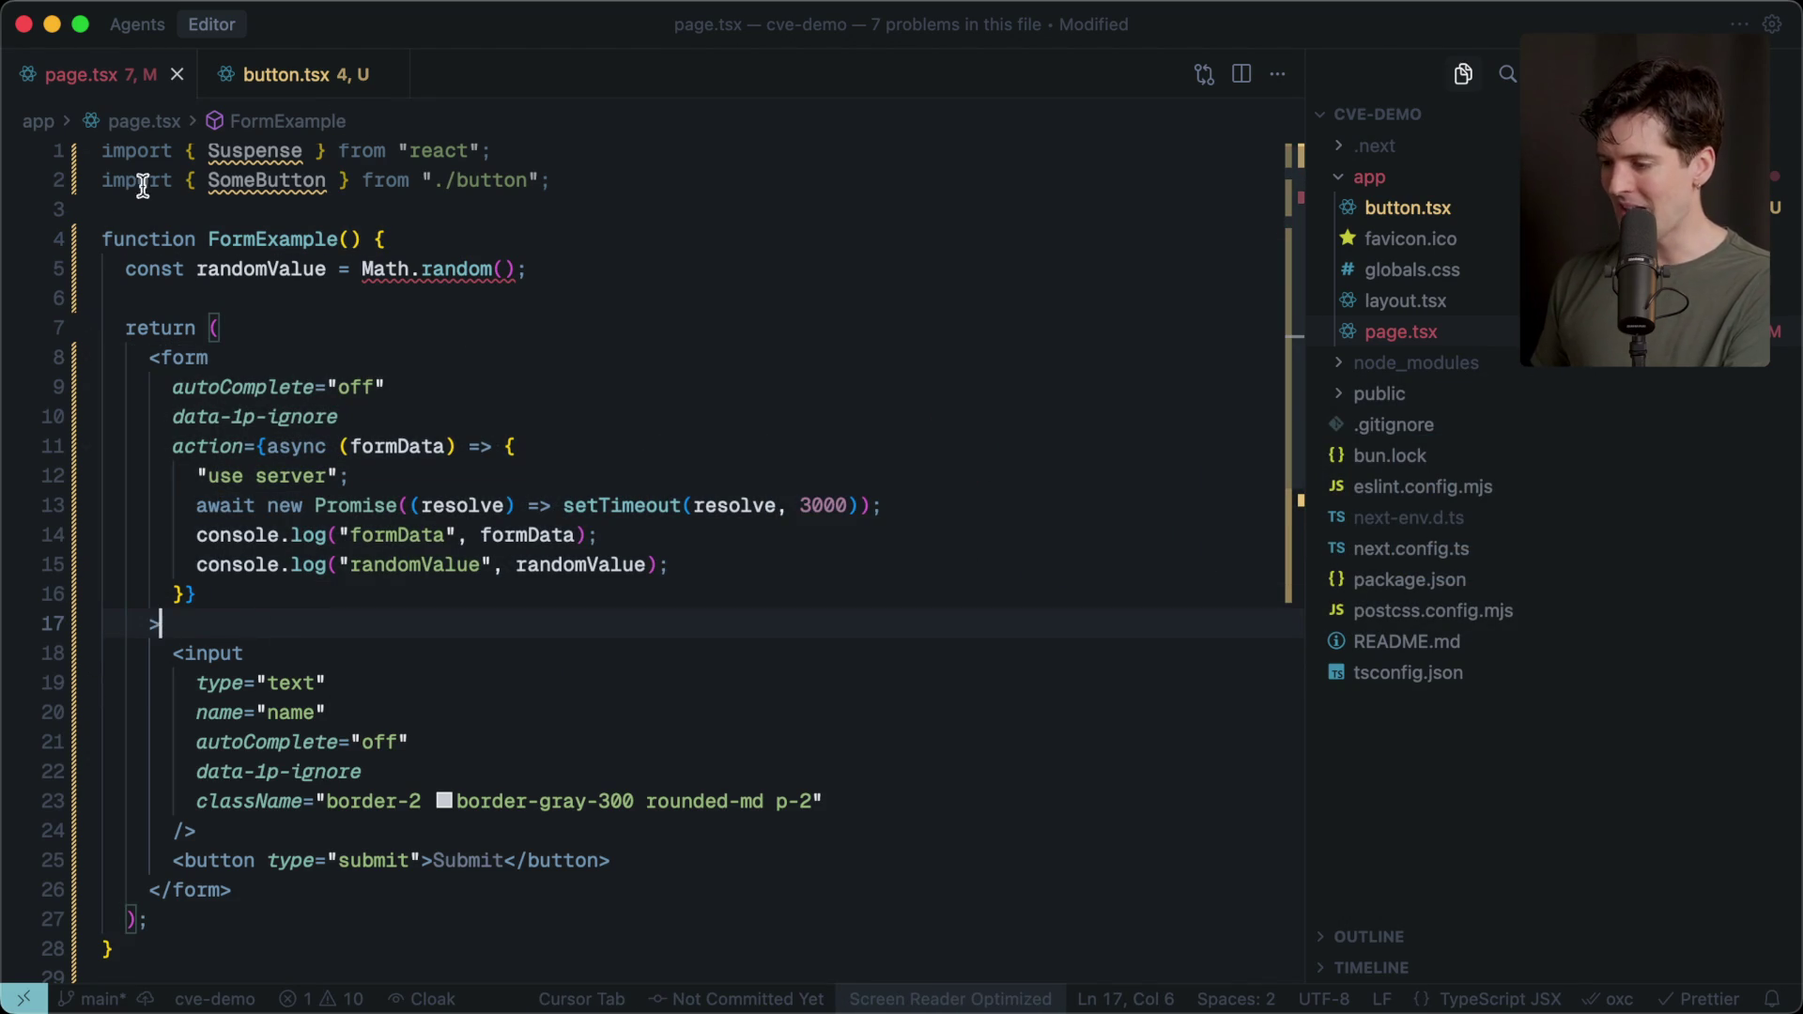
{"action": "double_click", "coordinate": [202, 268]}
{"action": "key", "text": "super+Tab"}
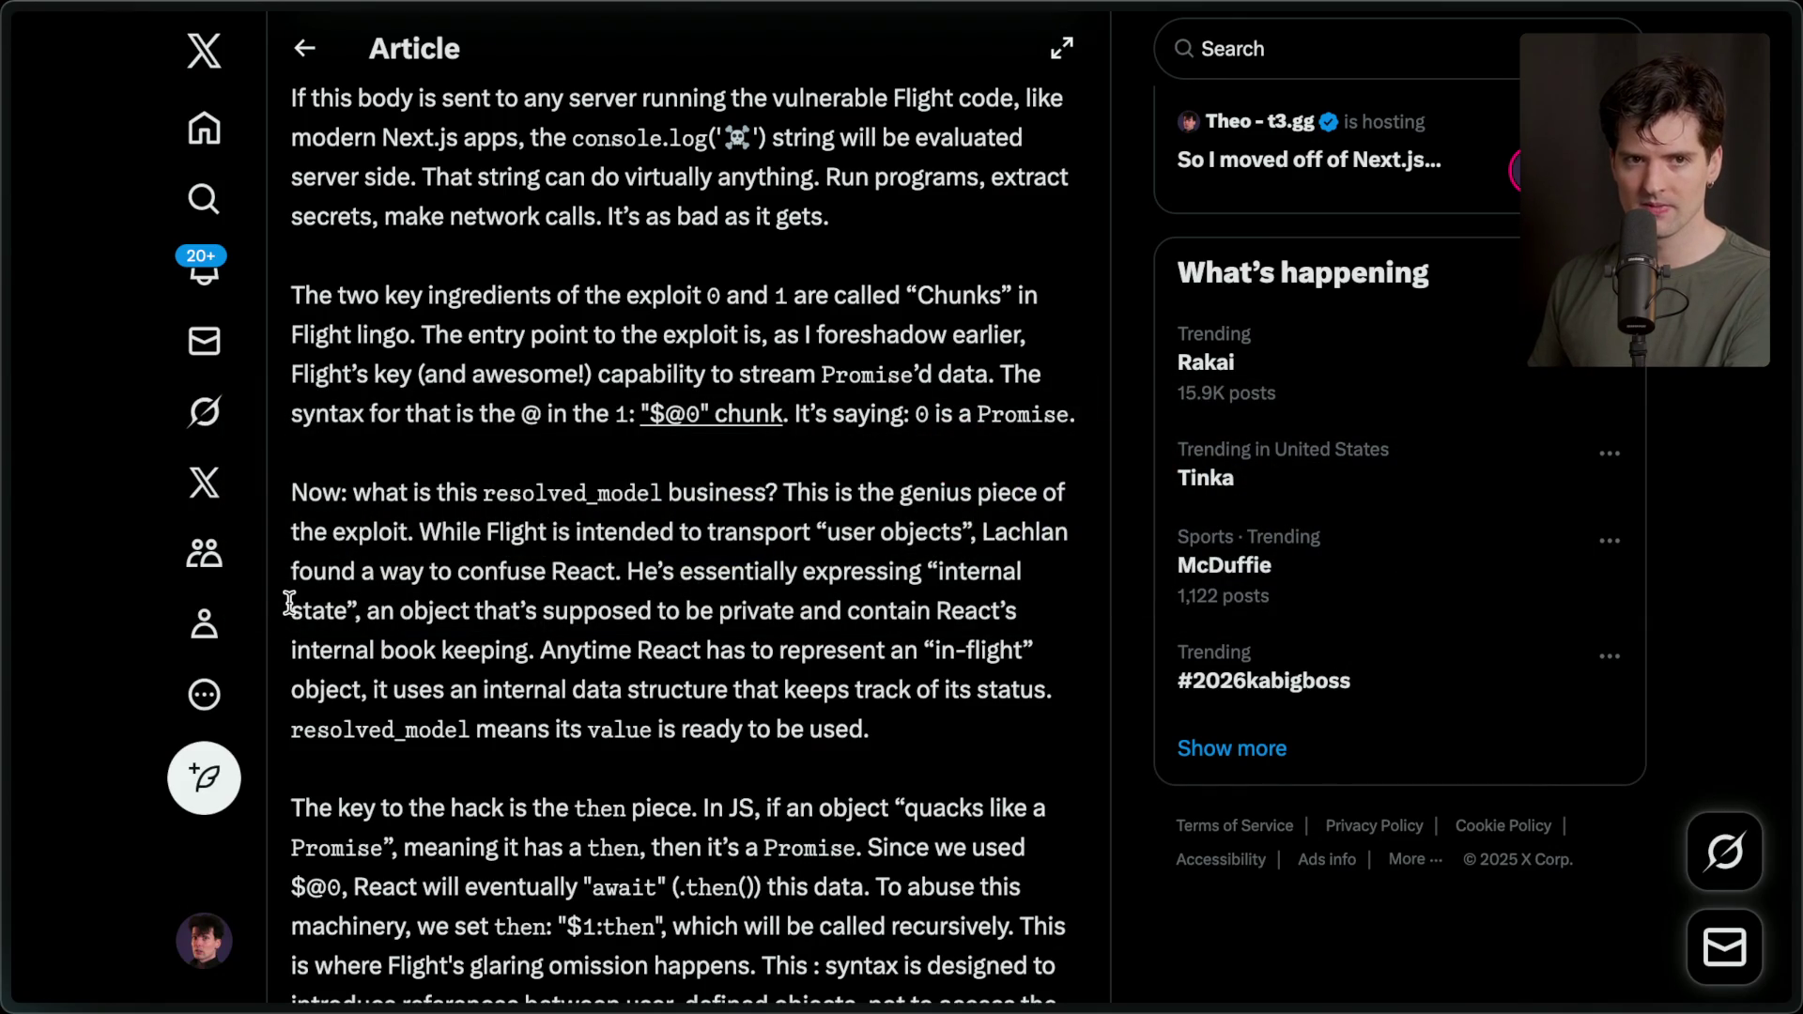
Highlight the article's sentences about in-flight objects and the term resolved_model.
{"action": "scroll", "coordinate": [289, 602], "scroll_direction": "down", "scroll_amount": 1}
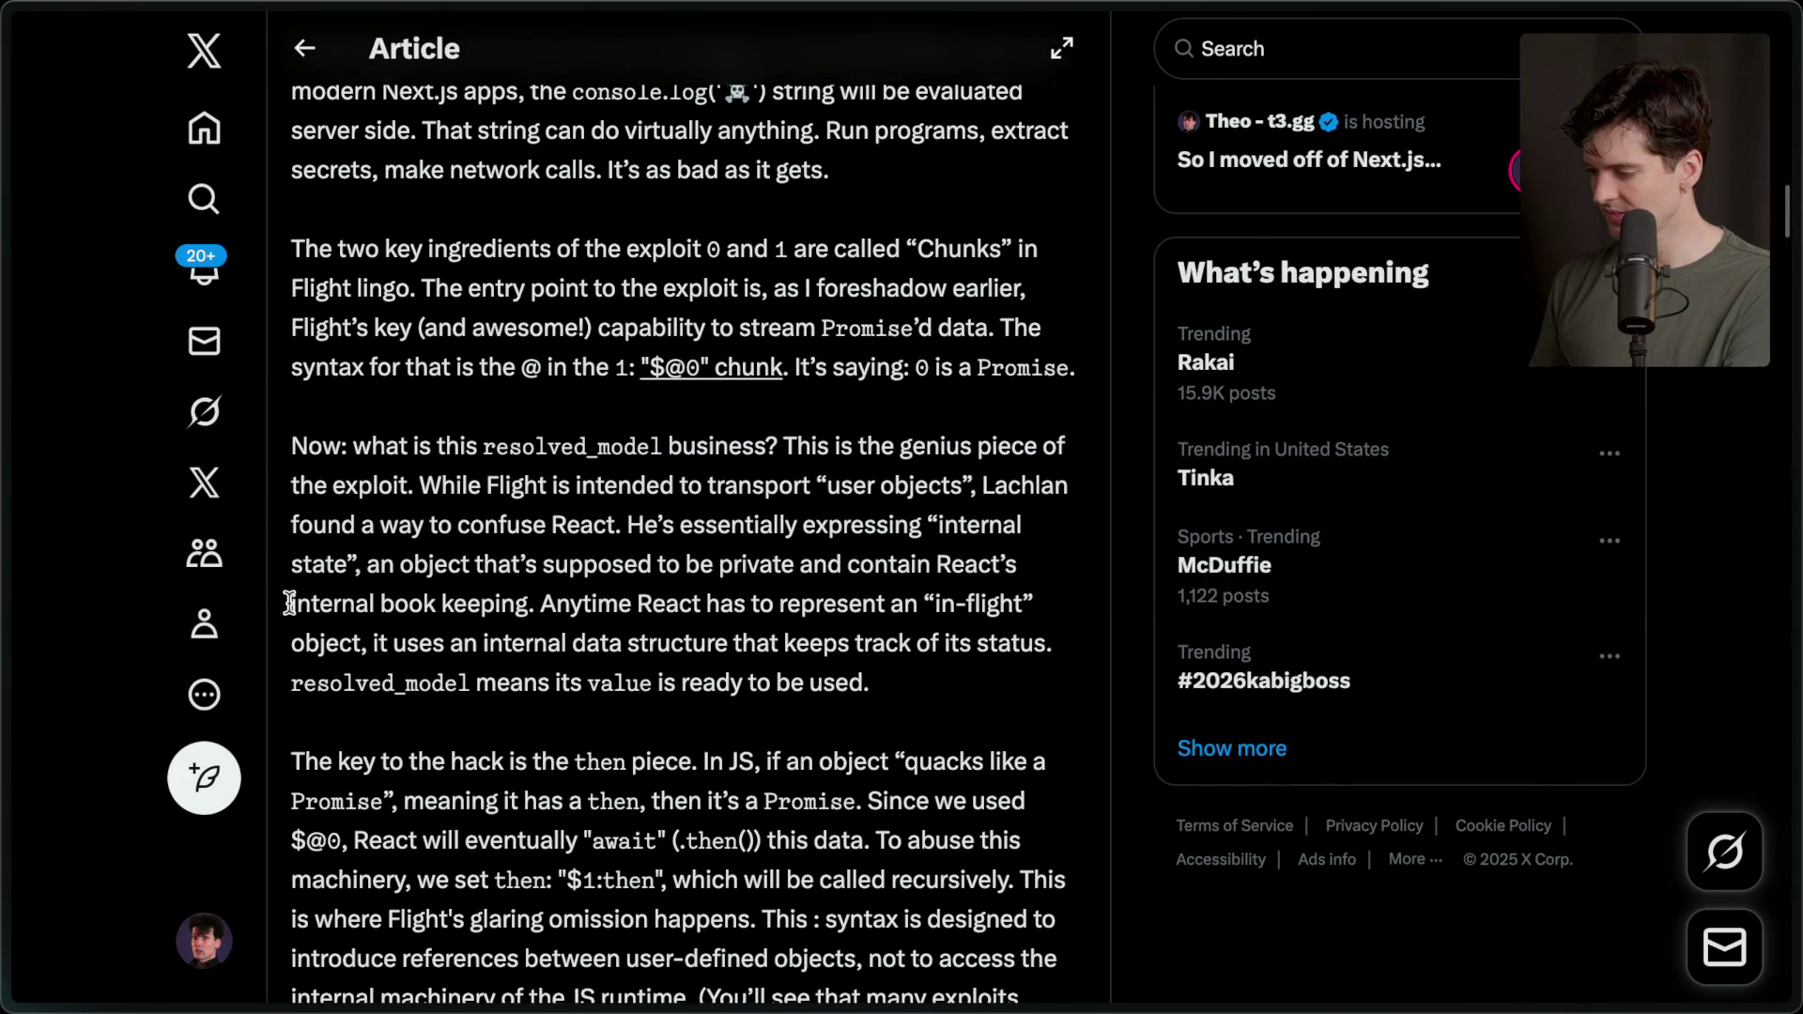
{"action": "left_click_drag", "start_coordinate": [549, 593], "coordinate": [896, 666]}
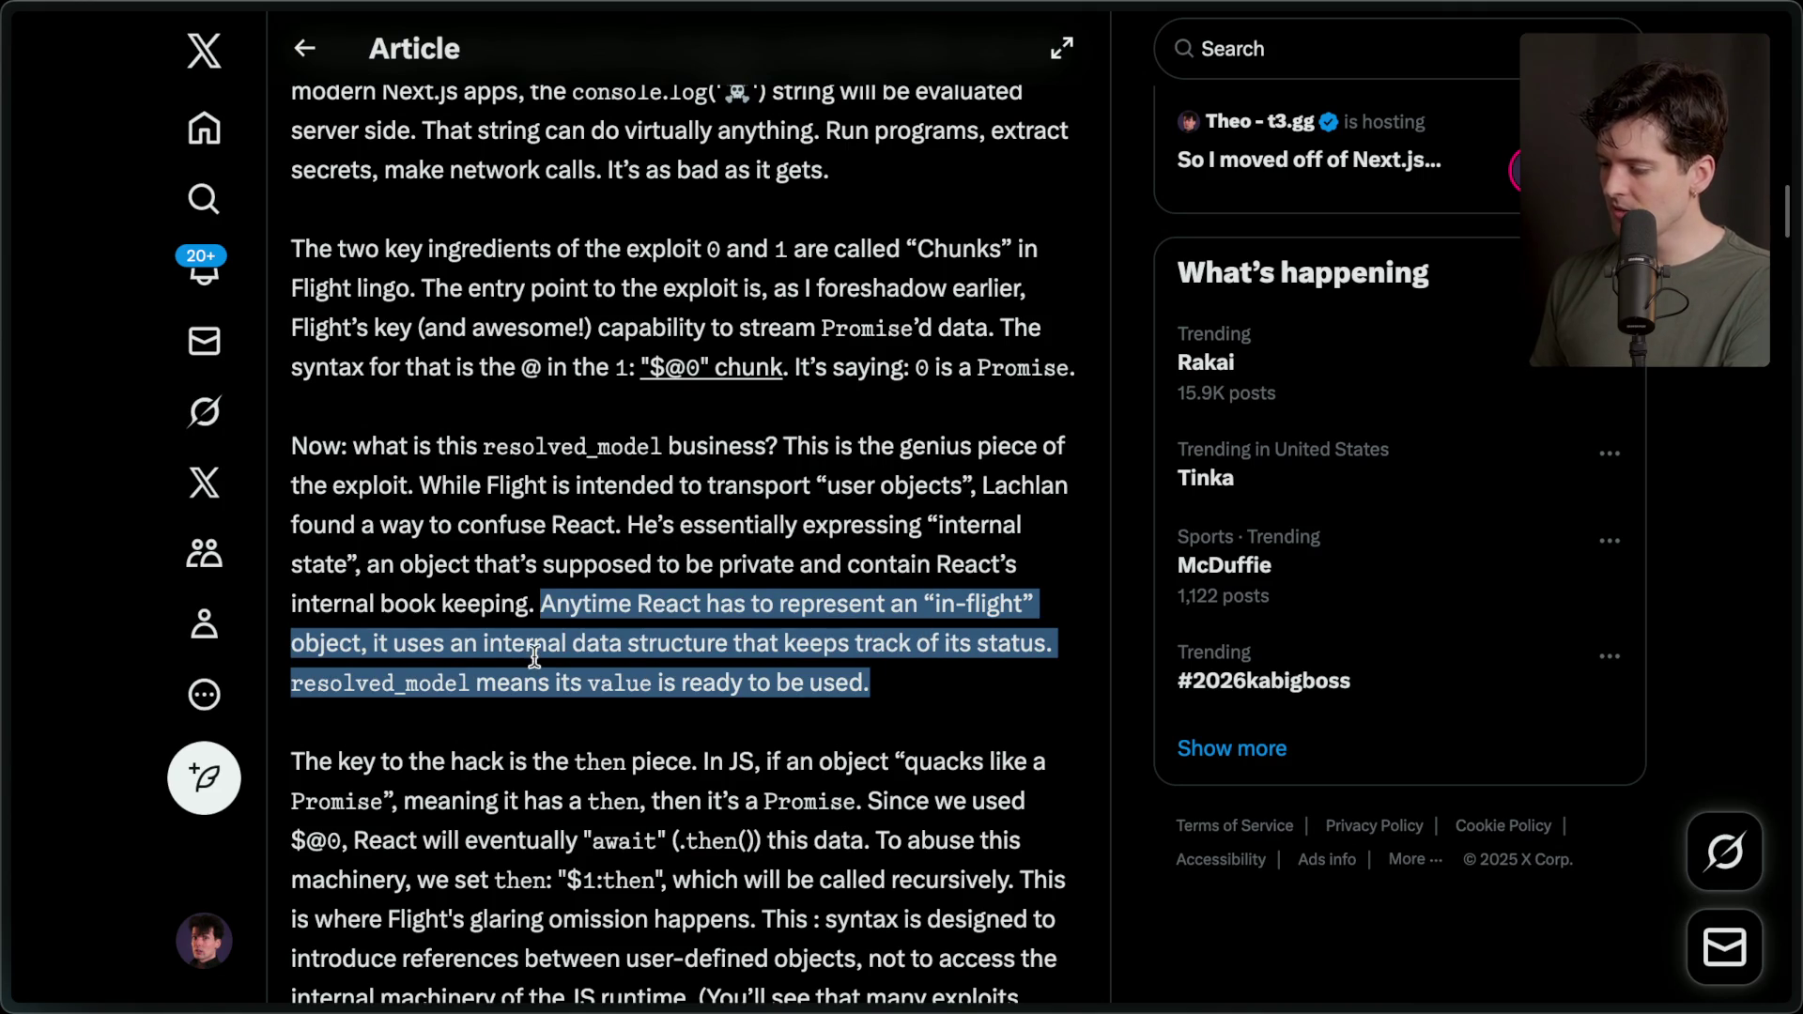
{"action": "double_click", "coordinate": [389, 684]}
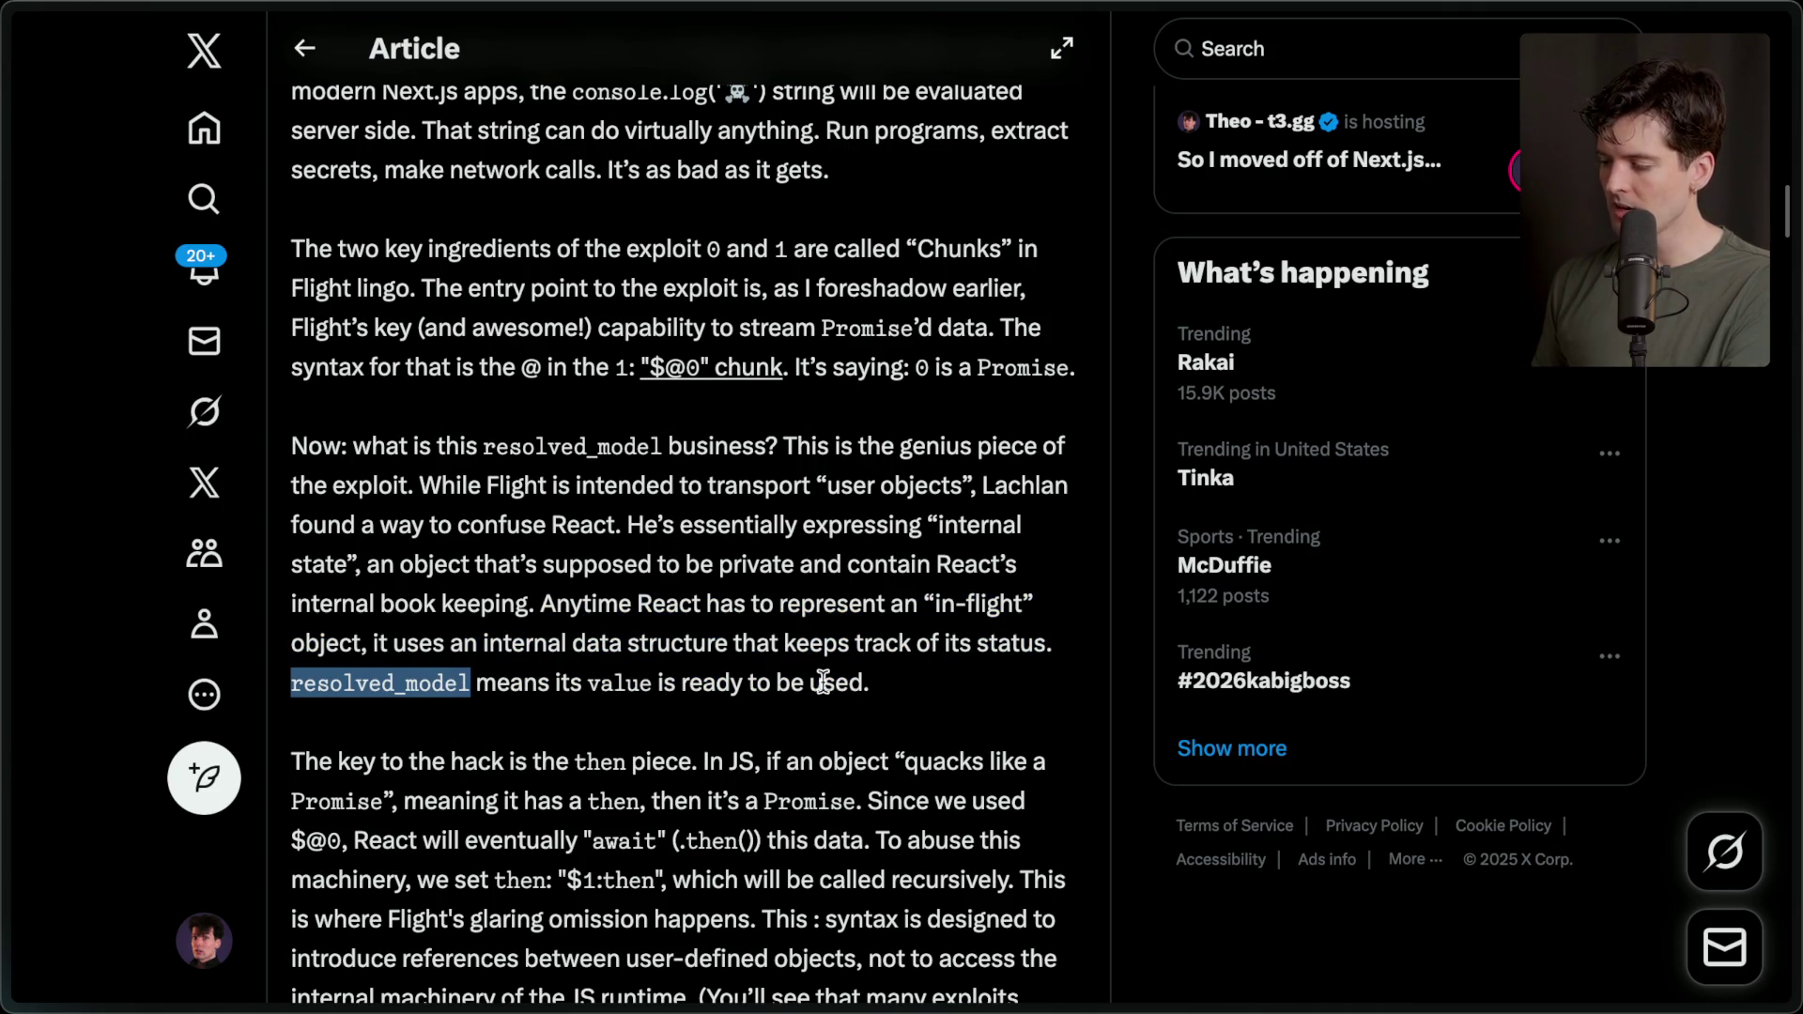
{"action": "scroll", "coordinate": [881, 687], "scroll_direction": "down", "scroll_amount": 3}
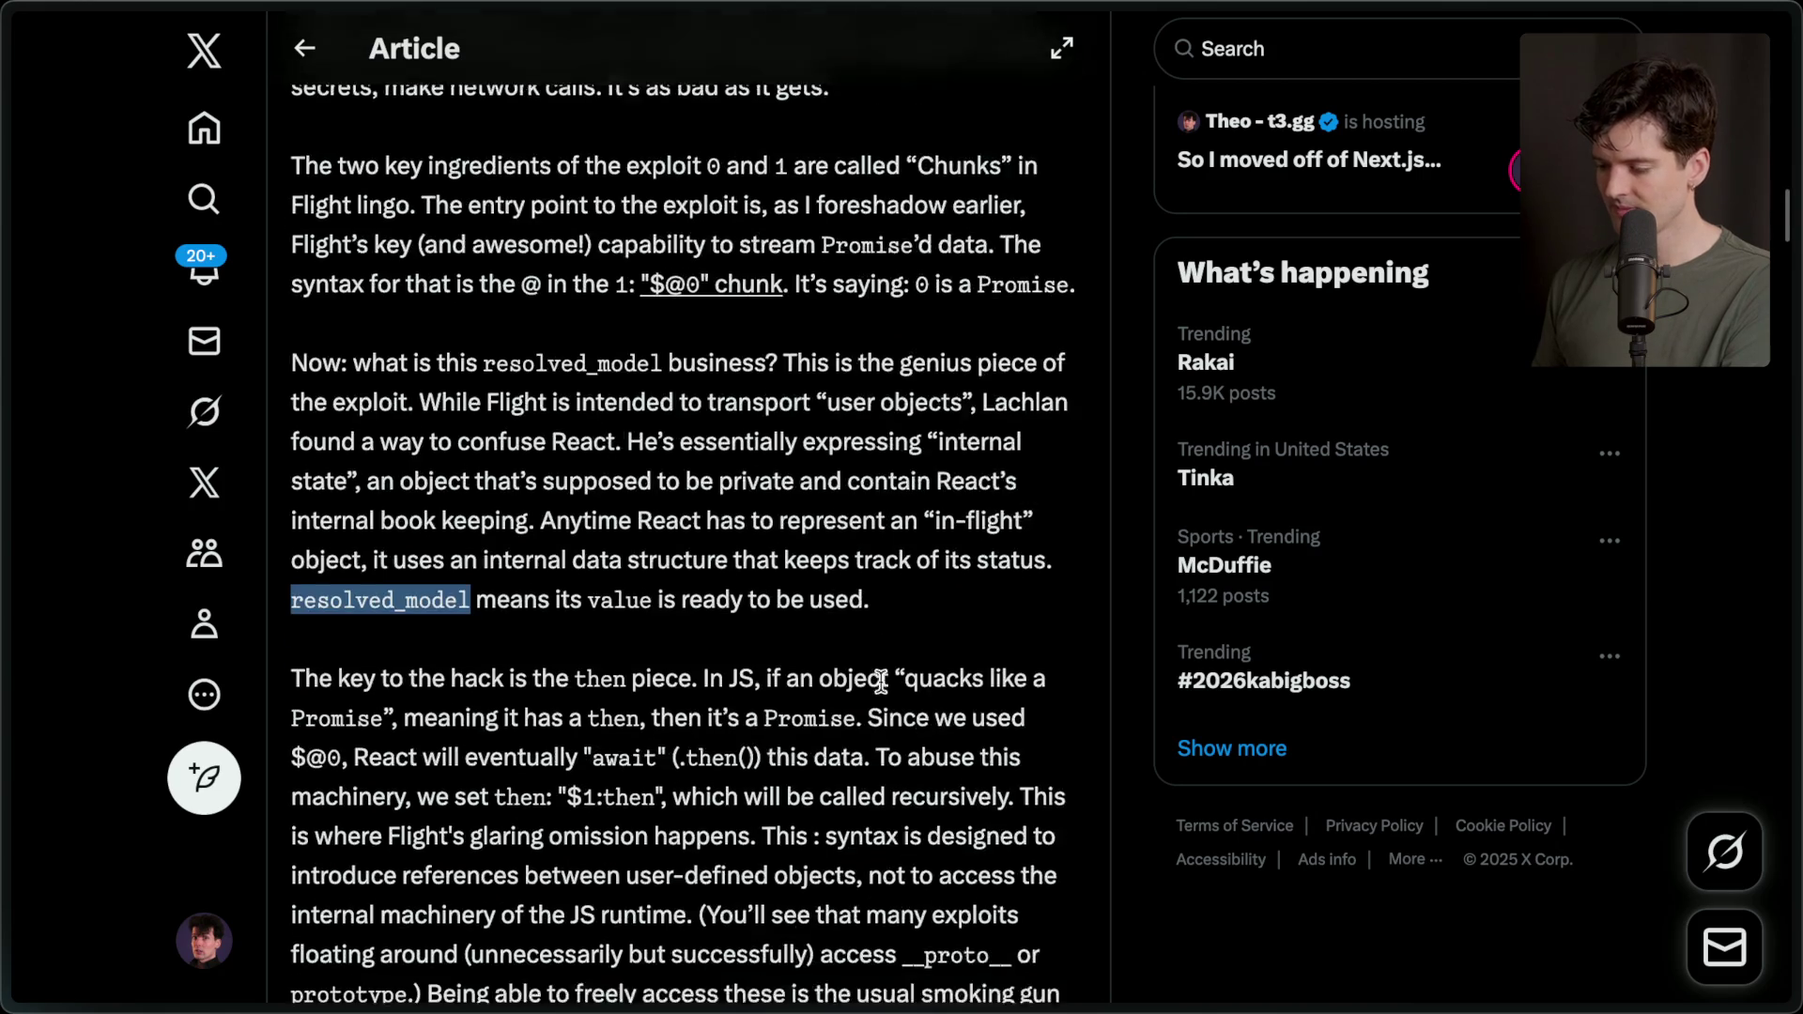
{"action": "left_click", "coordinate": [369, 434]}
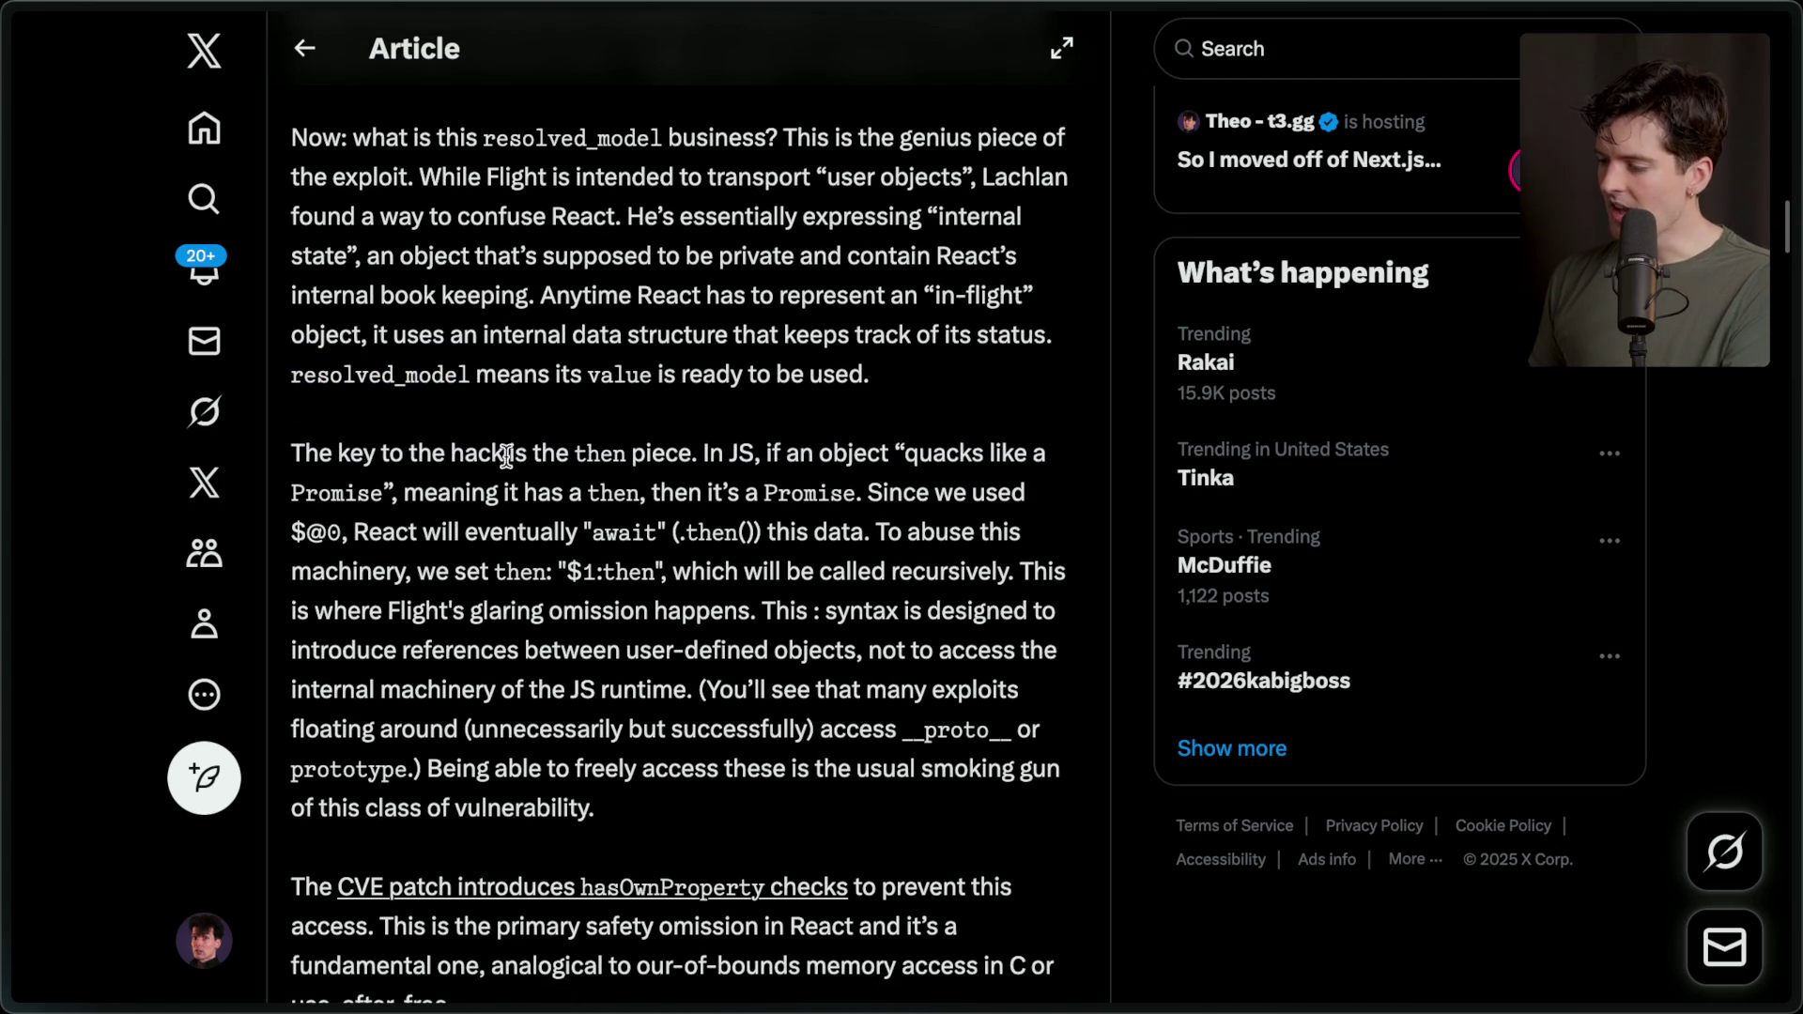
Point out 'then', the phrase meaning it has a then, the $@0 reference and "$1:then".
{"action": "double_click", "coordinate": [599, 453]}
{"action": "left_click", "coordinate": [656, 442]}
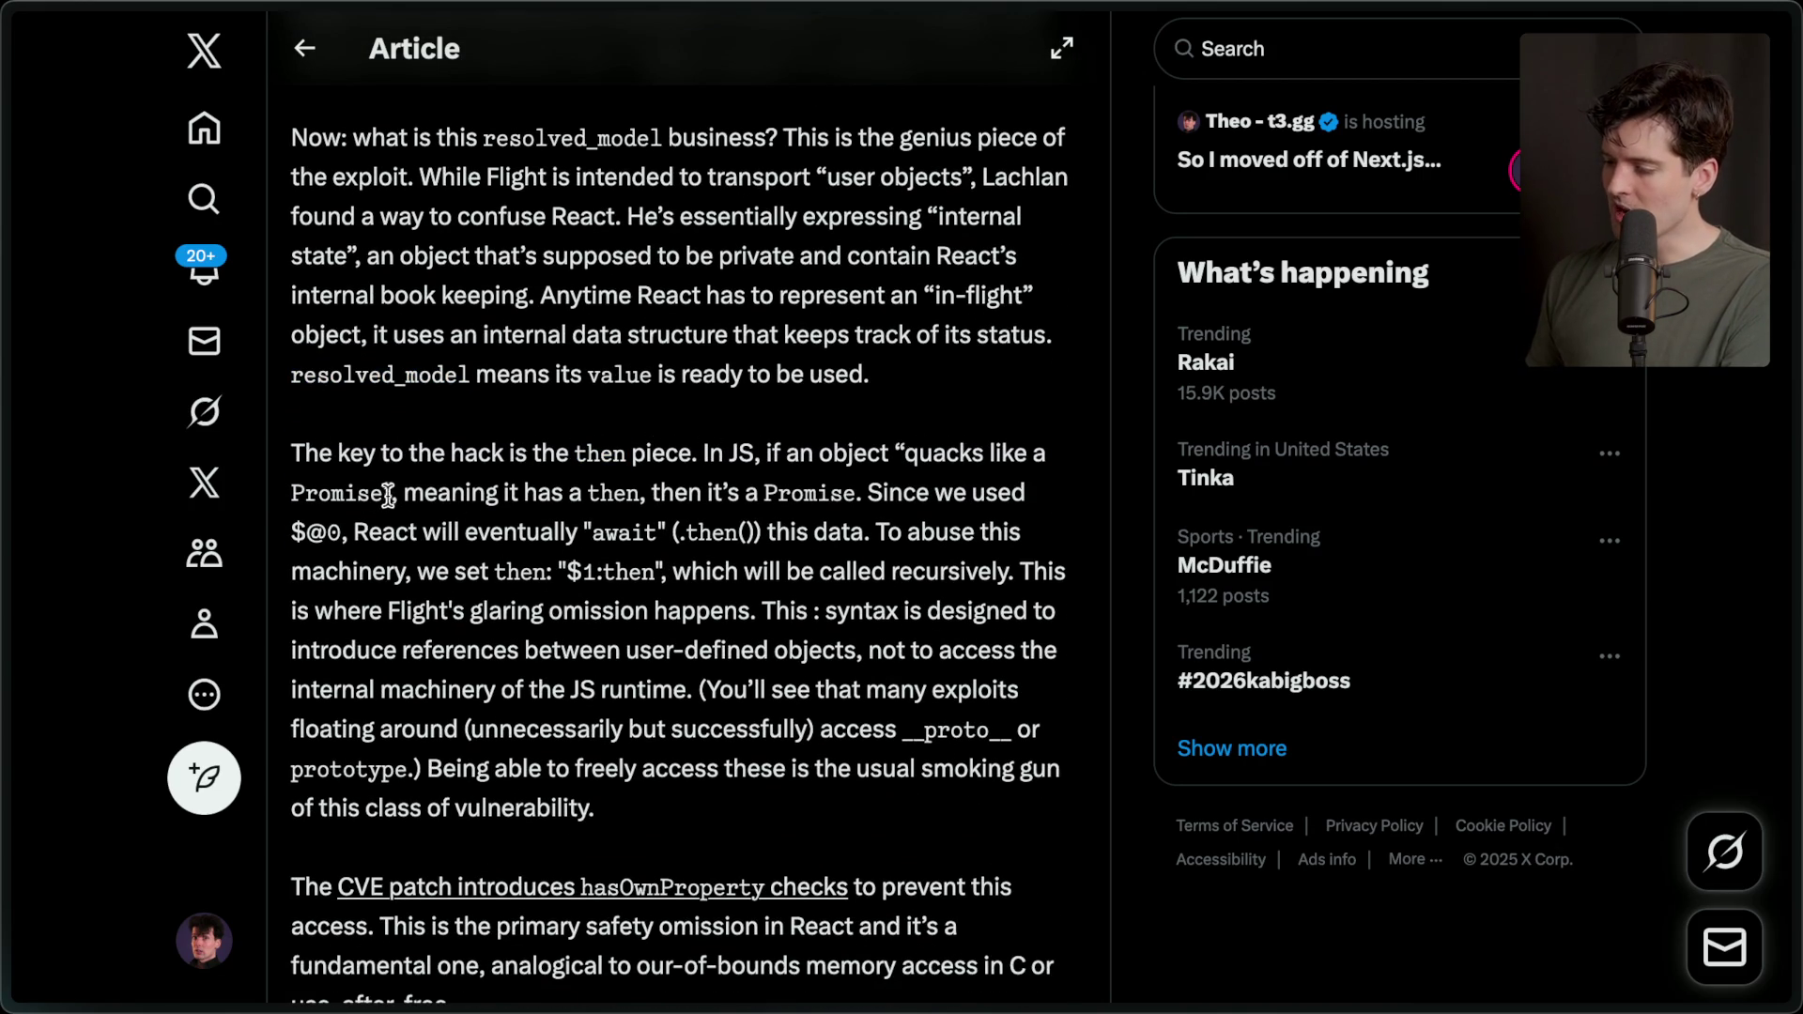
{"action": "left_click_drag", "start_coordinate": [406, 492], "coordinate": [624, 491]}
{"action": "left_click", "coordinate": [636, 488]}
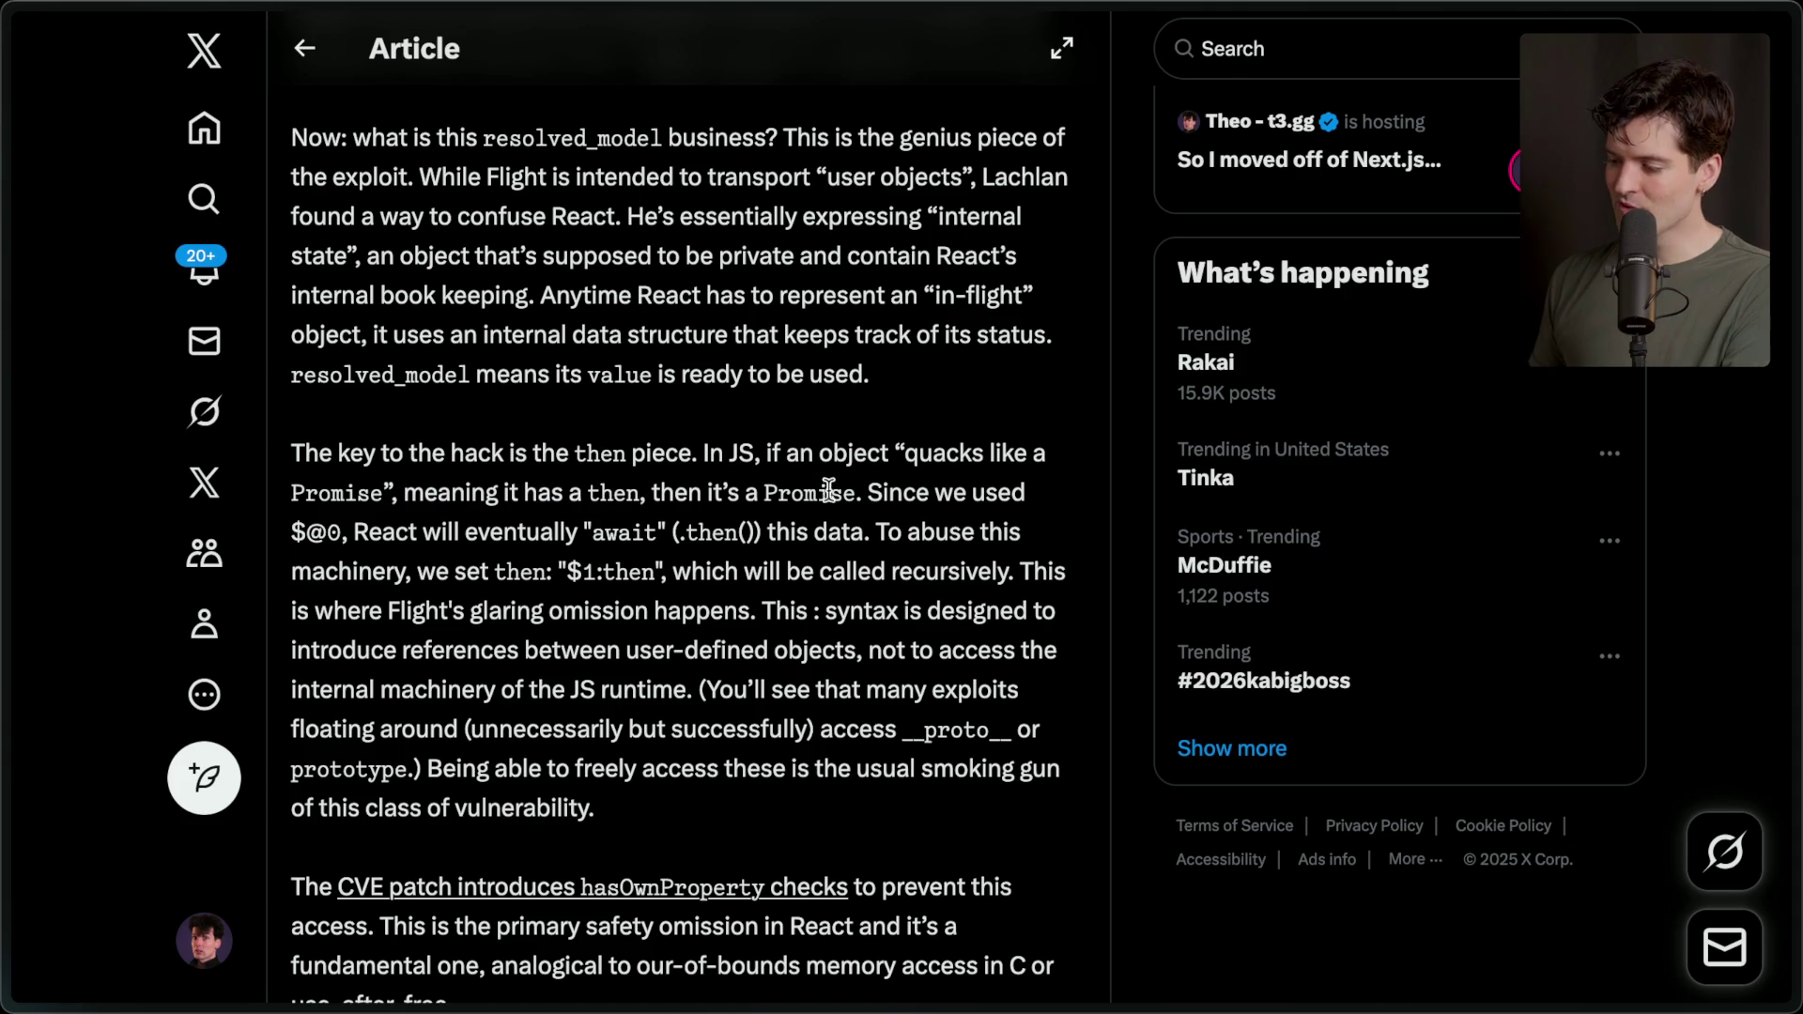
{"action": "left_click_drag", "start_coordinate": [292, 532], "coordinate": [336, 533]}
{"action": "left_click", "coordinate": [365, 527]}
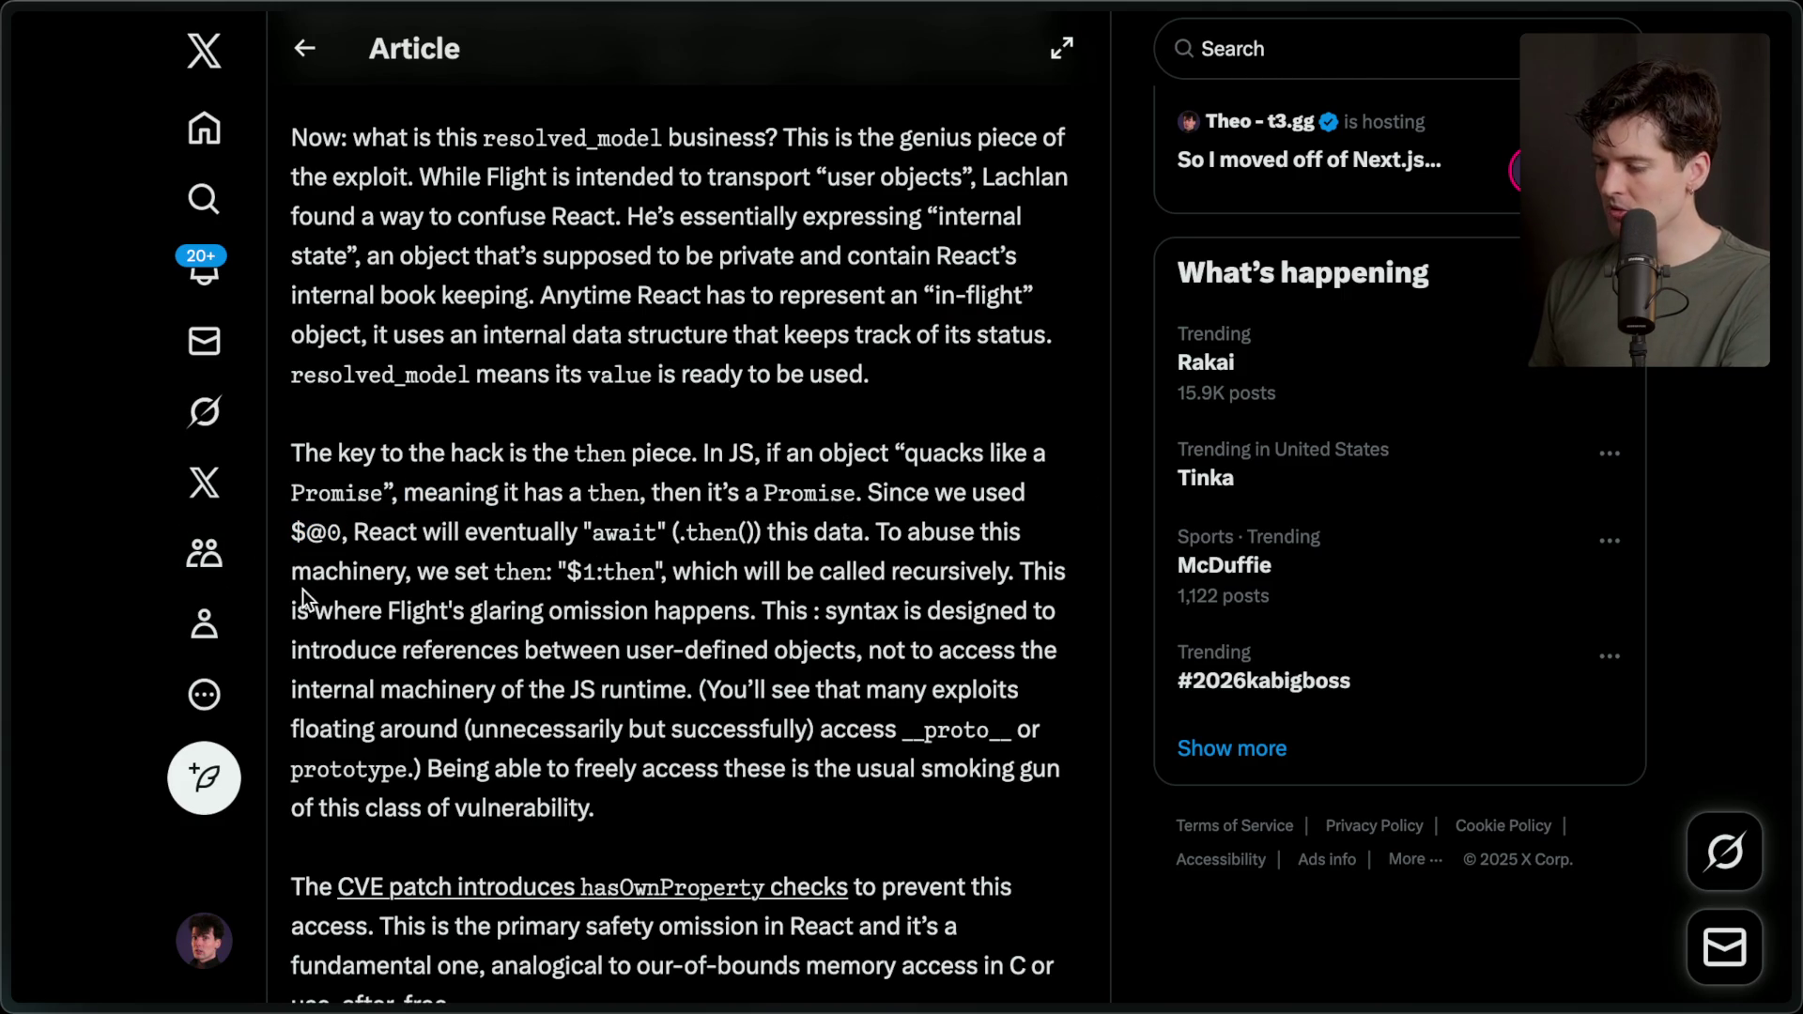
{"action": "left_click_drag", "start_coordinate": [564, 571], "coordinate": [665, 579]}
{"action": "left_click", "coordinate": [624, 574]}
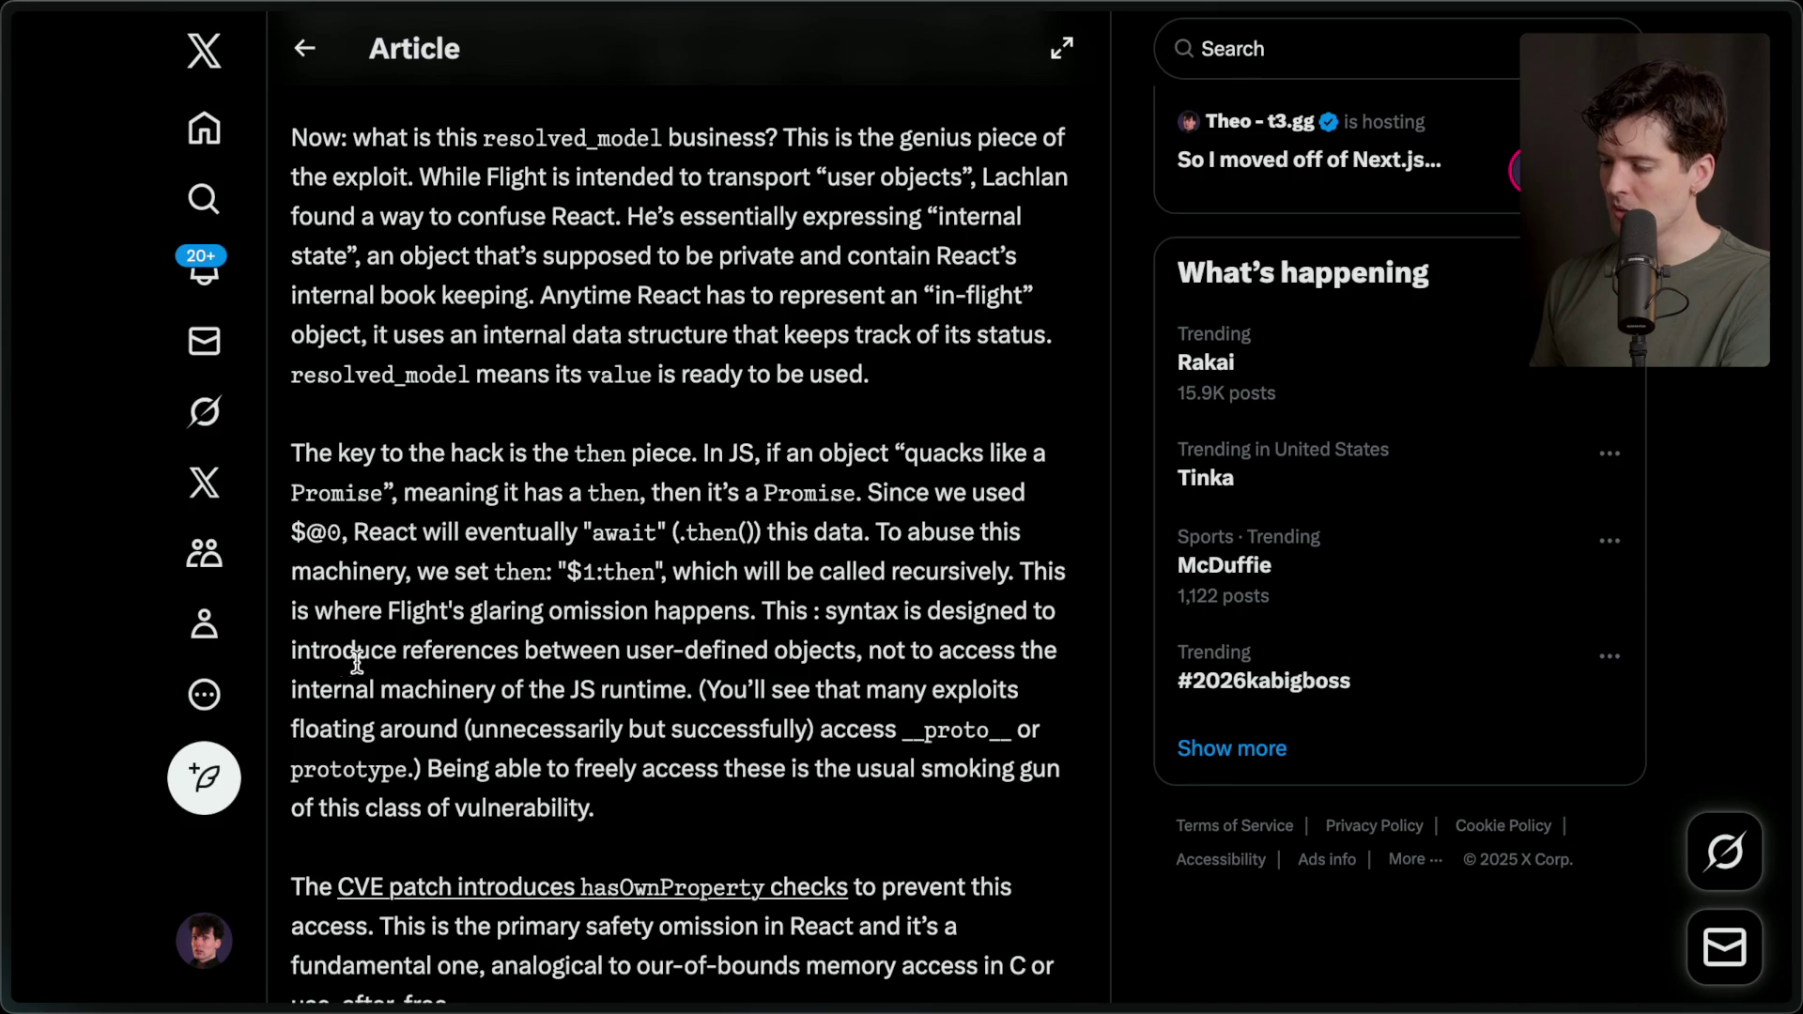
Highlight user-defined objects, the __proto__ note and smoking gun sentence, then background-open the CVE patch link.
{"action": "left_click_drag", "start_coordinate": [633, 653], "coordinate": [851, 653]}
{"action": "left_click", "coordinate": [873, 651]}
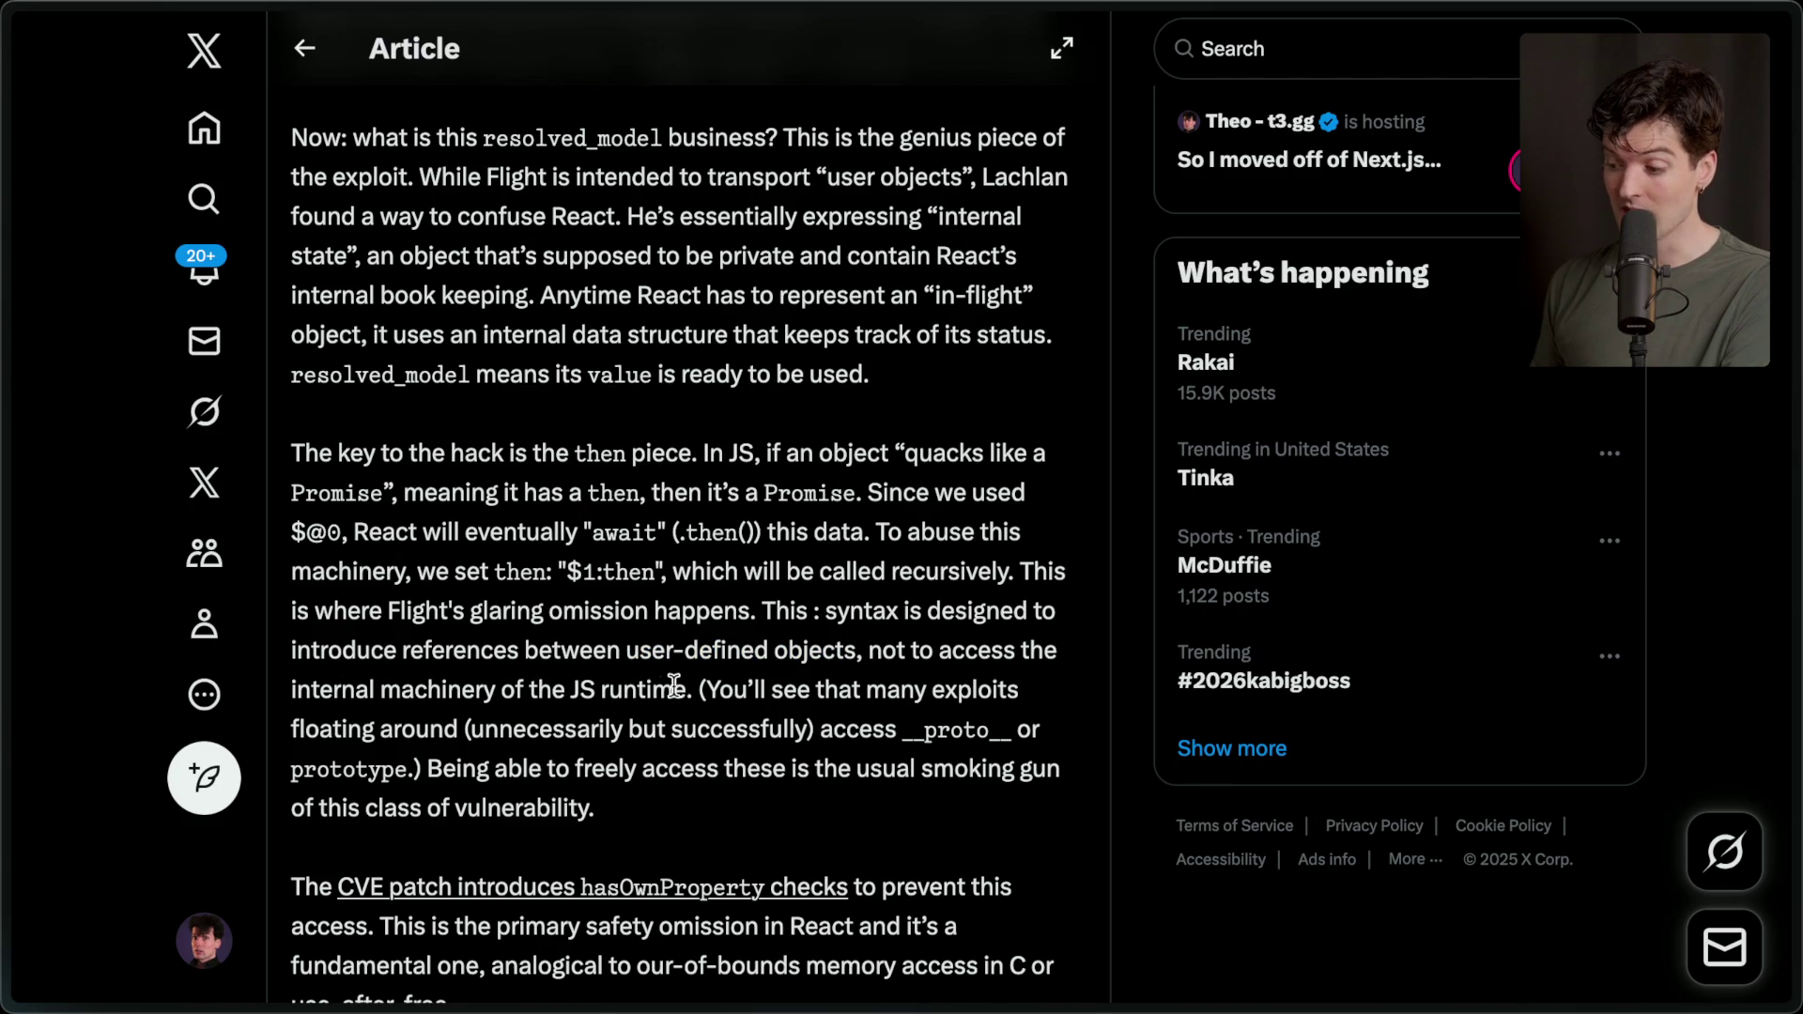
{"action": "scroll", "coordinate": [684, 691], "scroll_direction": "down", "scroll_amount": 1}
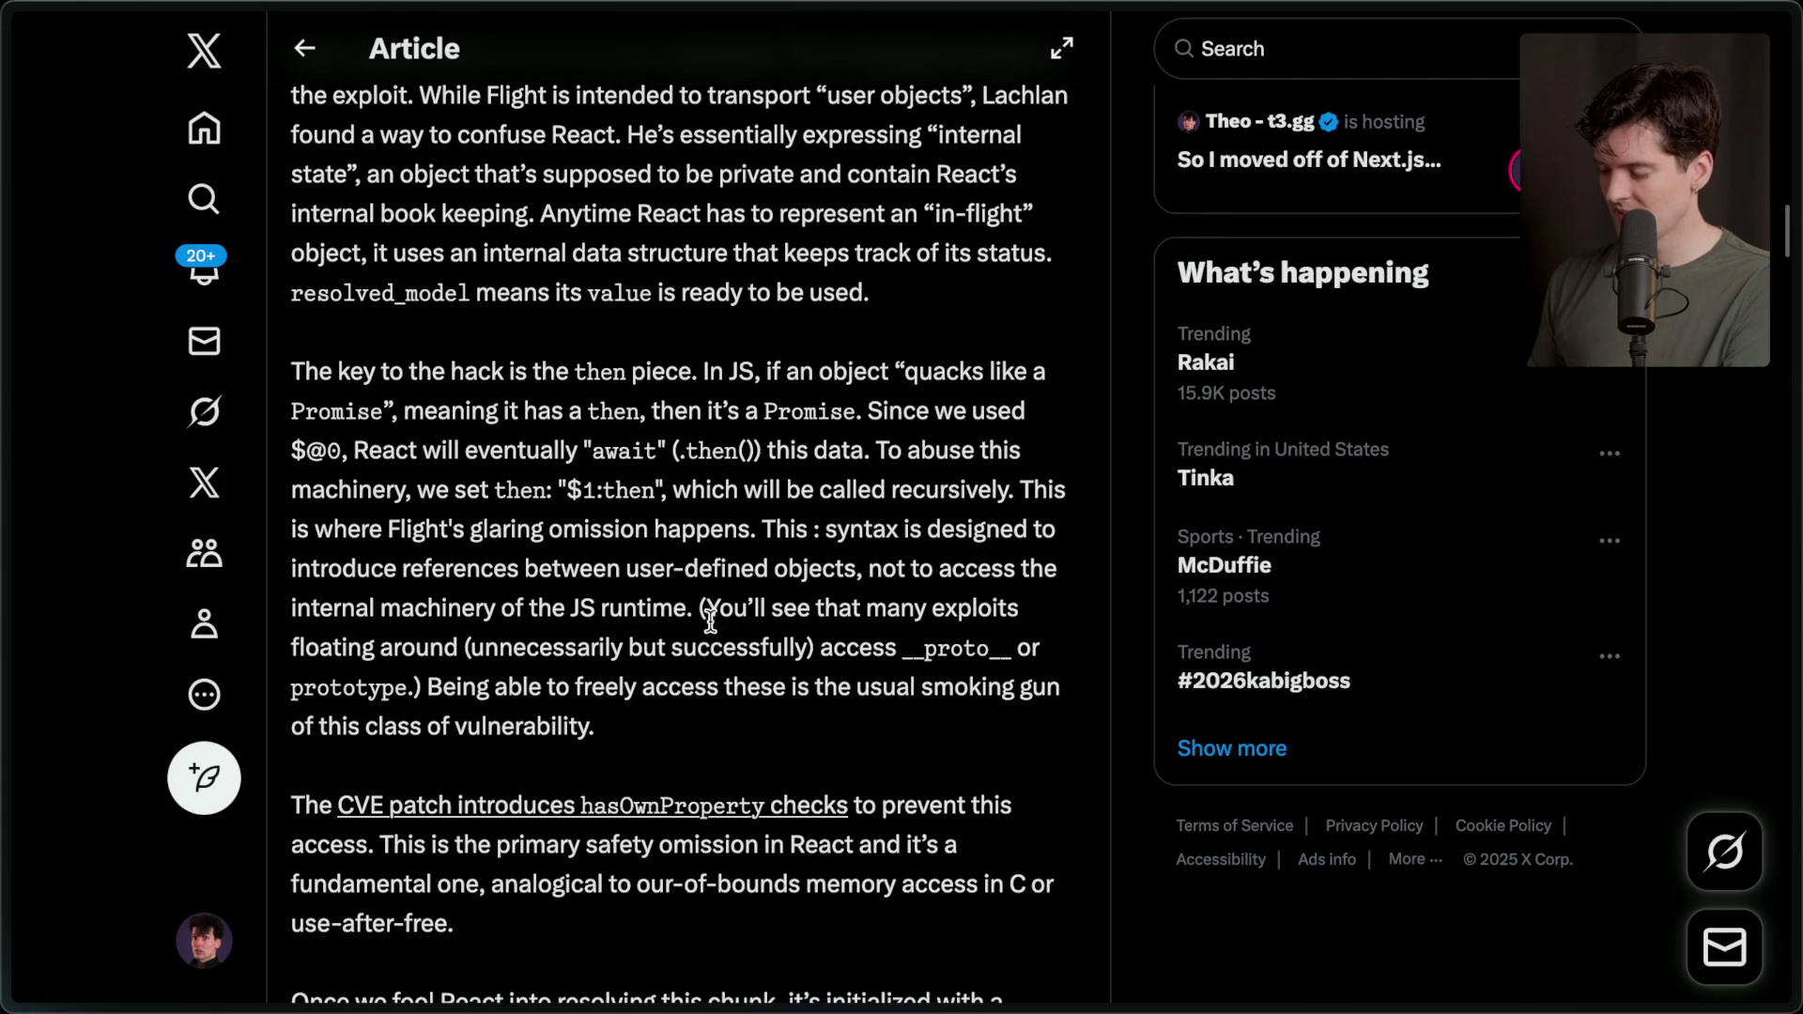
{"action": "mouse_move", "coordinate": [697, 609]}
{"action": "left_mouse_down"}
{"action": "mouse_move", "coordinate": [524, 690]}
{"action": "mouse_move", "coordinate": [431, 695]}
{"action": "left_mouse_up"}
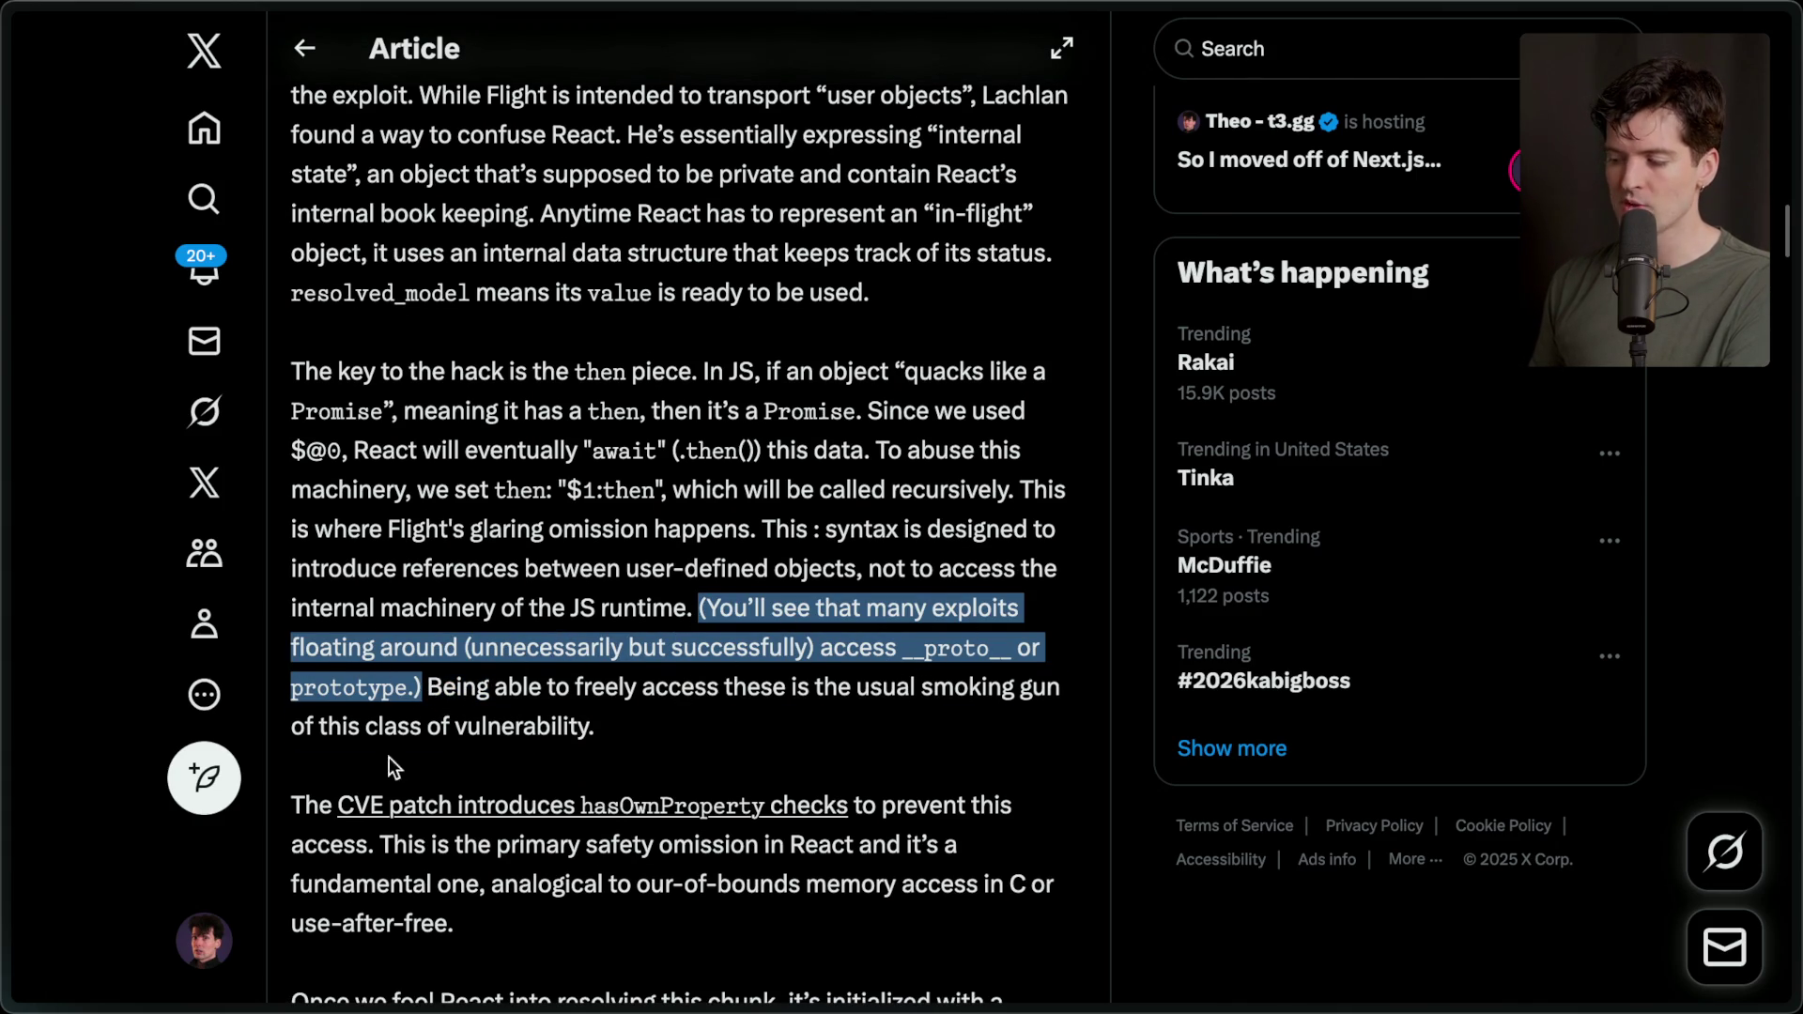
{"action": "scroll", "coordinate": [592, 606], "scroll_direction": "down", "scroll_amount": 1}
{"action": "left_click", "coordinate": [429, 646]}
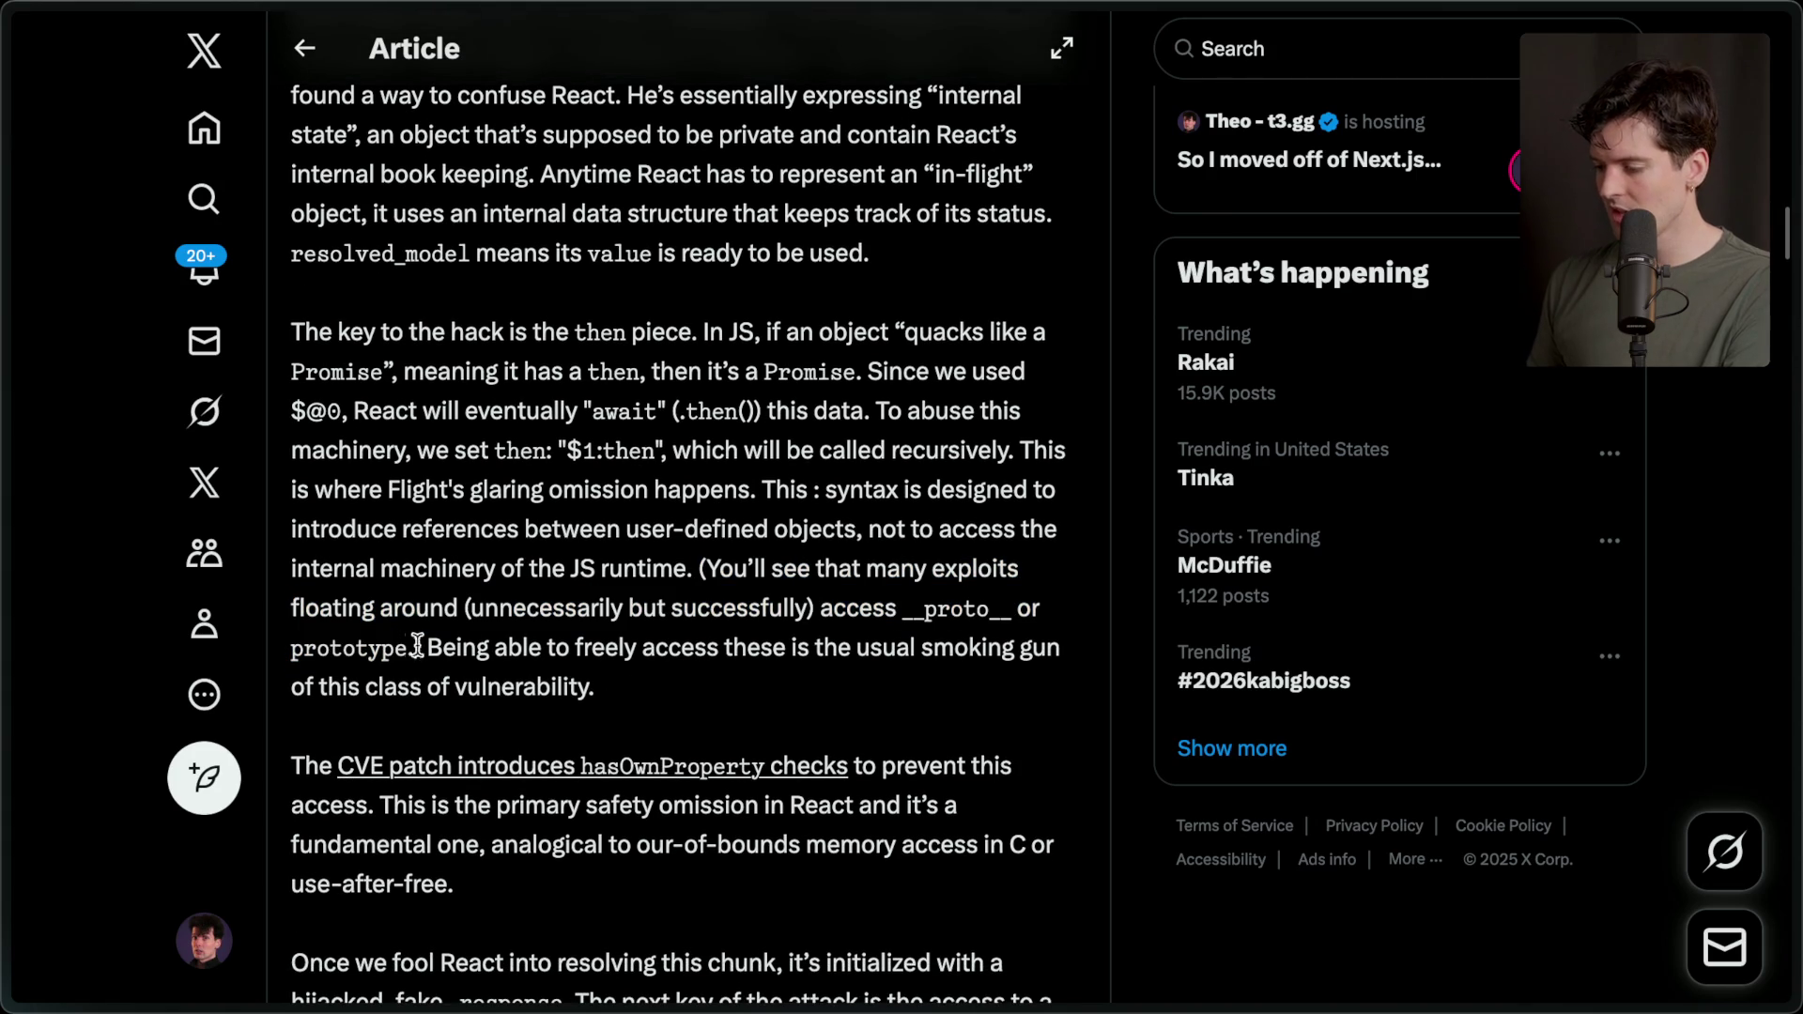
{"action": "left_click_drag", "start_coordinate": [425, 648], "coordinate": [655, 684]}
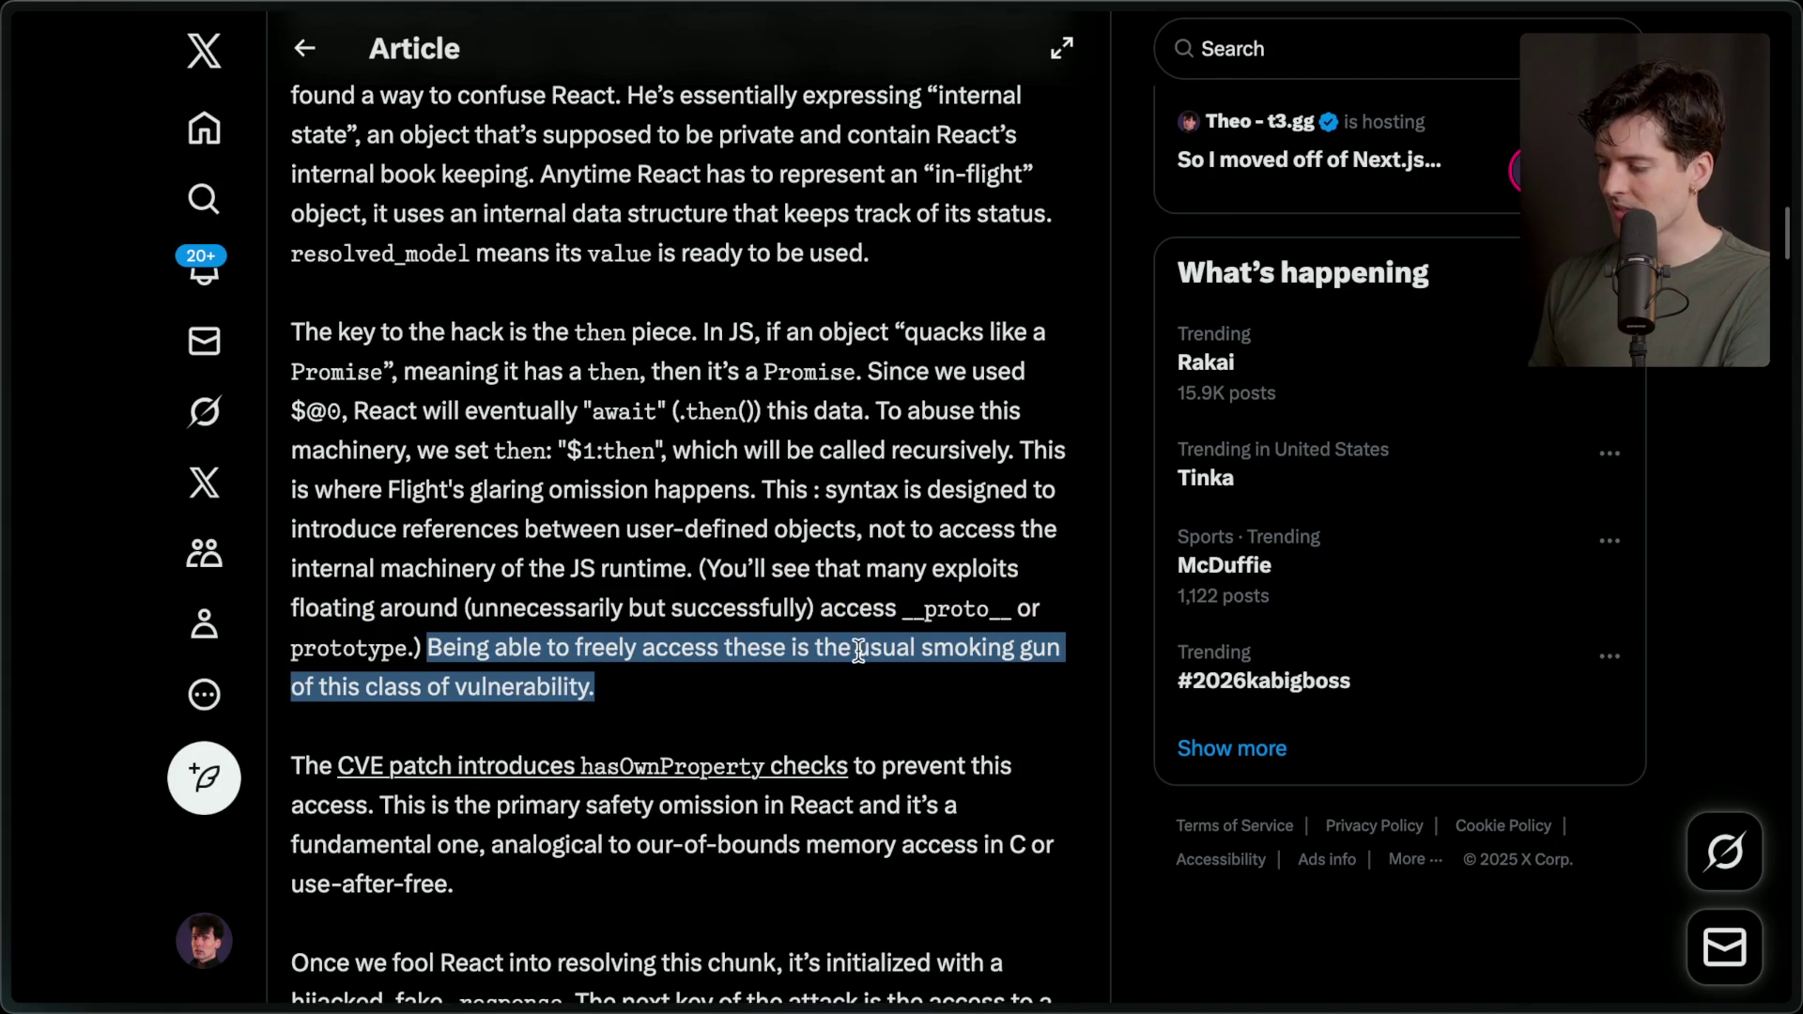
{"action": "scroll", "coordinate": [550, 687], "scroll_direction": "down", "scroll_amount": 4}
{"action": "left_click", "coordinate": [563, 683]}
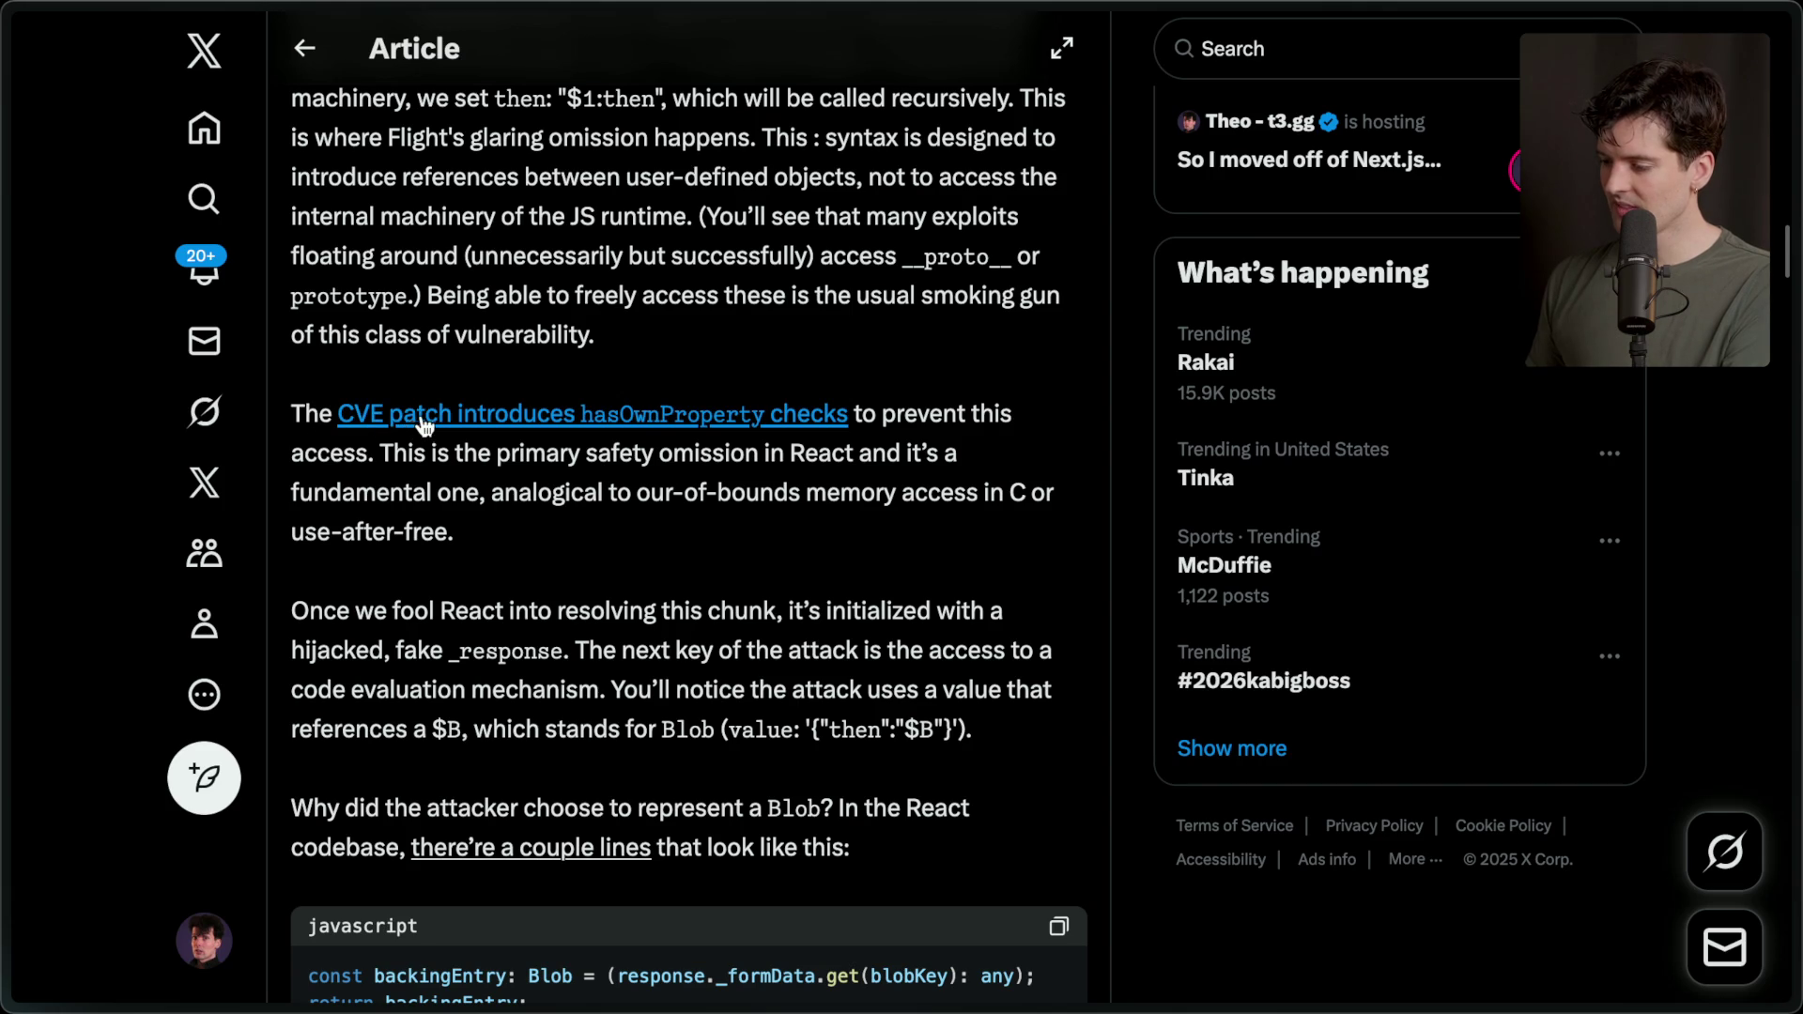
{"action": "middle_click", "coordinate": [798, 428]}
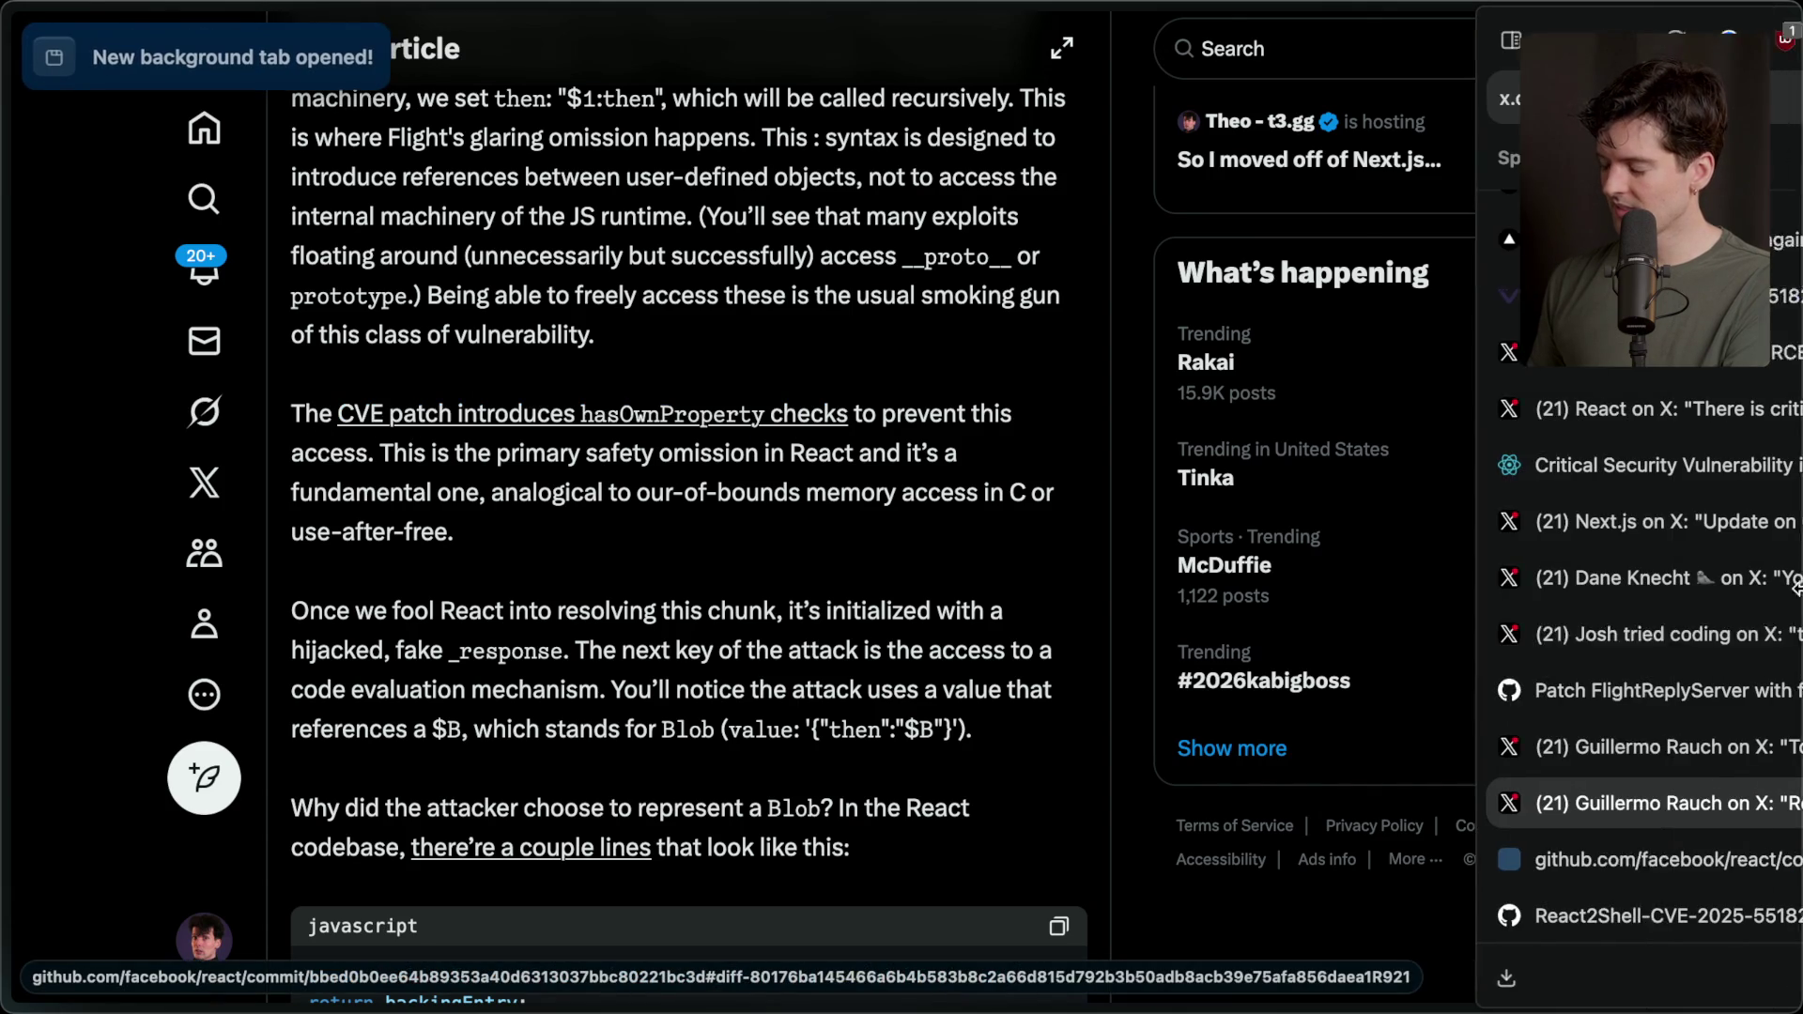
On the commit page, find 'hasOwn', highlight the new hasOwnProperty check, then return to the X article.
{"action": "left_click", "coordinate": [1564, 857]}
{"action": "key", "text": "ctrl+f"}
{"action": "type", "text": "h"}
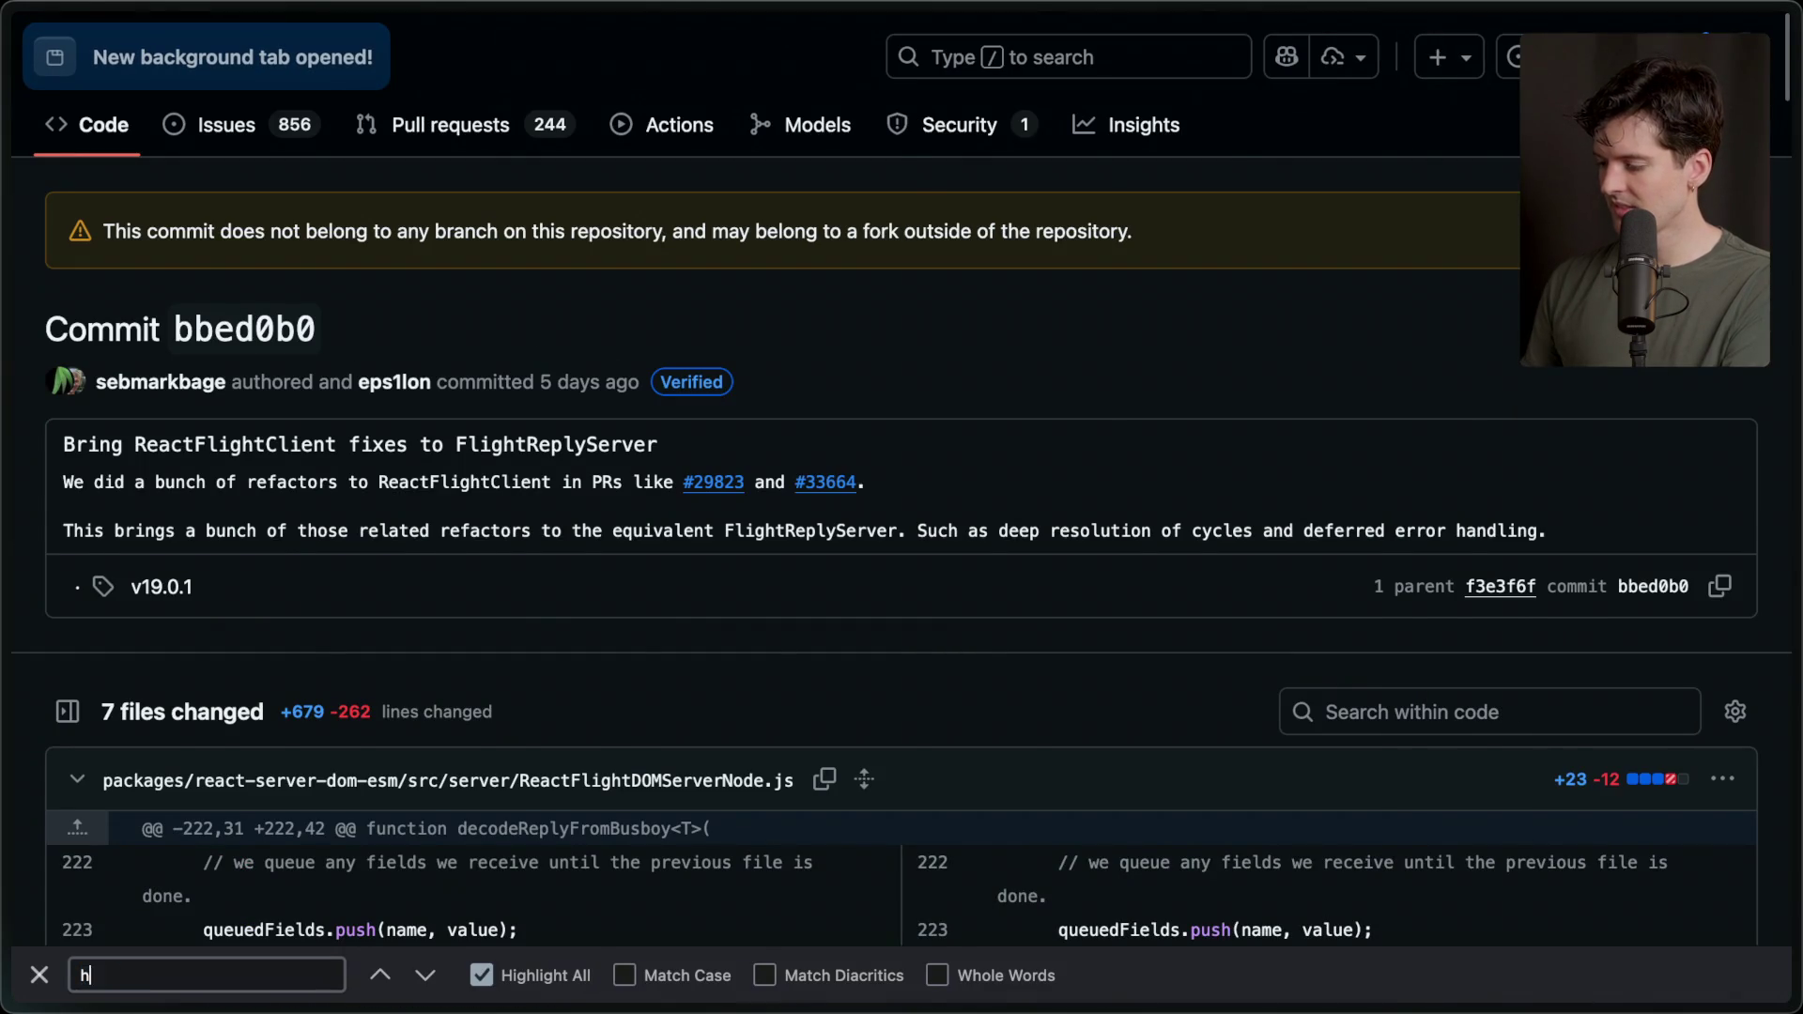
{"action": "type", "text": "asOwn"}
{"action": "key", "text": "Escape"}
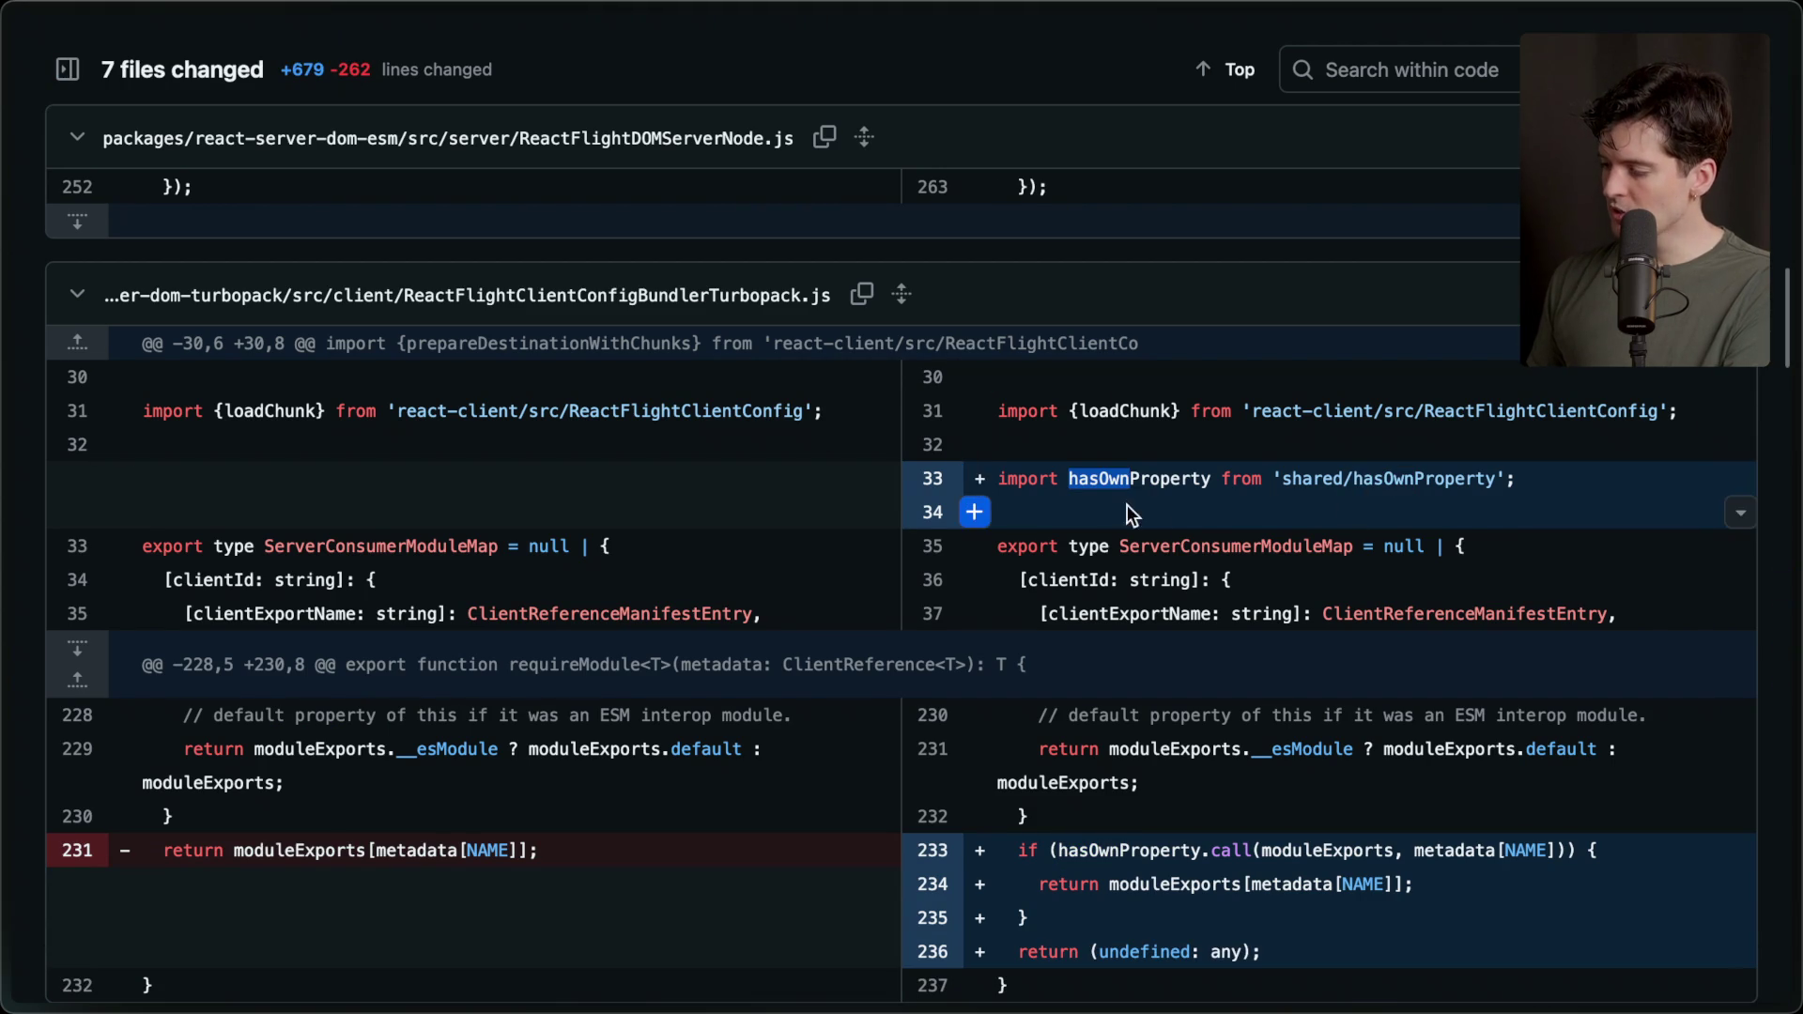
{"action": "scroll", "coordinate": [1091, 491], "scroll_direction": "down", "scroll_amount": 3}
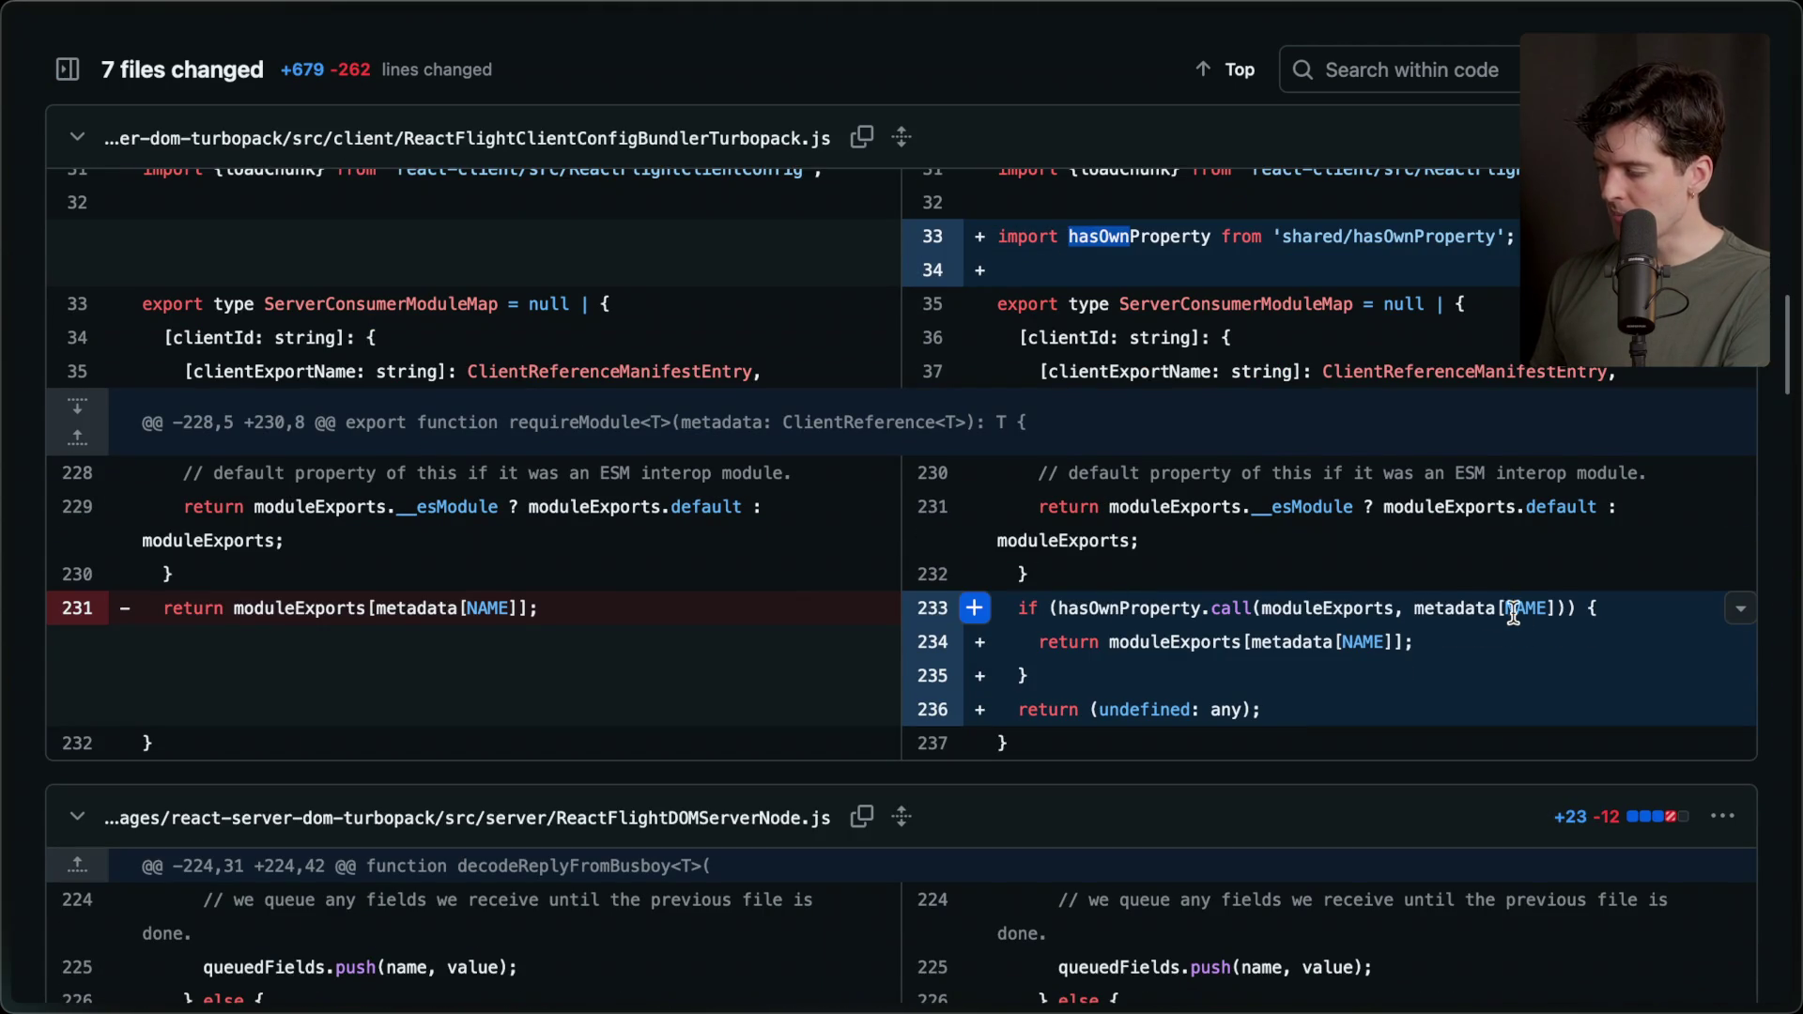
{"action": "left_click_drag", "start_coordinate": [1088, 678], "coordinate": [974, 604]}
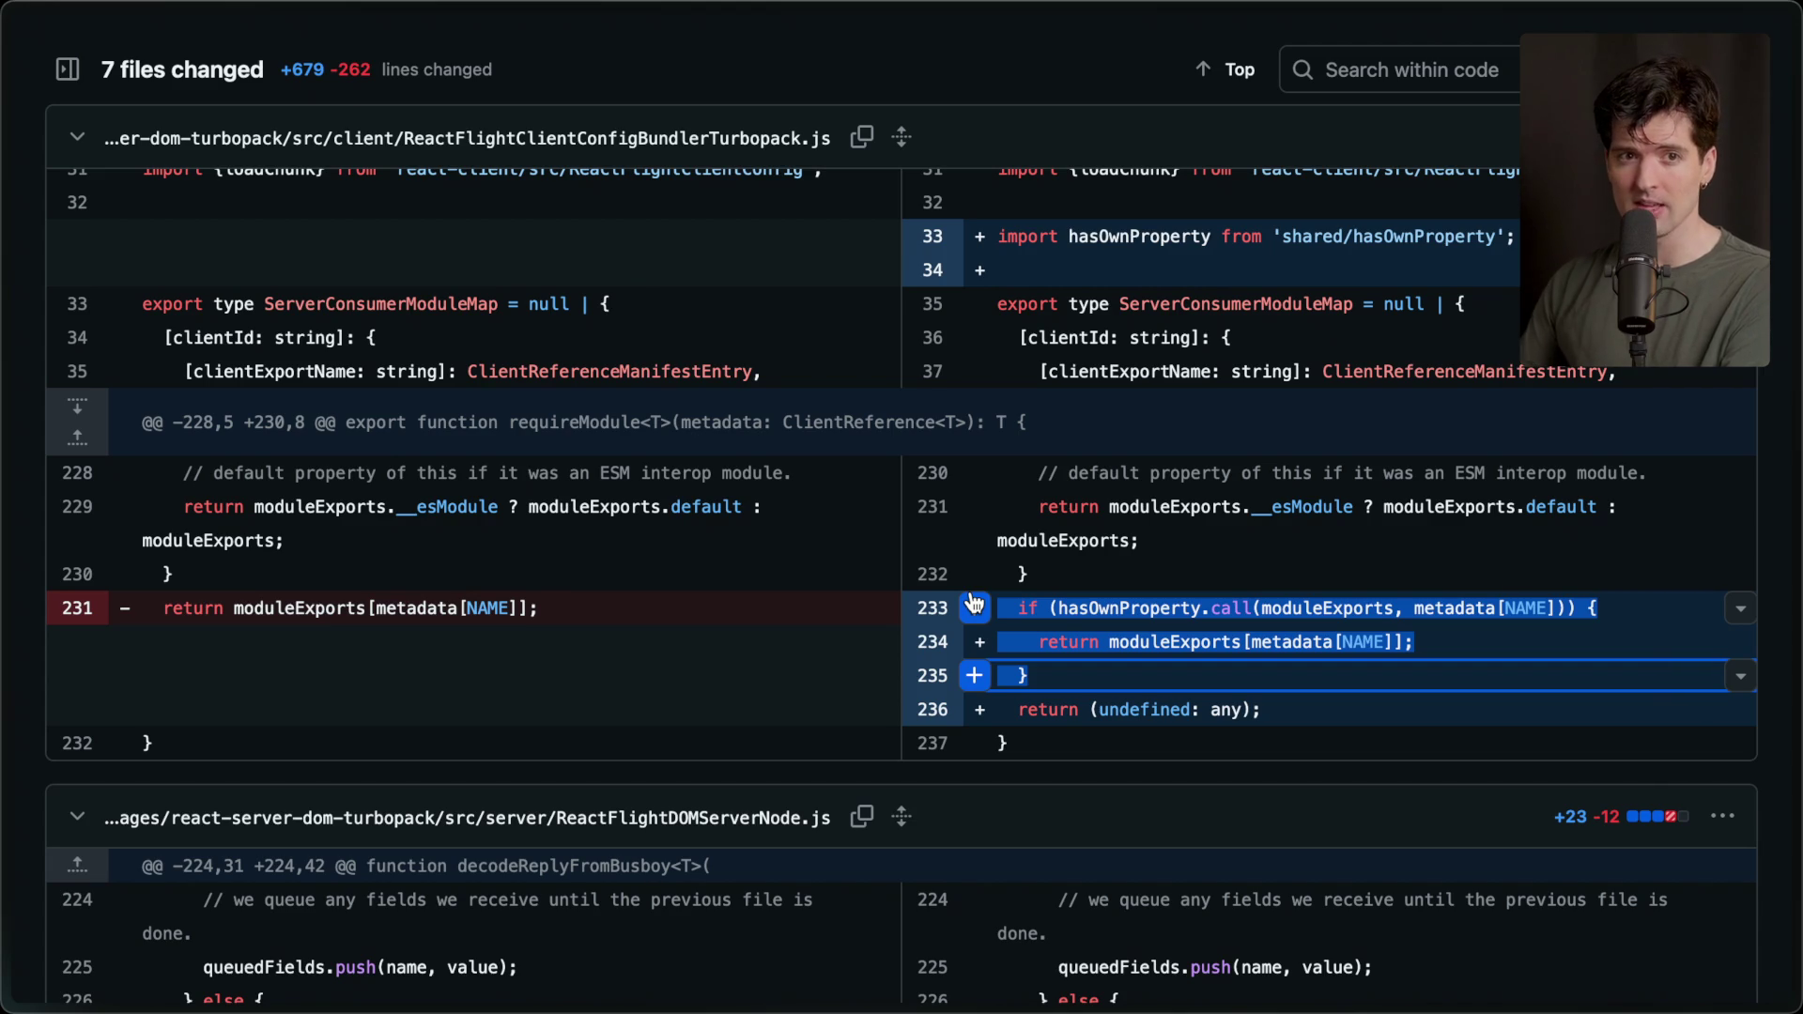
{"action": "mouse_move", "coordinate": [1796, 639]}
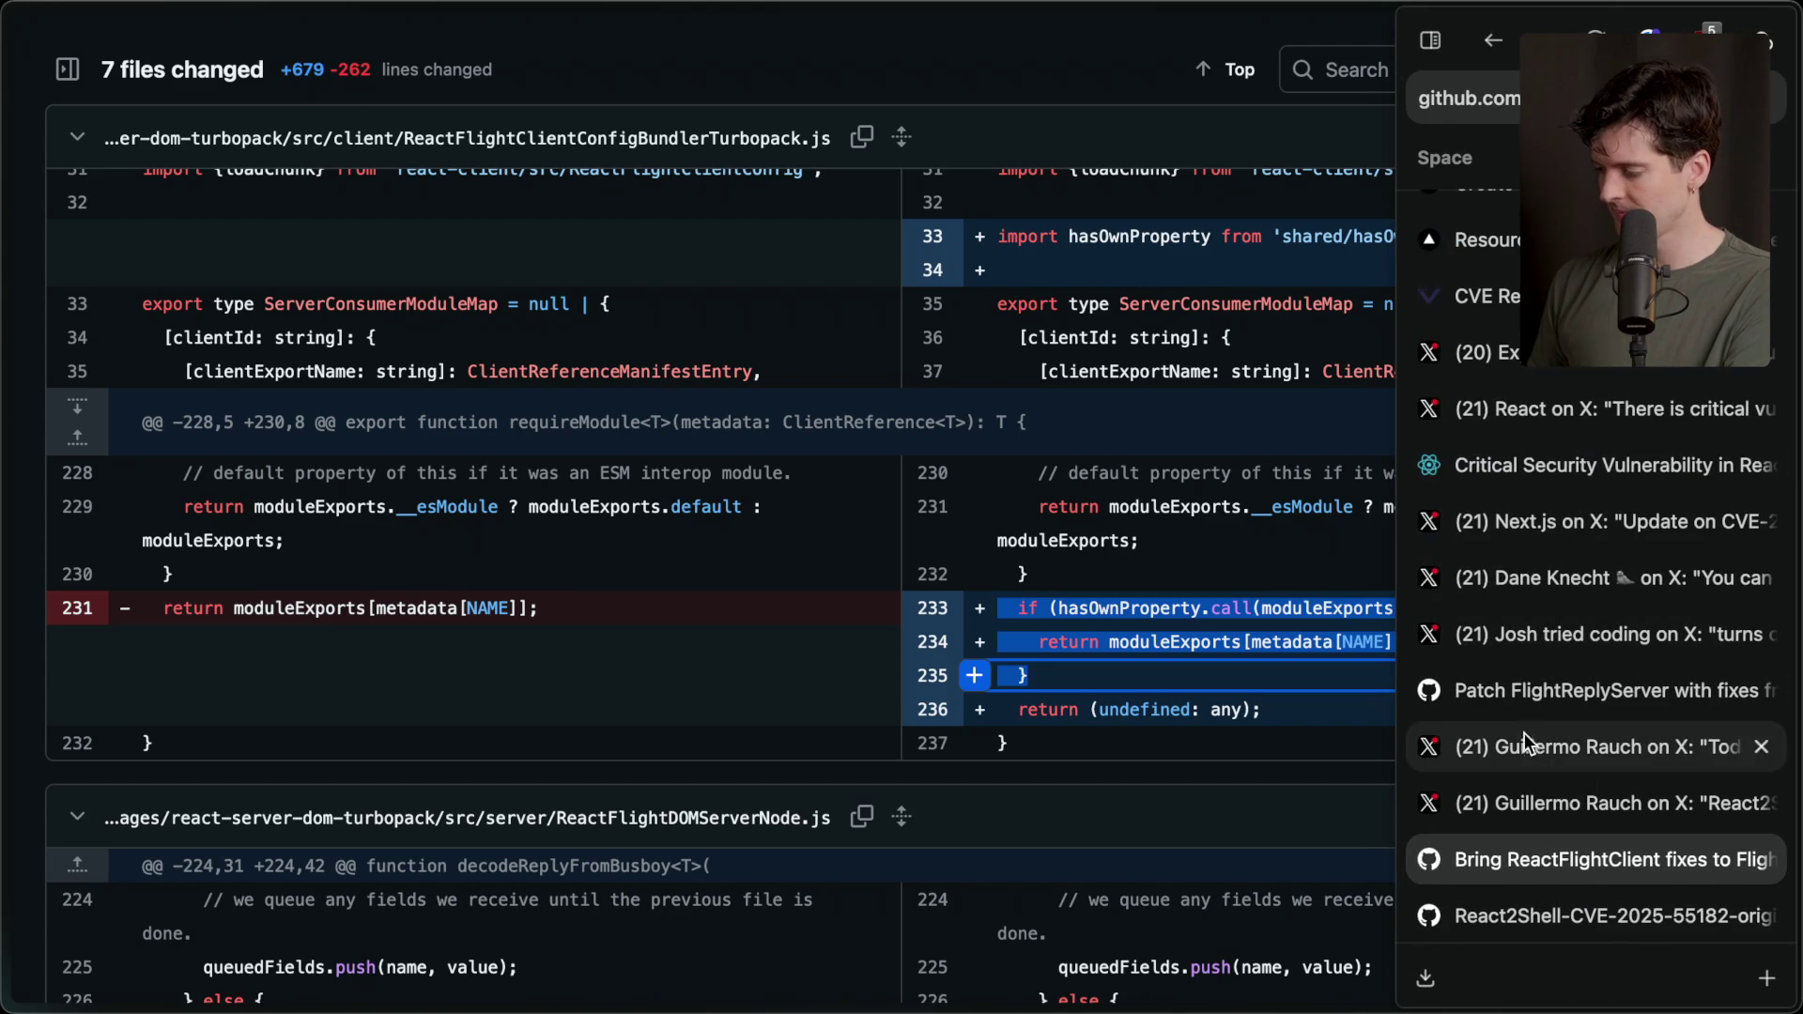
{"action": "left_click", "coordinate": [1527, 808]}
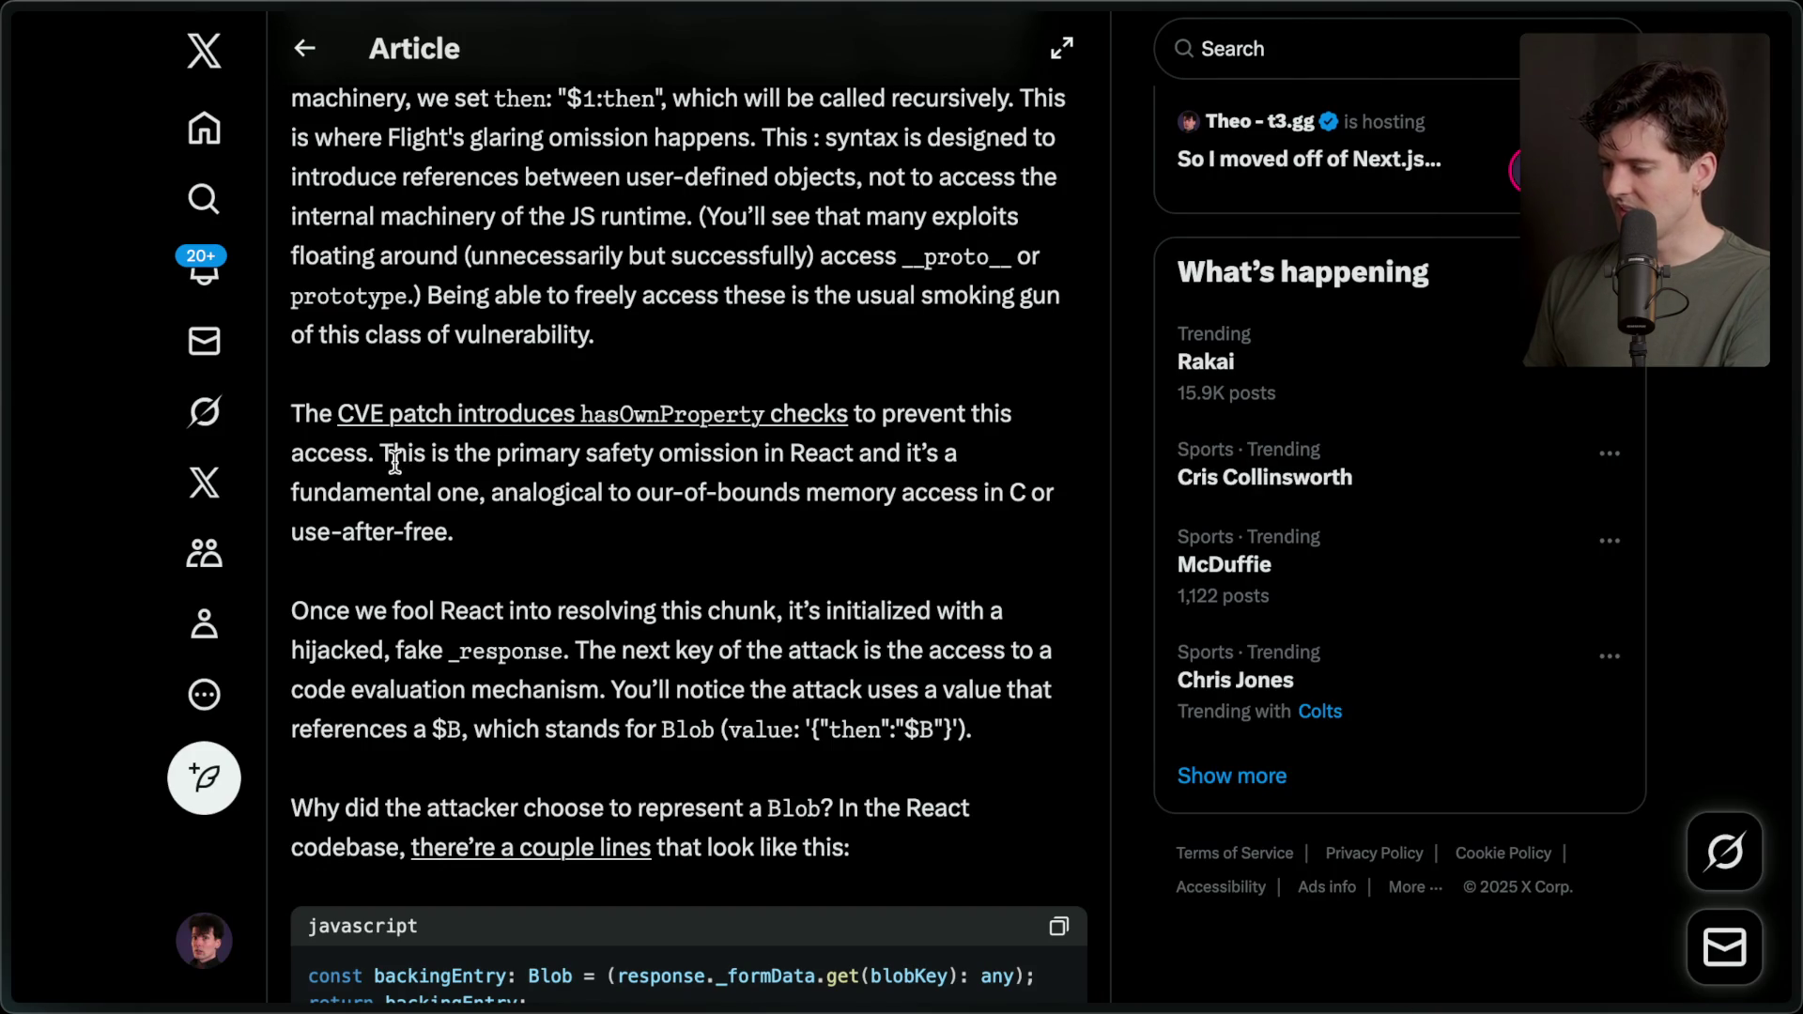
{"action": "left_click_drag", "start_coordinate": [381, 451], "coordinate": [484, 524]}
{"action": "left_click", "coordinate": [485, 524]}
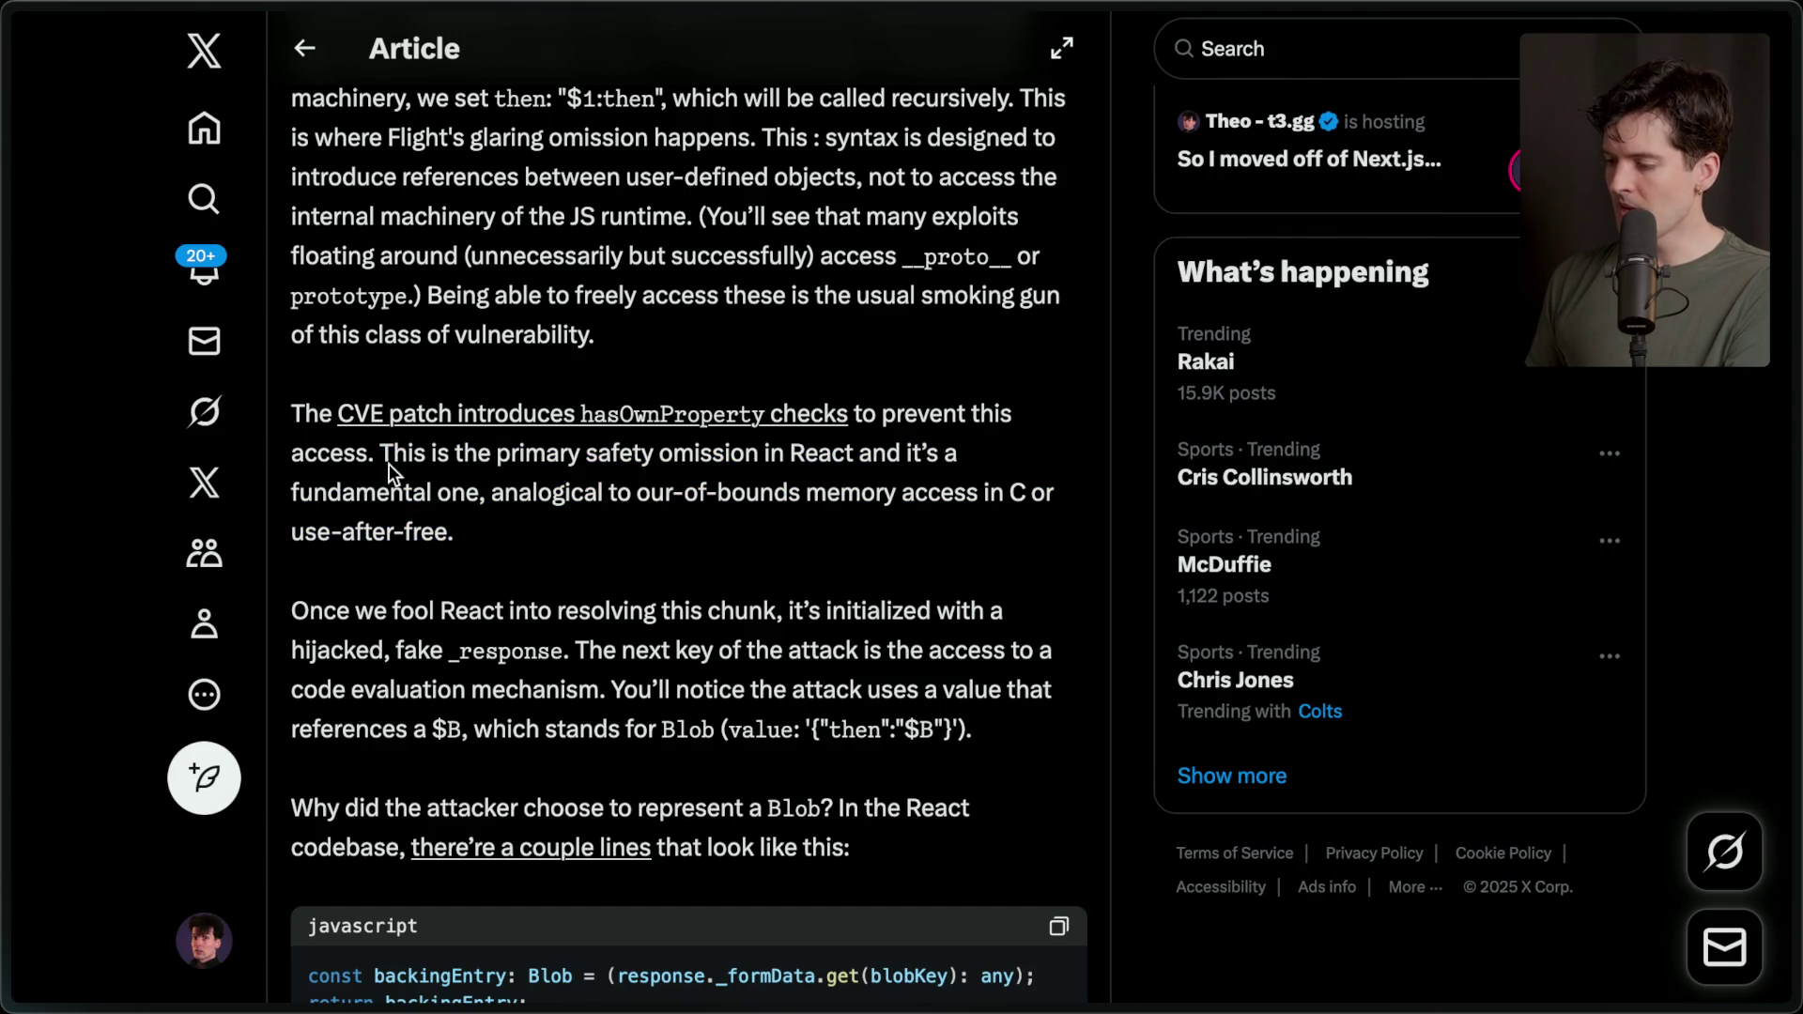
{"action": "left_click_drag", "start_coordinate": [492, 493], "coordinate": [545, 560]}
{"action": "left_click", "coordinate": [500, 504]}
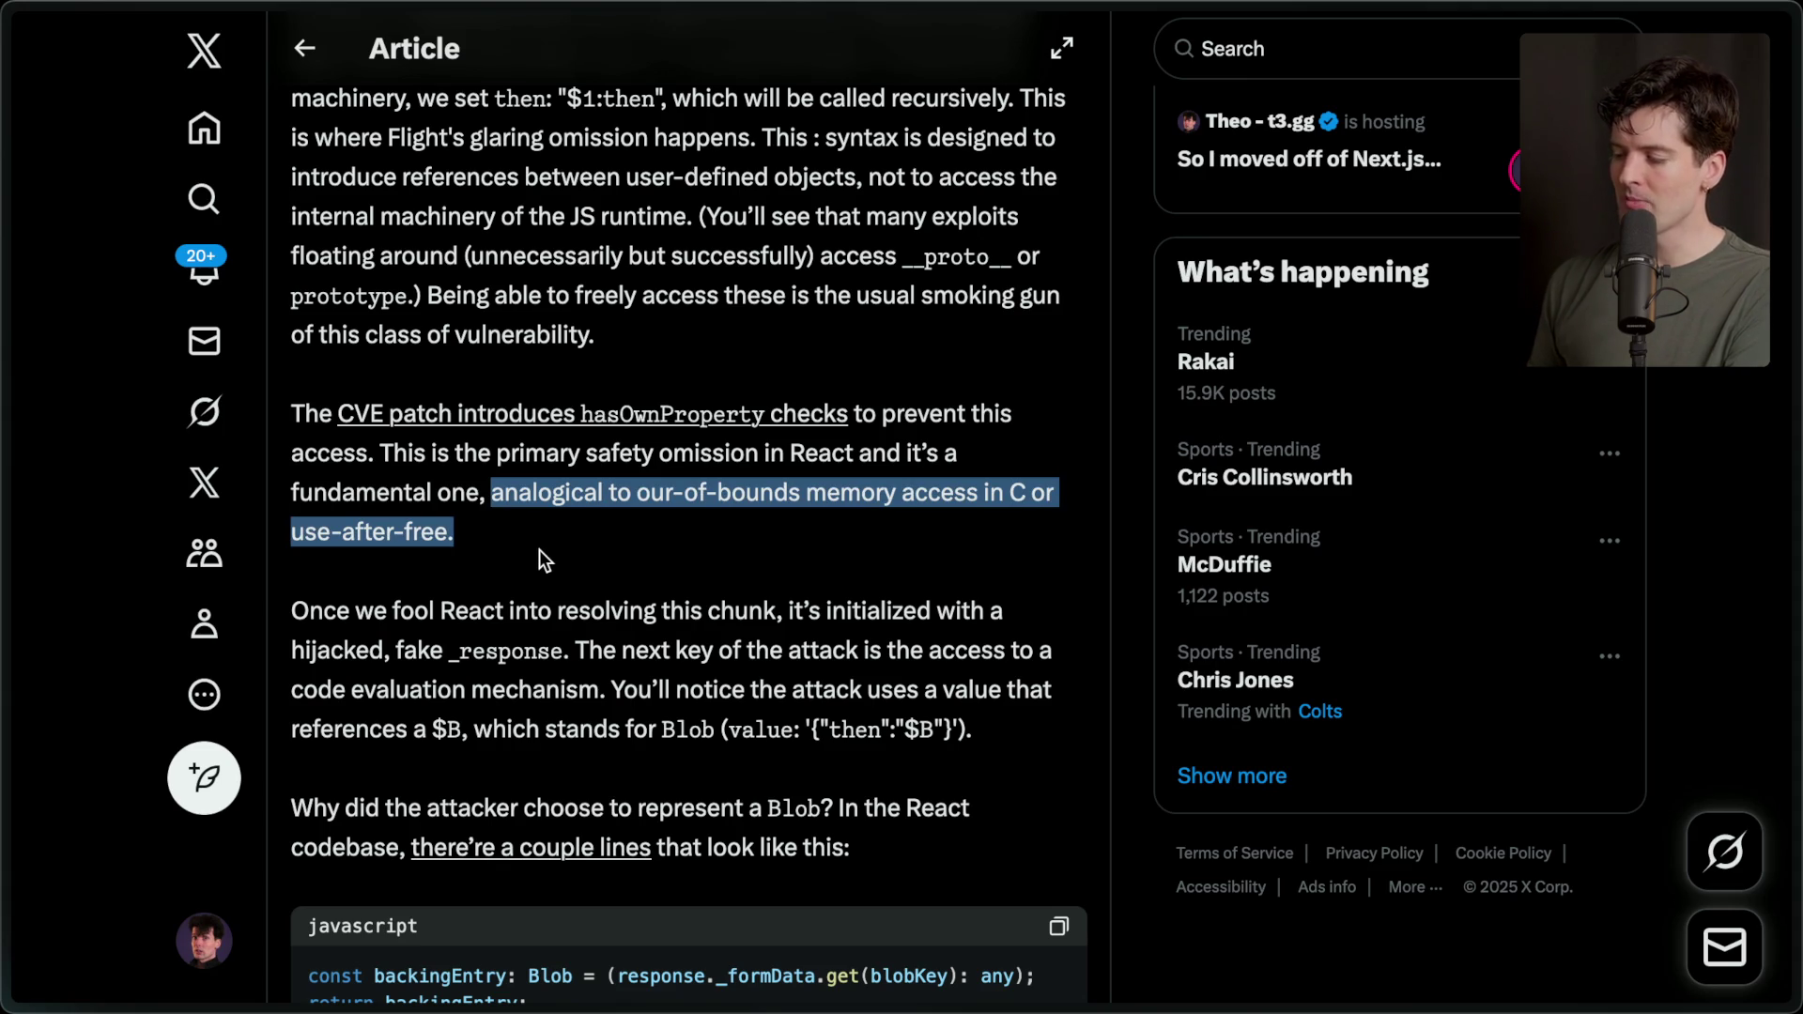
{"action": "left_click", "coordinate": [539, 551]}
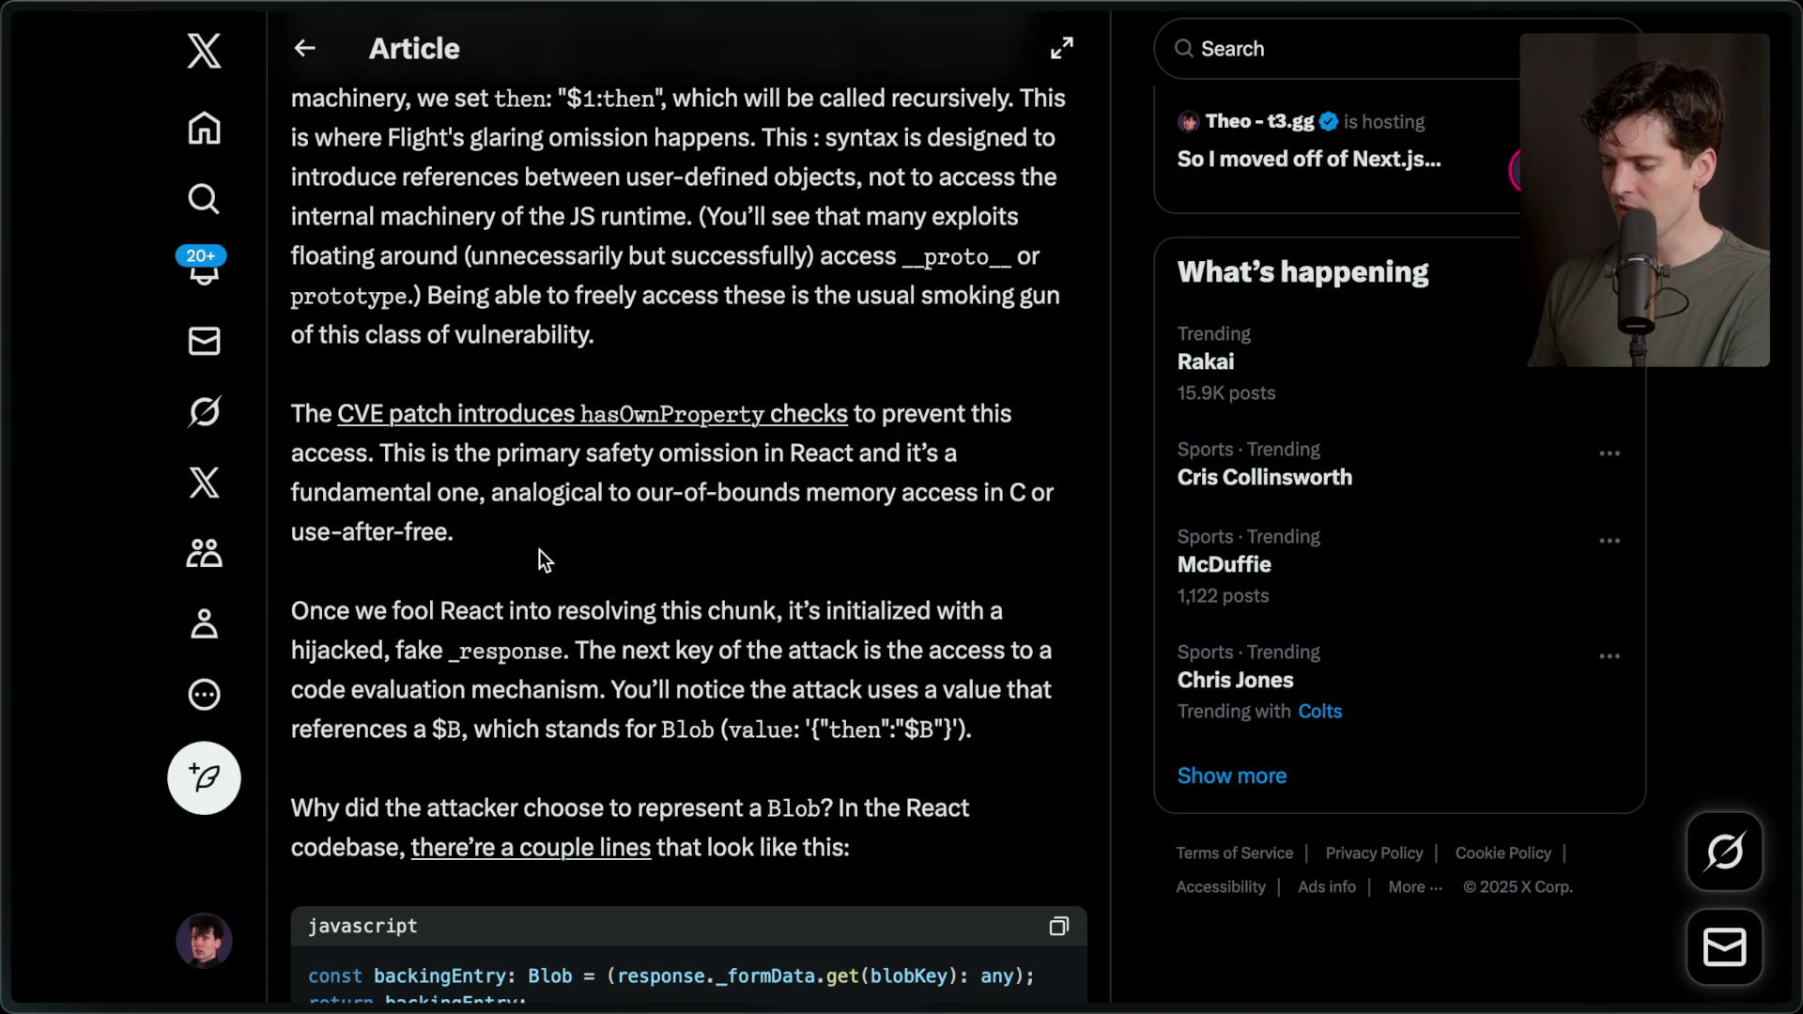
{"action": "scroll", "coordinate": [394, 528], "scroll_direction": "down", "scroll_amount": 2}
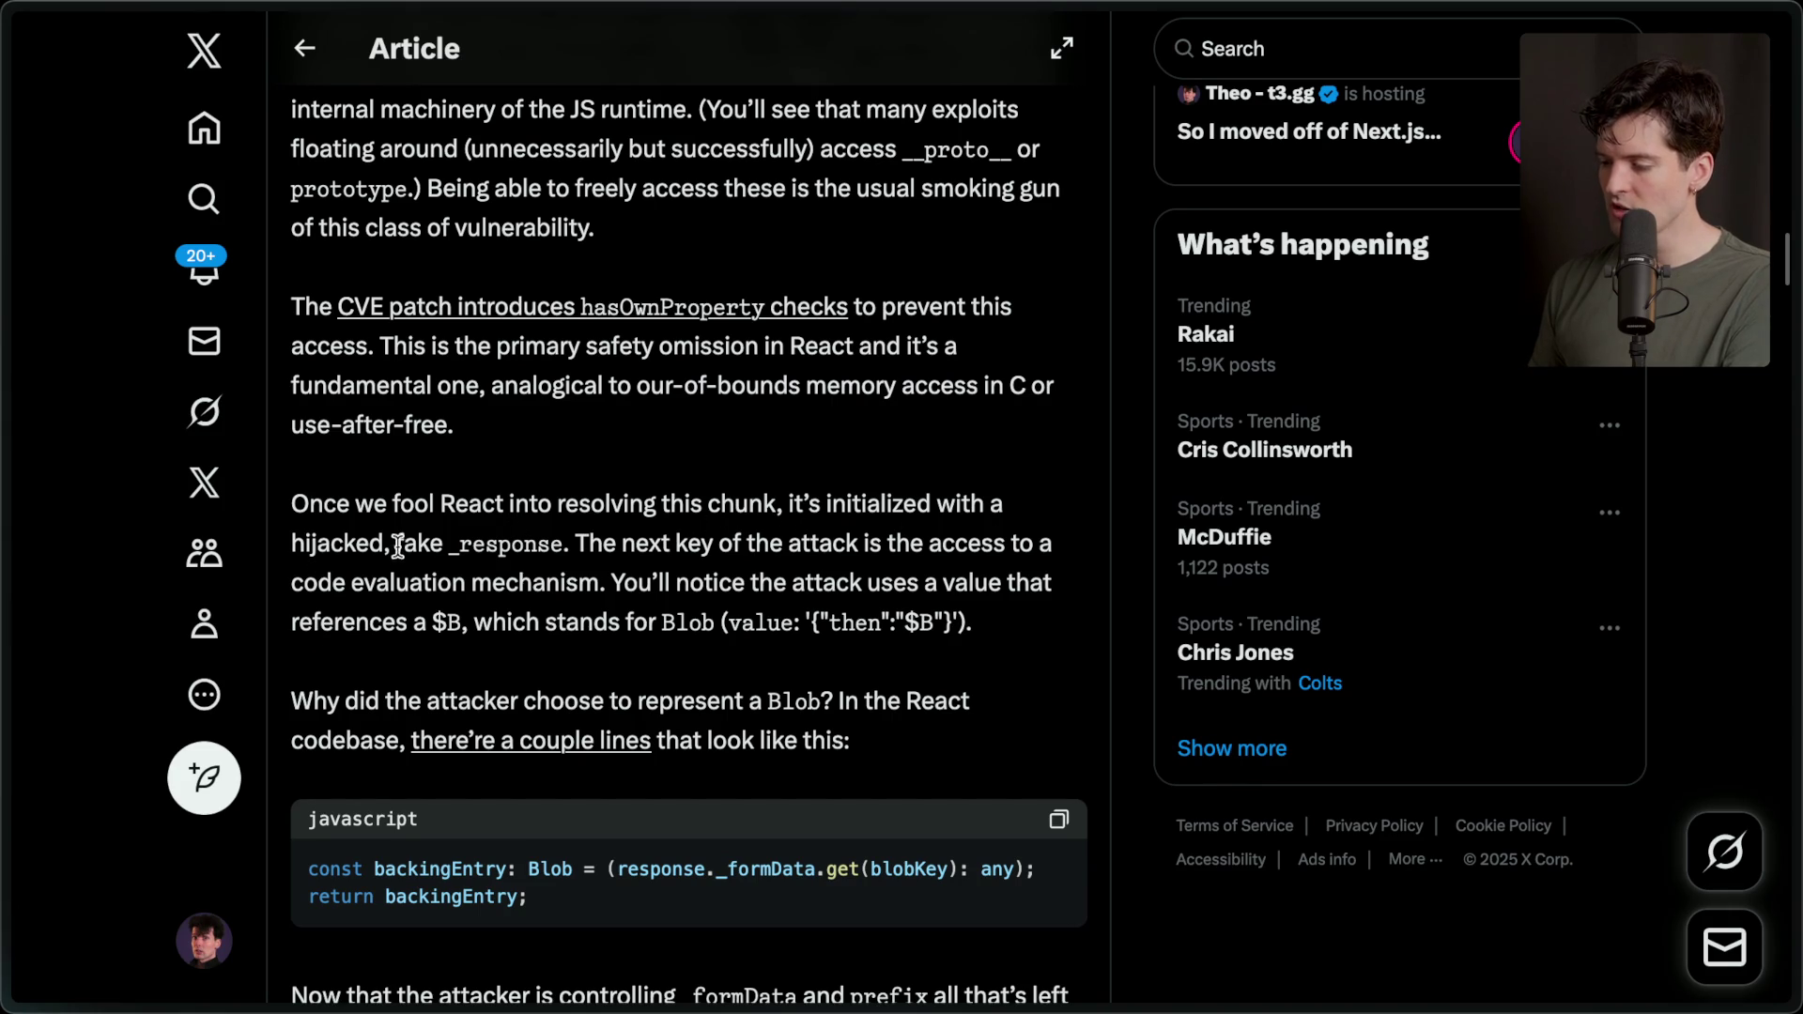
{"action": "left_click_drag", "start_coordinate": [449, 545], "coordinate": [567, 547]}
{"action": "left_click", "coordinate": [566, 547]}
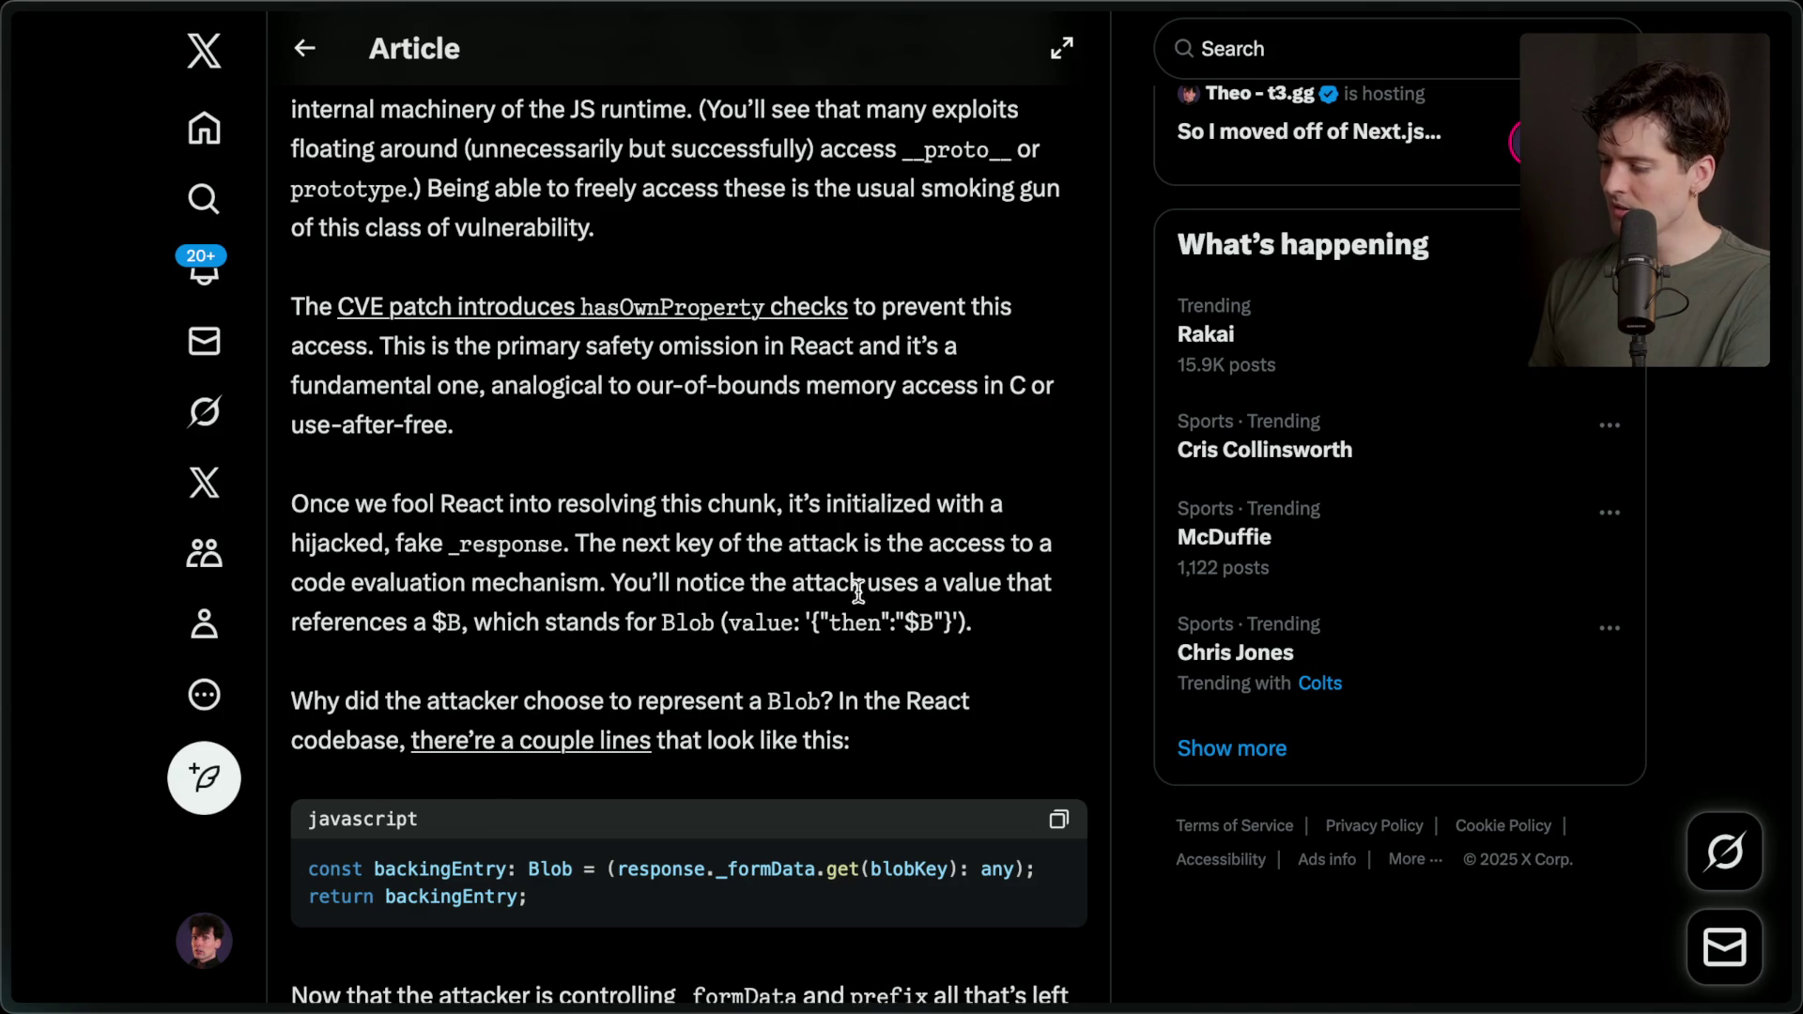
{"action": "double_click", "coordinate": [438, 623]}
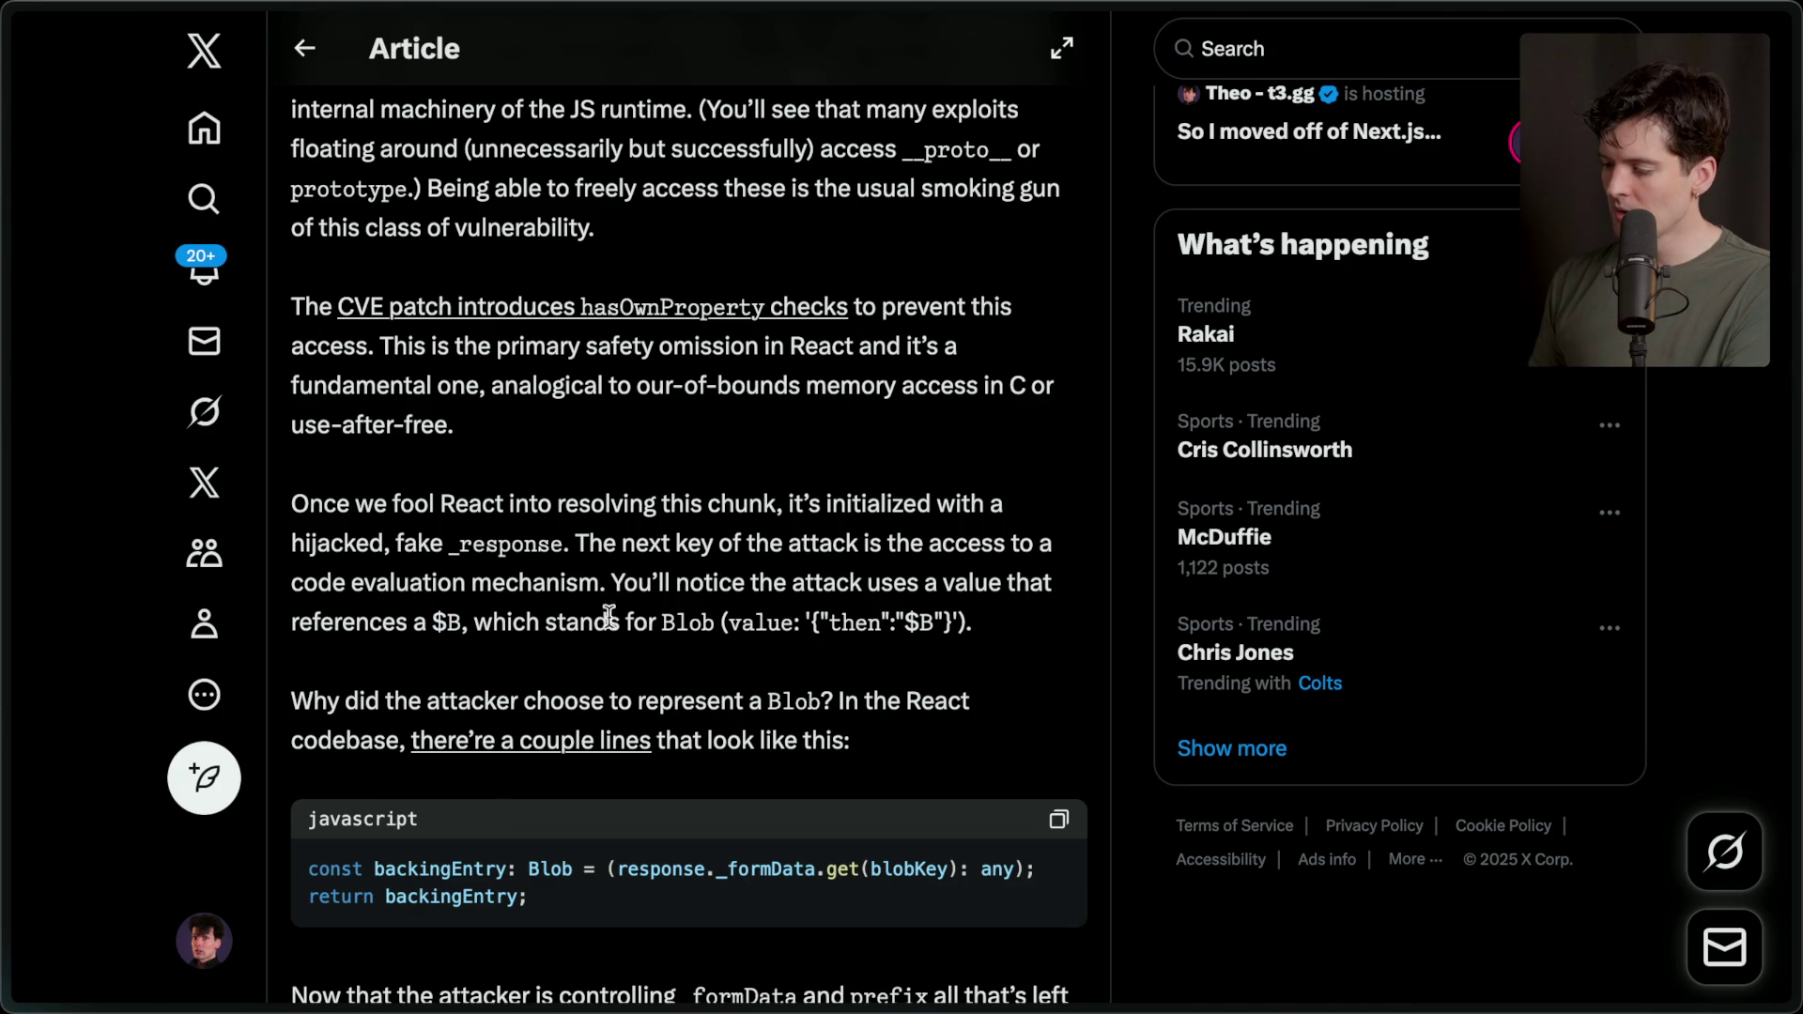
{"action": "scroll", "coordinate": [853, 627], "scroll_direction": "down", "scroll_amount": 3}
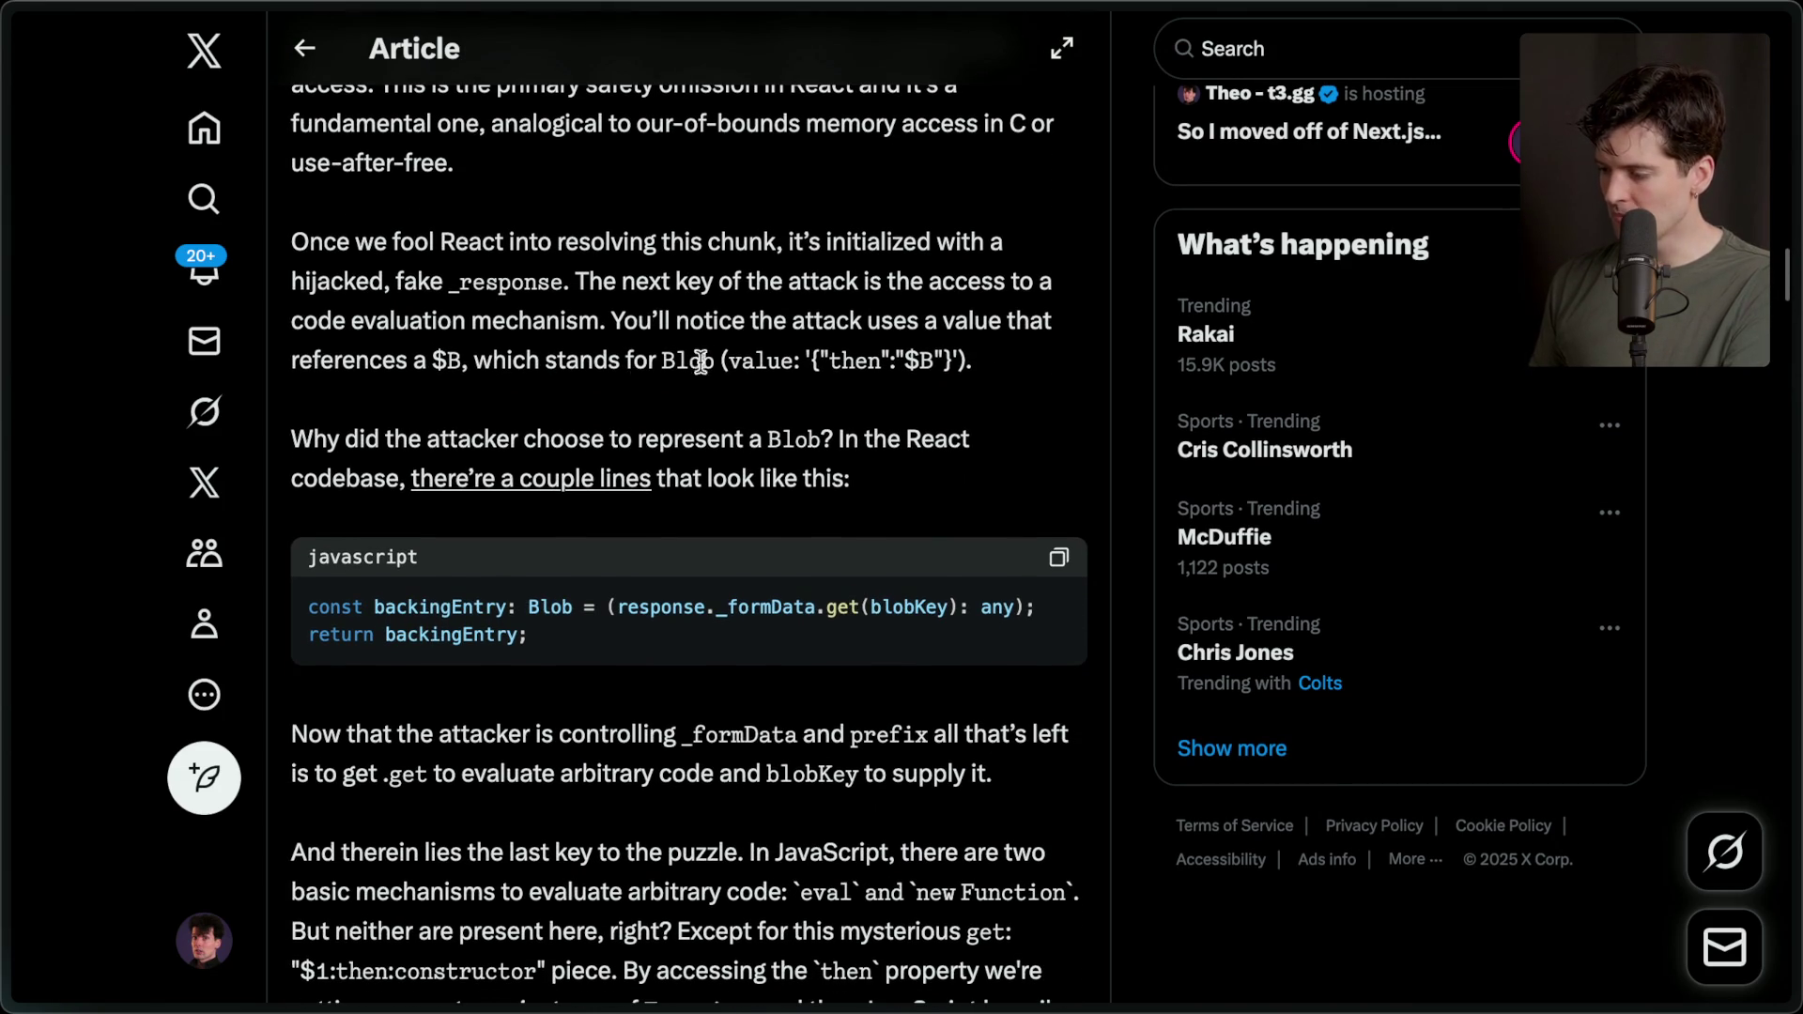
{"action": "left_click_drag", "start_coordinate": [810, 363], "coordinate": [959, 366]}
{"action": "left_click", "coordinate": [828, 388]}
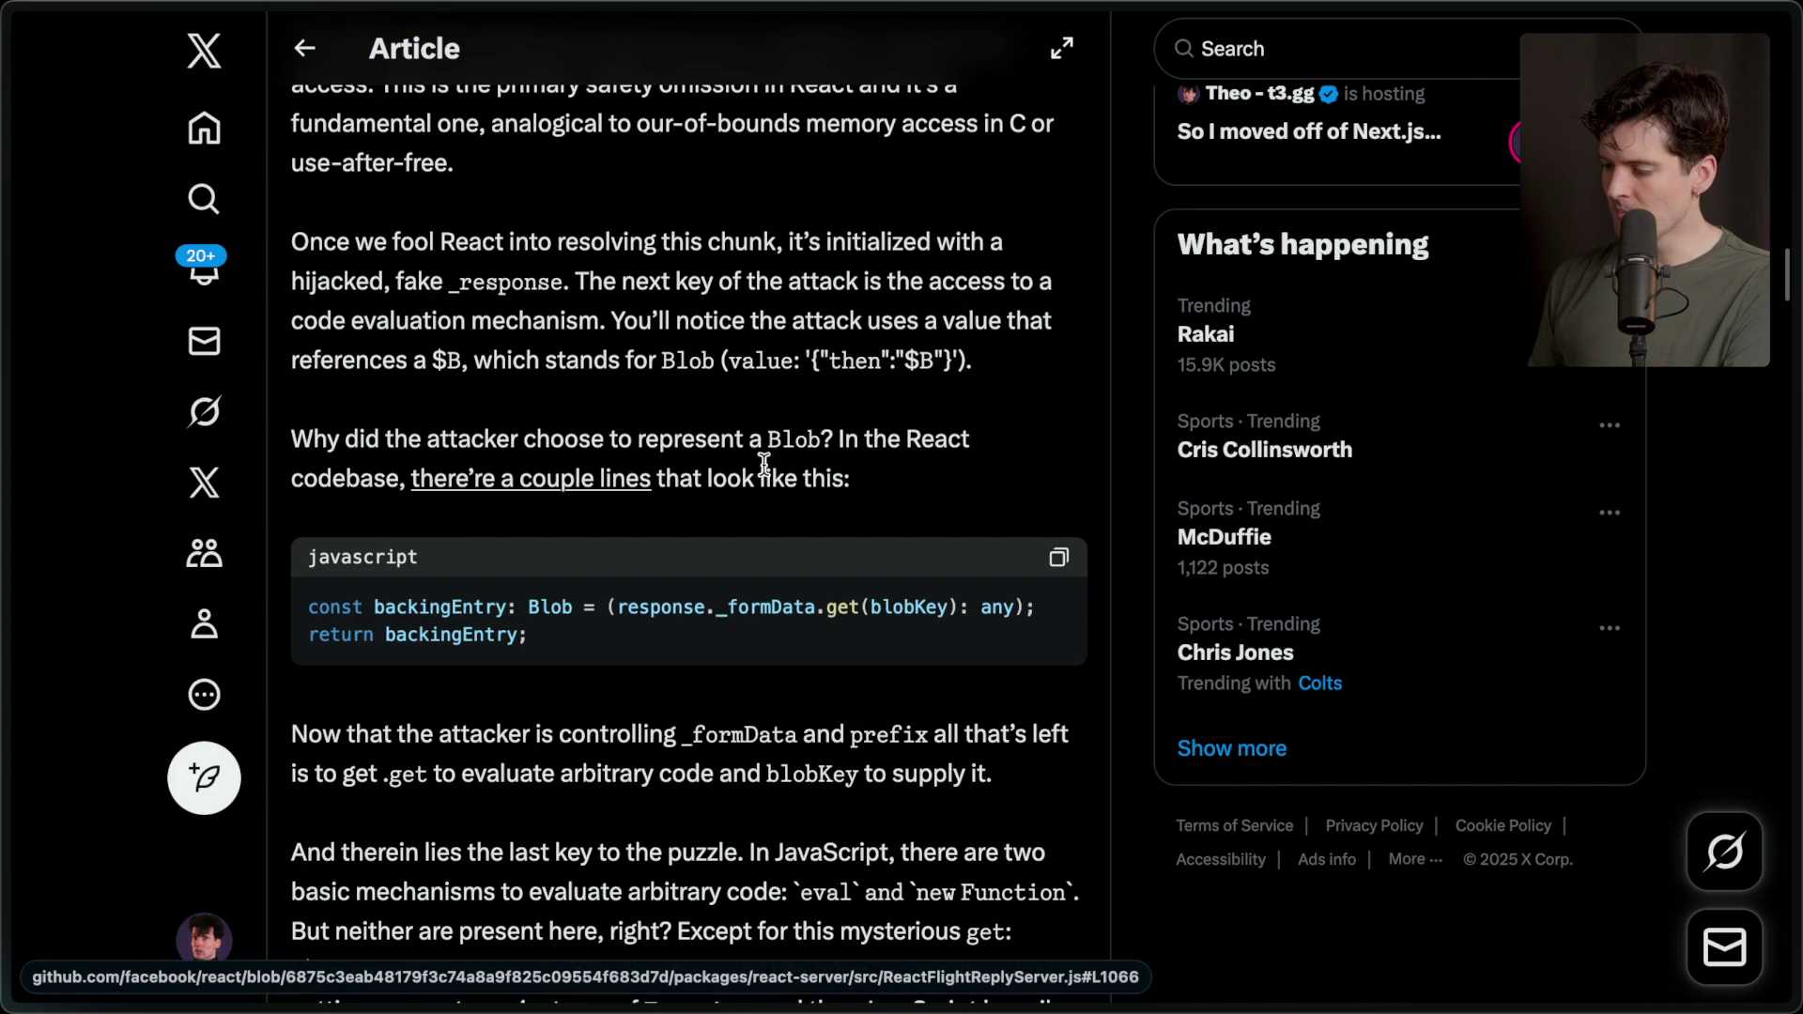
{"action": "scroll", "coordinate": [623, 617], "scroll_direction": "down", "scroll_amount": 2}
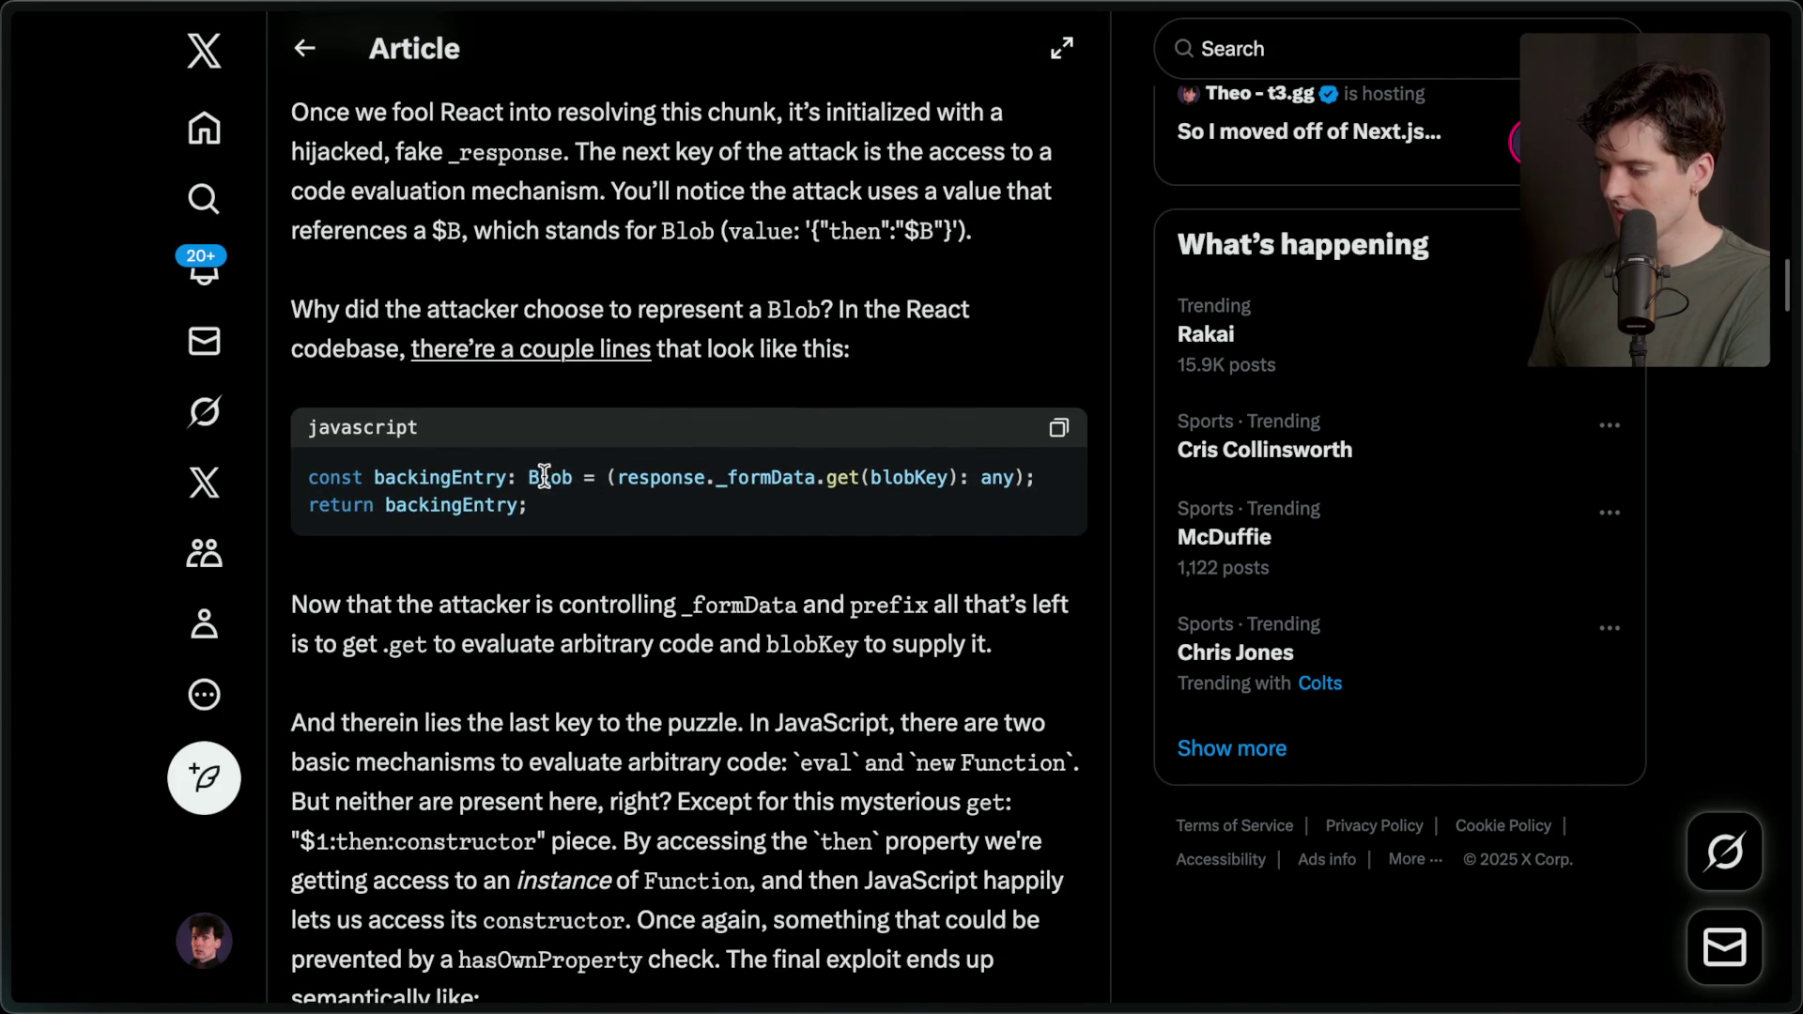
{"action": "double_click", "coordinate": [627, 479]}
{"action": "double_click", "coordinate": [762, 480]}
{"action": "double_click", "coordinate": [845, 479]}
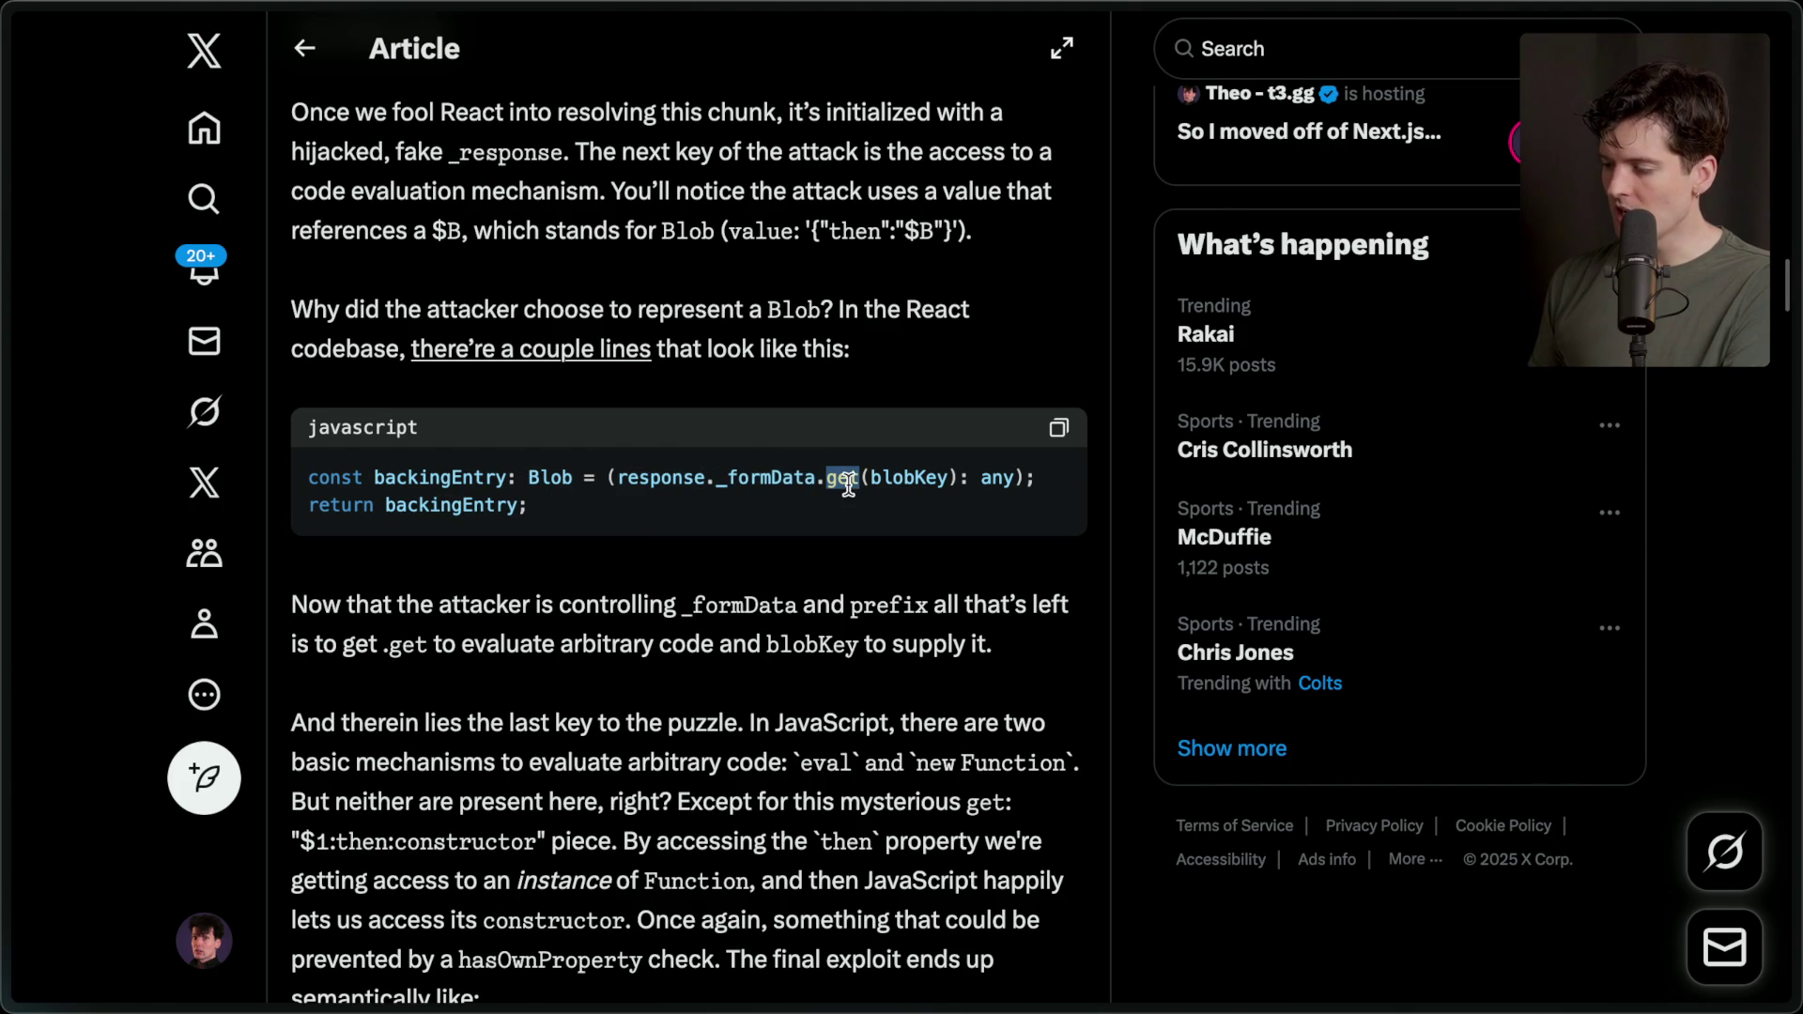
{"action": "double_click", "coordinate": [899, 479]}
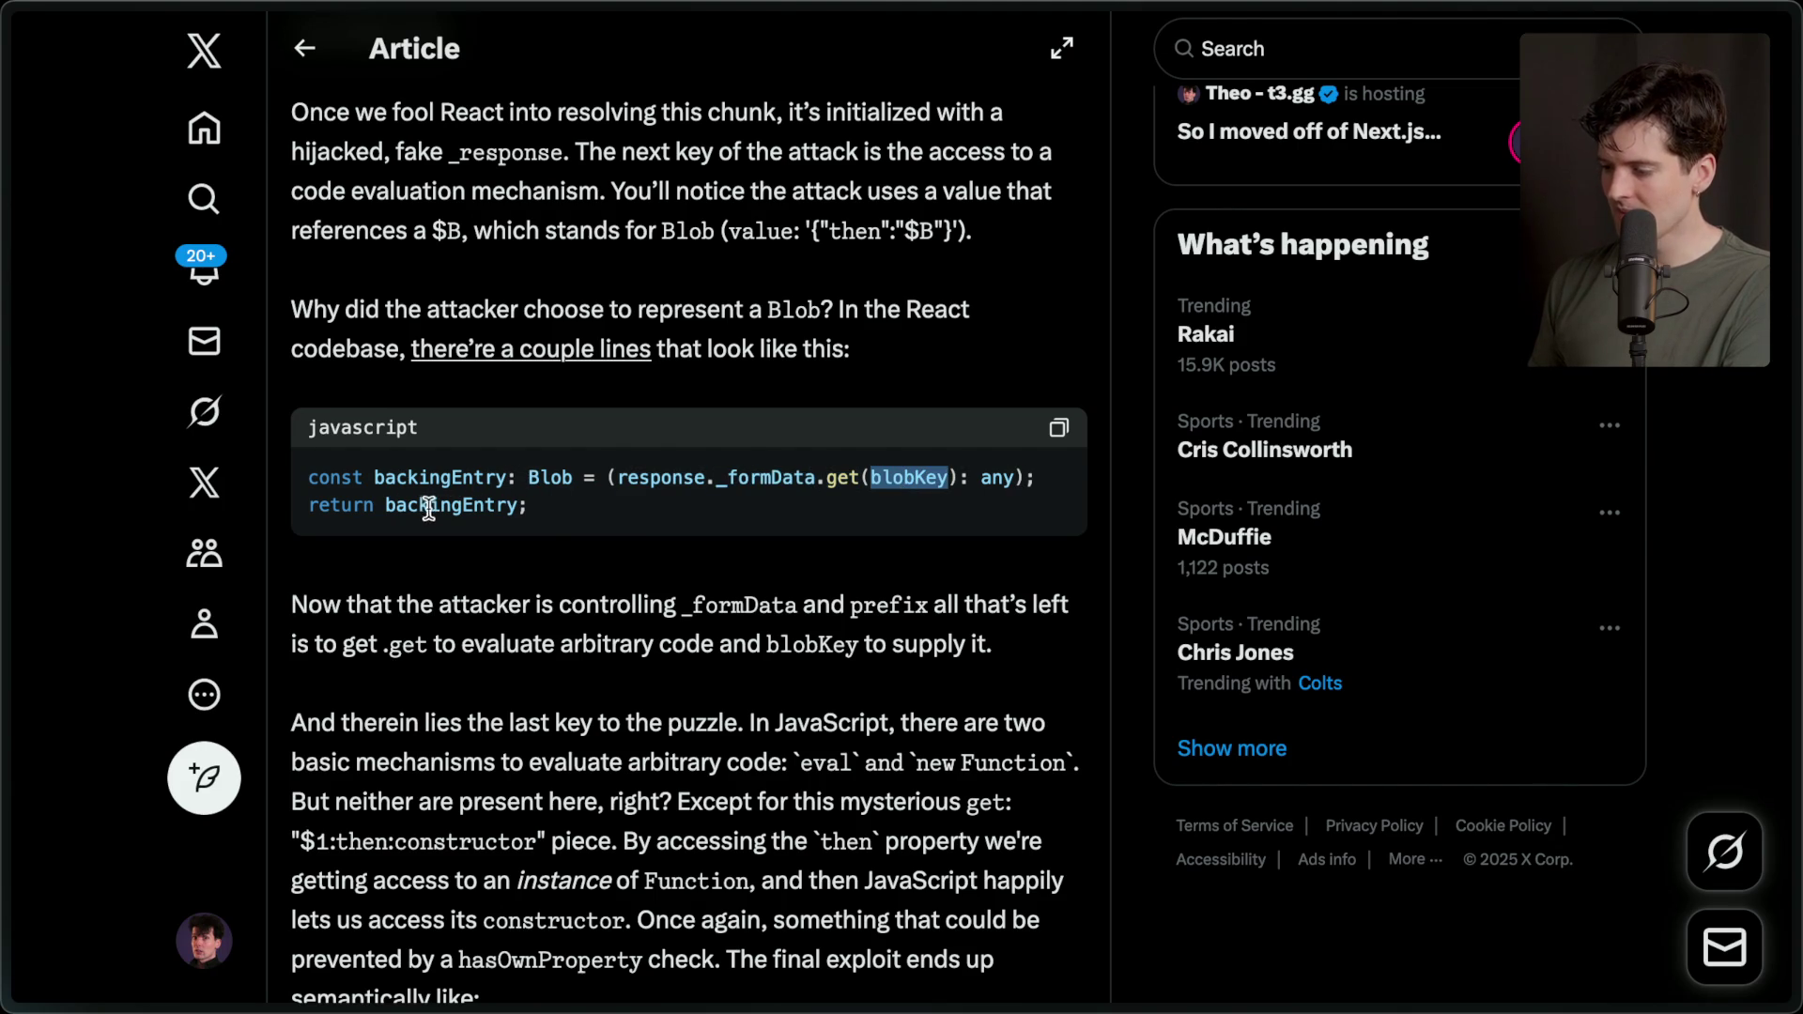
{"action": "scroll", "coordinate": [561, 507], "scroll_direction": "down", "scroll_amount": 1}
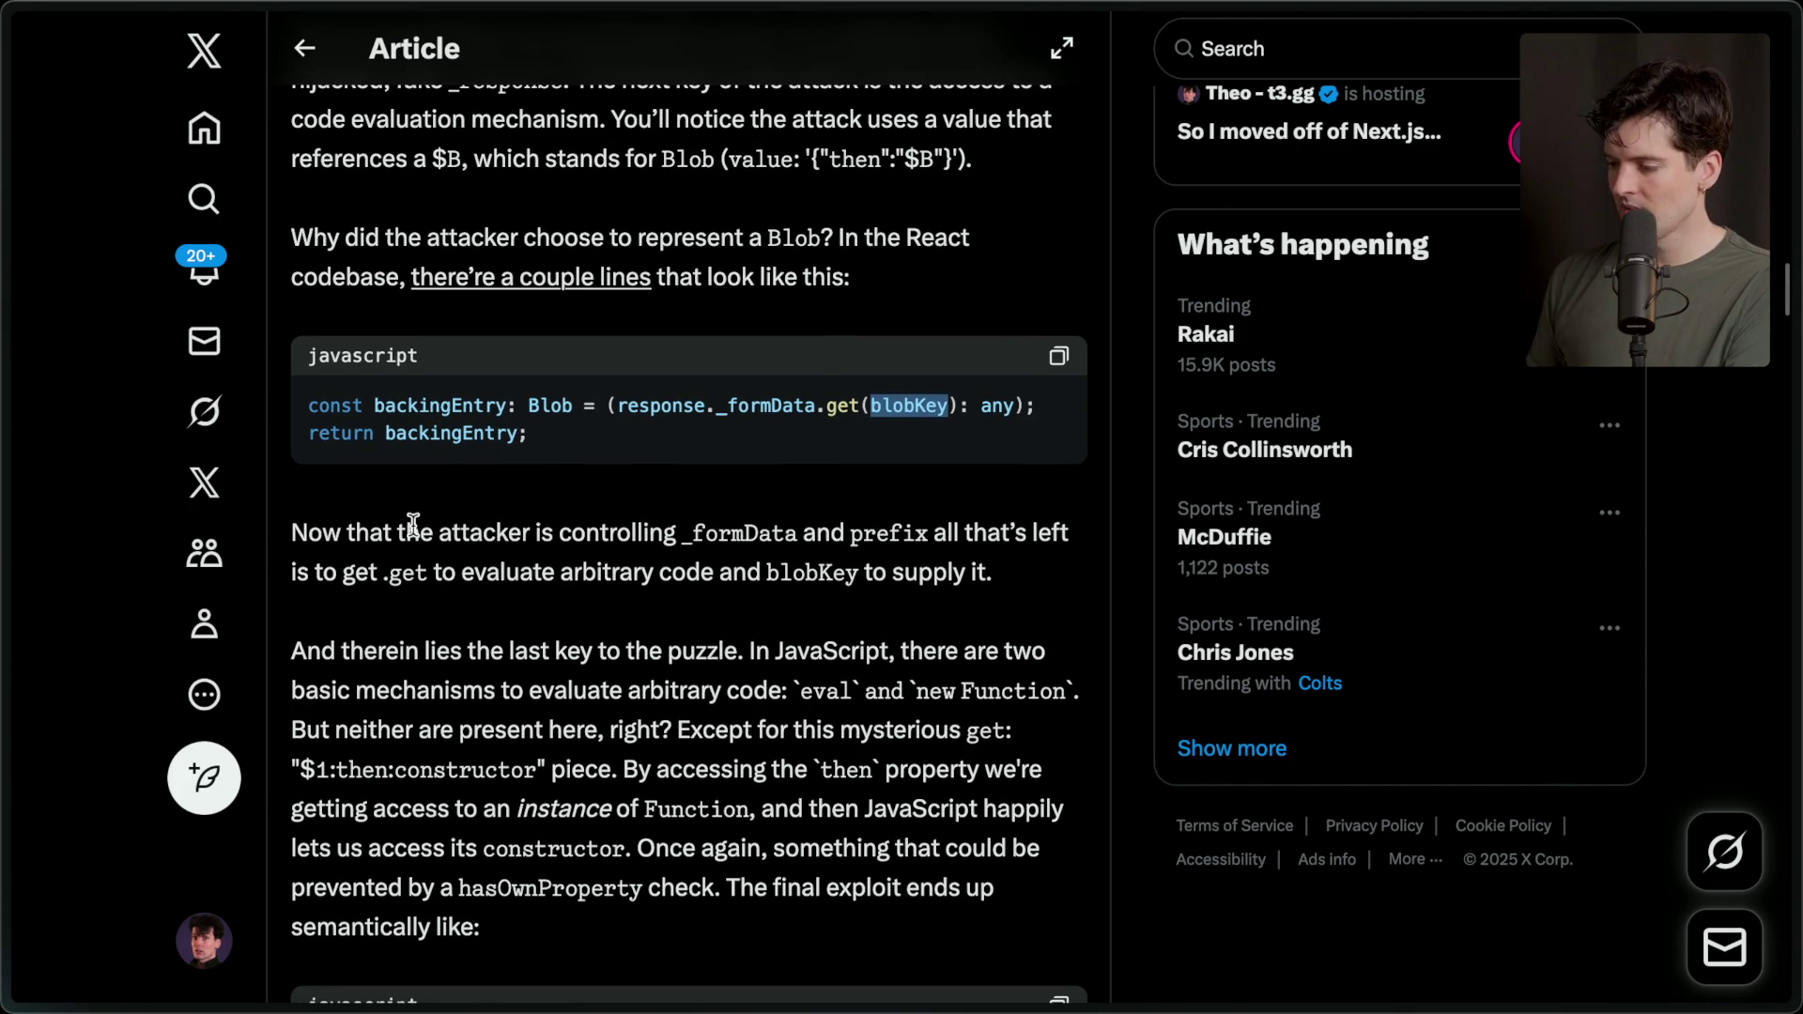
{"action": "left_click_drag", "start_coordinate": [300, 531], "coordinate": [547, 532]}
{"action": "left_click", "coordinate": [679, 535]}
{"action": "double_click", "coordinate": [752, 533]}
{"action": "left_click", "coordinate": [883, 531]}
{"action": "double_click", "coordinate": [888, 531]}
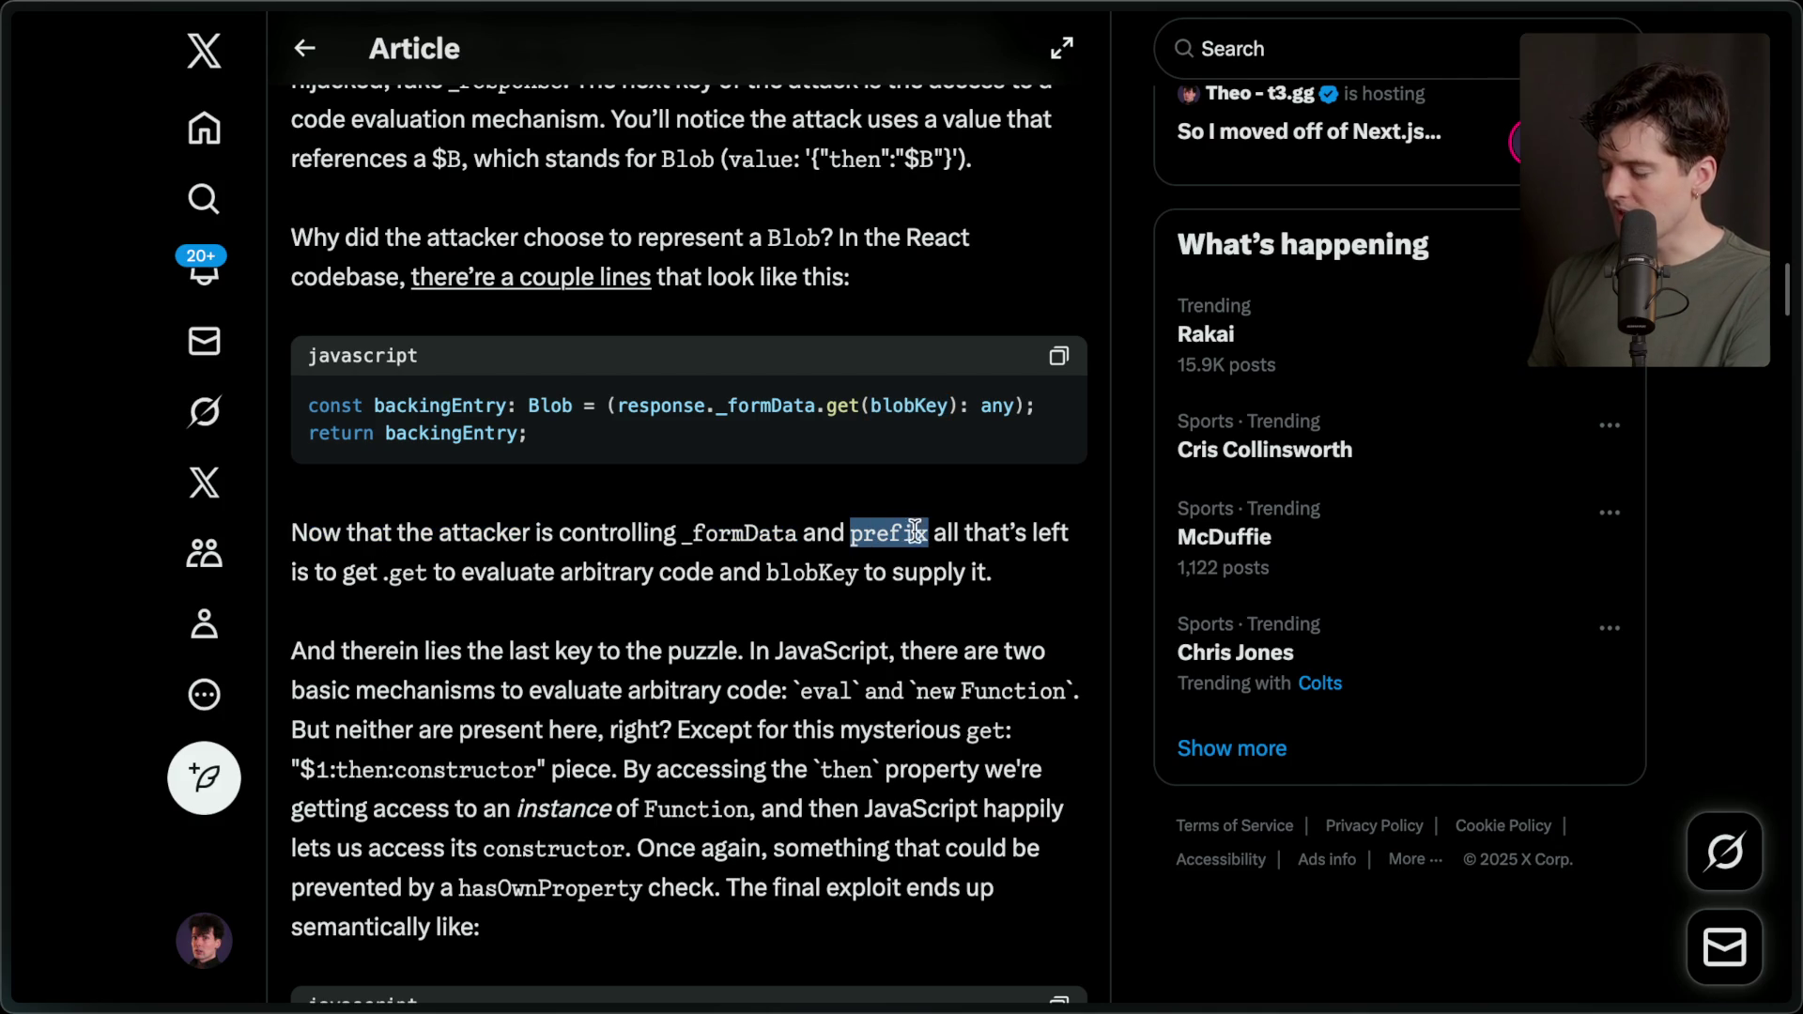
{"action": "left_click_drag", "start_coordinate": [382, 573], "coordinate": [430, 583]}
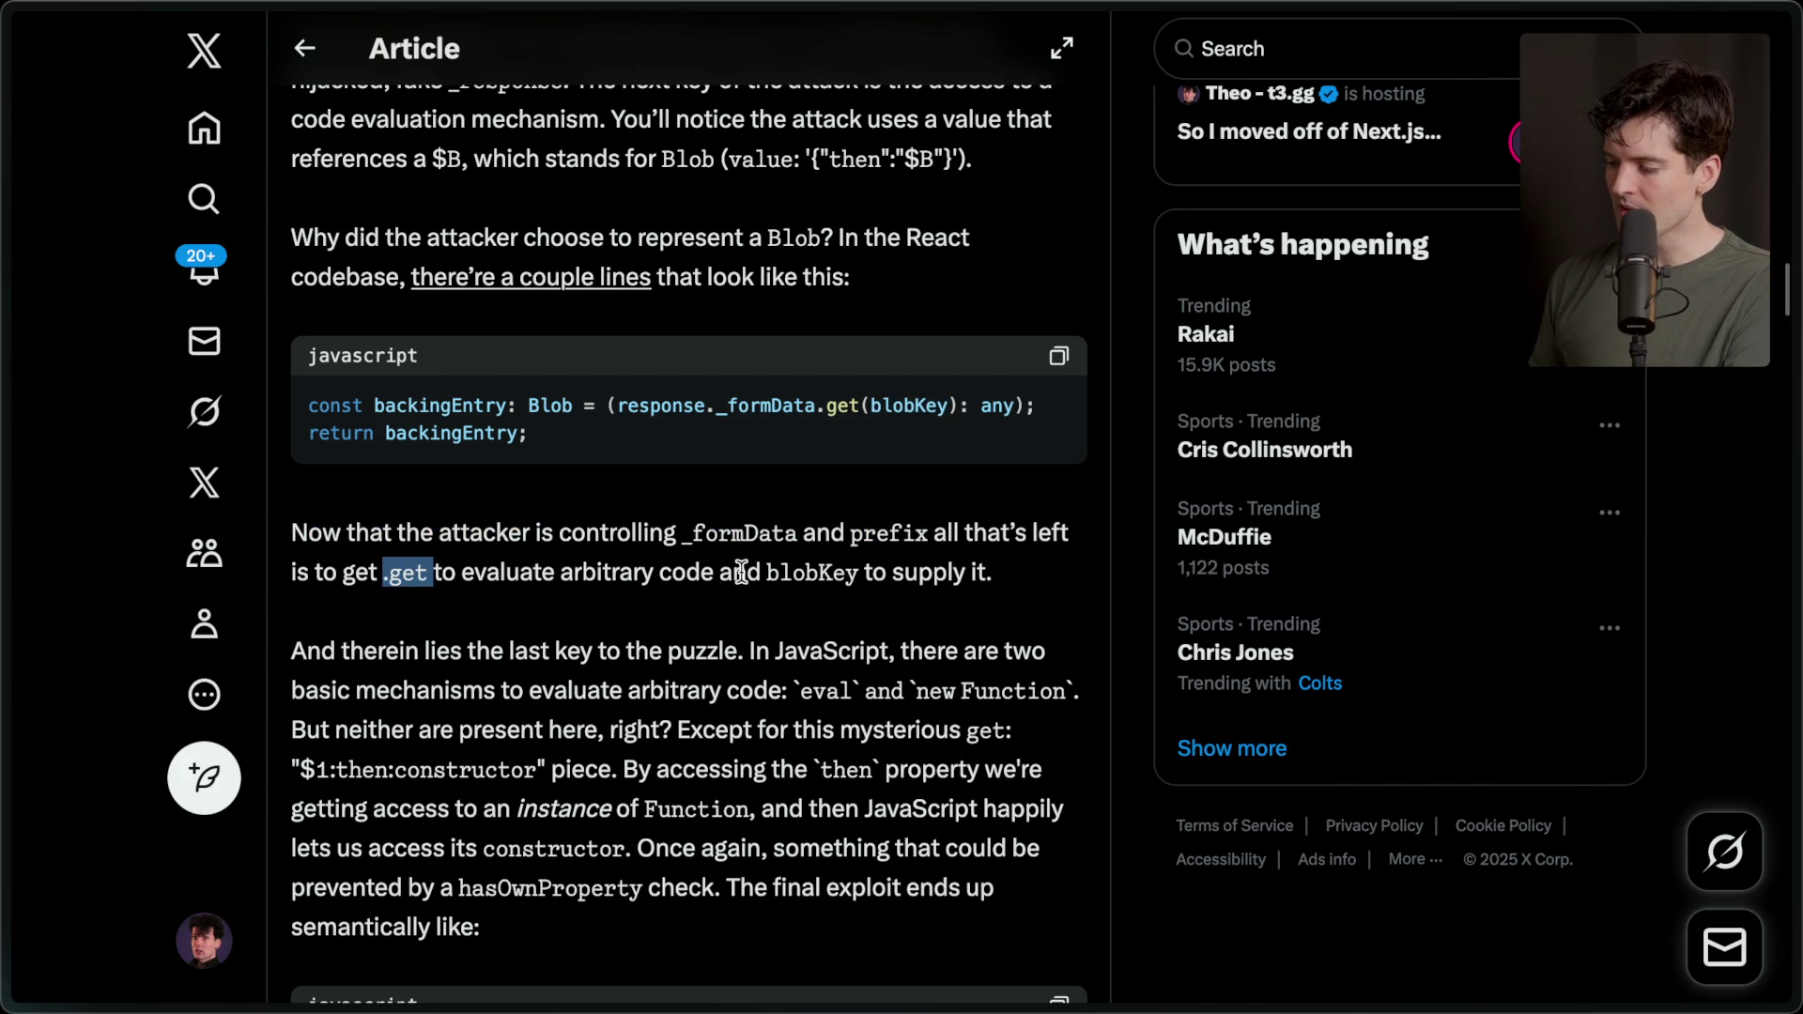
{"action": "left_click", "coordinate": [1027, 575]}
{"action": "scroll", "coordinate": [700, 629], "scroll_direction": "down", "scroll_amount": 3}
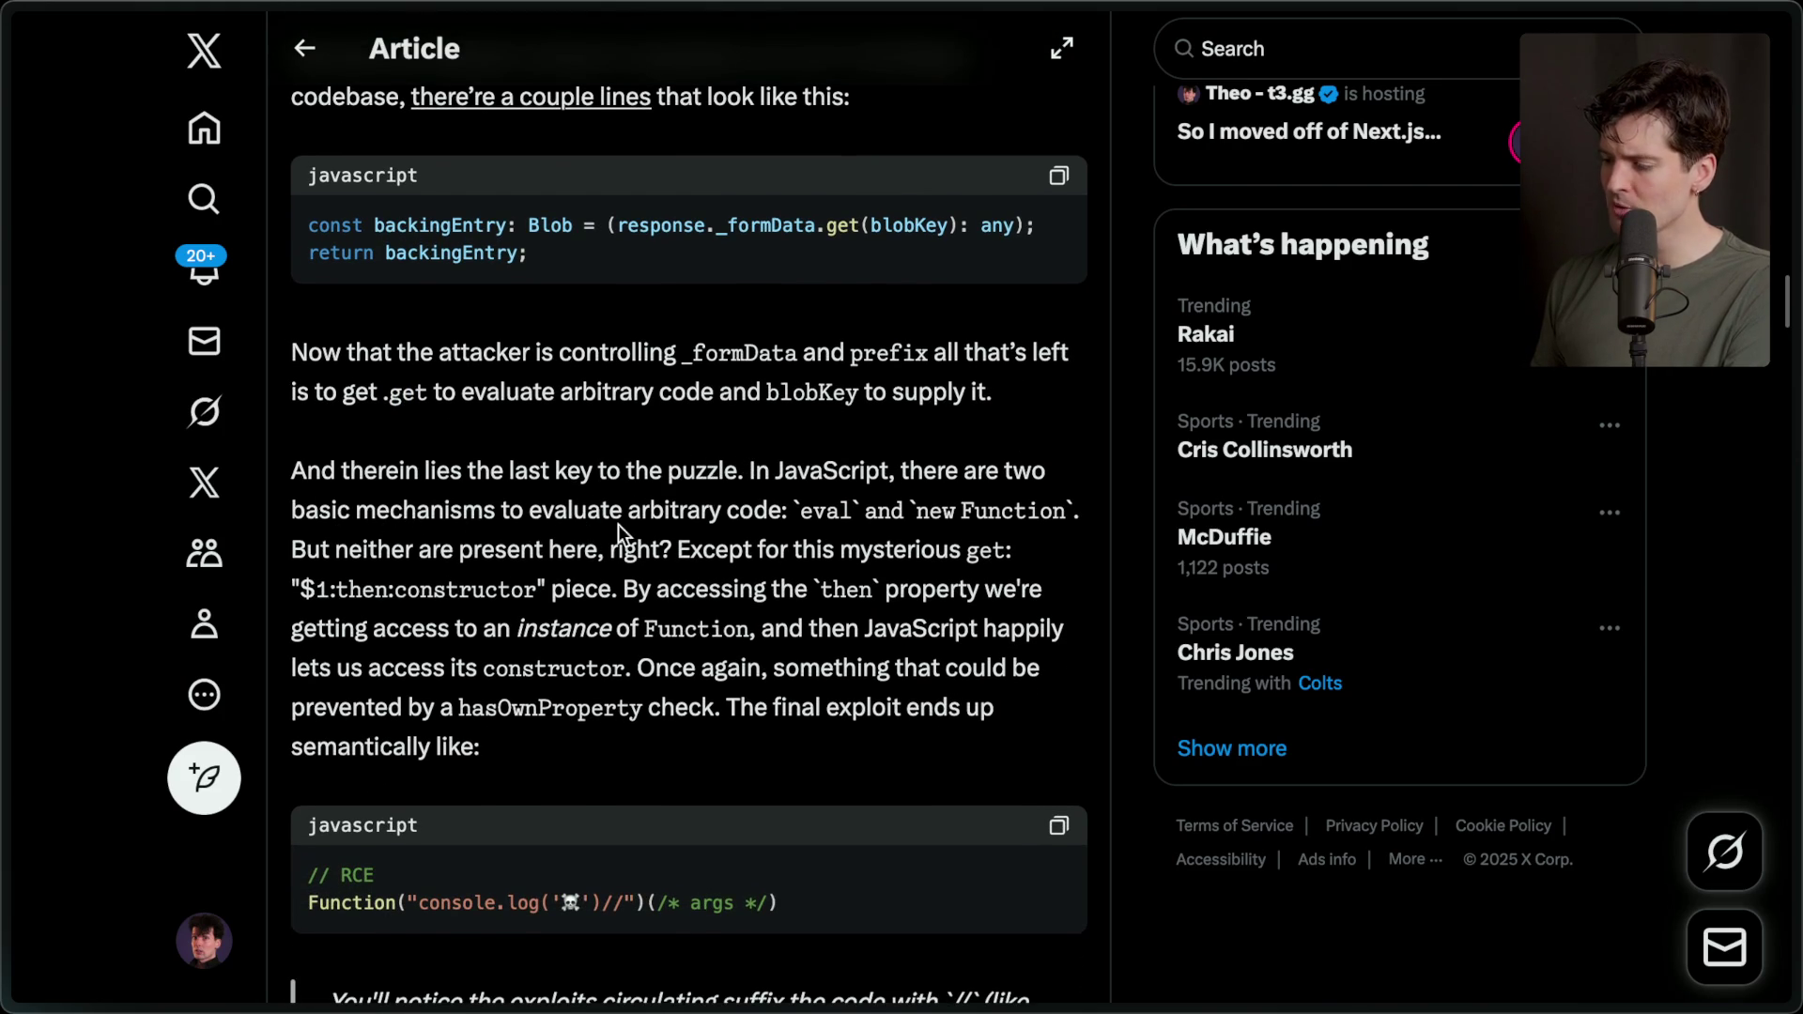
{"action": "mouse_move", "coordinate": [793, 510]}
{"action": "left_mouse_down"}
{"action": "mouse_move", "coordinate": [1017, 510]}
{"action": "mouse_move", "coordinate": [1032, 526]}
{"action": "left_mouse_up"}
{"action": "left_click", "coordinate": [329, 530]}
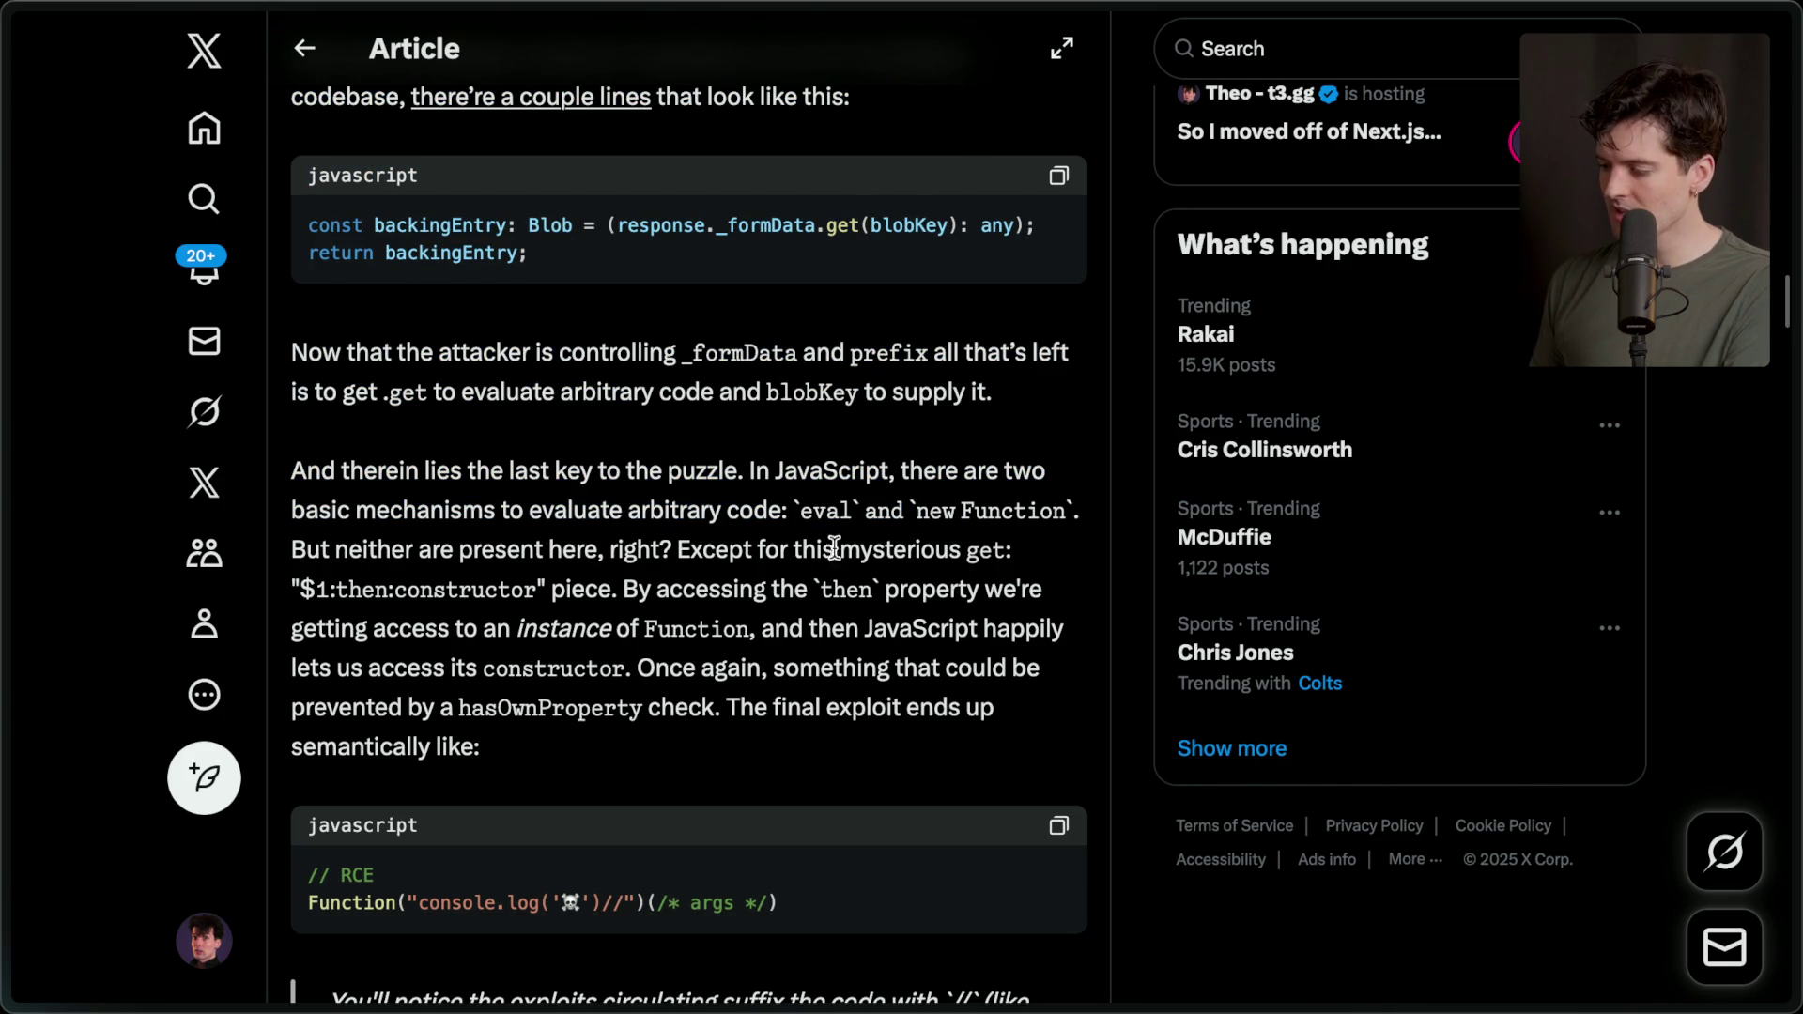
{"action": "left_click_drag", "start_coordinate": [293, 588], "coordinate": [556, 583]}
{"action": "left_click", "coordinate": [550, 584]}
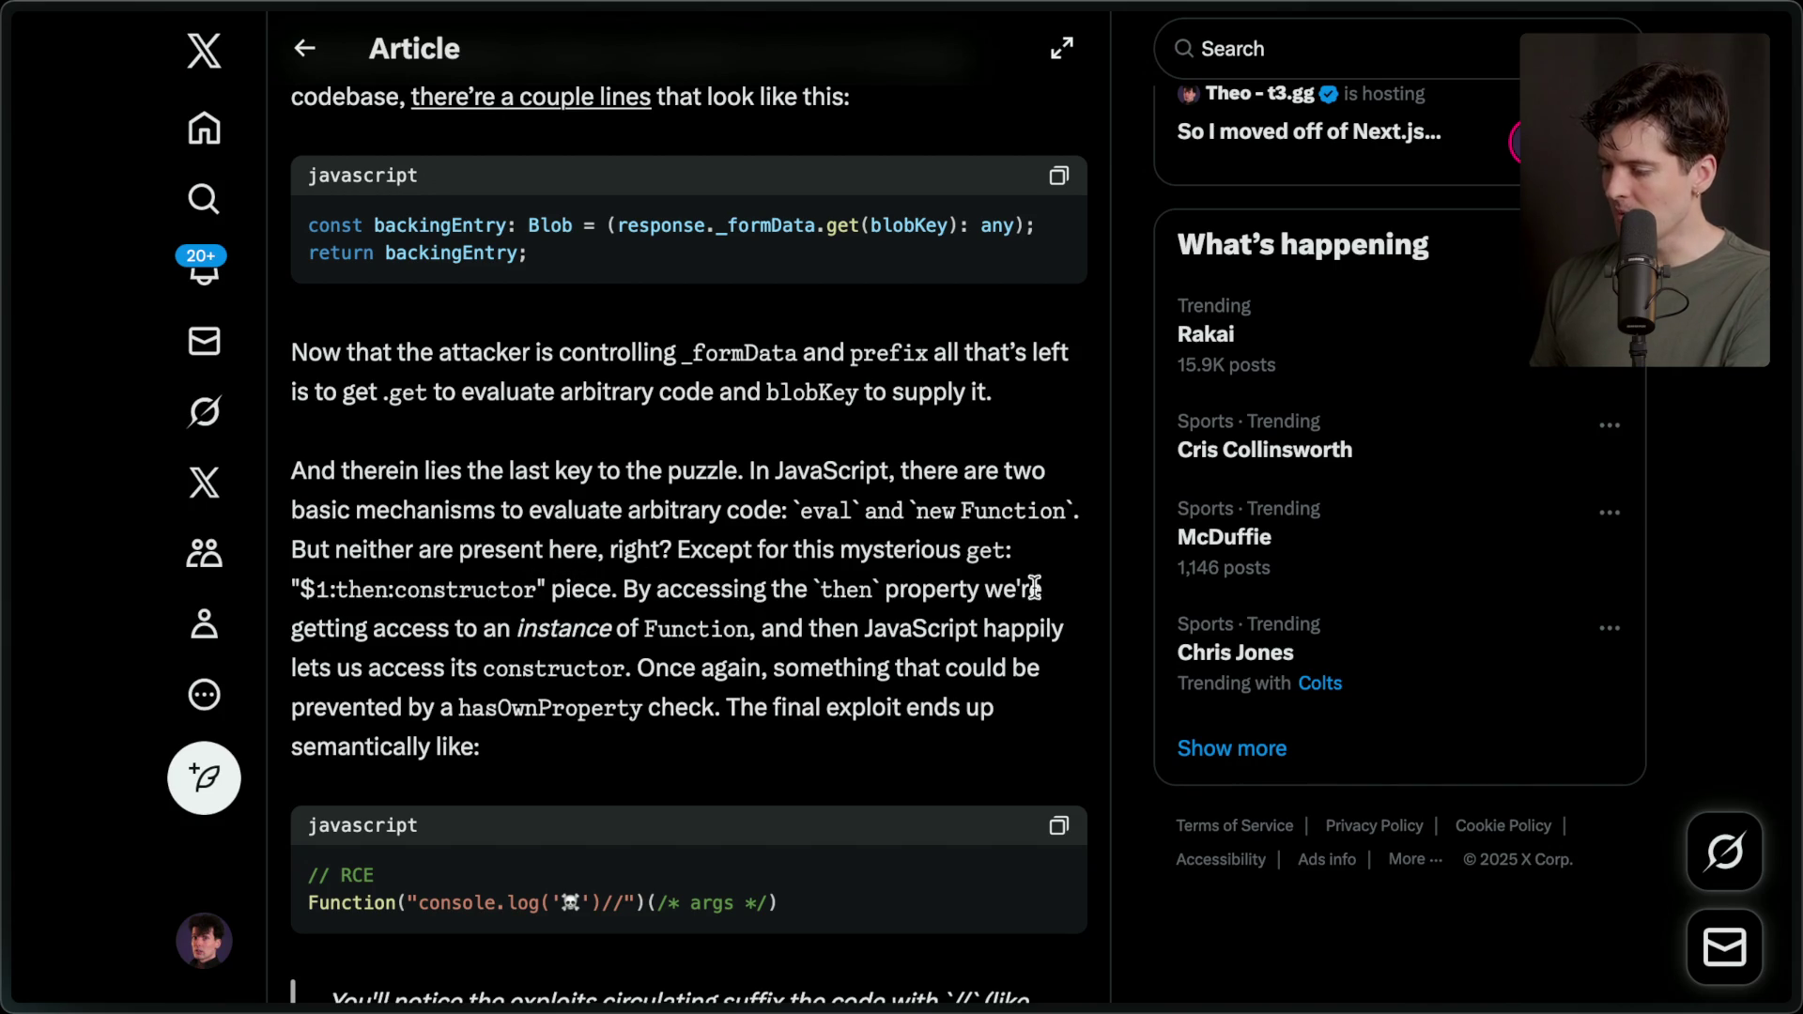
{"action": "left_click_drag", "start_coordinate": [518, 638], "coordinate": [749, 635]}
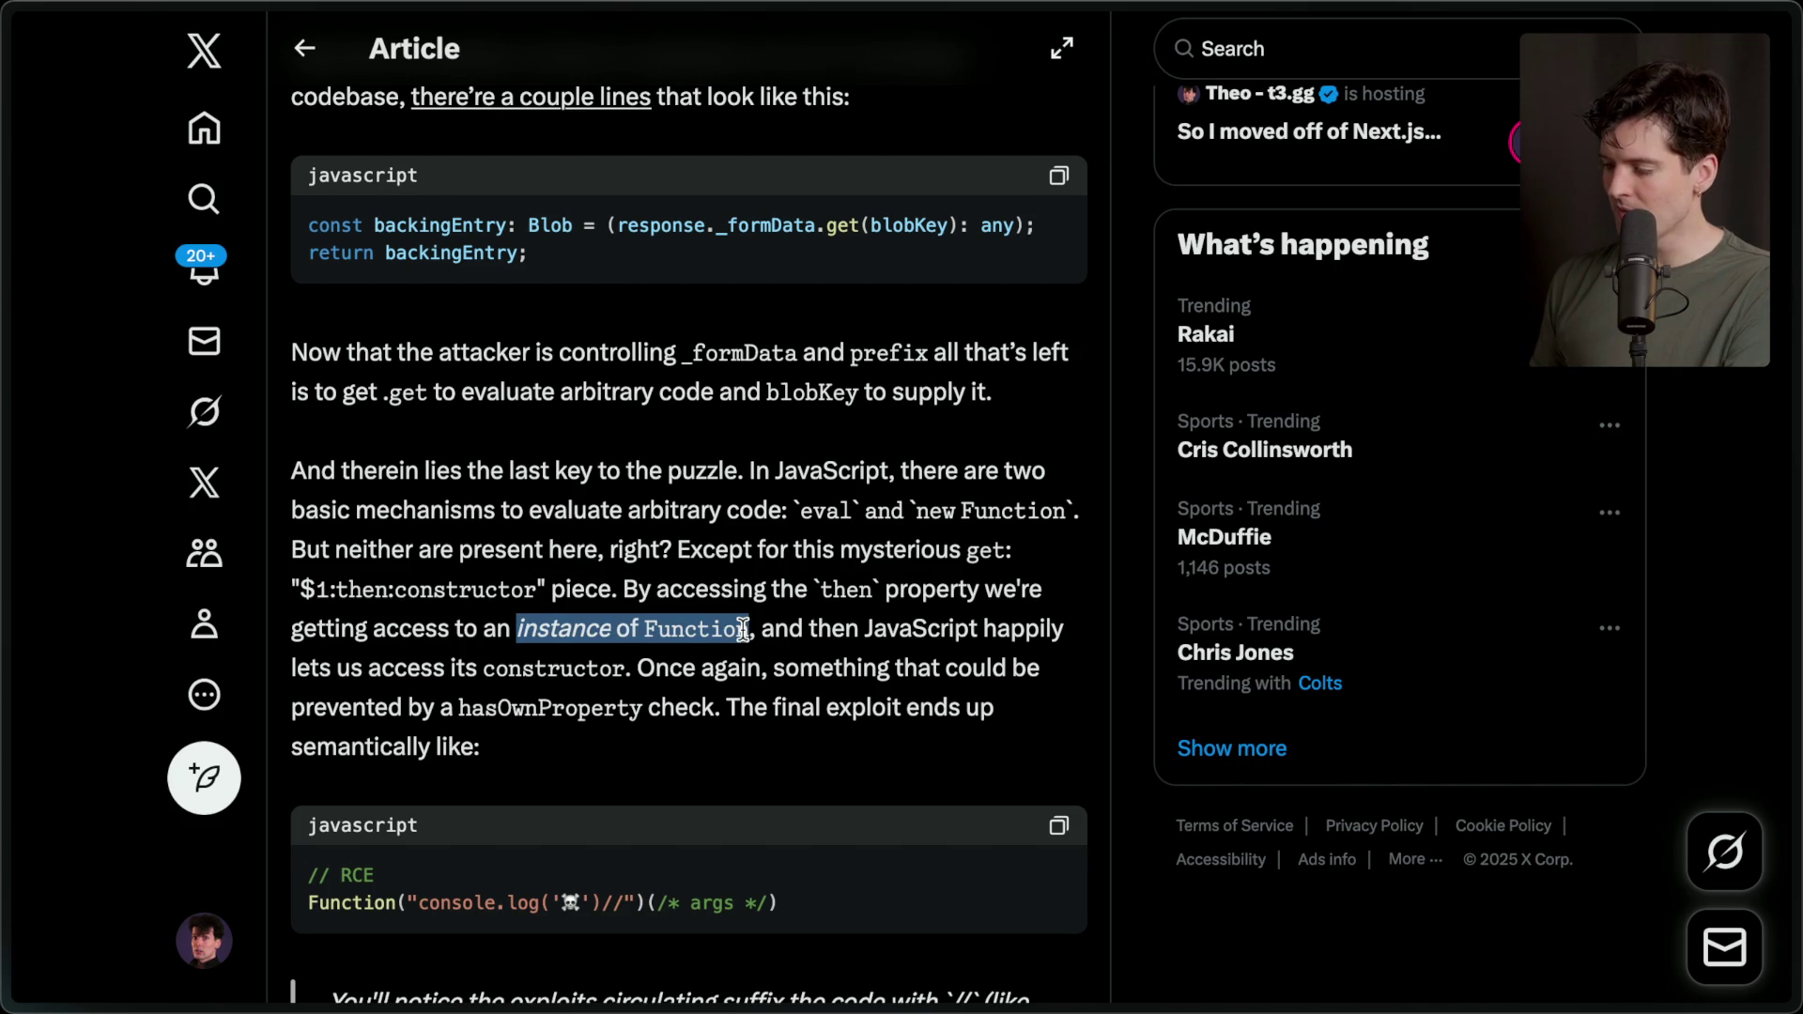
{"action": "scroll", "coordinate": [748, 638], "scroll_direction": "down", "scroll_amount": 3}
{"action": "left_click", "coordinate": [823, 489]}
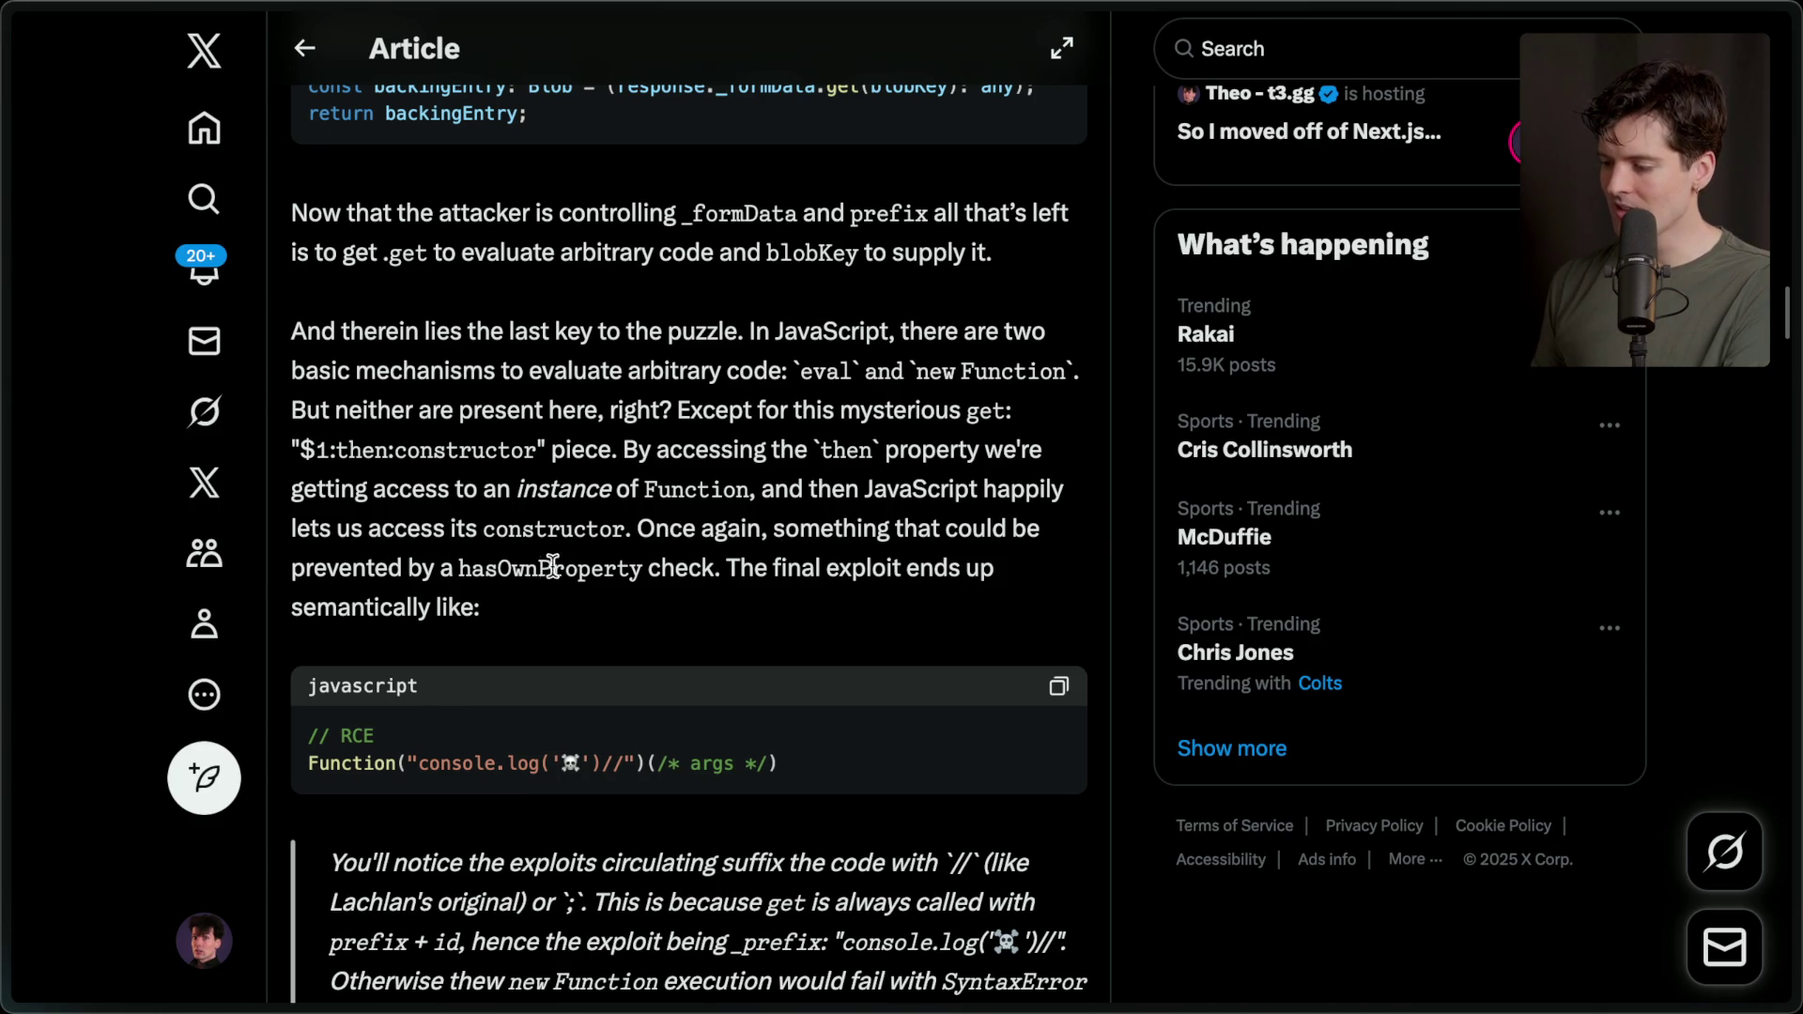
{"action": "left_click_drag", "start_coordinate": [739, 567], "coordinate": [958, 595]}
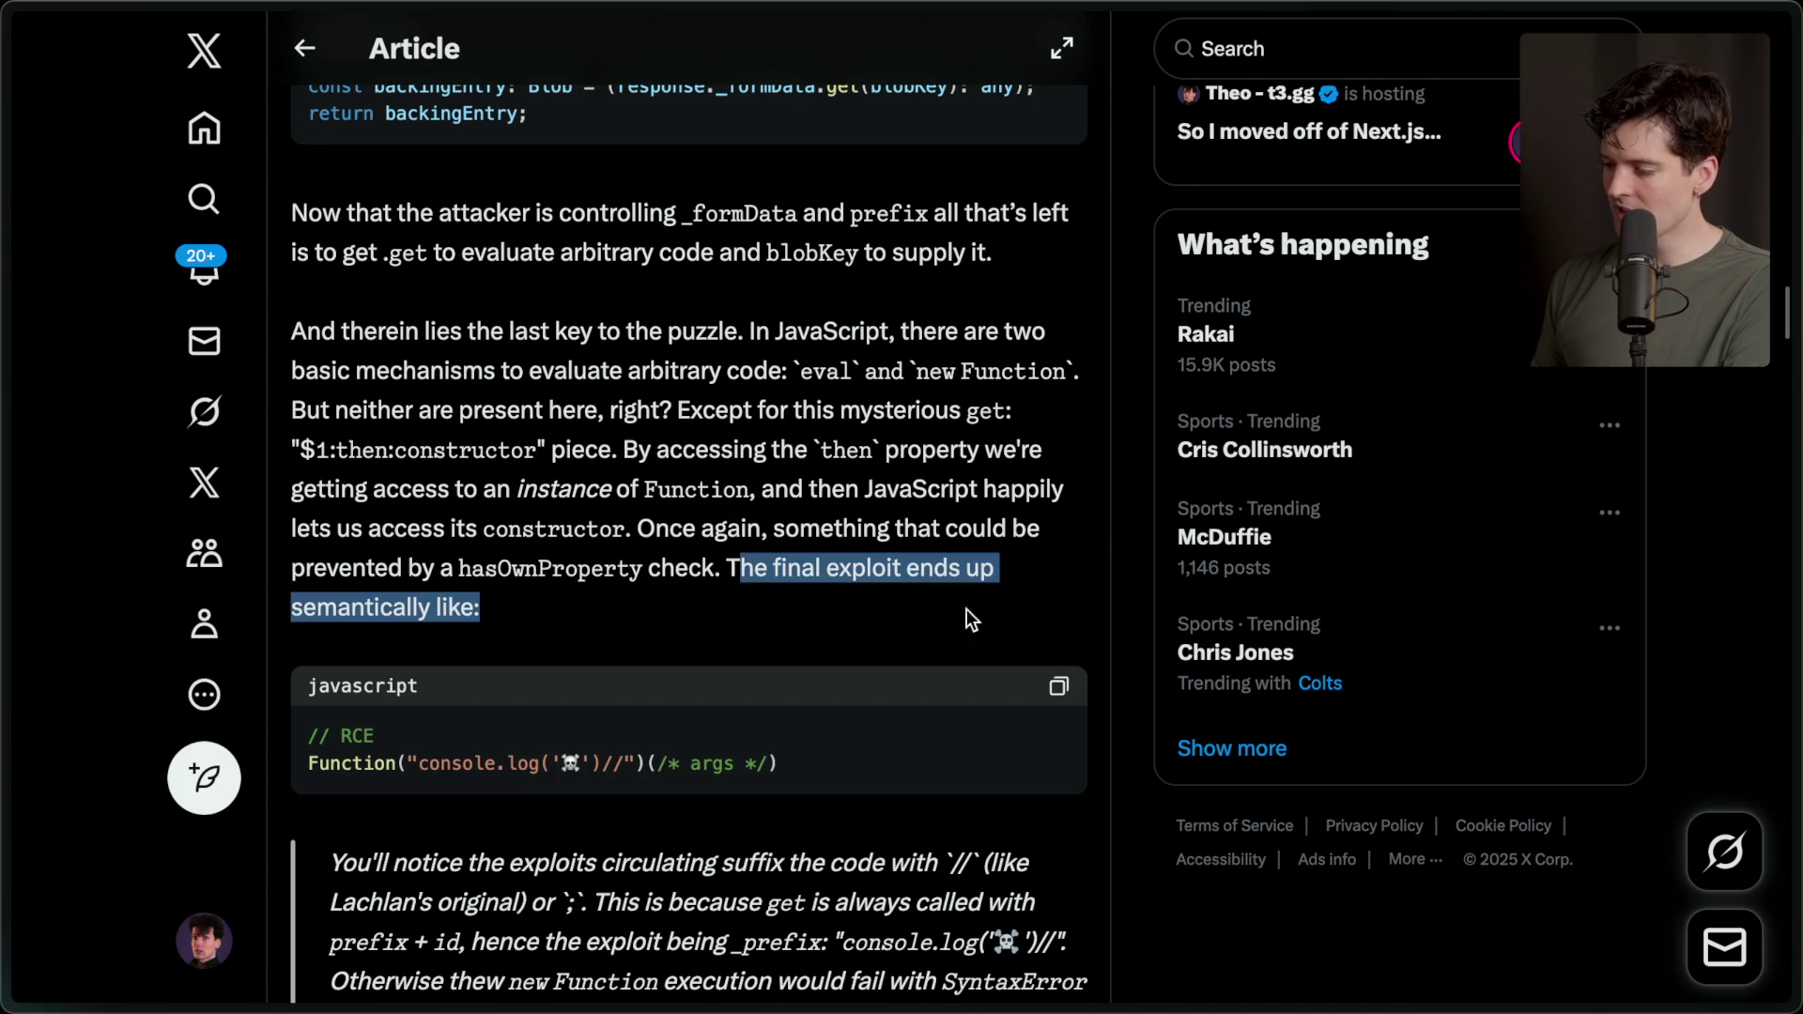
{"action": "left_click", "coordinate": [910, 644]}
{"action": "scroll", "coordinate": [885, 639], "scroll_direction": "down", "scroll_amount": 3}
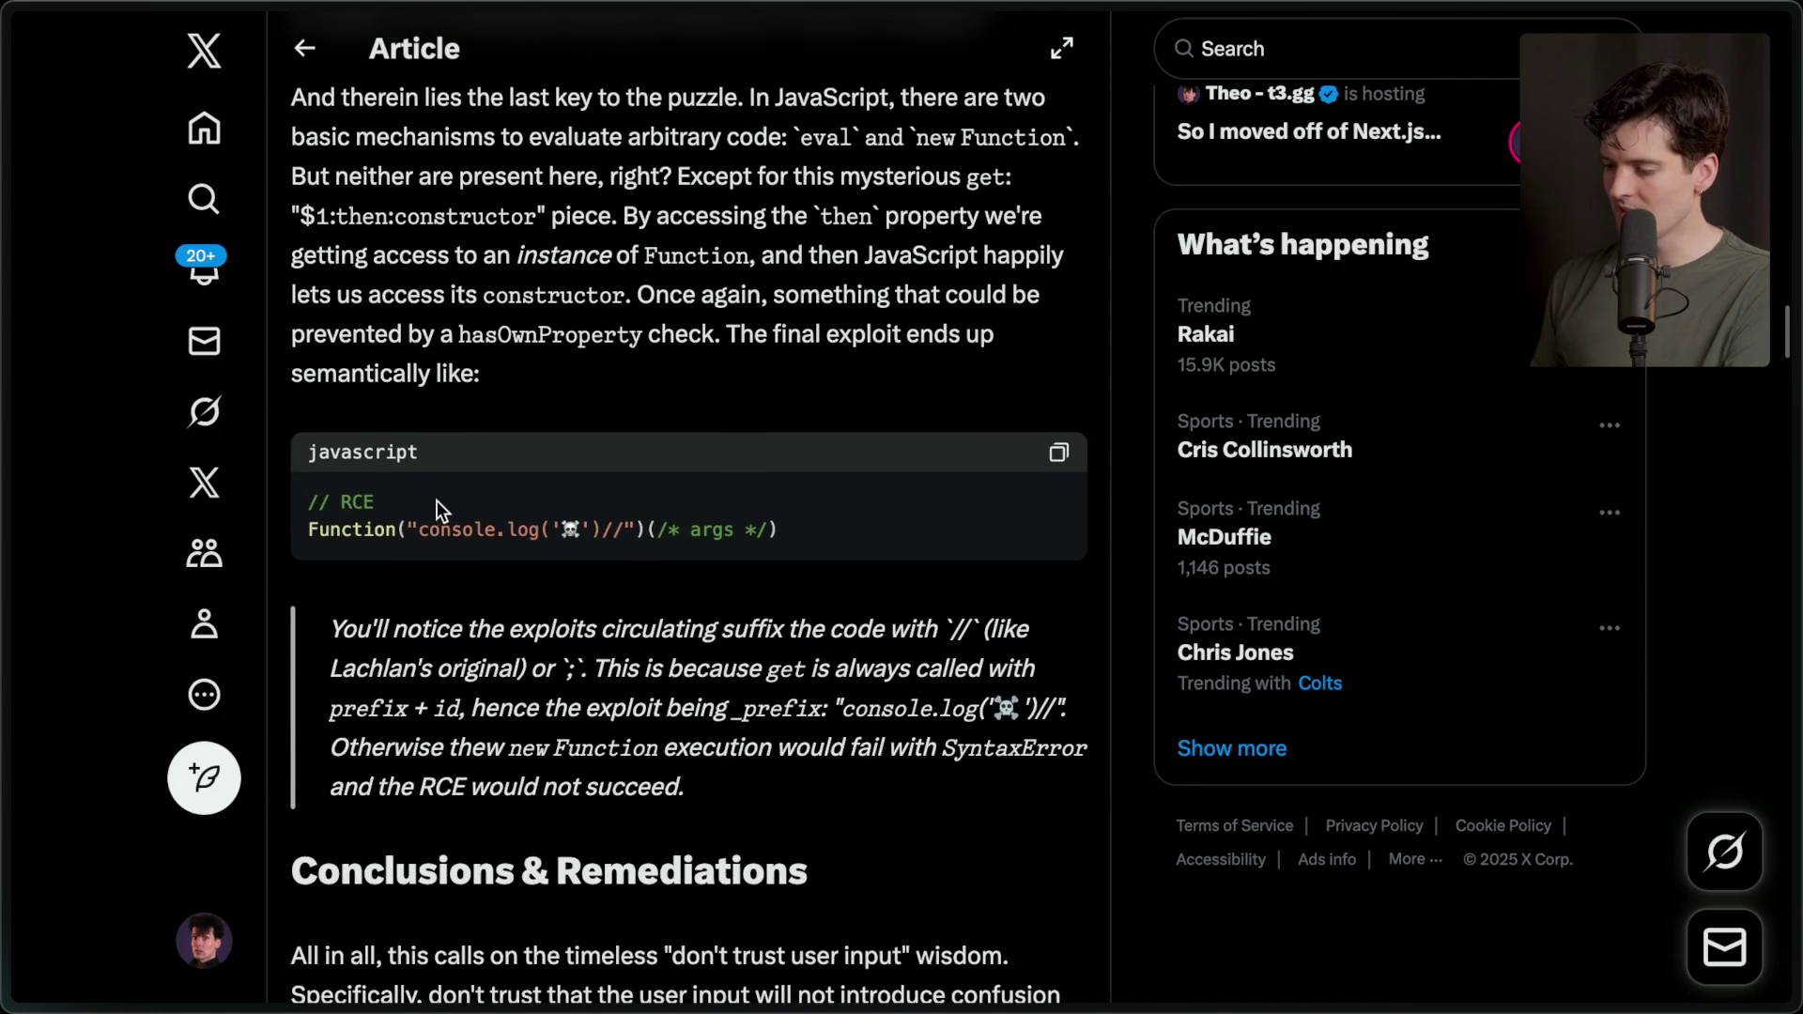
{"action": "left_click_drag", "start_coordinate": [408, 530], "coordinate": [636, 532]}
{"action": "left_click", "coordinate": [606, 531]}
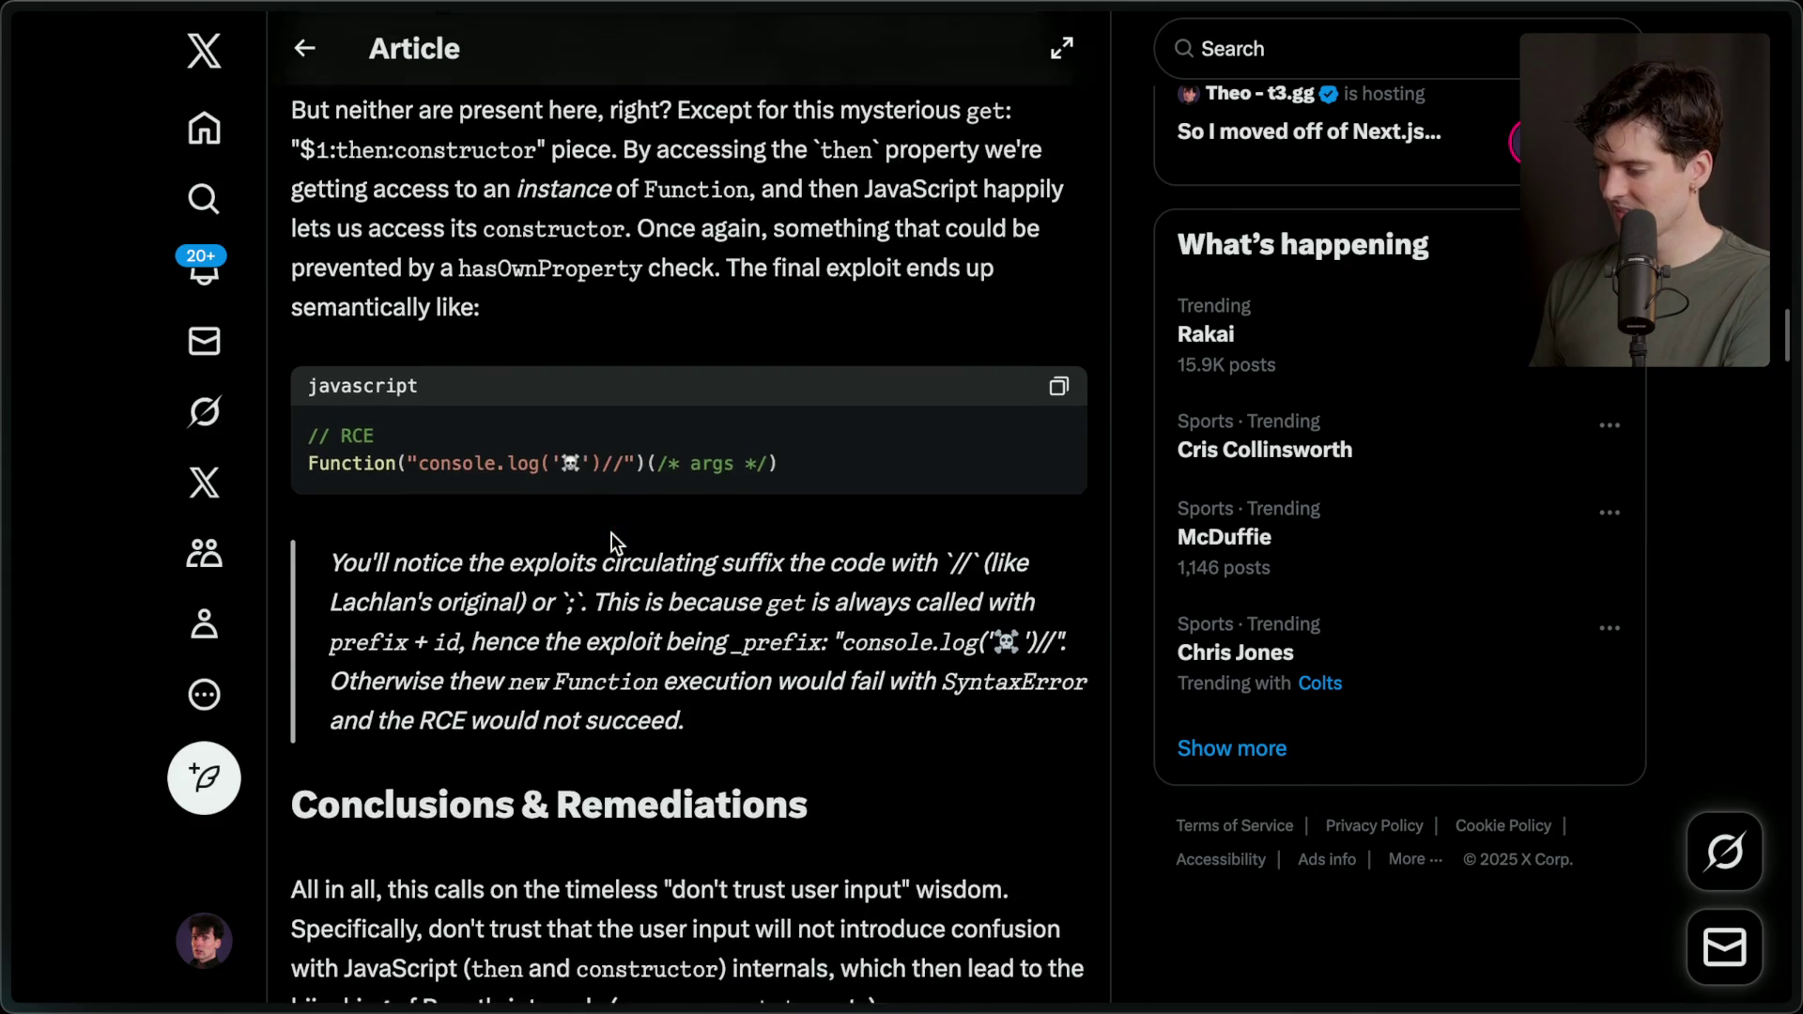
{"action": "scroll", "coordinate": [612, 540], "scroll_direction": "down", "scroll_amount": 3}
{"action": "scroll", "coordinate": [612, 540], "scroll_direction": "down", "scroll_amount": 1}
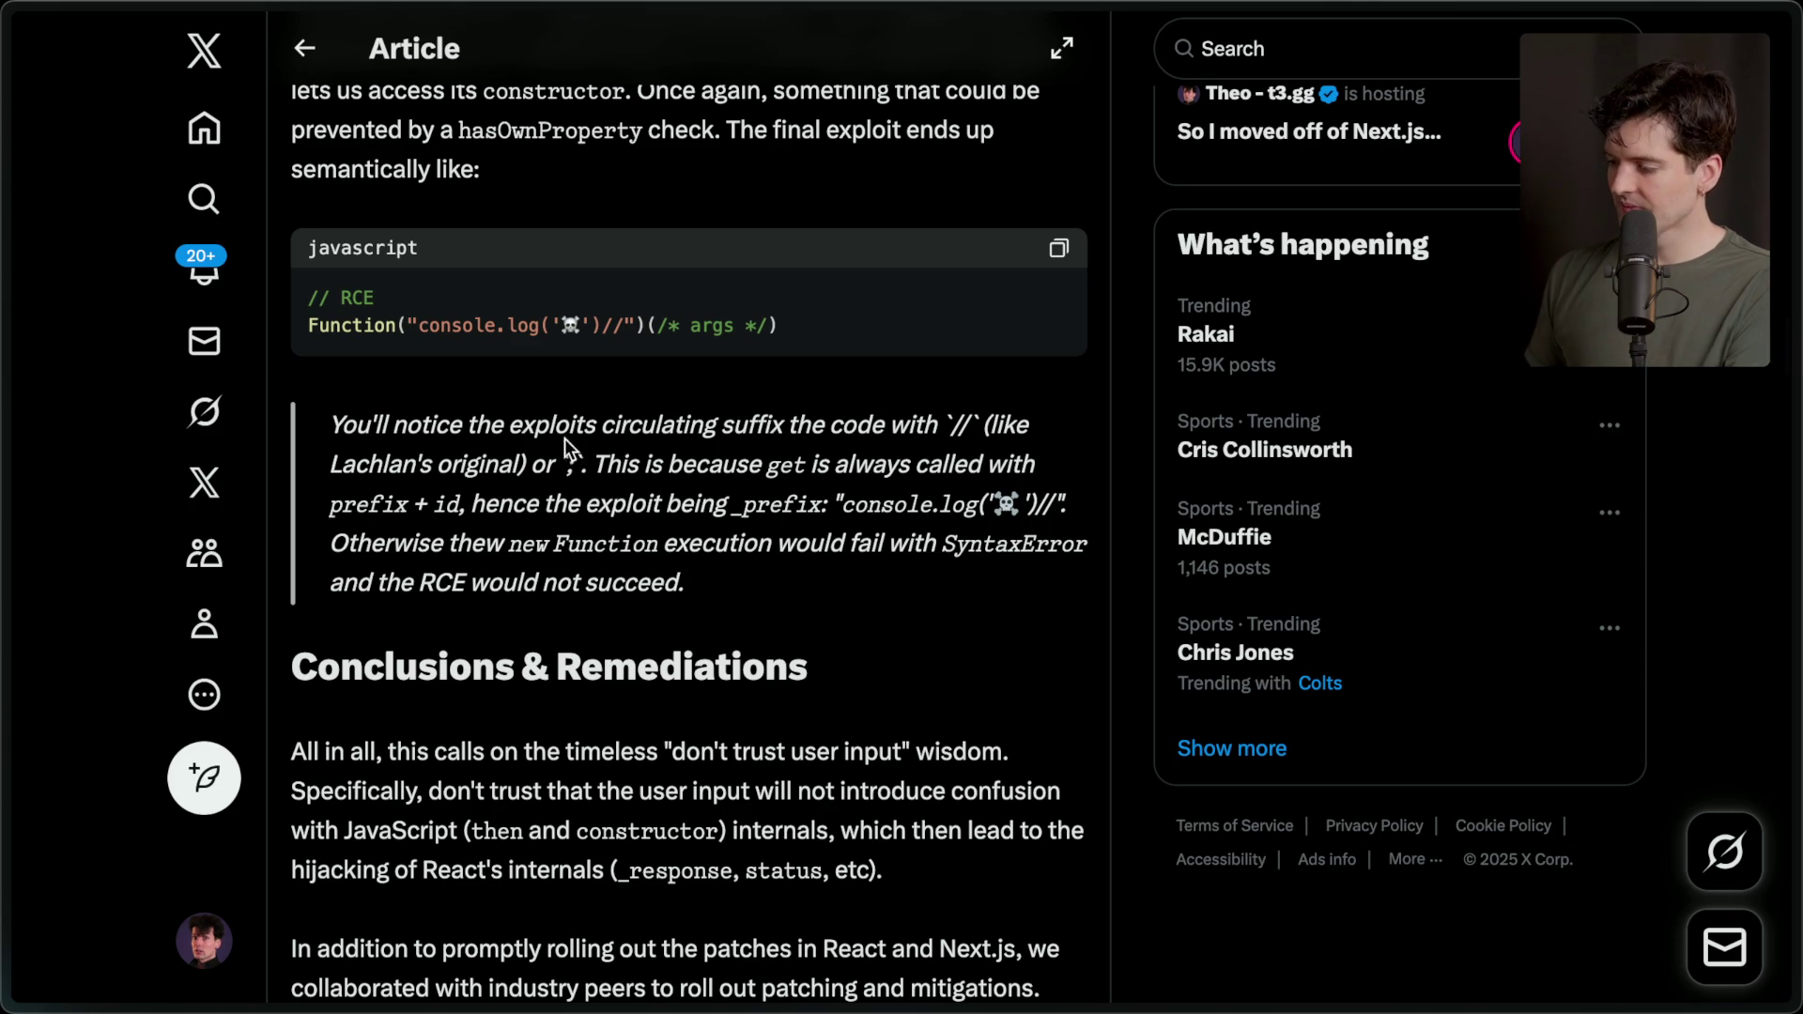
{"action": "double_click", "coordinate": [368, 503]}
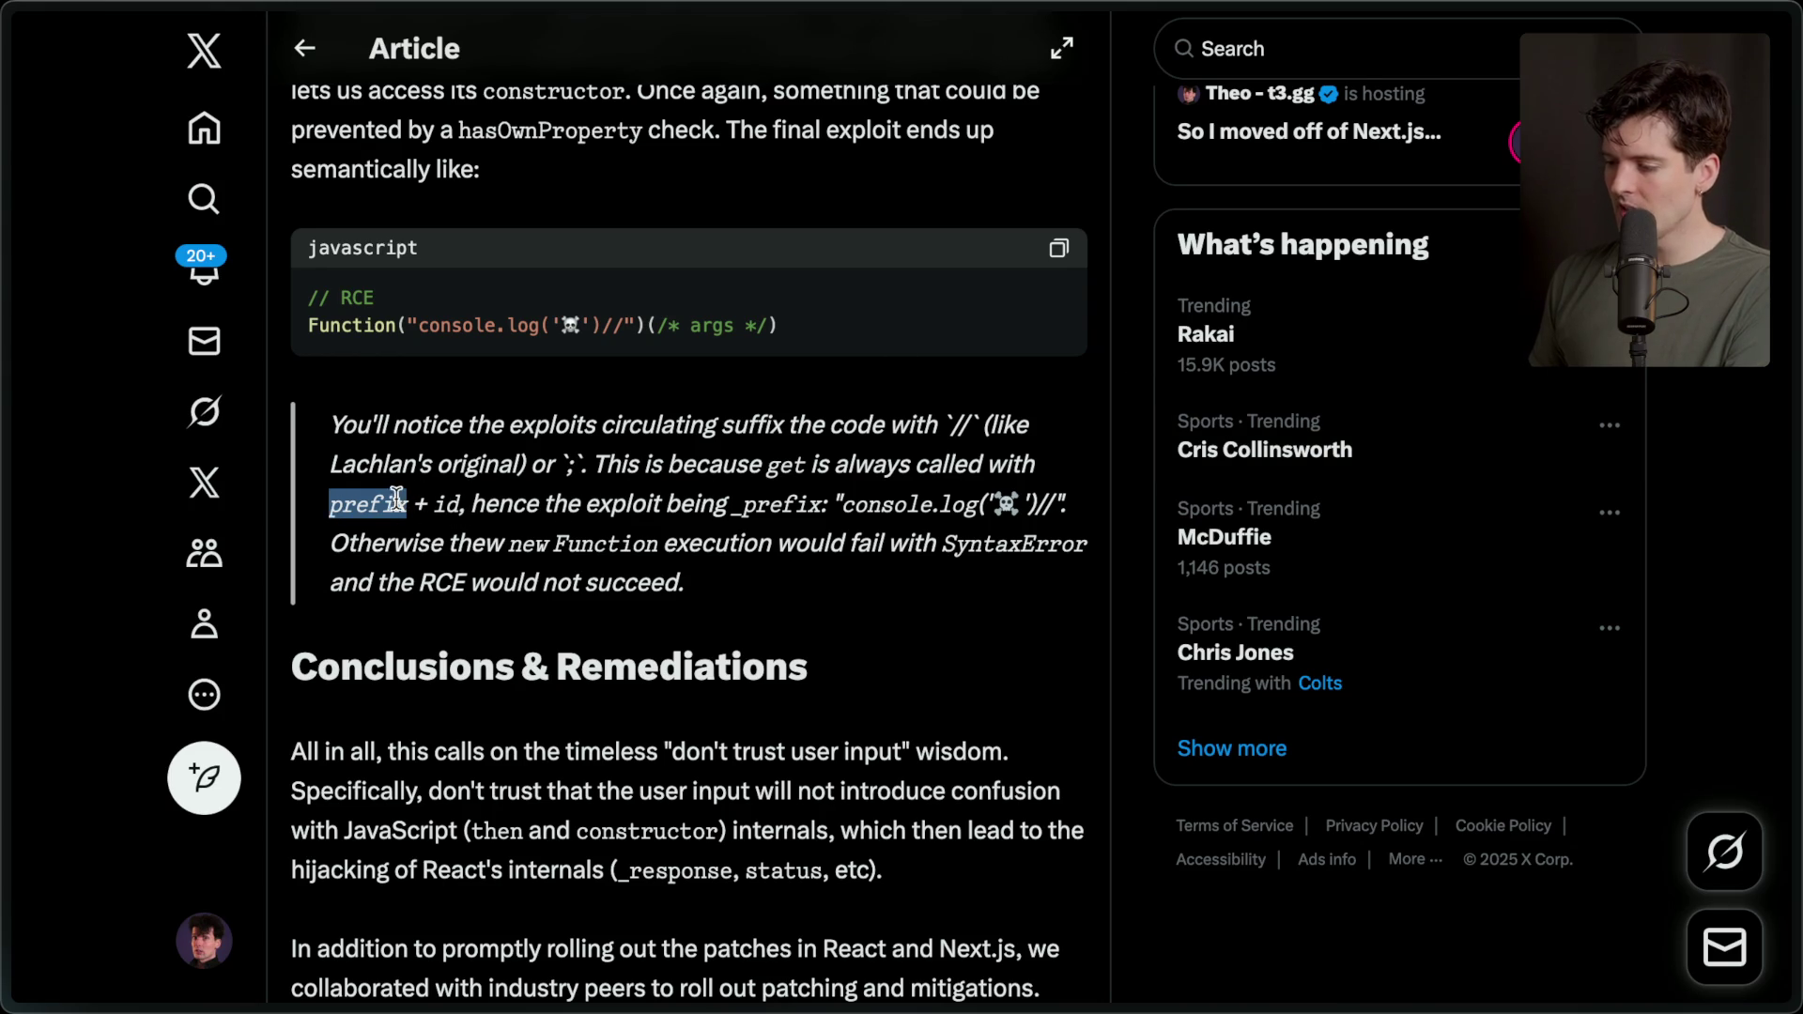
{"action": "left_click_drag", "start_coordinate": [429, 508], "coordinate": [465, 508]}
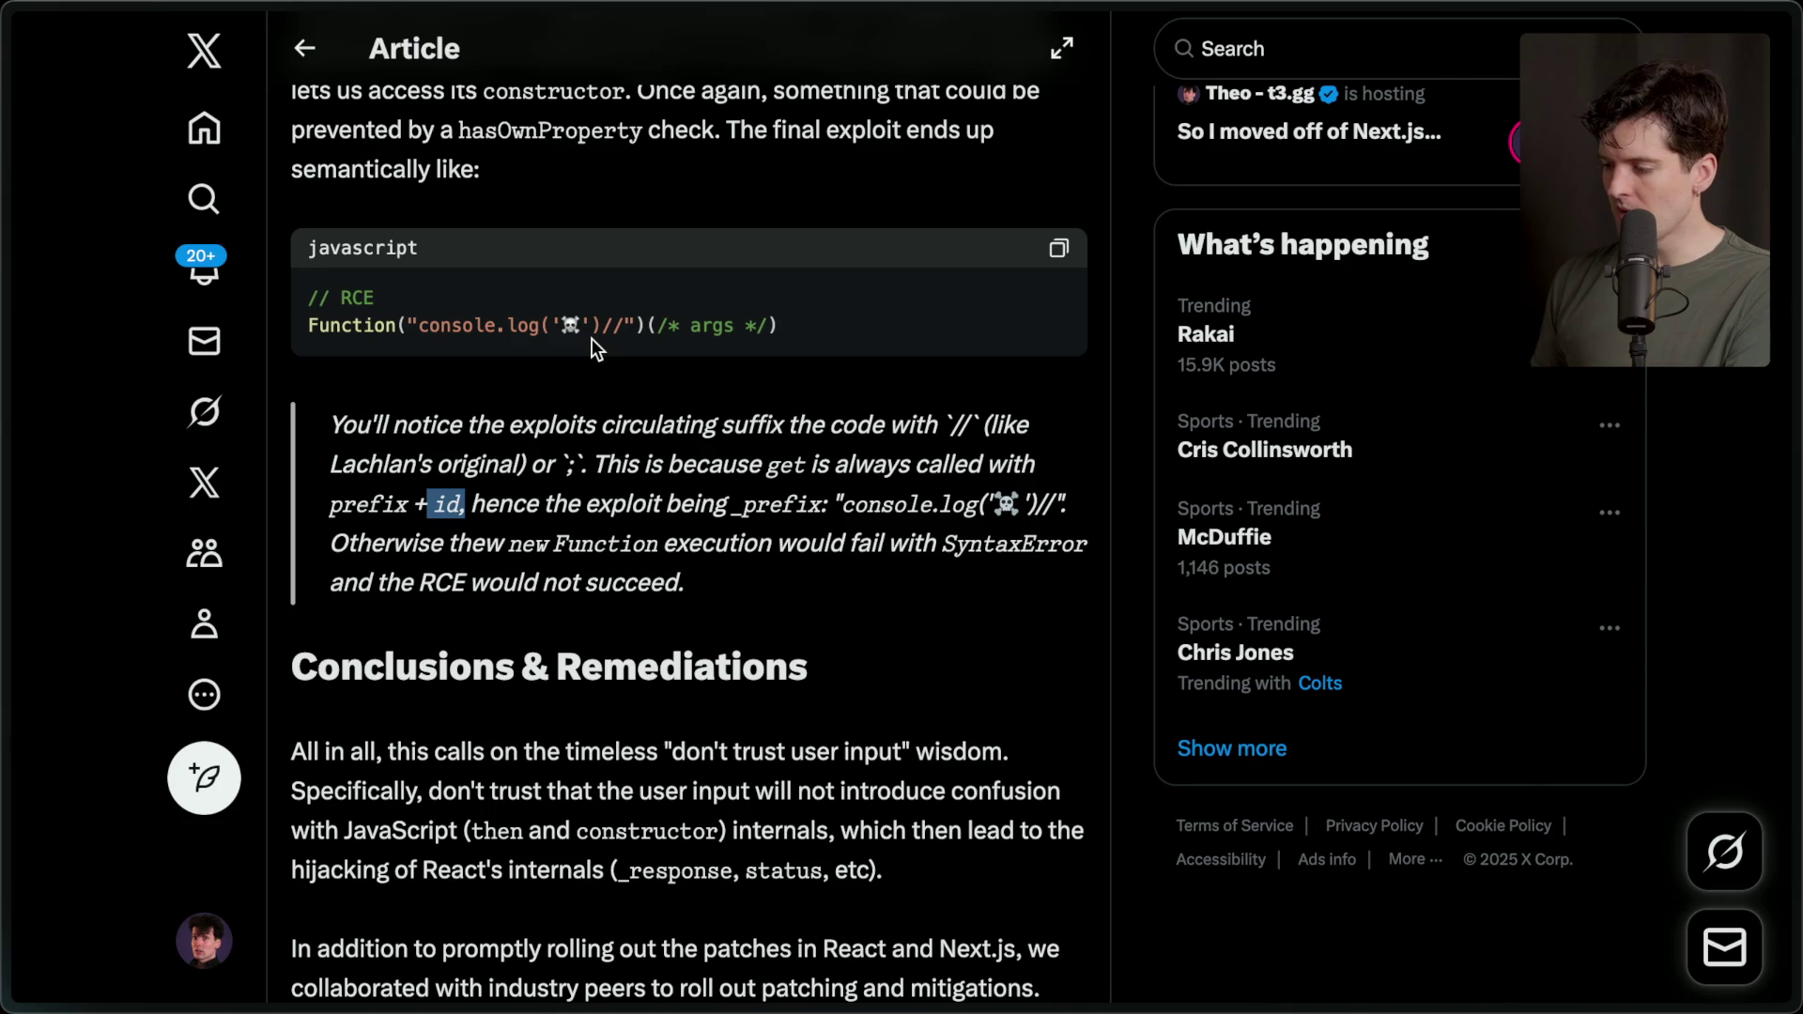
{"action": "left_click_drag", "start_coordinate": [603, 329], "coordinate": [619, 331]}
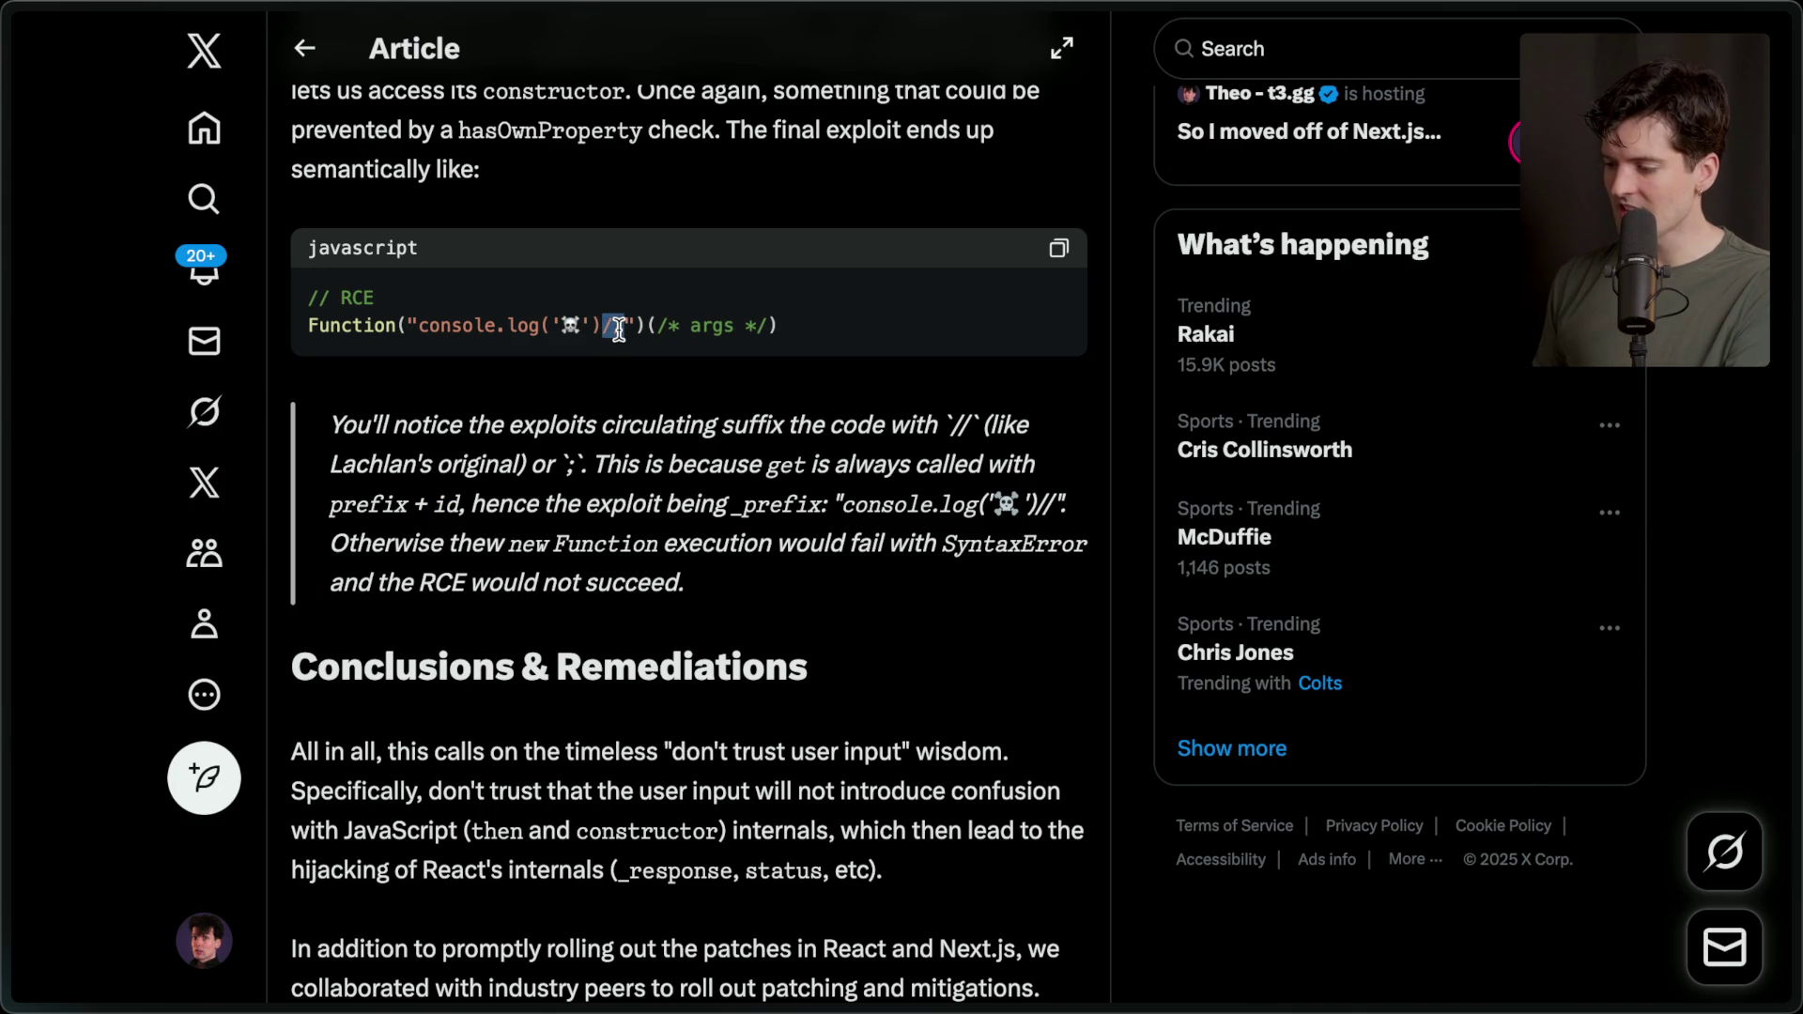
{"action": "left_click", "coordinate": [406, 492]}
{"action": "scroll", "coordinate": [406, 492], "scroll_direction": "up", "scroll_amount": 2}
{"action": "scroll", "coordinate": [406, 492], "scroll_direction": "up", "scroll_amount": 10}
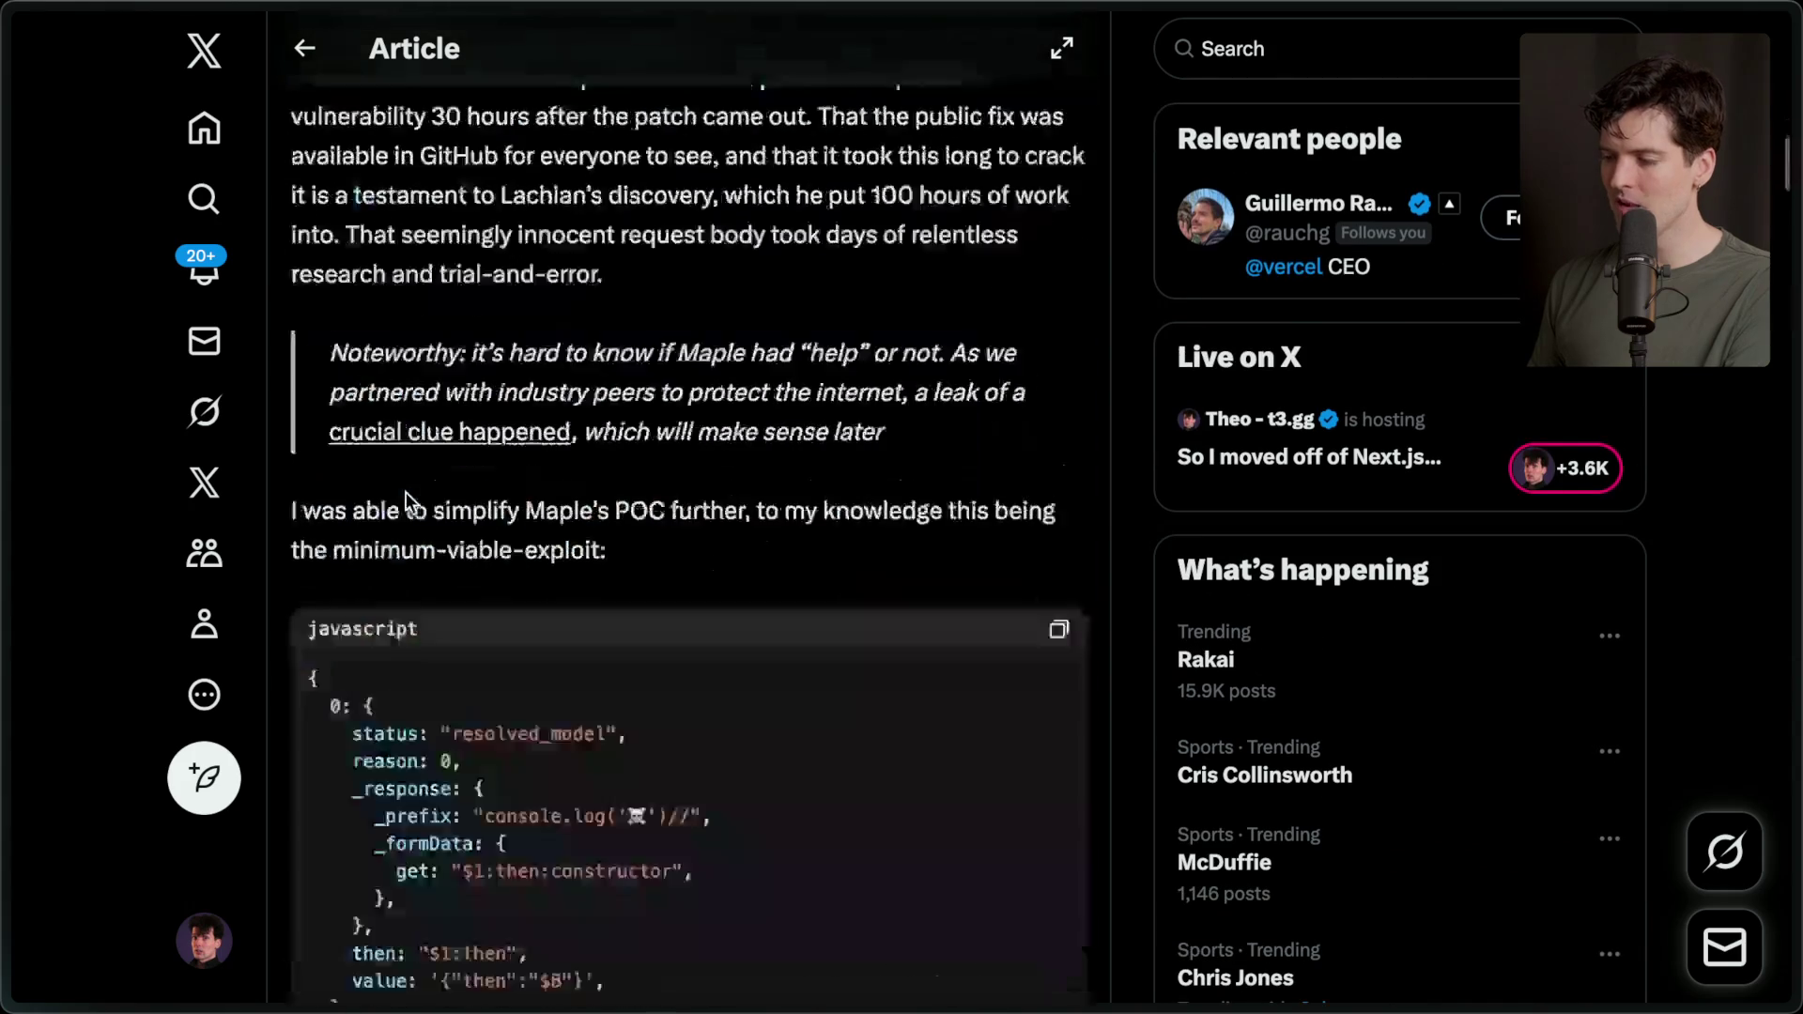
{"action": "scroll", "coordinate": [905, 457], "scroll_direction": "down", "scroll_amount": 3}
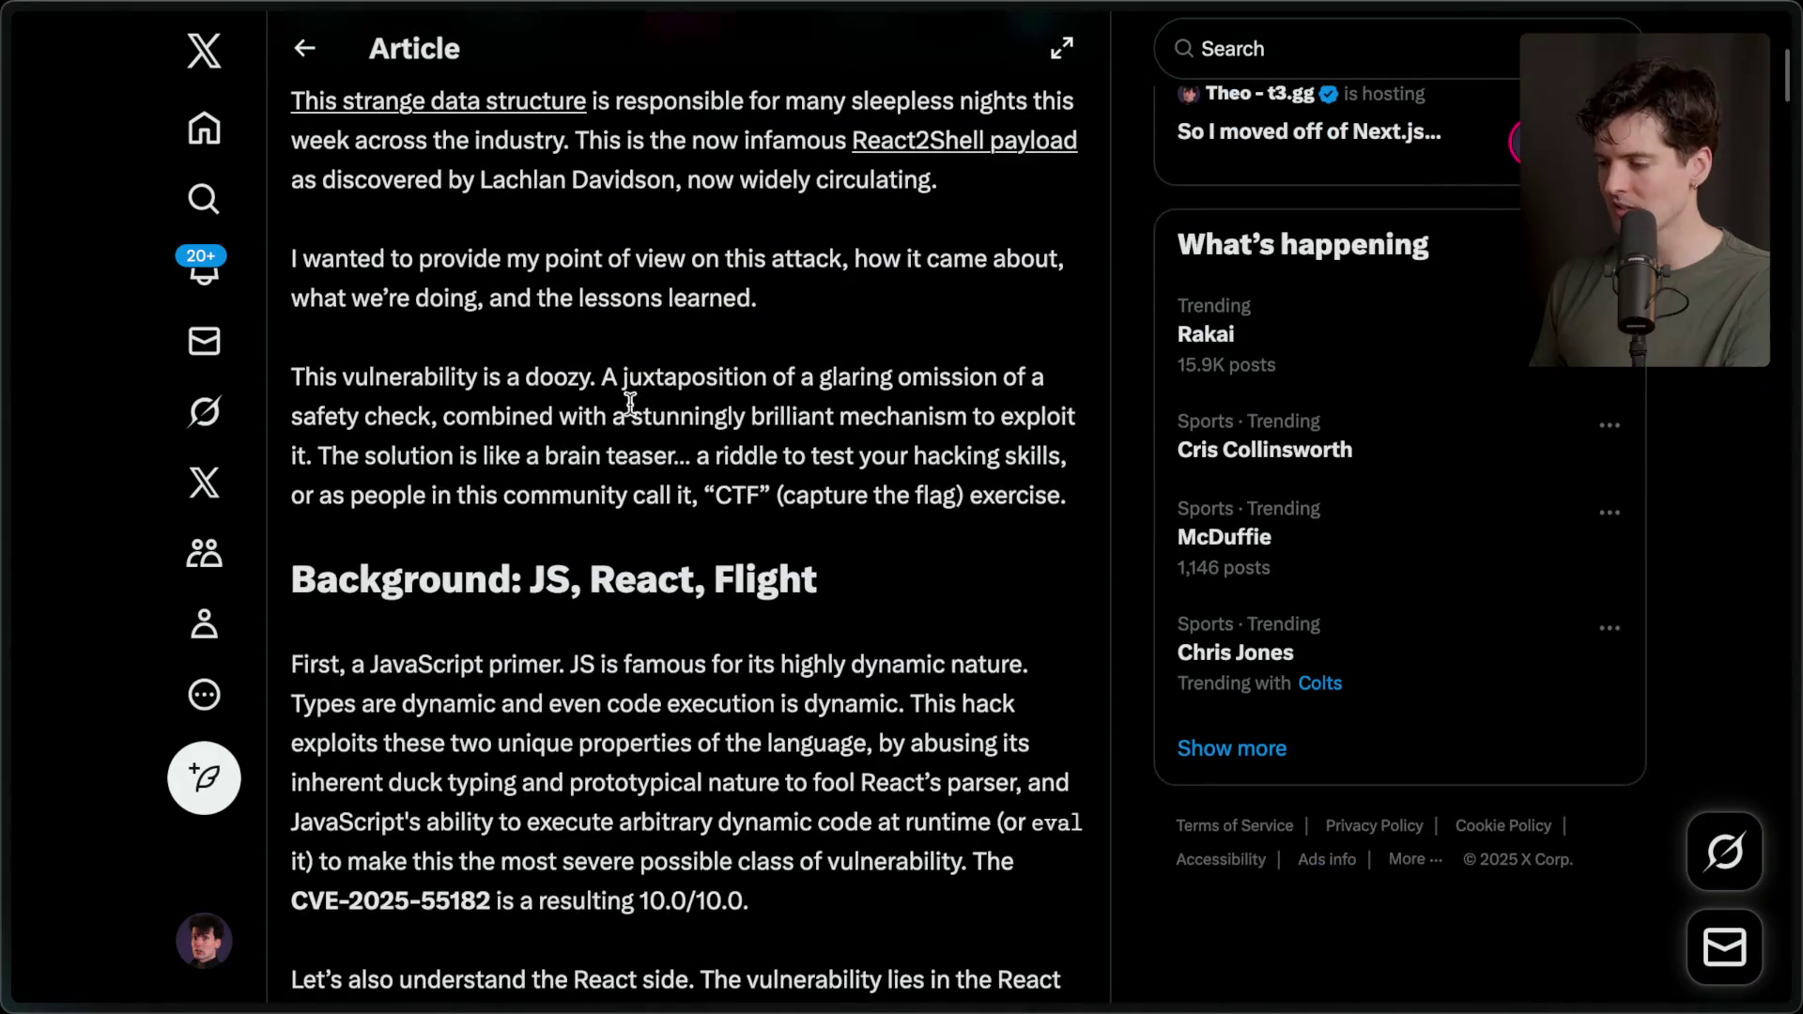
{"action": "left_click_drag", "start_coordinate": [603, 375], "coordinate": [1037, 489]}
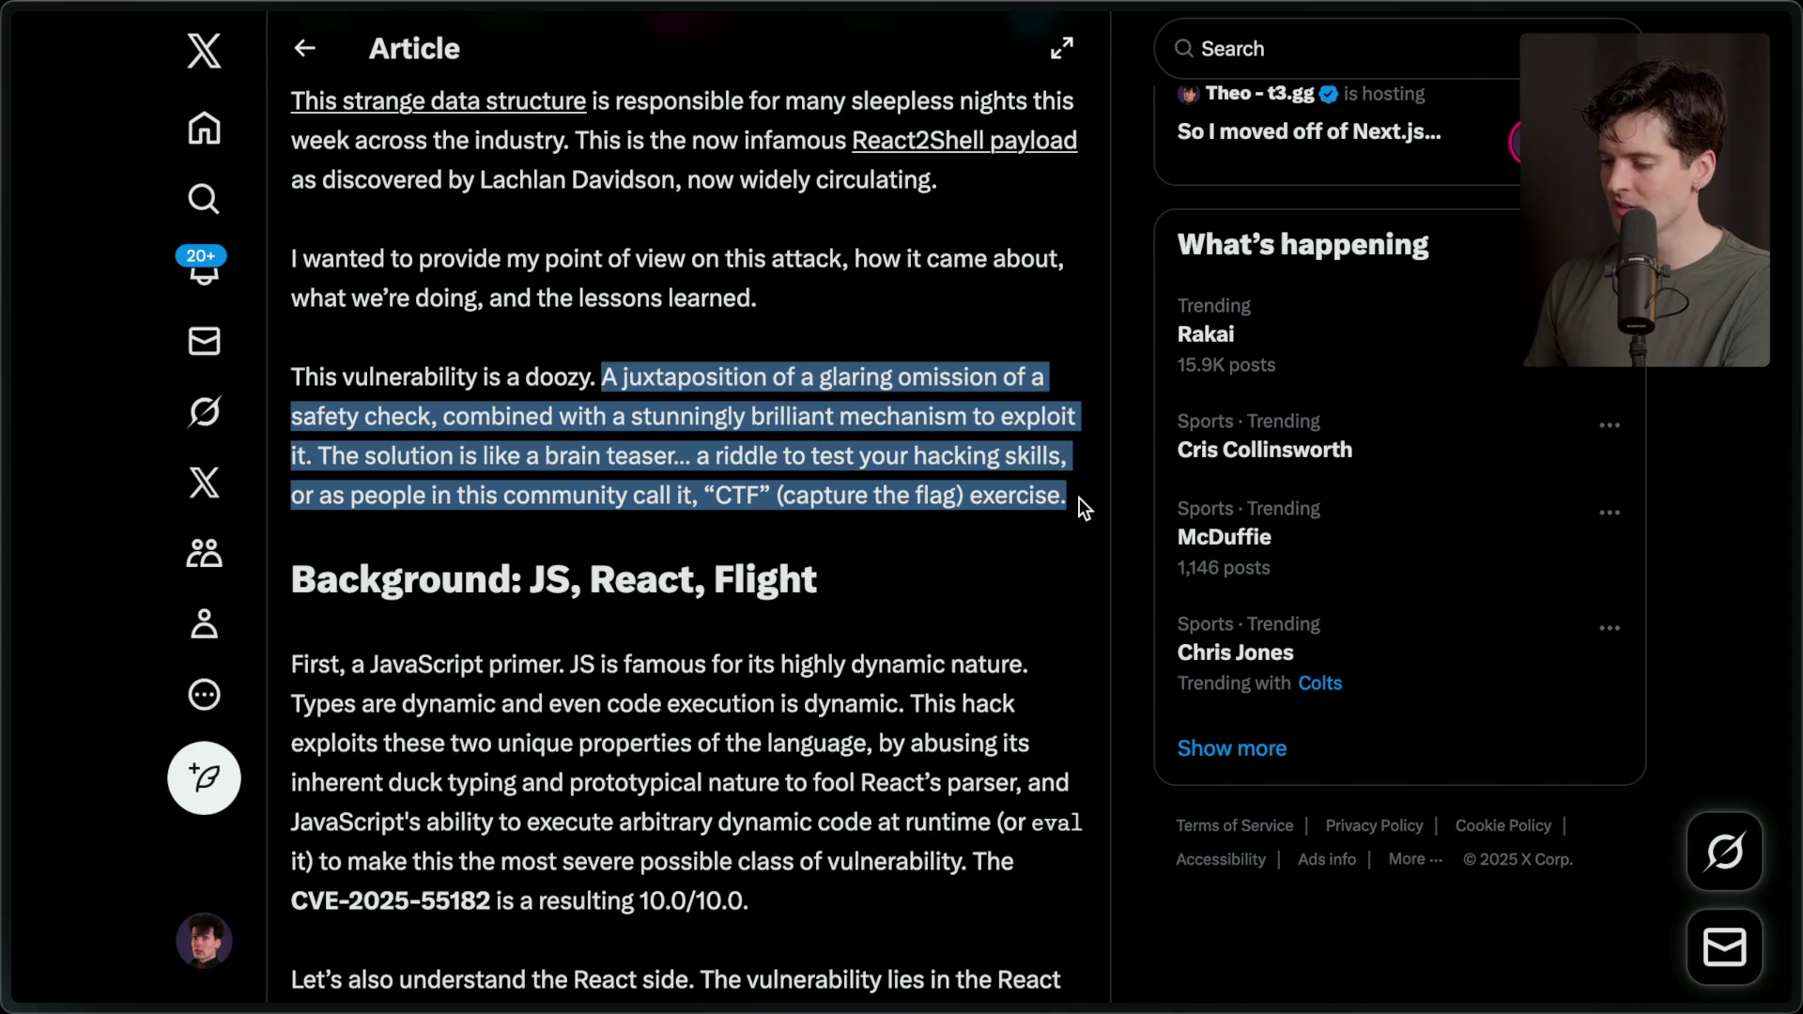
{"action": "left_click", "coordinate": [1079, 498]}
{"action": "left_click_drag", "start_coordinate": [695, 495], "coordinate": [918, 495]}
{"action": "left_click", "coordinate": [923, 498]}
{"action": "scroll", "coordinate": [921, 498], "scroll_direction": "down", "scroll_amount": 20}
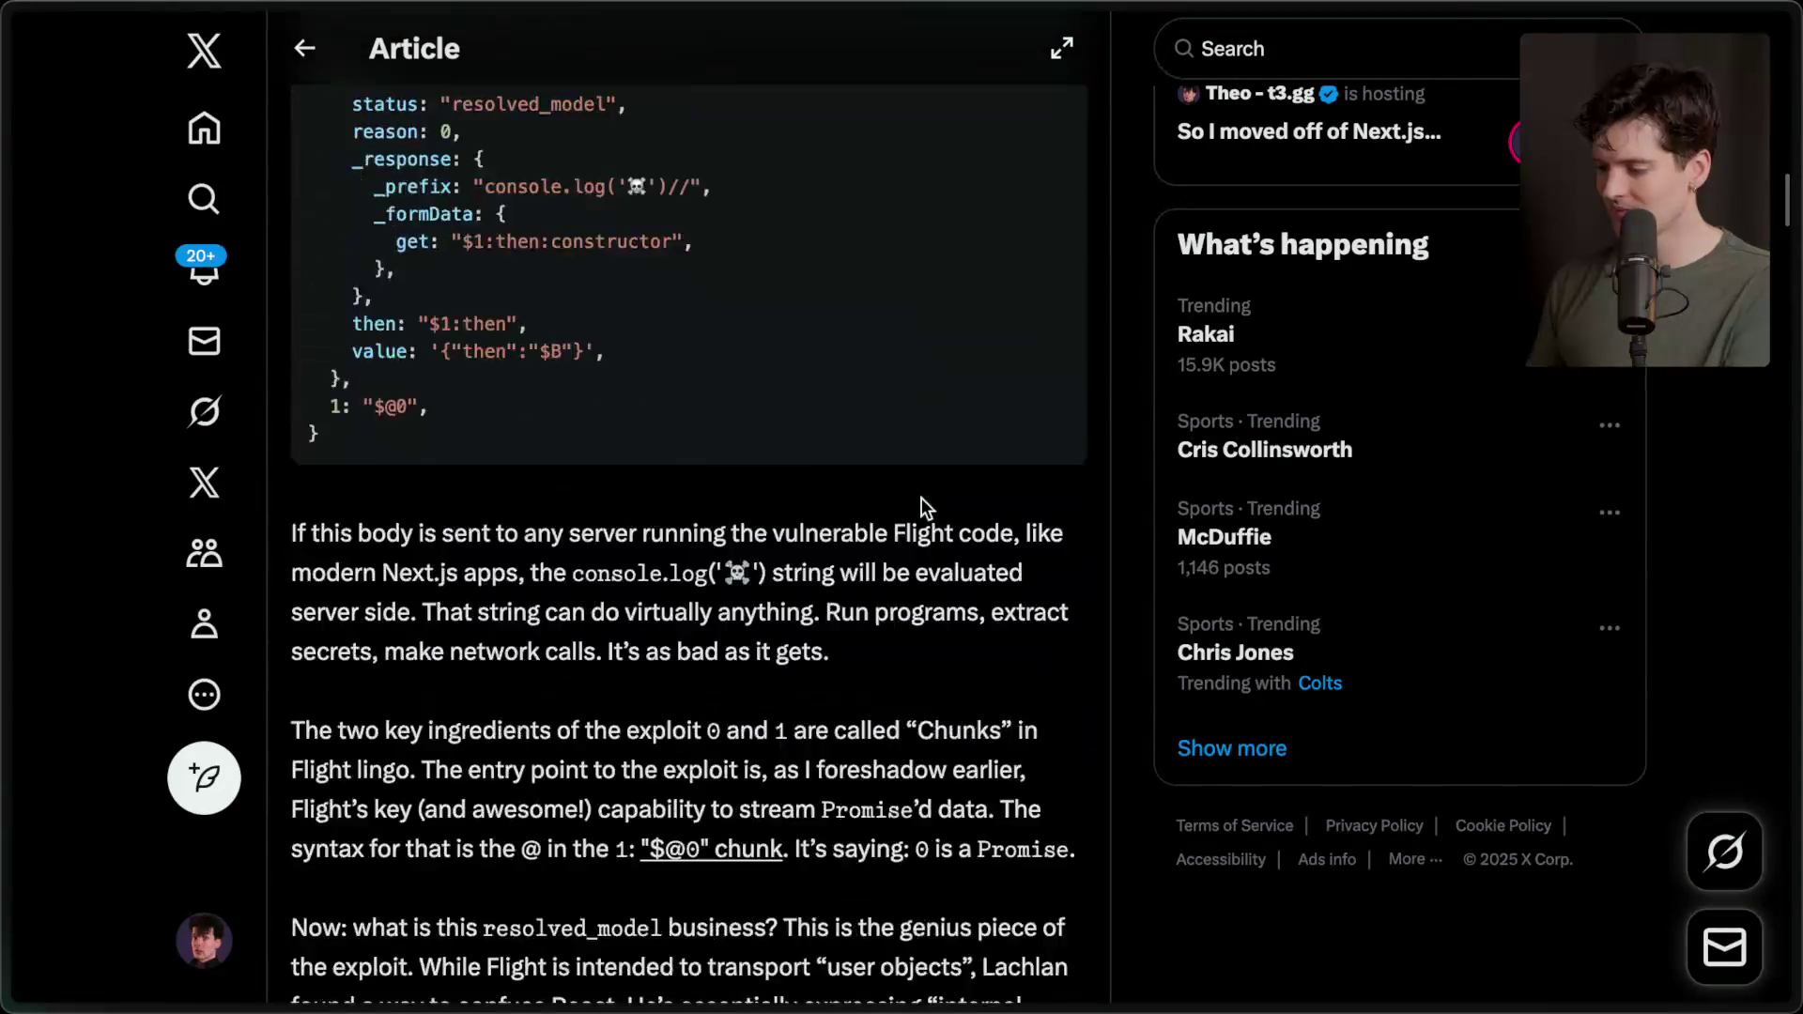
{"action": "scroll", "coordinate": [921, 497], "scroll_direction": "down", "scroll_amount": 10}
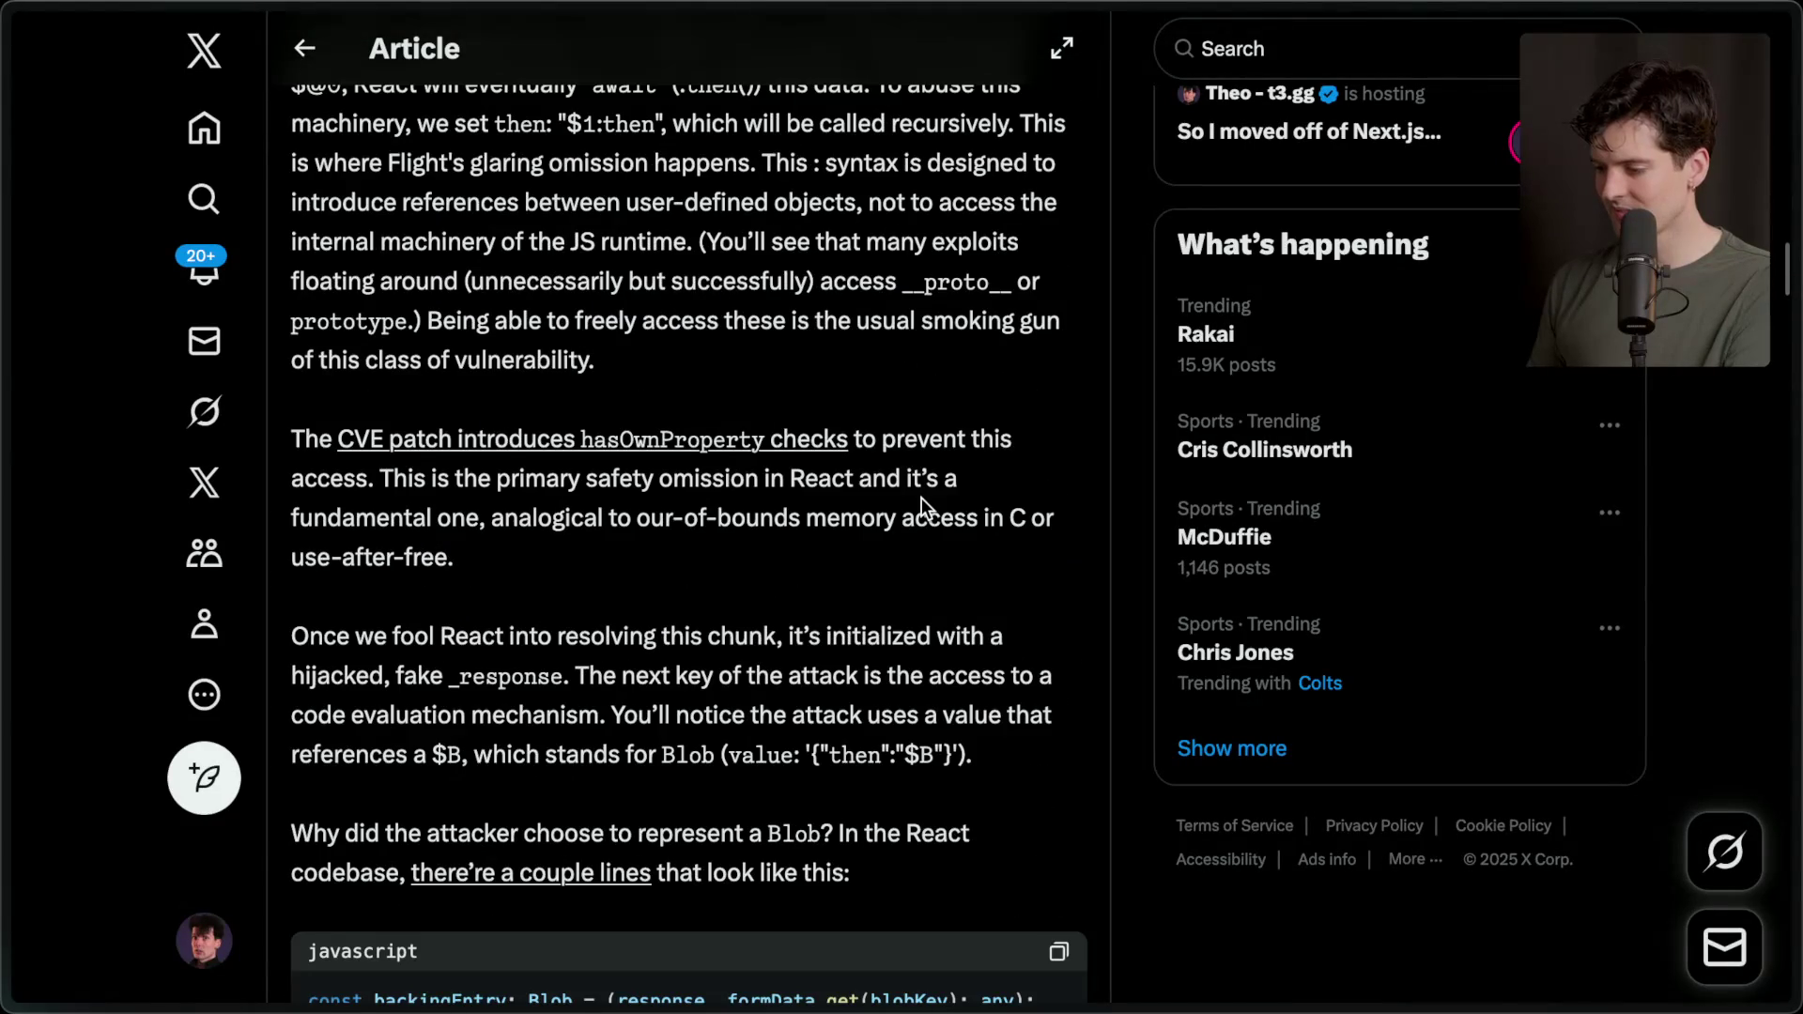
{"action": "scroll", "coordinate": [922, 498], "scroll_direction": "down", "scroll_amount": 15}
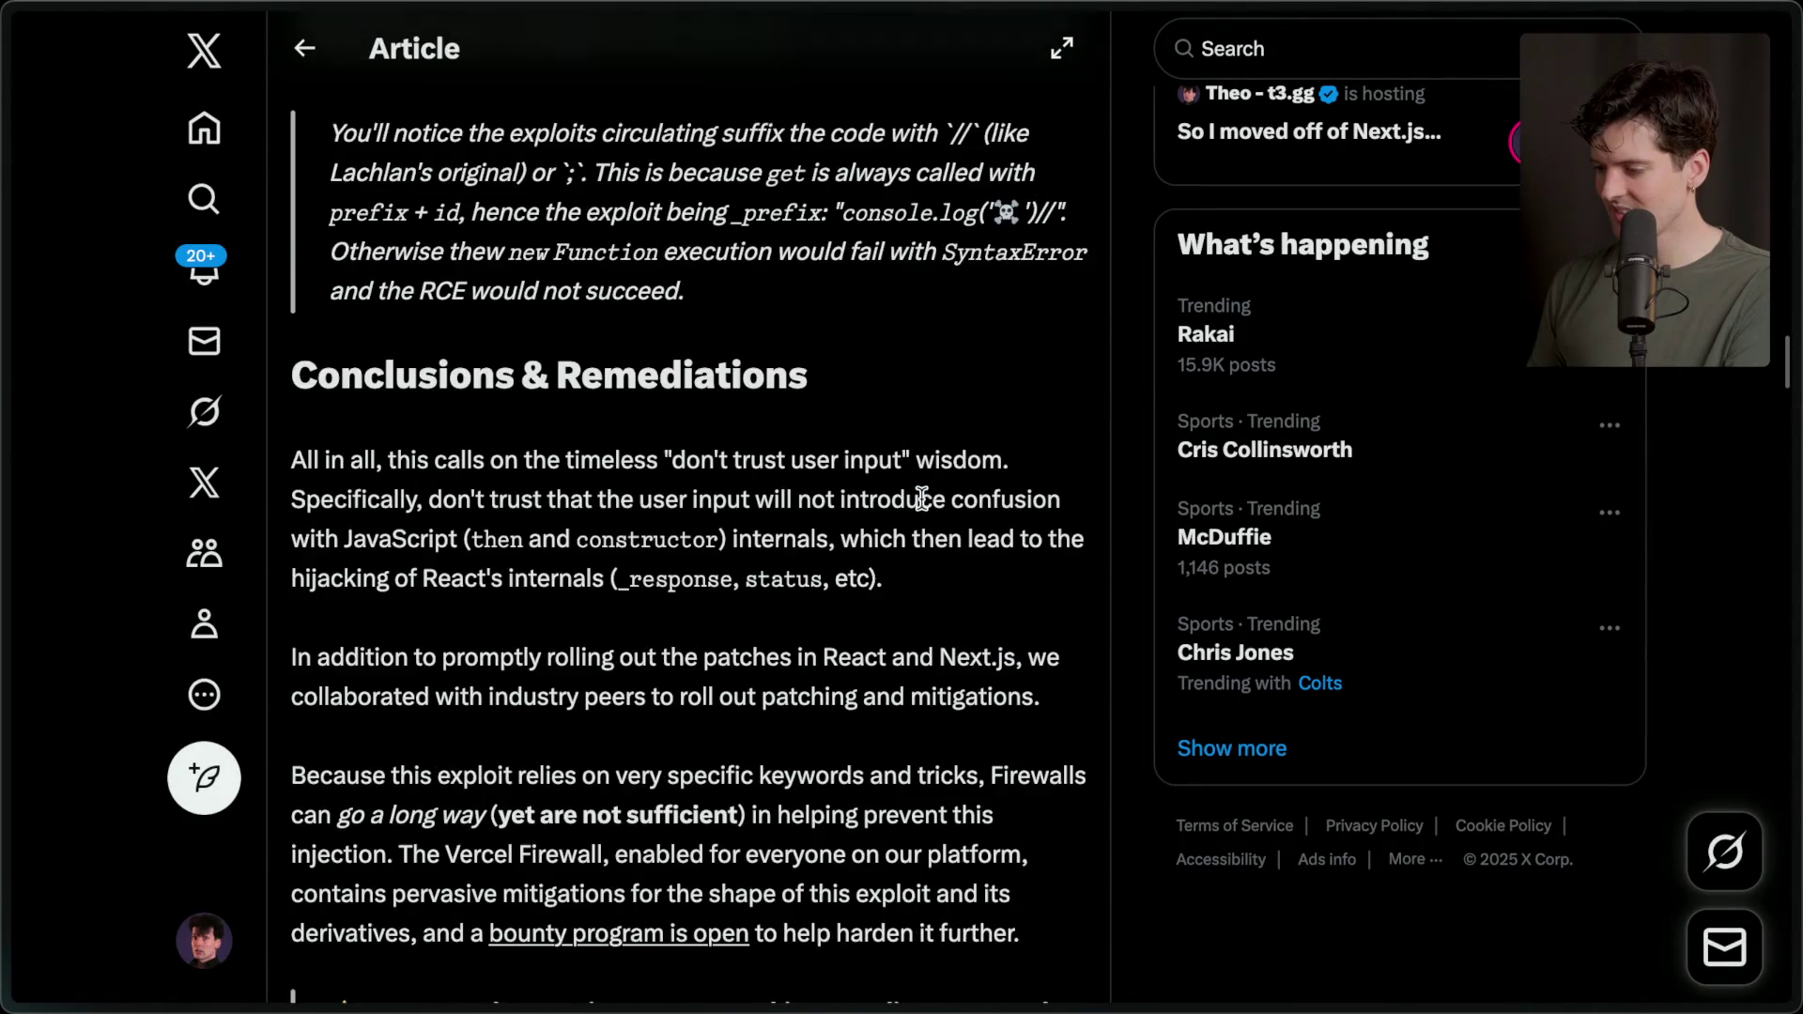
{"action": "scroll", "coordinate": [921, 507], "scroll_direction": "down", "scroll_amount": 1}
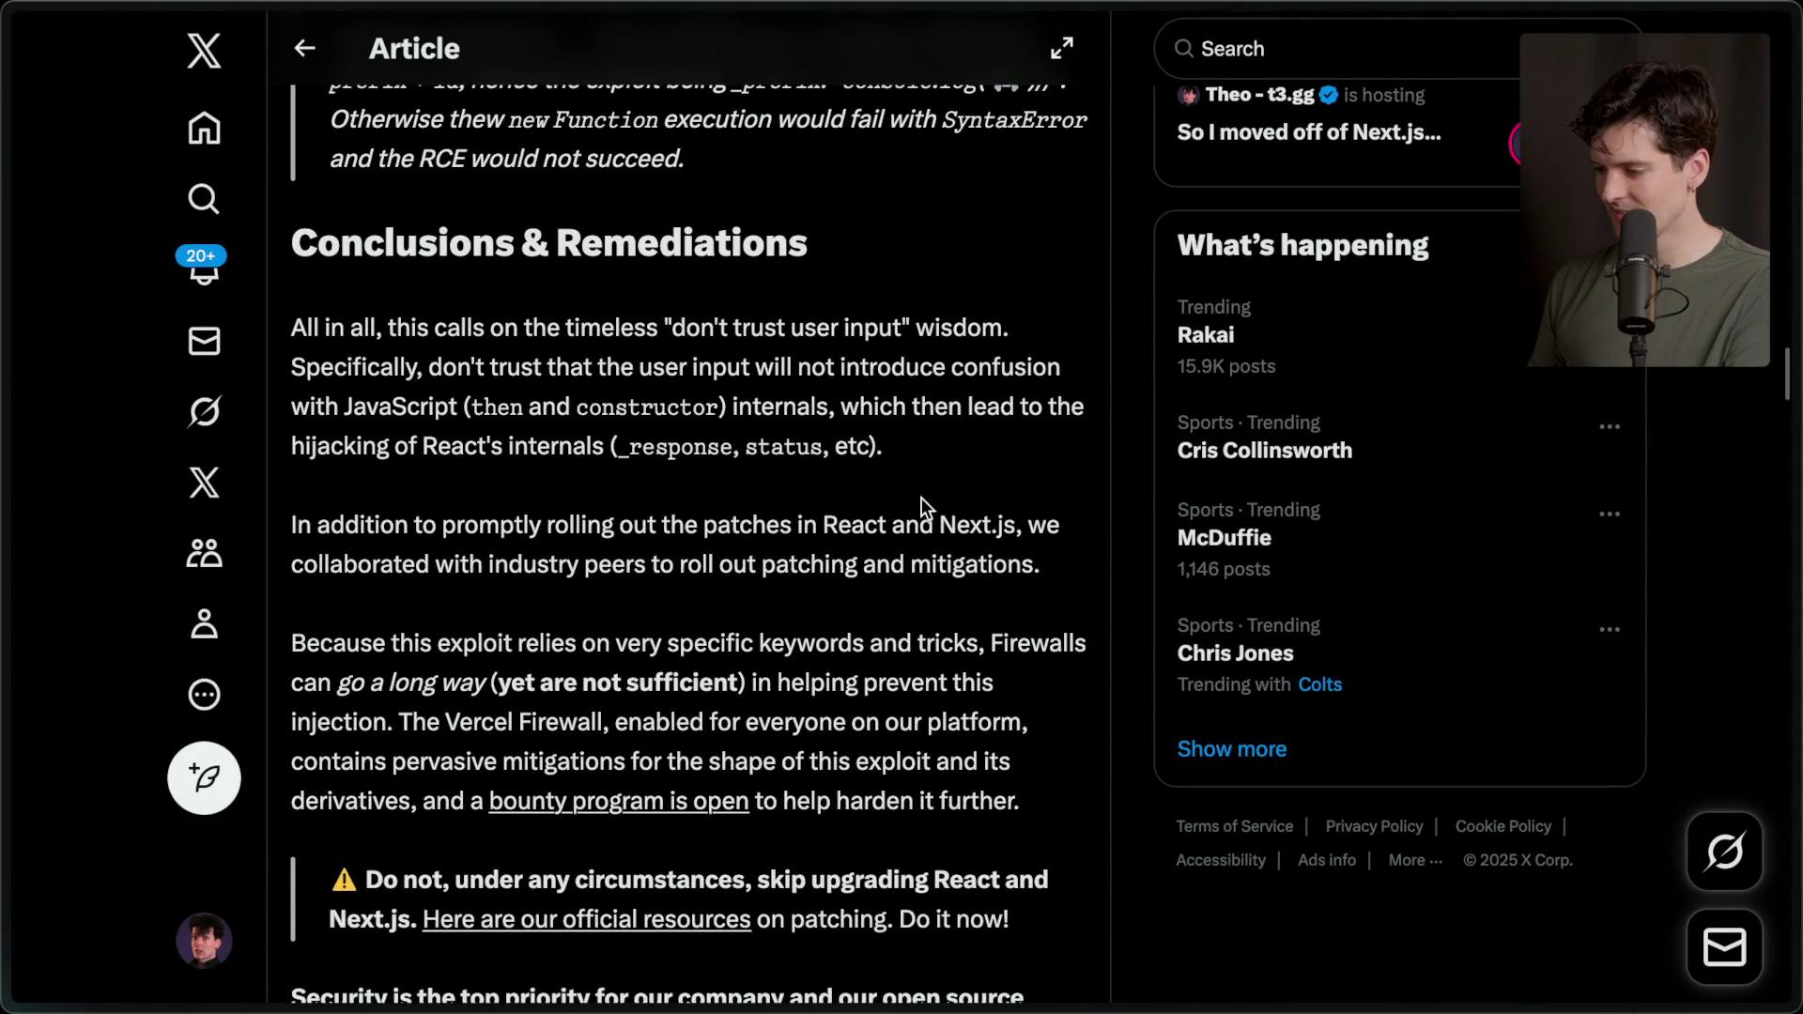
{"action": "scroll", "coordinate": [921, 498], "scroll_direction": "up", "scroll_amount": 1}
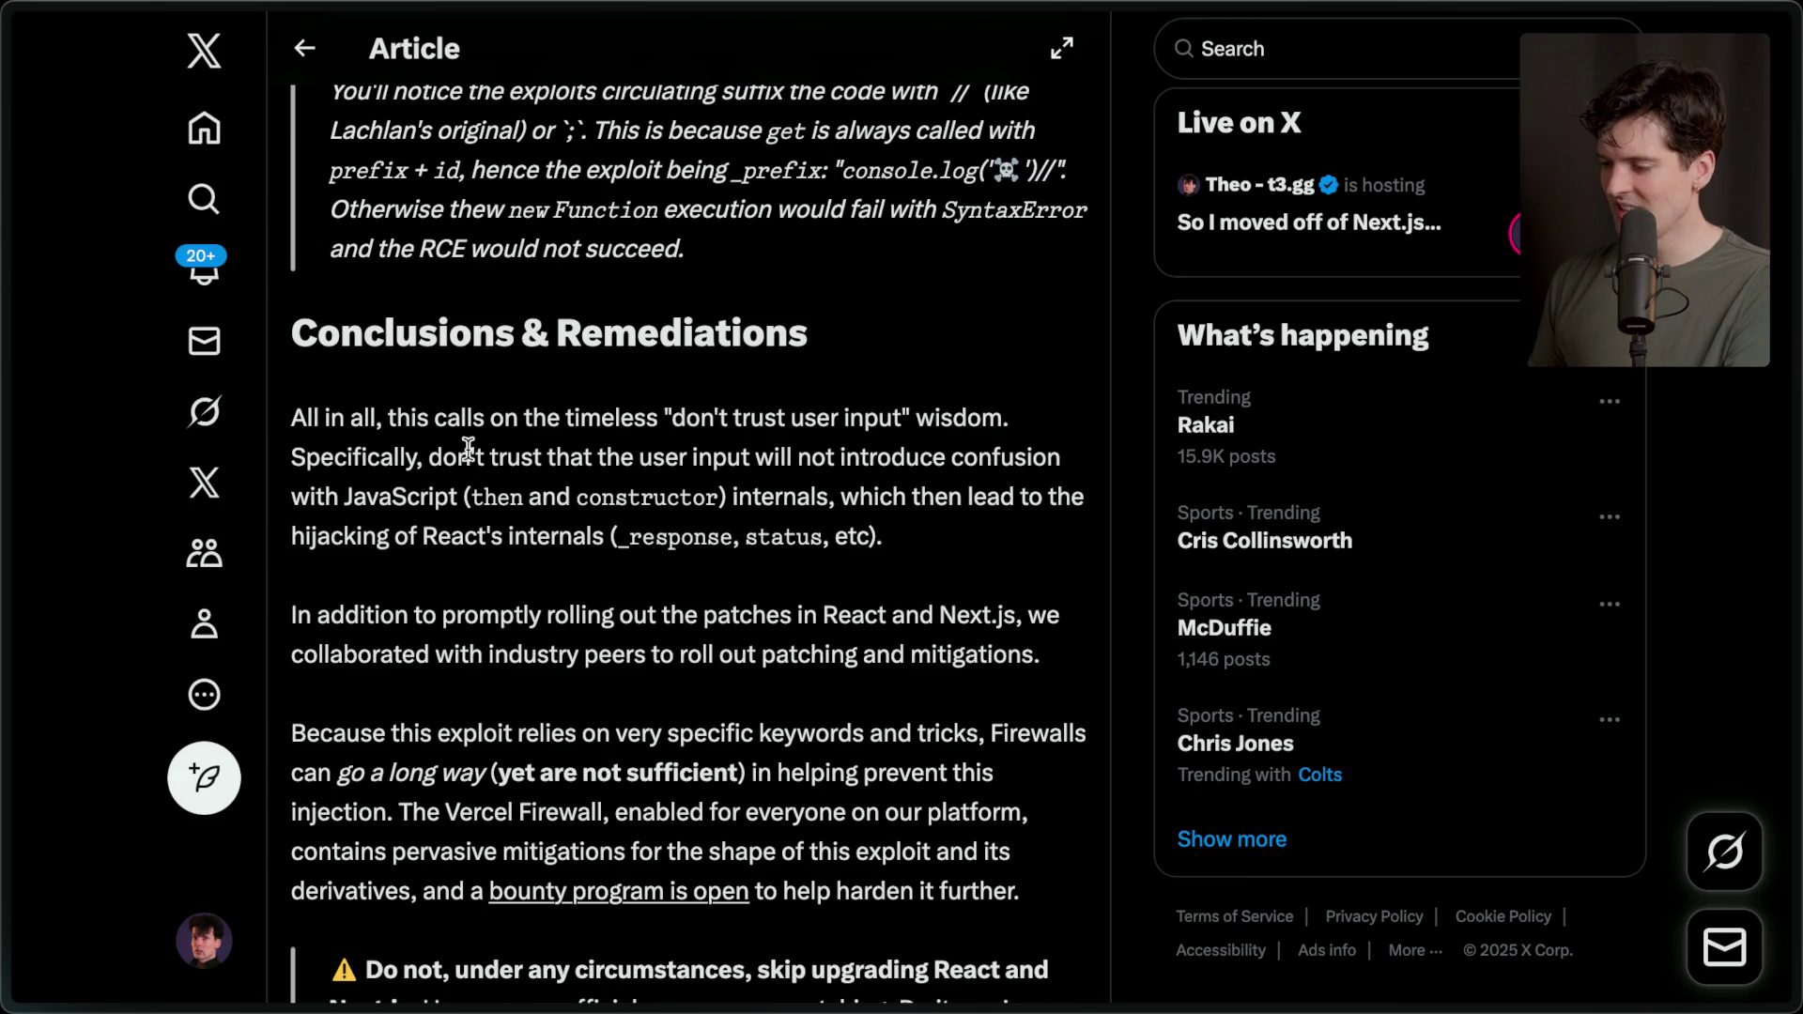
{"action": "mouse_move", "coordinate": [291, 418]}
{"action": "left_mouse_down"}
{"action": "mouse_move", "coordinate": [943, 455]}
{"action": "mouse_move", "coordinate": [1029, 428]}
{"action": "left_mouse_up"}
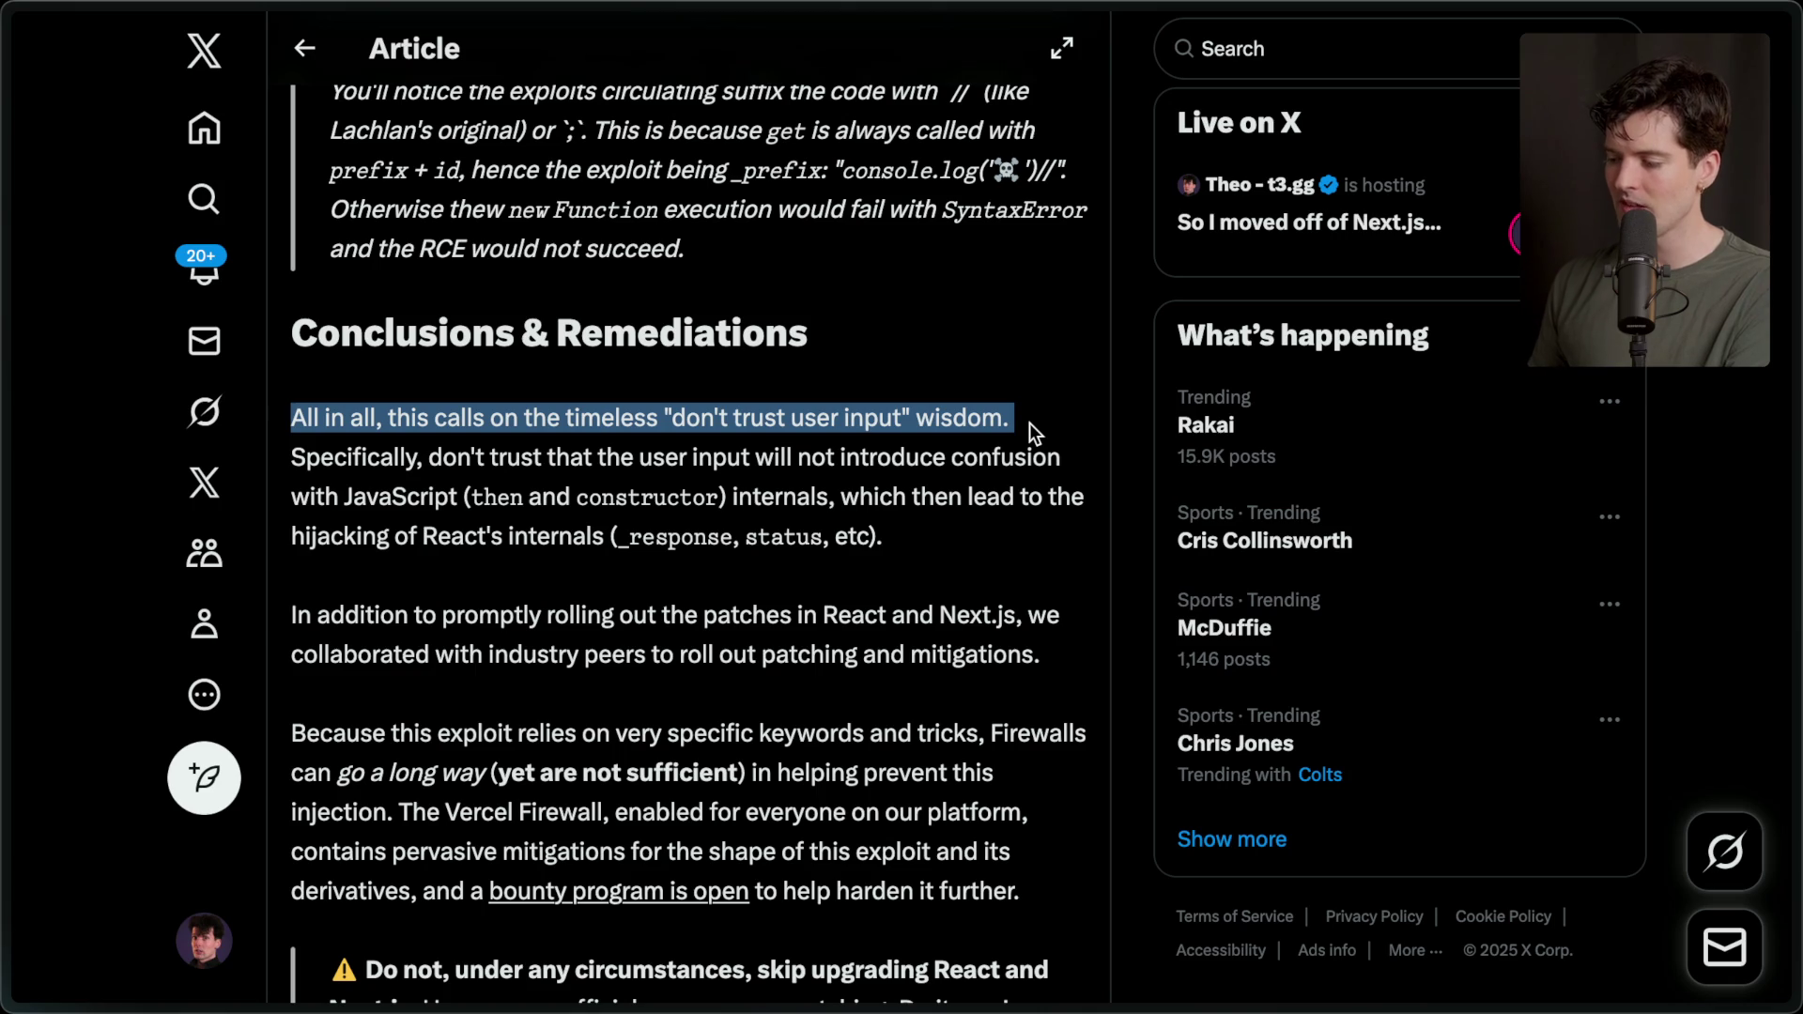
{"action": "left_click", "coordinate": [1030, 423]}
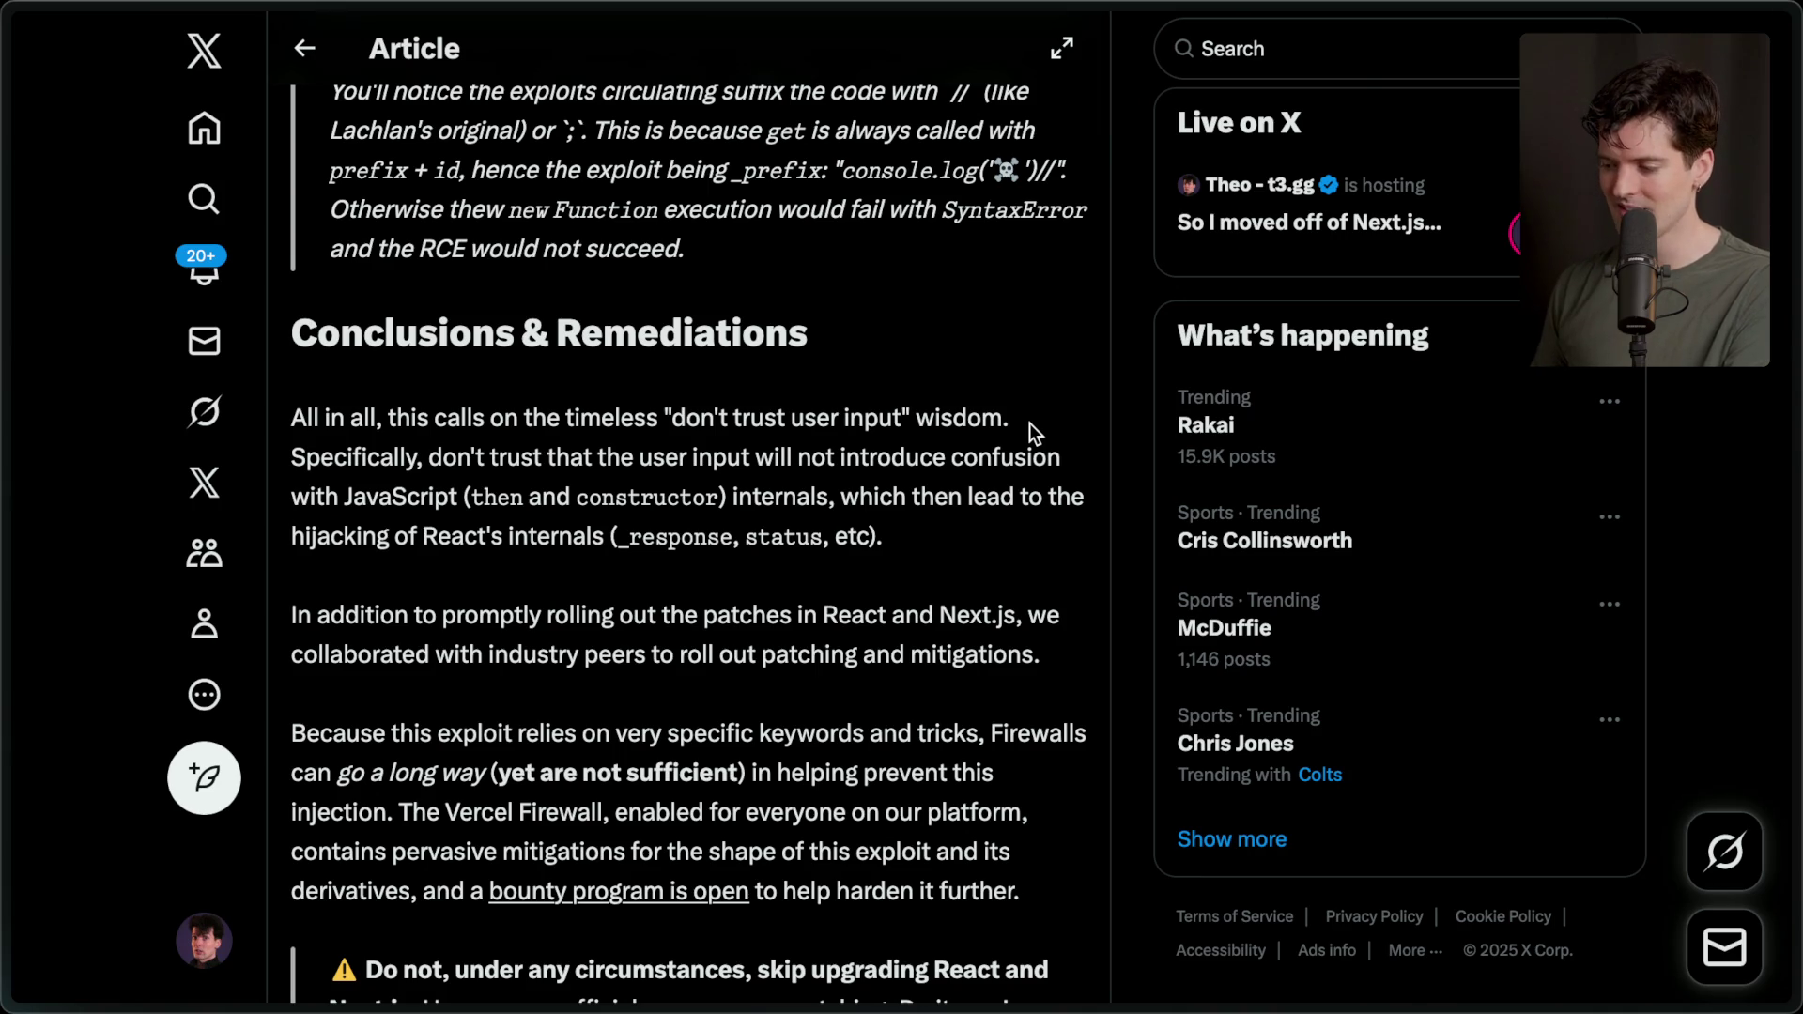
{"action": "scroll", "coordinate": [1030, 423], "scroll_direction": "up", "scroll_amount": 10}
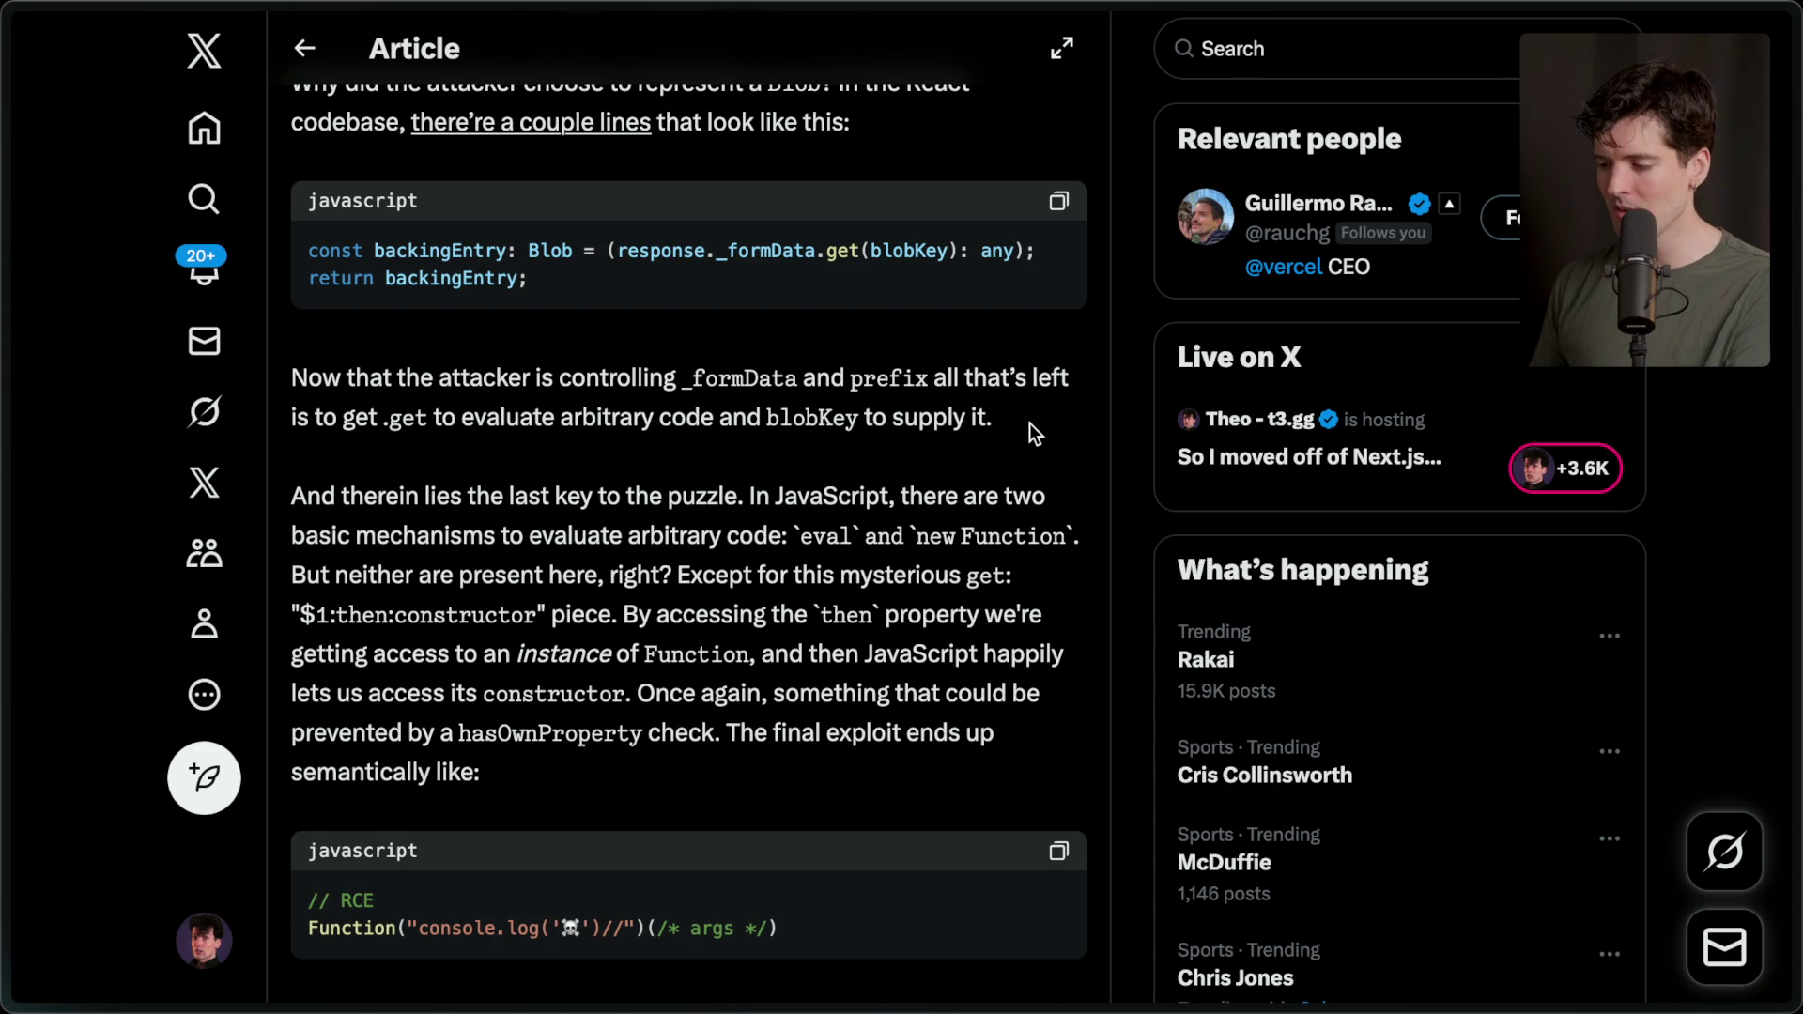
{"action": "scroll", "coordinate": [1029, 423], "scroll_direction": "down", "scroll_amount": 3}
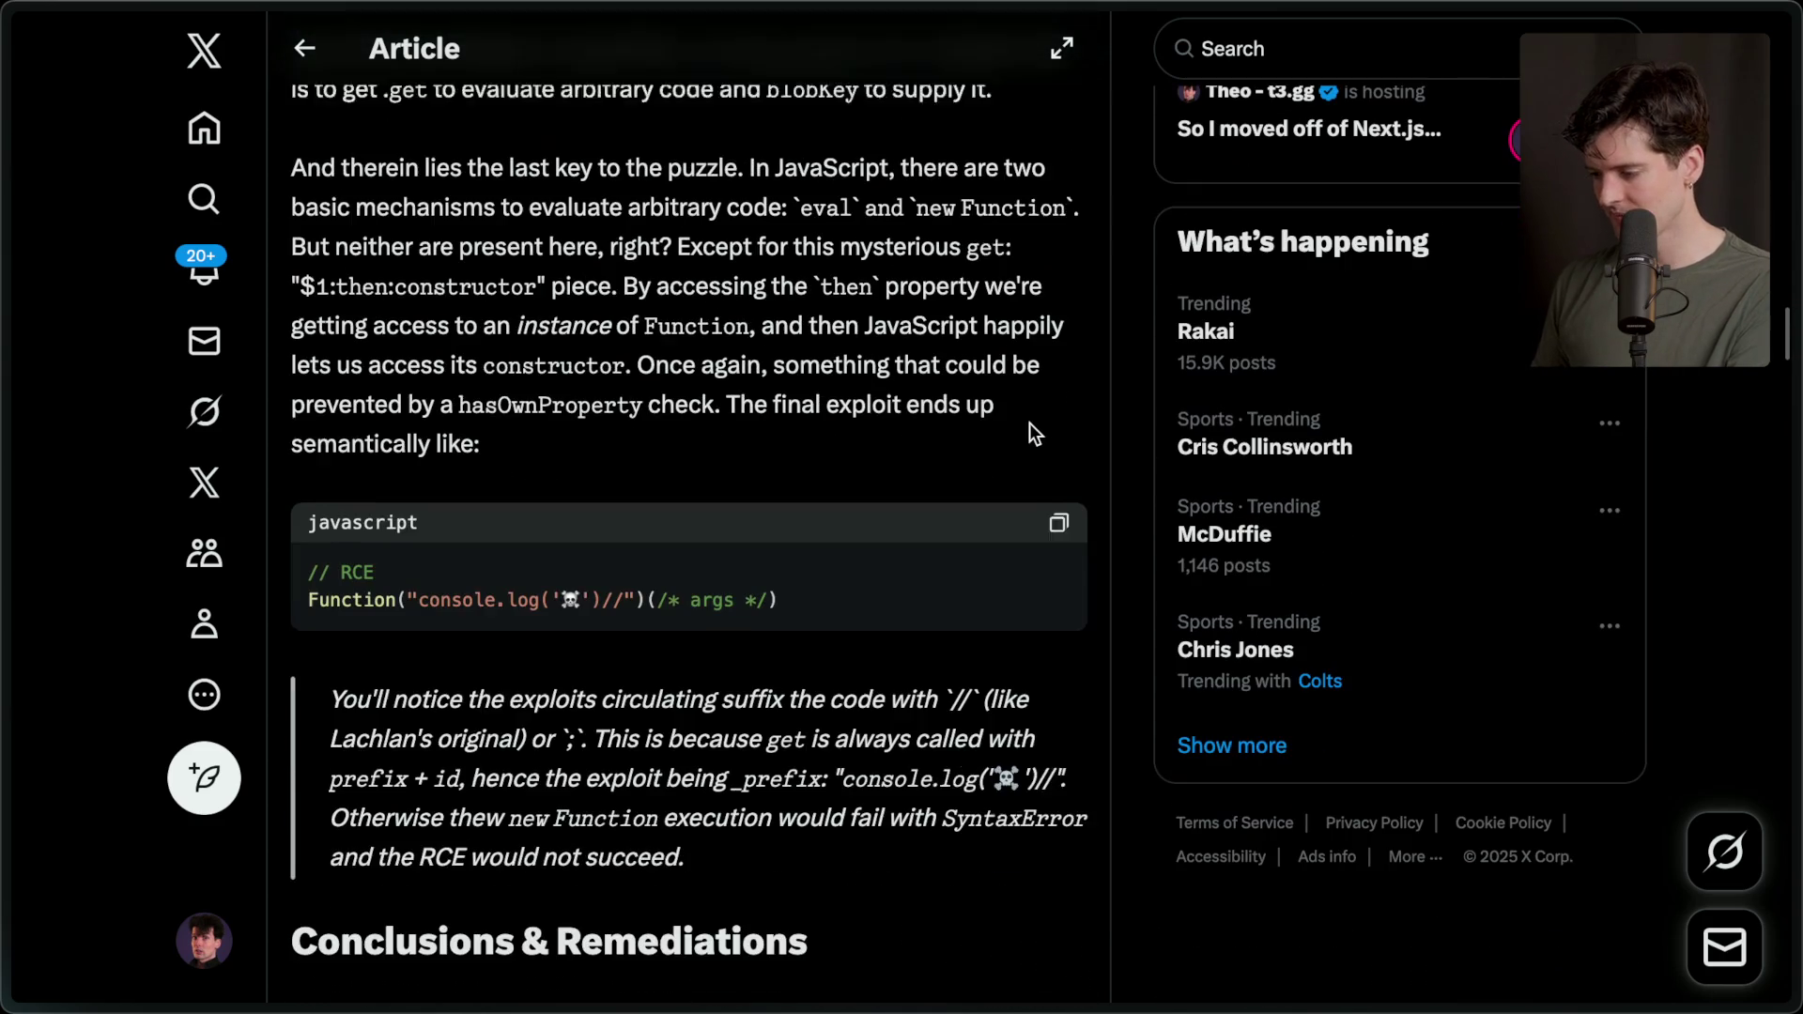
{"action": "scroll", "coordinate": [1029, 423], "scroll_direction": "down", "scroll_amount": 6}
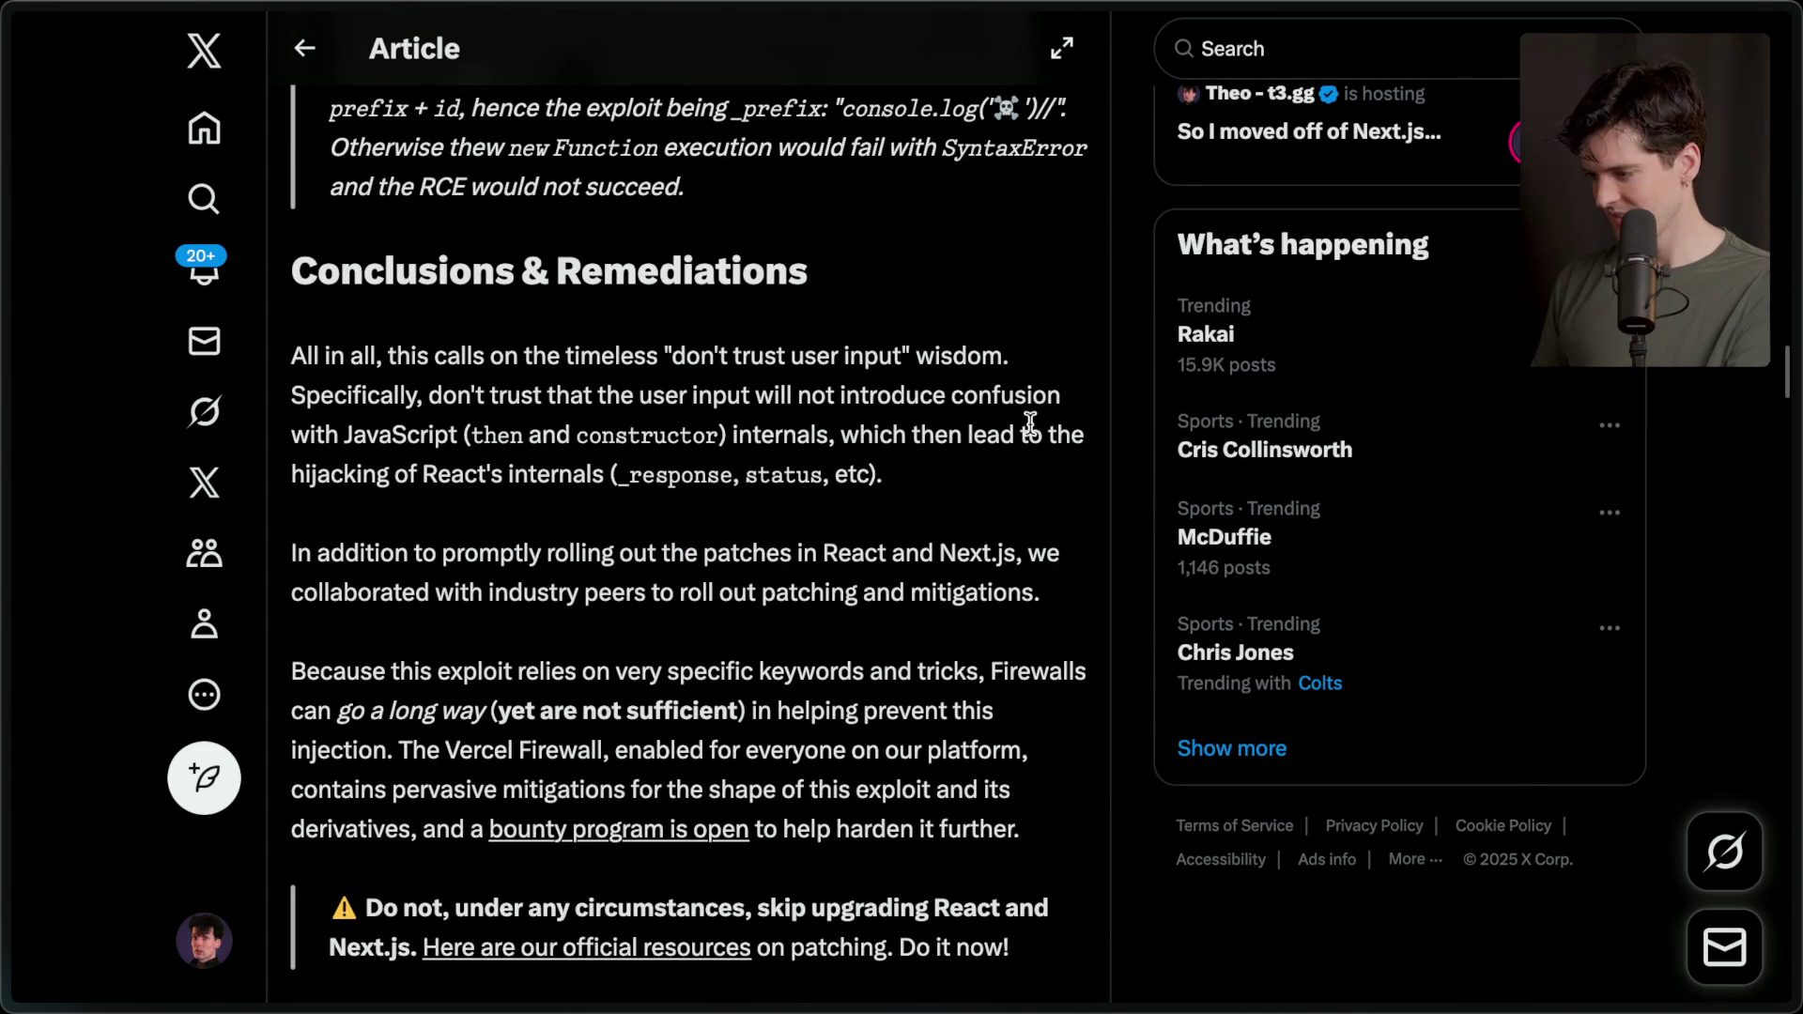
{"action": "mouse_move", "coordinate": [1799, 432]}
{"action": "scroll", "coordinate": [1514, 458], "scroll_direction": "up", "scroll_amount": 3}
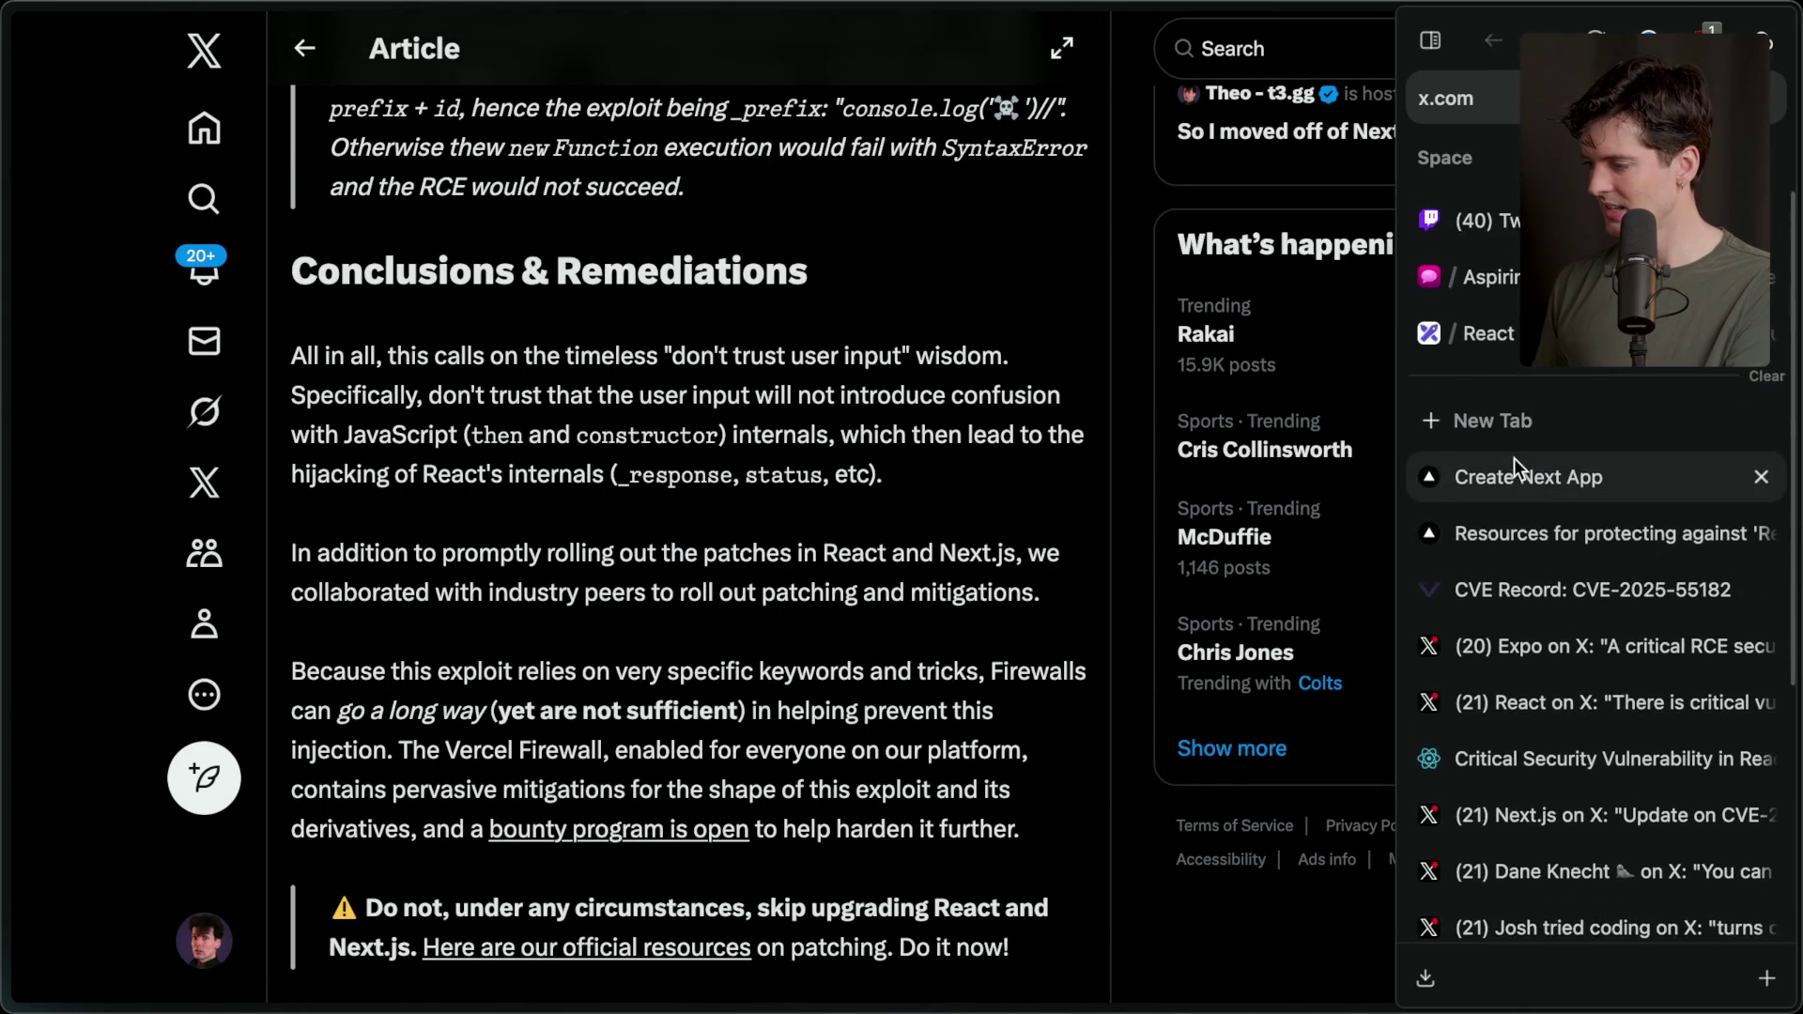
On the React Got Hacked board, drag 'How was it found?' up and nudge it beneath 'How does it work?'.
{"action": "left_click", "coordinate": [1484, 330]}
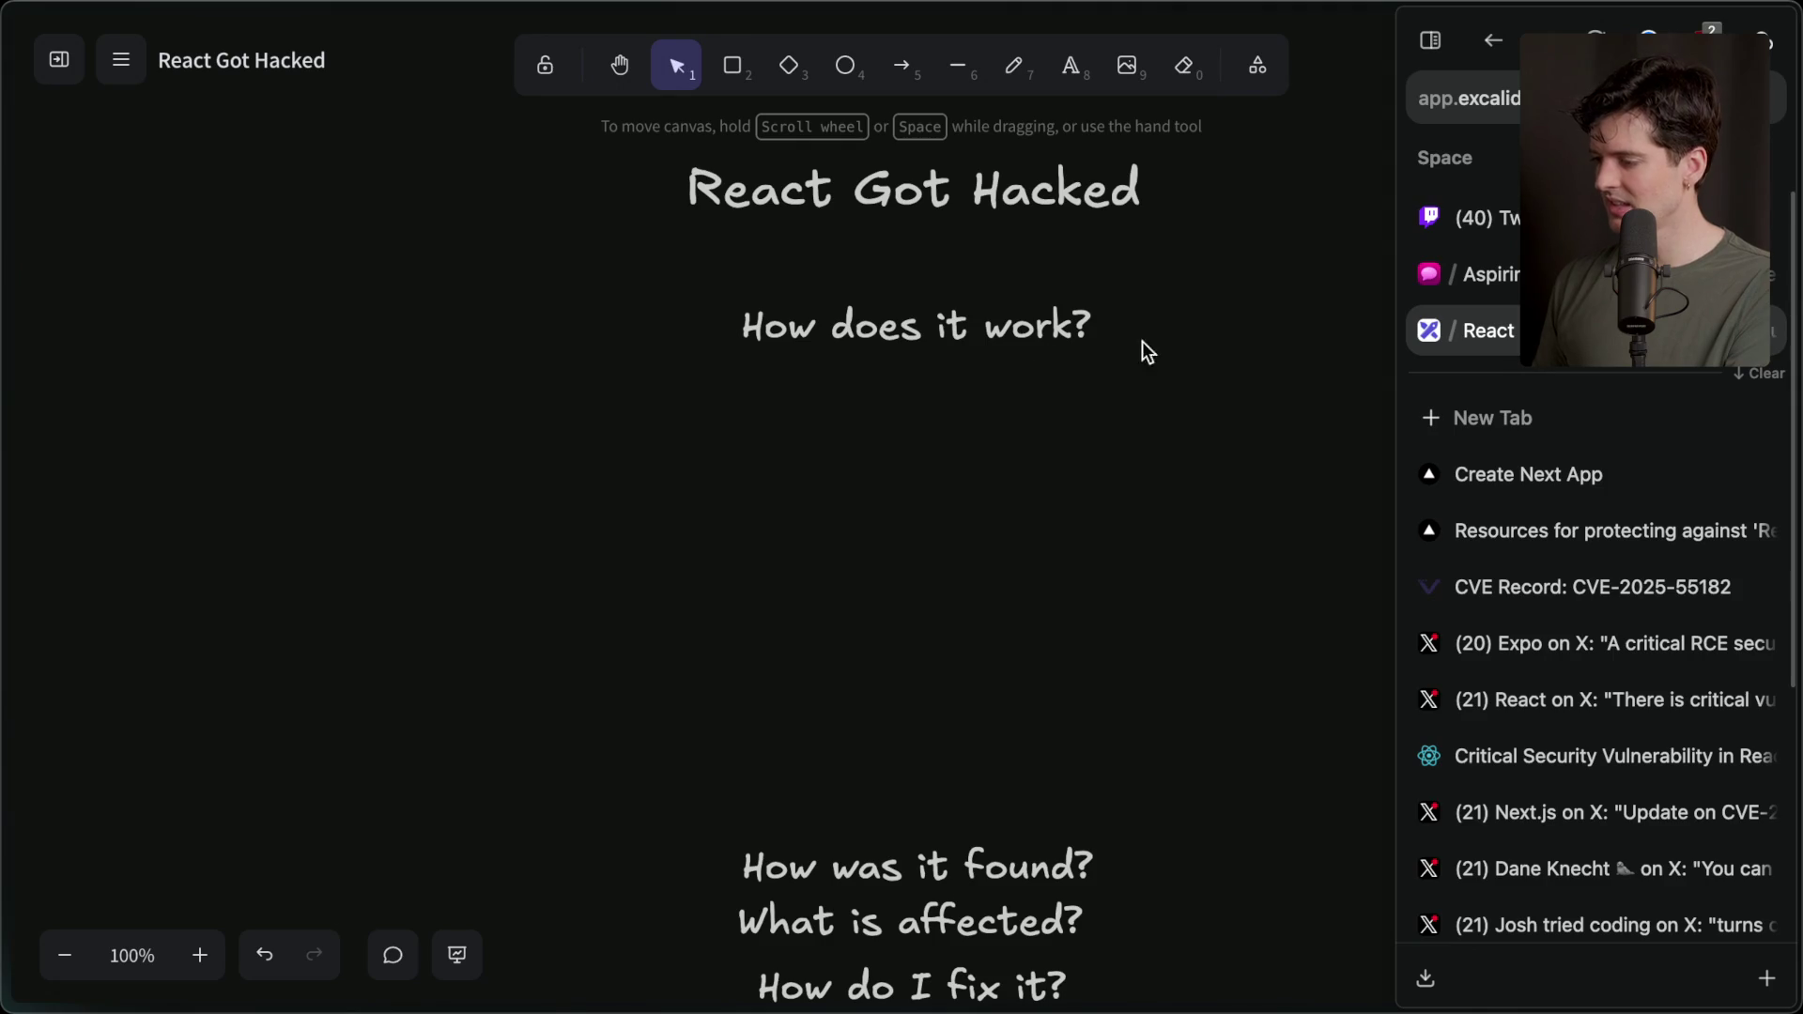
{"action": "left_click", "coordinate": [905, 866]}
{"action": "left_click_drag", "start_coordinate": [905, 866], "coordinate": [916, 500]}
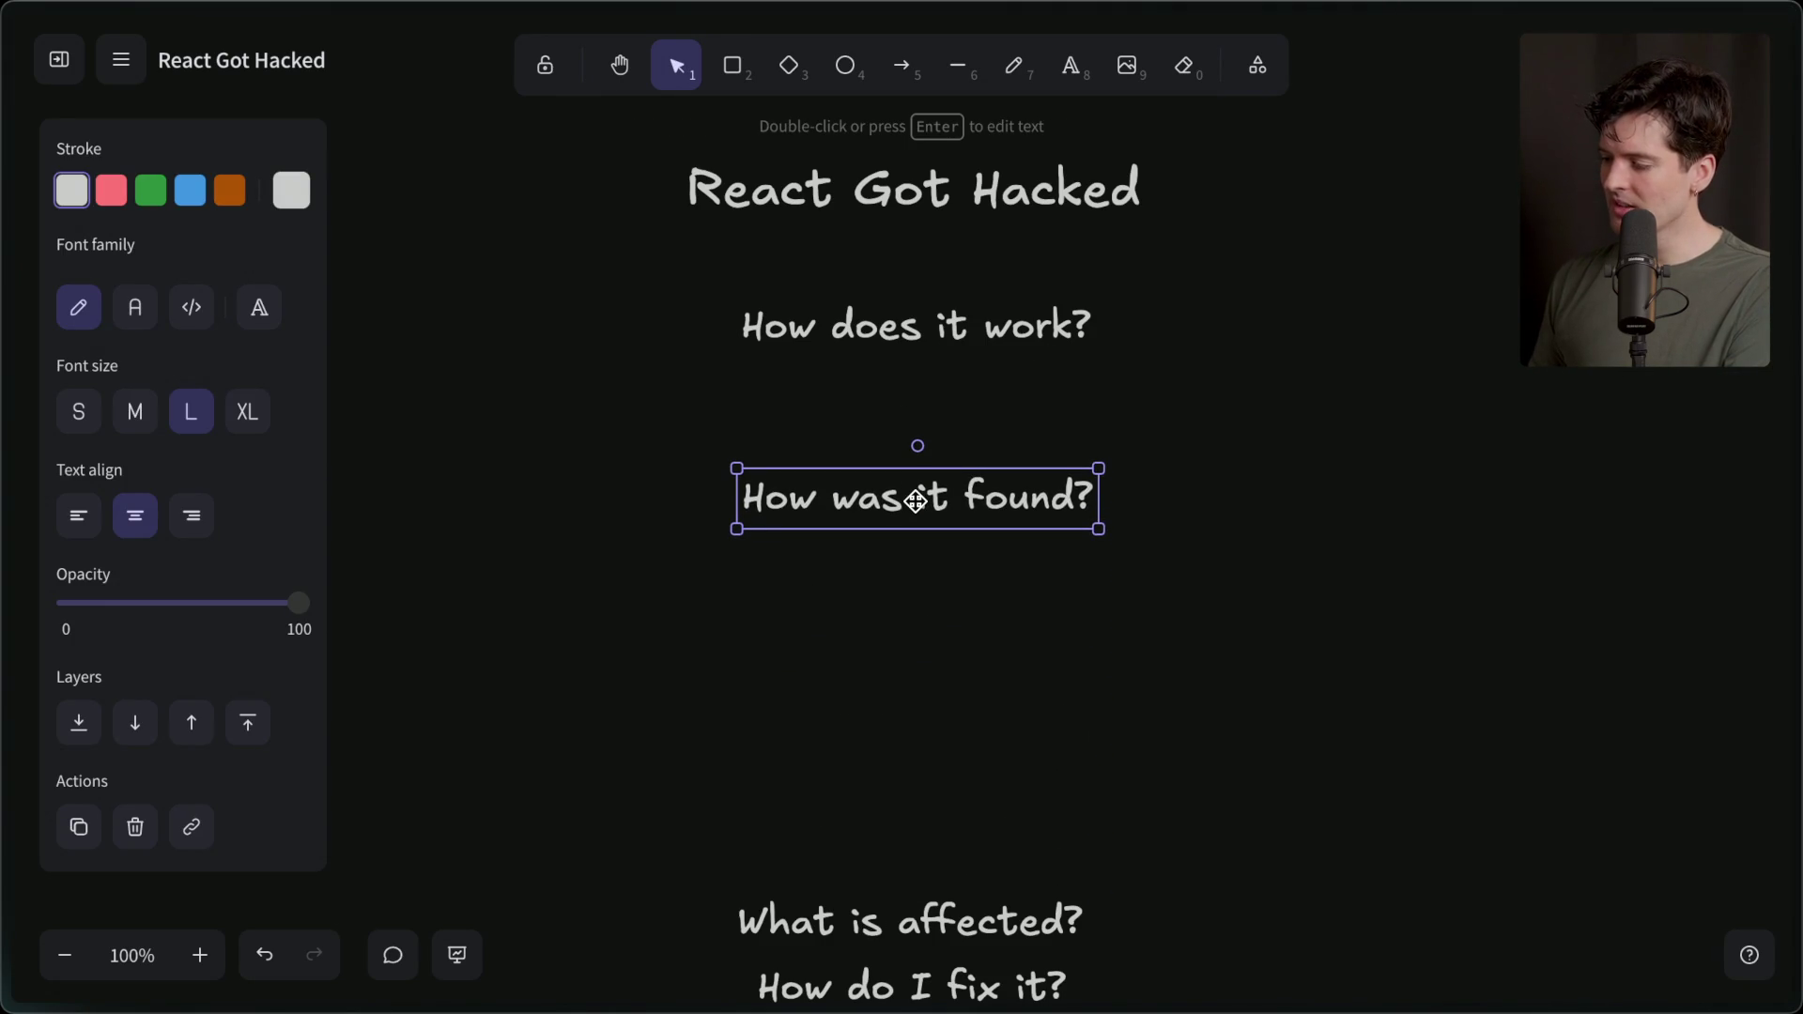
{"action": "left_click", "coordinate": [921, 334]}
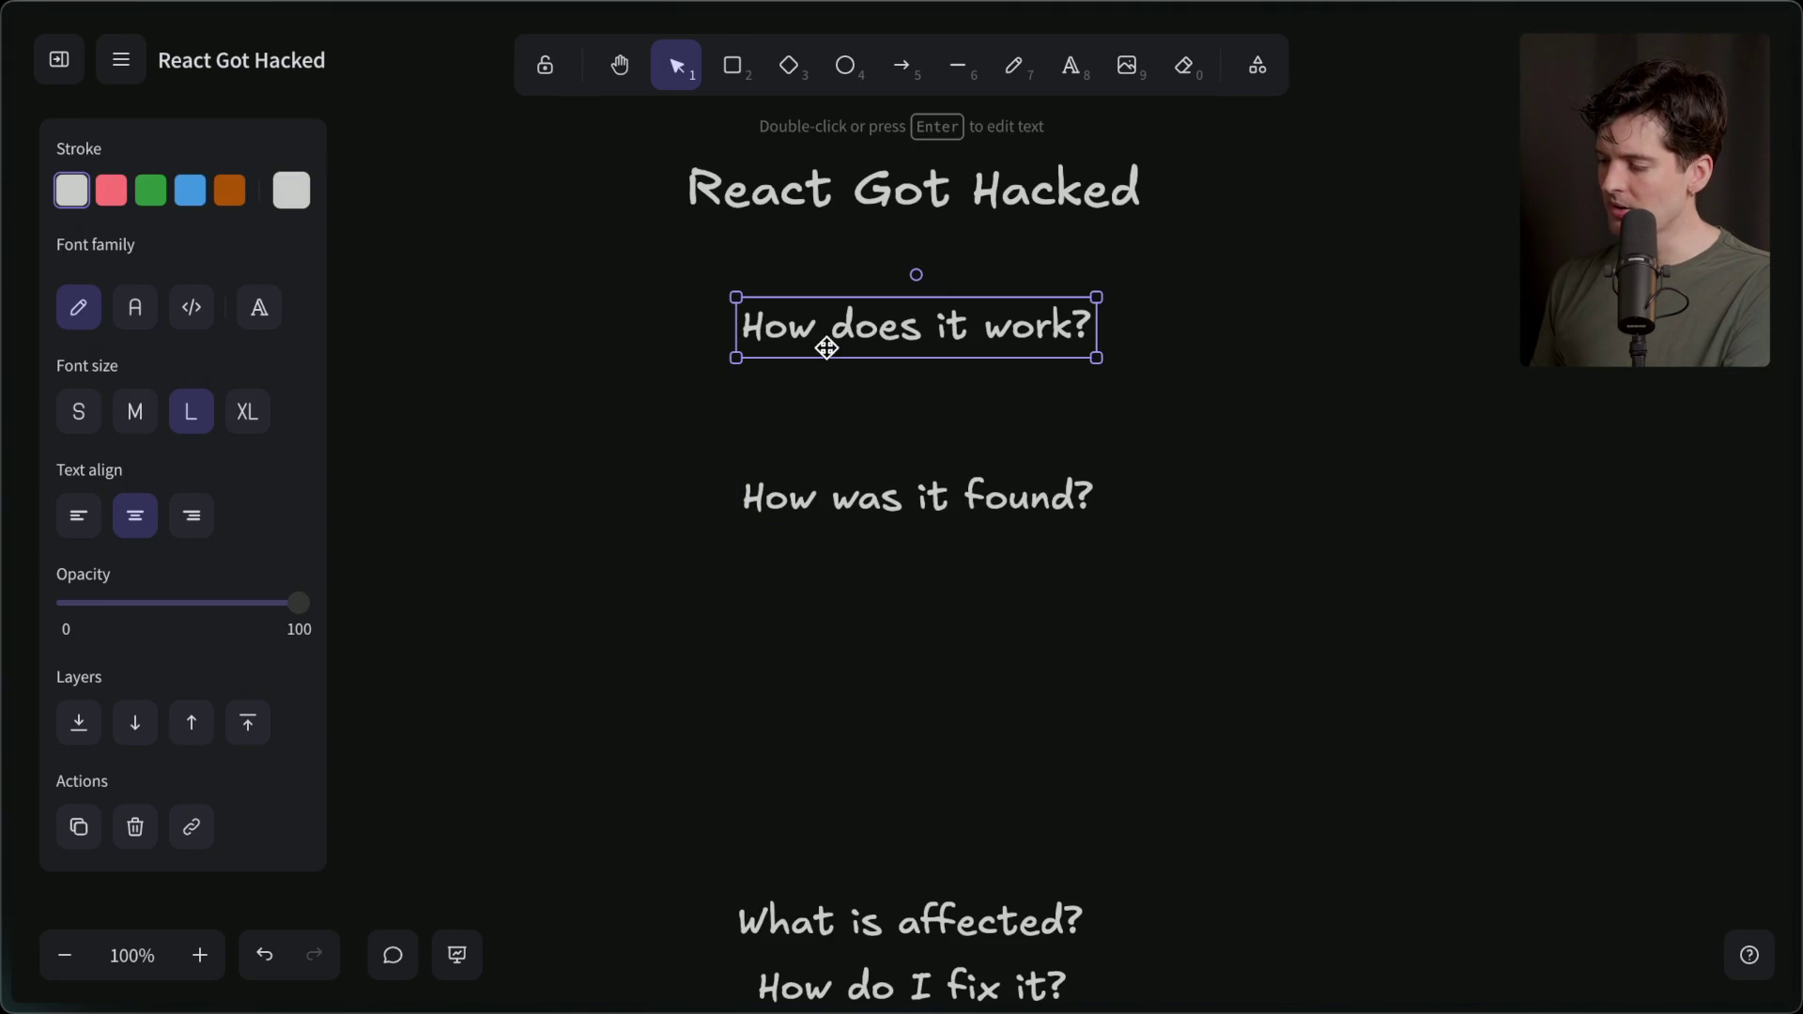
{"action": "left_click", "coordinate": [877, 495]}
{"action": "mouse_move", "coordinate": [1799, 514]}
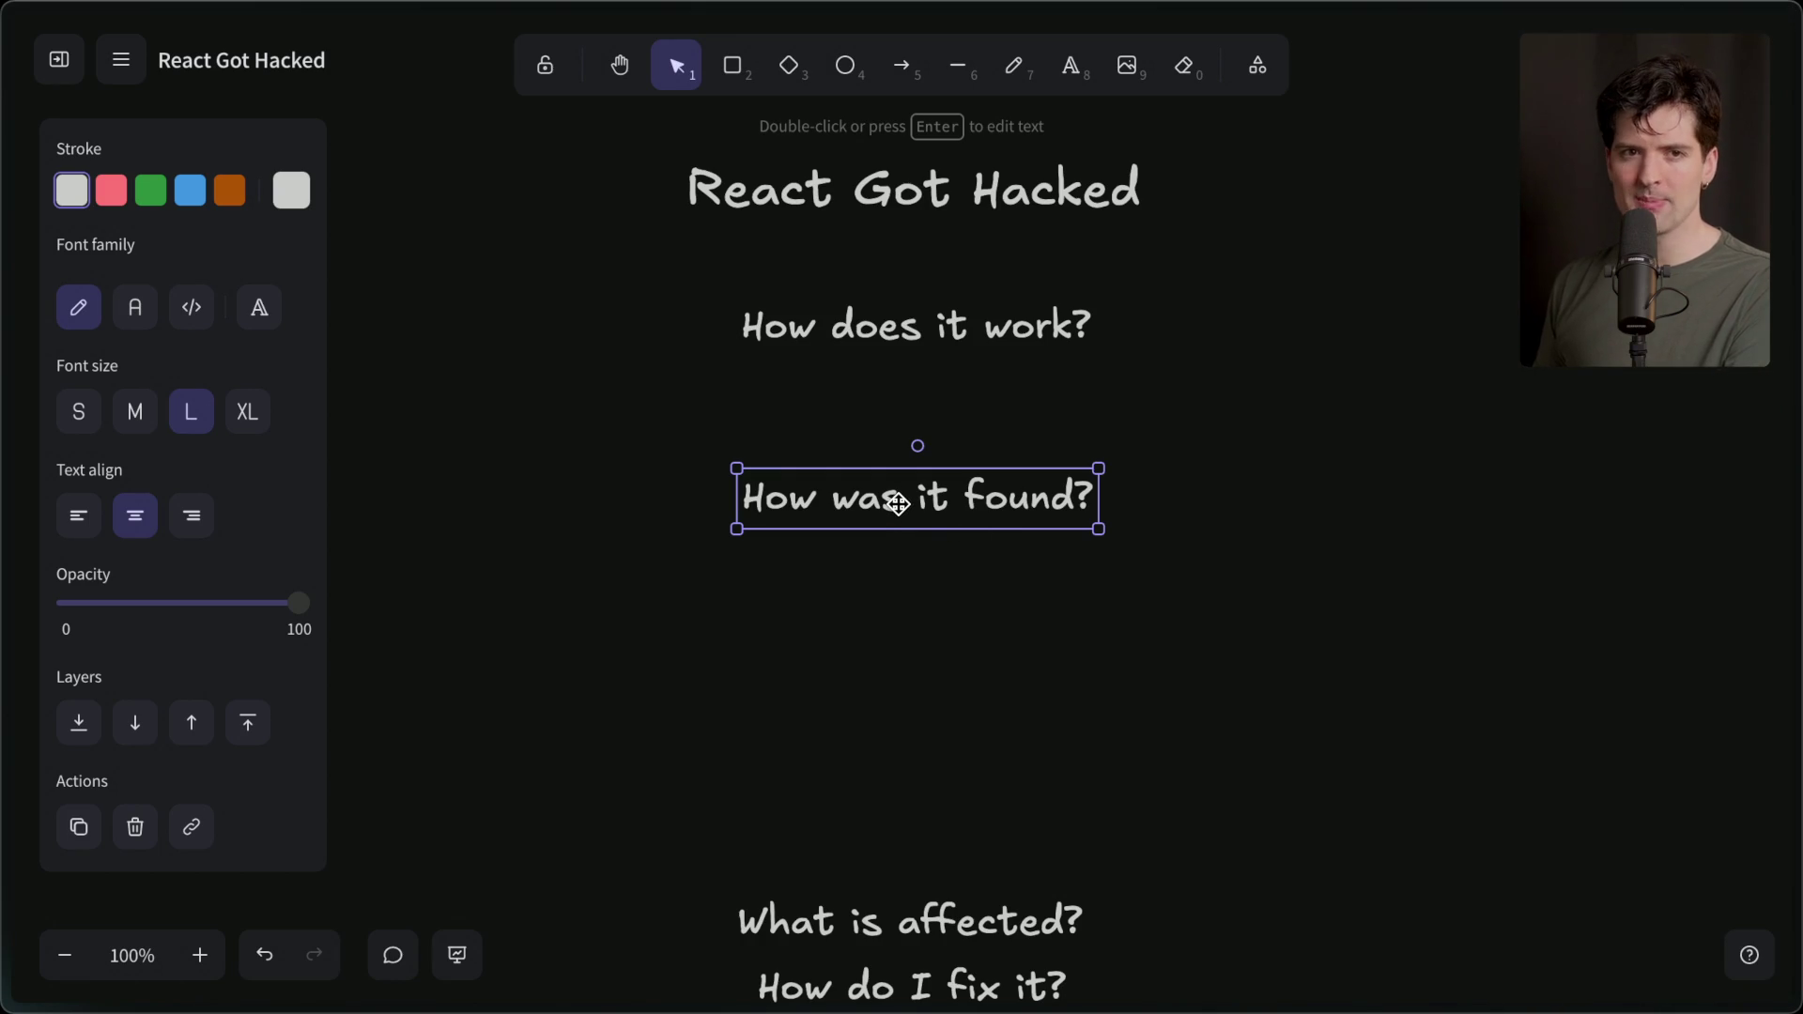
{"action": "left_click_drag", "start_coordinate": [898, 505], "coordinate": [900, 463]}
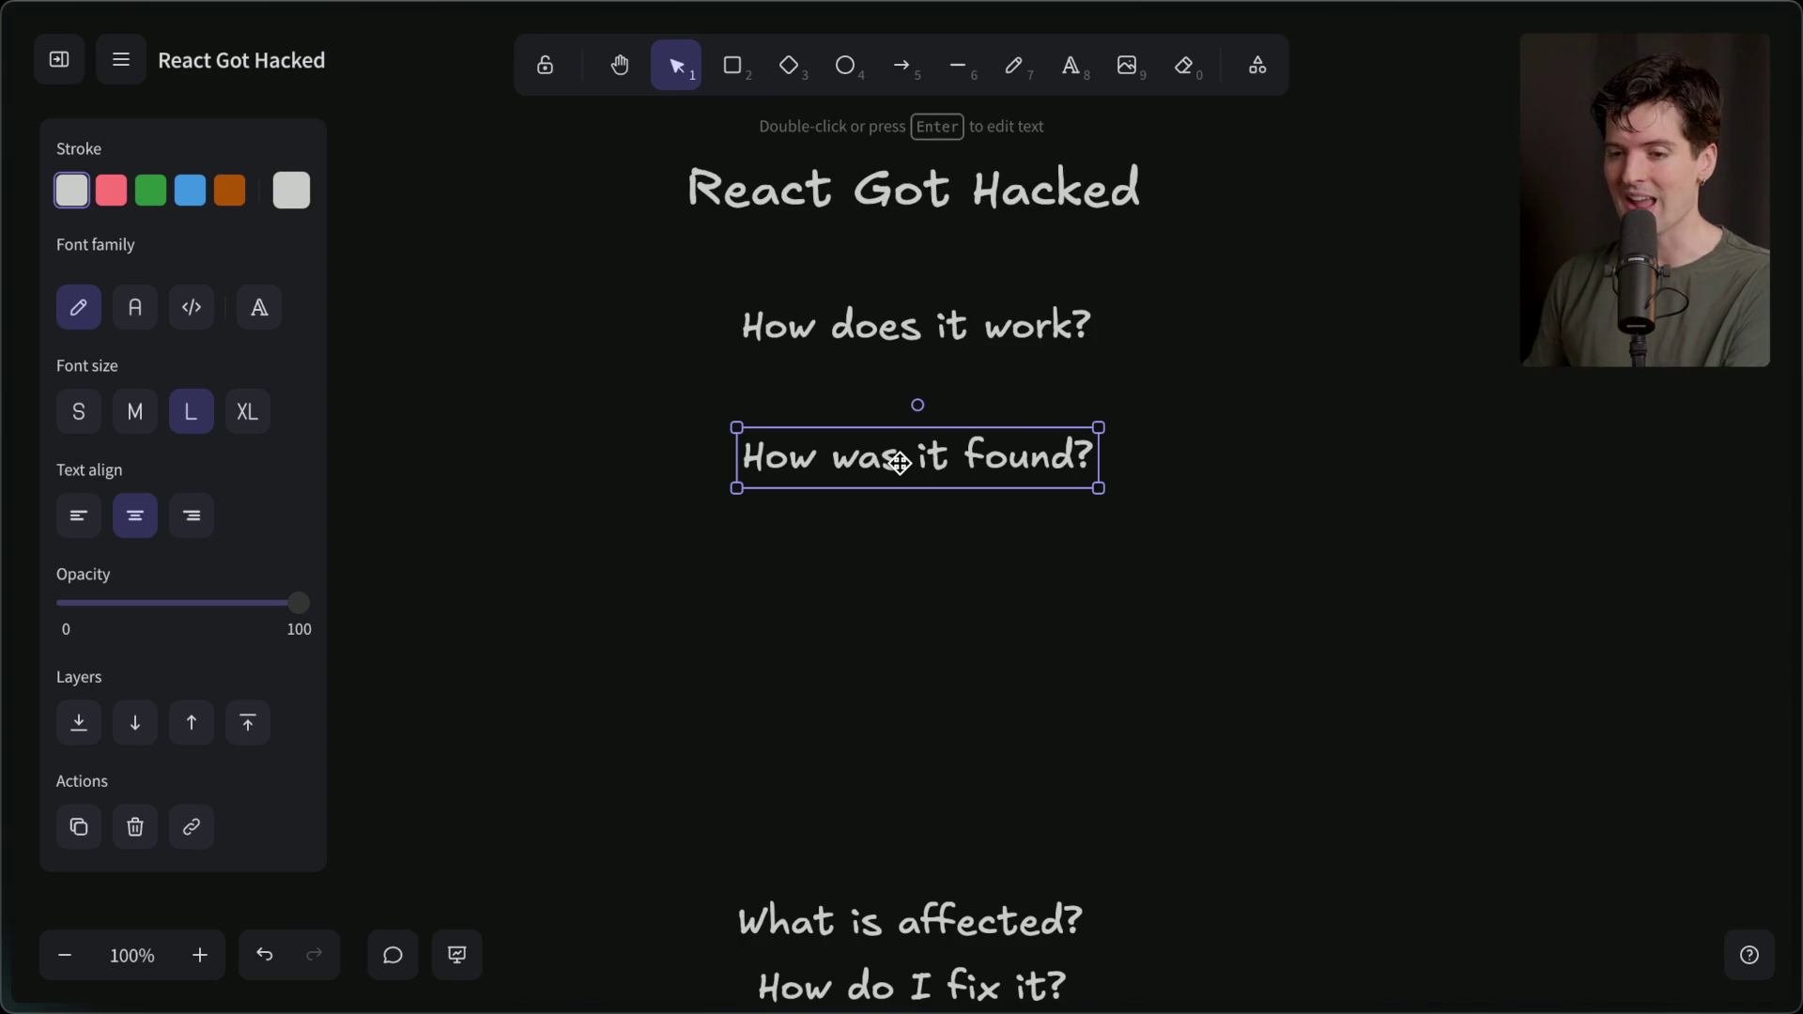
Open the Vercel React2Shell resources page, then the React2Shell write-up article on X.
{"action": "mouse_move", "coordinate": [1766, 498]}
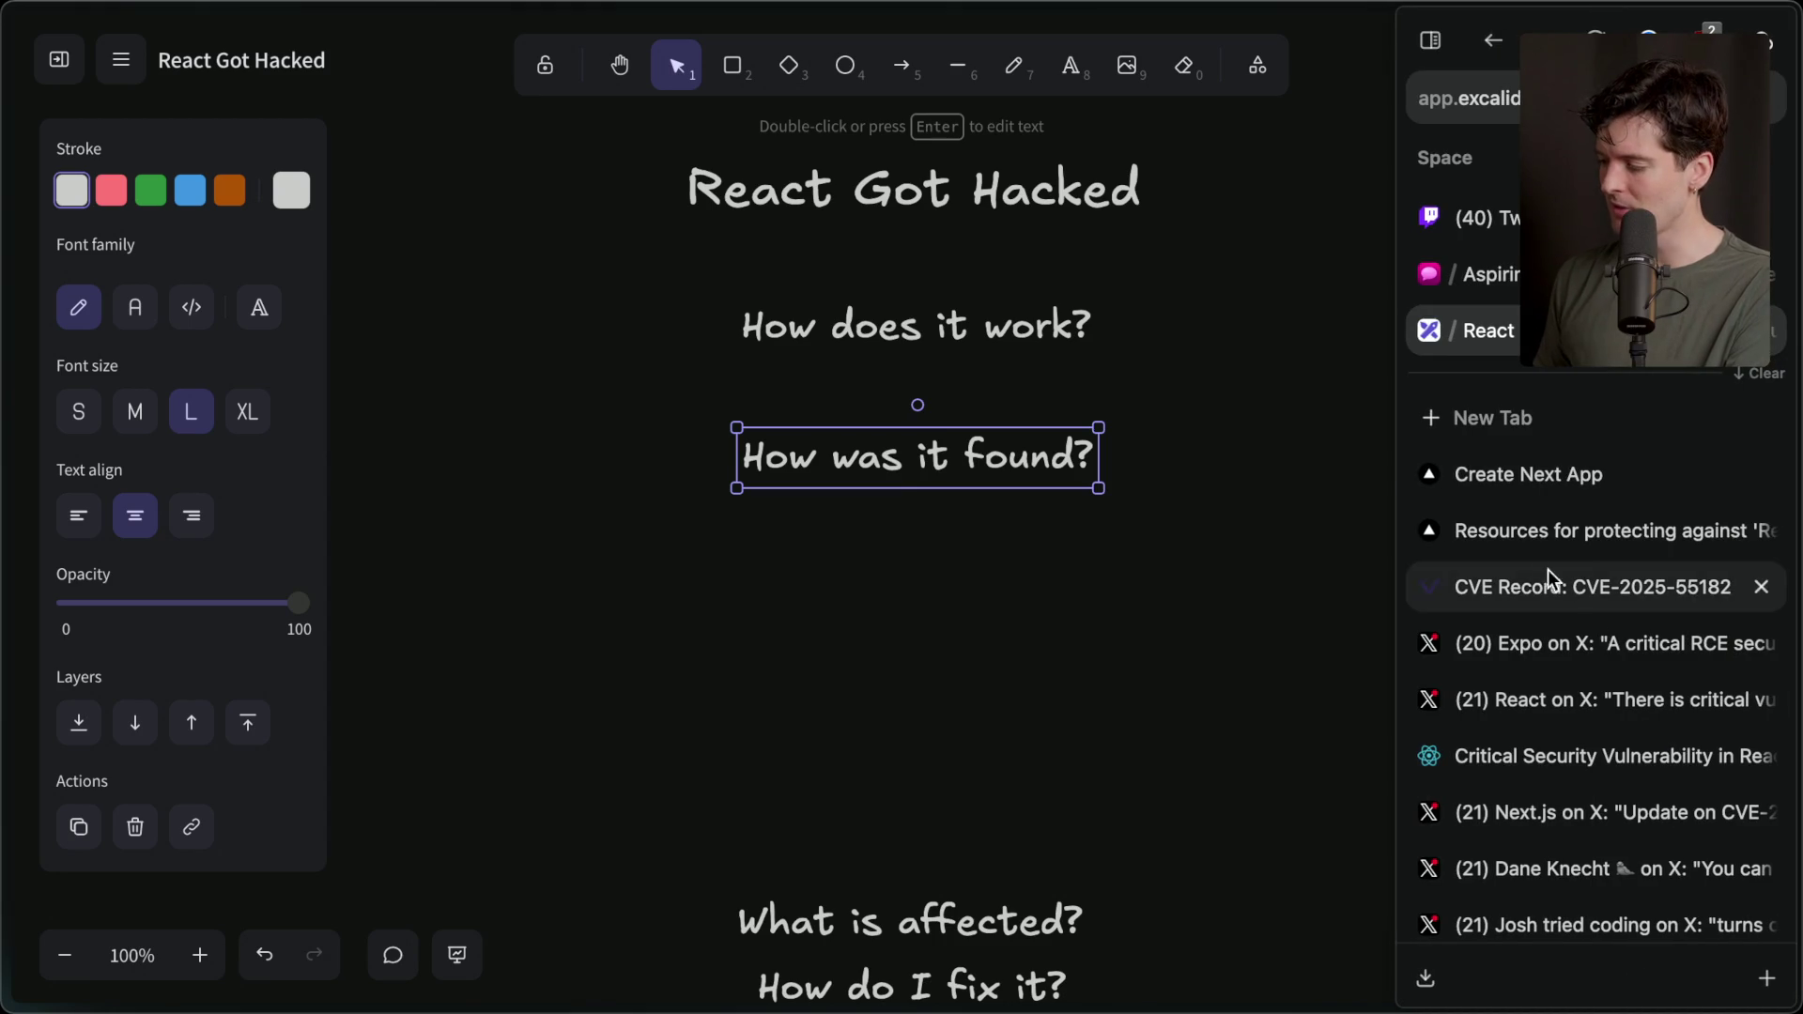
{"action": "left_click", "coordinate": [1538, 535]}
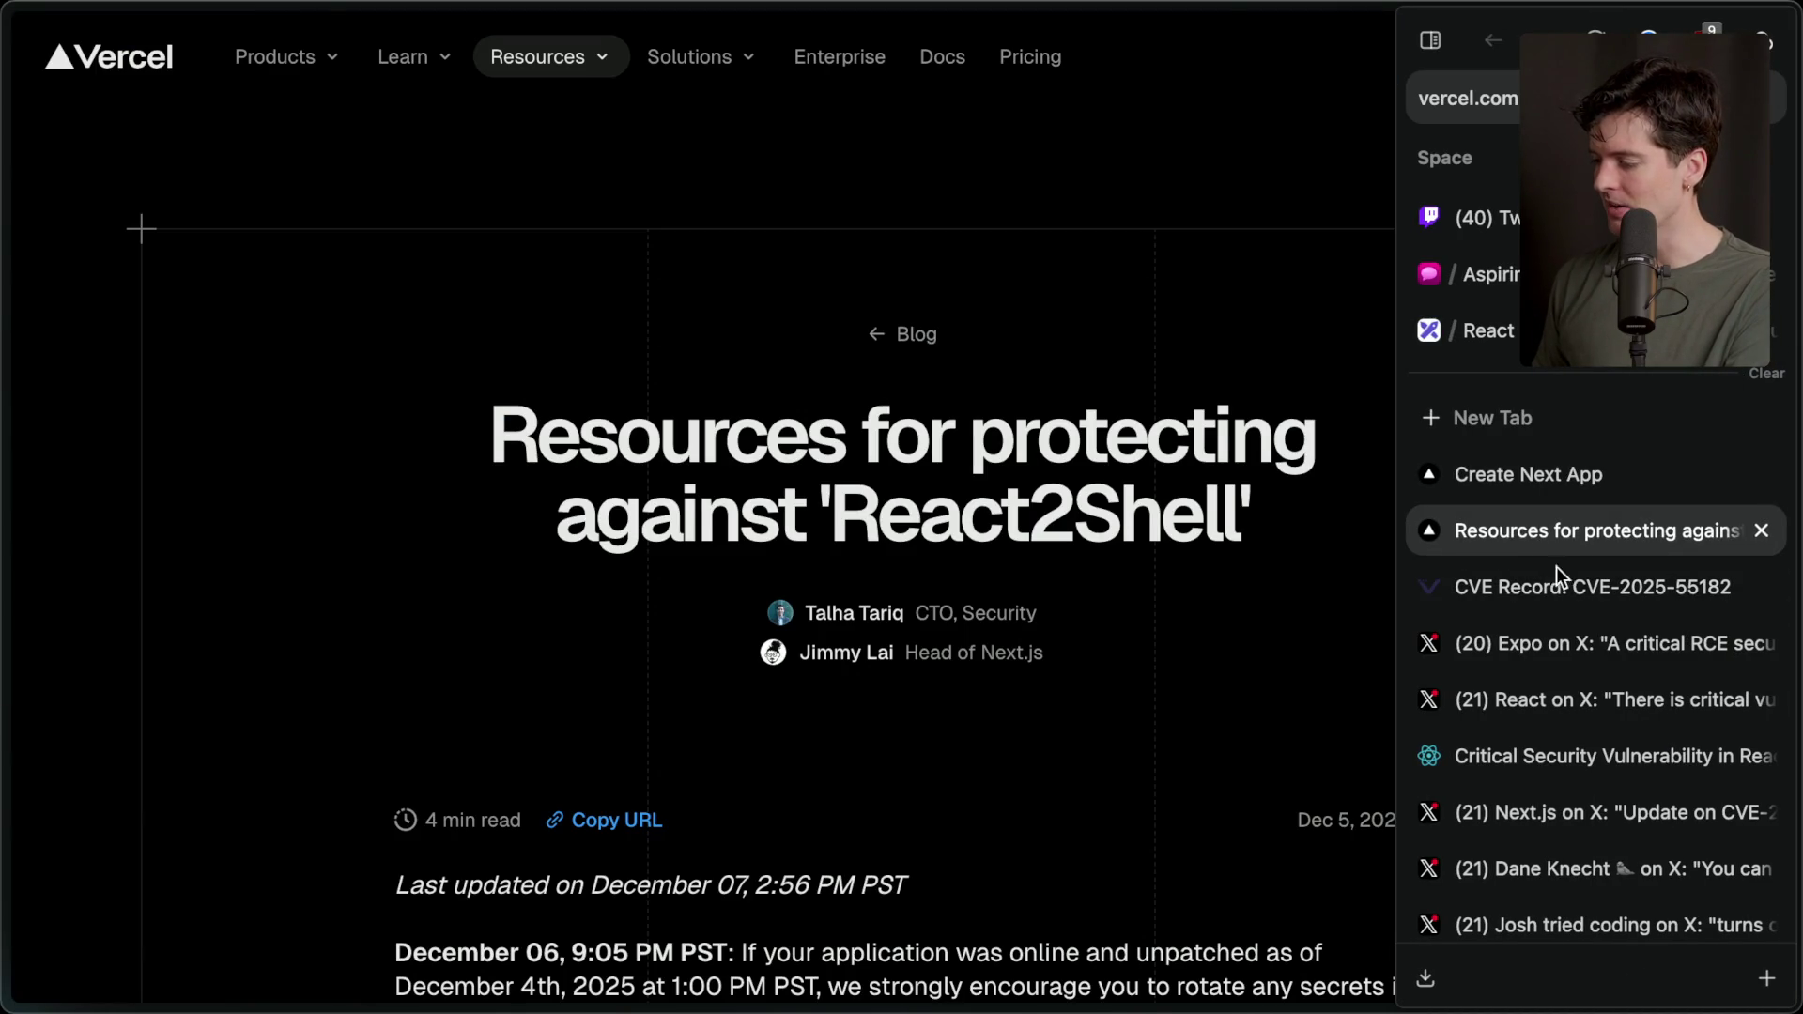
{"action": "scroll", "coordinate": [1527, 808], "scroll_direction": "down", "scroll_amount": 3}
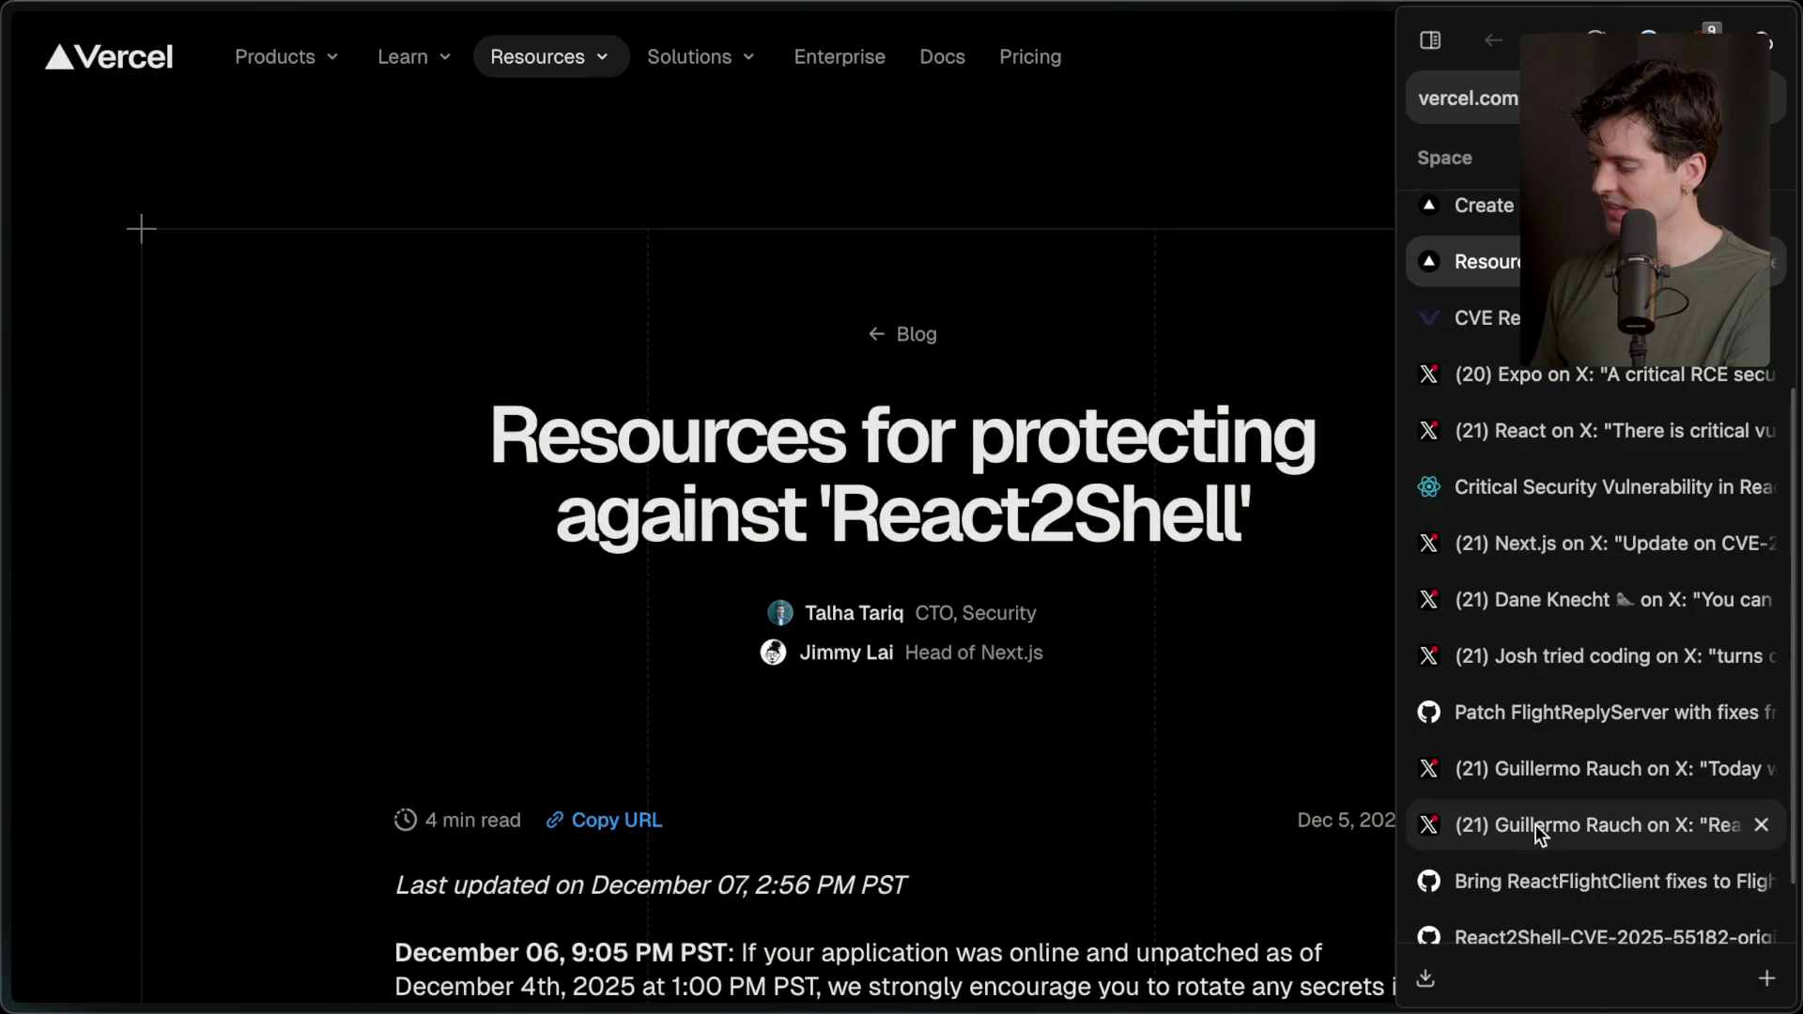
{"action": "left_click", "coordinate": [1539, 827]}
{"action": "scroll", "coordinate": [823, 651], "scroll_direction": "up", "scroll_amount": 10}
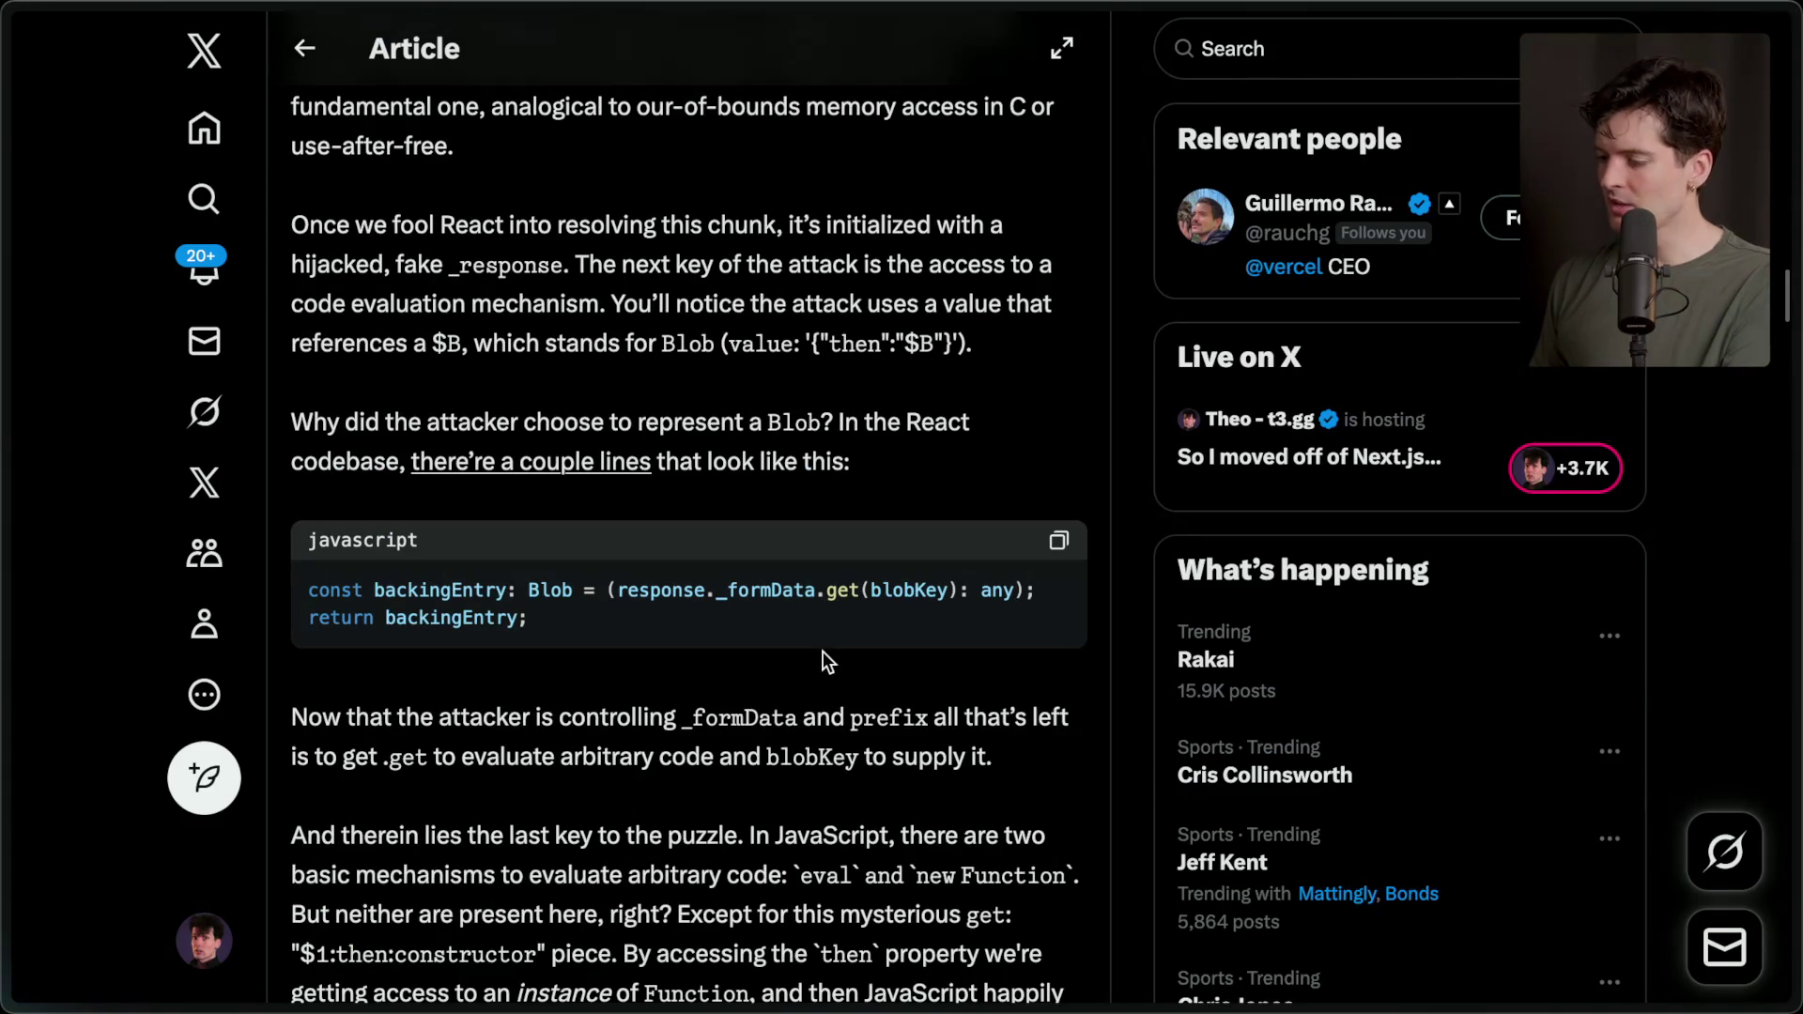
{"action": "scroll", "coordinate": [822, 651], "scroll_direction": "up", "scroll_amount": 10}
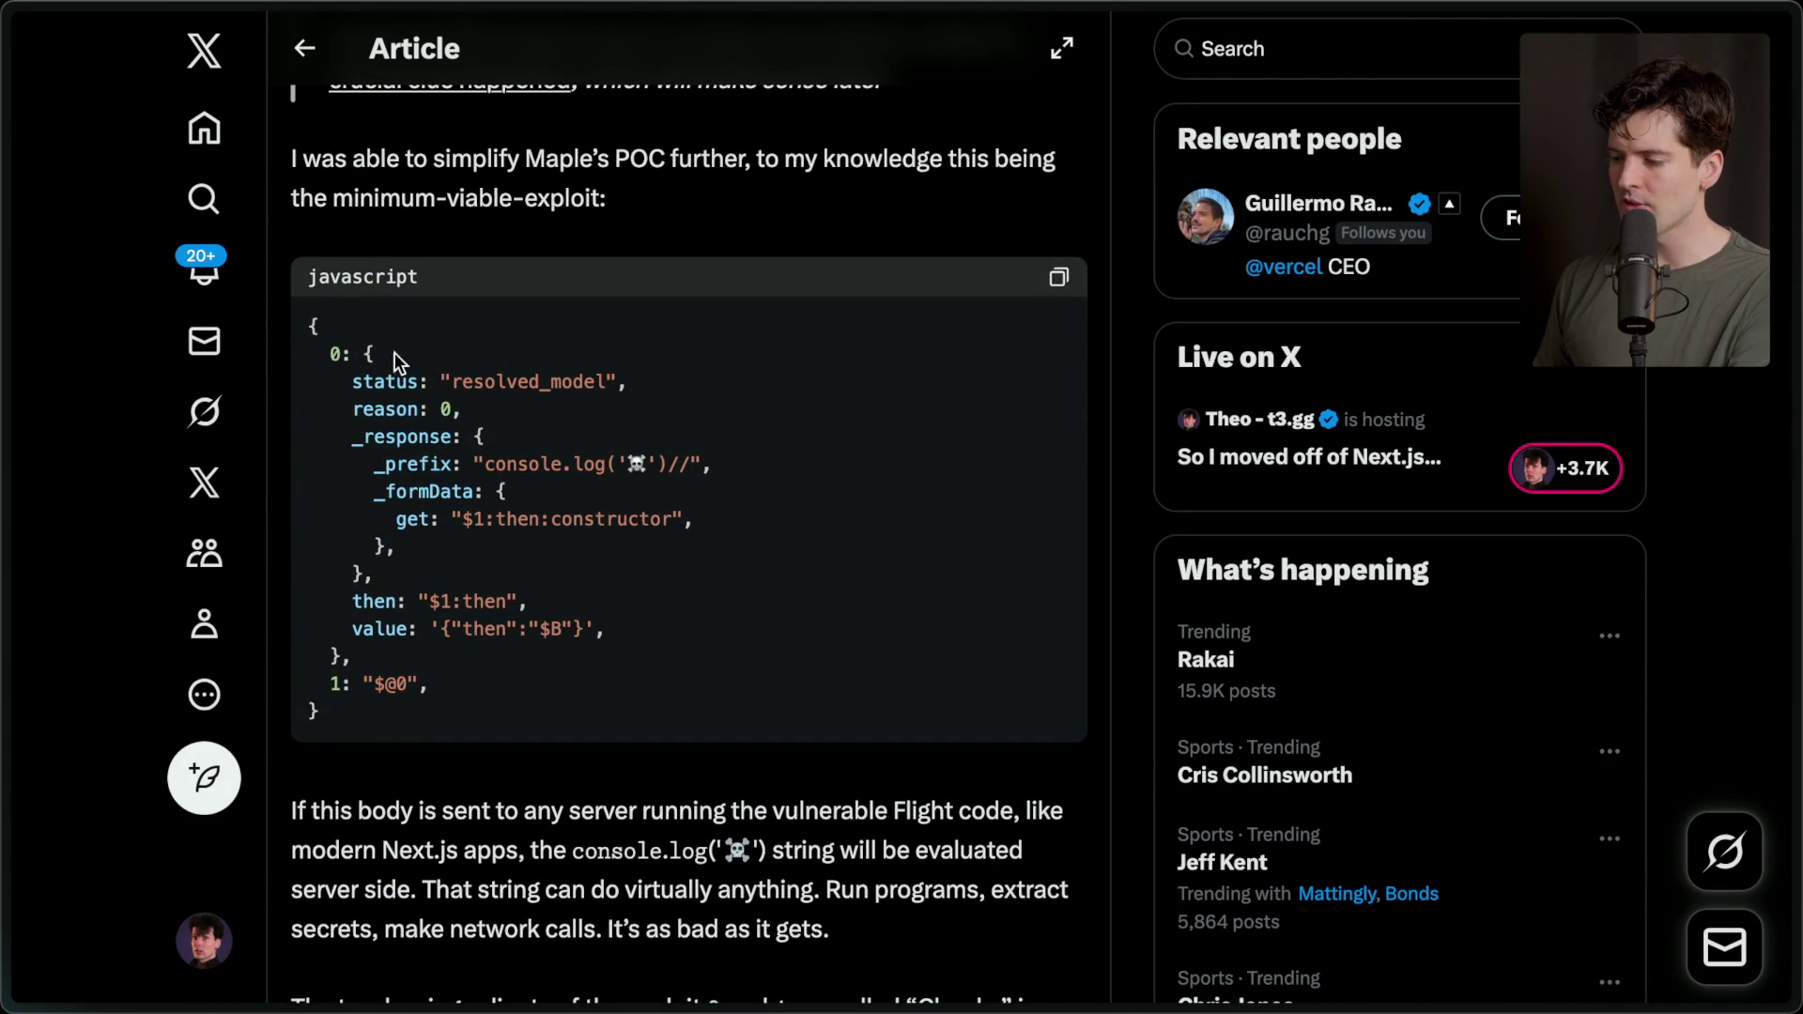
Highlight the whole minimum-viable-exploit JSON code block, then switch back to the React Got Hacked board.
{"action": "mouse_move", "coordinate": [308, 322]}
{"action": "left_mouse_down"}
{"action": "mouse_move", "coordinate": [319, 686]}
{"action": "mouse_move", "coordinate": [344, 719]}
{"action": "left_mouse_up"}
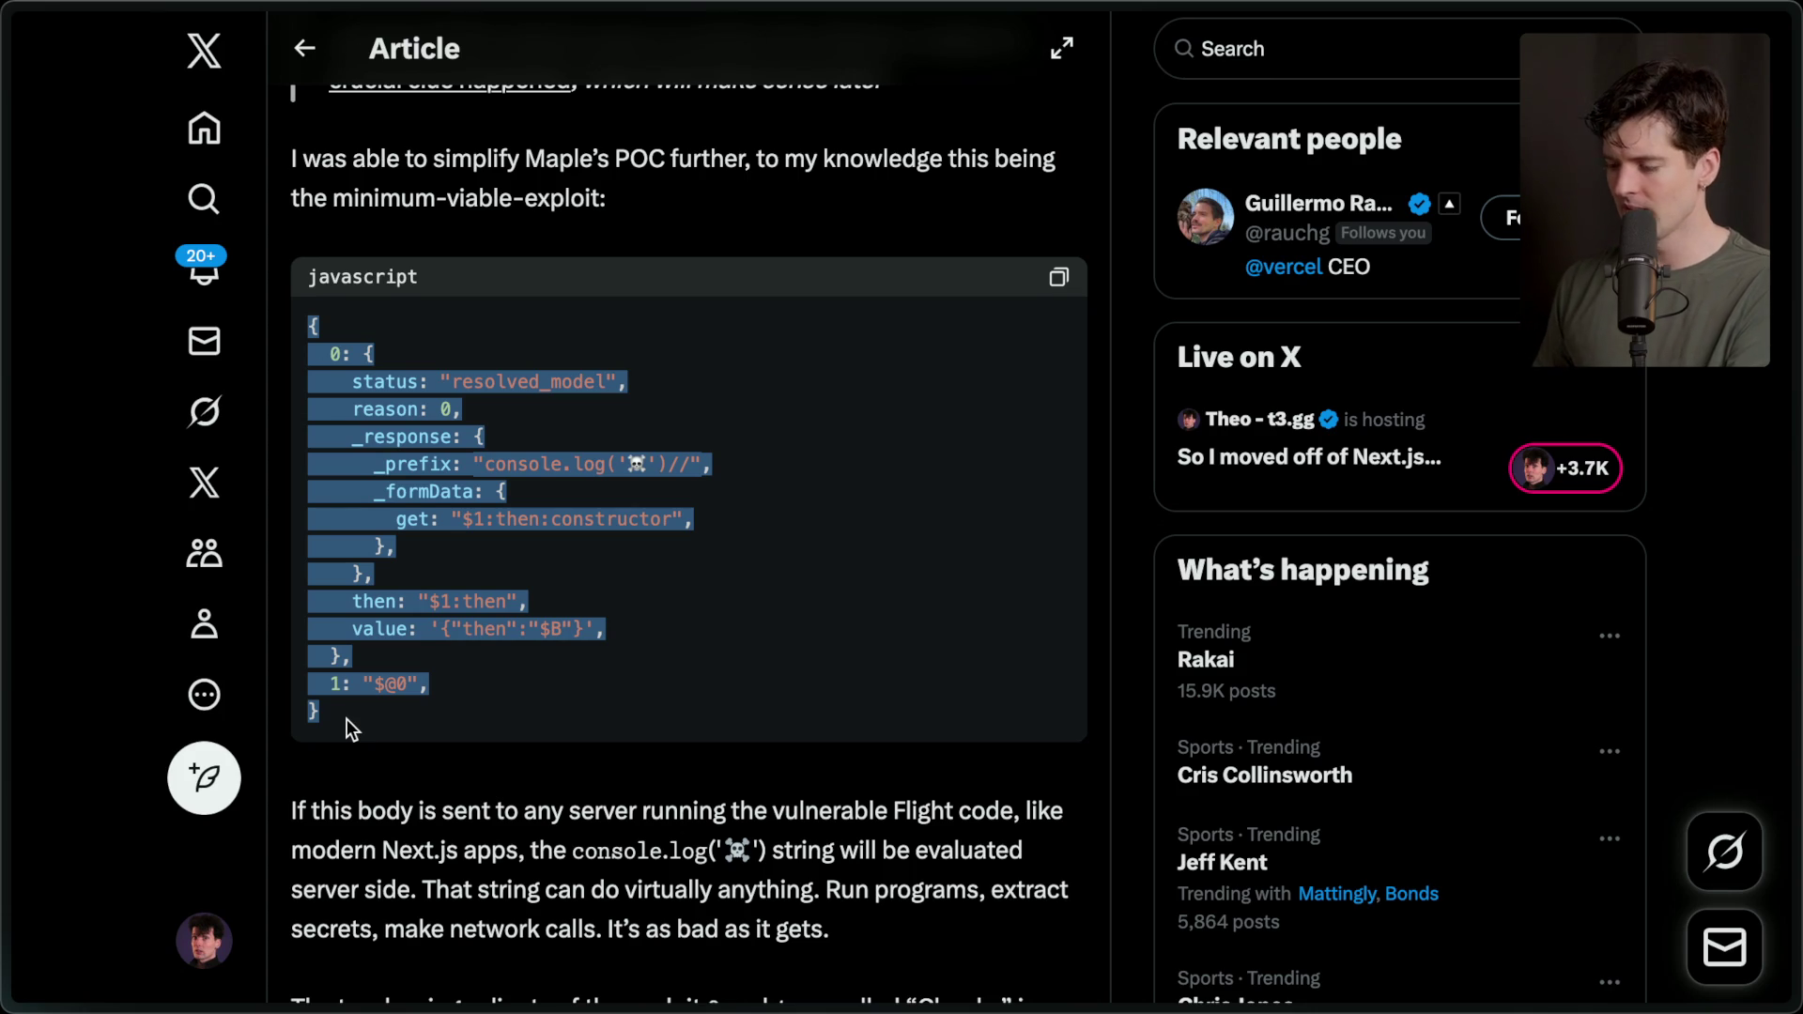
{"action": "left_click", "coordinate": [347, 719]}
{"action": "mouse_move", "coordinate": [1796, 507]}
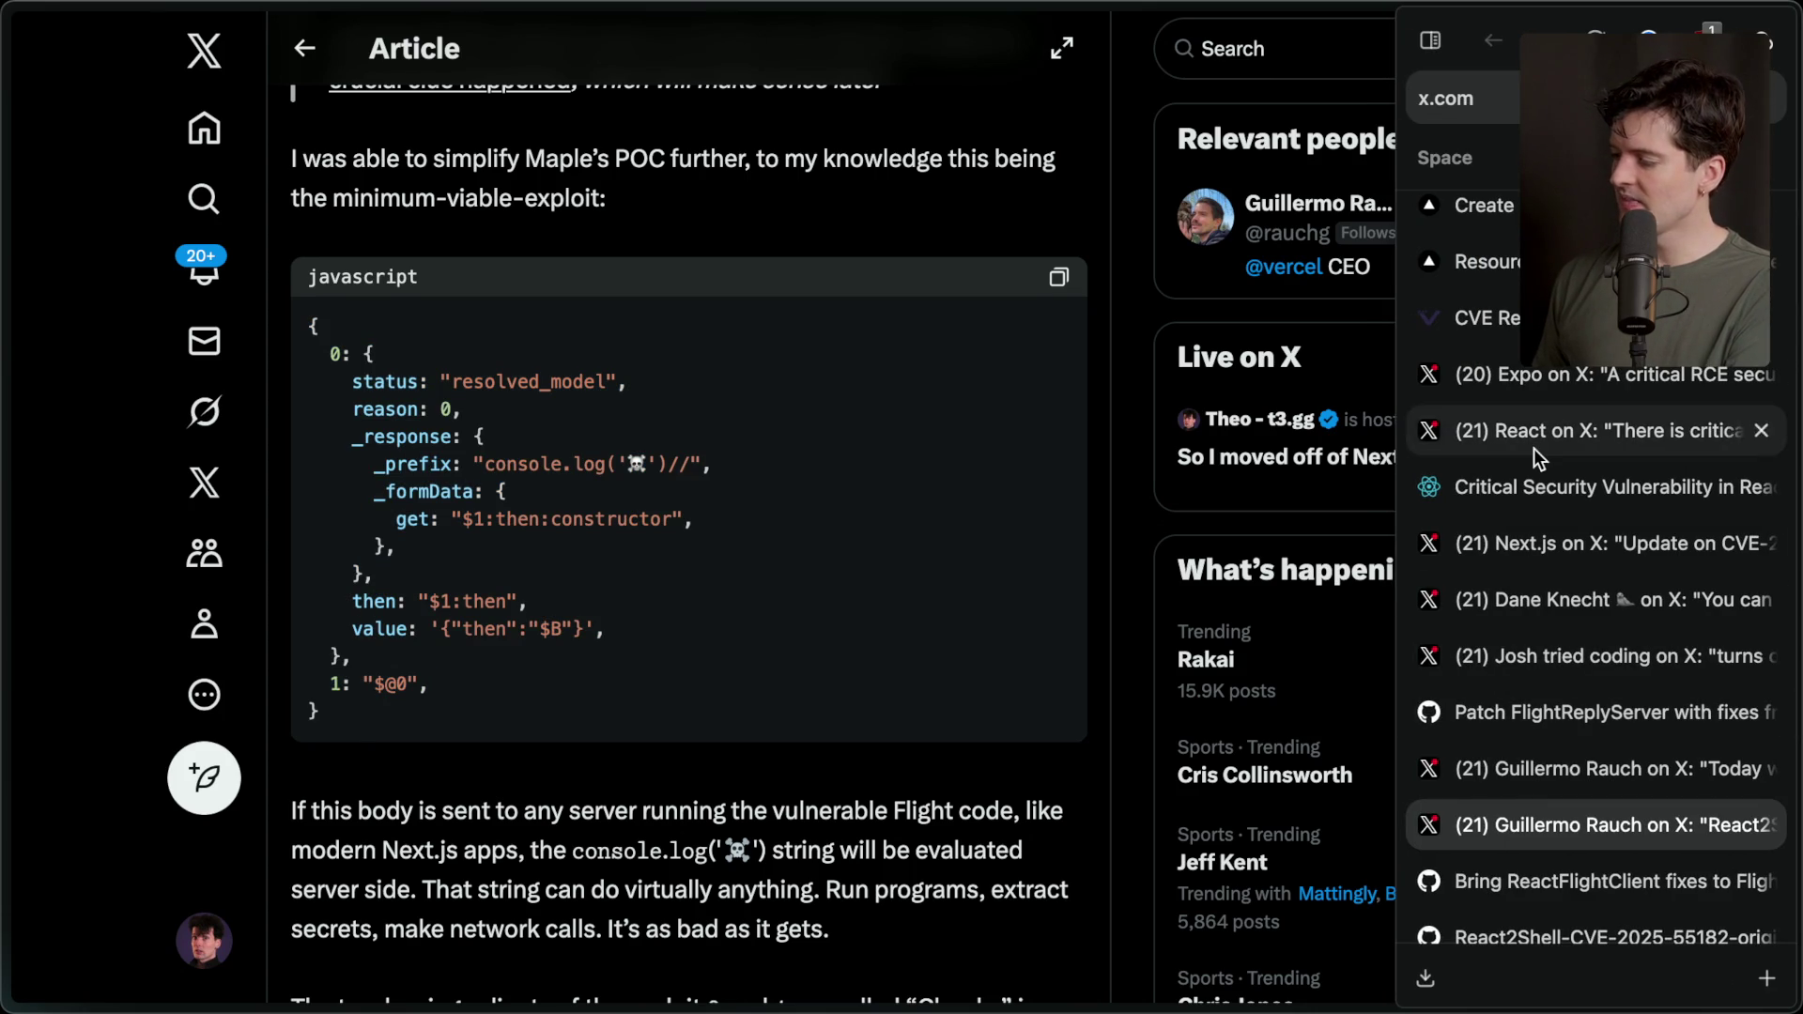
{"action": "scroll", "coordinate": [1537, 458], "scroll_direction": "up", "scroll_amount": 5}
{"action": "left_click", "coordinate": [1484, 331]}
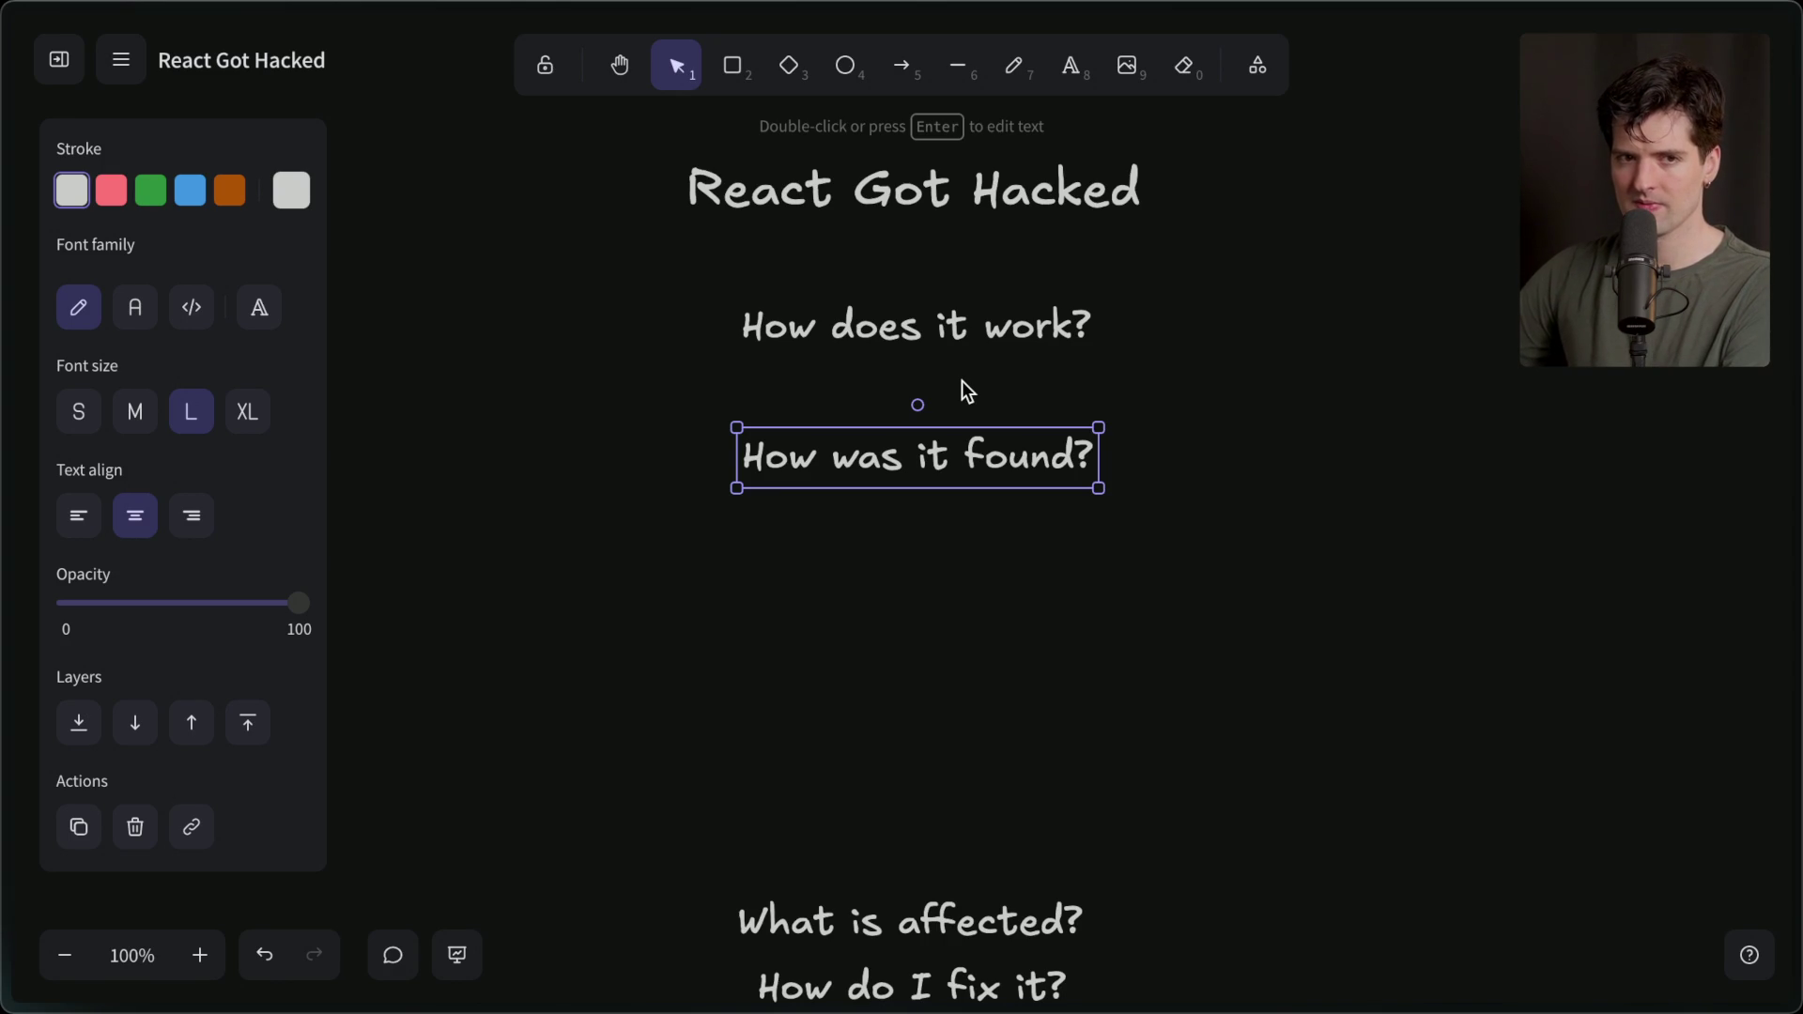
Switch to the pinned Twitch tab to show Stream Manager's live chat and subscription activity feed.
{"action": "mouse_move", "coordinate": [1796, 329]}
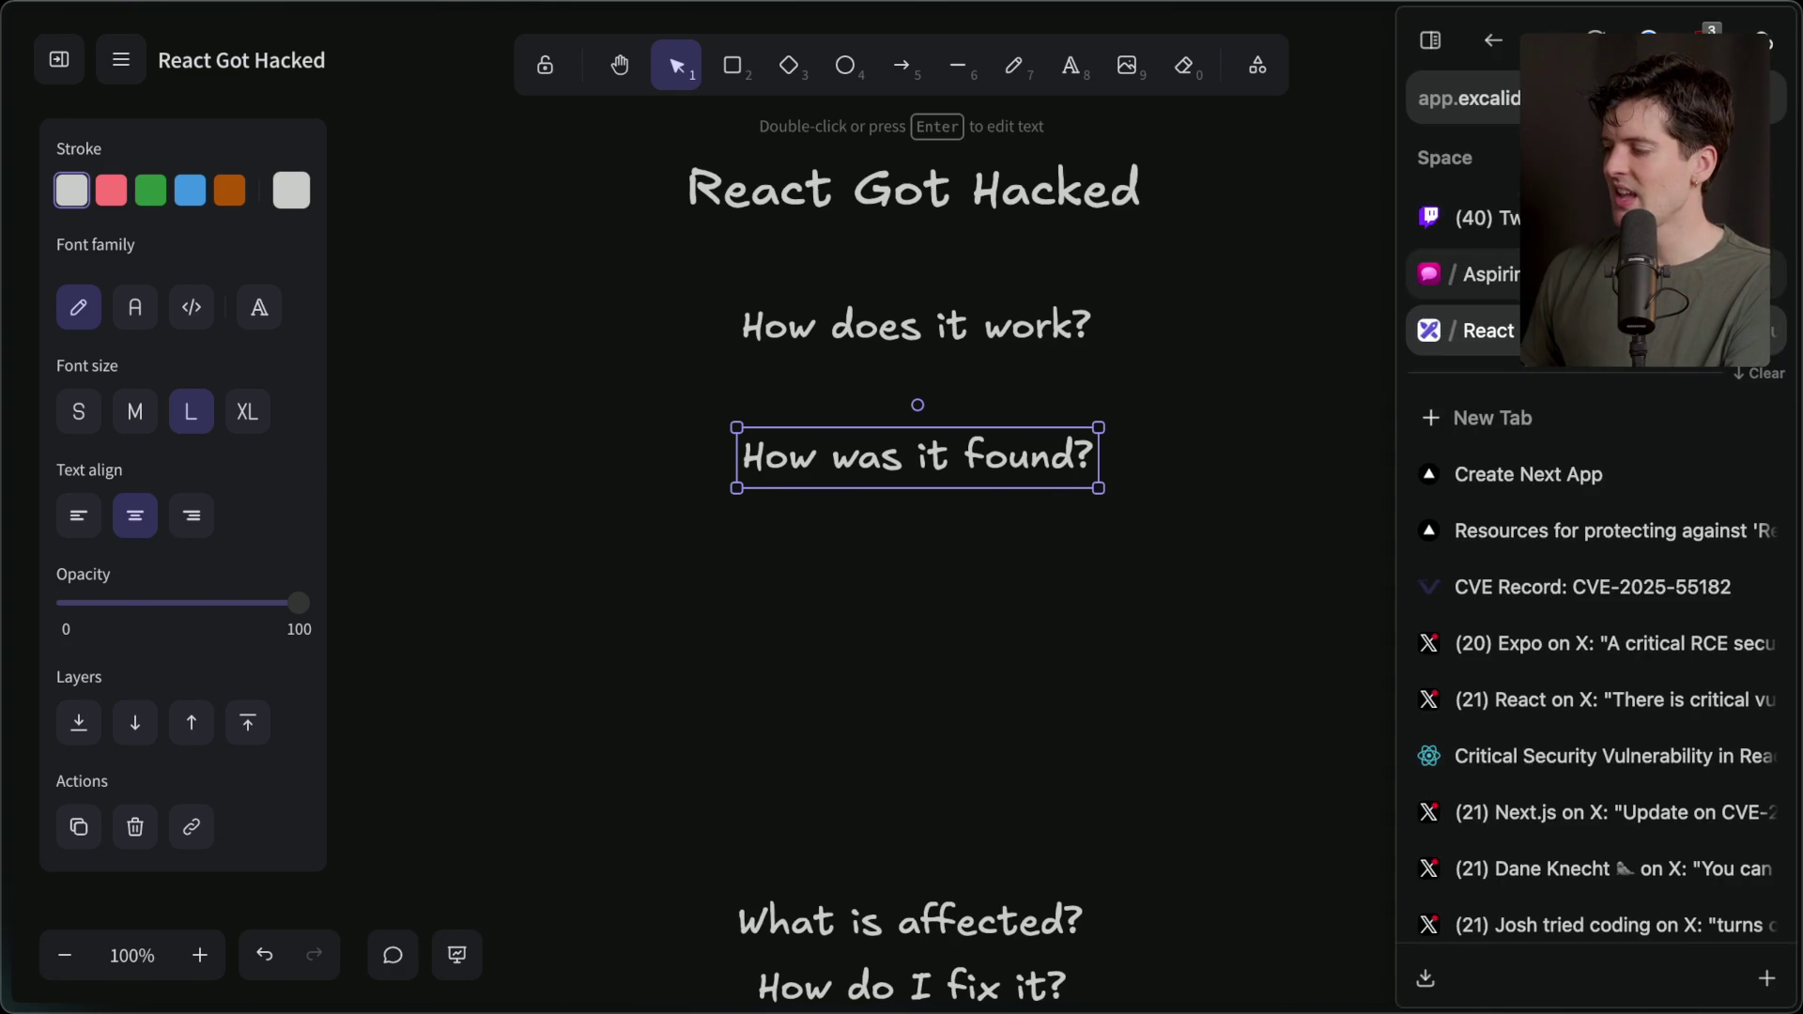
{"action": "left_click", "coordinate": [1470, 217]}
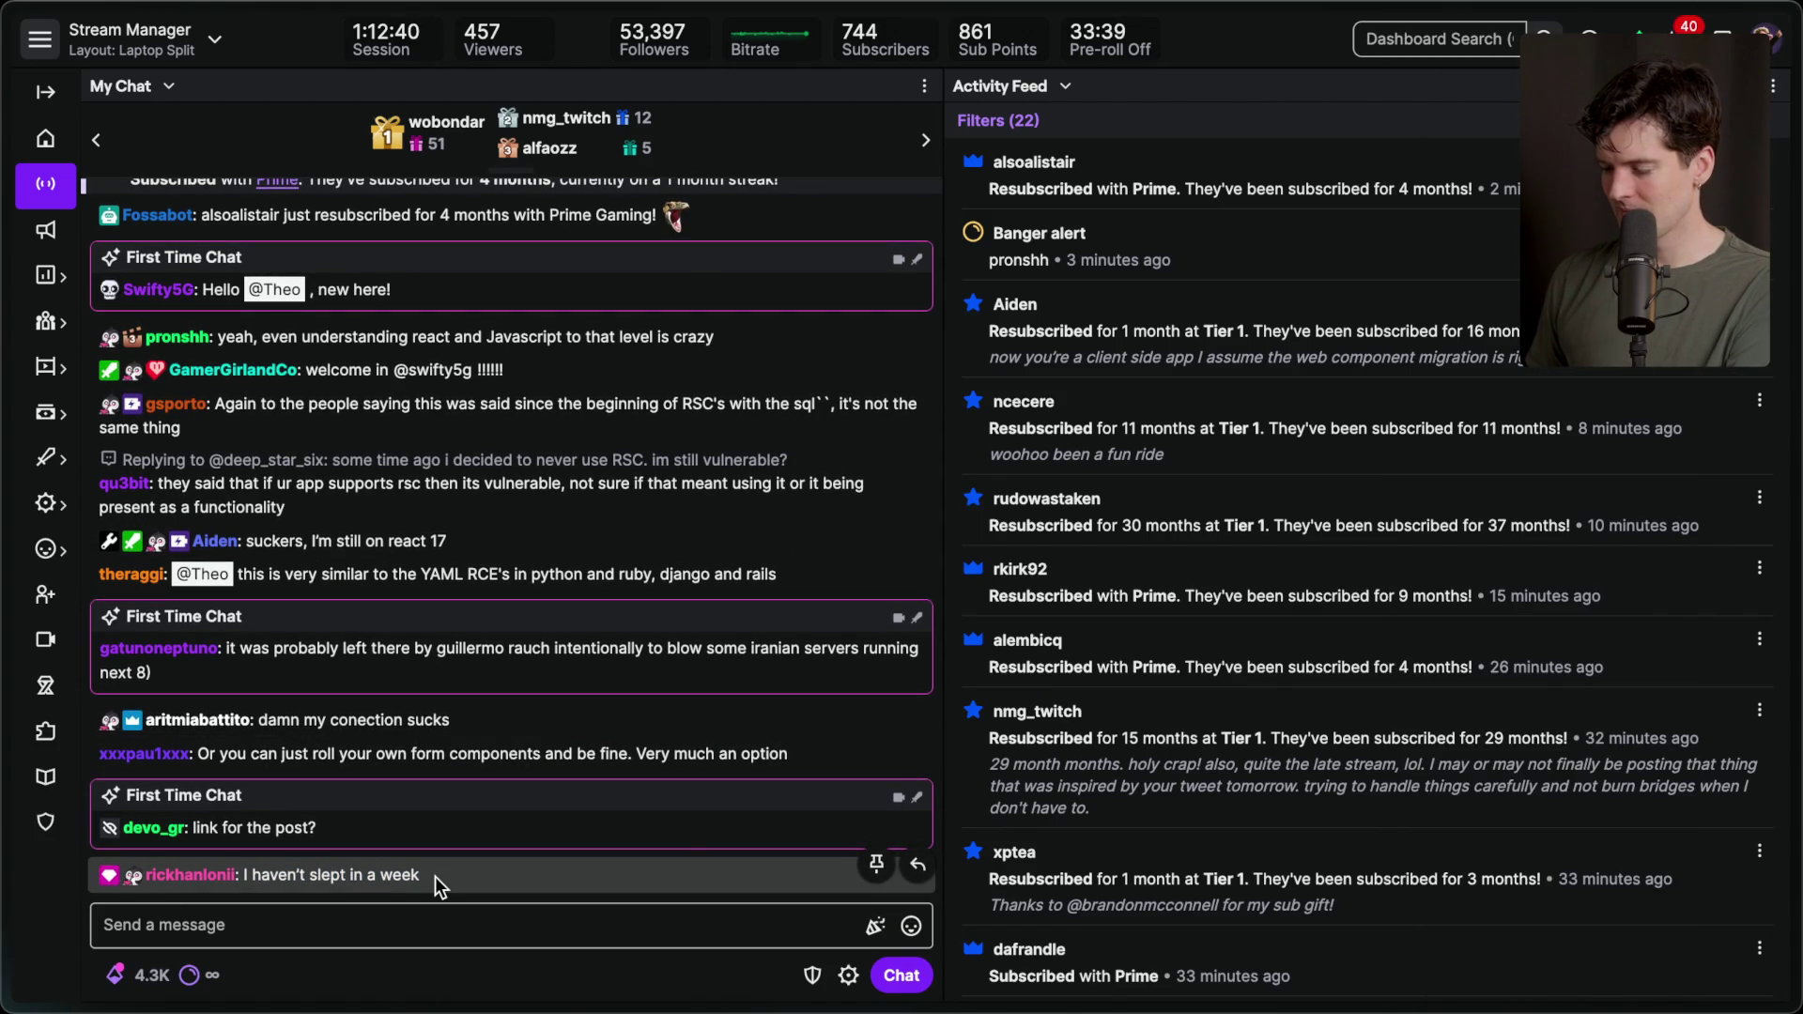
{"action": "mouse_move", "coordinate": [1796, 367]}
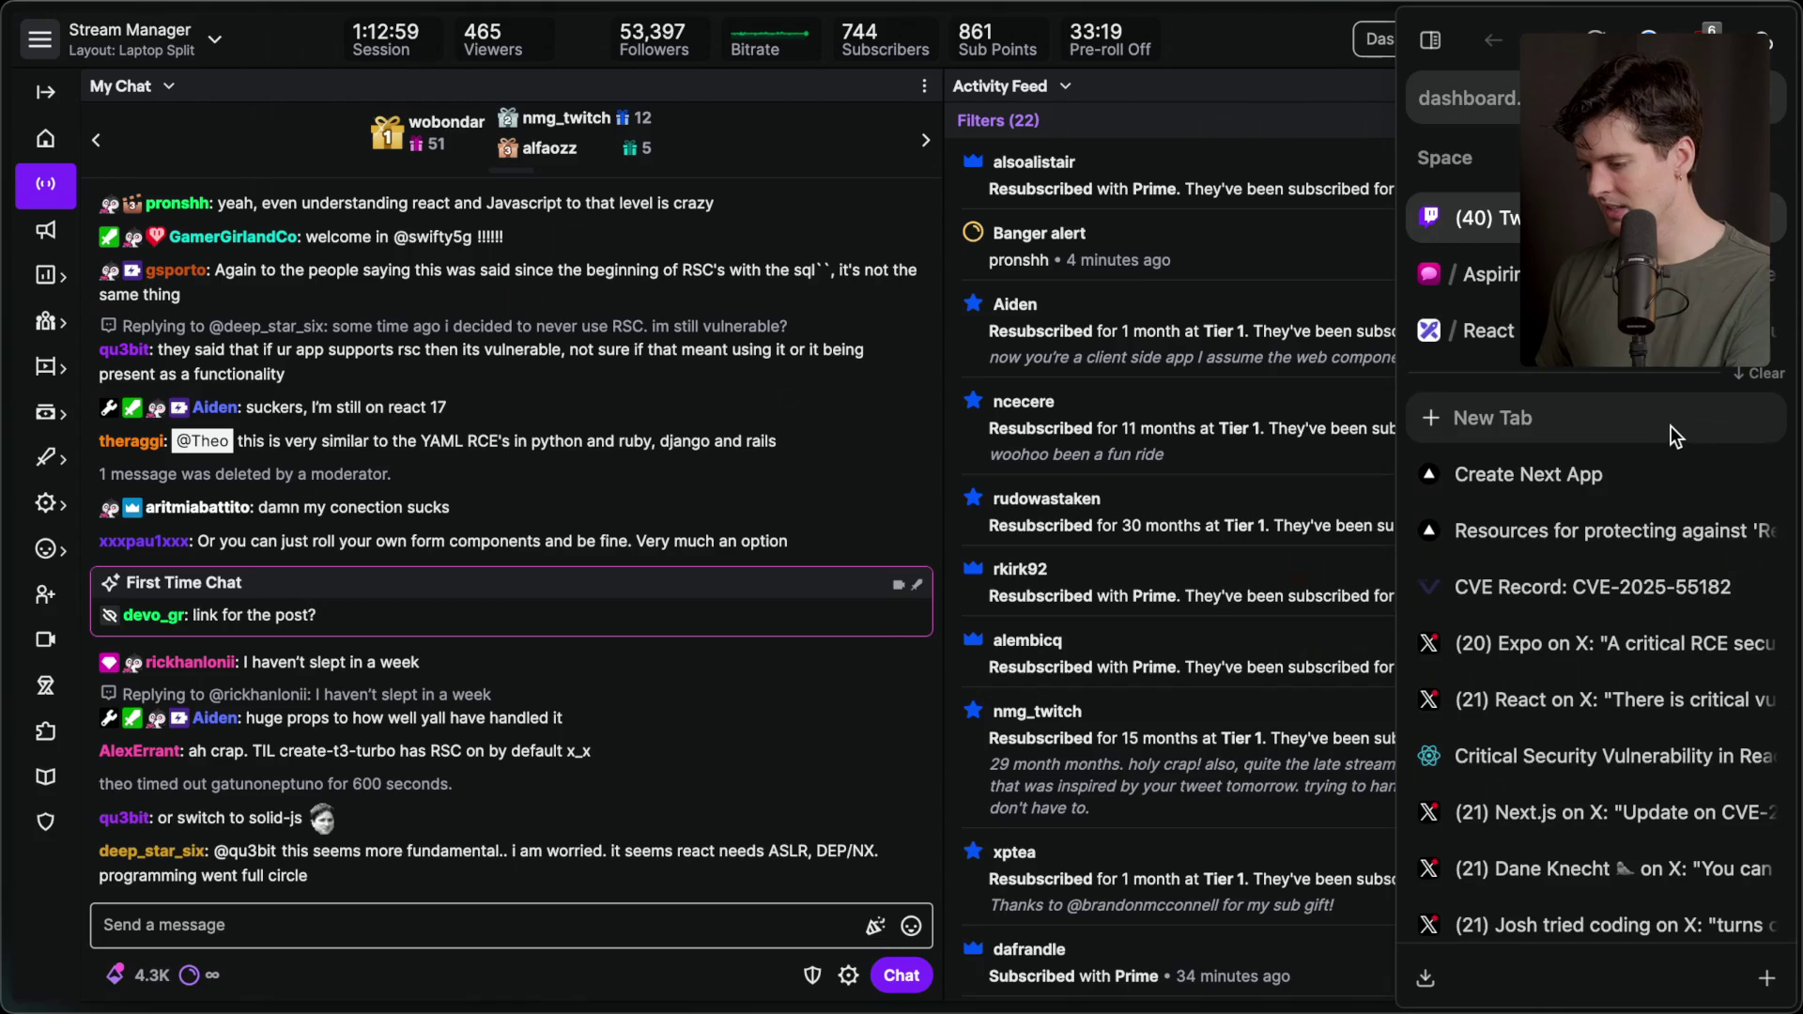
{"action": "mouse_move", "coordinate": [1798, 620]}
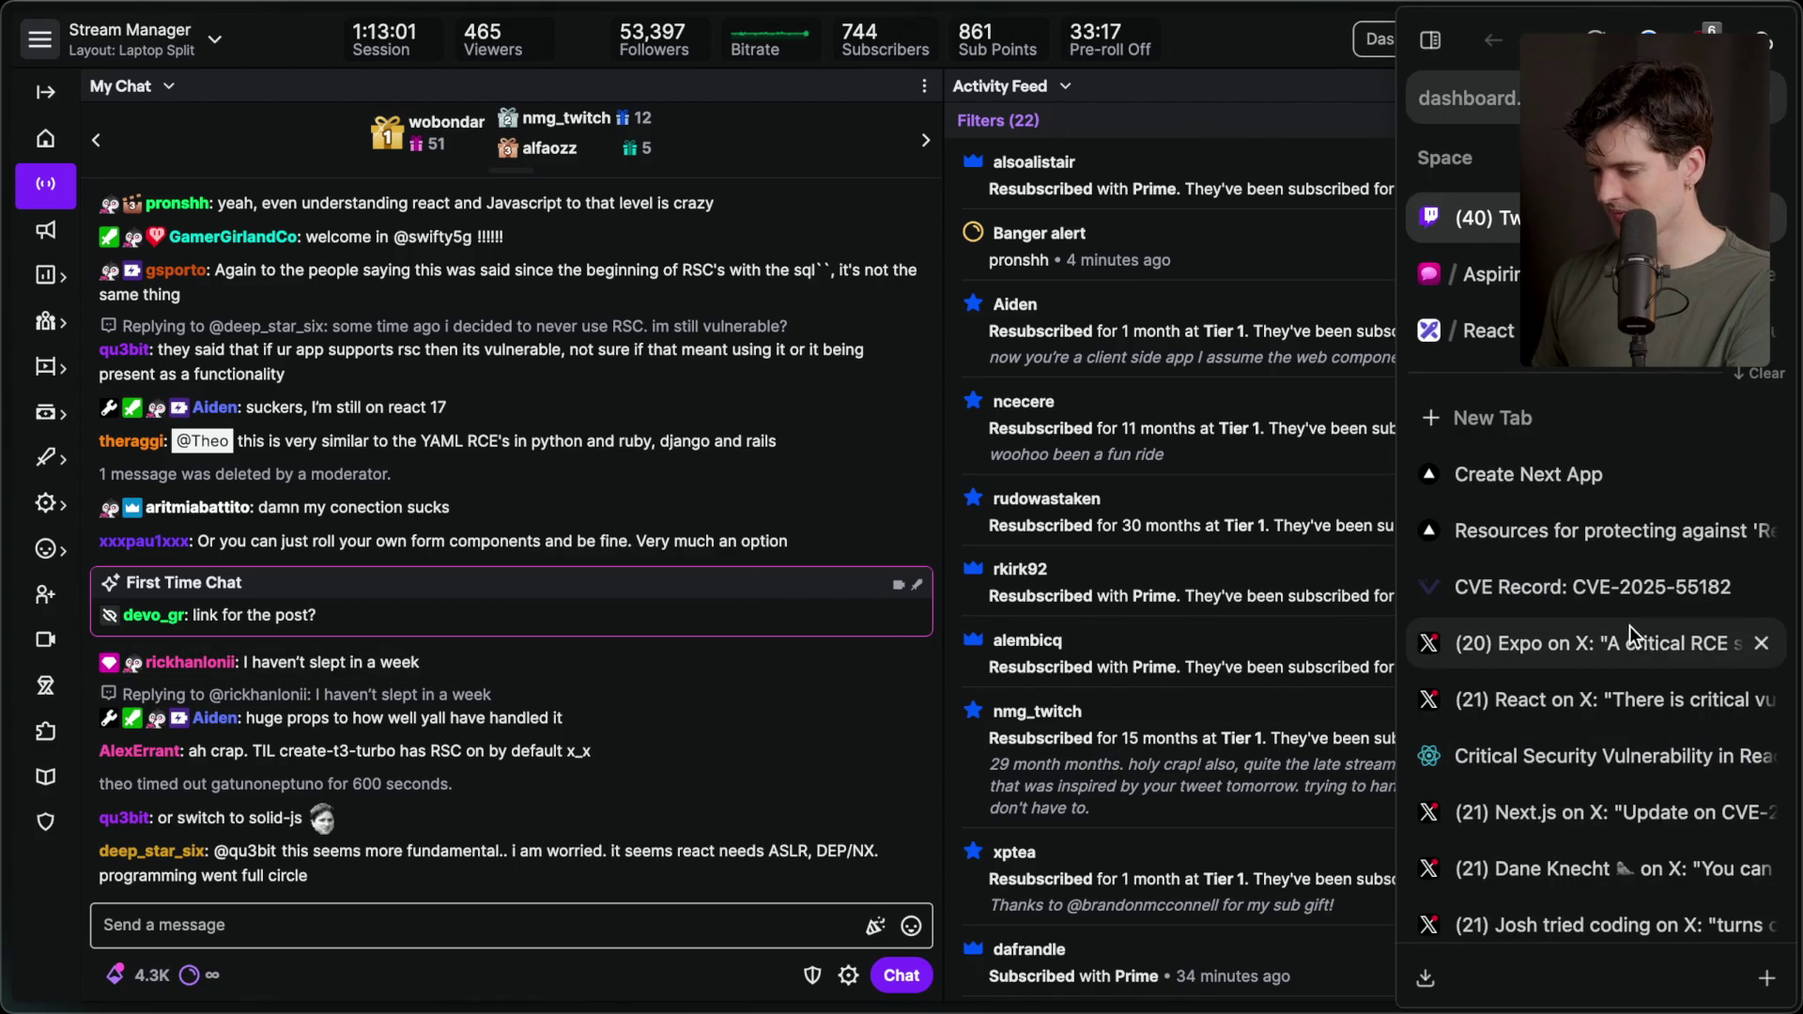
Flip through React's and Expo's CVE-2025-55182 posts and the disclosure post, then return to the board.
{"action": "left_click", "coordinate": [1536, 710]}
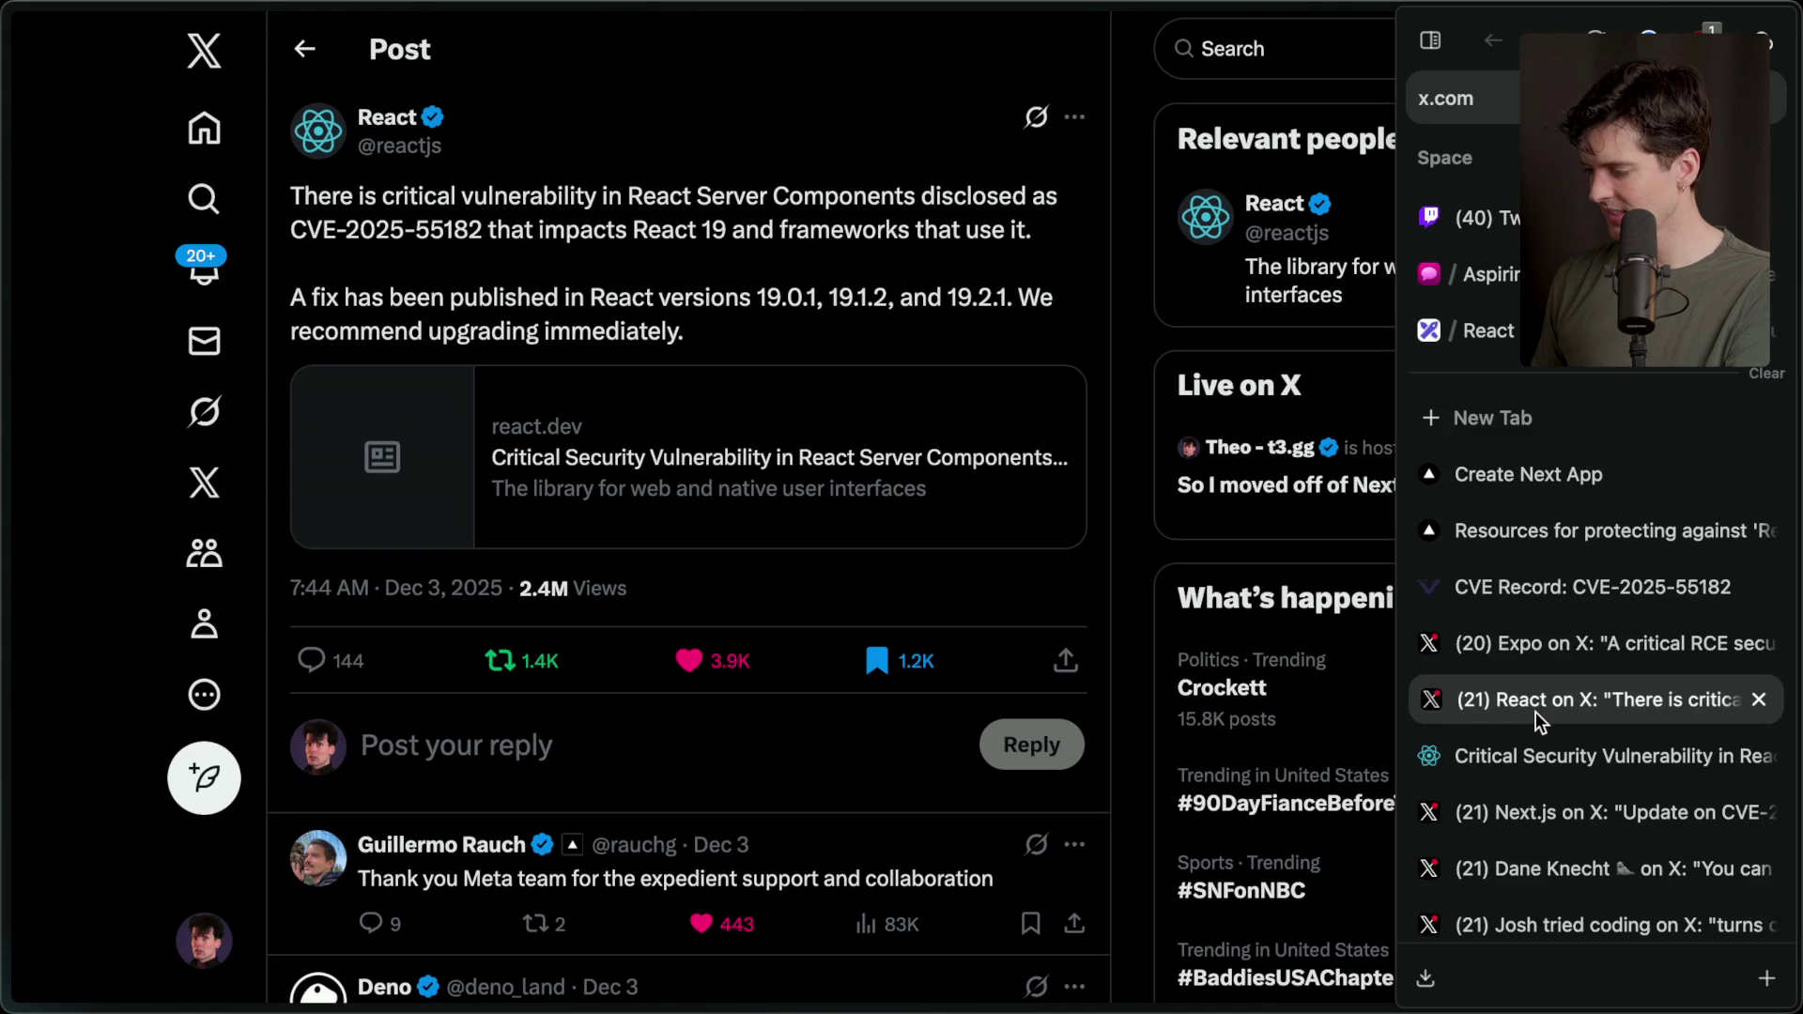
{"action": "left_click", "coordinate": [1632, 646]}
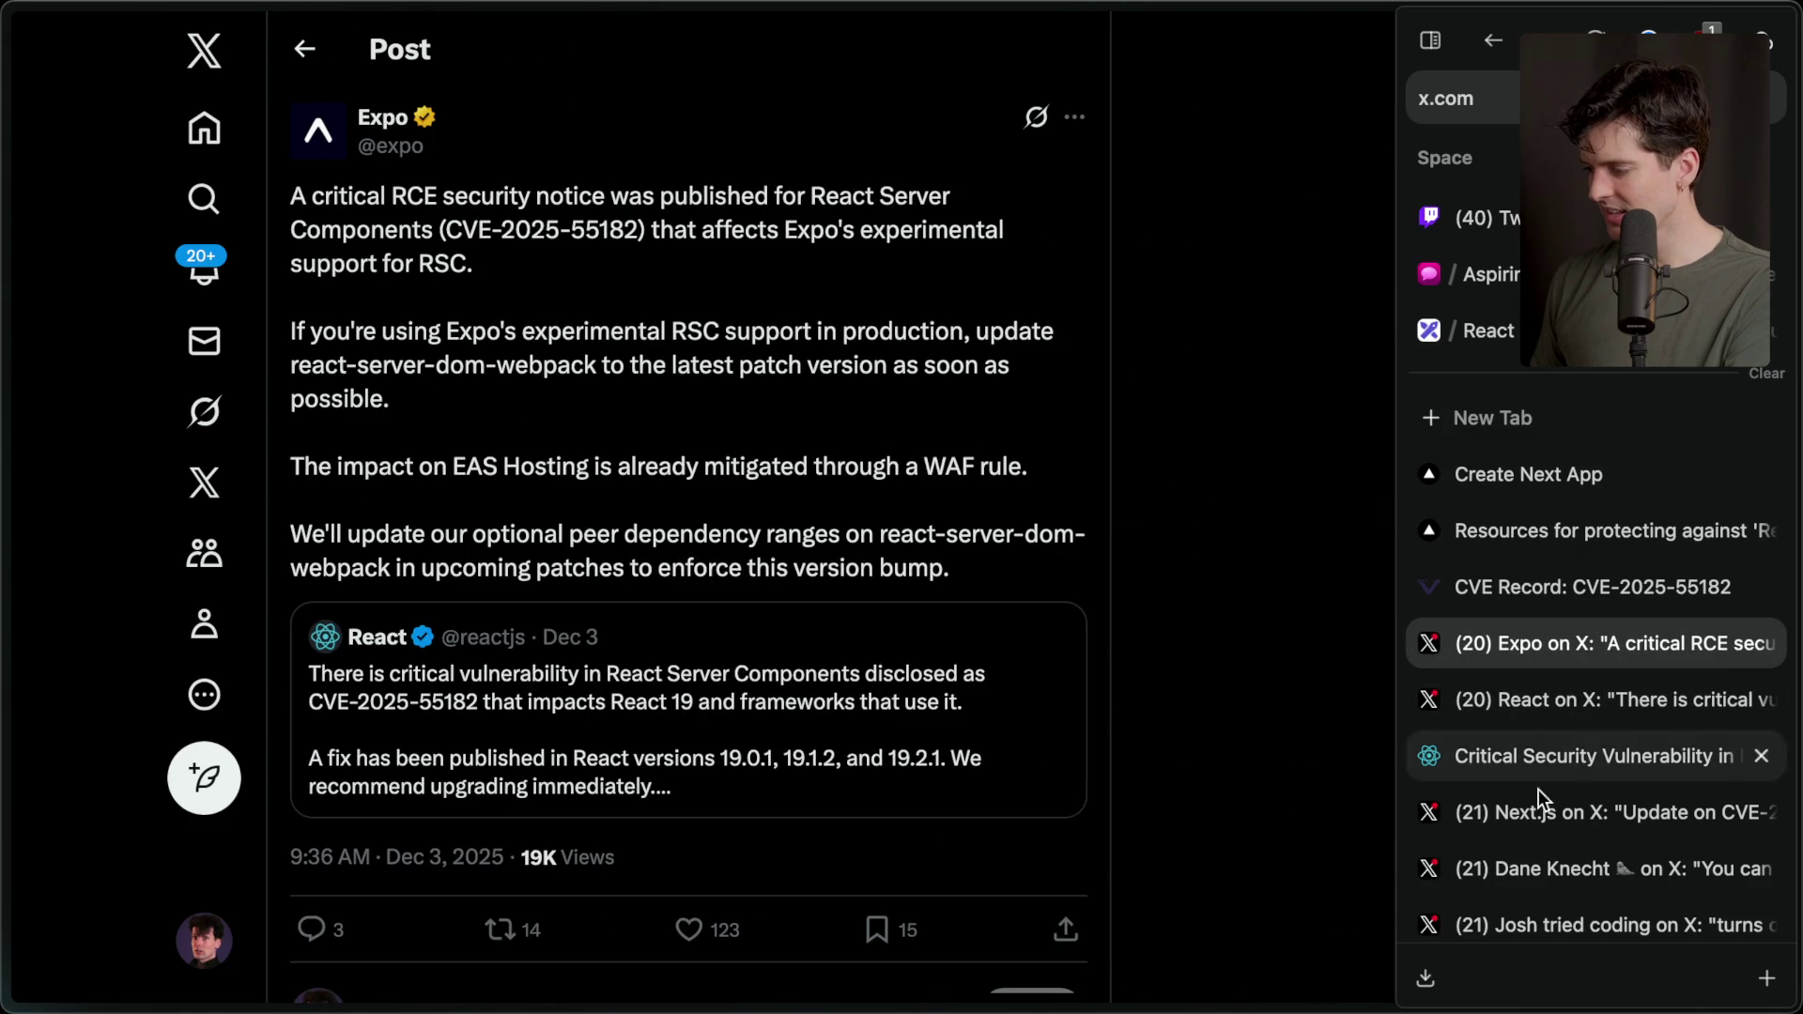
{"action": "scroll", "coordinate": [1557, 651], "scroll_direction": "down", "scroll_amount": 5}
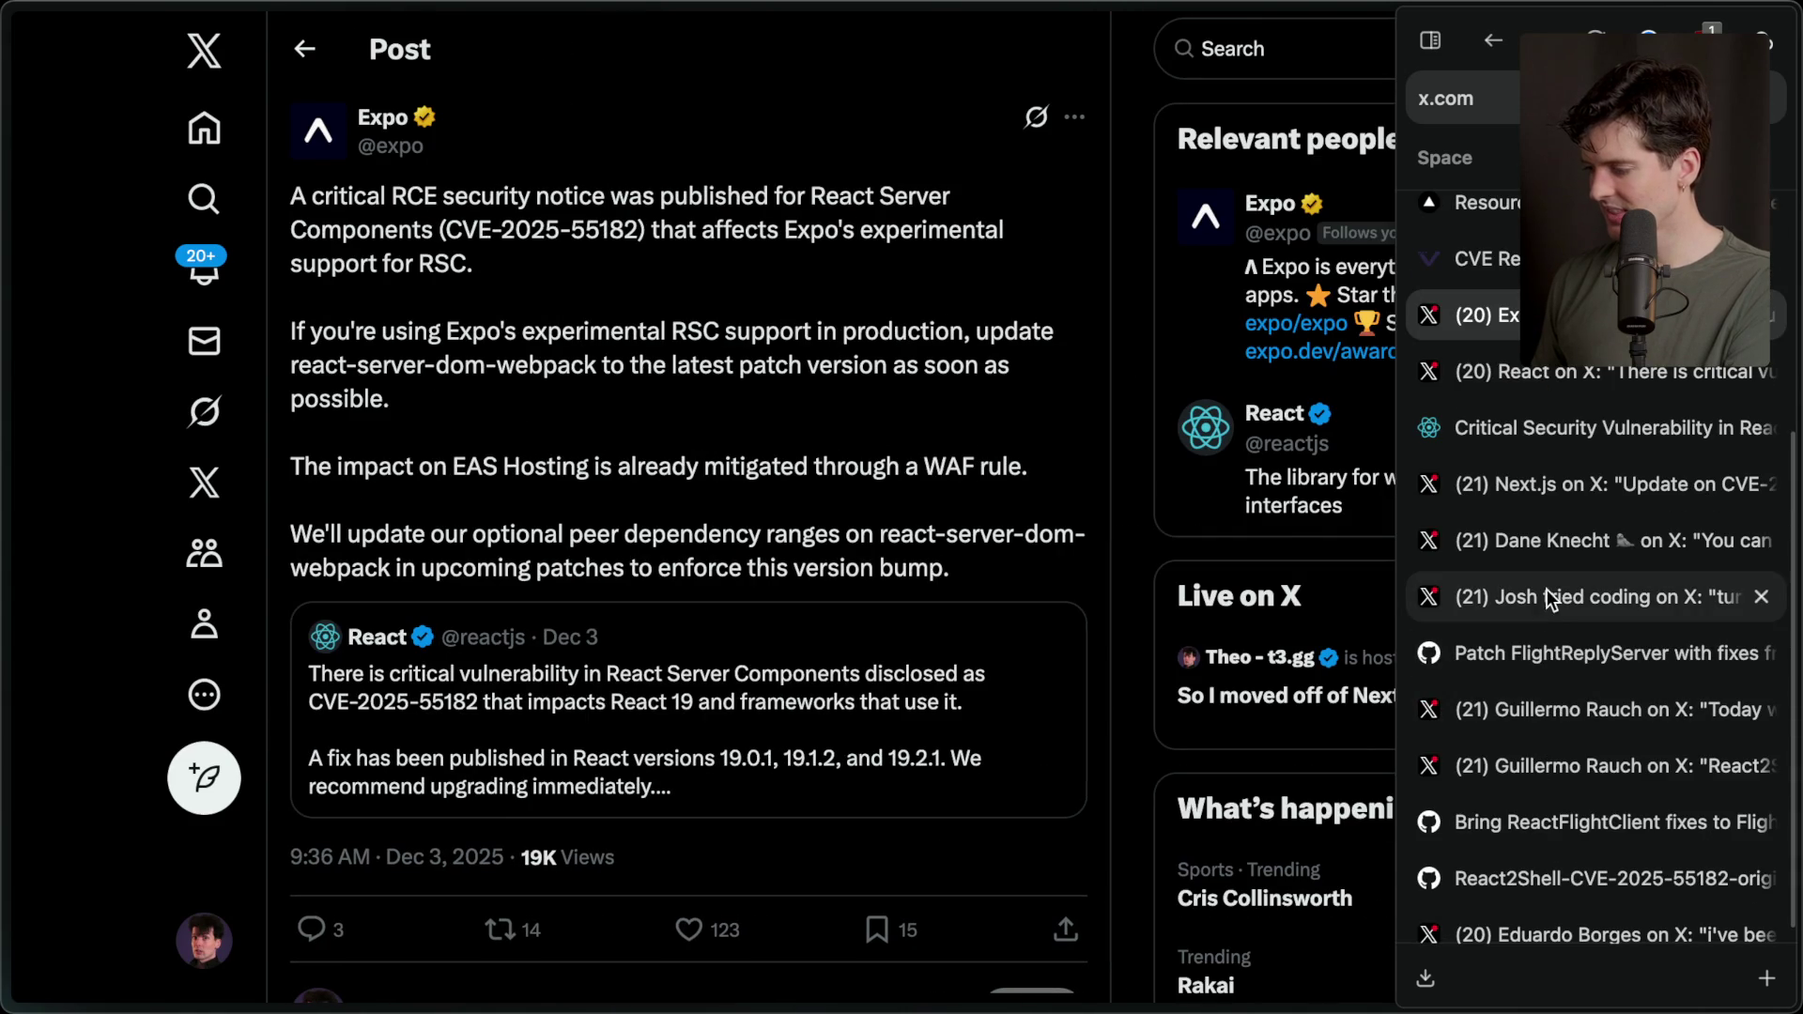
{"action": "left_click", "coordinate": [1534, 749]}
{"action": "left_click", "coordinate": [1535, 711]}
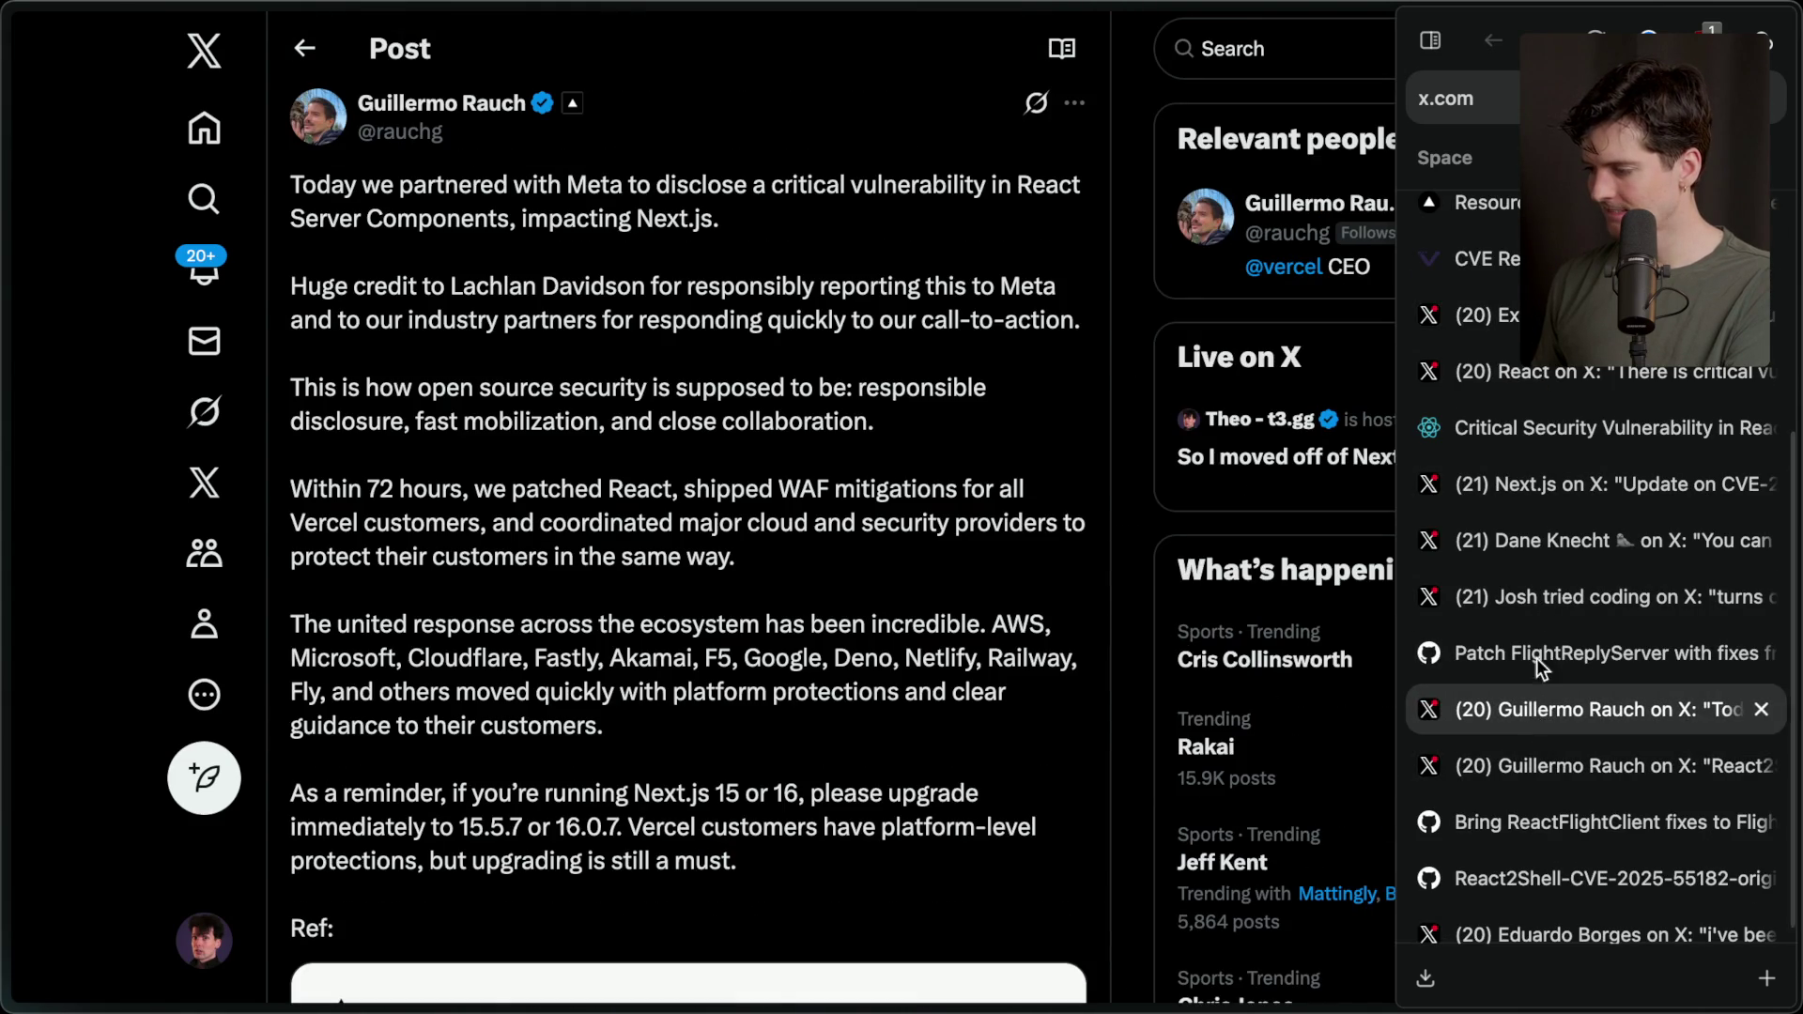
{"action": "scroll", "coordinate": [1541, 368], "scroll_direction": "up", "scroll_amount": 5}
{"action": "left_click", "coordinate": [1537, 347]}
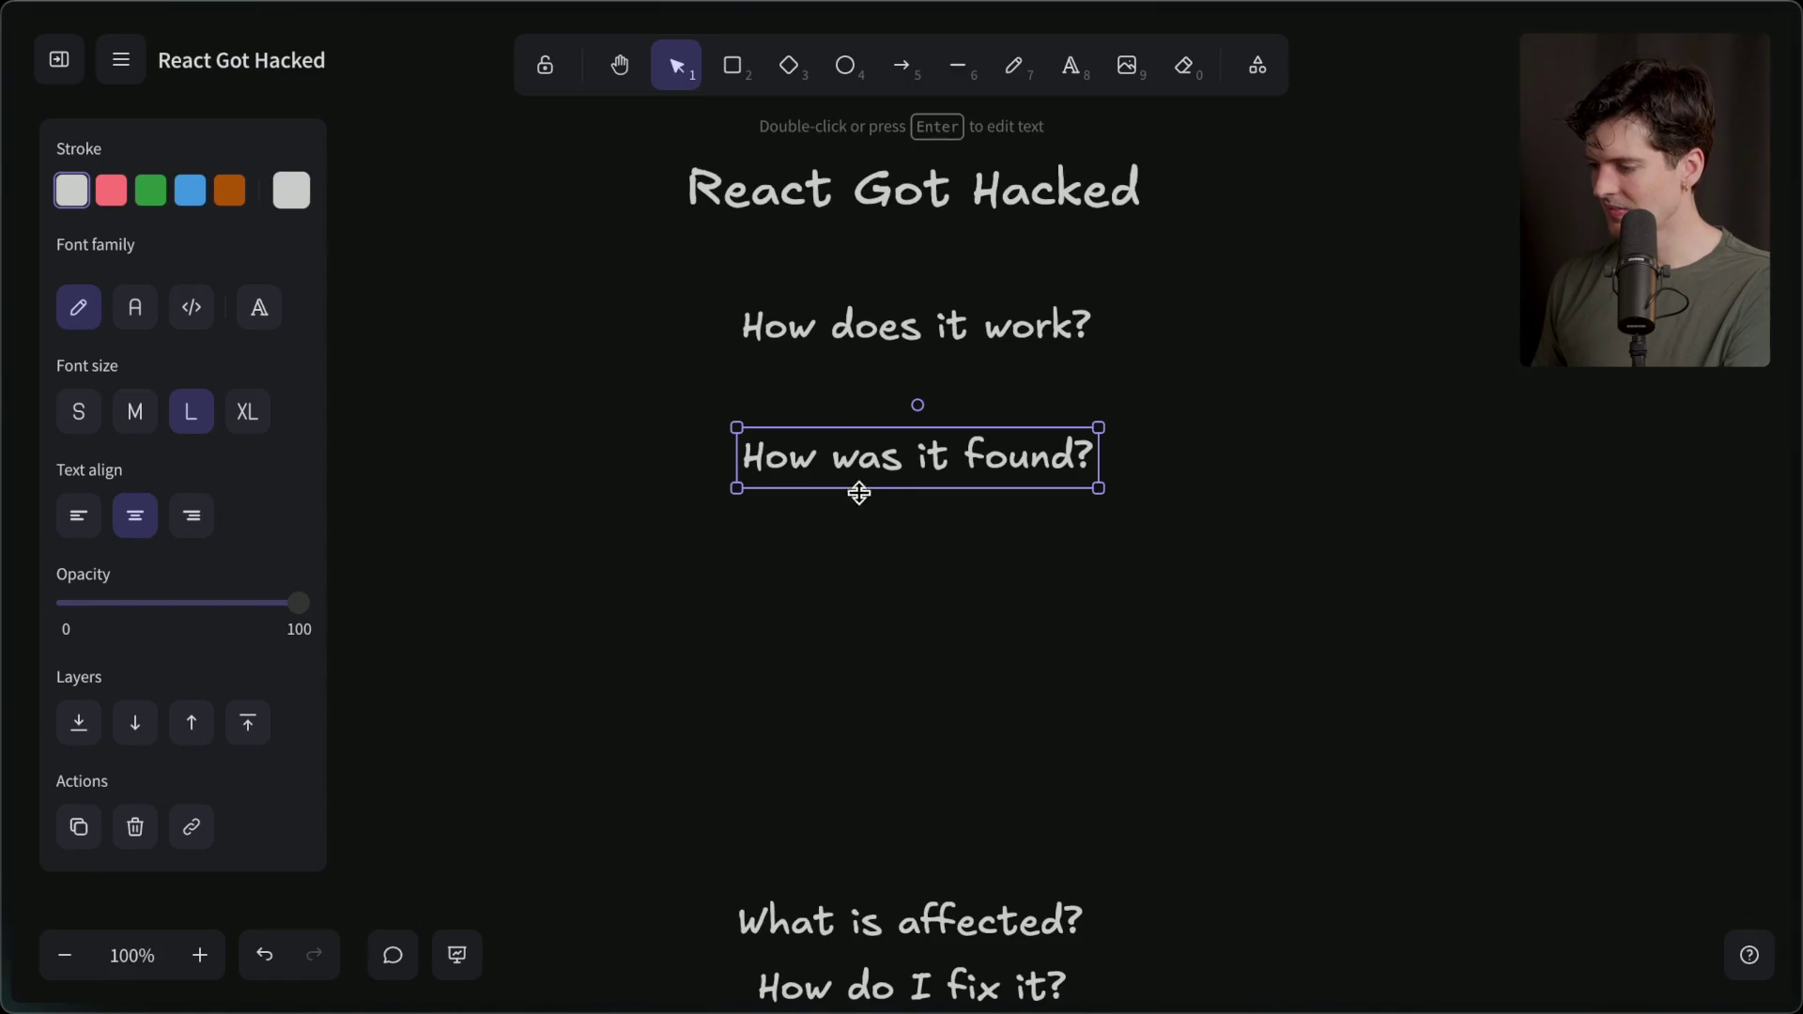
Move the 'What is affected?' heading up beneath 'How was it found?', then go to the React security post.
{"action": "left_click_drag", "start_coordinate": [663, 282], "coordinate": [1122, 496]}
{"action": "left_click", "coordinate": [1086, 681]}
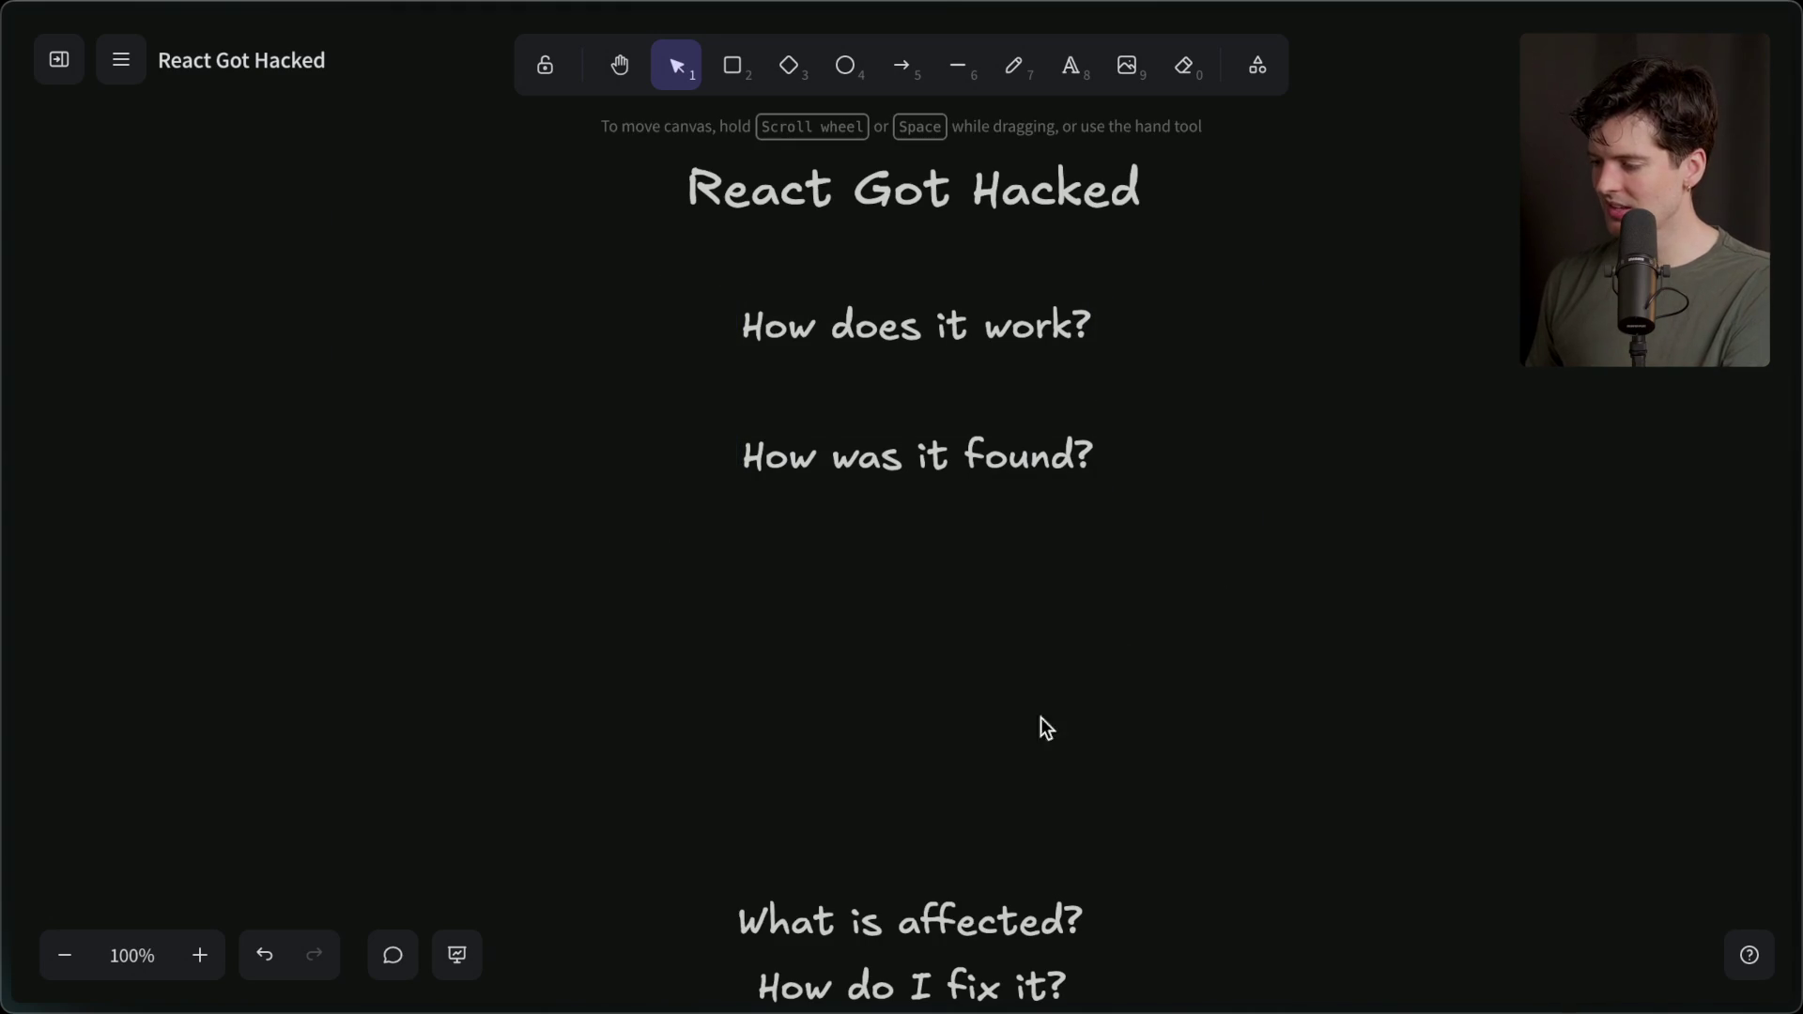
{"action": "left_click_drag", "start_coordinate": [925, 900], "coordinate": [927, 576]}
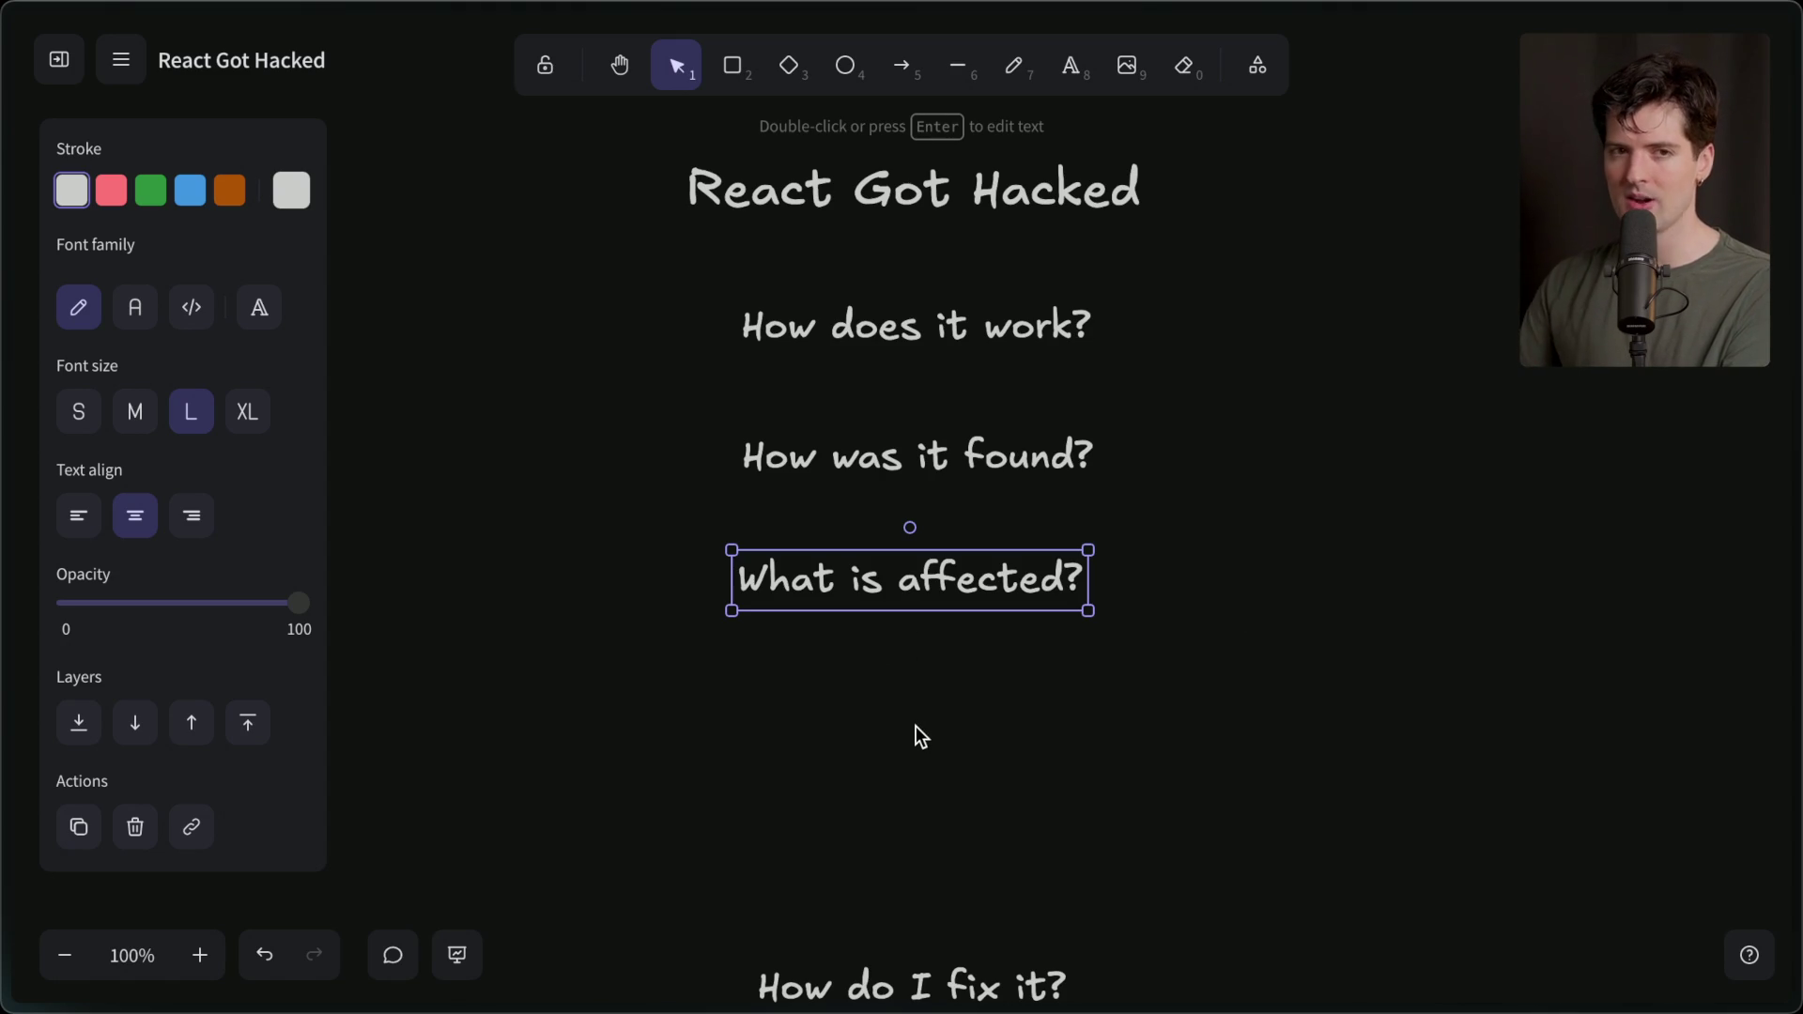
{"action": "mouse_move", "coordinate": [1798, 657]}
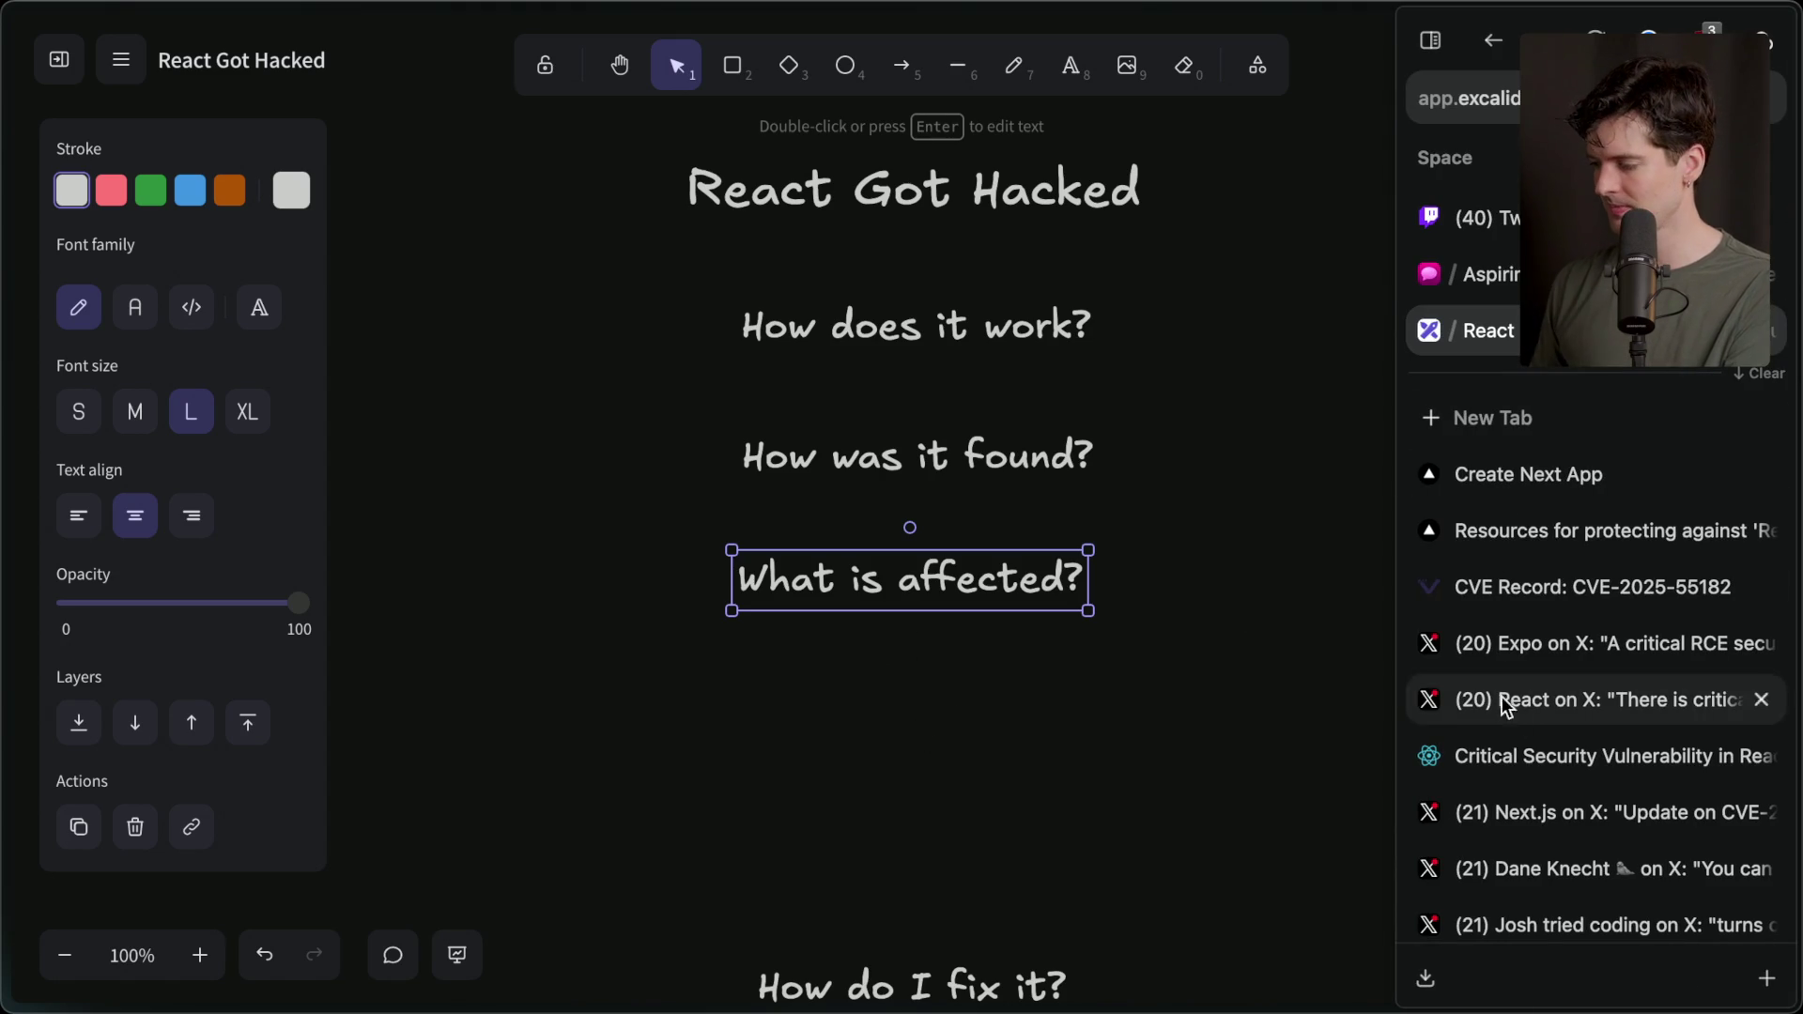
{"action": "left_click", "coordinate": [1520, 749]}
Highlight the affected packages react-server-dom-webpack and react-server-dom-turbopack and the vulnerable-versions sentence.
{"action": "scroll", "coordinate": [725, 628], "scroll_direction": "down", "scroll_amount": 8}
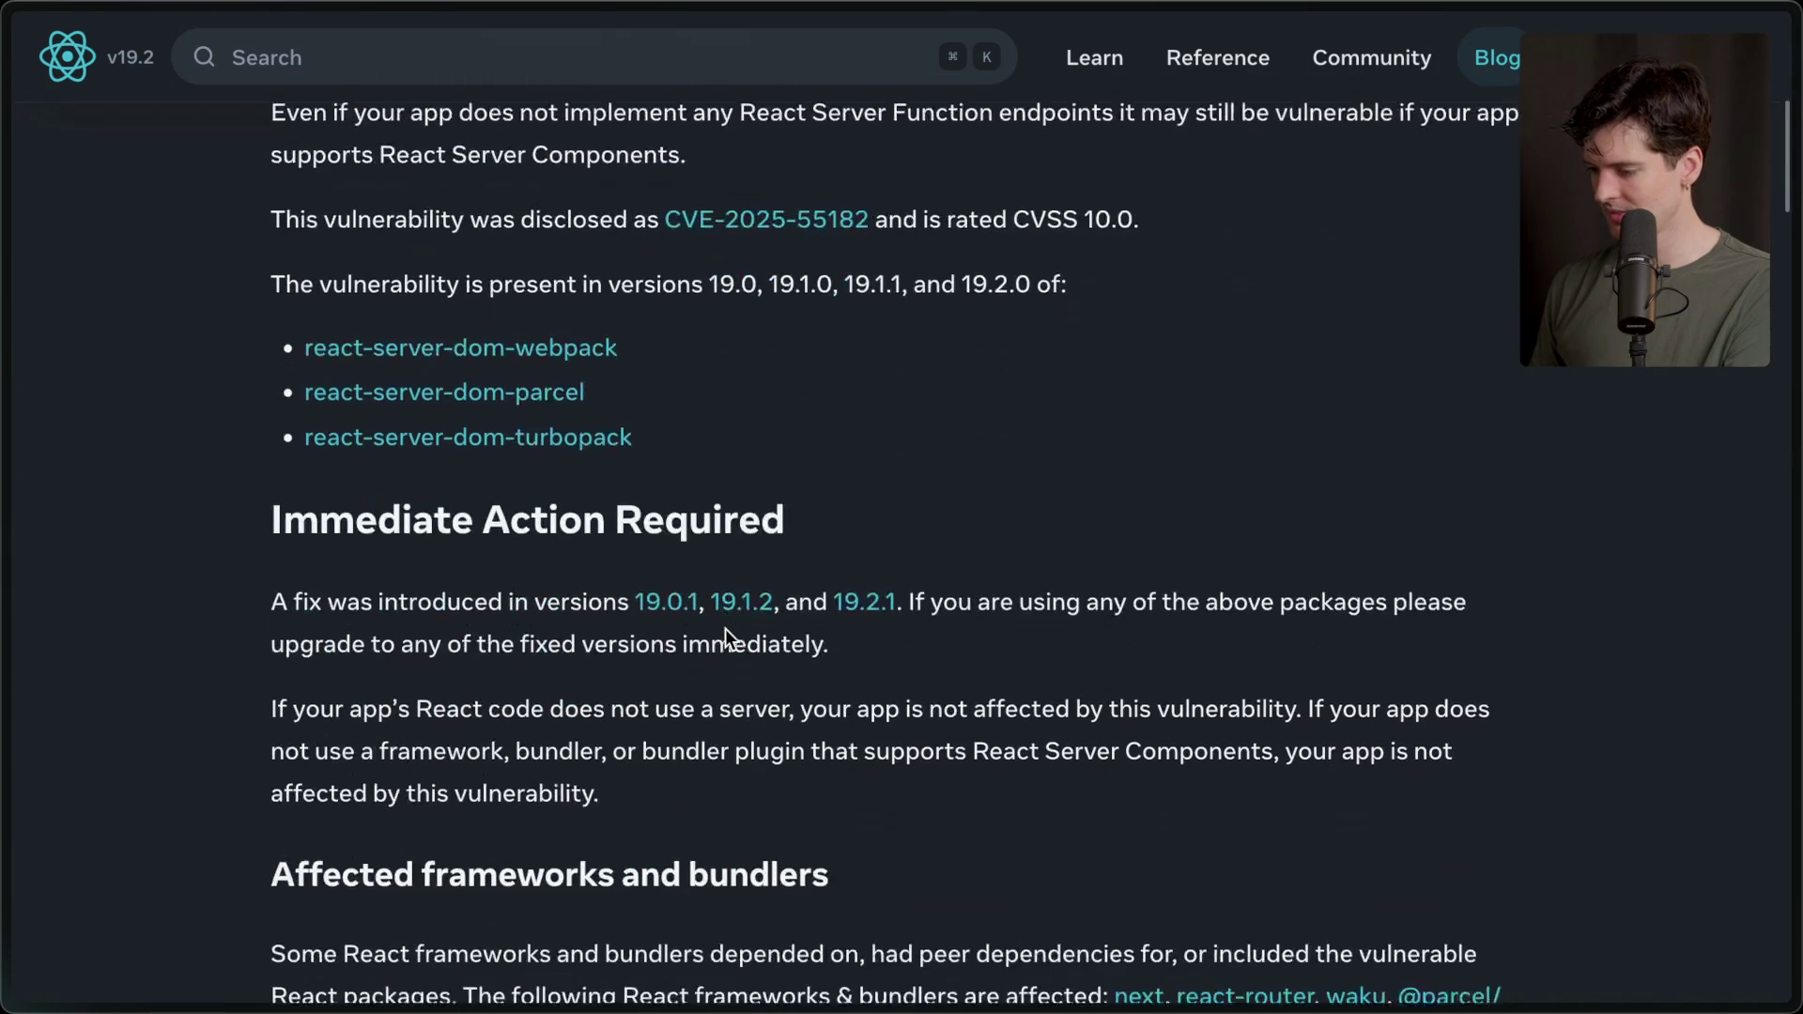
{"action": "scroll", "coordinate": [725, 628], "scroll_direction": "up", "scroll_amount": 1}
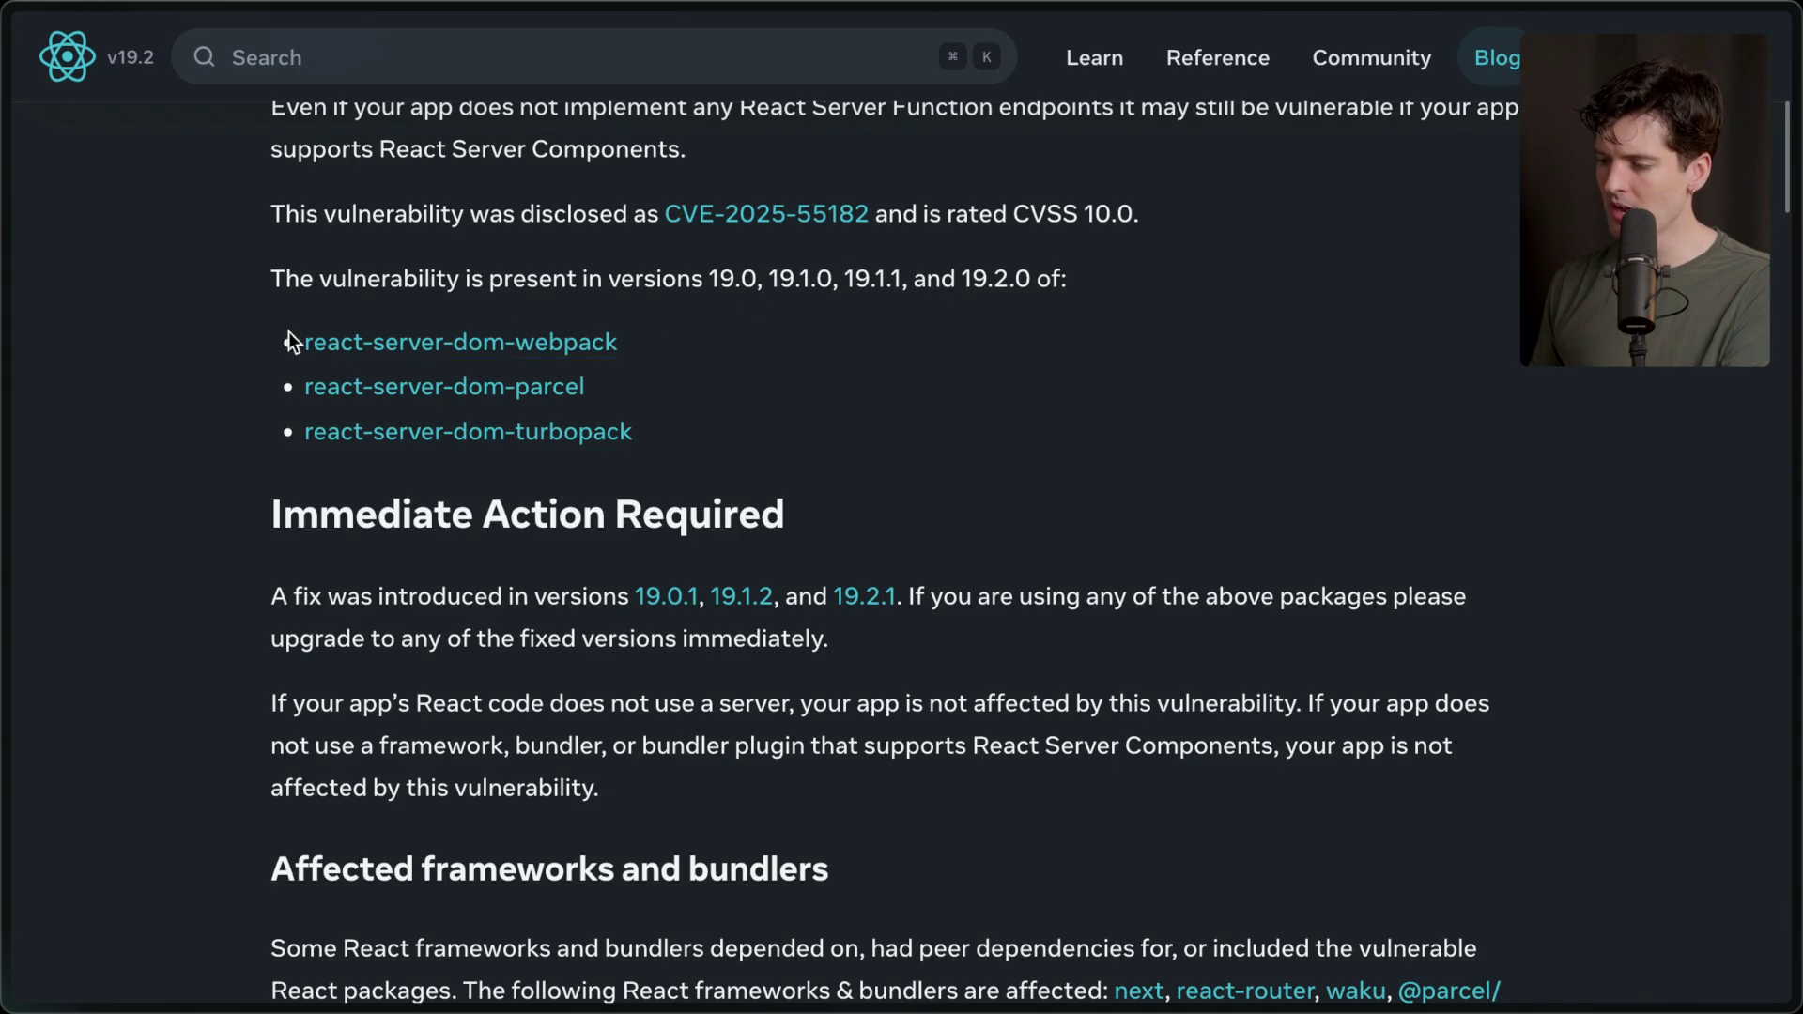
{"action": "left_click_drag", "start_coordinate": [272, 340], "coordinate": [704, 340]}
{"action": "left_click_drag", "start_coordinate": [254, 385], "coordinate": [656, 387]}
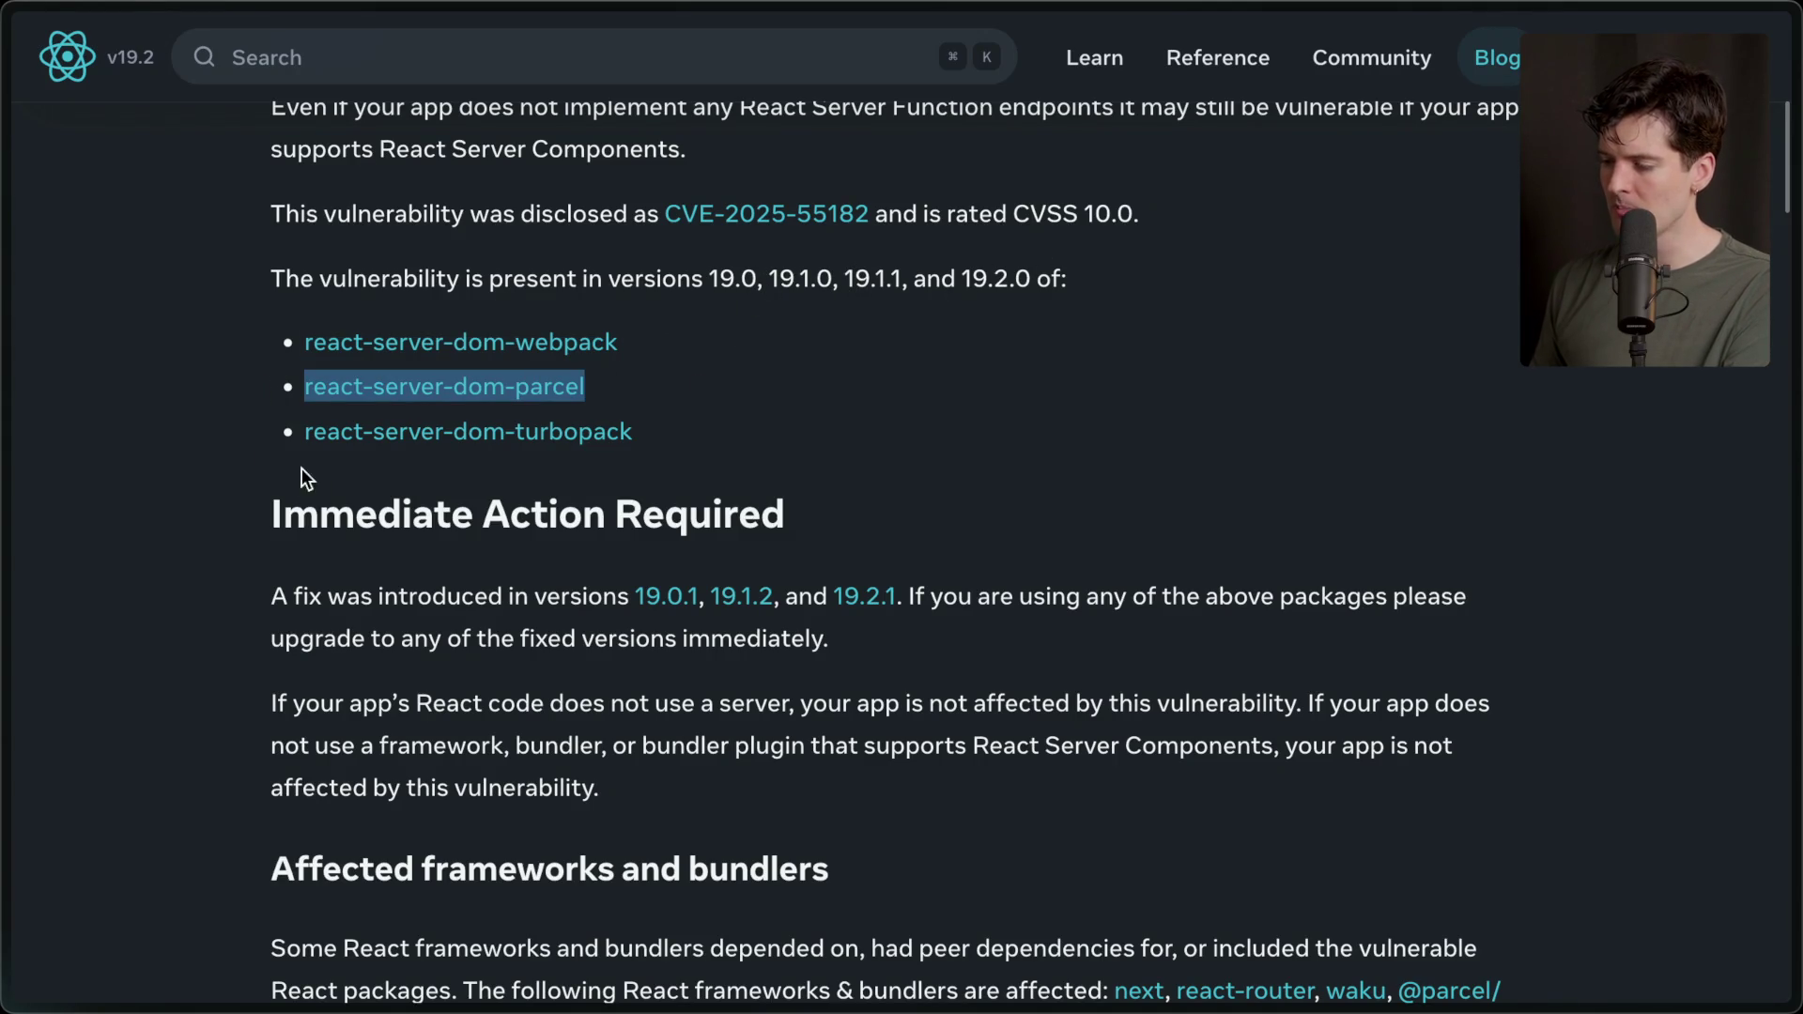
{"action": "triple_click", "coordinate": [366, 435]}
{"action": "mouse_move", "coordinate": [710, 460]}
{"action": "left_mouse_down"}
{"action": "mouse_move", "coordinate": [716, 442]}
{"action": "mouse_move", "coordinate": [251, 280]}
{"action": "left_mouse_up"}
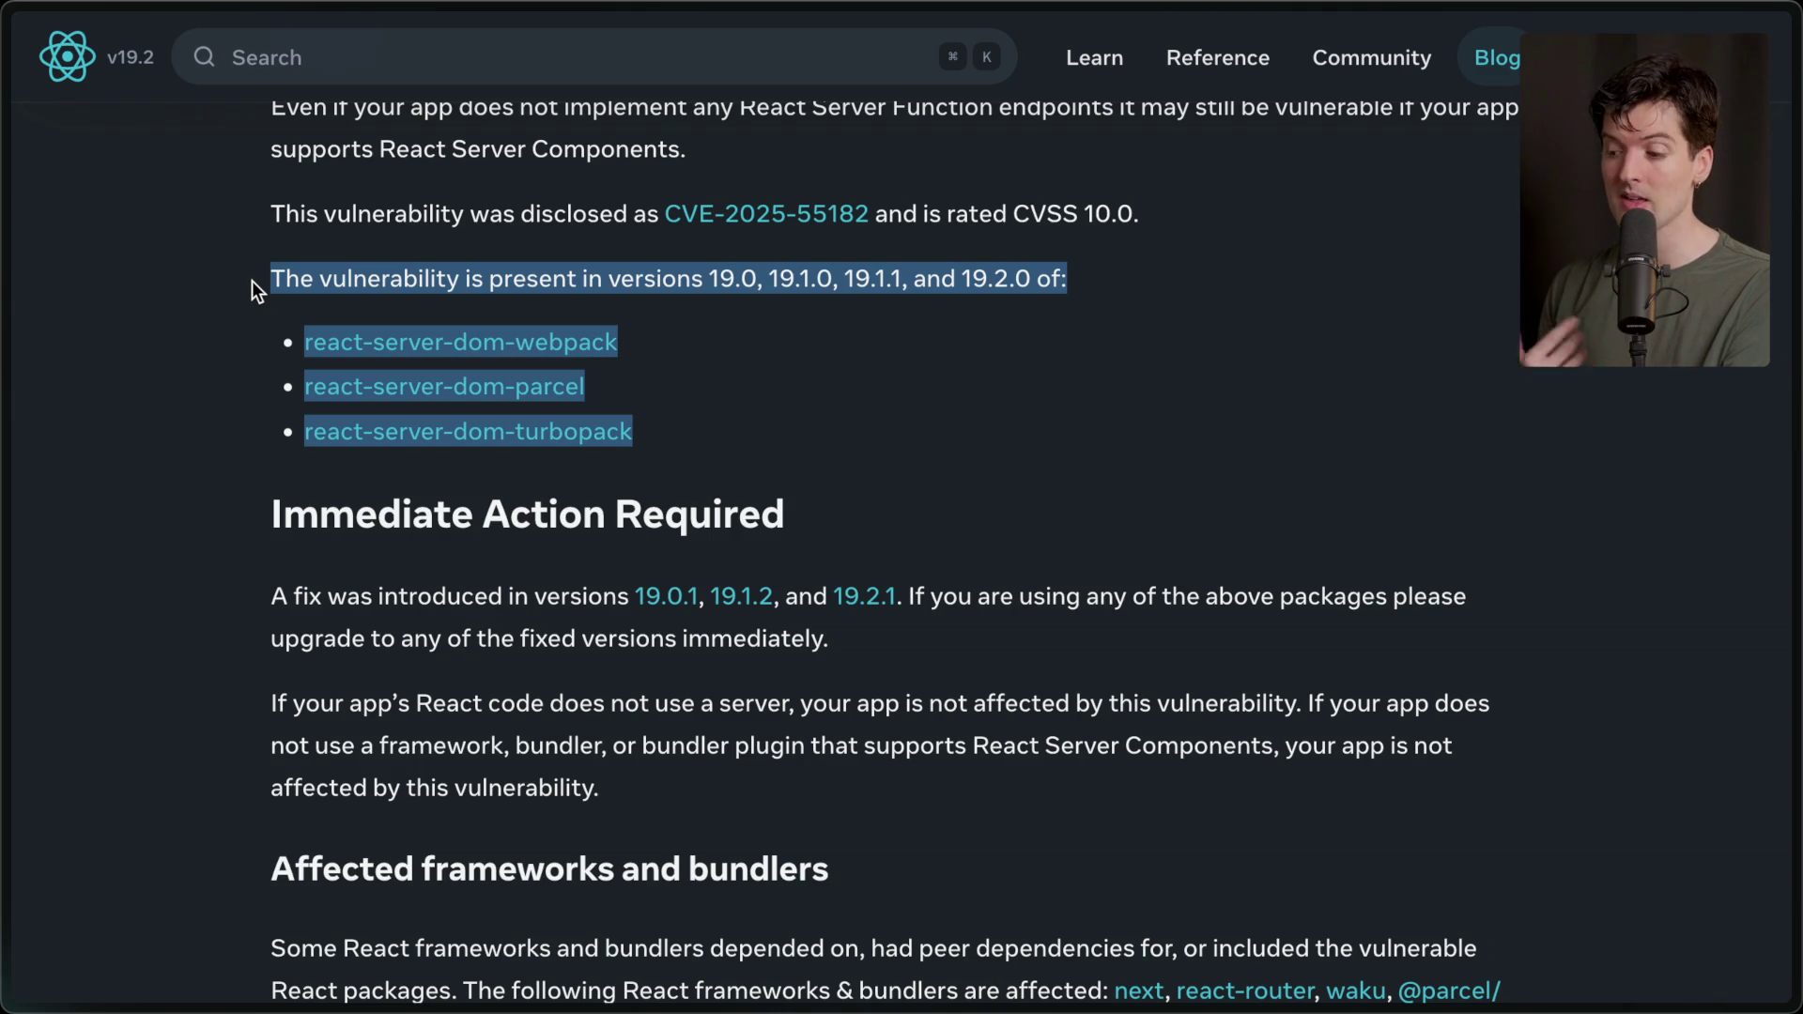
{"action": "left_click", "coordinate": [473, 652]}
Highlight the fixed versions 19.0.1, 19.1.2, 19.2.1 and vulnerable versions 19.0, 19.1.0, 19.1.1.
{"action": "scroll", "coordinate": [474, 651], "scroll_direction": "down", "scroll_amount": 3}
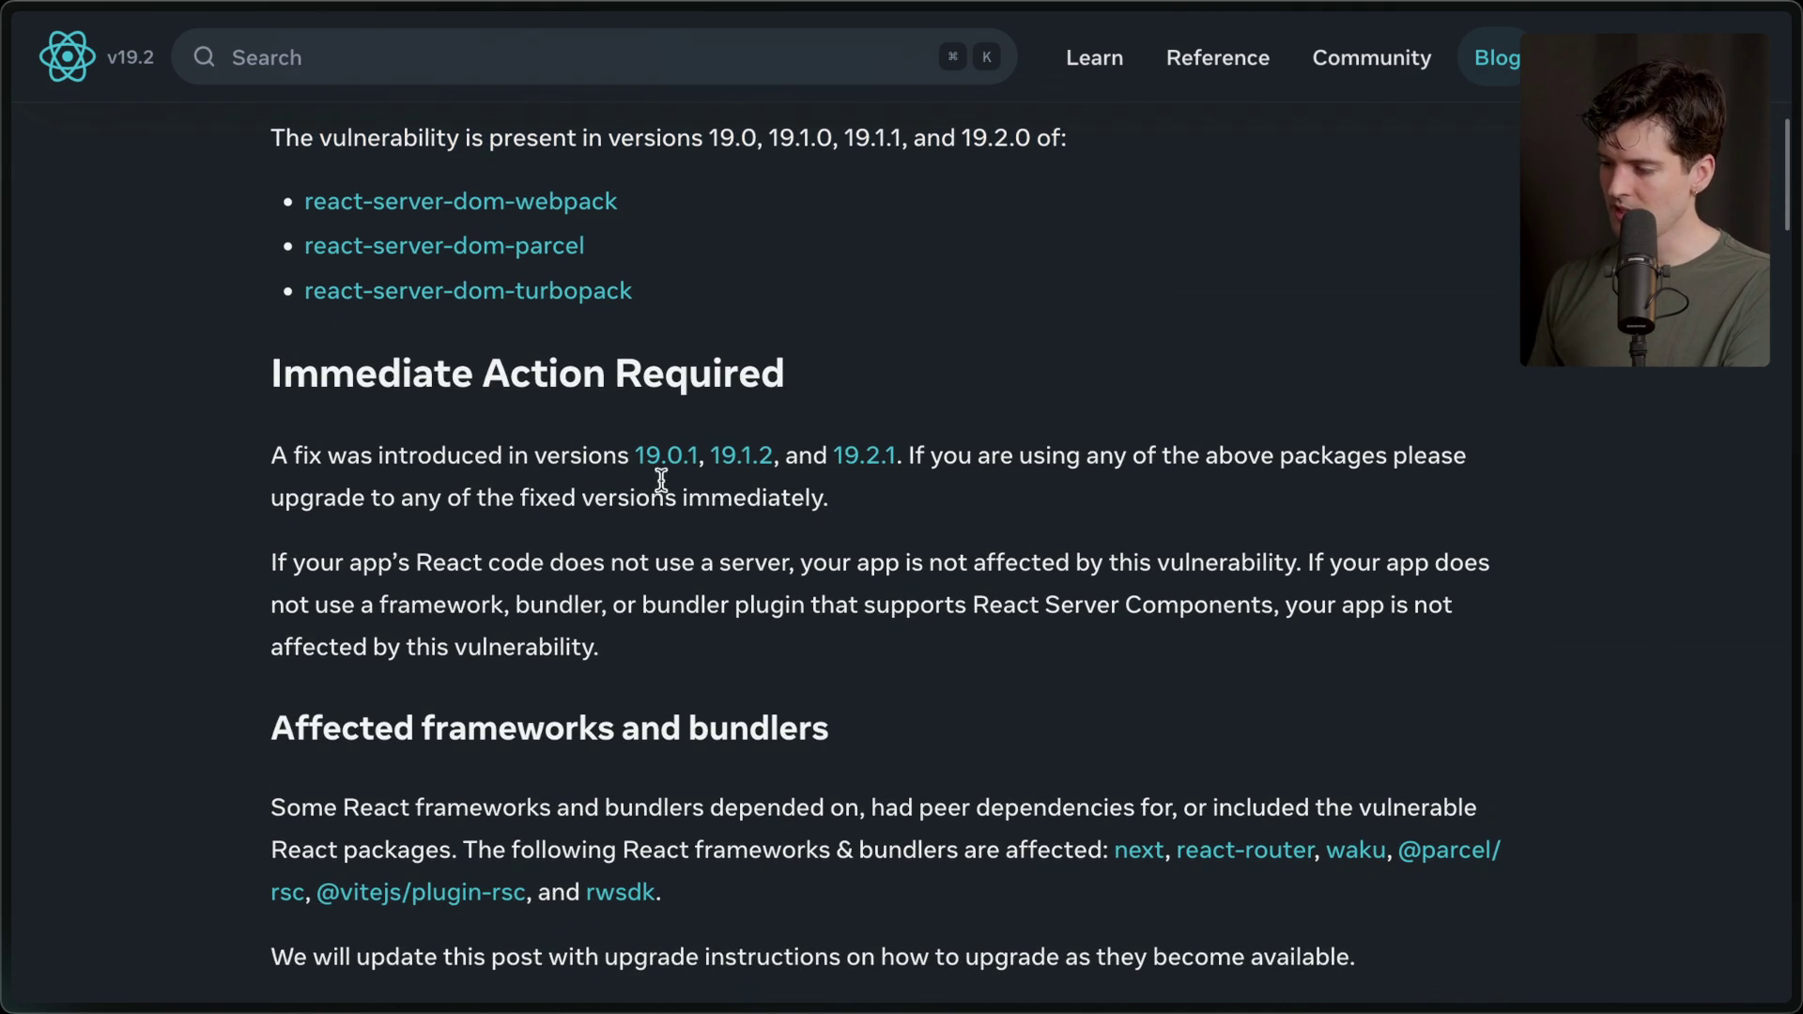
{"action": "mouse_move", "coordinate": [819, 465]}
{"action": "left_mouse_down"}
{"action": "mouse_move", "coordinate": [907, 460]}
{"action": "mouse_move", "coordinate": [246, 468]}
{"action": "left_mouse_up"}
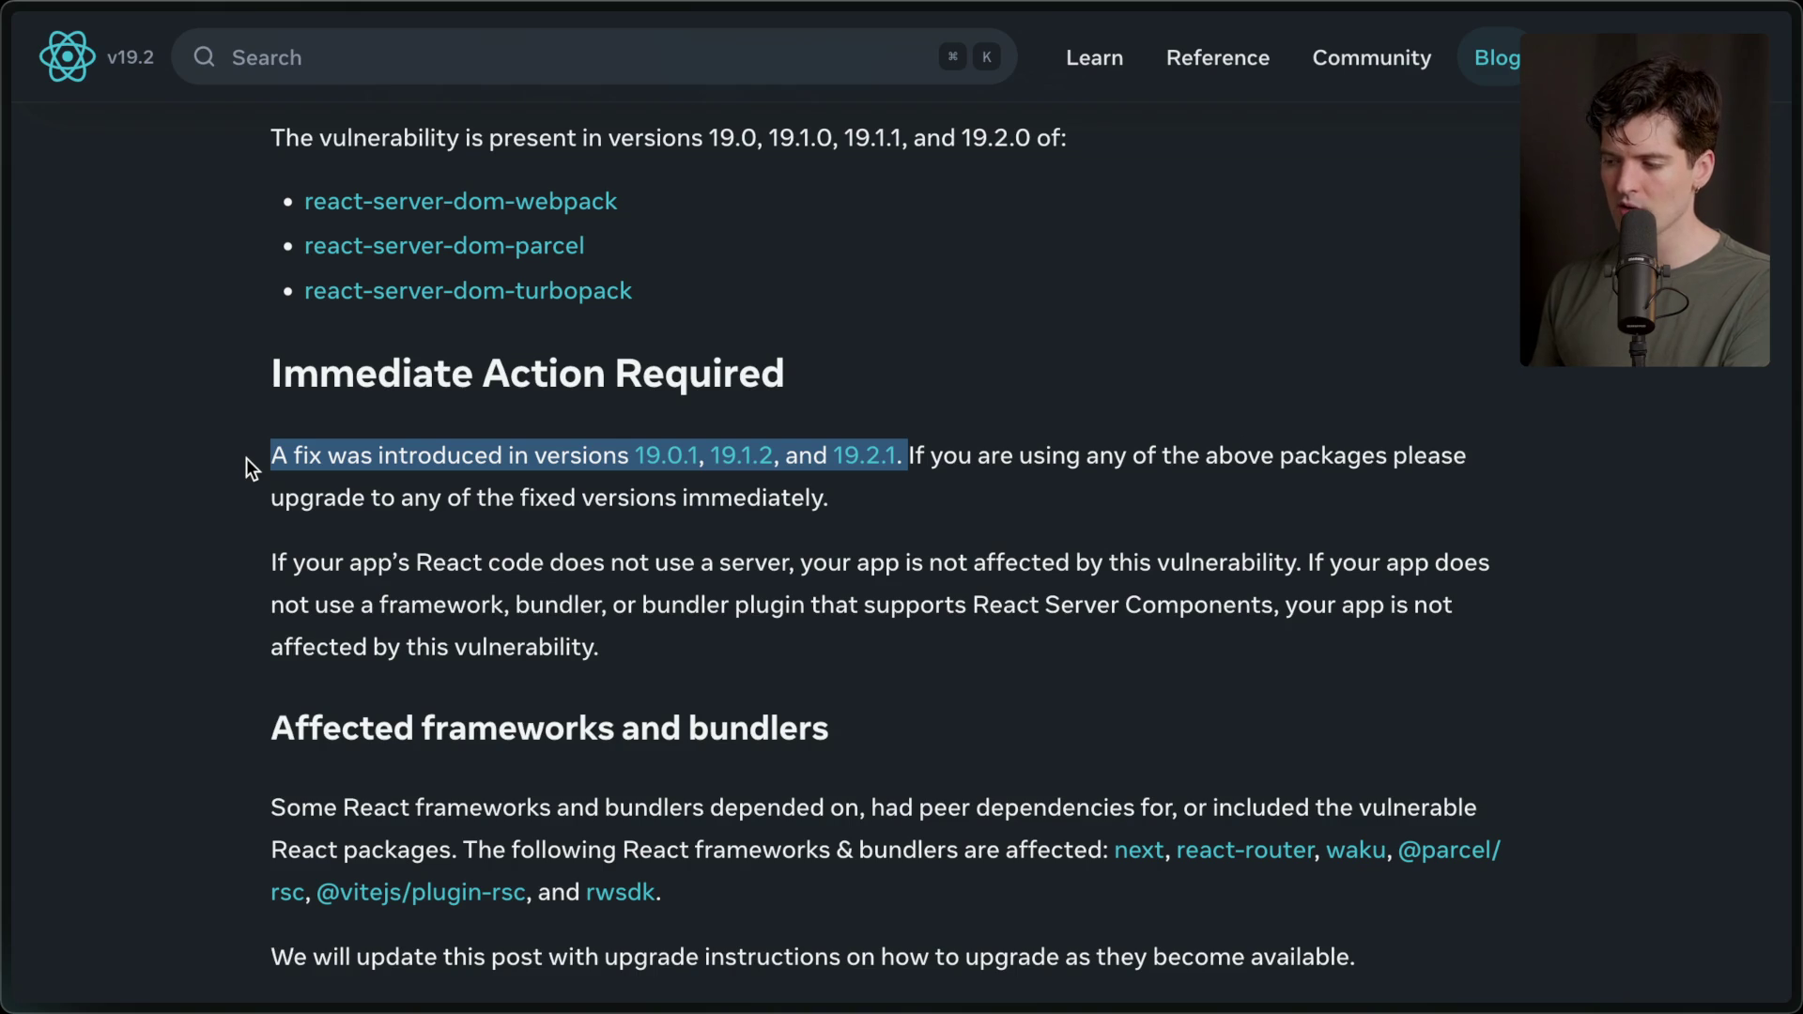
{"action": "scroll", "coordinate": [247, 458], "scroll_direction": "up", "scroll_amount": 2}
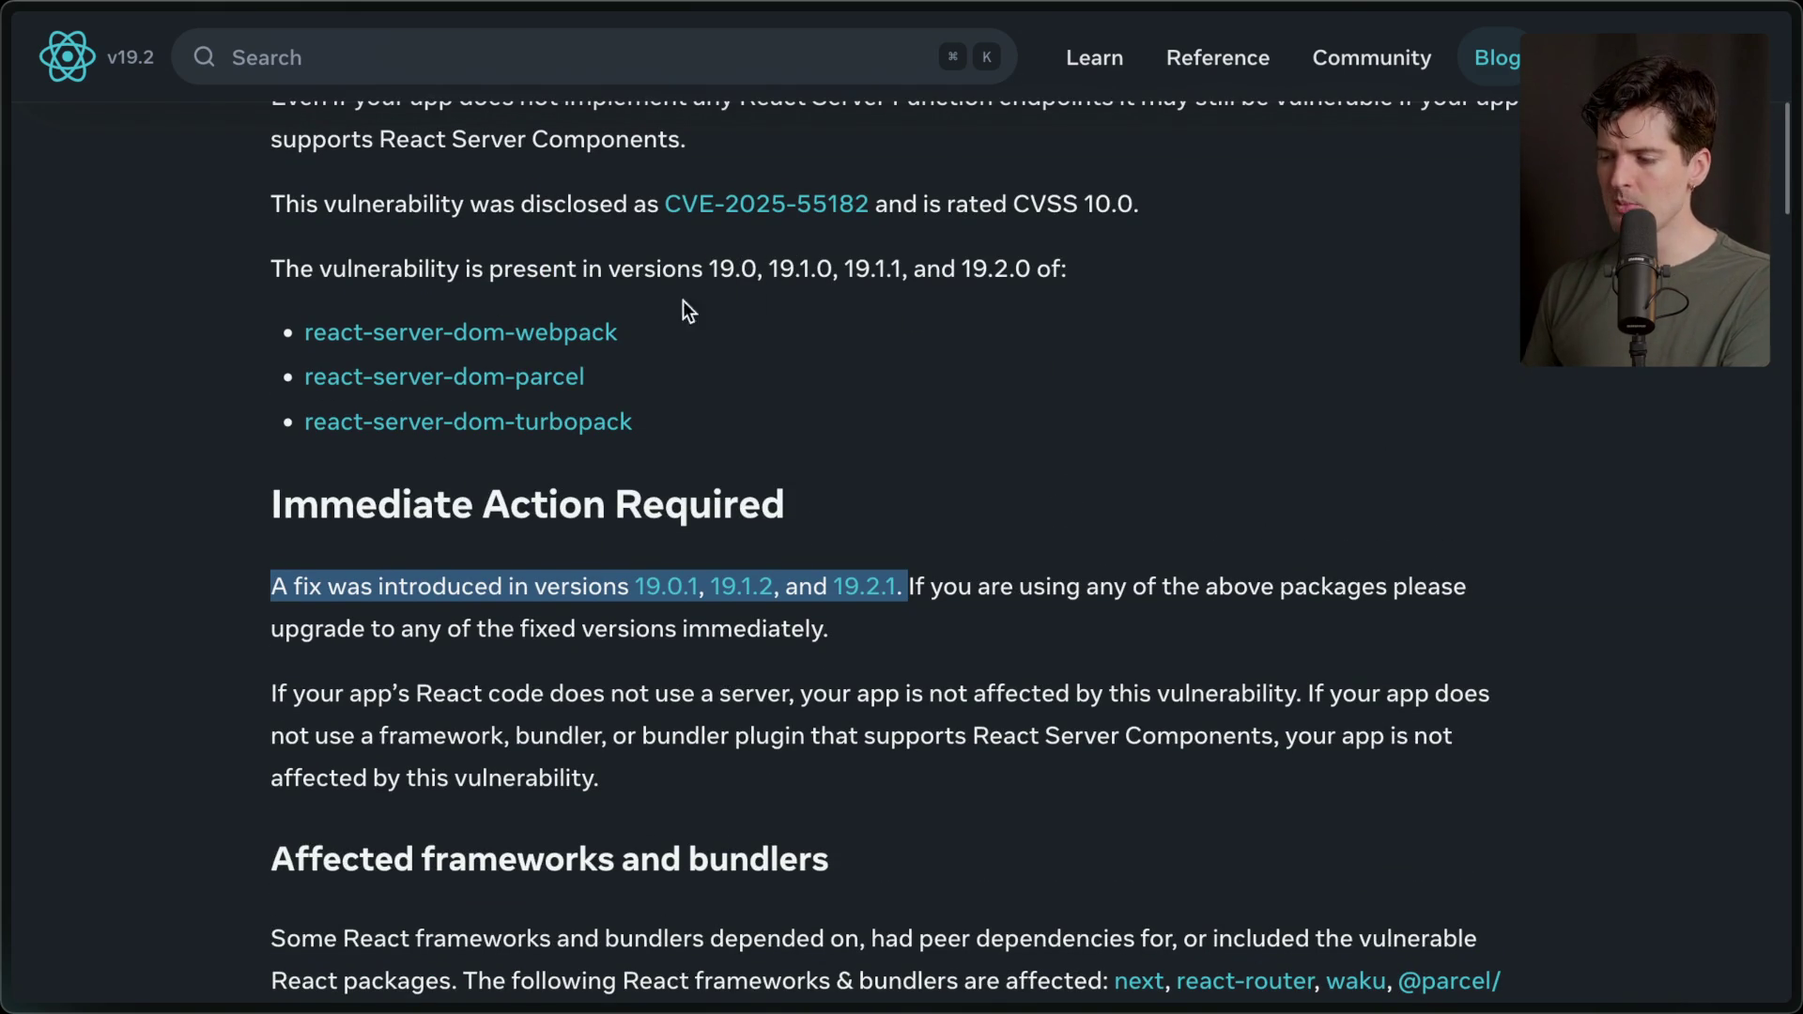
{"action": "left_click_drag", "start_coordinate": [705, 269], "coordinate": [949, 262]}
{"action": "left_click", "coordinate": [947, 263]}
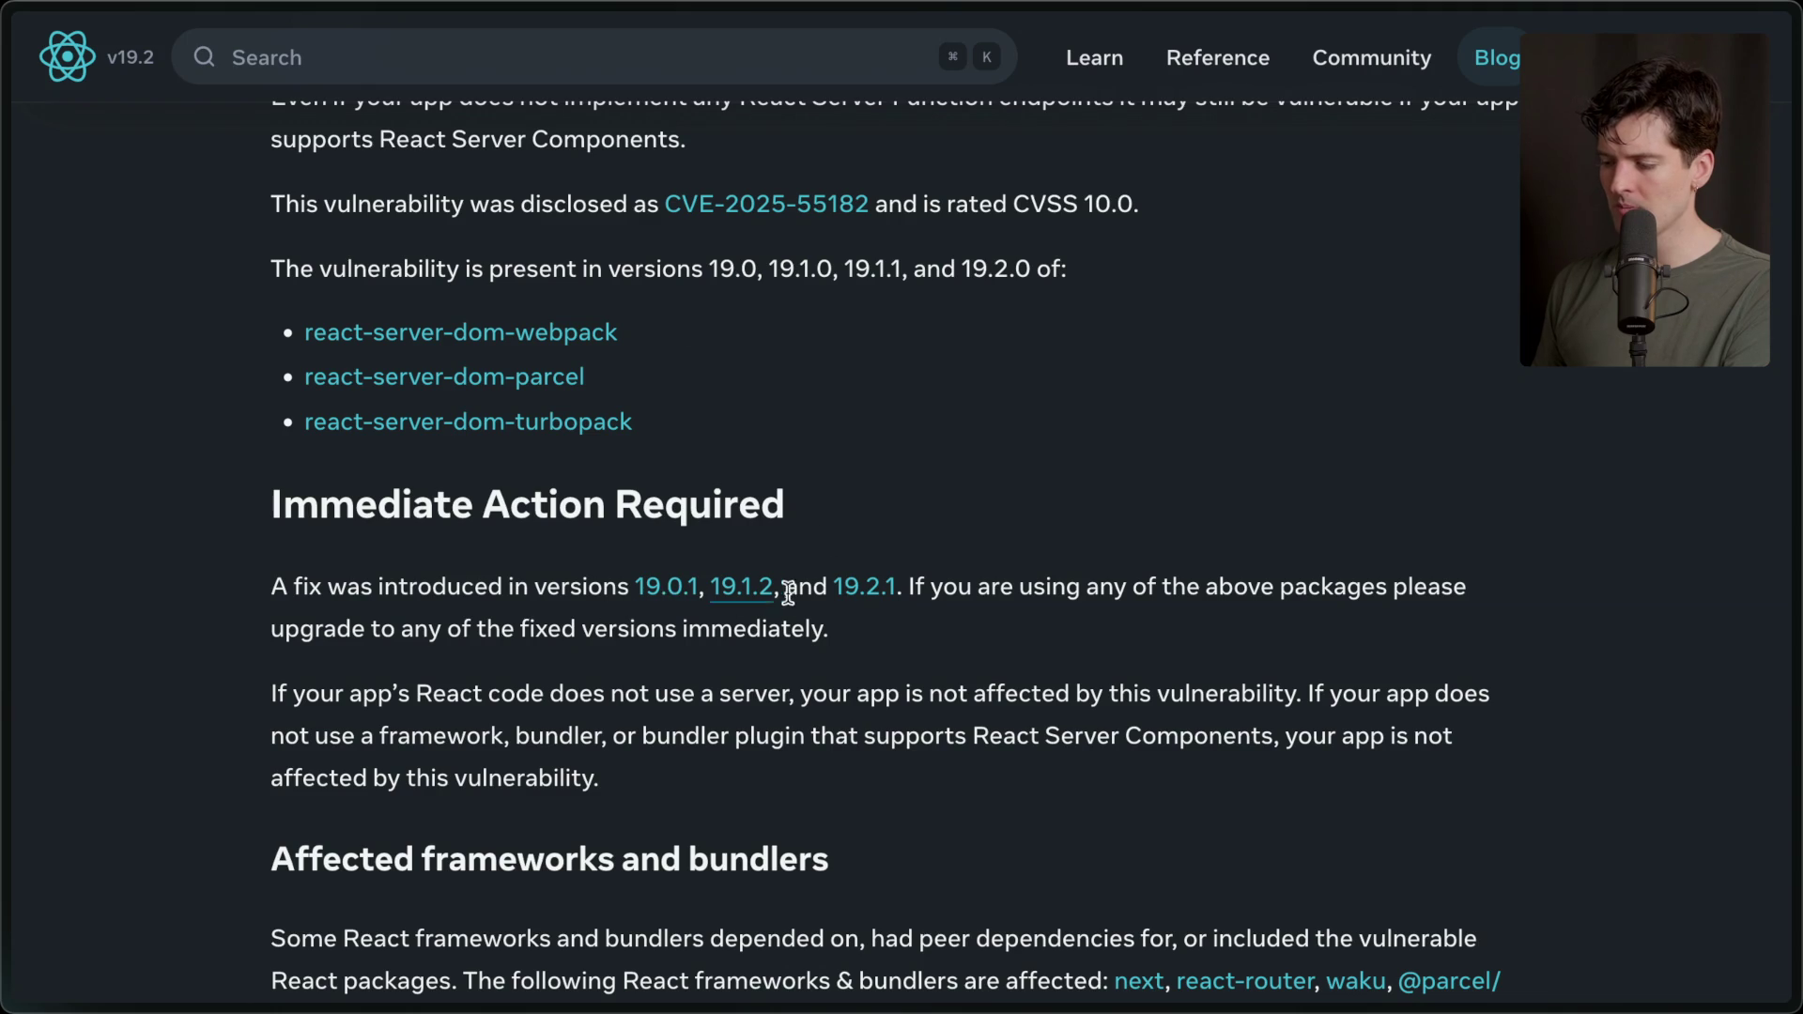
{"action": "left_click_drag", "start_coordinate": [627, 589], "coordinate": [926, 590]}
{"action": "left_click", "coordinate": [876, 648]}
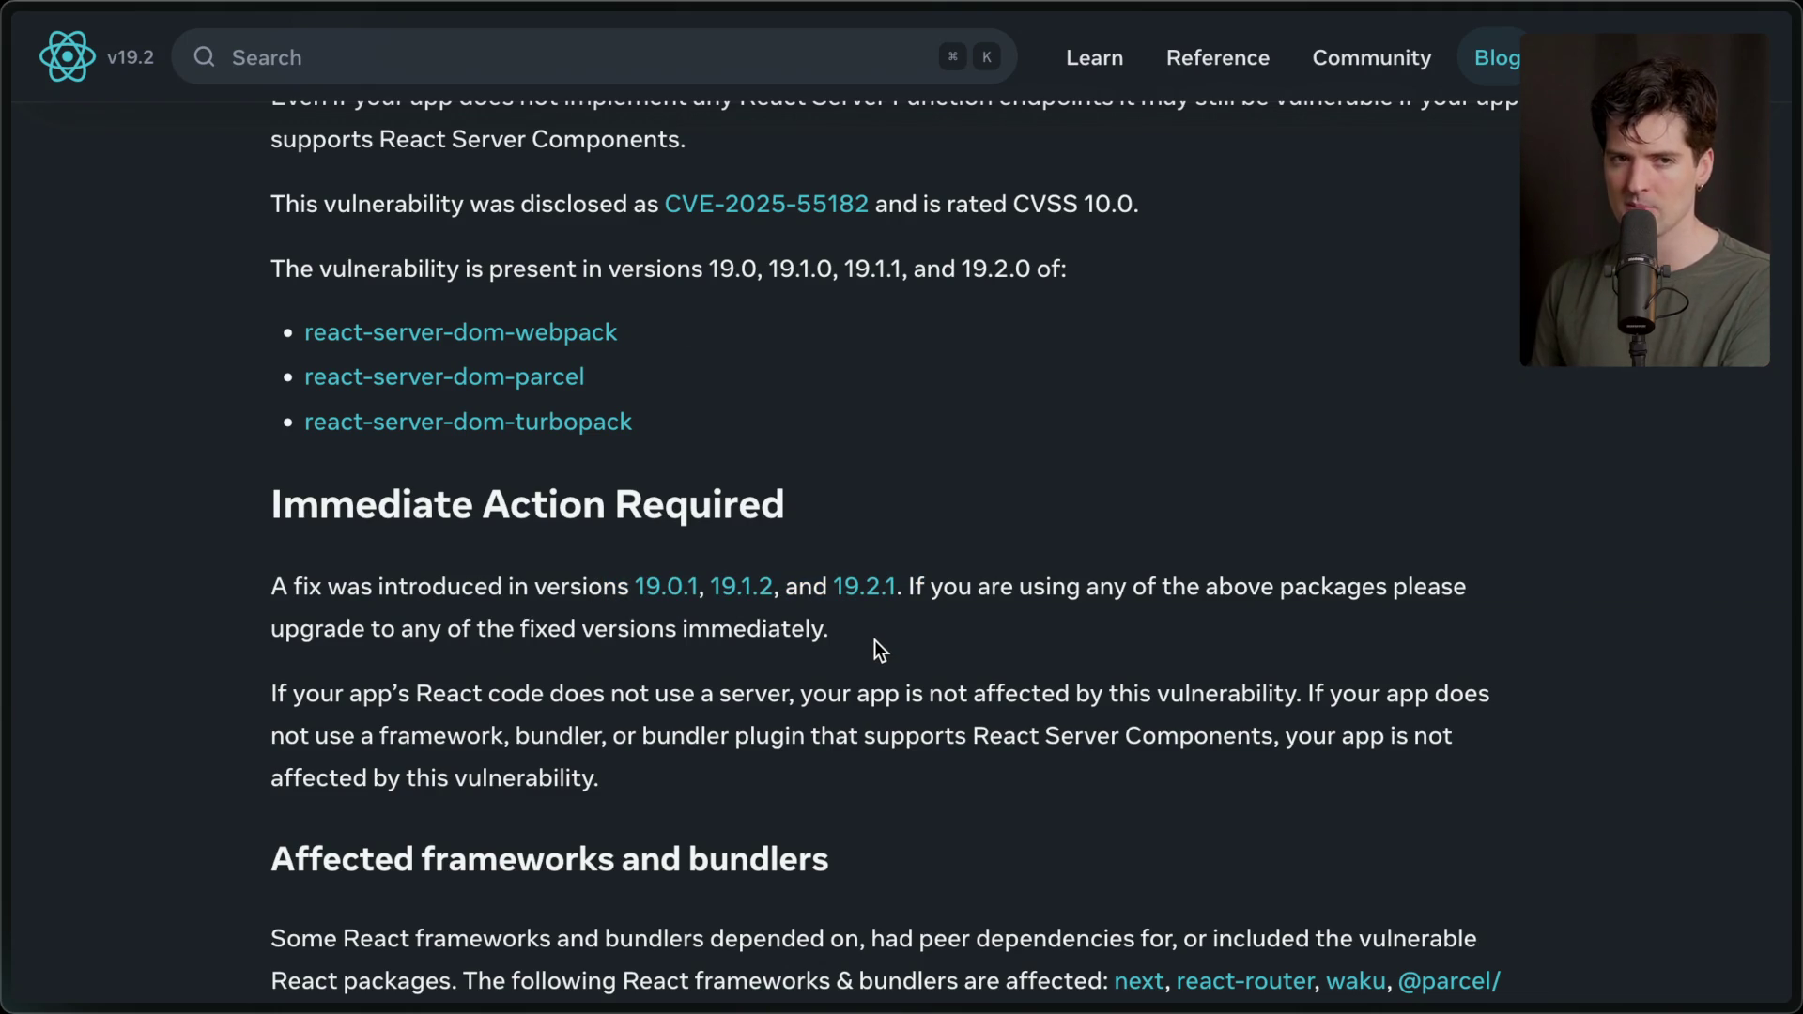
Scroll to the affected frameworks list and highlight the rwsdk framework.
{"action": "scroll", "coordinate": [876, 641], "scroll_direction": "down", "scroll_amount": 4}
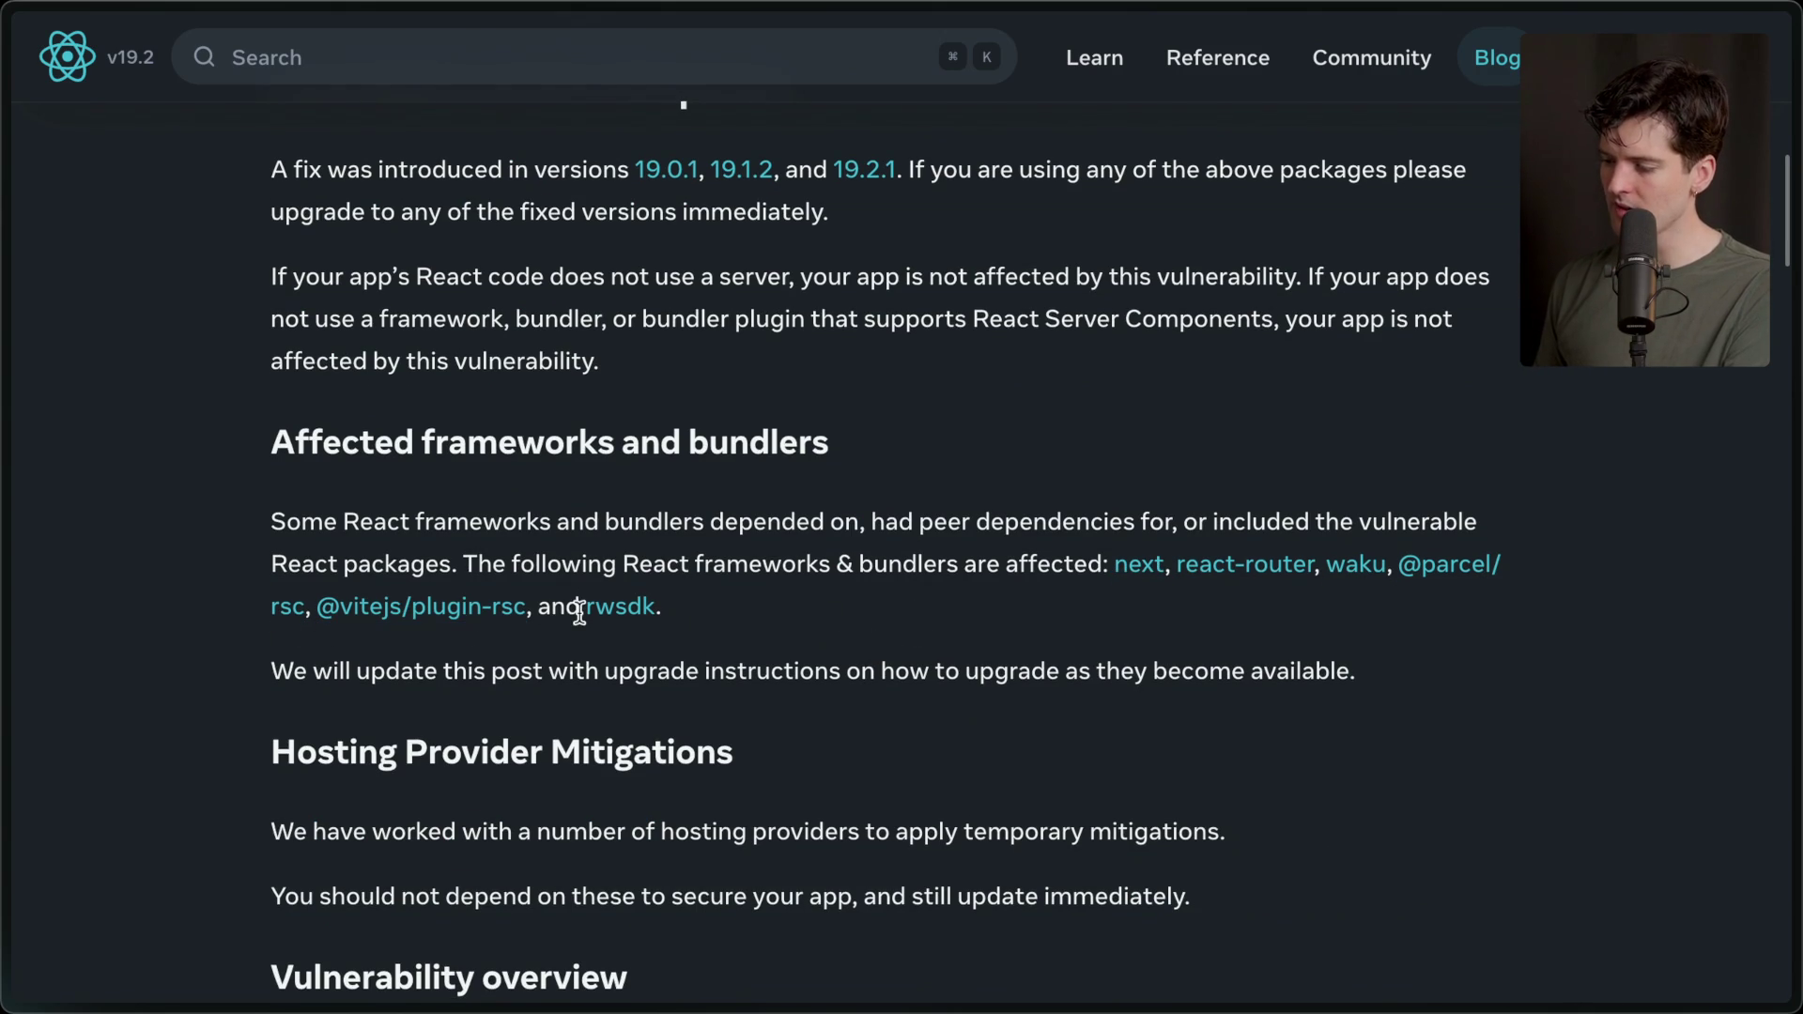
{"action": "left_click_drag", "start_coordinate": [582, 611], "coordinate": [652, 612]}
{"action": "left_click", "coordinate": [682, 606]}
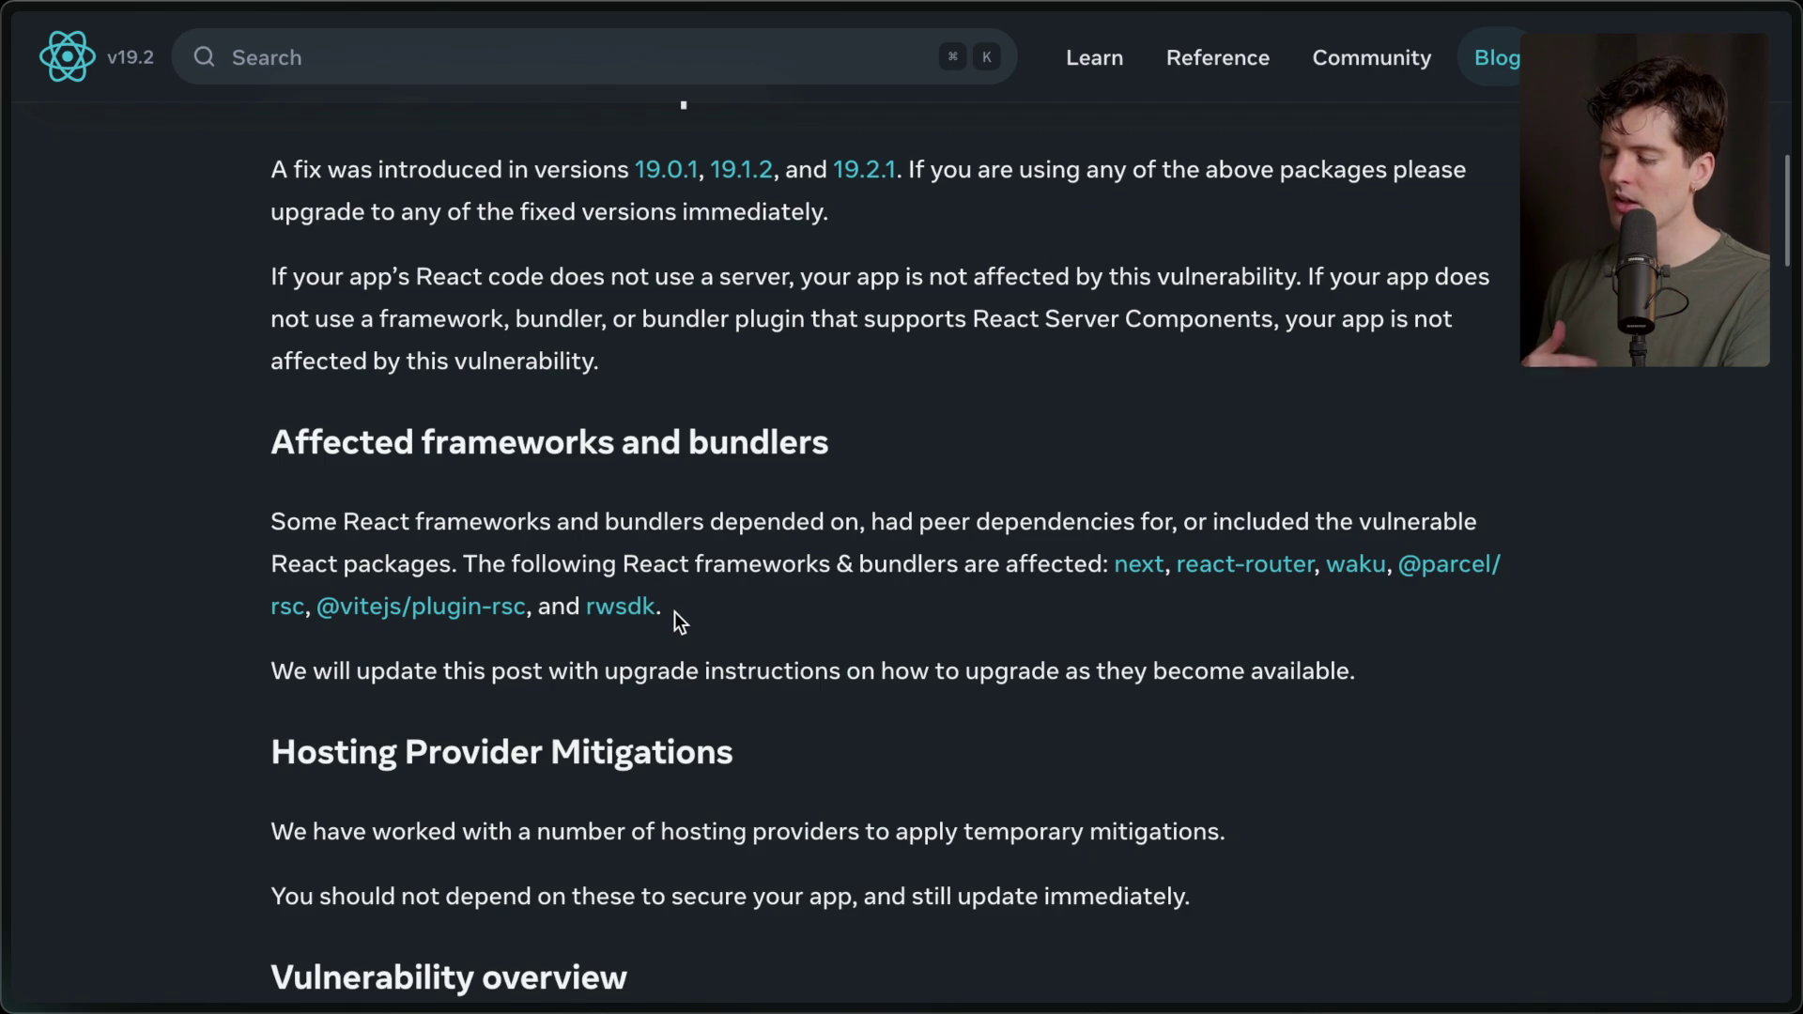
Highlight the Hosting Provider Mitigations sentence and the warning to still update, then return to the board.
{"action": "scroll", "coordinate": [675, 612], "scroll_direction": "down", "scroll_amount": 5}
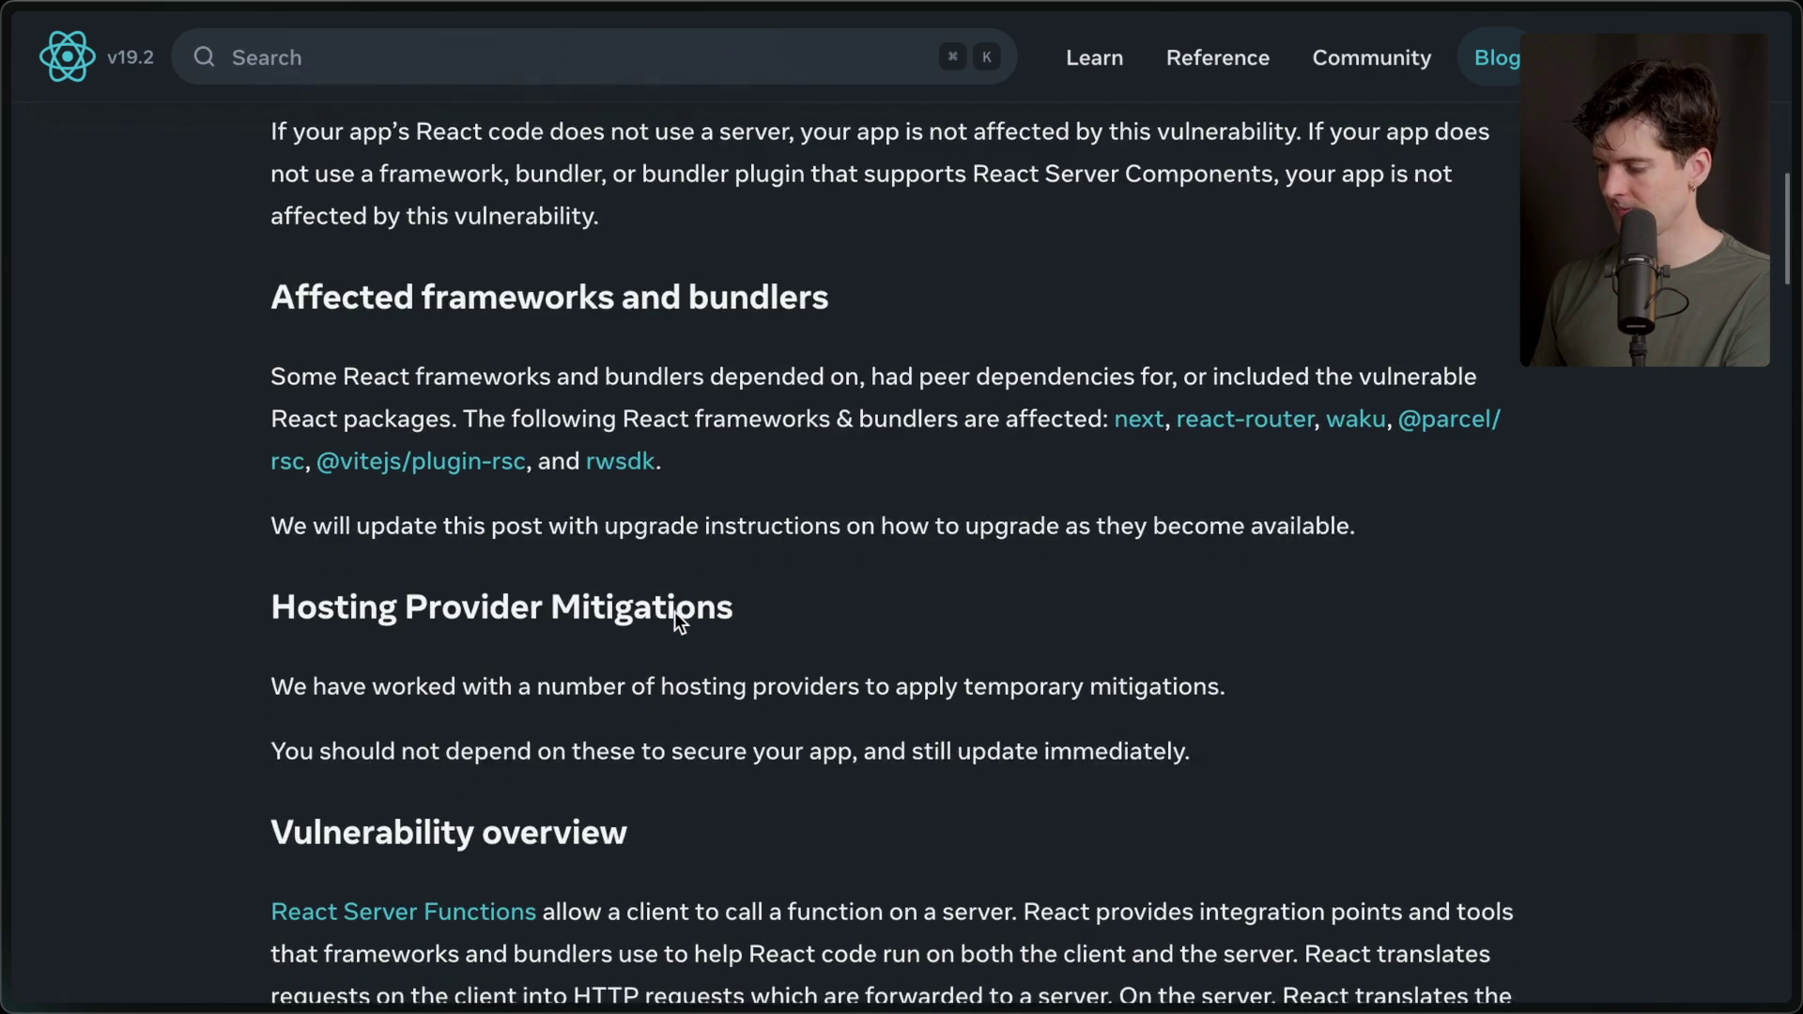
{"action": "scroll", "coordinate": [674, 612], "scroll_direction": "down", "scroll_amount": 2}
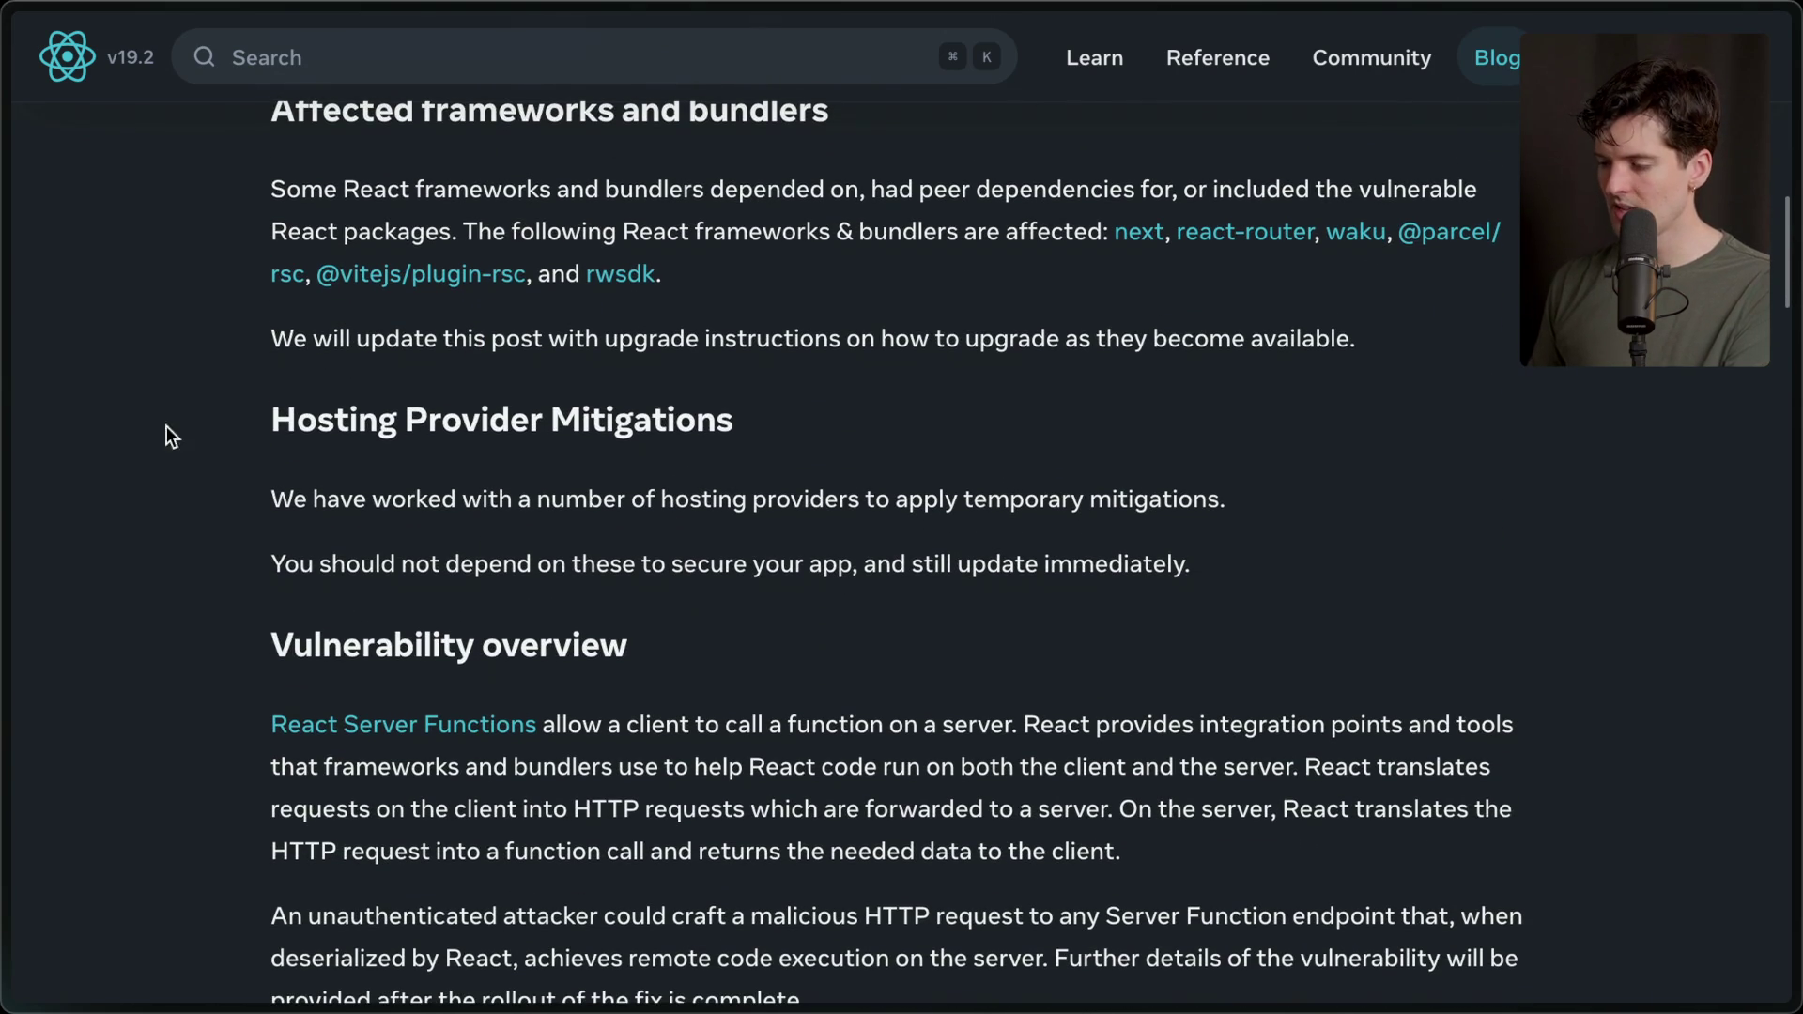
{"action": "mouse_move", "coordinate": [246, 469]}
{"action": "left_mouse_down"}
{"action": "mouse_move", "coordinate": [737, 499]}
{"action": "mouse_move", "coordinate": [1302, 497]}
{"action": "left_mouse_up"}
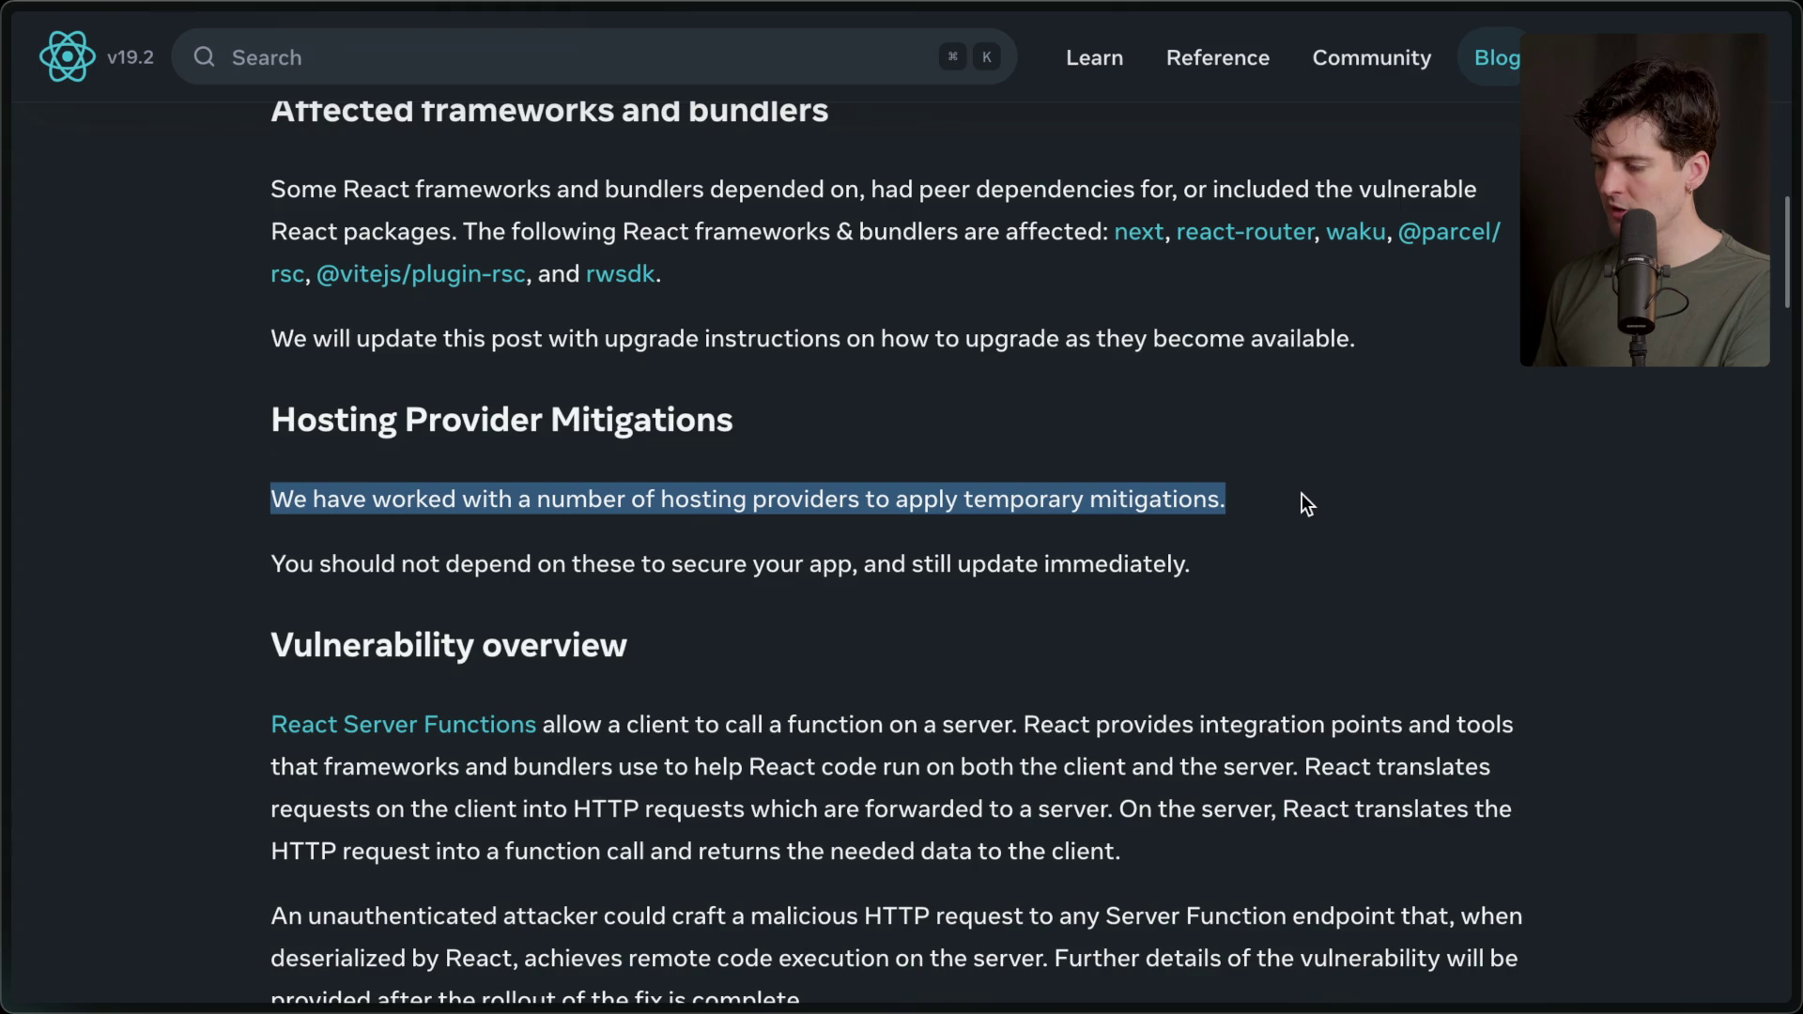
{"action": "triple_click", "coordinate": [906, 564]}
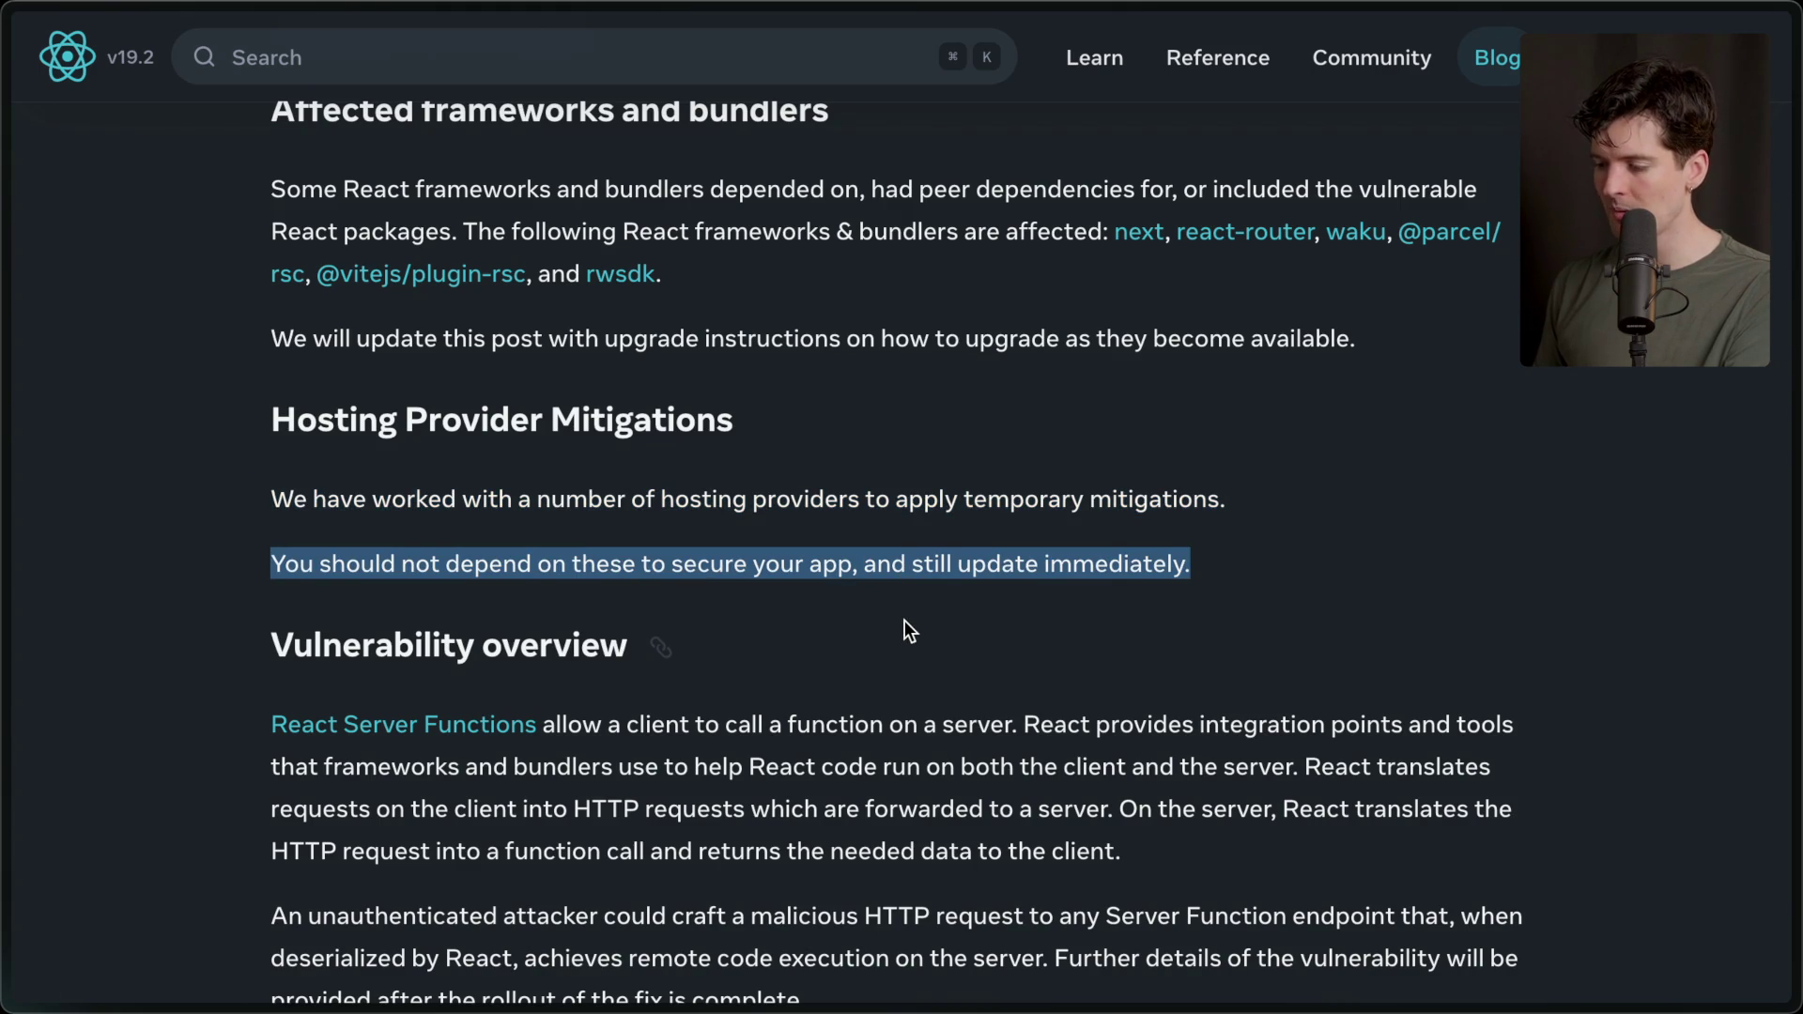
{"action": "left_click", "coordinate": [906, 601]}
{"action": "mouse_move", "coordinate": [1796, 563]}
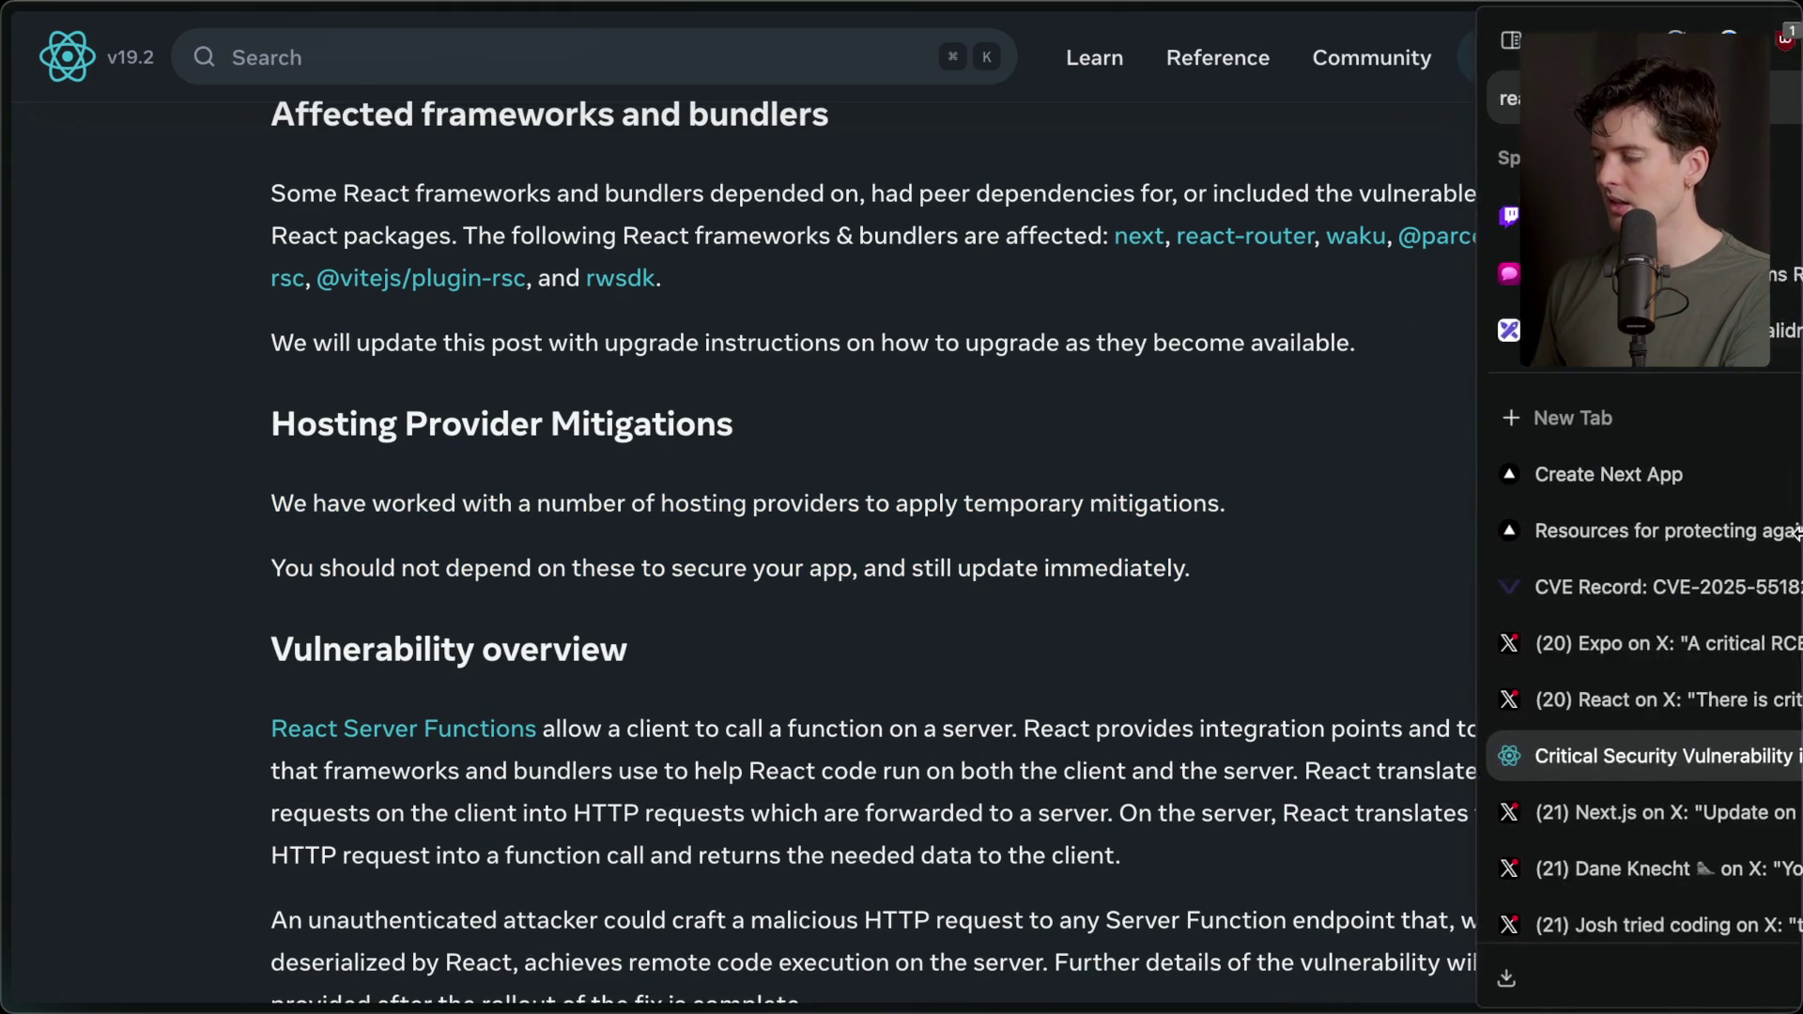
{"action": "left_click", "coordinate": [1489, 331]}
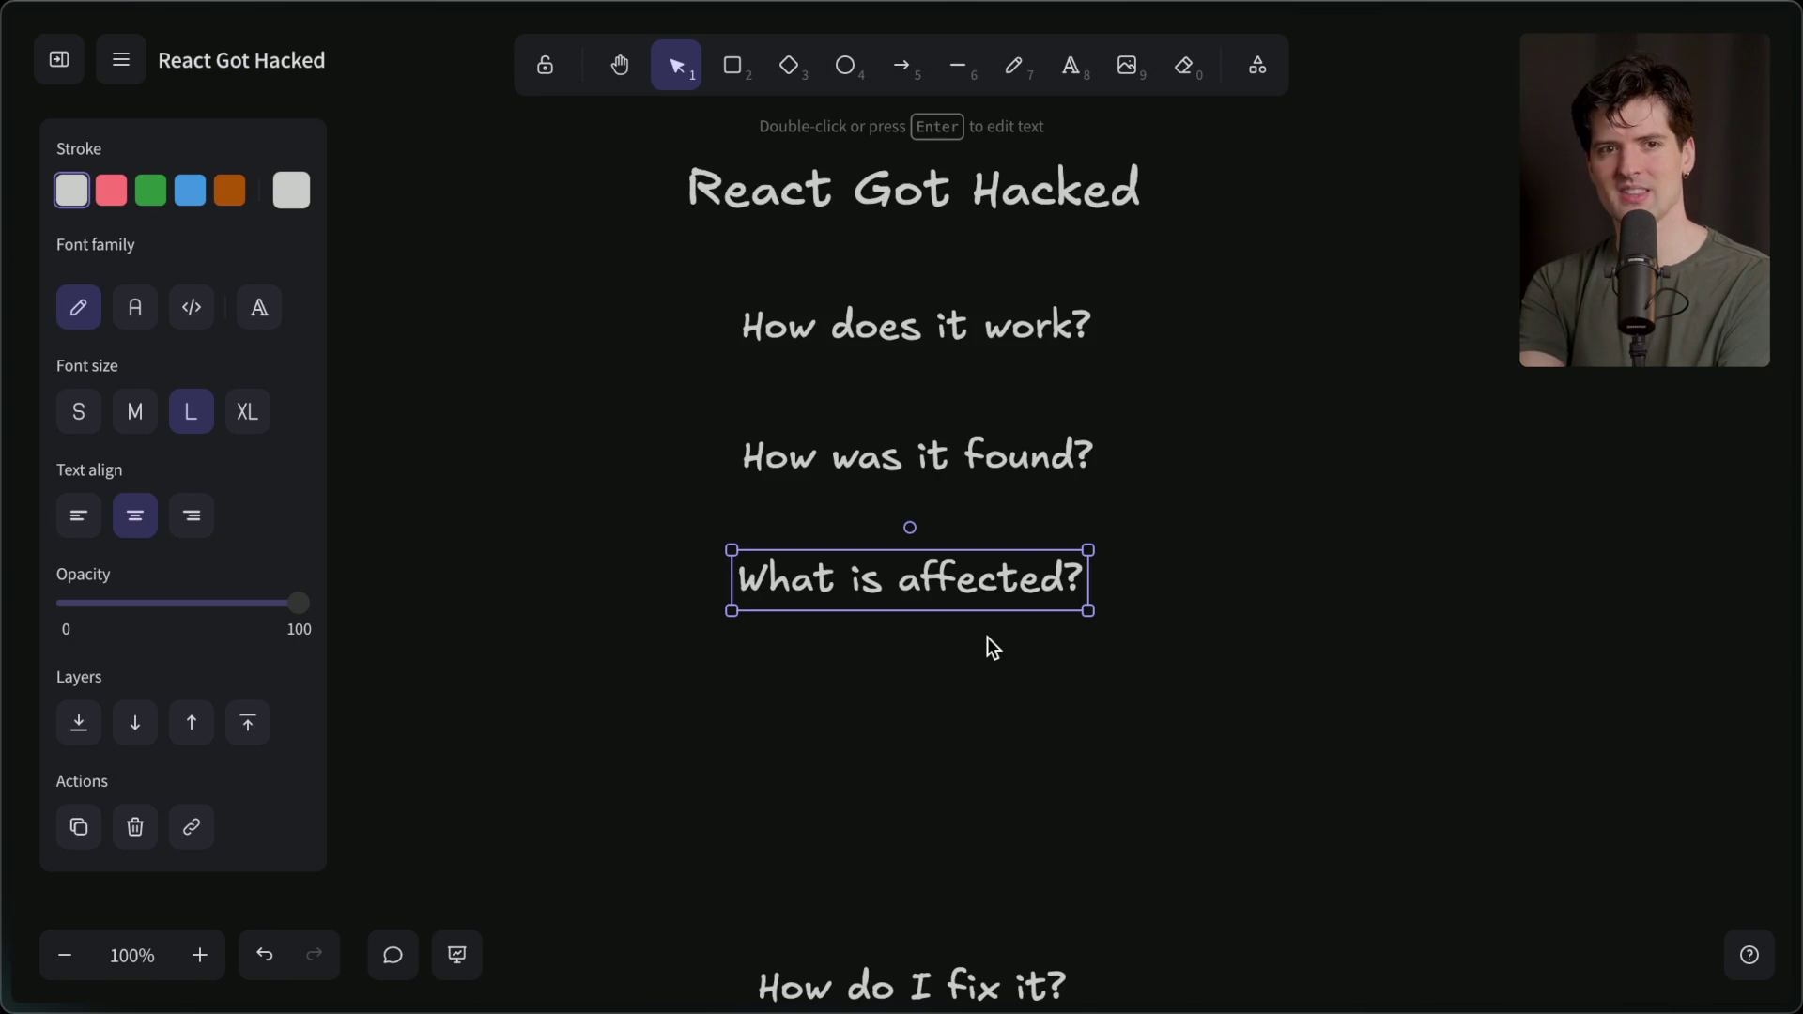
Time out the first-time chatter complaining about code pasting for 600 seconds from their user card.
{"action": "mouse_move", "coordinate": [1799, 507]}
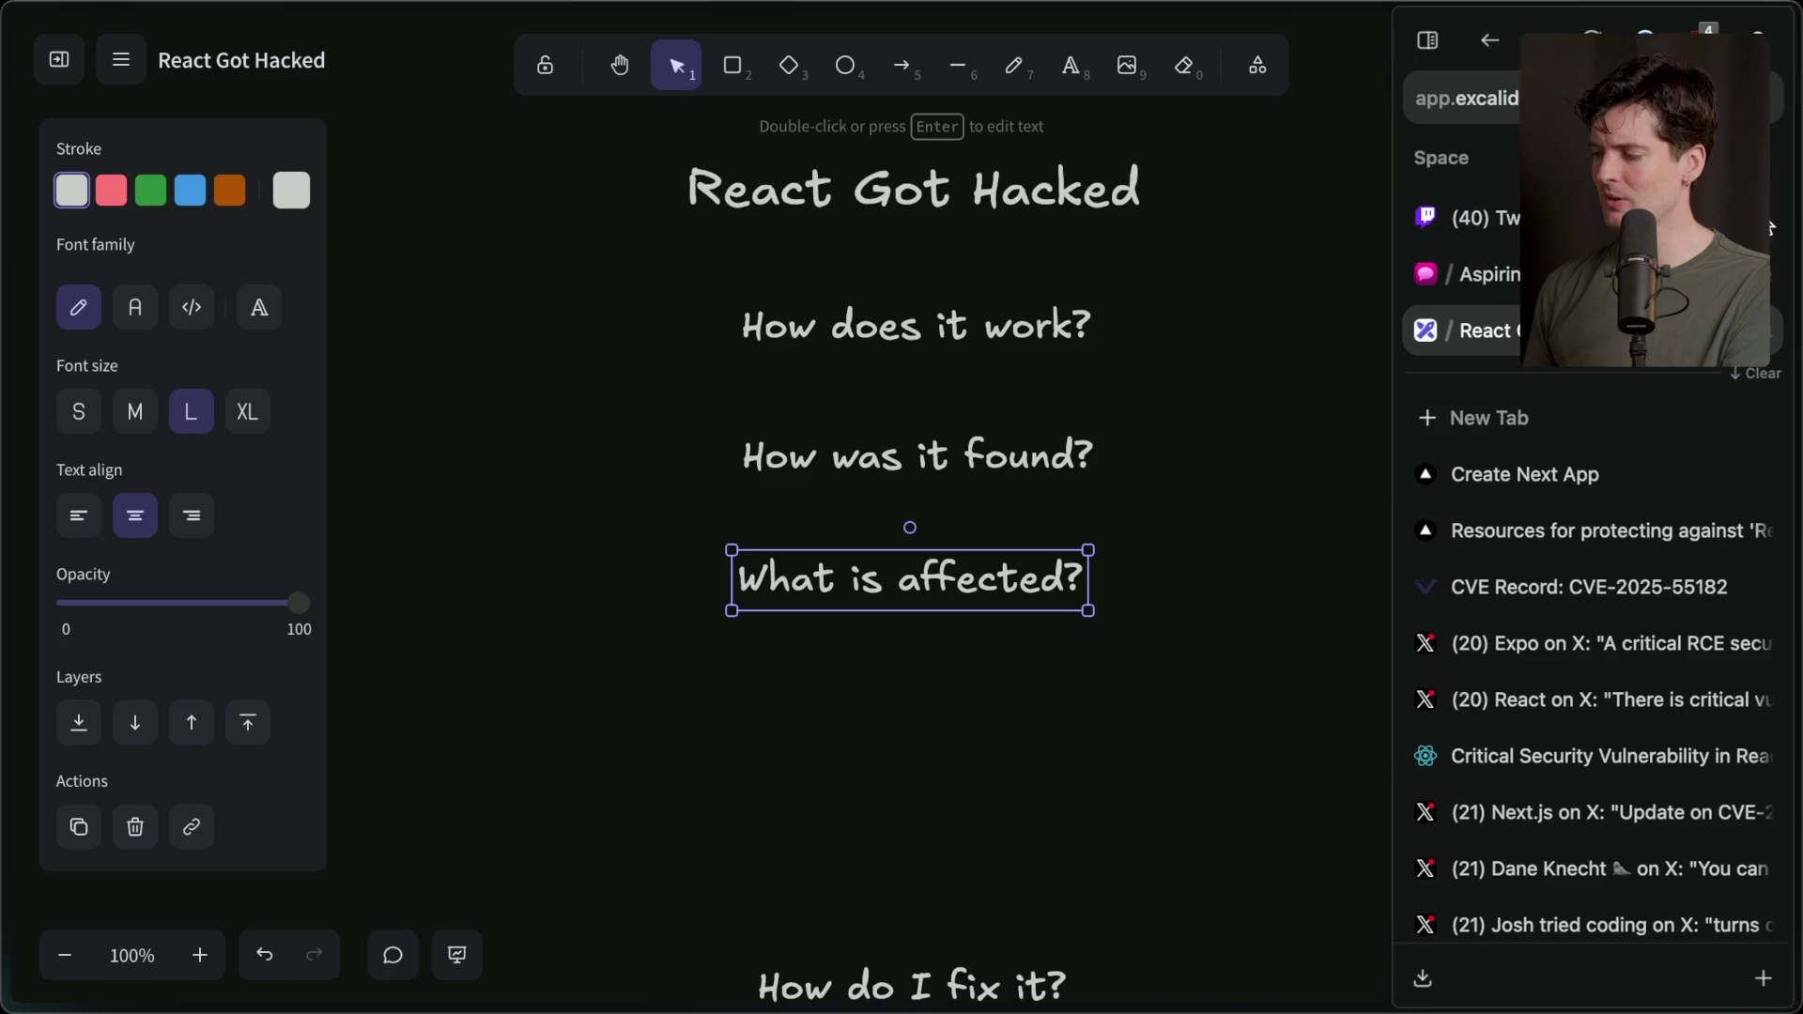
{"action": "key", "text": "ctrl+Tab"}
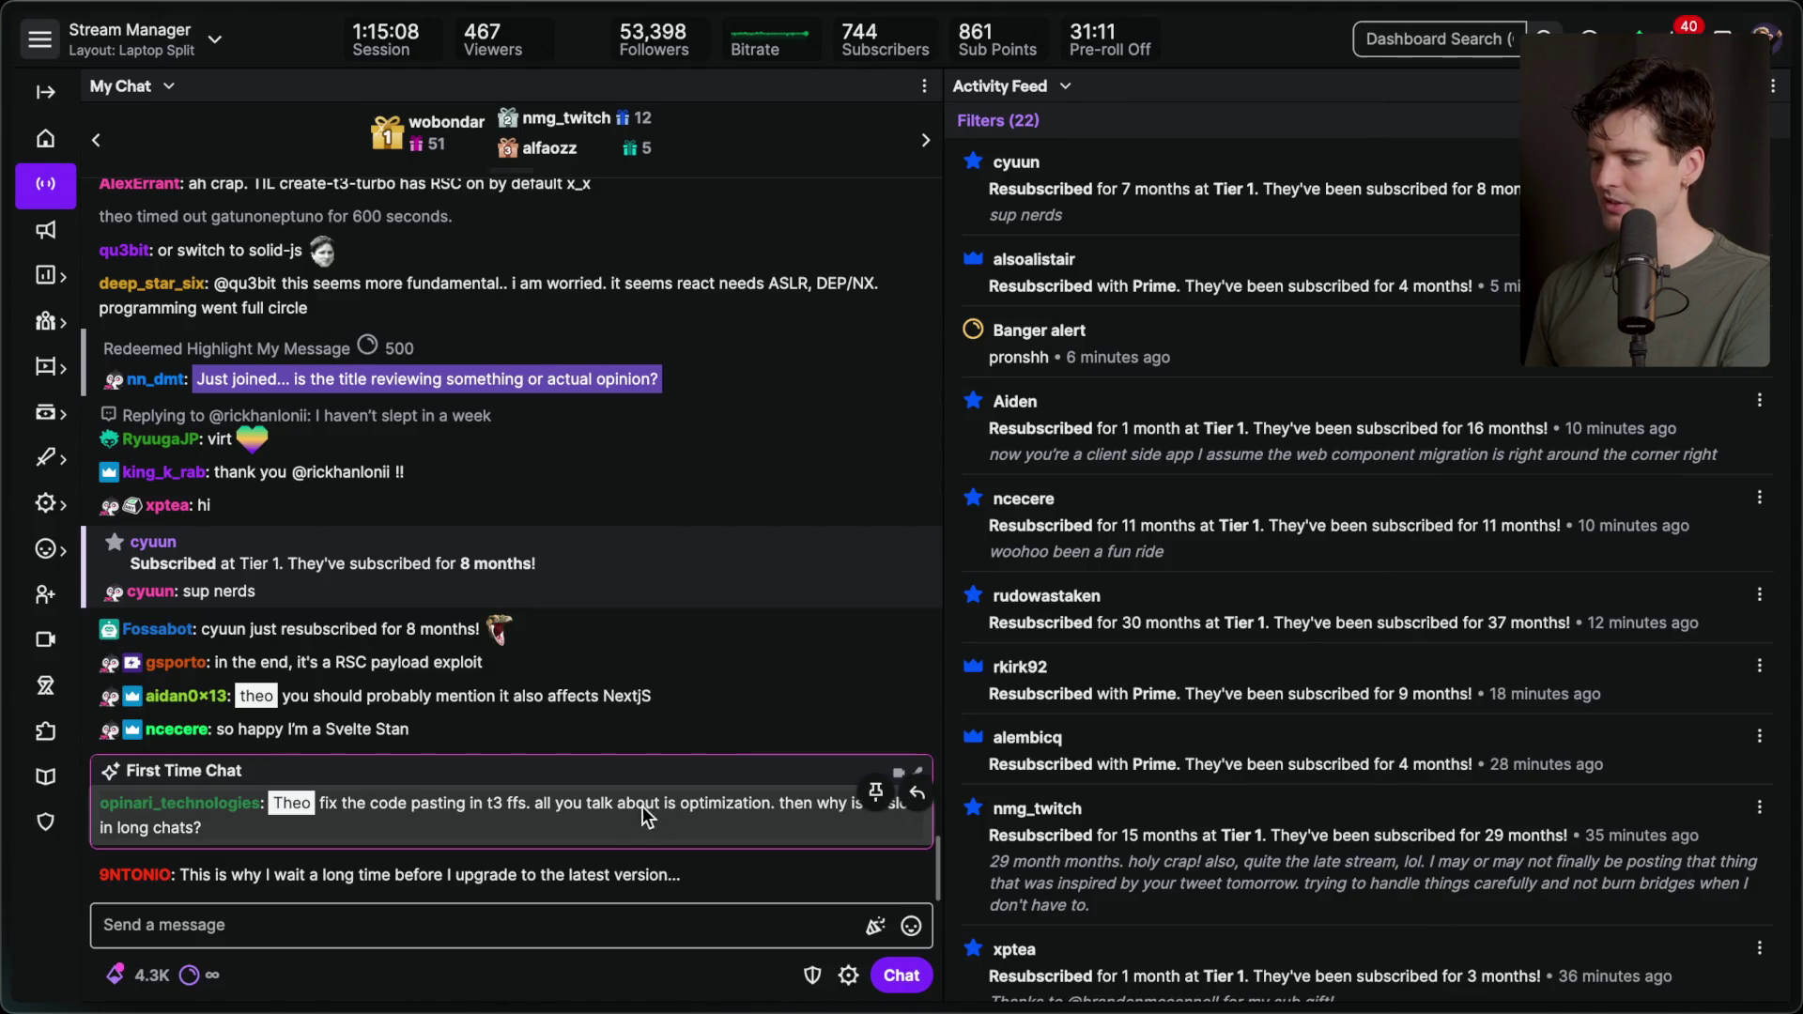
{"action": "left_click", "coordinate": [151, 806]}
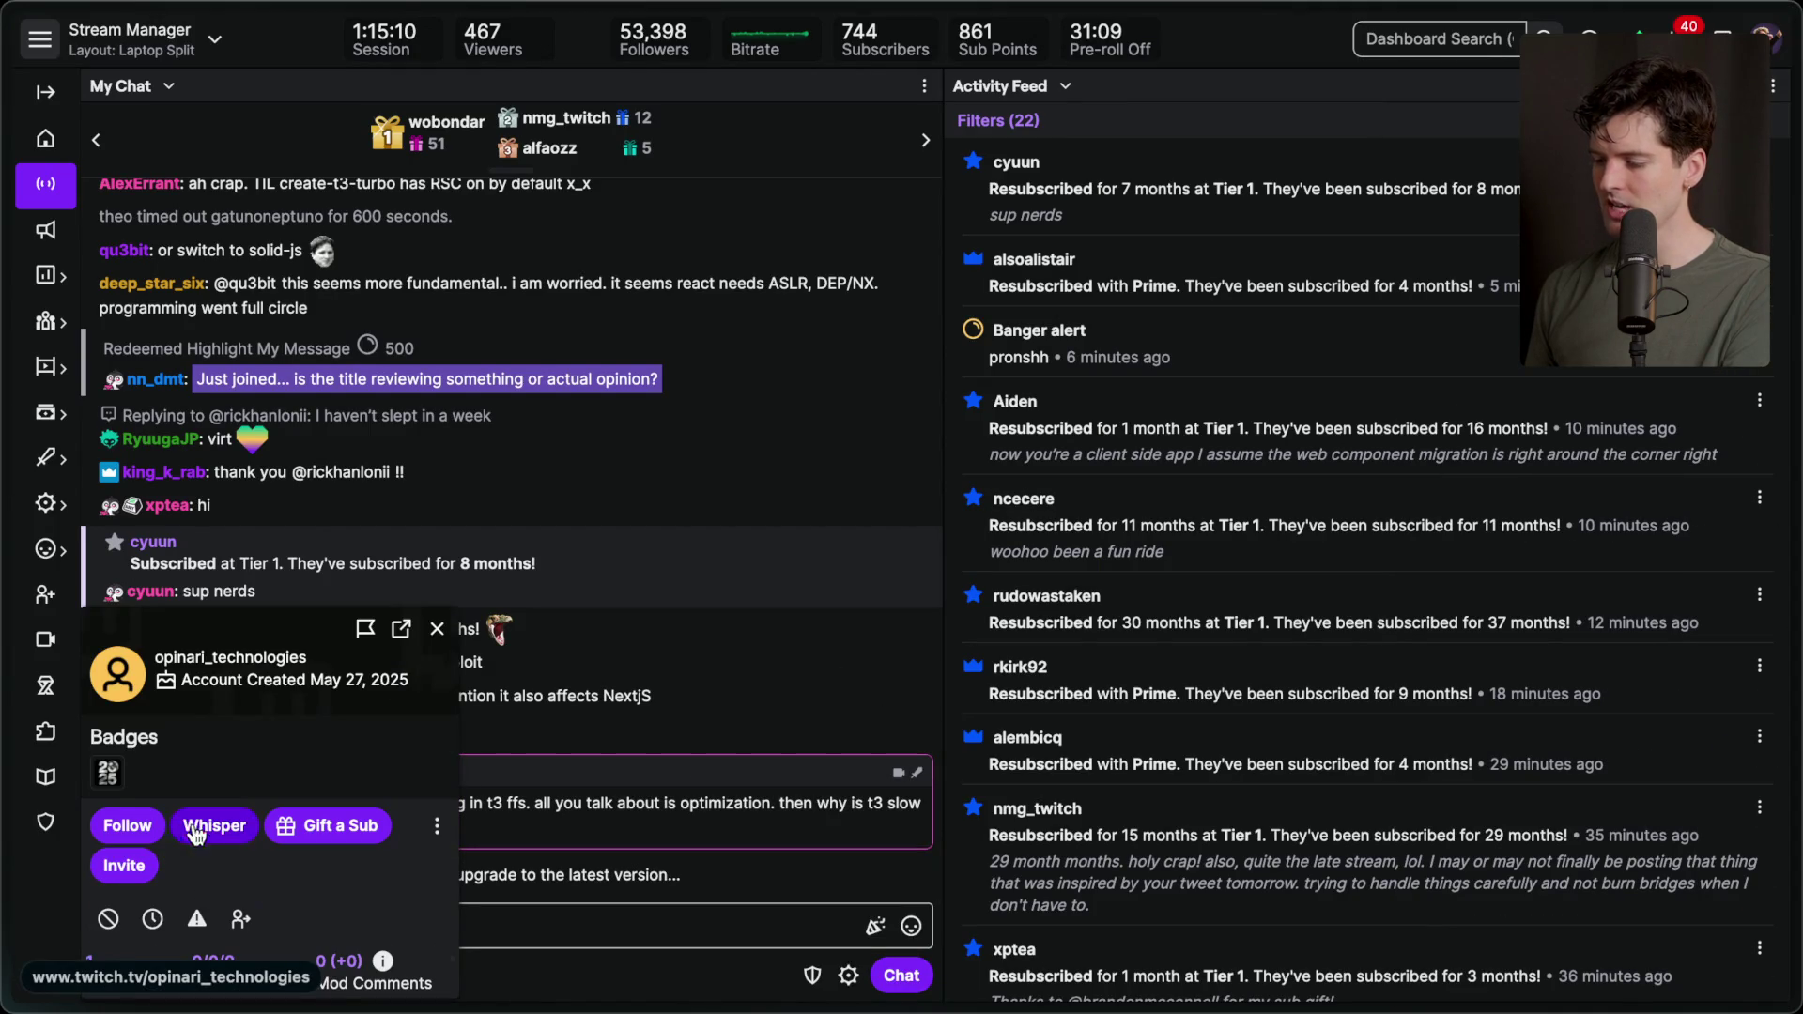
{"action": "left_click", "coordinate": [153, 923]}
{"action": "left_click", "coordinate": [436, 581]}
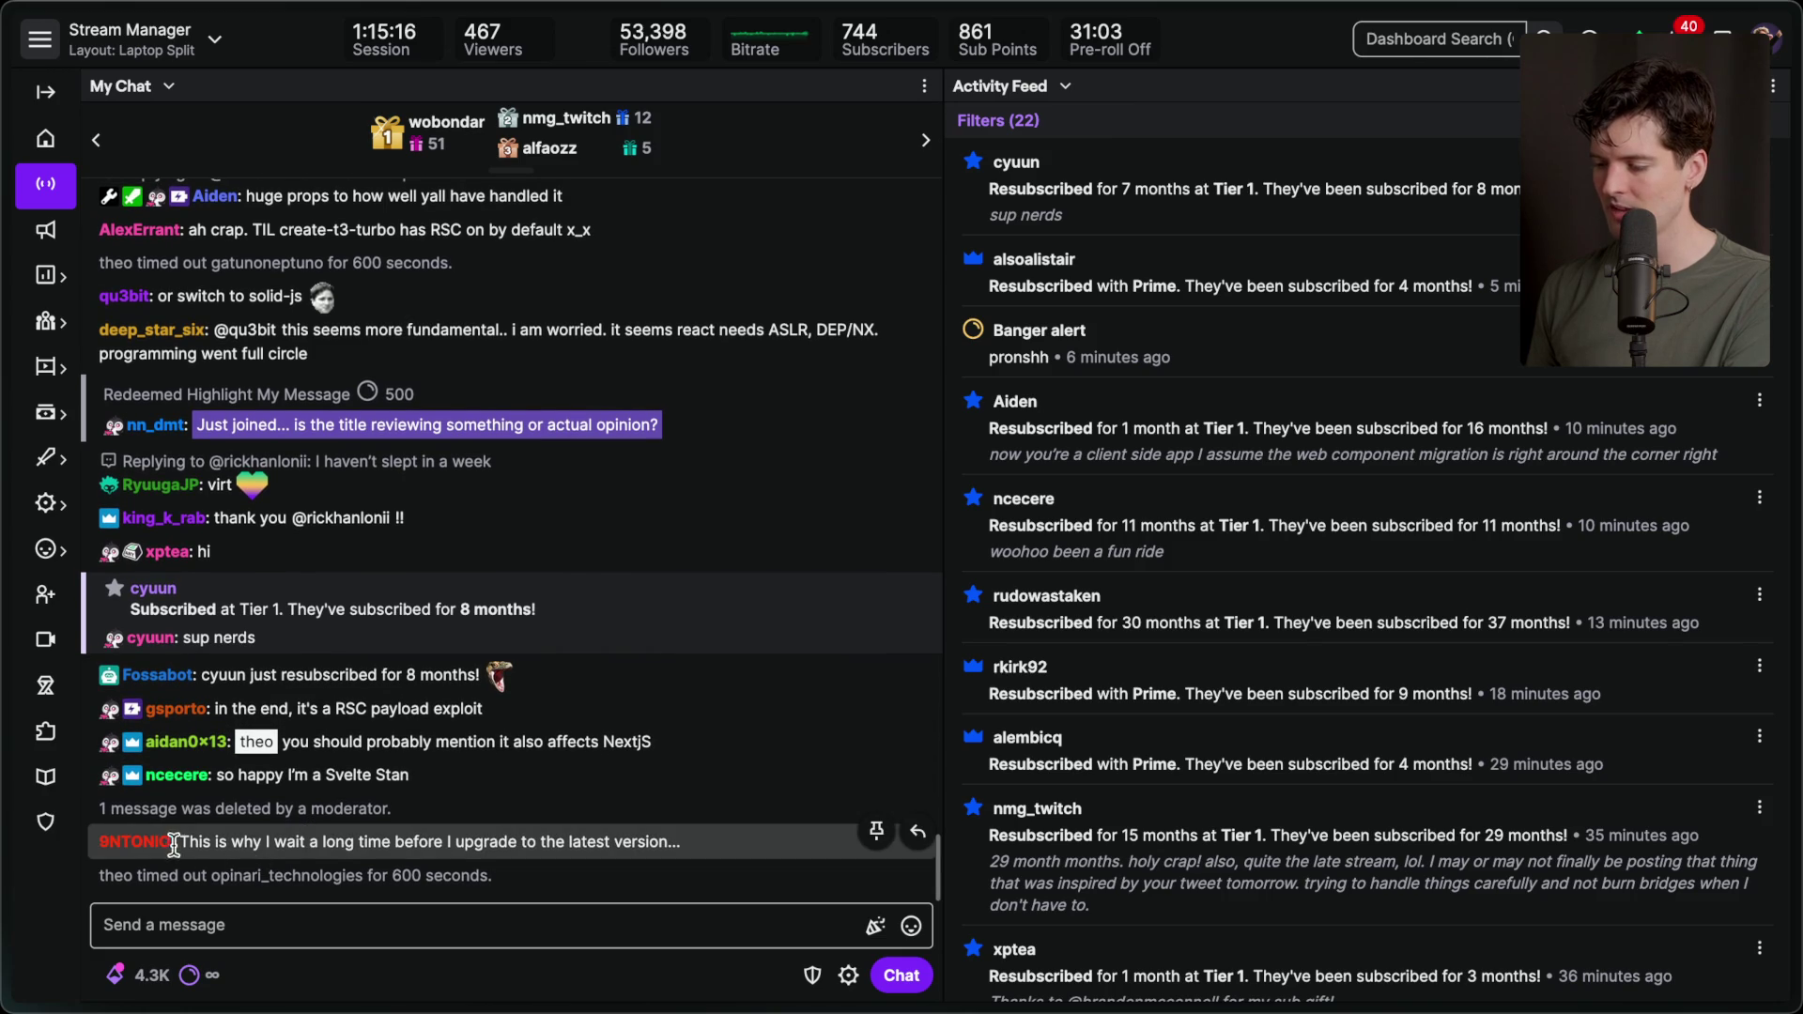
{"action": "mouse_move", "coordinate": [1799, 512]}
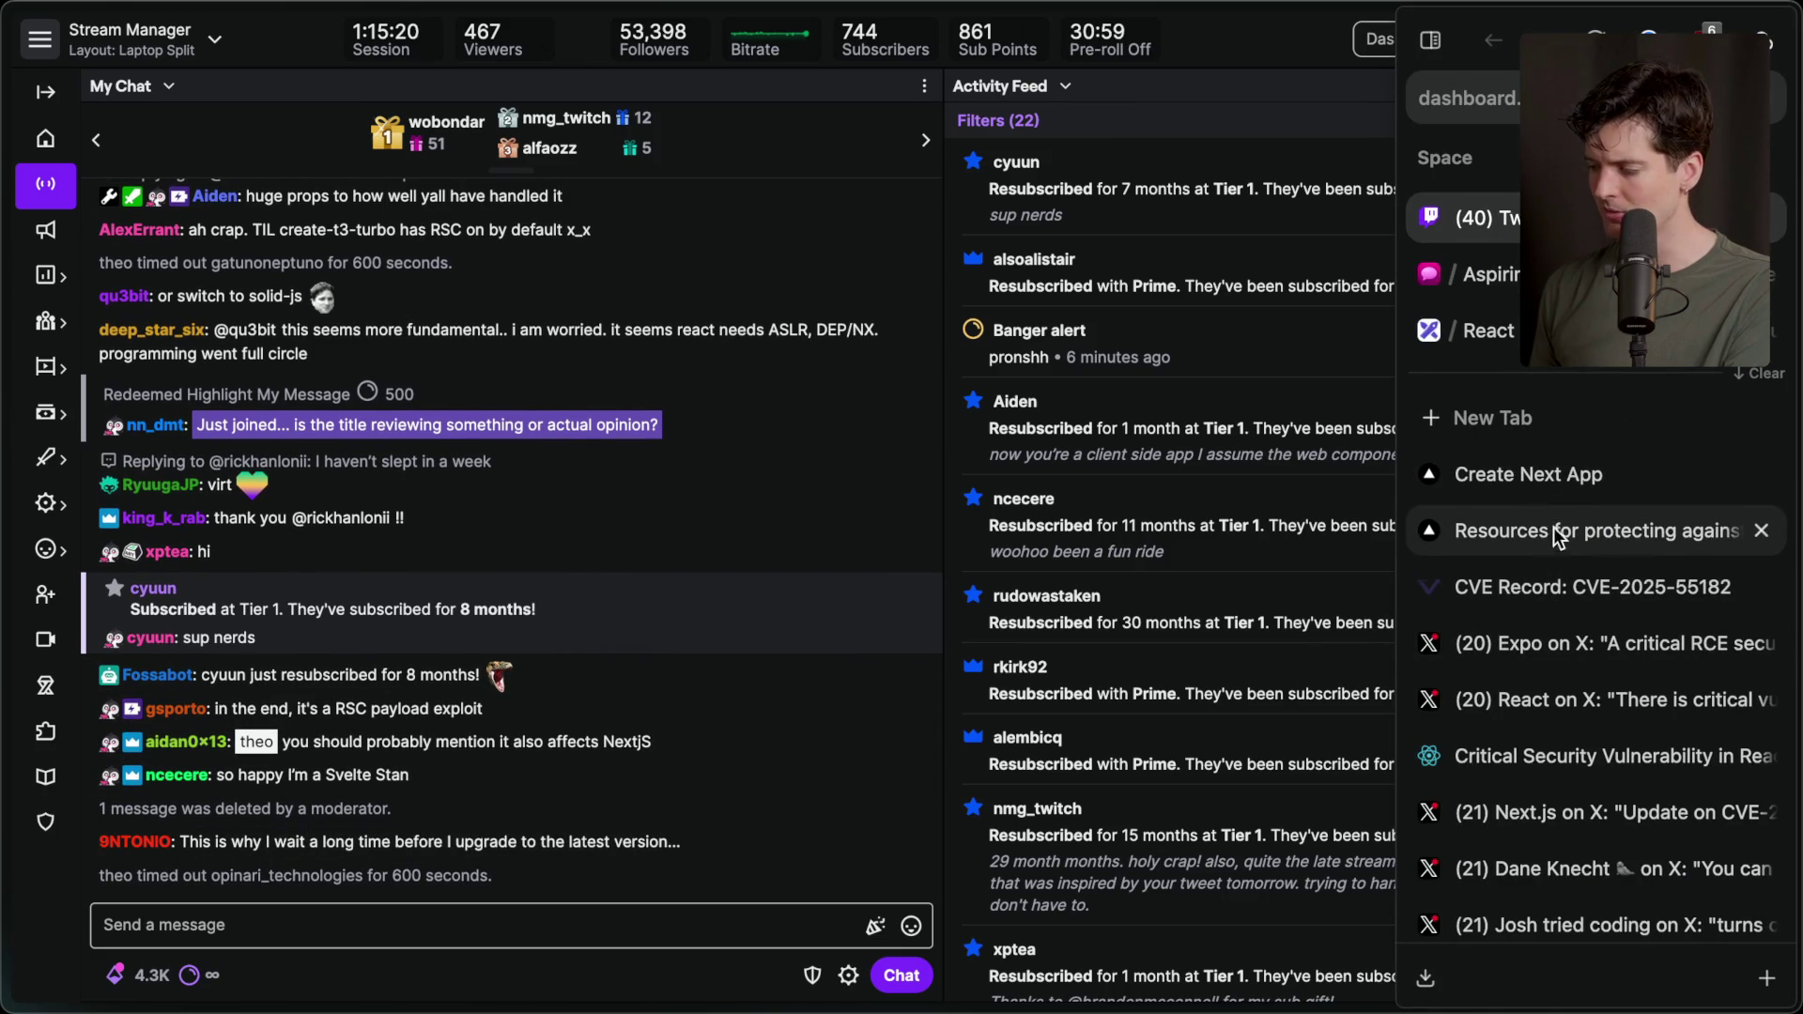
Cycle through the Next.js demo, Vercel protection and React post tabs back to the board, deselecting 'What is affected?'.
{"action": "left_click", "coordinate": [1550, 475]}
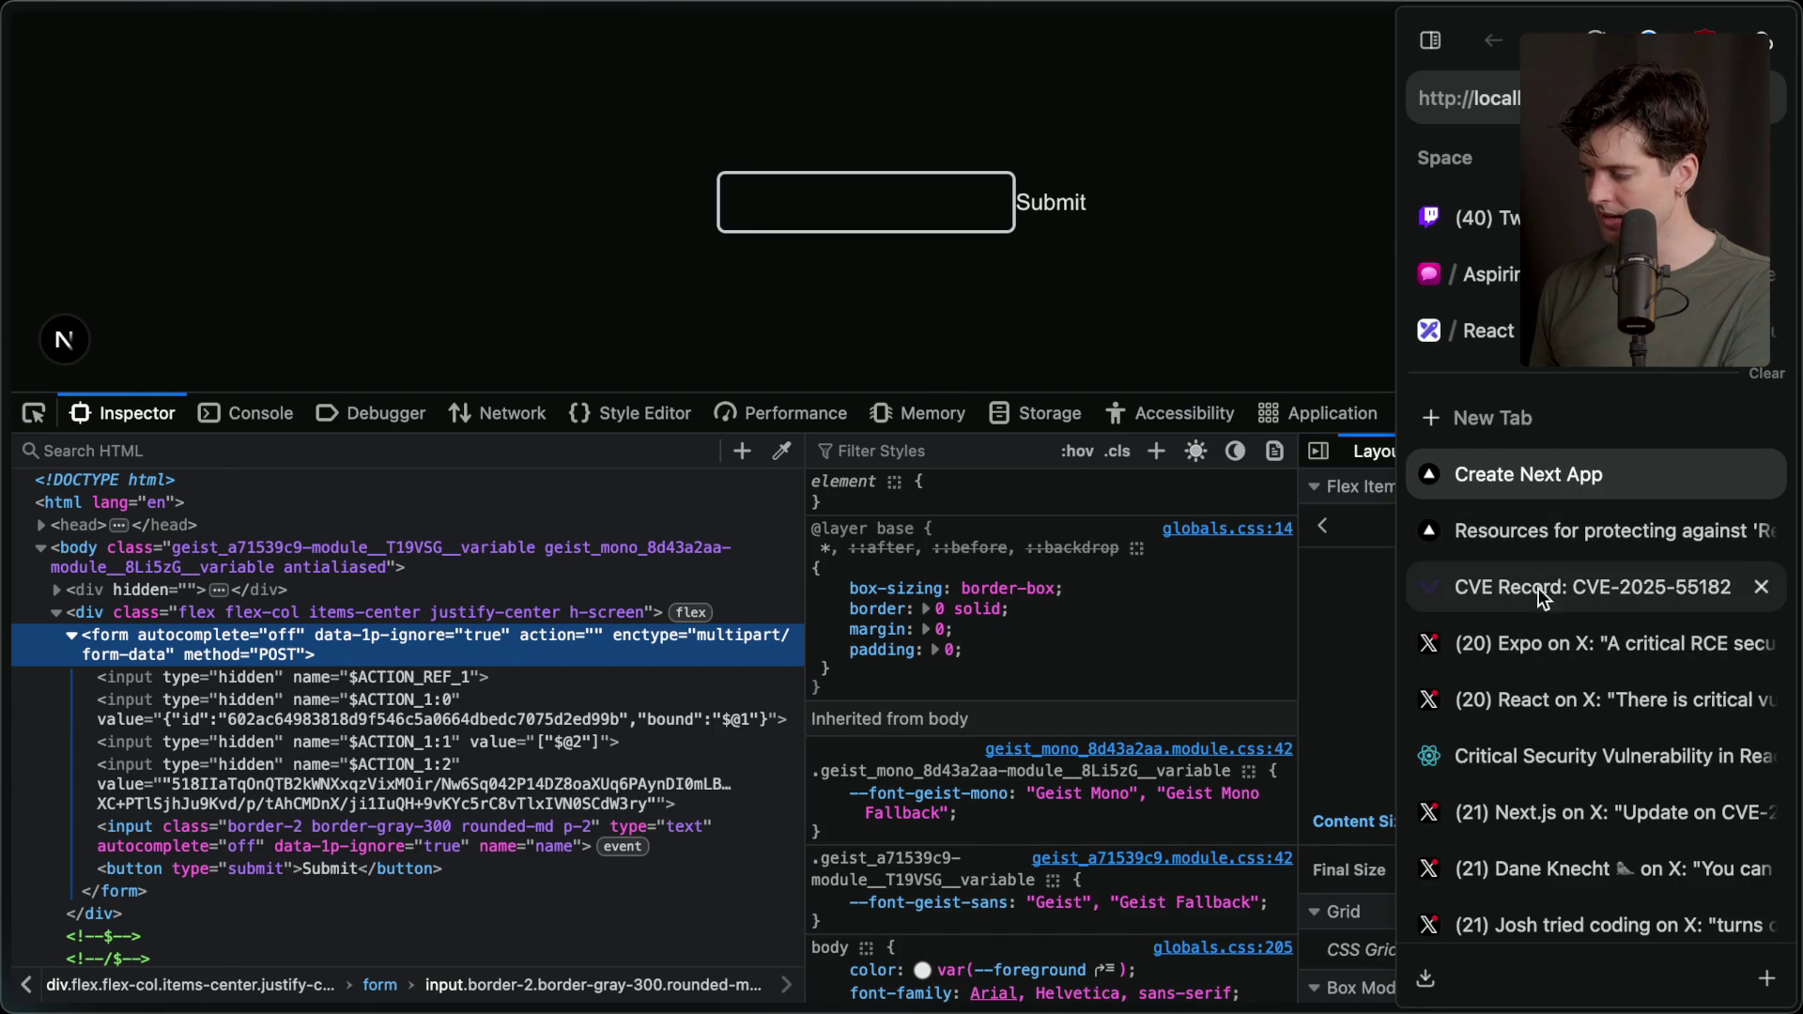
{"action": "left_click", "coordinate": [1547, 541]}
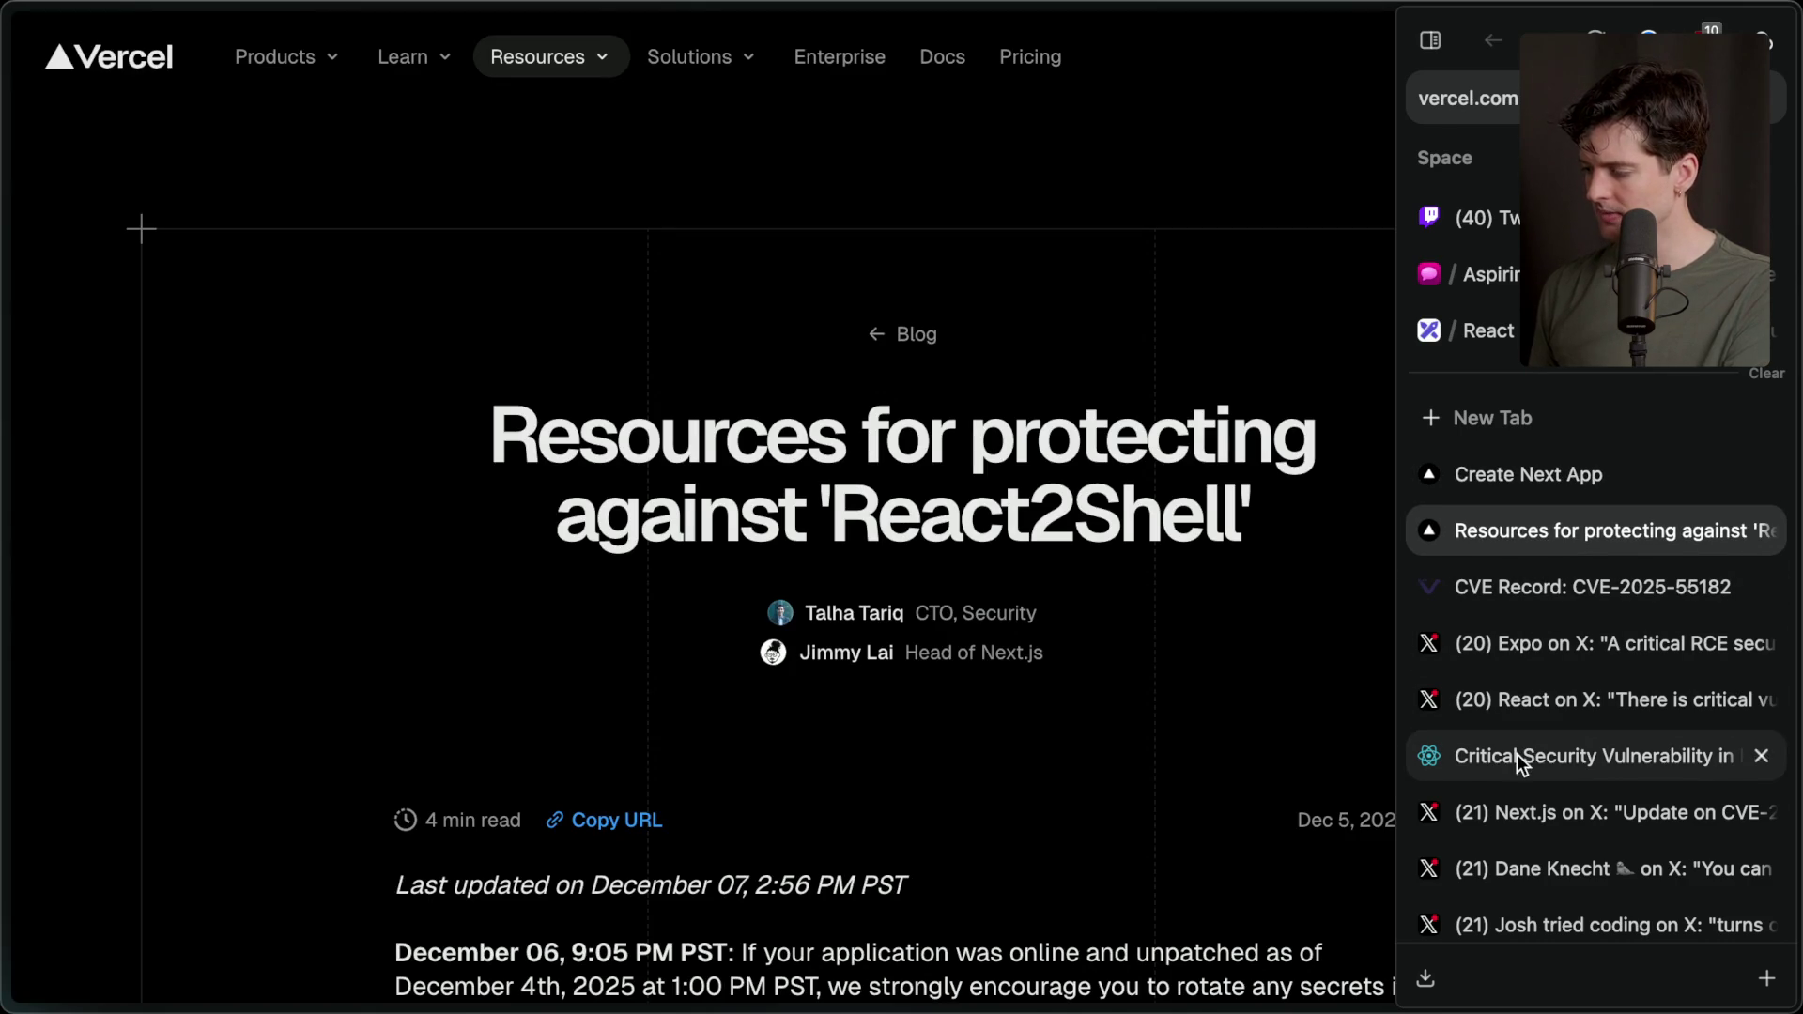
{"action": "left_click", "coordinate": [1518, 753]}
{"action": "left_click", "coordinate": [1484, 330]}
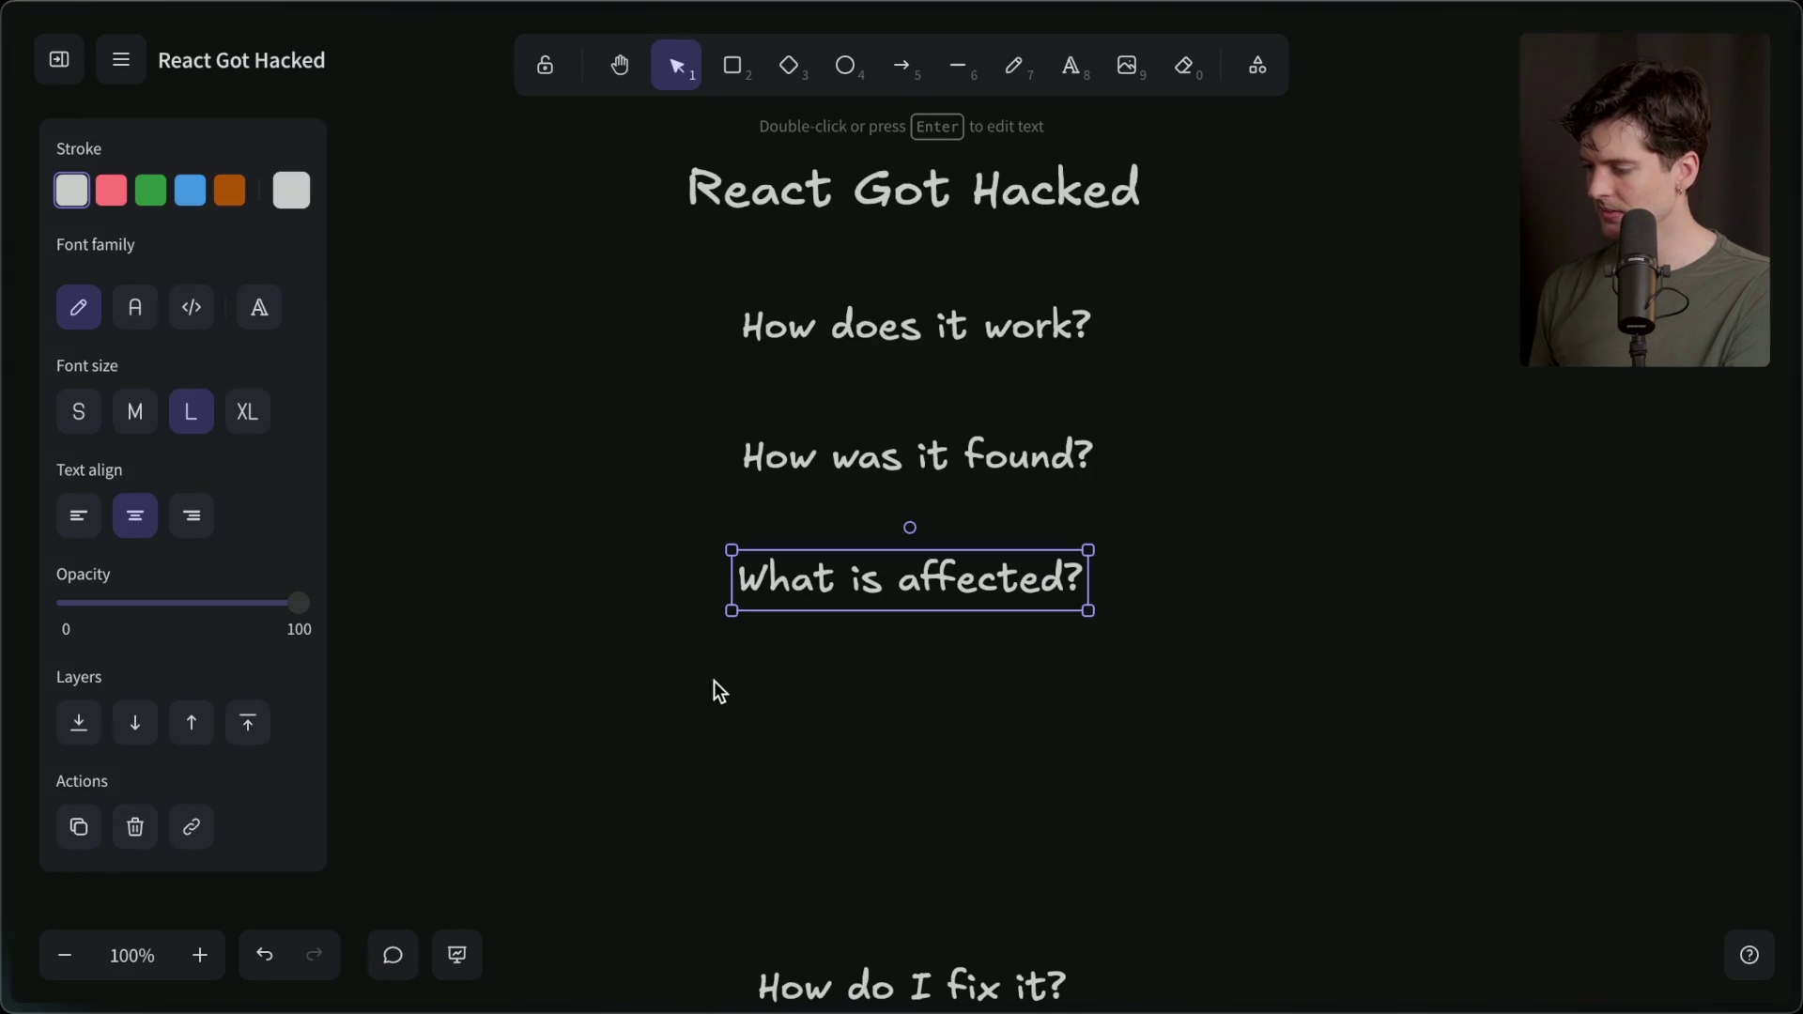
{"action": "left_click", "coordinate": [667, 724]}
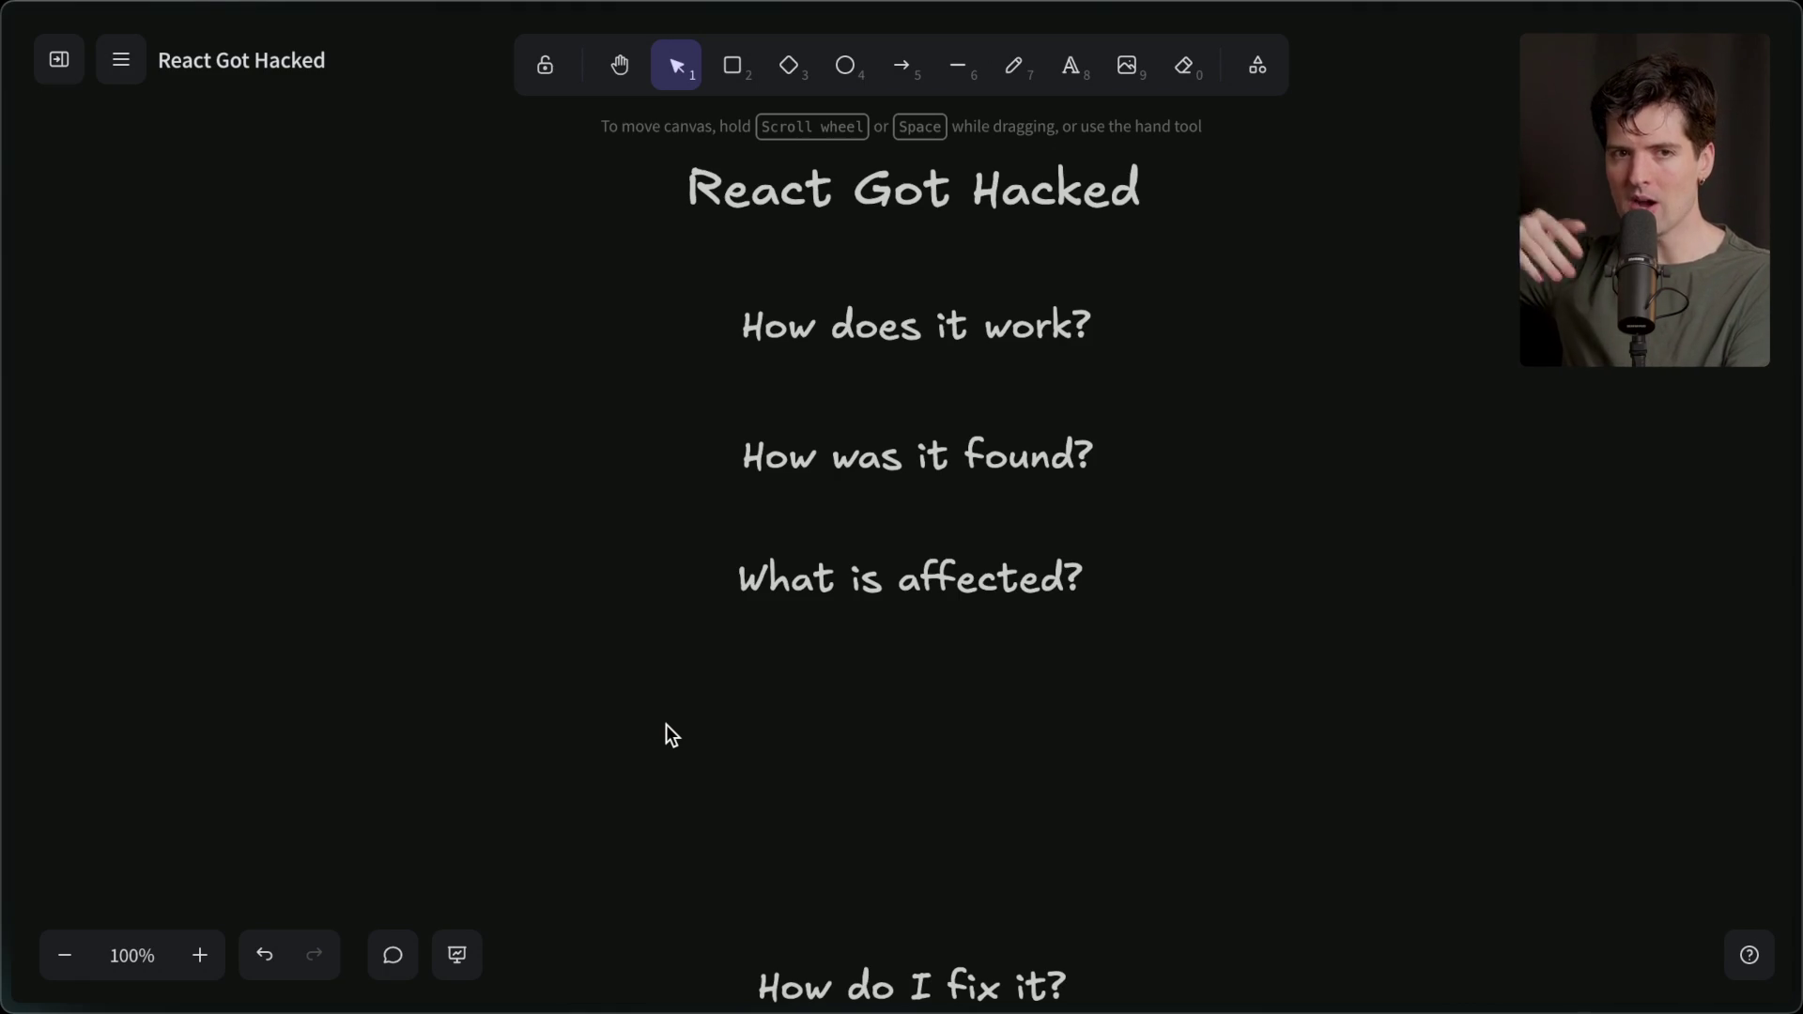
{"action": "mouse_move", "coordinate": [1784, 526]}
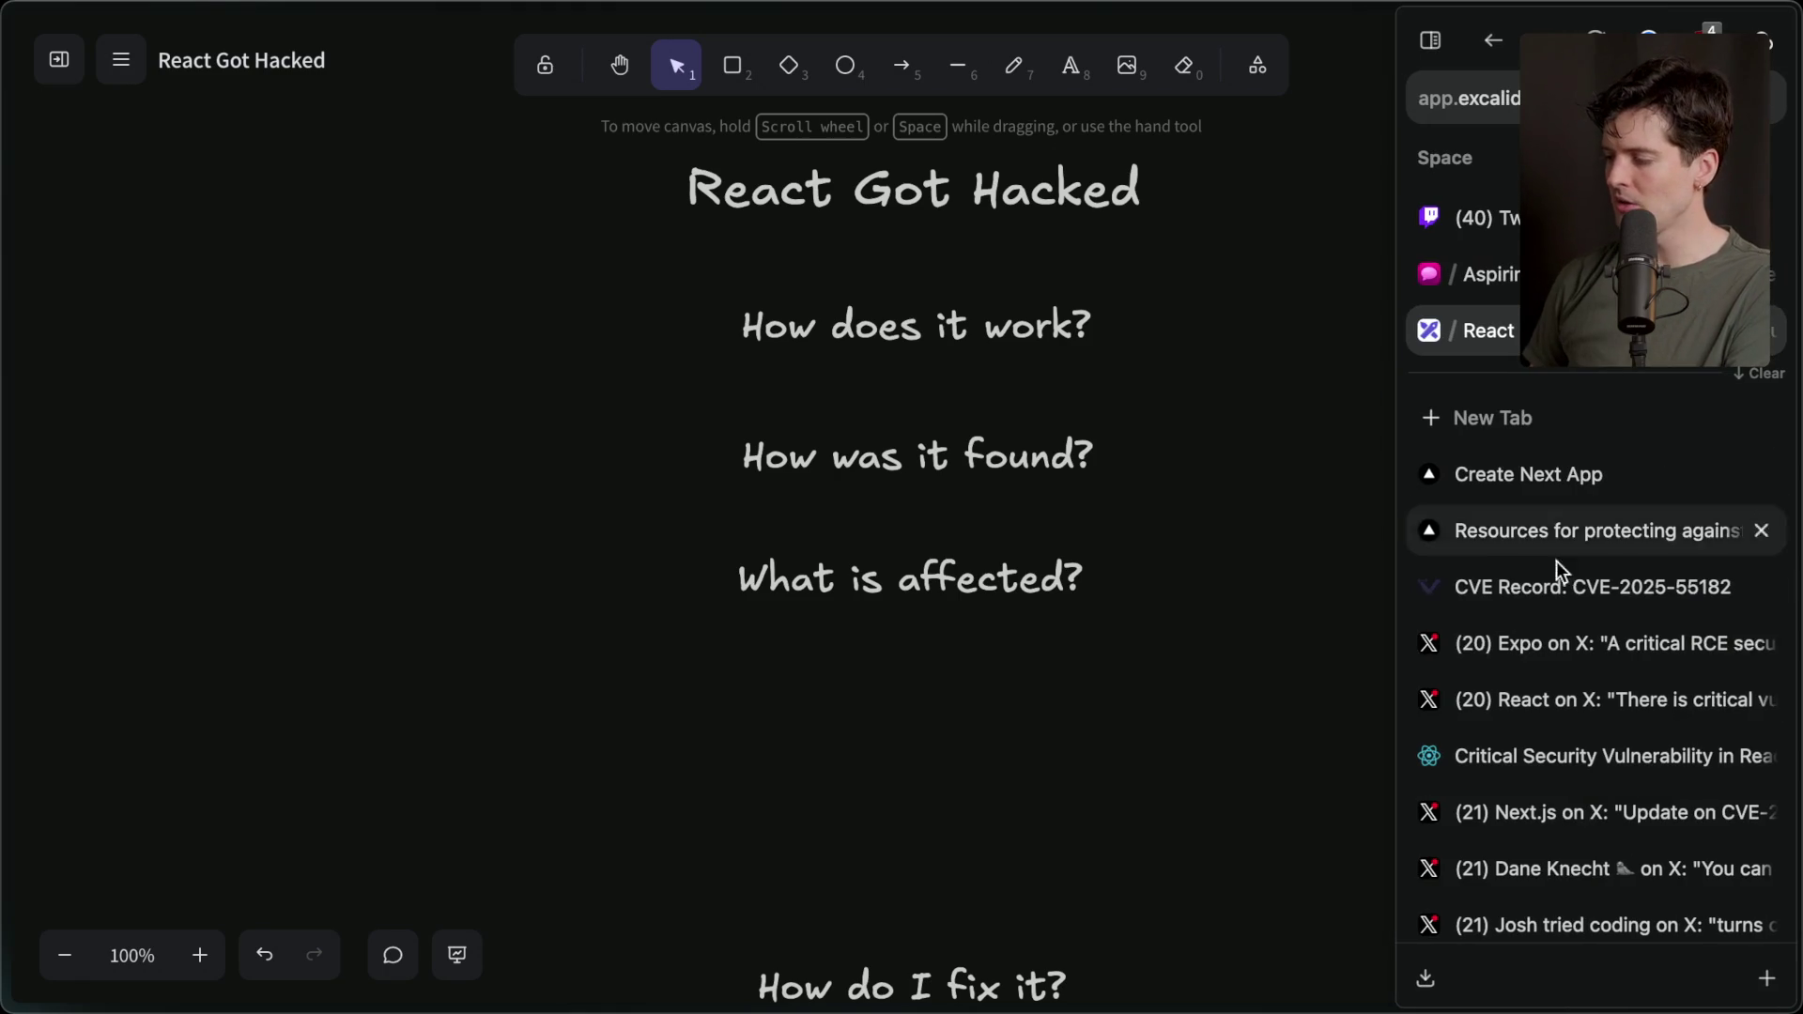
{"action": "left_click", "coordinate": [1508, 744]}
Review the Immediate Action Required section and highlight the affected versions 19.0 through 19.2.0.
{"action": "scroll", "coordinate": [804, 735], "scroll_direction": "up", "scroll_amount": 2}
{"action": "left_click_drag", "start_coordinate": [1110, 343], "coordinate": [1118, 455]}
{"action": "left_click", "coordinate": [1113, 377]}
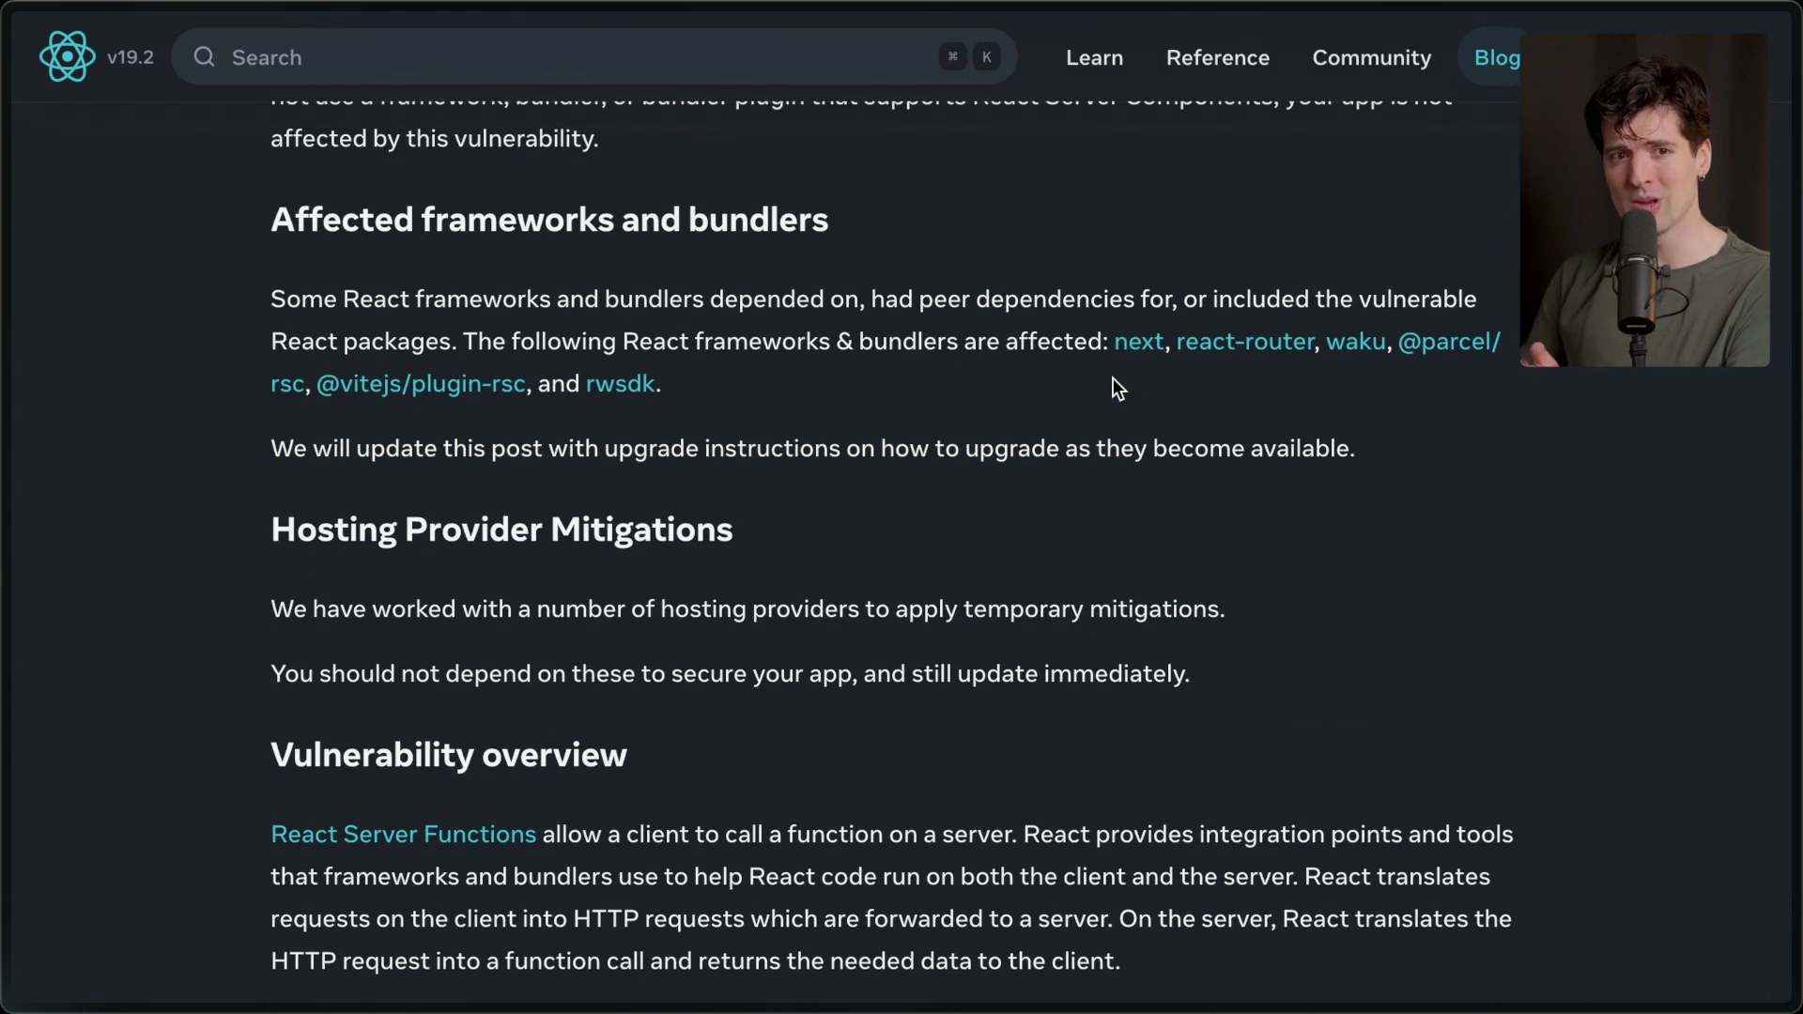
{"action": "scroll", "coordinate": [1114, 380], "scroll_direction": "up", "scroll_amount": 2}
{"action": "scroll", "coordinate": [1117, 387], "scroll_direction": "up", "scroll_amount": 4}
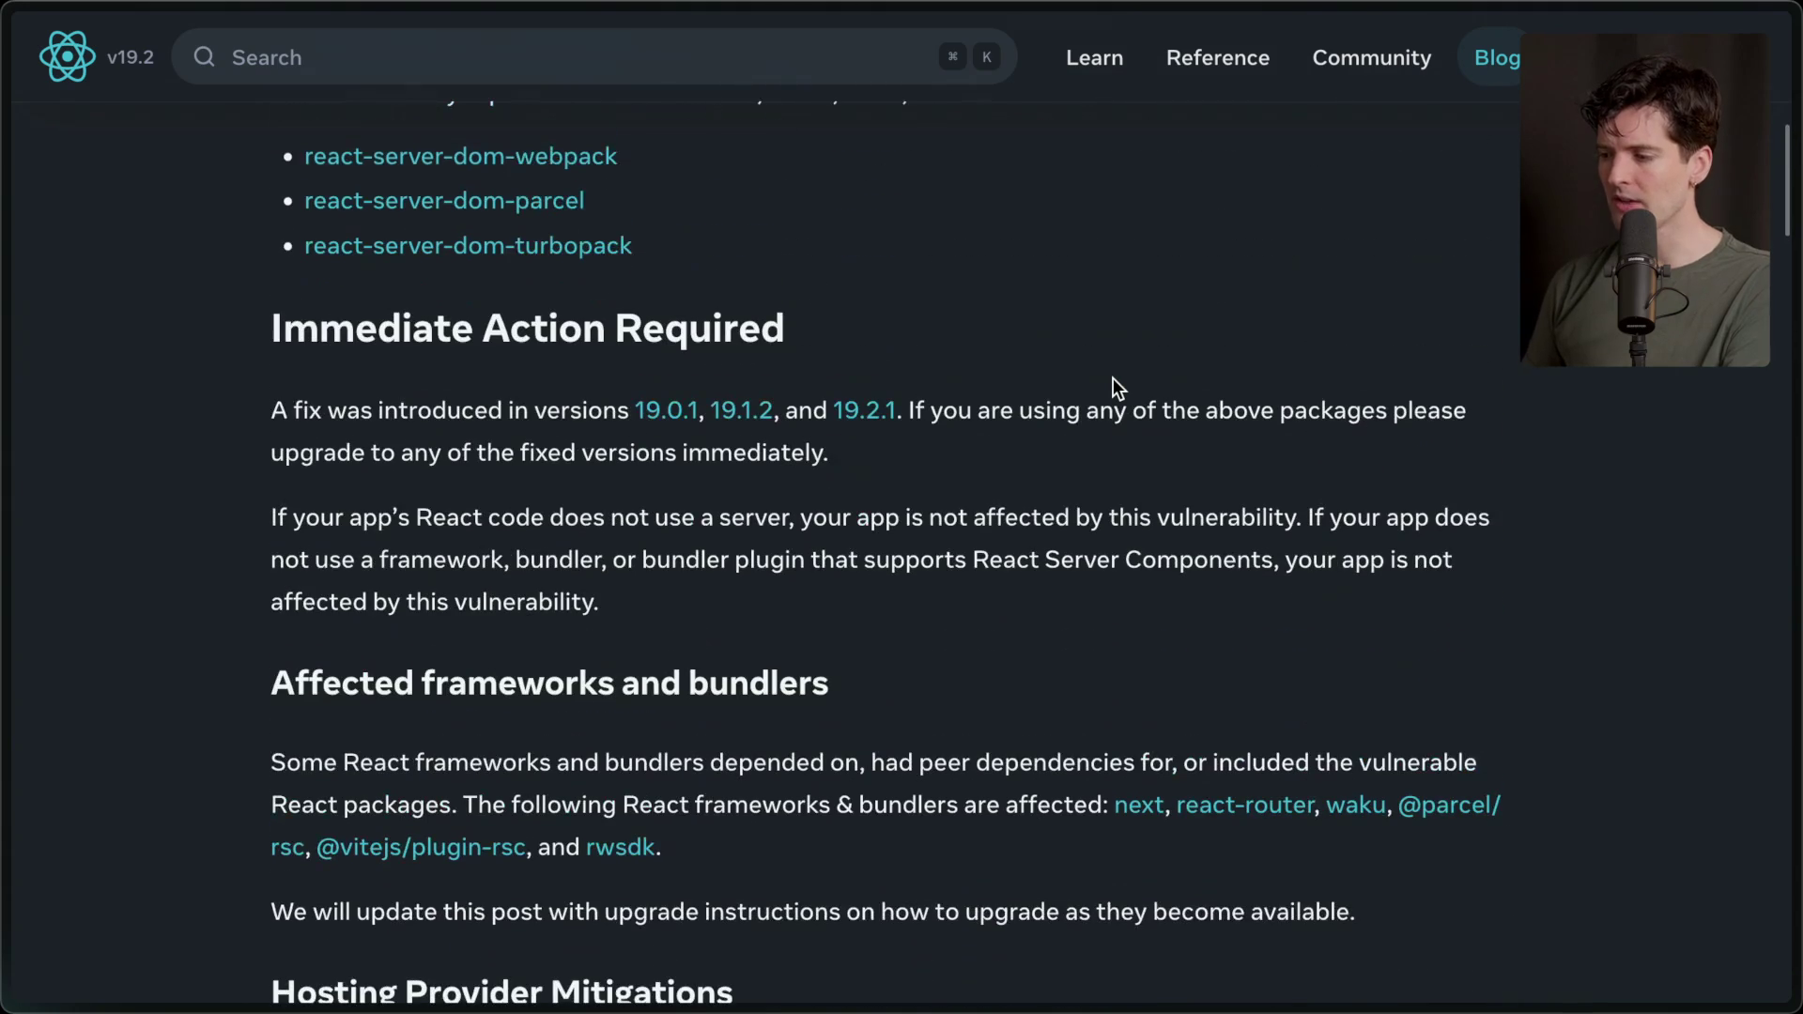
{"action": "mouse_move", "coordinate": [847, 454]}
{"action": "left_mouse_down"}
{"action": "mouse_move", "coordinate": [302, 414]}
{"action": "mouse_move", "coordinate": [233, 354]}
{"action": "mouse_move", "coordinate": [254, 329]}
{"action": "left_mouse_up"}
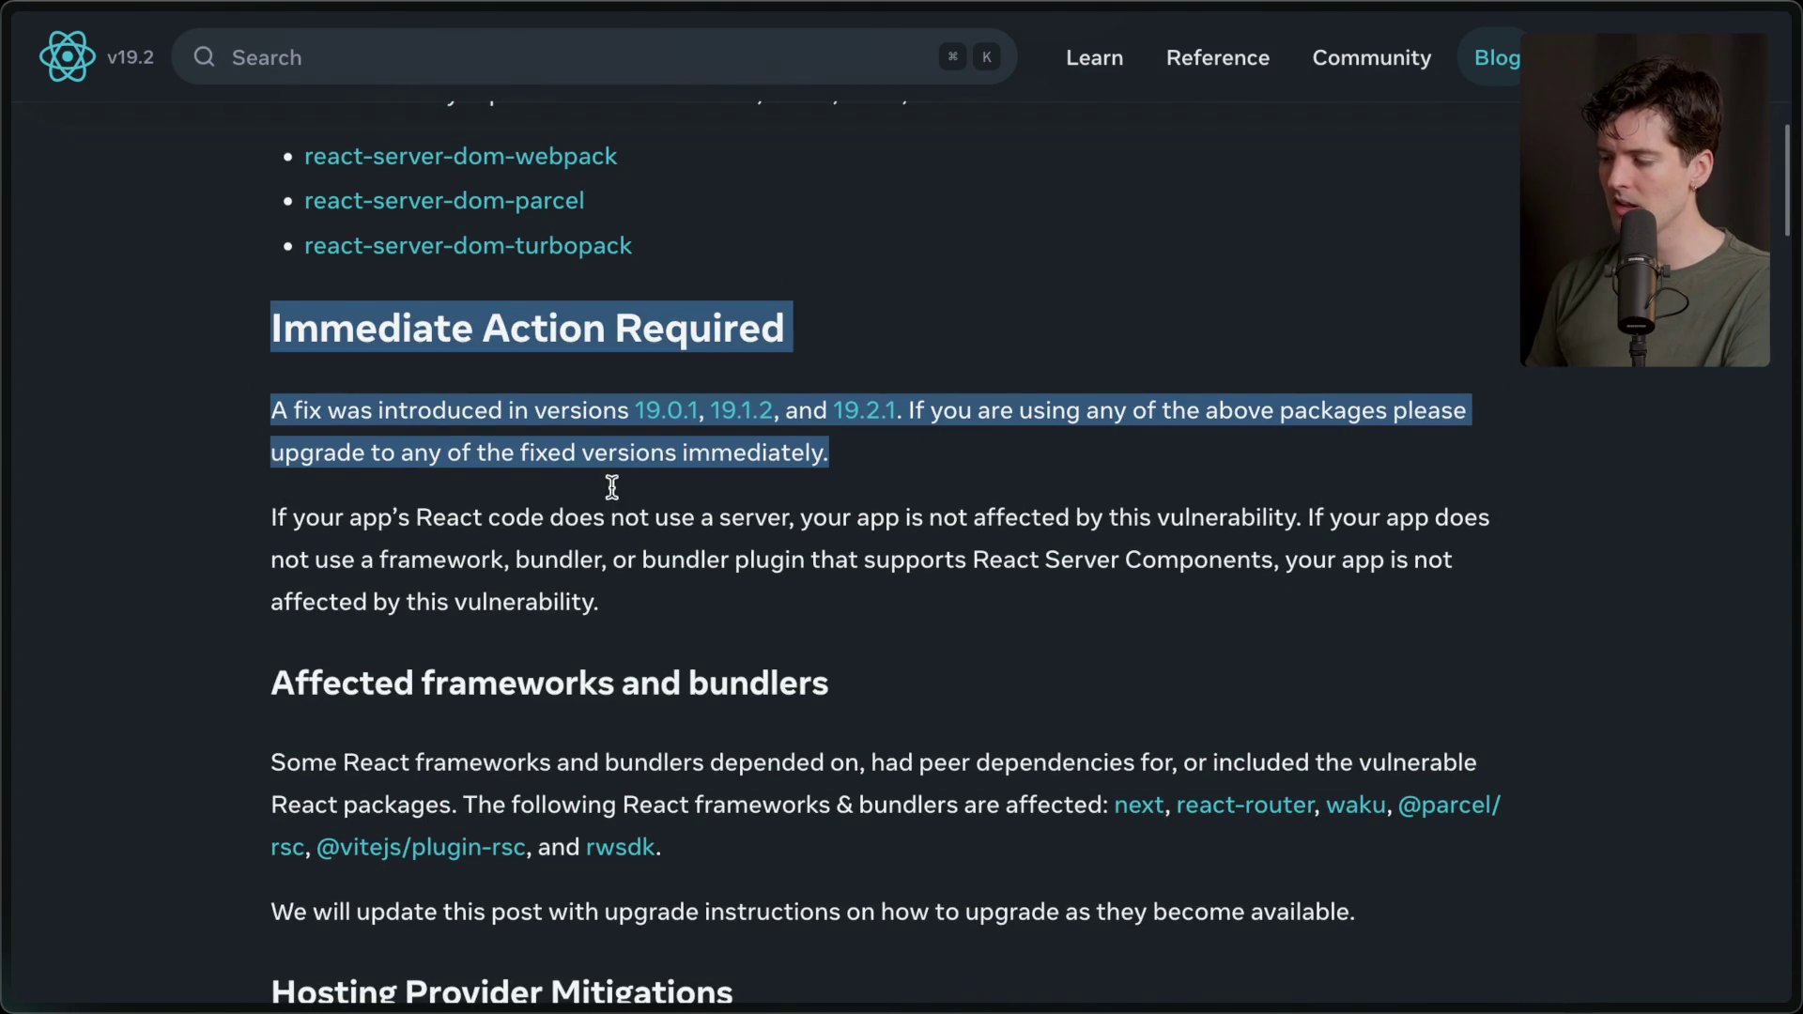
{"action": "left_click", "coordinate": [426, 420]}
{"action": "scroll", "coordinate": [764, 537], "scroll_direction": "up", "scroll_amount": 4}
{"action": "scroll", "coordinate": [764, 537], "scroll_direction": "up", "scroll_amount": 5}
{"action": "scroll", "coordinate": [770, 610], "scroll_direction": "down", "scroll_amount": 2}
{"action": "left_click_drag", "start_coordinate": [693, 824], "coordinate": [1174, 836]}
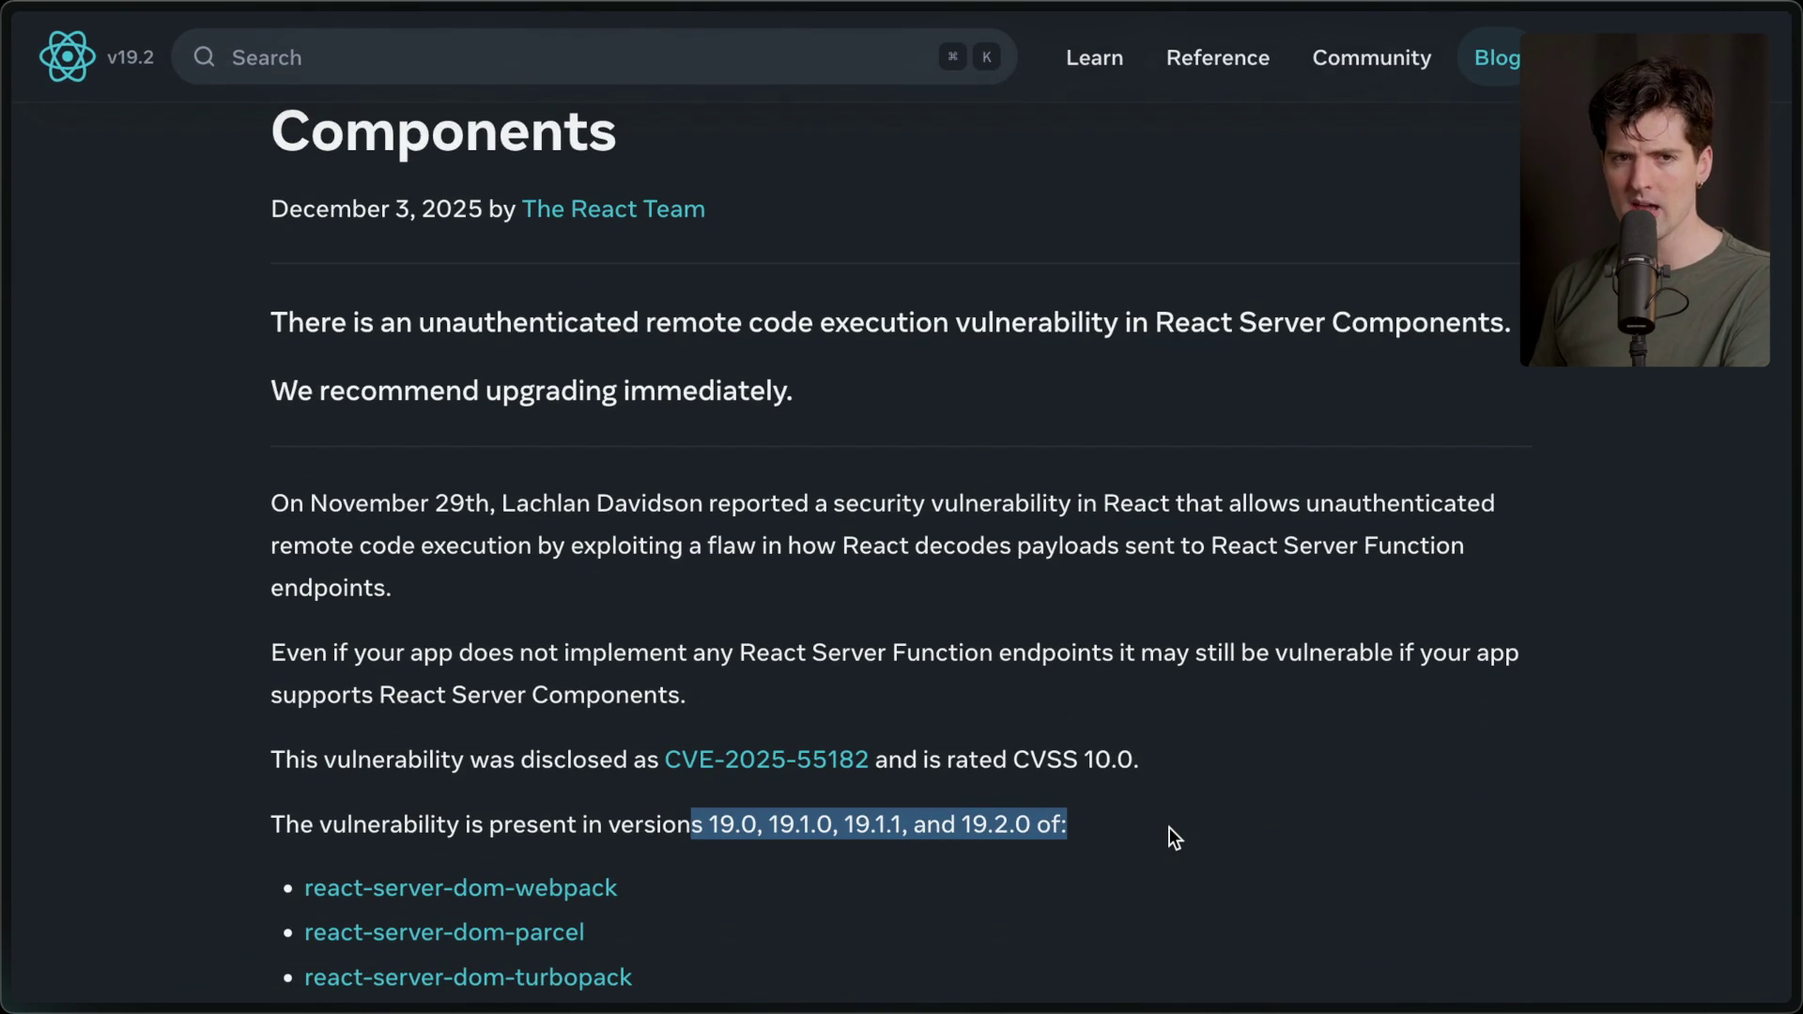
{"action": "scroll", "coordinate": [1169, 828], "scroll_direction": "down", "scroll_amount": 3}
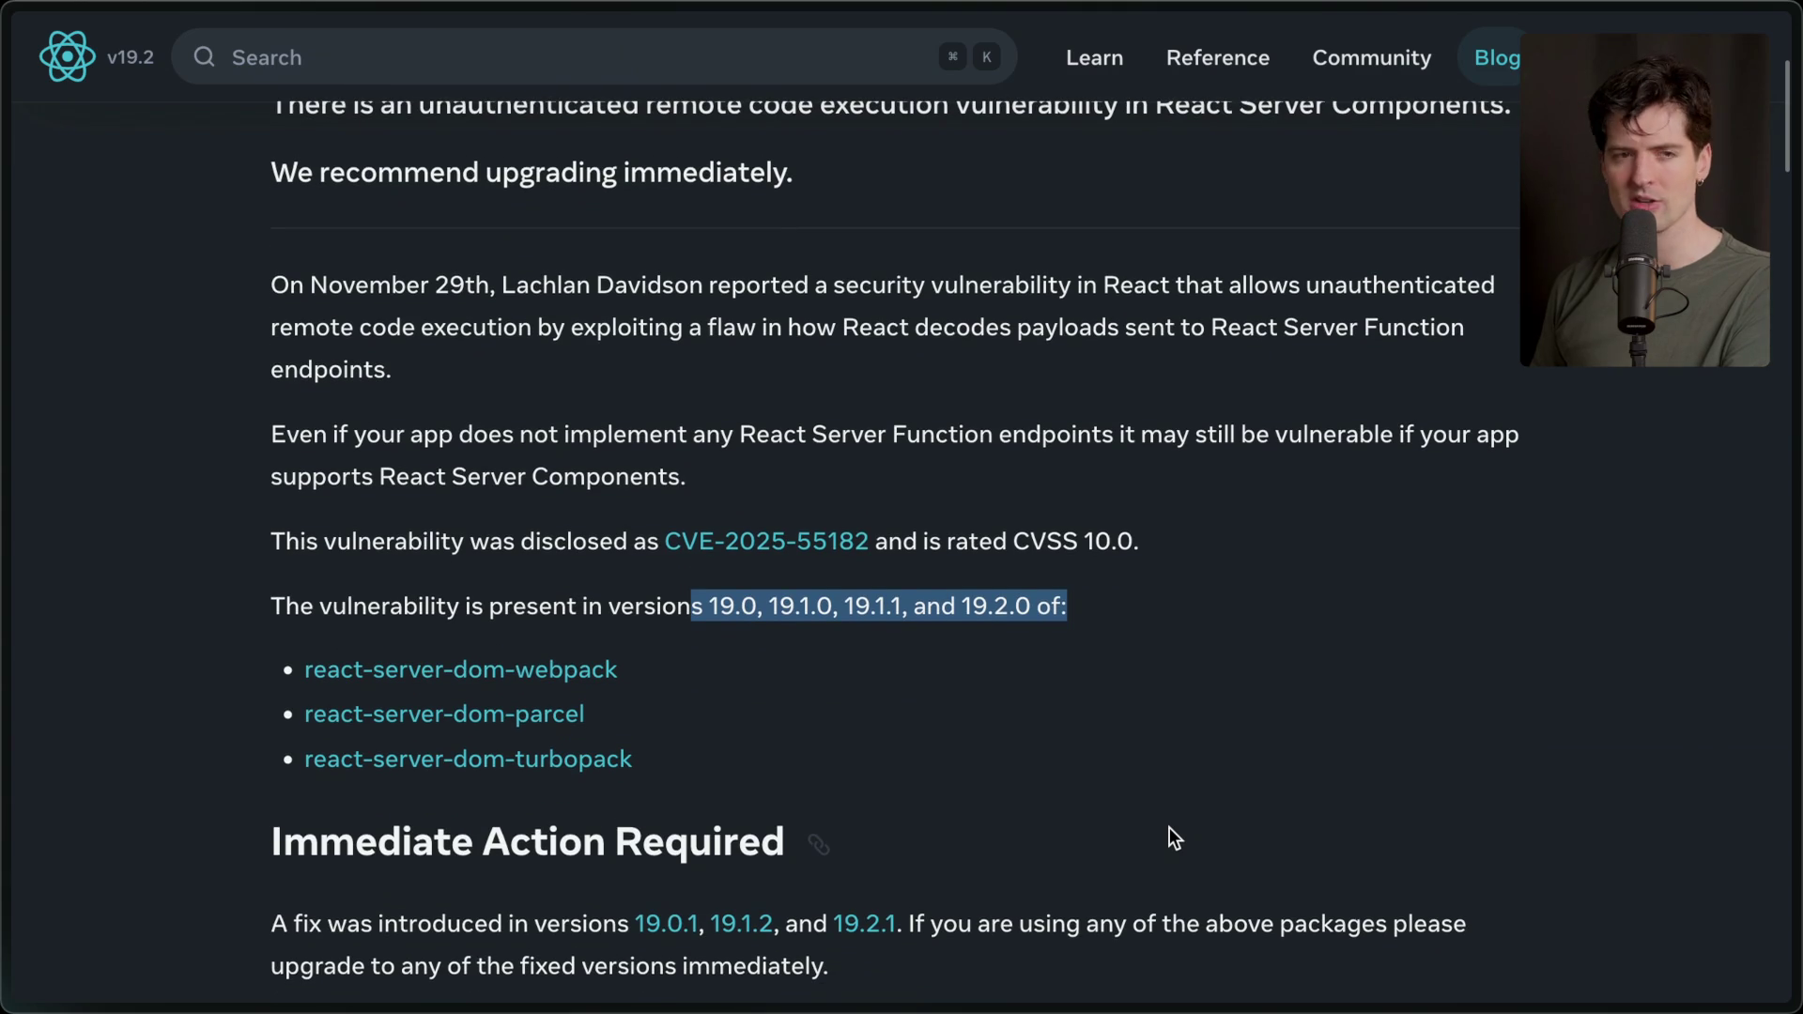
{"action": "left_click_drag", "start_coordinate": [704, 606], "coordinate": [1068, 608]}
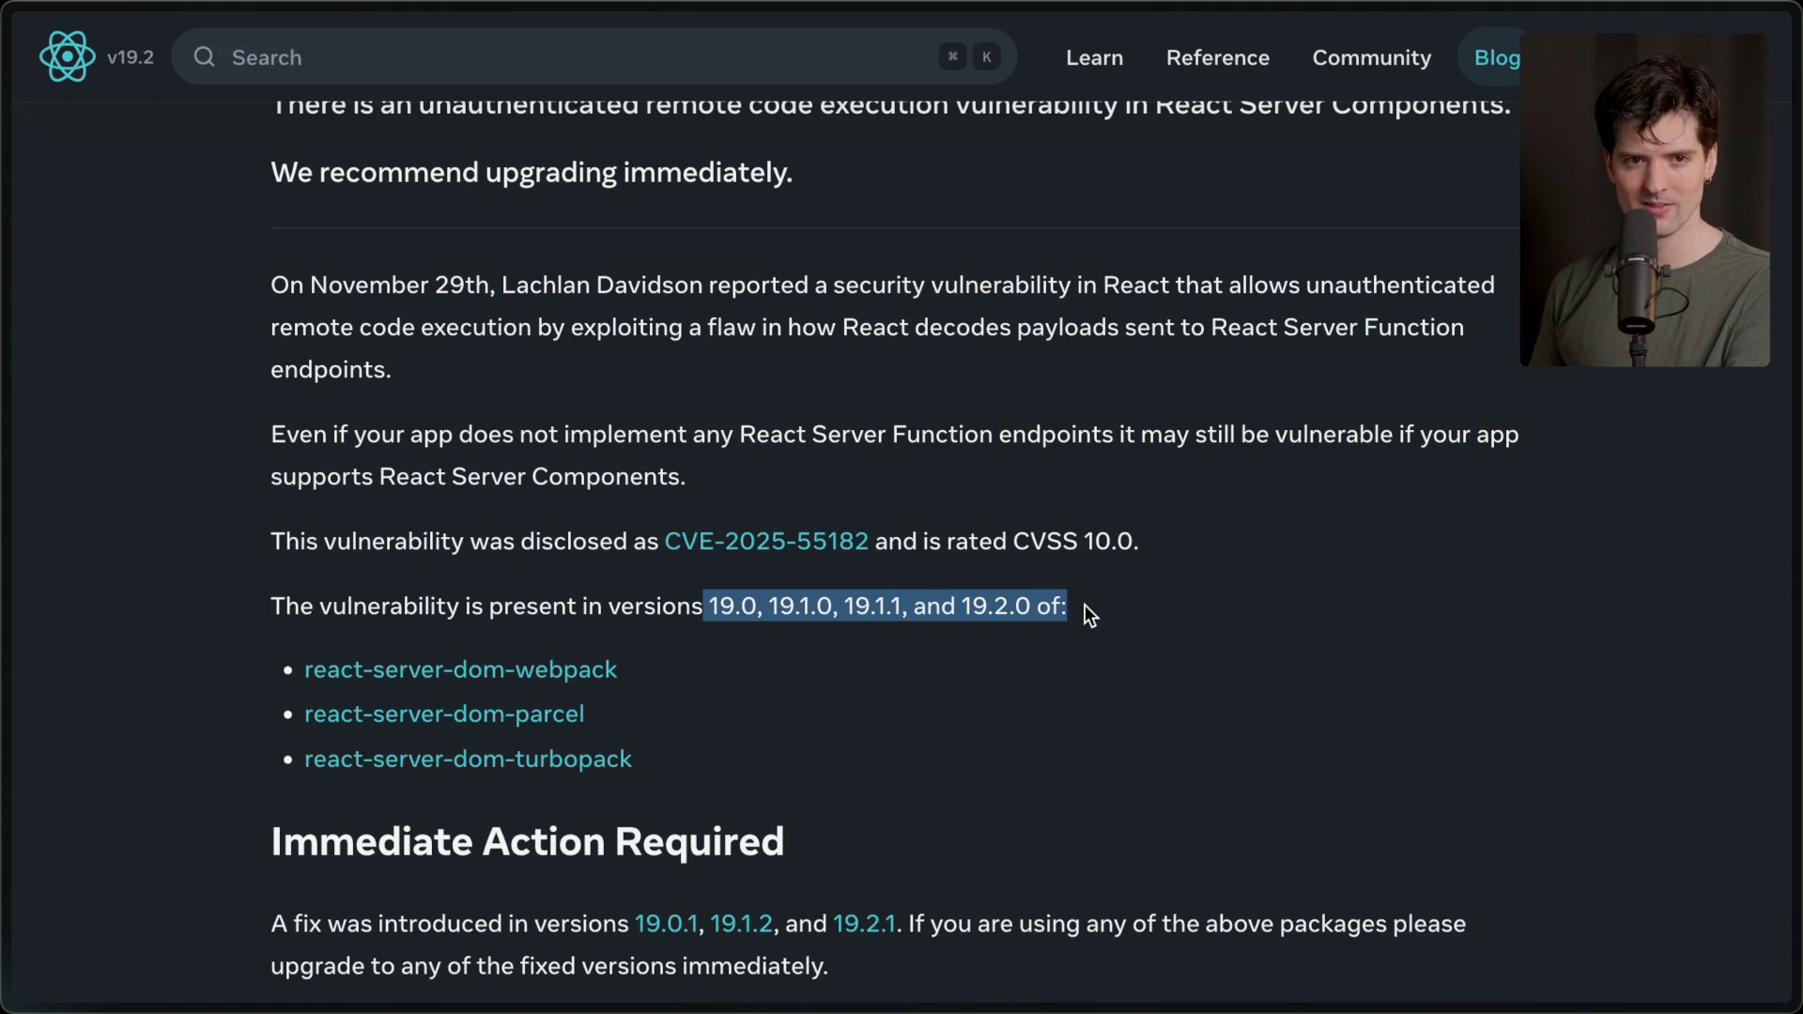
Scroll down past the per-framework npm update commands to the Timeline and Attribution sections.
{"action": "scroll", "coordinate": [1085, 606], "scroll_direction": "down", "scroll_amount": 3}
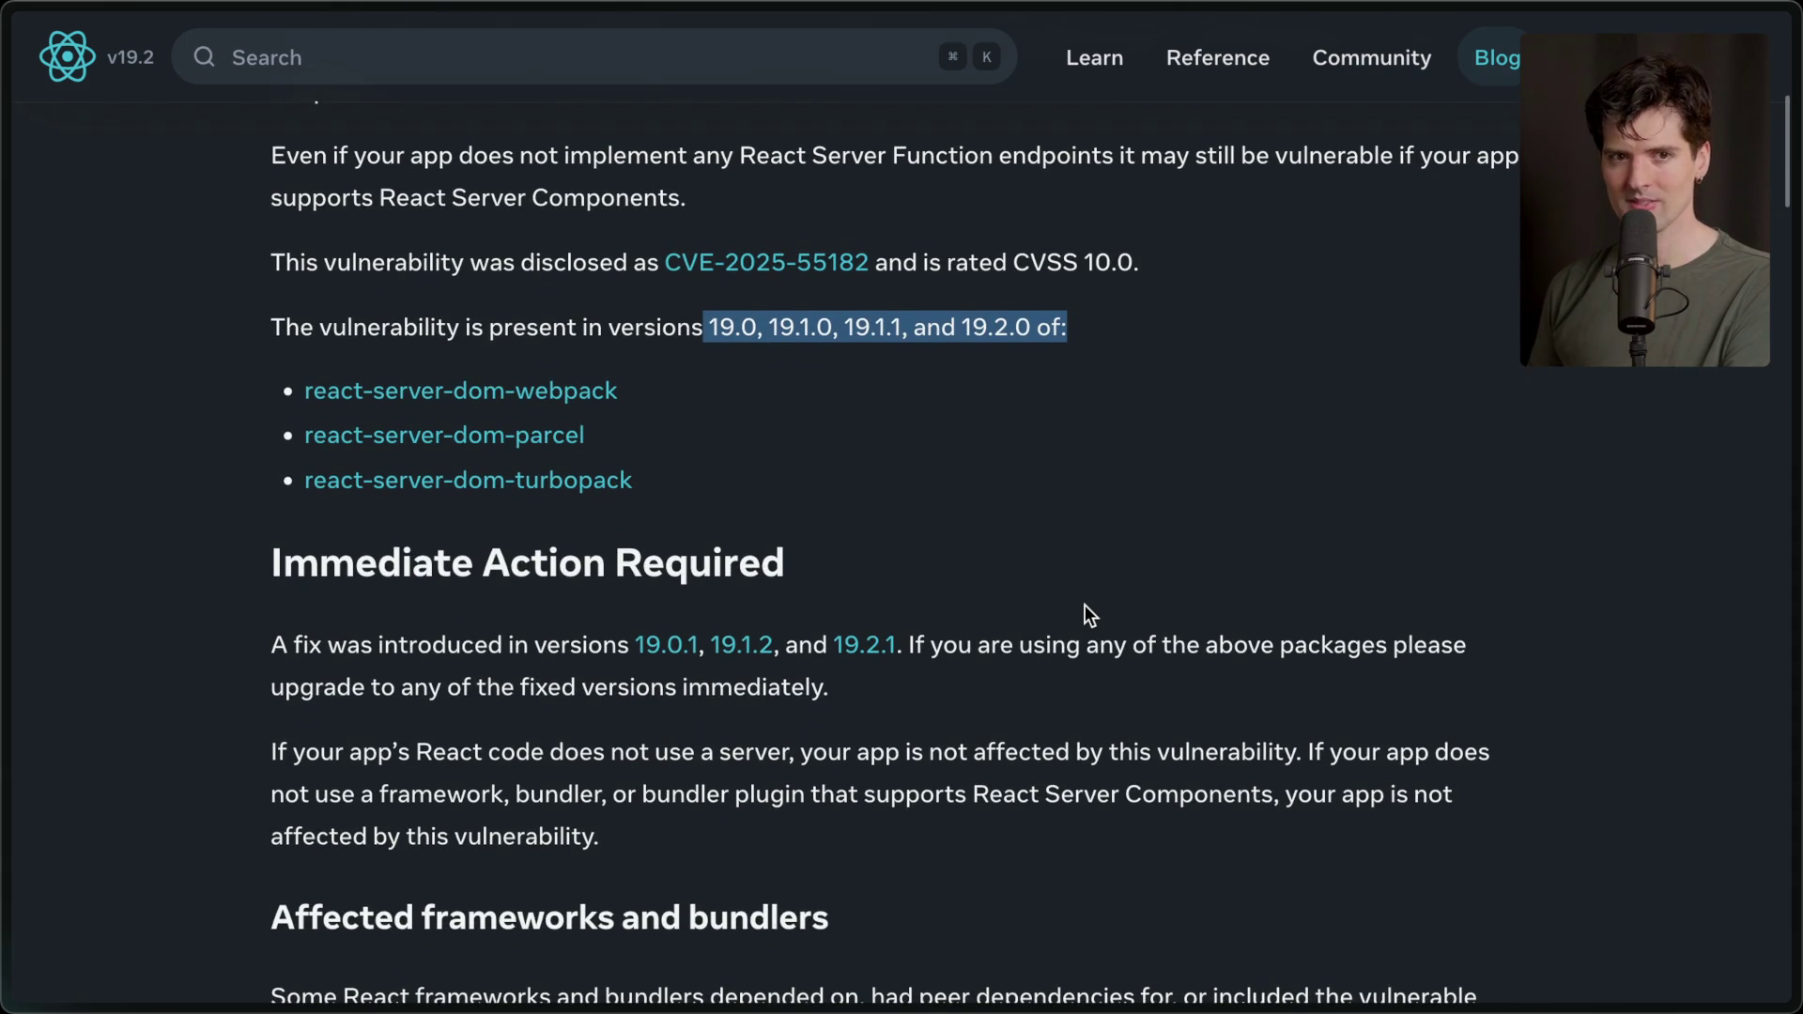
{"action": "scroll", "coordinate": [1118, 657], "scroll_direction": "down", "scroll_amount": 2}
{"action": "mouse_move", "coordinate": [1795, 662]}
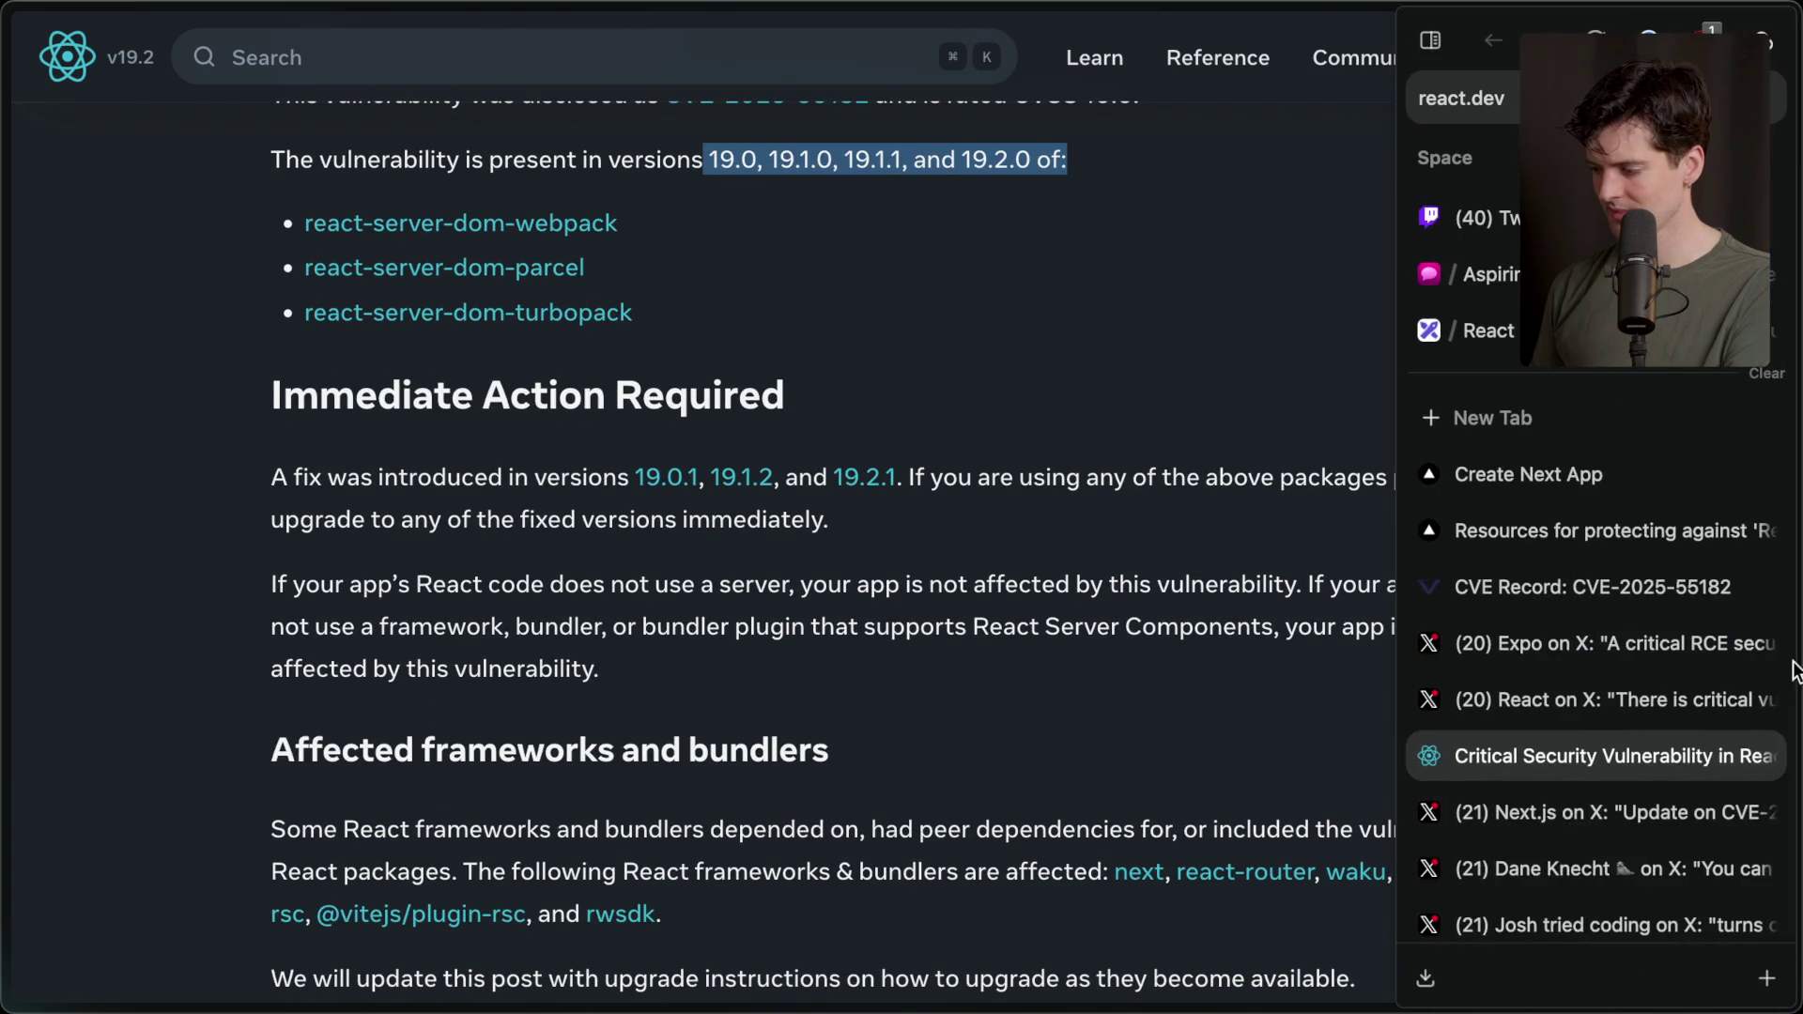
{"action": "scroll", "coordinate": [1544, 828], "scroll_direction": "down", "scroll_amount": 3}
{"action": "scroll", "coordinate": [1544, 829], "scroll_direction": "down", "scroll_amount": 2}
{"action": "scroll", "coordinate": [952, 967], "scroll_direction": "down", "scroll_amount": 5}
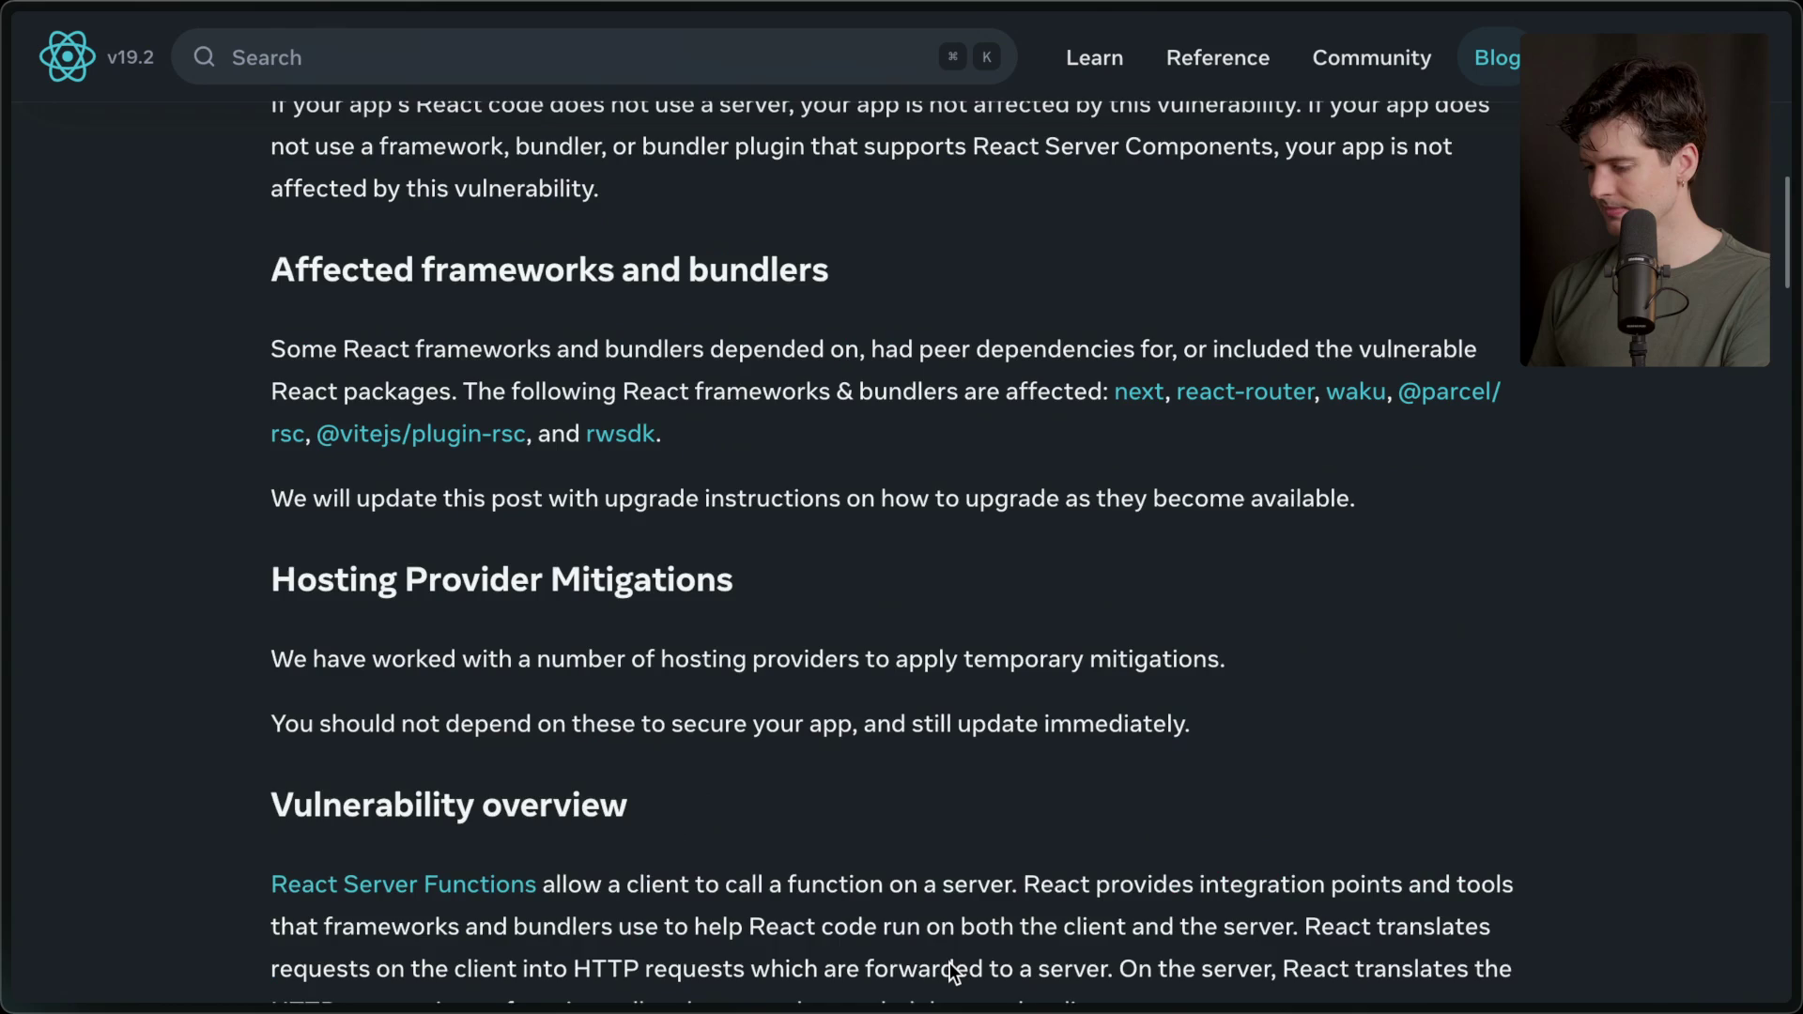
{"action": "scroll", "coordinate": [952, 967], "scroll_direction": "down", "scroll_amount": 6}
{"action": "scroll", "coordinate": [949, 962], "scroll_direction": "down", "scroll_amount": 12}
{"action": "scroll", "coordinate": [949, 962], "scroll_direction": "down", "scroll_amount": 20}
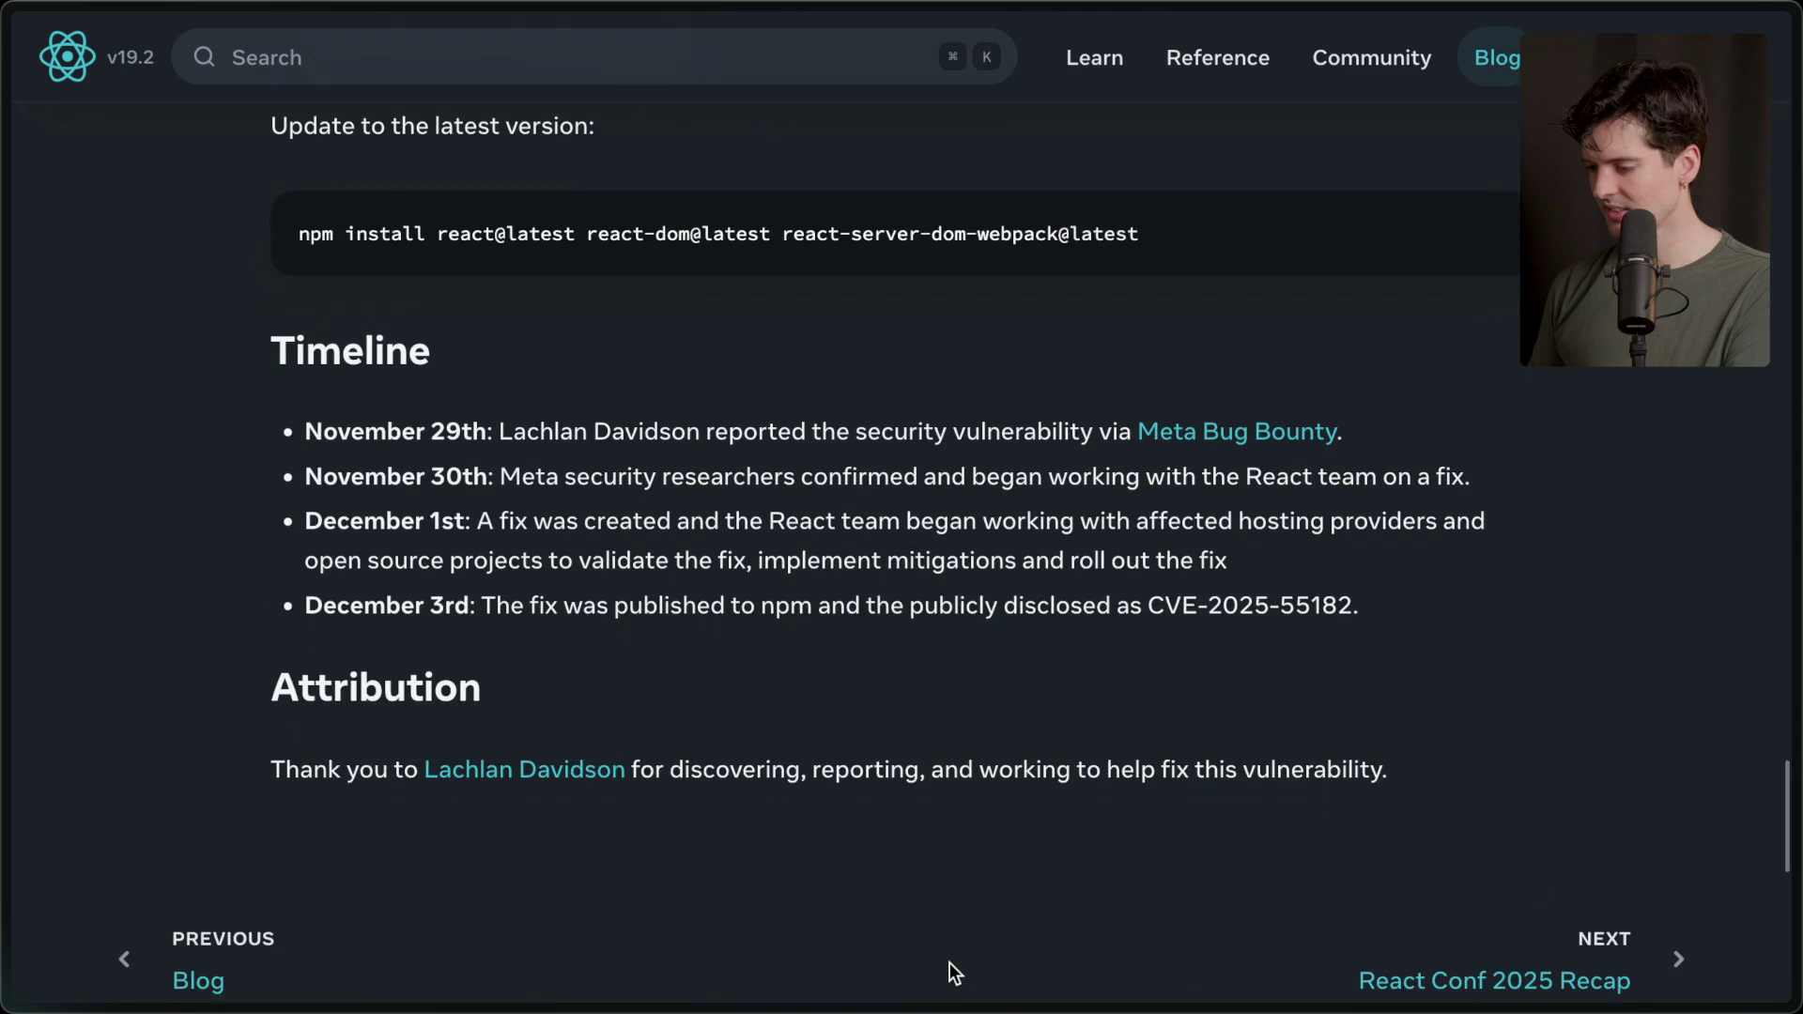
{"action": "left_click_drag", "start_coordinate": [258, 328], "coordinate": [1356, 648]}
{"action": "left_click", "coordinate": [1328, 595]}
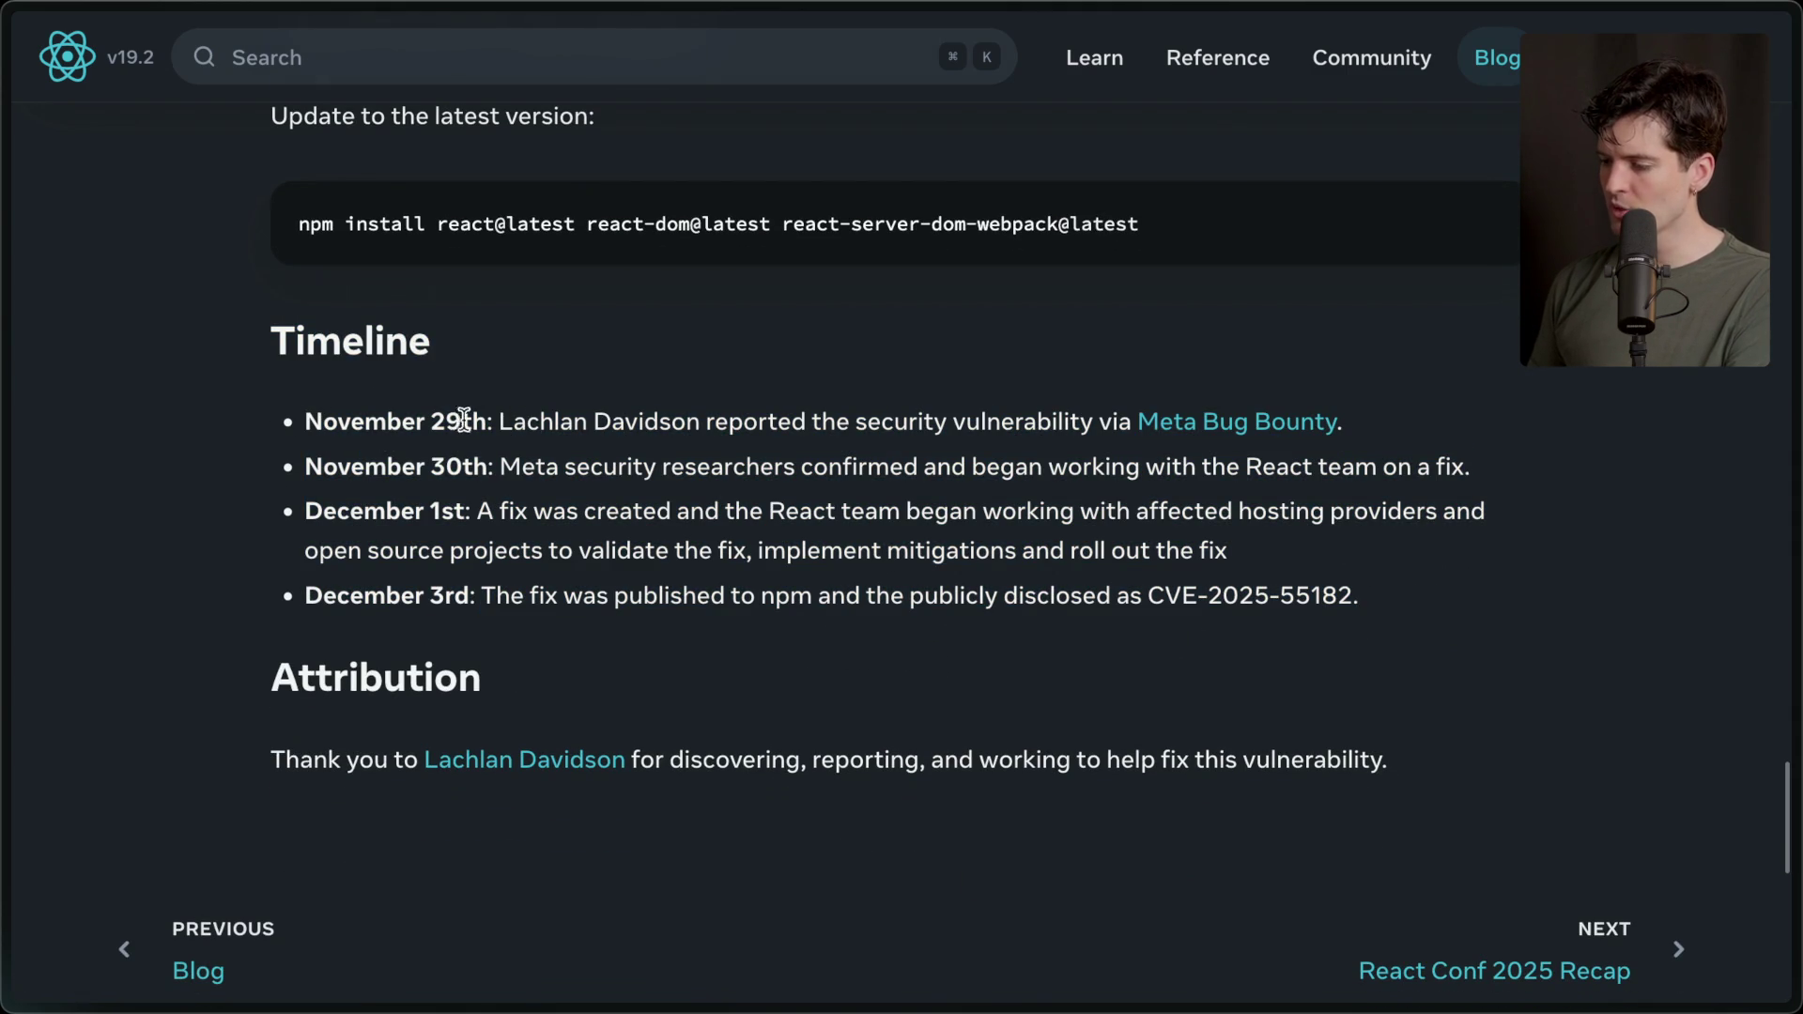
{"action": "triple_click", "coordinate": [1238, 470]}
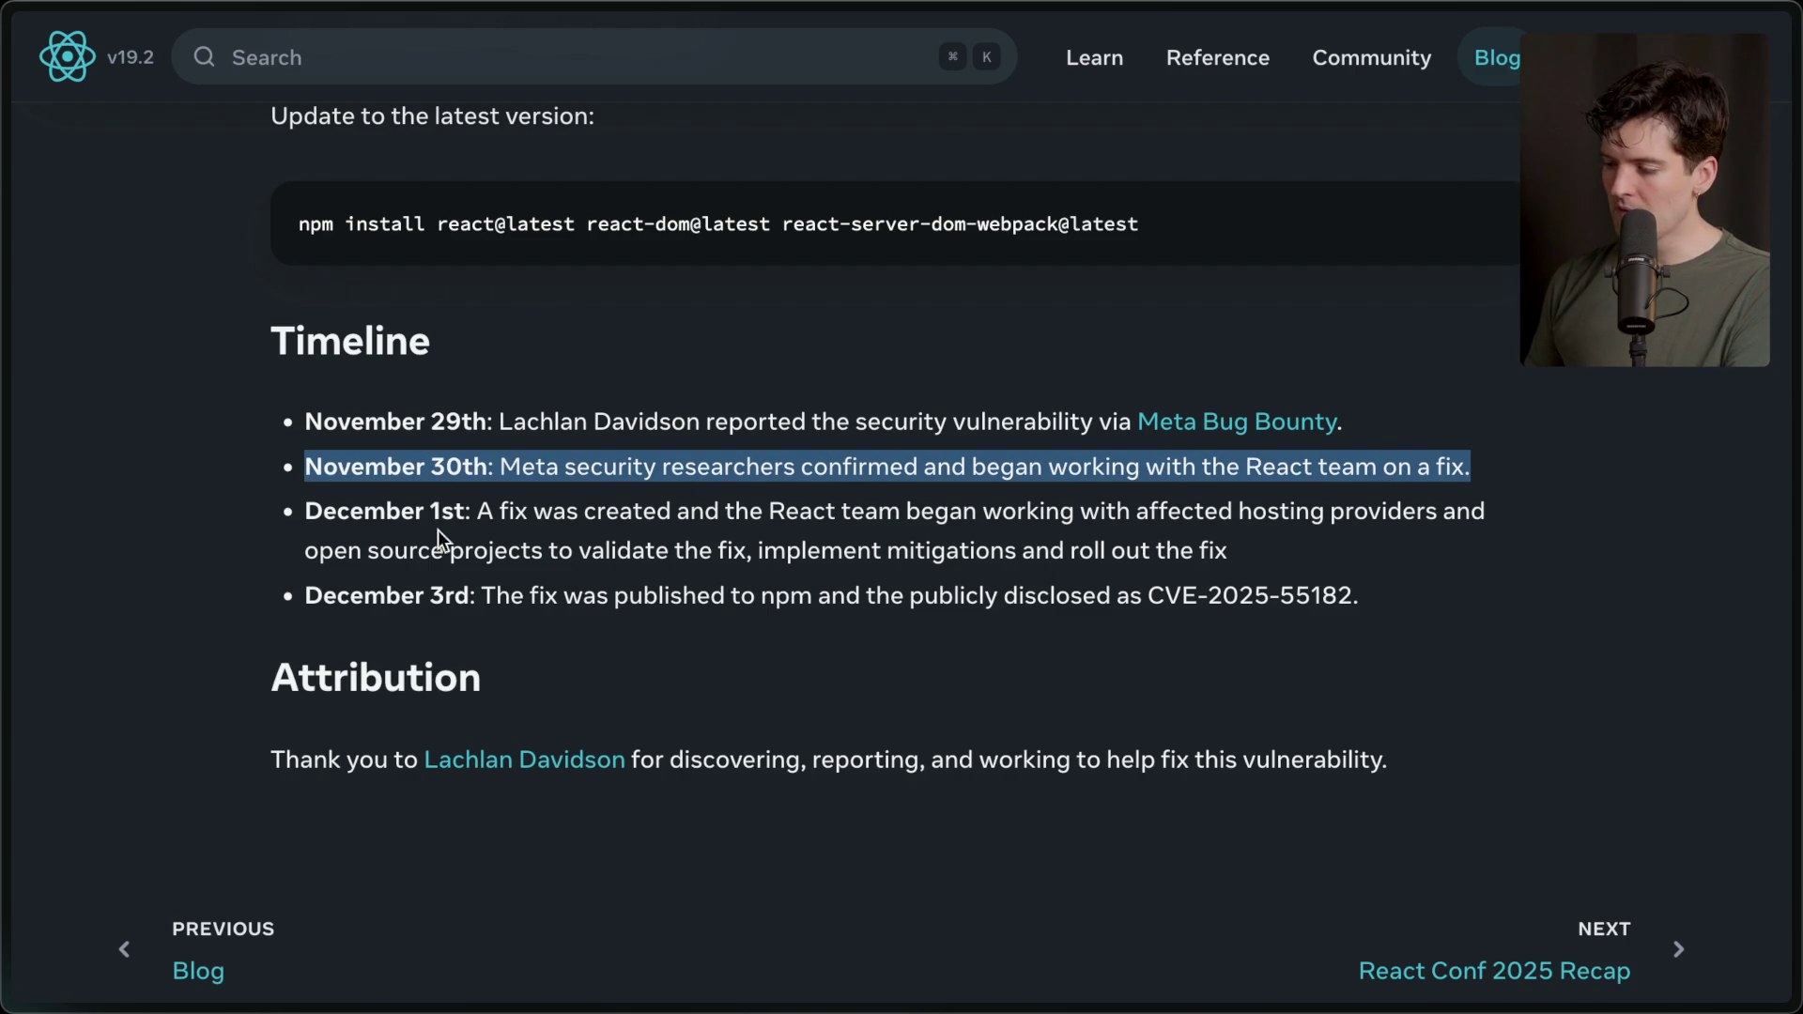
{"action": "triple_click", "coordinate": [440, 597]}
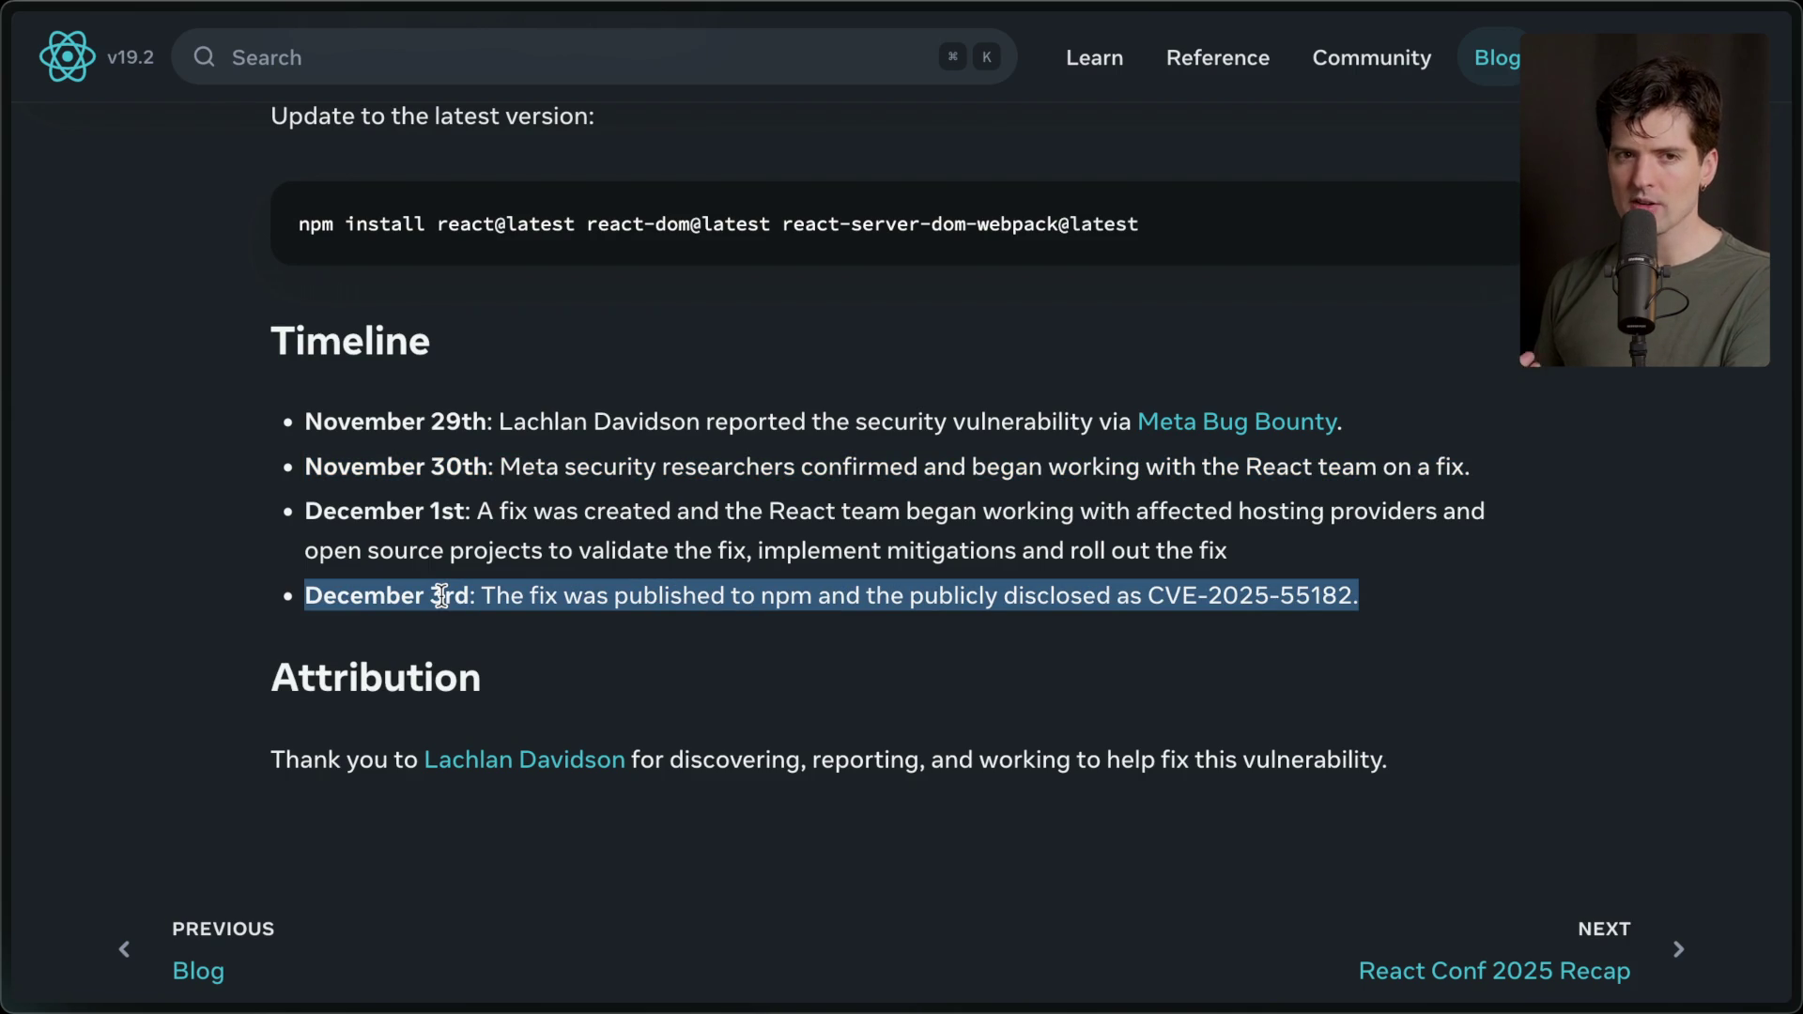
{"action": "left_click", "coordinate": [441, 596]}
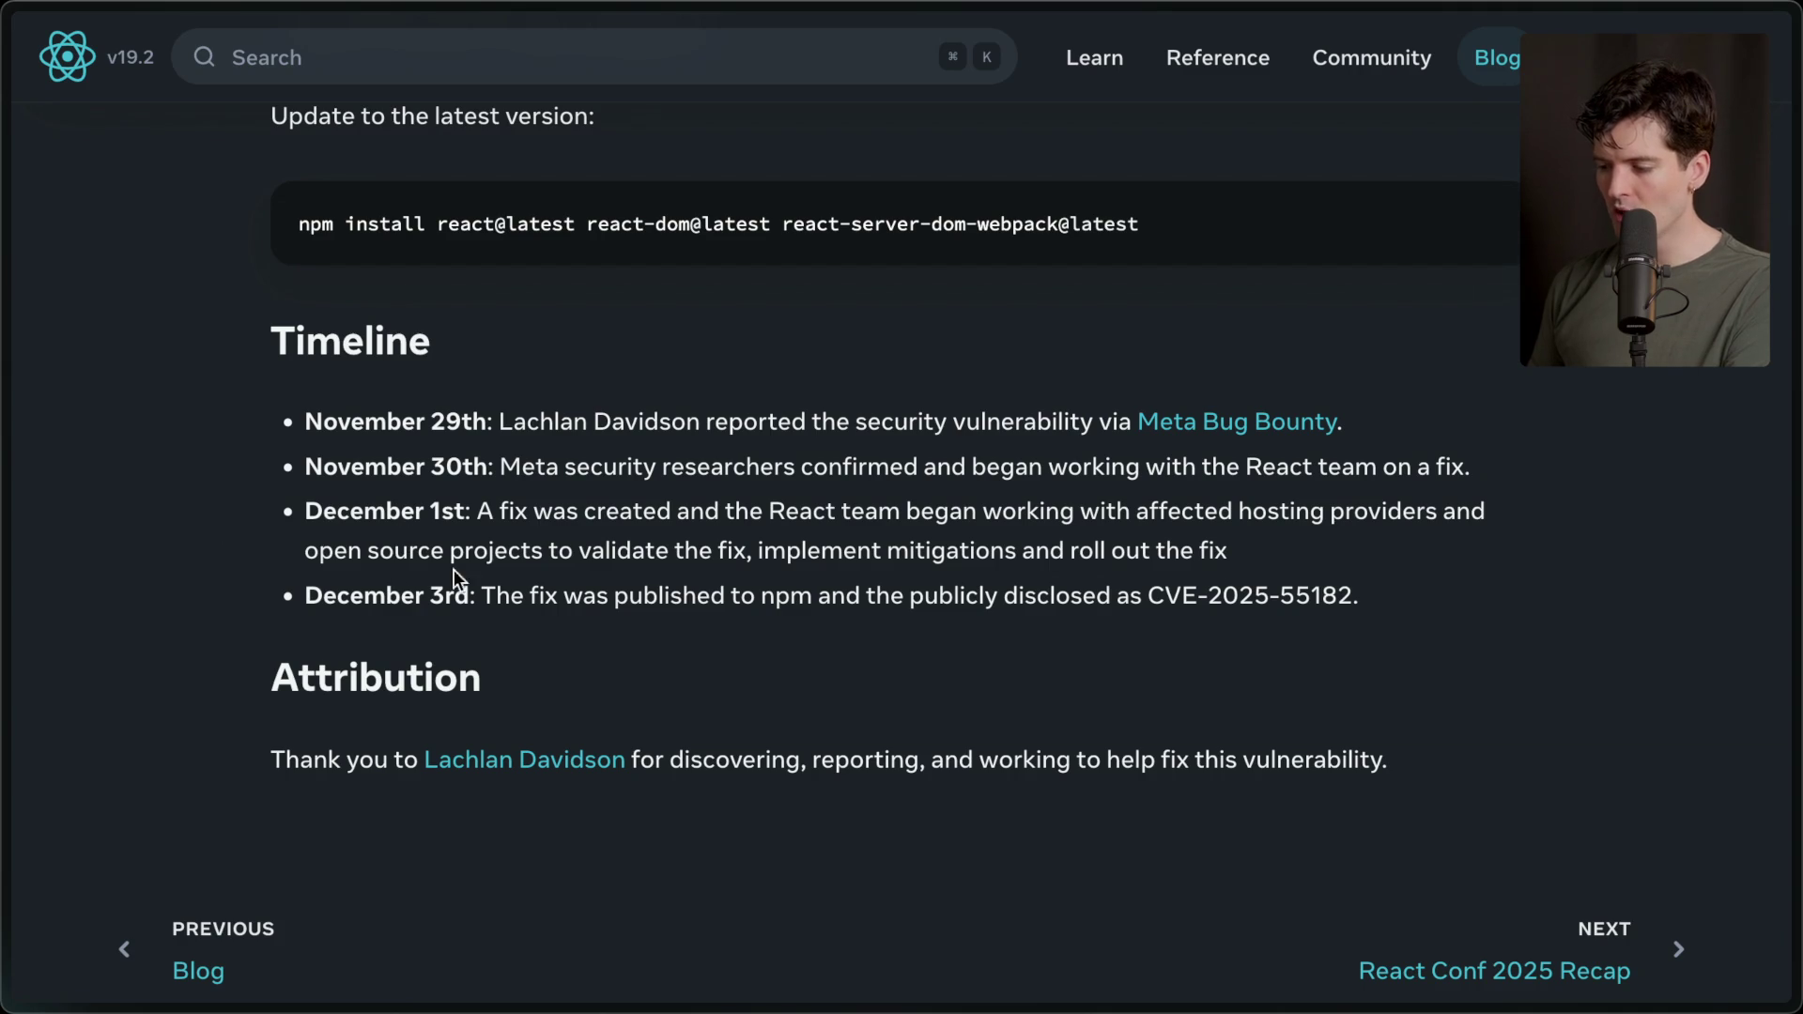
{"action": "triple_click", "coordinate": [1283, 597]}
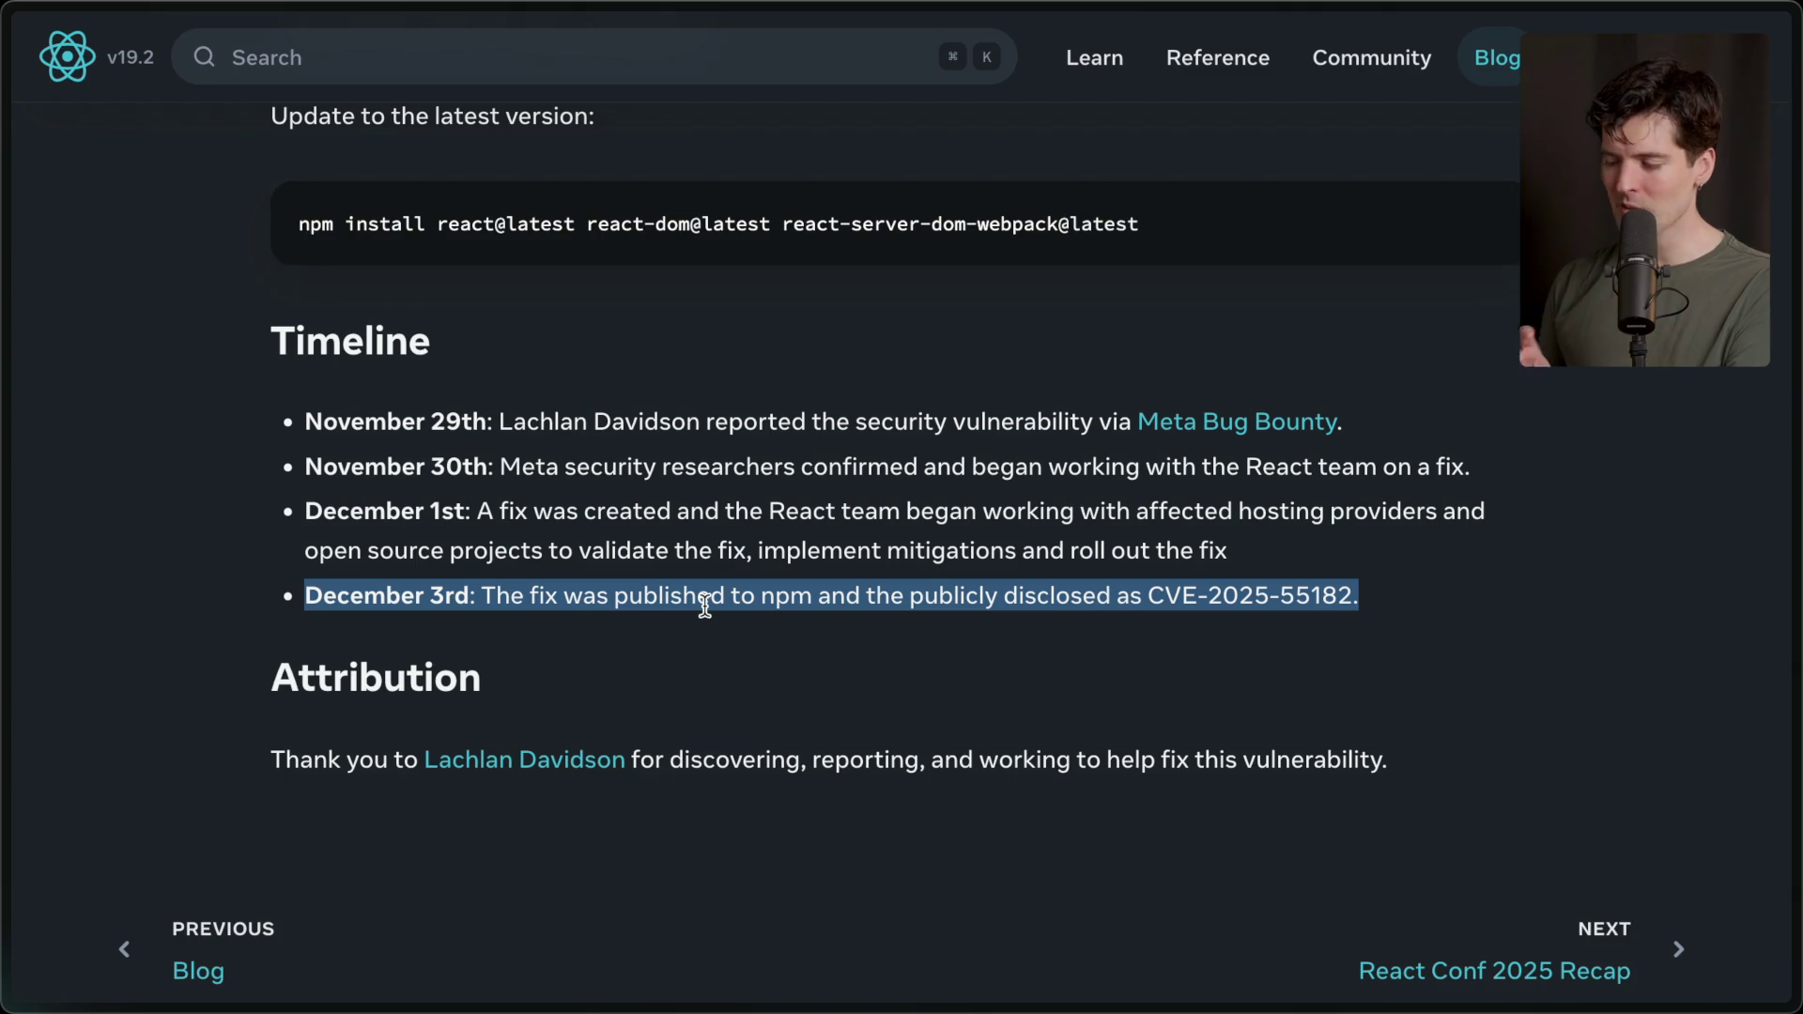
{"action": "left_click", "coordinate": [704, 606]}
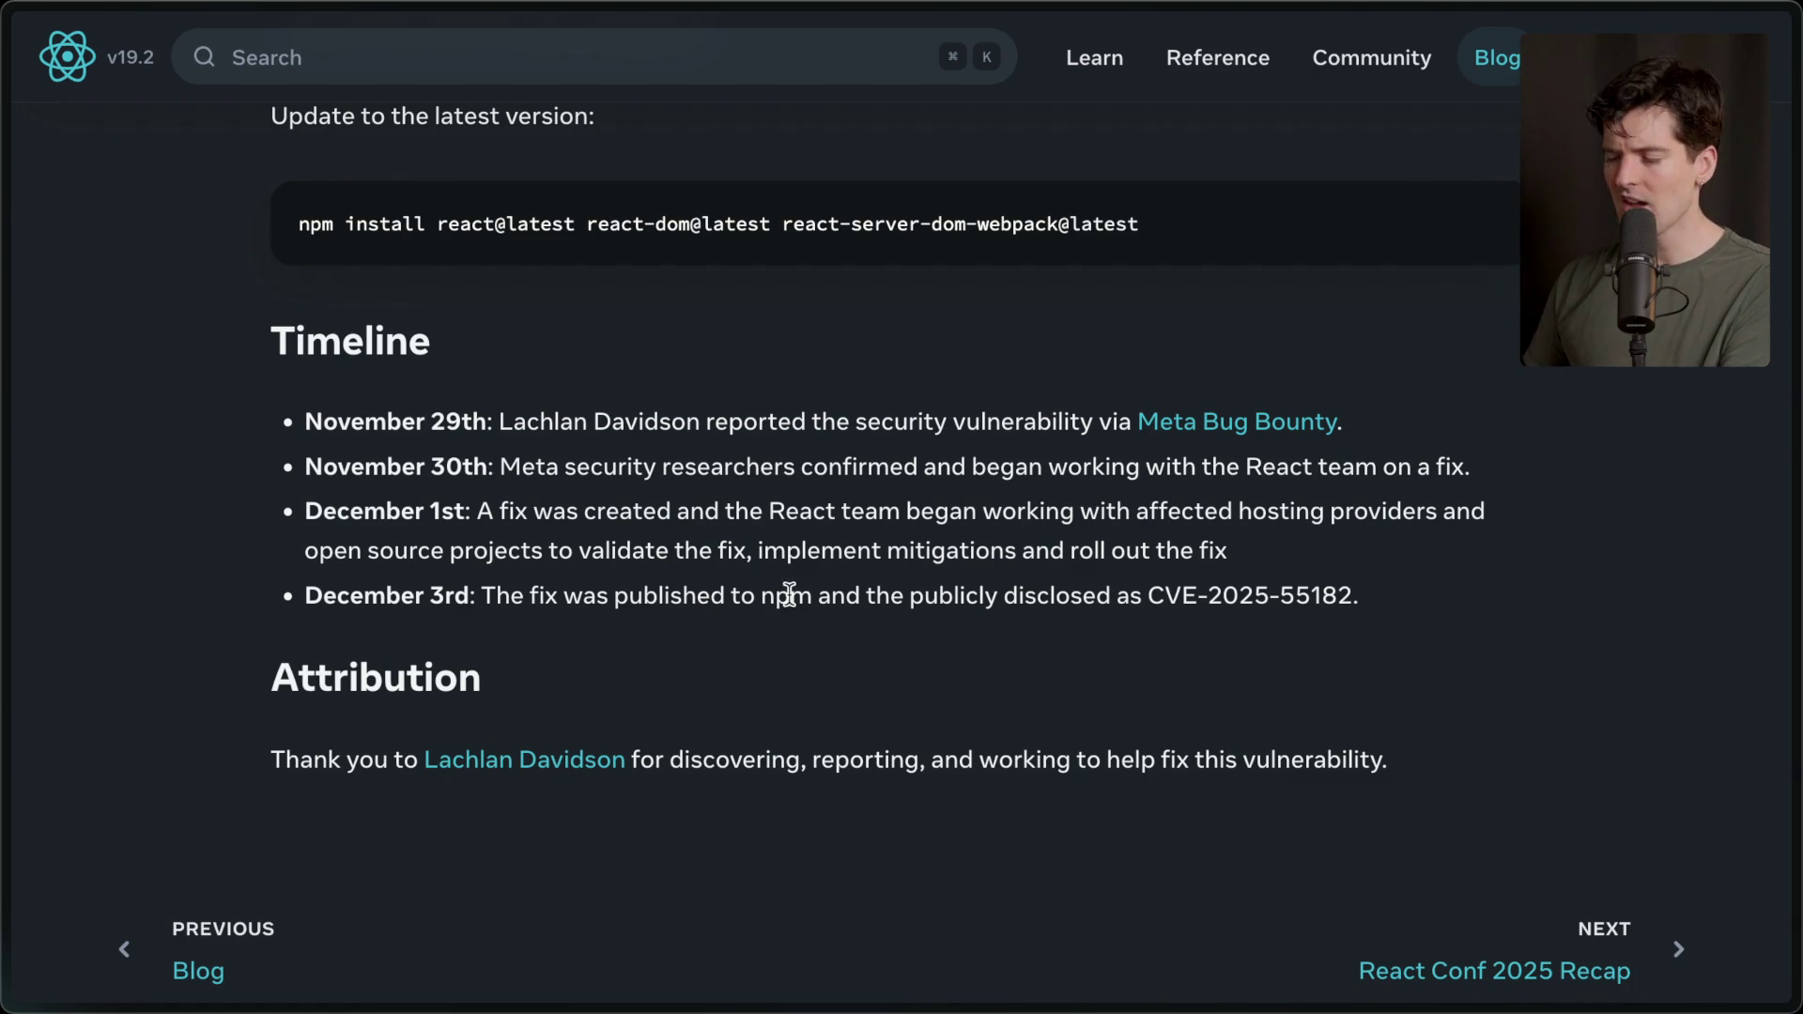
{"action": "mouse_move", "coordinate": [1705, 635]}
{"action": "scroll", "coordinate": [1576, 712], "scroll_direction": "down", "scroll_amount": 1}
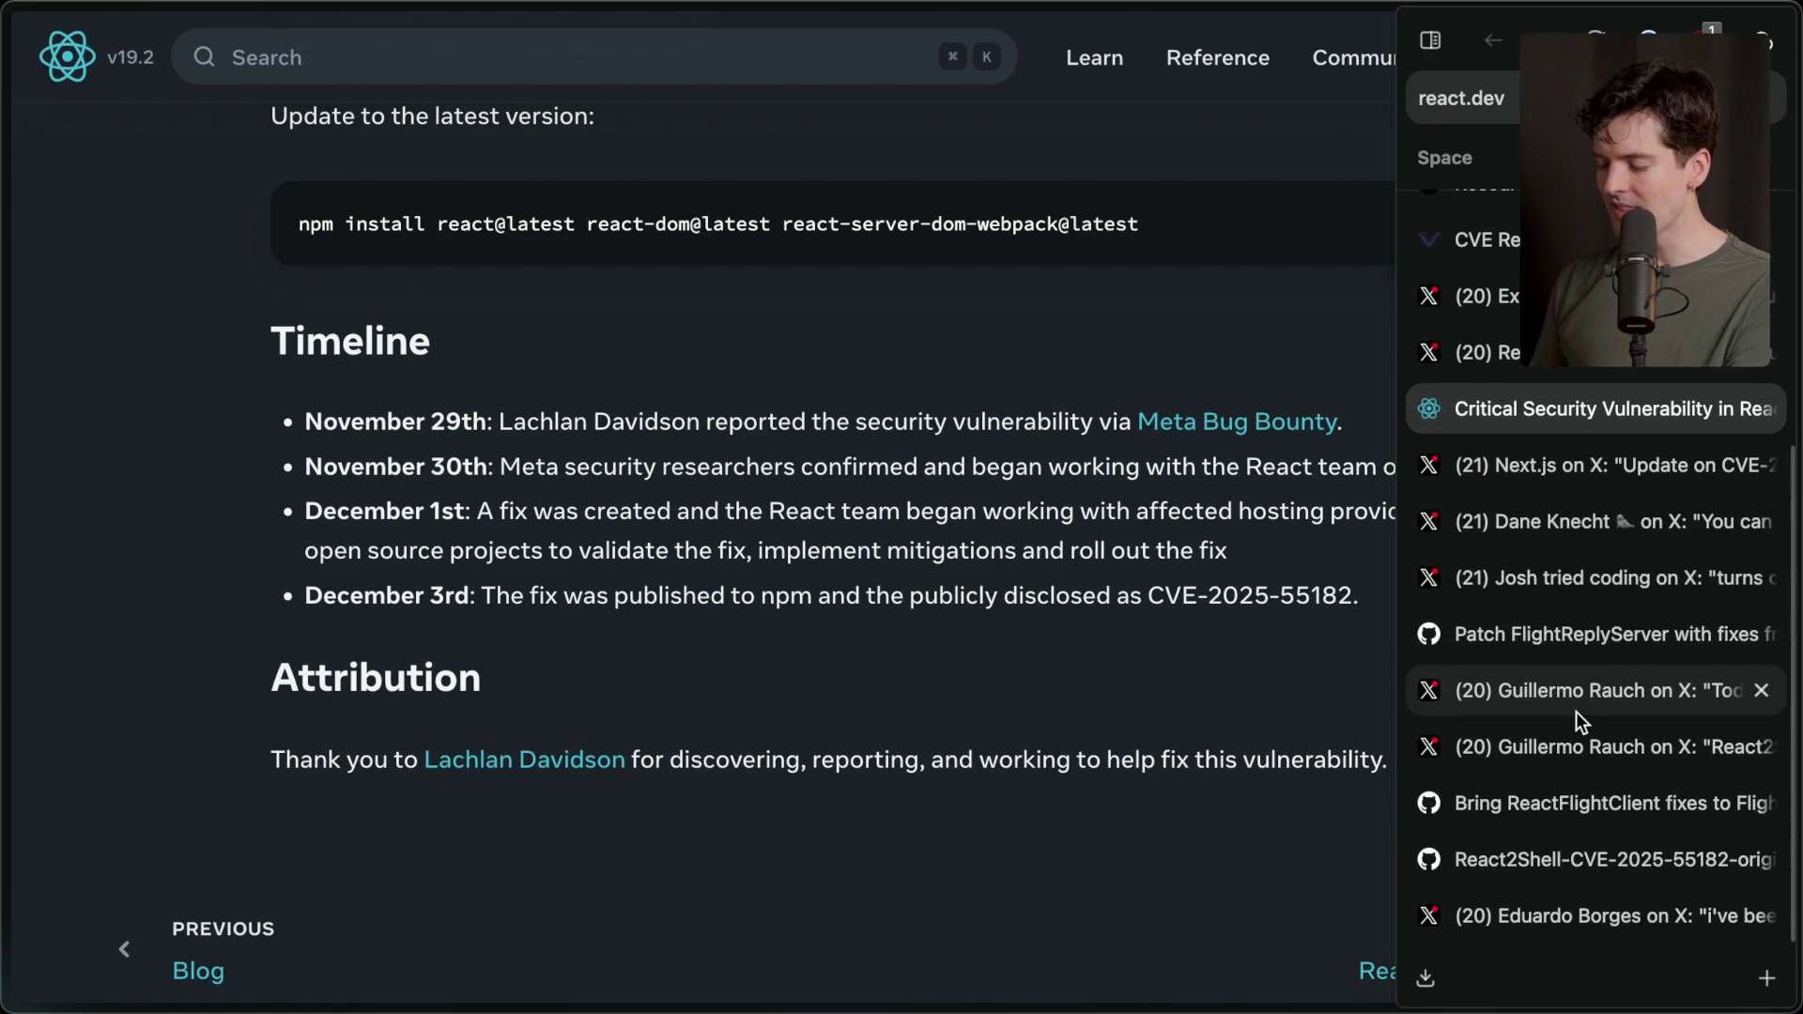
Open the hacked-developer X post and highlight the Hetzner Netscan email and blocked-server lines.
{"action": "left_click", "coordinate": [1533, 918]}
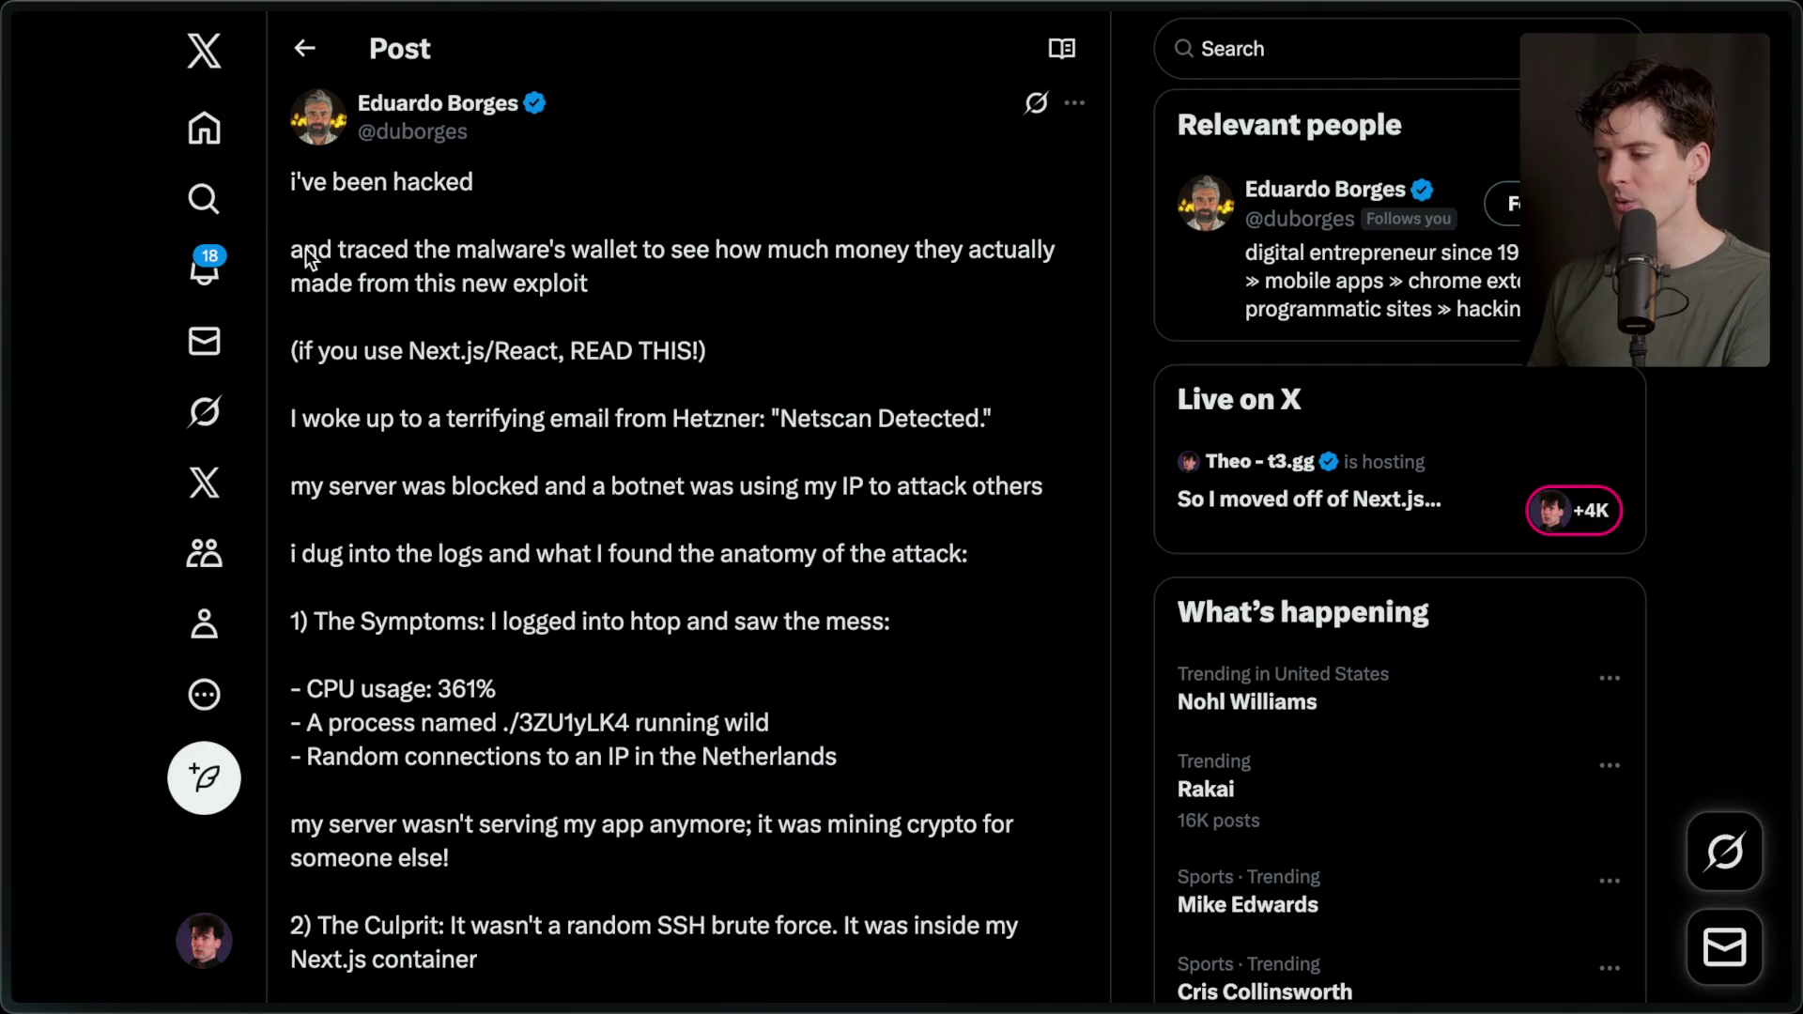
{"action": "scroll", "coordinate": [522, 344], "scroll_direction": "down", "scroll_amount": 3}
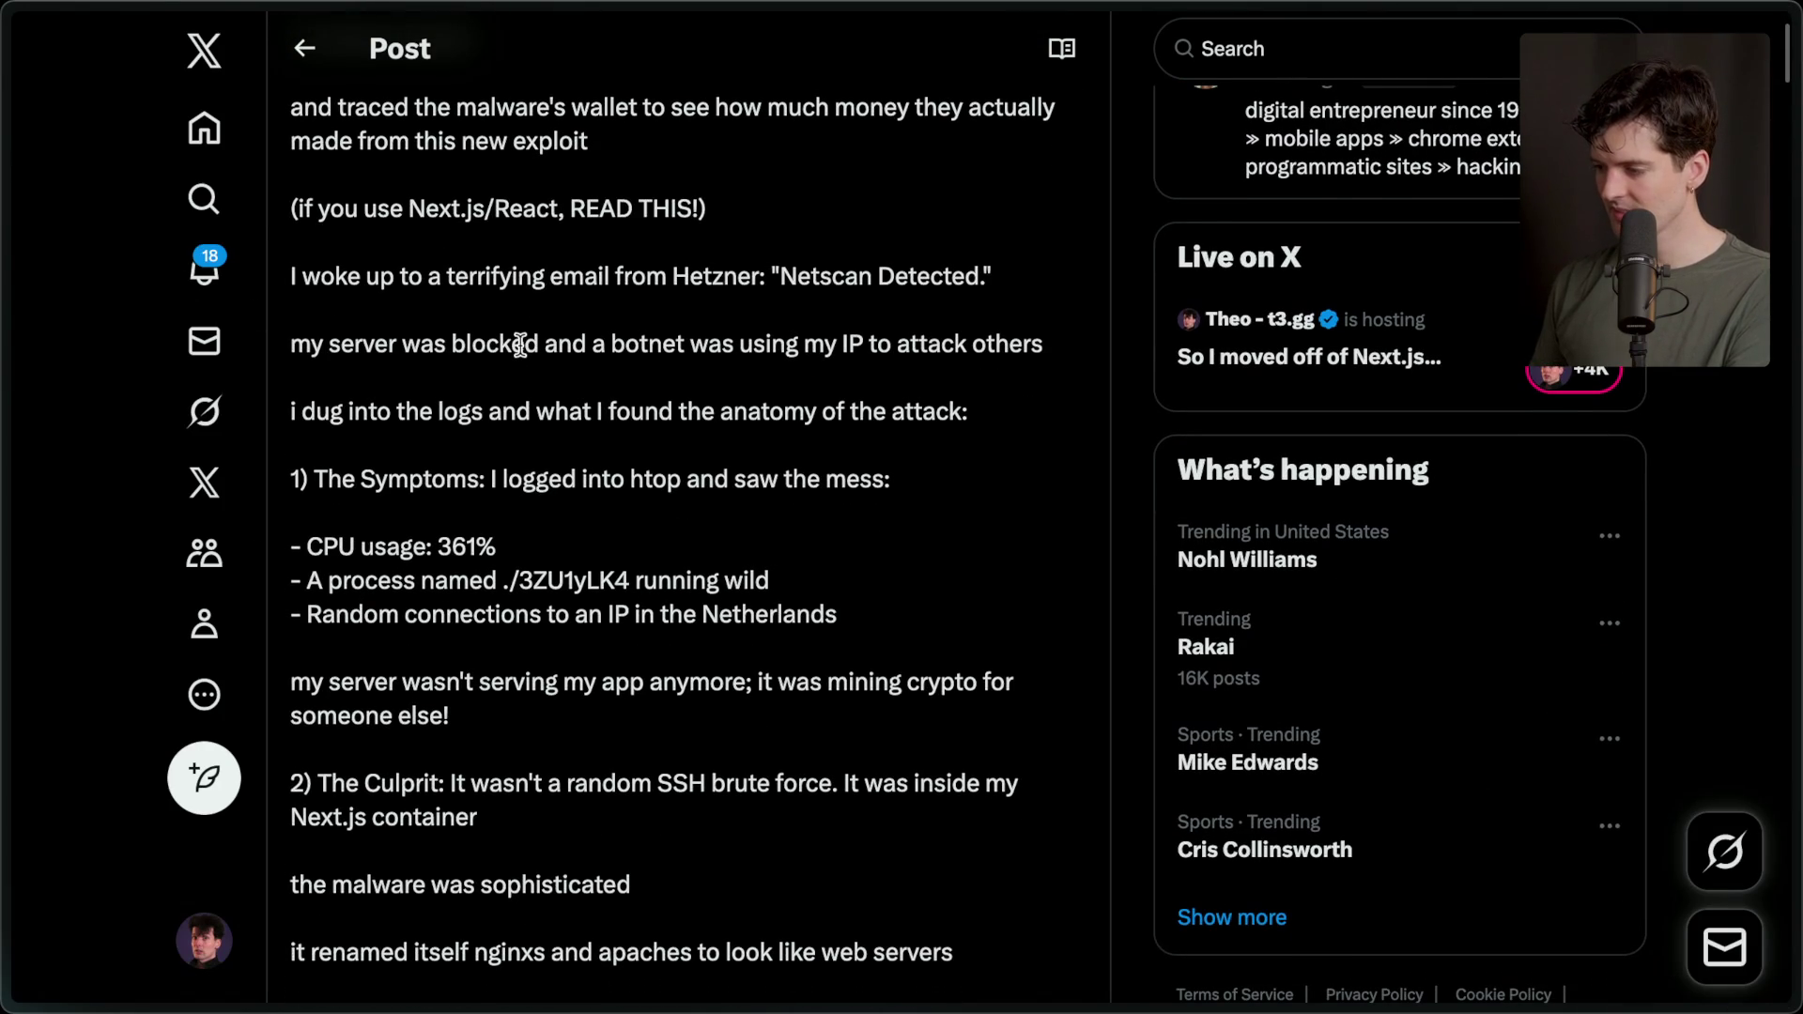
{"action": "mouse_move", "coordinate": [297, 276]}
{"action": "left_mouse_down"}
{"action": "mouse_move", "coordinate": [901, 301]}
{"action": "mouse_move", "coordinate": [968, 287]}
{"action": "left_mouse_up"}
{"action": "left_click", "coordinate": [897, 281]}
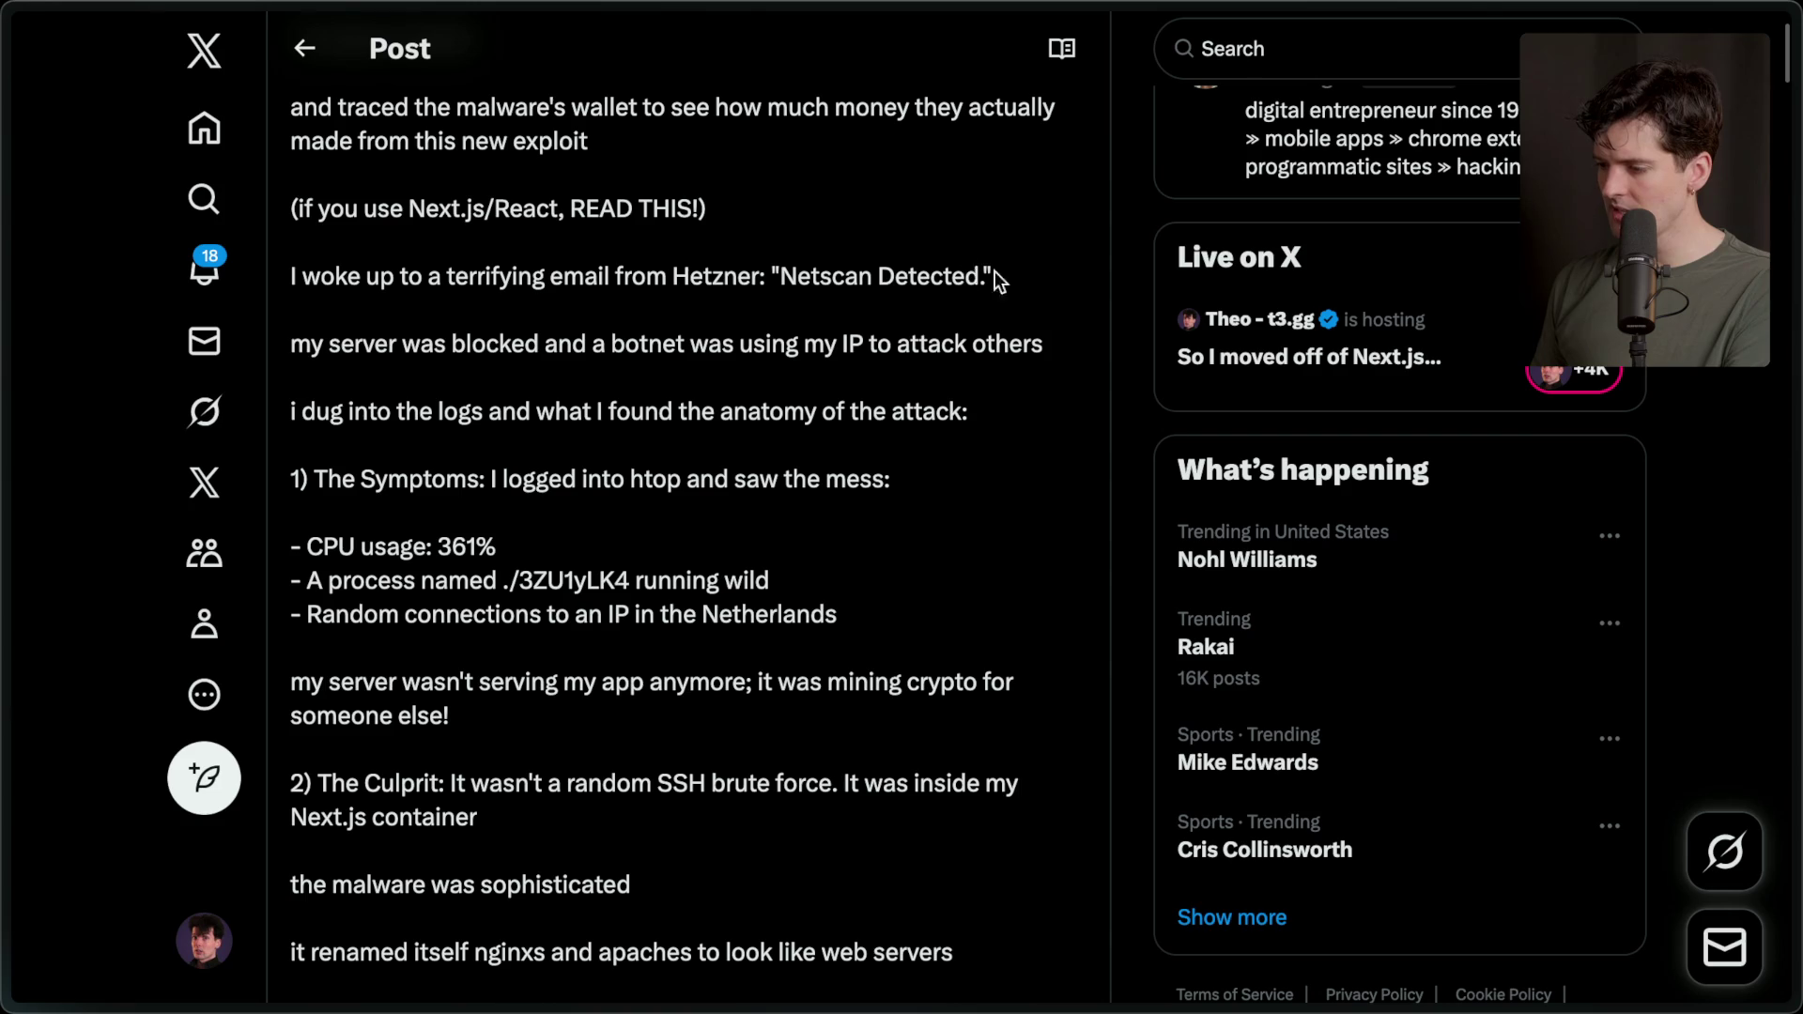
{"action": "left_click_drag", "start_coordinate": [357, 343], "coordinate": [1094, 363]}
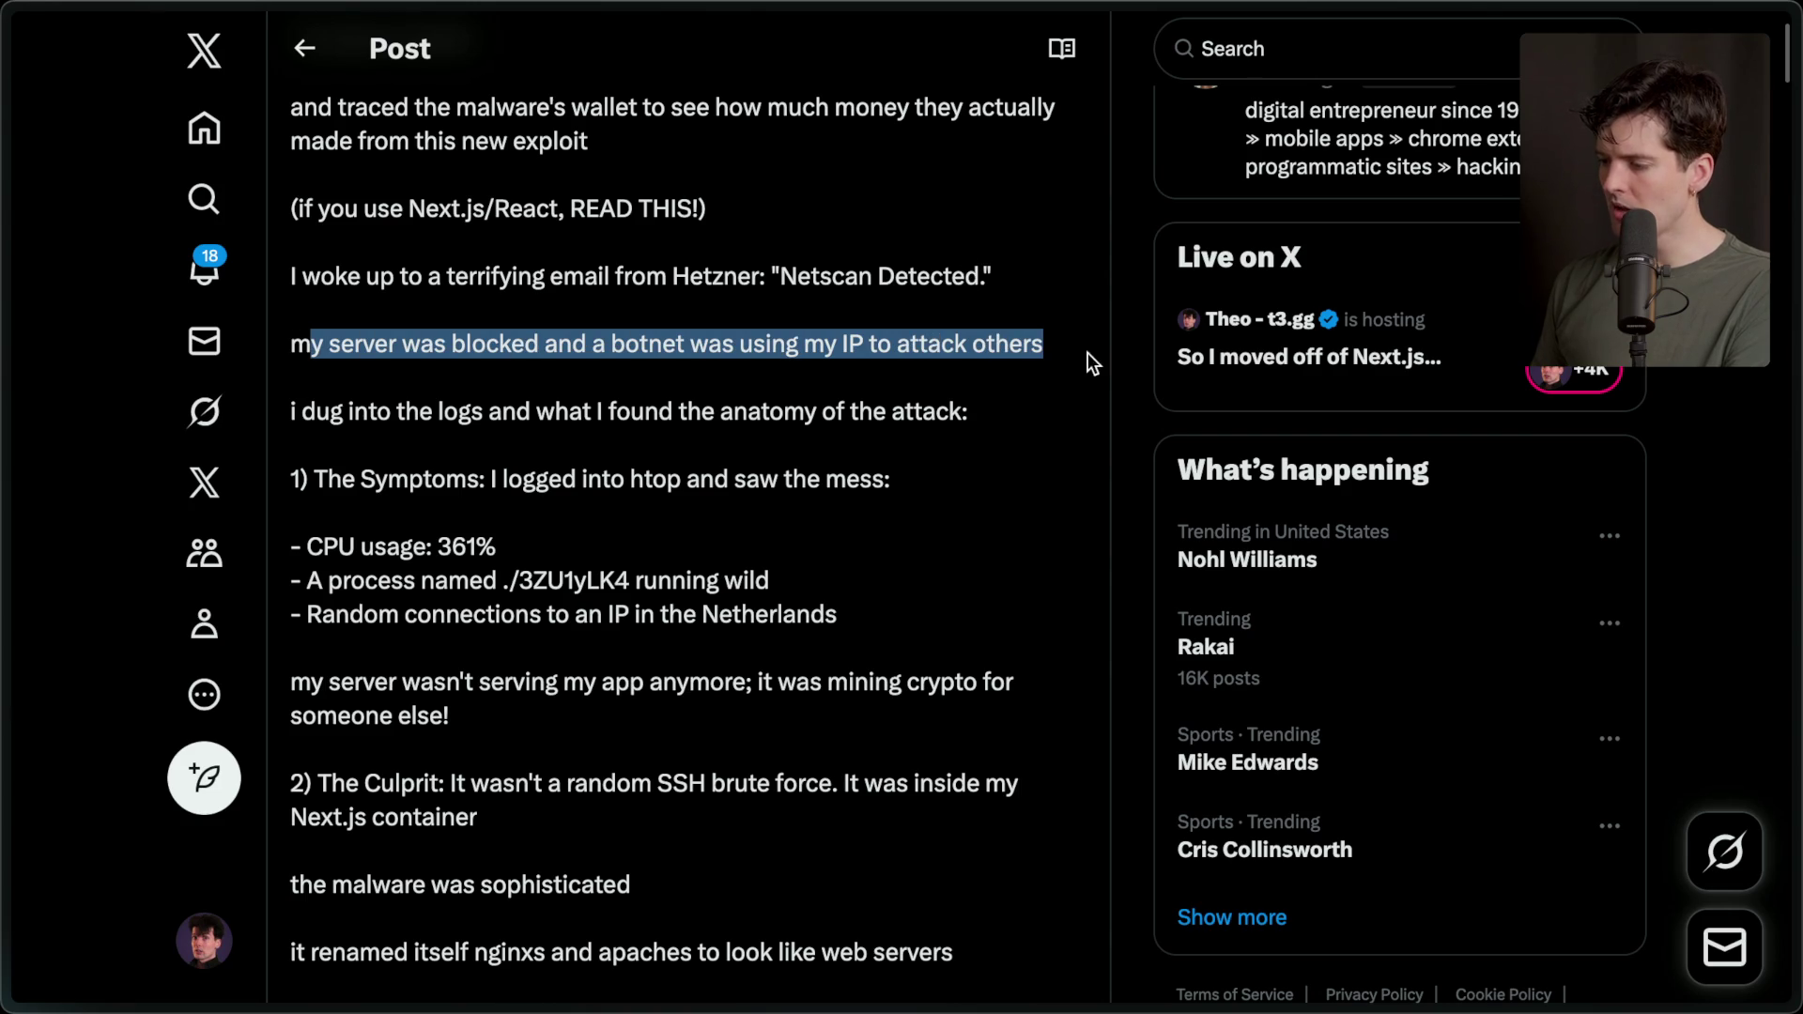
{"action": "left_click", "coordinate": [806, 344]}
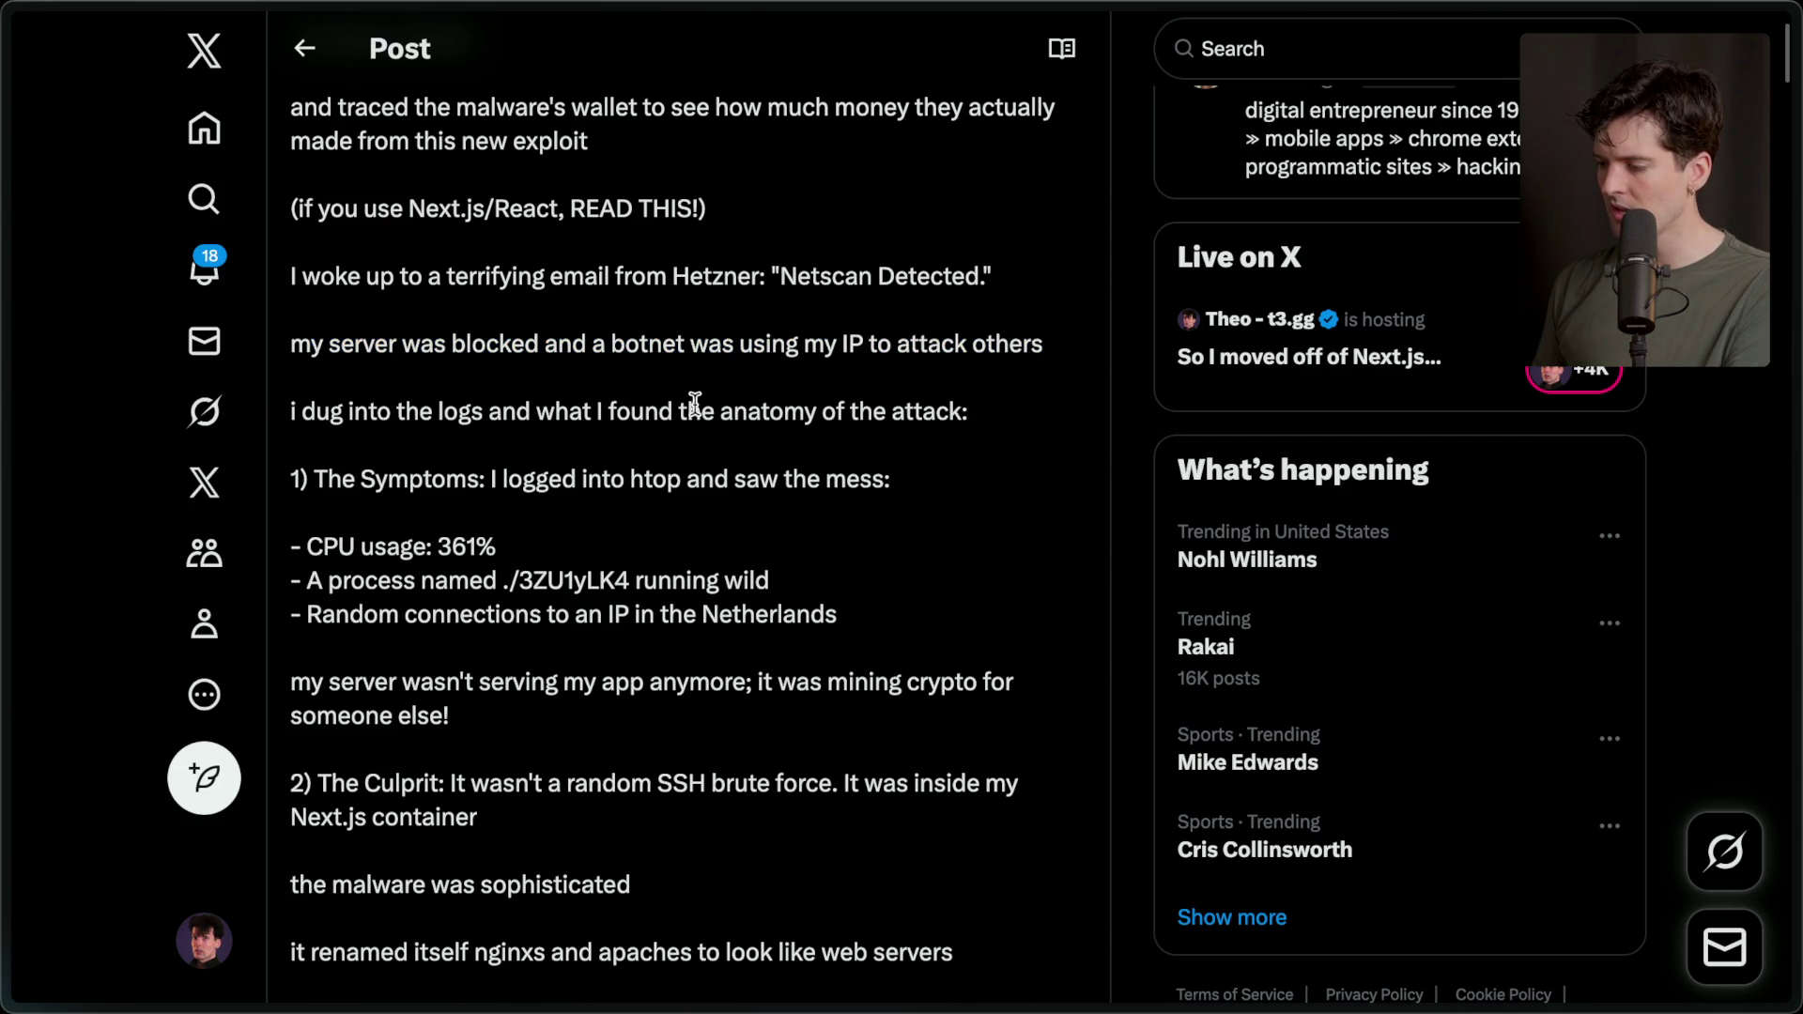
Highlight the malicious process name 3ZU1yLK4 and the random Netherlands connections line.
{"action": "scroll", "coordinate": [930, 409], "scroll_direction": "down", "scroll_amount": 2}
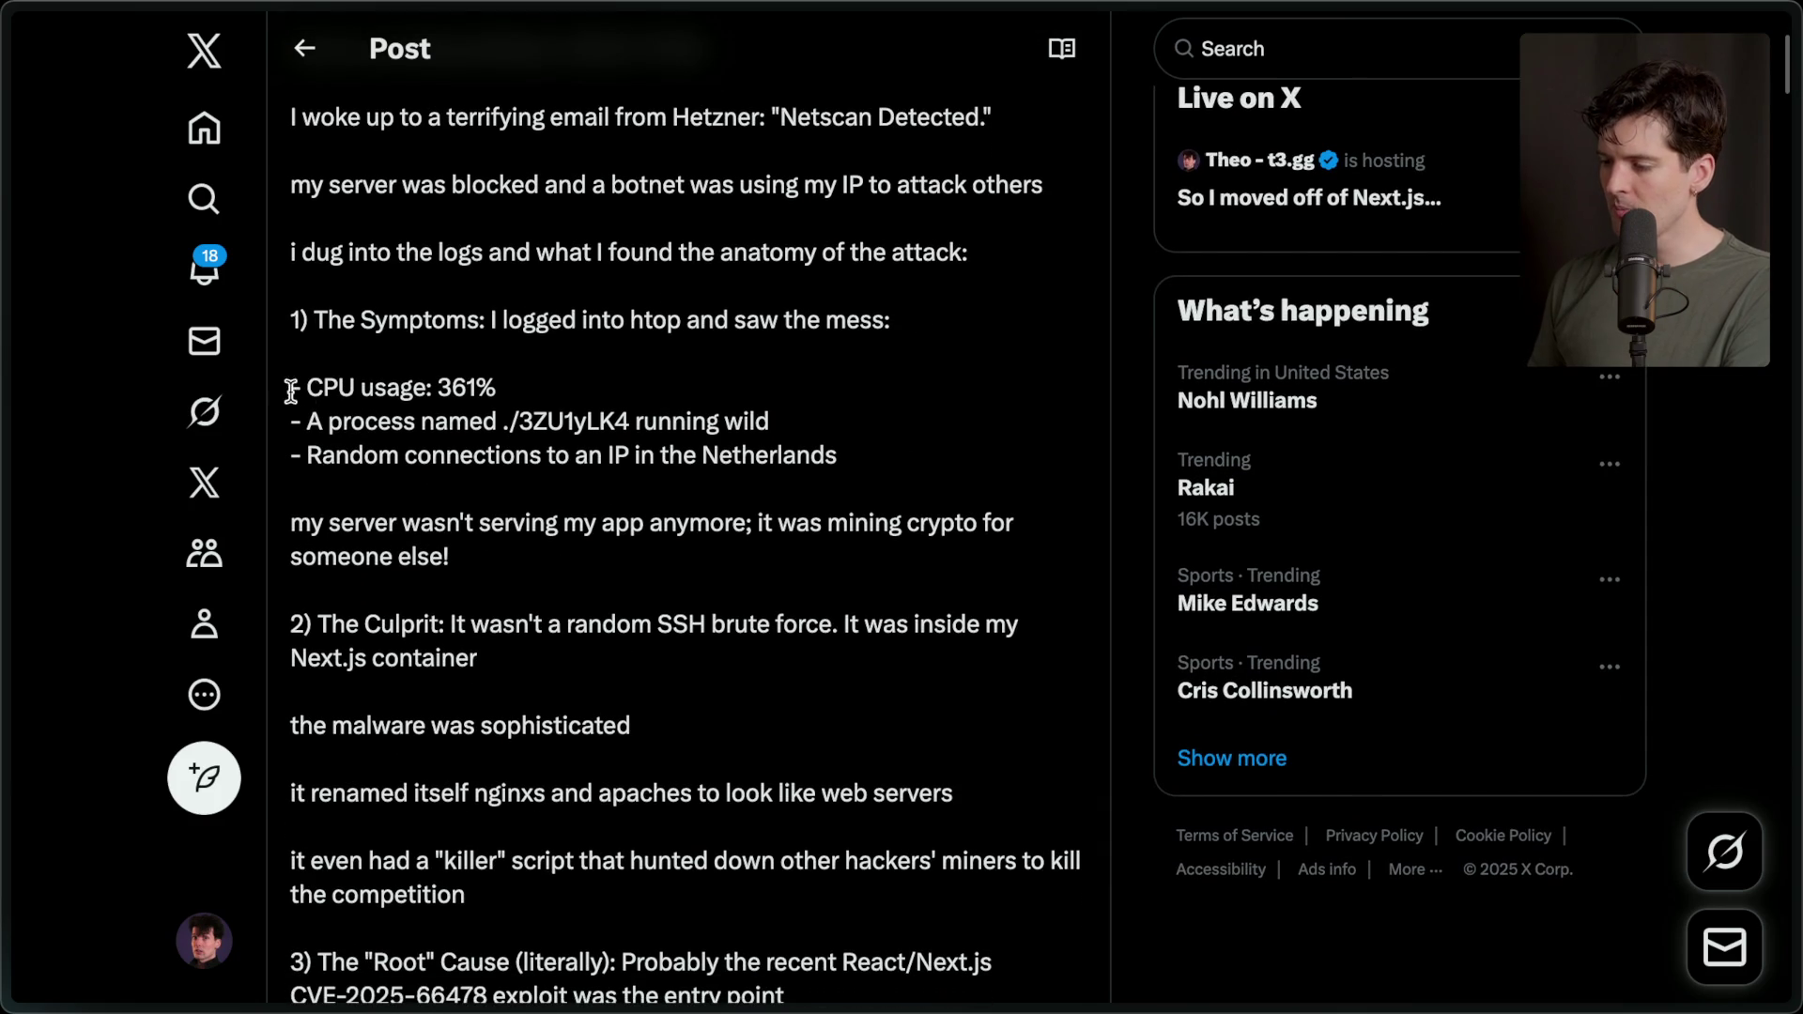
{"action": "left_click_drag", "start_coordinate": [290, 389], "coordinate": [563, 399]}
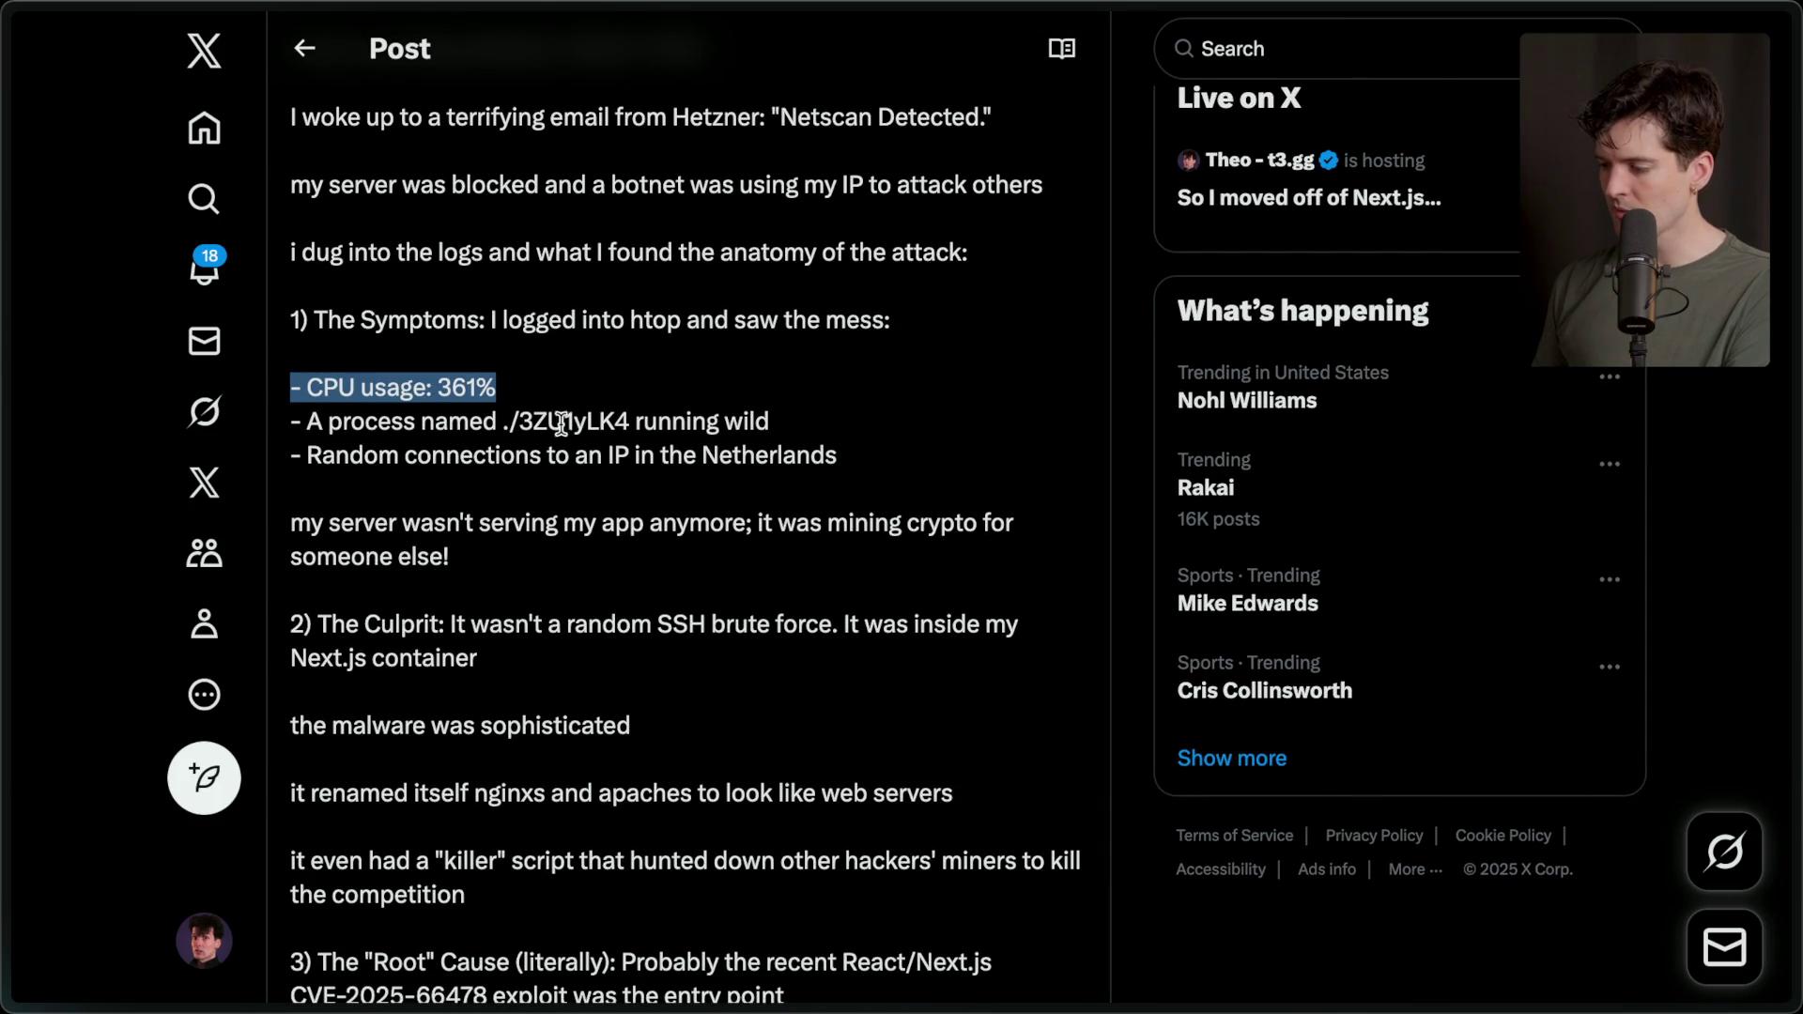
{"action": "double_click", "coordinate": [569, 424]}
{"action": "left_click", "coordinate": [667, 443]}
{"action": "left_click_drag", "start_coordinate": [293, 456], "coordinate": [930, 462]}
{"action": "left_click", "coordinate": [731, 466]}
Highlight the Next.js container explanation, the word nginxs, and the text down to the competition.
{"action": "scroll", "coordinate": [731, 466], "scroll_direction": "down", "scroll_amount": 3}
{"action": "scroll", "coordinate": [731, 466], "scroll_direction": "down", "scroll_amount": 2}
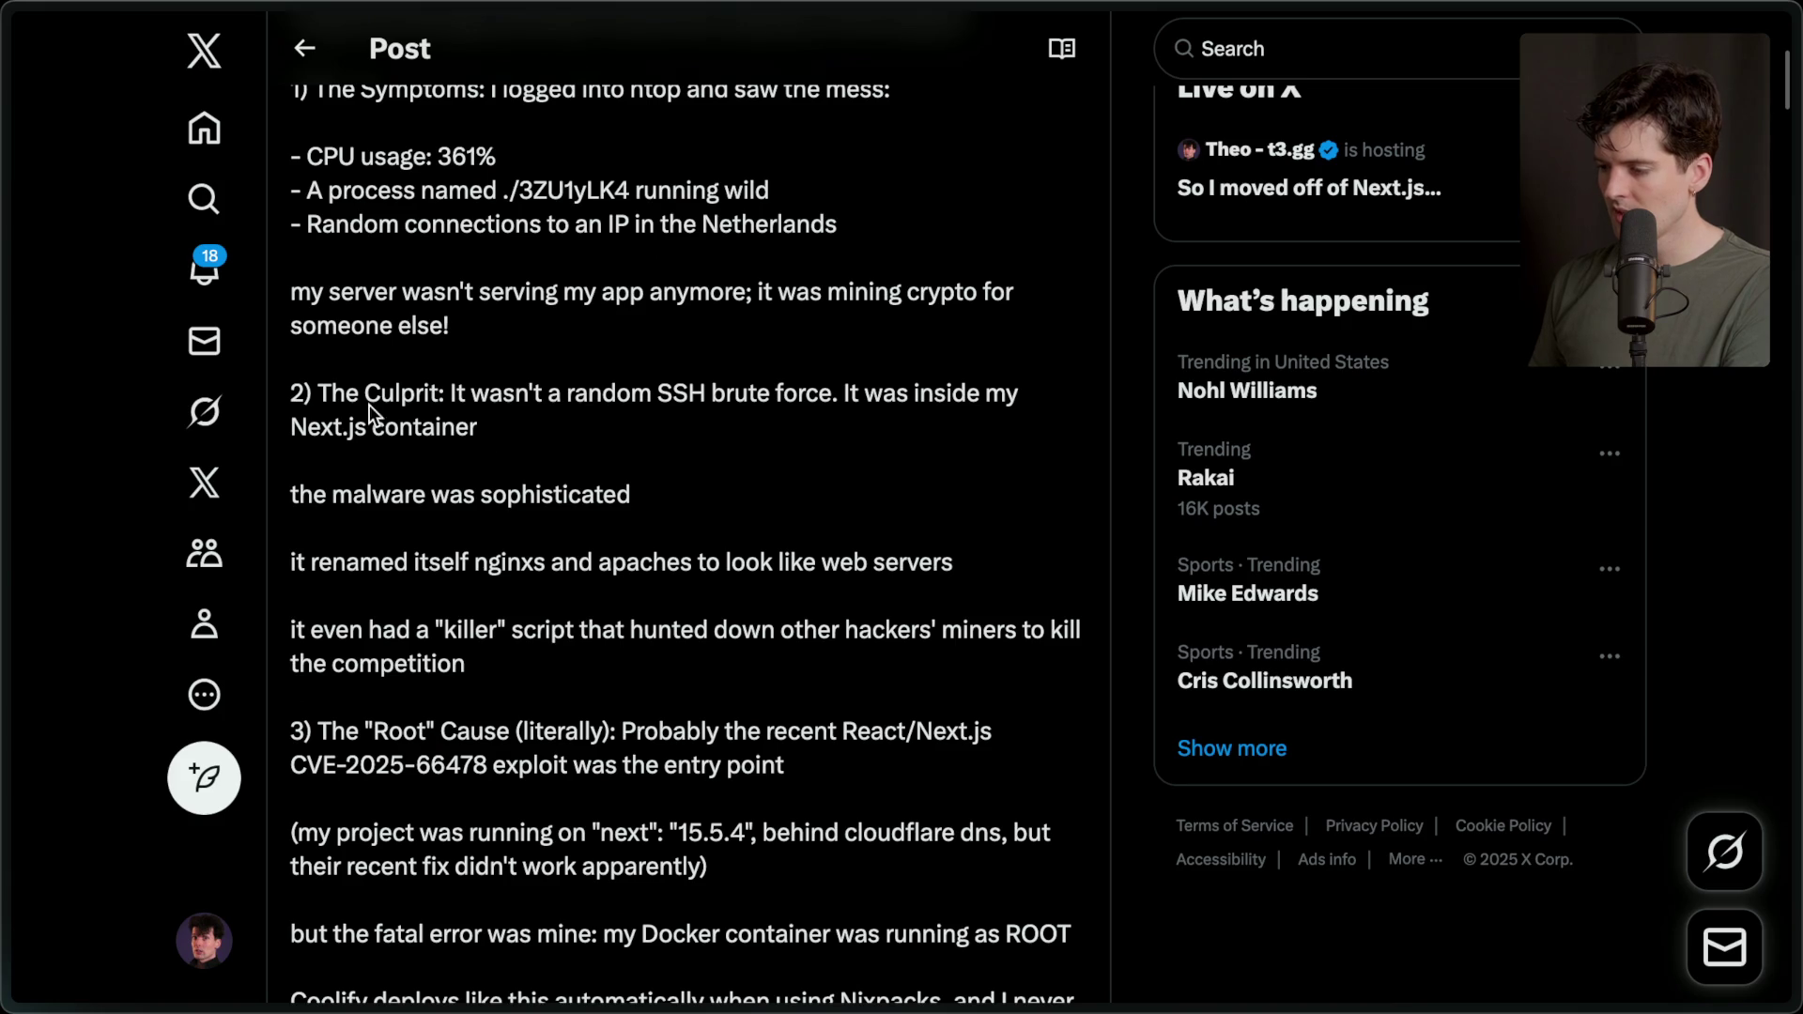
{"action": "left_click_drag", "start_coordinate": [832, 393], "coordinate": [888, 438]}
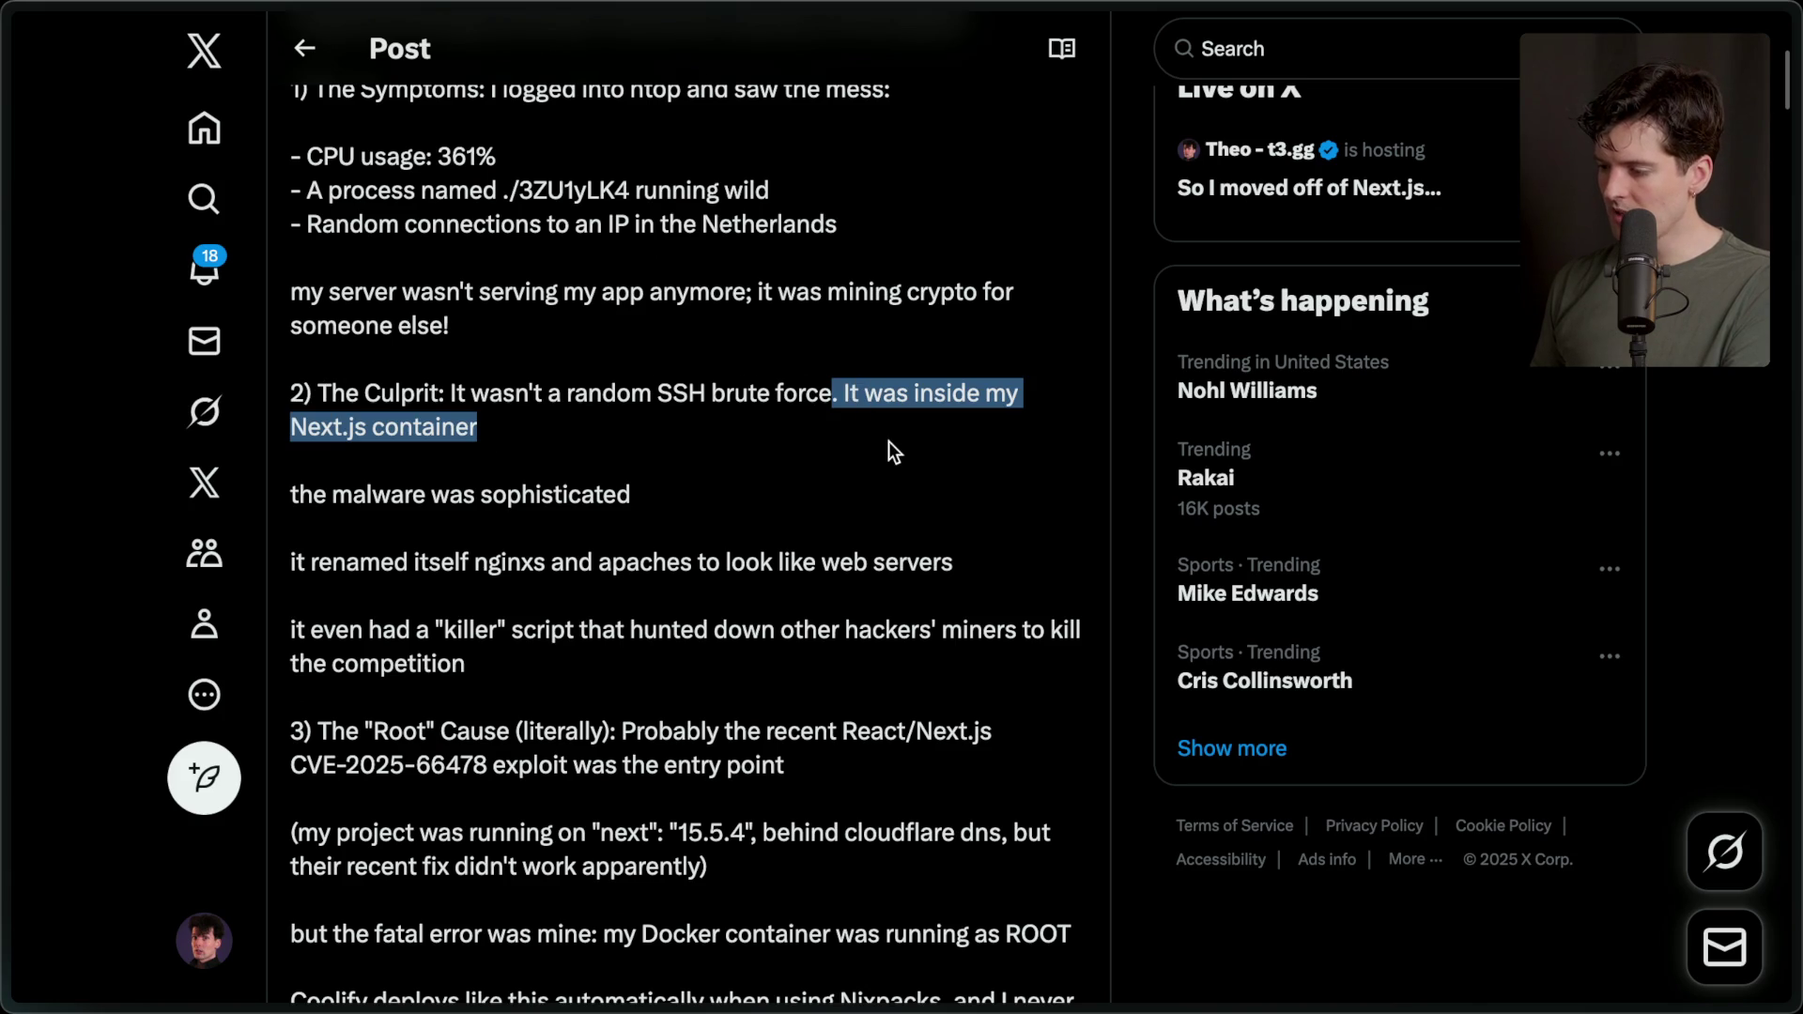
{"action": "scroll", "coordinate": [772, 454], "scroll_direction": "down", "scroll_amount": 2}
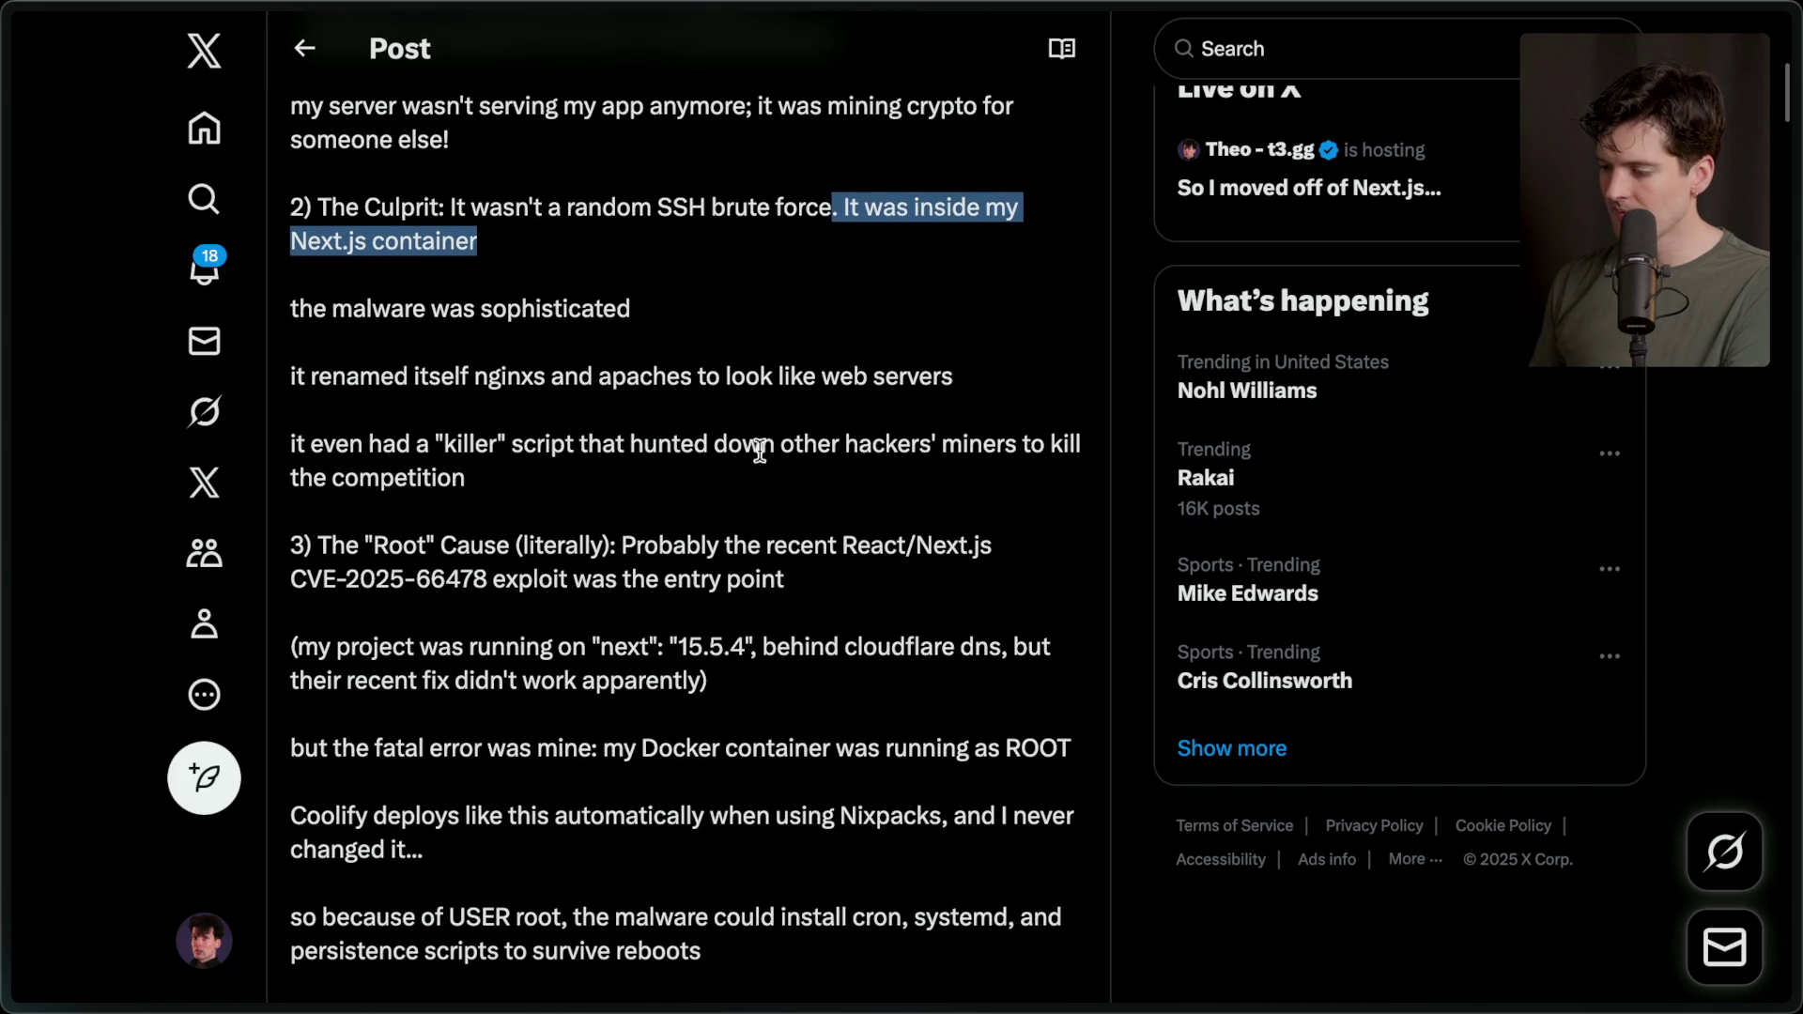
{"action": "left_click", "coordinate": [606, 319]}
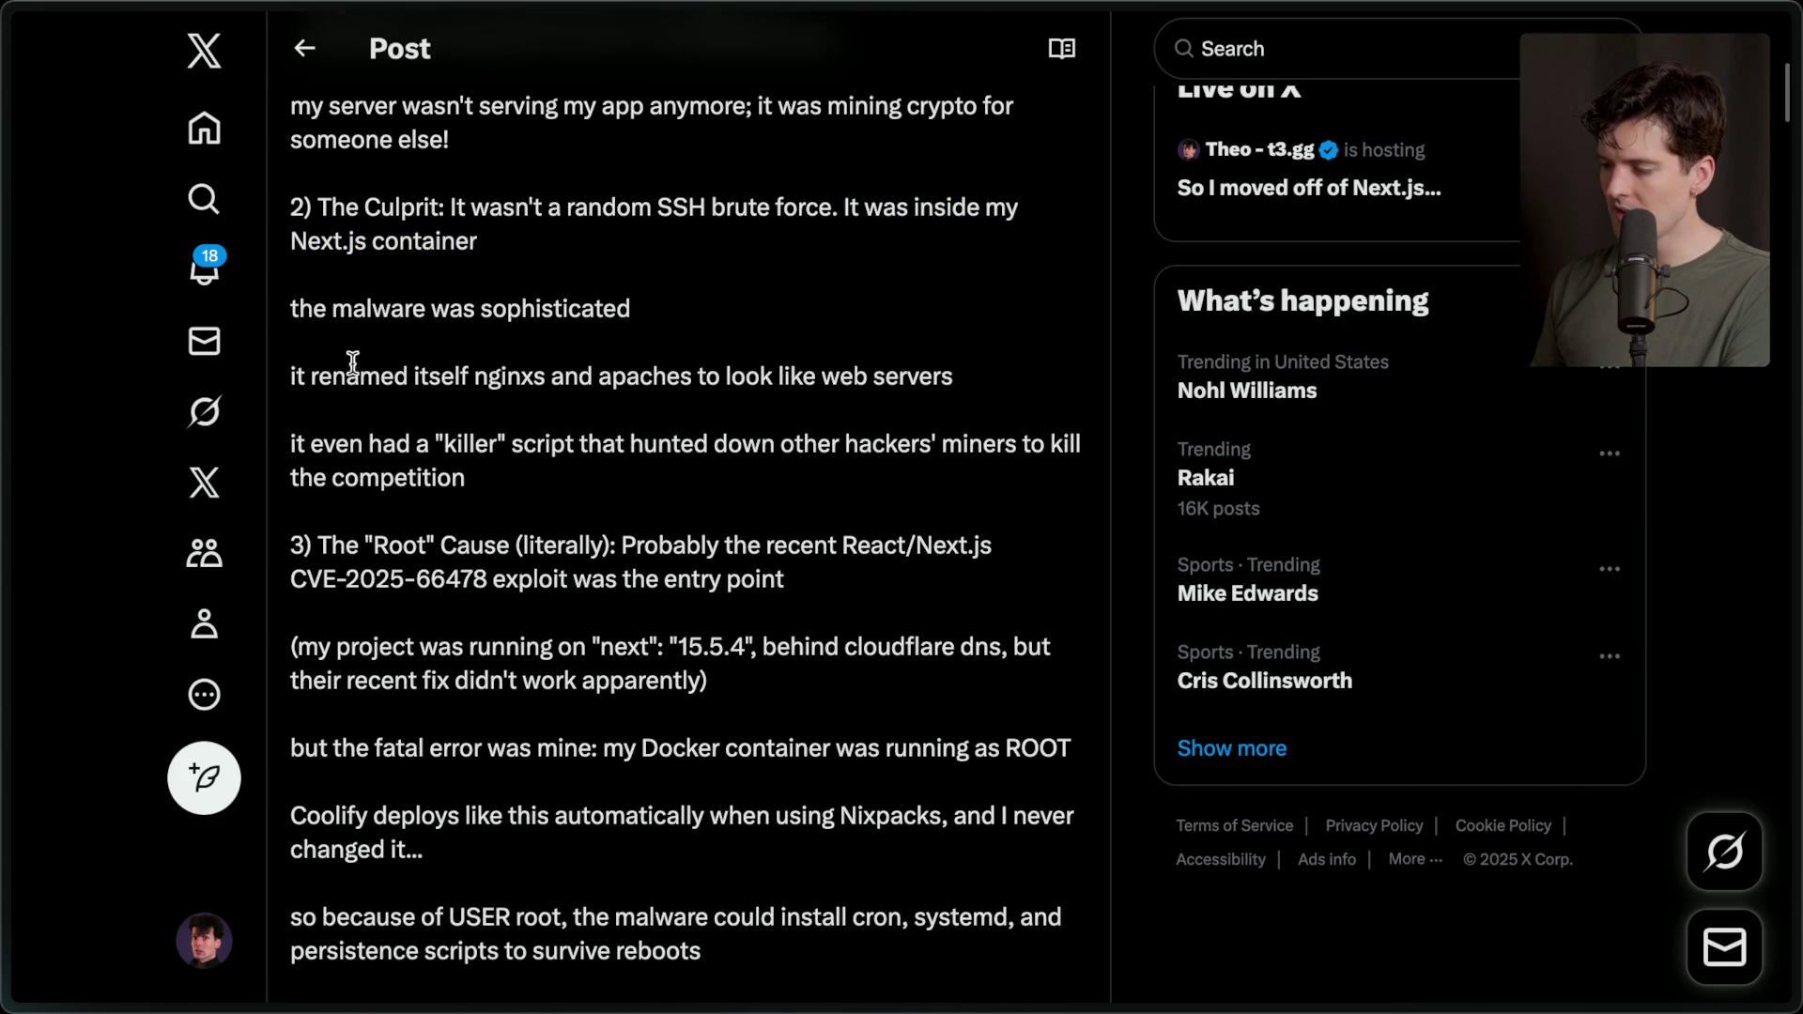
{"action": "double_click", "coordinate": [517, 377]}
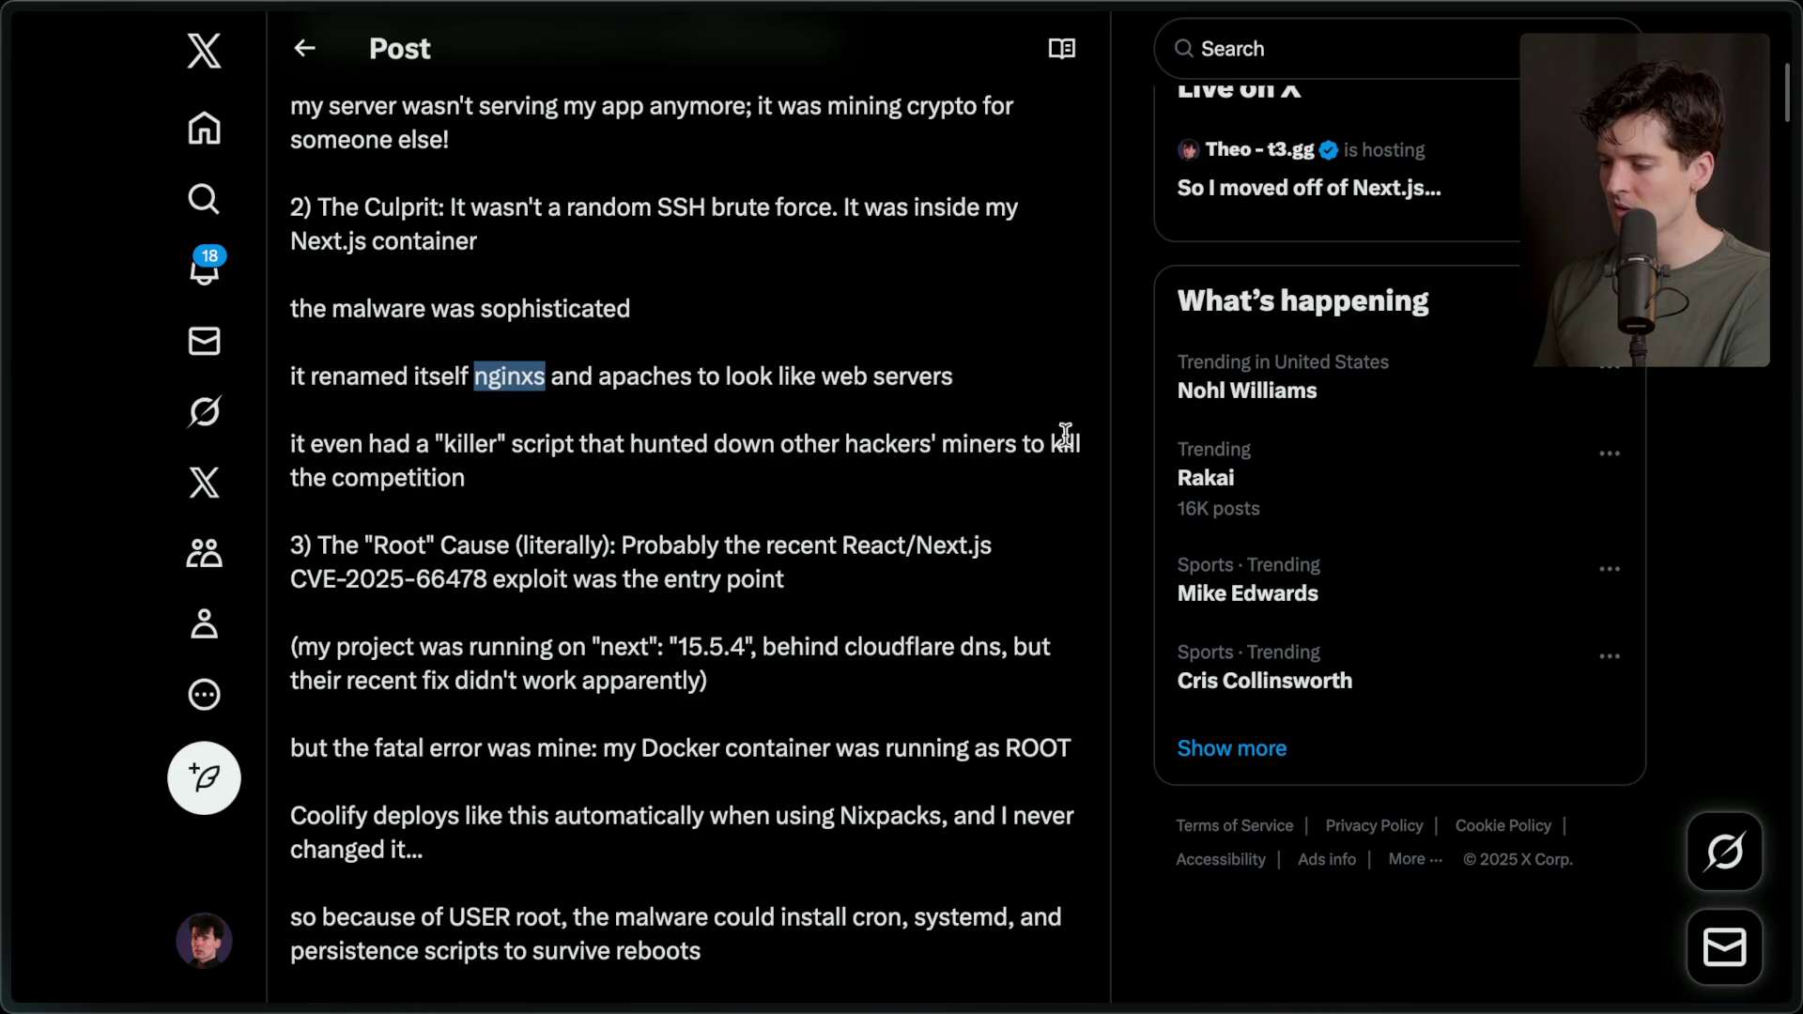
{"action": "left_click_drag", "start_coordinate": [471, 479], "coordinate": [259, 436]}
{"action": "left_click", "coordinate": [607, 462]}
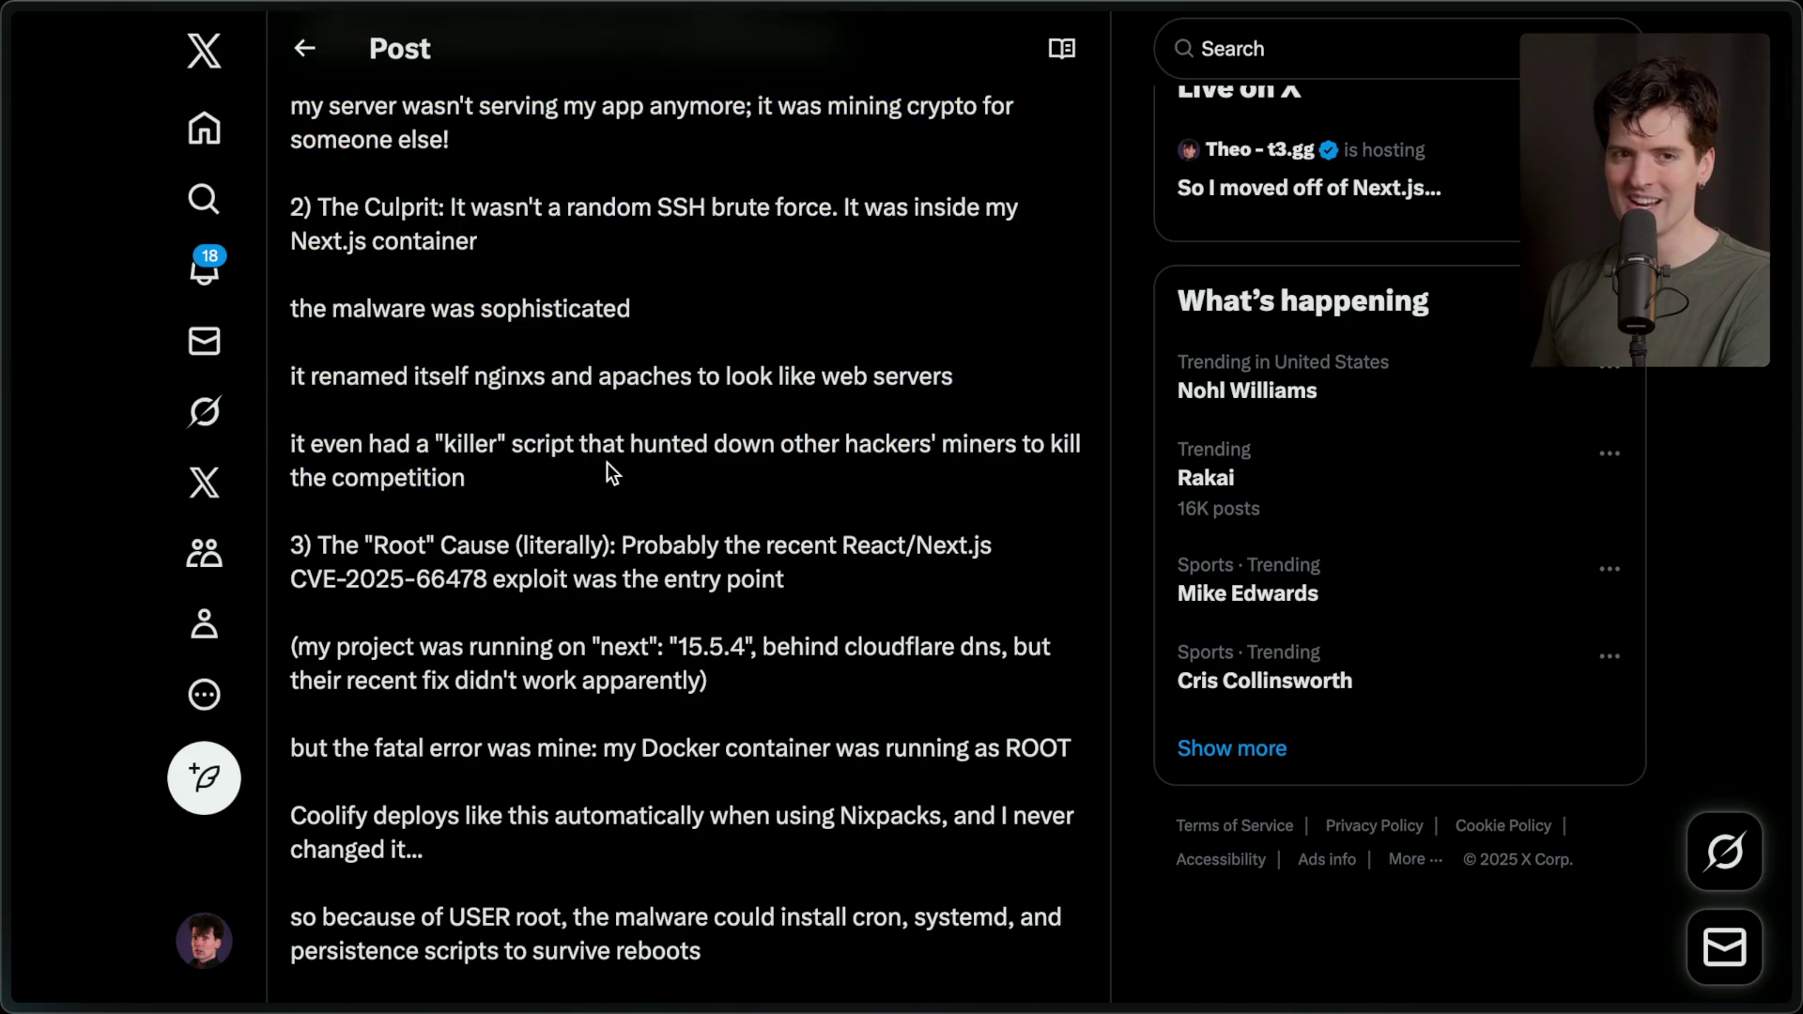
Finish scrolling the post and switch to the Stream Manager chat.
{"action": "scroll", "coordinate": [607, 463], "scroll_direction": "down", "scroll_amount": 3}
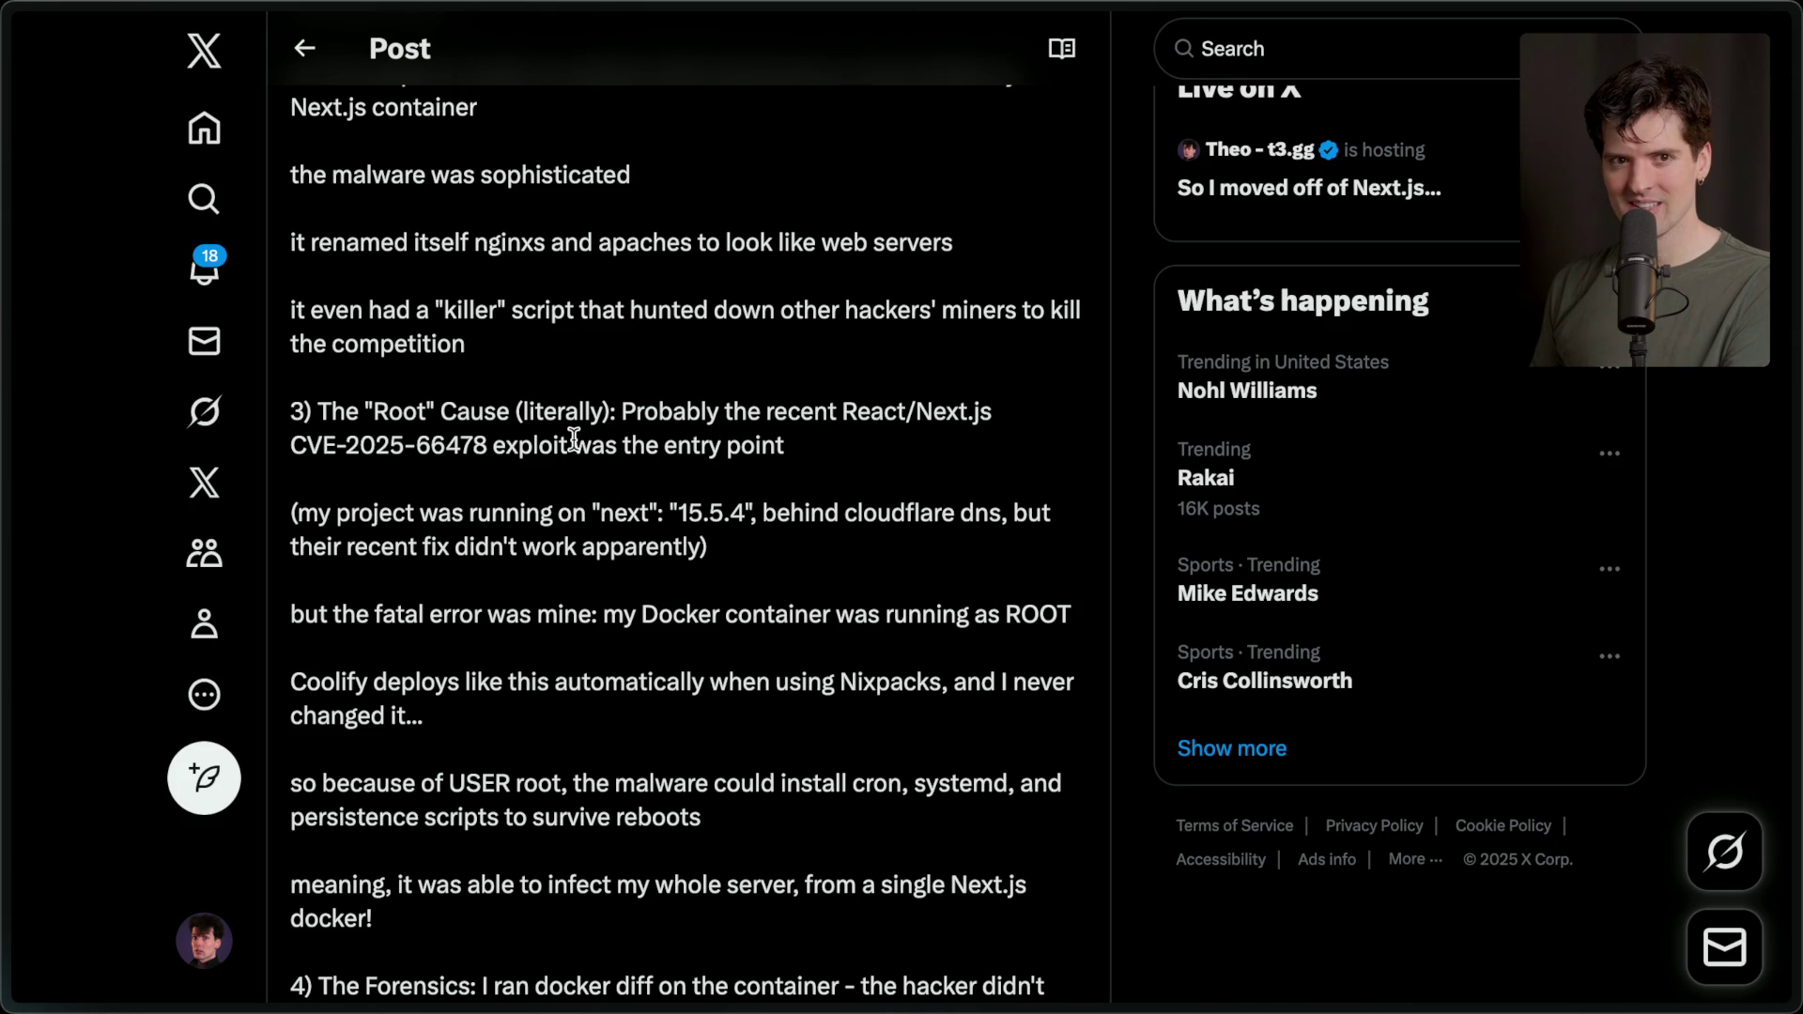
{"action": "mouse_move", "coordinate": [1796, 225]}
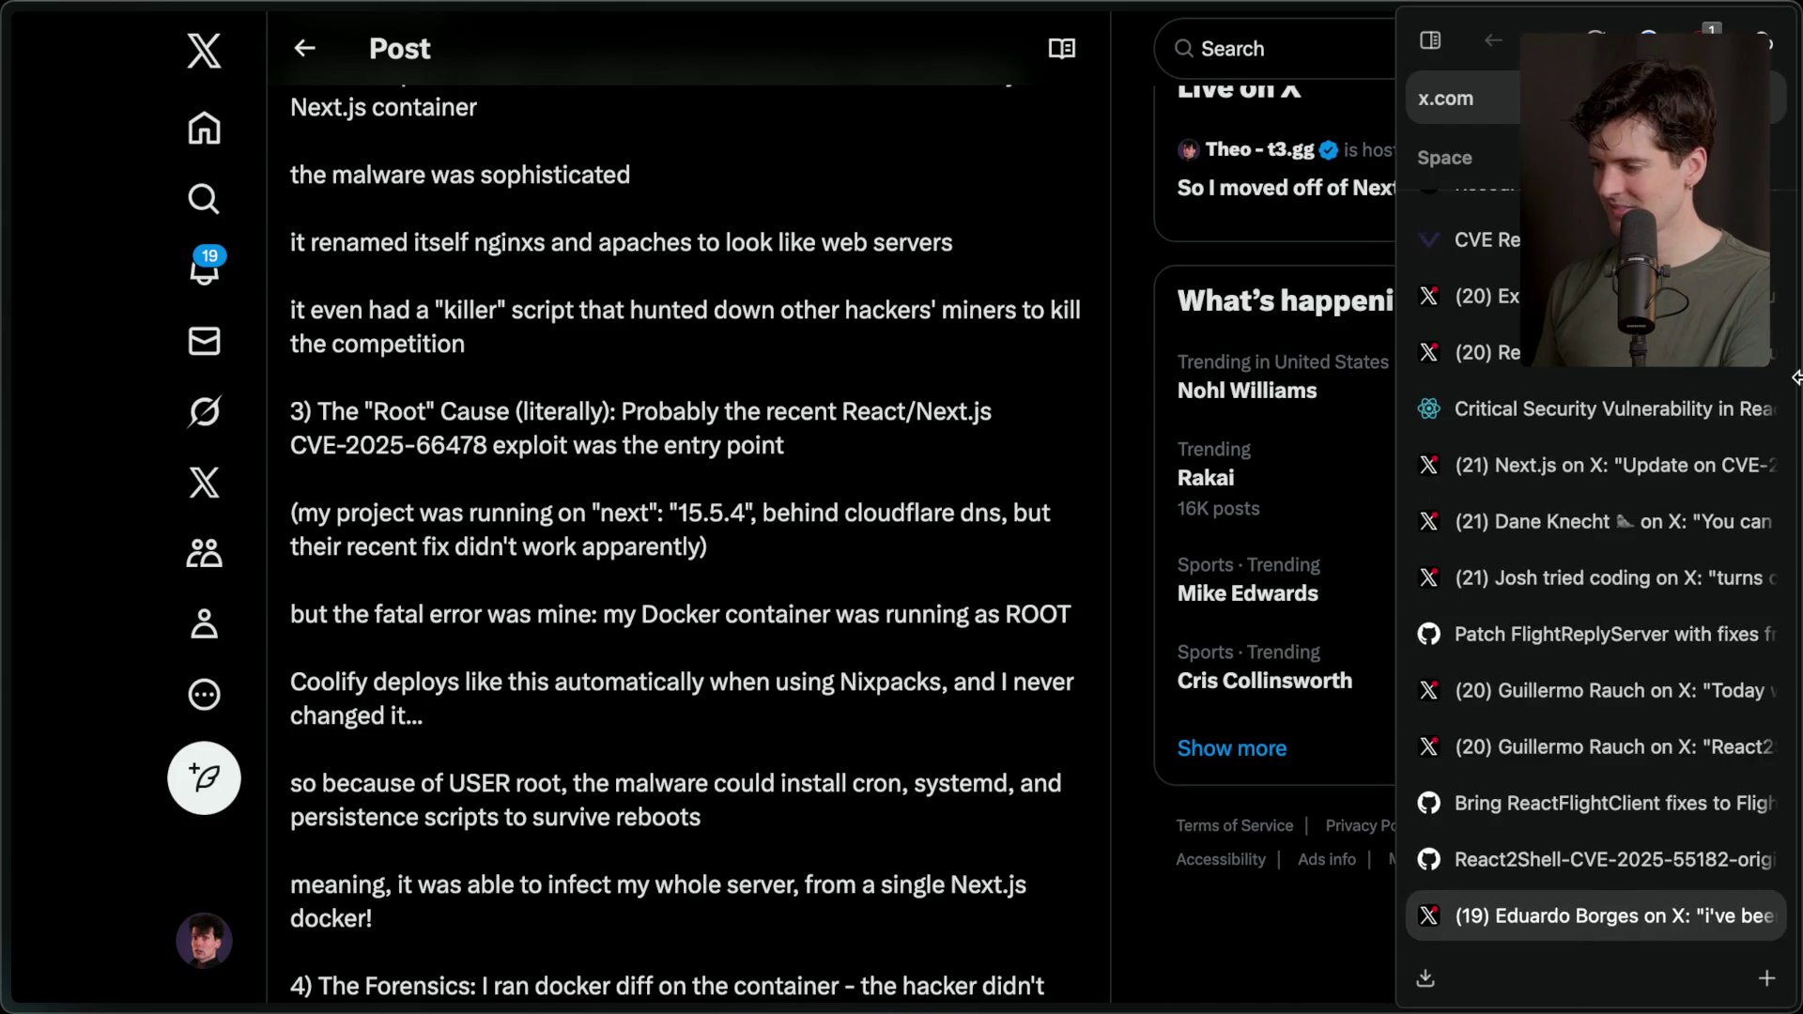
{"action": "scroll", "coordinate": [1644, 218], "scroll_direction": "up", "scroll_amount": 5}
{"action": "left_click", "coordinate": [1479, 218]}
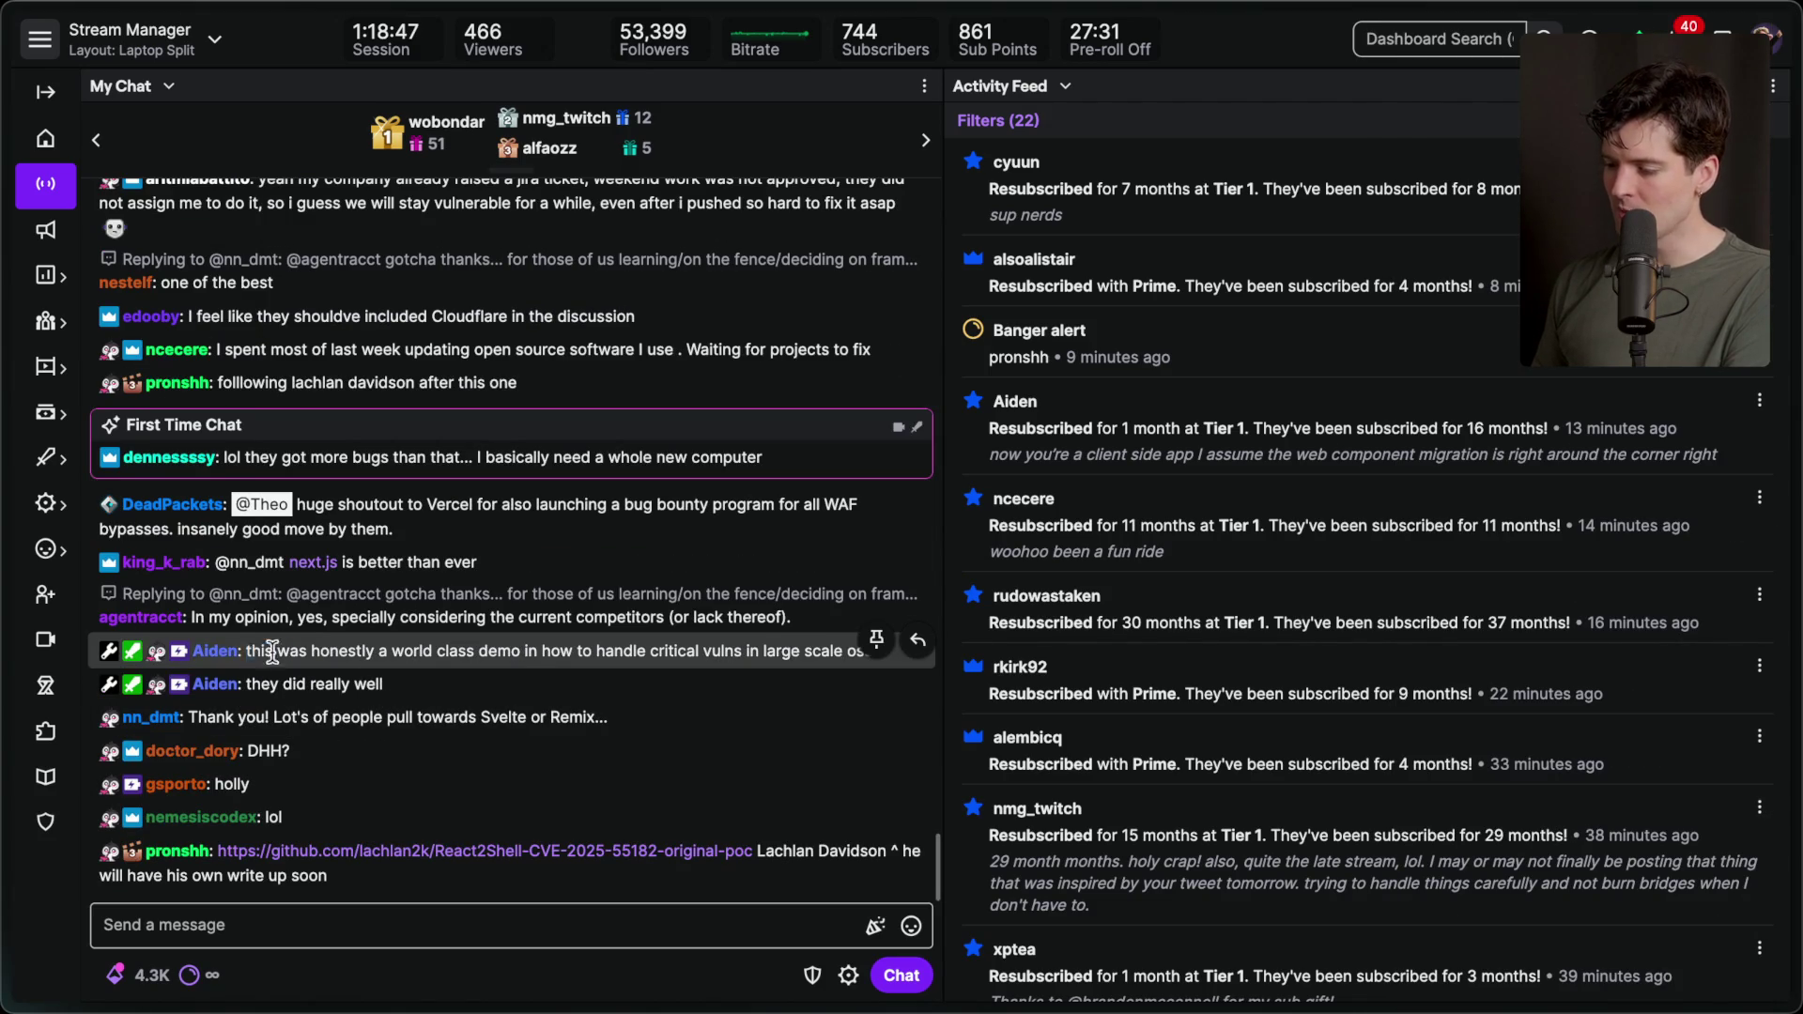
Highlight the two chat messages praising the demo, then return to the Vercel WAF bypass post.
{"action": "left_click_drag", "start_coordinate": [247, 651], "coordinate": [528, 674]}
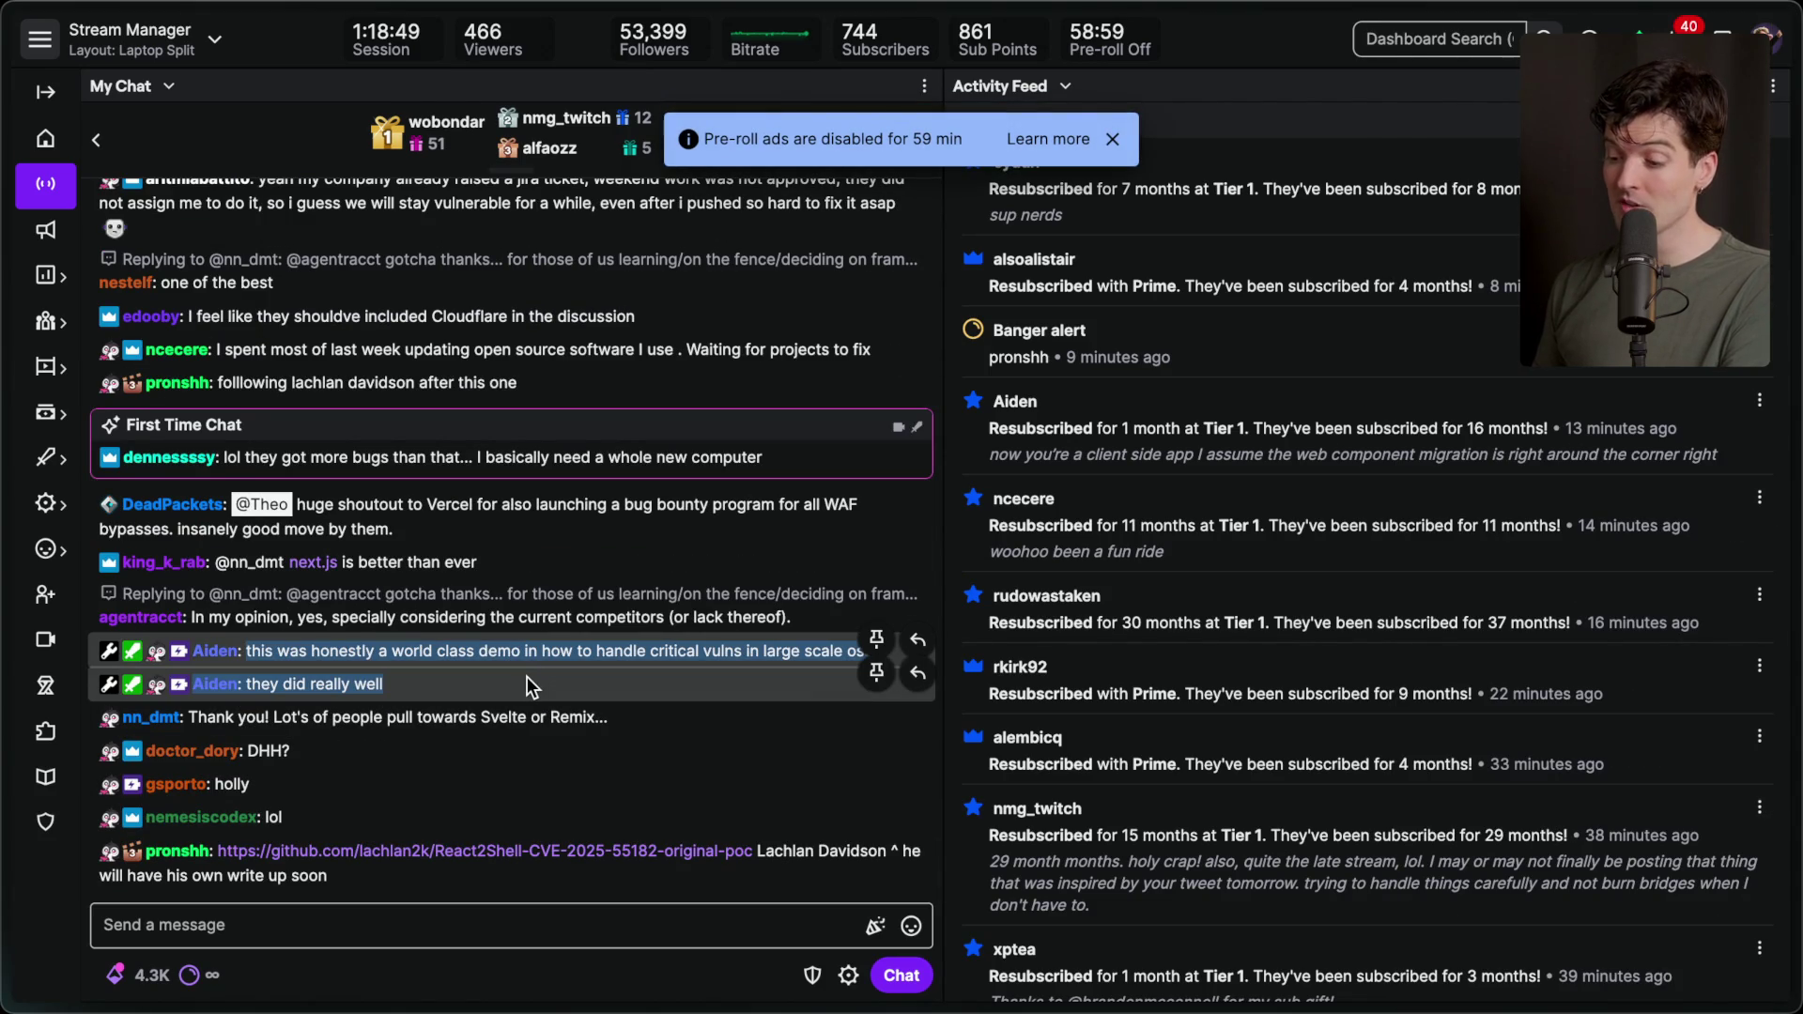
{"action": "left_click", "coordinate": [527, 676]}
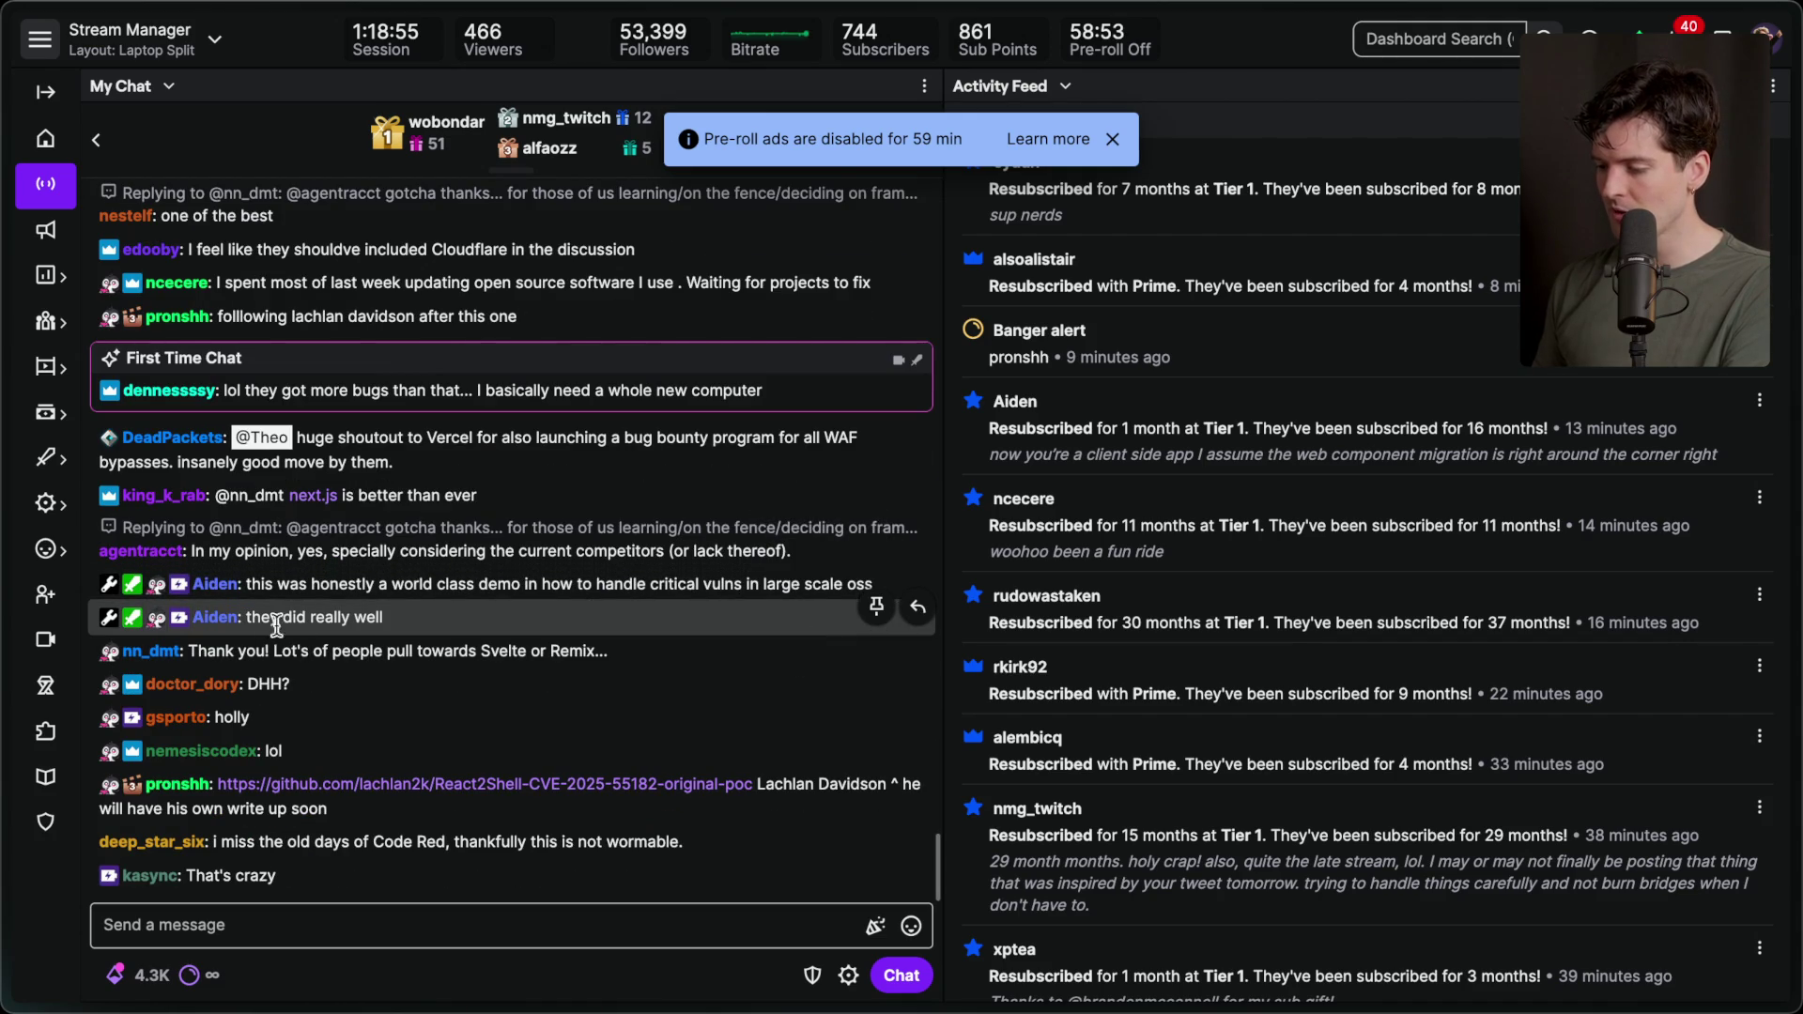
{"action": "key", "text": "super+Tab"}
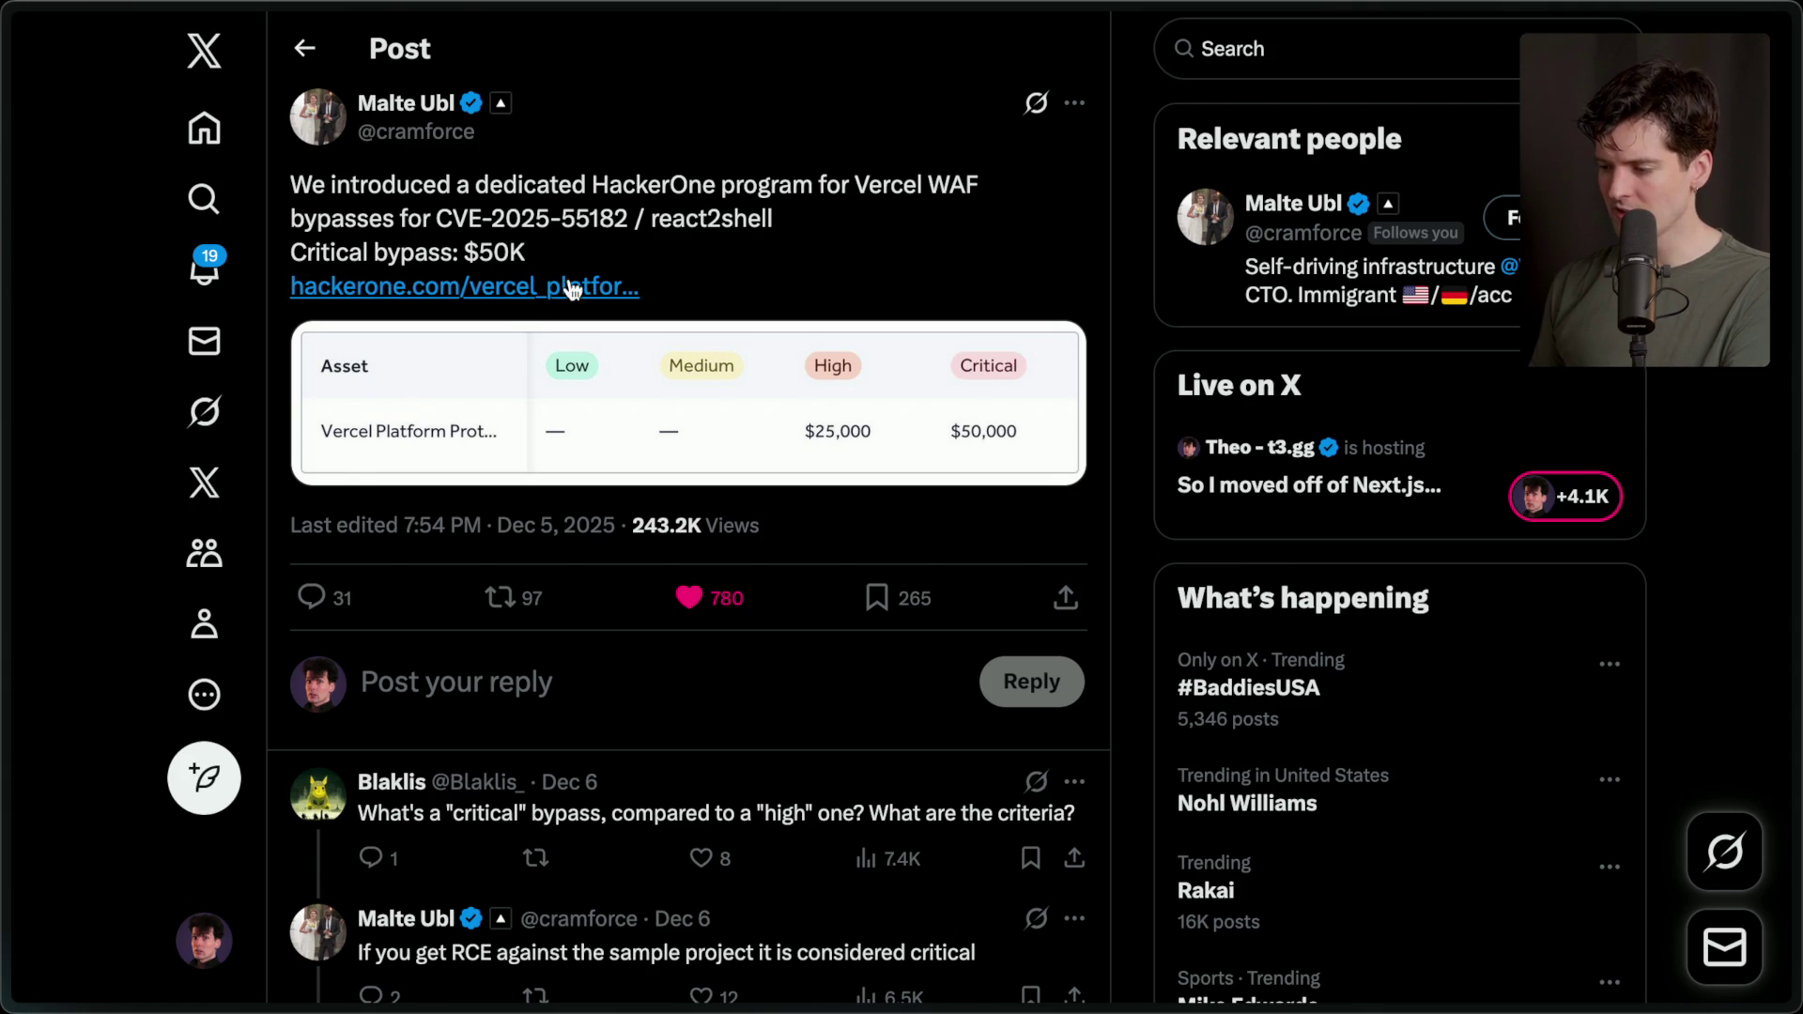
Open the HackerOne program link in a background tab and highlight CVE-2025-55182 and WAF.
{"action": "middle_click", "coordinate": [356, 287]}
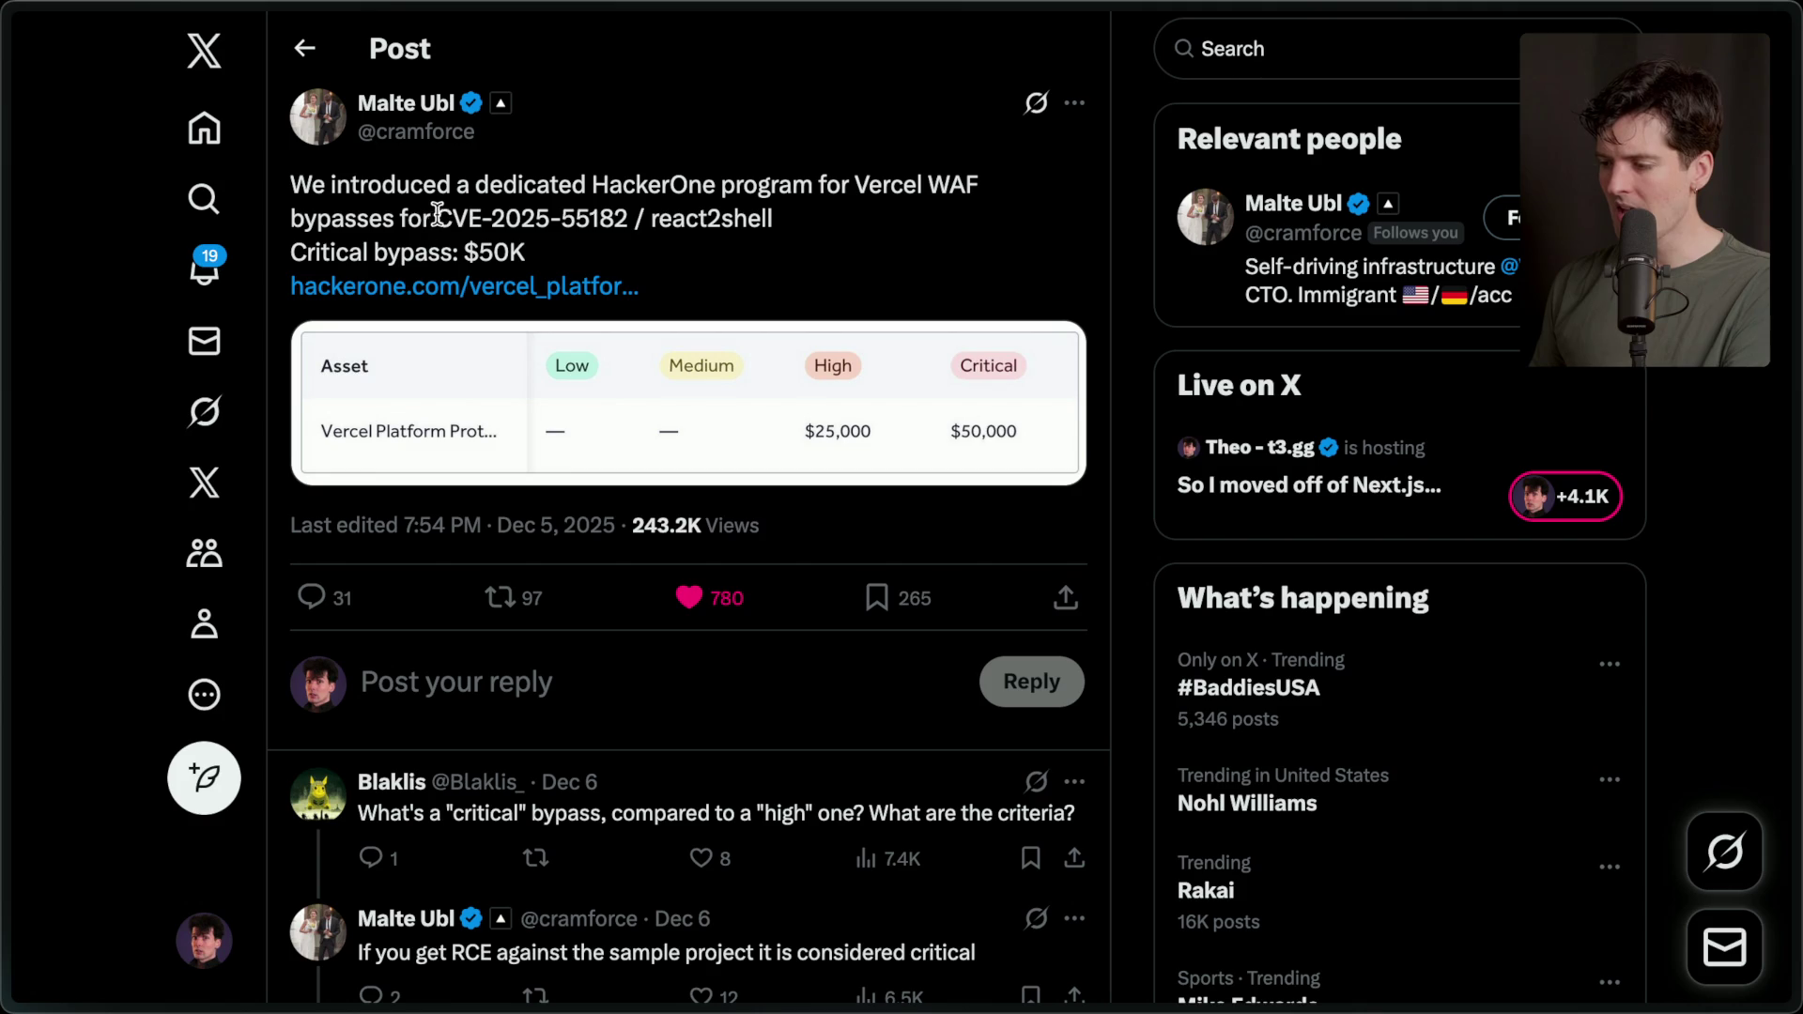
{"action": "left_click_drag", "start_coordinate": [436, 214], "coordinate": [630, 218]}
{"action": "double_click", "coordinate": [939, 185]}
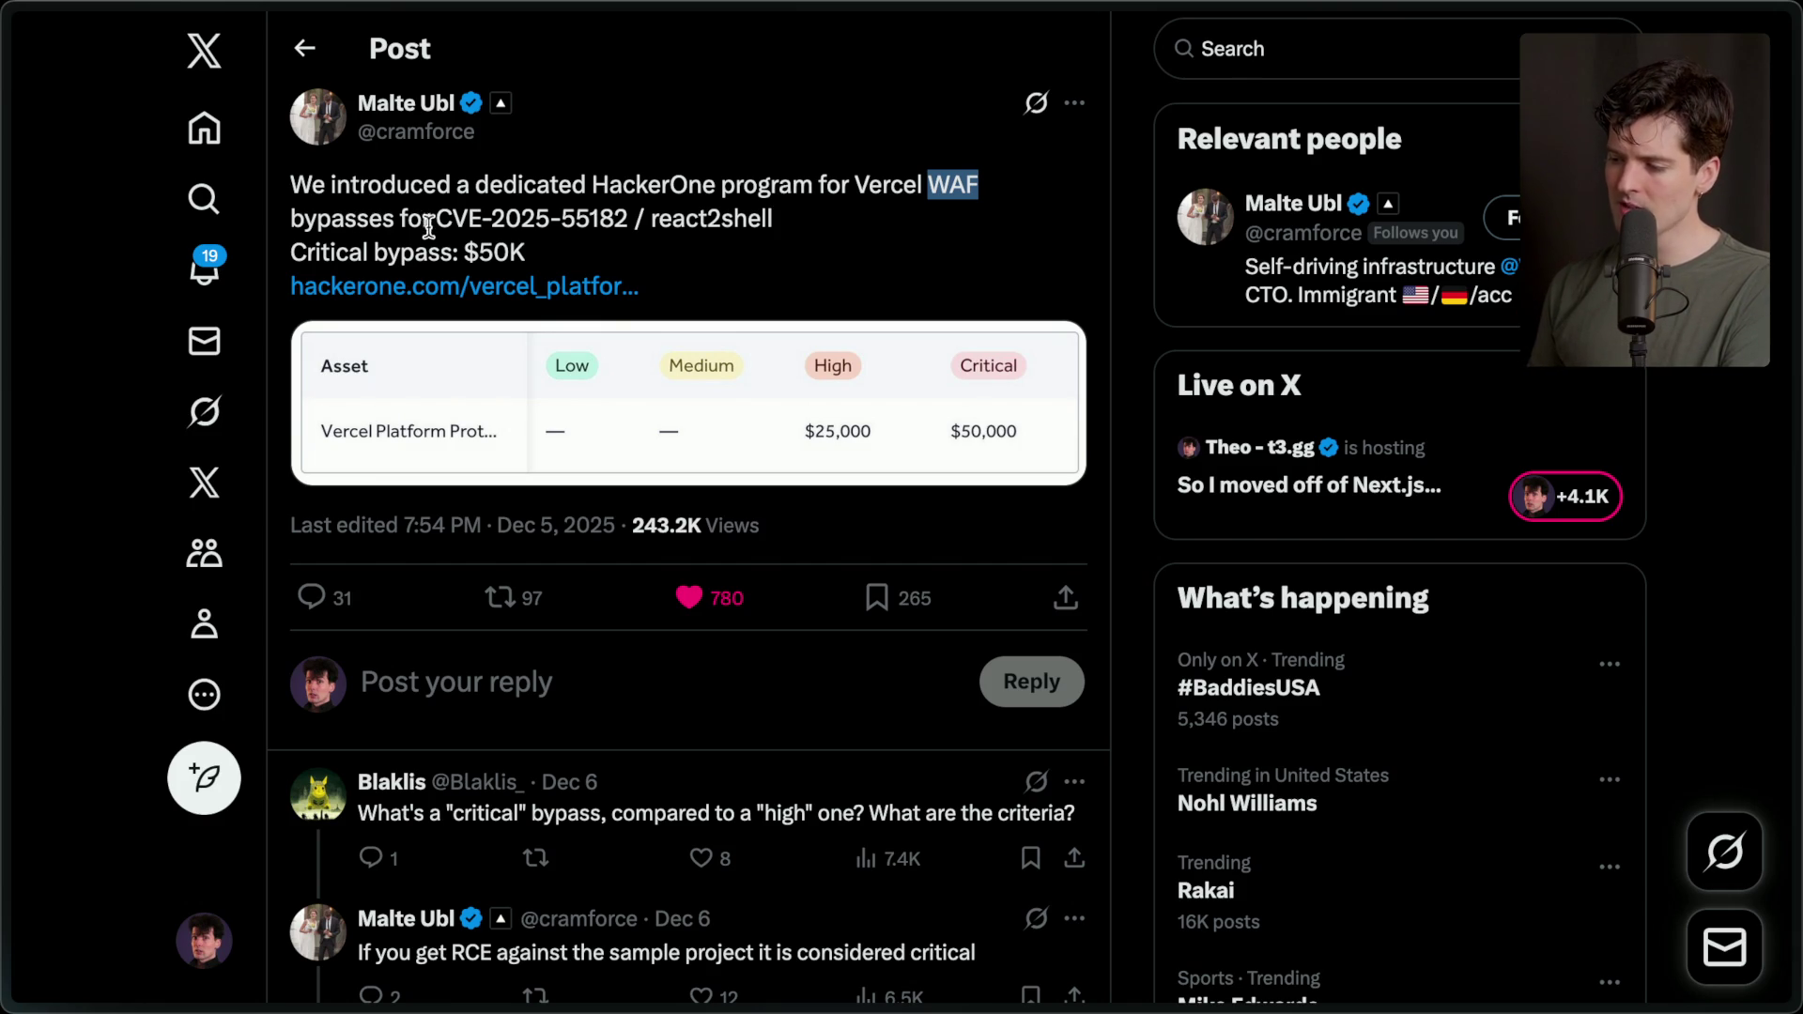
{"action": "left_click_drag", "start_coordinate": [431, 218], "coordinate": [629, 227]}
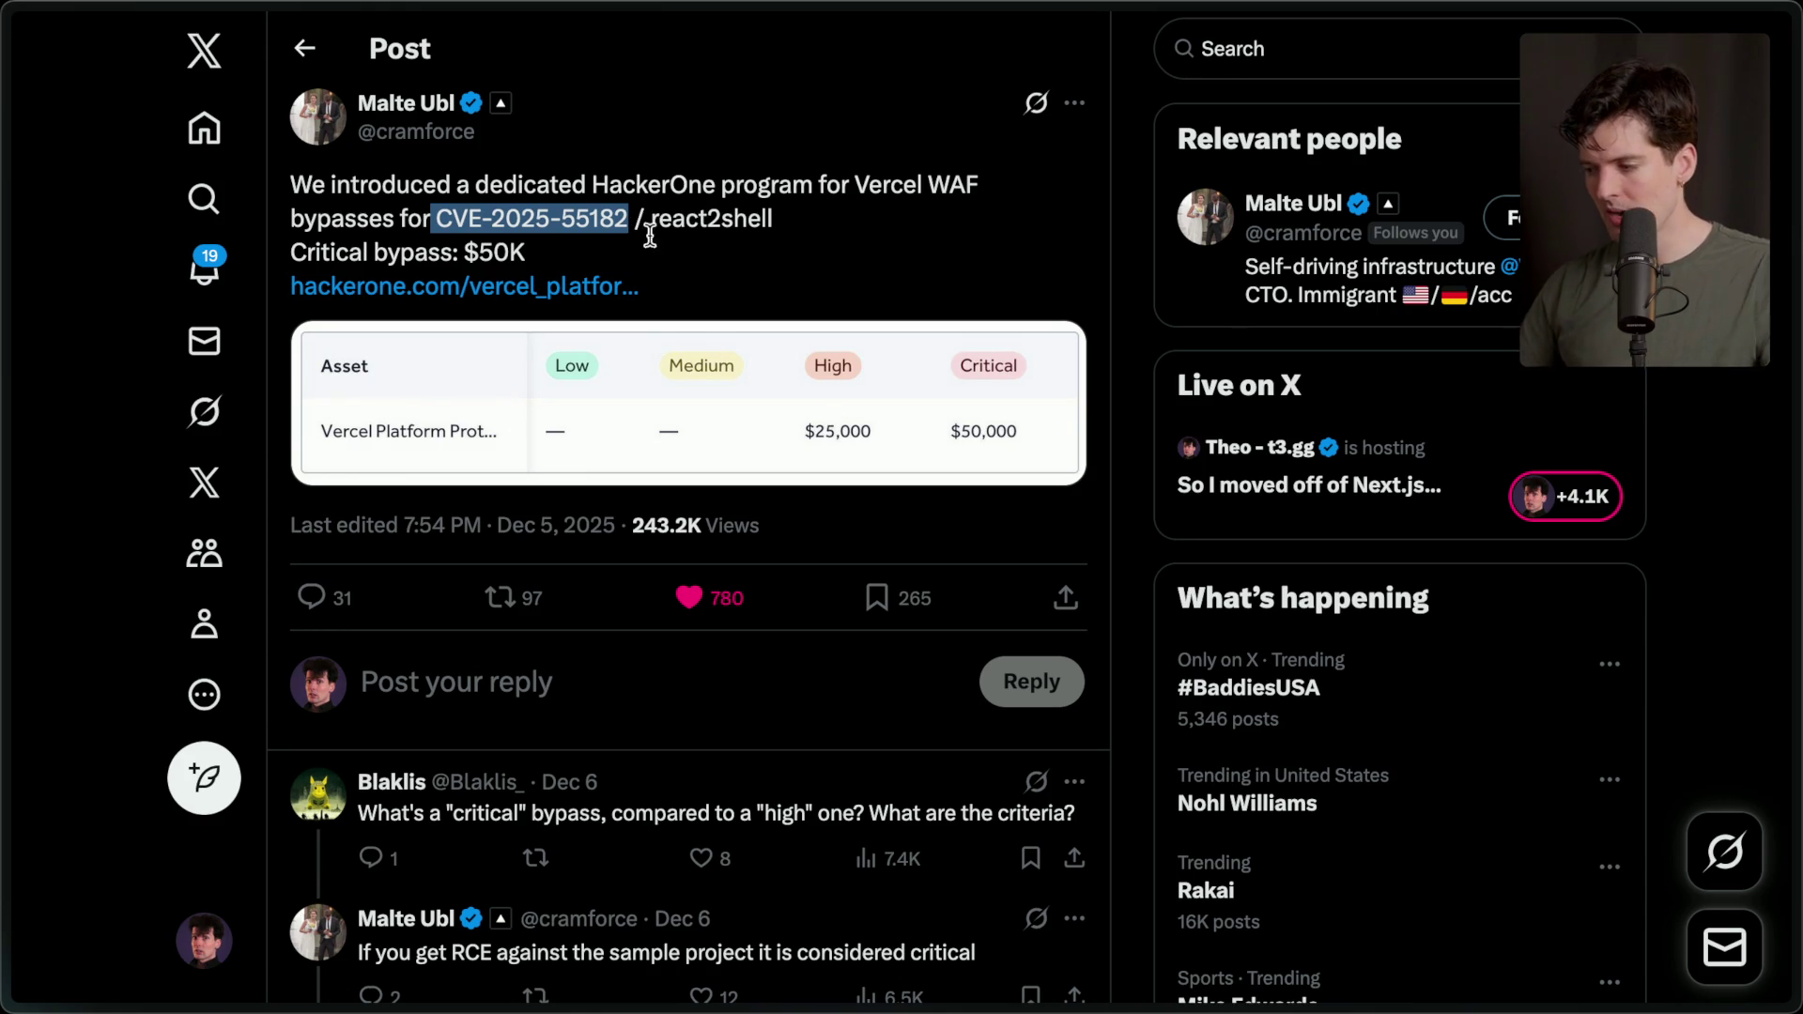
Go back to the hacked-server post from the tab sidebar.
{"action": "mouse_move", "coordinate": [1598, 713]}
{"action": "scroll", "coordinate": [1535, 838], "scroll_direction": "down", "scroll_amount": 4}
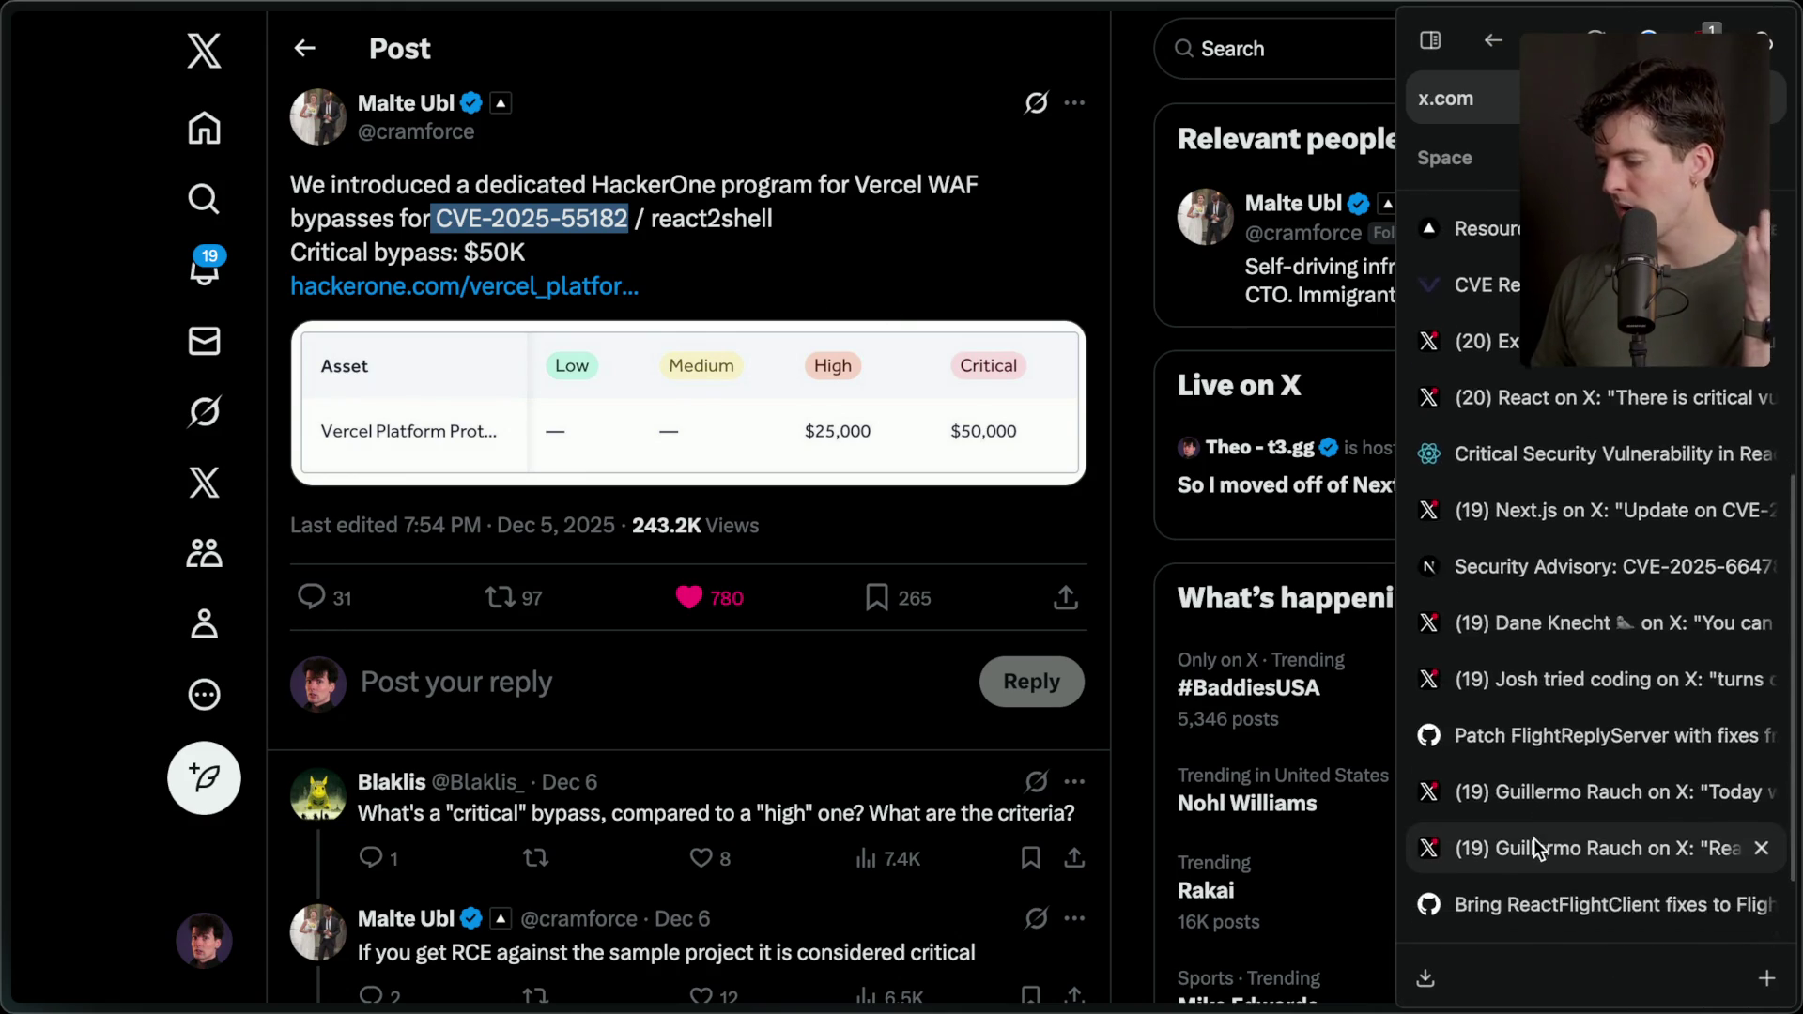
{"action": "scroll", "coordinate": [1535, 838], "scroll_direction": "down", "scroll_amount": 2}
{"action": "left_click", "coordinate": [1524, 921]}
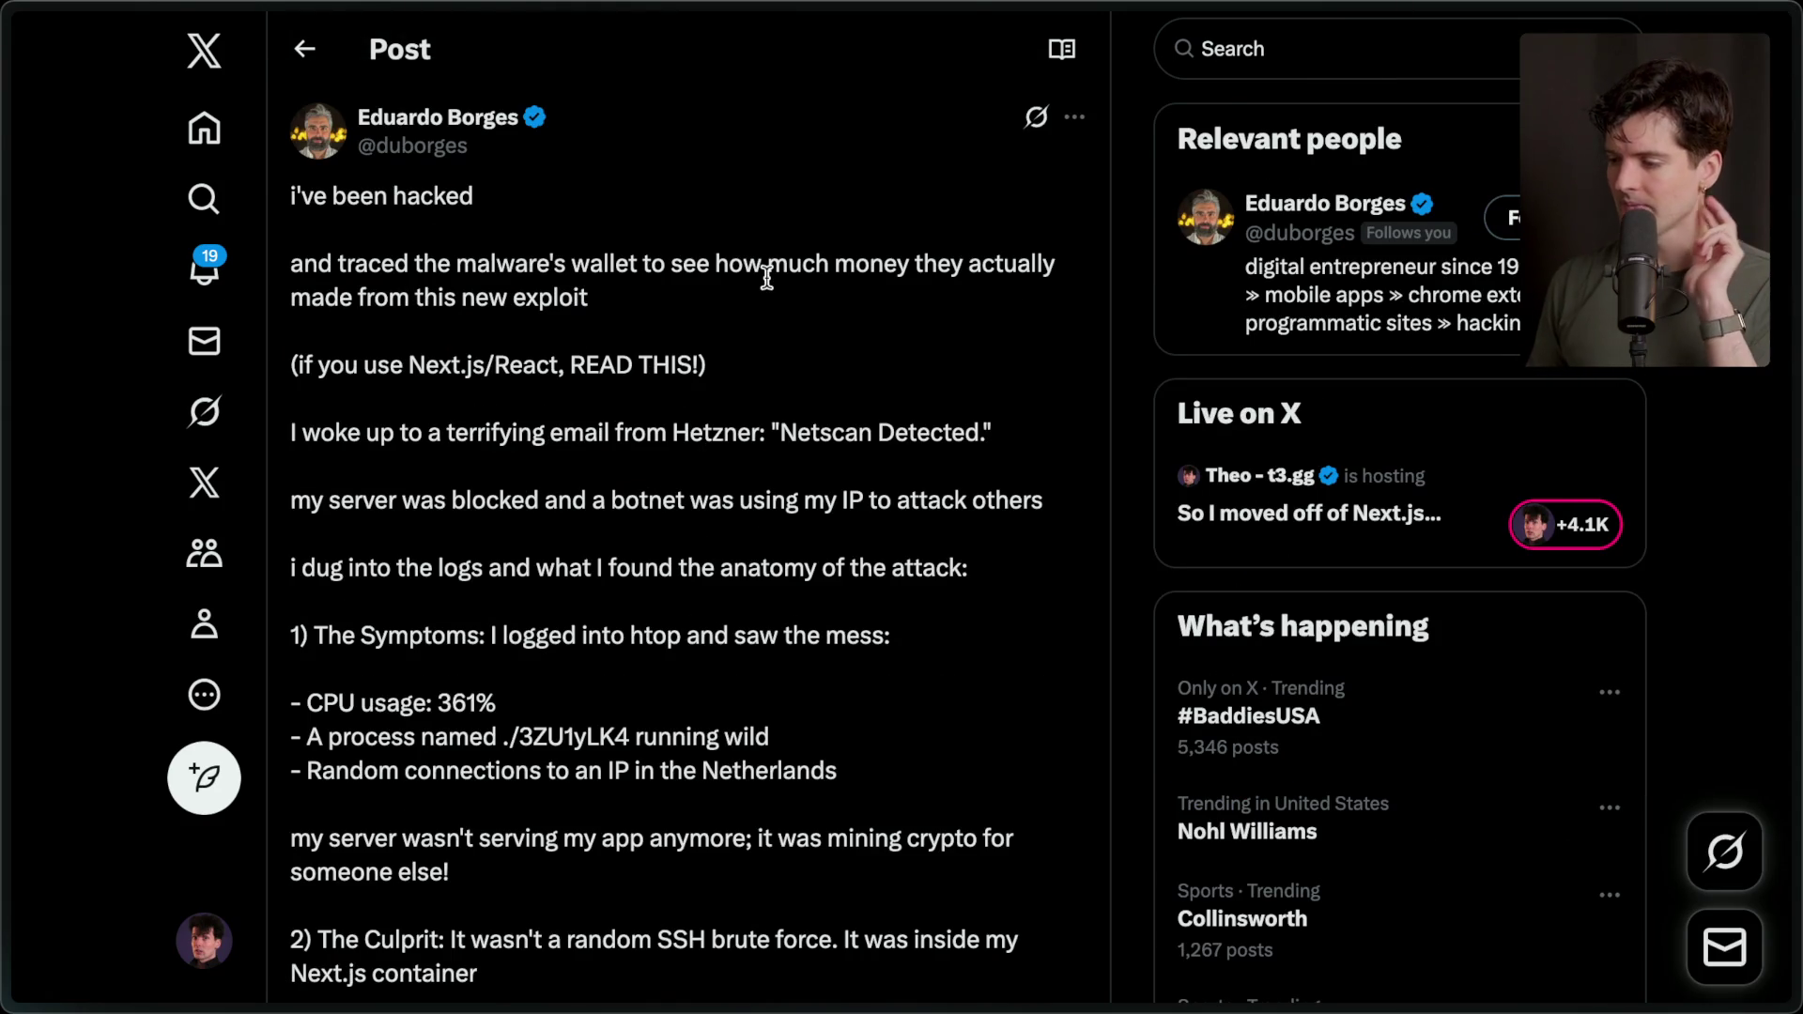
Highlight the Hetzner Netscan email and the symptoms: CPU usage 361%, rogue process, Netherlands connections.
{"action": "scroll", "coordinate": [768, 281], "scroll_direction": "down", "scroll_amount": 1}
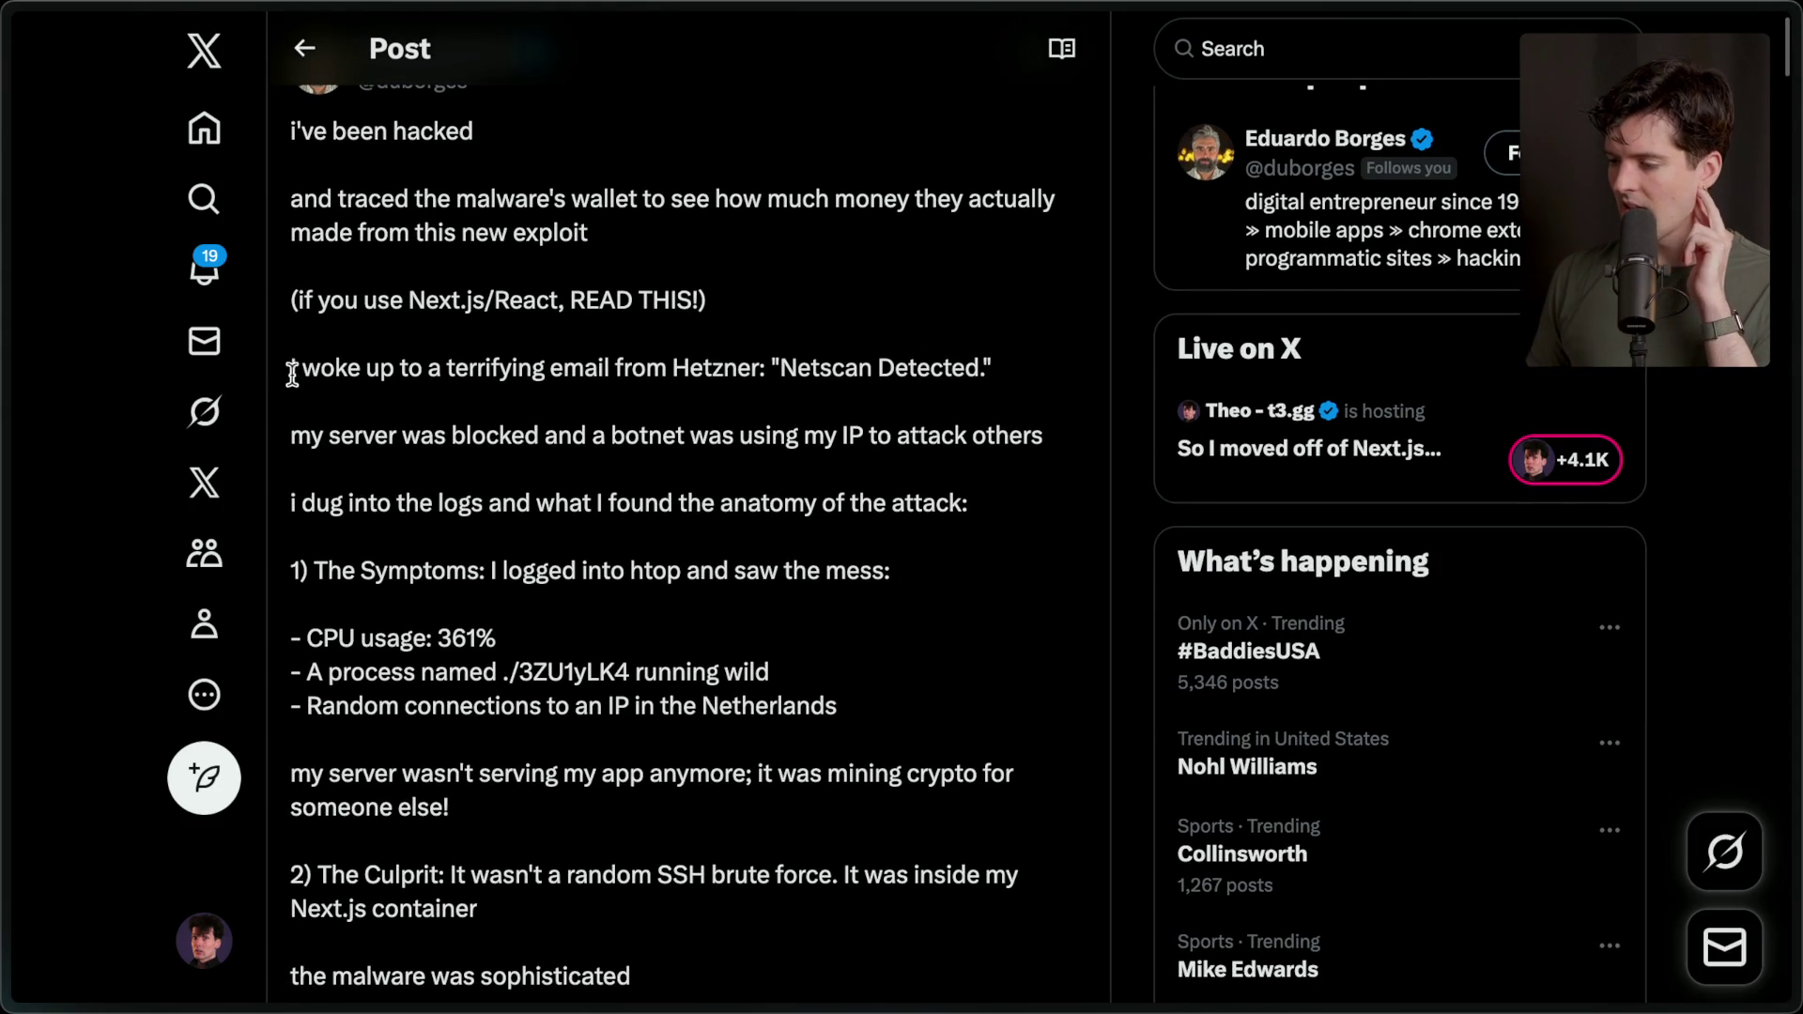
{"action": "left_click_drag", "start_coordinate": [288, 368], "coordinate": [1025, 375]}
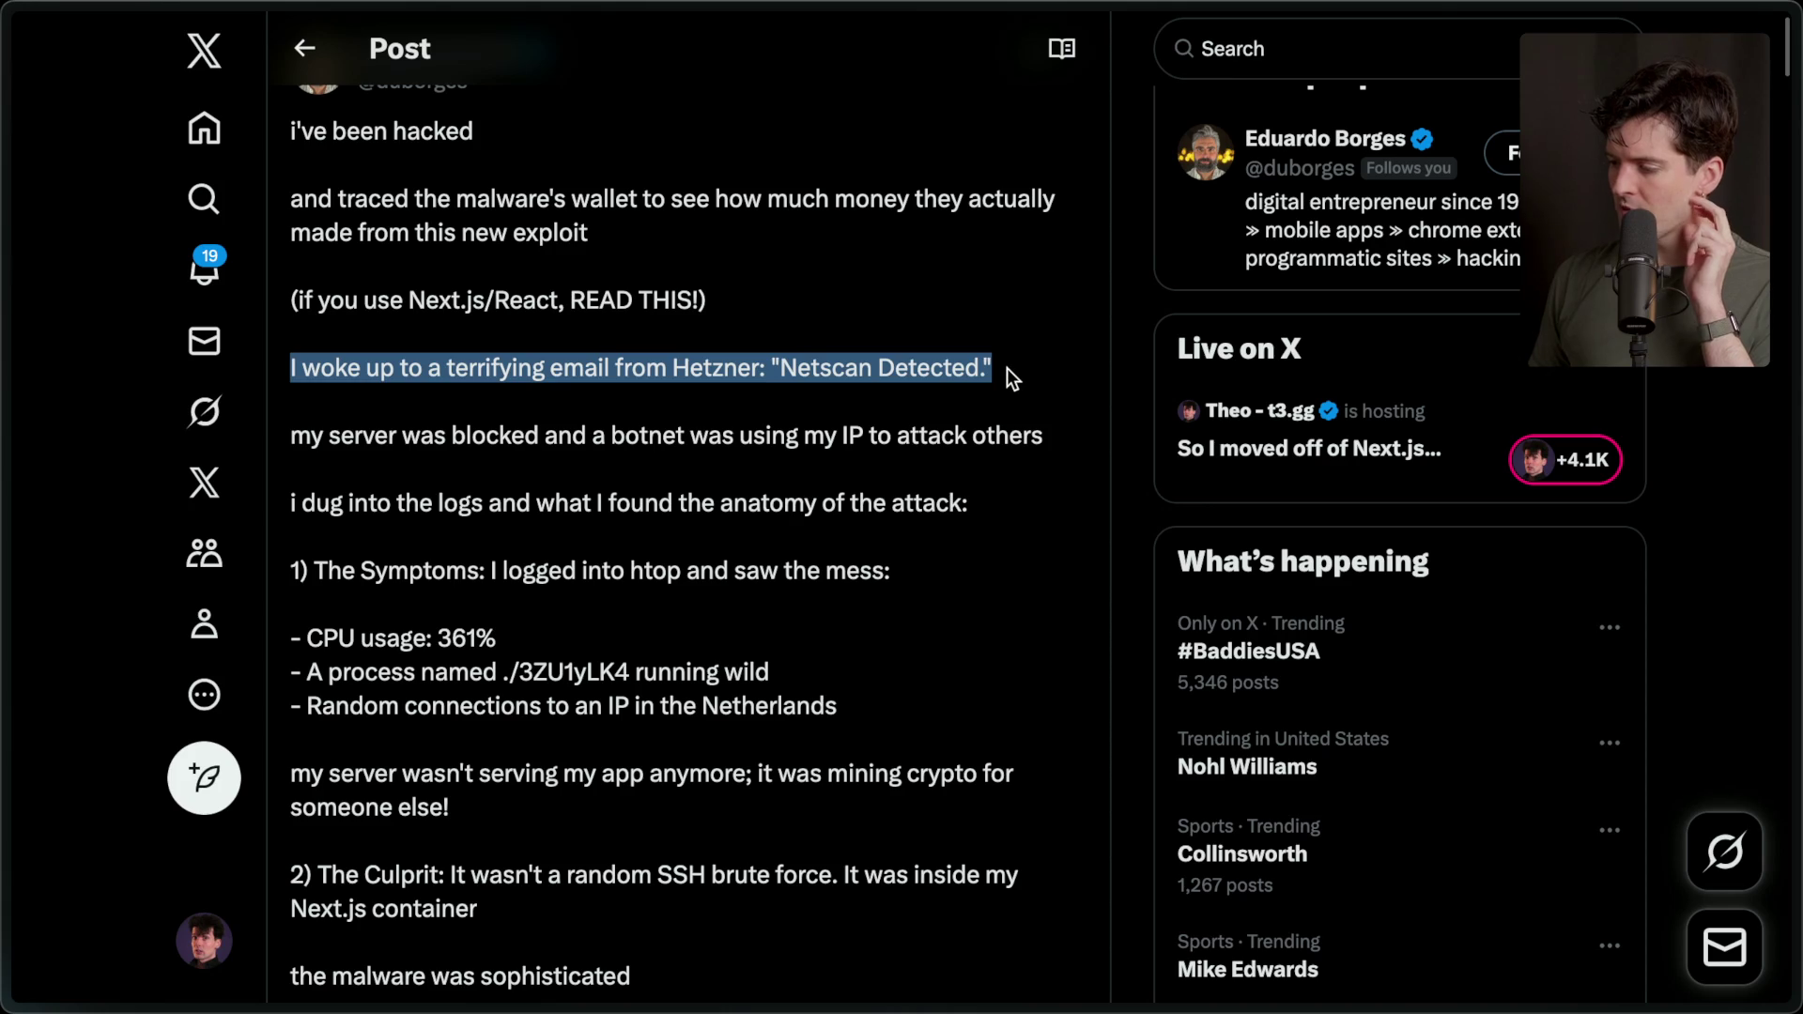
{"action": "left_click", "coordinate": [1007, 368]}
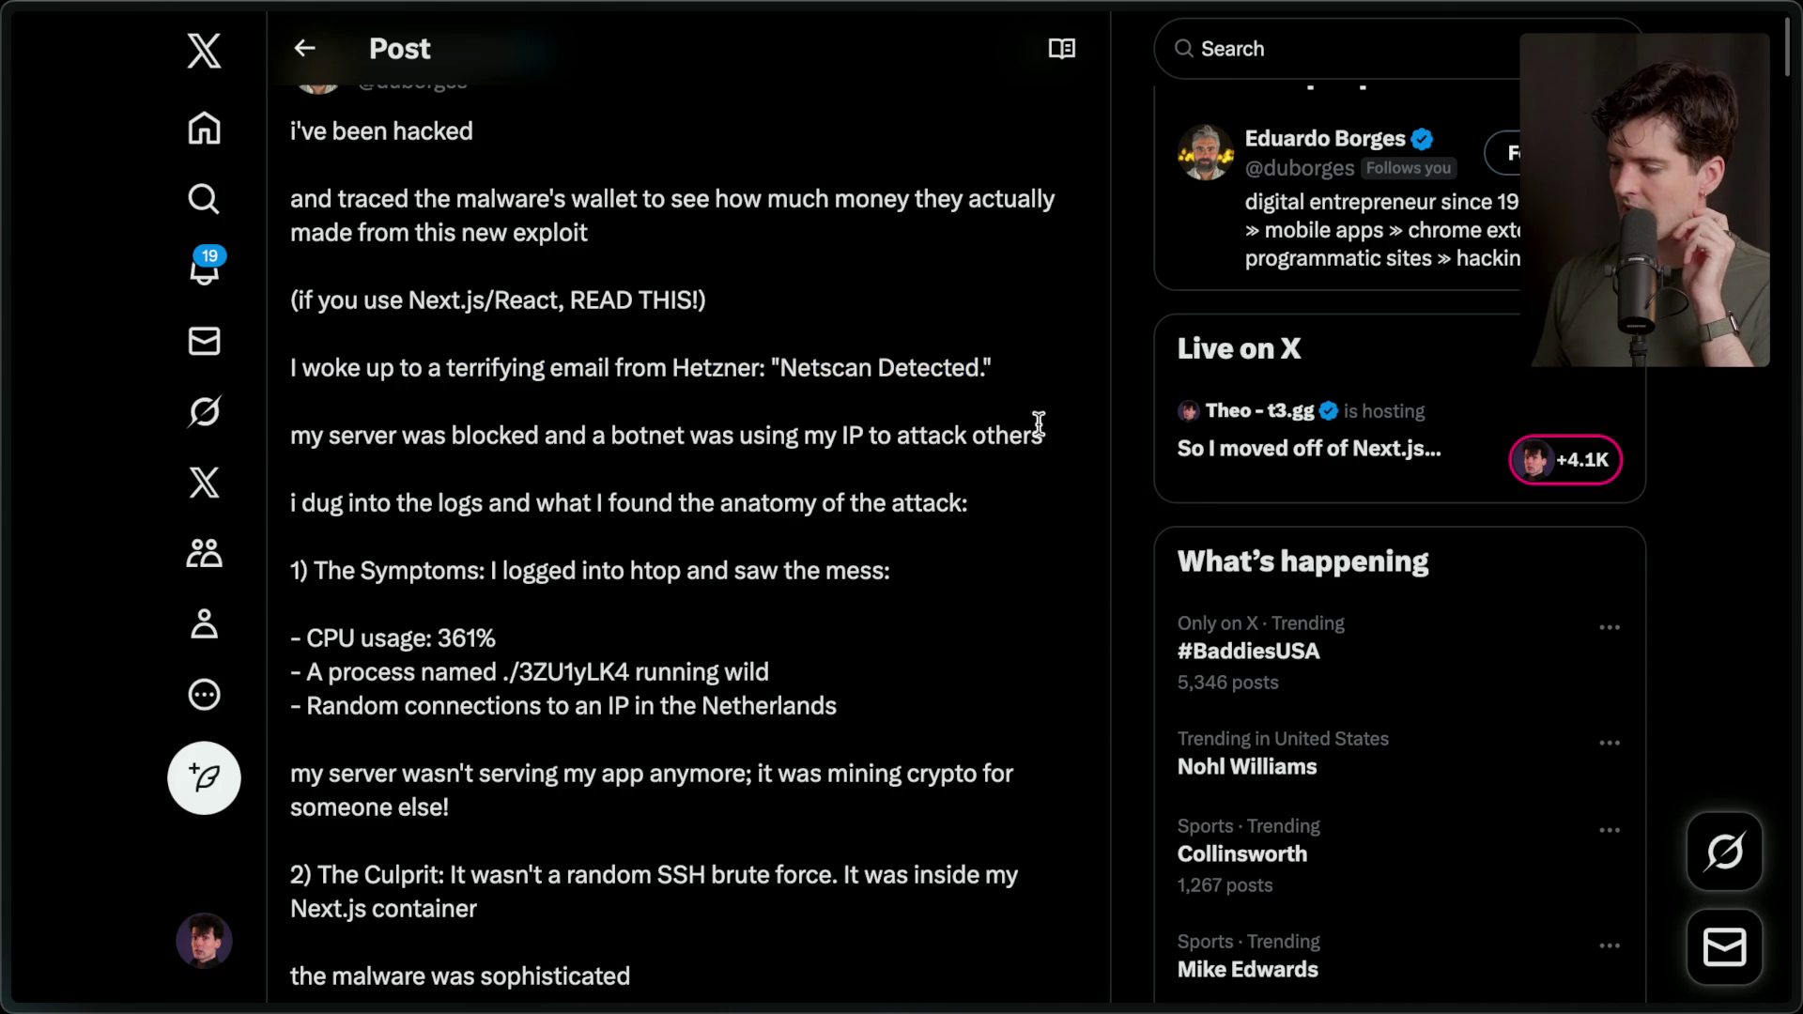
{"action": "scroll", "coordinate": [664, 498], "scroll_direction": "down", "scroll_amount": 2}
{"action": "scroll", "coordinate": [664, 498], "scroll_direction": "down", "scroll_amount": 3}
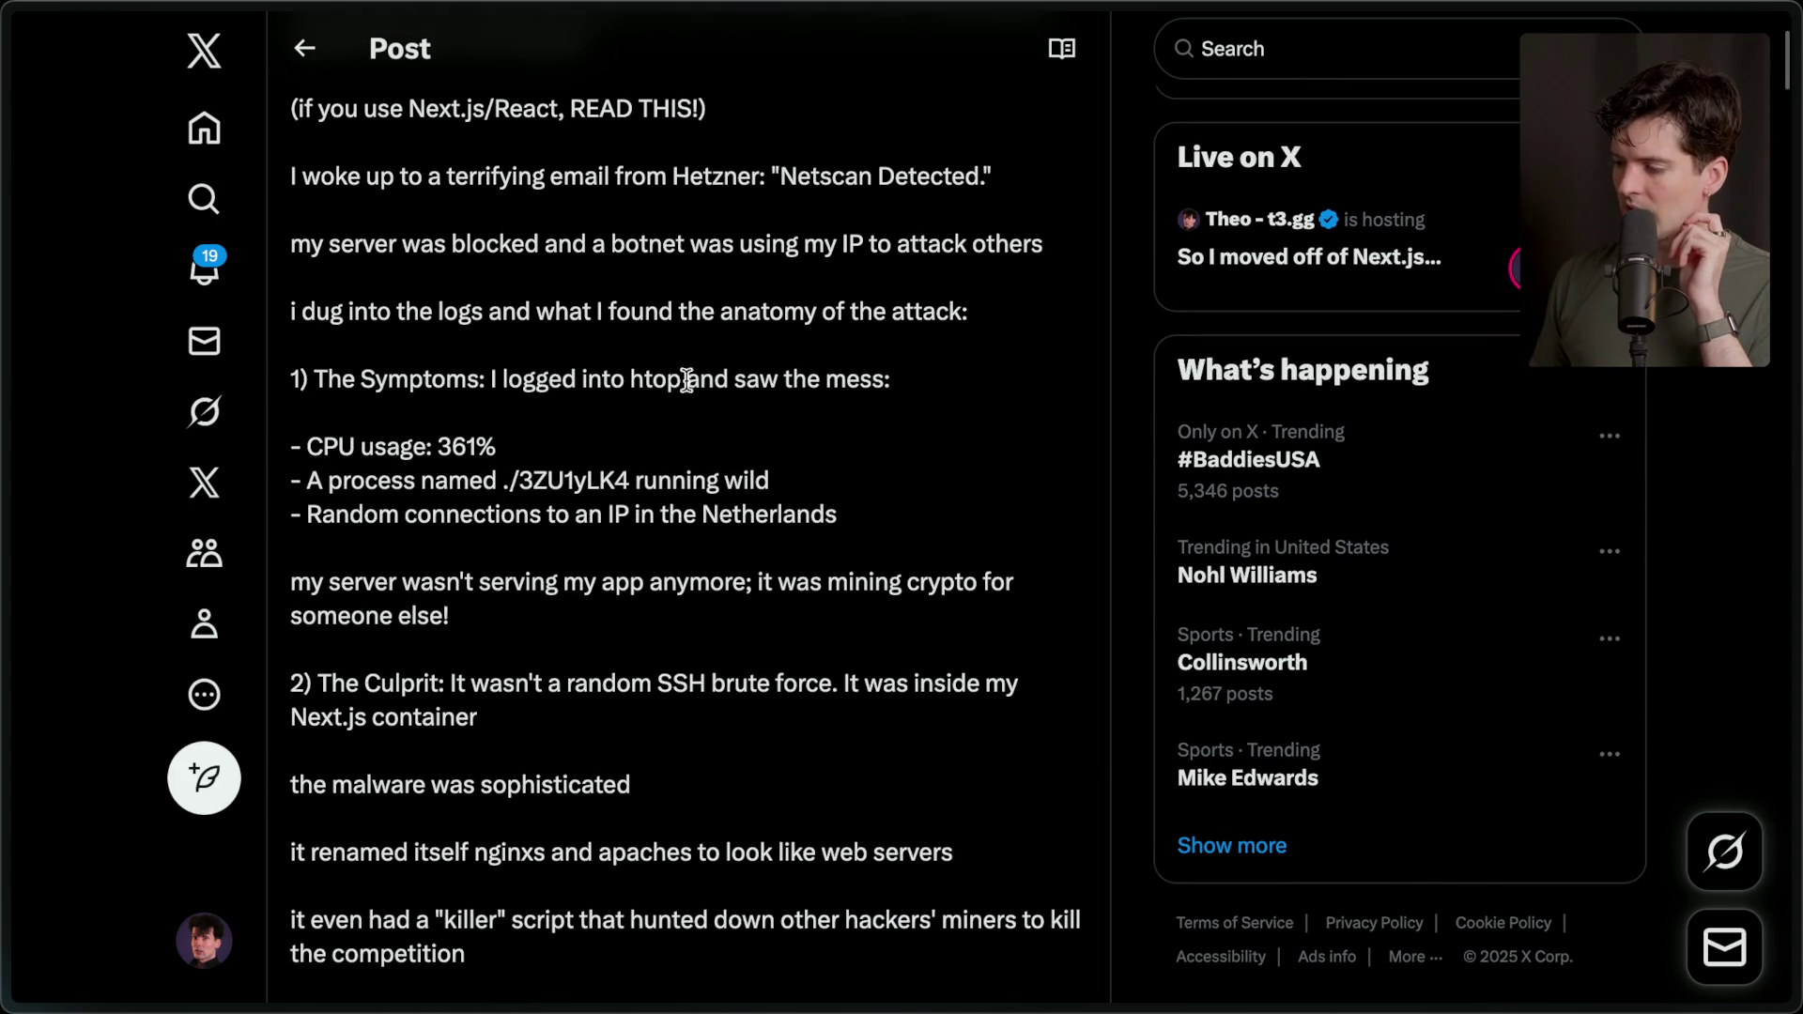
{"action": "left_click_drag", "start_coordinate": [305, 447], "coordinate": [565, 449]}
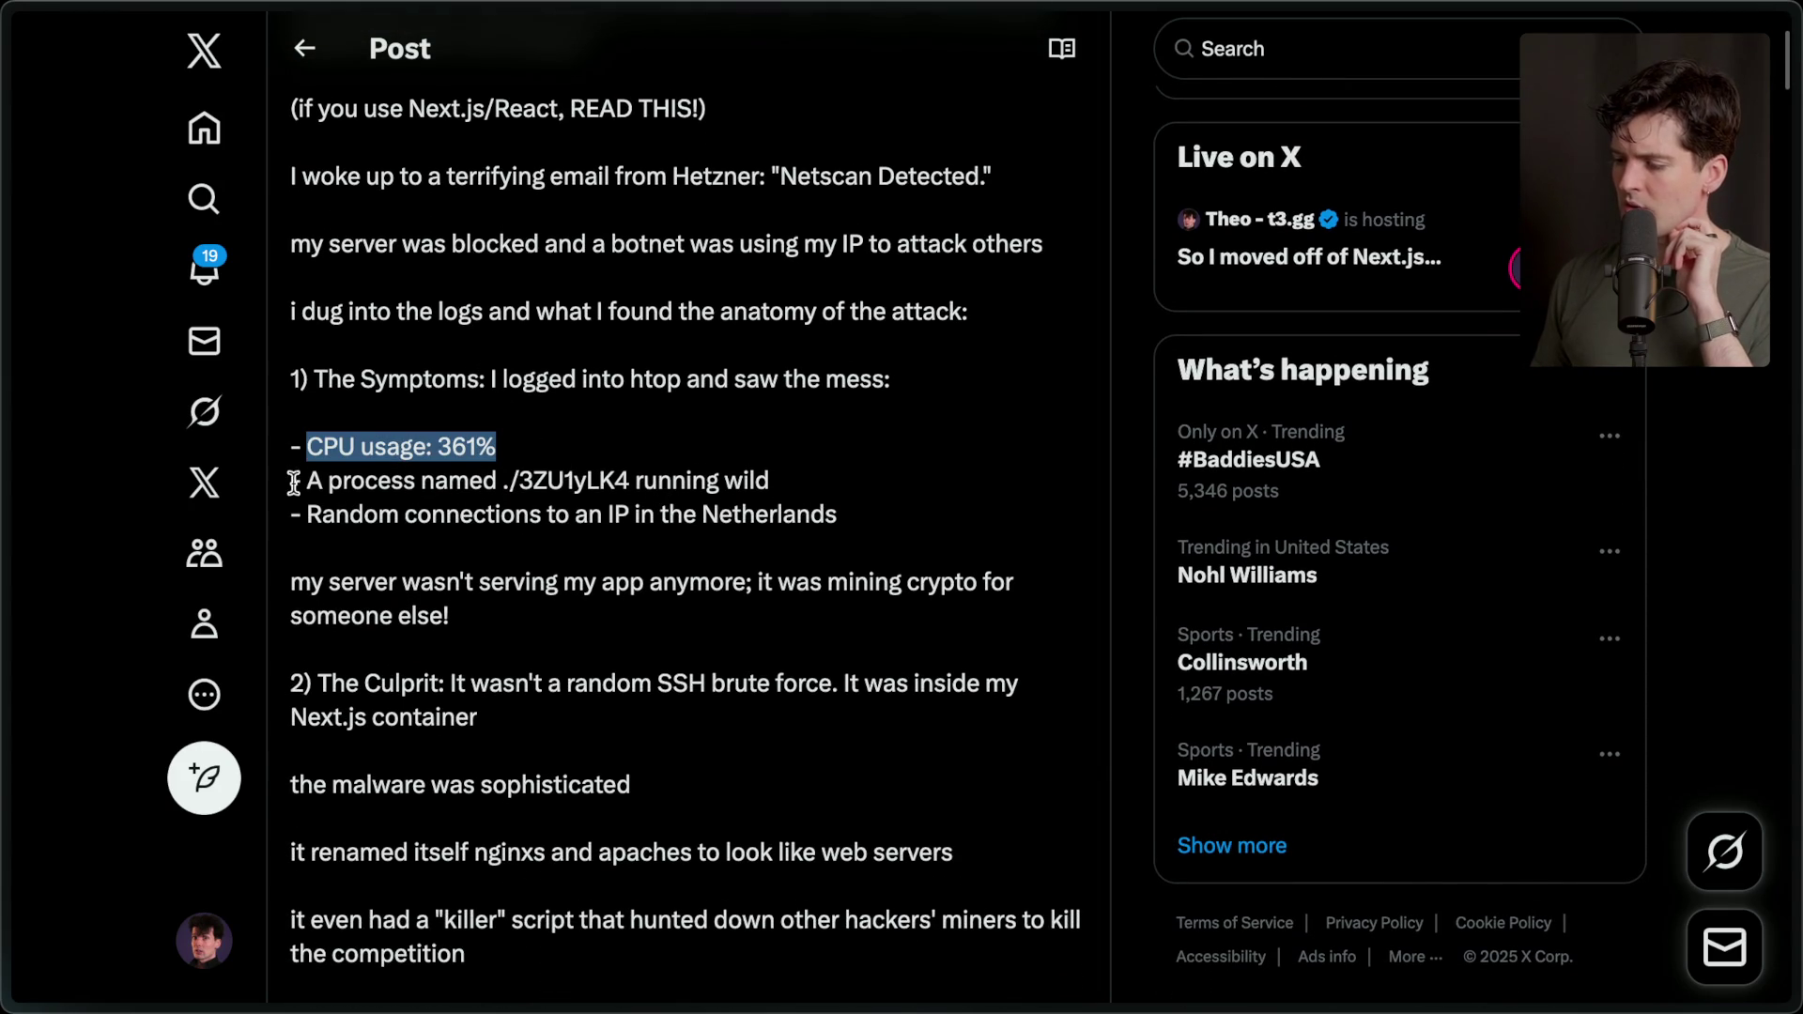
{"action": "left_click_drag", "start_coordinate": [292, 481], "coordinate": [866, 481]}
{"action": "left_click_drag", "start_coordinate": [290, 515], "coordinate": [892, 523]}
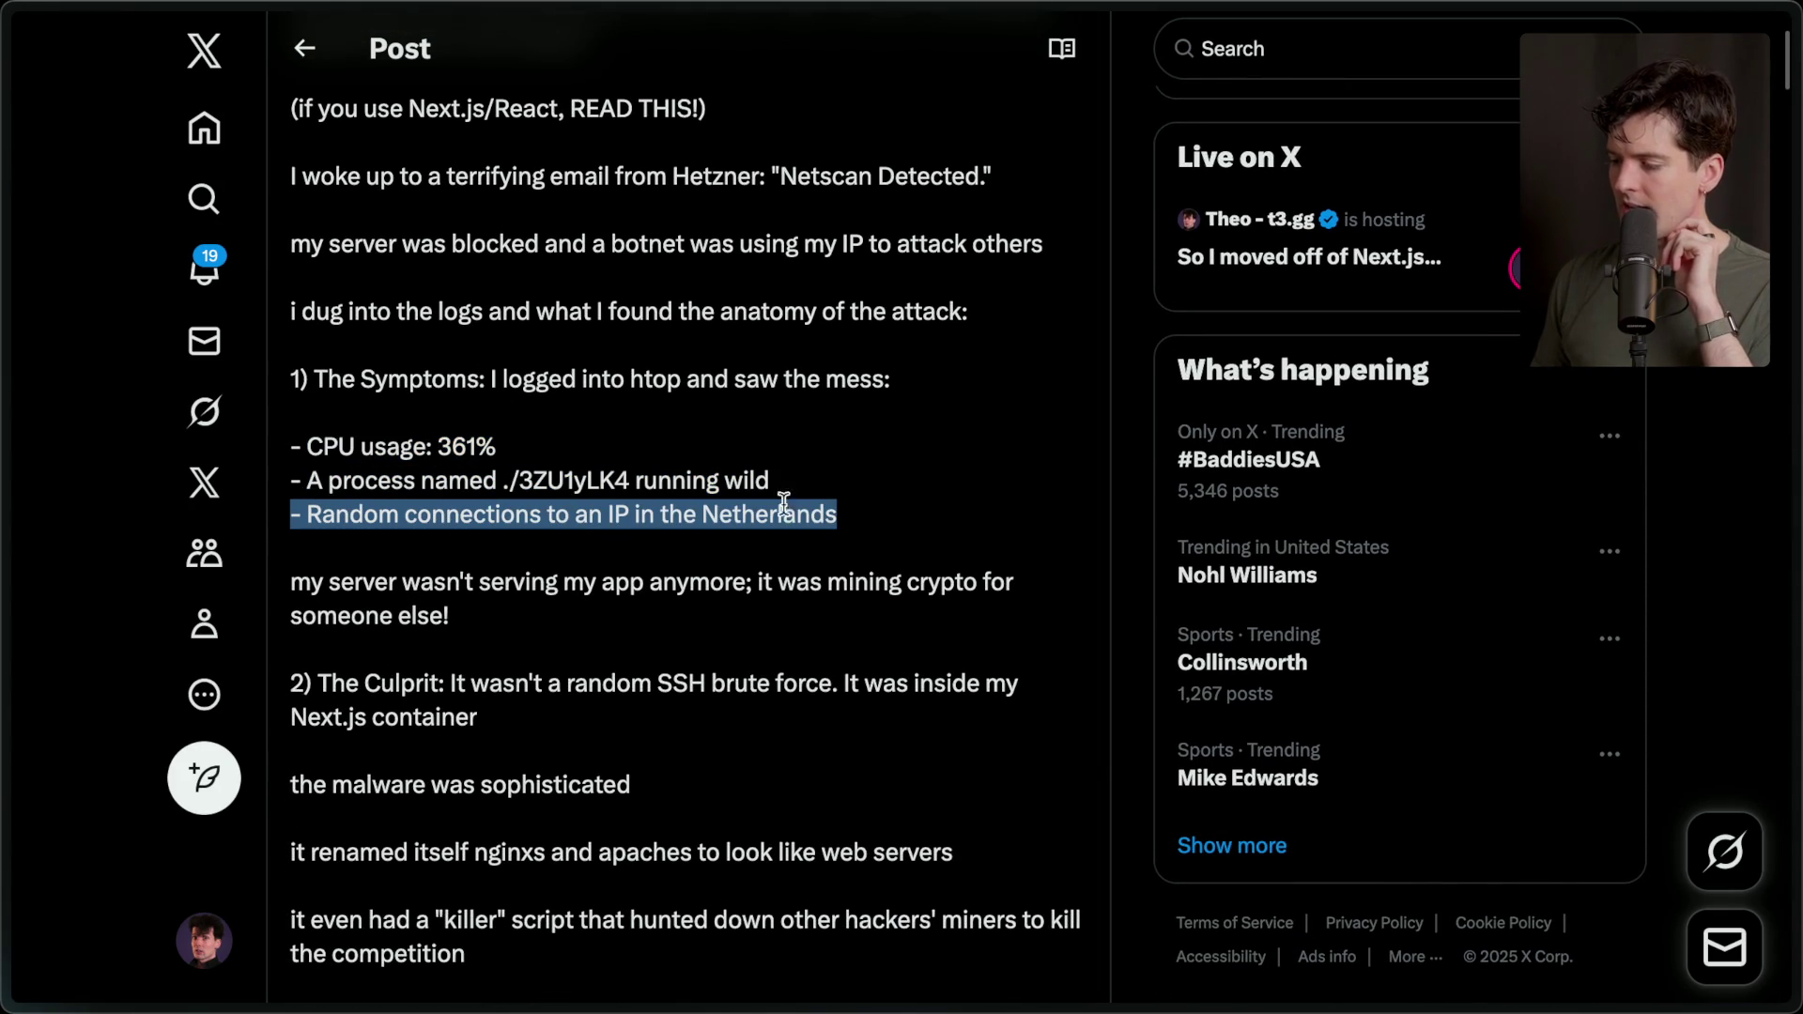
{"action": "scroll", "coordinate": [643, 501], "scroll_direction": "down", "scroll_amount": 3}
{"action": "left_click", "coordinate": [372, 455]}
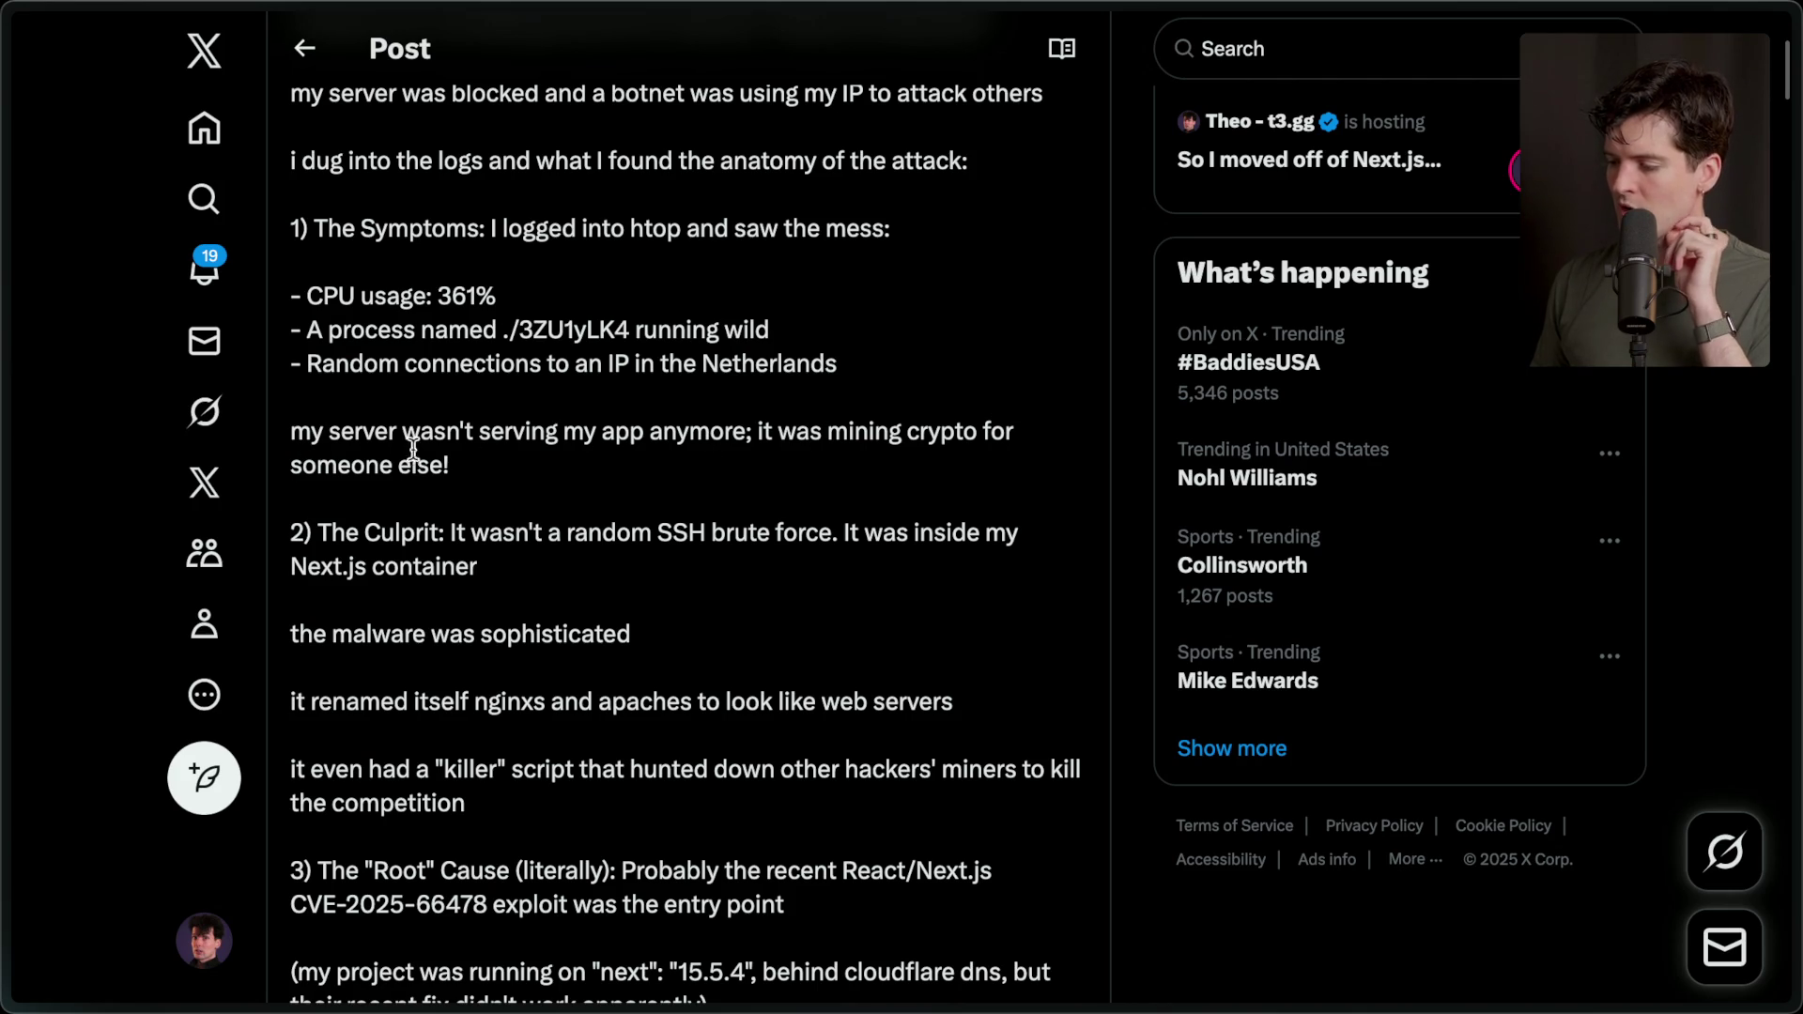
Highlight the container culprit, nginxs and apaches, and the killer-script paragraph, reading down to Forensics.
{"action": "scroll", "coordinate": [487, 449], "scroll_direction": "down", "scroll_amount": 3}
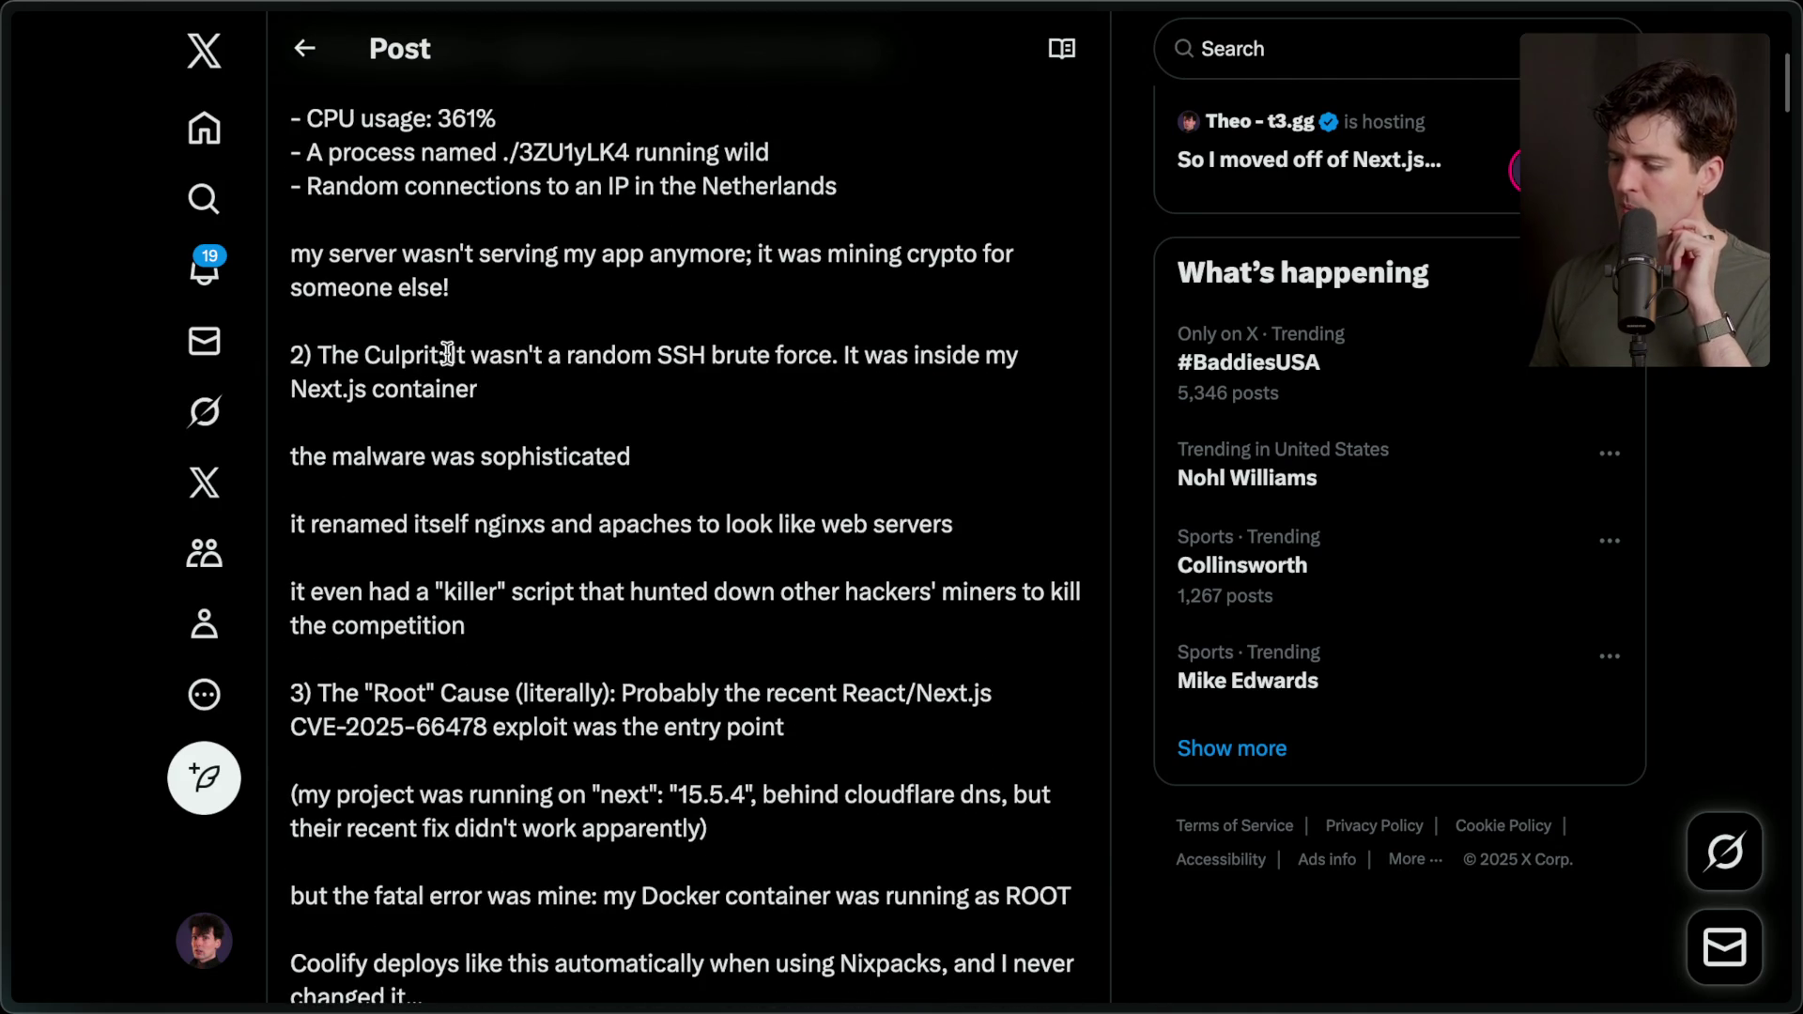
{"action": "left_click_drag", "start_coordinate": [454, 357], "coordinate": [545, 402]}
{"action": "left_click", "coordinate": [545, 402]}
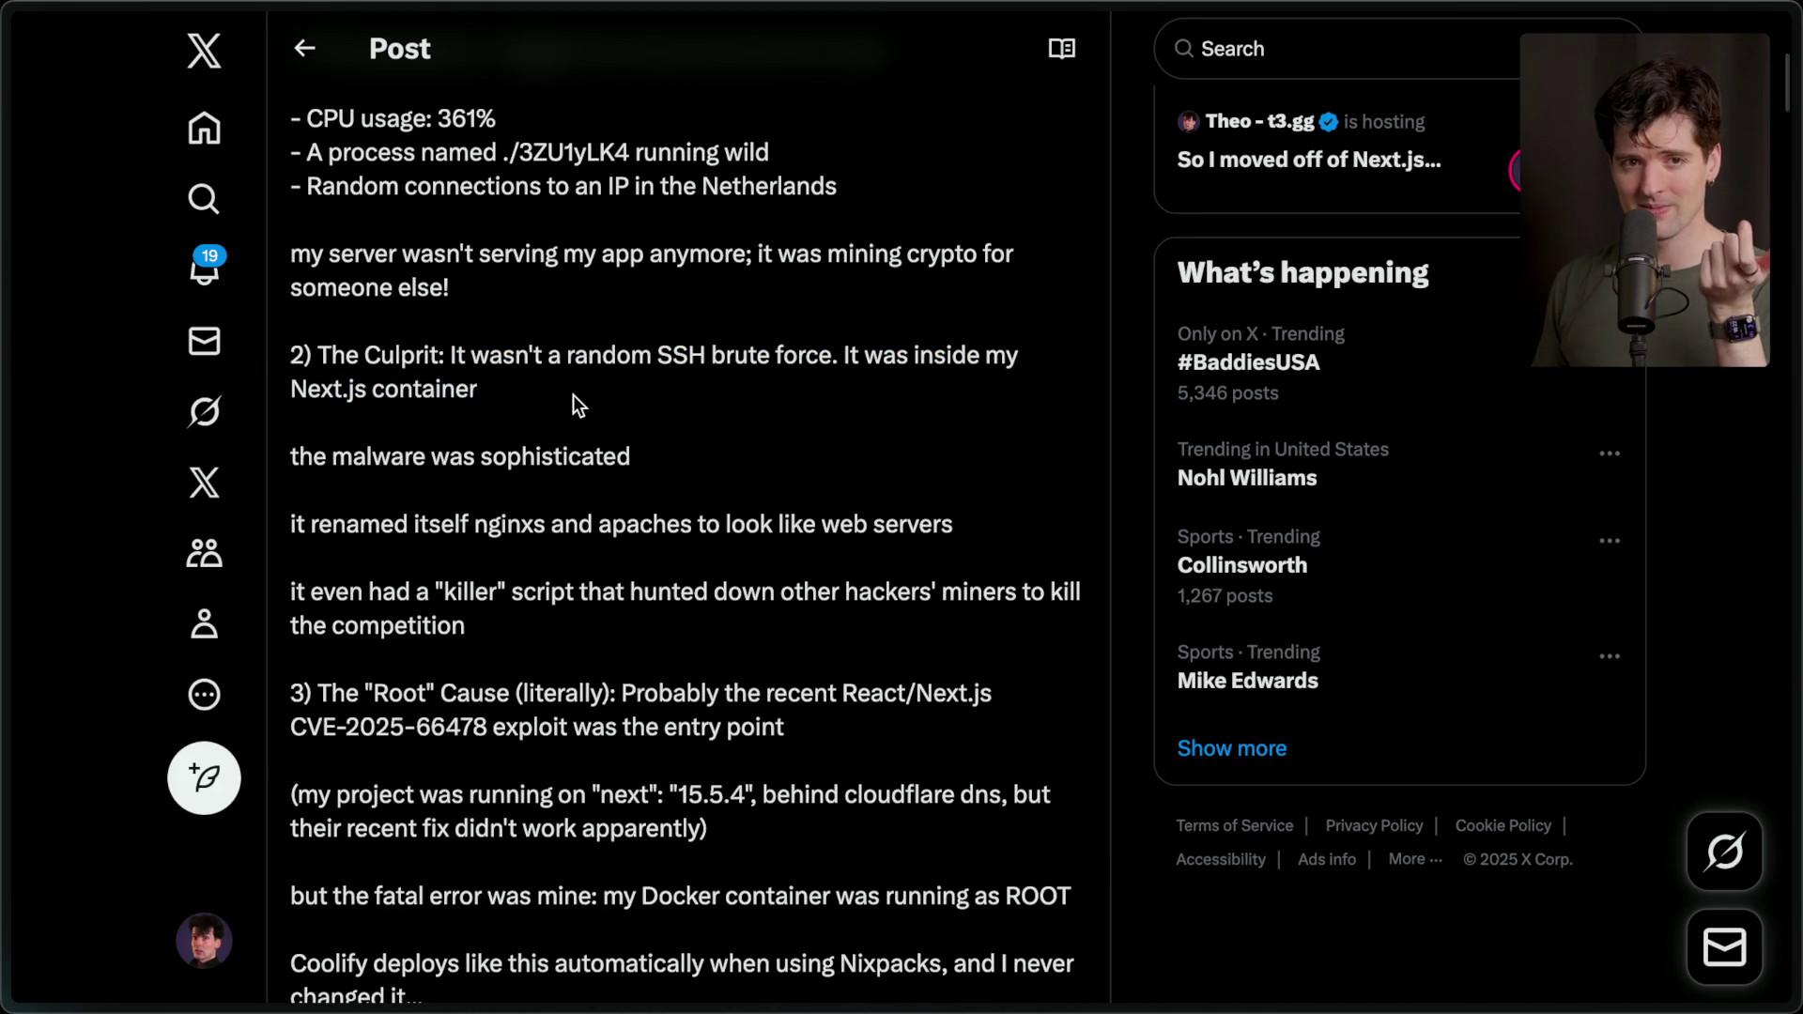
{"action": "scroll", "coordinate": [573, 395], "scroll_direction": "down", "scroll_amount": 3}
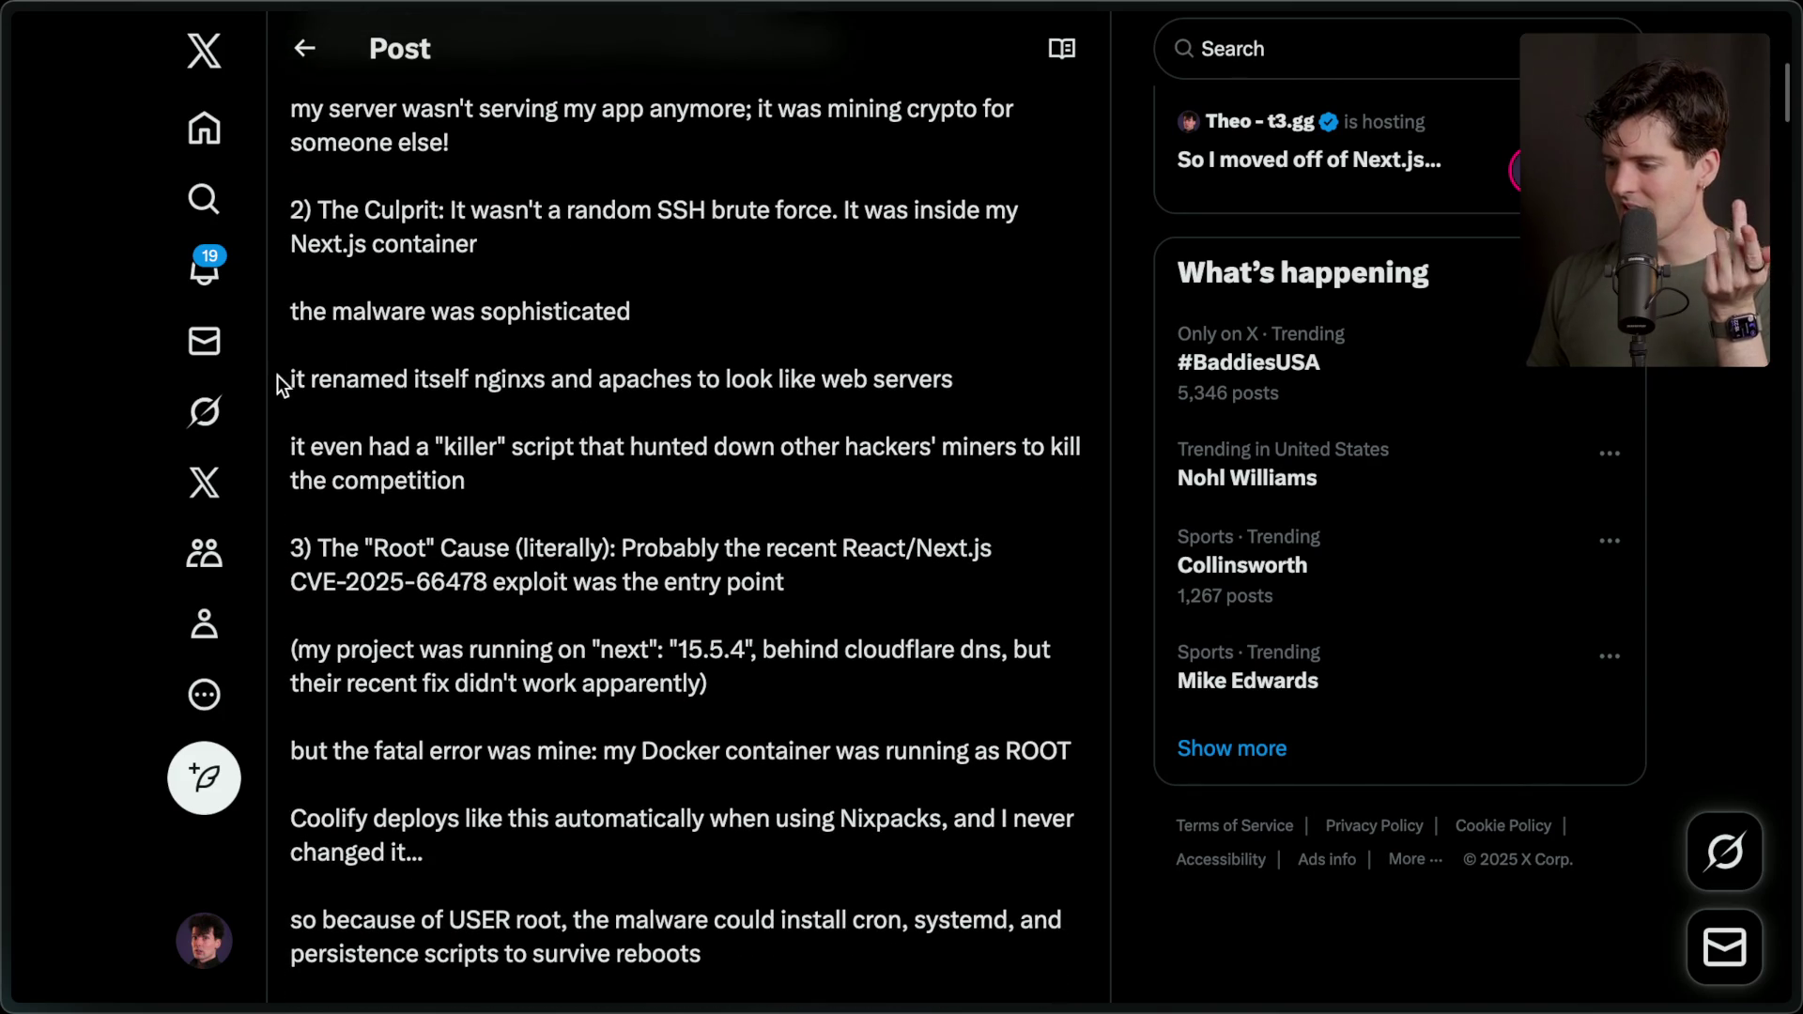
{"action": "double_click", "coordinate": [488, 378]}
{"action": "double_click", "coordinate": [645, 378]}
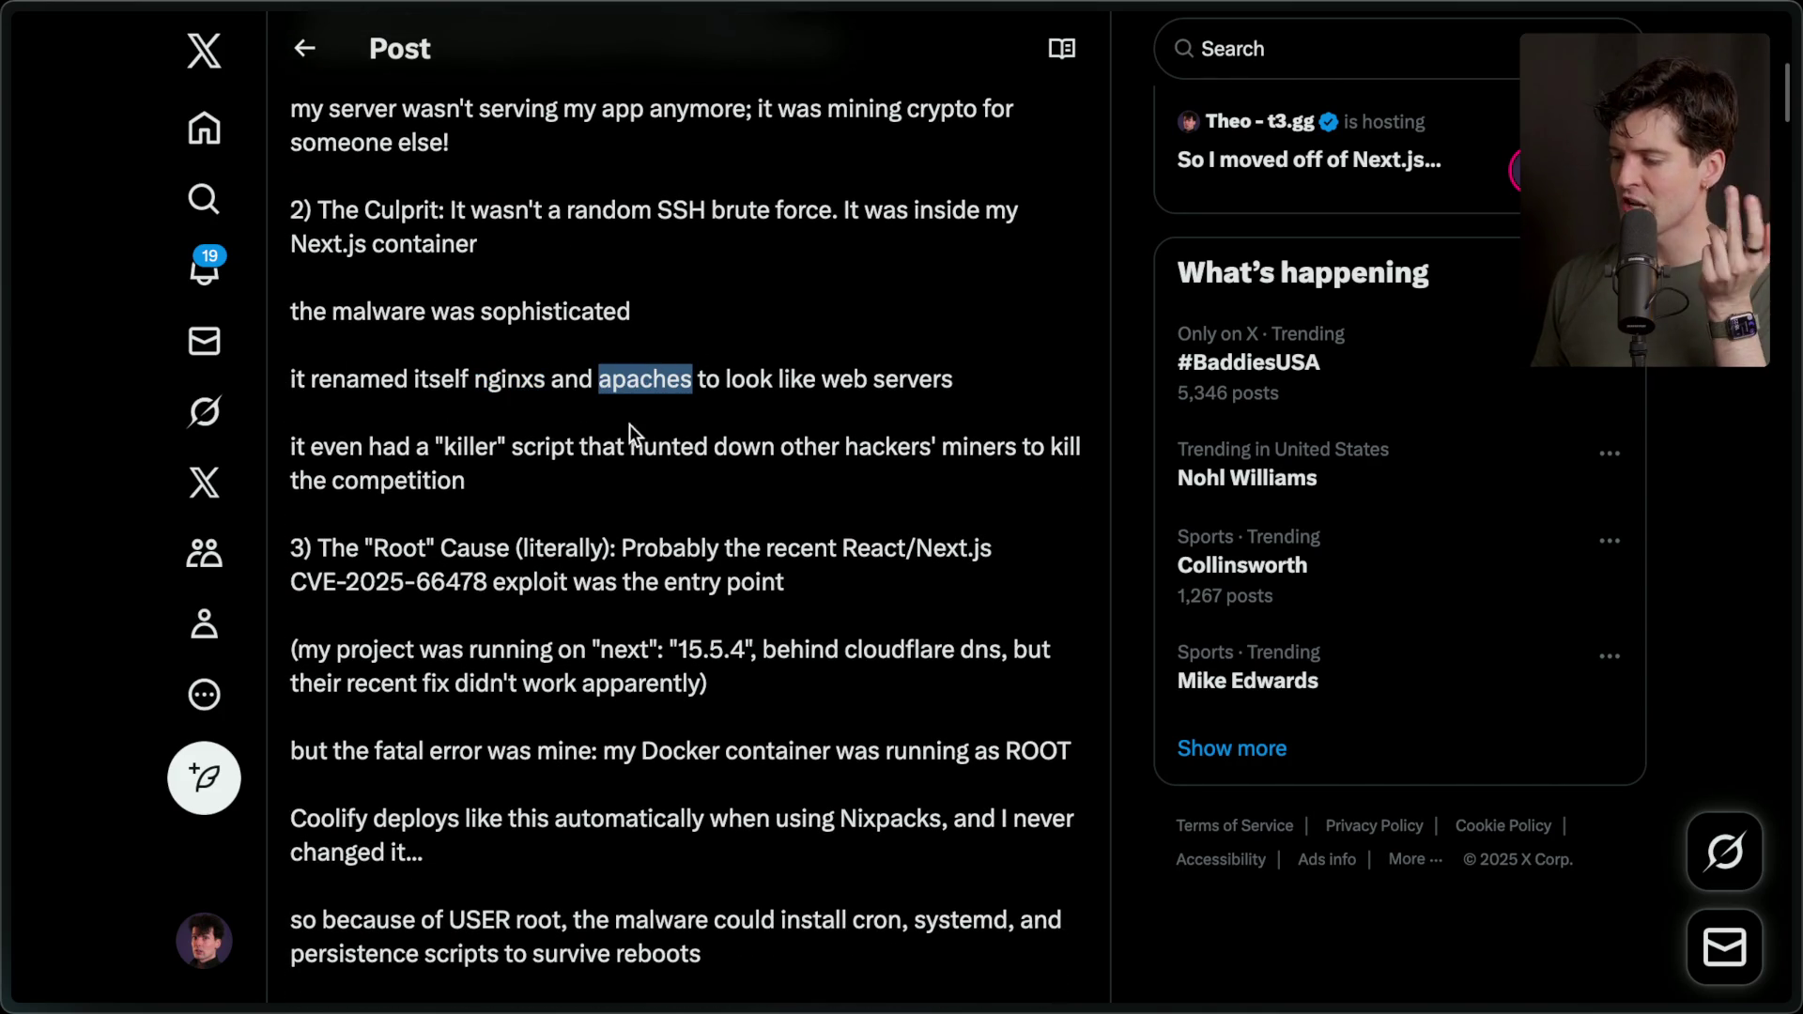
{"action": "triple_click", "coordinate": [347, 449]}
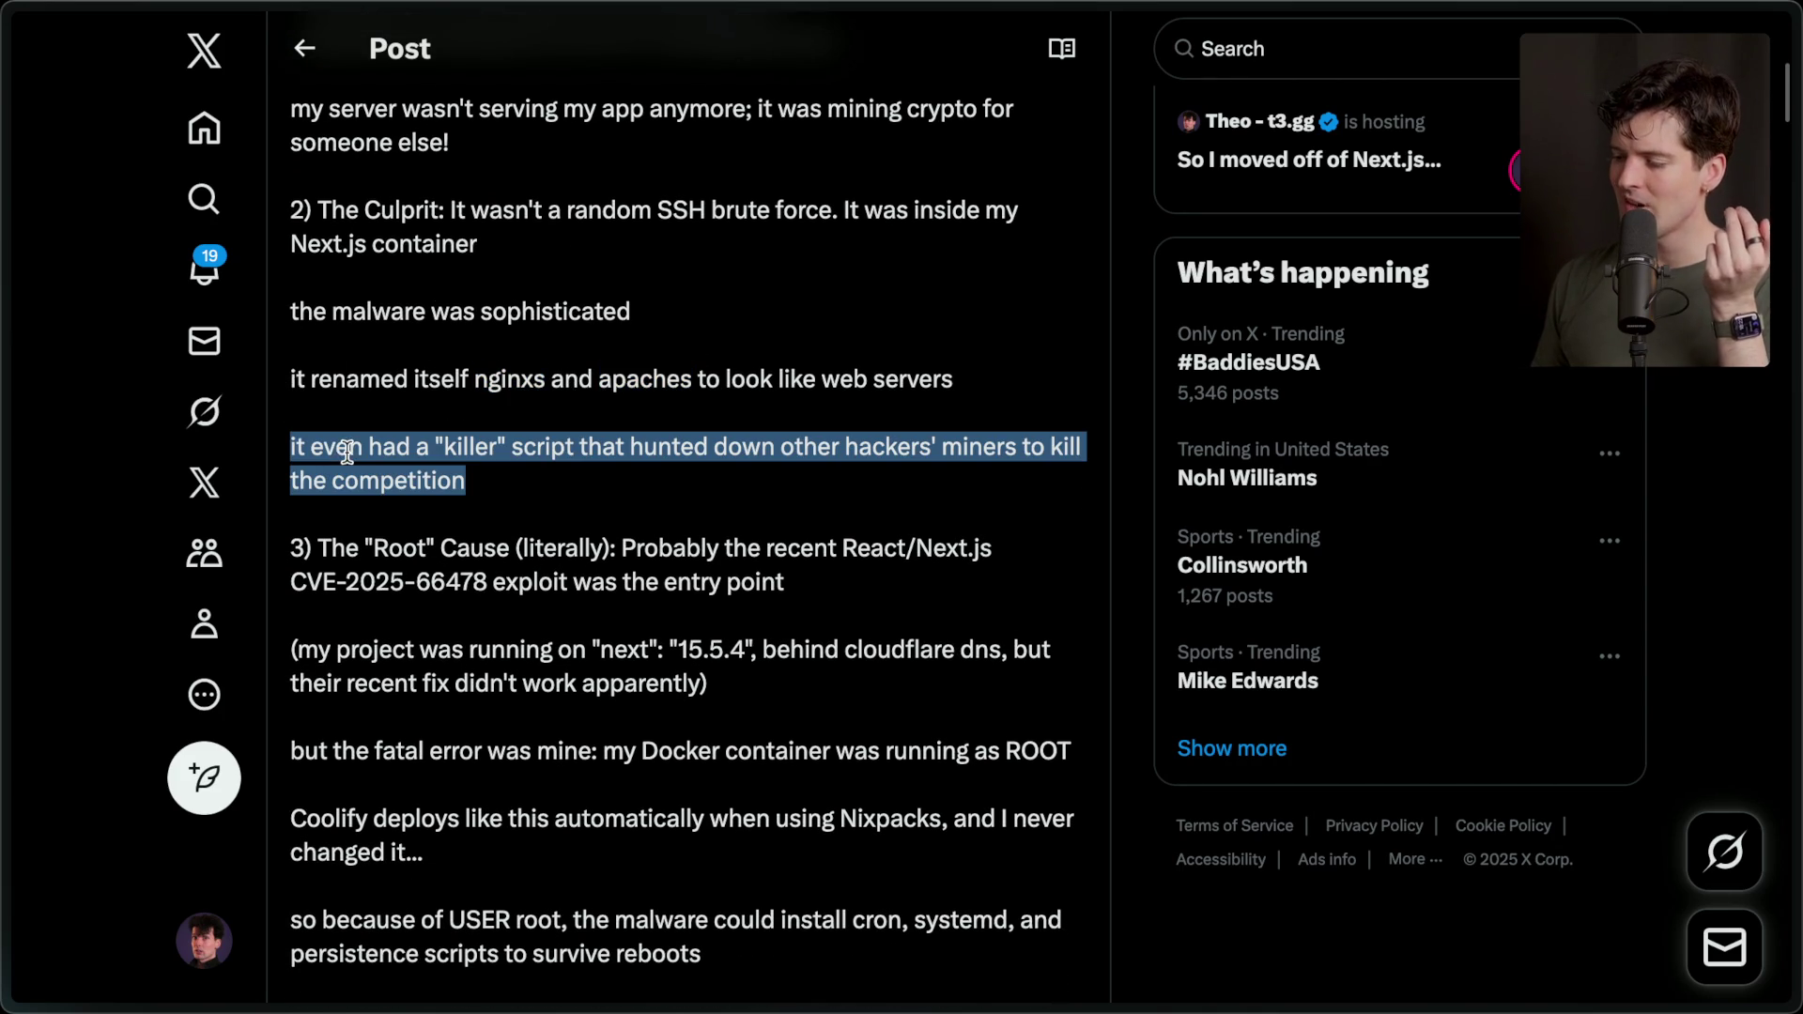
{"action": "left_click", "coordinate": [533, 479]}
{"action": "scroll", "coordinate": [532, 479], "scroll_direction": "down", "scroll_amount": 2}
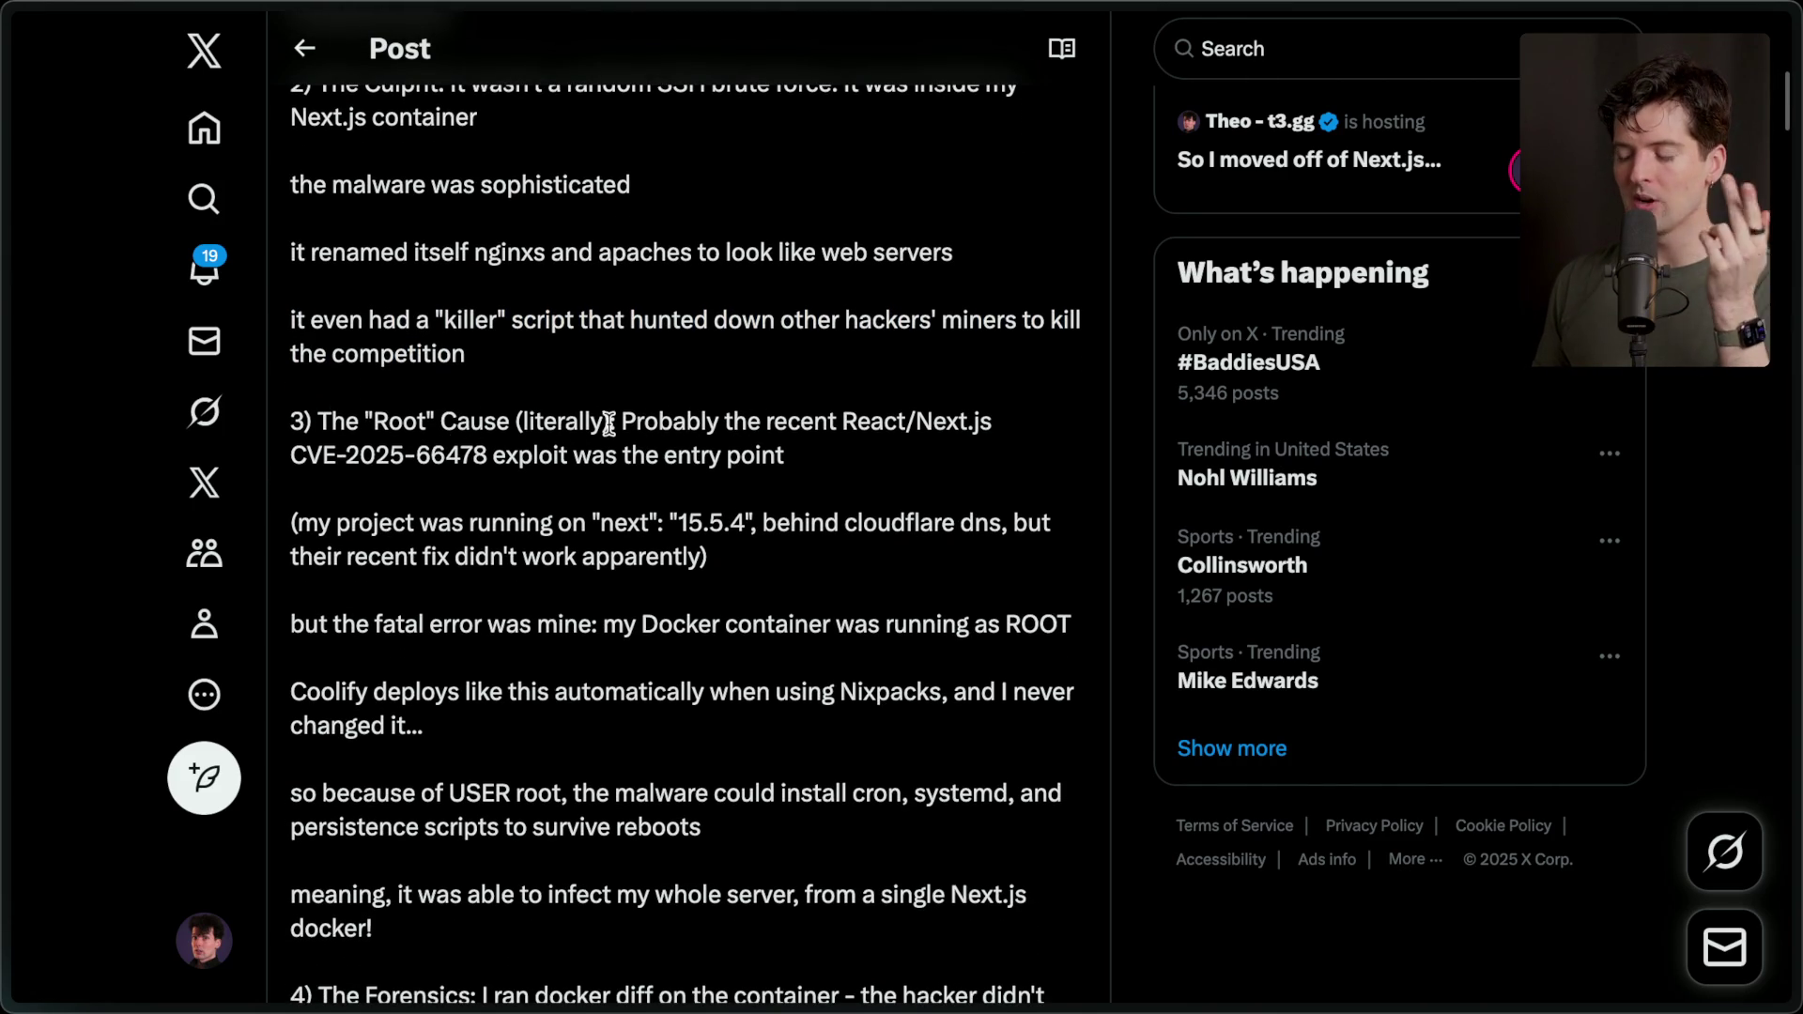
{"action": "scroll", "coordinate": [608, 422], "scroll_direction": "down", "scroll_amount": 3}
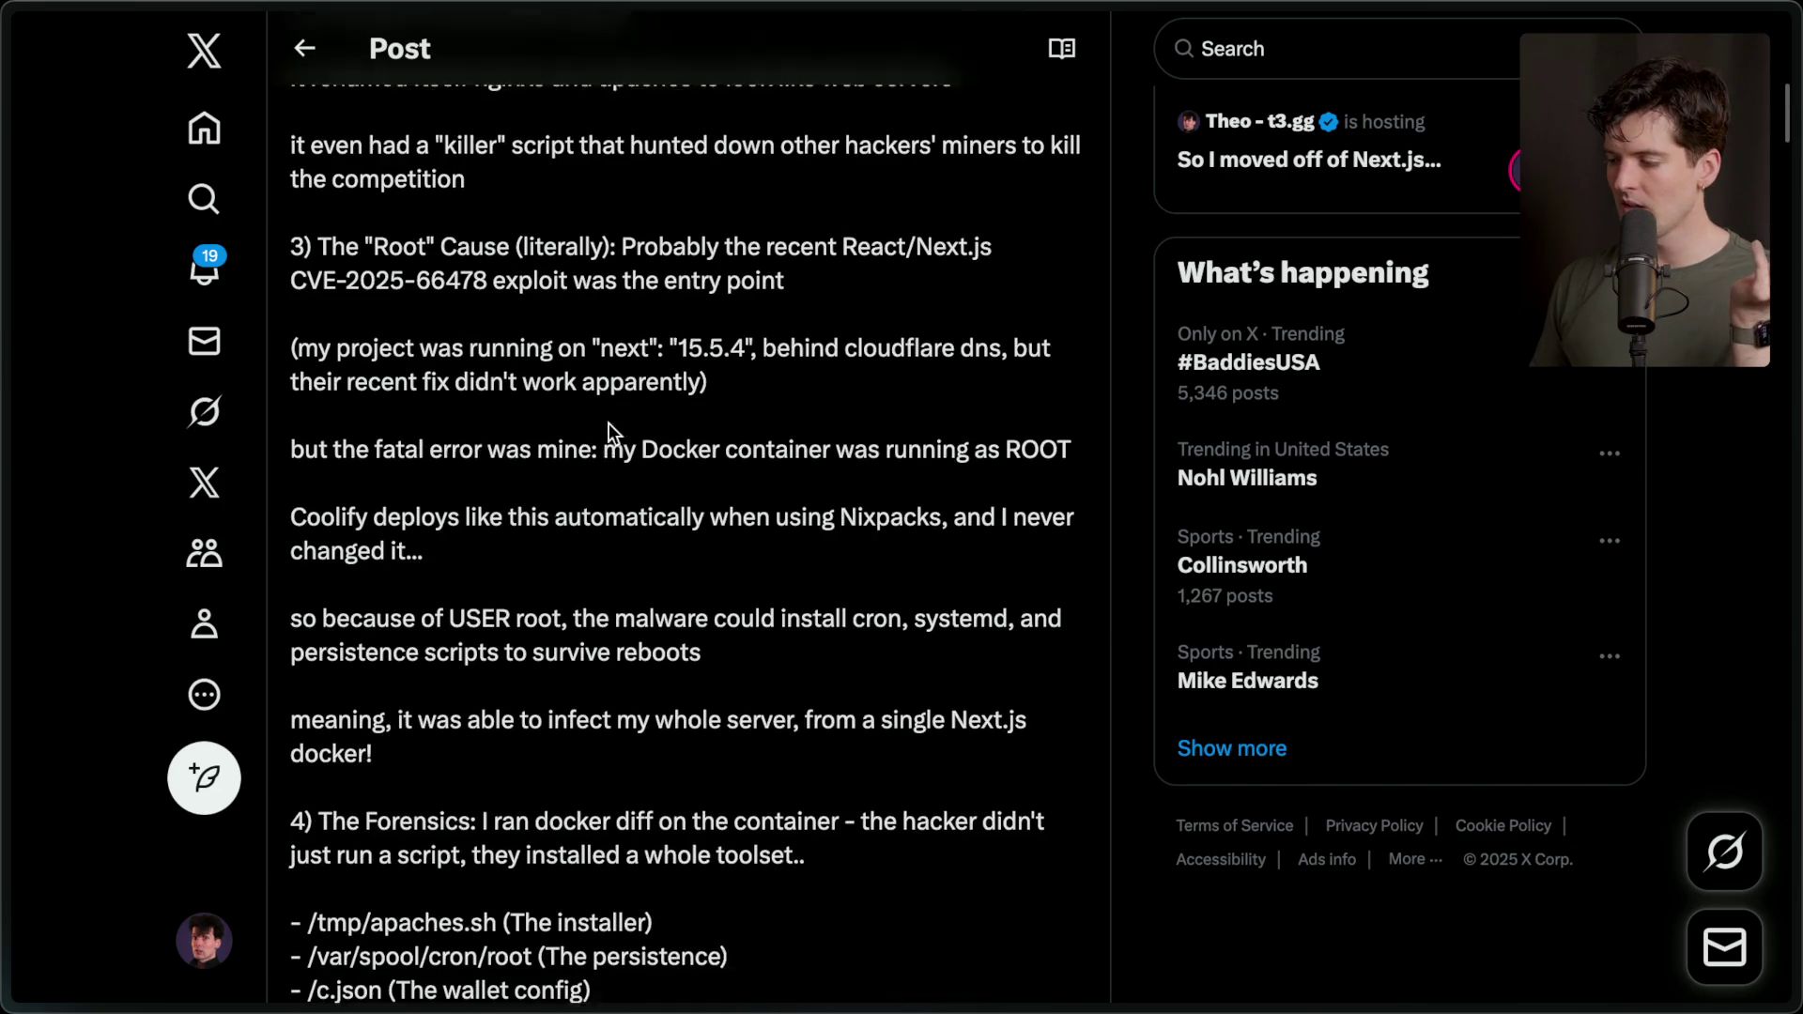
{"action": "left_click_drag", "start_coordinate": [587, 315], "coordinate": [756, 314]}
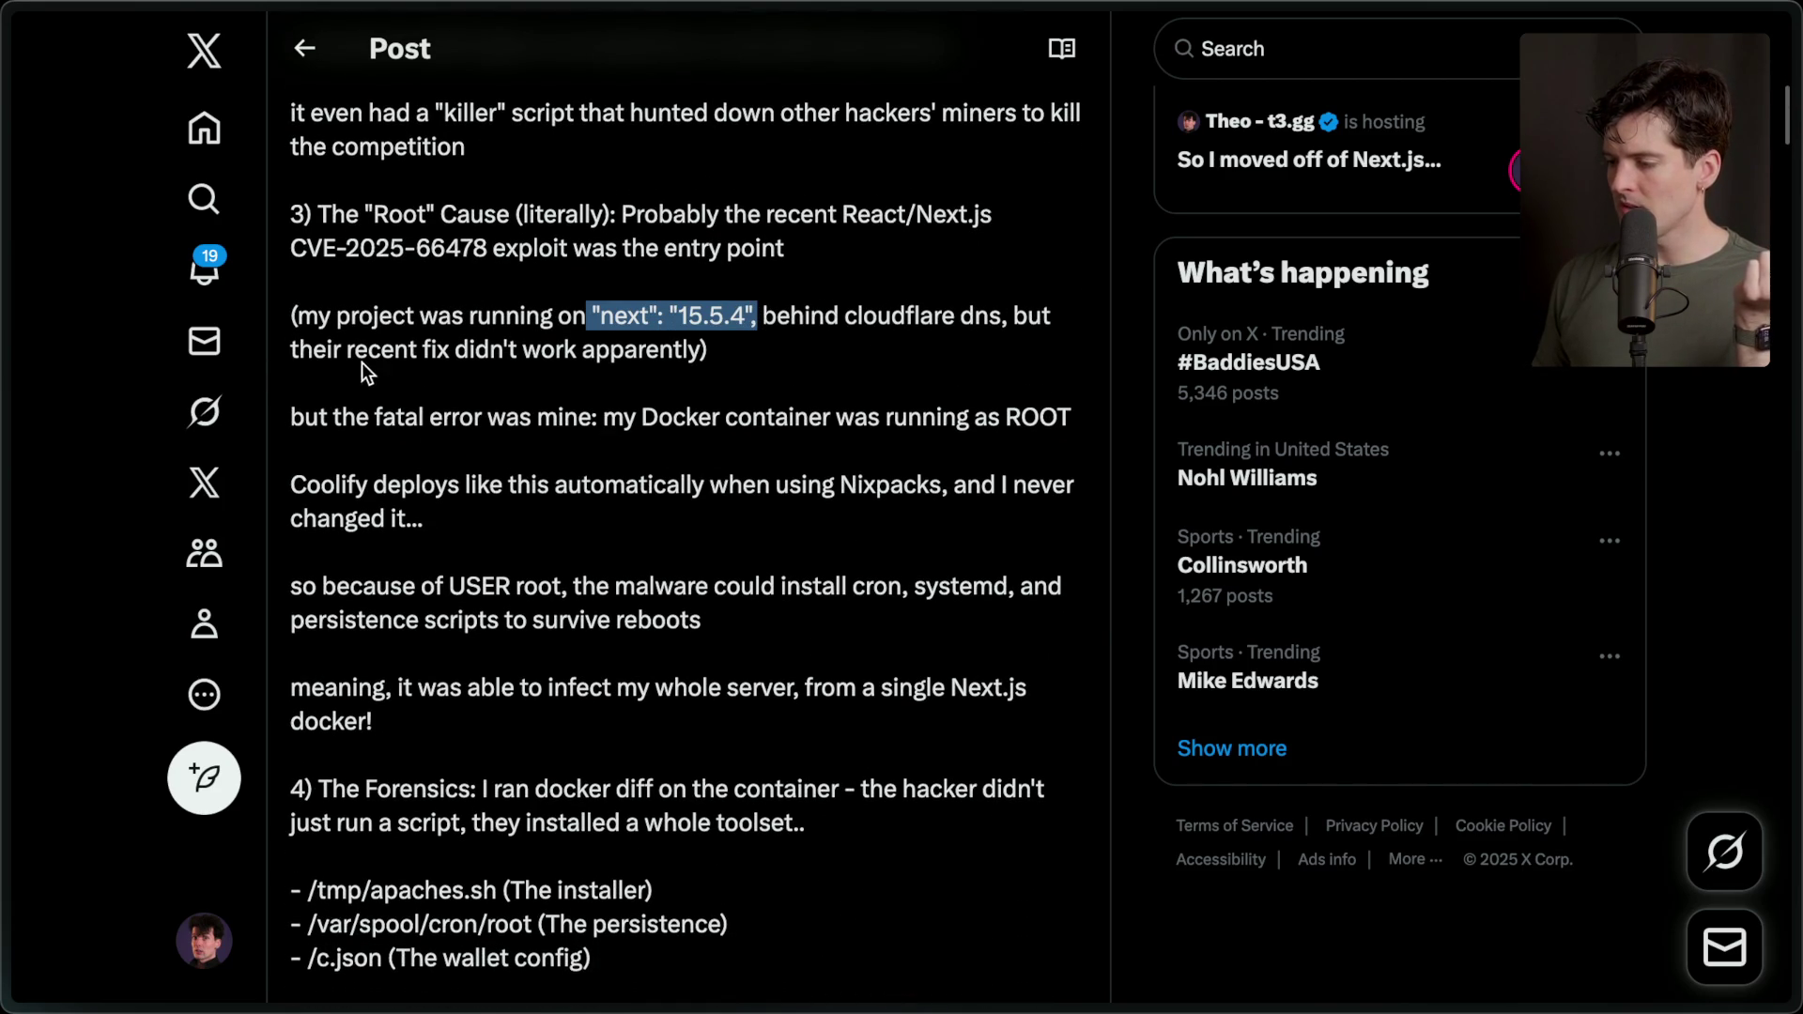
{"action": "mouse_move", "coordinate": [761, 315]}
{"action": "left_mouse_down"}
{"action": "mouse_move", "coordinate": [727, 354]}
{"action": "mouse_move", "coordinate": [685, 353]}
{"action": "mouse_move", "coordinate": [702, 353]}
{"action": "left_mouse_up"}
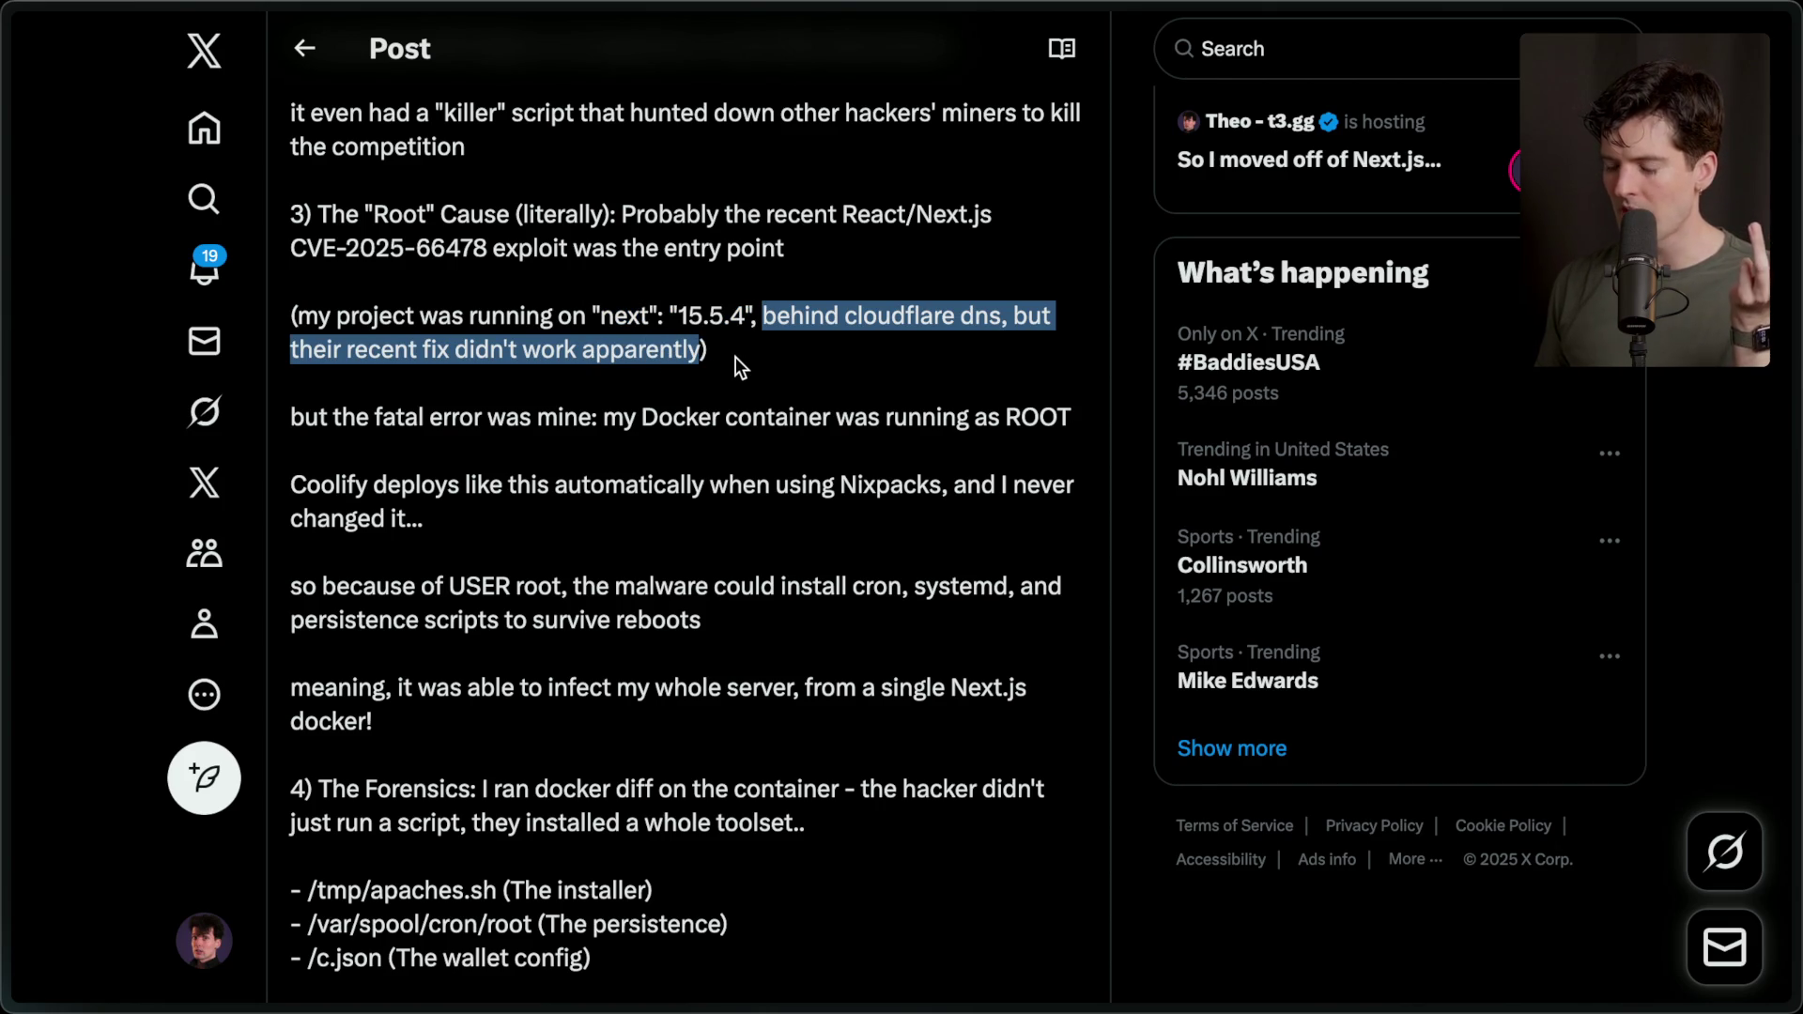
{"action": "left_click", "coordinate": [737, 357]}
{"action": "scroll", "coordinate": [730, 358], "scroll_direction": "down", "scroll_amount": 1}
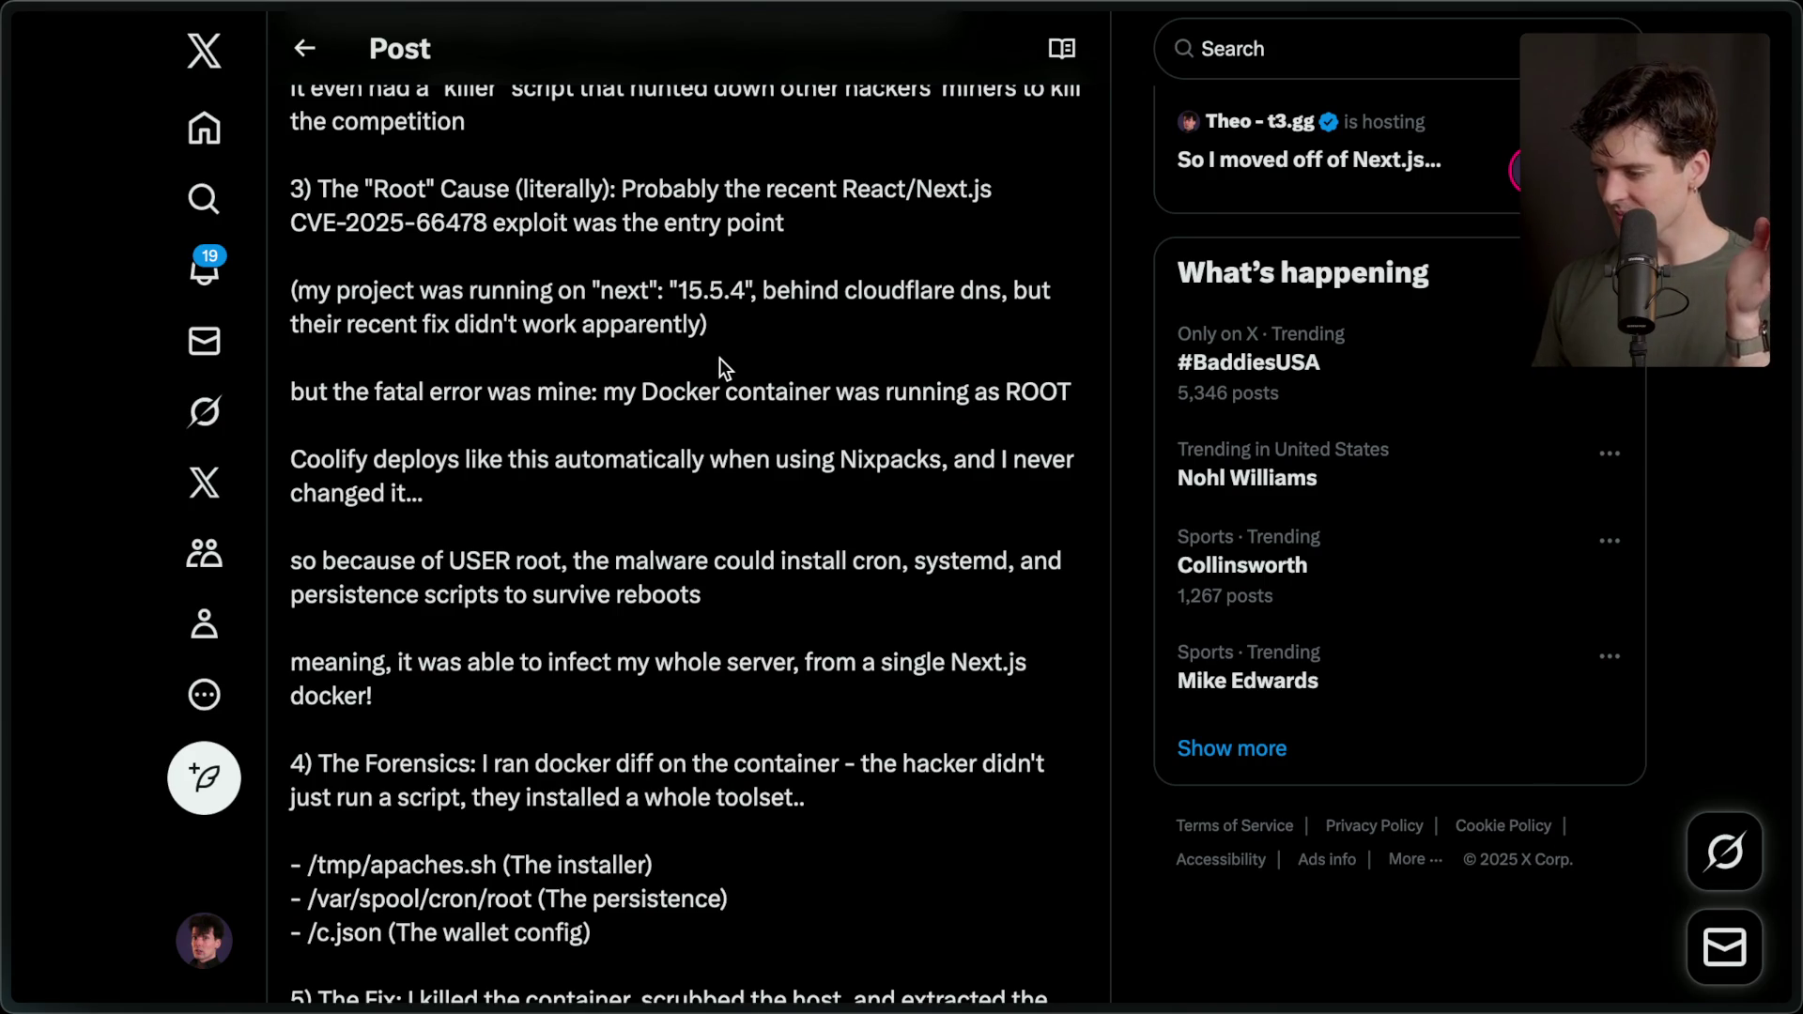
{"action": "left_click_drag", "start_coordinate": [599, 395], "coordinate": [1068, 394]}
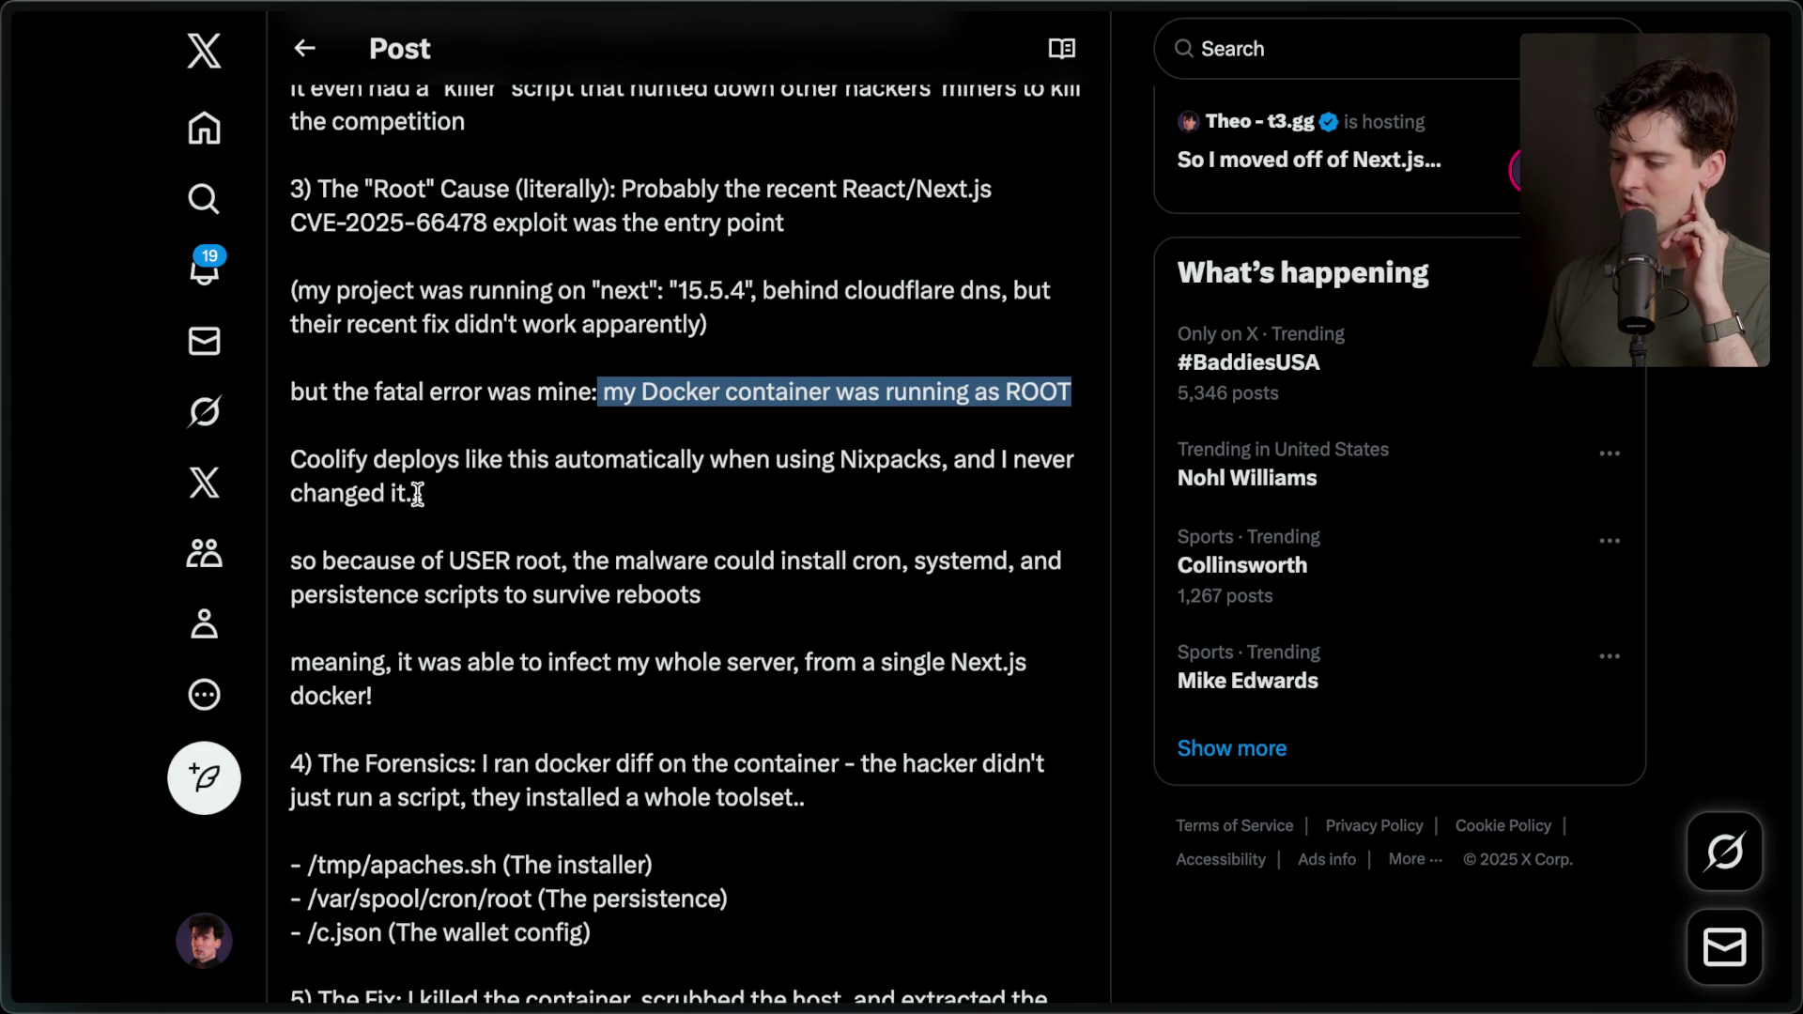
{"action": "double_click", "coordinate": [904, 456]}
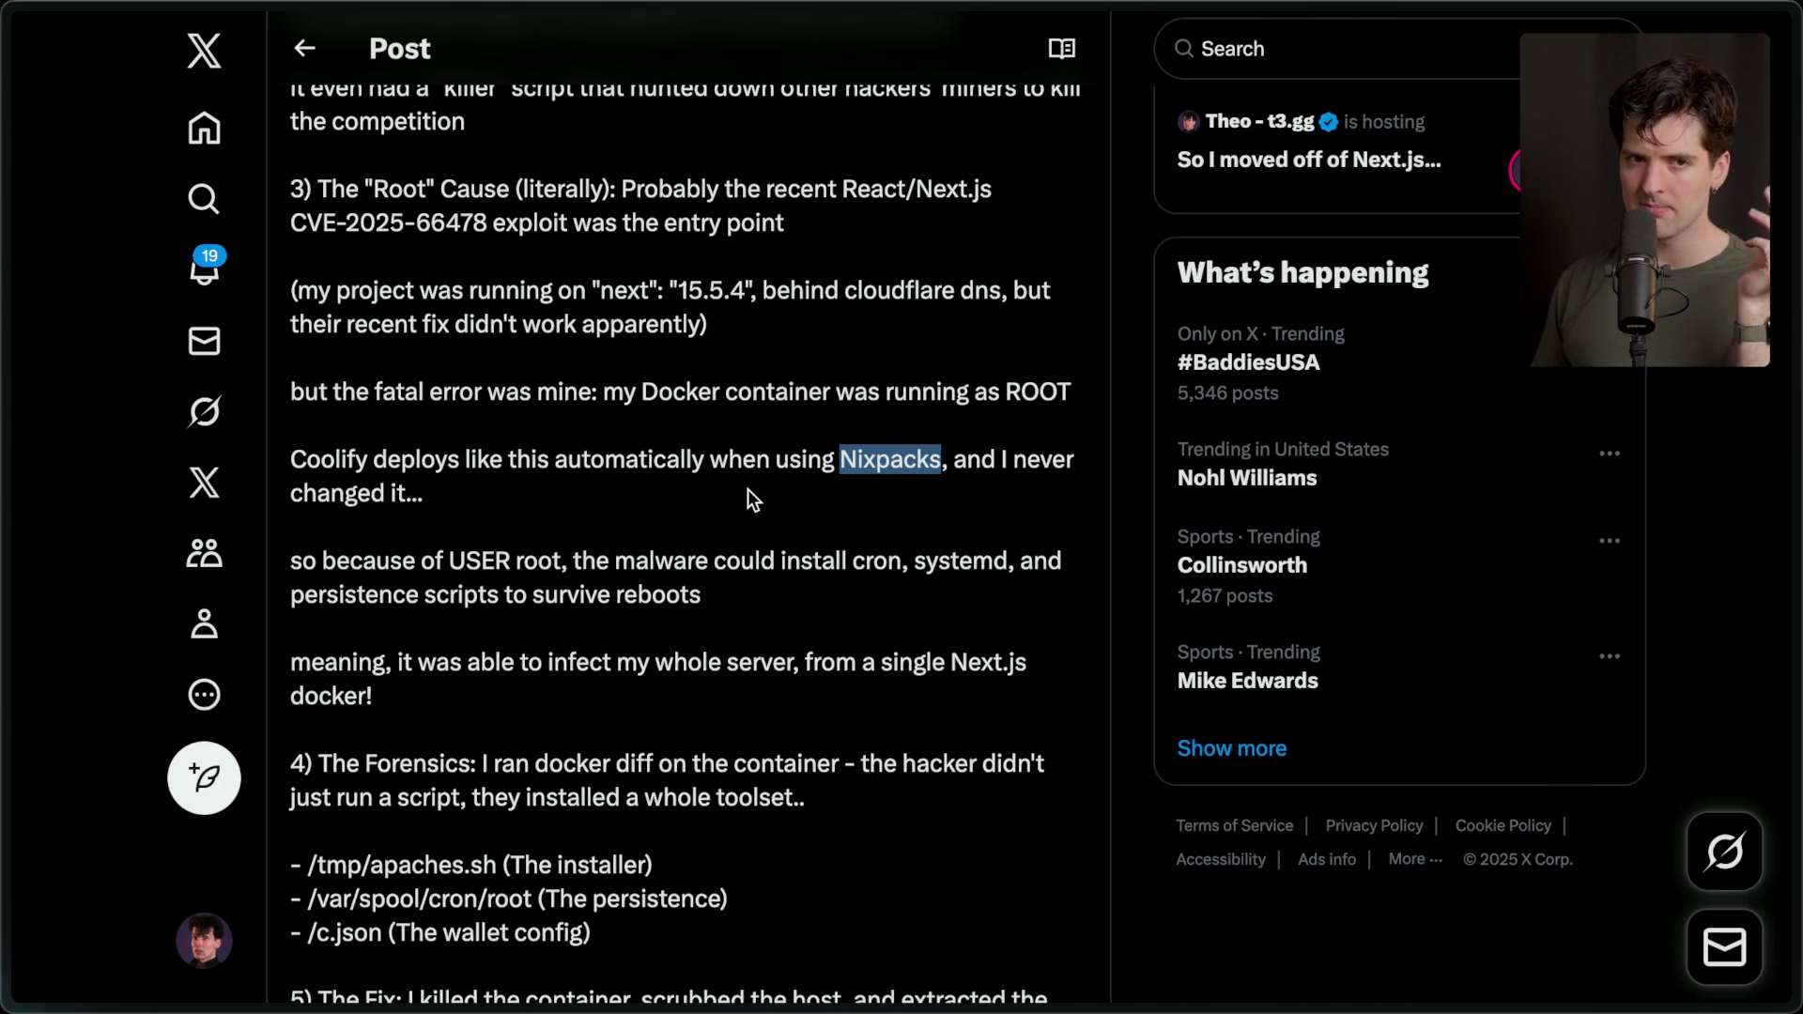
{"action": "left_click", "coordinate": [710, 492]}
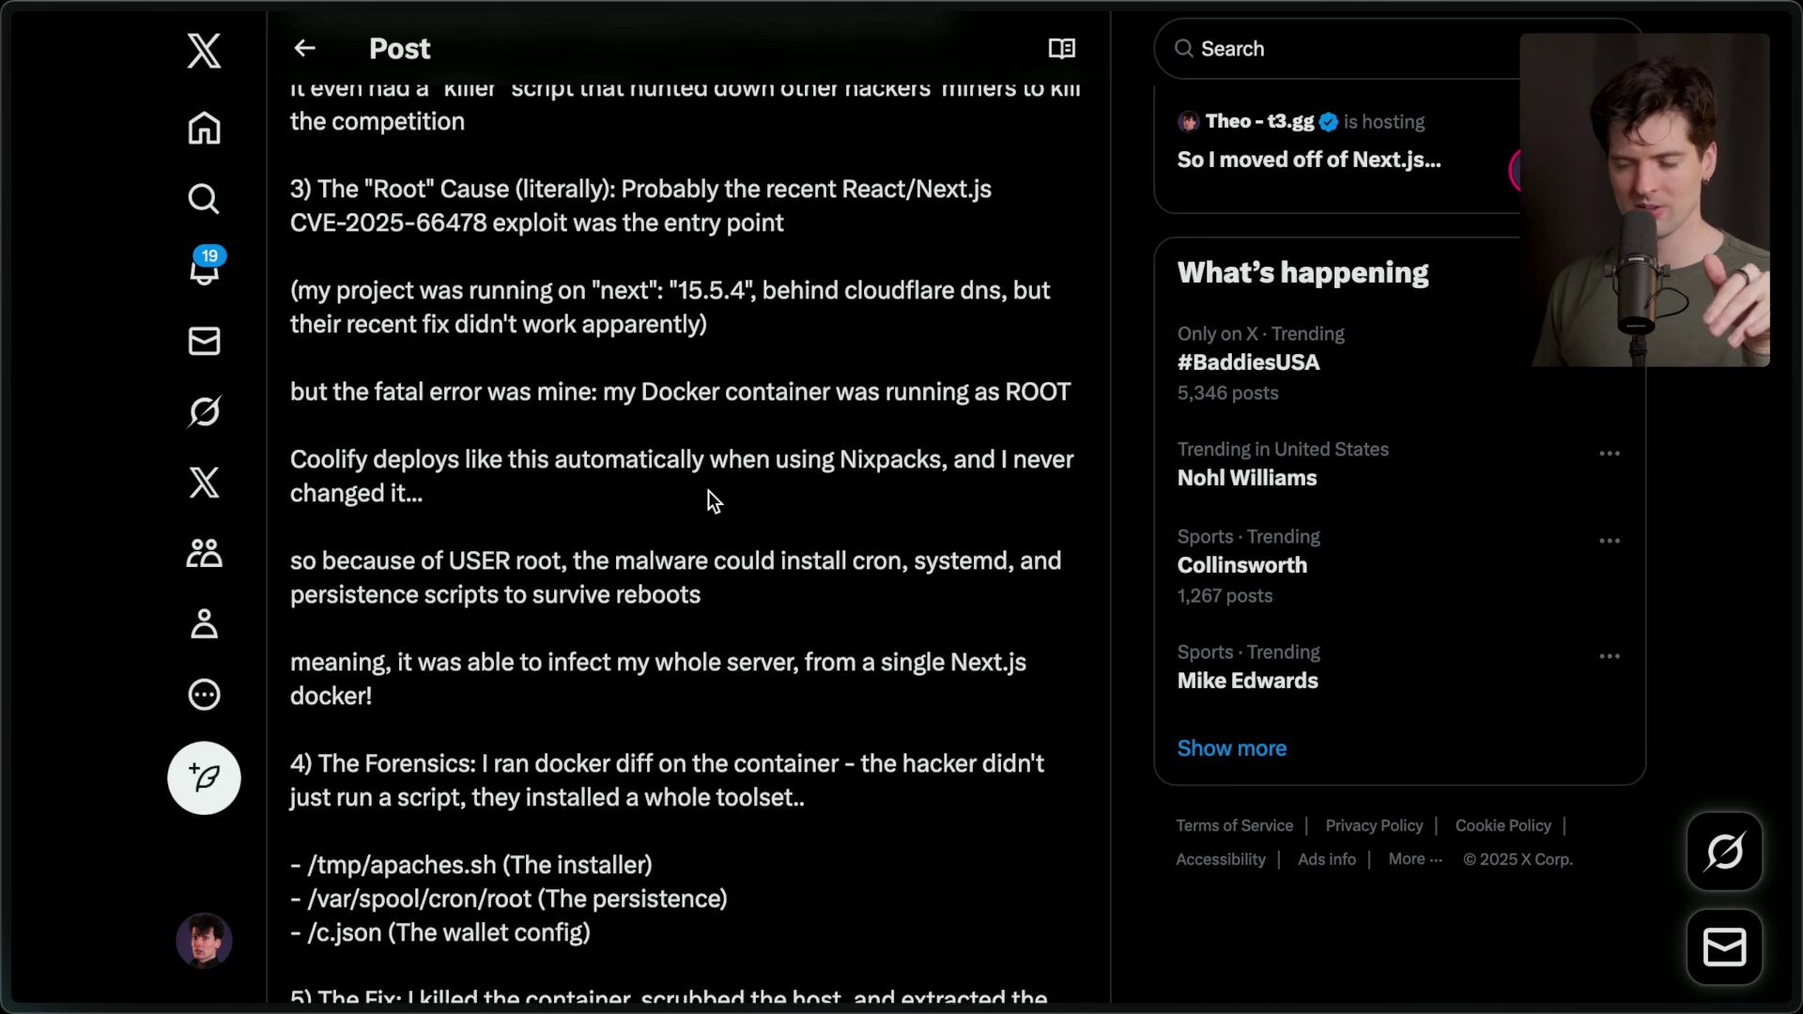
{"action": "scroll", "coordinate": [708, 490], "scroll_direction": "down", "scroll_amount": 2}
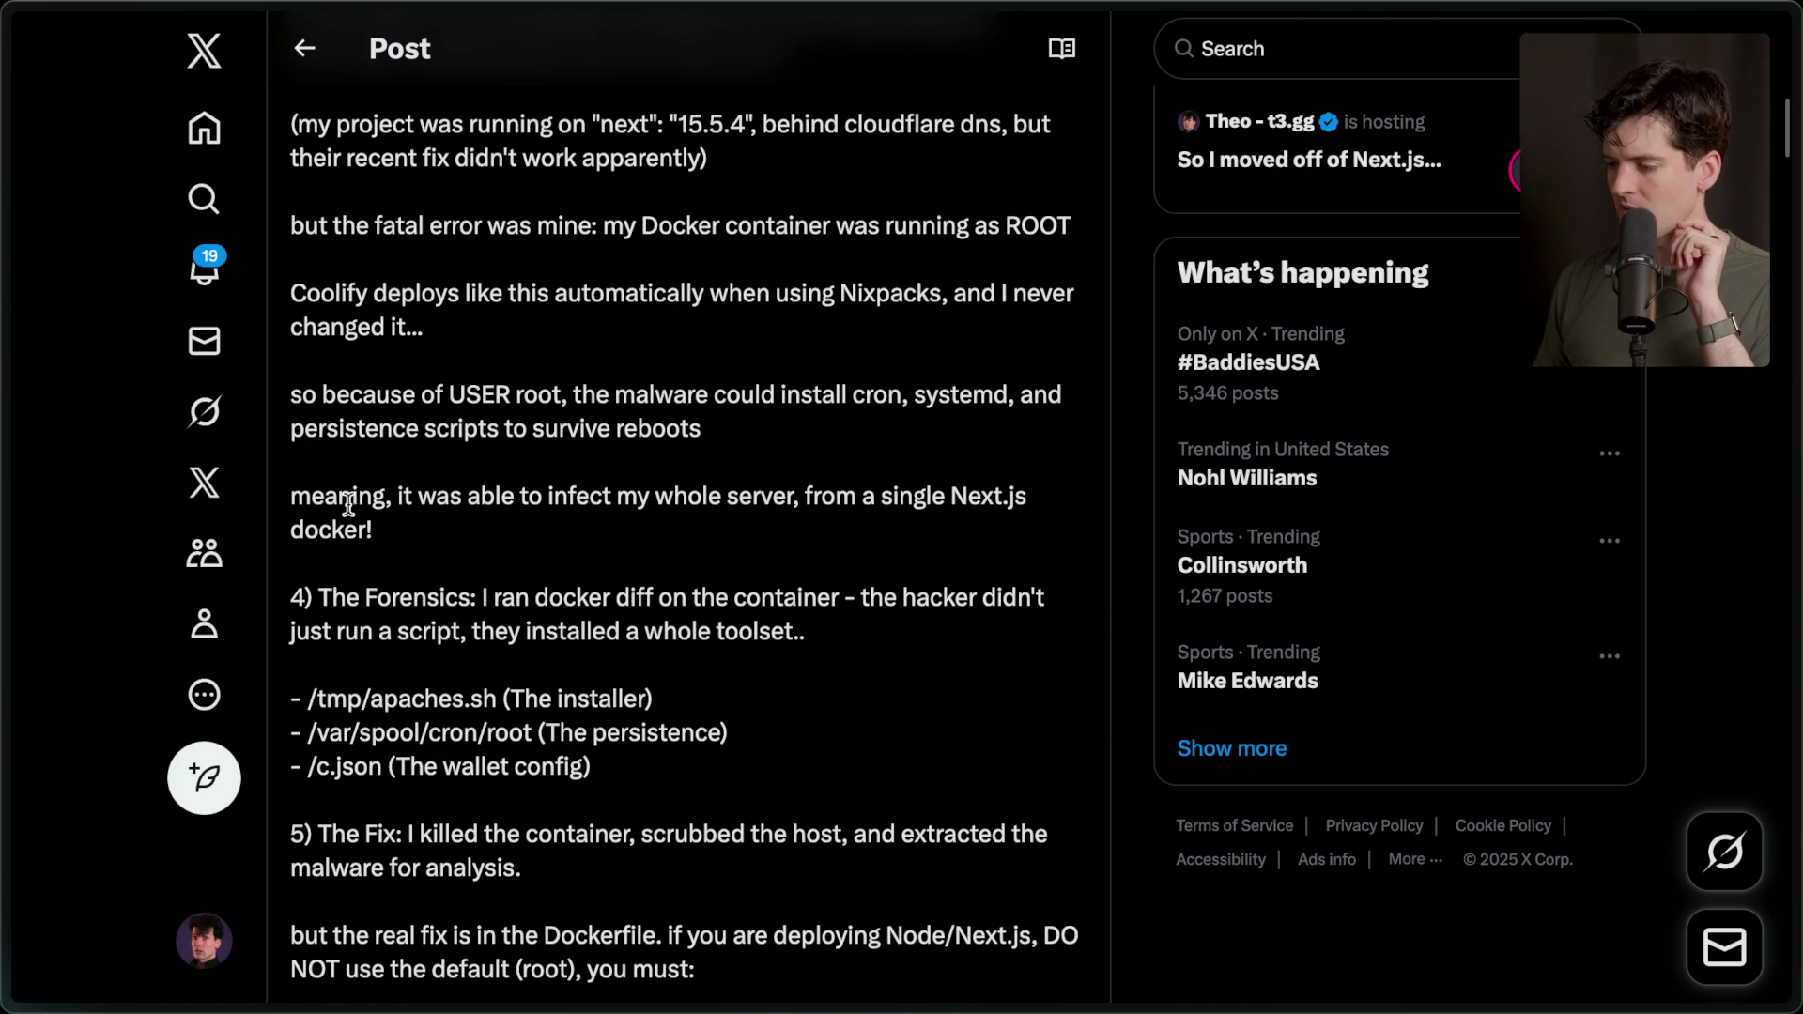
{"action": "left_click_drag", "start_coordinate": [372, 492], "coordinate": [505, 537]}
{"action": "left_click", "coordinate": [506, 529]}
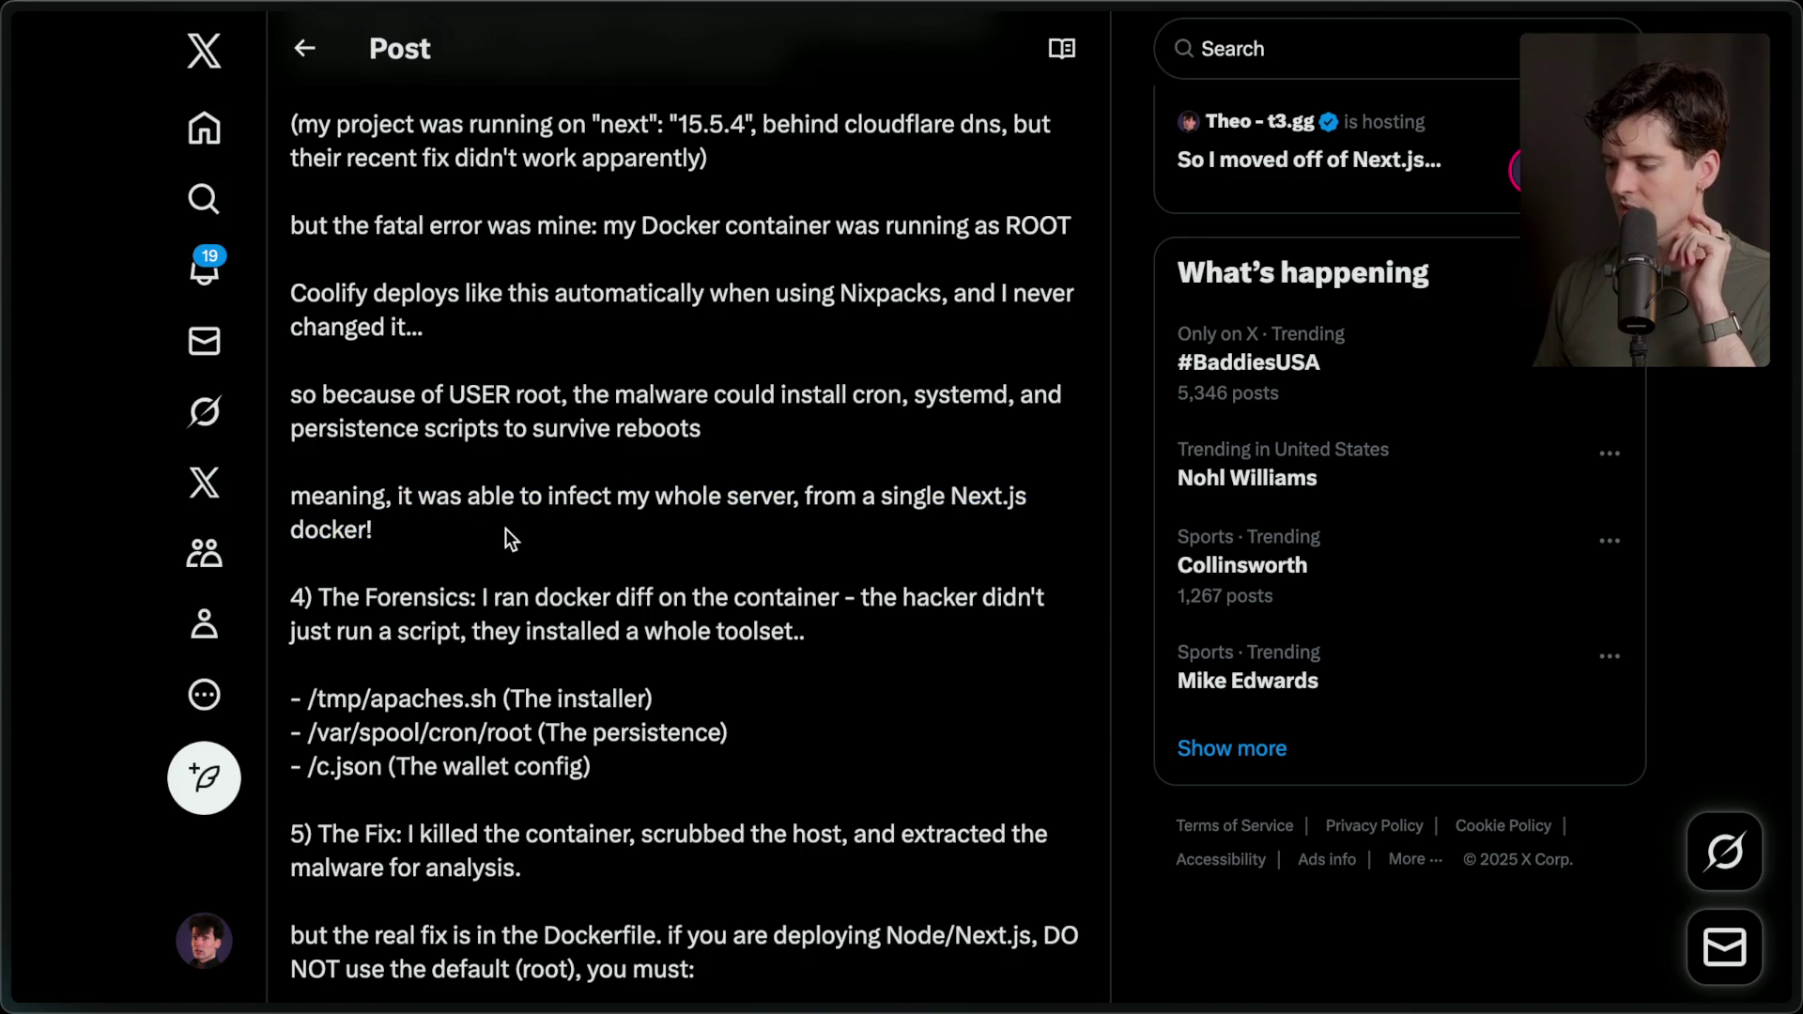
{"action": "scroll", "coordinate": [505, 537], "scroll_direction": "down", "scroll_amount": 3}
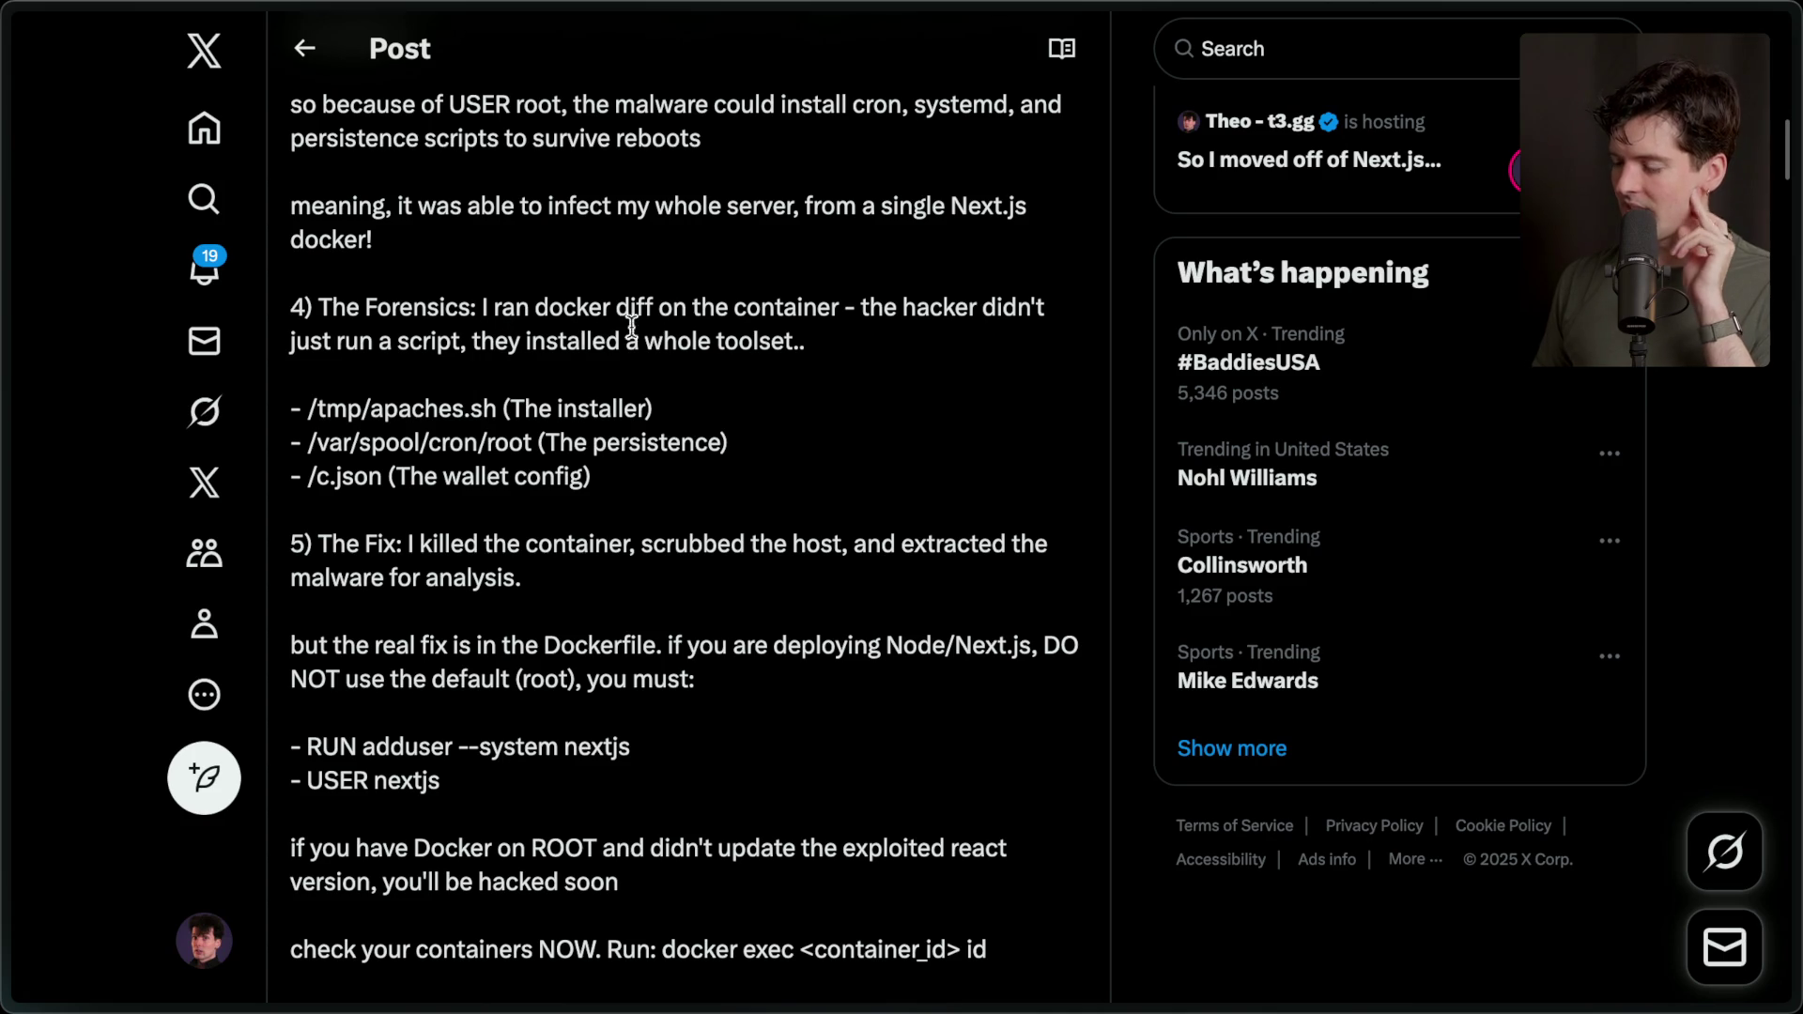
{"action": "left_click_drag", "start_coordinate": [295, 409], "coordinate": [686, 405]}
{"action": "left_click", "coordinate": [685, 406]}
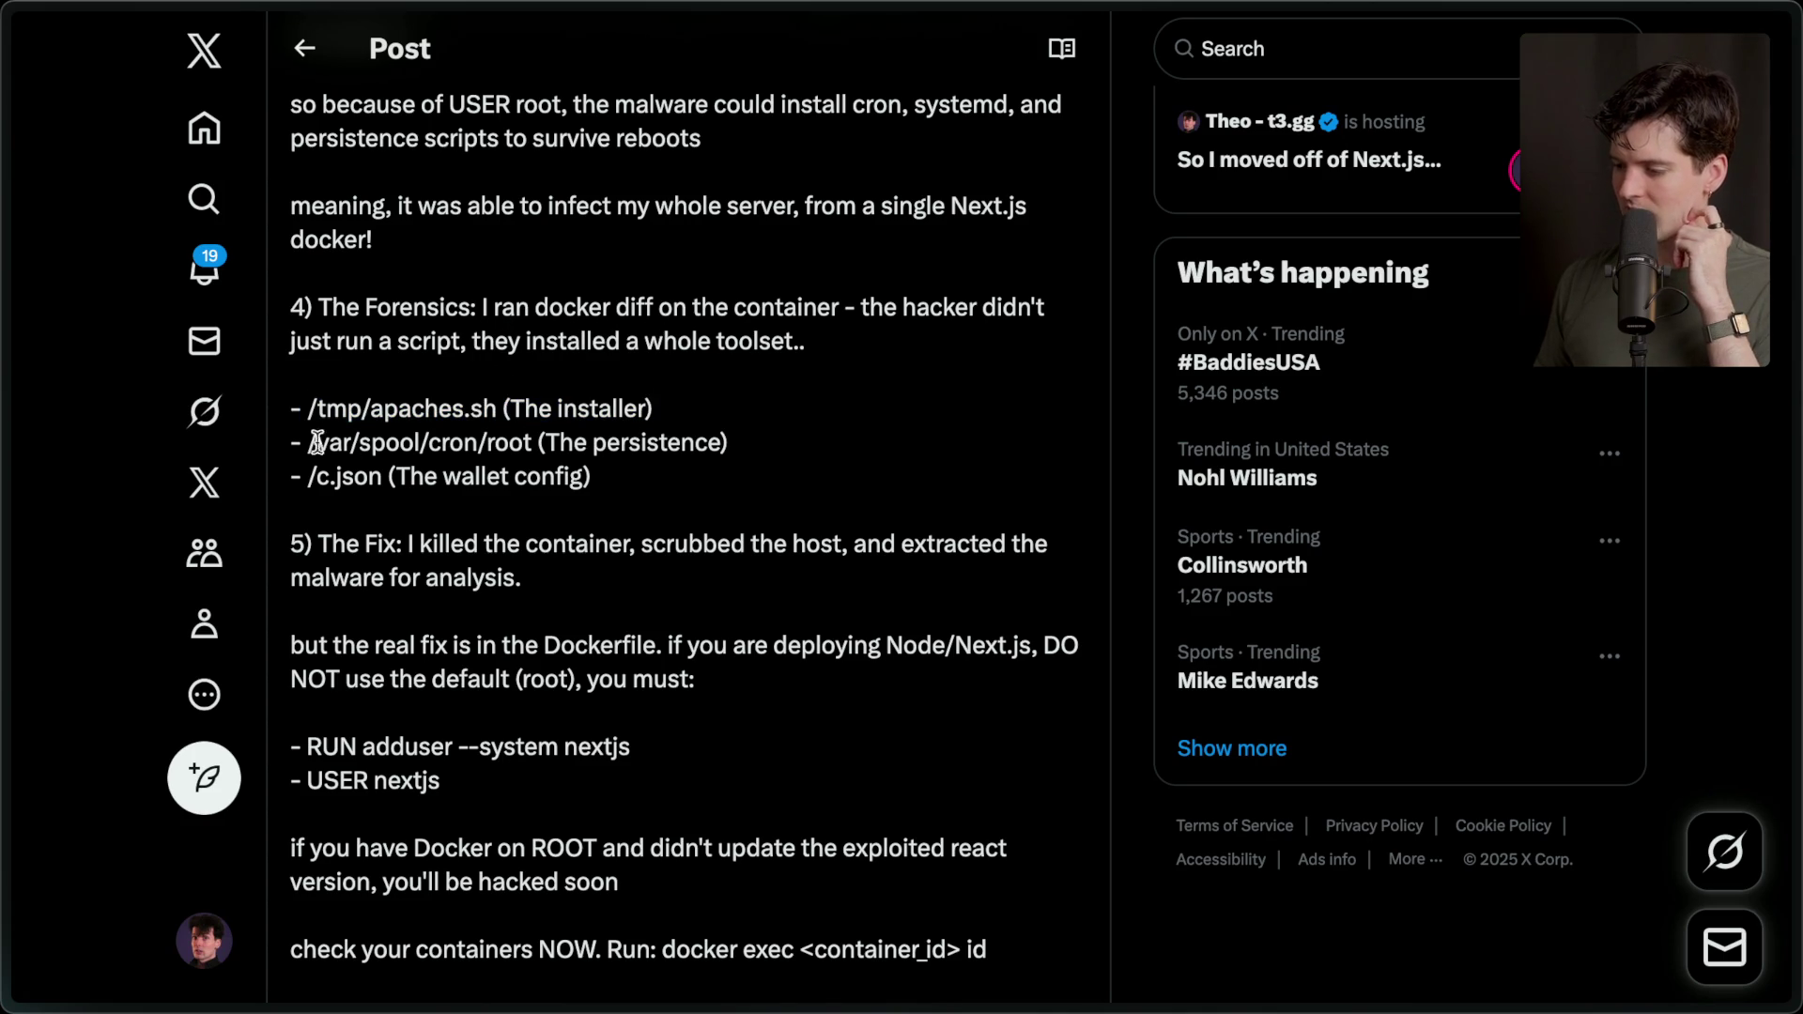
{"action": "left_click_drag", "start_coordinate": [279, 439], "coordinate": [695, 437]}
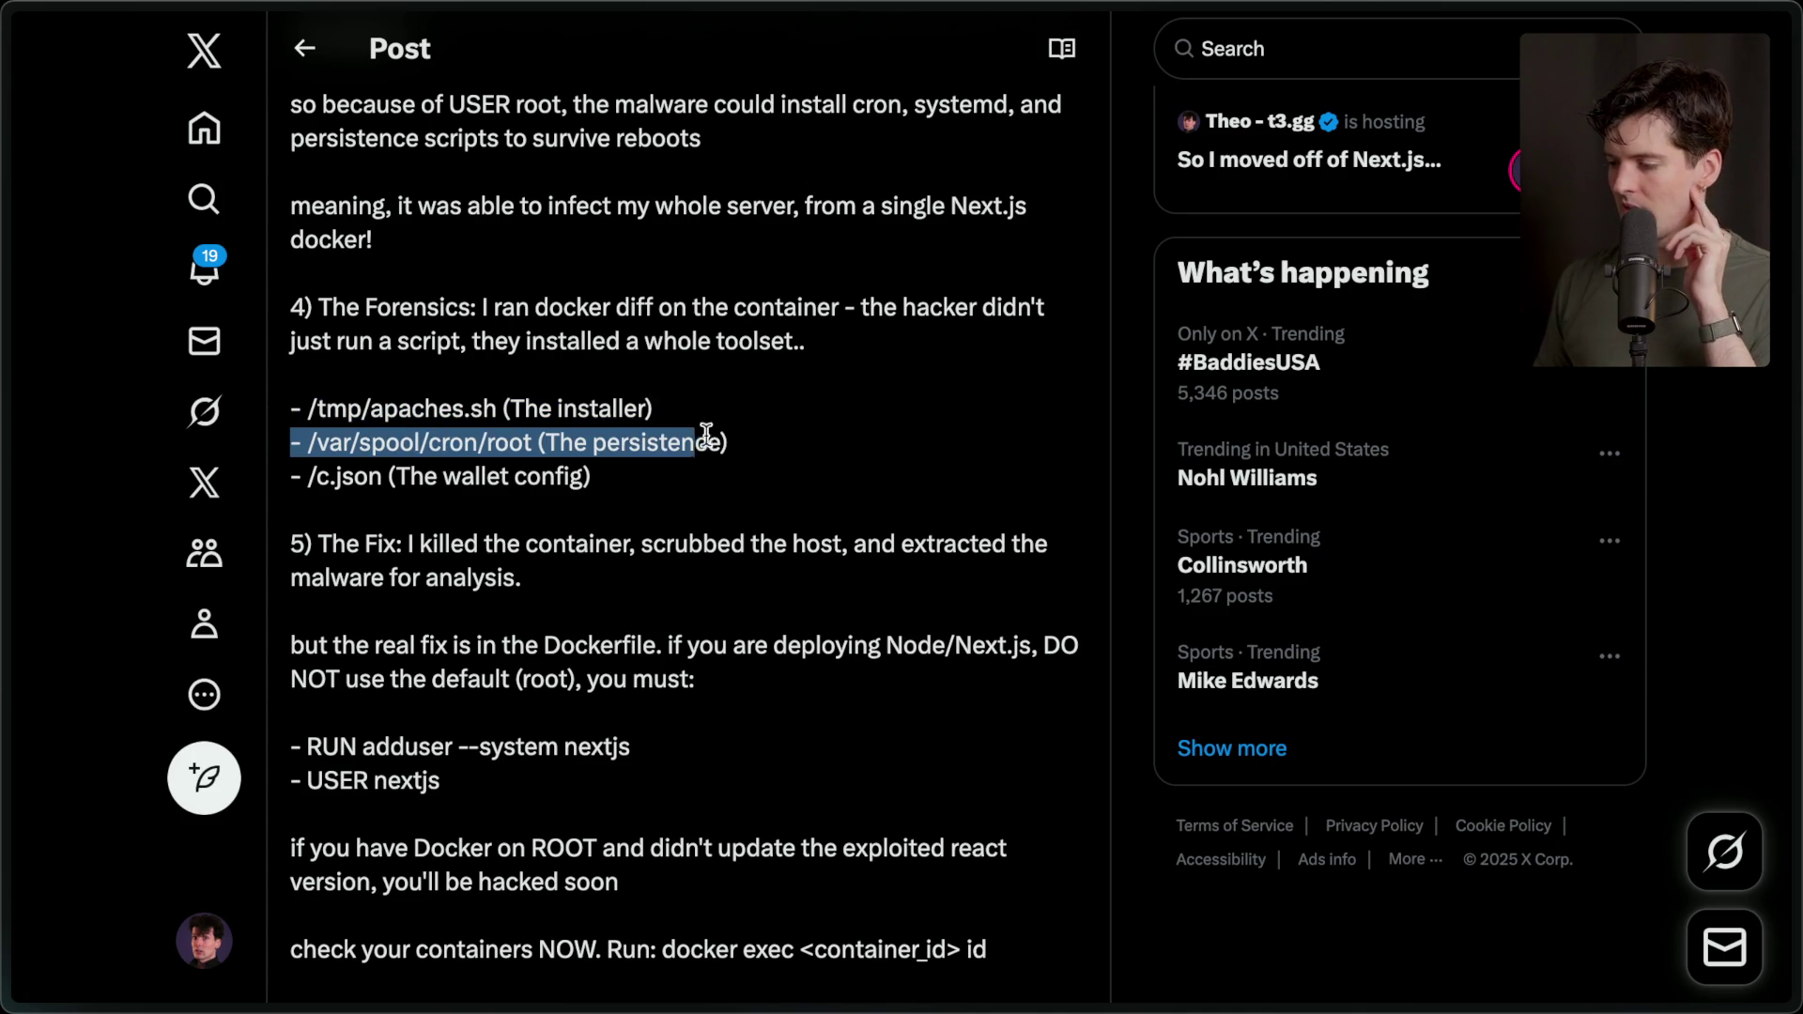
{"action": "left_click", "coordinate": [749, 435]}
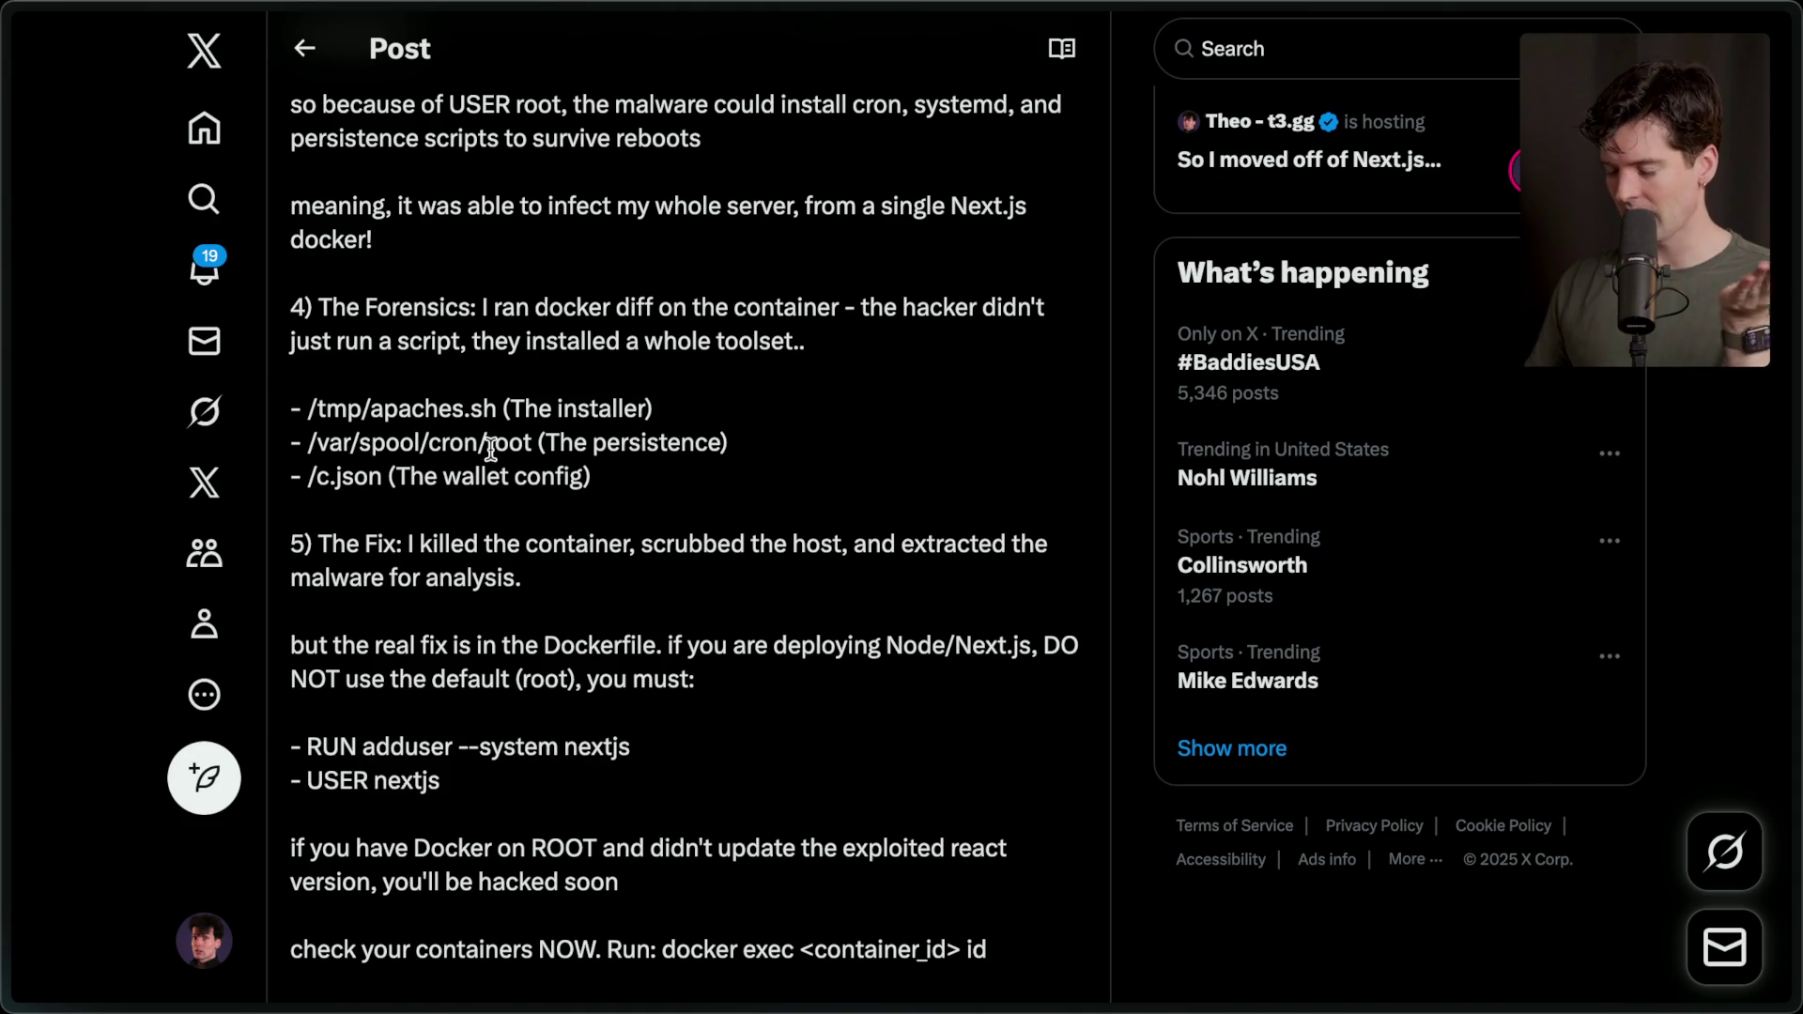
{"action": "left_click_drag", "start_coordinate": [298, 475], "coordinate": [631, 475]}
{"action": "left_click", "coordinate": [631, 475]}
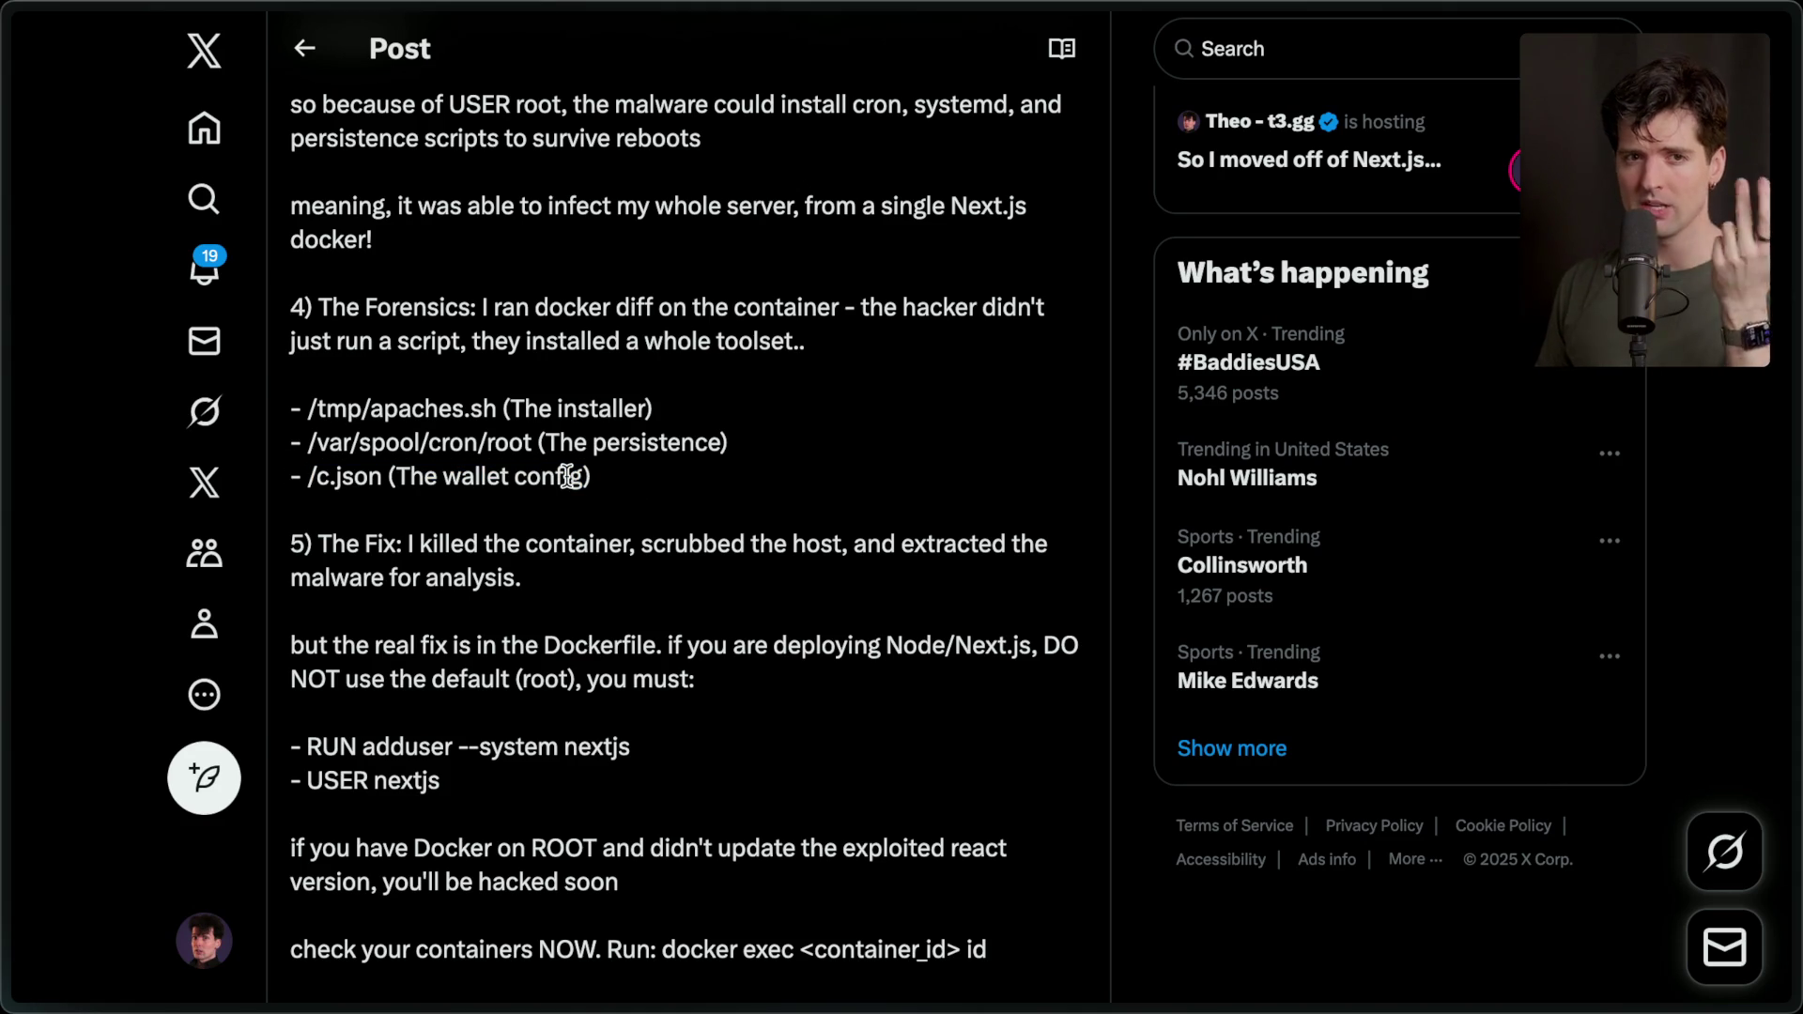
{"action": "scroll", "coordinate": [570, 477], "scroll_direction": "down", "scroll_amount": 2}
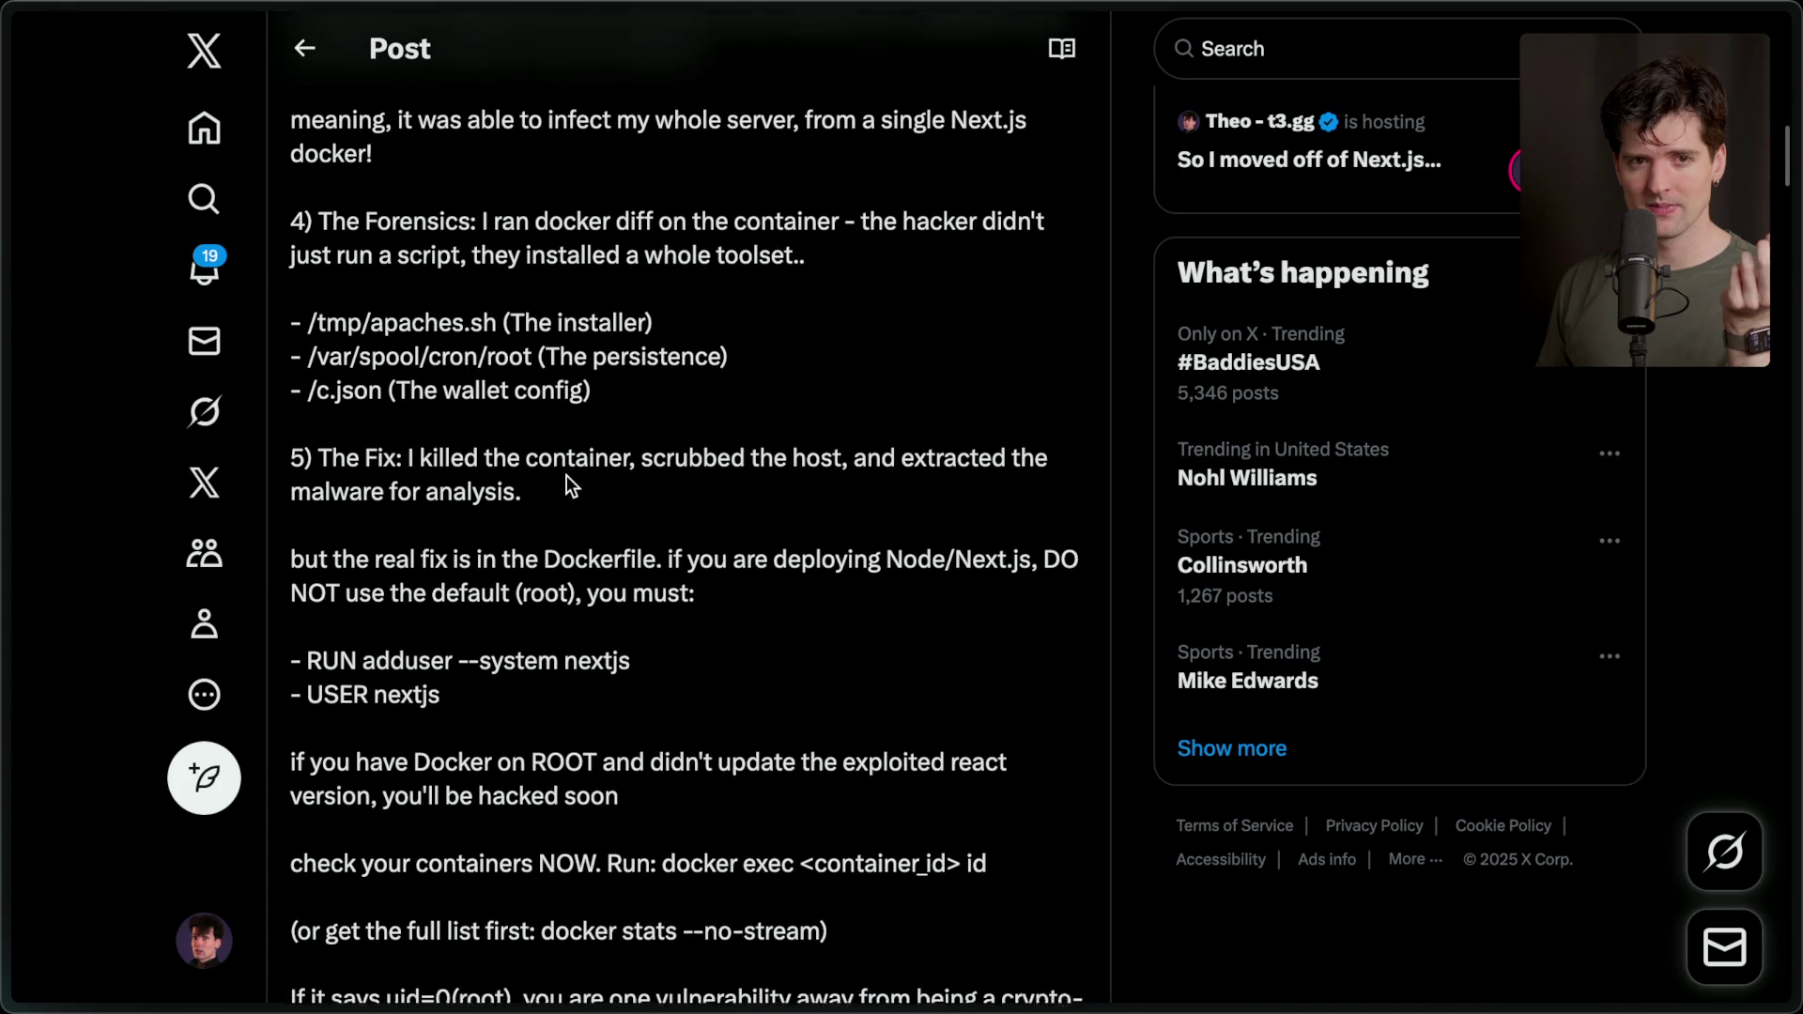
In the Fix section, highlight the advice not to run as root and the USER nextjs line.
{"action": "scroll", "coordinate": [566, 475], "scroll_direction": "down", "scroll_amount": 2}
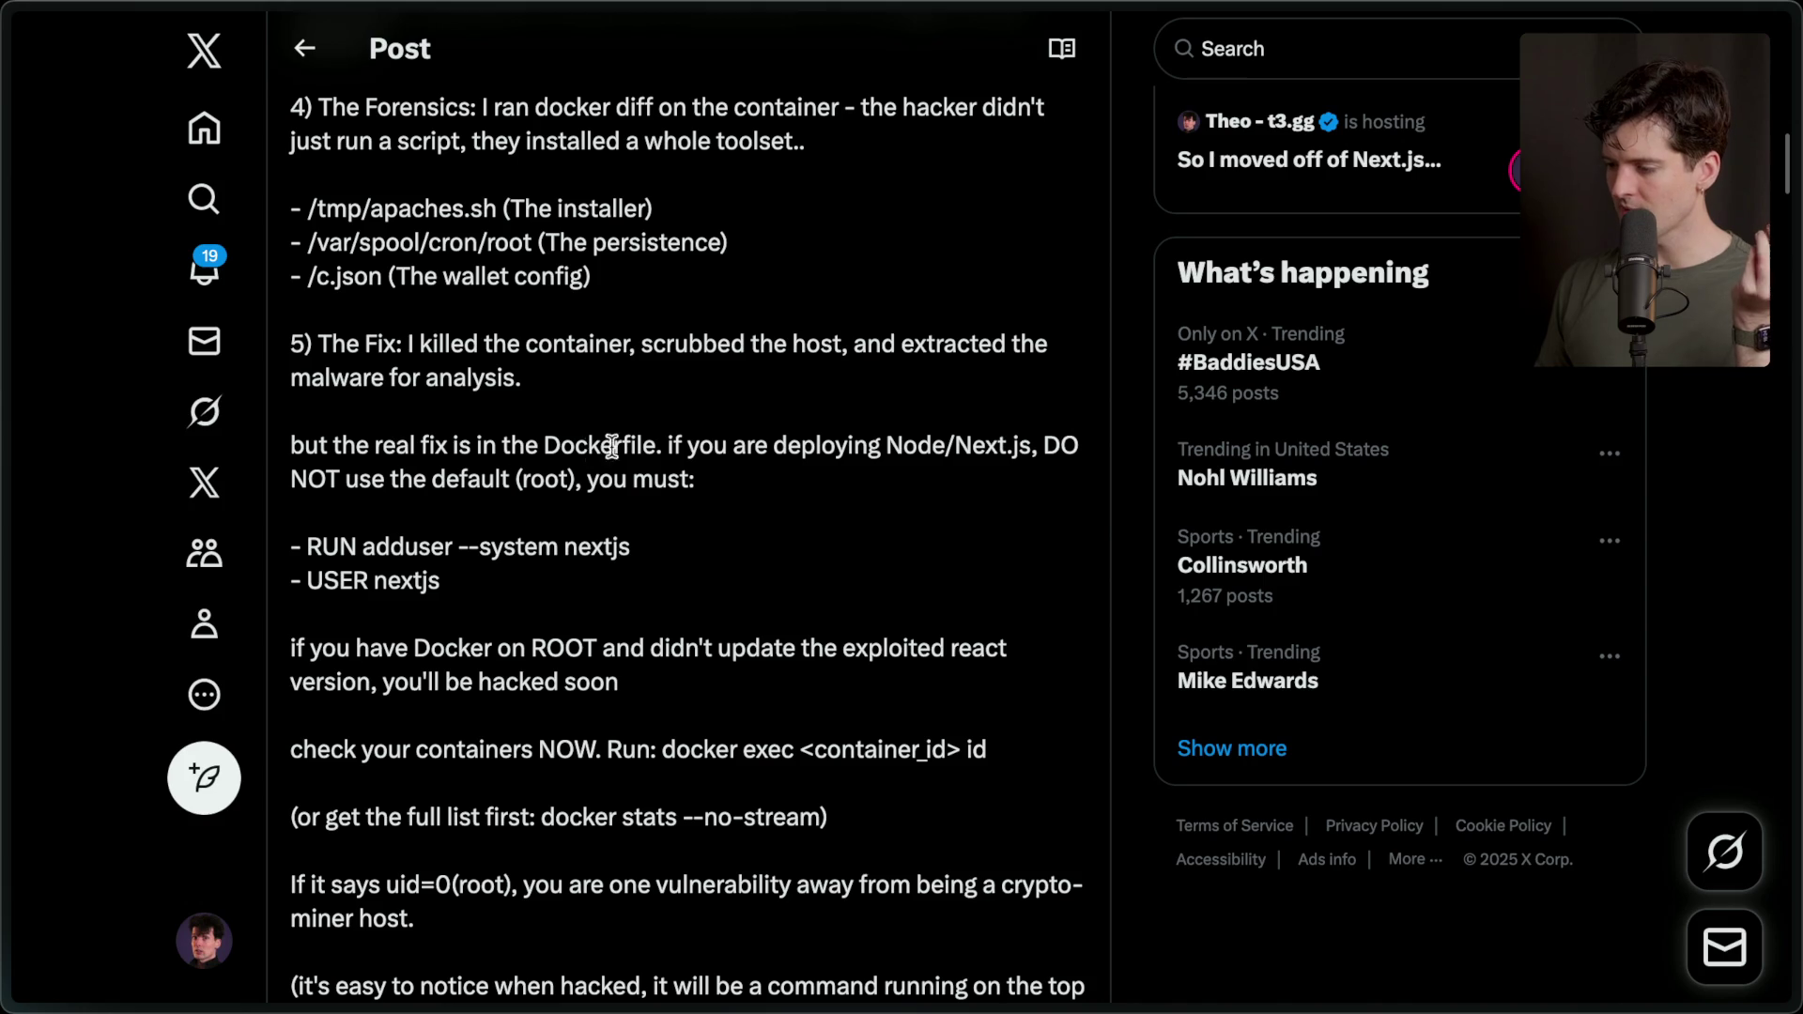
{"action": "left_click_drag", "start_coordinate": [669, 445], "coordinate": [741, 478]}
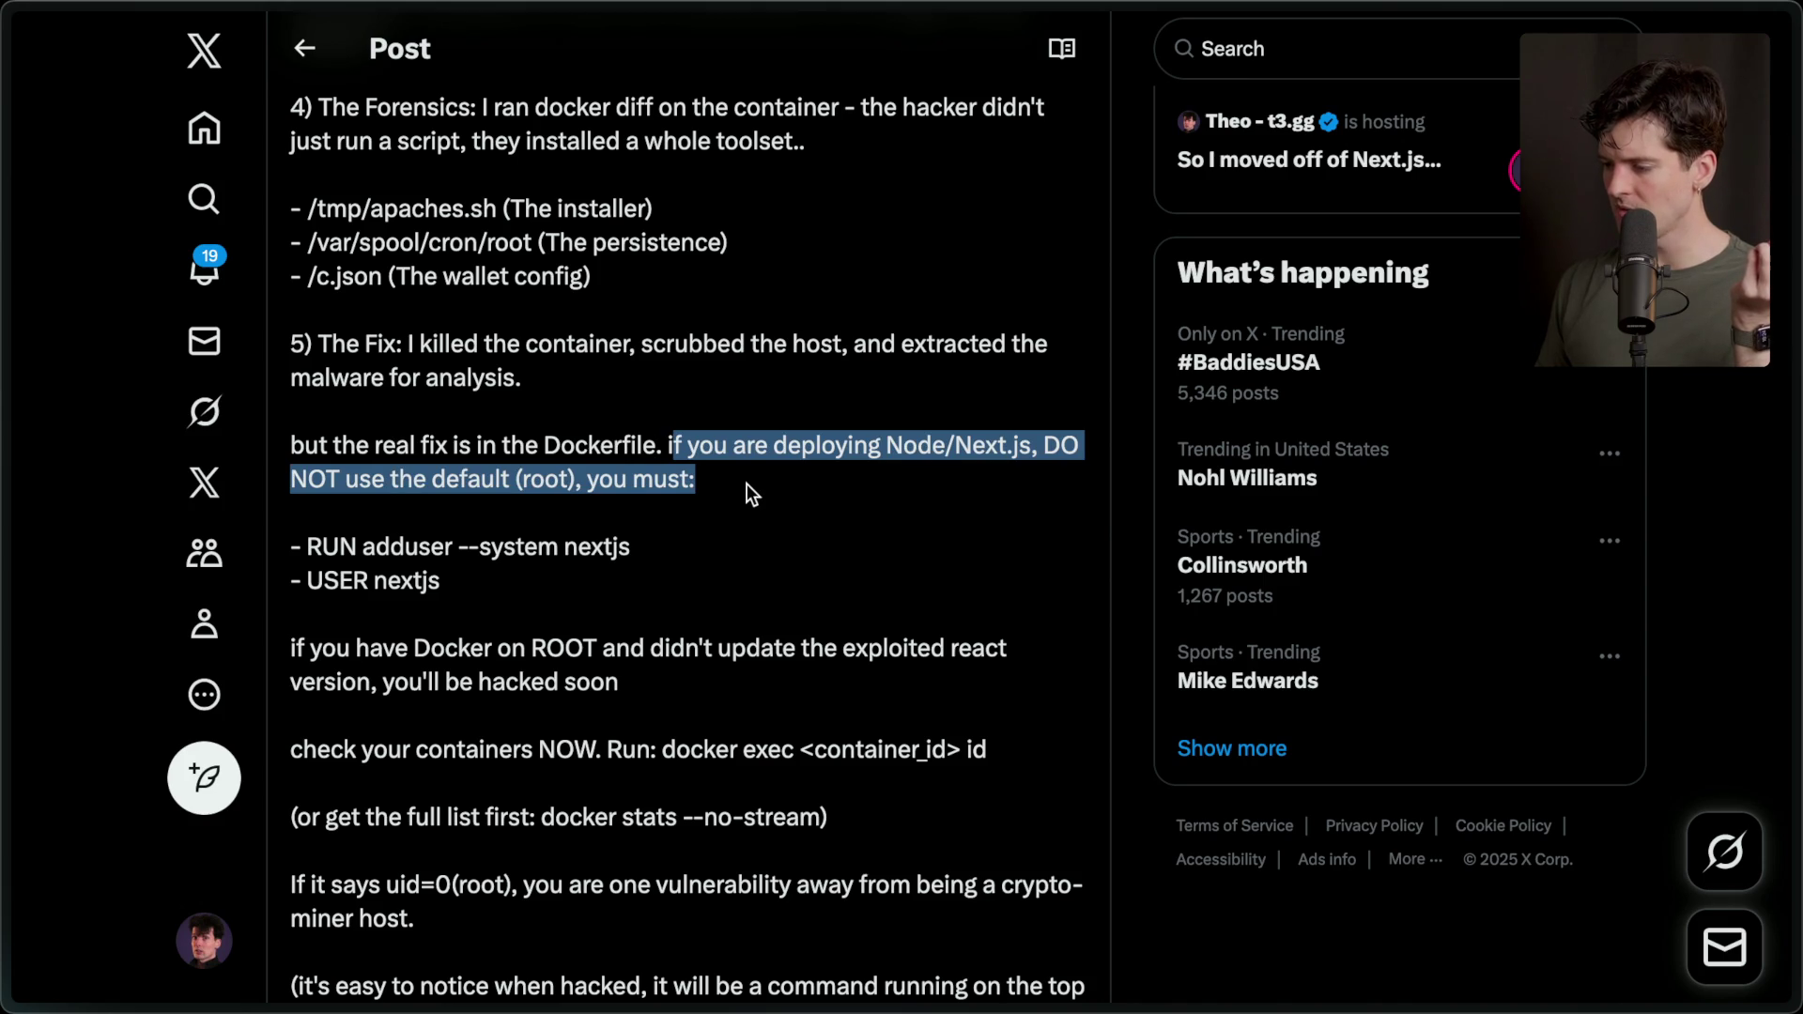
{"action": "scroll", "coordinate": [747, 483], "scroll_direction": "down", "scroll_amount": 1}
{"action": "left_click_drag", "start_coordinate": [306, 490], "coordinate": [631, 490]}
{"action": "triple_click", "coordinate": [338, 524]}
{"action": "scroll", "coordinate": [632, 528], "scroll_direction": "down", "scroll_amount": 3}
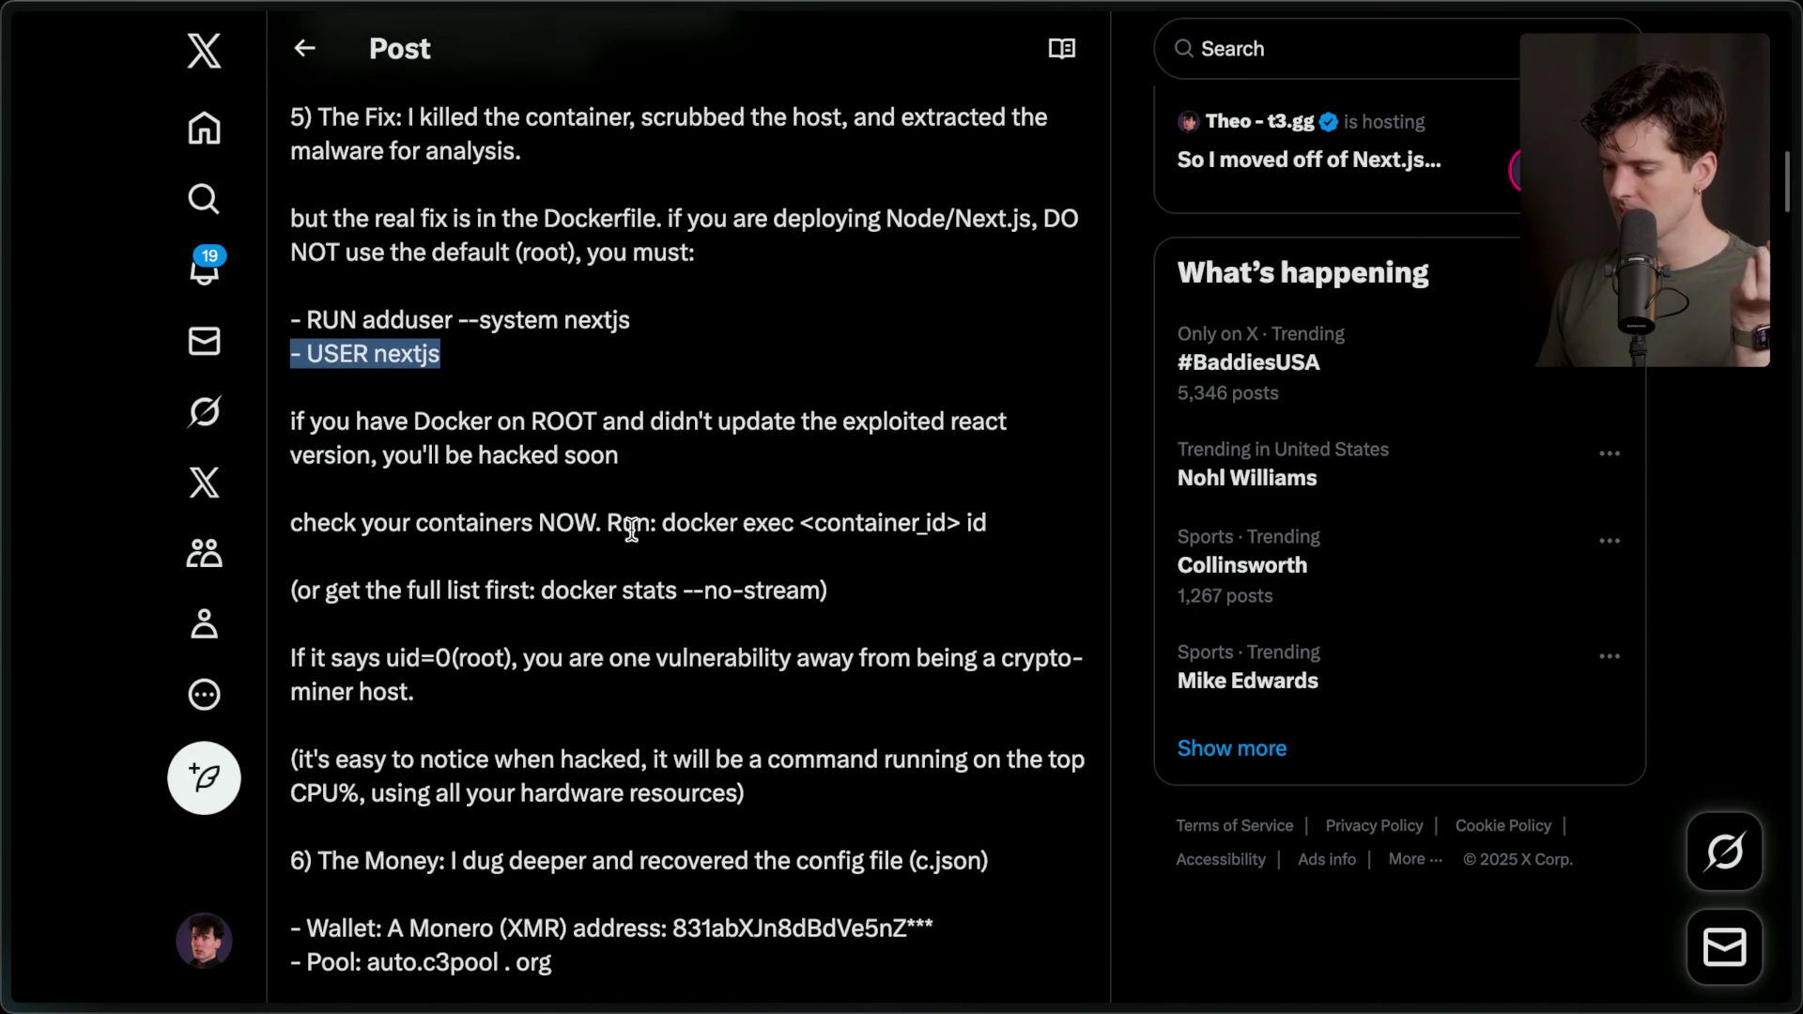
{"action": "left_click", "coordinate": [631, 528]}
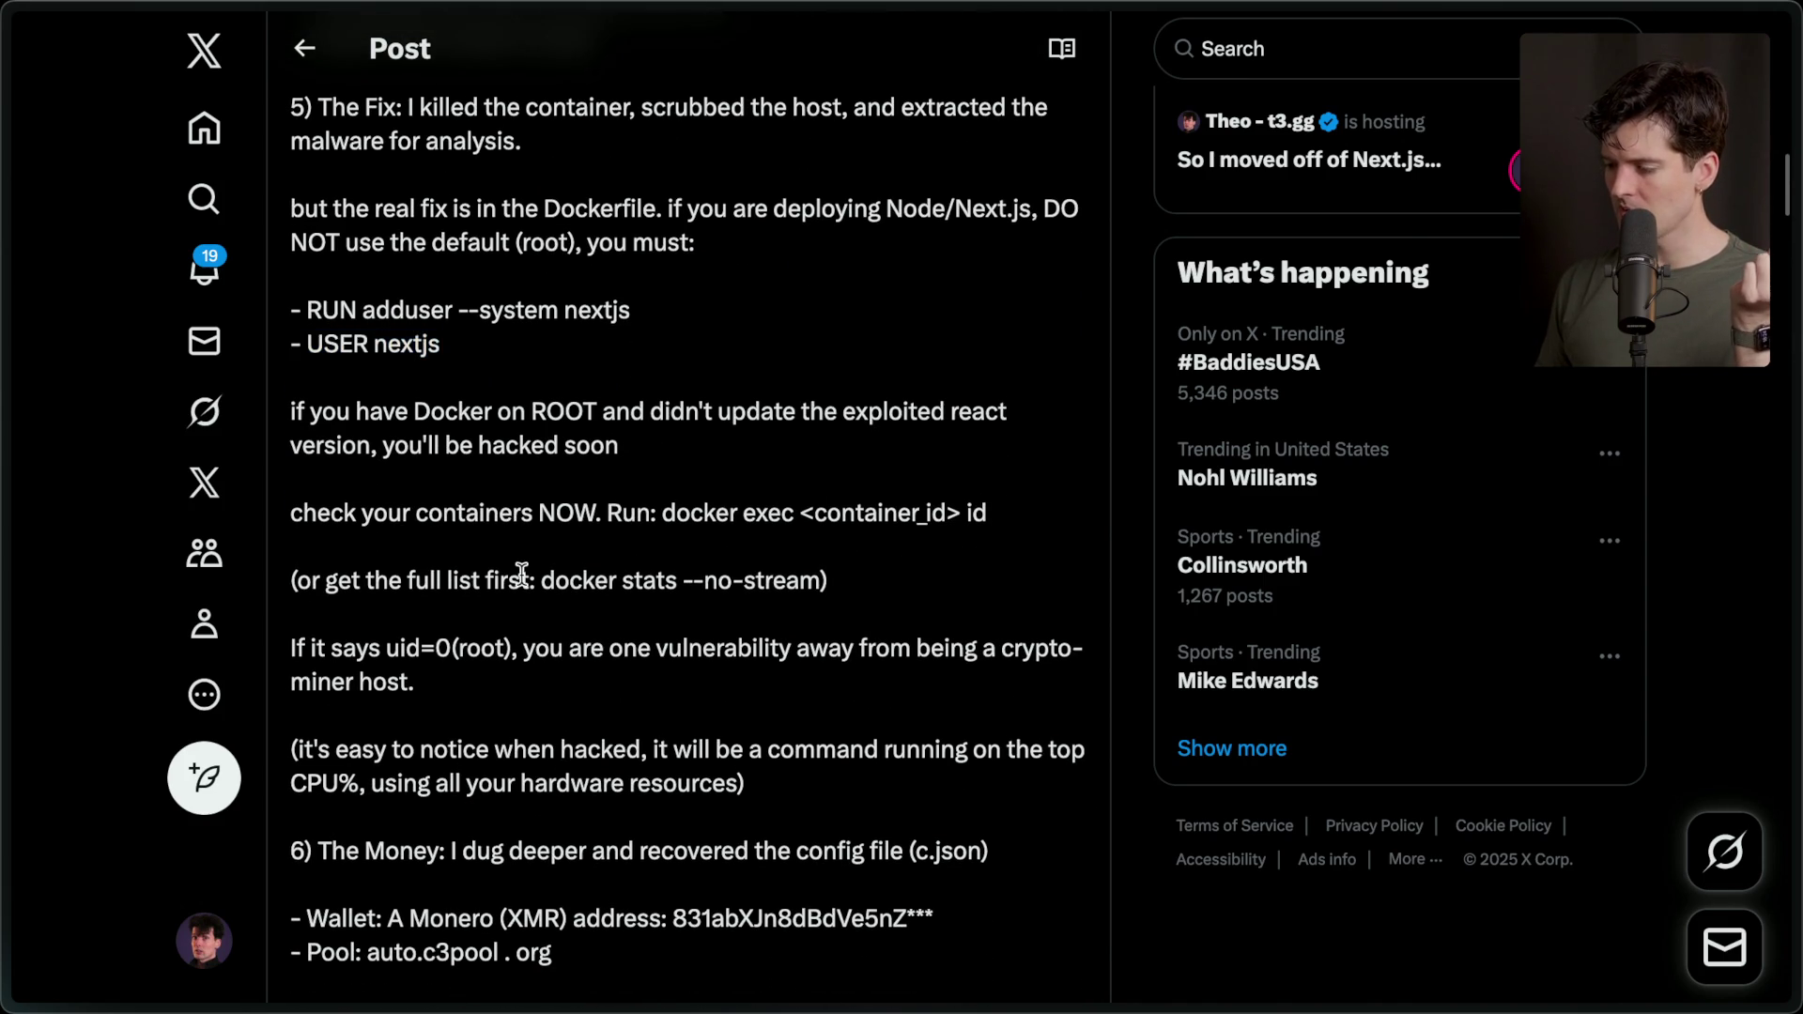
Read on to the Scale section, highlight the $4.26/day earnings, and reveal the tab sidebar.
{"action": "scroll", "coordinate": [522, 573], "scroll_direction": "down", "scroll_amount": 3}
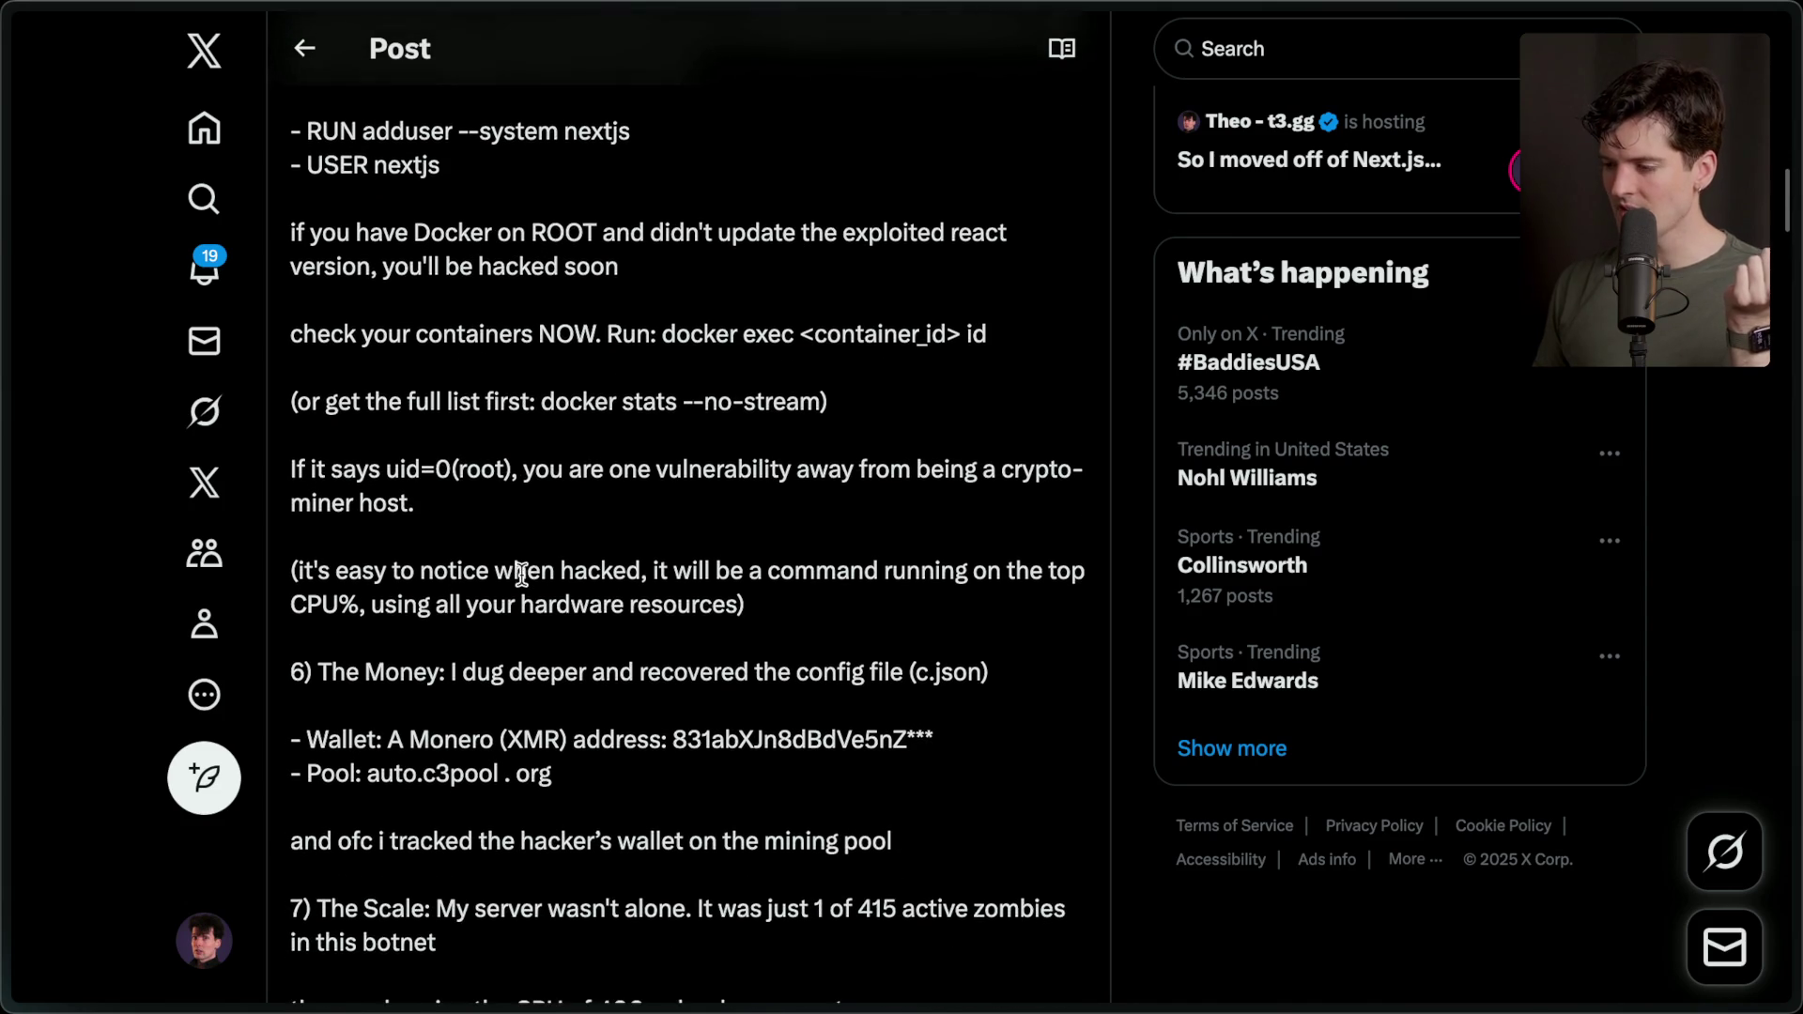
{"action": "scroll", "coordinate": [521, 573], "scroll_direction": "down", "scroll_amount": 1}
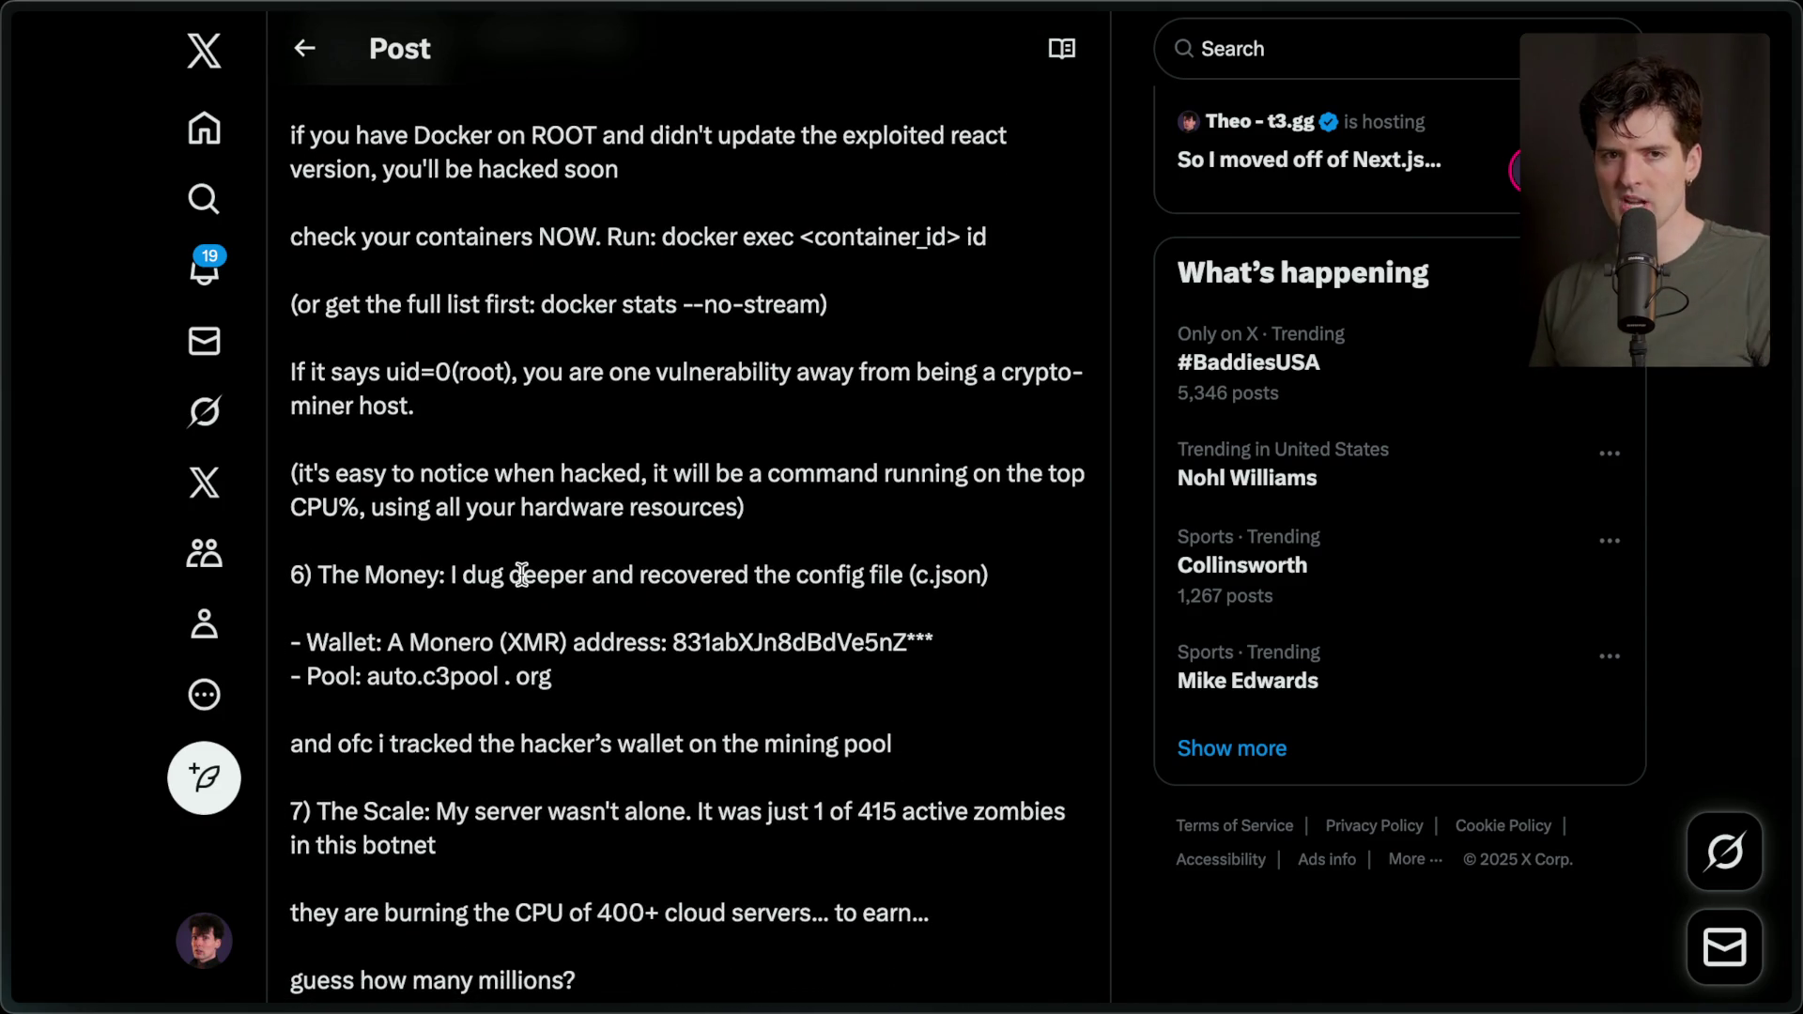
{"action": "scroll", "coordinate": [521, 575], "scroll_direction": "down", "scroll_amount": 3}
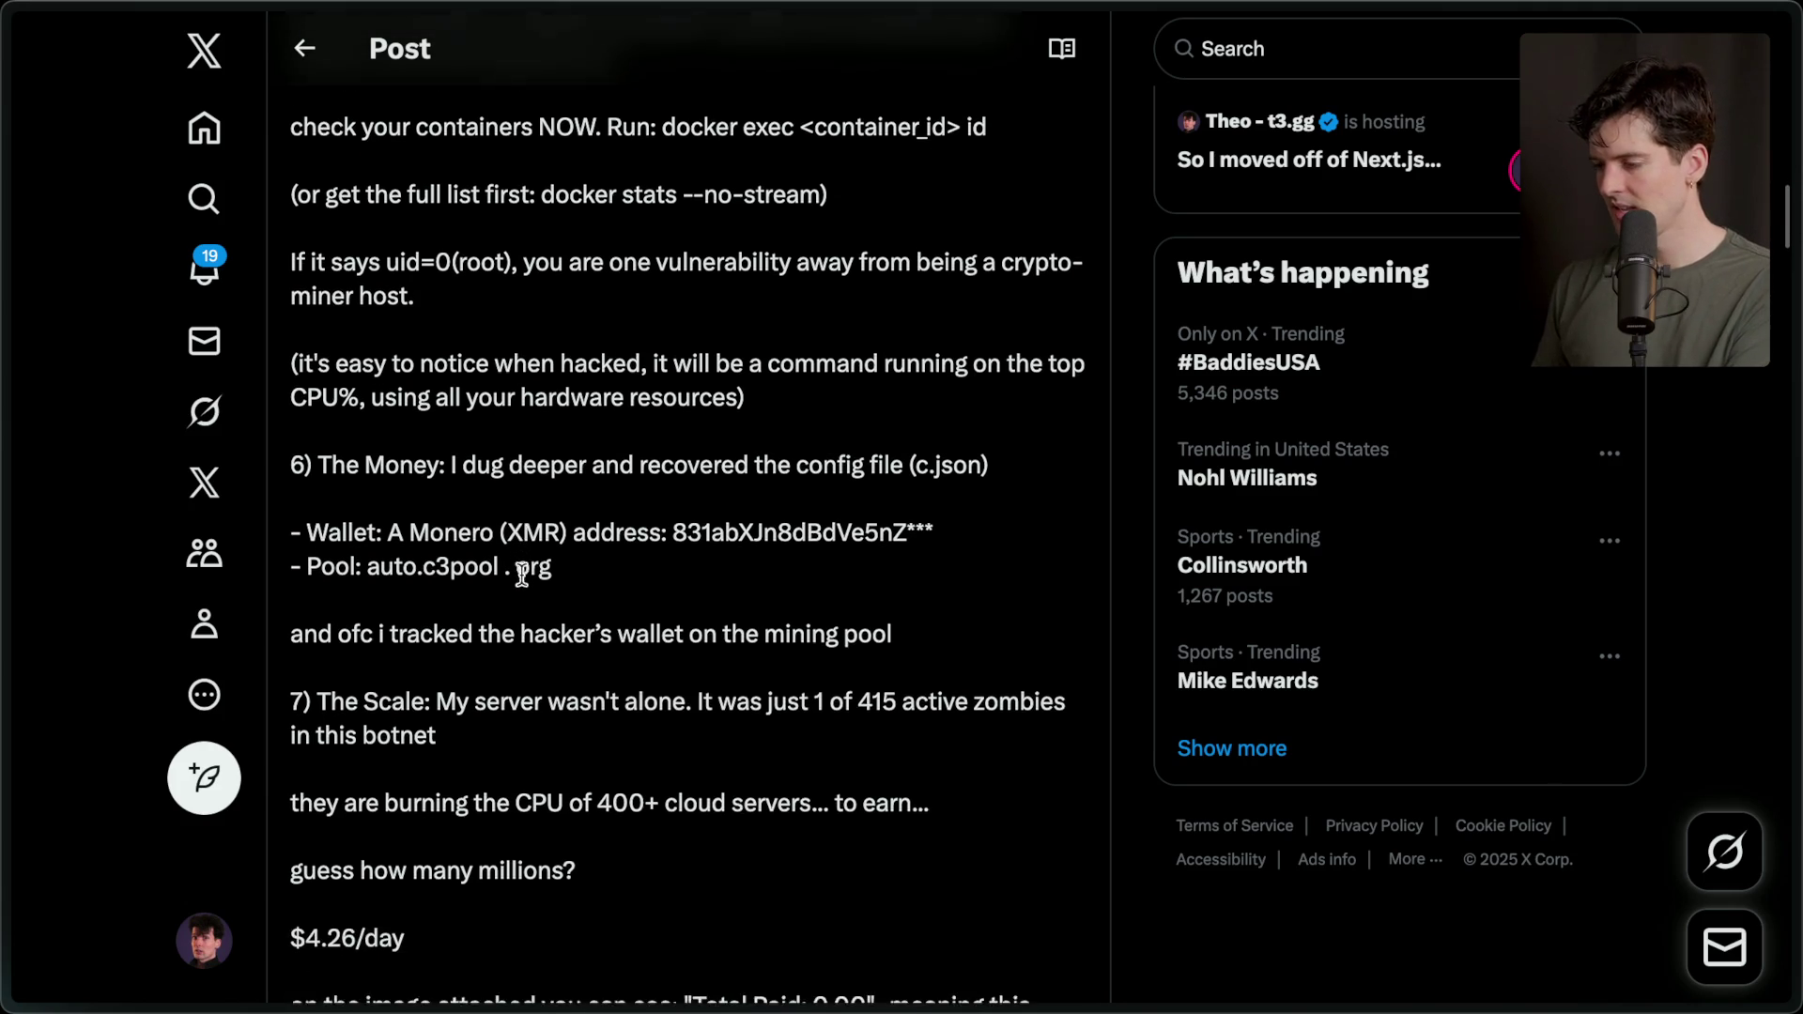
{"action": "scroll", "coordinate": [522, 573], "scroll_direction": "down", "scroll_amount": 4}
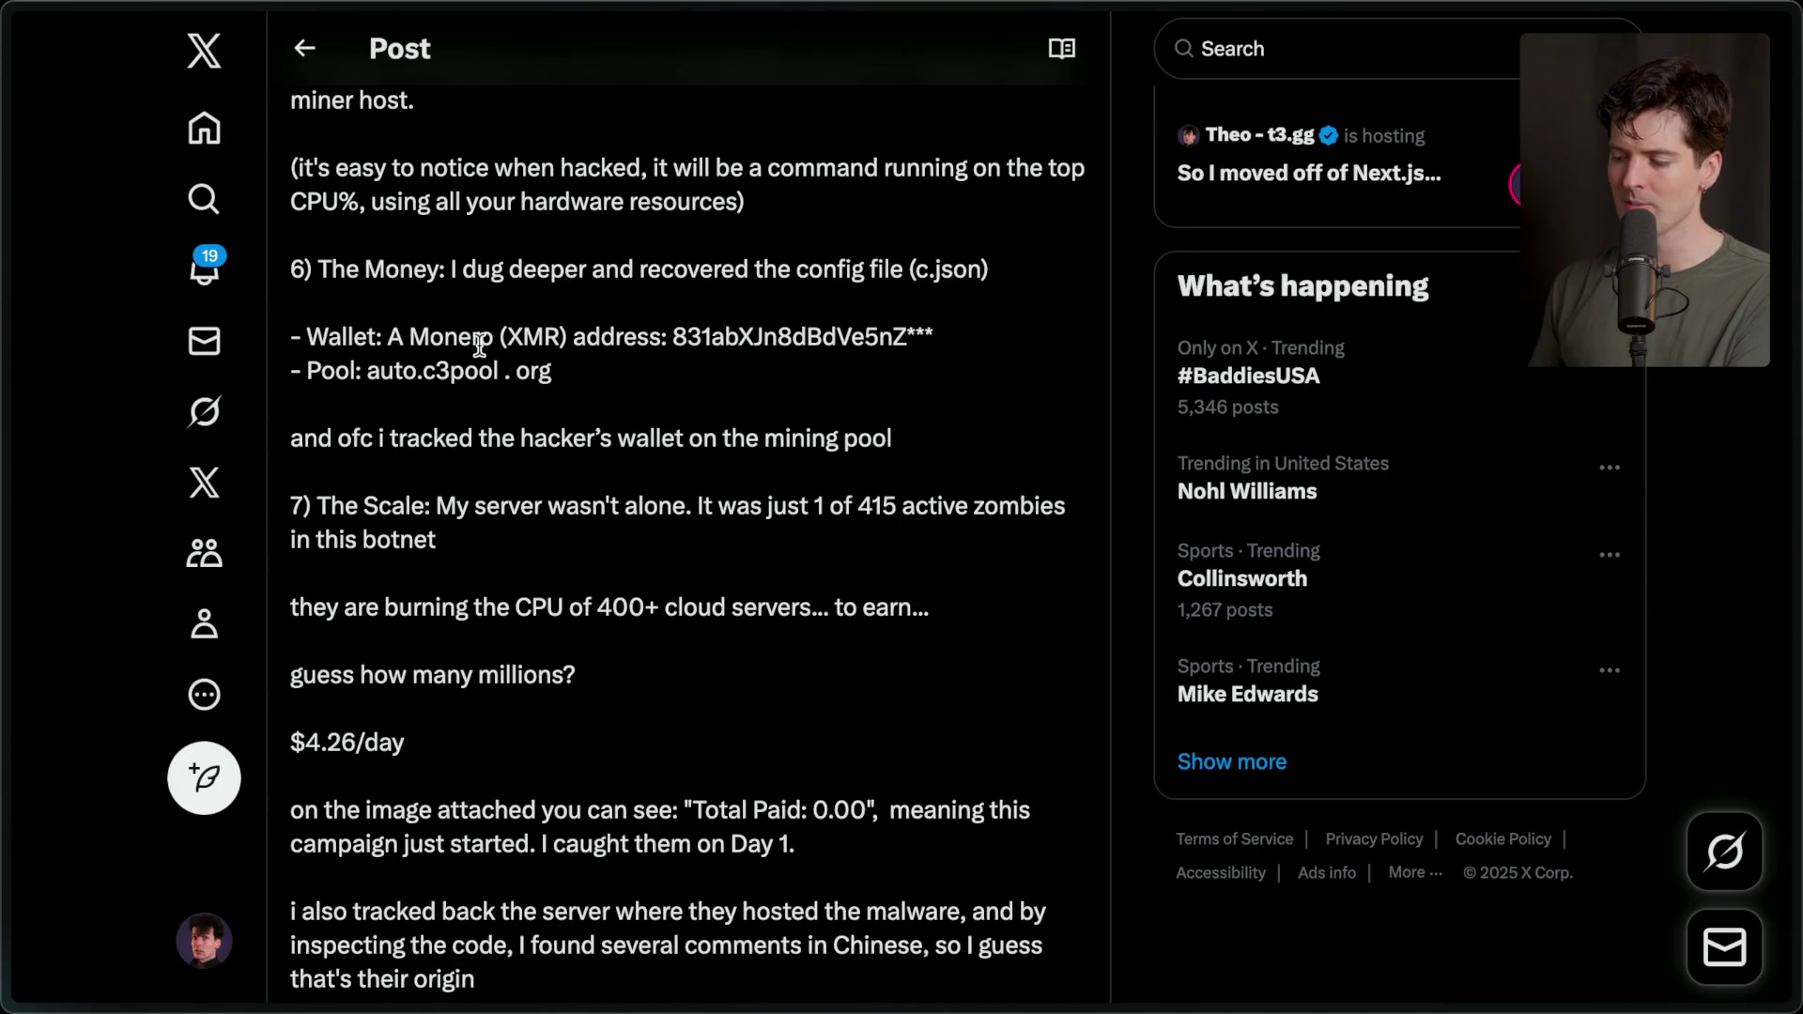
{"action": "scroll", "coordinate": [340, 384], "scroll_direction": "down", "scroll_amount": 3}
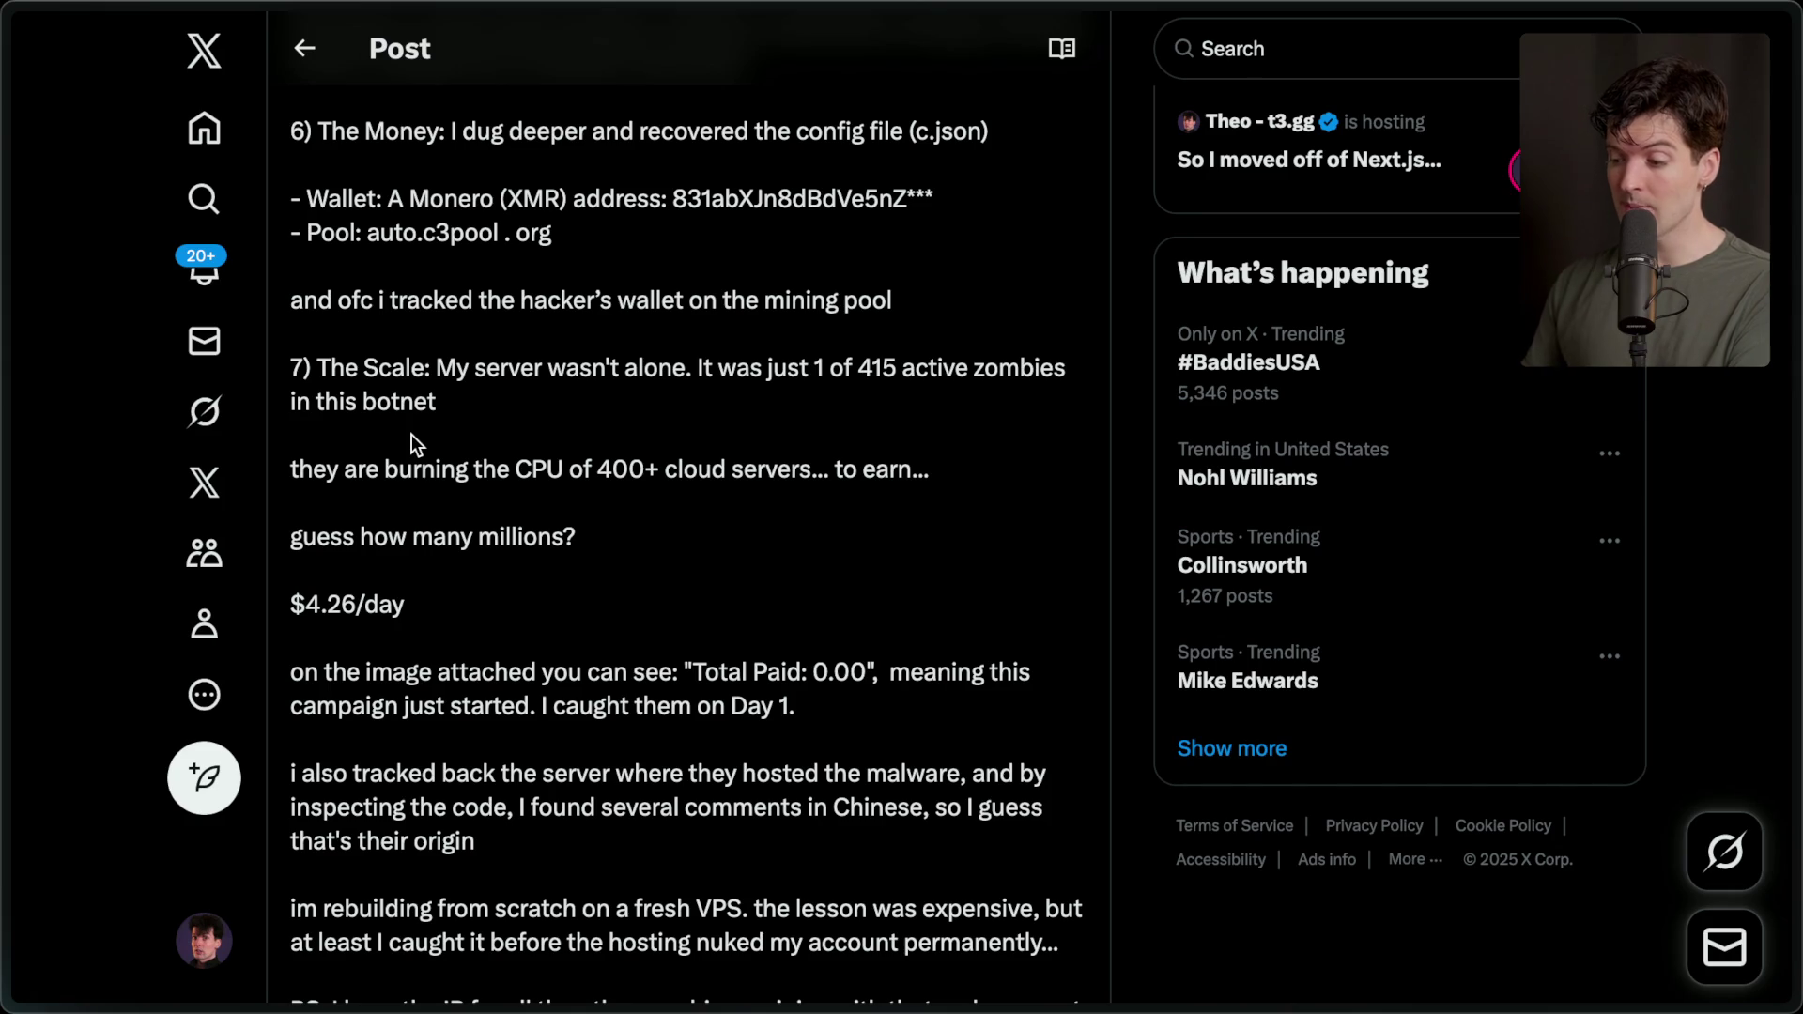
{"action": "left_click_drag", "start_coordinate": [302, 601], "coordinate": [385, 603]}
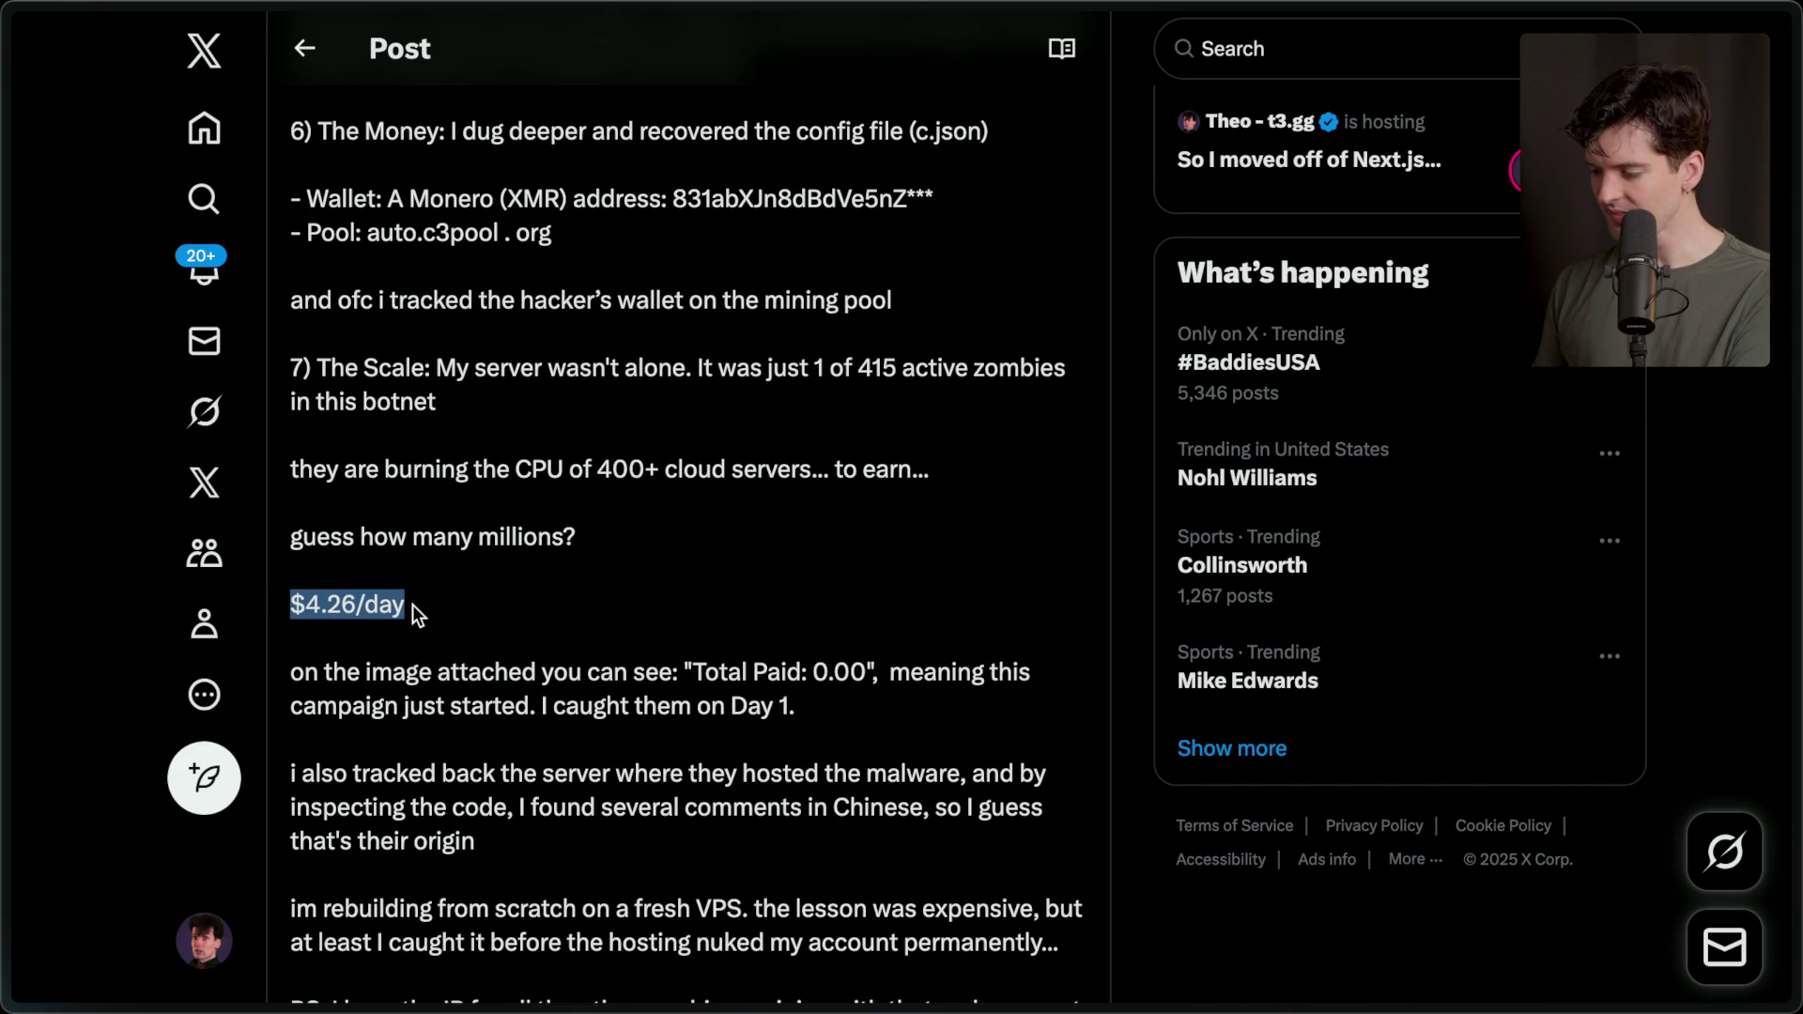
{"action": "scroll", "coordinate": [414, 605], "scroll_direction": "down", "scroll_amount": 2}
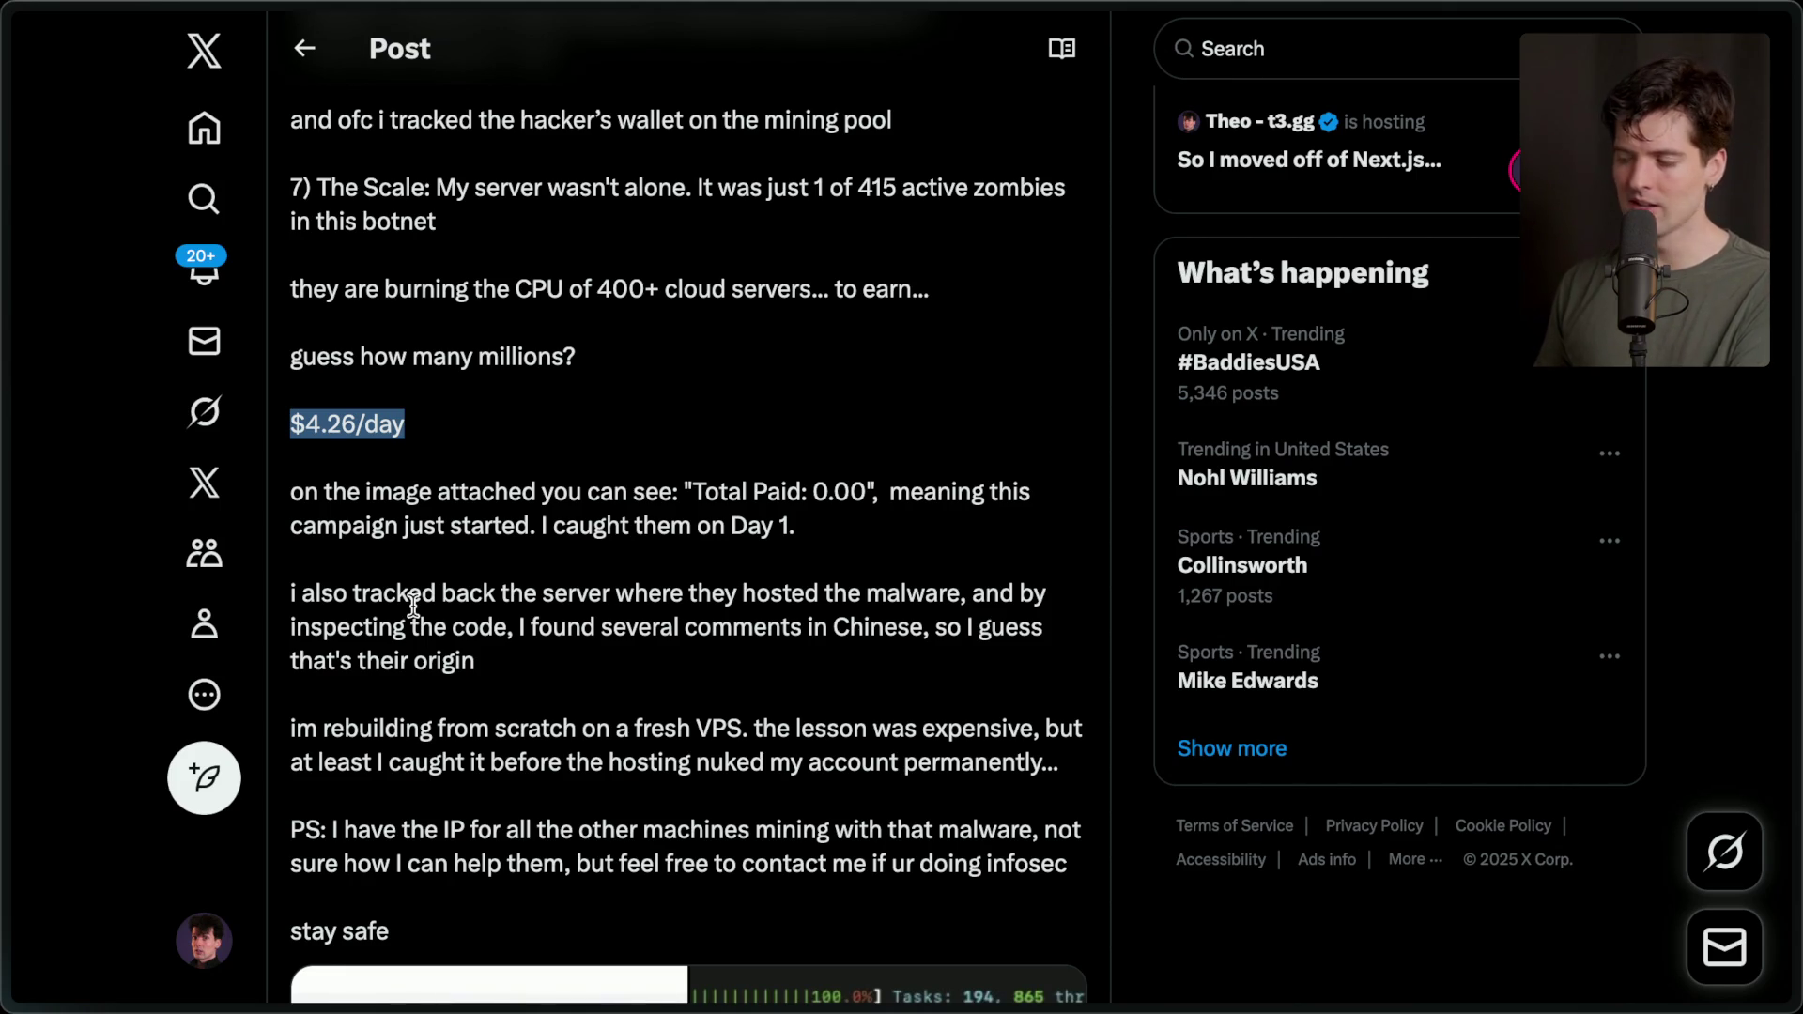
{"action": "mouse_move", "coordinate": [1799, 836]}
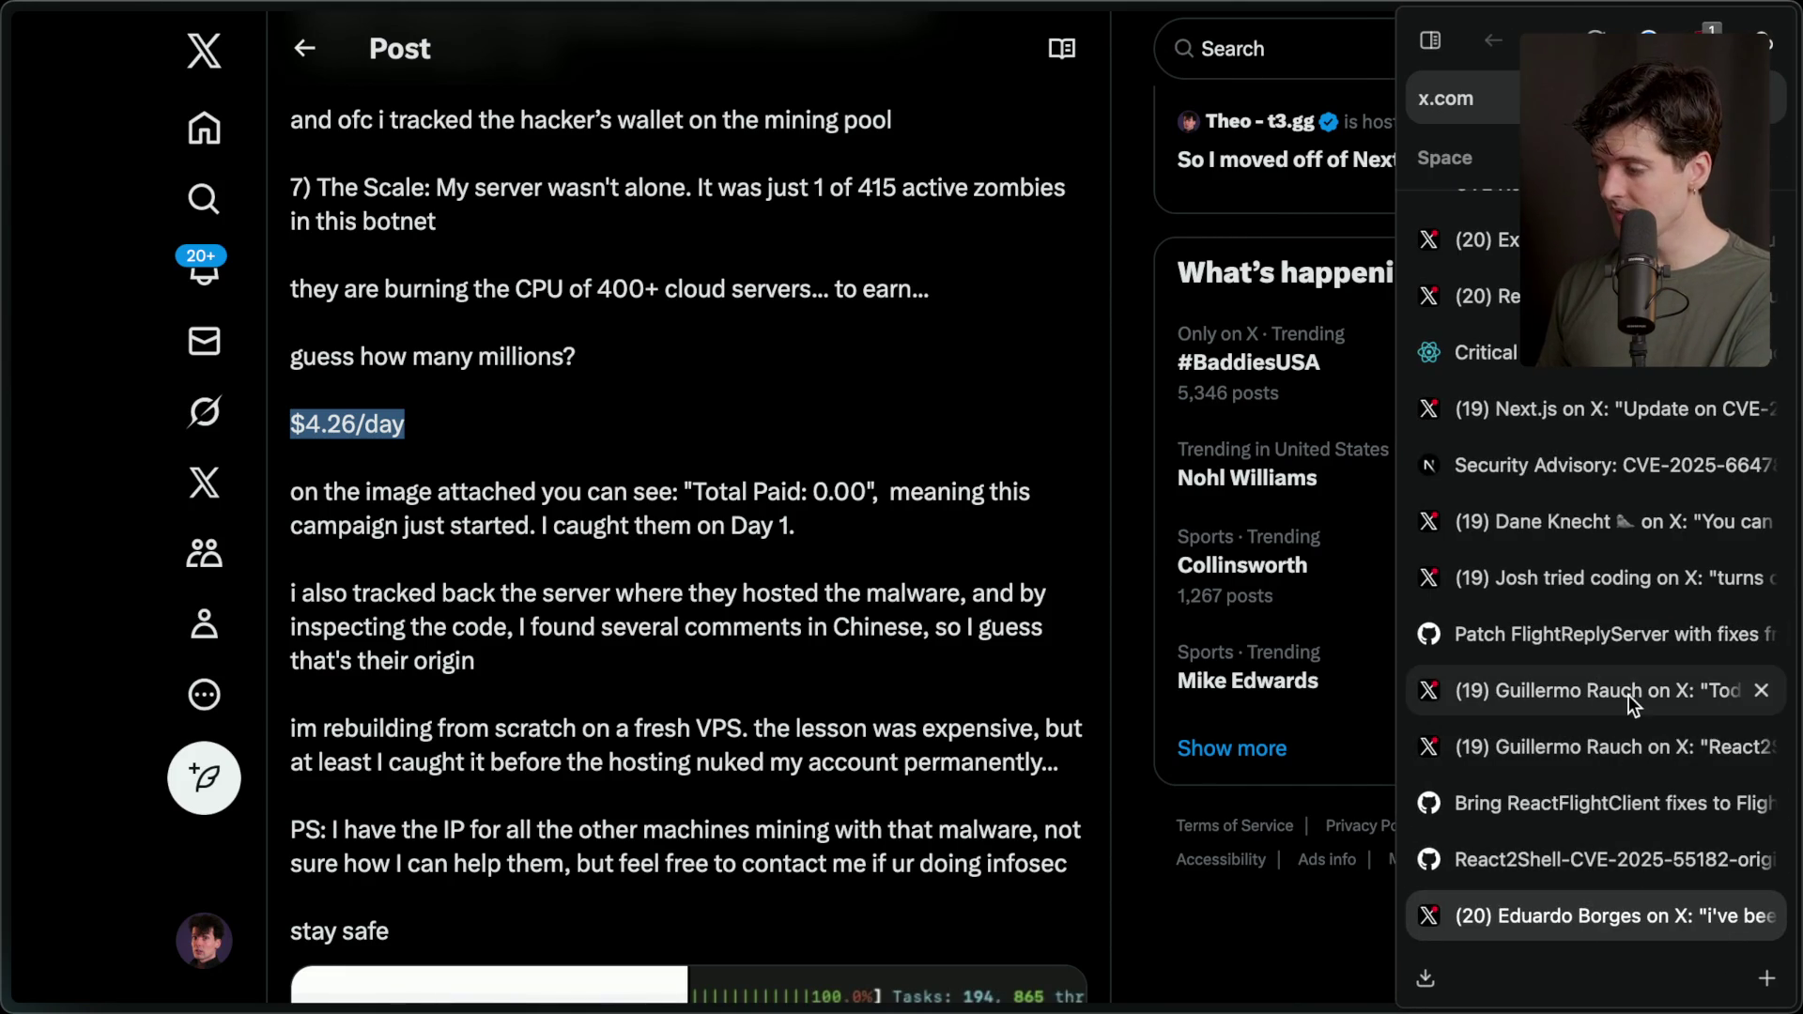
Switch to the Vercel WAF bounty post and highlight its 'Critical bypass: $50K' line.
{"action": "scroll", "coordinate": [1591, 564], "scroll_direction": "up", "scroll_amount": 3}
{"action": "scroll", "coordinate": [1592, 547], "scroll_direction": "up", "scroll_amount": 3}
{"action": "left_click", "coordinate": [1503, 298]}
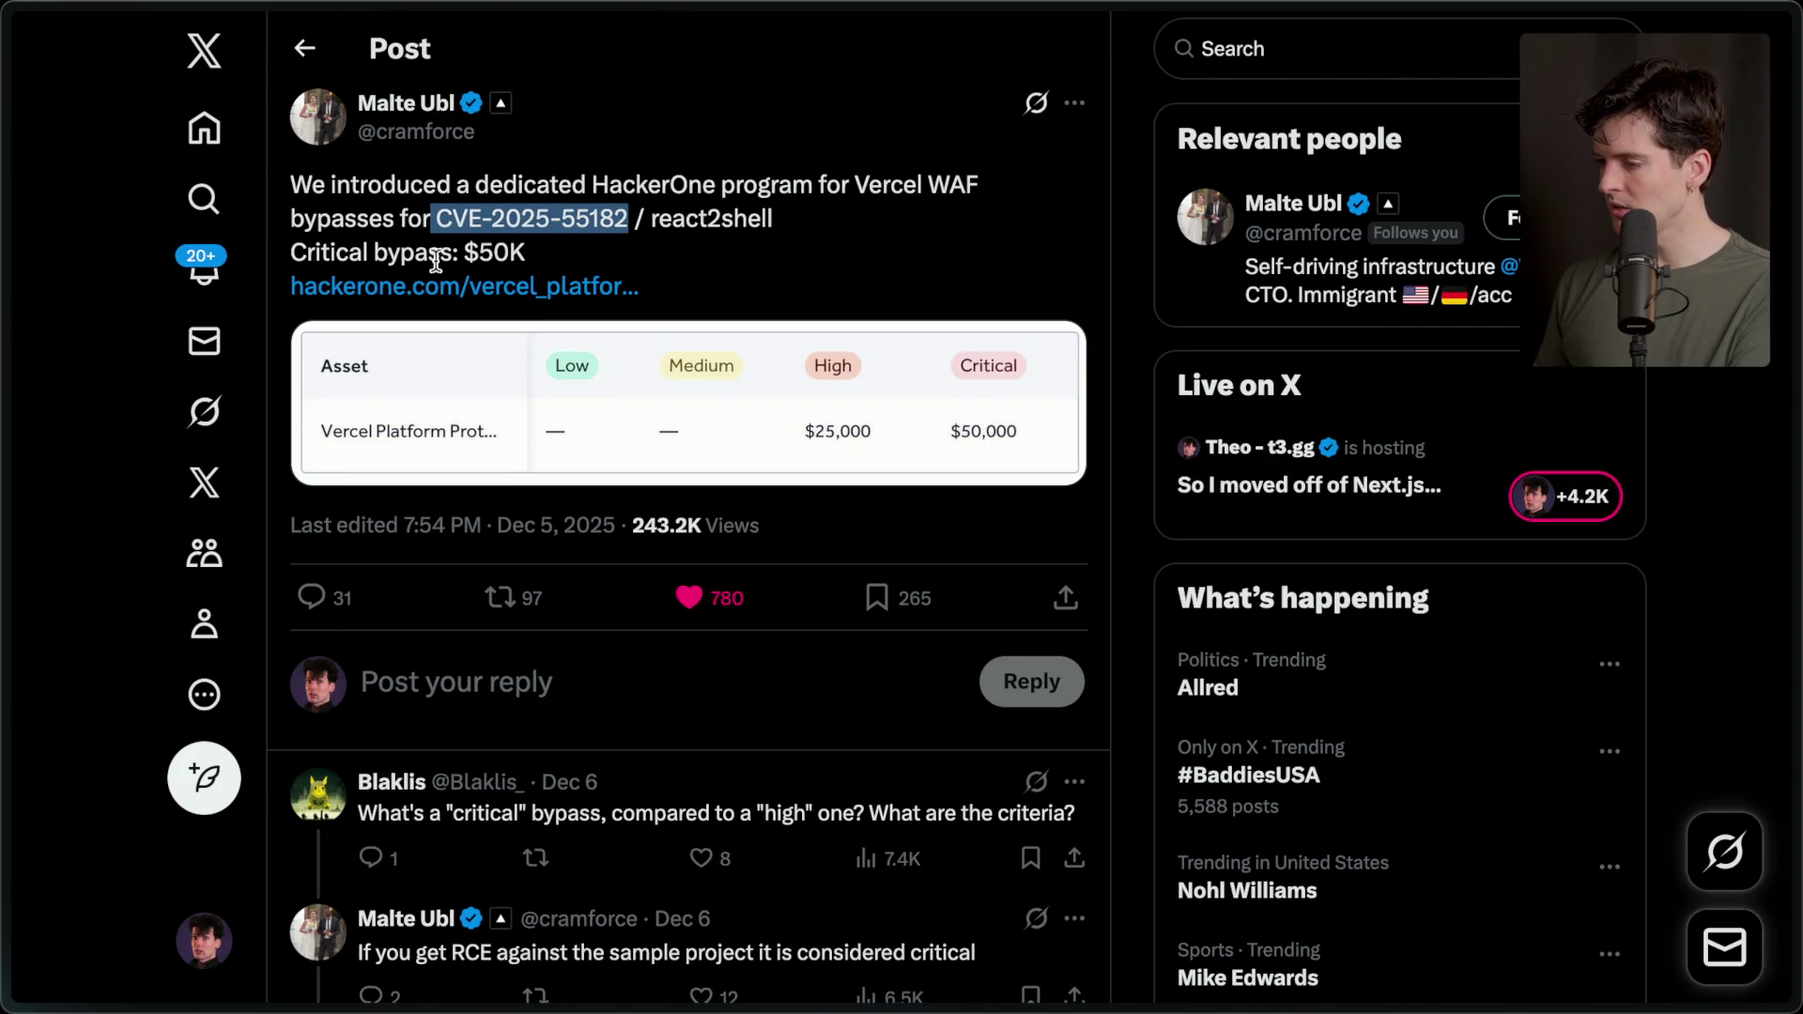
{"action": "mouse_move", "coordinate": [291, 252]}
{"action": "left_mouse_down"}
{"action": "mouse_move", "coordinate": [668, 293]}
{"action": "mouse_move", "coordinate": [709, 260]}
{"action": "left_mouse_up"}
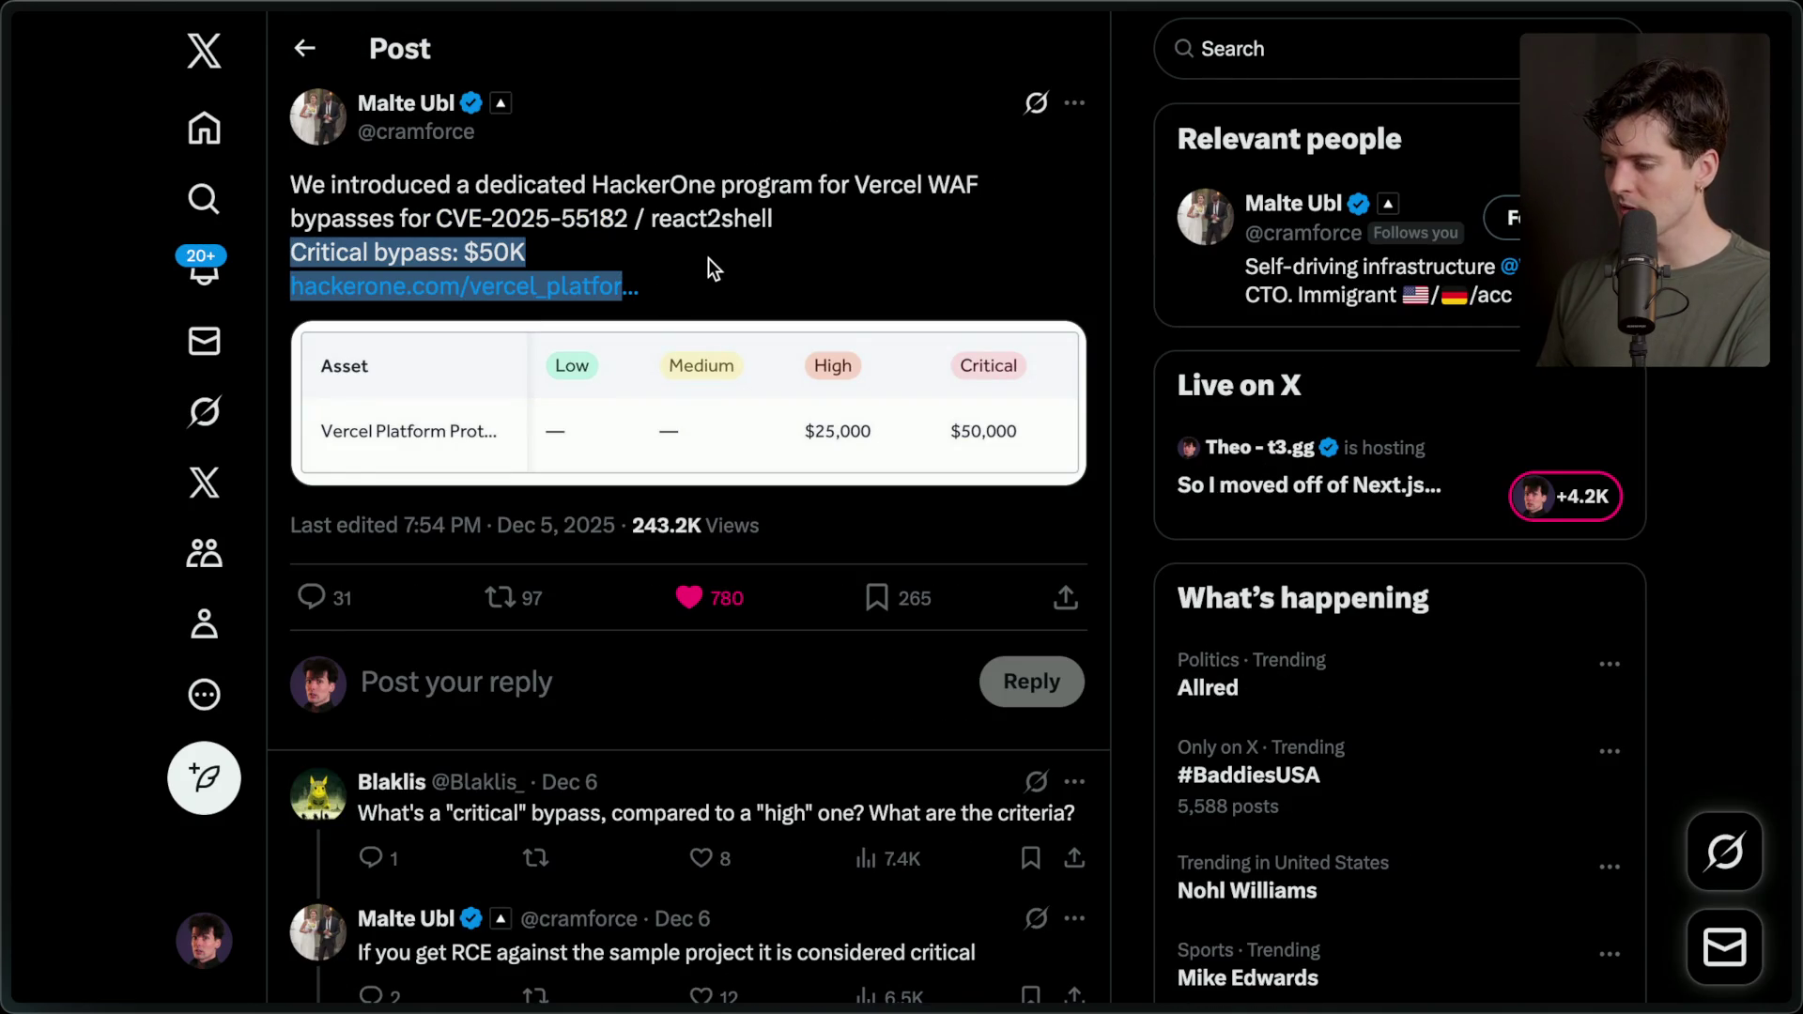
{"action": "left_click", "coordinate": [709, 251]}
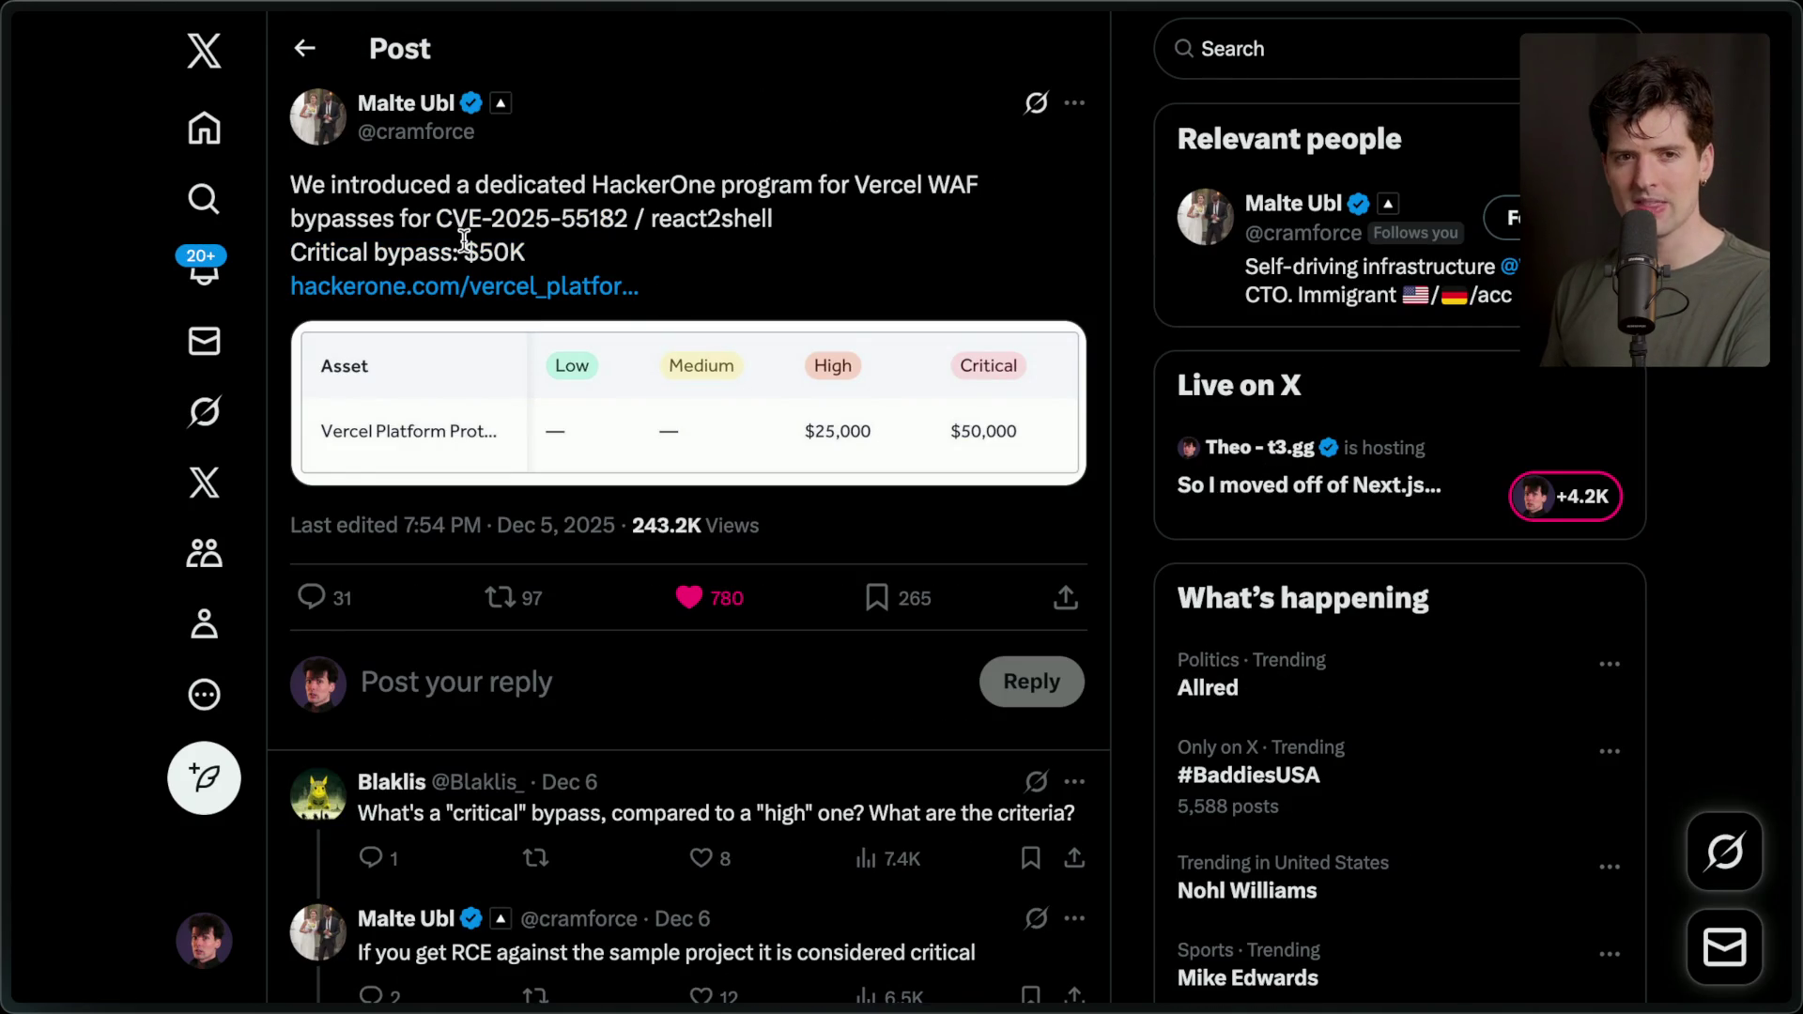
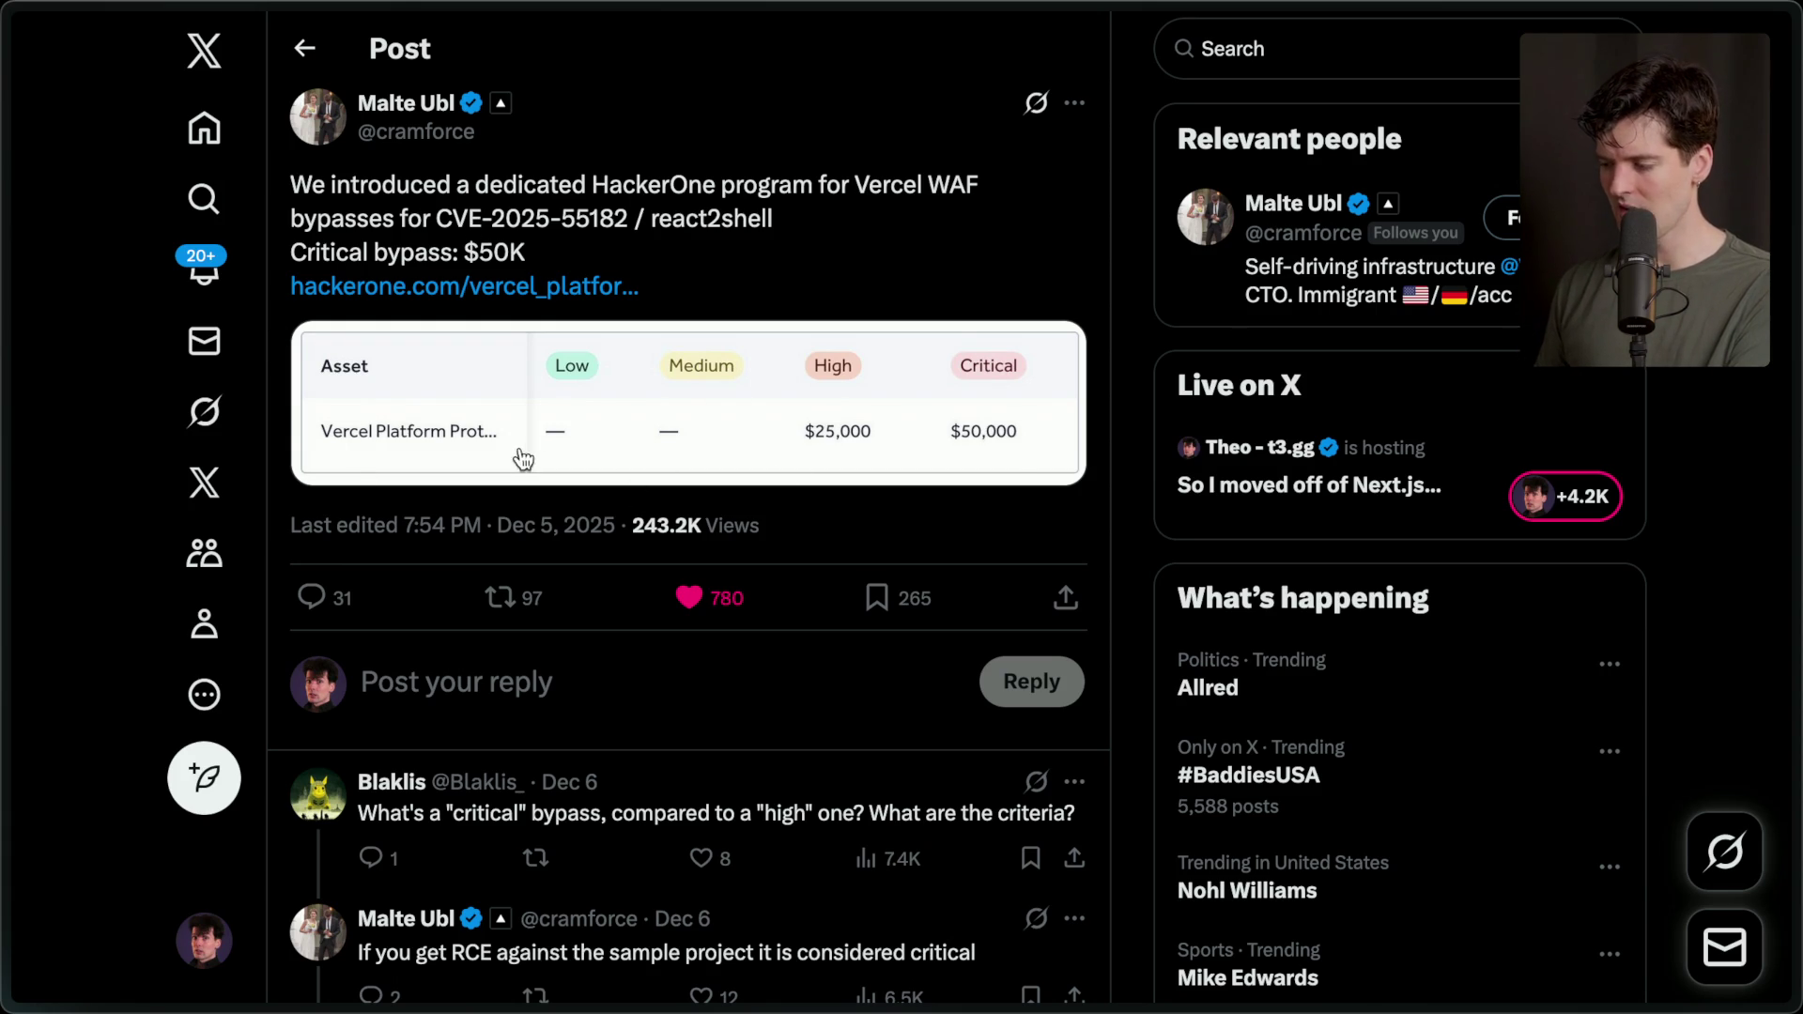
Switch to the post about the hacked server and scroll through it.
{"action": "mouse_move", "coordinate": [1533, 719]}
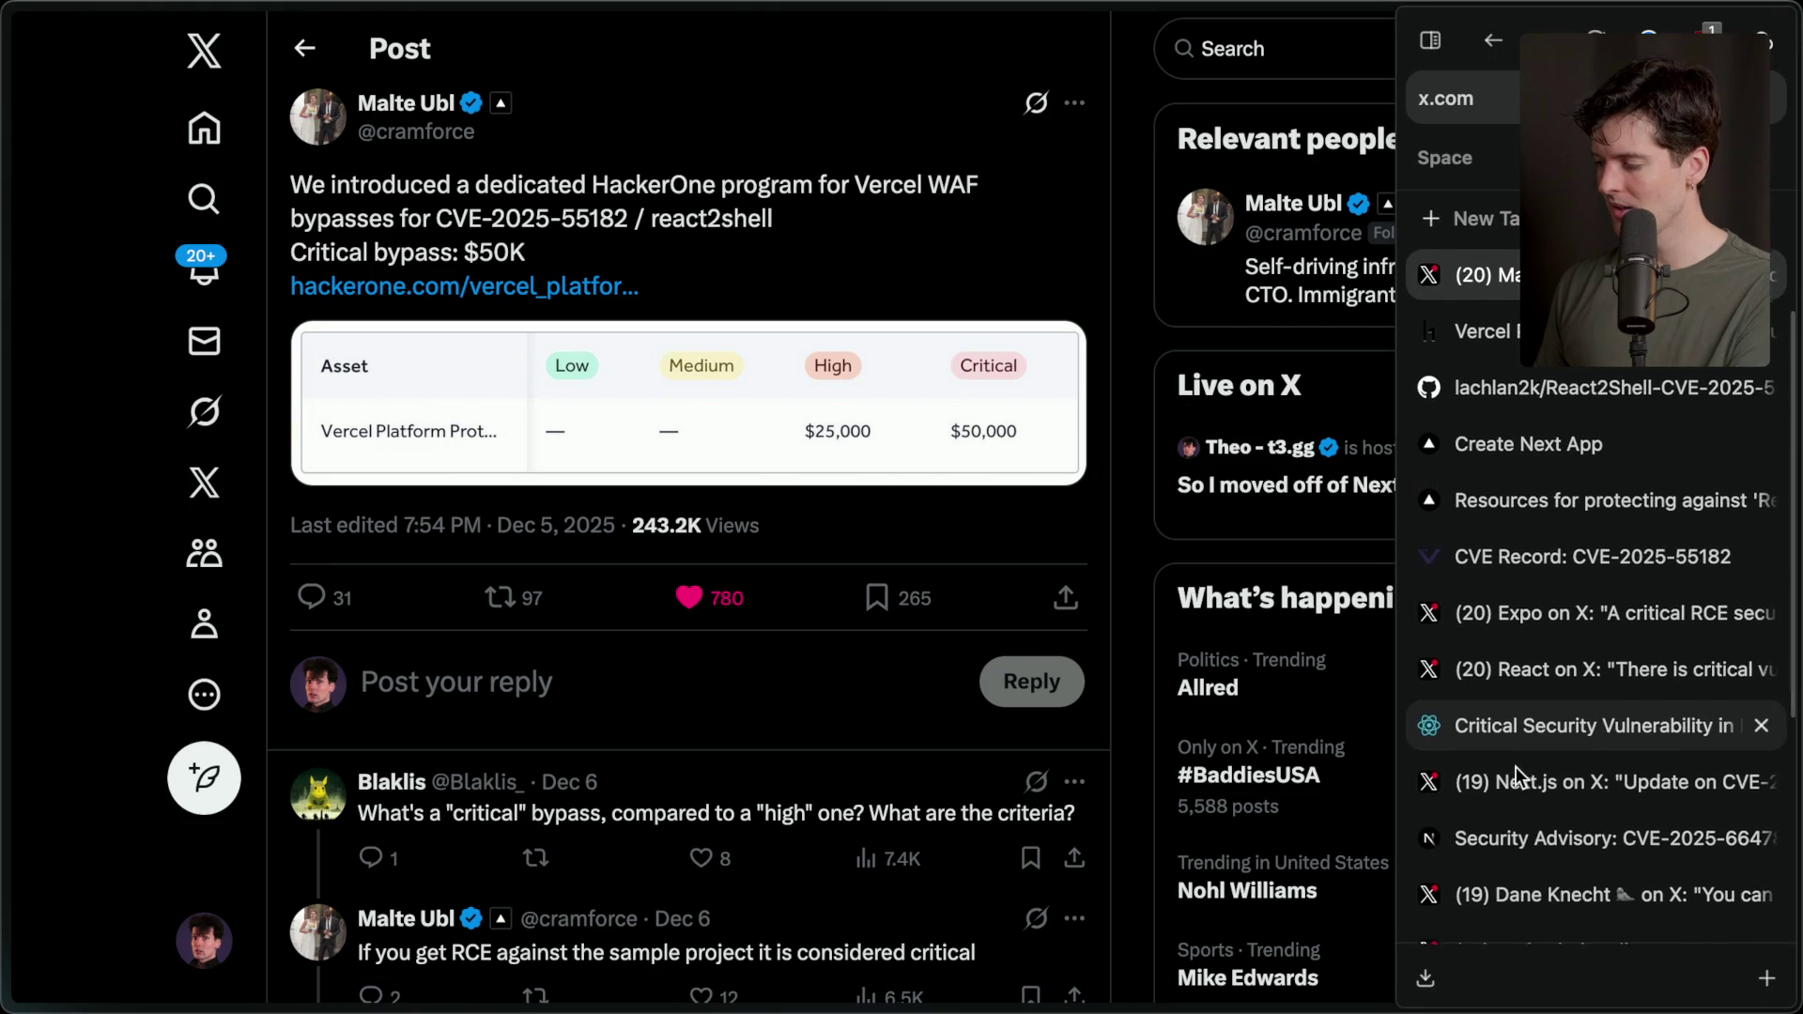
{"action": "scroll", "coordinate": [1516, 767], "scroll_direction": "down", "scroll_amount": 3}
{"action": "scroll", "coordinate": [1516, 766], "scroll_direction": "down", "scroll_amount": 3}
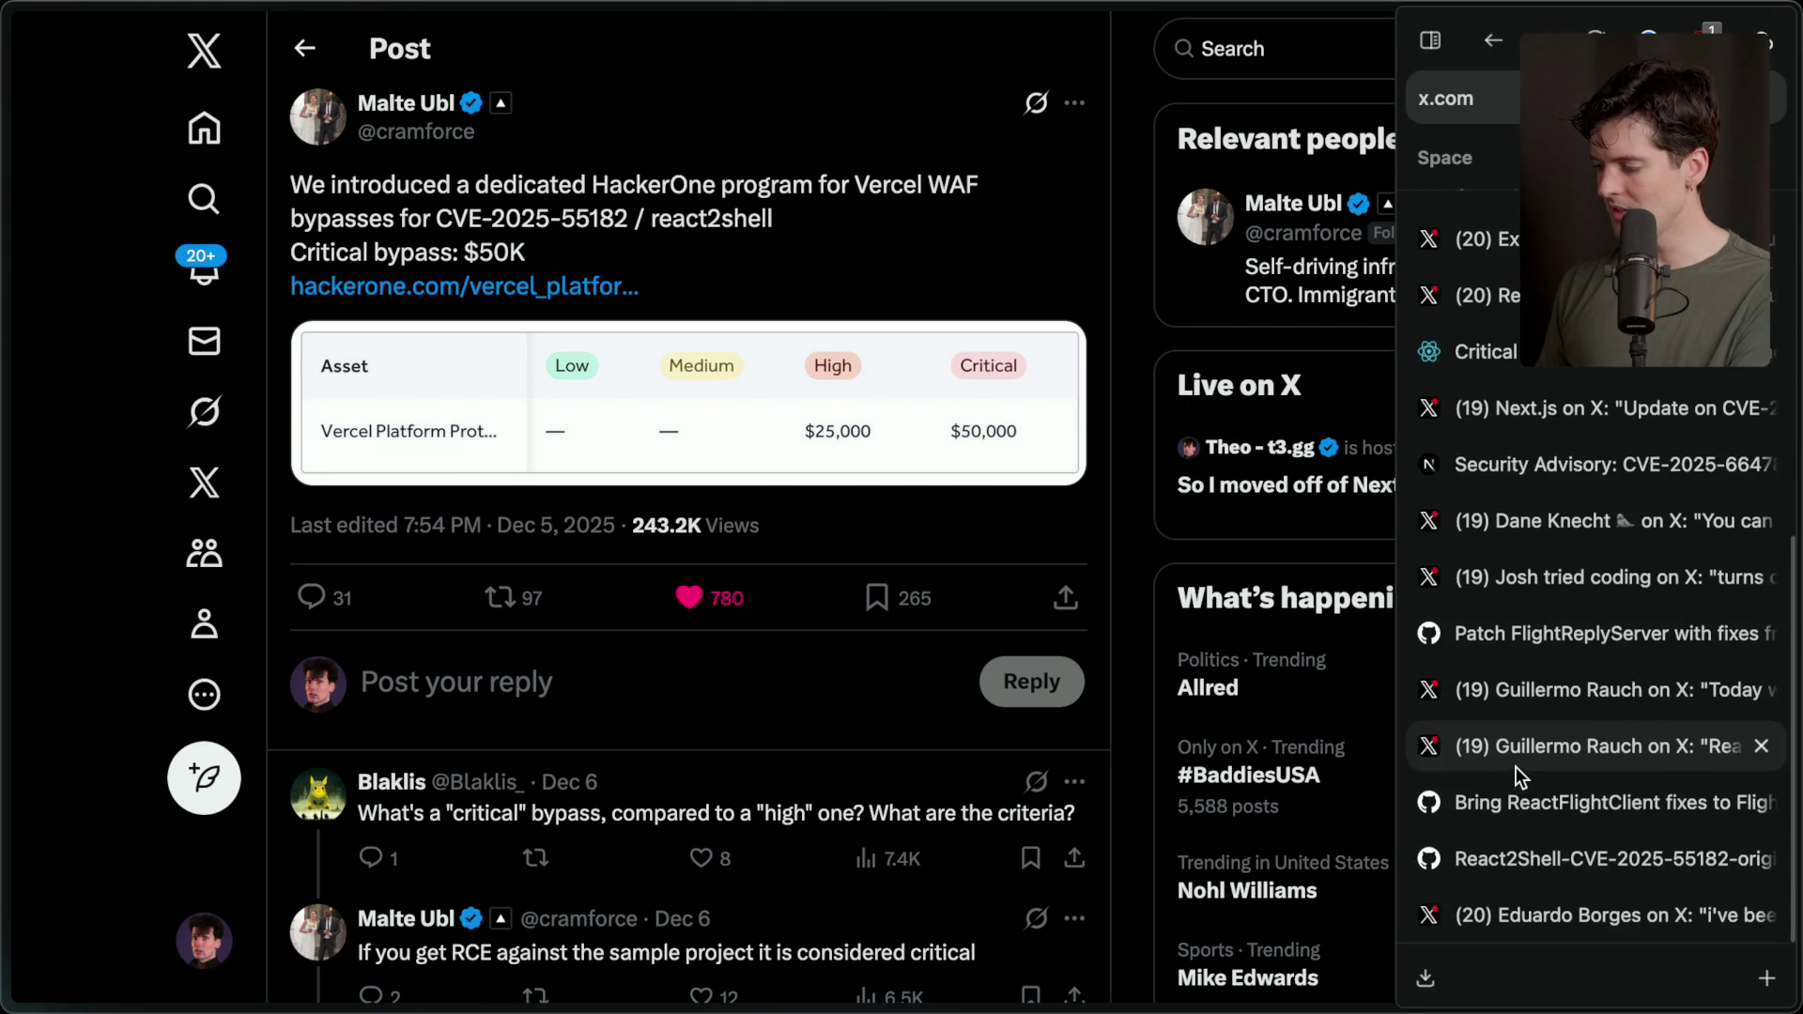
{"action": "left_click", "coordinate": [1570, 907]}
{"action": "scroll", "coordinate": [763, 590], "scroll_direction": "down", "scroll_amount": 2}
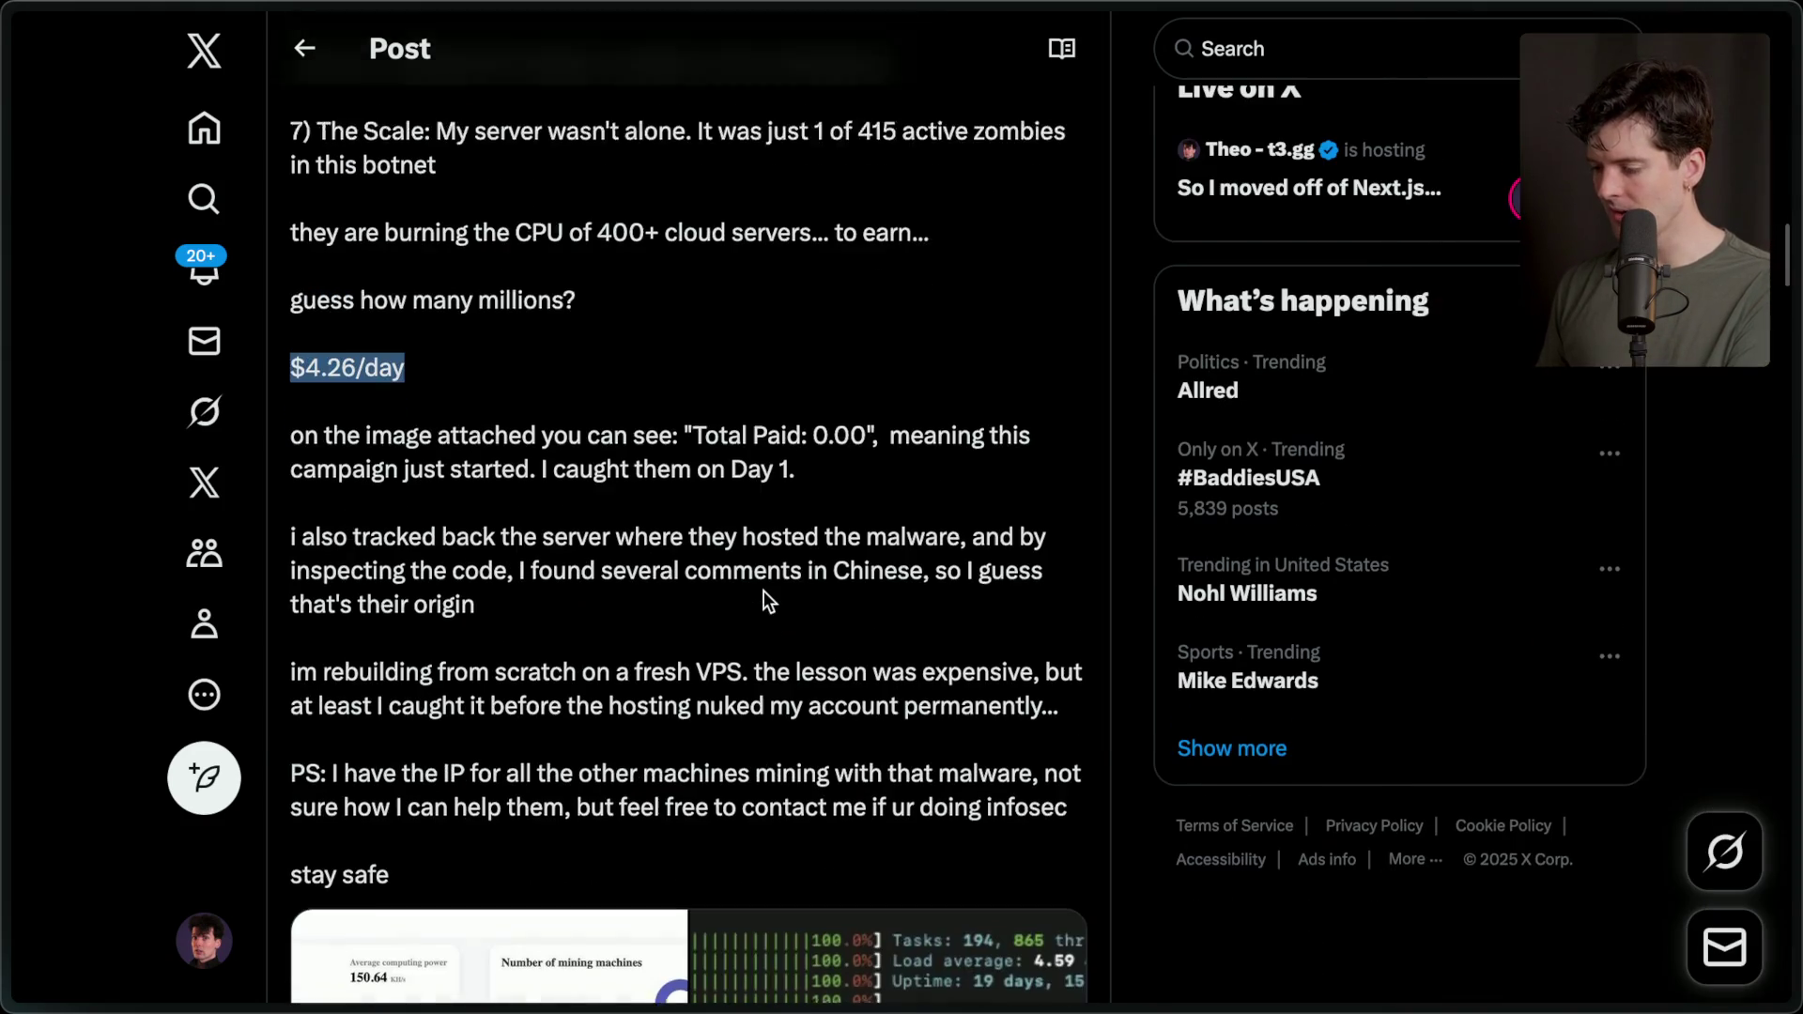
{"action": "scroll", "coordinate": [764, 590], "scroll_direction": "up", "scroll_amount": 10}
{"action": "scroll", "coordinate": [764, 590], "scroll_direction": "up", "scroll_amount": 5}
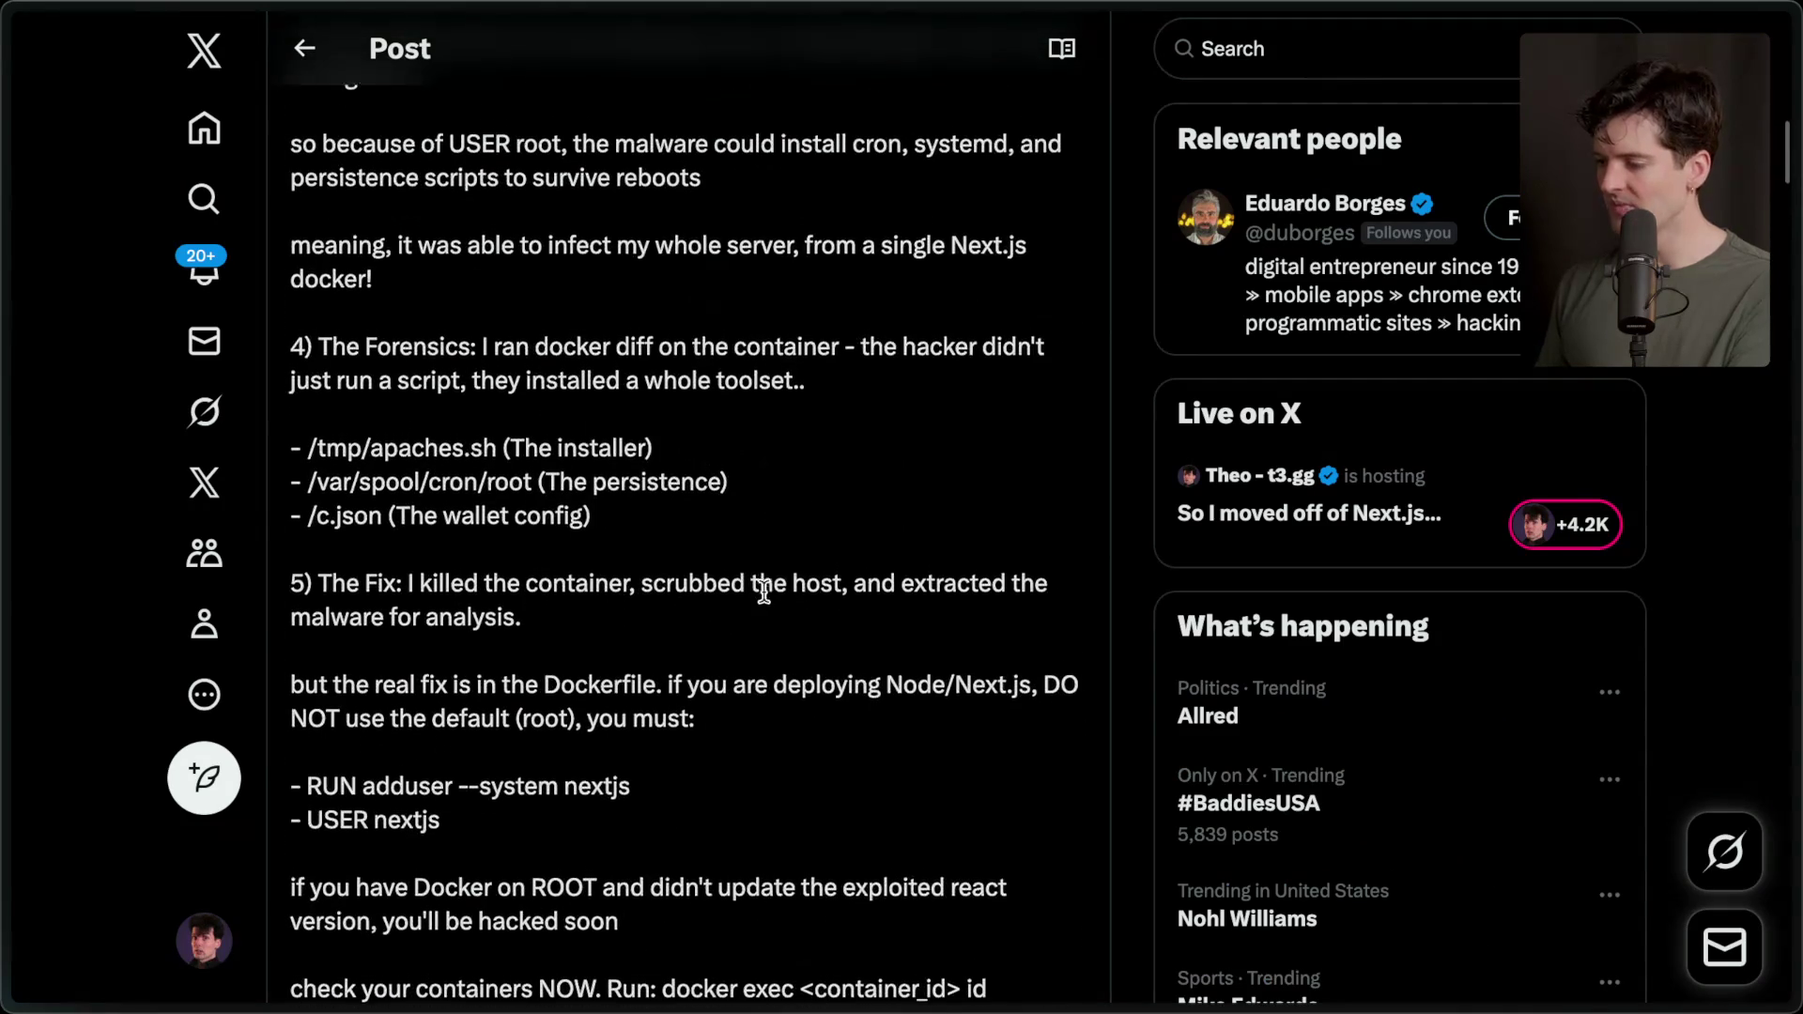
{"action": "scroll", "coordinate": [764, 590], "scroll_direction": "down", "scroll_amount": 2}
{"action": "scroll", "coordinate": [764, 590], "scroll_direction": "down", "scroll_amount": 2}
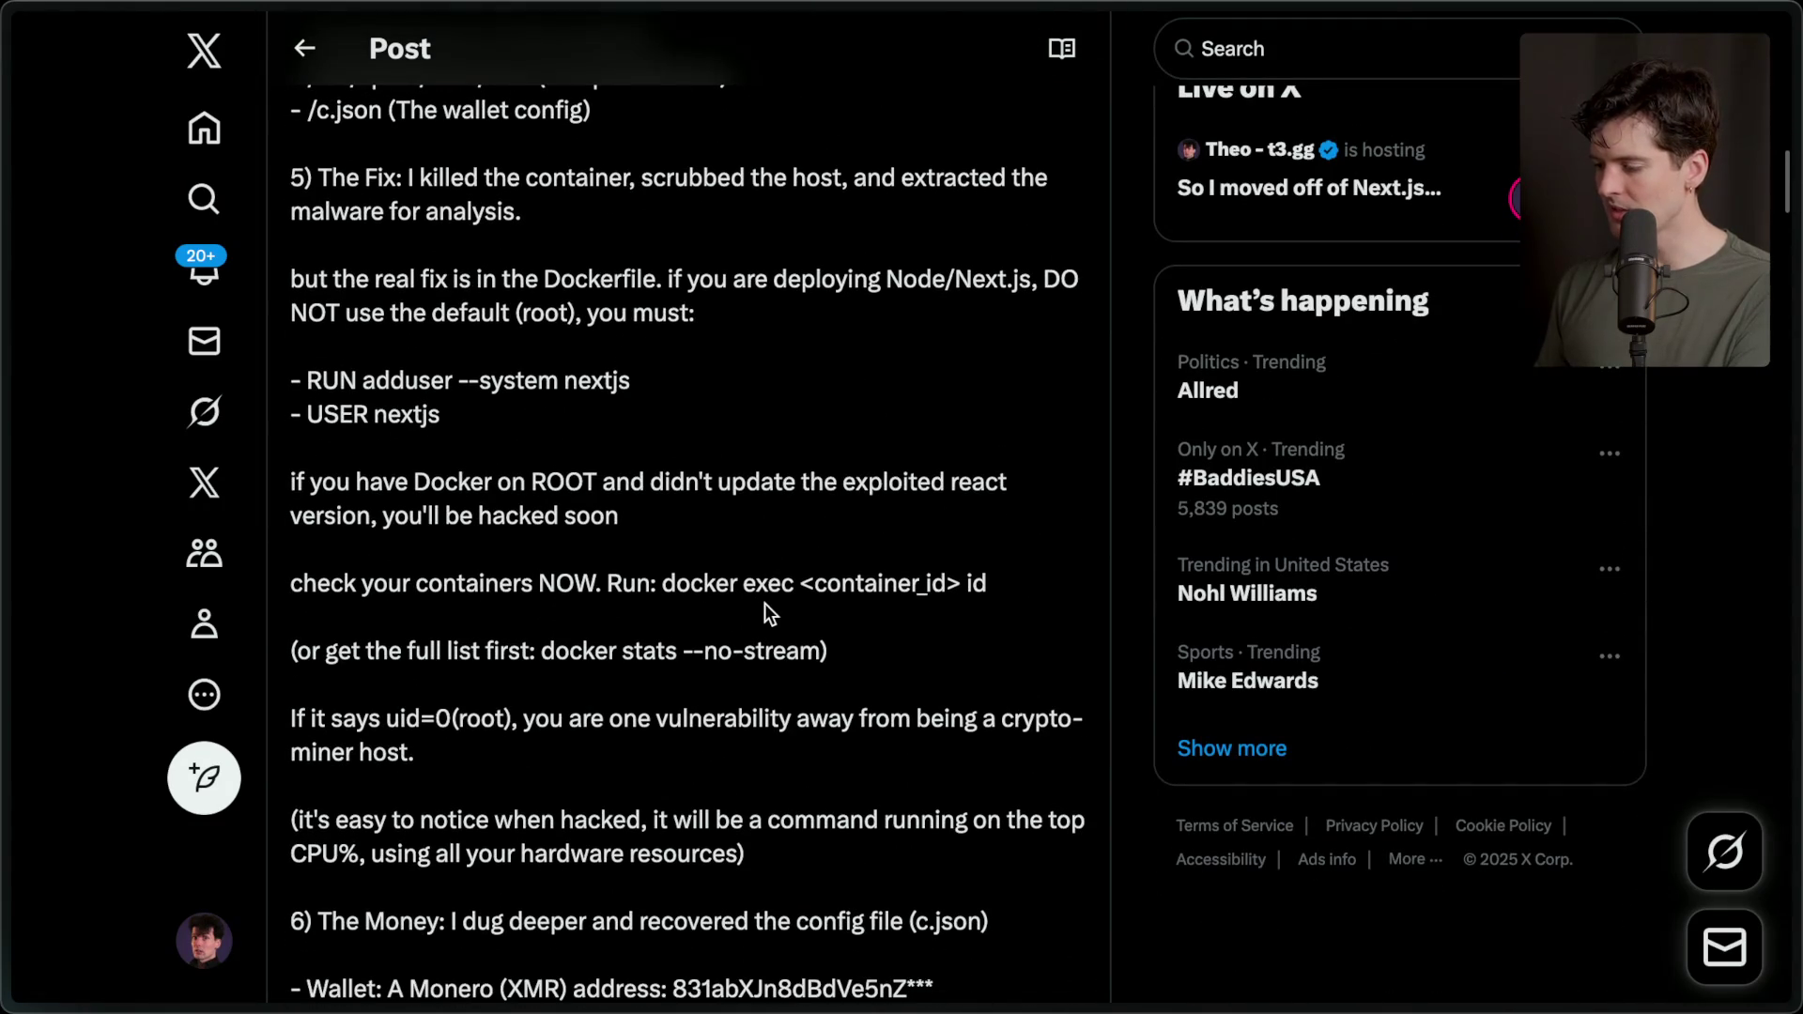
Search the page for 'dns' and highlight the words 'cloudflare dns' in the post.
{"action": "key", "text": "ctrl+f"}
{"action": "type", "text": "dns"}
{"action": "key", "text": "Escape"}
{"action": "left_click_drag", "start_coordinate": [843, 479], "coordinate": [999, 487]}
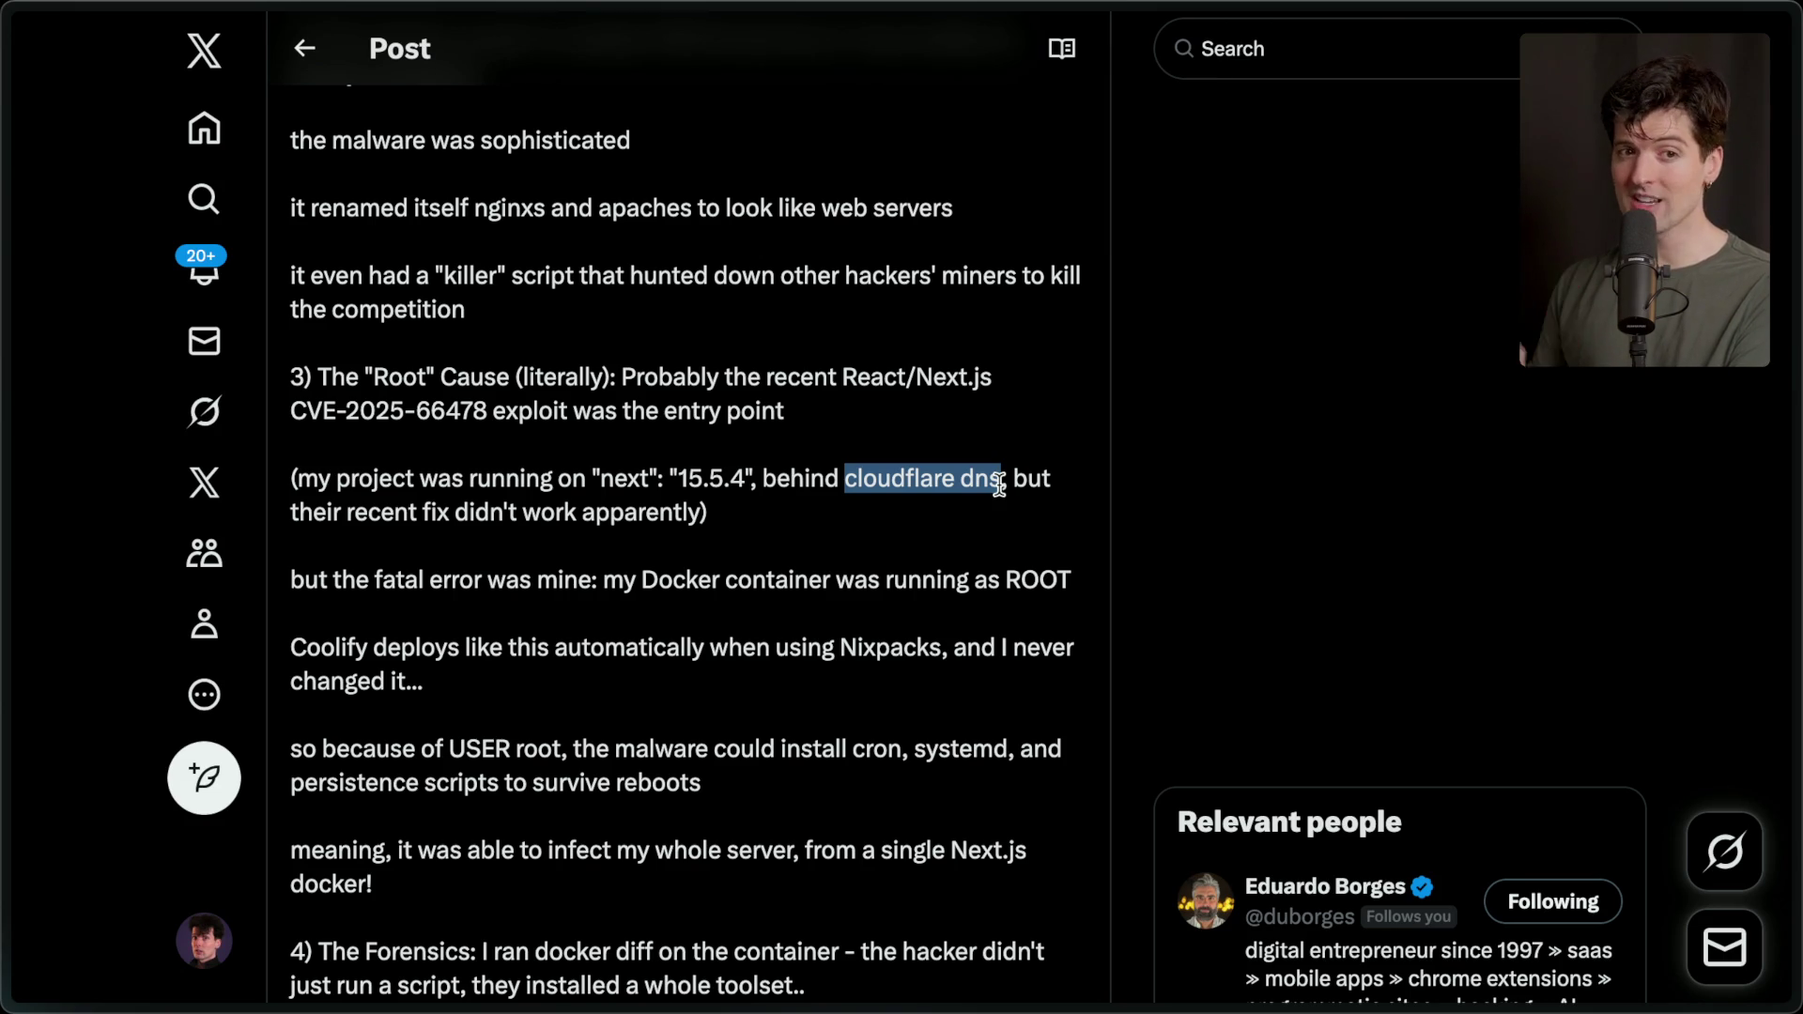
From the Cloudflare outage post, open the linked outage blog post in a new tab and view it.
{"action": "mouse_move", "coordinate": [1795, 589]}
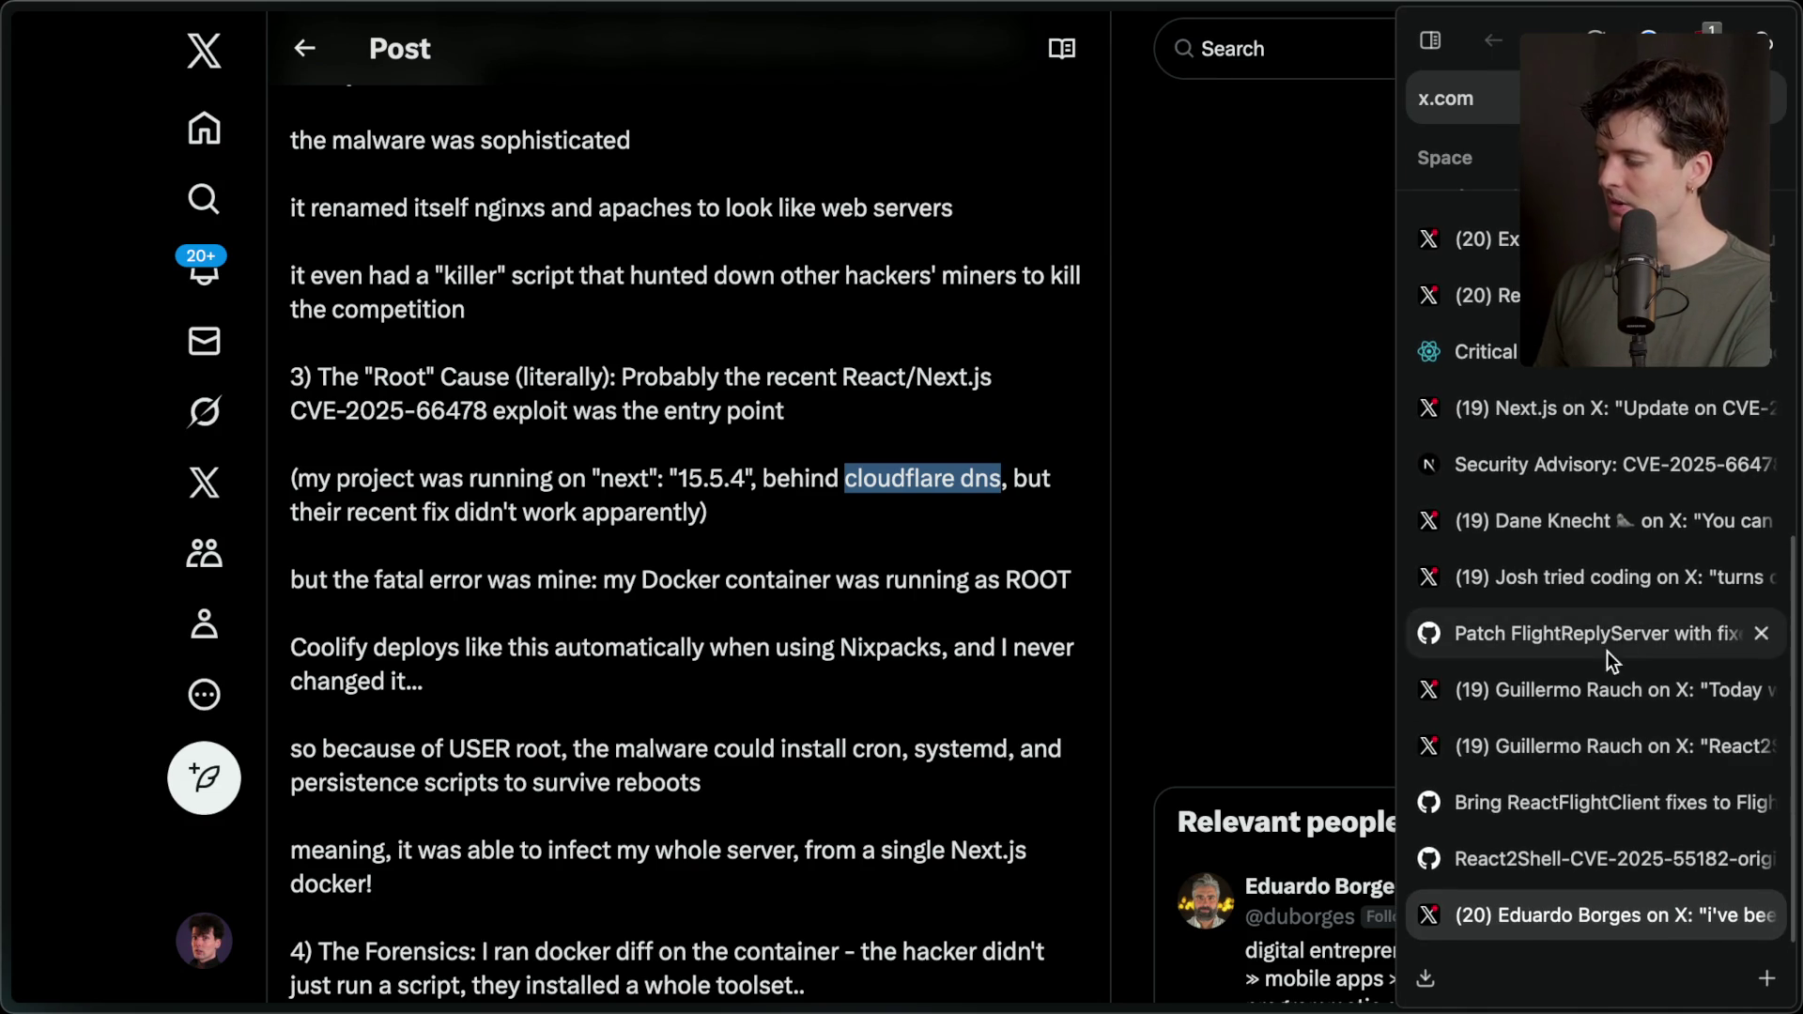
{"action": "left_click", "coordinate": [1572, 532]}
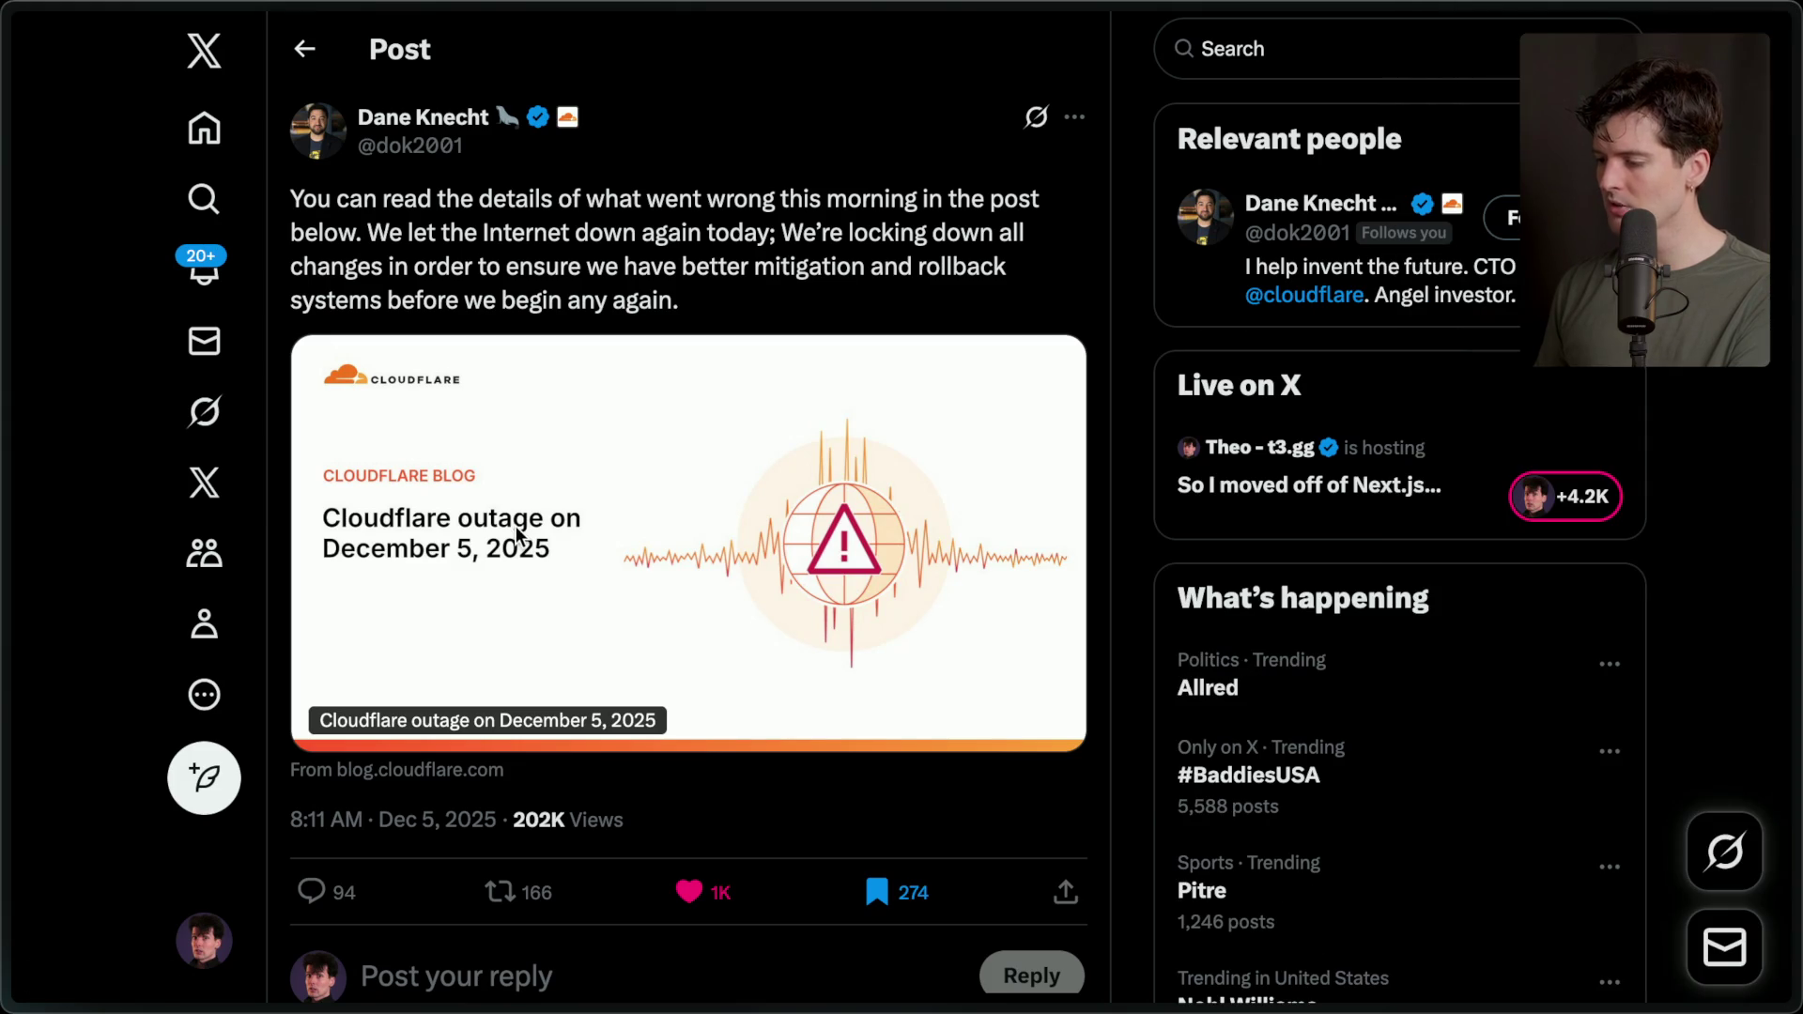
{"action": "left_click", "coordinate": [932, 350], "text": "super"}
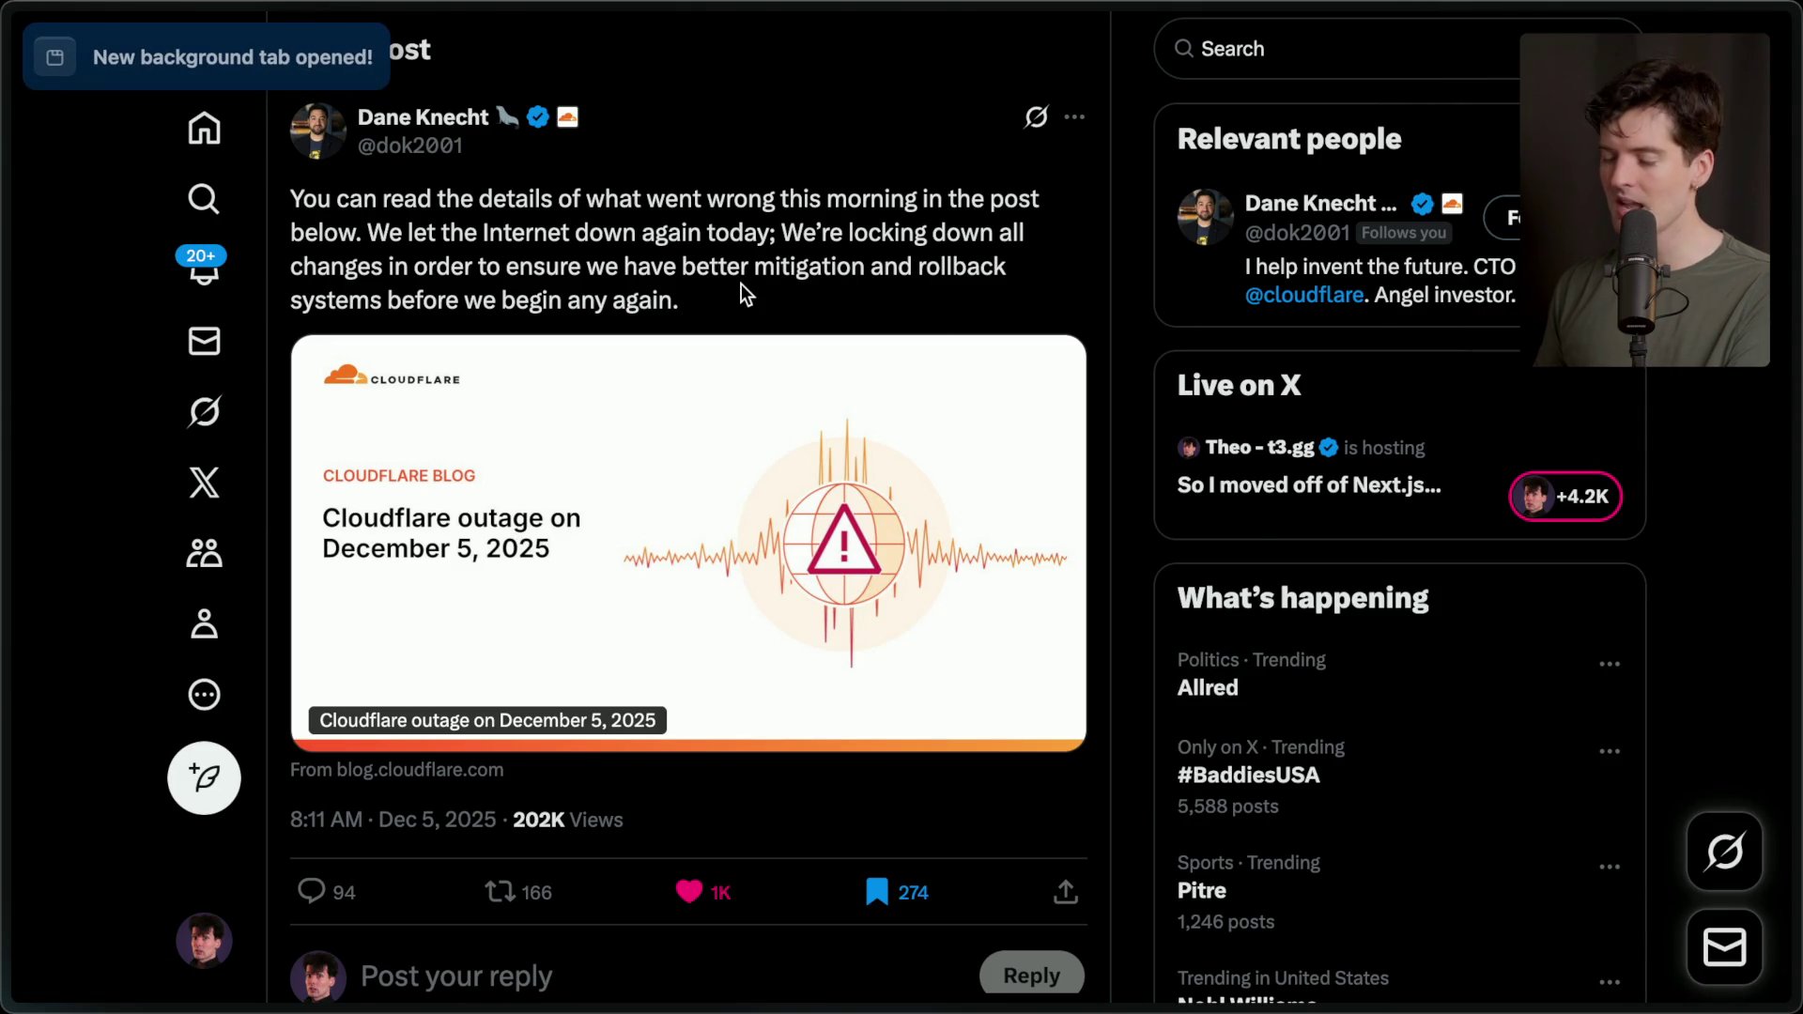
{"action": "mouse_move", "coordinate": [1753, 587]}
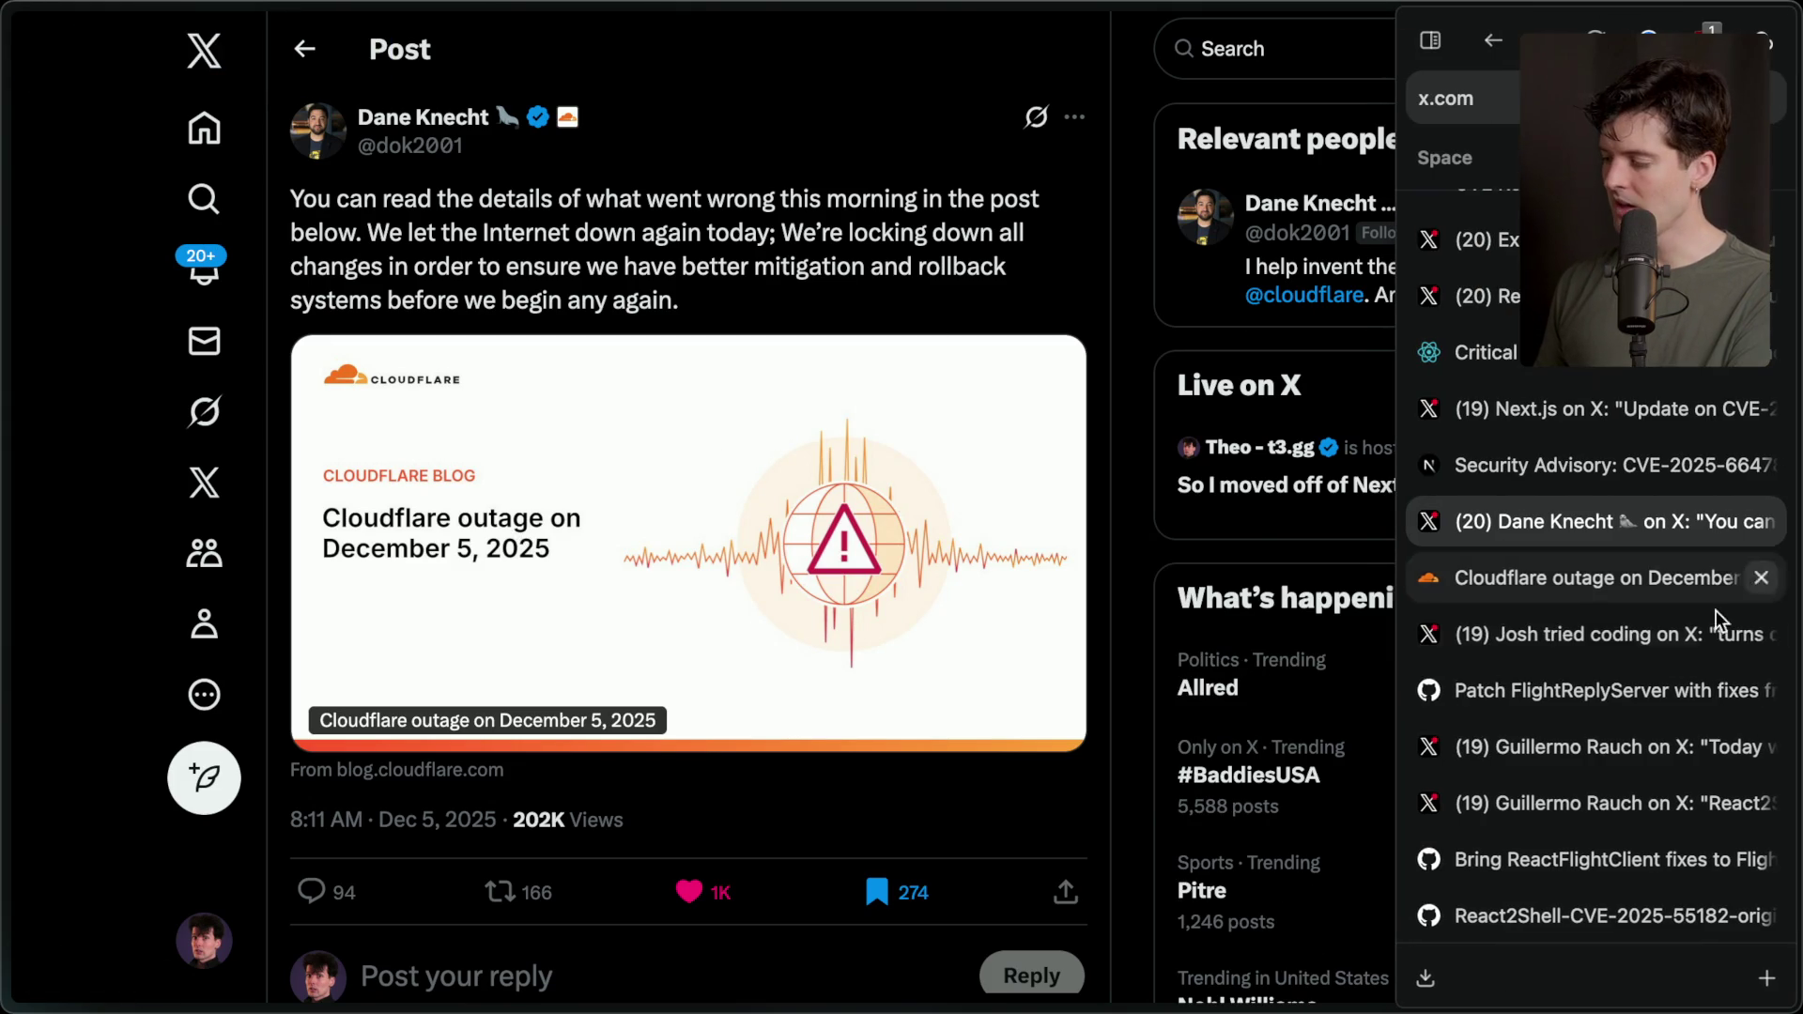
{"action": "left_click", "coordinate": [1533, 580]}
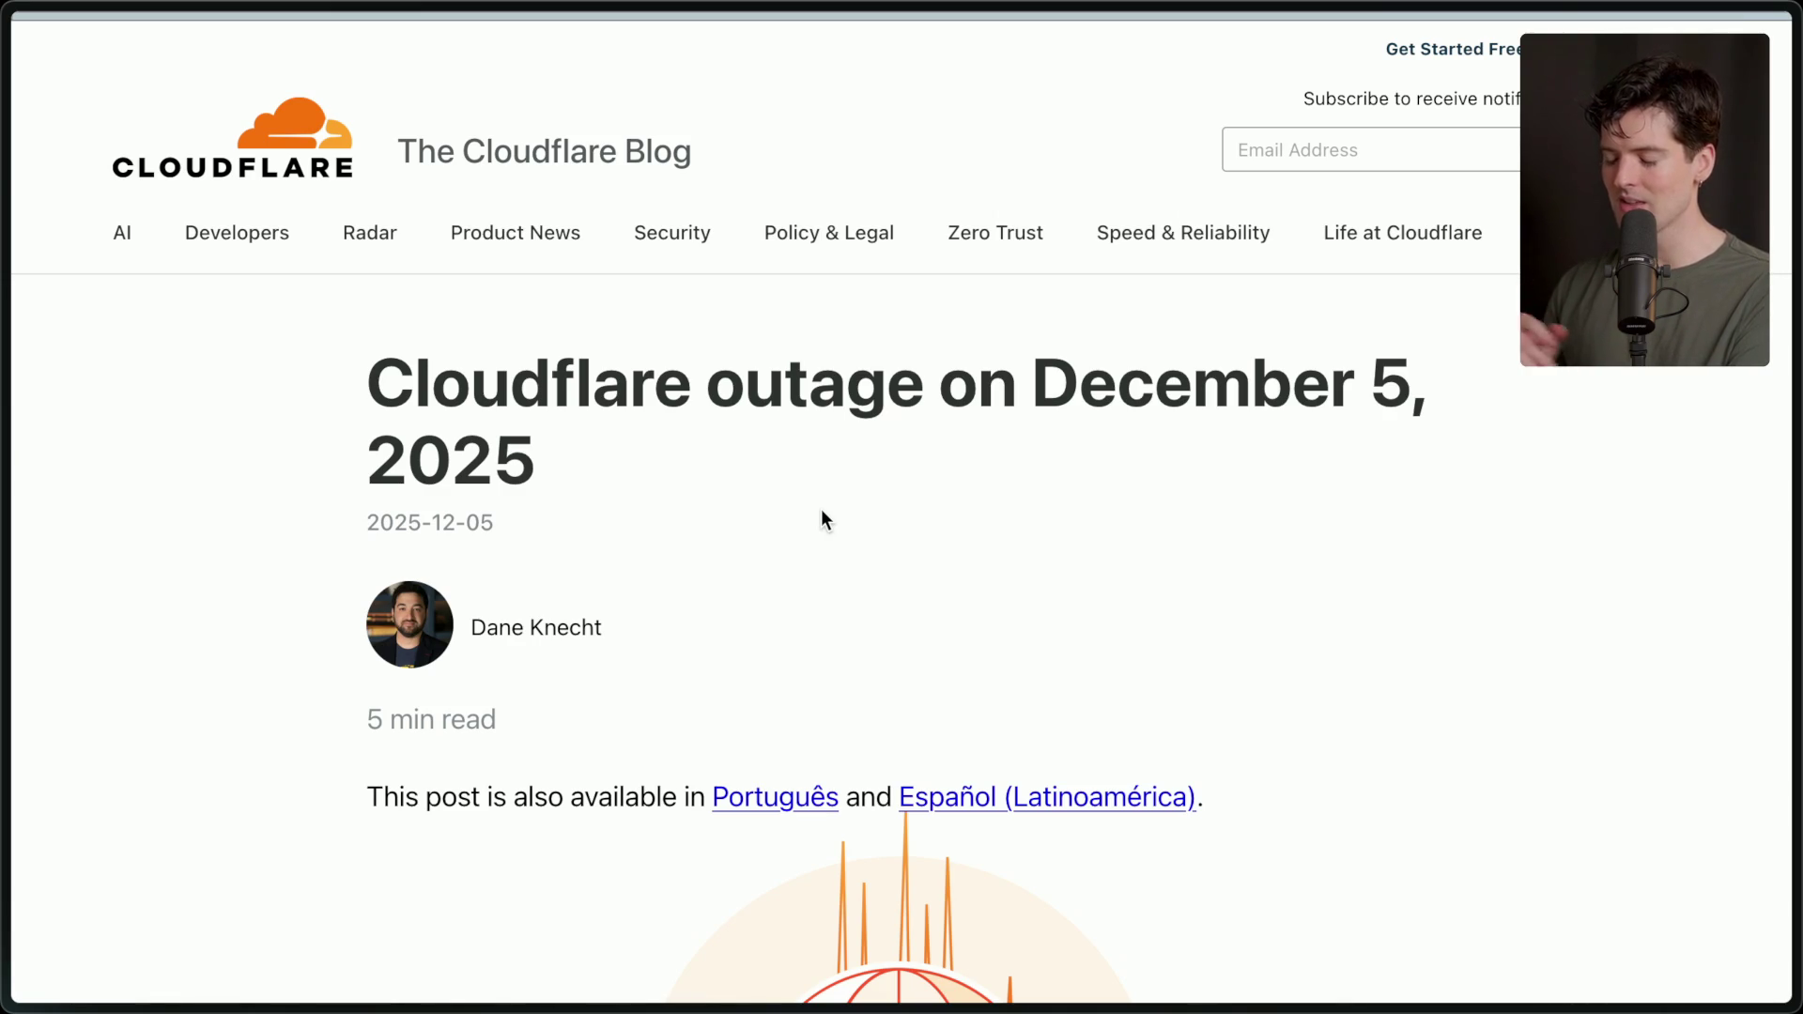
{"action": "scroll", "coordinate": [822, 510], "scroll_direction": "down", "scroll_amount": 10}
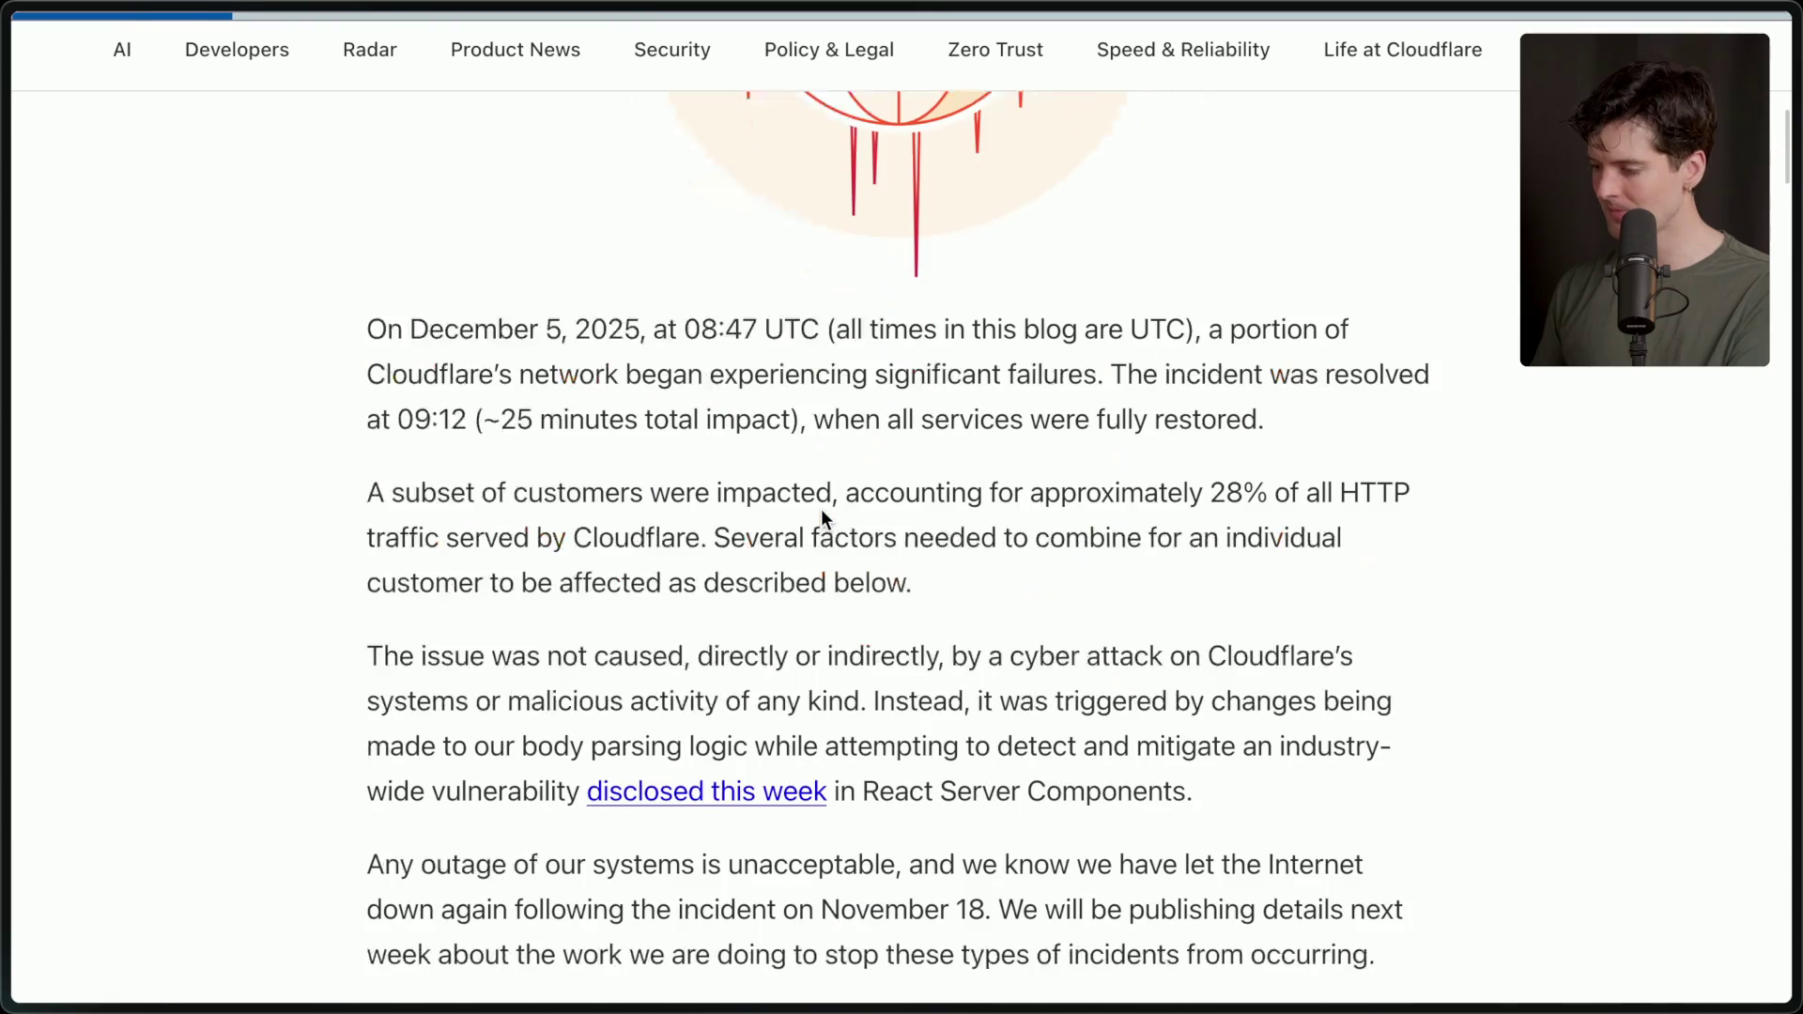
{"action": "scroll", "coordinate": [821, 509], "scroll_direction": "down", "scroll_amount": 1}
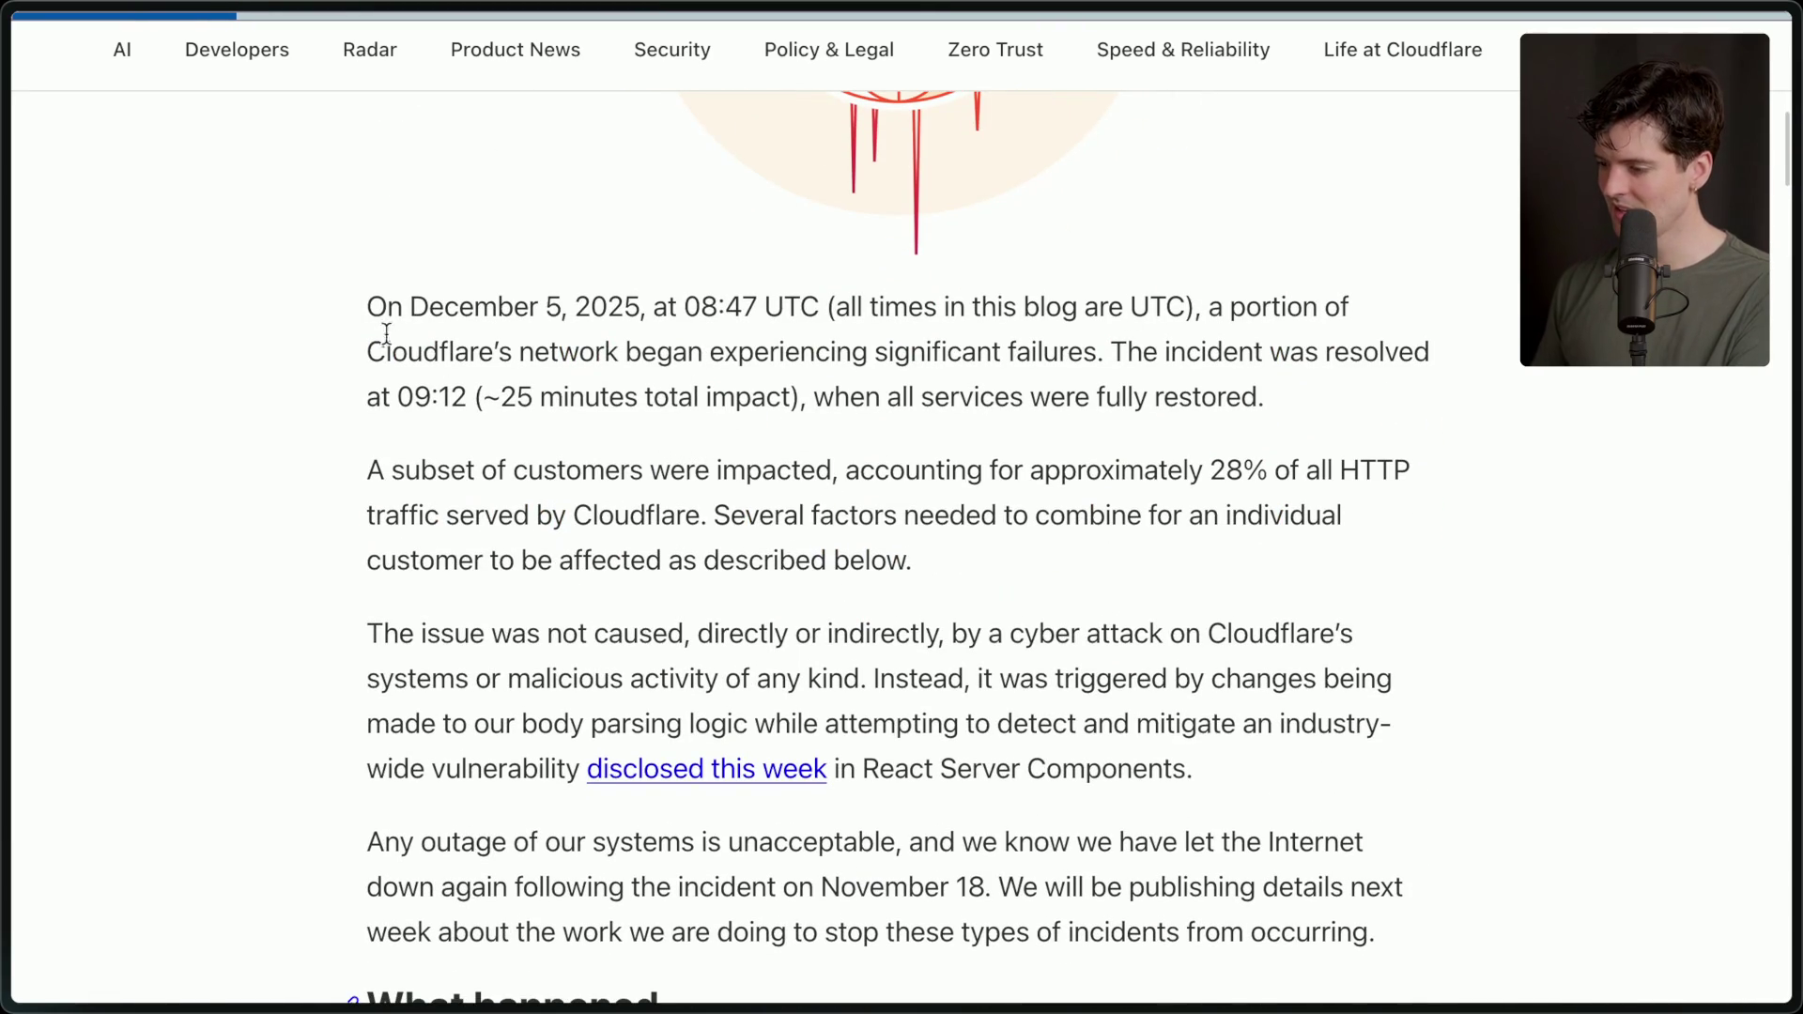
{"action": "left_click_drag", "start_coordinate": [482, 410], "coordinate": [794, 405]}
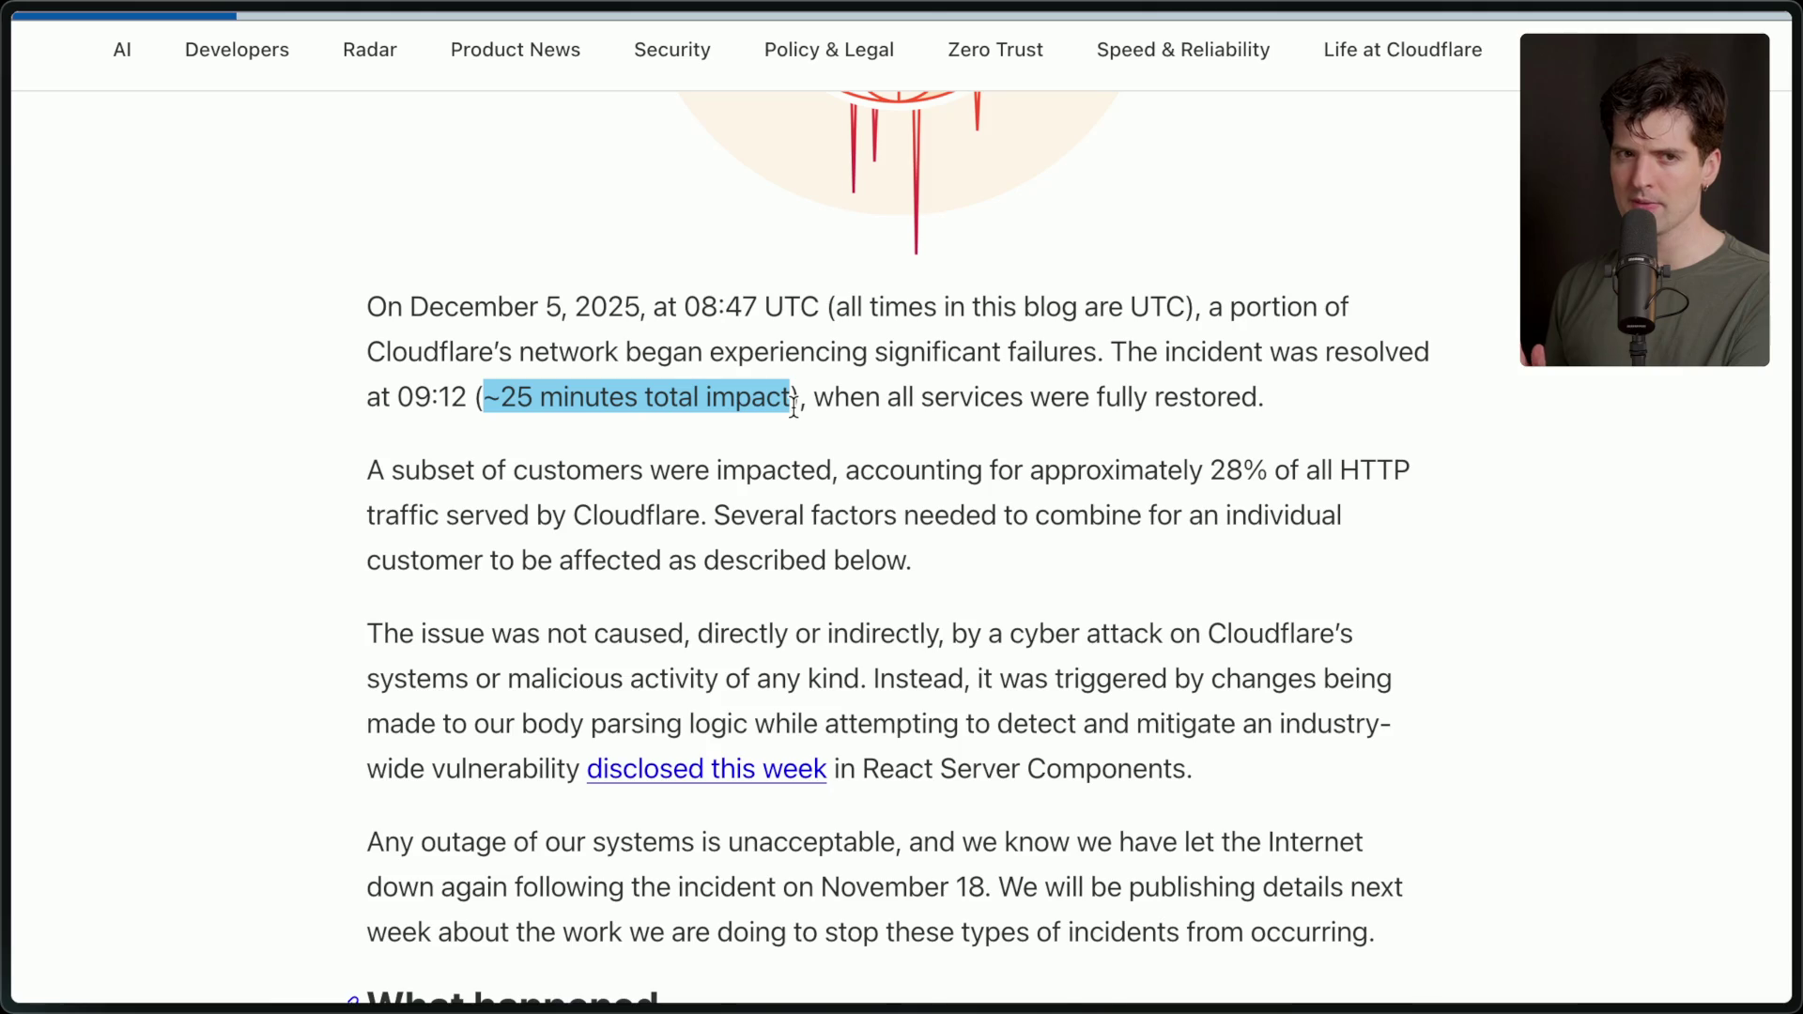
{"action": "left_click_drag", "start_coordinate": [368, 316], "coordinate": [1278, 399]}
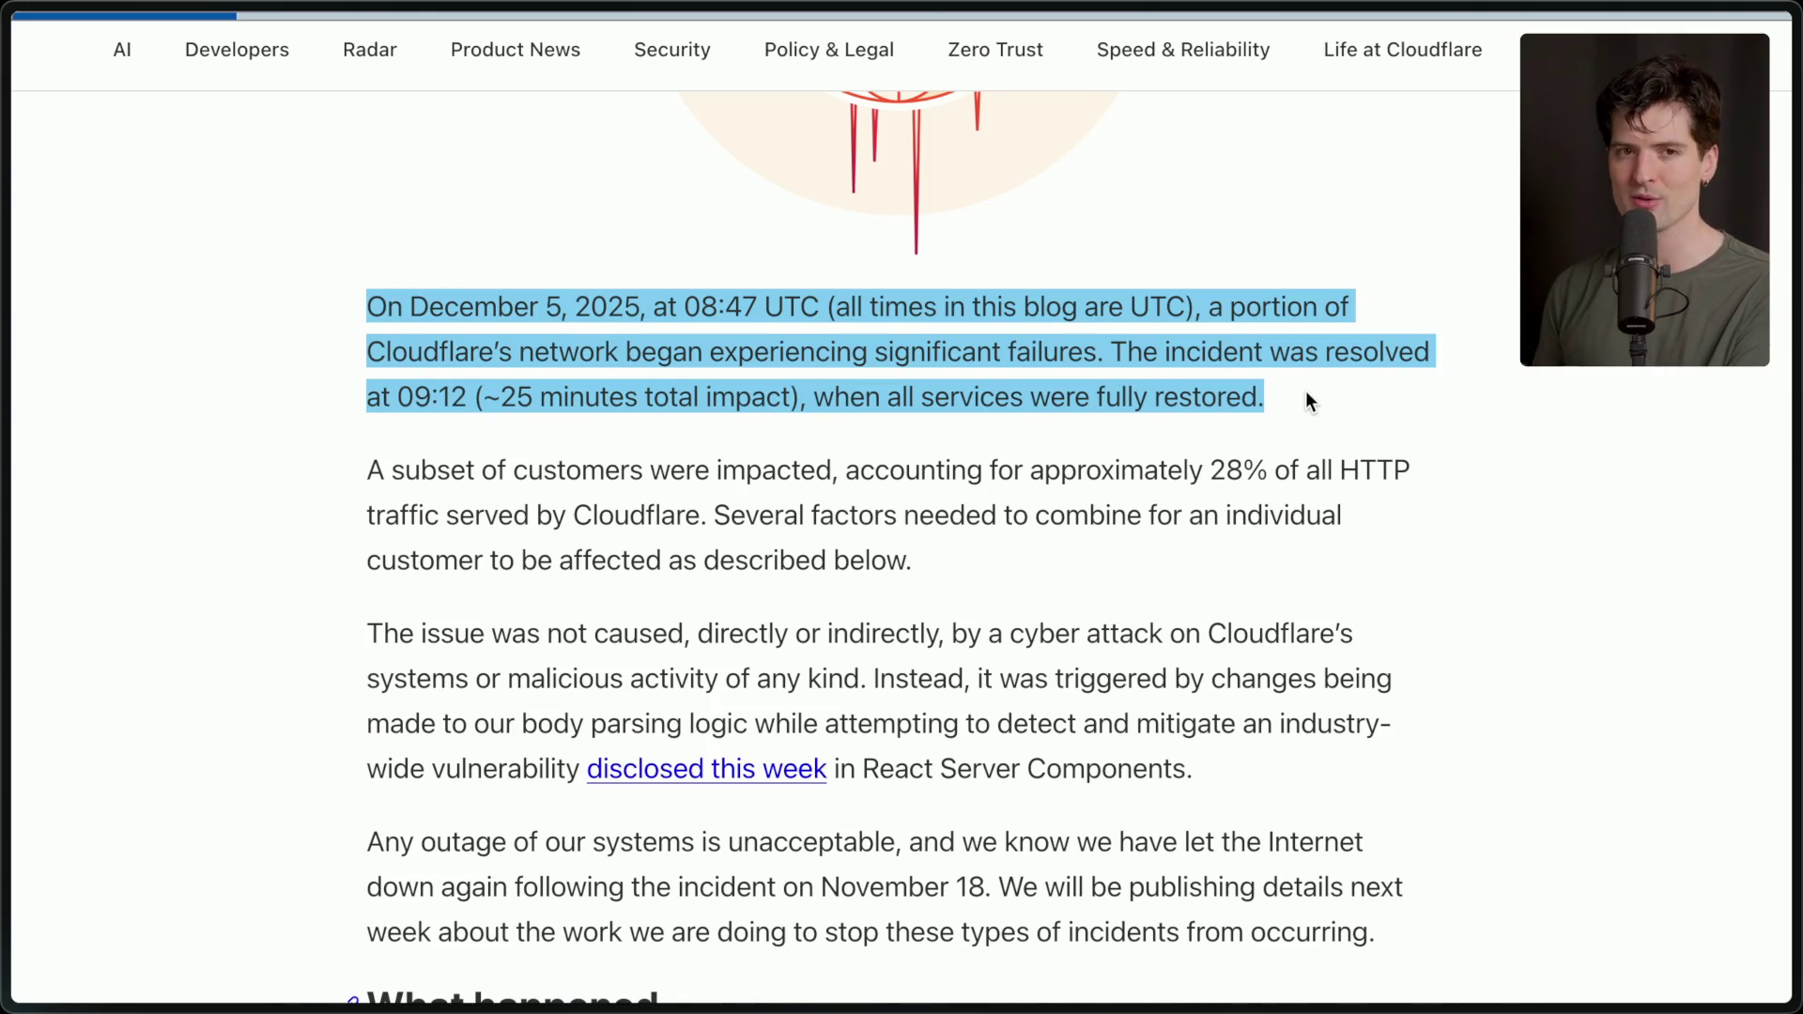
{"action": "left_click", "coordinate": [1307, 393]}
{"action": "scroll", "coordinate": [671, 545], "scroll_direction": "down", "scroll_amount": 2}
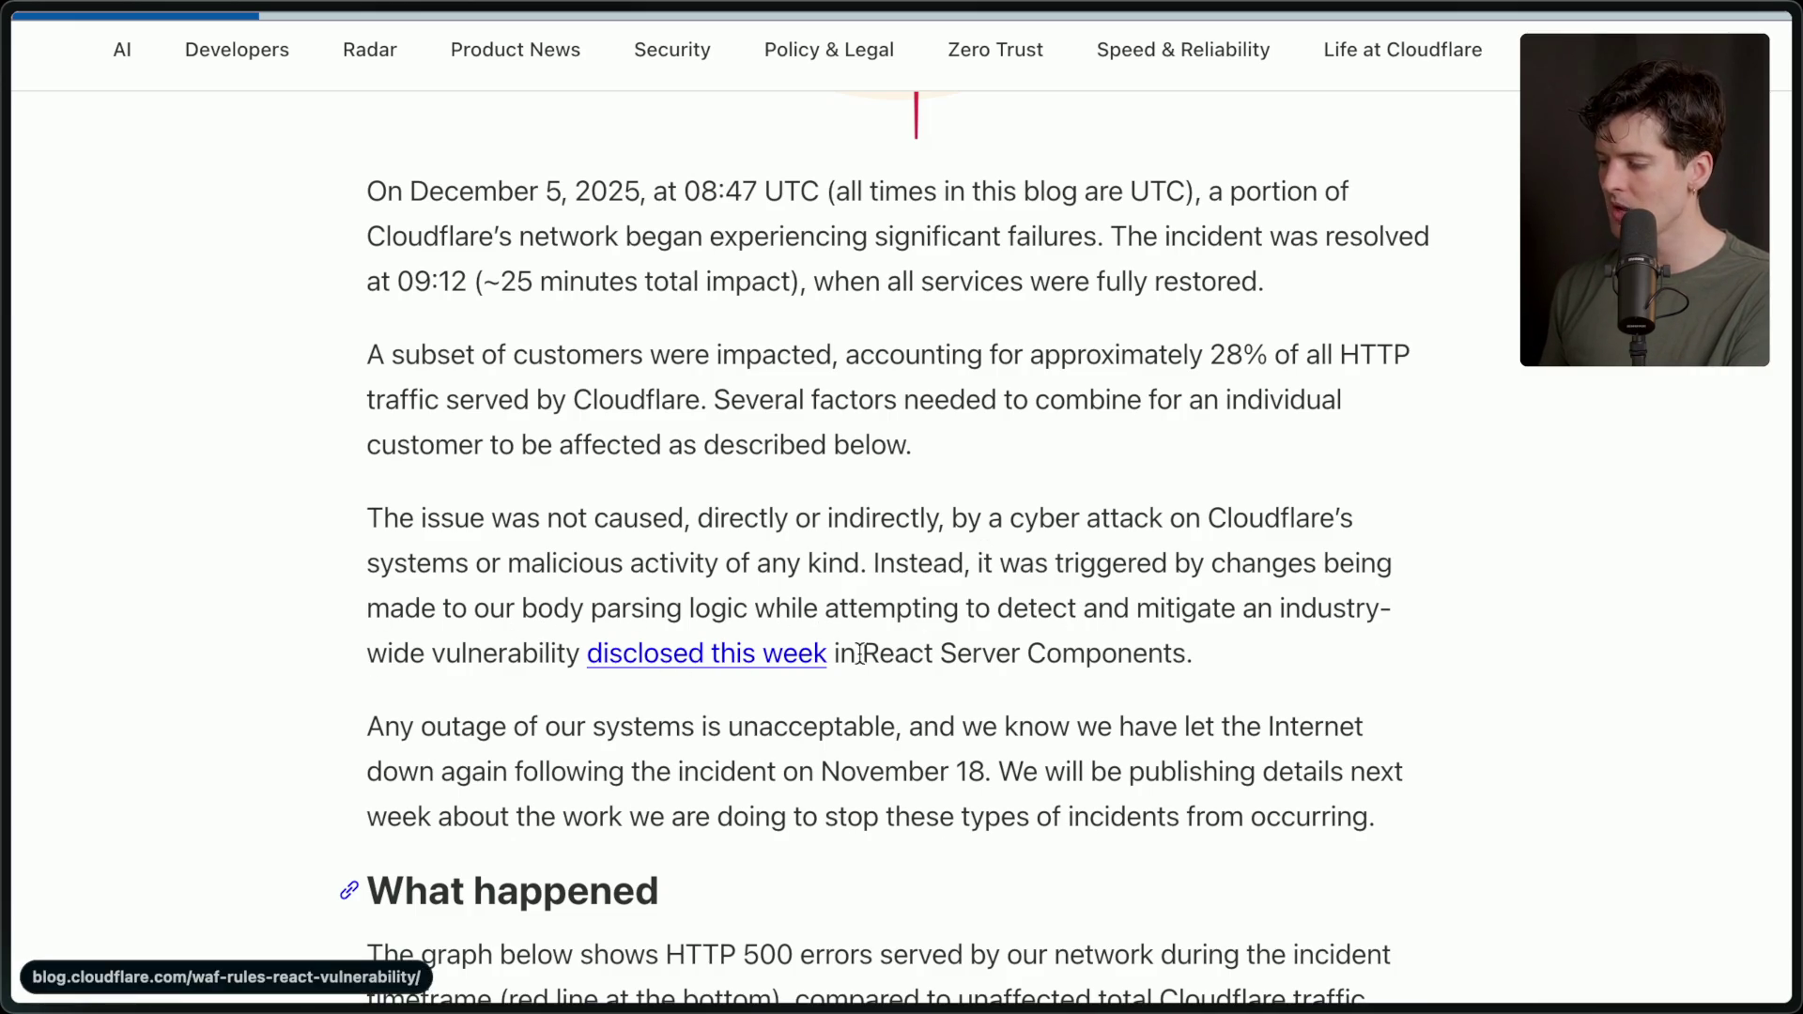
{"action": "scroll", "coordinate": [1237, 658], "scroll_direction": "down", "scroll_amount": 5}
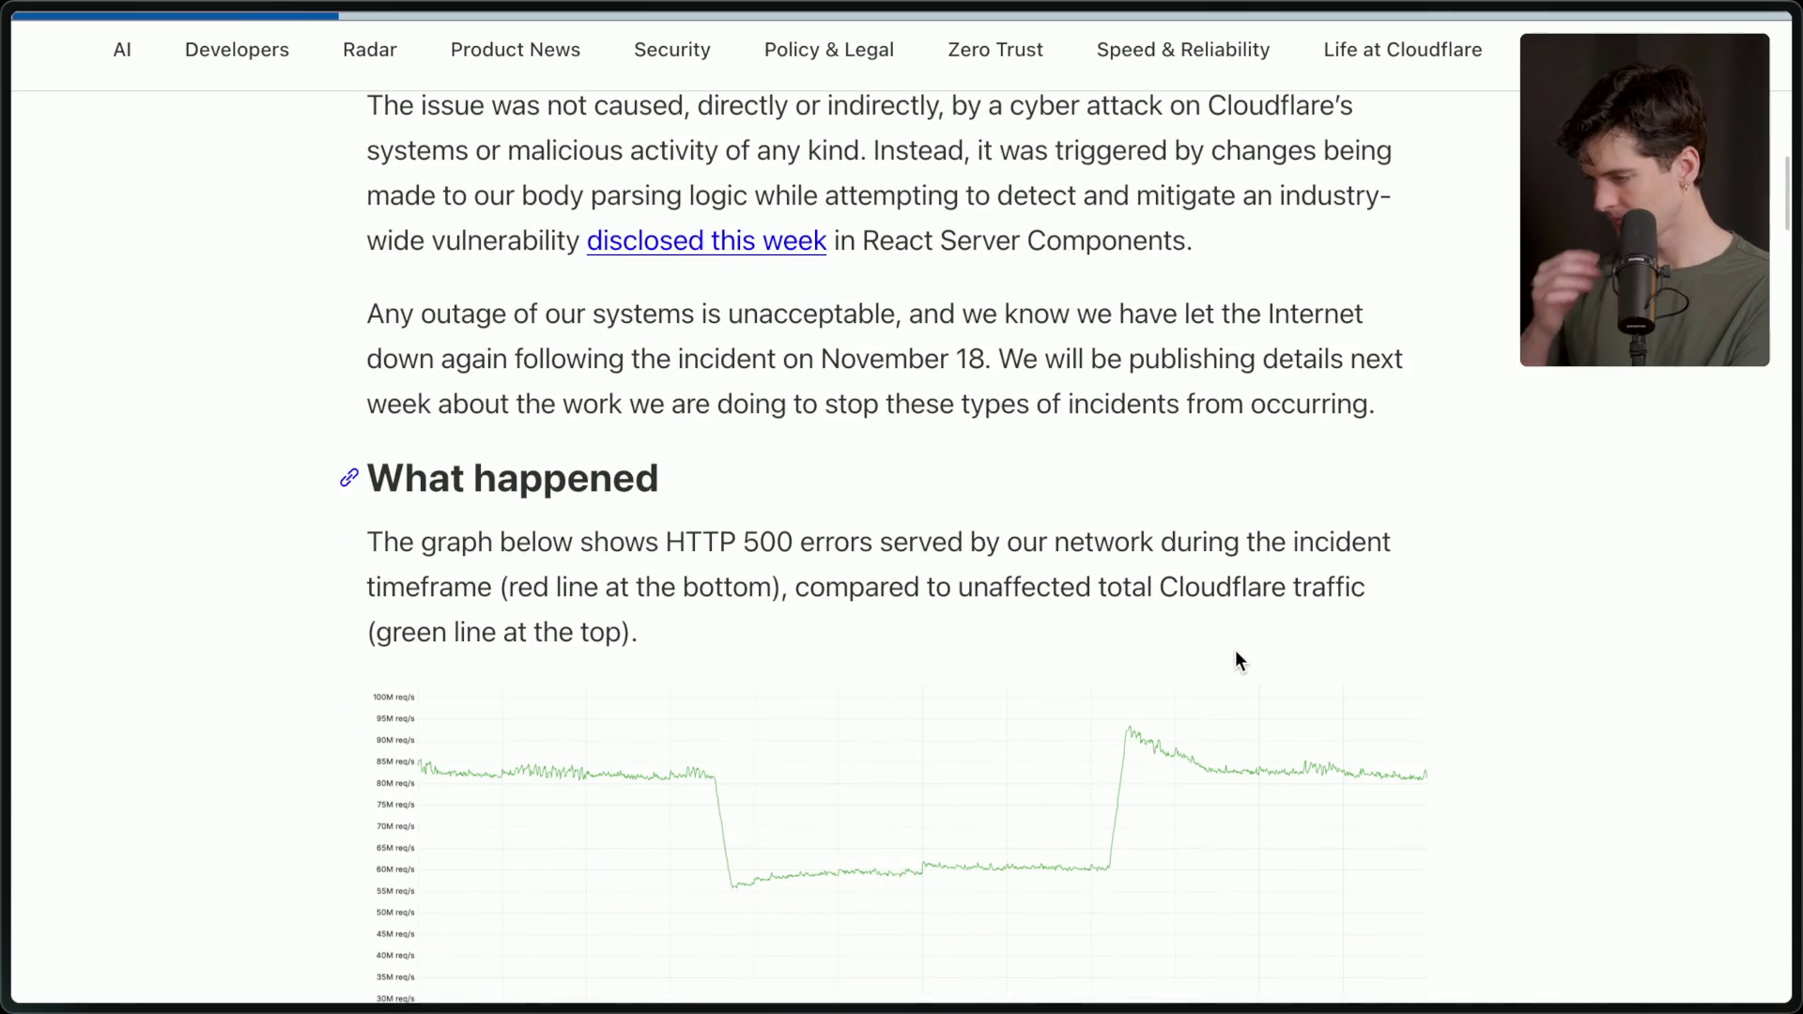
{"action": "scroll", "coordinate": [1236, 651], "scroll_direction": "down", "scroll_amount": 4}
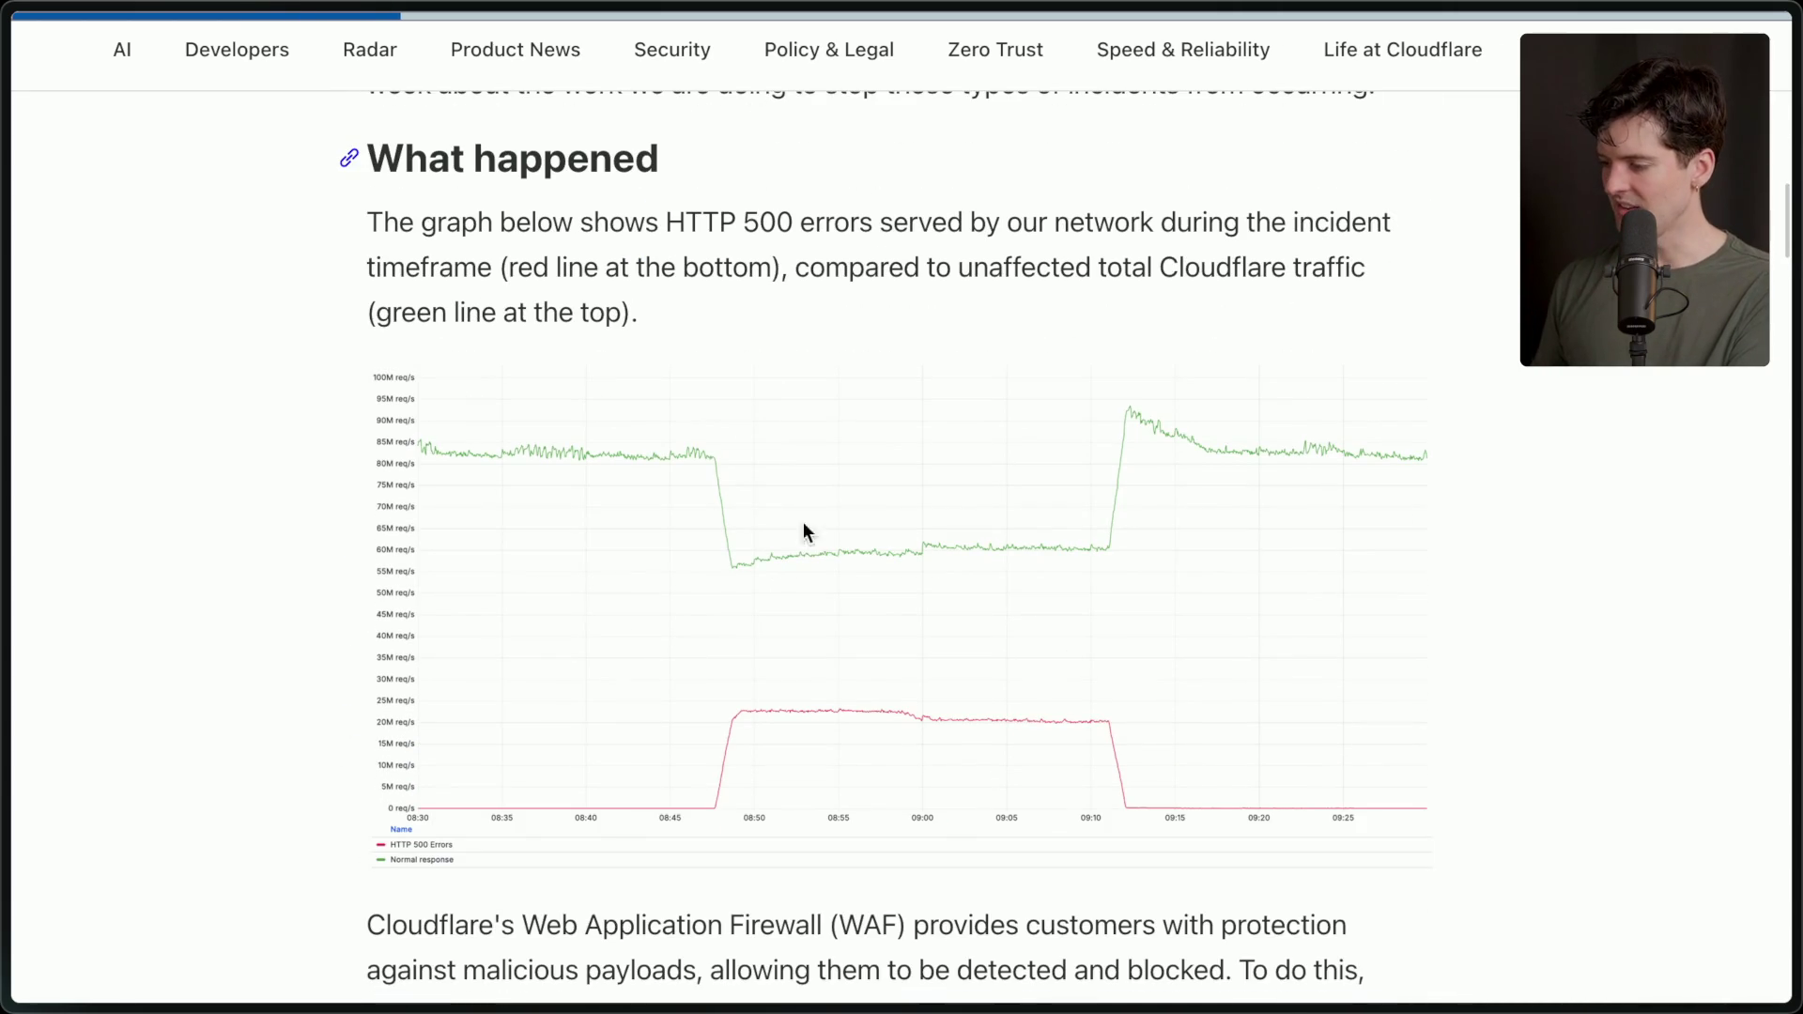
{"action": "scroll", "coordinate": [710, 728], "scroll_direction": "down", "scroll_amount": 9}
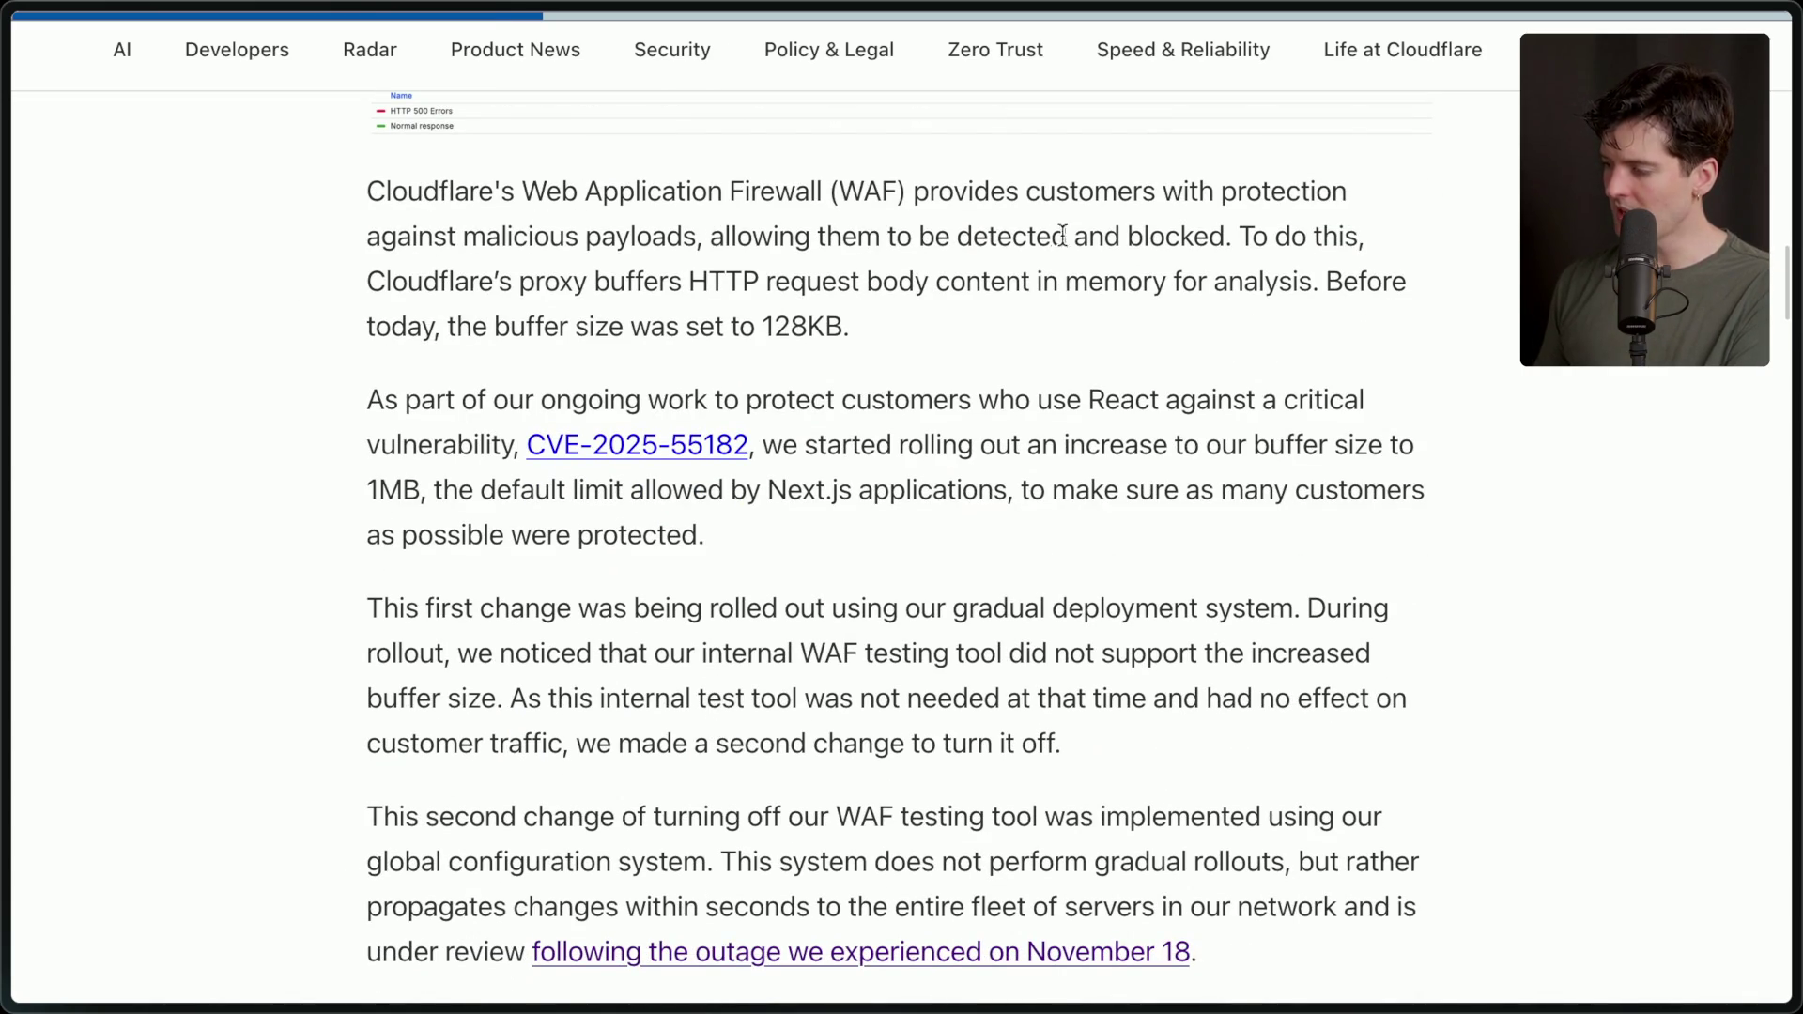
{"action": "left_click_drag", "start_coordinate": [1245, 235], "coordinate": [1245, 314]}
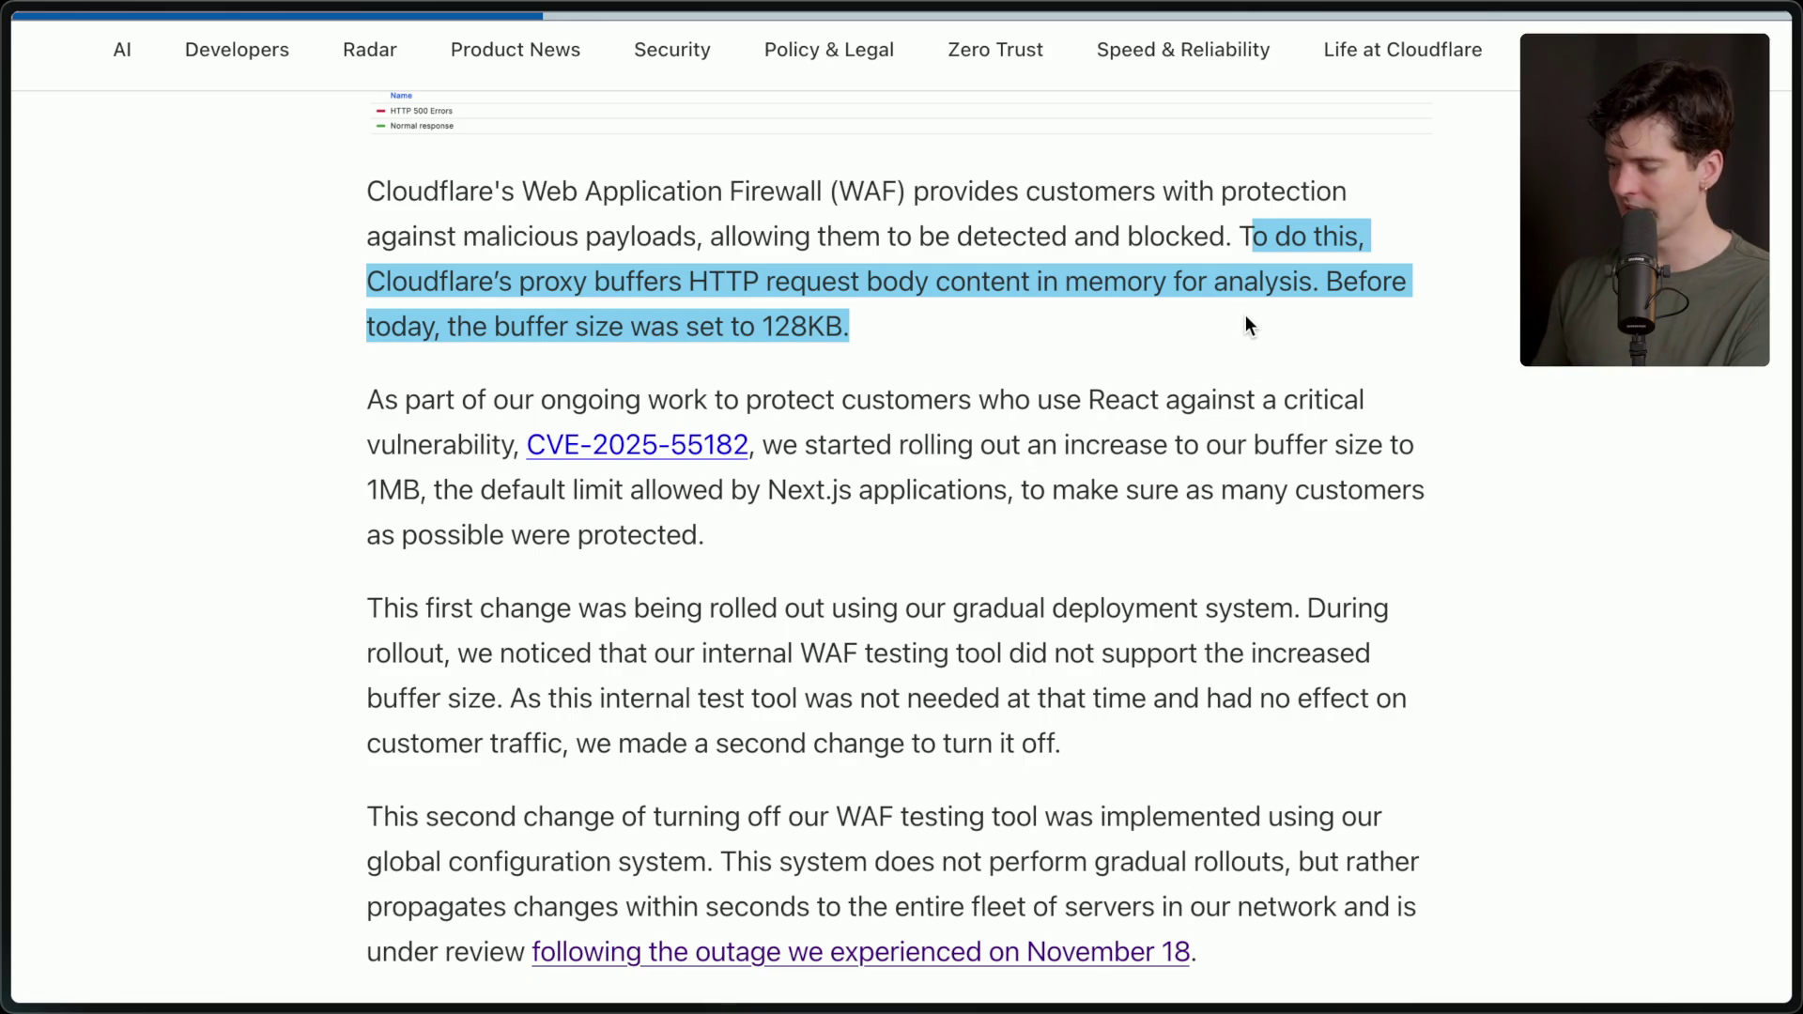
{"action": "left_click", "coordinate": [1246, 314]}
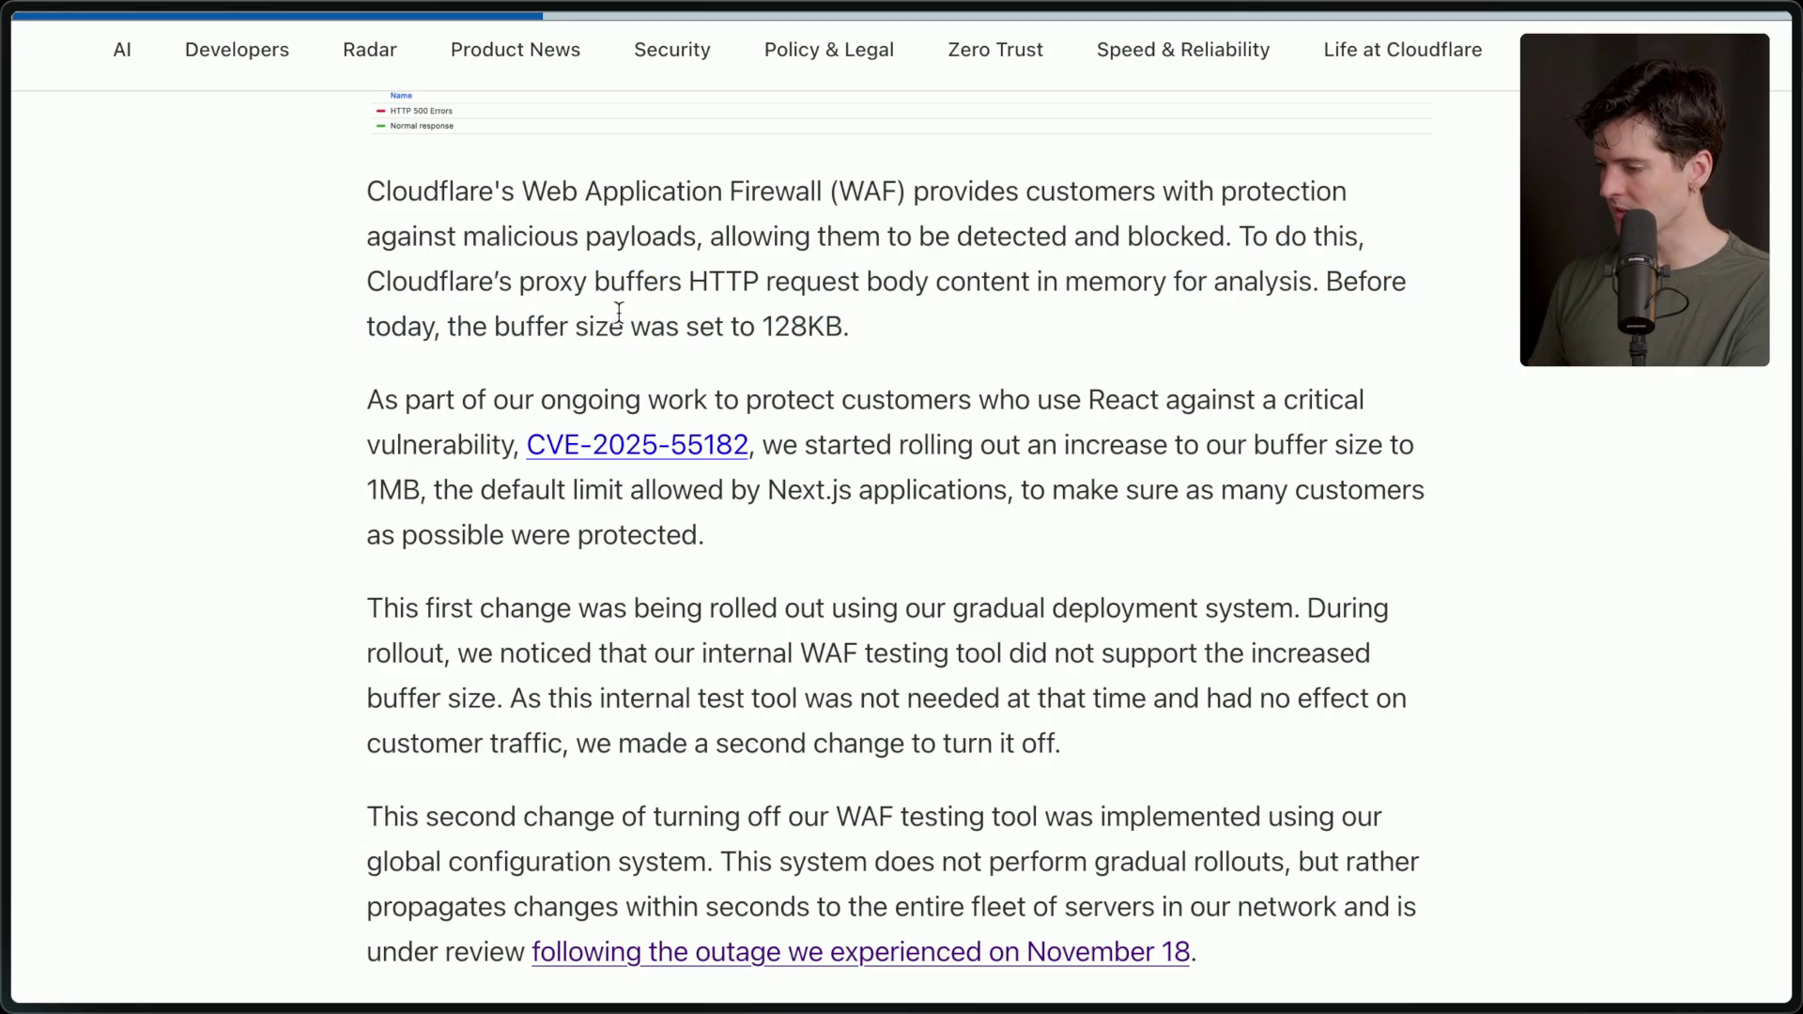
{"action": "left_click_drag", "start_coordinate": [759, 326], "coordinate": [882, 323]}
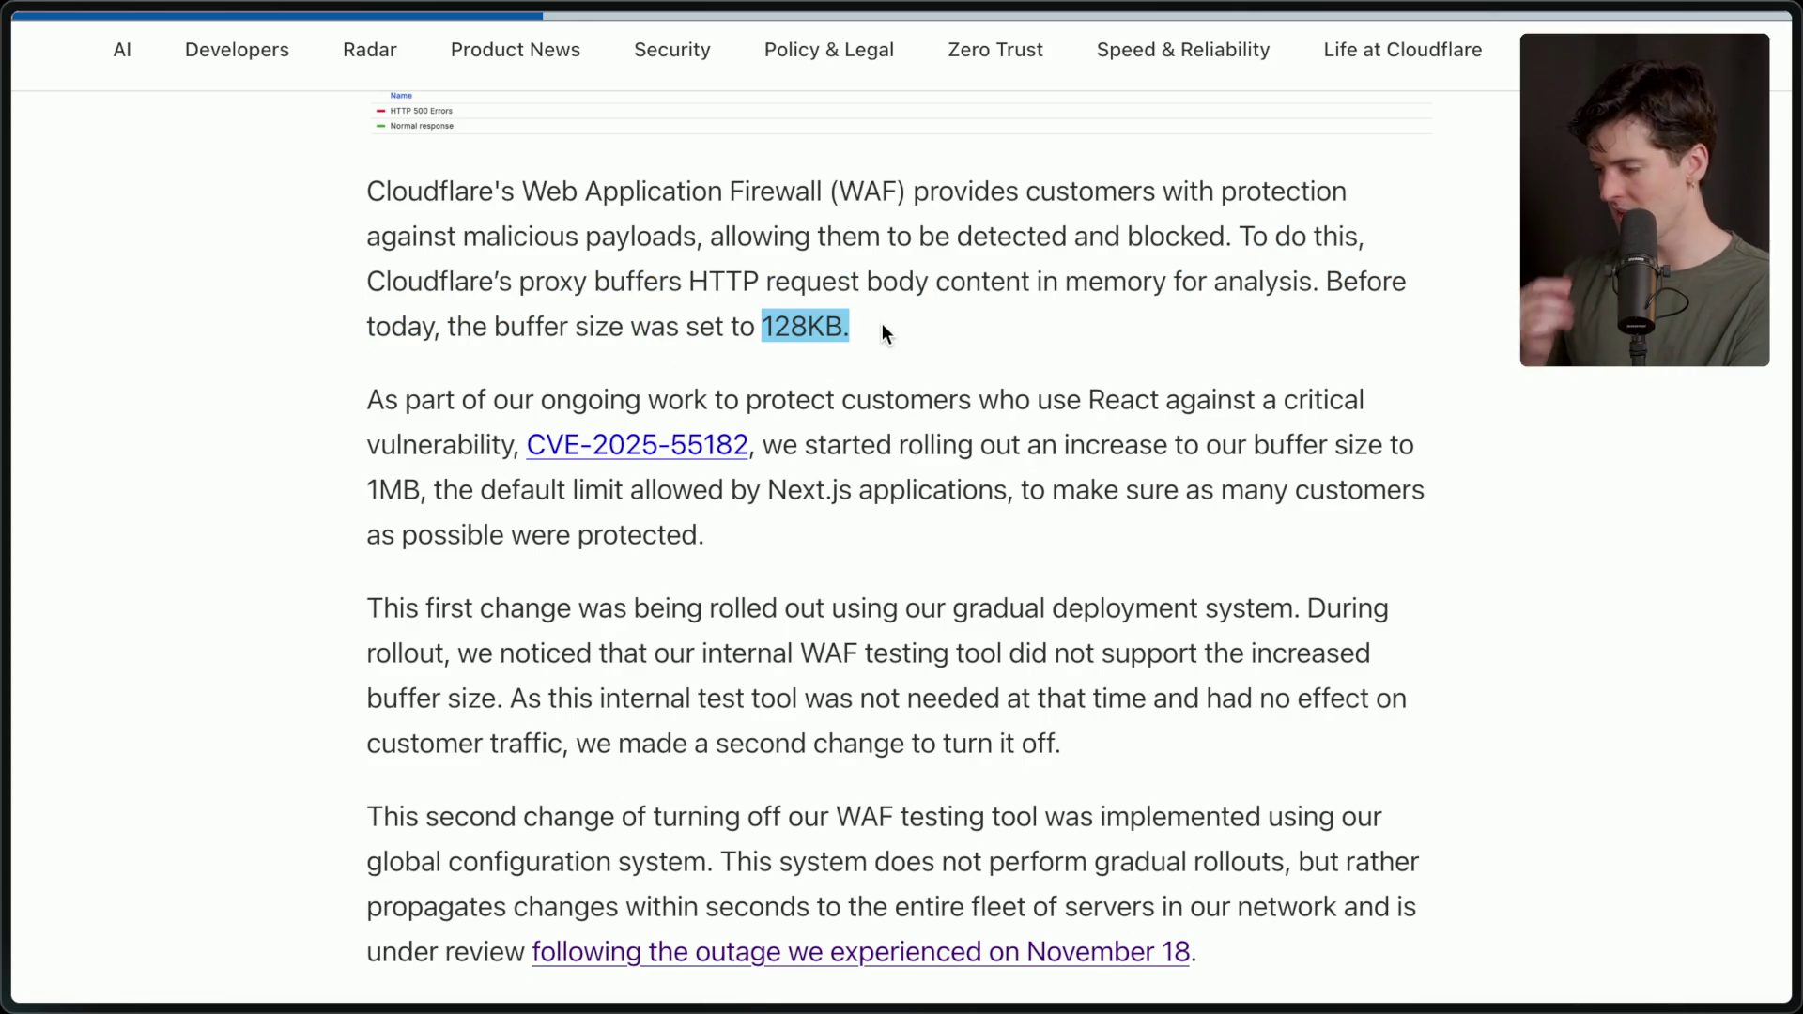
{"action": "scroll", "coordinate": [882, 323], "scroll_direction": "down", "scroll_amount": 2}
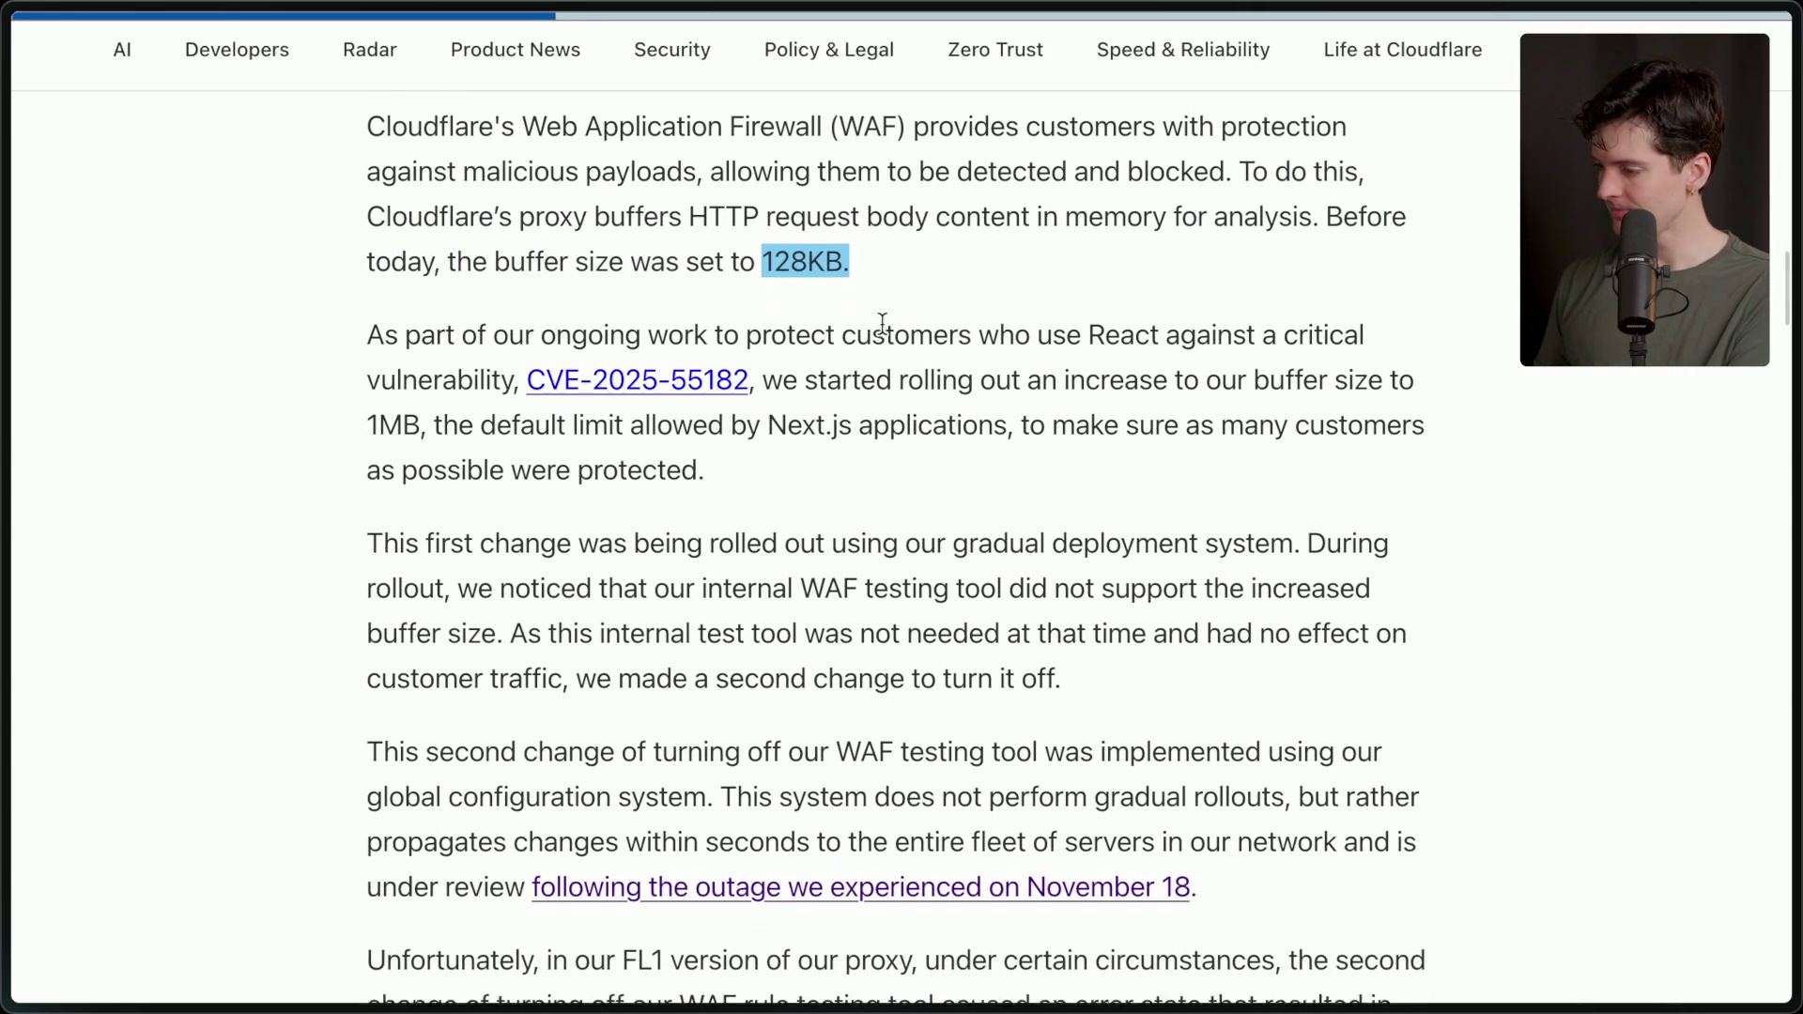
{"action": "left_click", "coordinate": [842, 406]}
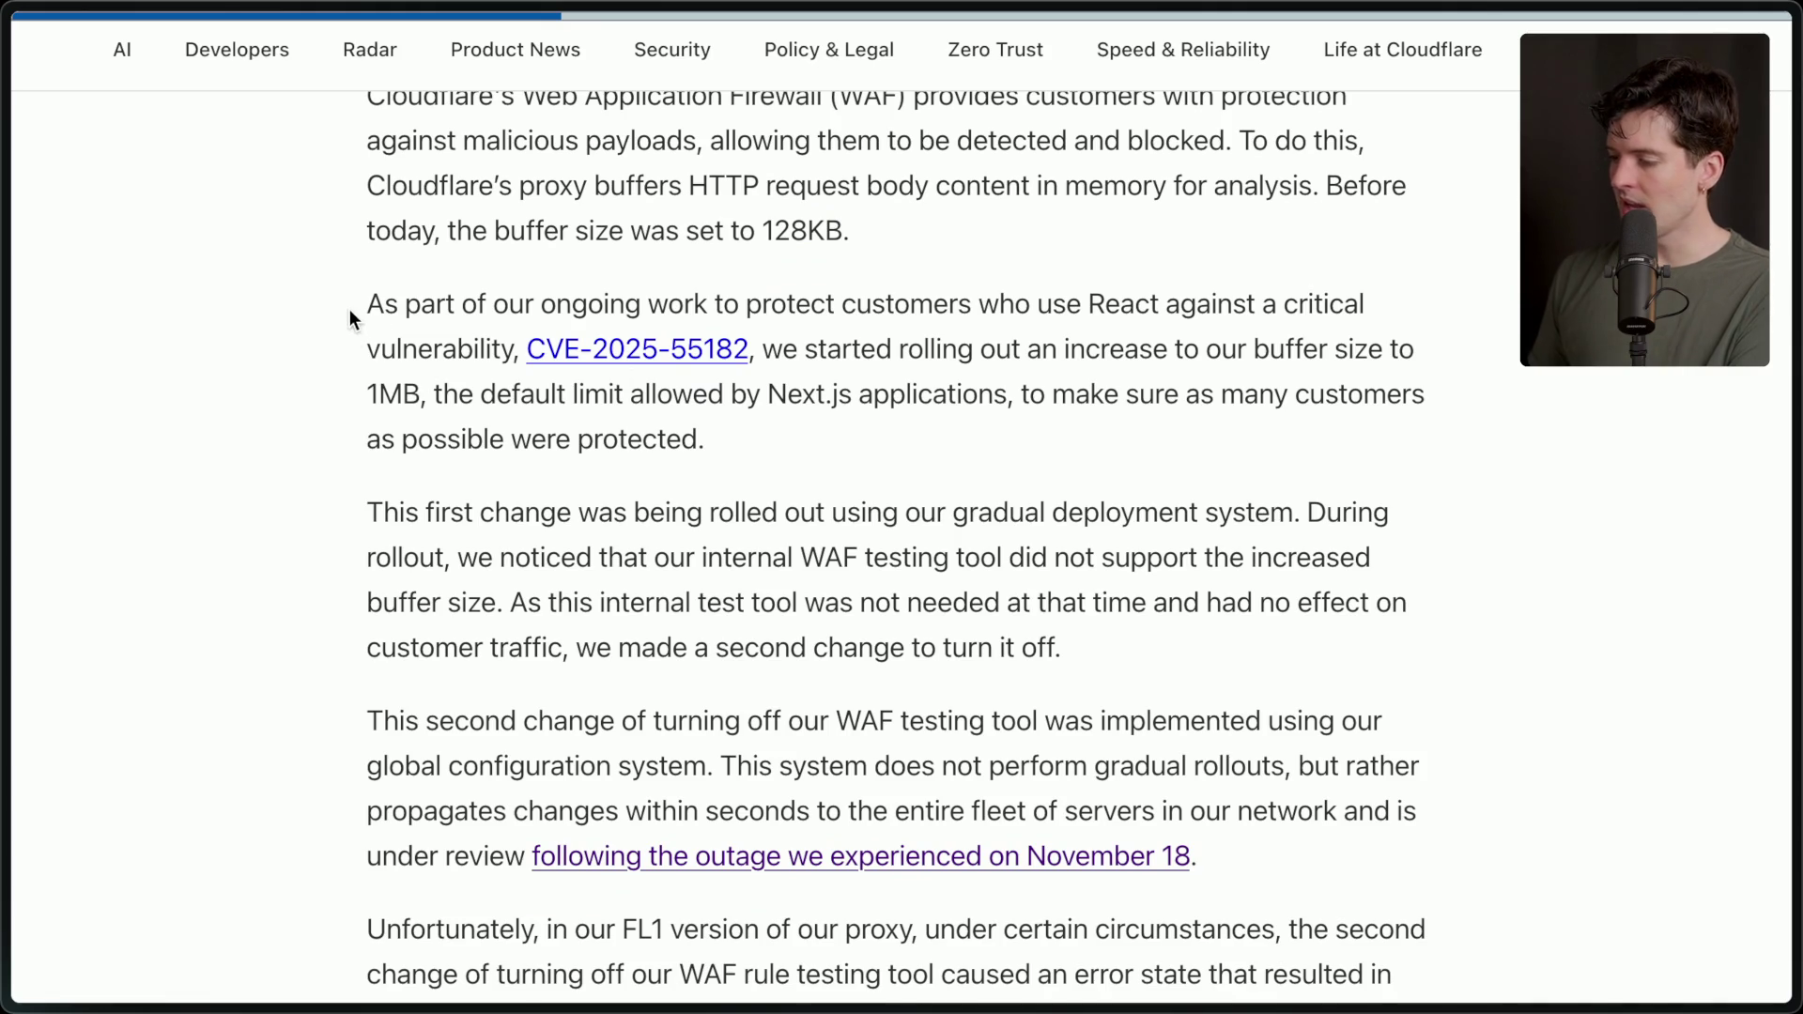
{"action": "left_click_drag", "start_coordinate": [374, 304], "coordinate": [756, 355]}
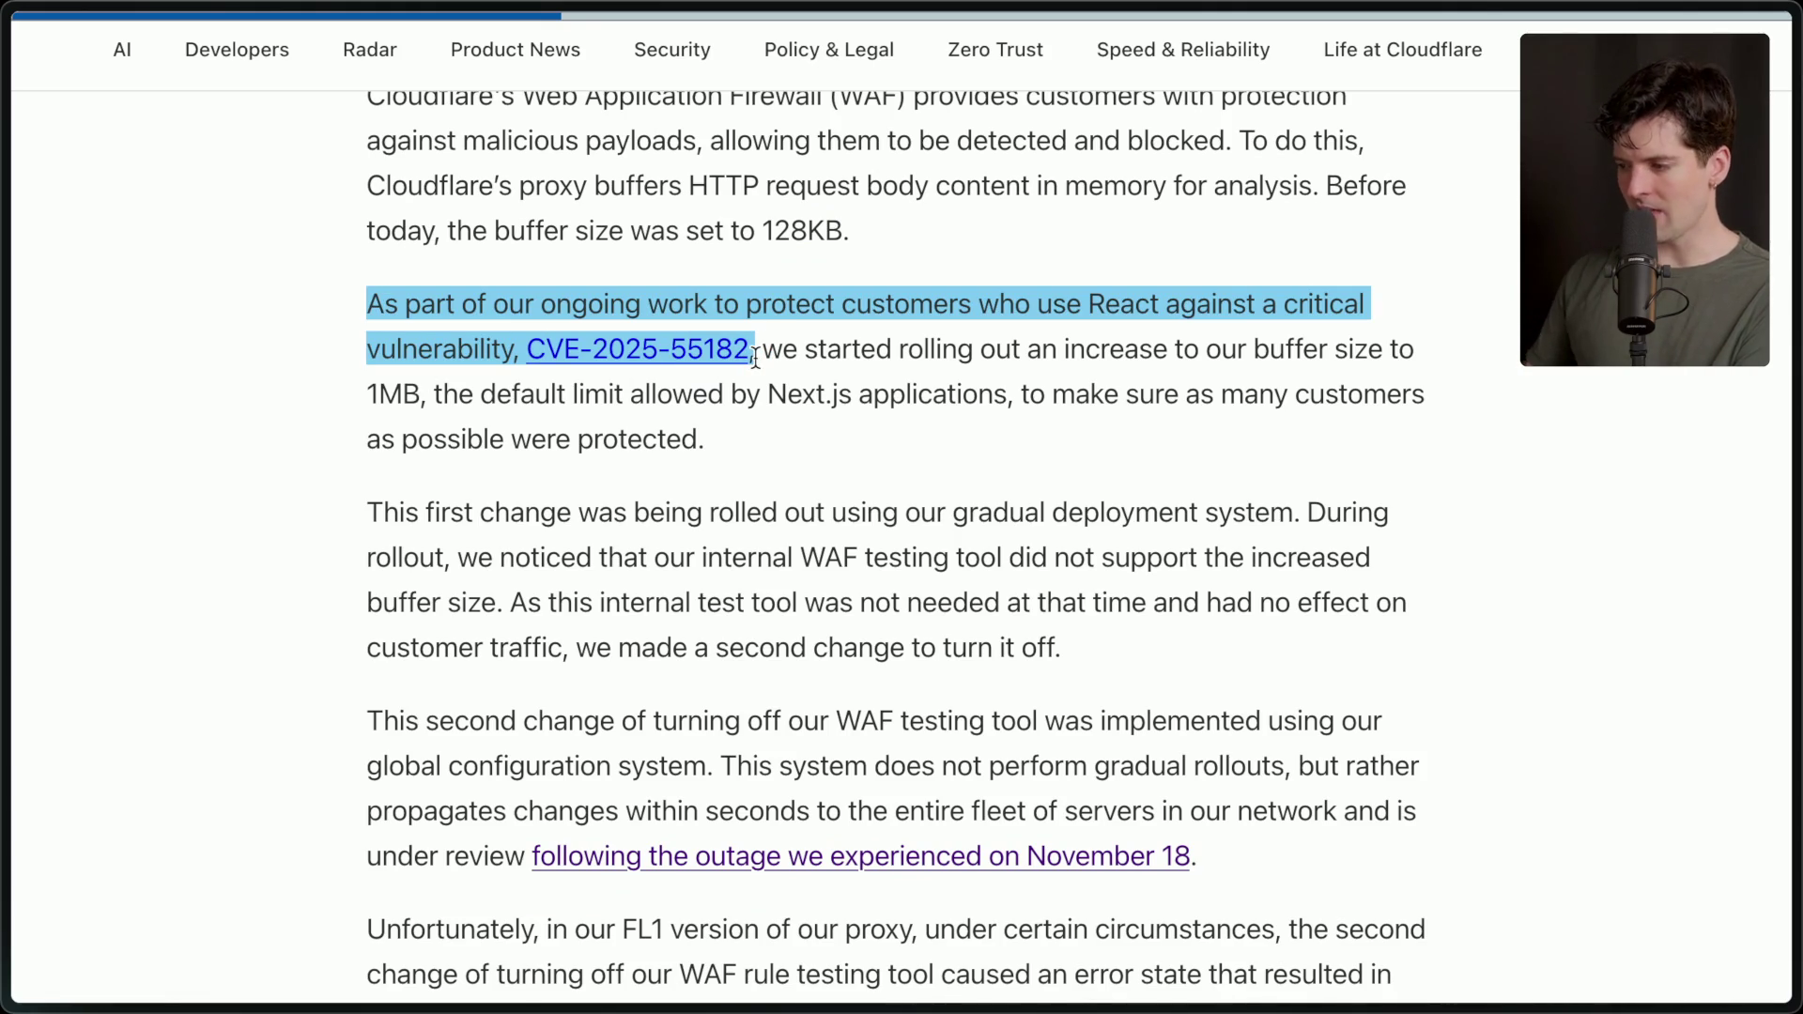
{"action": "left_click", "coordinate": [755, 357]}
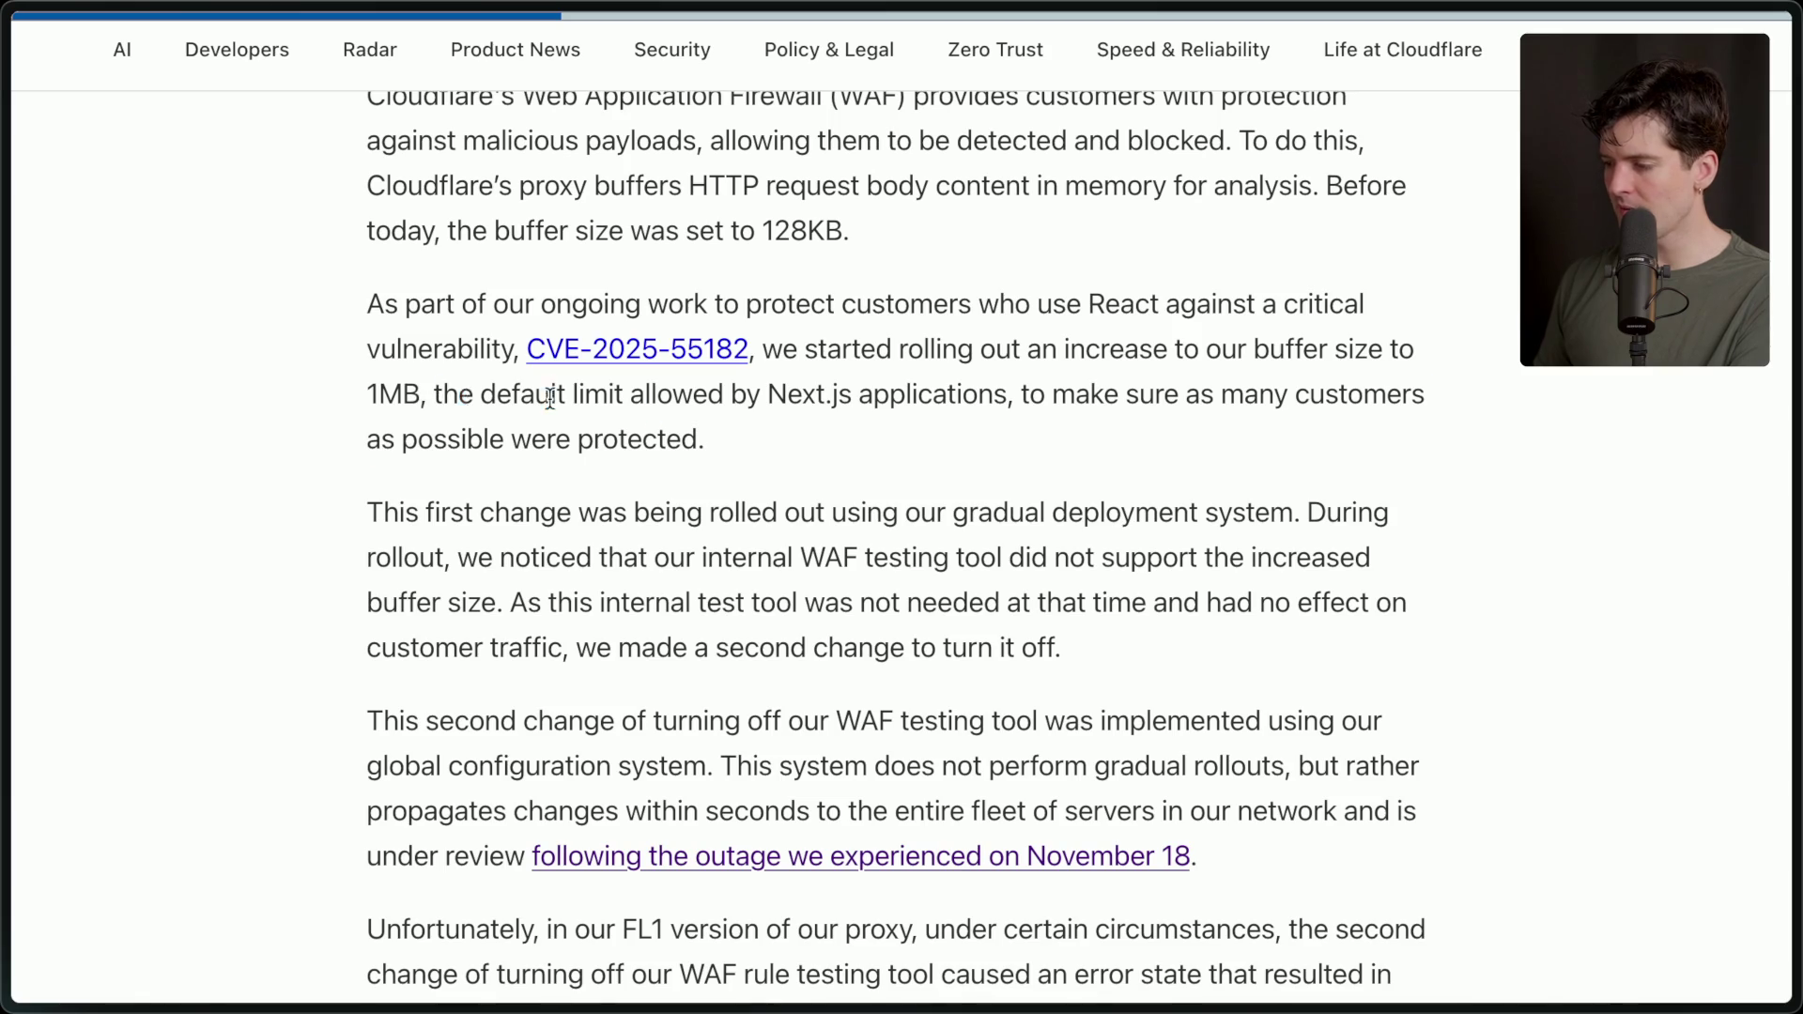
{"action": "left_click_drag", "start_coordinate": [442, 394], "coordinate": [820, 447]}
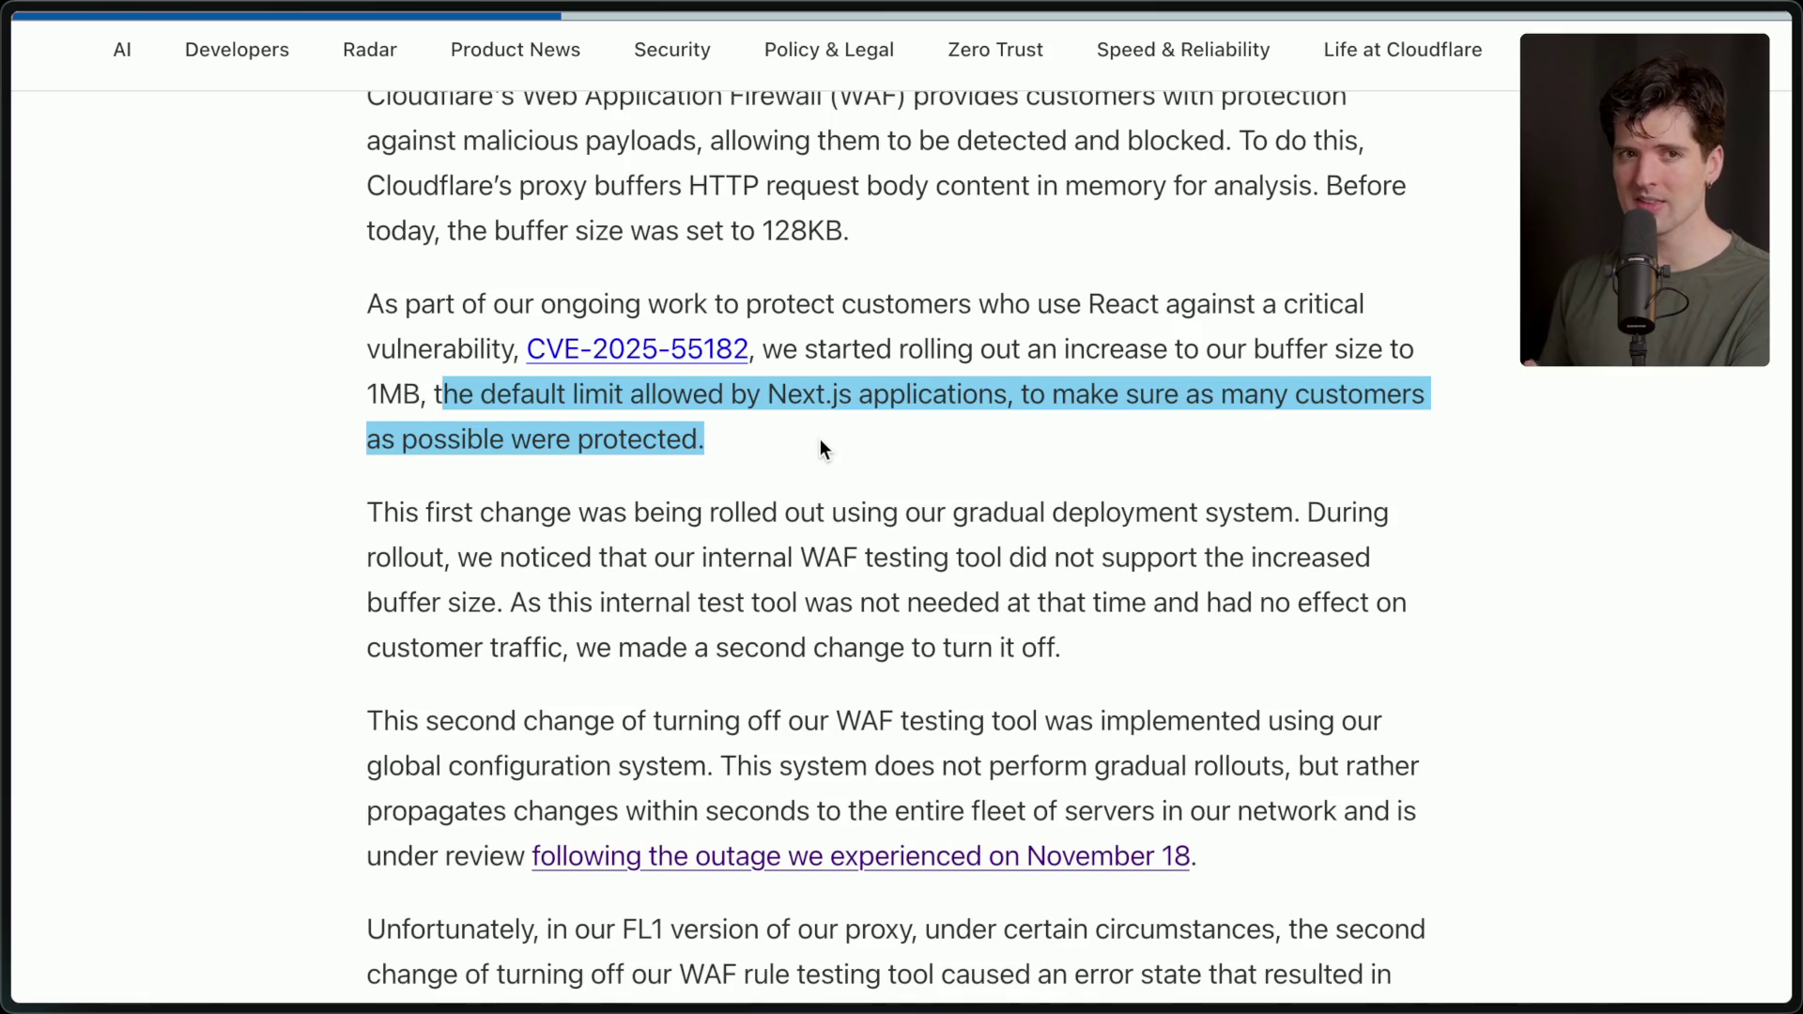
{"action": "left_click", "coordinate": [706, 440]}
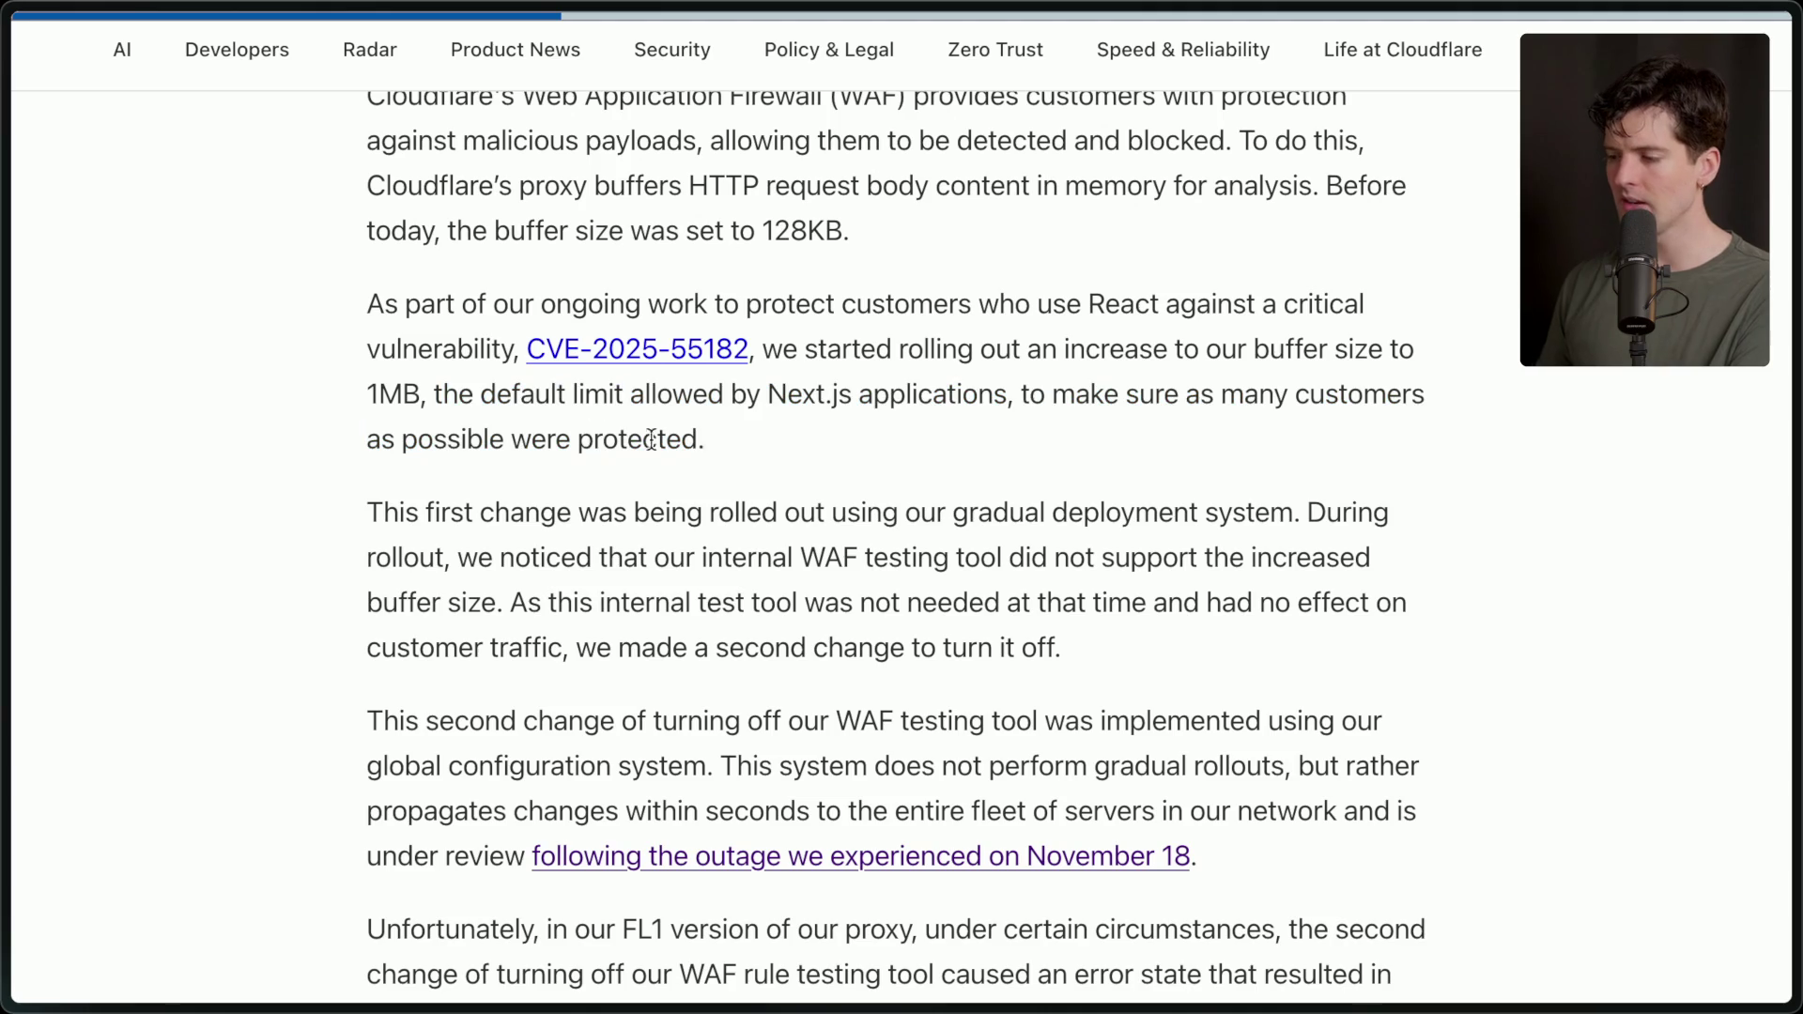
{"action": "double_click", "coordinate": [380, 377]}
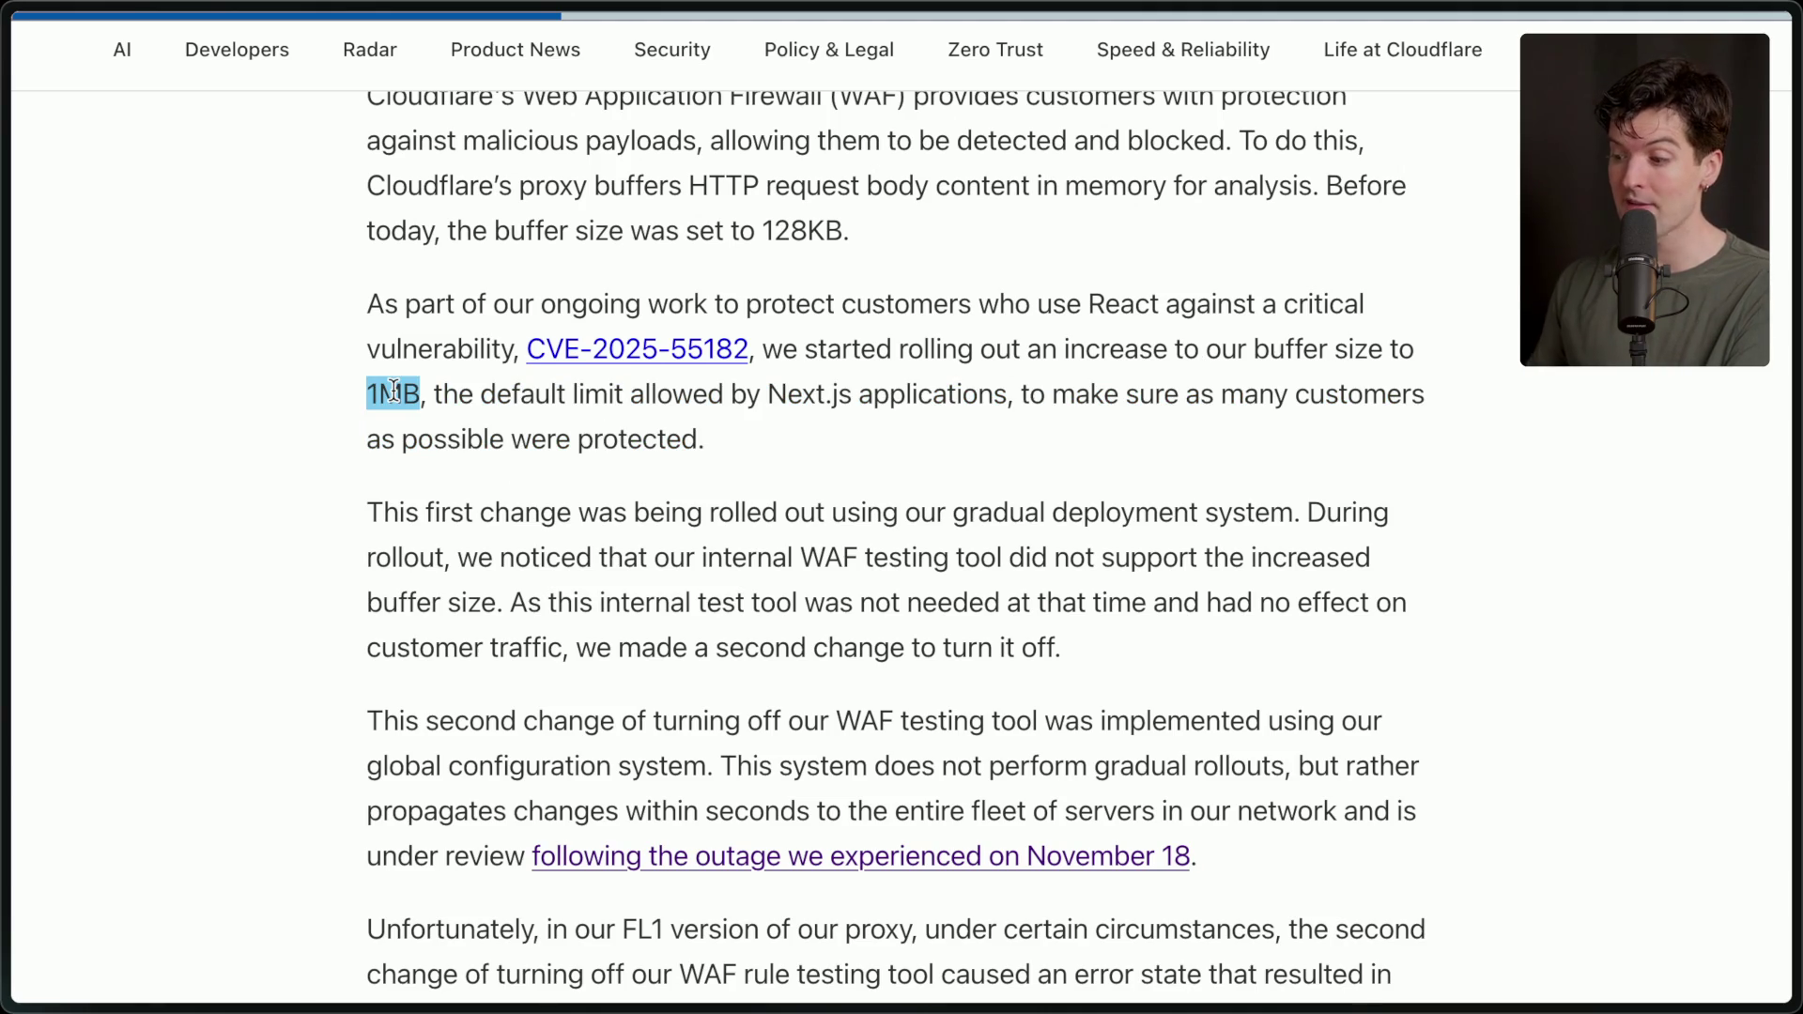
{"action": "left_click", "coordinate": [783, 512]}
{"action": "scroll", "coordinate": [782, 521], "scroll_direction": "down", "scroll_amount": 3}
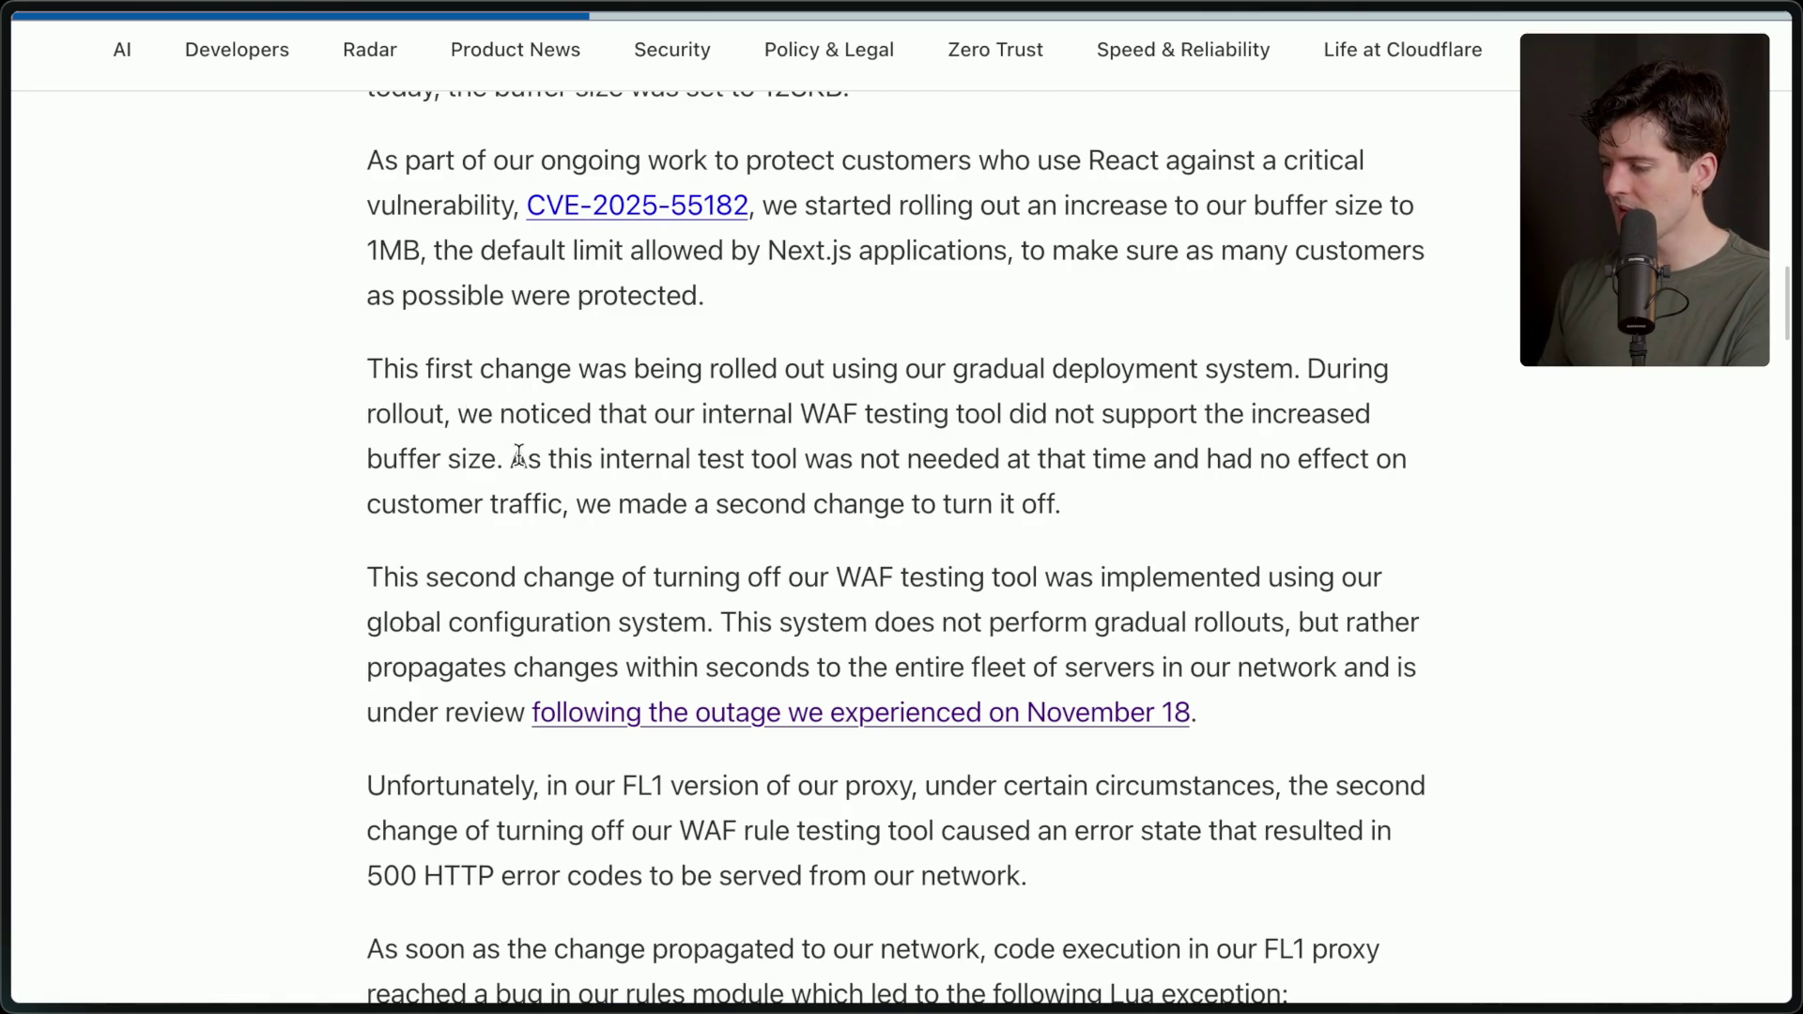
{"action": "left_click_drag", "start_coordinate": [512, 458], "coordinate": [1163, 529]}
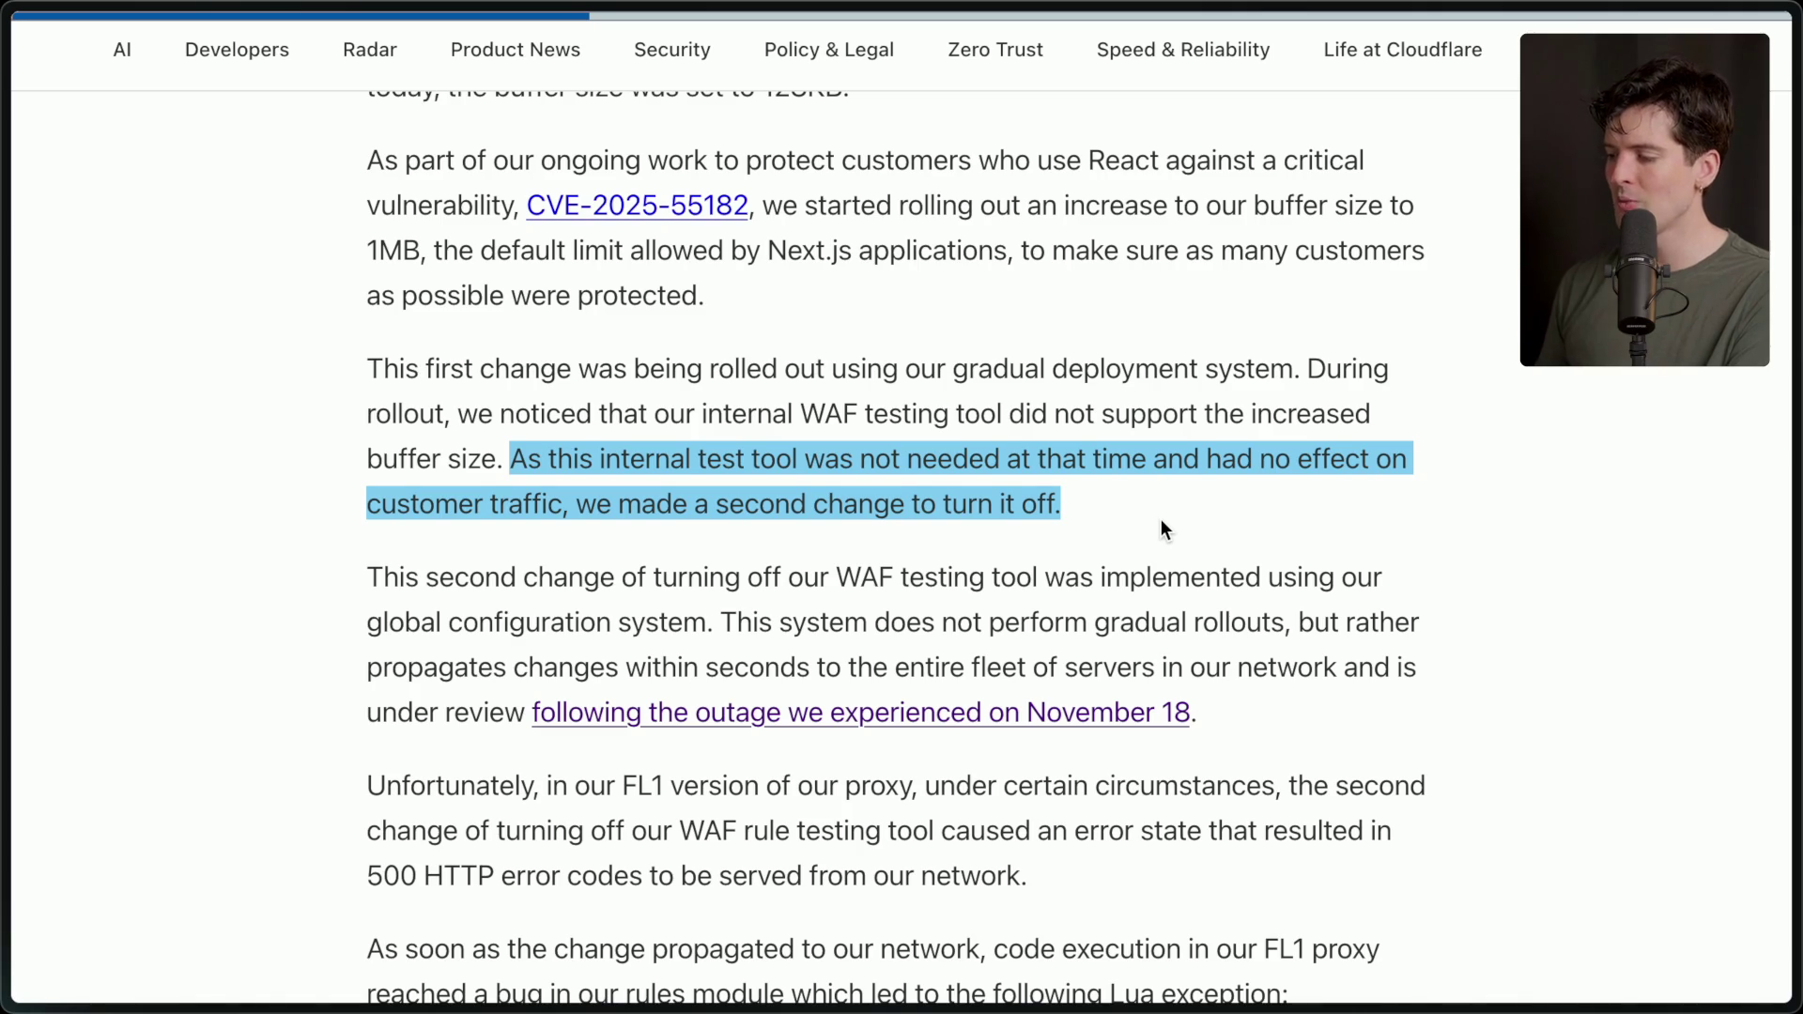
Read the second-change paragraph and the WAF testing tool 500-errors passage, highlighting them.
{"action": "left_click", "coordinate": [1162, 522]}
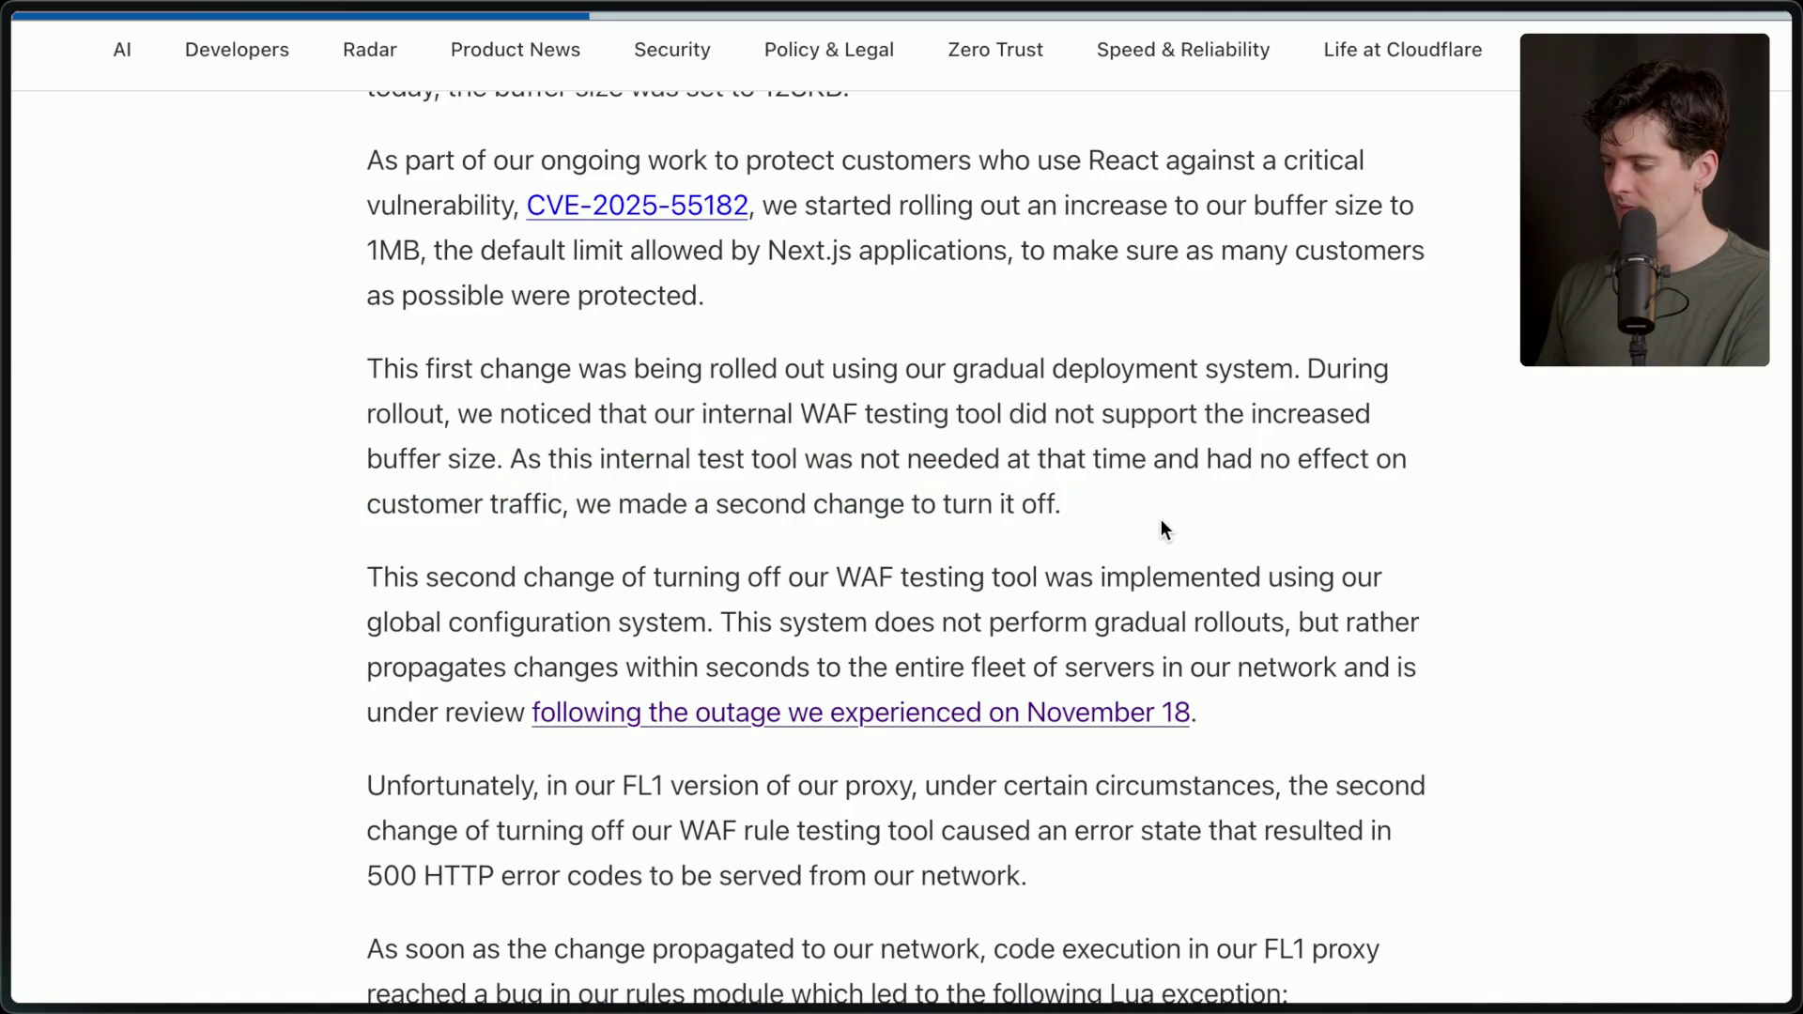
{"action": "scroll", "coordinate": [1162, 522], "scroll_direction": "down", "scroll_amount": 2}
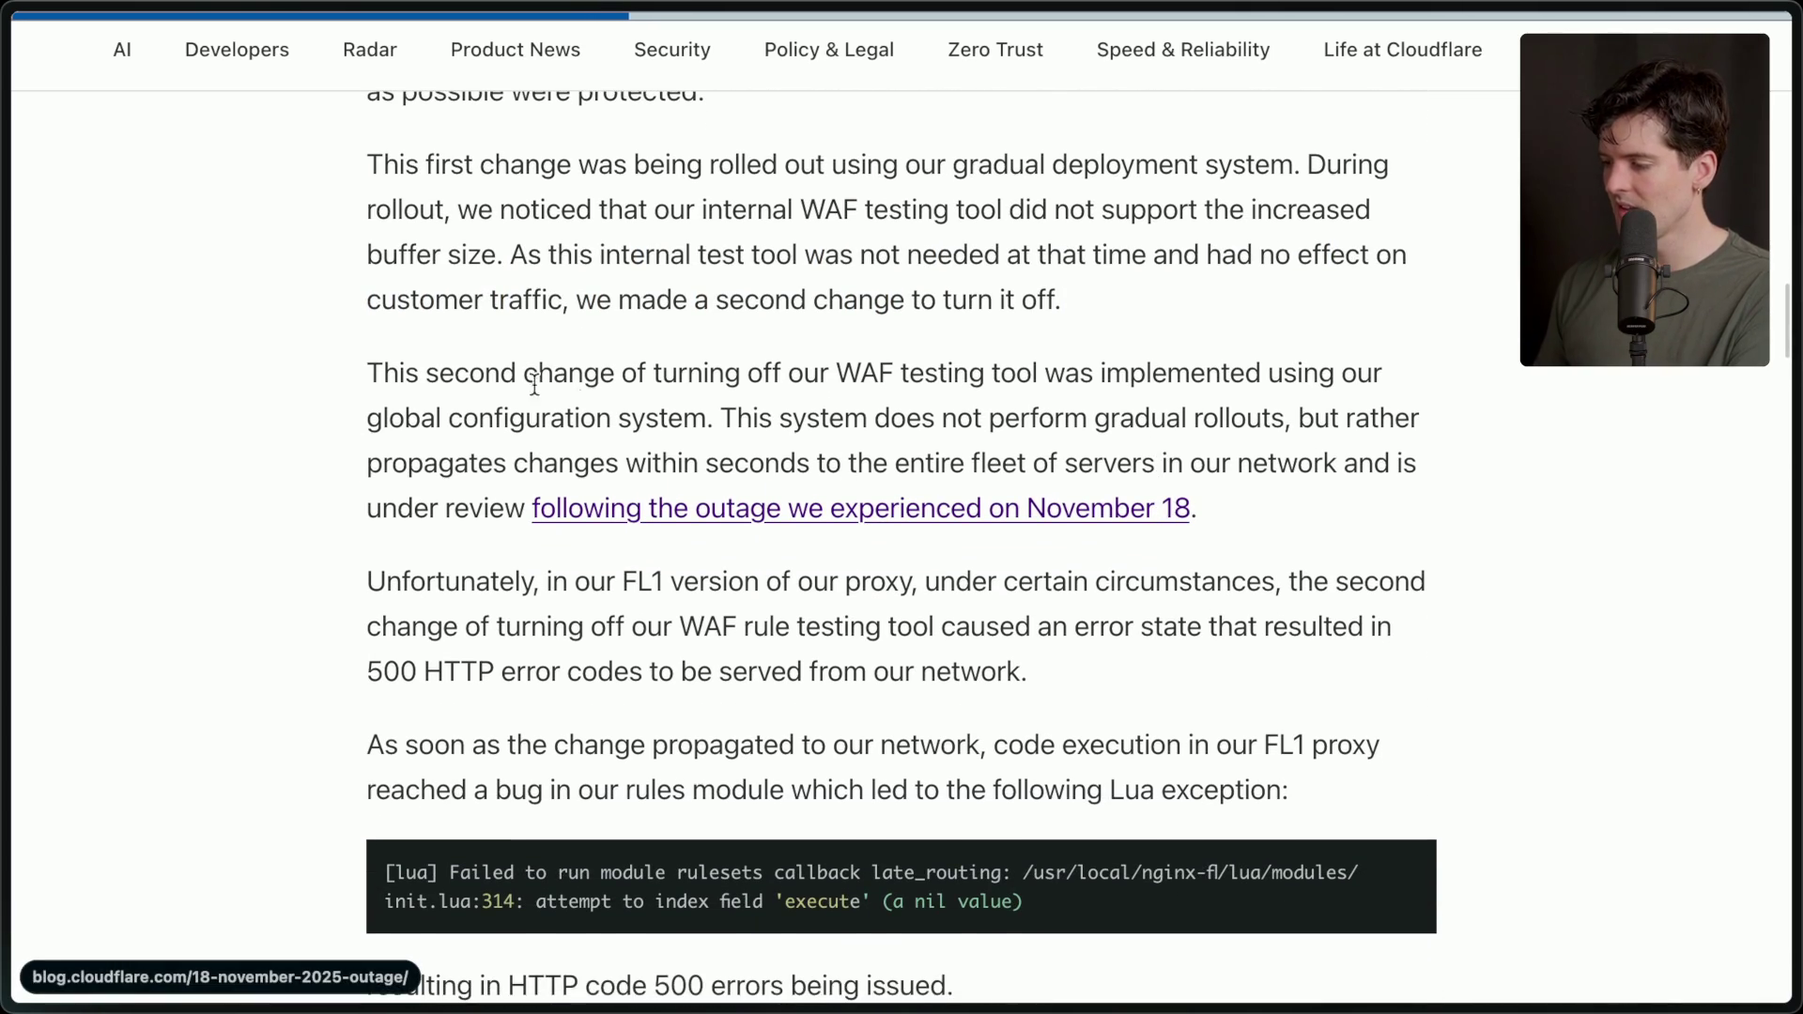
{"action": "left_click_drag", "start_coordinate": [369, 376], "coordinate": [721, 423]}
{"action": "left_click", "coordinate": [713, 423]}
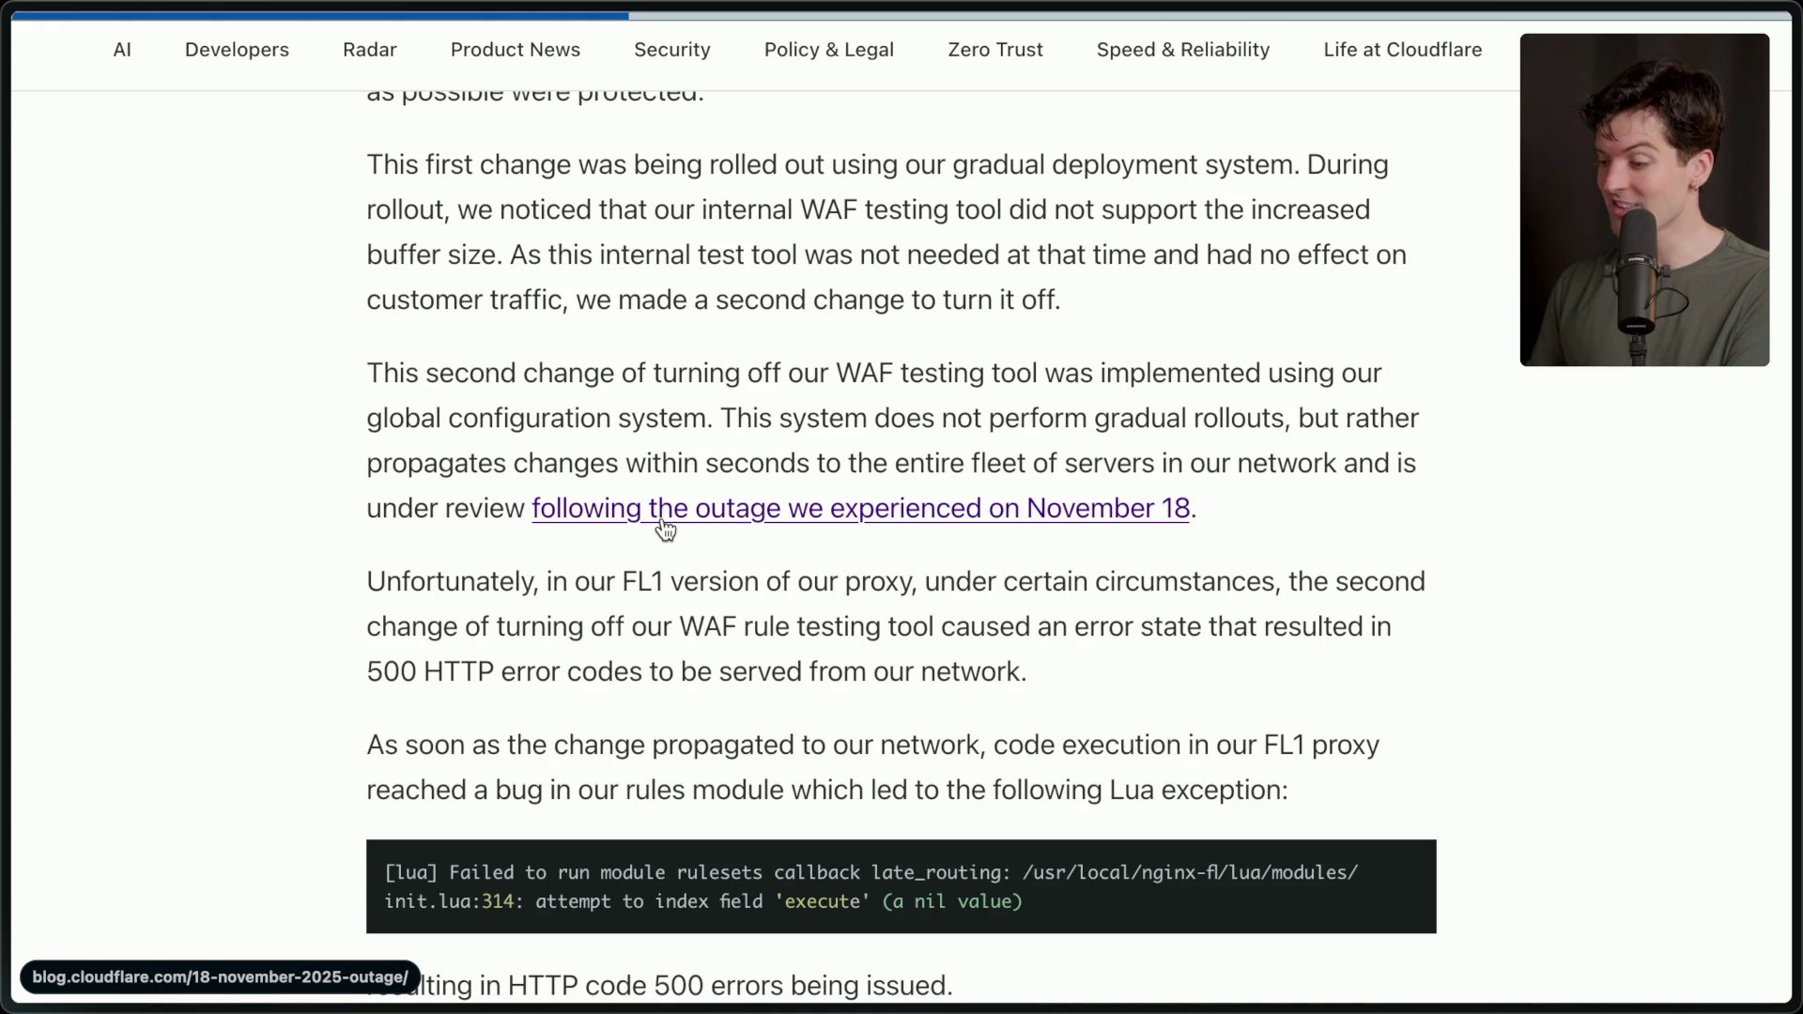
{"action": "scroll", "coordinate": [663, 522], "scroll_direction": "down", "scroll_amount": 2}
{"action": "scroll", "coordinate": [663, 517], "scroll_direction": "down", "scroll_amount": 3}
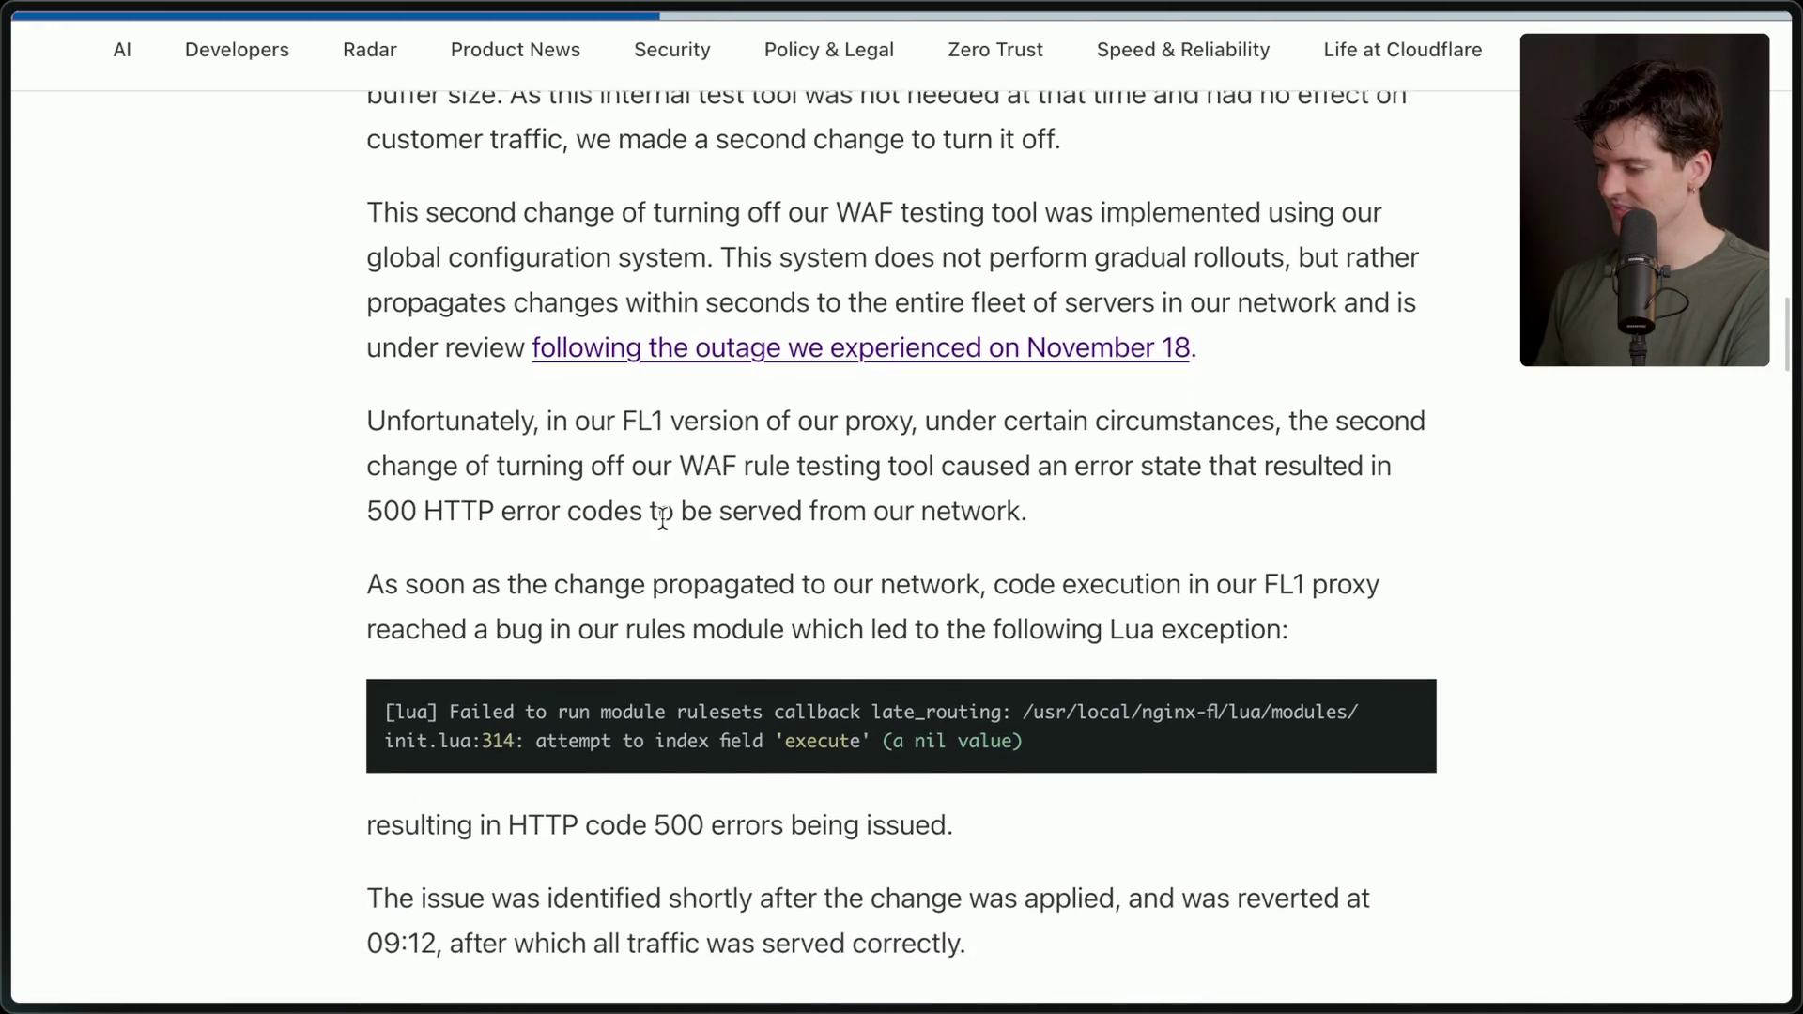
{"action": "scroll", "coordinate": [705, 449], "scroll_direction": "up", "scroll_amount": 1}
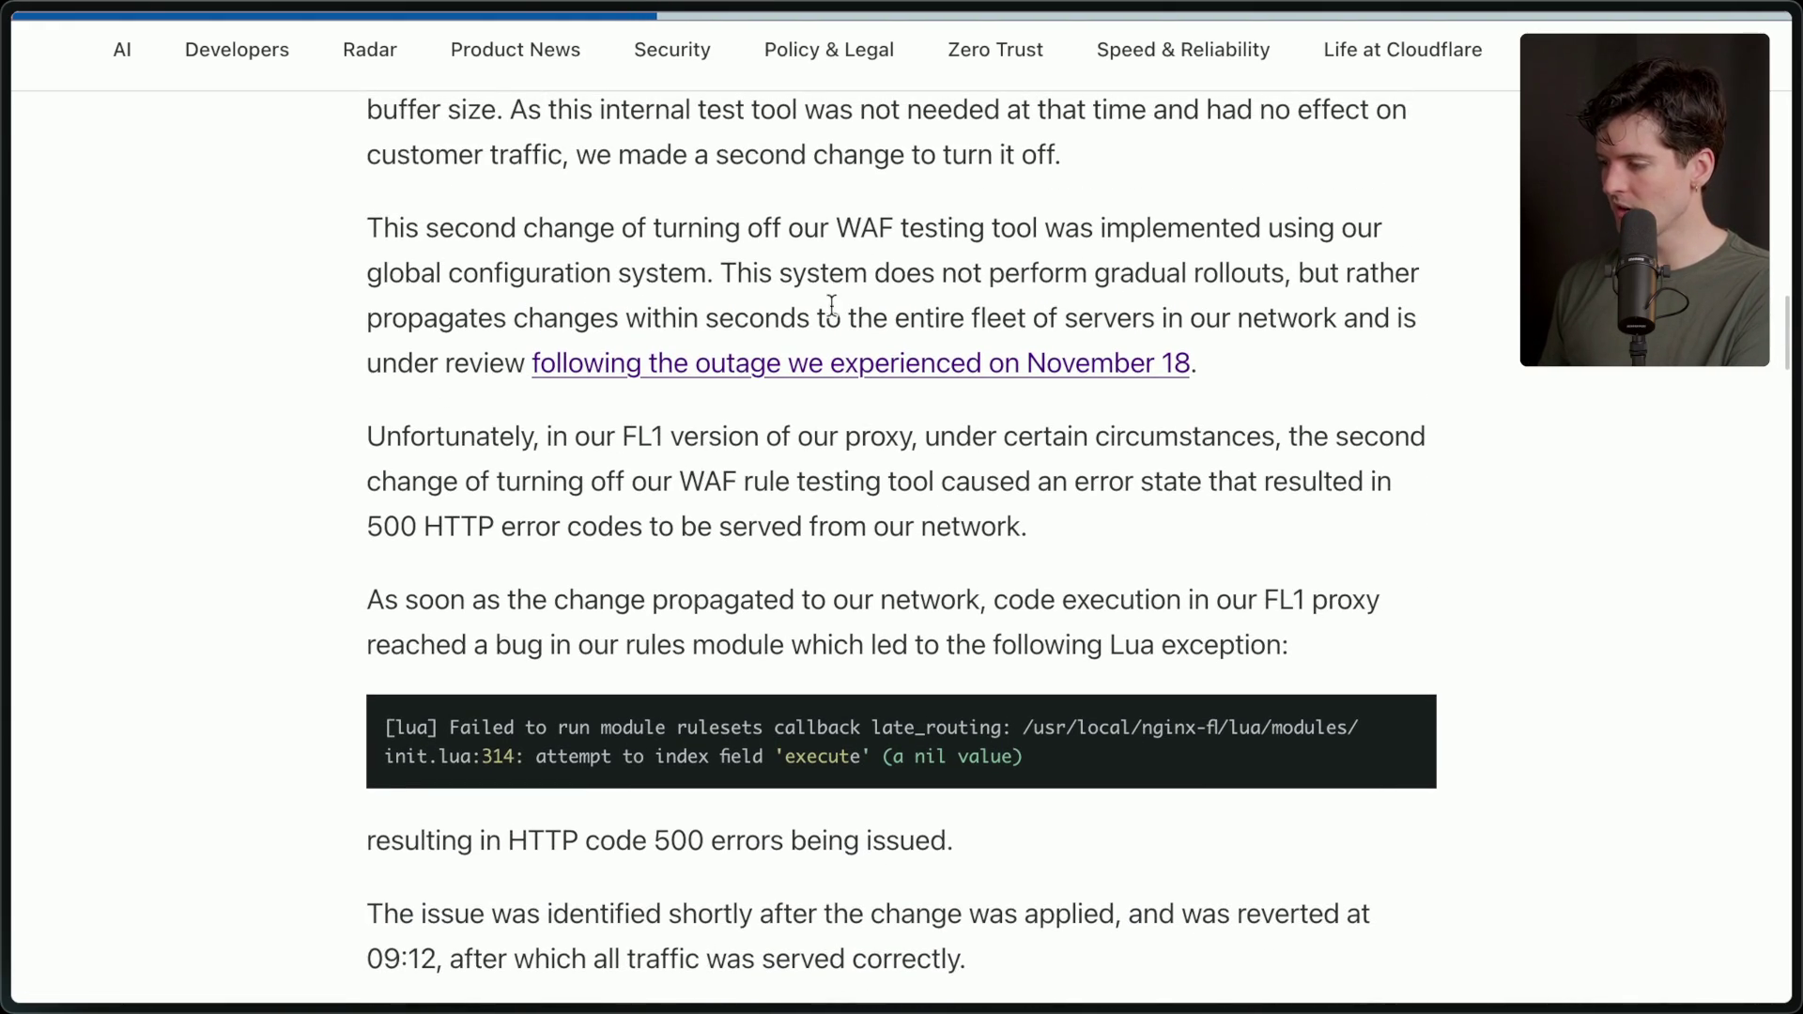
{"action": "mouse_move", "coordinate": [357, 227]}
{"action": "left_mouse_down"}
{"action": "mouse_move", "coordinate": [1029, 367]}
{"action": "mouse_move", "coordinate": [1339, 369]}
{"action": "left_mouse_up"}
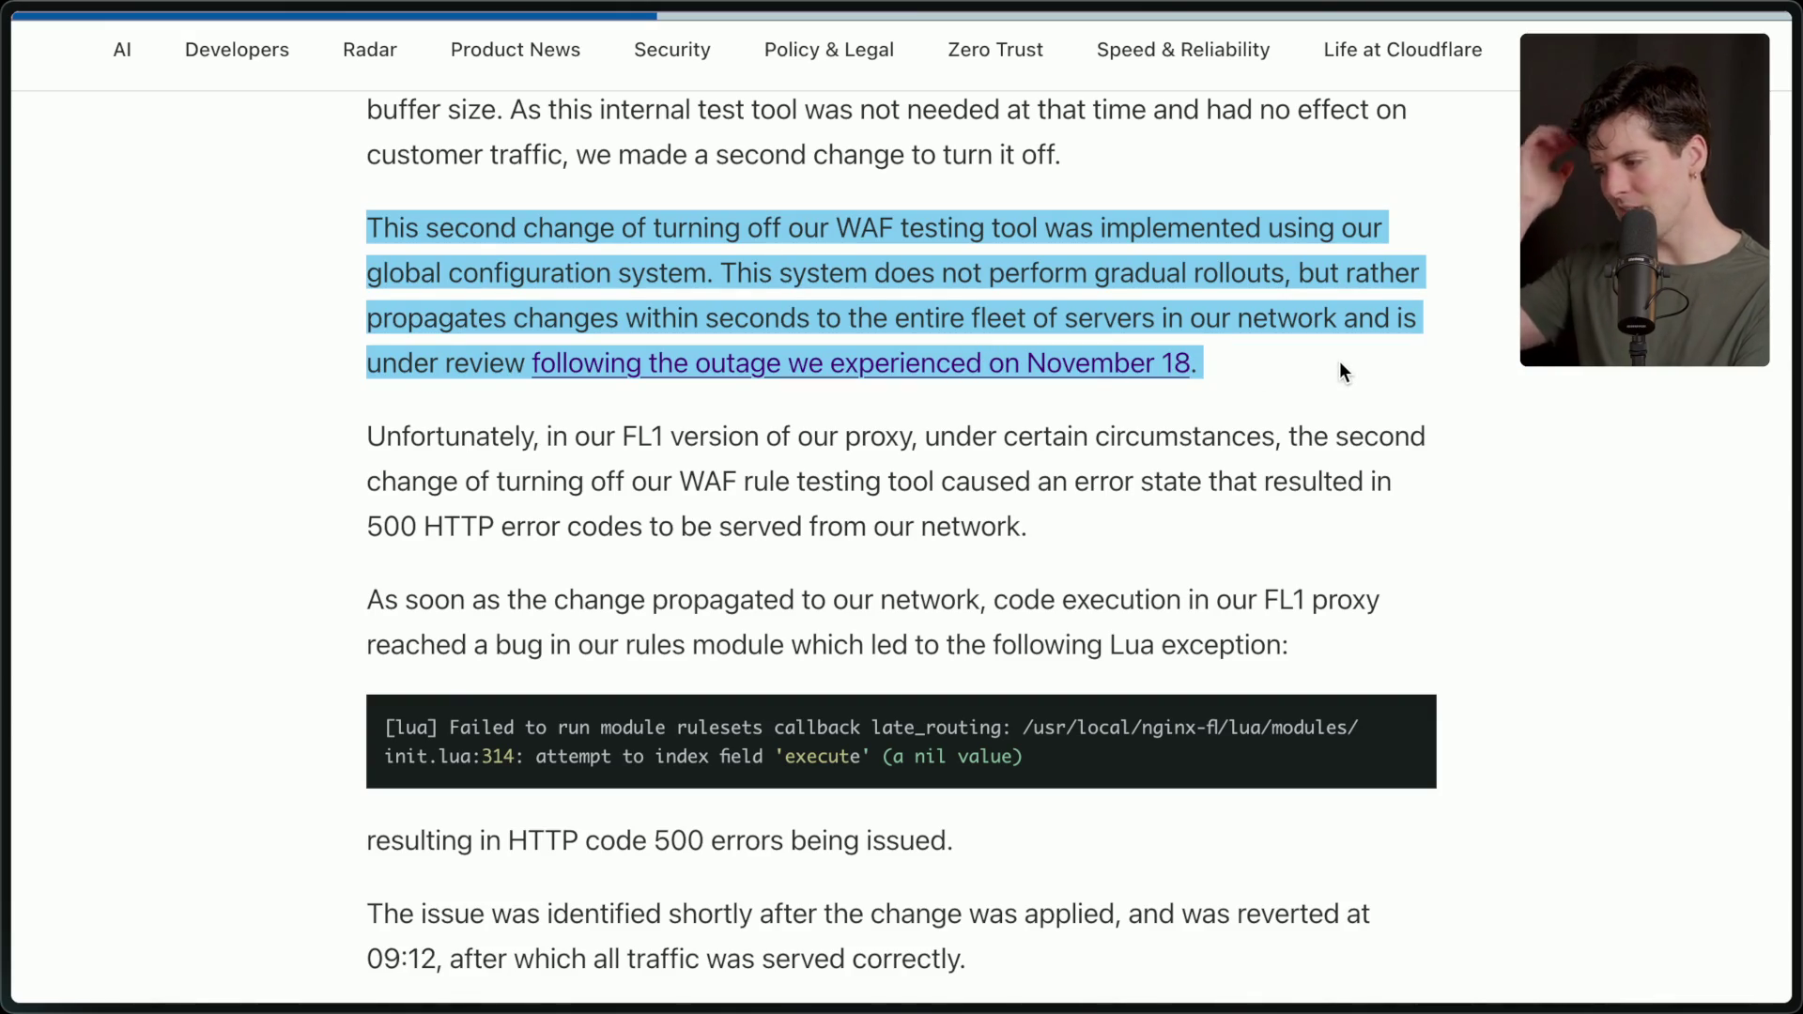
{"action": "left_click", "coordinate": [1186, 522]}
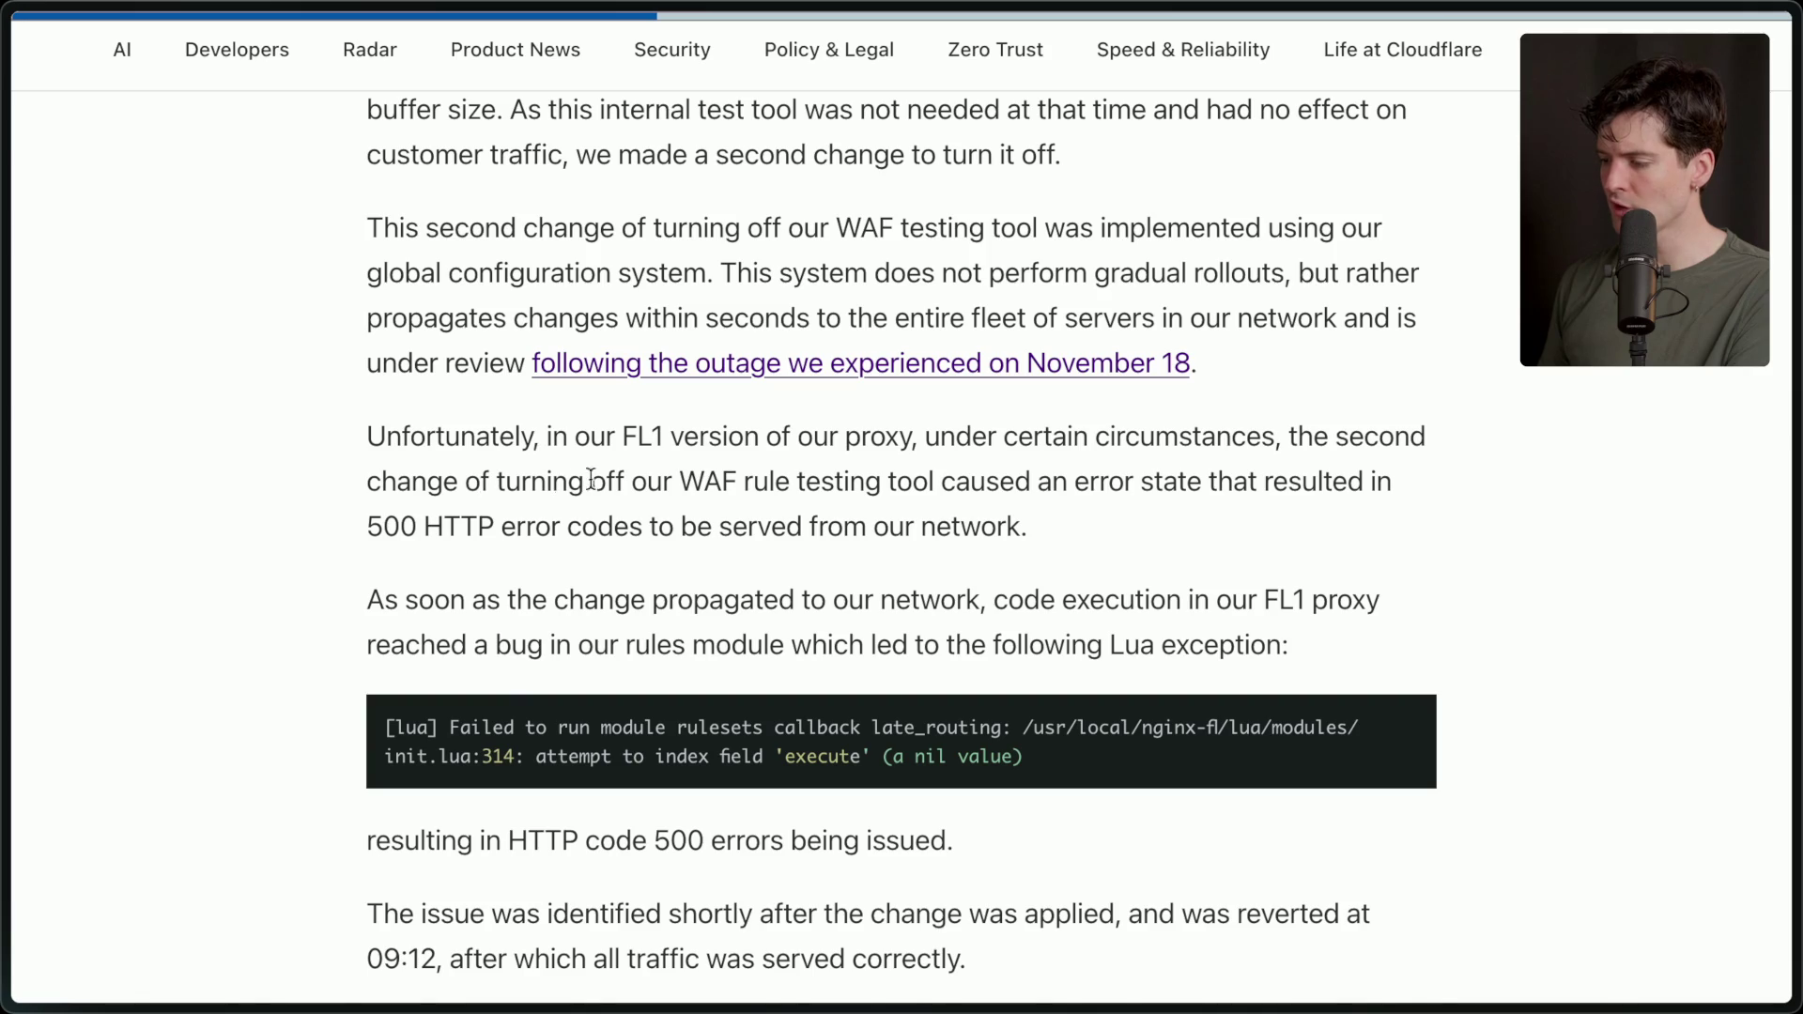
{"action": "mouse_move", "coordinate": [682, 482]}
{"action": "left_mouse_down"}
{"action": "mouse_move", "coordinate": [776, 482]}
{"action": "mouse_move", "coordinate": [1110, 569]}
{"action": "left_mouse_up"}
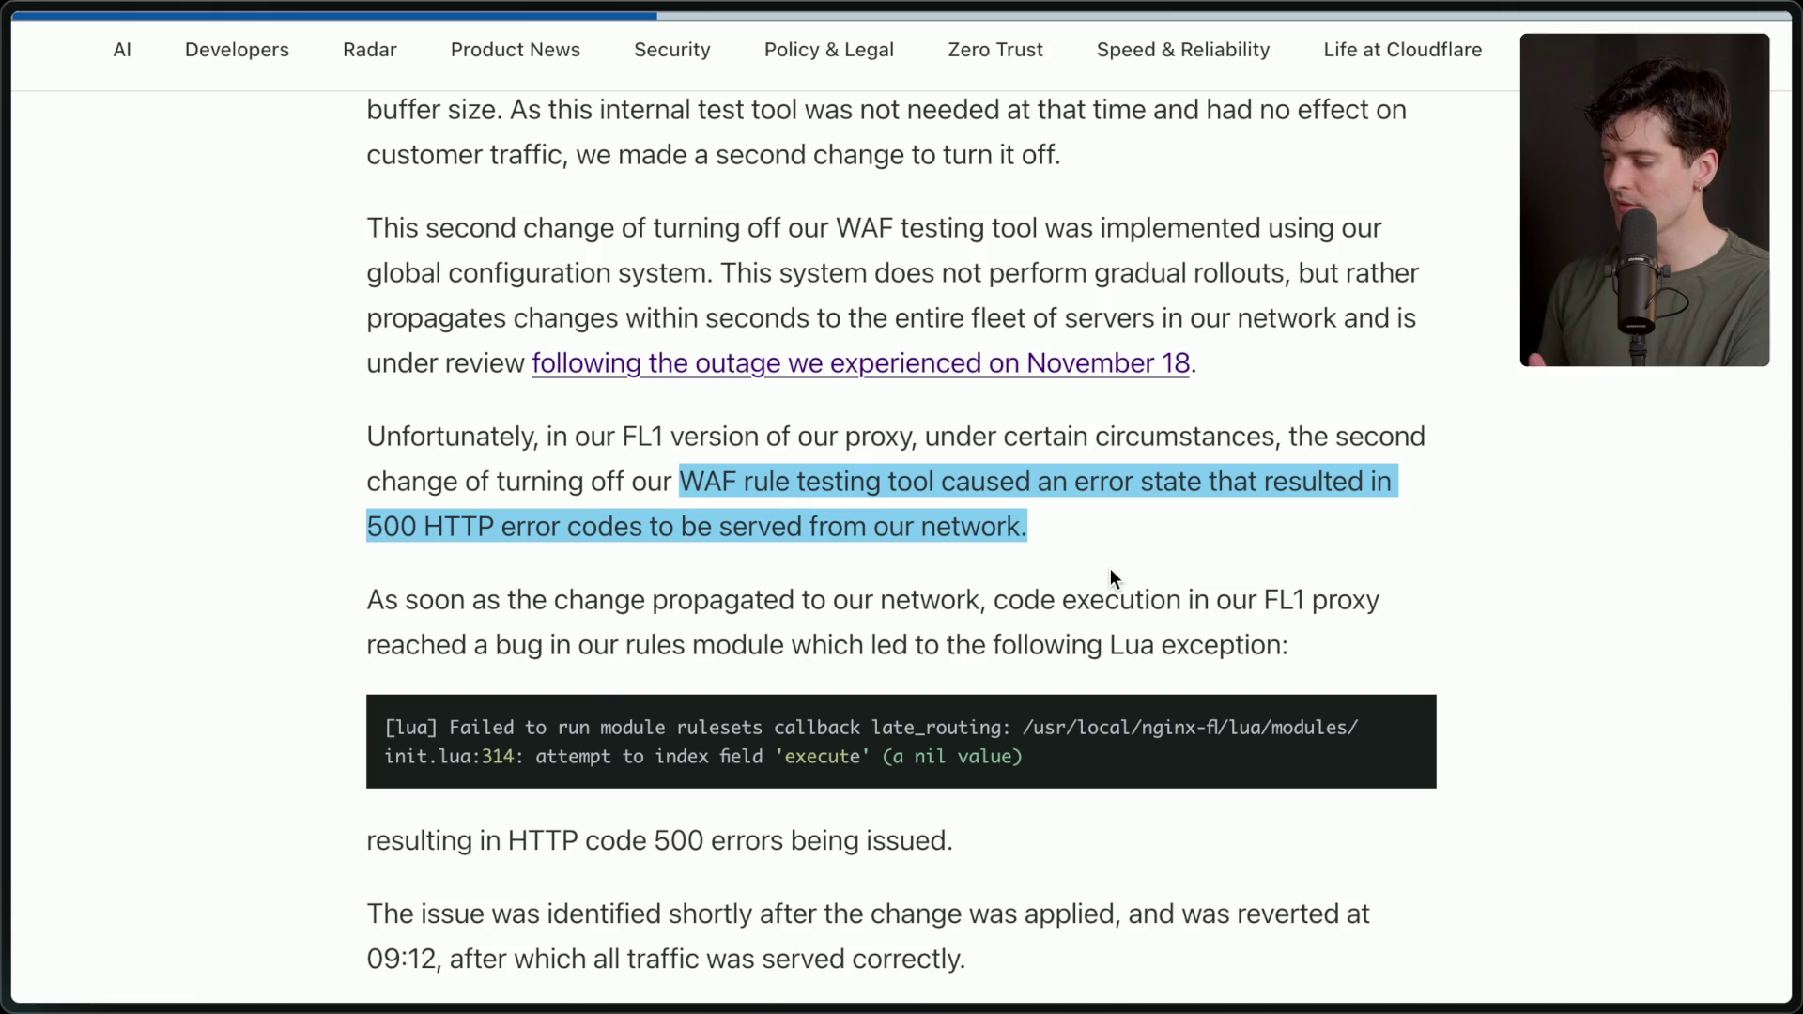
{"action": "left_click", "coordinate": [1111, 569]}
Highlight the Lua exception and the word 'nil', then scroll down to the runtime error section.
{"action": "scroll", "coordinate": [1110, 569], "scroll_direction": "down", "scroll_amount": 3}
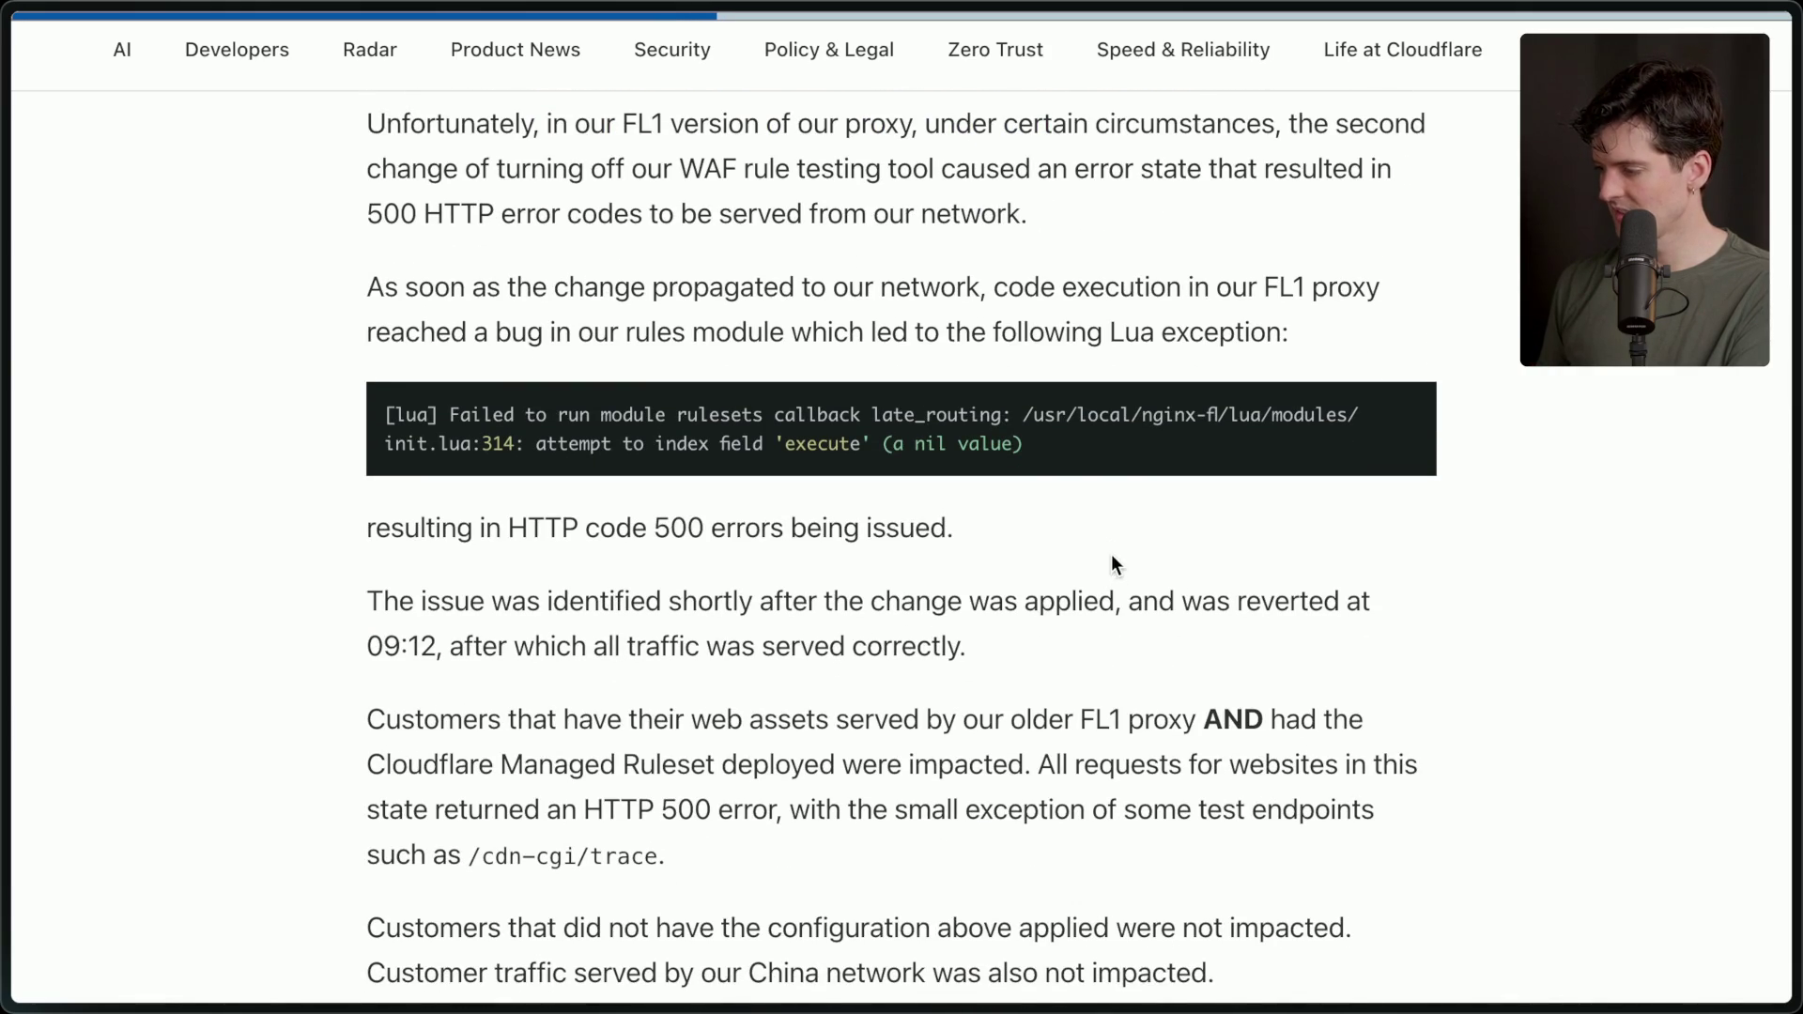
{"action": "mouse_move", "coordinate": [393, 417]}
{"action": "left_mouse_down"}
{"action": "mouse_move", "coordinate": [1212, 419]}
{"action": "mouse_move", "coordinate": [1195, 451]}
{"action": "left_mouse_up"}
{"action": "left_click", "coordinate": [1195, 442]}
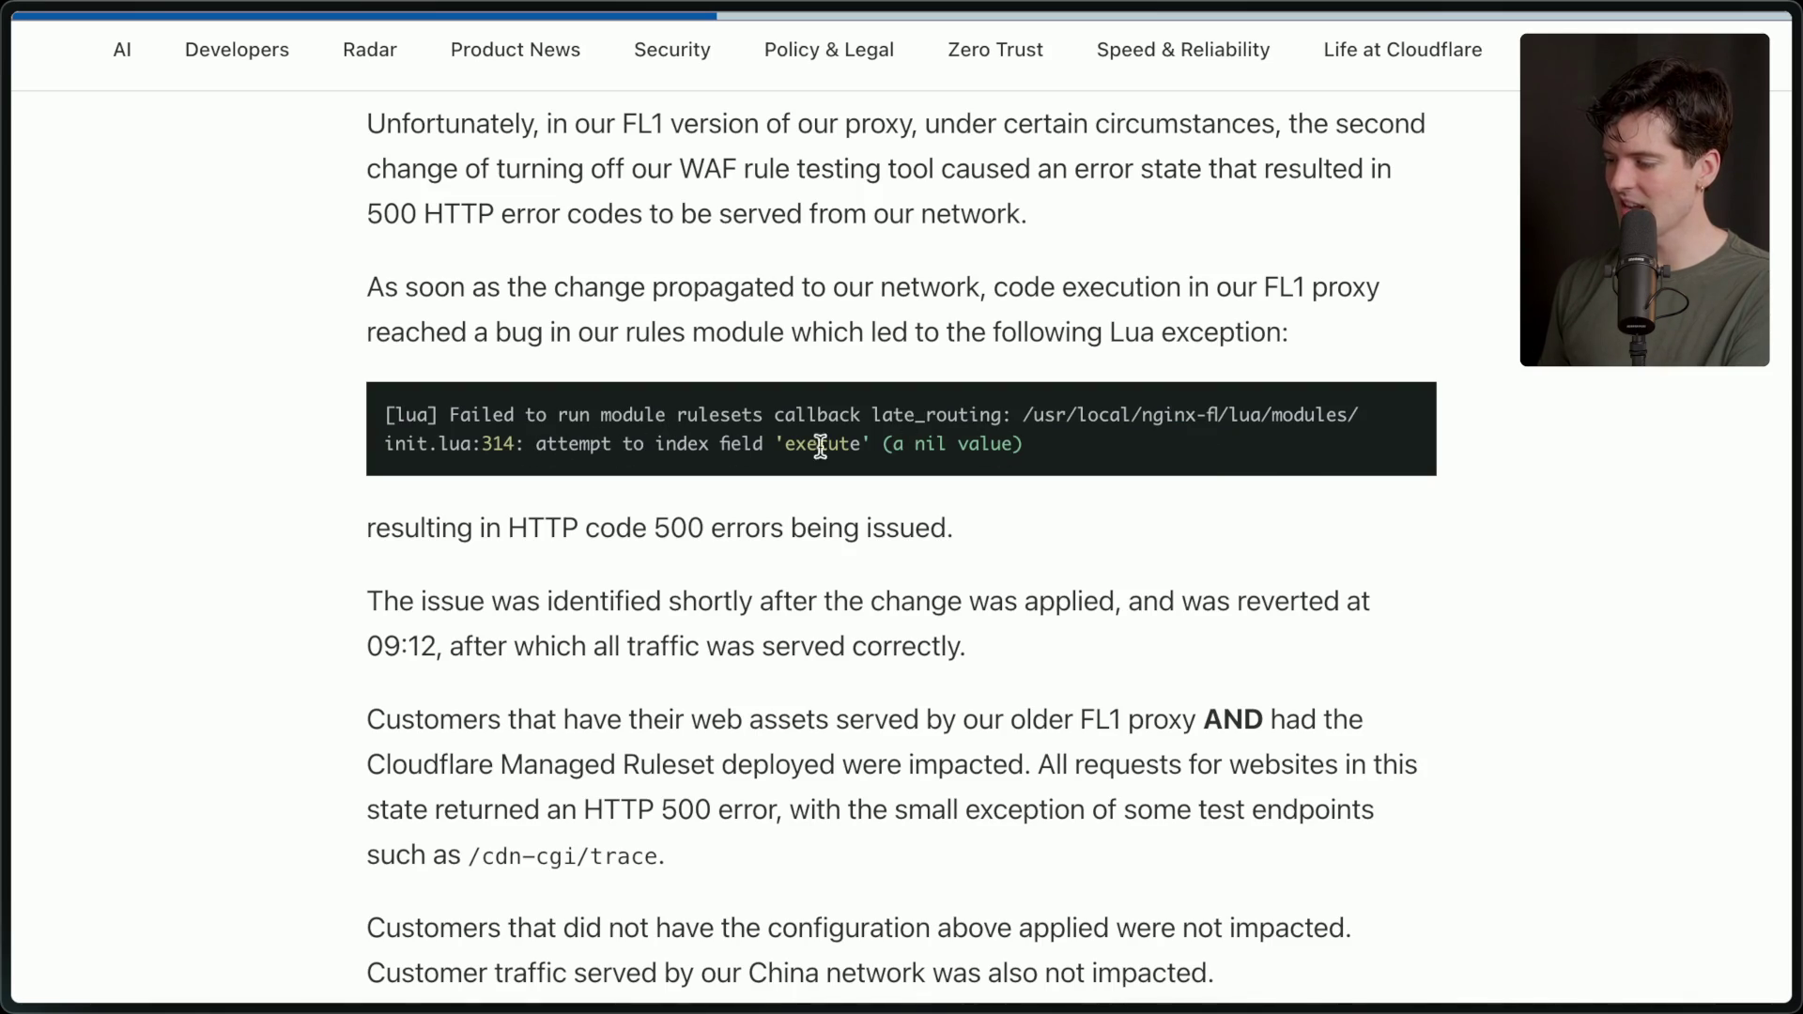
{"action": "double_click", "coordinate": [935, 445]}
{"action": "scroll", "coordinate": [808, 608], "scroll_direction": "down", "scroll_amount": 3}
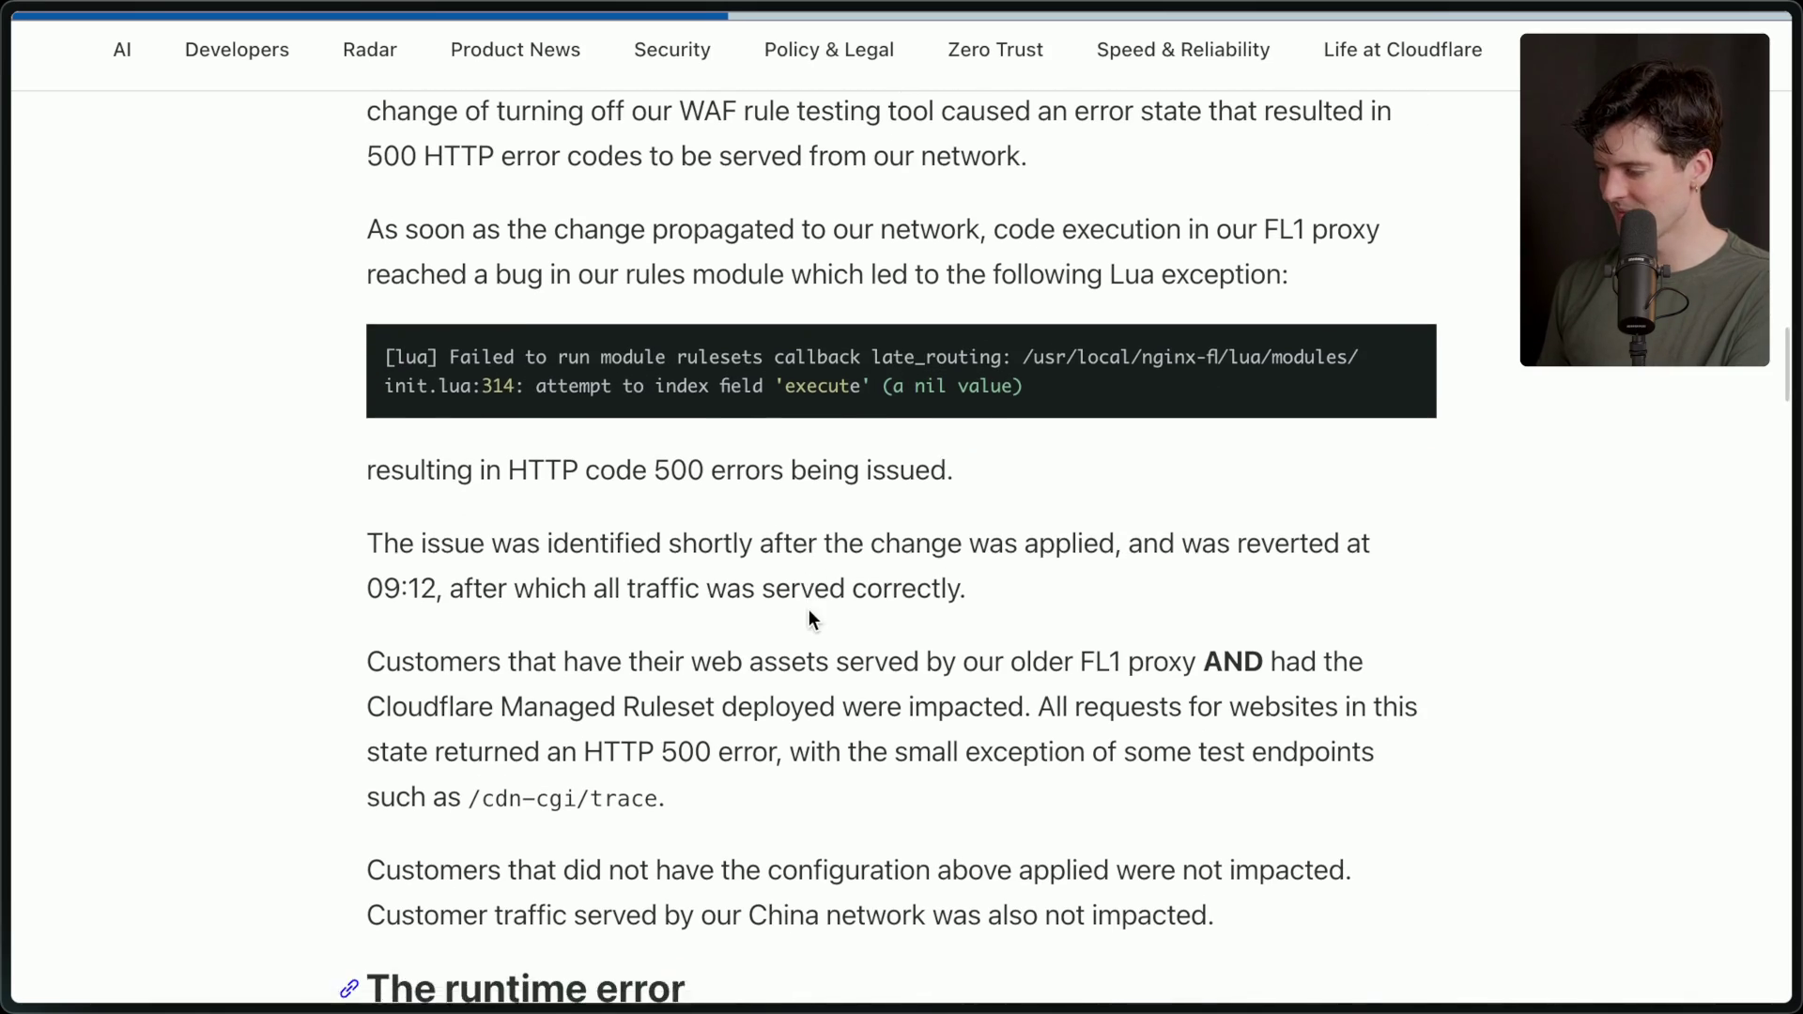
{"action": "scroll", "coordinate": [808, 611], "scroll_direction": "down", "scroll_amount": 1}
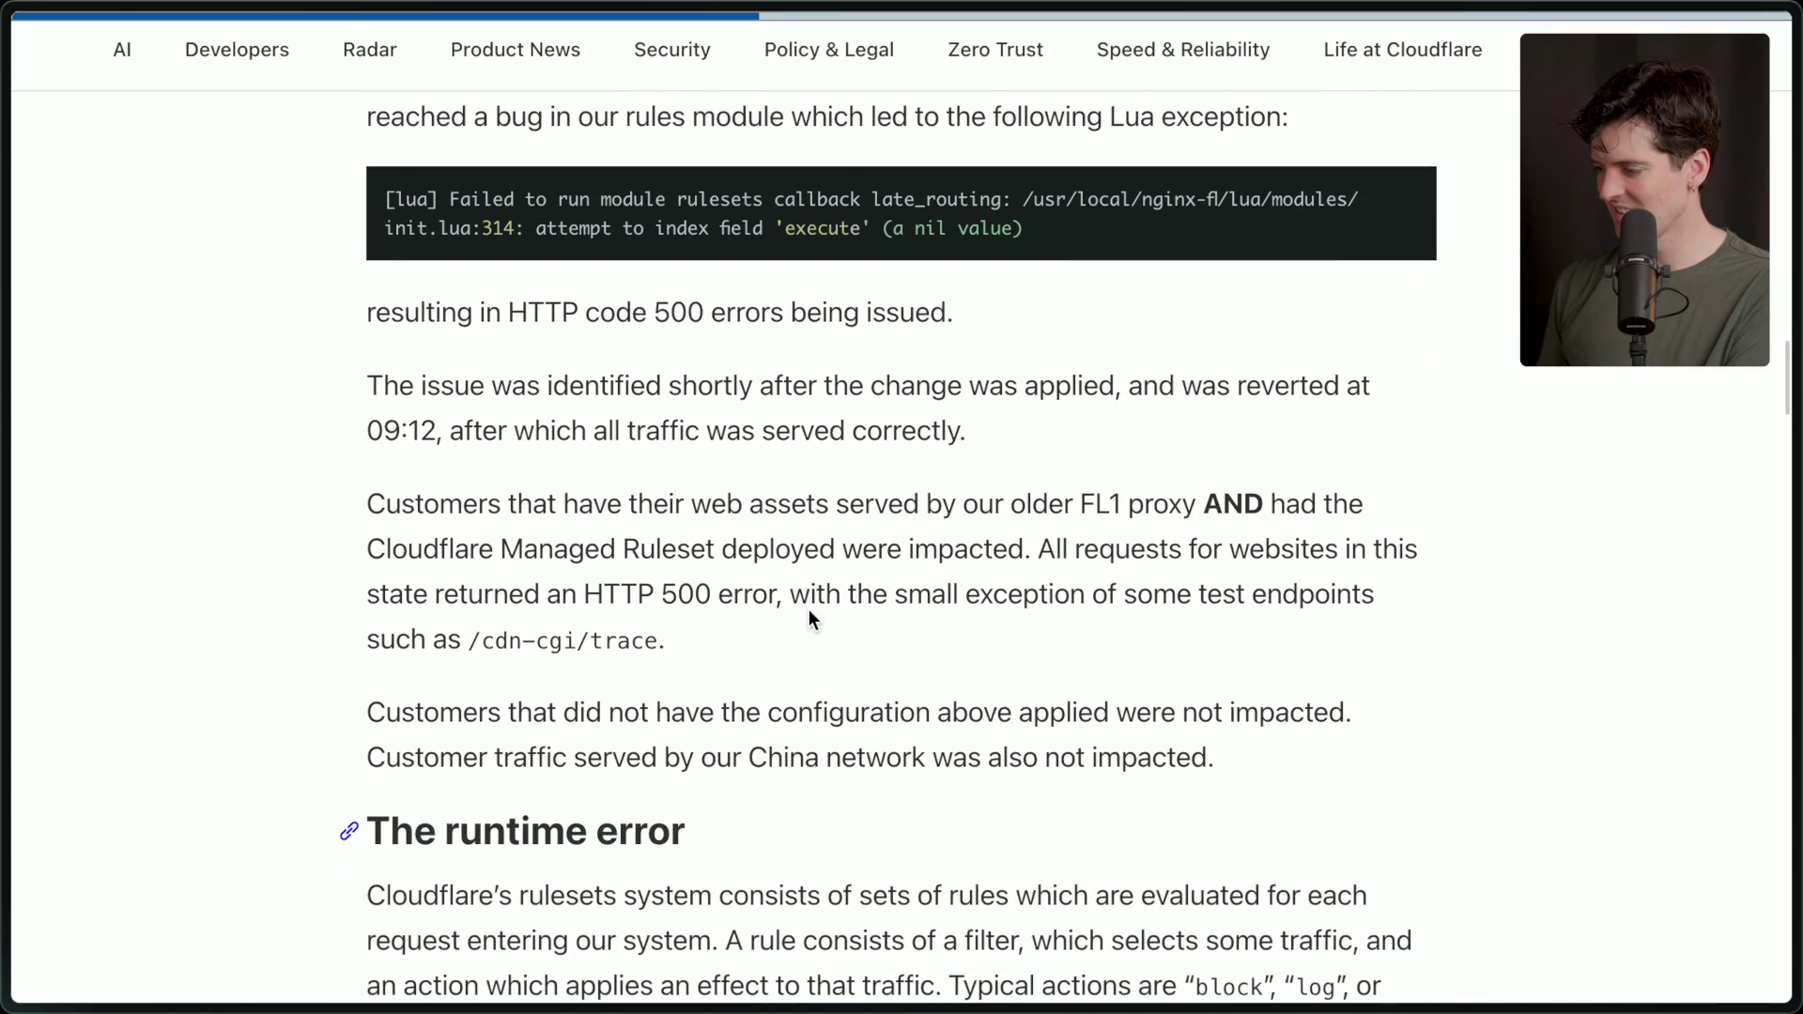
{"action": "scroll", "coordinate": [809, 615], "scroll_direction": "down", "scroll_amount": 2}
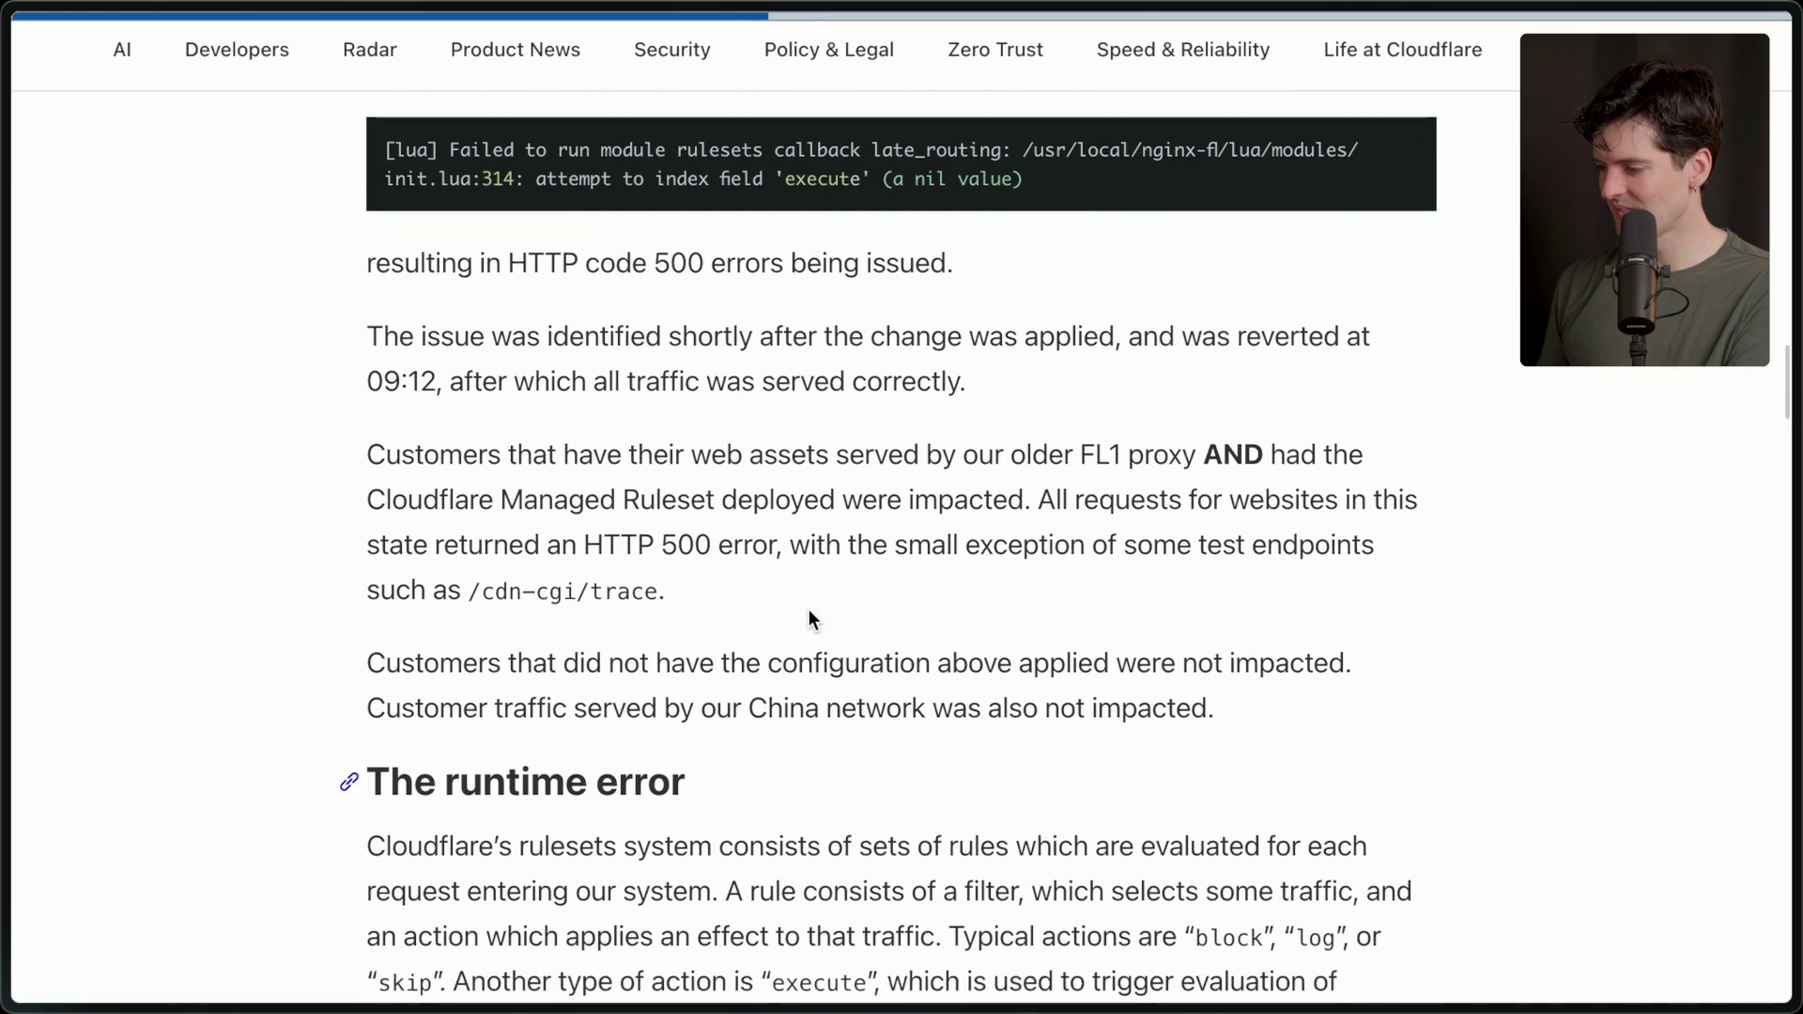
{"action": "scroll", "coordinate": [809, 611], "scroll_direction": "down", "scroll_amount": 6}
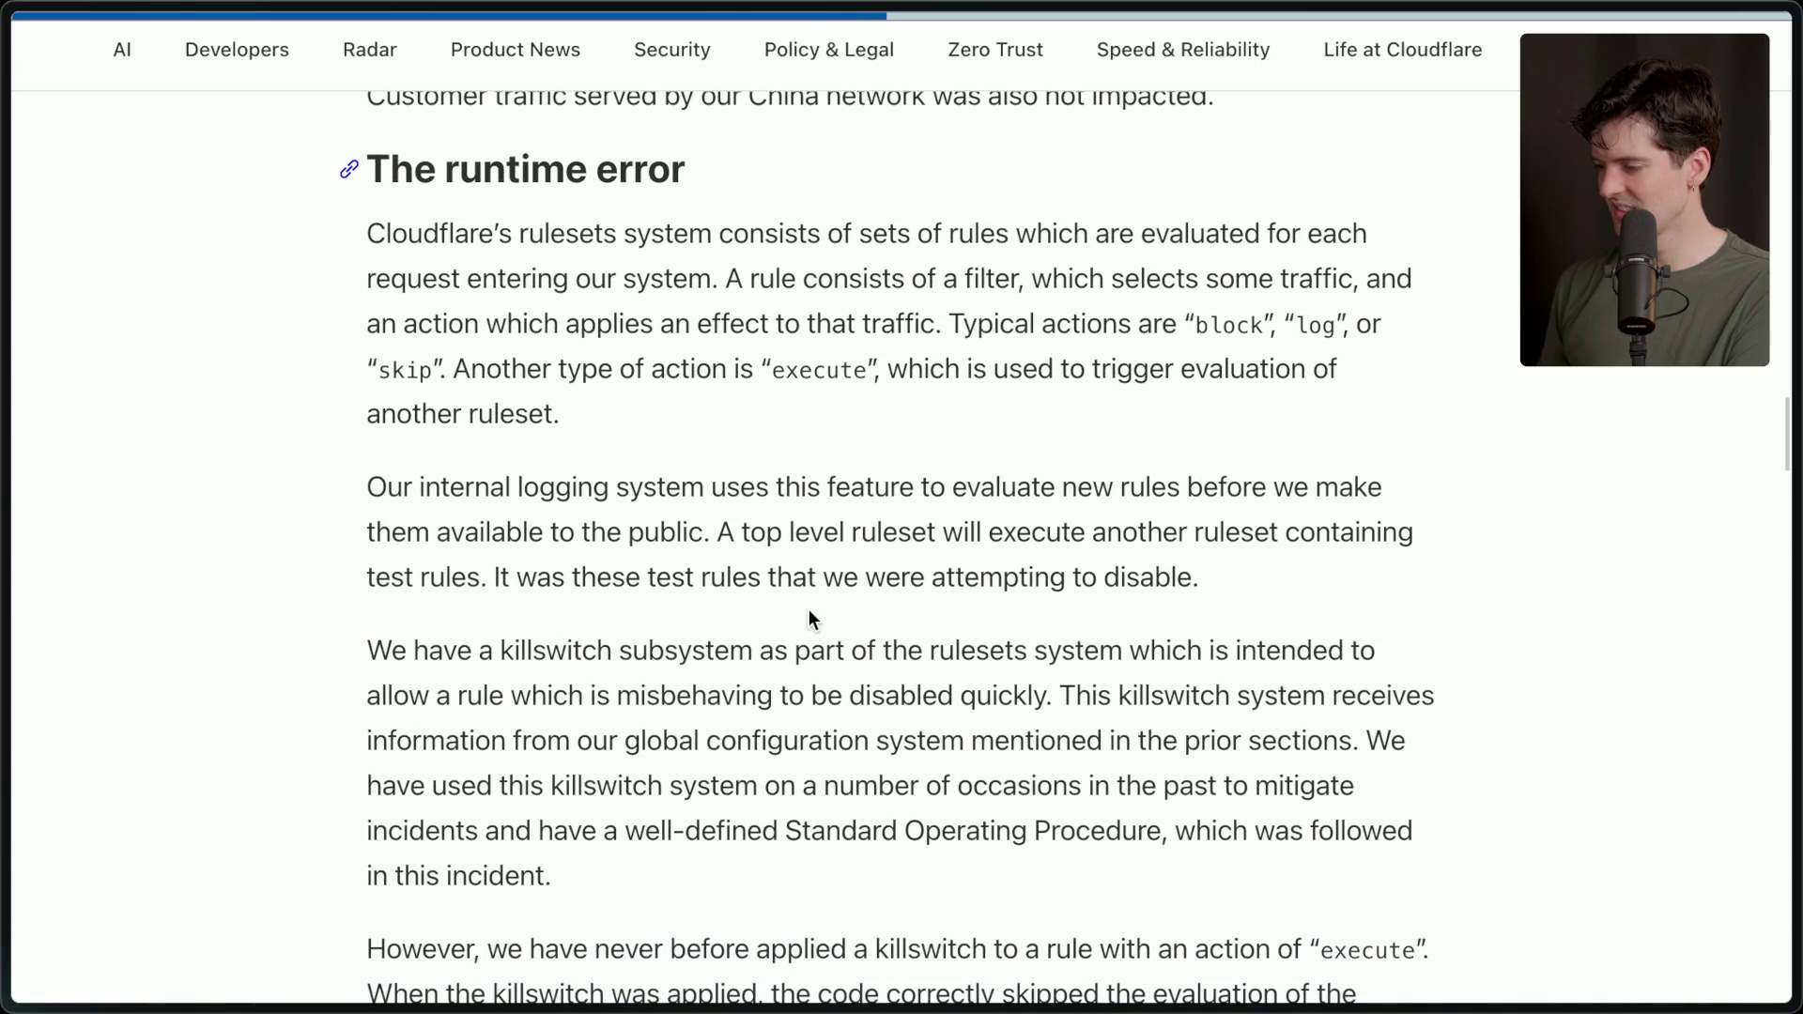
{"action": "scroll", "coordinate": [809, 615], "scroll_direction": "down", "scroll_amount": 1}
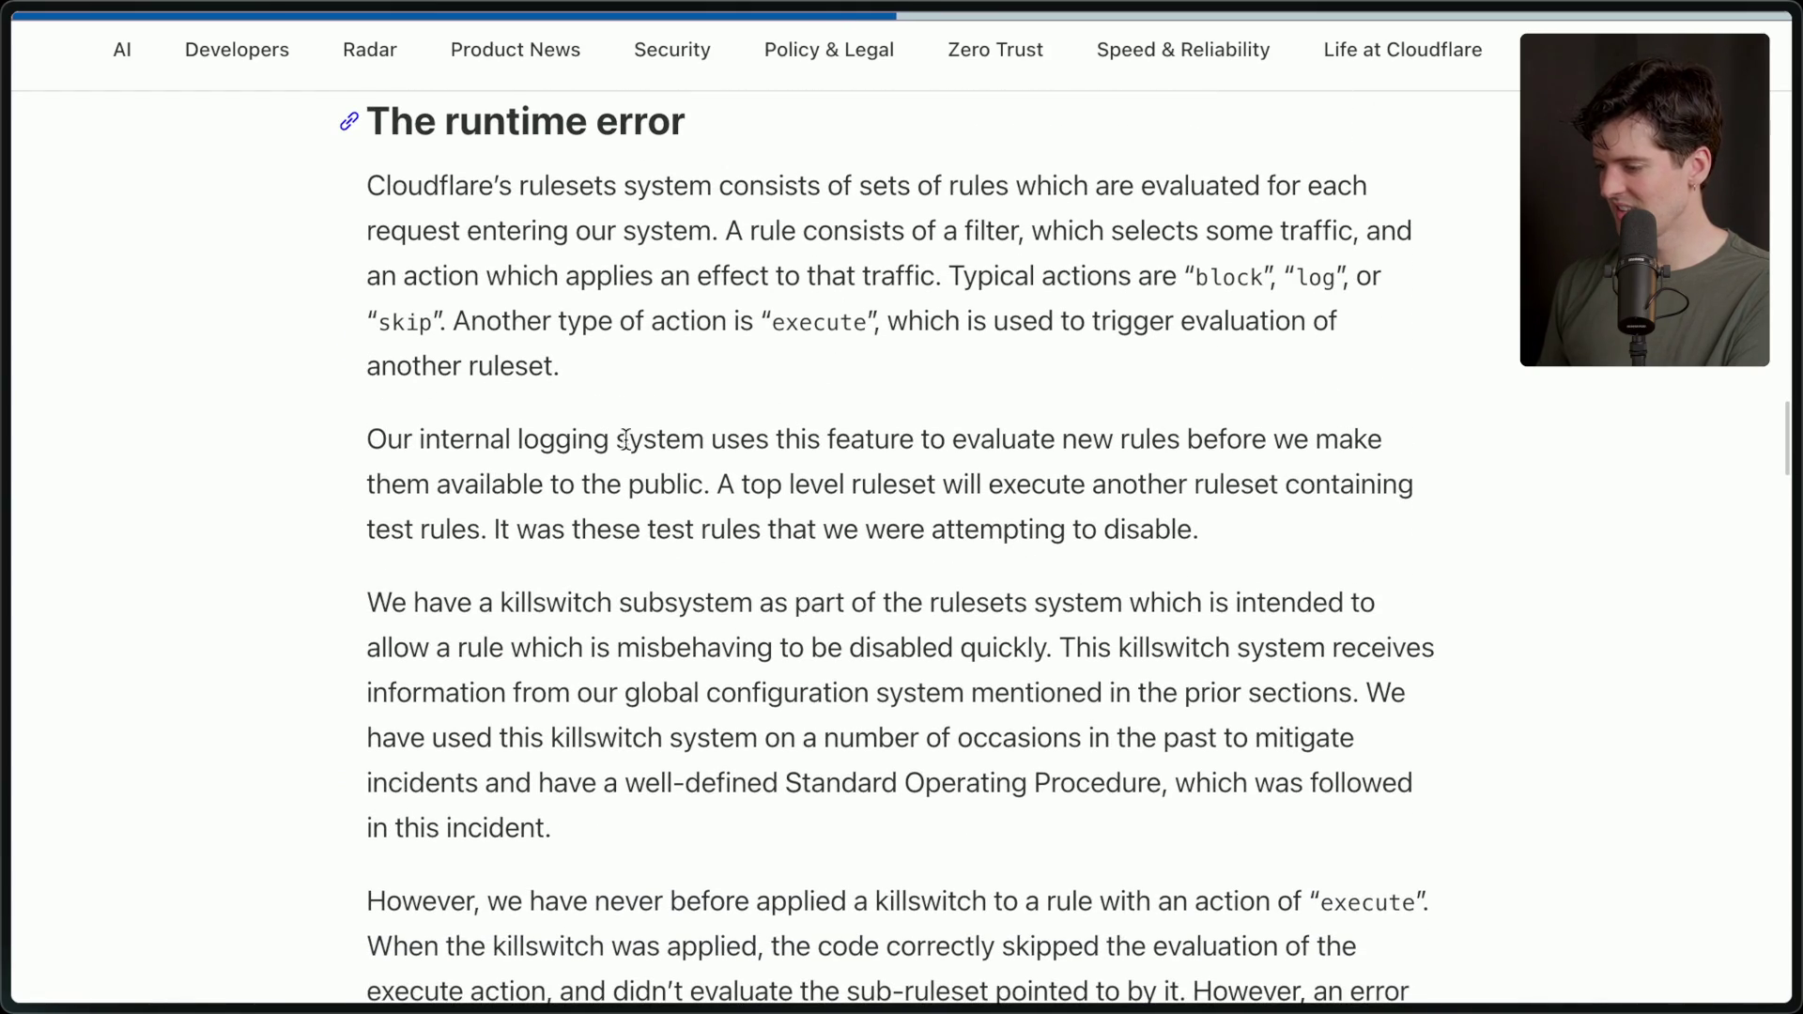
{"action": "scroll", "coordinate": [662, 752], "scroll_direction": "down", "scroll_amount": 6}
{"action": "scroll", "coordinate": [662, 752], "scroll_direction": "down", "scroll_amount": 1}
{"action": "scroll", "coordinate": [662, 753], "scroll_direction": "down", "scroll_amount": 2}
{"action": "scroll", "coordinate": [663, 752], "scroll_direction": "down", "scroll_amount": 1}
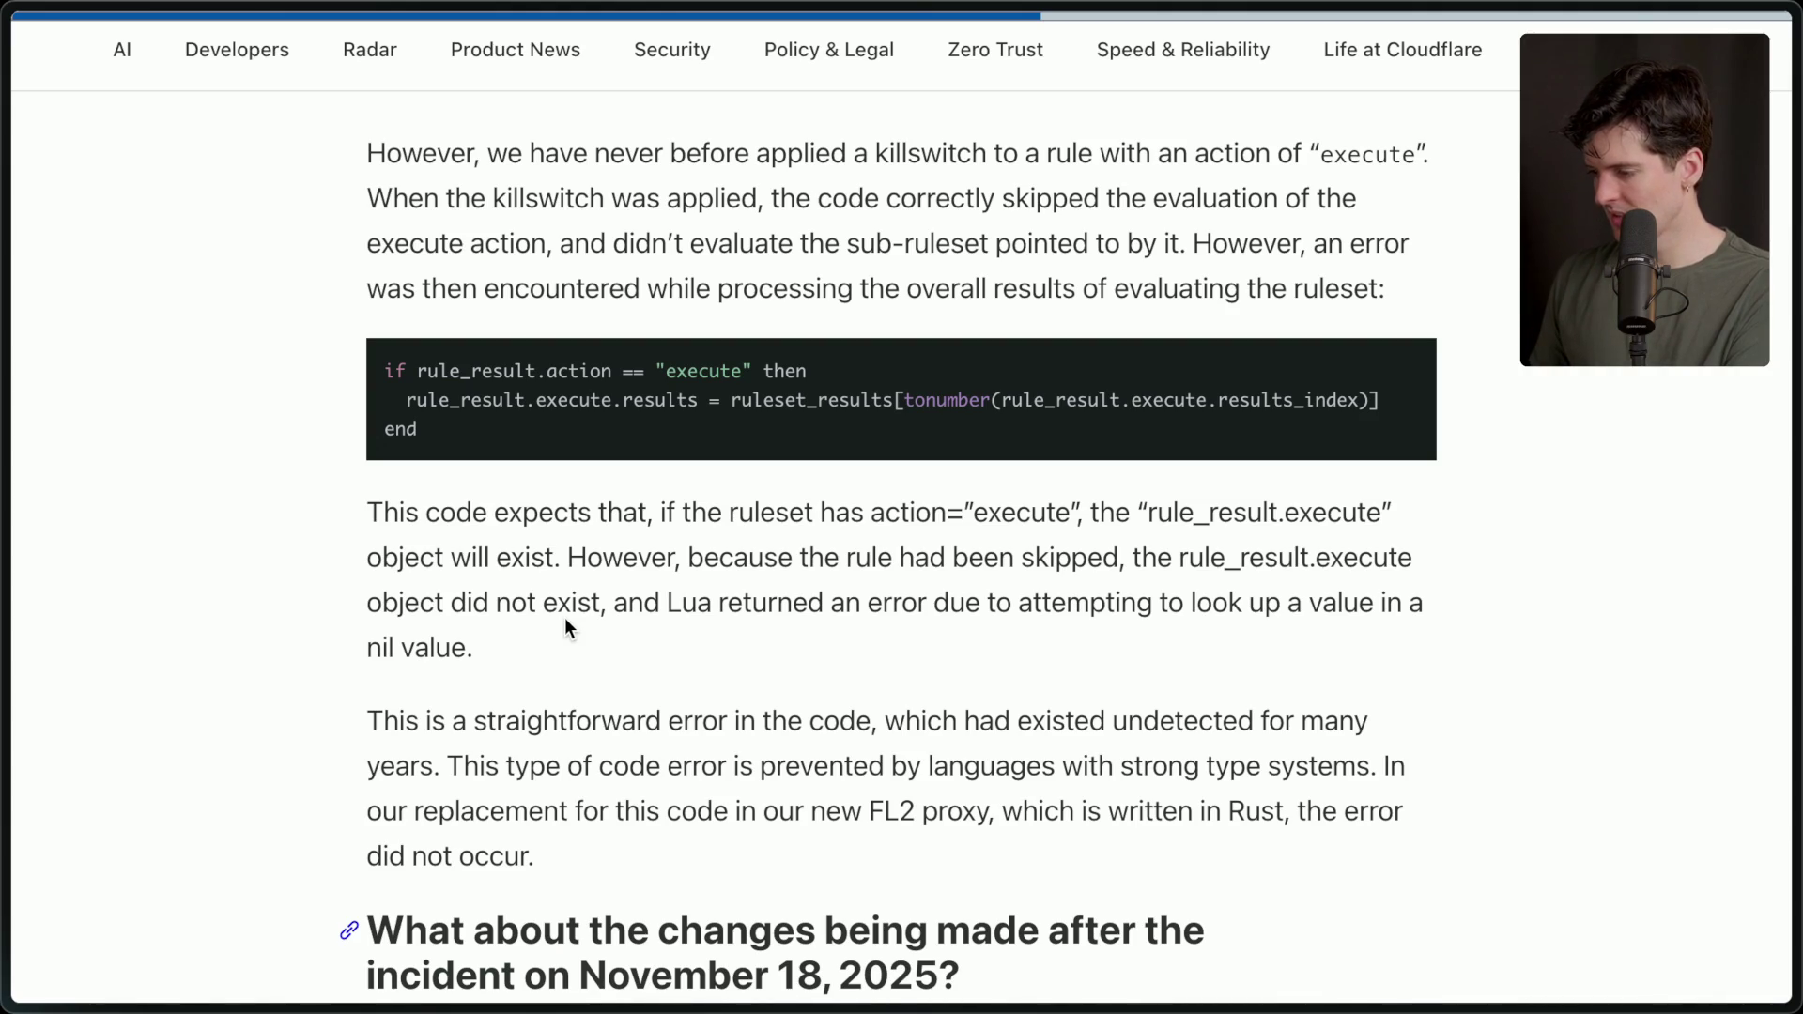
{"action": "scroll", "coordinate": [566, 627], "scroll_direction": "up", "scroll_amount": 4}
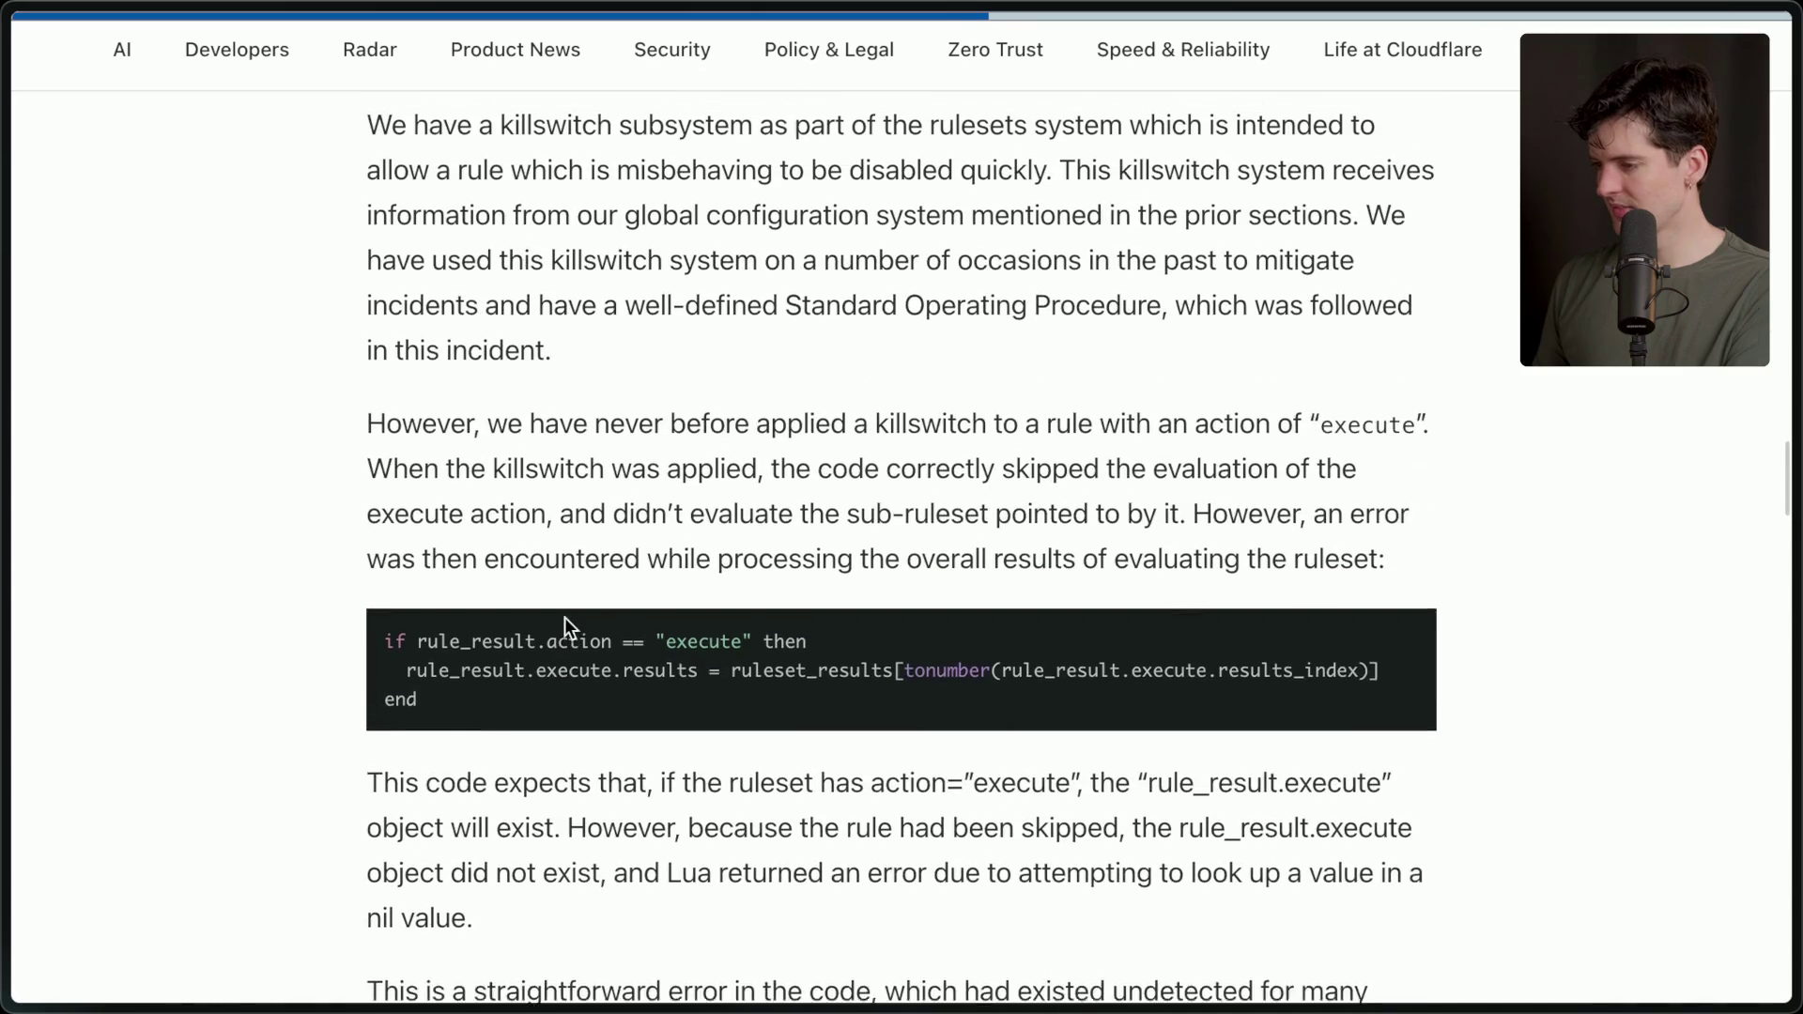
{"action": "scroll", "coordinate": [566, 620], "scroll_direction": "down", "scroll_amount": 1}
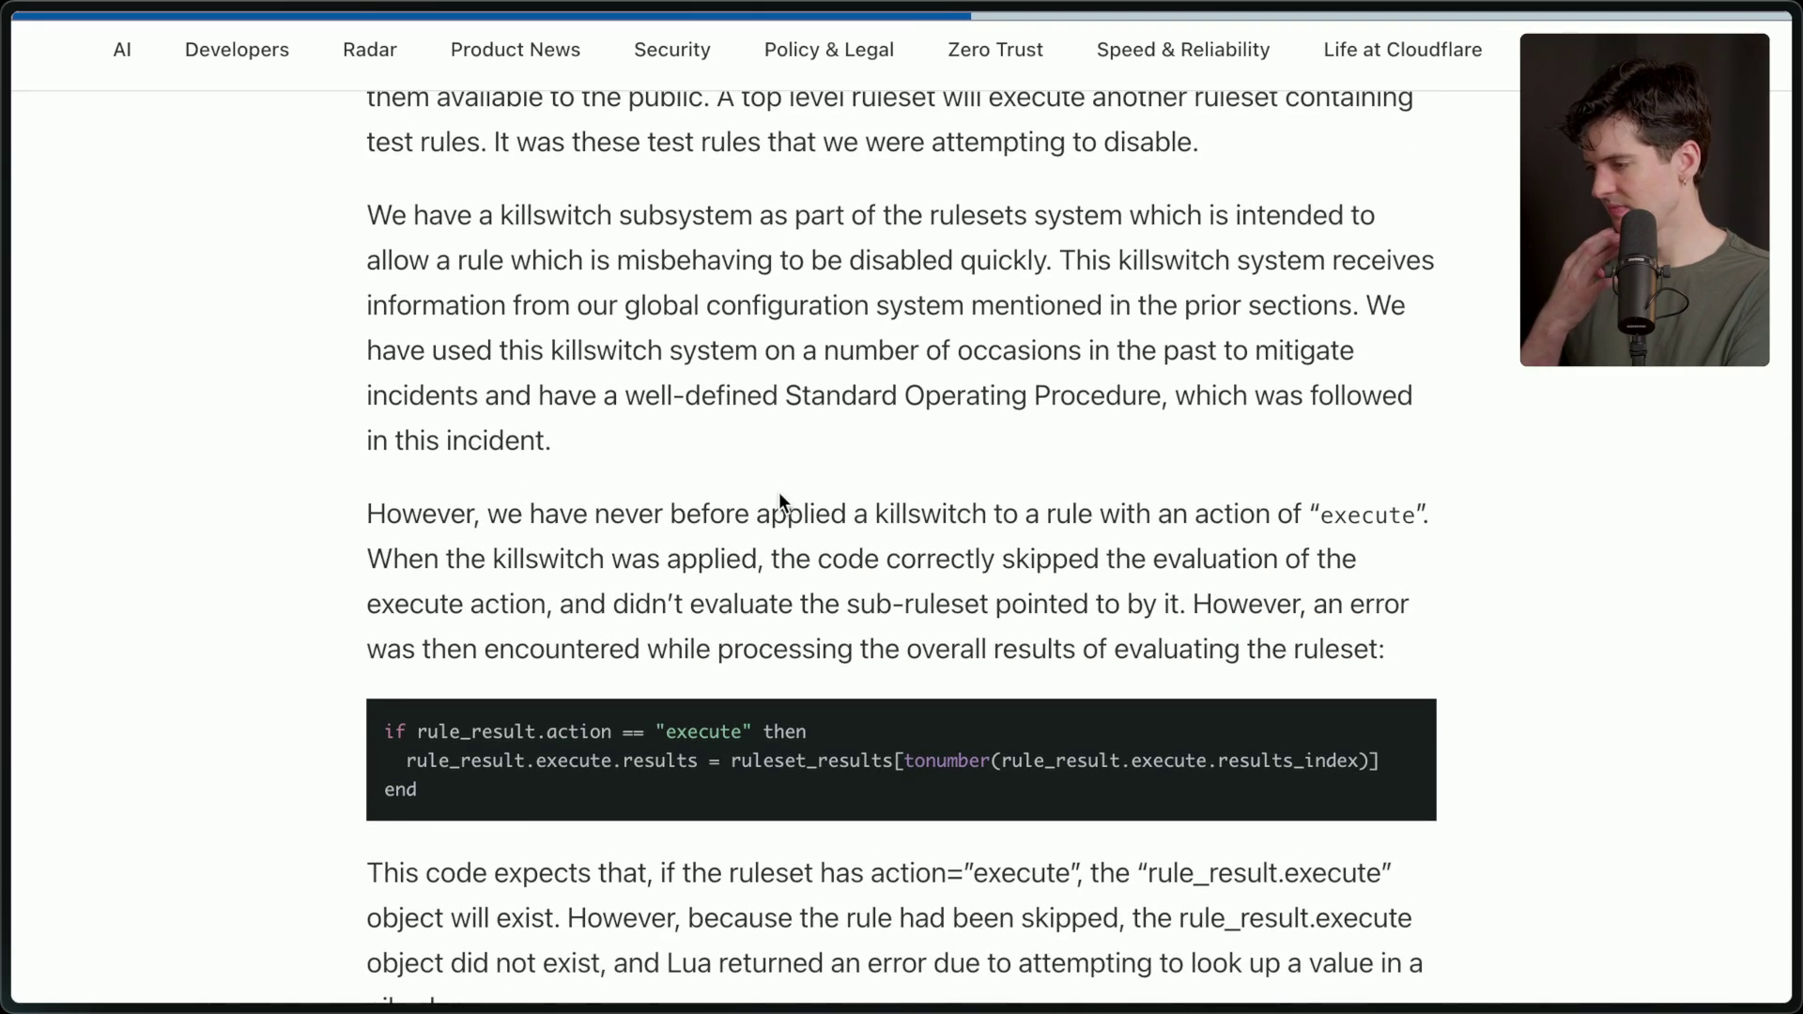
{"action": "scroll", "coordinate": [779, 492], "scroll_direction": "up", "scroll_amount": 3}
{"action": "scroll", "coordinate": [780, 492], "scroll_direction": "down", "scroll_amount": 2}
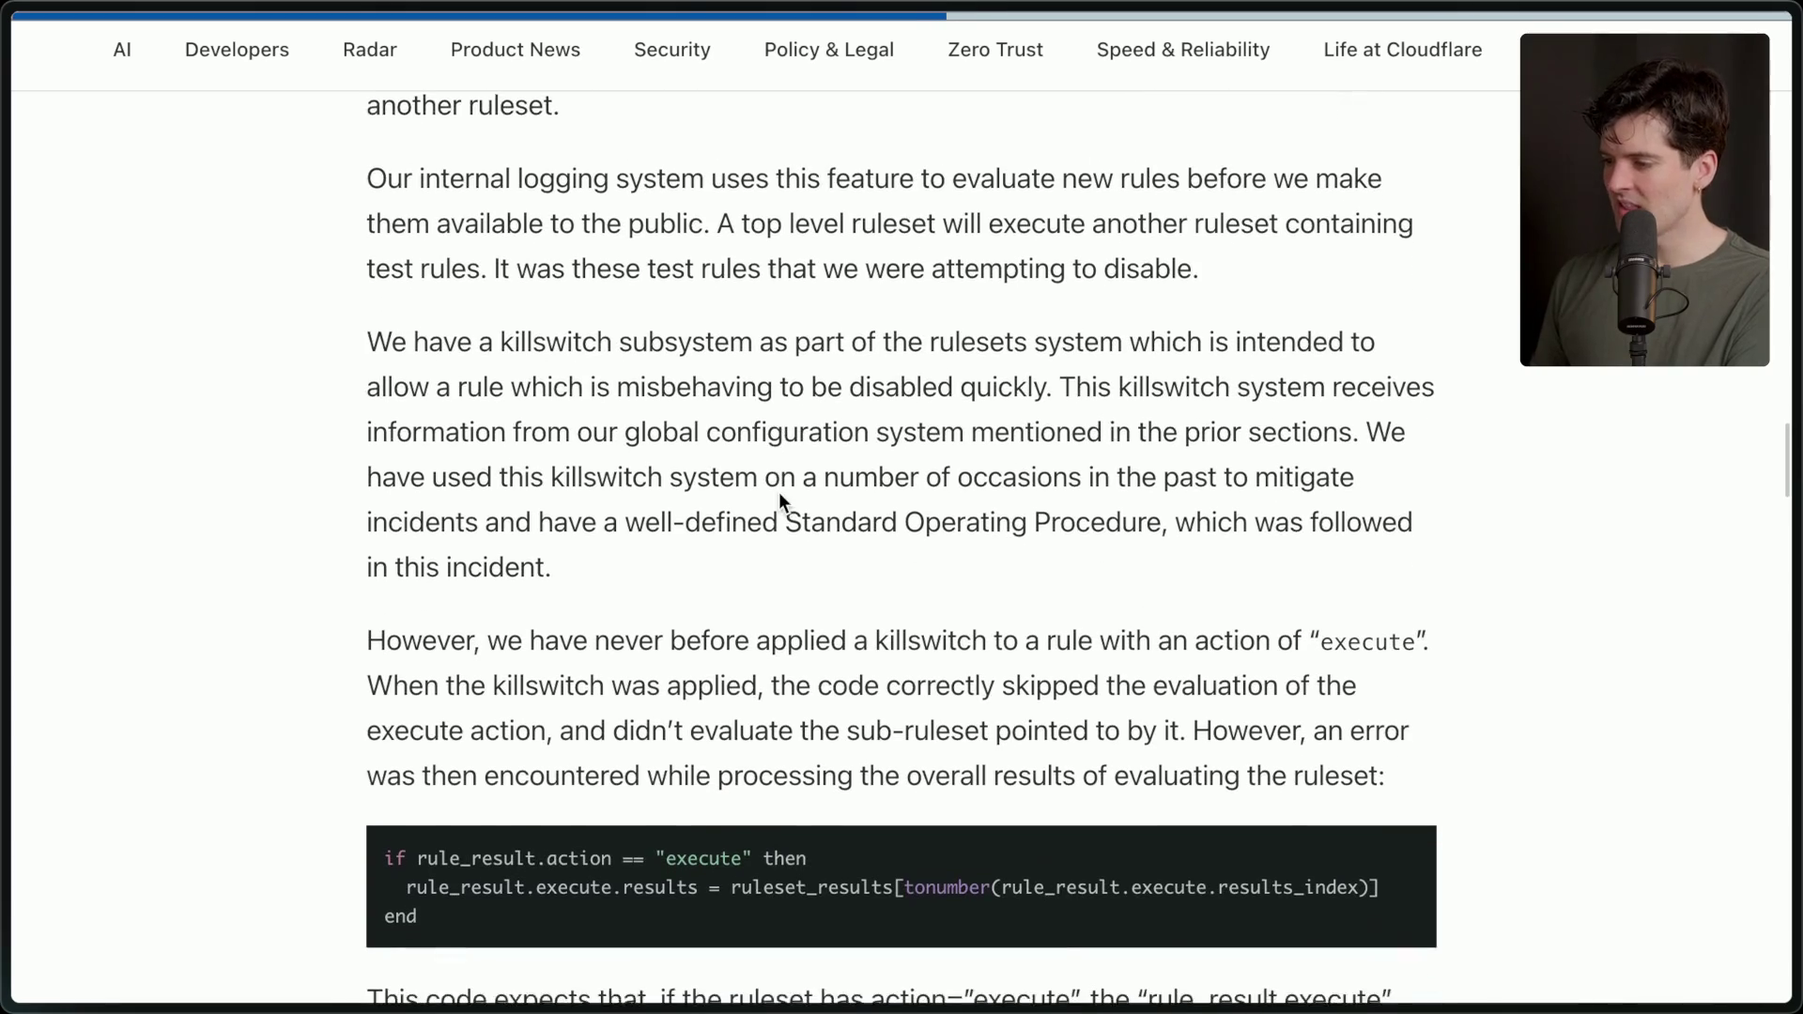
{"action": "mouse_move", "coordinate": [359, 328]}
{"action": "left_mouse_down"}
{"action": "mouse_move", "coordinate": [460, 380]}
{"action": "mouse_move", "coordinate": [617, 522]}
{"action": "left_mouse_up"}
{"action": "left_click", "coordinate": [617, 524]}
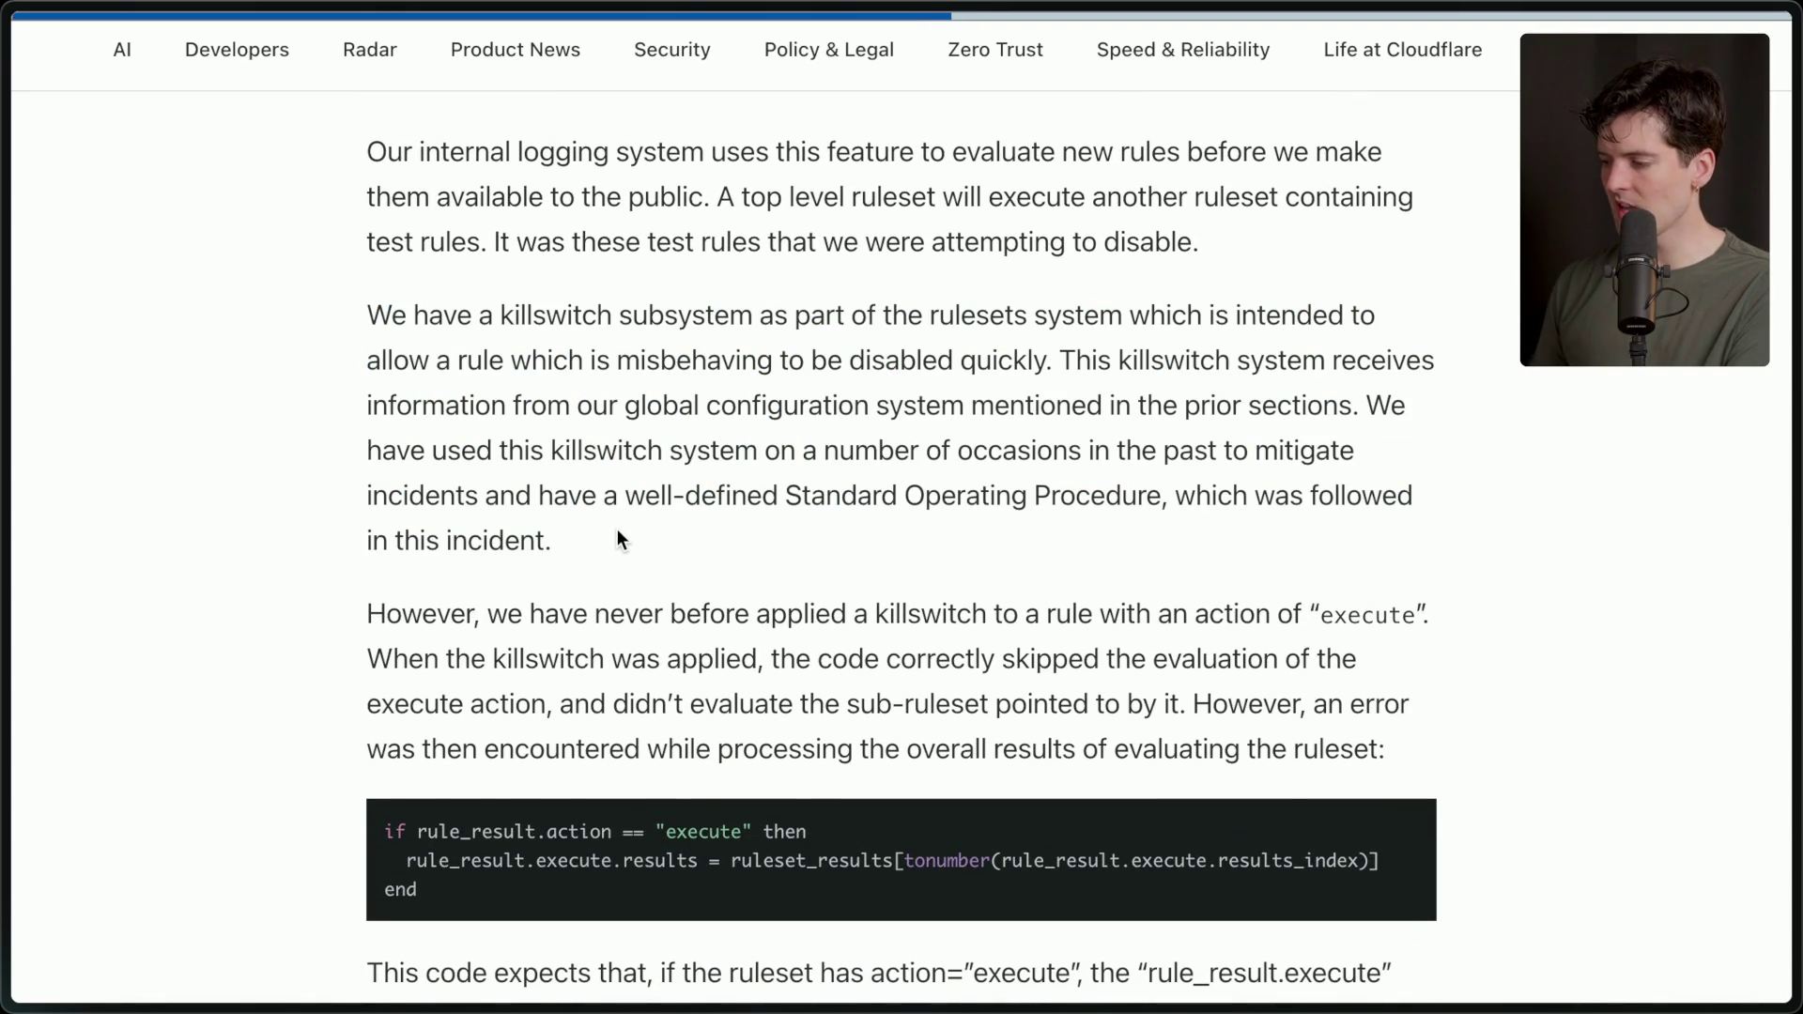
{"action": "scroll", "coordinate": [618, 534], "scroll_direction": "down", "scroll_amount": 3}
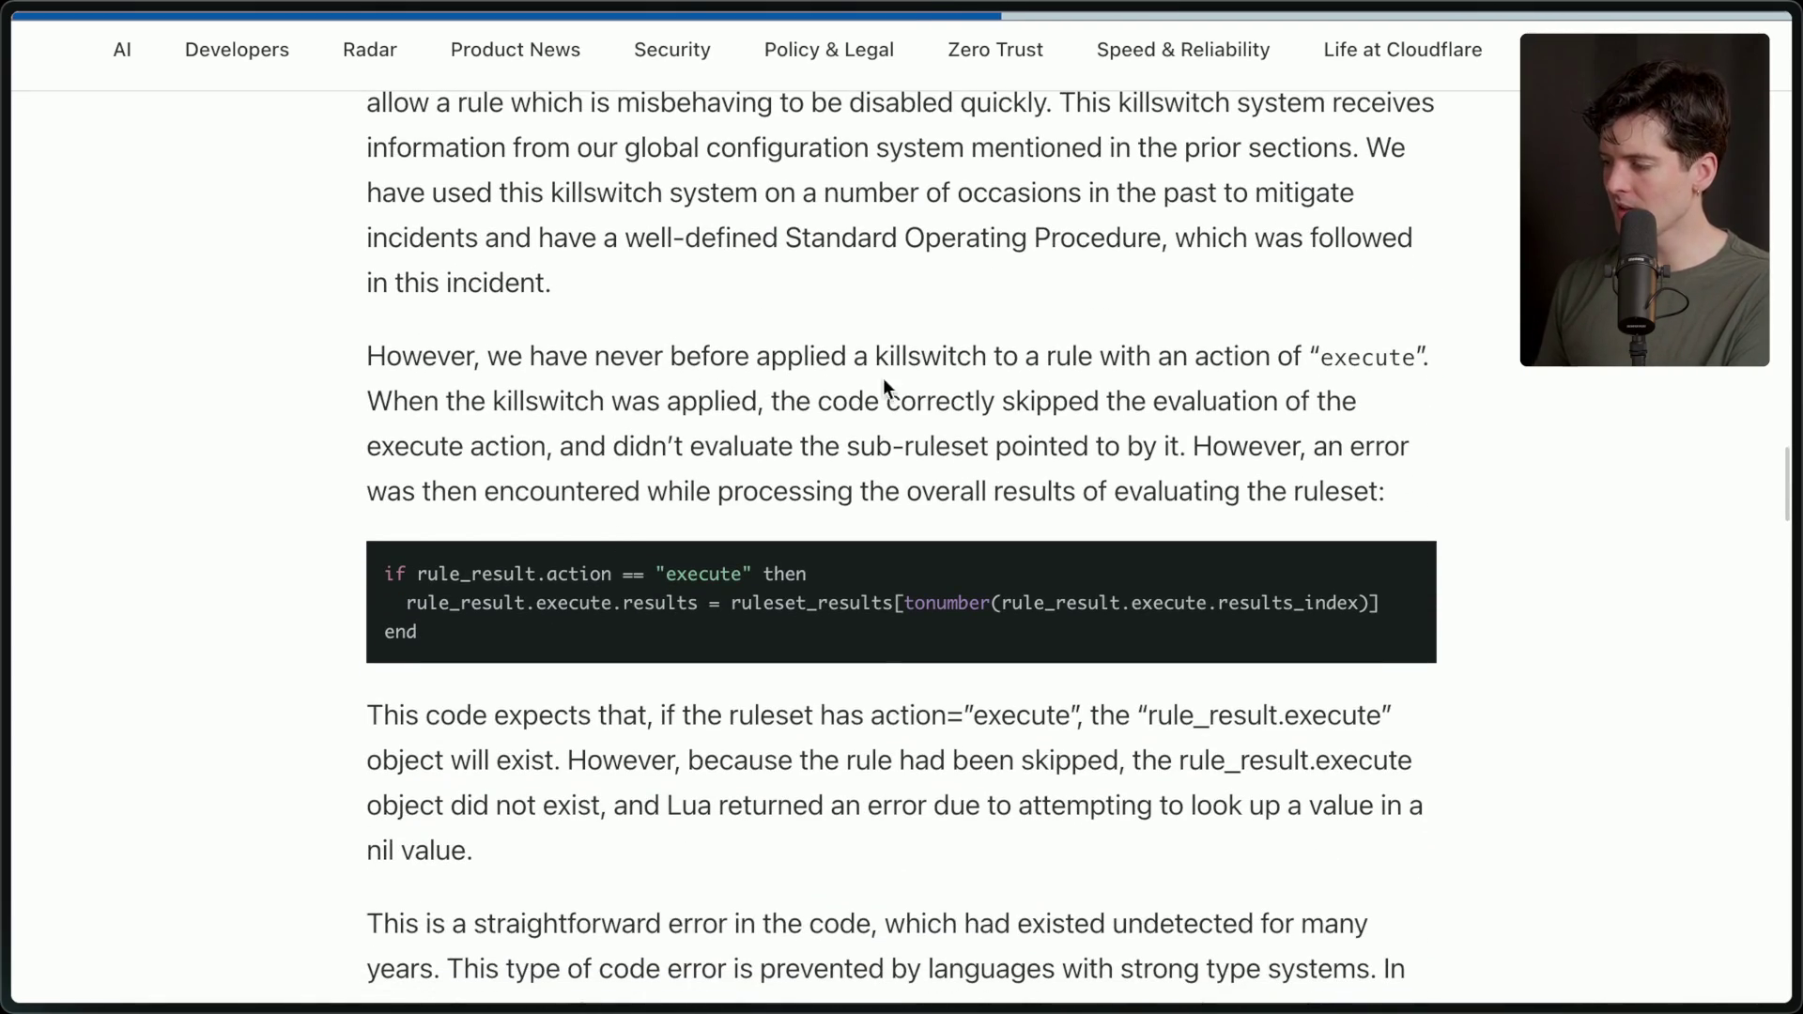
{"action": "double_click", "coordinate": [1335, 357]}
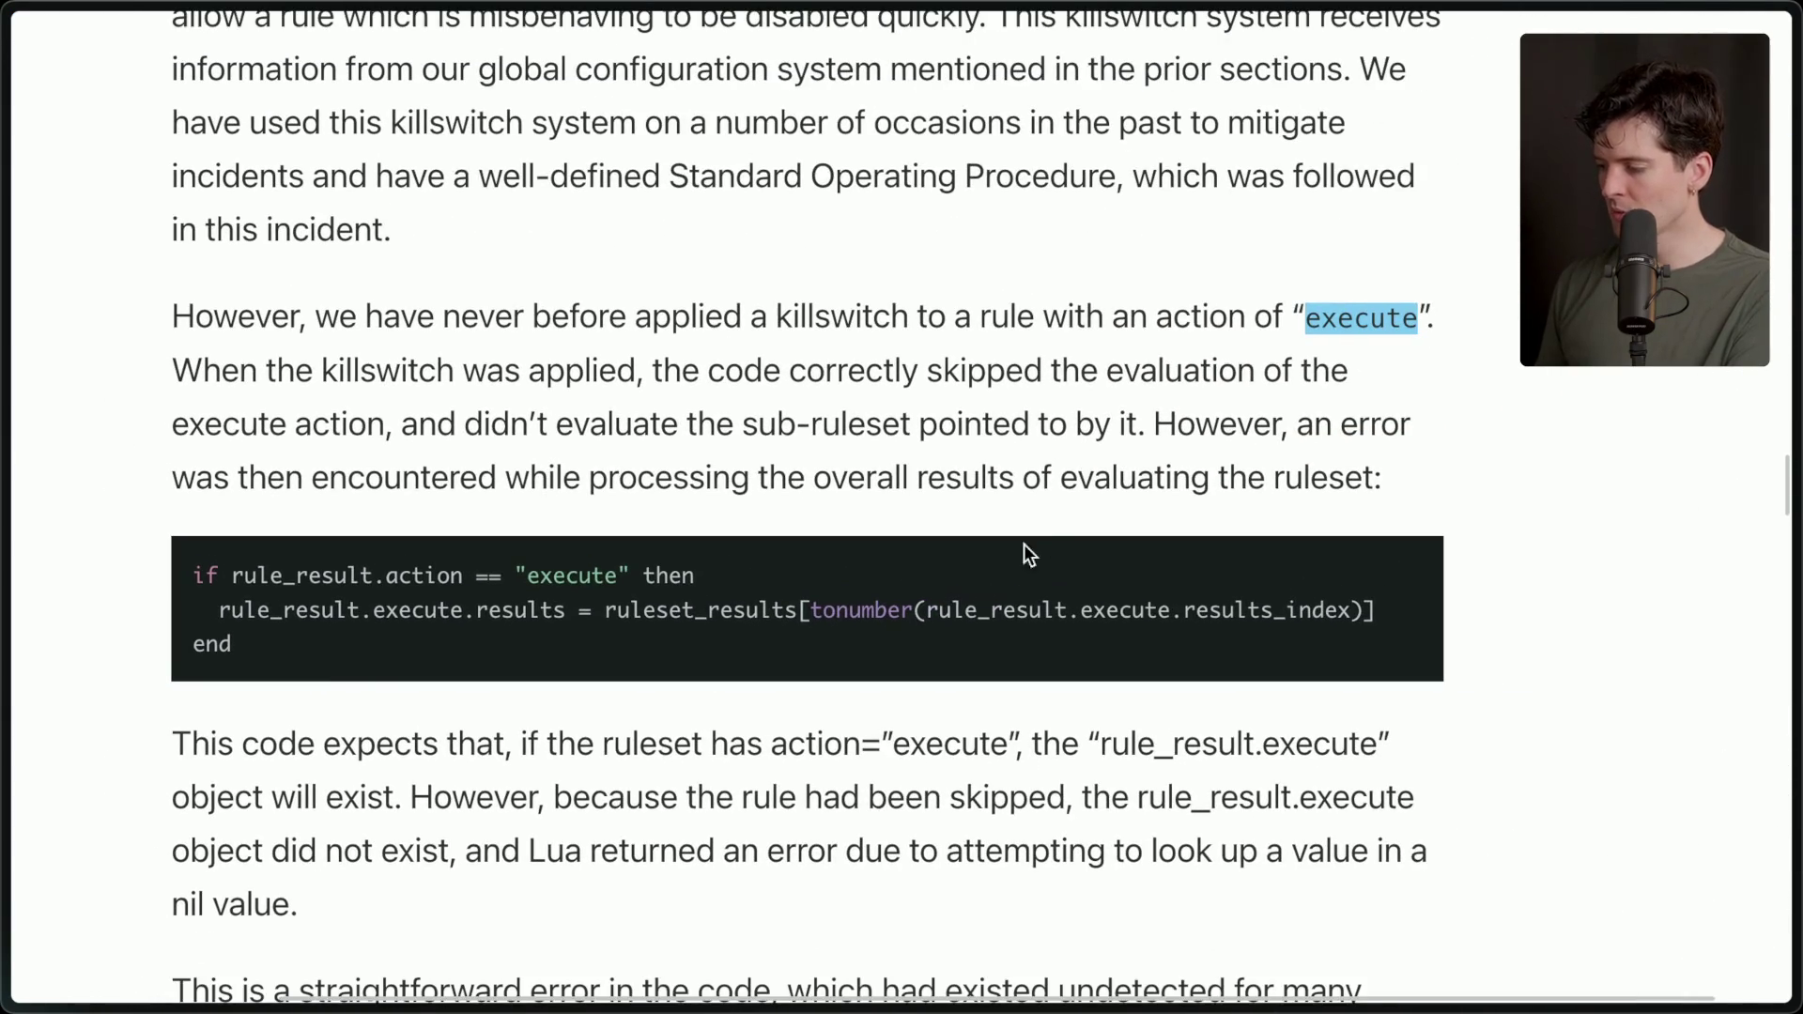
{"action": "left_click", "coordinate": [922, 607]}
{"action": "left_click_drag", "start_coordinate": [921, 608], "coordinate": [1174, 620]}
{"action": "left_click", "coordinate": [1175, 620]}
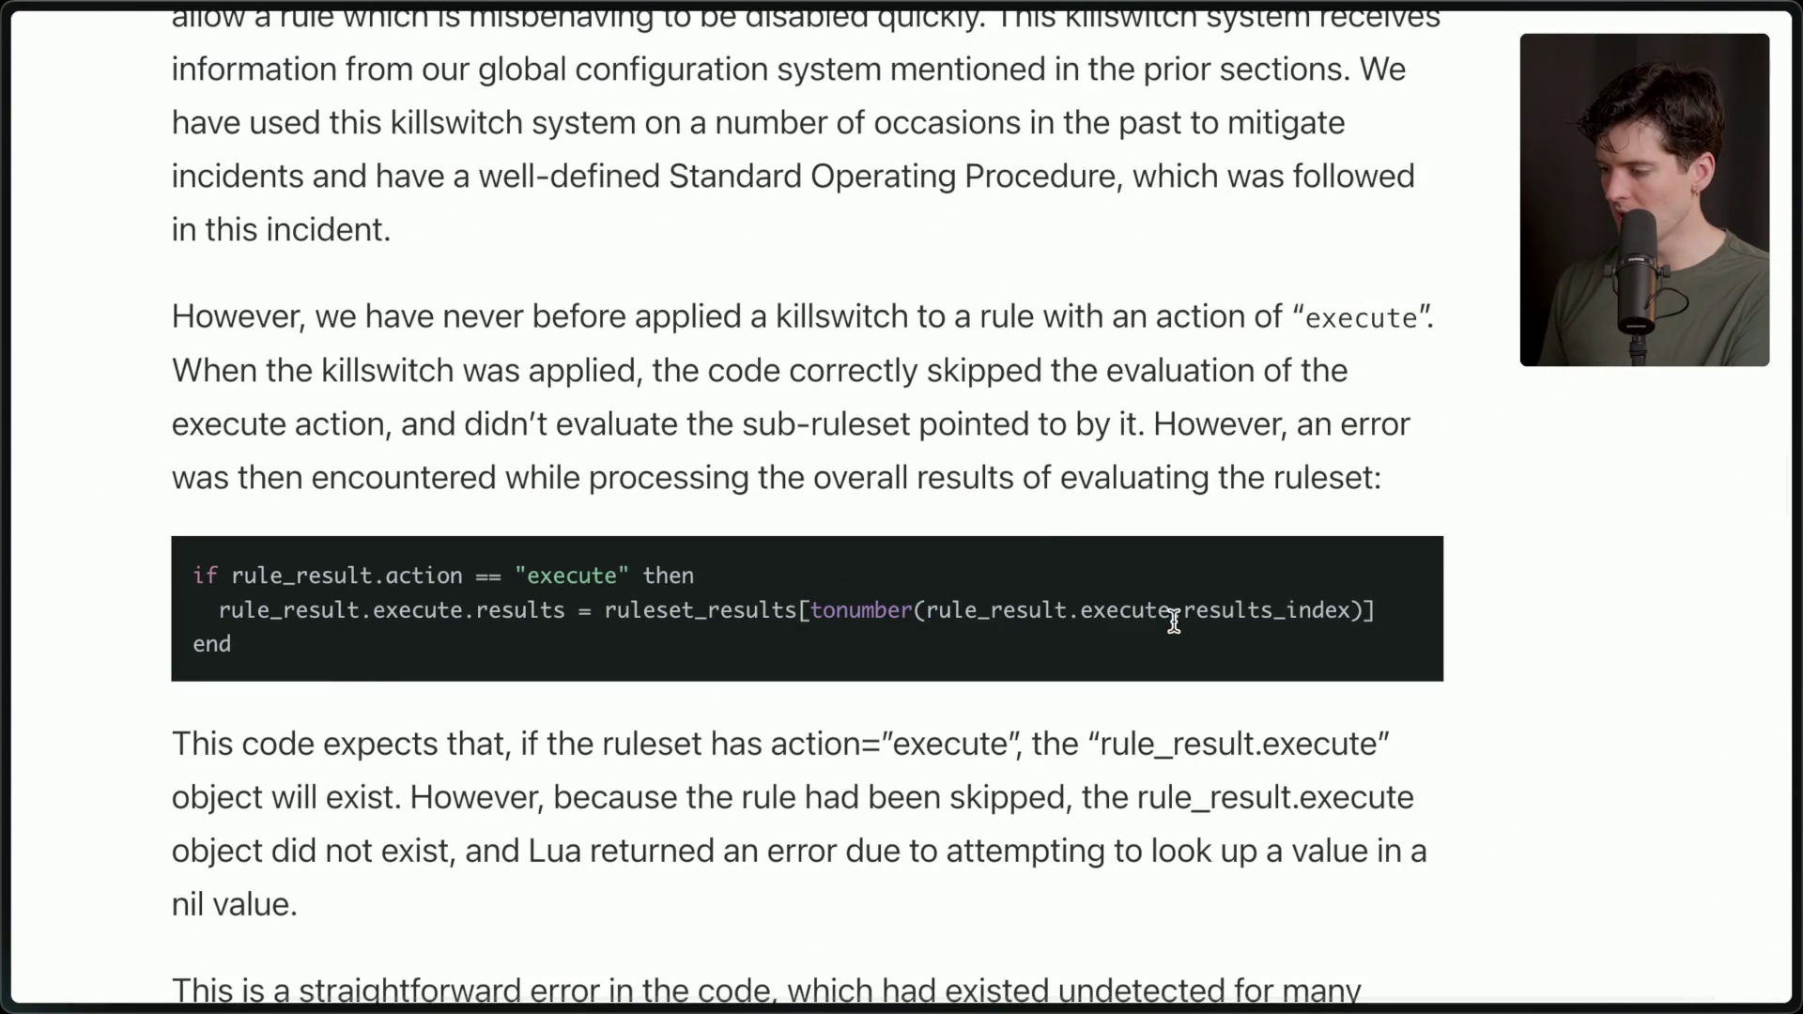
{"action": "left_click_drag", "start_coordinate": [511, 571], "coordinate": [639, 573]}
{"action": "left_click", "coordinate": [640, 573]}
{"action": "left_click_drag", "start_coordinate": [294, 651], "coordinate": [195, 559]}
{"action": "left_click", "coordinate": [372, 667]}
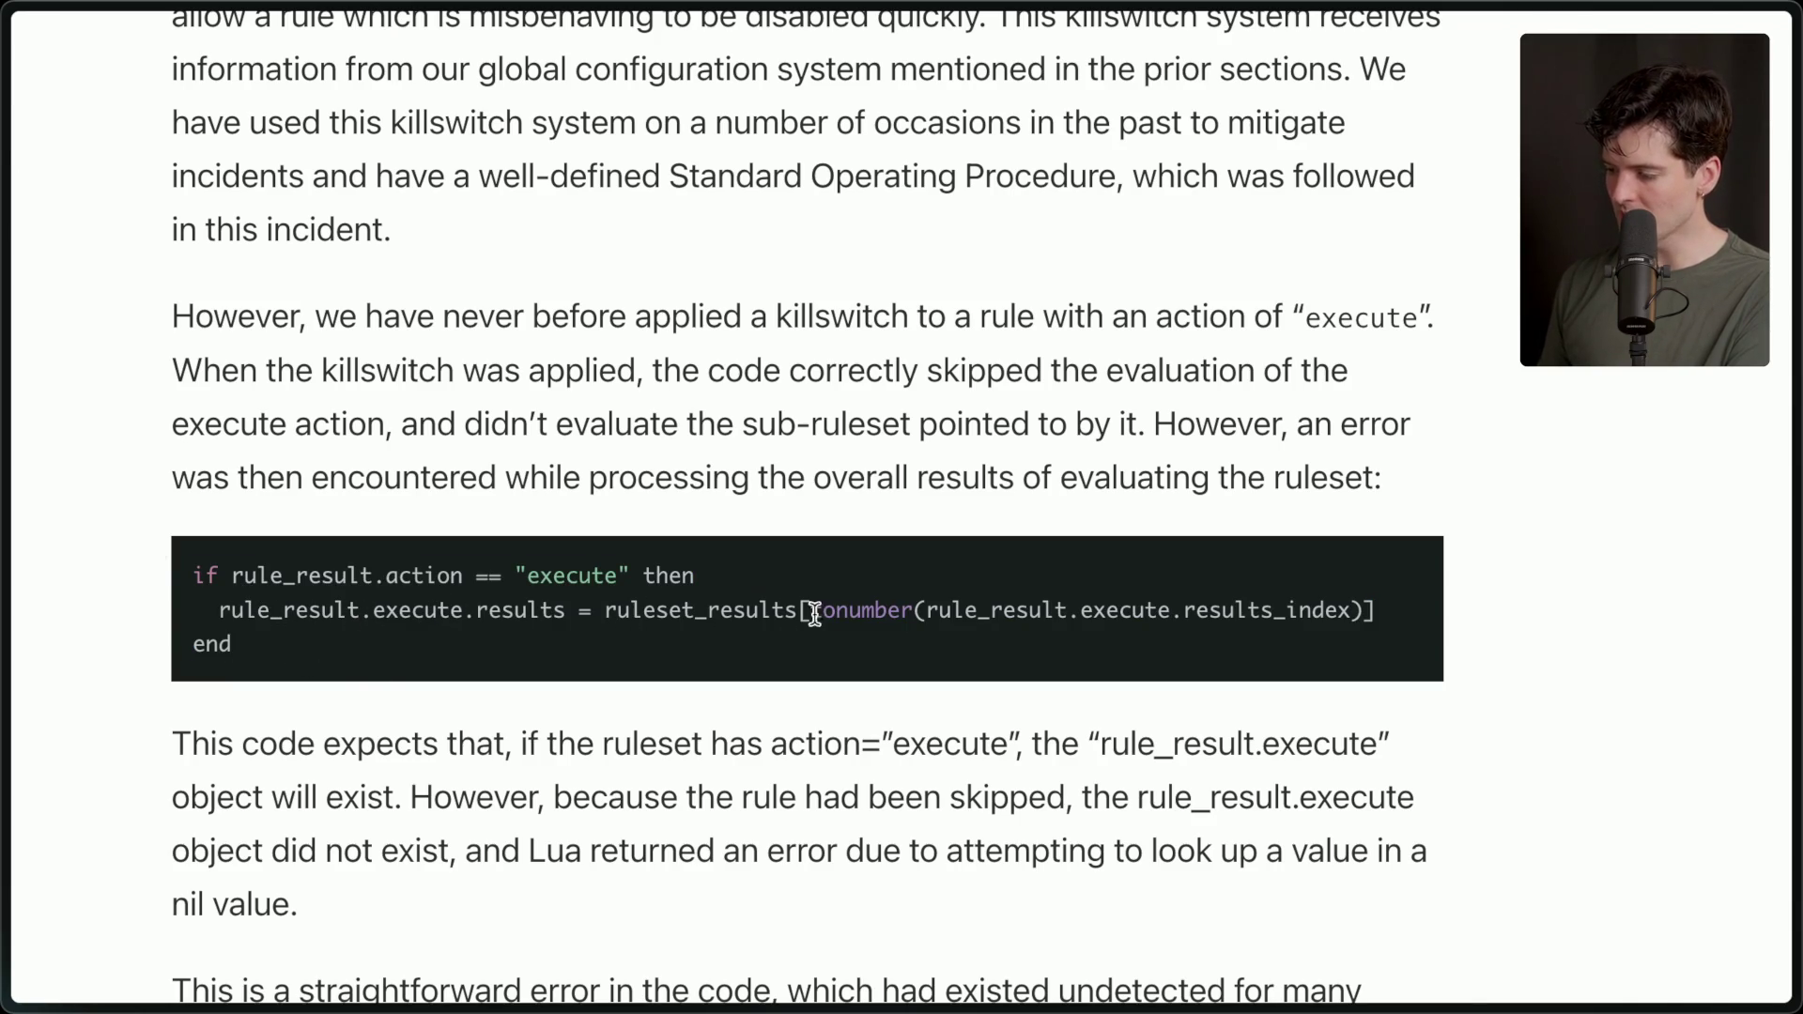
{"action": "left_click_drag", "start_coordinate": [798, 612], "coordinate": [1334, 612]}
{"action": "left_click", "coordinate": [1334, 611]}
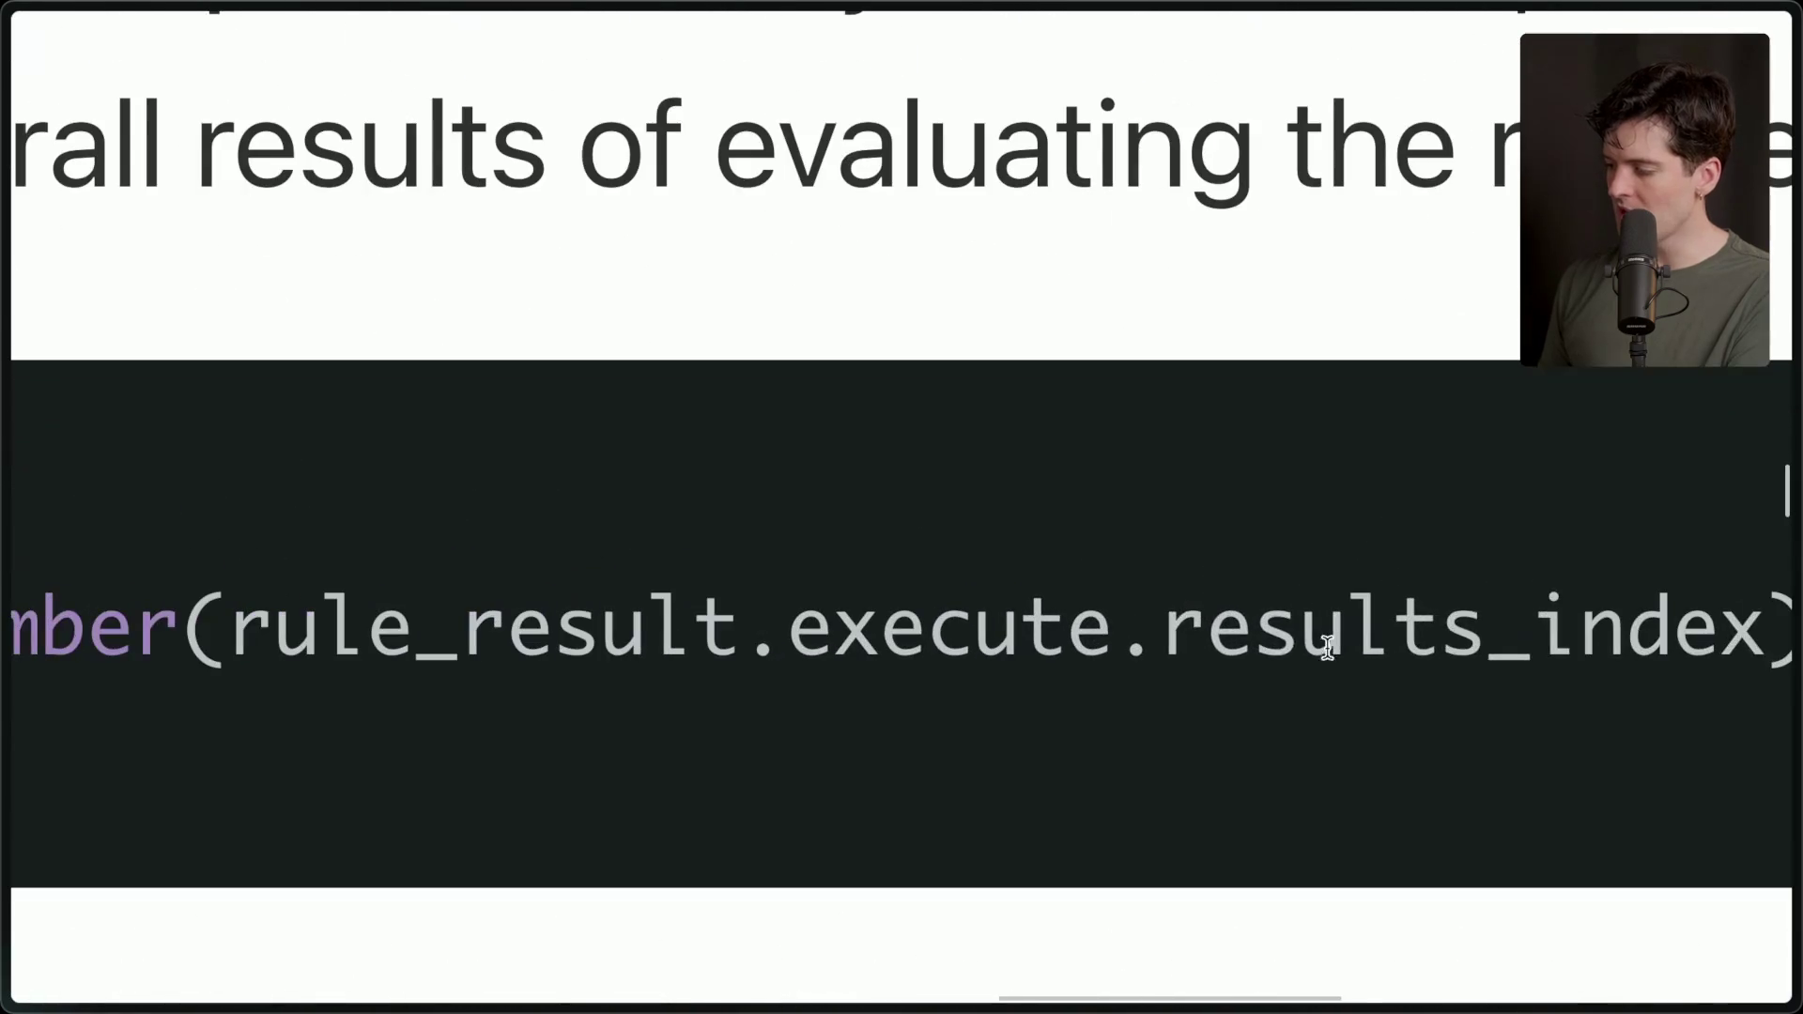
{"action": "double_click", "coordinate": [1242, 612]}
{"action": "double_click", "coordinate": [898, 634]}
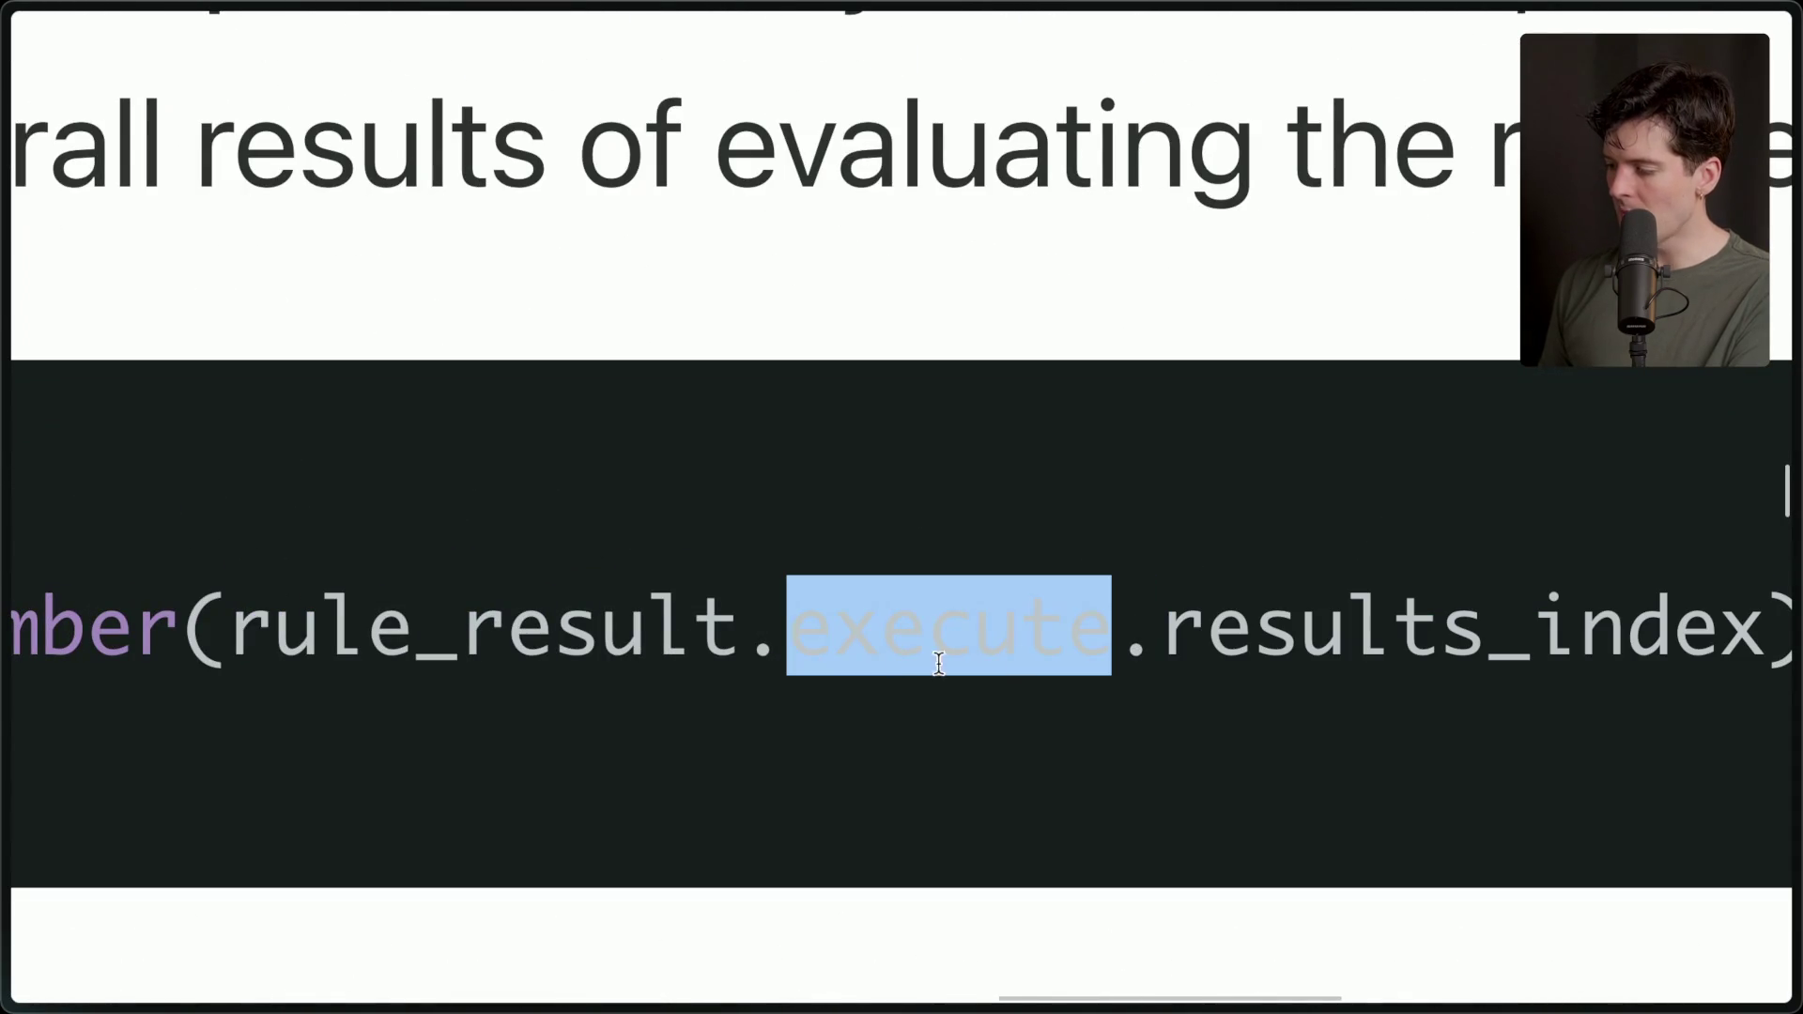
{"action": "left_click", "coordinate": [785, 673]}
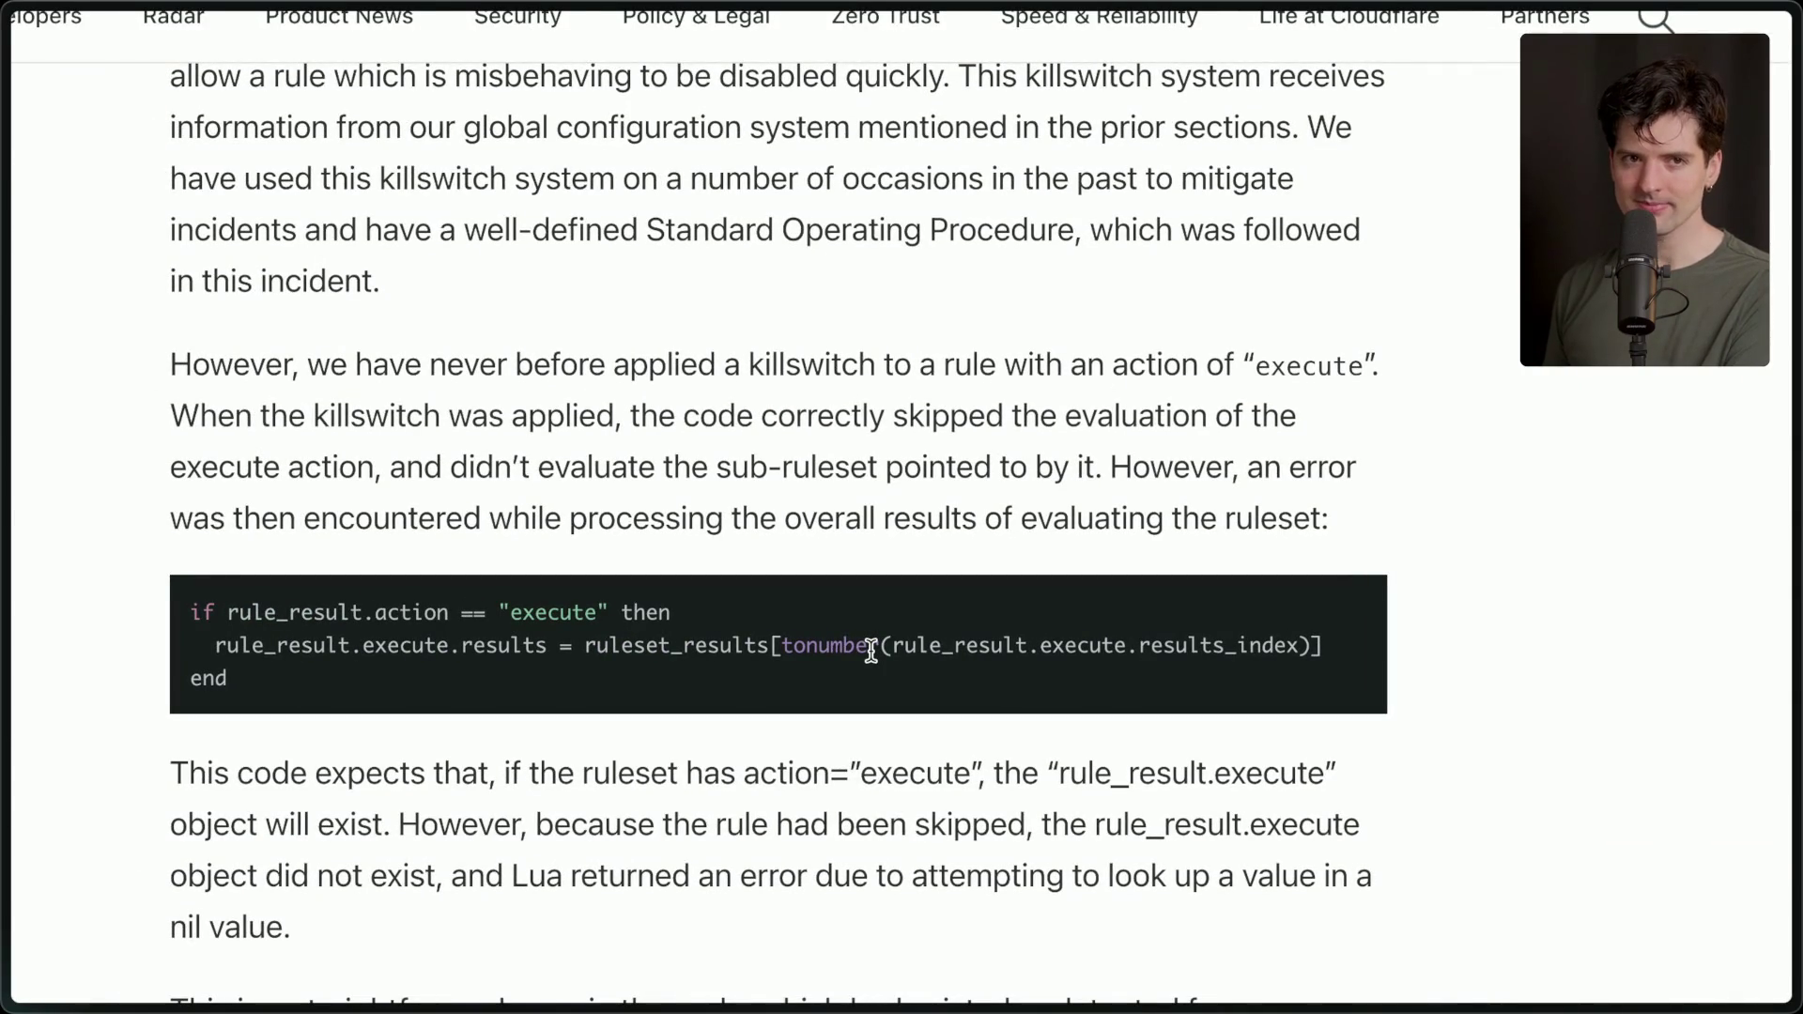
{"action": "scroll", "coordinate": [872, 650], "scroll_direction": "down", "scroll_amount": 2}
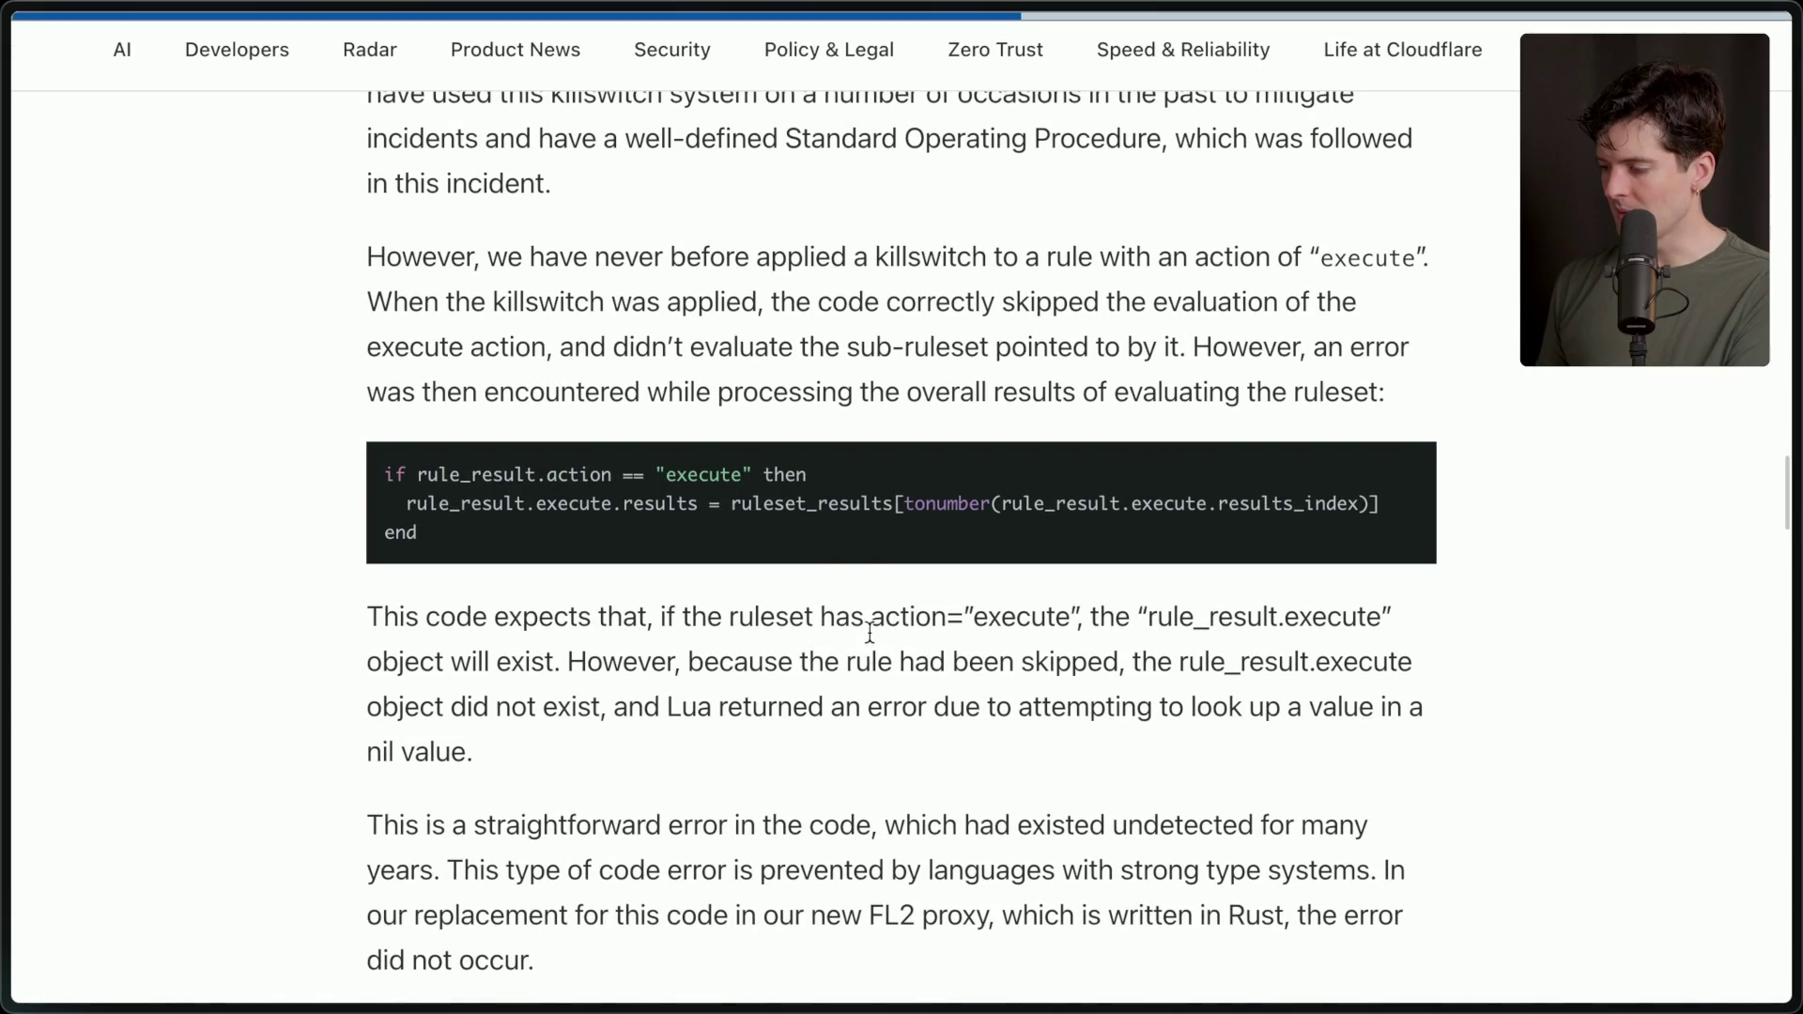
Scroll to the blog's closing incident timeline and close the X post tab linking it.
{"action": "scroll", "coordinate": [705, 759], "scroll_direction": "down", "scroll_amount": 5}
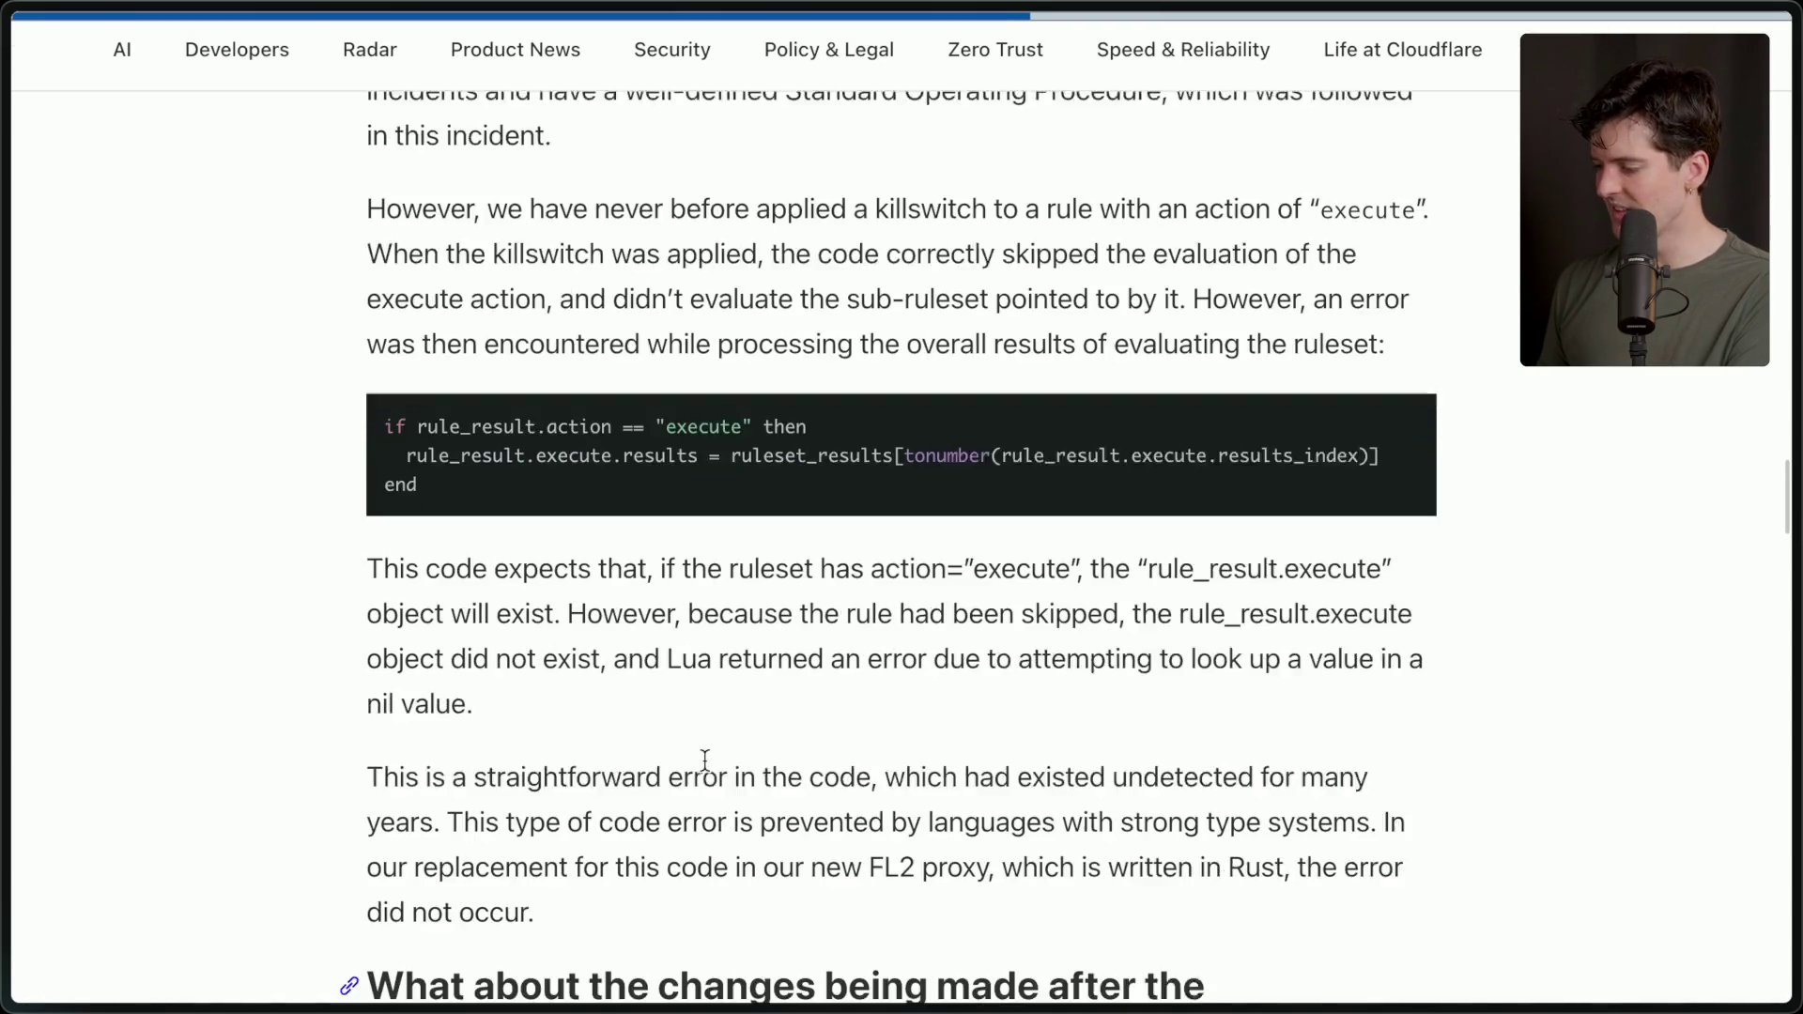
{"action": "scroll", "coordinate": [705, 759], "scroll_direction": "down", "scroll_amount": 17}
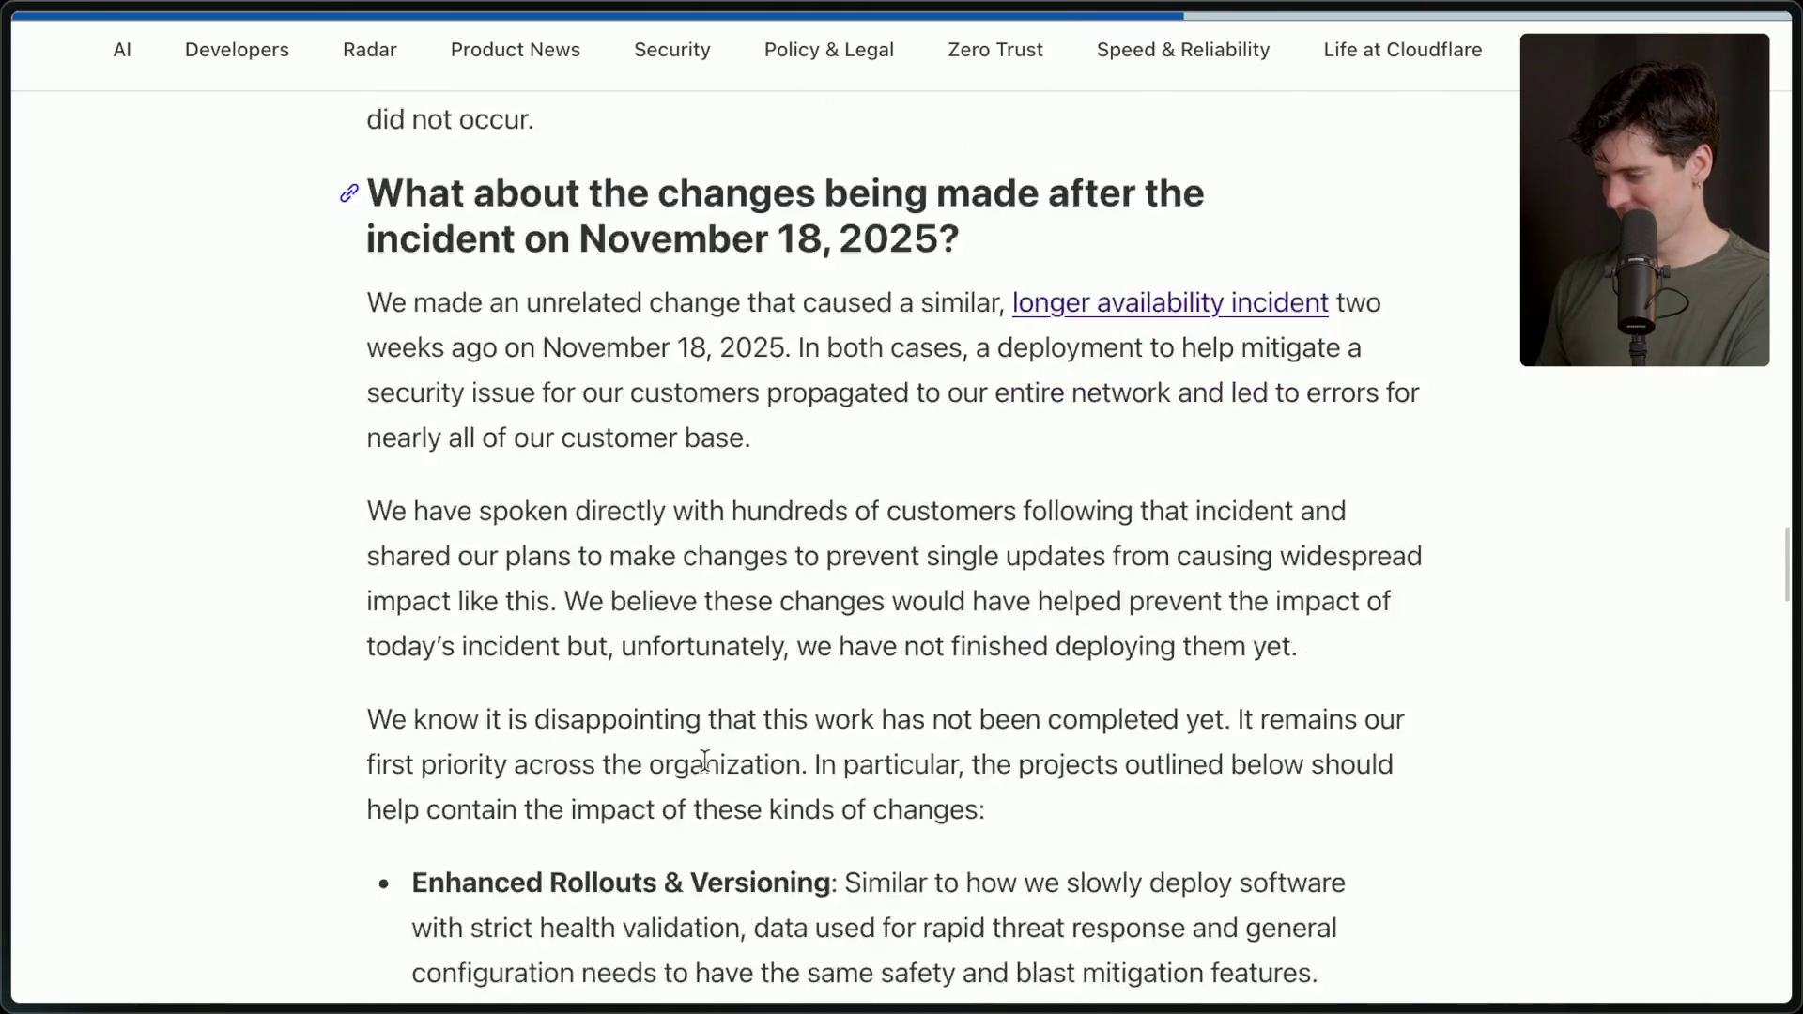
{"action": "scroll", "coordinate": [705, 759], "scroll_direction": "down", "scroll_amount": 7}
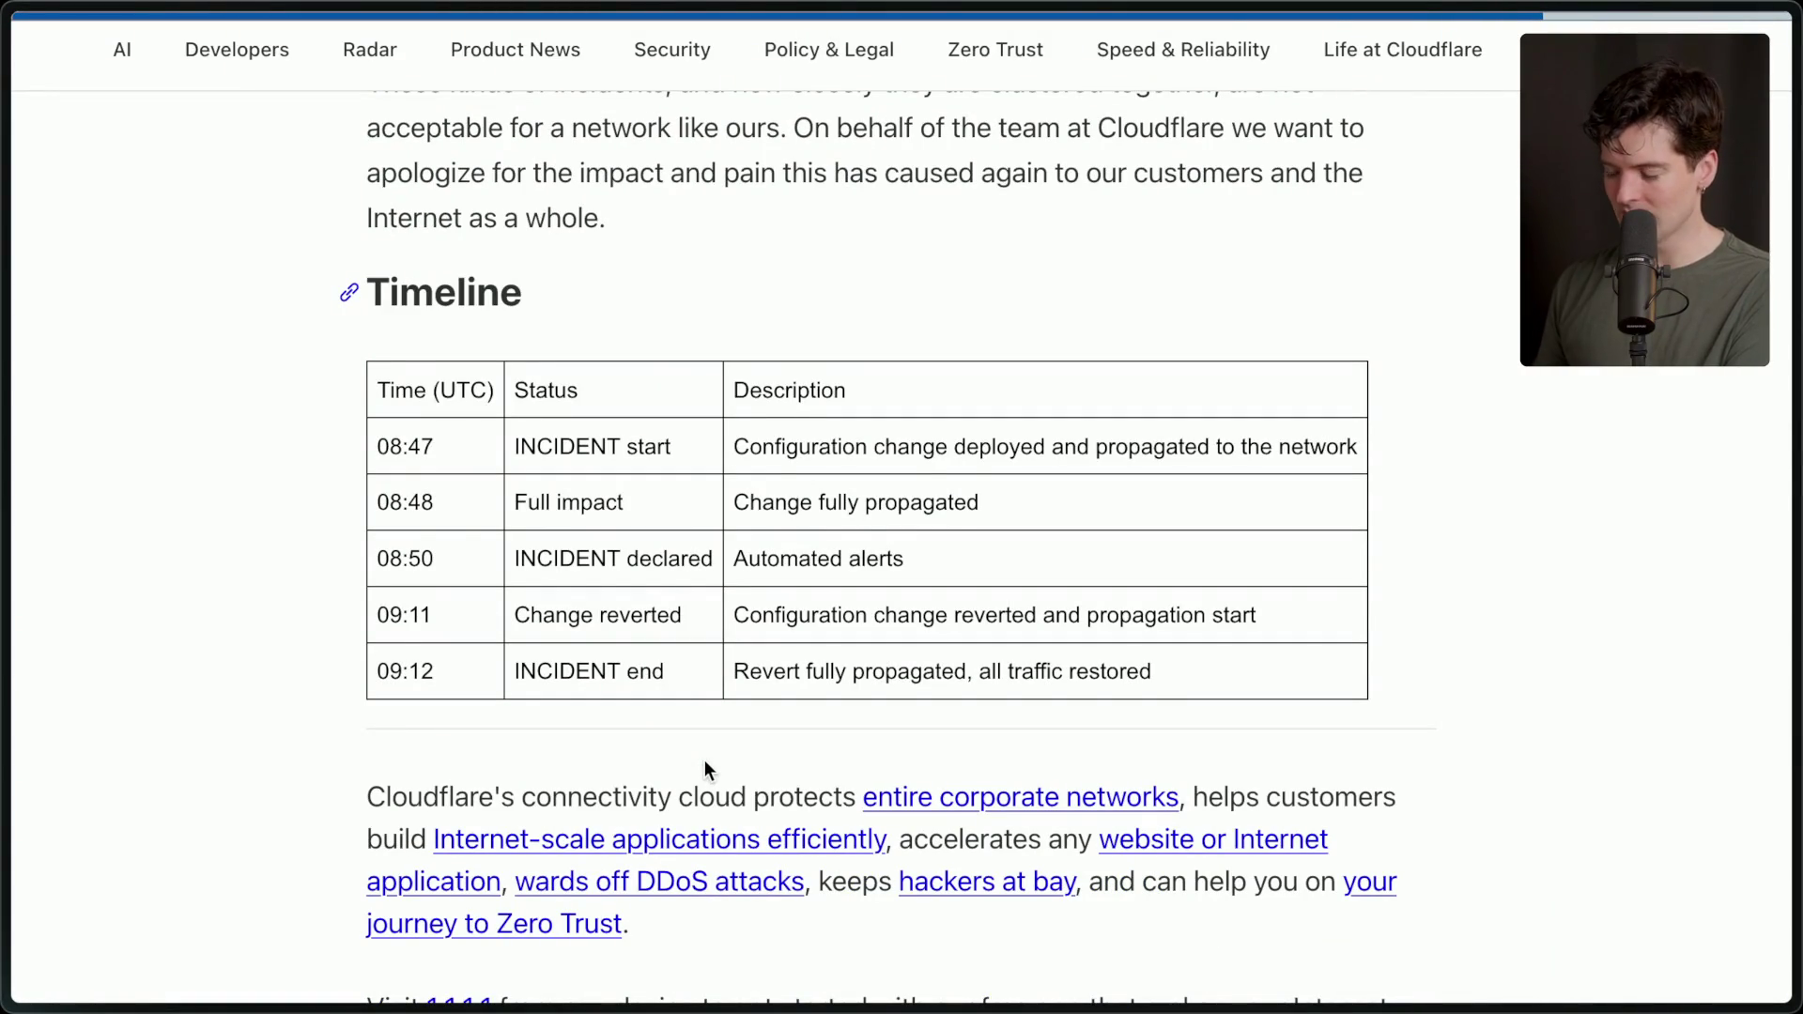
{"action": "scroll", "coordinate": [705, 759], "scroll_direction": "down", "scroll_amount": 4}
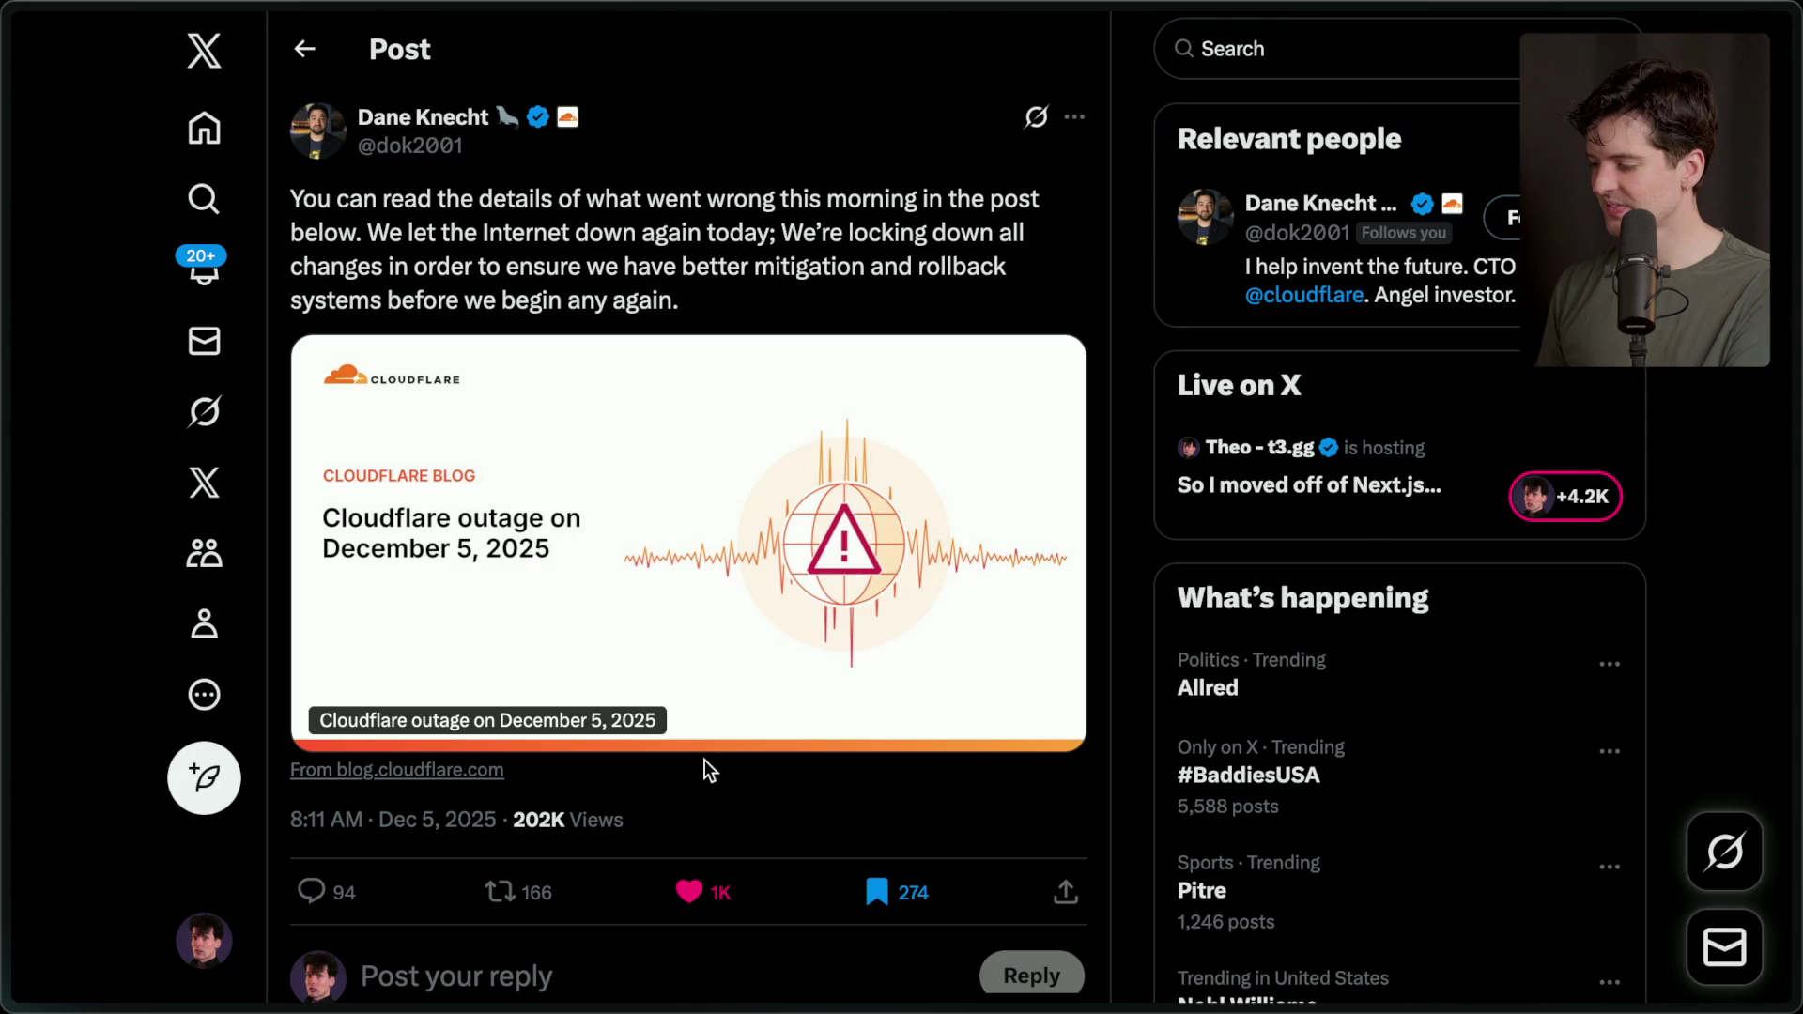
{"action": "mouse_move", "coordinate": [1794, 601]}
{"action": "middle_click", "coordinate": [1580, 531]}
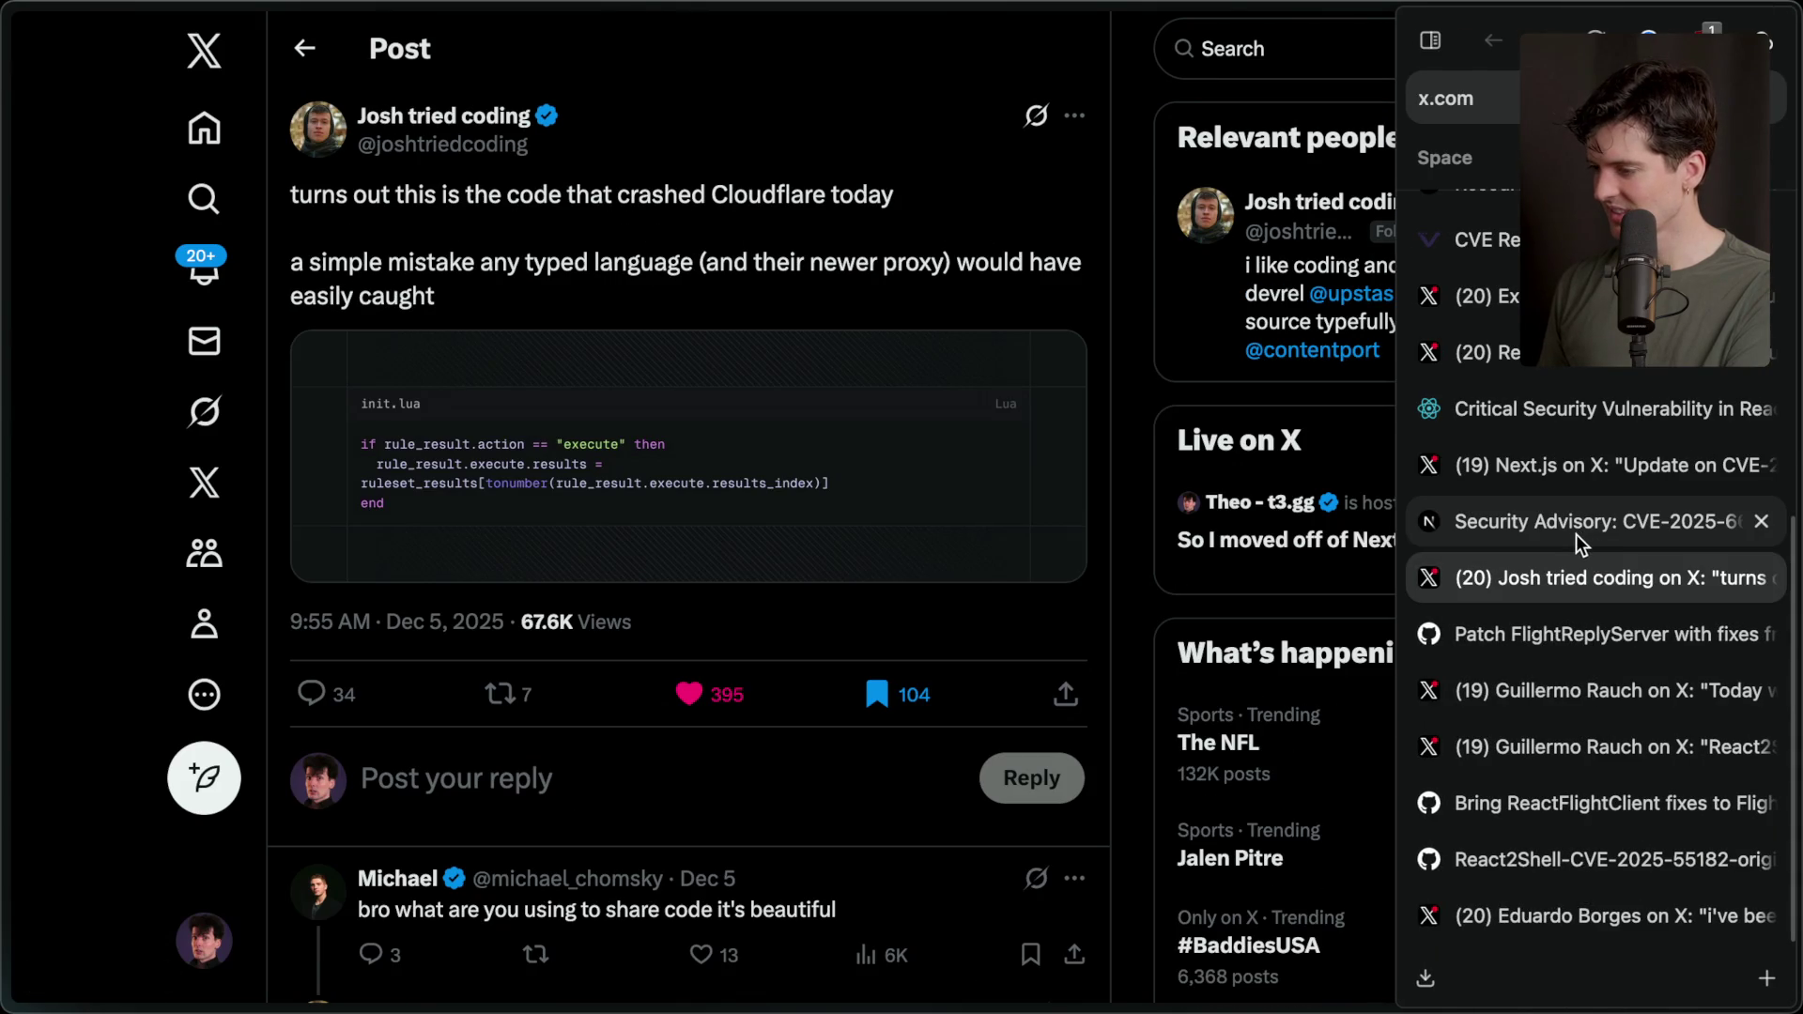
Step through the Next.js advisory and React vulnerability tabs to the React Got Hacked whiteboard.
{"action": "left_click", "coordinate": [1565, 538]}
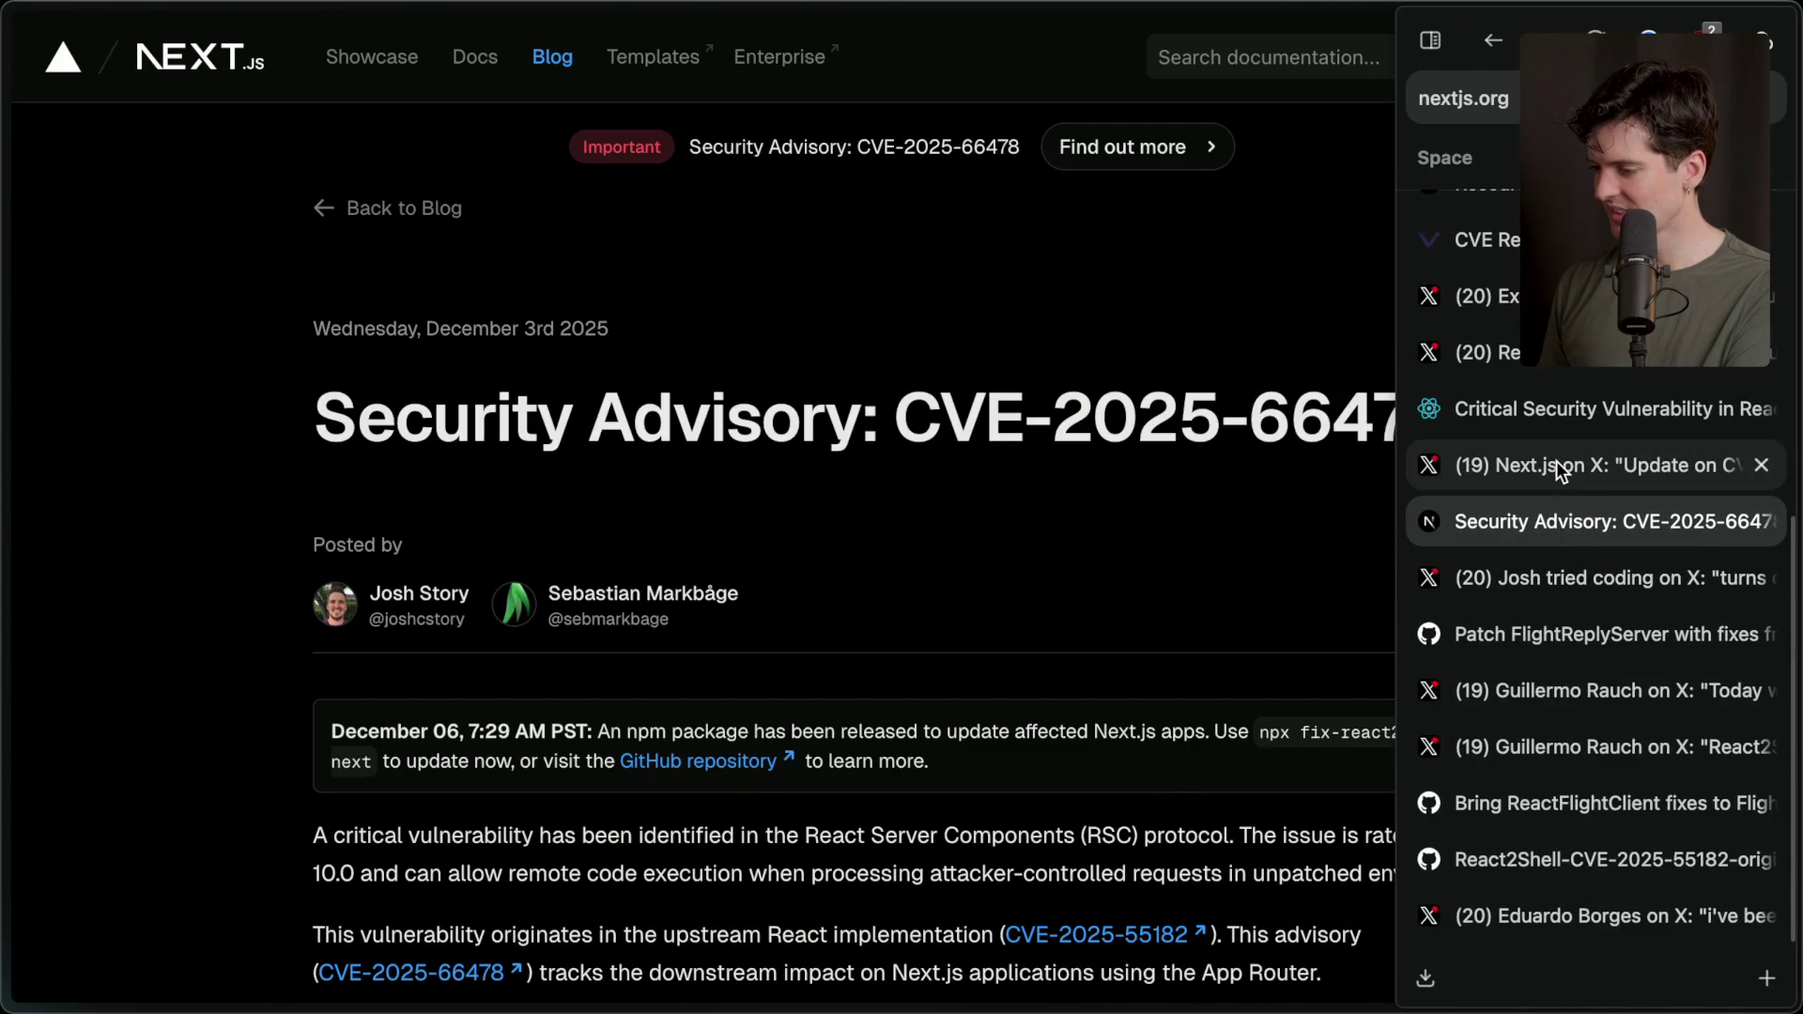
{"action": "left_click", "coordinate": [1558, 458]}
{"action": "left_click", "coordinate": [1548, 406]}
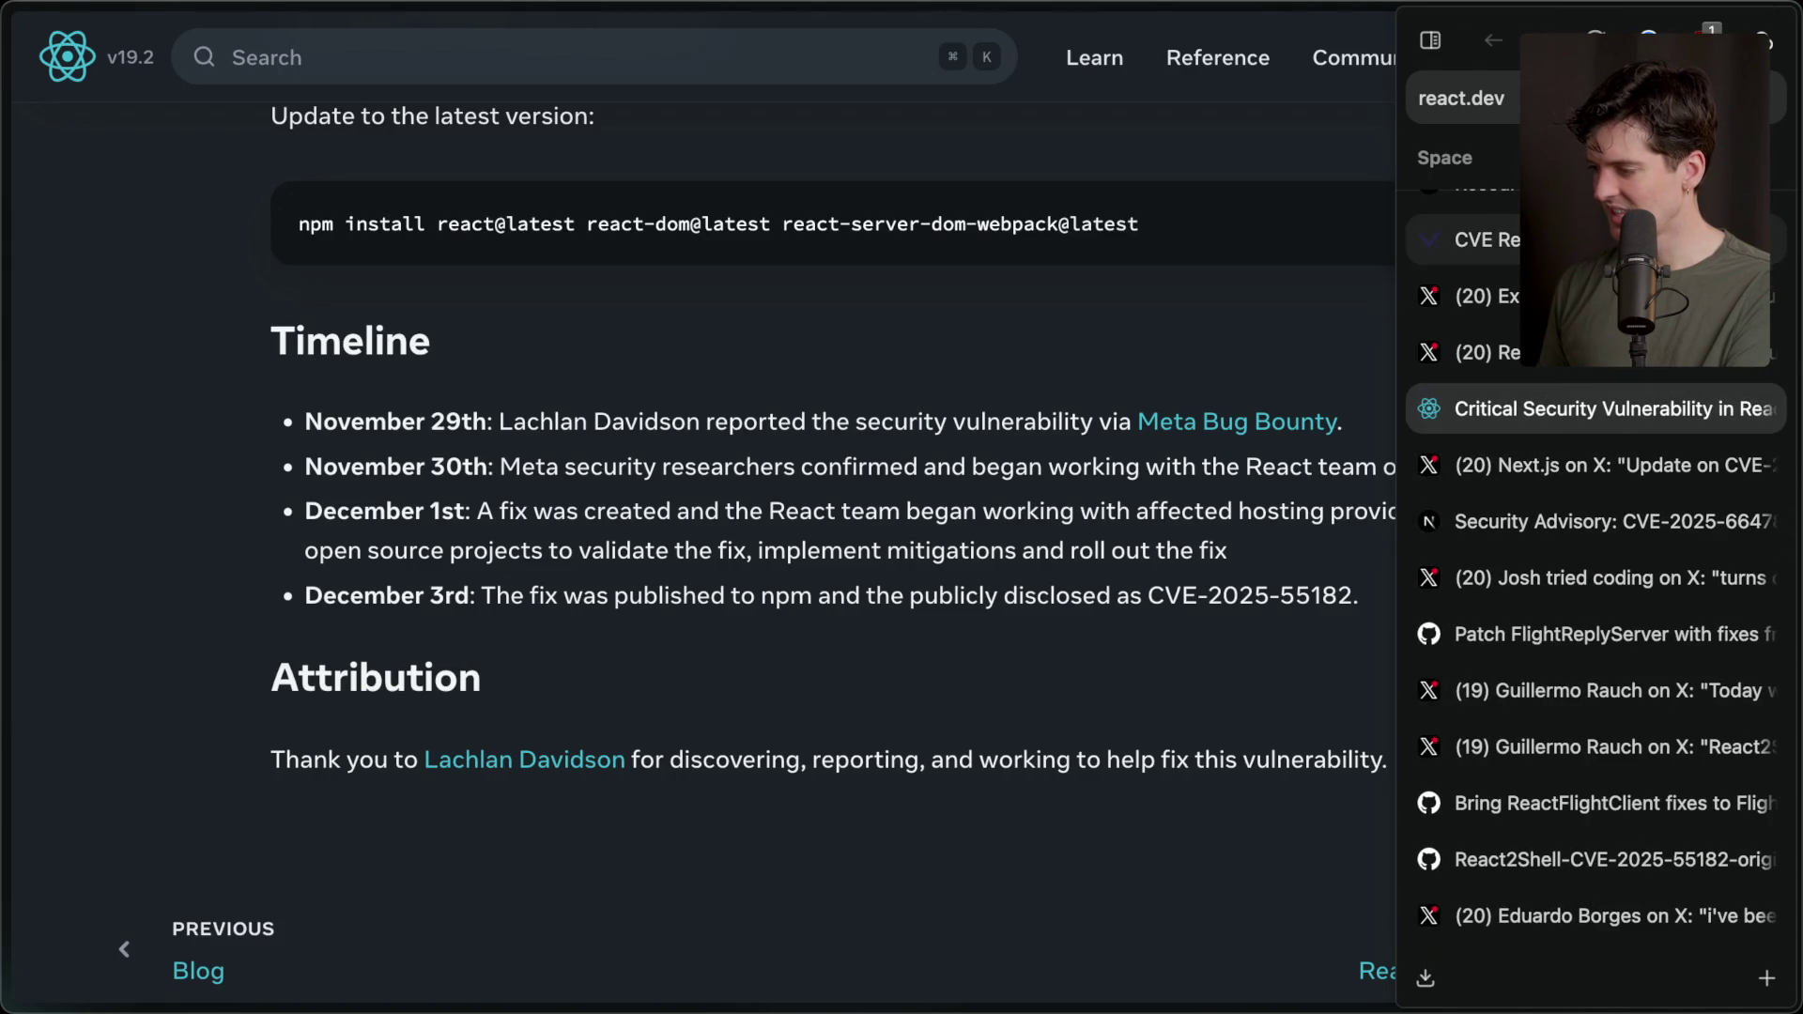
{"action": "scroll", "coordinate": [1596, 282], "scroll_direction": "up", "scroll_amount": 3}
{"action": "scroll", "coordinate": [1597, 564], "scroll_direction": "up", "scroll_amount": 5}
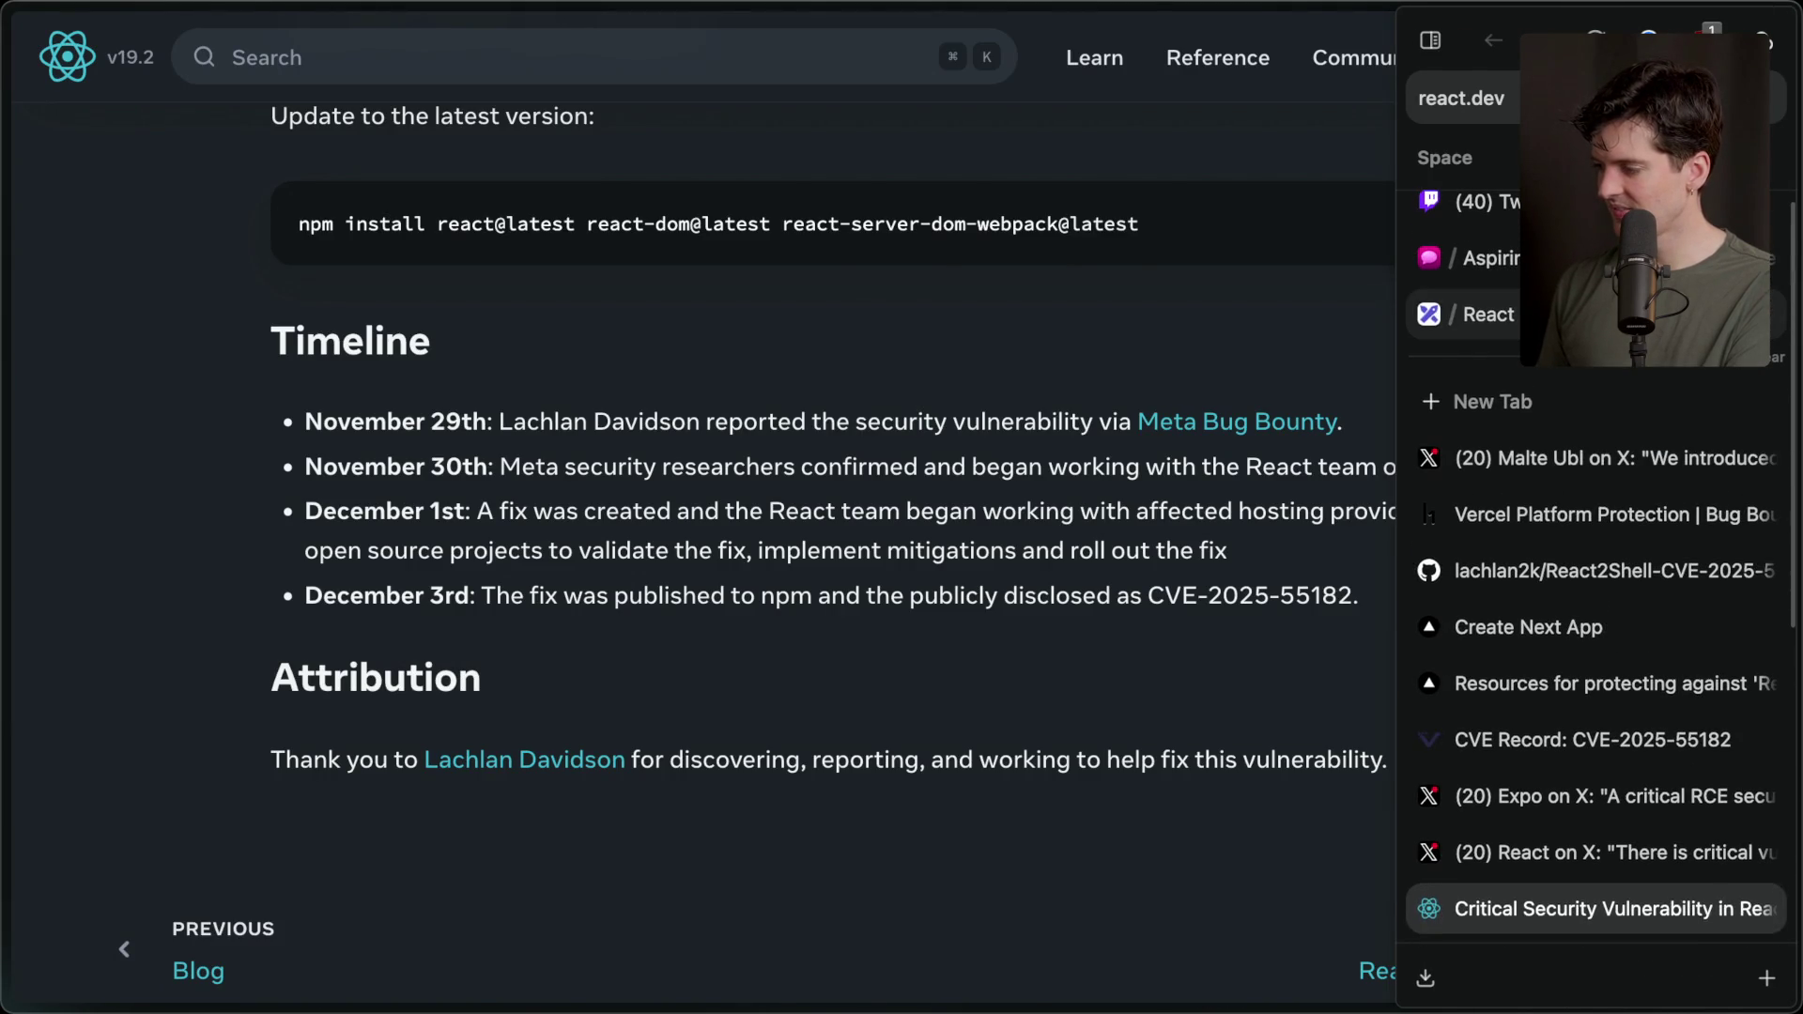
{"action": "left_click", "coordinate": [1489, 315]}
{"action": "left_click", "coordinate": [913, 583]}
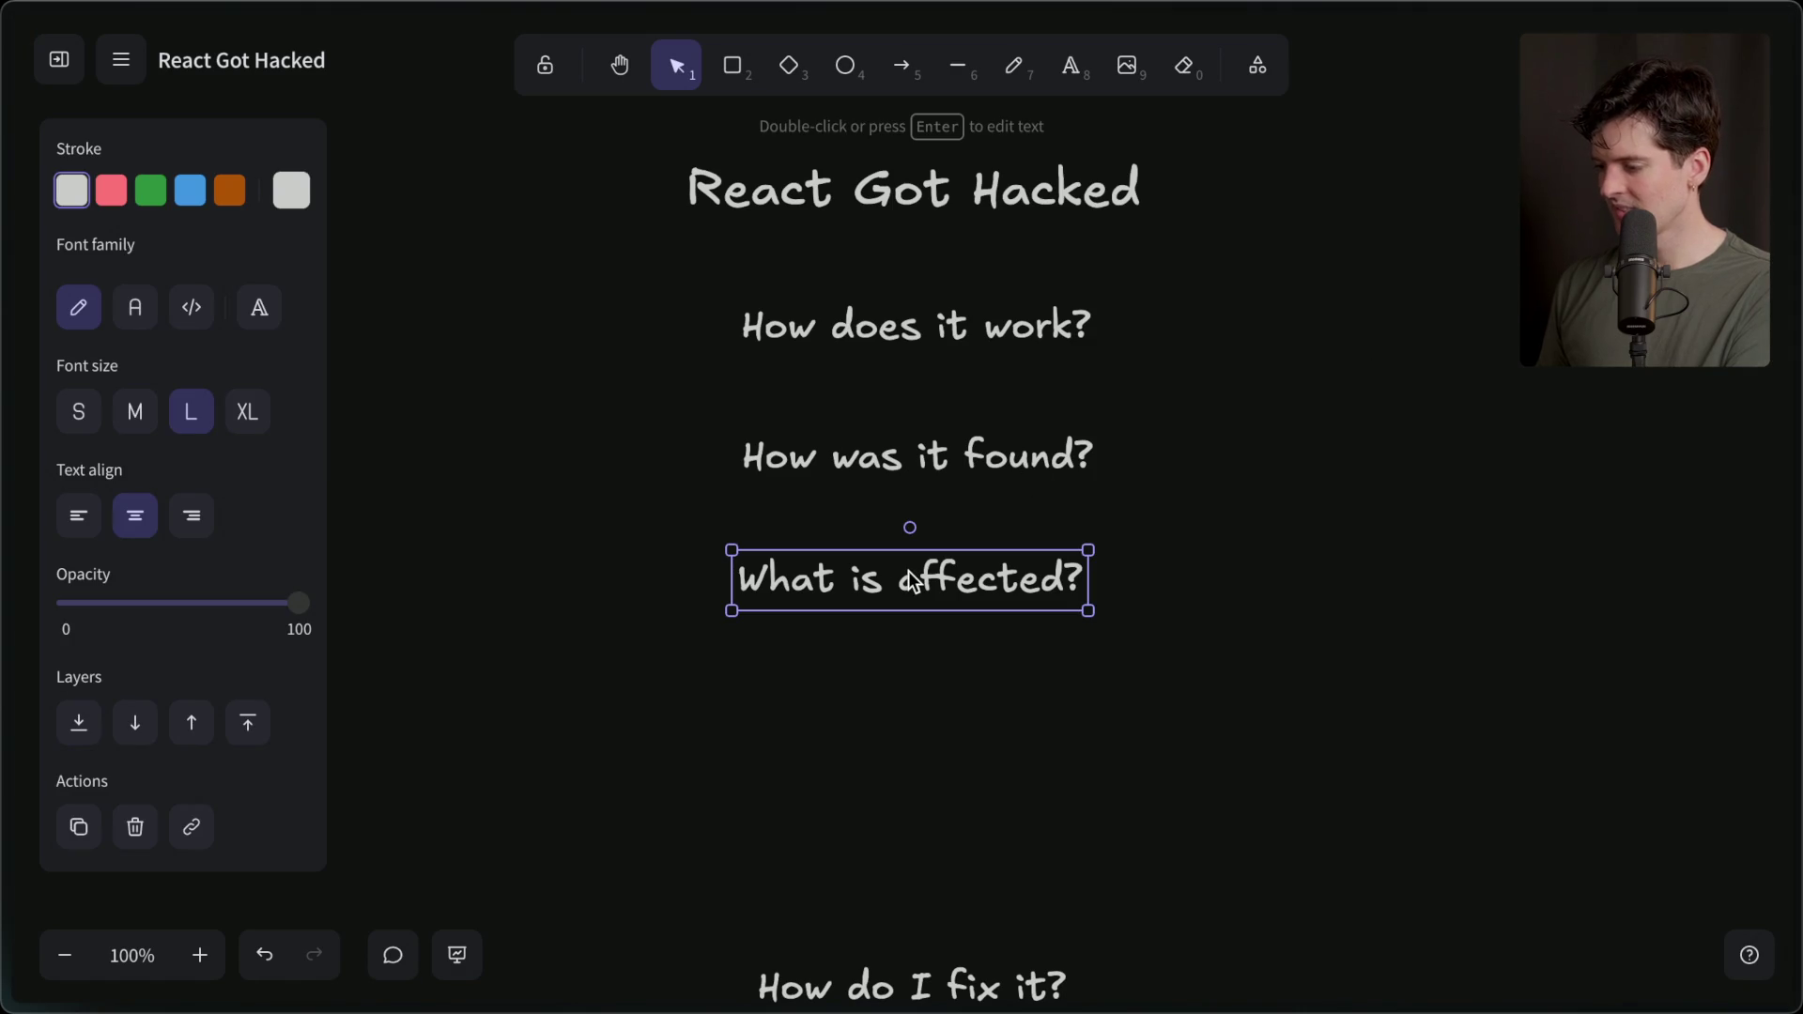
Reposition 'What is affected?' and 'How do I fix it?' so all four questions are evenly spaced.
{"action": "left_click", "coordinate": [909, 984], "text": "shift"}
{"action": "left_click_drag", "start_coordinate": [909, 985], "coordinate": [923, 657]}
{"action": "left_click", "coordinate": [921, 940]}
{"action": "left_click", "coordinate": [911, 557], "text": "shift"}
{"action": "left_click_drag", "start_coordinate": [911, 556], "coordinate": [910, 596]}
{"action": "left_click", "coordinate": [1191, 765]}
{"action": "mouse_move", "coordinate": [1191, 765]}
{"action": "left_mouse_down"}
{"action": "mouse_move", "coordinate": [885, 604]}
{"action": "mouse_move", "coordinate": [563, 161]}
{"action": "left_mouse_up"}
{"action": "left_click", "coordinate": [543, 316]}
{"action": "left_click", "coordinate": [845, 330]}
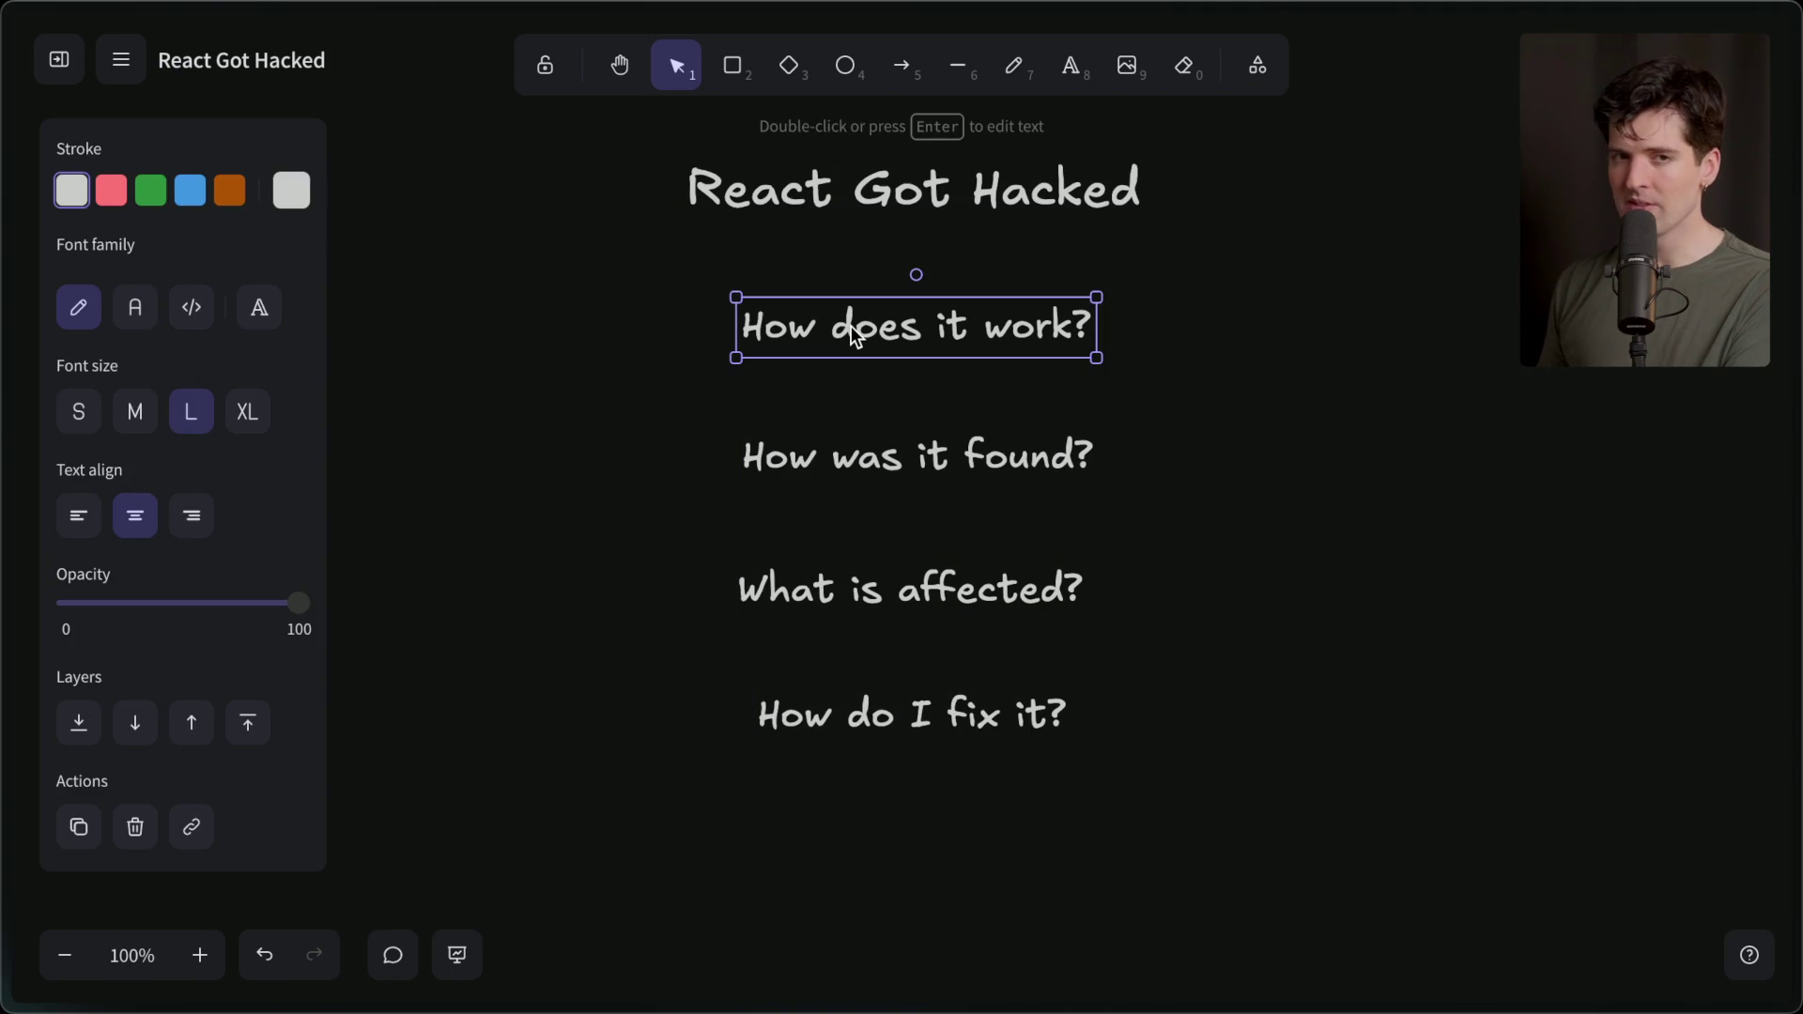
{"action": "left_click", "coordinate": [851, 469]}
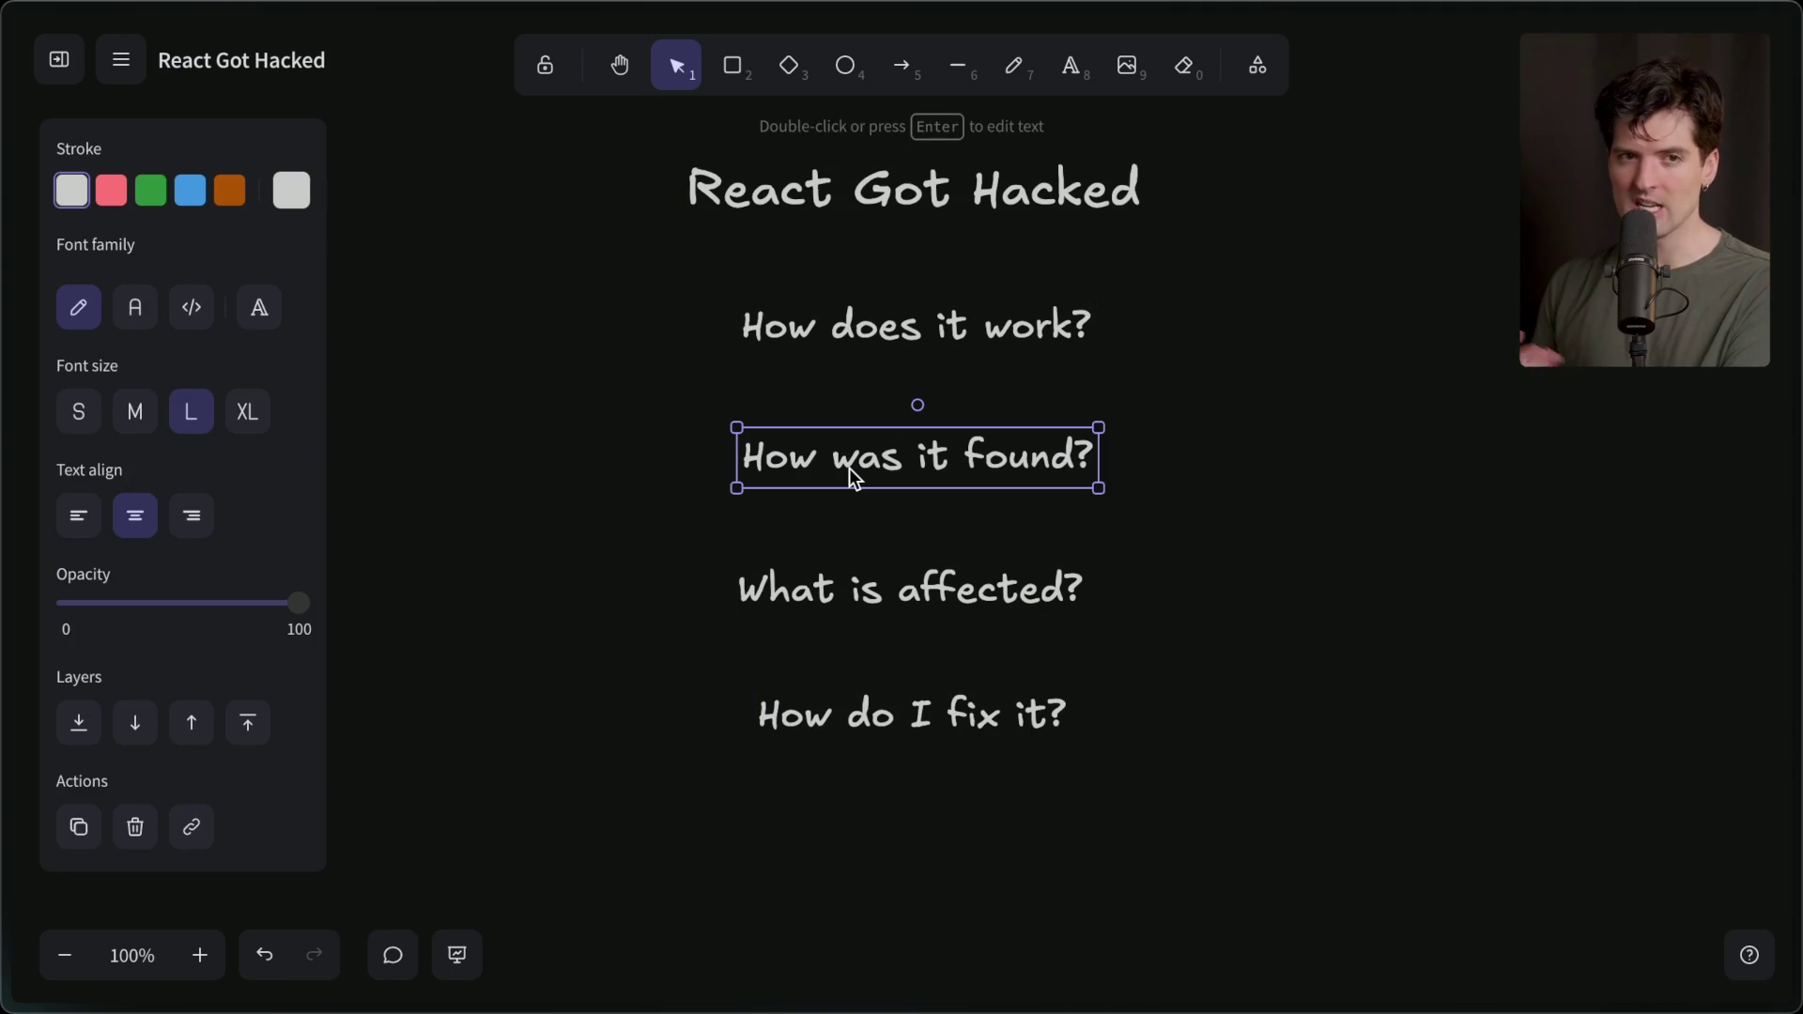
In the React2Shell README's TL;DR, highlight the $@x snippet, 'then', and the third bullet.
{"action": "mouse_move", "coordinate": [1531, 662]}
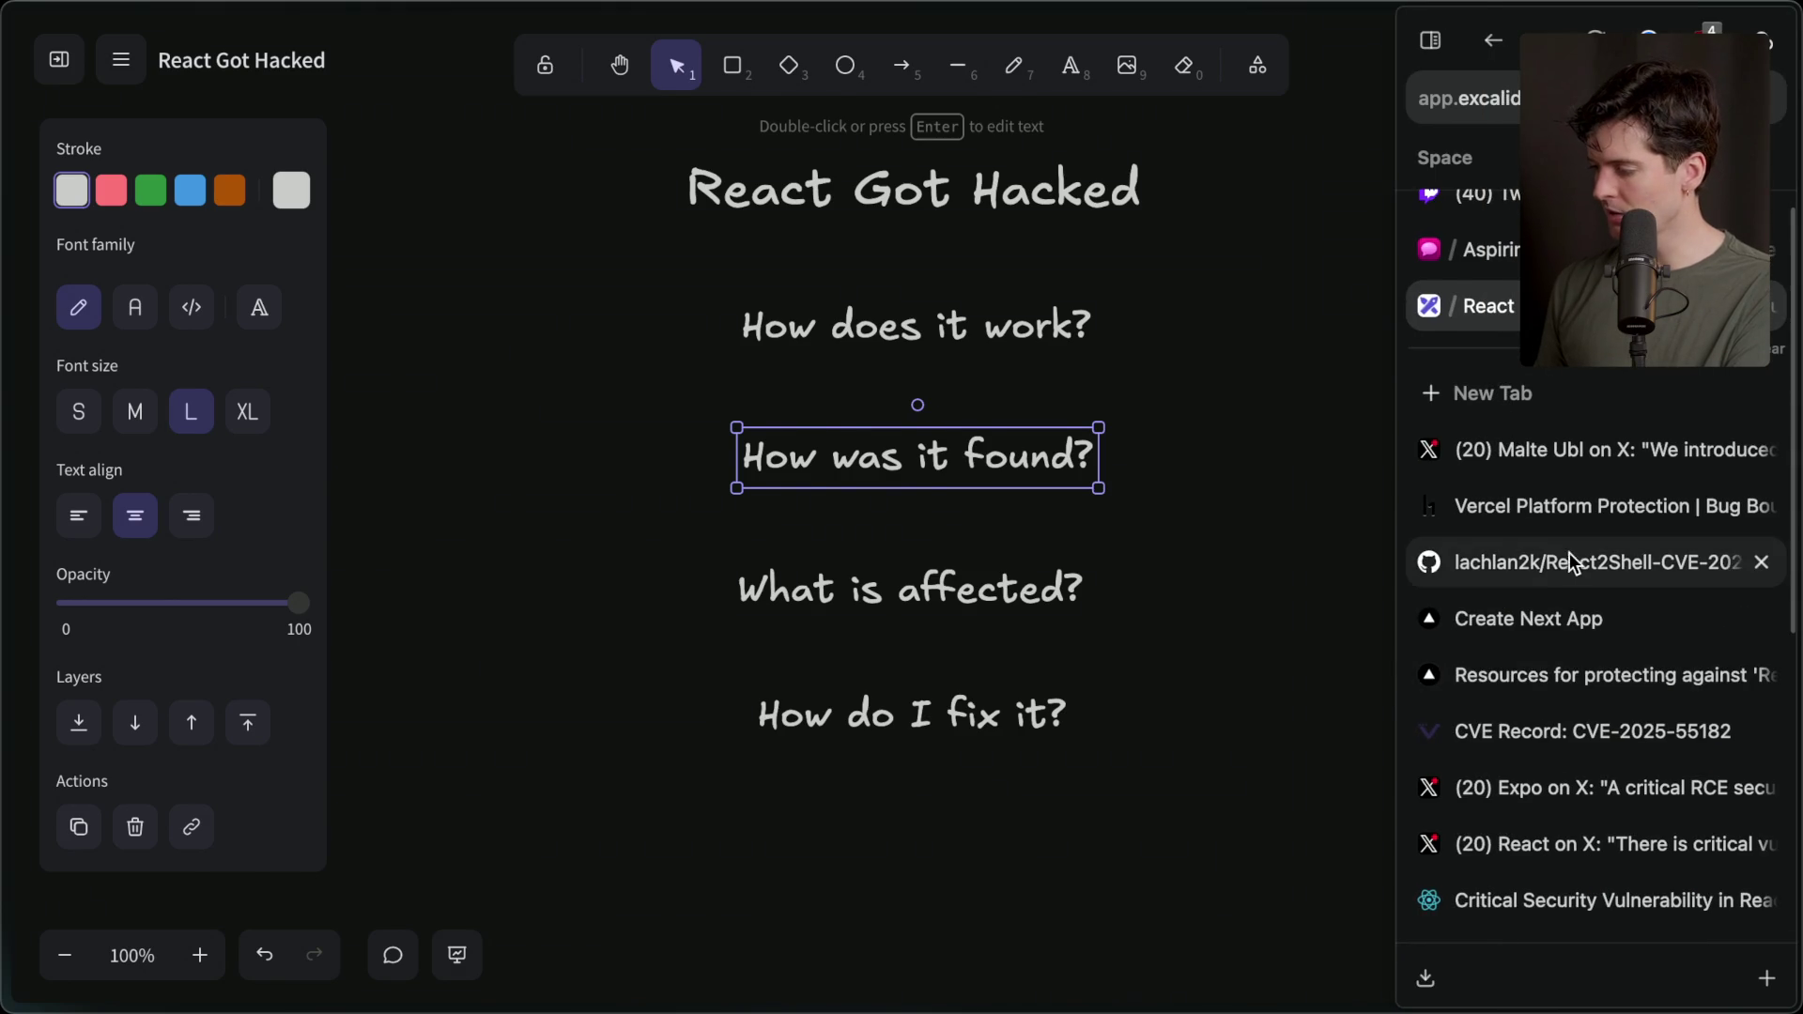
{"action": "left_click", "coordinate": [1569, 560]}
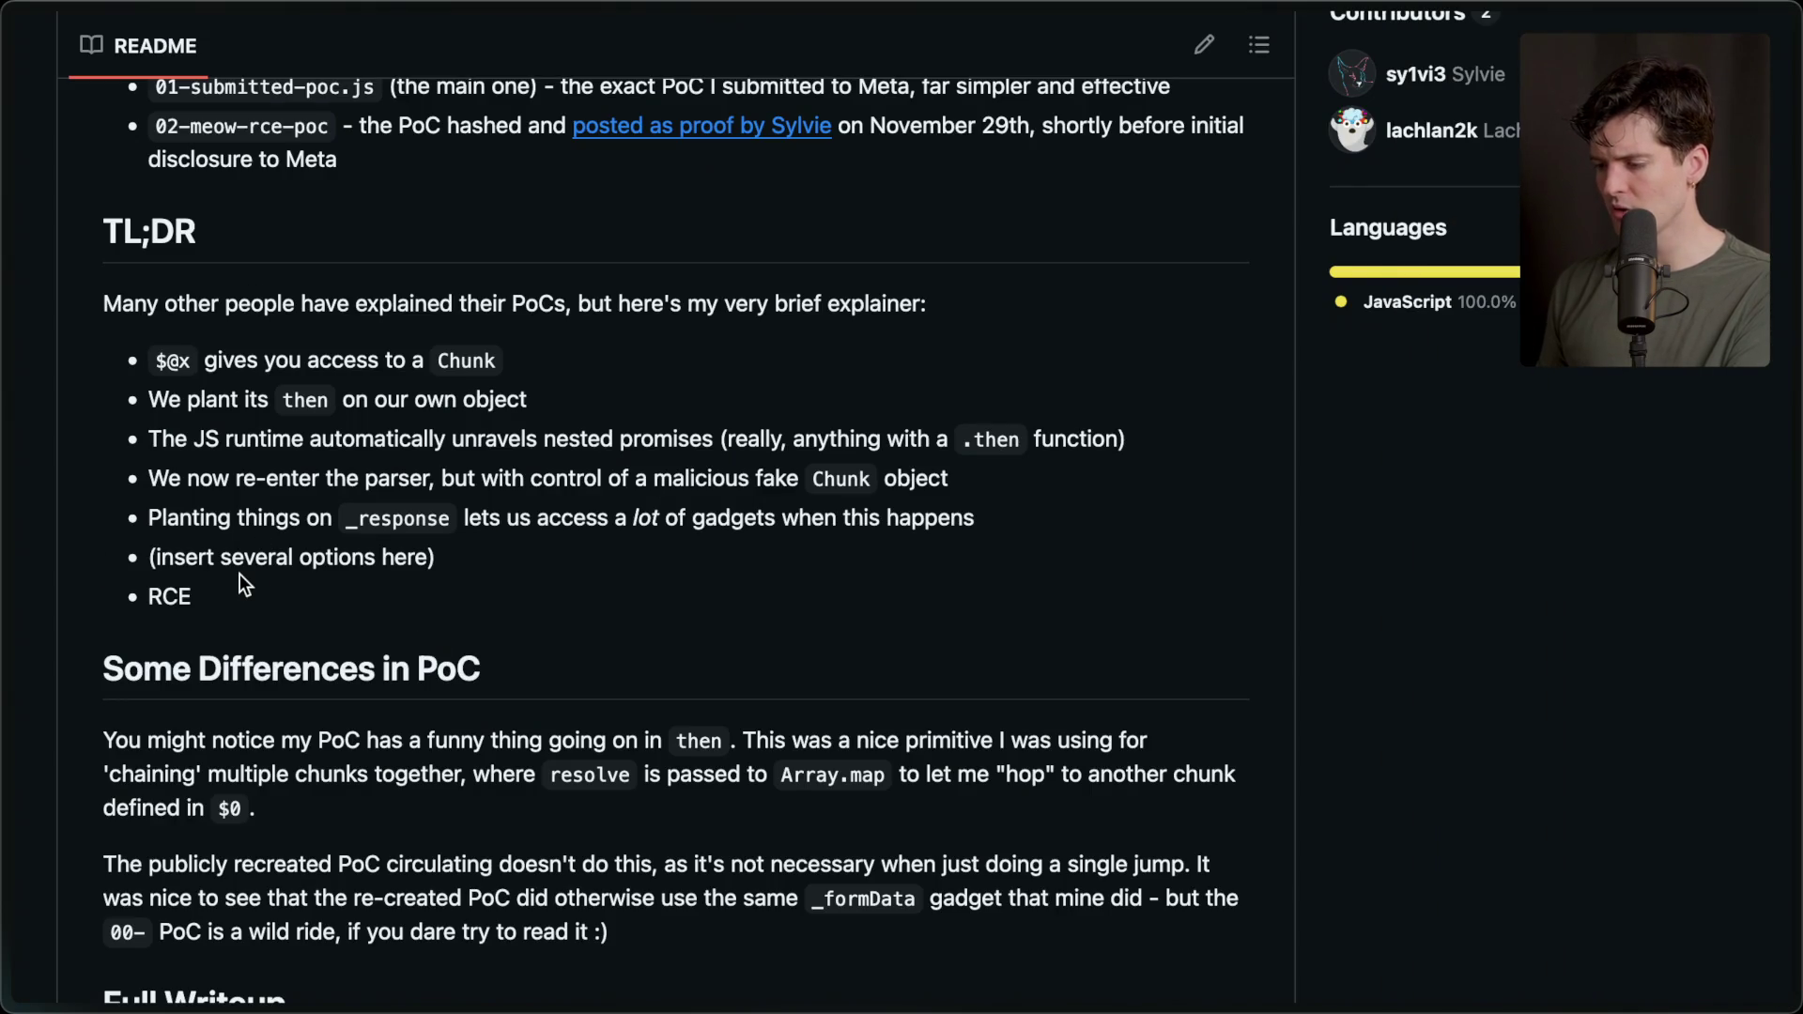
{"action": "scroll", "coordinate": [240, 574], "scroll_direction": "up", "scroll_amount": 3}
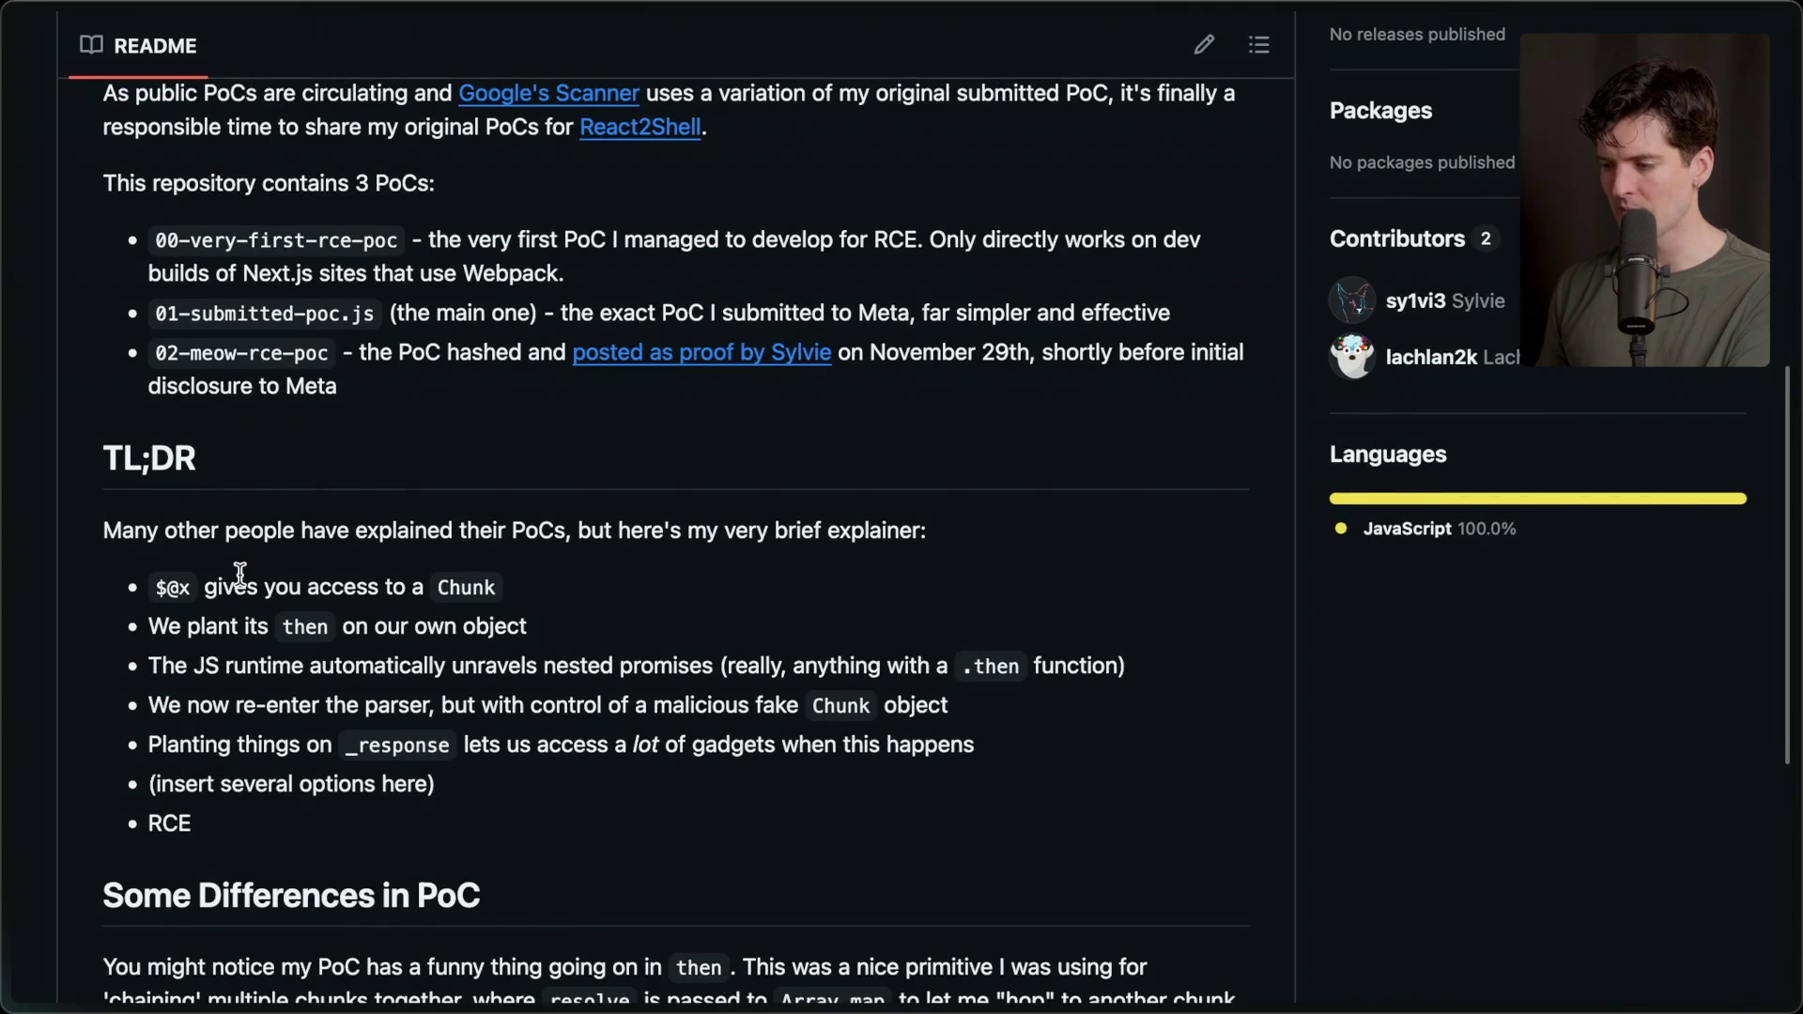
{"action": "scroll", "coordinate": [239, 573], "scroll_direction": "down", "scroll_amount": 2}
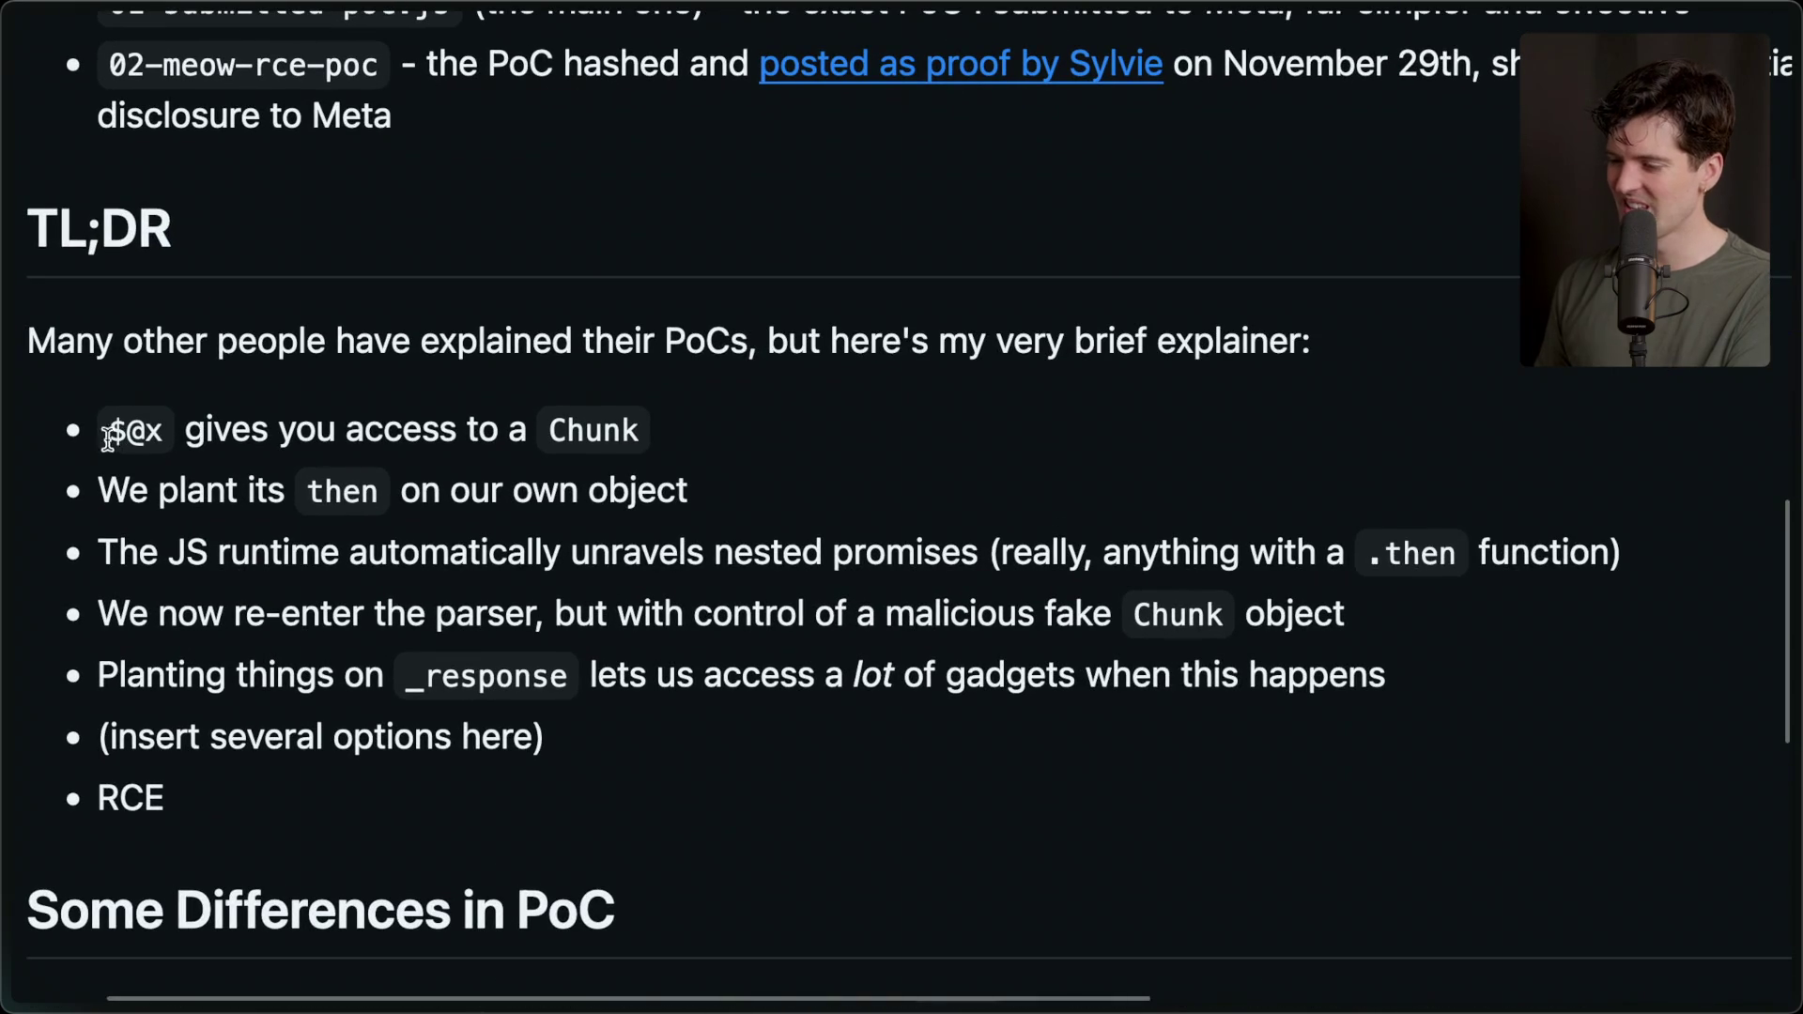
{"action": "left_click_drag", "start_coordinate": [102, 434], "coordinate": [167, 432]}
{"action": "left_click", "coordinate": [534, 430]}
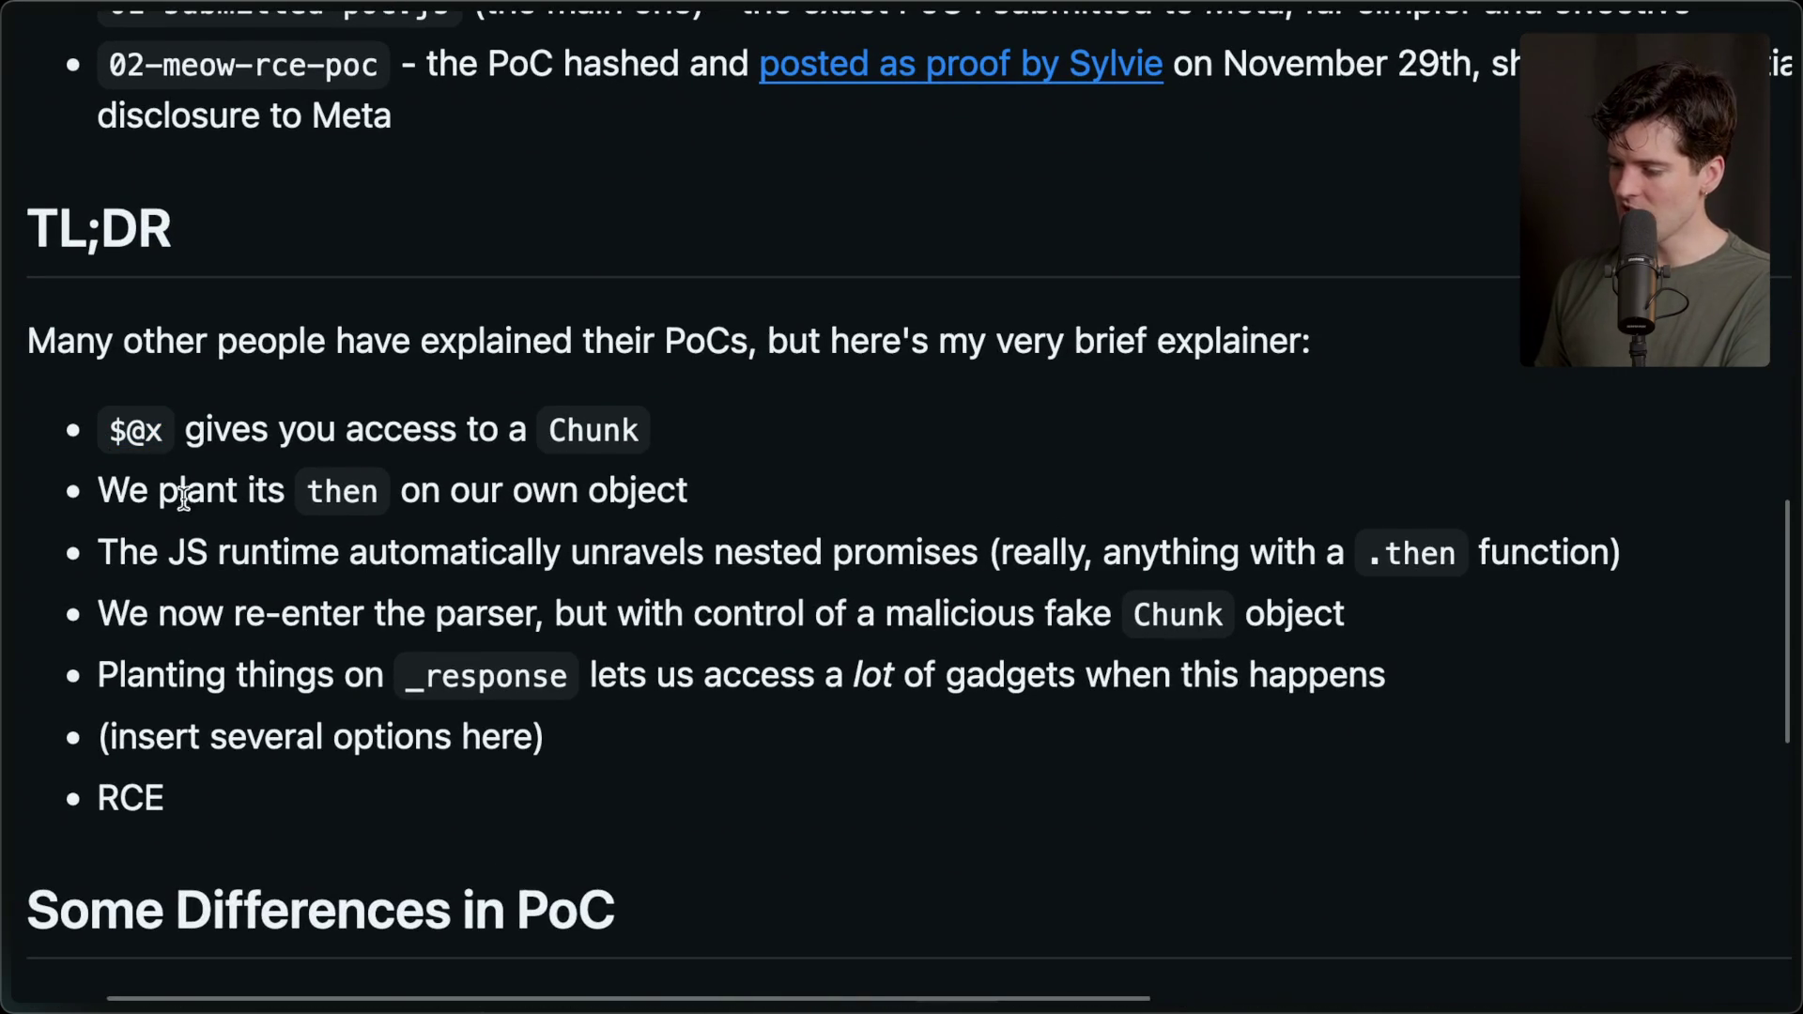
{"action": "double_click", "coordinate": [348, 490]}
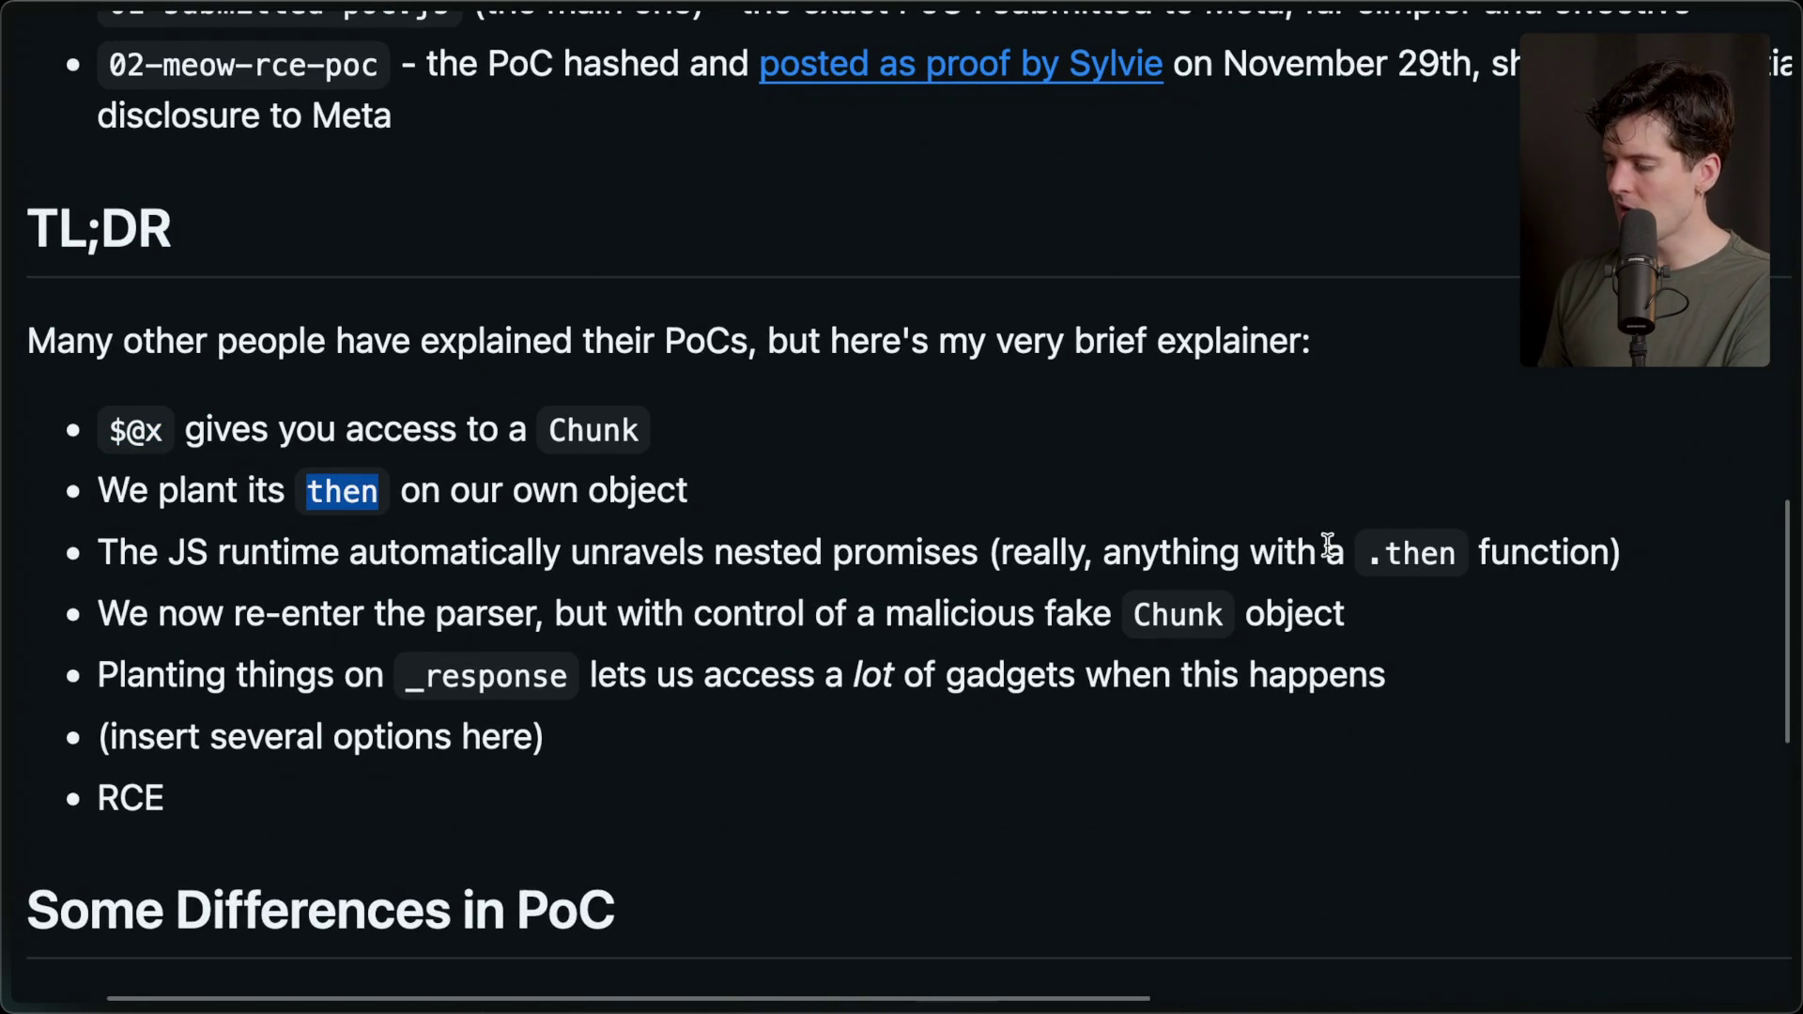
{"action": "double_click", "coordinate": [1179, 561]}
{"action": "triple_click", "coordinate": [1179, 561]}
{"action": "left_click", "coordinate": [938, 545]}
Highlight the .then code, the parser re-entry bullet, _response, and the RCE line.
{"action": "double_click", "coordinate": [1423, 553]}
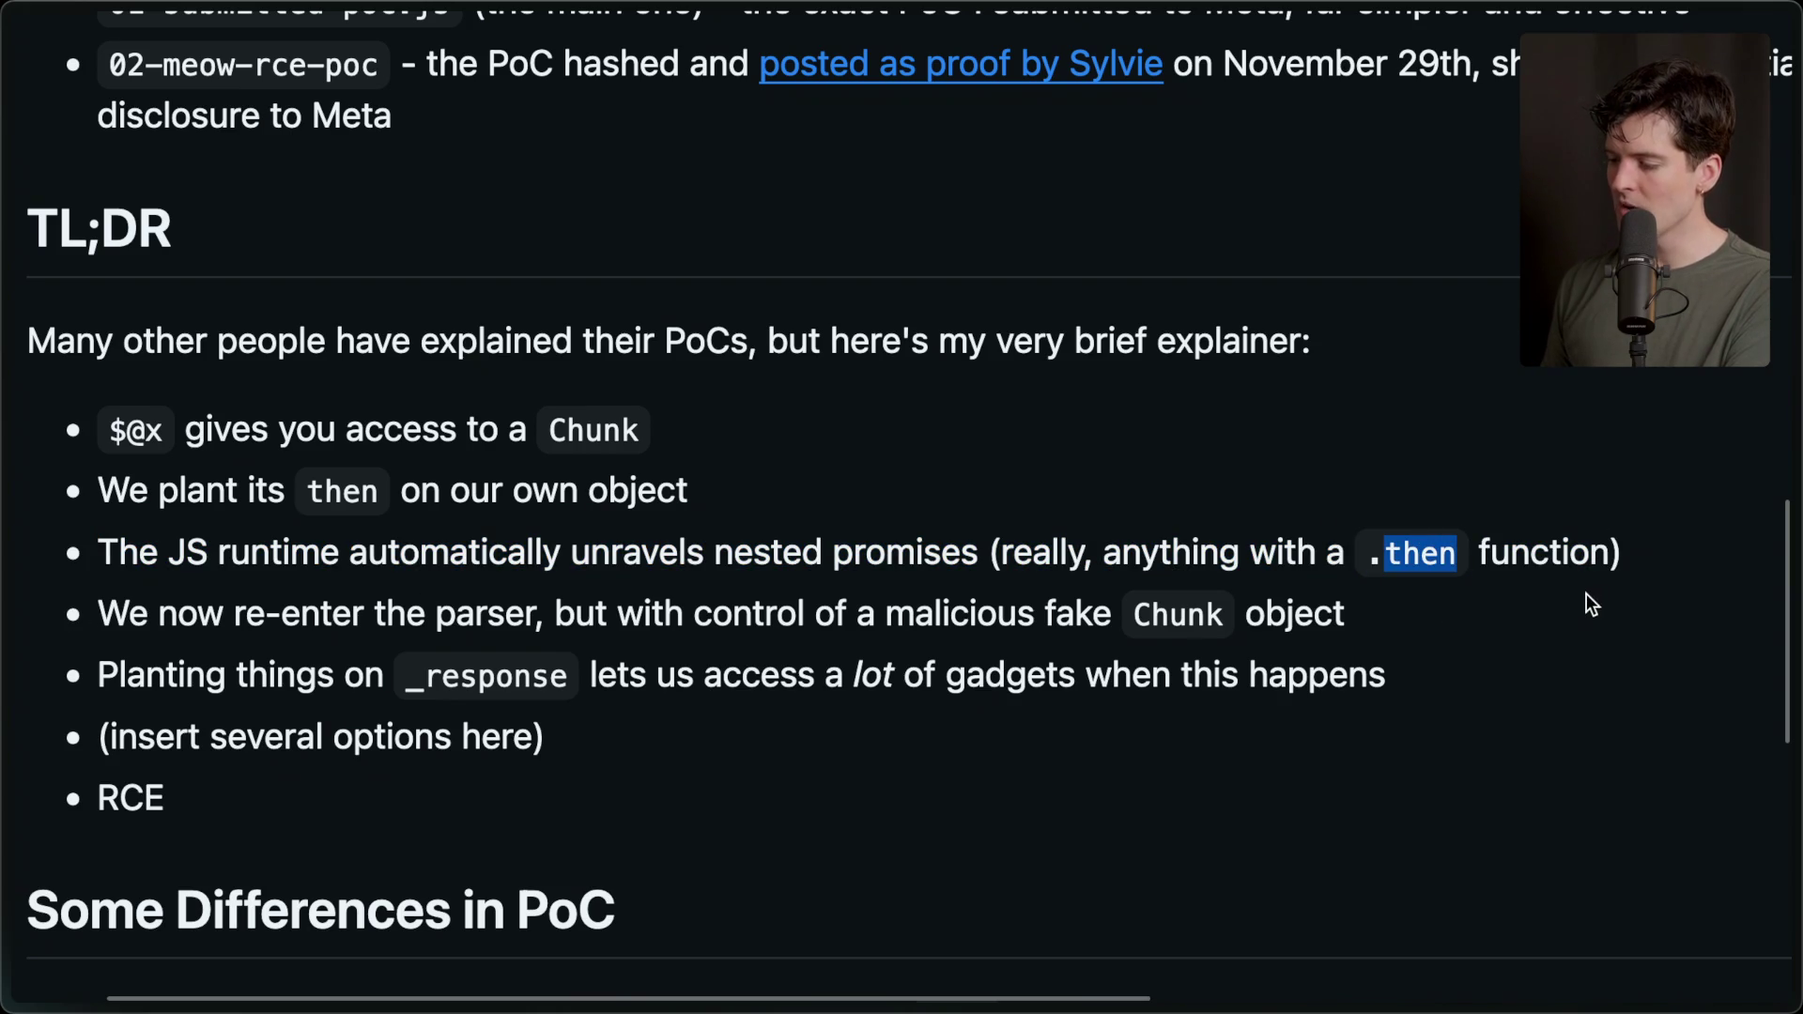
{"action": "double_click", "coordinate": [1078, 606]}
{"action": "triple_click", "coordinate": [1038, 606]}
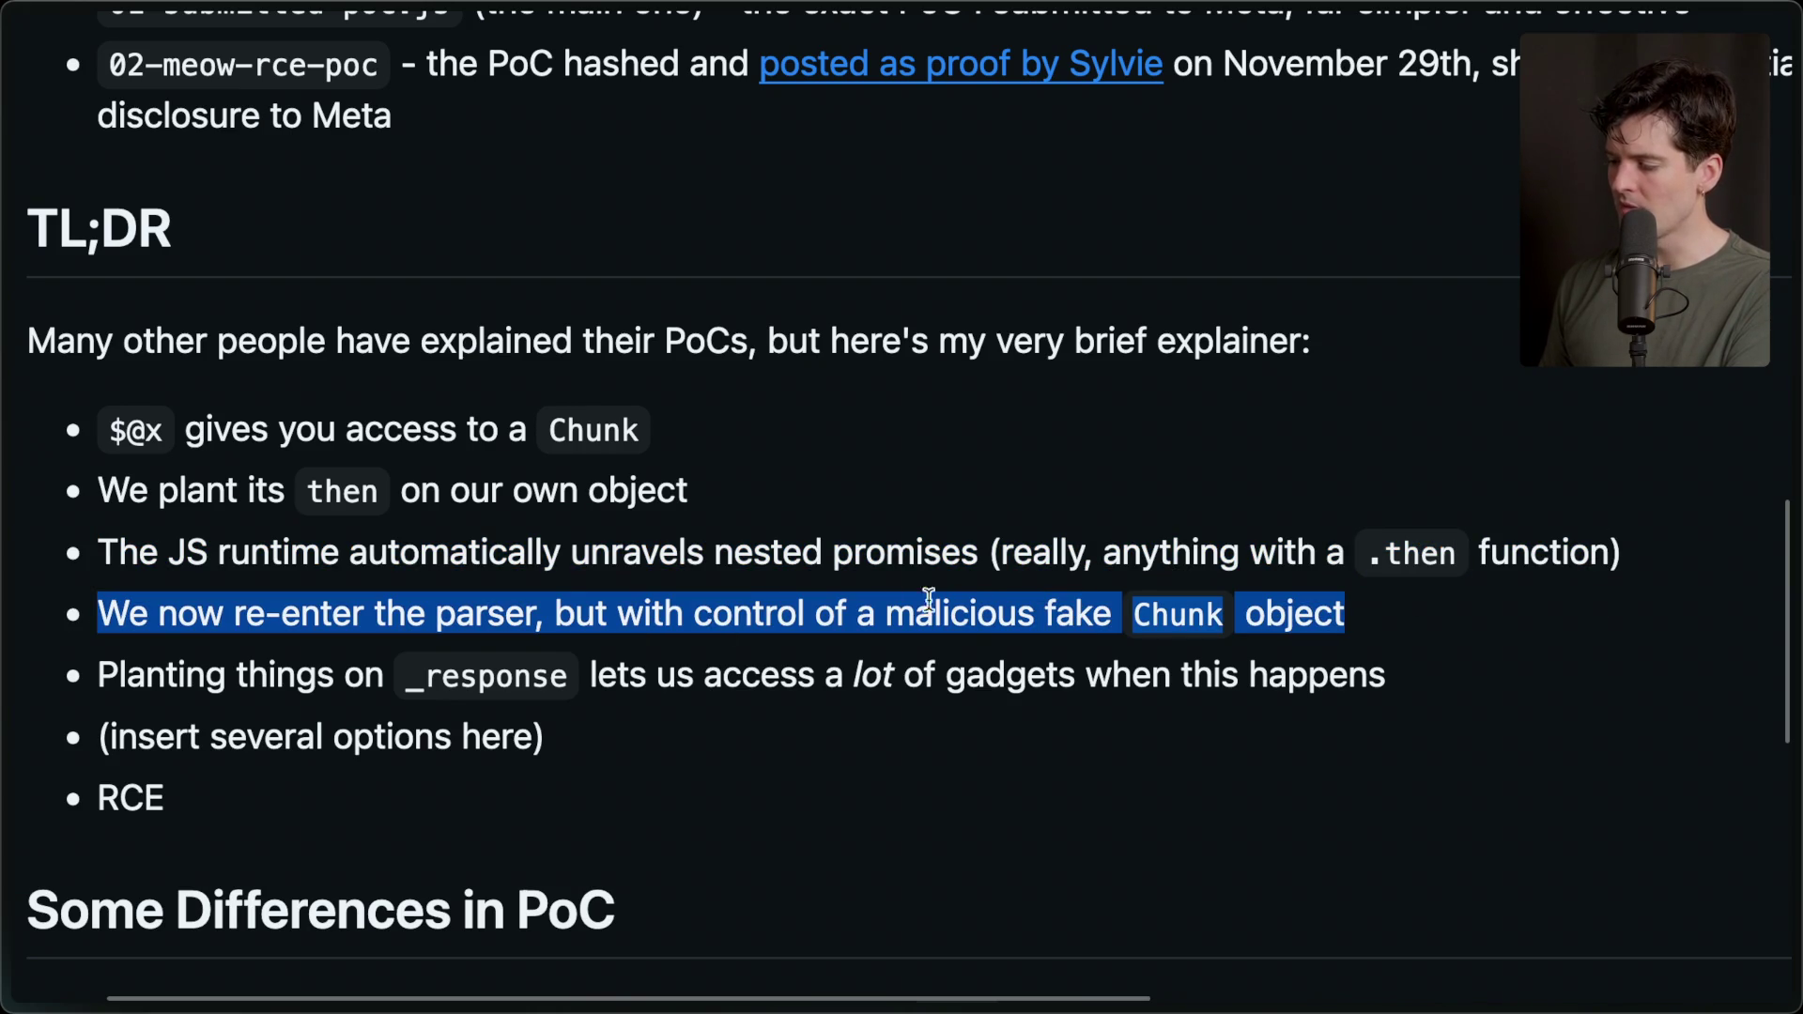
{"action": "left_click", "coordinate": [1124, 622]}
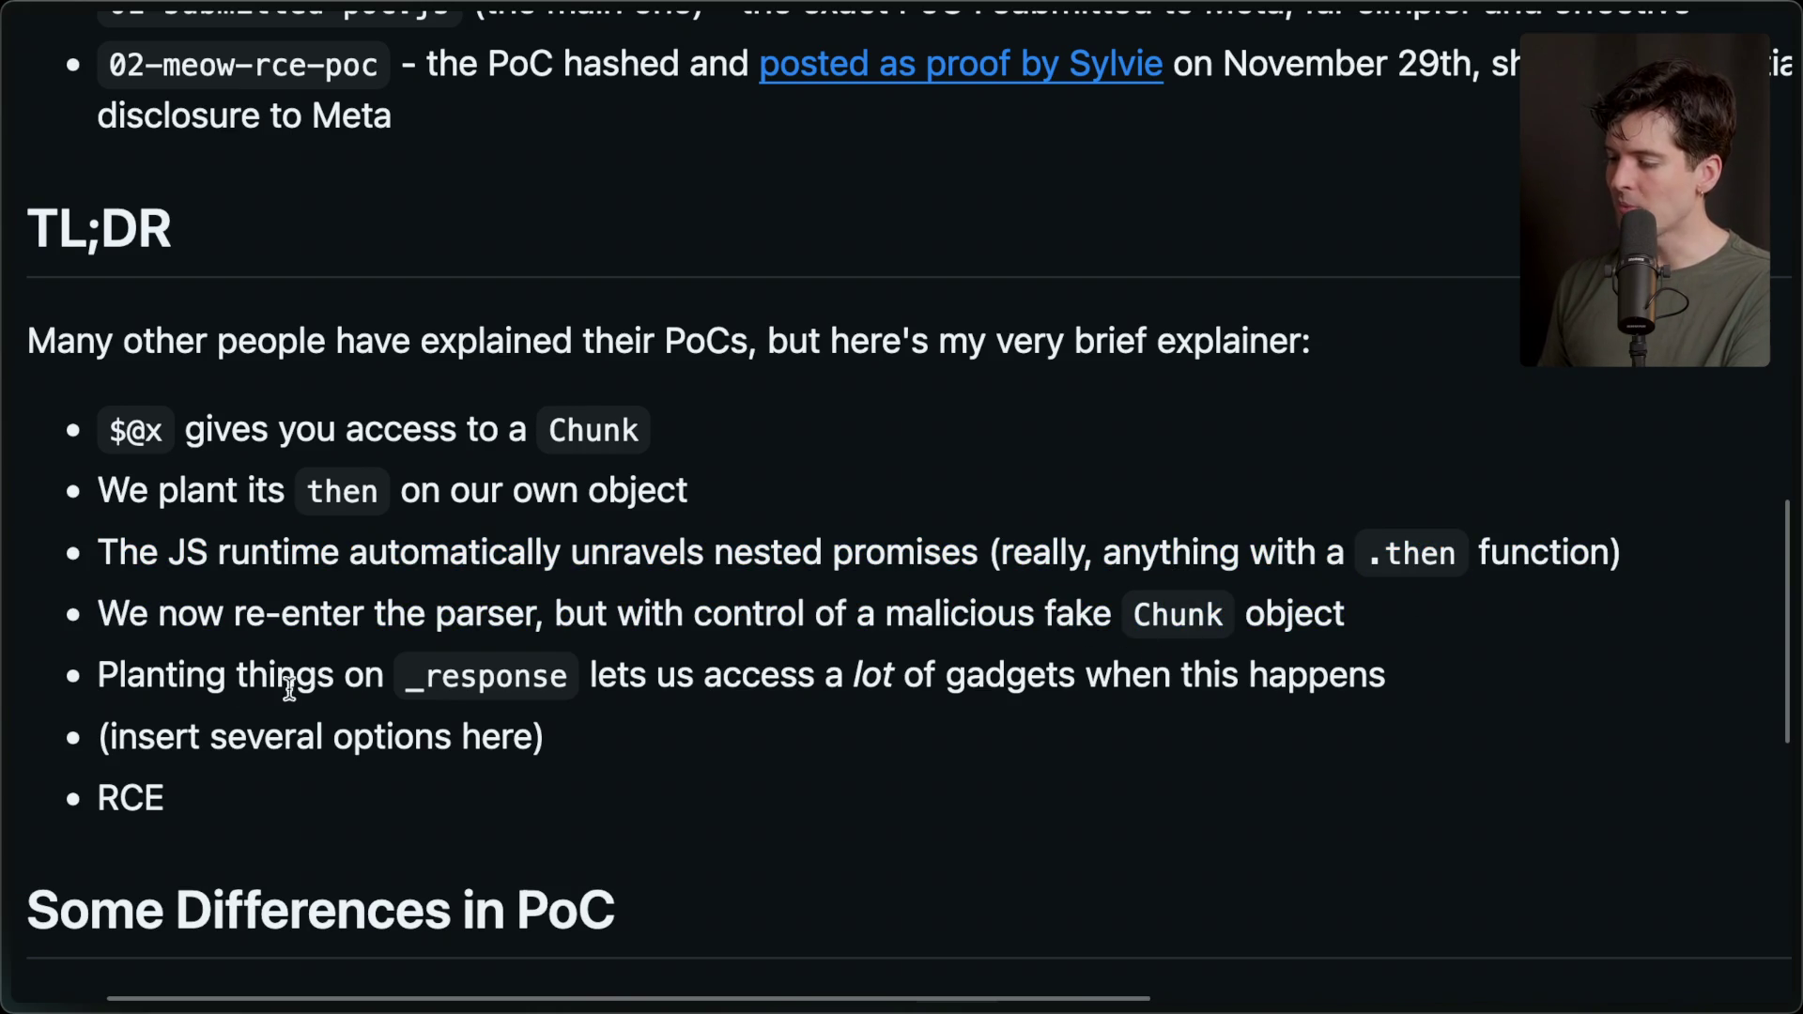
{"action": "double_click", "coordinate": [479, 658]}
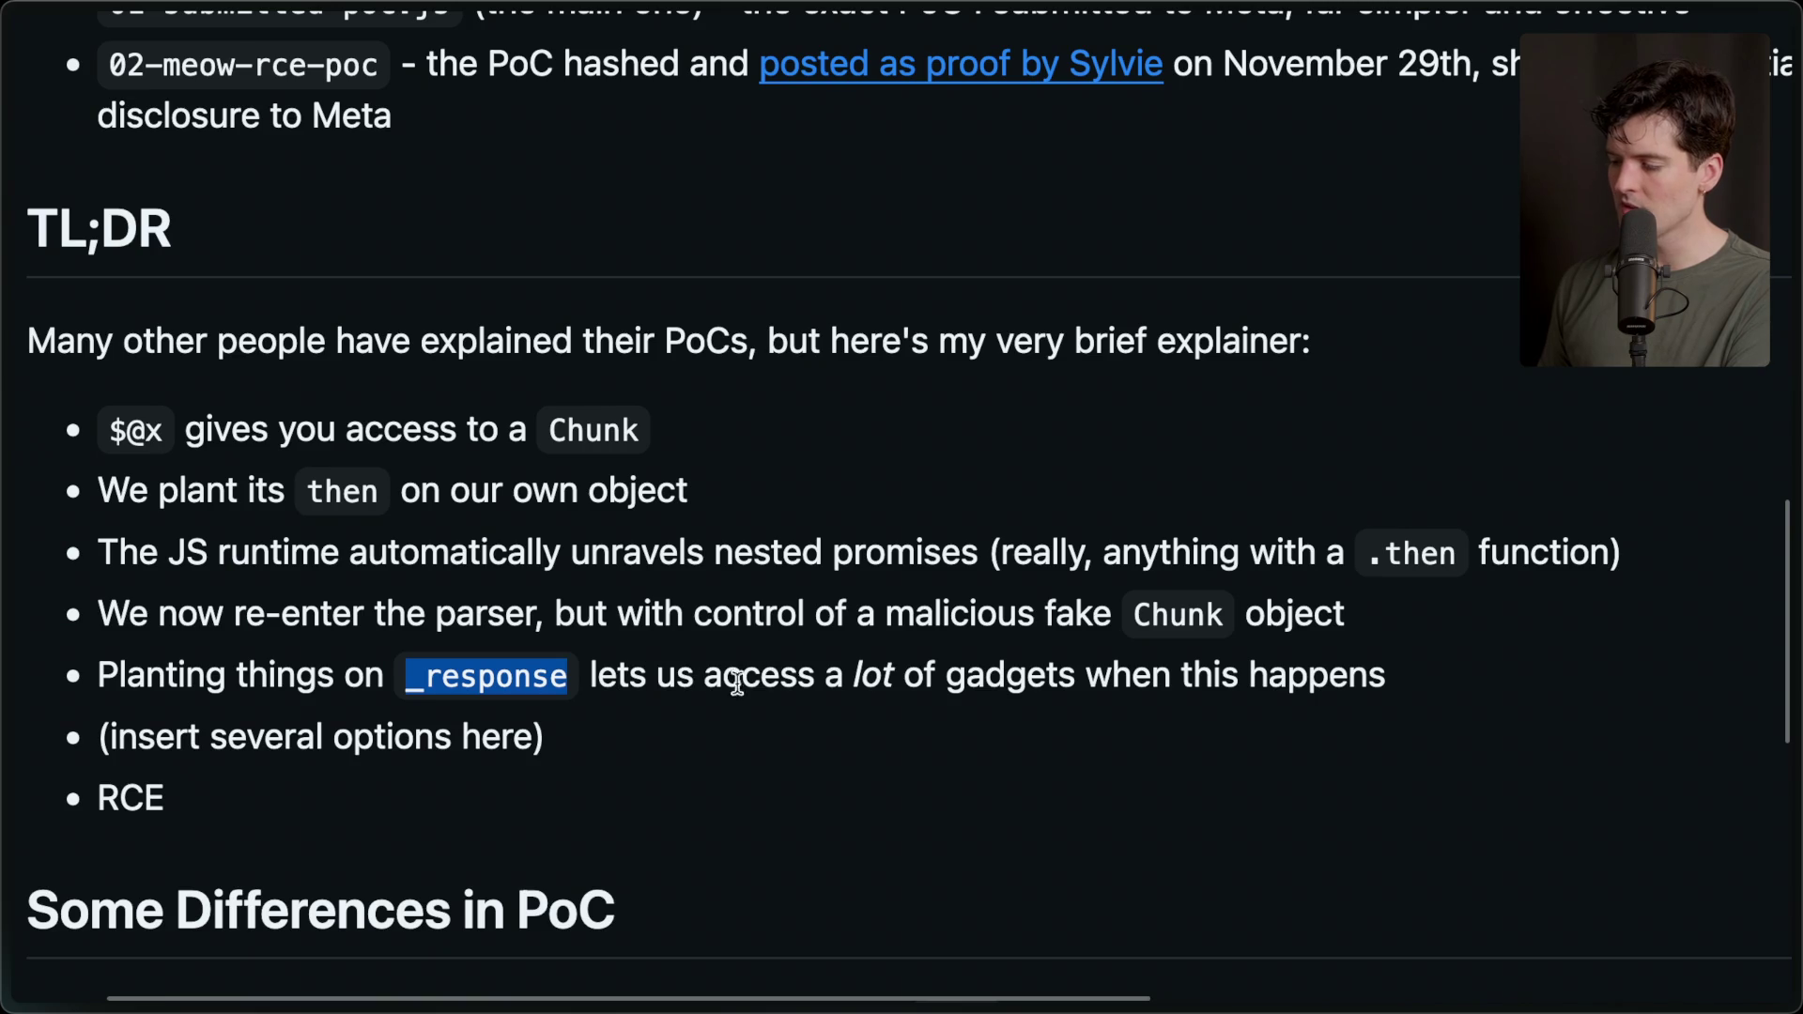
{"action": "left_click_drag", "start_coordinate": [589, 753], "coordinate": [106, 731]}
{"action": "double_click", "coordinate": [203, 817]}
{"action": "left_click", "coordinate": [330, 808]}
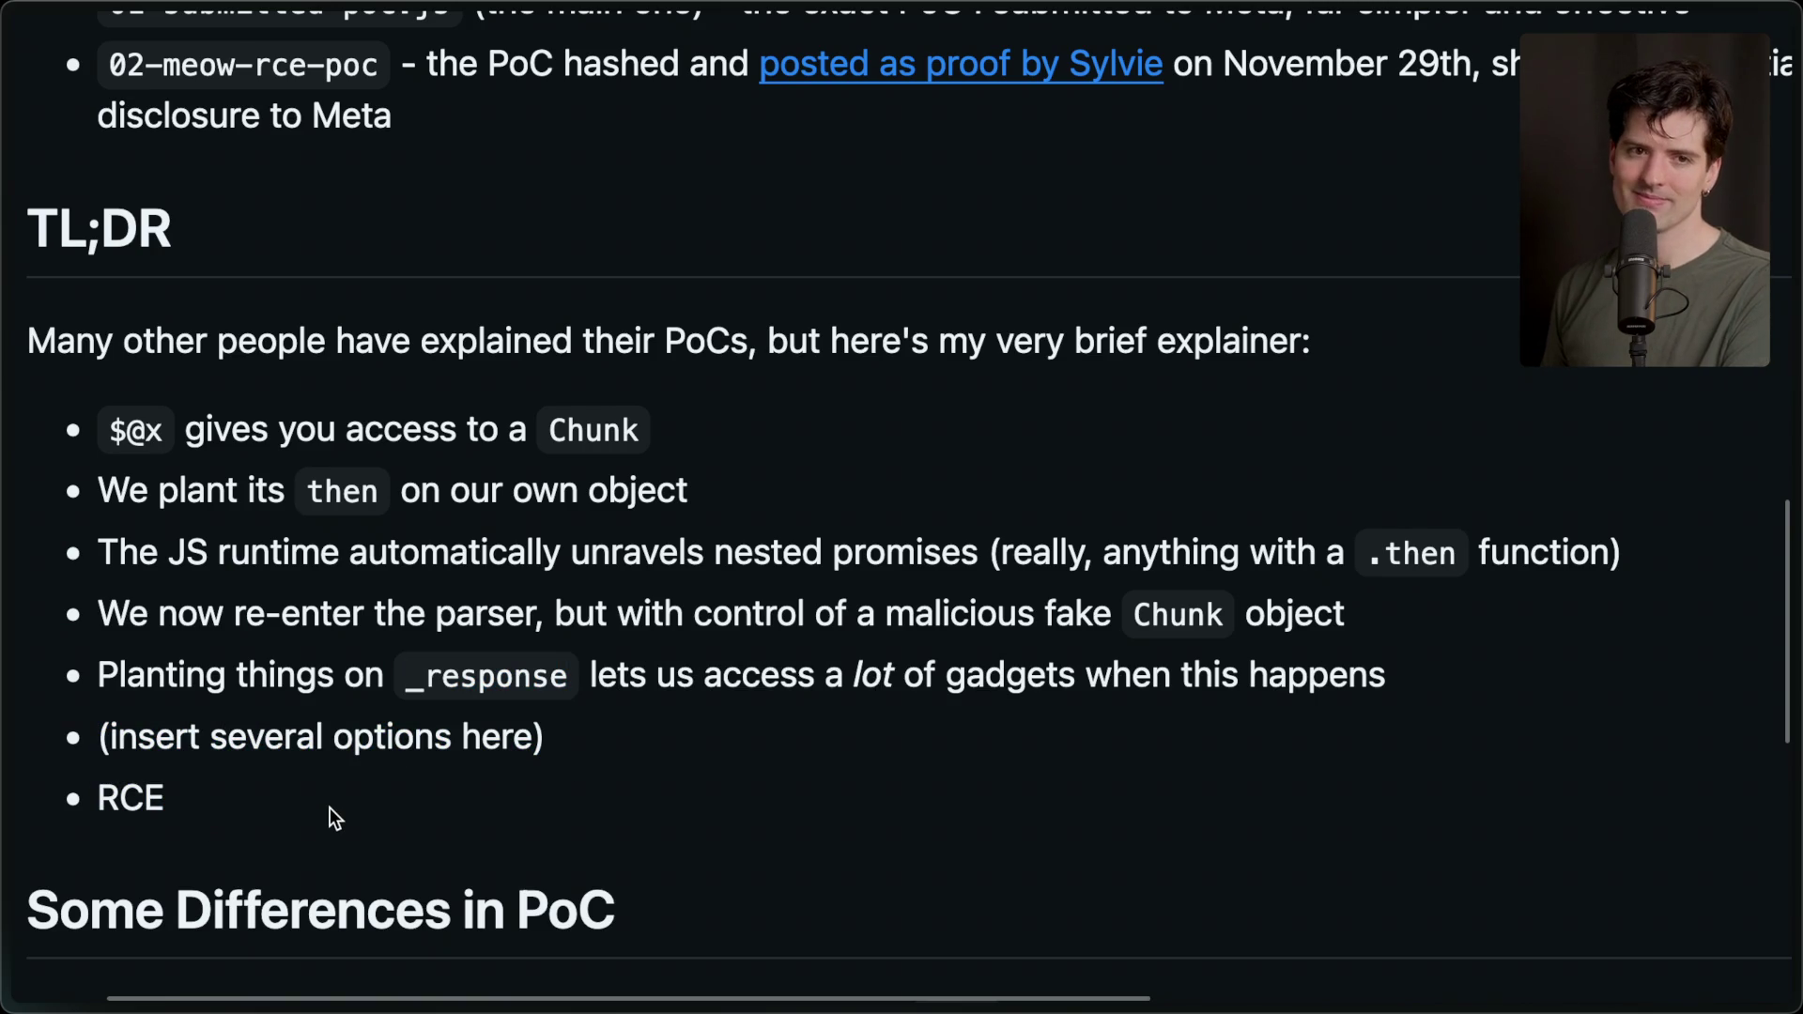
{"action": "mouse_move", "coordinate": [1796, 499]}
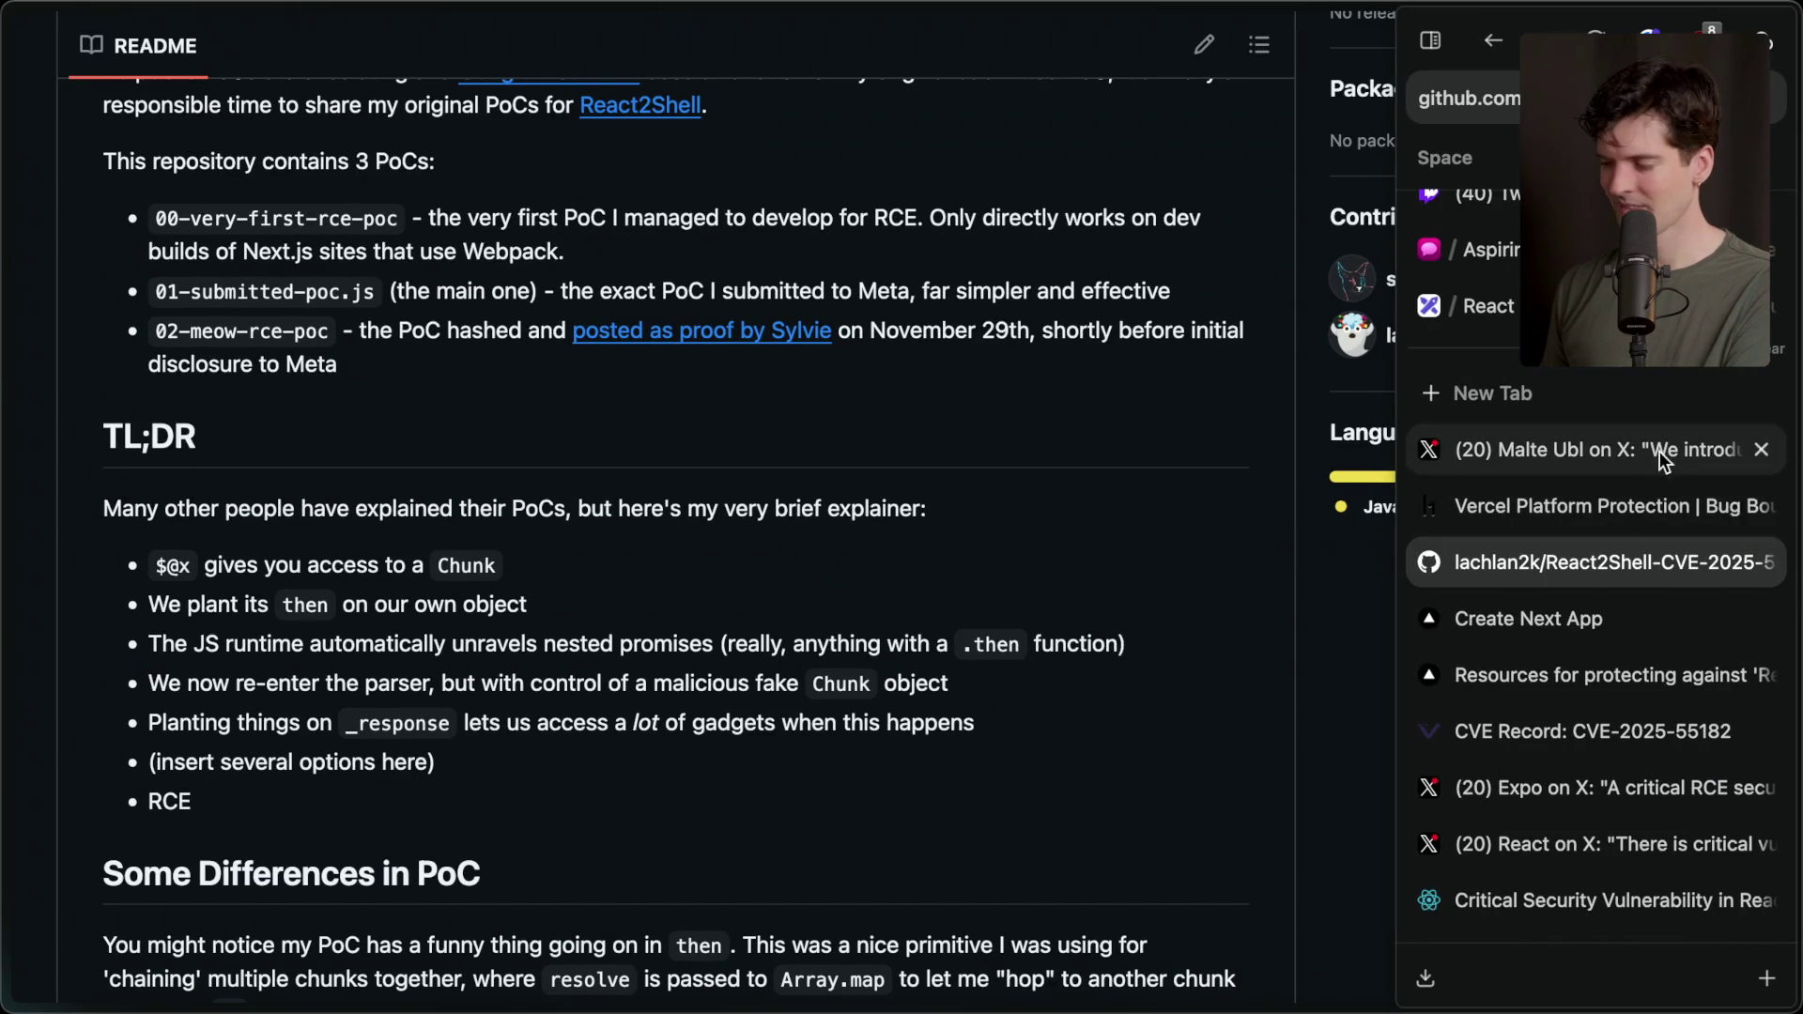
{"action": "scroll", "coordinate": [1597, 564], "scroll_direction": "up", "scroll_amount": 1}
Back on the whiteboard, select 'What is affected?' then step to 'How do I fix it?'.
{"action": "left_click", "coordinate": [1484, 336]}
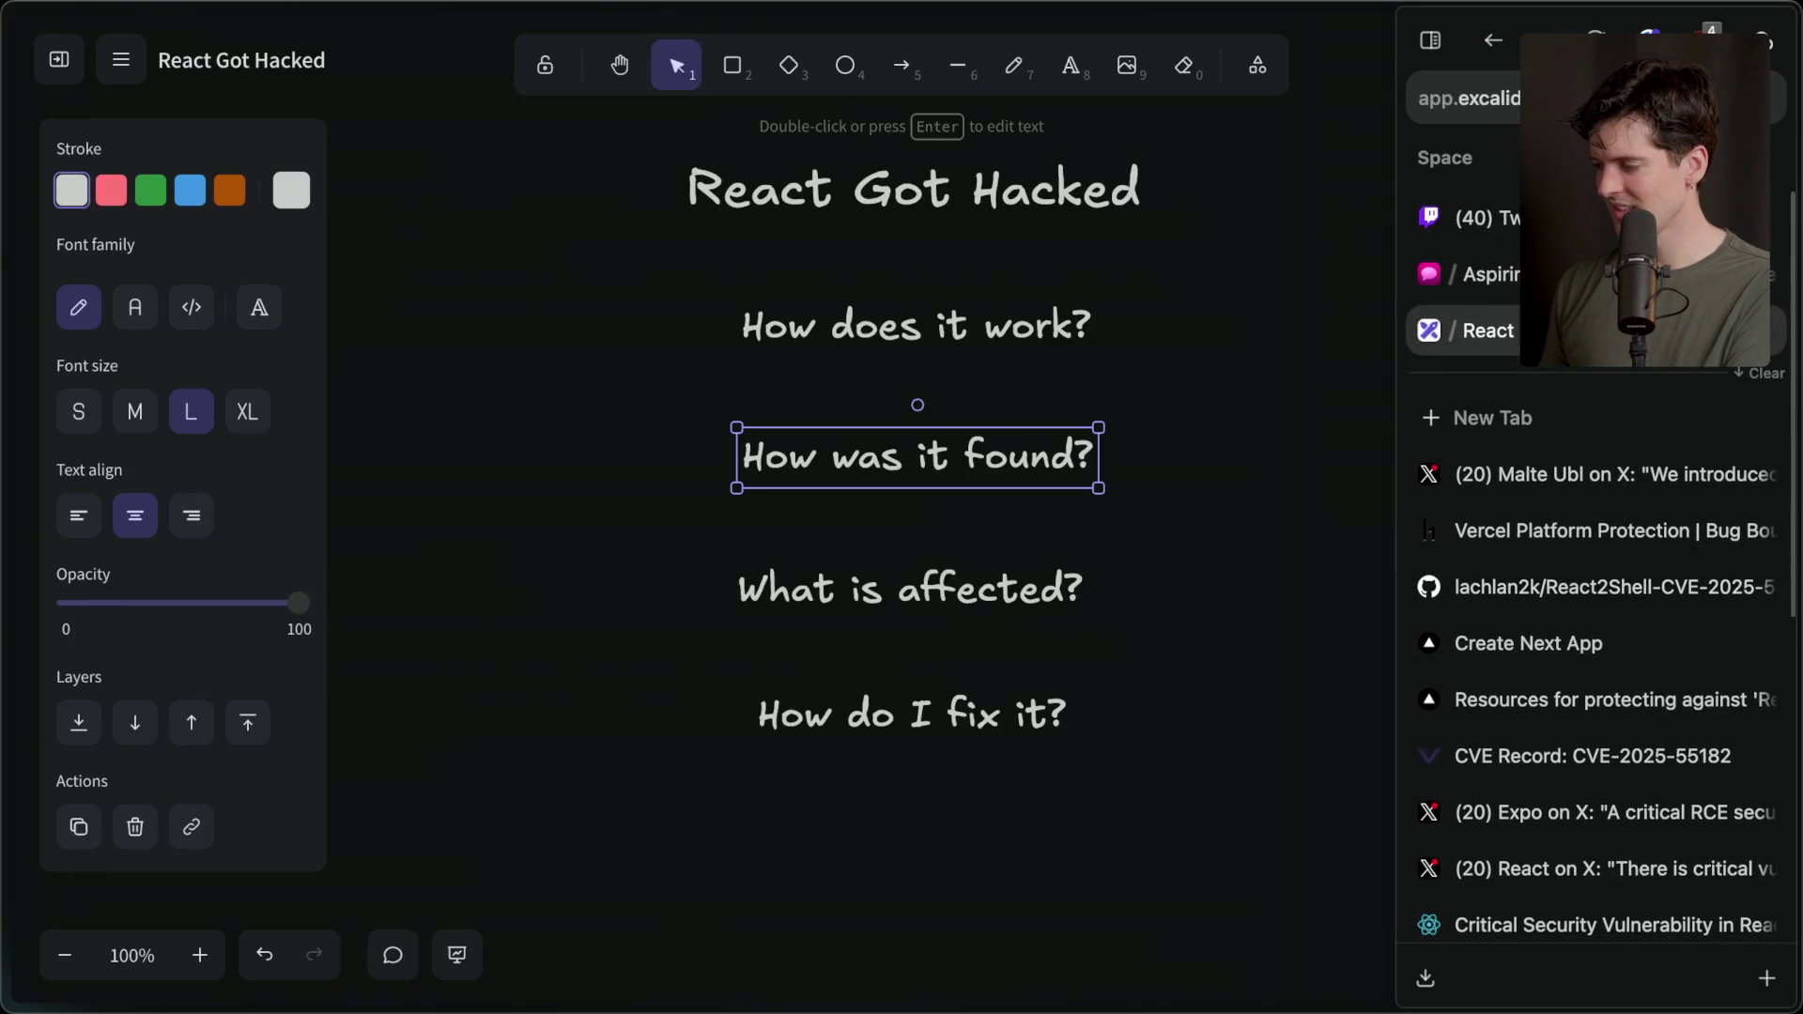
{"action": "left_click", "coordinate": [942, 585]}
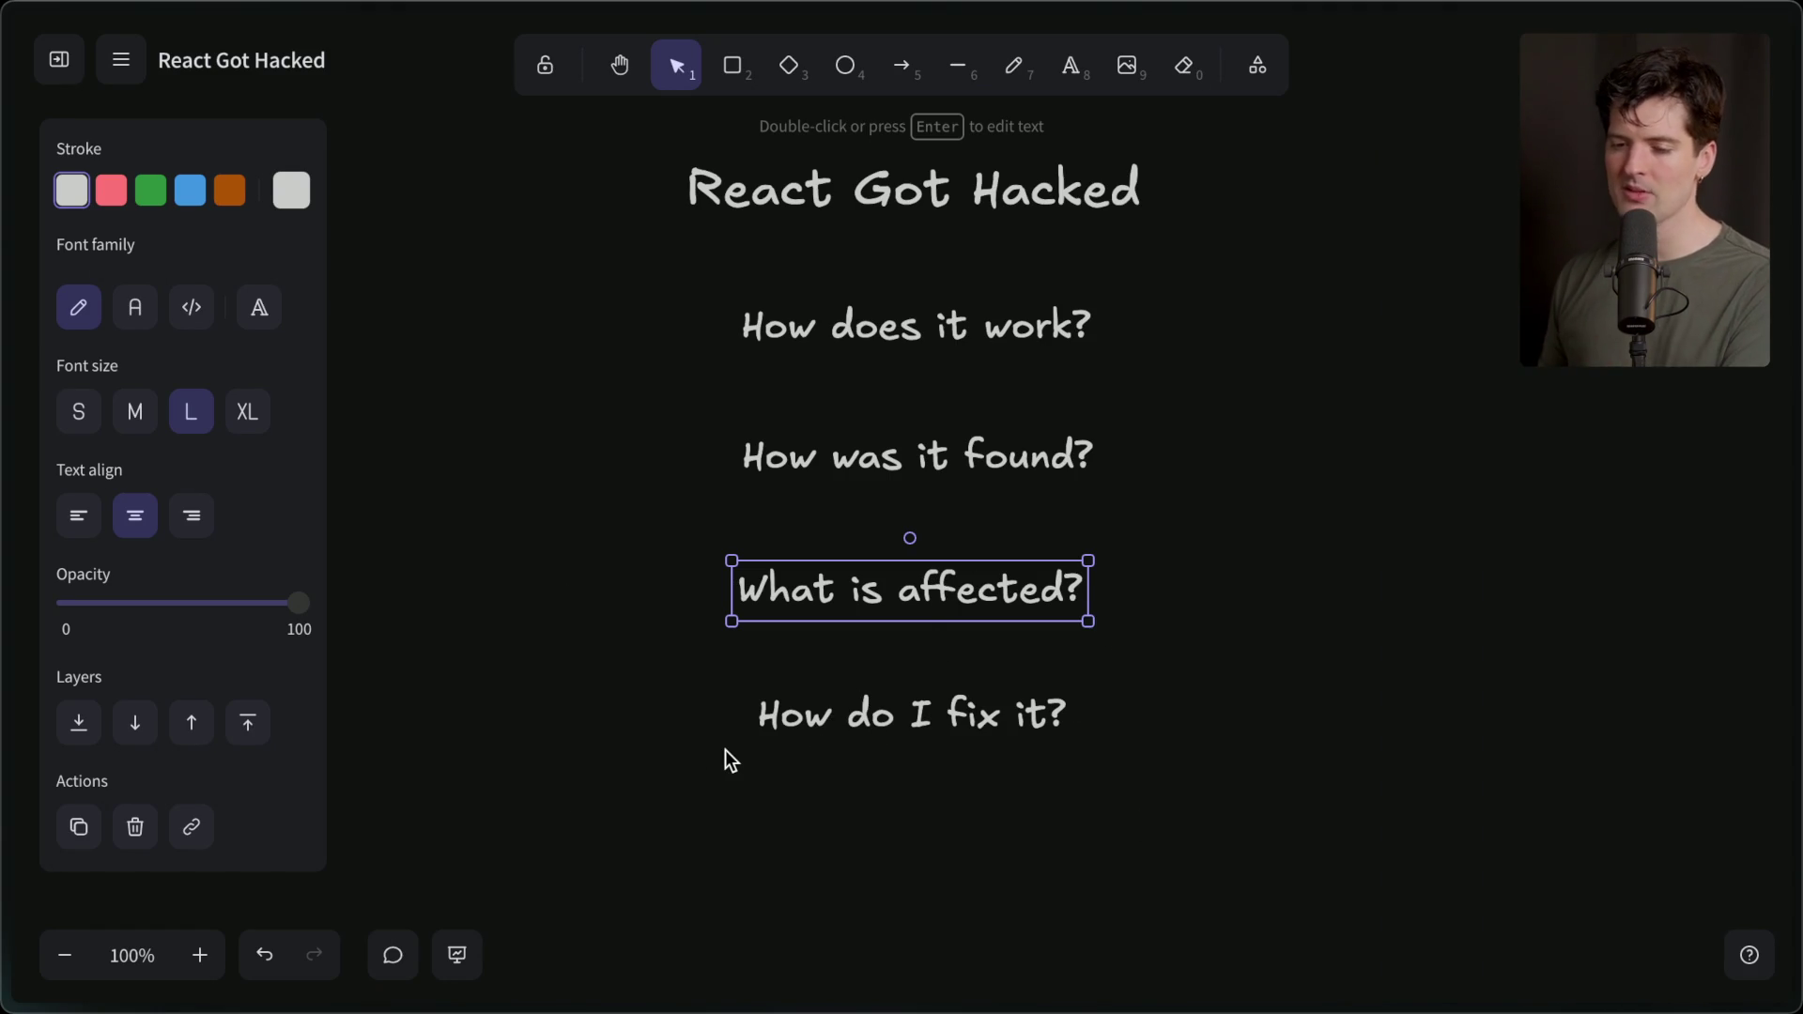
{"action": "key", "text": "Tab"}
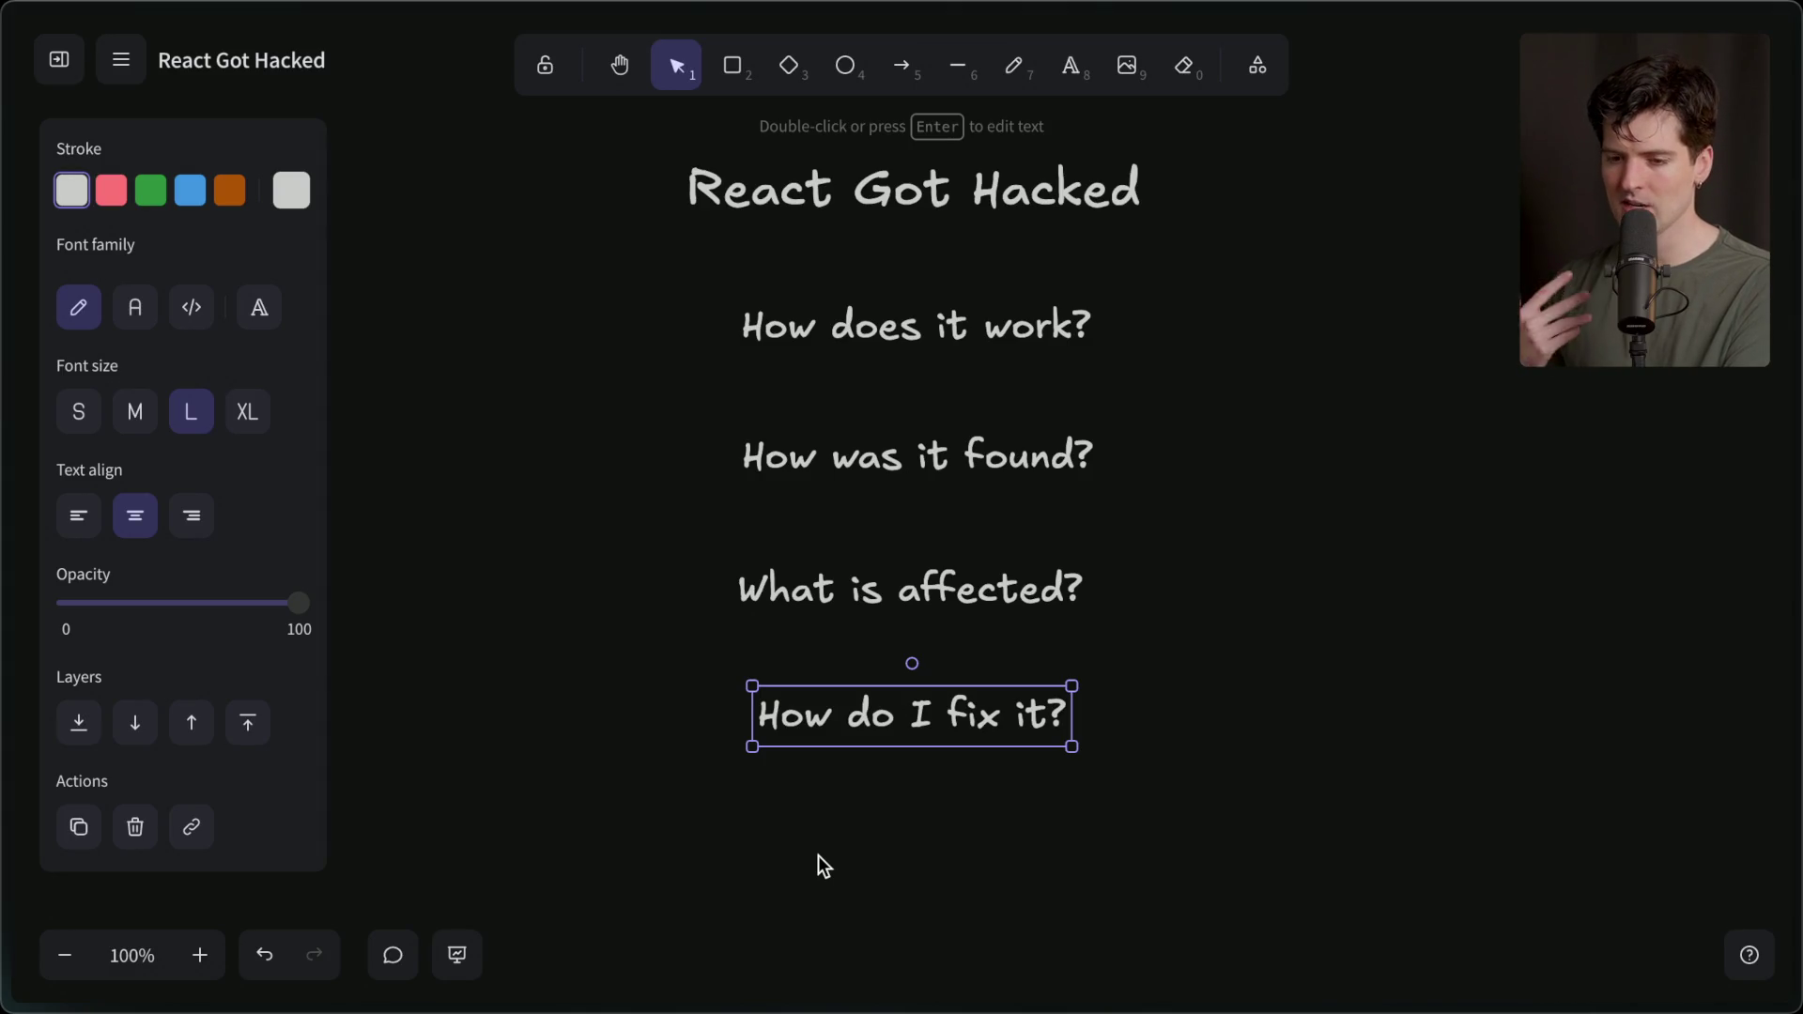
Open the React critical vulnerability article from the sidebar.
{"action": "mouse_move", "coordinate": [1796, 637]}
{"action": "scroll", "coordinate": [1597, 657], "scroll_direction": "down", "scroll_amount": 2}
{"action": "left_click", "coordinate": [1503, 655]}
Highlight the affected versions 19.0, 19.1.0, 19.1.1 and 19.2.0, then return to the whiteboard.
{"action": "scroll", "coordinate": [927, 647], "scroll_direction": "up", "scroll_amount": 20}
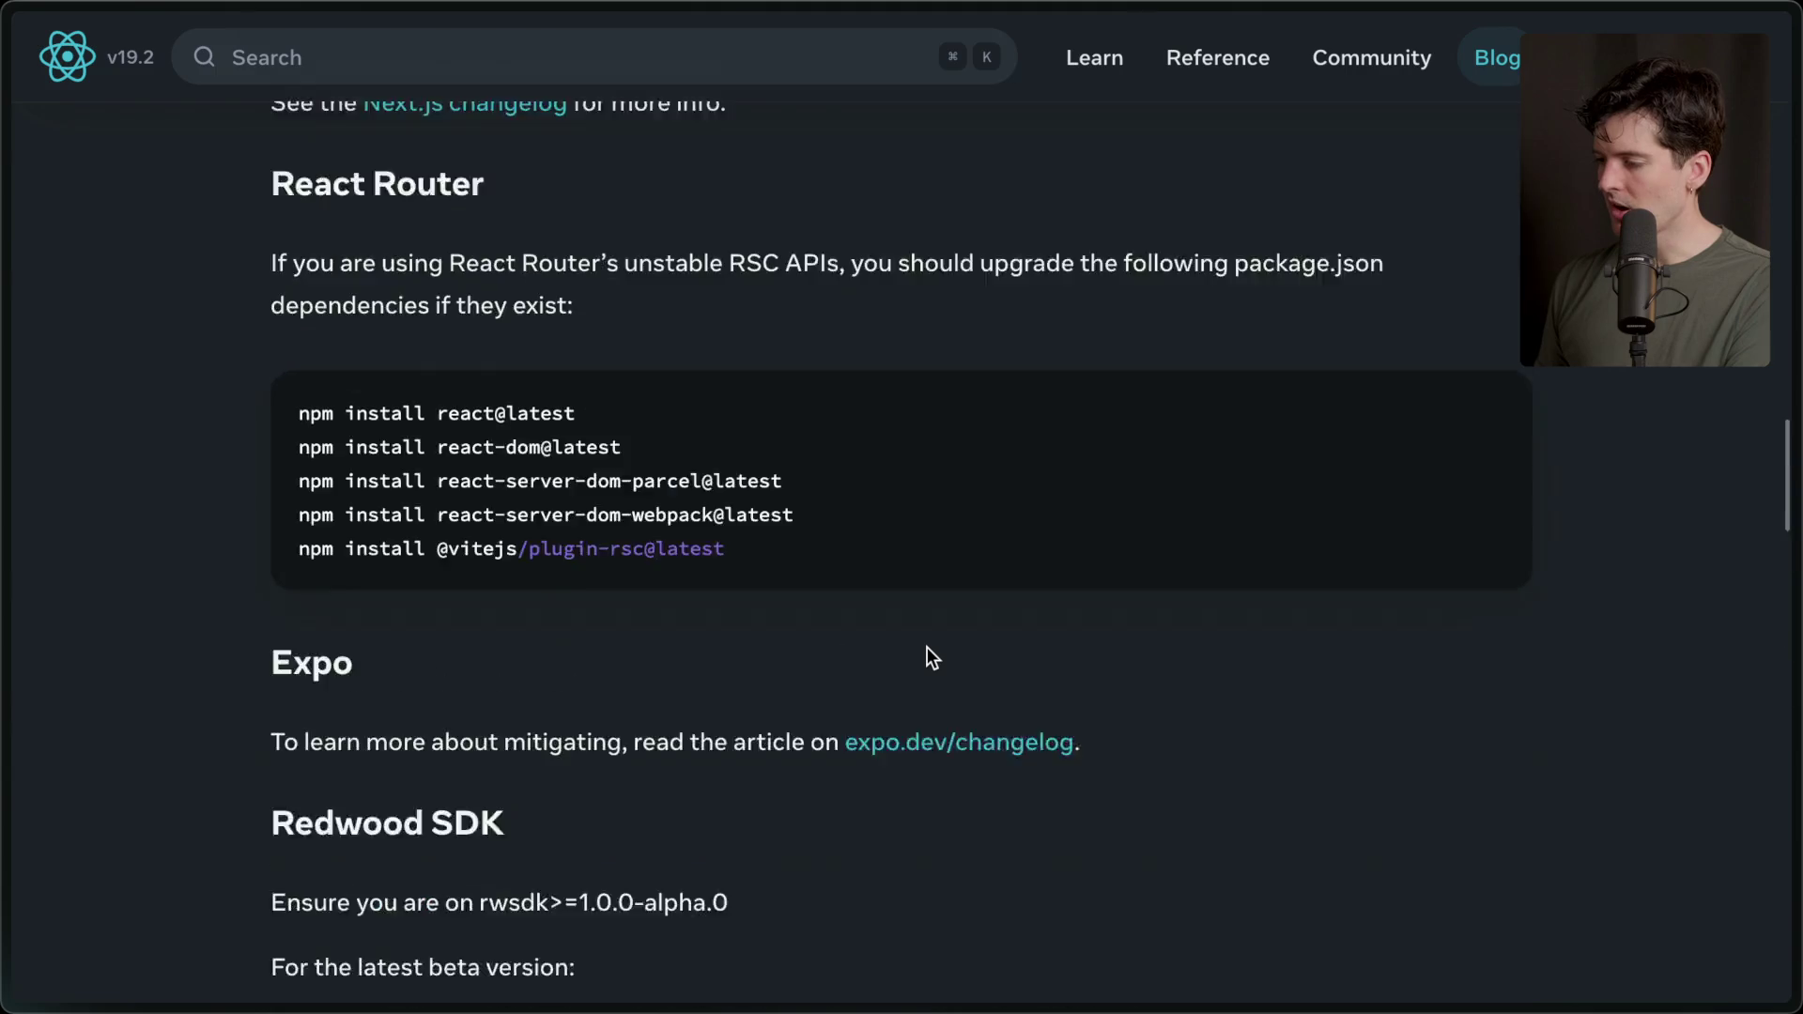
{"action": "scroll", "coordinate": [1073, 733], "scroll_direction": "down", "scroll_amount": 3}
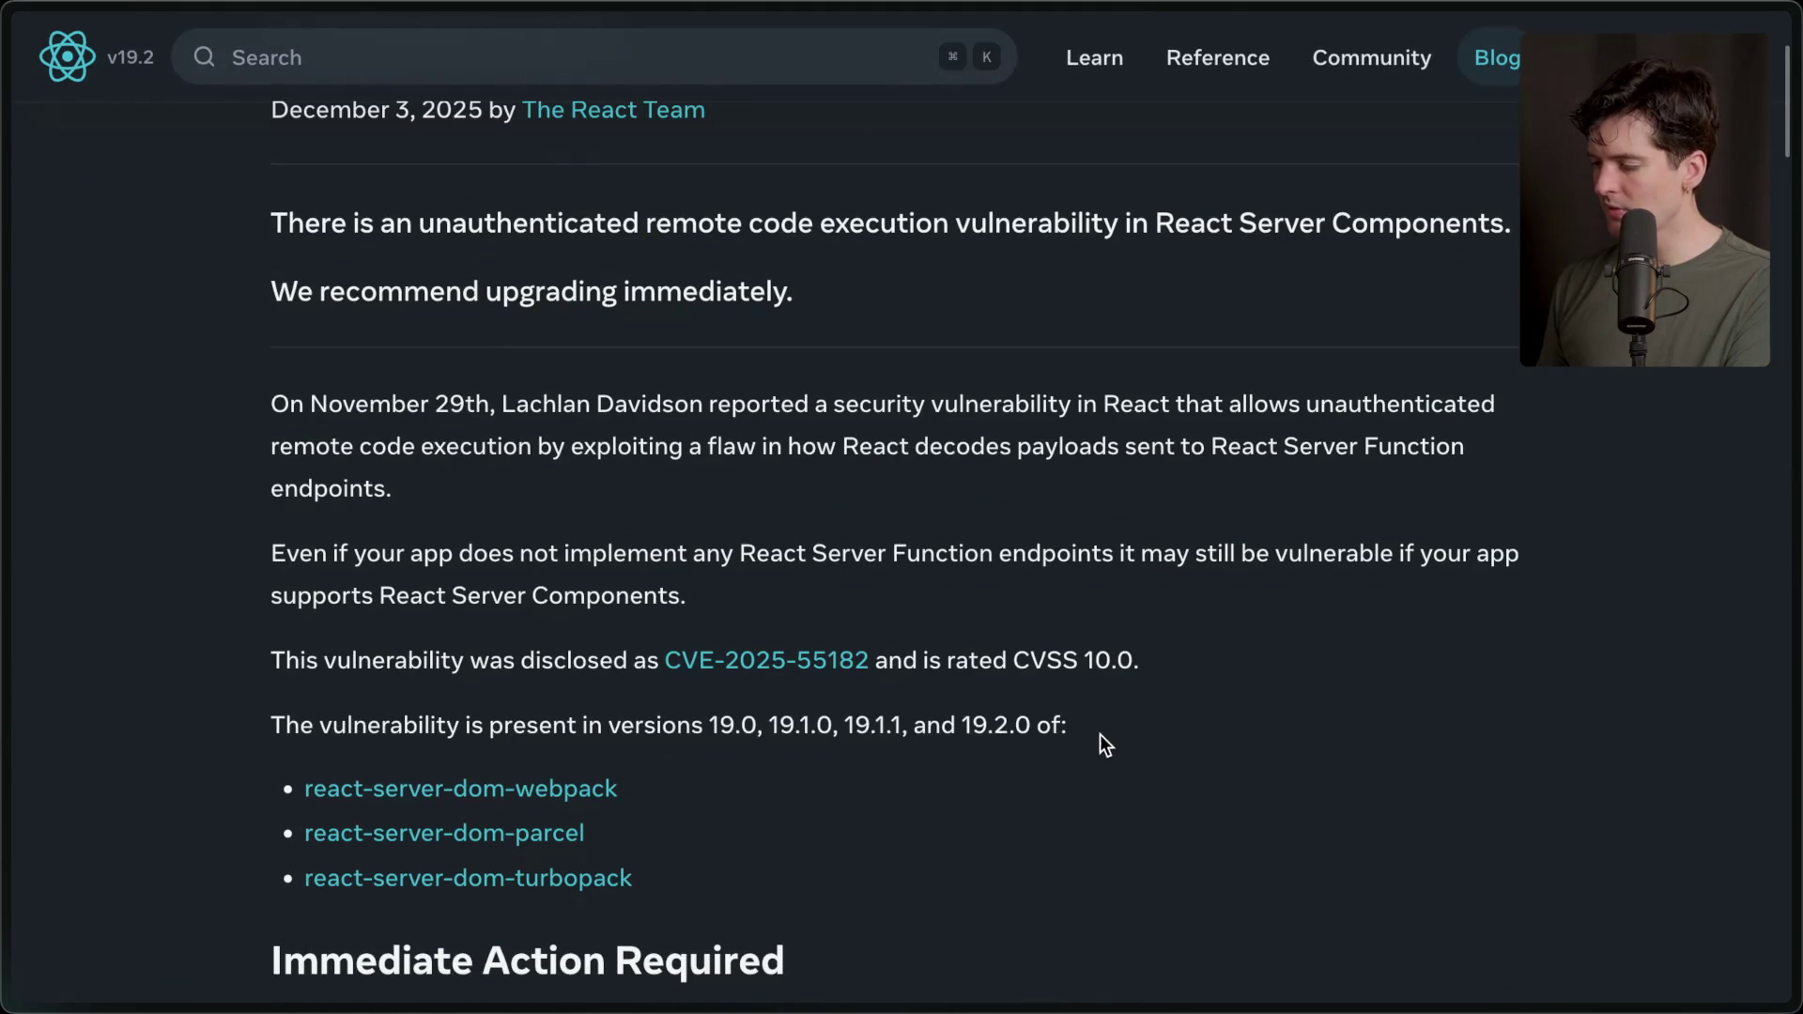
{"action": "left_click_drag", "start_coordinate": [1099, 737], "coordinate": [293, 719]}
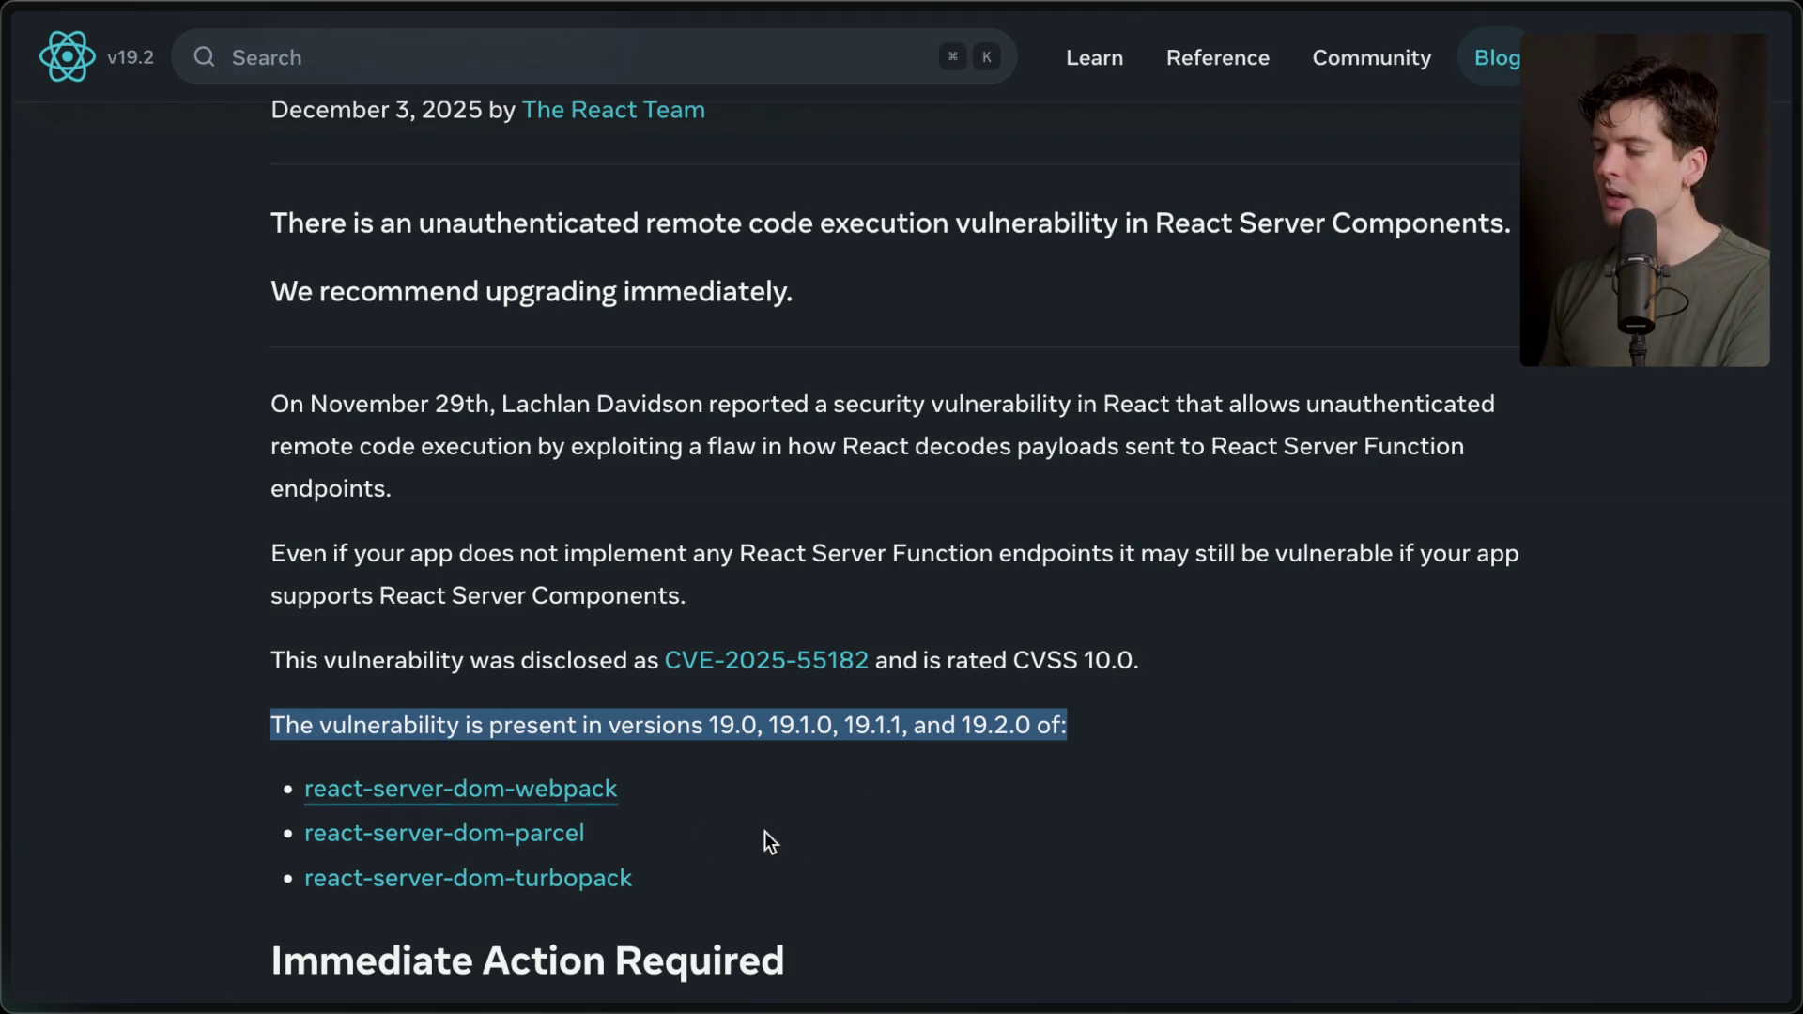
{"action": "triple_click", "coordinate": [1088, 730]}
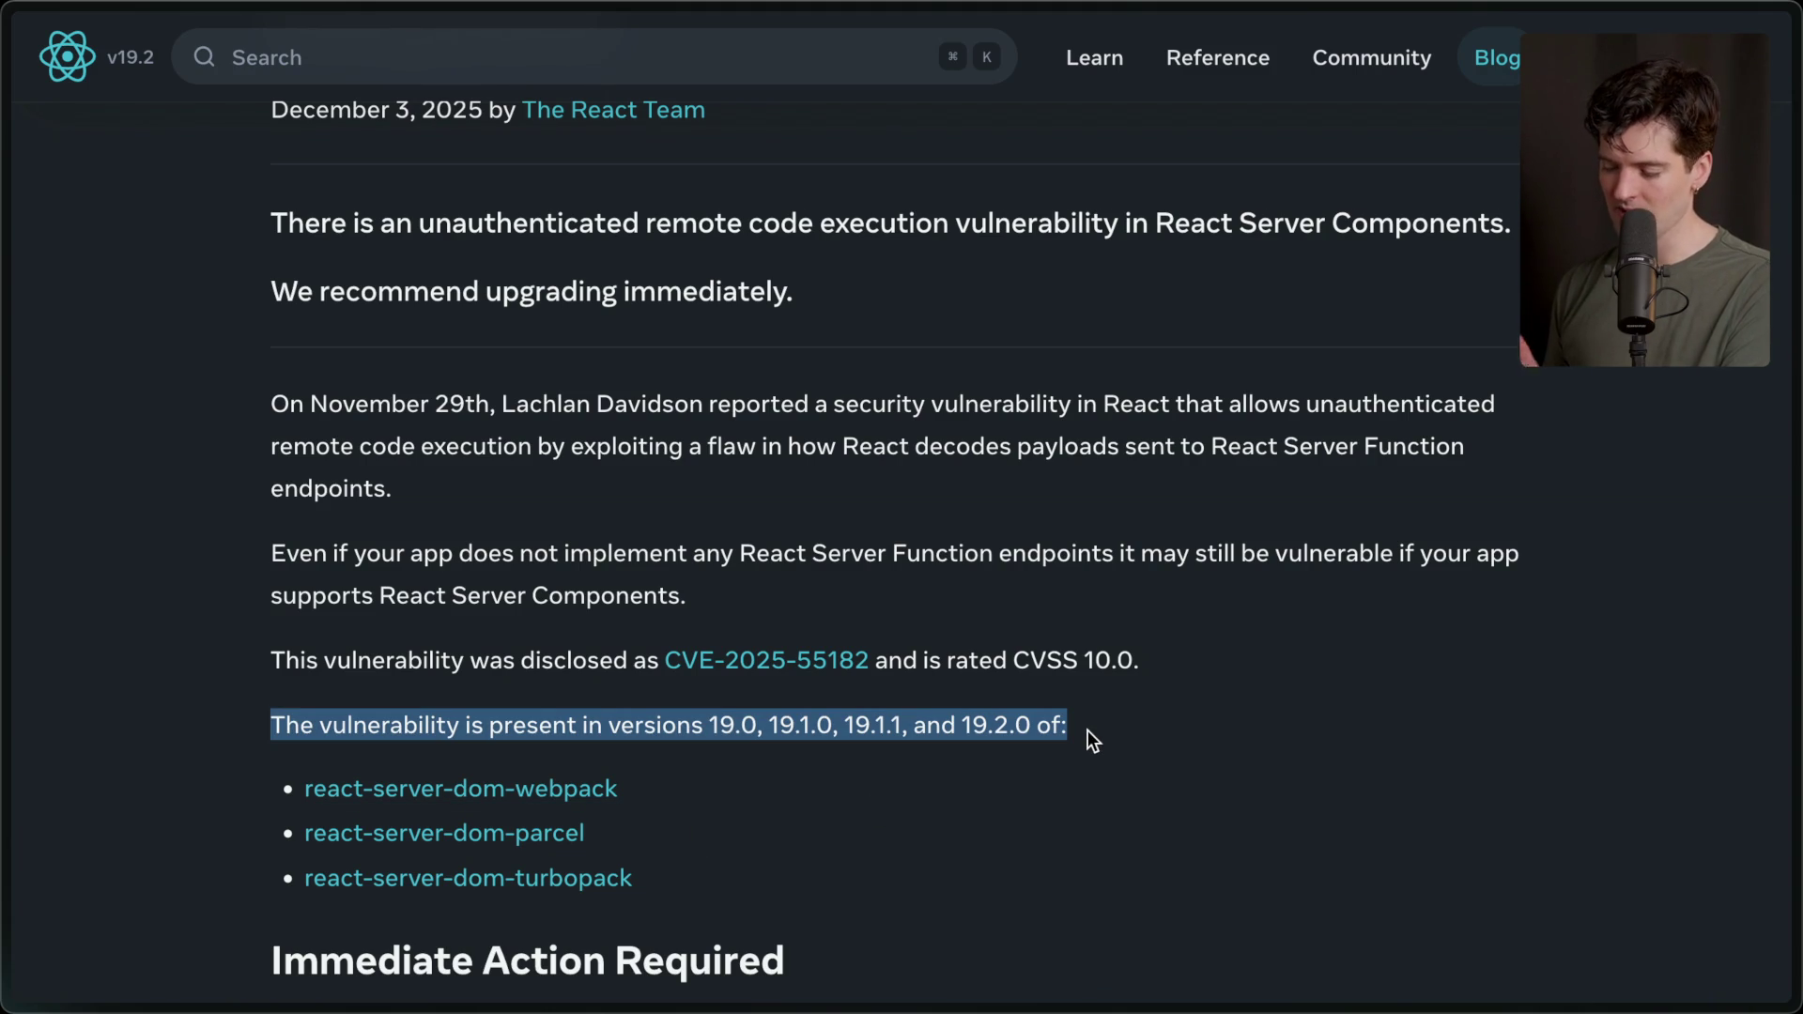
{"action": "left_click_drag", "start_coordinate": [713, 747], "coordinate": [1078, 731]}
{"action": "scroll", "coordinate": [1078, 730], "scroll_direction": "down", "scroll_amount": 4}
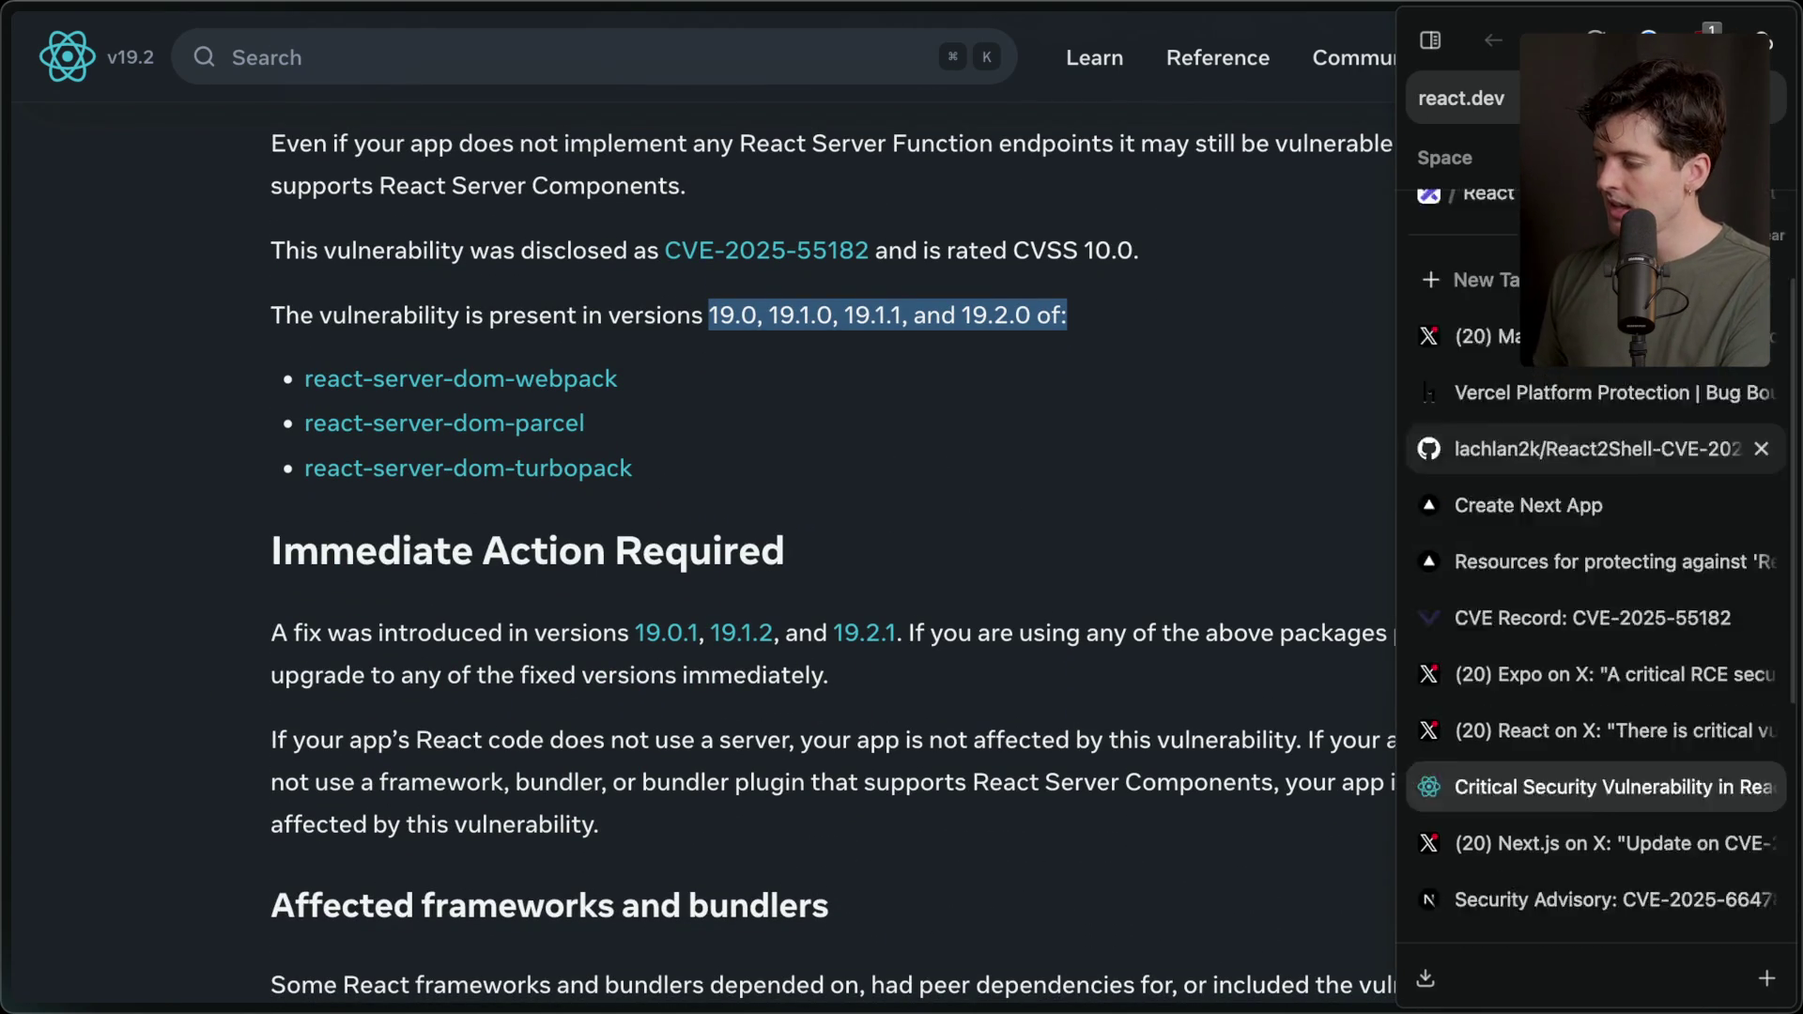
{"action": "left_click", "coordinate": [1484, 319]}
{"action": "left_click", "coordinate": [1161, 695]}
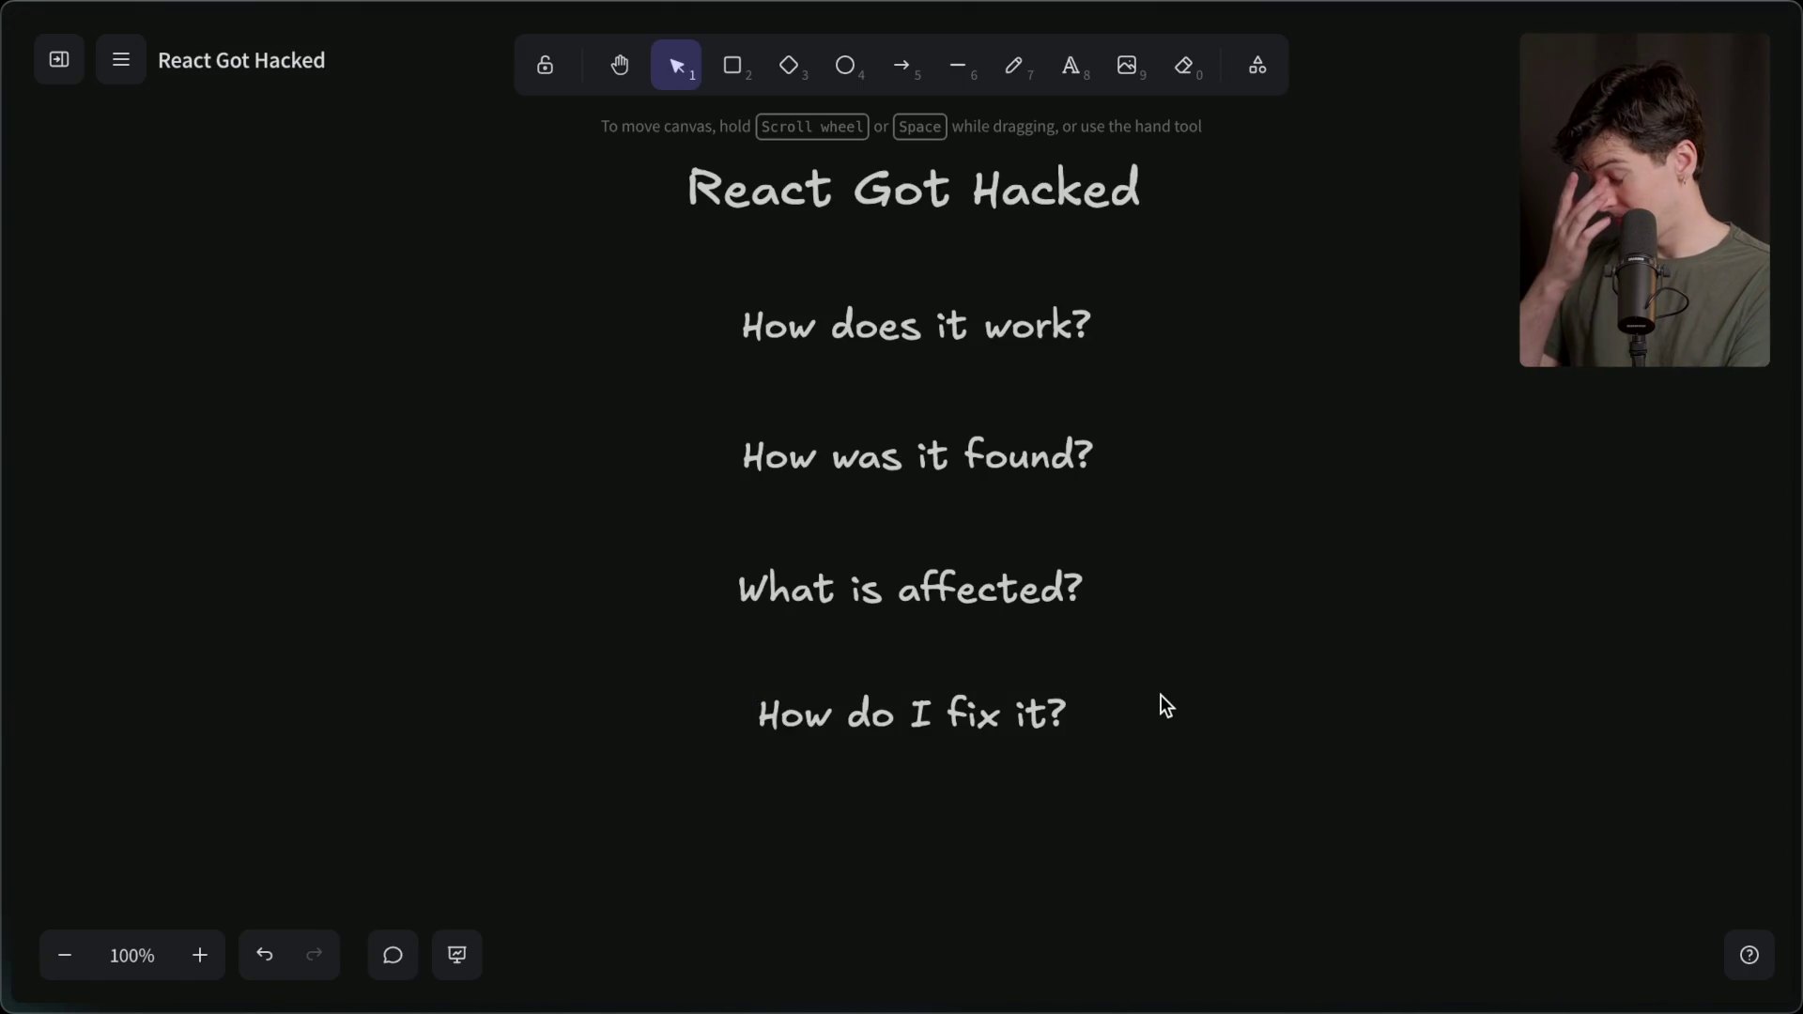
{"action": "scroll", "coordinate": [1161, 695], "scroll_direction": "up", "scroll_amount": 1}
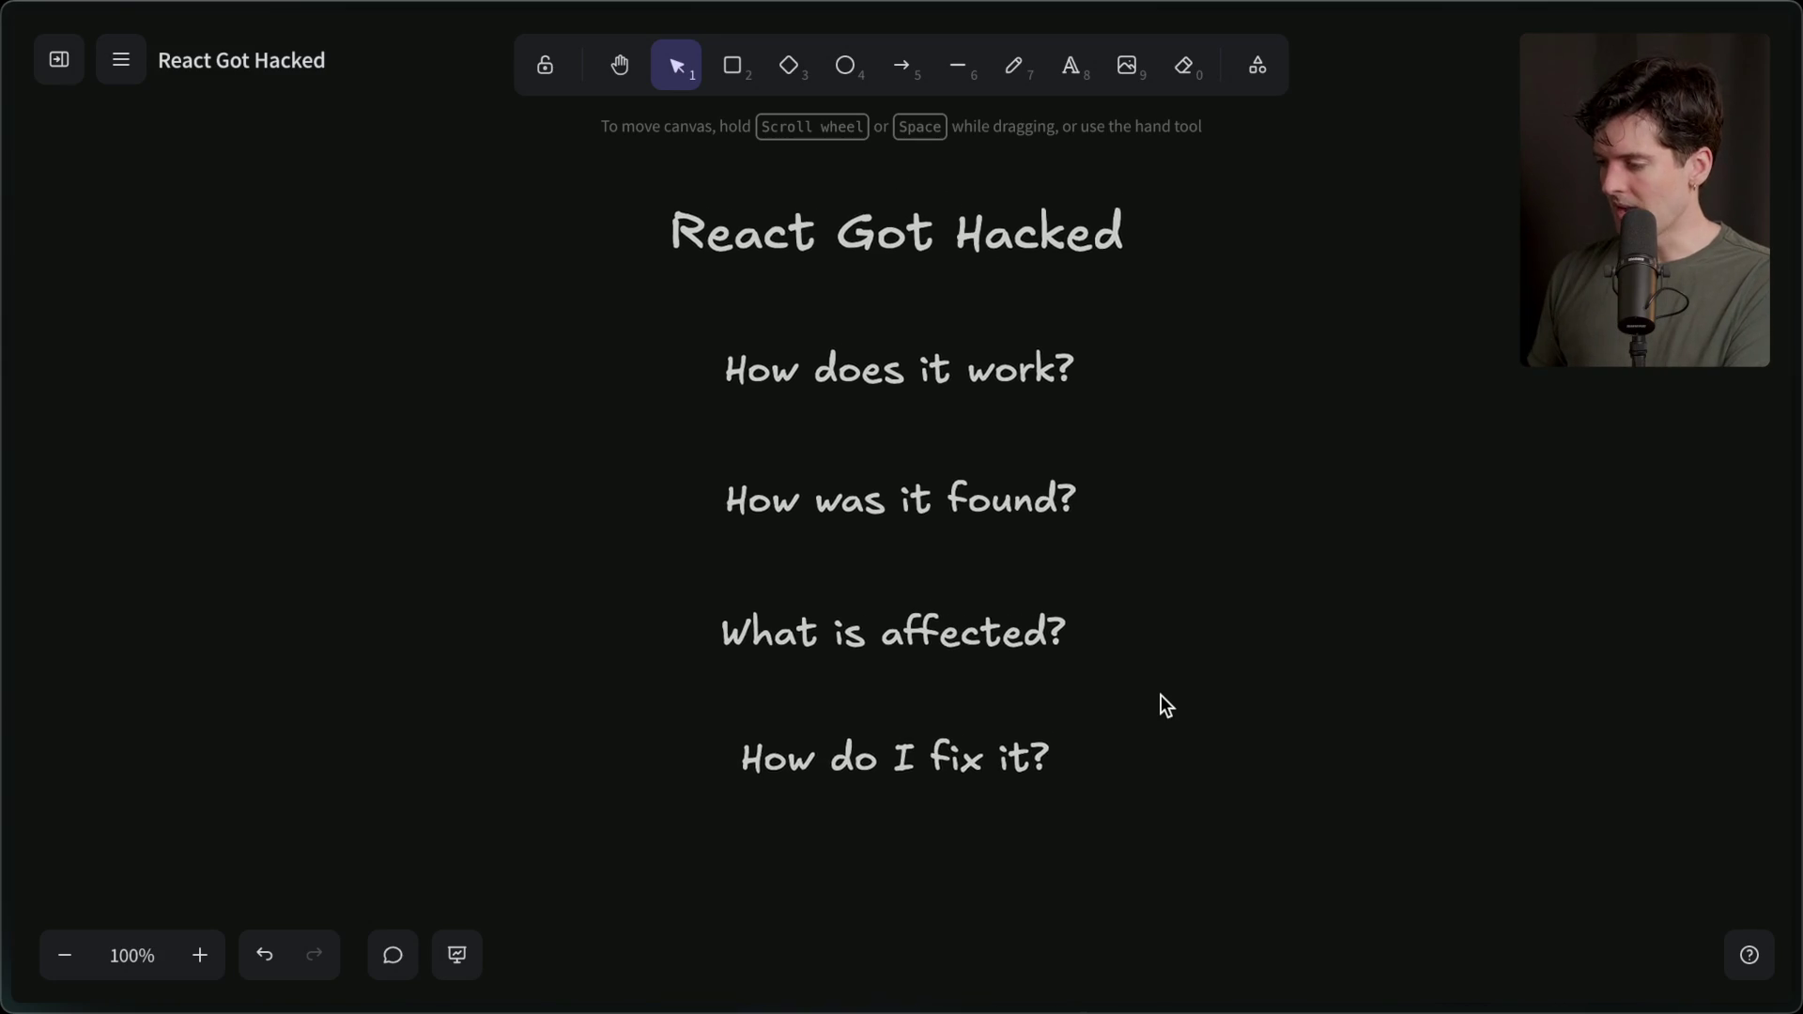
{"action": "scroll", "coordinate": [1165, 706], "scroll_direction": "down", "scroll_amount": 1}
{"action": "scroll", "coordinate": [1165, 706], "scroll_direction": "up", "scroll_amount": 1}
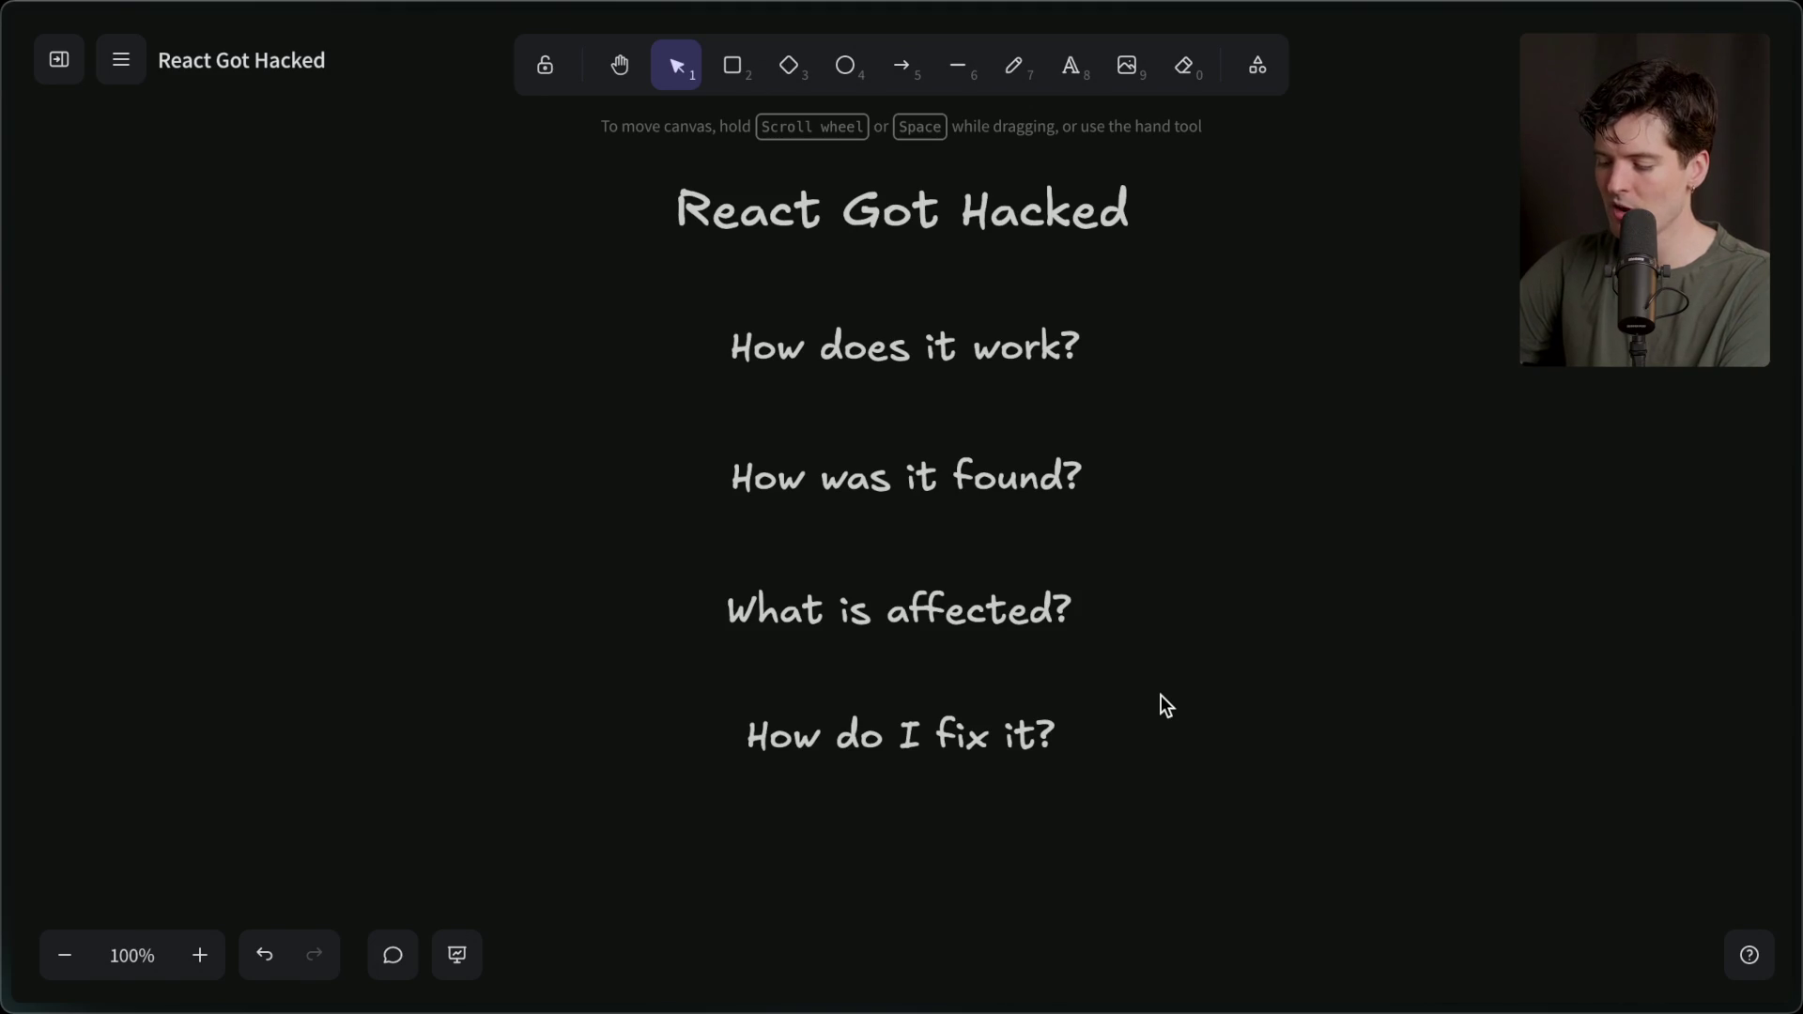
{"action": "key", "text": "super+Tab"}
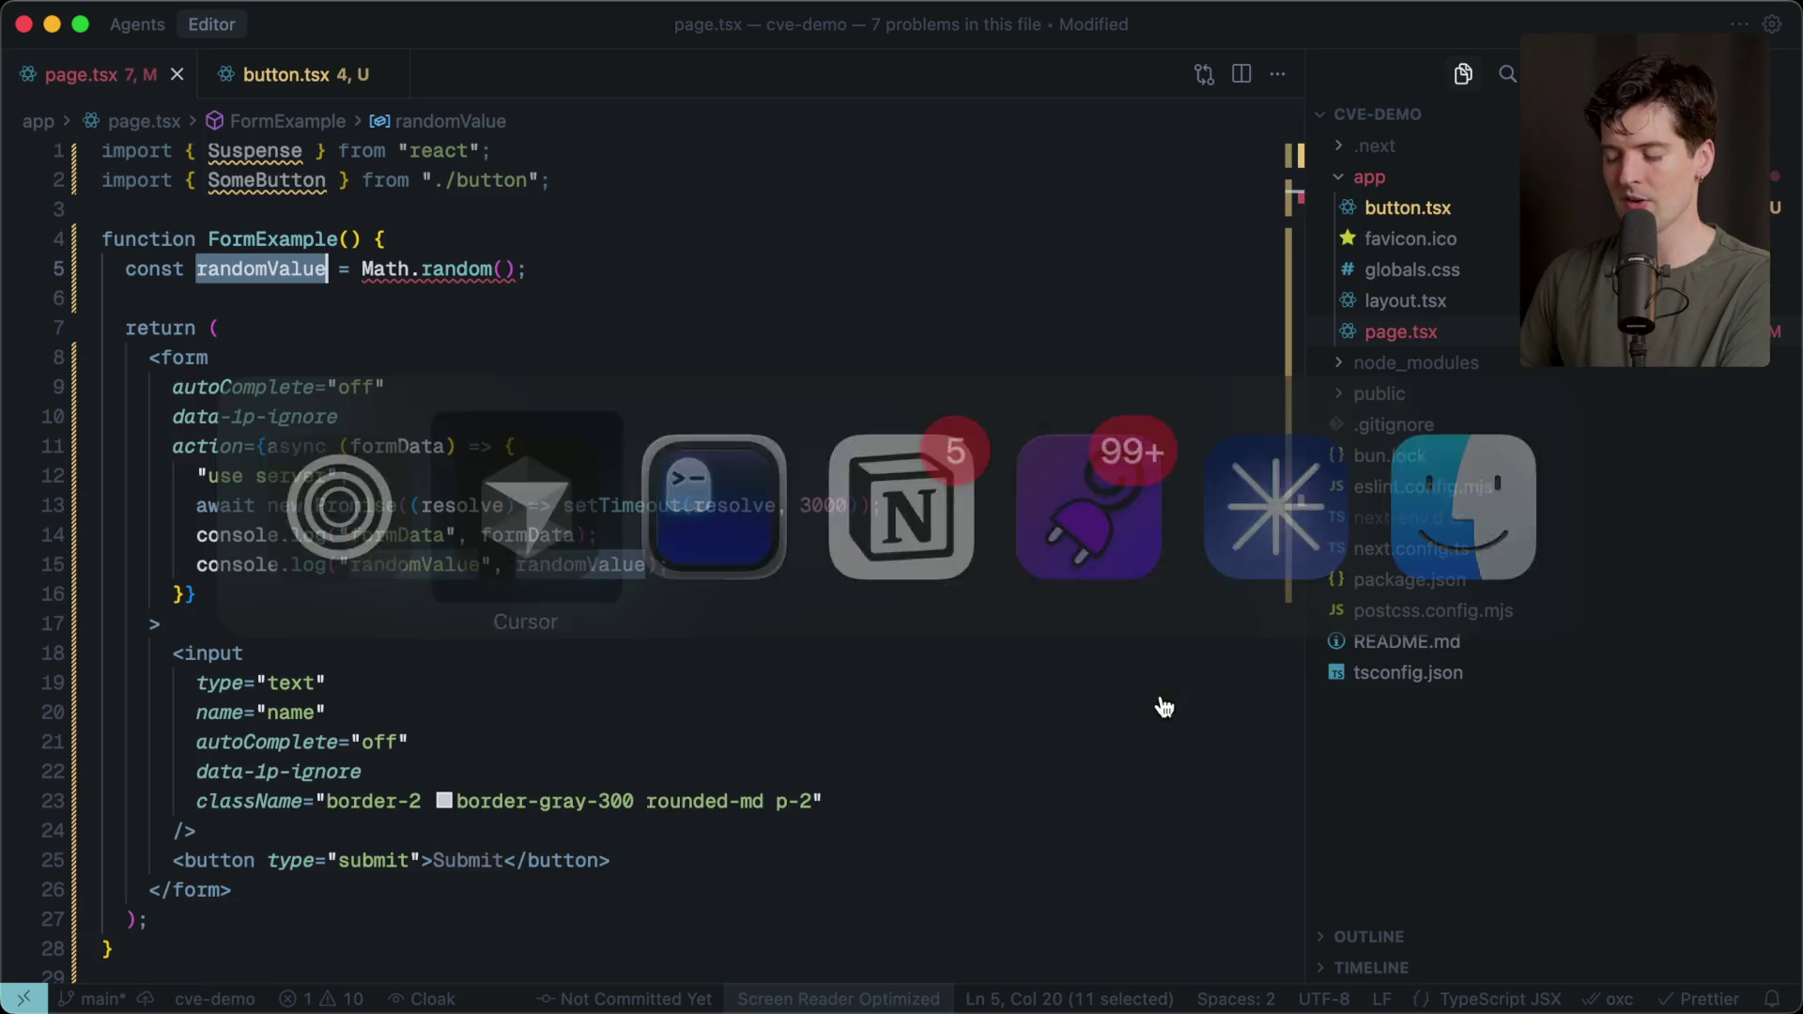
Review the form code on lines 5–28 of page.tsx, then go to the Twitch Stream Manager.
{"action": "left_click_drag", "start_coordinate": [312, 950], "coordinate": [140, 284]}
{"action": "left_click", "coordinate": [506, 222]}
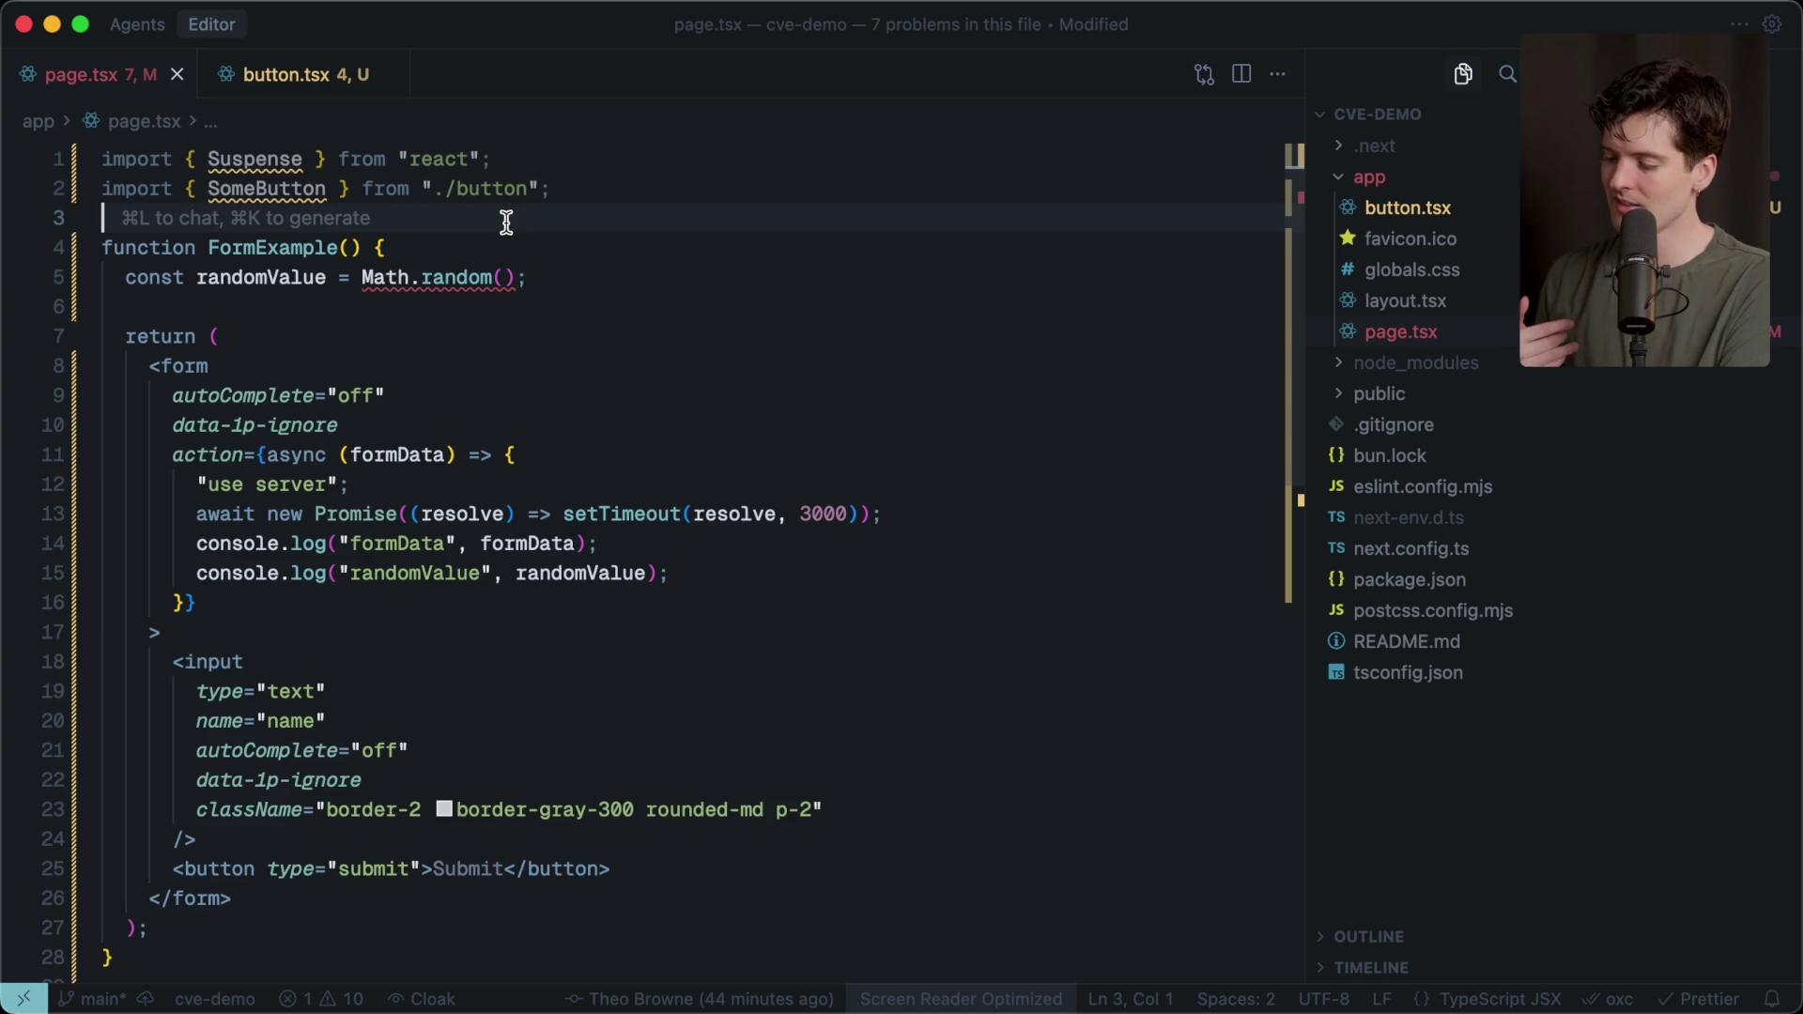
{"action": "key", "text": "super+Tab"}
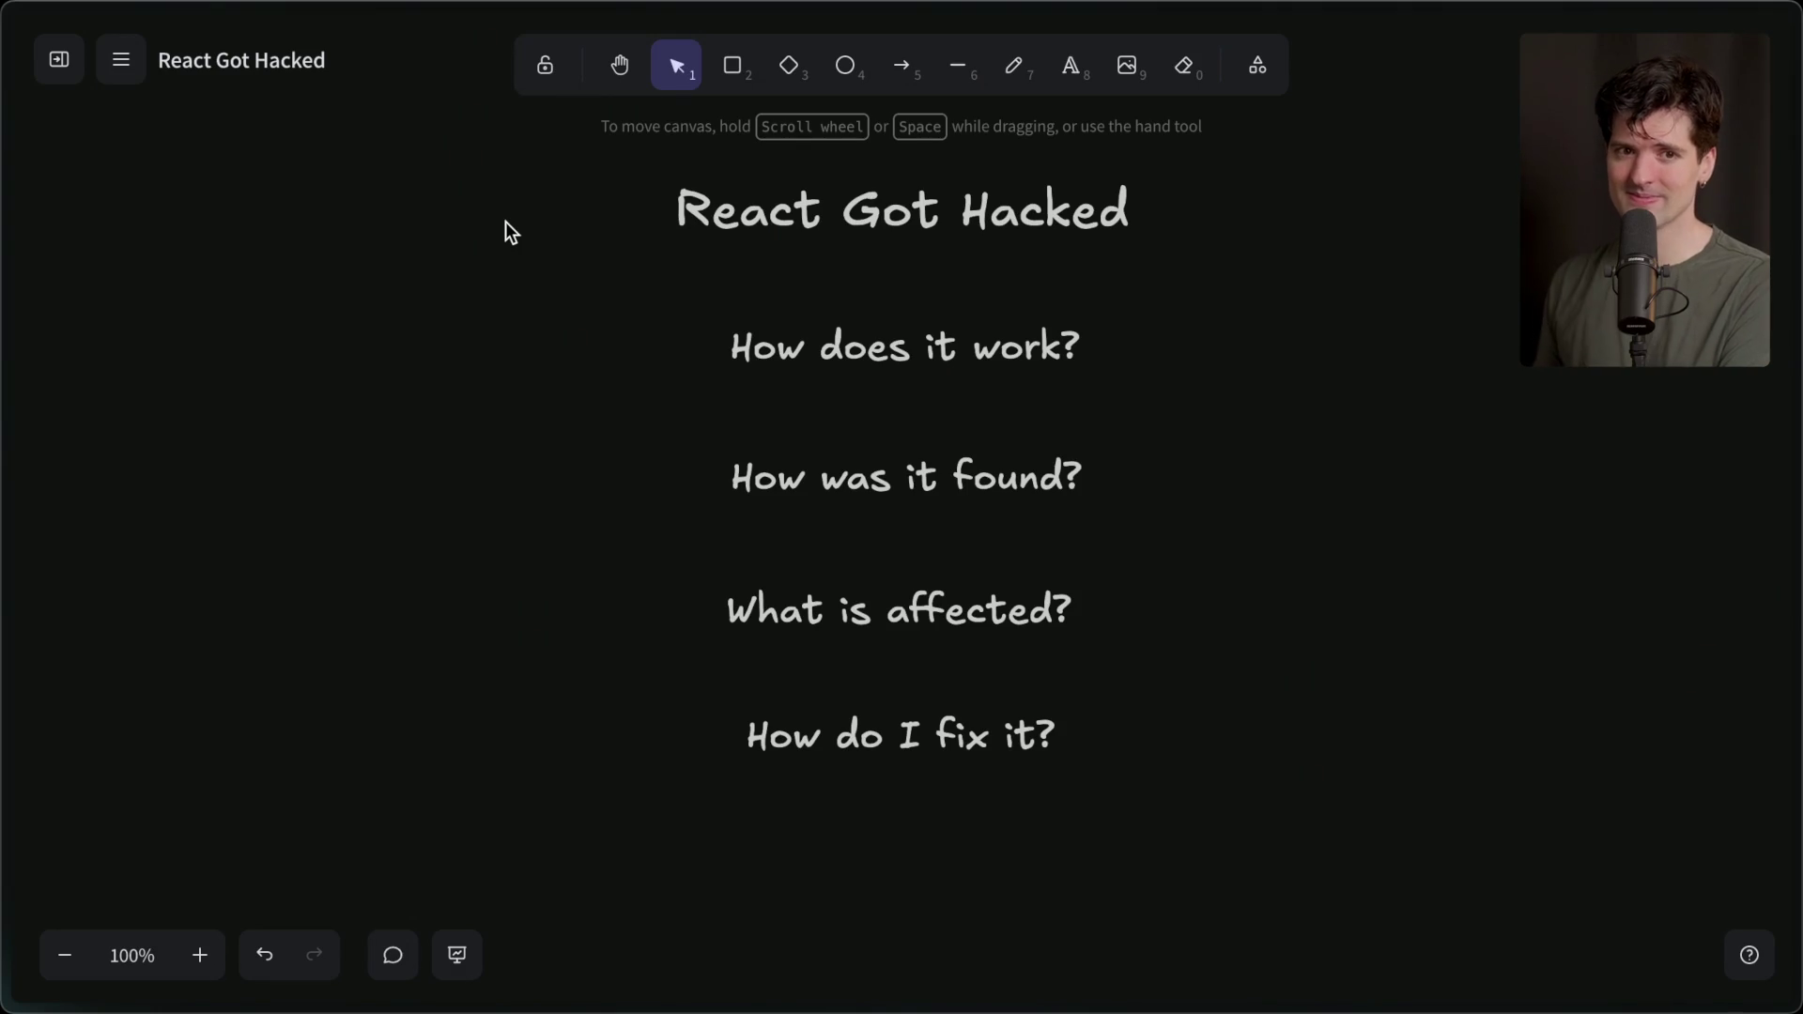
{"action": "mouse_move", "coordinate": [1796, 226]}
{"action": "left_click", "coordinate": [1484, 218]}
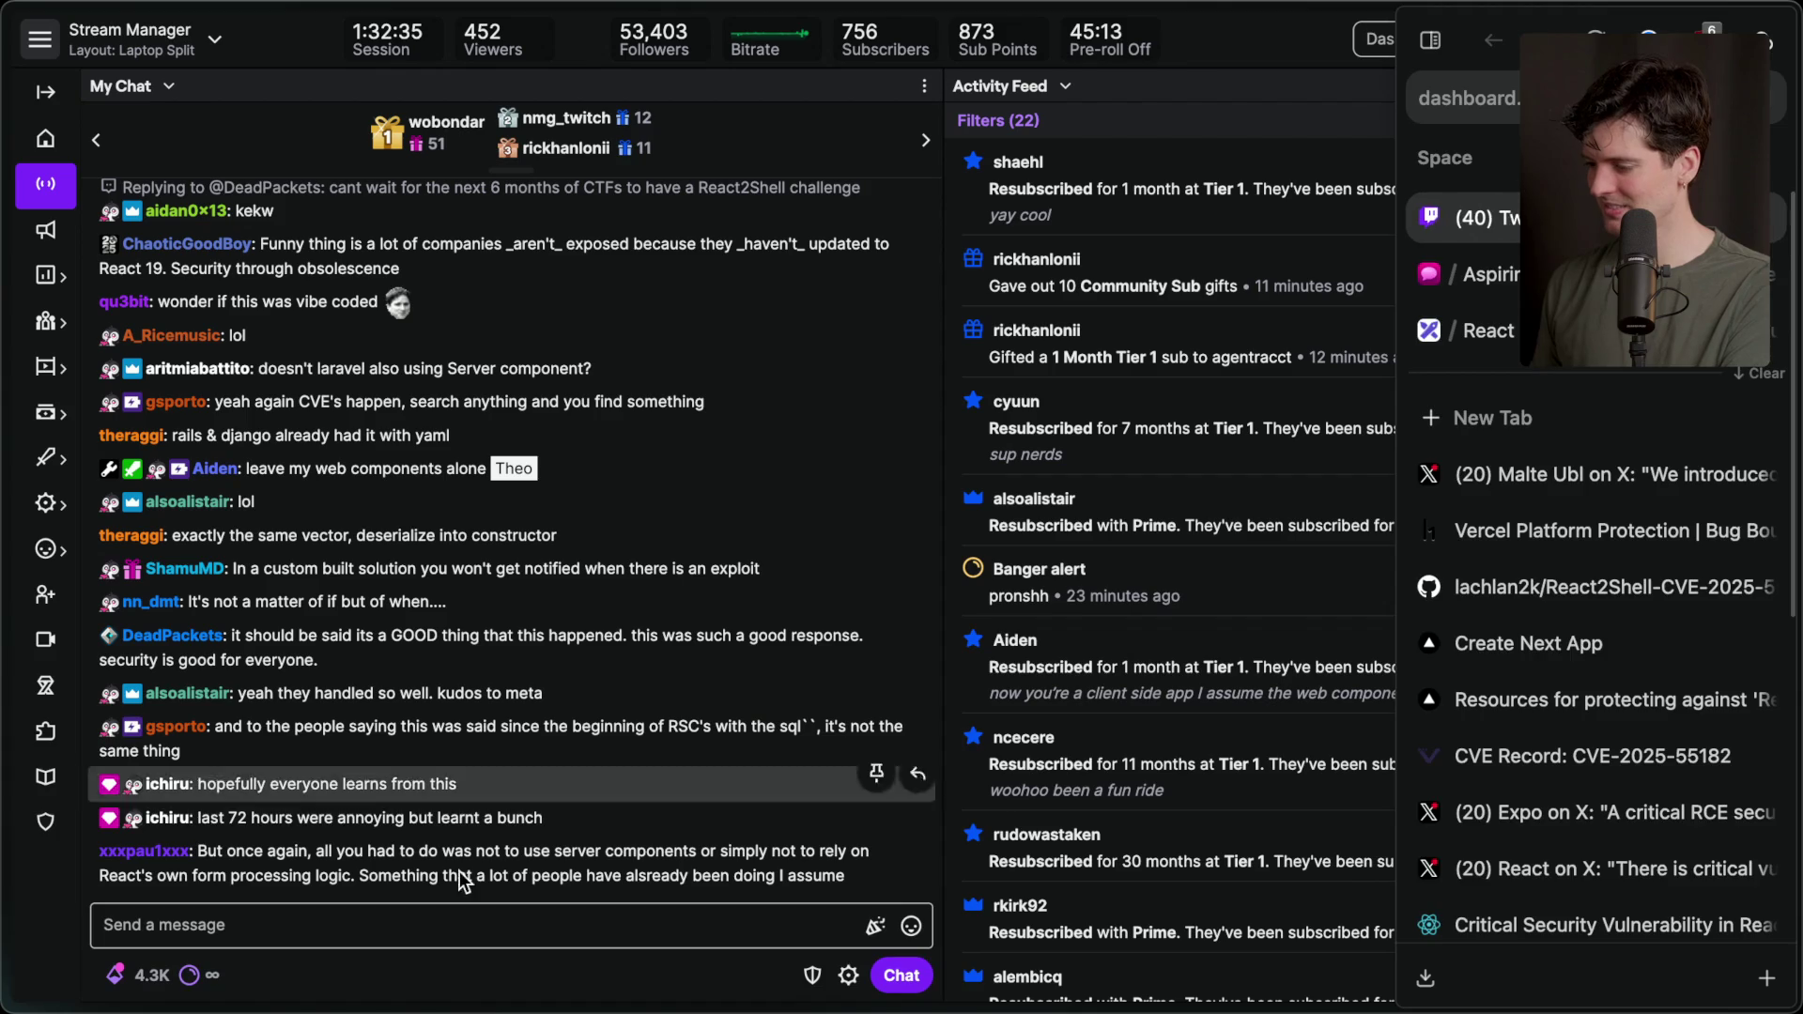
Add the stream marker 'End of React exploit' with /marker in chat, then bring up Notion's planning notes.
{"action": "left_click", "coordinate": [399, 915]}
{"action": "type", "text": "/marker En"}
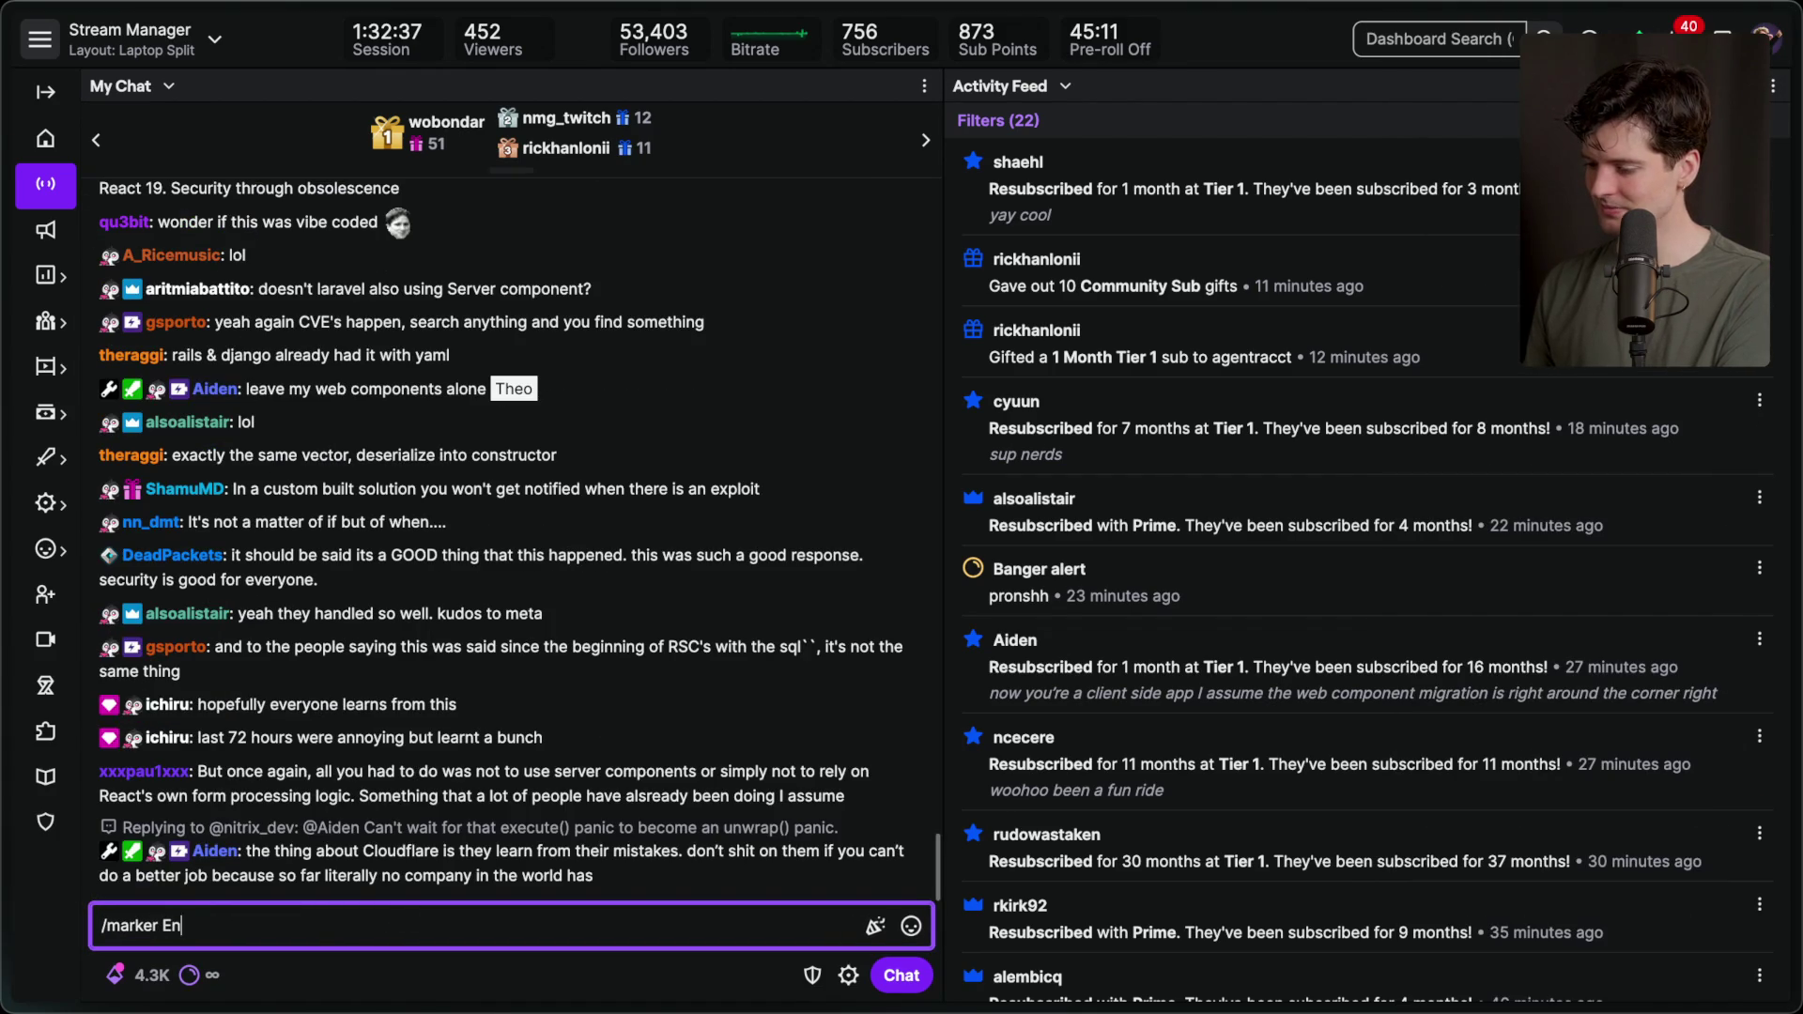
{"action": "type", "text": "d of React era"}
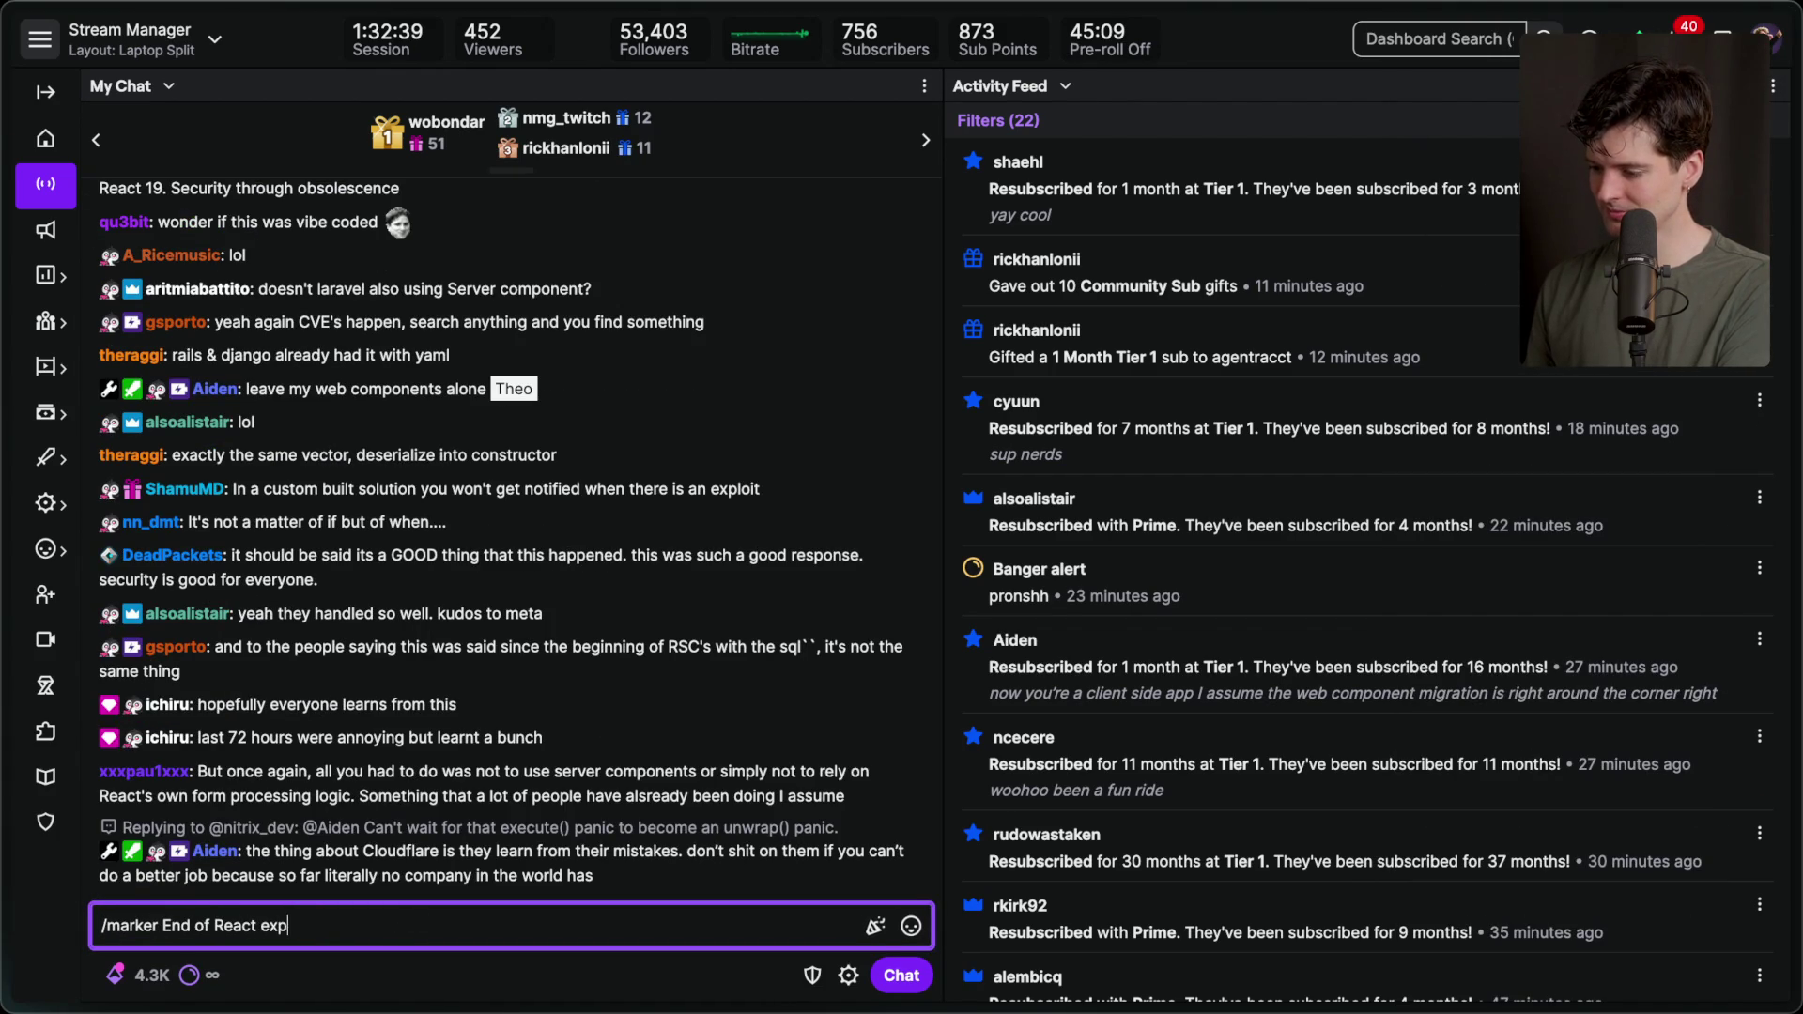
{"action": "key", "text": "Return"}
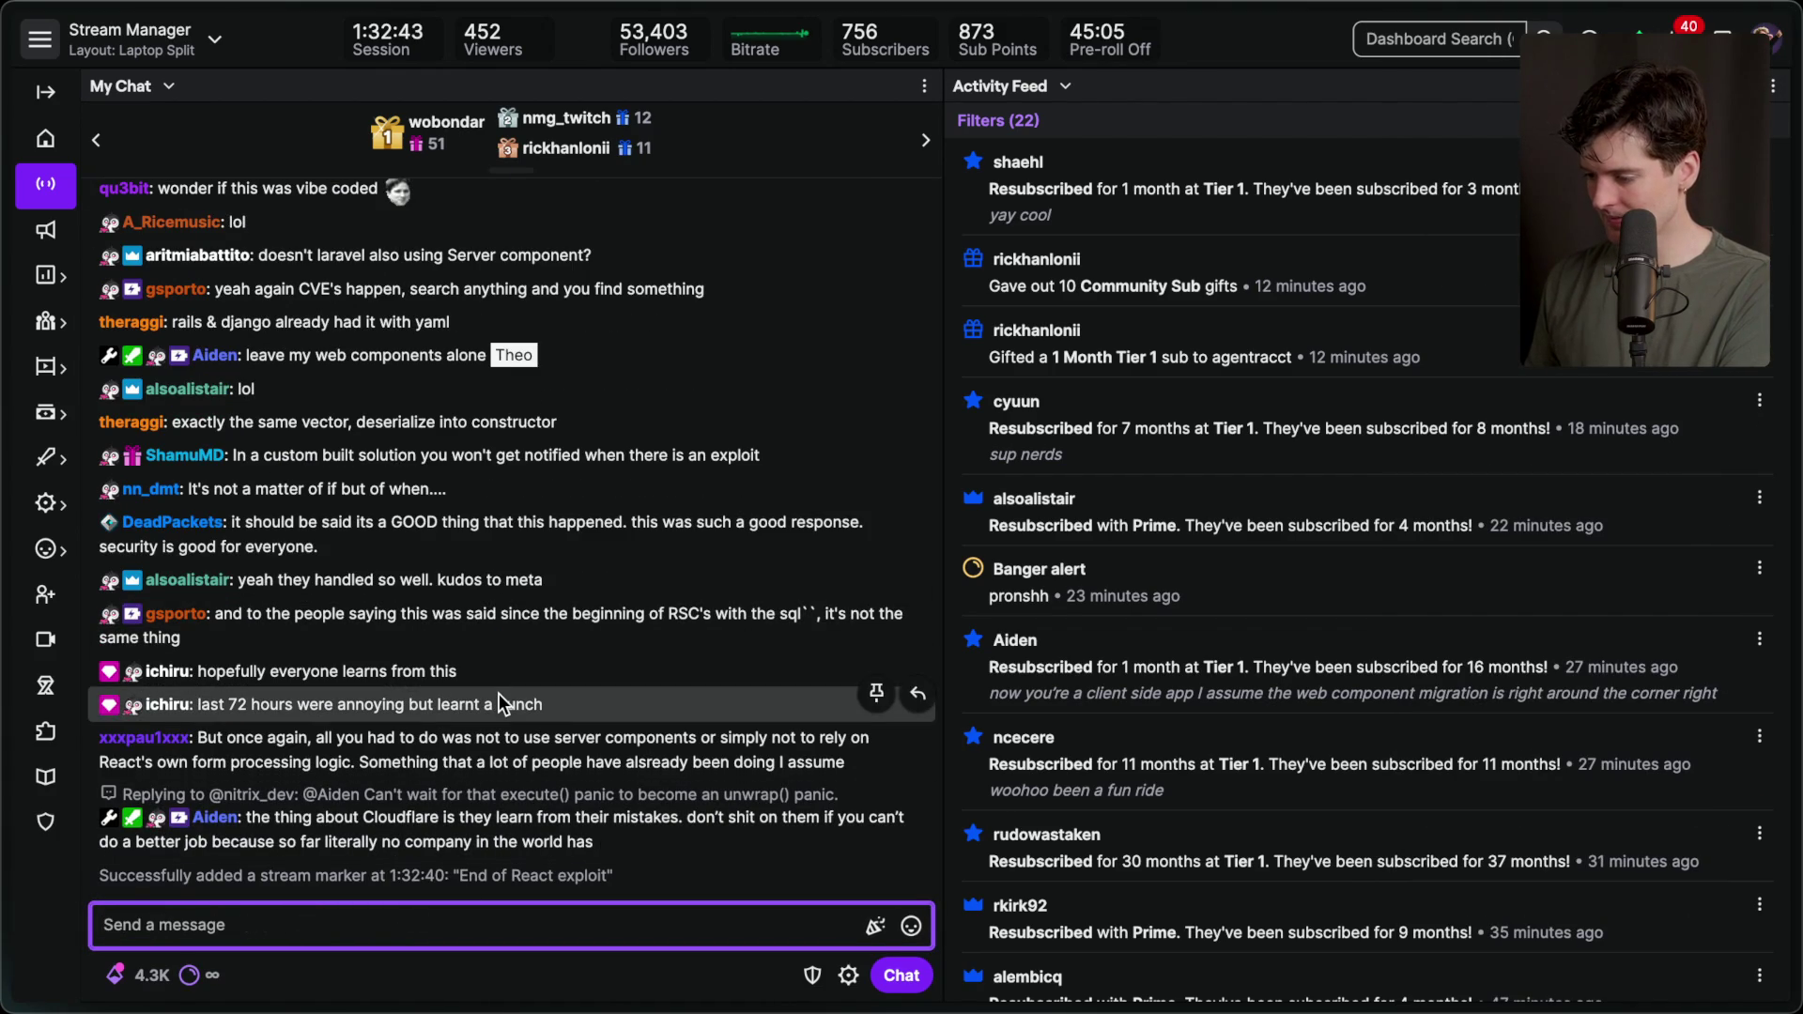
{"action": "key", "text": "super+Tab"}
{"action": "key", "text": "super+Tab"}
{"action": "key", "text": "super+Tab"}
{"action": "key", "text": "super+Tab"}
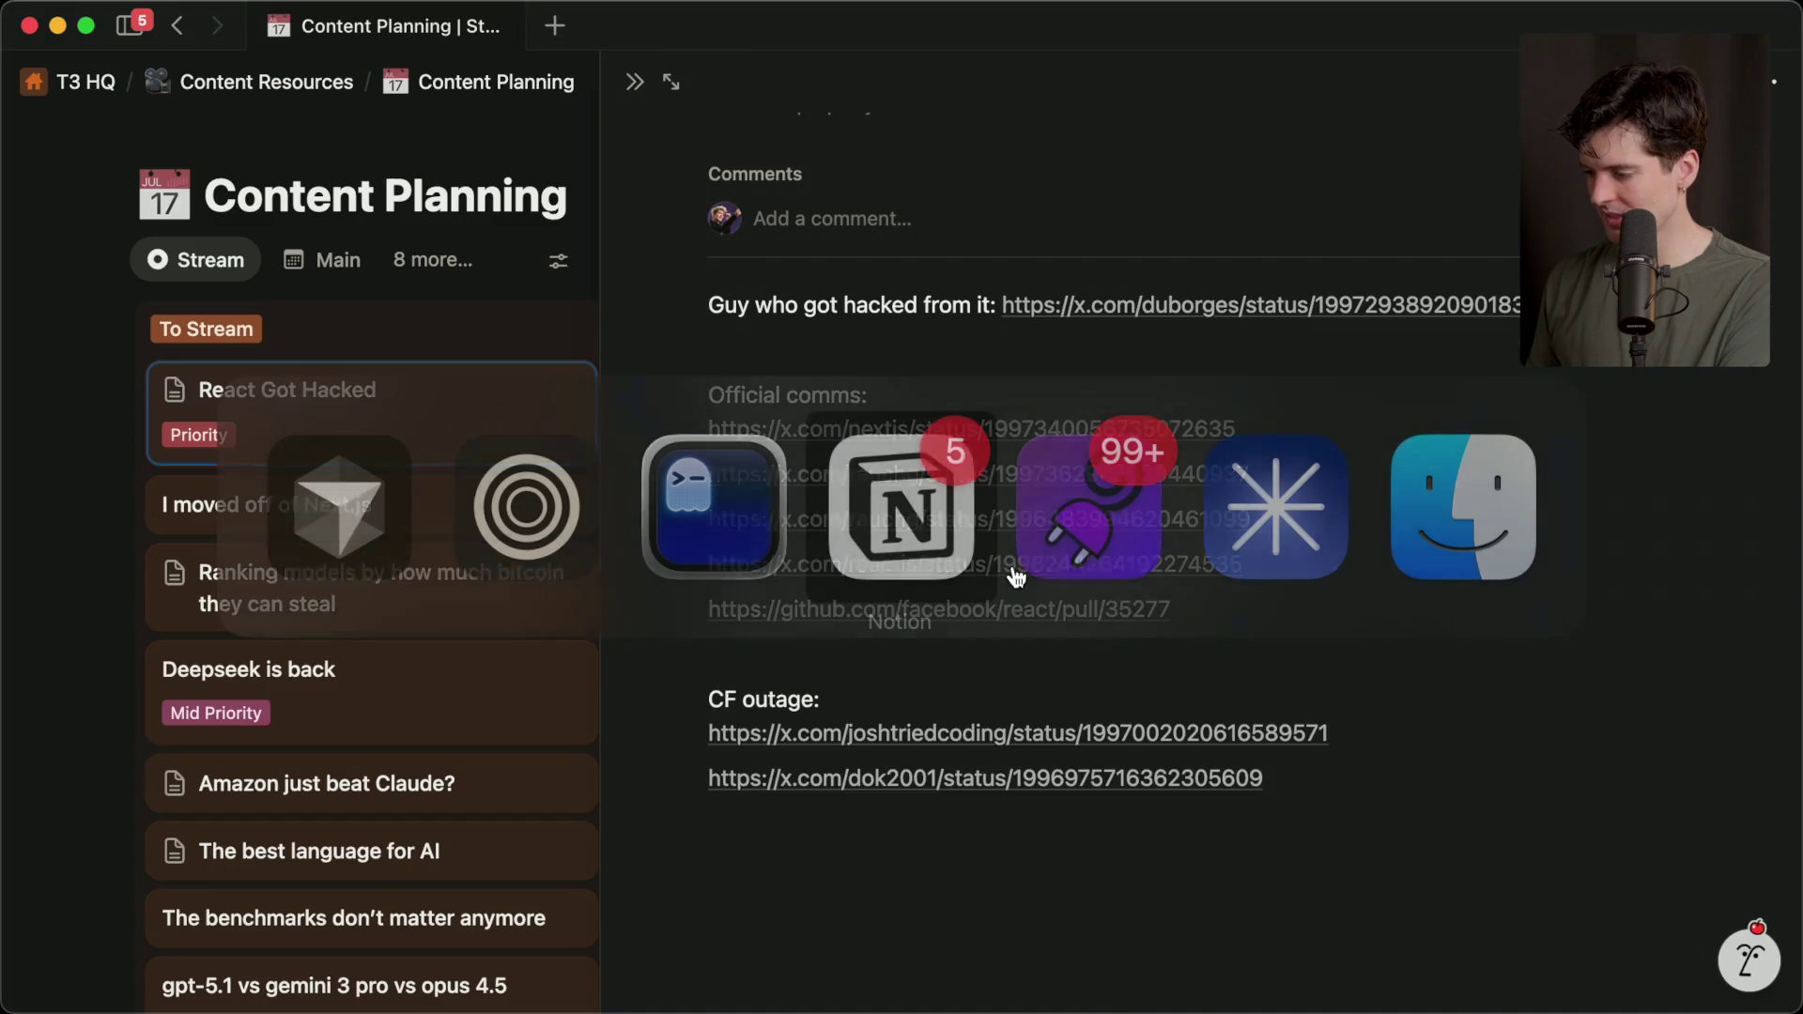
{"action": "left_click", "coordinate": [916, 869]}
Add a 'For description:' line to the notes and paste the minimal-exploit X article link under it.
{"action": "key", "text": "Return"}
{"action": "type", "text": "For description:"}
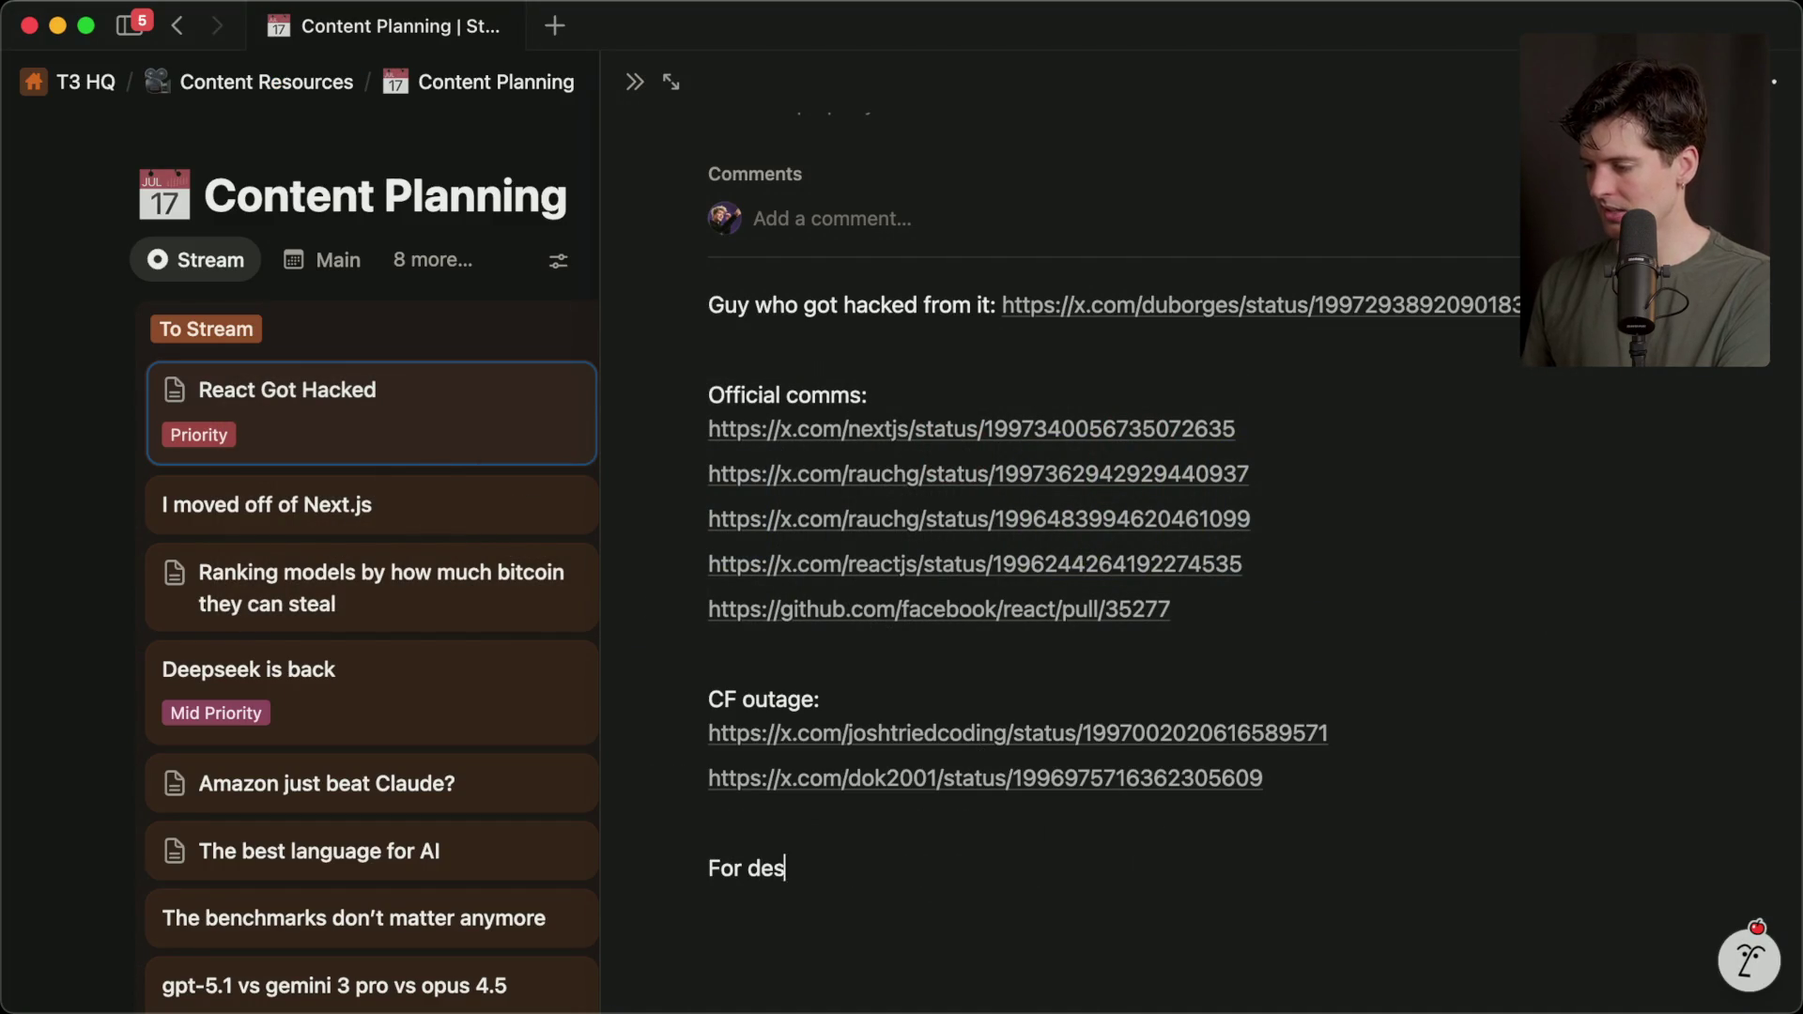
{"action": "key", "text": "Return"}
{"action": "key", "text": "super+Tab"}
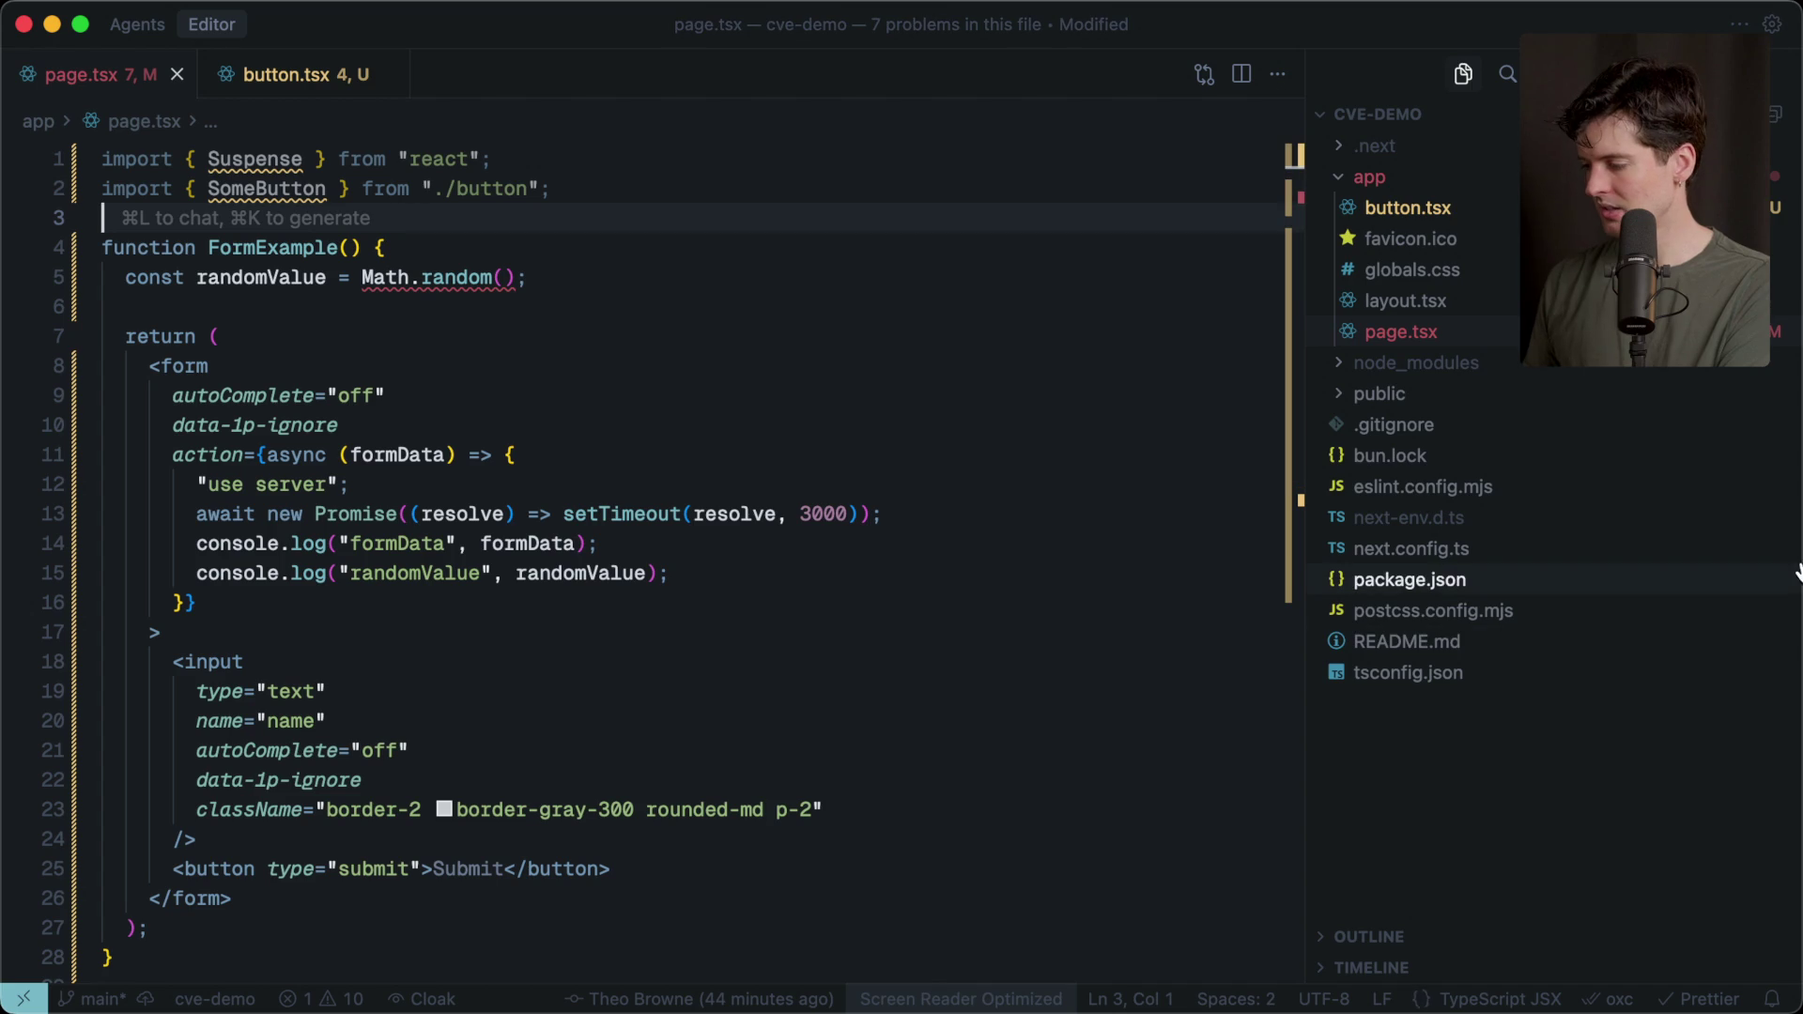
{"action": "key", "text": "super+Tab"}
{"action": "key", "text": "super+Tab"}
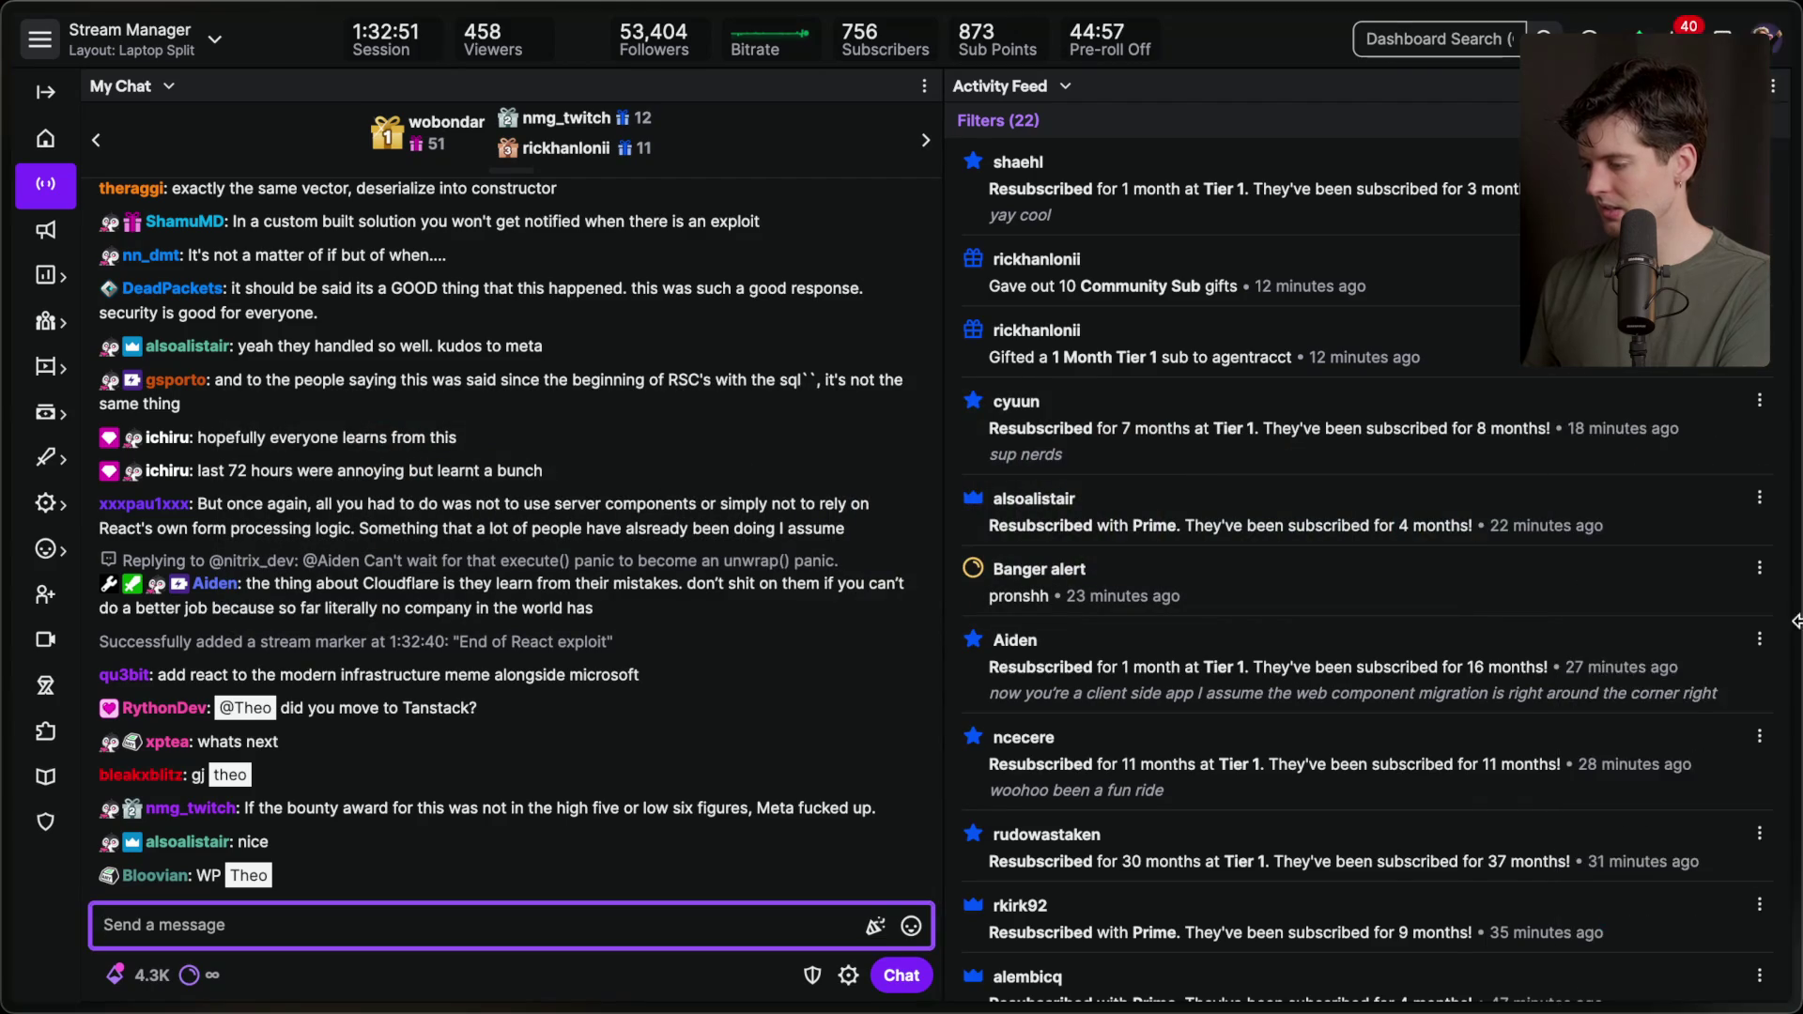
{"action": "mouse_move", "coordinate": [1578, 701]}
{"action": "scroll", "coordinate": [1617, 607], "scroll_direction": "down", "scroll_amount": 5}
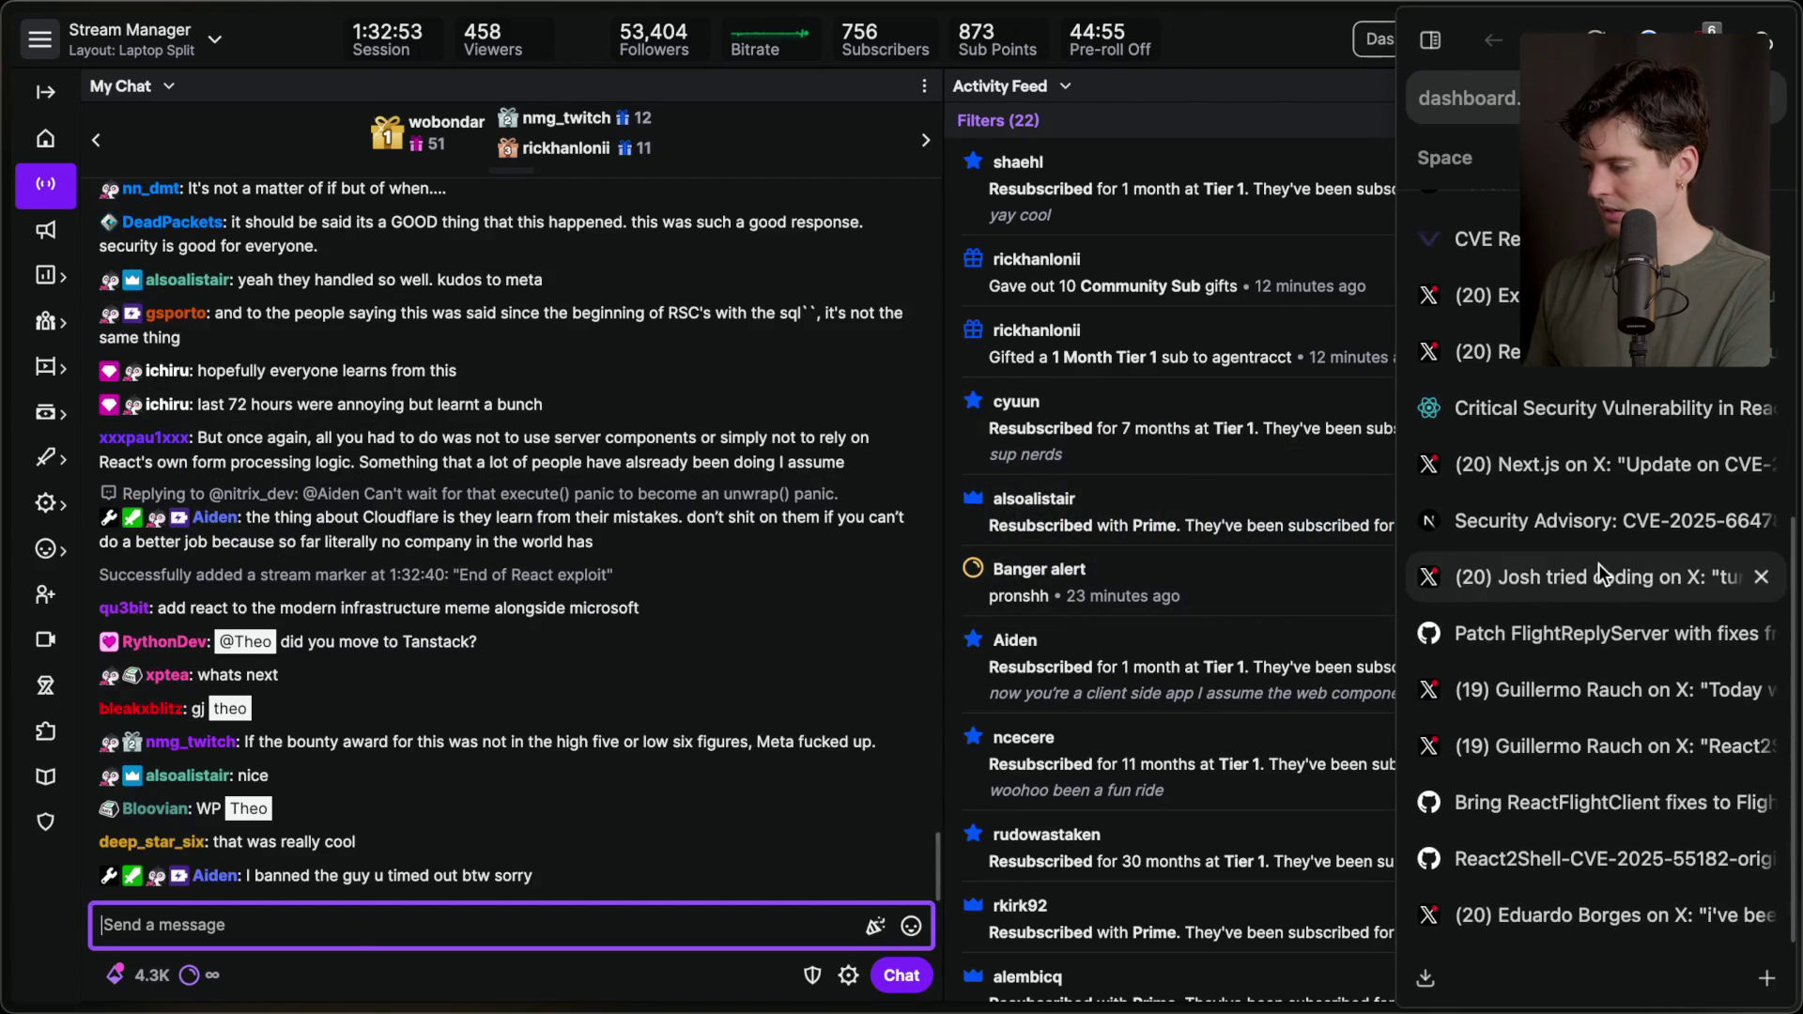
{"action": "left_click", "coordinate": [1602, 578]}
{"action": "left_click", "coordinate": [1585, 695]}
{"action": "left_click", "coordinate": [1586, 750]}
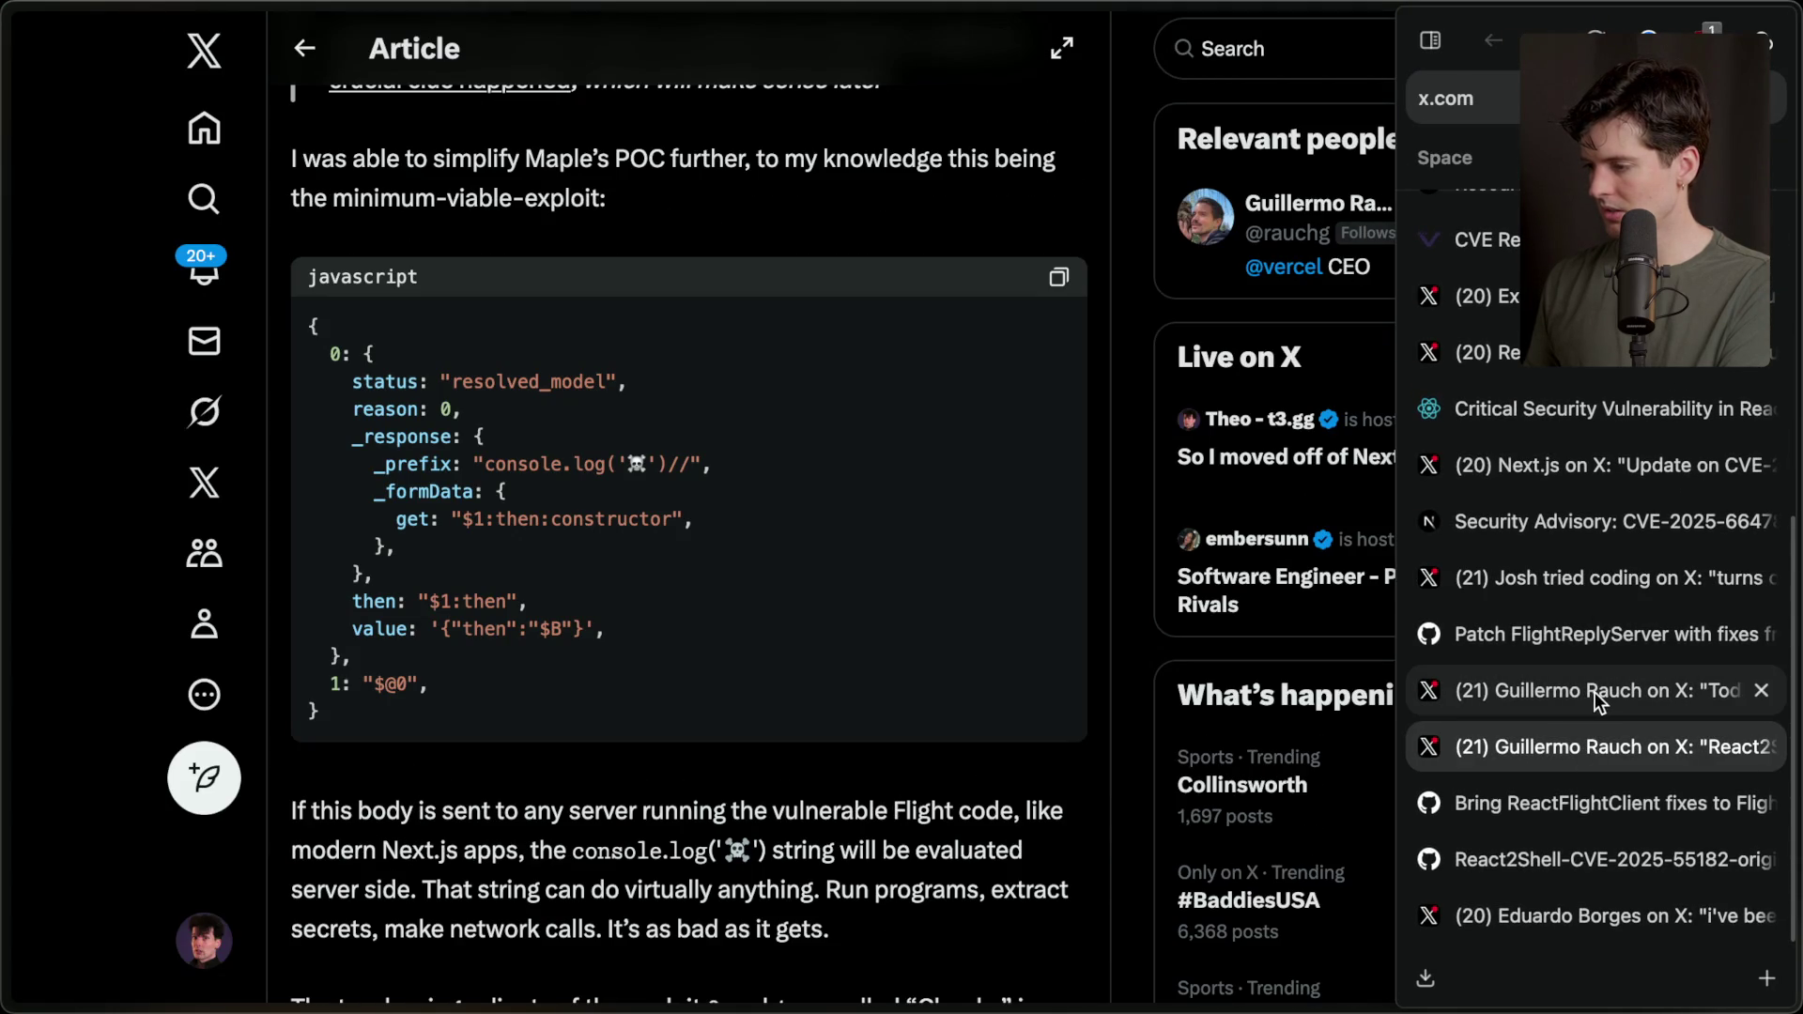
{"action": "key", "text": "super+Tab"}
{"action": "key", "text": "super+v"}
{"action": "key", "text": "super+Tab"}
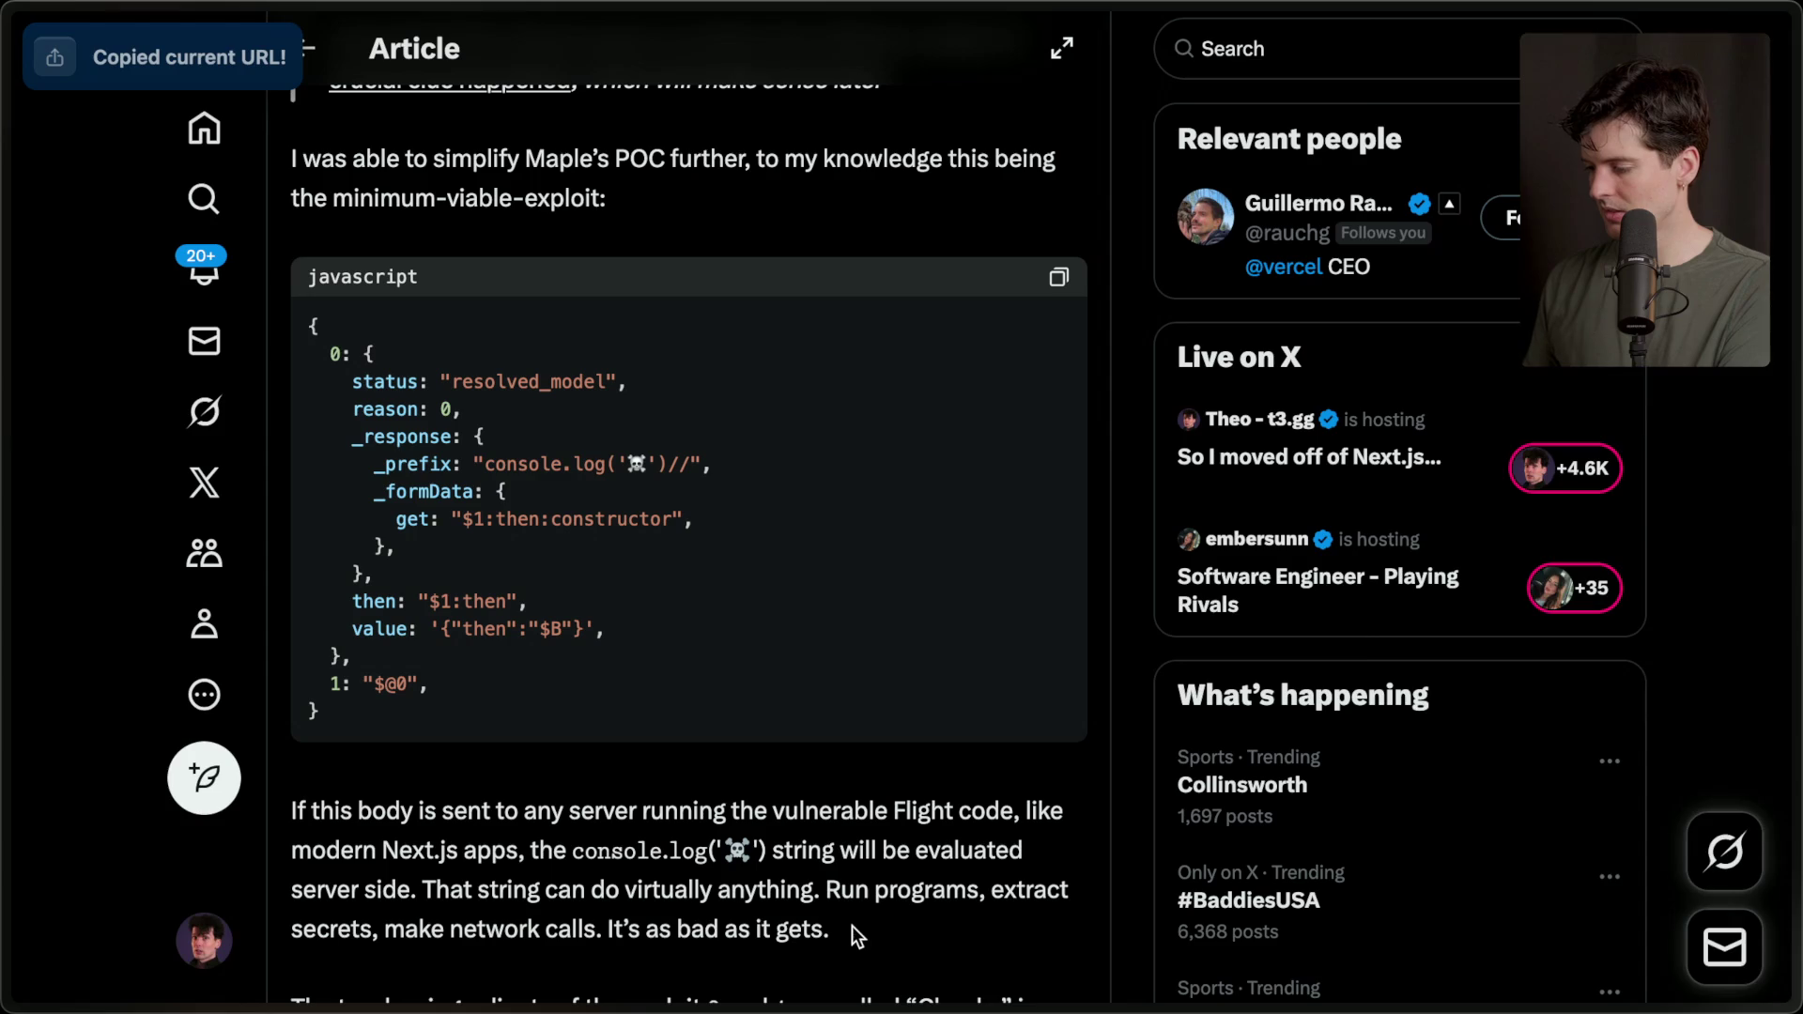
Copy the hacked-developer X post link into the For description list.
{"action": "left_click", "coordinate": [1547, 825]}
{"action": "left_click", "coordinate": [1547, 865]}
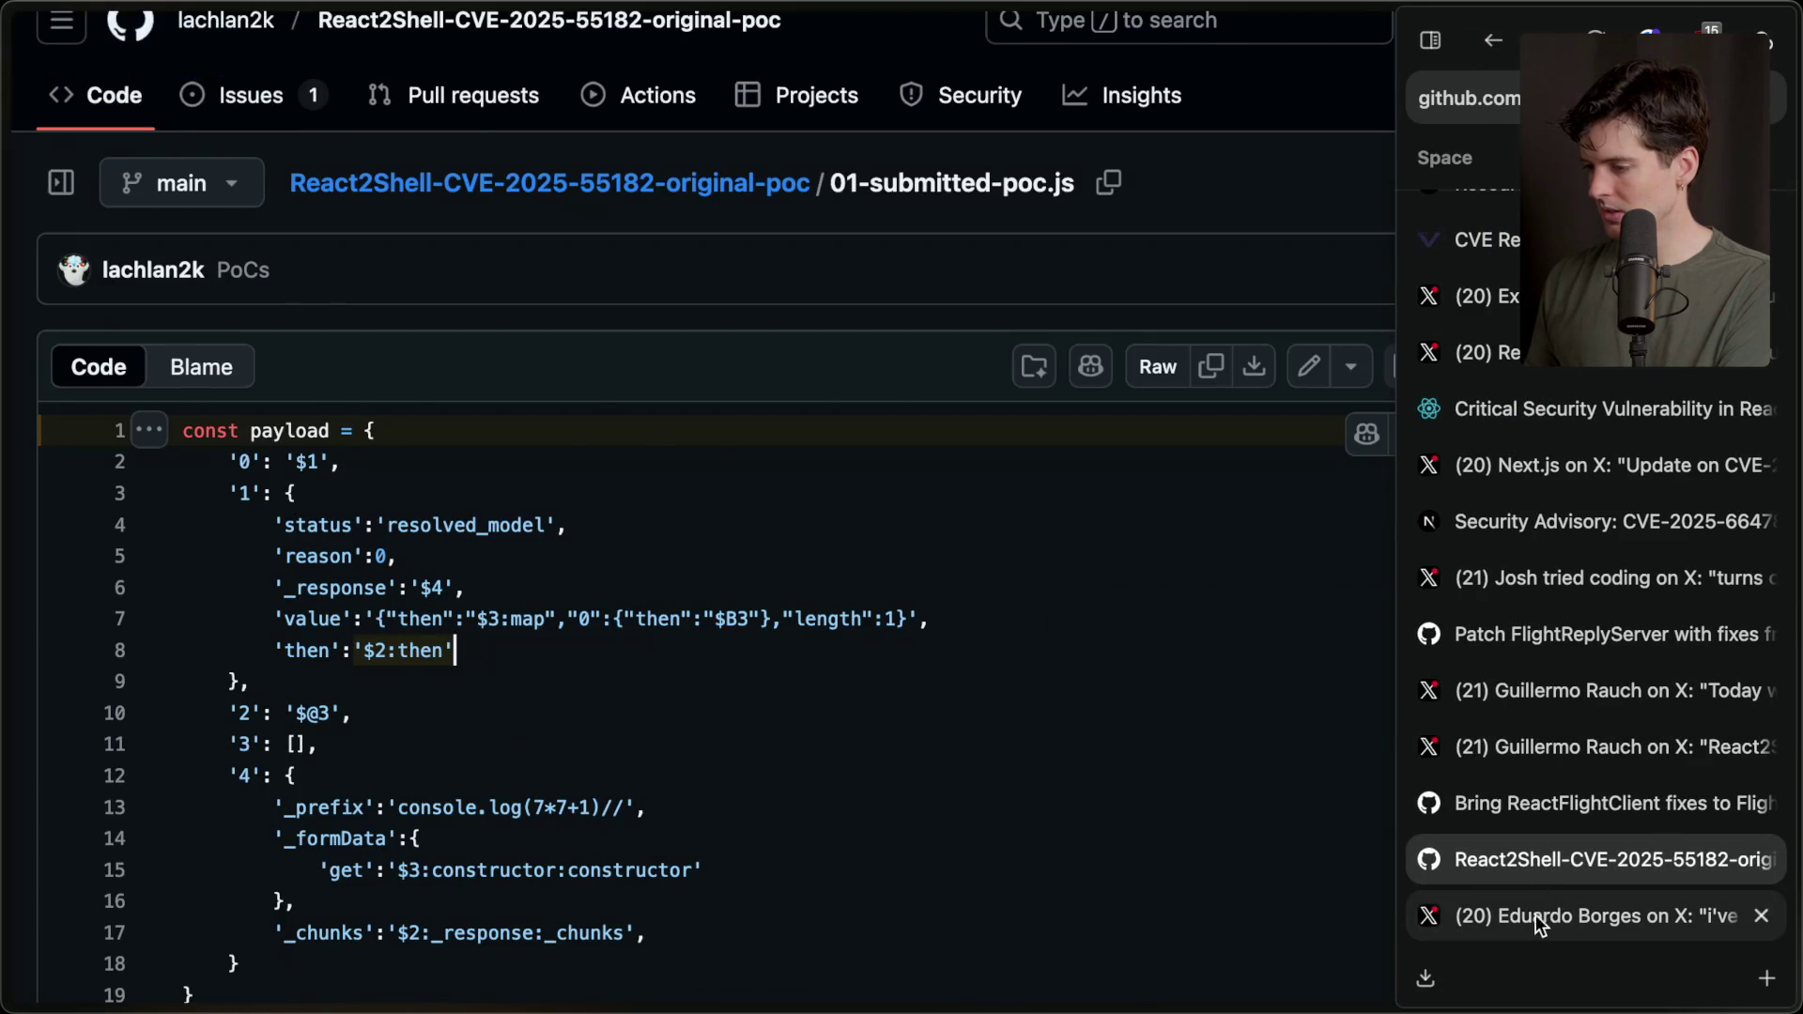
{"action": "left_click", "coordinate": [1541, 902]}
{"action": "scroll", "coordinate": [1068, 757], "scroll_direction": "up", "scroll_amount": 10}
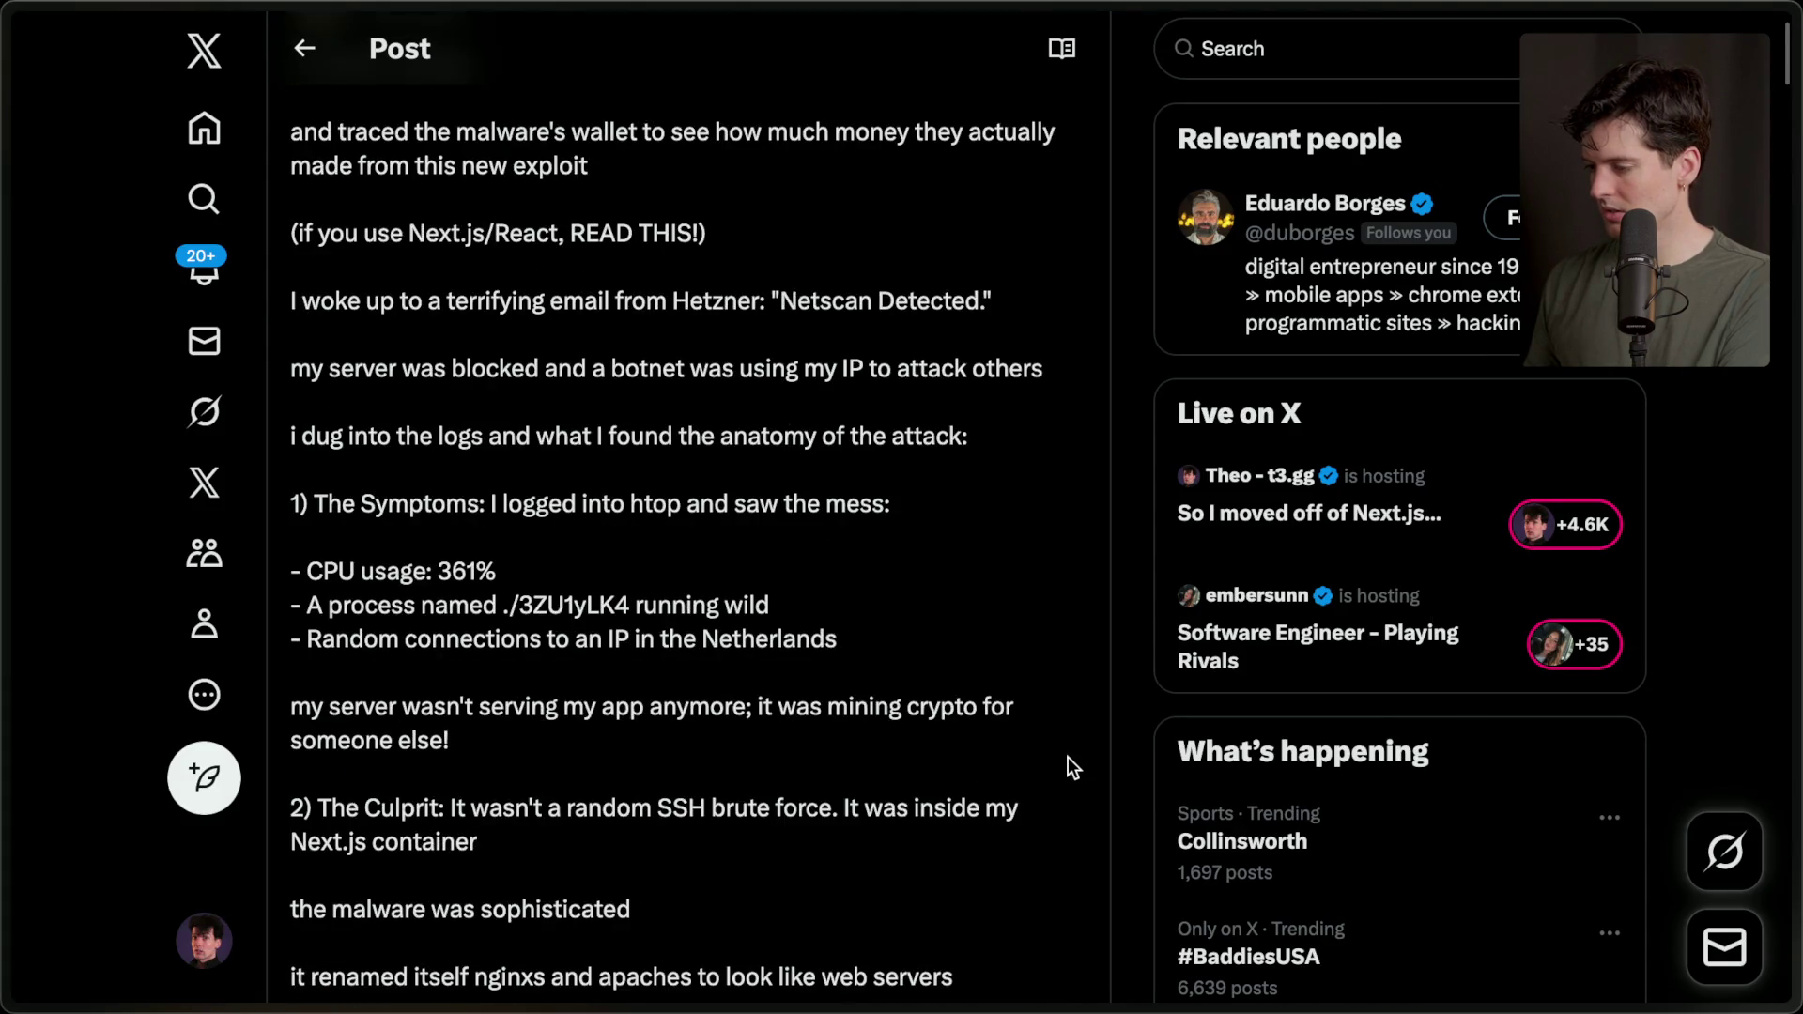
{"action": "key", "text": "super+shift+c"}
{"action": "key", "text": "super+Tab"}
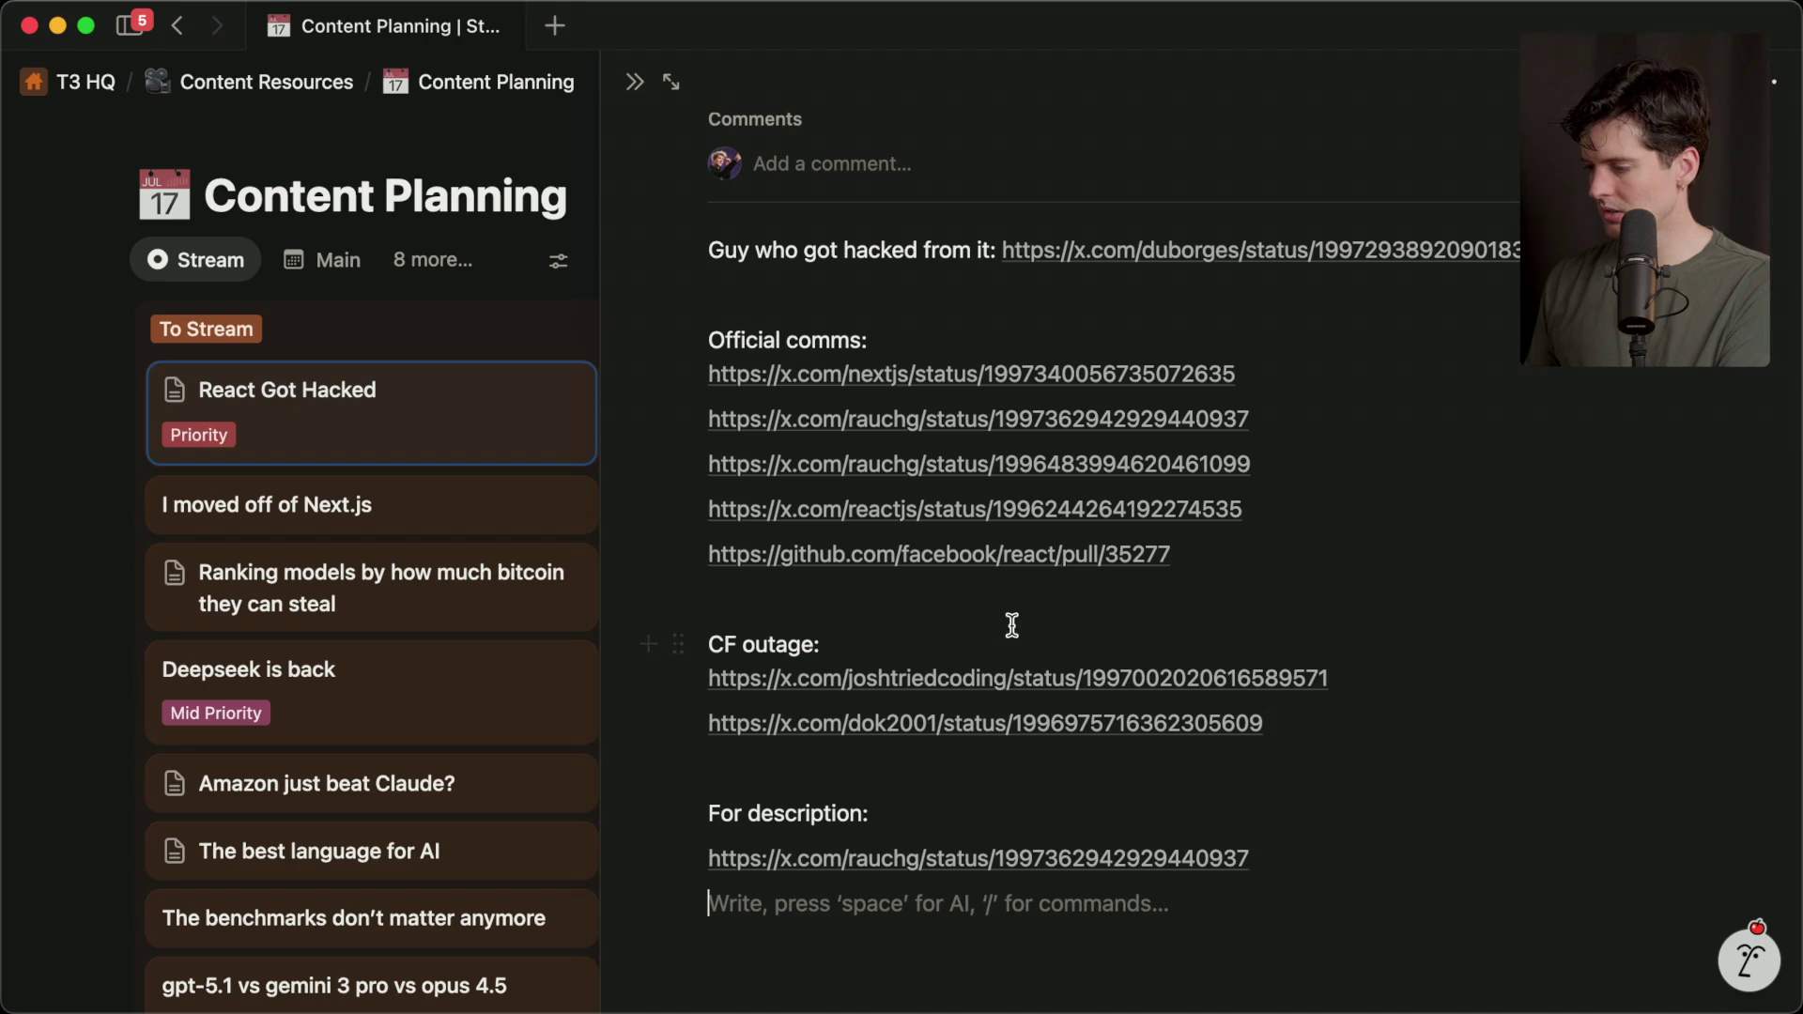
{"action": "key", "text": "super+v"}
{"action": "key", "text": "super+Tab"}
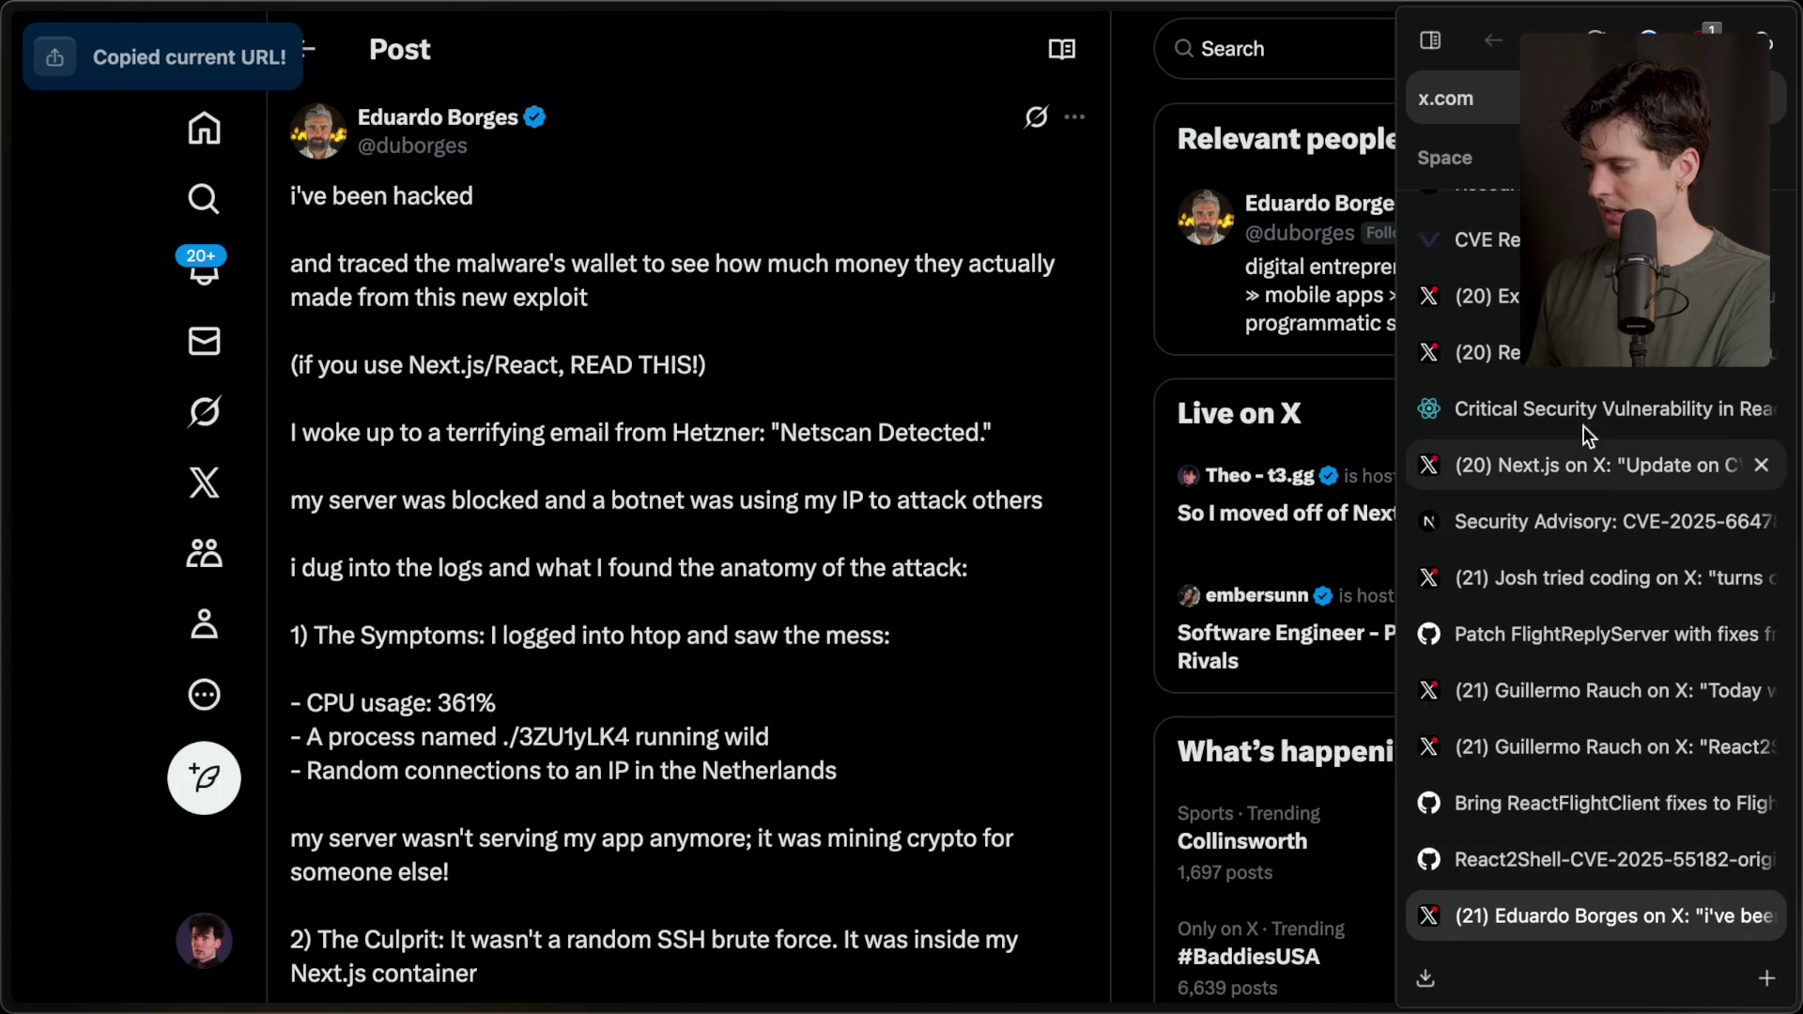
Add the react.dev vulnerability announcement and Cloudflare outage blog links to the list.
{"action": "left_click", "coordinate": [1533, 406]}
{"action": "key", "text": "super+Tab"}
{"action": "left_click", "coordinate": [912, 926]}
{"action": "key", "text": "Return"}
{"action": "key", "text": "super+v"}
{"action": "key", "text": "super+Tab"}
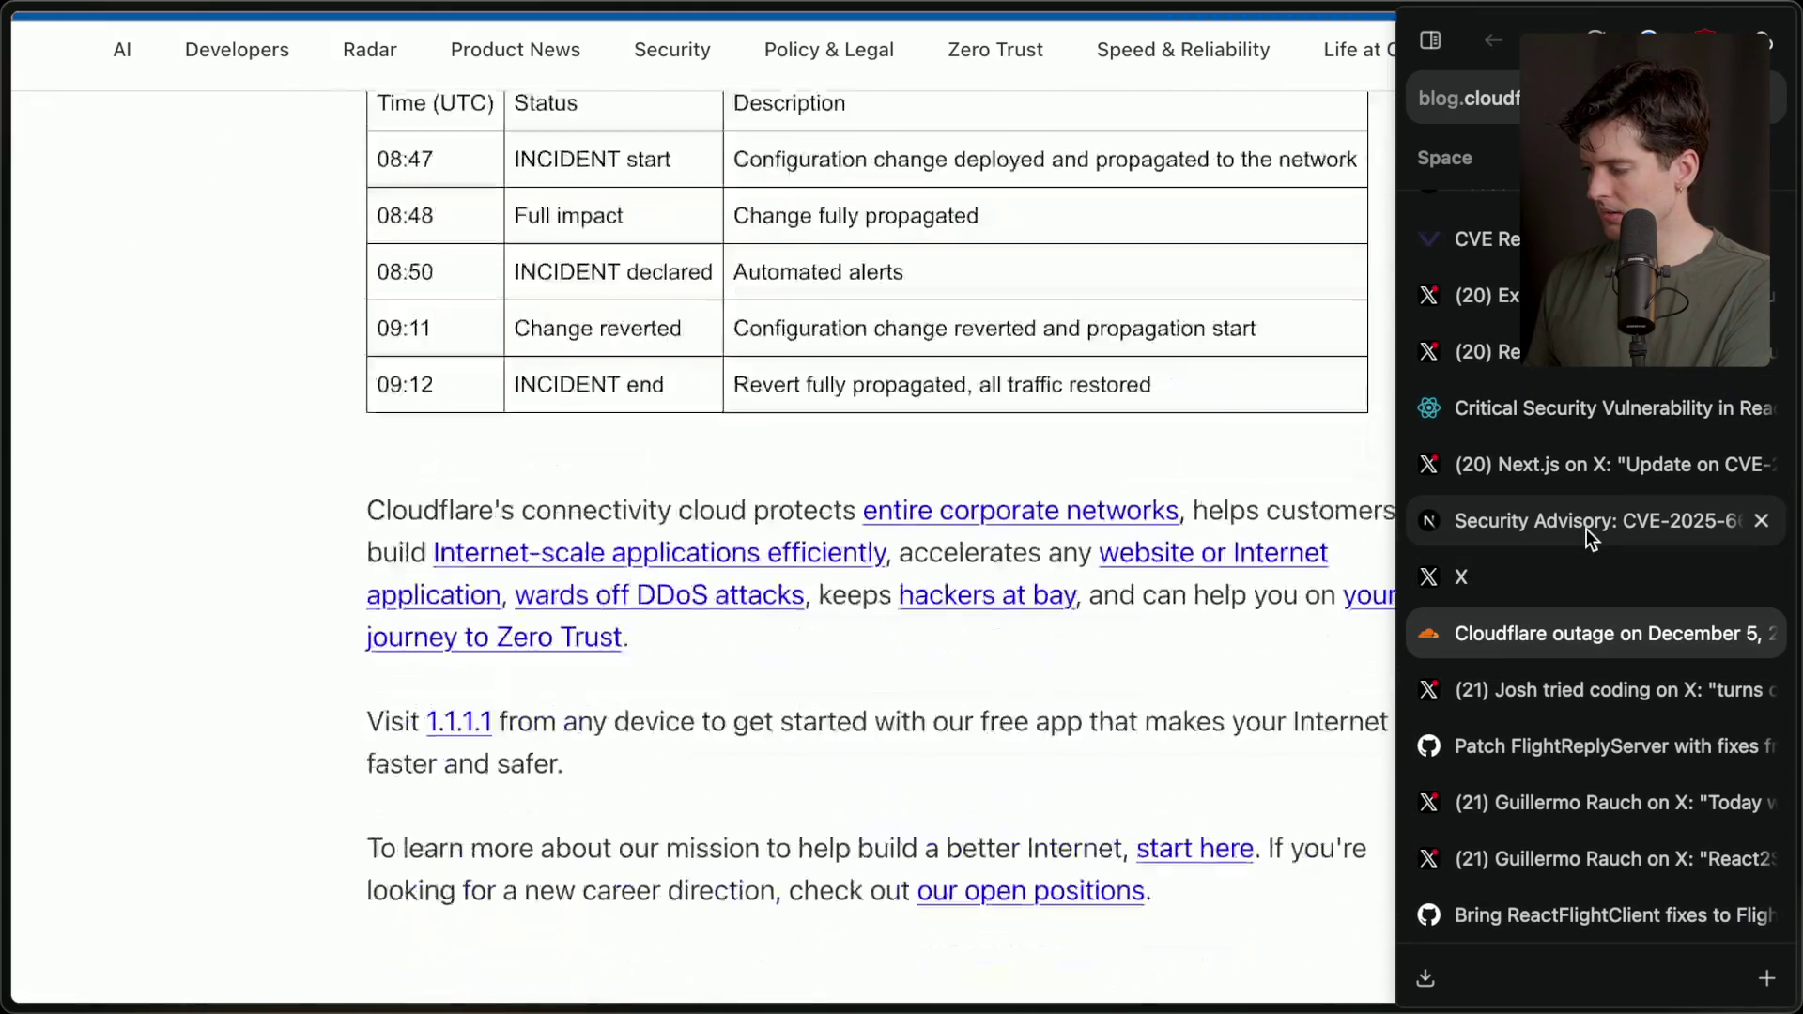
{"action": "key", "text": "super+shift+c"}
{"action": "key", "text": "super+Tab"}
{"action": "left_click", "coordinate": [845, 950]}
{"action": "key", "text": "super+v"}
{"action": "key", "text": "super+Tab"}
Close the finished research tabs: X posts, Next.js advisory, react.dev page and React announcement.
{"action": "mouse_move", "coordinate": [1671, 634]}
{"action": "key", "text": "super+w"}
{"action": "key", "text": "super+w"}
{"action": "key", "text": "super+w"}
{"action": "key", "text": "super+w"}
{"action": "key", "text": "super+w"}
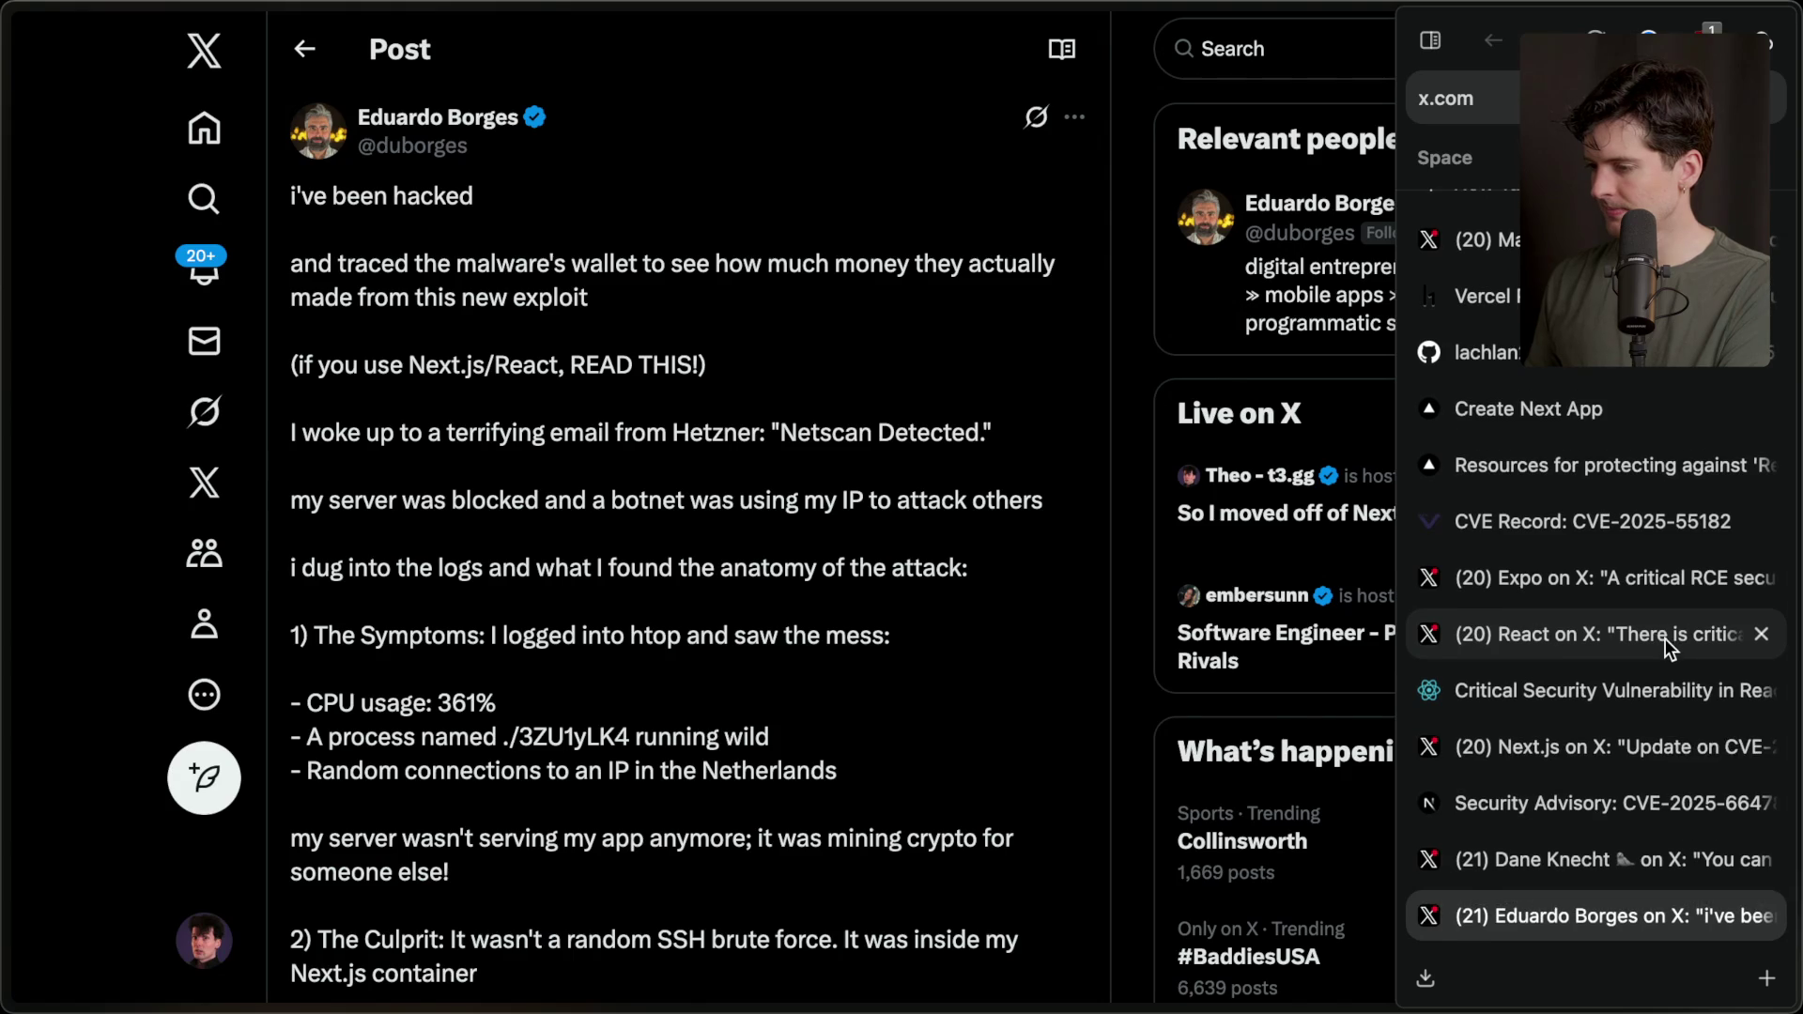
{"action": "key", "text": "super+w"}
{"action": "key", "text": "super+w"}
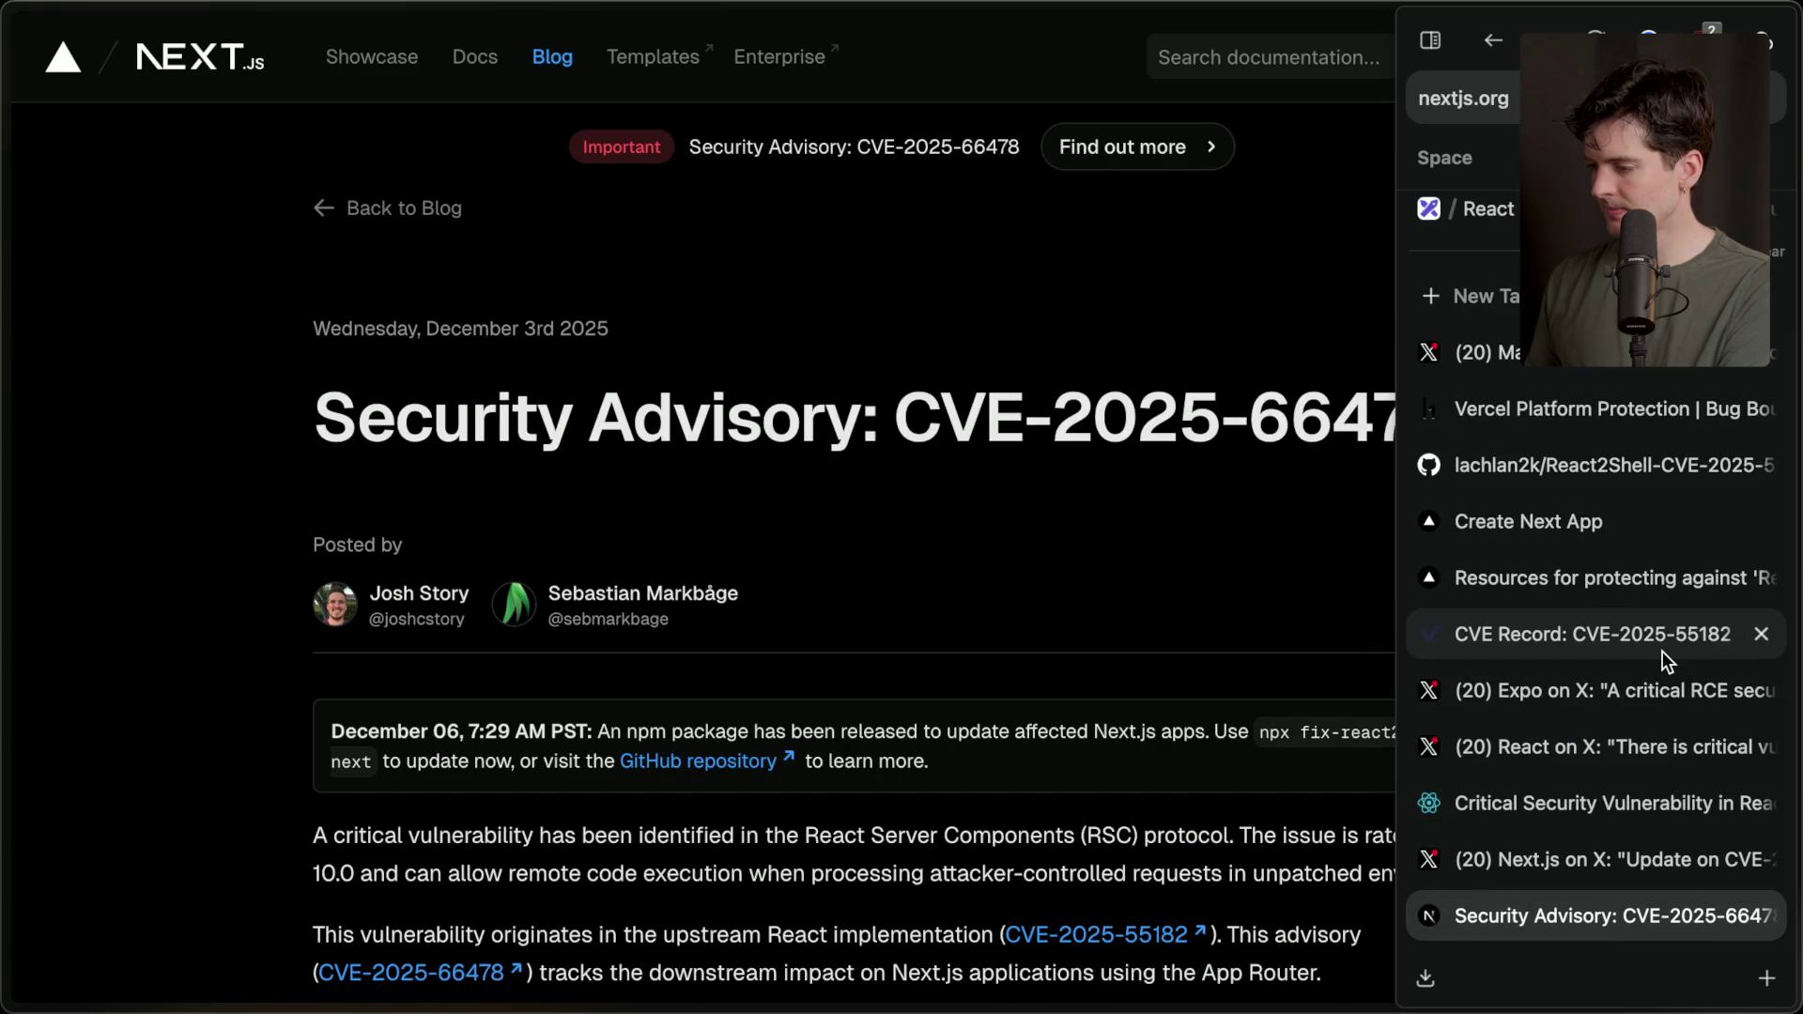
{"action": "scroll", "coordinate": [975, 775], "scroll_direction": "down", "scroll_amount": 10}
{"action": "scroll", "coordinate": [971, 765], "scroll_direction": "down", "scroll_amount": 15}
{"action": "scroll", "coordinate": [973, 778], "scroll_direction": "down", "scroll_amount": 2}
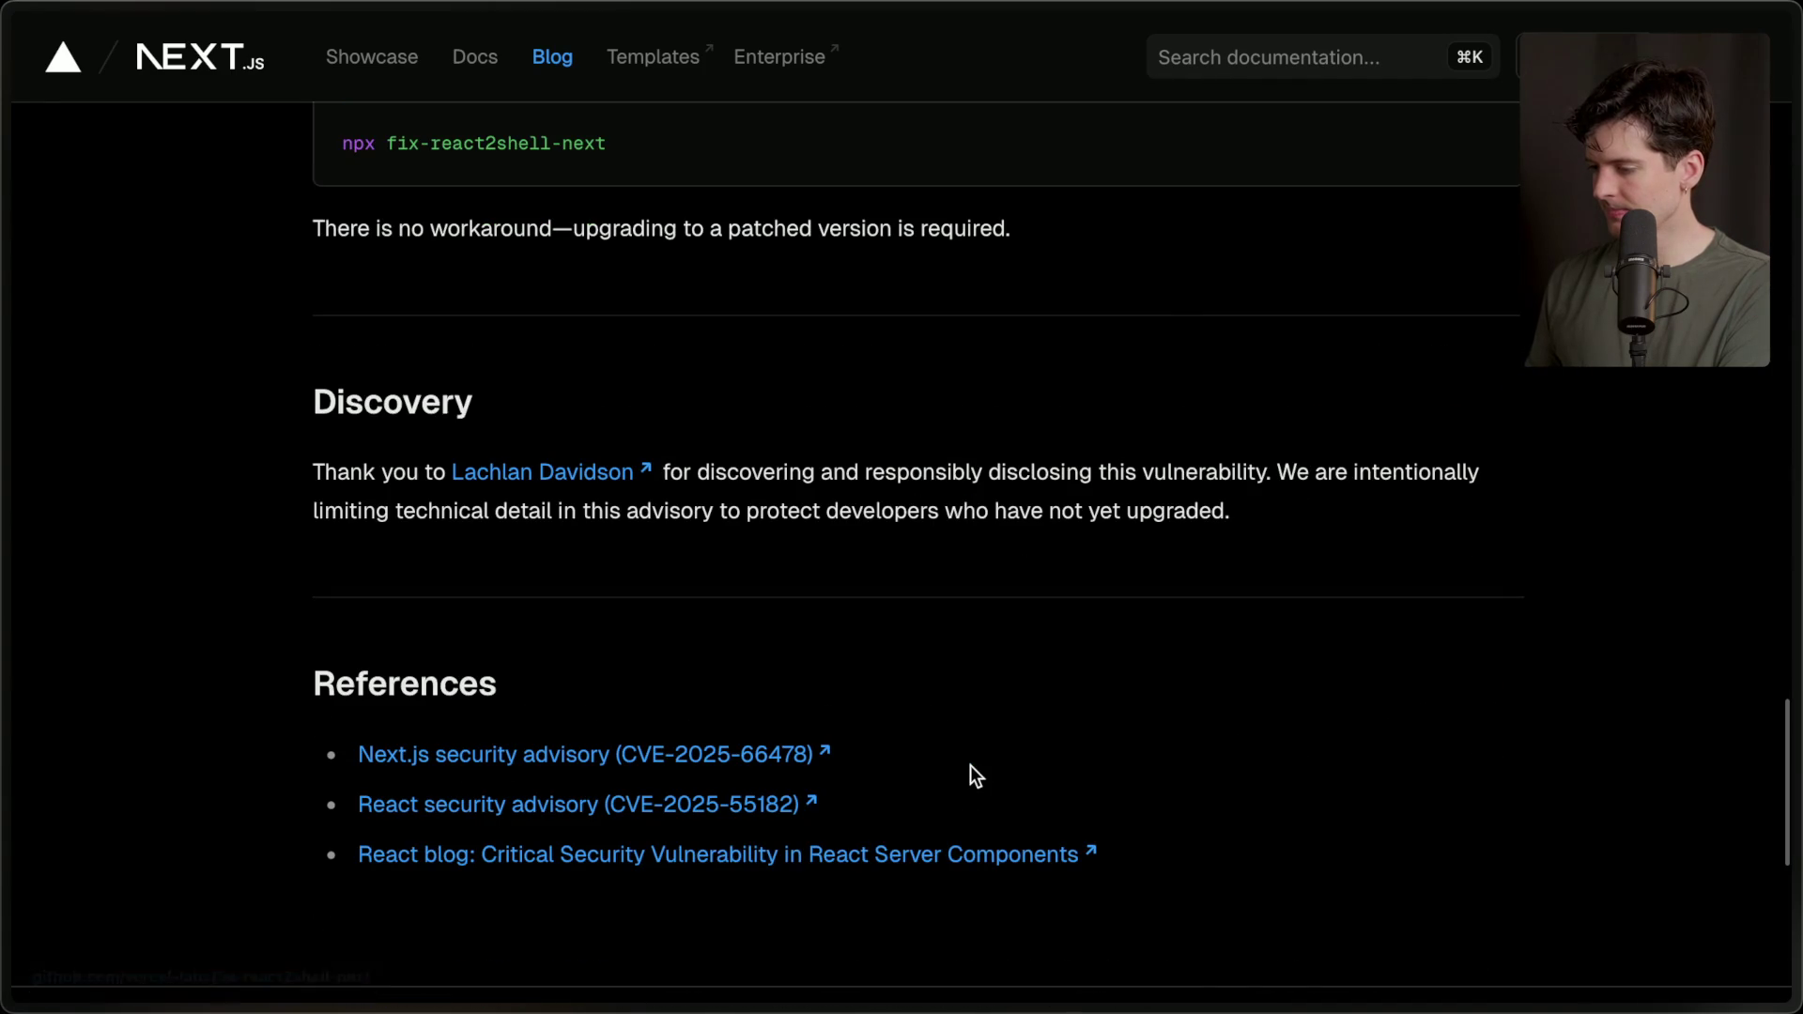
{"action": "key", "text": "ctrl+Tab"}
{"action": "mouse_move", "coordinate": [1796, 846]}
{"action": "left_click", "coordinate": [1632, 850]}
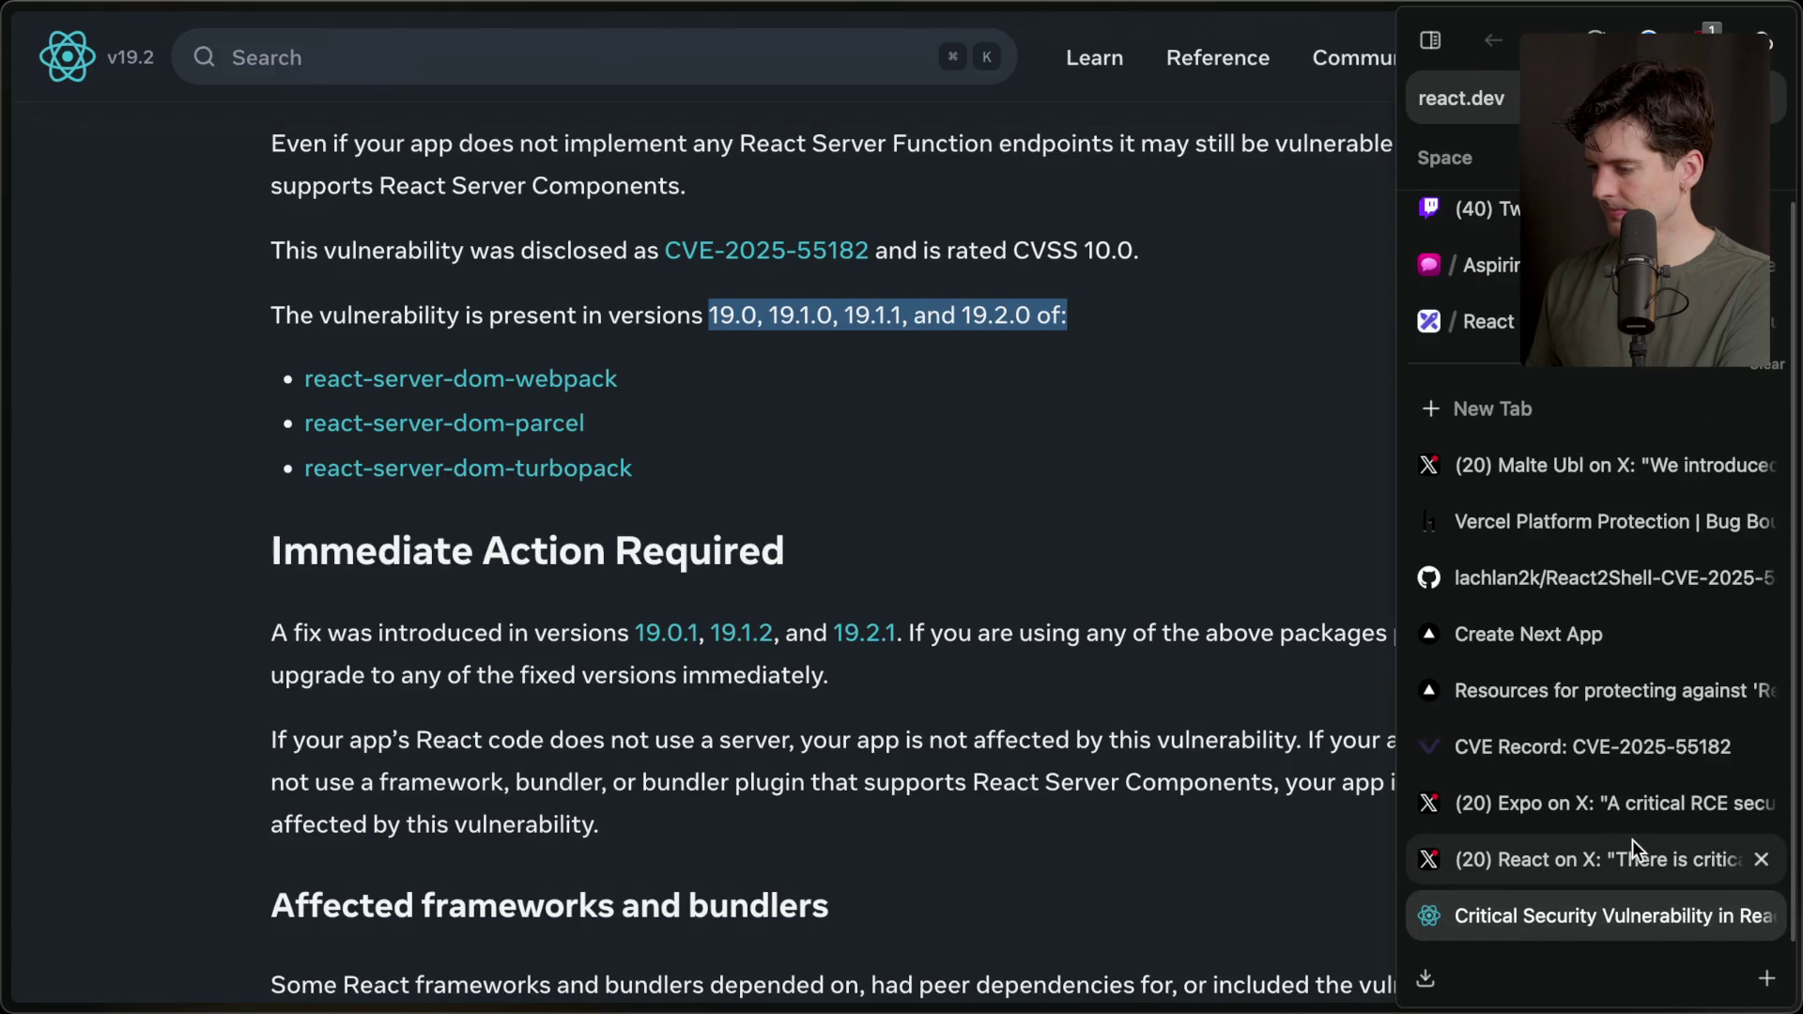
{"action": "key", "text": "ctrl+w"}
{"action": "key", "text": "ctrl+w"}
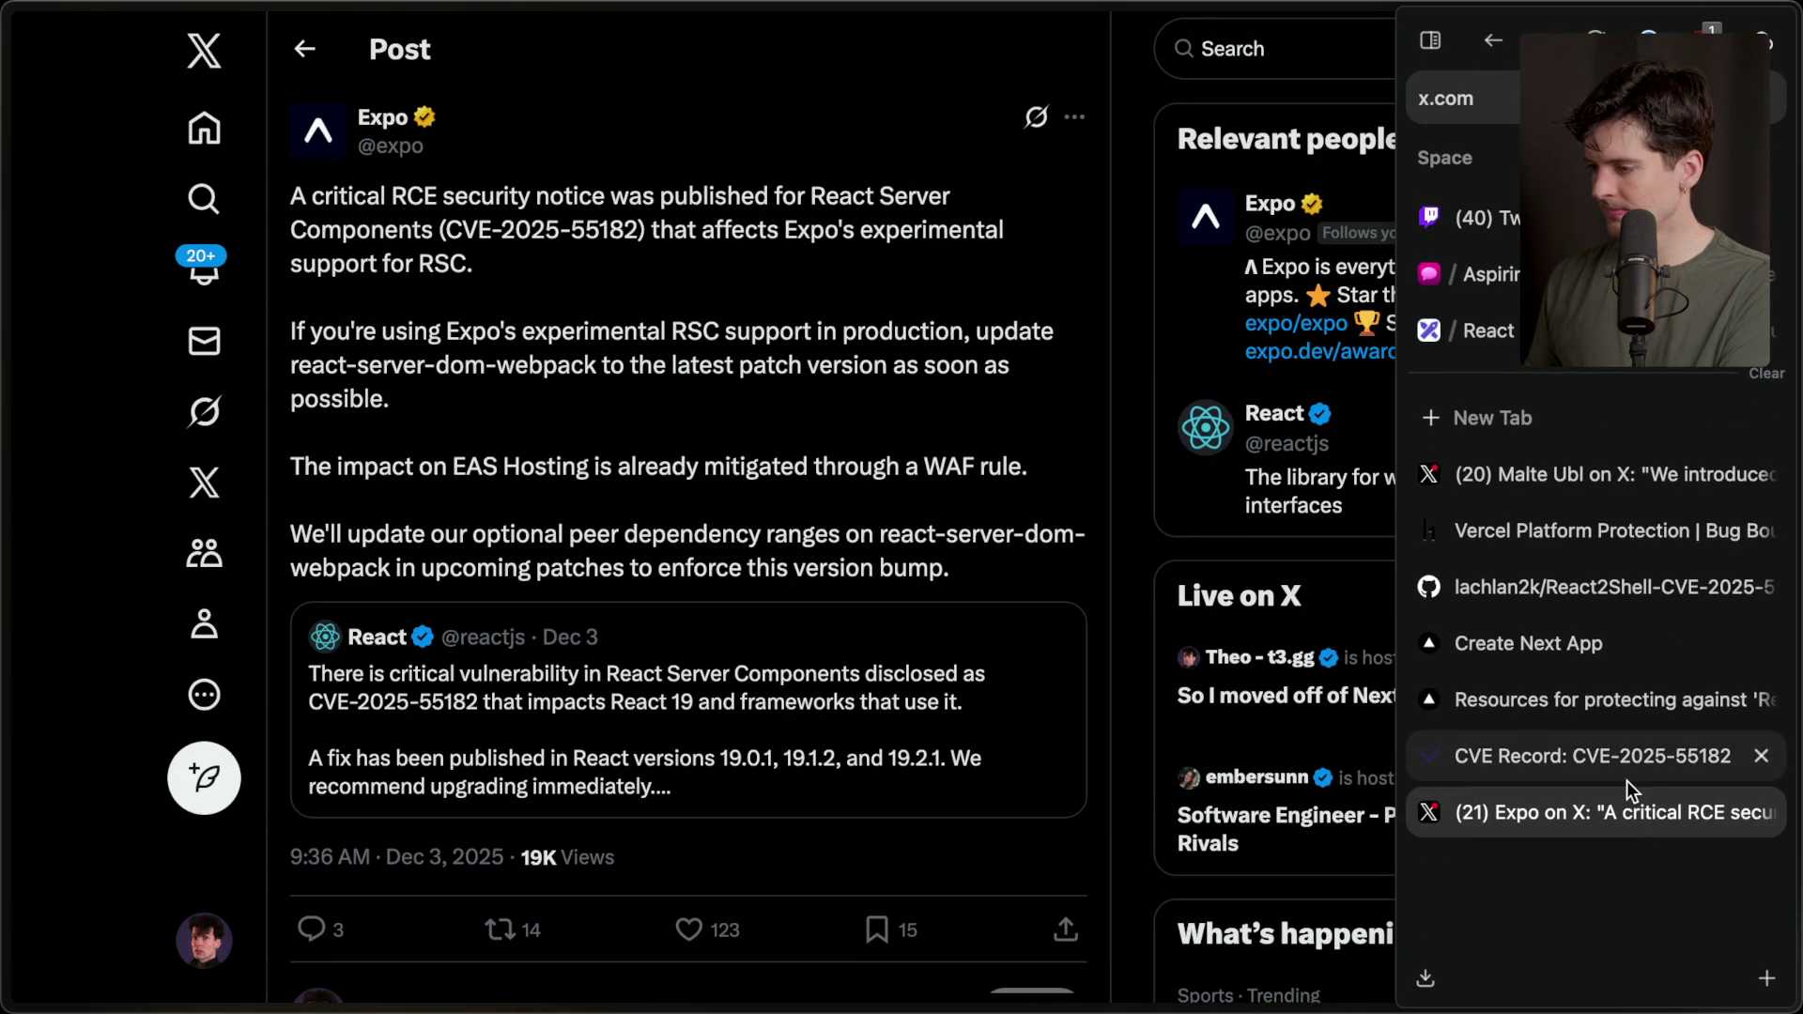
{"action": "key", "text": "ctrl+w"}
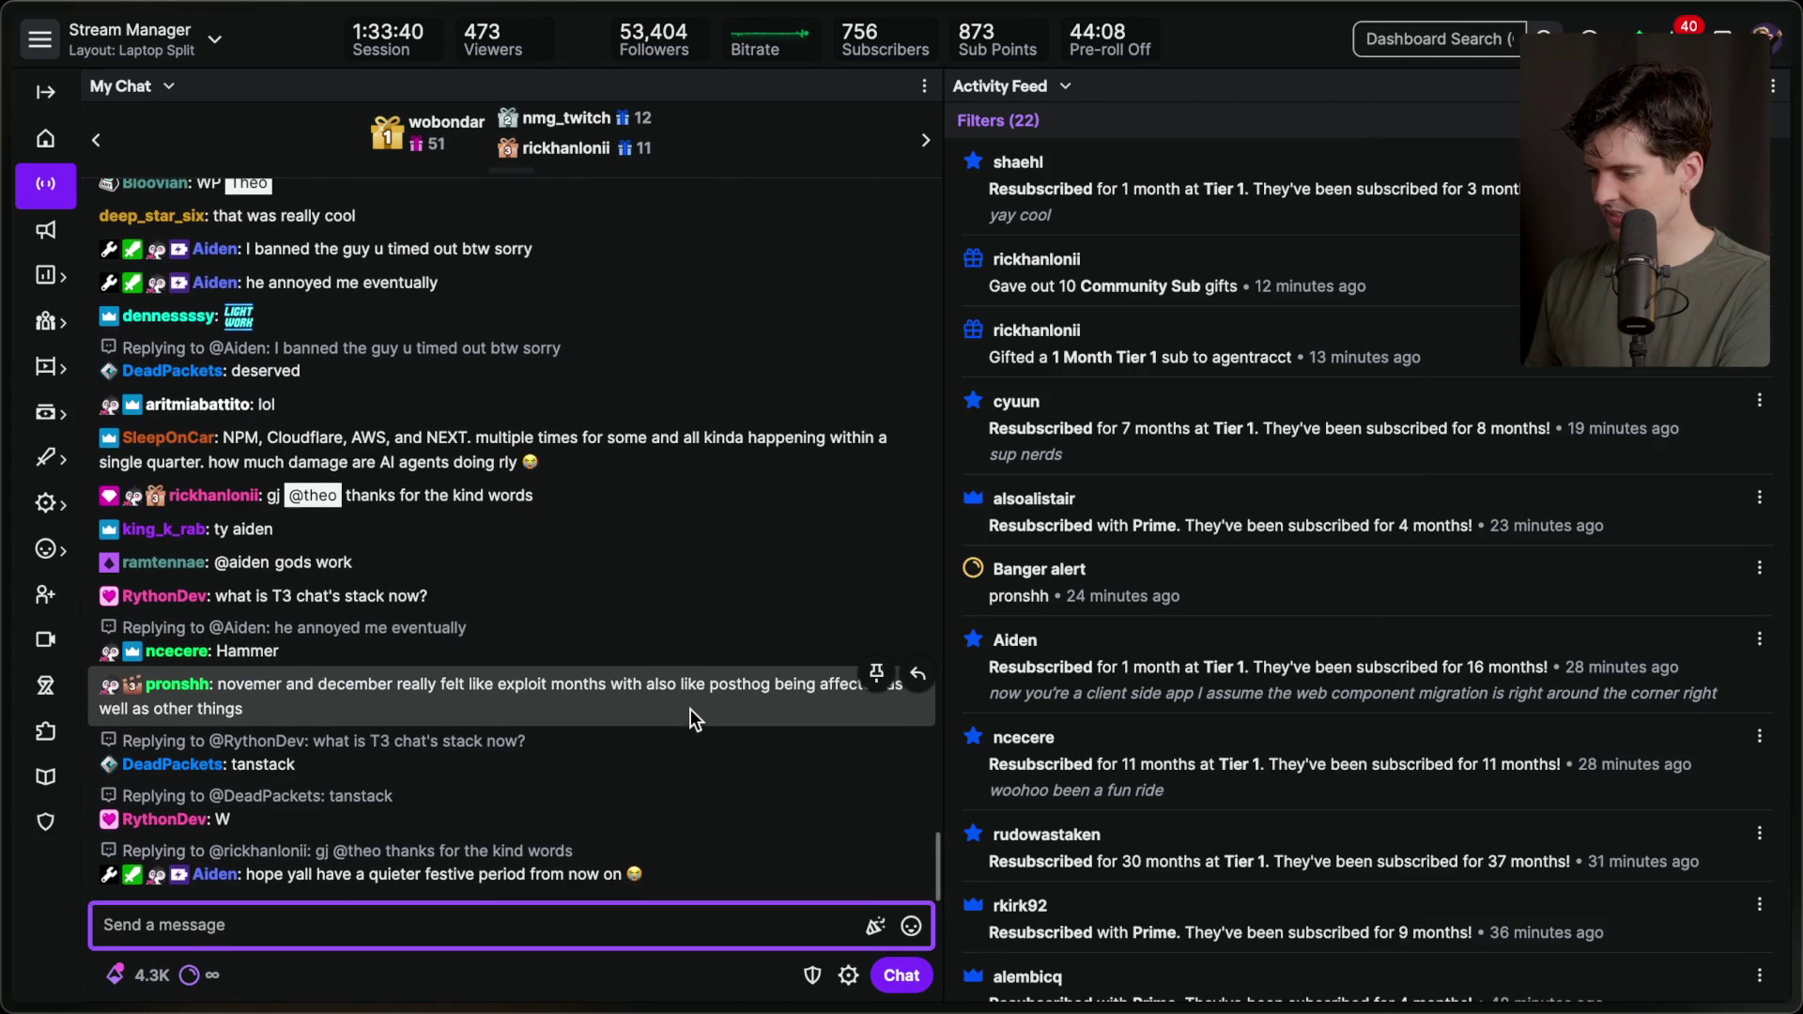
{"action": "triple_click", "coordinate": [474, 496]}
{"action": "left_click", "coordinate": [598, 481]}
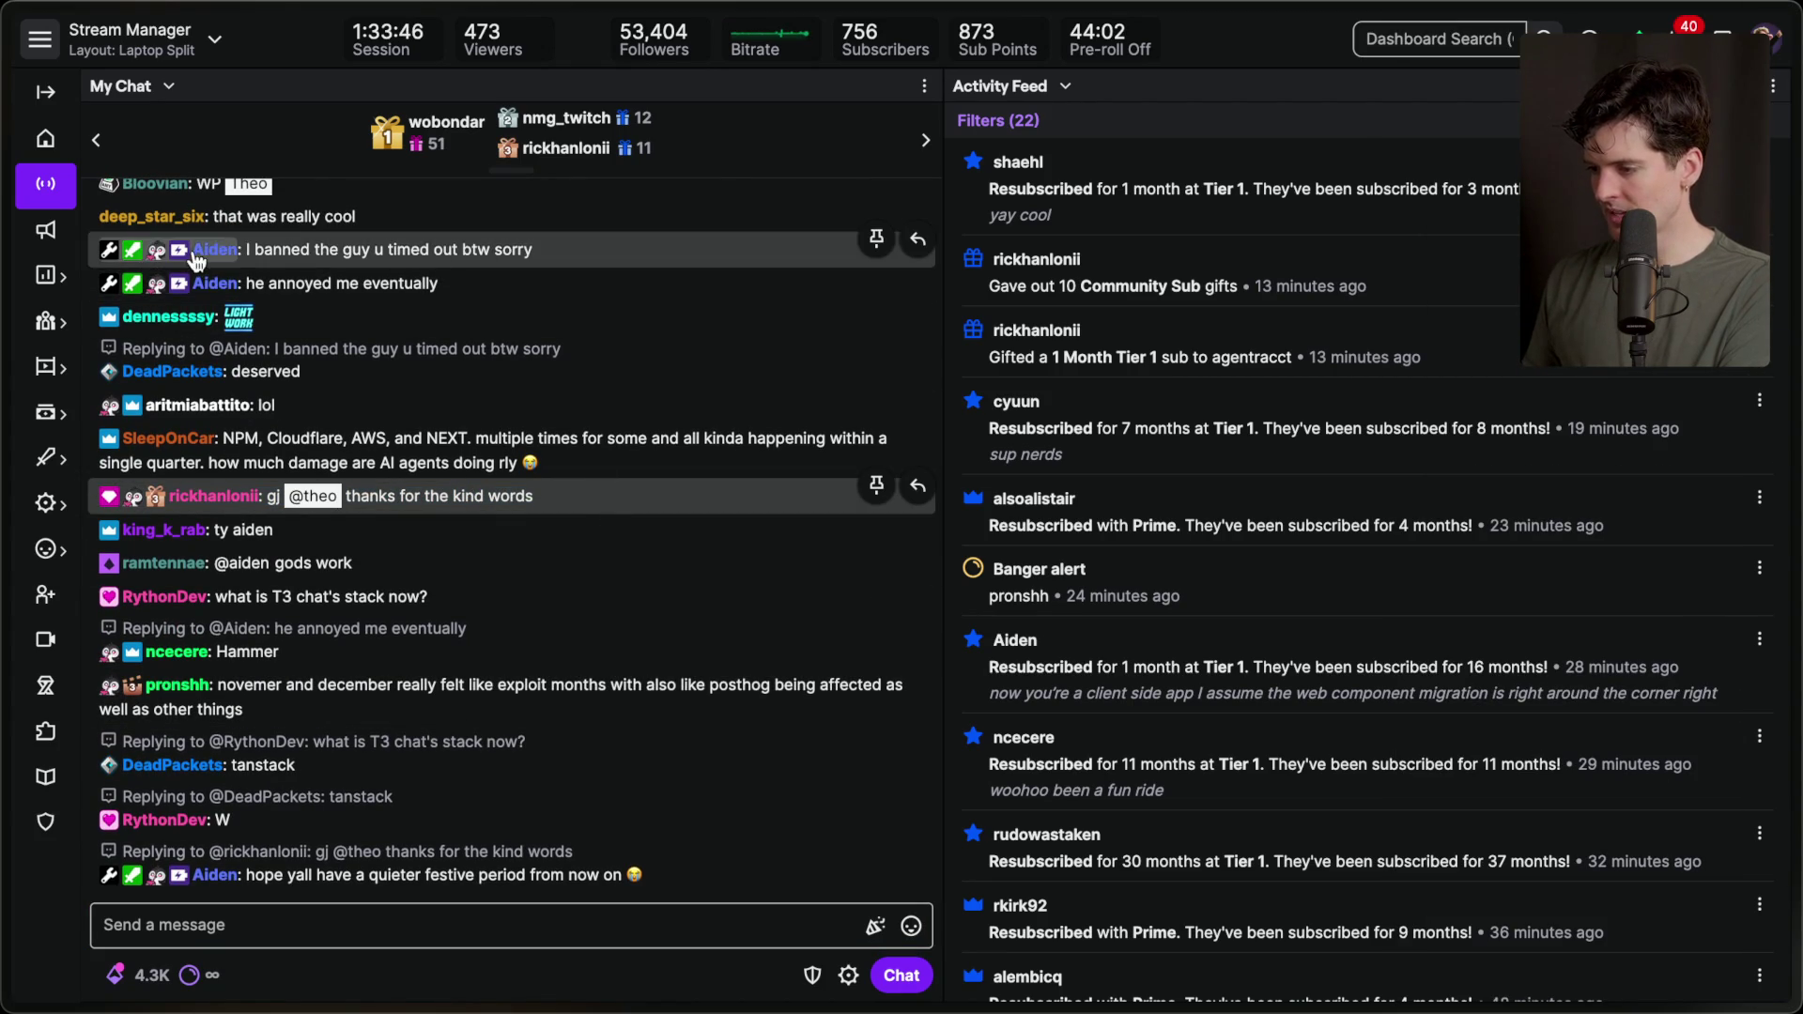
{"action": "scroll", "coordinate": [530, 395], "scroll_direction": "up", "scroll_amount": 5}
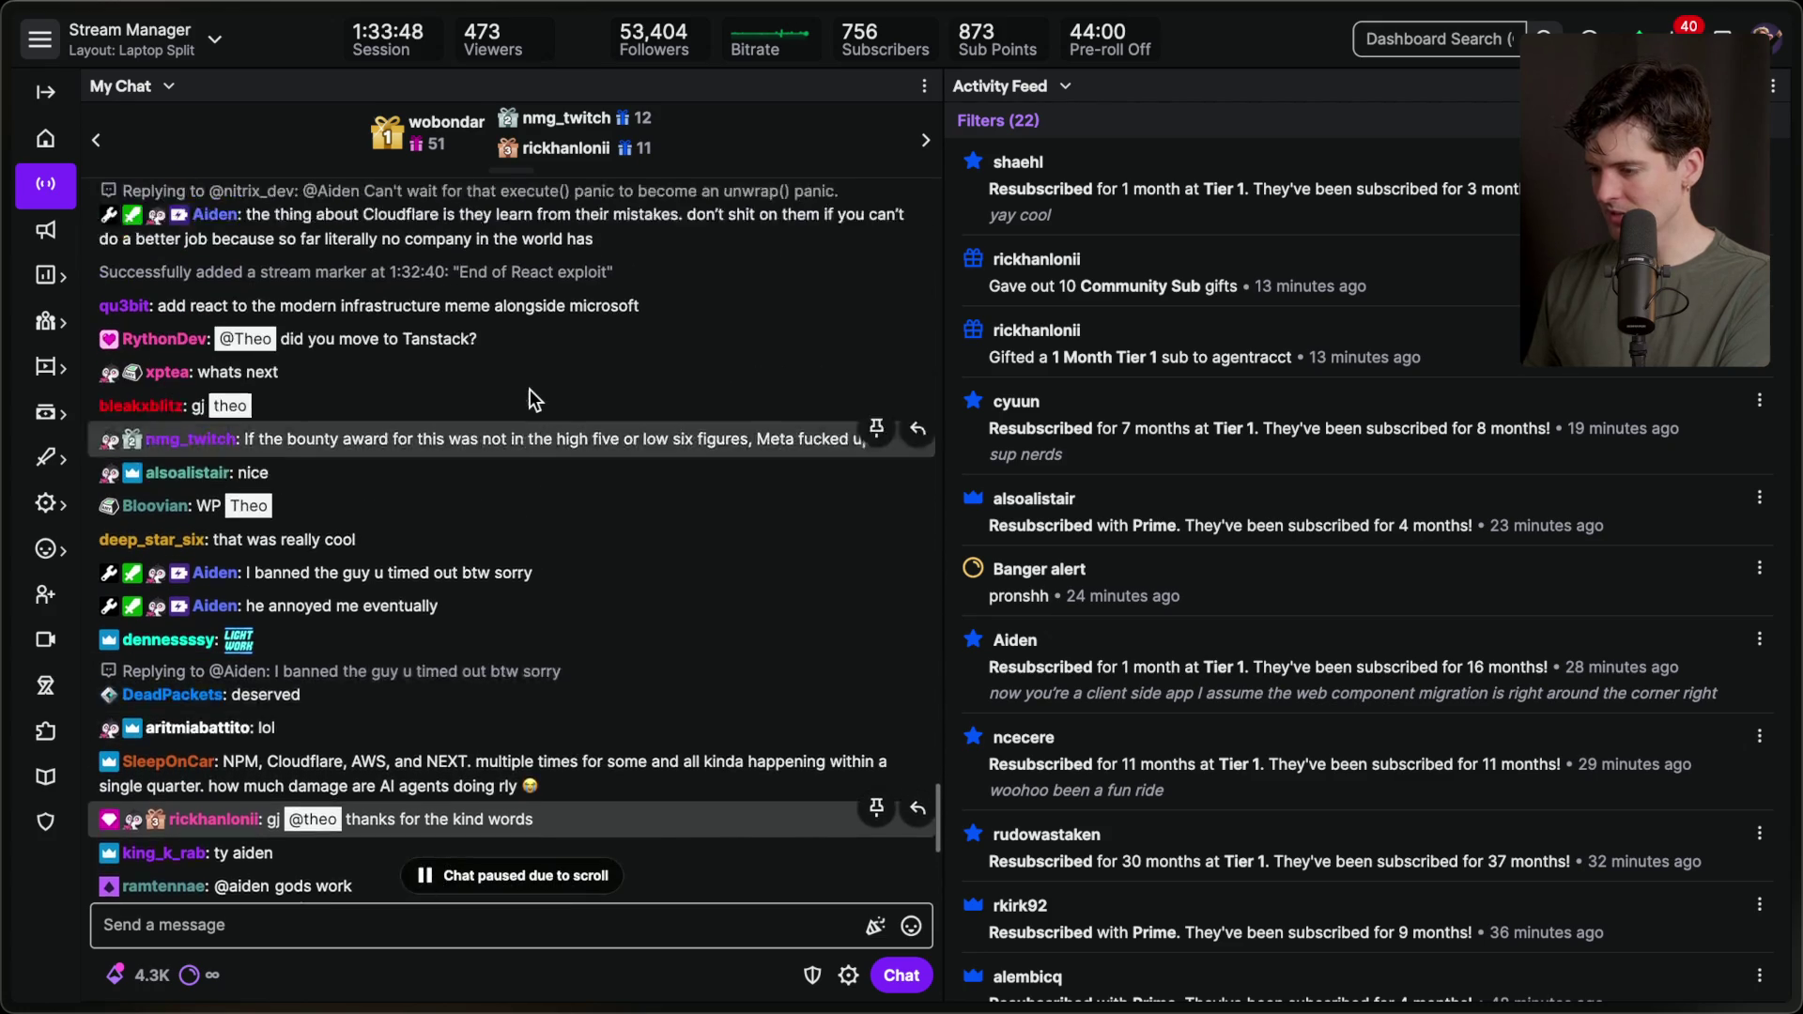
{"action": "scroll", "coordinate": [530, 394], "scroll_direction": "up", "scroll_amount": 1}
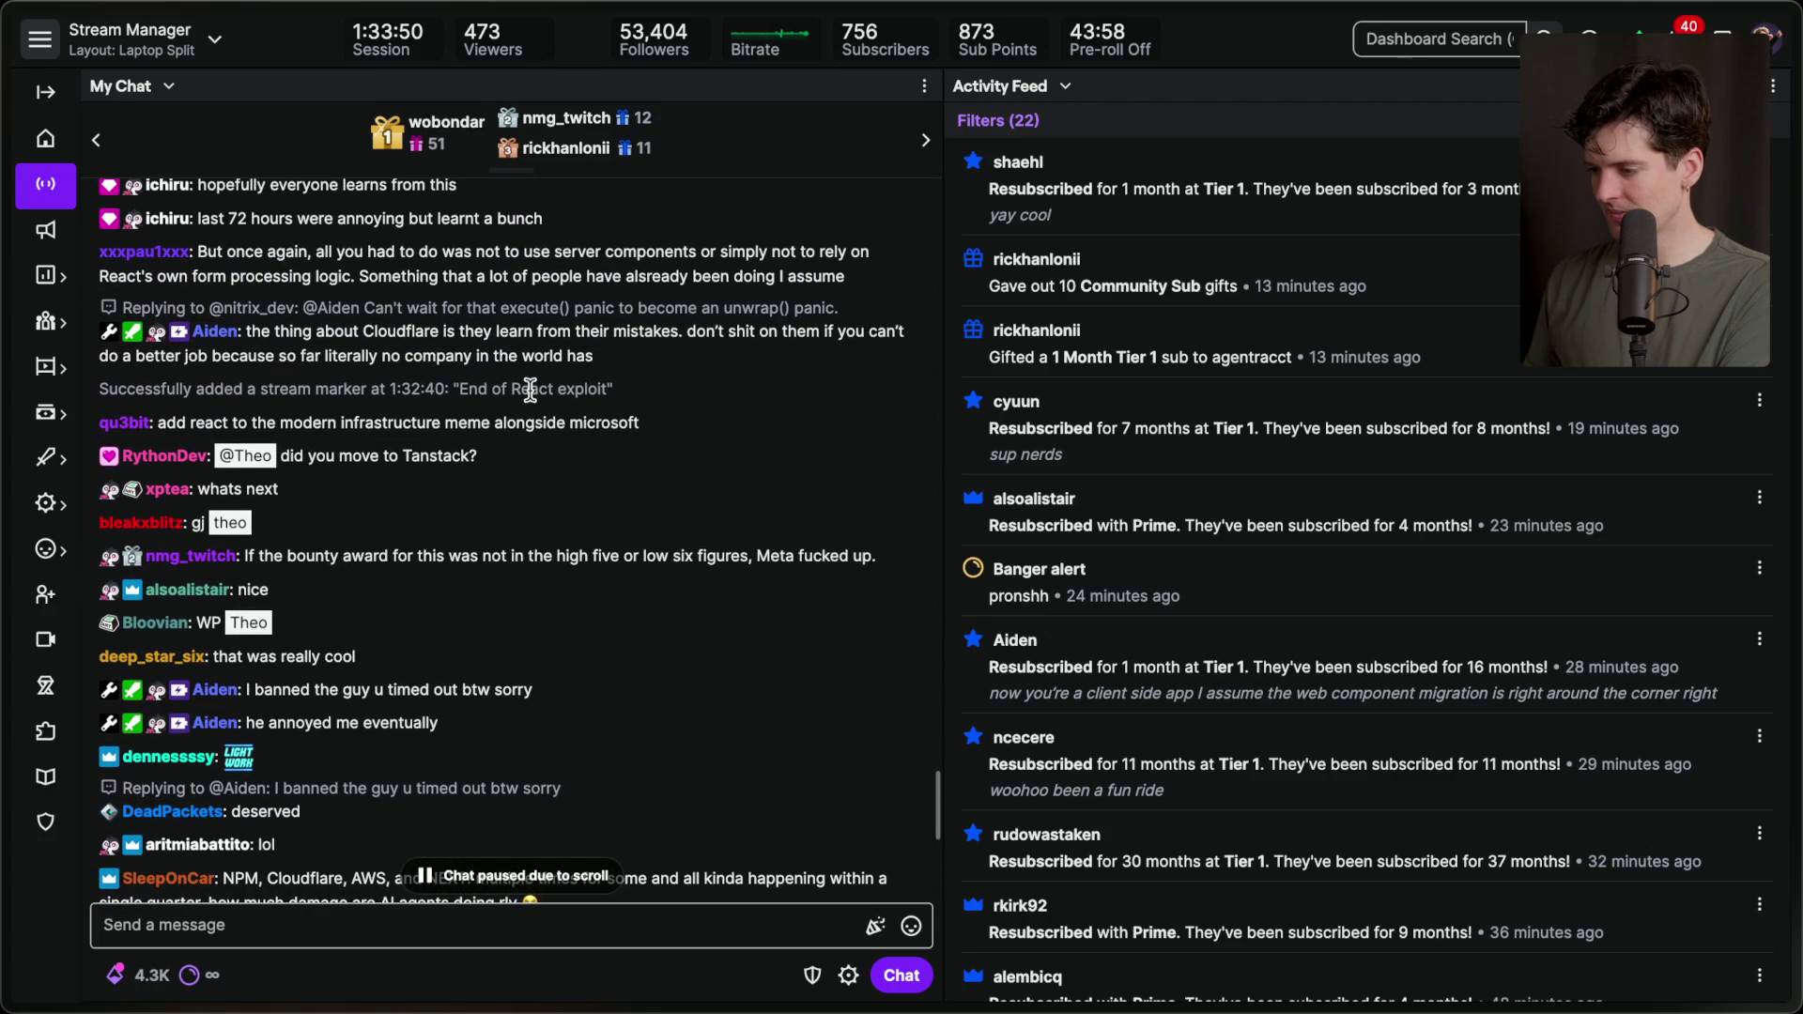
{"action": "scroll", "coordinate": [530, 389], "scroll_direction": "down", "scroll_amount": 7}
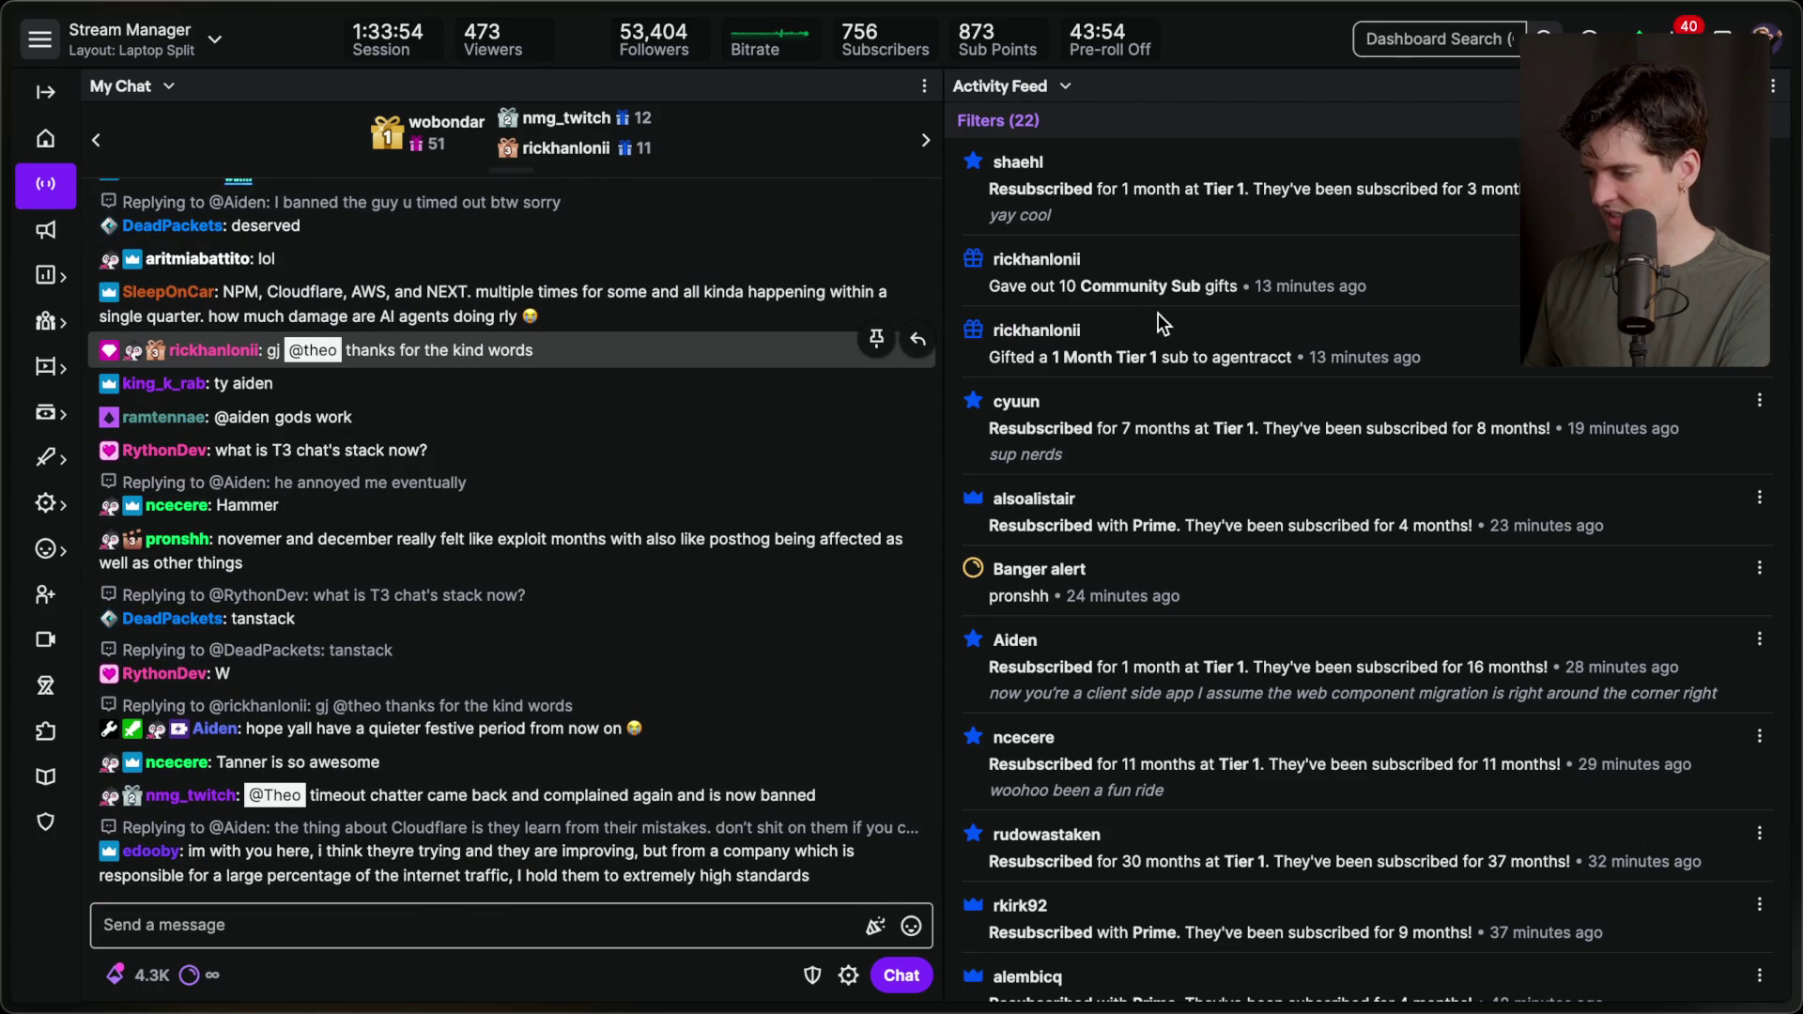
{"action": "triple_click", "coordinate": [1433, 279]}
{"action": "left_click", "coordinate": [1435, 278]}
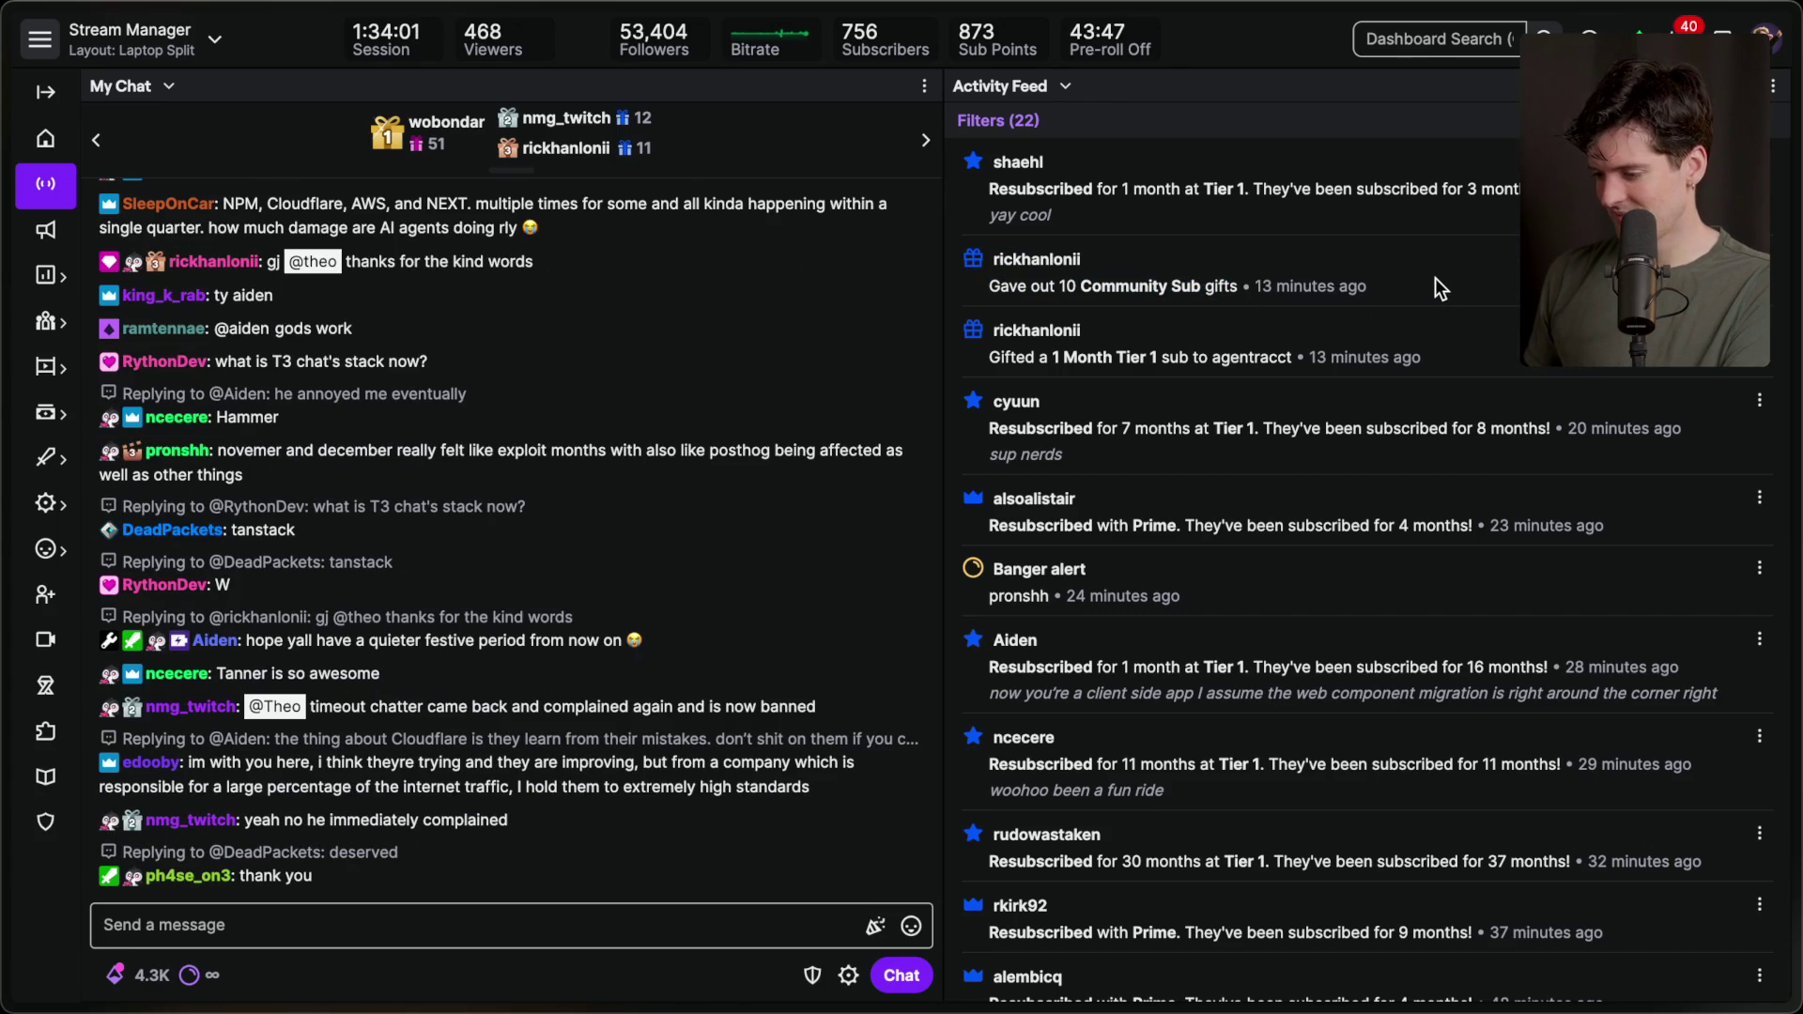
{"action": "scroll", "coordinate": [1436, 278], "scroll_direction": "down", "scroll_amount": 1}
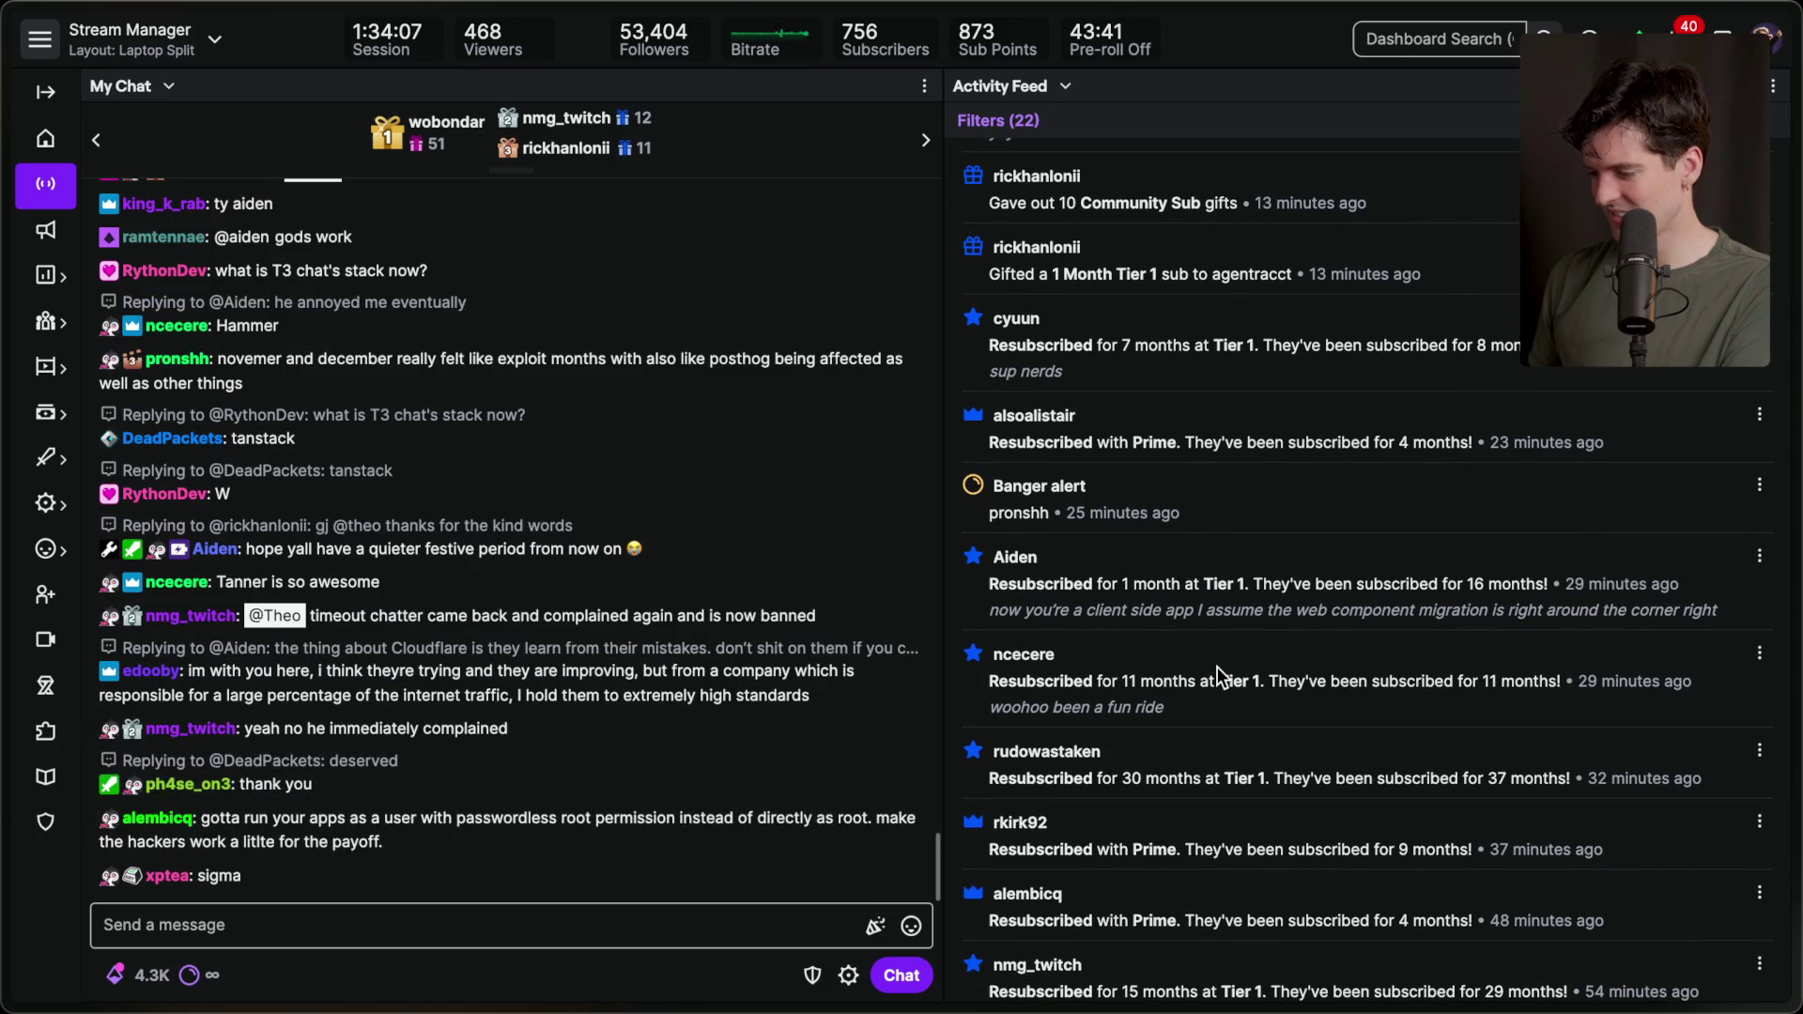
{"action": "scroll", "coordinate": [1217, 667], "scroll_direction": "down", "scroll_amount": 3}
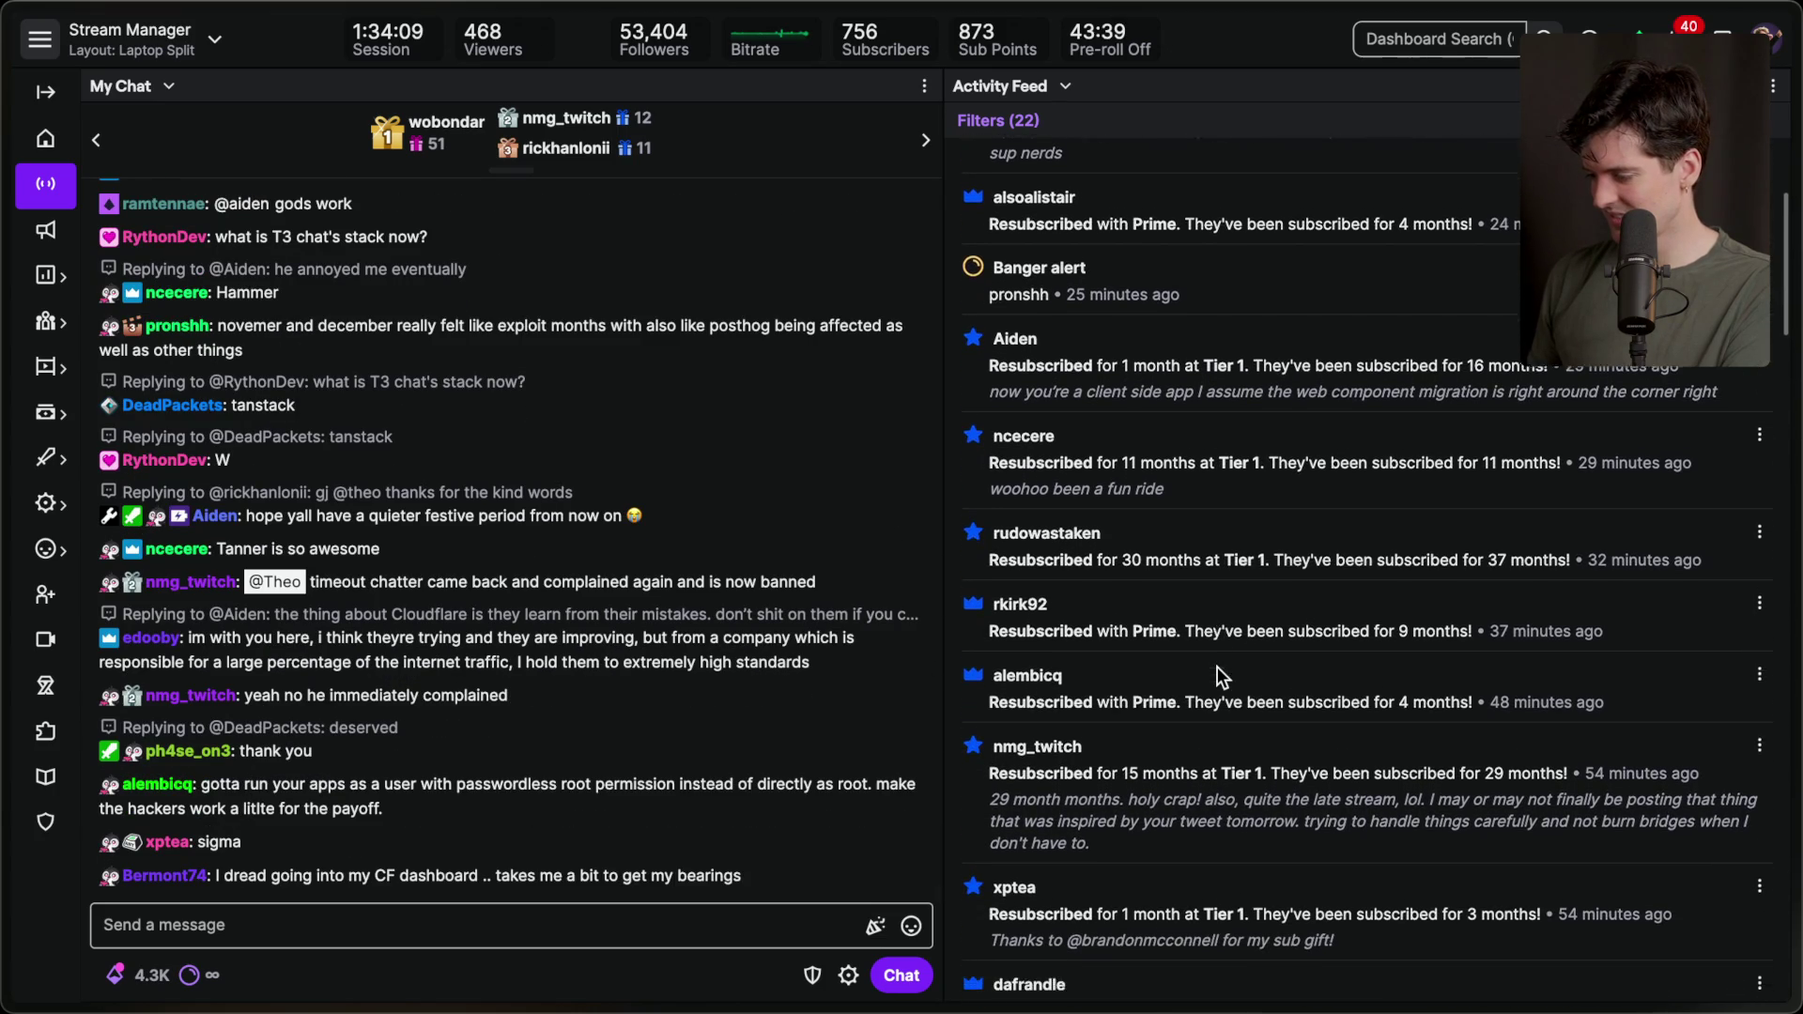
{"action": "scroll", "coordinate": [1218, 667], "scroll_direction": "down", "scroll_amount": 2}
{"action": "scroll", "coordinate": [1217, 667], "scroll_direction": "down", "scroll_amount": 1}
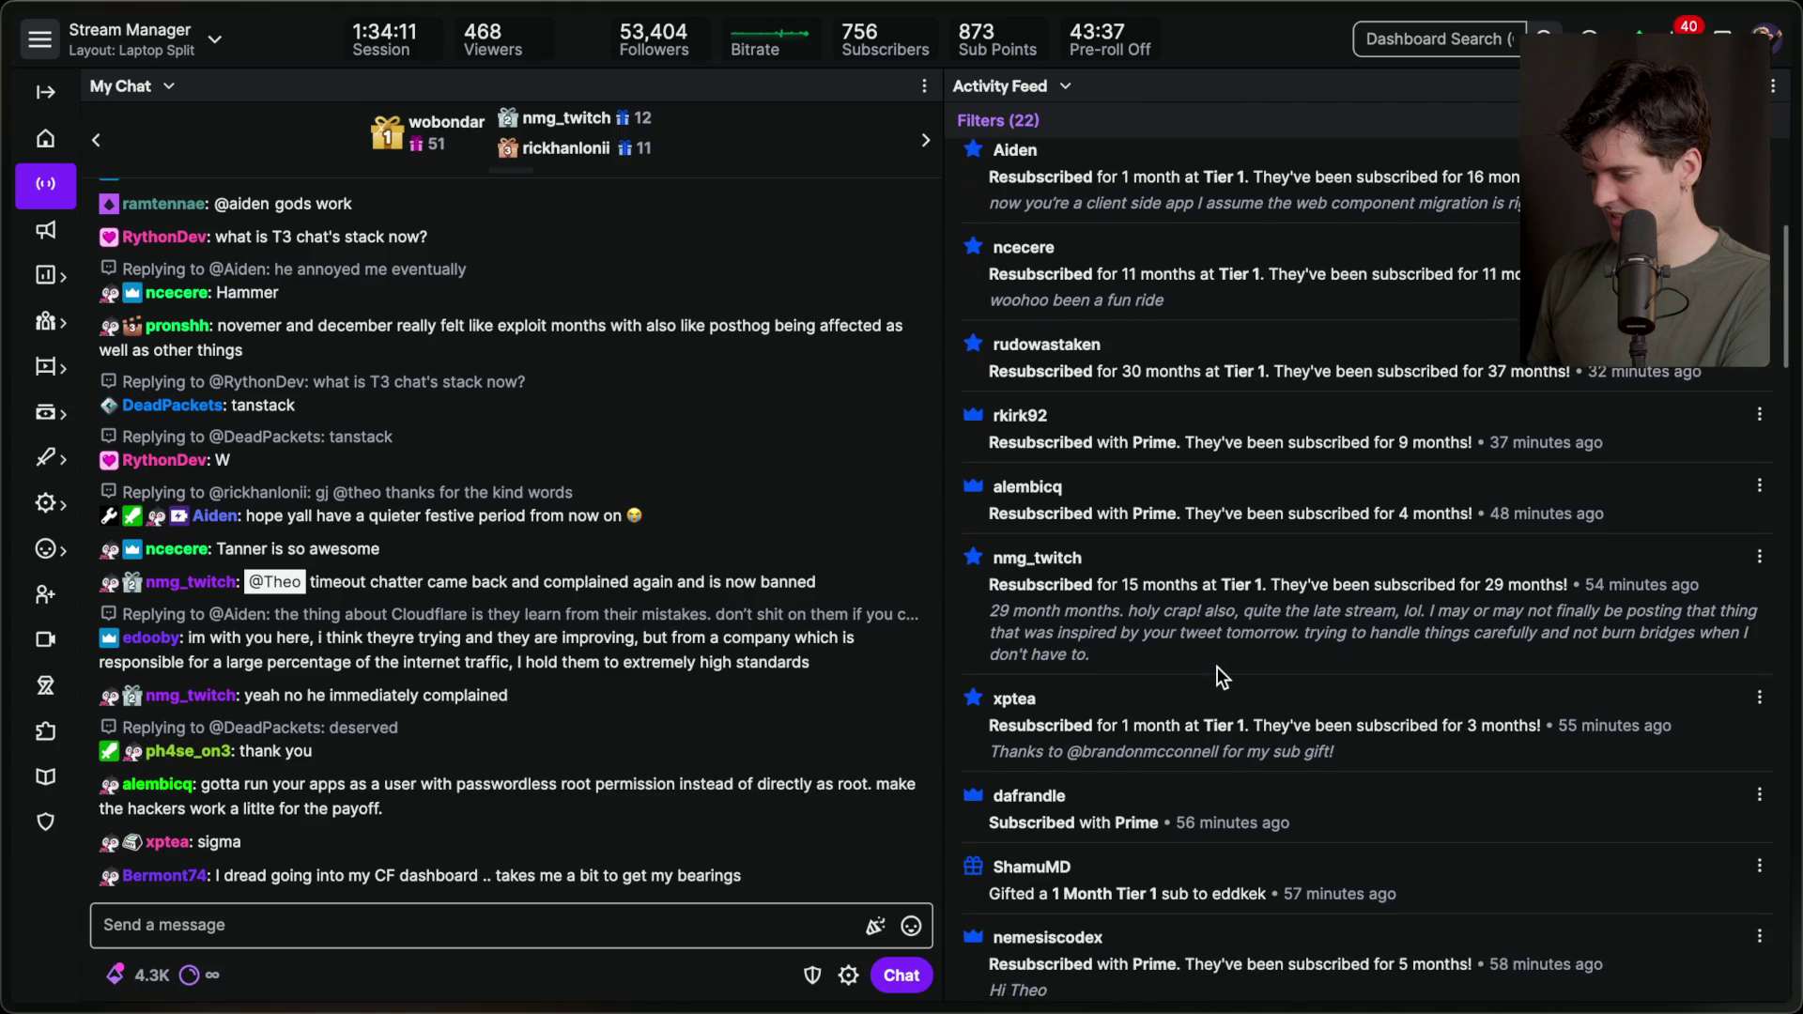
{"action": "scroll", "coordinate": [1217, 667], "scroll_direction": "down", "scroll_amount": 1}
{"action": "mouse_move", "coordinate": [1371, 735]}
{"action": "left_mouse_down"}
{"action": "mouse_move", "coordinate": [1052, 706]}
{"action": "mouse_move", "coordinate": [1079, 670]}
{"action": "left_mouse_up"}
{"action": "left_click", "coordinate": [1281, 690]}
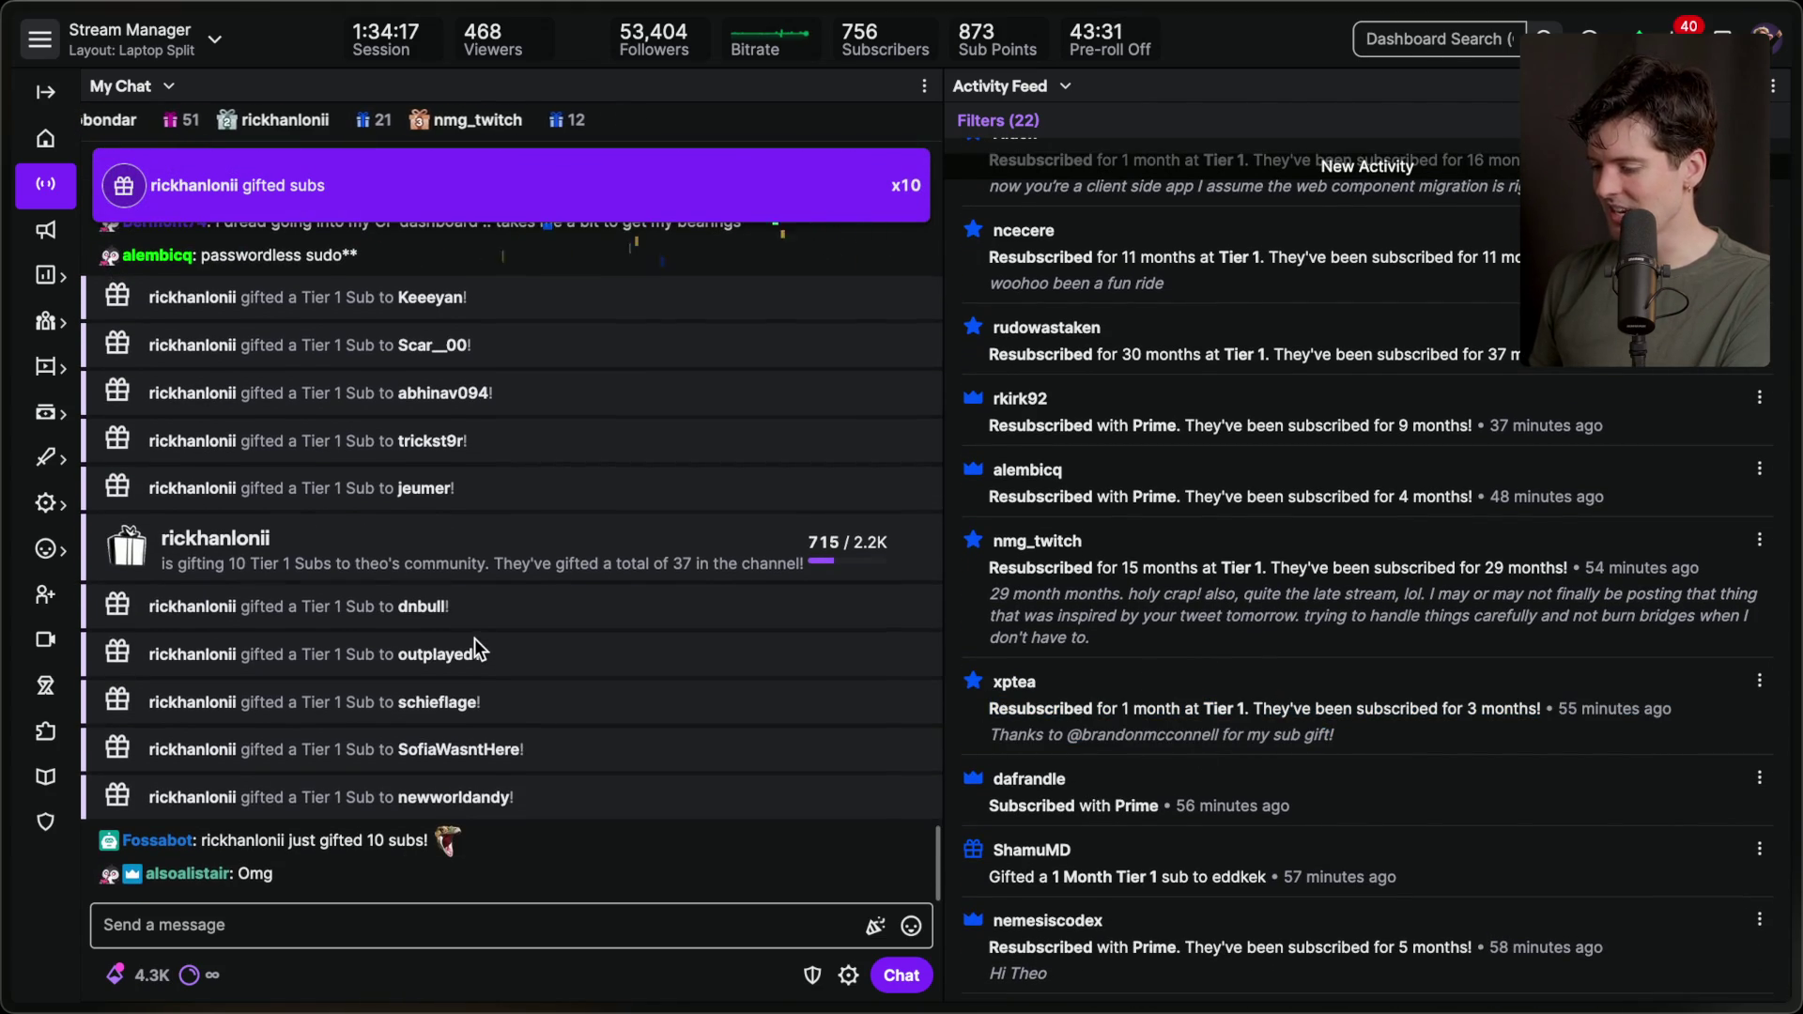
{"action": "scroll", "coordinate": [1141, 682], "scroll_direction": "up", "scroll_amount": 1}
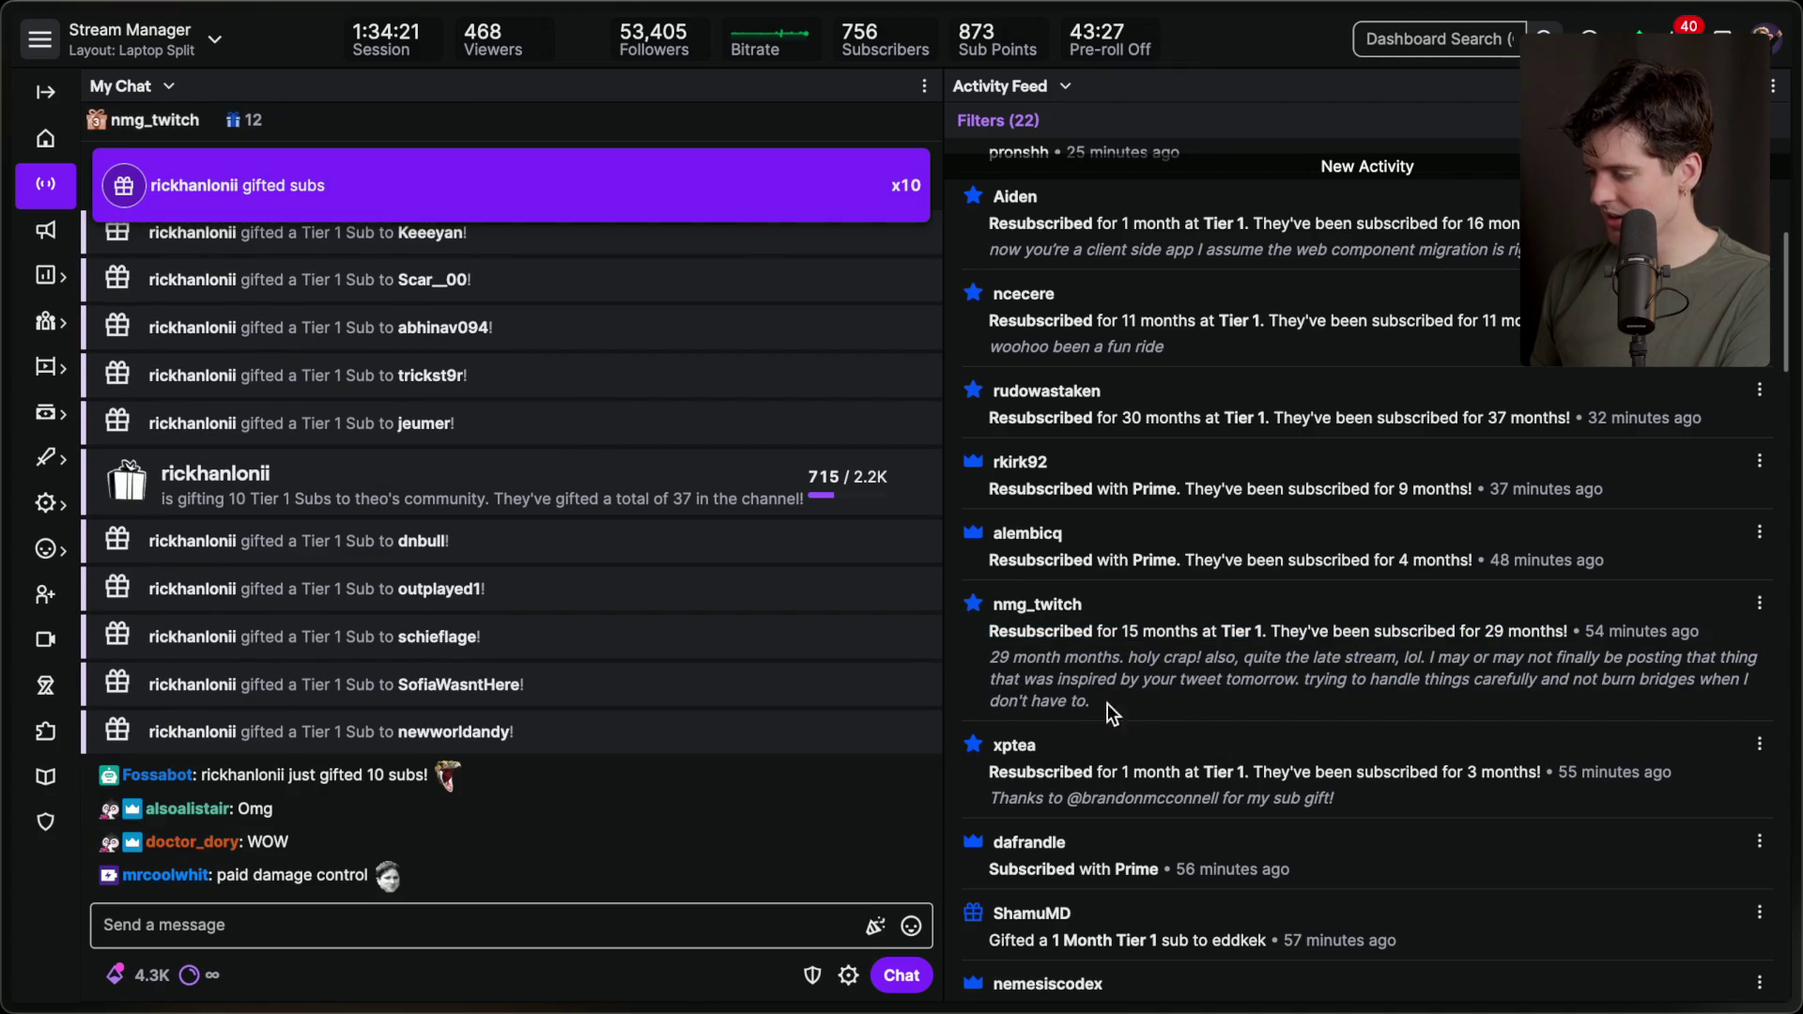
{"action": "scroll", "coordinate": [1148, 714], "scroll_direction": "up", "scroll_amount": 2}
{"action": "left_click_drag", "start_coordinate": [989, 716], "coordinate": [1497, 713]}
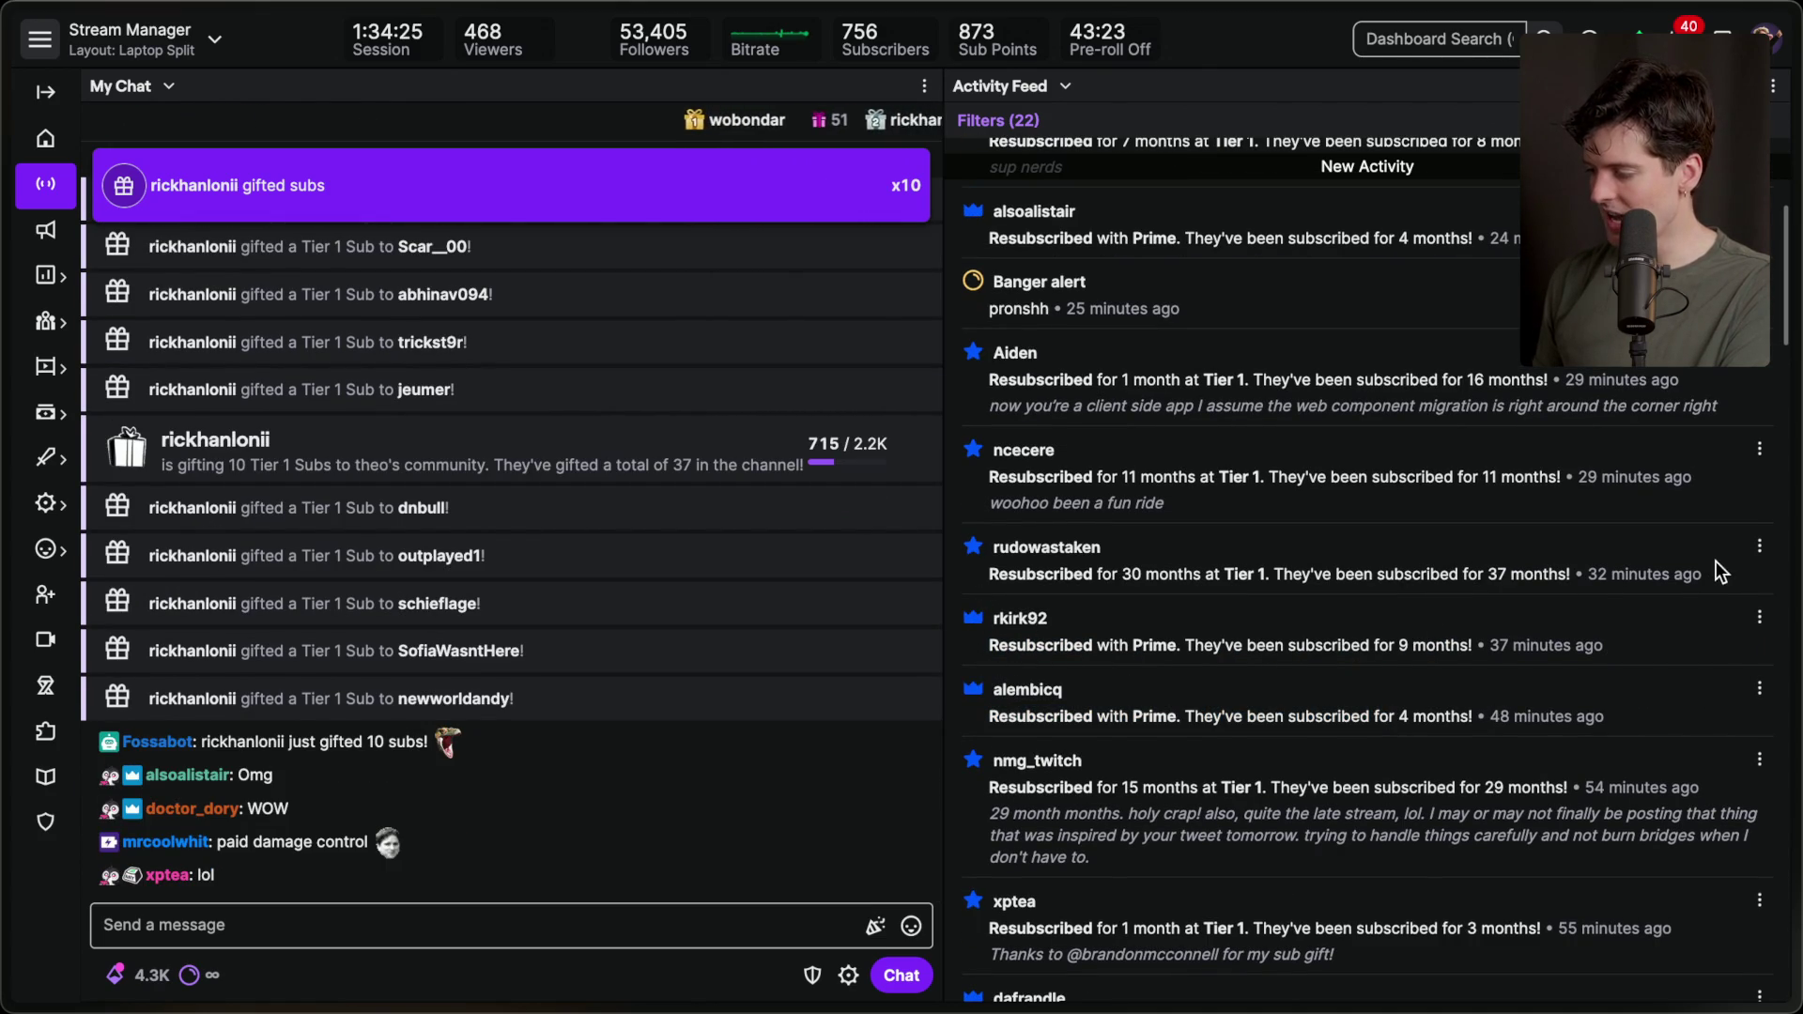
{"action": "left_click_drag", "start_coordinate": [1705, 574], "coordinate": [993, 568]}
{"action": "mouse_move", "coordinate": [1265, 554]}
{"action": "left_mouse_down"}
{"action": "mouse_move", "coordinate": [1096, 583]}
{"action": "mouse_move", "coordinate": [926, 511]}
{"action": "mouse_move", "coordinate": [1159, 624]}
{"action": "left_mouse_up"}
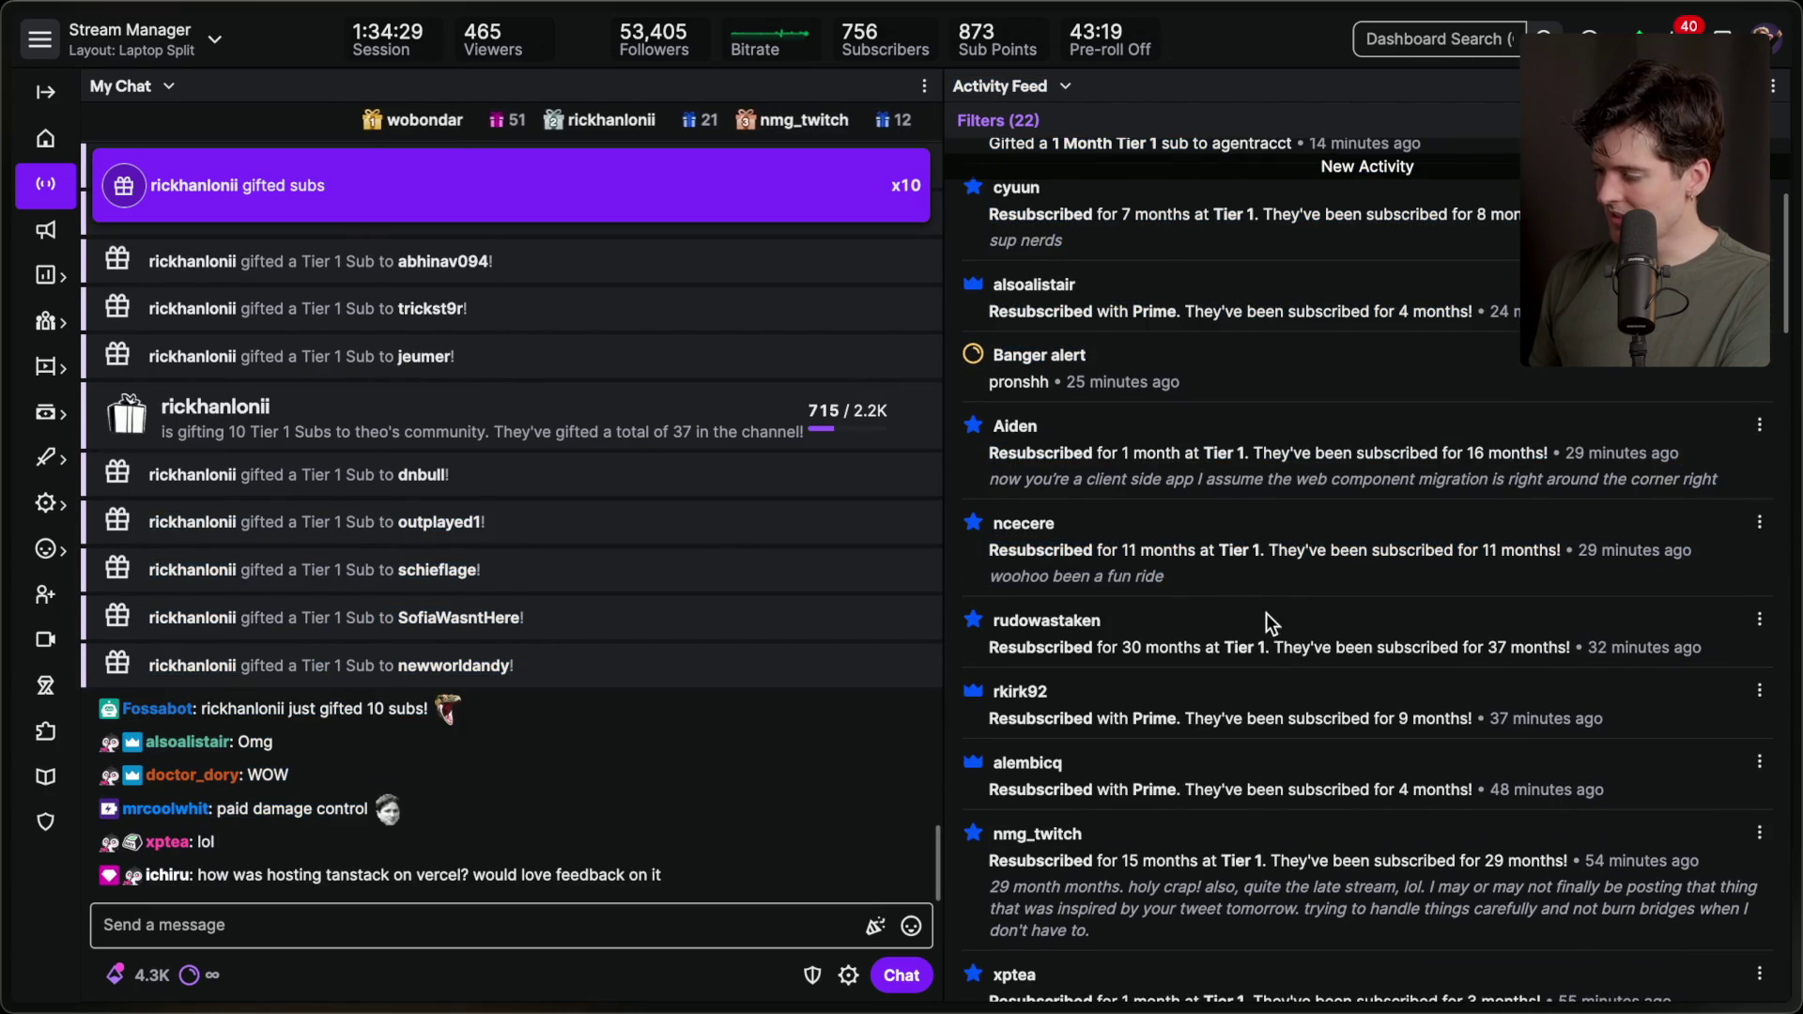
{"action": "scroll", "coordinate": [1099, 583], "scroll_direction": "up", "scroll_amount": 1}
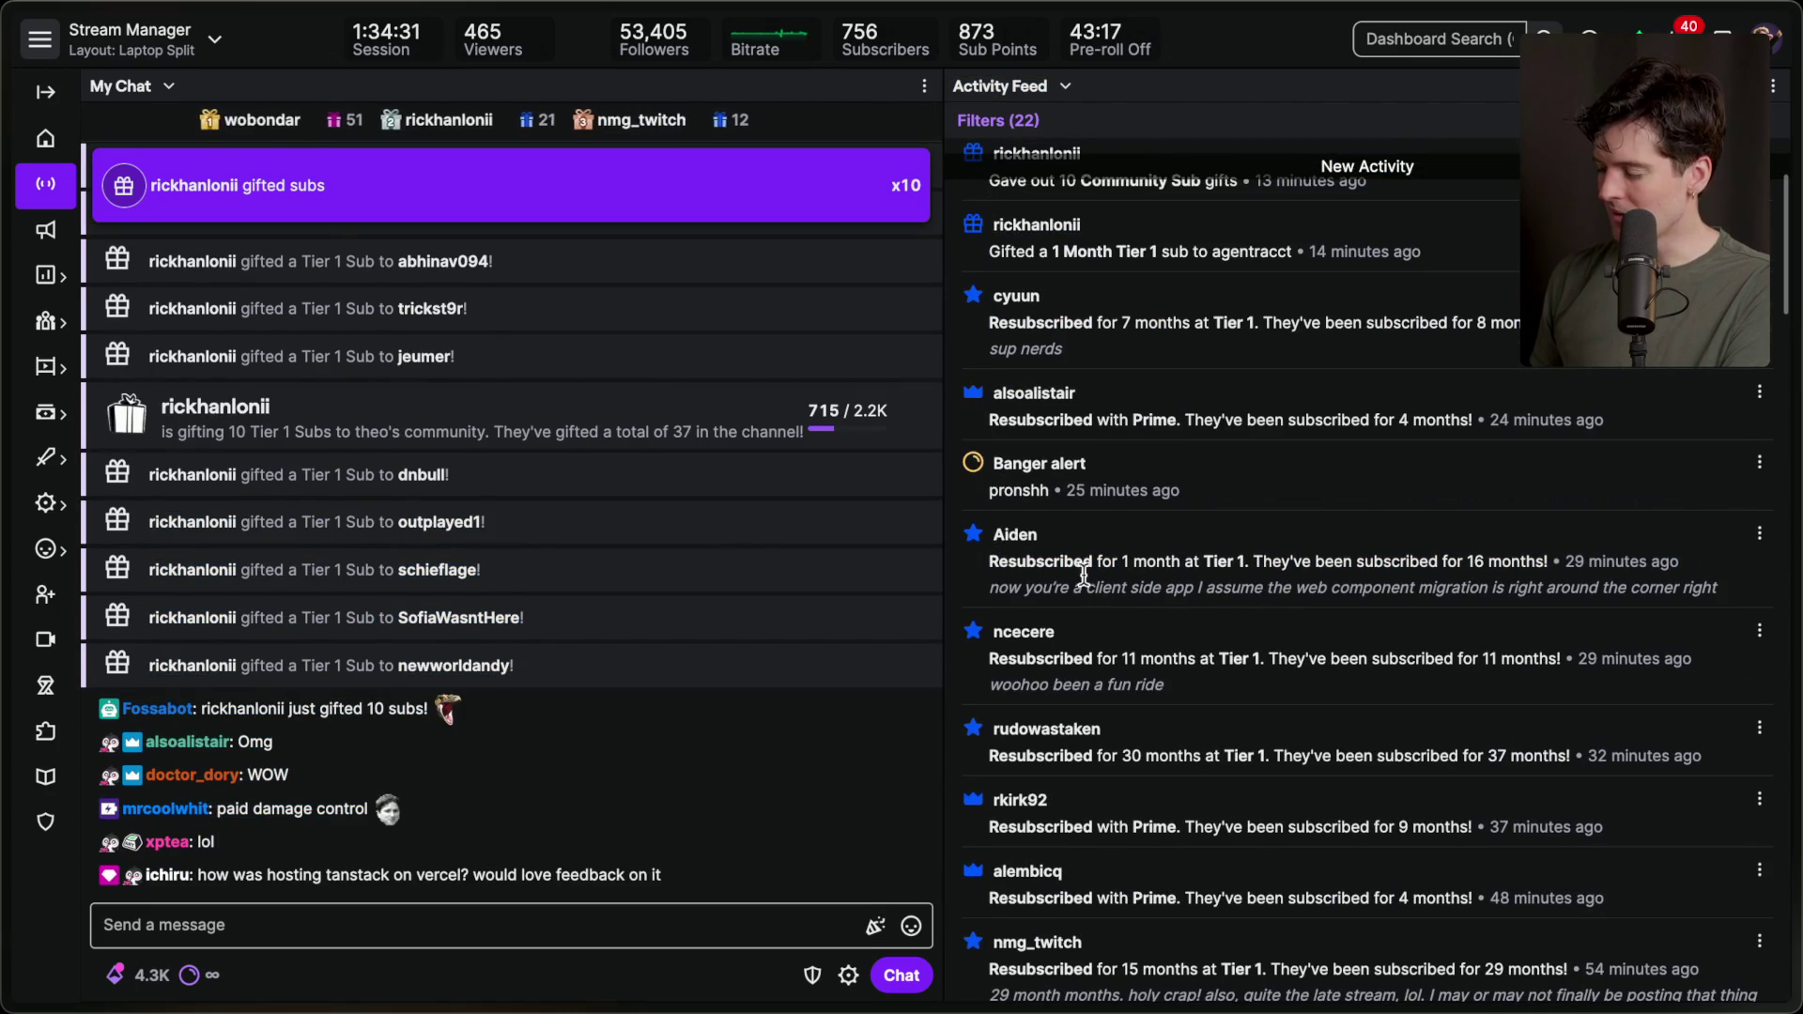
{"action": "left_click_drag", "start_coordinate": [986, 560], "coordinate": [1465, 594]}
{"action": "left_click", "coordinate": [1535, 595]}
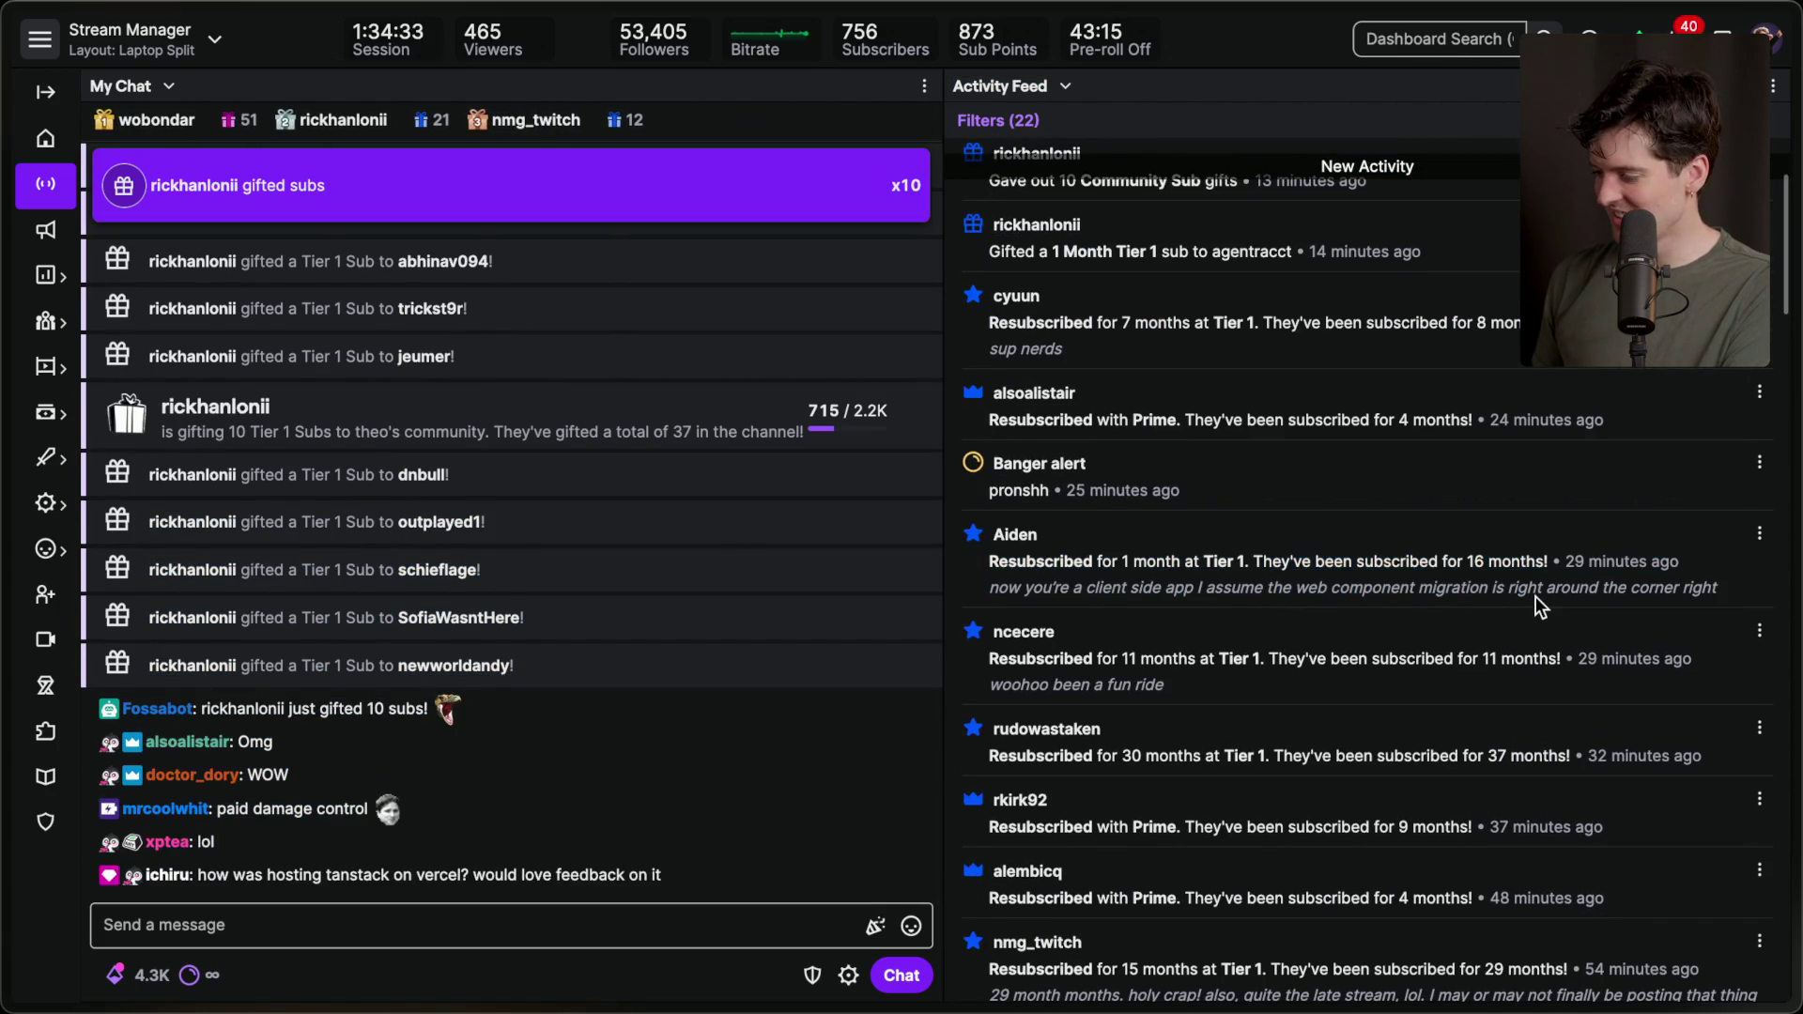
{"action": "left_click_drag", "start_coordinate": [980, 592], "coordinate": [1594, 608]}
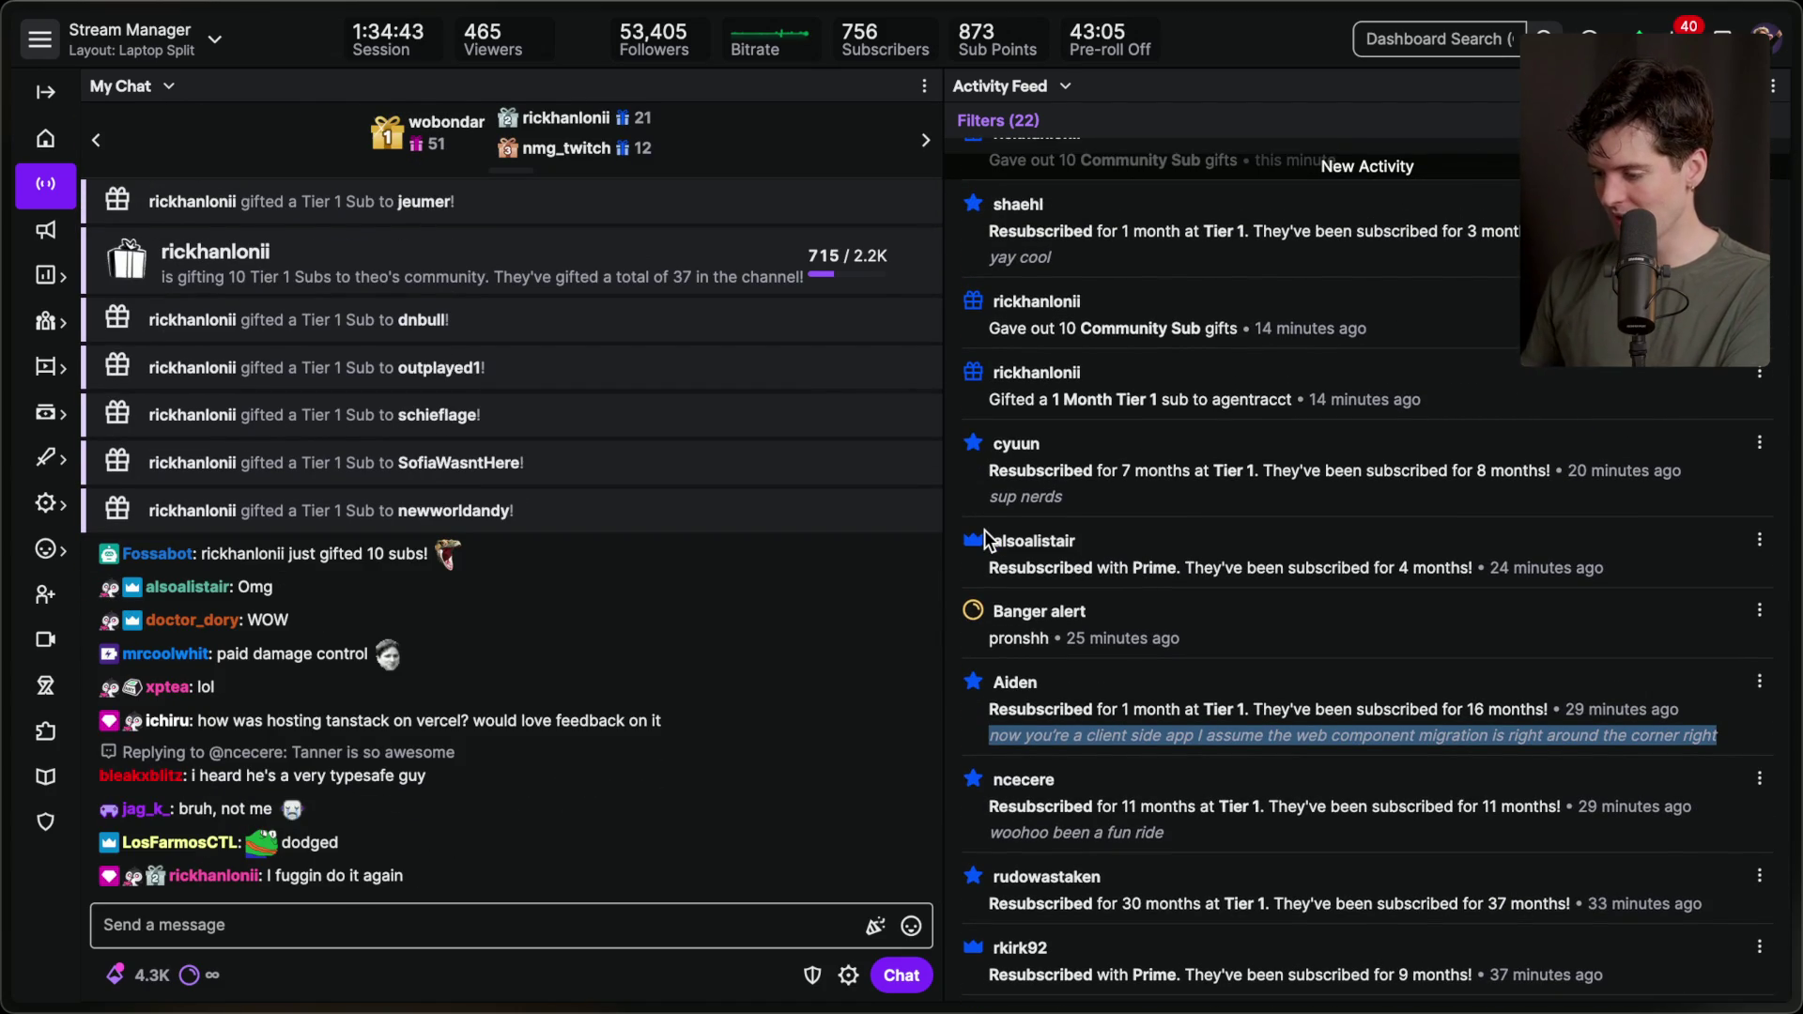
Read through Twitch chat, highlighting the tanstack hosting message and Prime resubscription entries.
{"action": "triple_click", "coordinate": [448, 721]}
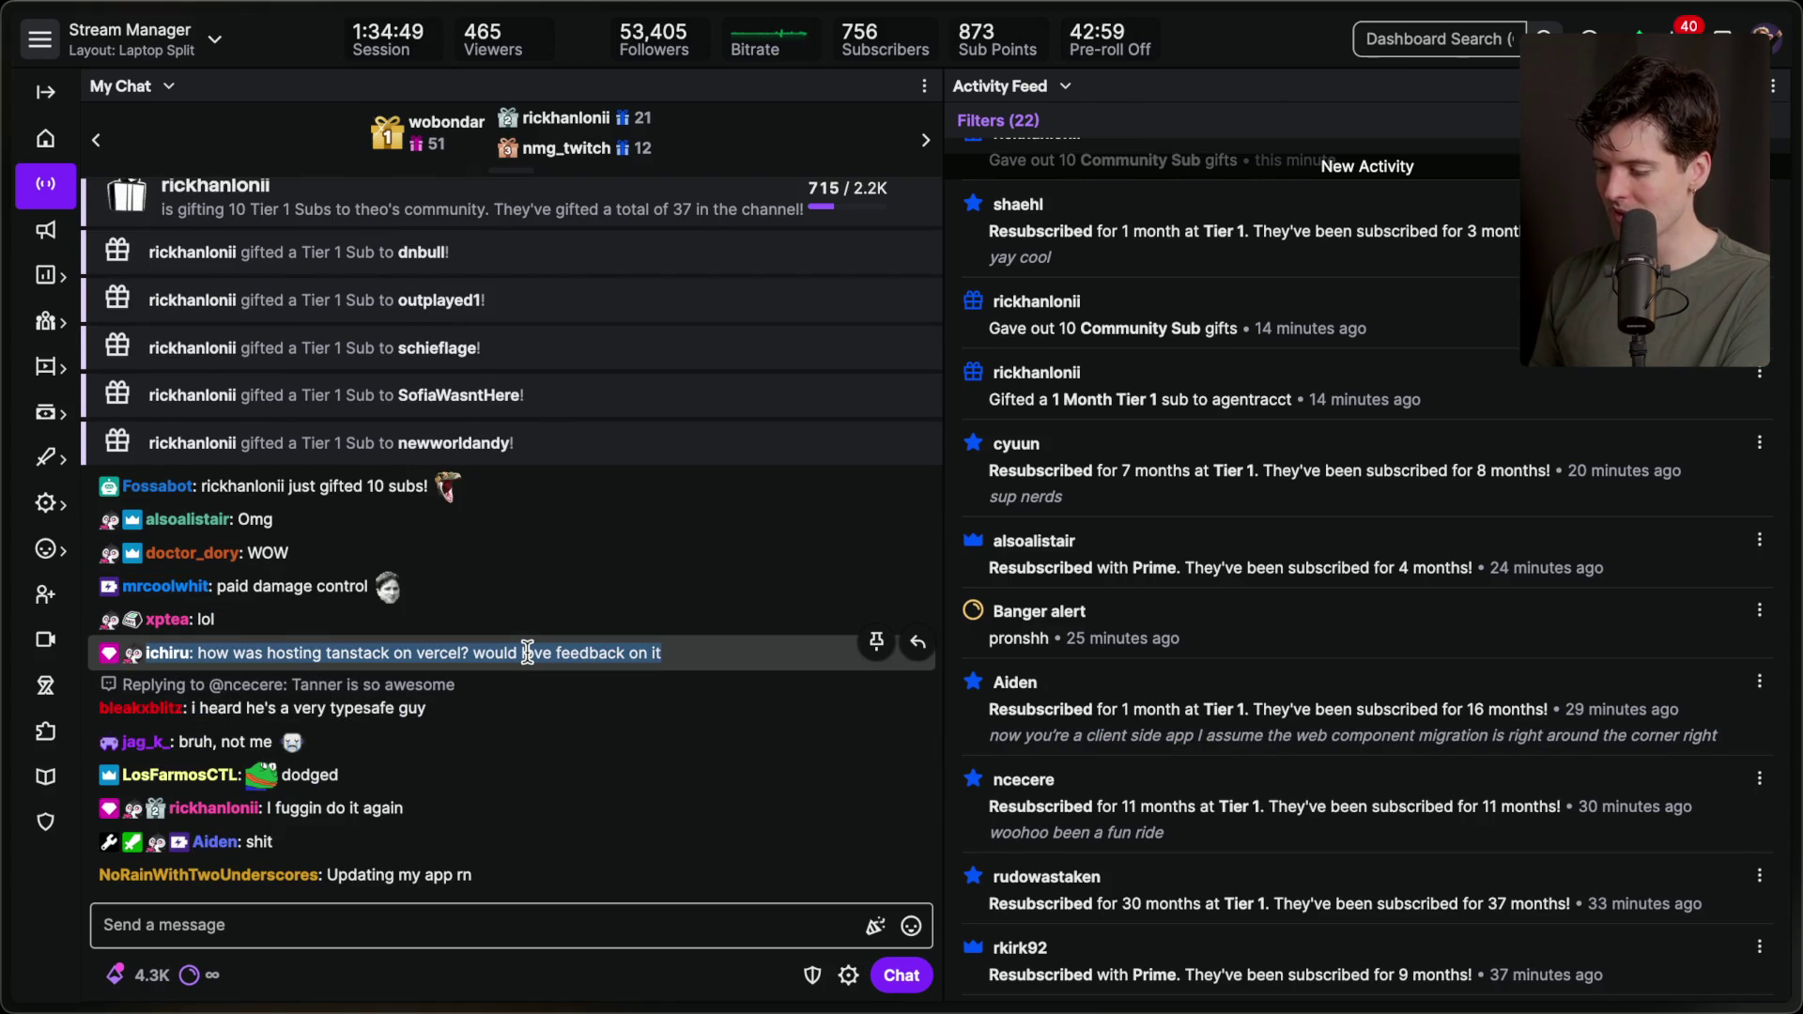
{"action": "left_click", "coordinate": [527, 652]}
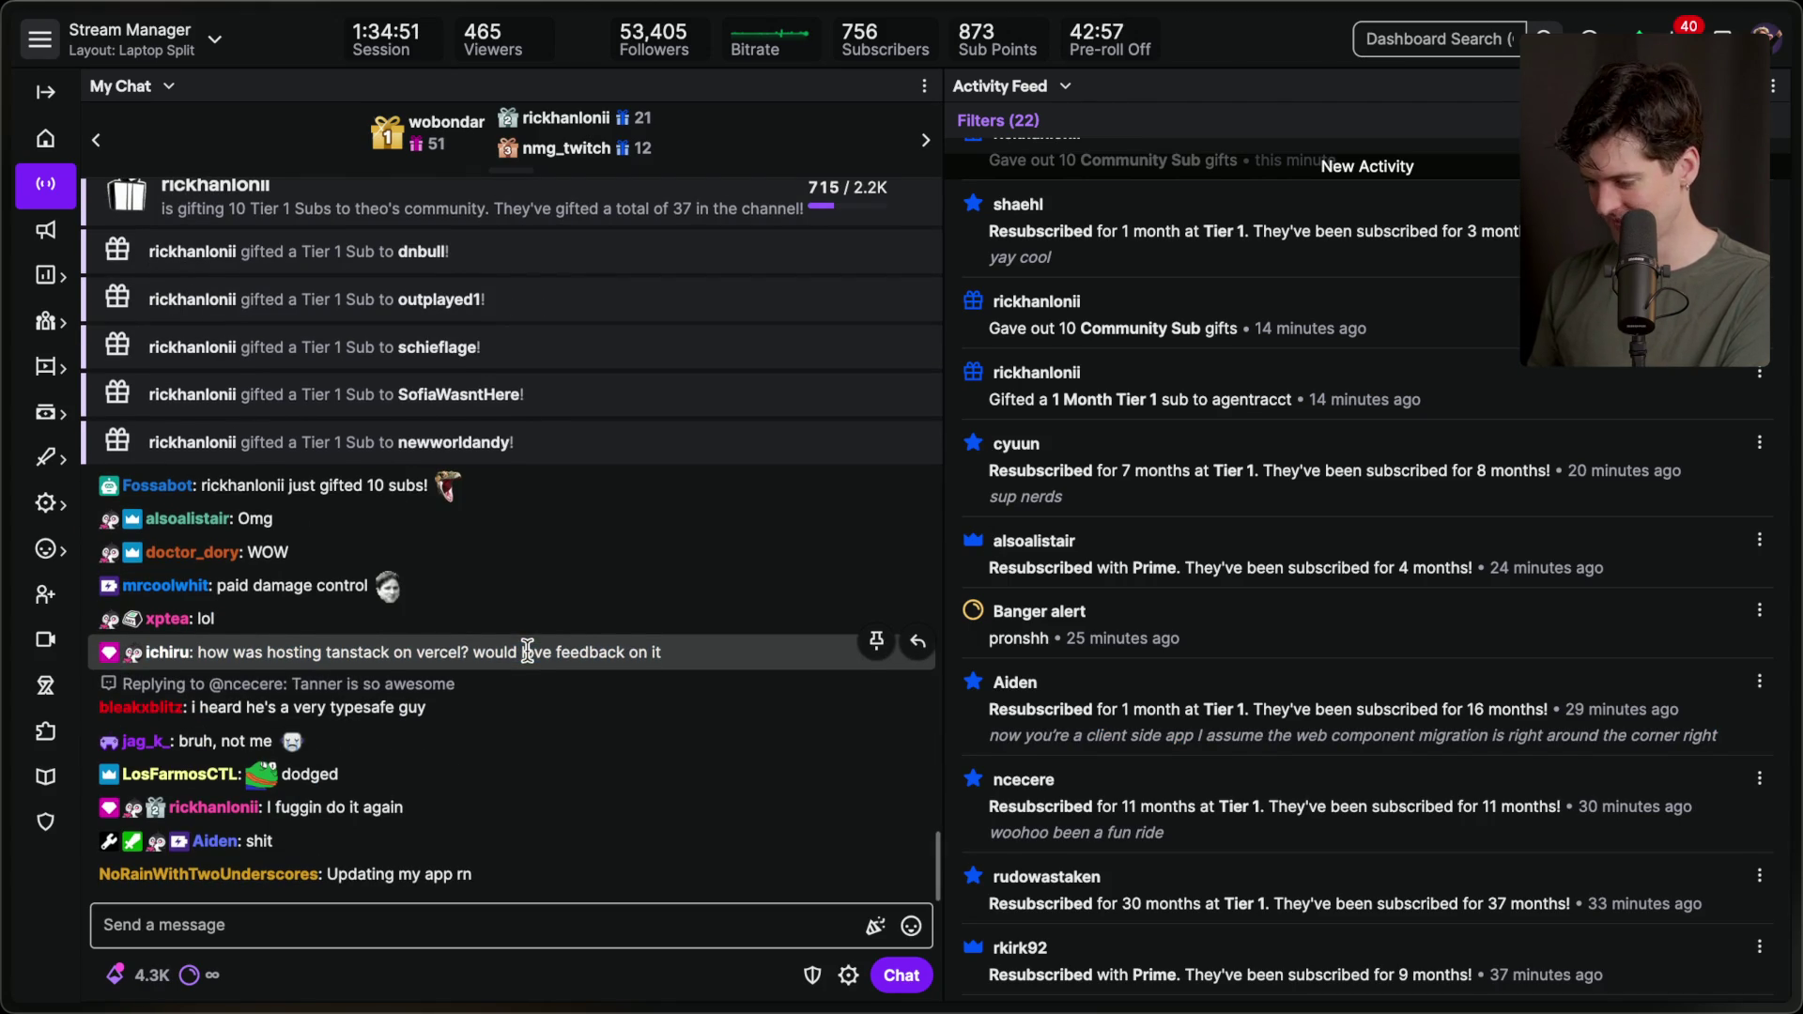
{"action": "scroll", "coordinate": [1229, 563], "scroll_direction": "up", "scroll_amount": 1}
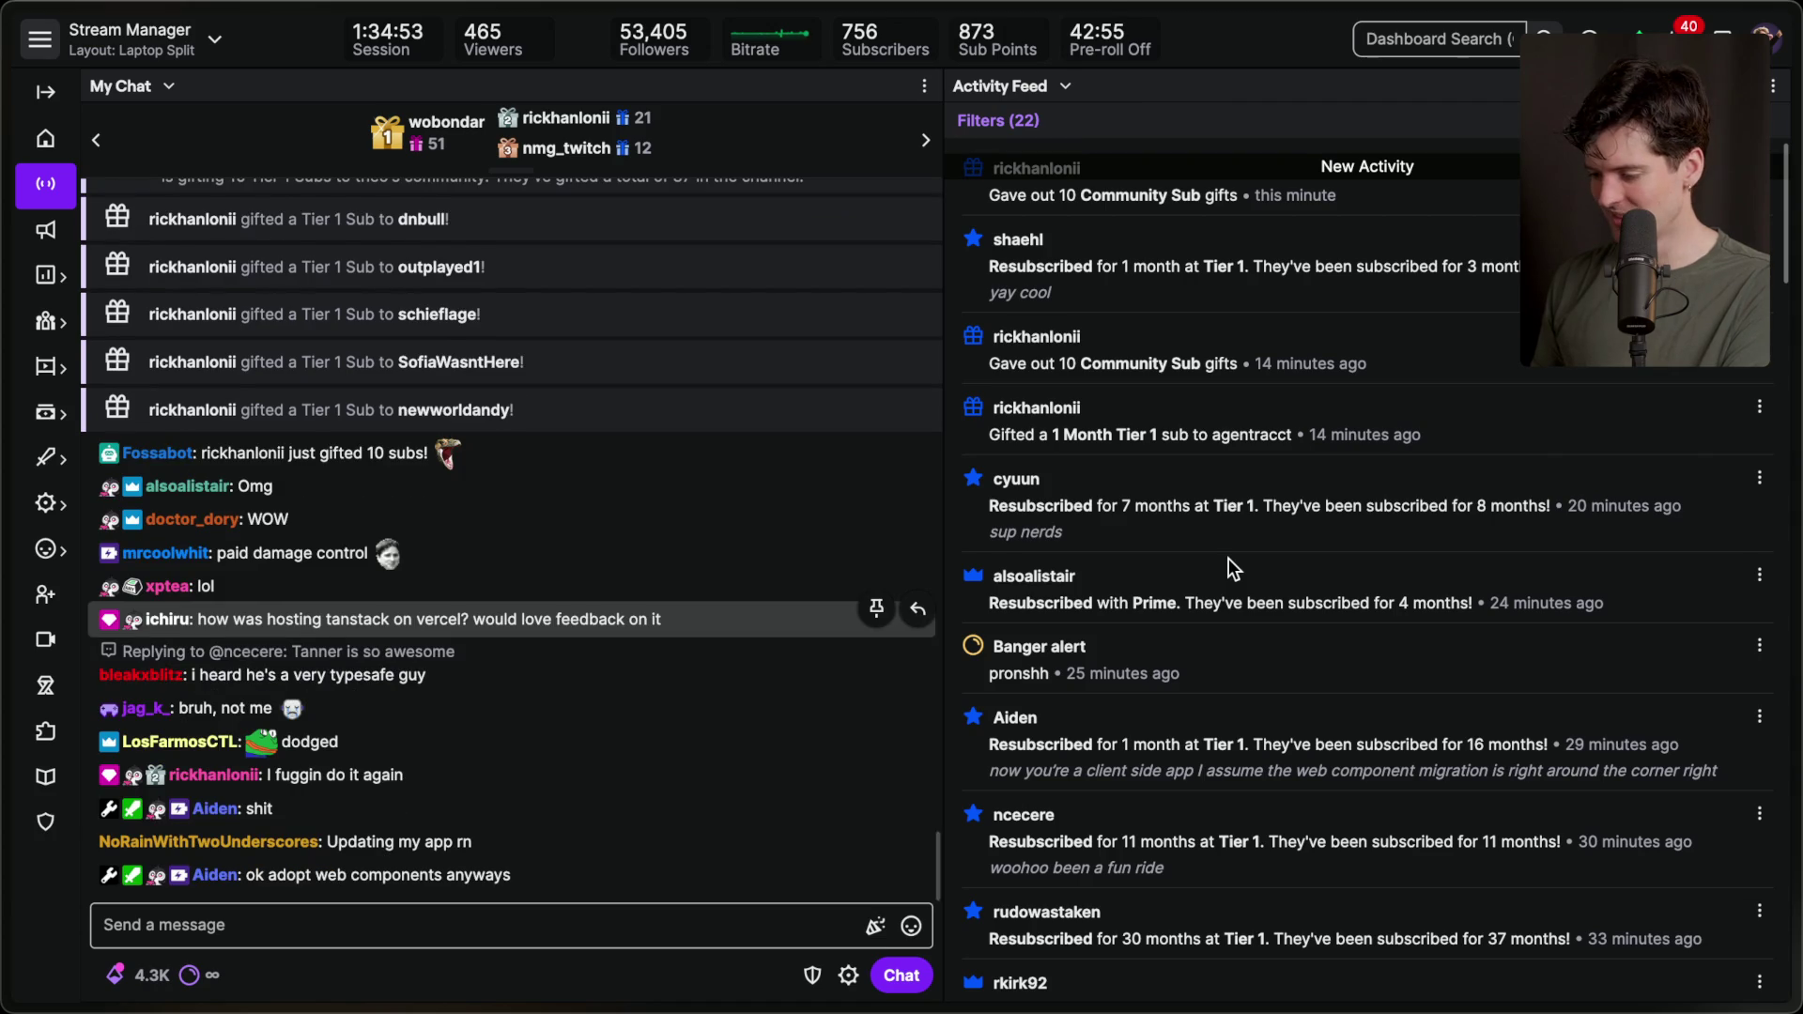
{"action": "left_click_drag", "start_coordinate": [1102, 582], "coordinate": [1583, 606]}
{"action": "left_click", "coordinate": [1468, 614]}
{"action": "triple_click", "coordinate": [1158, 601]}
{"action": "left_click", "coordinate": [1093, 549]}
{"action": "left_click_drag", "start_coordinate": [1102, 543], "coordinate": [1158, 505]}
{"action": "left_click", "coordinate": [1295, 500]}
{"action": "scroll", "coordinate": [1034, 526], "scroll_direction": "down", "scroll_amount": 1}
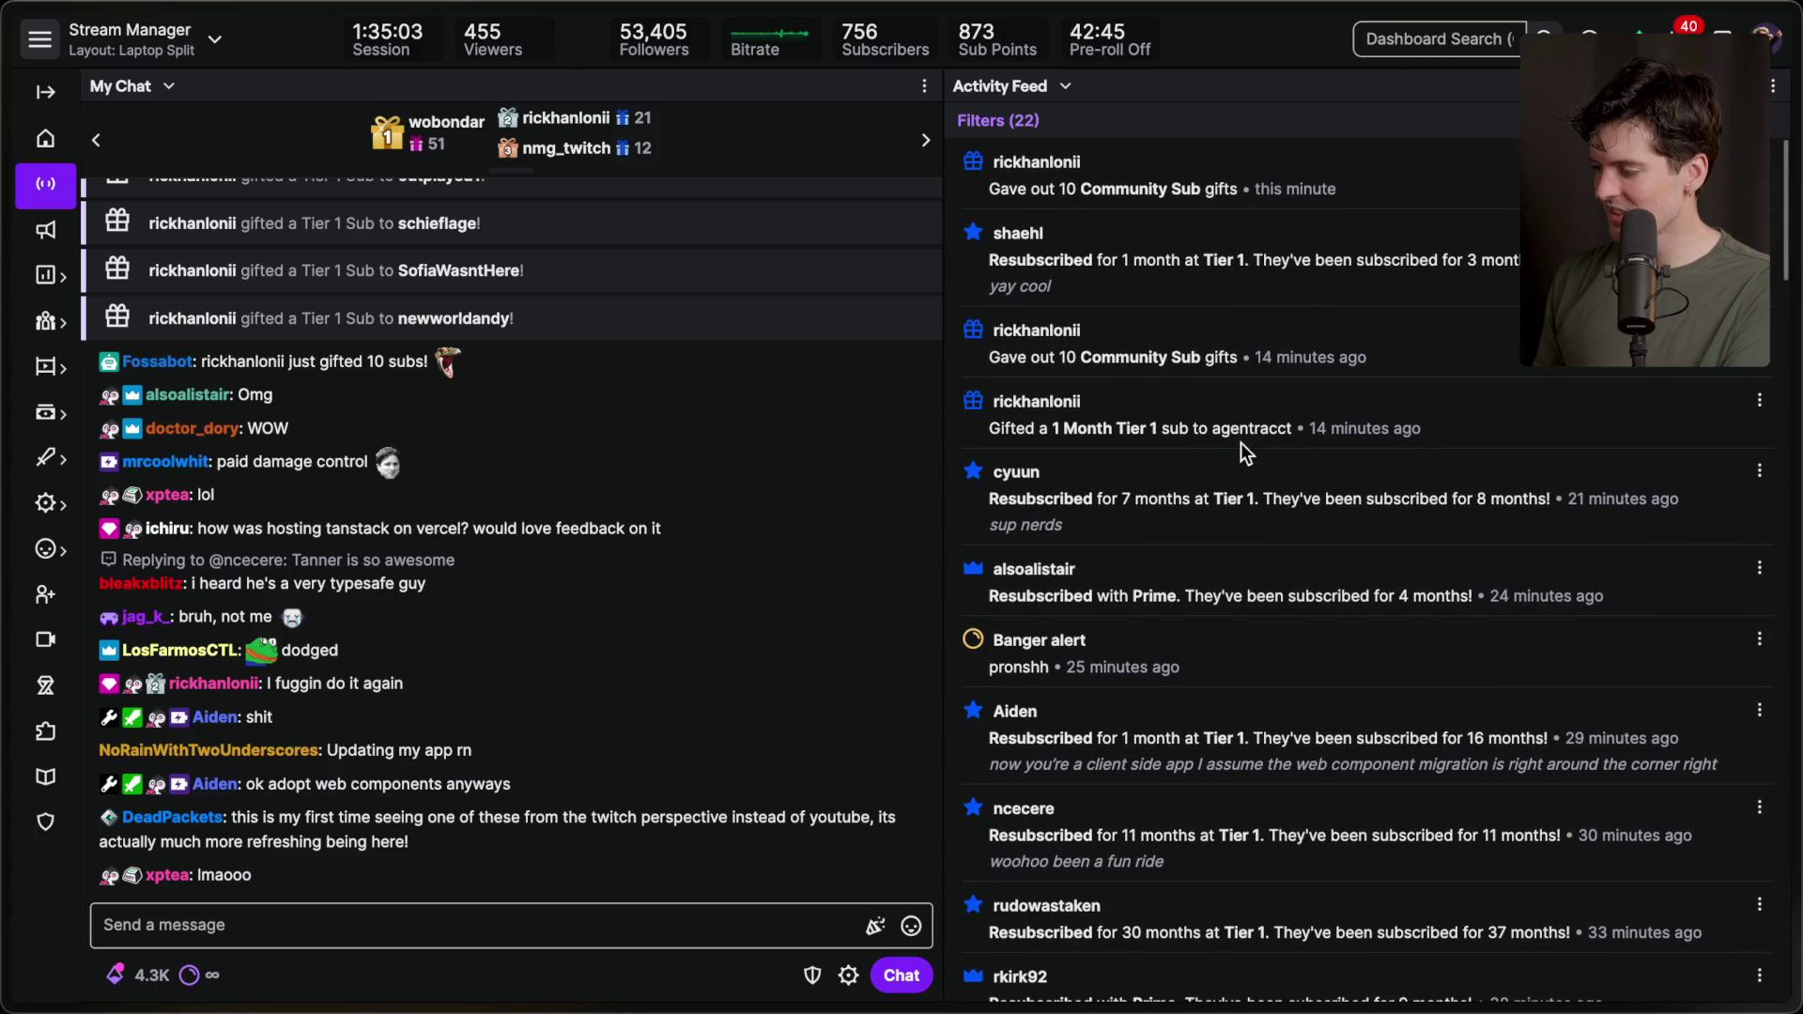
{"action": "left_click_drag", "start_coordinate": [1027, 288], "coordinate": [943, 234]}
{"action": "left_click", "coordinate": [1369, 310]}
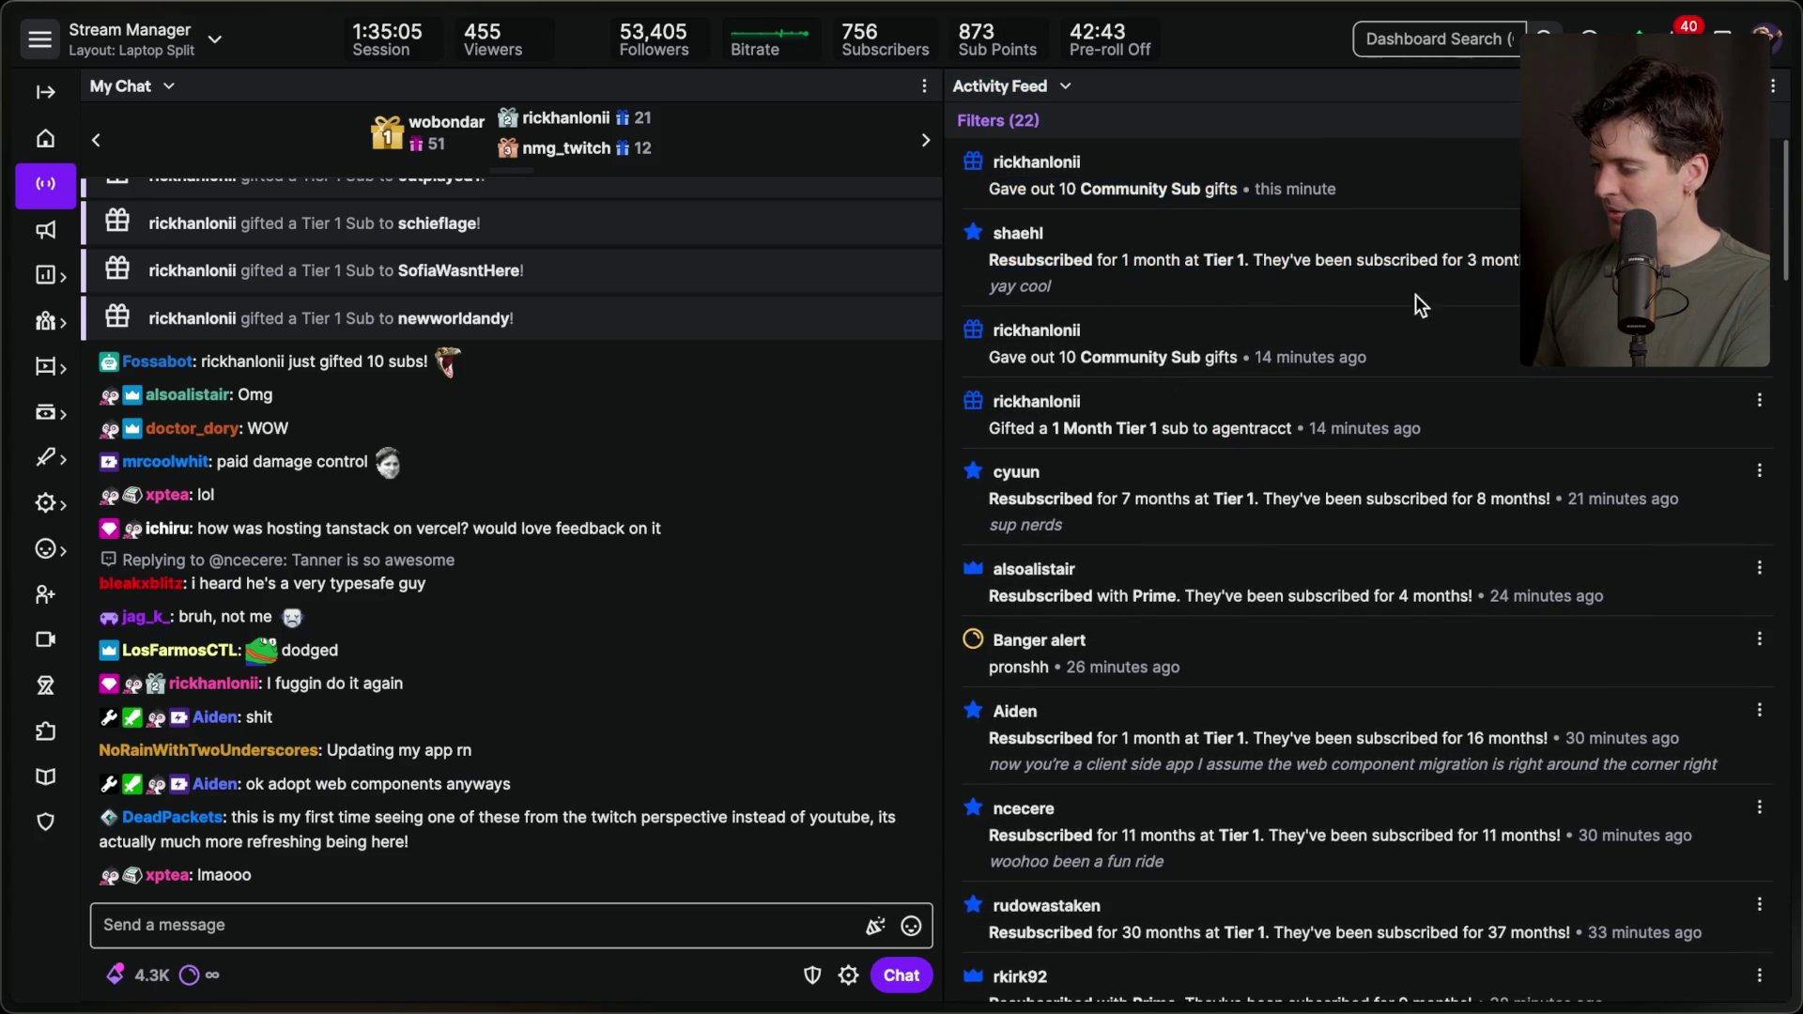
{"action": "mouse_move", "coordinate": [979, 162]}
{"action": "left_mouse_down"}
{"action": "mouse_move", "coordinate": [1173, 193]}
{"action": "mouse_move", "coordinate": [1333, 185]}
{"action": "left_mouse_up"}
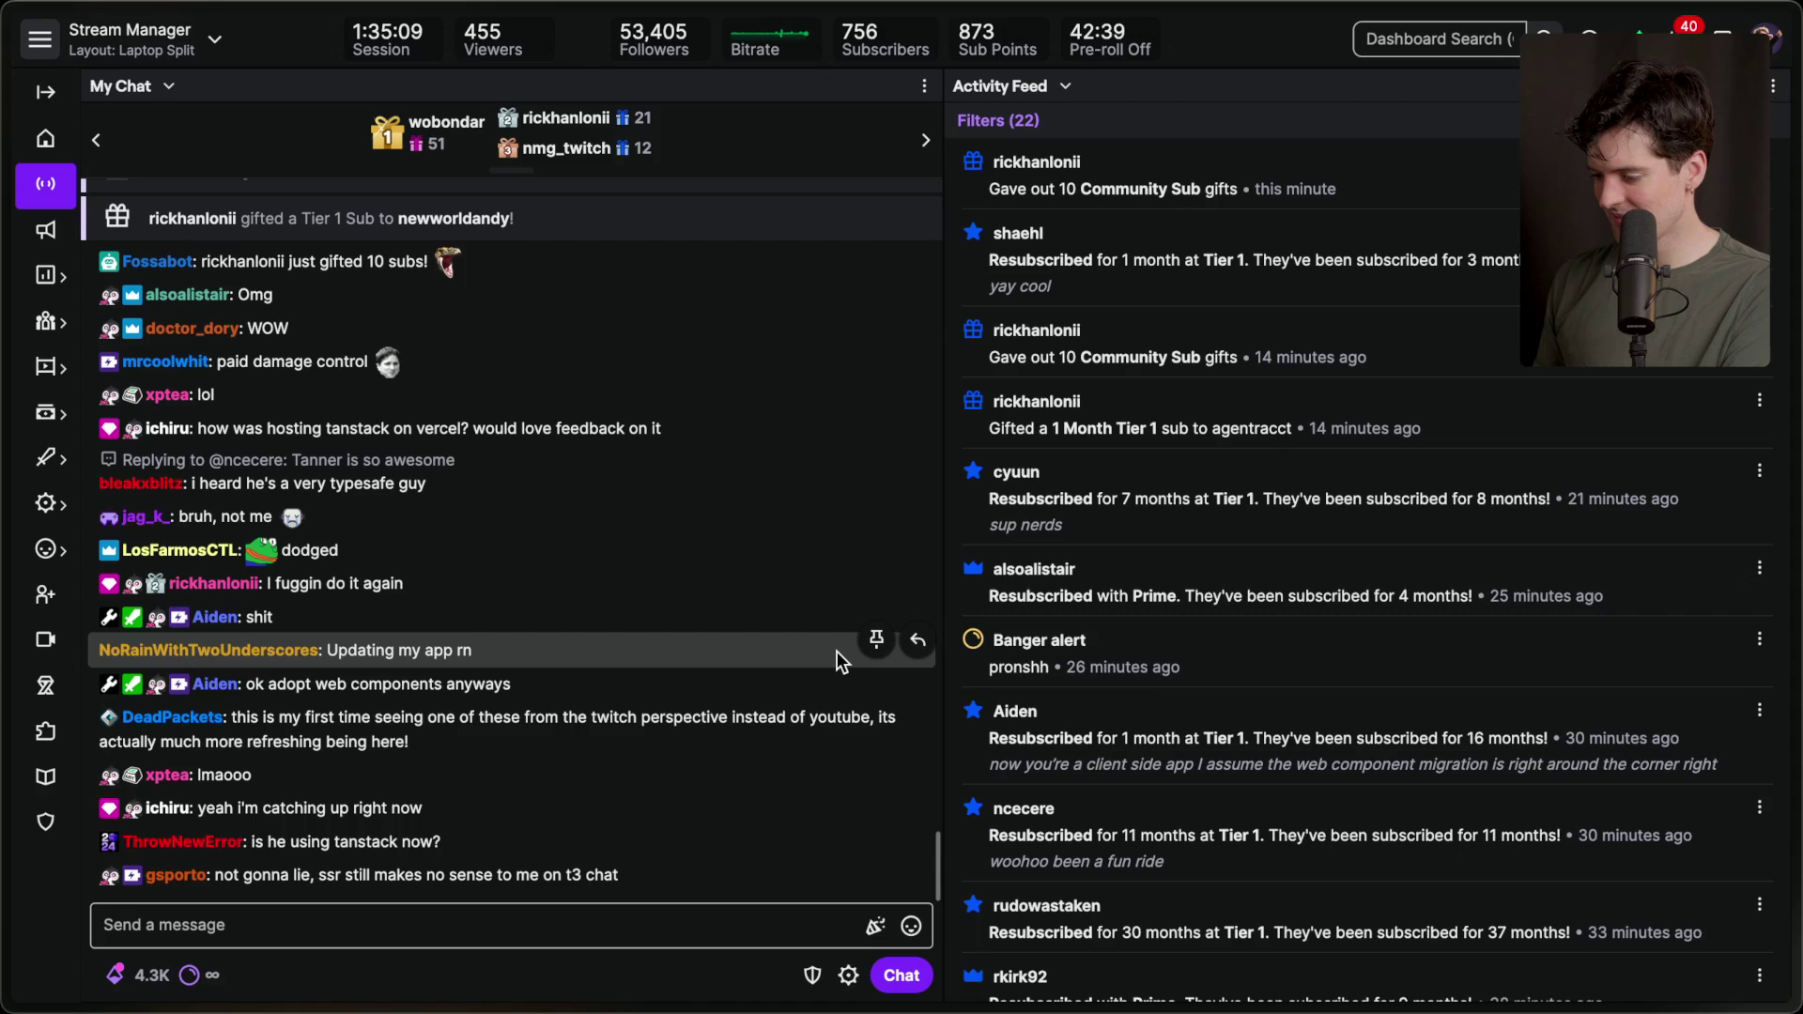
Highlight the 'wizard who codes from memory' quote and a first-timer's message, then return to Notion.
{"action": "left_click", "coordinate": [592, 930]}
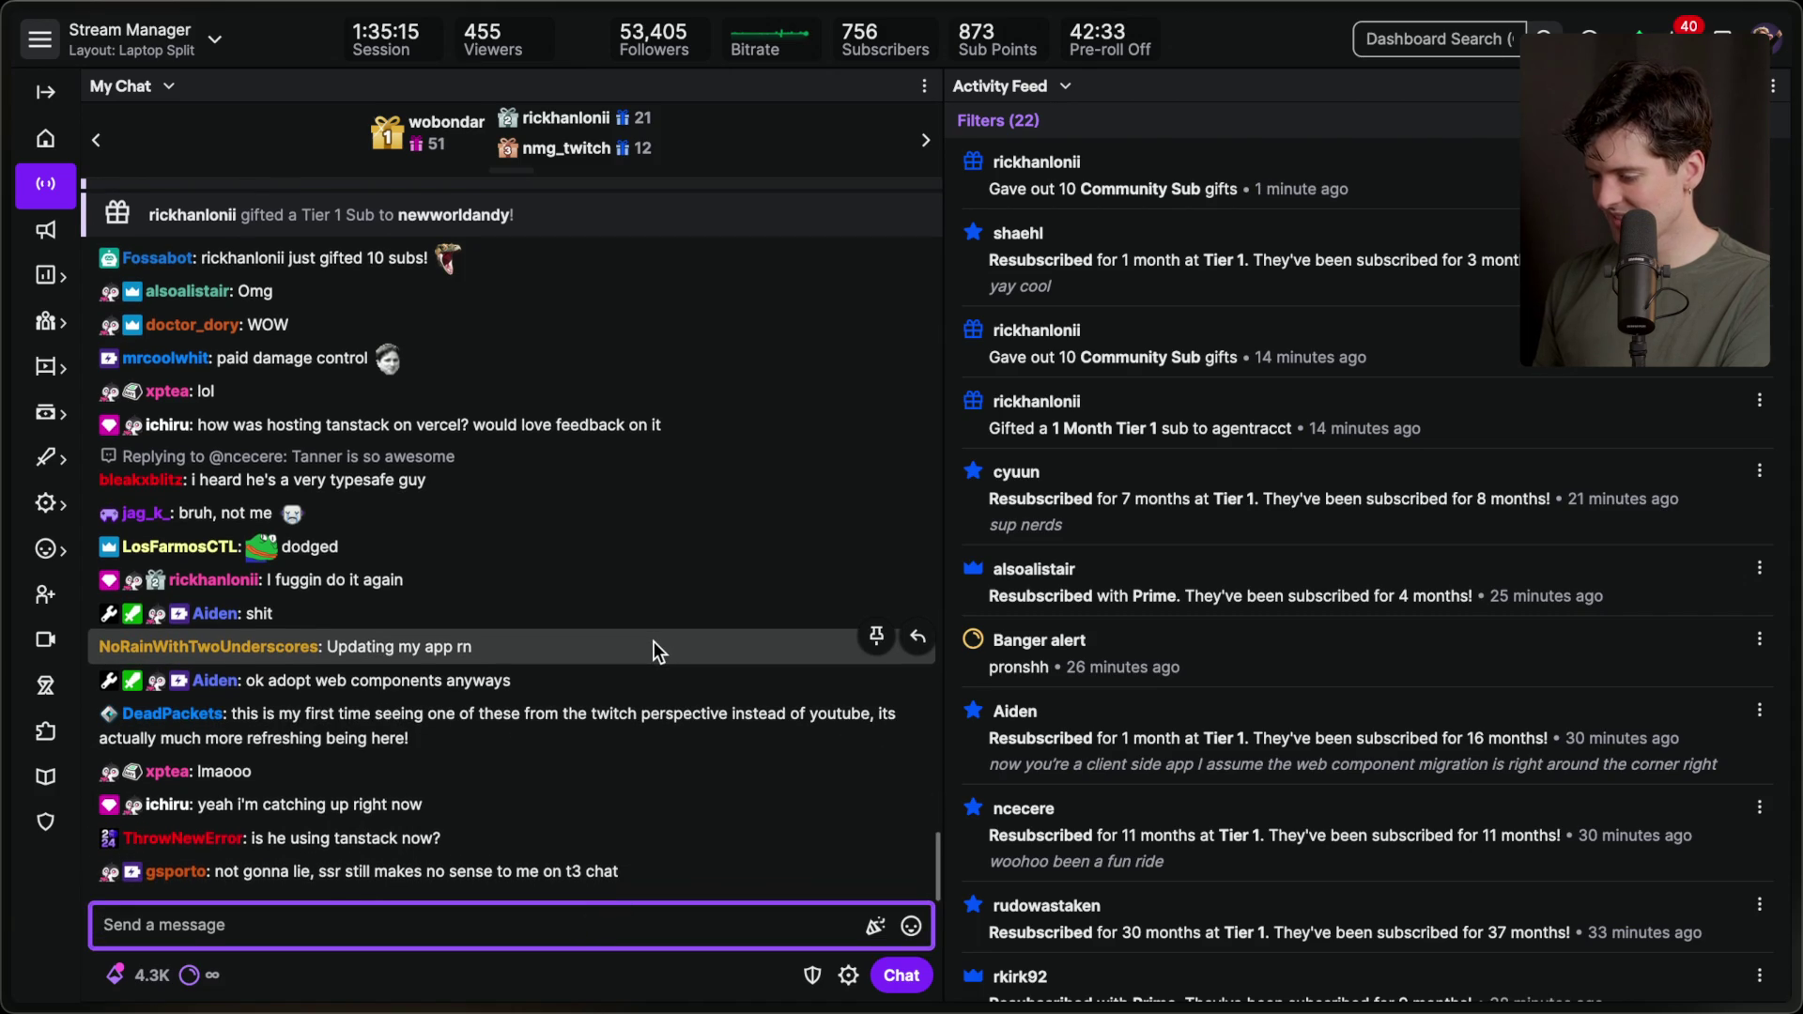
{"action": "left_click", "coordinate": [521, 862]}
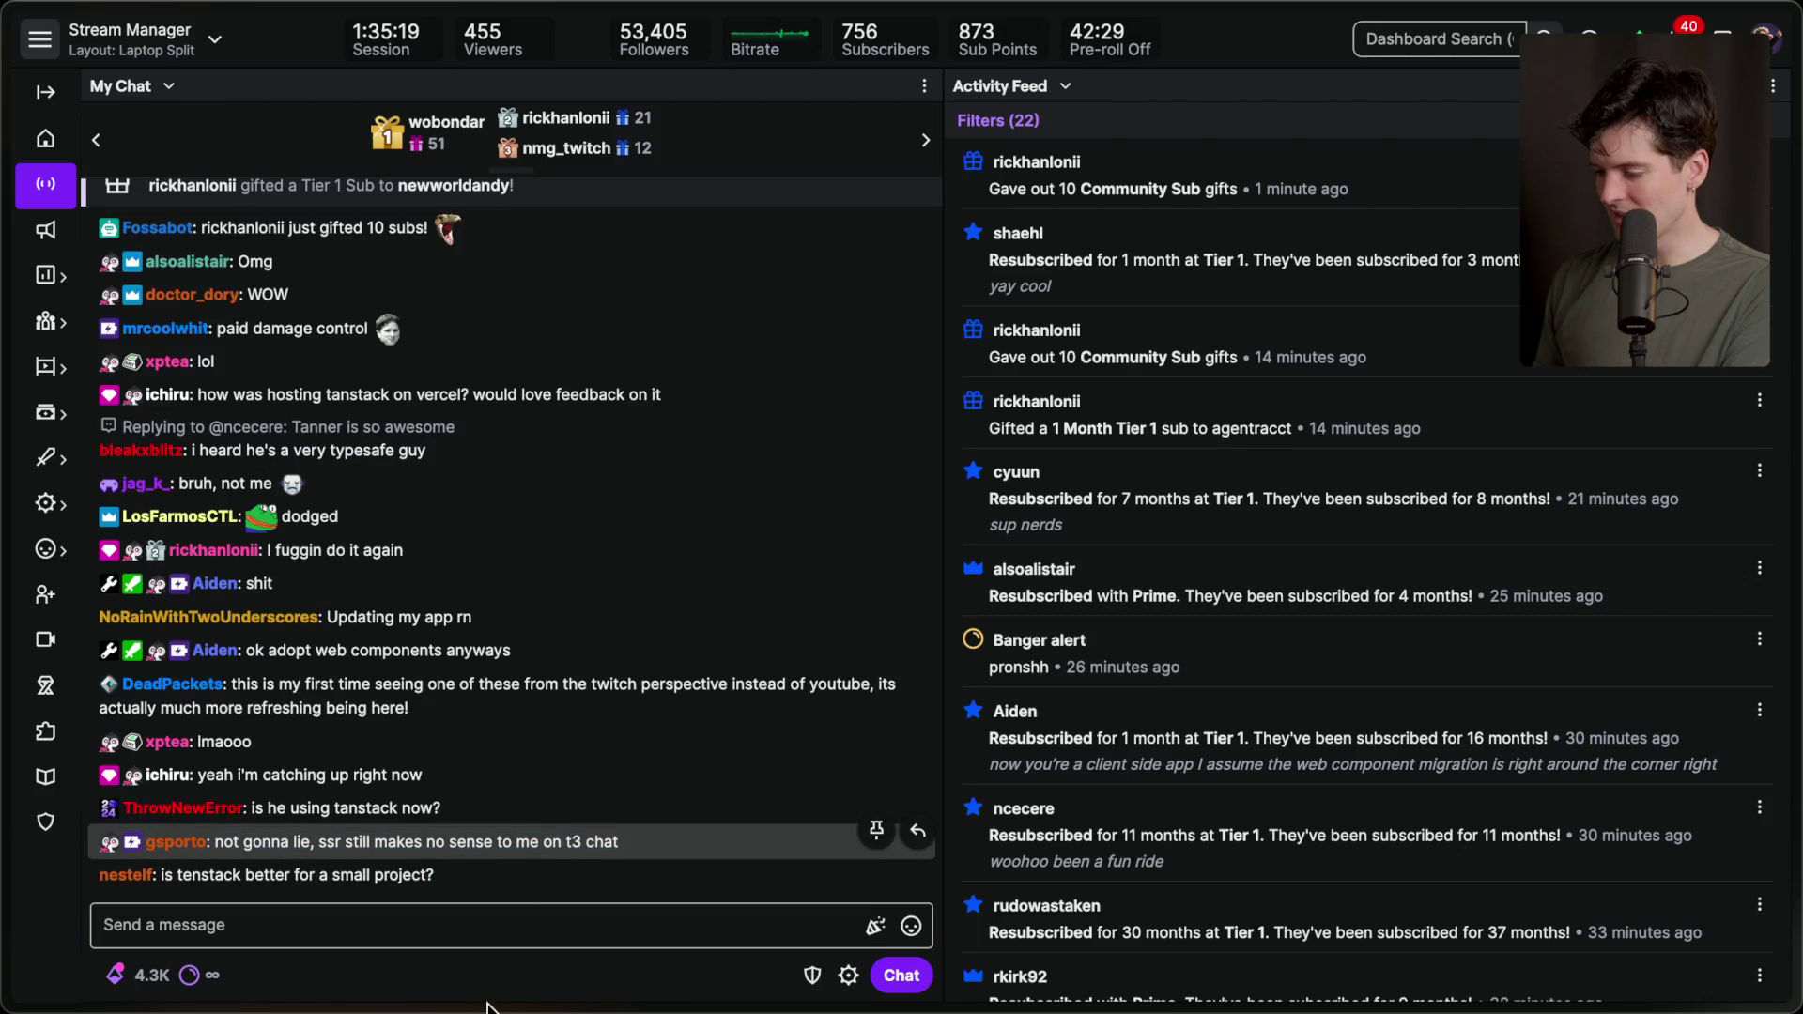
{"action": "scroll", "coordinate": [526, 792], "scroll_direction": "up", "scroll_amount": 5}
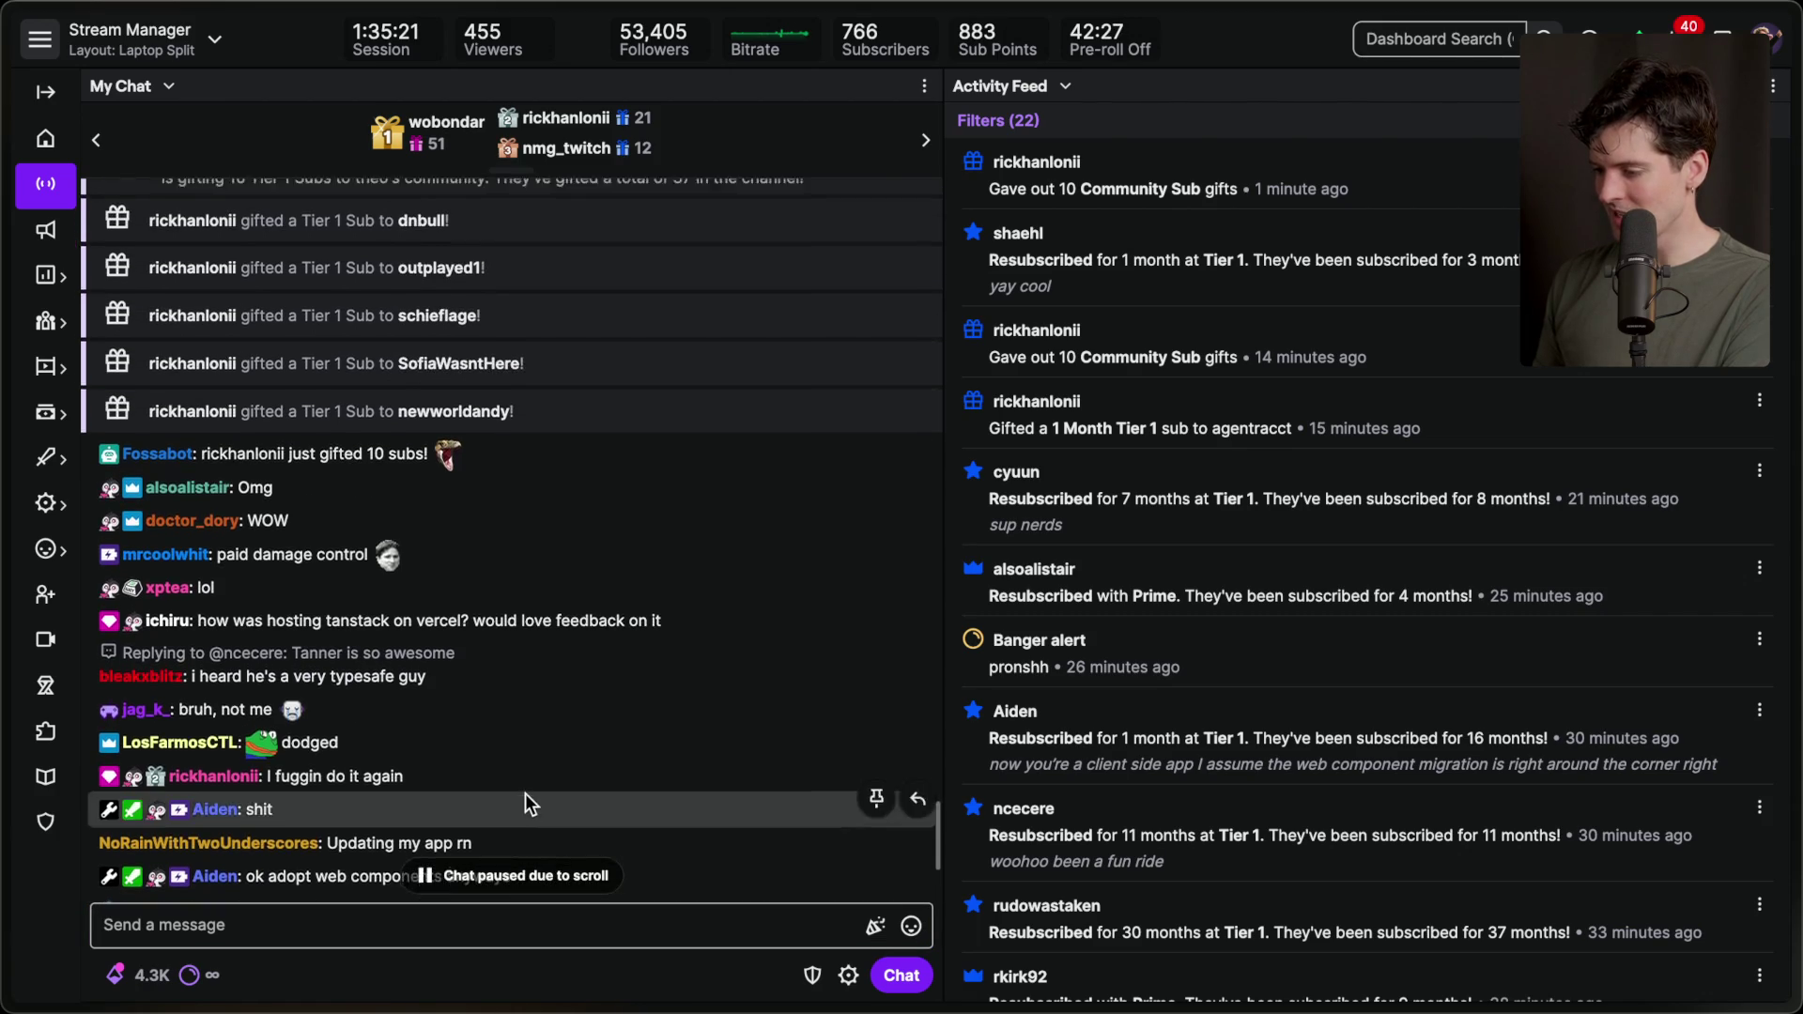
{"action": "scroll", "coordinate": [526, 793], "scroll_direction": "down", "scroll_amount": 2}
{"action": "scroll", "coordinate": [526, 793], "scroll_direction": "down", "scroll_amount": 3}
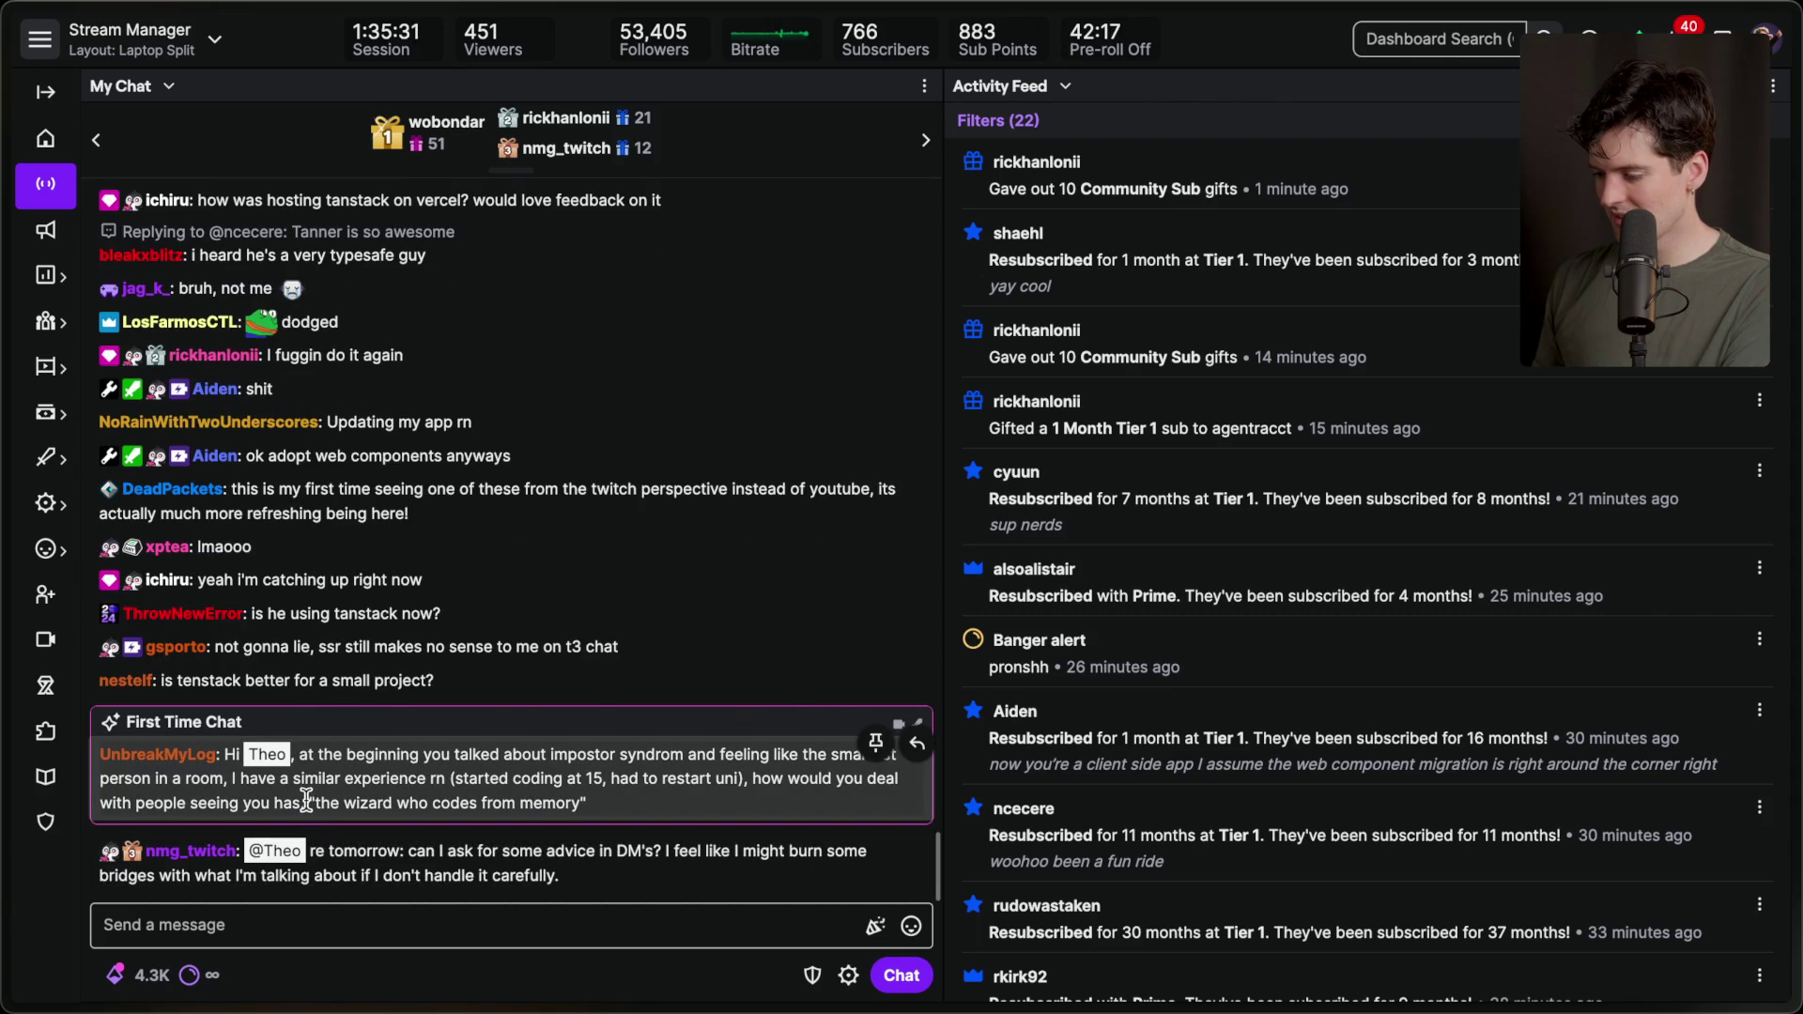
{"action": "left_click_drag", "start_coordinate": [300, 745], "coordinate": [635, 744]}
{"action": "scroll", "coordinate": [560, 684], "scroll_direction": "up", "scroll_amount": 1}
{"action": "scroll", "coordinate": [559, 693], "scroll_direction": "down", "scroll_amount": 1}
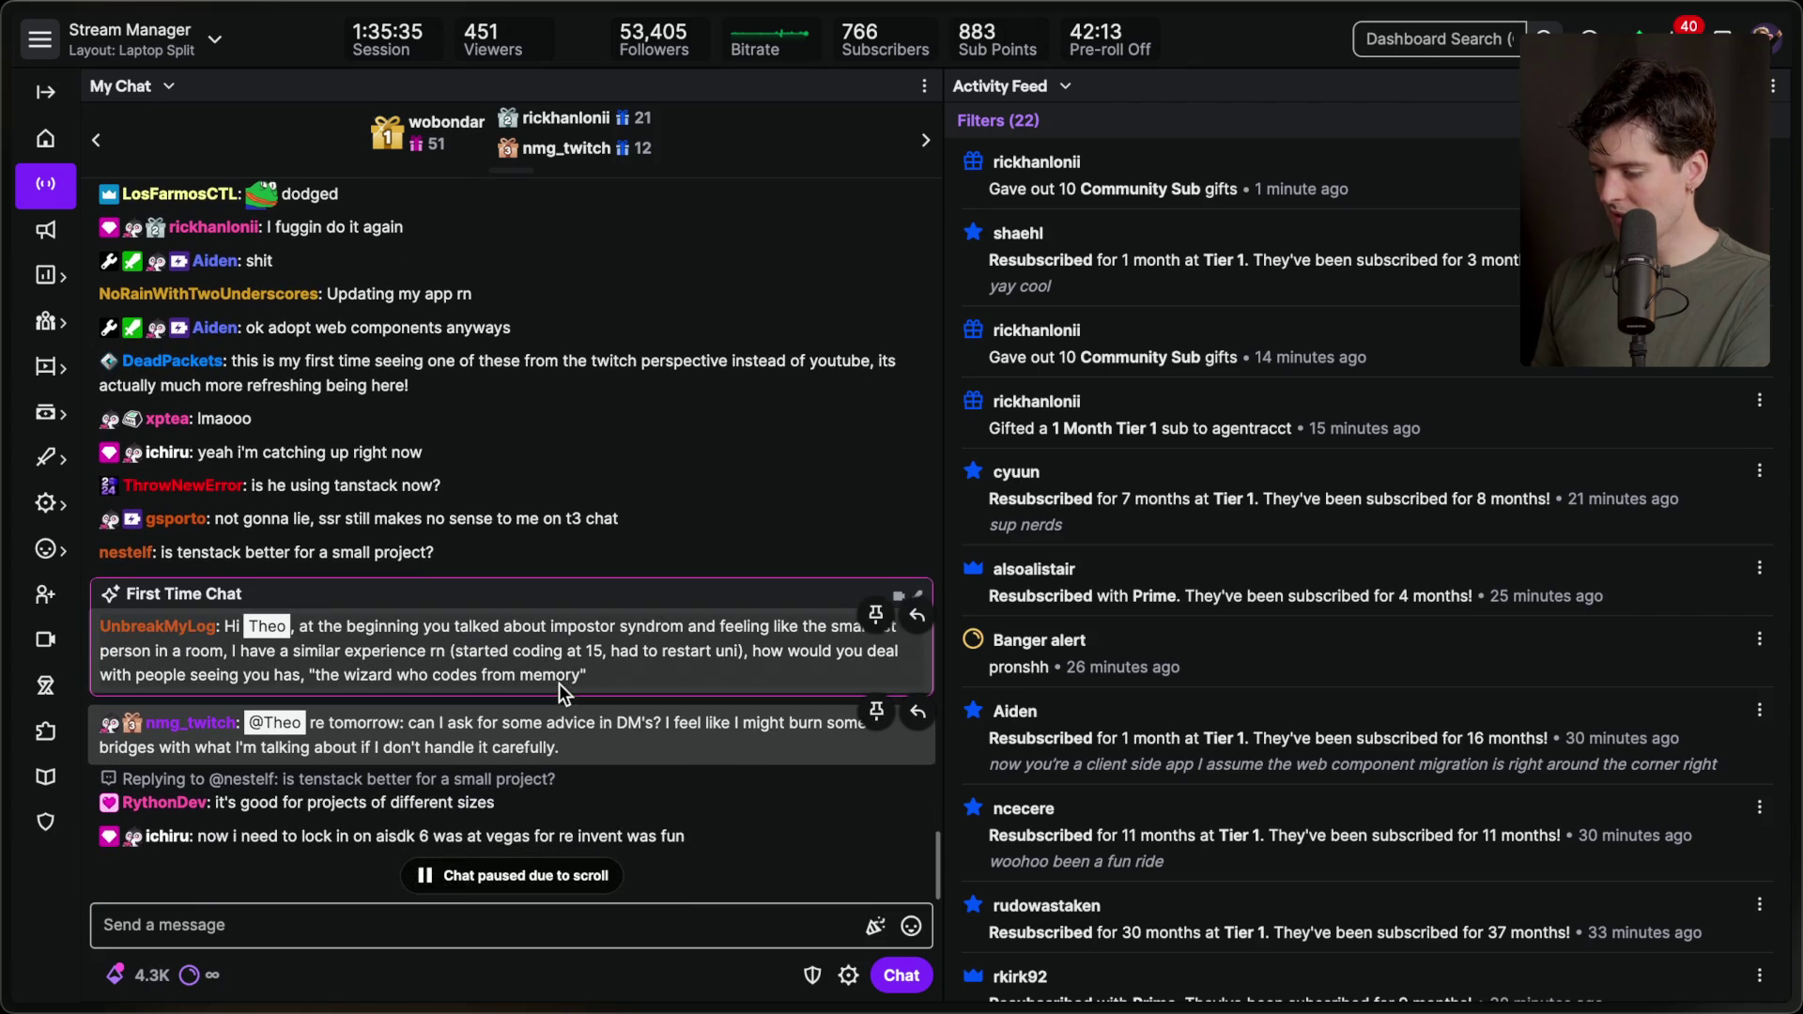
{"action": "triple_click", "coordinate": [540, 650]}
{"action": "left_click", "coordinate": [605, 646]}
{"action": "scroll", "coordinate": [604, 646], "scroll_direction": "down", "scroll_amount": 1}
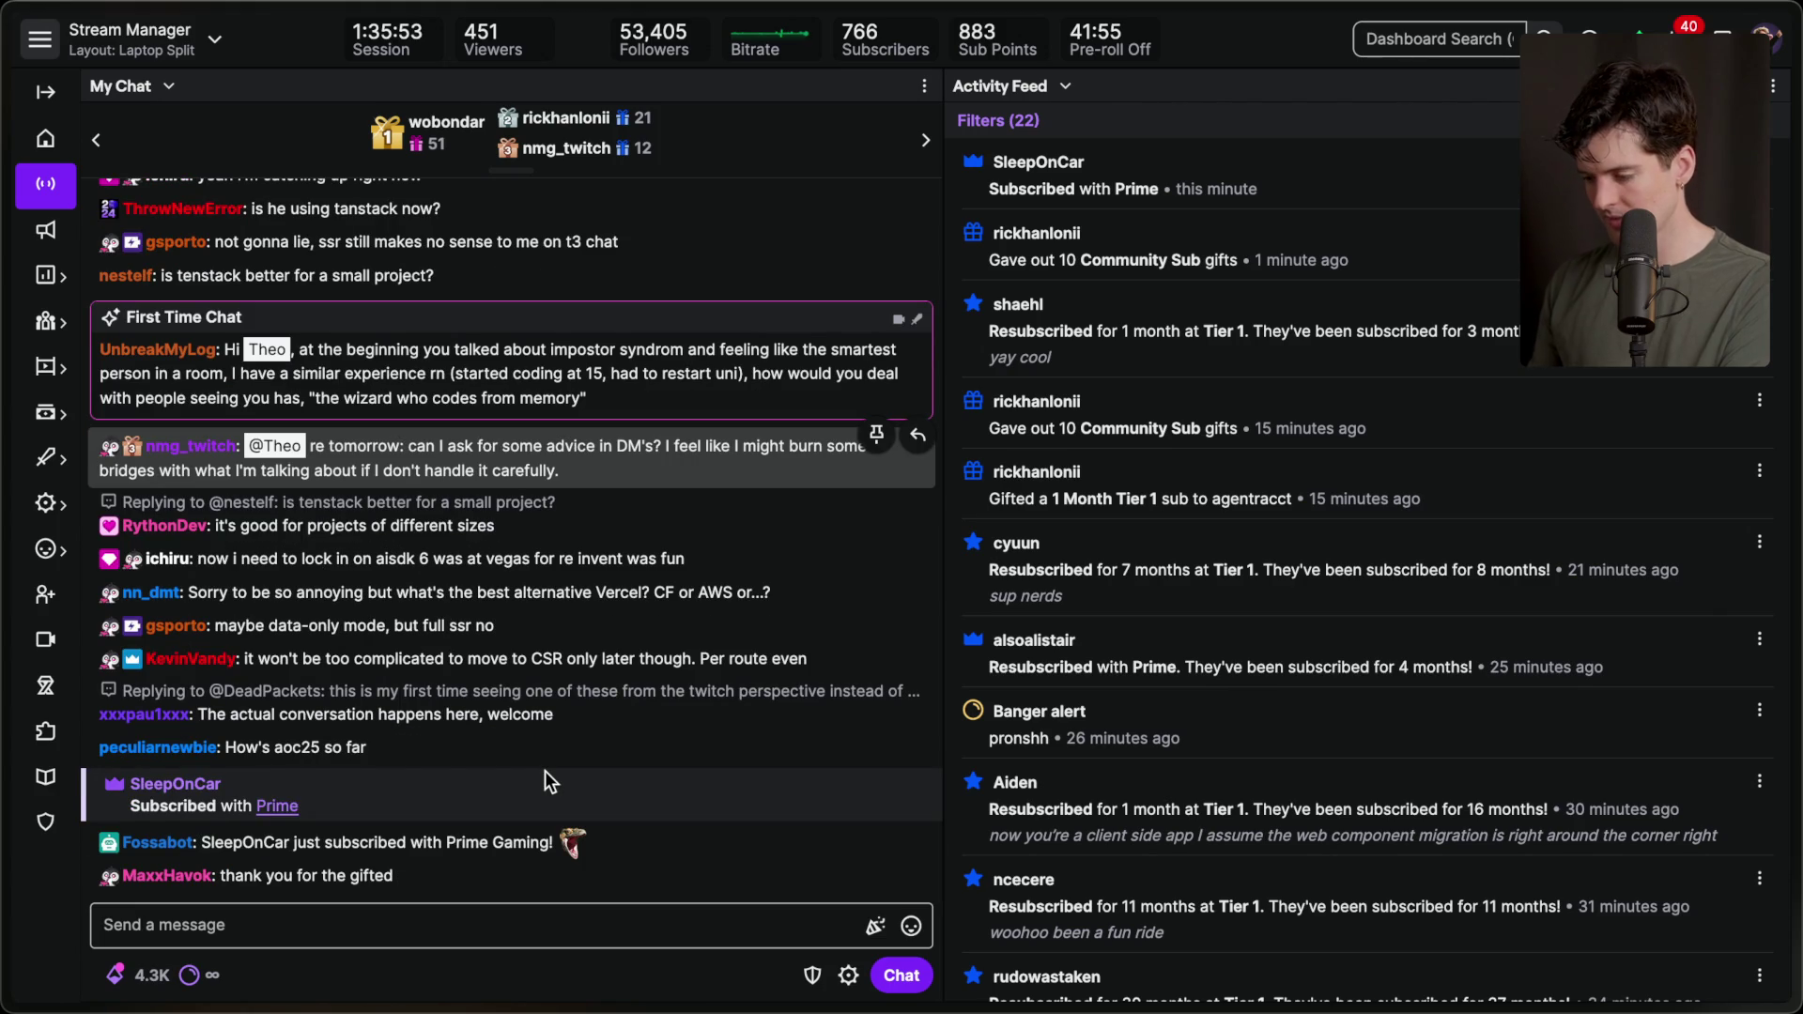
{"action": "key", "text": "super+Tab"}
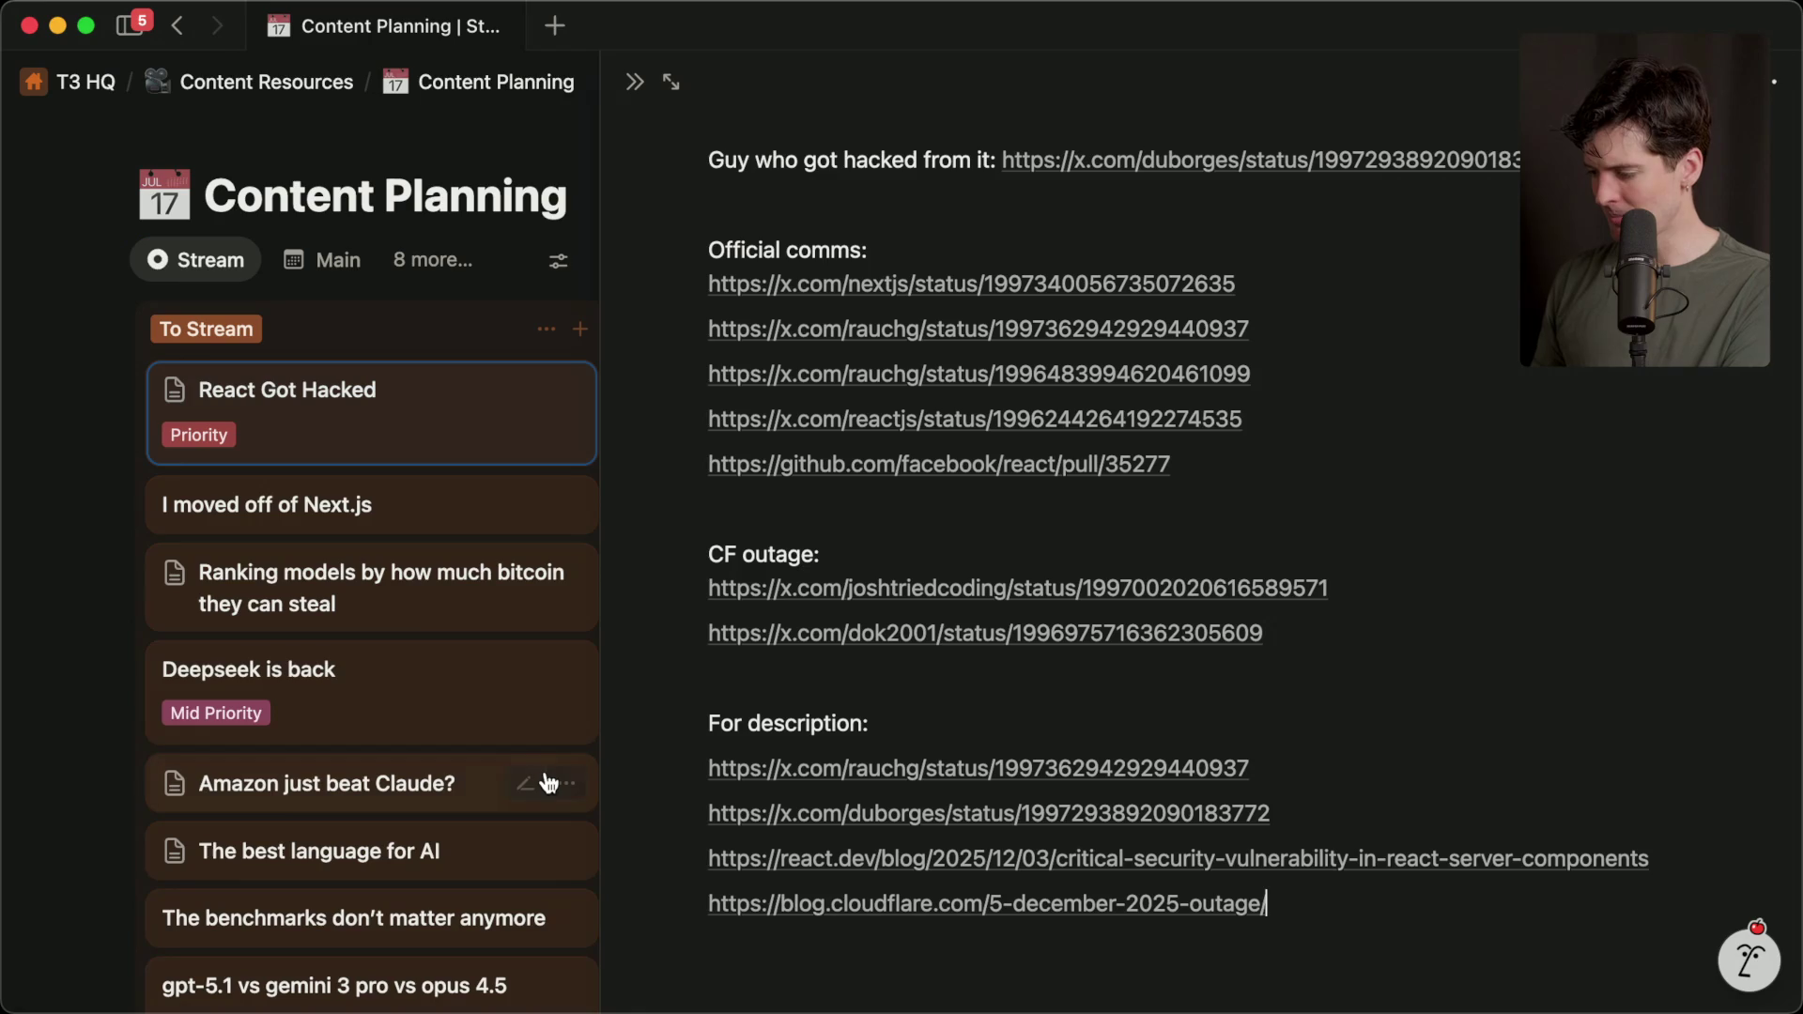
{"action": "key", "text": "Escape"}
{"action": "left_click_drag", "start_coordinate": [361, 448], "coordinate": [826, 434]}
{"action": "key", "text": "super+Tab"}
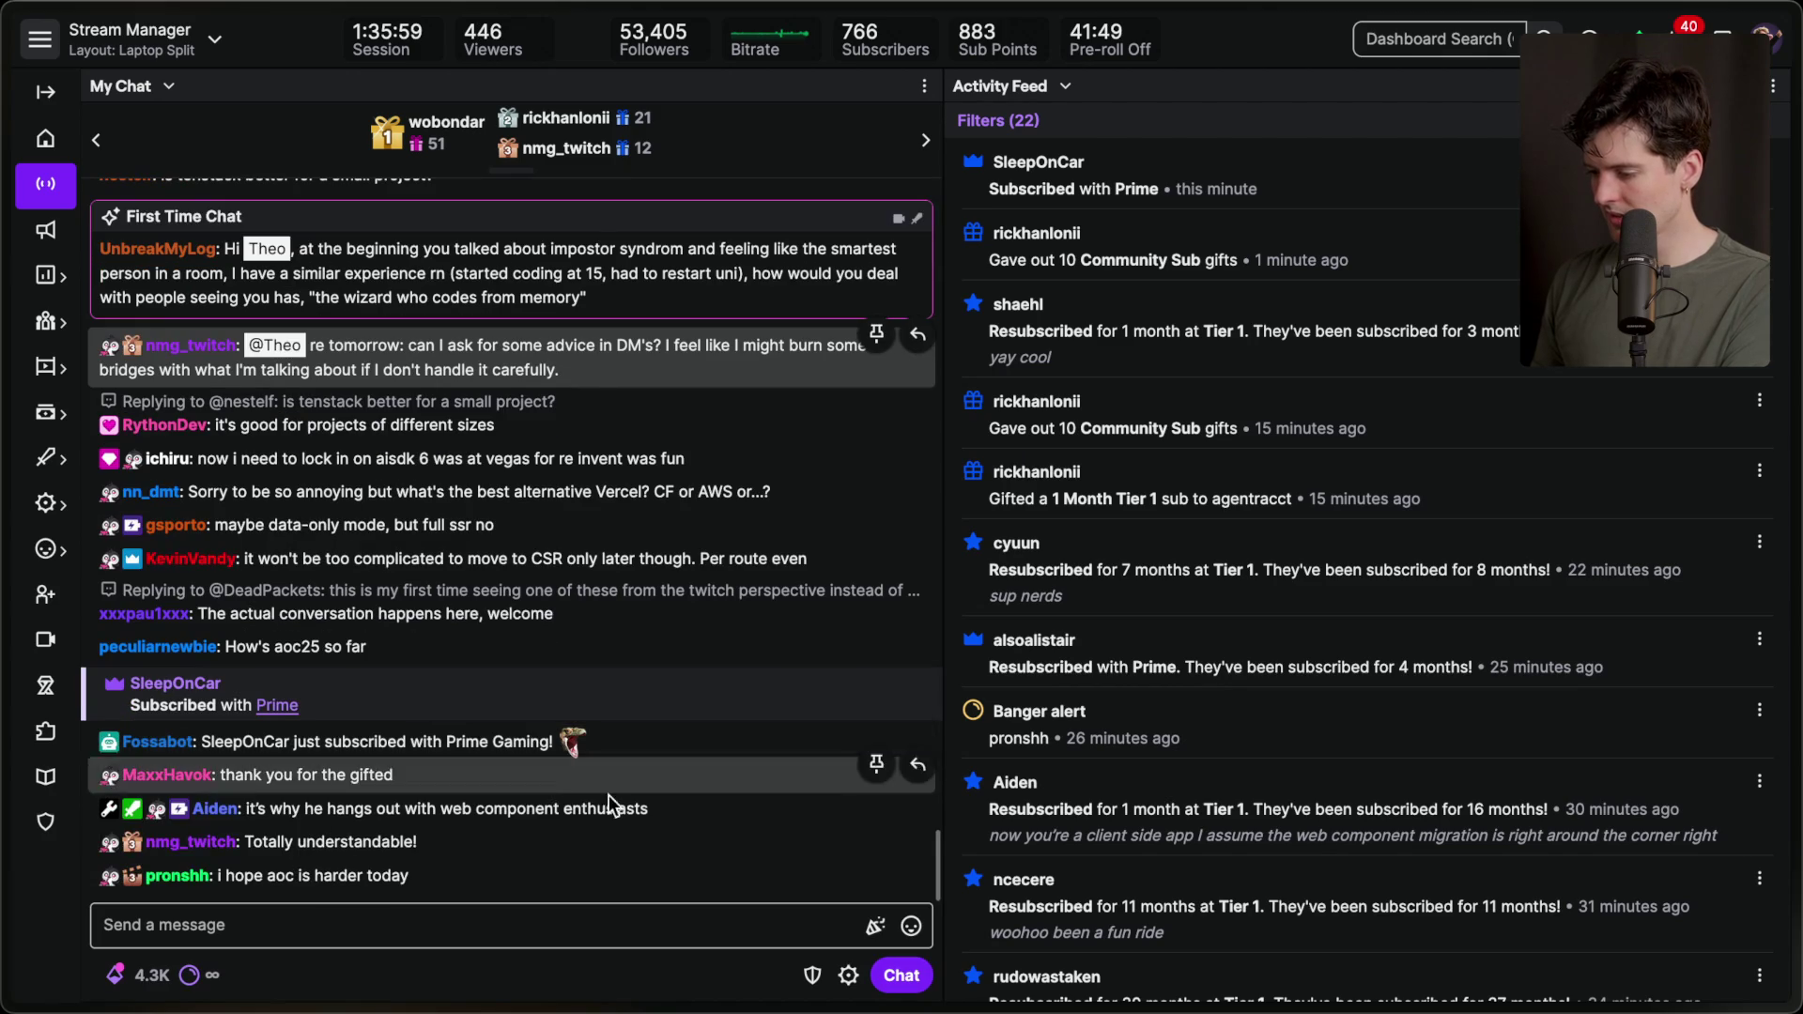
{"action": "left_click", "coordinate": [557, 934]}
{"action": "left_click", "coordinate": [549, 972]}
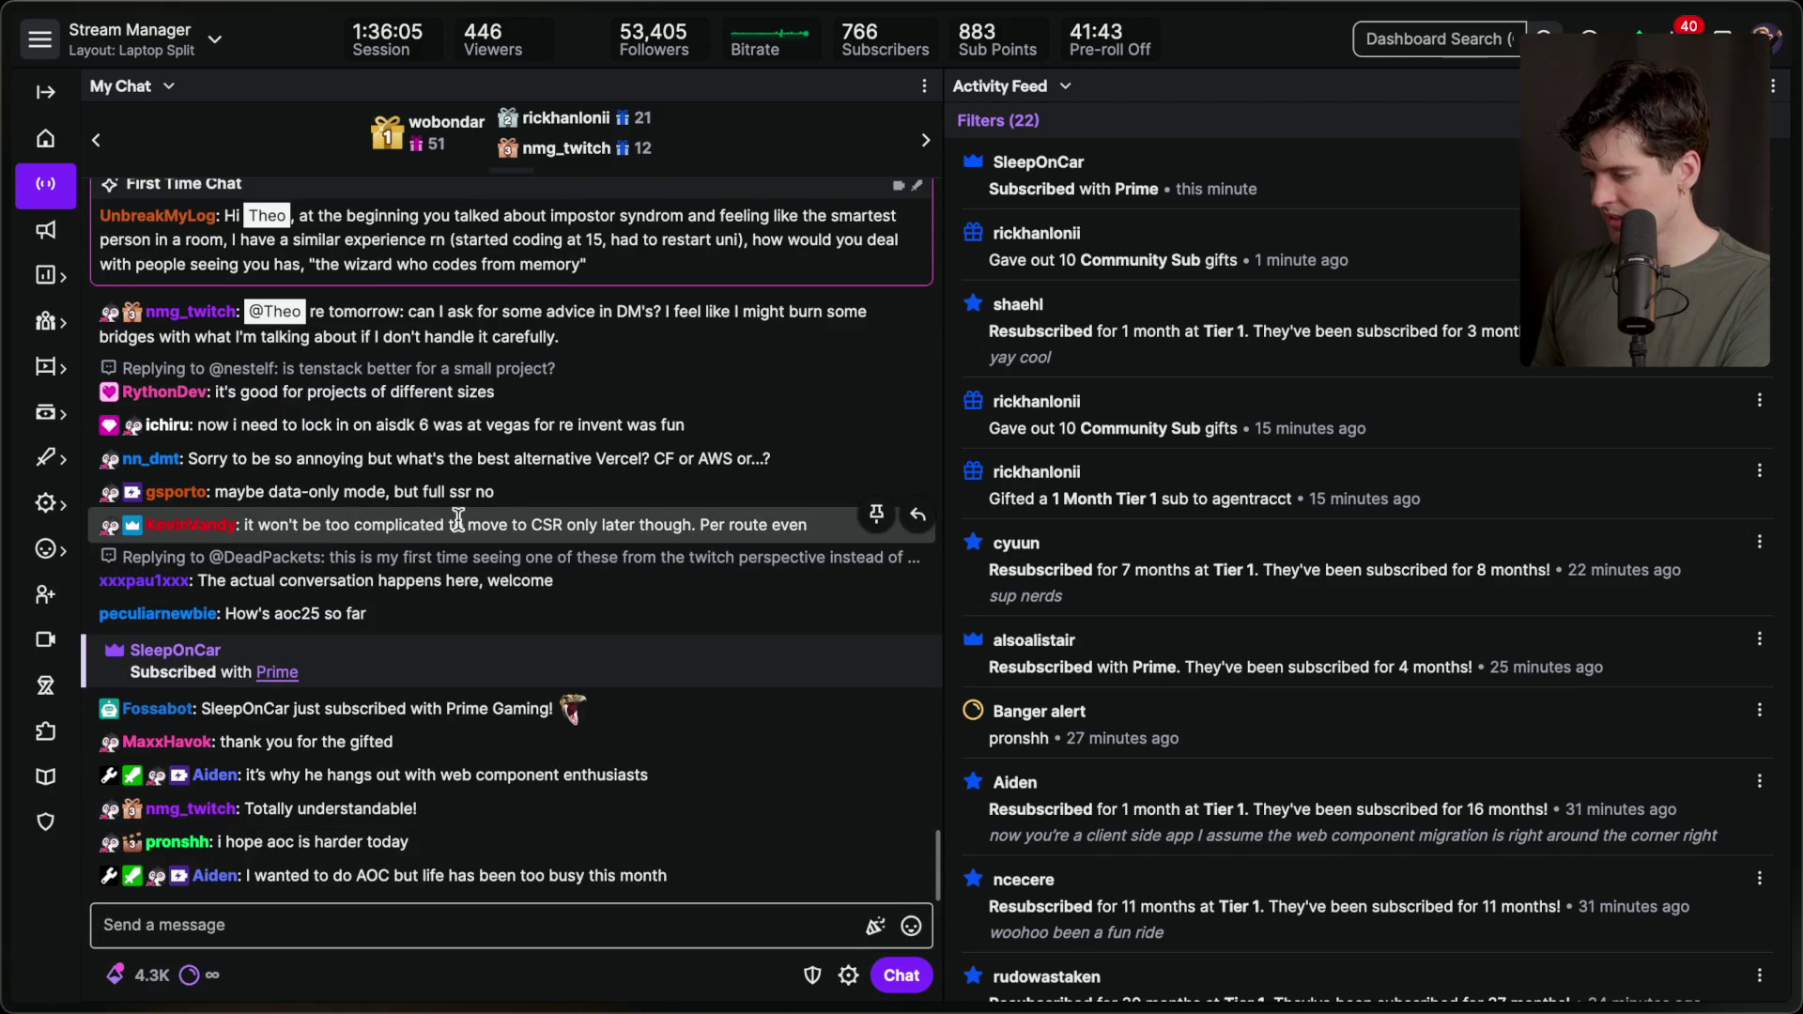
{"action": "triple_click", "coordinate": [588, 514]}
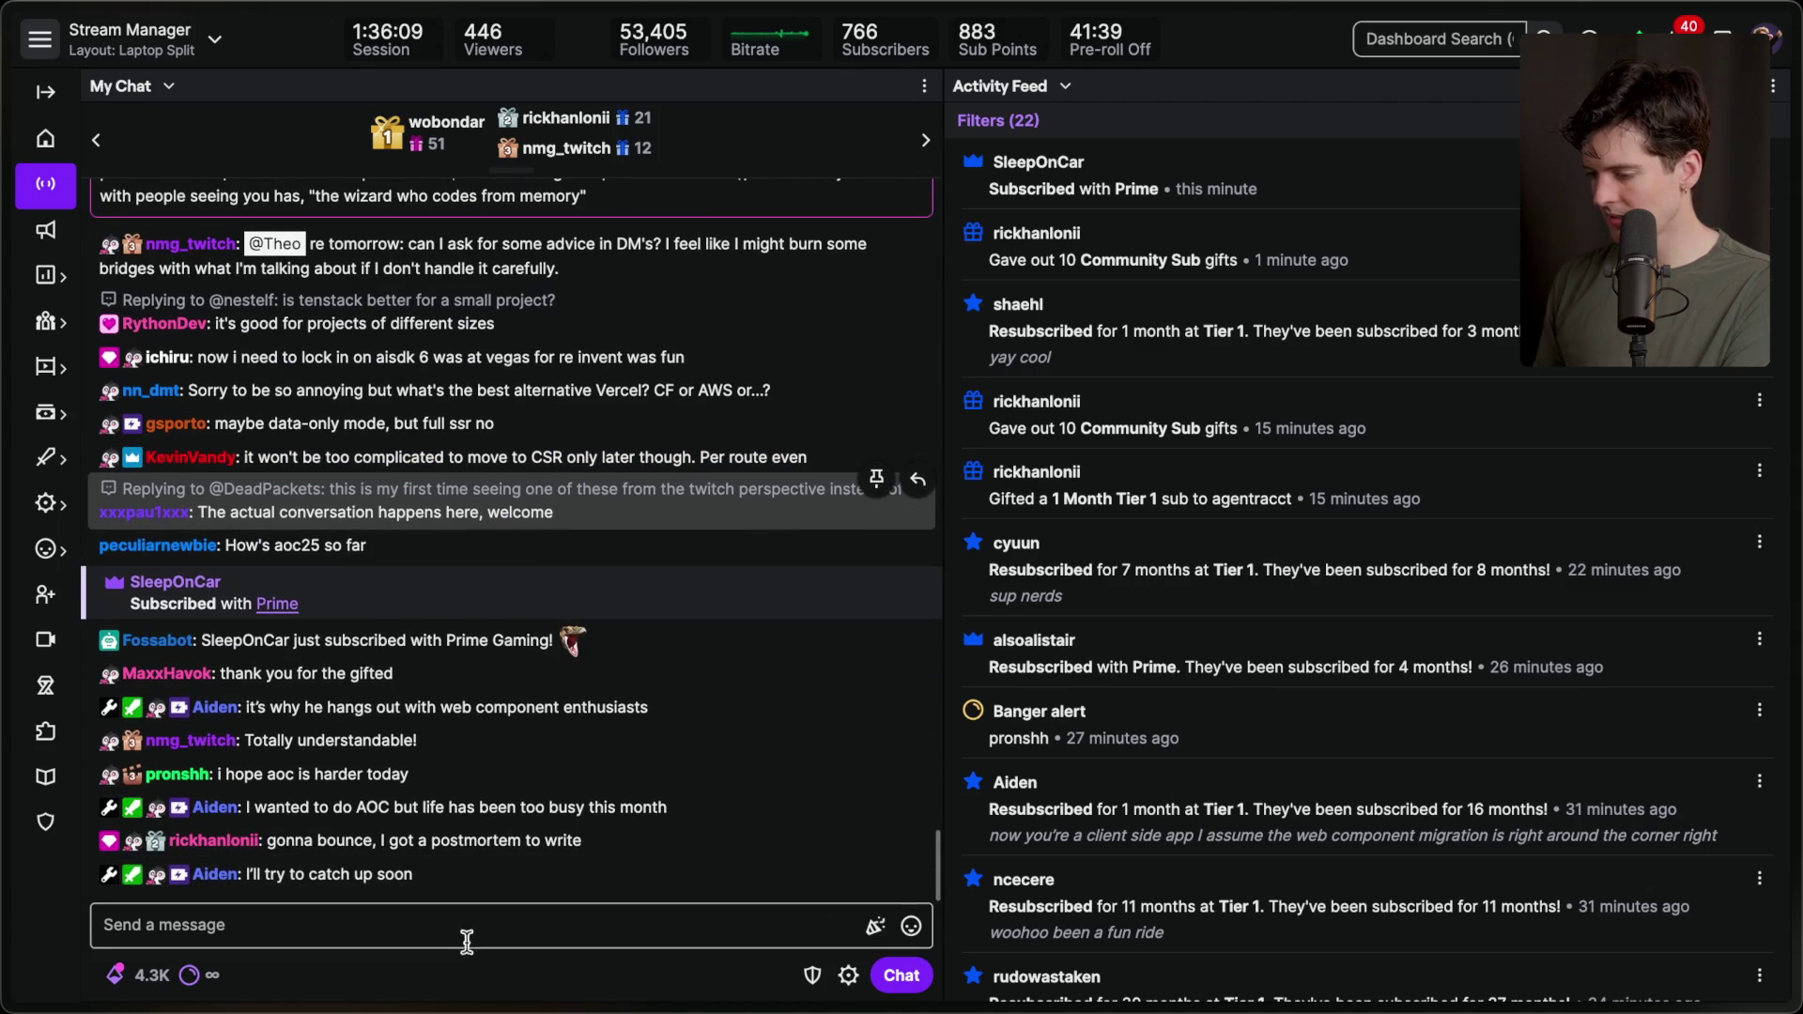
{"action": "left_click", "coordinate": [487, 913]}
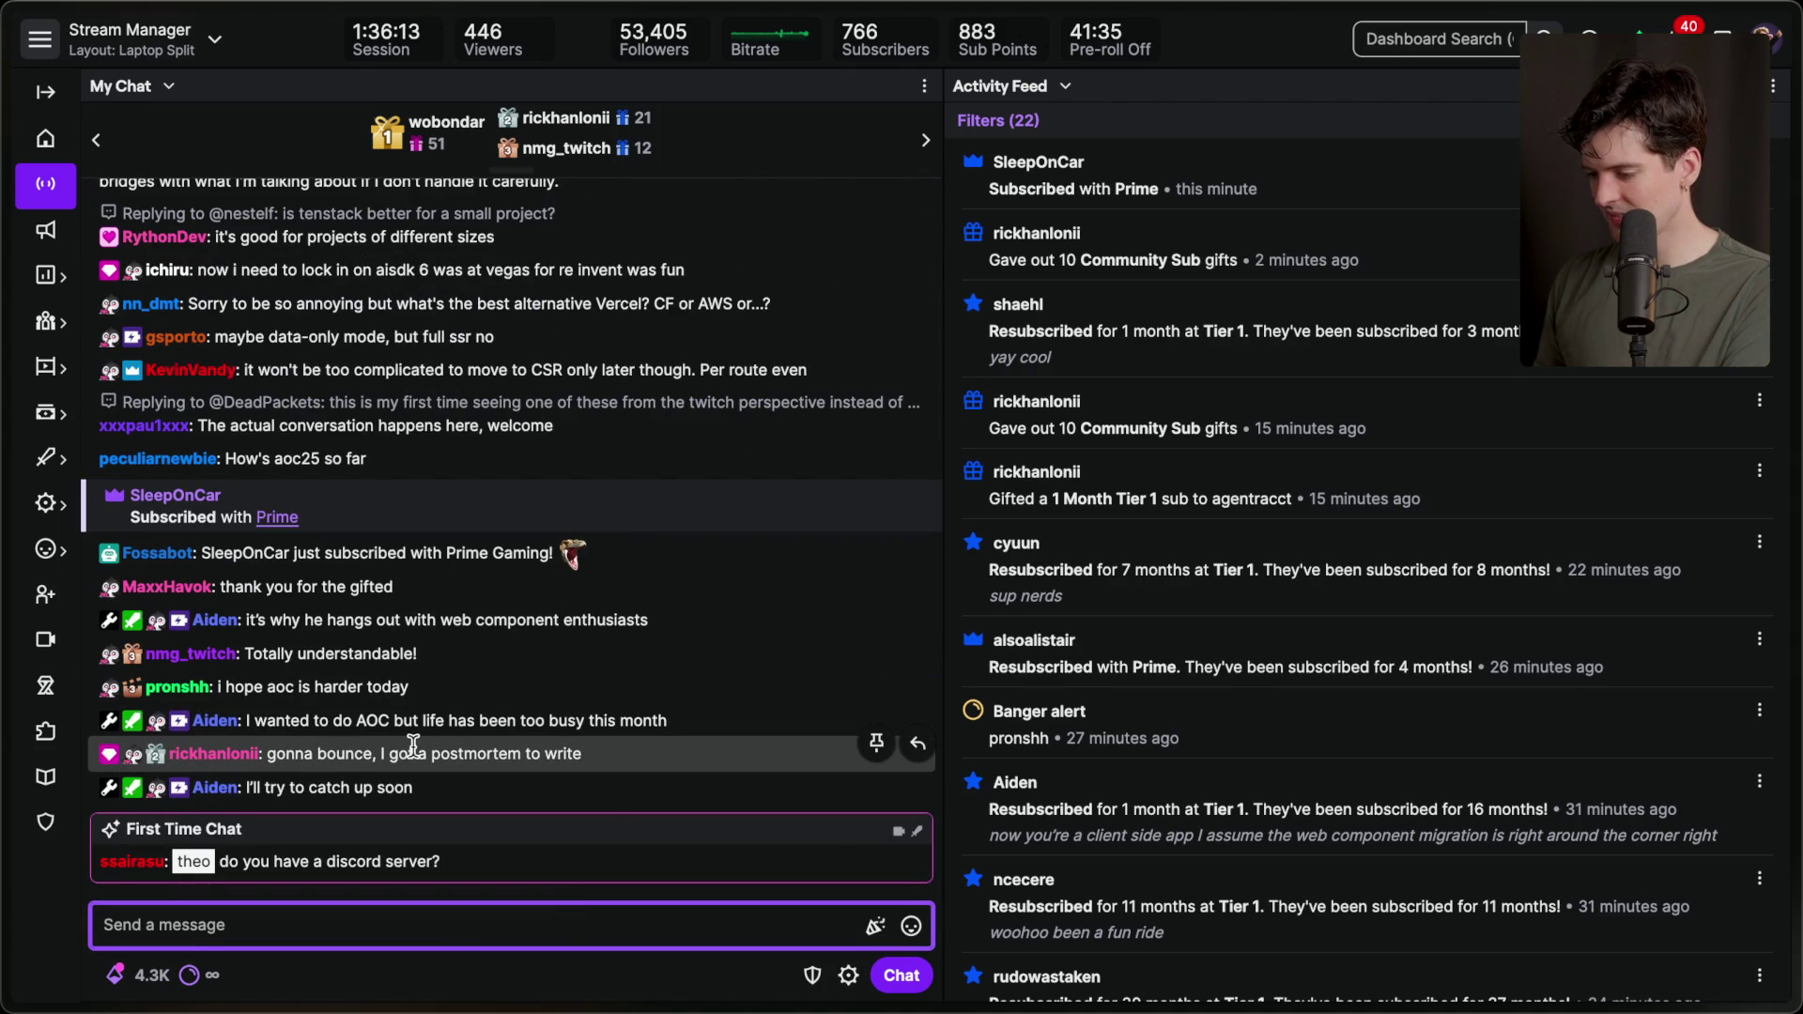
{"action": "type", "text": "!d"}
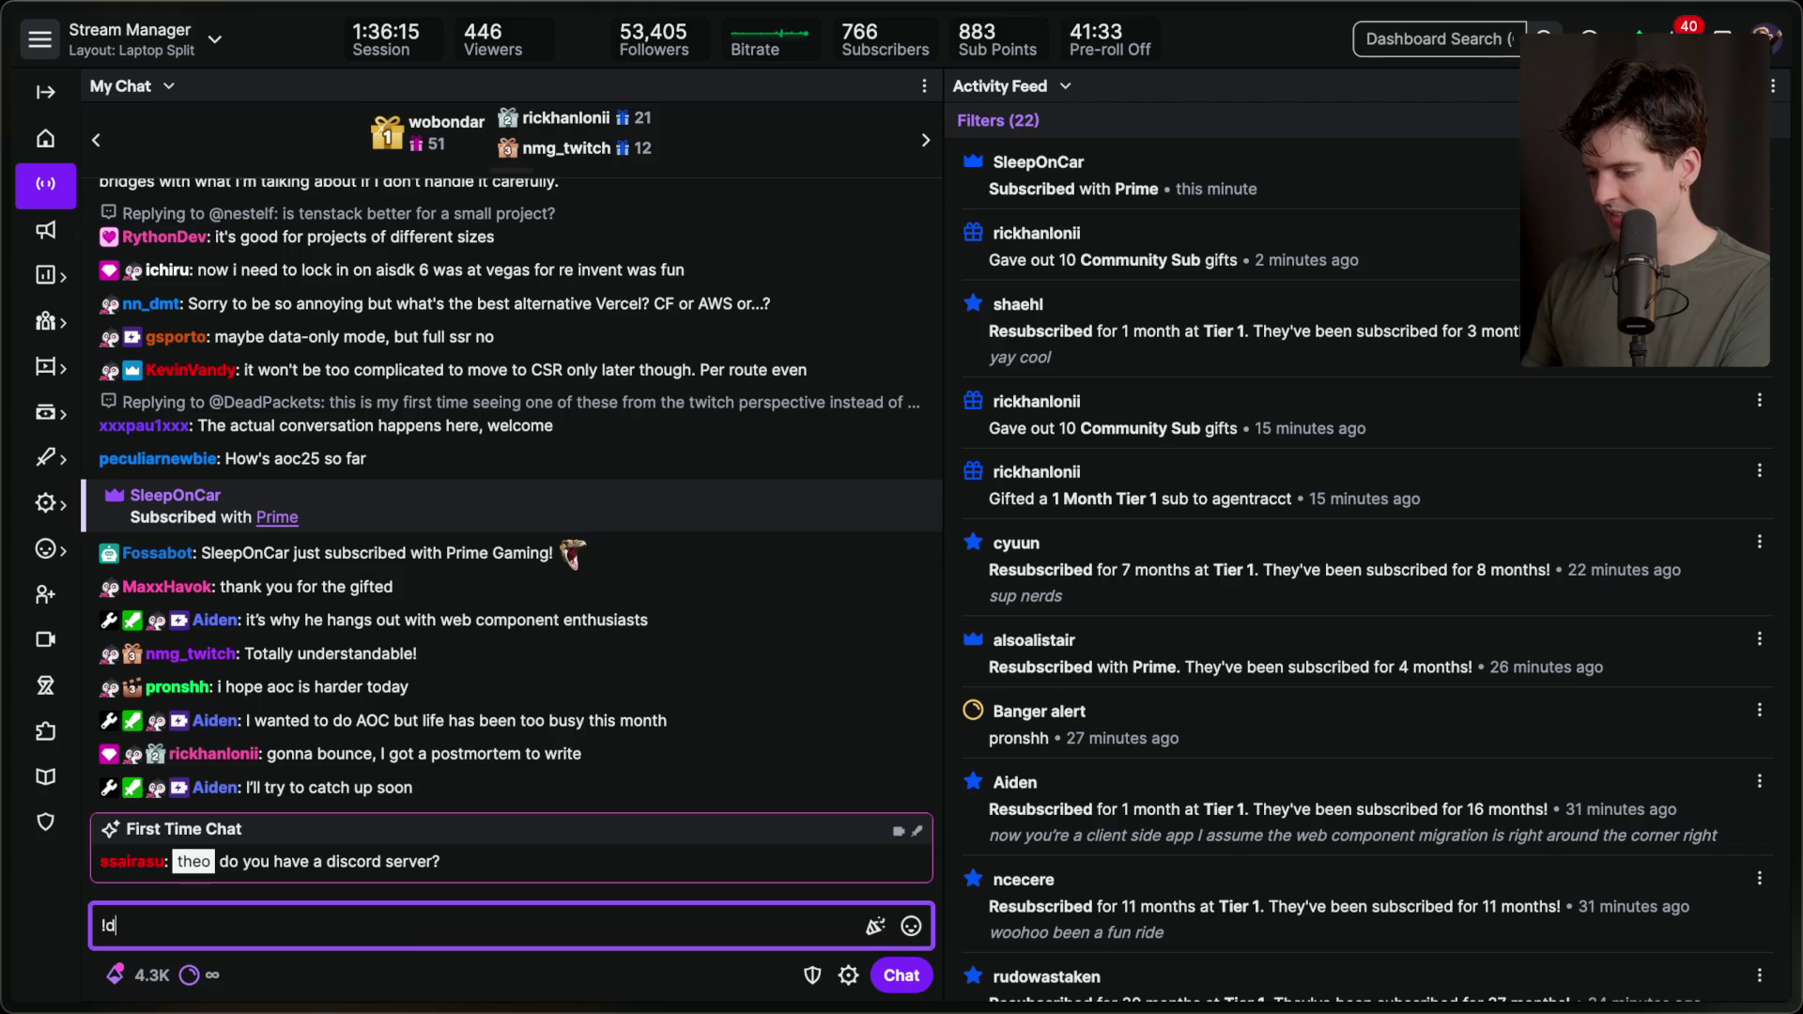
{"action": "type", "text": "d"}
{"action": "key", "text": "Return"}
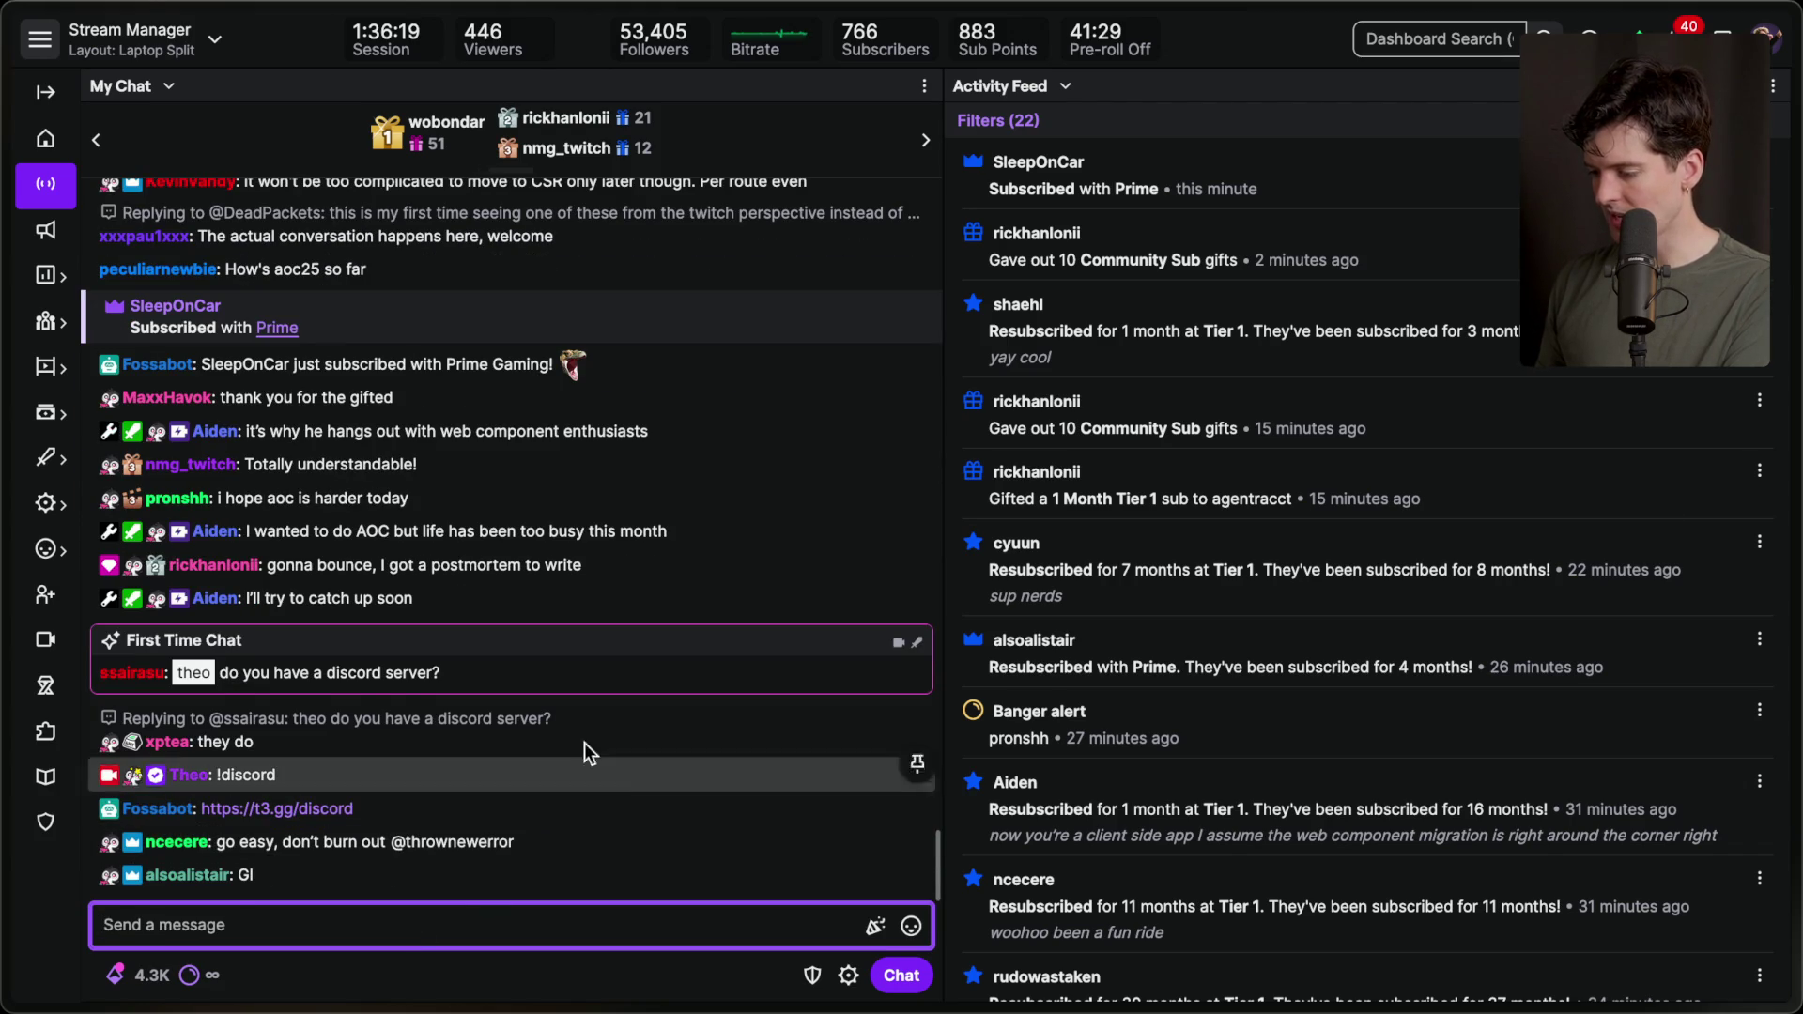
{"action": "key", "text": "super+Tab"}
{"action": "key", "text": "super+Tab"}
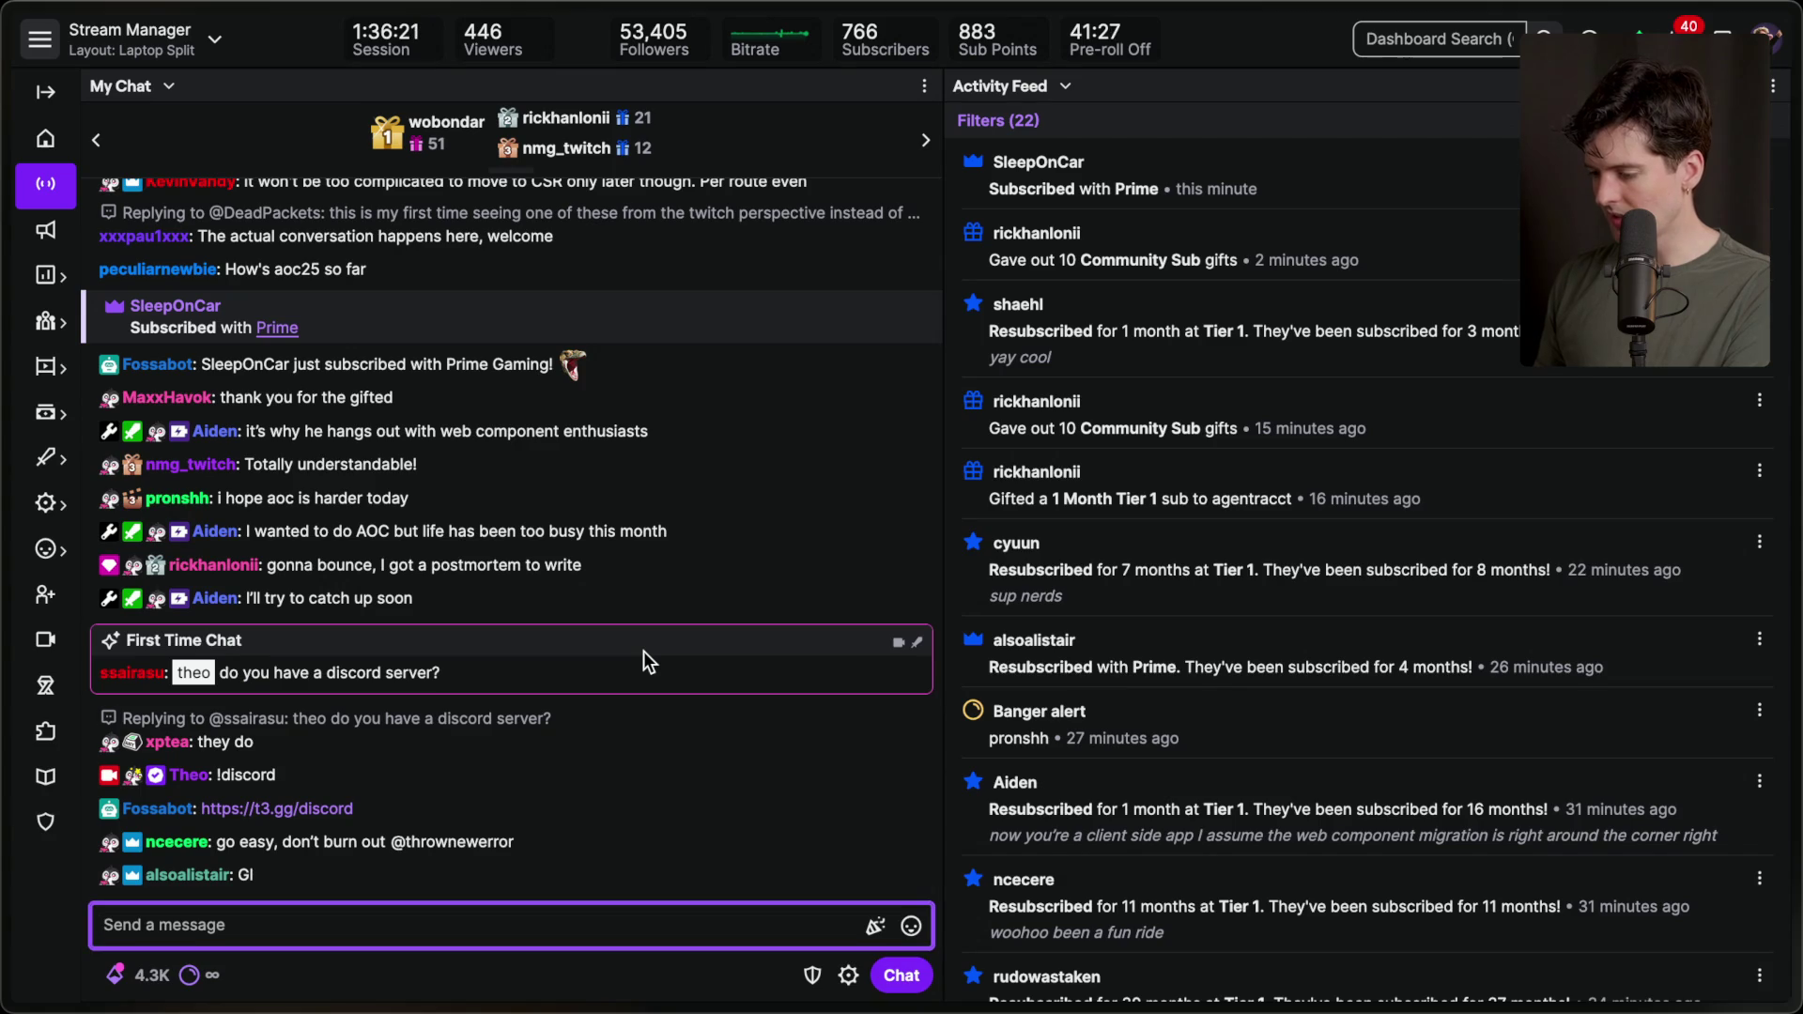
{"action": "key", "text": "super+Tab"}
{"action": "key", "text": "super+Tab"}
{"action": "key", "text": "super+shift+Tab"}
{"action": "scroll", "coordinate": [644, 652], "scroll_direction": "down", "scroll_amount": 1}
{"action": "left_click", "coordinate": [350, 391]}
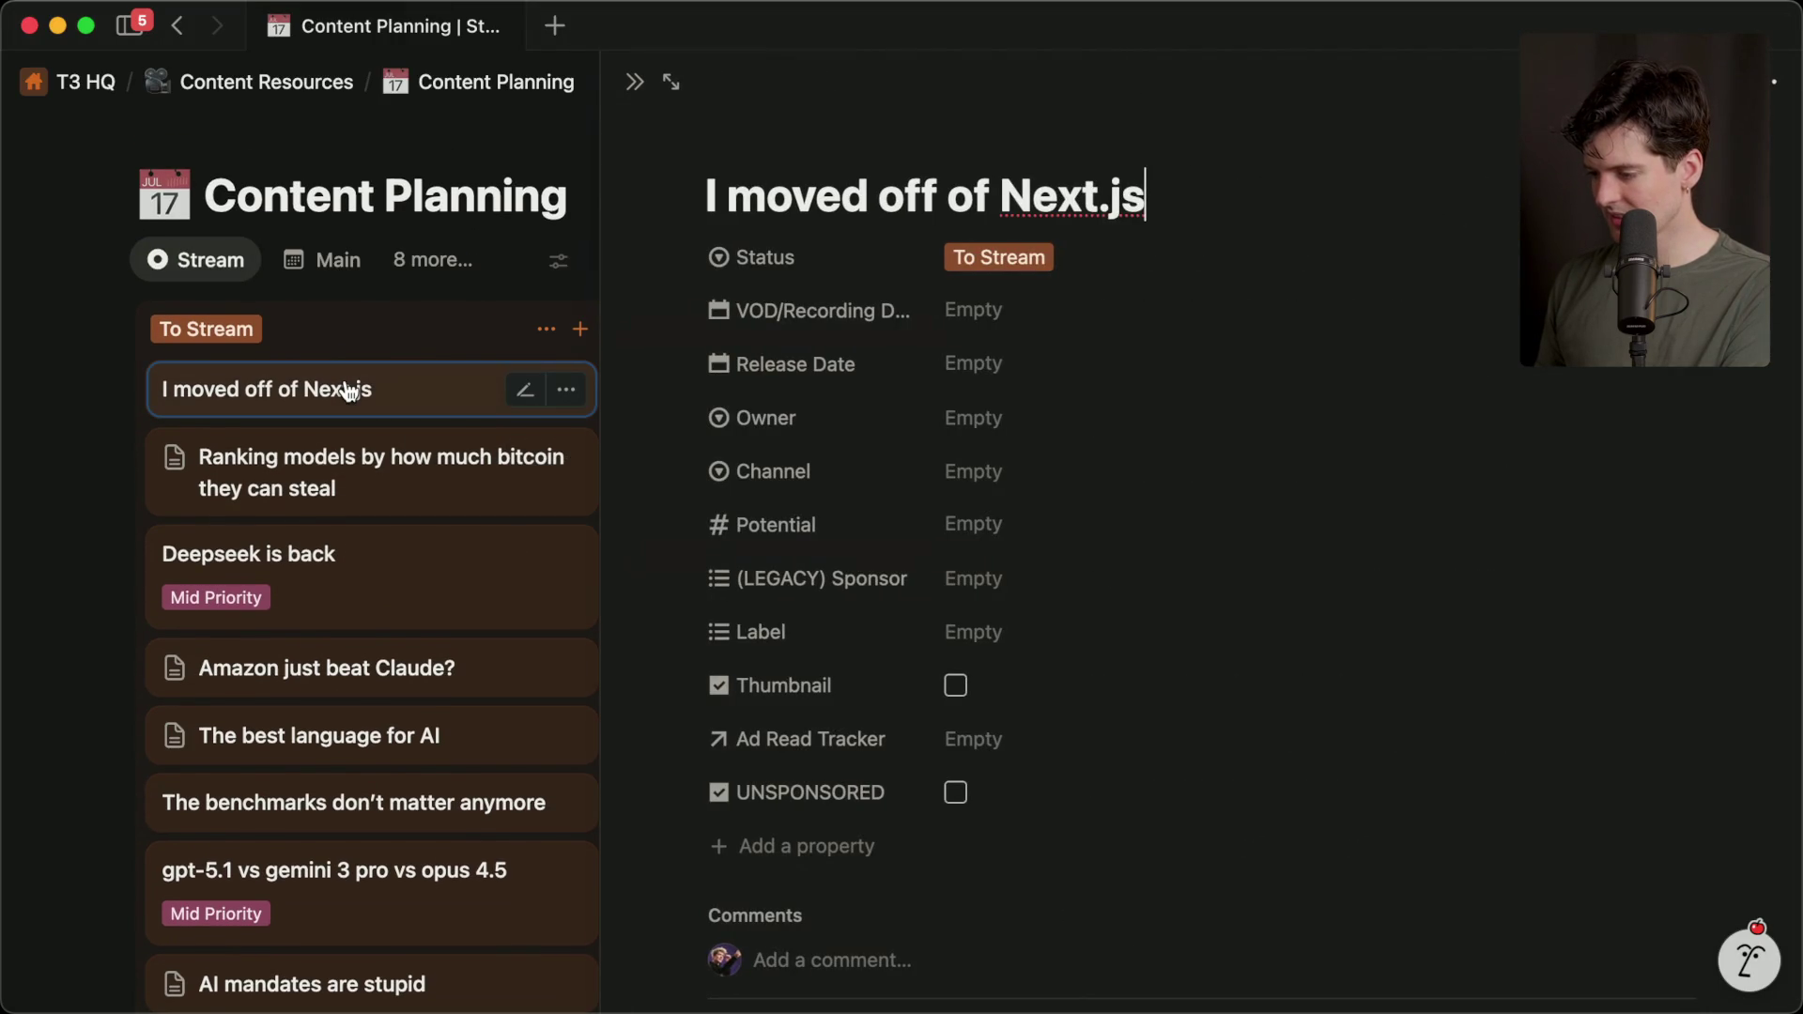
{"action": "key", "text": "Escape"}
{"action": "key", "text": "super+Tab"}
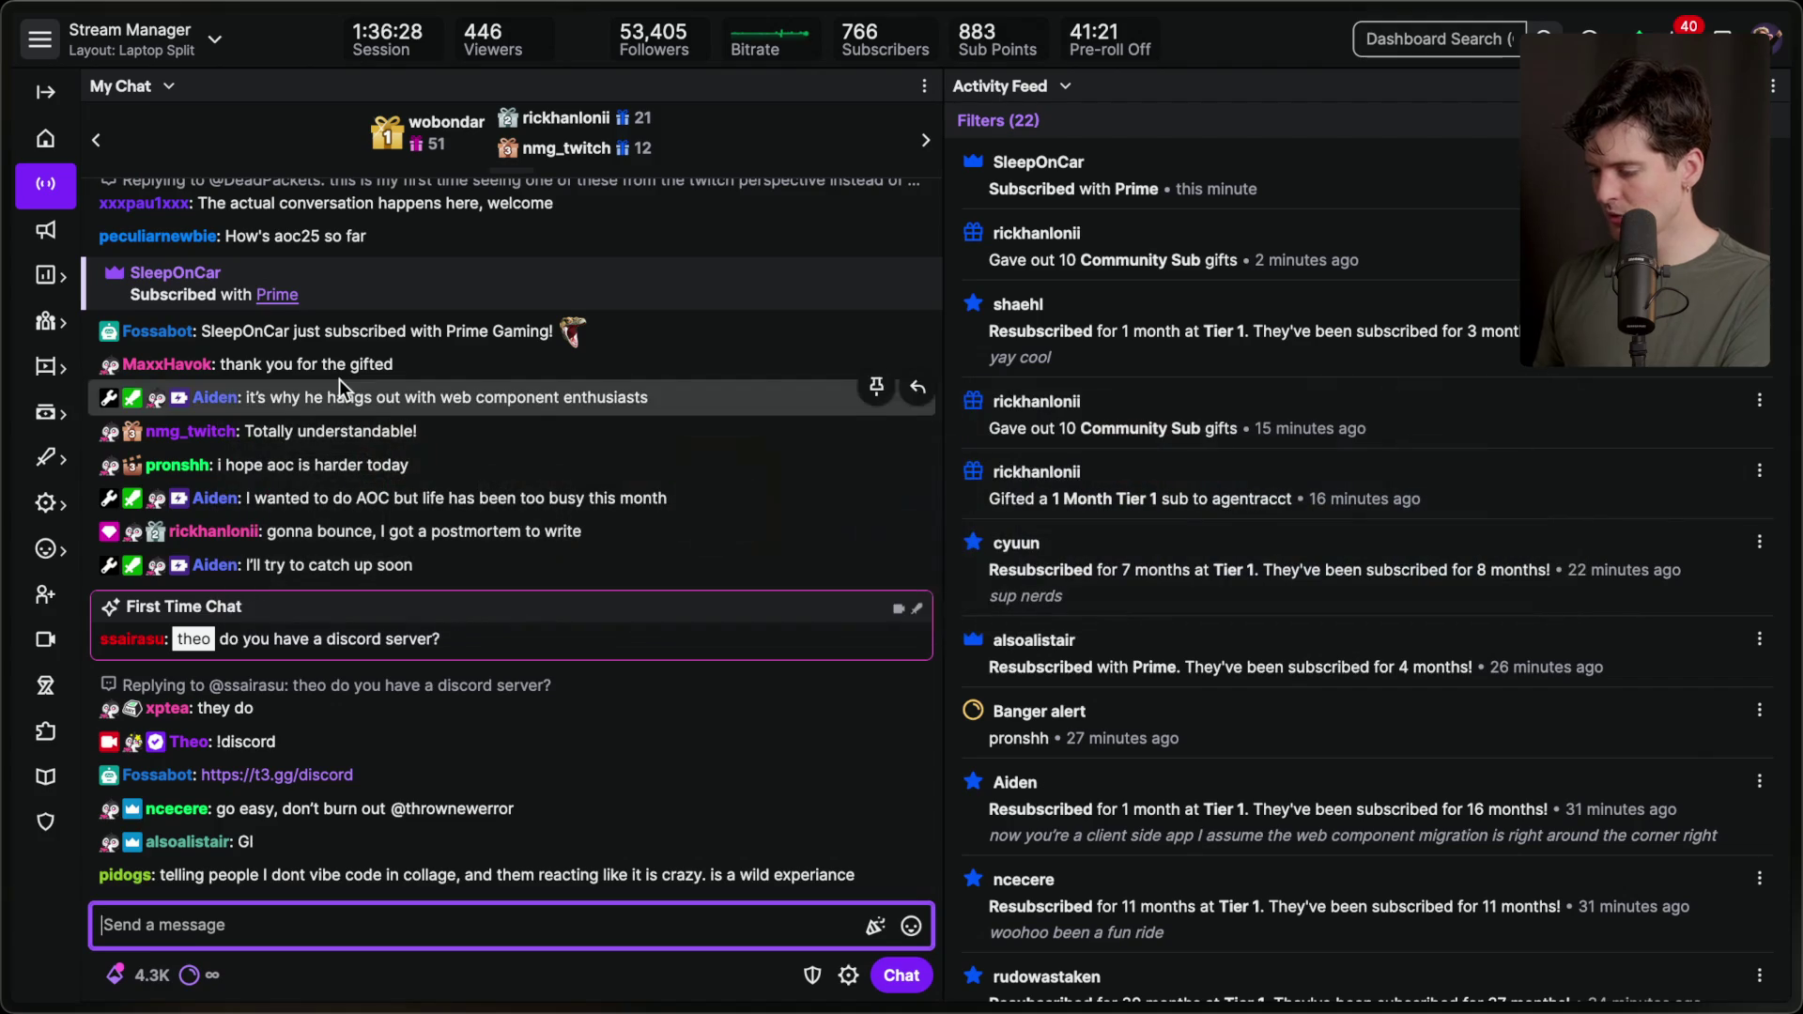
{"action": "left_click", "coordinate": [375, 925]}
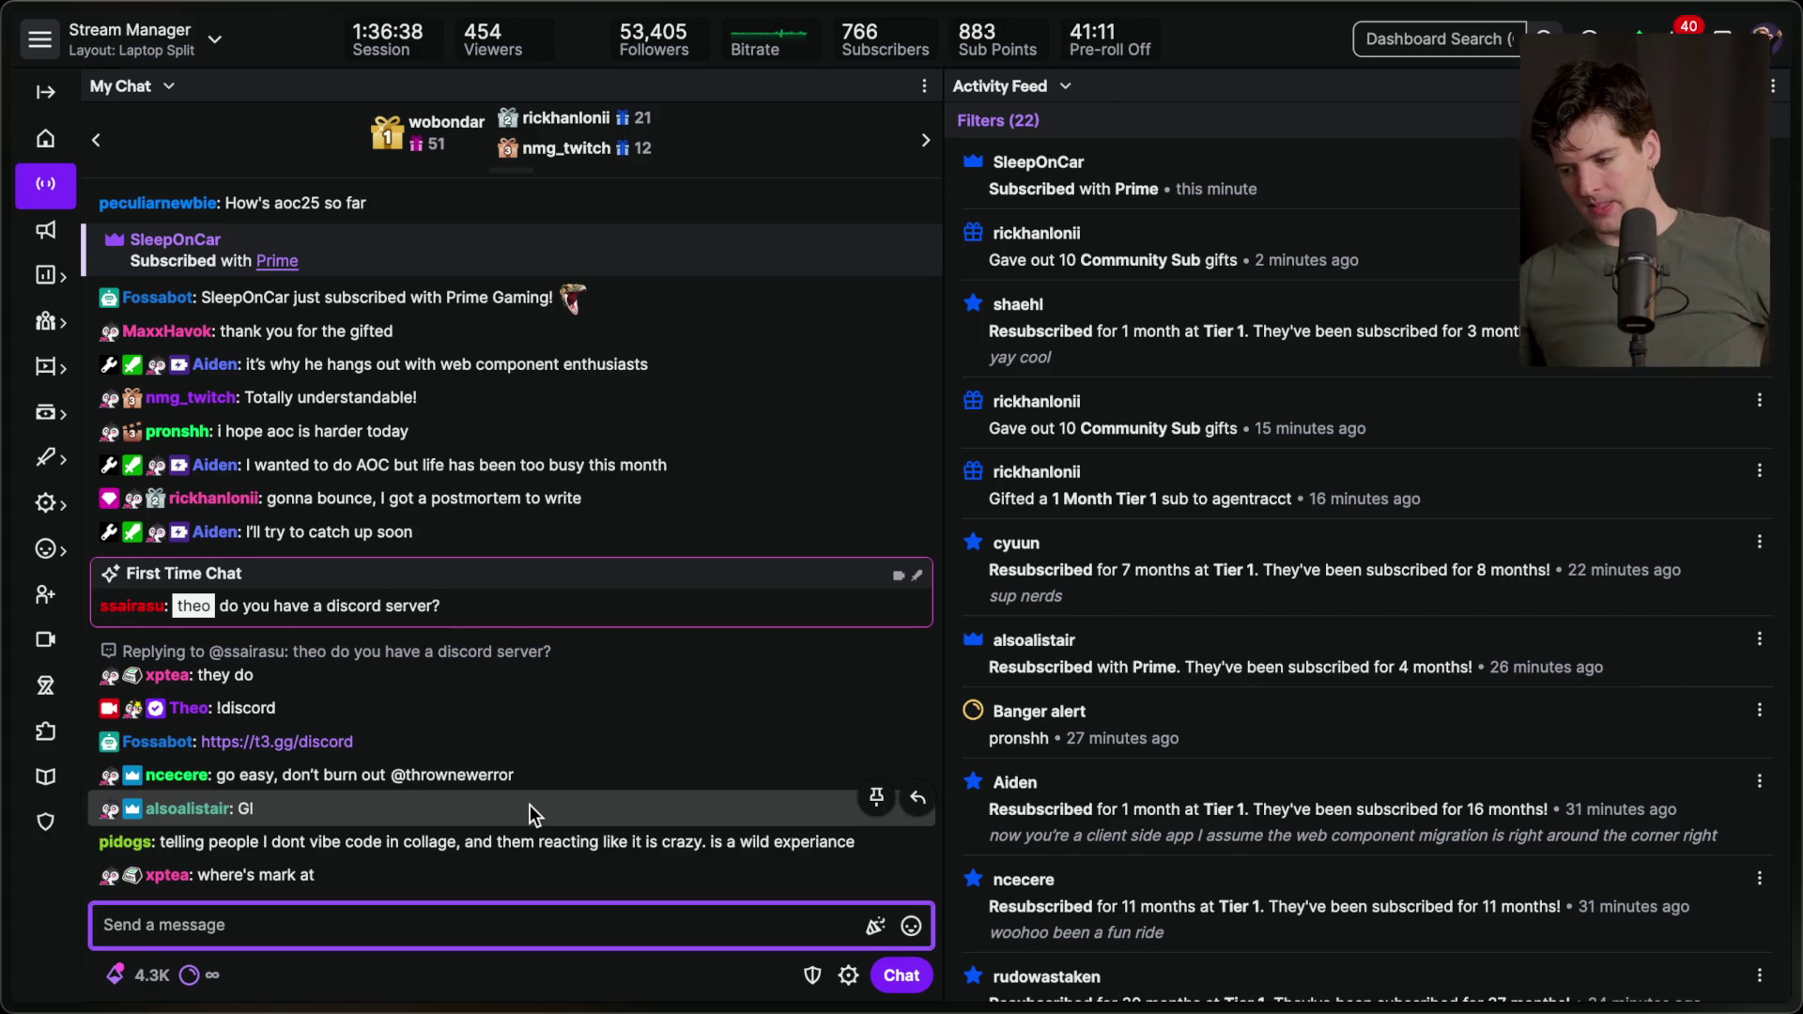
{"action": "mouse_move", "coordinate": [1798, 610]}
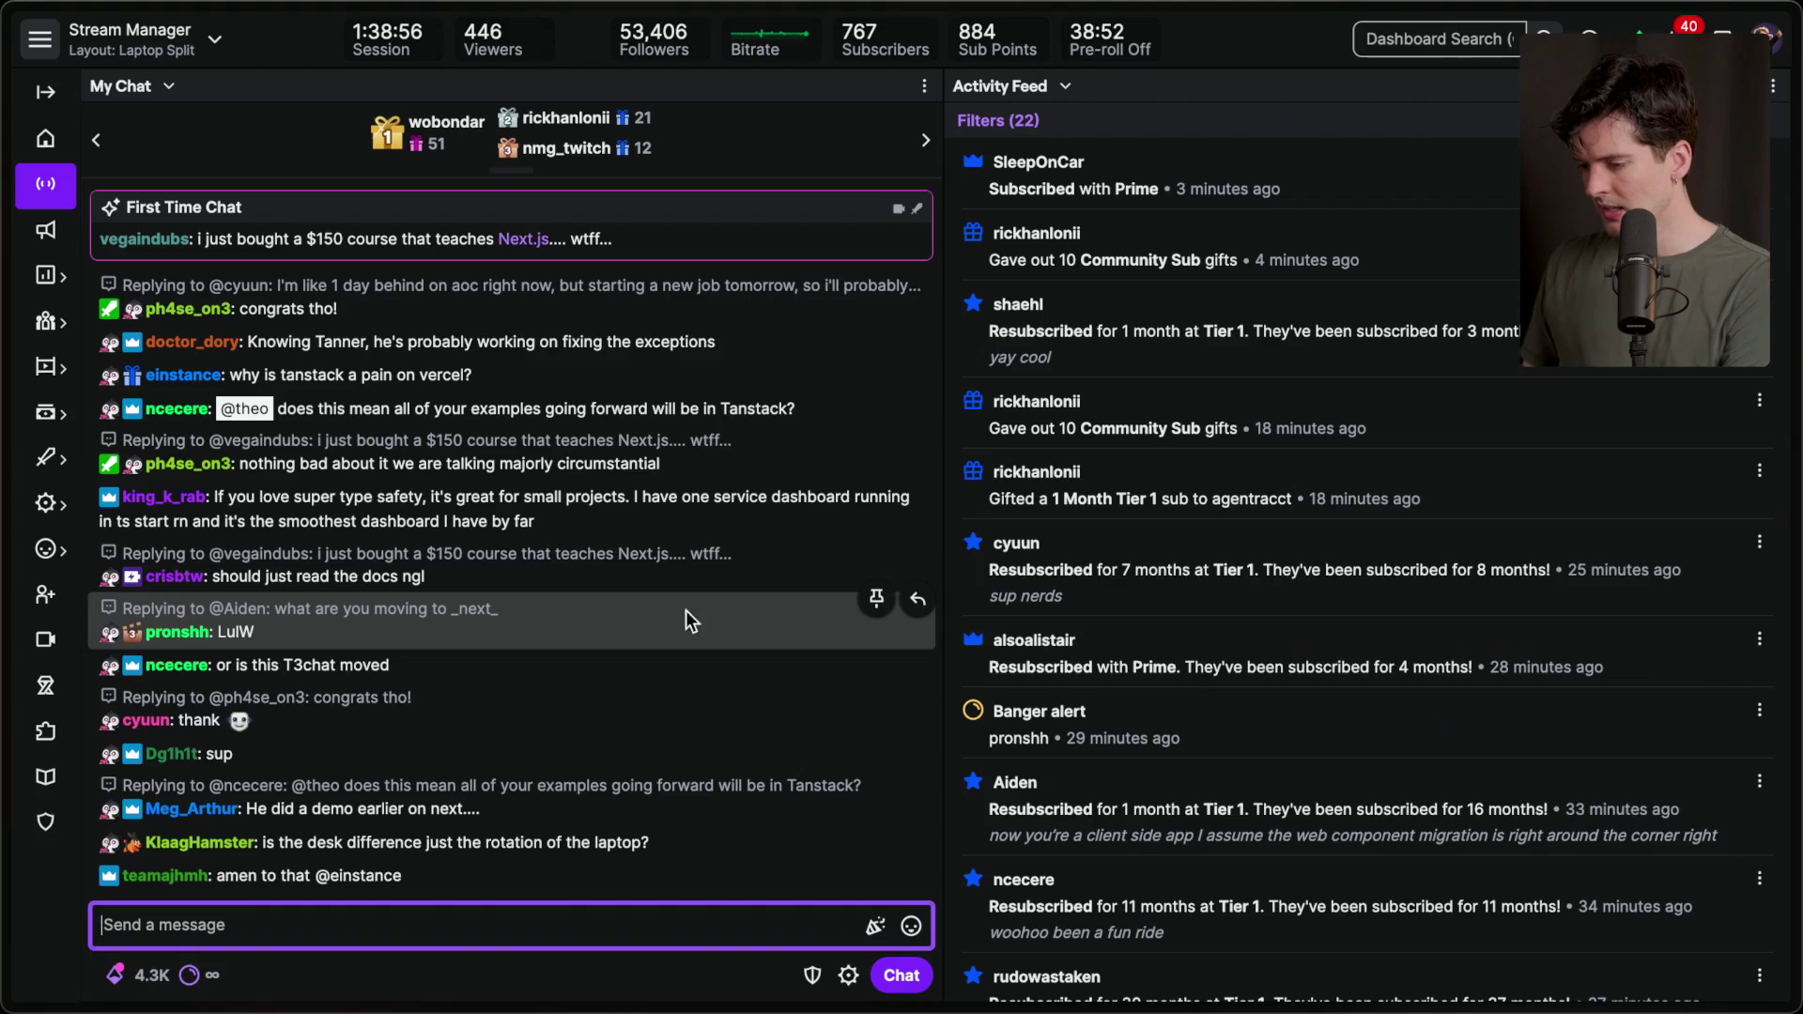
Go to the pingdotgg/t3chat repository on GitHub and open its pull requests.
{"action": "key", "text": "super+t"}
{"action": "type", "text": "github.com/"}
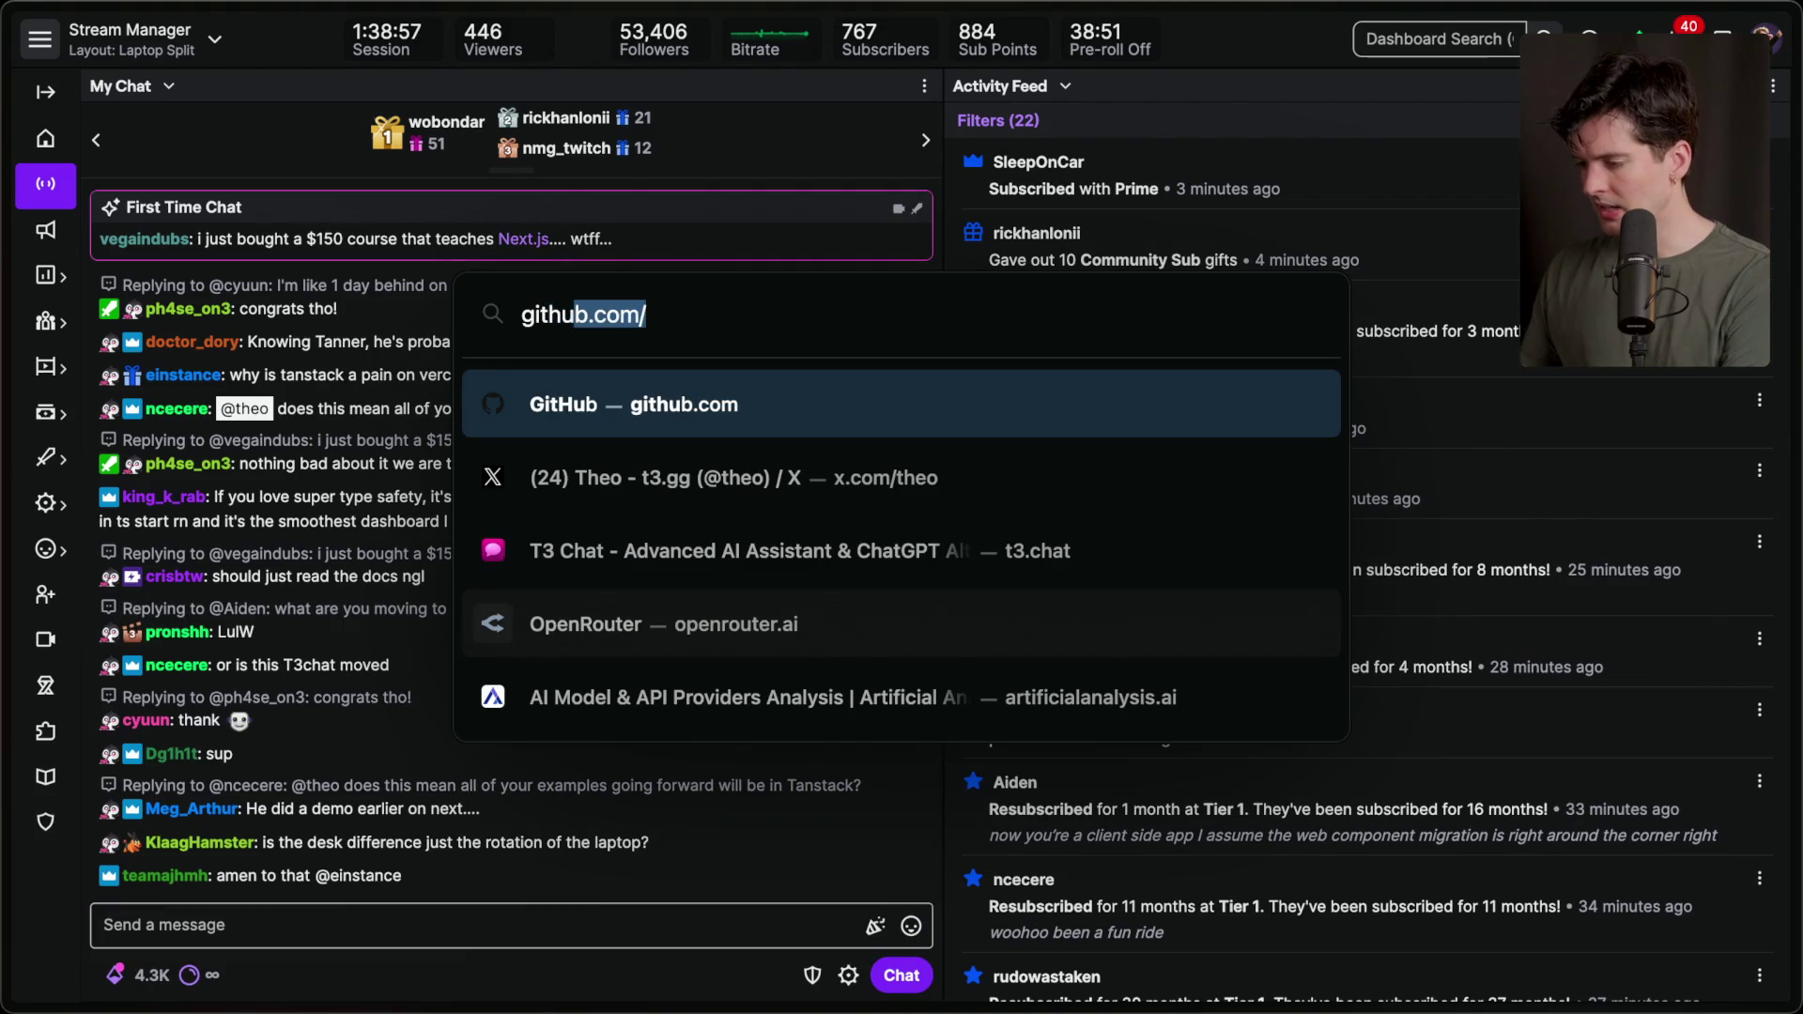
{"action": "key", "text": "Down"}
{"action": "key", "text": "Down"}
{"action": "key", "text": "Up"}
{"action": "key", "text": "Down"}
{"action": "key", "text": "Down"}
{"action": "key", "text": "Down"}
{"action": "key", "text": "BackSpace"}
{"action": "key", "text": "BackSpace"}
{"action": "key", "text": "BackSpace"}
{"action": "type", "text": "pingdotgg/t3chat"}
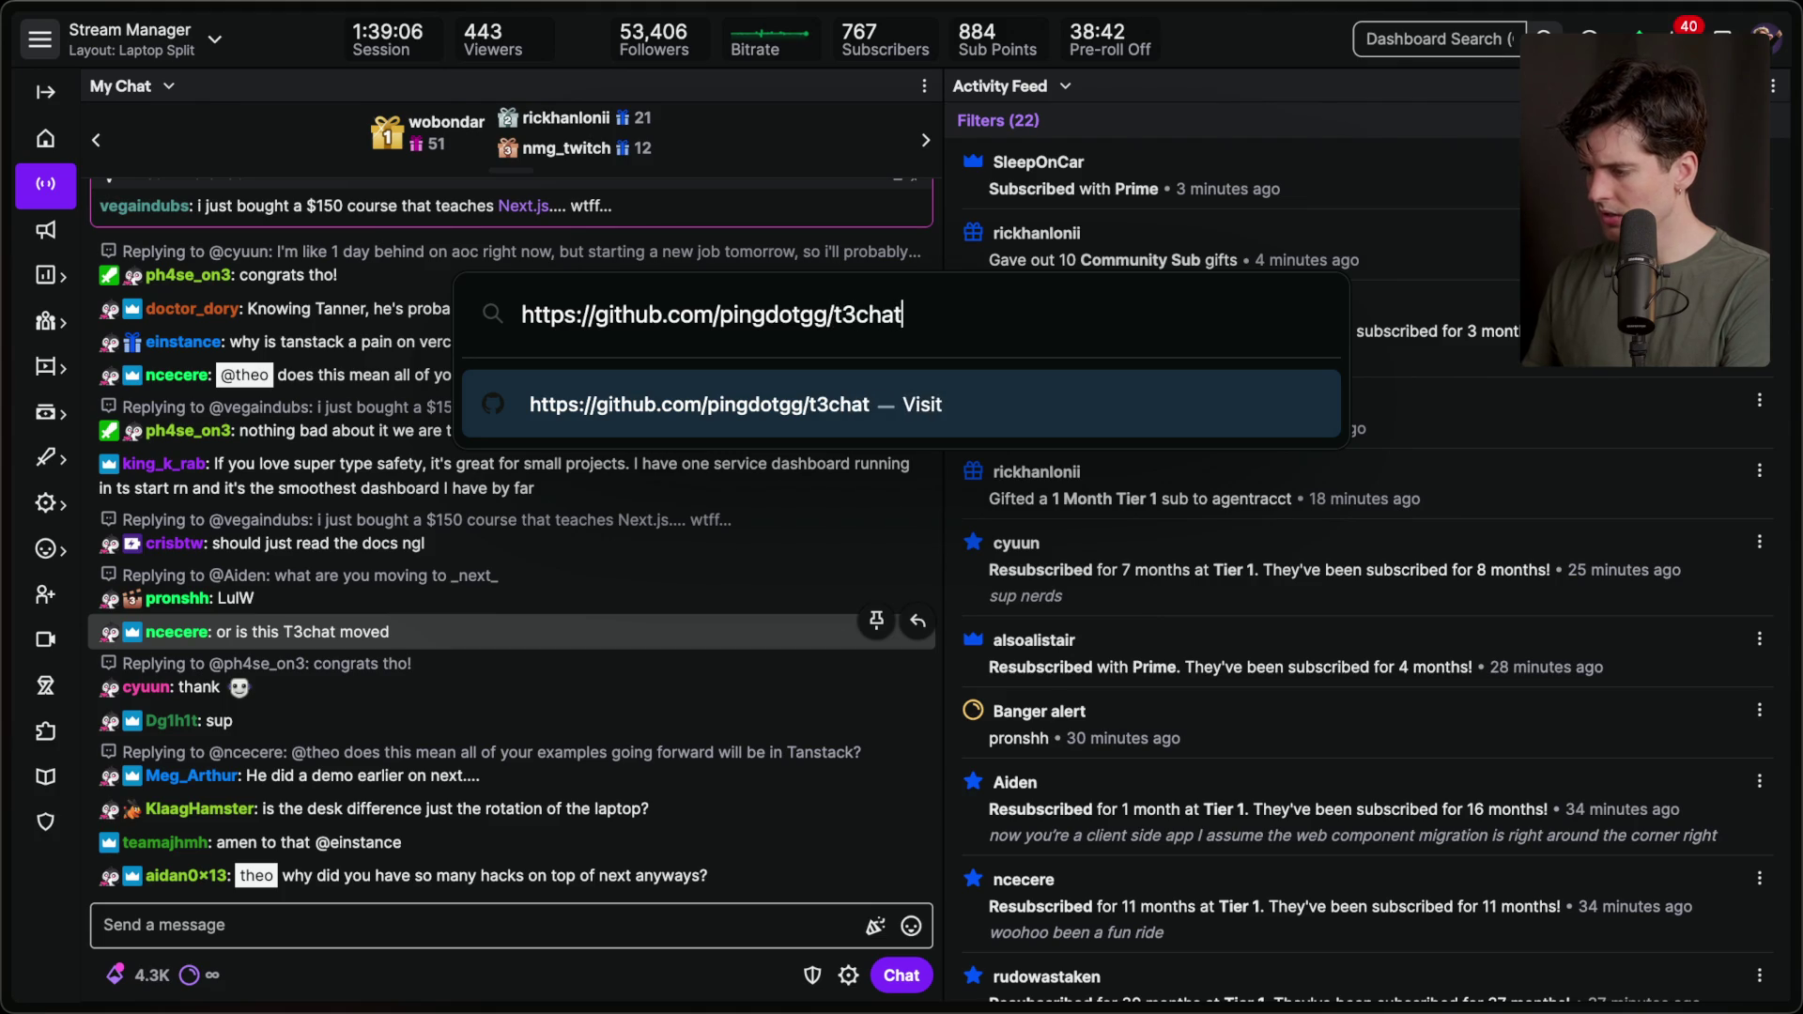
{"action": "key", "text": "Return"}
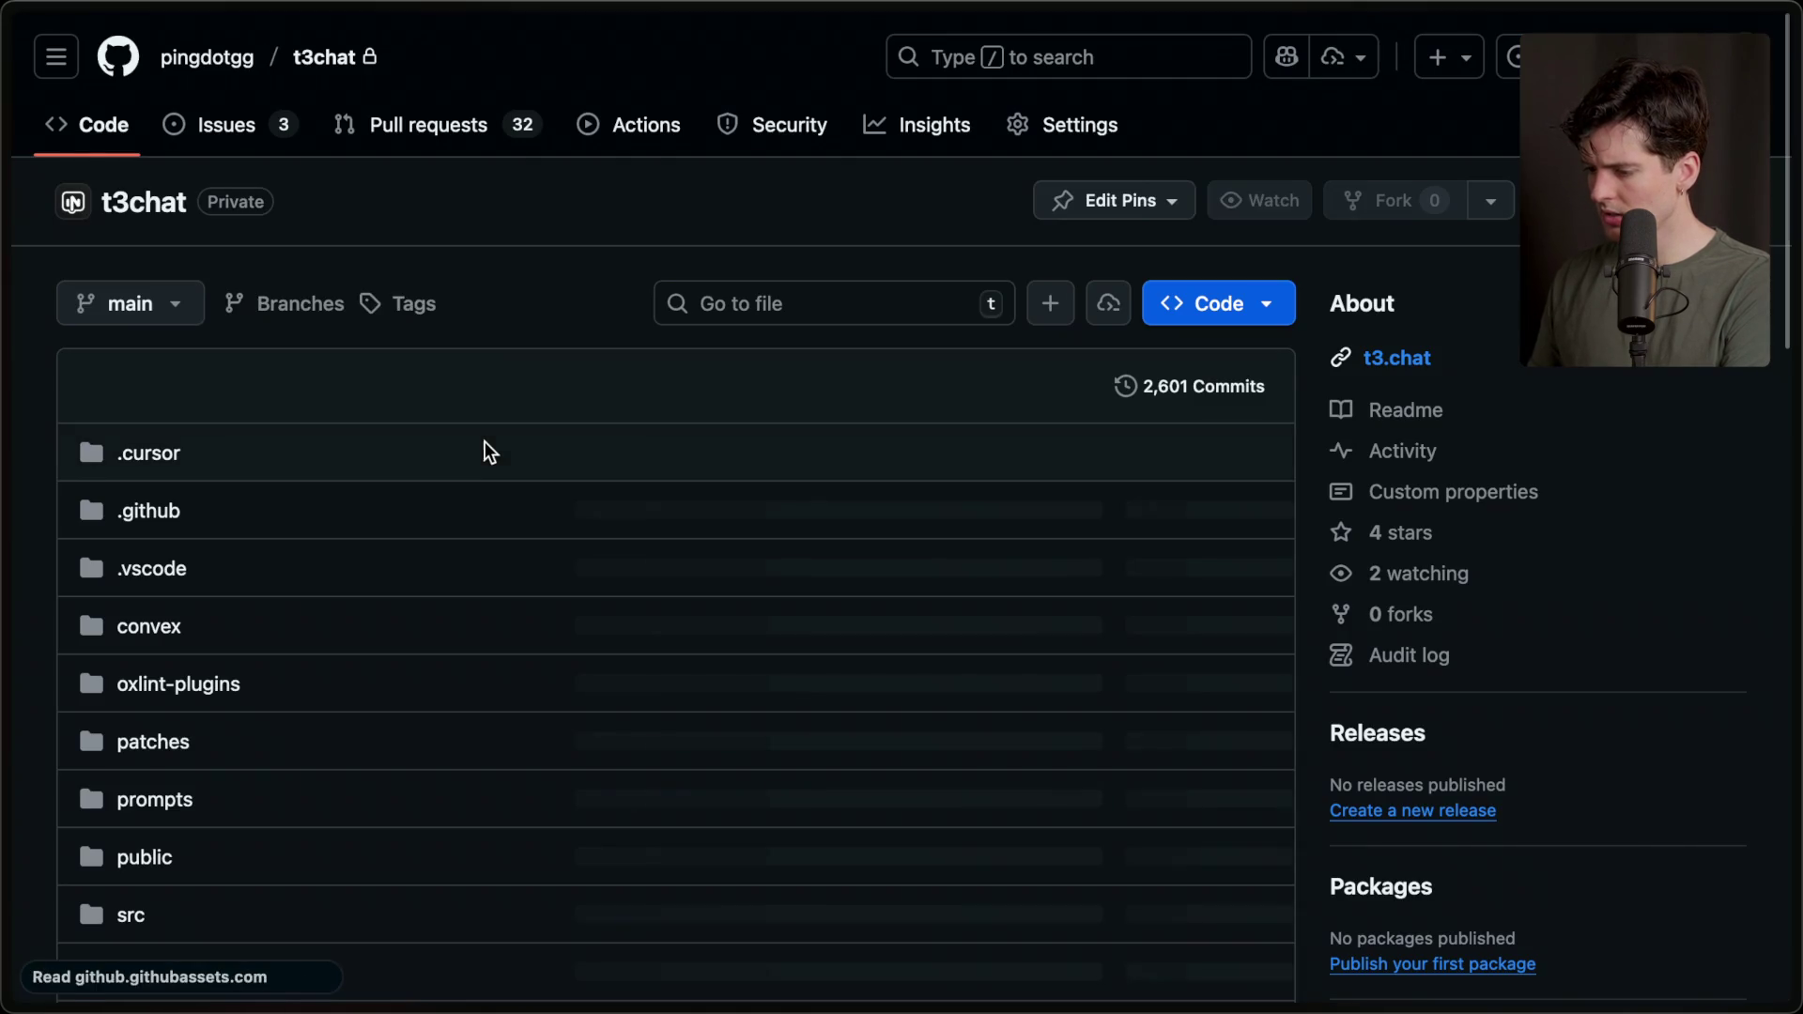
{"action": "left_click", "coordinate": [476, 126]}
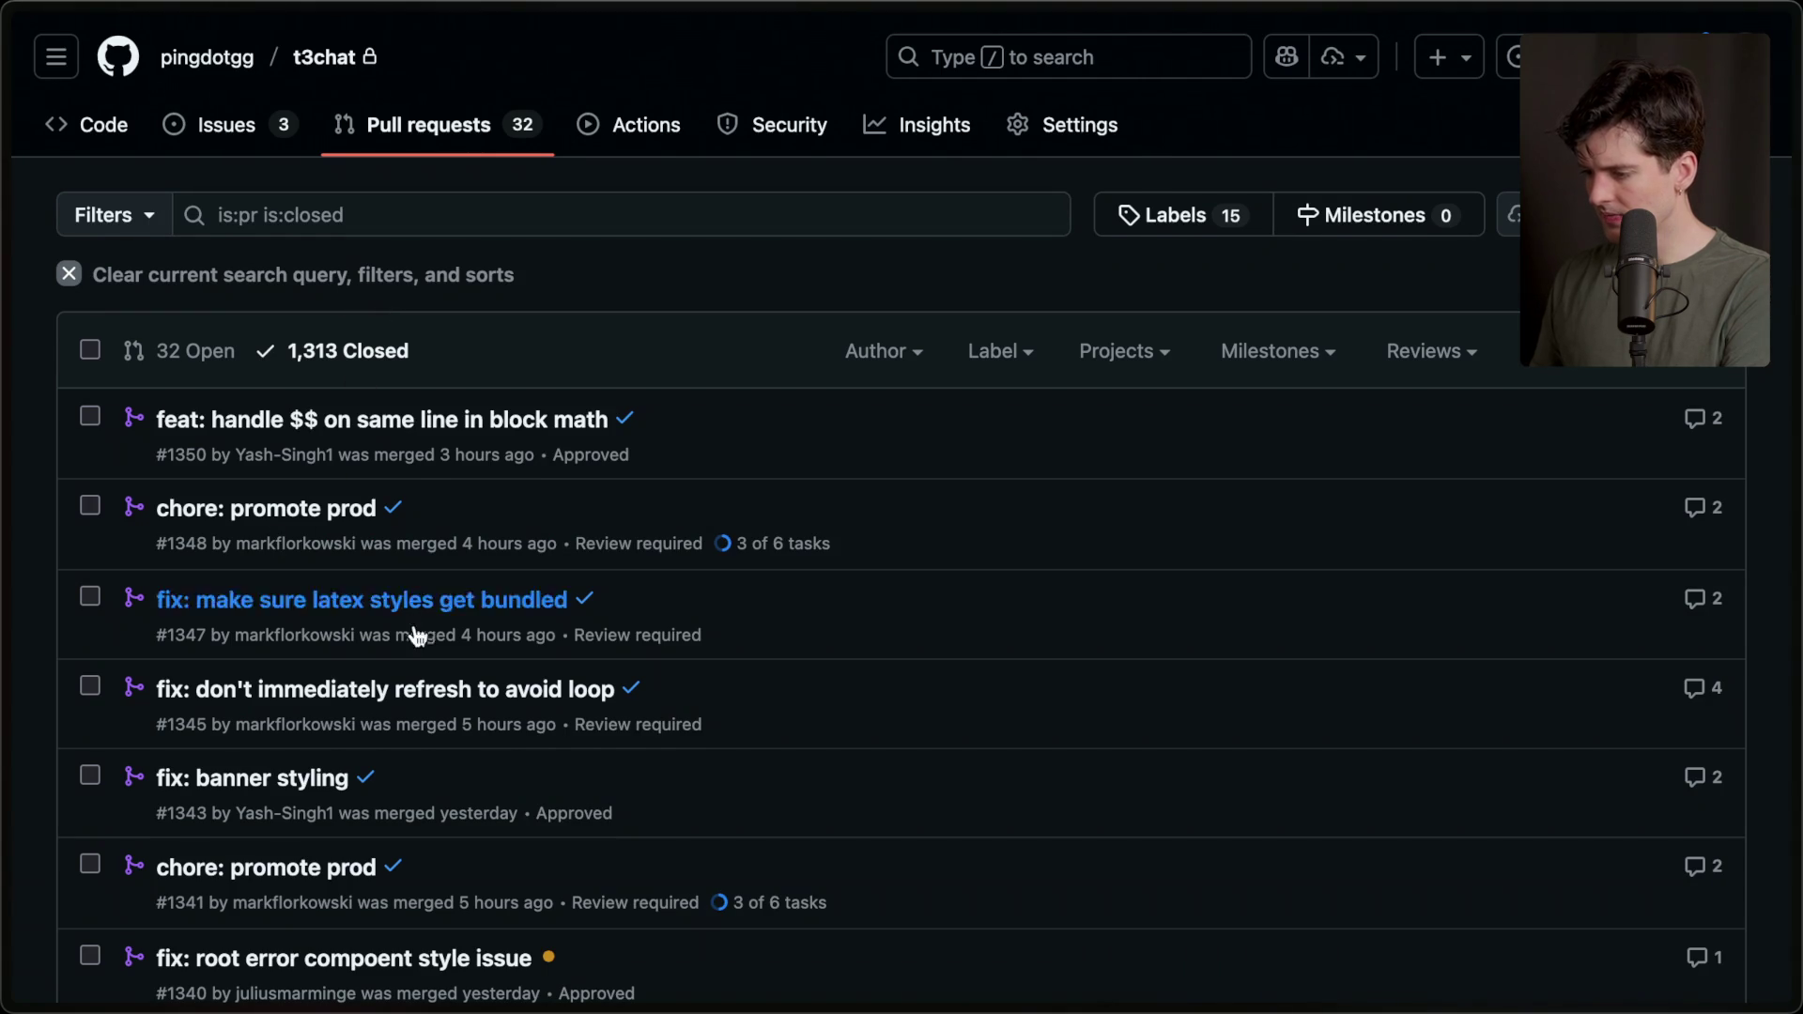
Open PR #1348 'chore: promote prod' and load its Files changed in a background tab.
{"action": "scroll", "coordinate": [404, 601], "scroll_direction": "down", "scroll_amount": 2}
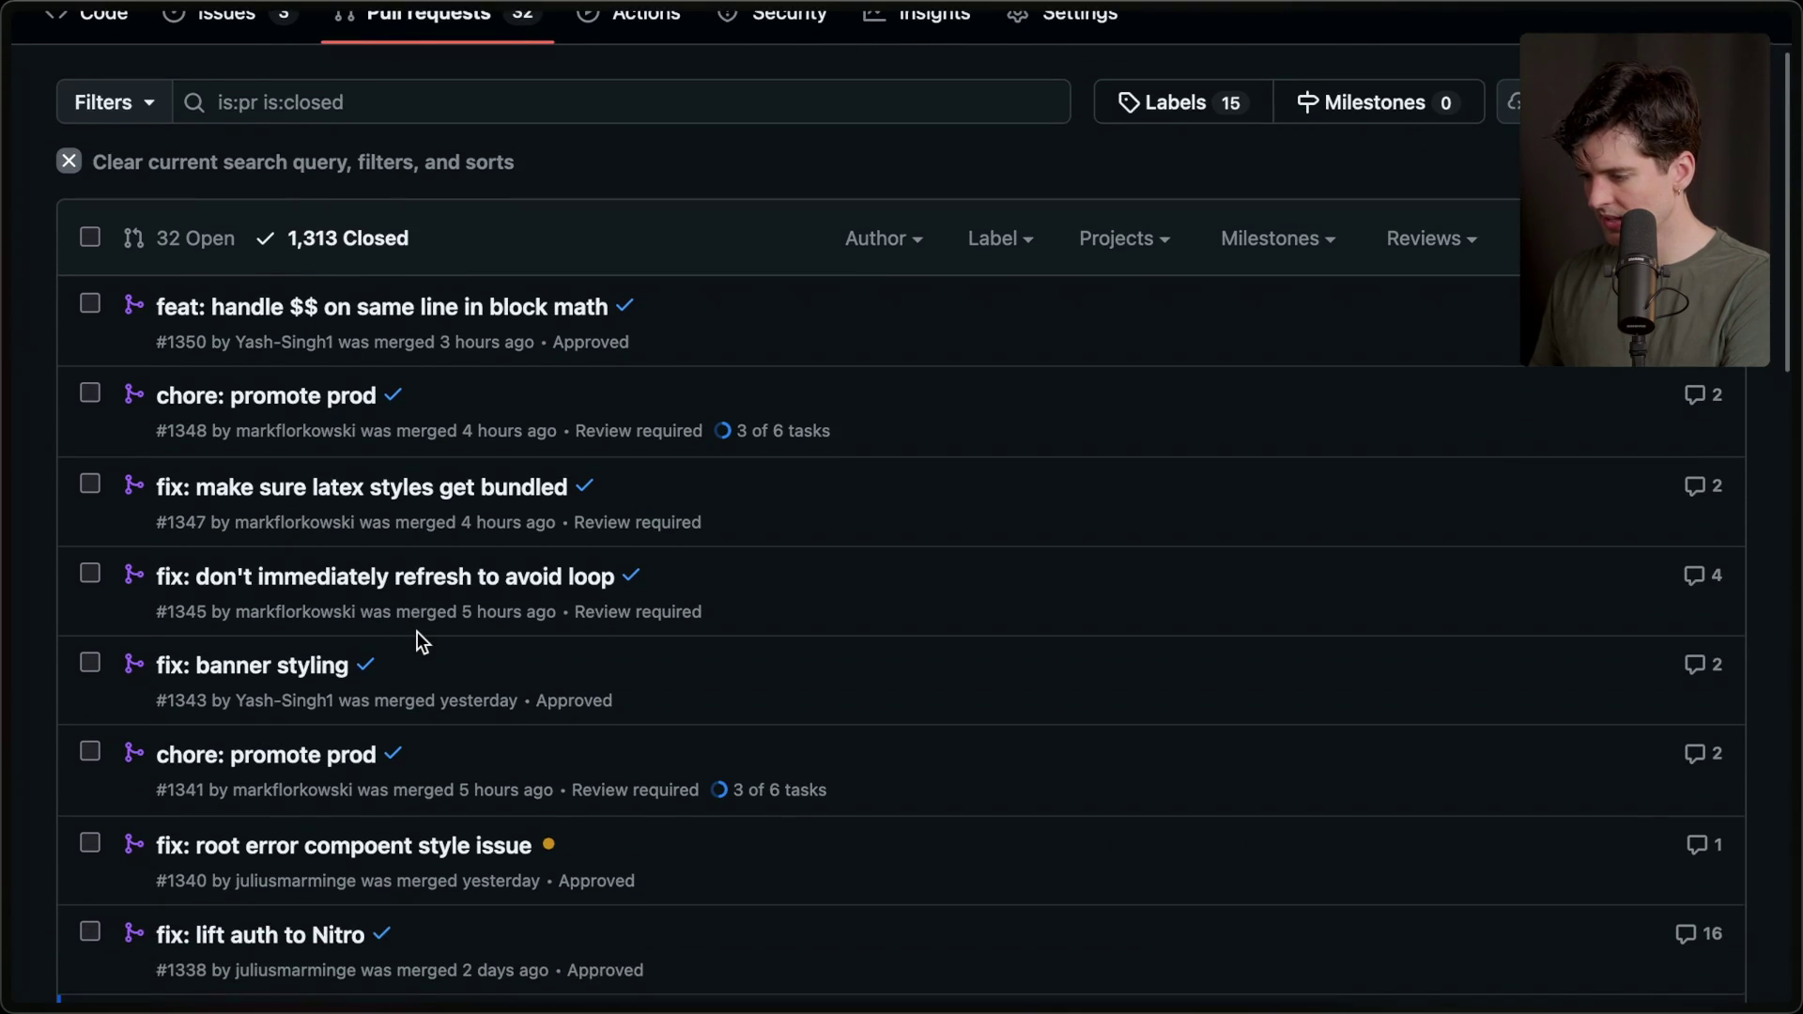
{"action": "scroll", "coordinate": [417, 631], "scroll_direction": "down", "scroll_amount": 2}
{"action": "scroll", "coordinate": [417, 631], "scroll_direction": "down", "scroll_amount": 2}
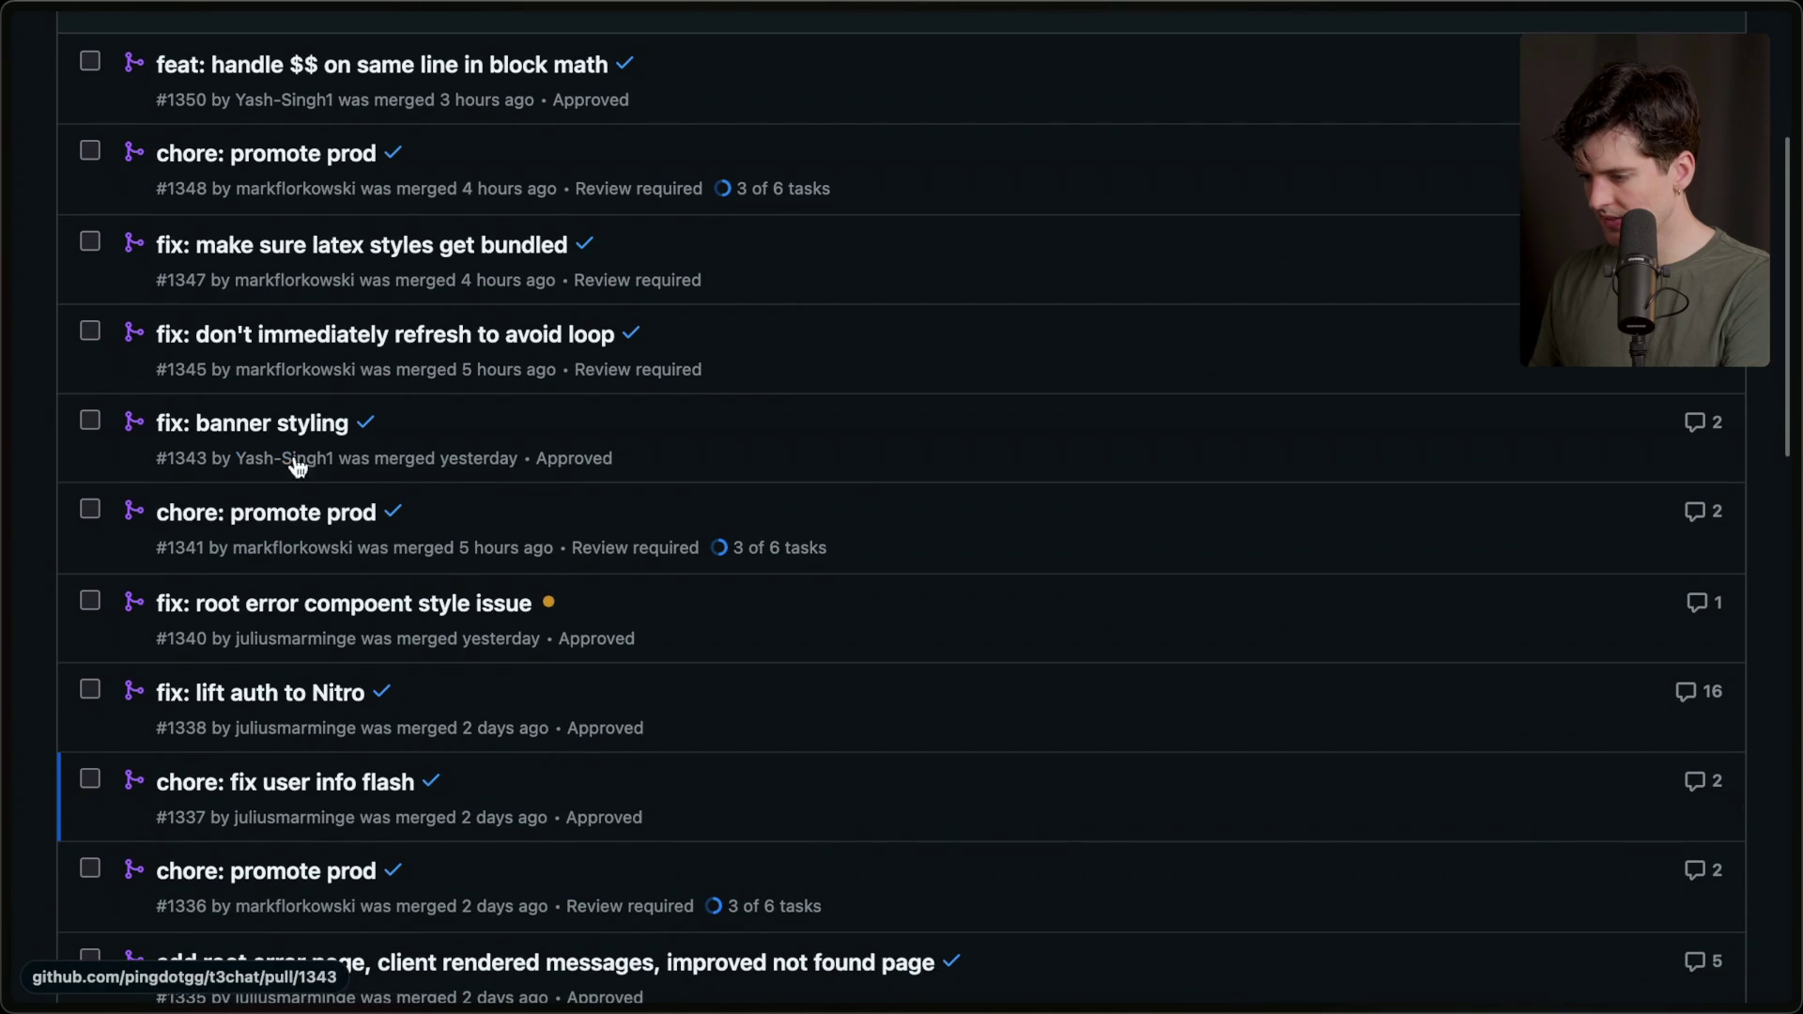
{"action": "left_click", "coordinate": [331, 154]}
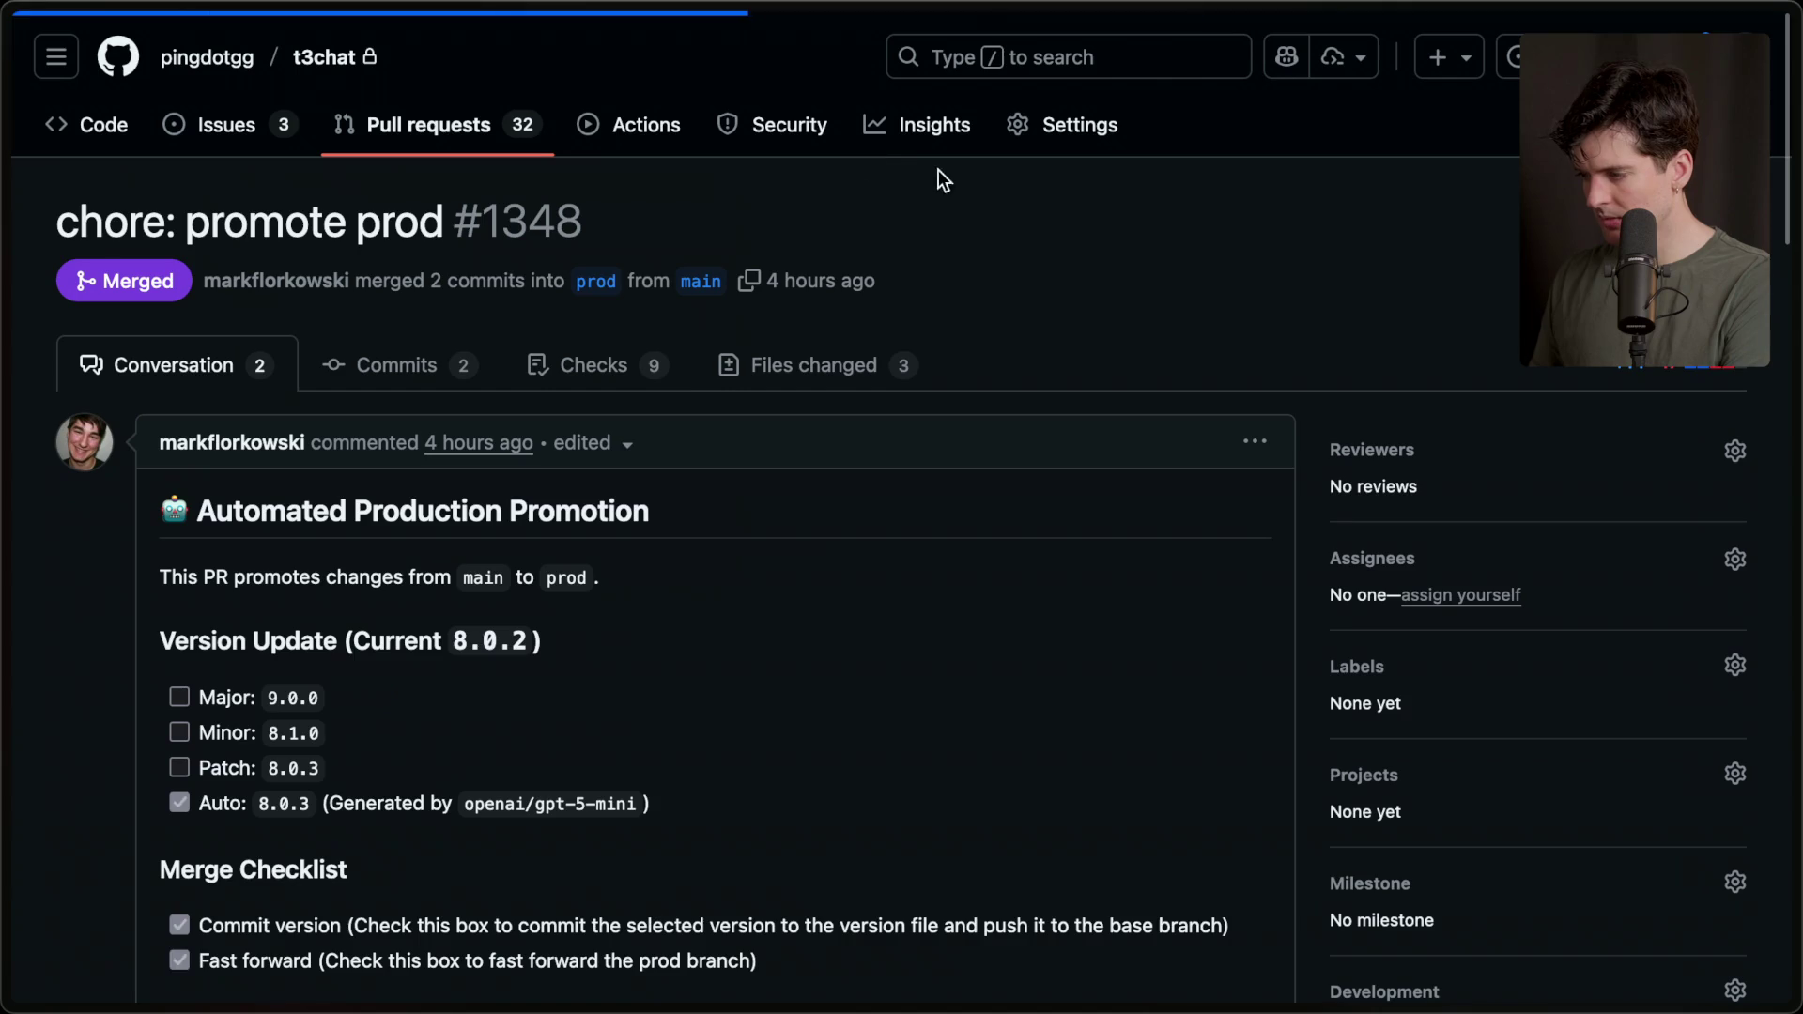
{"action": "middle_click", "coordinate": [799, 364]}
Review #1348's changed files, close that tab and return to the pull requests list.
{"action": "mouse_move", "coordinate": [1794, 376]}
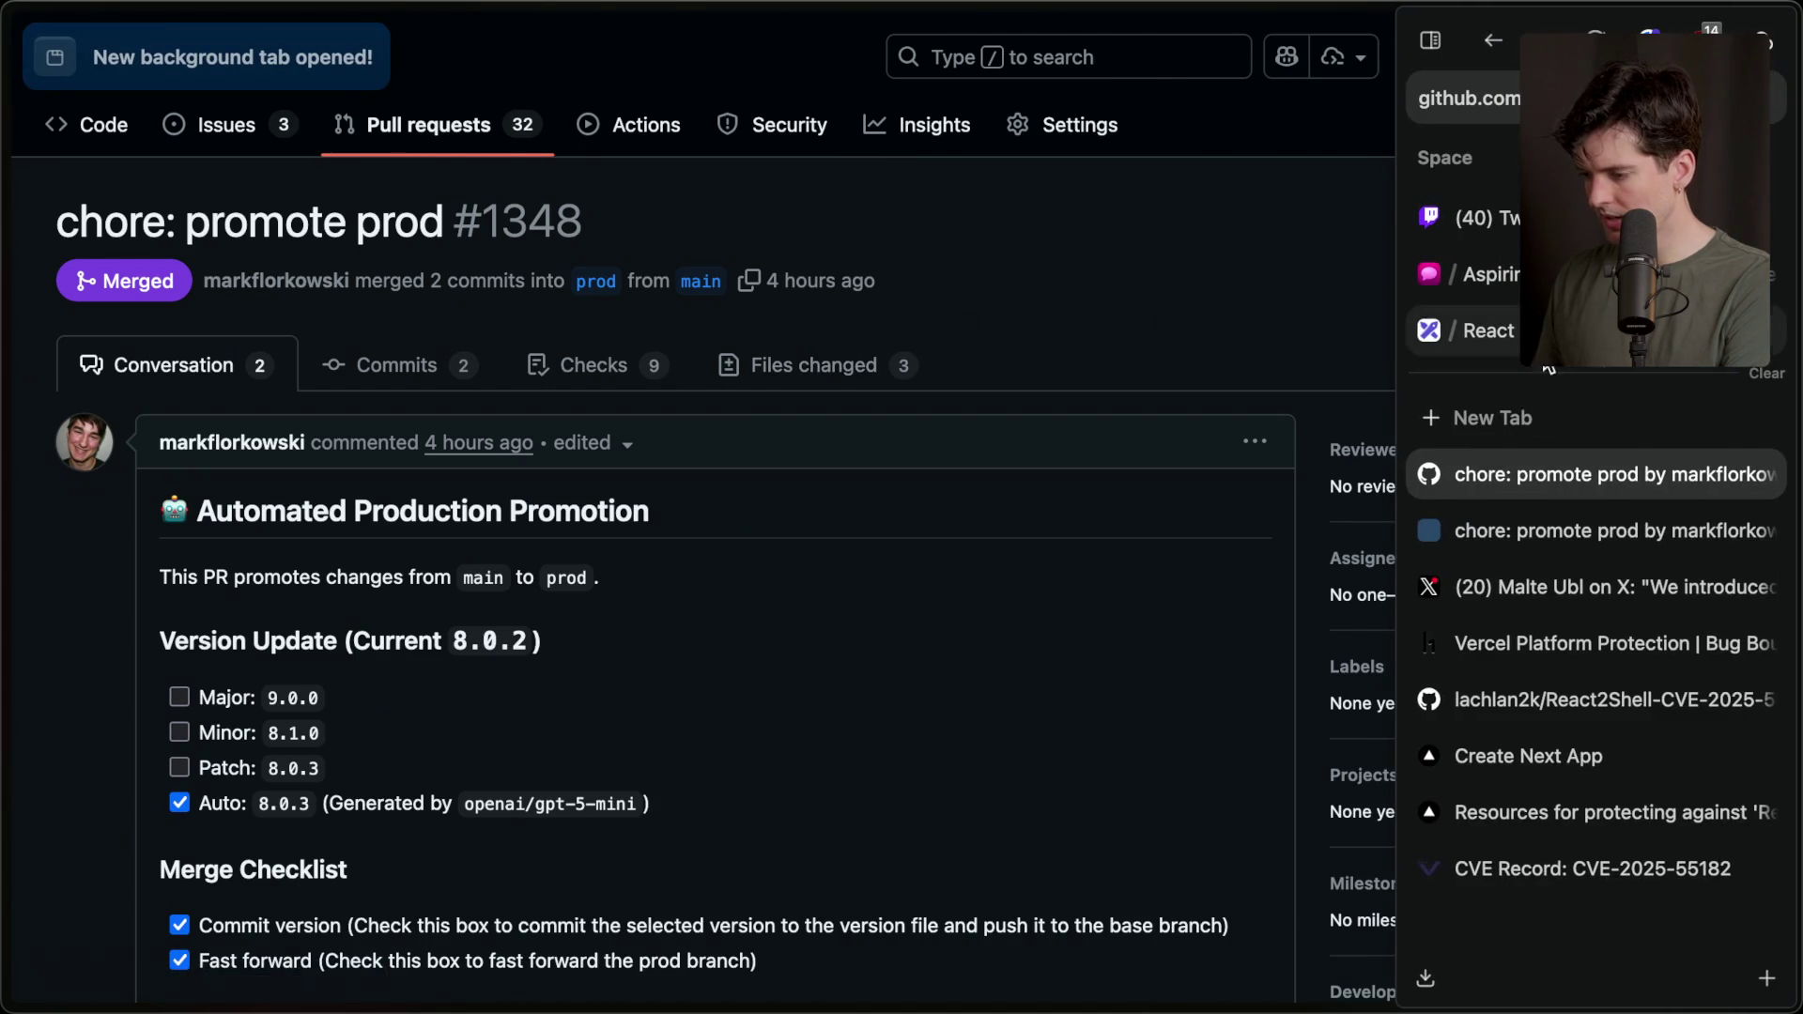
{"action": "left_click", "coordinate": [1525, 543]}
{"action": "scroll", "coordinate": [613, 670], "scroll_direction": "down", "scroll_amount": 2}
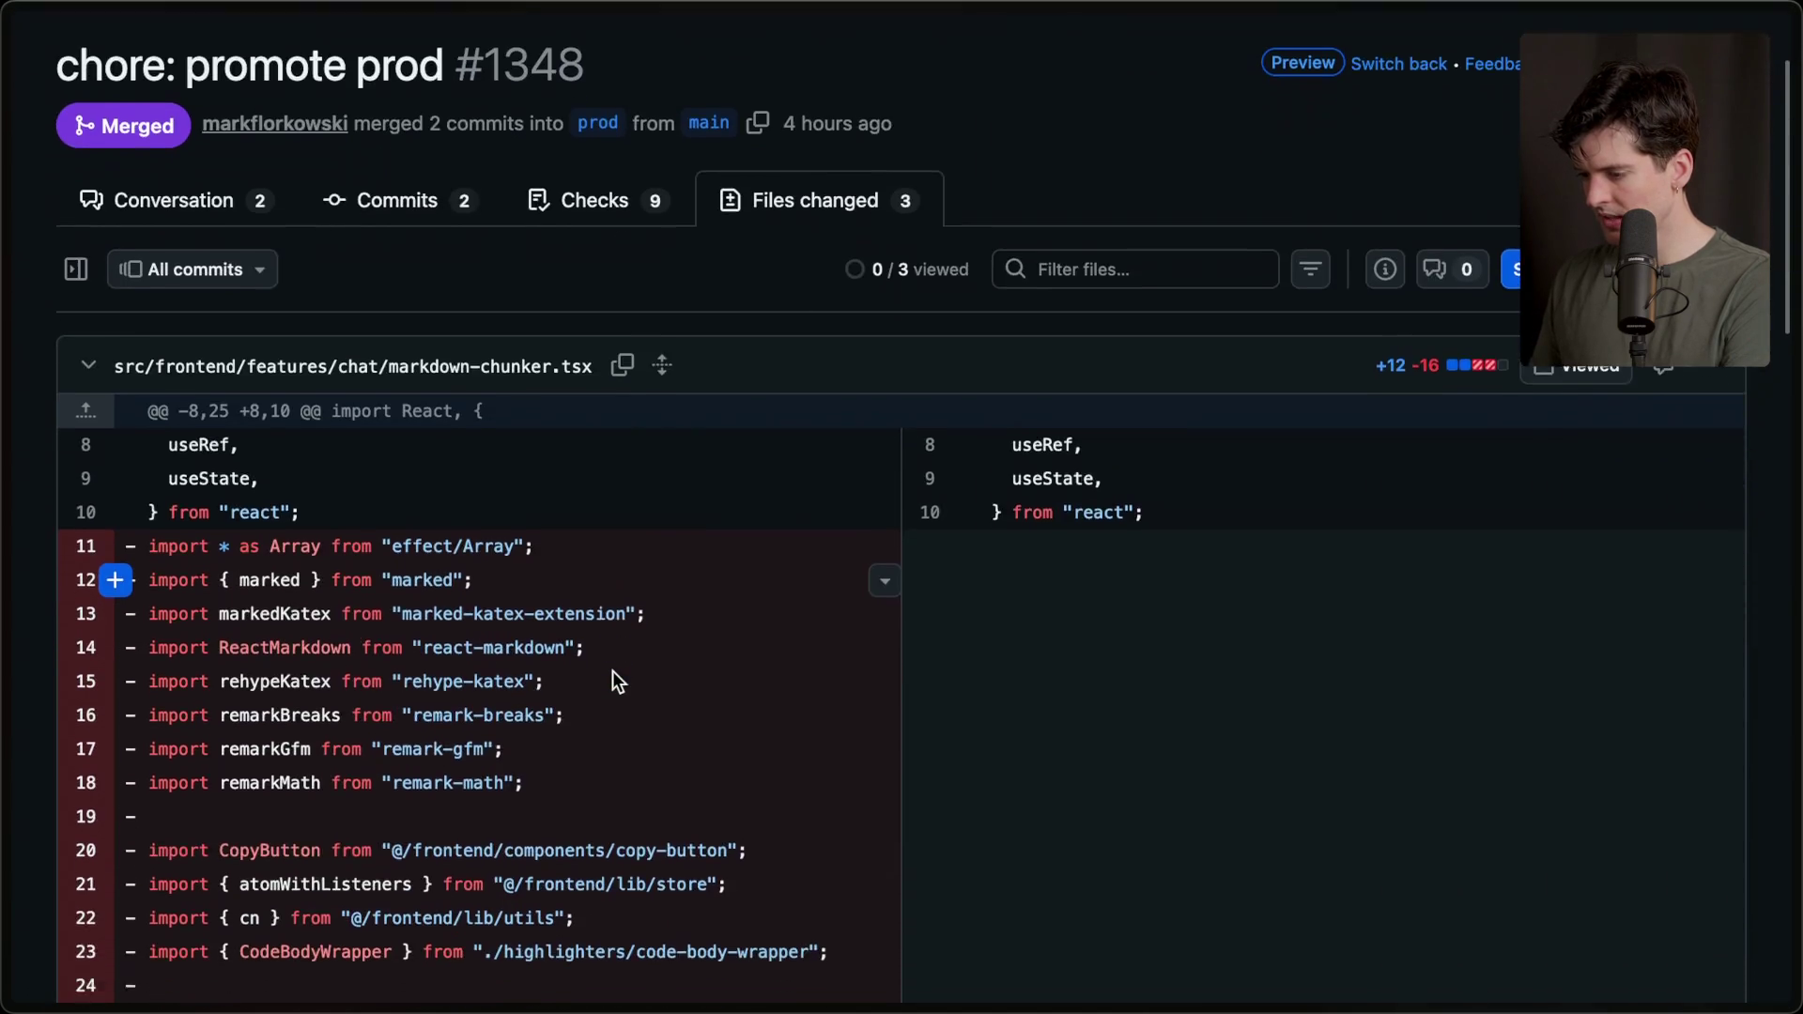
{"action": "scroll", "coordinate": [612, 671], "scroll_direction": "down", "scroll_amount": 20}
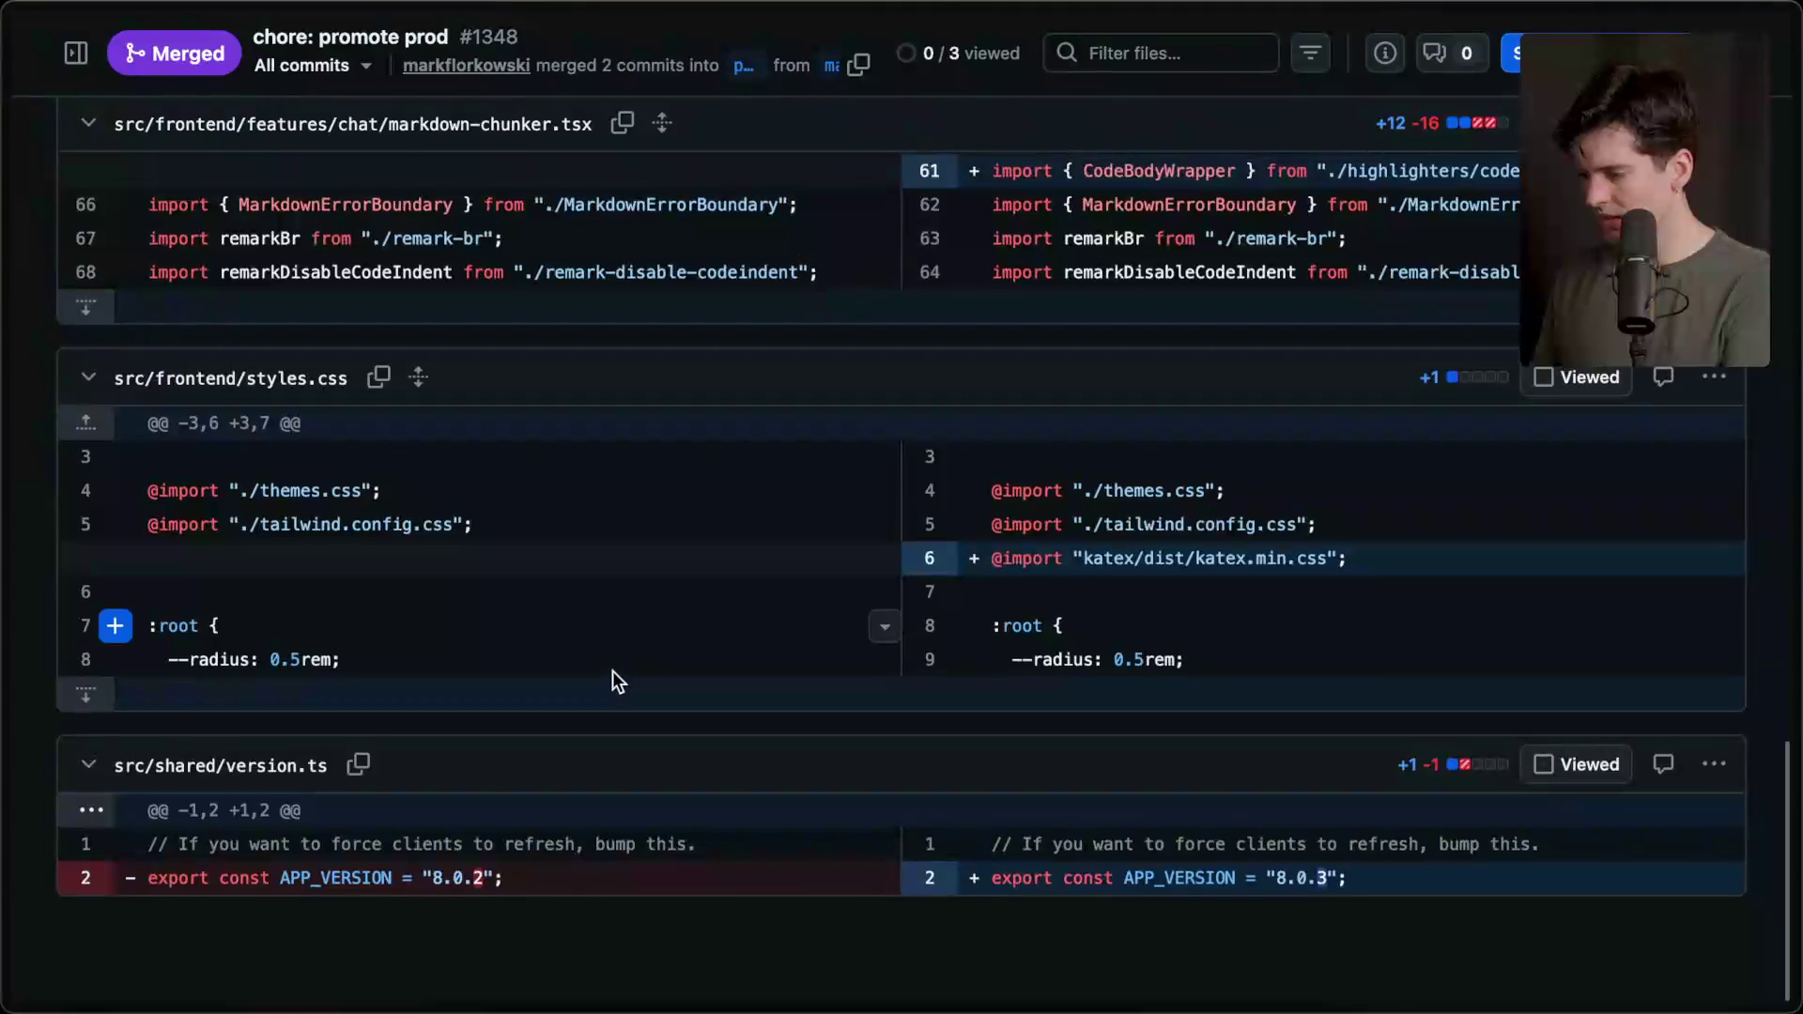
{"action": "key", "text": "ctrl+w"}
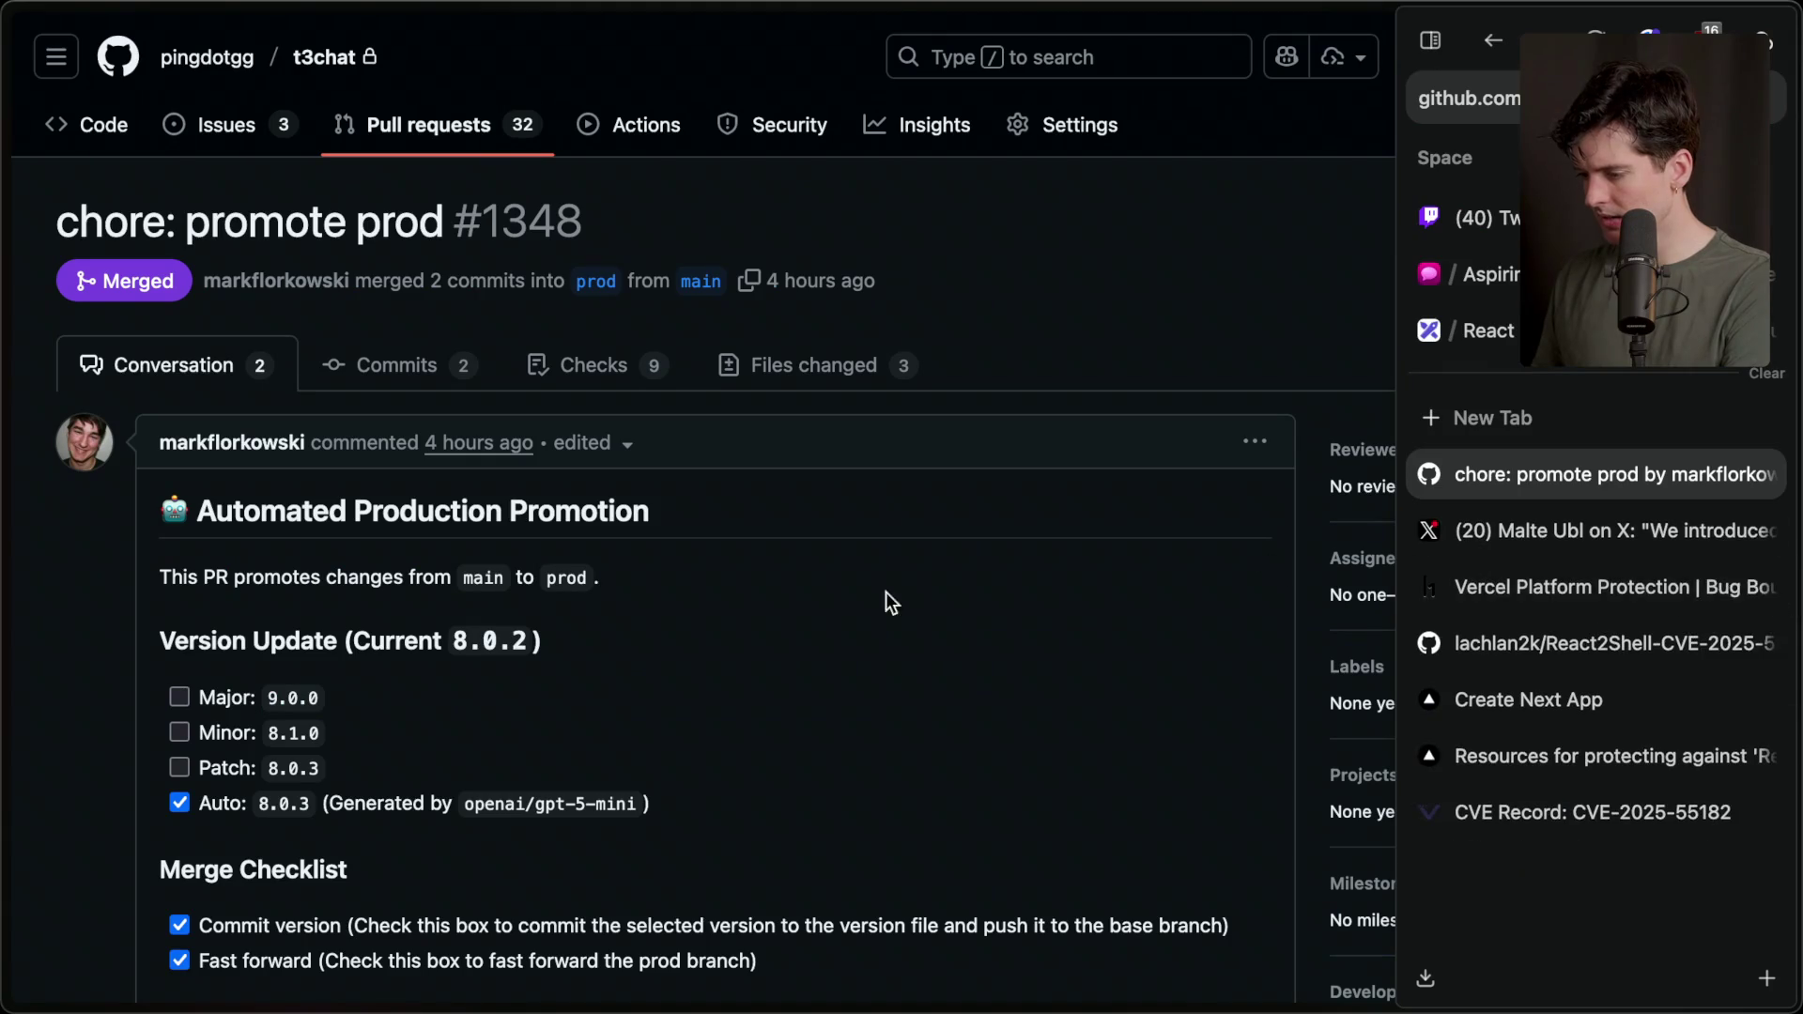
{"action": "key", "text": "alt+Left"}
{"action": "scroll", "coordinate": [867, 590], "scroll_direction": "down", "scroll_amount": 6}
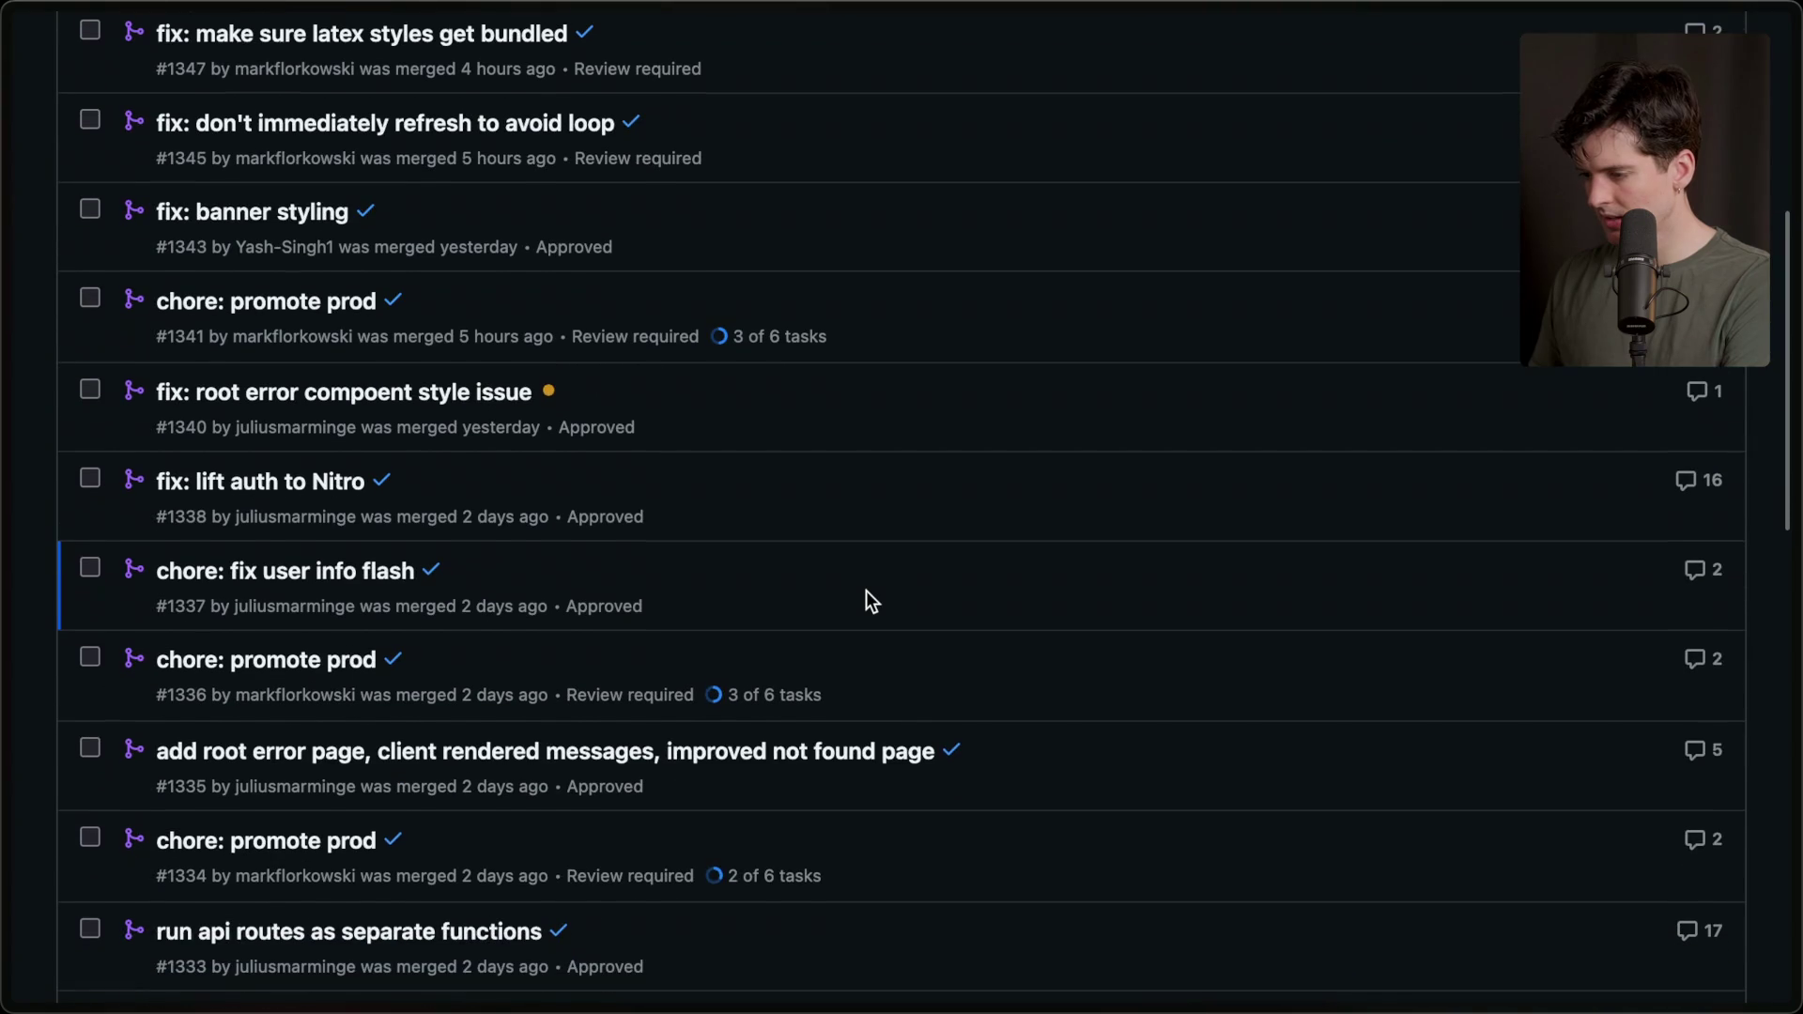
Check the files changed in #1341 and open 'run api routes as separate functions' in the background.
{"action": "left_click", "coordinate": [298, 309]}
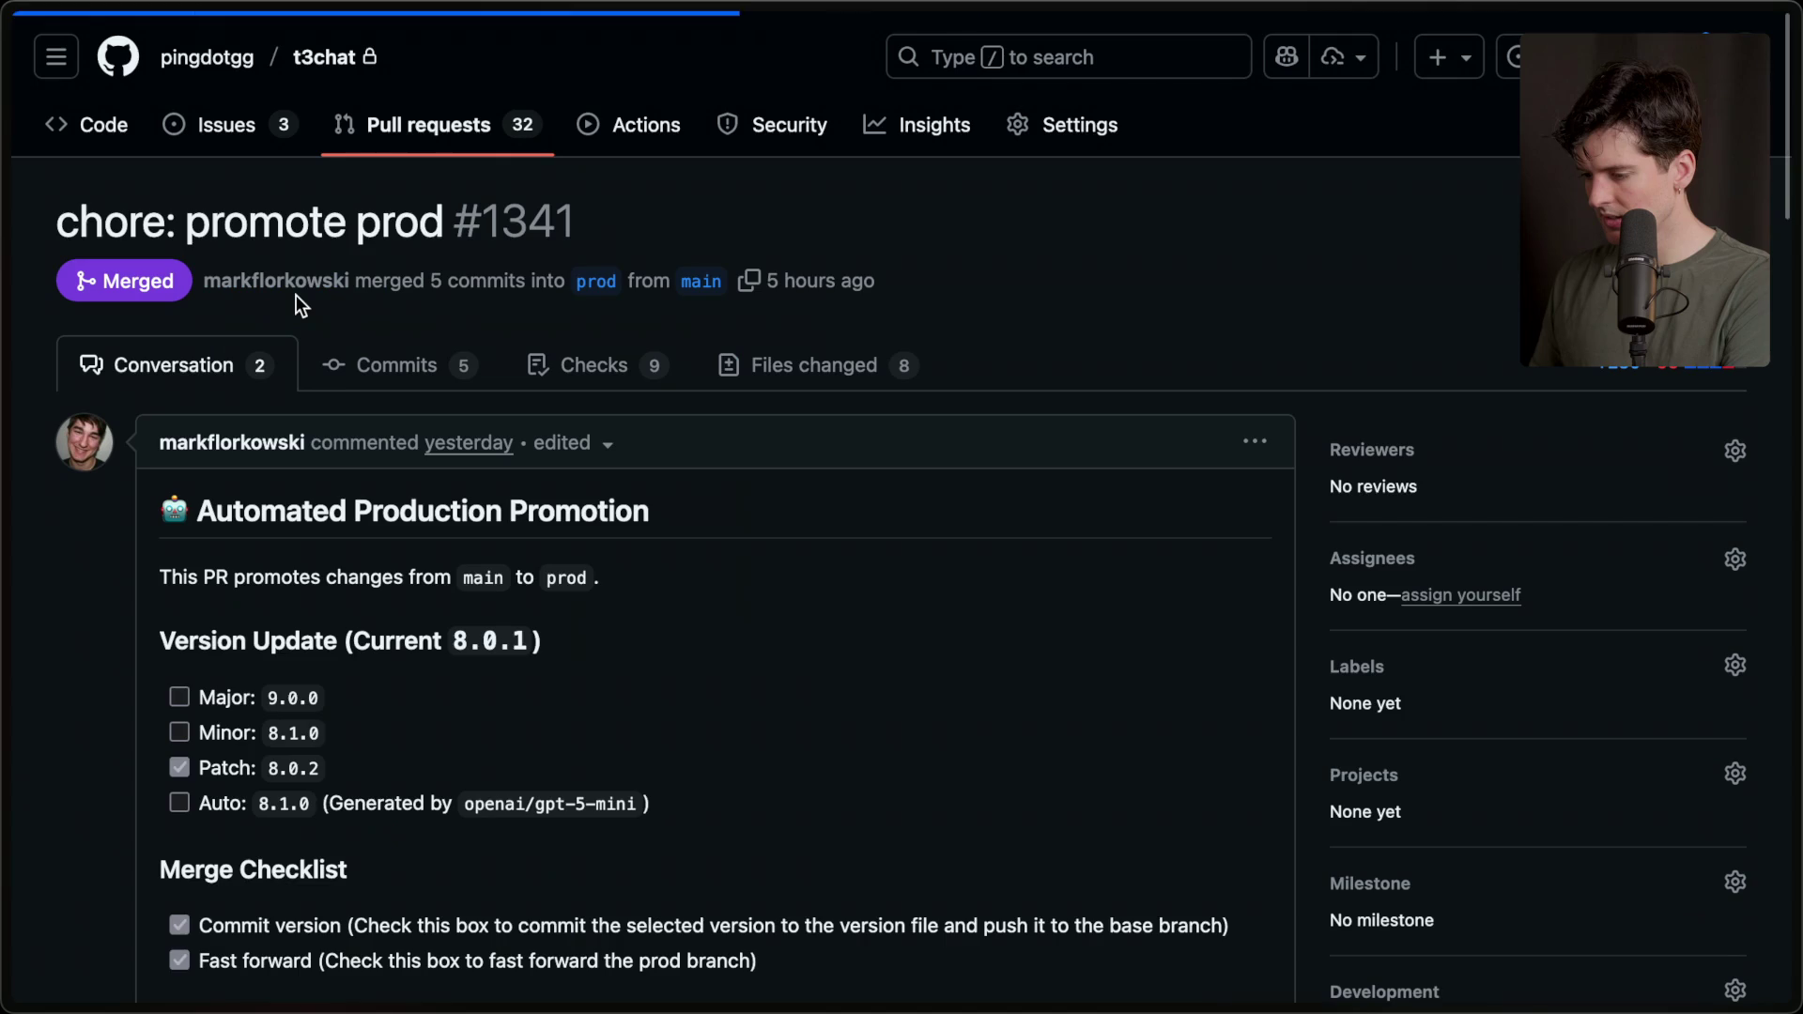
{"action": "left_click", "coordinate": [821, 386]}
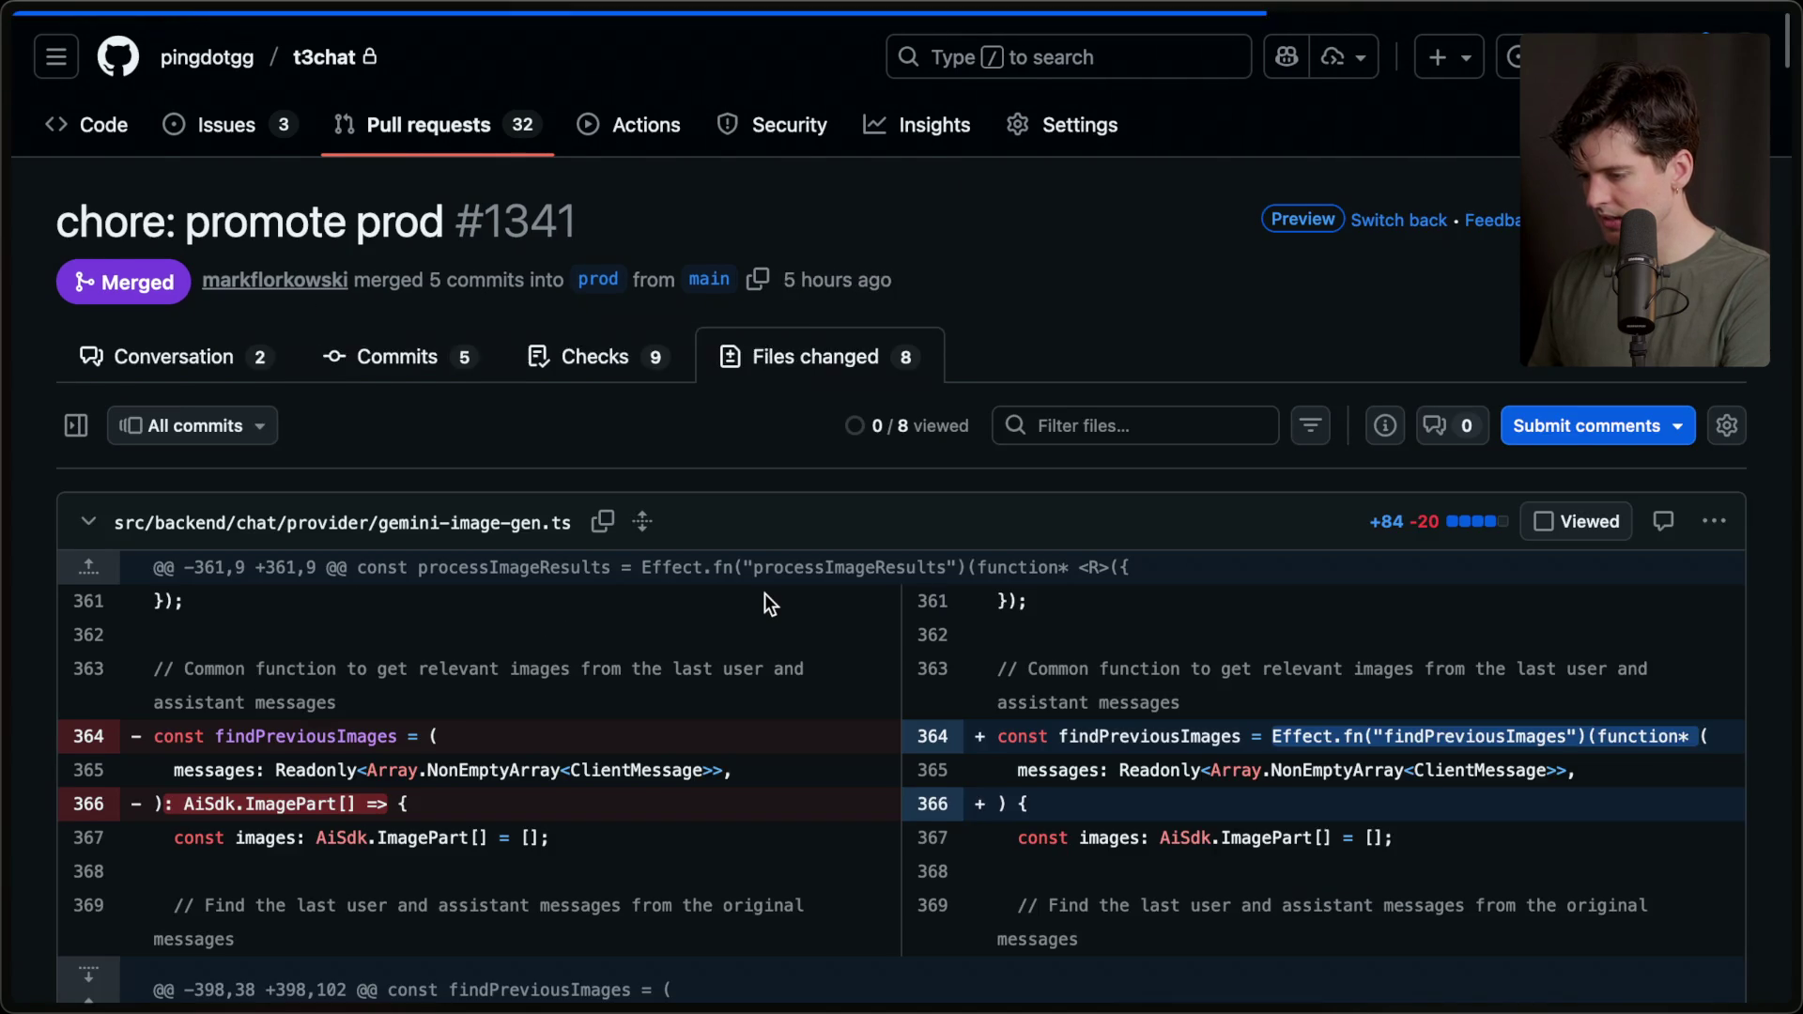
{"action": "scroll", "coordinate": [765, 594], "scroll_direction": "down", "scroll_amount": 1}
{"action": "scroll", "coordinate": [764, 593], "scroll_direction": "left", "scroll_amount": 5}
{"action": "scroll", "coordinate": [765, 594], "scroll_direction": "down", "scroll_amount": 3}
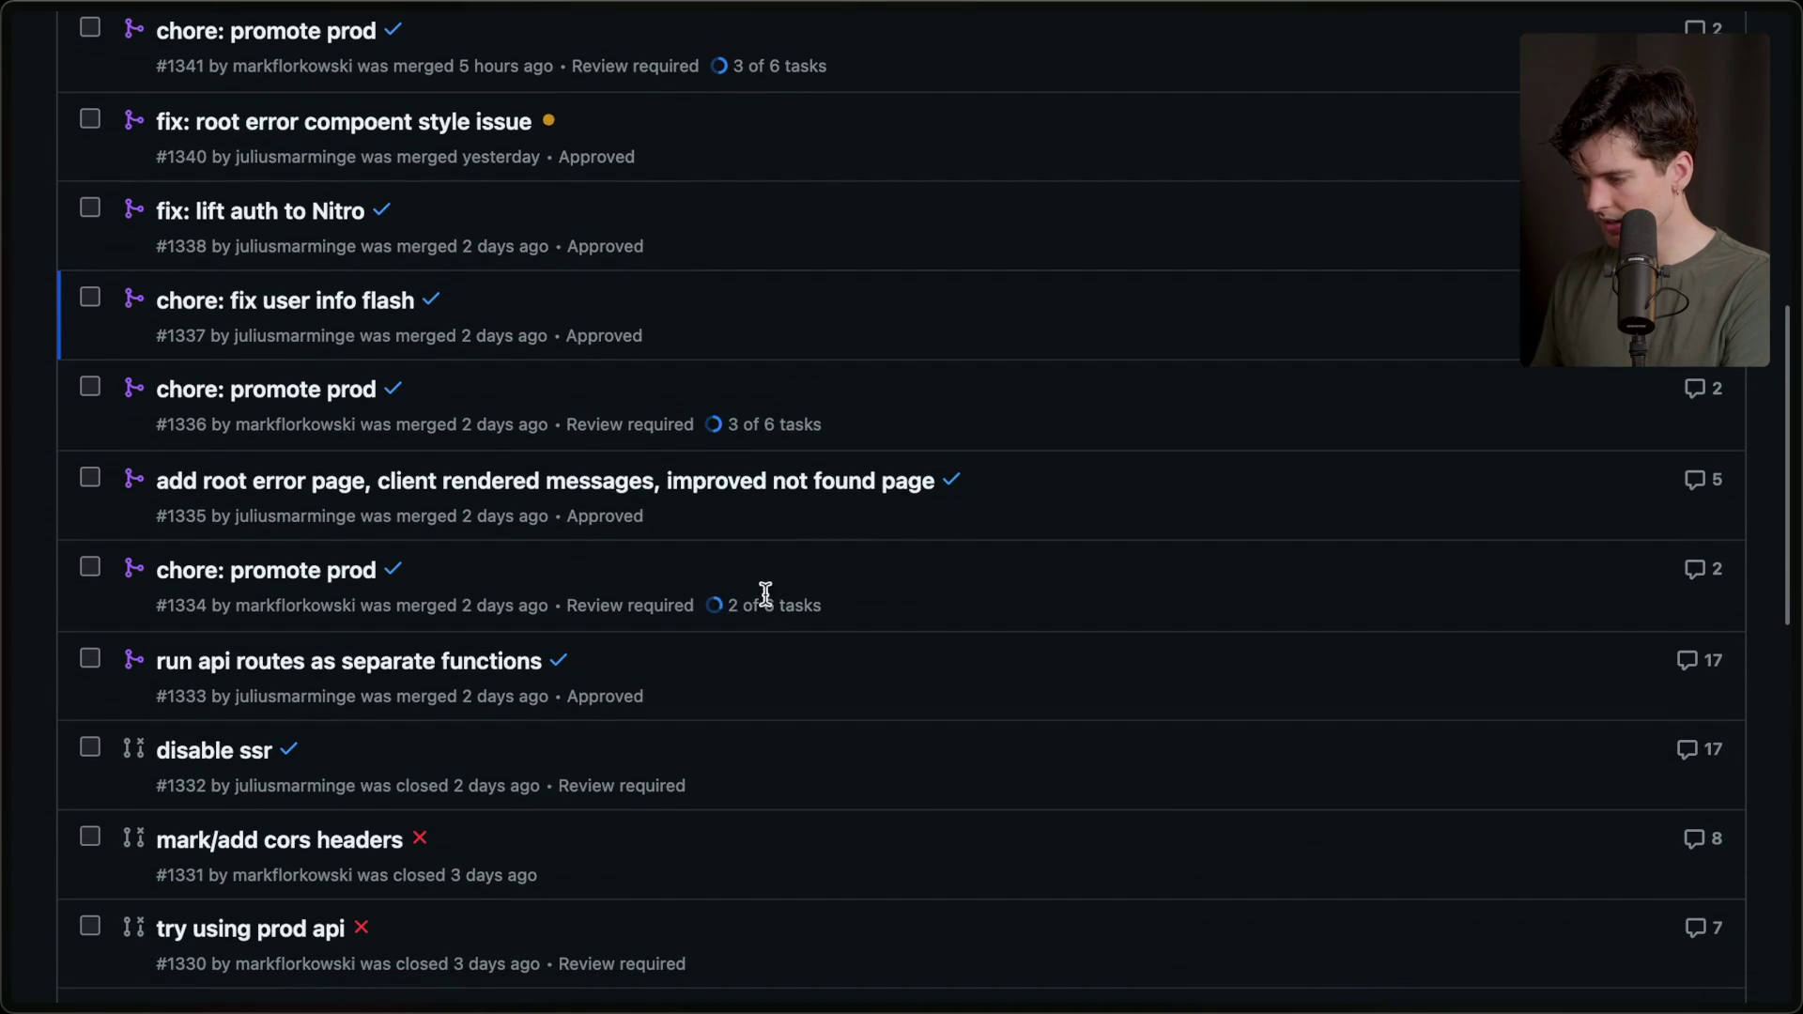
{"action": "left_click", "coordinate": [551, 663], "text": "super"}
Switch to PR #1333 and scroll its 40 changed files, starting at abort.post.ts.
{"action": "mouse_move", "coordinate": [1685, 471]}
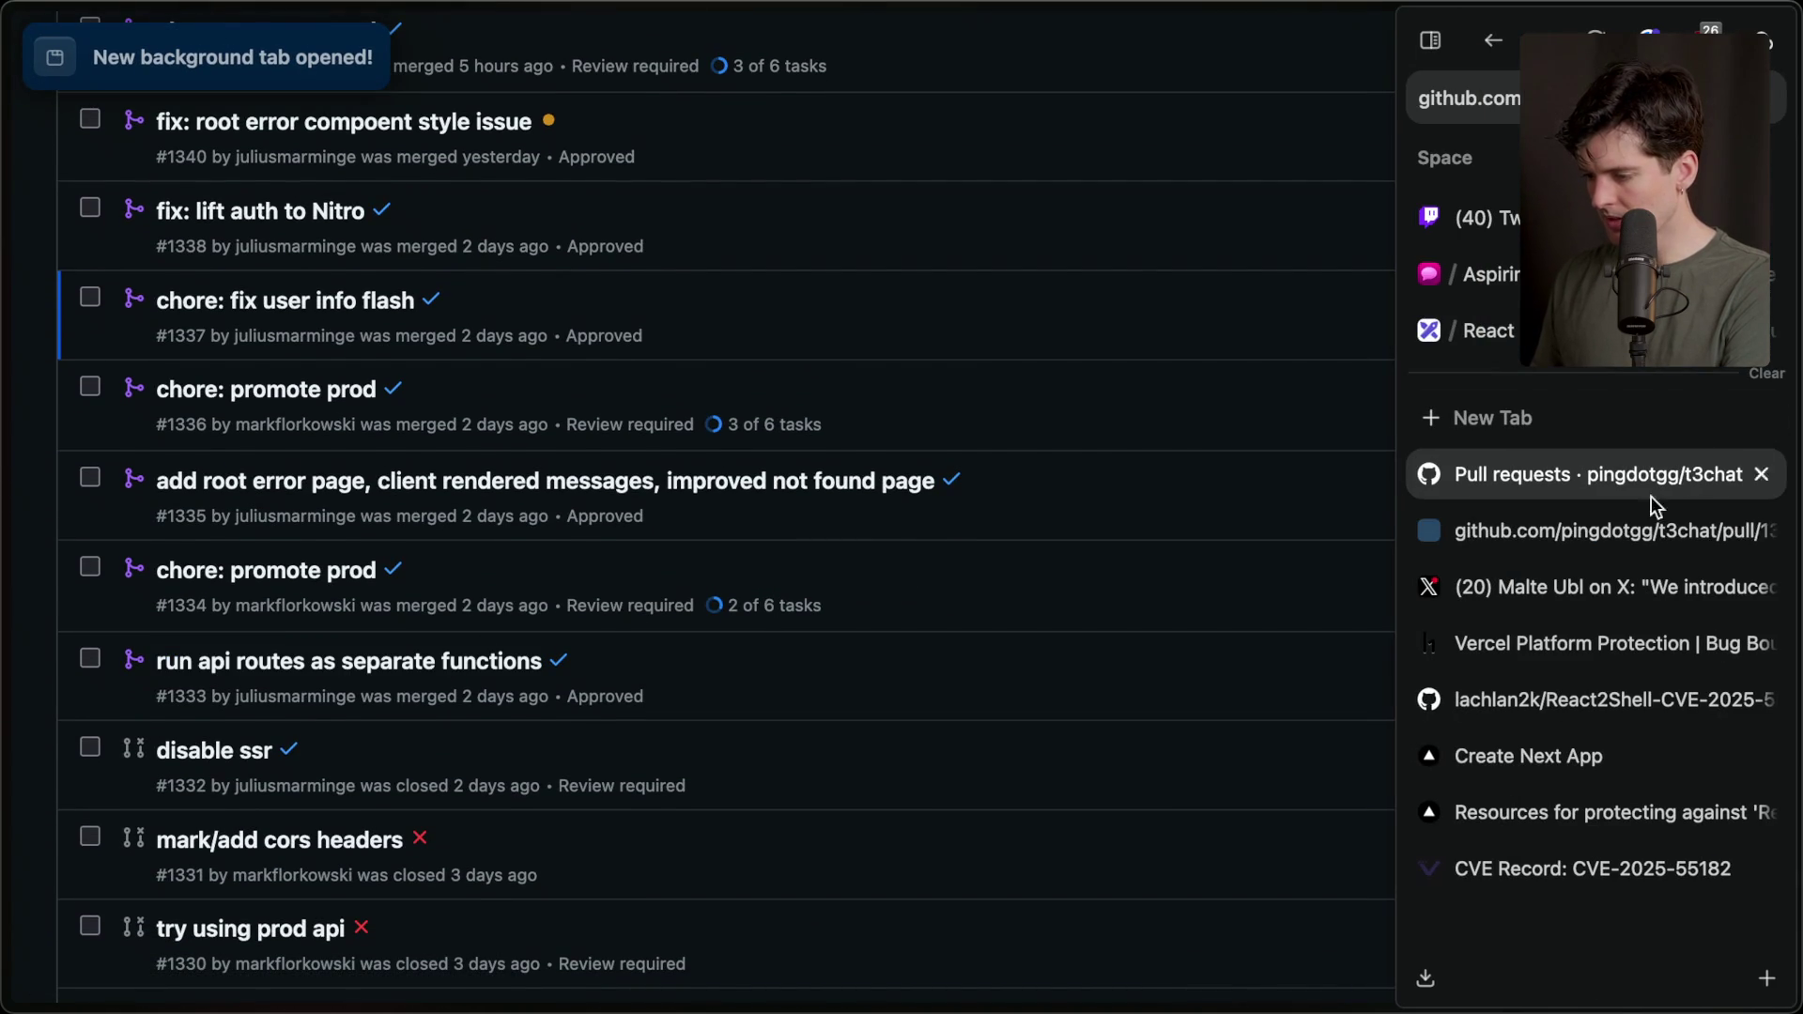
{"action": "left_click", "coordinate": [1546, 528]}
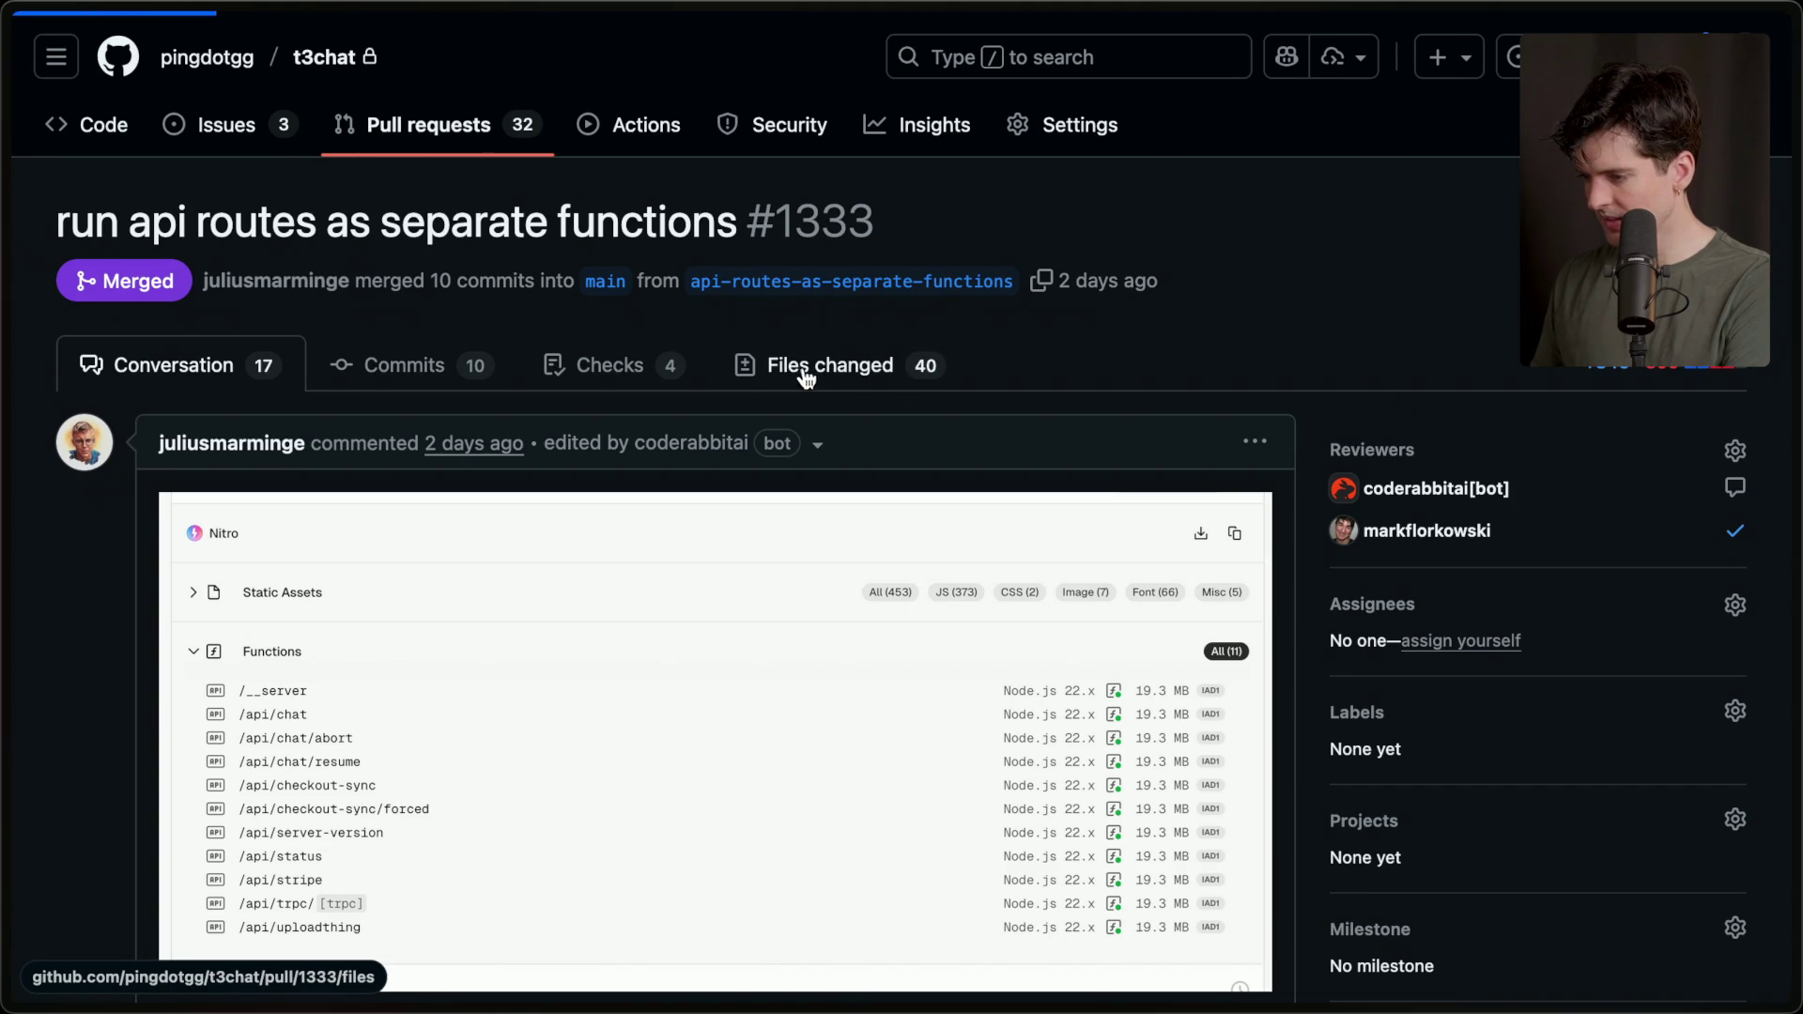
{"action": "left_click", "coordinate": [785, 390]}
{"action": "scroll", "coordinate": [967, 381], "scroll_direction": "down", "scroll_amount": 5}
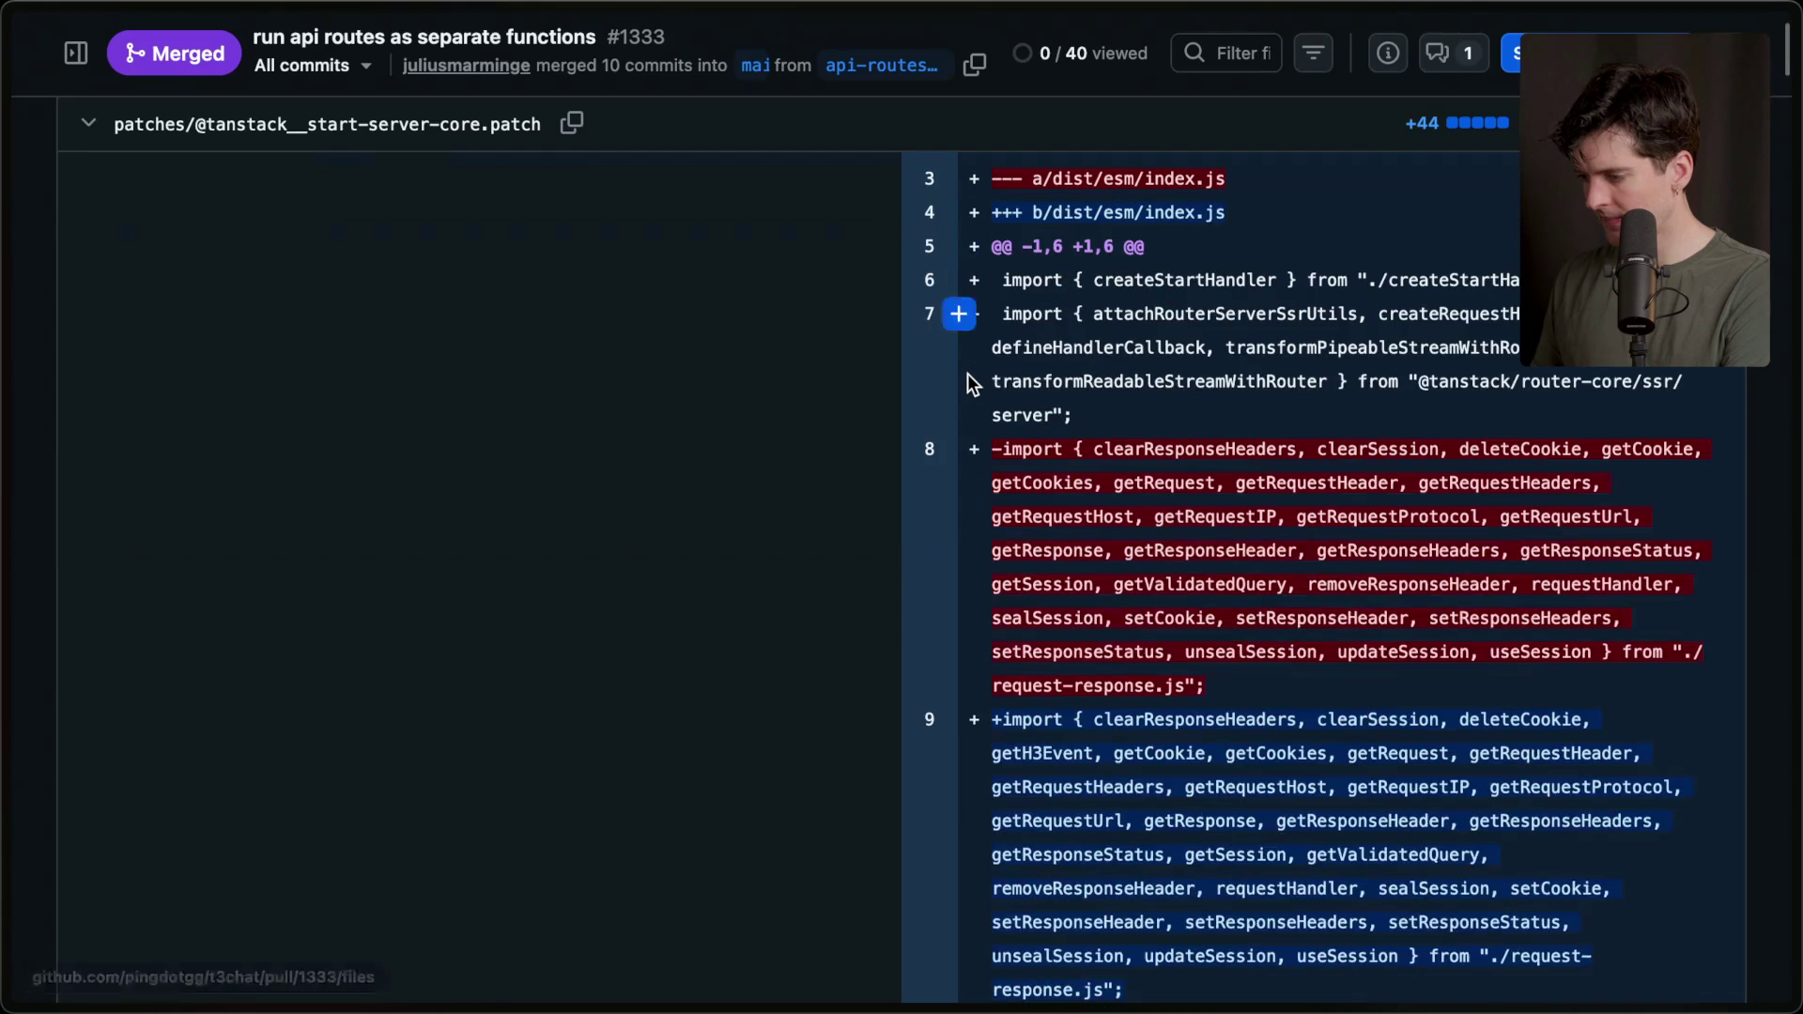
{"action": "scroll", "coordinate": [968, 373], "scroll_direction": "up", "scroll_amount": 5}
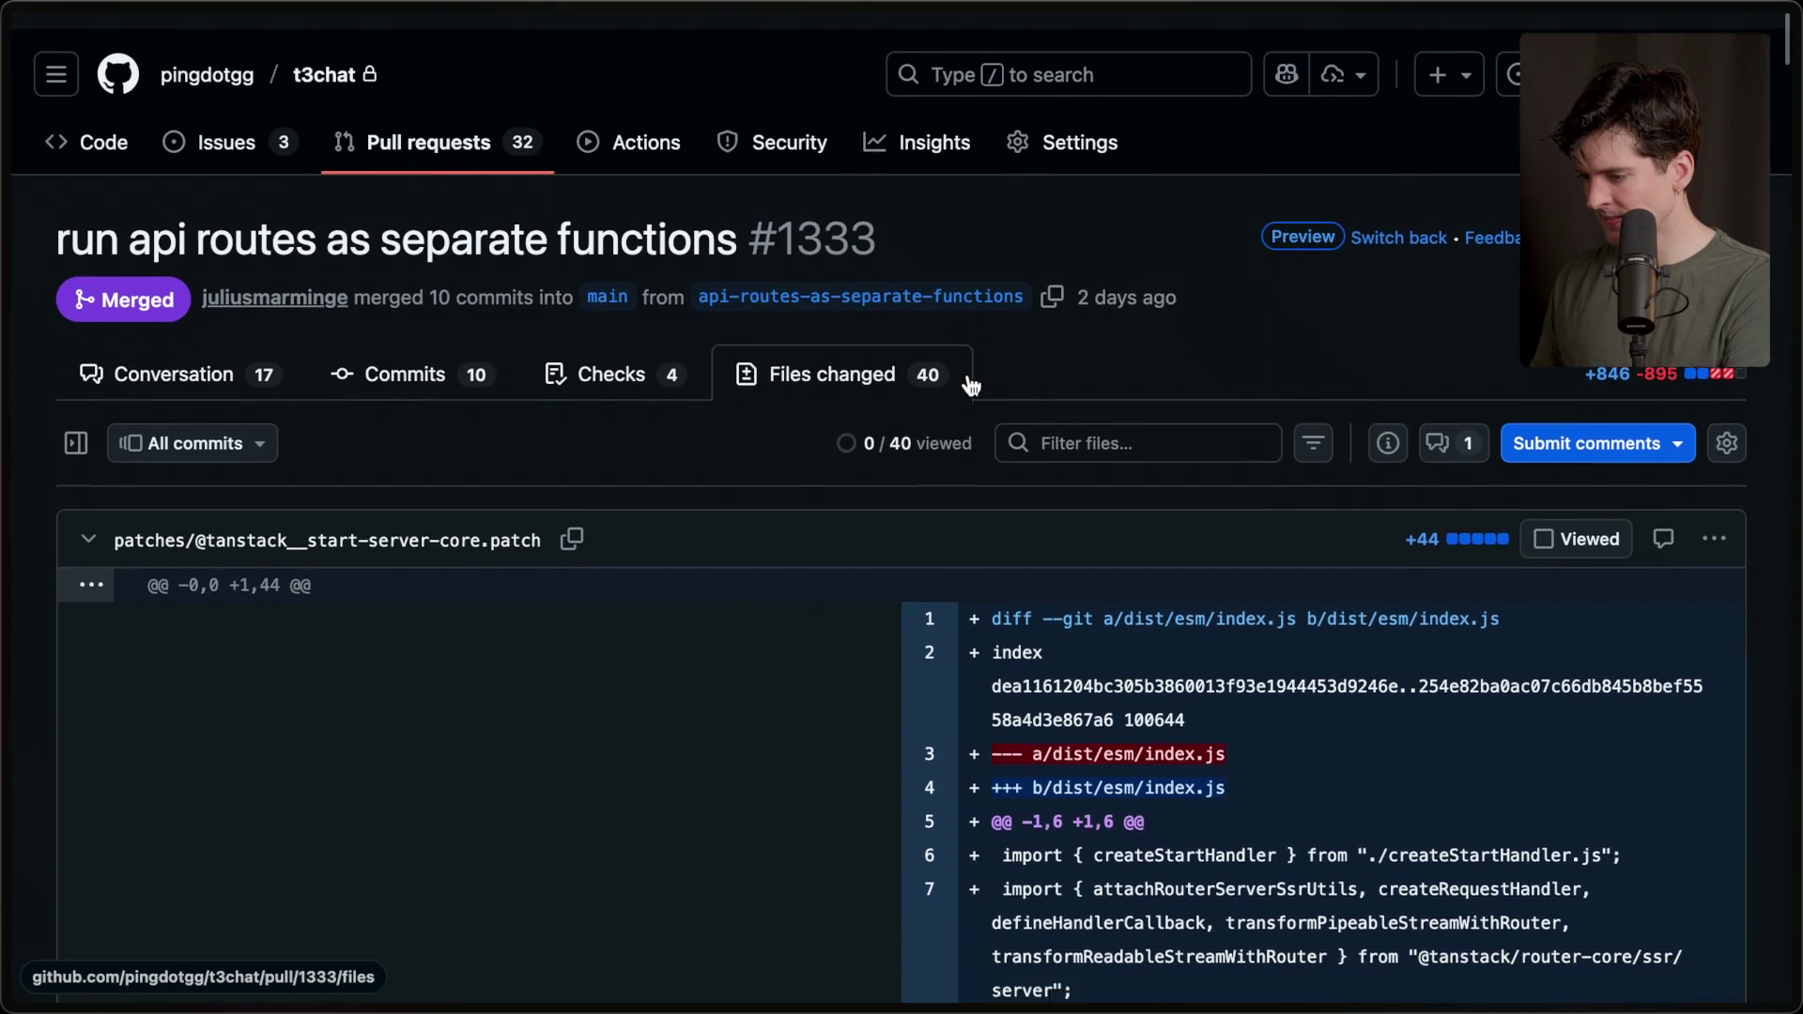
{"action": "scroll", "coordinate": [967, 374], "scroll_direction": "down", "scroll_amount": 10}
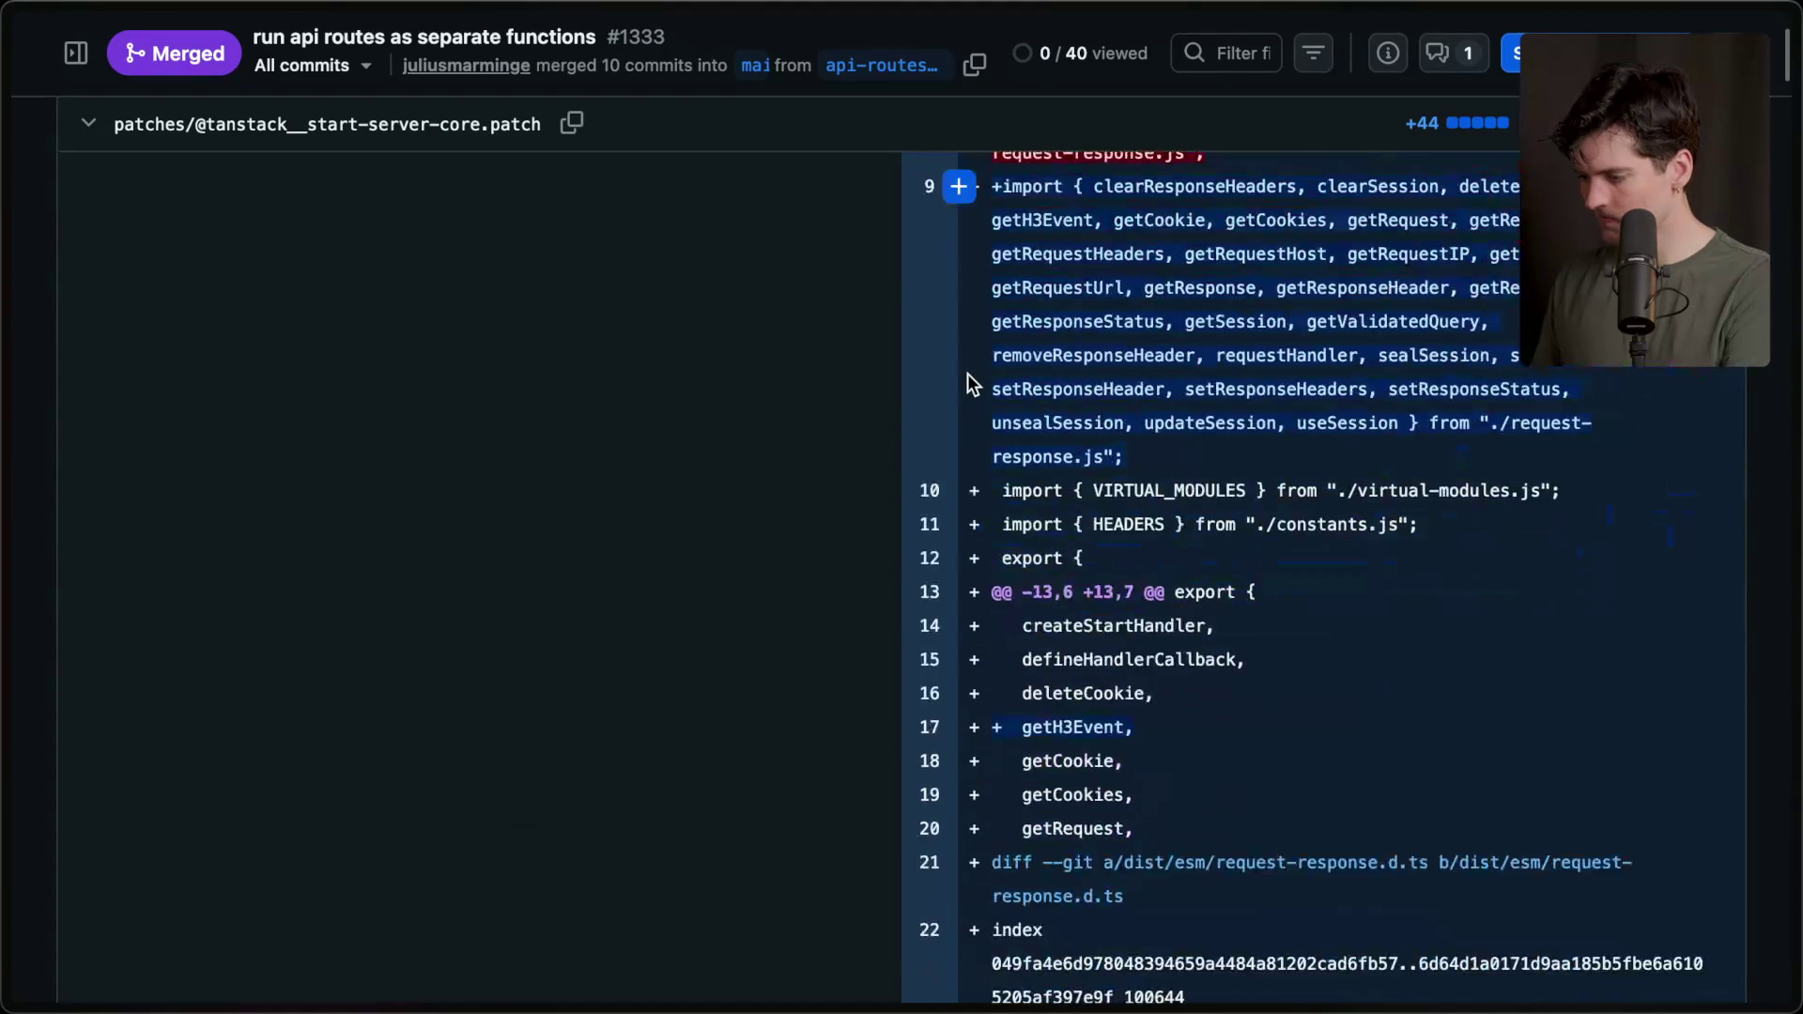
{"action": "scroll", "coordinate": [967, 374], "scroll_direction": "down", "scroll_amount": 8}
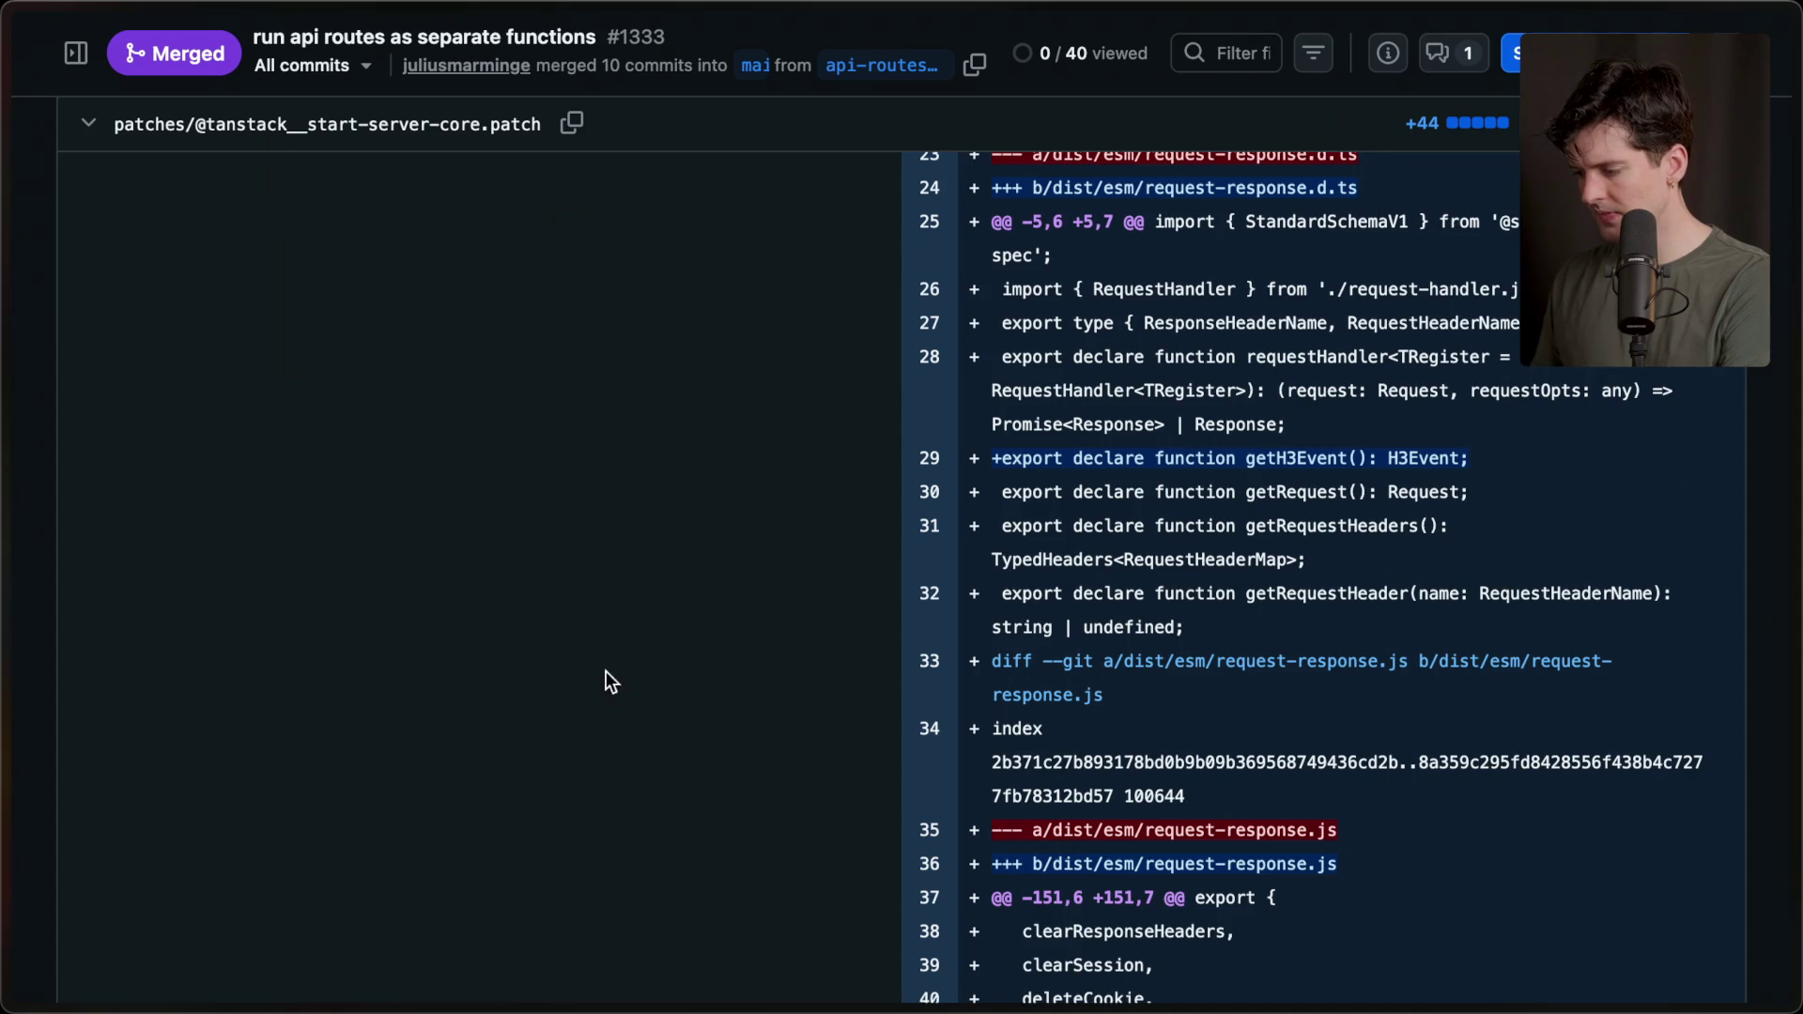
{"action": "scroll", "coordinate": [592, 678], "scroll_direction": "down", "scroll_amount": 10}
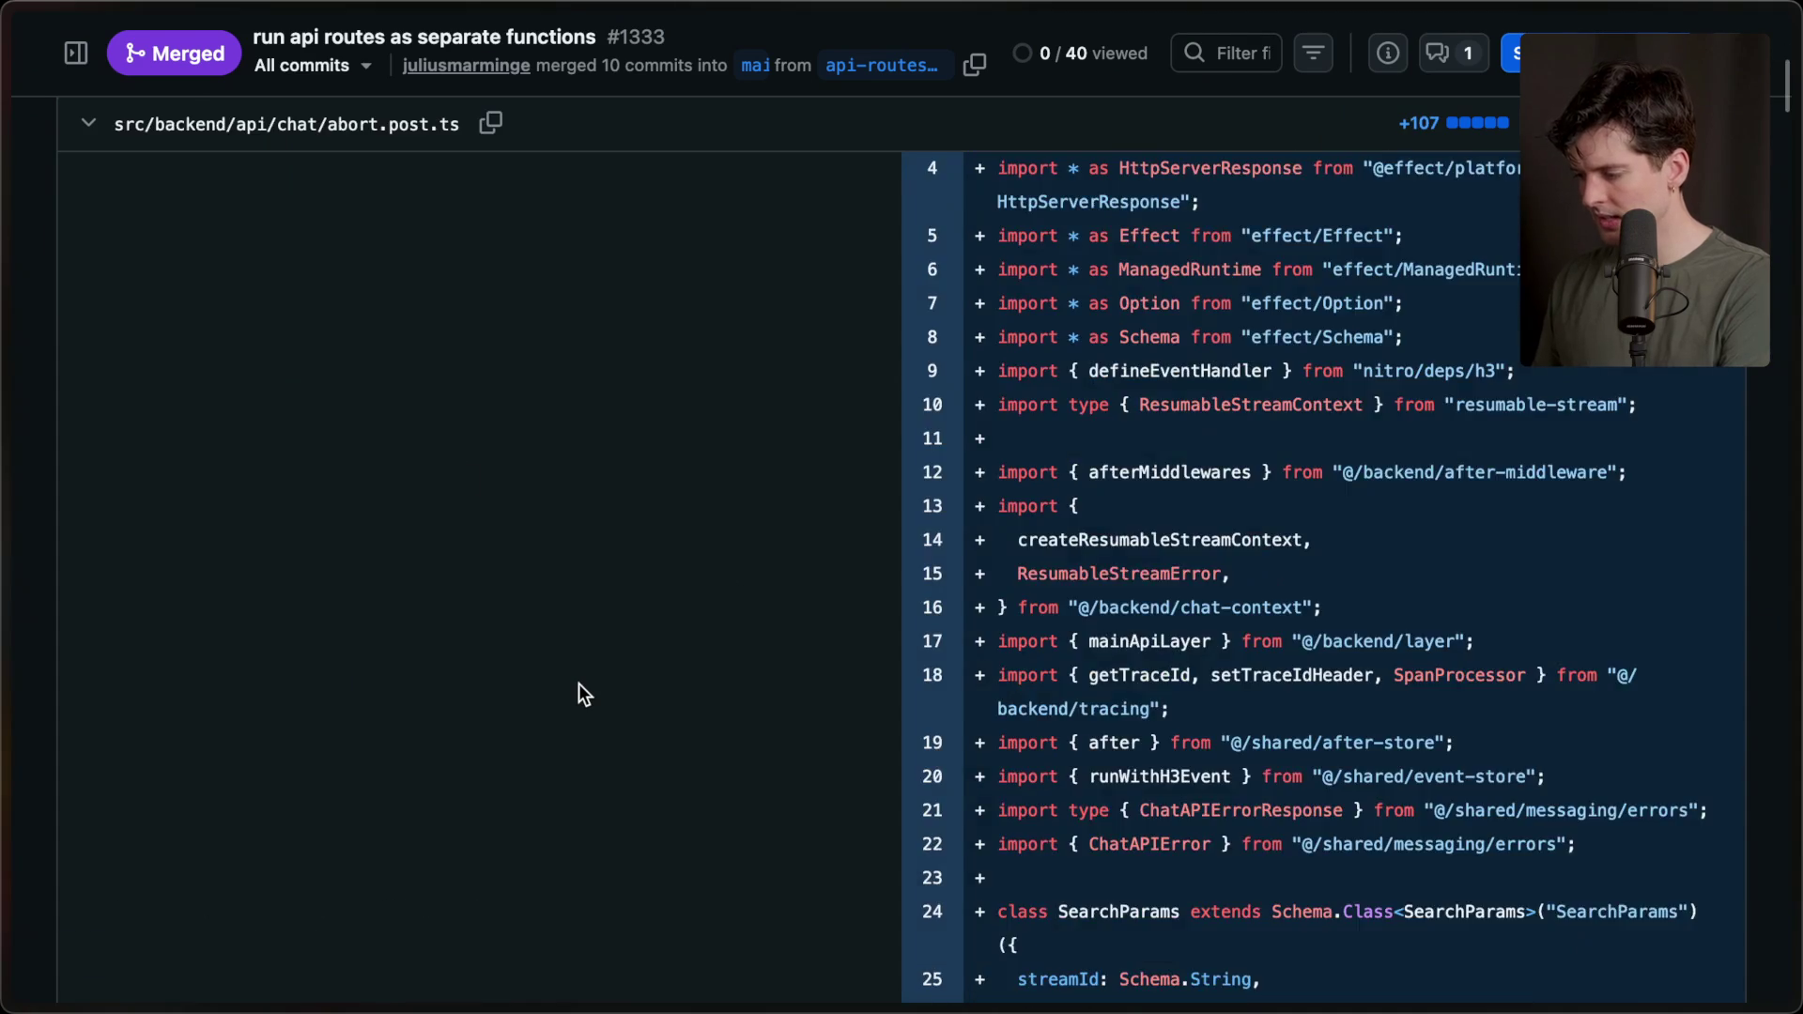
Scroll PR #1333's file diffs all the way to the end.
{"action": "scroll", "coordinate": [579, 684], "scroll_direction": "up", "scroll_amount": 5}
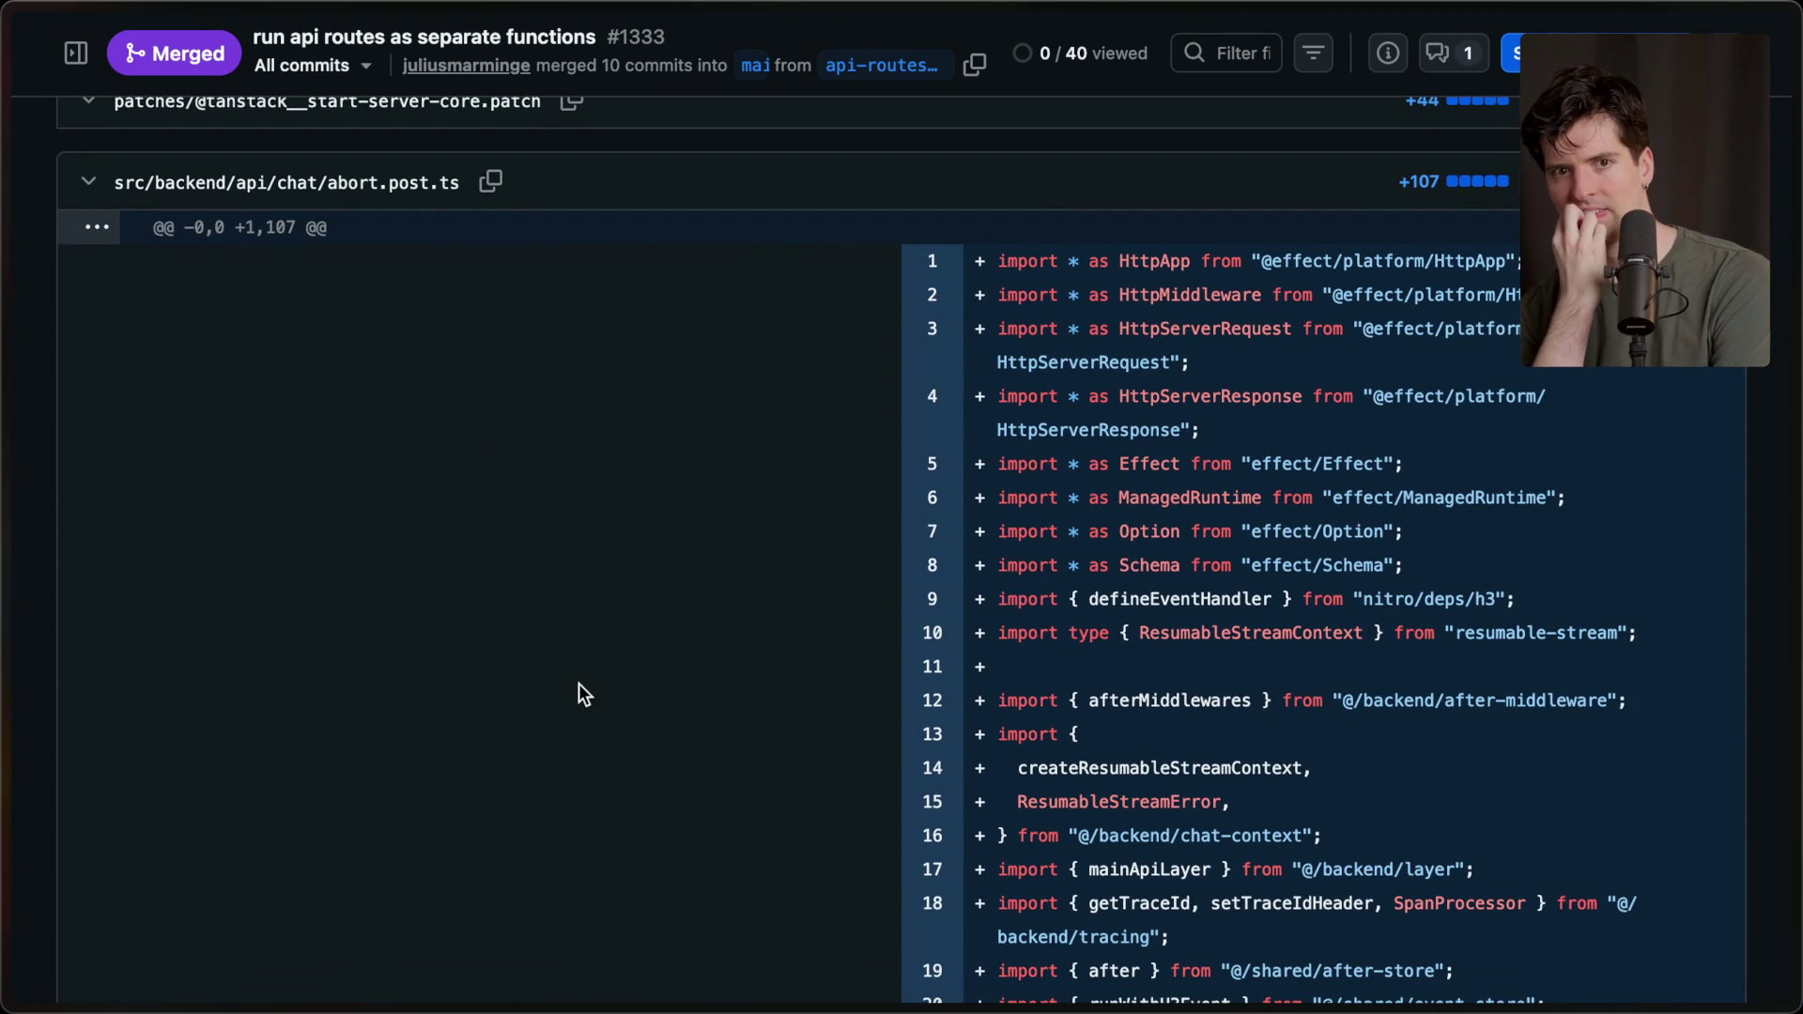
{"action": "scroll", "coordinate": [579, 684], "scroll_direction": "down", "scroll_amount": 1}
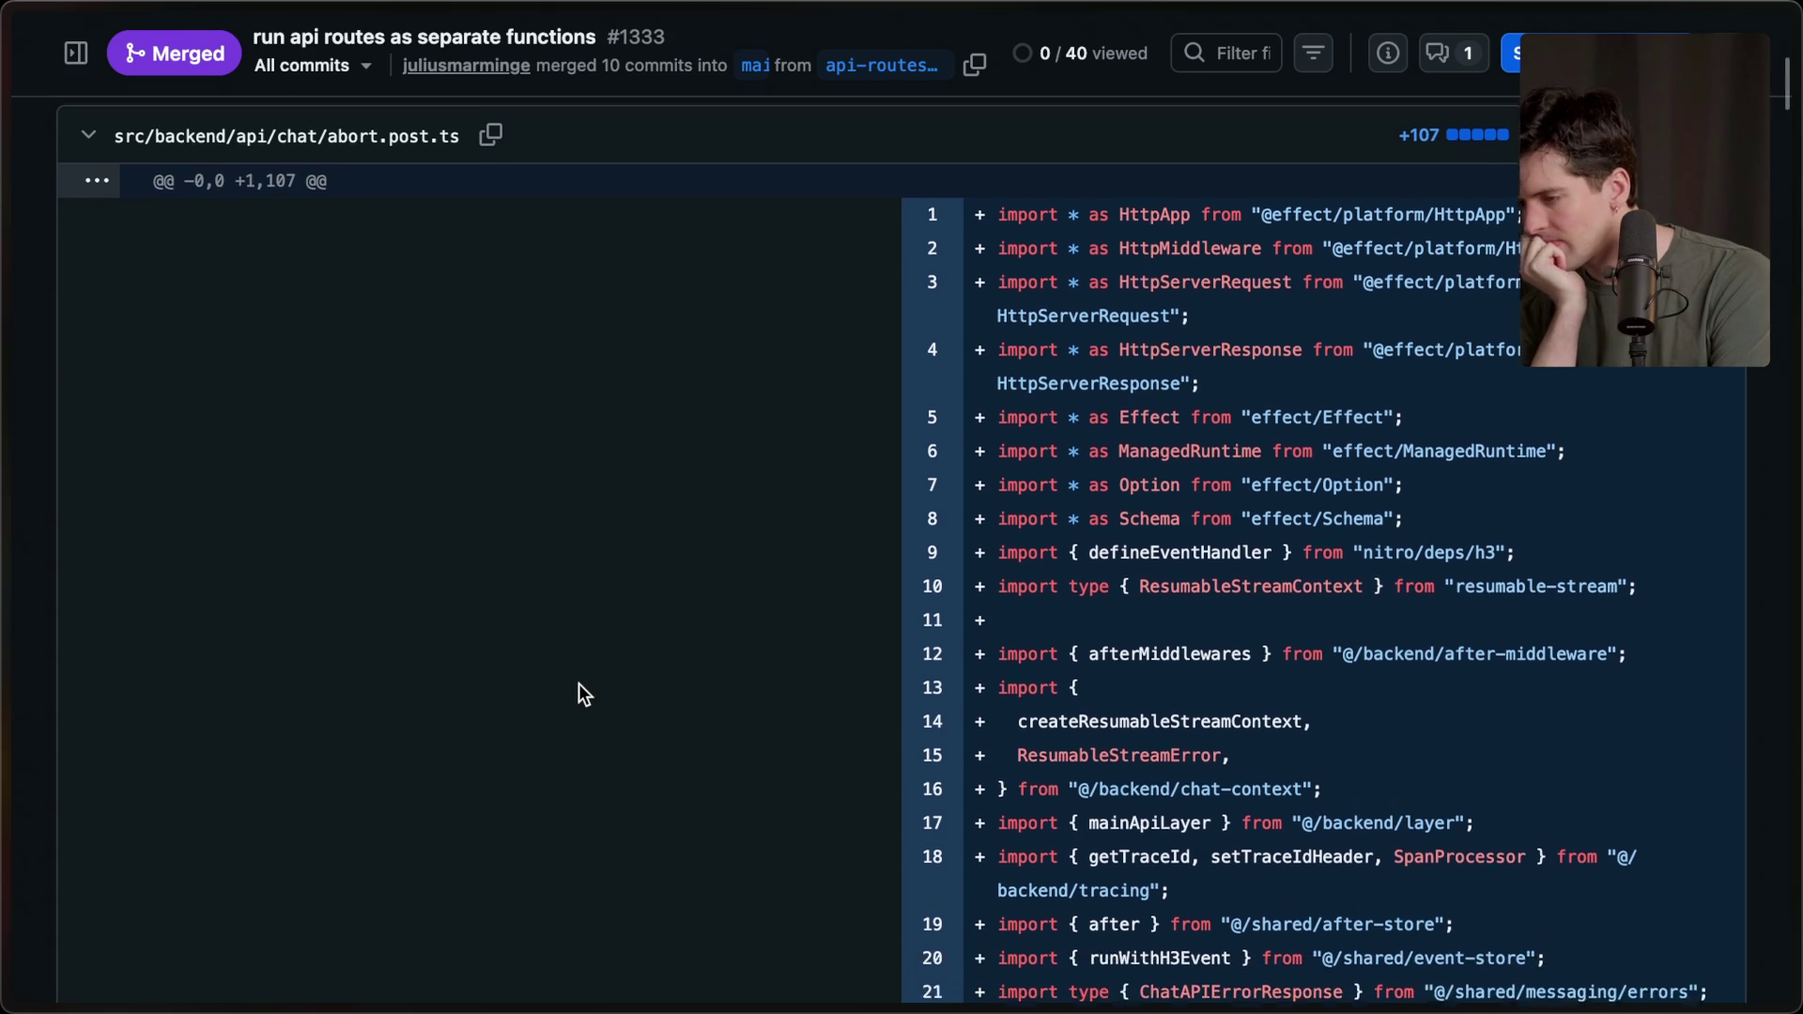
{"action": "scroll", "coordinate": [579, 684], "scroll_direction": "down", "scroll_amount": 3}
{"action": "scroll", "coordinate": [579, 684], "scroll_direction": "up", "scroll_amount": 8}
{"action": "scroll", "coordinate": [580, 685], "scroll_direction": "down", "scroll_amount": 20}
{"action": "scroll", "coordinate": [578, 684], "scroll_direction": "down", "scroll_amount": 10}
{"action": "scroll", "coordinate": [582, 686], "scroll_direction": "up", "scroll_amount": 2}
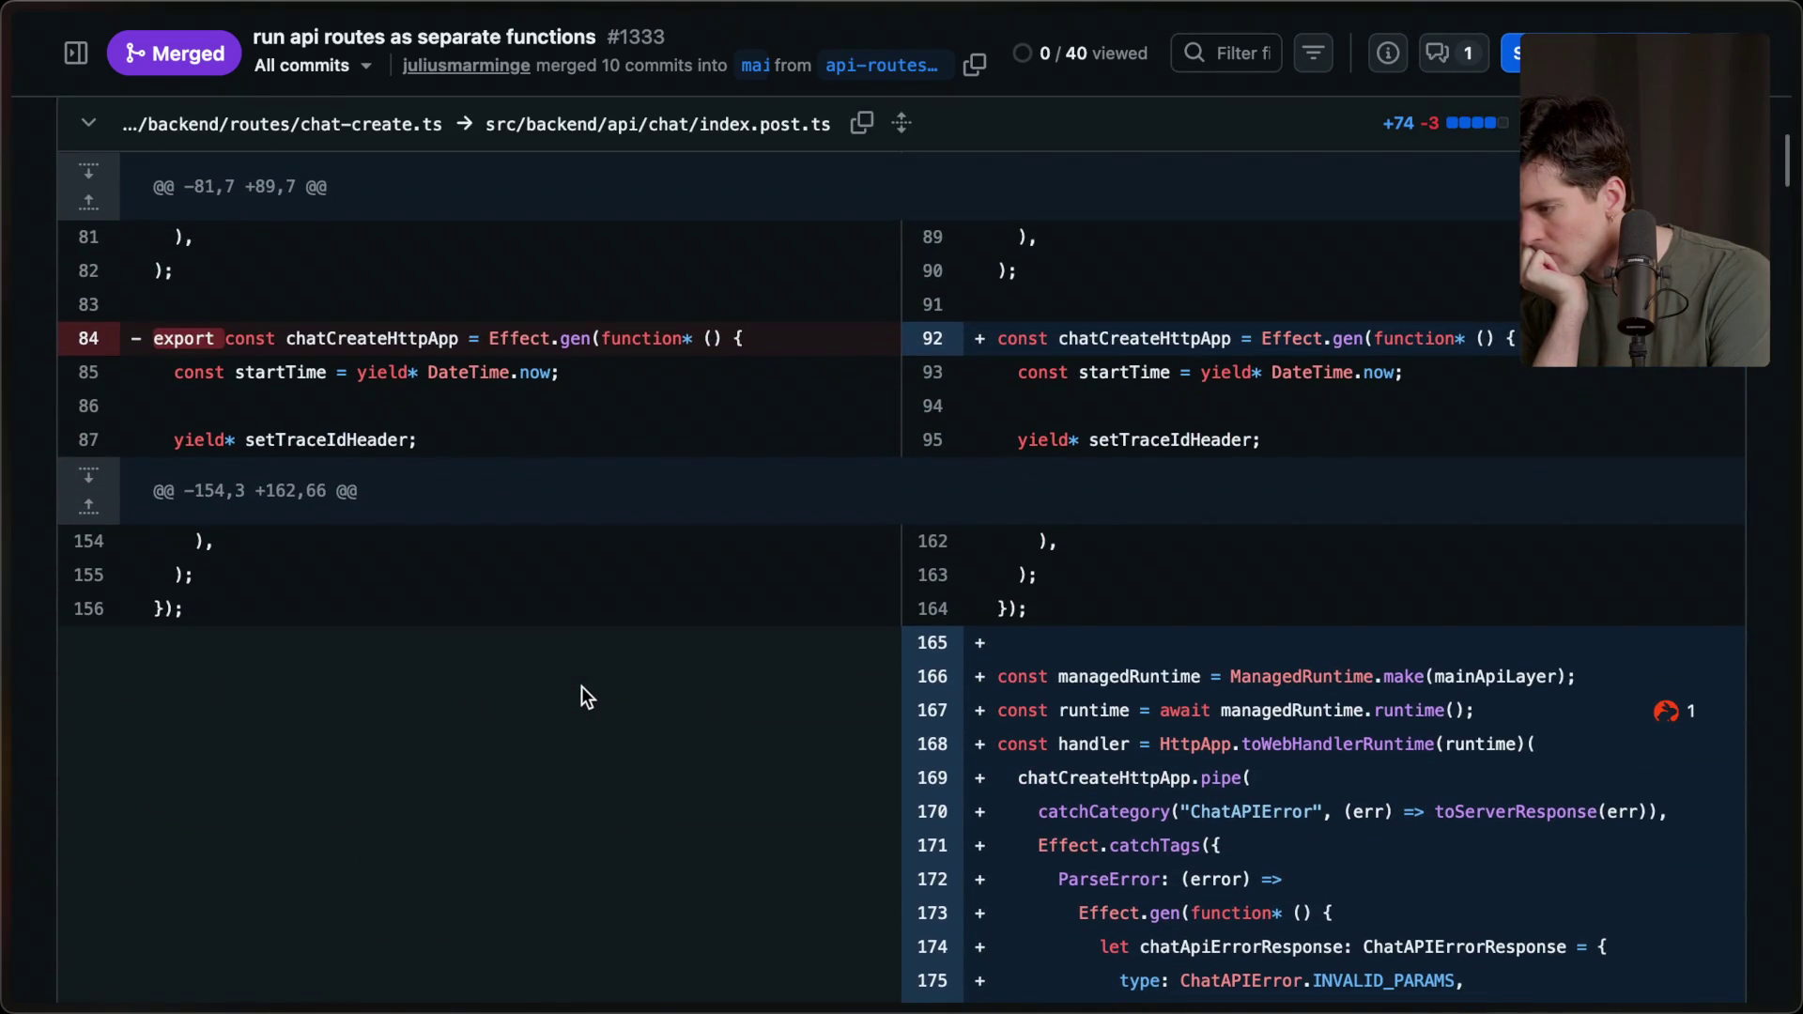
{"action": "scroll", "coordinate": [581, 686], "scroll_direction": "down", "scroll_amount": 20}
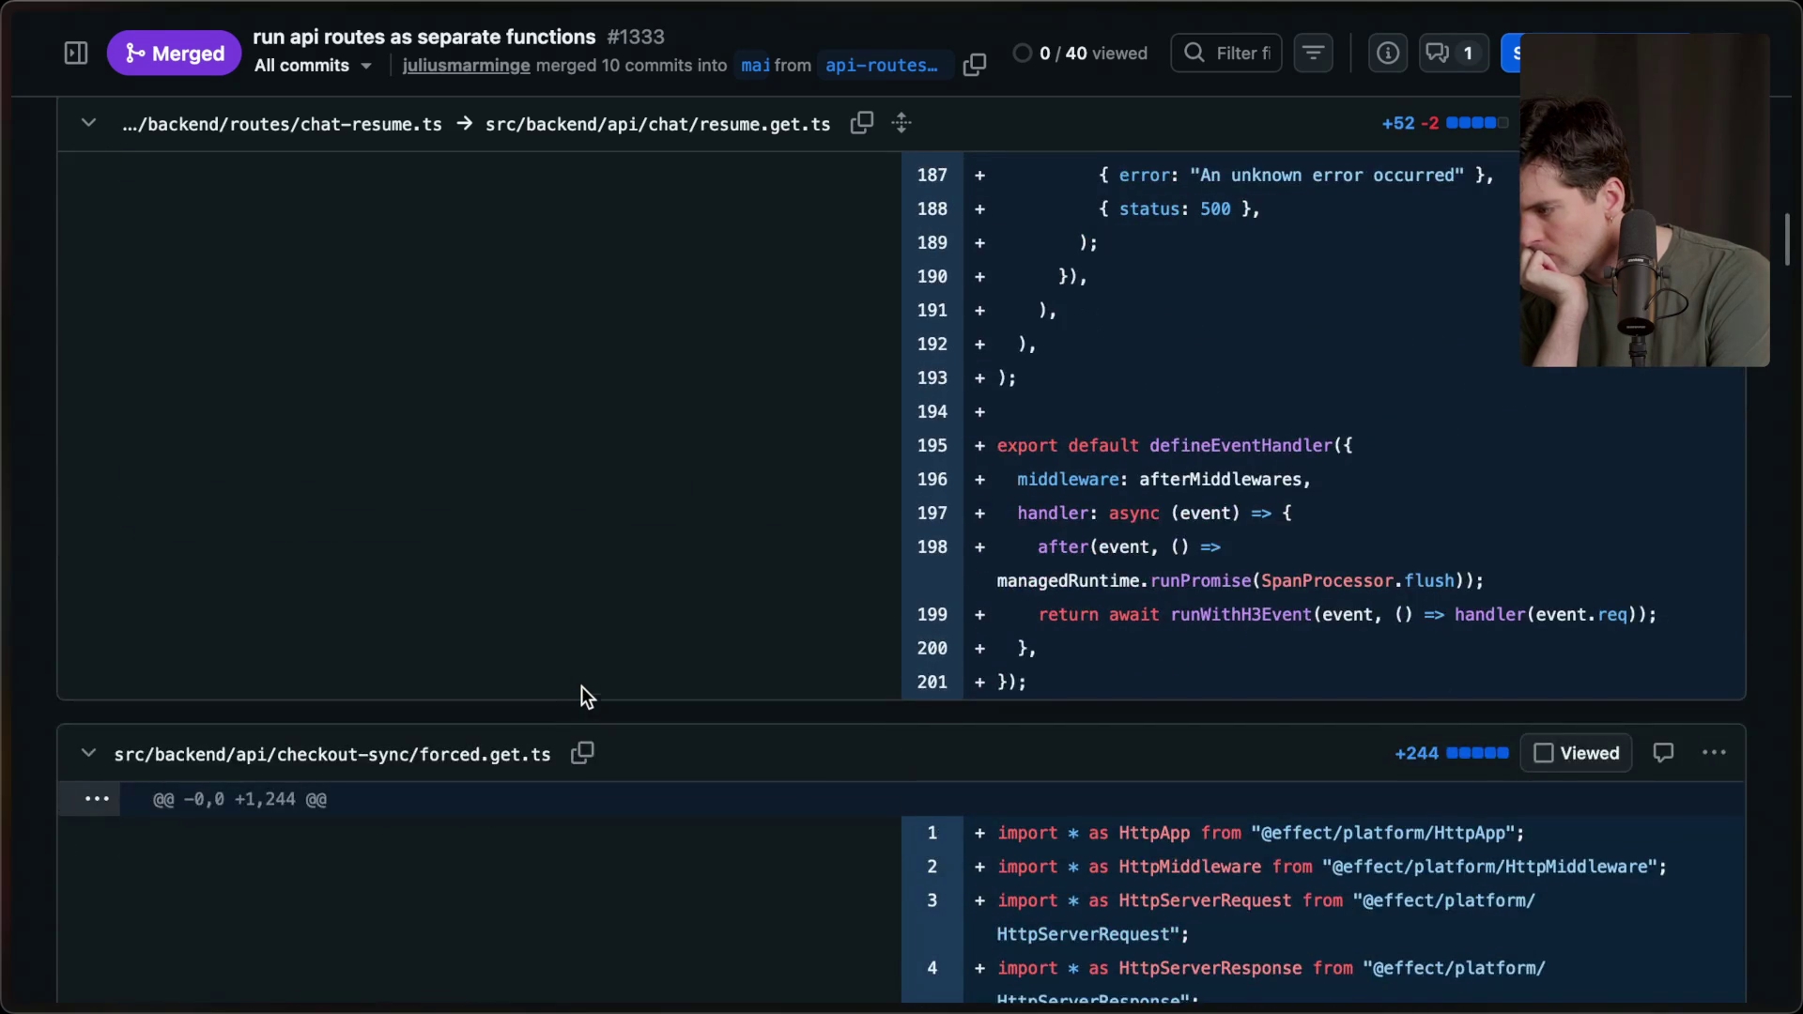
{"action": "scroll", "coordinate": [582, 695], "scroll_direction": "down", "scroll_amount": 10}
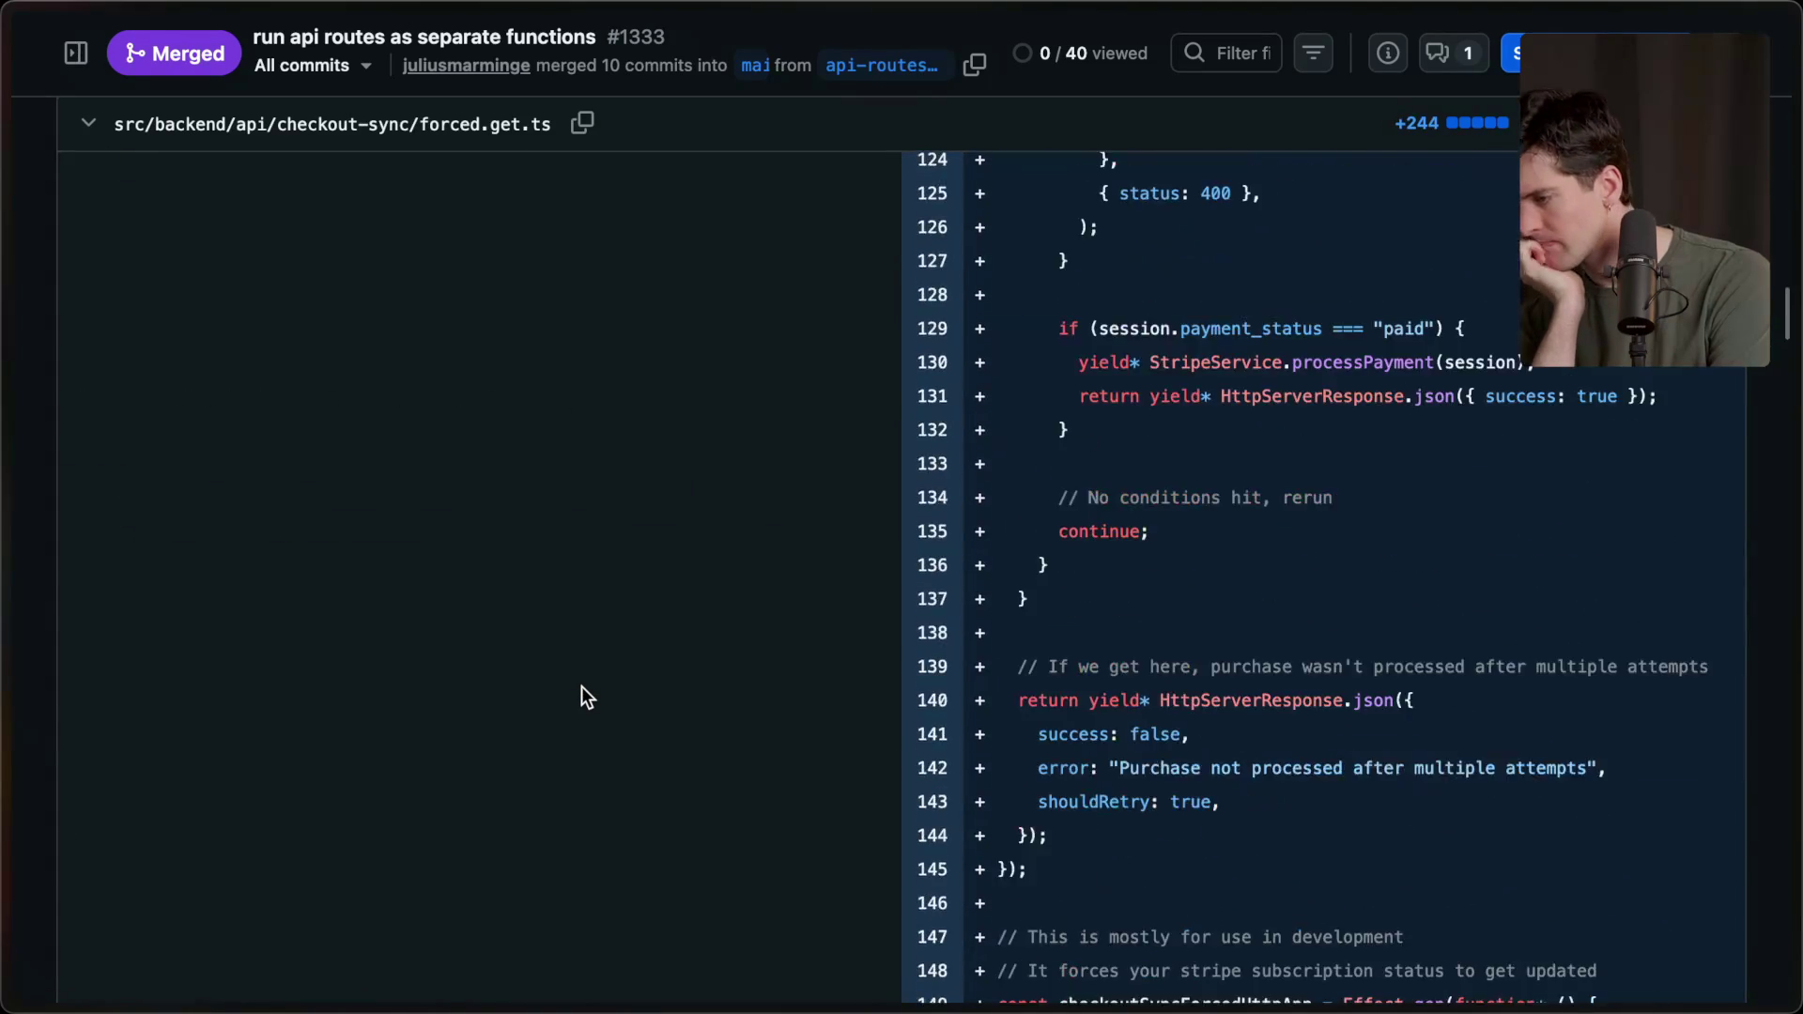
{"action": "scroll", "coordinate": [581, 687], "scroll_direction": "down", "scroll_amount": 15}
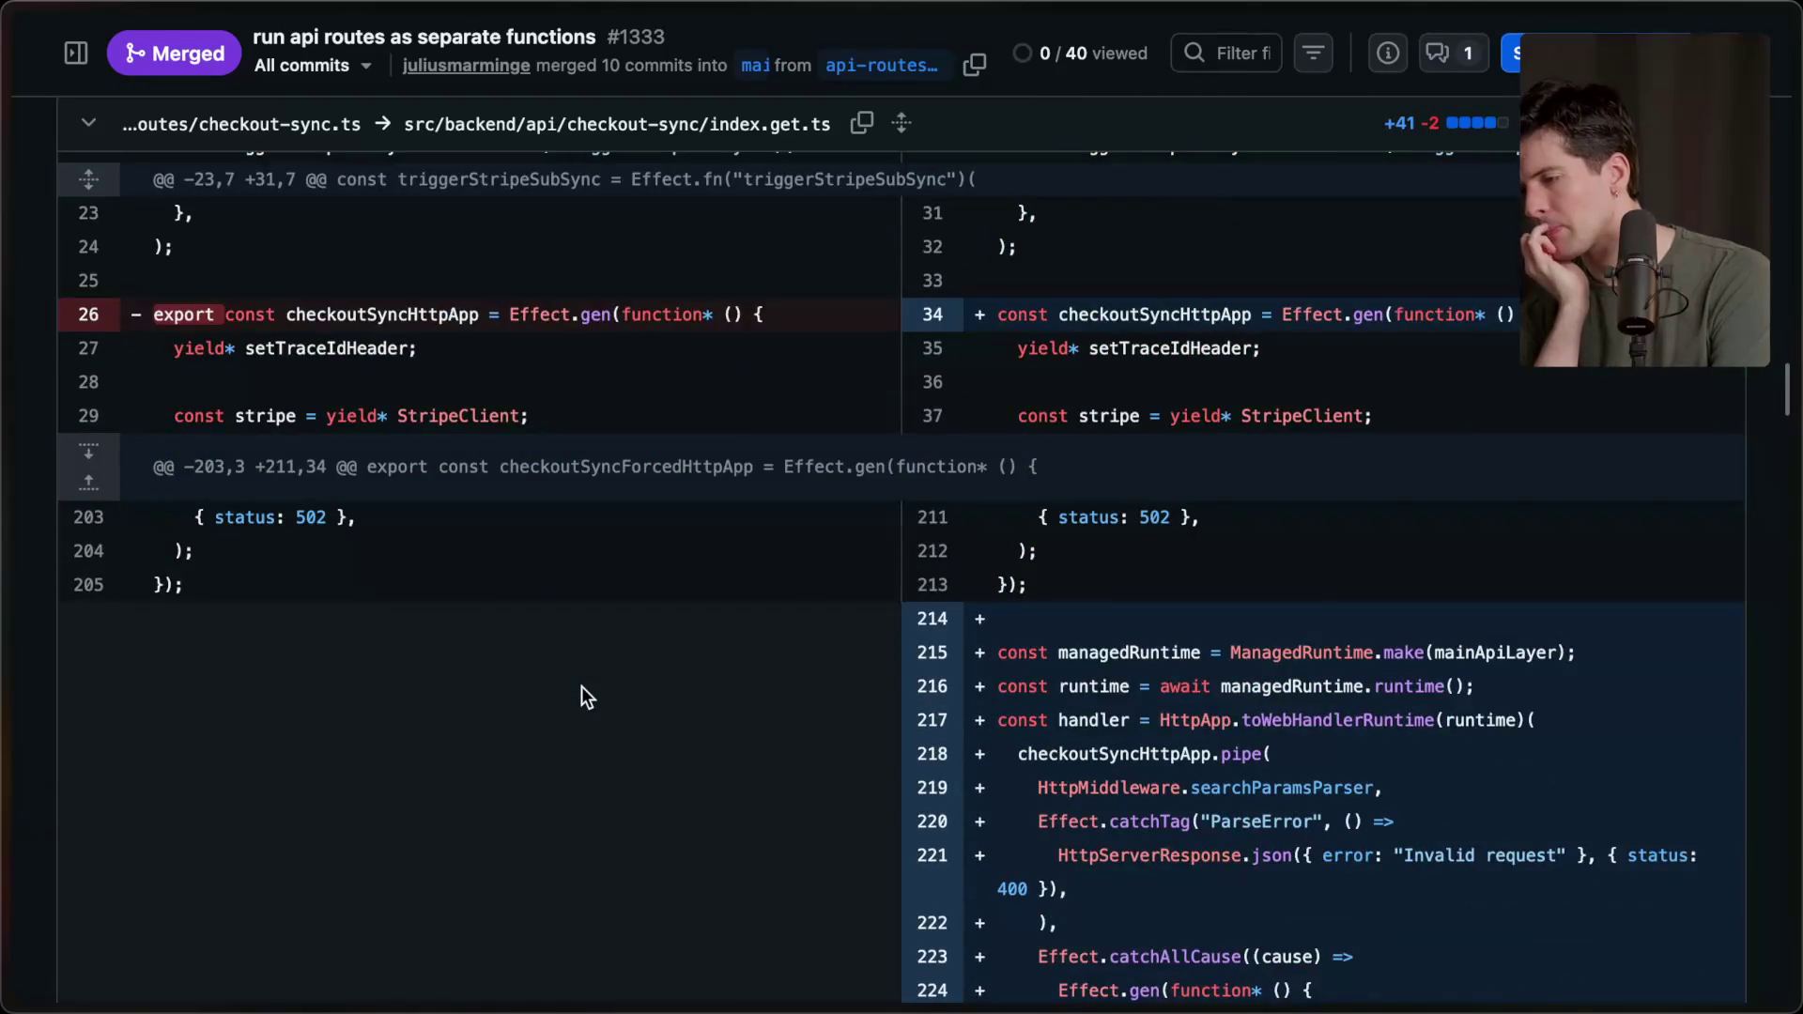
{"action": "scroll", "coordinate": [581, 687], "scroll_direction": "down", "scroll_amount": 10}
{"action": "scroll", "coordinate": [582, 687], "scroll_direction": "down", "scroll_amount": 20}
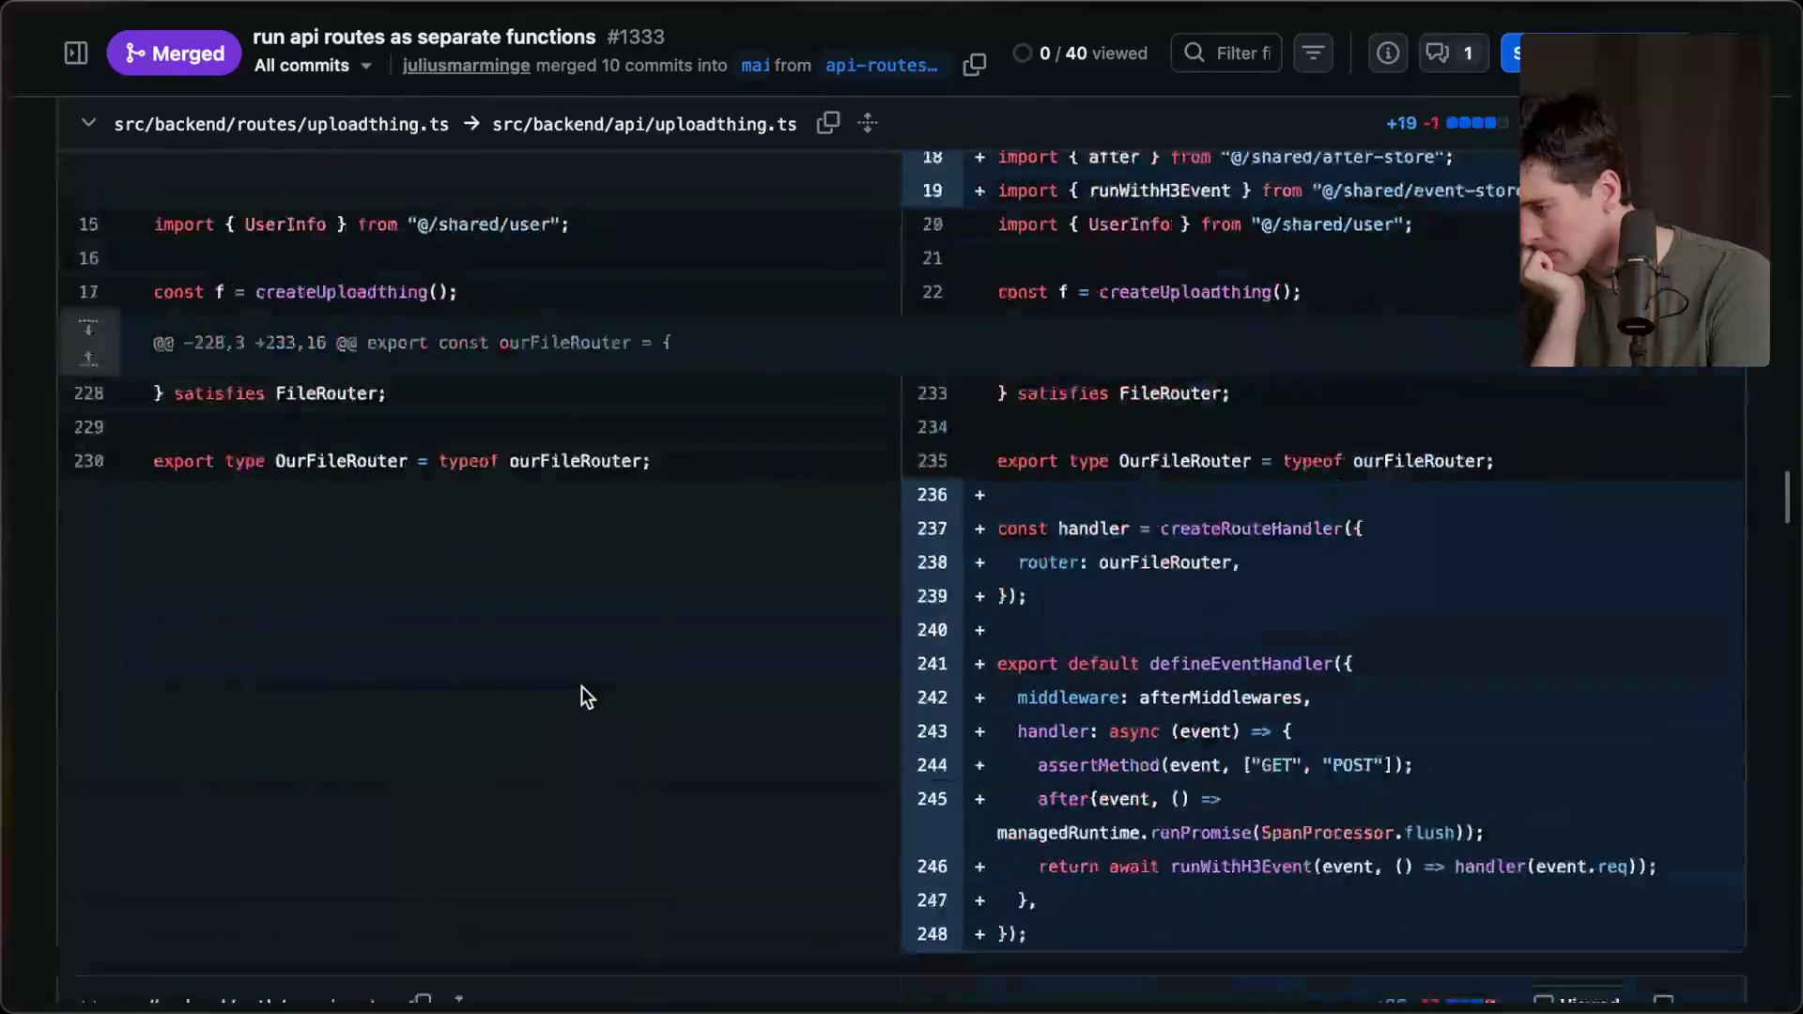
{"action": "scroll", "coordinate": [582, 690], "scroll_direction": "down", "scroll_amount": 20}
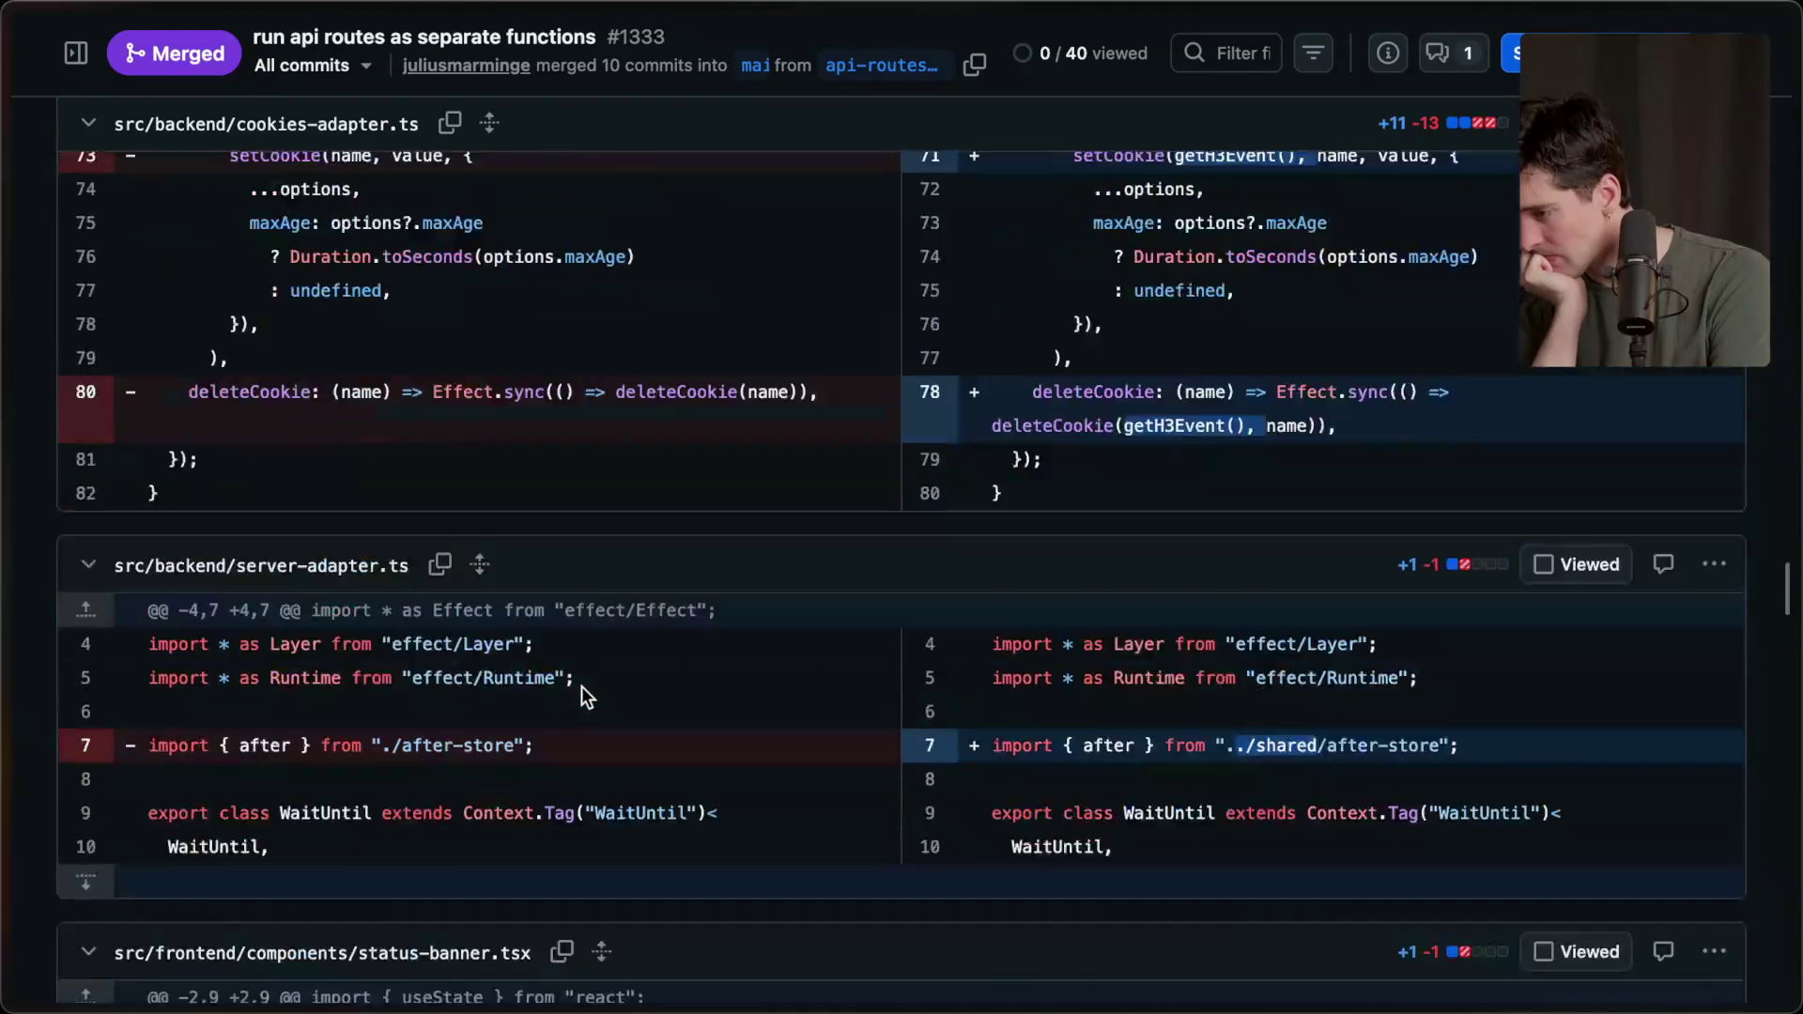
{"action": "scroll", "coordinate": [583, 685], "scroll_direction": "down", "scroll_amount": 15}
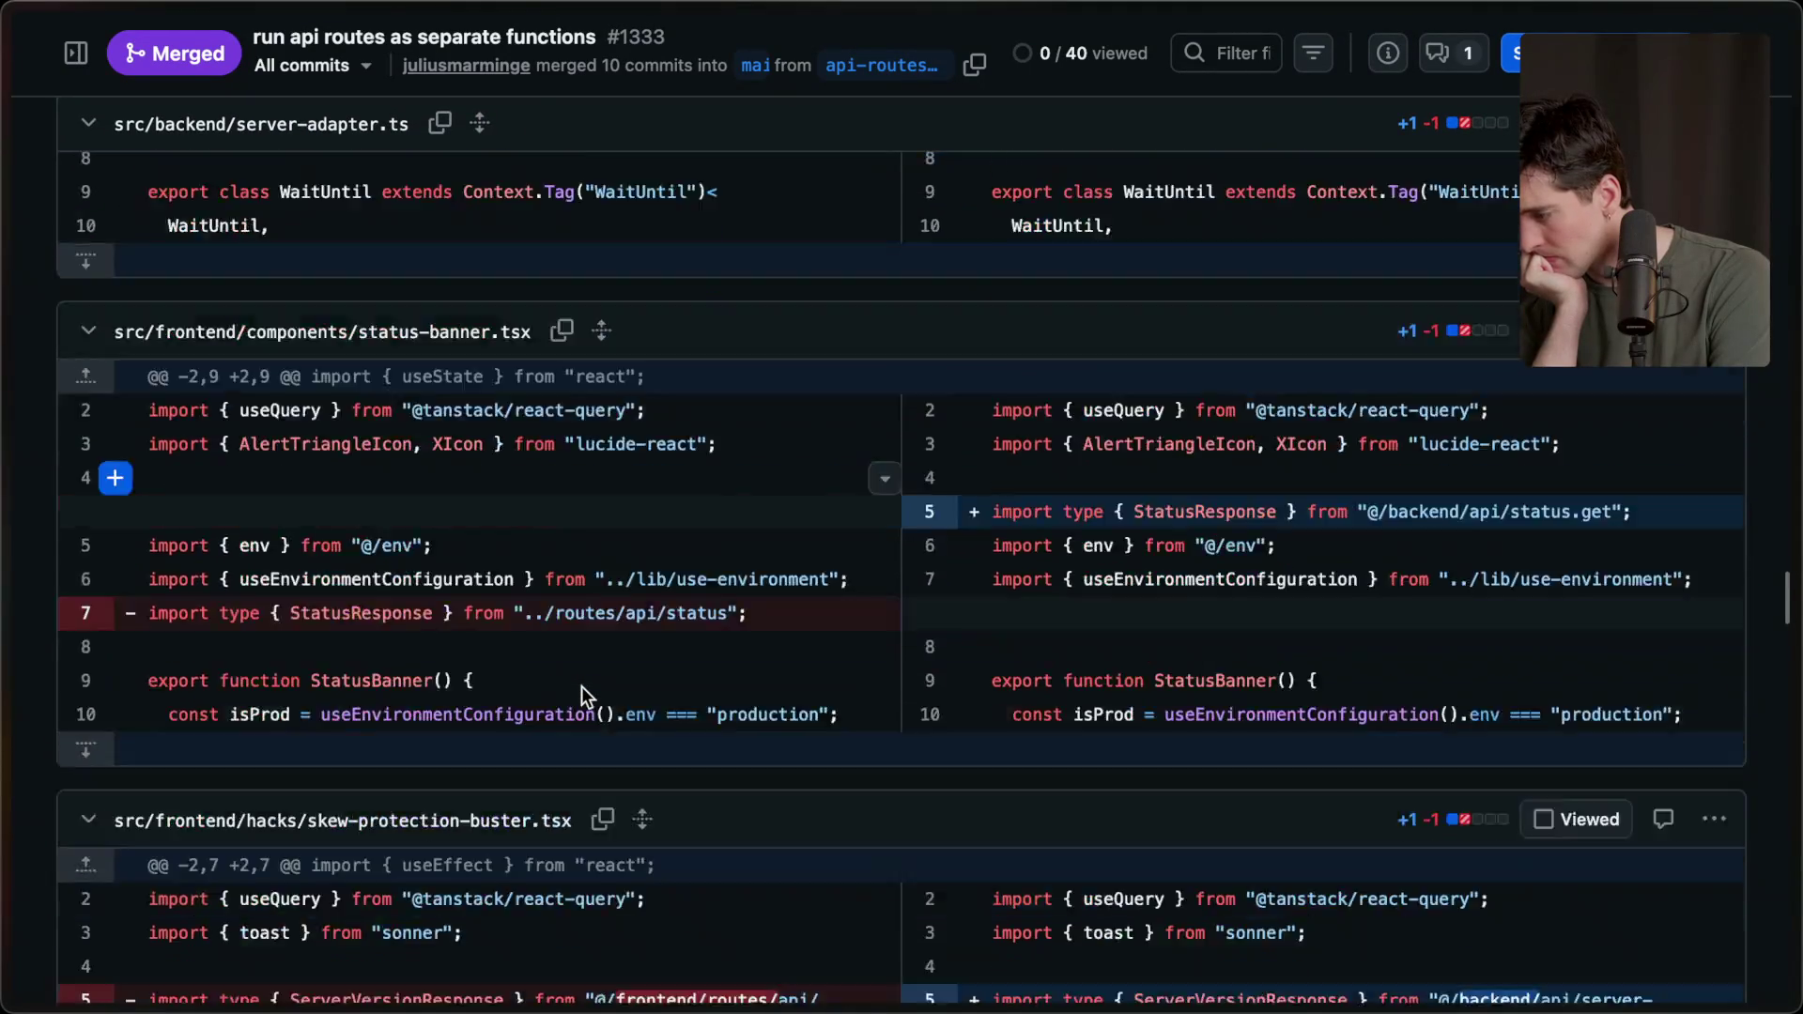
{"action": "scroll", "coordinate": [582, 690], "scroll_direction": "down", "scroll_amount": 6}
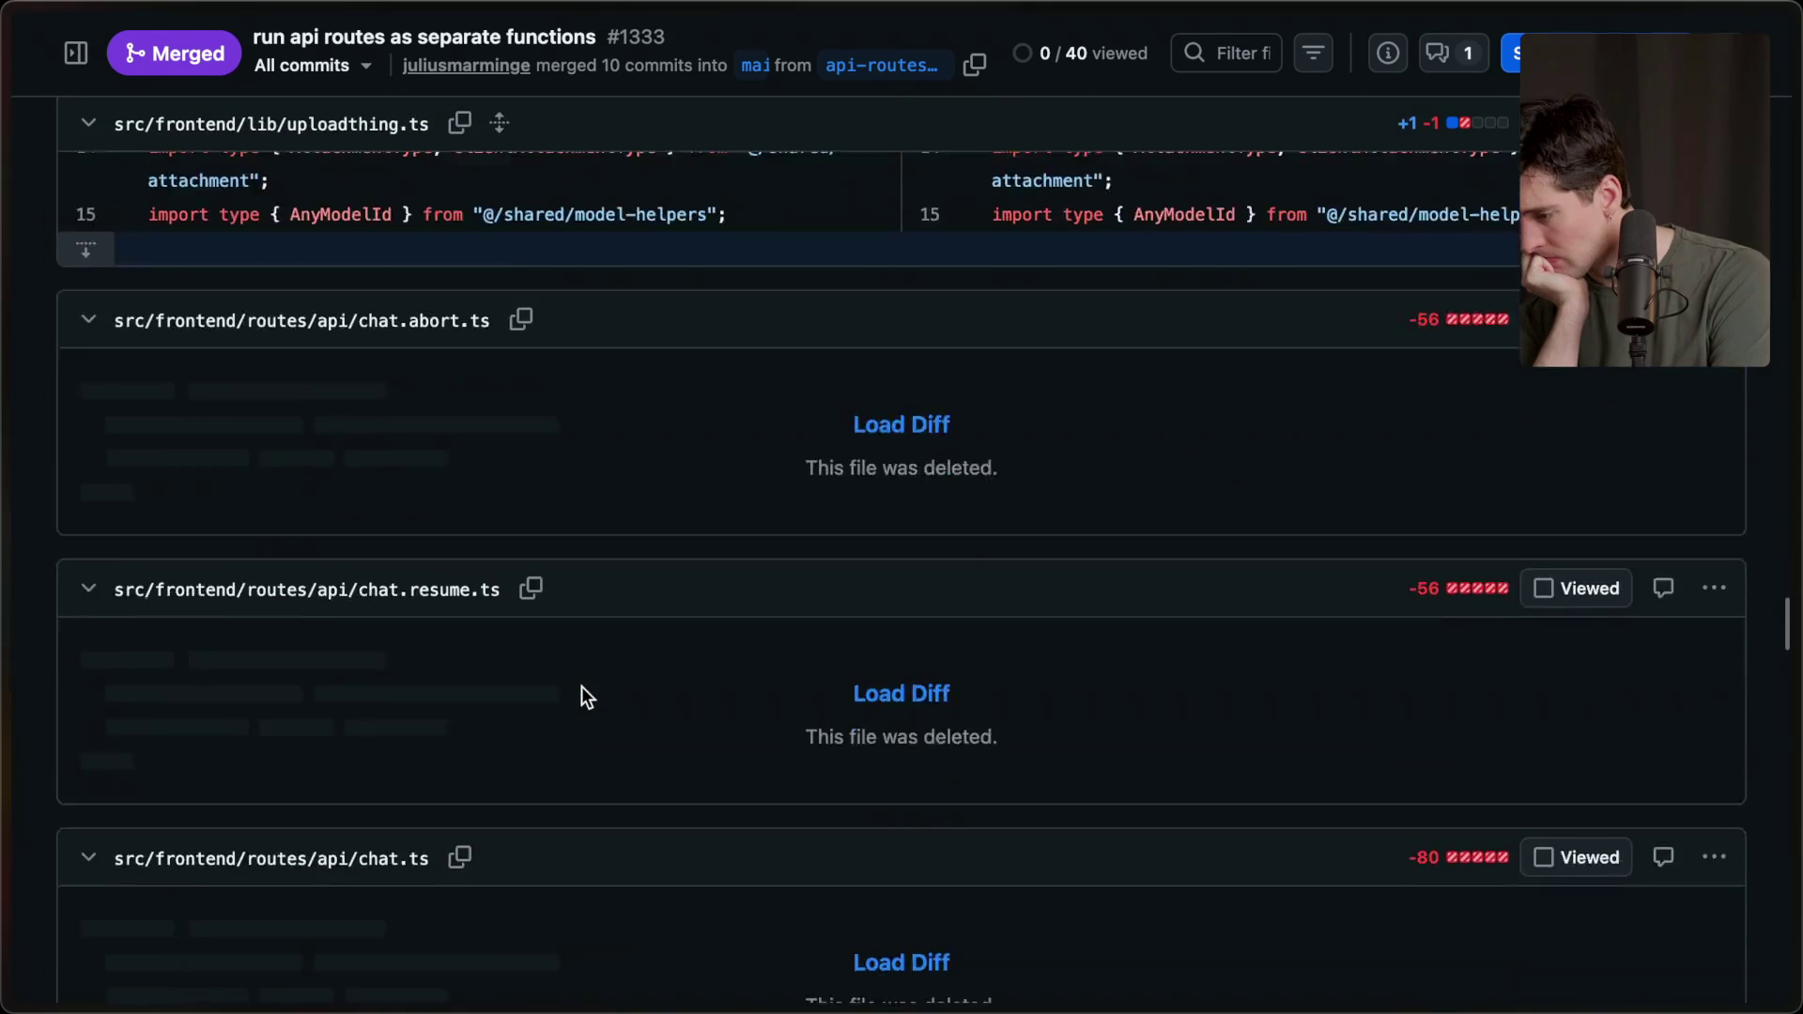
{"action": "scroll", "coordinate": [583, 686], "scroll_direction": "down", "scroll_amount": 15}
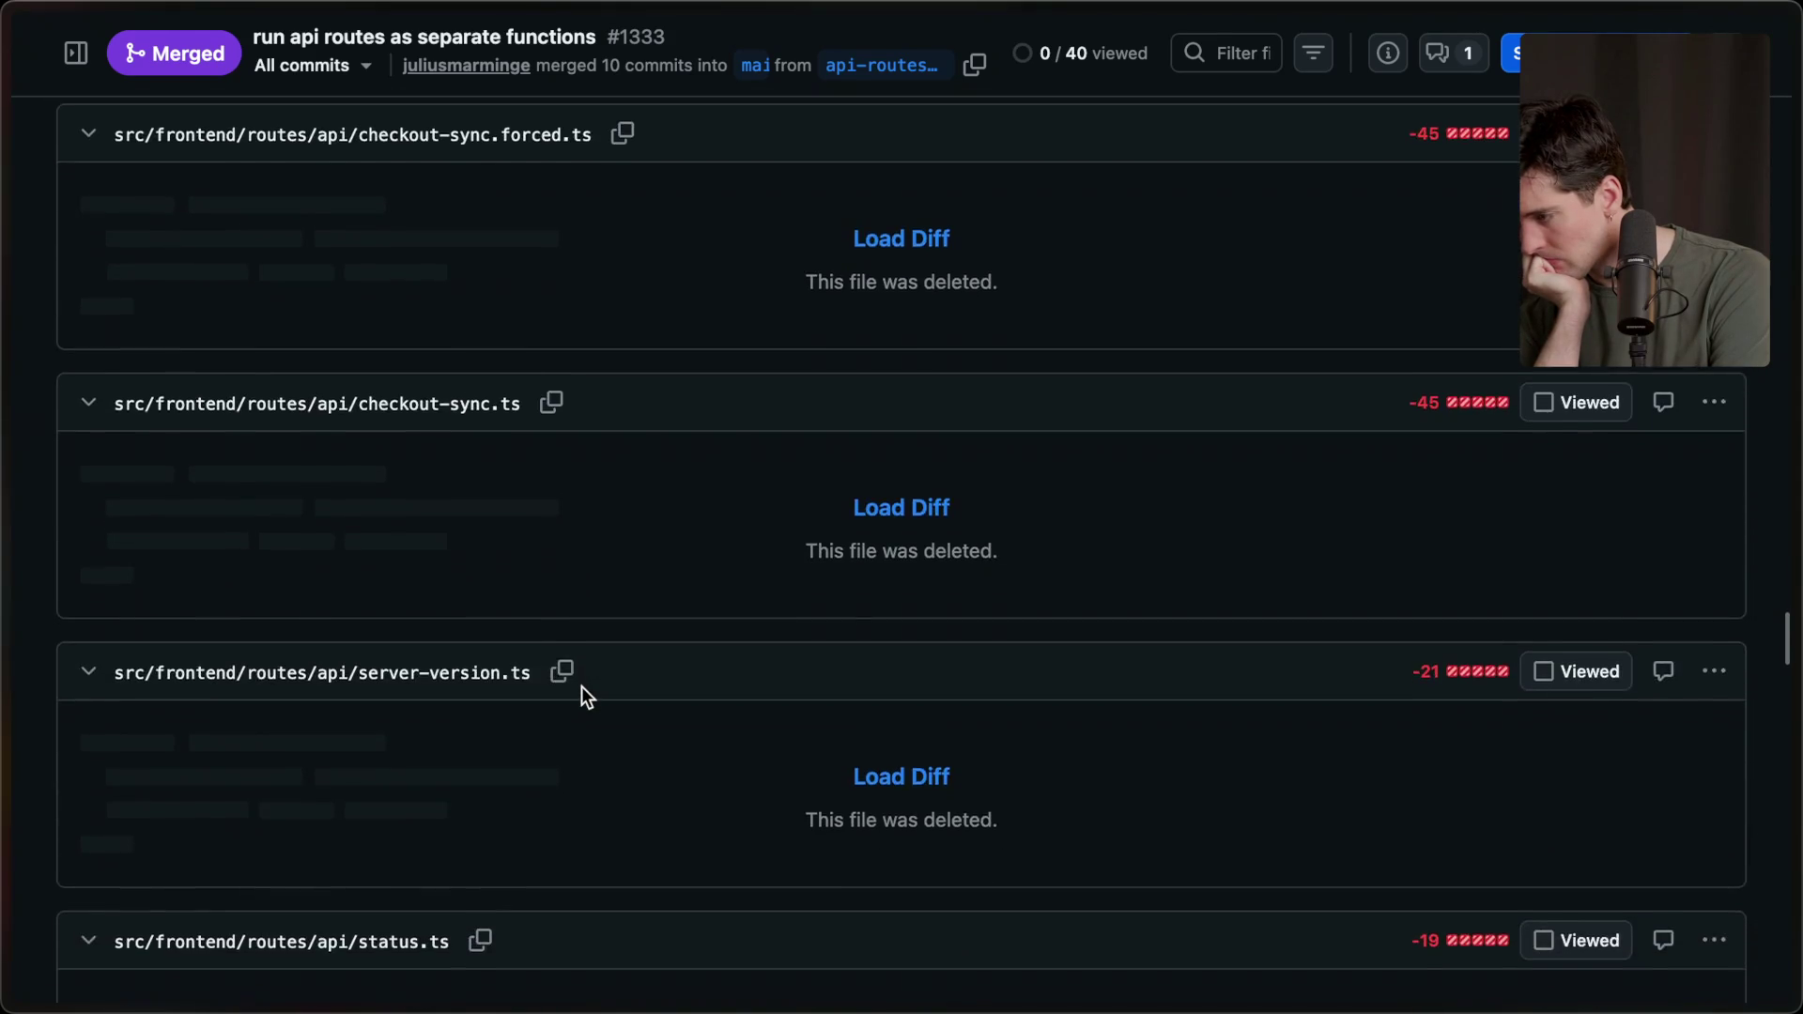
{"action": "scroll", "coordinate": [583, 686], "scroll_direction": "down", "scroll_amount": 10}
{"action": "scroll", "coordinate": [582, 688], "scroll_direction": "down", "scroll_amount": 20}
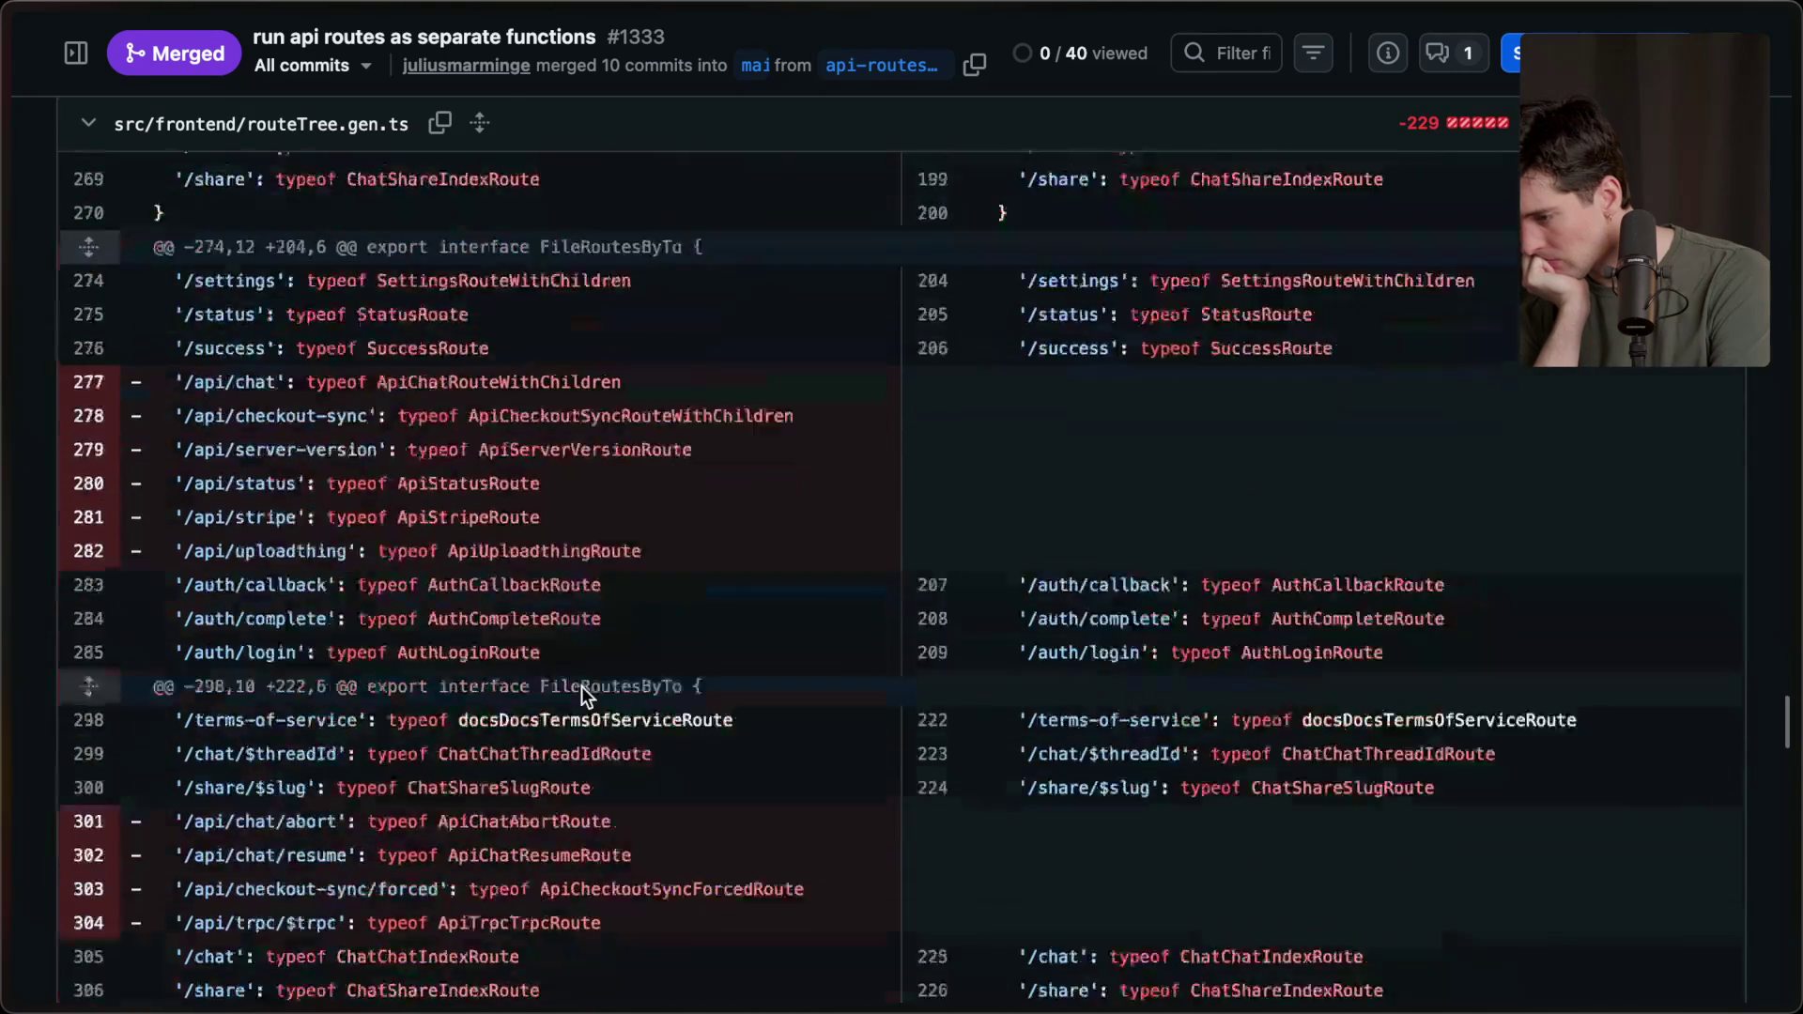
{"action": "scroll", "coordinate": [583, 687], "scroll_direction": "down", "scroll_amount": 20}
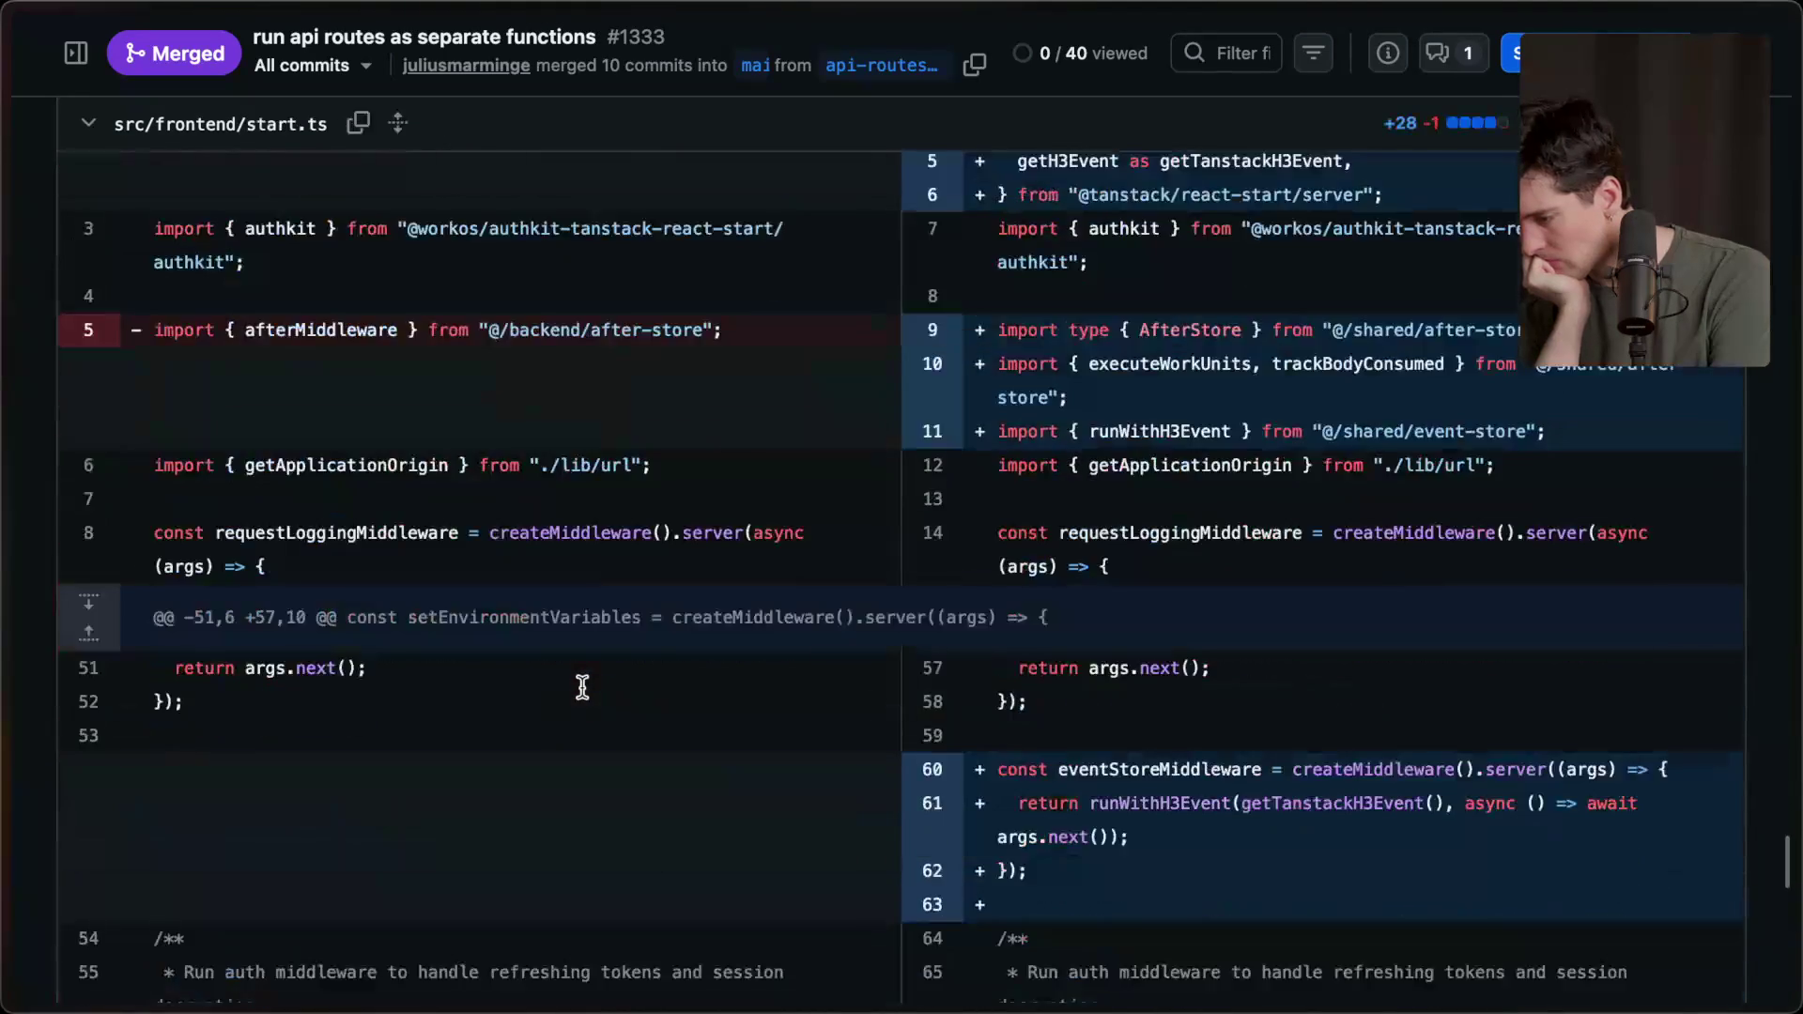
{"action": "scroll", "coordinate": [582, 688], "scroll_direction": "down", "scroll_amount": 15}
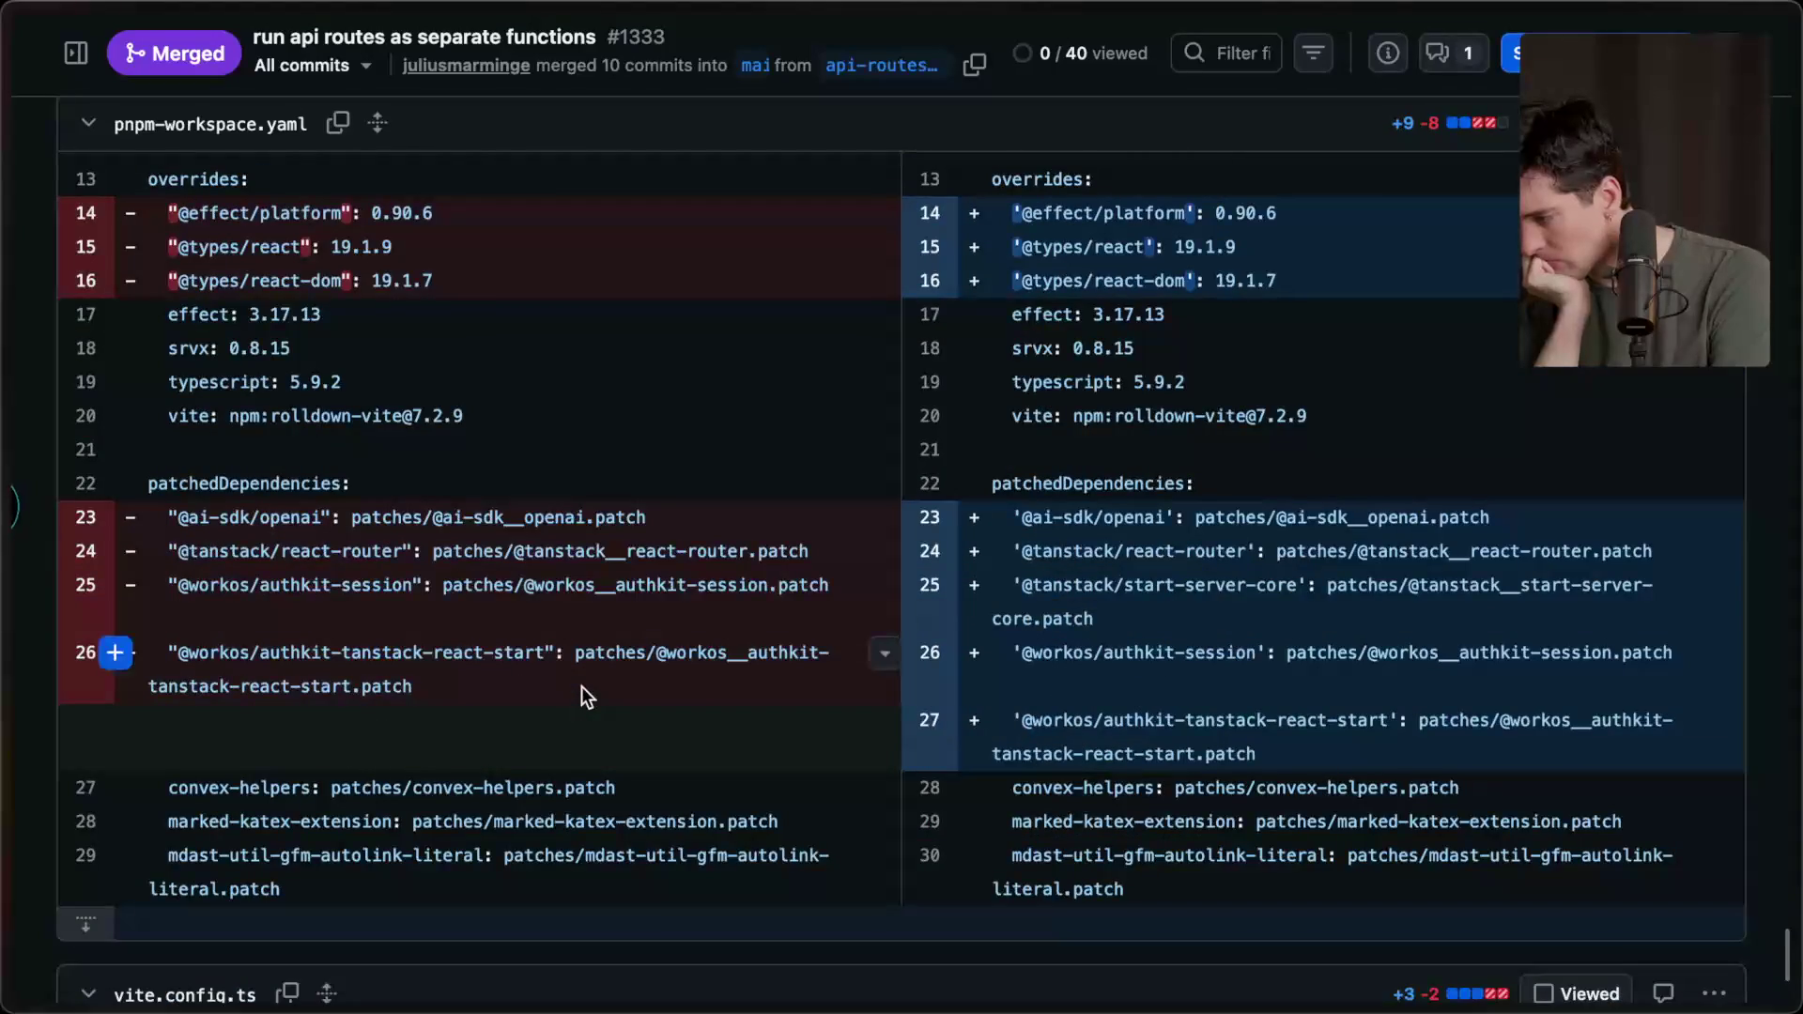
{"action": "scroll", "coordinate": [581, 687], "scroll_direction": "left", "scroll_amount": 5}
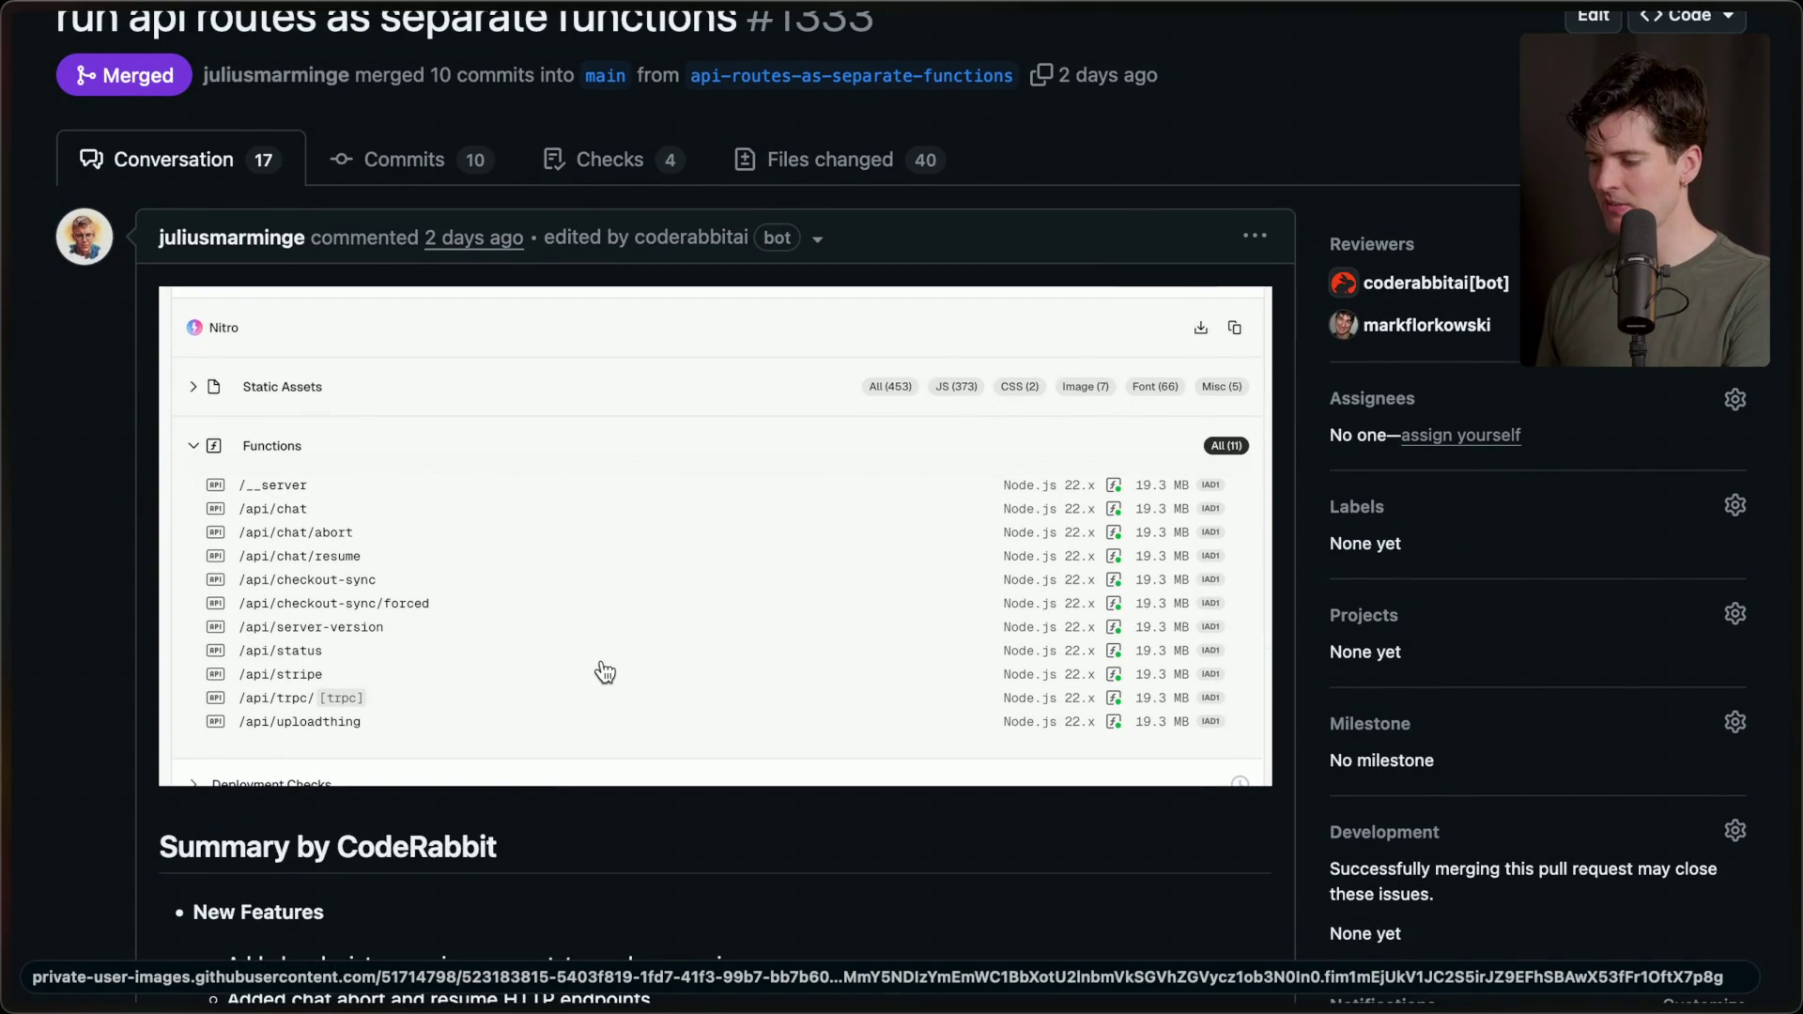
Glance at the t3chat pull requests list tab, then return to the PR #1333 tab.
{"action": "scroll", "coordinate": [605, 673], "scroll_direction": "up", "scroll_amount": 2}
{"action": "scroll", "coordinate": [605, 673], "scroll_direction": "down", "scroll_amount": 1}
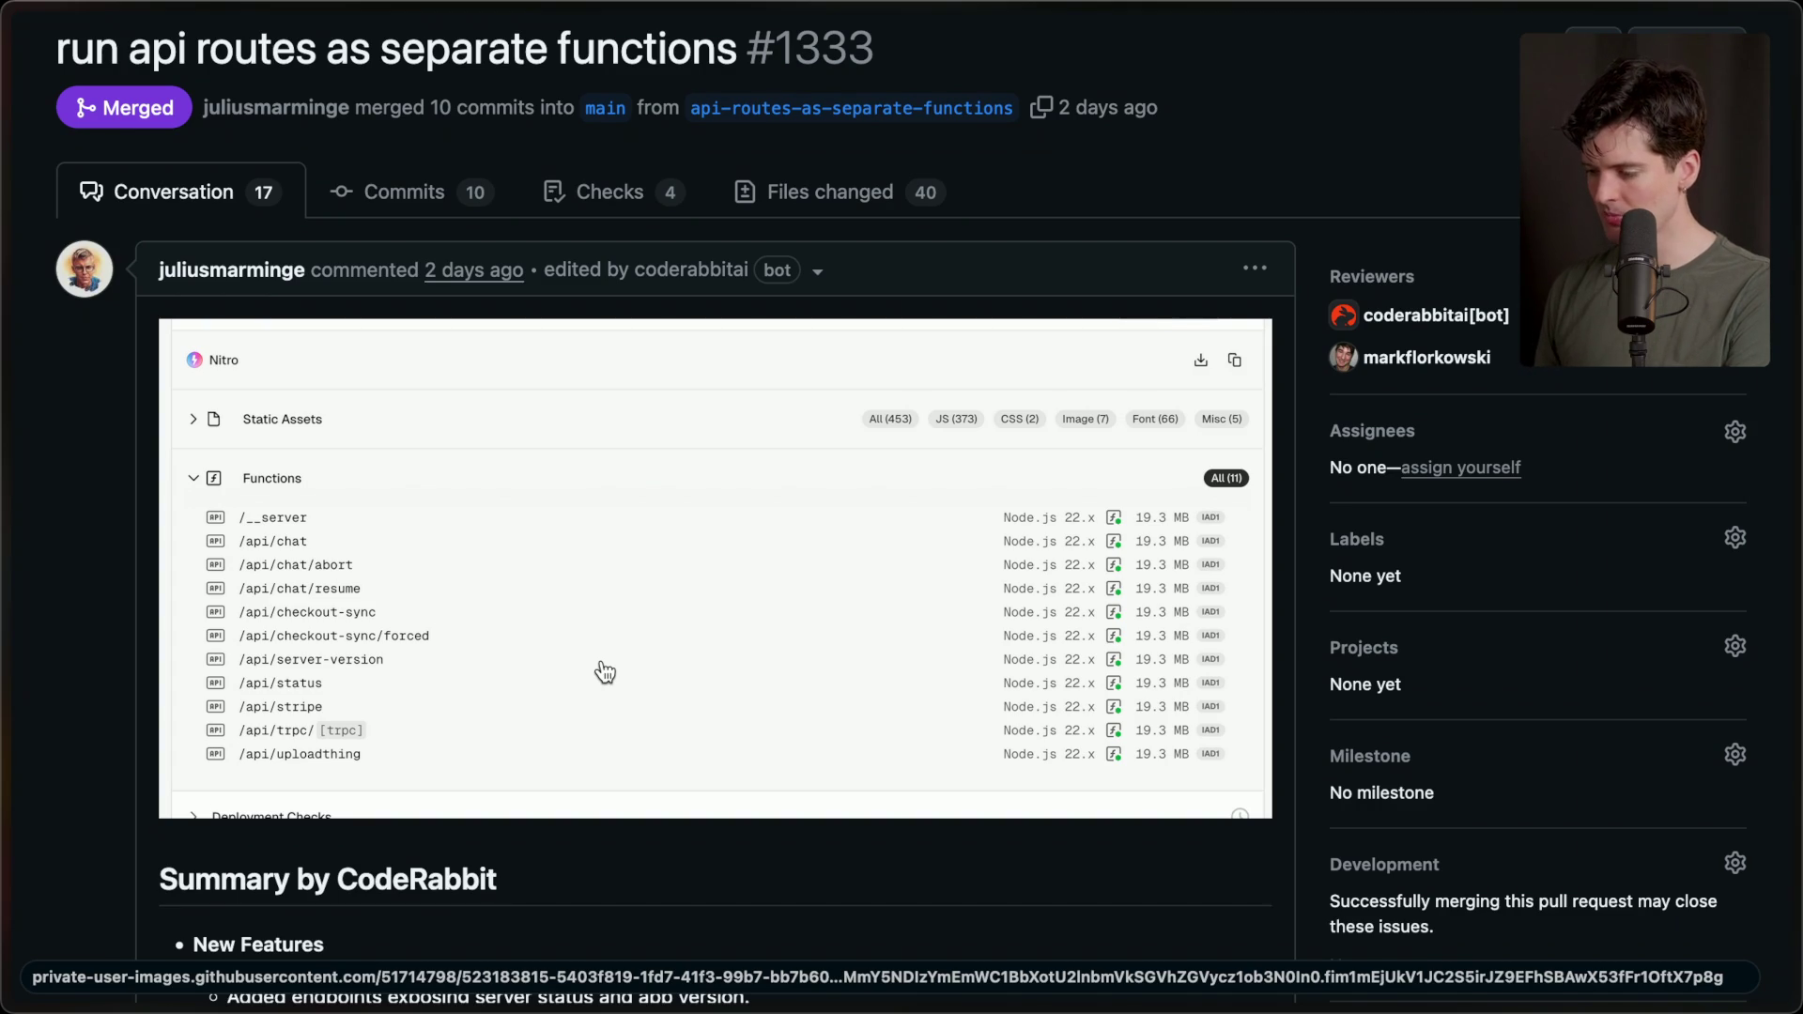
{"action": "mouse_move", "coordinate": [1799, 564]}
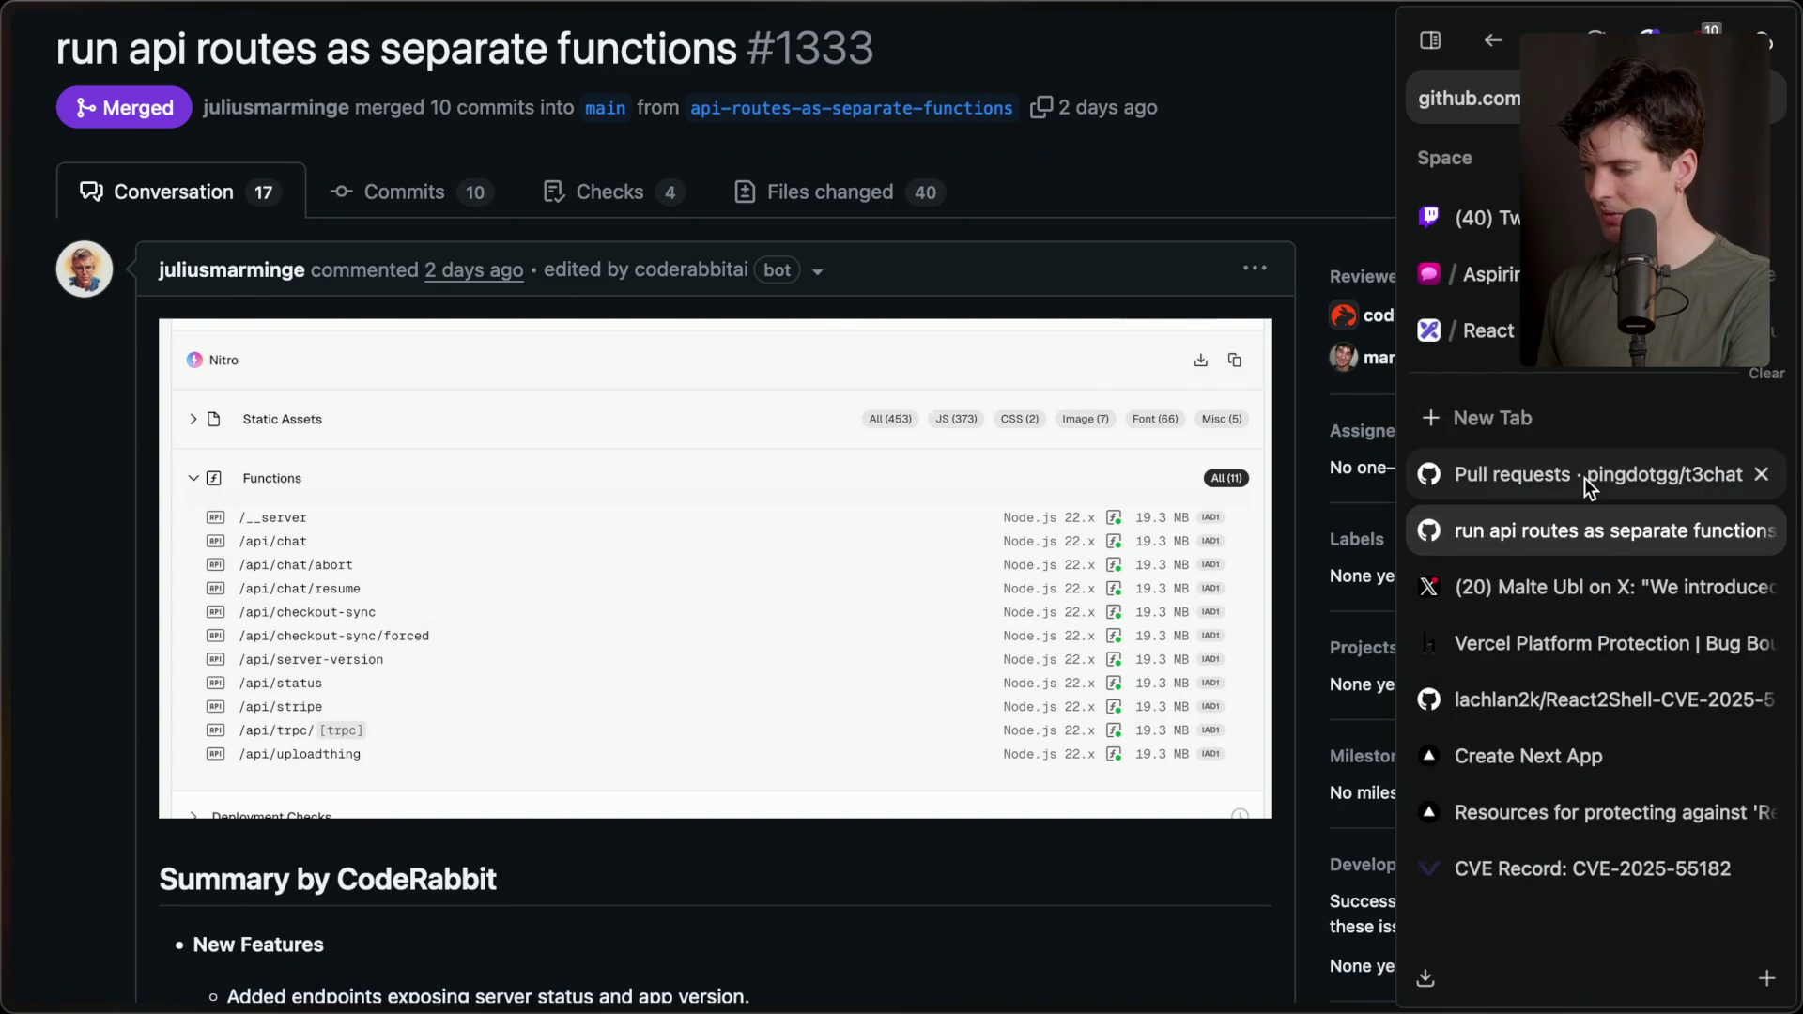
{"action": "left_click", "coordinate": [1585, 477]}
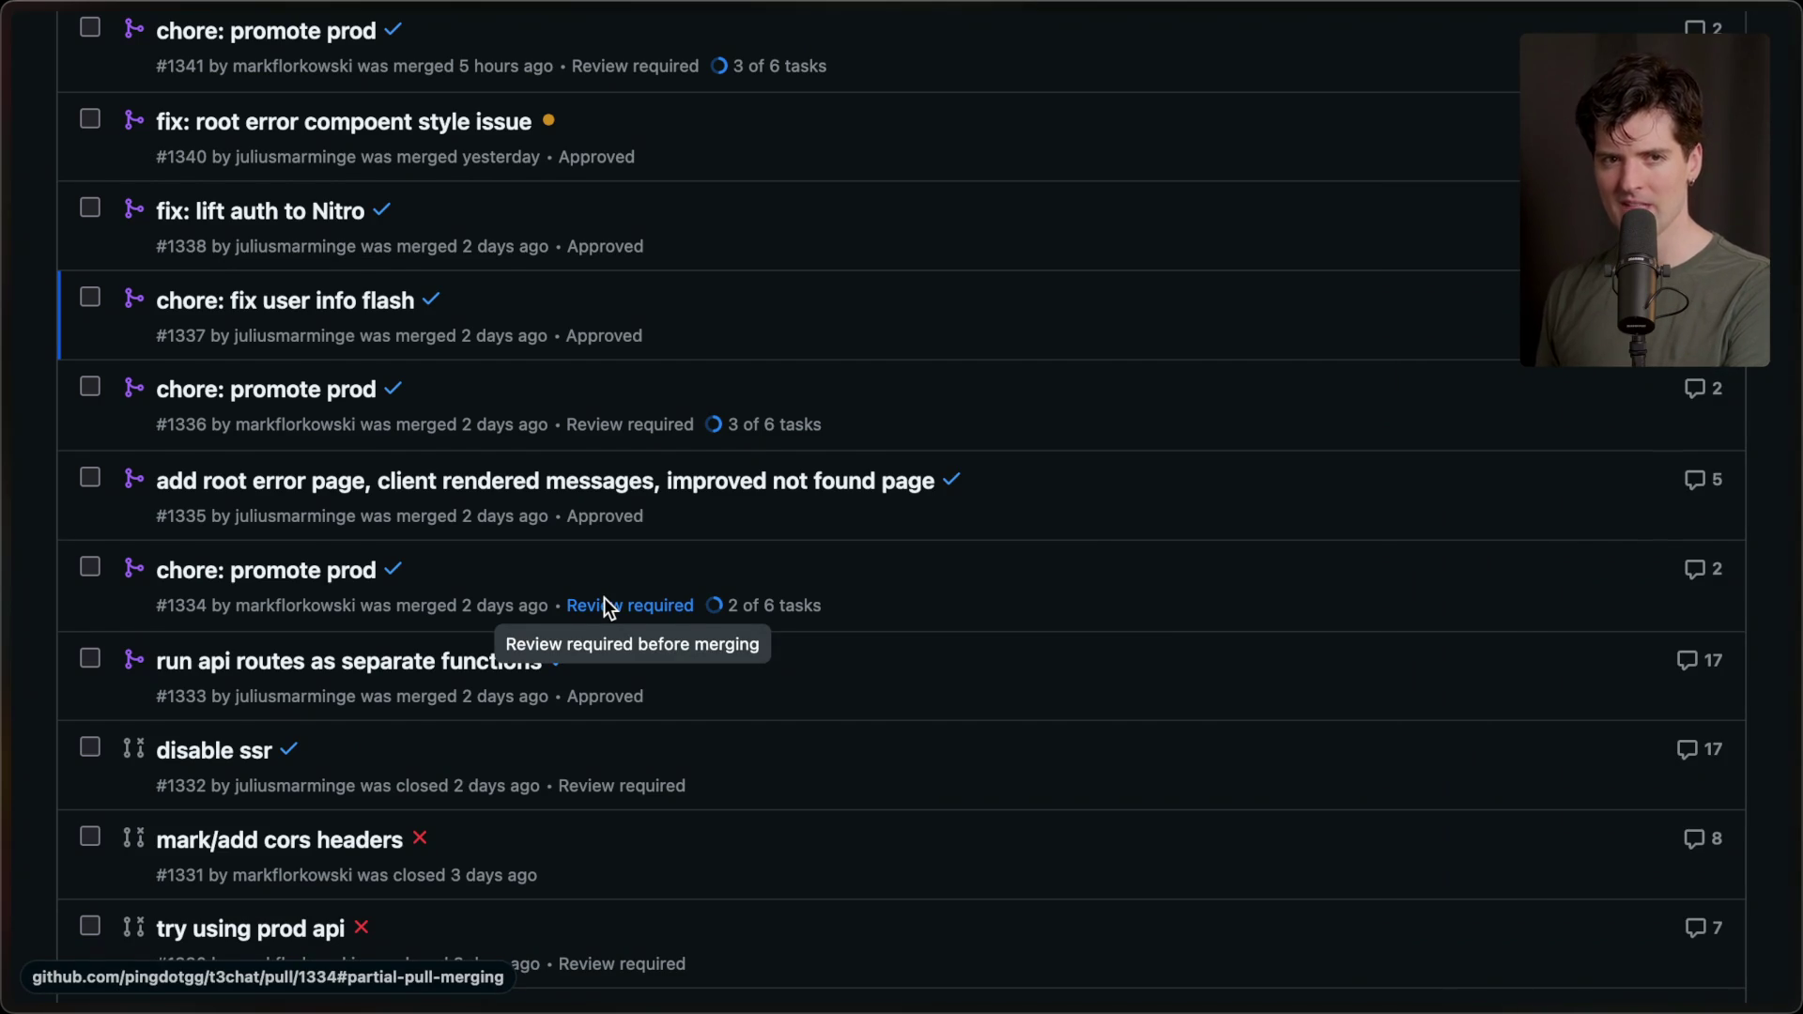
{"action": "mouse_move", "coordinate": [1799, 554]}
{"action": "left_click", "coordinate": [1603, 531]}
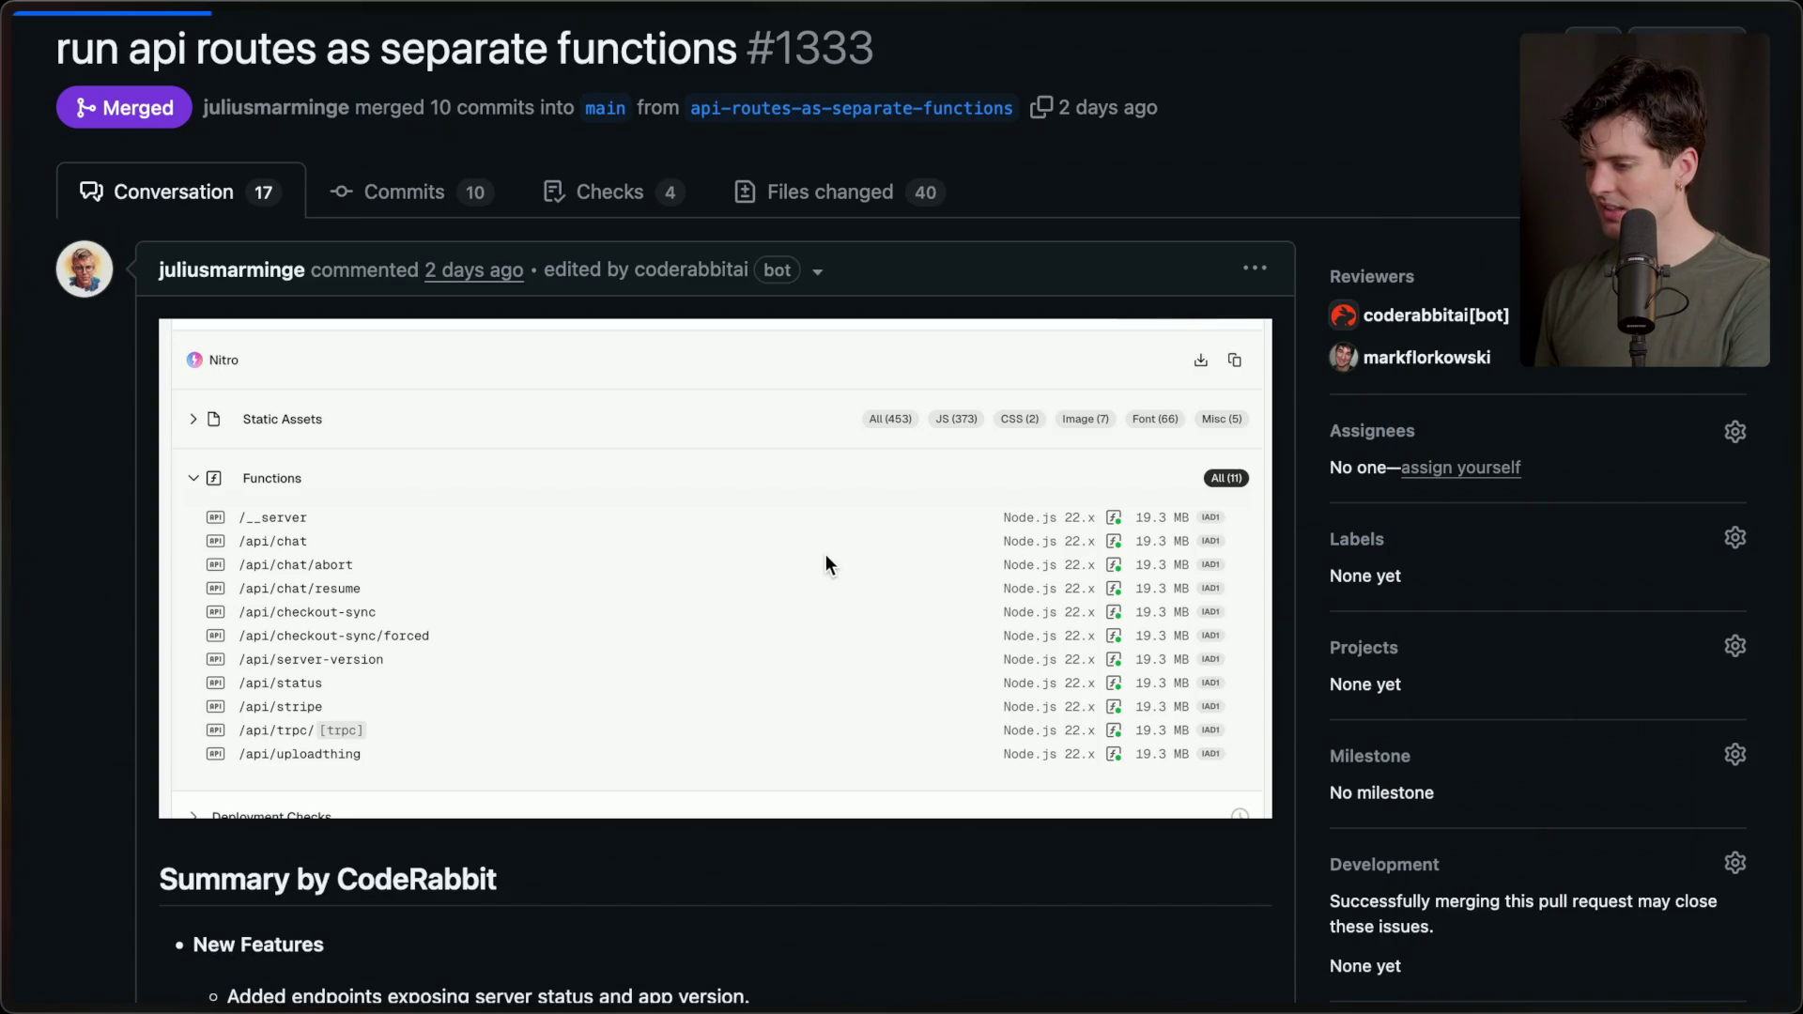
{"action": "scroll", "coordinate": [329, 573], "scroll_direction": "up", "scroll_amount": 20}
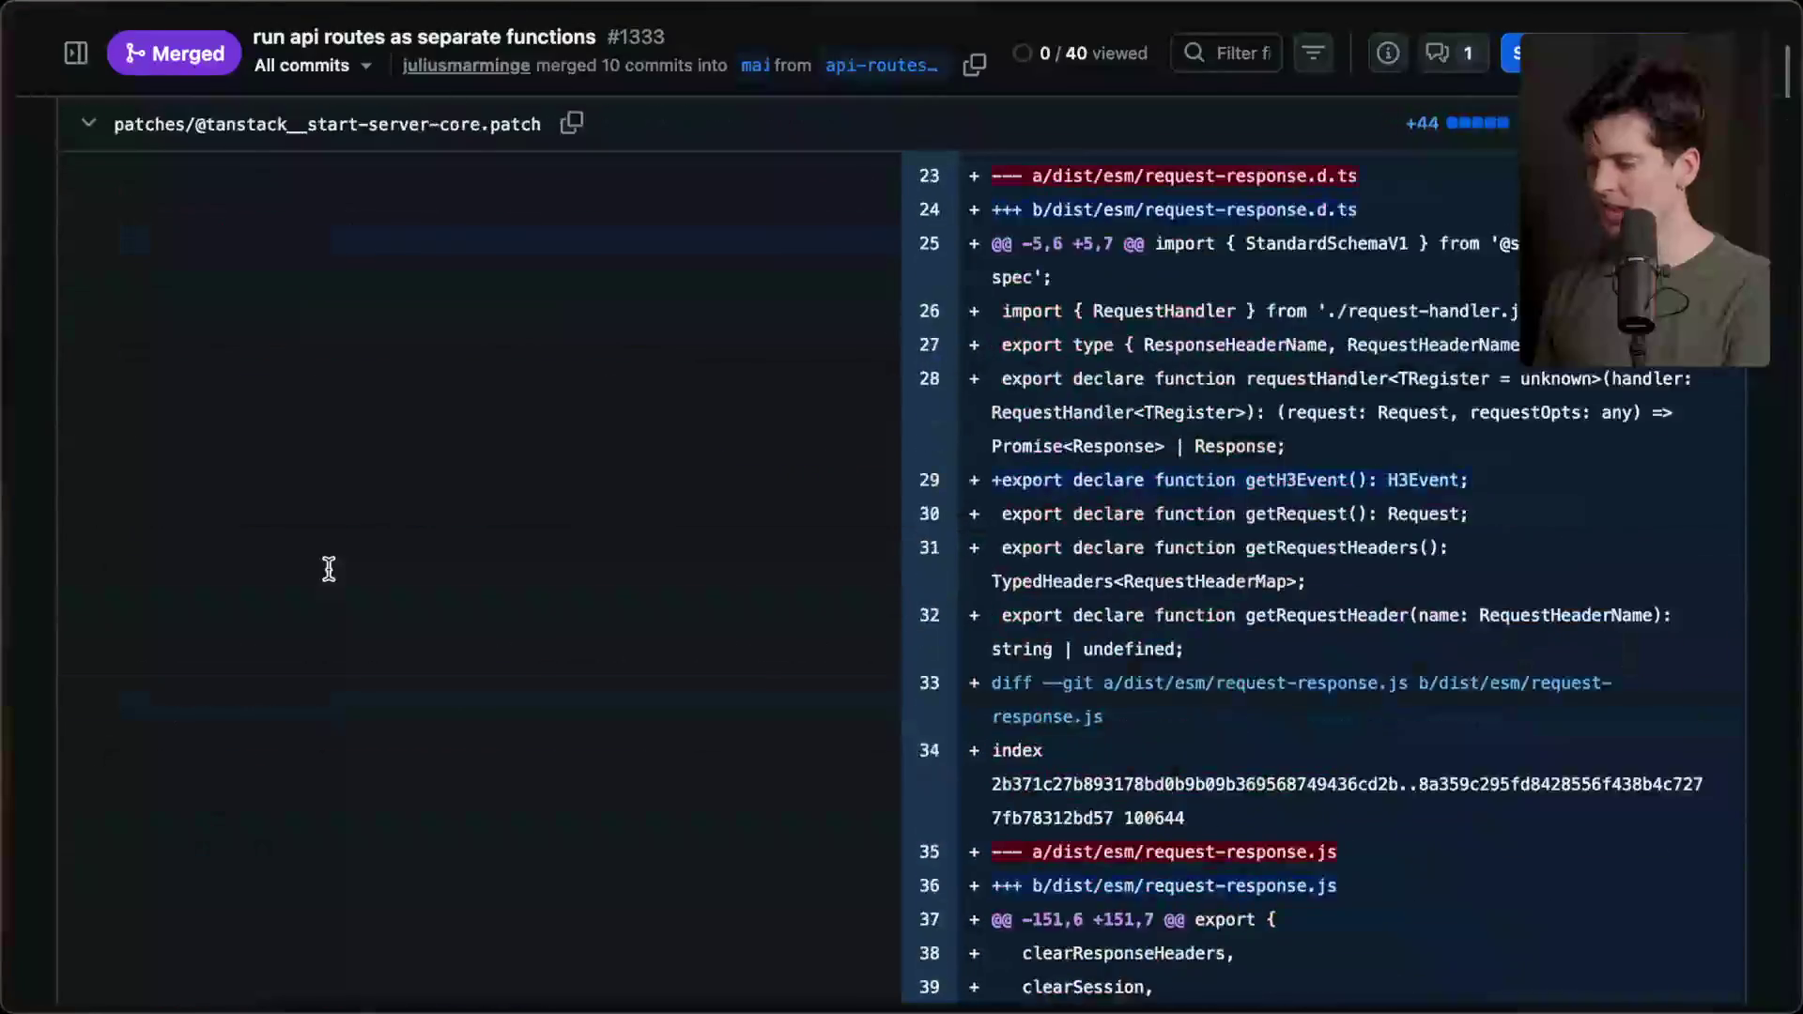
{"action": "scroll", "coordinate": [329, 569], "scroll_direction": "up", "scroll_amount": 10}
{"action": "scroll", "coordinate": [328, 570], "scroll_direction": "down", "scroll_amount": 5}
{"action": "scroll", "coordinate": [329, 567], "scroll_direction": "down", "scroll_amount": 3}
{"action": "scroll", "coordinate": [329, 567], "scroll_direction": "down", "scroll_amount": 1}
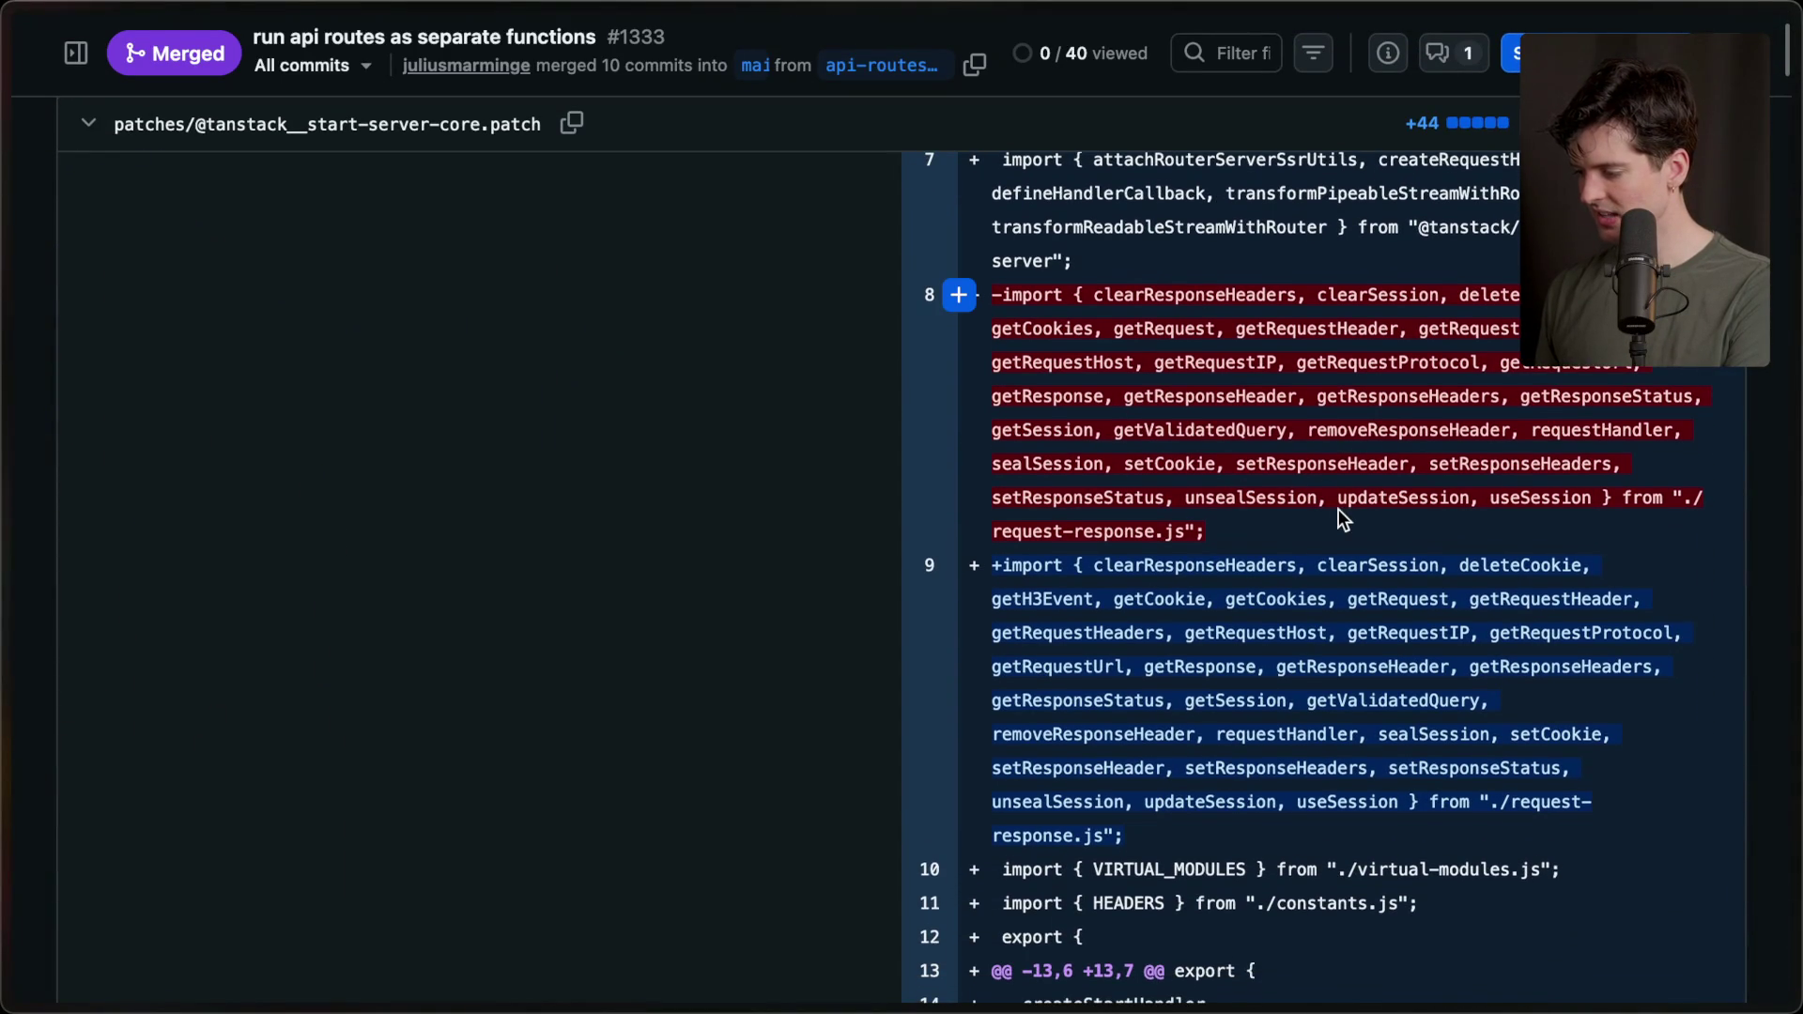
{"action": "scroll", "coordinate": [1340, 510], "scroll_direction": "down", "scroll_amount": 3}
{"action": "scroll", "coordinate": [1340, 510], "scroll_direction": "up", "scroll_amount": 2}
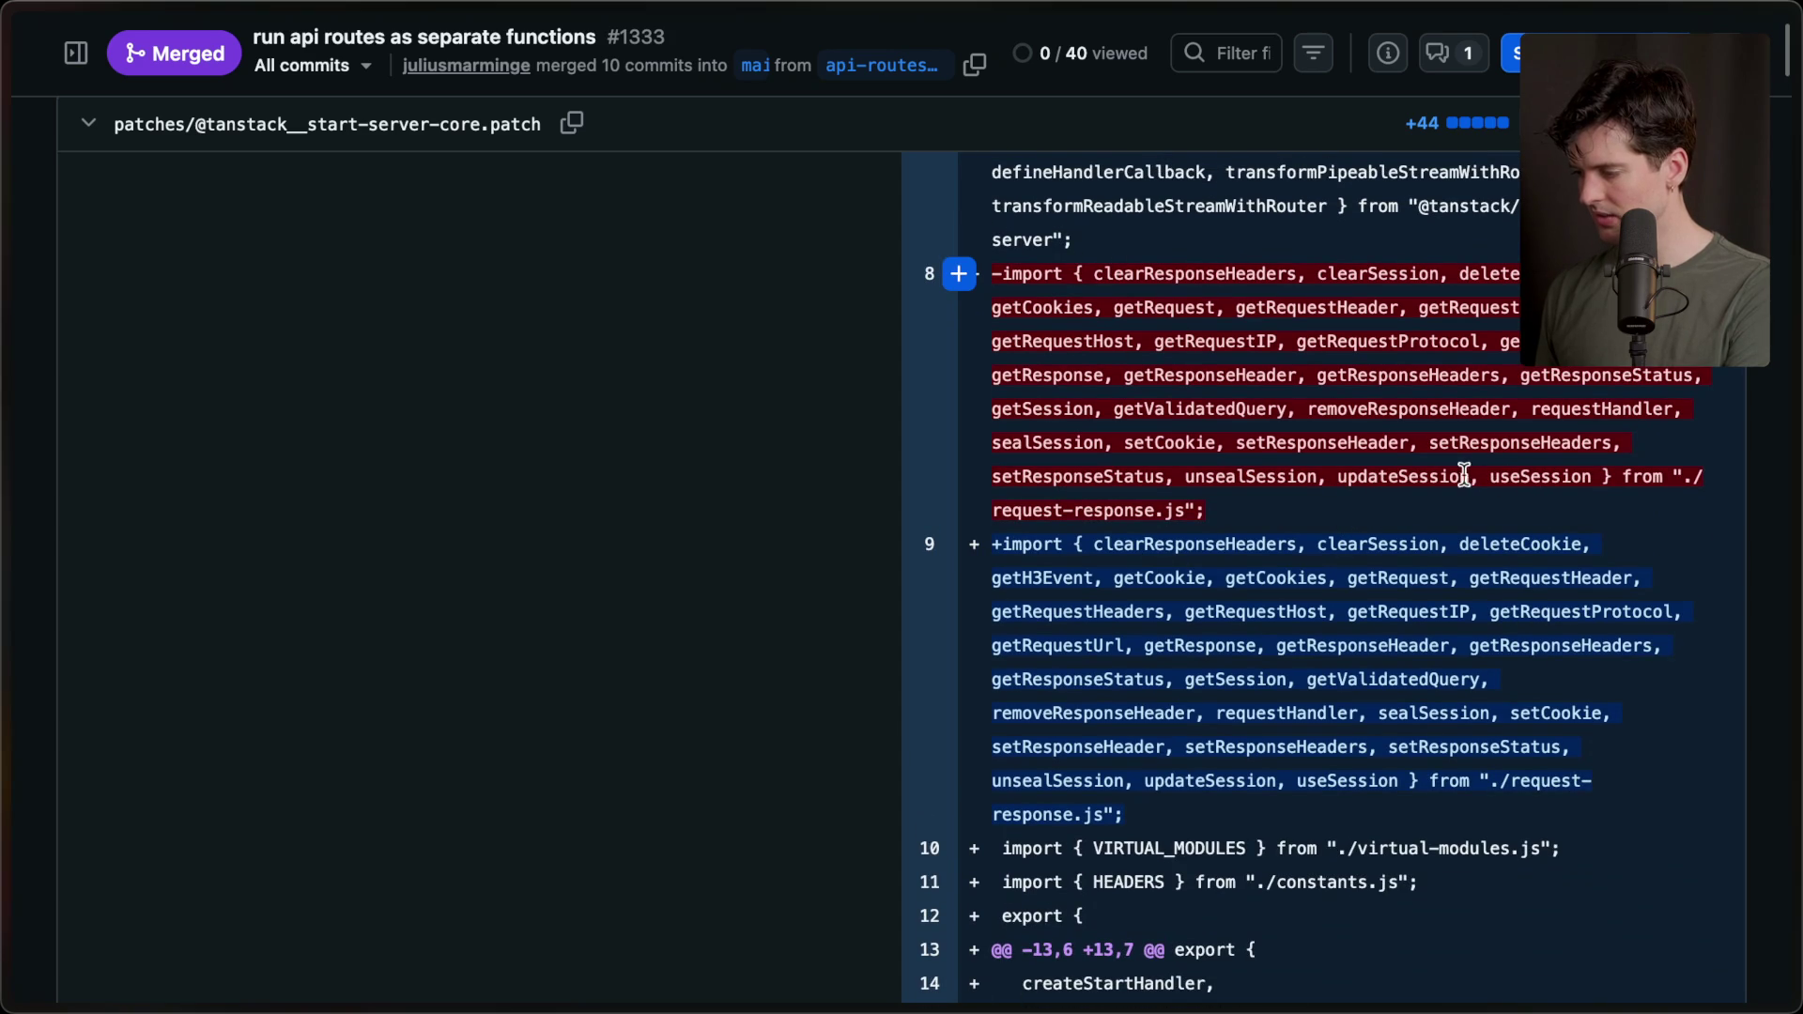
{"action": "left_click_drag", "start_coordinate": [1137, 815], "coordinate": [997, 543]}
{"action": "key", "text": "super+c"}
Paste the patch's new import statement with getH3Event into Cursor's Untitled-1 file.
{"action": "key", "text": "super+Tab"}
{"action": "key", "text": "super+Tab"}
{"action": "key", "text": "super+Tab"}
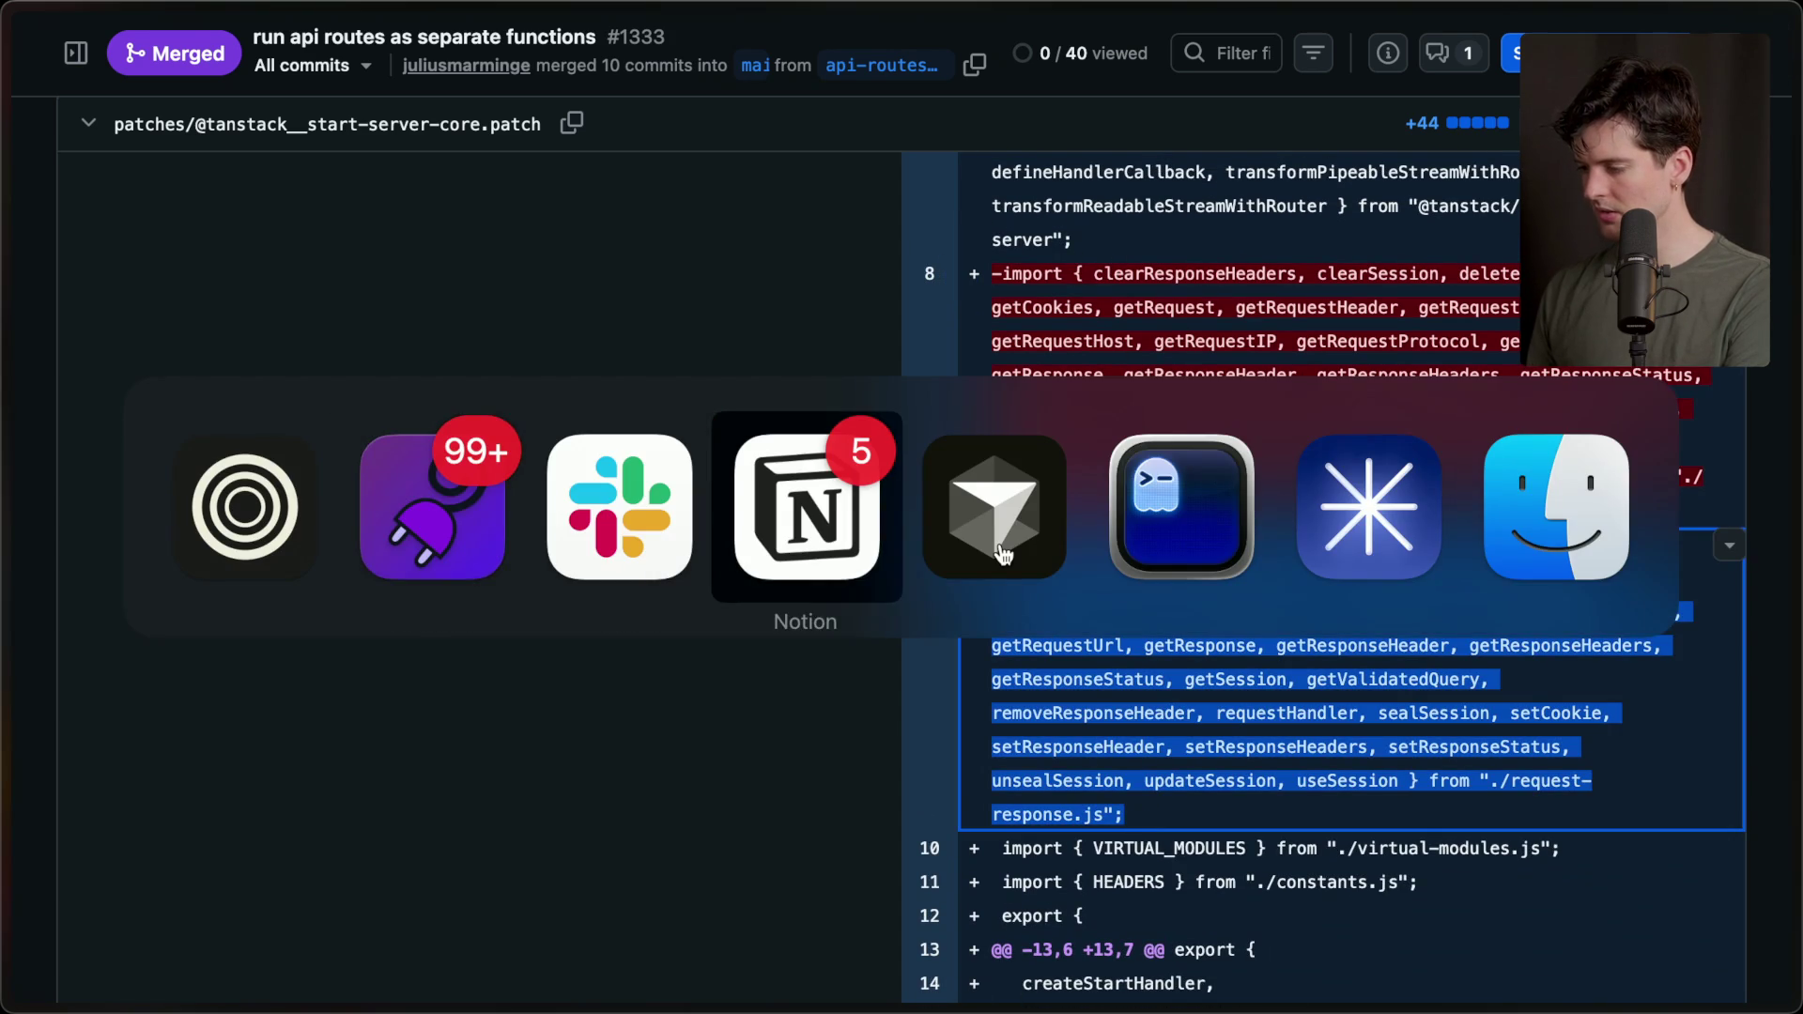
{"action": "key", "text": "super+Tab"}
{"action": "key", "text": "super+Tab"}
{"action": "key", "text": "super+Tab"}
{"action": "key", "text": "super+Tab"}
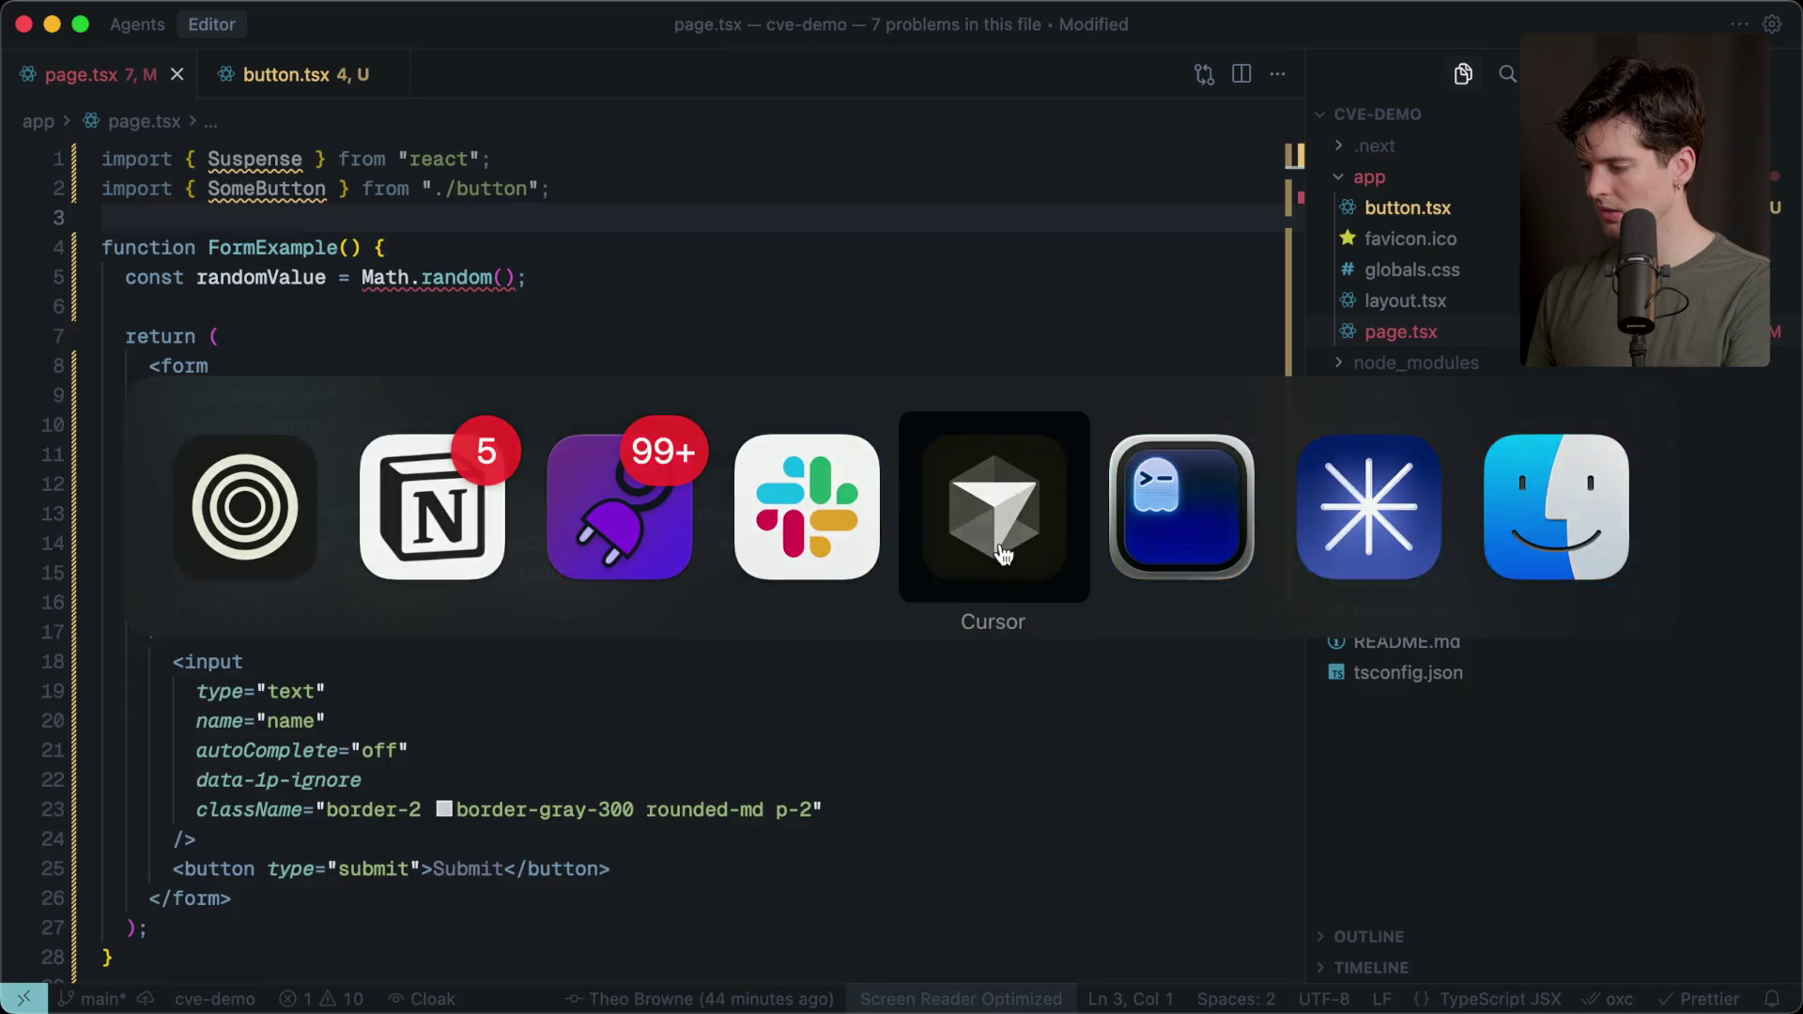
{"action": "key", "text": "super+v"}
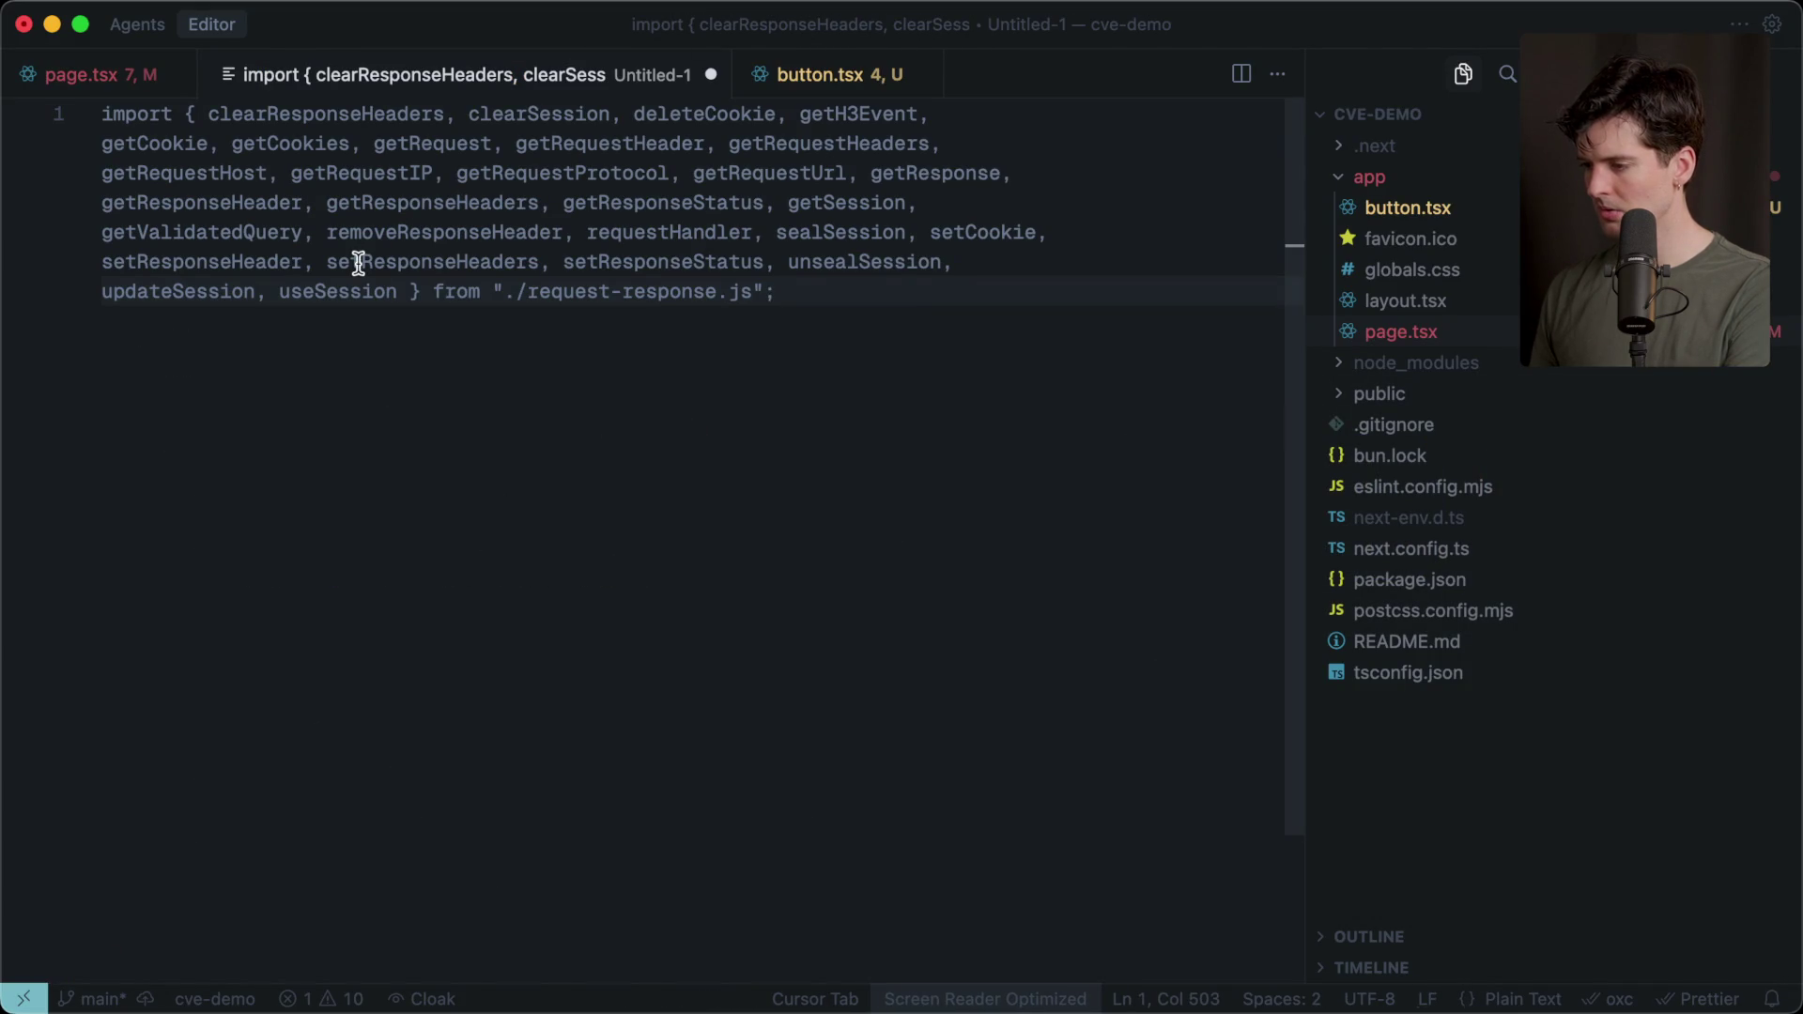
Back in the PR diff, select and copy the deleted import on line 8.
{"action": "key", "text": "super+Tab"}
{"action": "left_click_drag", "start_coordinate": [1212, 512], "coordinate": [993, 274]}
{"action": "key", "text": "super+Tab"}
{"action": "key", "text": "super+Tab"}
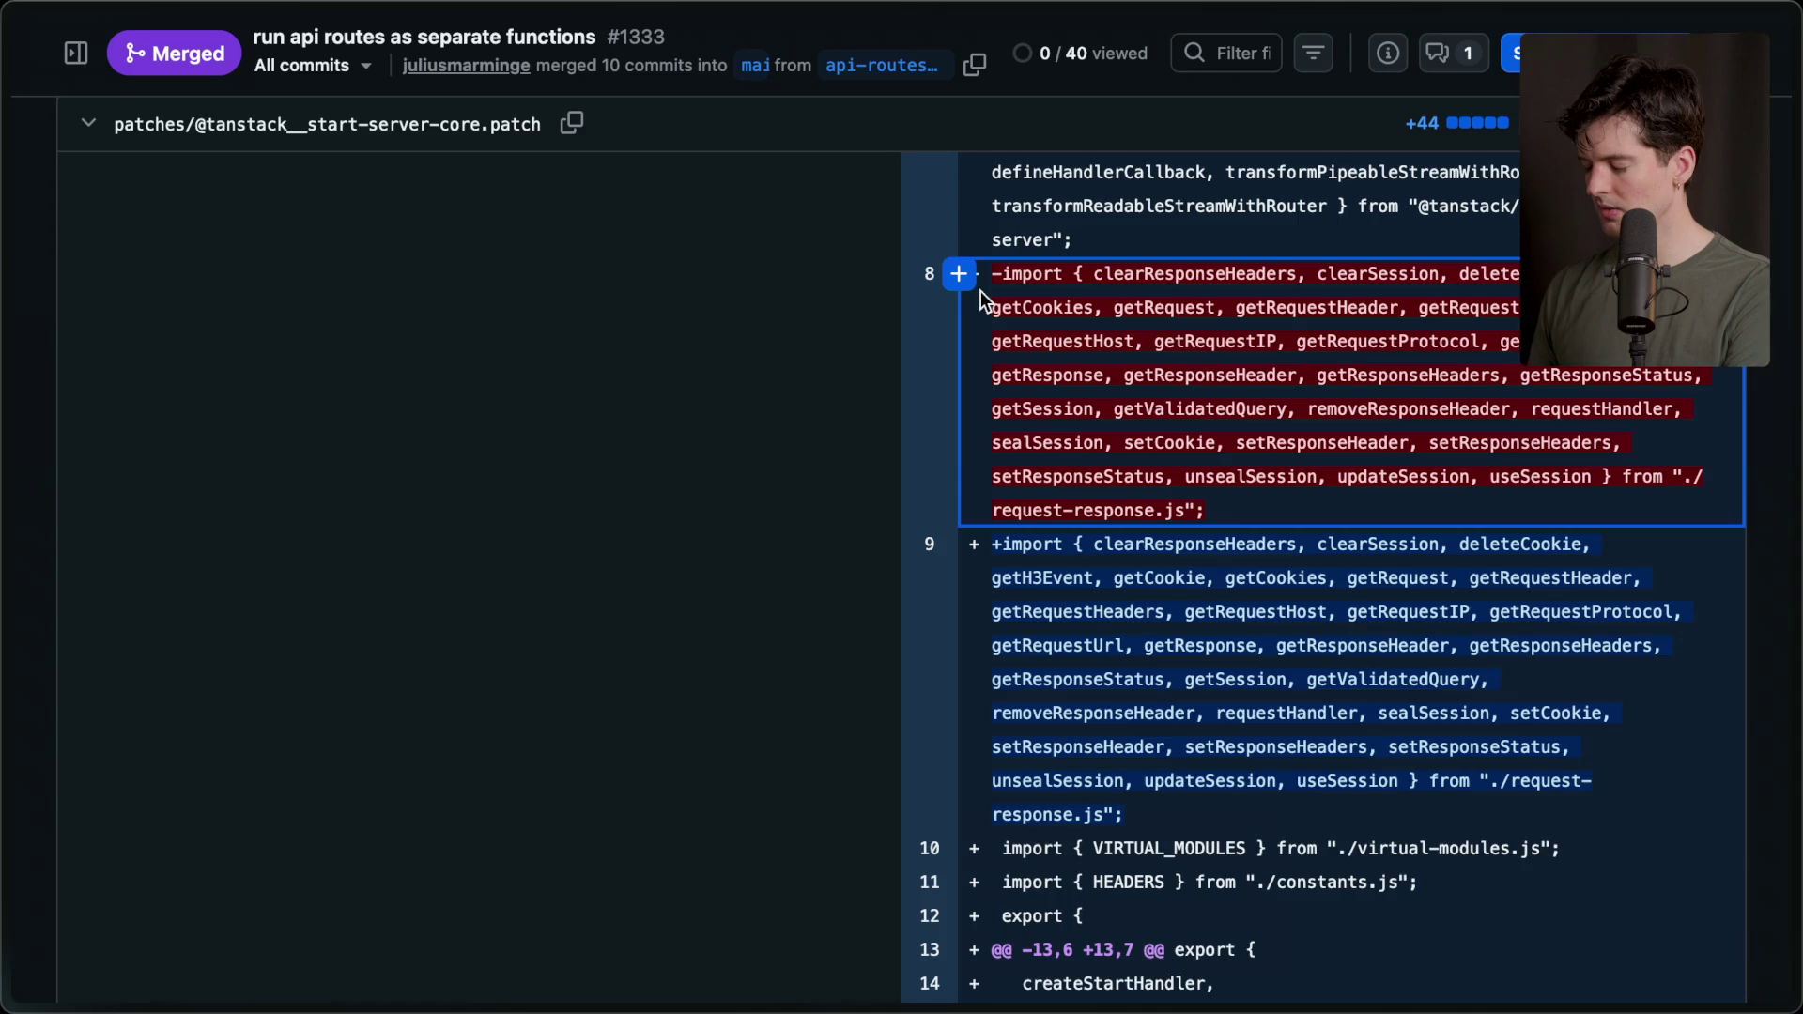
{"action": "mouse_move", "coordinate": [1220, 520]}
{"action": "left_mouse_down"}
{"action": "mouse_move", "coordinate": [945, 278]}
{"action": "mouse_move", "coordinate": [1034, 319]}
{"action": "left_mouse_up"}
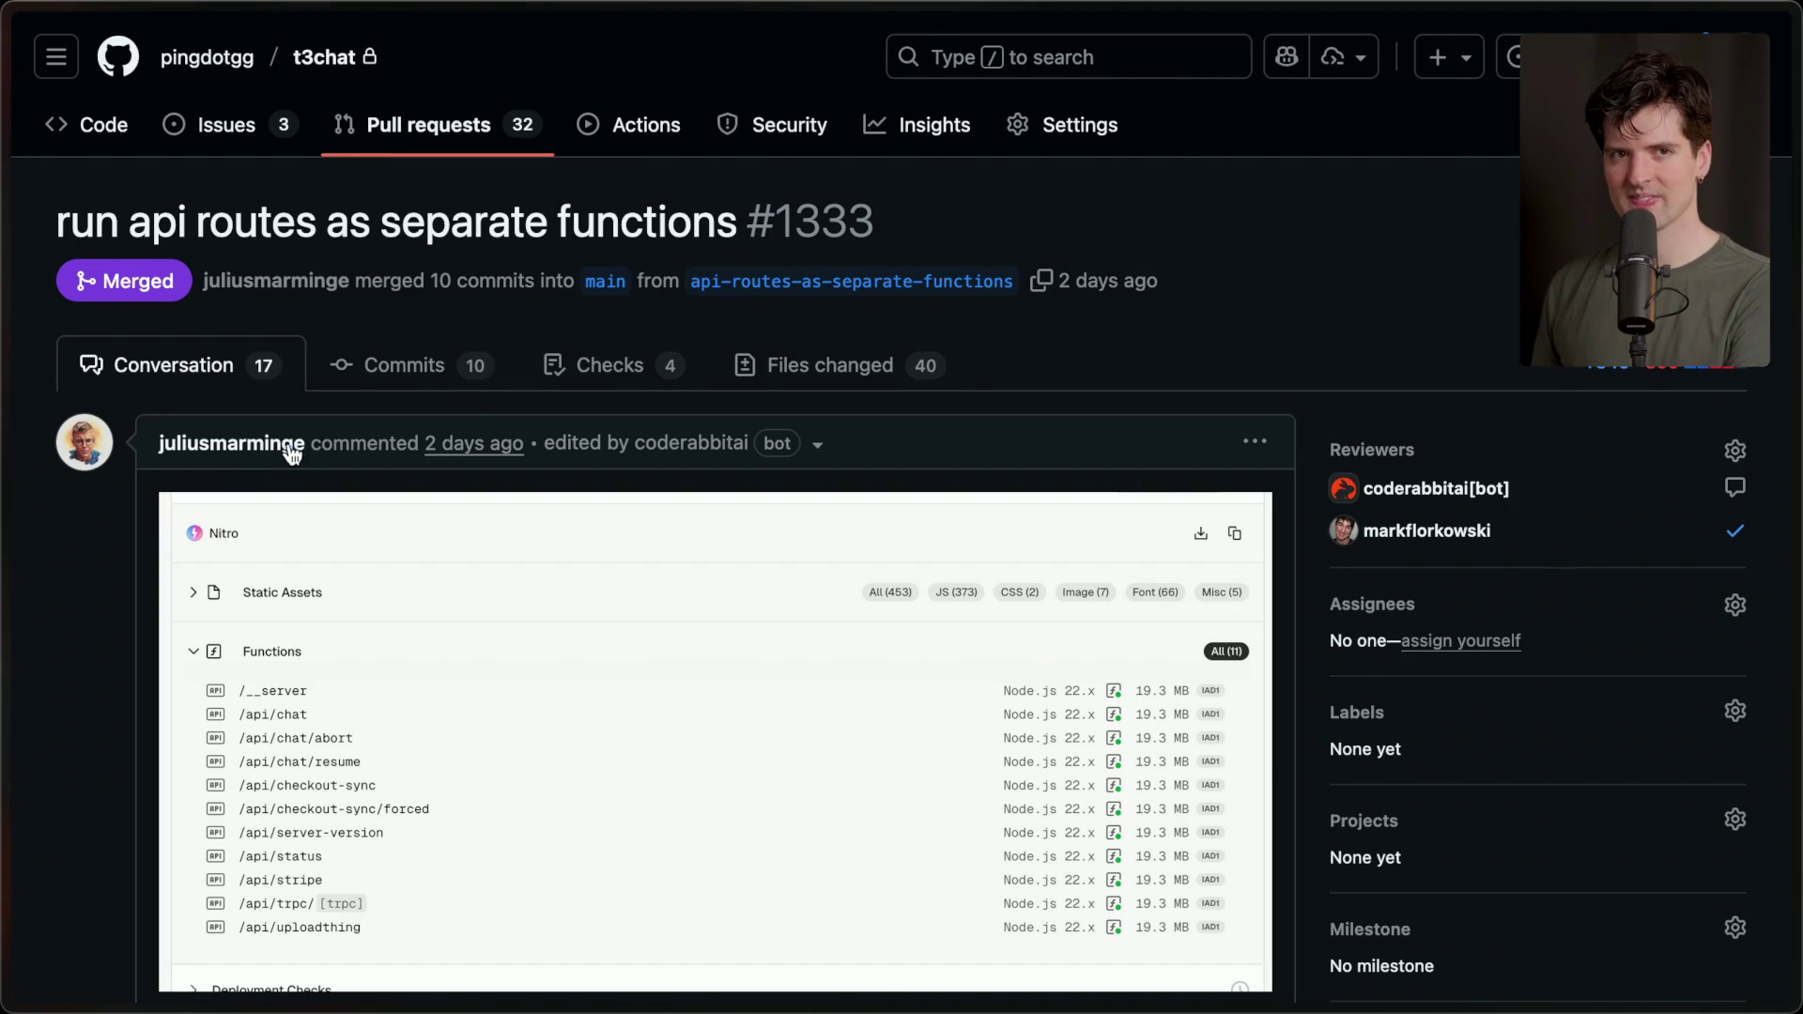
Bring up the Twitch Stream Manager dashboard from the Arc sidebar, then switch to Slack.
{"action": "mouse_move", "coordinate": [1796, 340]}
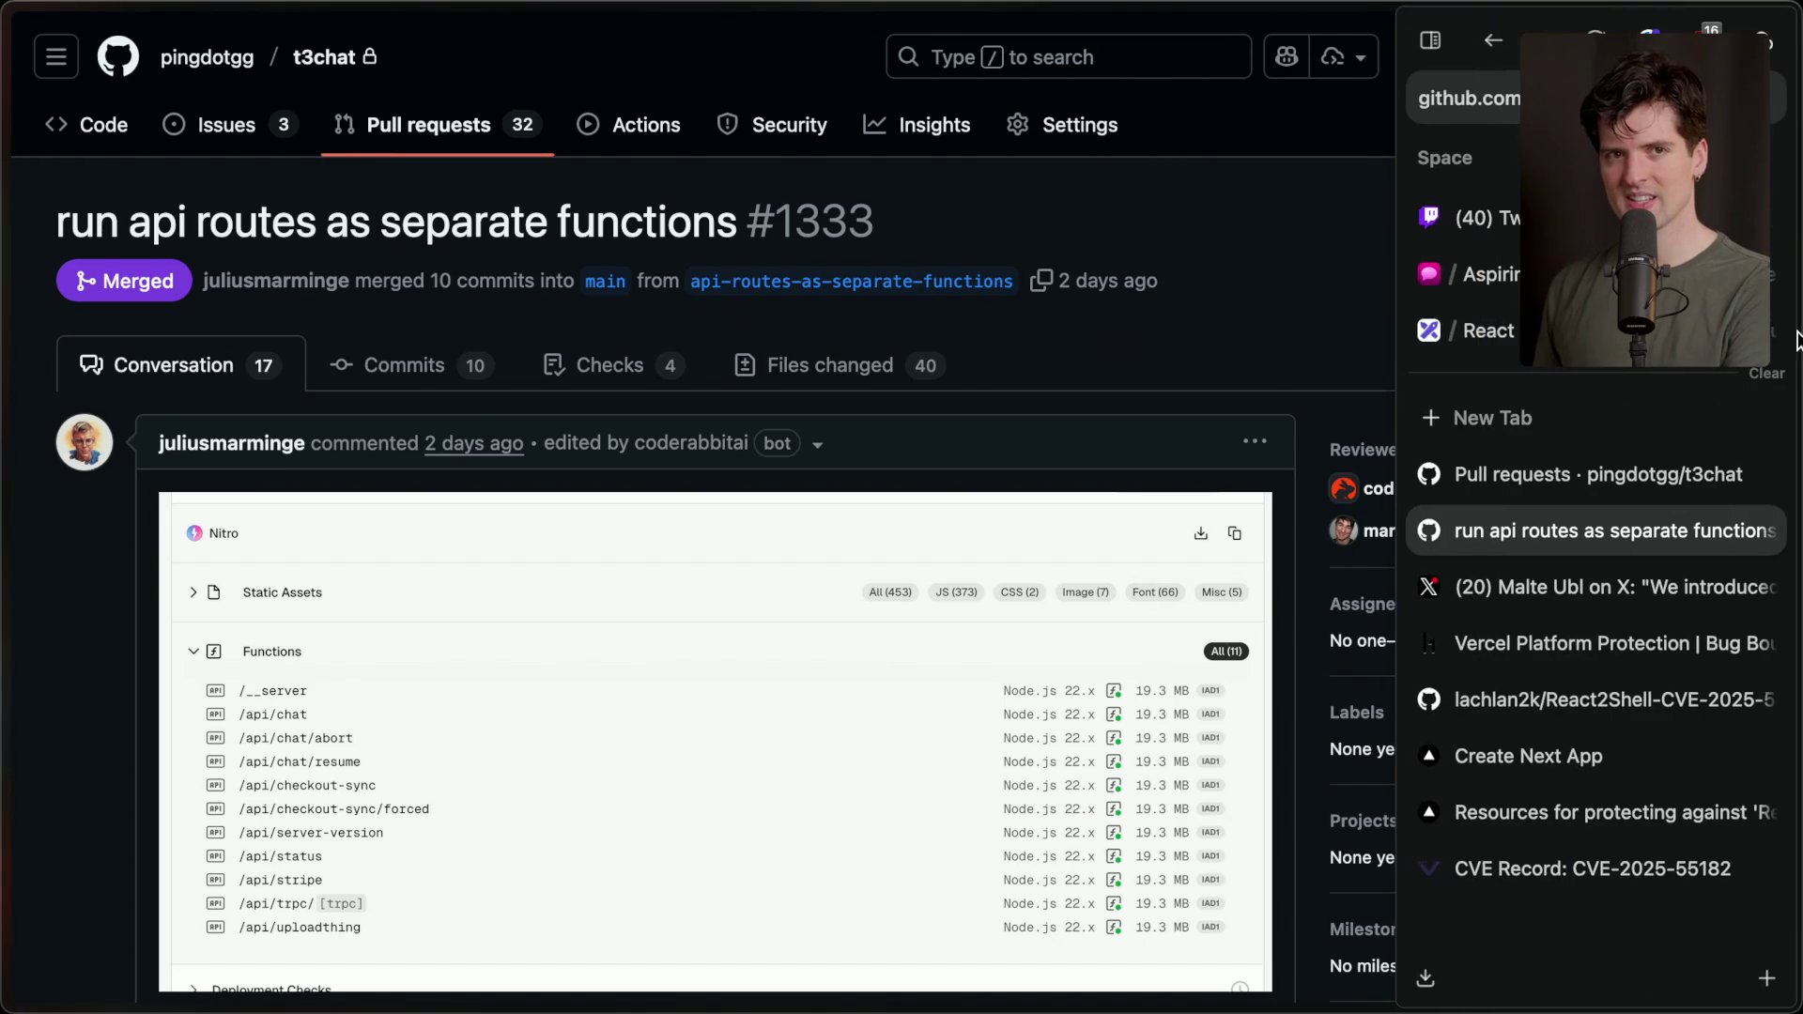
{"action": "left_click", "coordinate": [1484, 274]}
{"action": "left_click", "coordinate": [1484, 218]}
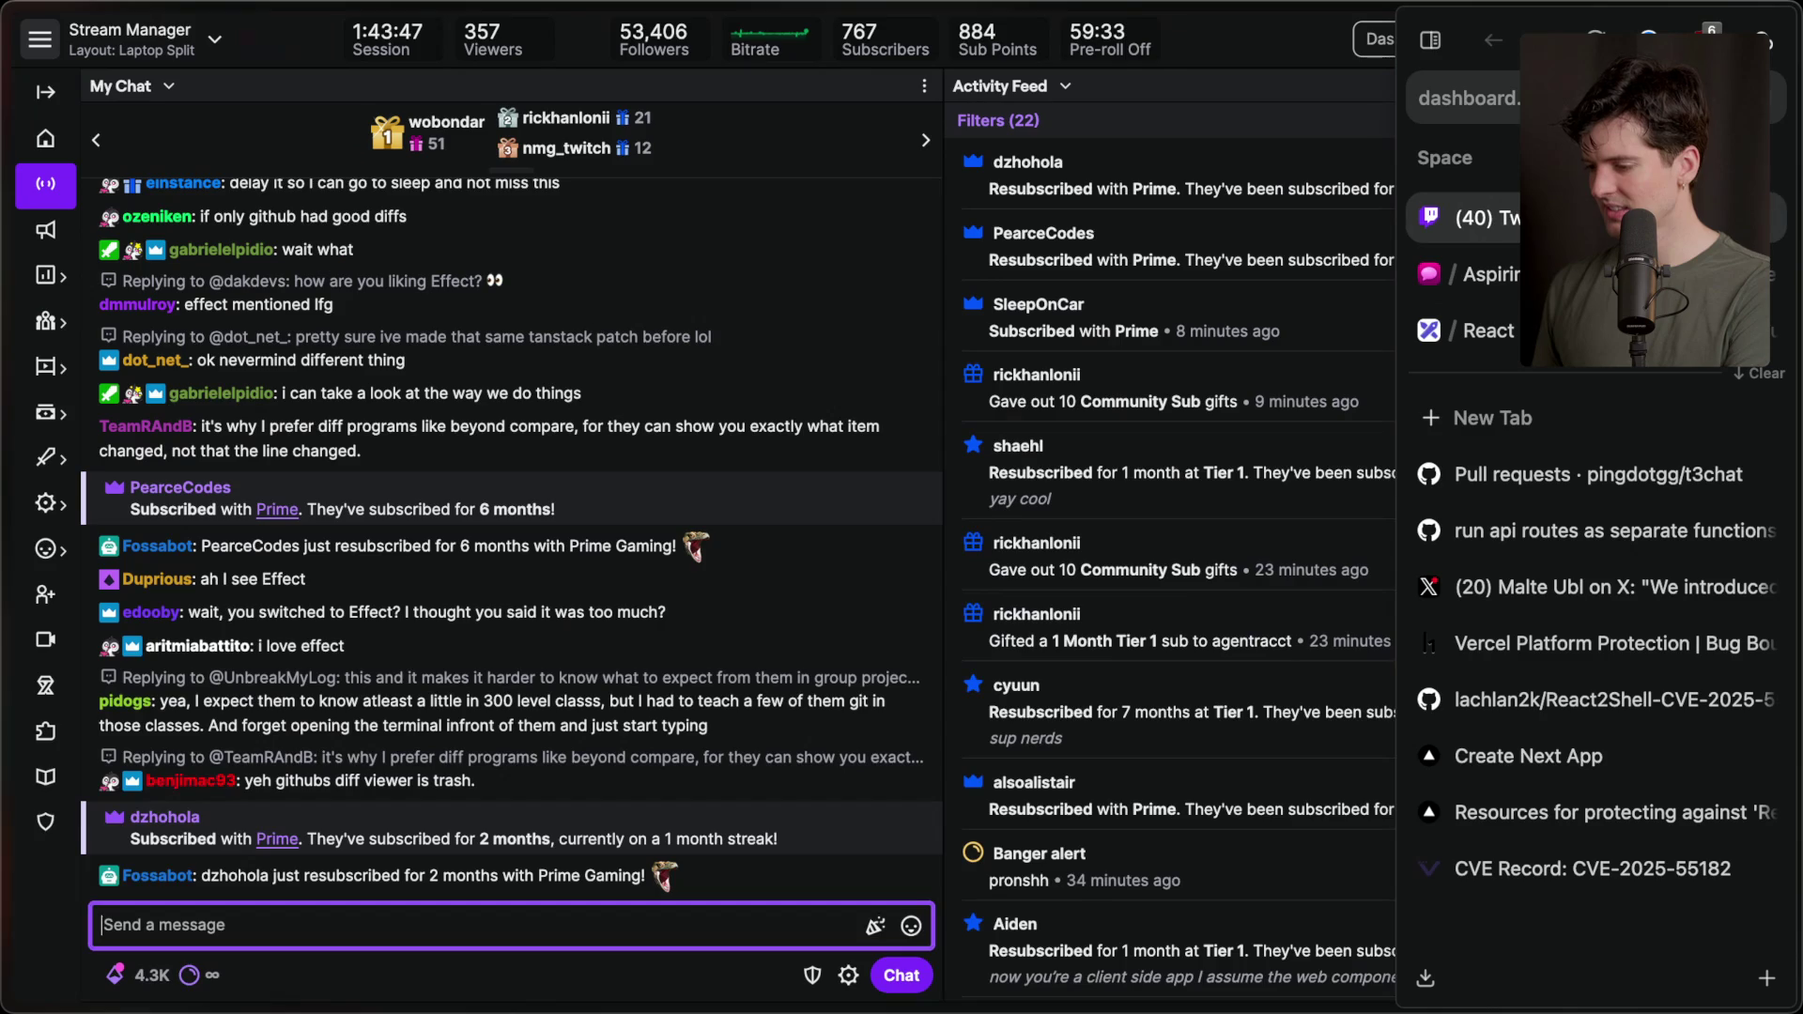
{"action": "key", "text": "super+Tab"}
{"action": "key", "text": "super+Tab"}
{"action": "key", "text": "super+Tab"}
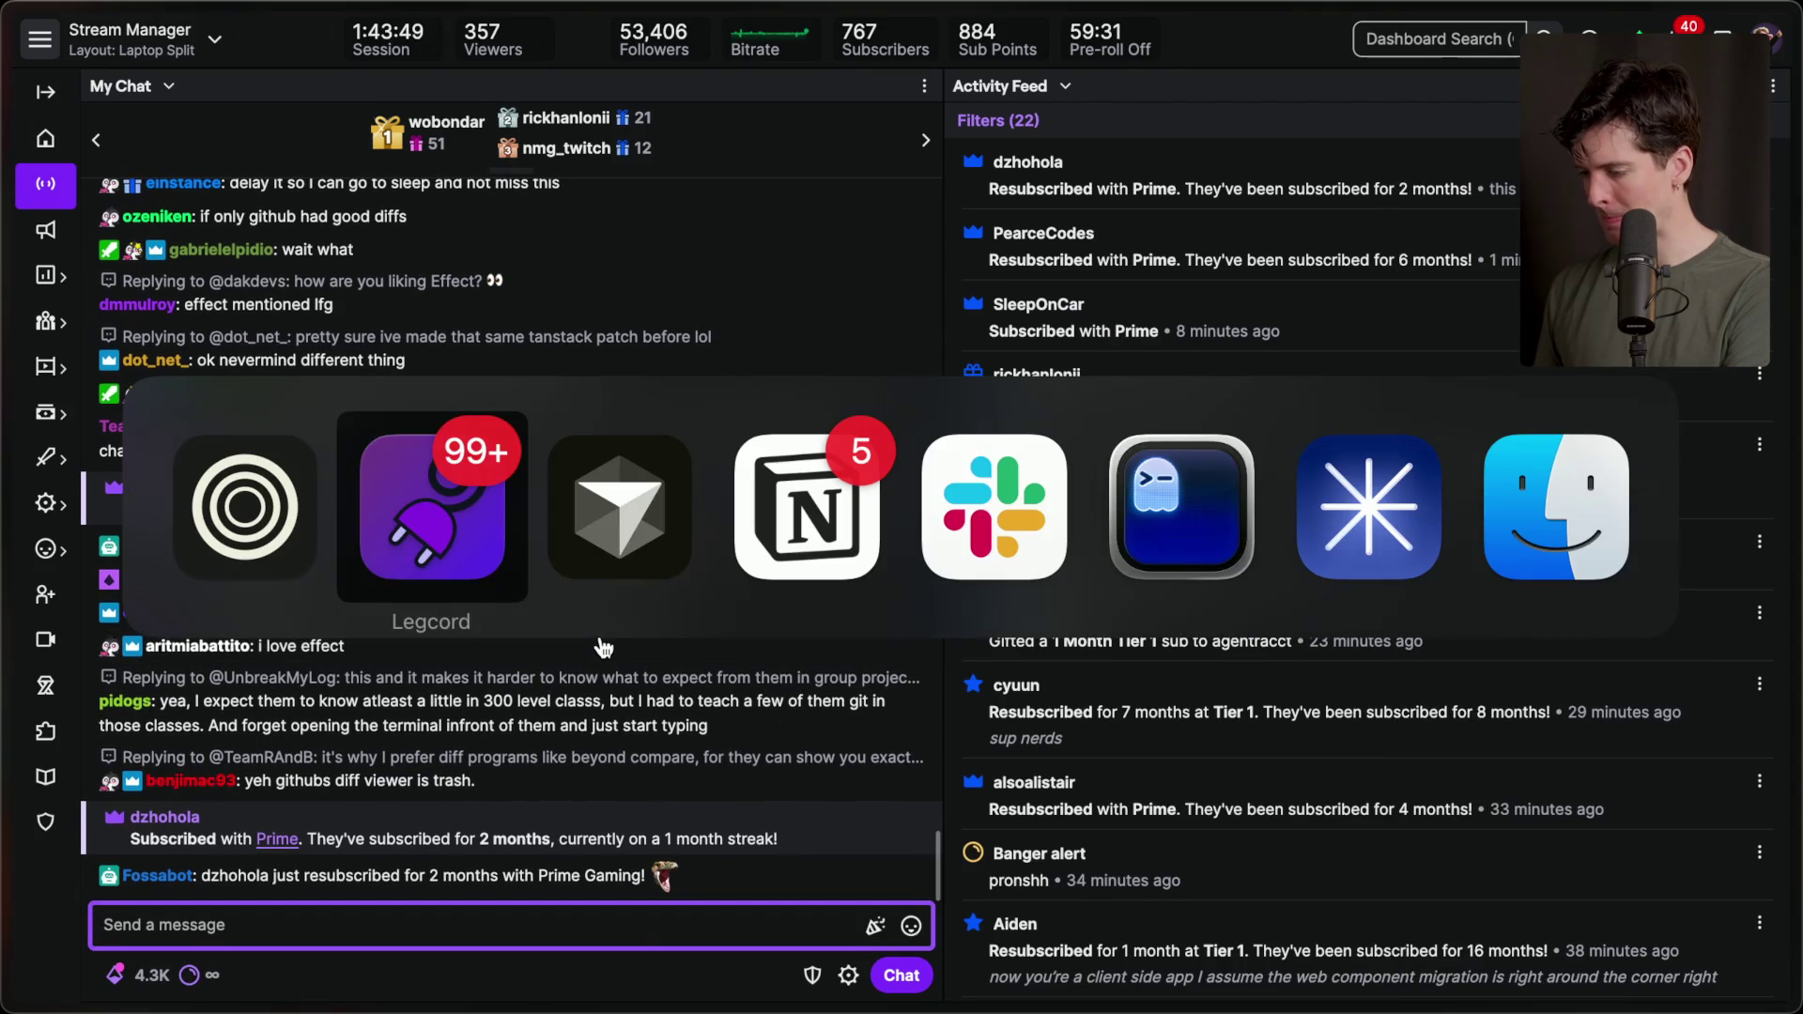
{"action": "key", "text": "super+Tab"}
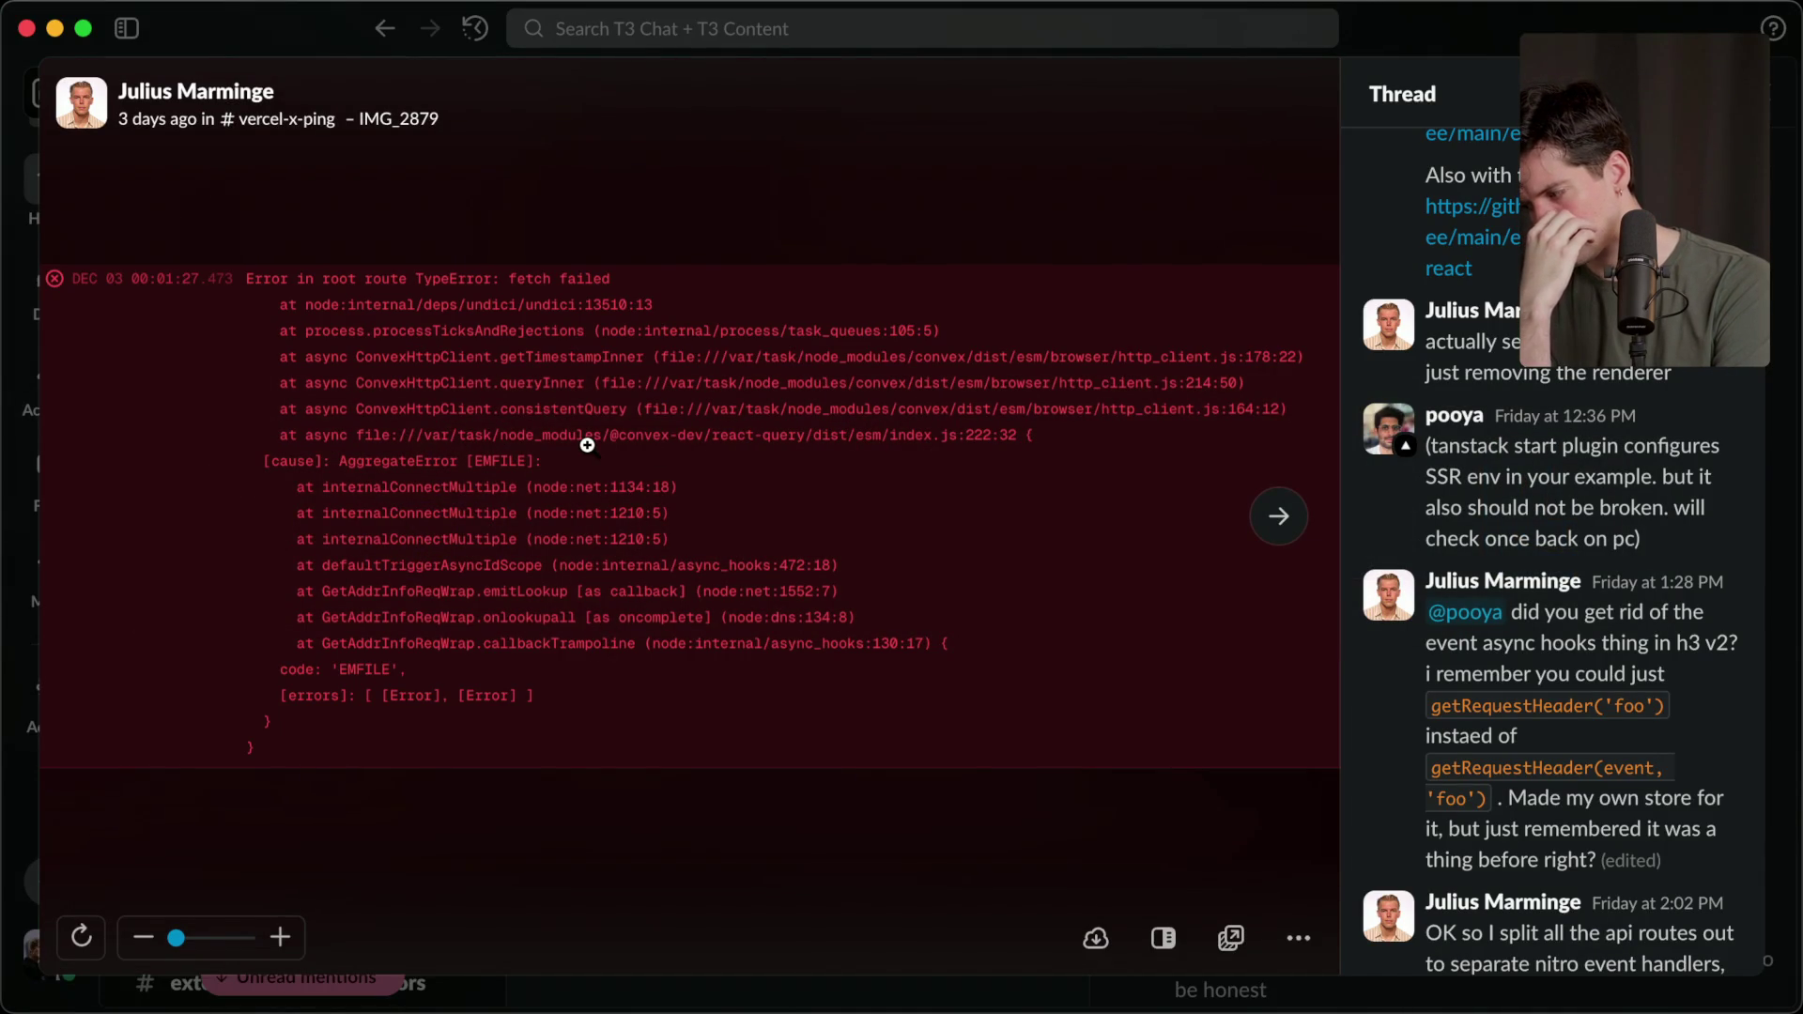
Read the #vercel-x-ping thread down to Vercel's '100% rolled out' reply, then return to Twitch.
{"action": "scroll", "coordinate": [1551, 444], "scroll_direction": "down", "scroll_amount": 5}
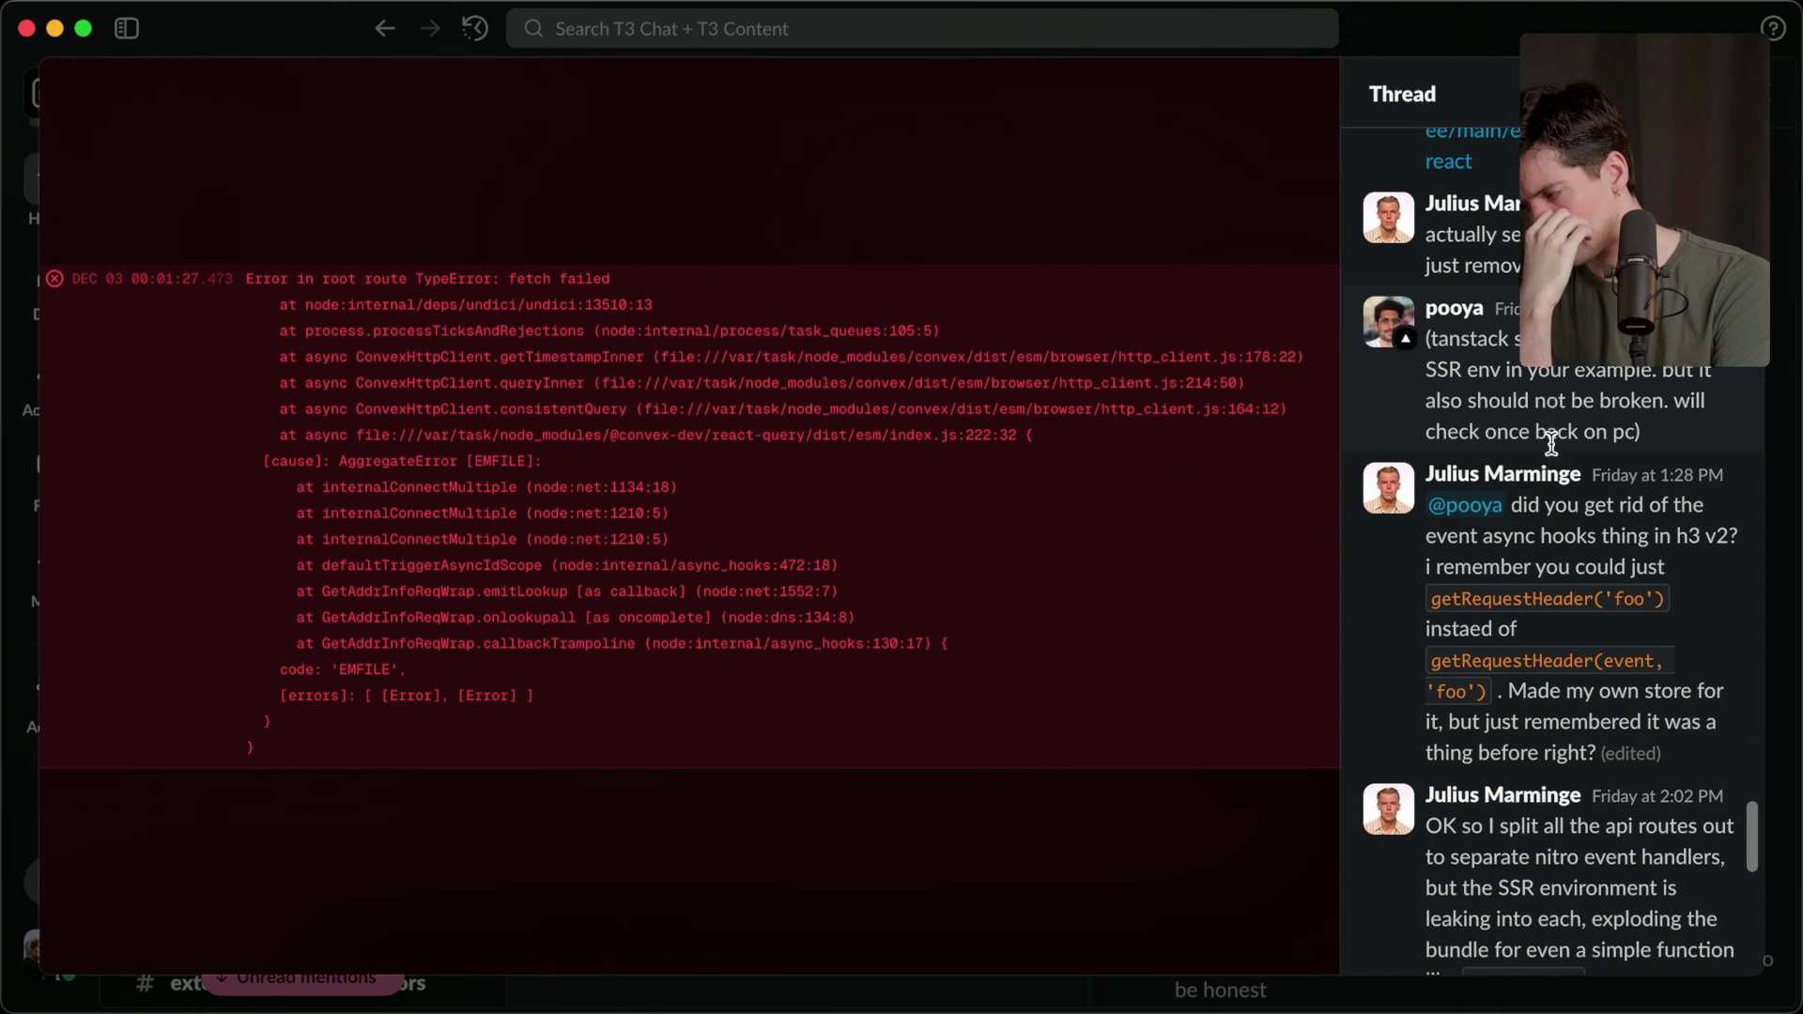
{"action": "scroll", "coordinate": [1551, 443], "scroll_direction": "down", "scroll_amount": 3}
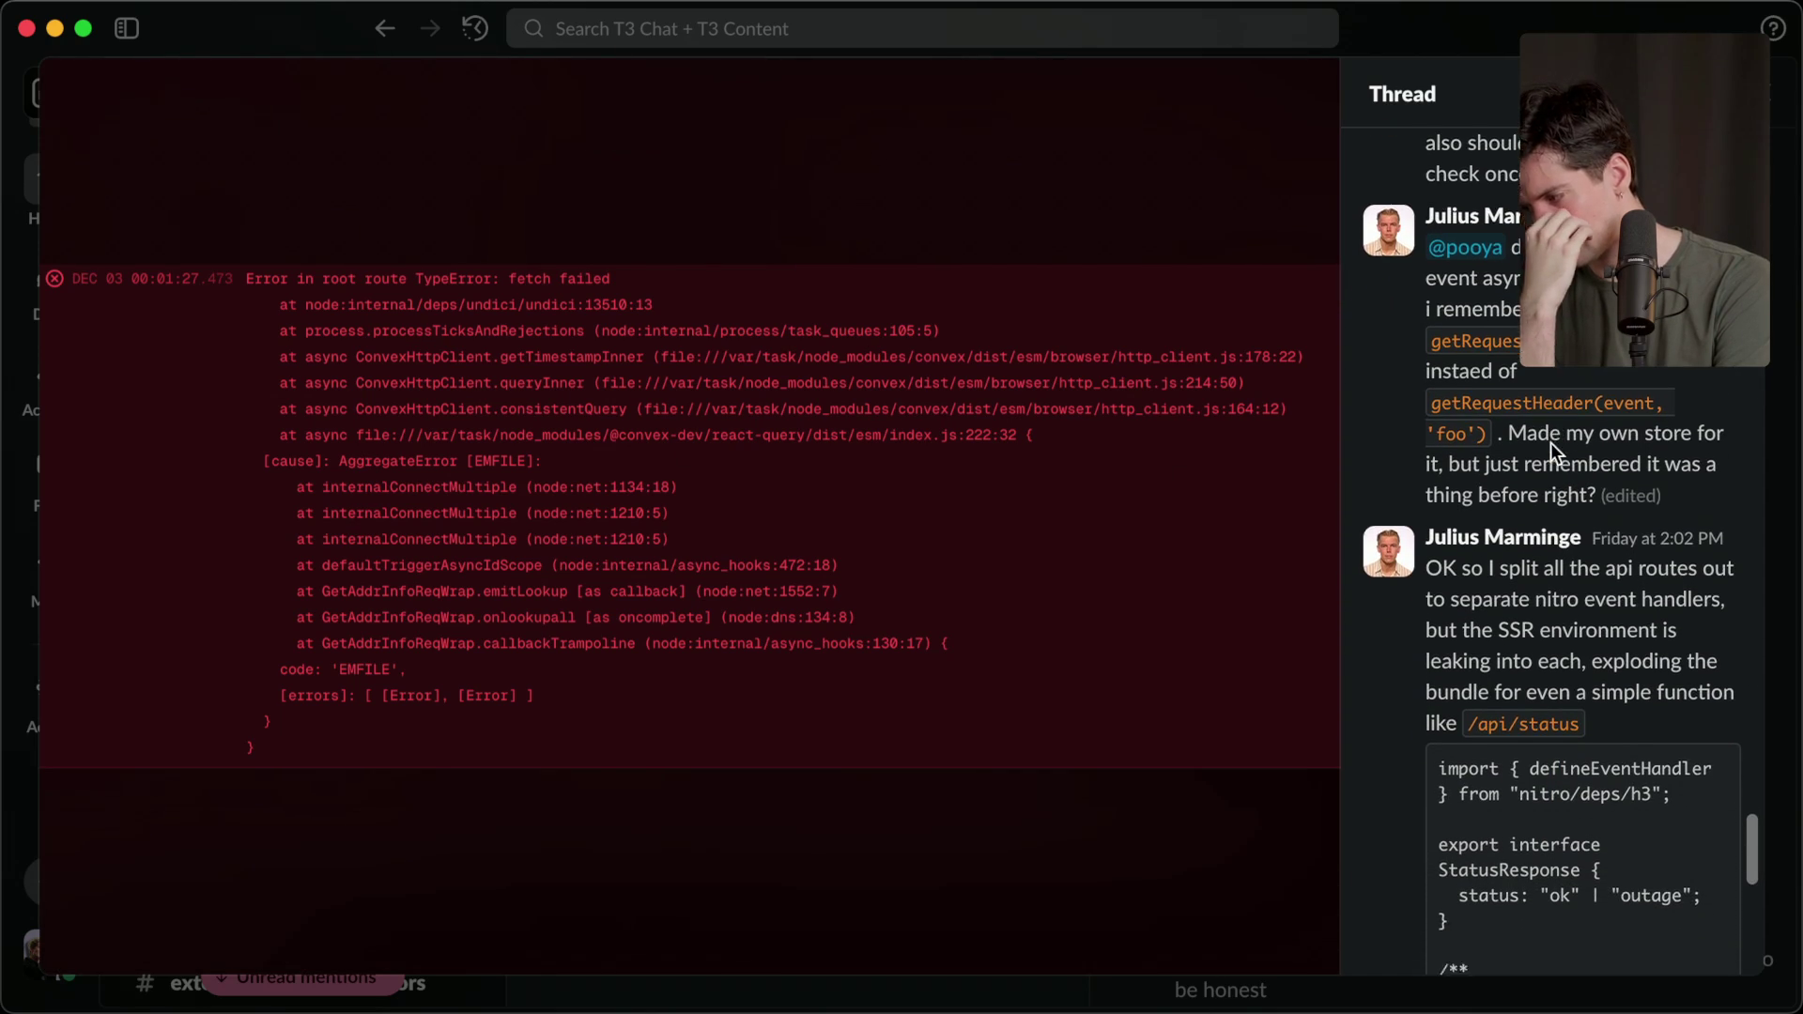
{"action": "scroll", "coordinate": [1552, 442], "scroll_direction": "down", "scroll_amount": 2}
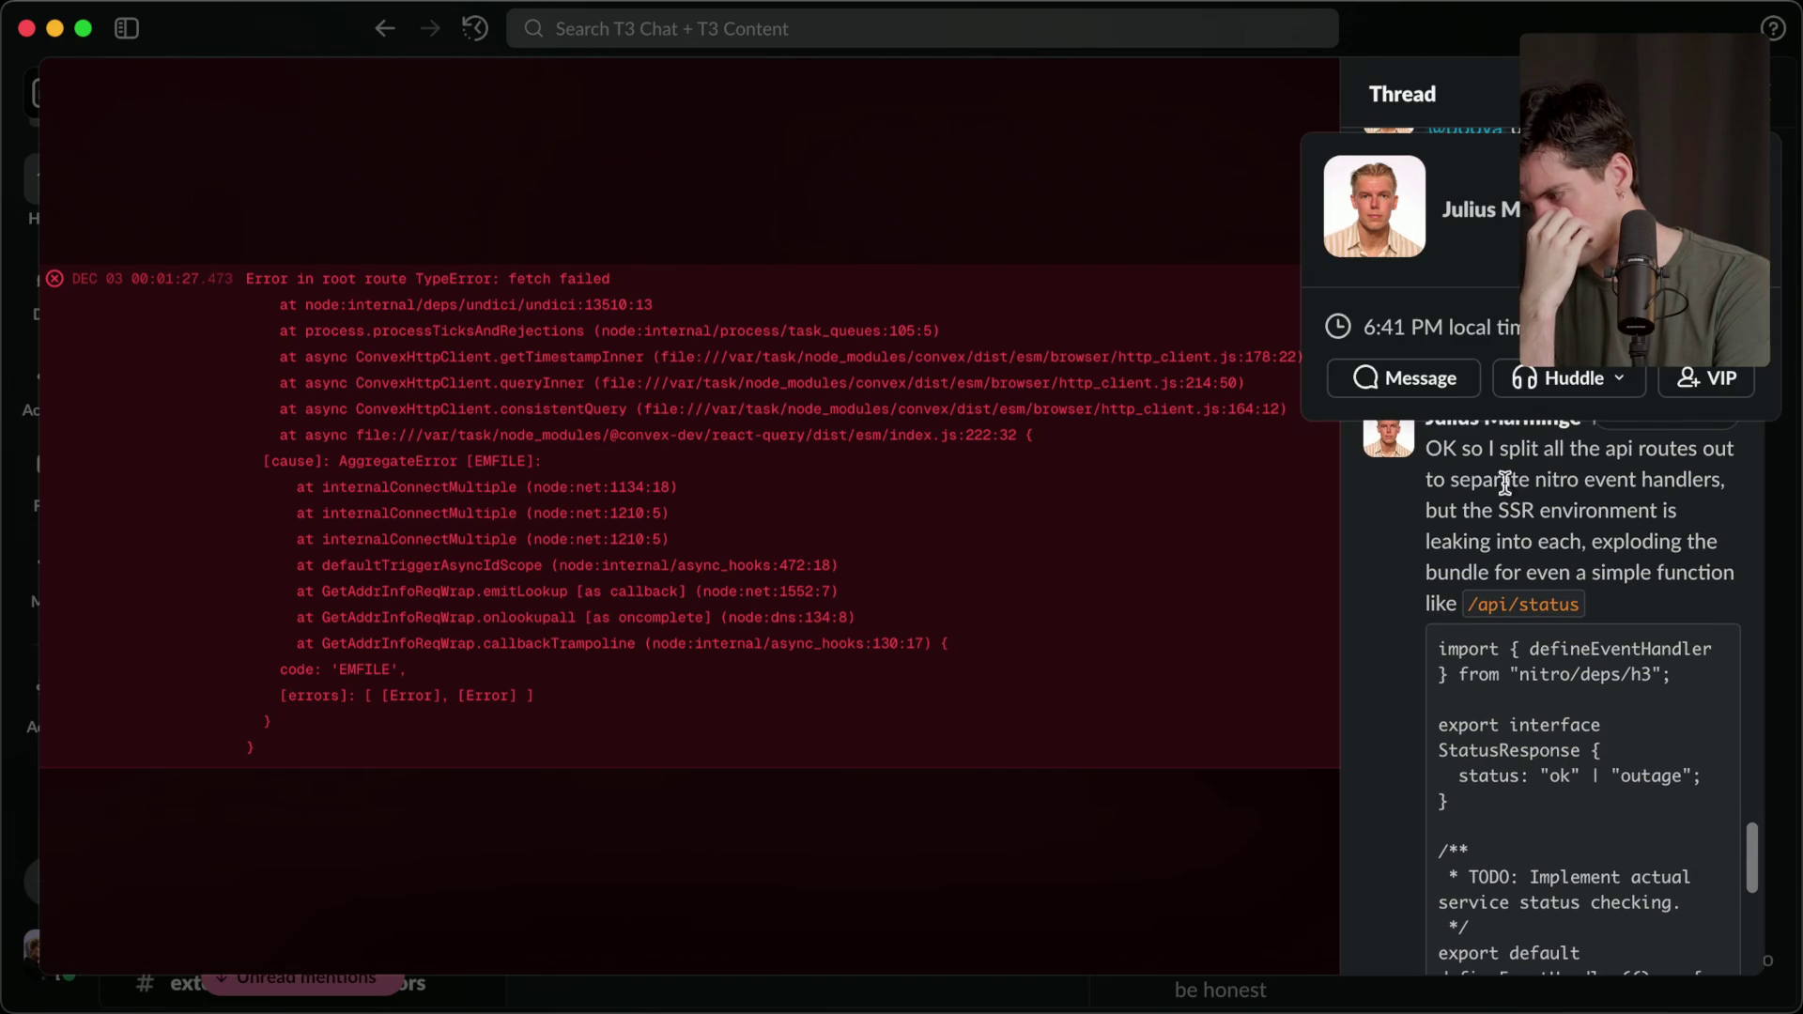
{"action": "scroll", "coordinate": [1412, 627], "scroll_direction": "up", "scroll_amount": 2}
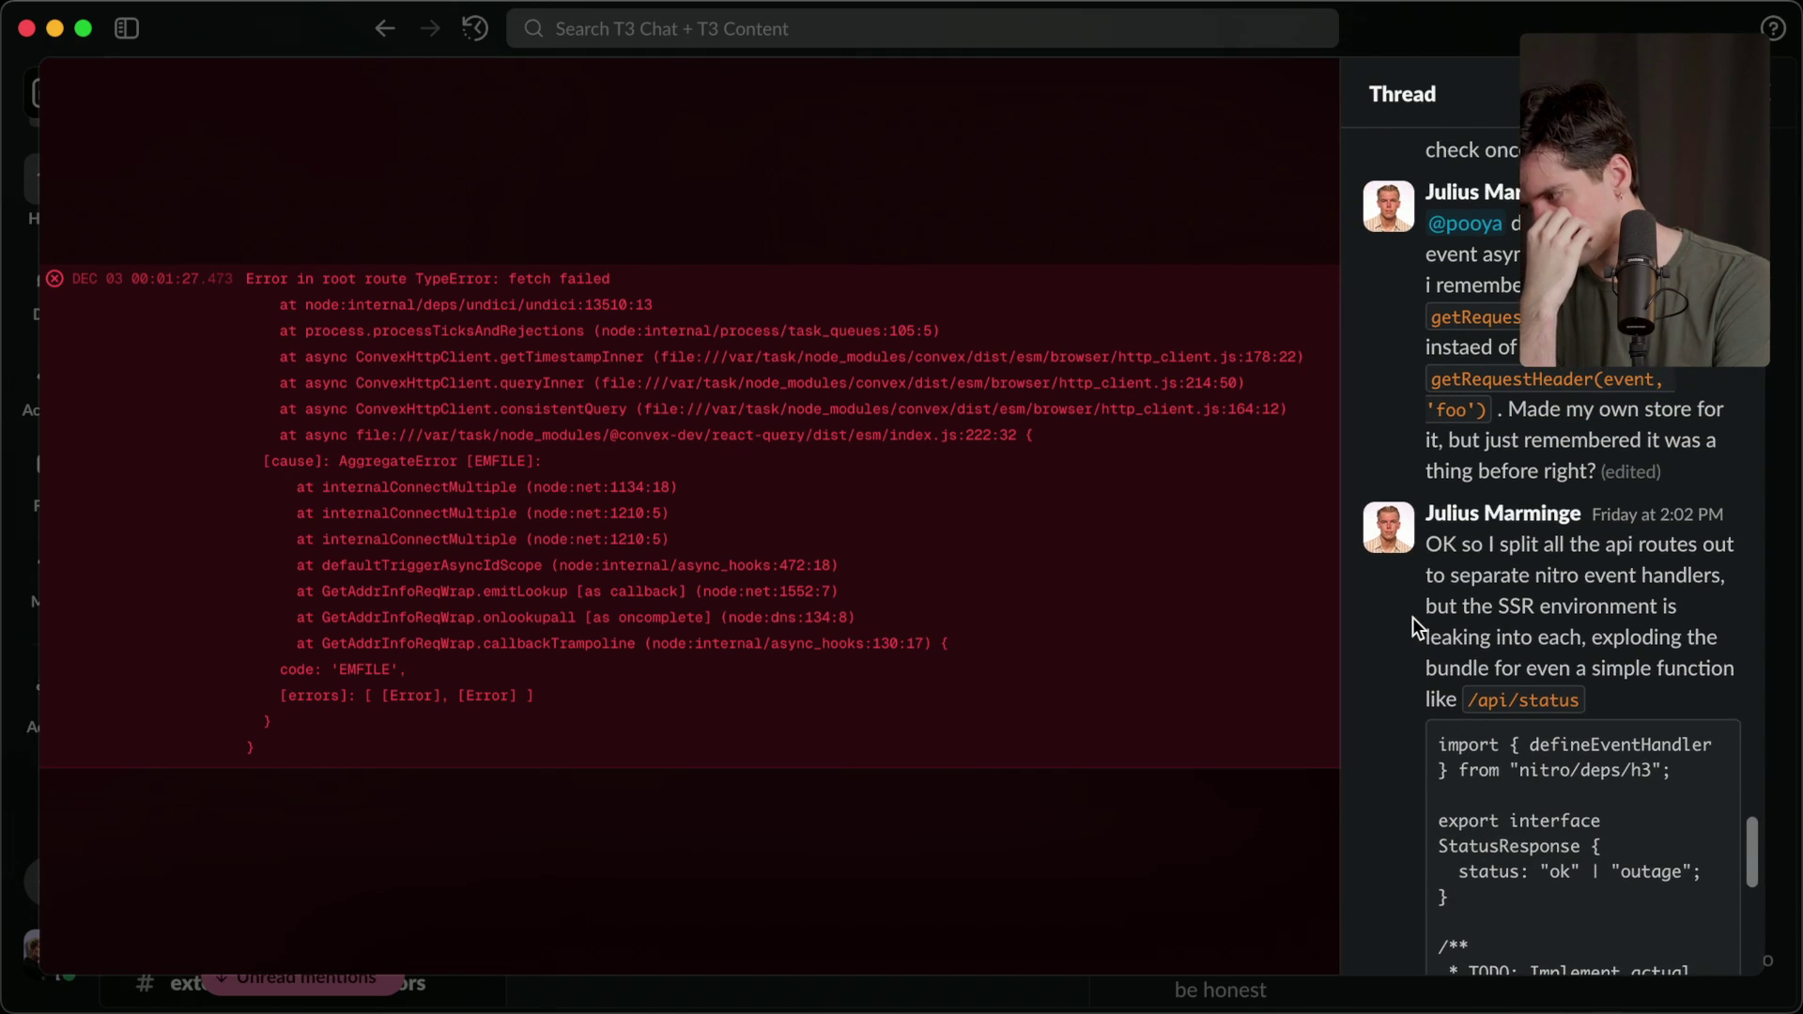
{"action": "scroll", "coordinate": [1412, 617], "scroll_direction": "up", "scroll_amount": 1}
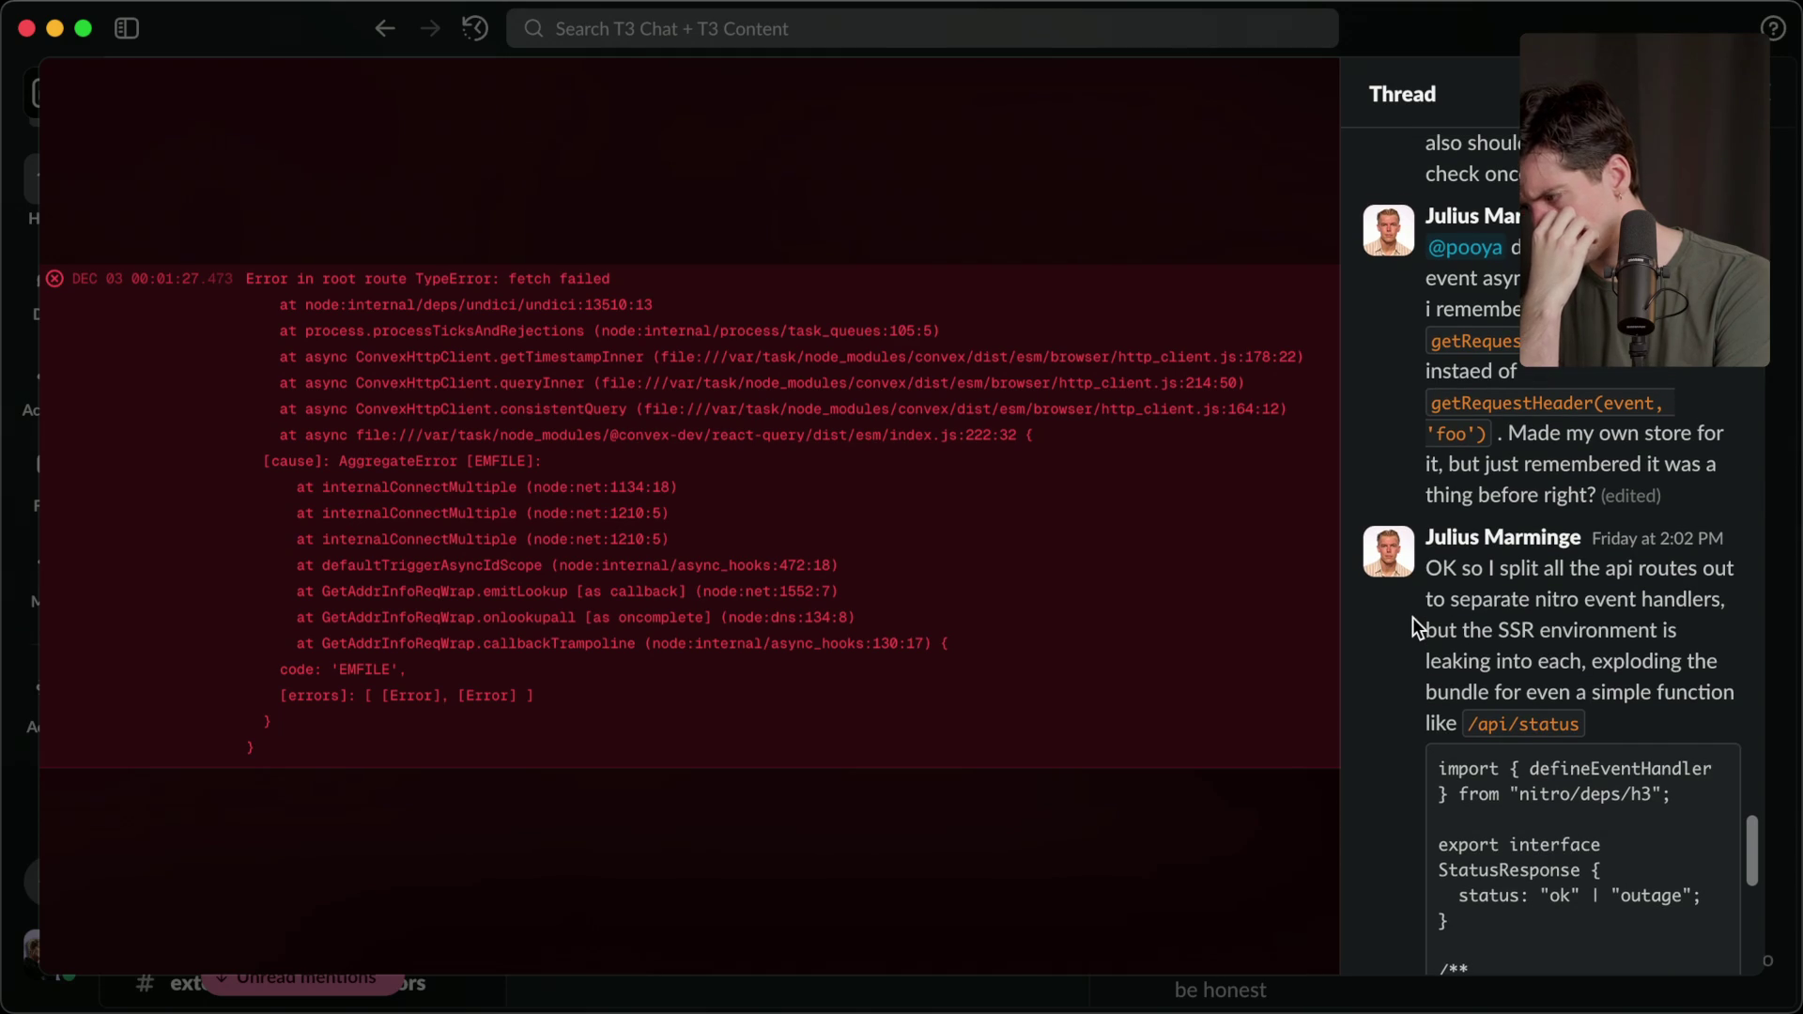
{"action": "scroll", "coordinate": [1413, 617], "scroll_direction": "down", "scroll_amount": 1}
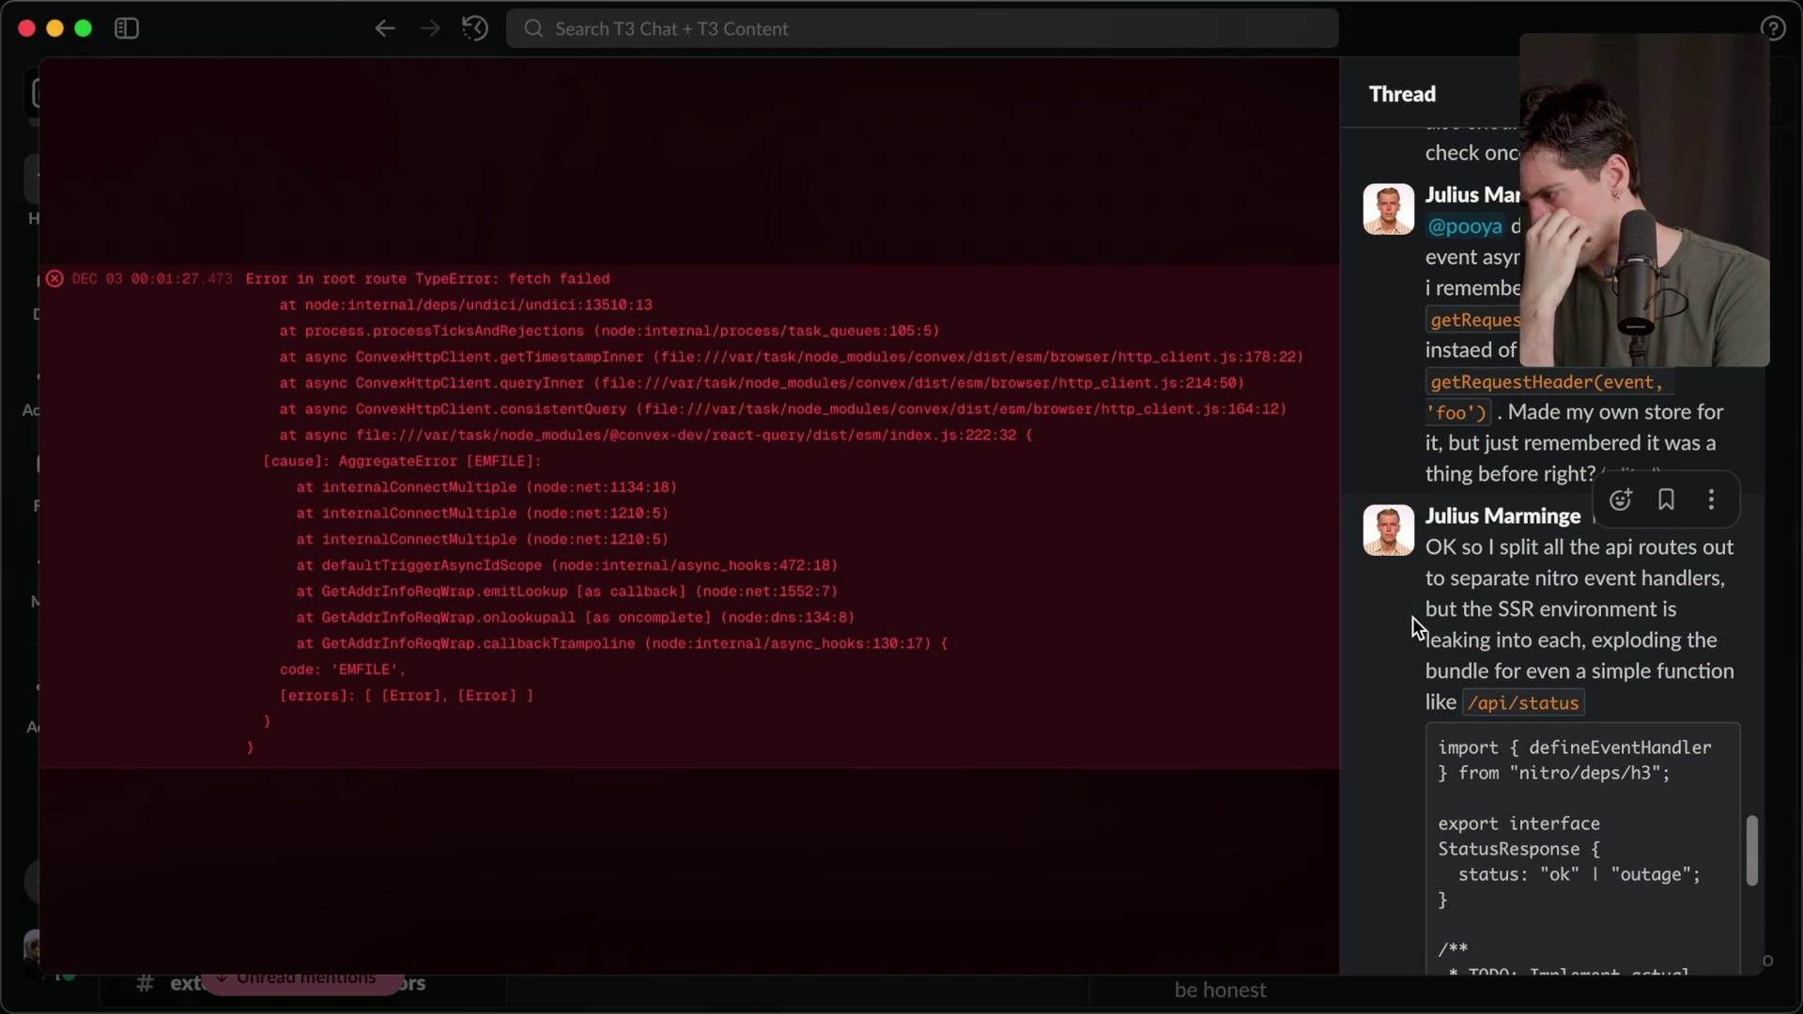
{"action": "scroll", "coordinate": [1413, 617], "scroll_direction": "down", "scroll_amount": 3}
{"action": "scroll", "coordinate": [1413, 618], "scroll_direction": "down", "scroll_amount": 5}
{"action": "scroll", "coordinate": [1413, 617], "scroll_direction": "down", "scroll_amount": 4}
{"action": "scroll", "coordinate": [1413, 618], "scroll_direction": "down", "scroll_amount": 4}
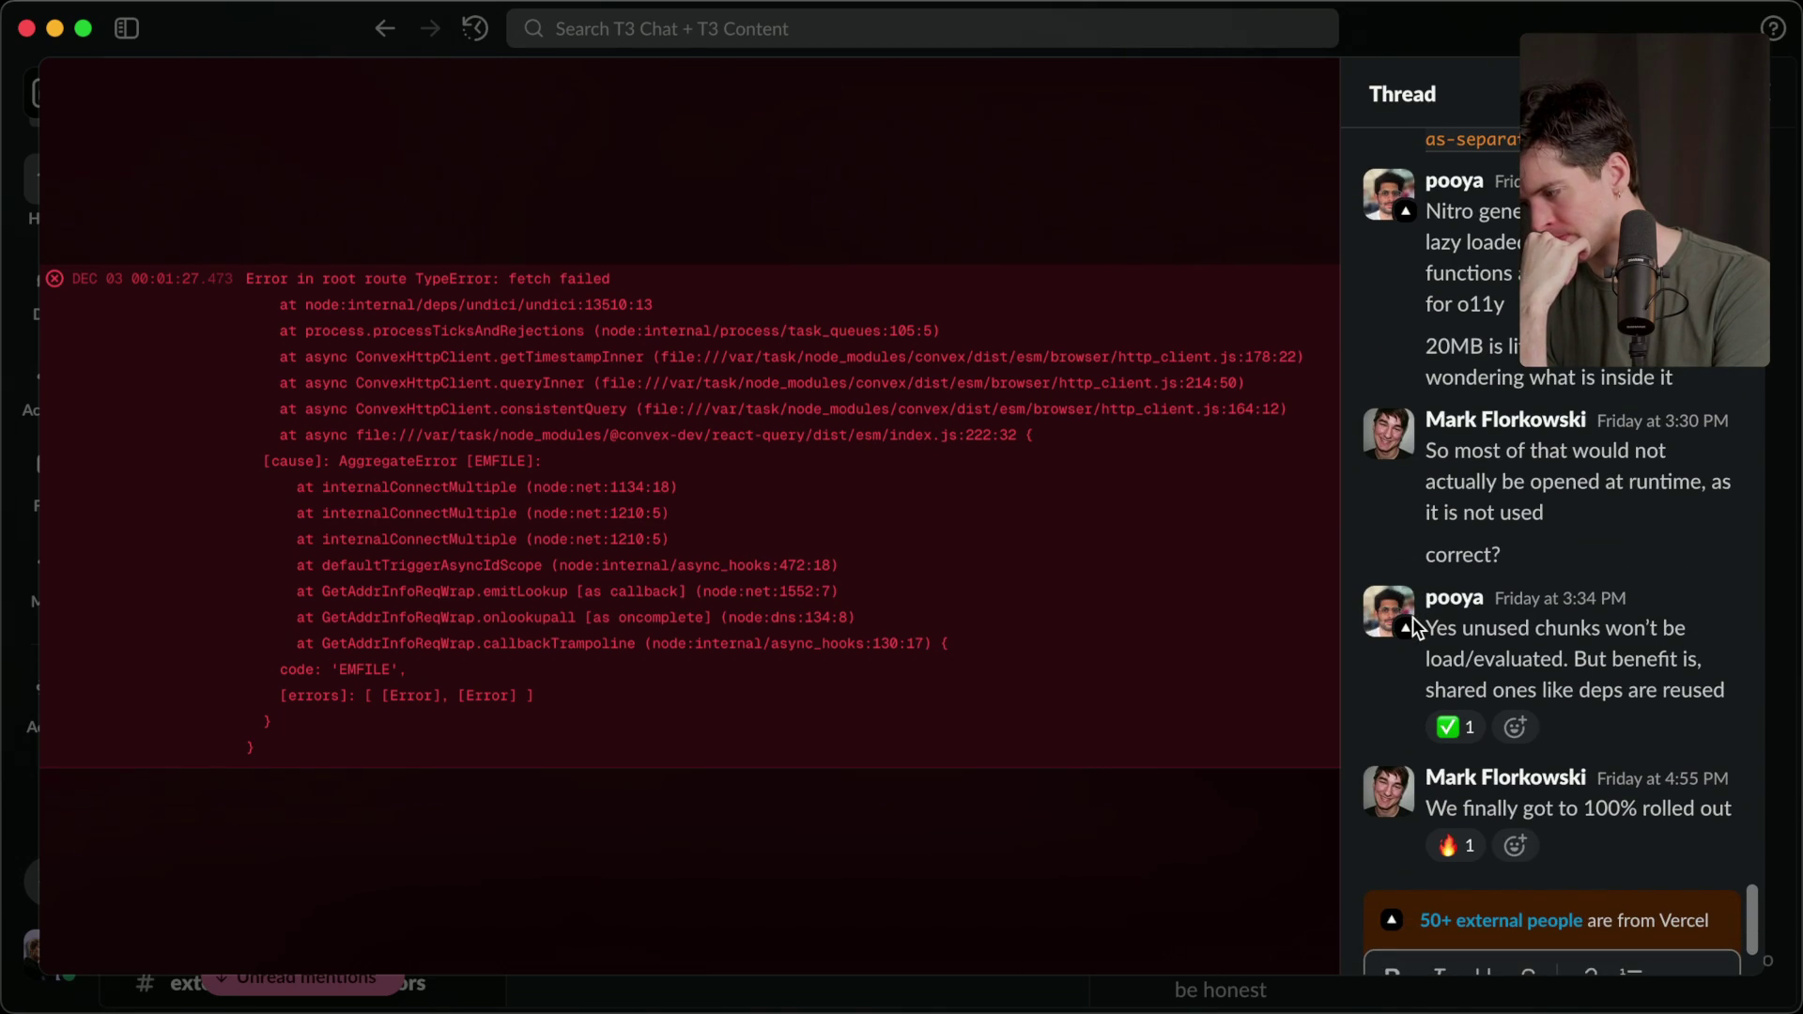
{"action": "key", "text": "super+Tab"}
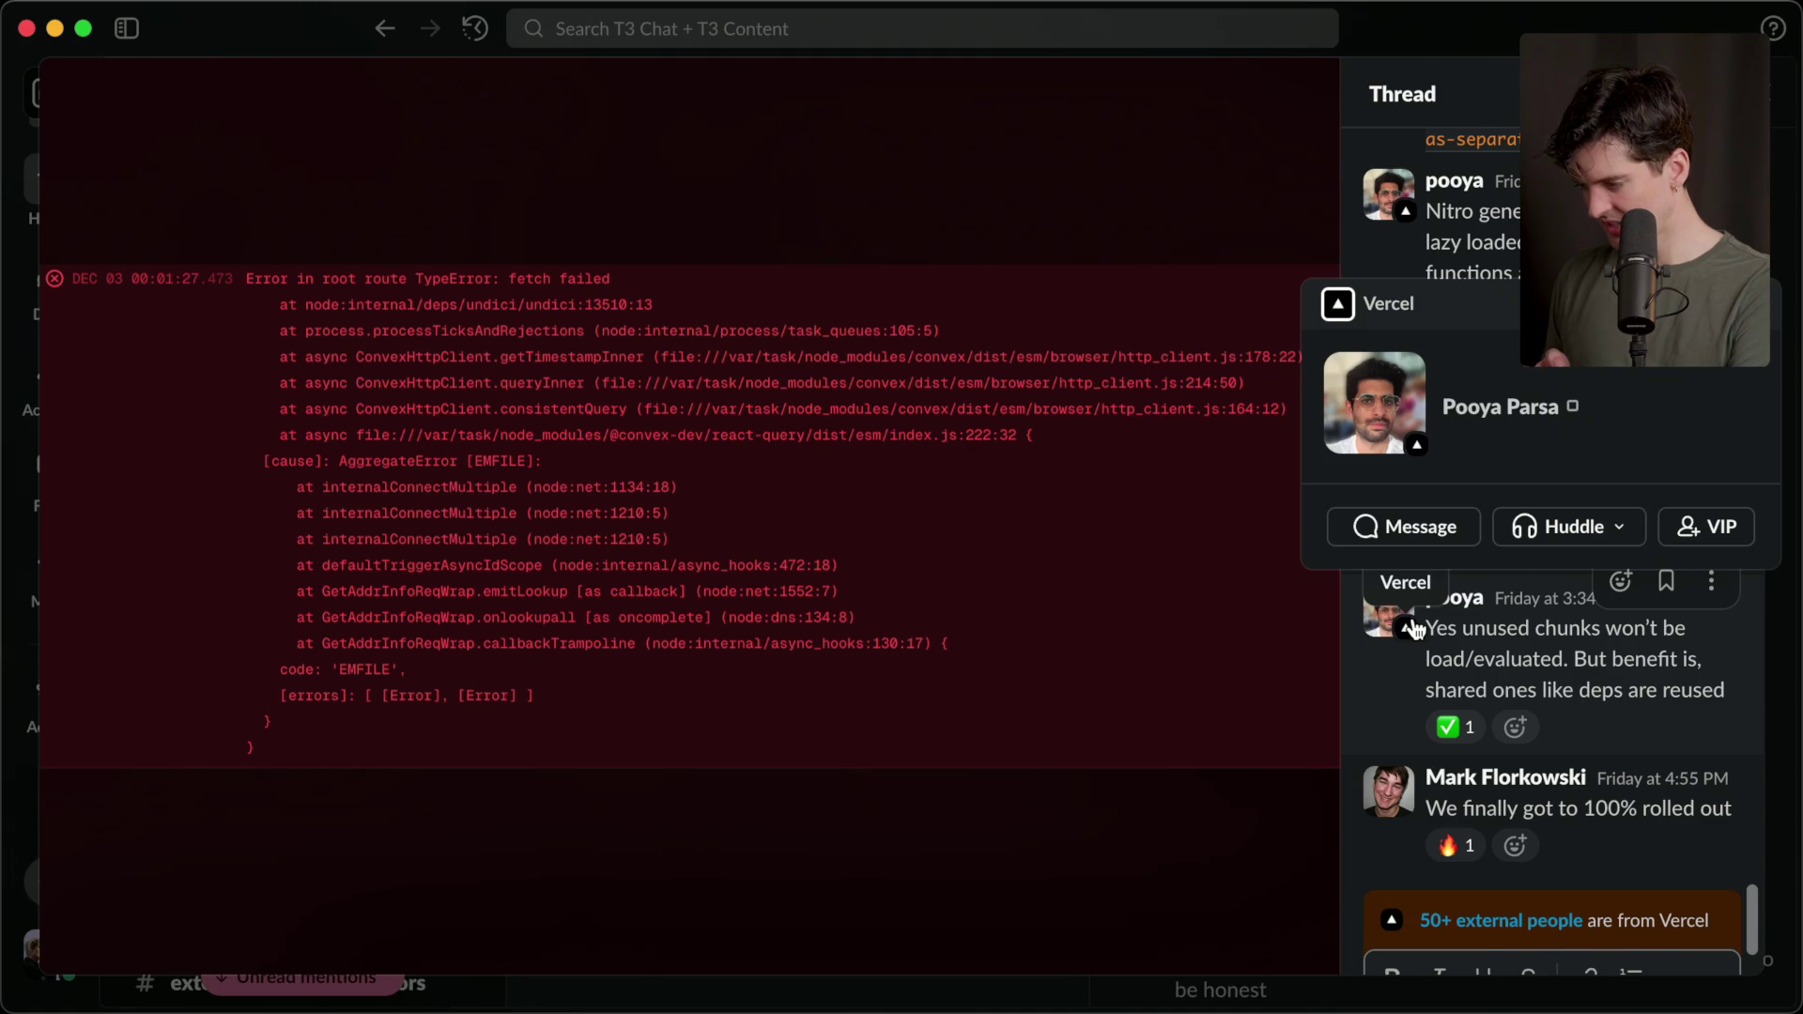
{"action": "key", "text": "super+Tab"}
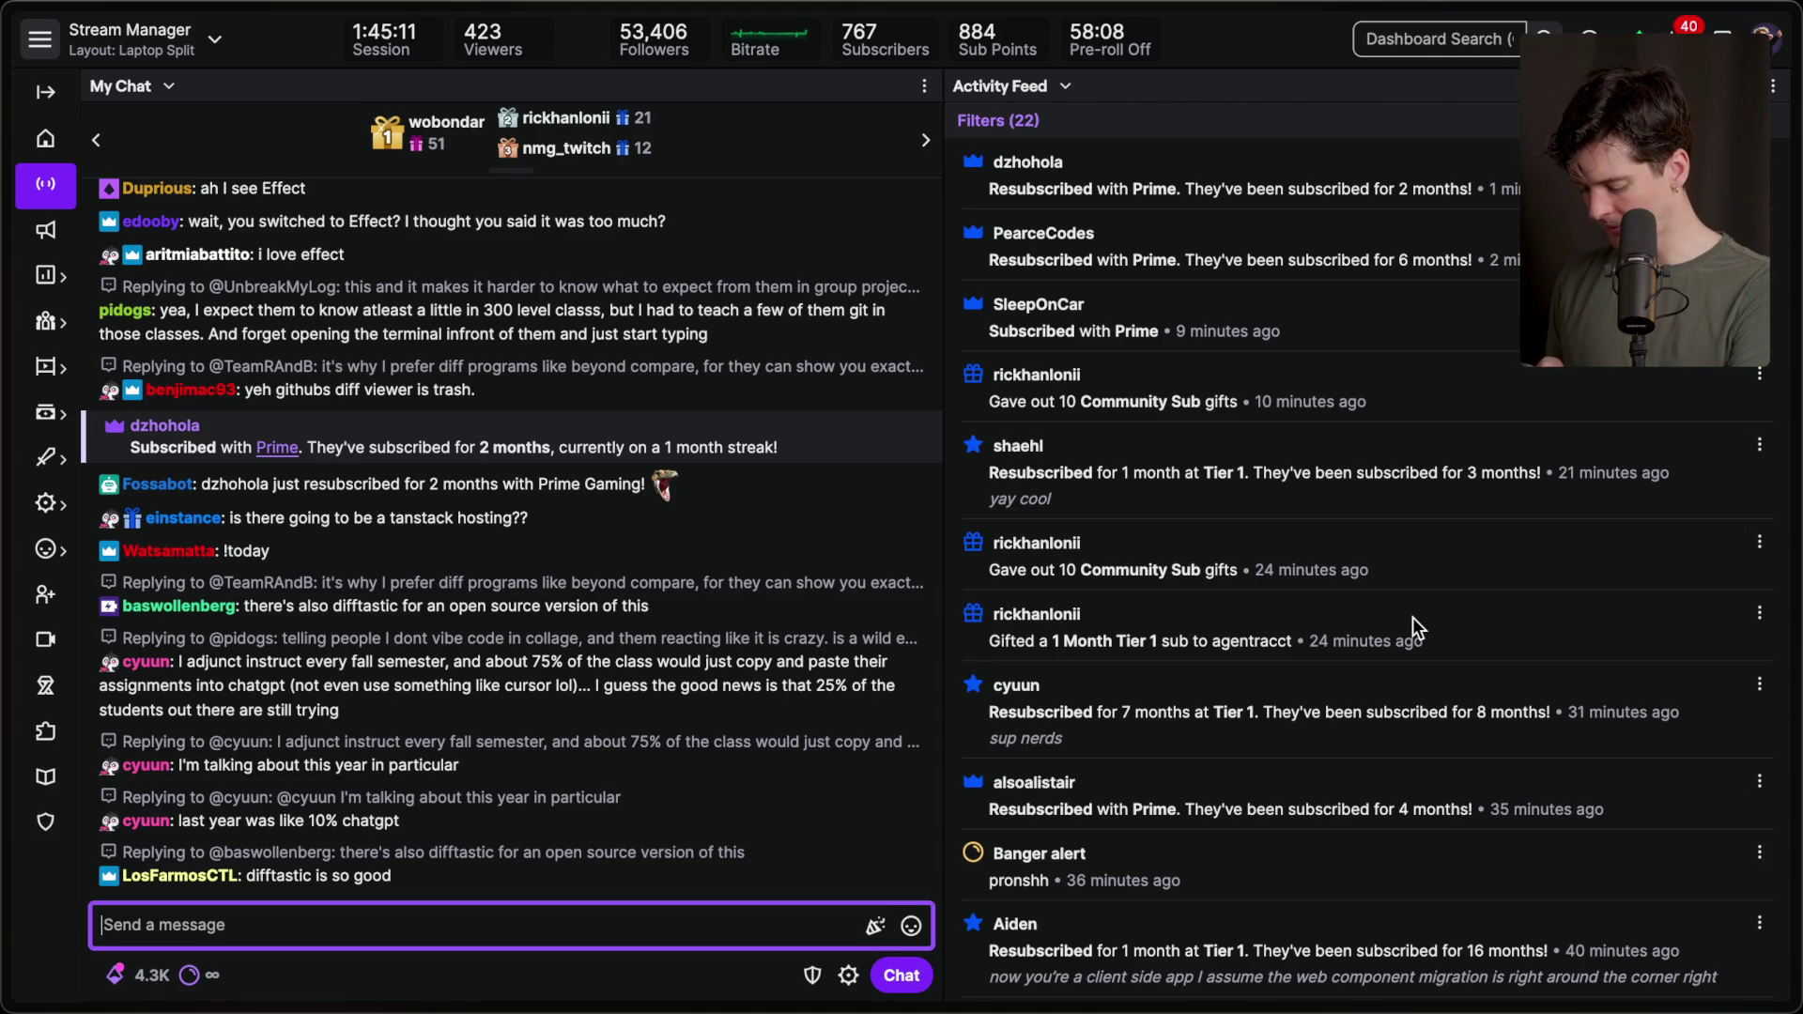
{"action": "key", "text": "super+Tab"}
{"action": "key", "text": "super+Tab"}
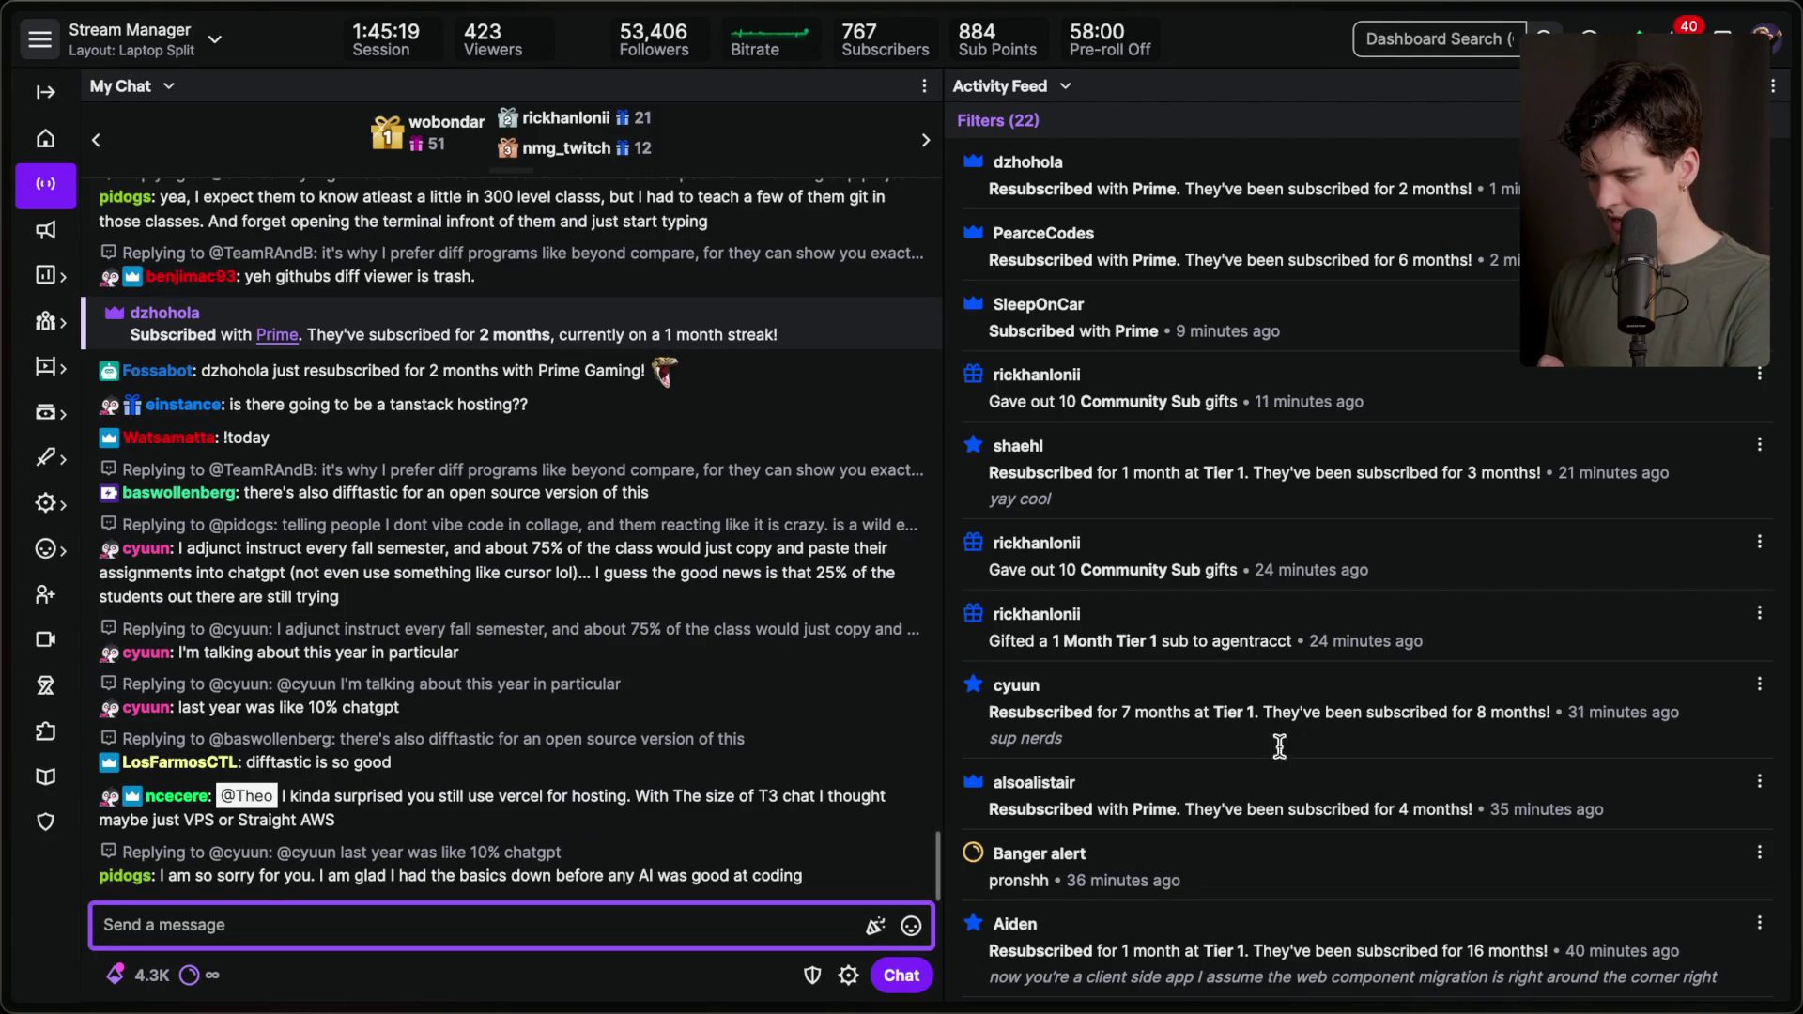
{"action": "double_click", "coordinate": [554, 760]}
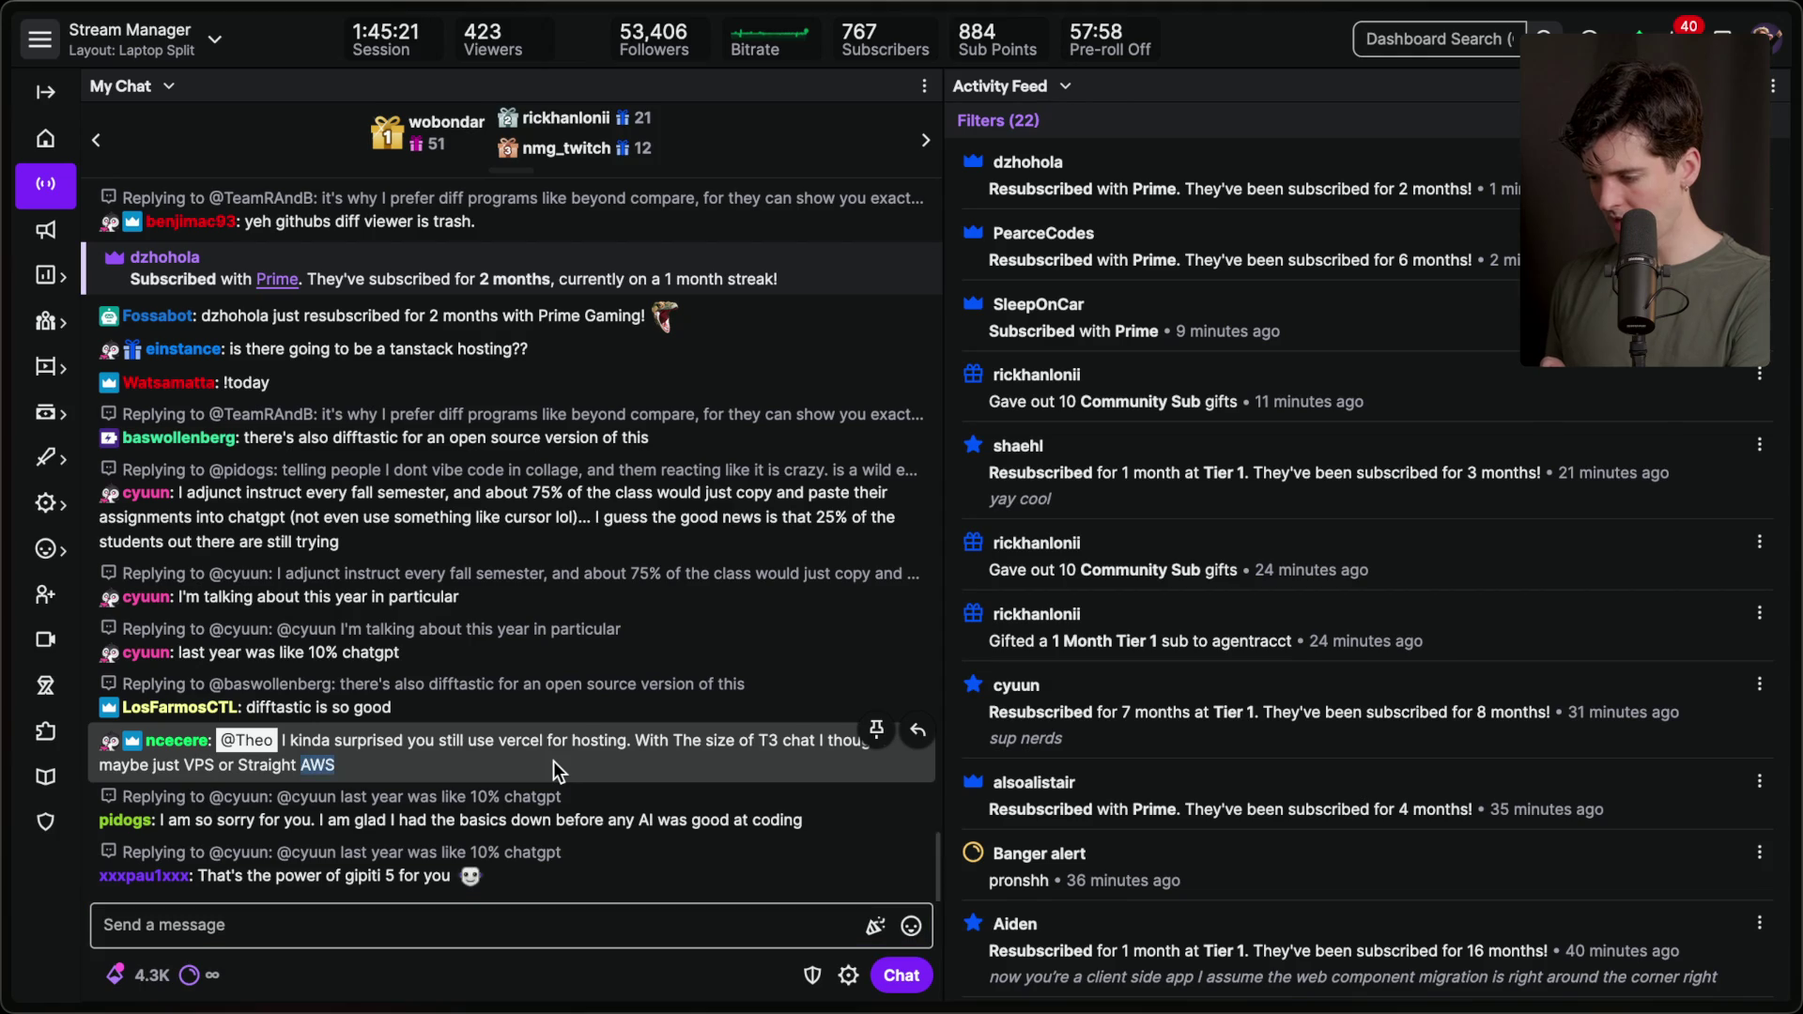
{"action": "left_click", "coordinate": [549, 762]}
{"action": "left_click", "coordinate": [548, 763]}
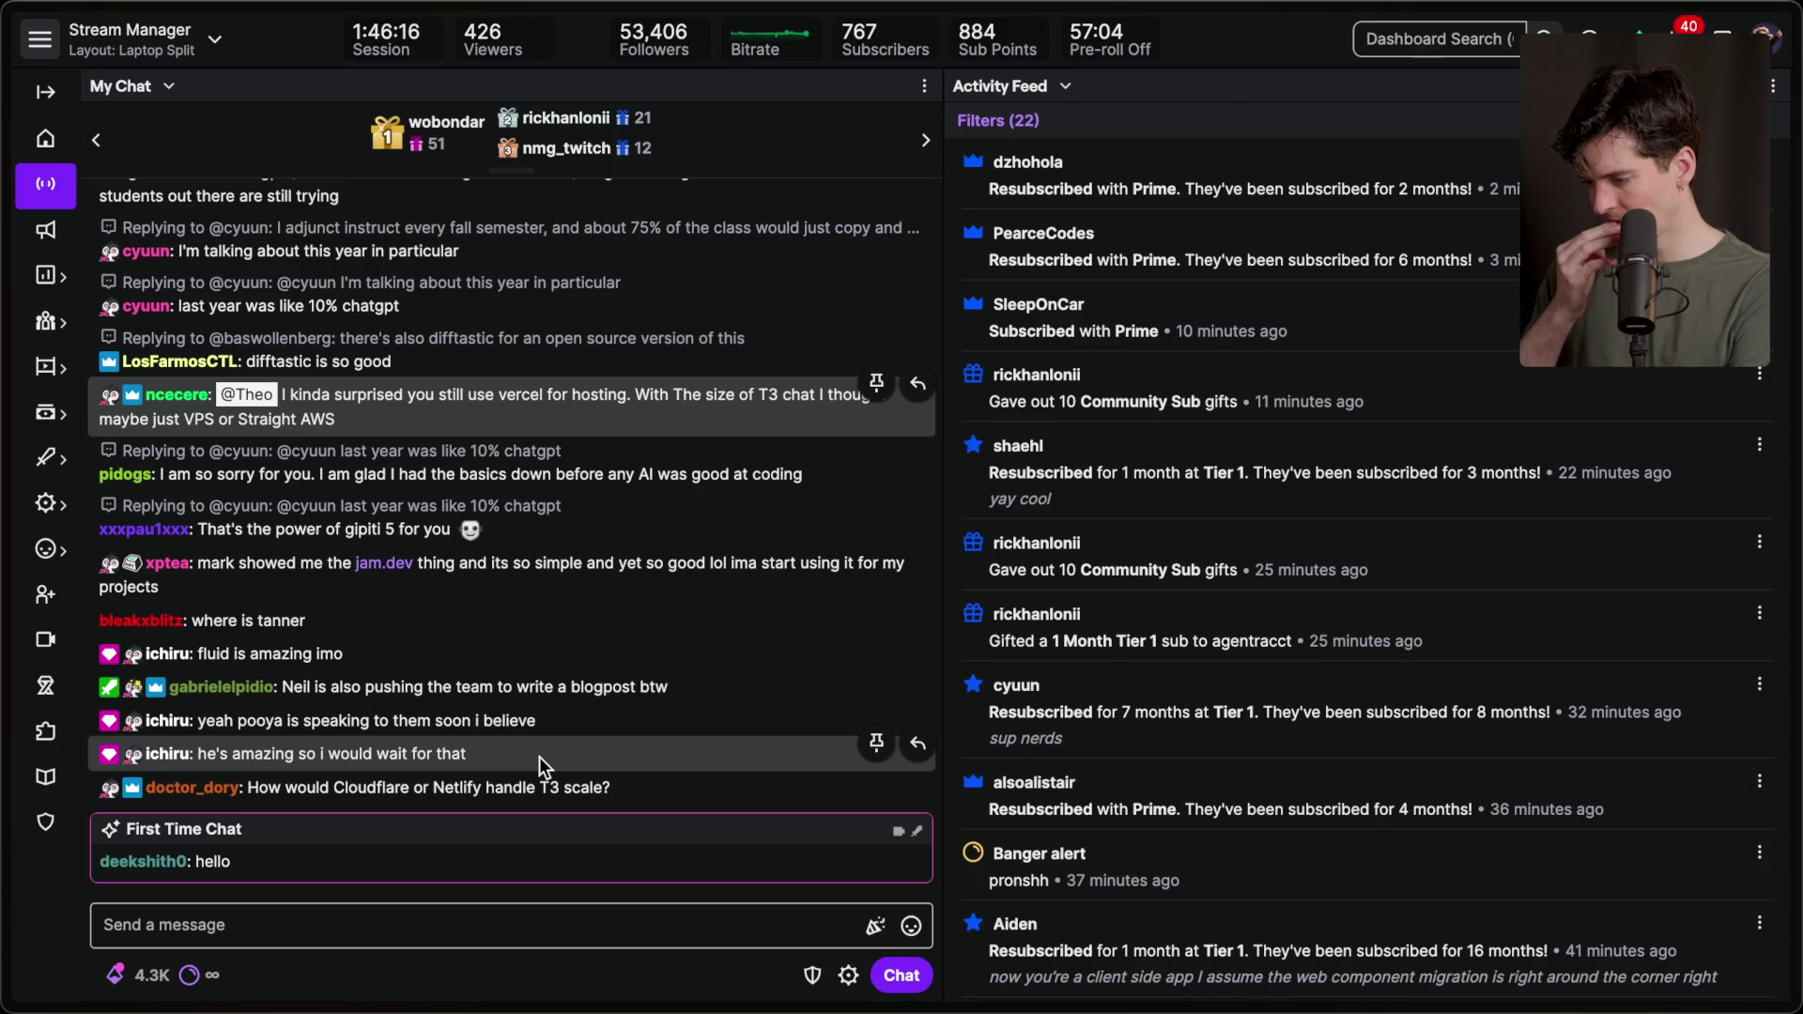
{"action": "triple_click", "coordinate": [404, 572]}
{"action": "left_click", "coordinate": [476, 577]}
{"action": "scroll", "coordinate": [476, 577], "scroll_direction": "down", "scroll_amount": 1}
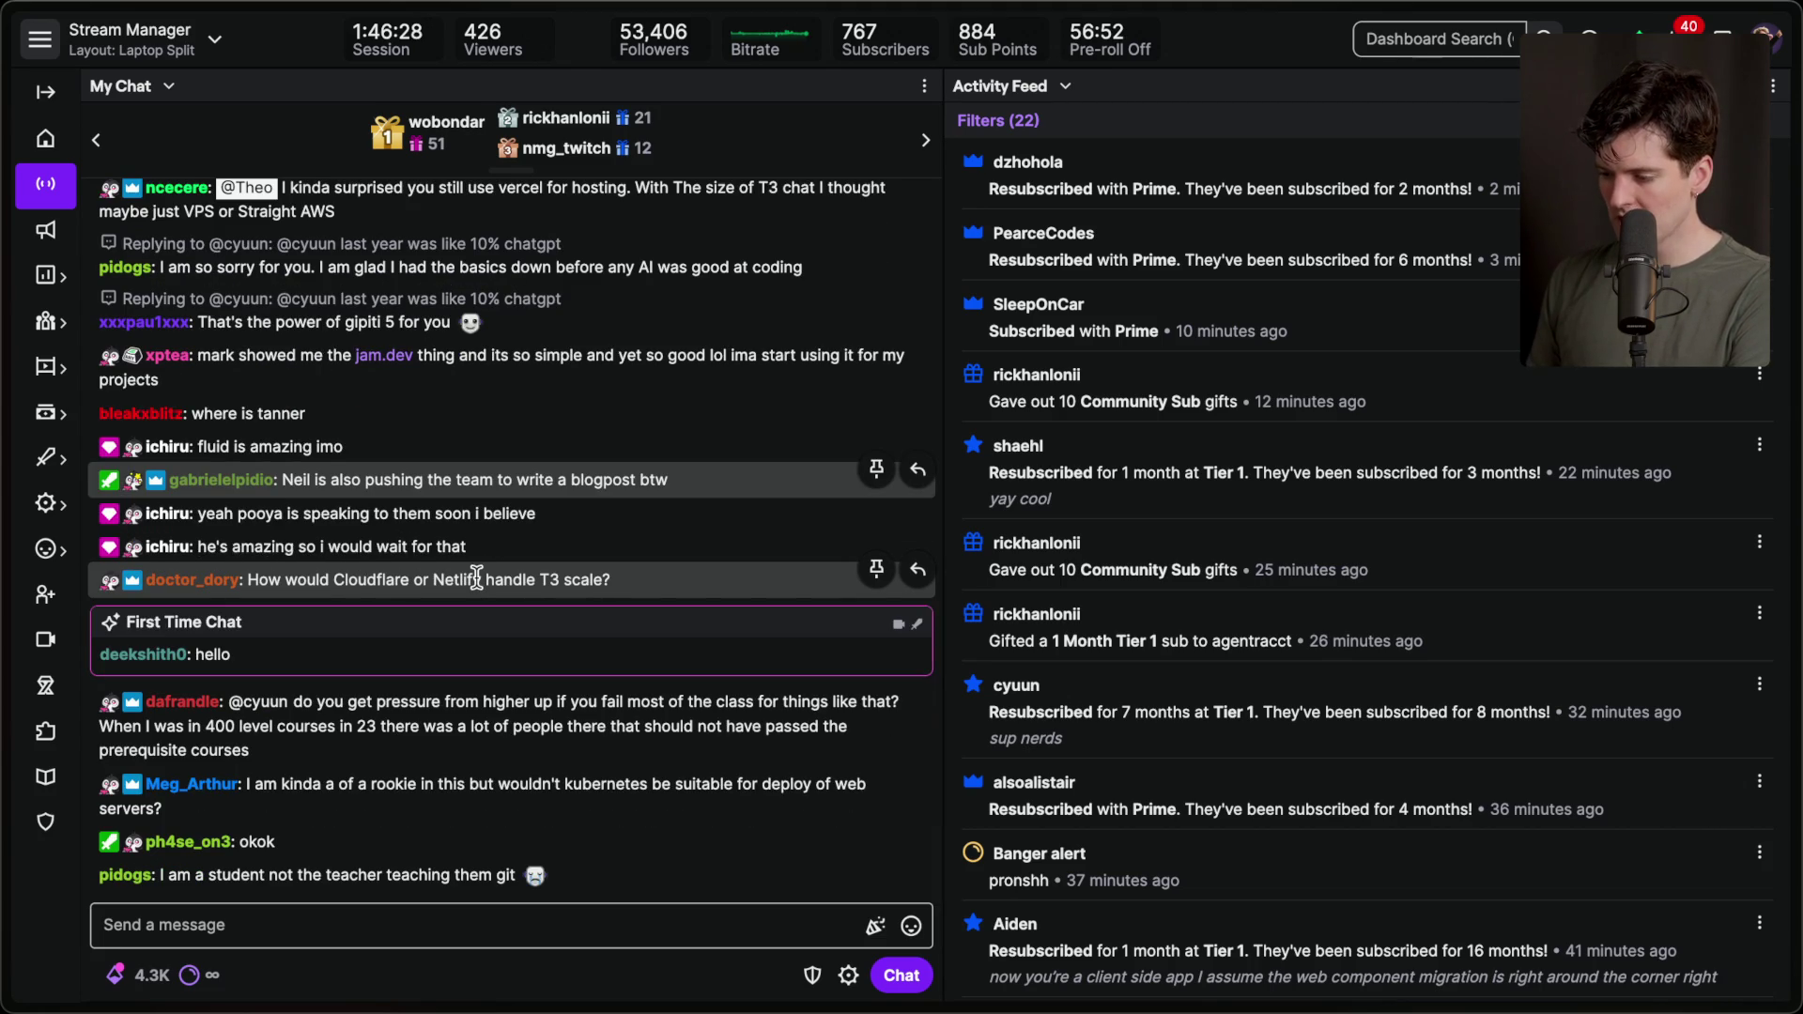
{"action": "key", "text": "super+Tab"}
{"action": "key", "text": "super+Tab"}
{"action": "key", "text": "super+Tab"}
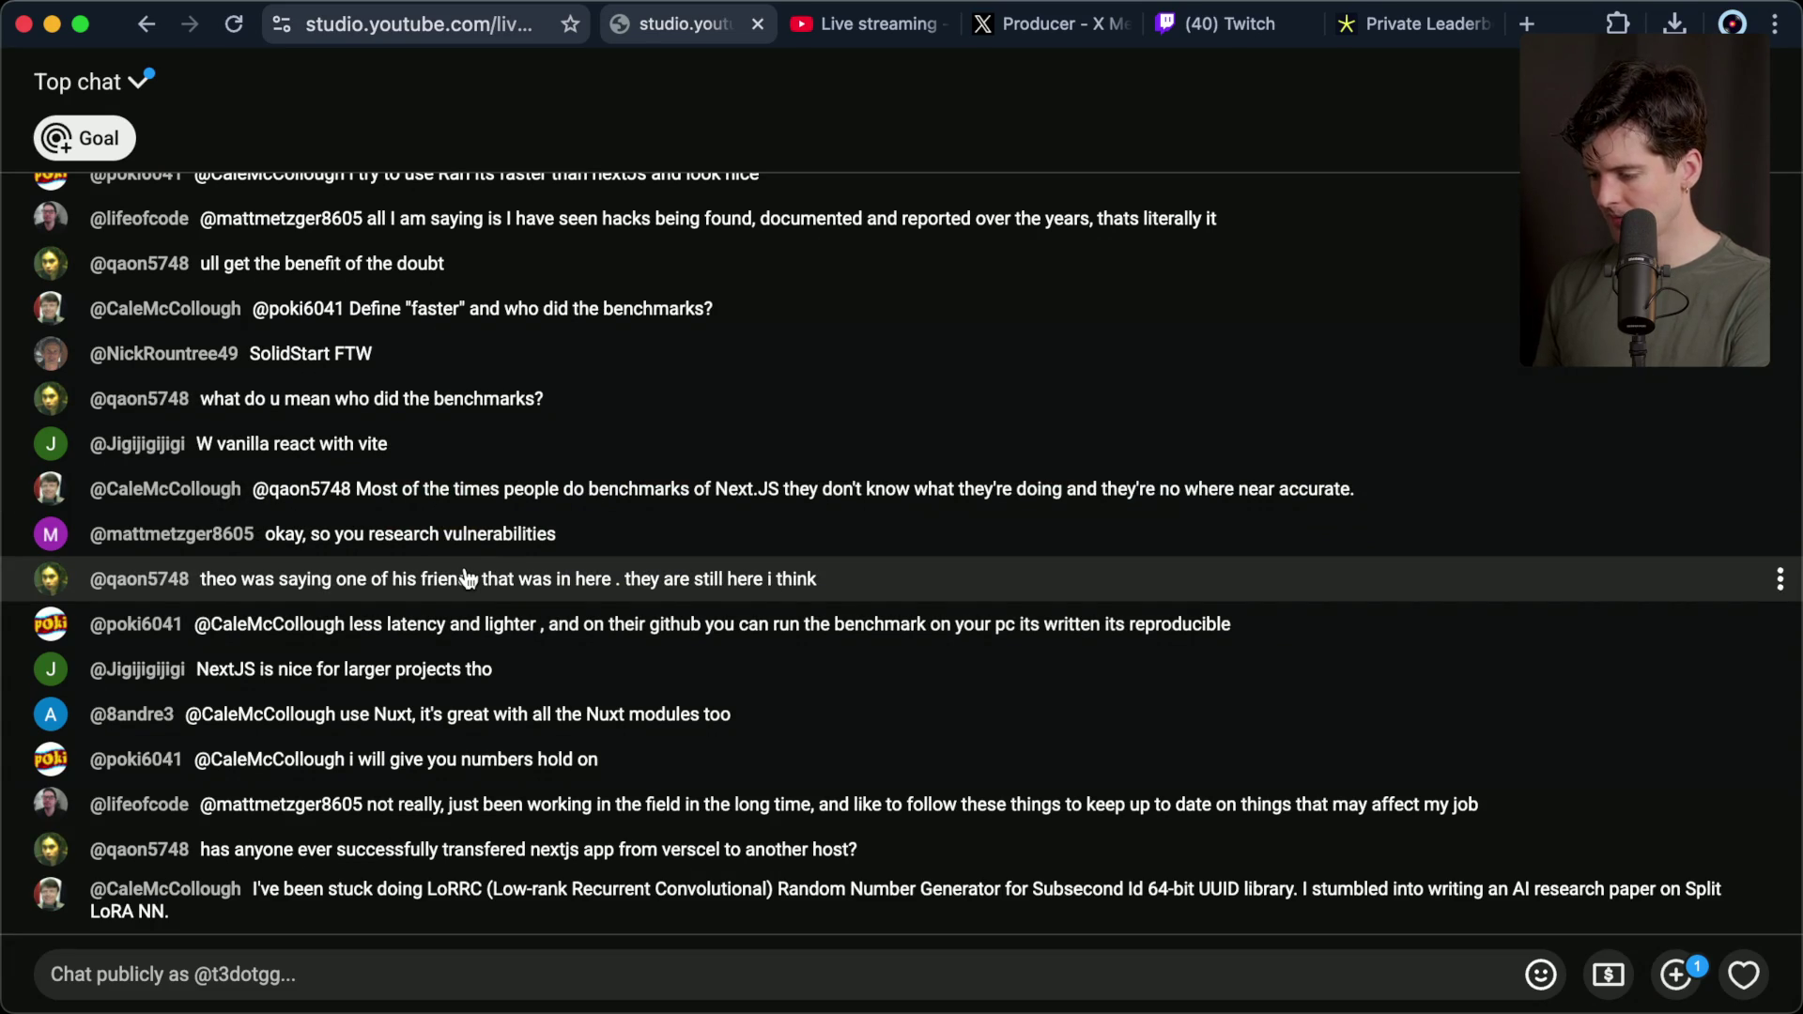
In the stream dashboard, select the 6-month and 2-month Prime resubscription entries in the activity feed.
{"action": "key", "text": "super+Tab"}
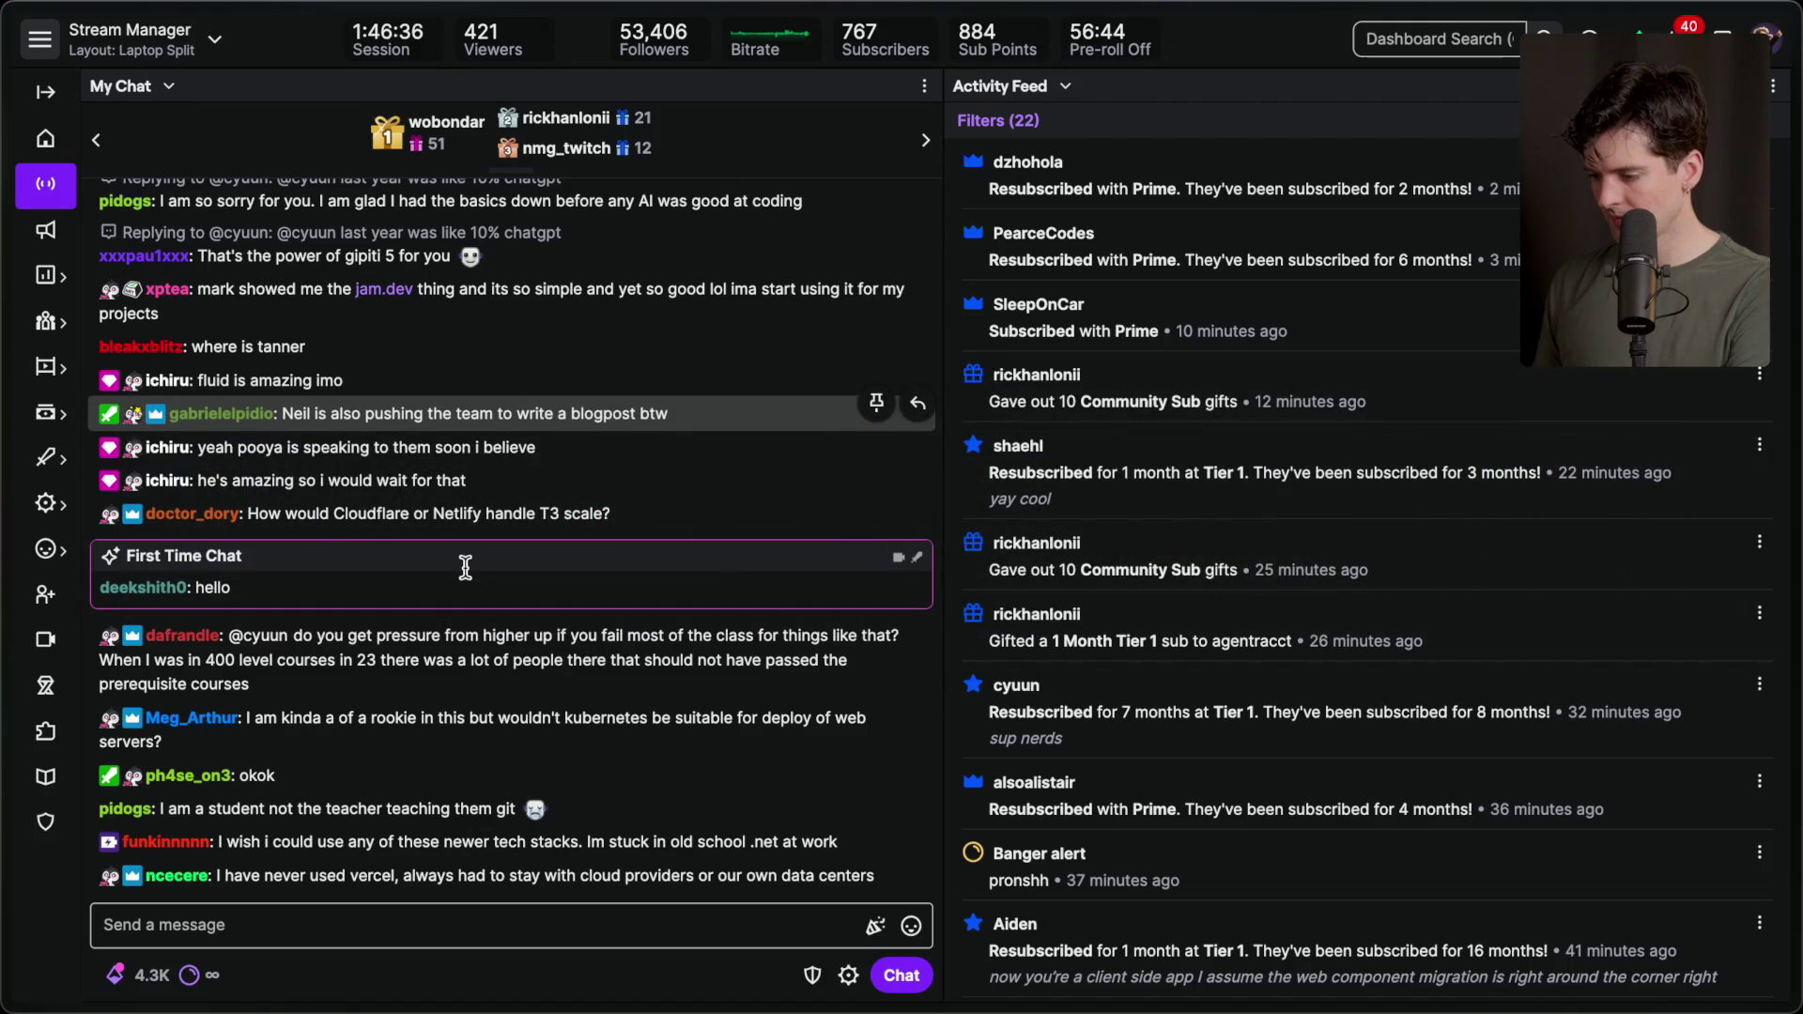
{"action": "left_click", "coordinate": [402, 914]}
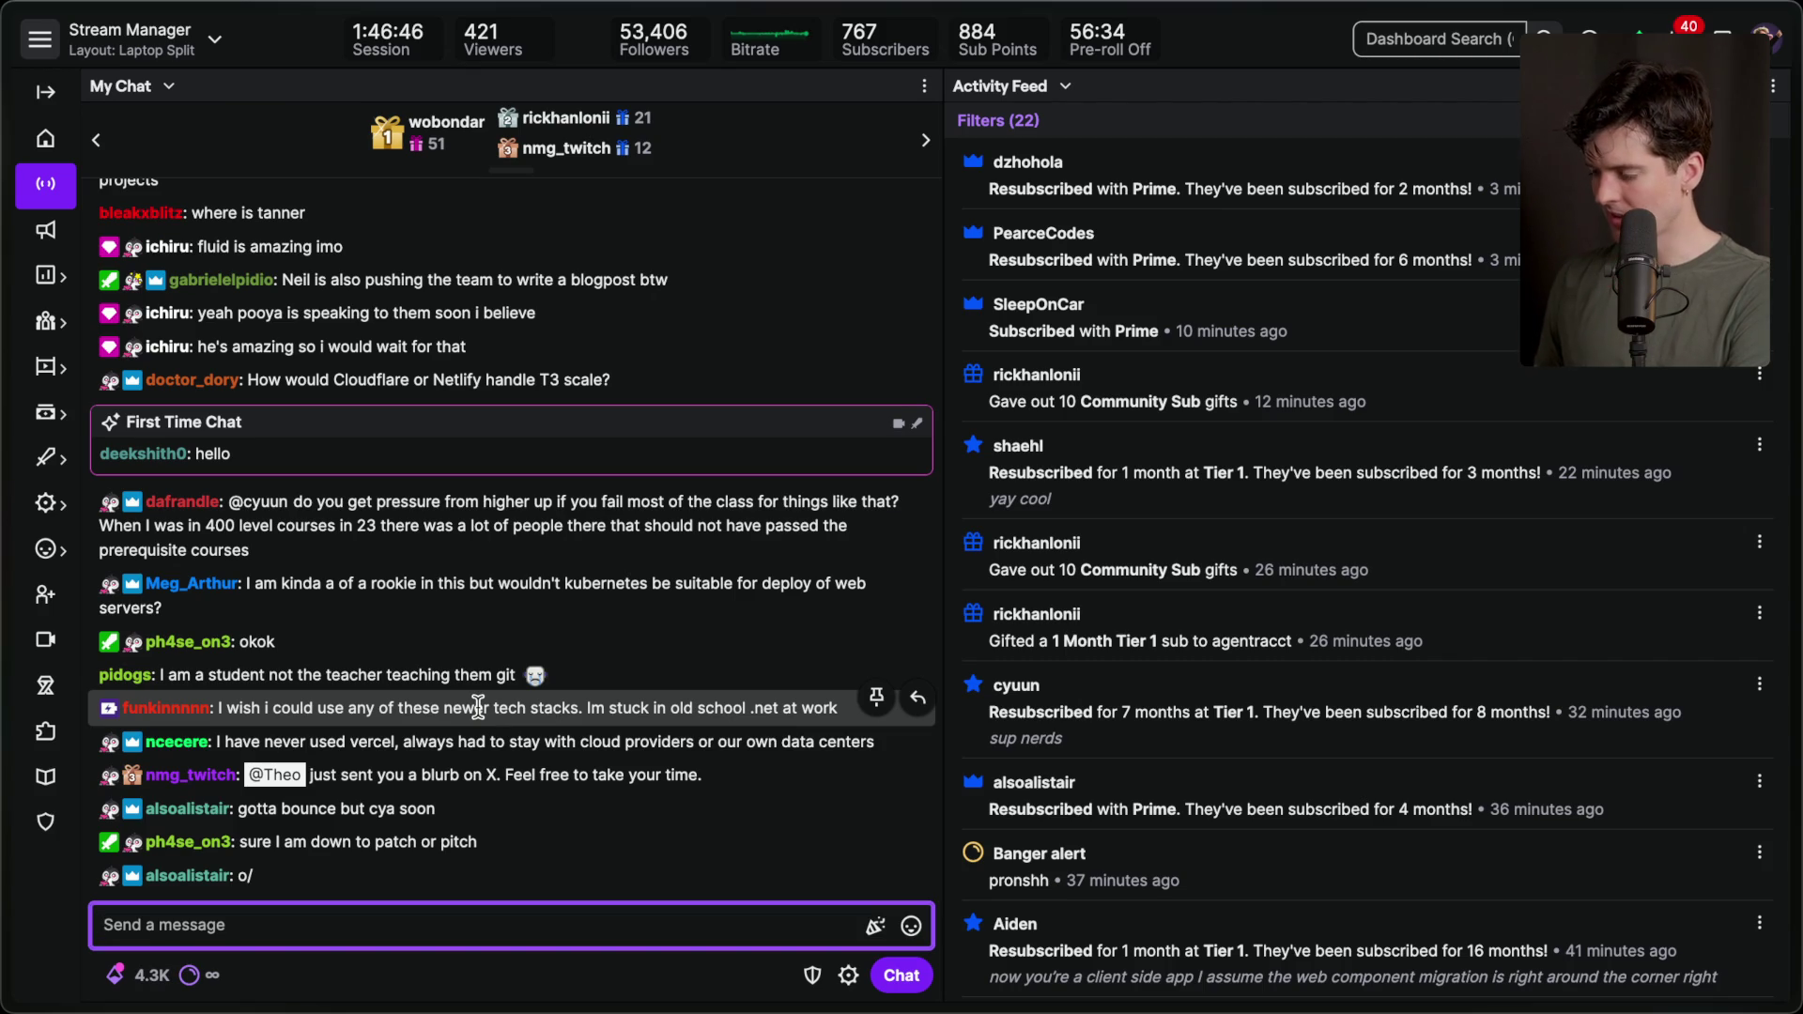
{"action": "left_click", "coordinate": [1288, 329]}
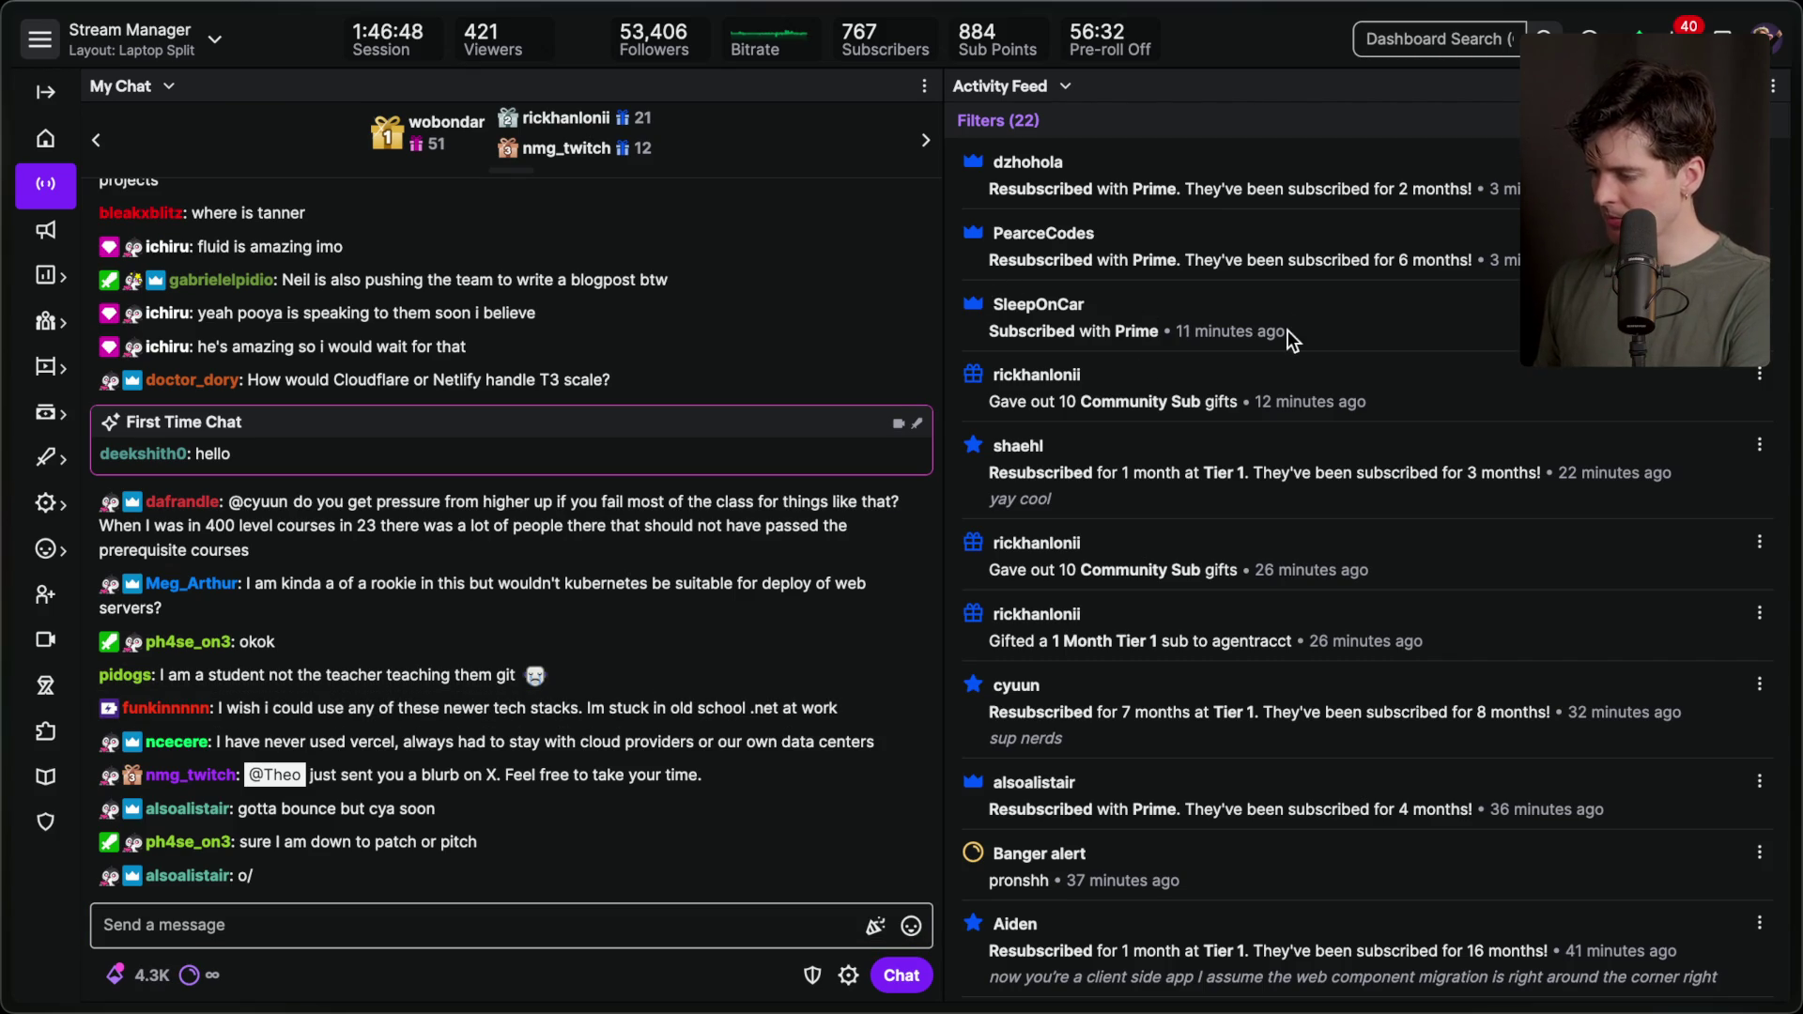
{"action": "triple_click", "coordinate": [1390, 260]}
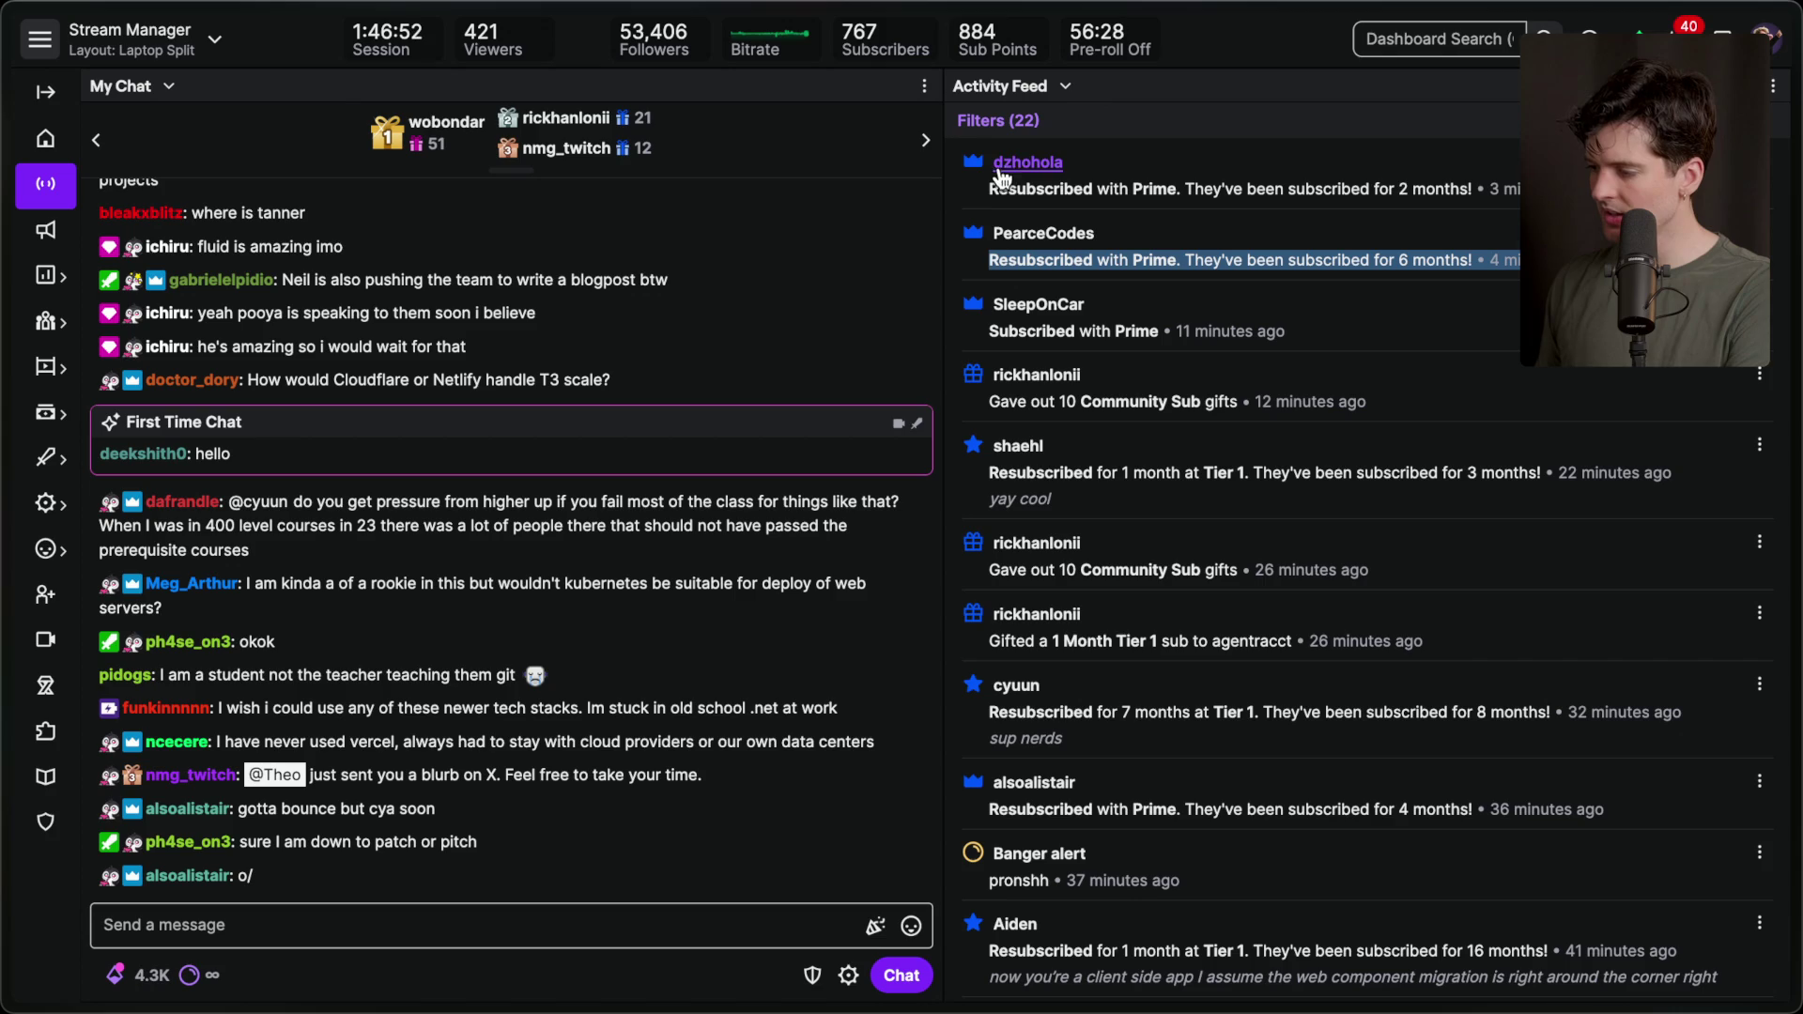
{"action": "triple_click", "coordinate": [1188, 188]}
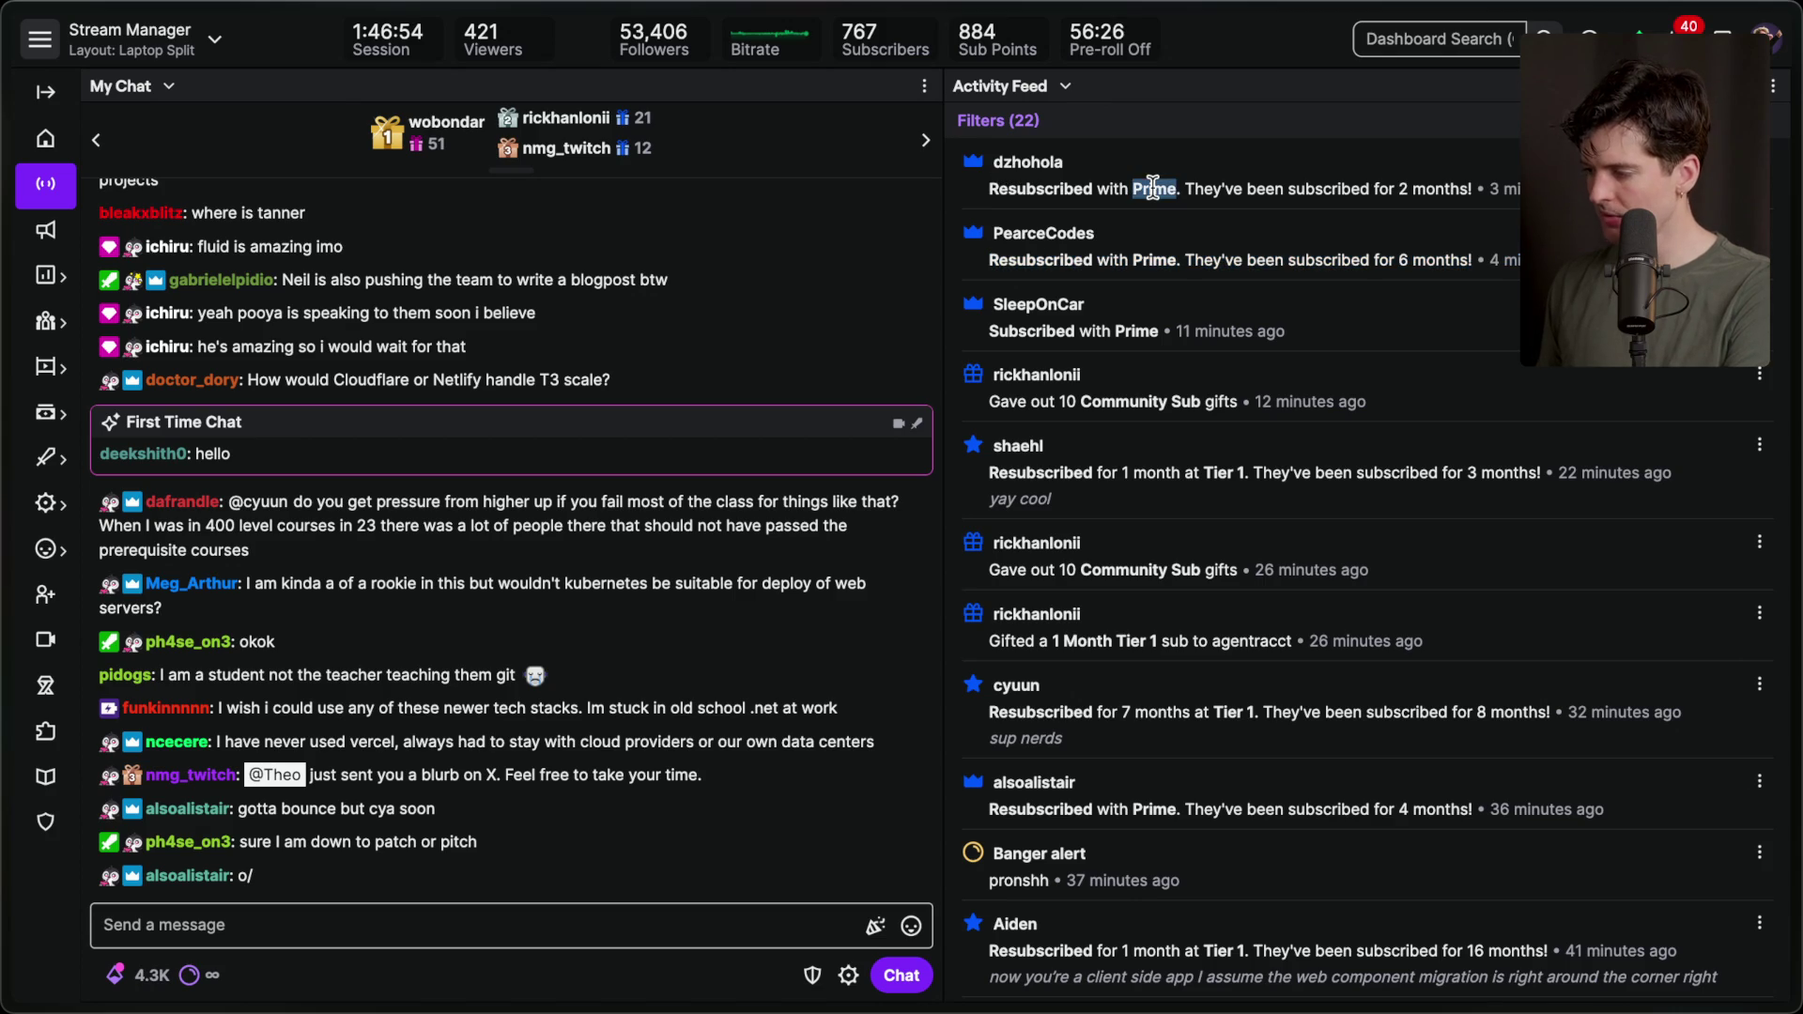
Add a 'Next to Tanstack' stream marker with the /marker chat command.
{"action": "left_click", "coordinate": [499, 925]}
{"action": "type", "text": "/"}
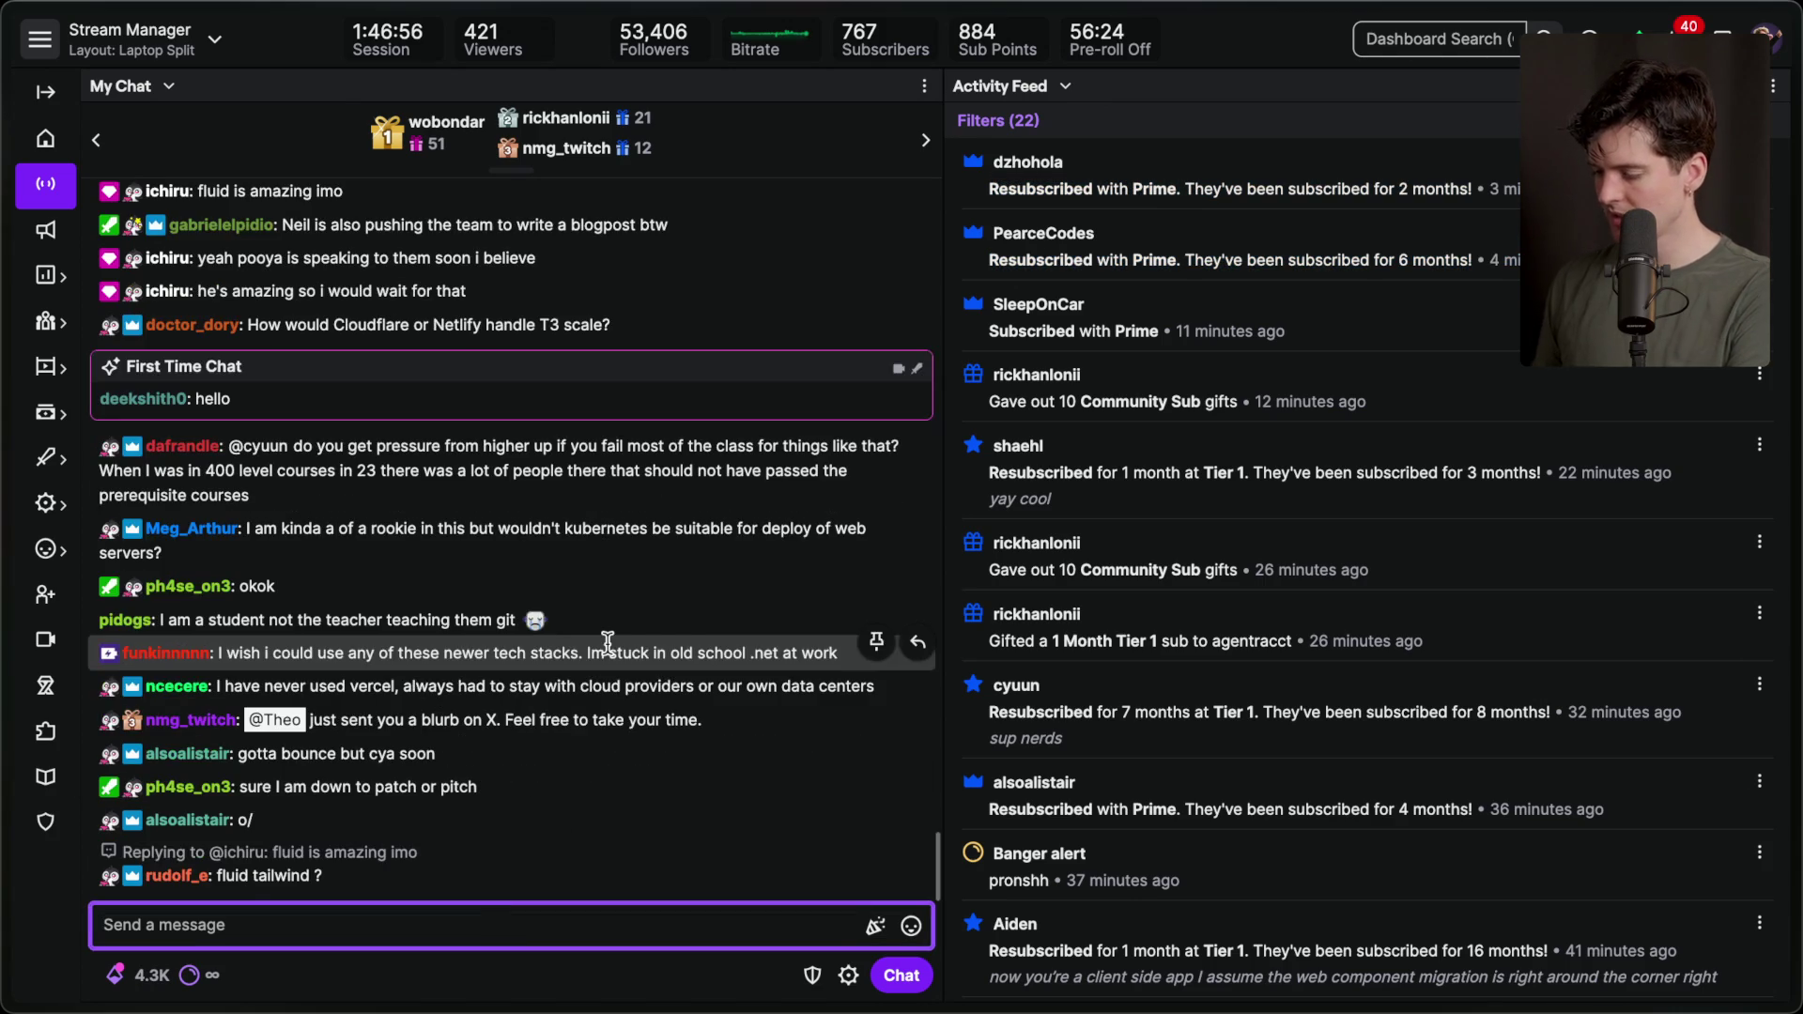
{"action": "type", "text": "marker"}
{"action": "key", "text": "BackSpace"}
{"action": "type", "text": "Next to Tanstack"}
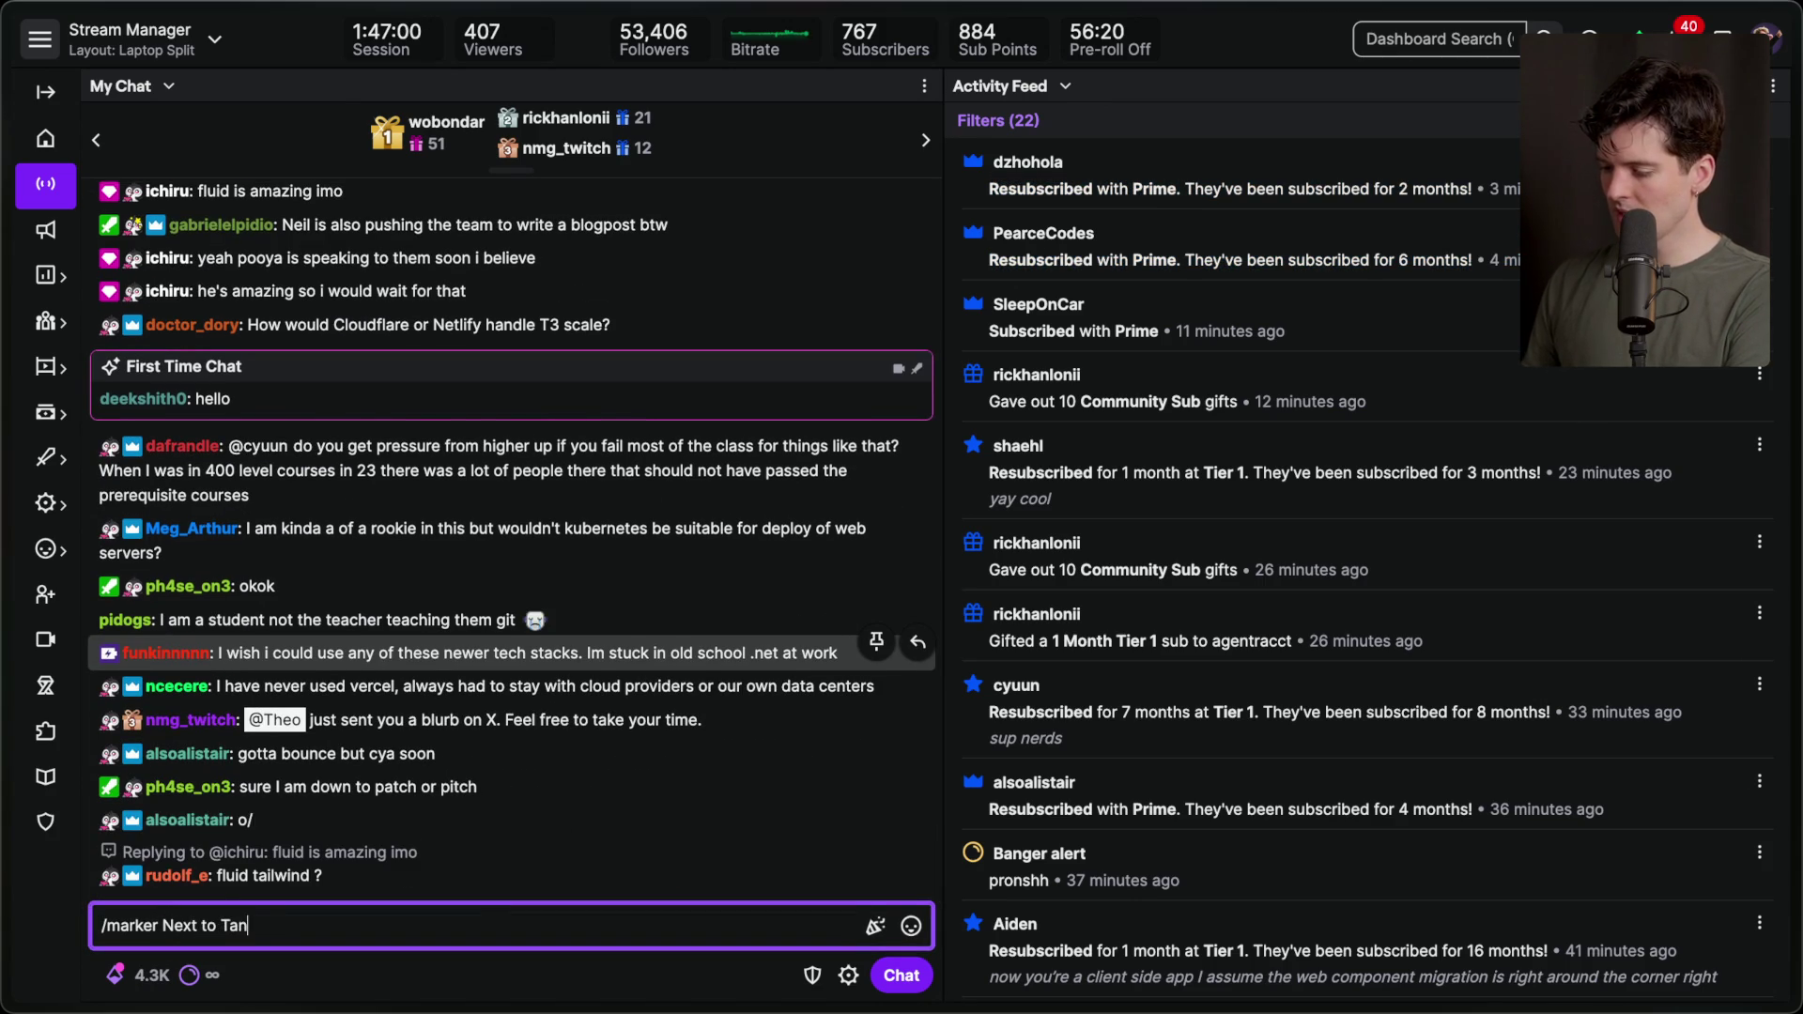
{"action": "key", "text": "Return"}
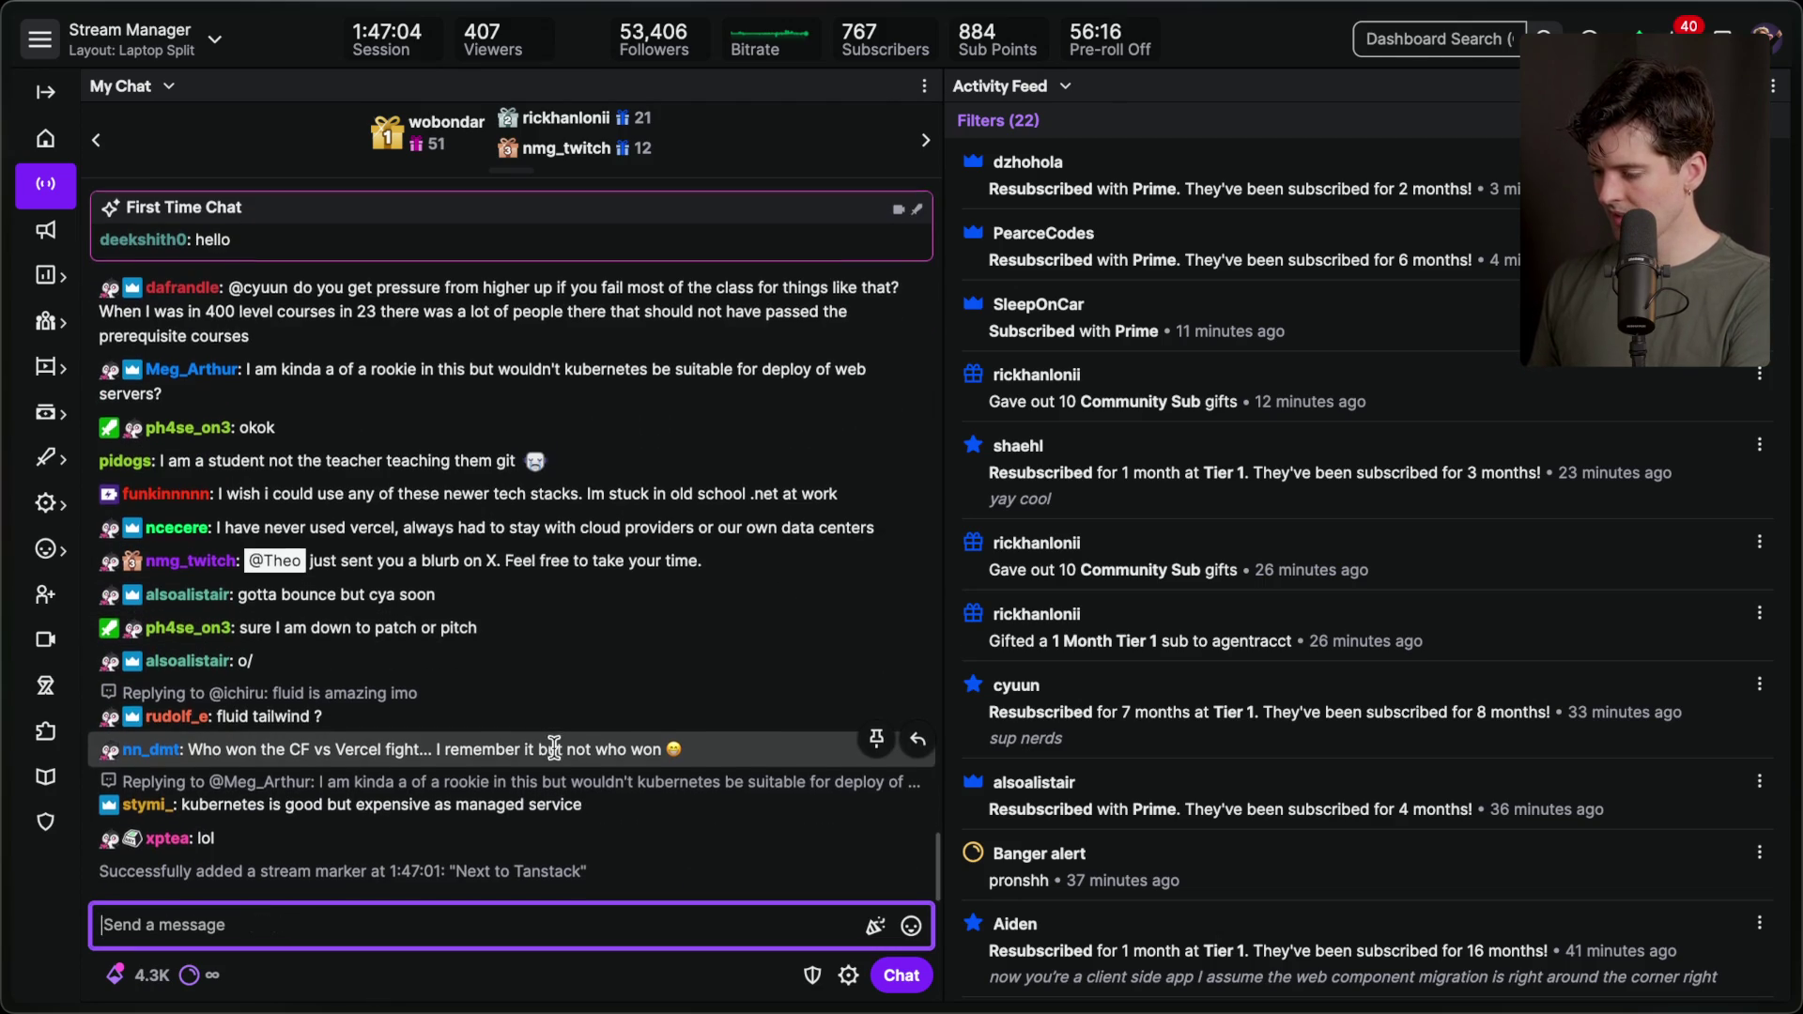
Close the research tabs: the X post, Vercel HackerOne, React2Shell repo, Create Next App, protection resources, and CVE Record.
{"action": "mouse_move", "coordinate": [1794, 620]}
{"action": "left_click", "coordinate": [1550, 470]}
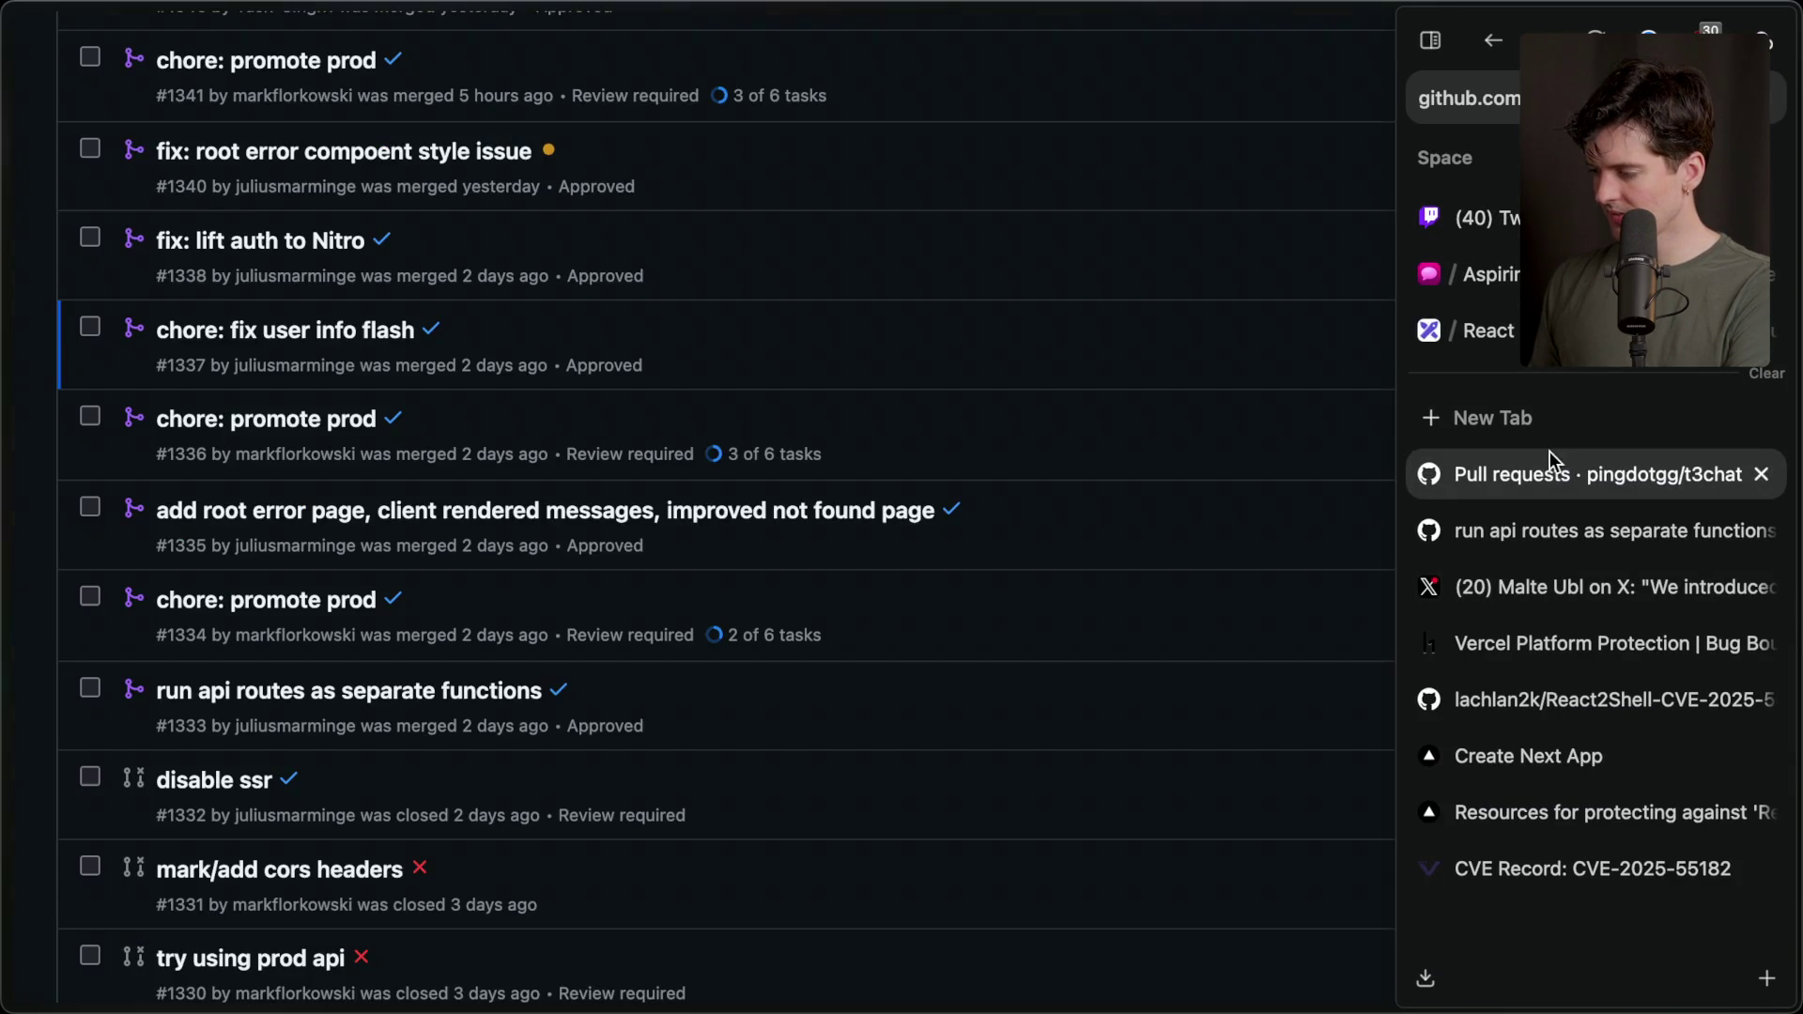
{"action": "left_click", "coordinate": [1556, 515]}
{"action": "left_click", "coordinate": [1565, 598]}
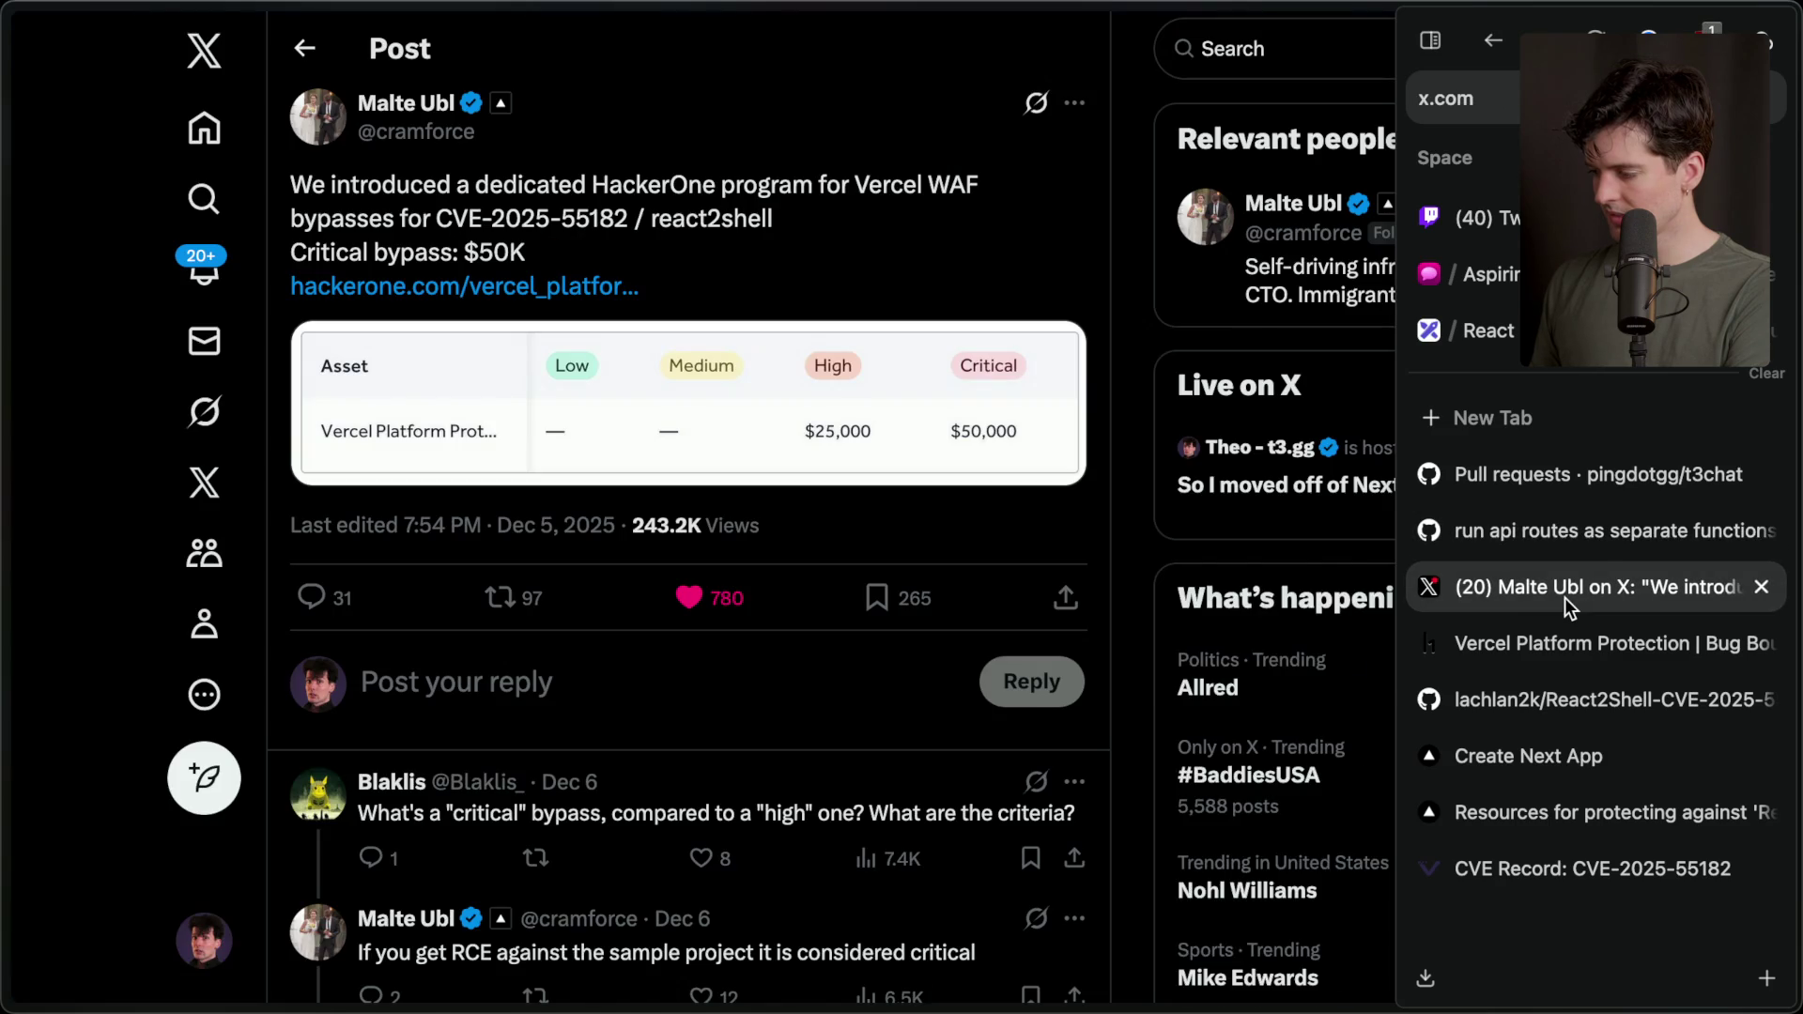
{"action": "left_click", "coordinate": [1755, 589]}
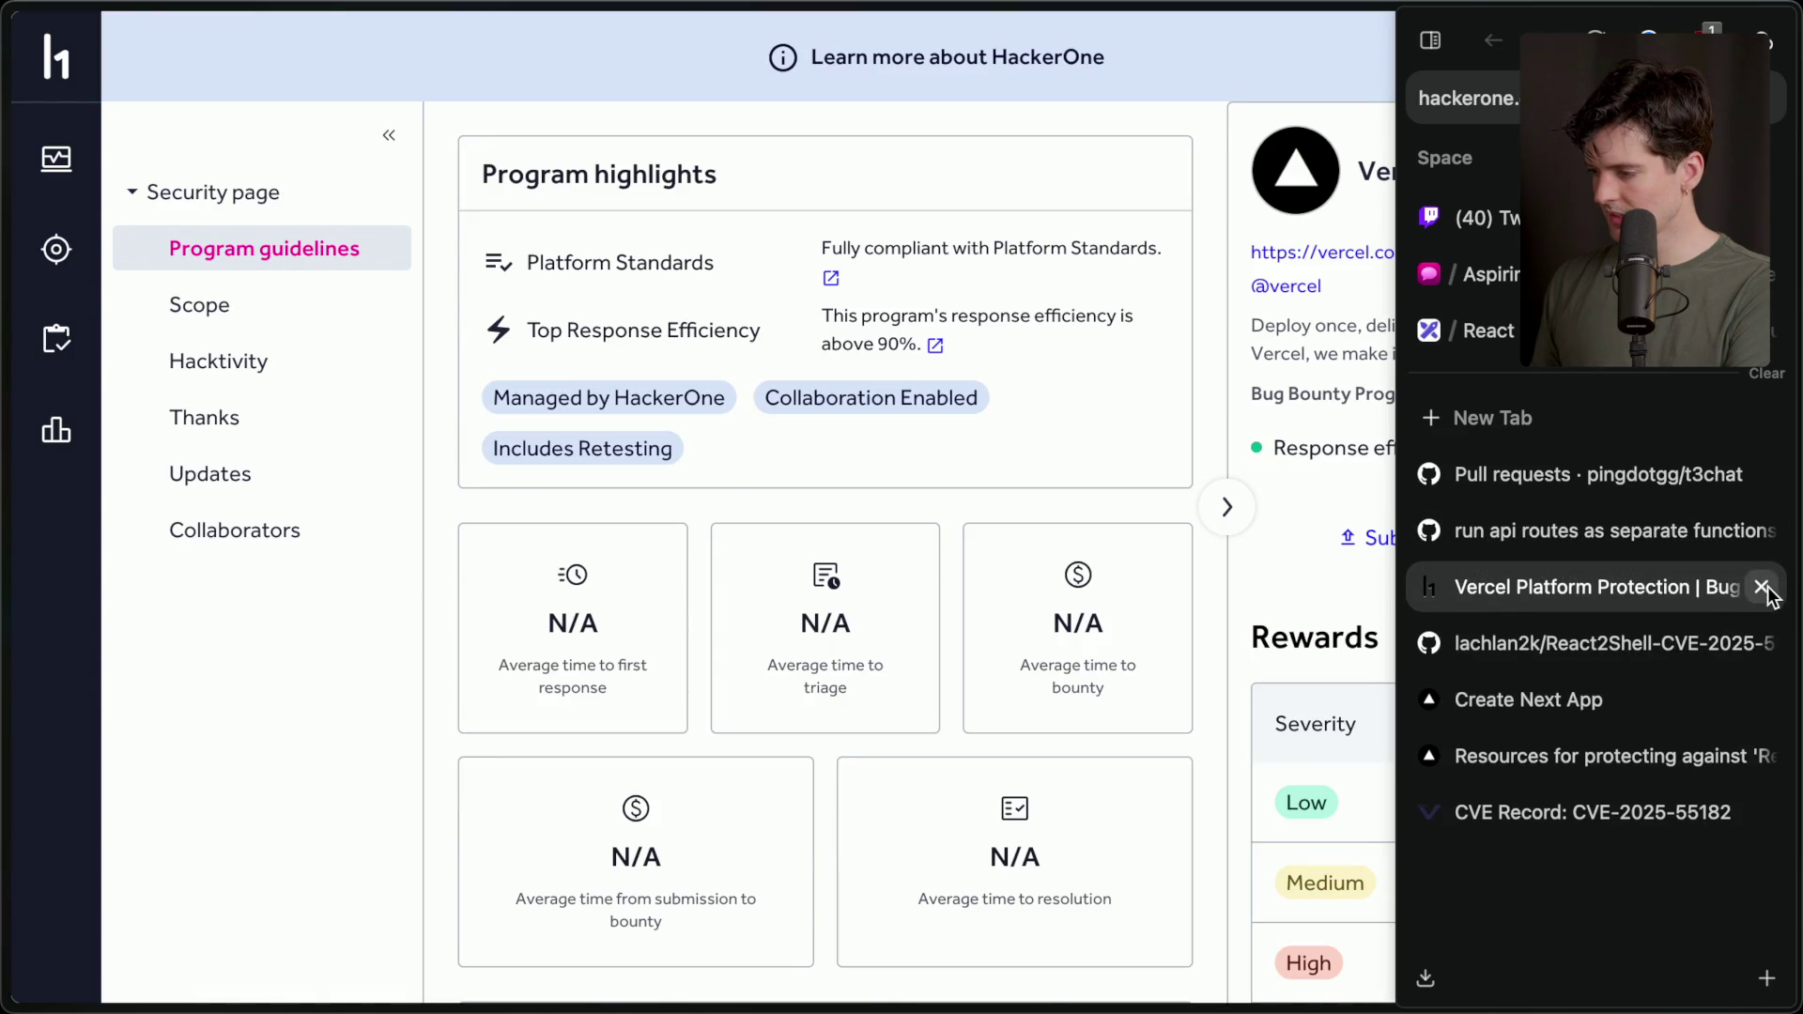
{"action": "left_click", "coordinate": [1763, 588]}
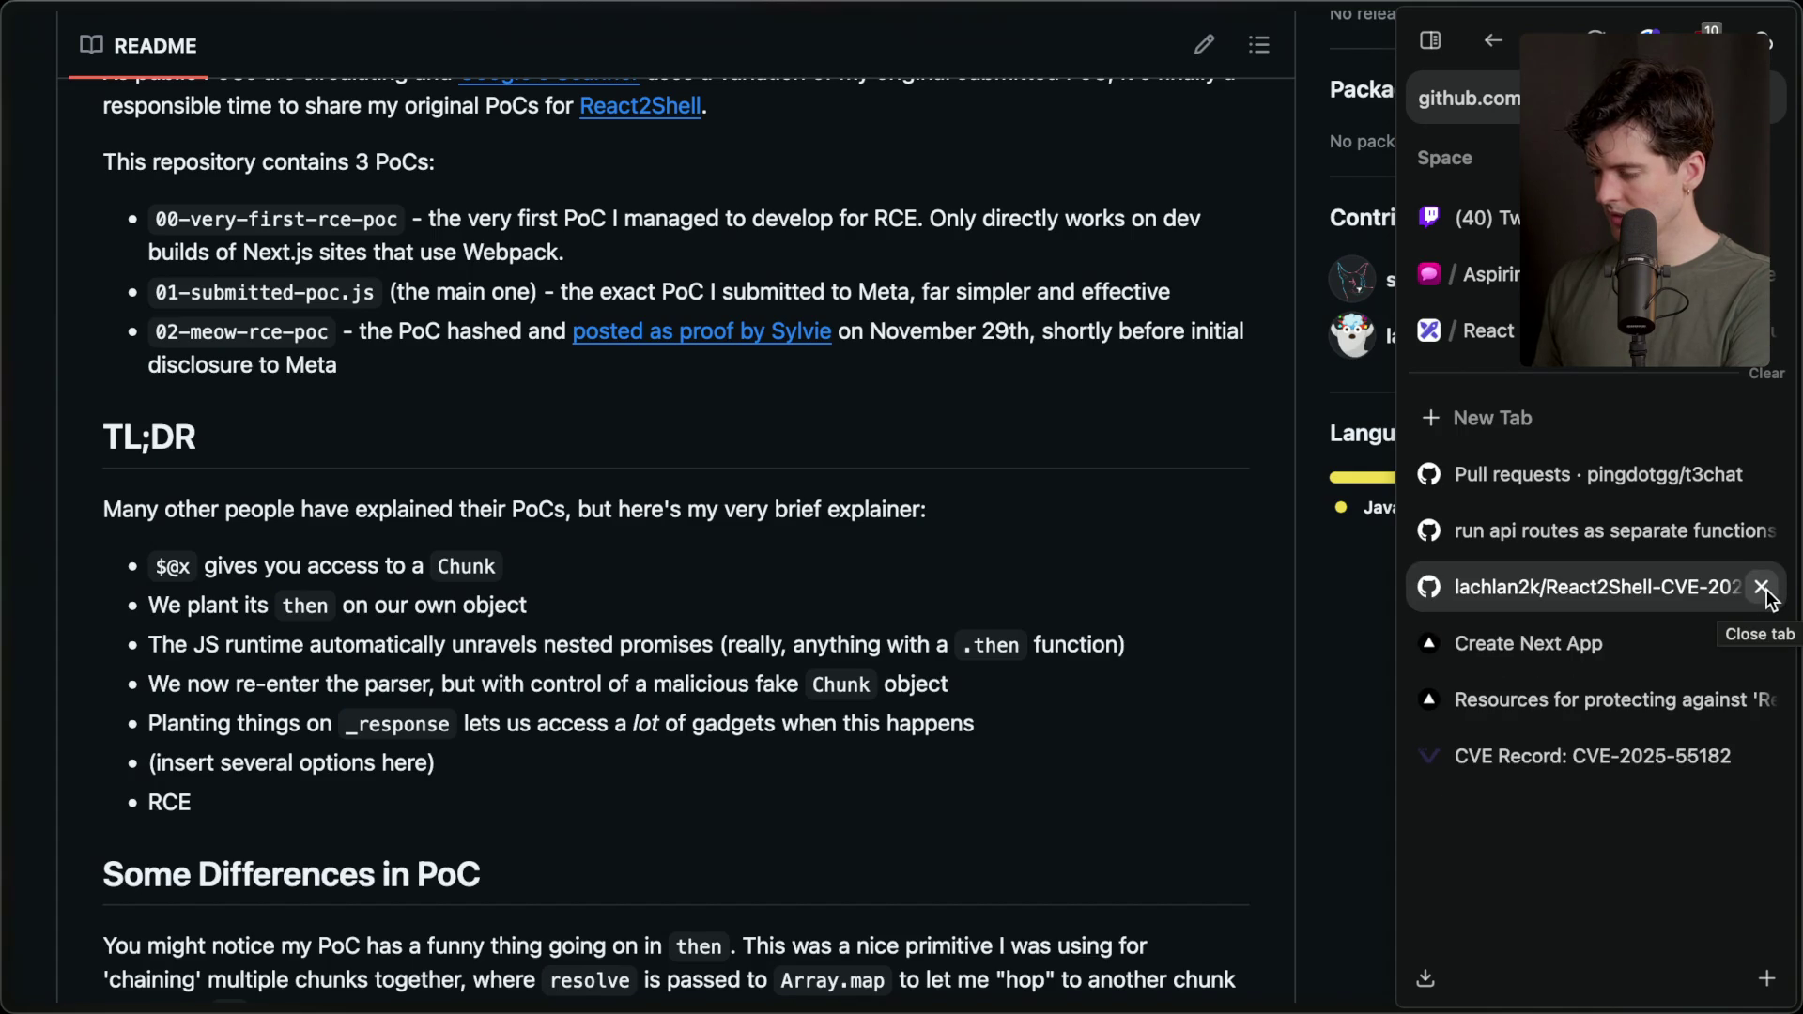
{"action": "left_click", "coordinate": [1762, 588]}
{"action": "left_click", "coordinate": [1762, 588]}
{"action": "left_click", "coordinate": [1762, 588]}
{"action": "left_click", "coordinate": [1762, 588]}
Open the t3chat pull requests list and view page 2 of closed PRs.
{"action": "left_click", "coordinate": [1594, 484]}
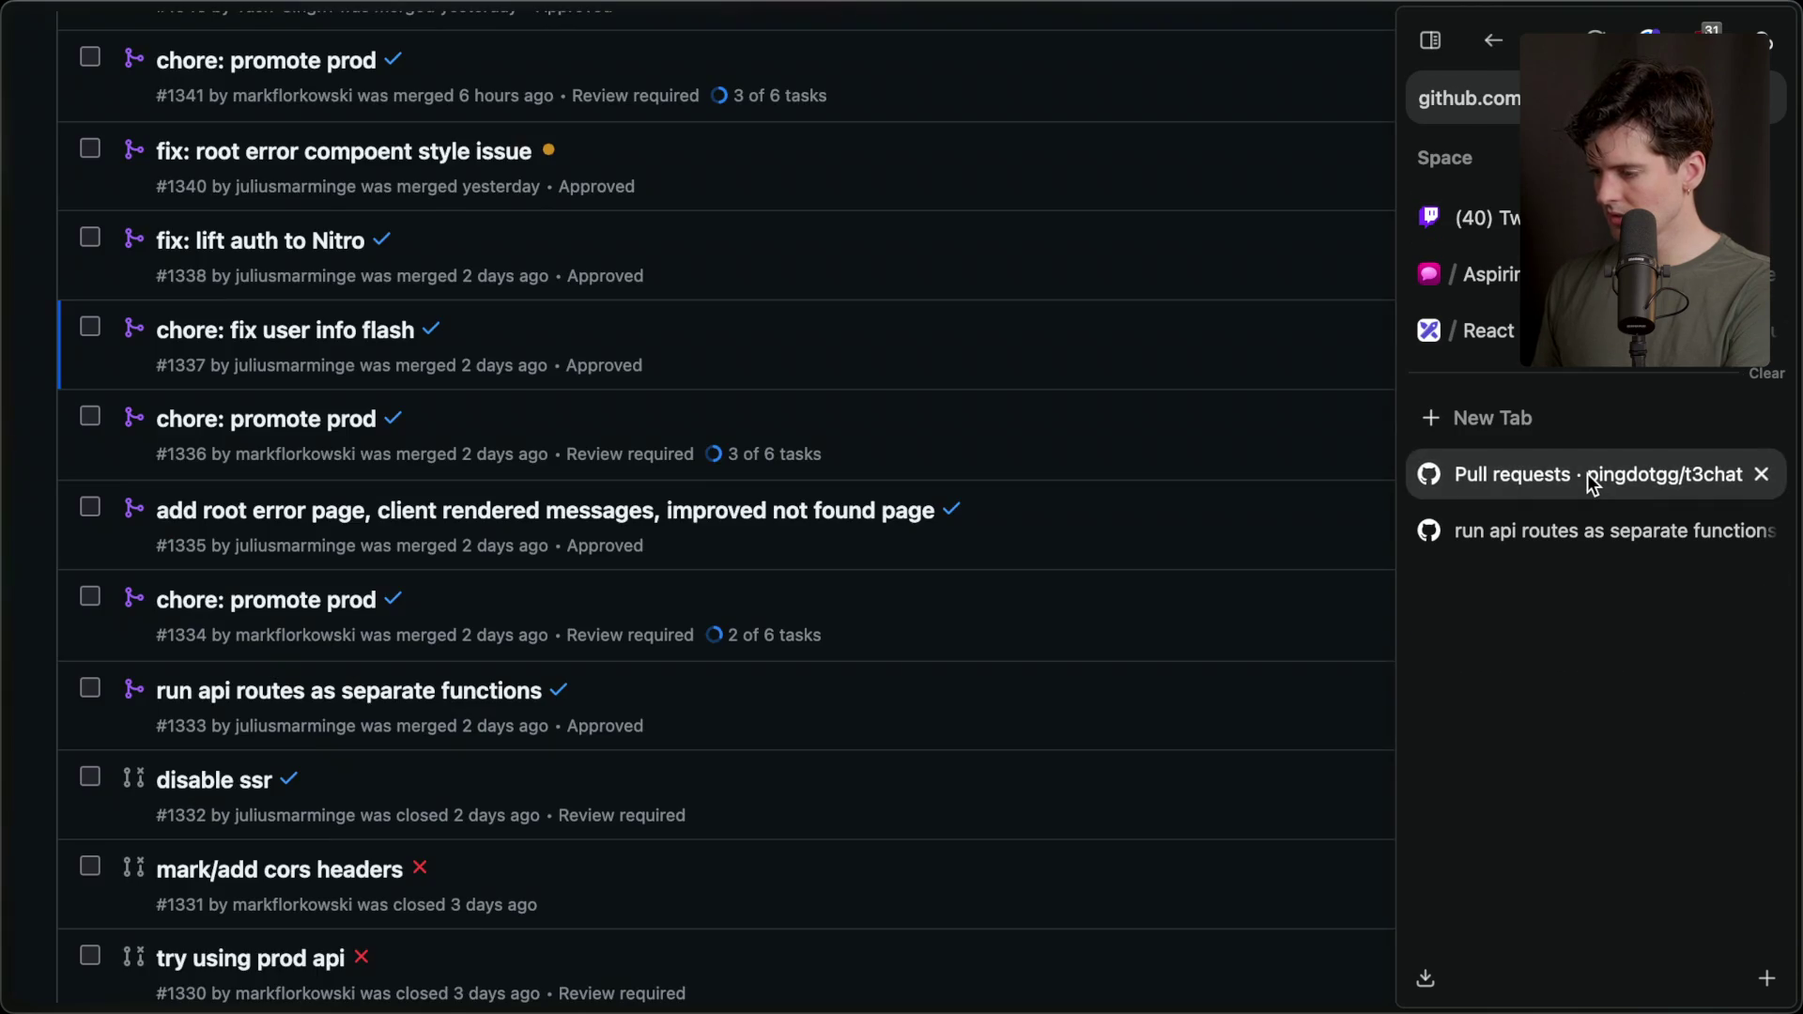
{"action": "scroll", "coordinate": [689, 481], "scroll_direction": "down", "scroll_amount": 10}
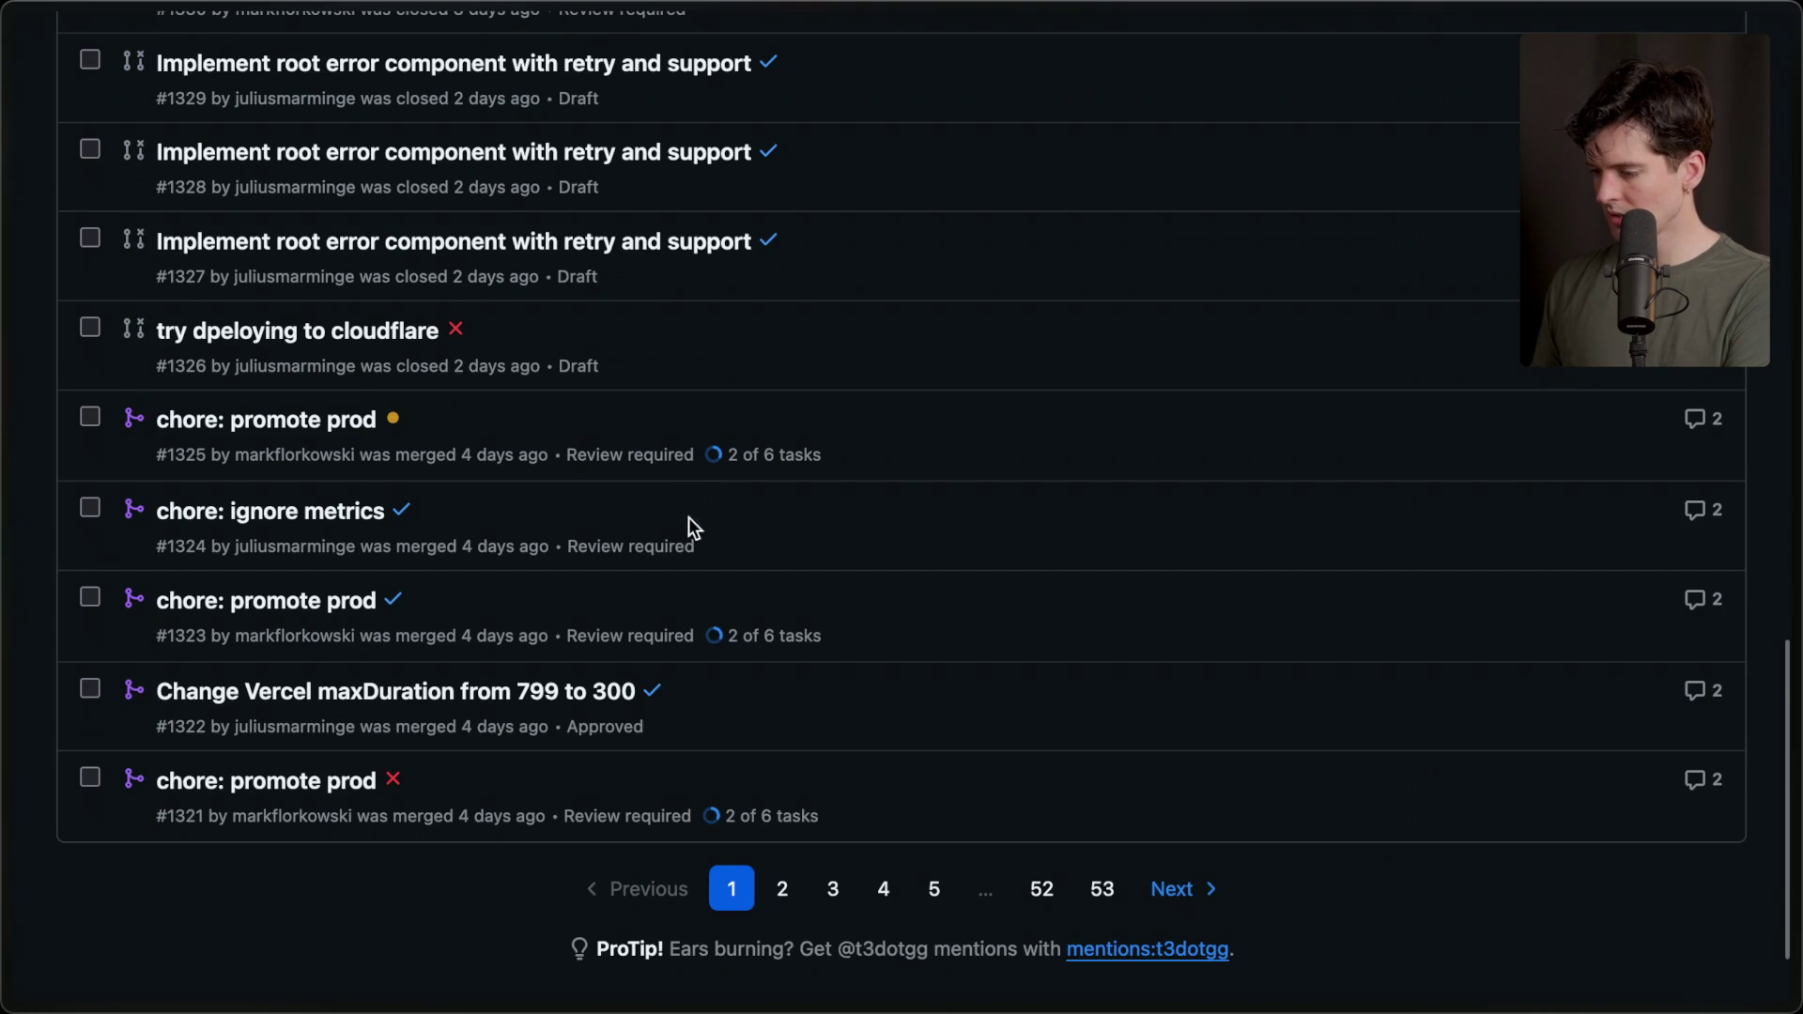
{"action": "left_click", "coordinate": [770, 889]}
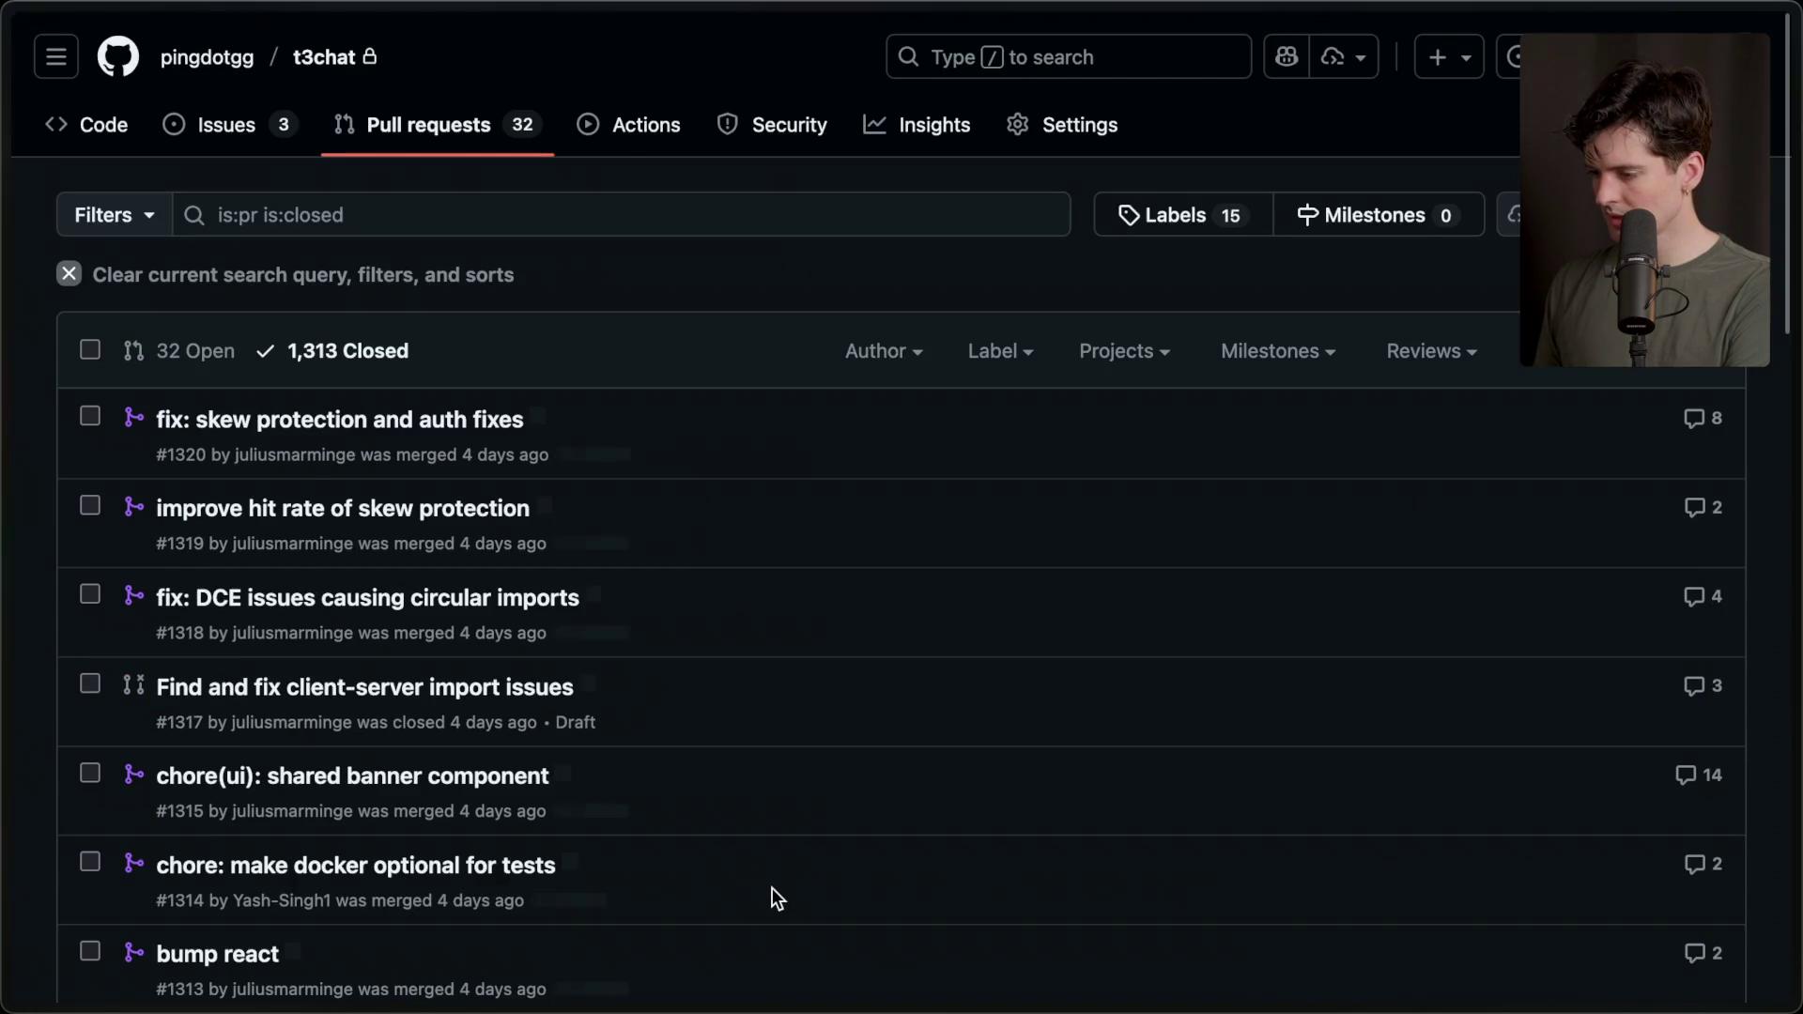
{"action": "scroll", "coordinate": [773, 888], "scroll_direction": "down", "scroll_amount": 20}
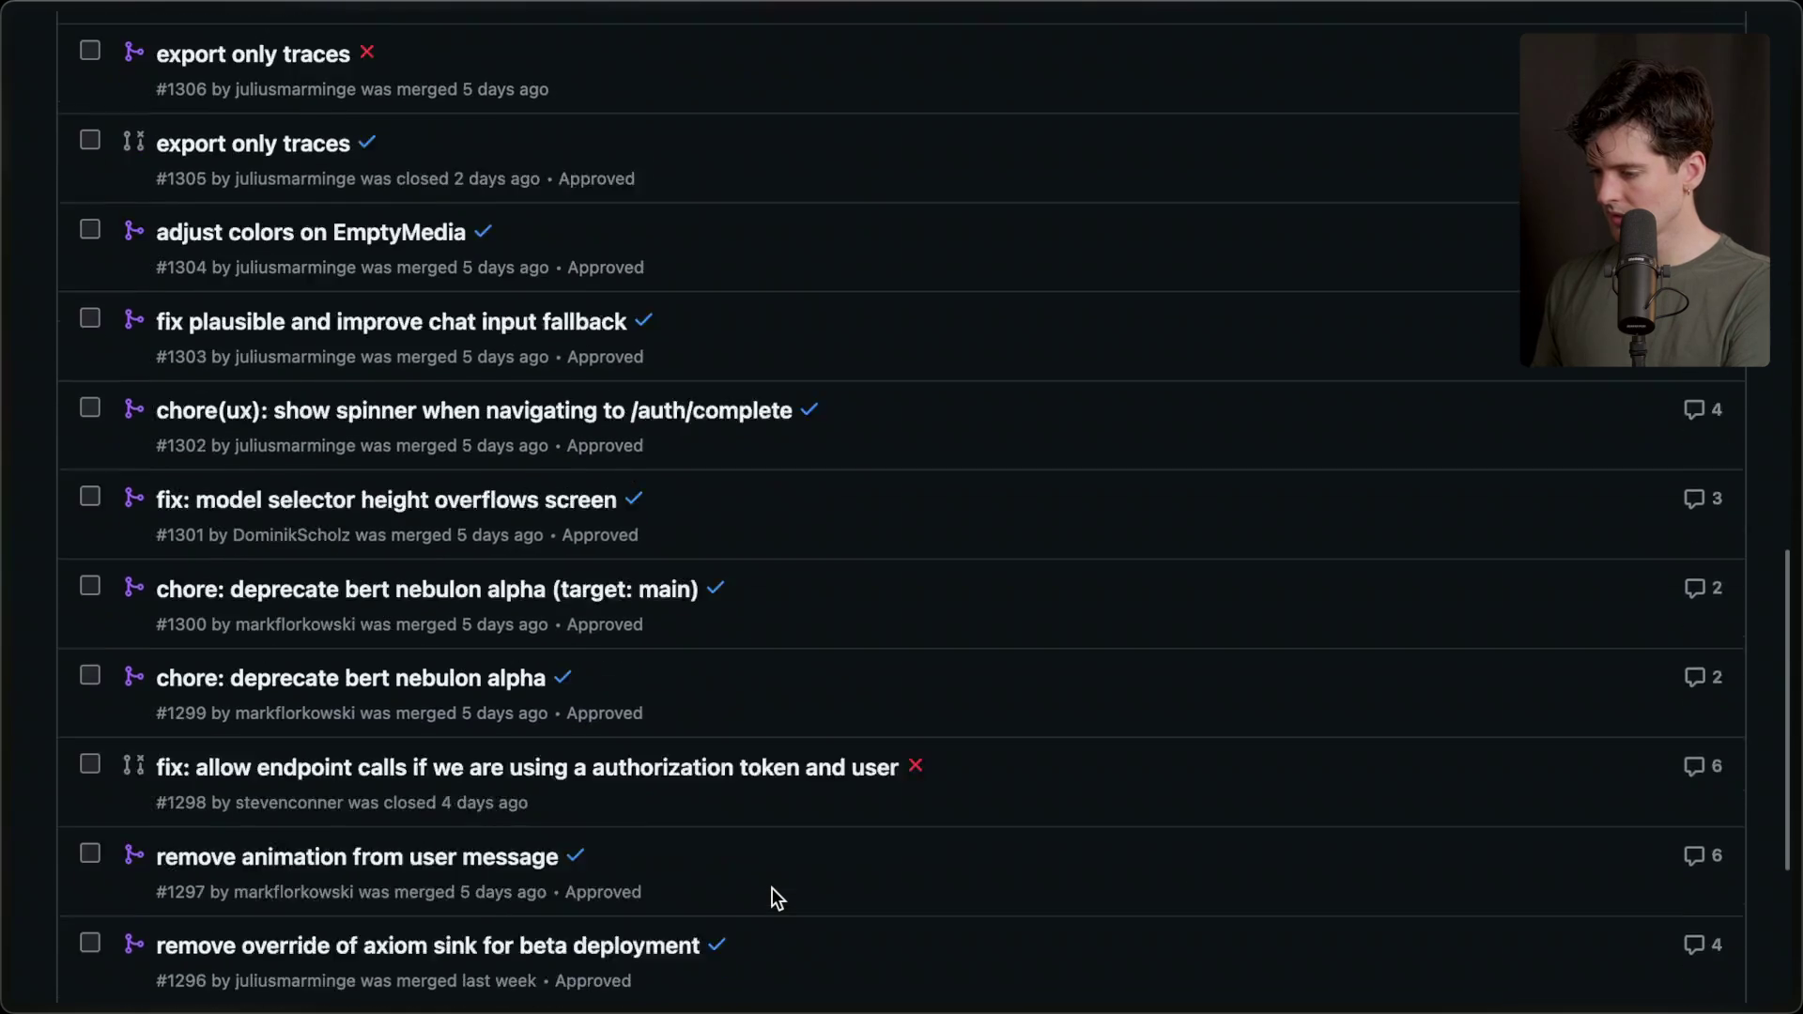
{"action": "scroll", "coordinate": [772, 888], "scroll_direction": "up", "scroll_amount": 20}
Filter the closed t3chat pull requests by 'tanstack' and browse the matches.
{"action": "left_click", "coordinate": [554, 214]}
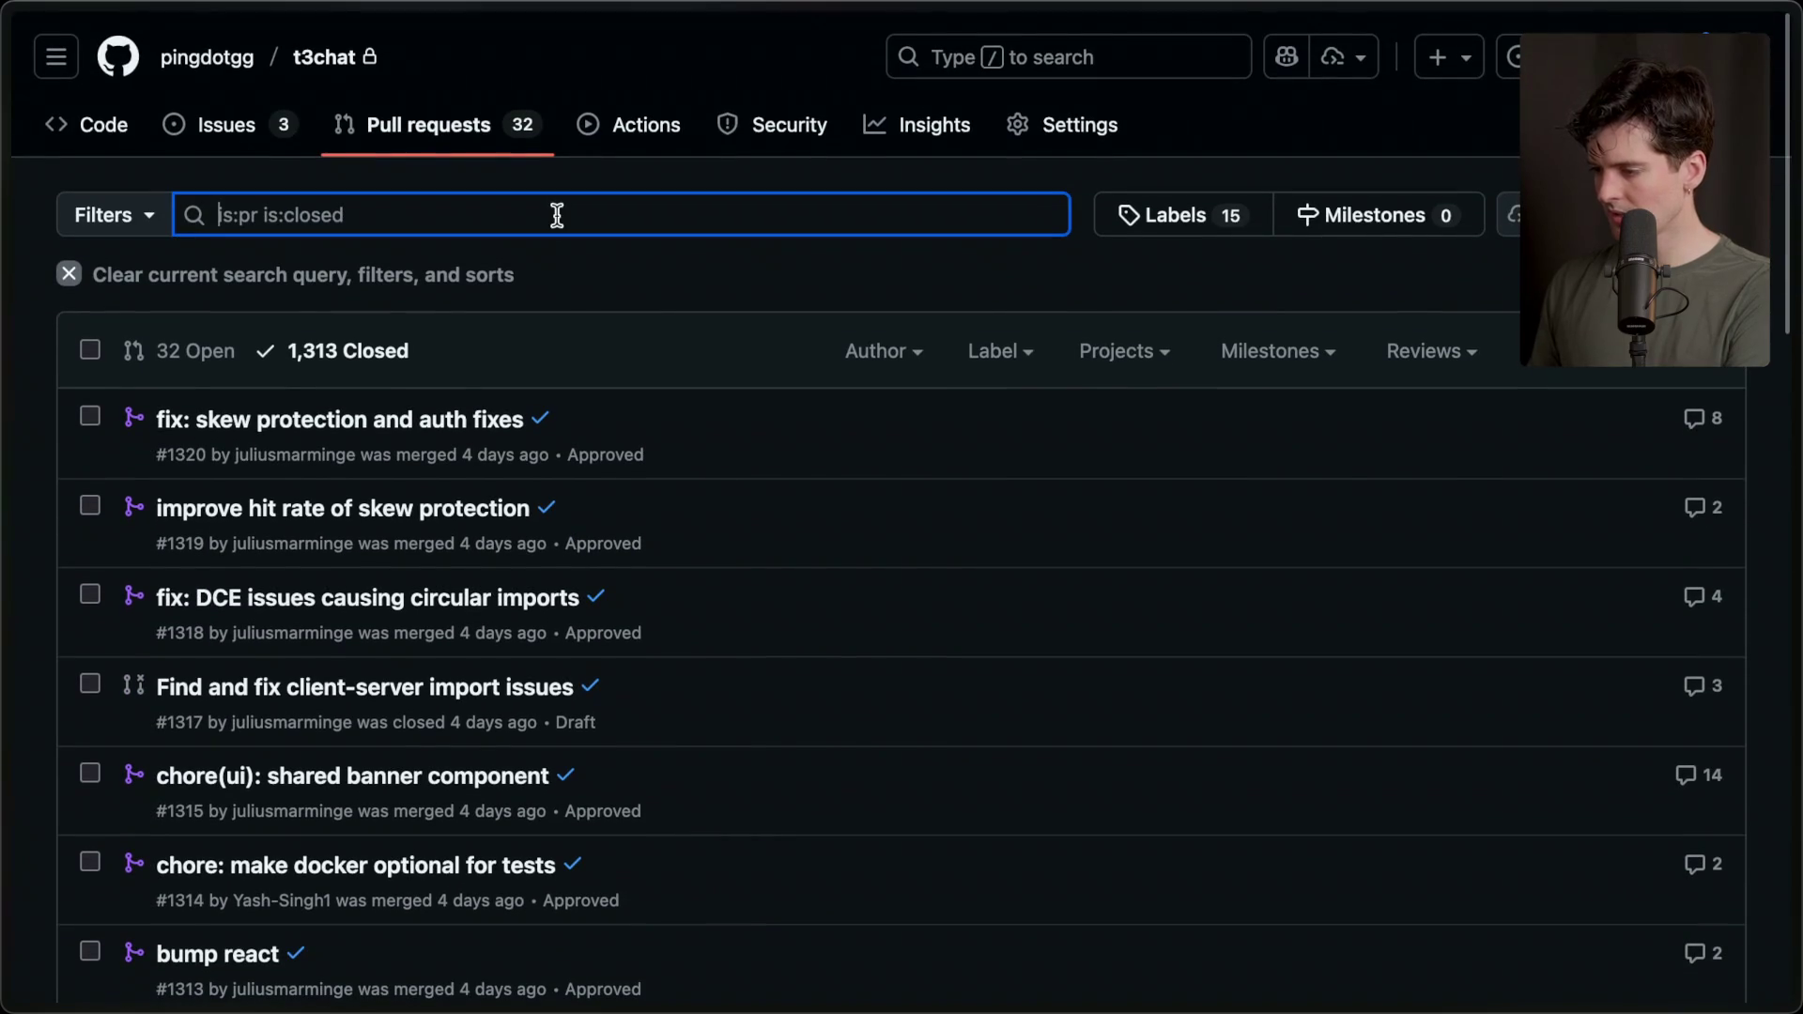
{"action": "type", "text": "tanstack"}
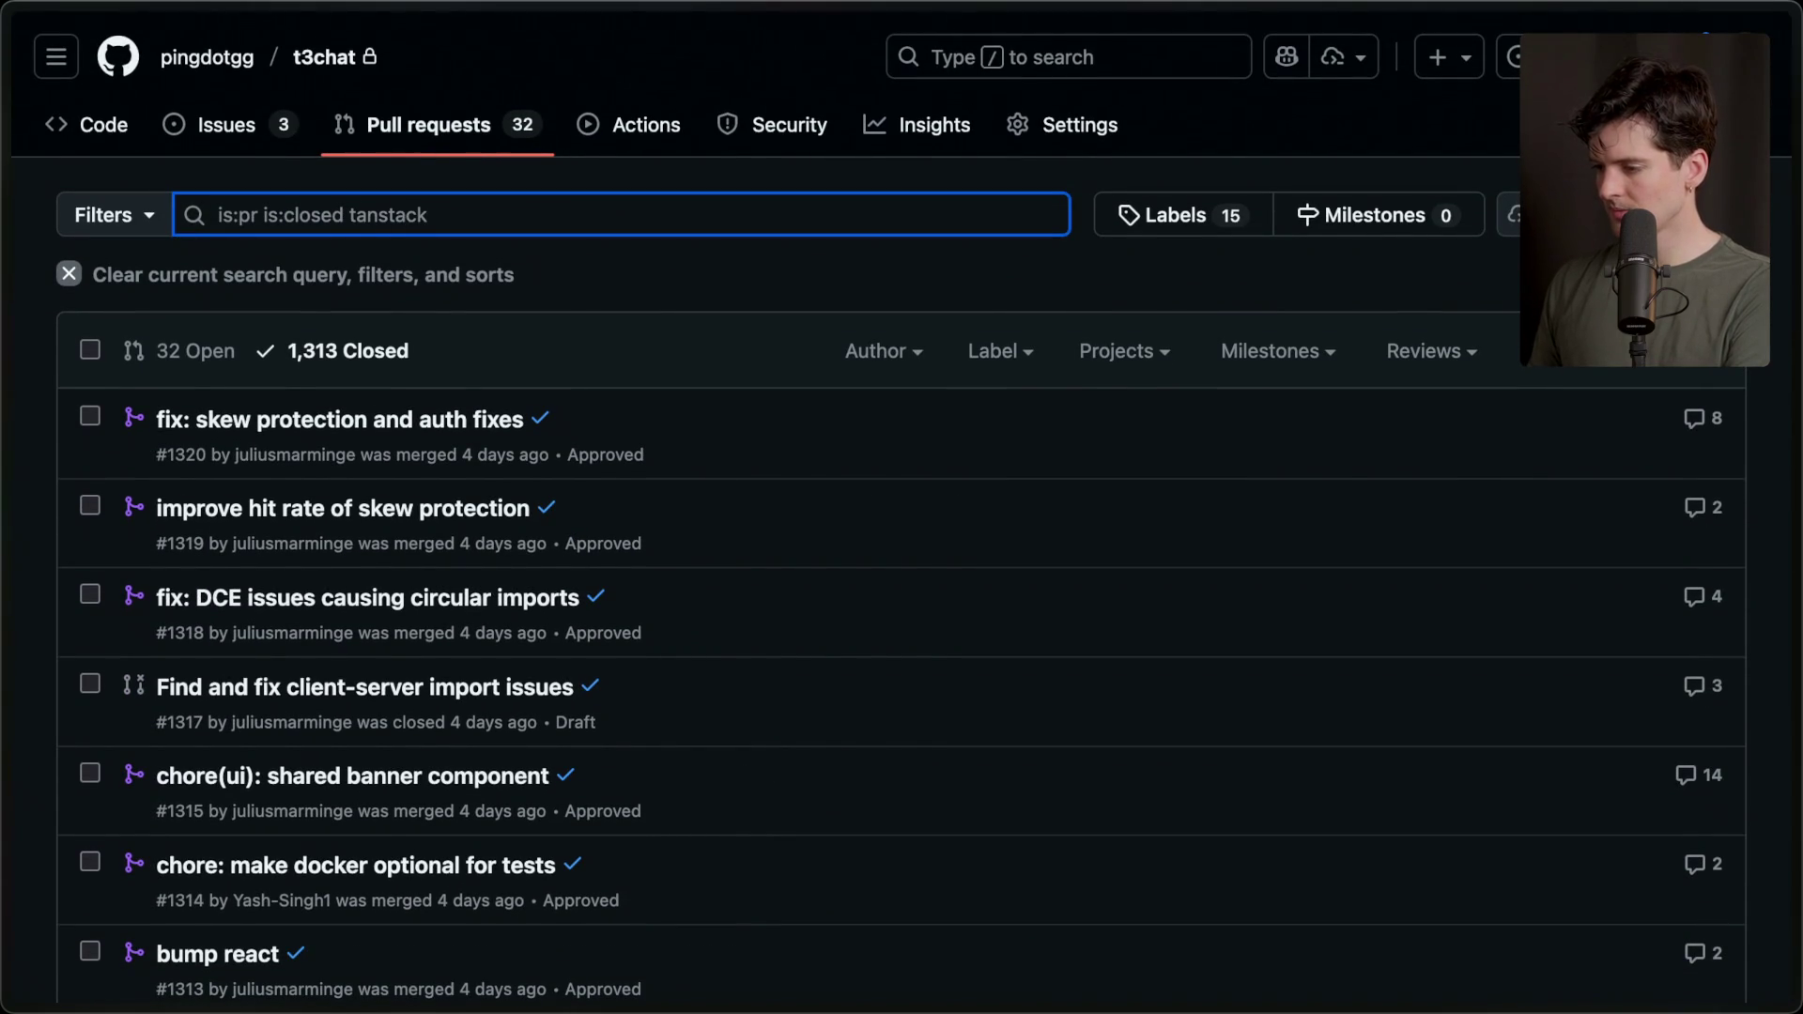
{"action": "key", "text": "Return"}
{"action": "scroll", "coordinate": [449, 492], "scroll_direction": "down", "scroll_amount": 5}
{"action": "scroll", "coordinate": [449, 492], "scroll_direction": "down", "scroll_amount": 7}
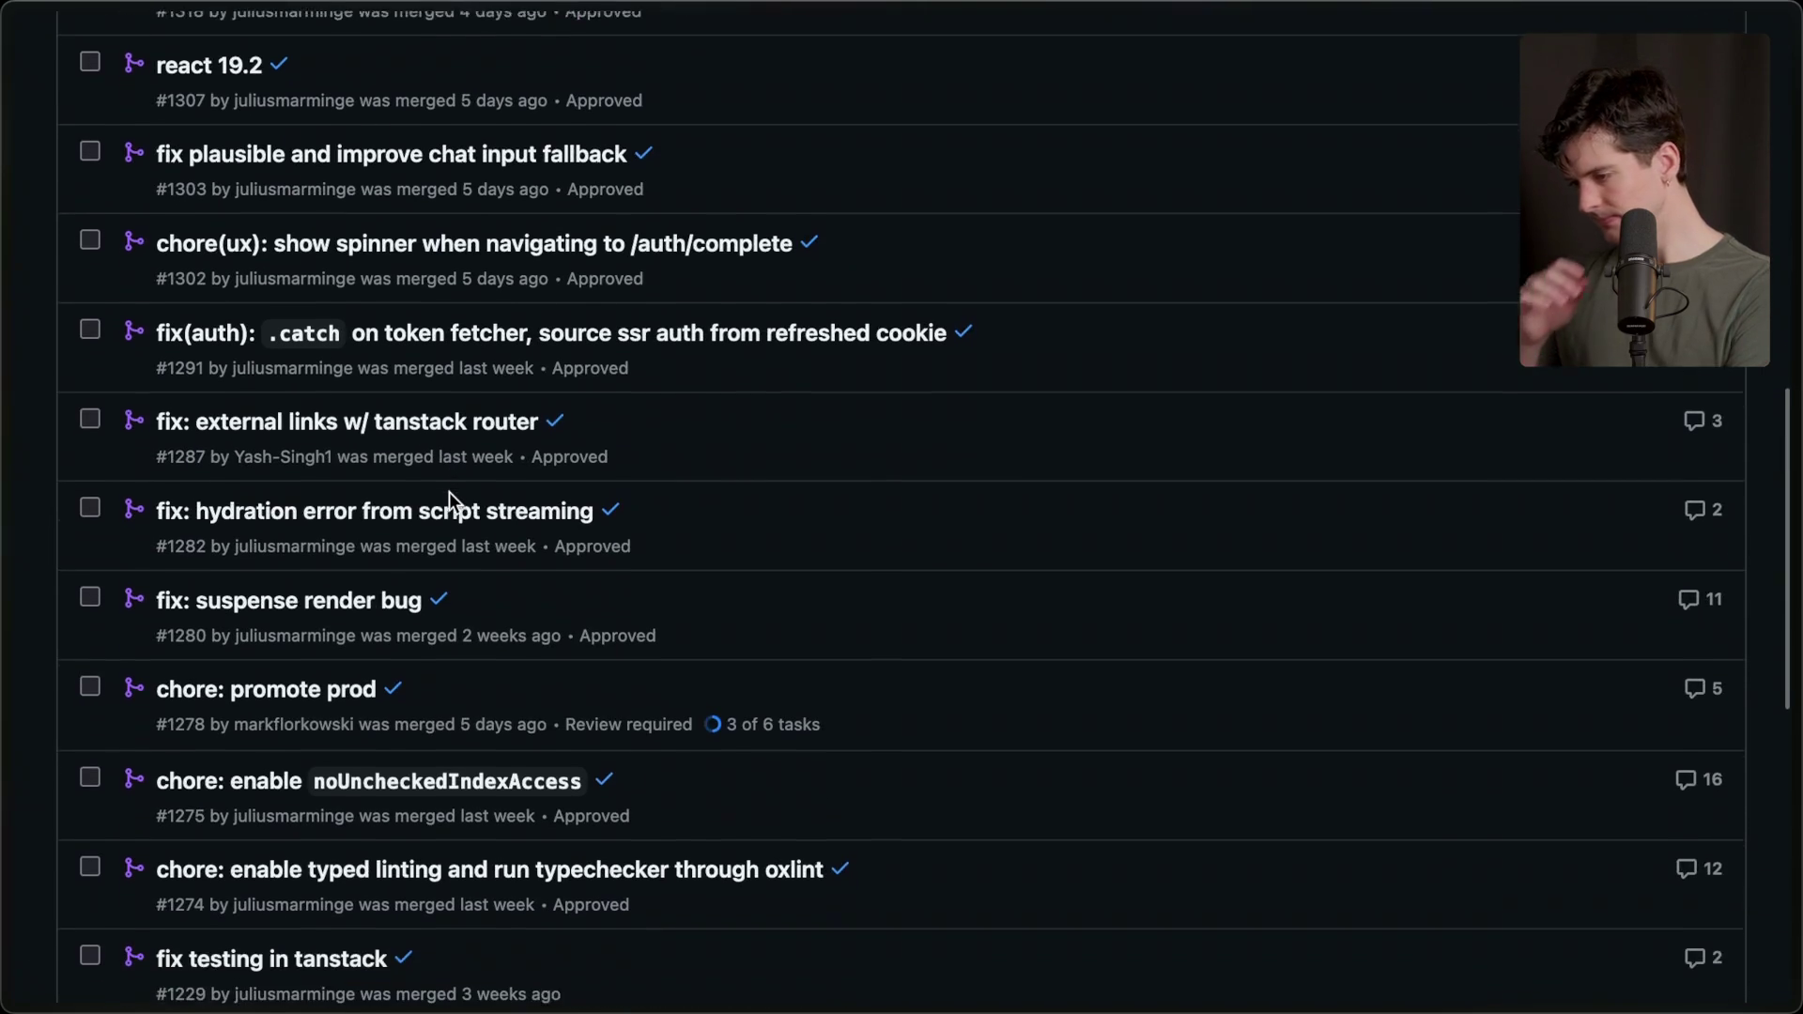
{"action": "scroll", "coordinate": [449, 492], "scroll_direction": "down", "scroll_amount": 2}
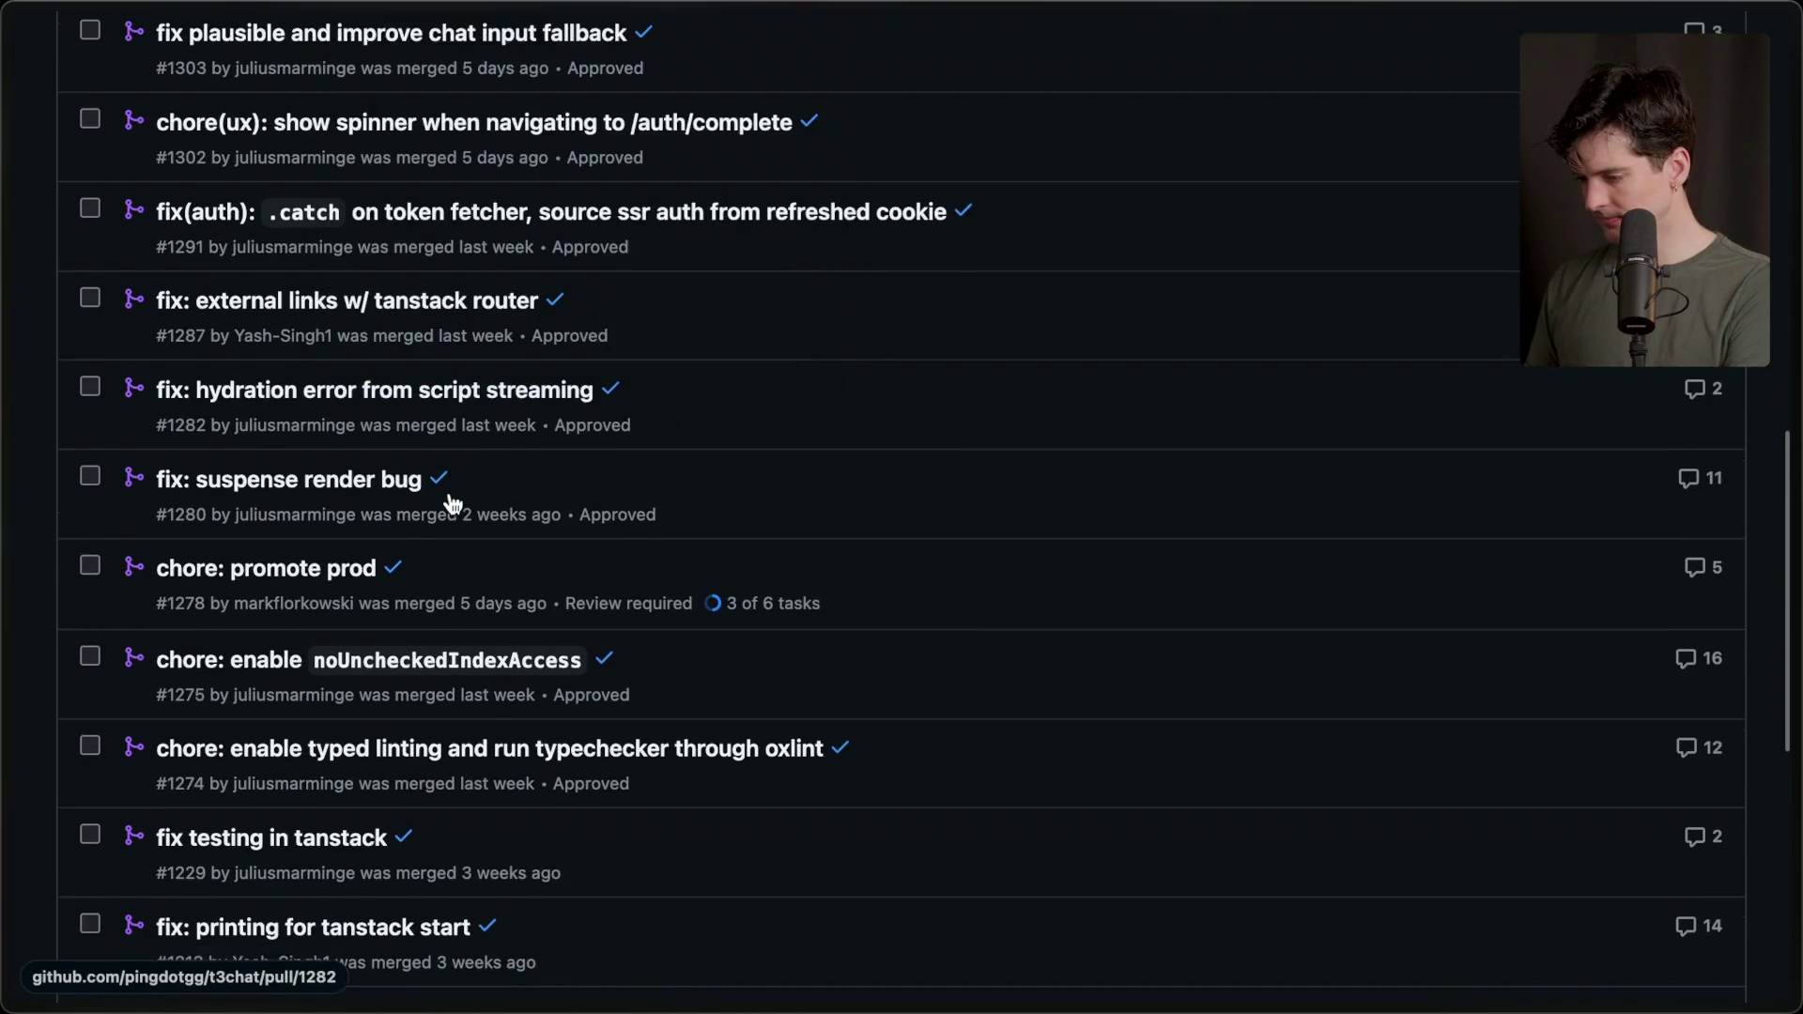
{"action": "scroll", "coordinate": [450, 498], "scroll_direction": "down", "scroll_amount": 5}
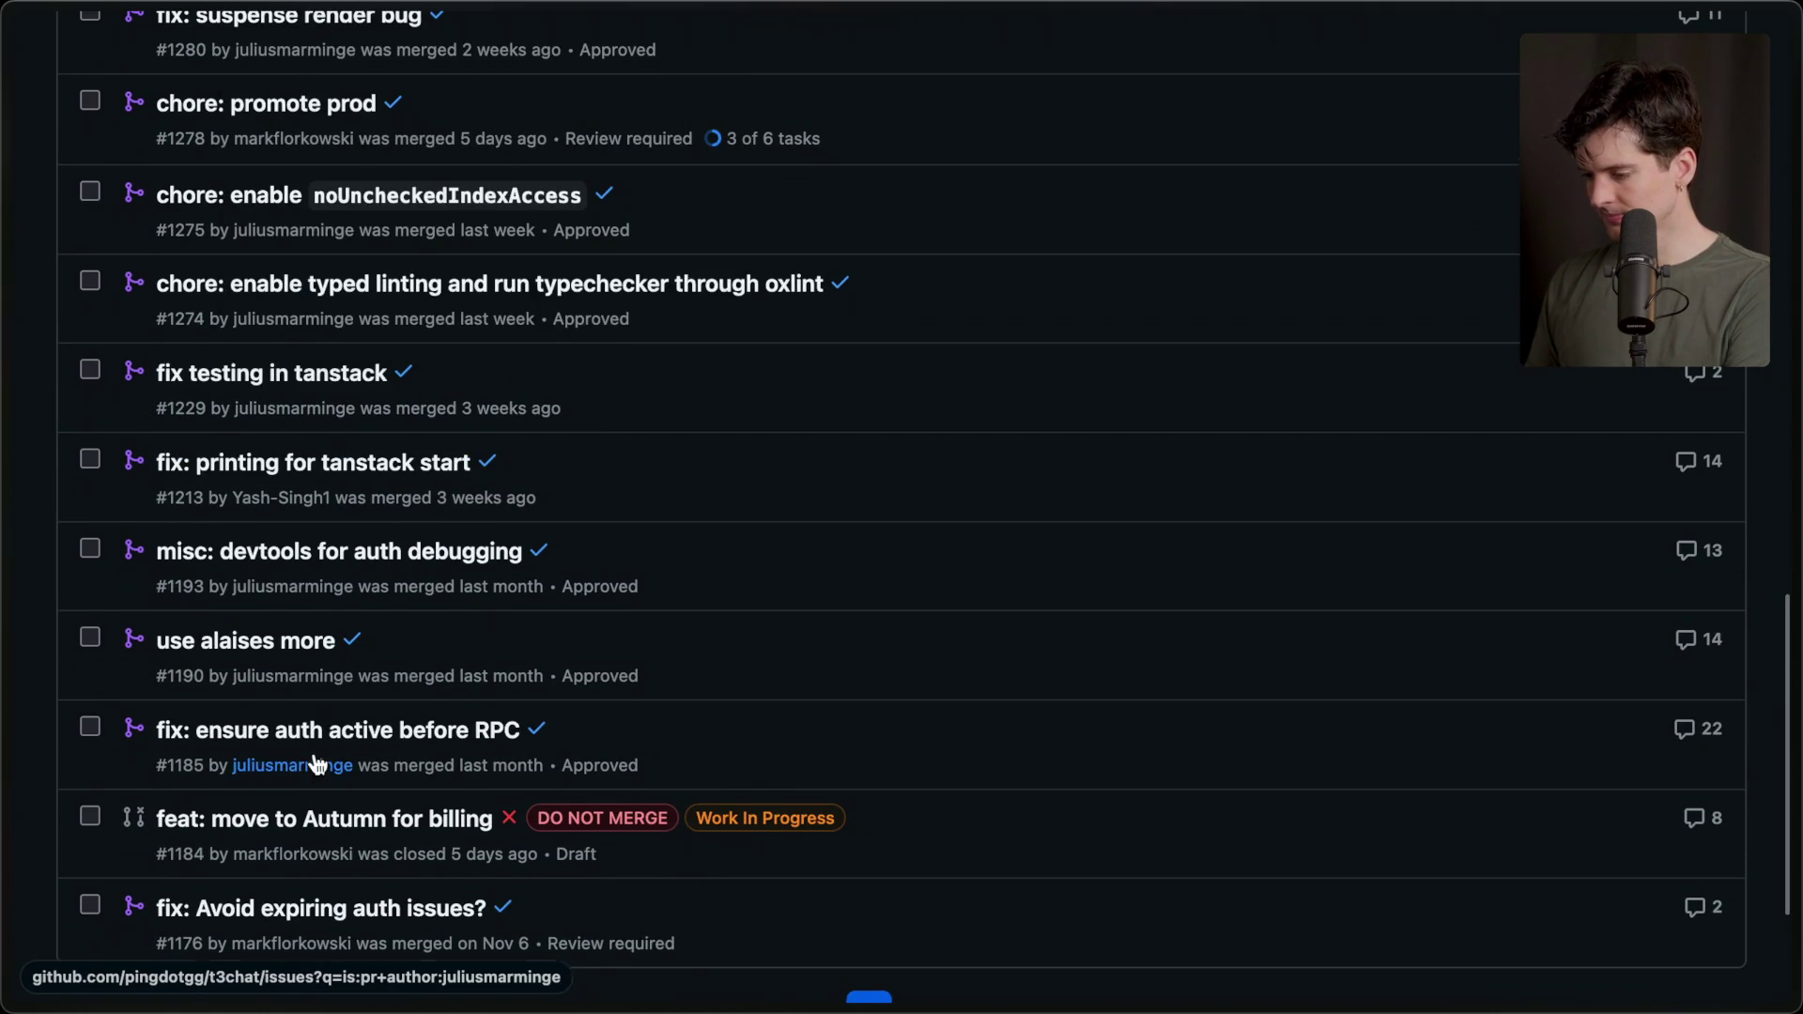
{"action": "scroll", "coordinate": [314, 757], "scroll_direction": "down", "scroll_amount": 2}
{"action": "scroll", "coordinate": [314, 757], "scroll_direction": "up", "scroll_amount": 5}
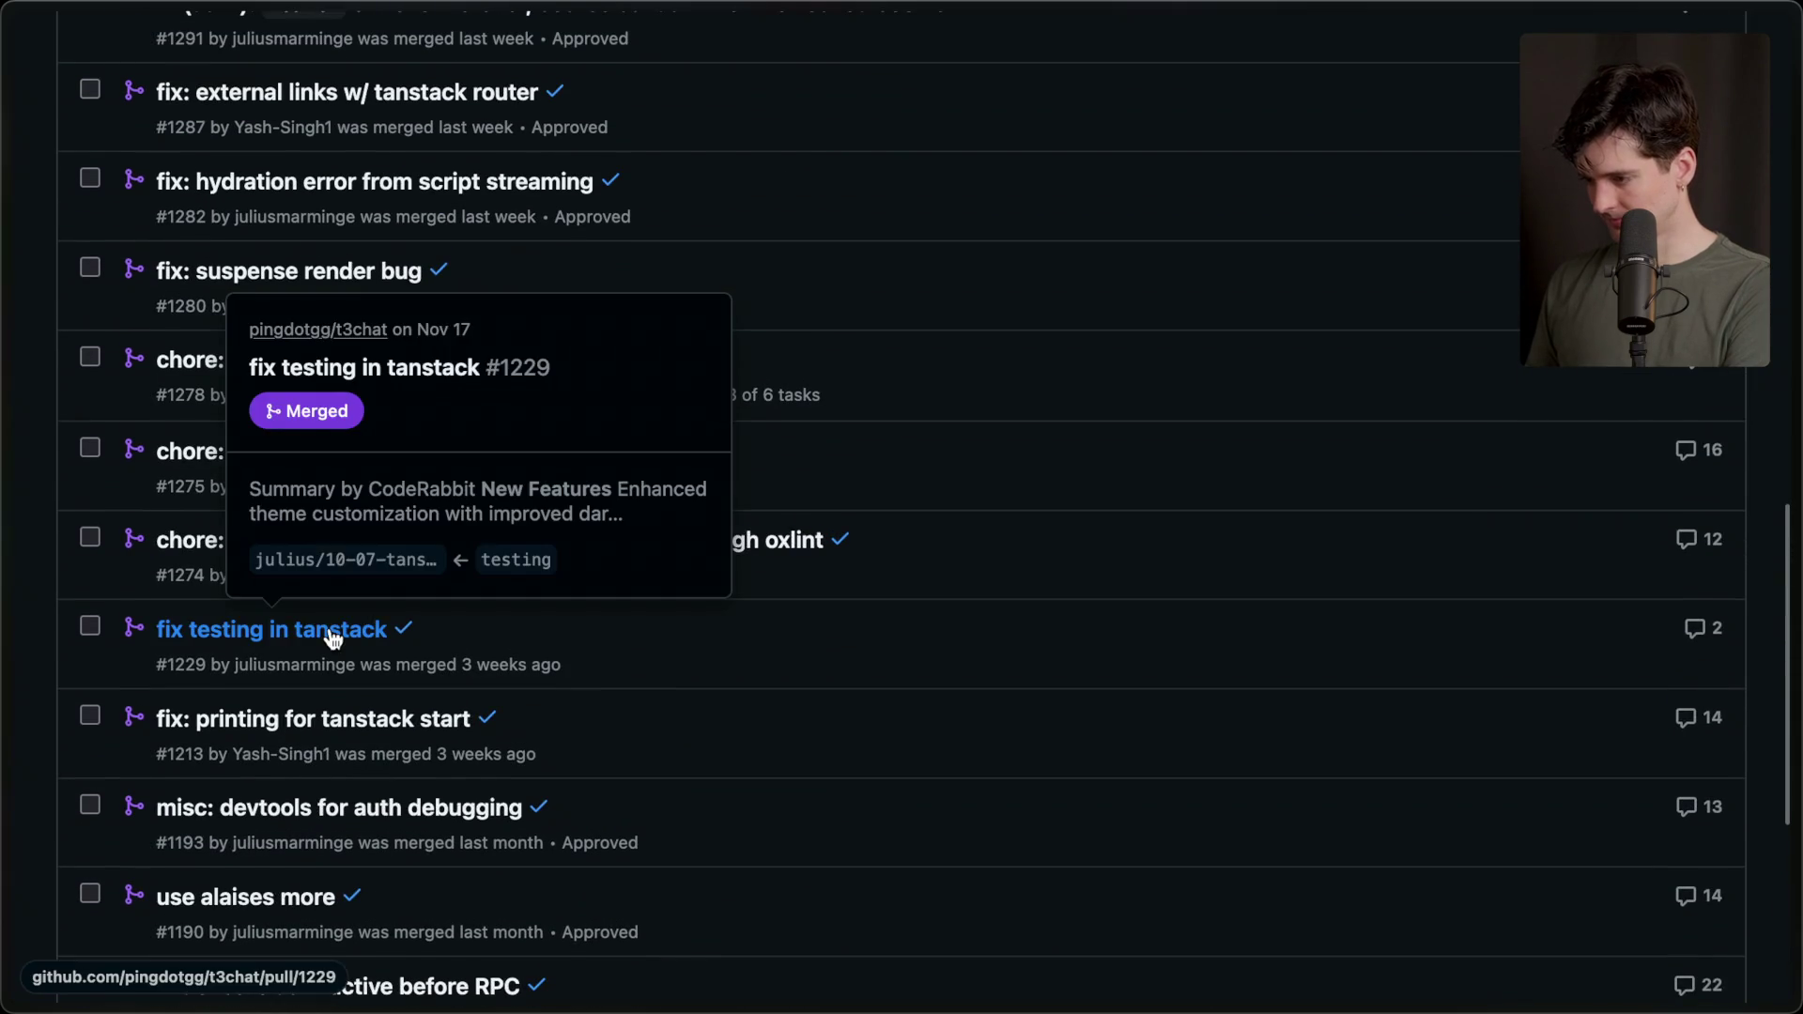